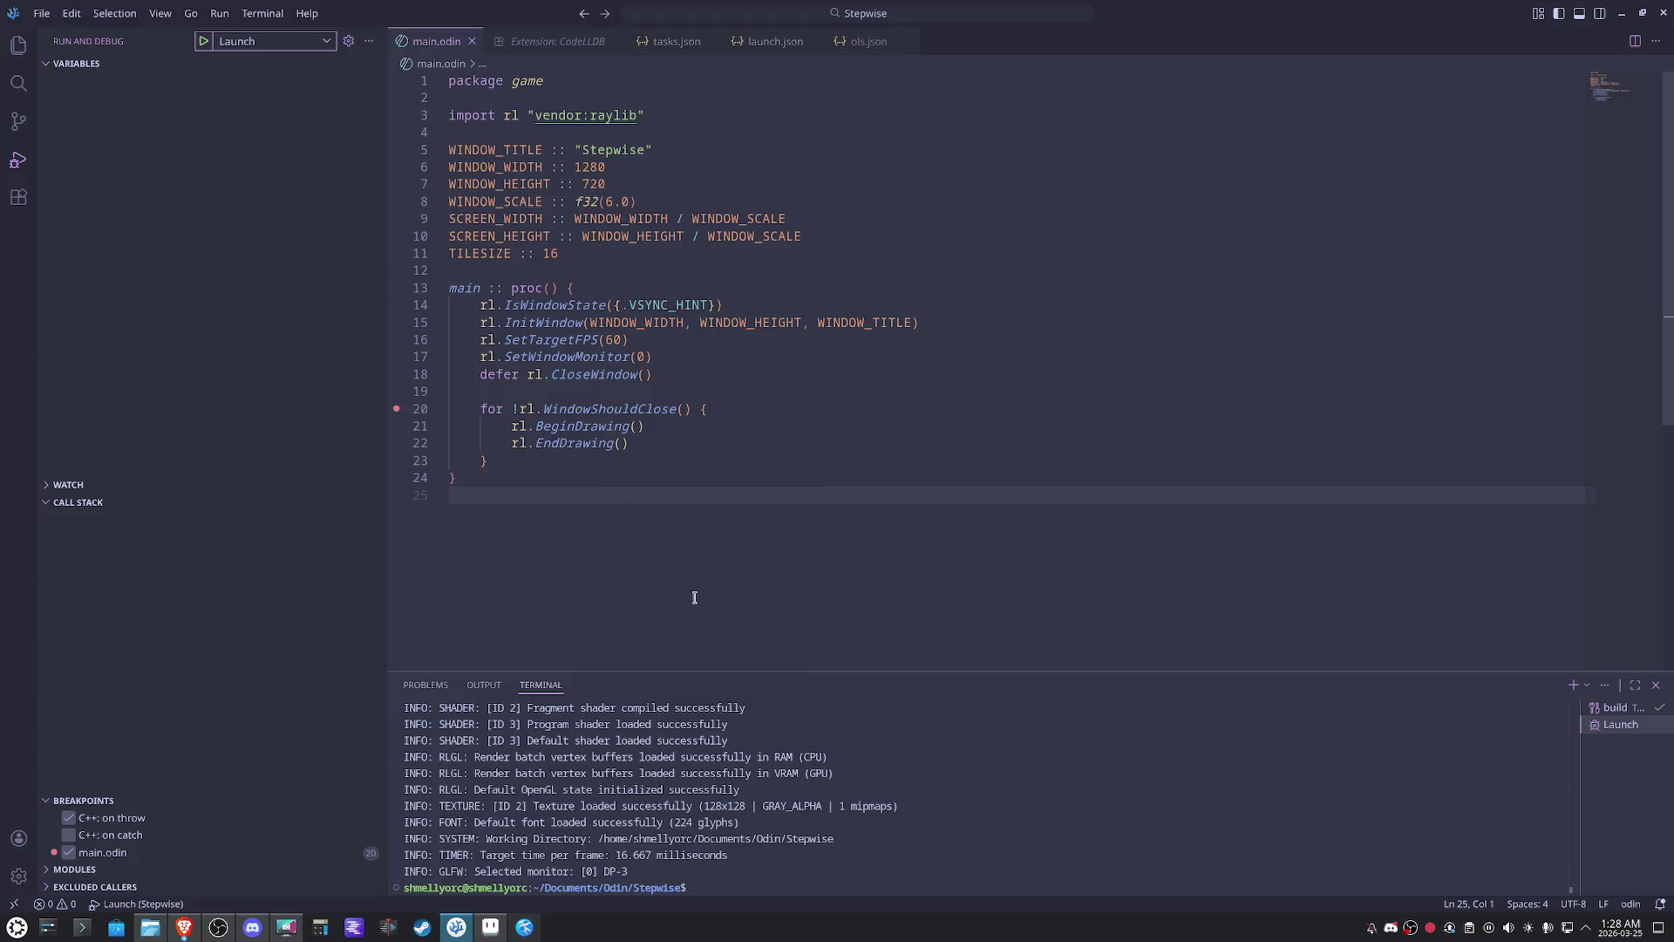
- Hide the Debug Console and Output views from the panel and widen the terminal list
right_click(542, 695)
click(622, 553)
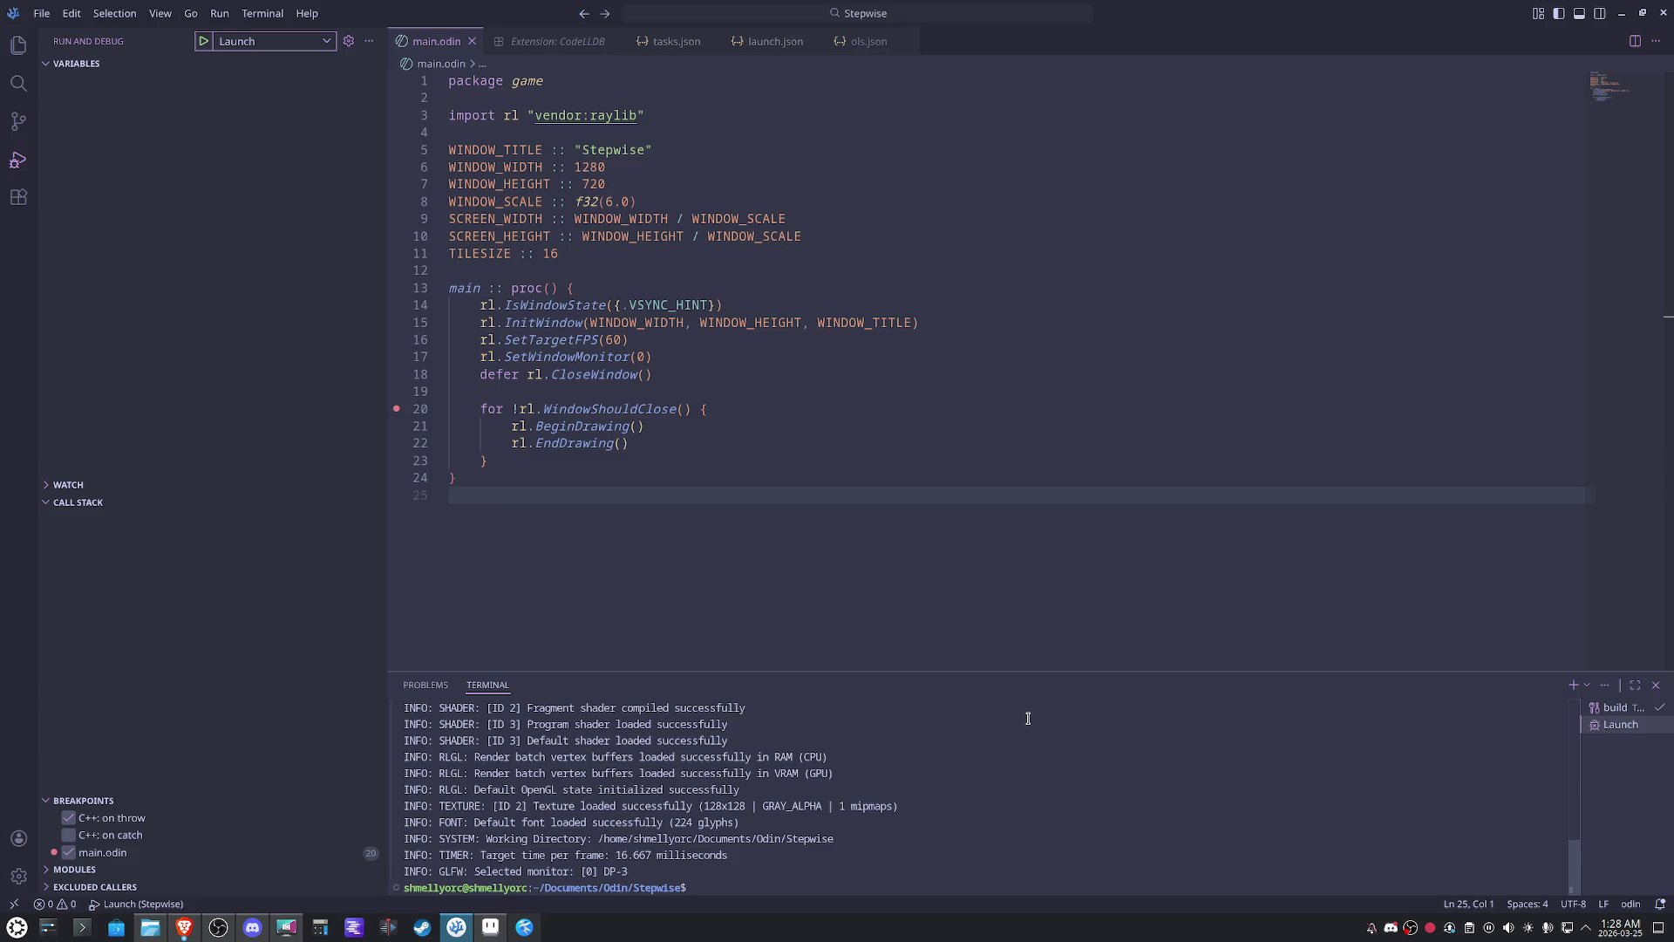
drag(1579, 762, 1498, 762)
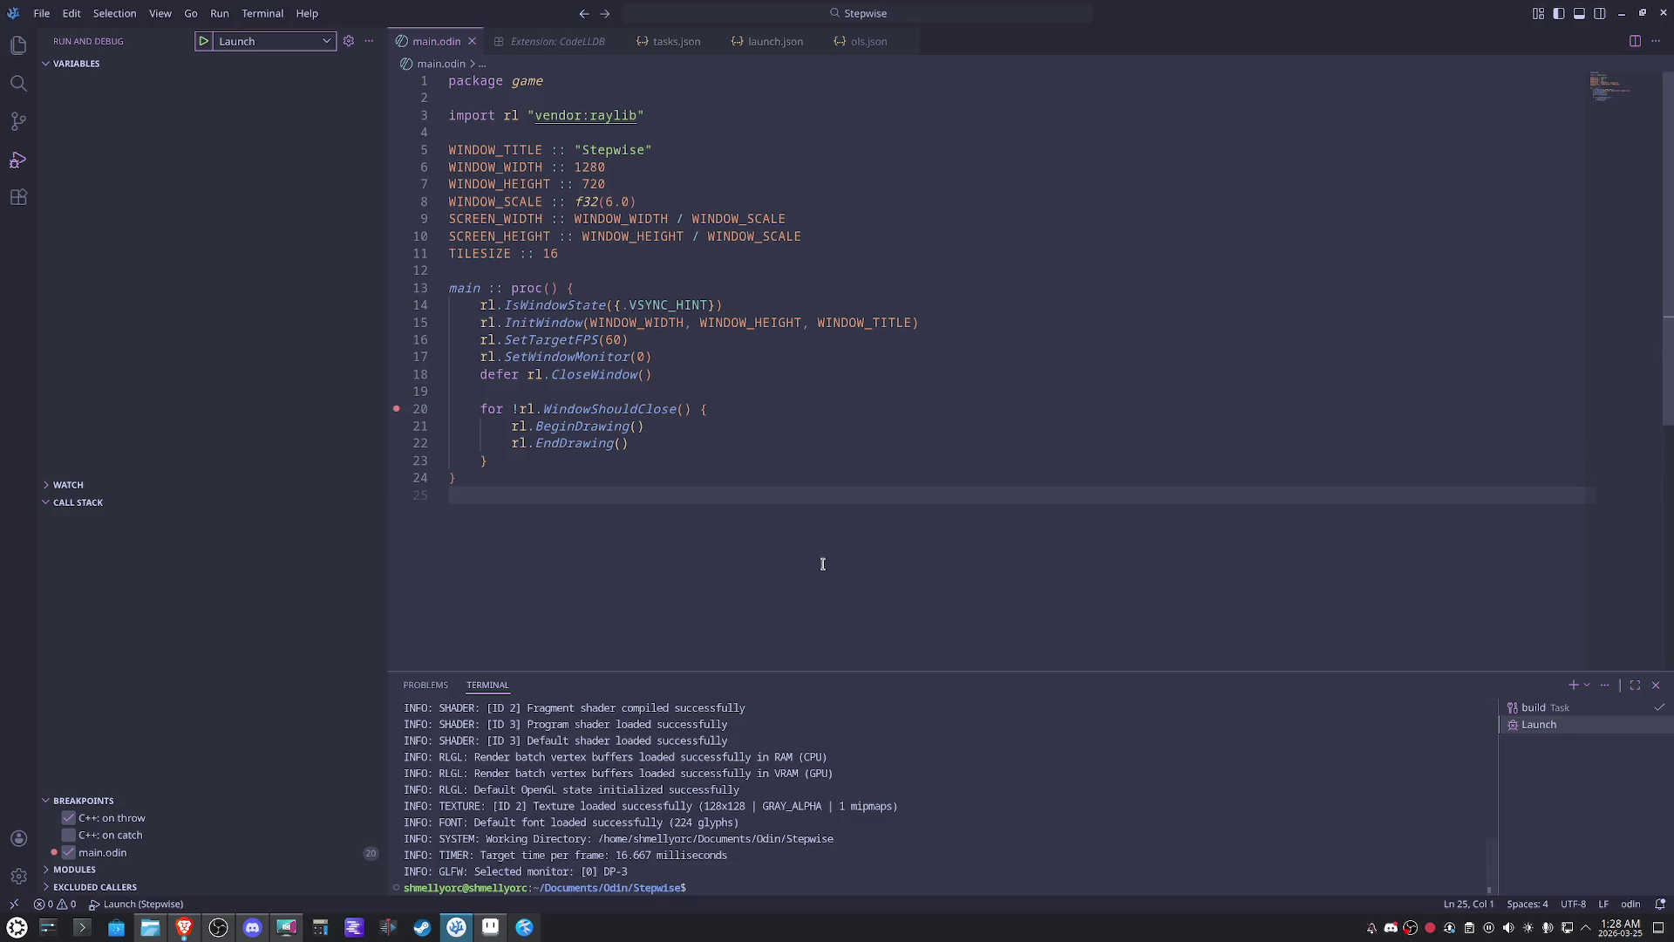
- Check the build task terminal, return to the Launch terminal output, and show the Explorer
click(1533, 707)
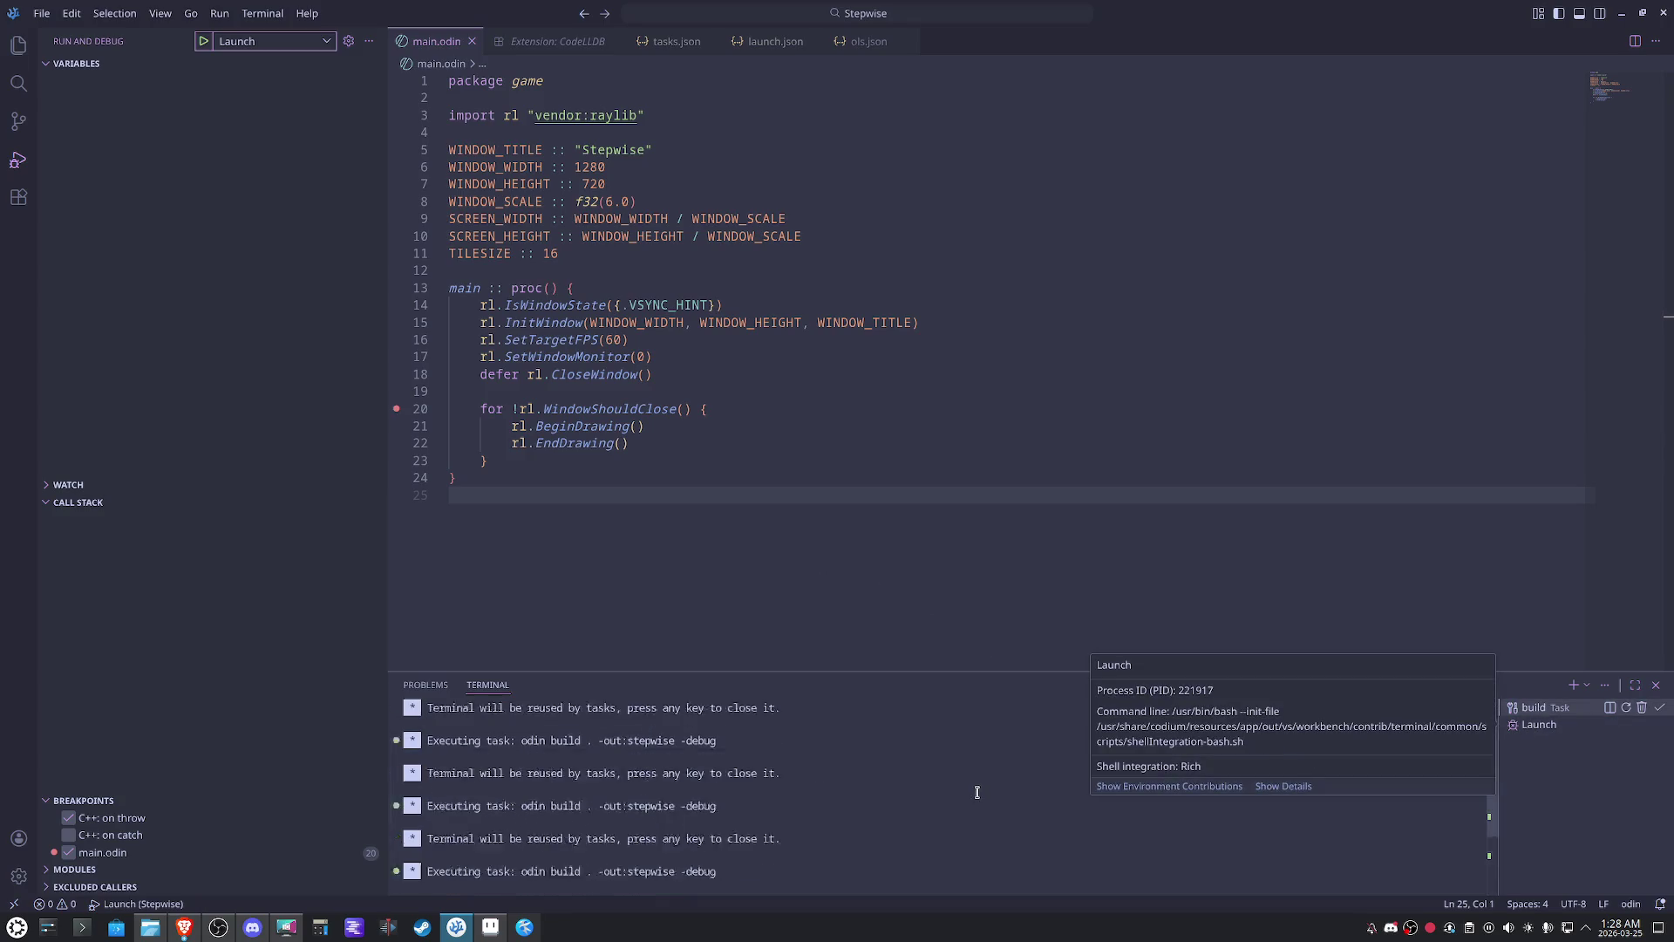
click(1538, 724)
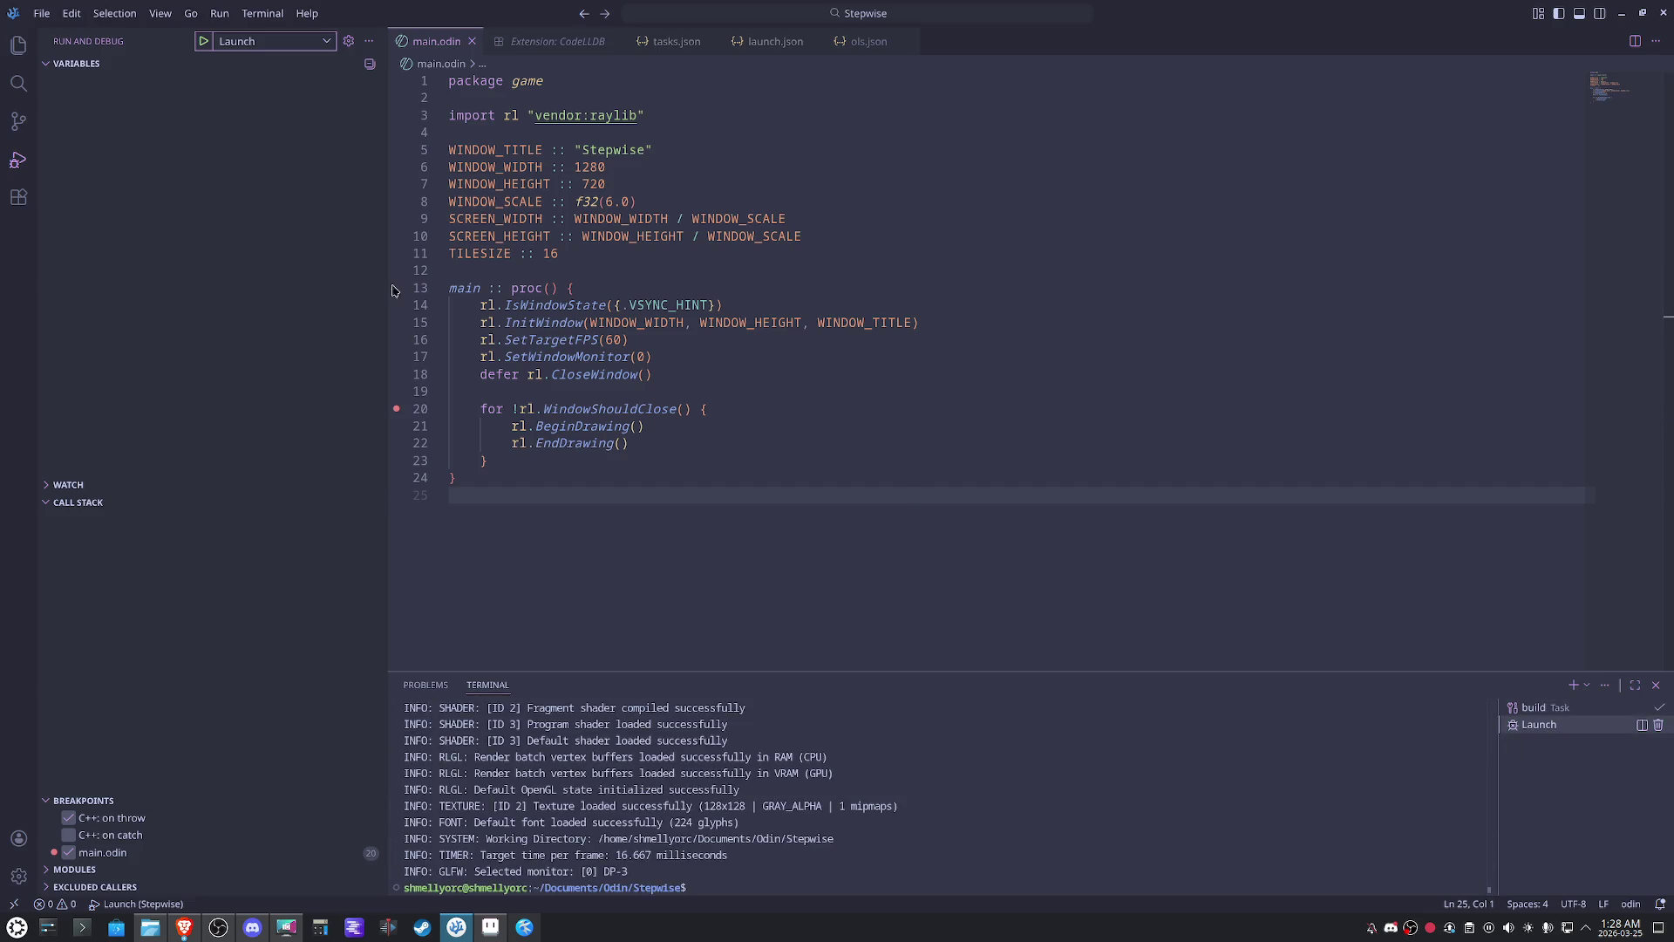
click(18, 44)
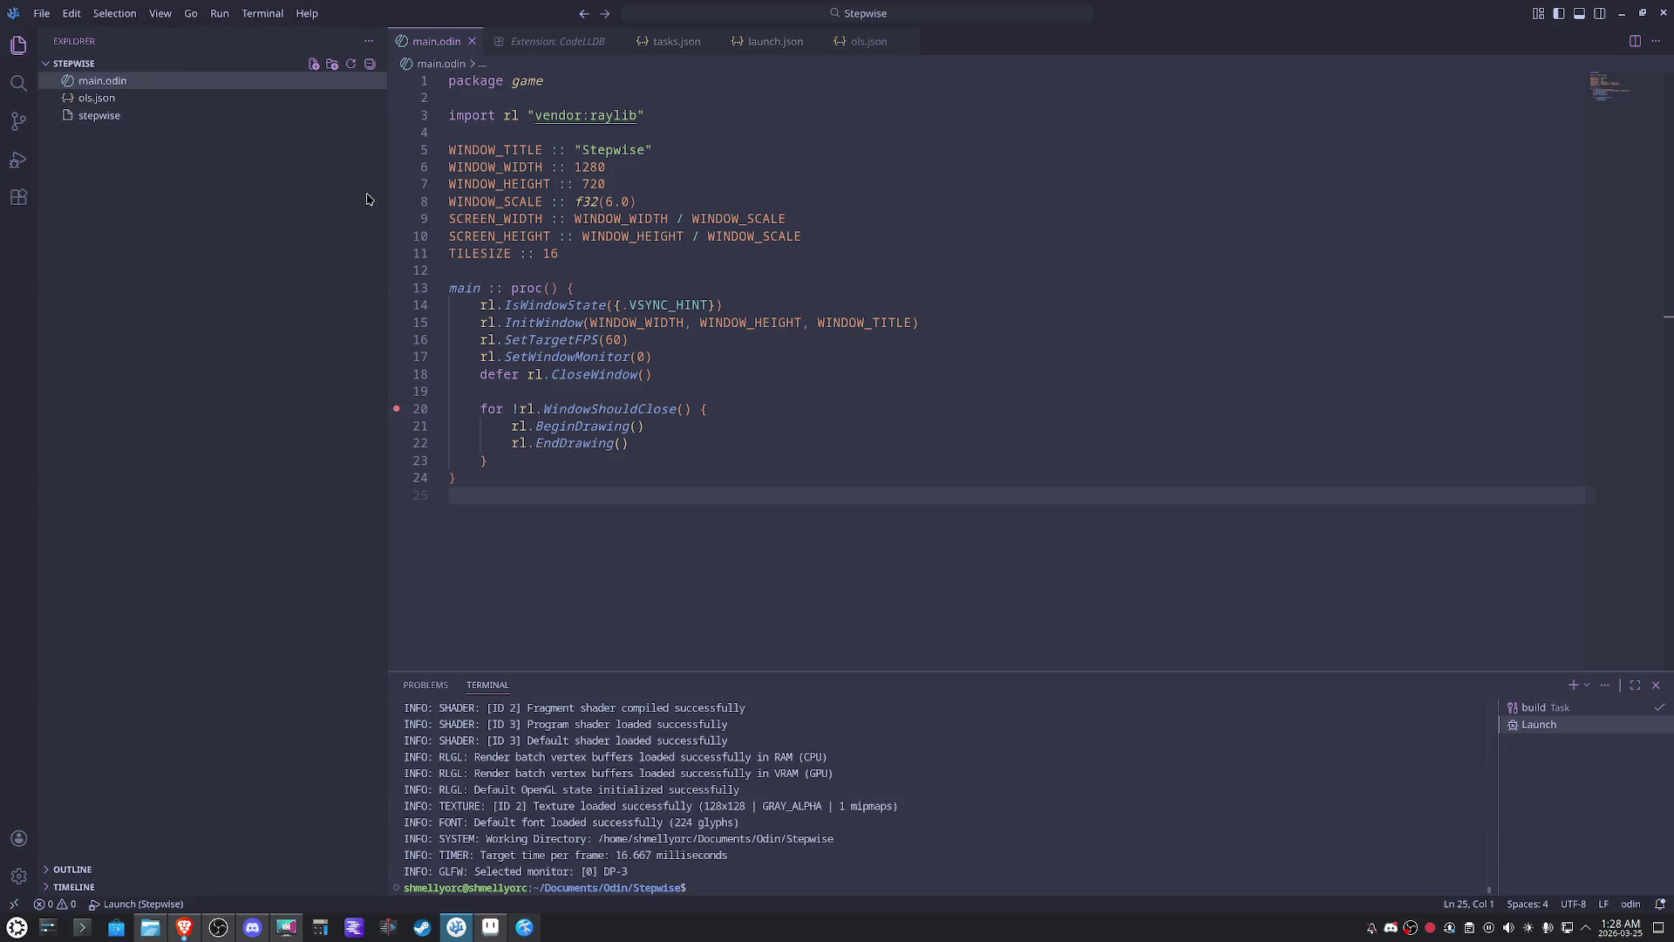
- Narrow the Explorer sidebar and bring up the Settings editor from File > Preferences
mouse_move(388, 187)
mouse_down()
mouse_move(206, 166)
mouse_move(219, 170)
mouse_up()
click(715, 442)
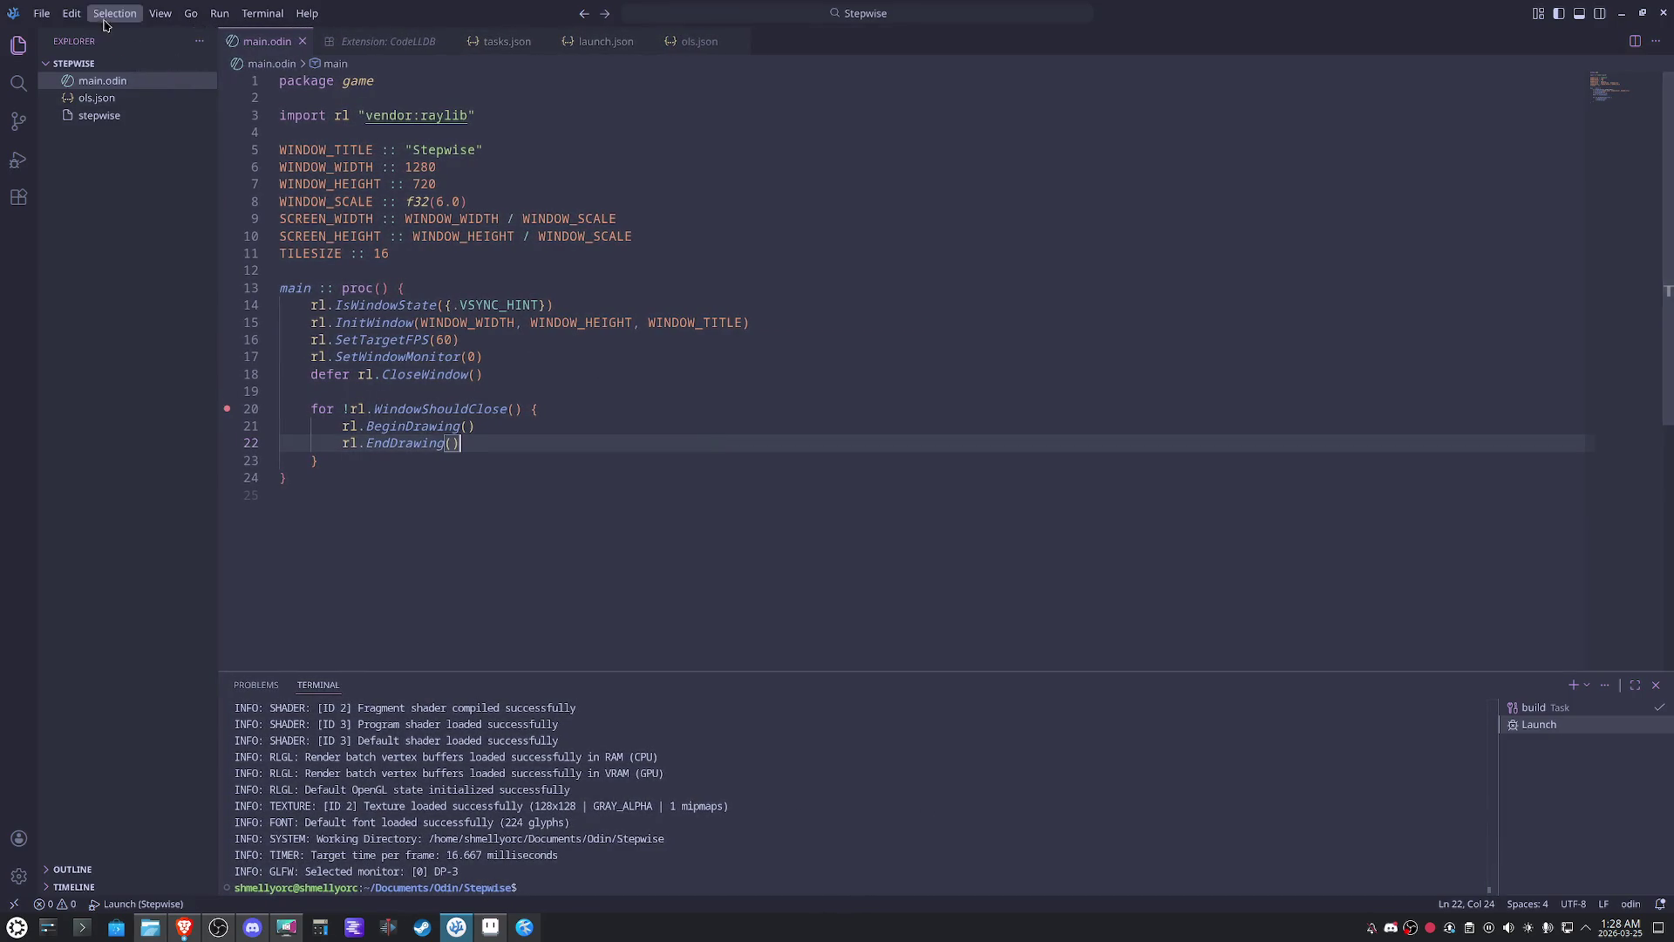
click(42, 13)
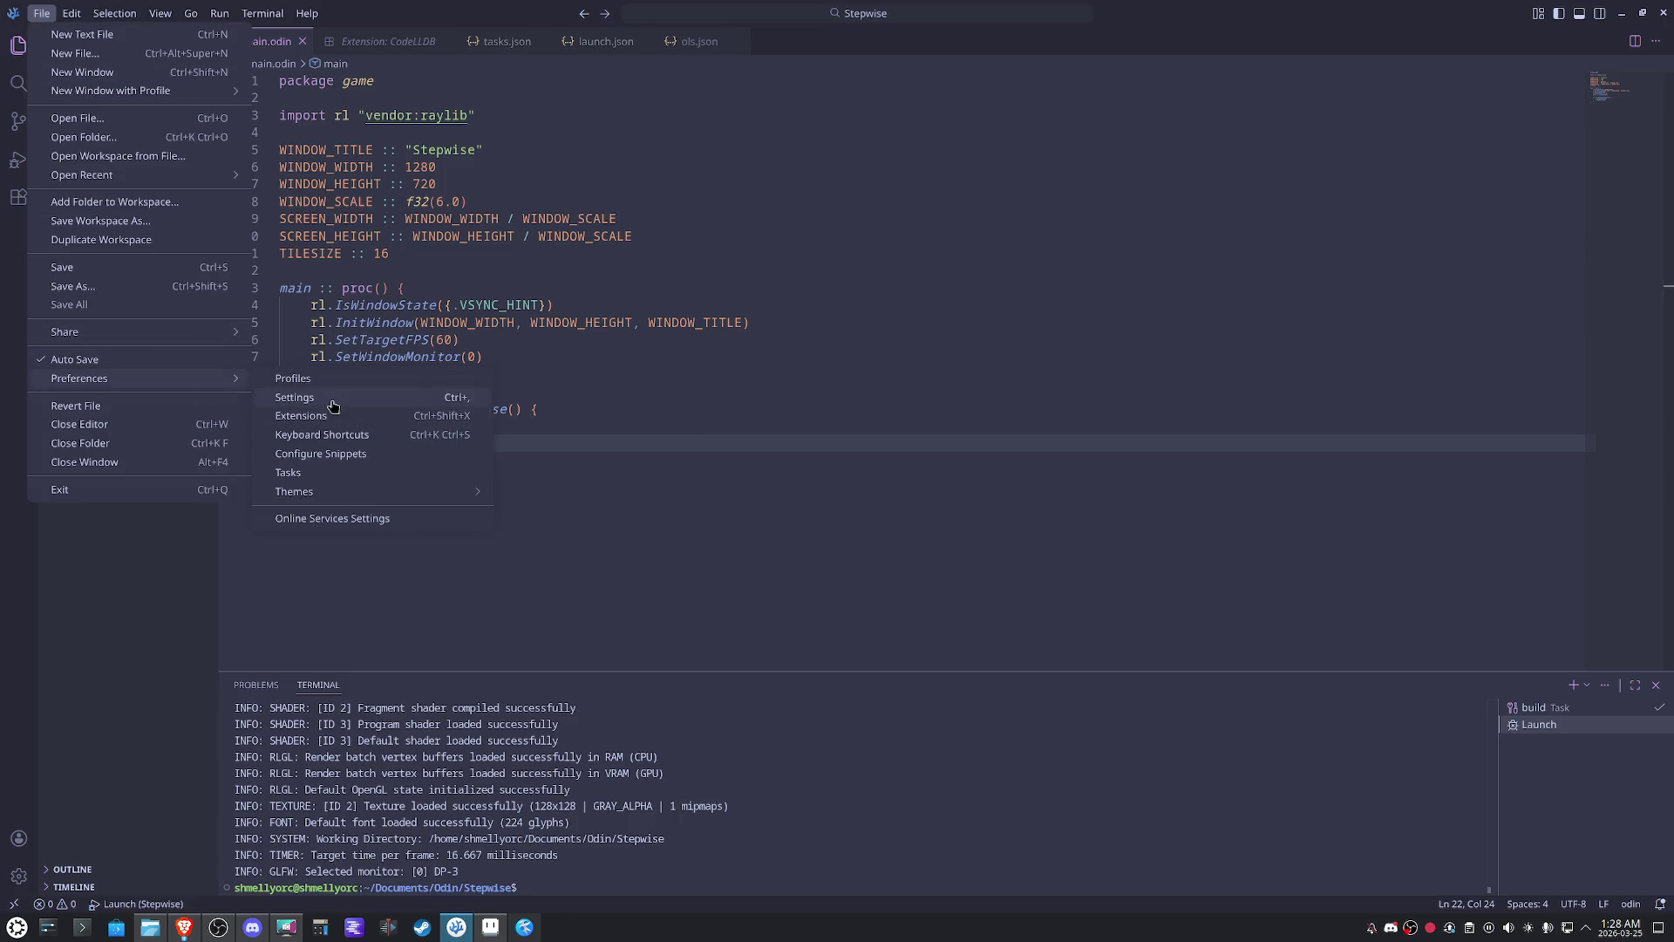
click(330, 398)
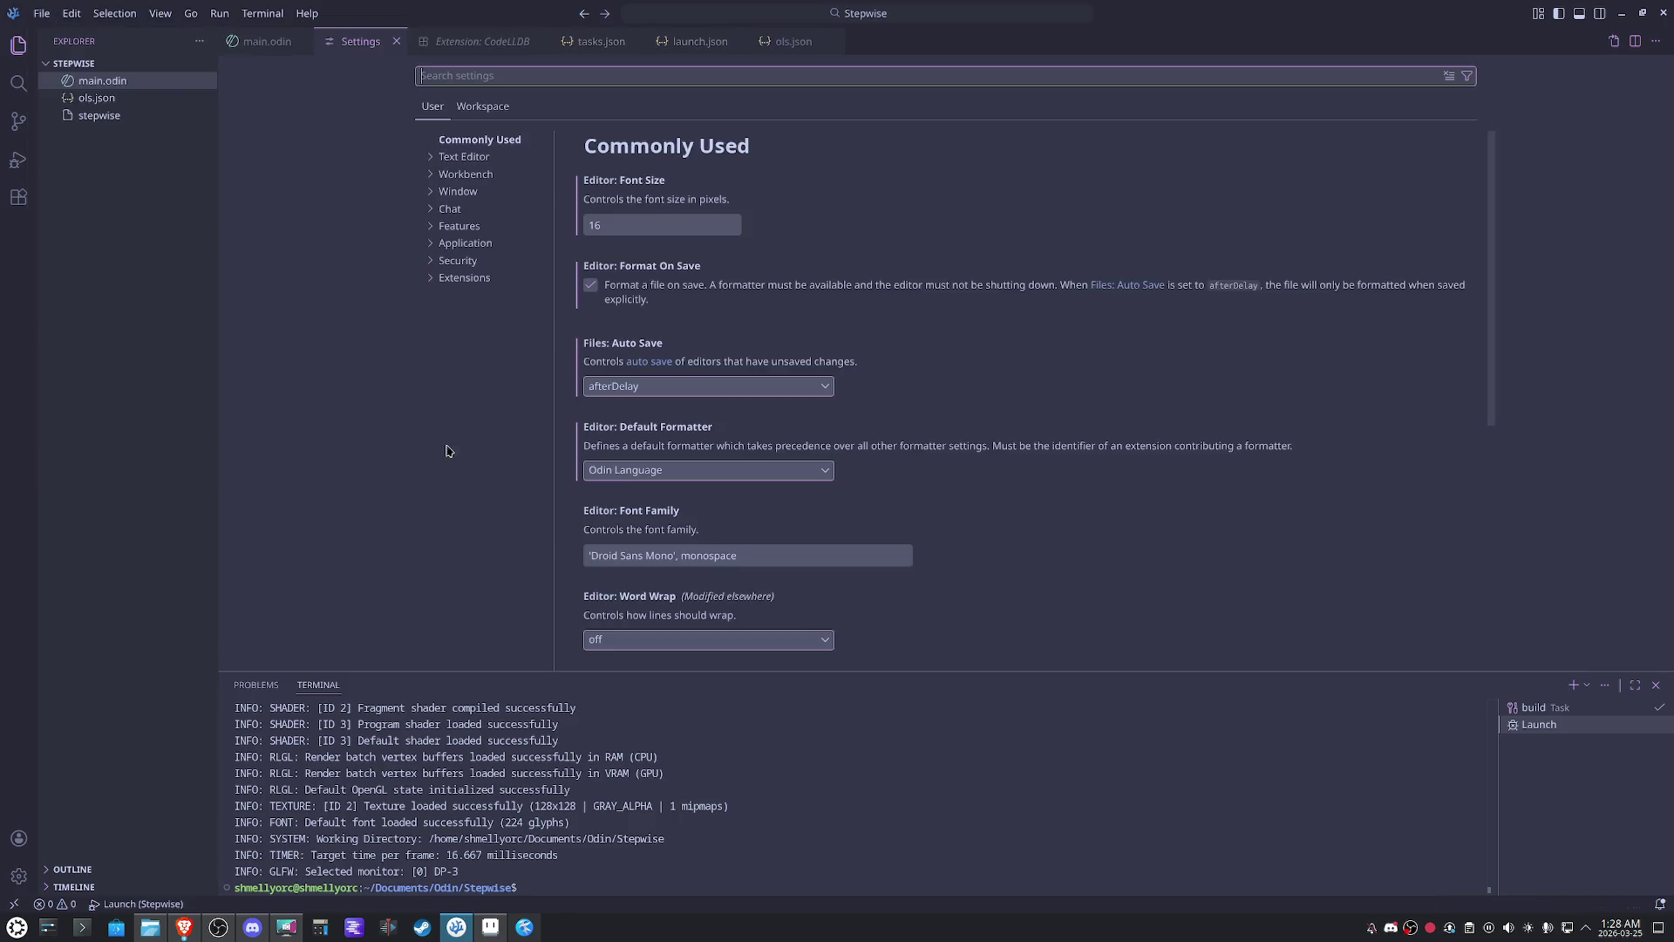
- View the user settings as raw JSON and step through its theme and editor entries
click(1613, 40)
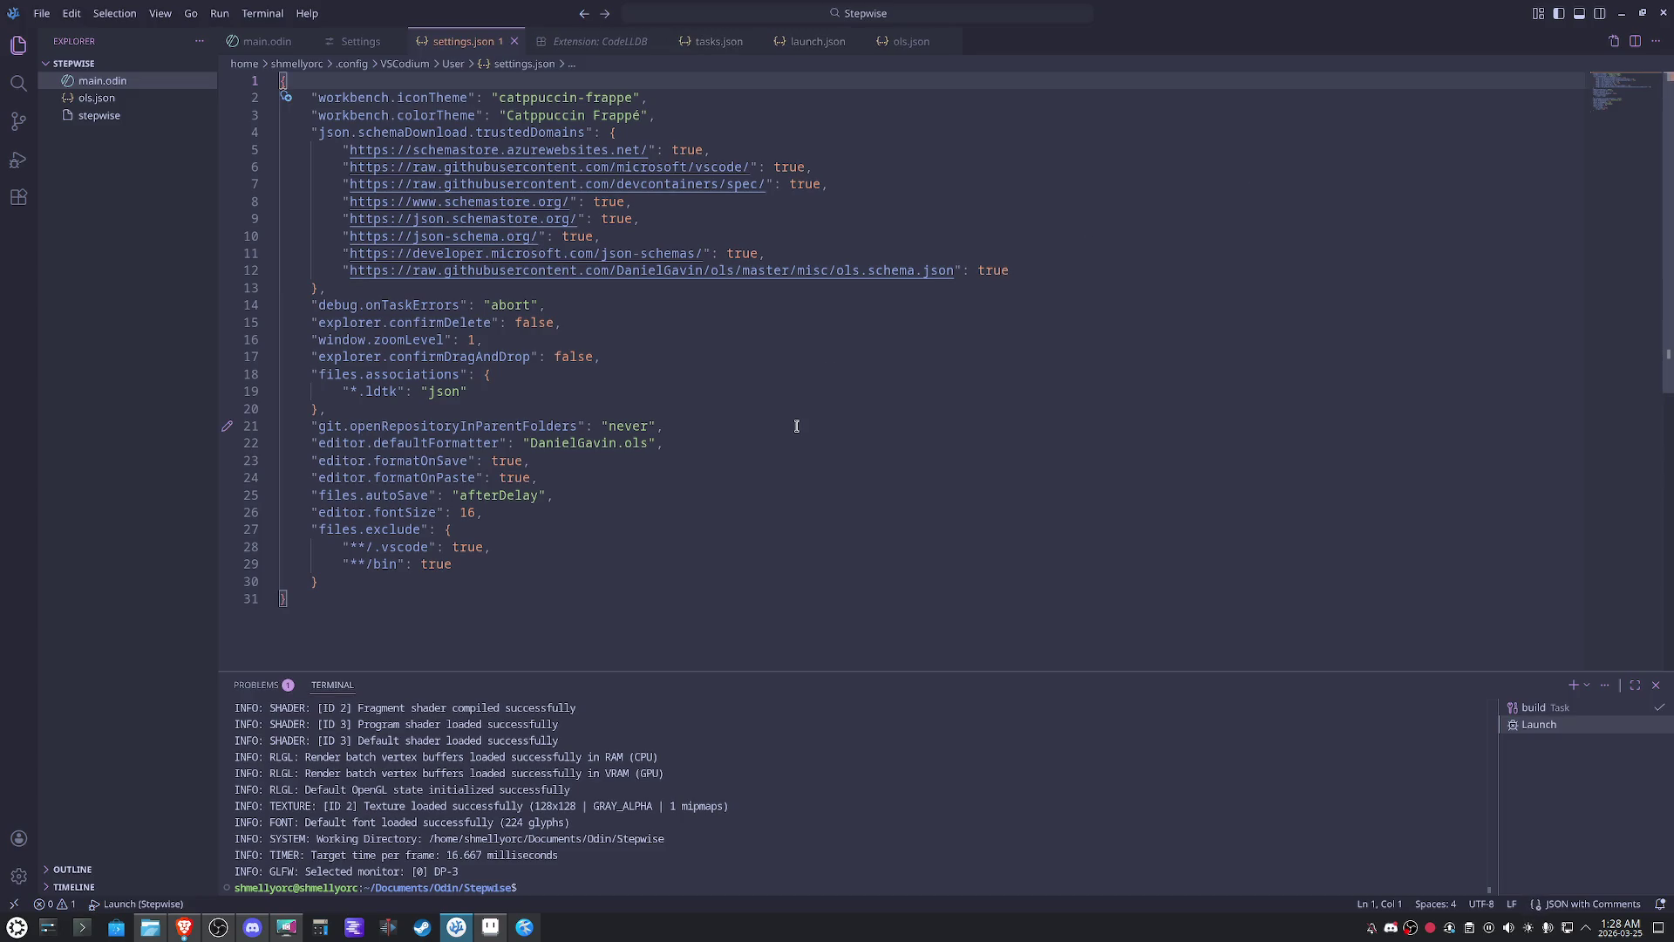
double_click(776, 270)
drag(694, 117, 286, 97)
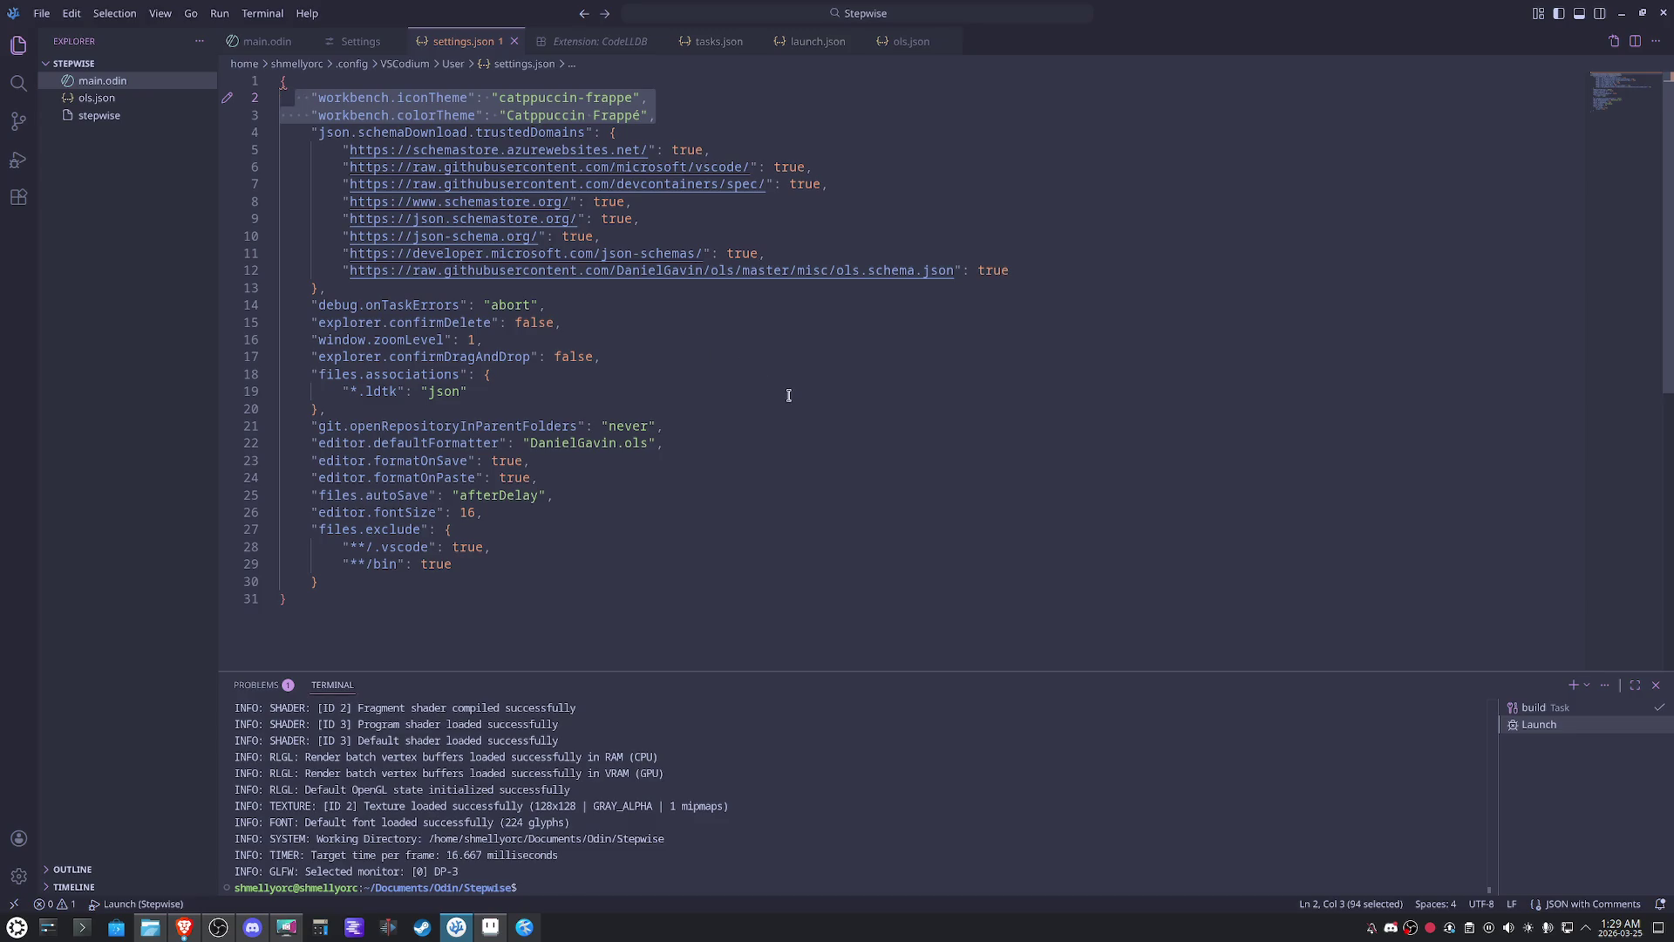
click(580, 309)
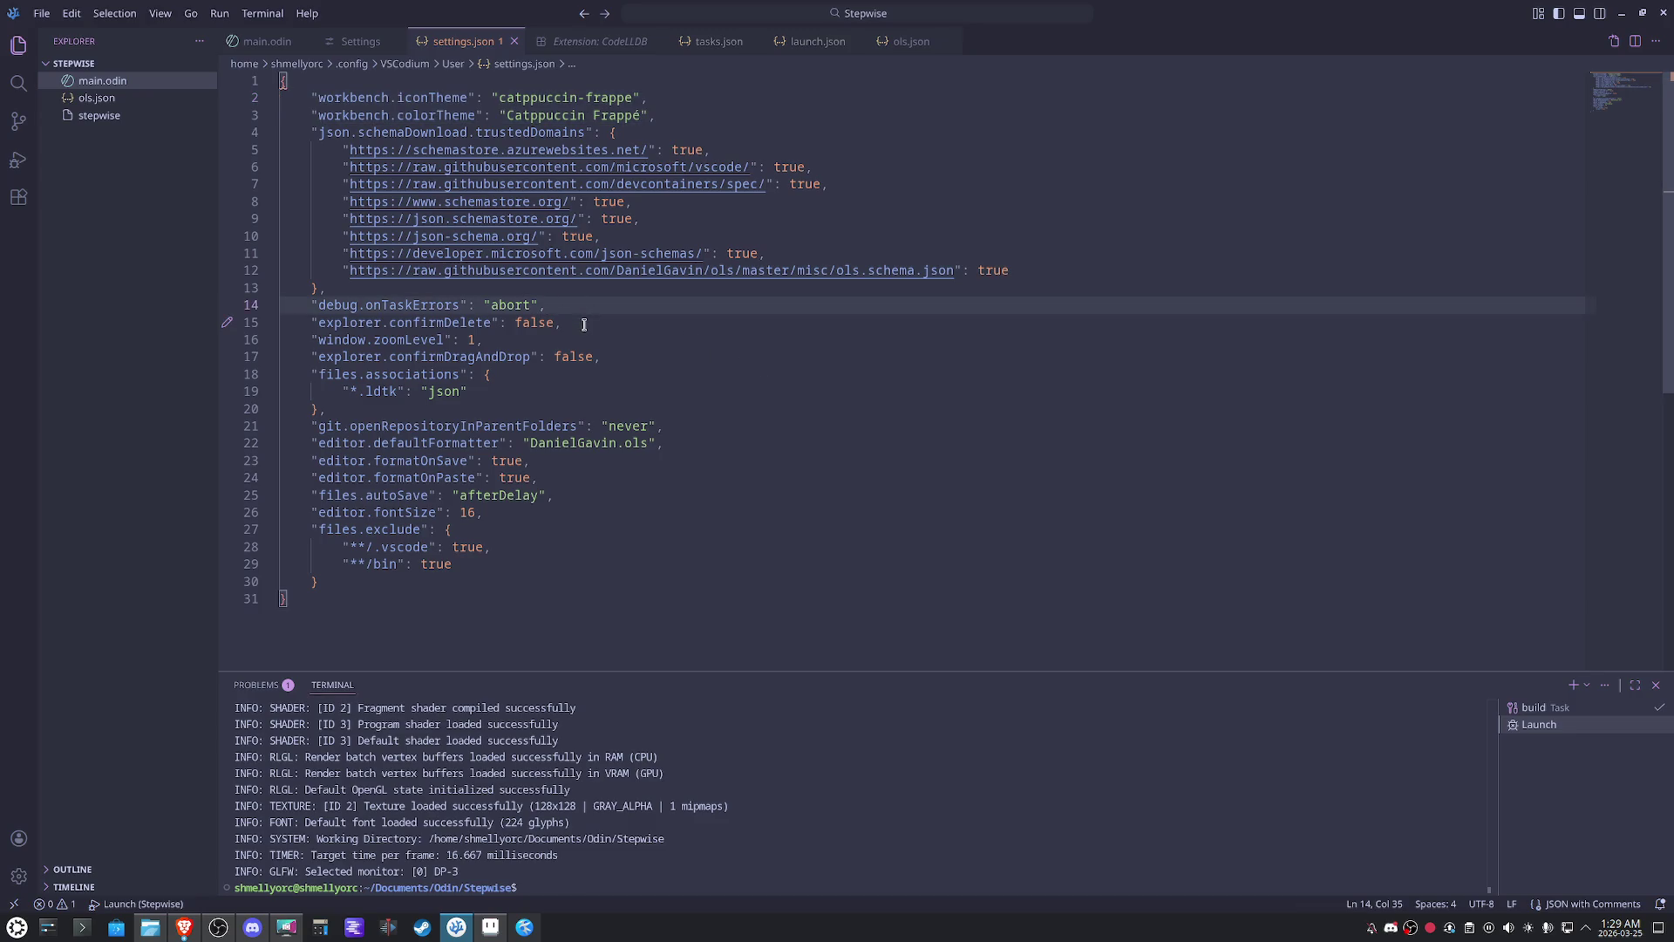
click(584, 323)
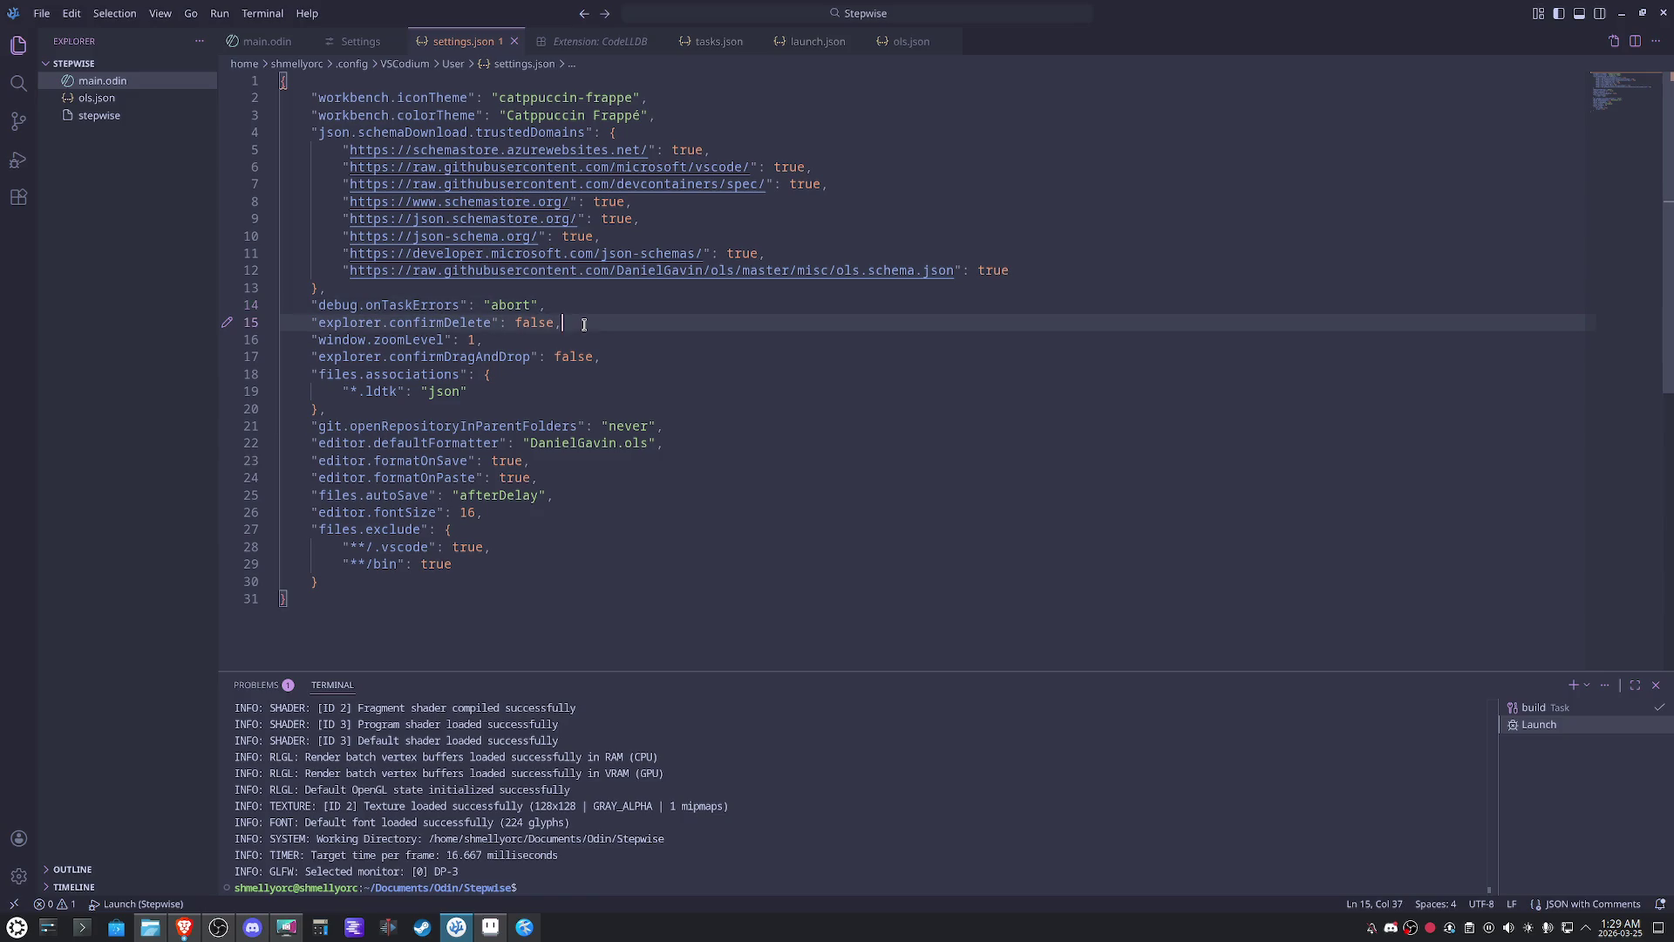
click(582, 337)
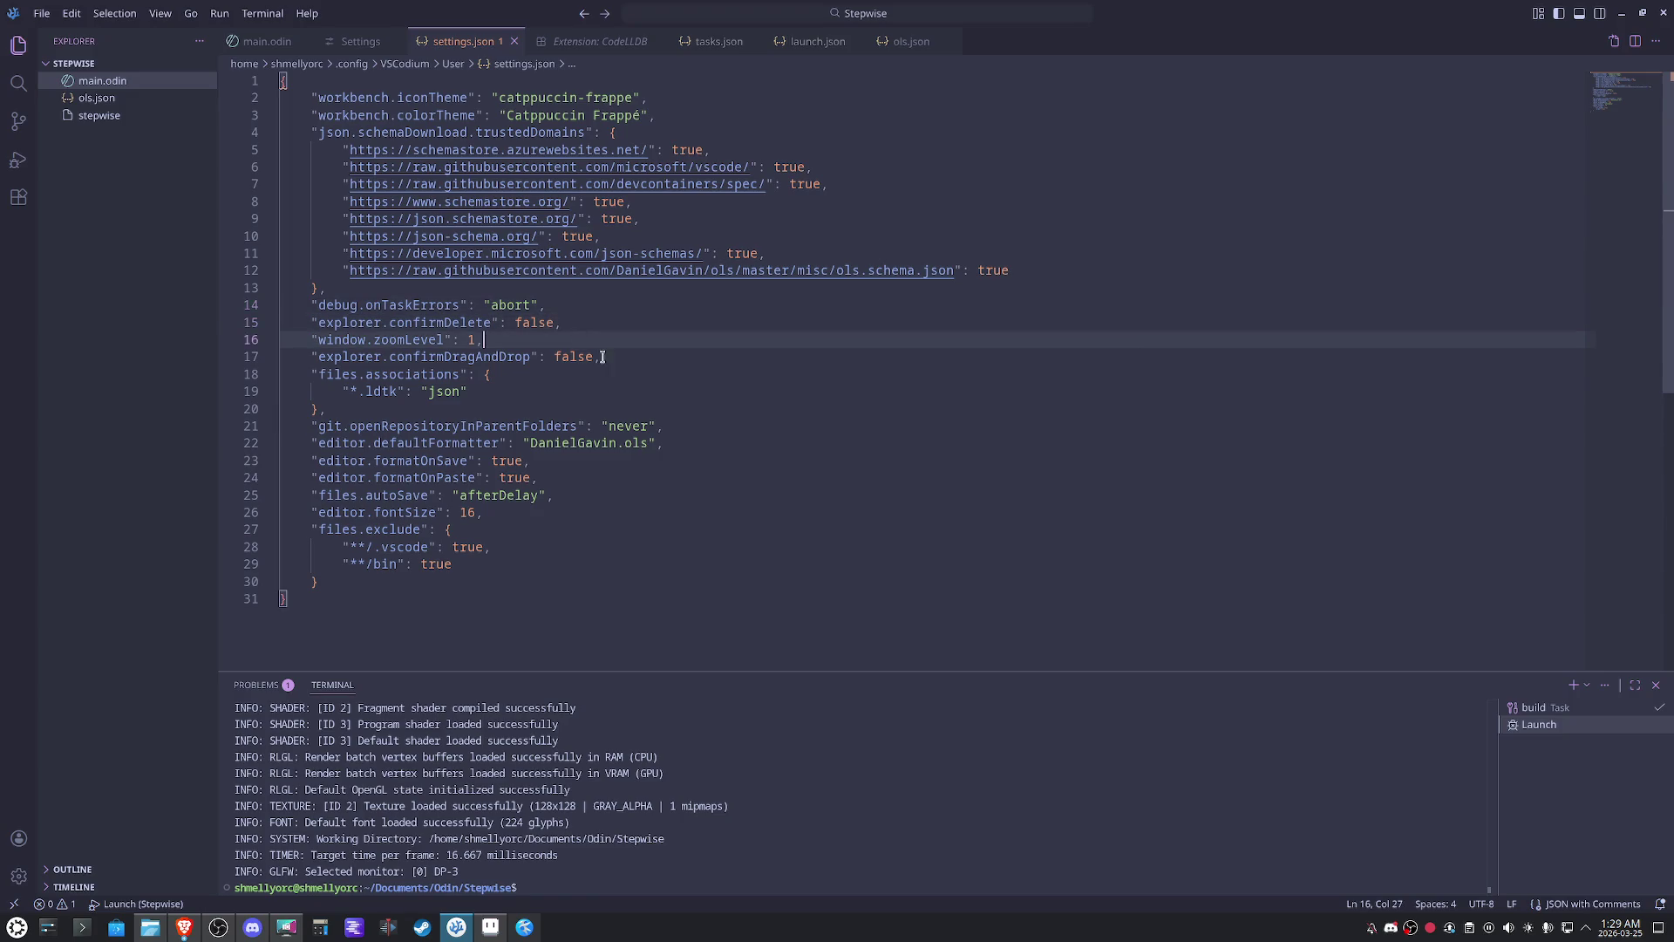
click(624, 359)
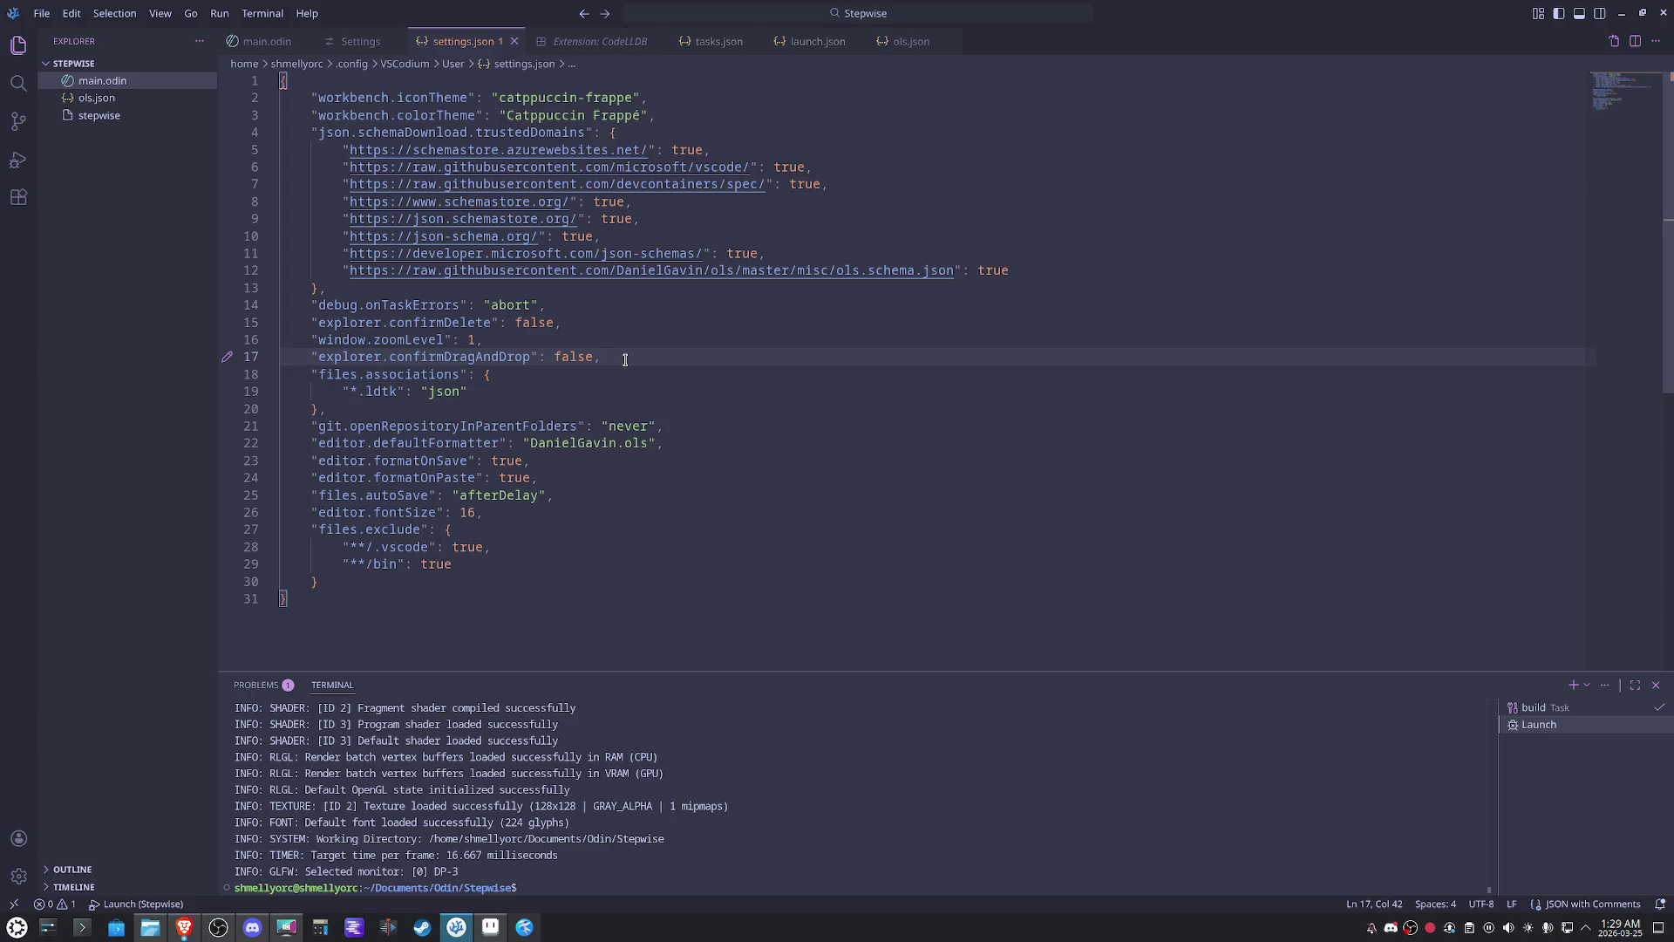
click(567, 374)
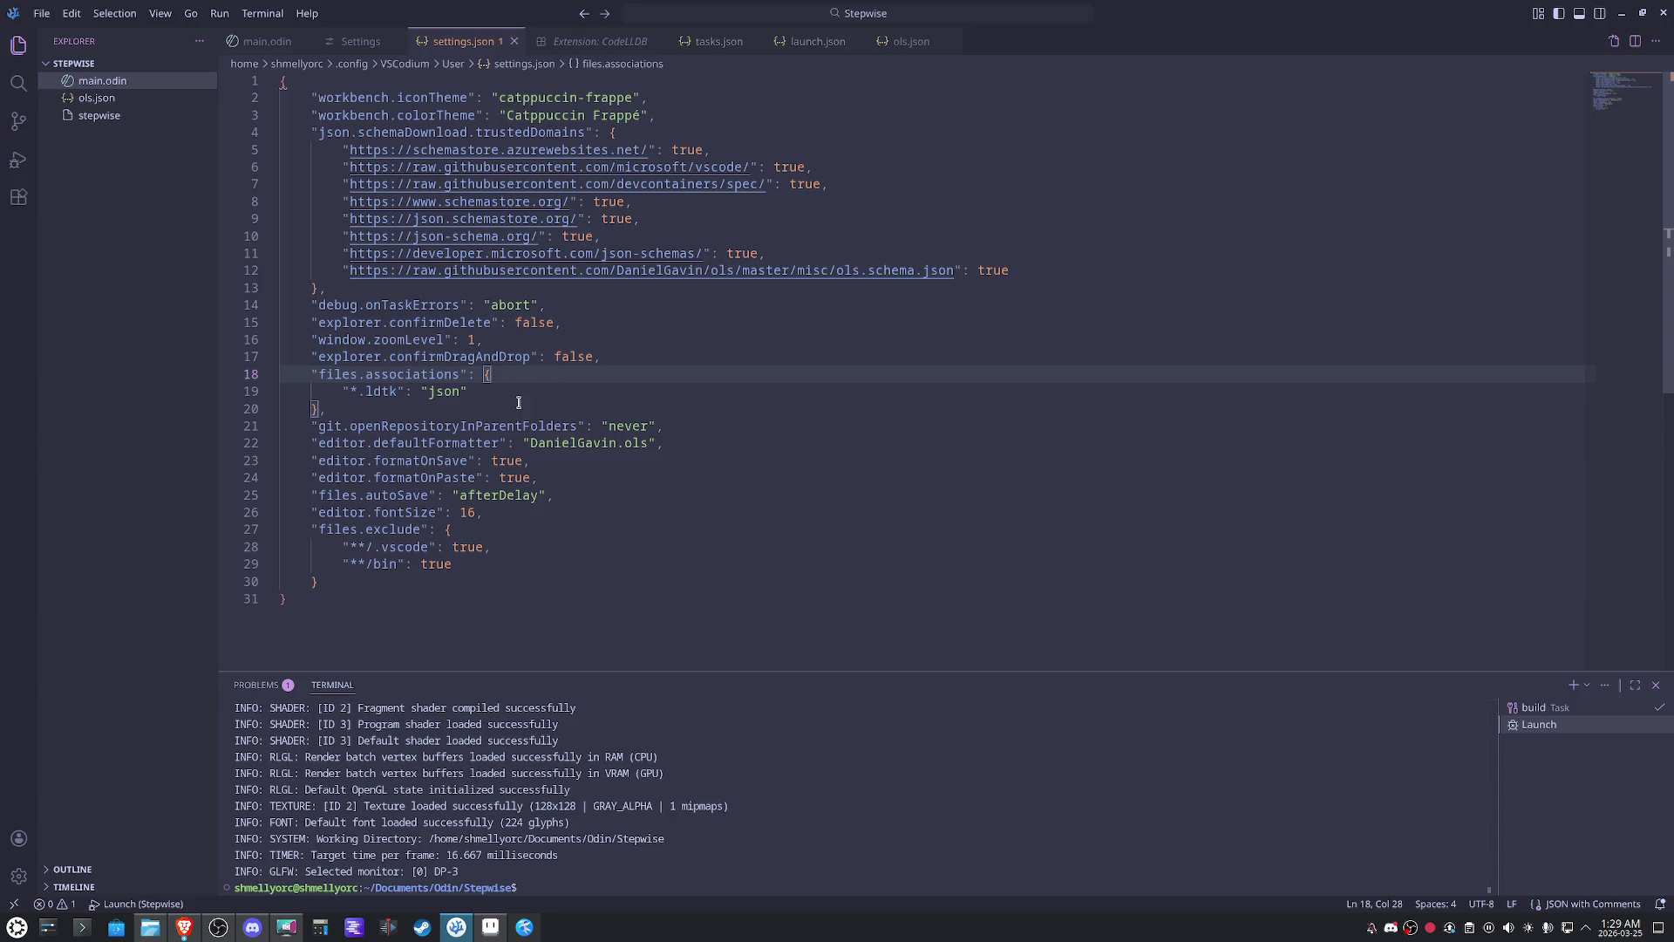
- Delete the files.associations block, review the remaining entries and files.exclude, and close settings.json
drag(382, 402, 235, 374)
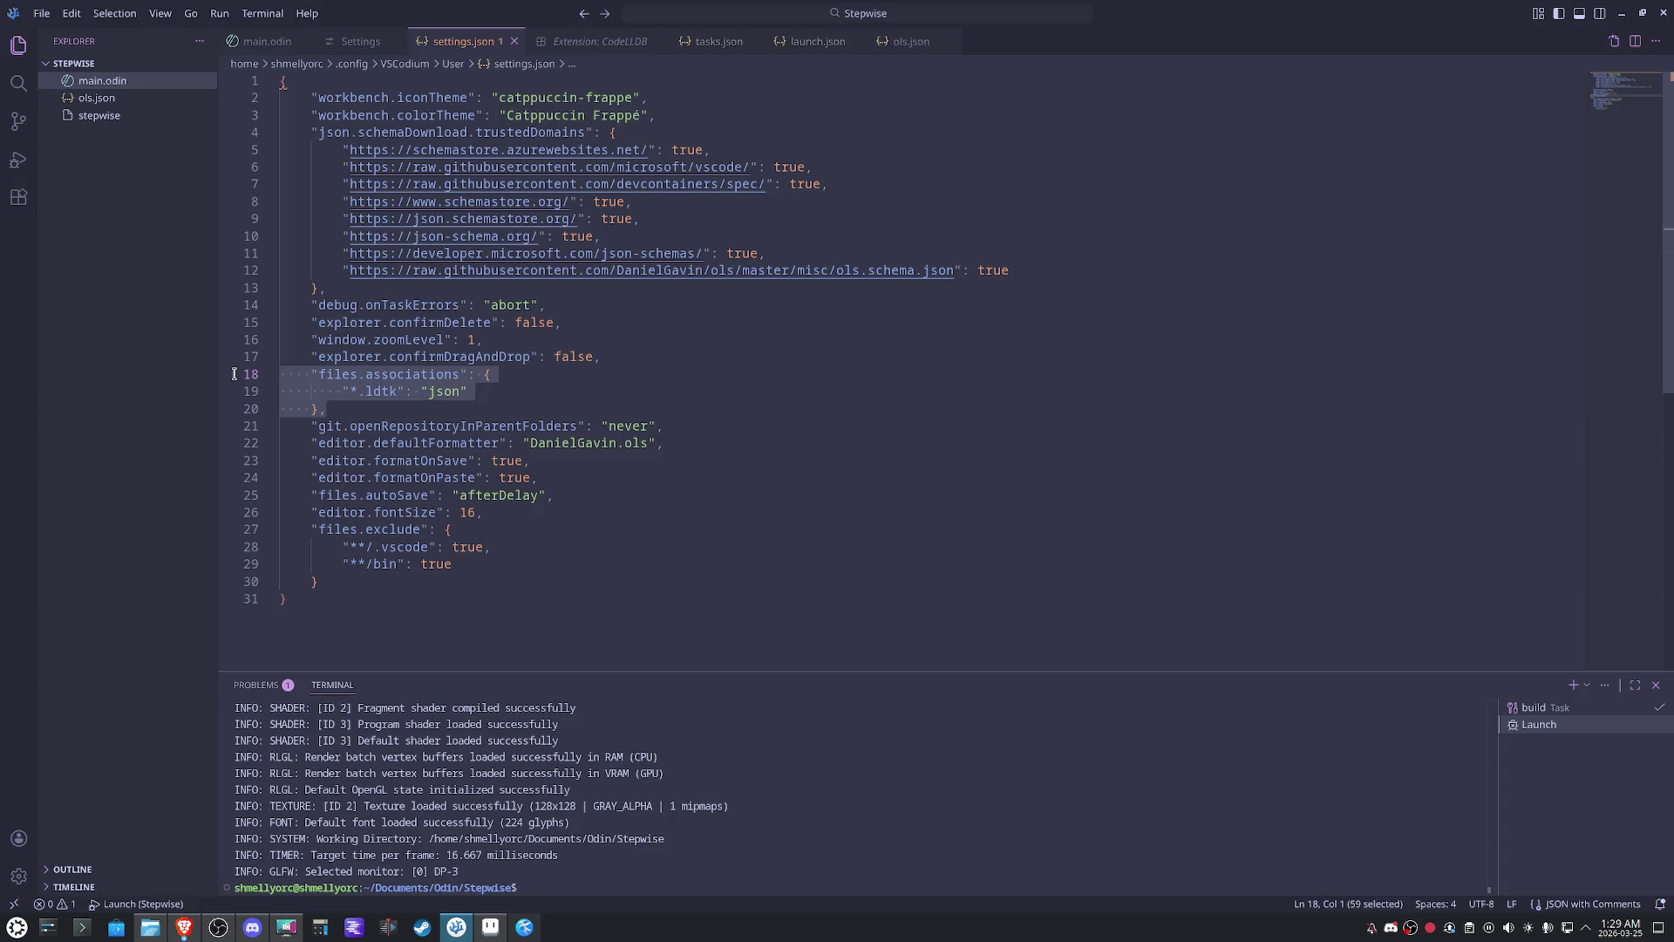
key(BackSpace)
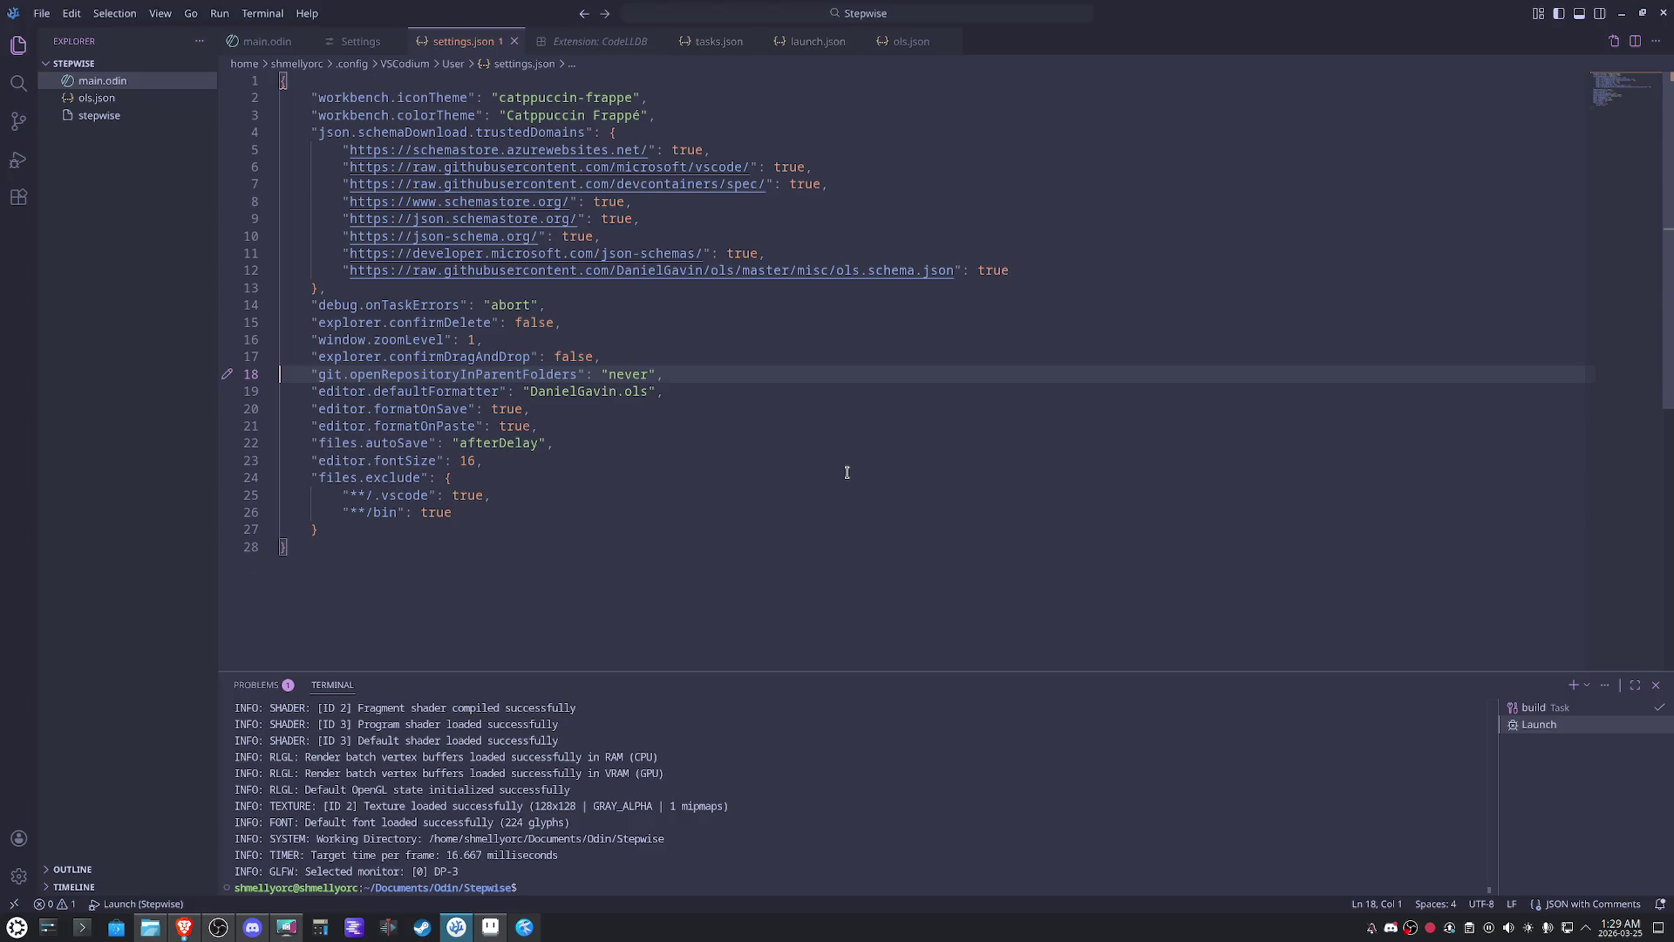
click(673, 358)
click(676, 391)
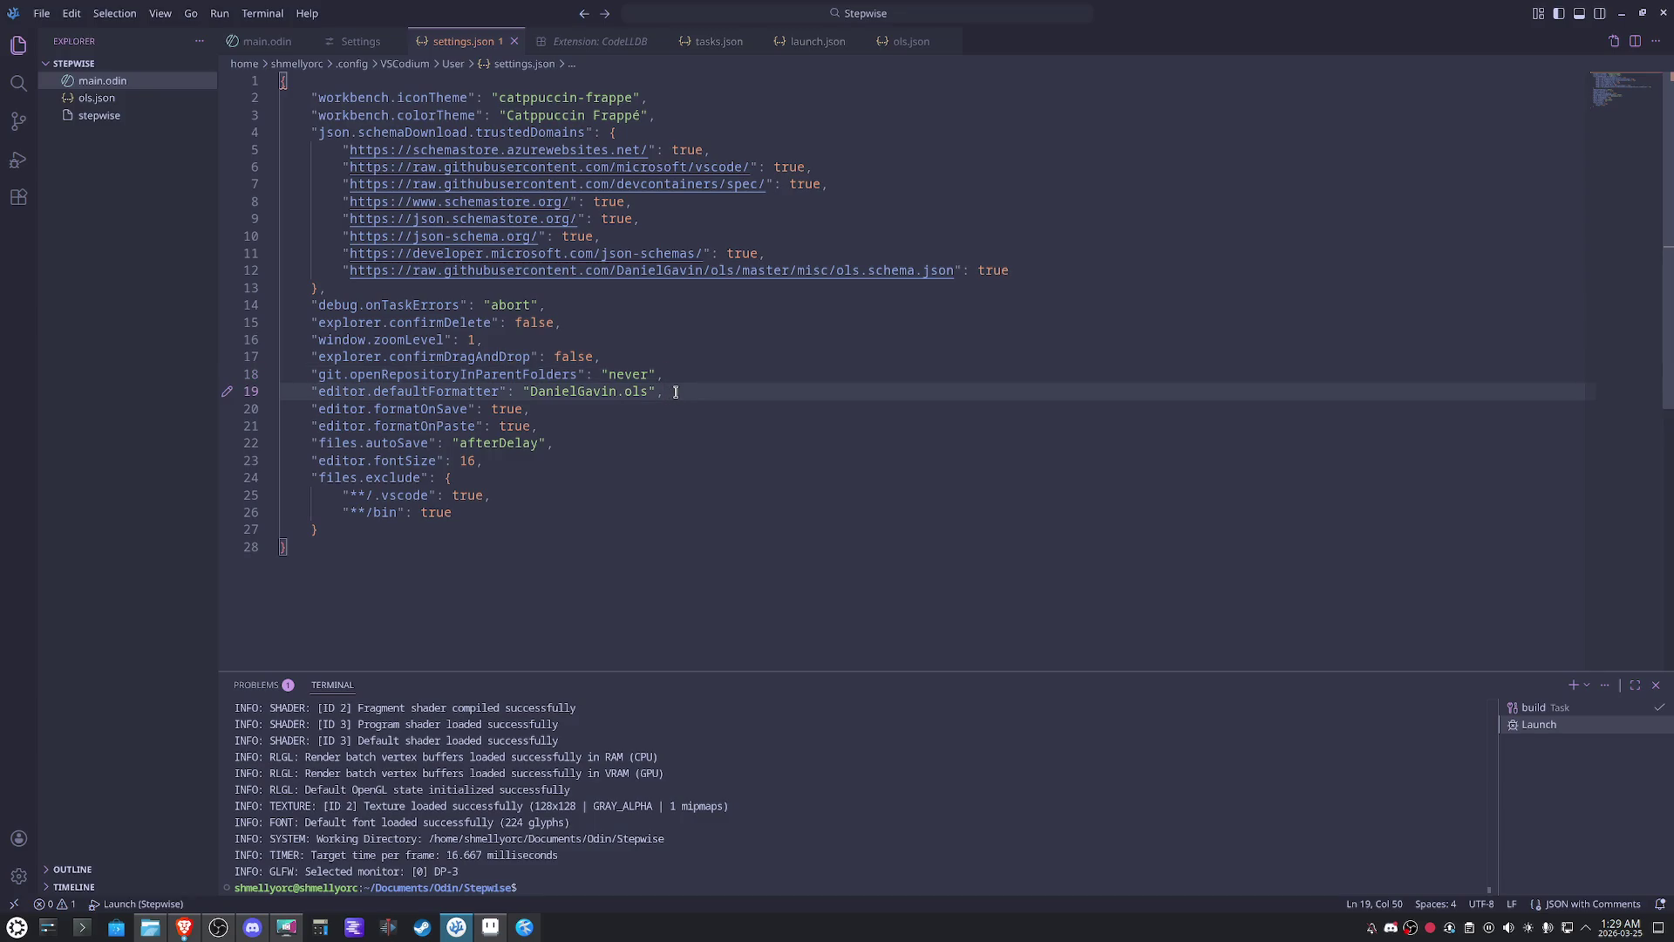
click(671, 408)
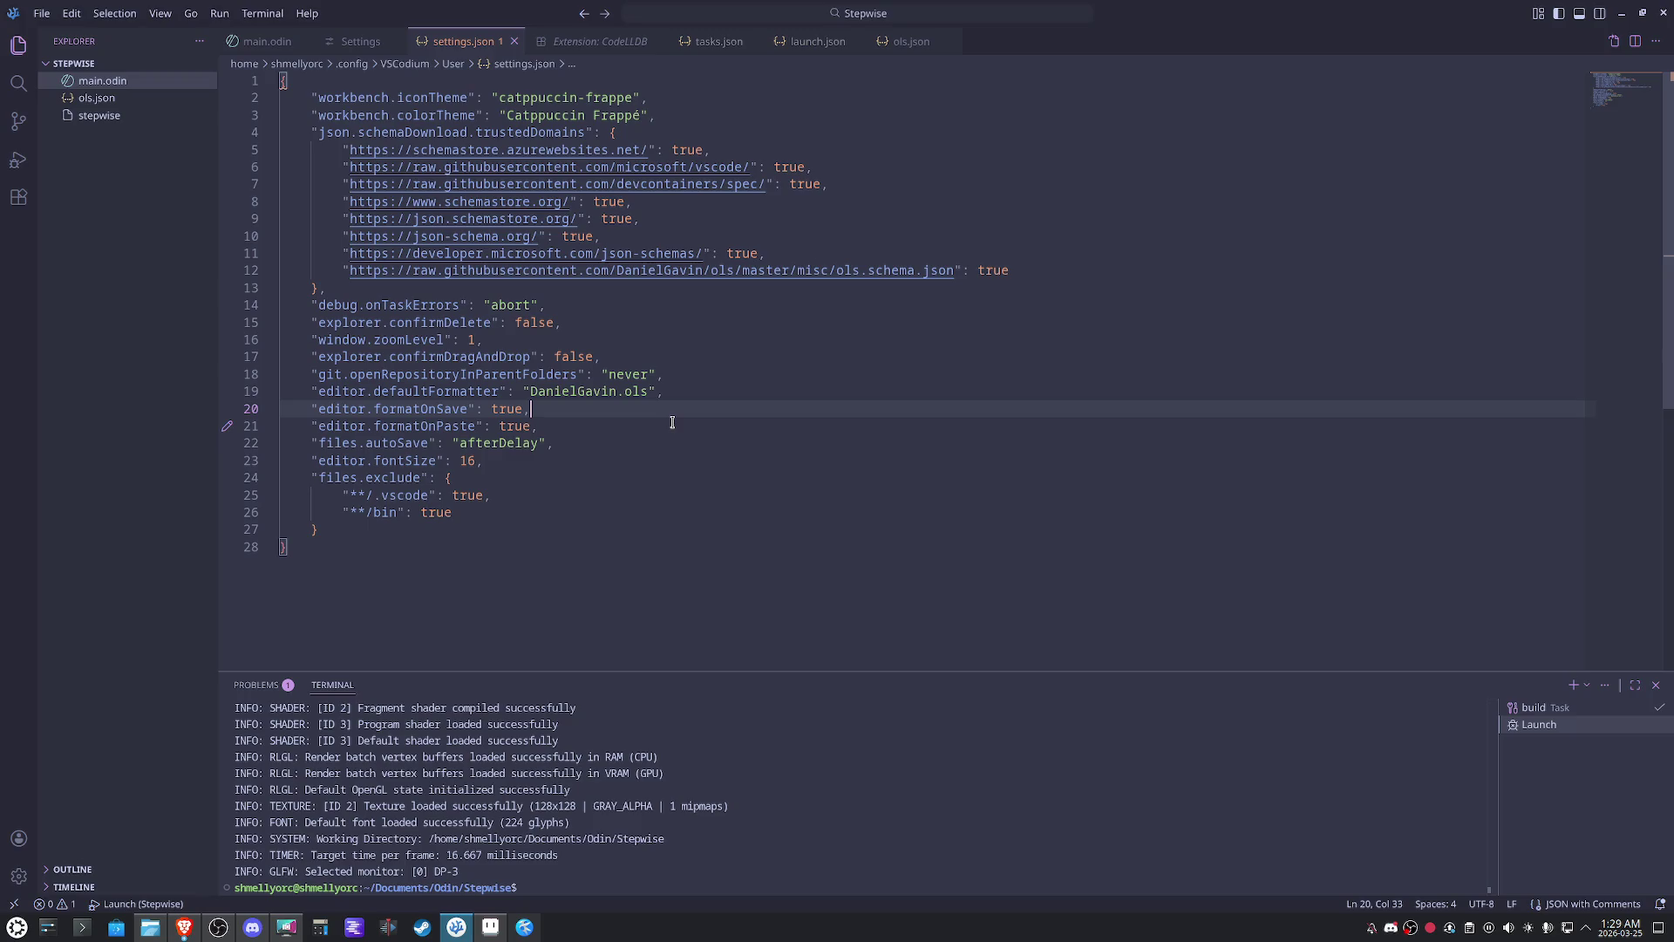
click(671, 422)
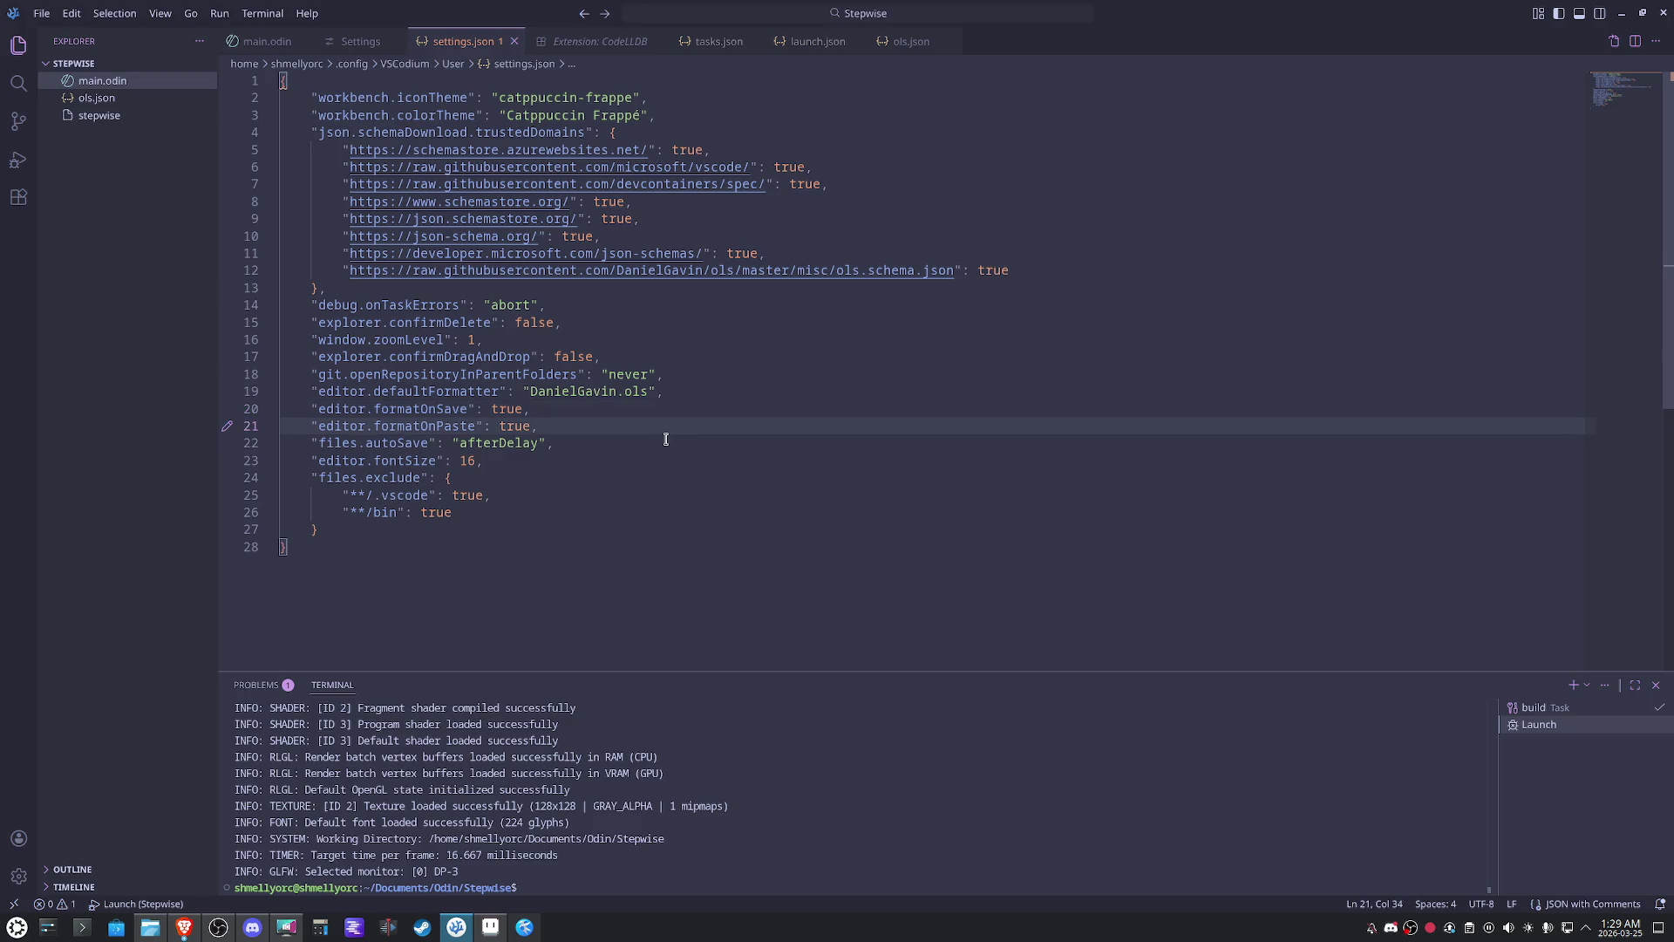
click(640, 444)
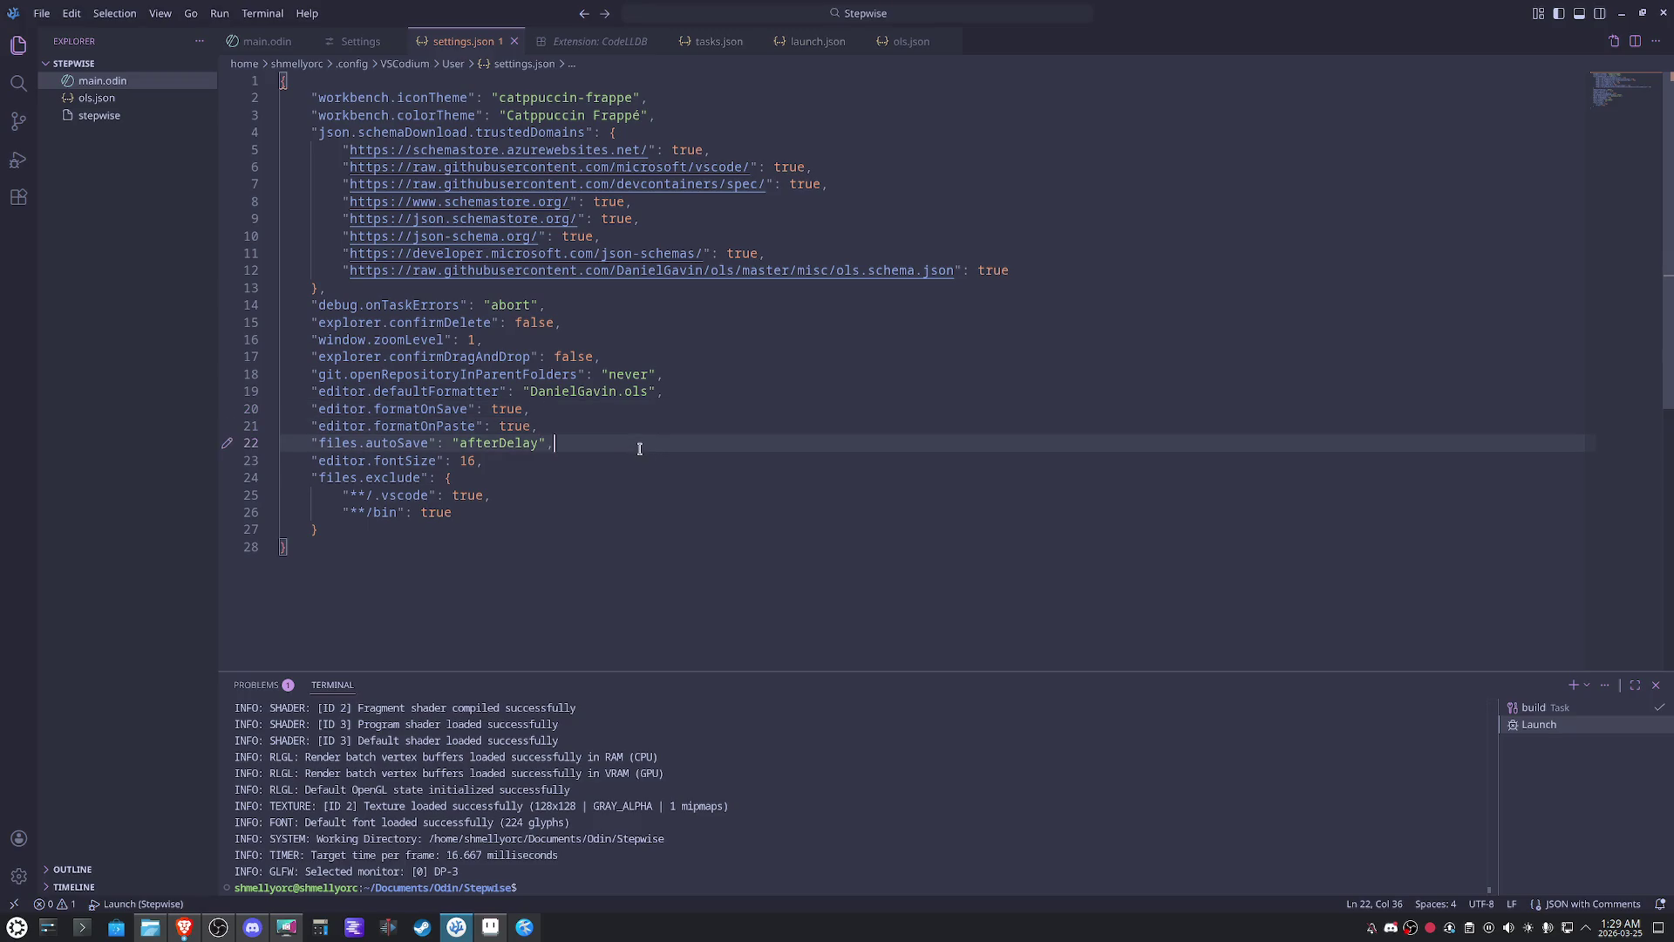
click(632, 458)
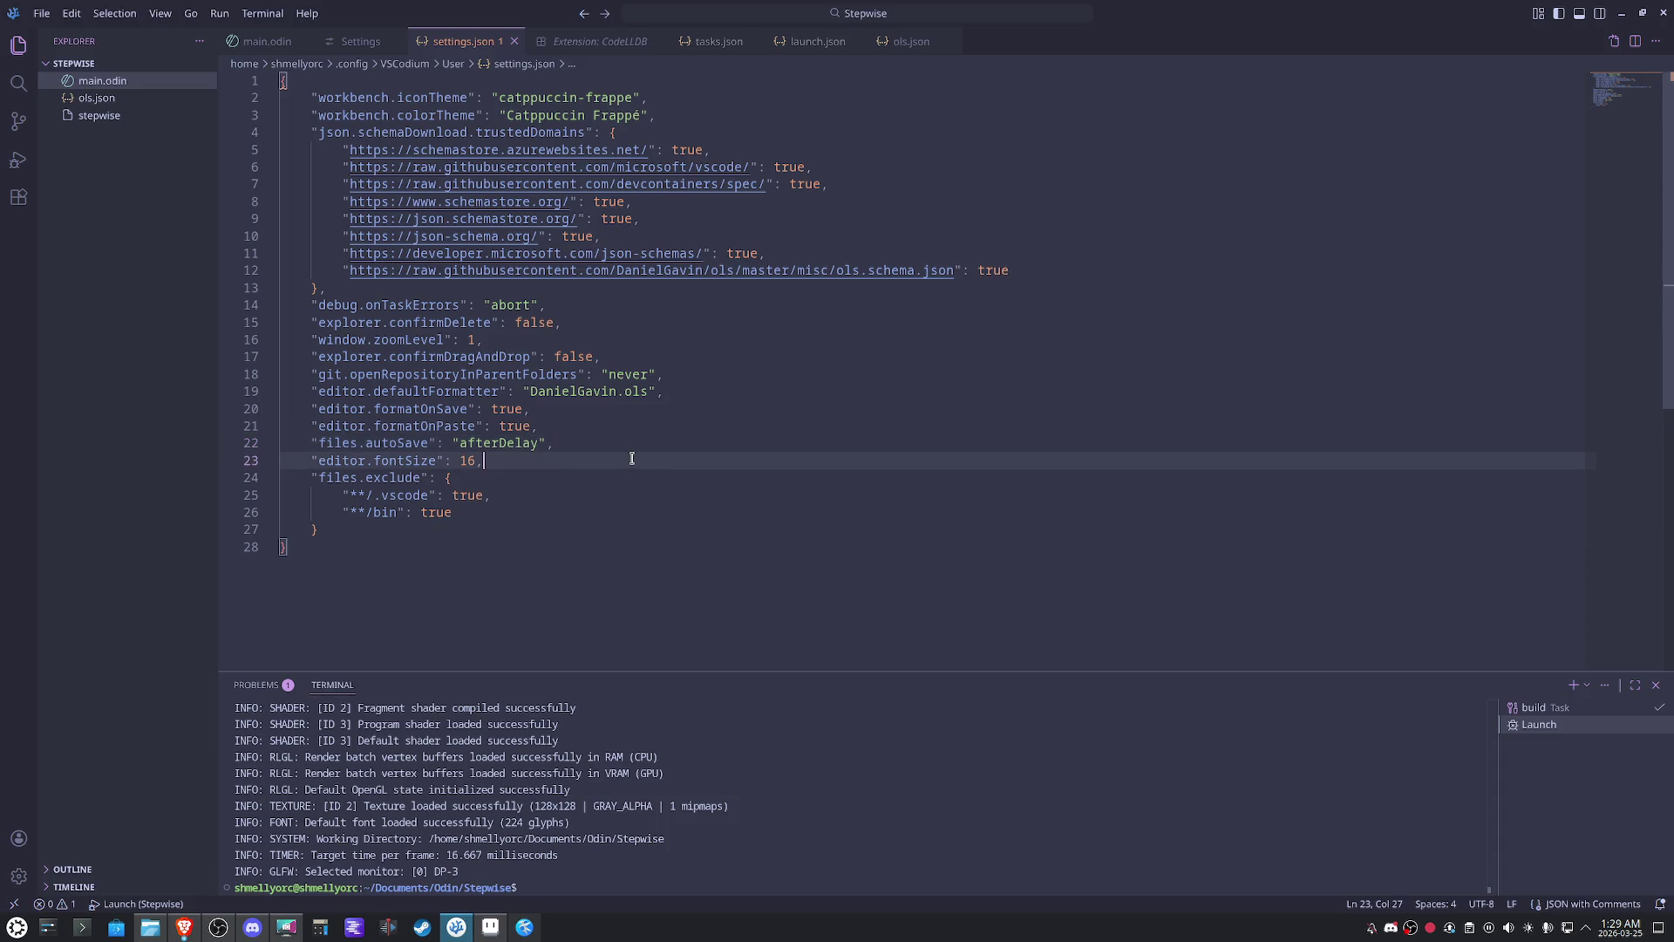
click(612, 471)
drag(393, 529, 253, 479)
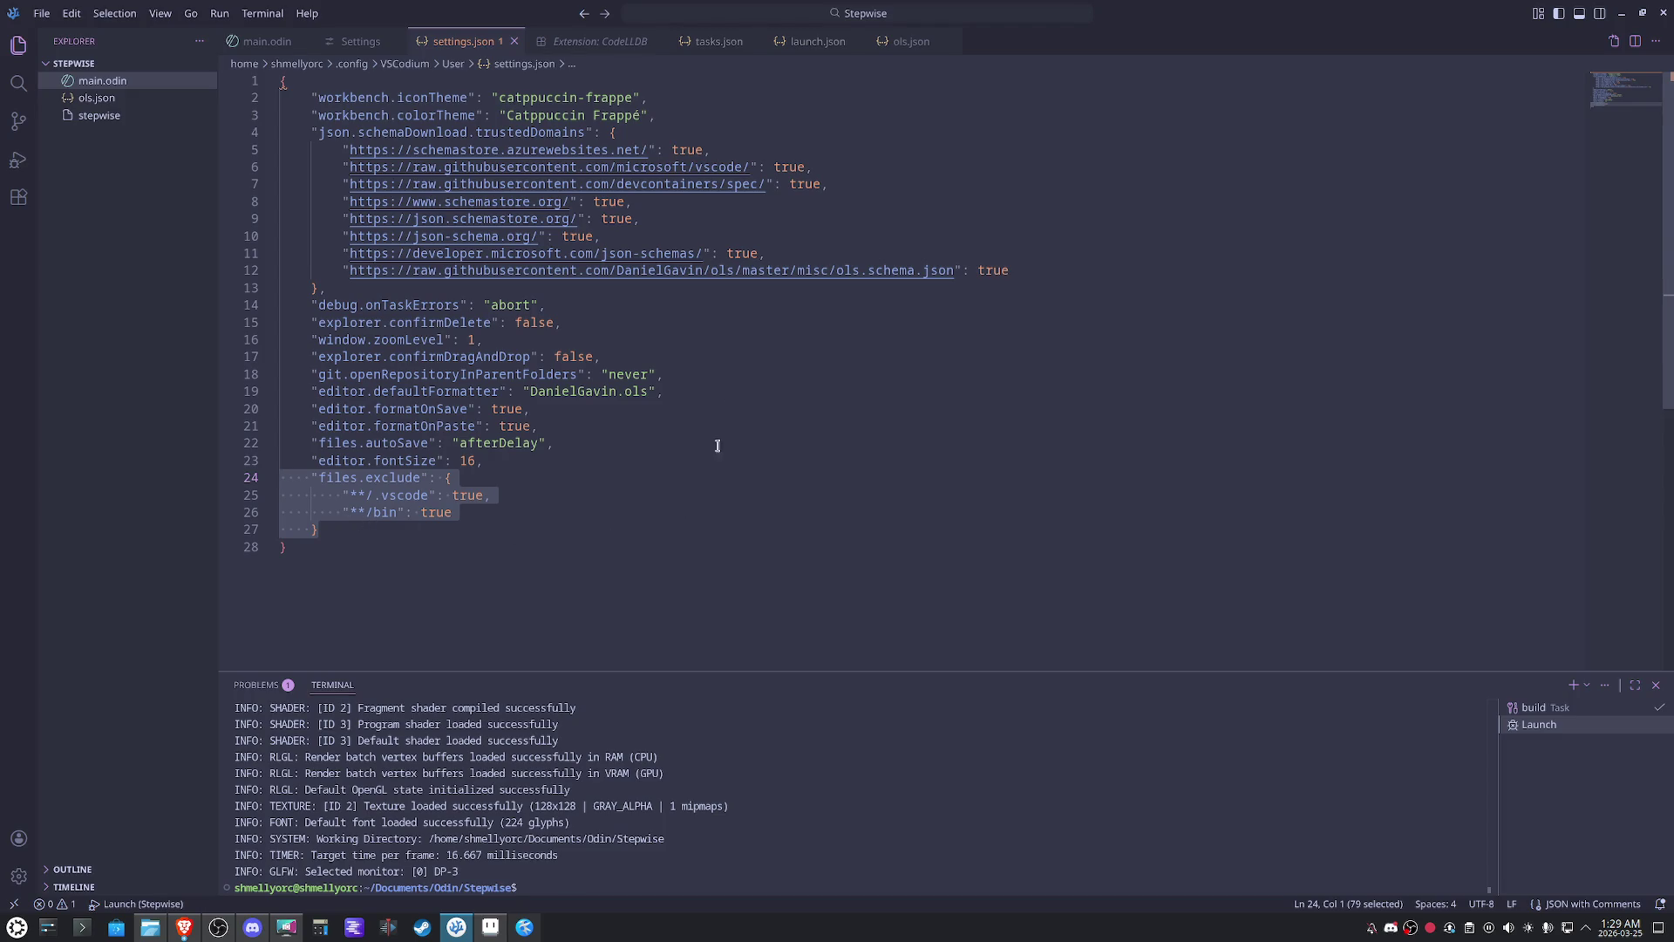
click(513, 41)
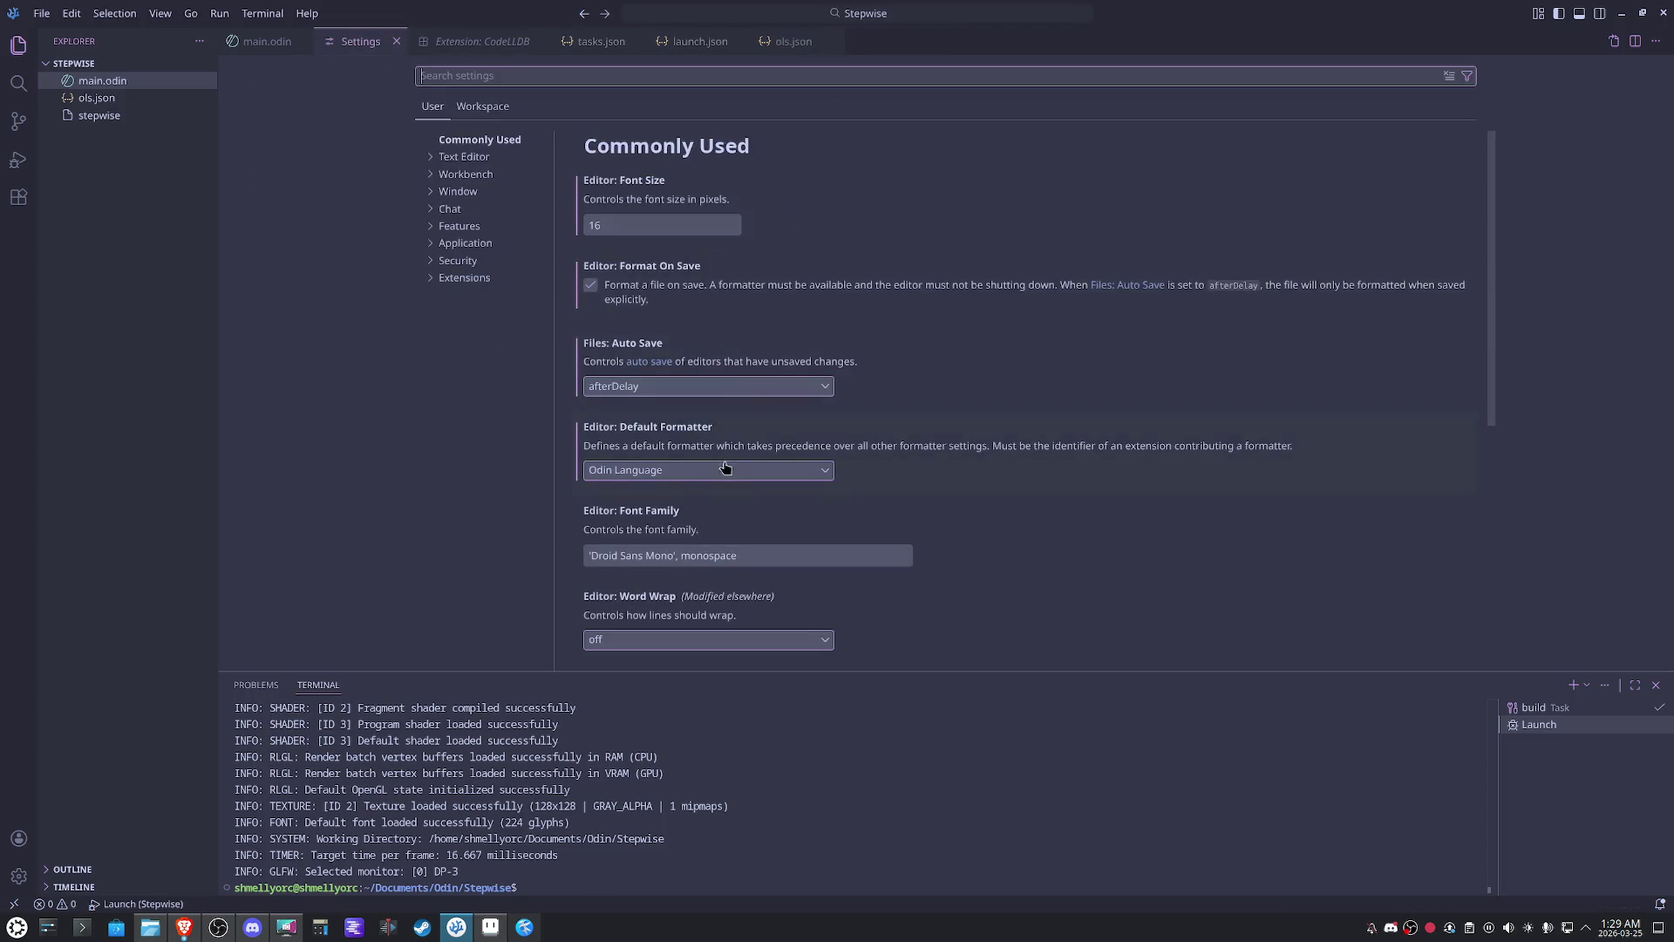
- Close Settings, remove the line 20 breakpoint in main.odin, and bring up the Explorer folder actions
click(397, 41)
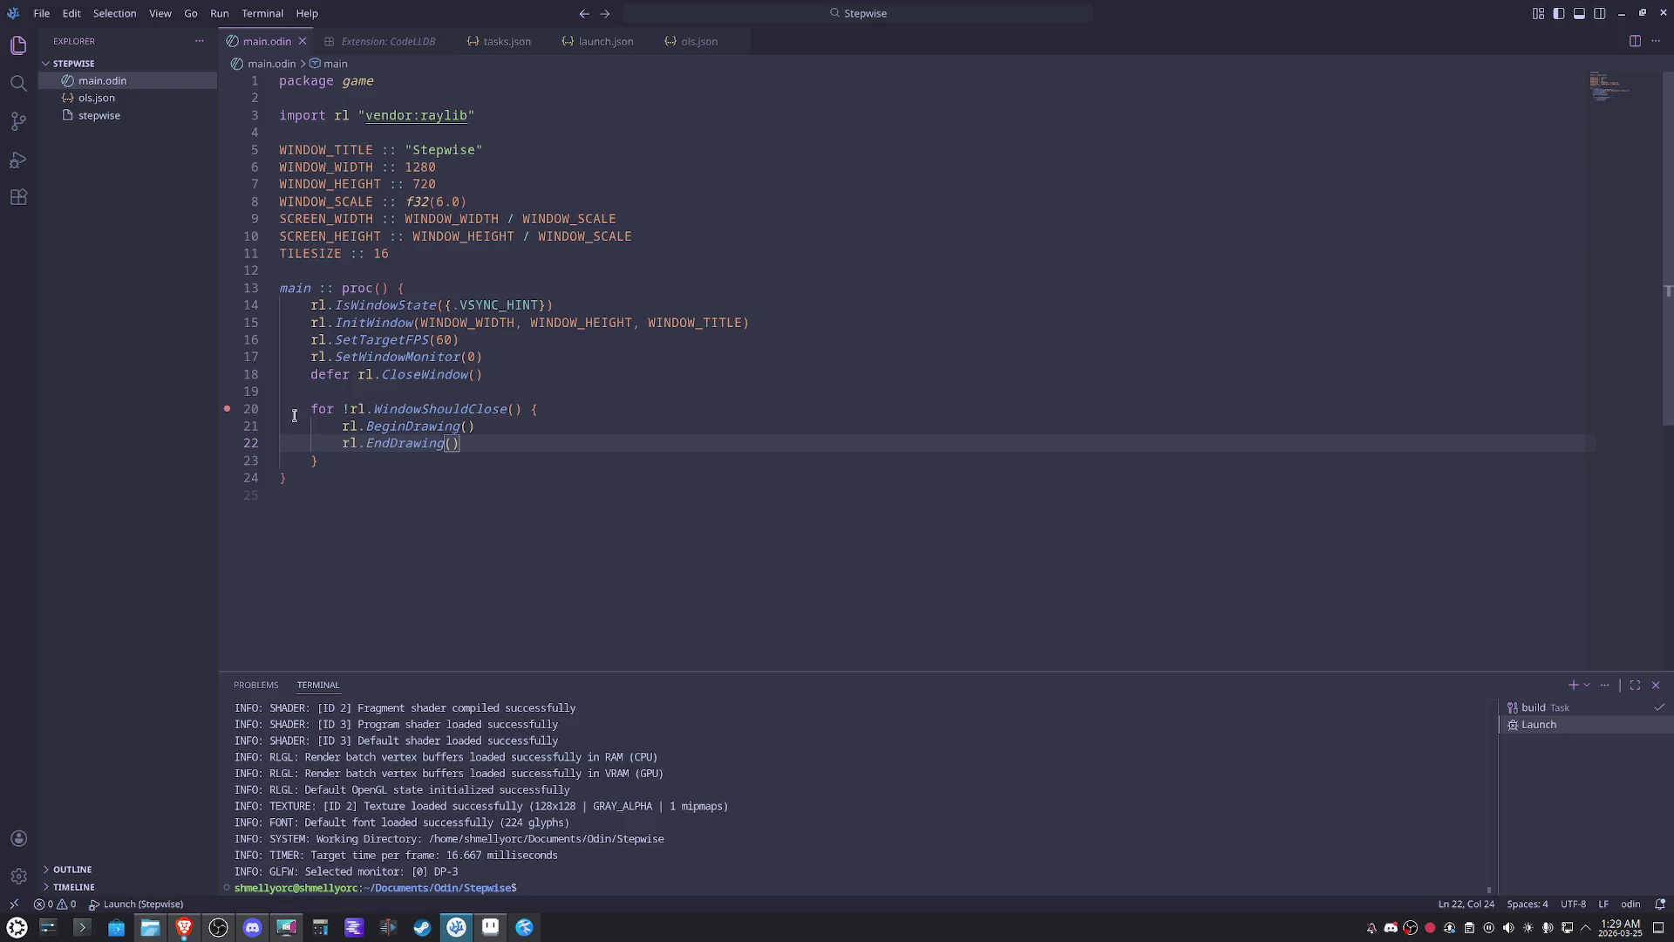
click(227, 409)
click(541, 377)
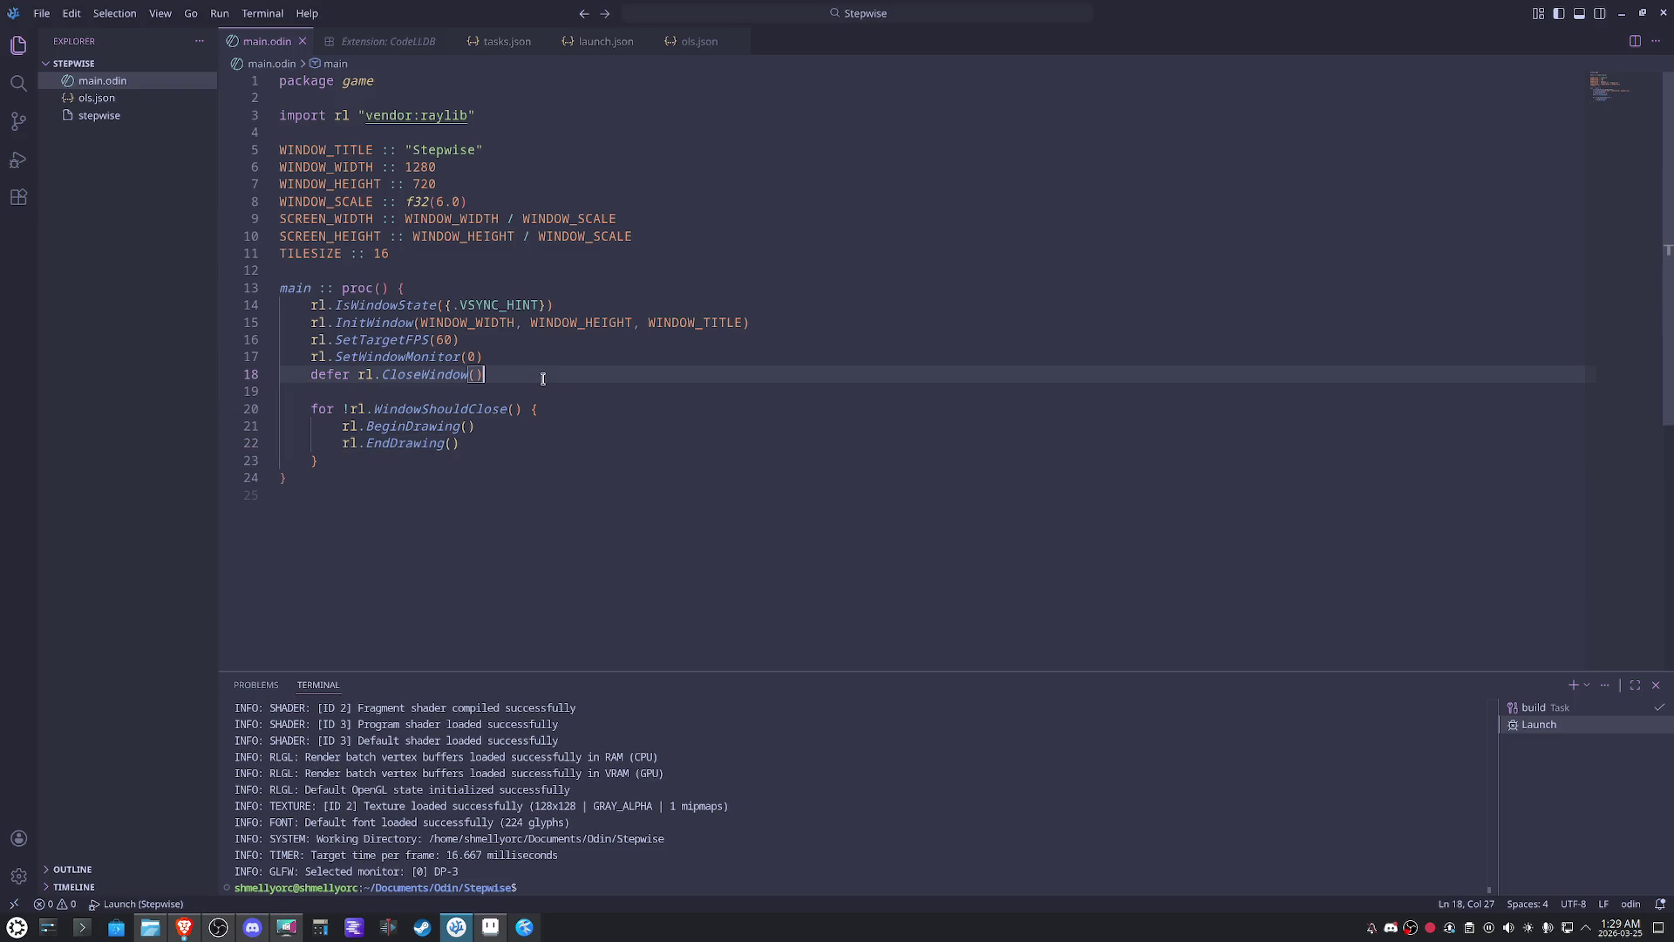
right_click(78, 159)
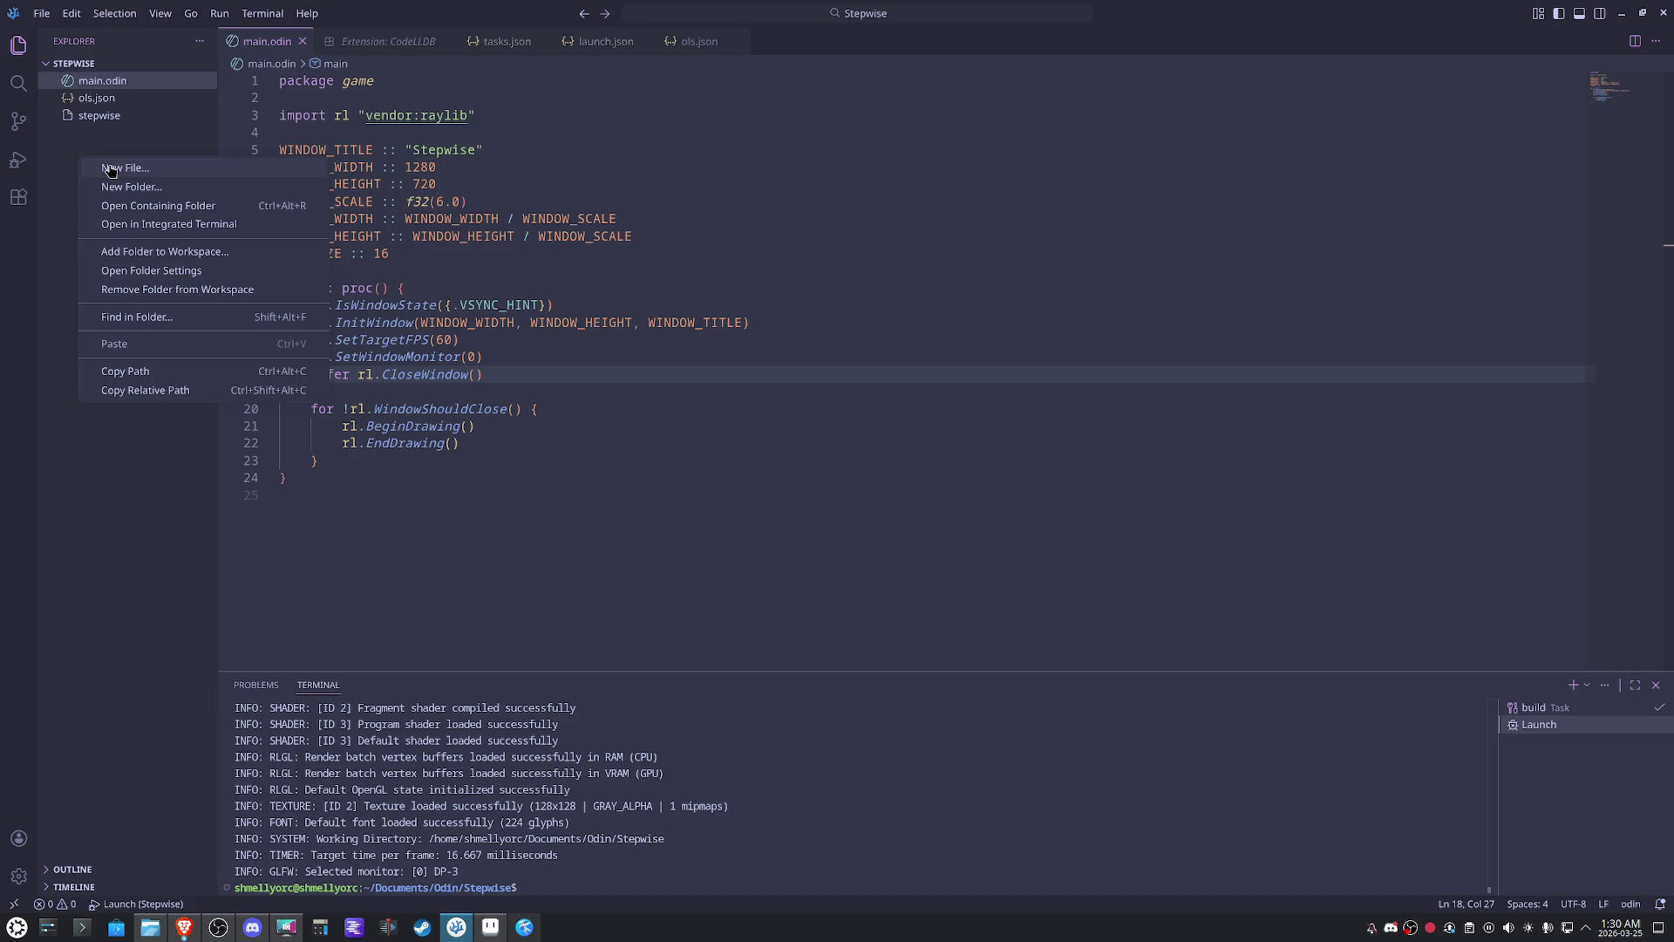
- Create a new file named app.odin in the project
click(111, 170)
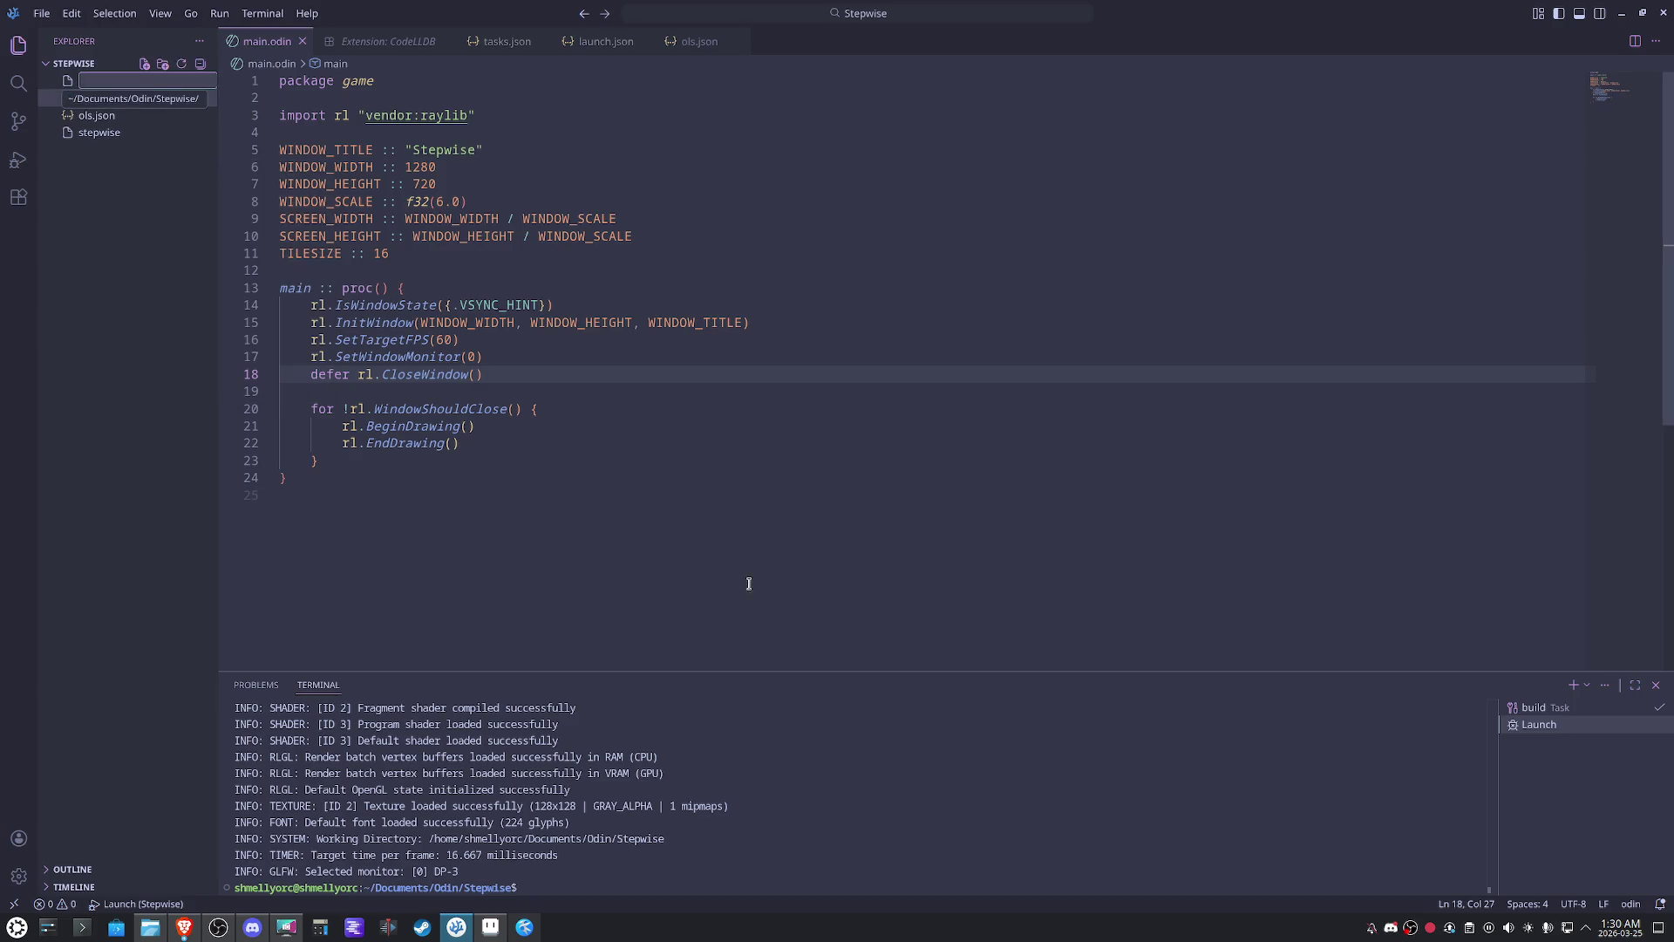
text(app.odin)
key(Return)
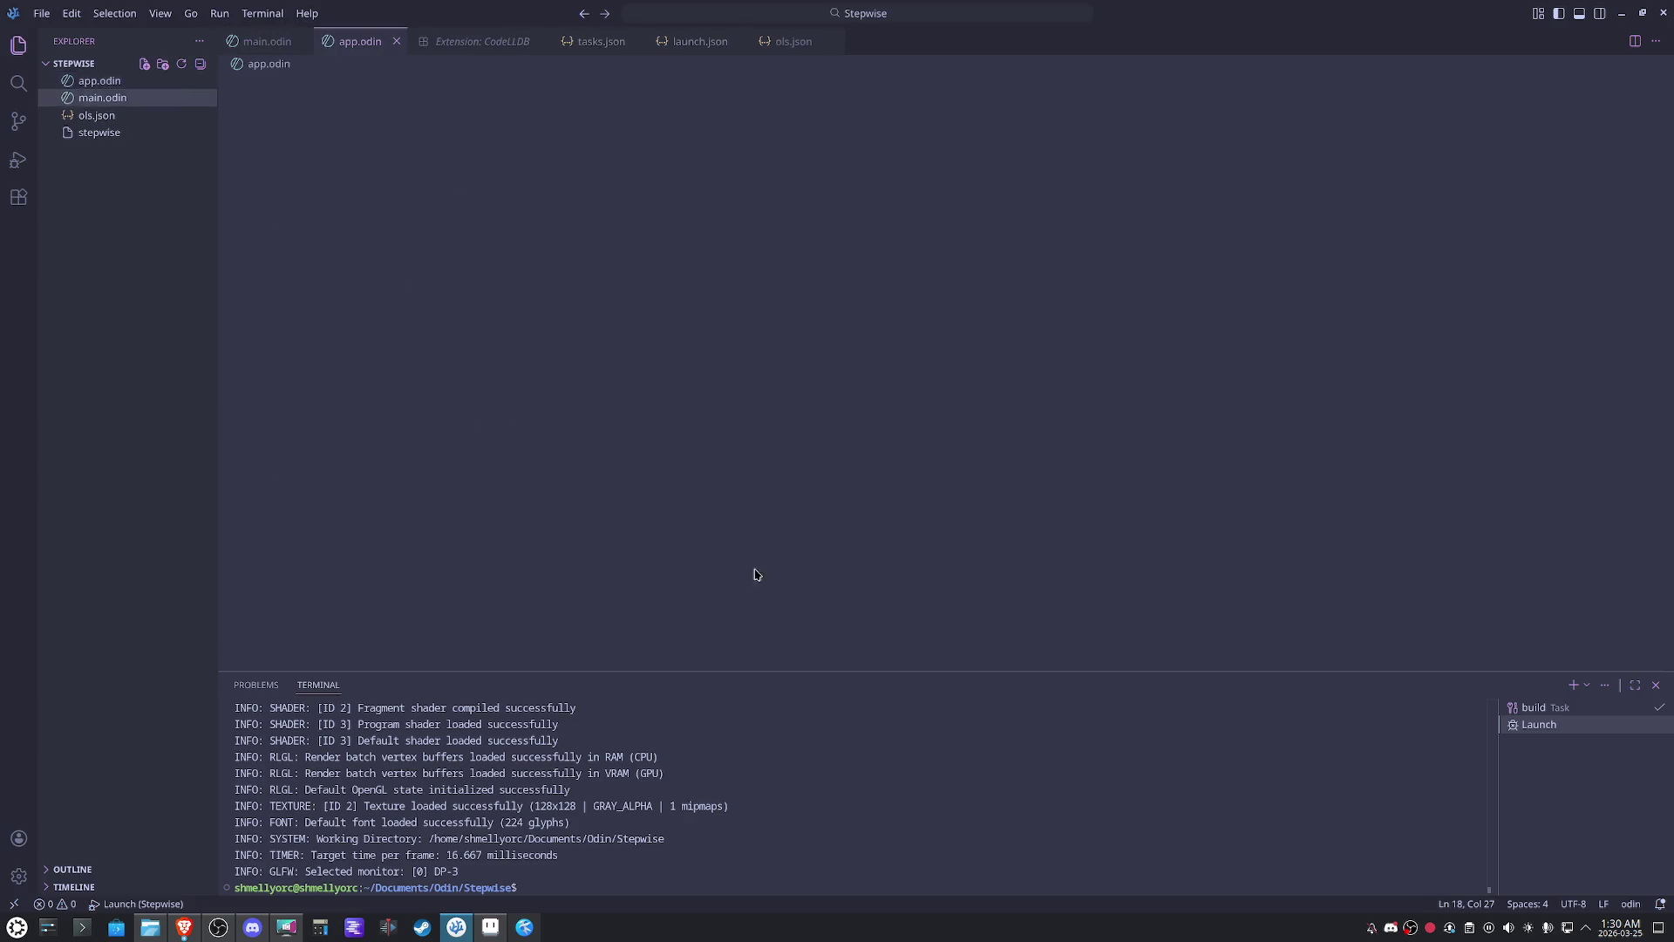
text(package game)
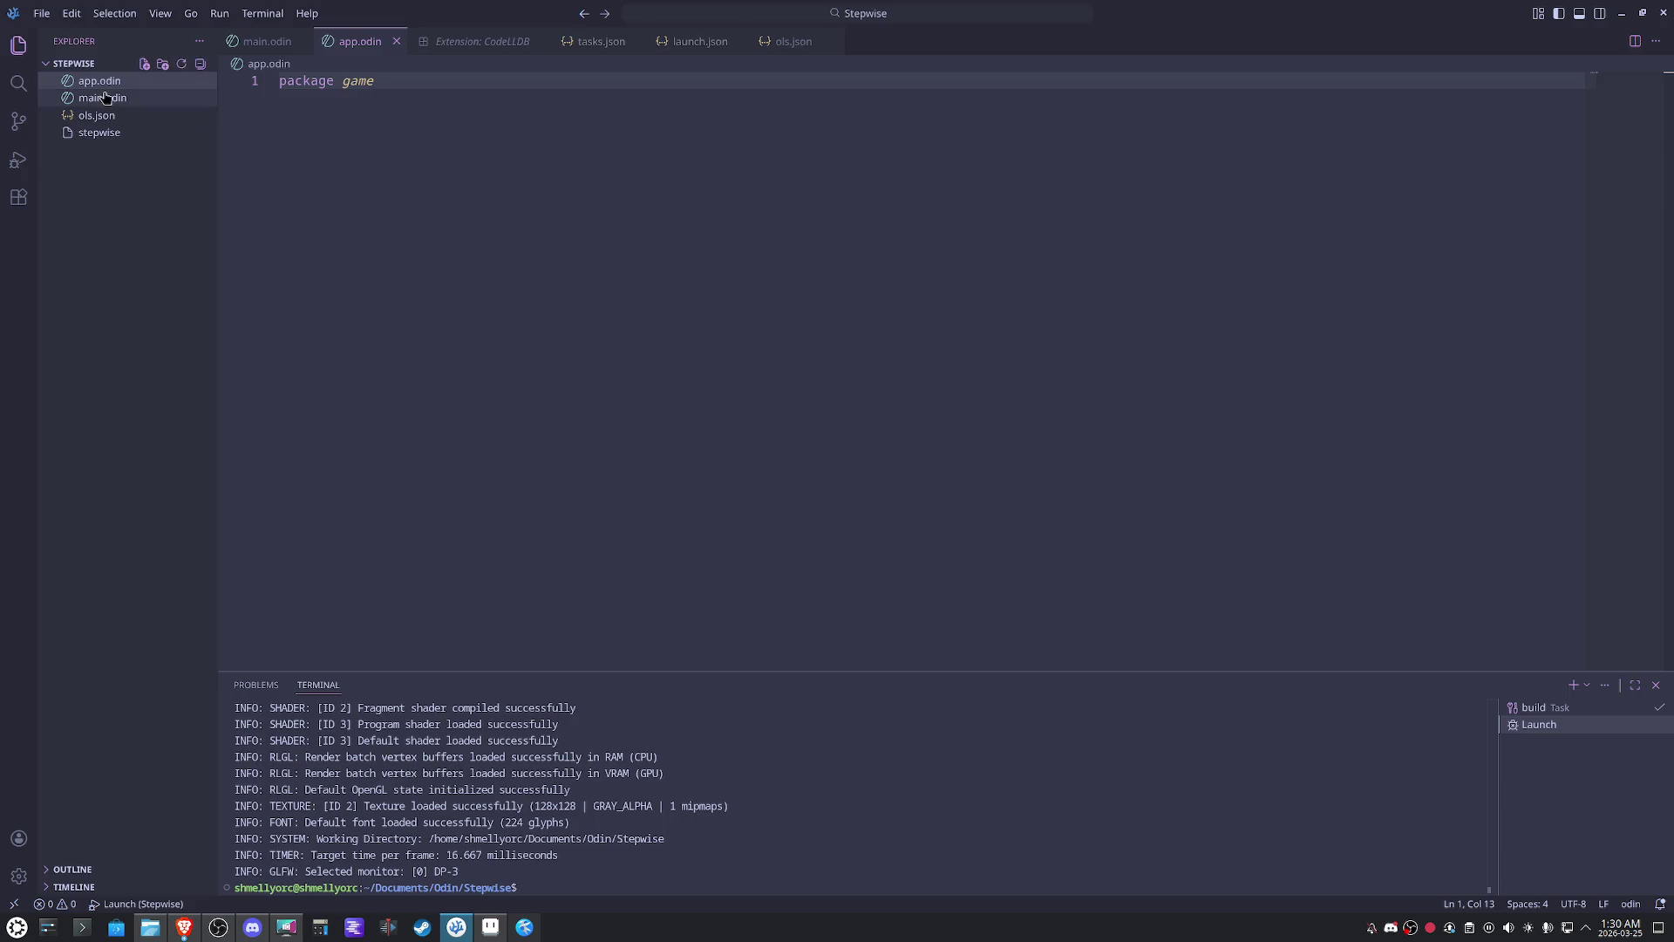
- In app.odin, declare an empty app struct below package game and make room above it
click(105, 97)
click(109, 83)
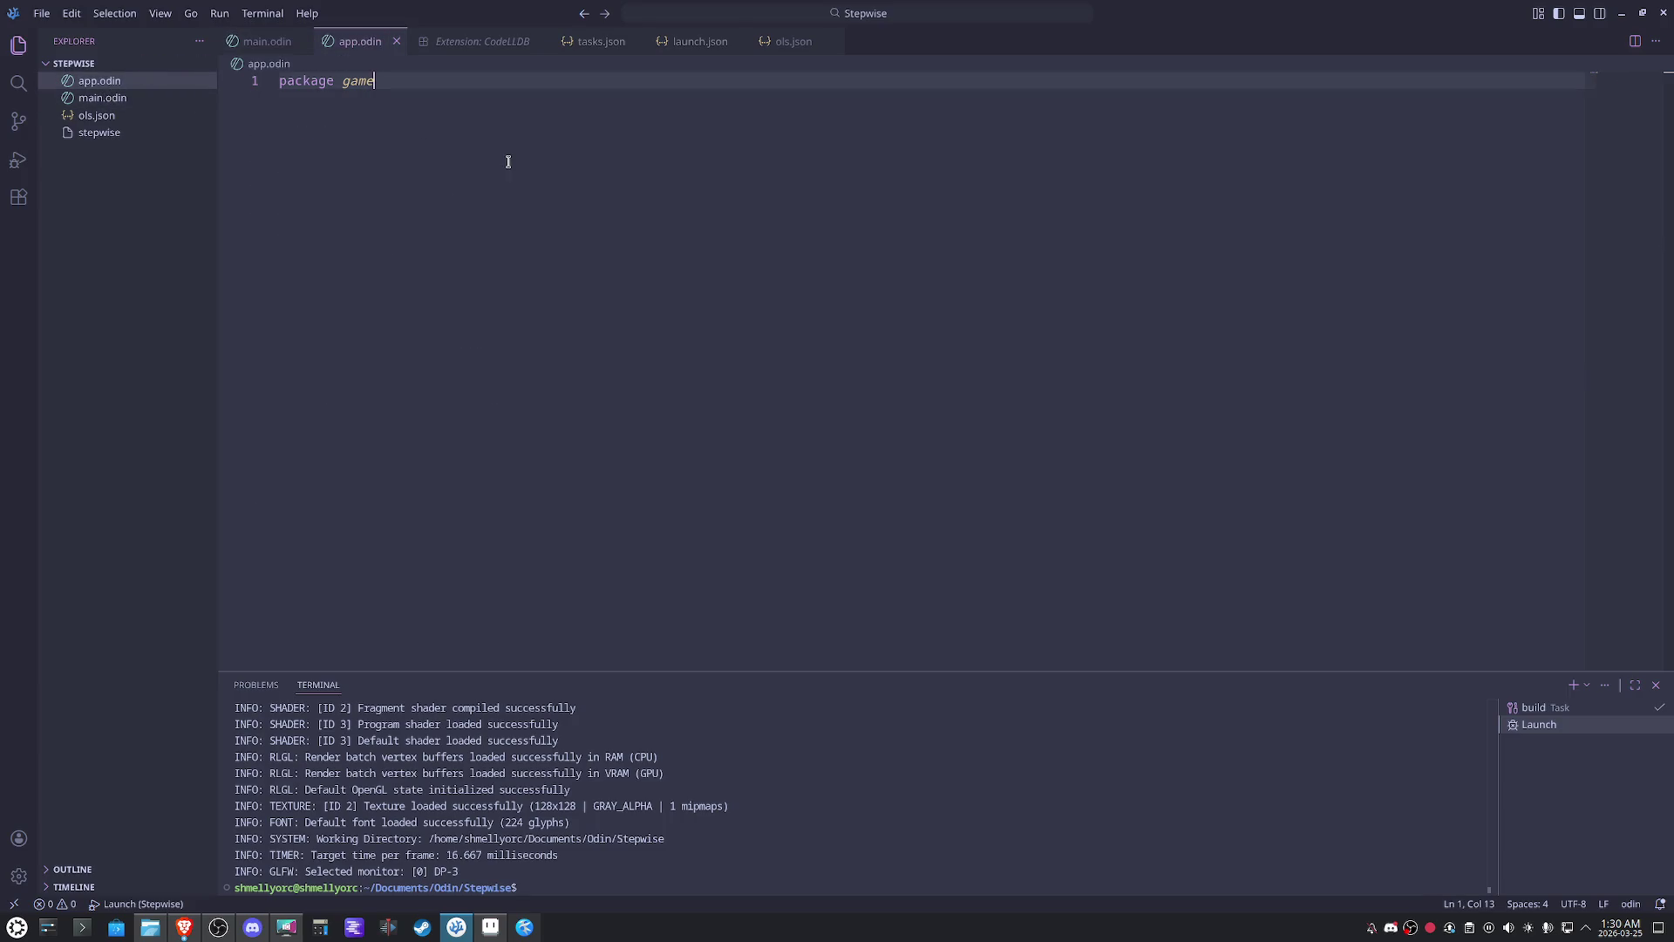
key(Return)
key(Return)
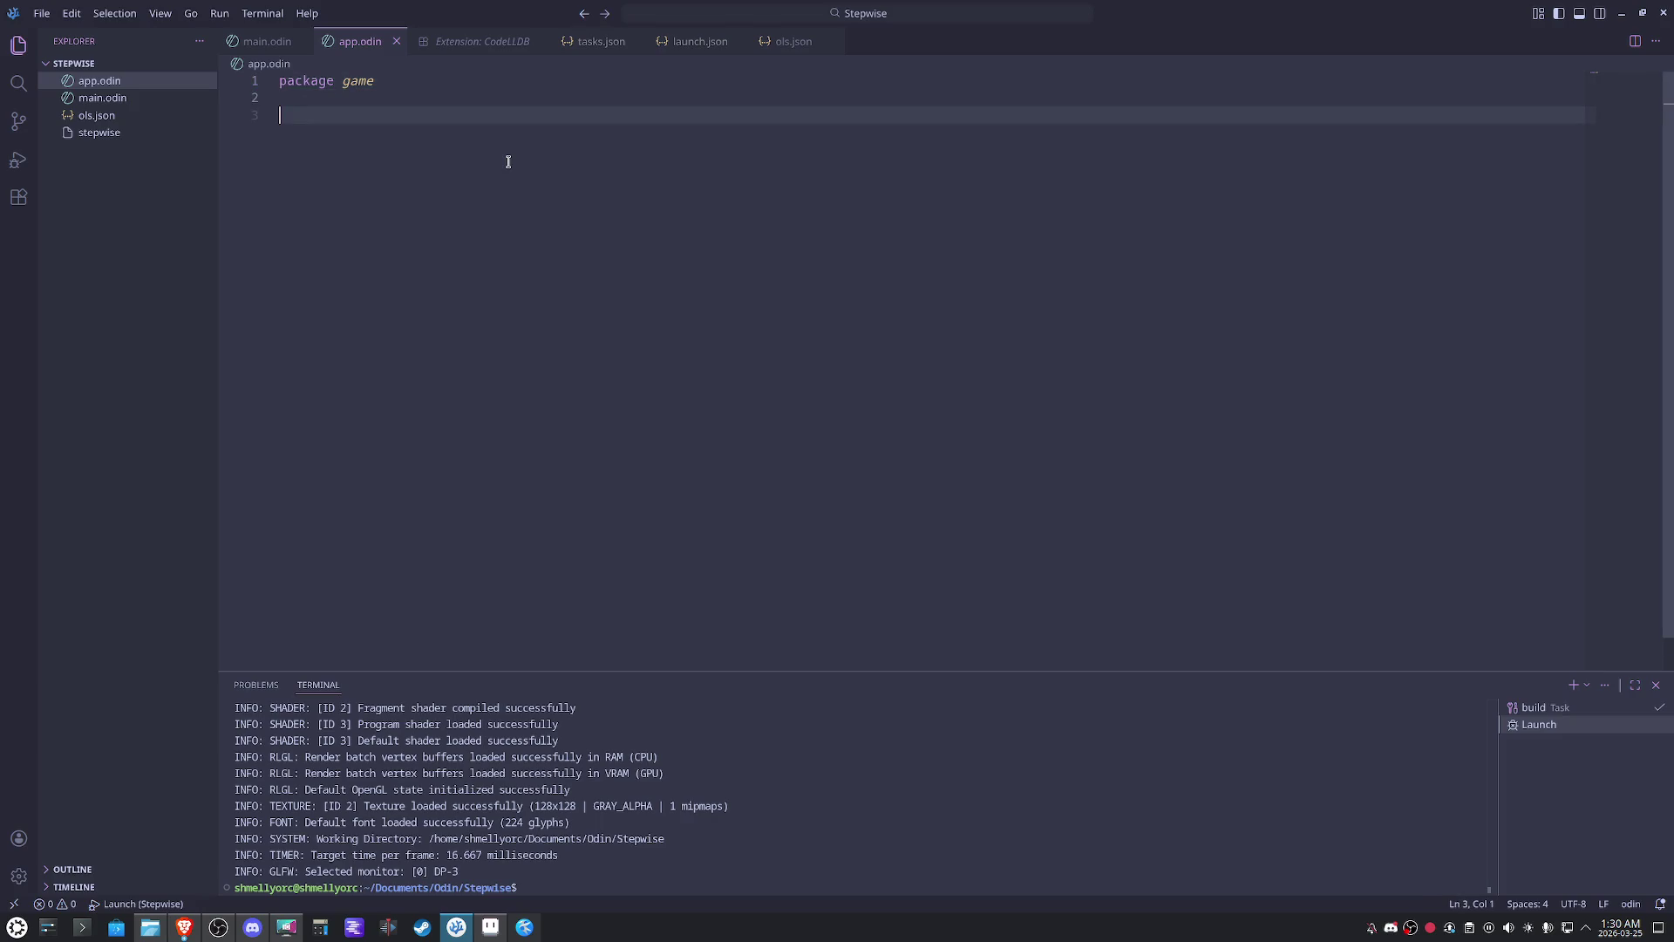
text(app :: struct {)
key(Return)
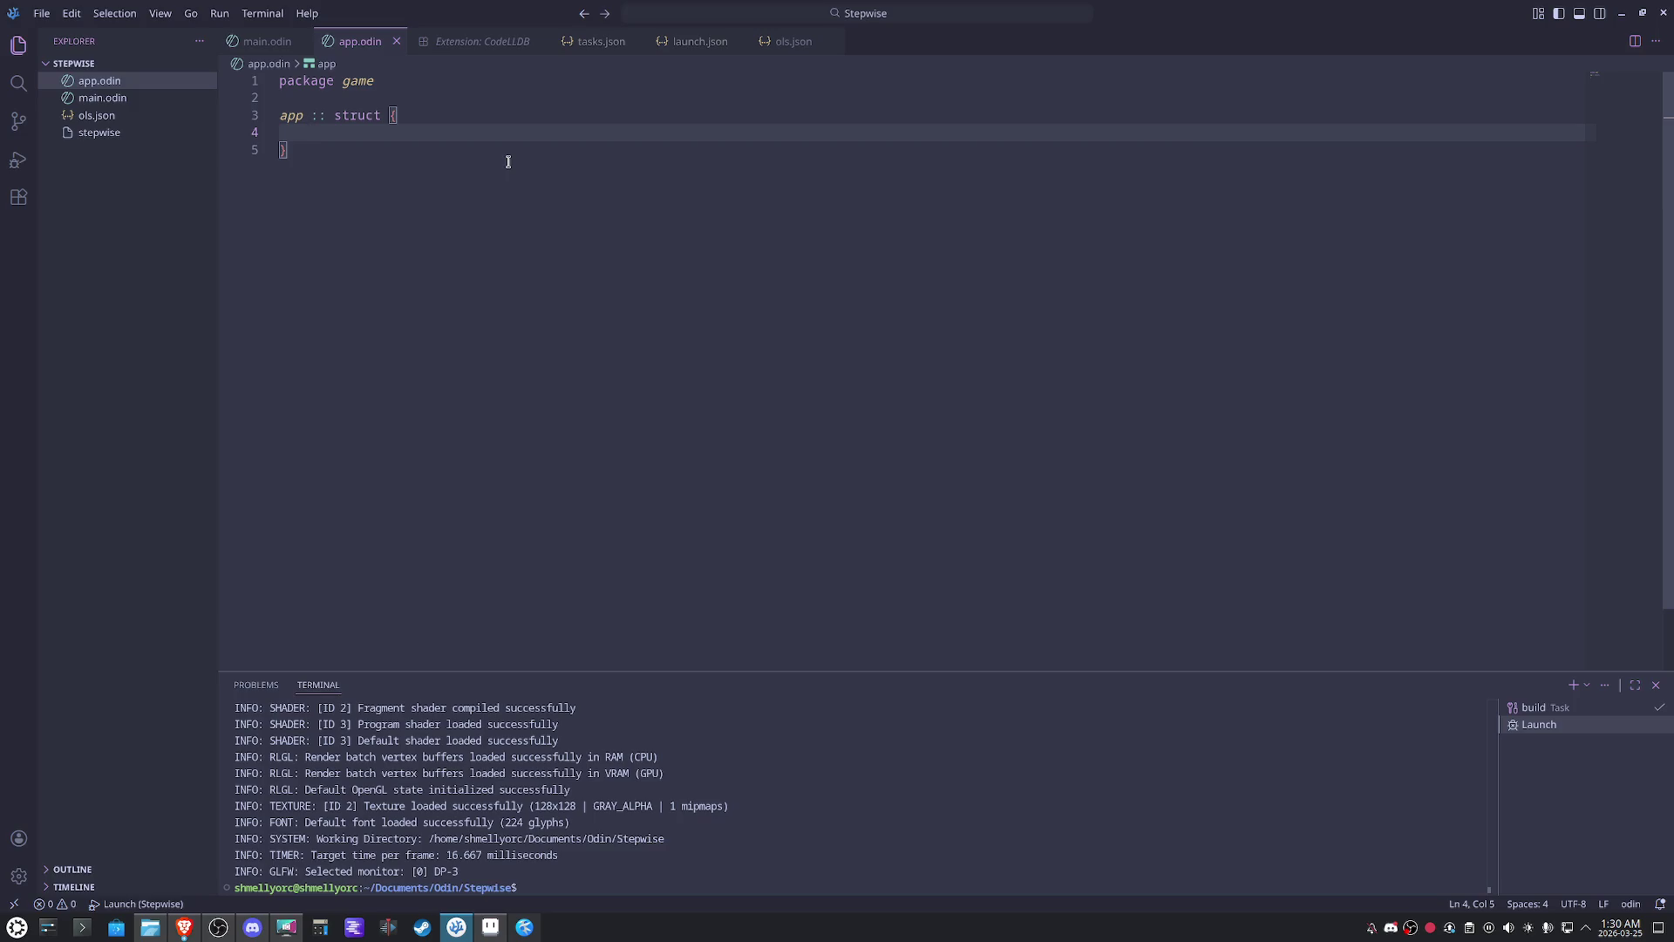
key(Up)
key(Up)
key(Return)
key(Return)
key(Up)
text(Entity :: str)
- Add an Entity struct with an 'id: i32,' field and an 'enter: proc(self: ^Entity)' field
click(507, 166)
text({)
key(Return)
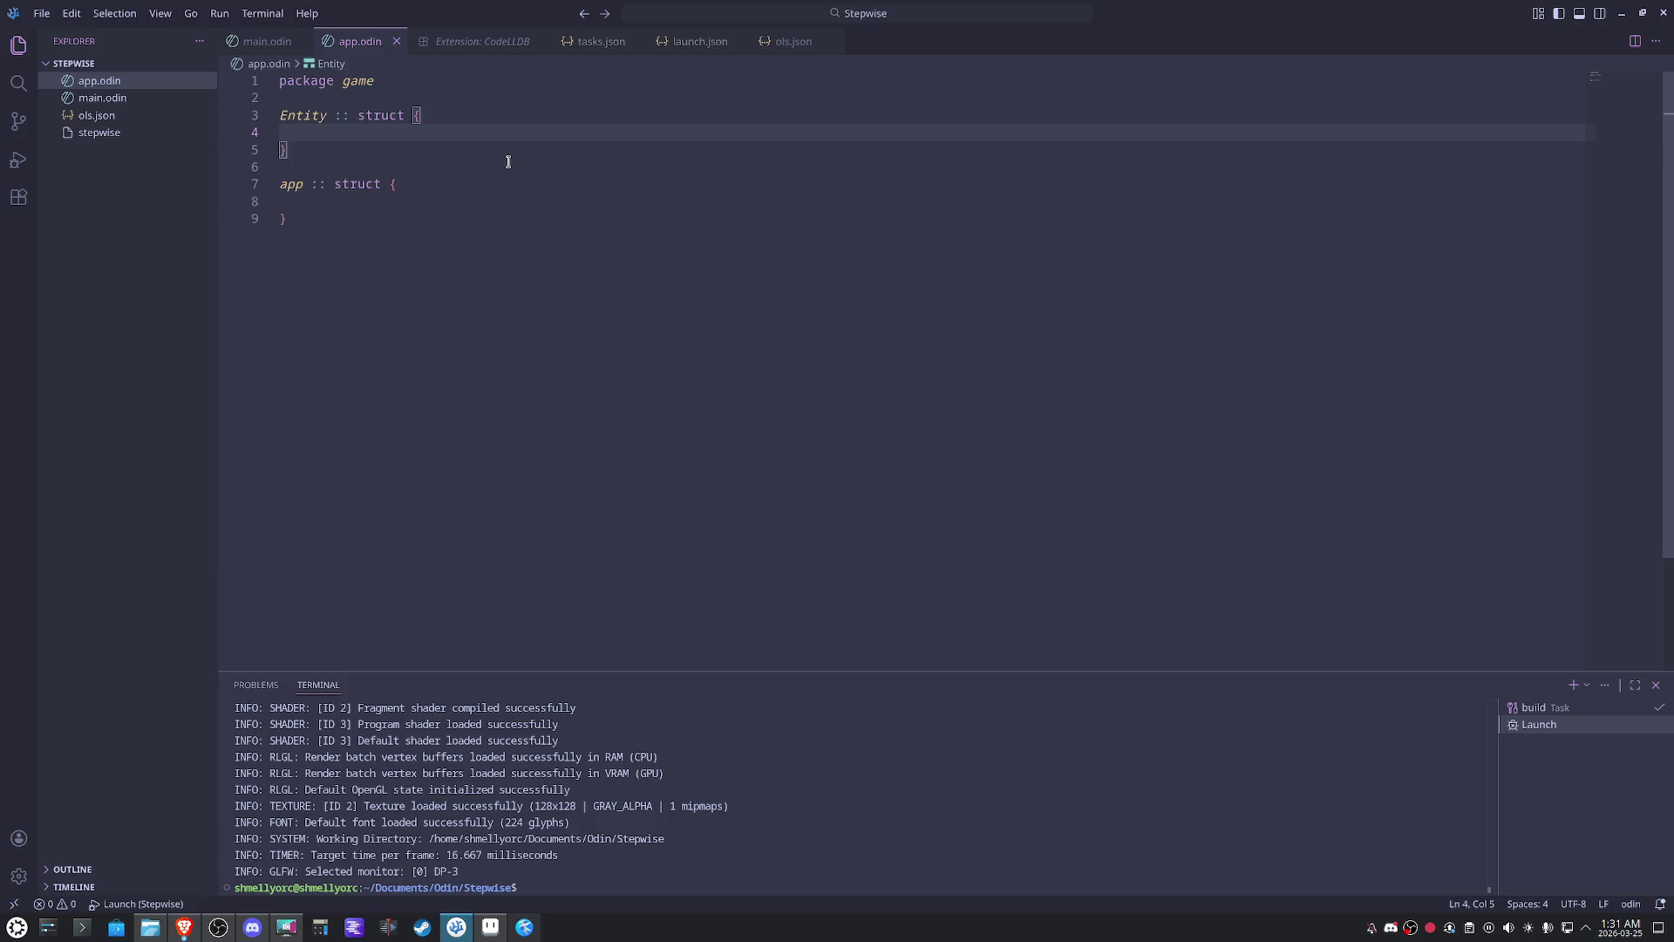
text(id)
text(: i32,)
key(Return)
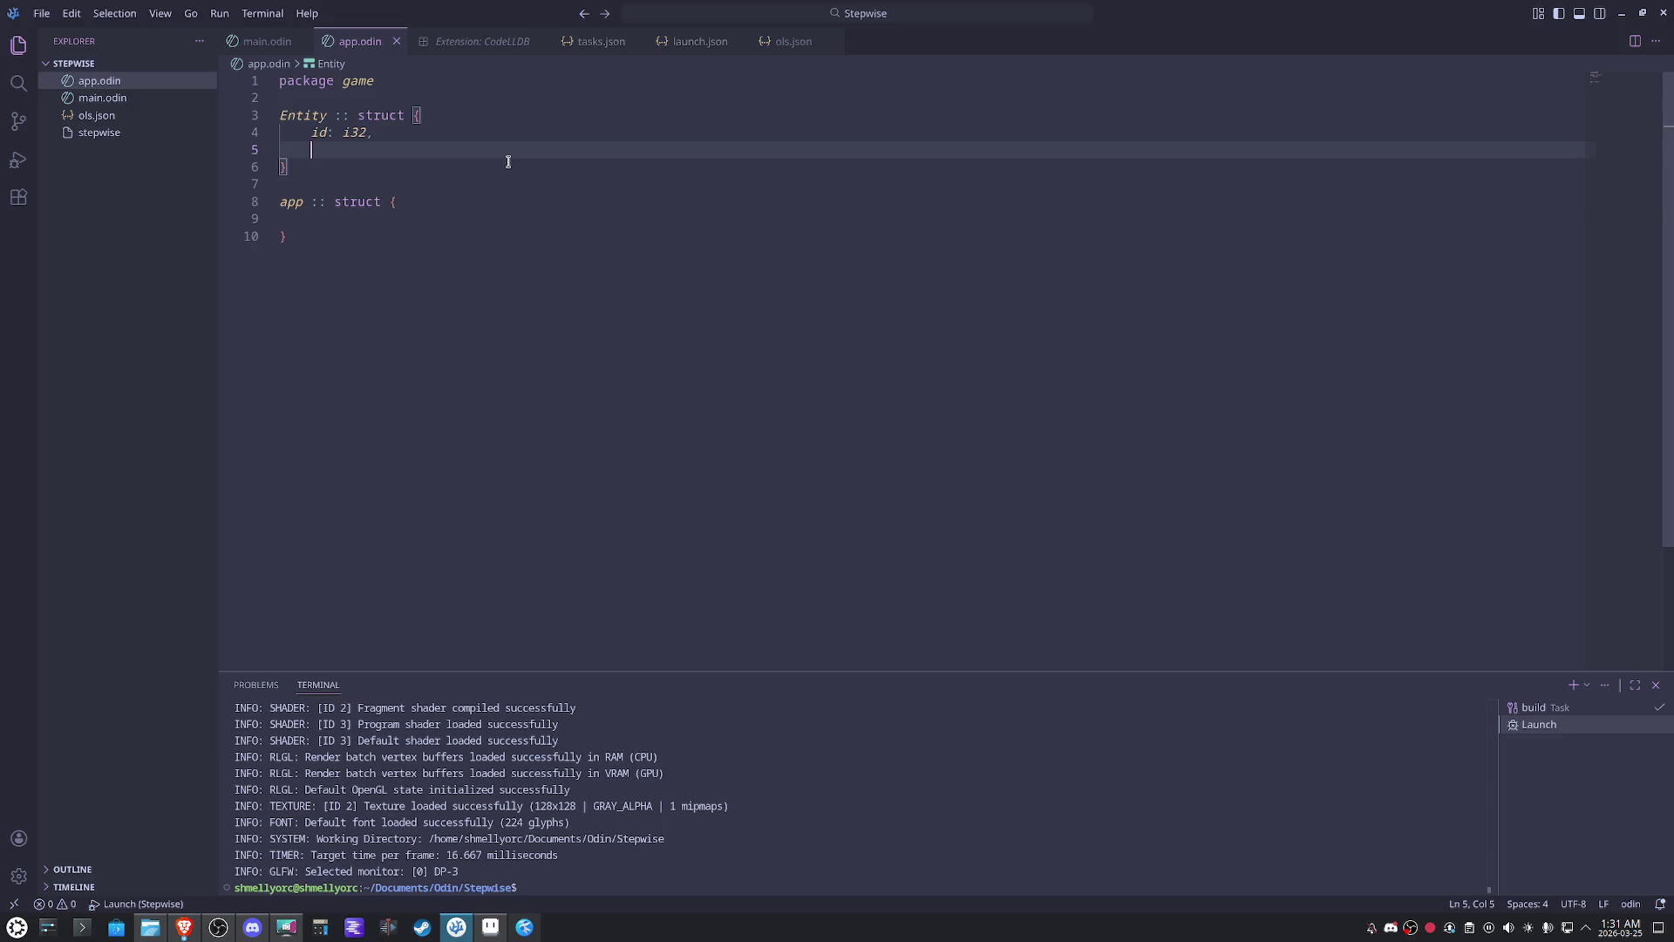
text(enter:proc()
text(self:^ENtity)
key(BackSpace)
key(BackSpace)
key(BackSpace)
text(ntity))
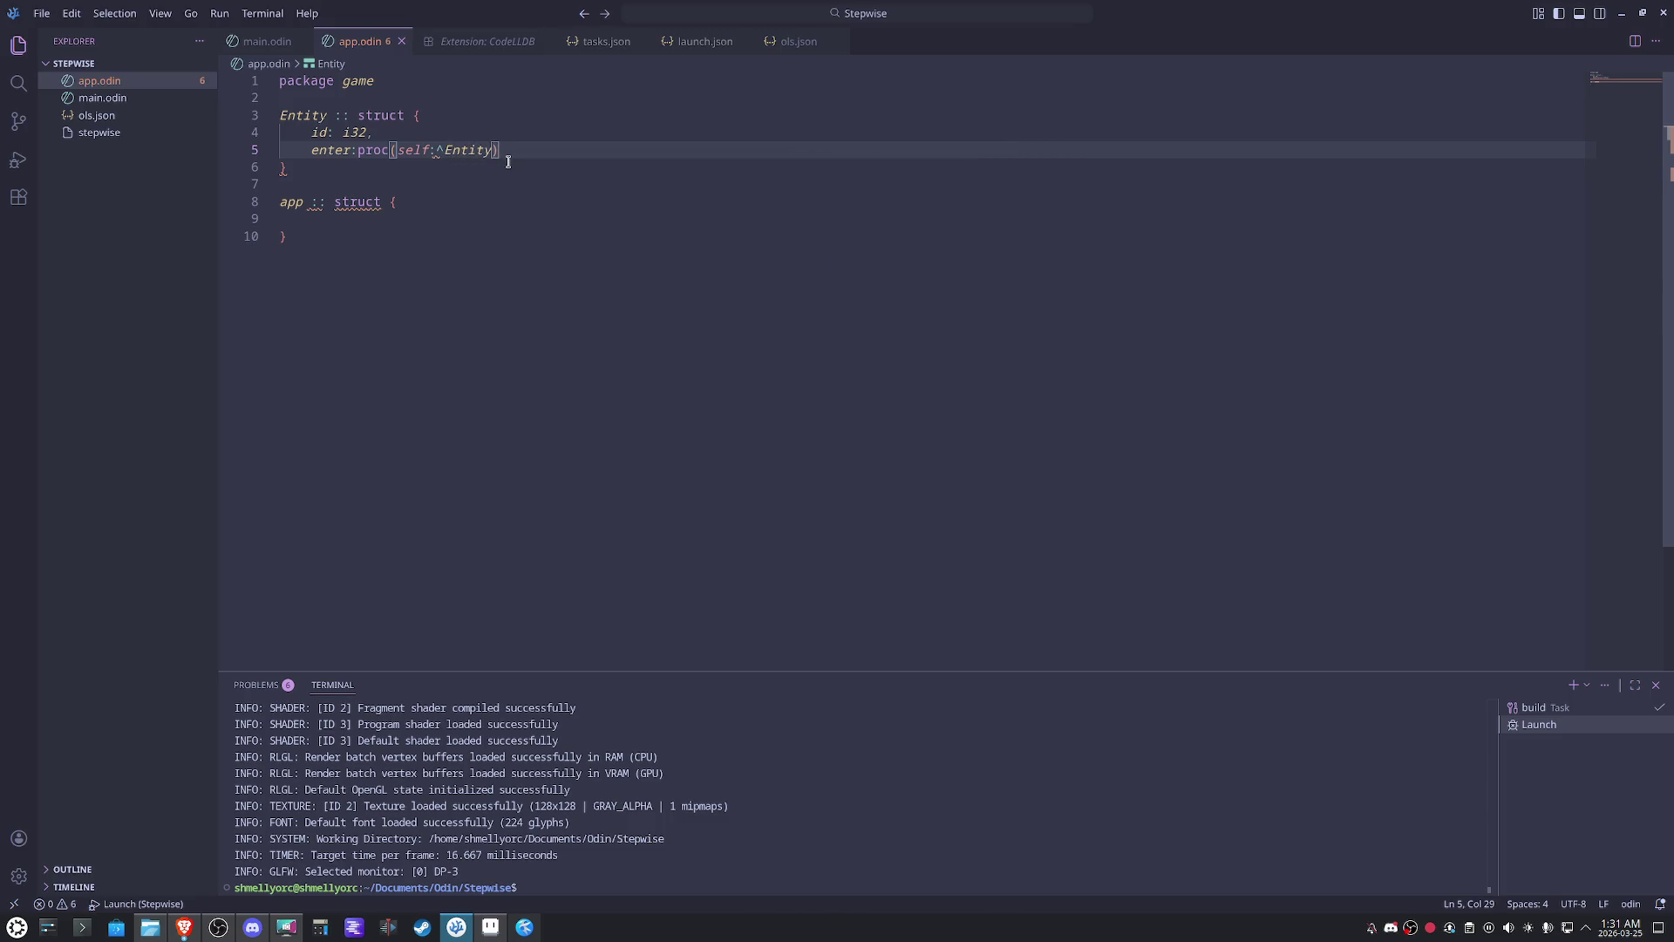
- Duplicate the enter line into exit, update and draw proc fields and save to realign
key(ctrl+s)
key(shift+Home)
key(ctrl+c)
key(End)
key(Return)
key(ctrl+v)
key(Return)
key(ctrl+v)
key(Return)
key(ctrl+v)
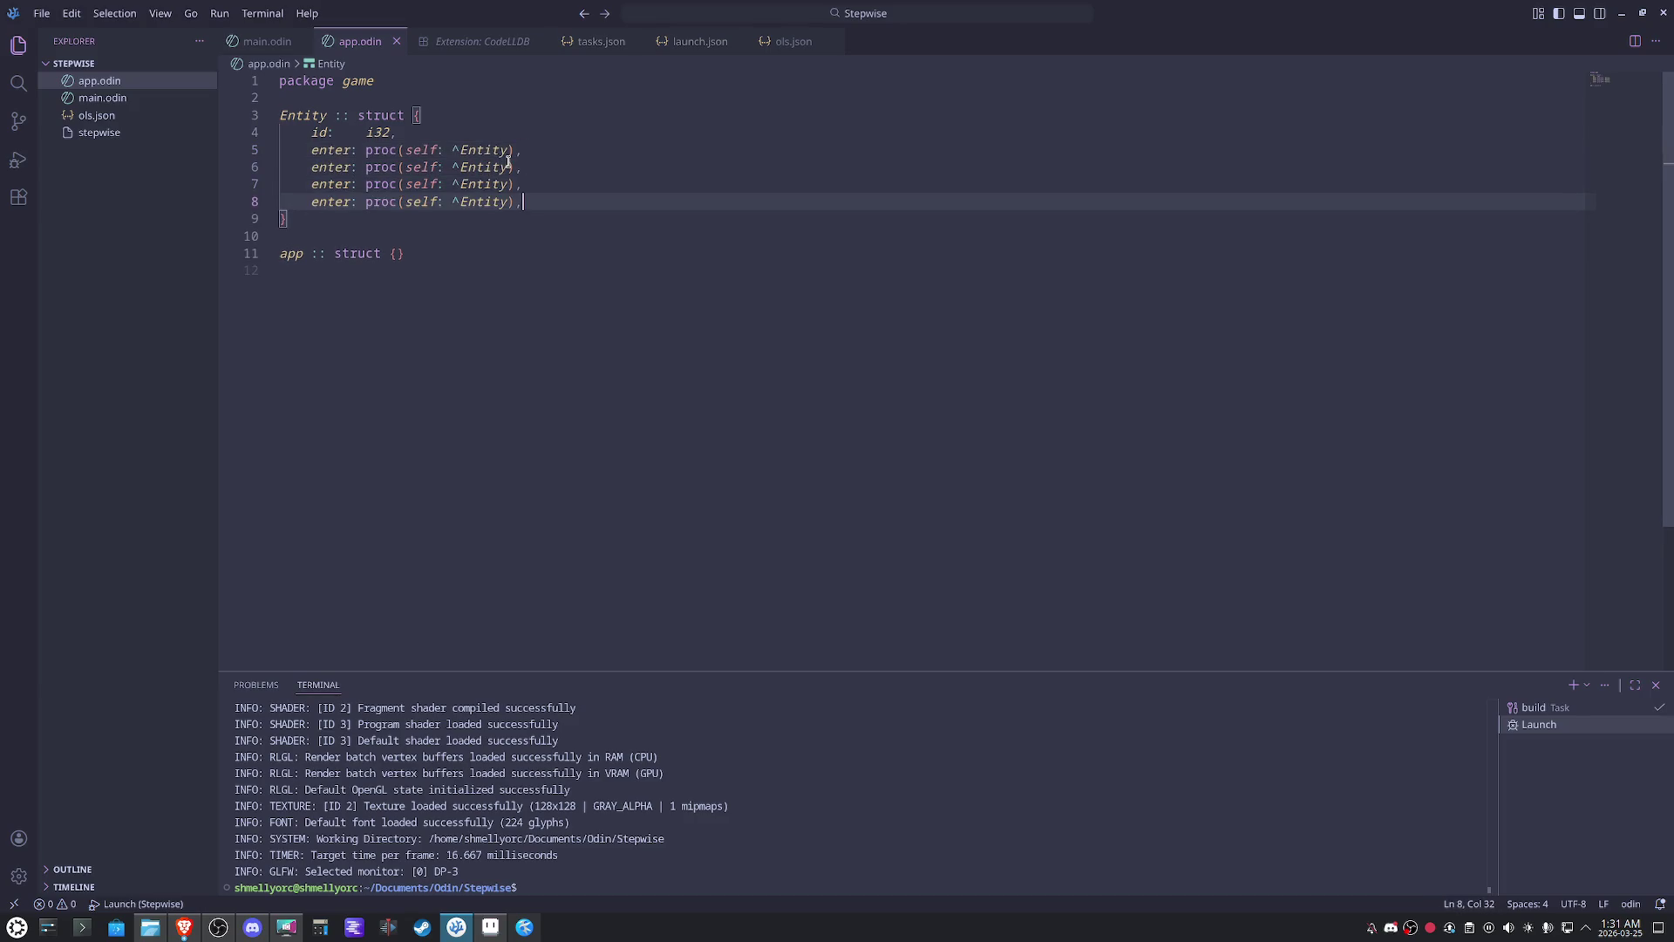
double_click(329, 167)
text(exit)
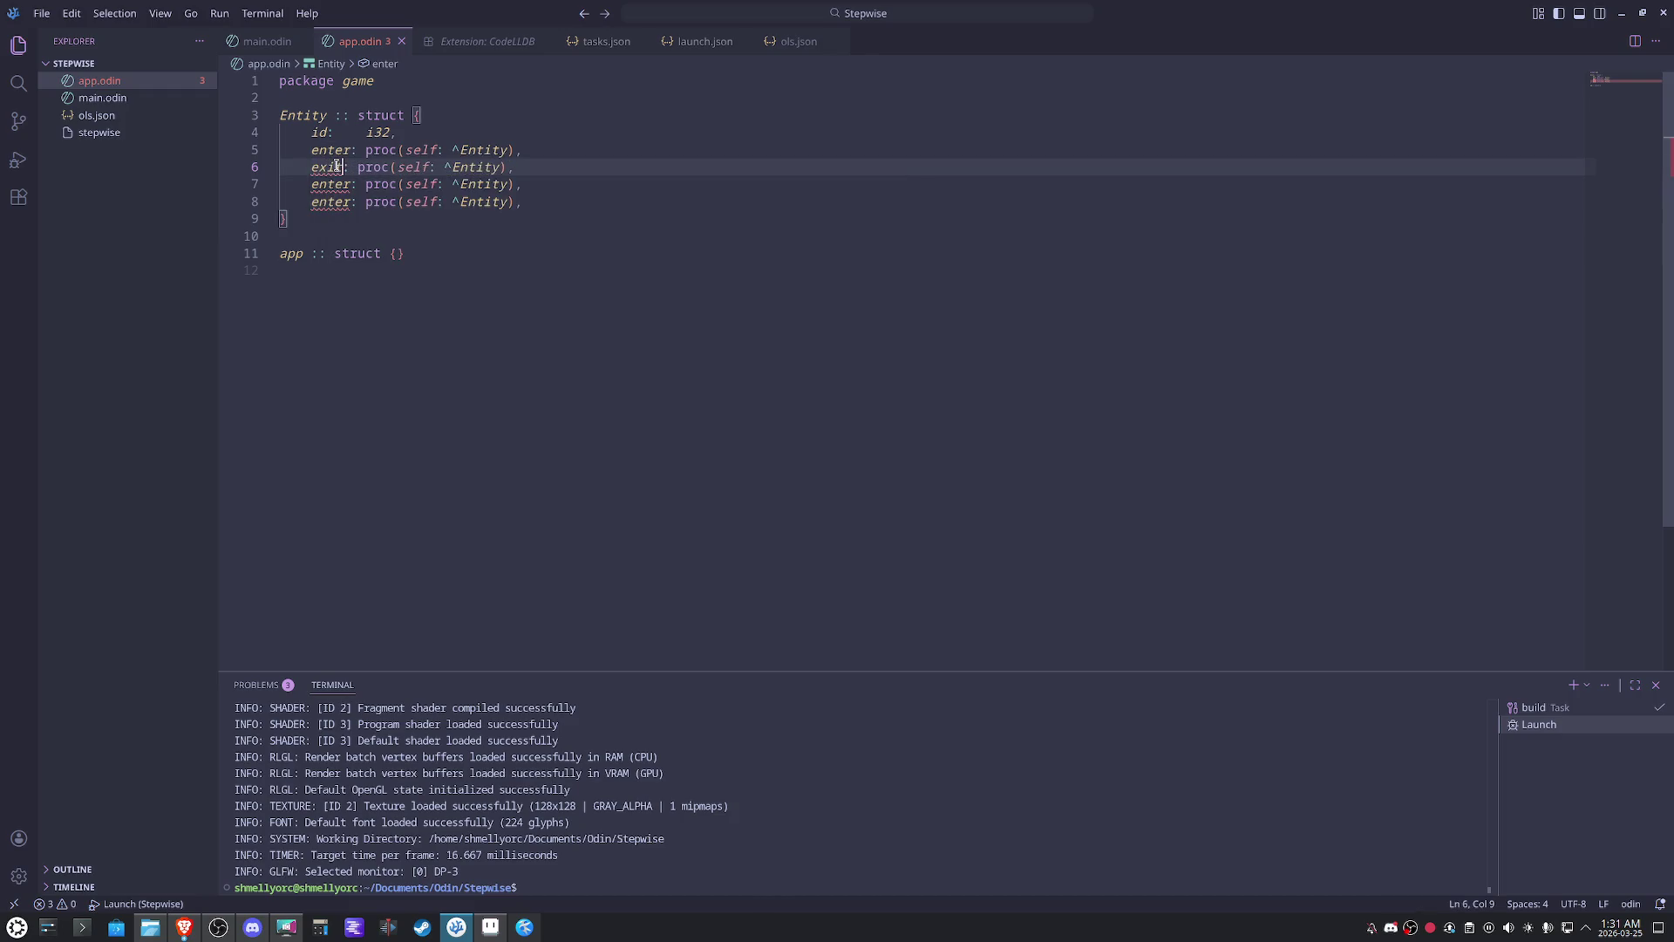
double_click(330, 185)
text(update)
text(draw)
click(624, 154)
key(ctrl+s)
- Add a 'destroy: bool,' field after id and save the formatted file
click(689, 315)
click(476, 131)
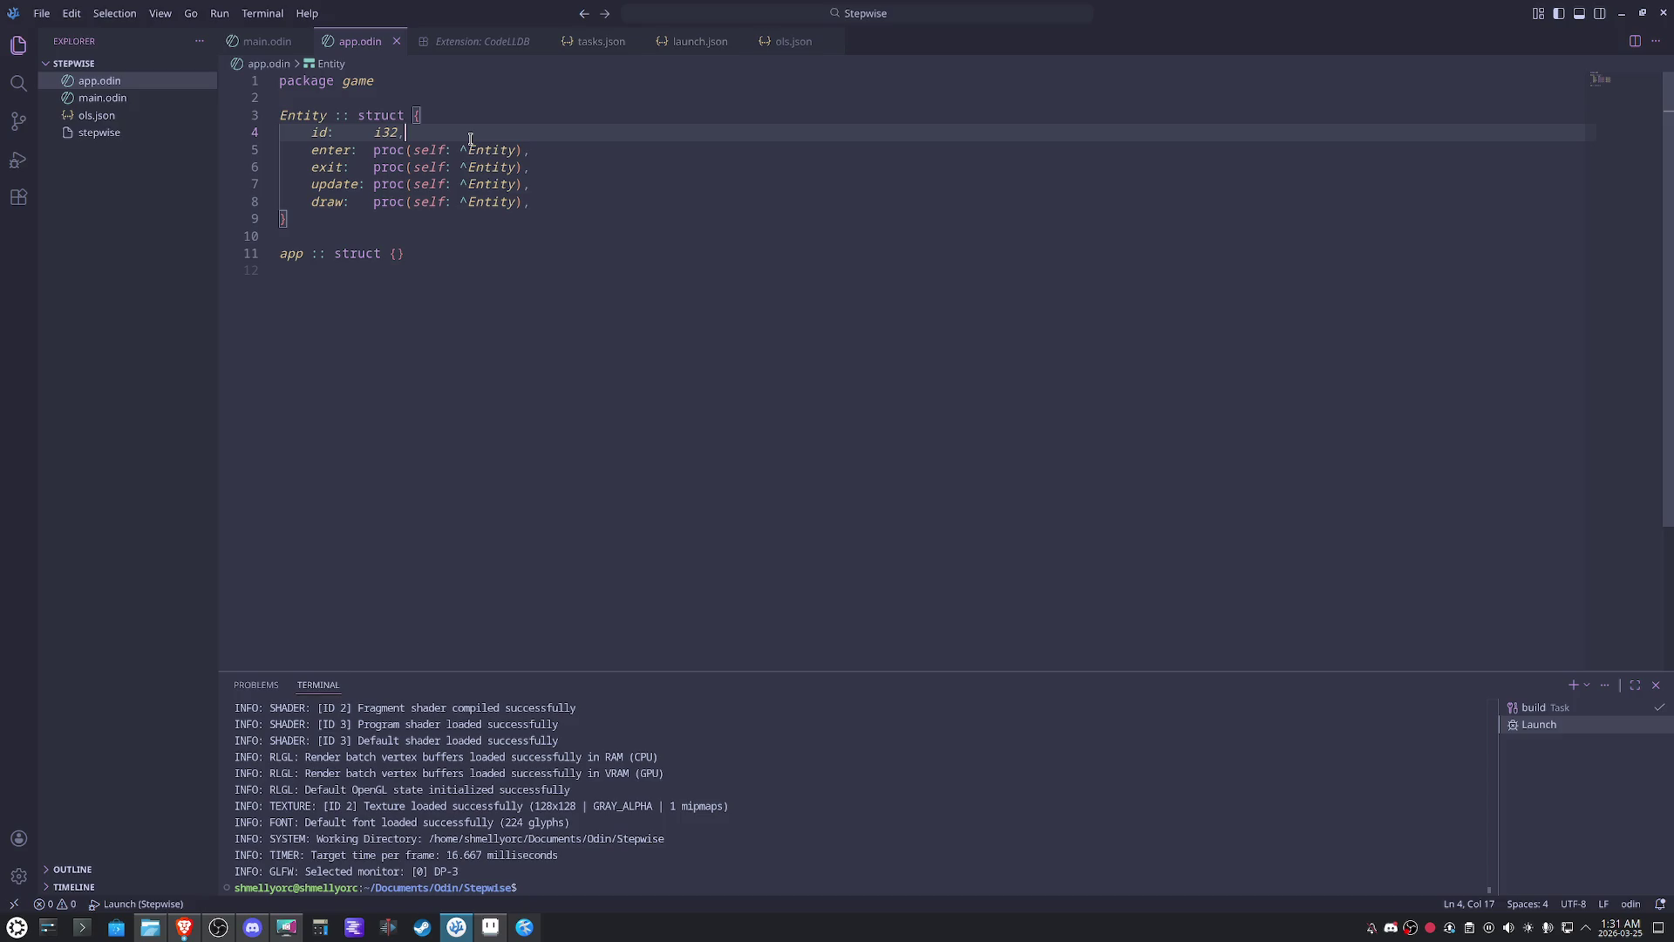
key(Return)
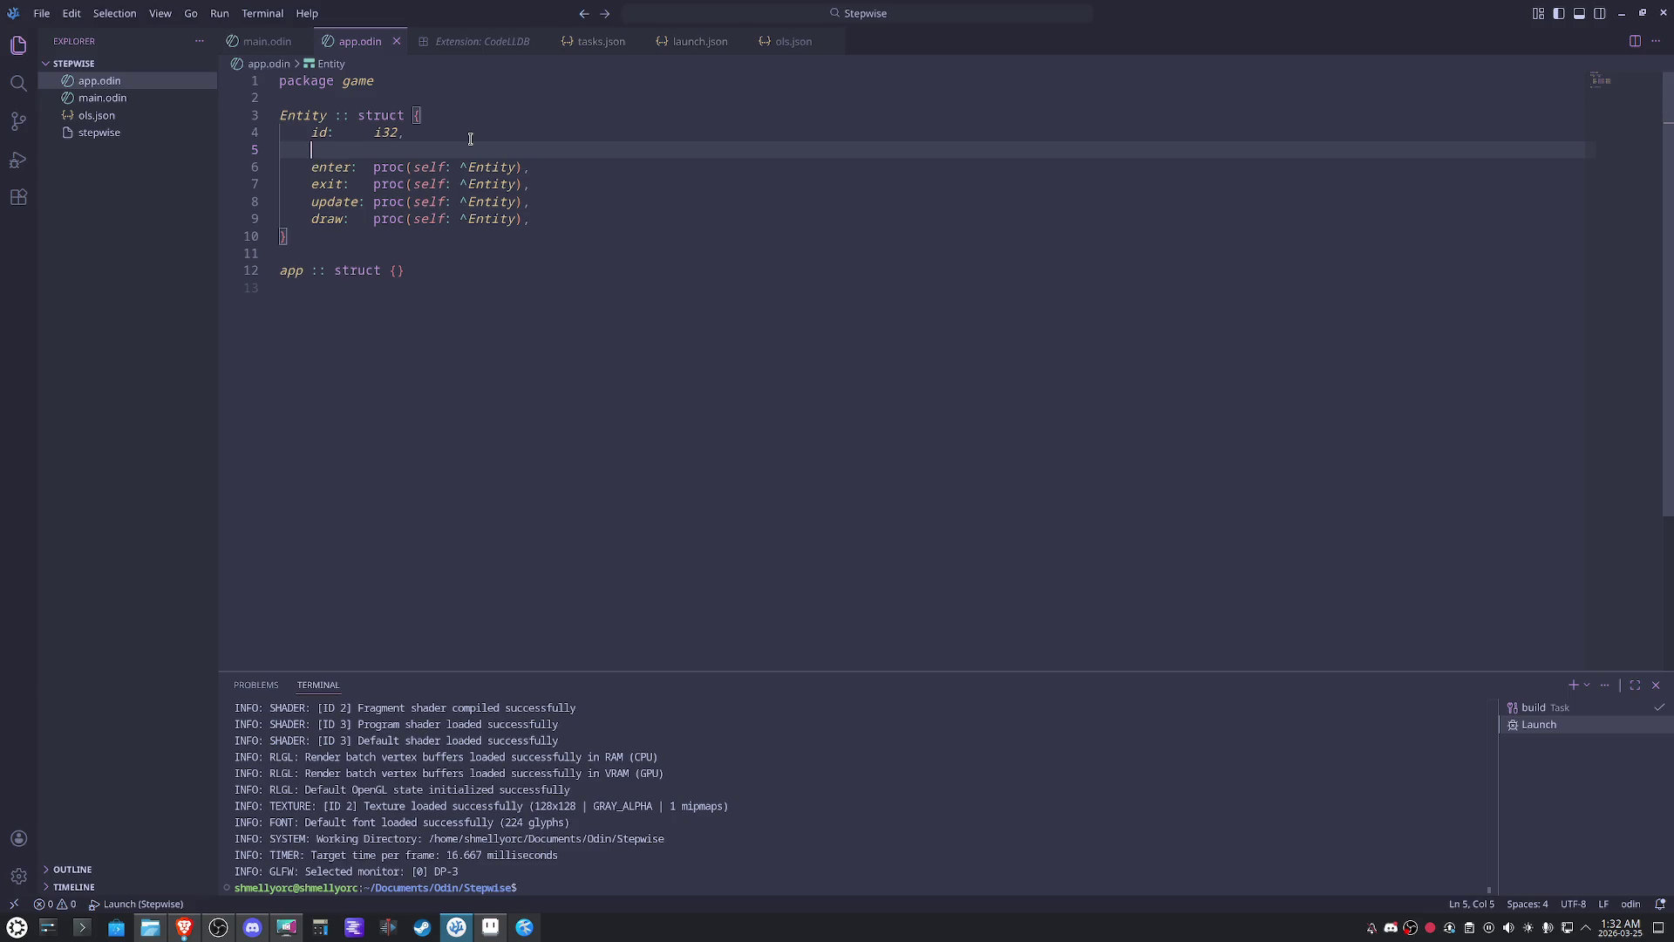
text(de)
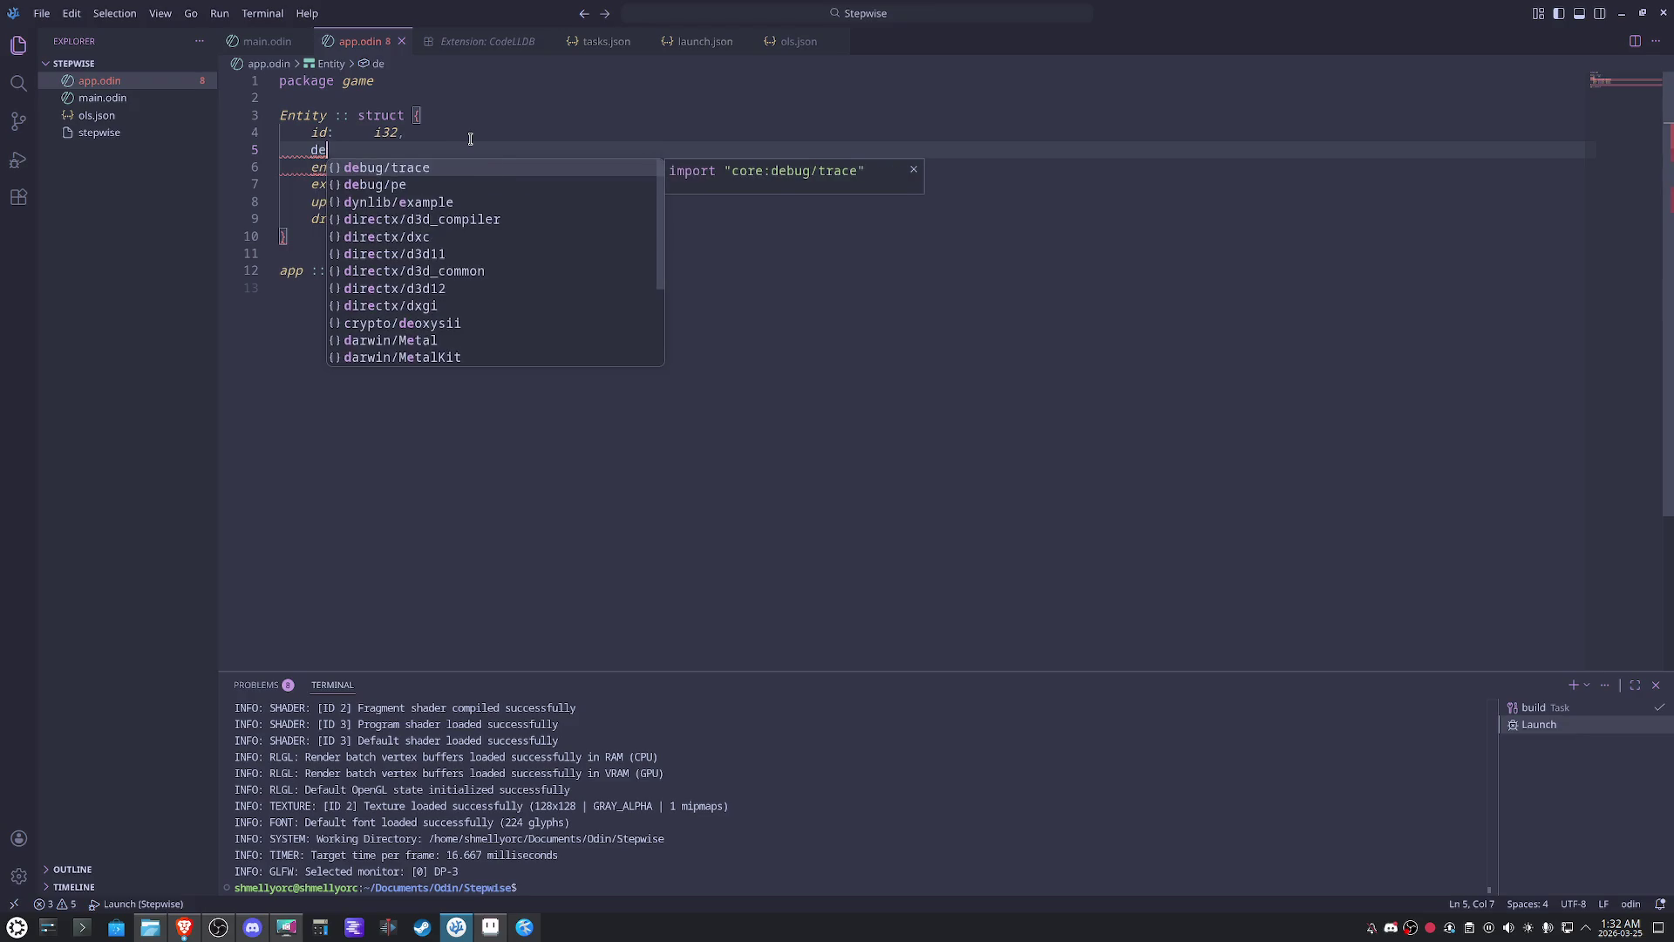
text(stroy)
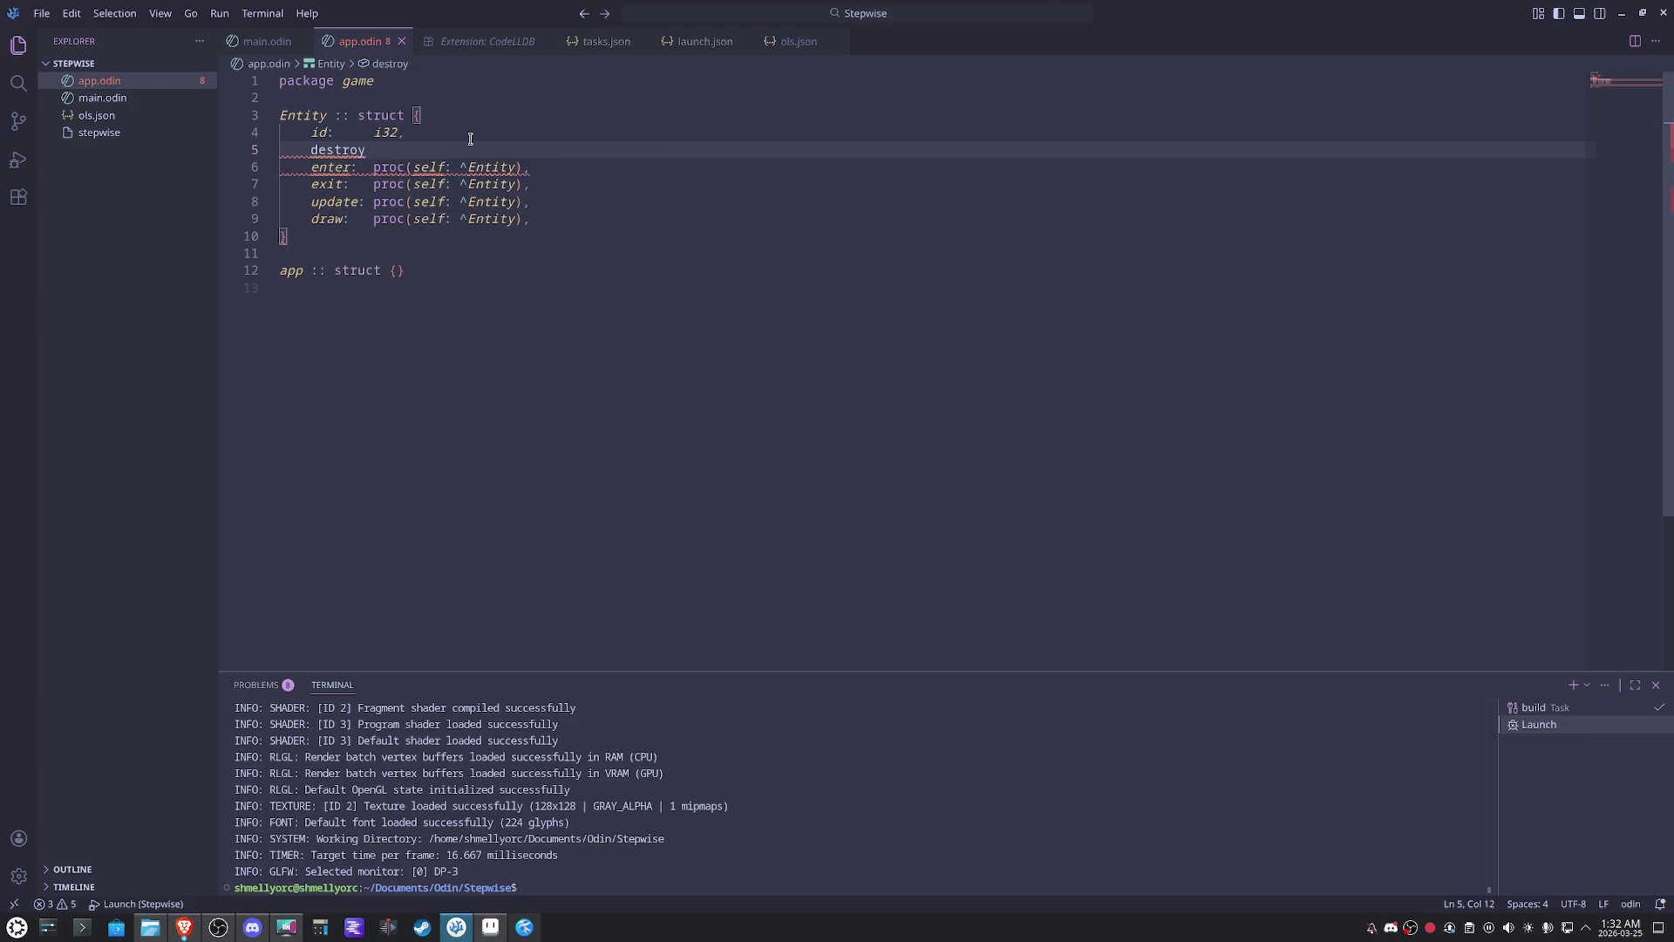
text(: bool,)
key(ctrl+s)
click(685, 309)
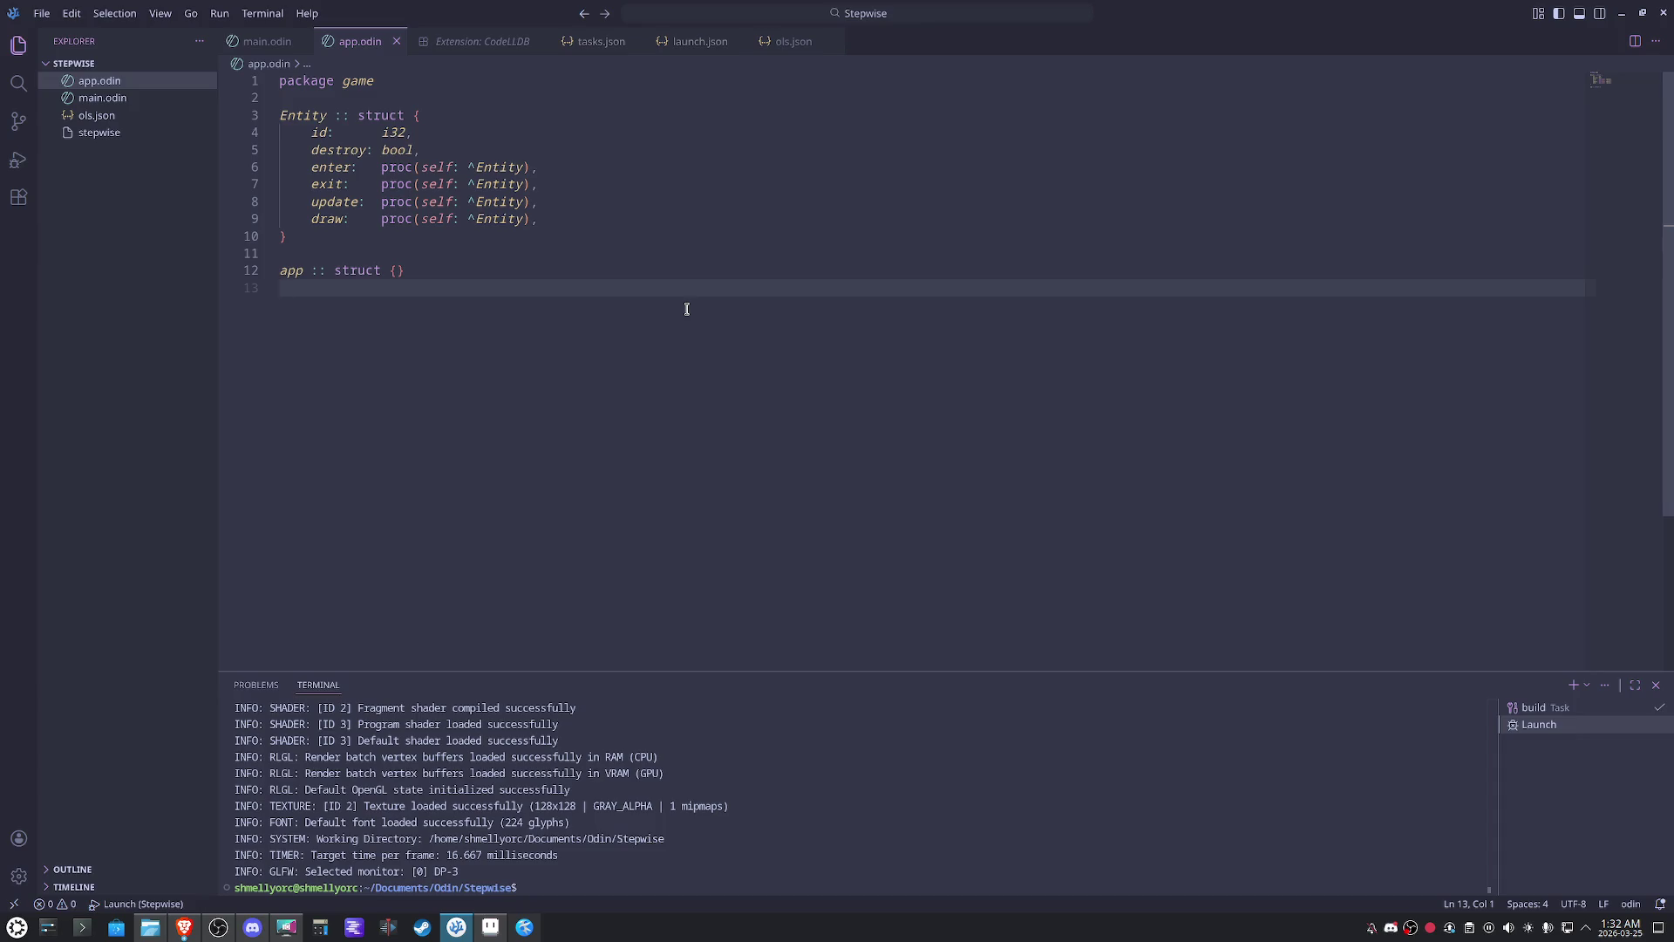
- Add a 'layer: i32,' field after id, then move into the app struct braces
click(450, 131)
key(Return)
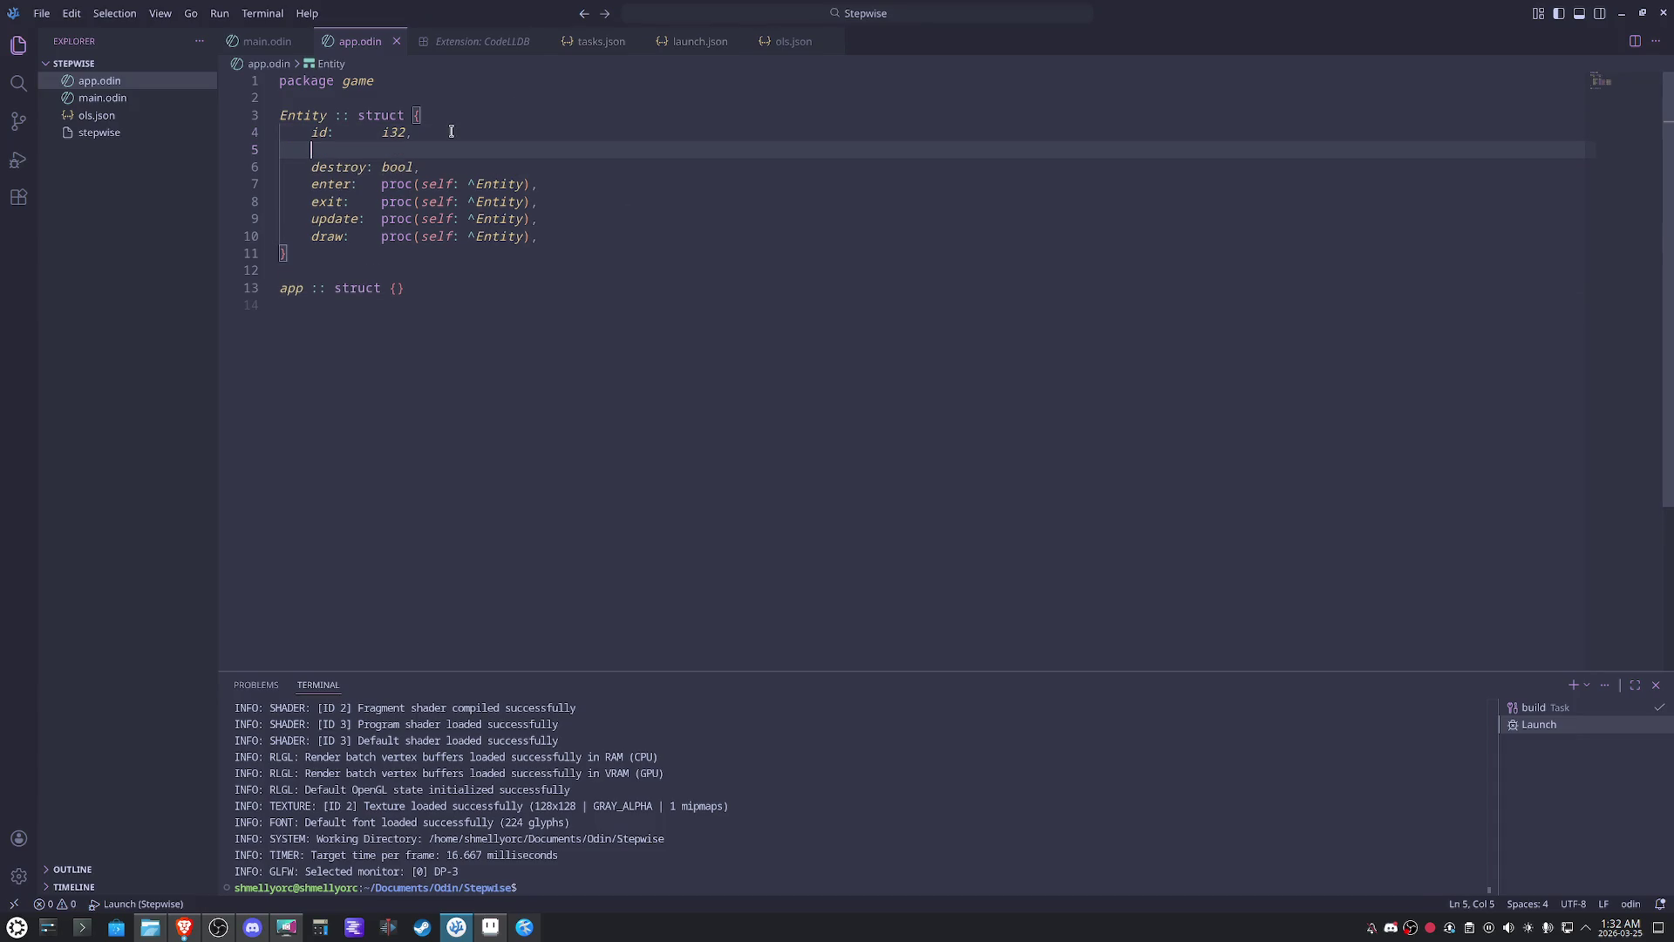
text(layer:   i32,)
click(484, 395)
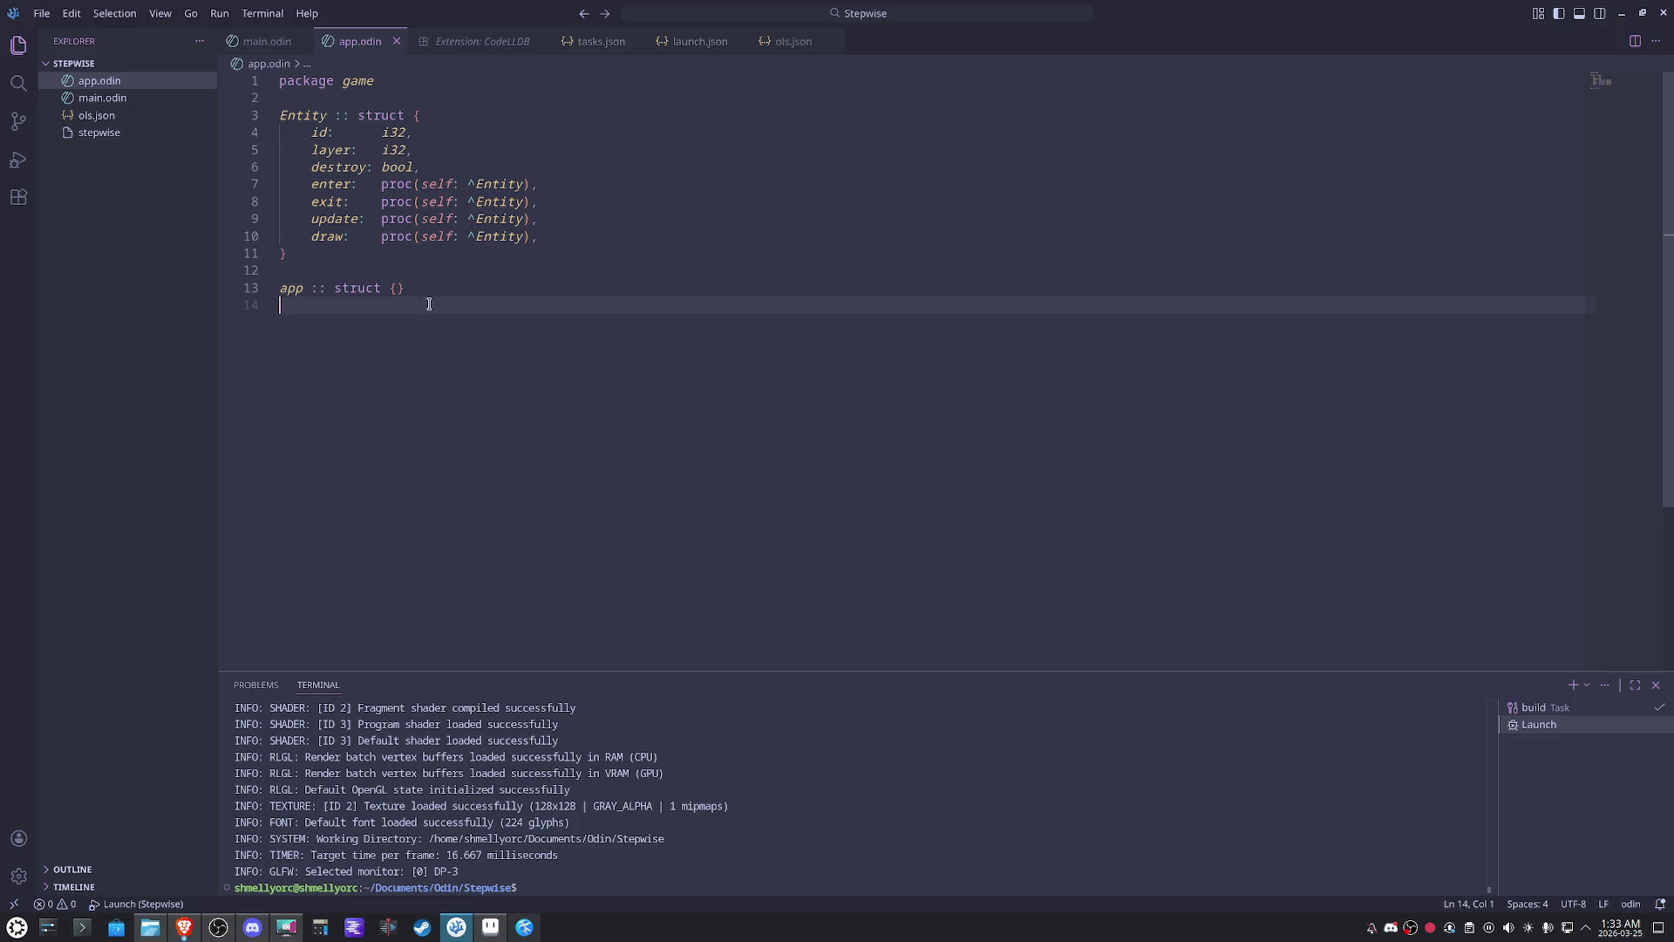
click(397, 288)
- Give app an 'entities: map[u32]^Entity' field
key(Return)
text(entities:)
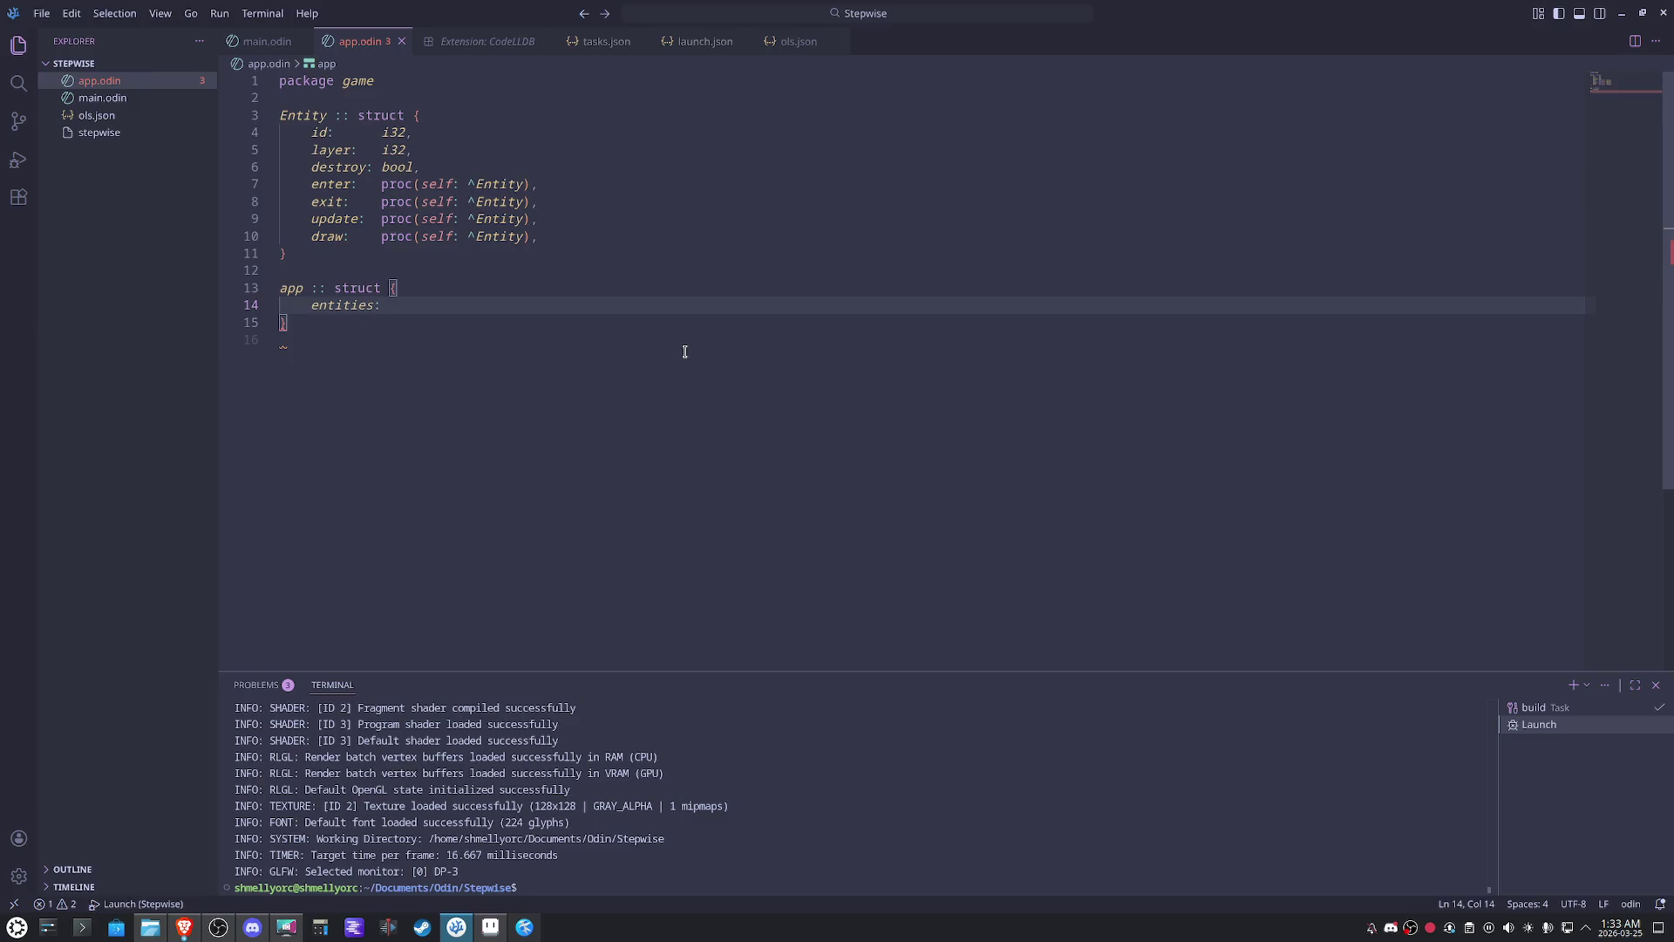
text(map[u32)
key(Escape)
key(Escape)
text(]^)
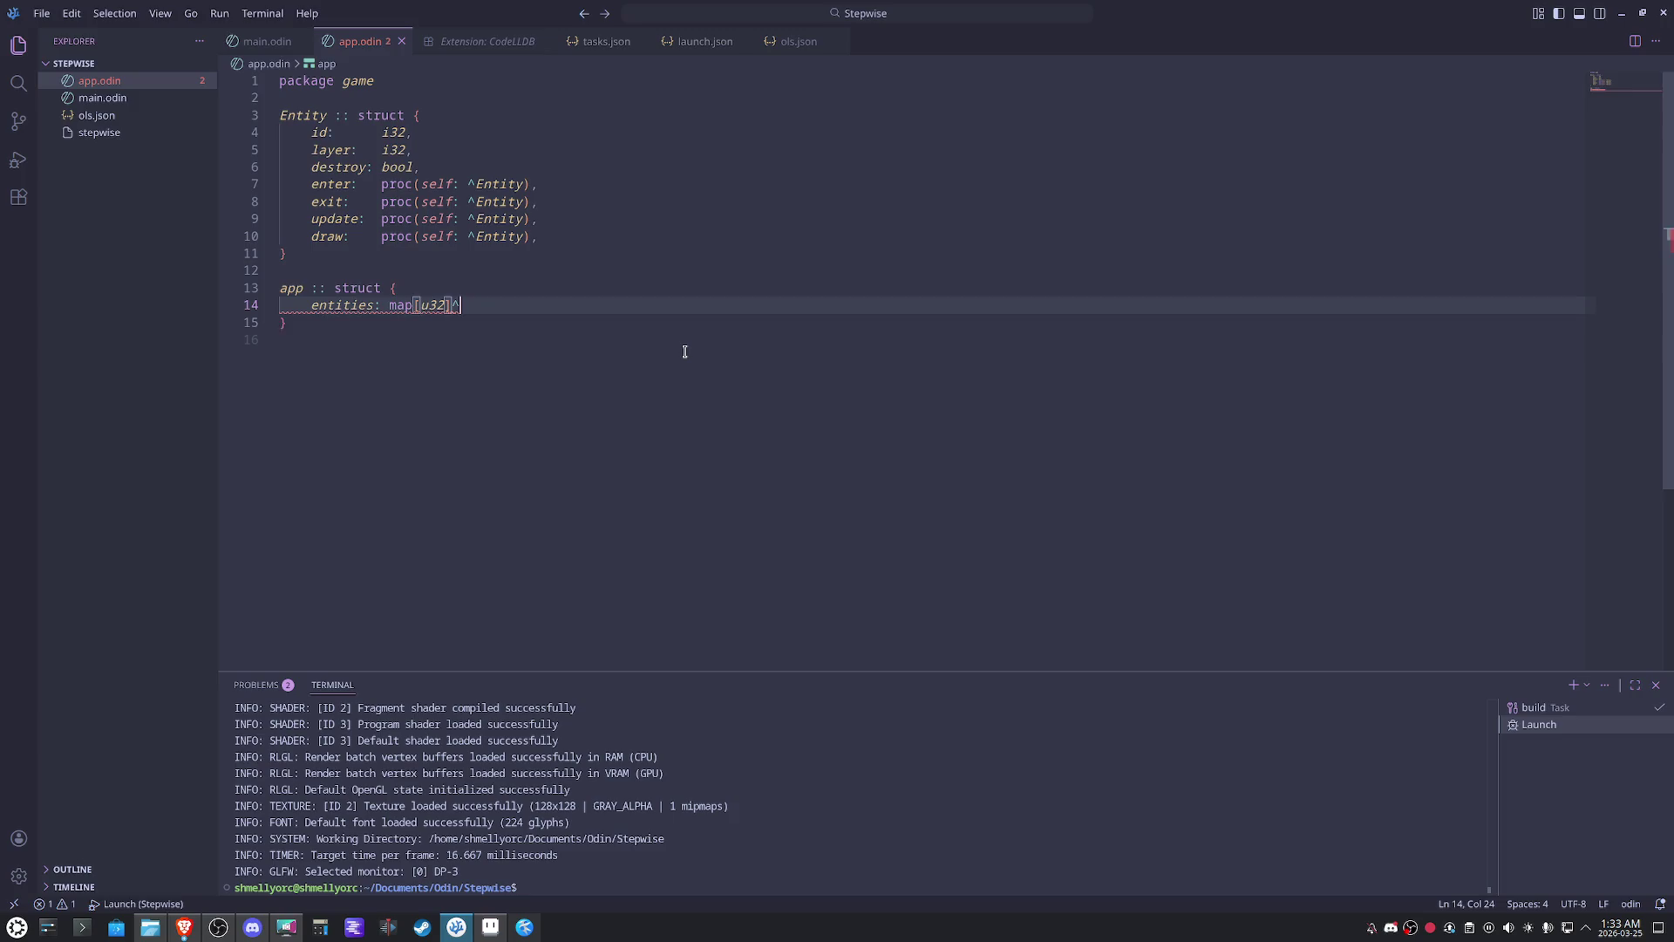
text(Entity)
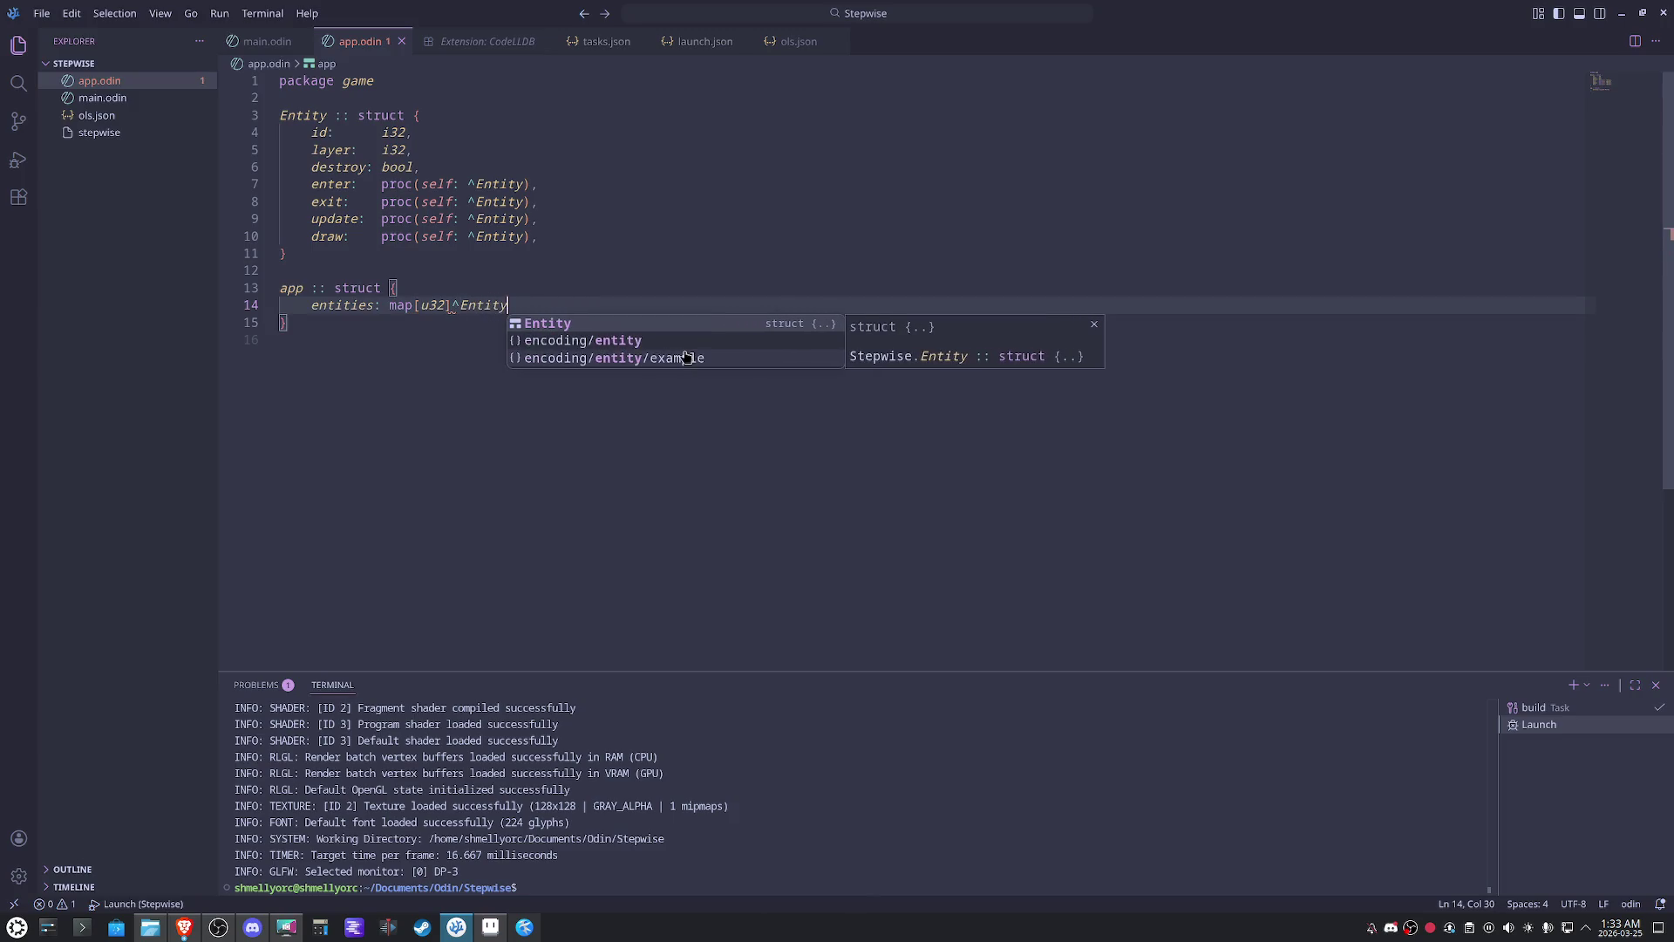
click(490, 467)
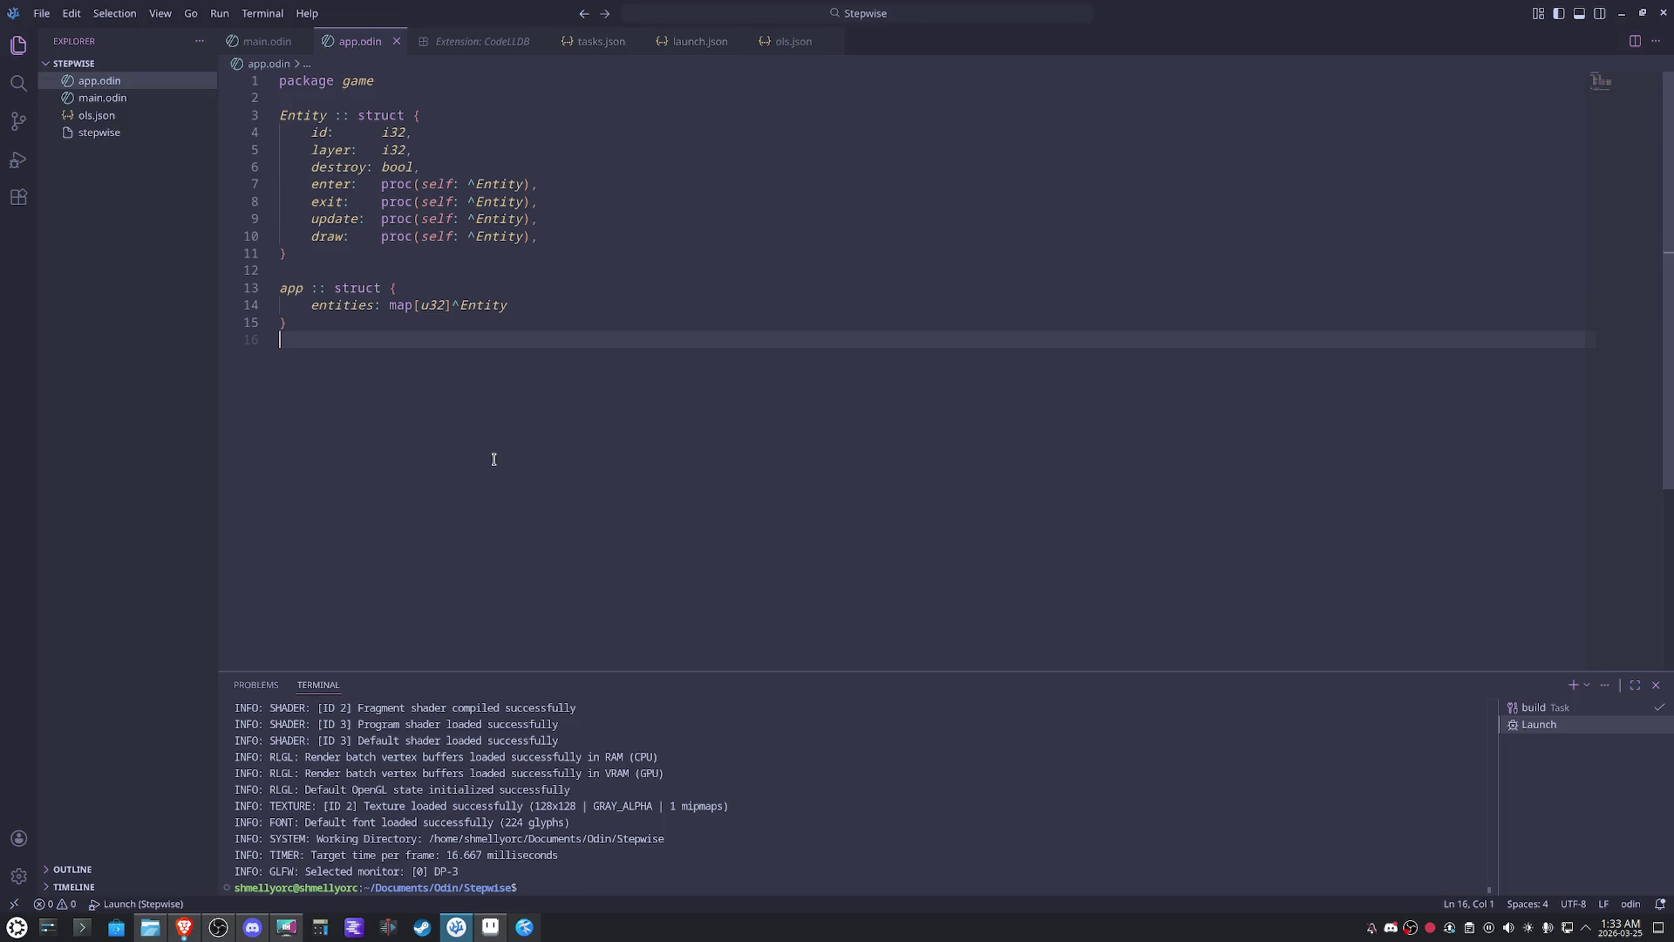
click(548, 305)
- Add 'active: [dynamic]^Entity,', comma-terminate the entities line, and save to align the fields
key(Return)
text(active: )
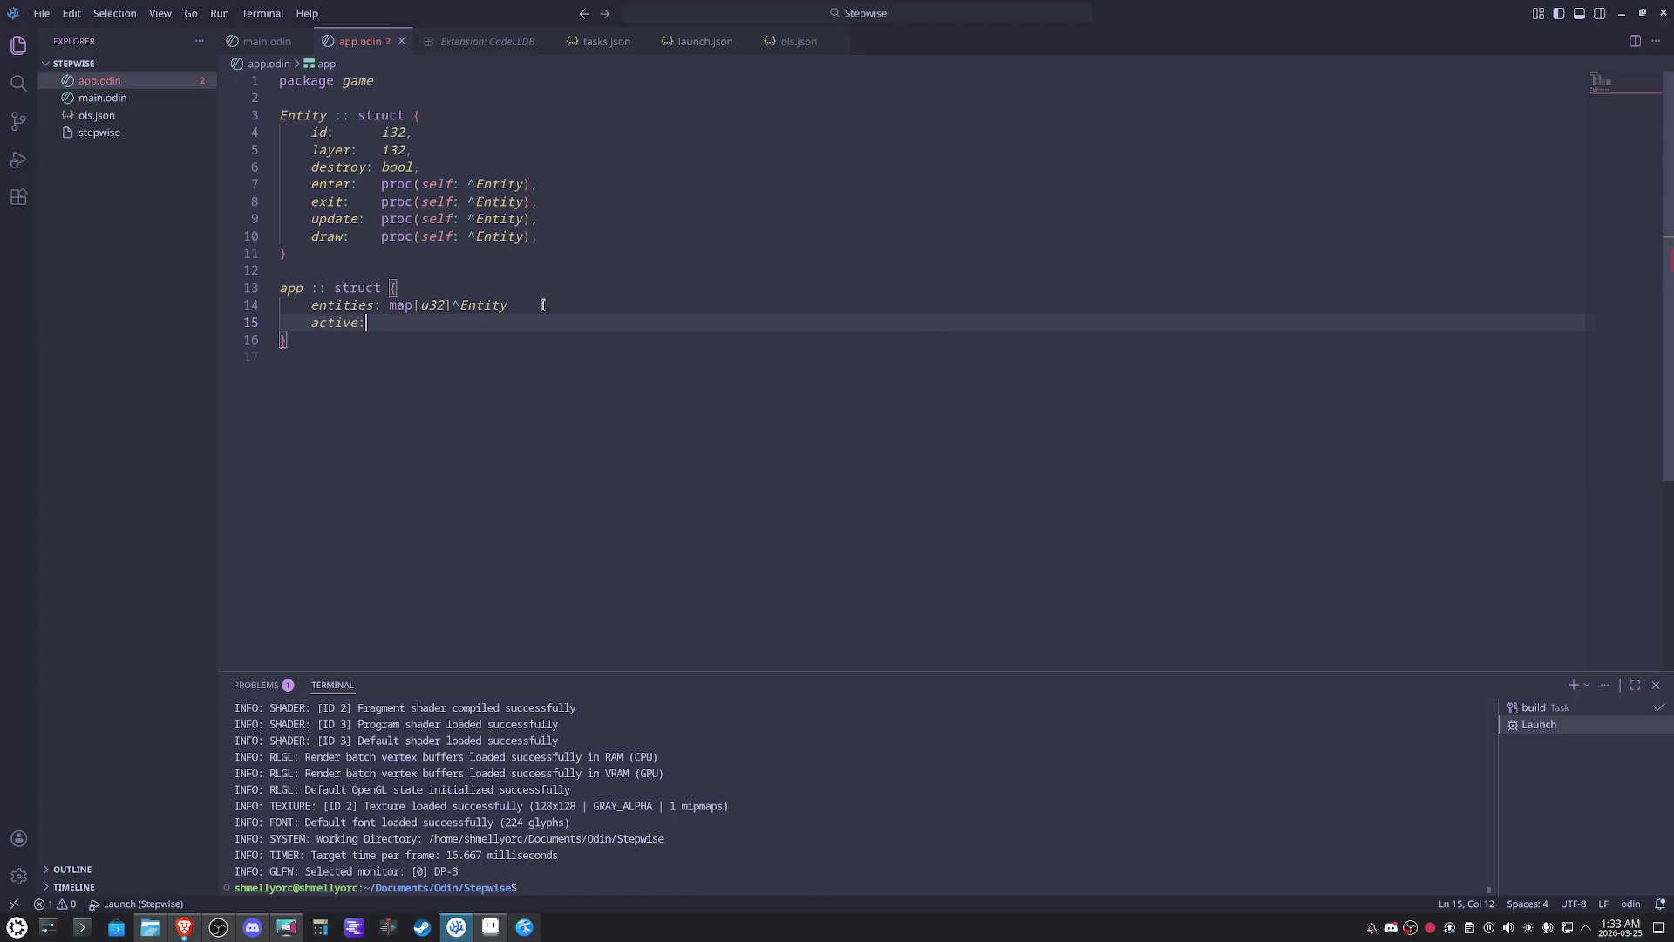
text([dynamic]^)
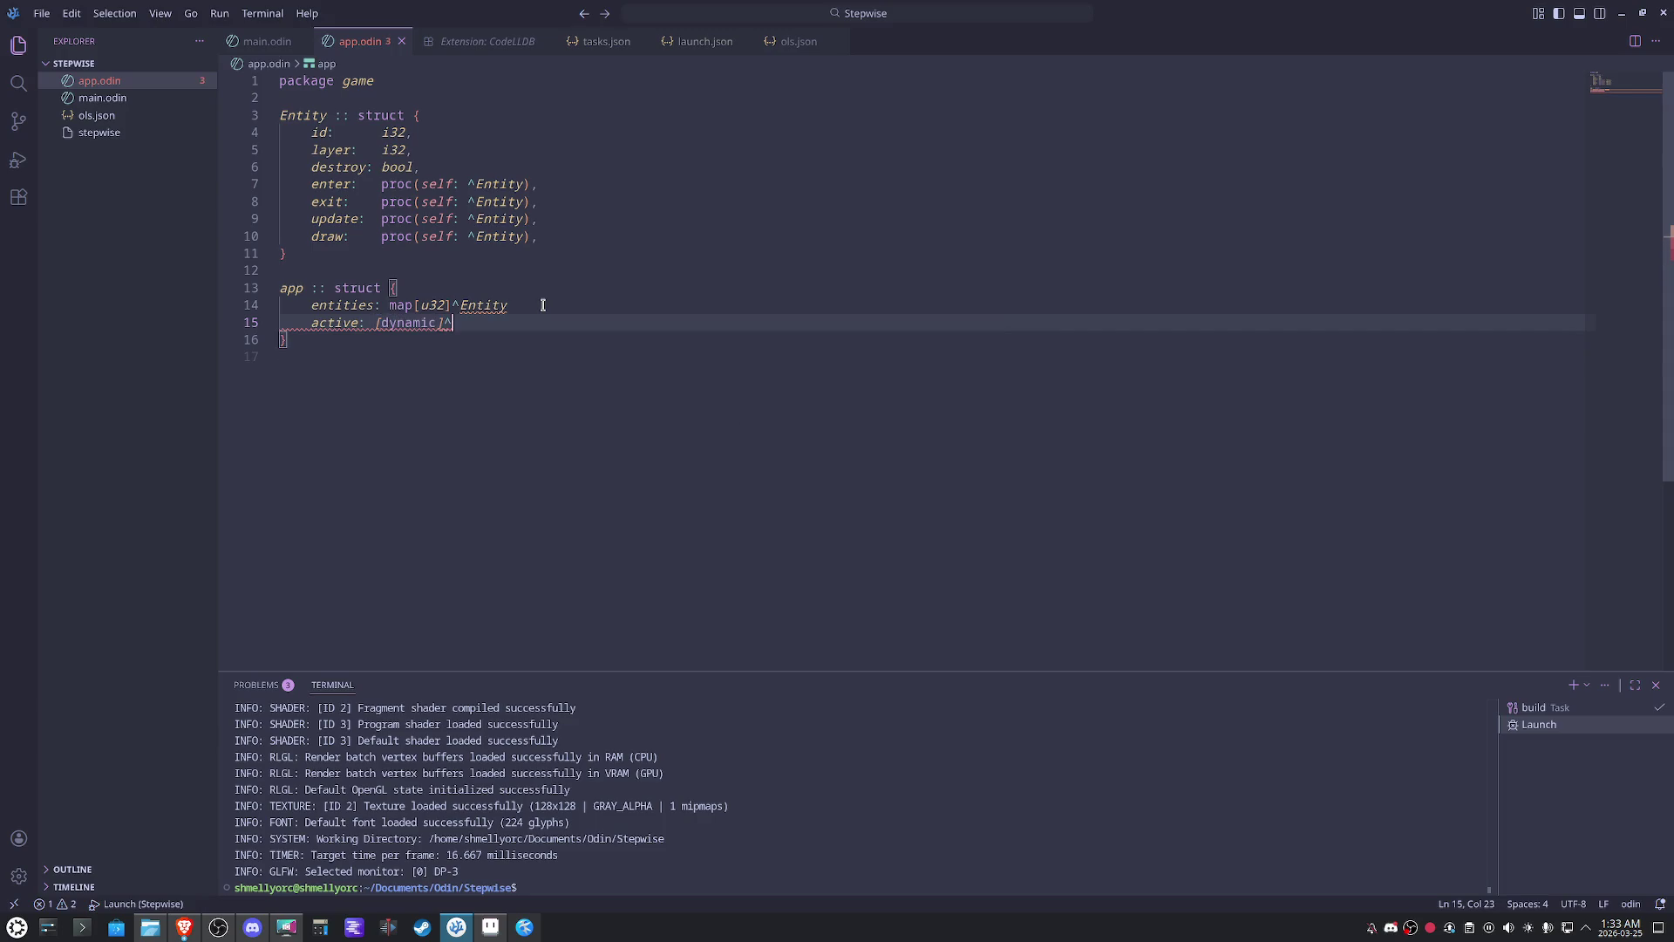
text(Entity)
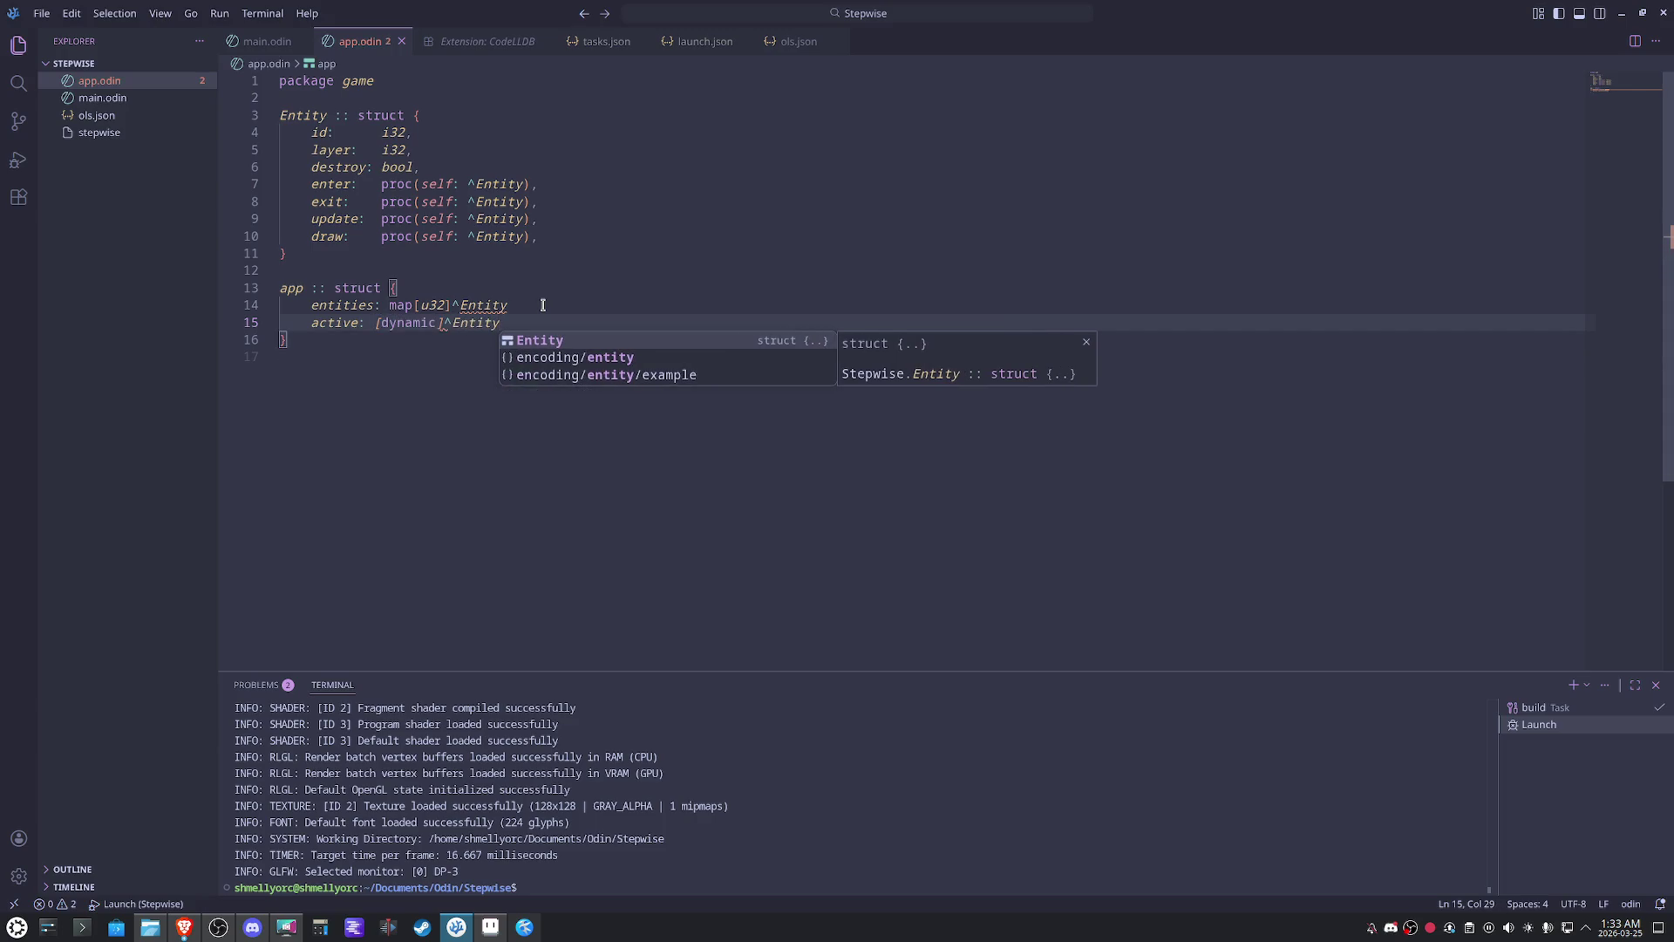
key(Escape)
text(,)
key(Return)
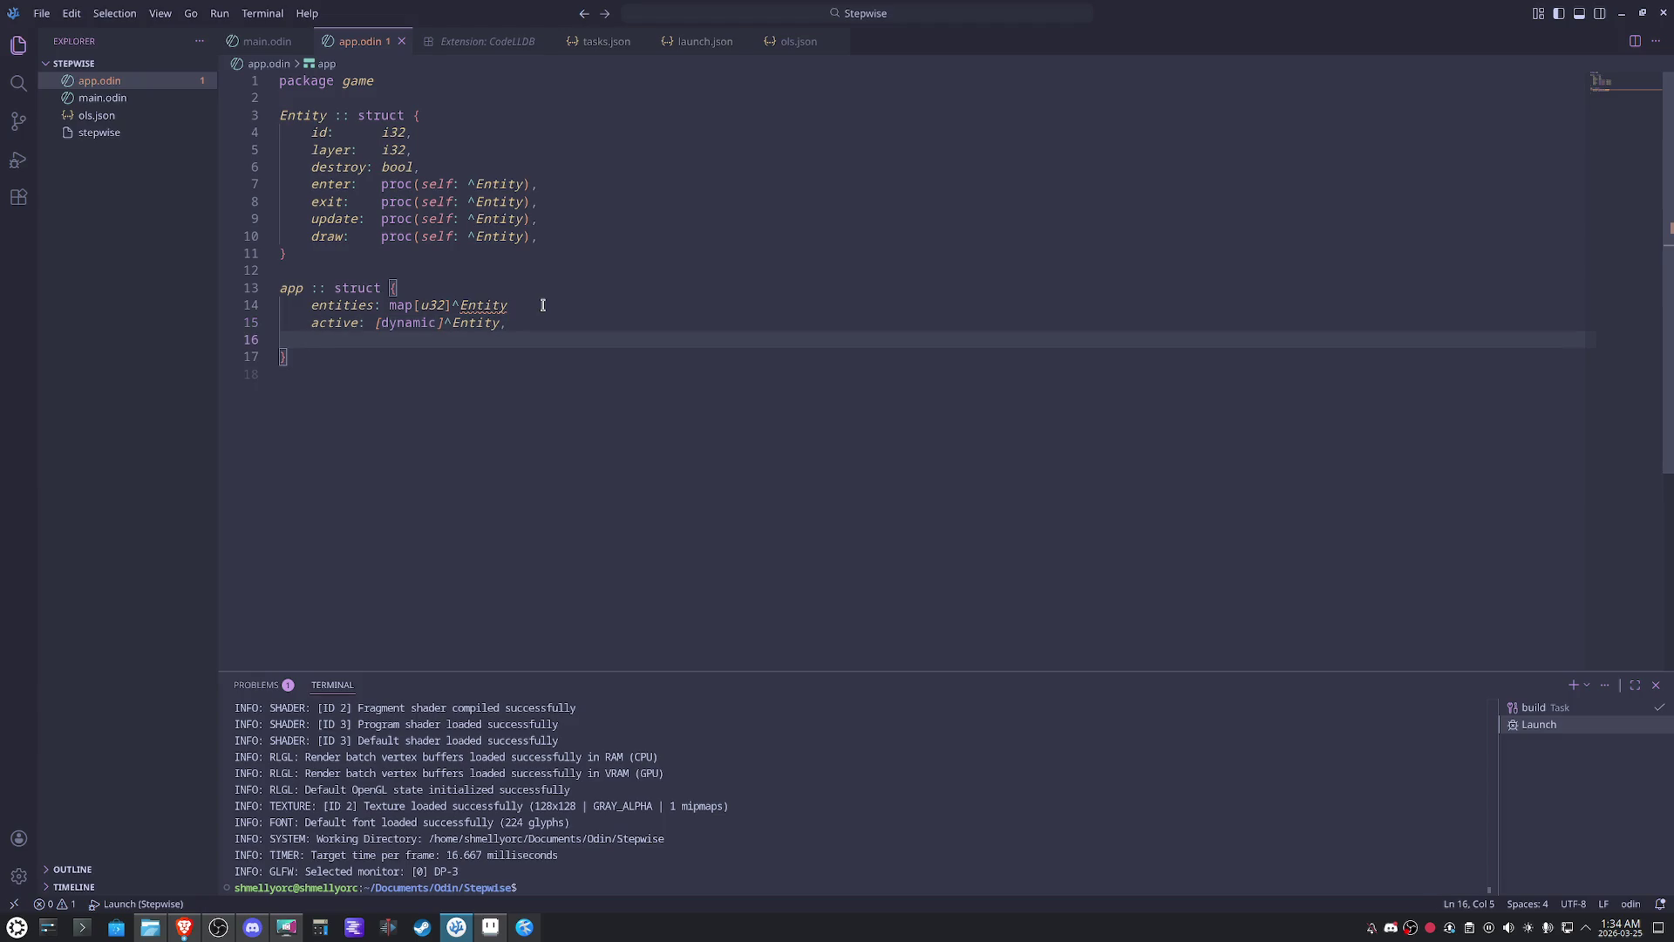
drag(505, 321, 308, 322)
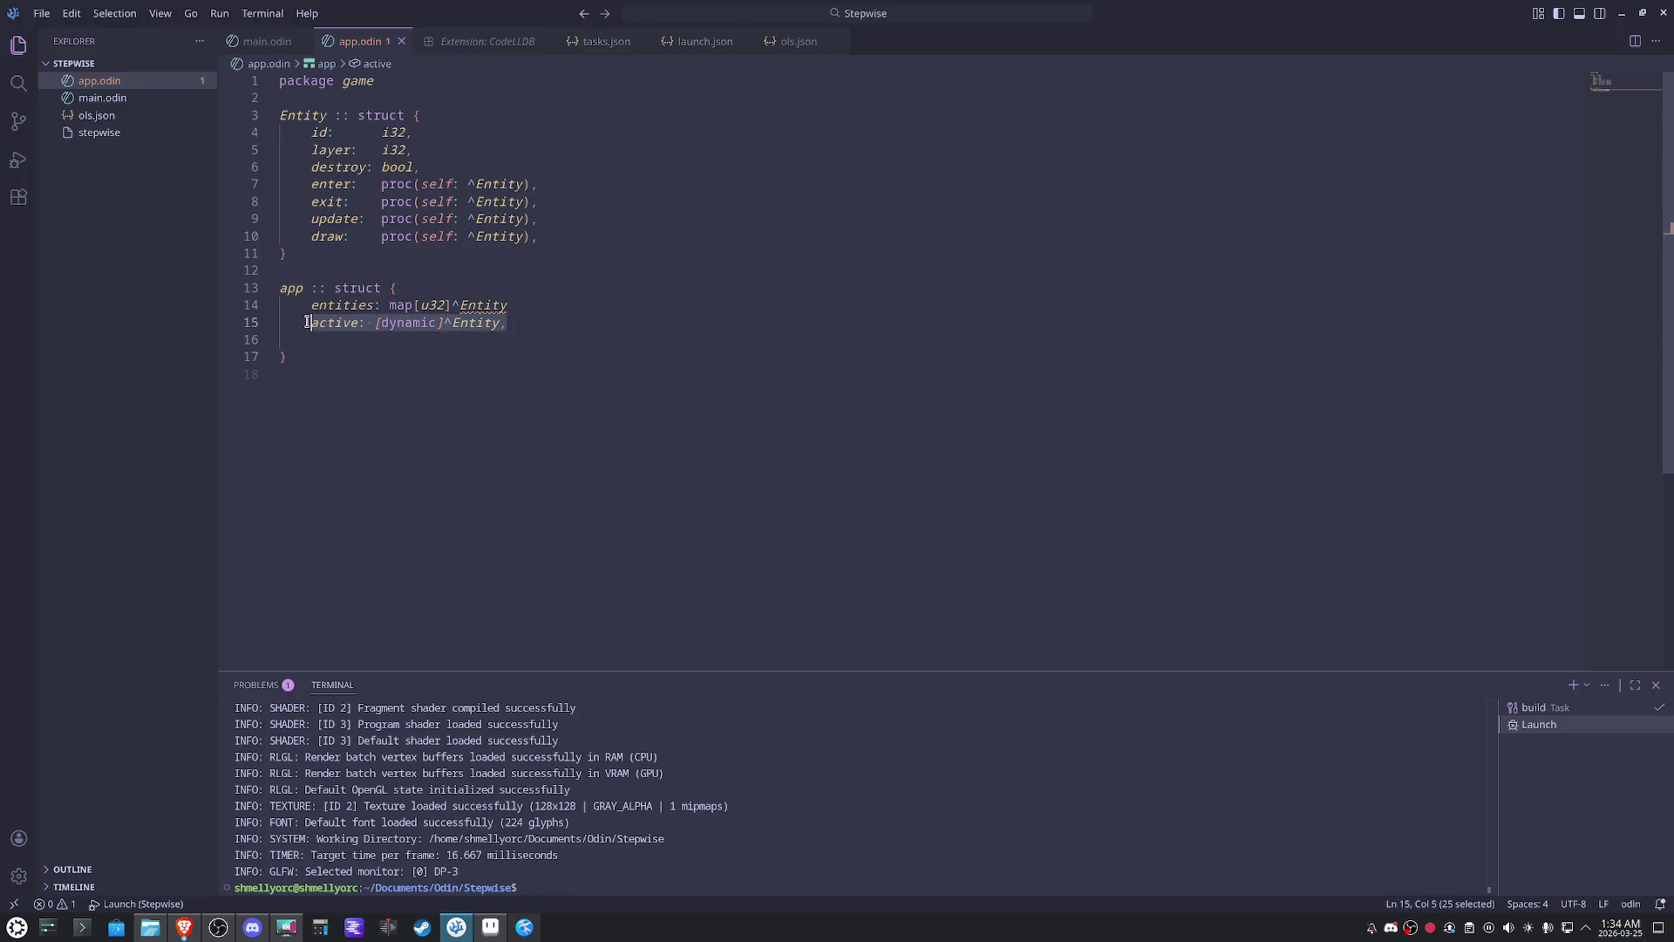
click(543, 305)
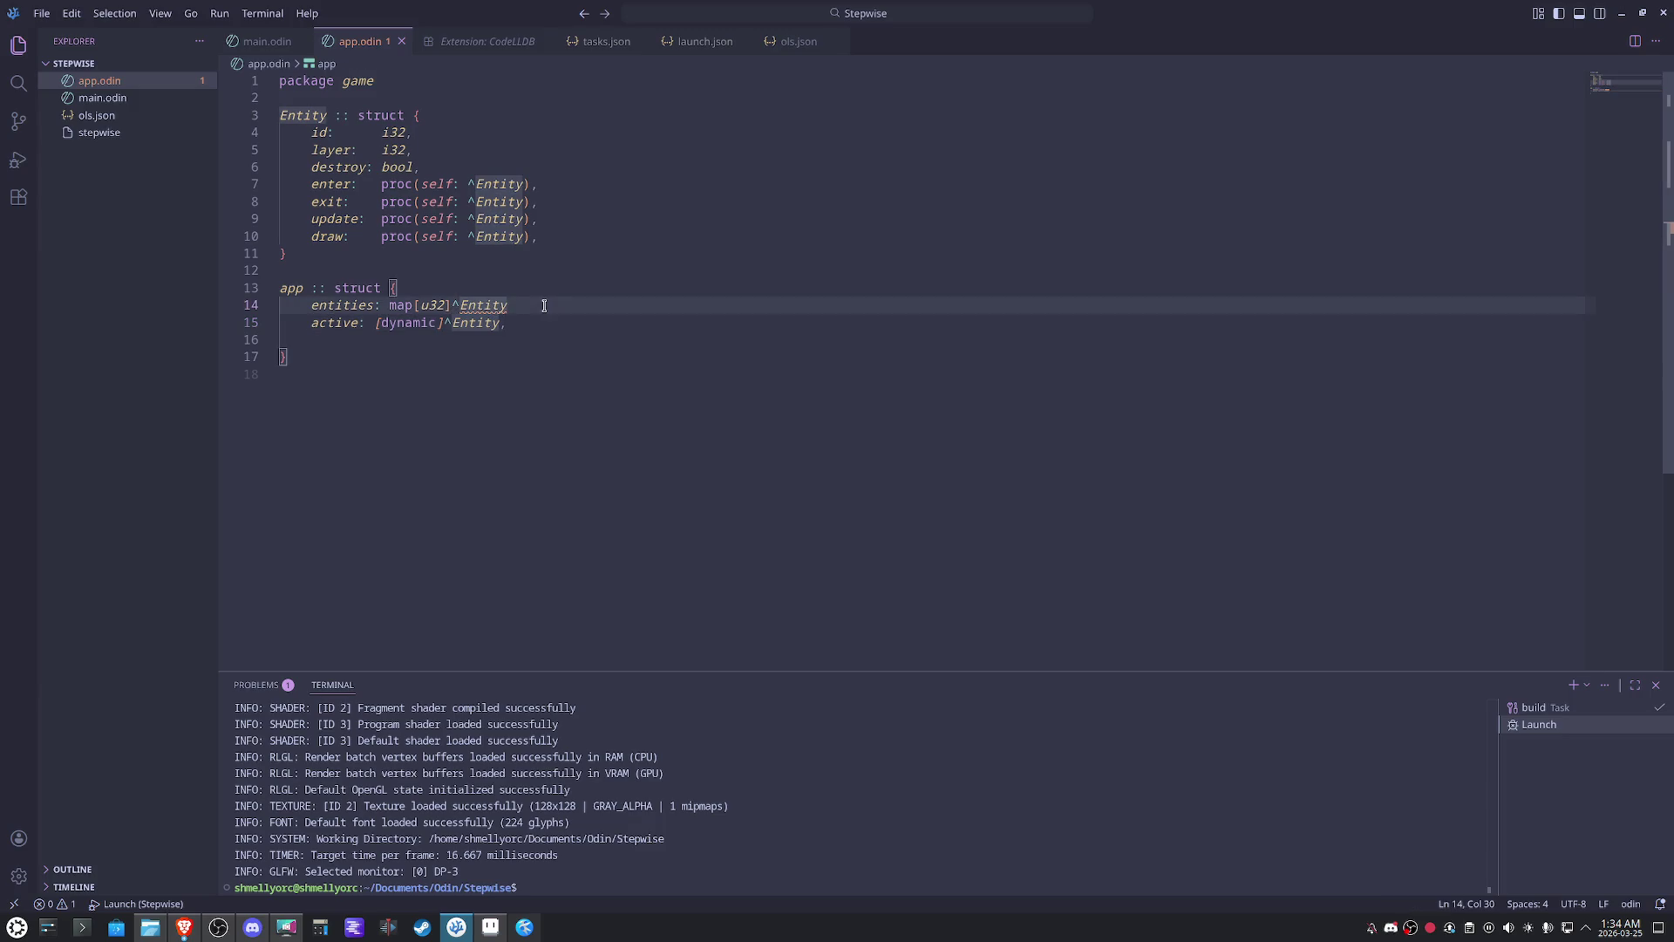
text(,)
click(571, 365)
key(ctrl+s)
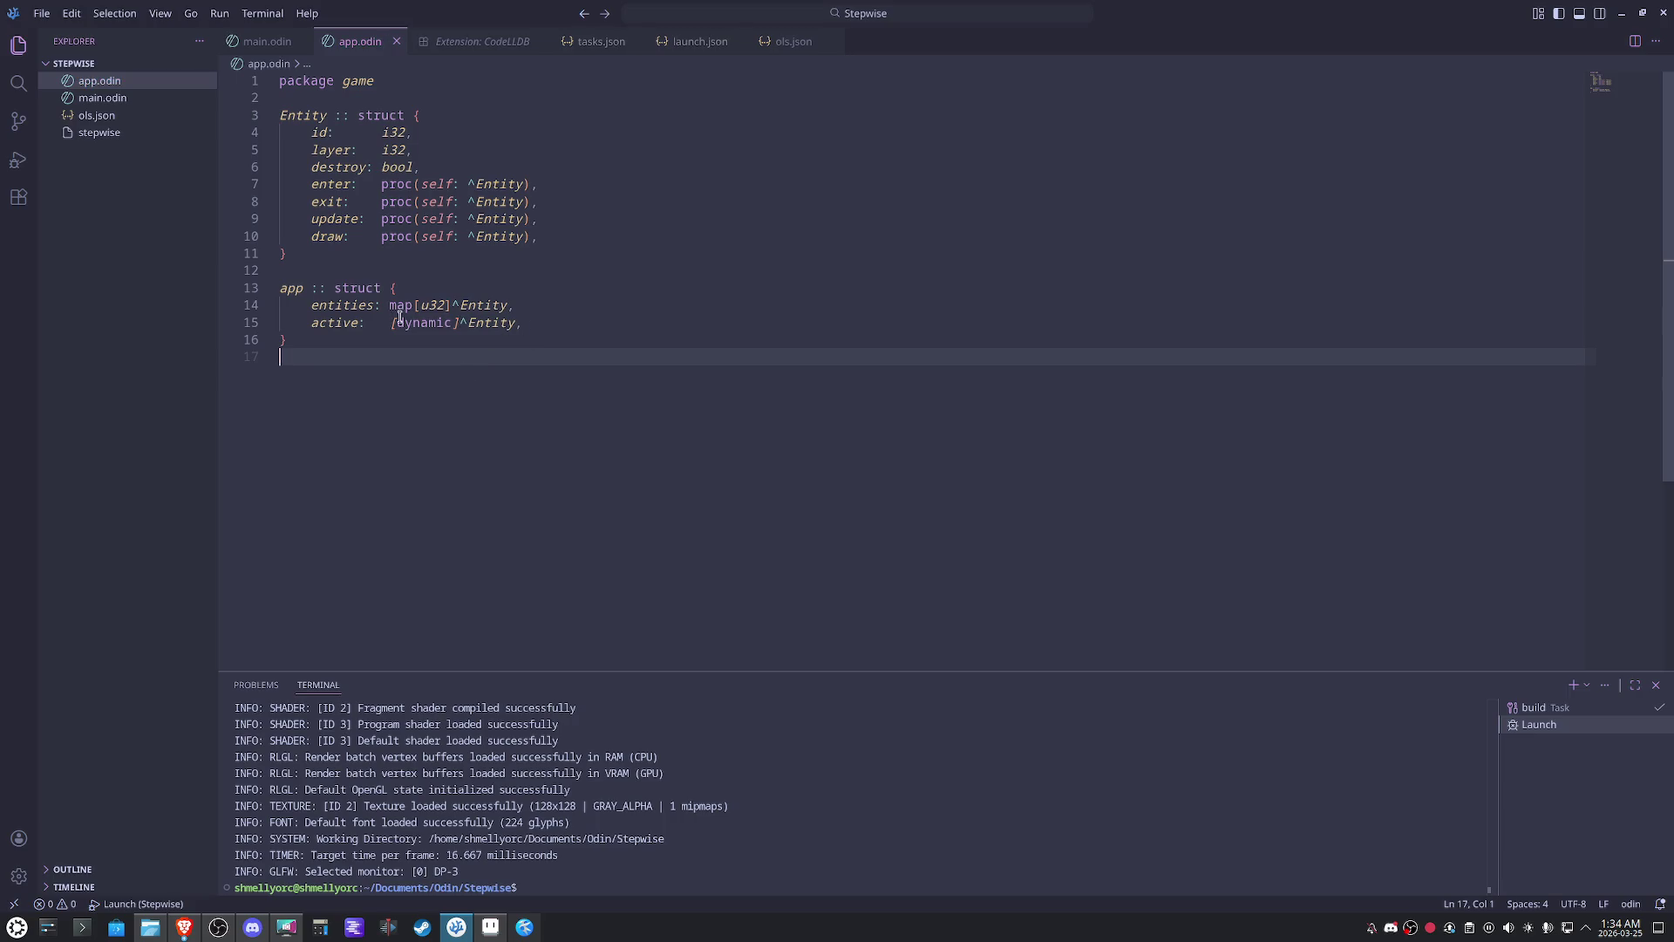
- Tidy up a stray blank line in app and start a new line below the struct
mouse_move(546, 338)
mouse_down()
mouse_move(282, 310)
mouse_move(542, 329)
mouse_up()
click(546, 322)
drag(537, 322, 311, 321)
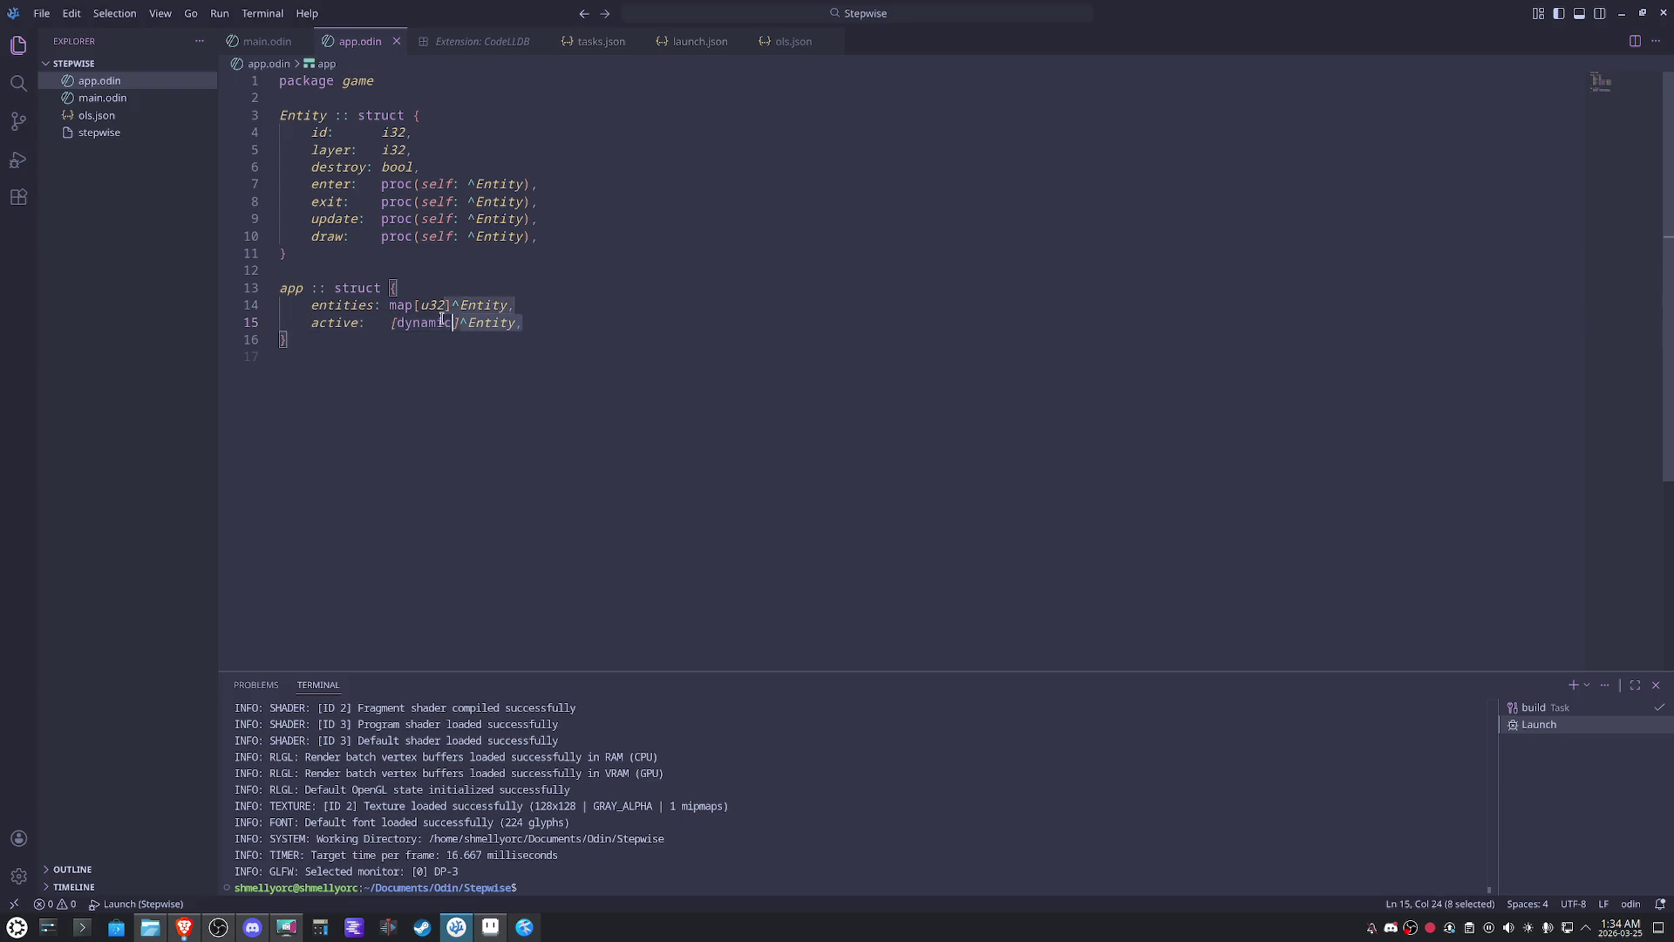
click(566, 322)
key(Return)
key(Up)
key(Down)
key(BackSpace)
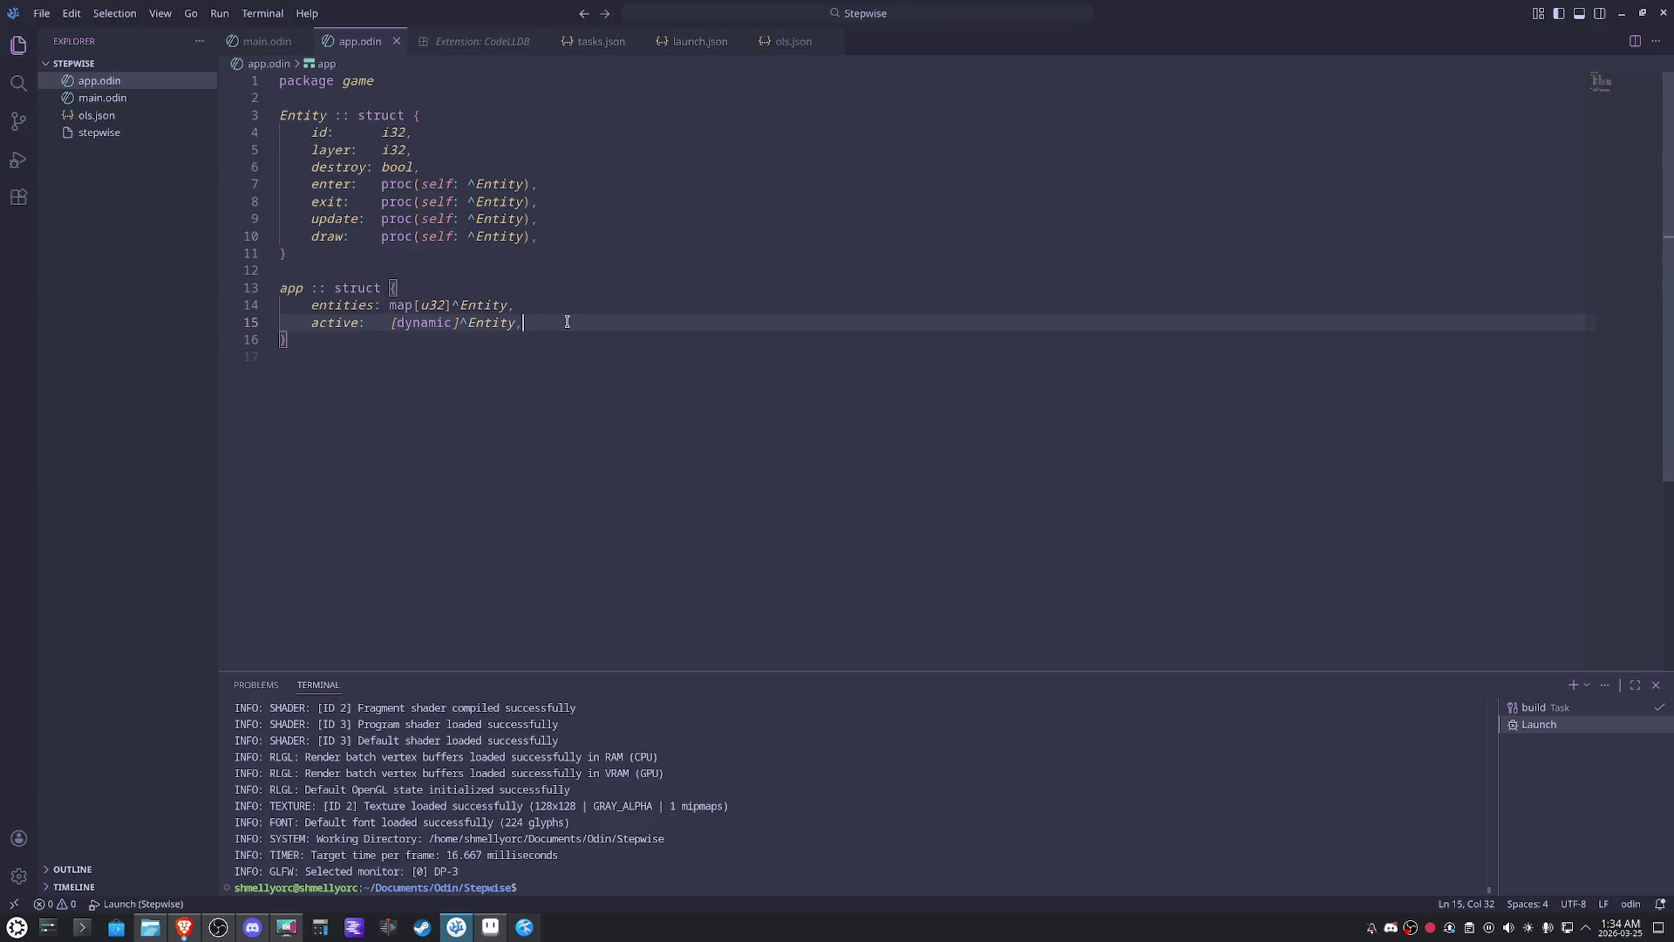
key(Down)
key(Down)
key(Return)
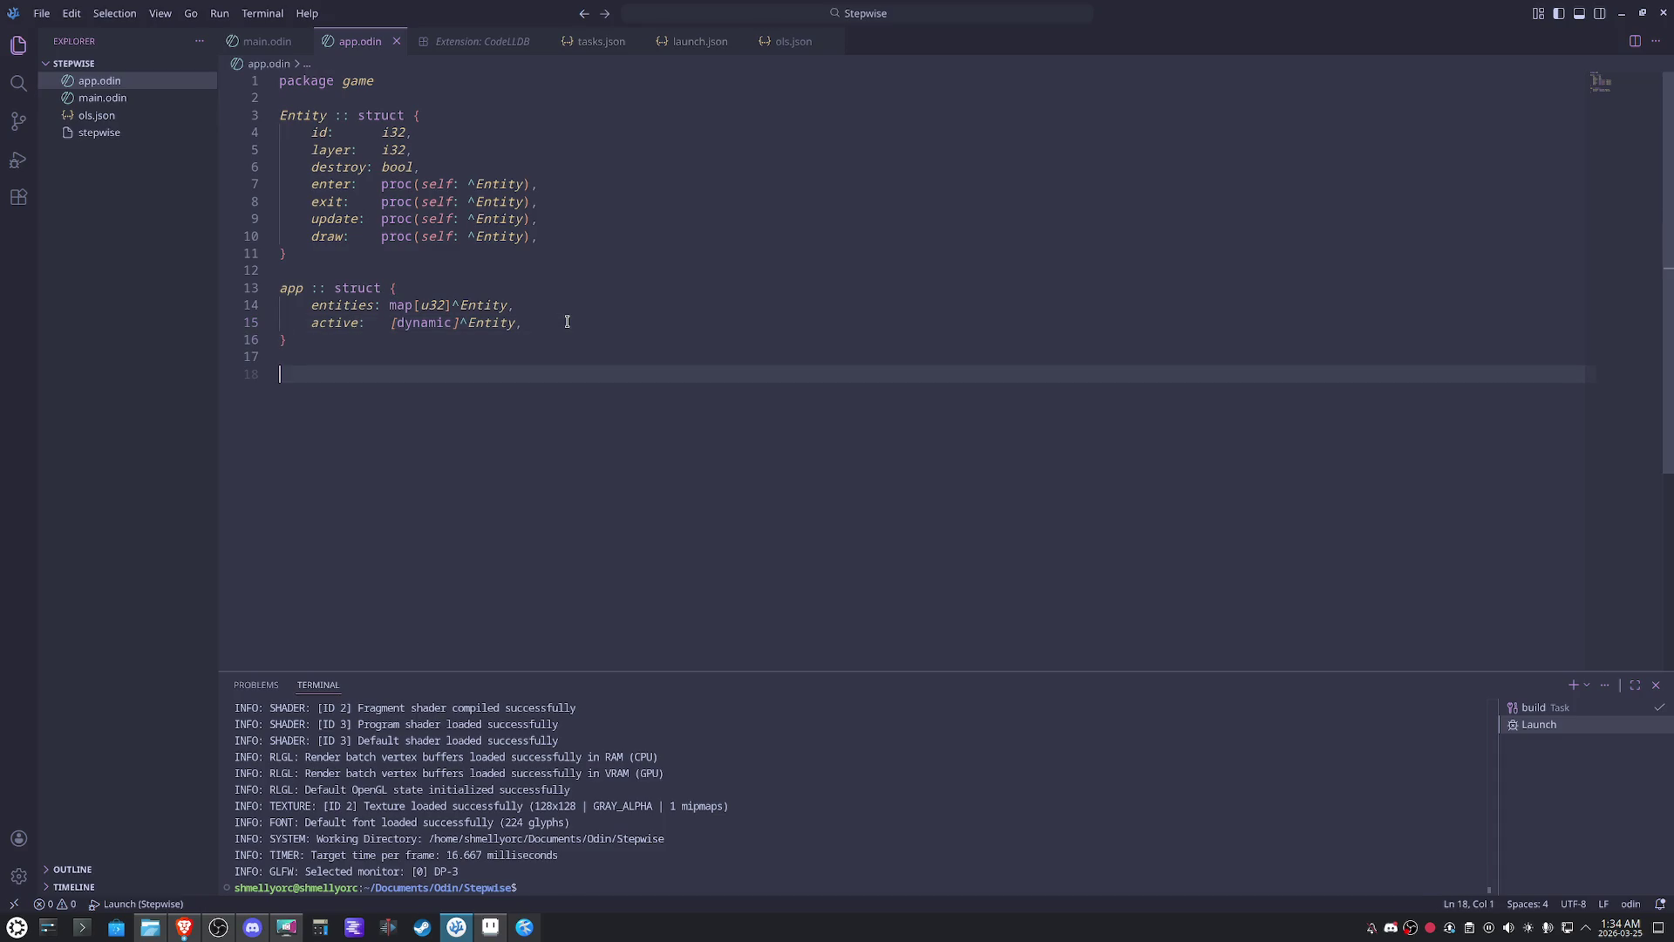
text(app_)
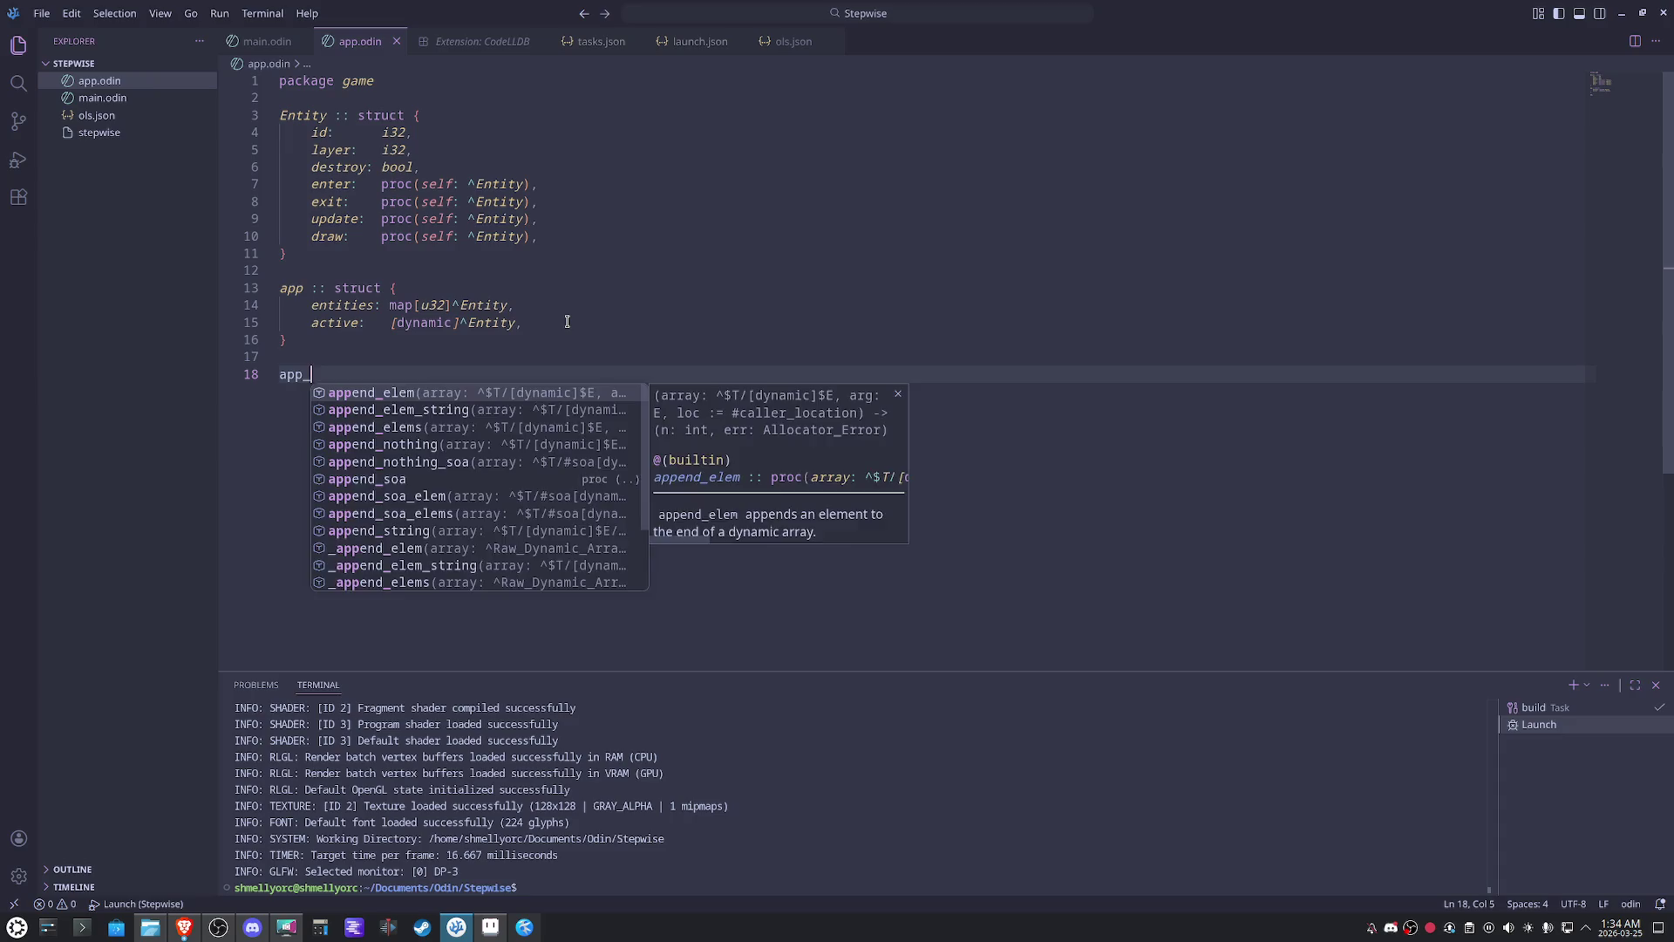
text(init :: proc())
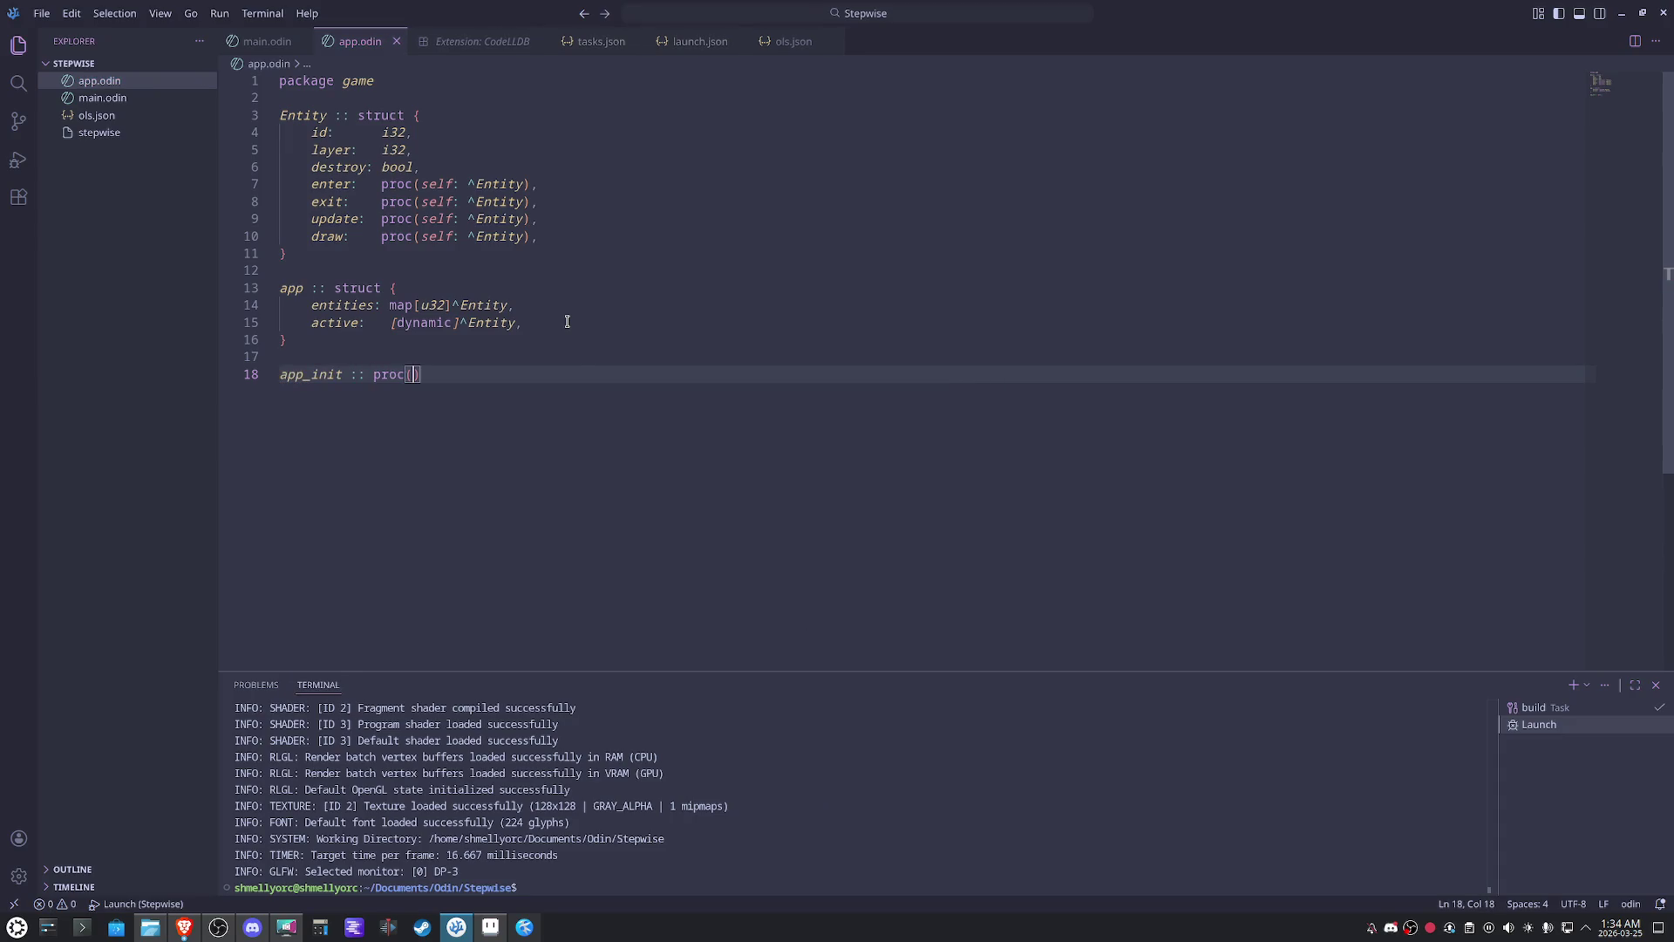
text( ->)
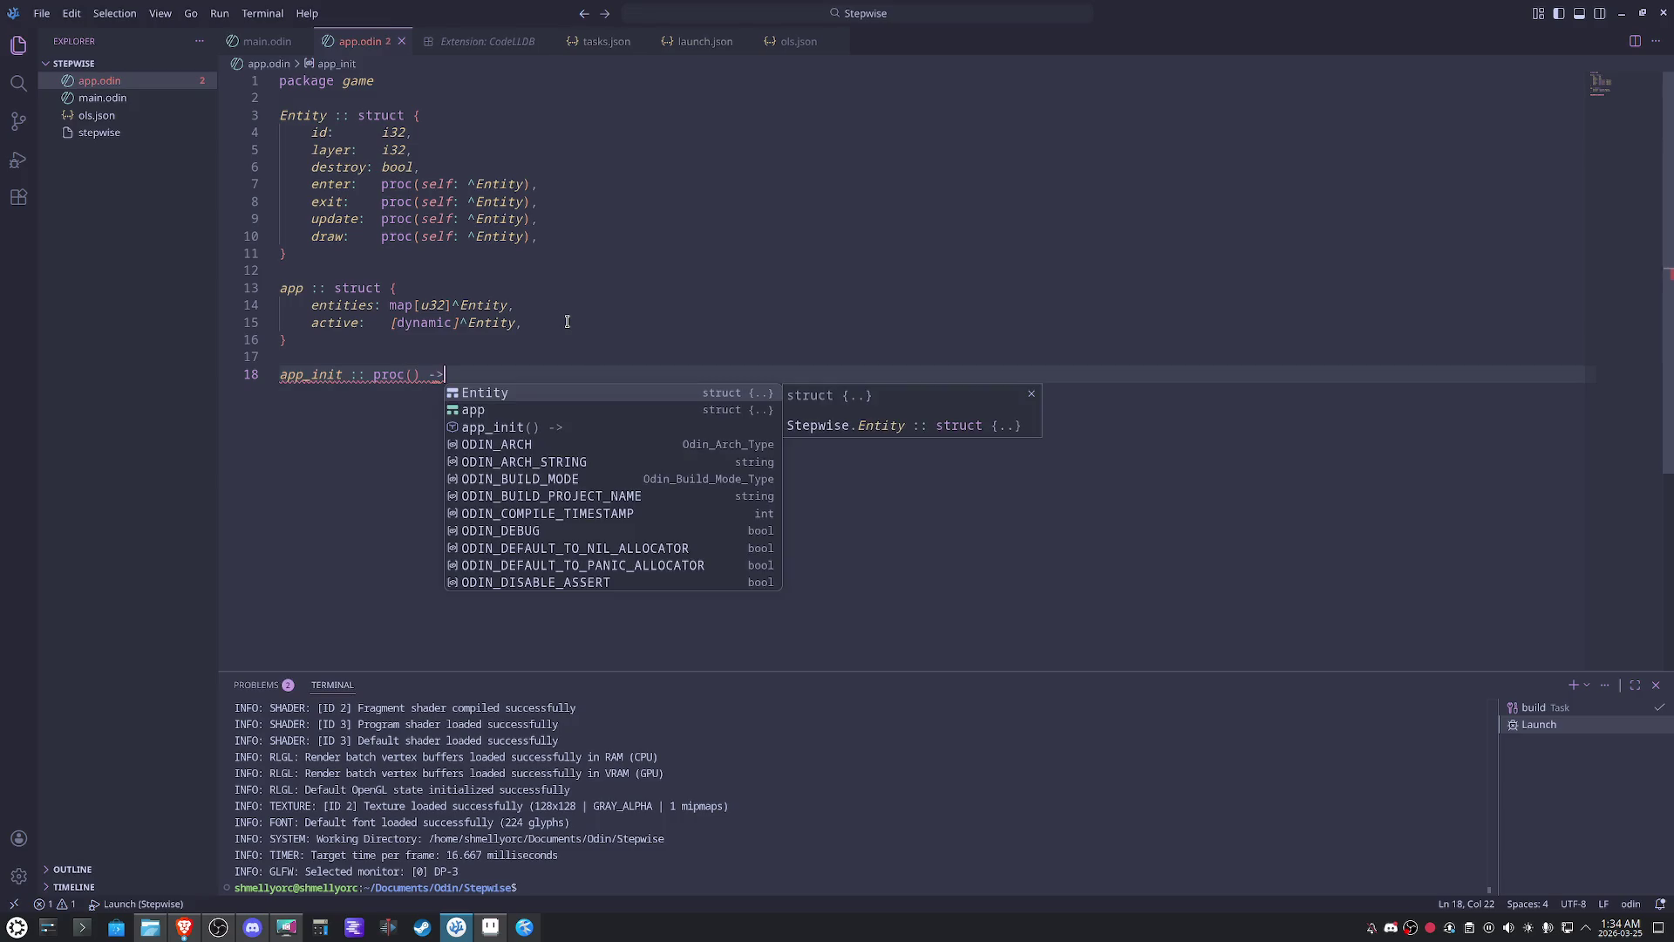
text( ^App {)
- Give app_init a body allocating app := new(App), then select the struct name's first letter
key(Return)
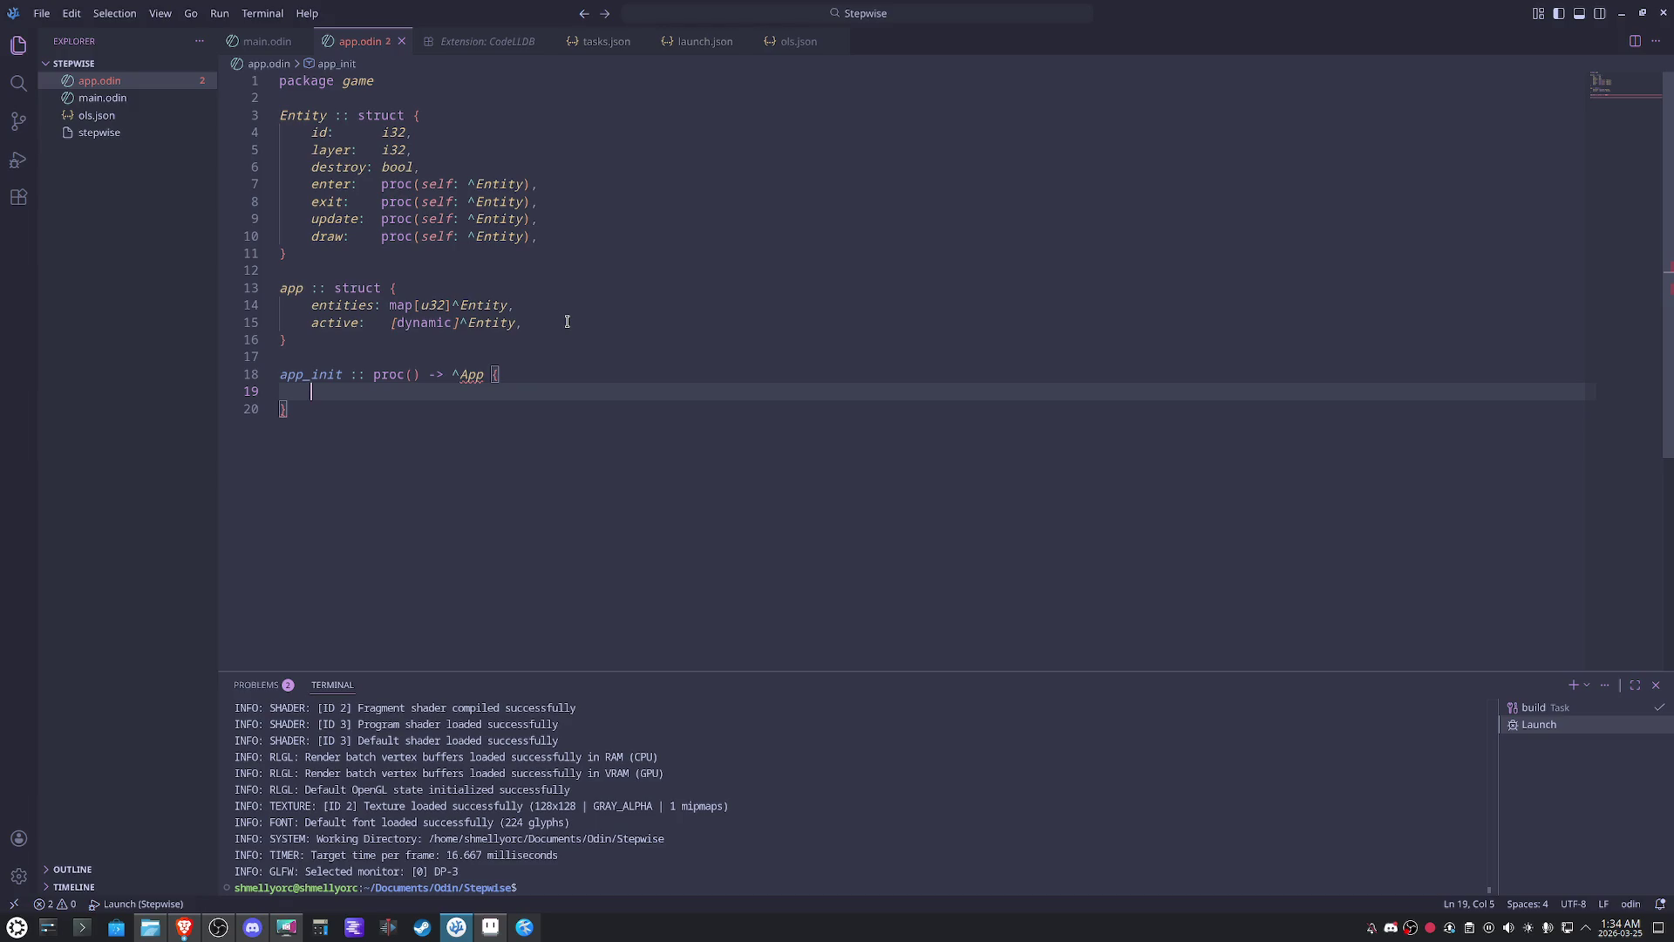
text(app)
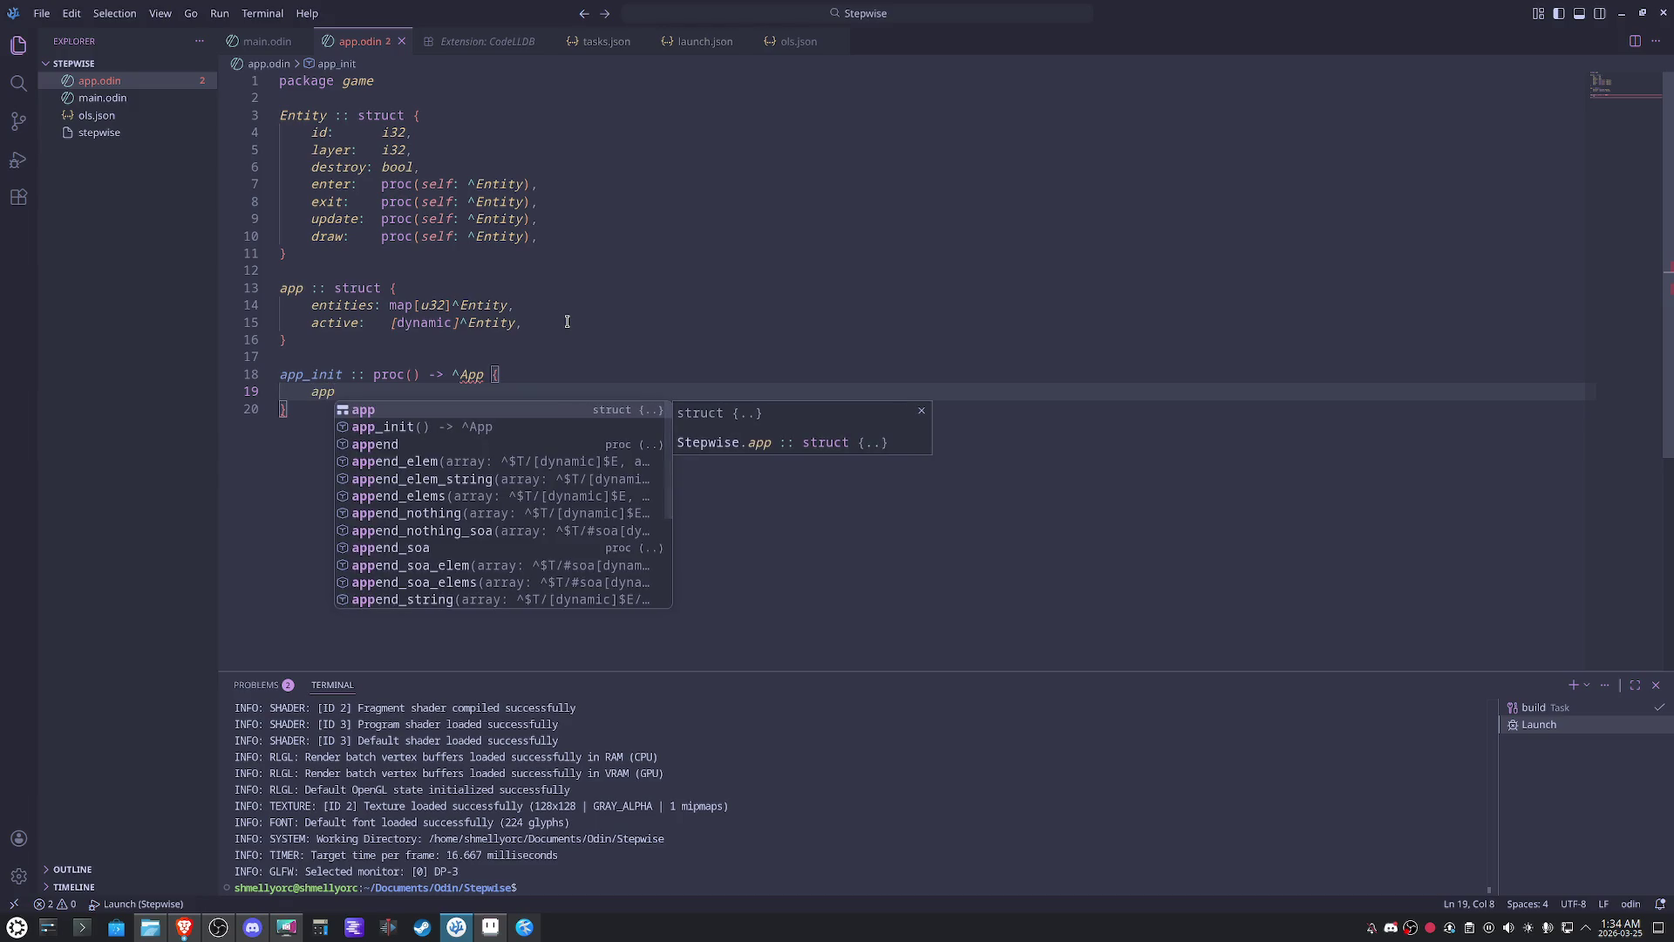
text( := )
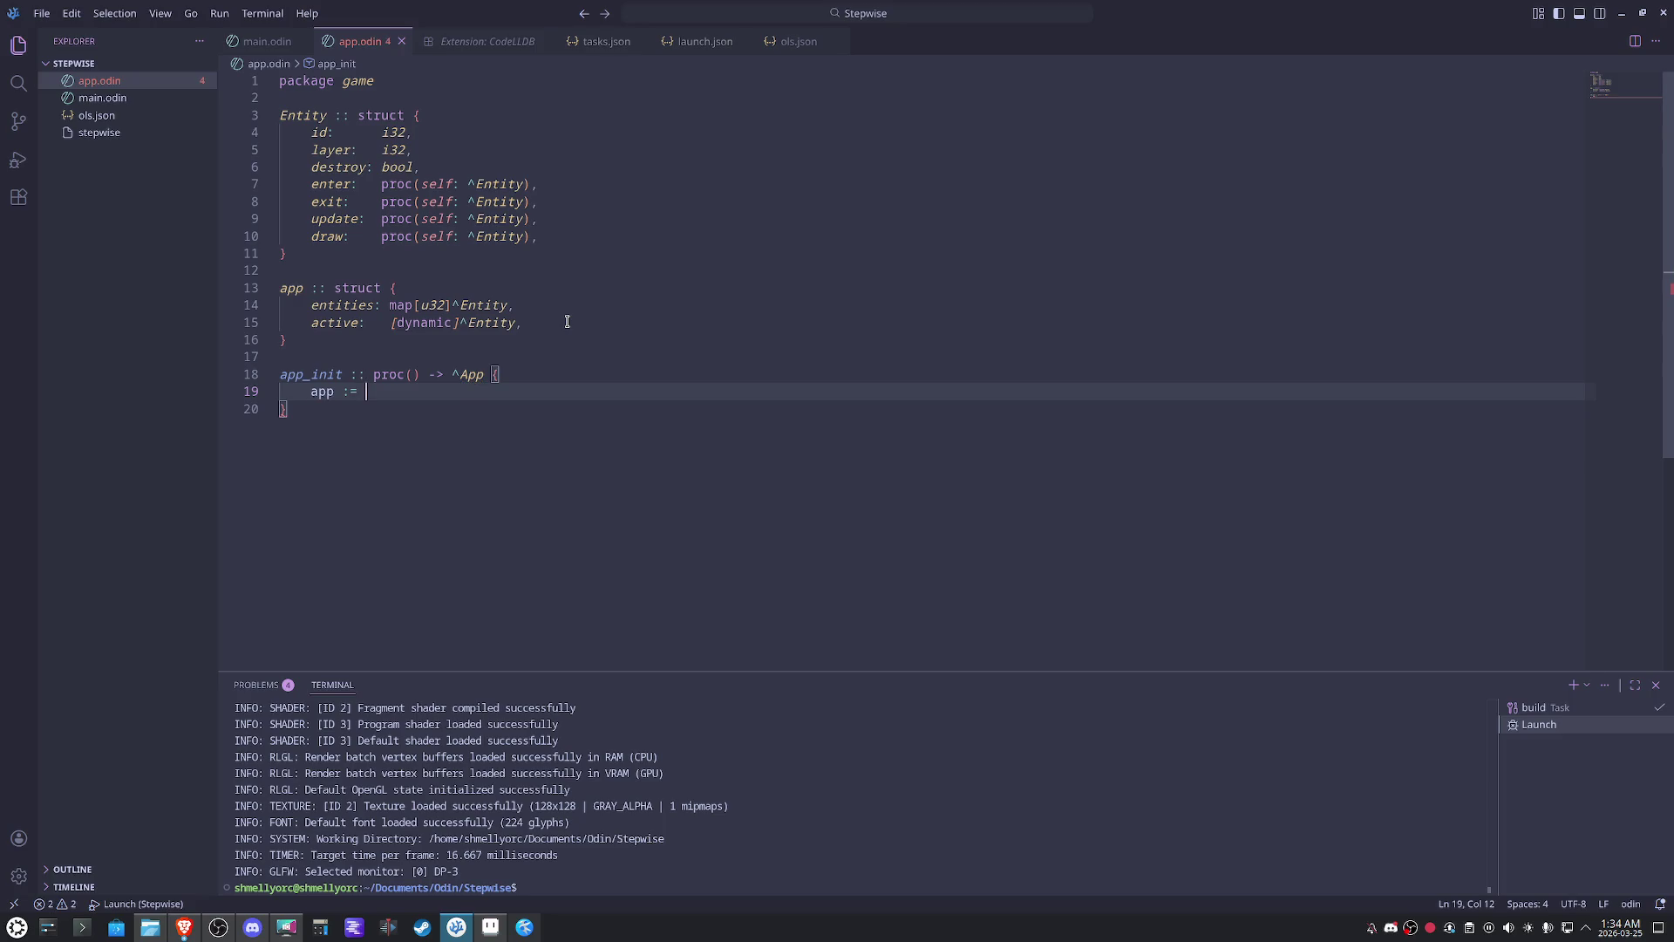
text(new()
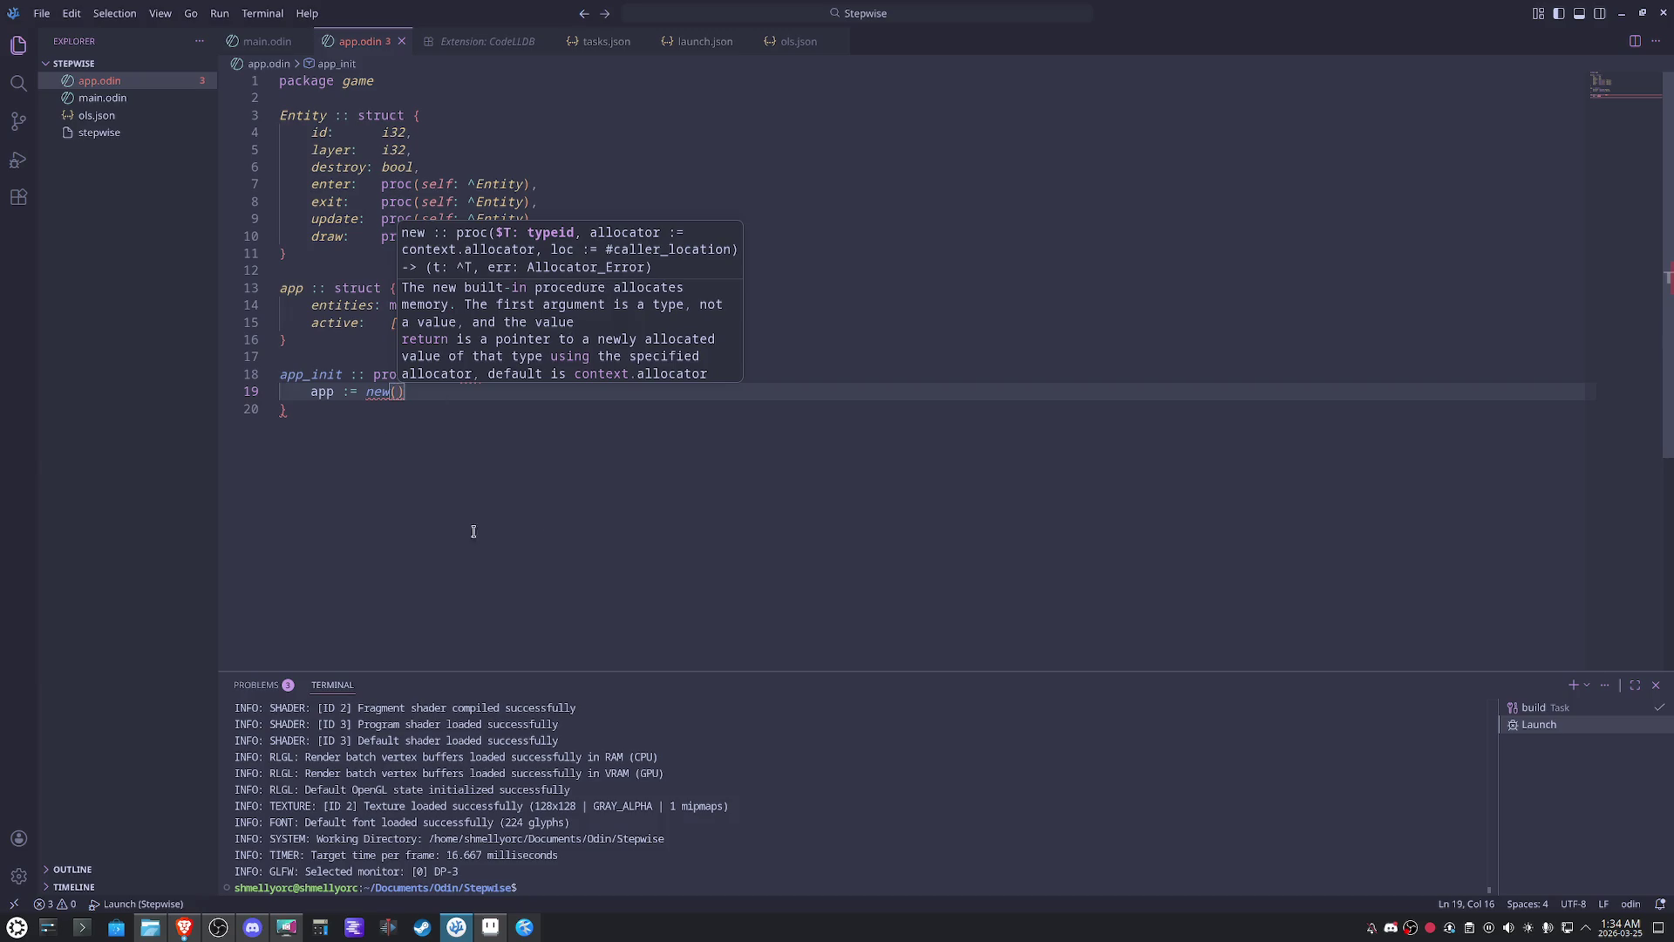
text(App)
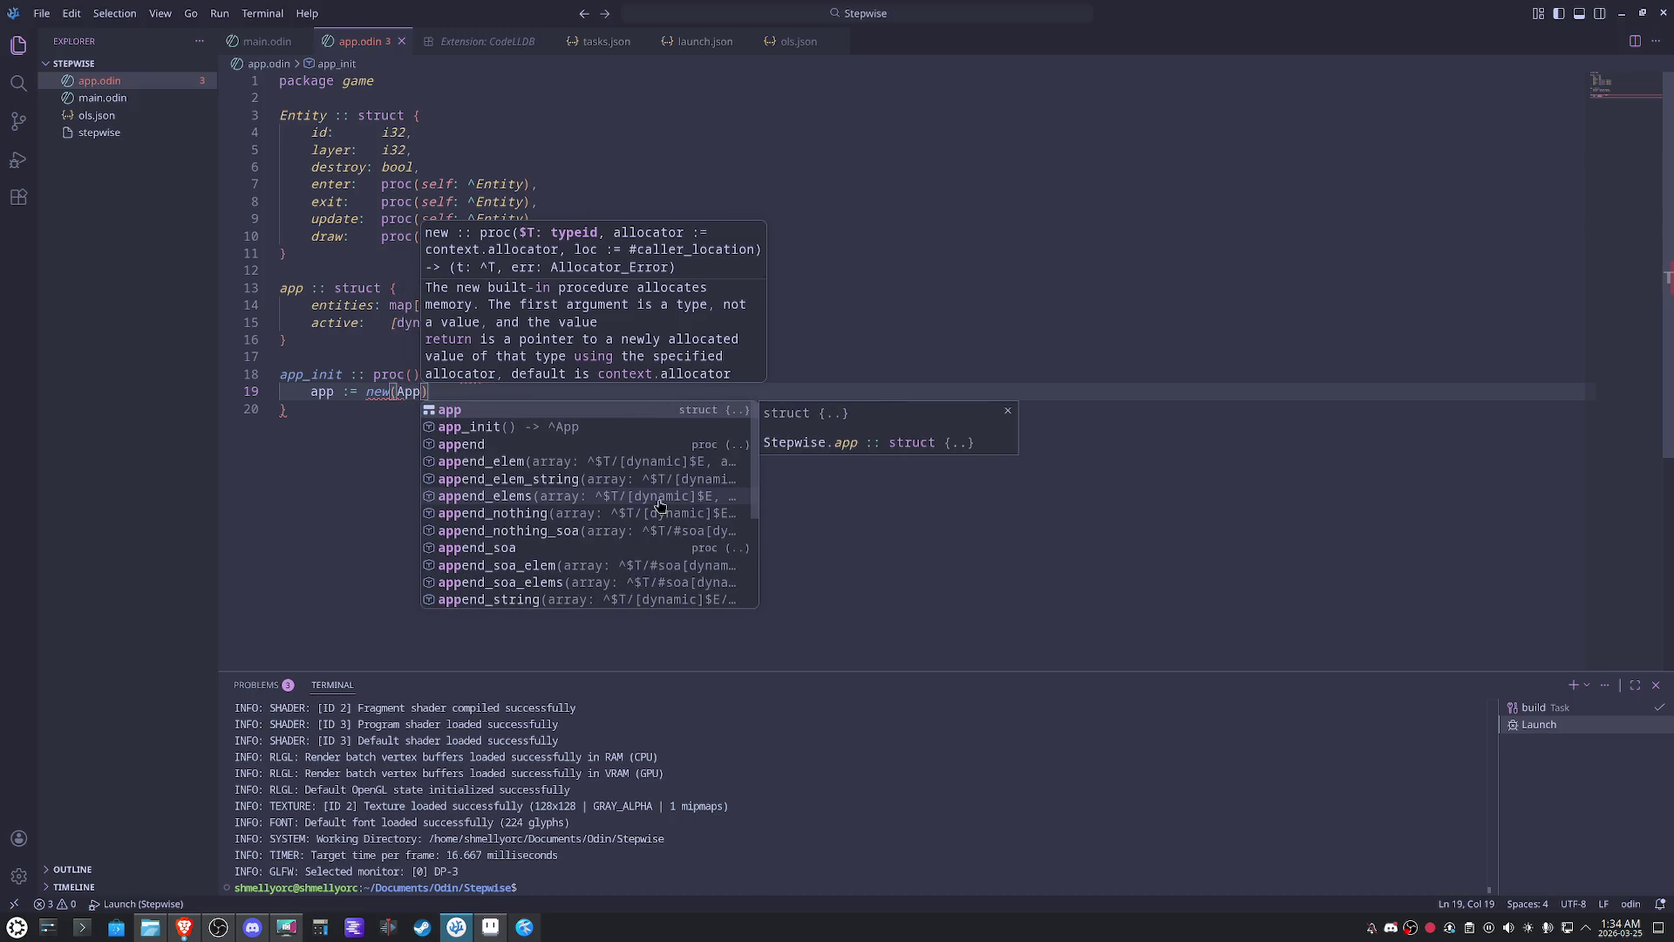
text())
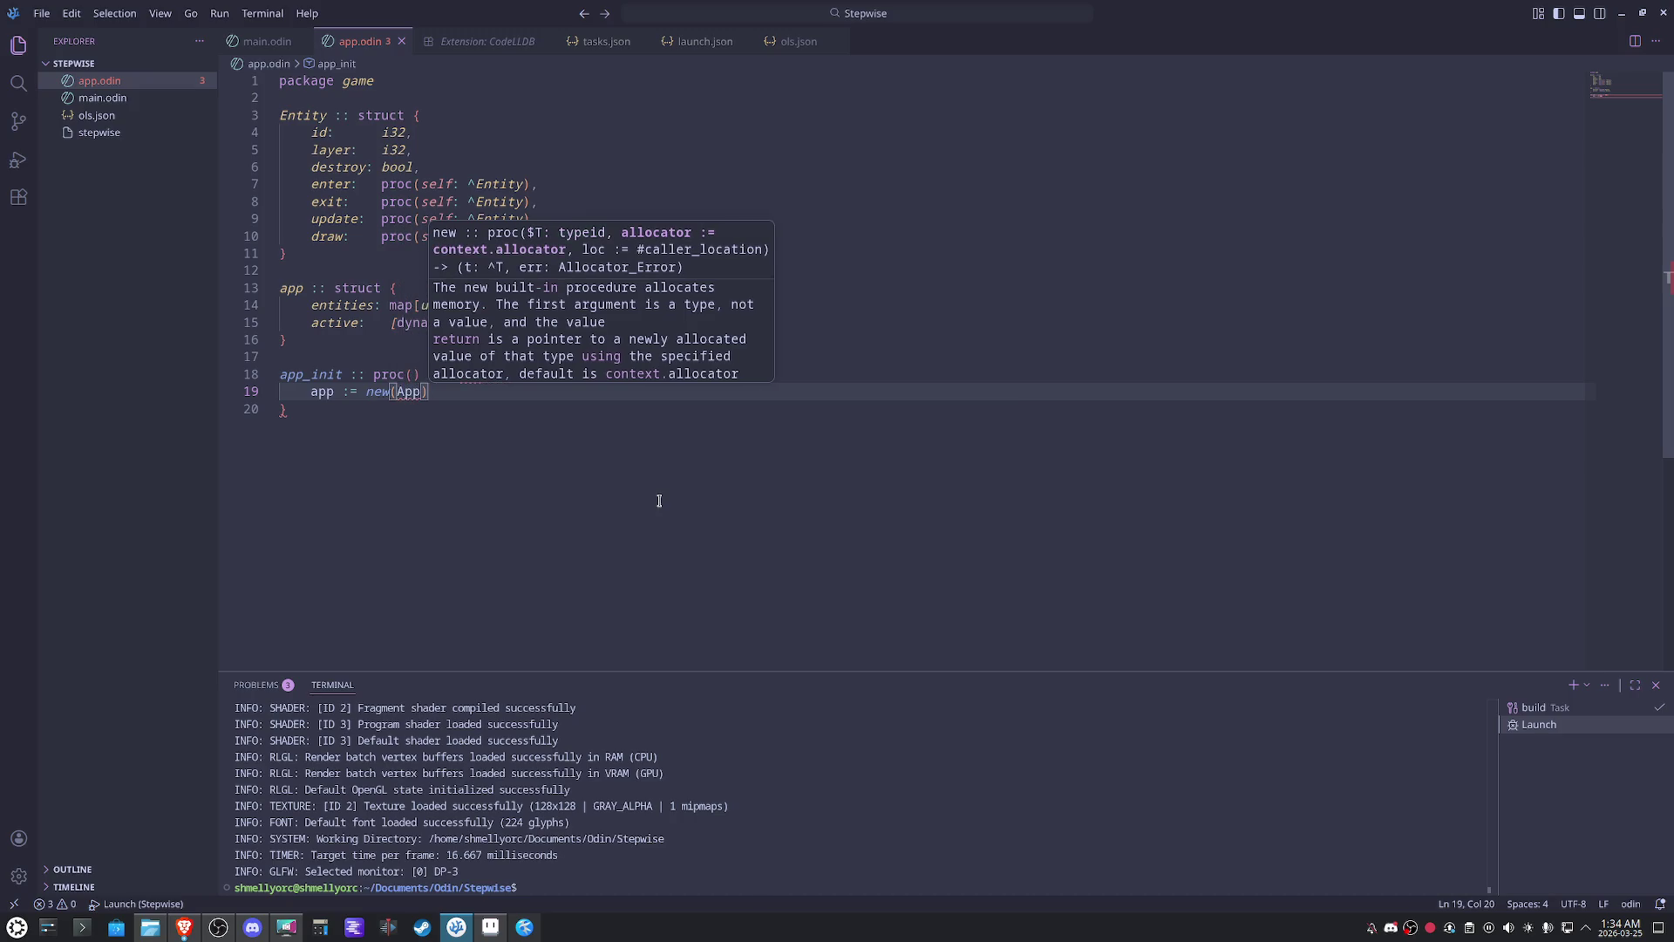
drag(279, 288, 289, 288)
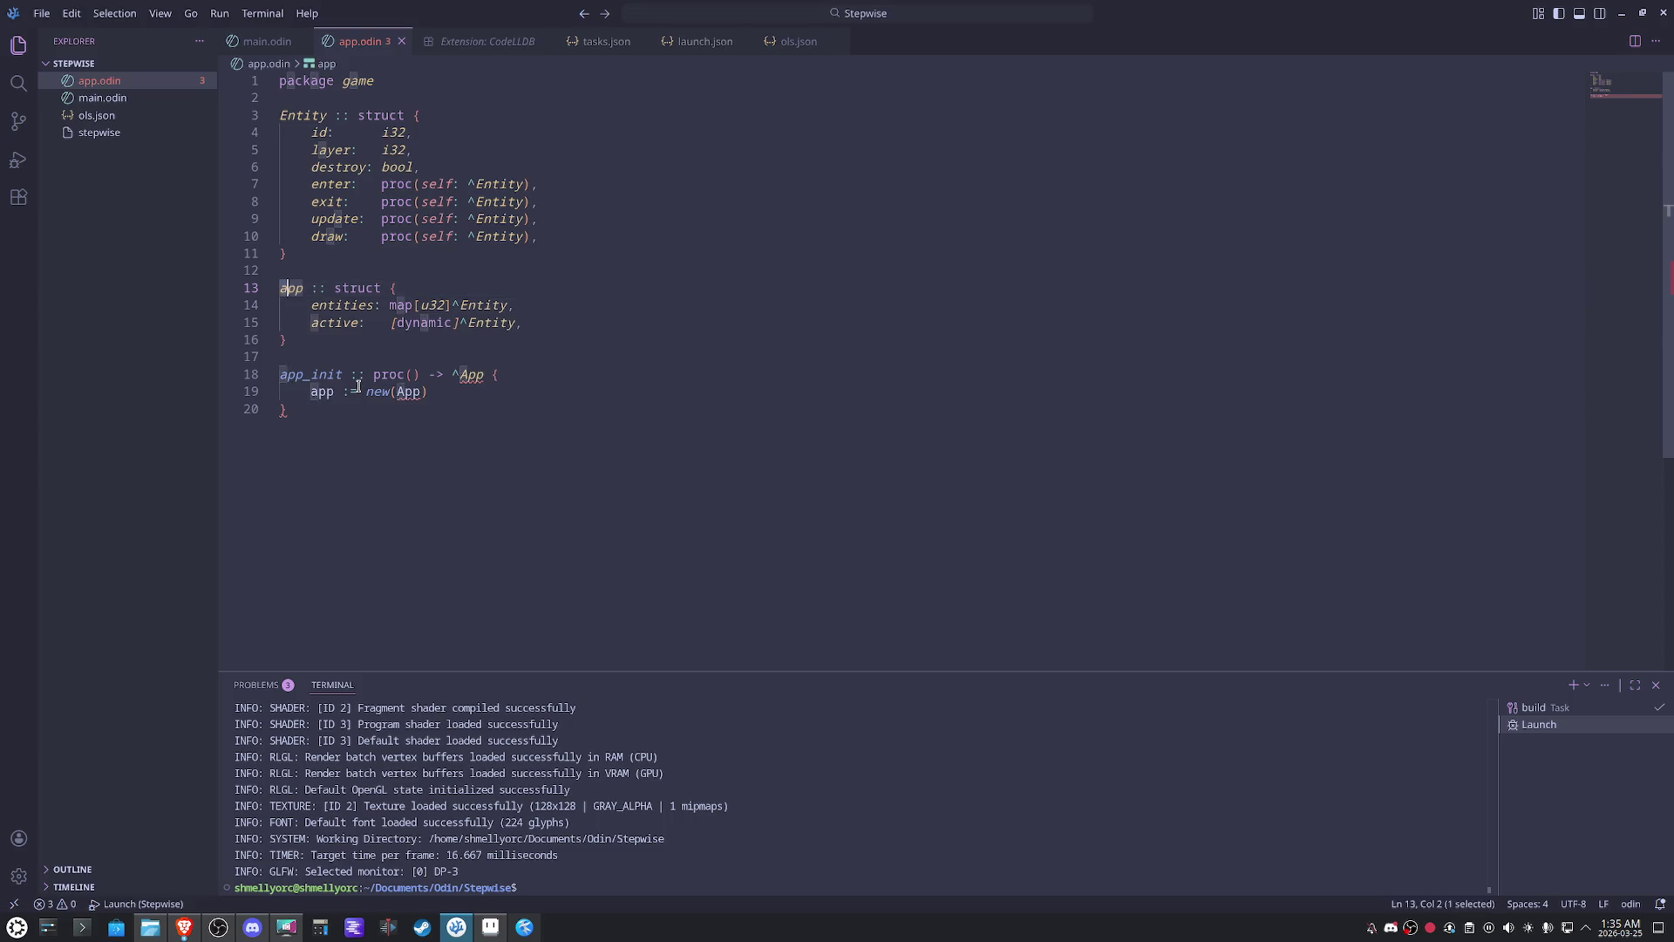
text(A)
- Capitalise the struct as App and add 'return app' to app_init, starting an 'app.' line above it
click(477, 379)
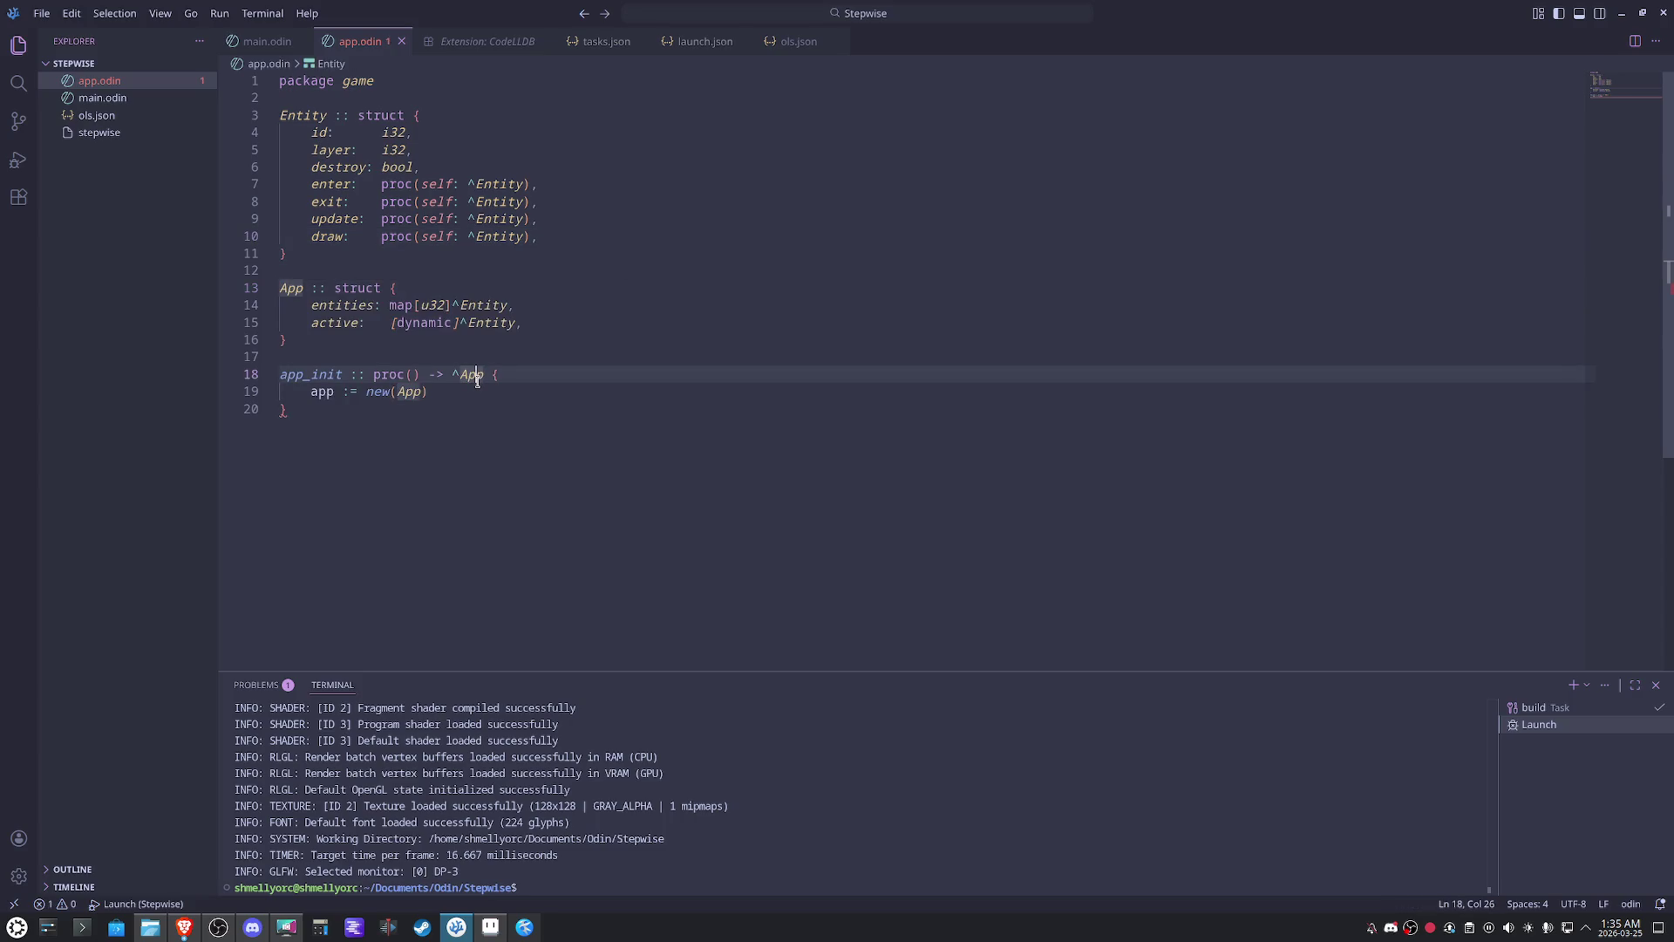
key(Down)
key(Return)
key(Return)
key(Return)
text(return )
text(app)
key(Escape)
text(app.)
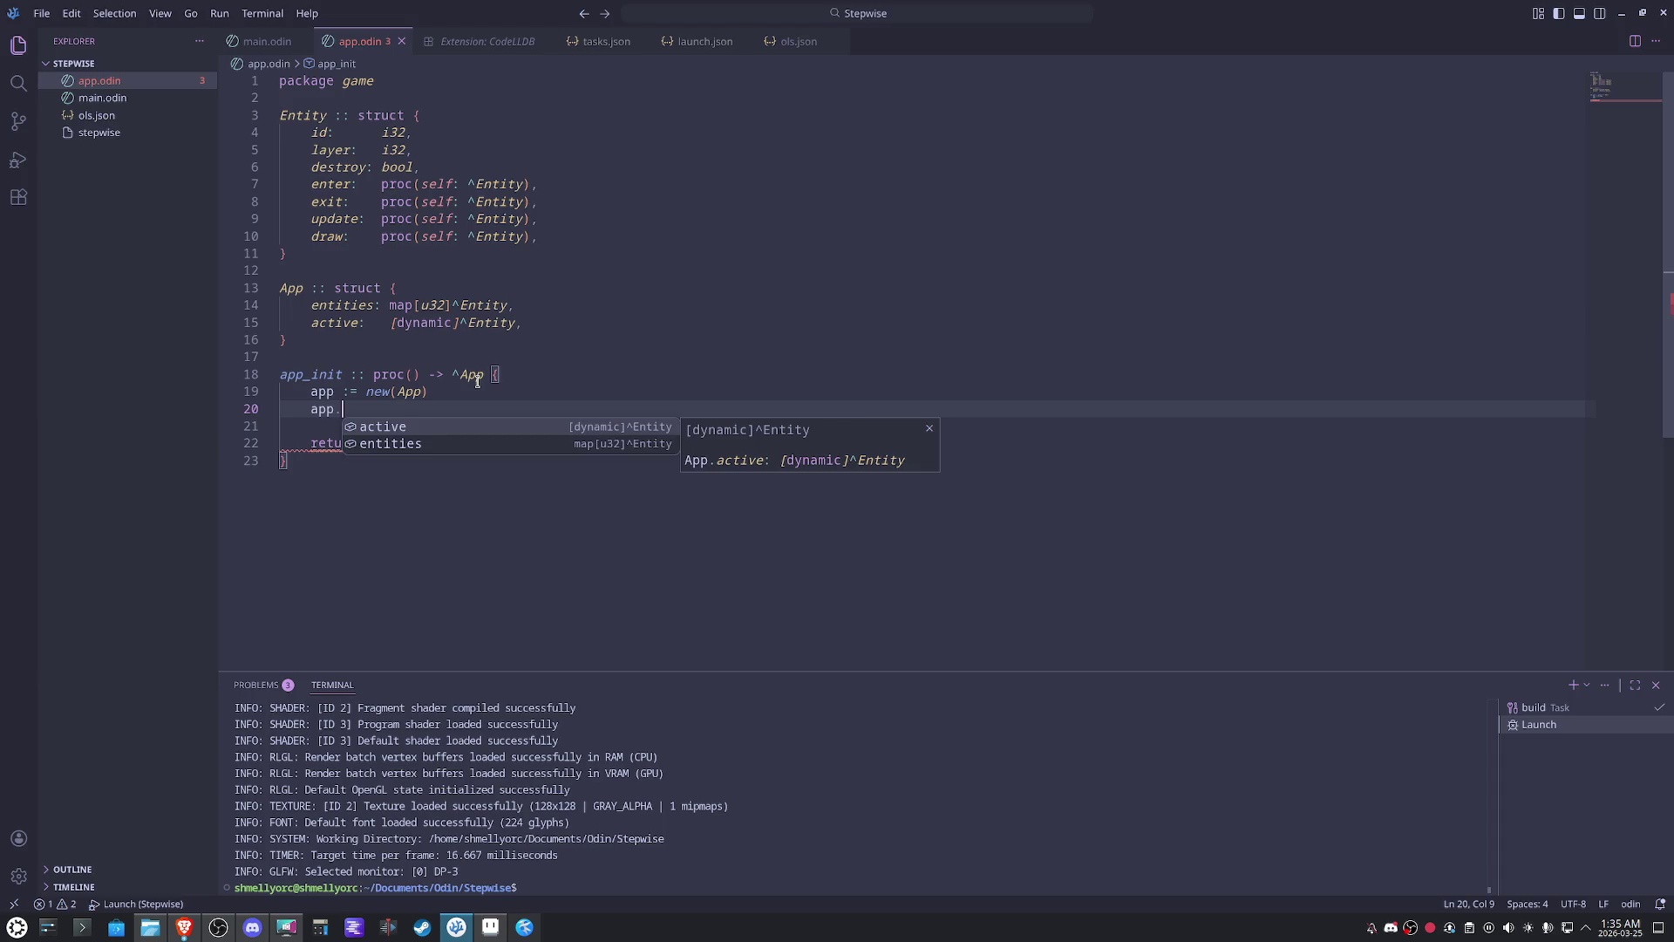
- Assign app.entities = make(map[i32]^Entity) inside app_init
key(Down)
key(Return)
text(= )
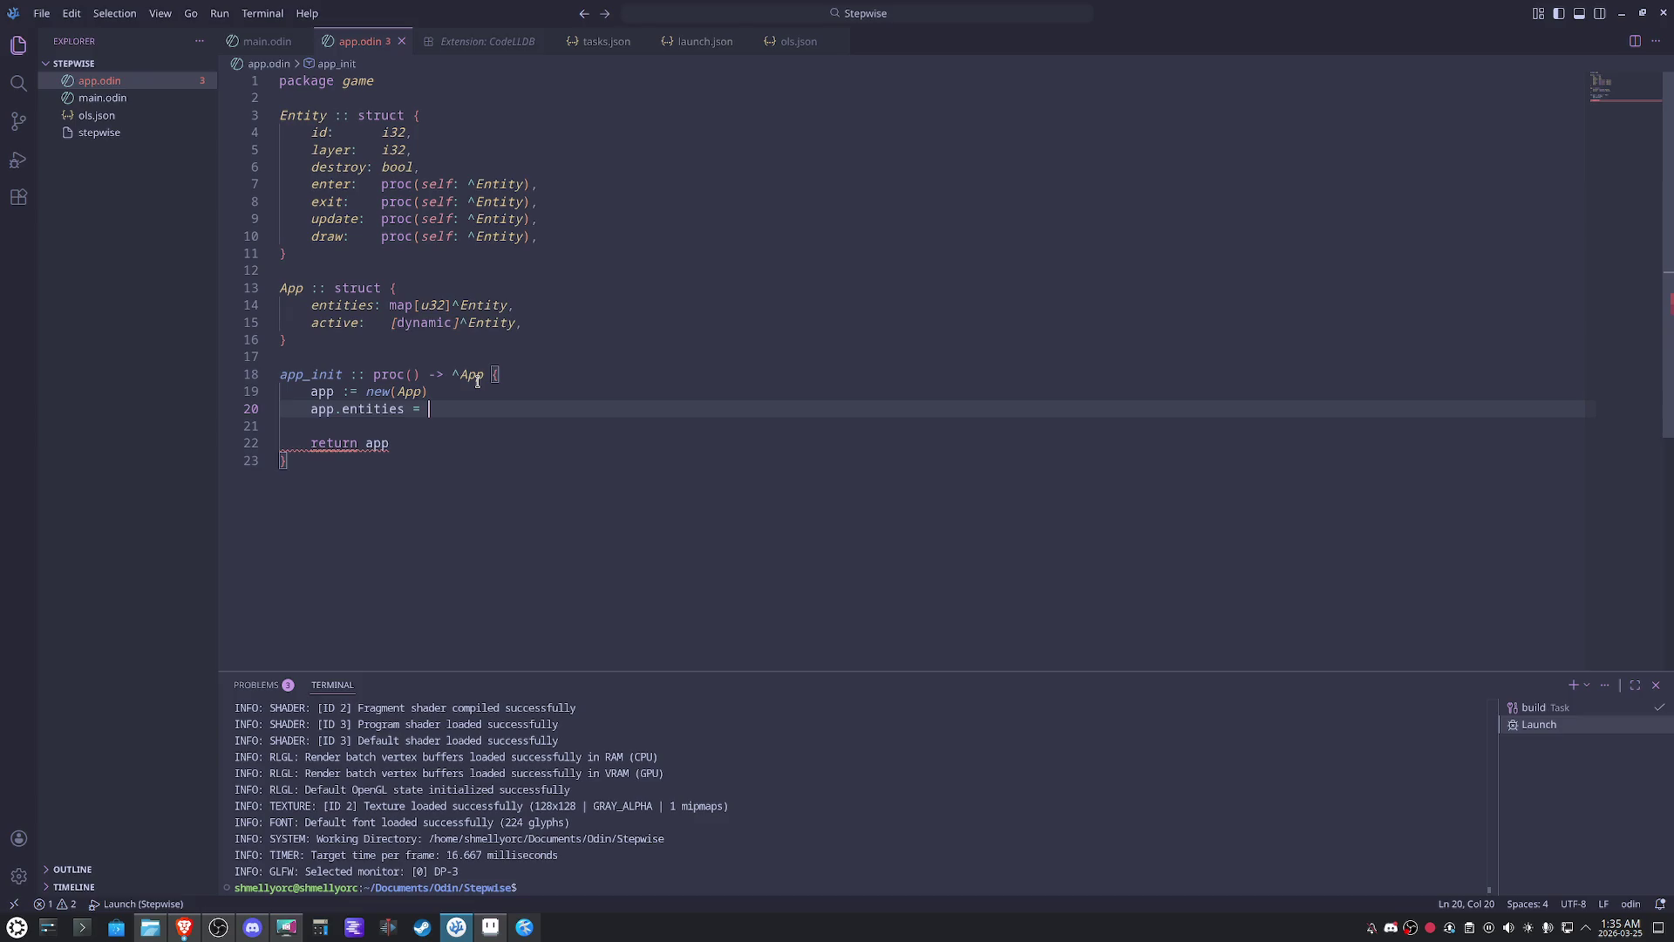
text(make()
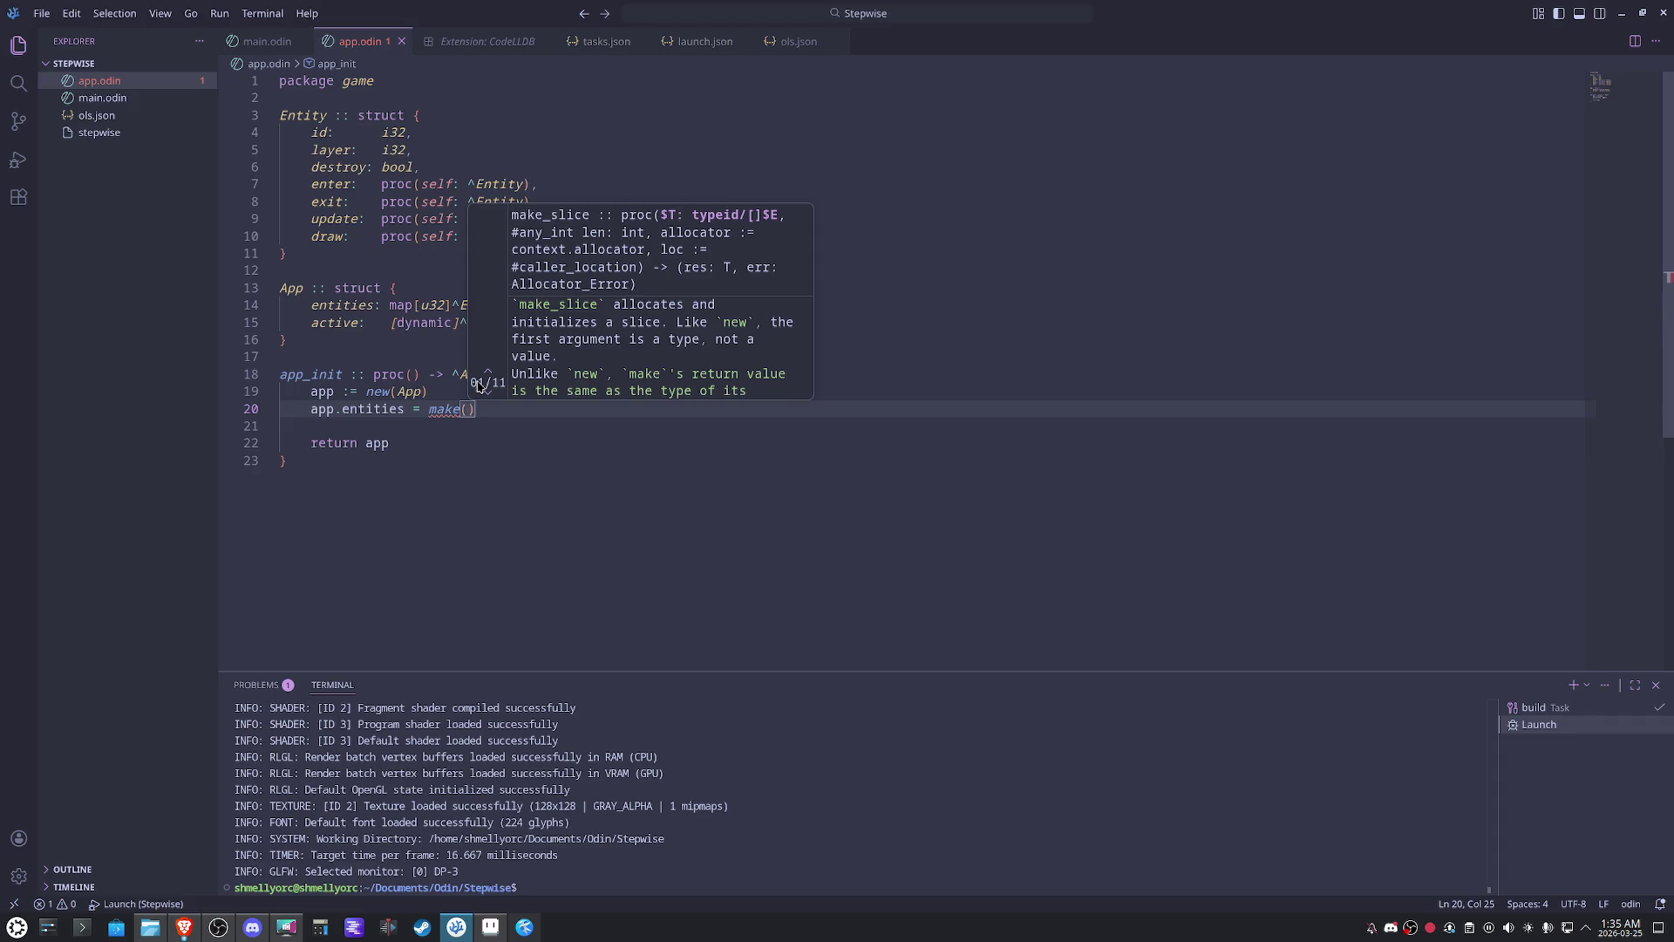
text(ma)
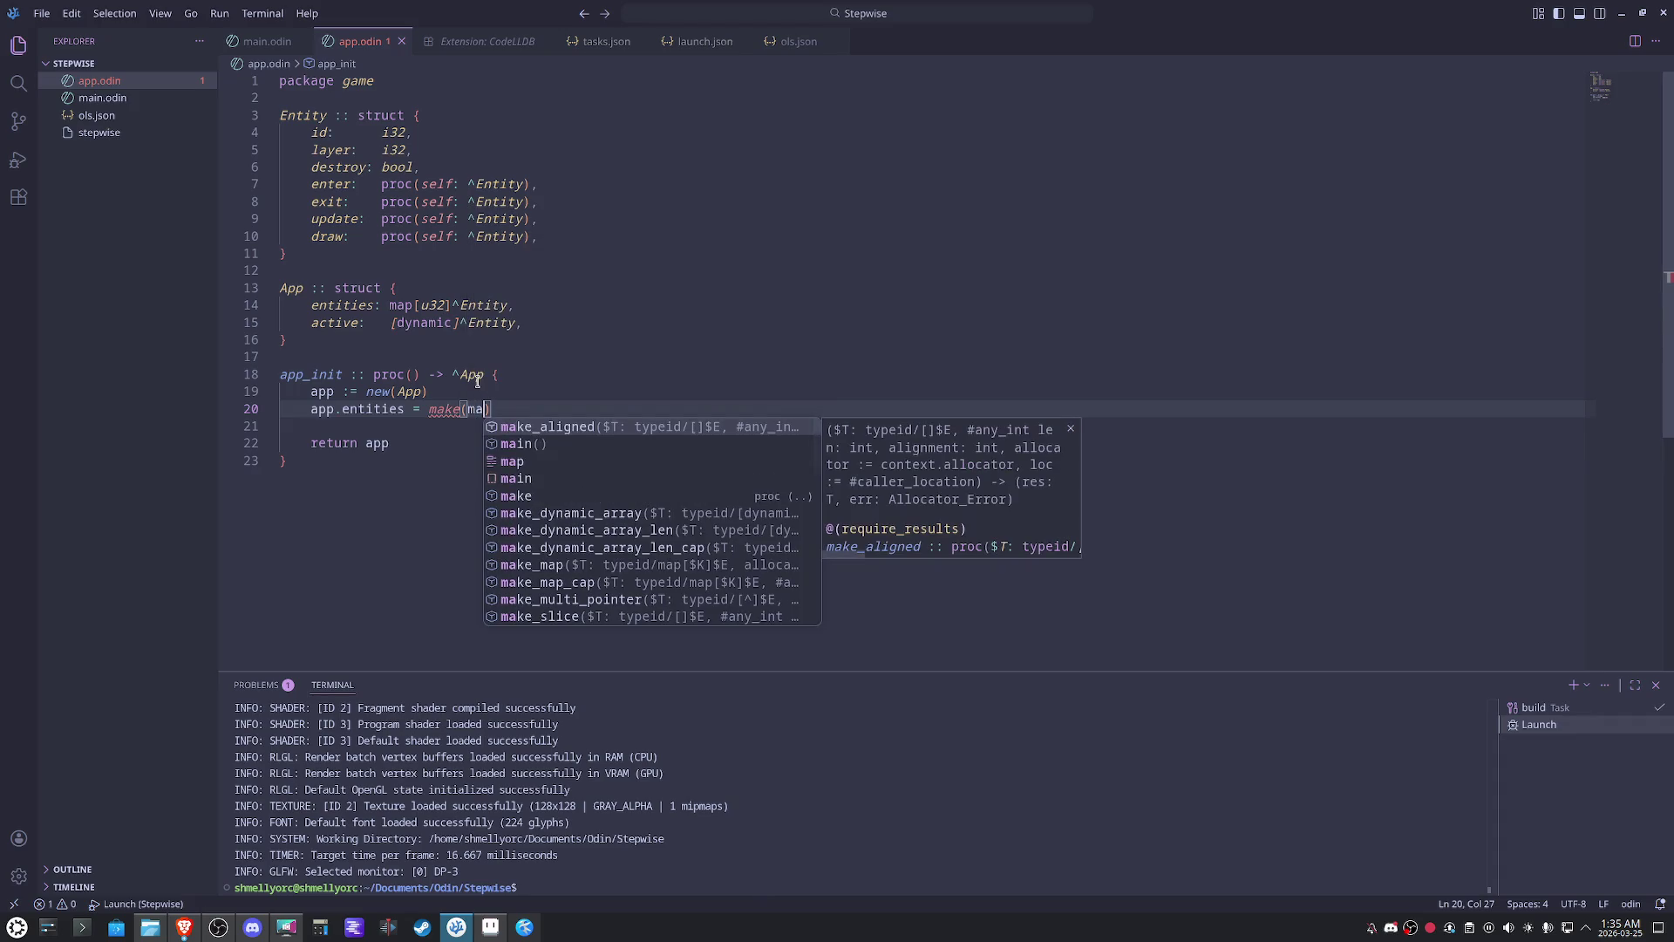
key(Escape)
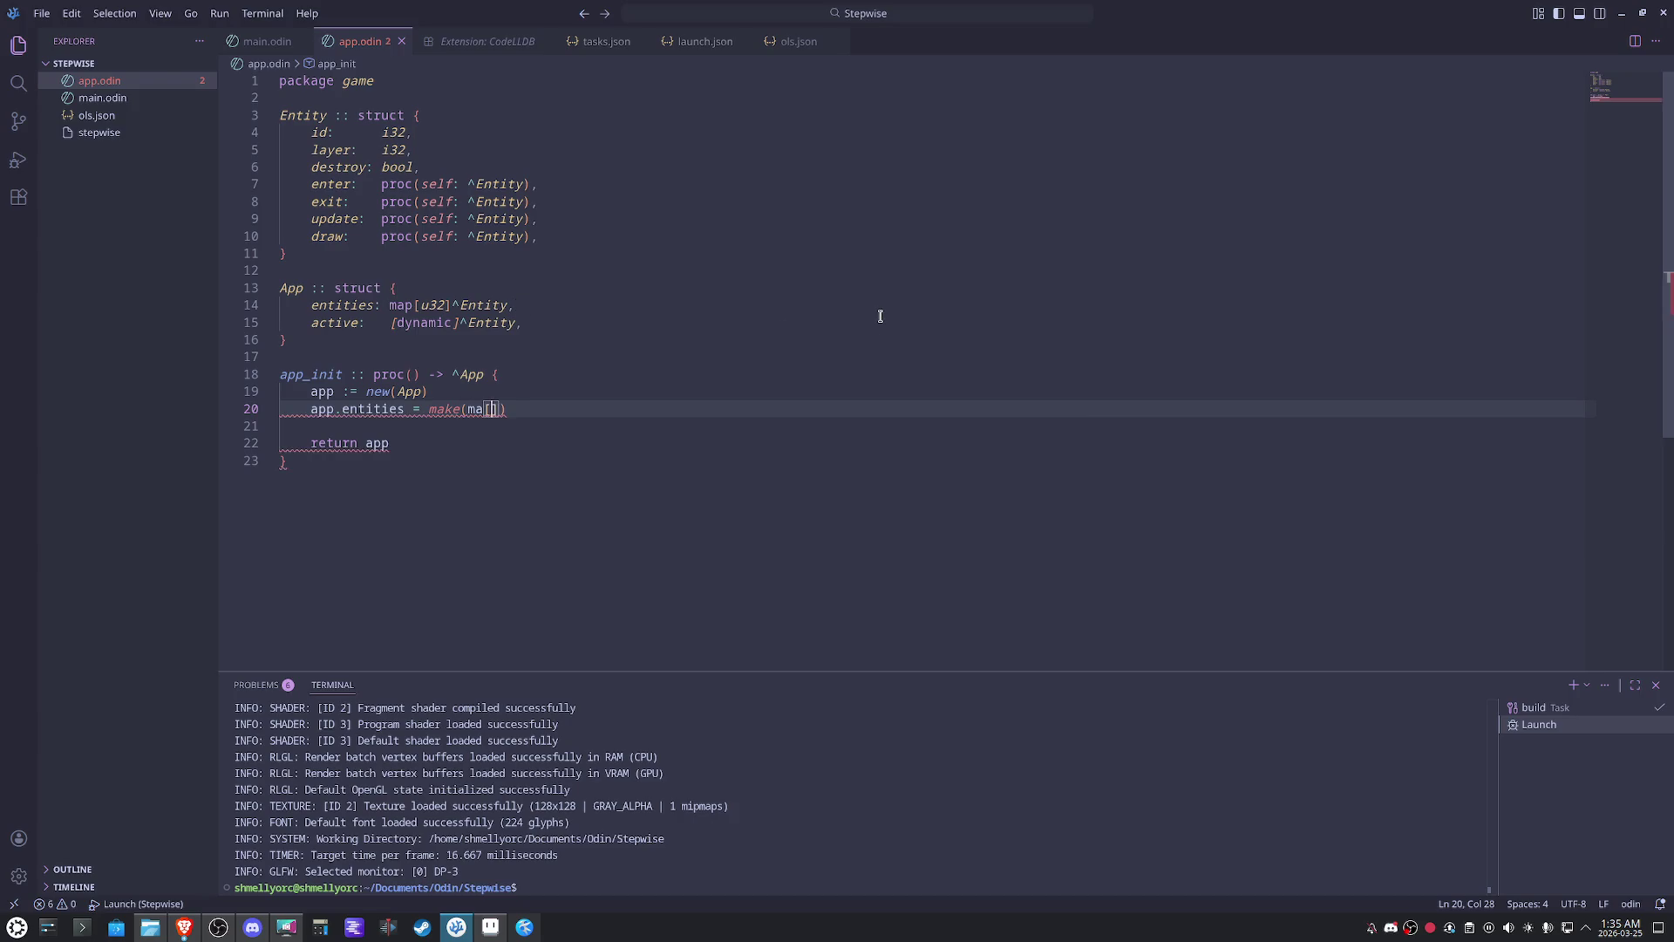
text([)
key(BackSpace)
text(p[)
text(i32])
text(^Entity)
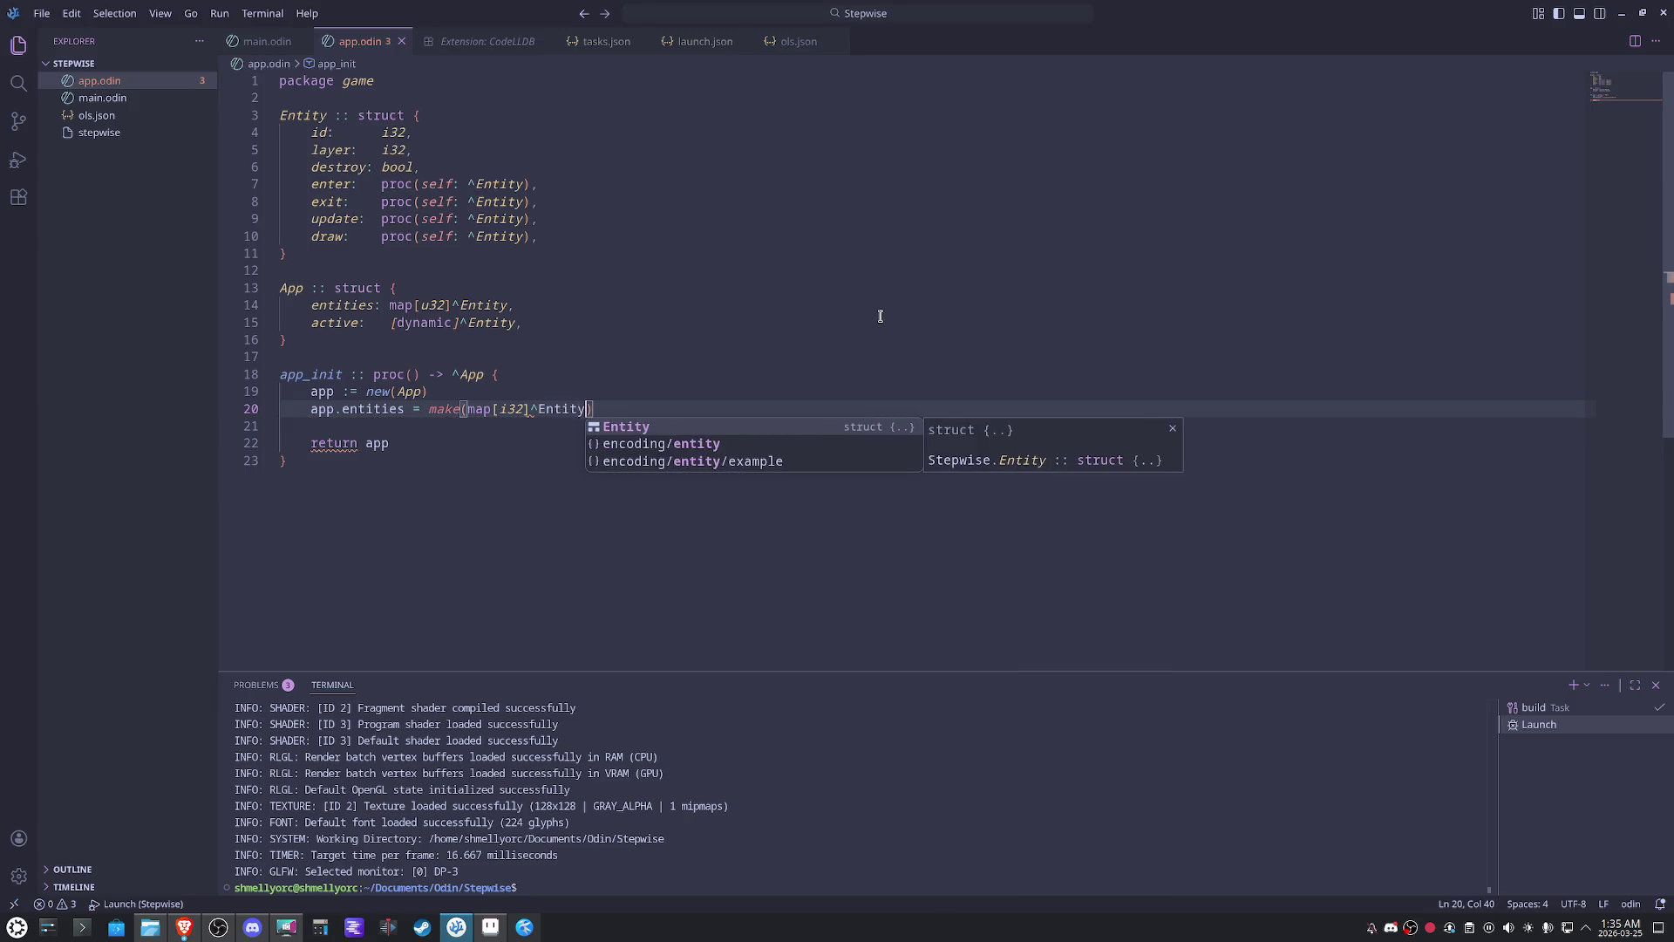
click(879, 316)
- Inspect the map type mismatch the checker flags on the entities line
click(654, 421)
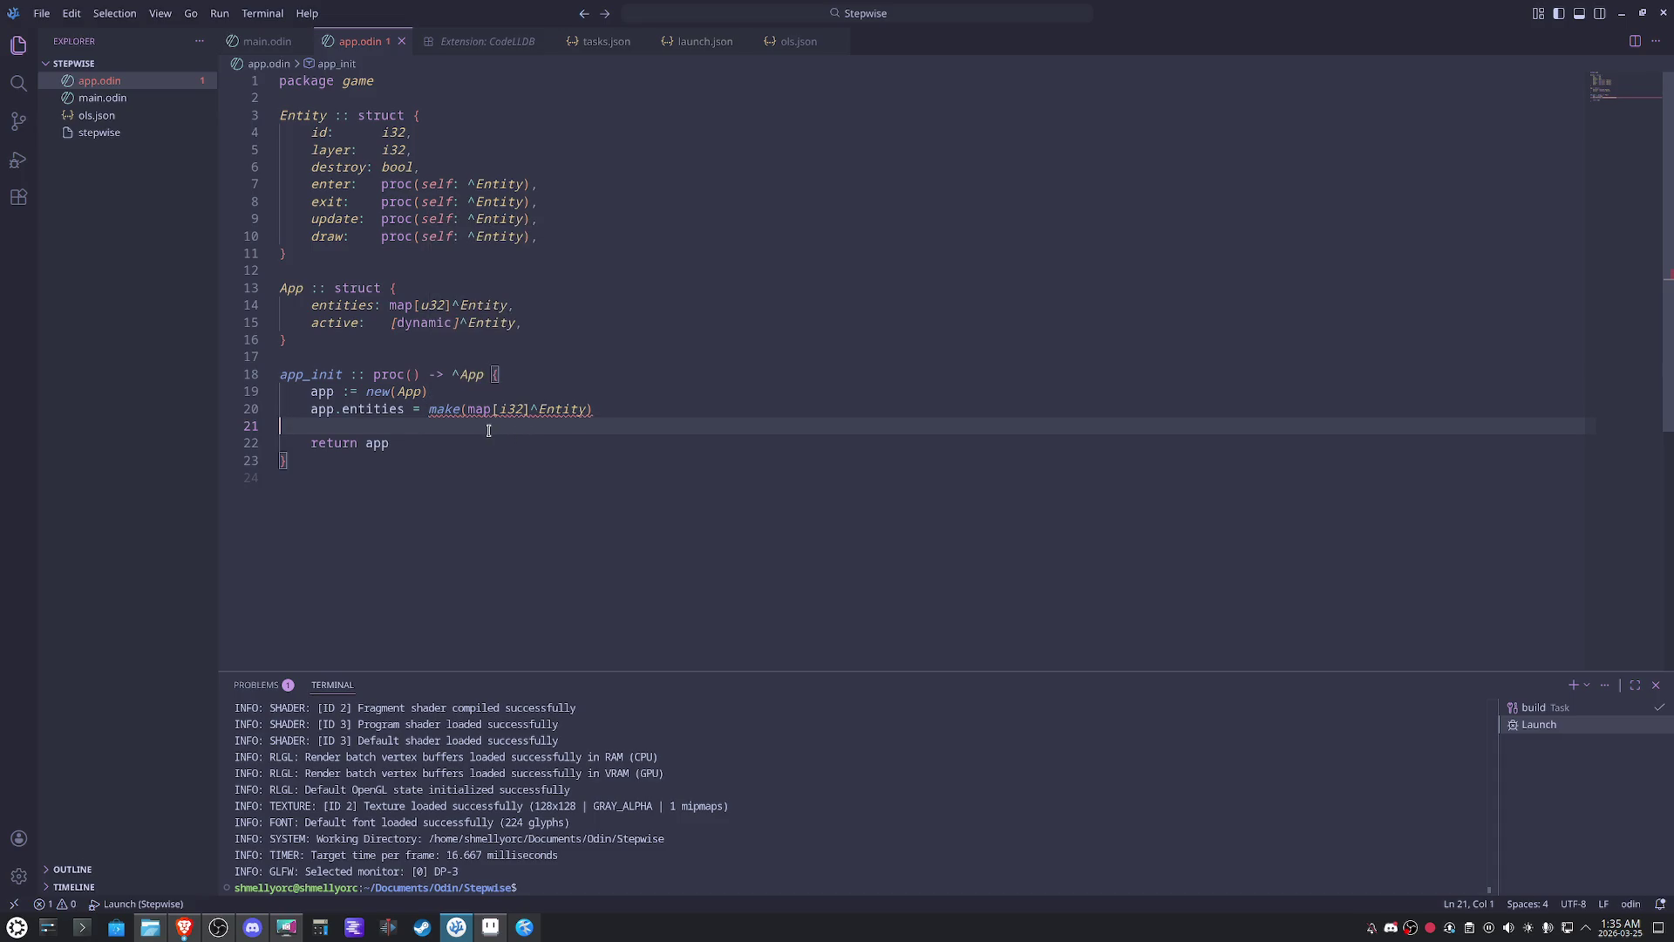
click(633, 414)
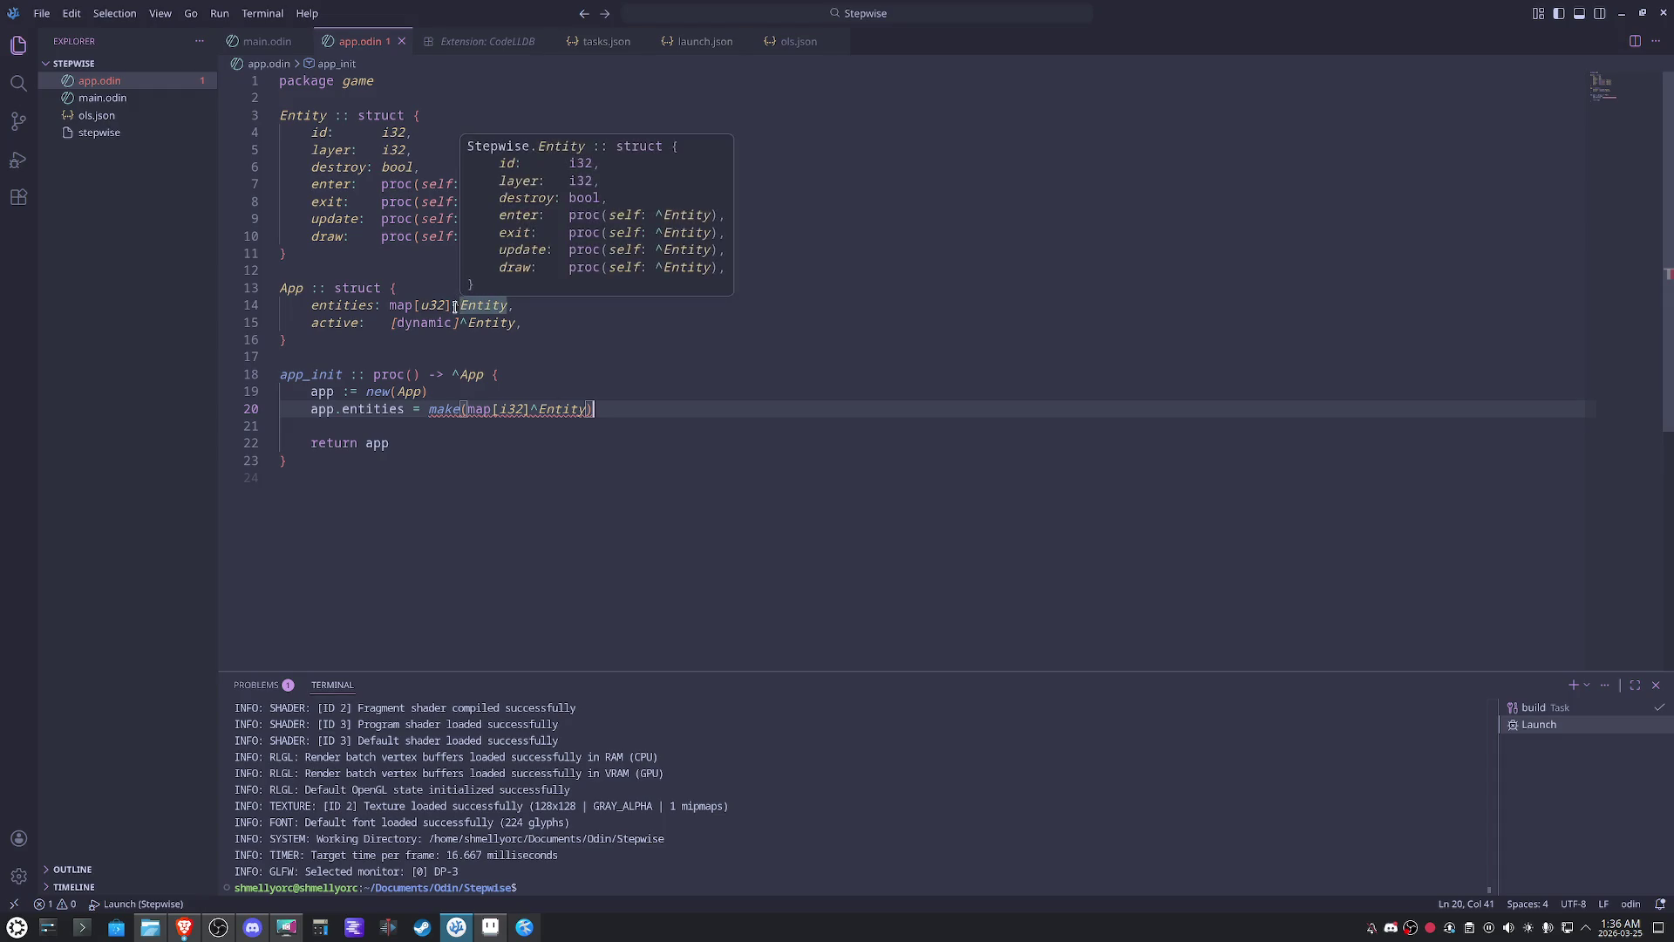
mouse_move(543, 410)
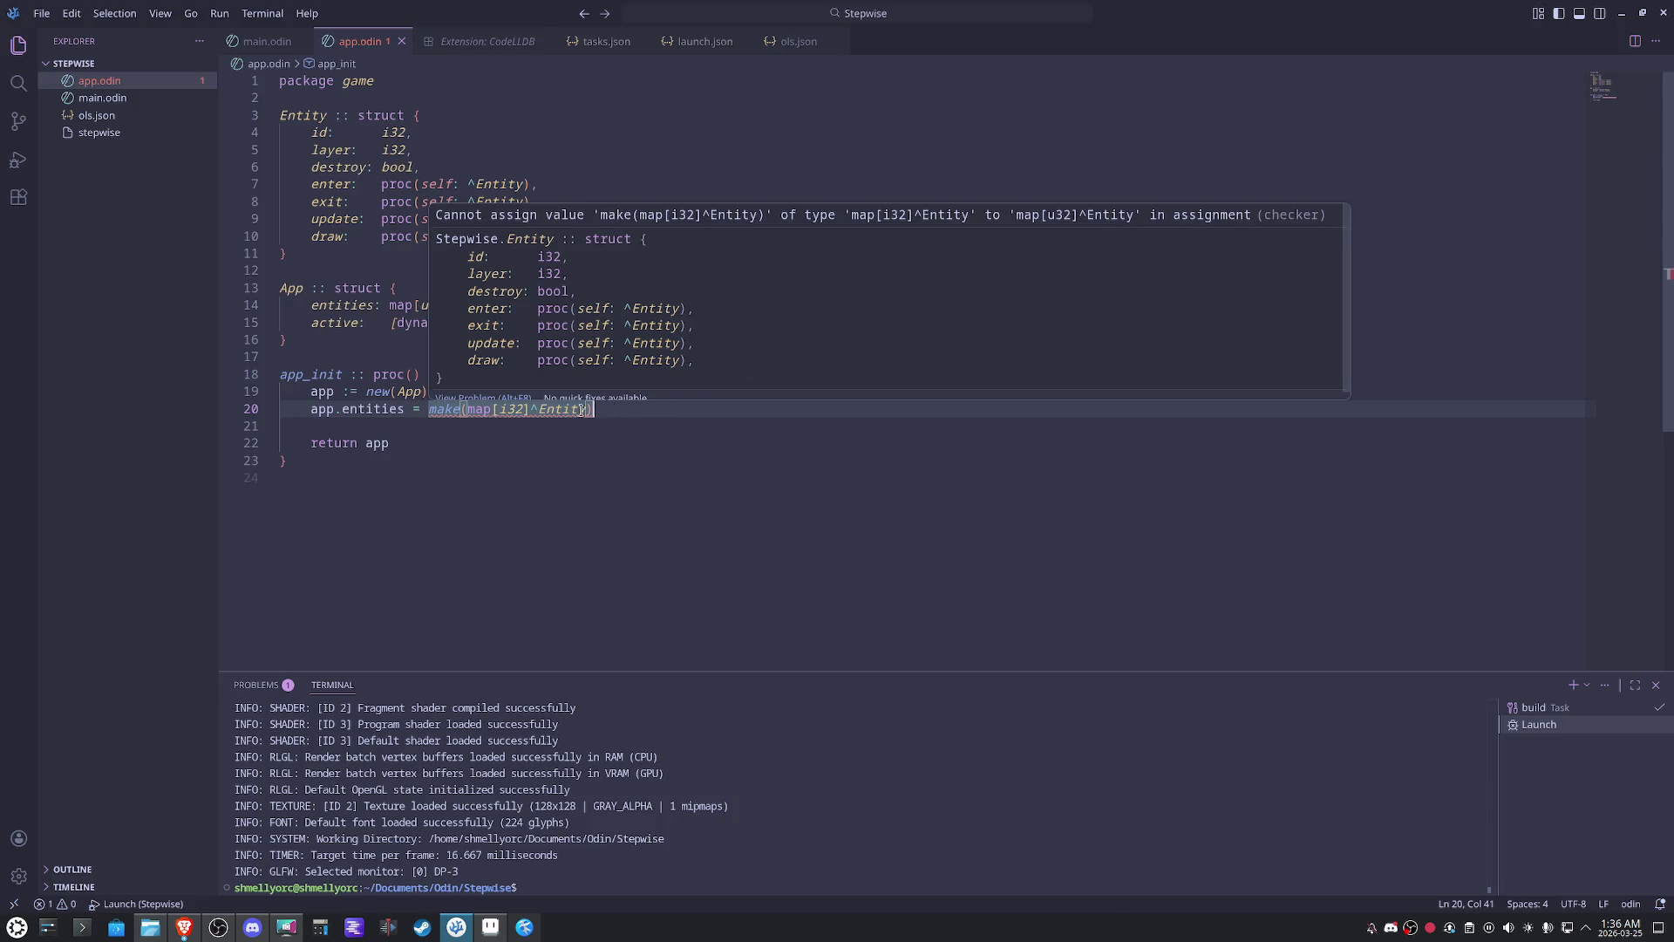
click(529, 409)
- Keep the ^Entity values and change the map key type to u32 in both the App struct and the make call
key(Delete)
click(712, 503)
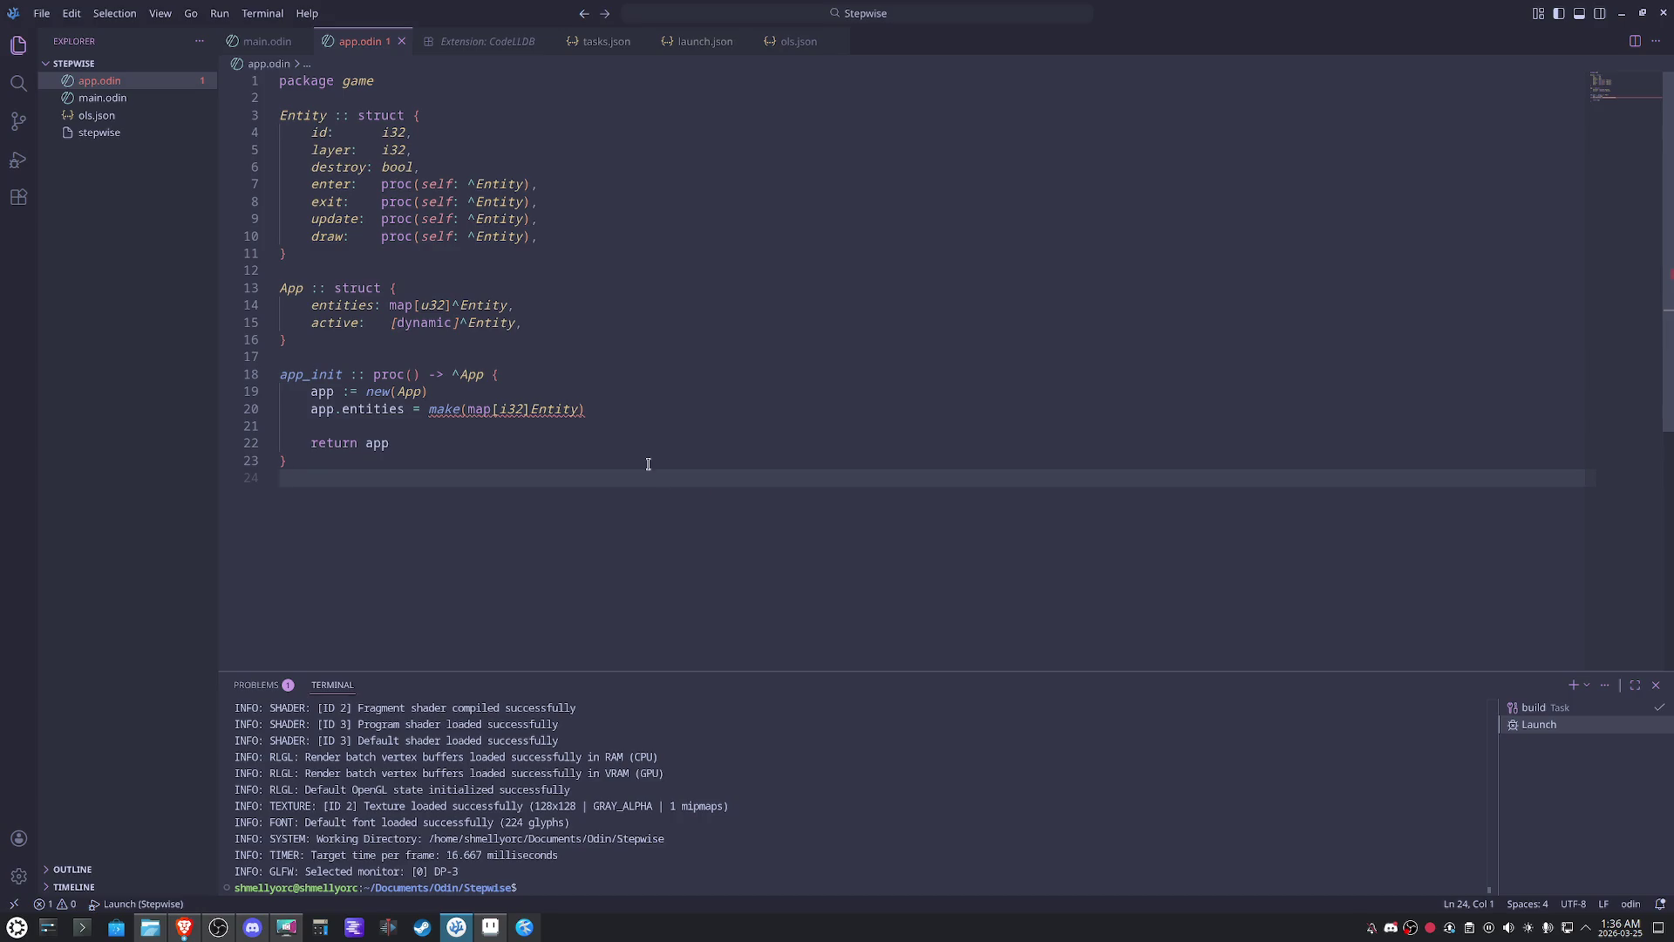
key(ctrl+z)
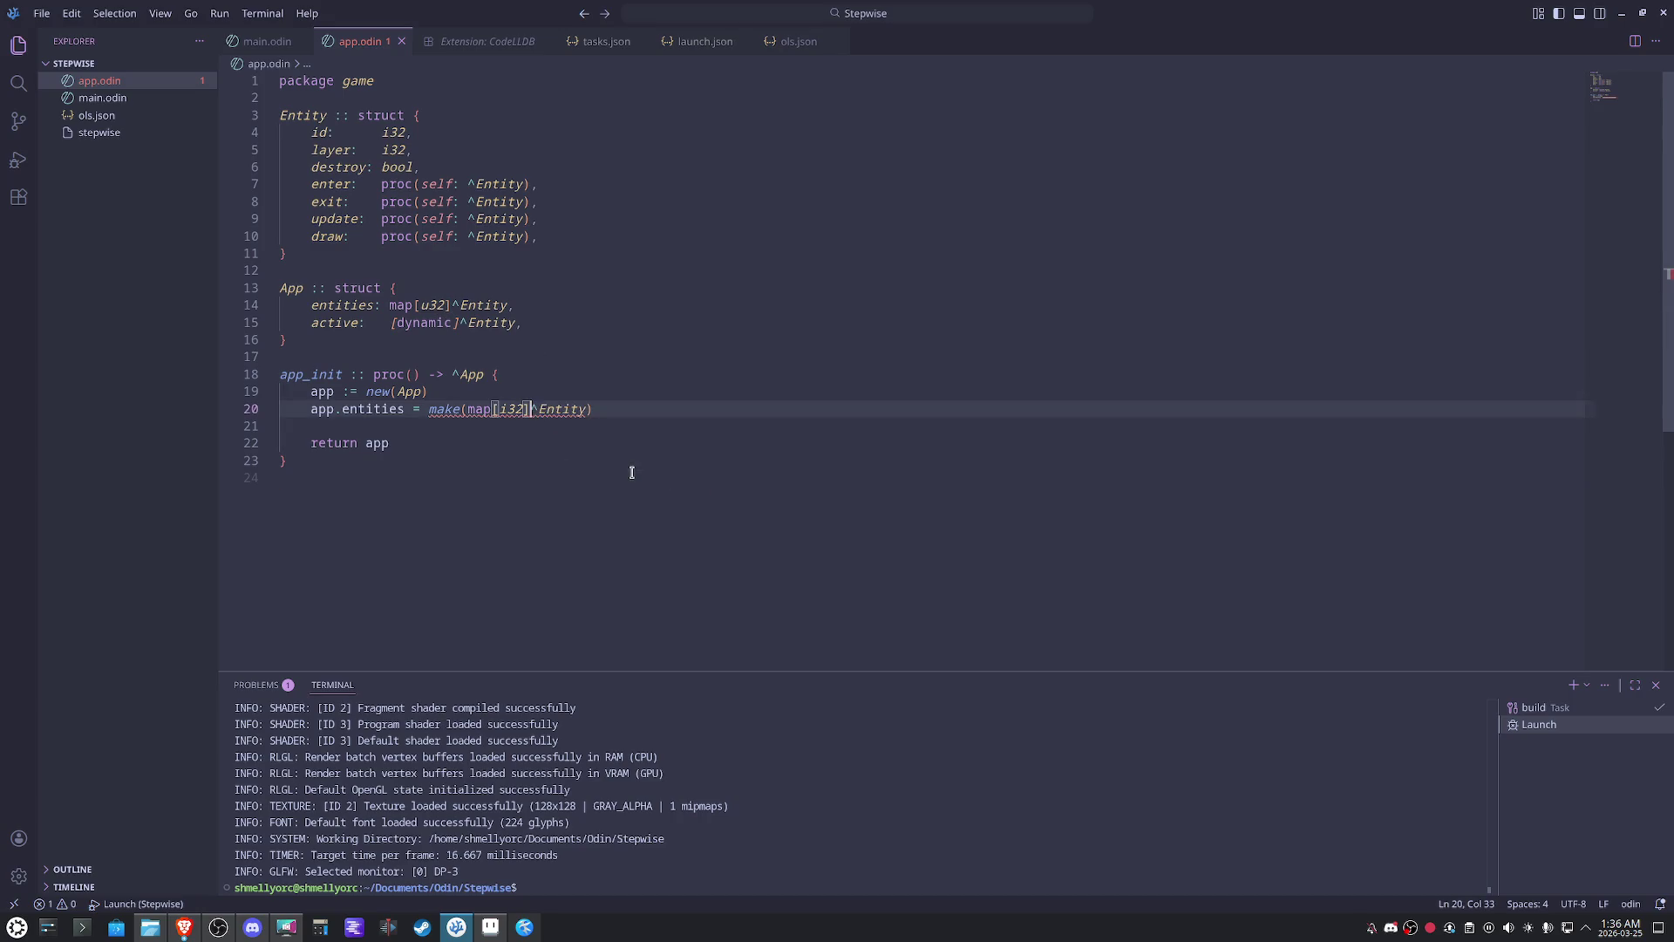
click(428, 305)
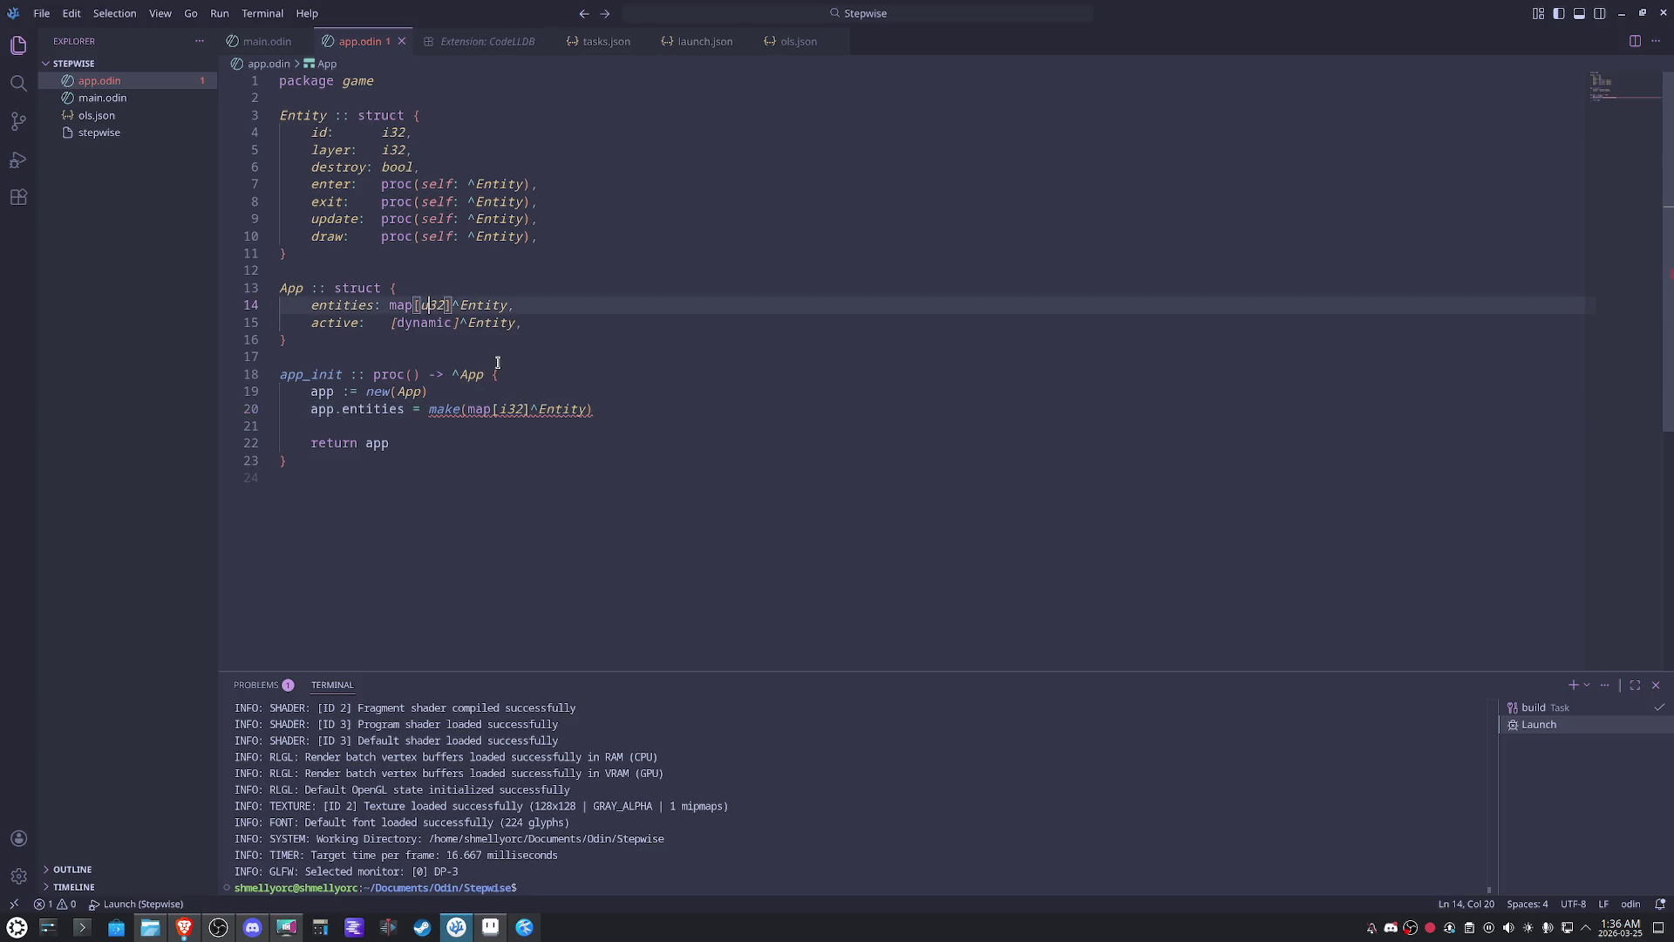
key(BackSpace)
text(i)
key(Escape)
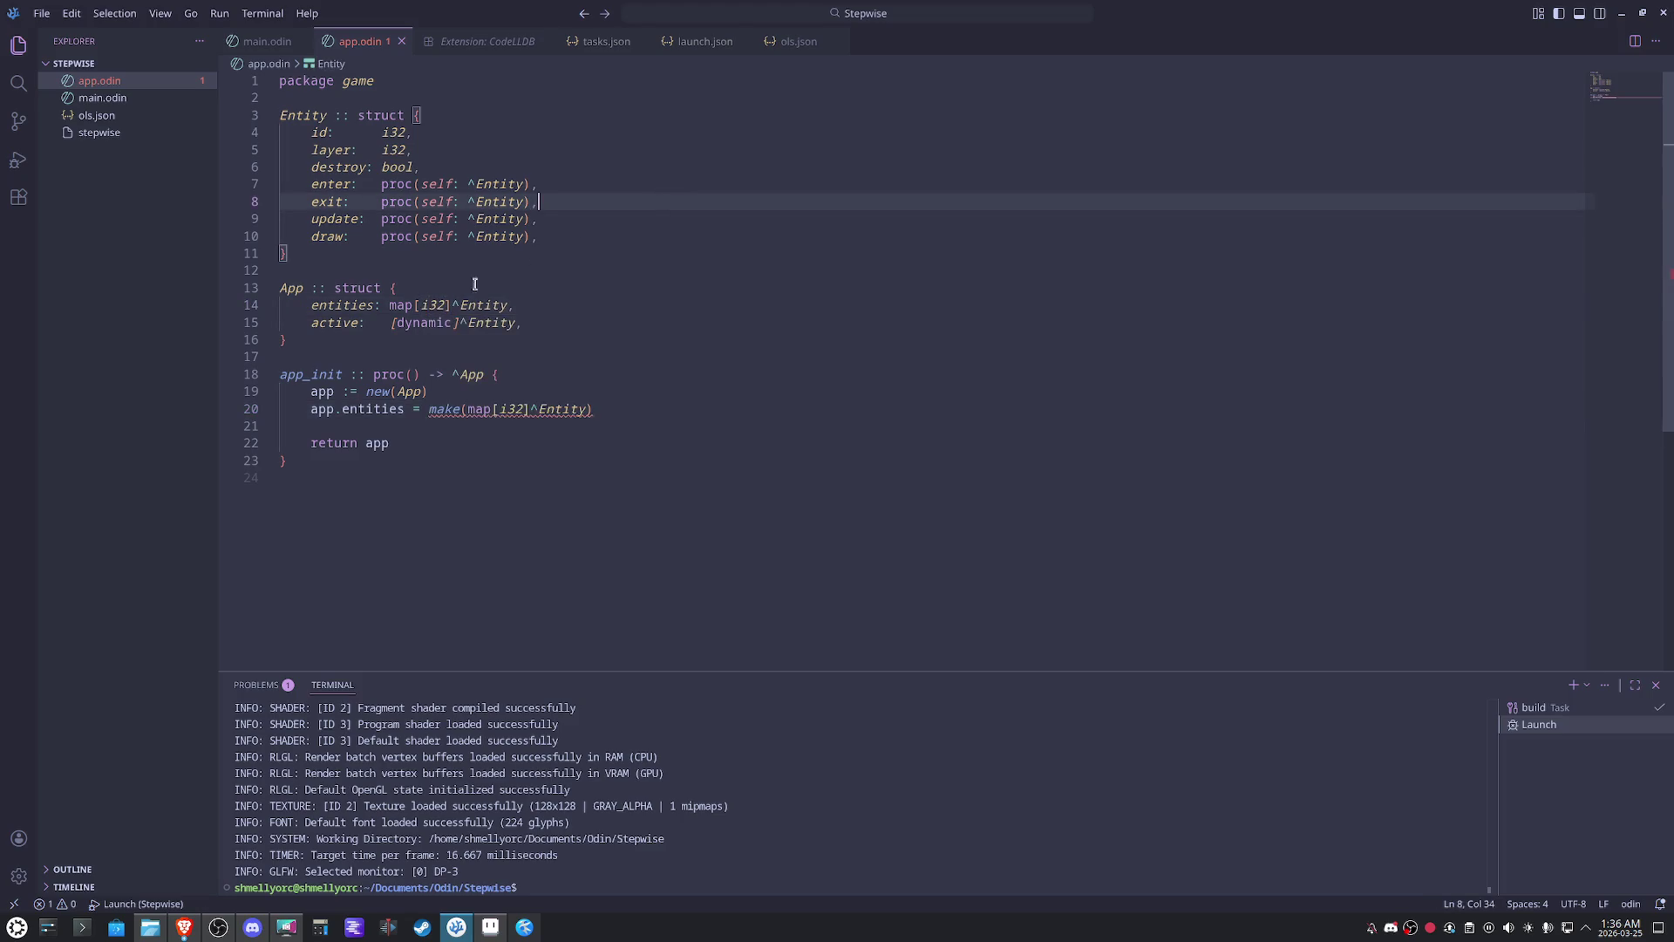
key(BackSpace)
text(u)
key(Escape)
key(Up)
key(Up)
key(Up)
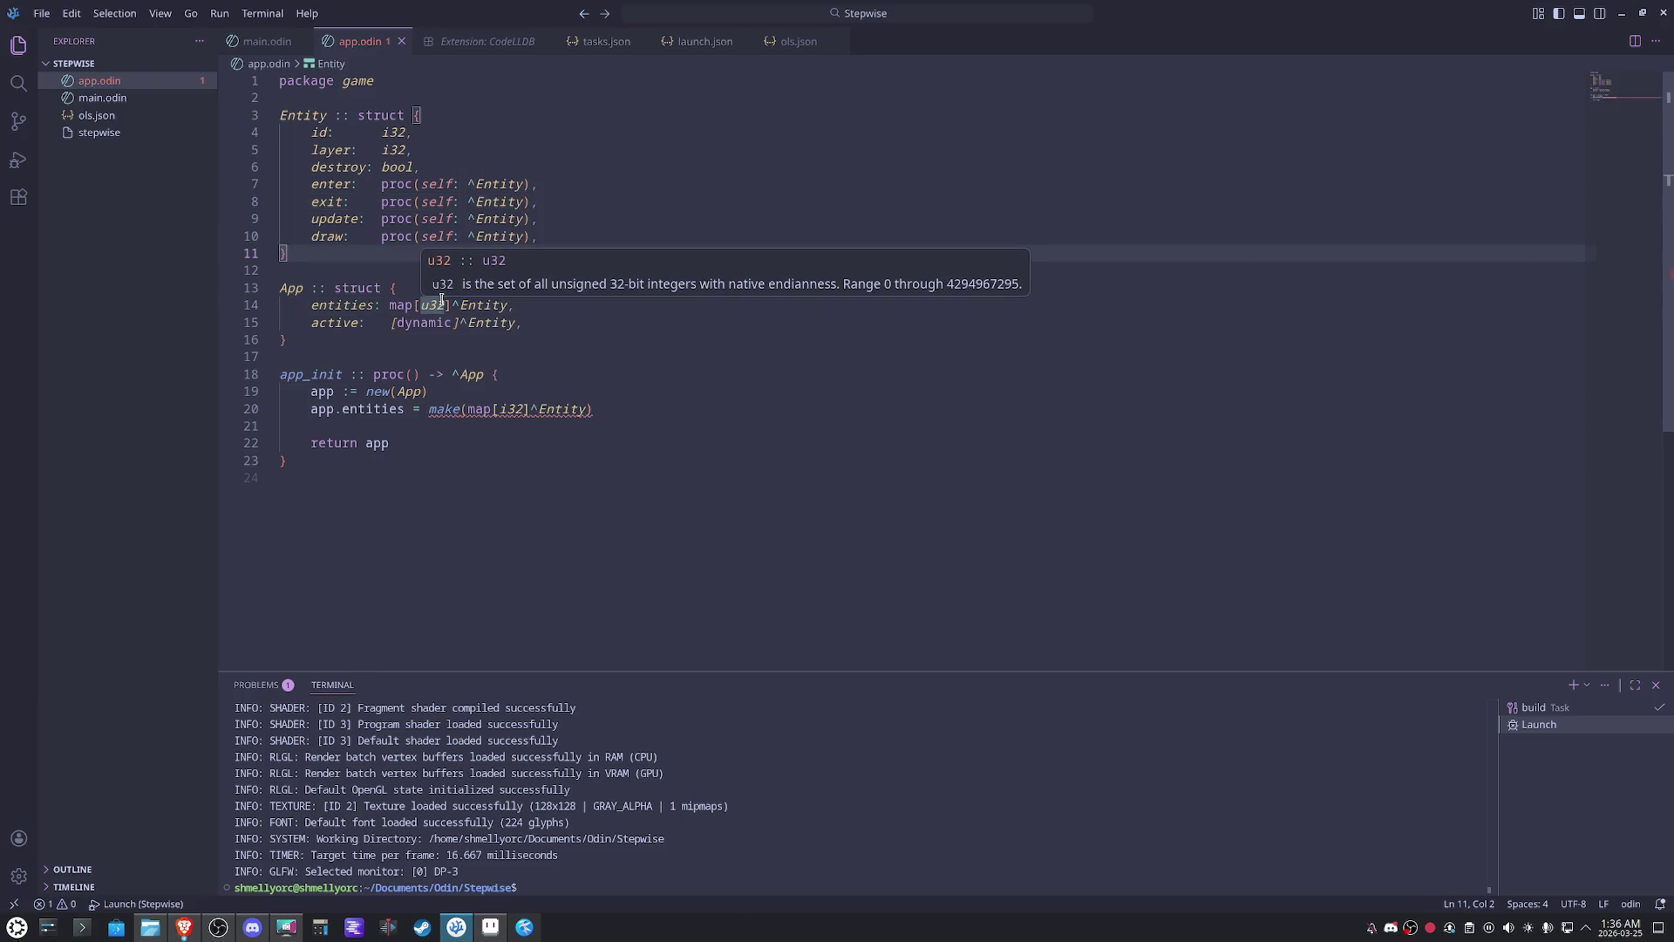
click(508, 408)
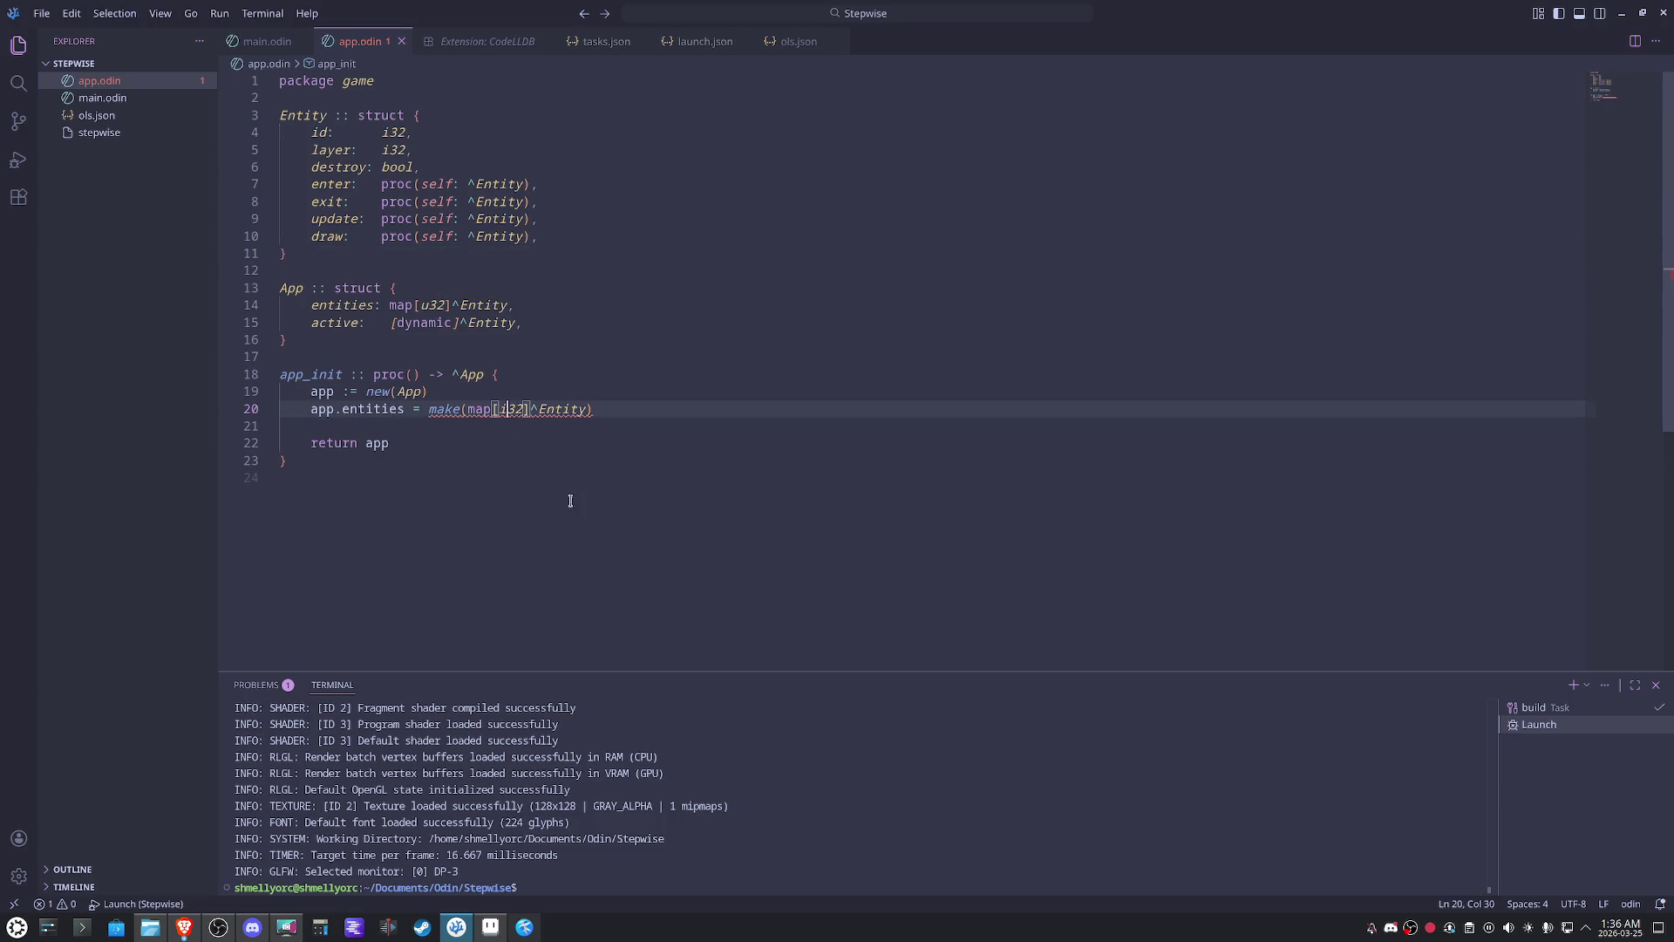
key(BackSpace)
text(u)
click(620, 378)
- Add an 'id: u32,' field to the App struct, save, and start a line below the entities assignment
click(578, 305)
key(Up)
key(Return)
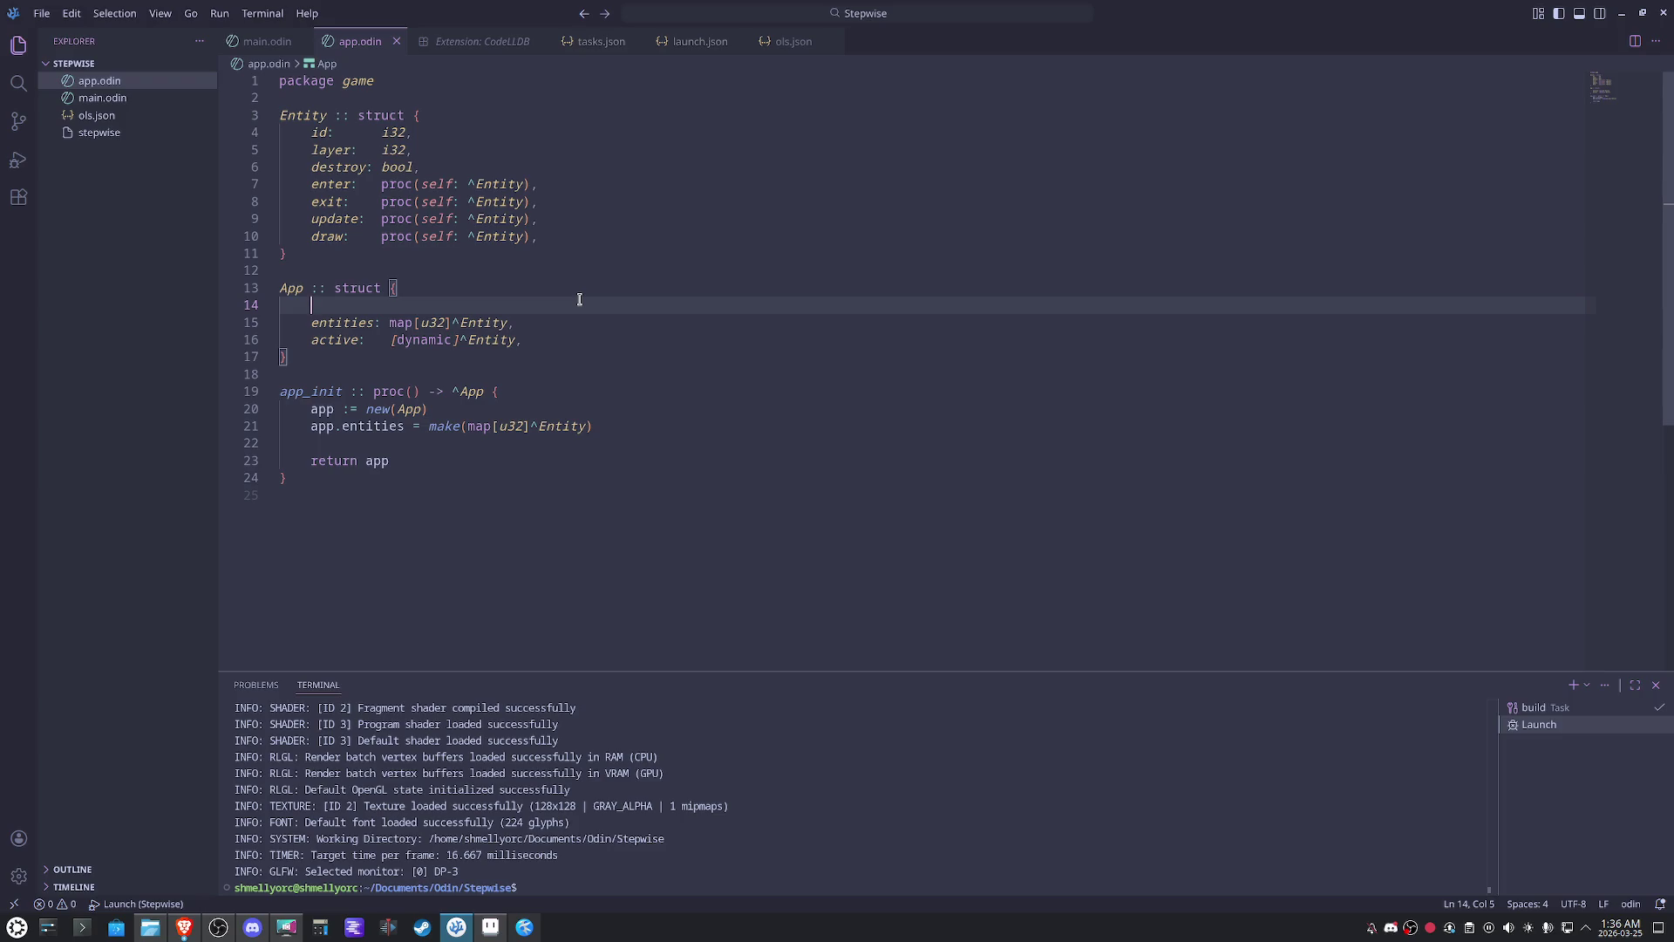
text(id: u)
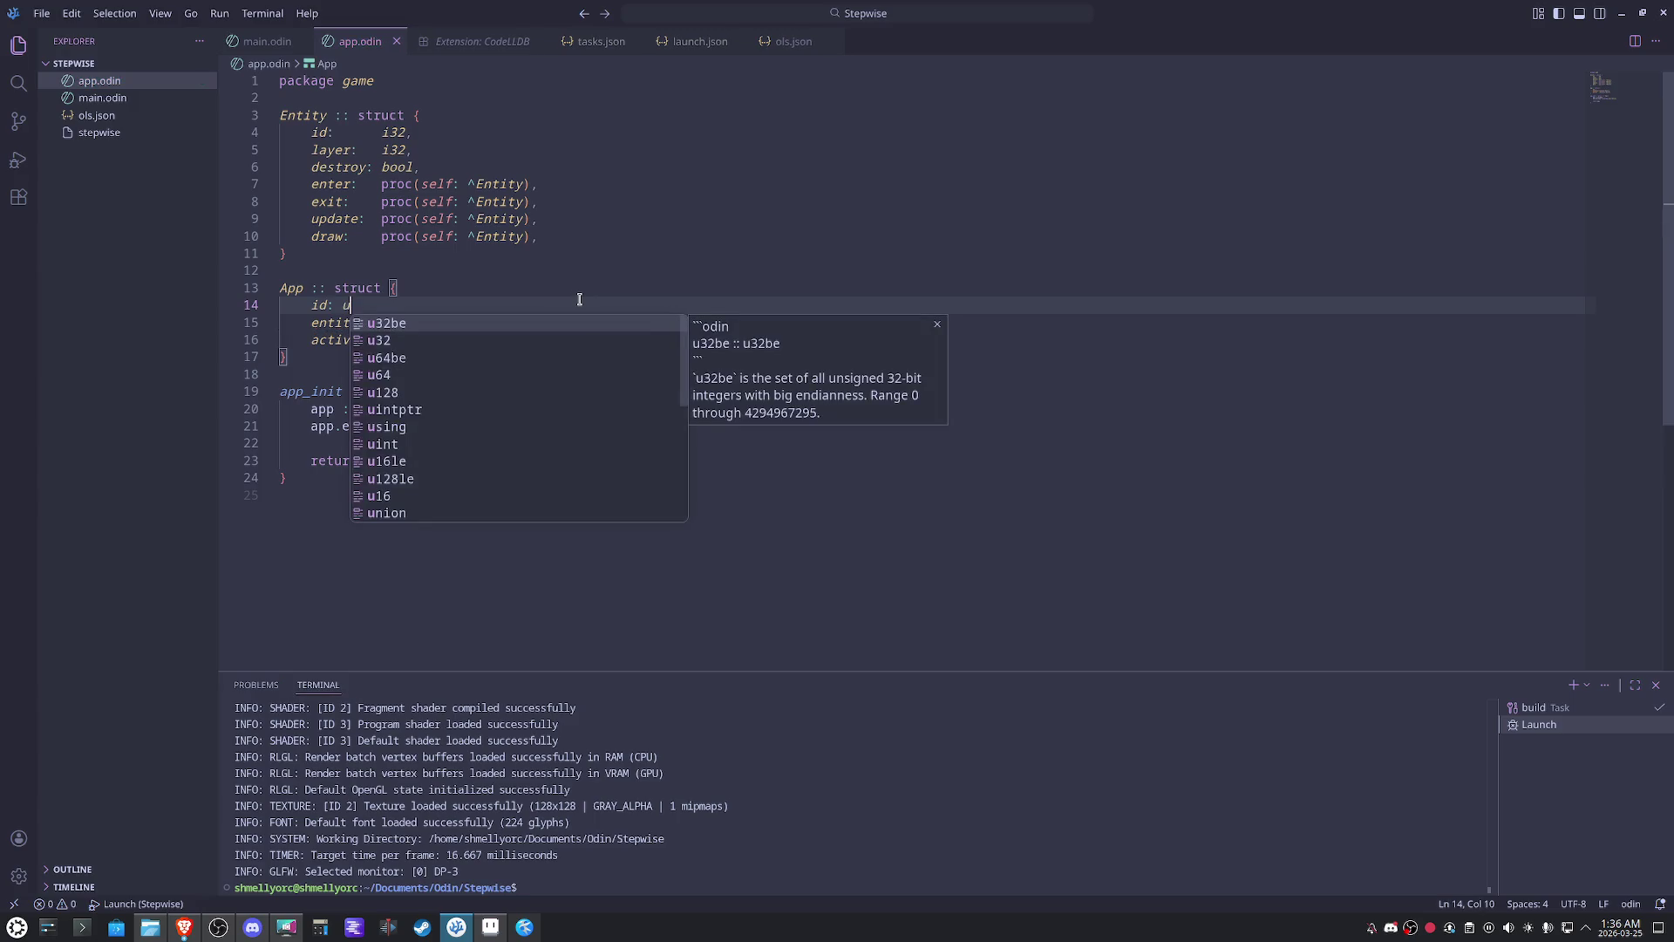
text(32)
key(ctrl+s)
click(675, 267)
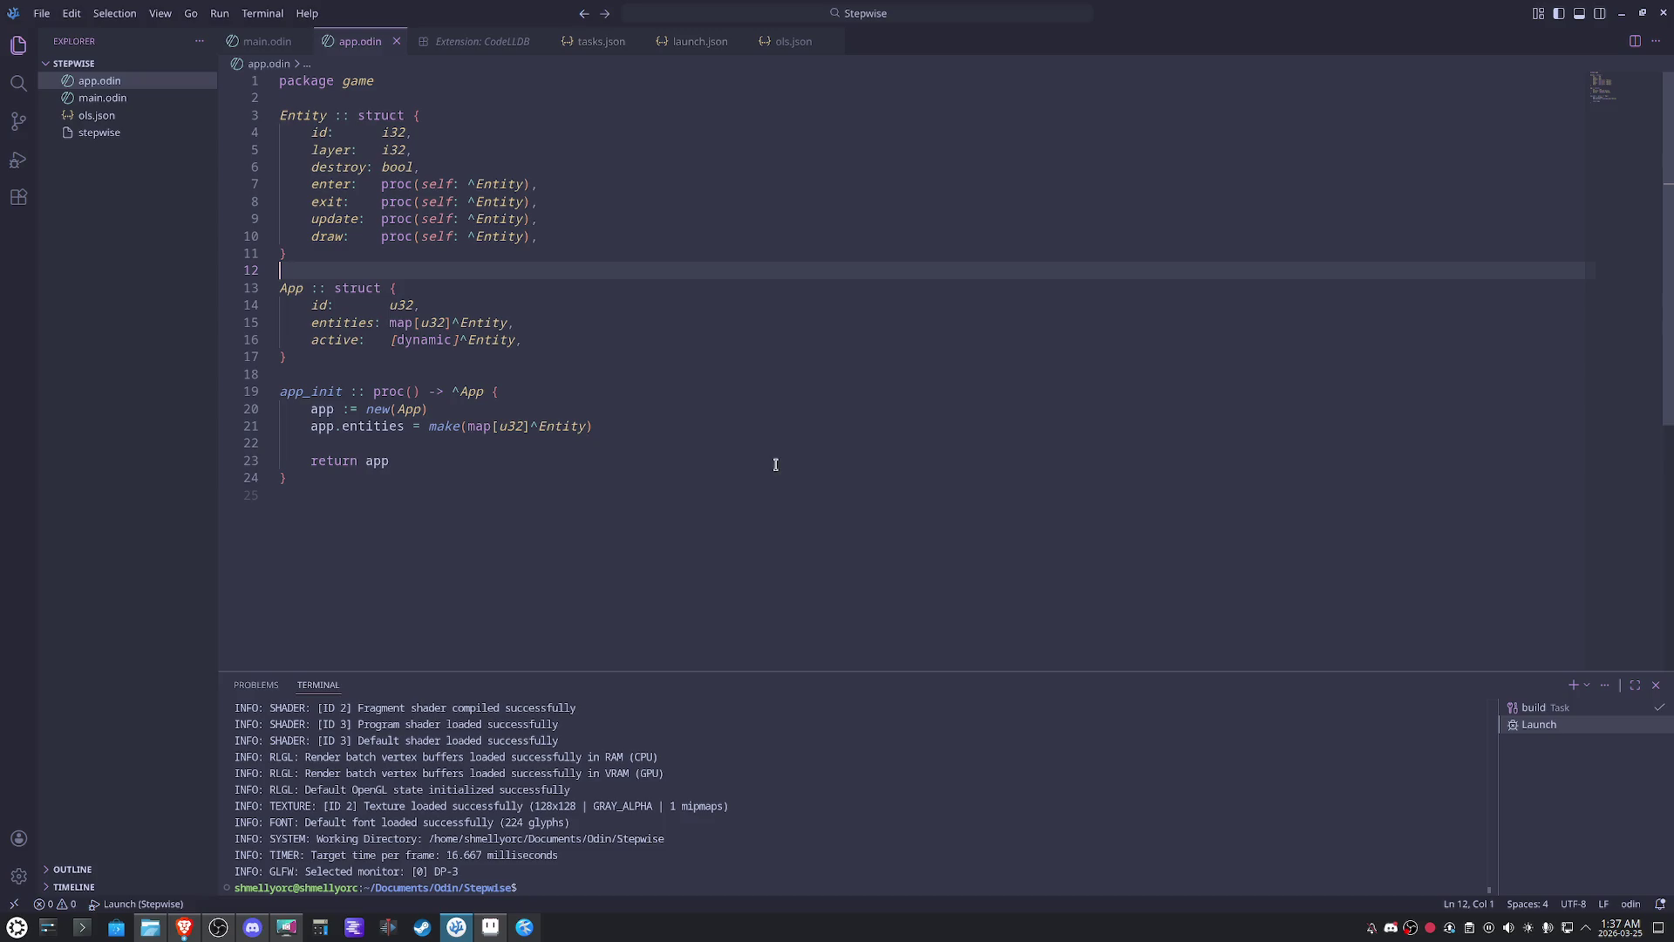
click(619, 431)
key(Return)
text(app.active = make()
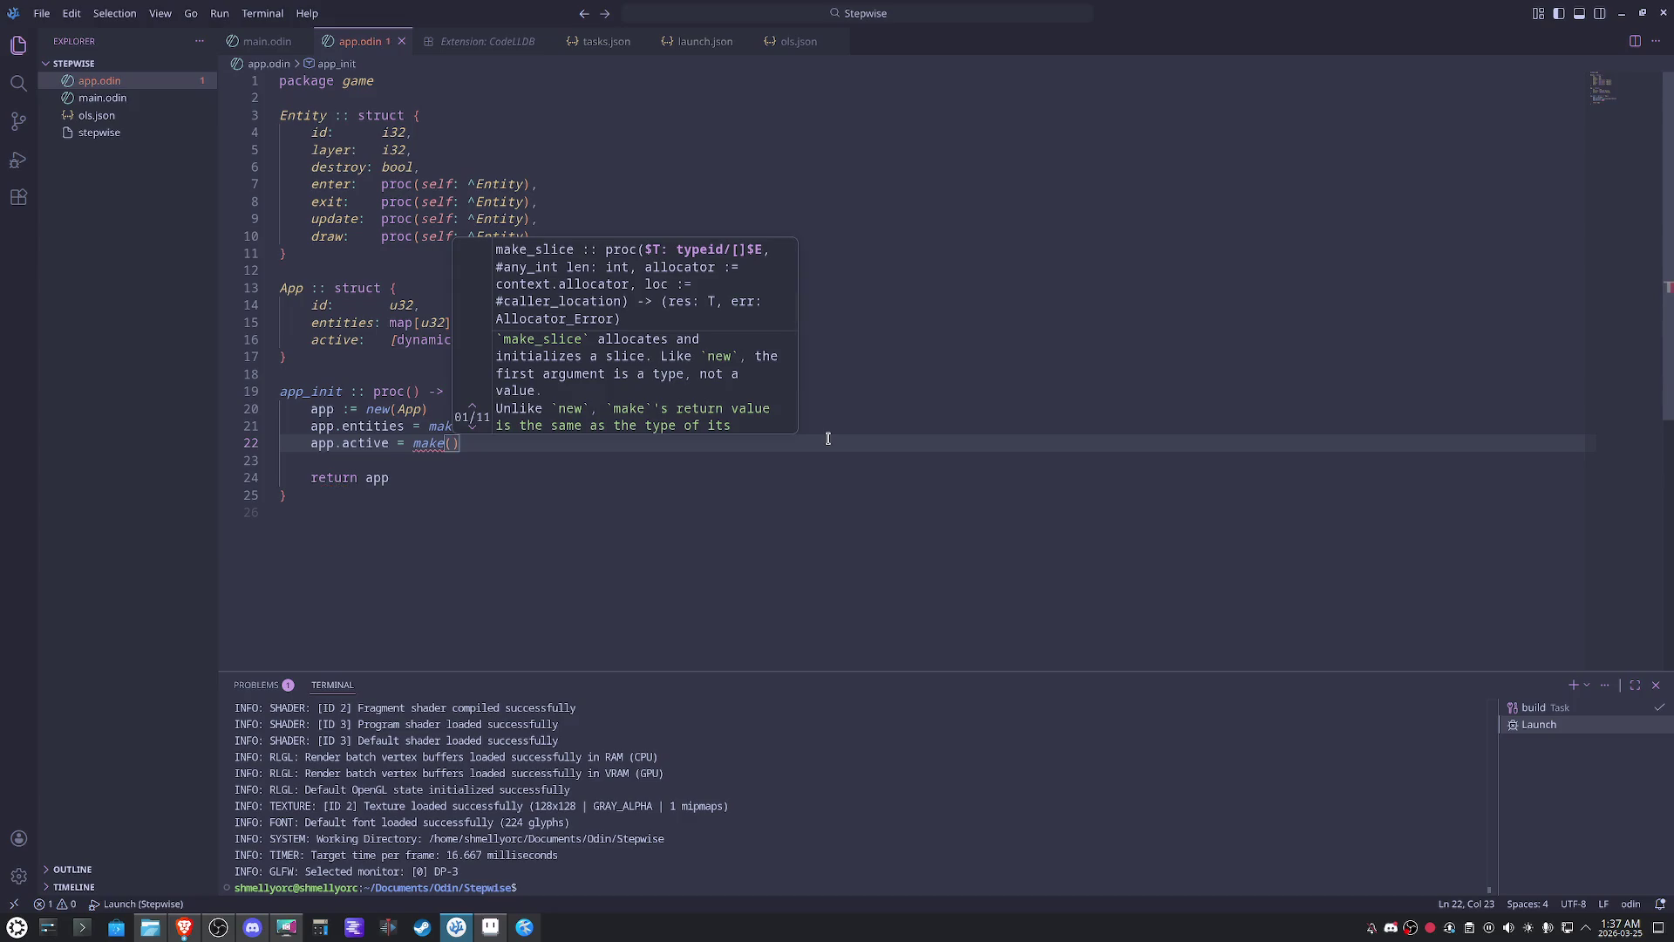
text([dy)
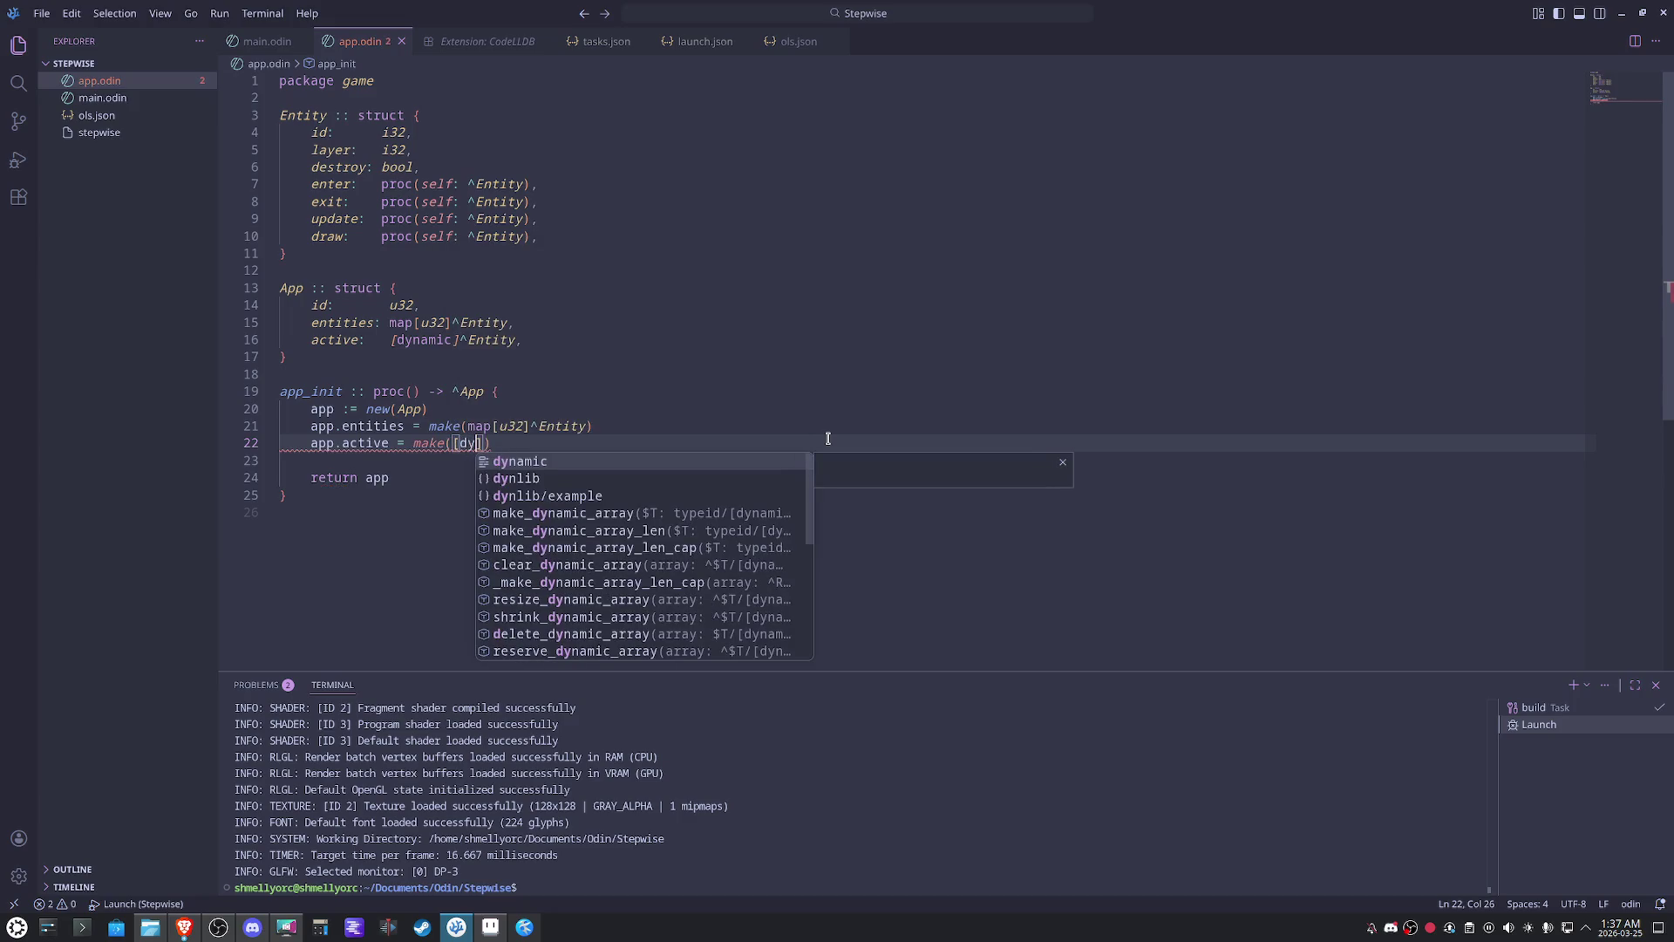
key(Return)
text(])
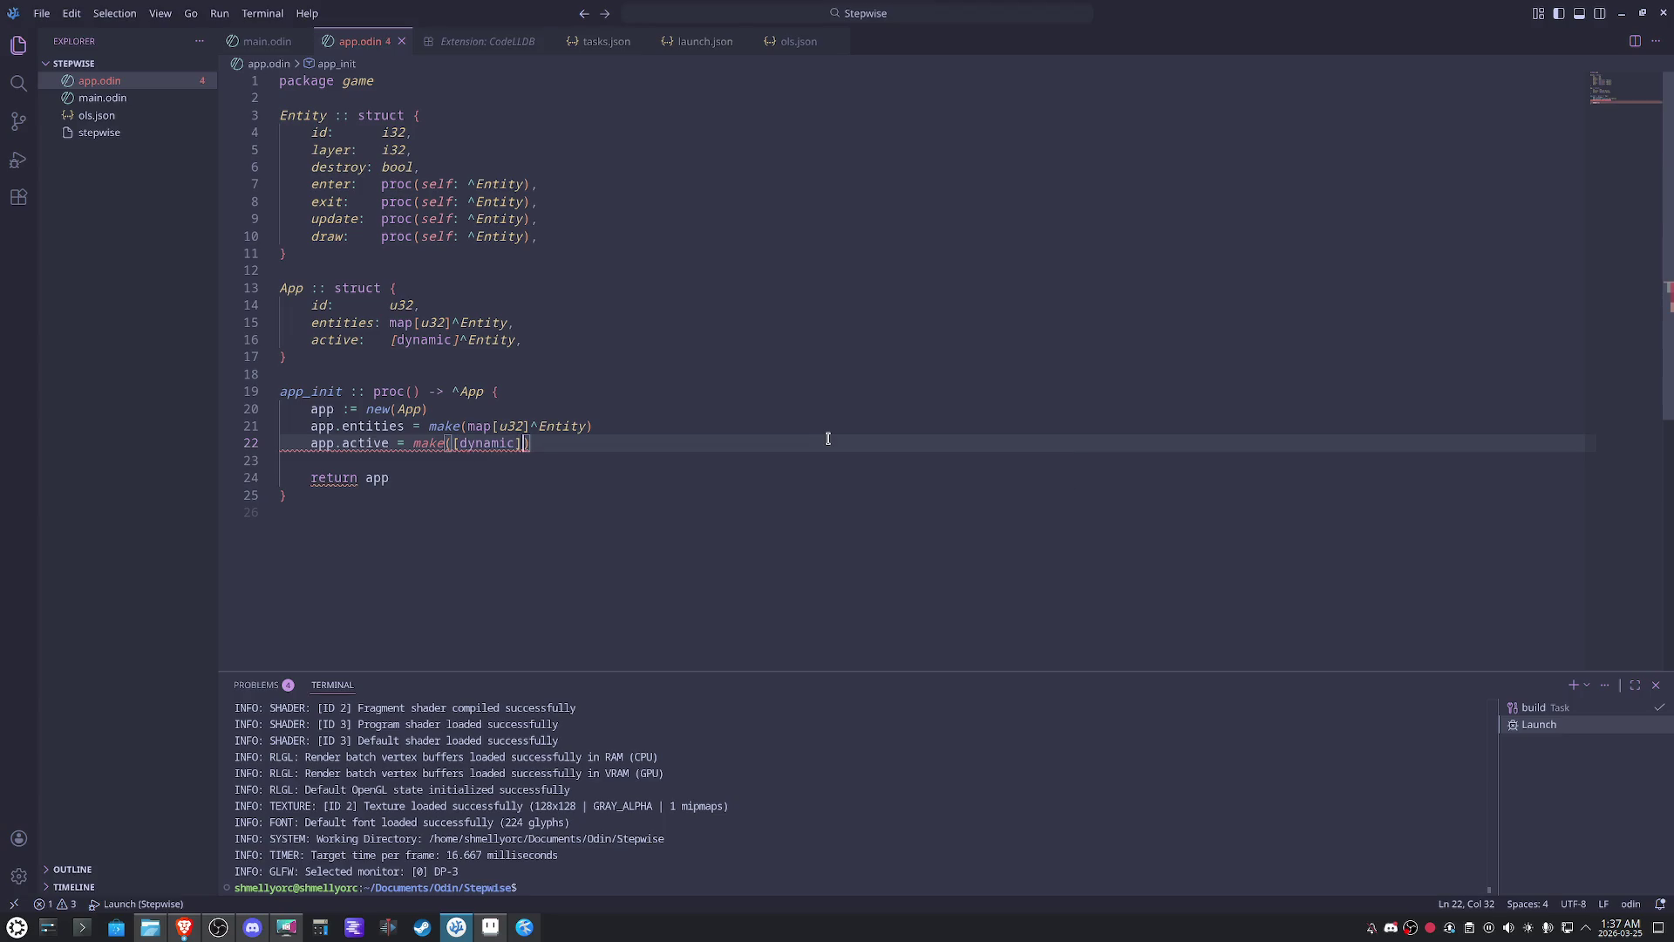
text(^)
text(Entity)
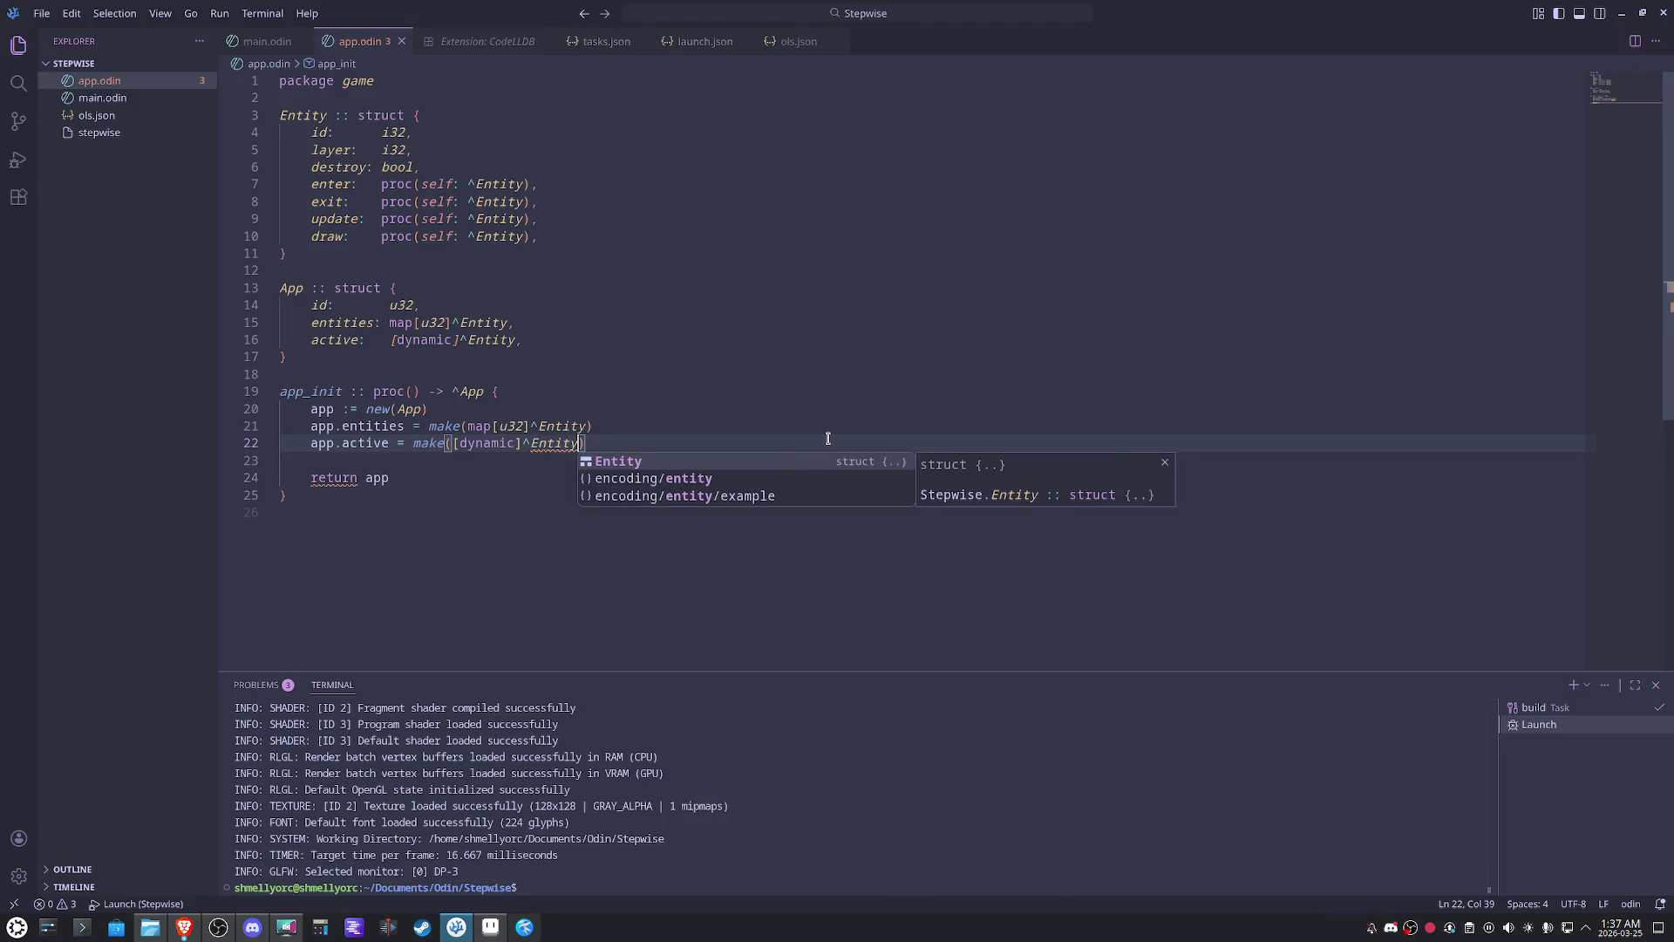
click(815, 389)
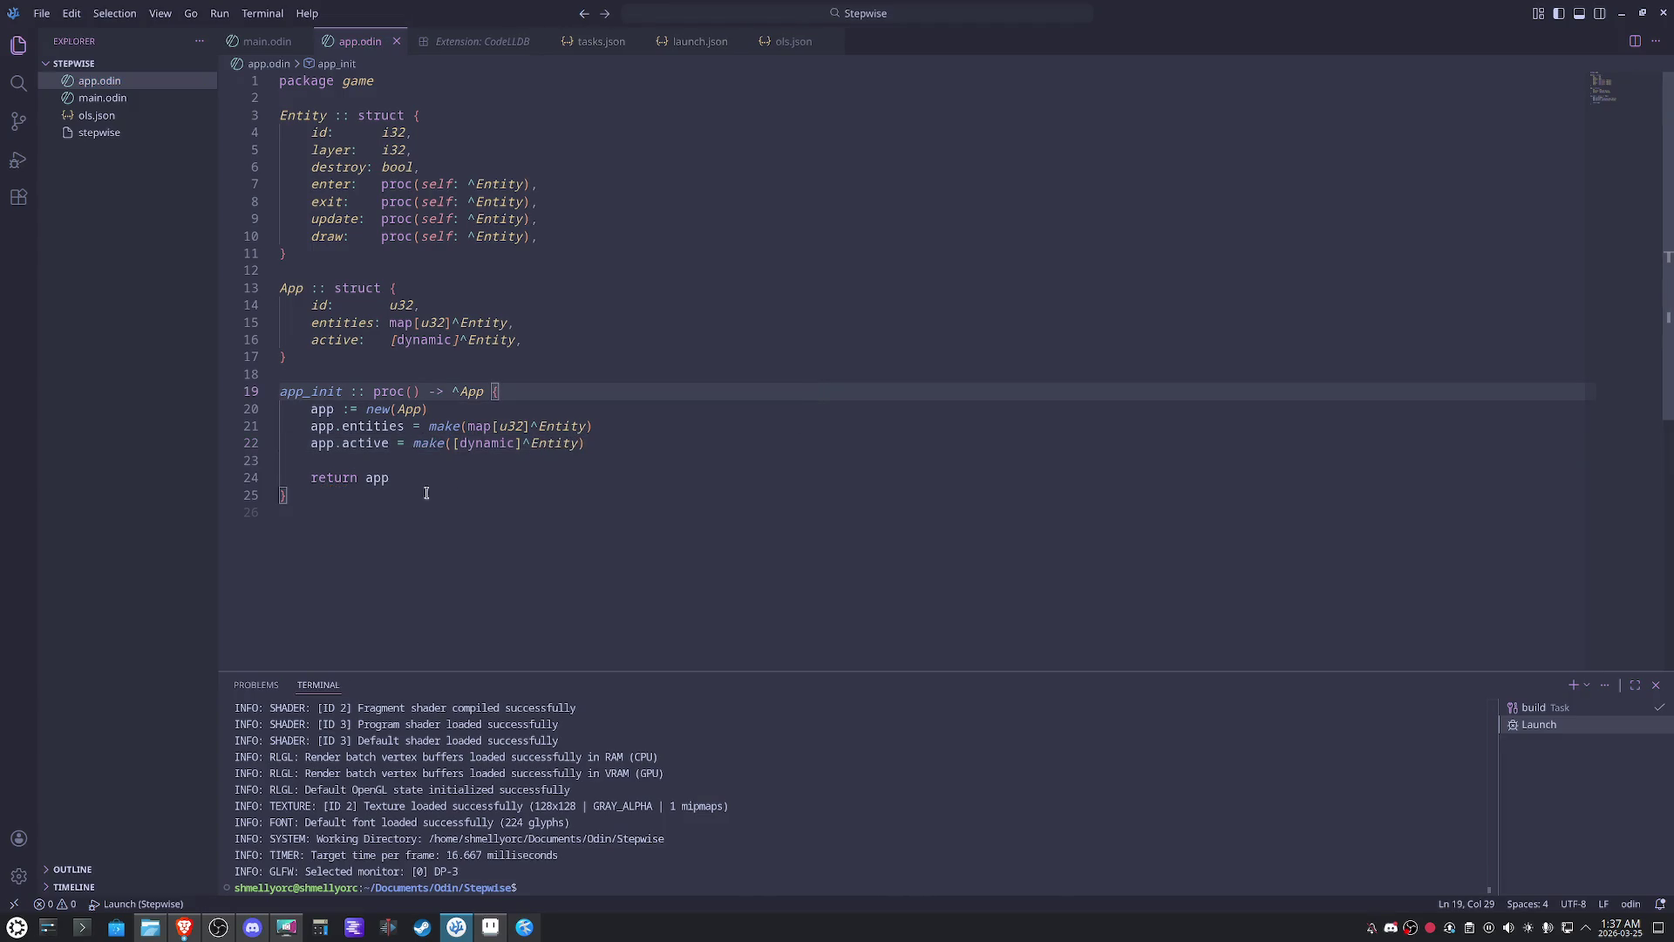
click(586, 410)
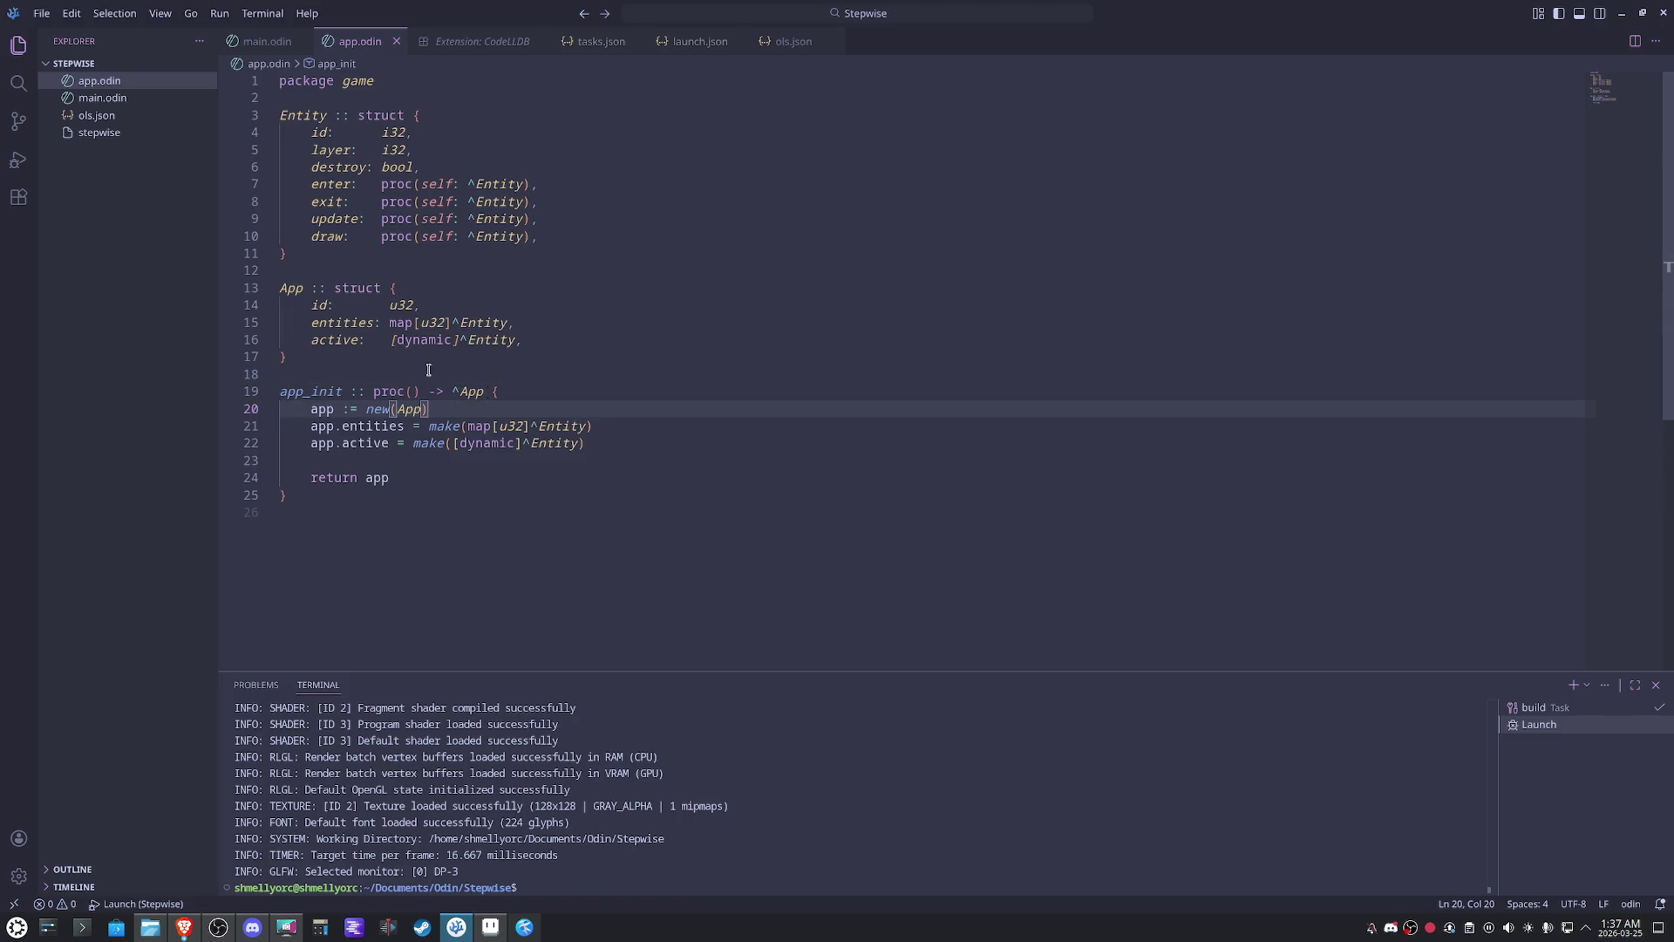
double_click(321, 307)
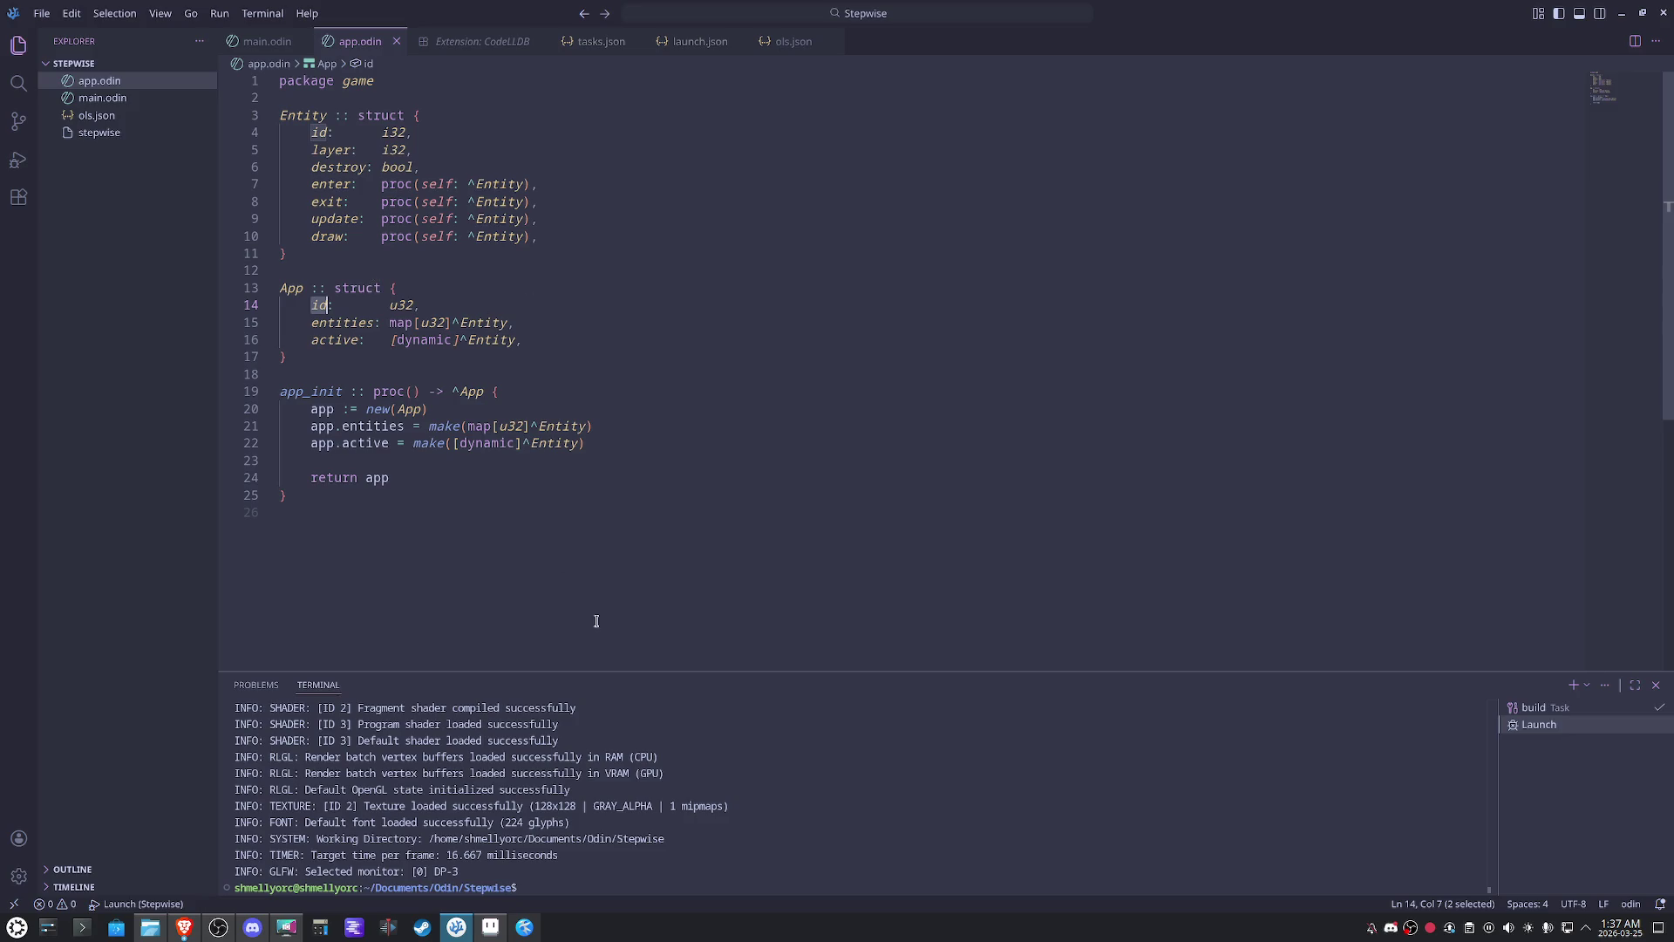
click(613, 554)
drag(585, 444, 403, 443)
click(401, 536)
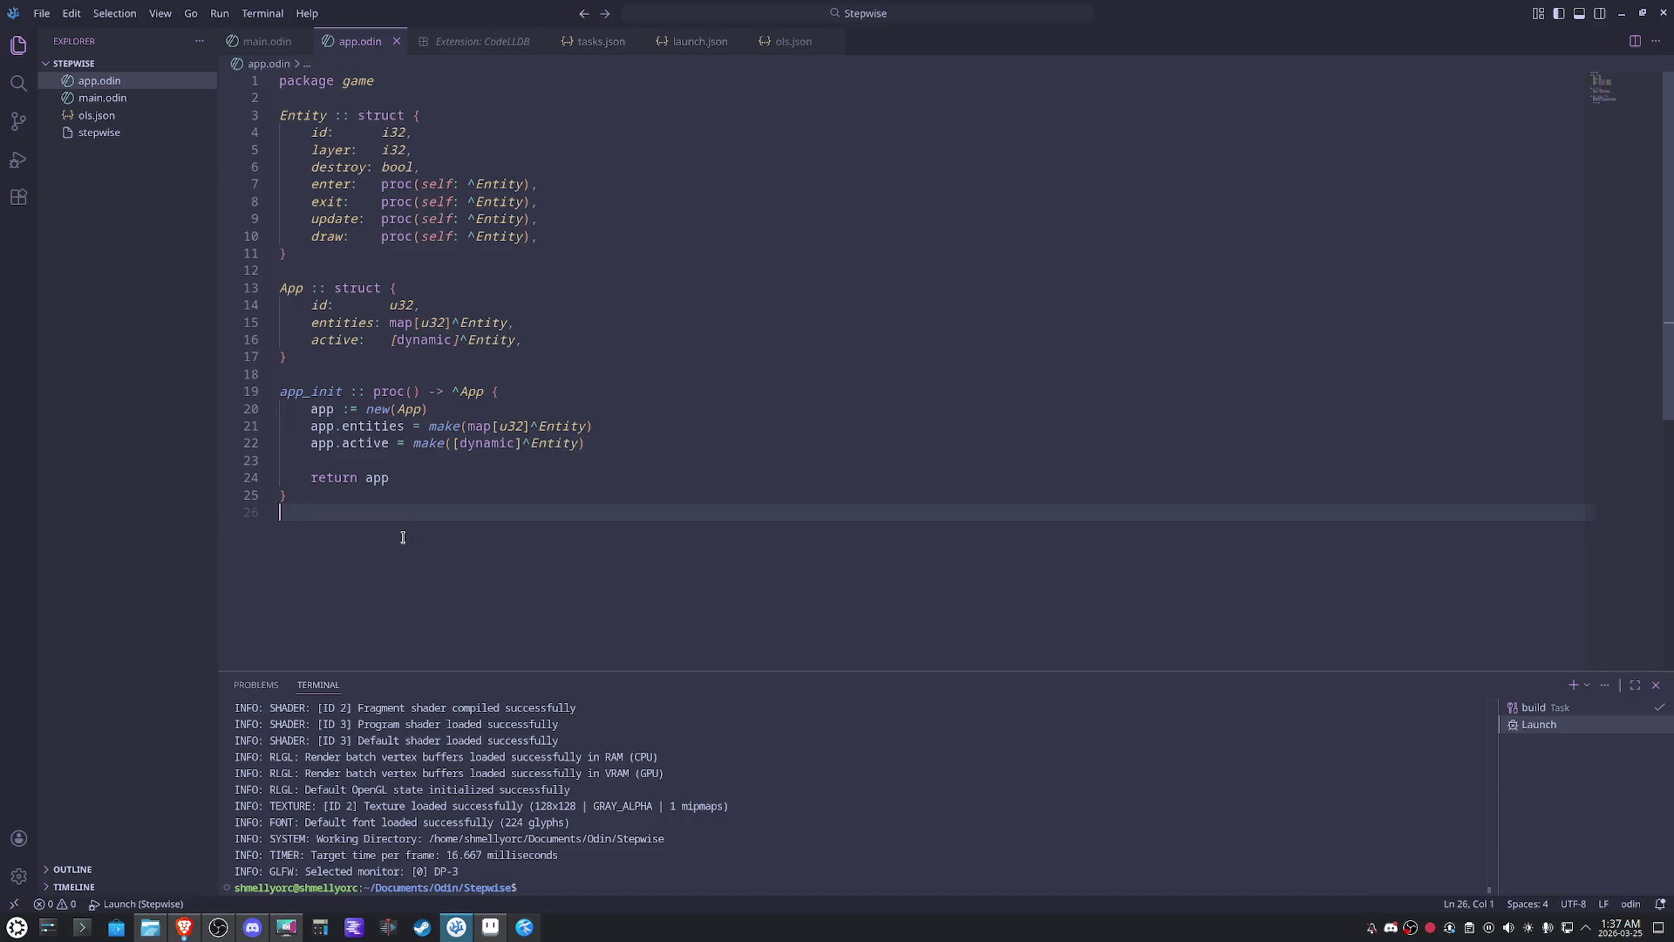
- Declare 'app_dinit :: proc(this: ^App) {' and begin 'for entity in this.' in its body
key(Return)
text(app_dinit :: pr)
key(Return)
text(())
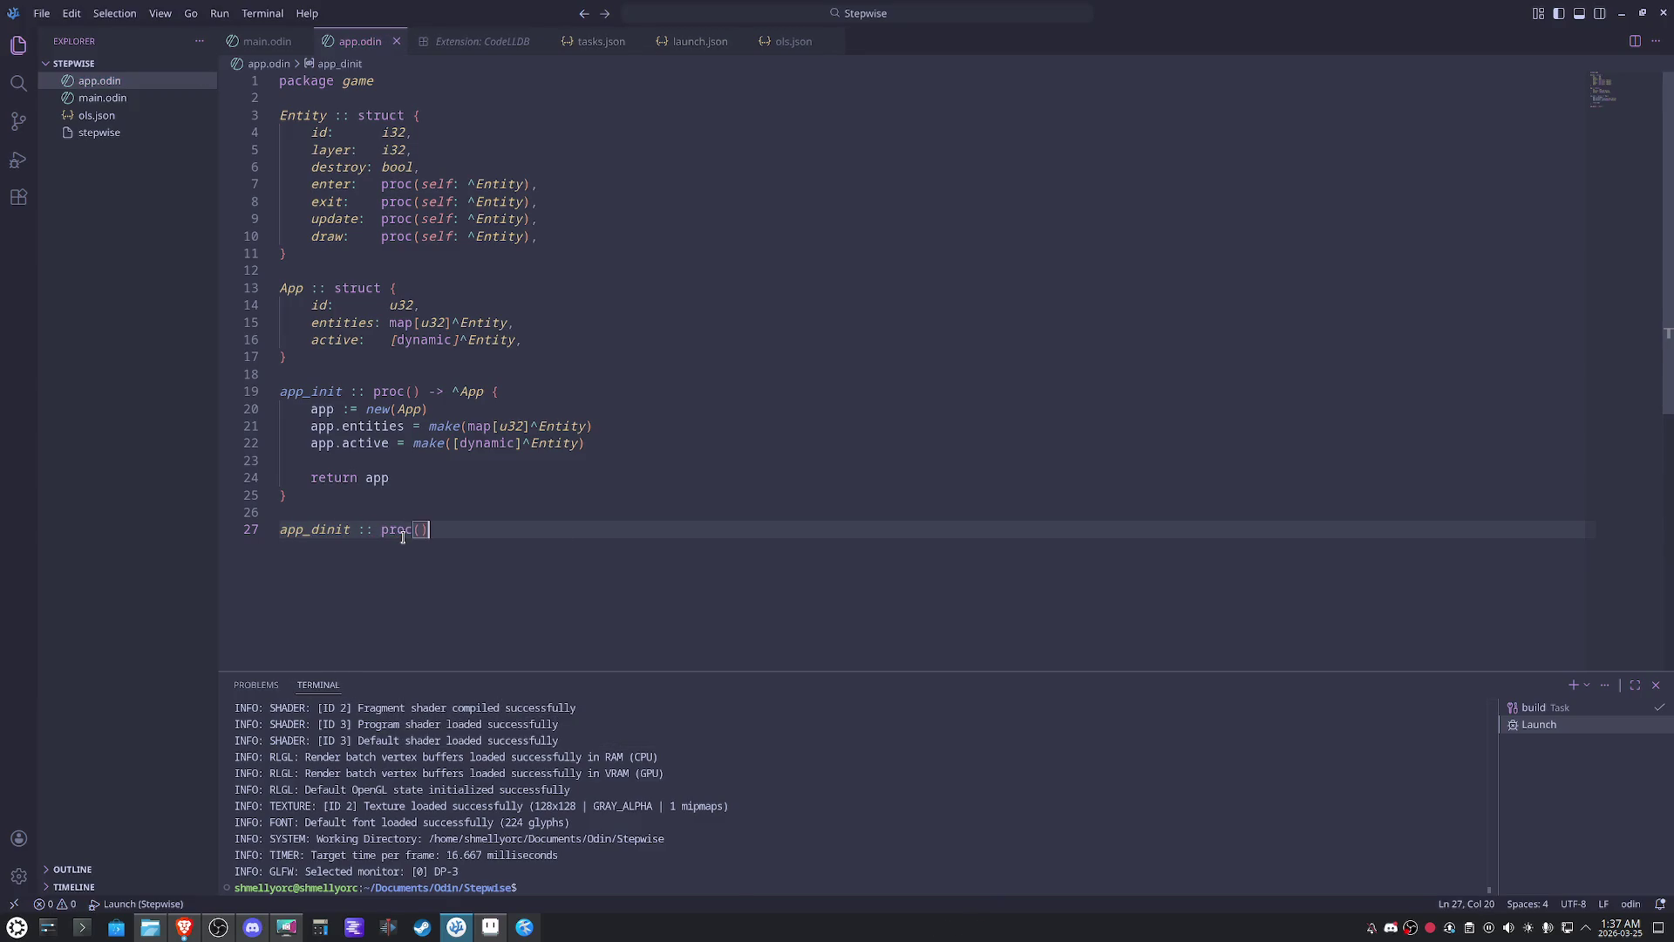
text( {)
key(Return)
key(Up)
key(End)
key(Left)
key(Left)
key(Left)
text(this:^App)
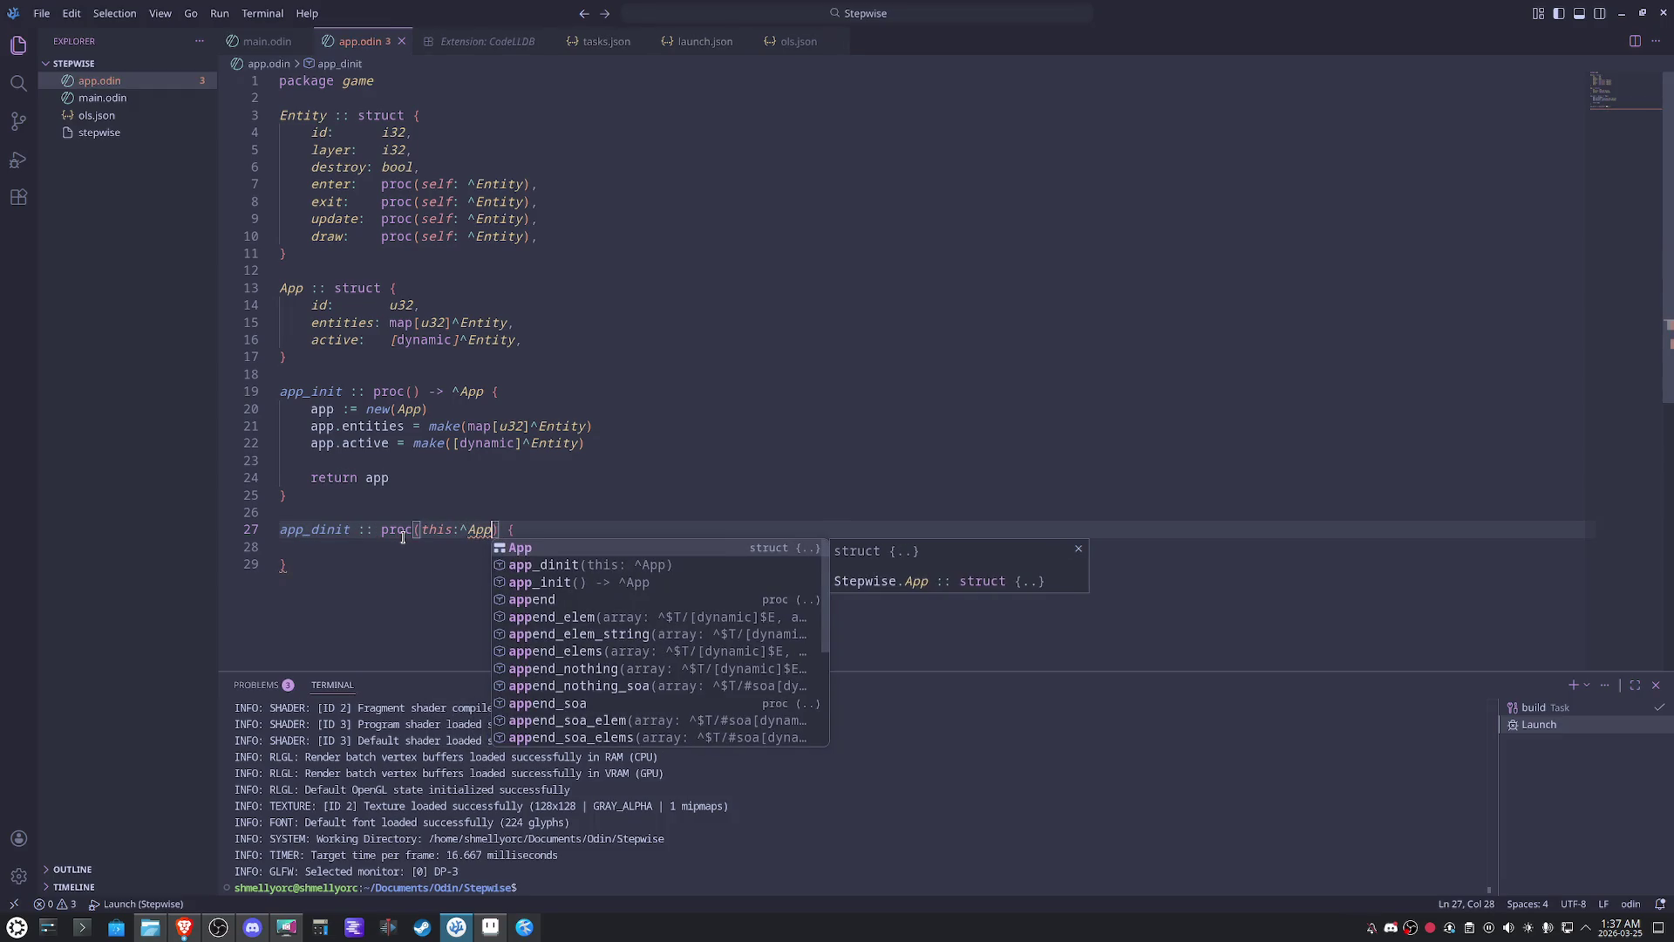
click(362, 548)
key(Tab)
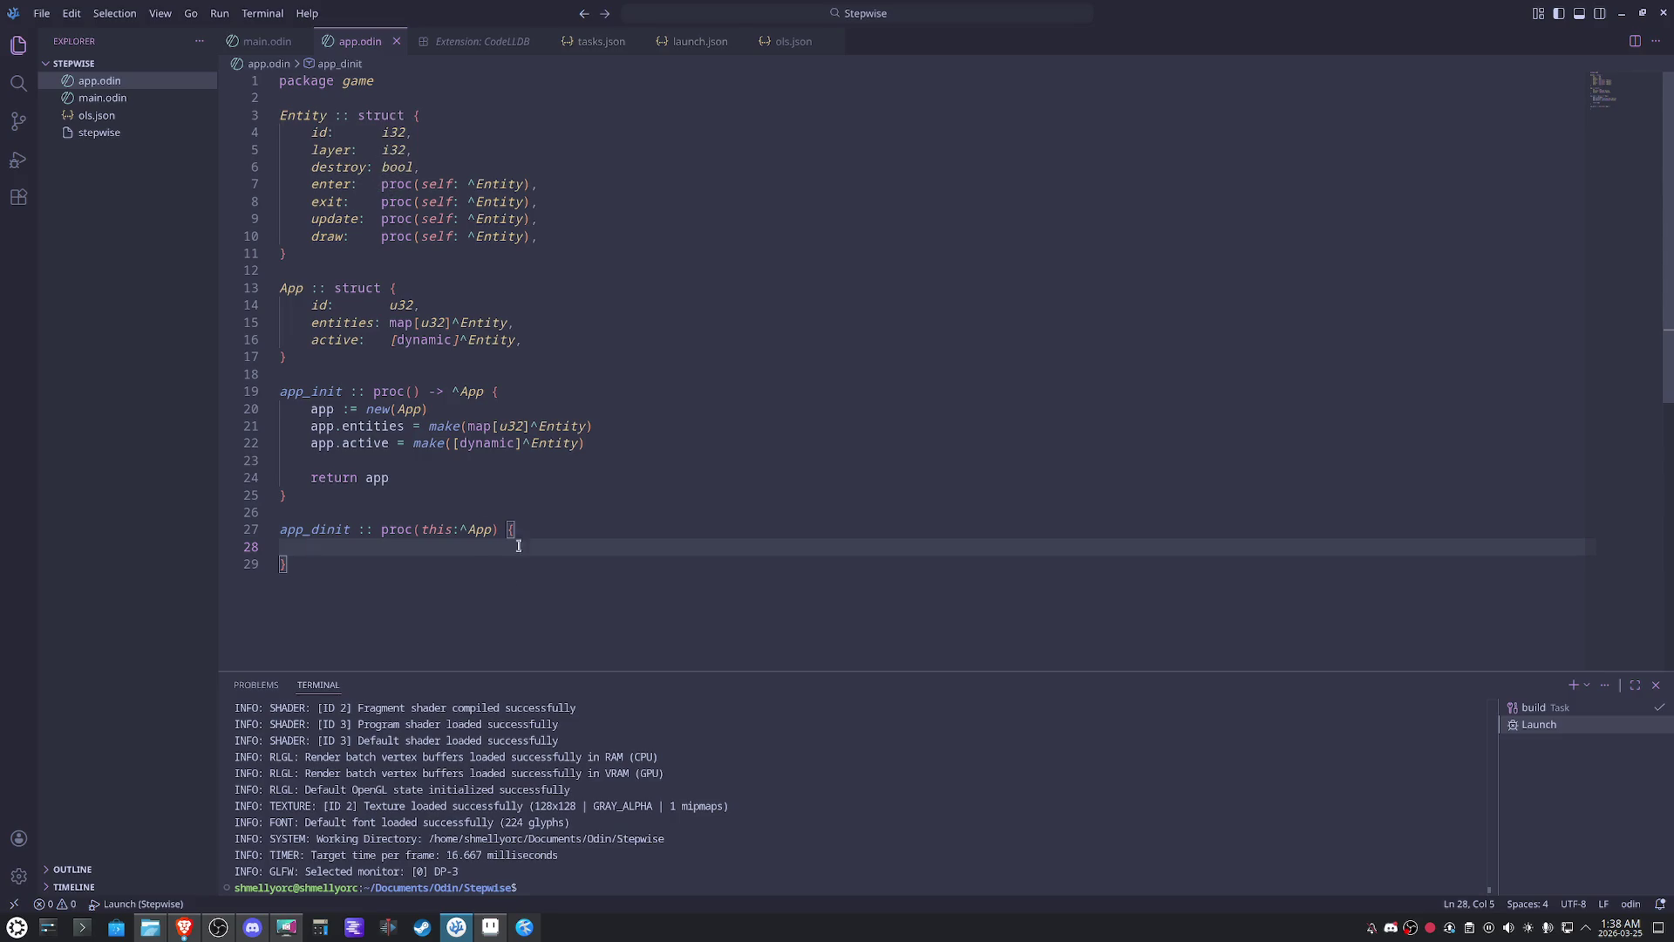
text(for)
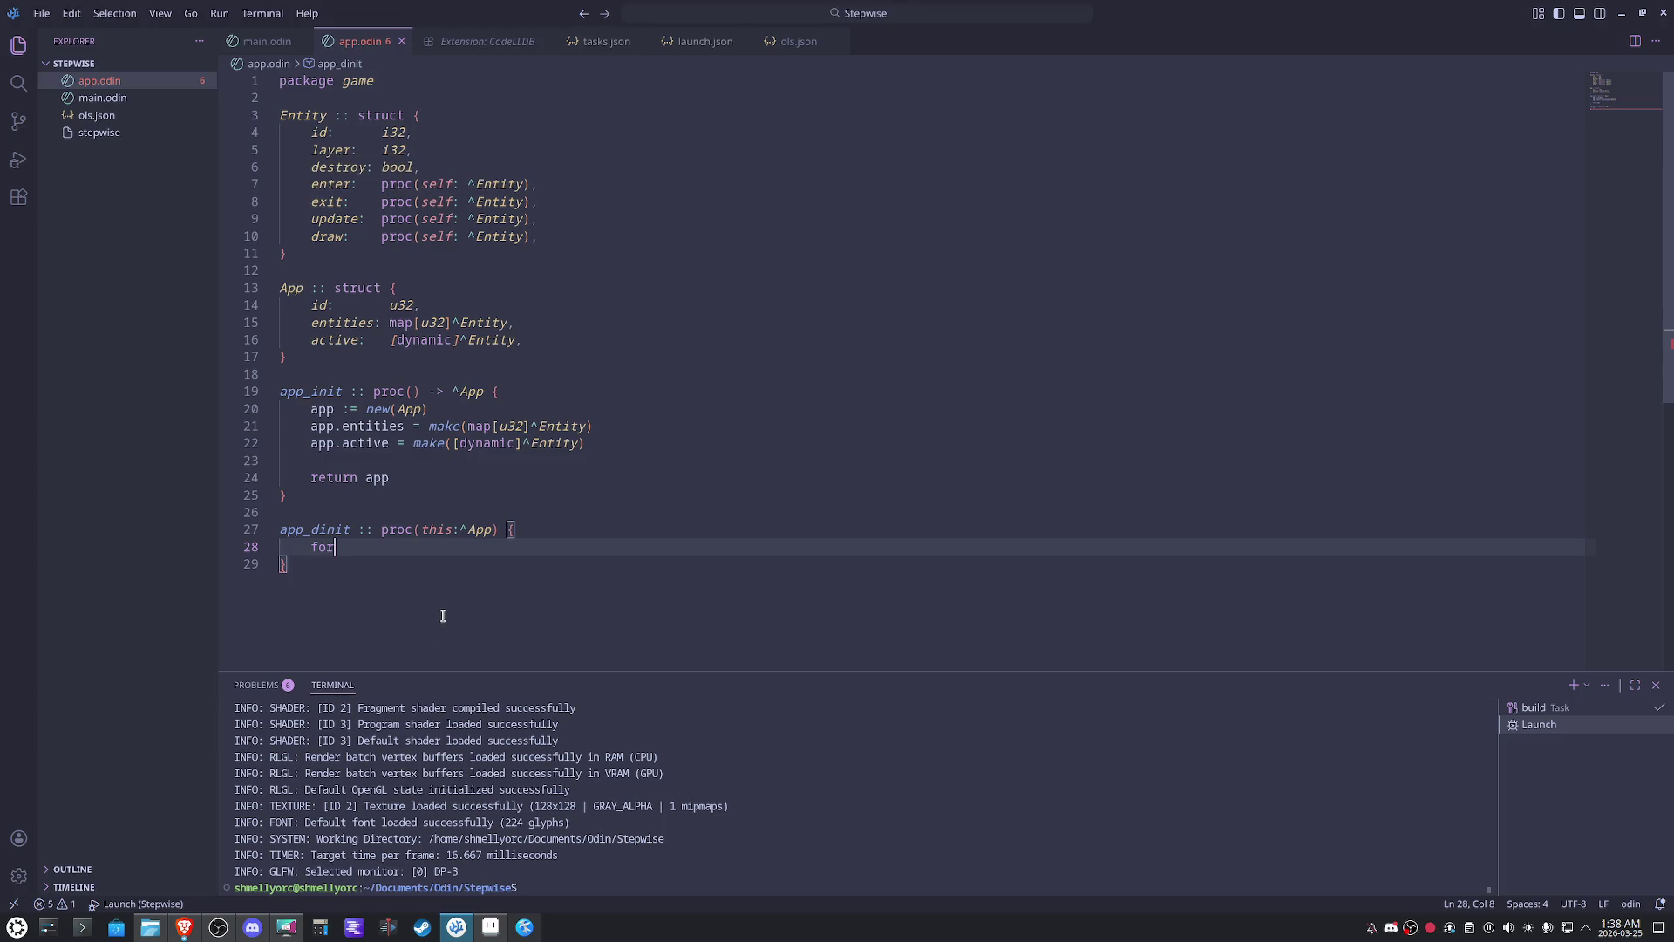
text(entity in this.)
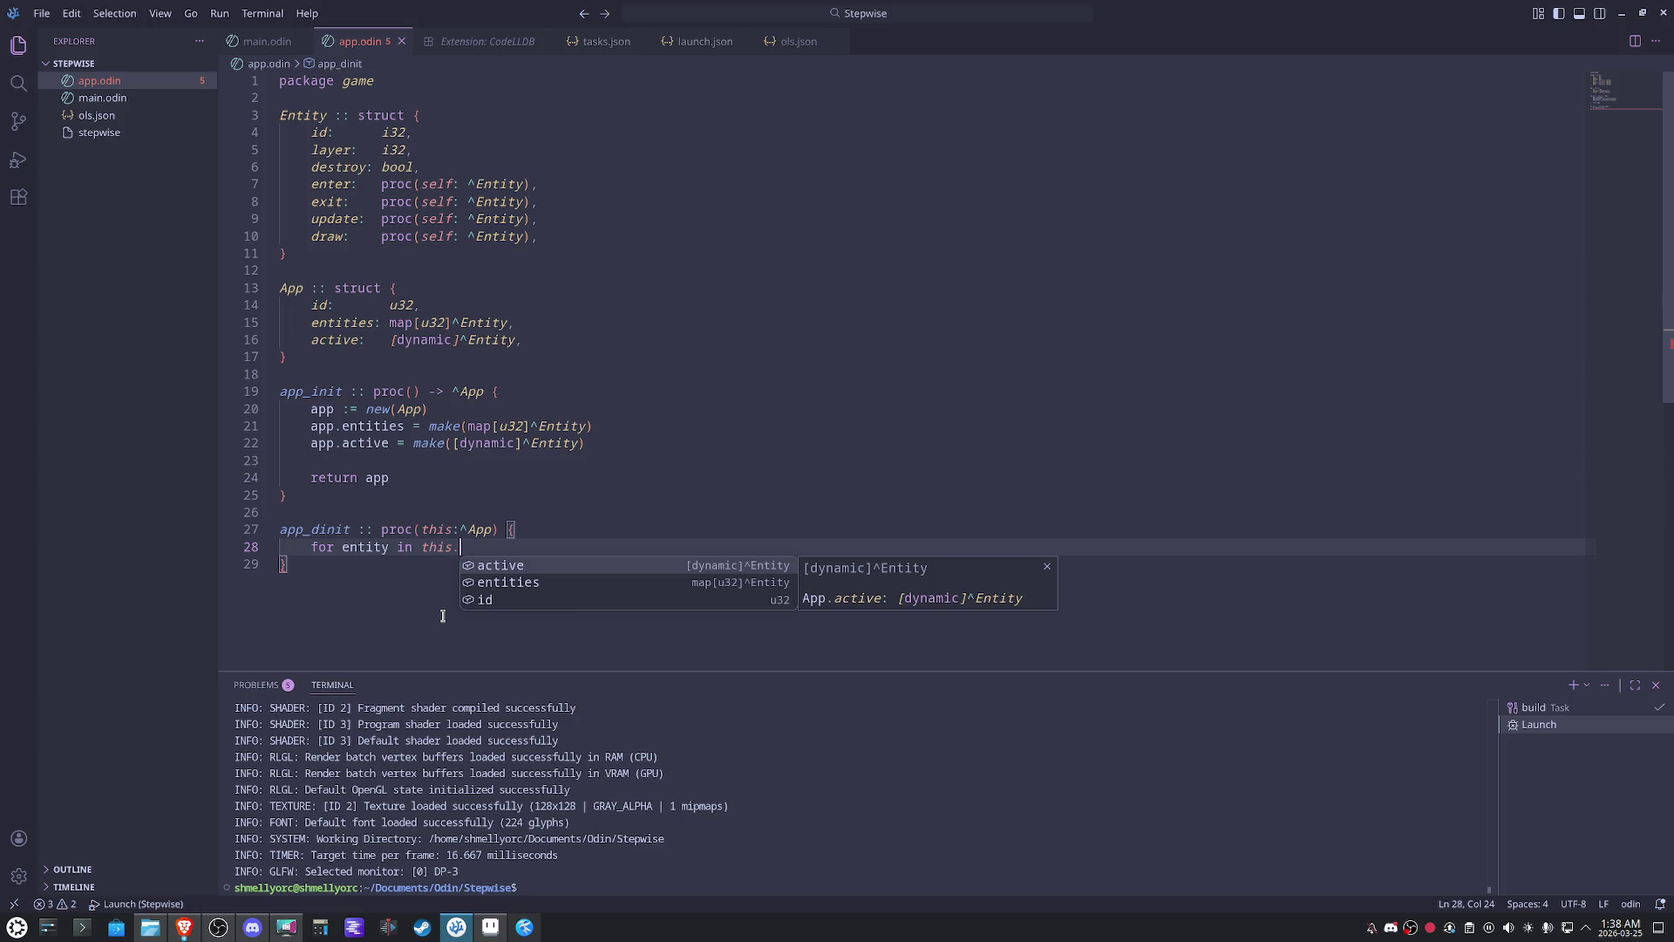
- Complete the loop header as 'for _, entity in this.entities {'
key(Down)
key(Tab)
text({)
key(Return)
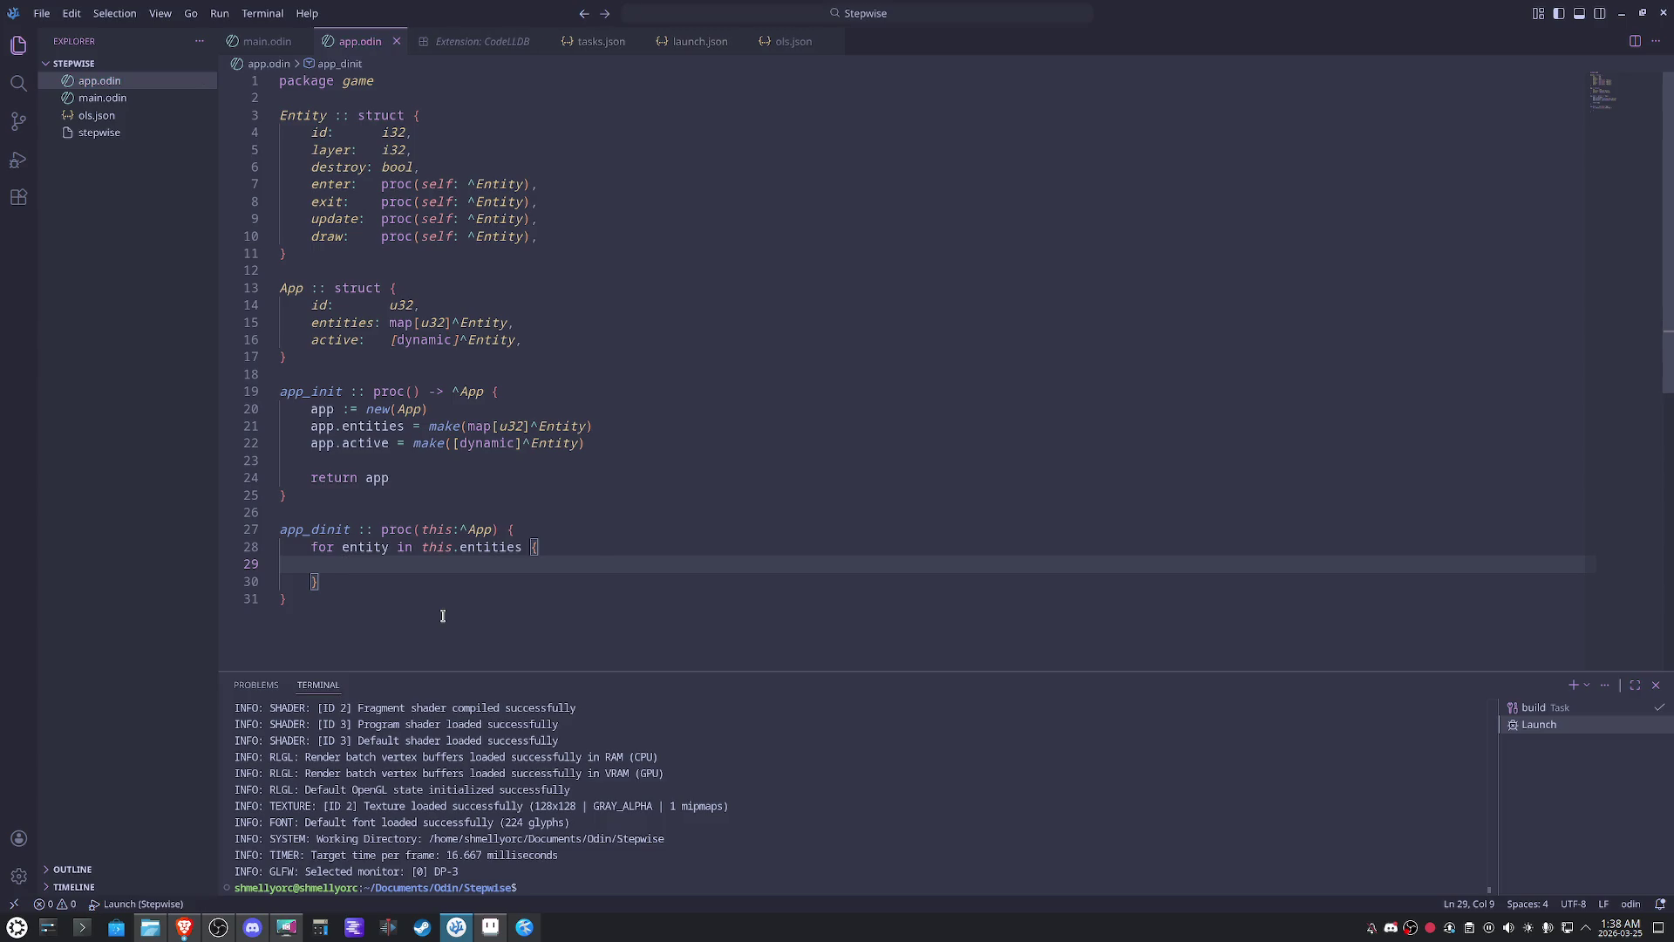
text(if)
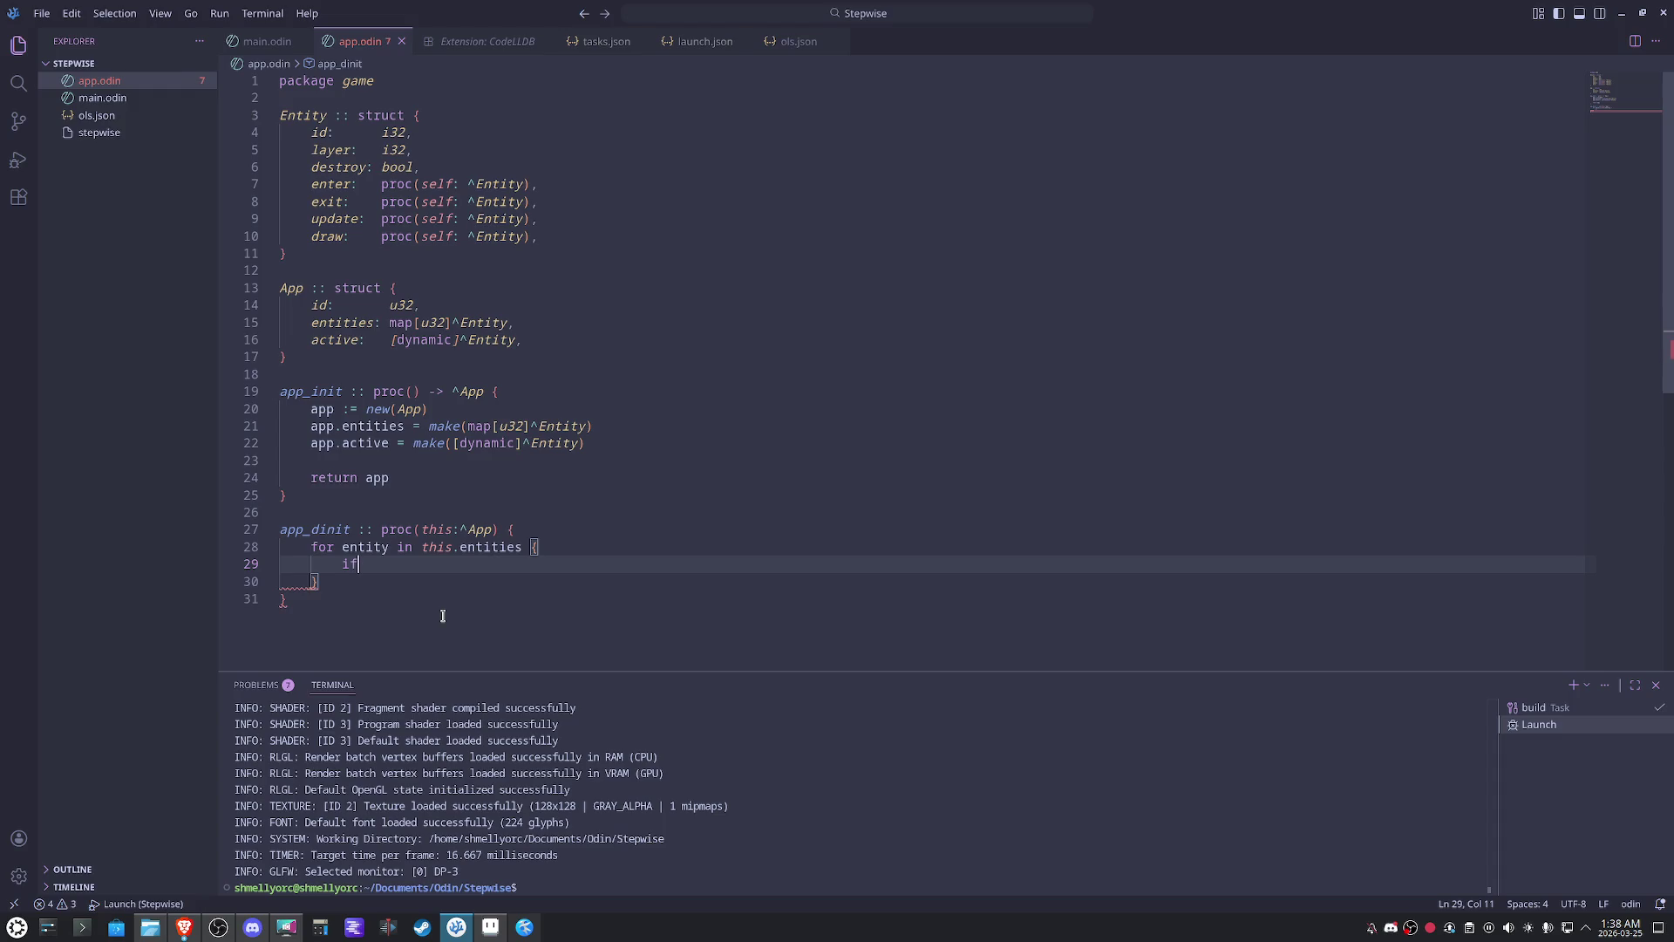
text( entity)
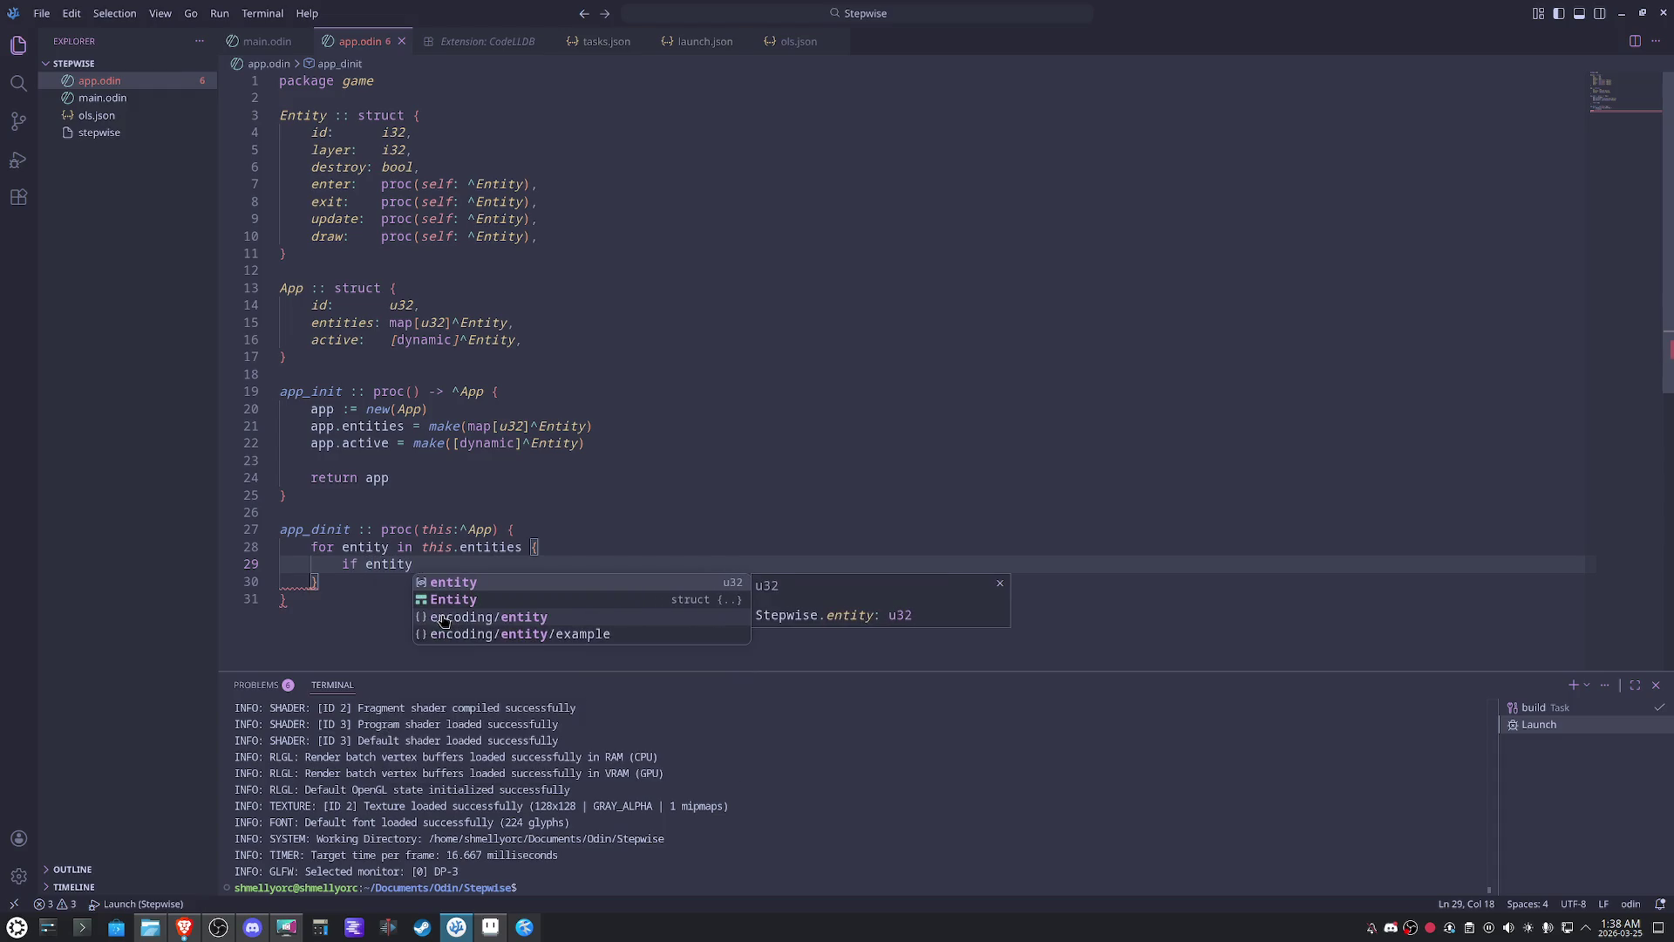
text(.)
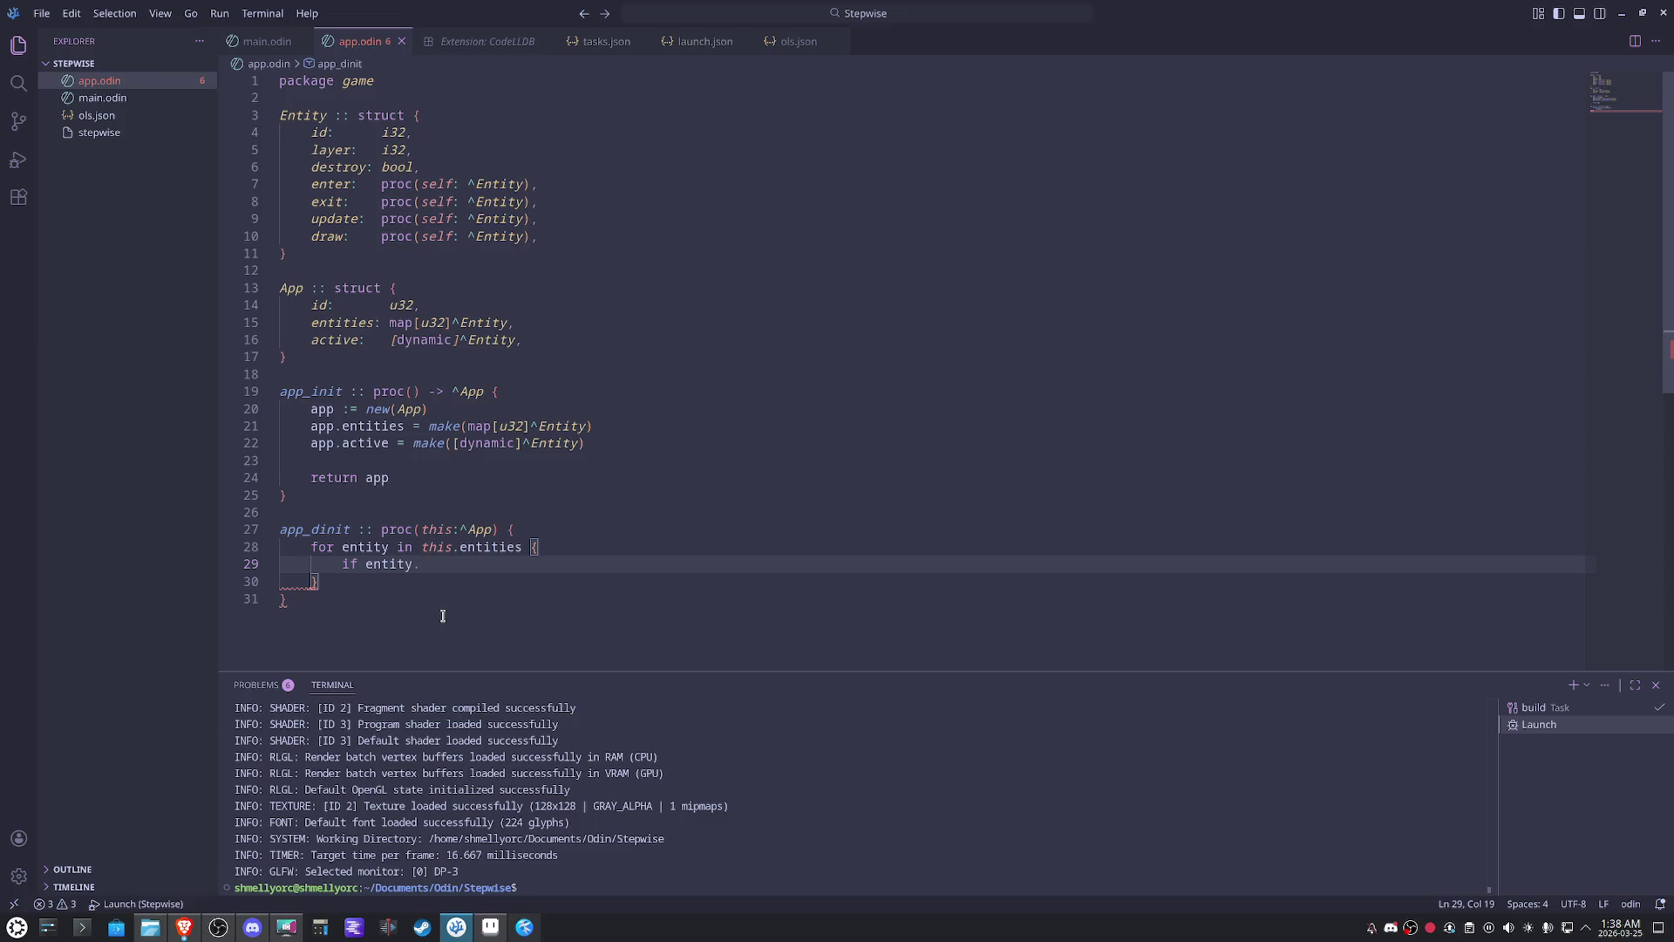
key(Up)
key(ctrl+Left)
key(ctrl+Left)
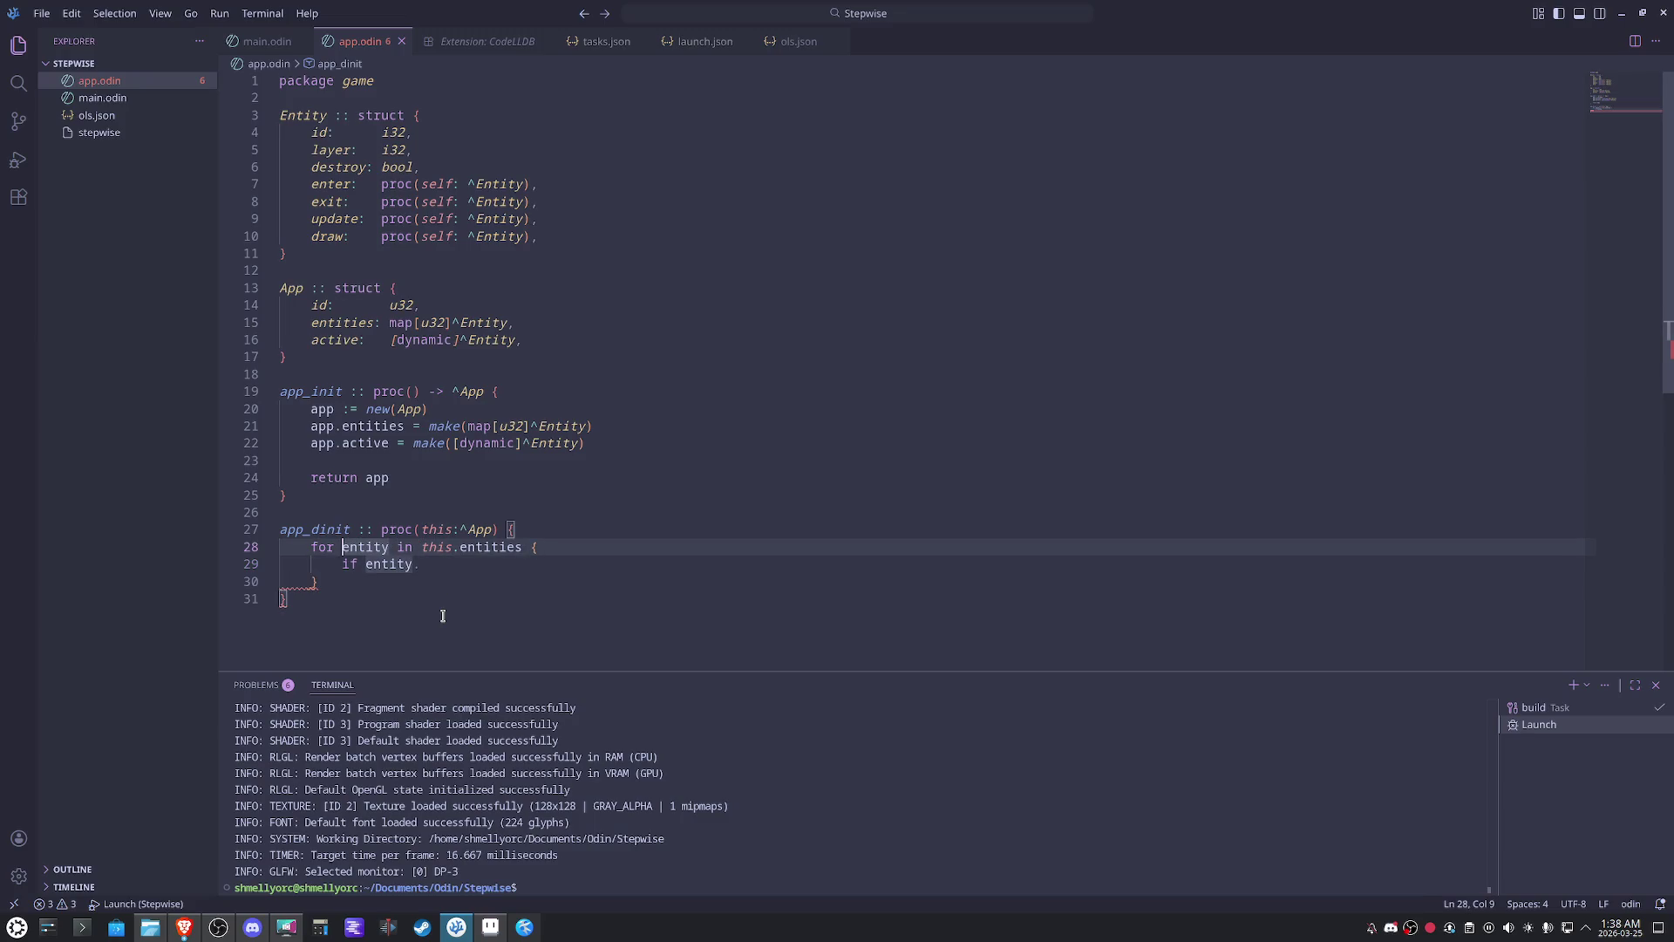
text(_,)
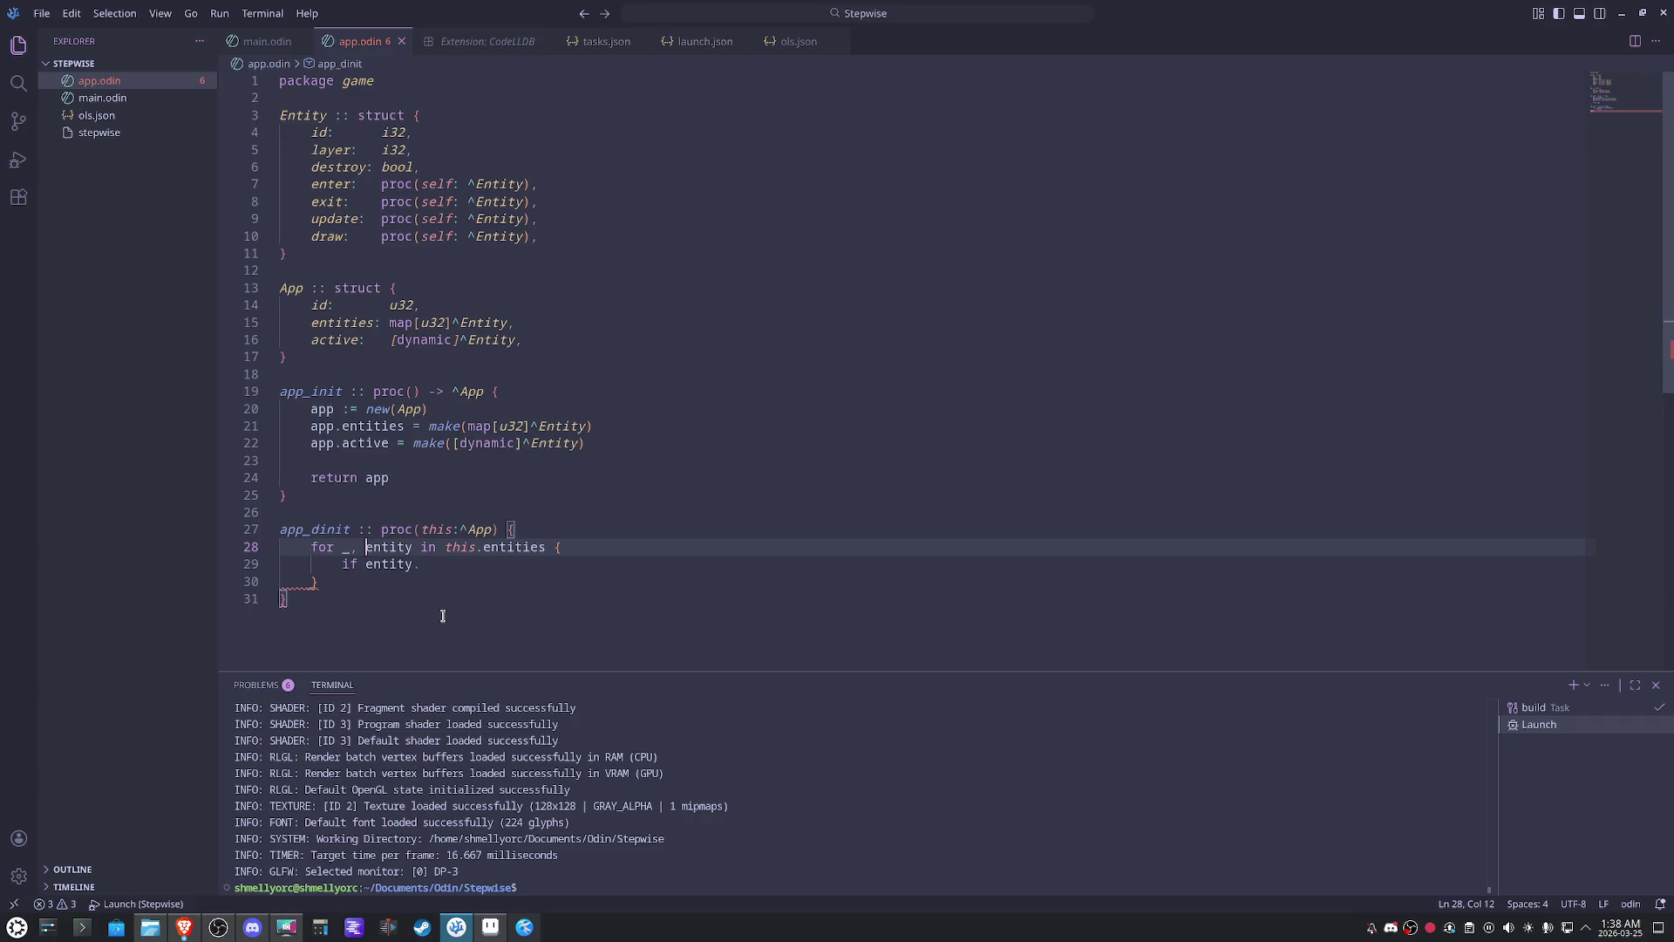
- Add 'if entity.destroy == nil {continue}' inside the loop
click(462, 569)
key(ctrl+space)
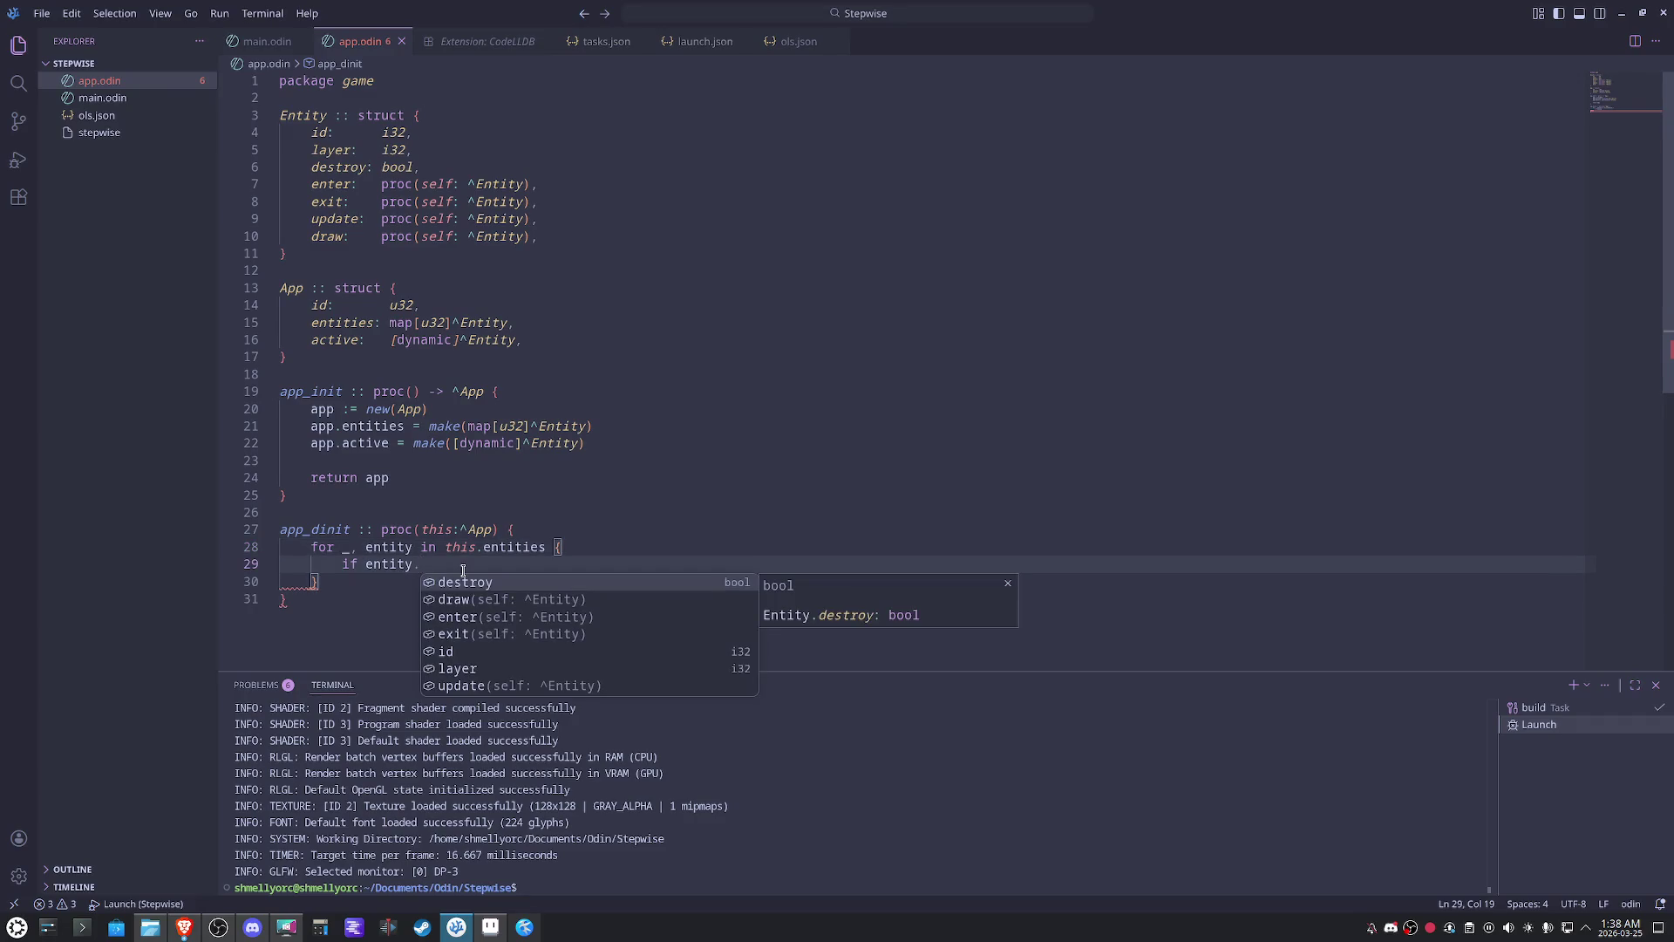
key(Return)
text(== nil { con)
key(Return)
key(BackSpace)
key(BackSpace)
key(BackSpace)
text(cont)
key(Return)
key(Return)
key(Return)
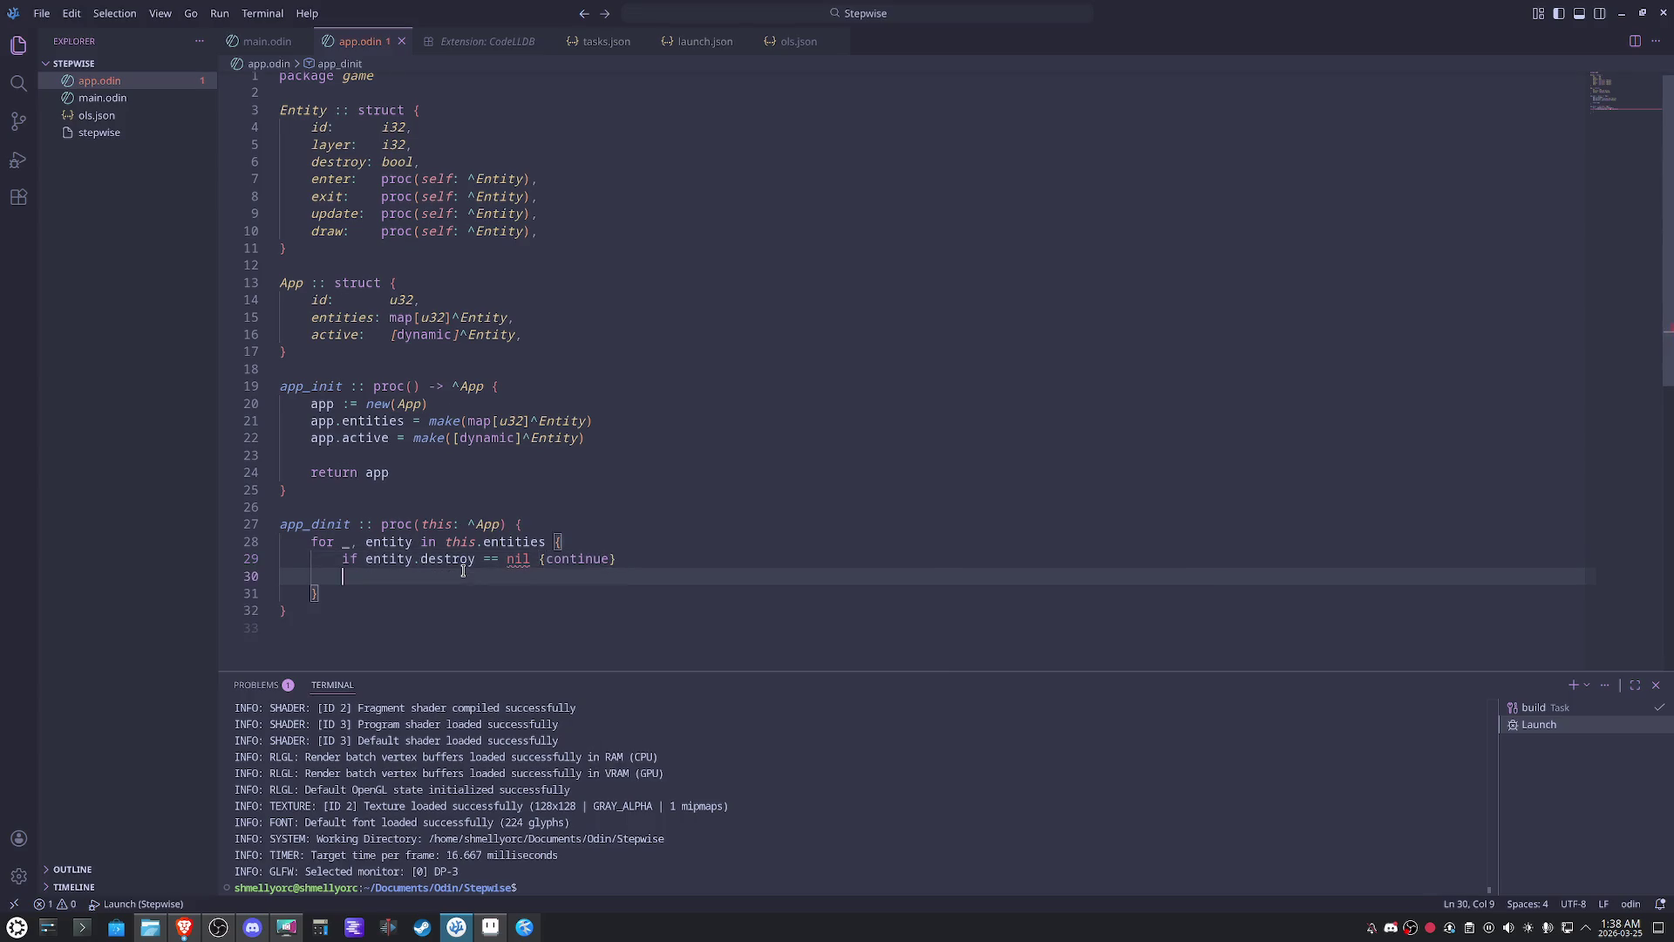
scroll(463, 569, down, 1)
text(entity.ex)
key(Return)
- Replace destroy with the exit field in the check and call entity.exit(entity)
double_click(474, 542)
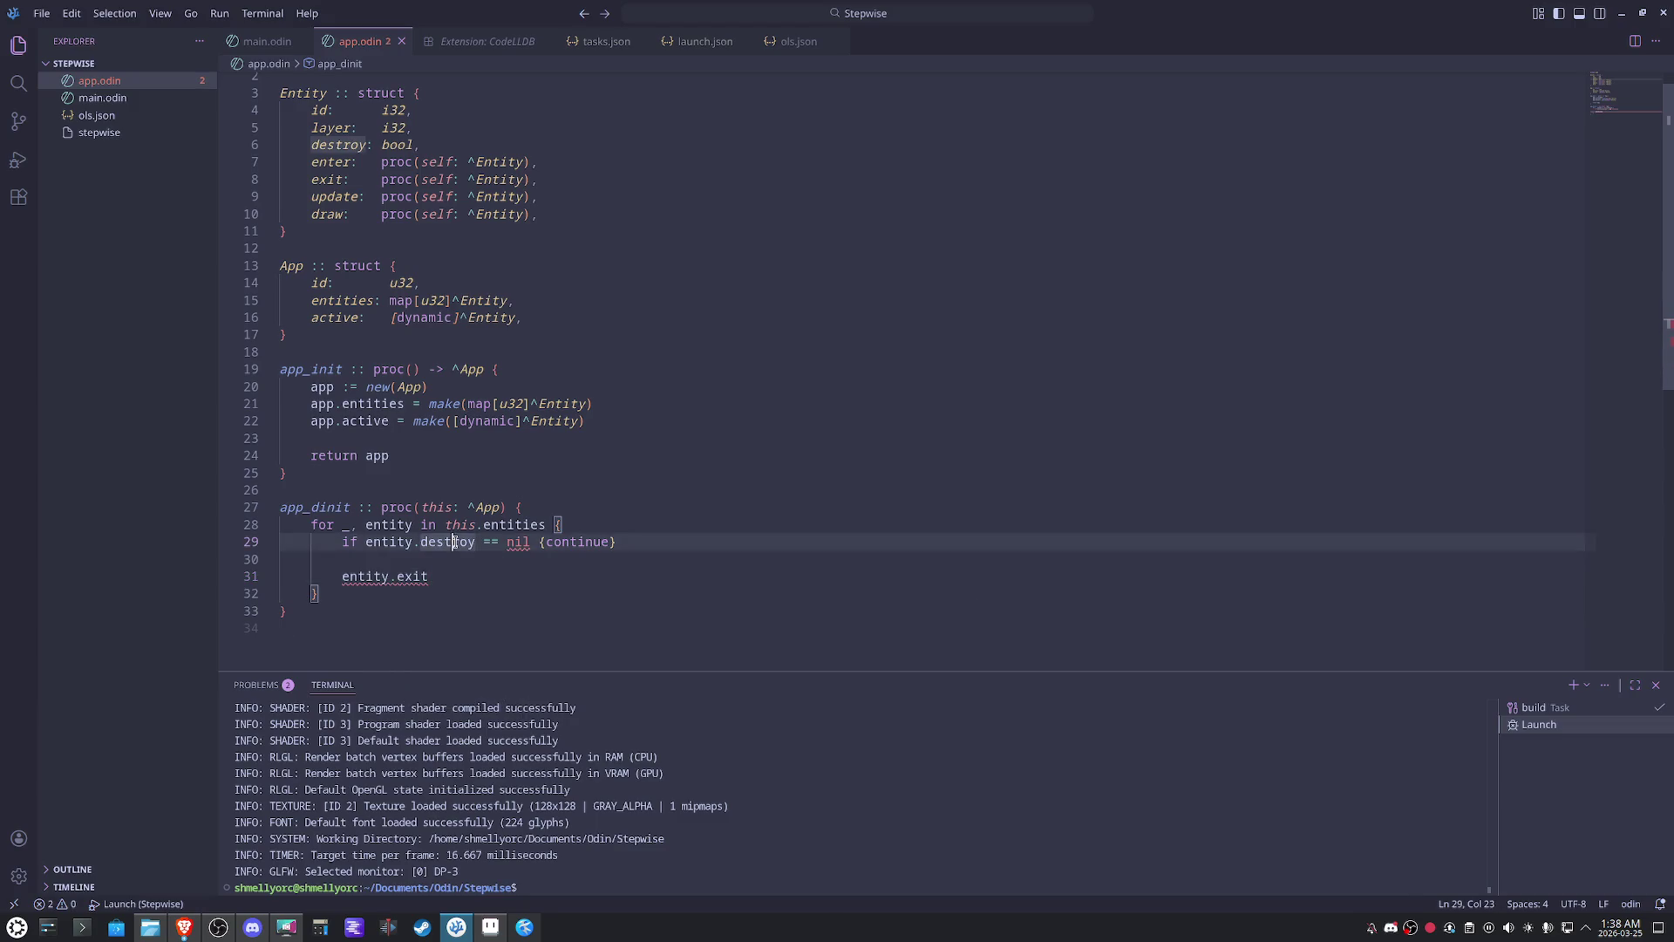
scroll(741, 516, up, 1)
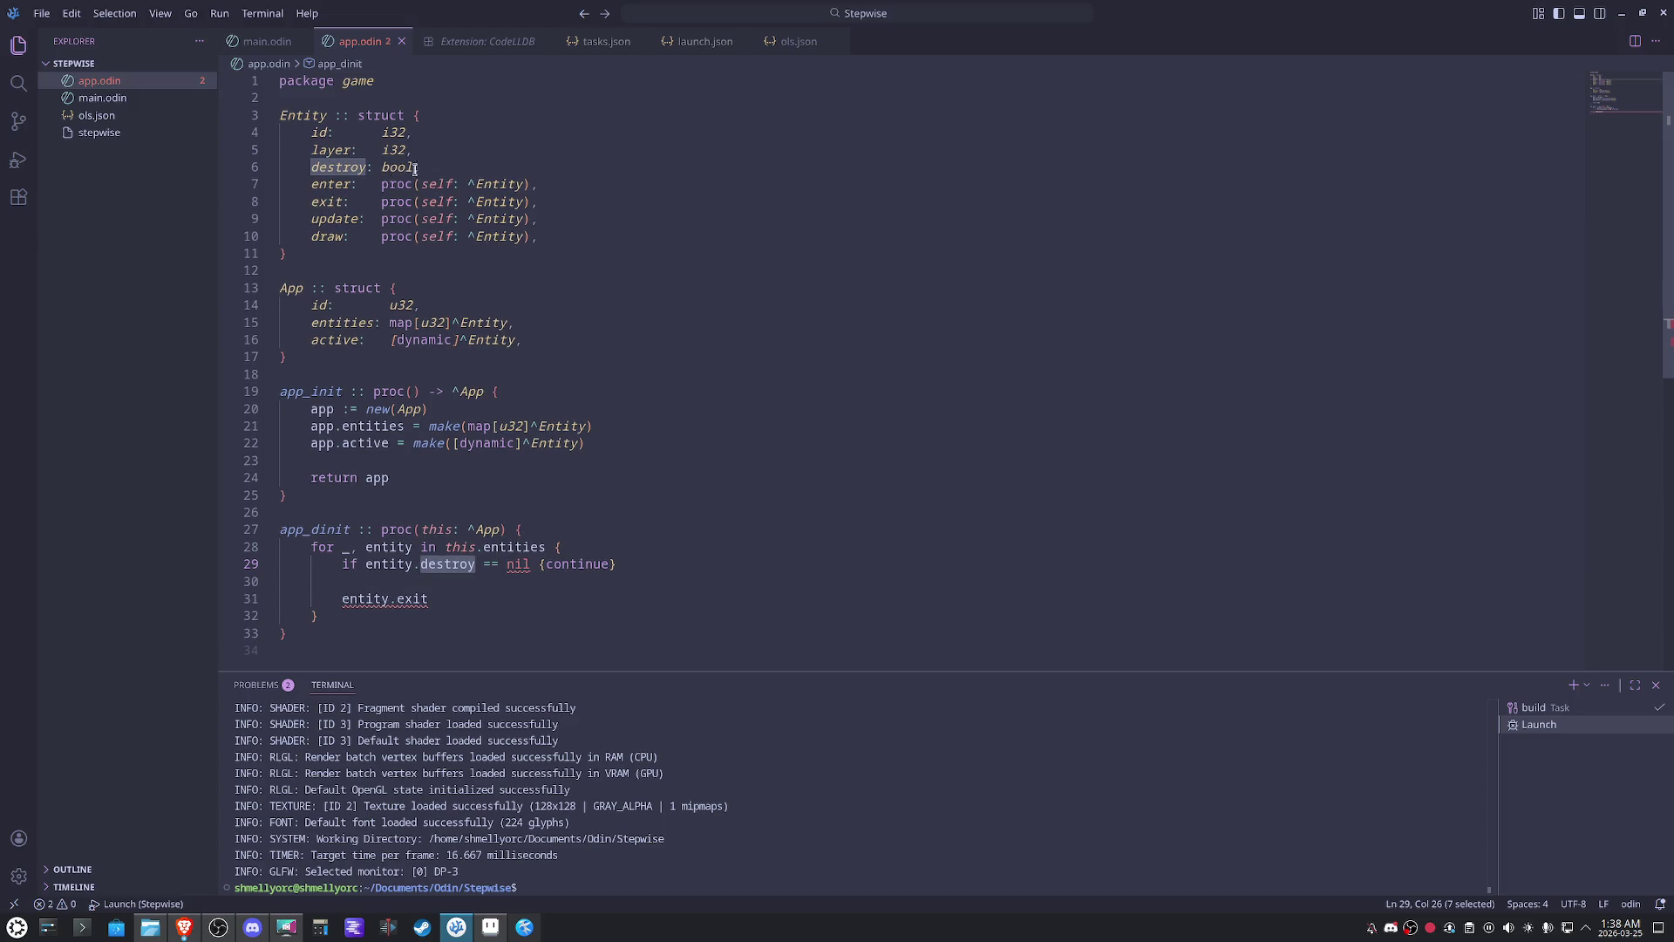
double_click(332, 184)
double_click(329, 202)
key(ctrl+c)
double_click(451, 563)
key(ctrl+v)
click(473, 598)
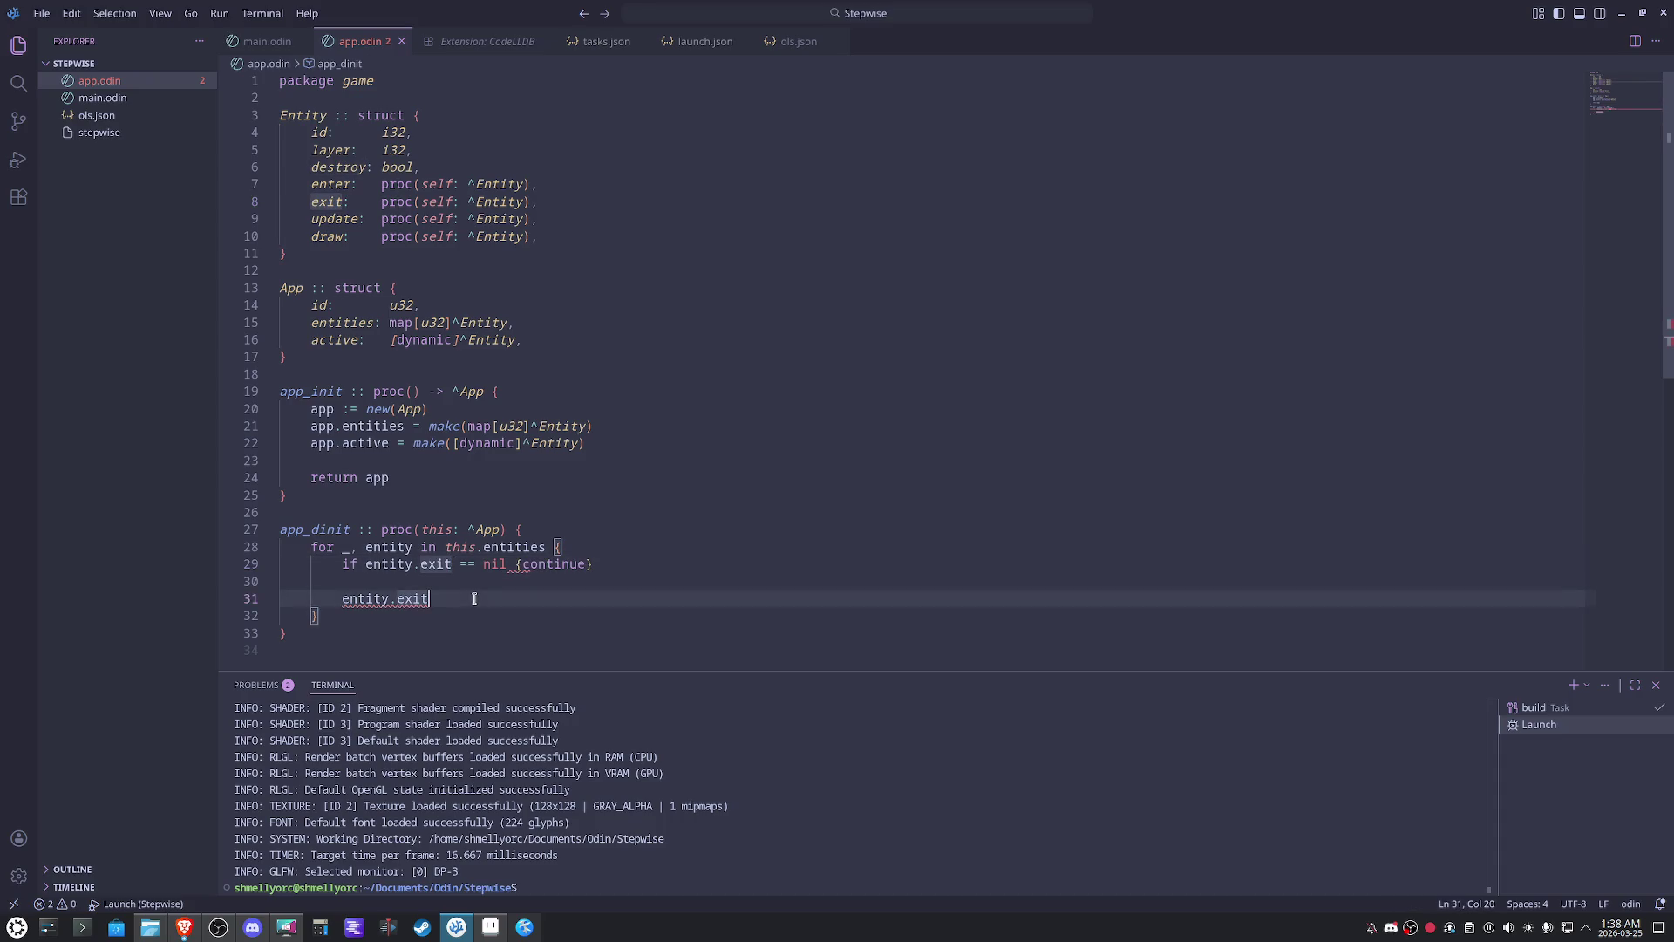
scroll(473, 598, down, 1)
text((entity))
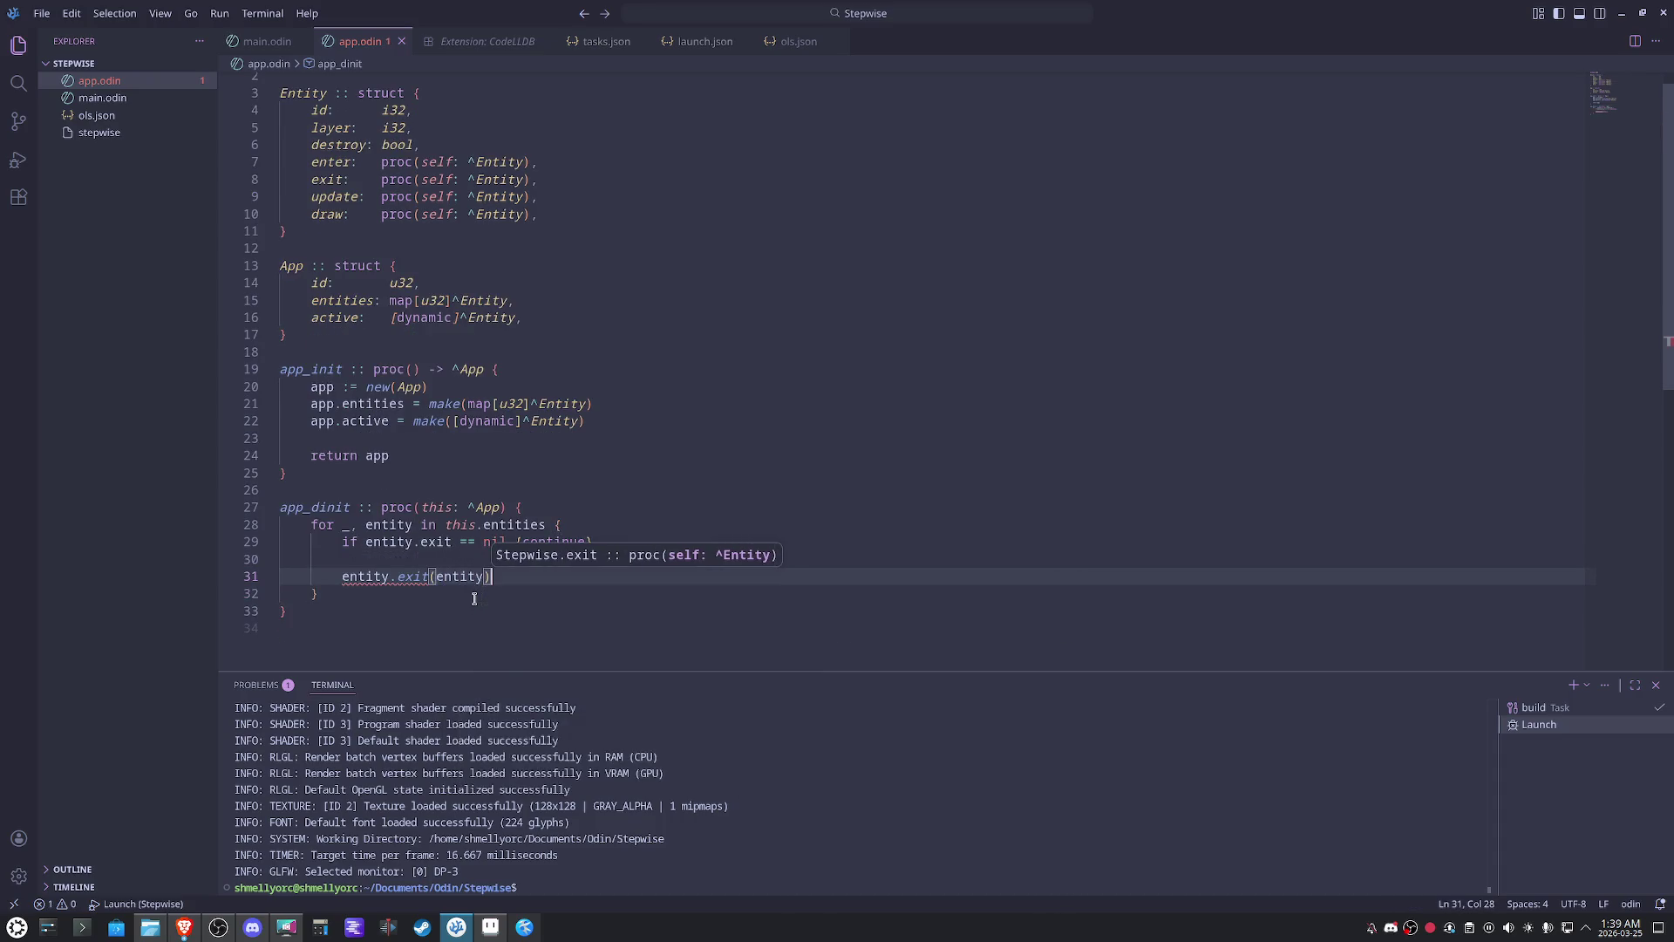
click(336, 592)
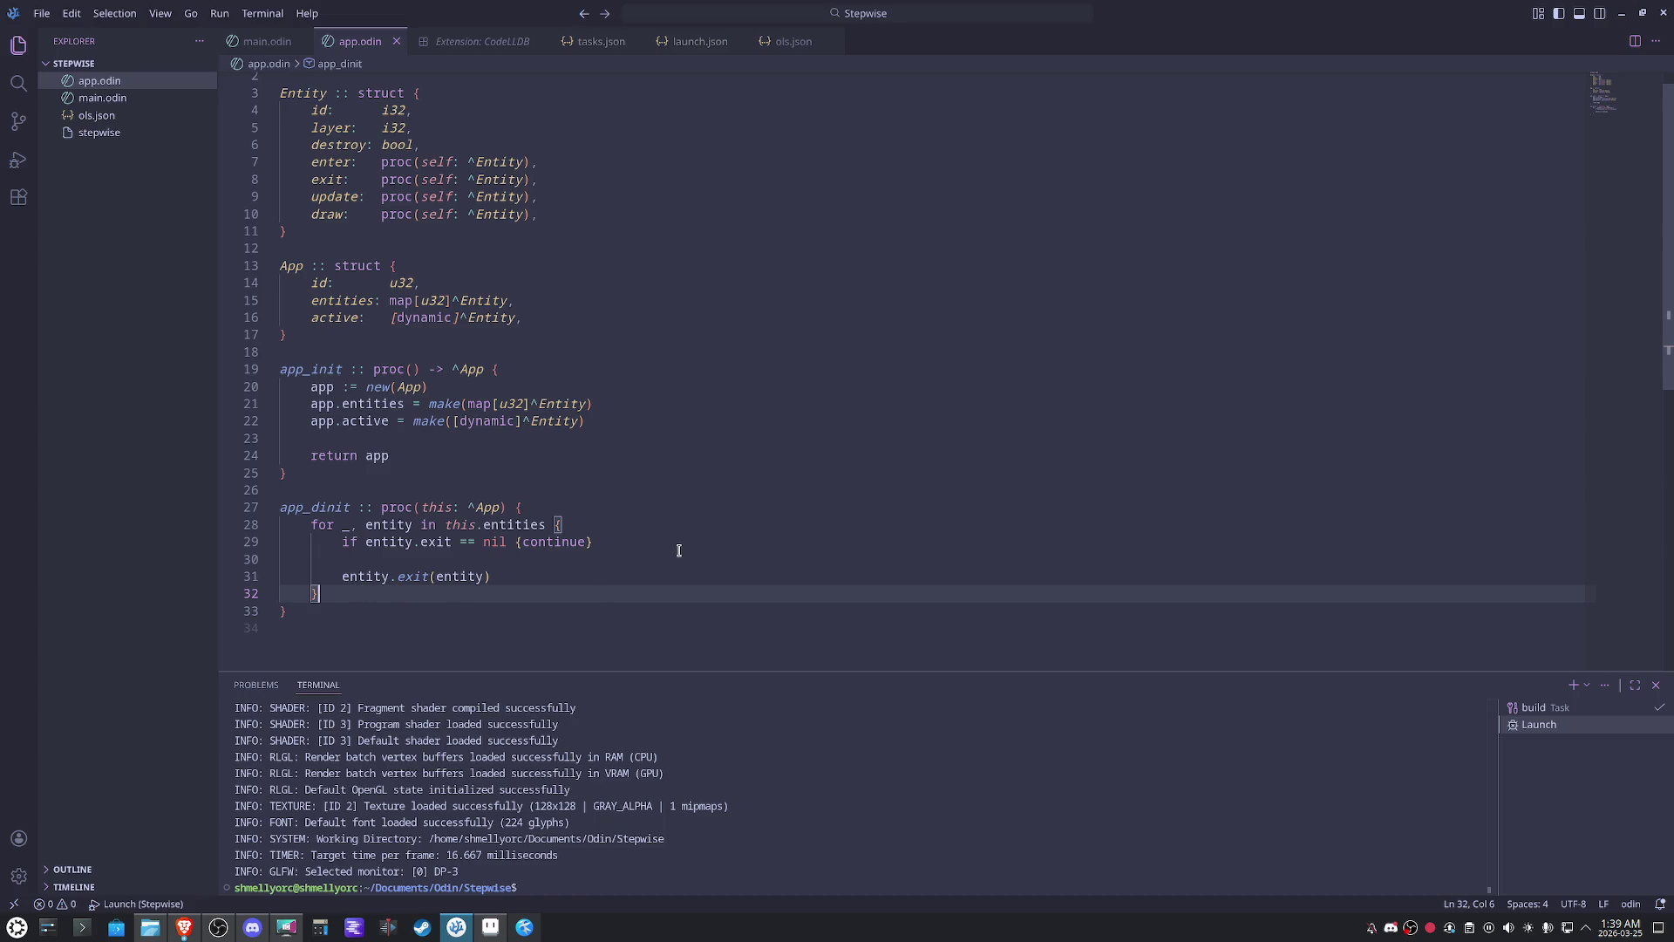
- Inspect the Entity enter field, then add a new line after the loop's closing brace in app_dinit
click(318, 163)
click(602, 166)
double_click(324, 161)
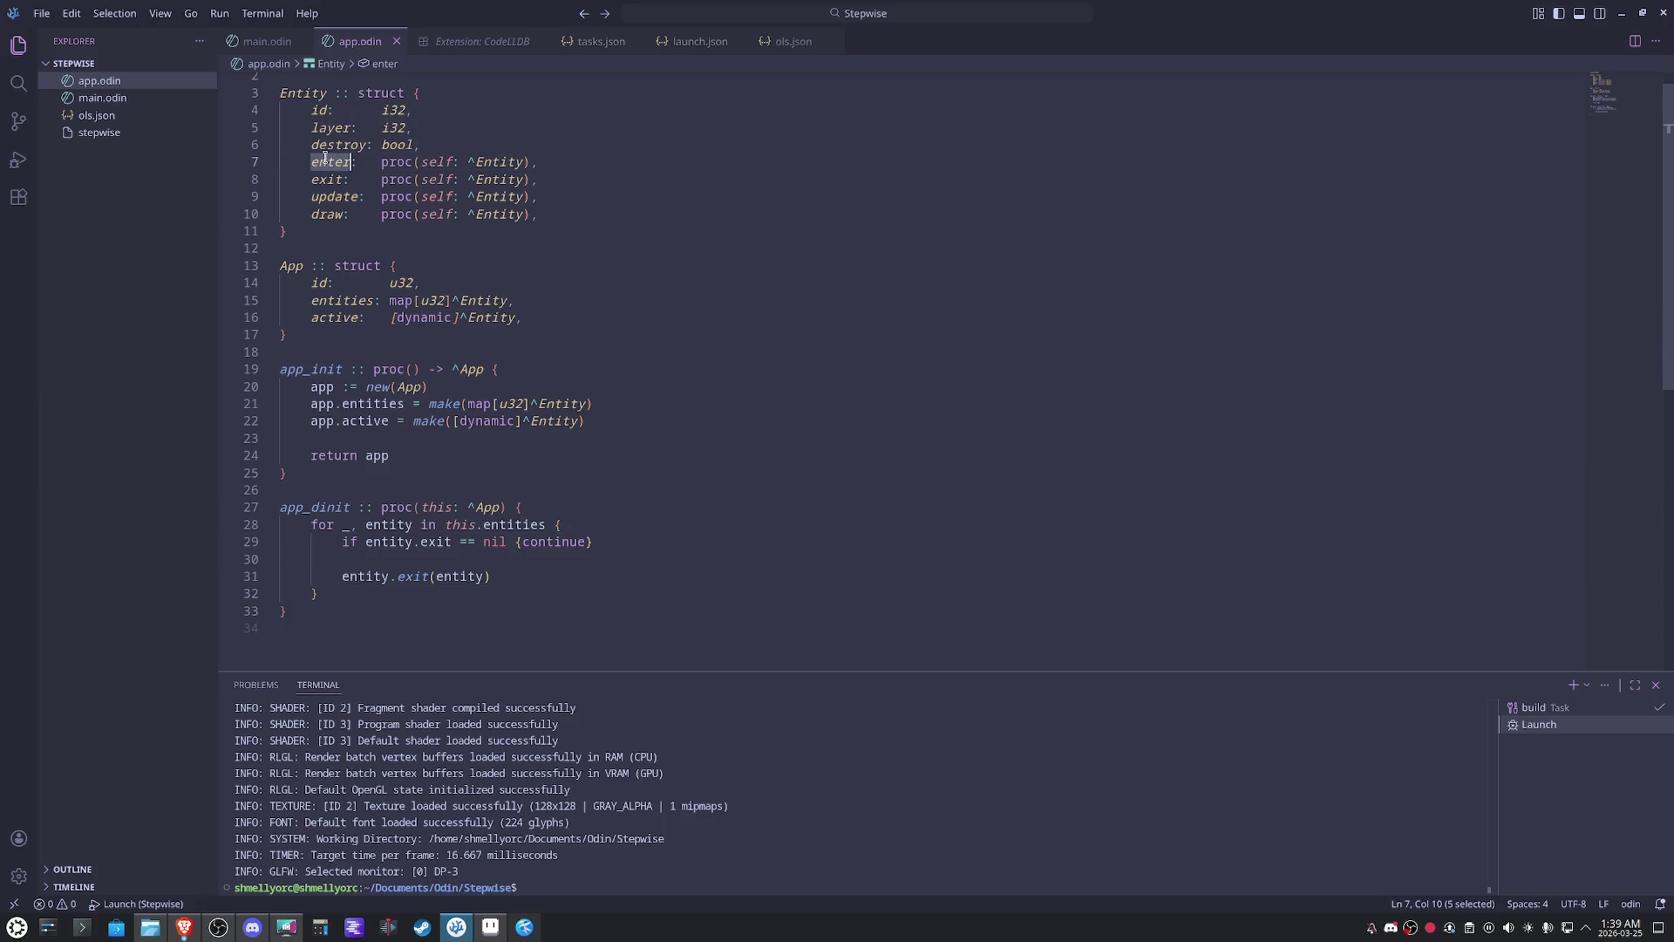
click(559, 158)
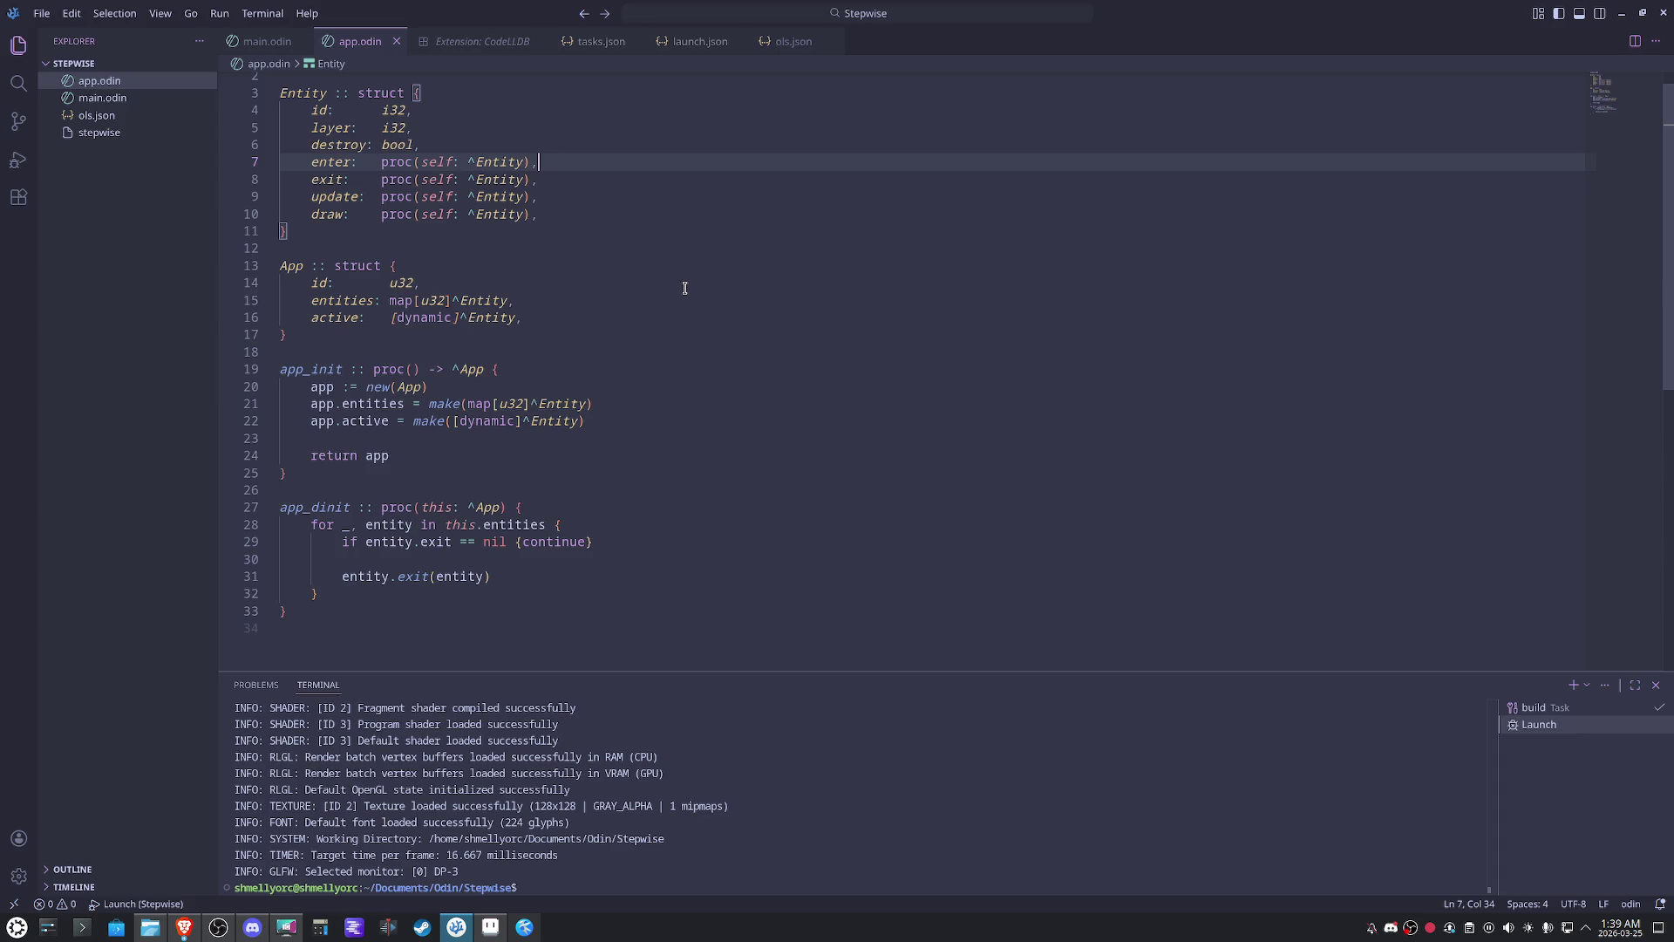
scroll(693, 314, down, 2)
click(361, 546)
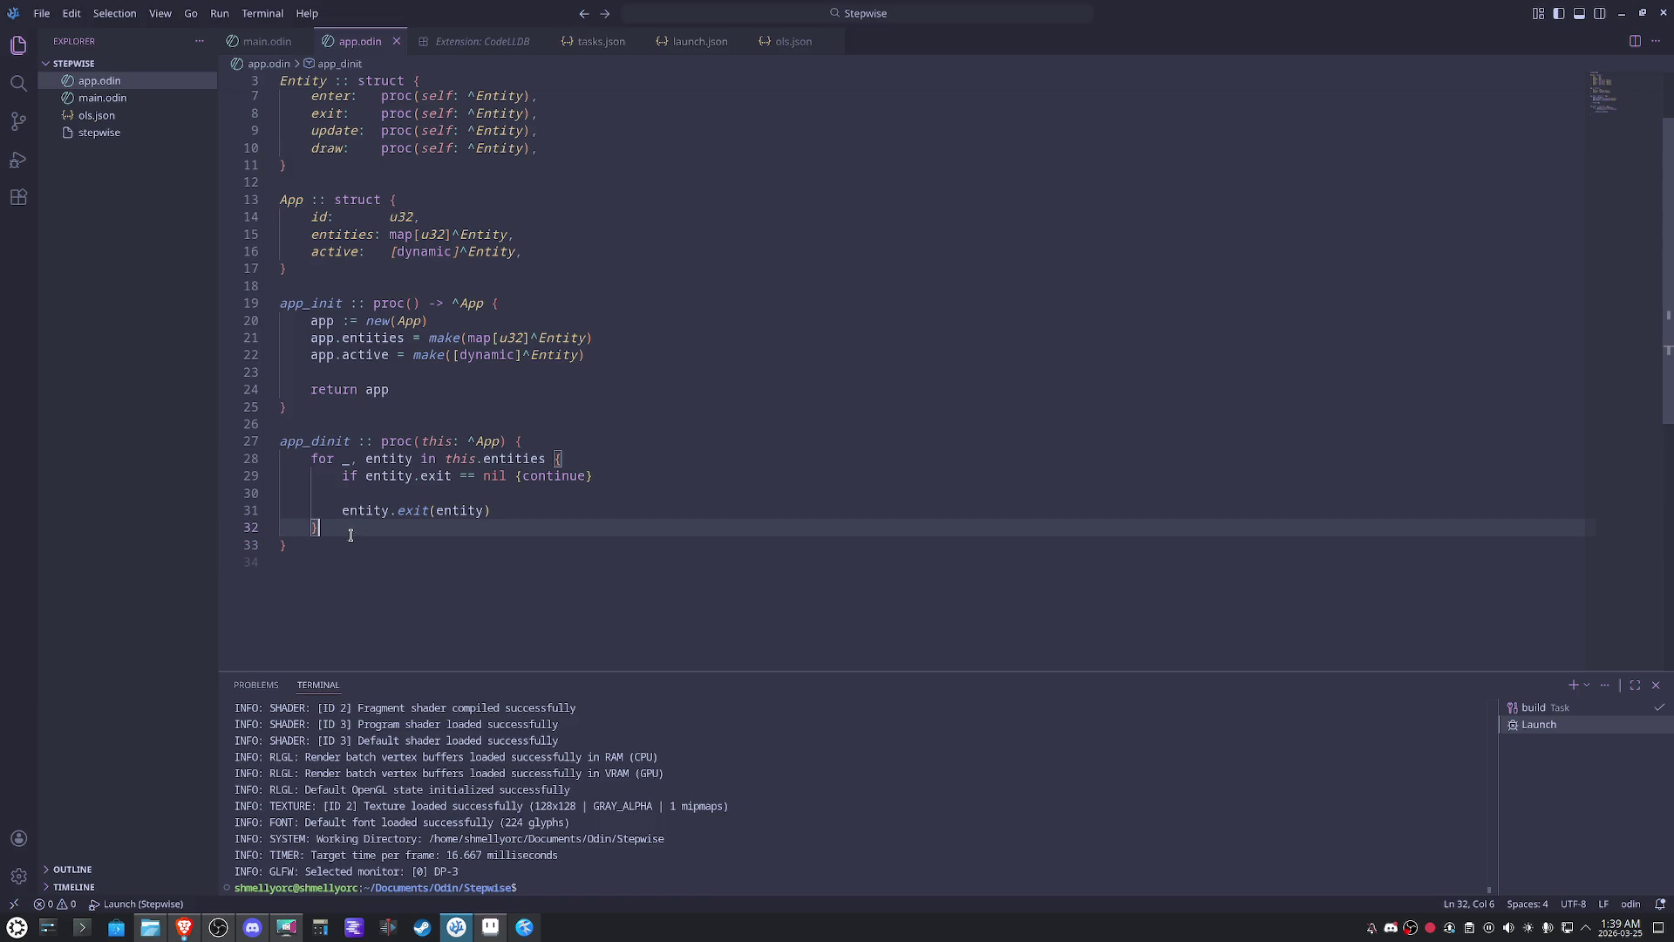
key(Return)
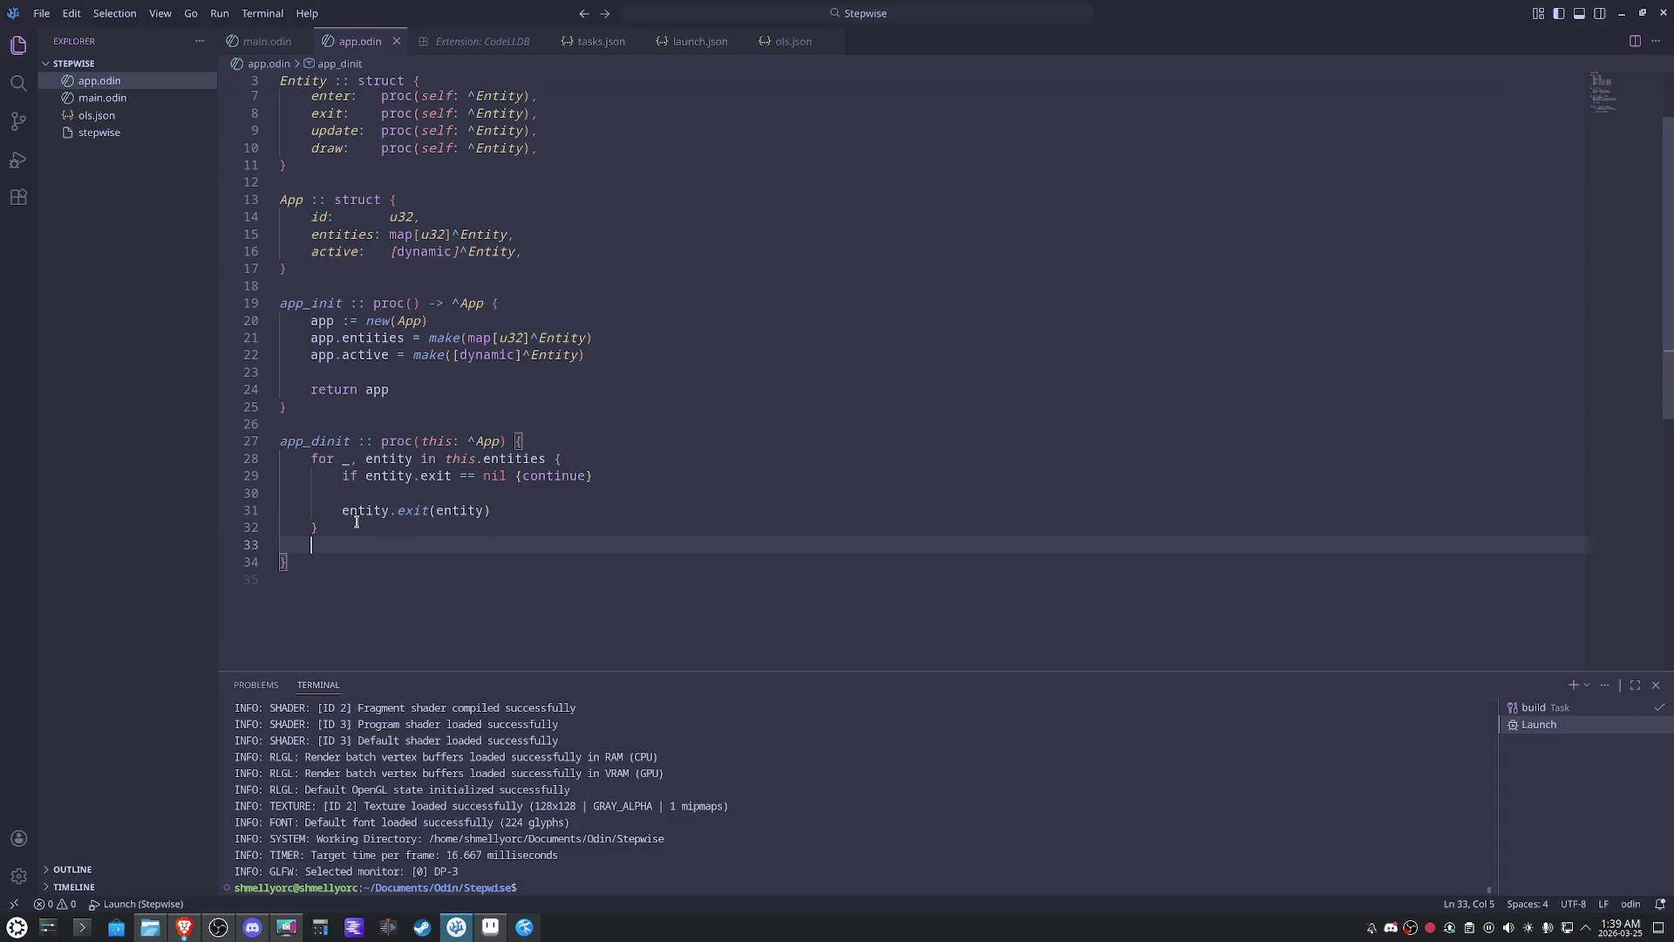
scroll(354, 521, up, 2)
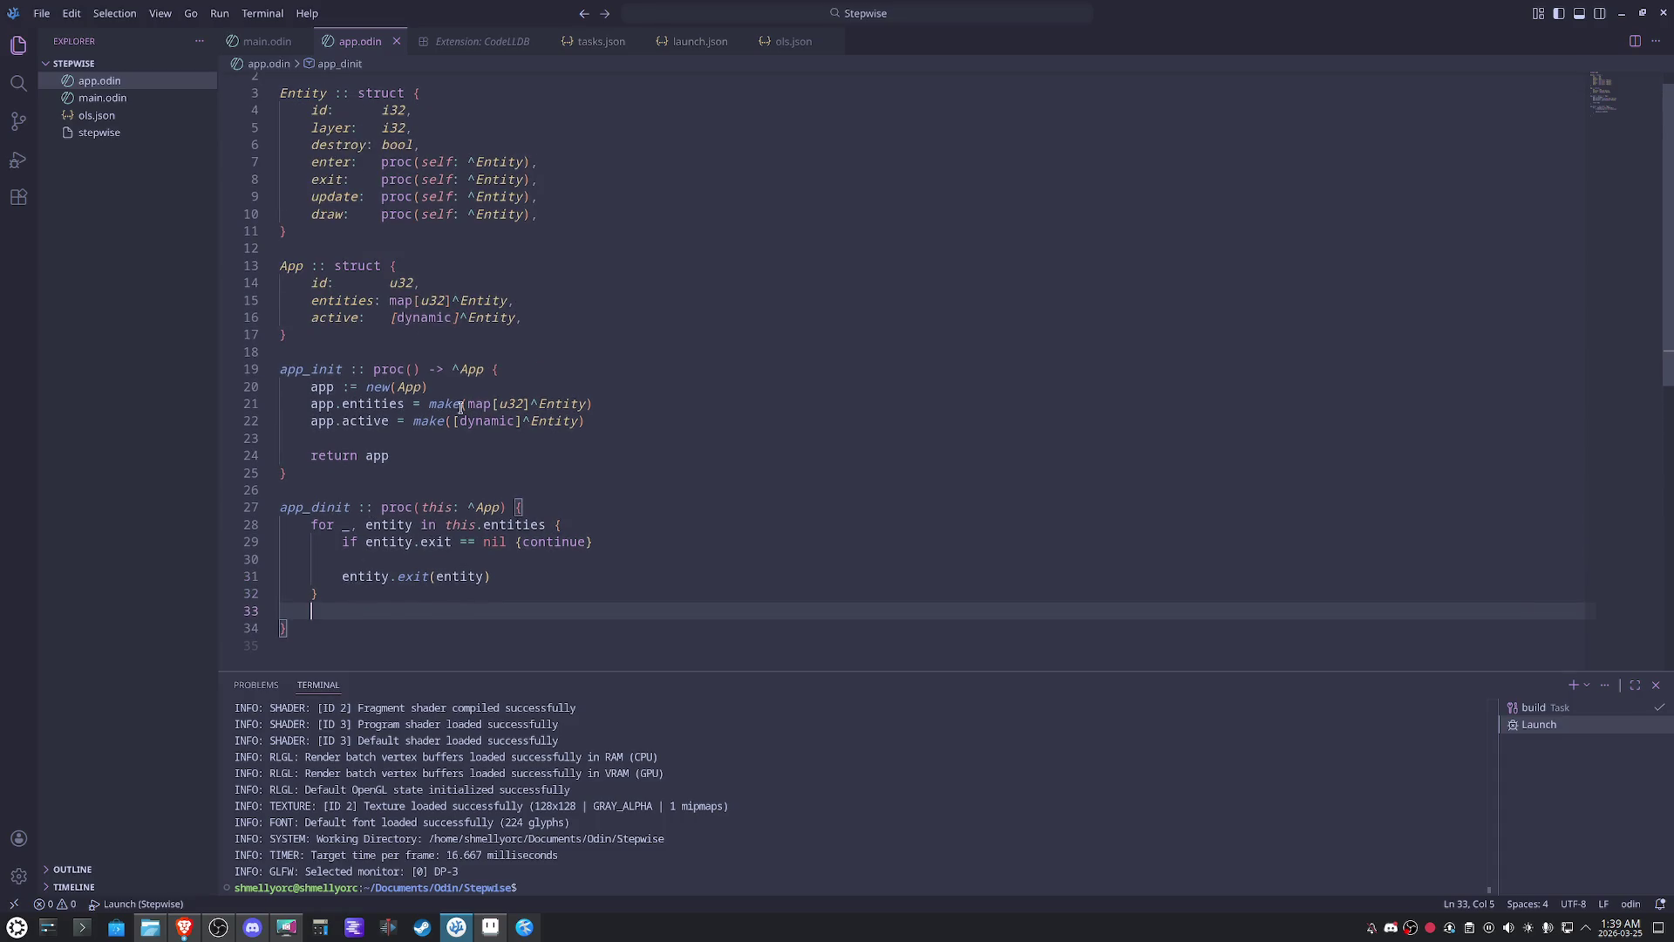
scroll(689, 445, down, 1)
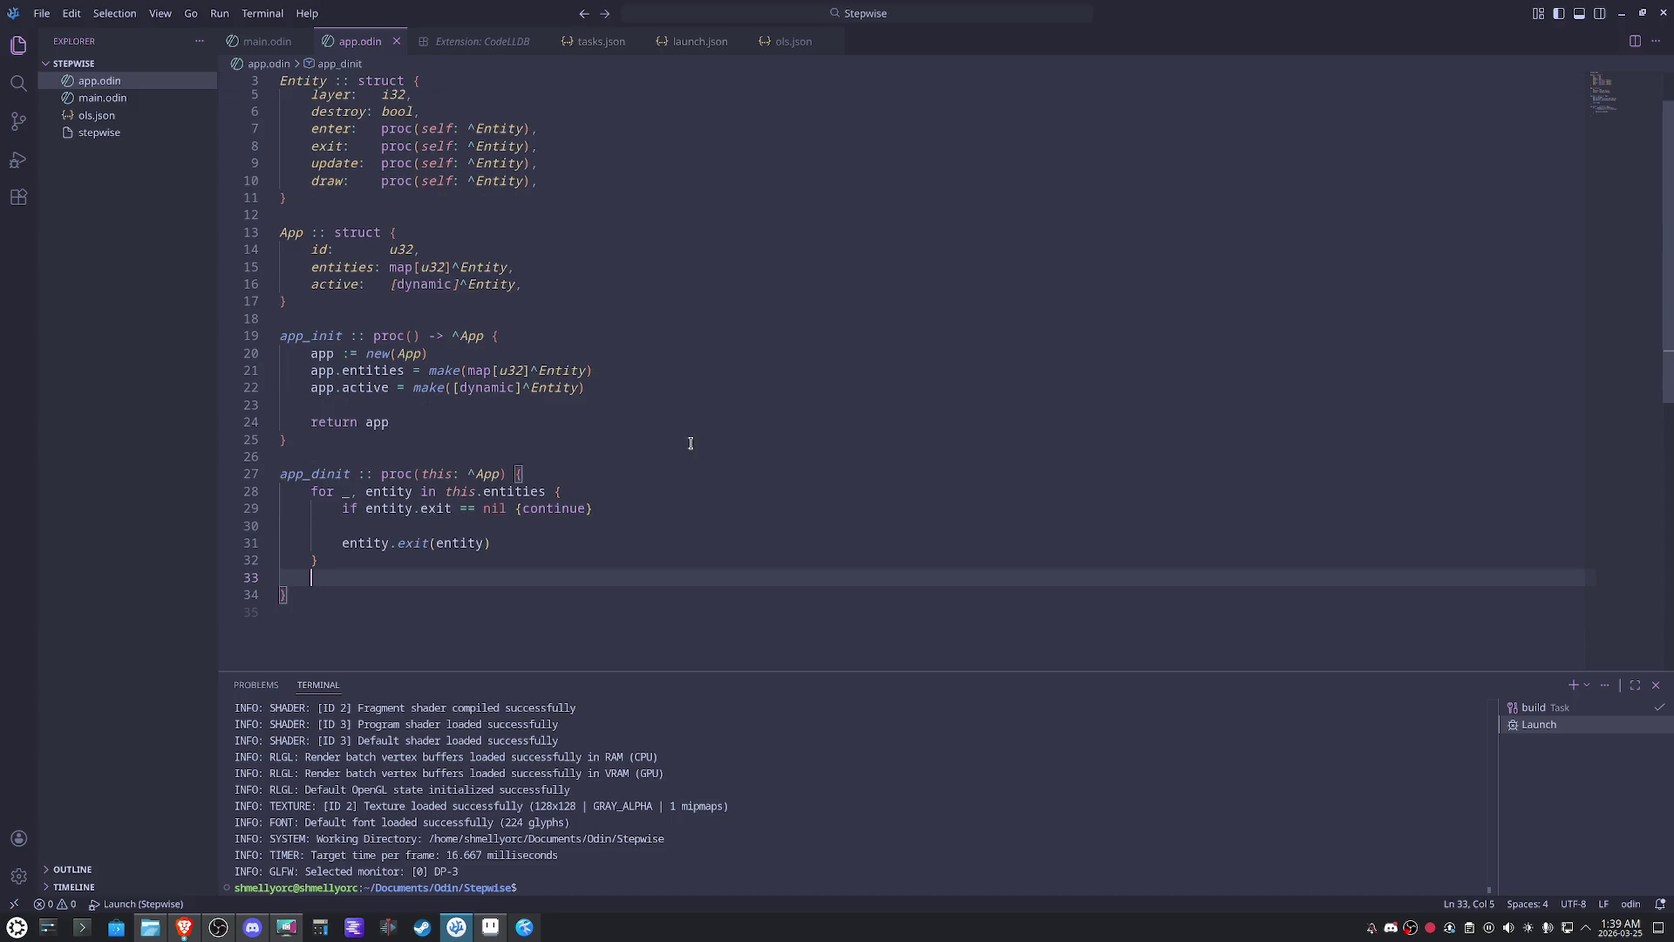
text(delete()
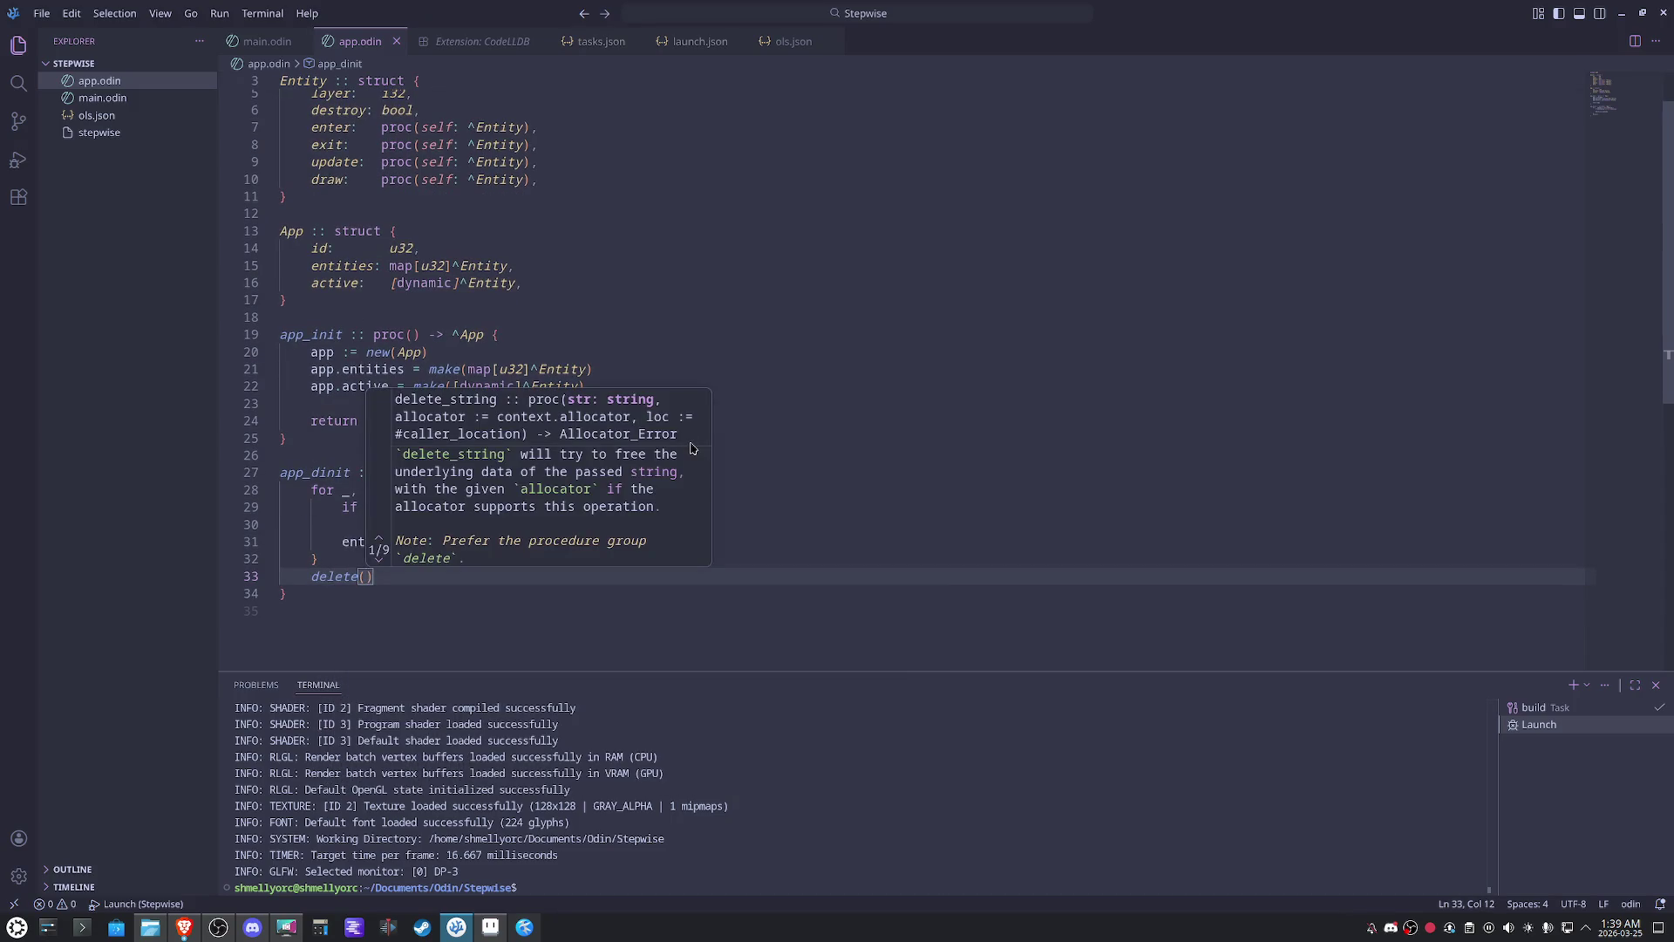
text(this.)
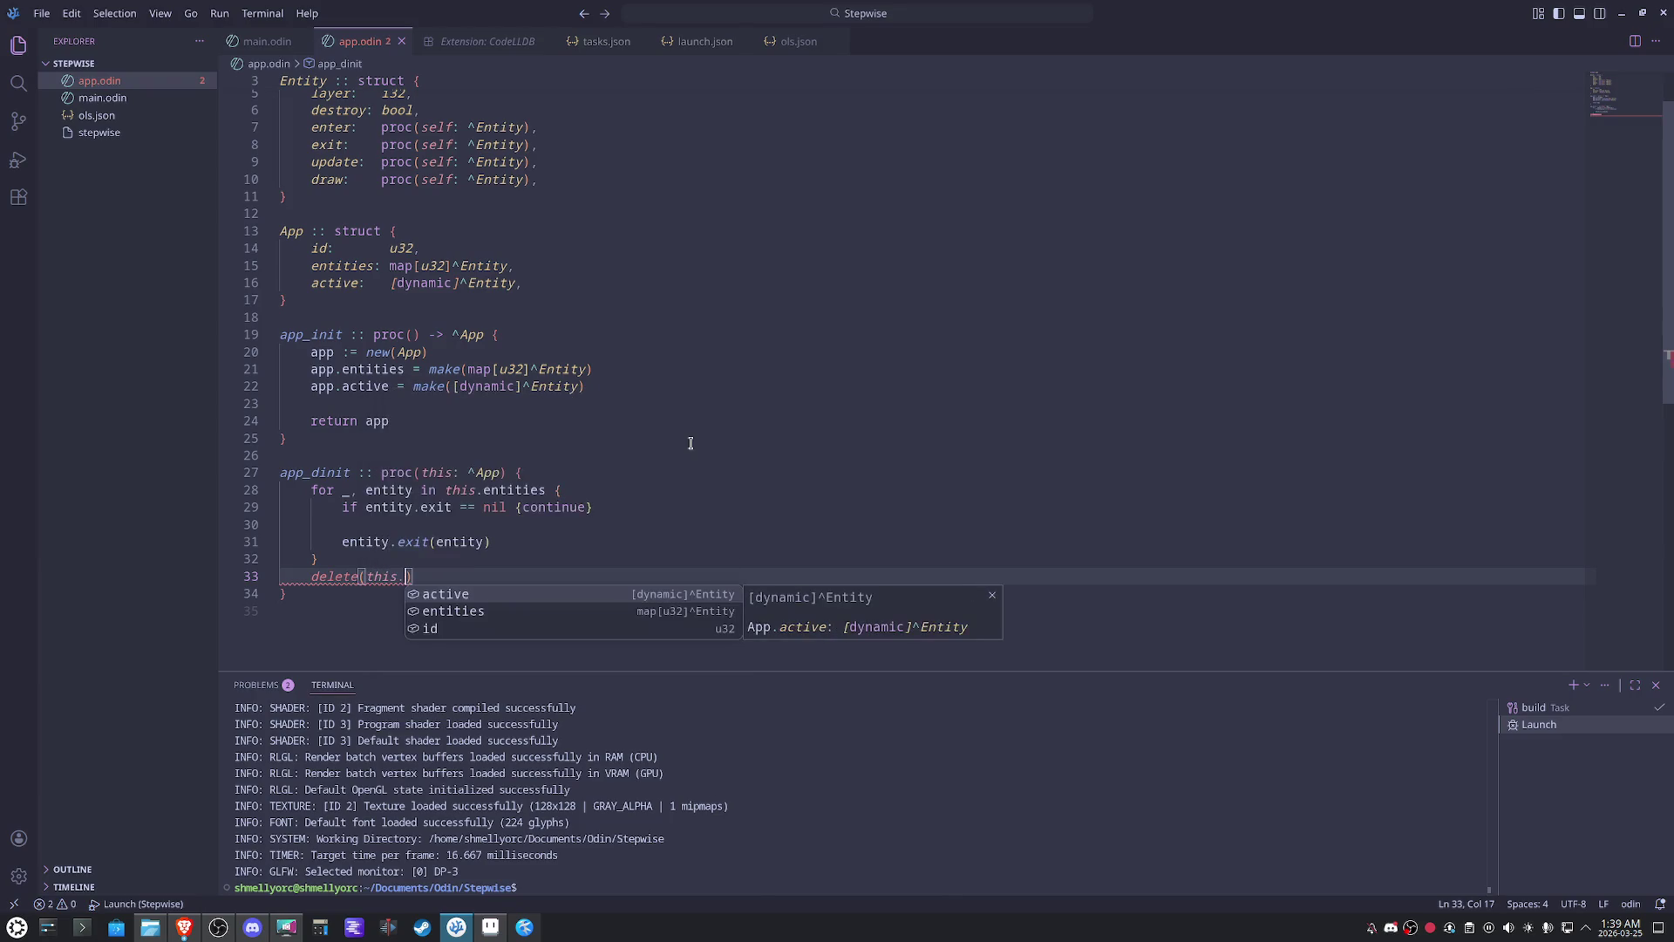
text(e)
- Add delete(this.entities) and a duplicated delete(this.active) after the loop
key(Tab)
key(shift+Home)
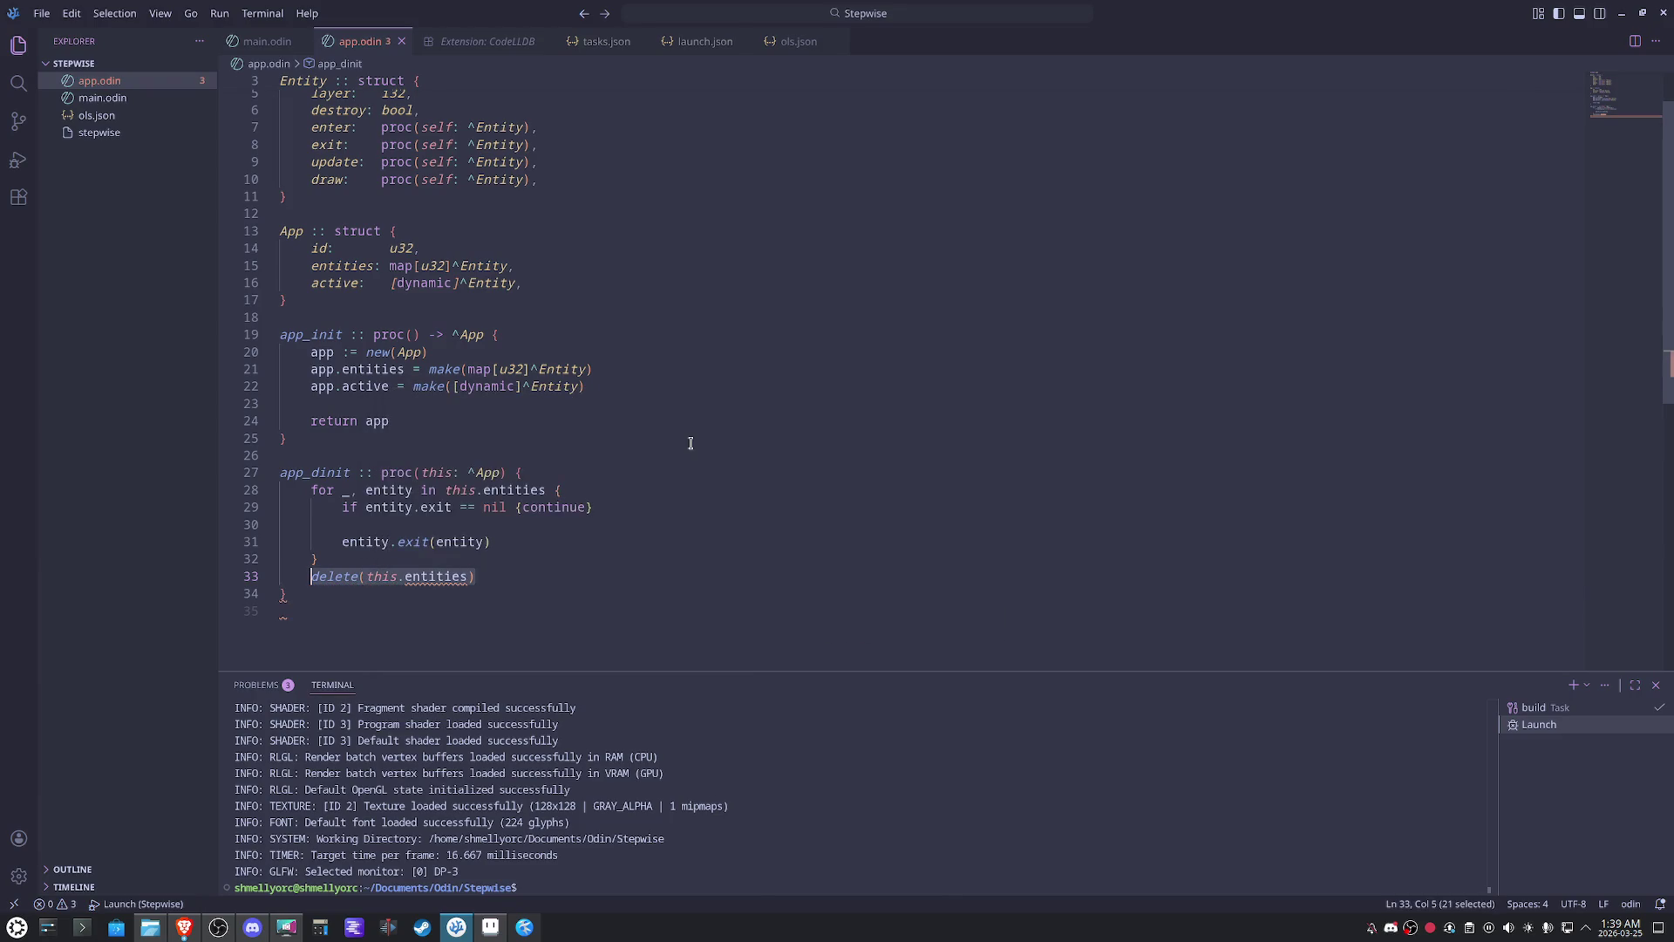
key(Return)
text(delete(this.entities))
key(Up)
text(delete(this.entities))
double_click(436, 575)
text(a)
key(Tab)
click(483, 577)
- End app_dinit with free(this) and add blank lines after the procedure
key(Return)
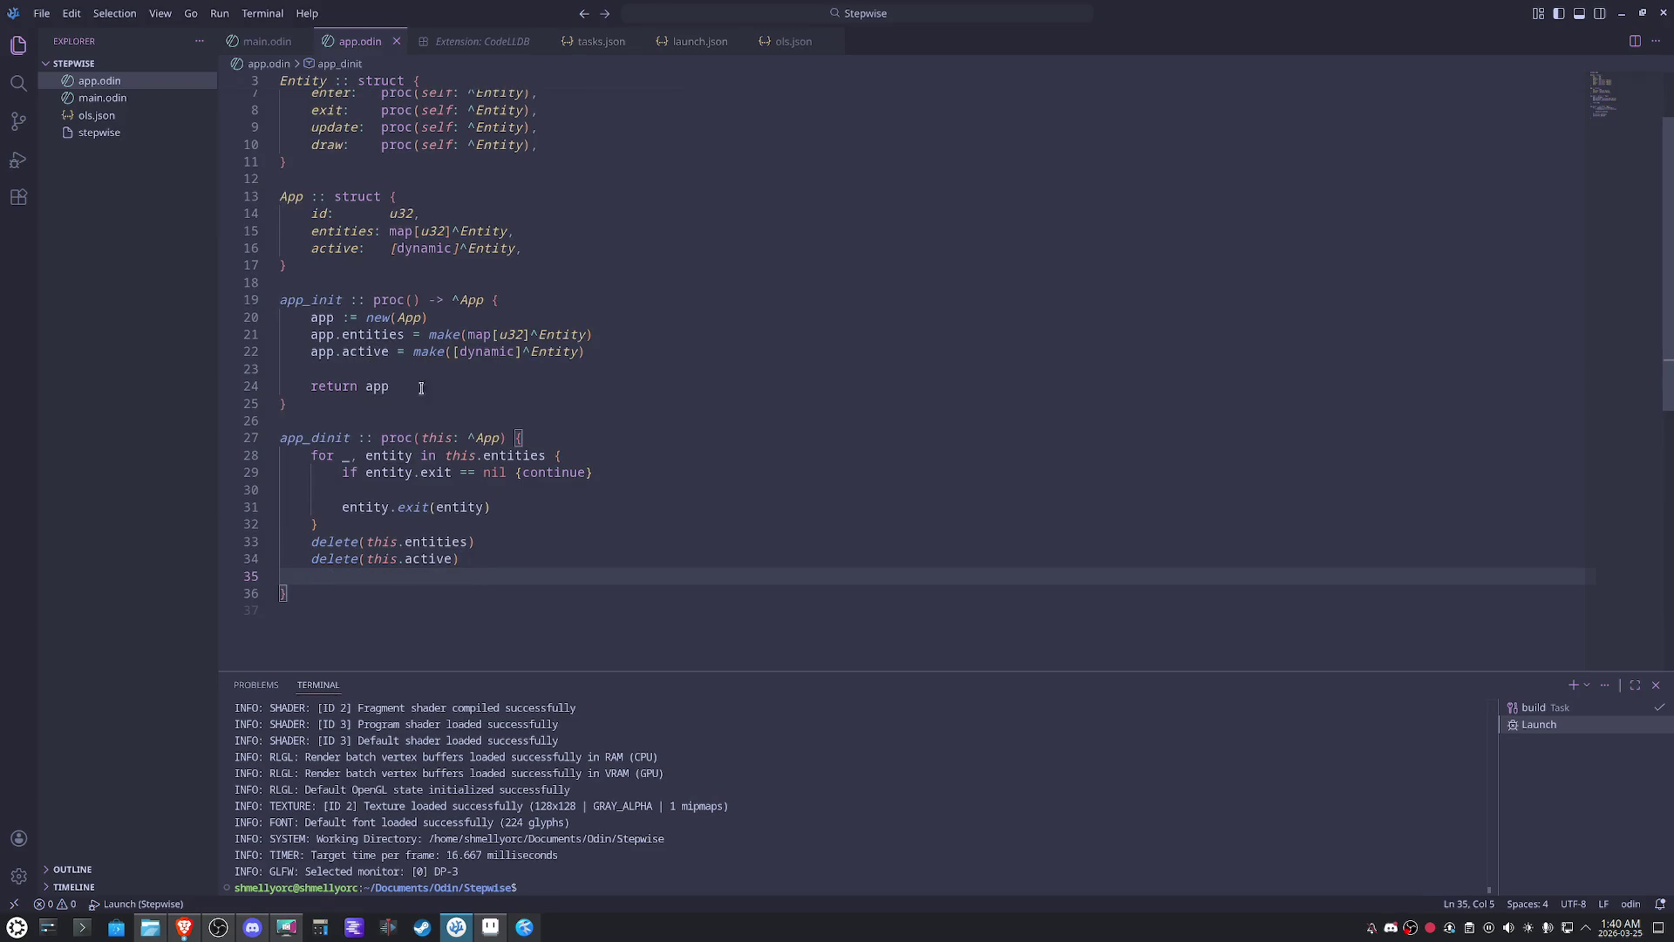
text(free)
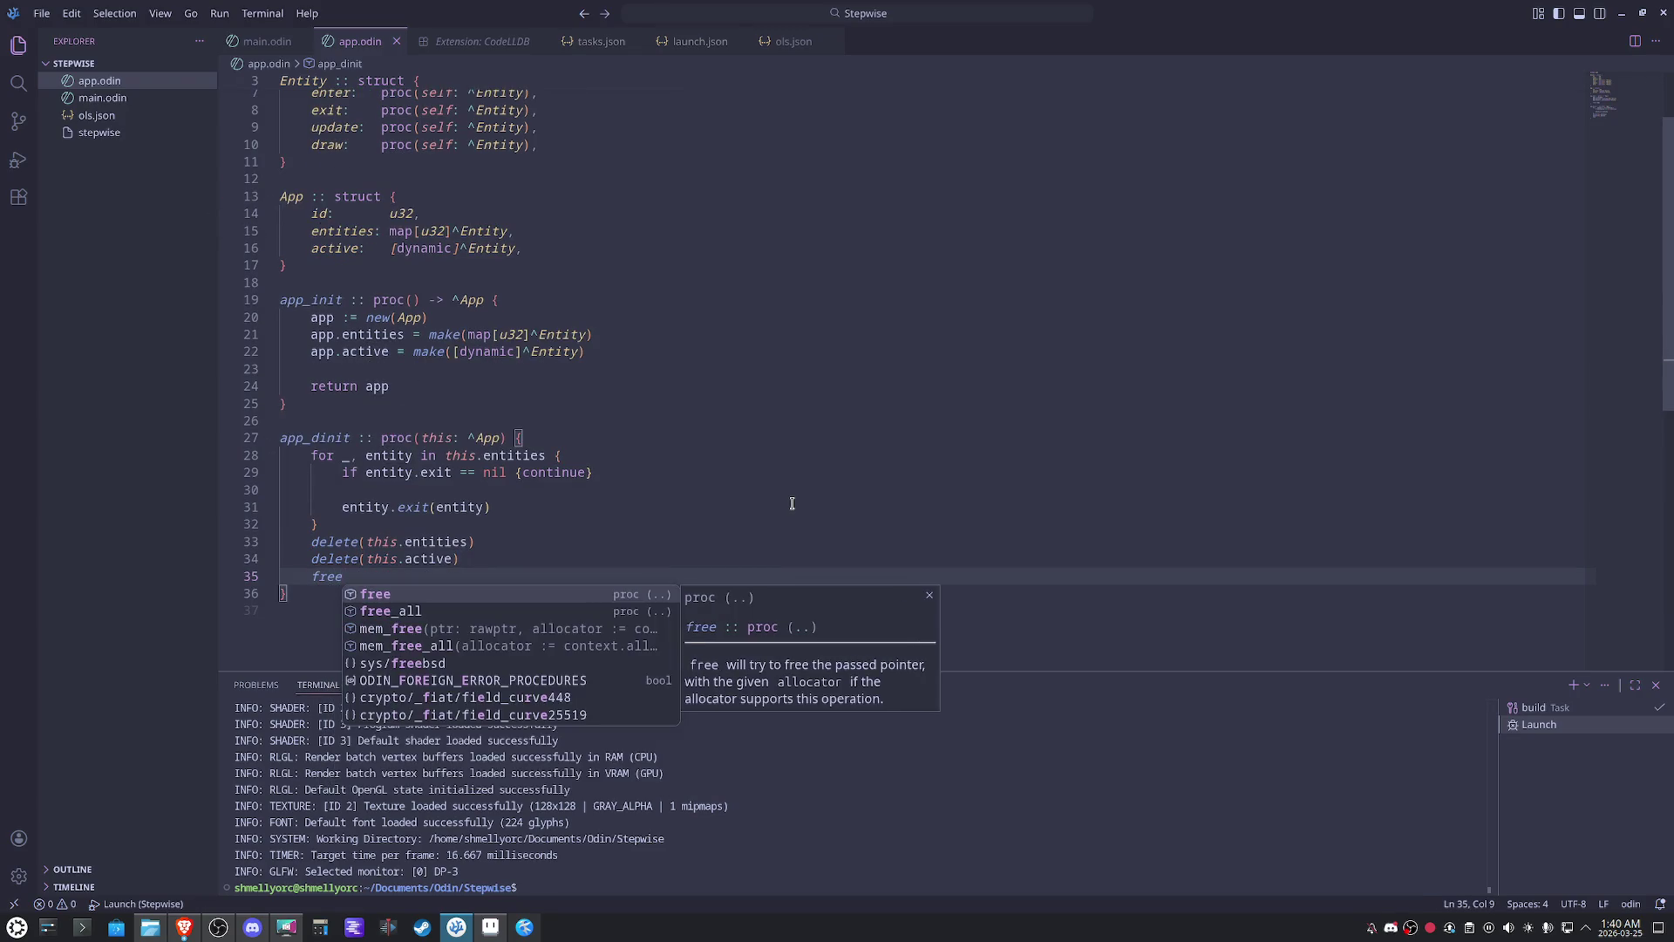
text((this)
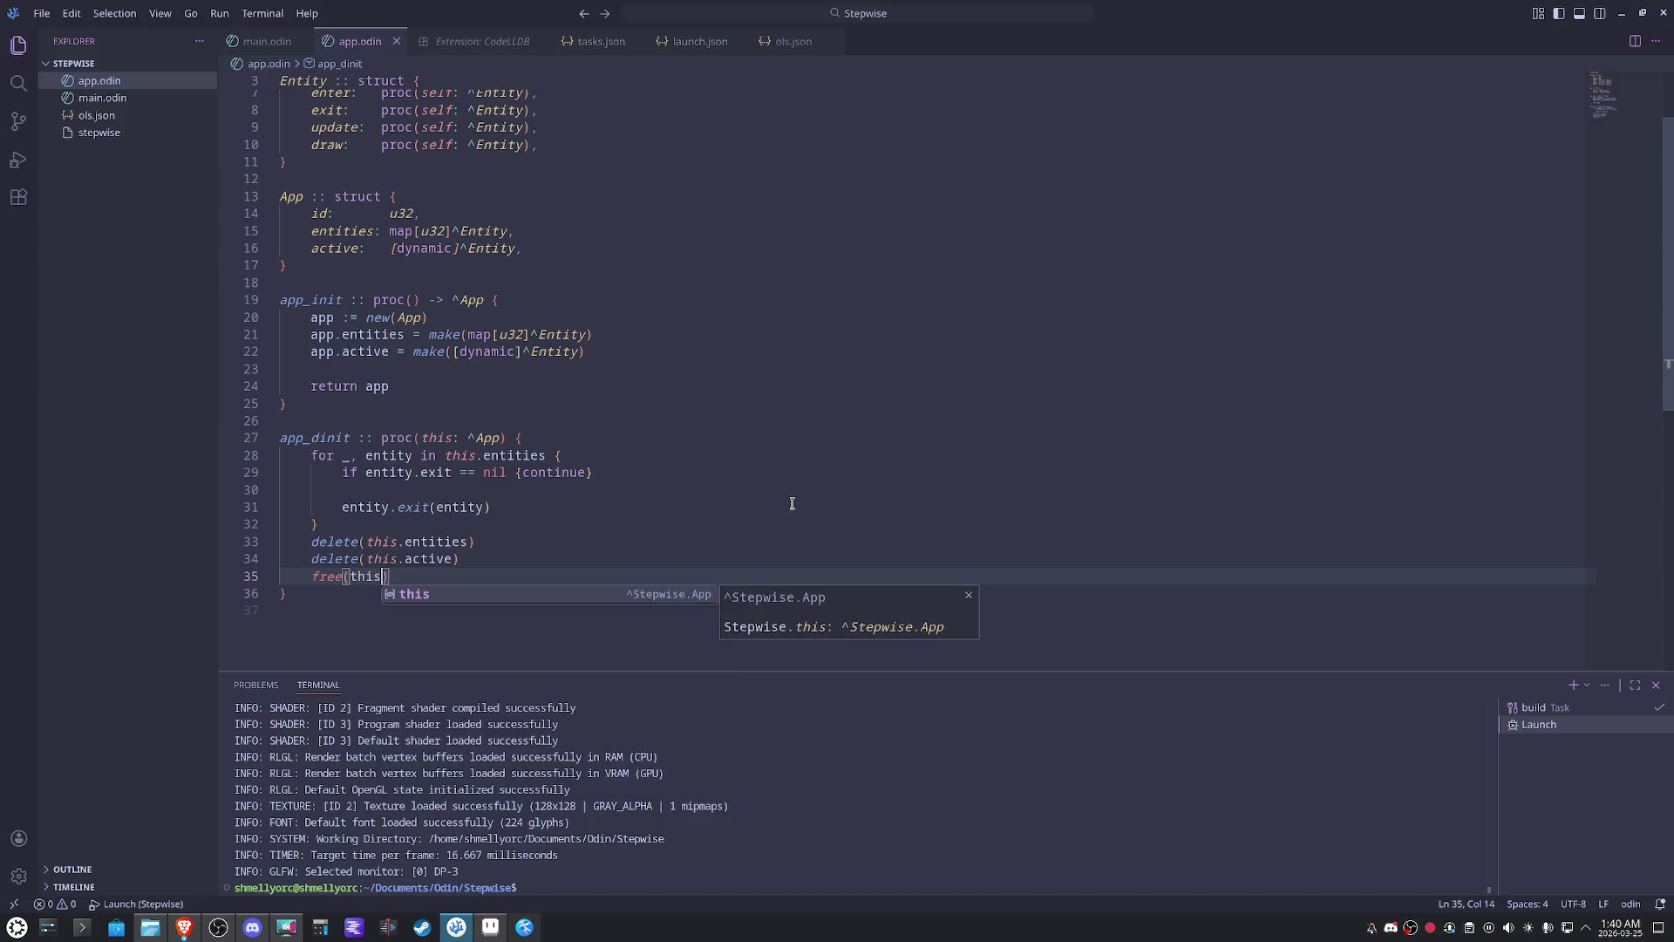
click(964, 459)
click(481, 581)
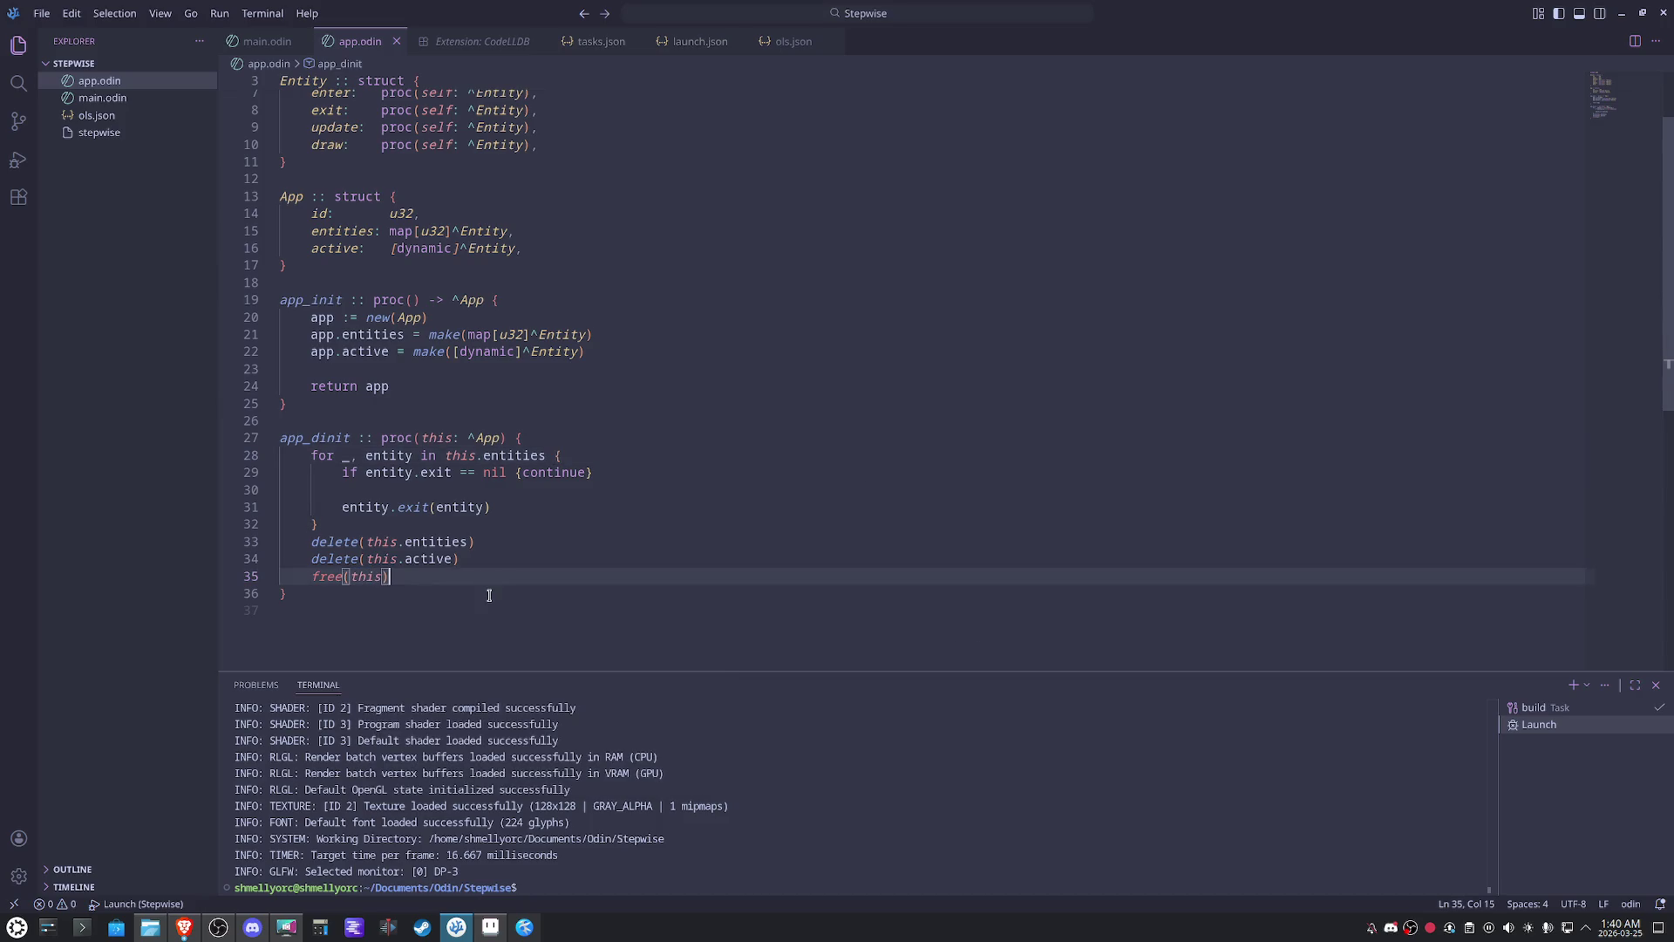
key(Return)
key(Return)
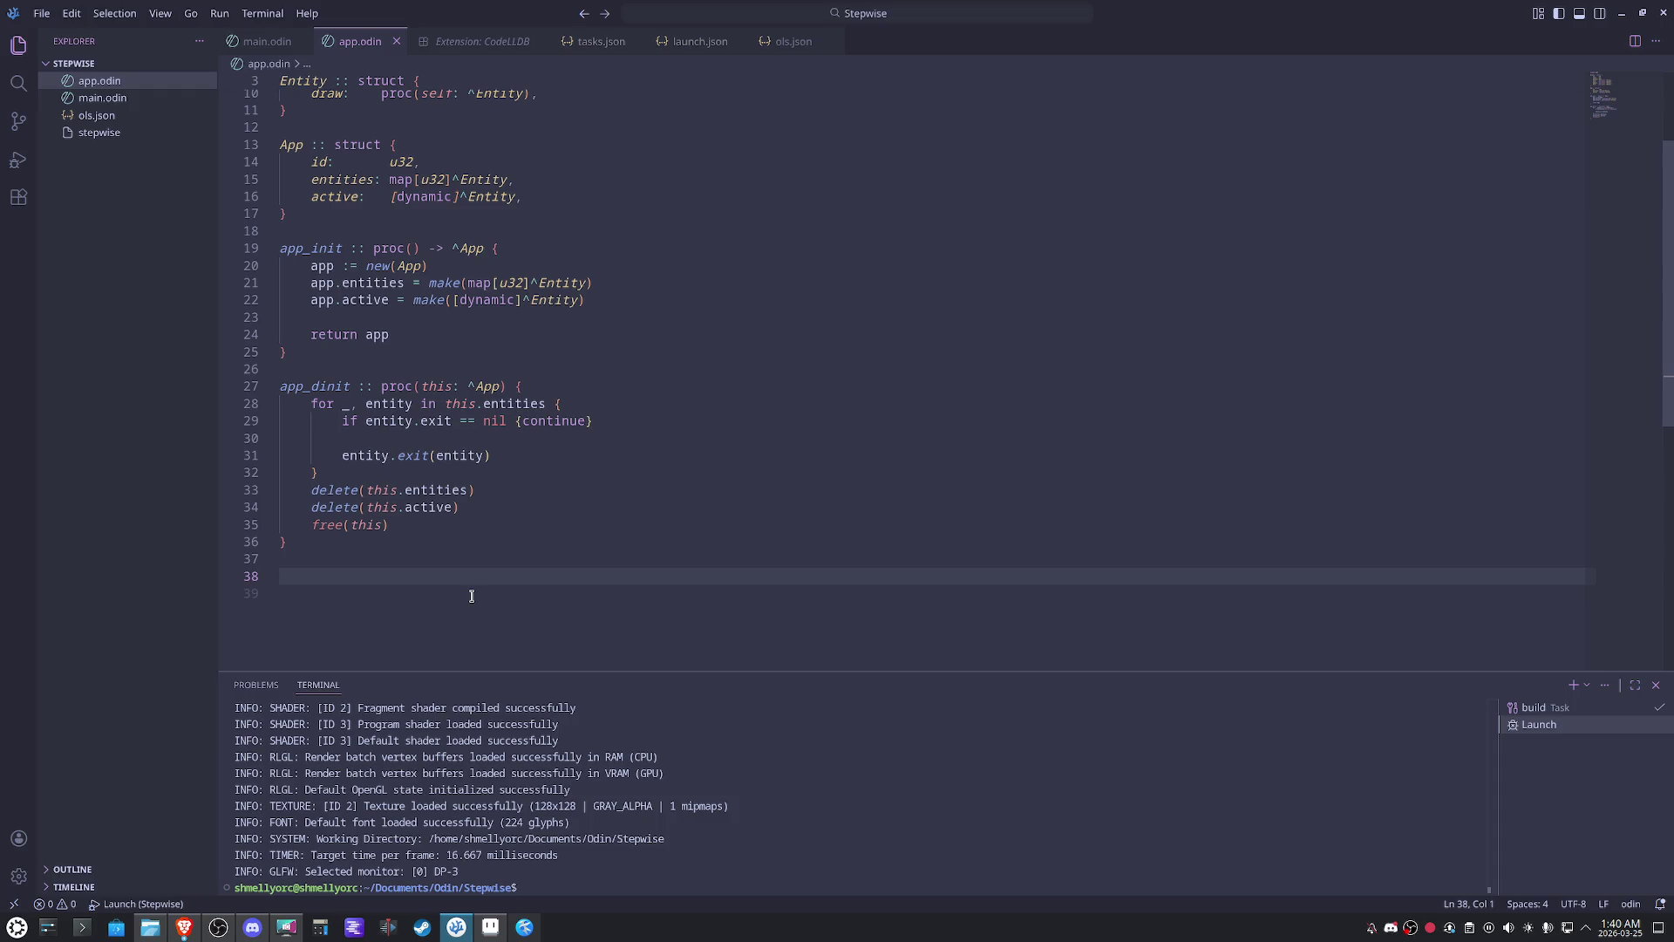
- Paste two copies of app_dinit and rename them app_update and app_draw
drag(471, 597, 190, 394)
key(ctrl+c)
click(327, 580)
key(ctrl+v)
drag(311, 419, 348, 419)
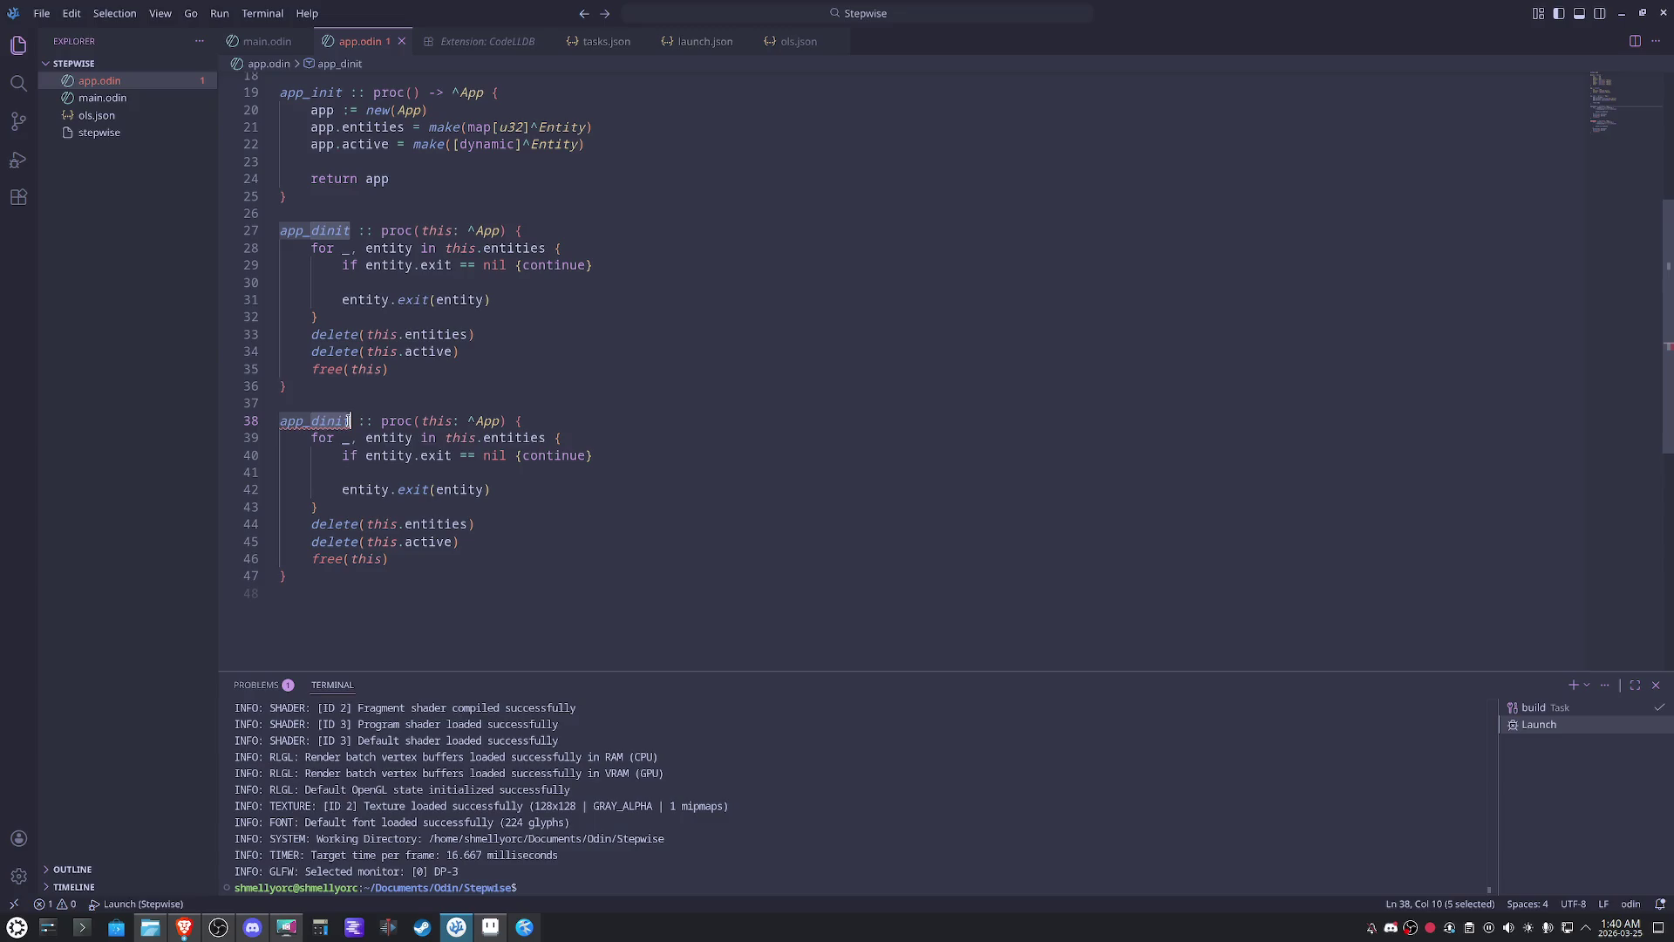
text(update)
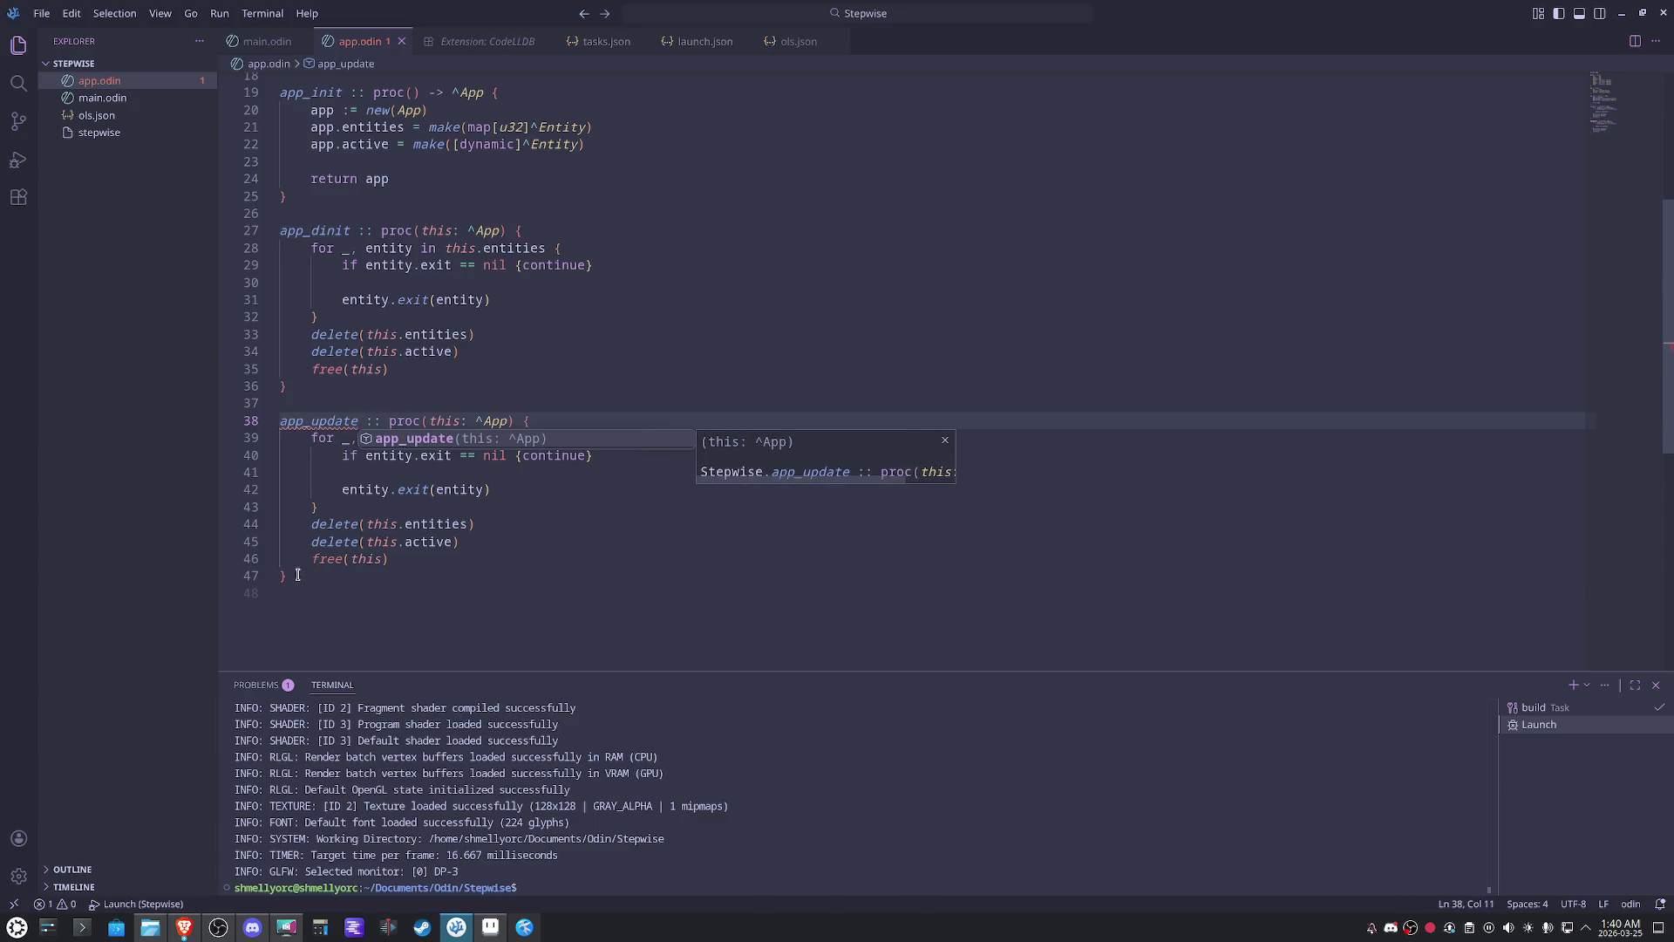
drag(288, 577, 232, 416)
key(ctrl+c)
click(338, 596)
key(Return)
key(ctrl+v)
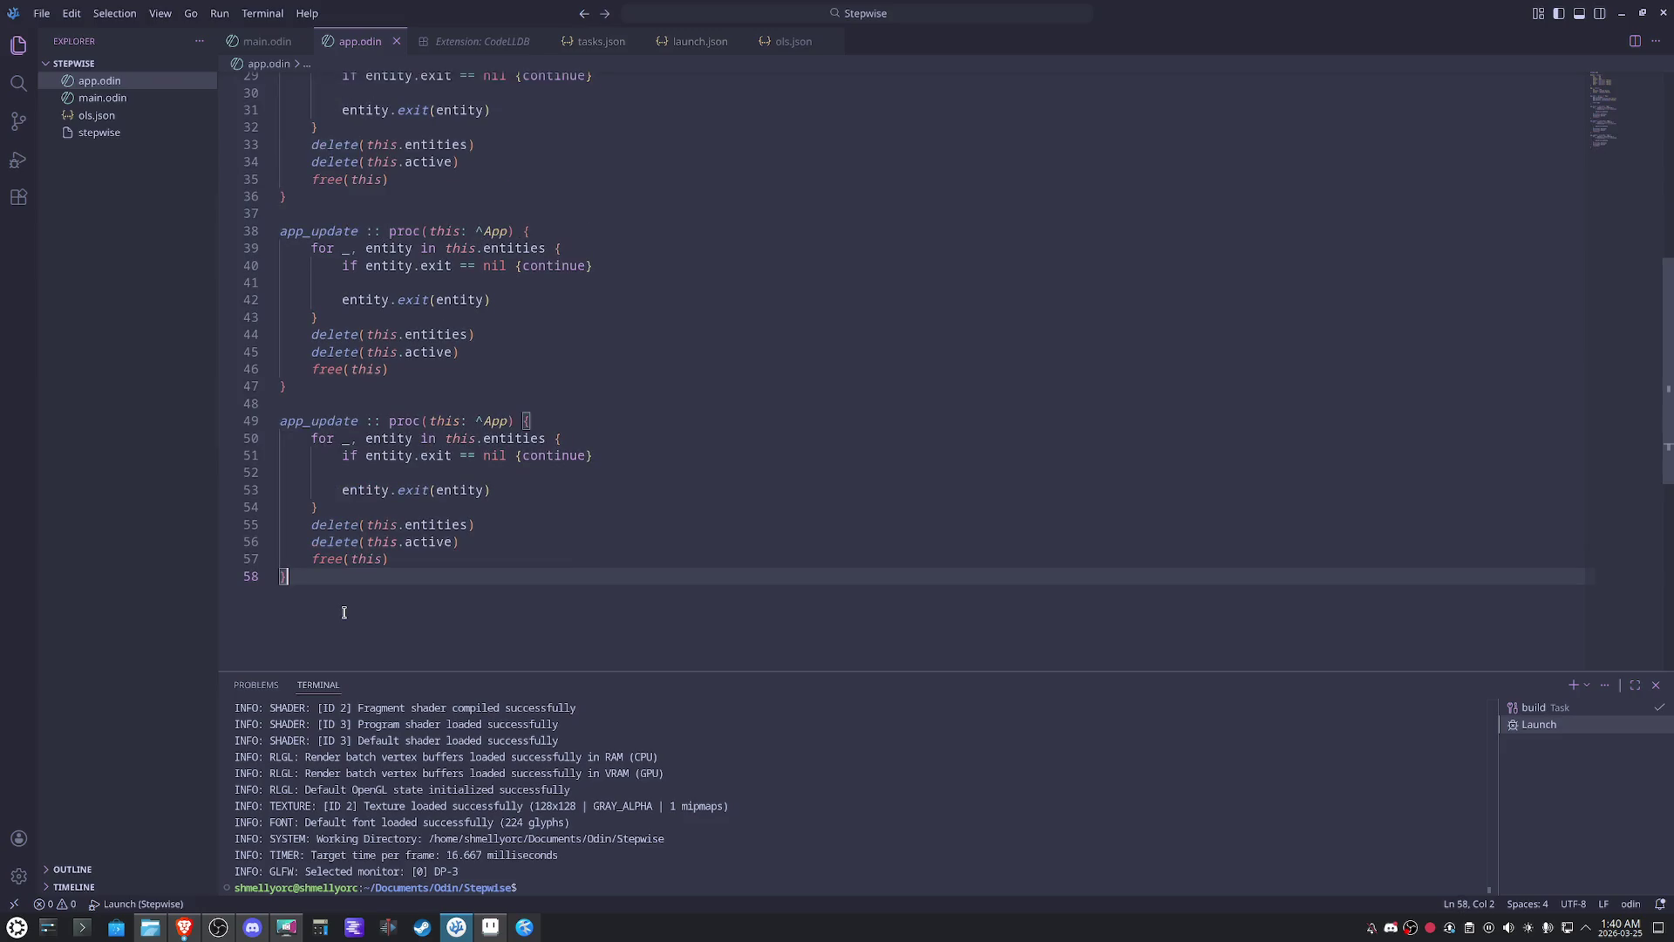
double_click(309, 422)
text(app_draw)
- Remove the delete and free cleanup lines from app_update and app_draw
click(565, 337)
scroll(598, 363, up, 1)
key(Up)
key(Down)
key(ctrl+shift+k)
key(ctrl+shift+k)
key(ctrl+shift+k)
key(Down)
key(Down)
key(Down)
key(Down)
key(Down)
key(Down)
key(Down)
key(Home)
key(ctrl+shift+k)
key(ctrl+shift+k)
key(ctrl+shift+k)
key(Up)
key(Up)
key(Up)
key(Up)
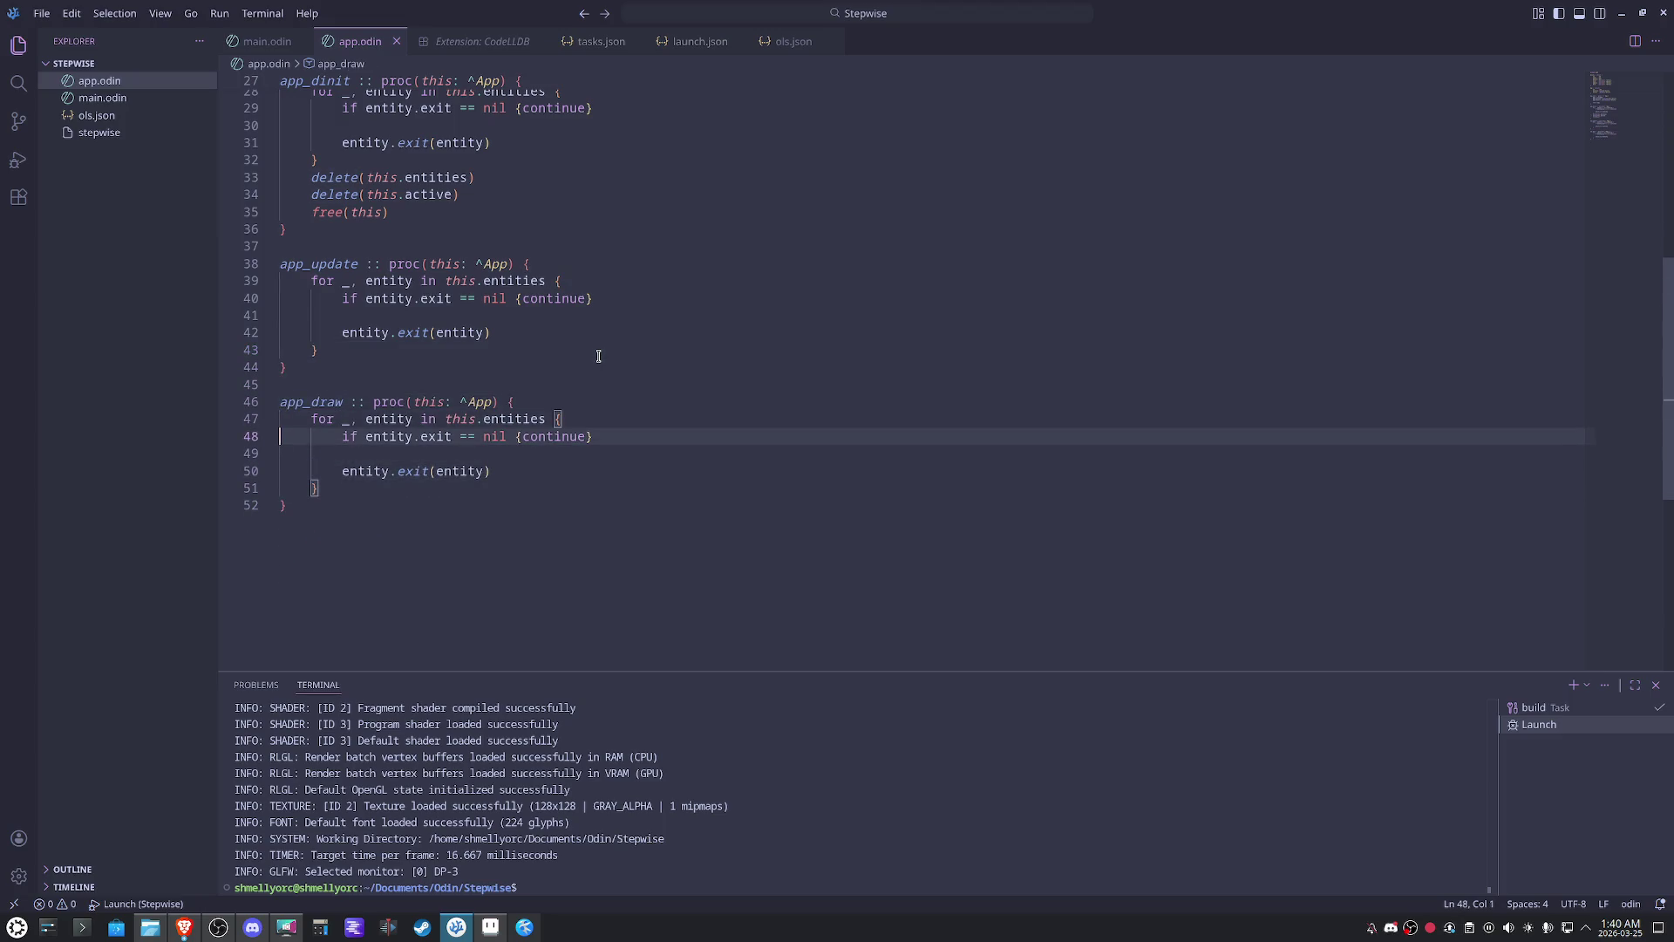
scroll(598, 355, up, 1)
- Replace exit with draw in app_draw and update in app_update, then switch to main.odin
double_click(437, 468)
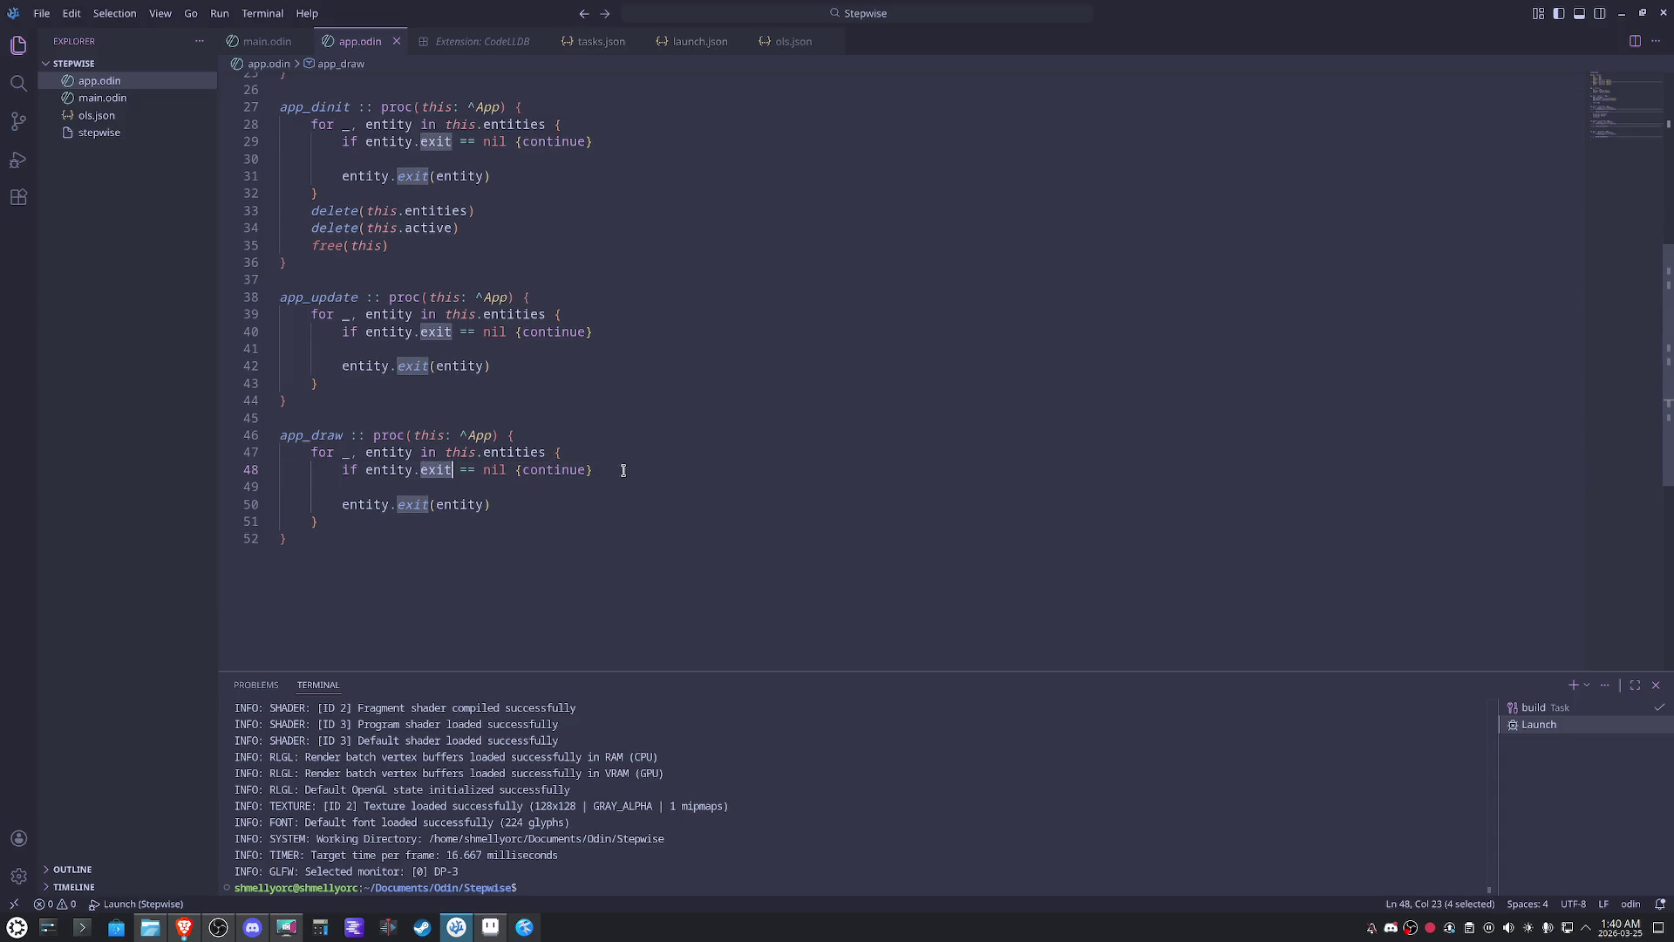
text(draw)
click(660, 407)
click(440, 468)
double_click(413, 503)
text(draw)
double_click(425, 331)
text(update)
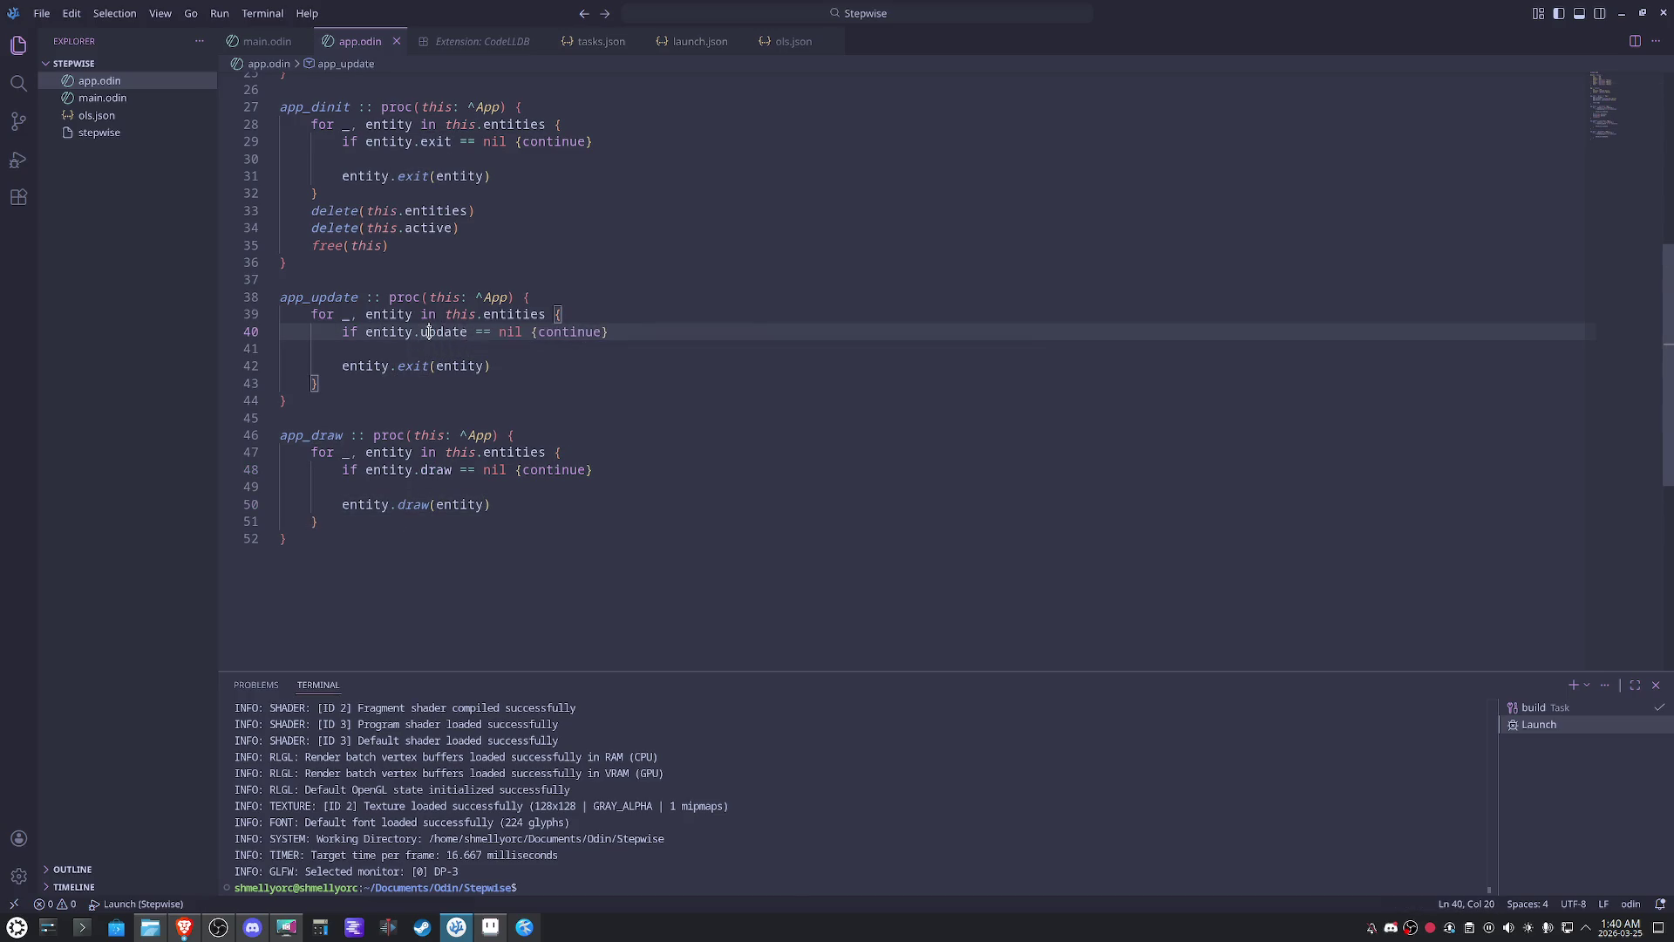
double_click(414, 365)
text(update)
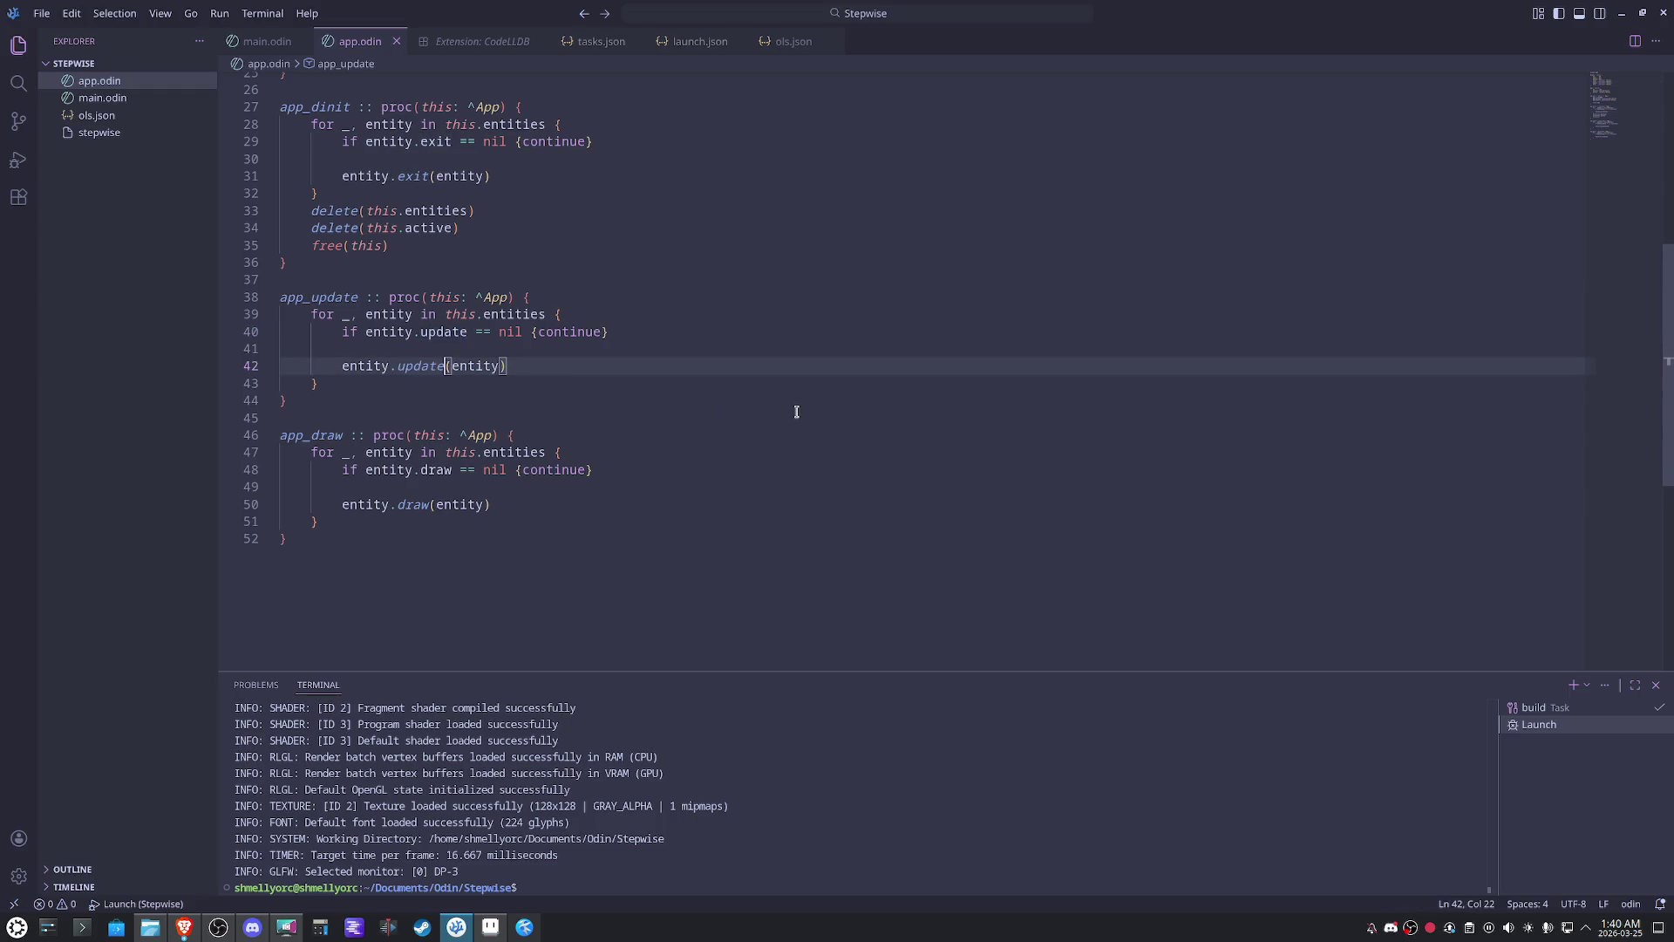
click(102, 99)
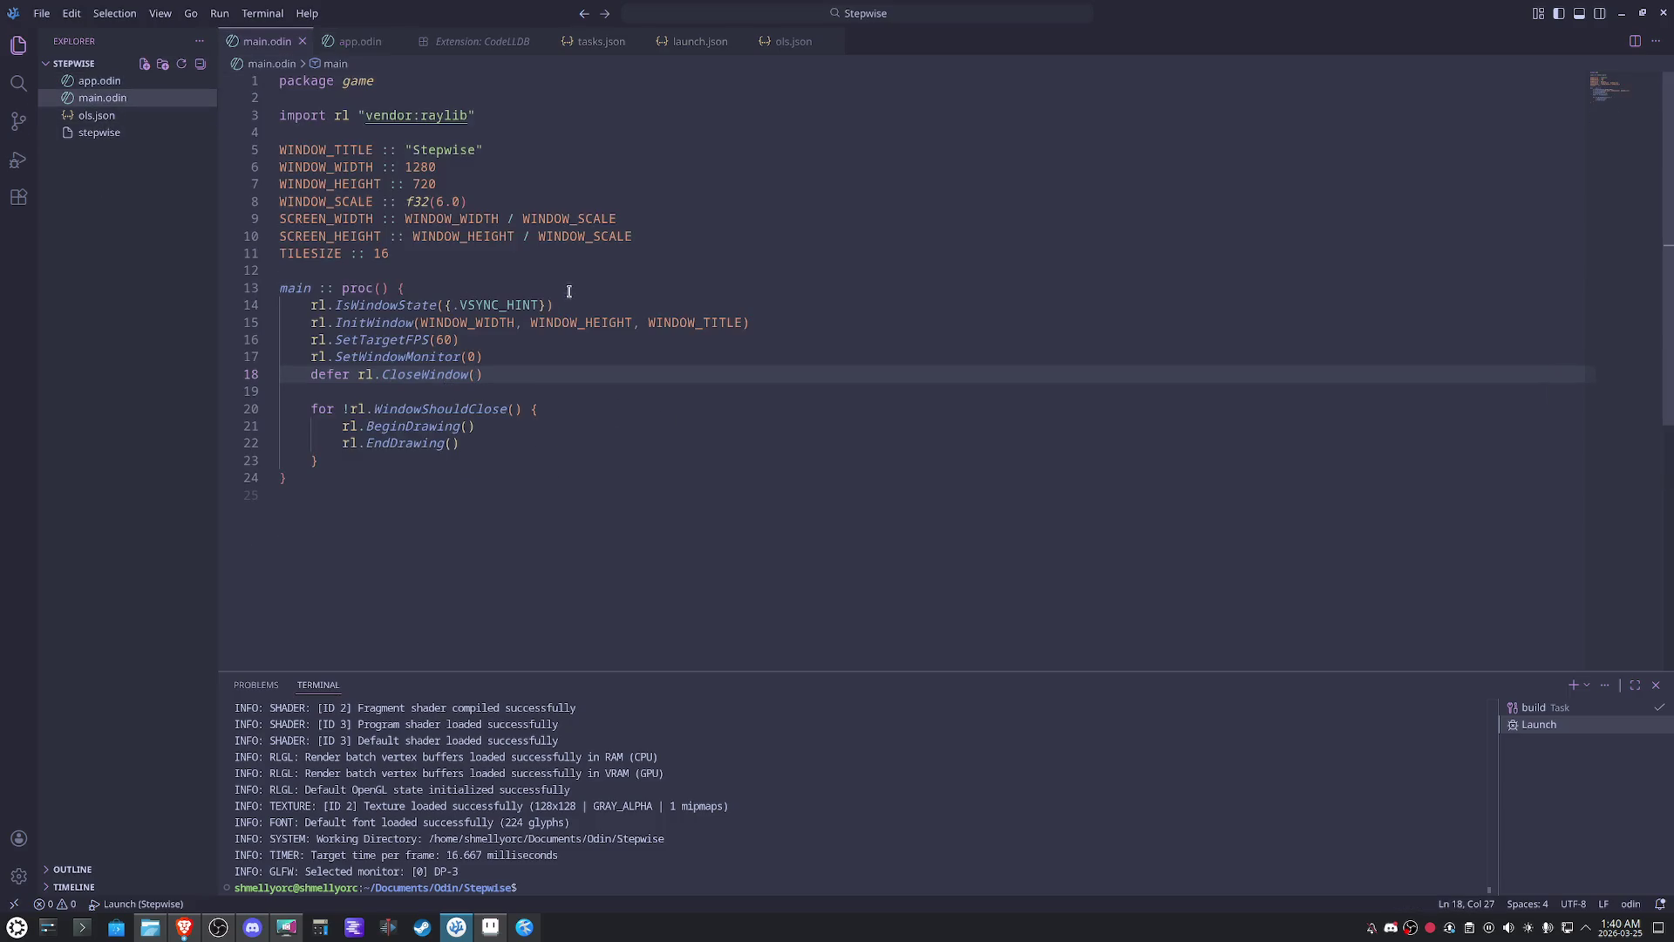
- Add 'app := app_init()' and 'defer app_dinit(app)' after the deferred CloseWindow in main
click(534, 376)
key(Return)
key(Return)
text(app := )
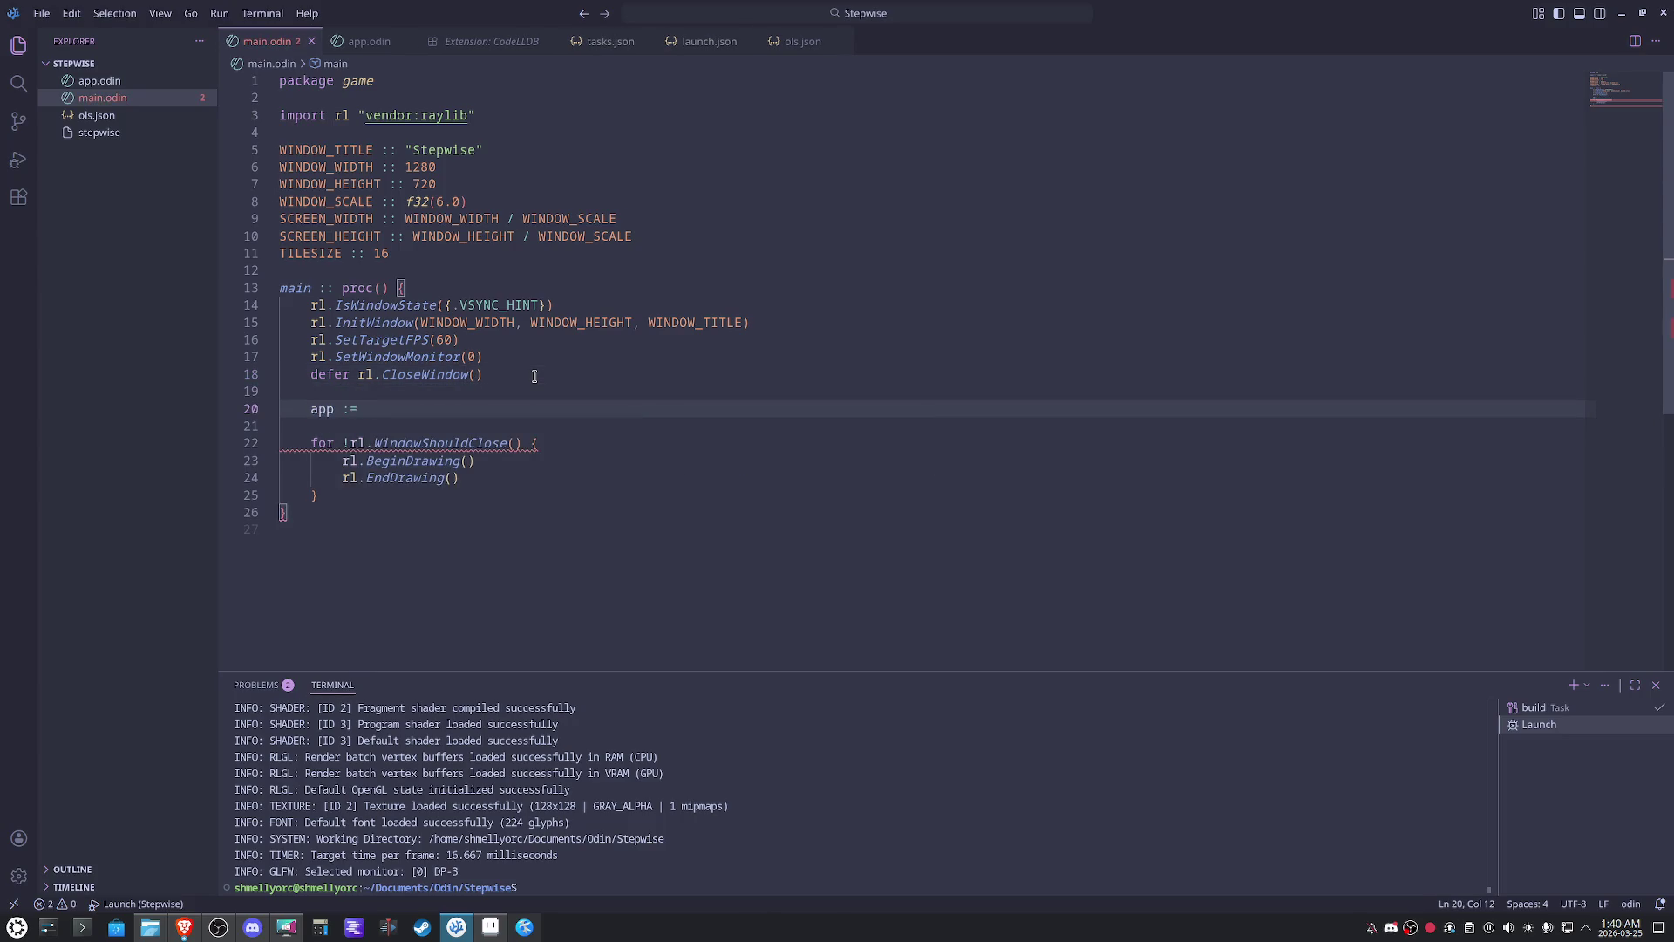
text(aoo)
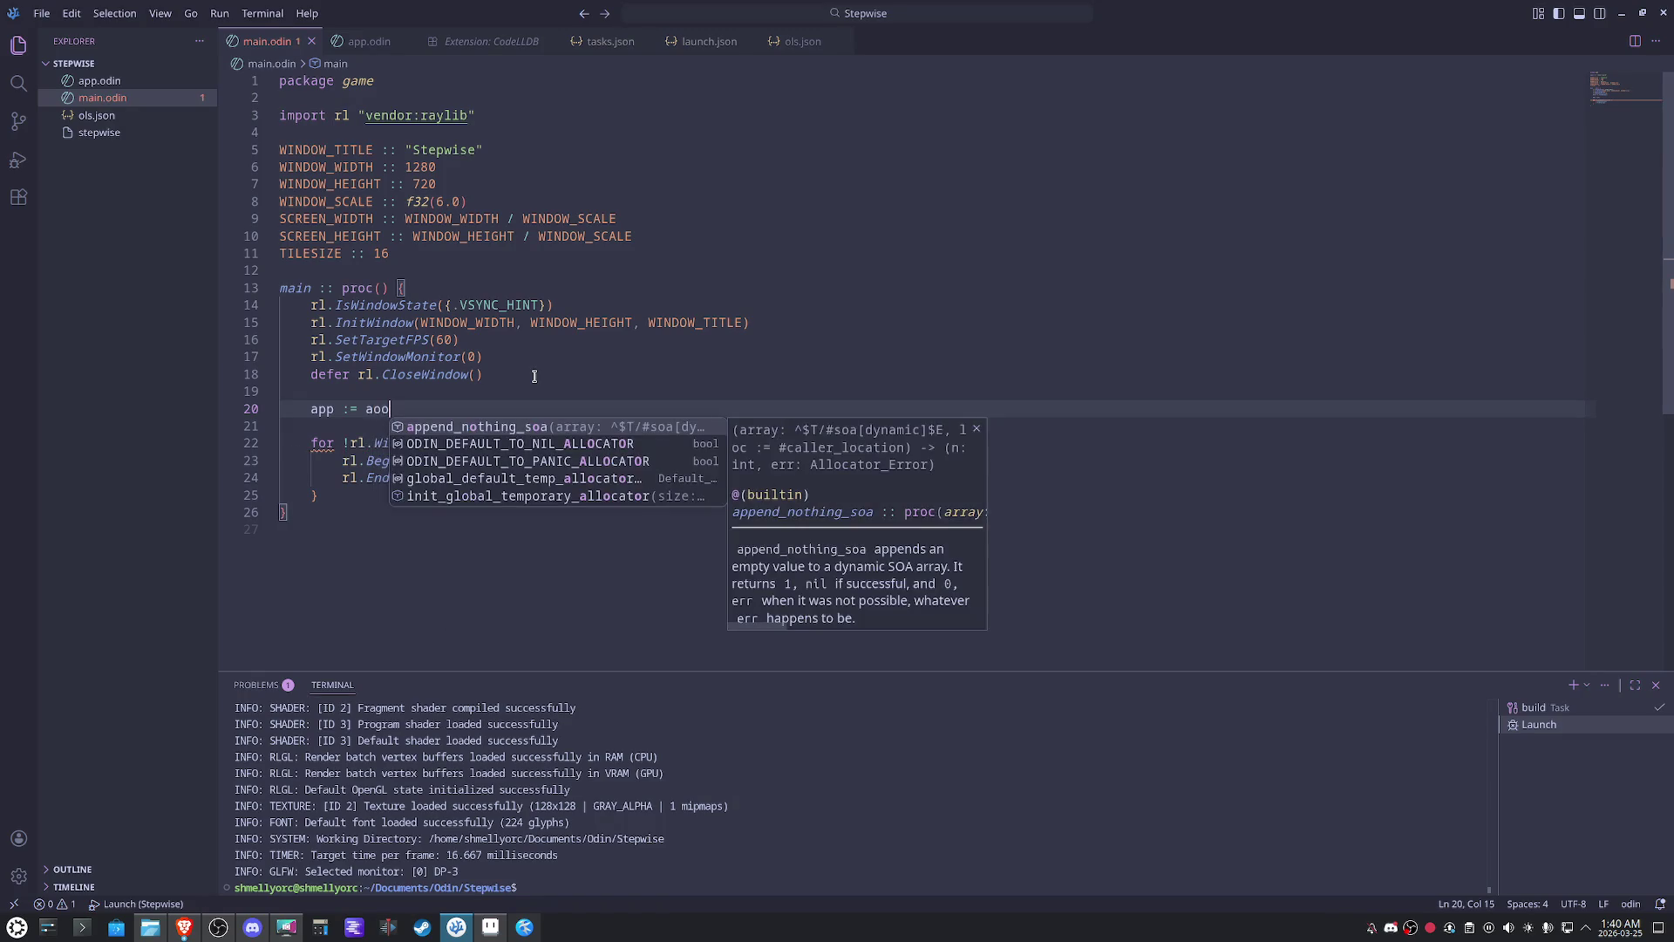
key(BackSpace)
key(BackSpace)
text(pp_d)
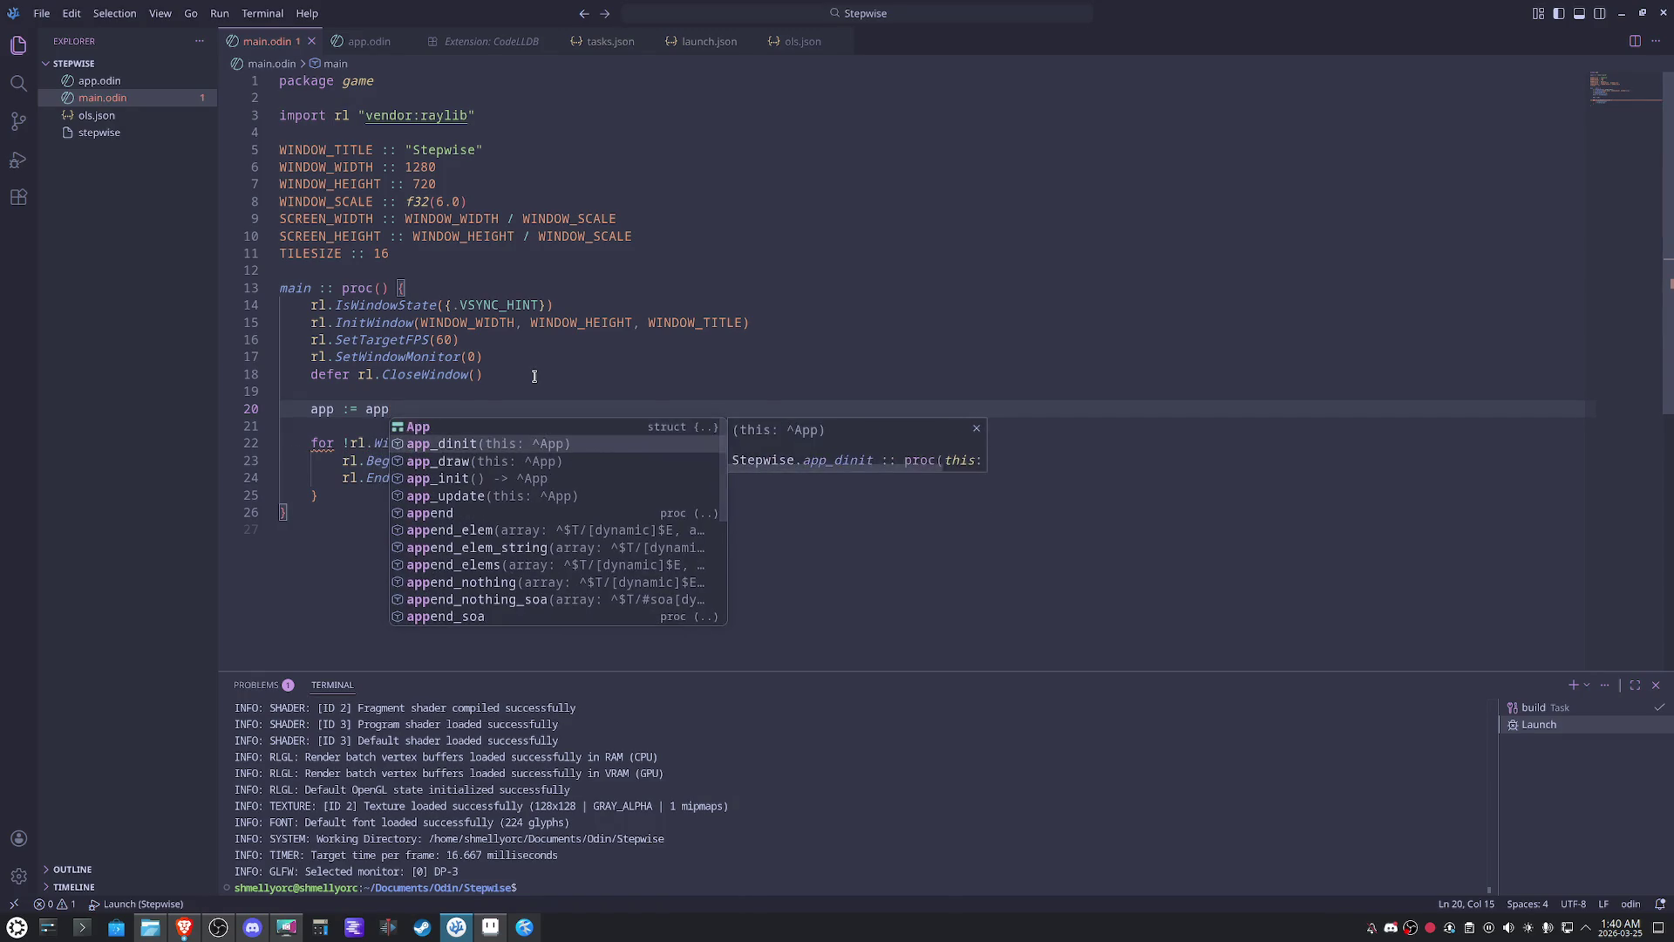
key(Return)
key(Left)
key(Left)
key(Left)
key(Left)
key(Left)
key(BackSpace)
key(End)
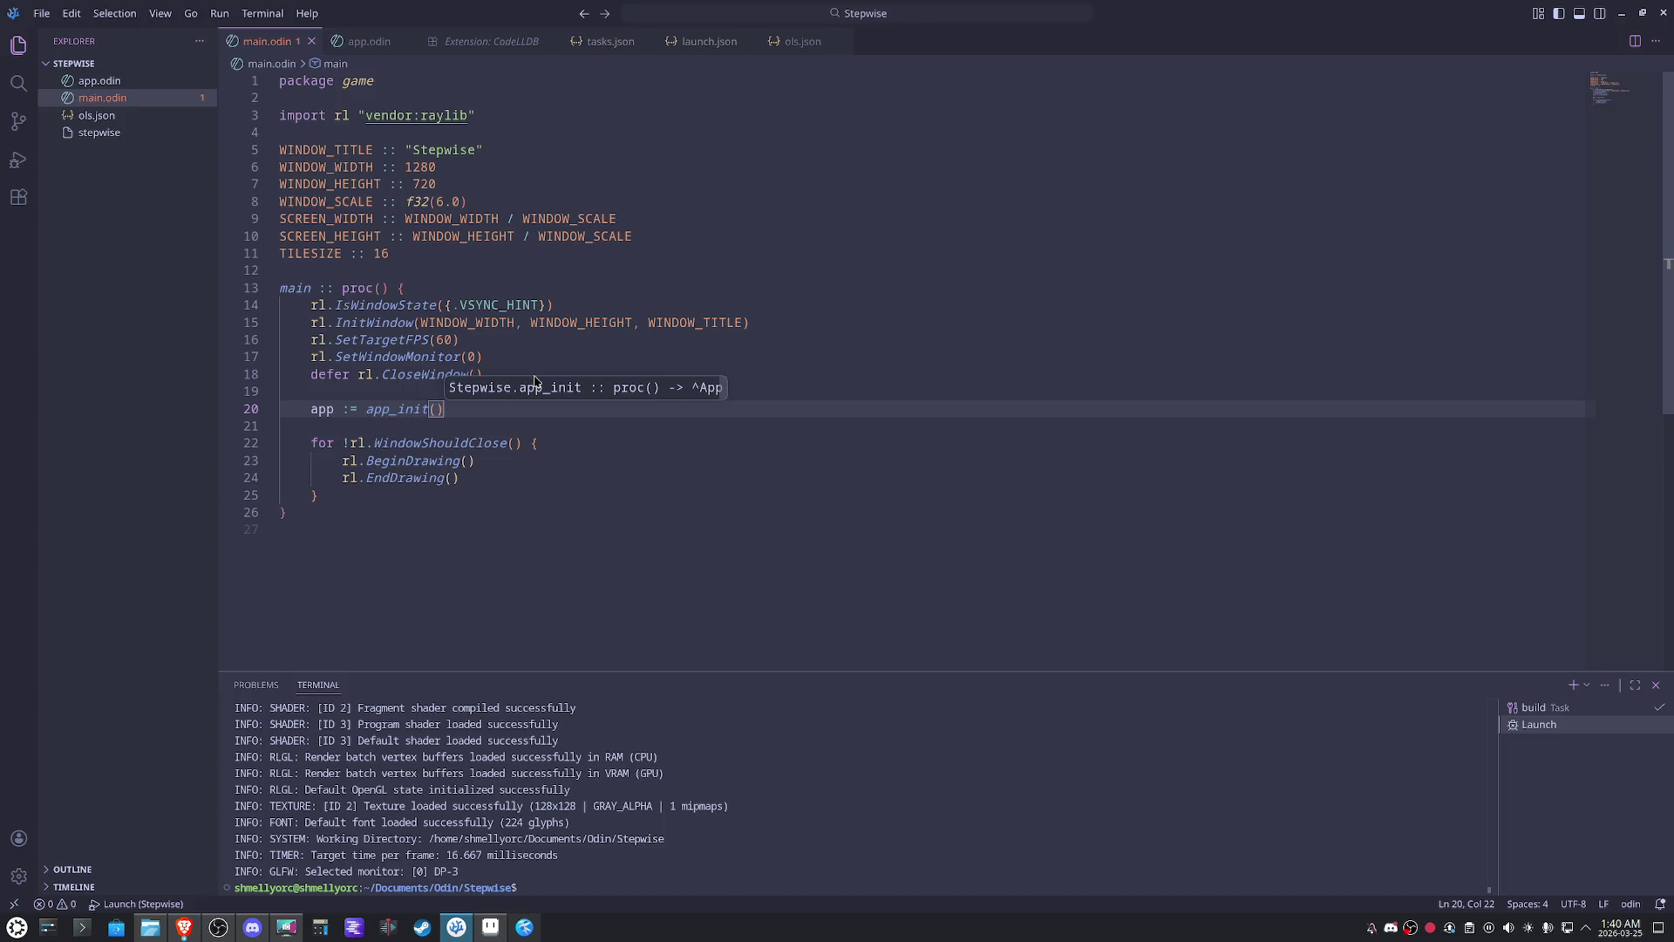
key(Return)
text(defer :)
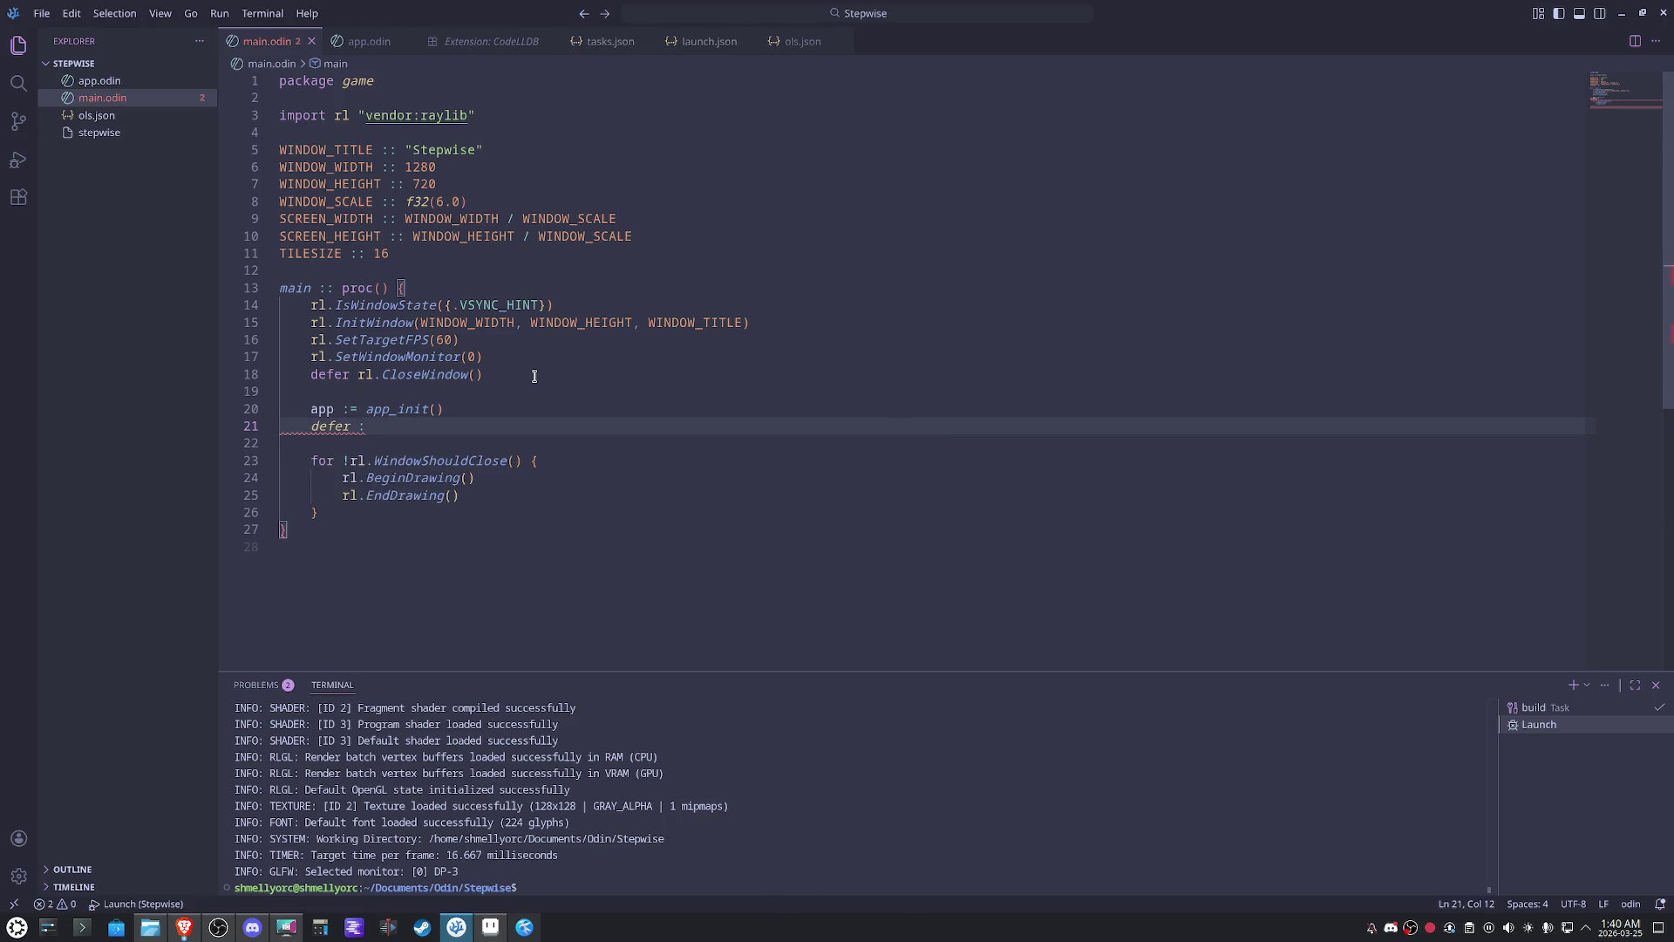
key(BackSpace)
text(d)
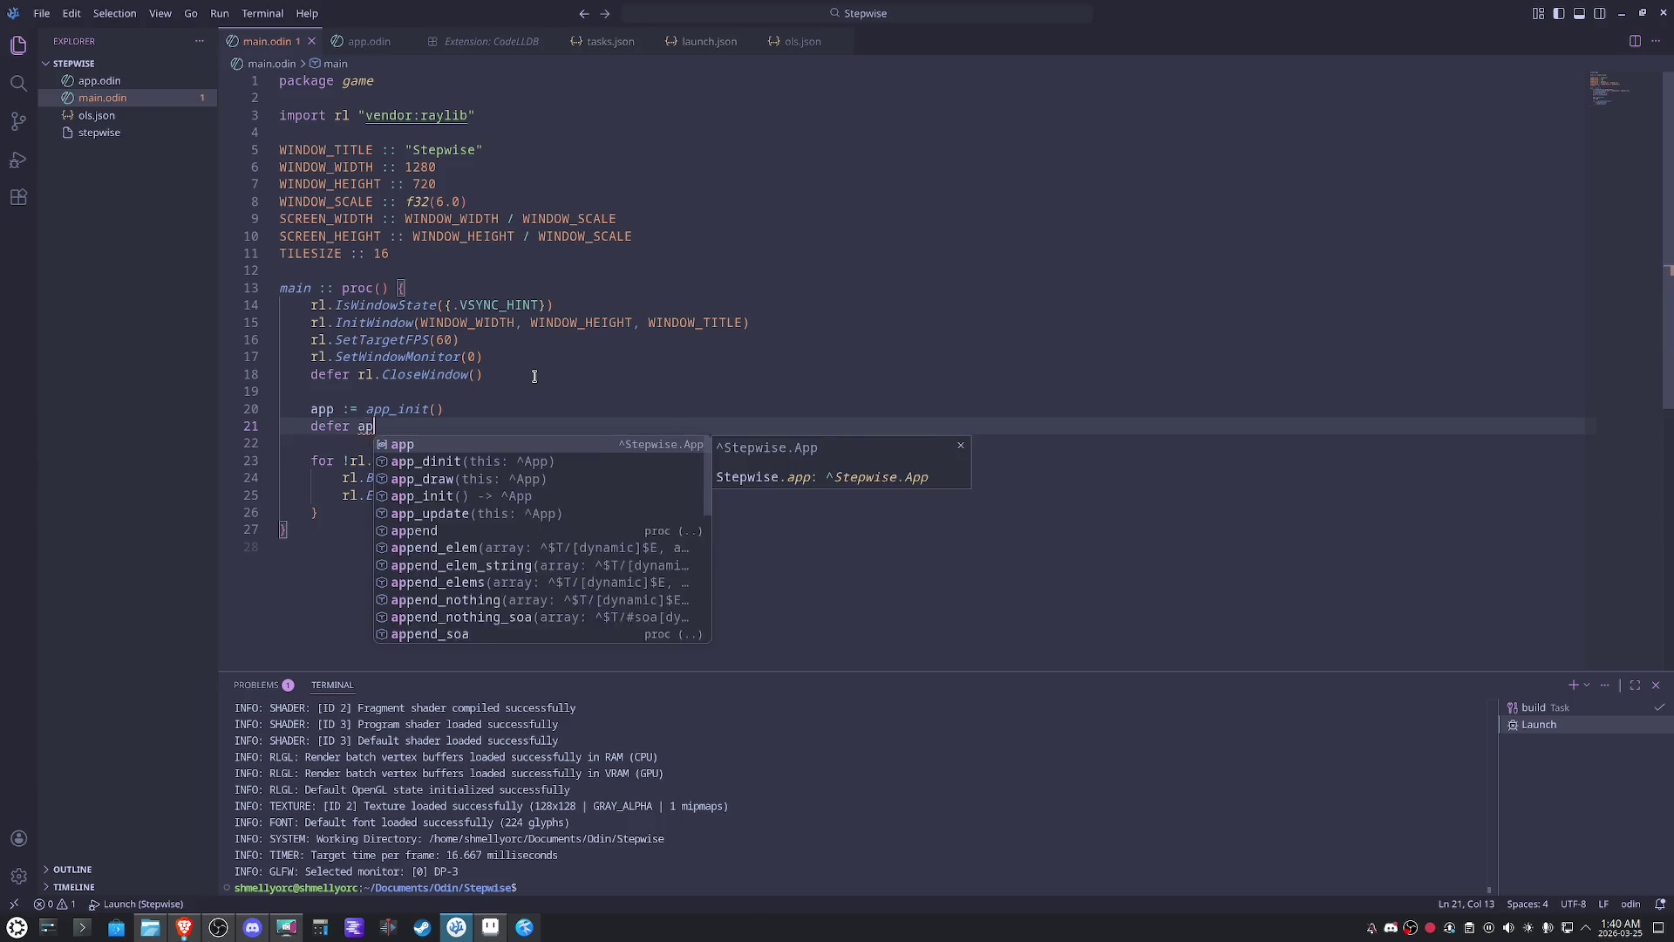
key(Down)
key(Return)
text(app))
- Tidy the spacing and call app_update(app) at the start of the main loop
click(590, 448)
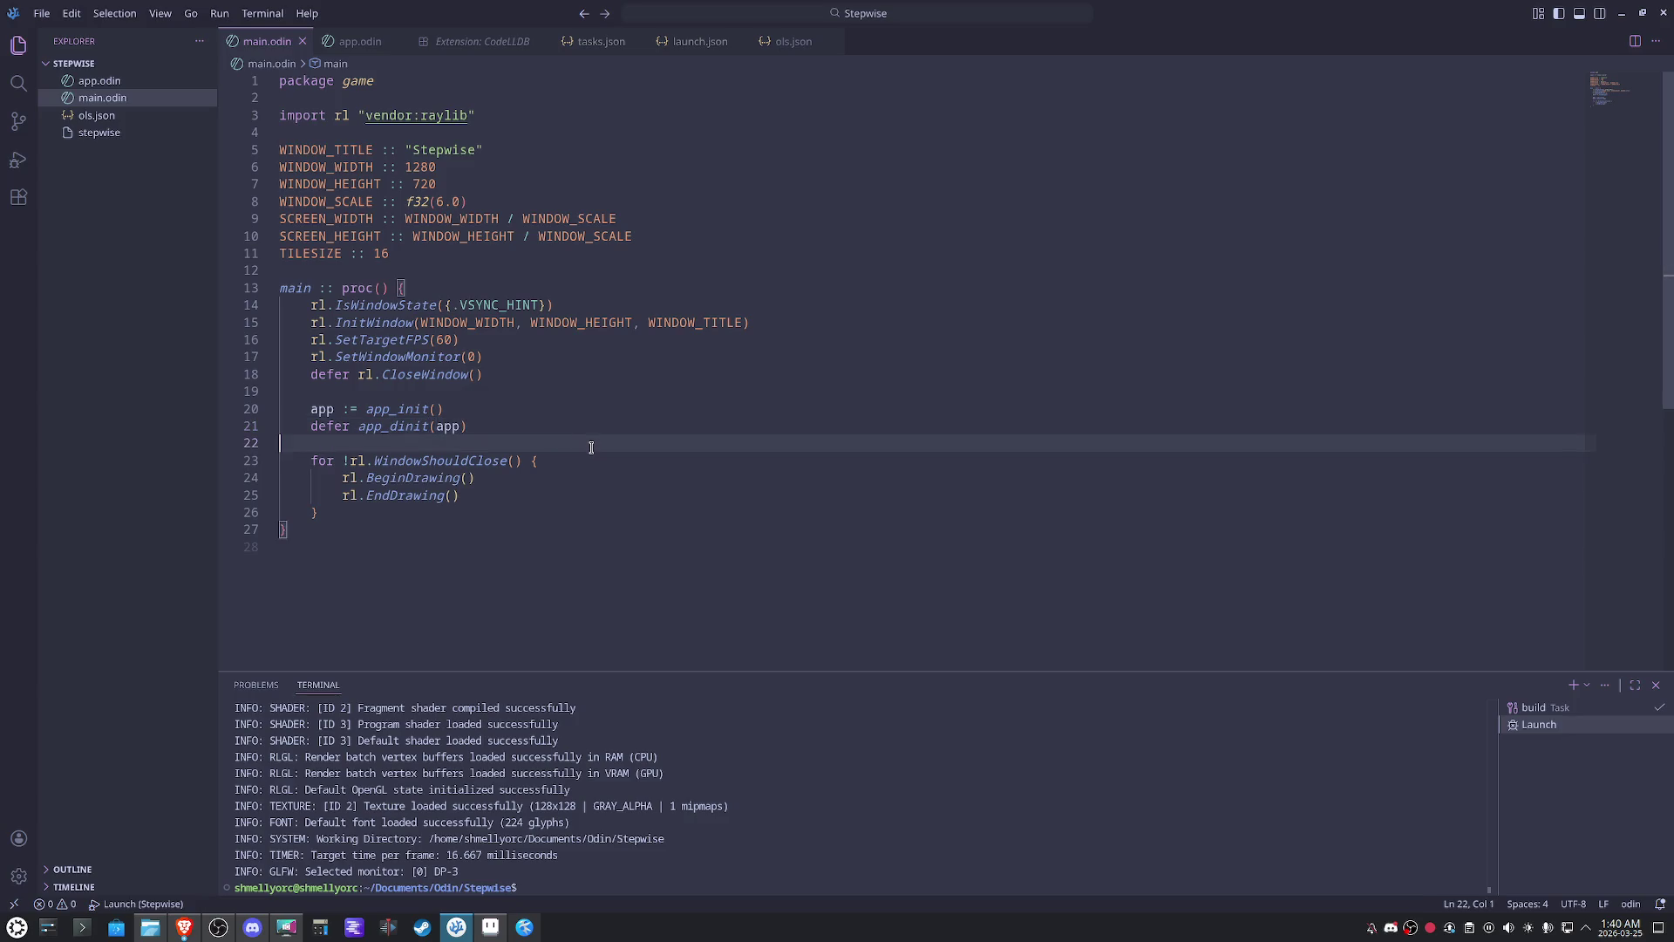
key(Return)
key(Return)
key(BackSpace)
key(BackSpace)
key(Down)
key(End)
key(Return)
key(Return)
key(Up)
key(Tab)
key(Tab)
text(app)
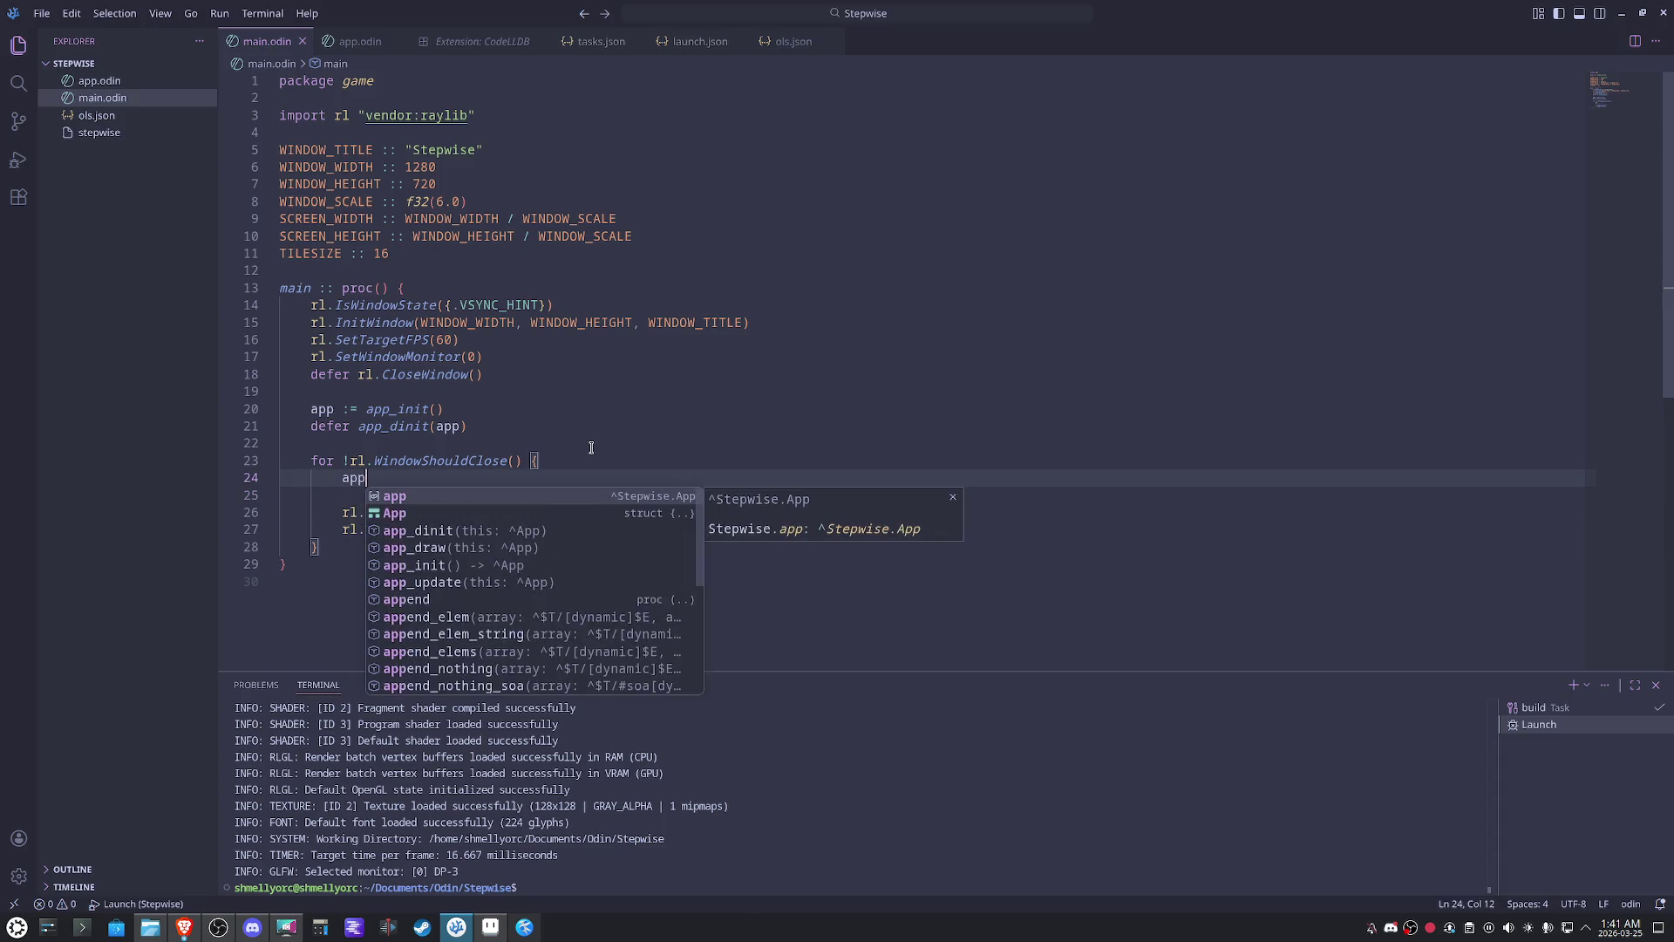
text(_)
key(Down)
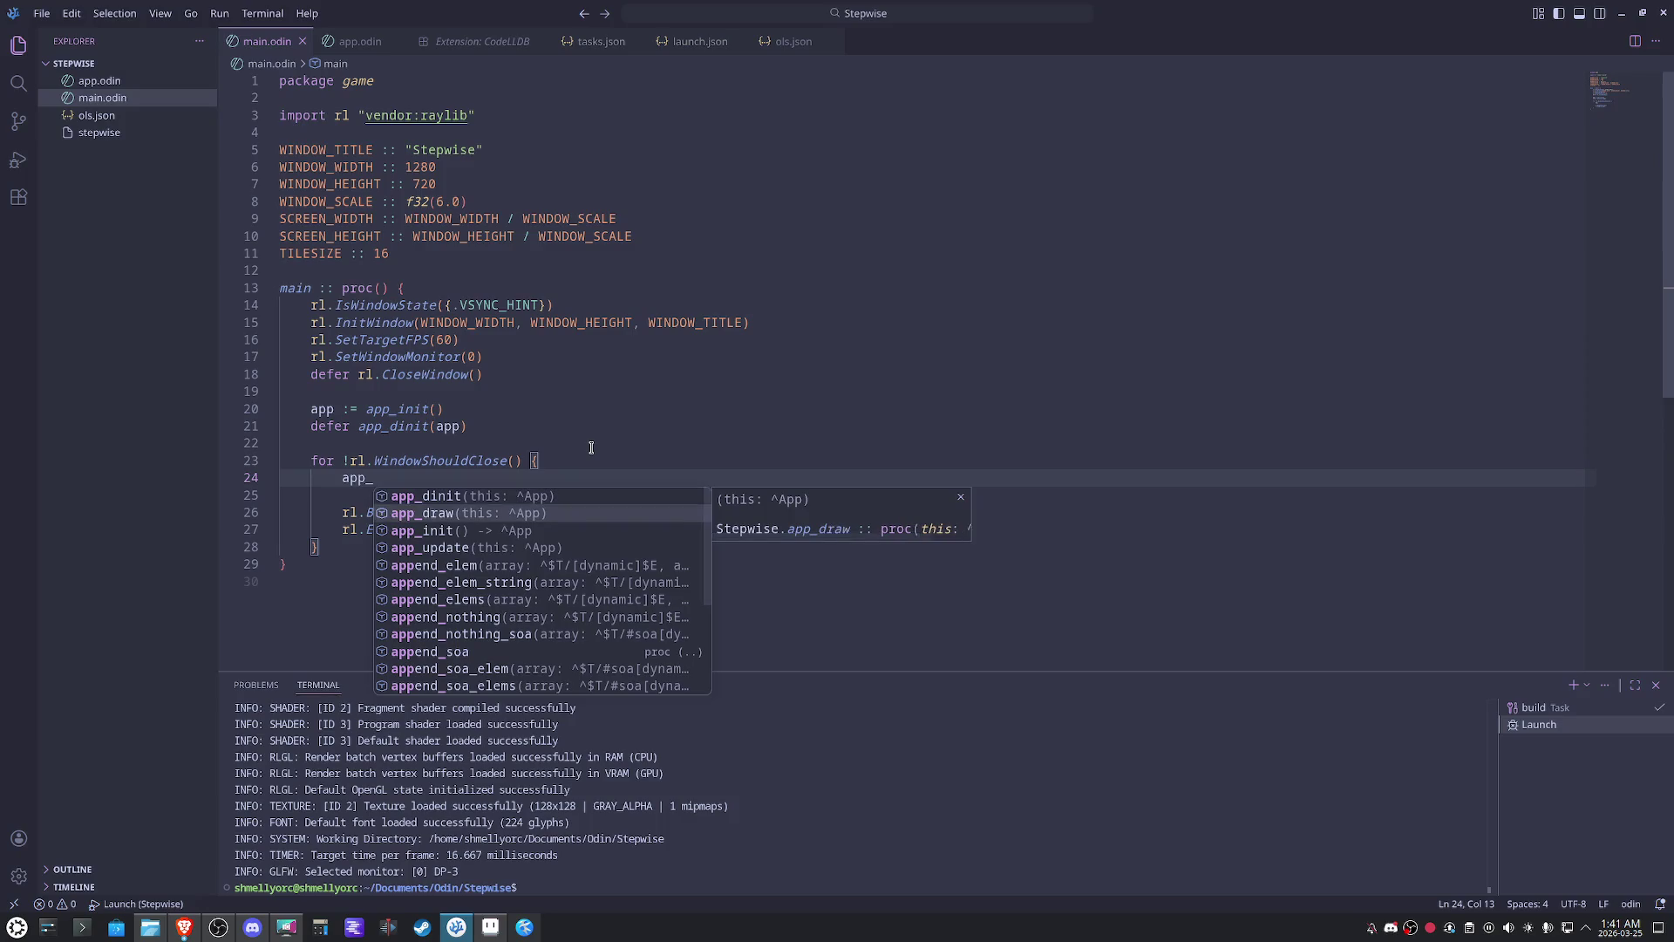
key(Down)
key(Down)
key(Return)
text(app))
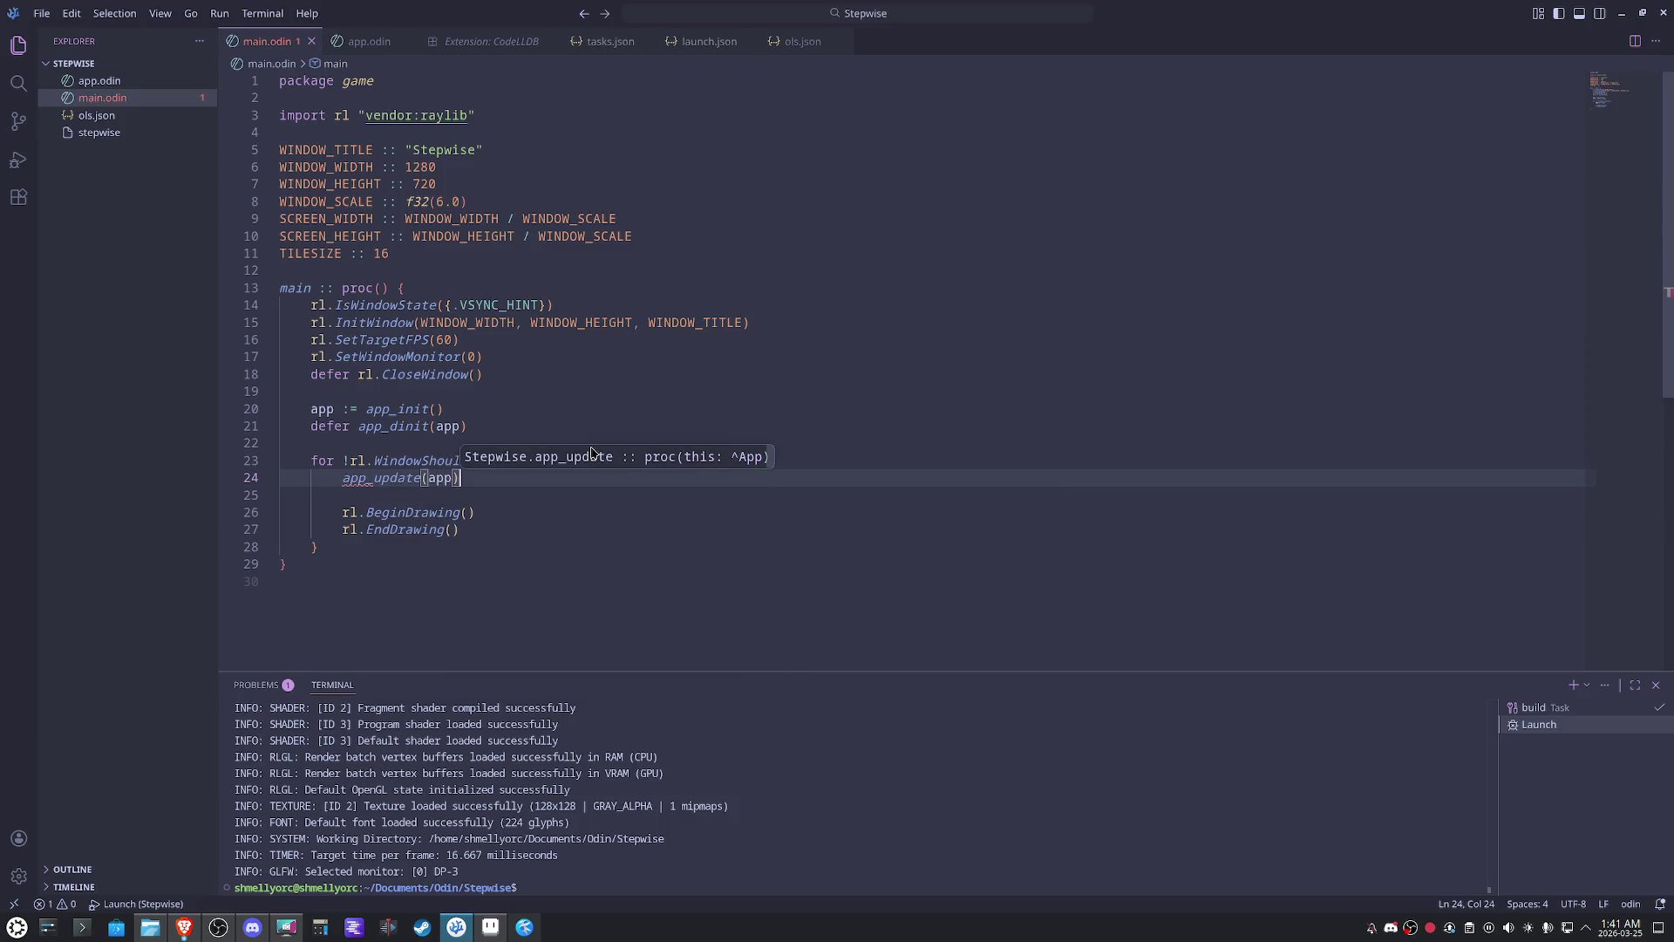
key(Down)
key(Down)
- Duplicate the call below BeginDrawing and change it to app_draw(app)
key(End)
key(Return)
text(app_update(app))
key(Left)
key(Left)
key(BackSpace)
key(BackSpace)
key(BackSpace)
key(BackSpace)
key(BackSpace)
key(BackSpace)
text(dr)
key(Tab)
click(590, 447)
- Jump to the app_draw definition in app.odin
click(624, 494)
click(106, 87)
click(497, 536)
scroll(534, 587, up, 5)
scroll(550, 582, up, 4)
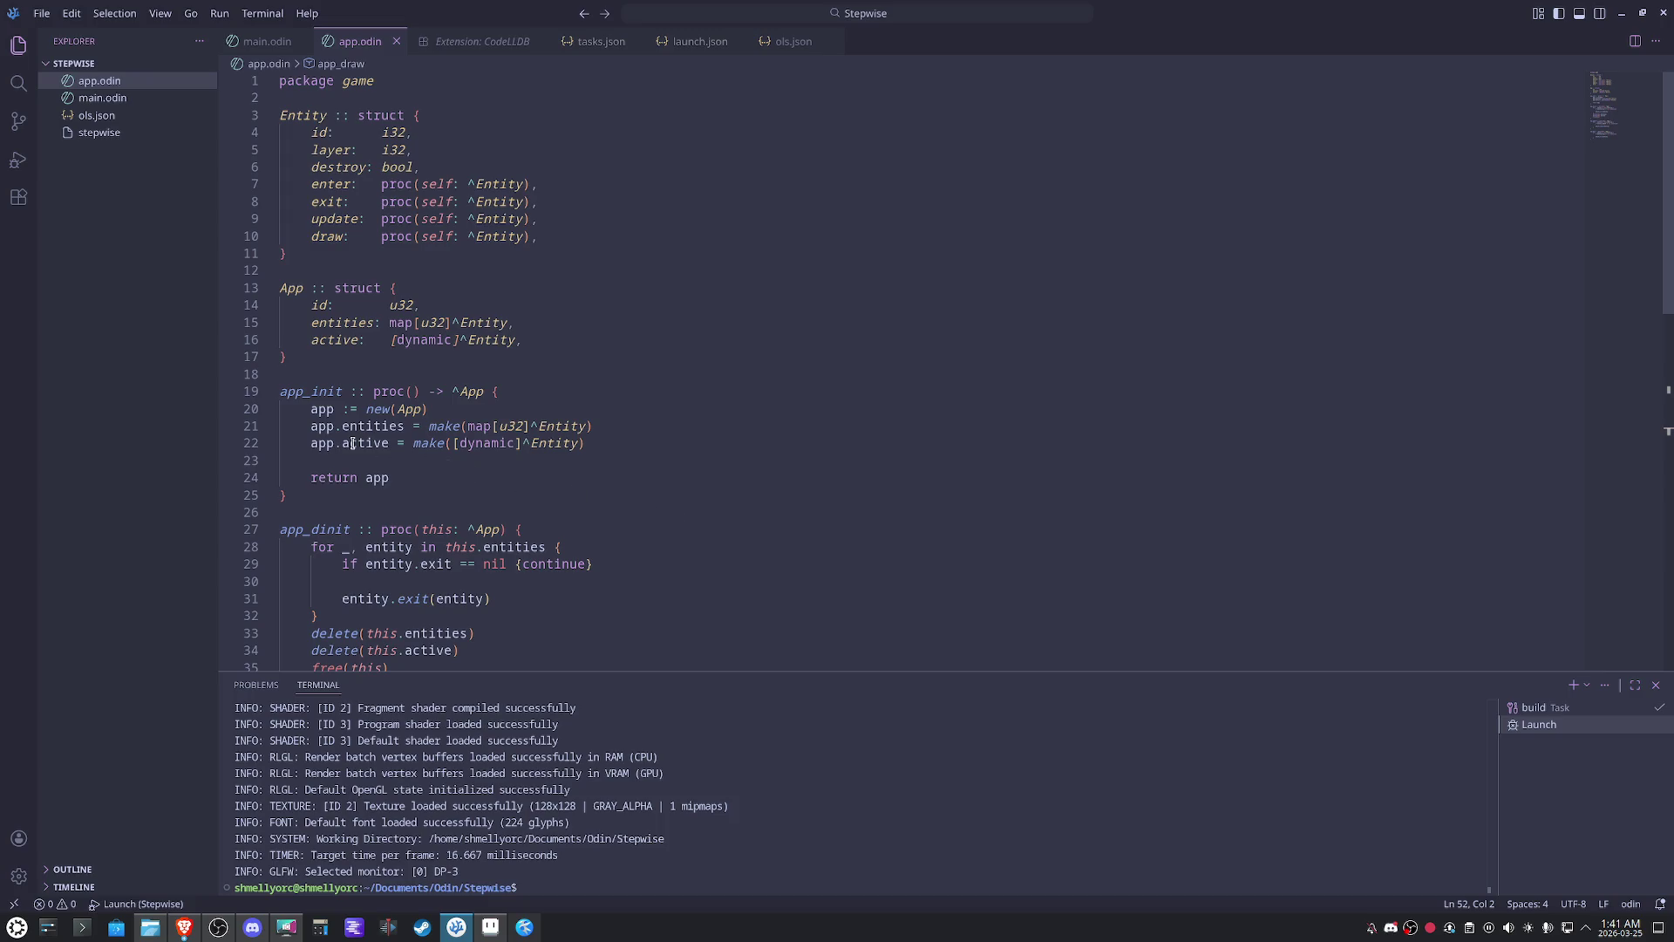
scroll(557, 479, down, 3)
scroll(654, 550, down, 4)
scroll(665, 554, down, 3)
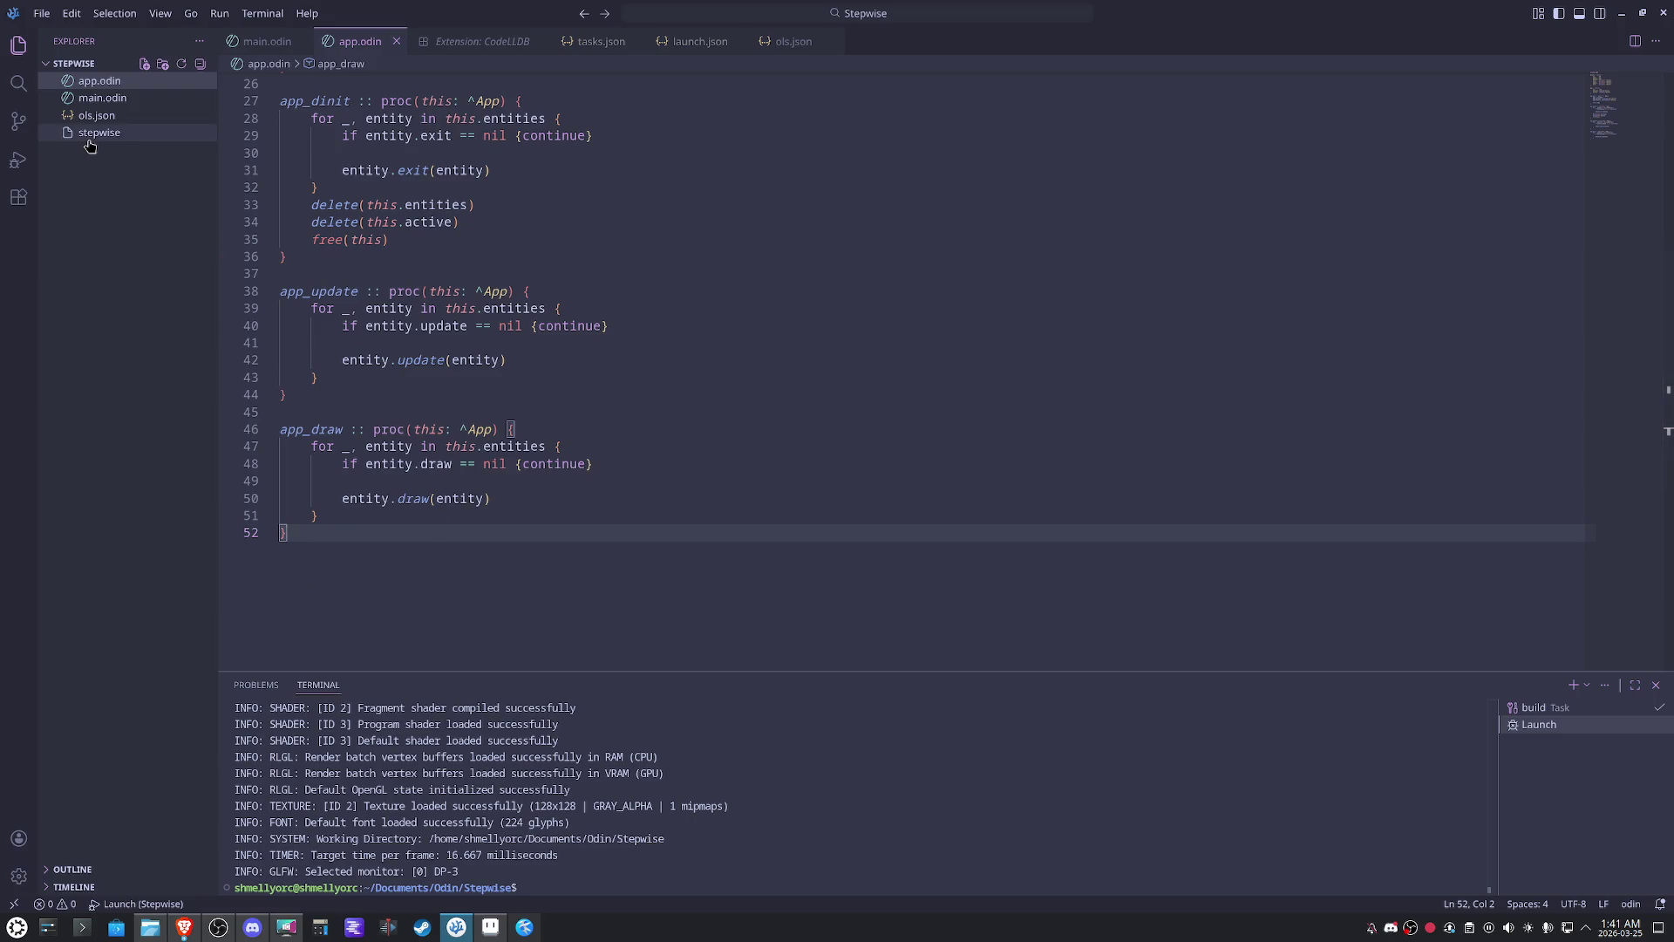
click(102, 96)
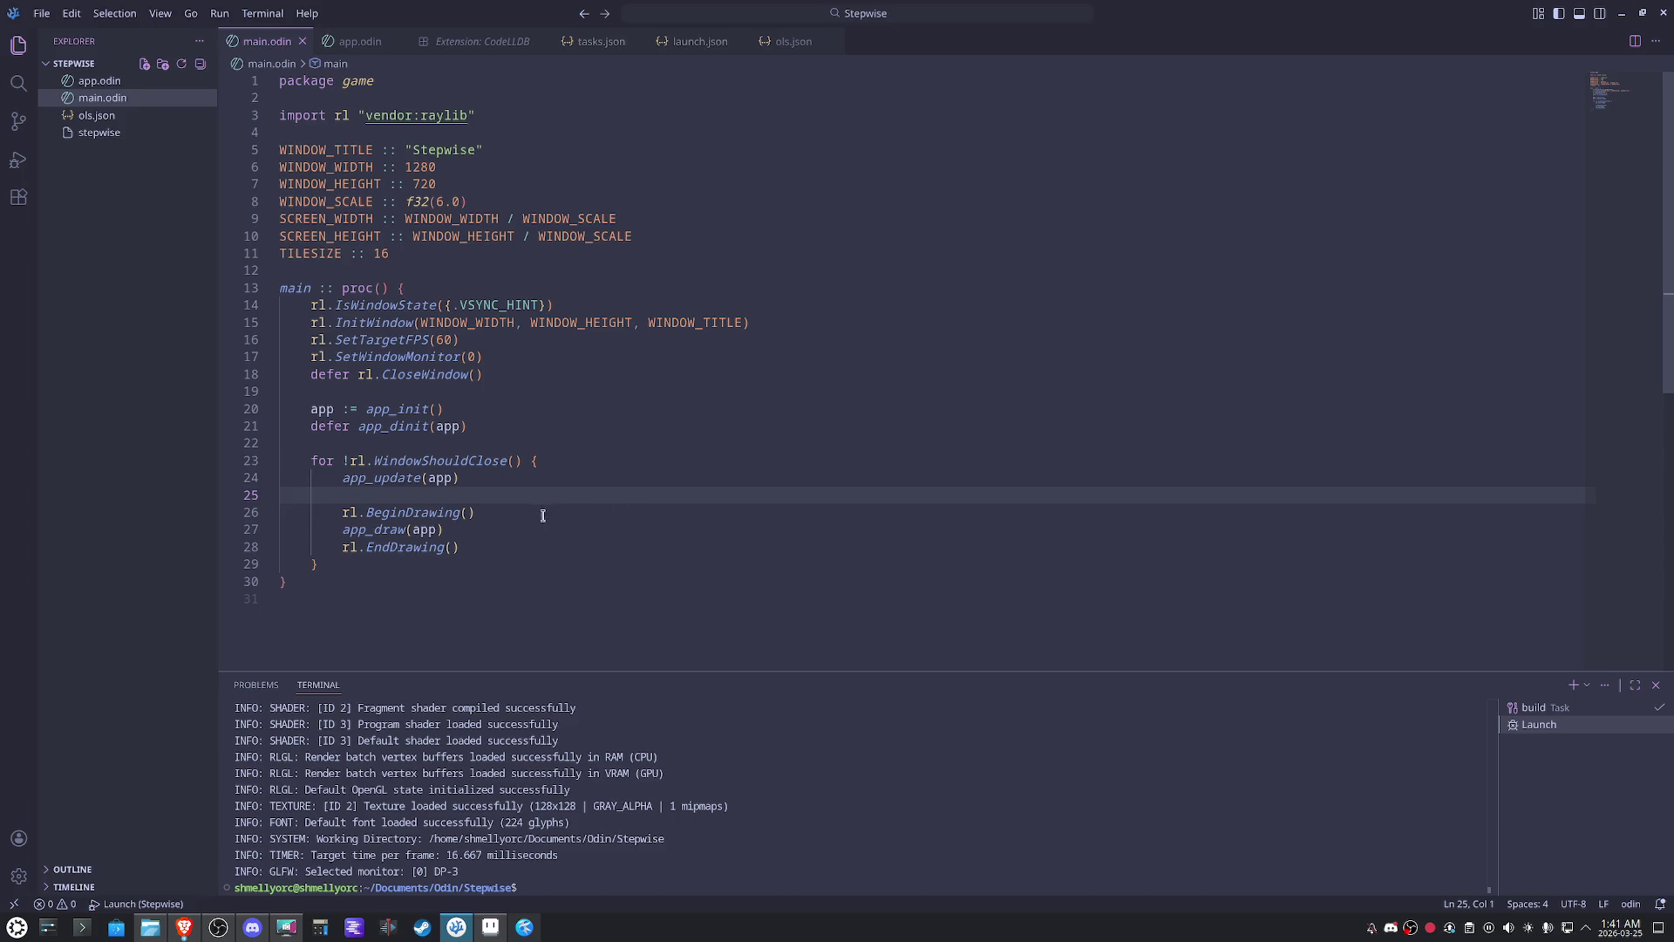
ctrl+click(392, 530)
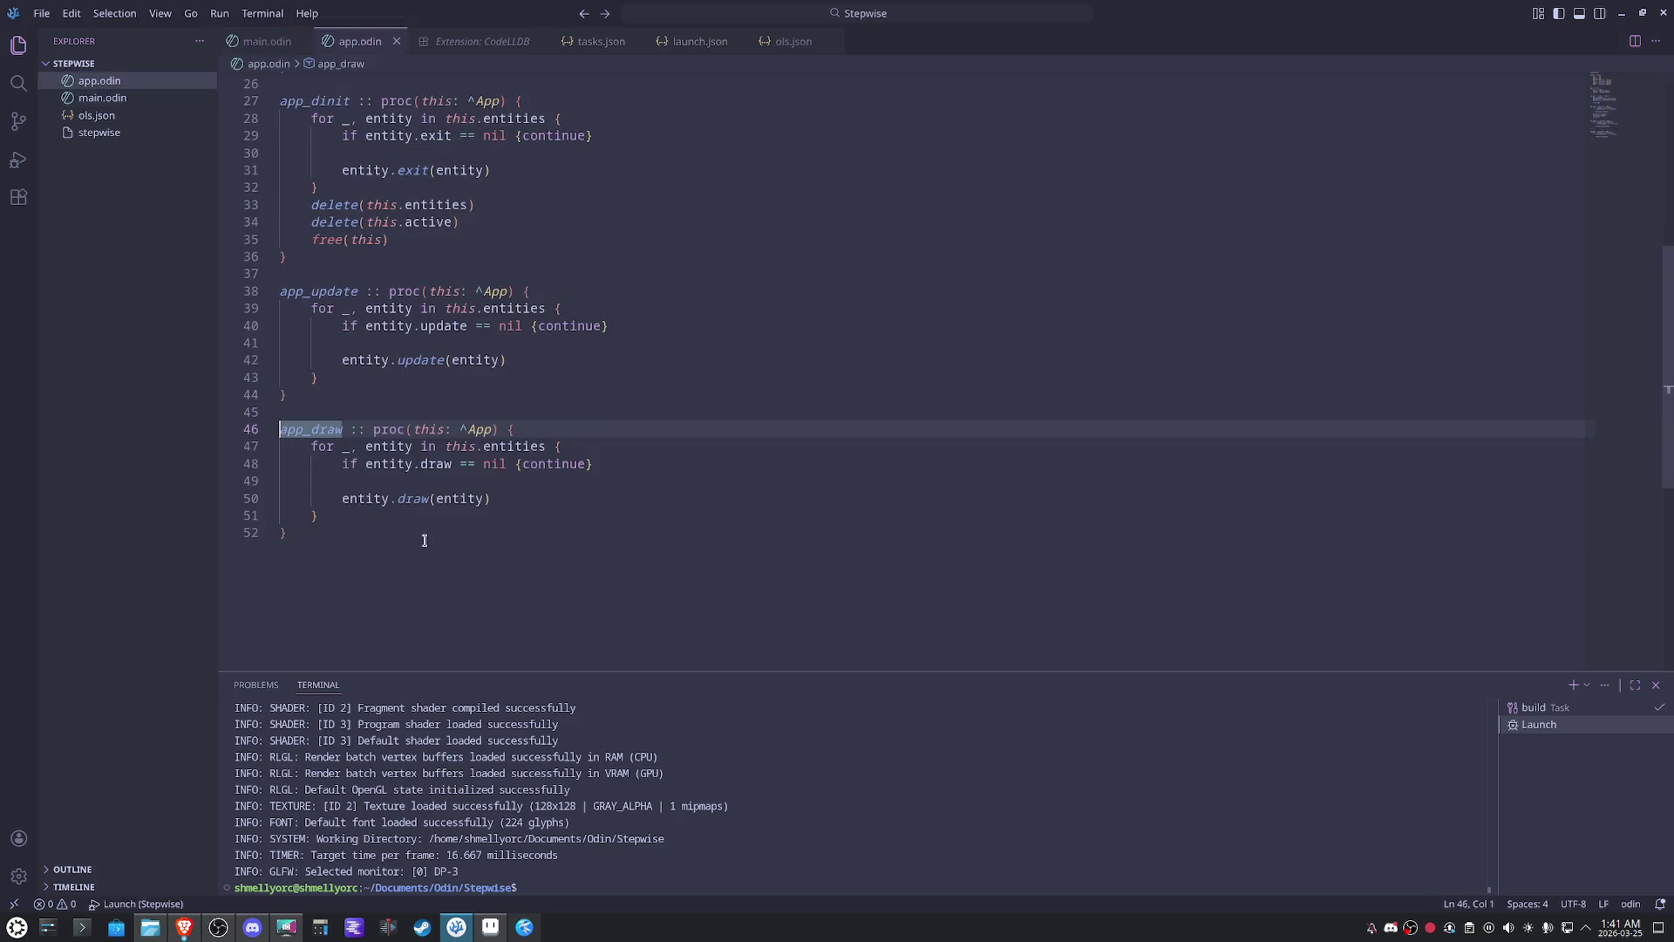
- Copy the raylib import line from main.odin into app.odin below the package line
key(Return)
key(Return)
key(Up)
text(rl.)
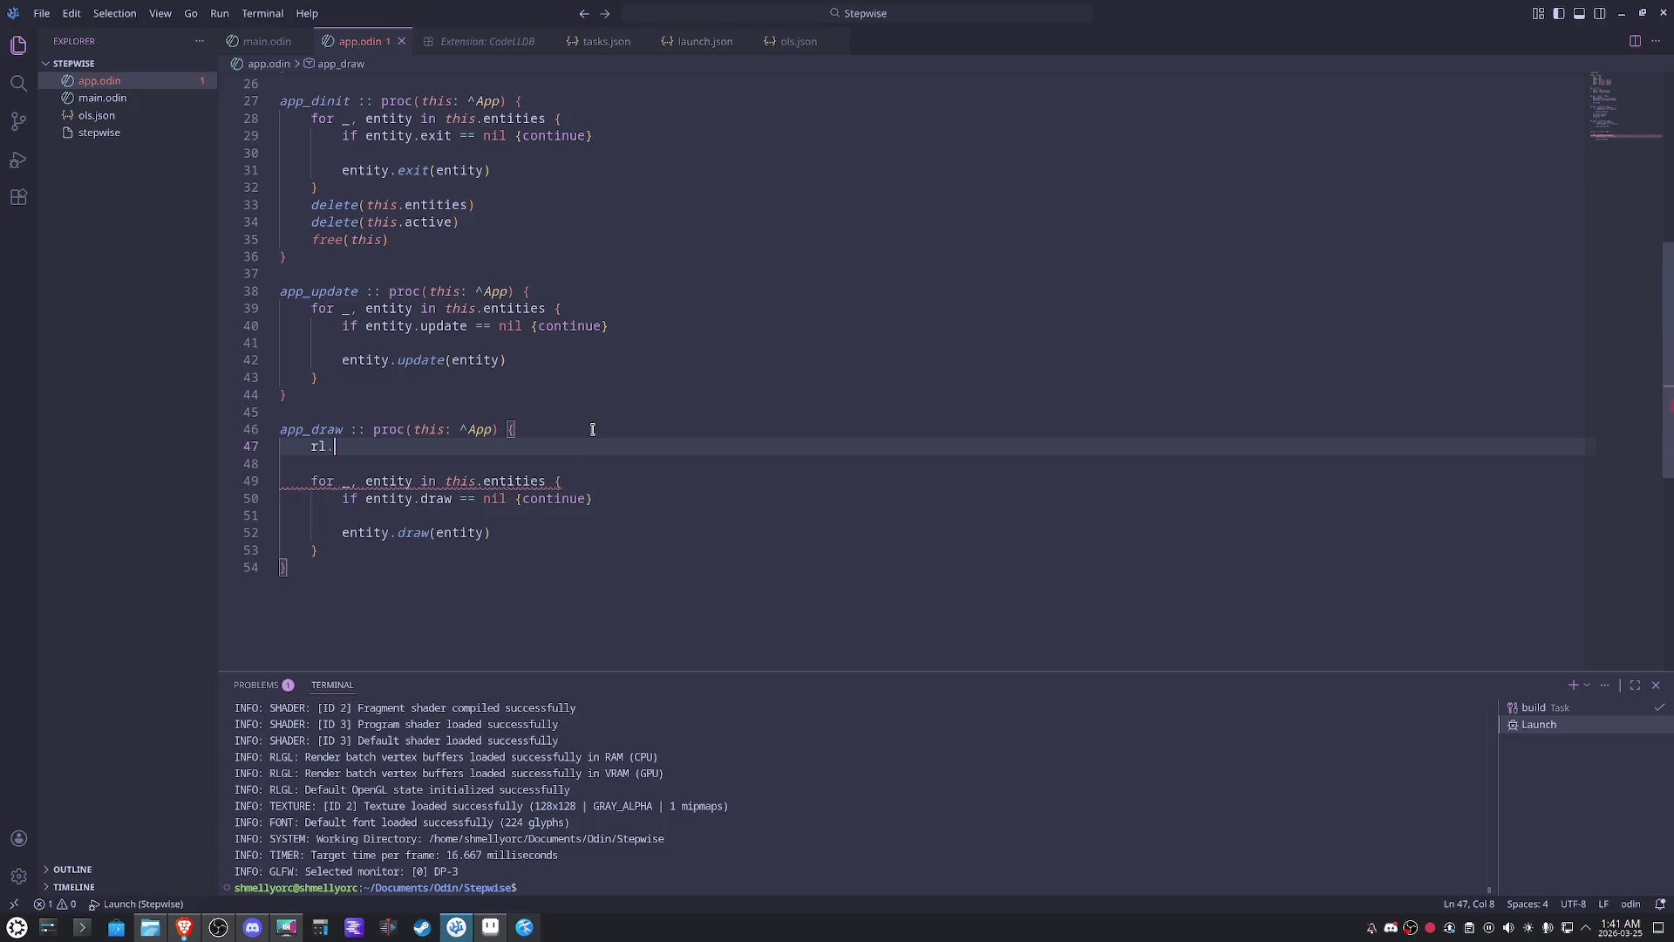
click(102, 97)
click(467, 116)
triple_click(467, 115)
key(ctrl+c)
click(97, 79)
scroll(500, 288, up, 5)
scroll(501, 289, up, 3)
click(439, 91)
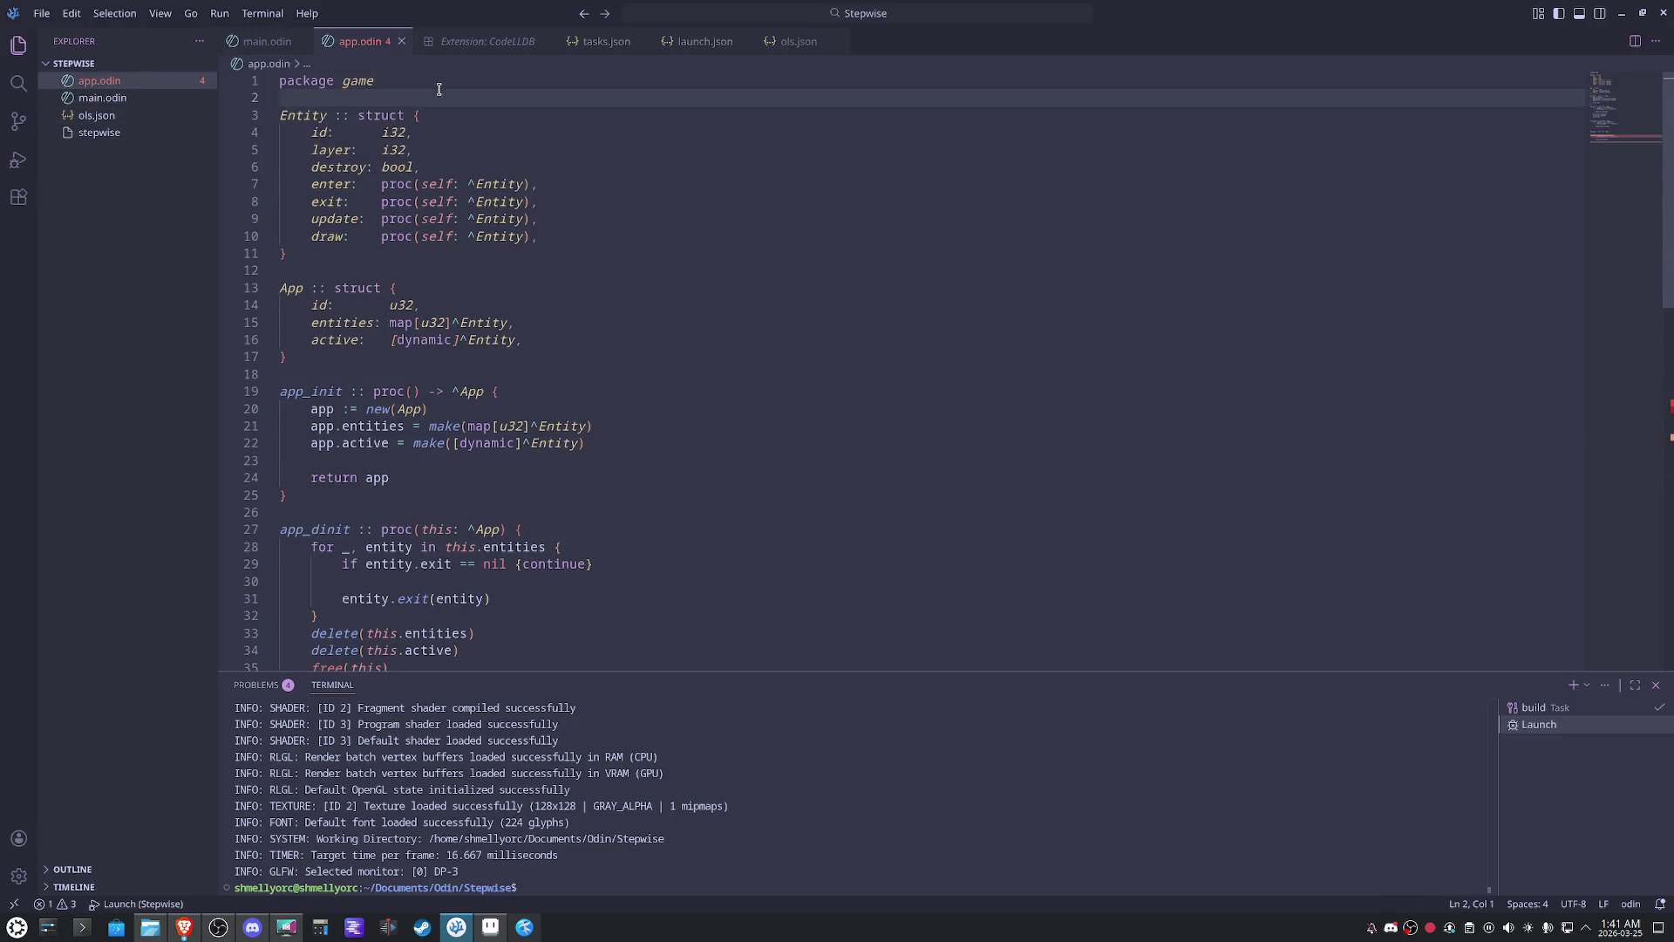
key(Return)
key(Return)
key(Up)
key(ctrl+v)
scroll(646, 468, down, 5)
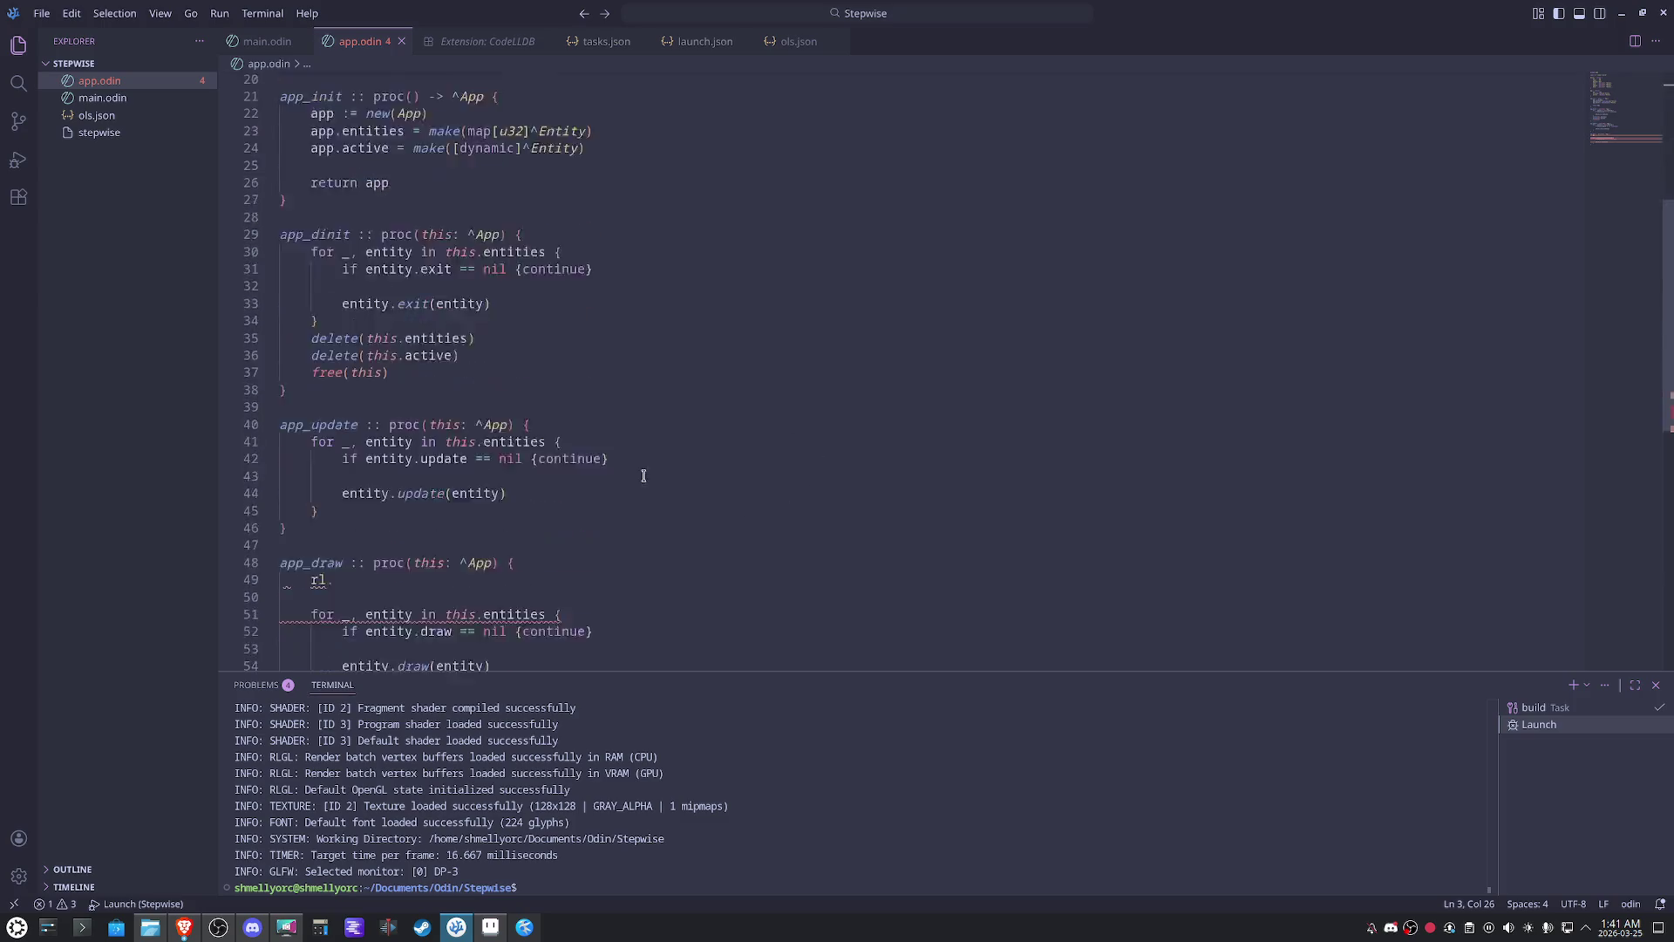
scroll(415, 422, down, 4)
- Make app_draw call rl.ClearBackground(rl.SKYBLUE), then build and launch with F5
click(371, 359)
key(Up)
key(End)
key(BackSpace)
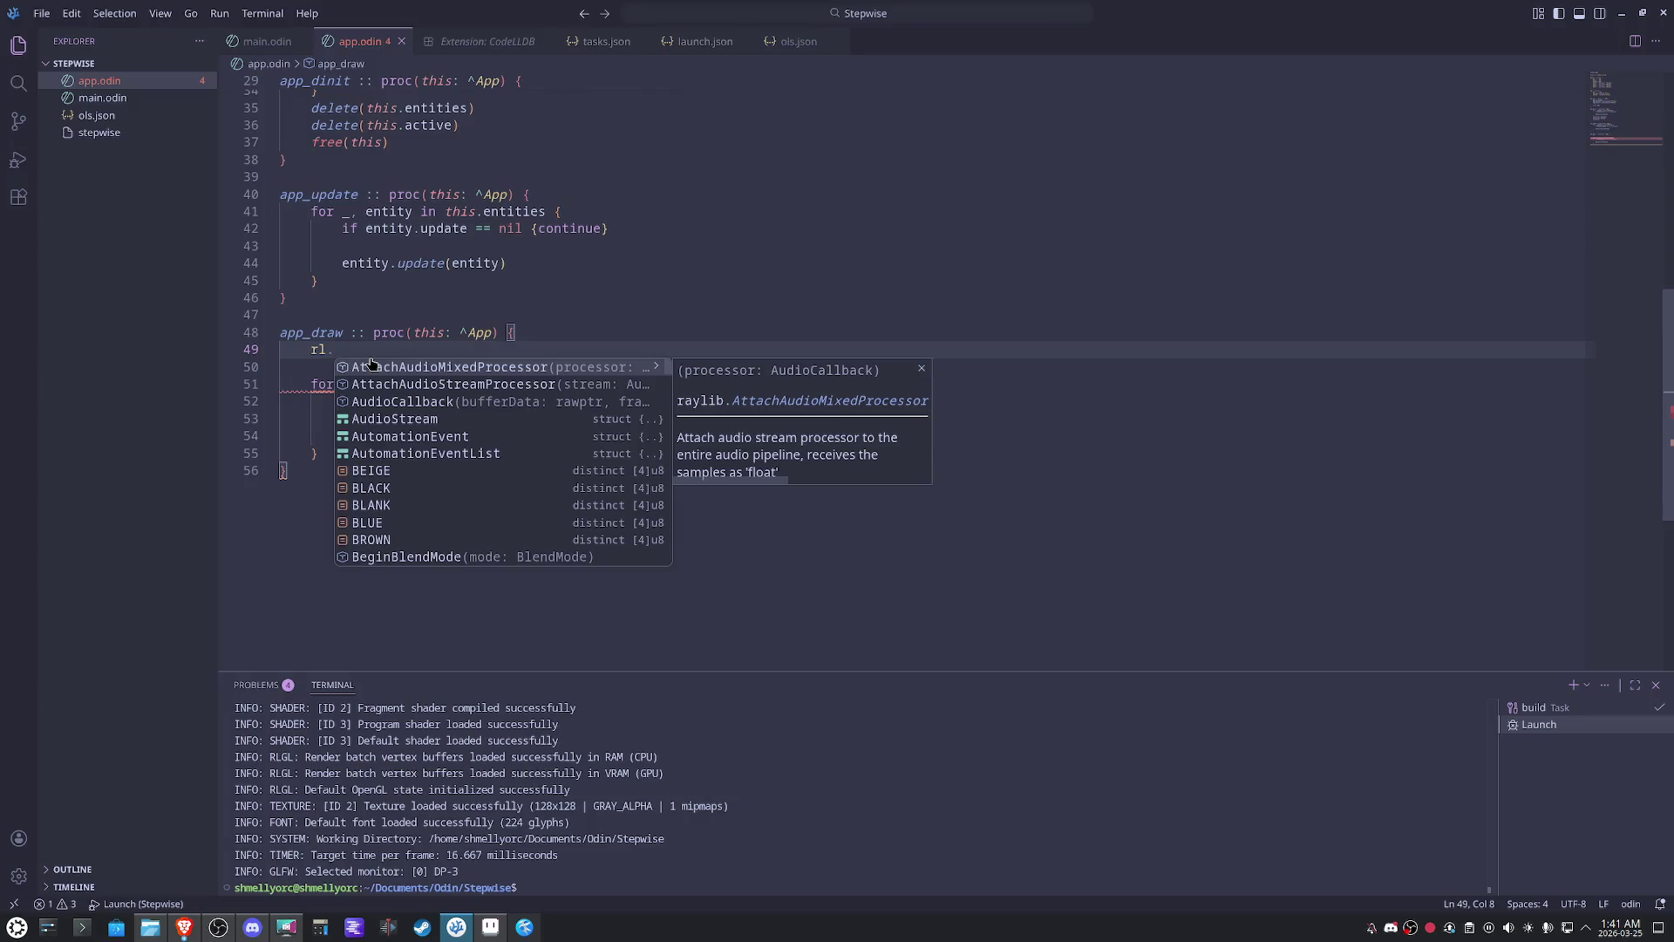
text(clear)
key(Return)
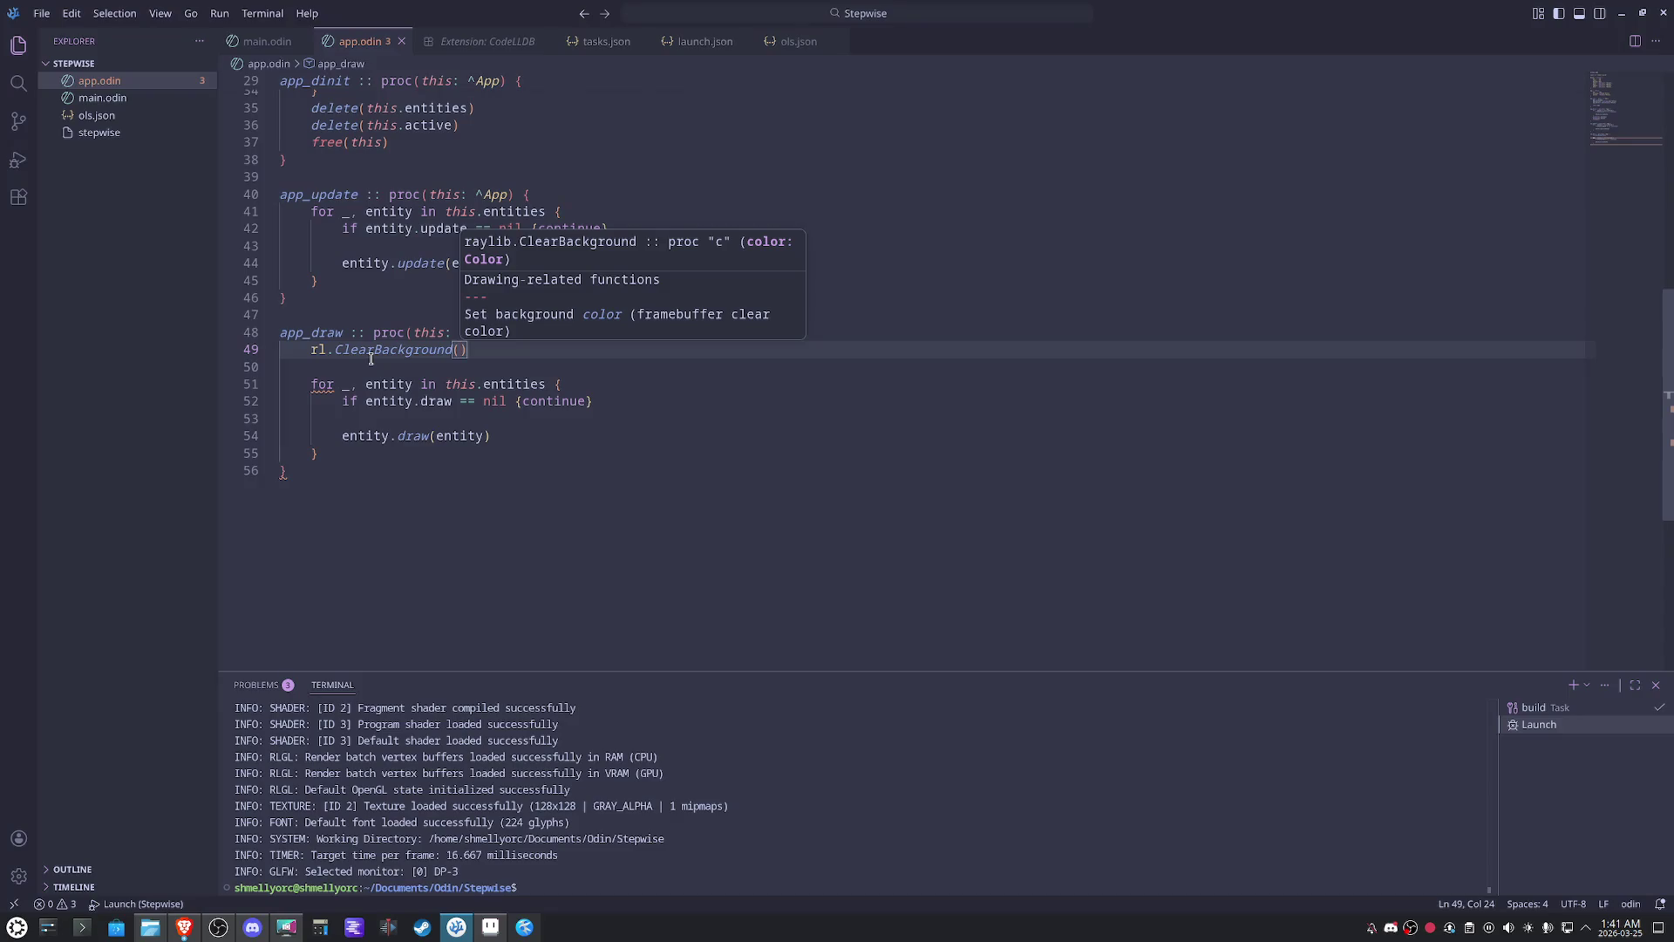
text(rl.sk)
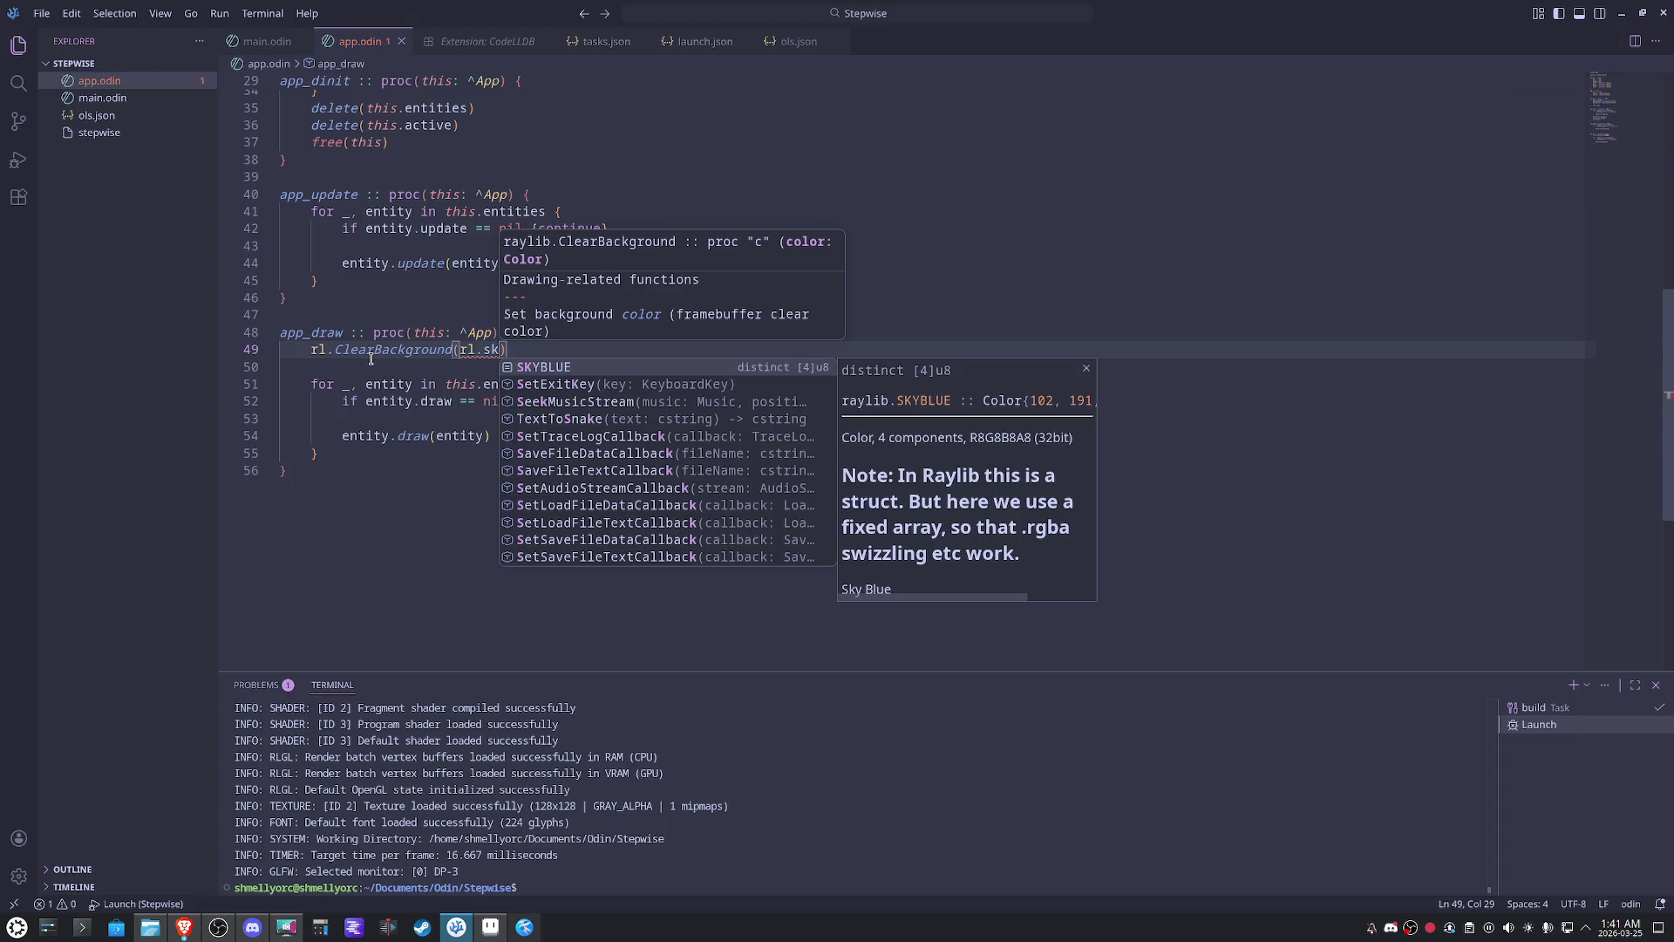
key(Return)
click(866, 490)
key(Return)
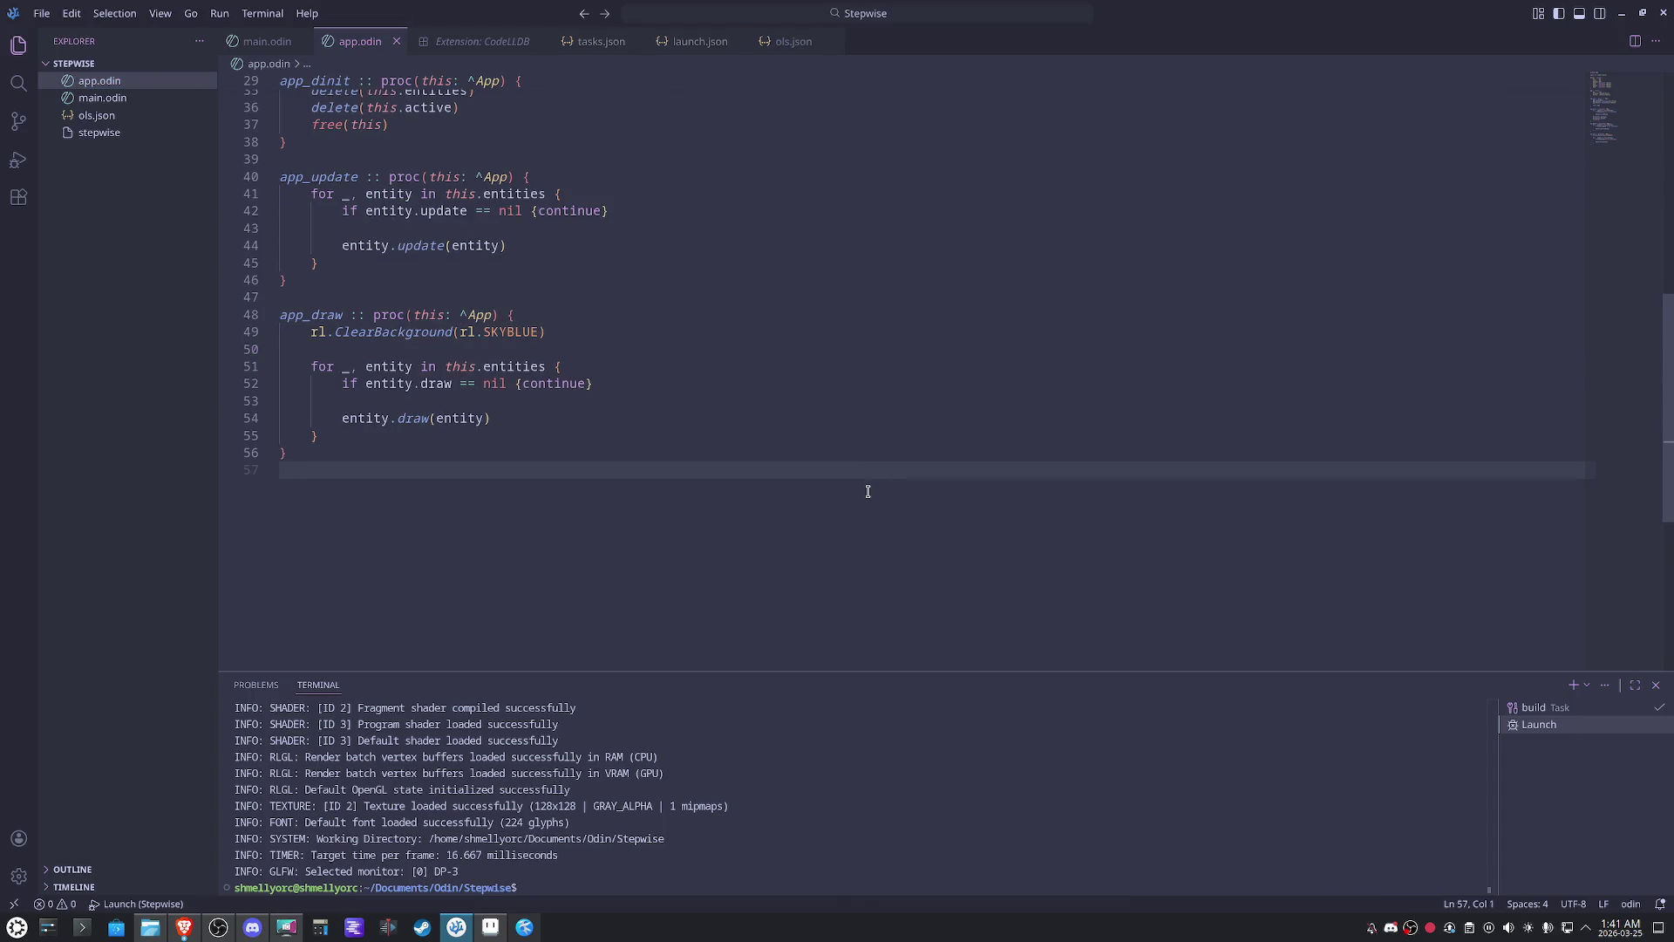
key(F5)
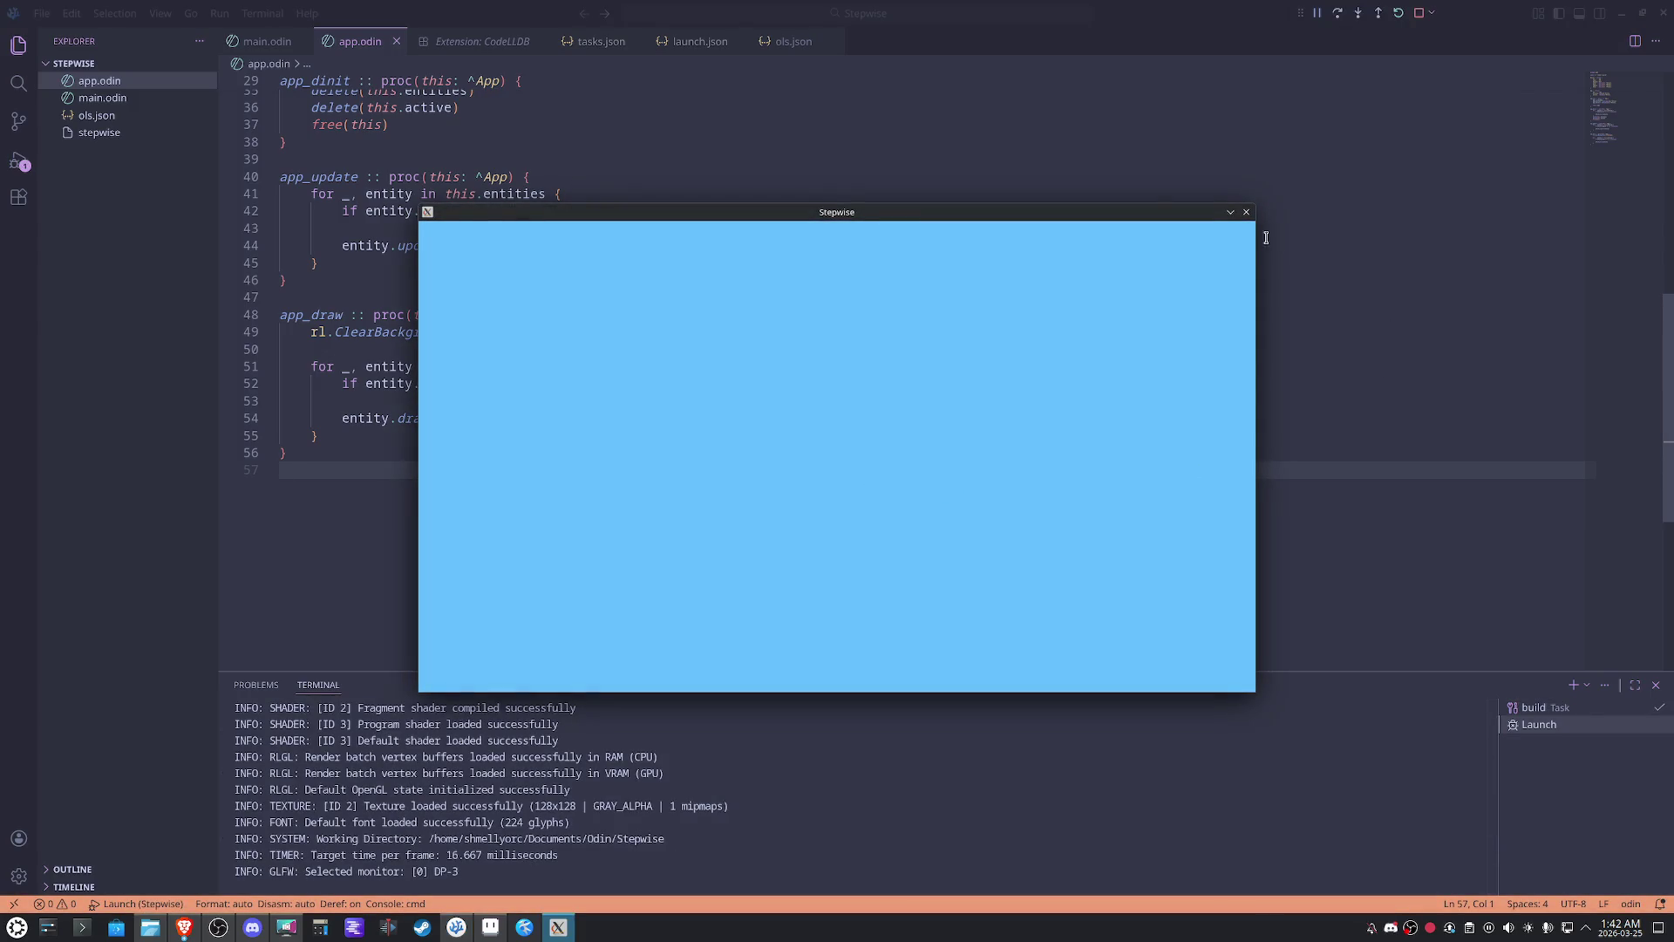
- Close the sky-blue game window, return to app.odin and shrink the terminal panel
key(Escape)
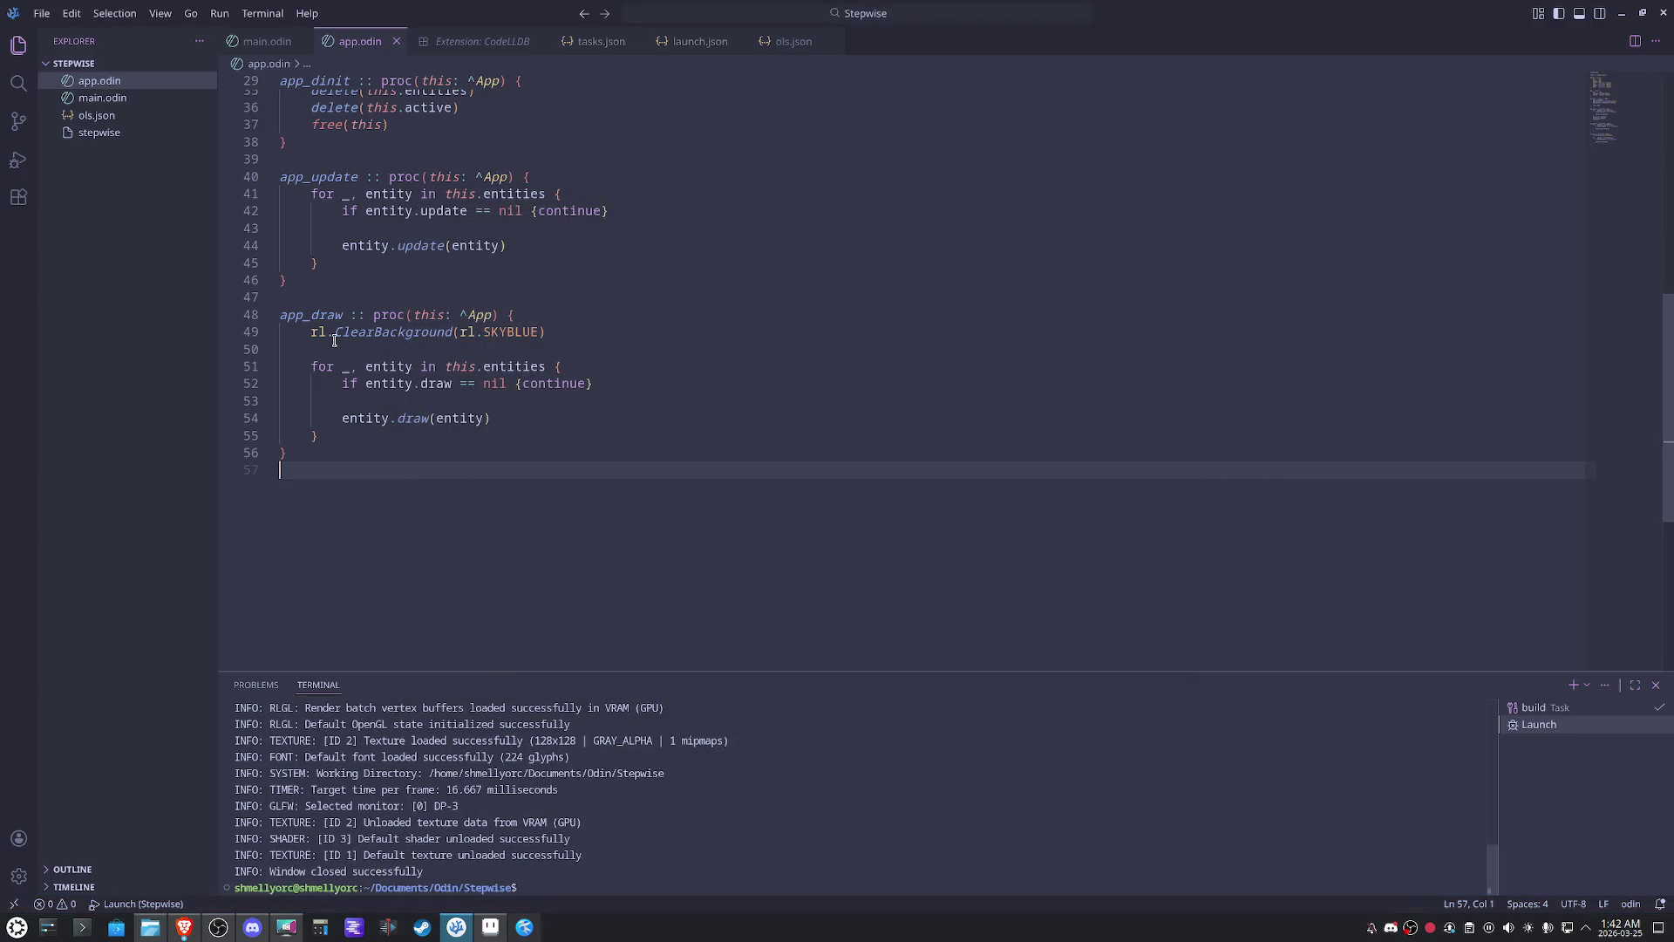
click(84, 99)
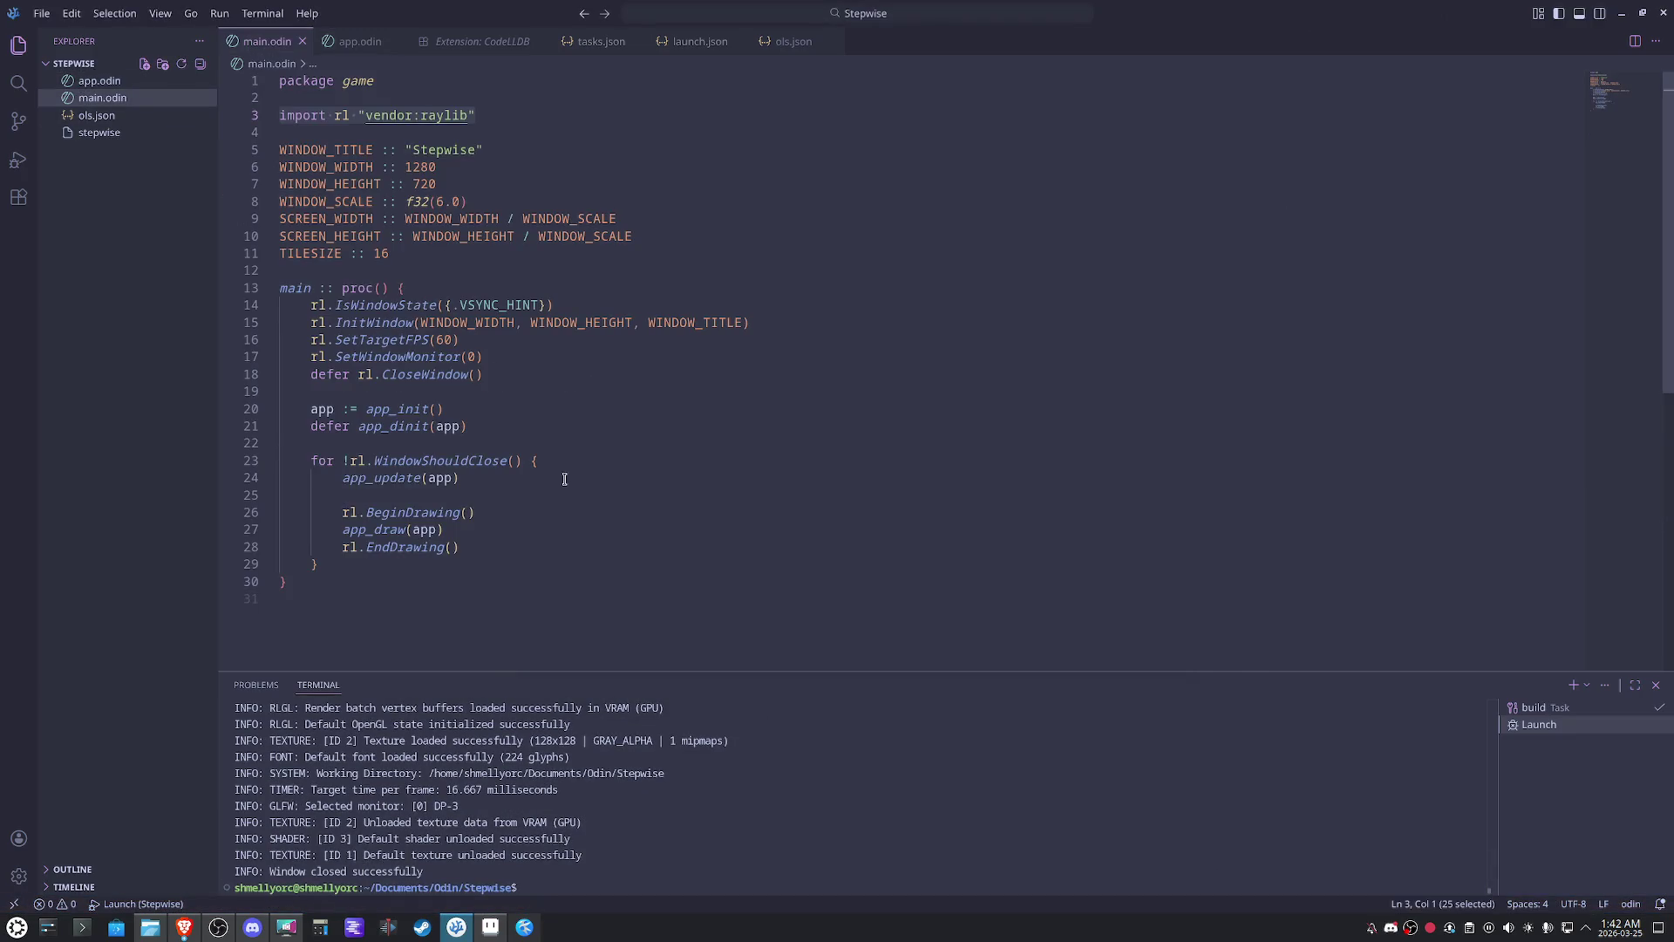
click(94, 82)
scroll(582, 524, up, 9)
scroll(588, 530, up, 2)
scroll(587, 526, down, 1)
scroll(583, 516, down, 3)
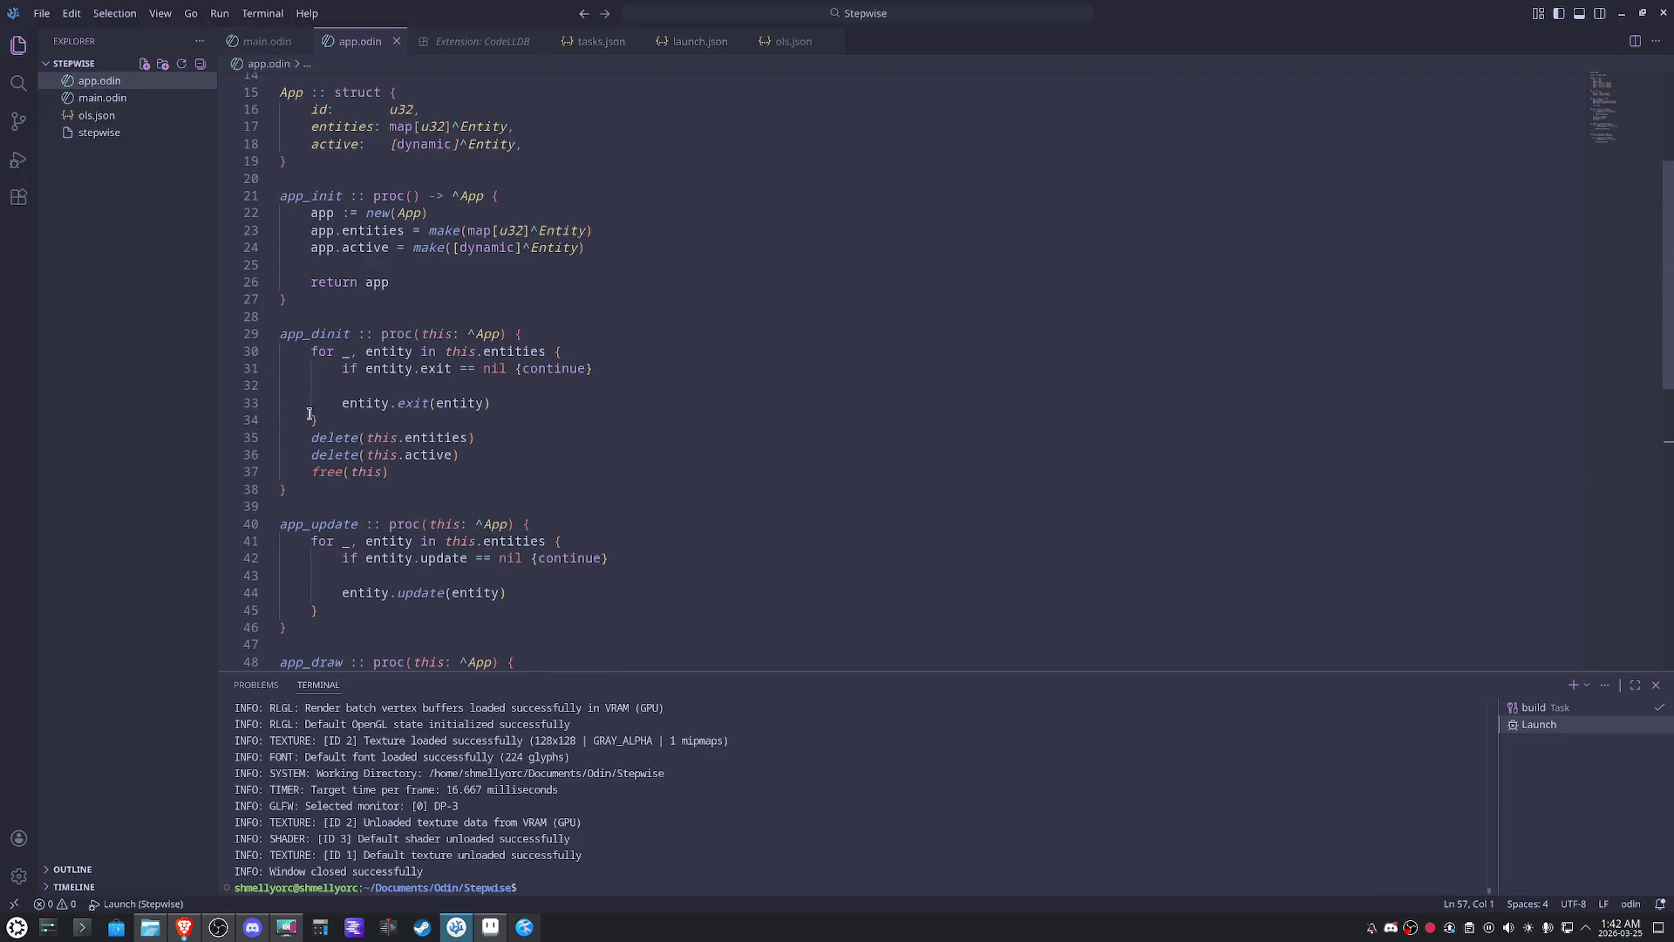
scroll(710, 457, up, 2)
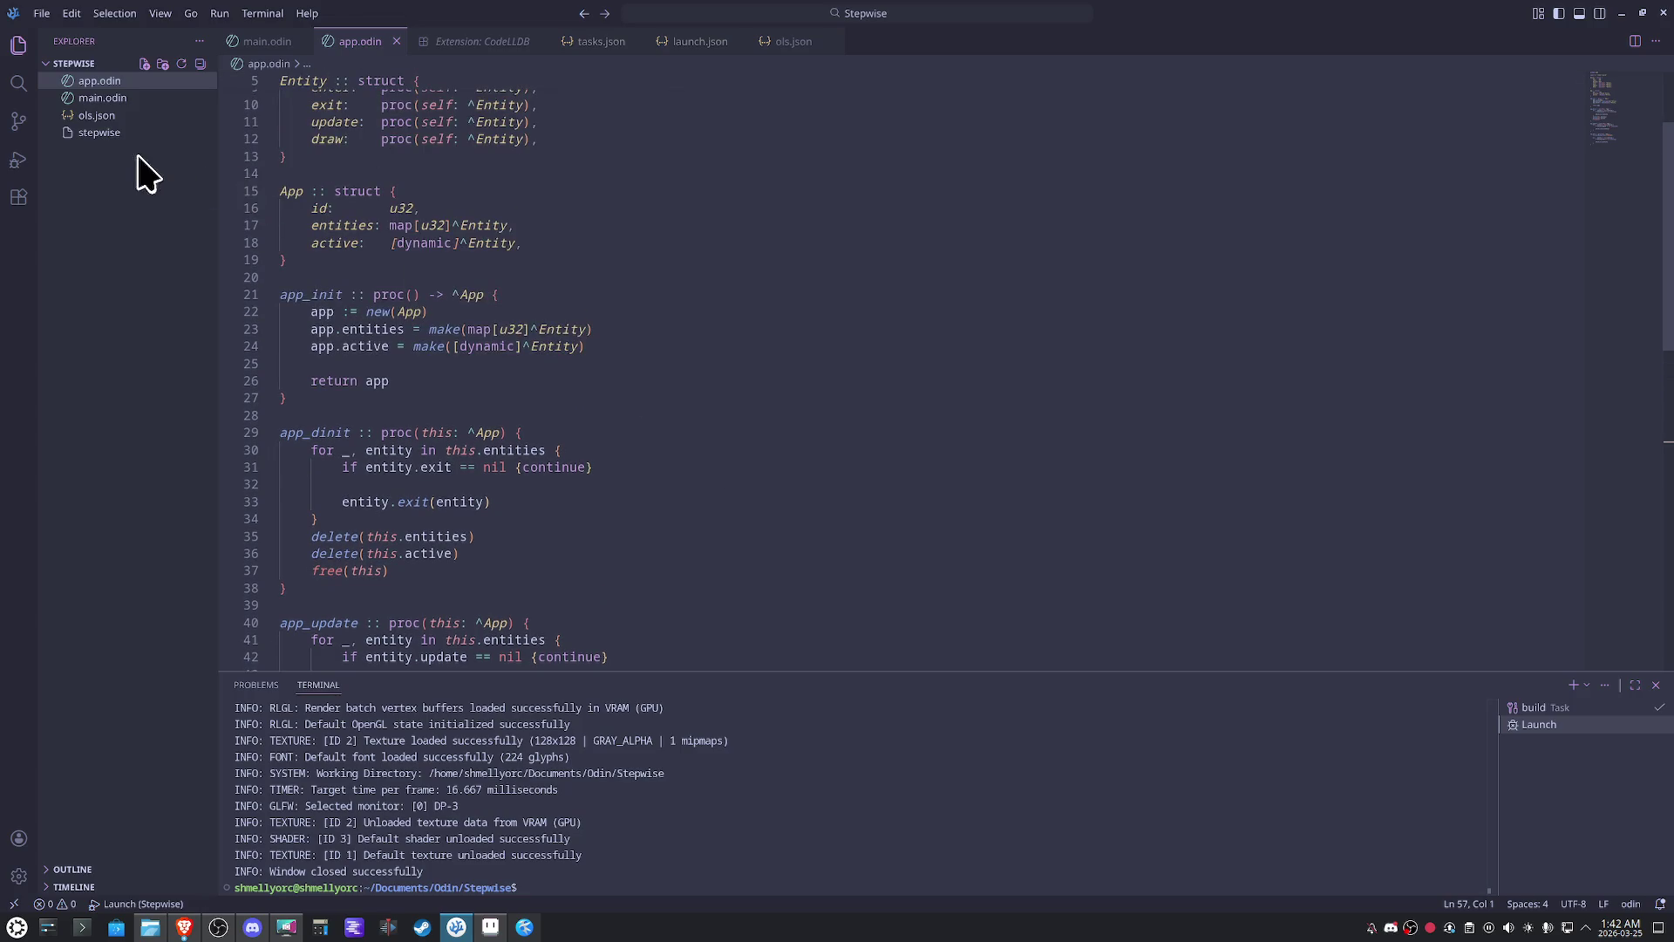
click(102, 101)
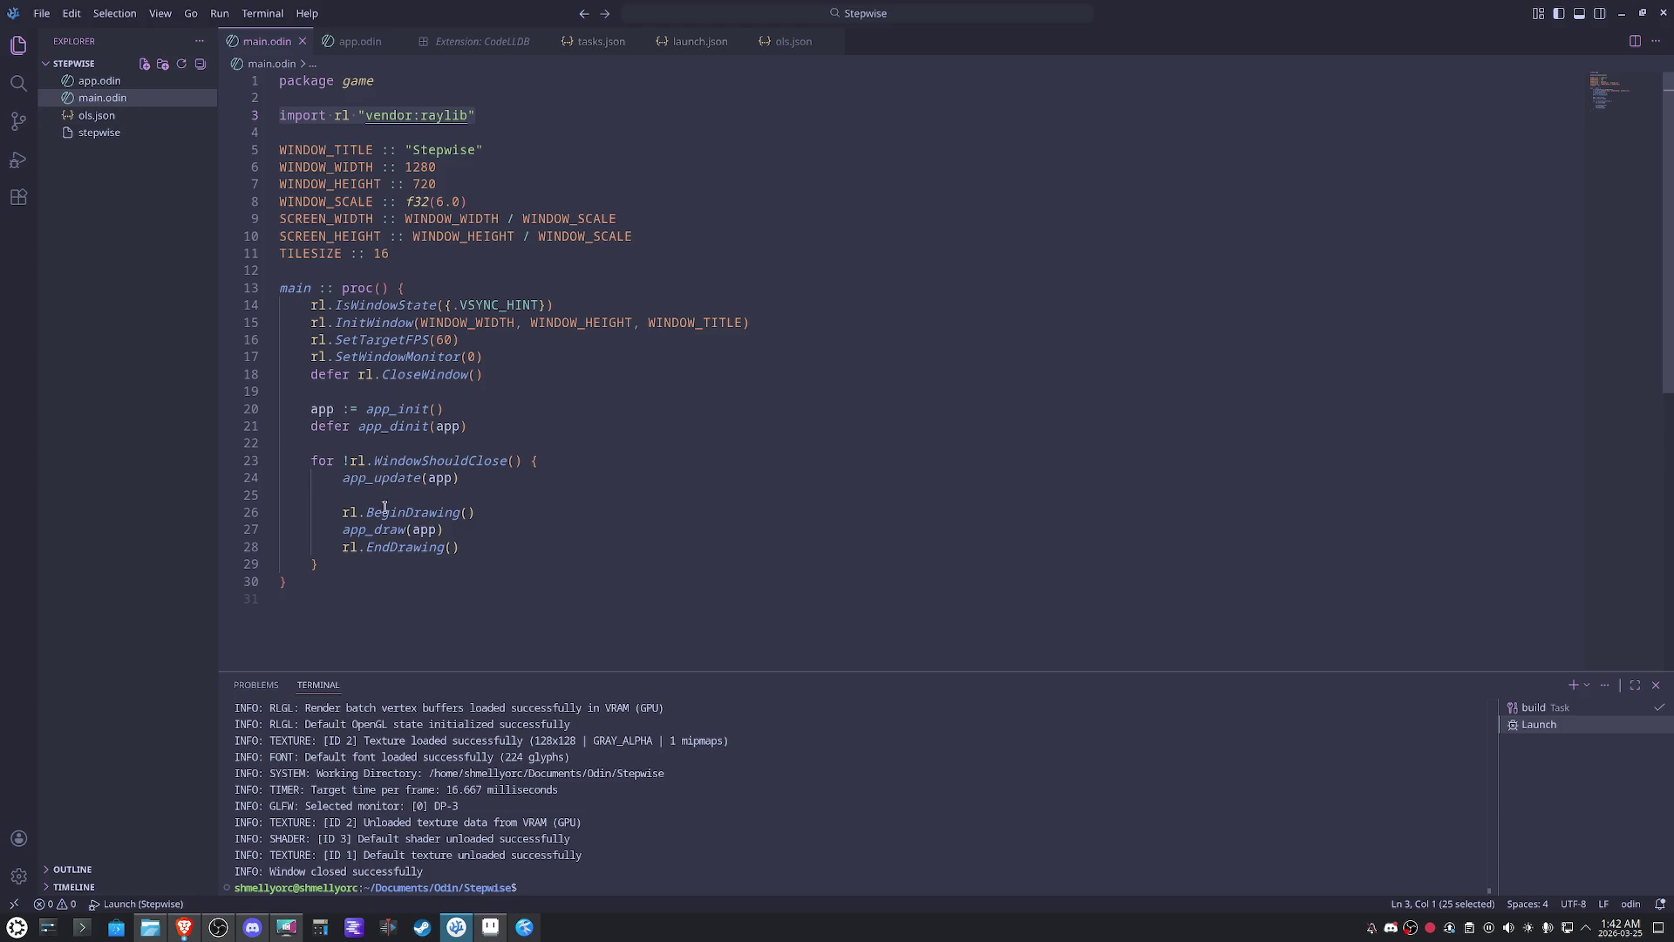
click(98, 79)
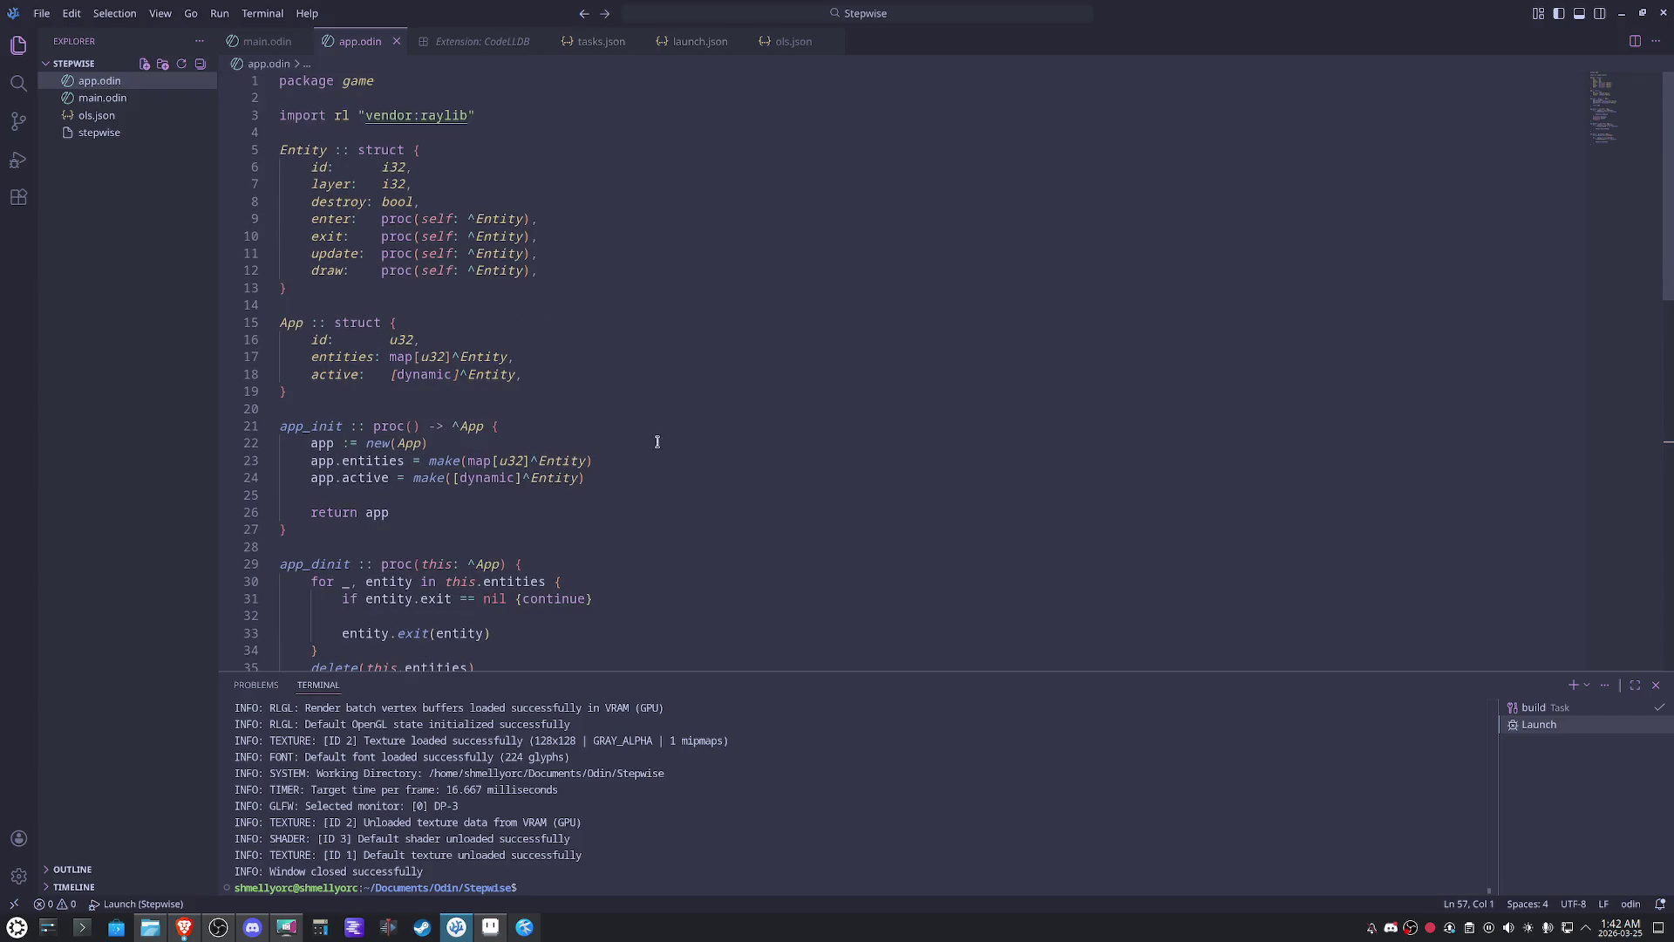
drag(875, 675, 881, 769)
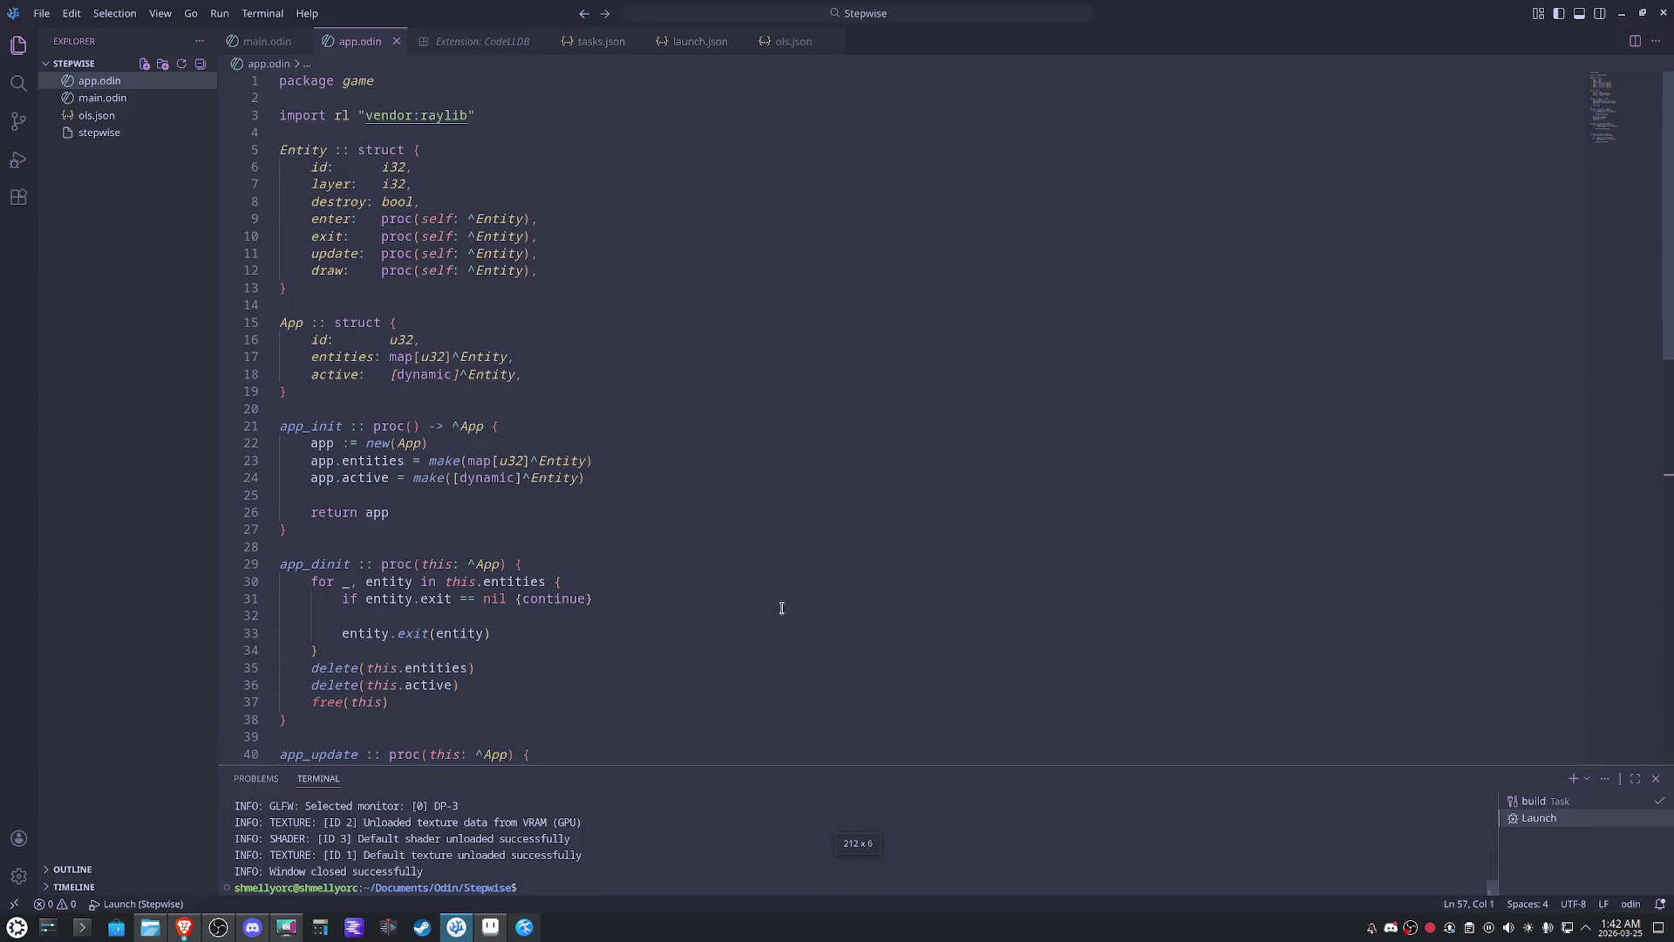
scroll(751, 568, down, 3)
scroll(705, 599, down, 4)
scroll(705, 600, down, 2)
- Start a new app_ line below app_draw, dismiss suggestions, and switch to main.odin
key(Return)
key(Return)
text(app_)
key(BackSpace)
key(BackSpace)
key(BackSpace)
key(BackSpace)
text(app_)
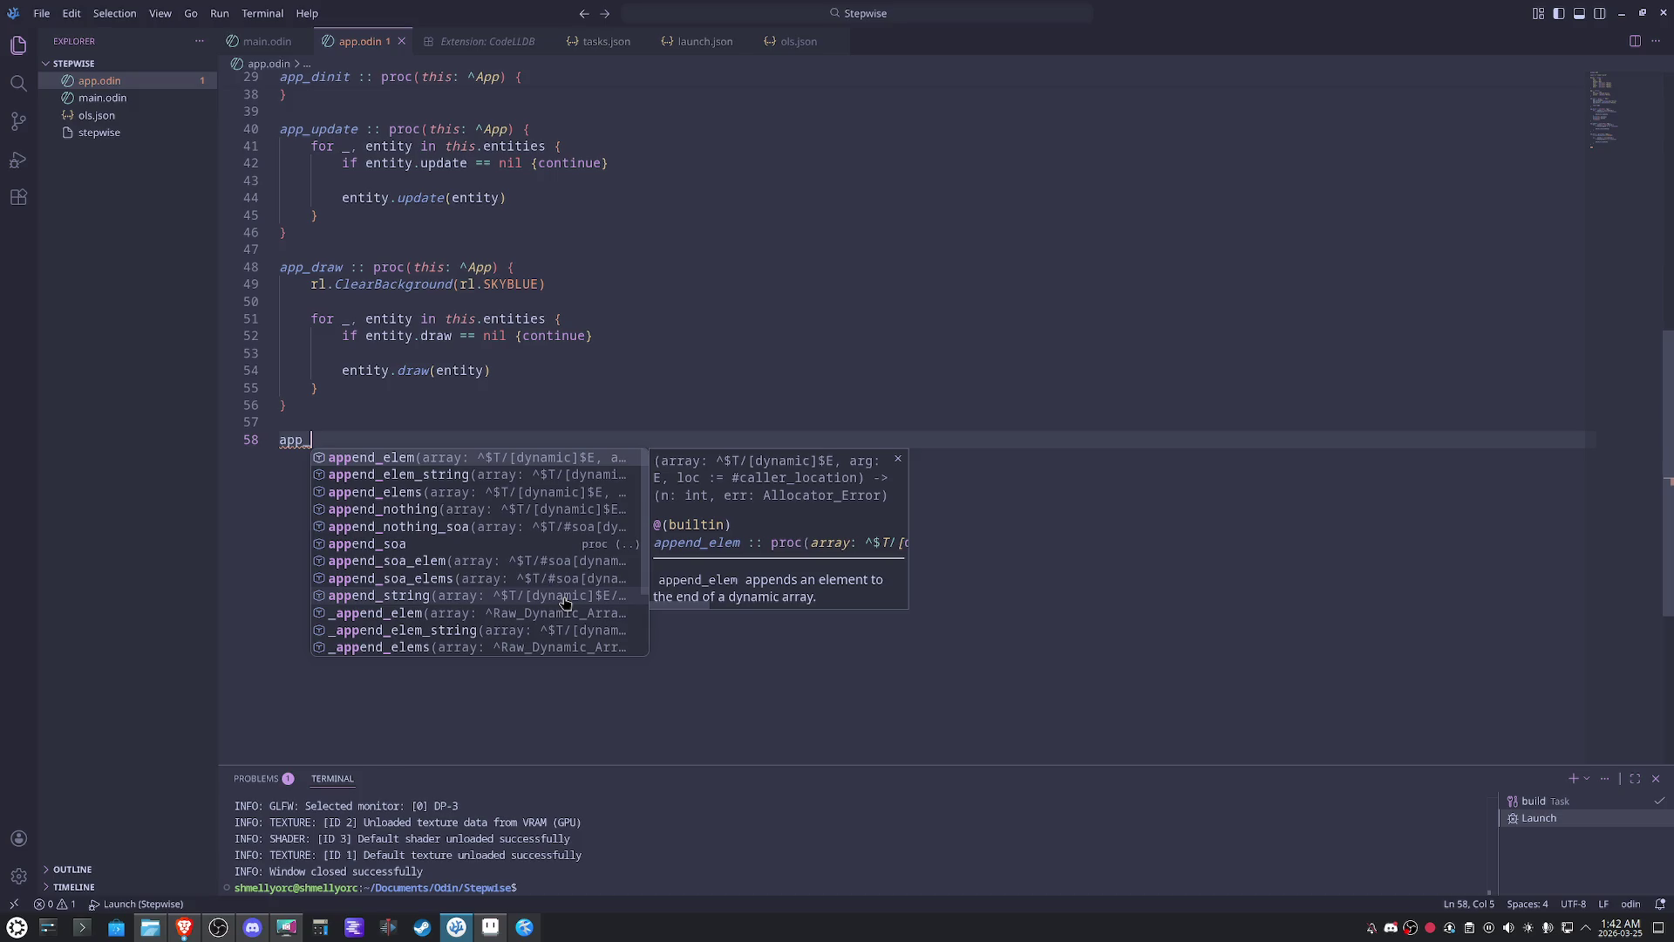
click(837, 369)
click(329, 441)
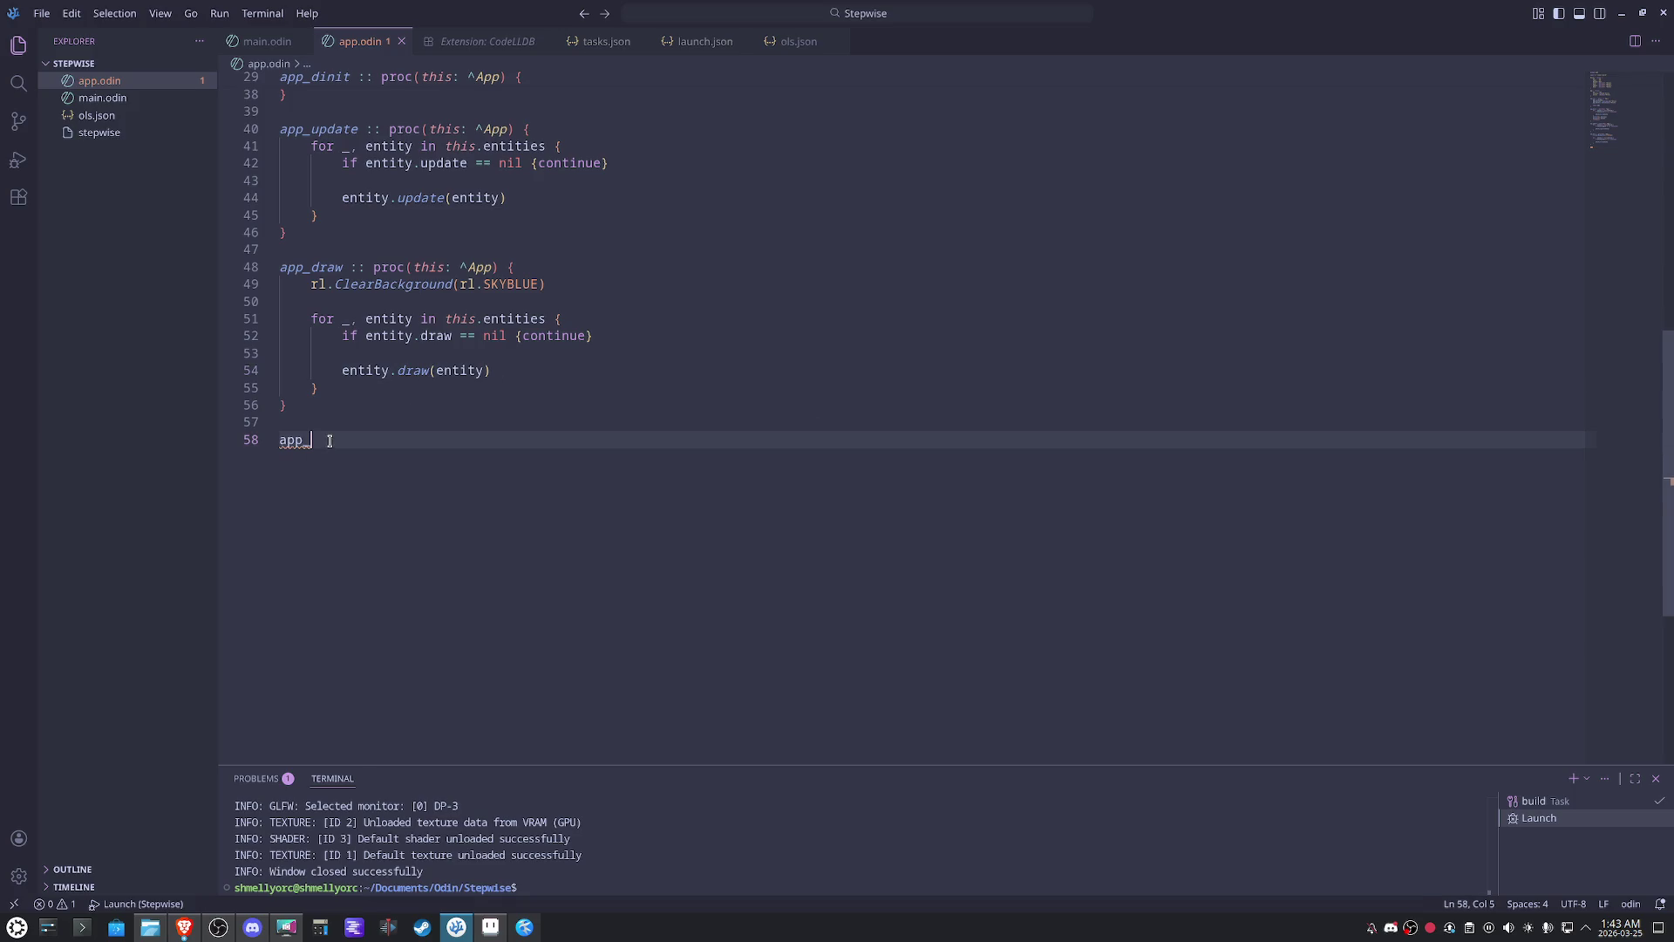
text(_)
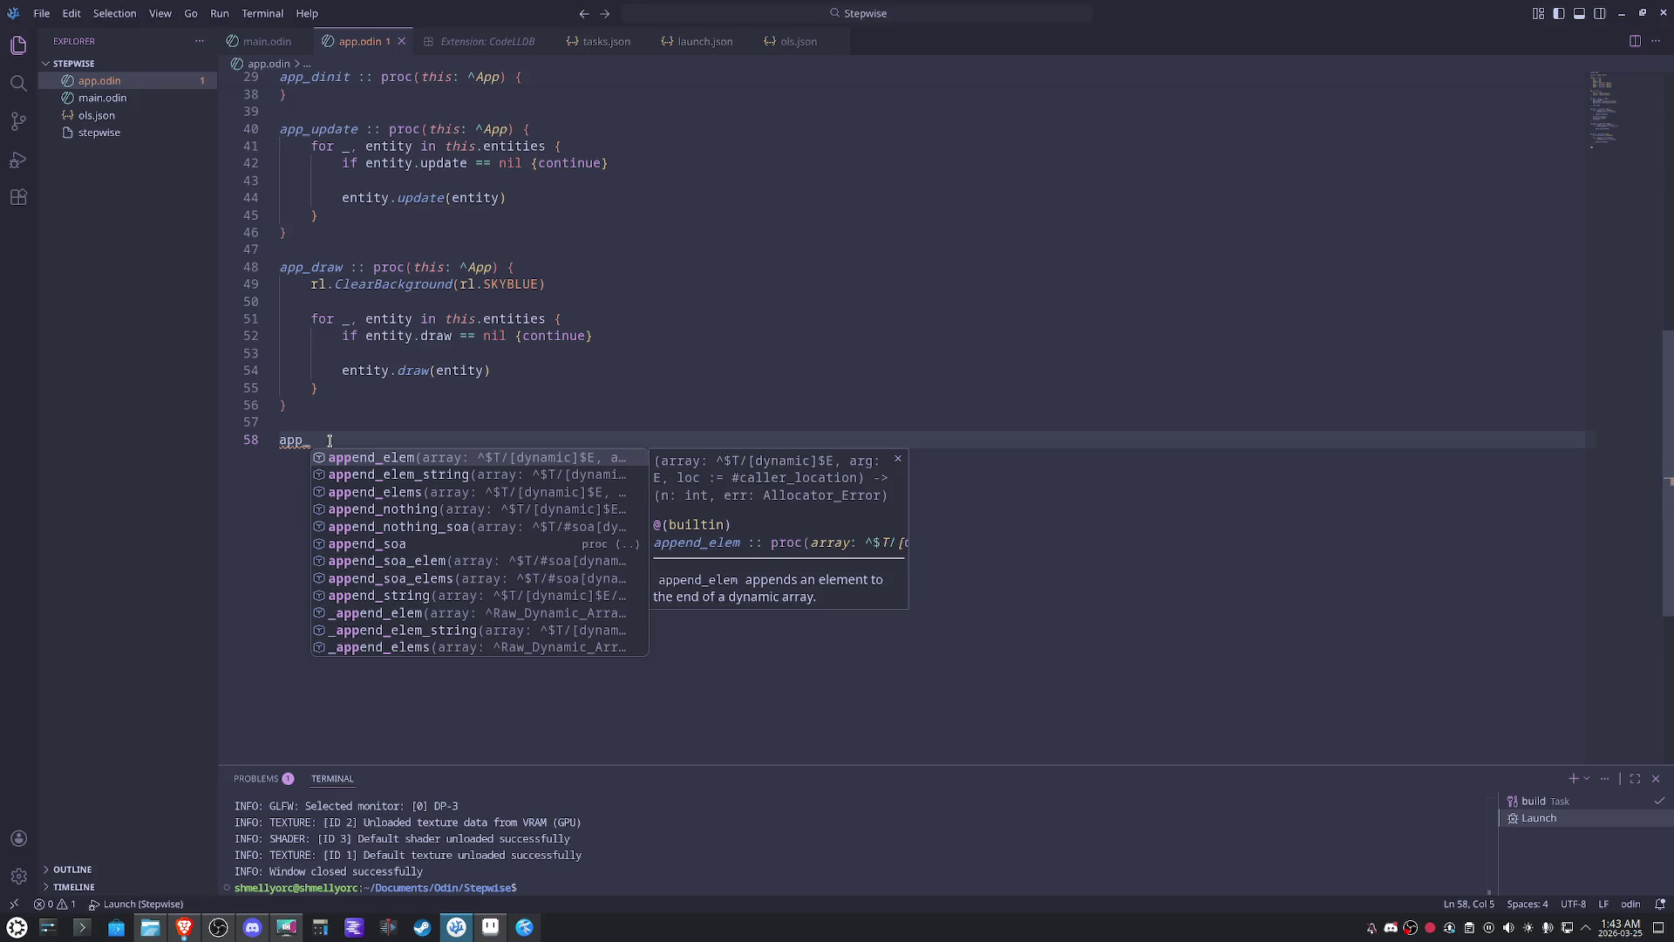
click(102, 97)
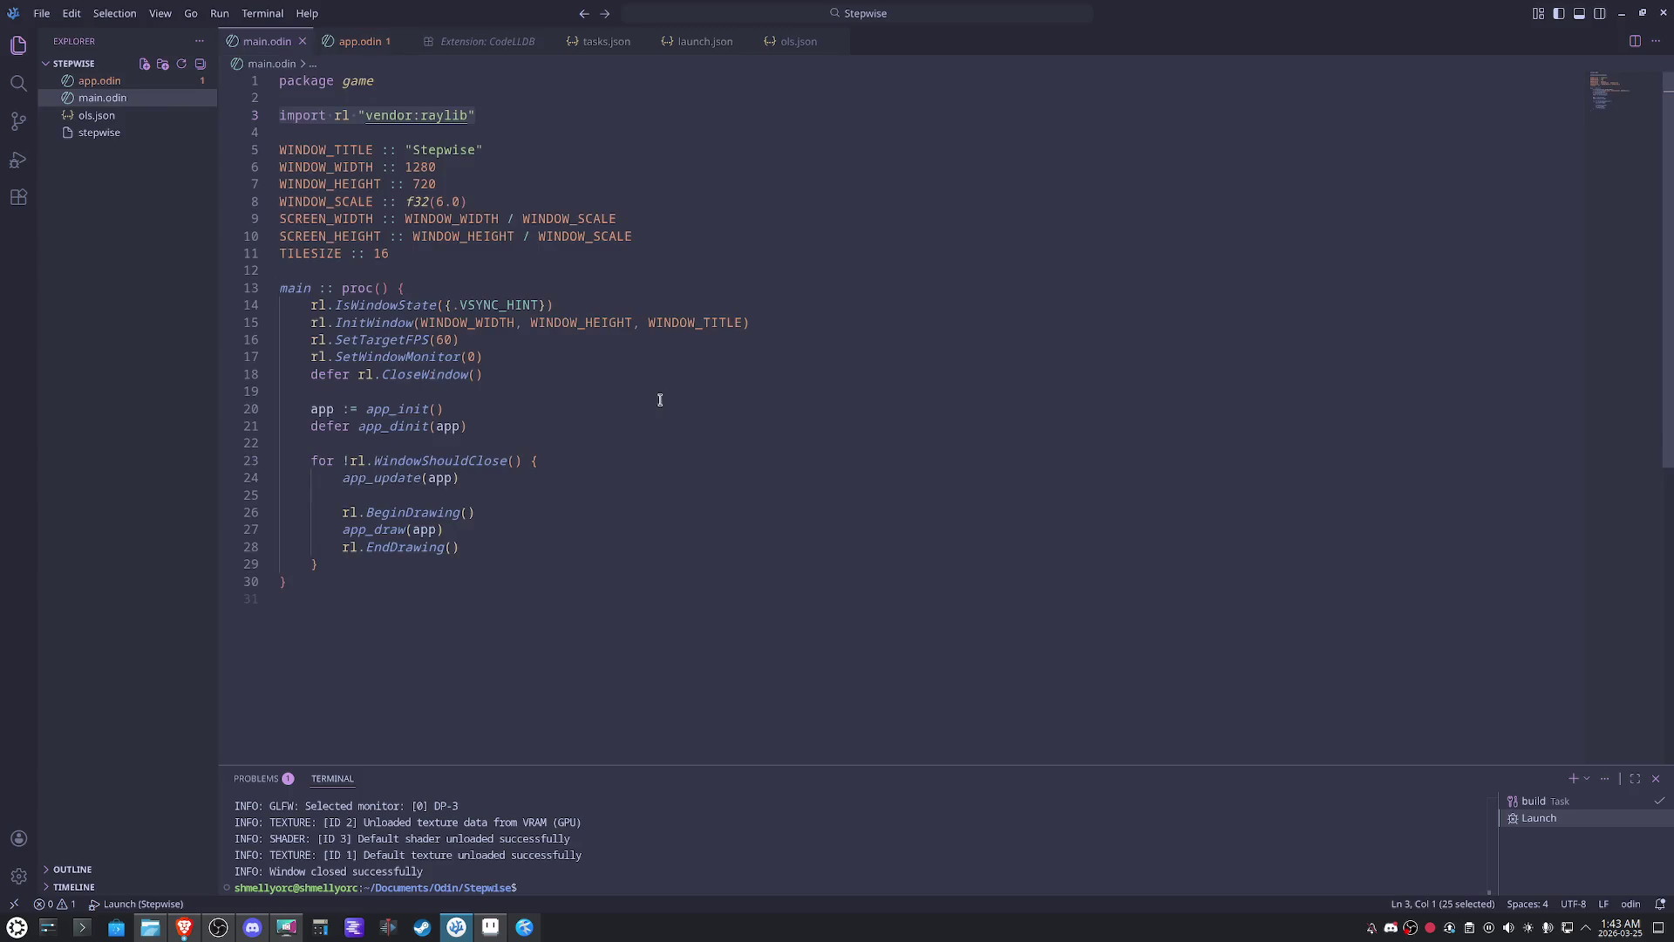
- Declare TEXTURE: rl.Texture2D on its own line below TILESIZE in main.odin
click(444, 256)
key(Return)
key(Return)
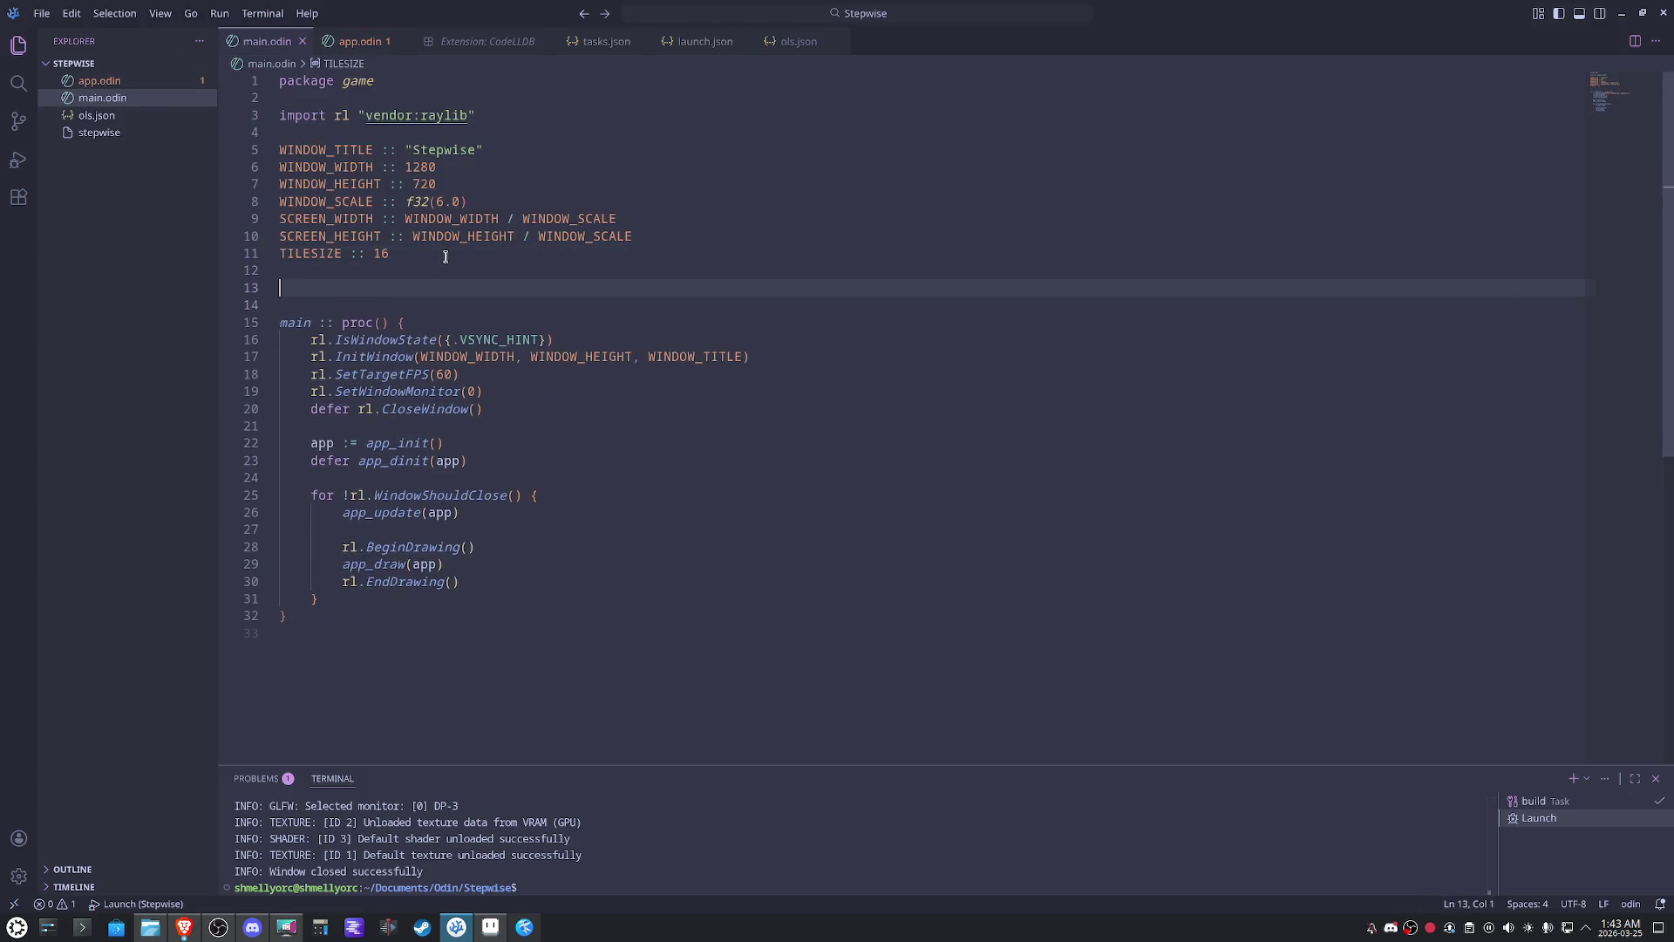
key(Return)
key(Up)
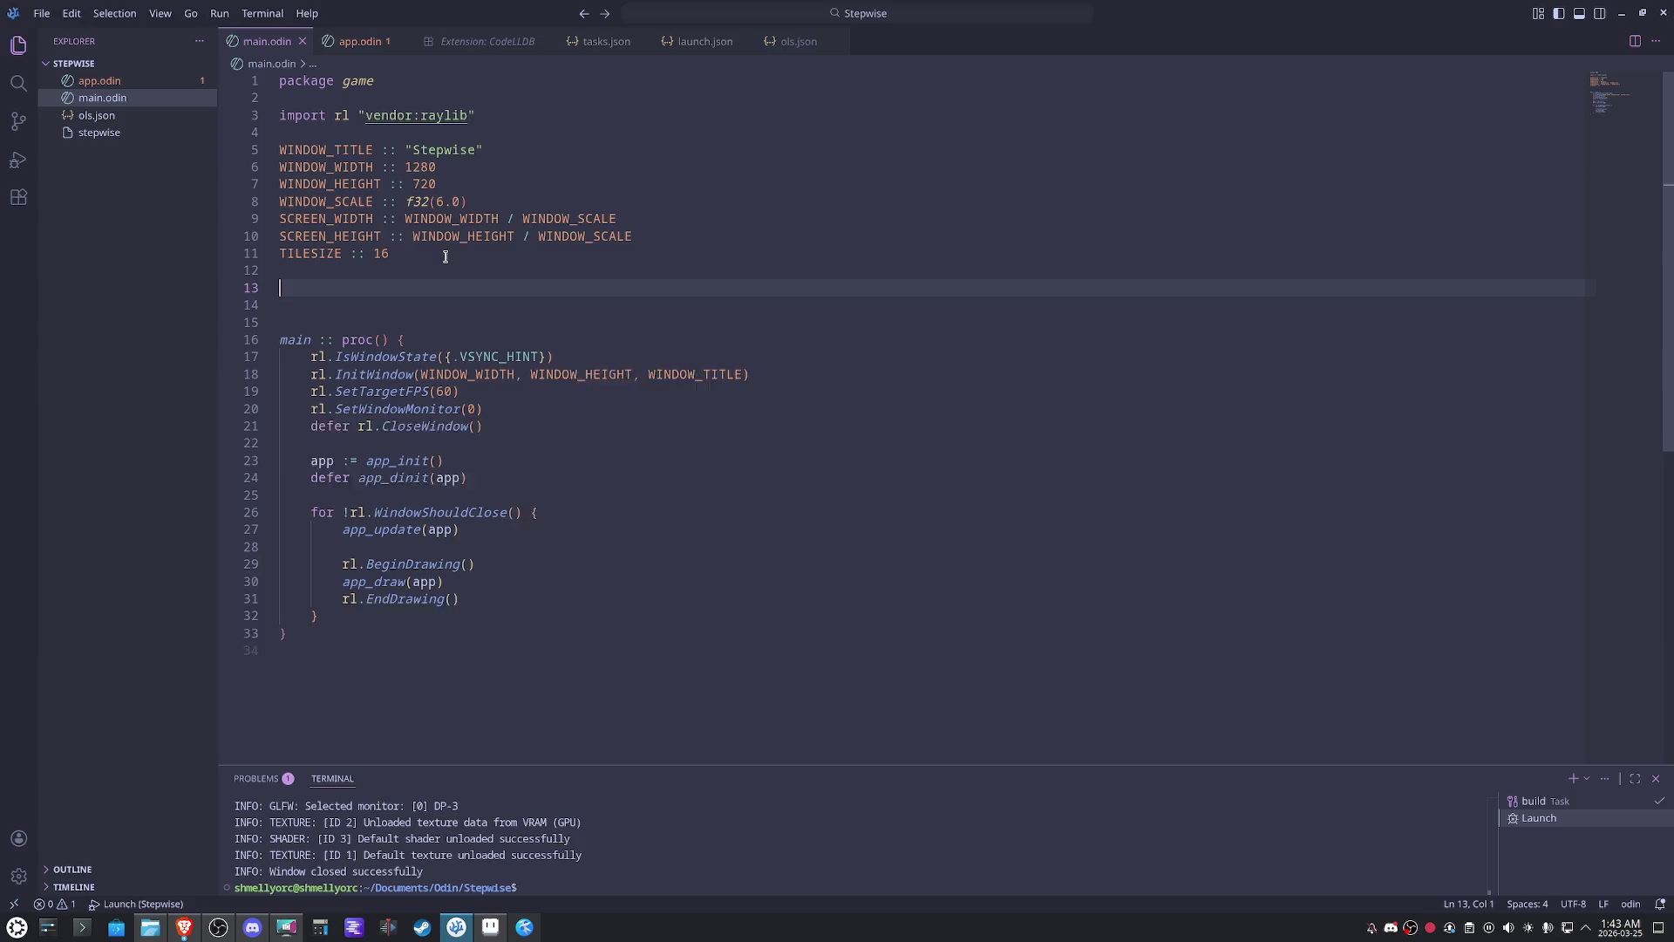
key(Delete)
text(TEXTURE)
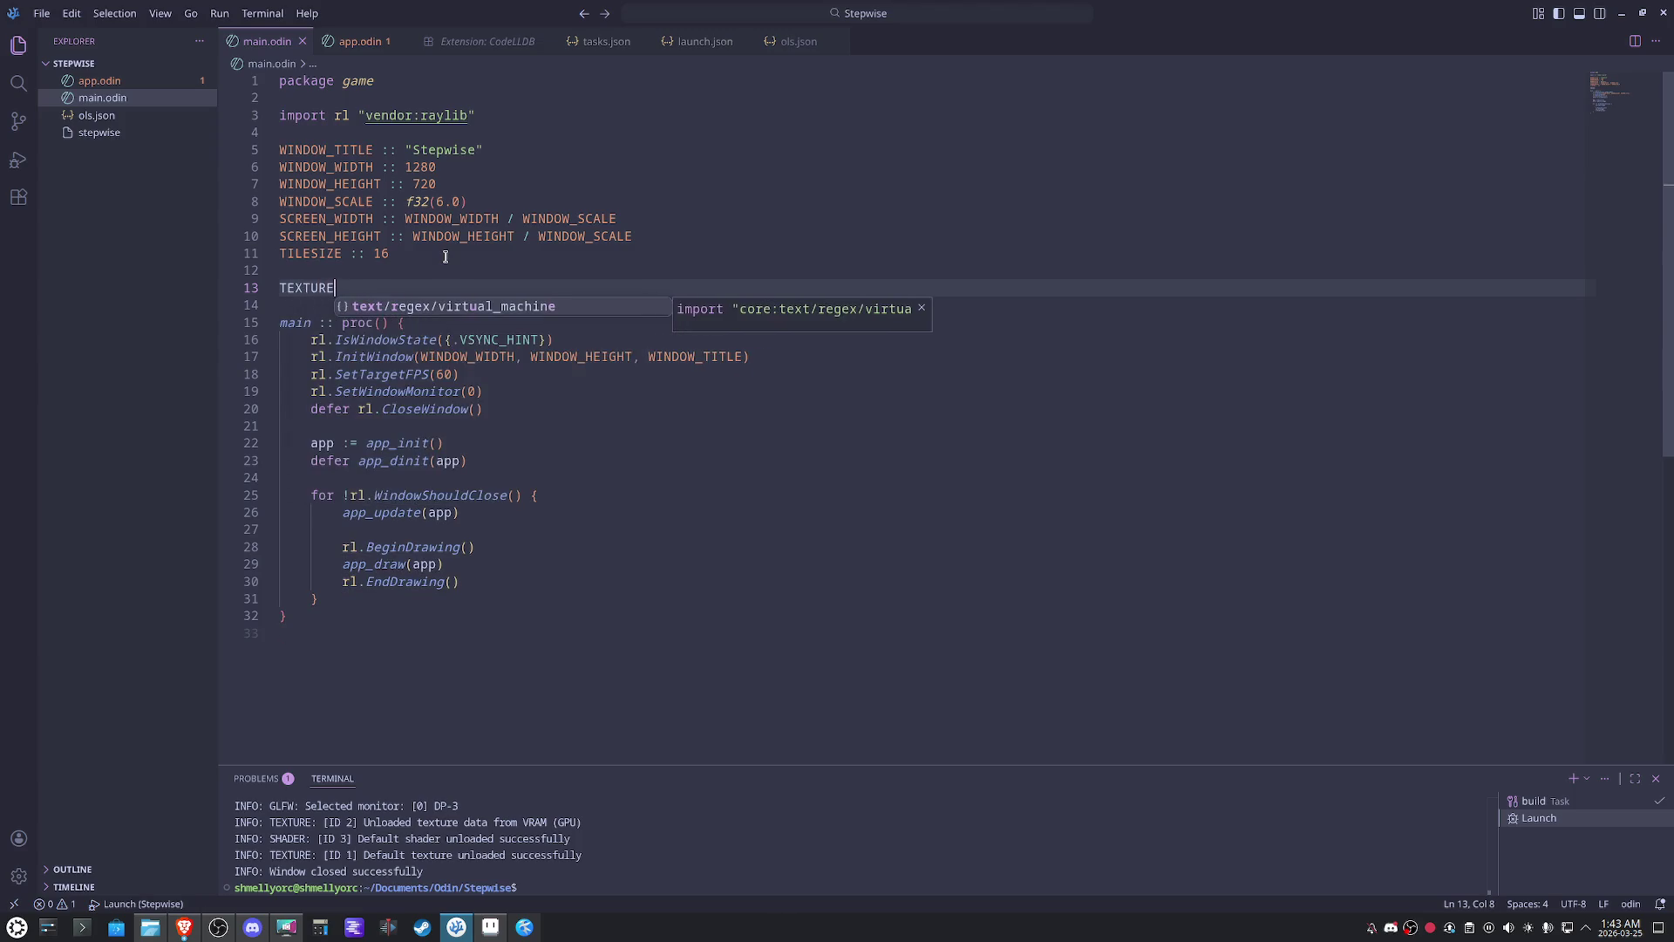
text(: rl.textu)
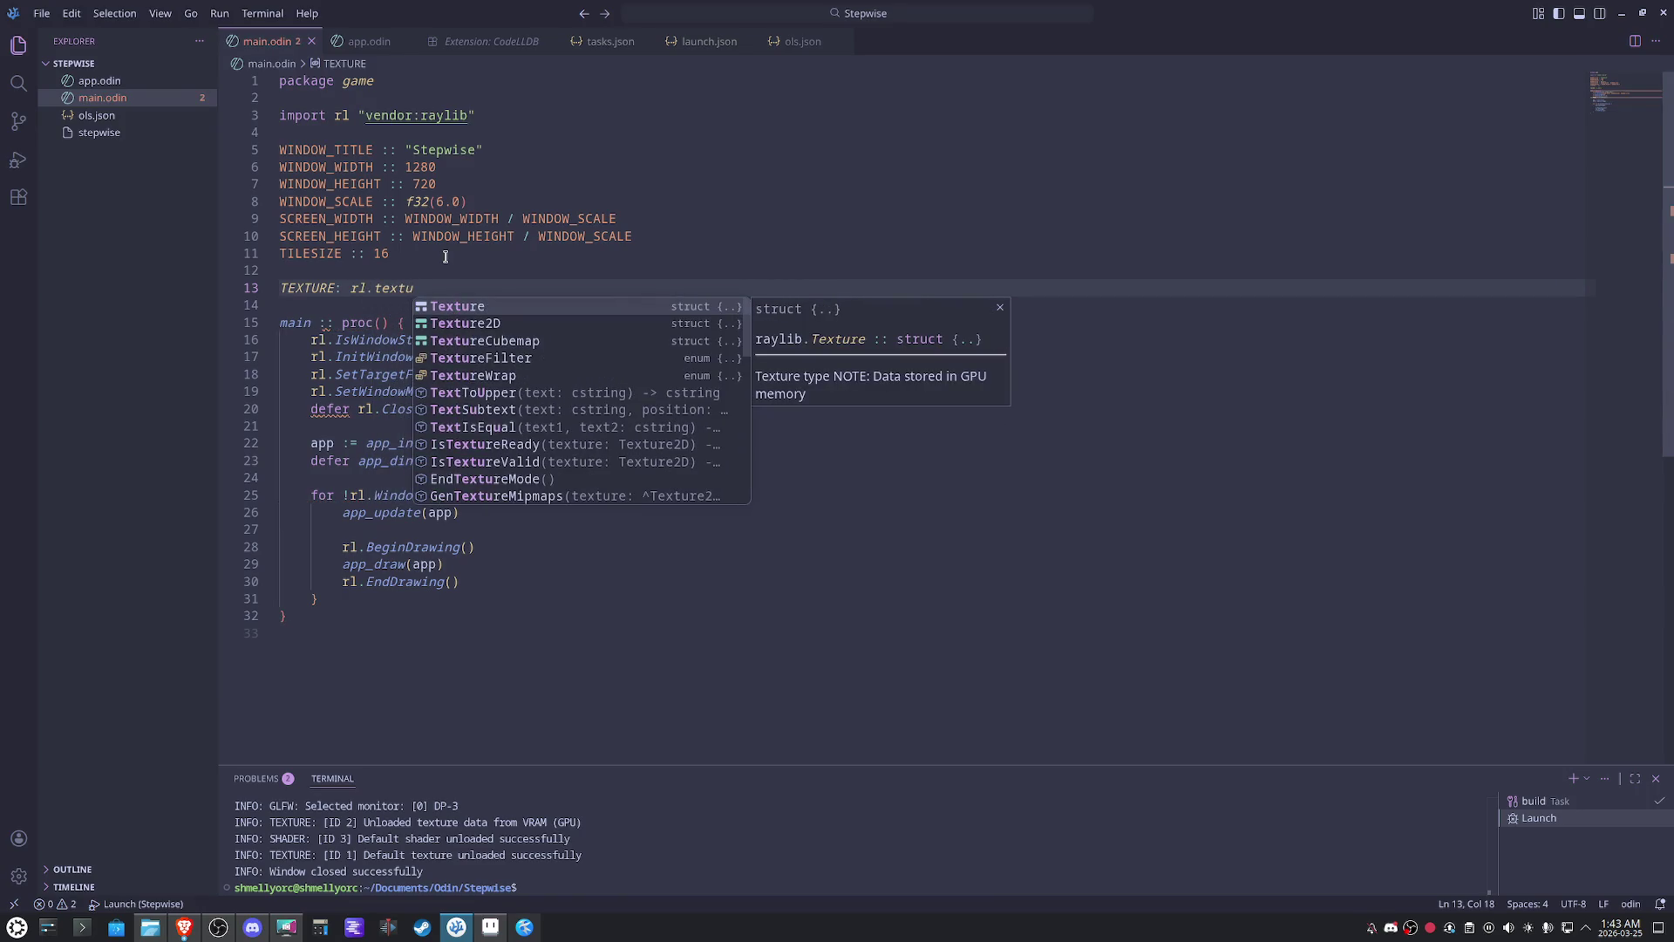
key(Down)
key(Return)
key(Return)
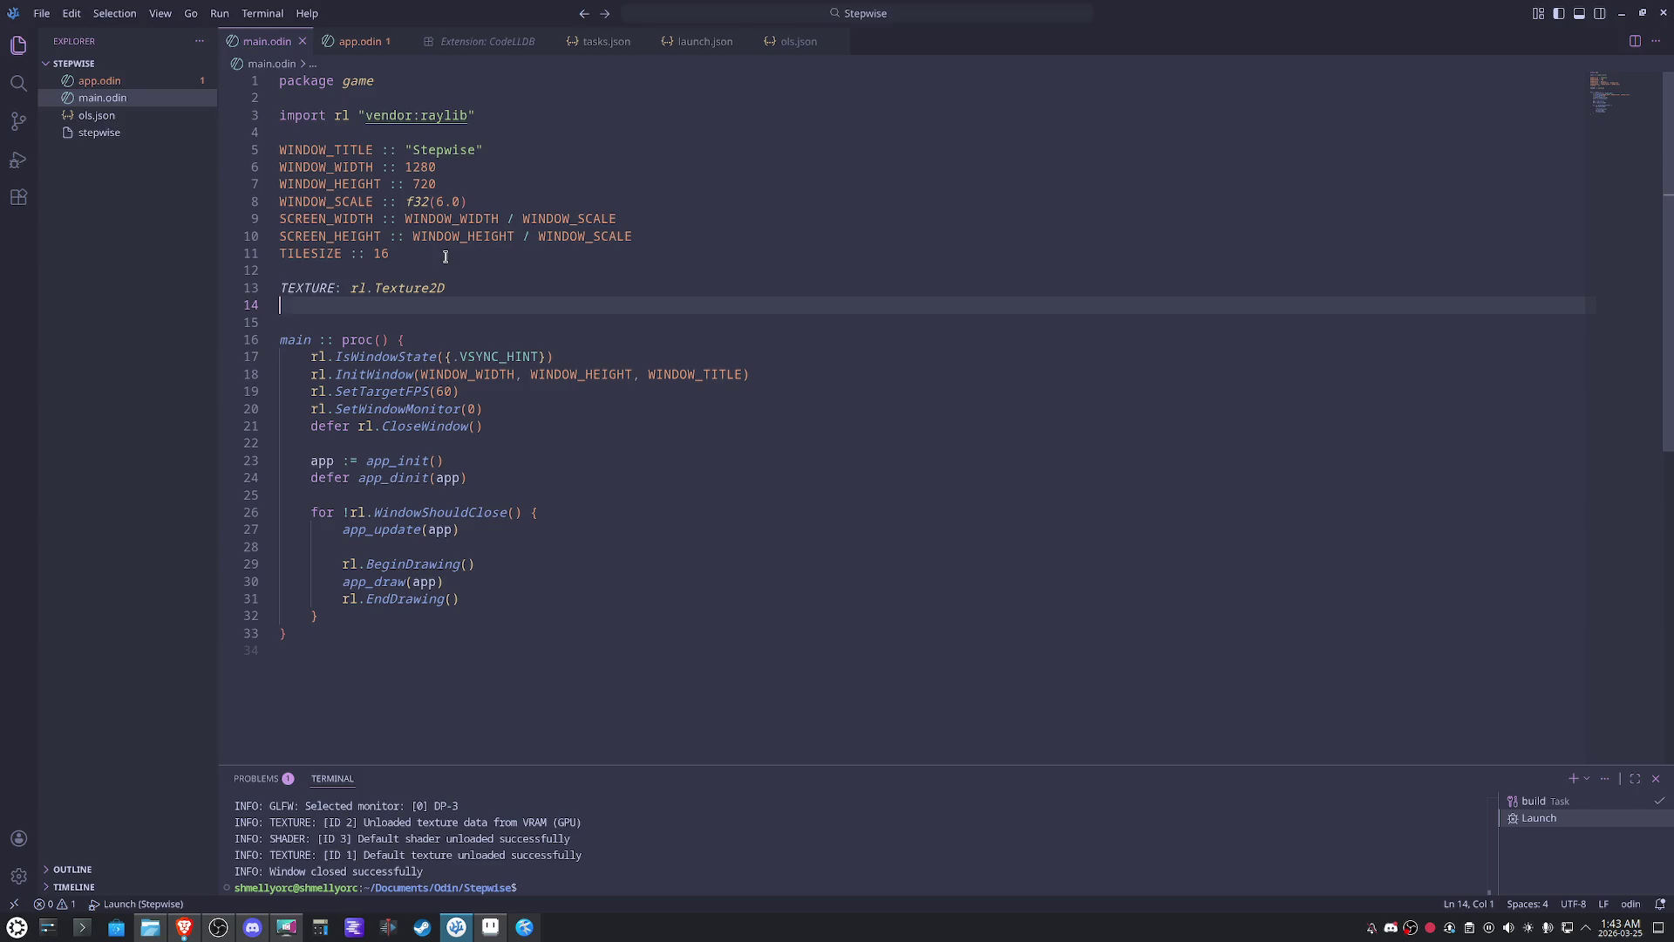
- Select the window constants, then the TEXTURE line, and switch over to Aseprite
key(Up)
key(Up)
key(Up)
key(End)
key(shift+Up)
key(shift+Up)
key(shift+Up)
key(shift+Home)
key(shift+Up)
key(shift+Up)
key(shift+Up)
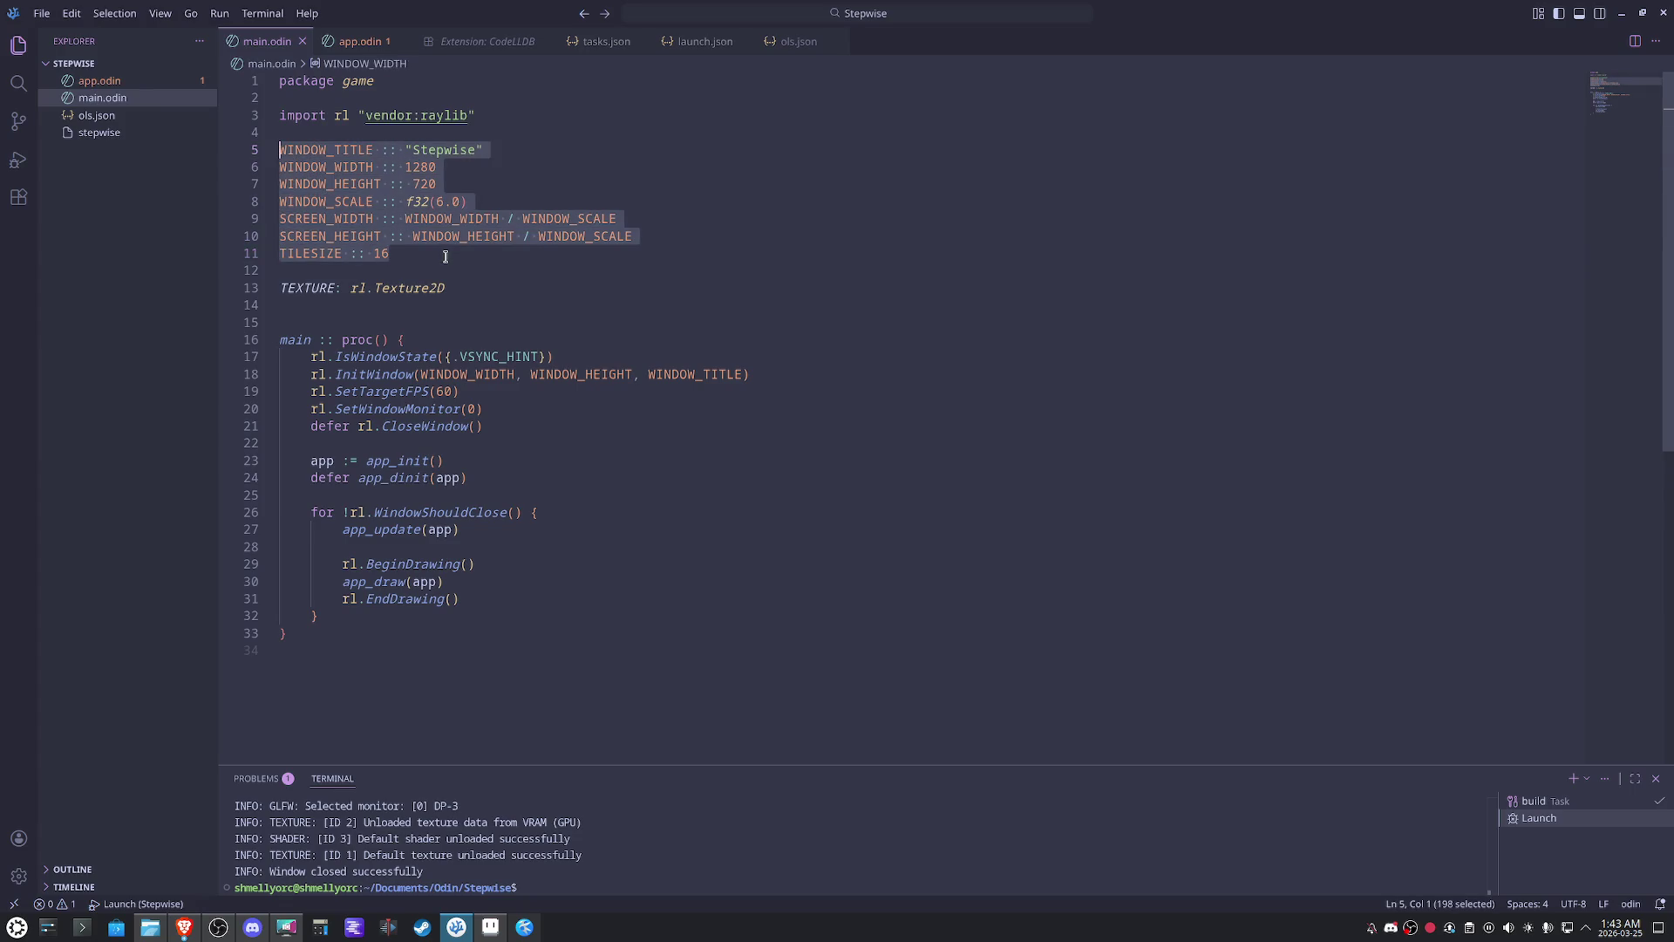
key(Right)
key(Down)
key(Down)
key(Down)
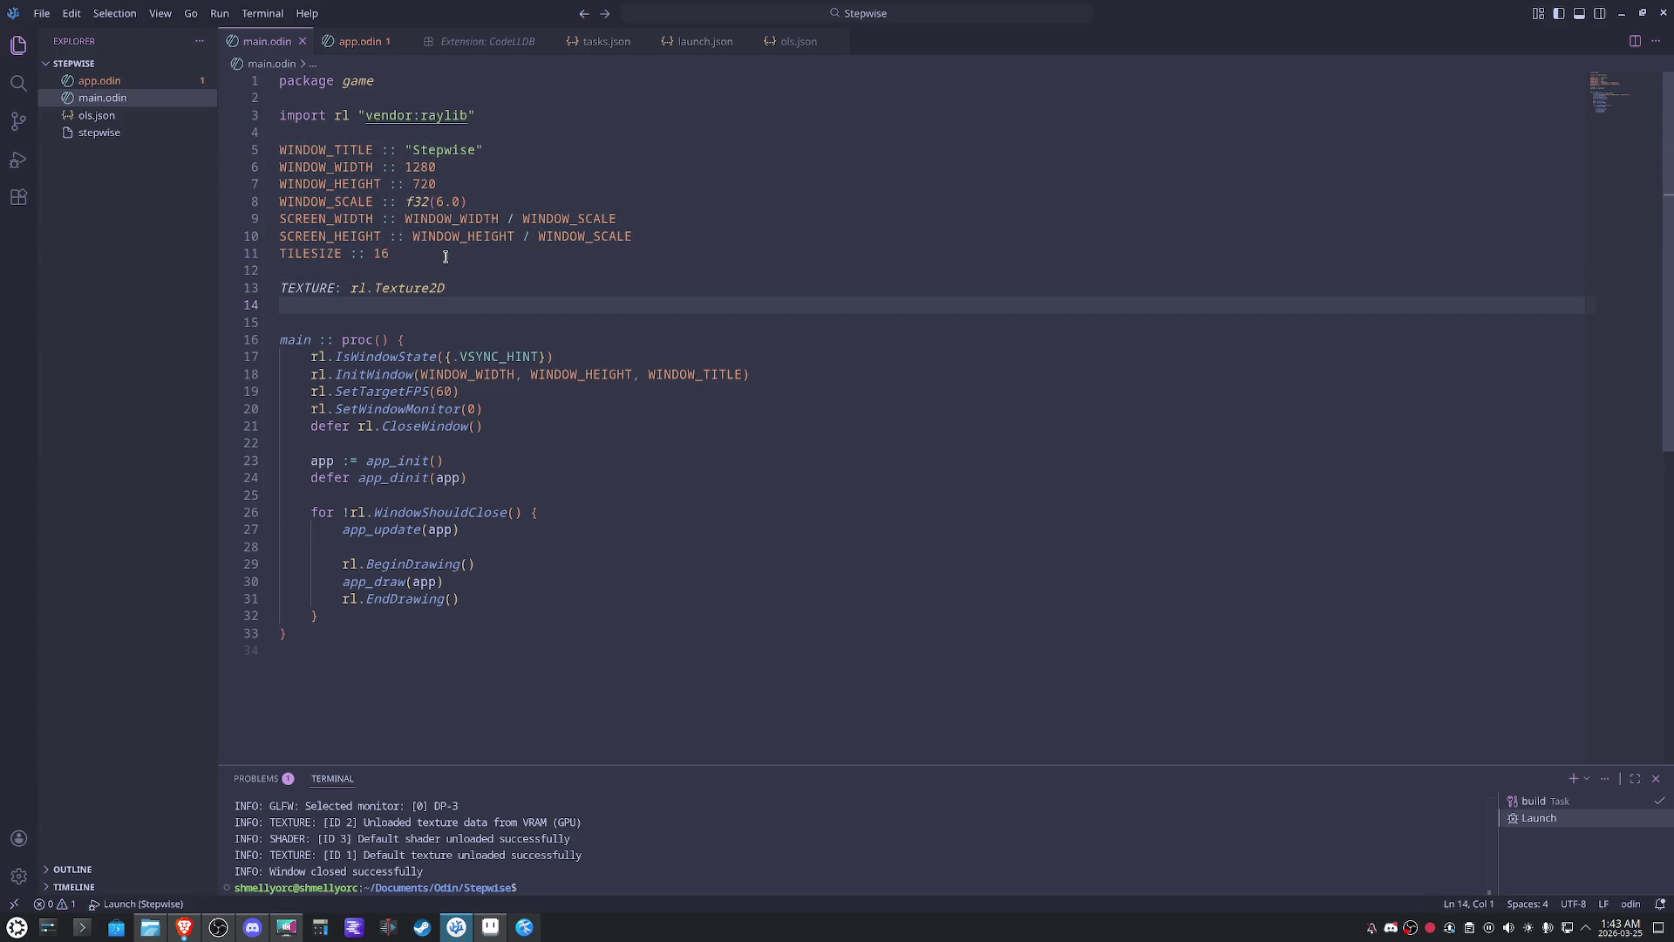
key(Up)
key(End)
key(shift+Home)
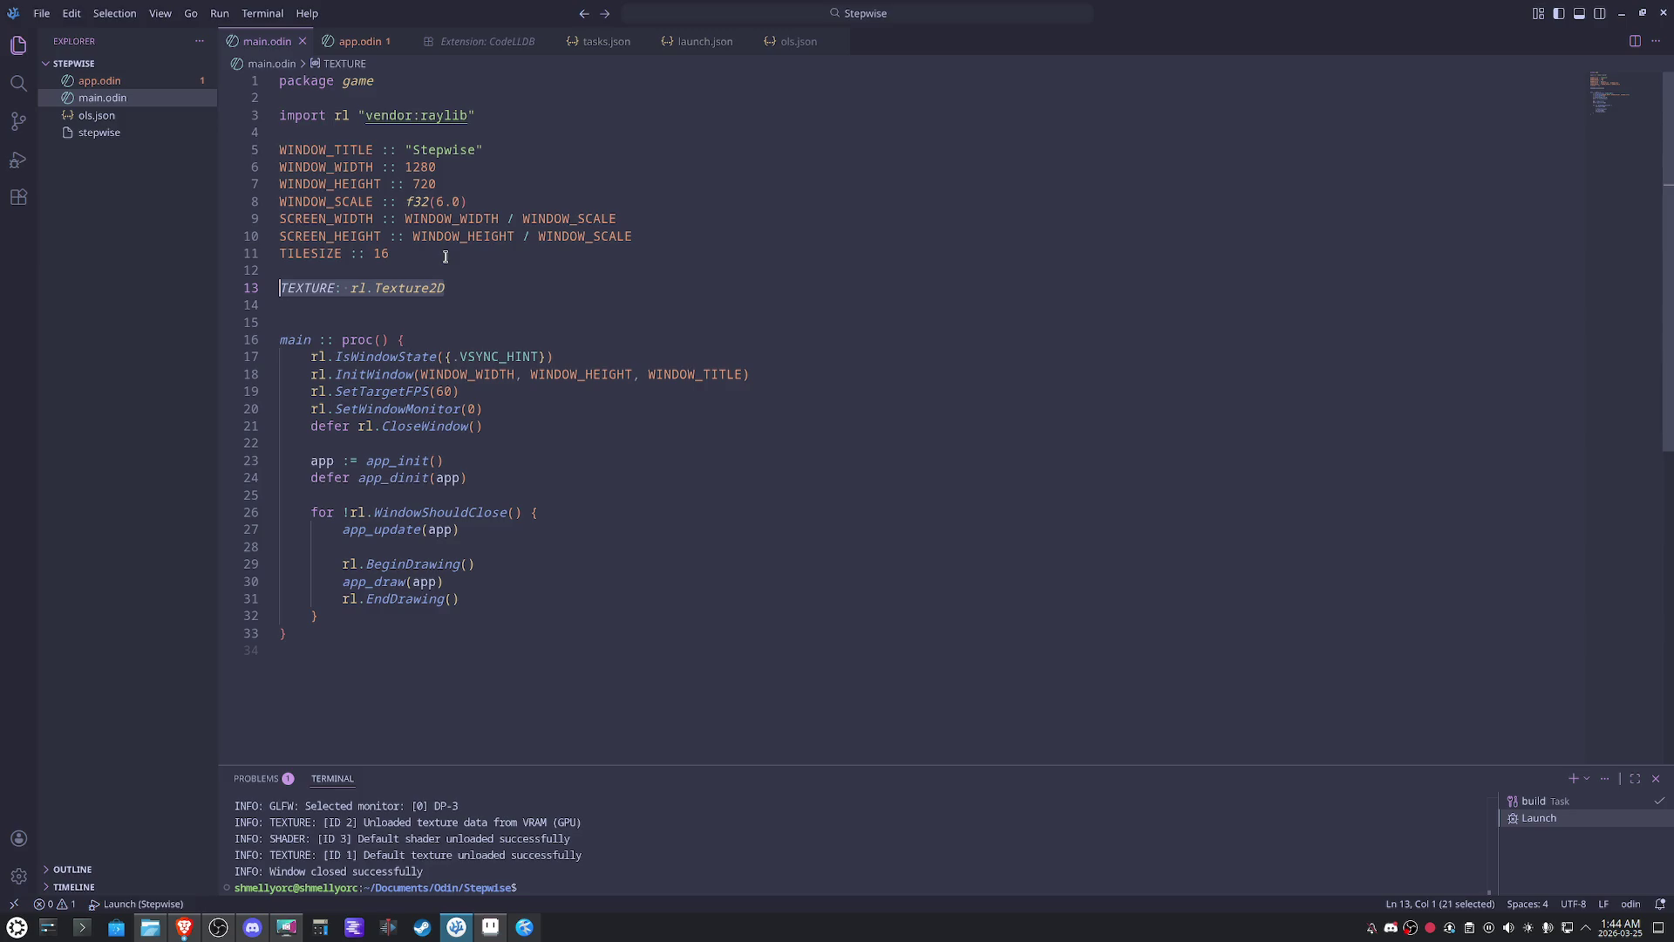
click(491, 926)
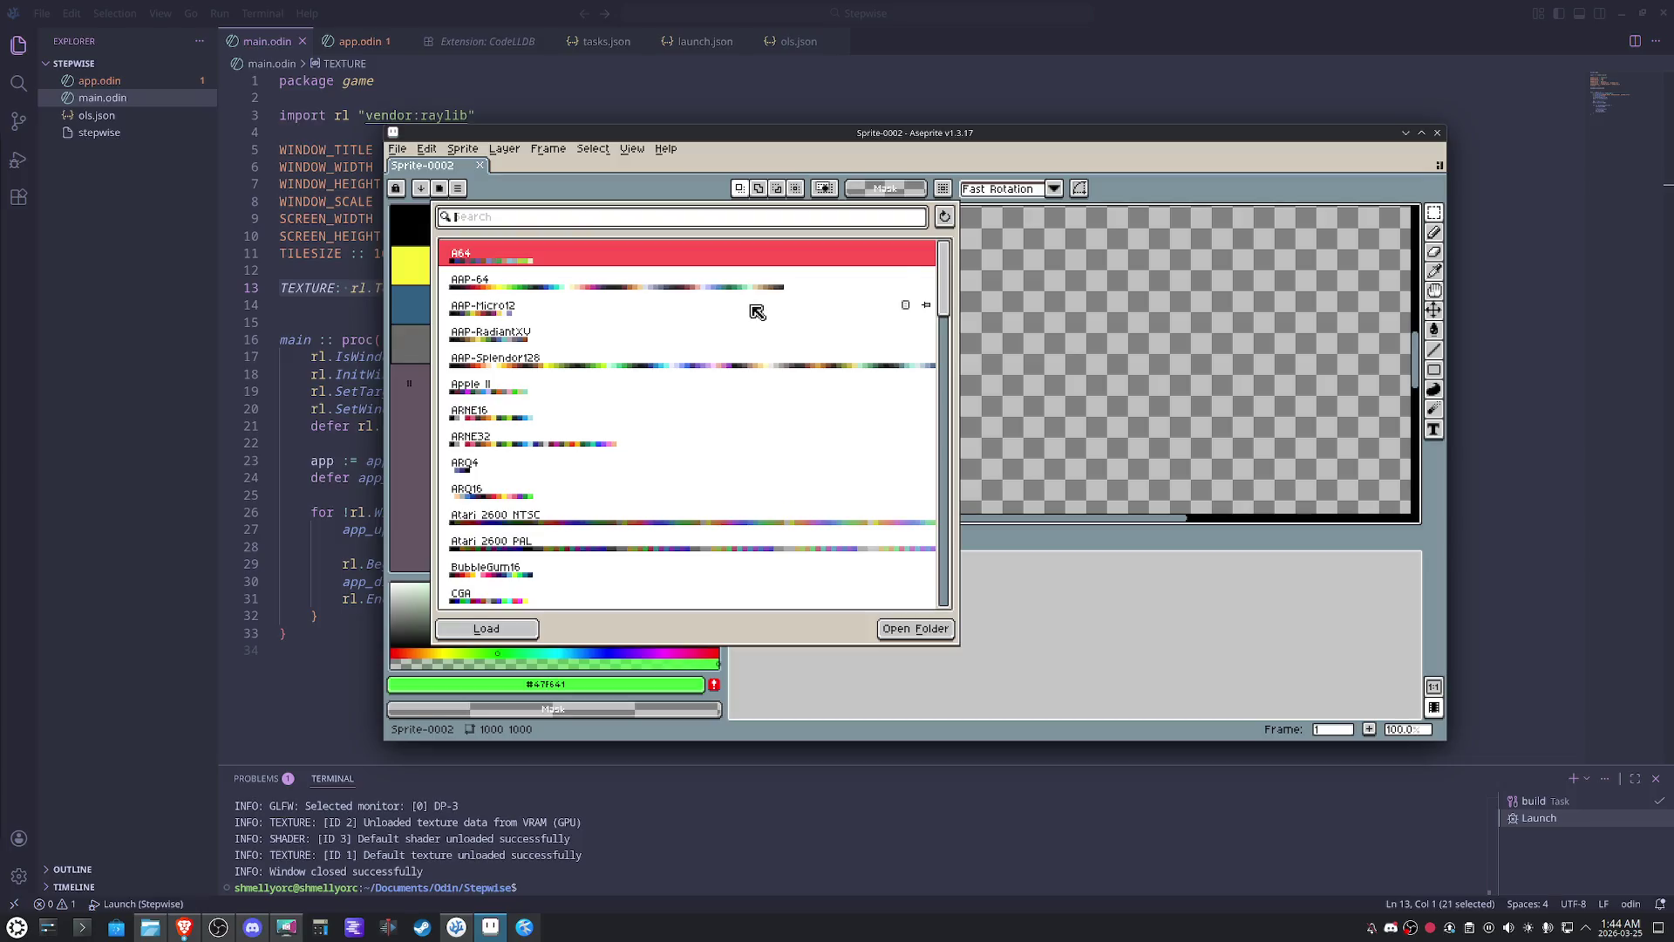
scroll(723, 460, down, 2)
scroll(724, 460, down, 2)
scroll(723, 459, down, 2)
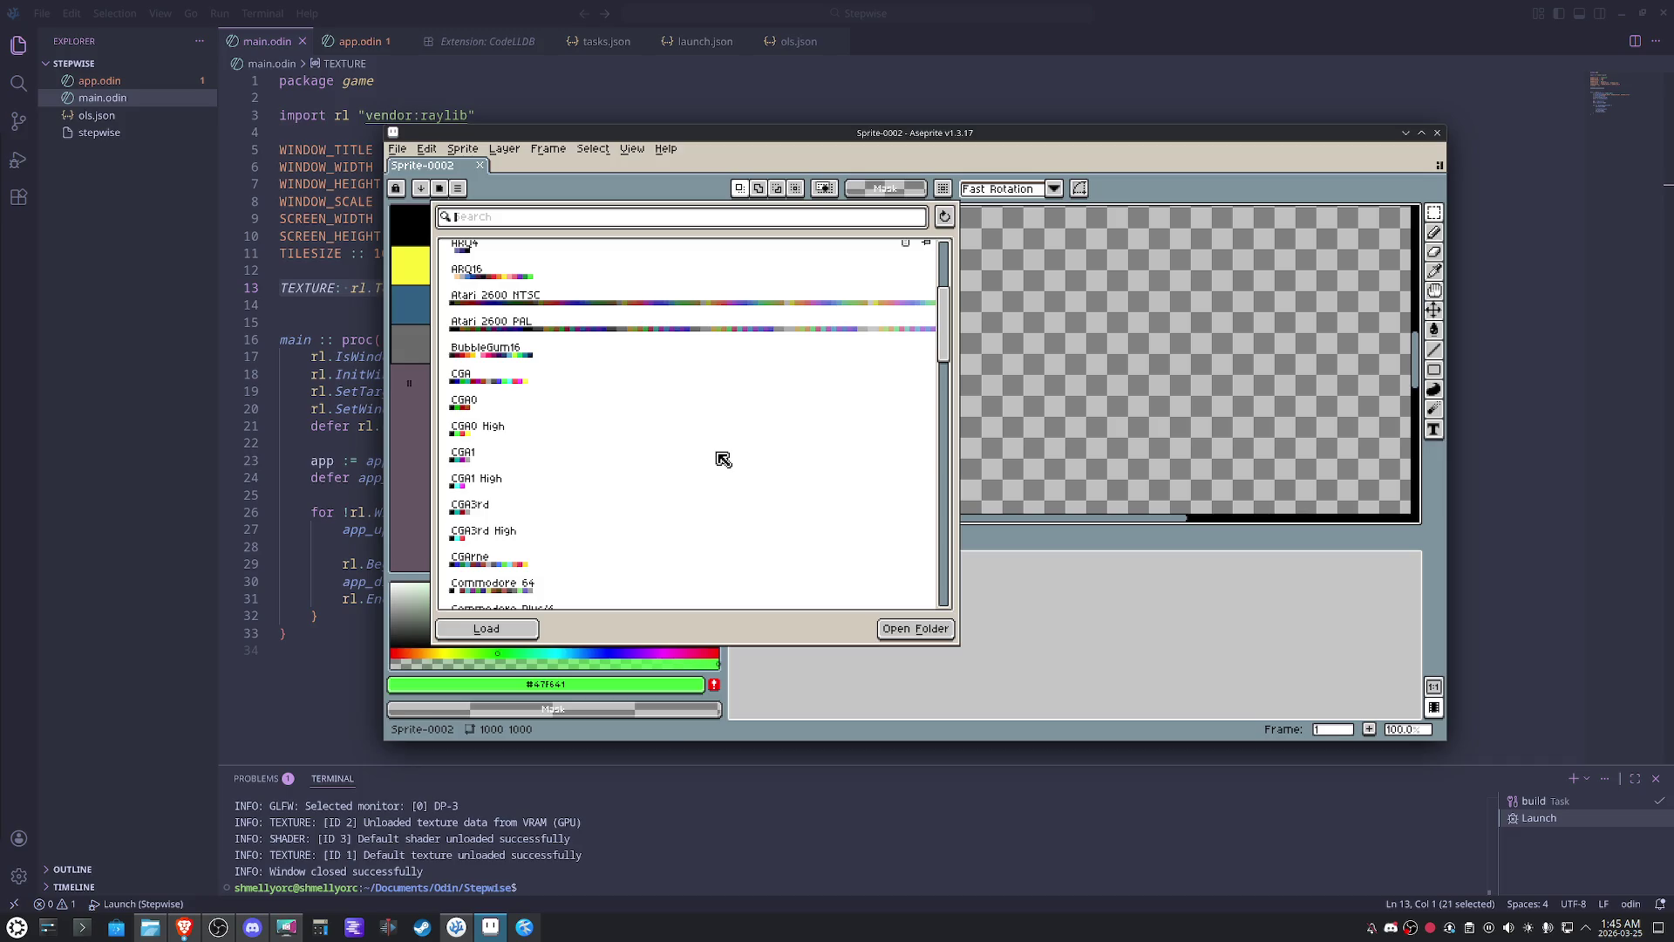
scroll(723, 460, down, 2)
scroll(723, 459, down, 2)
scroll(723, 460, down, 2)
scroll(723, 459, down, 2)
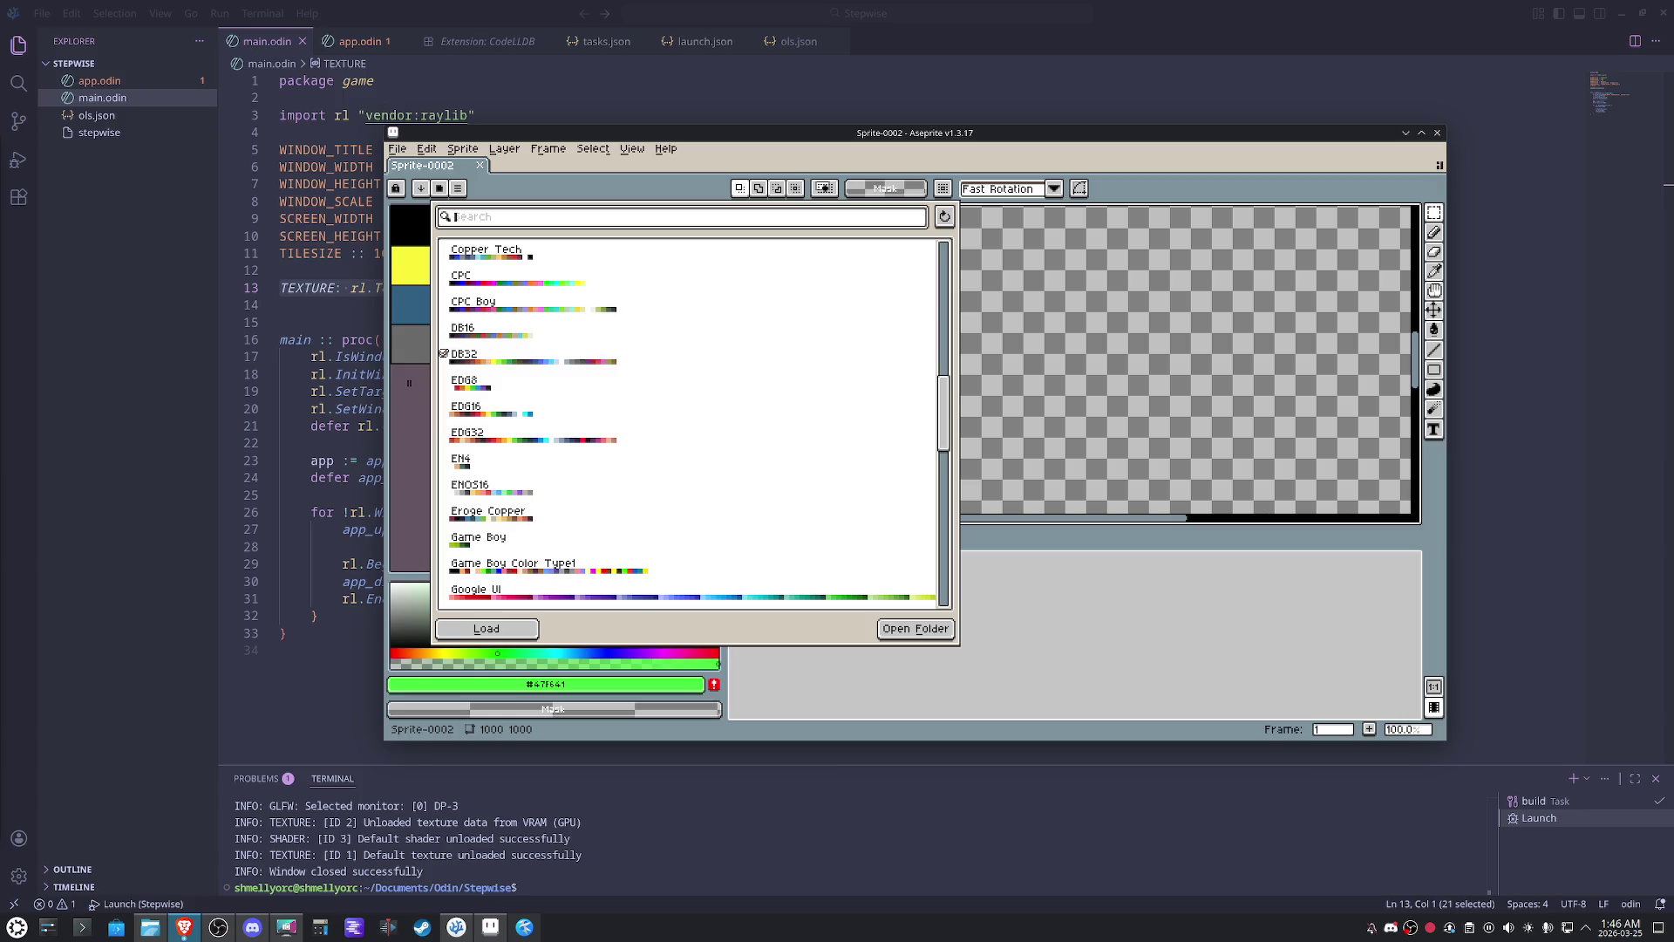
scroll(695, 498, up, 3)
scroll(694, 499, up, 2)
scroll(696, 497, up, 3)
scroll(699, 498, up, 2)
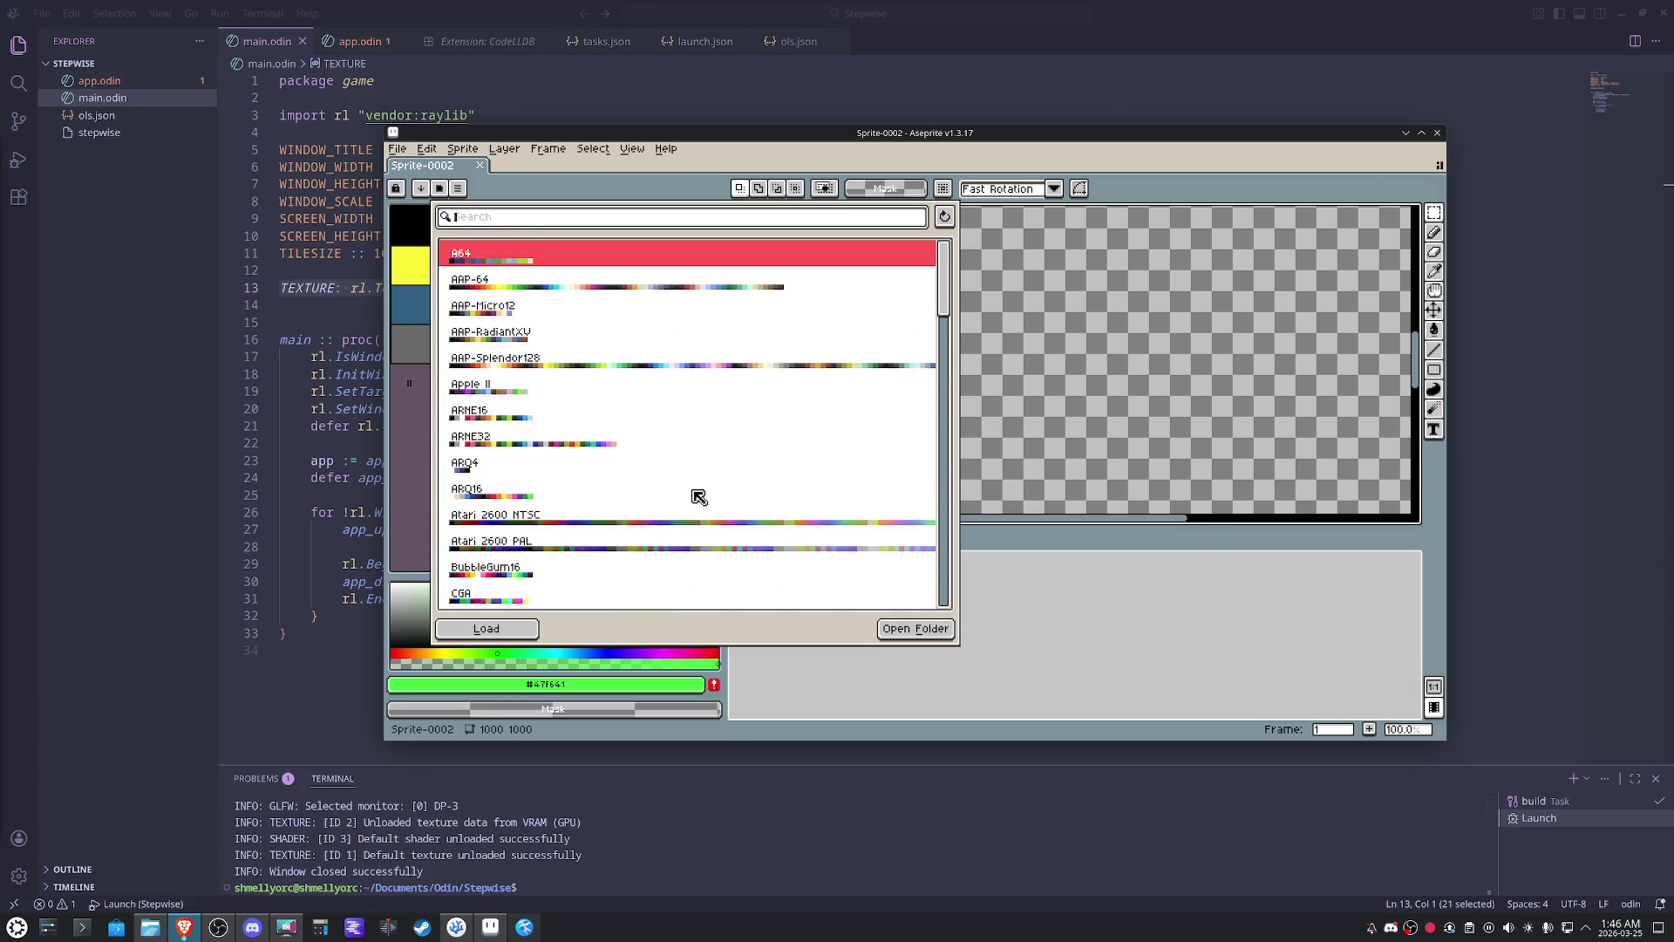
- Load a 32-colour preset palette containing the green #63c74d for the sprite
click(543, 447)
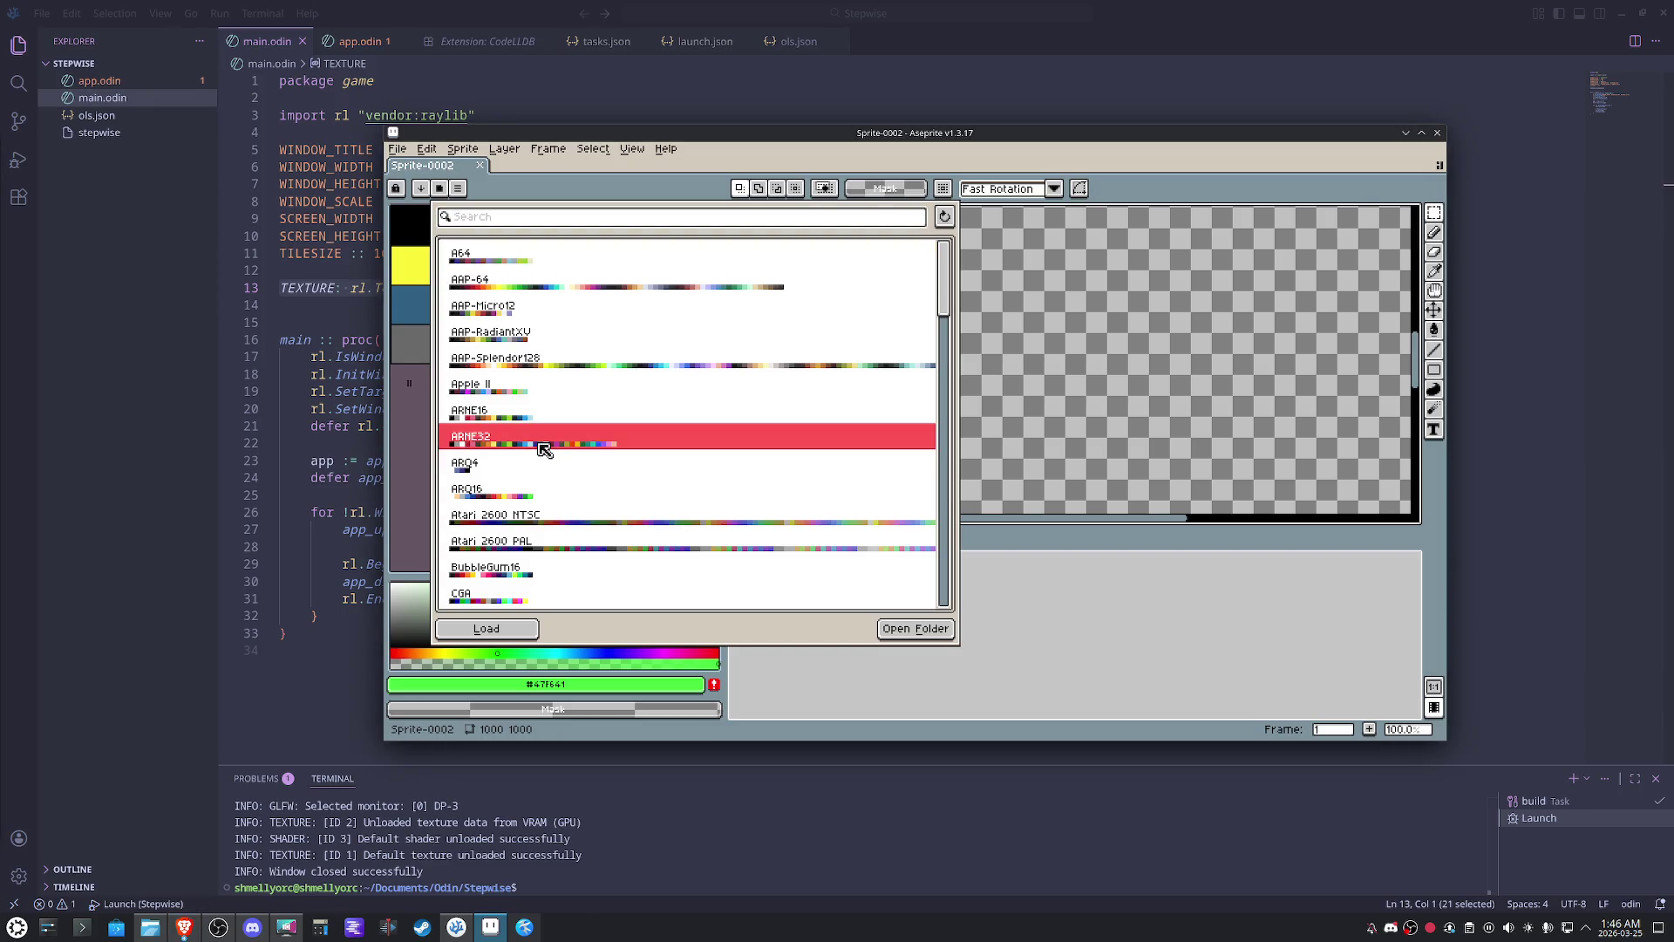
mouse_move(636, 437)
click(536, 405)
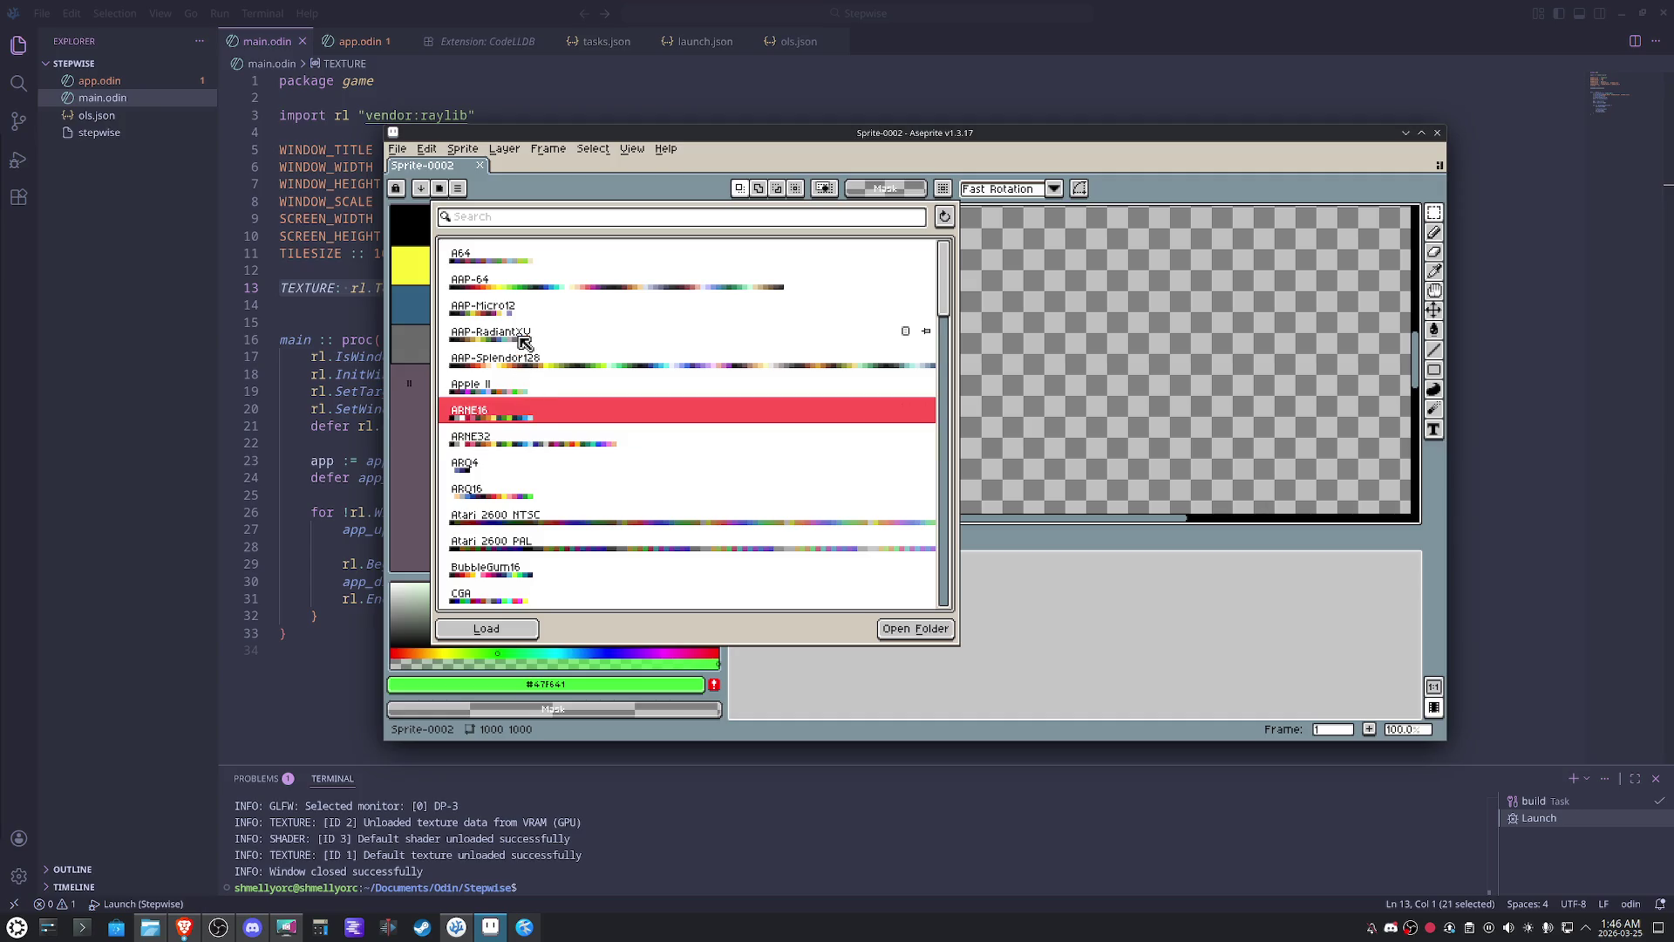
scroll(686, 511, down, 5)
scroll(686, 510, down, 4)
scroll(687, 511, down, 3)
scroll(687, 510, down, 2)
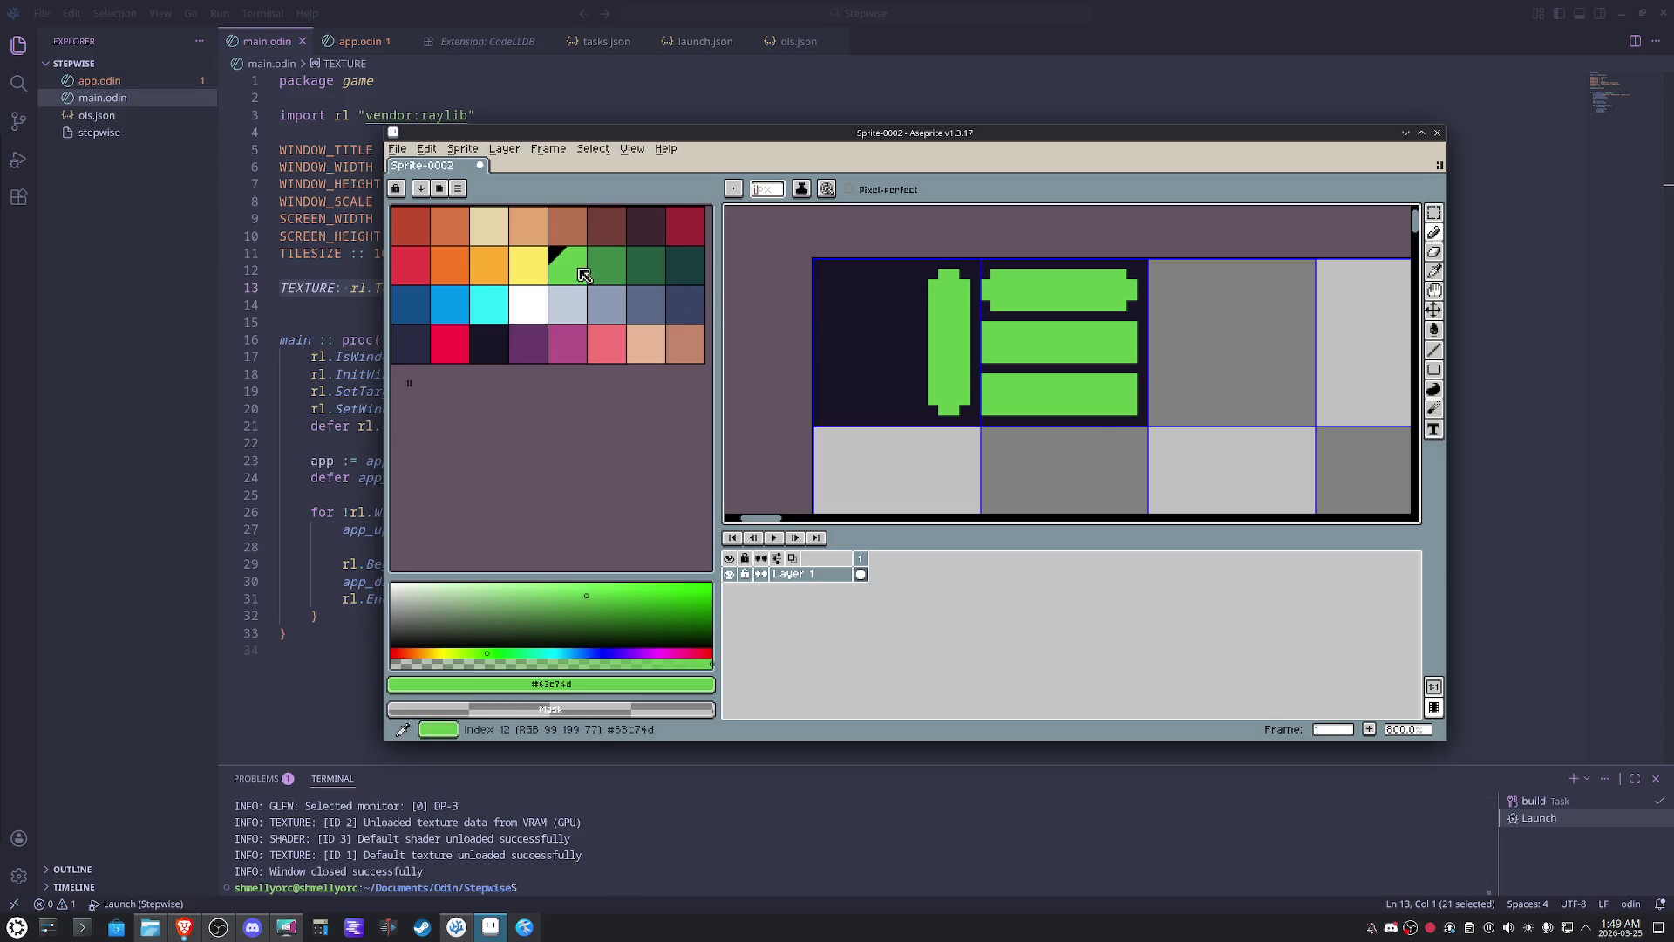
- Draw dark-green shading lines across the top brick and a dark line down the bar's left edge
click(608, 268)
drag(1115, 314, 997, 313)
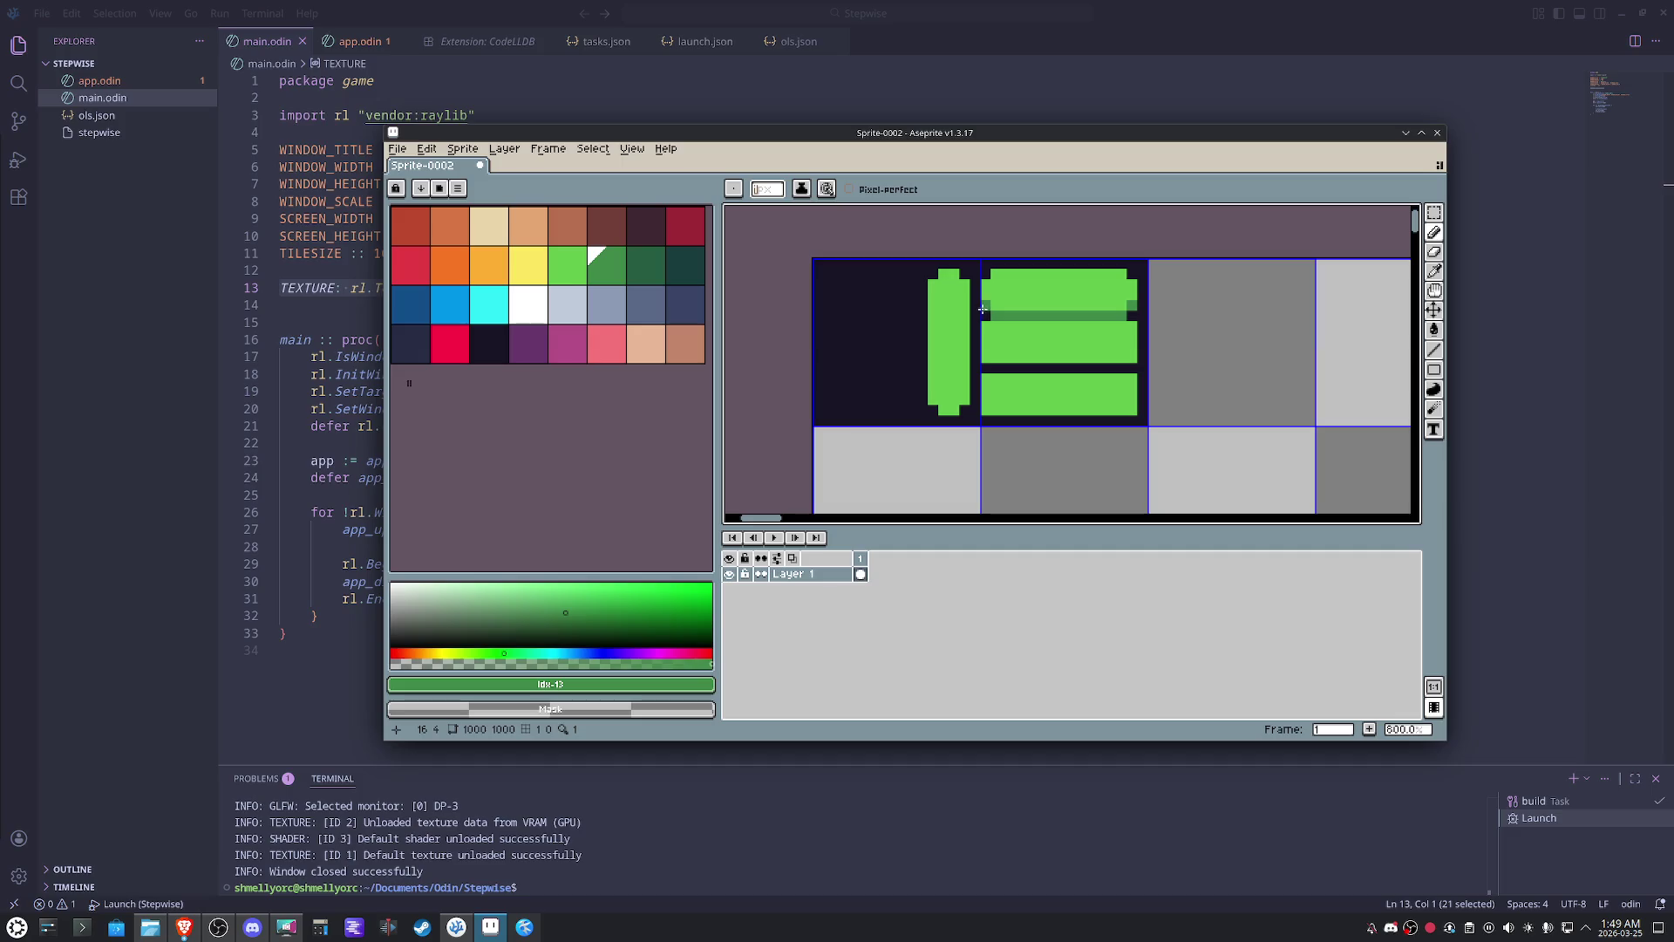
drag(985, 321, 1133, 324)
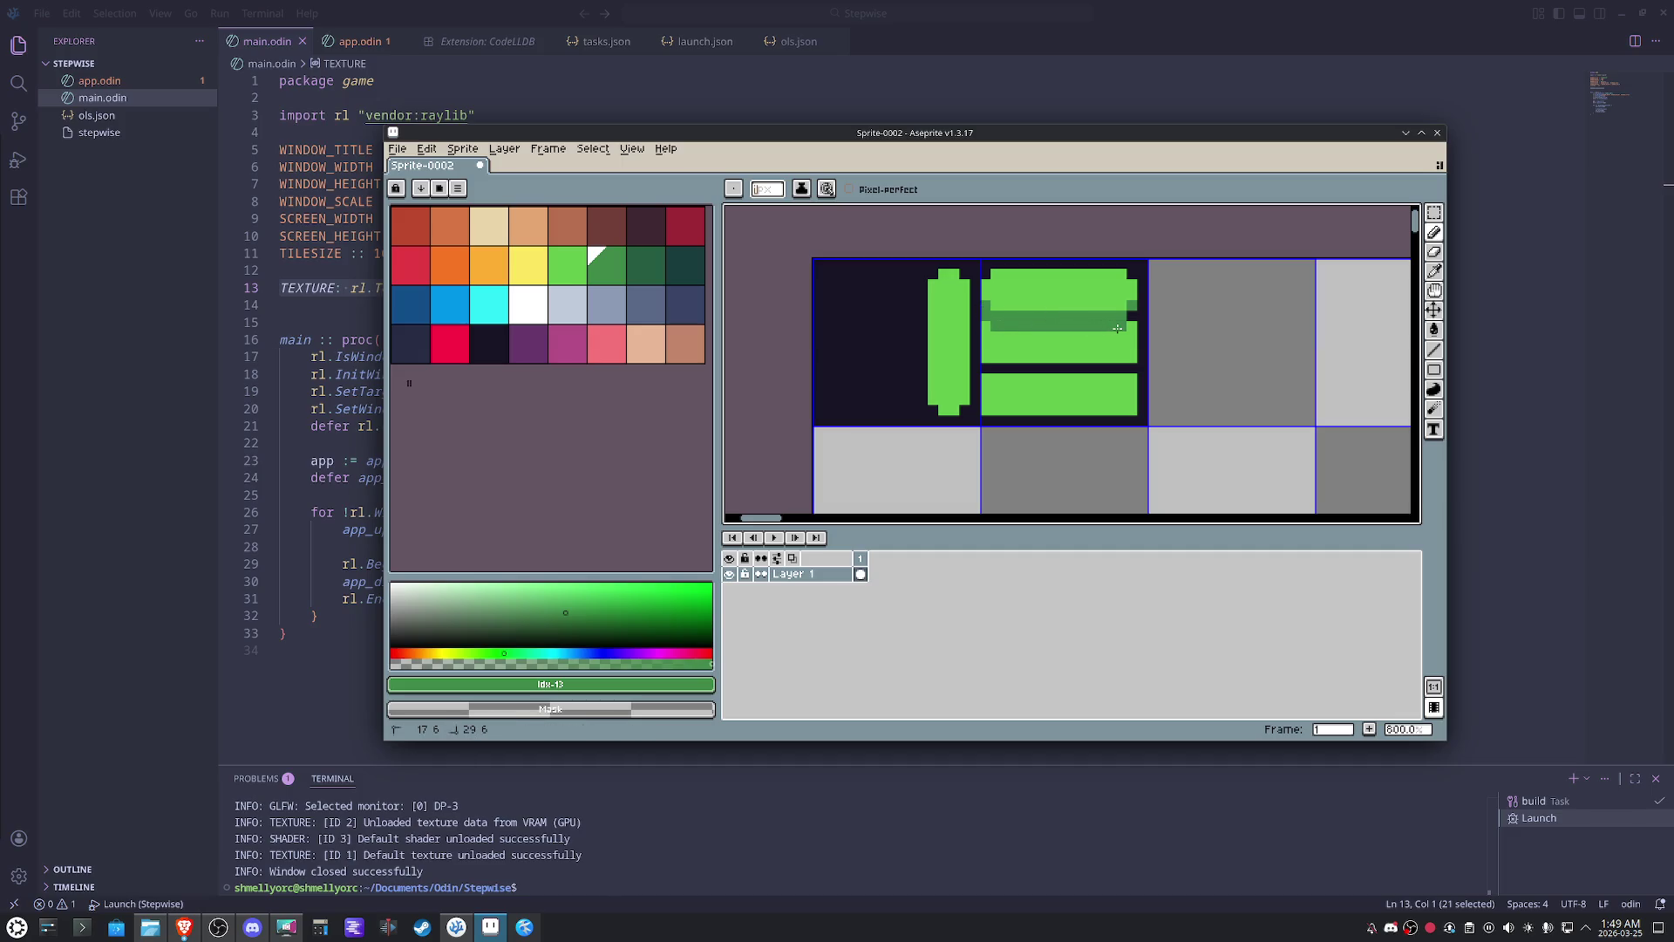
alt+click(1139, 299)
click(984, 332)
mouse_move(985, 330)
mouse_down()
mouse_move(1133, 332)
mouse_move(985, 368)
mouse_up()
alt+click(1133, 351)
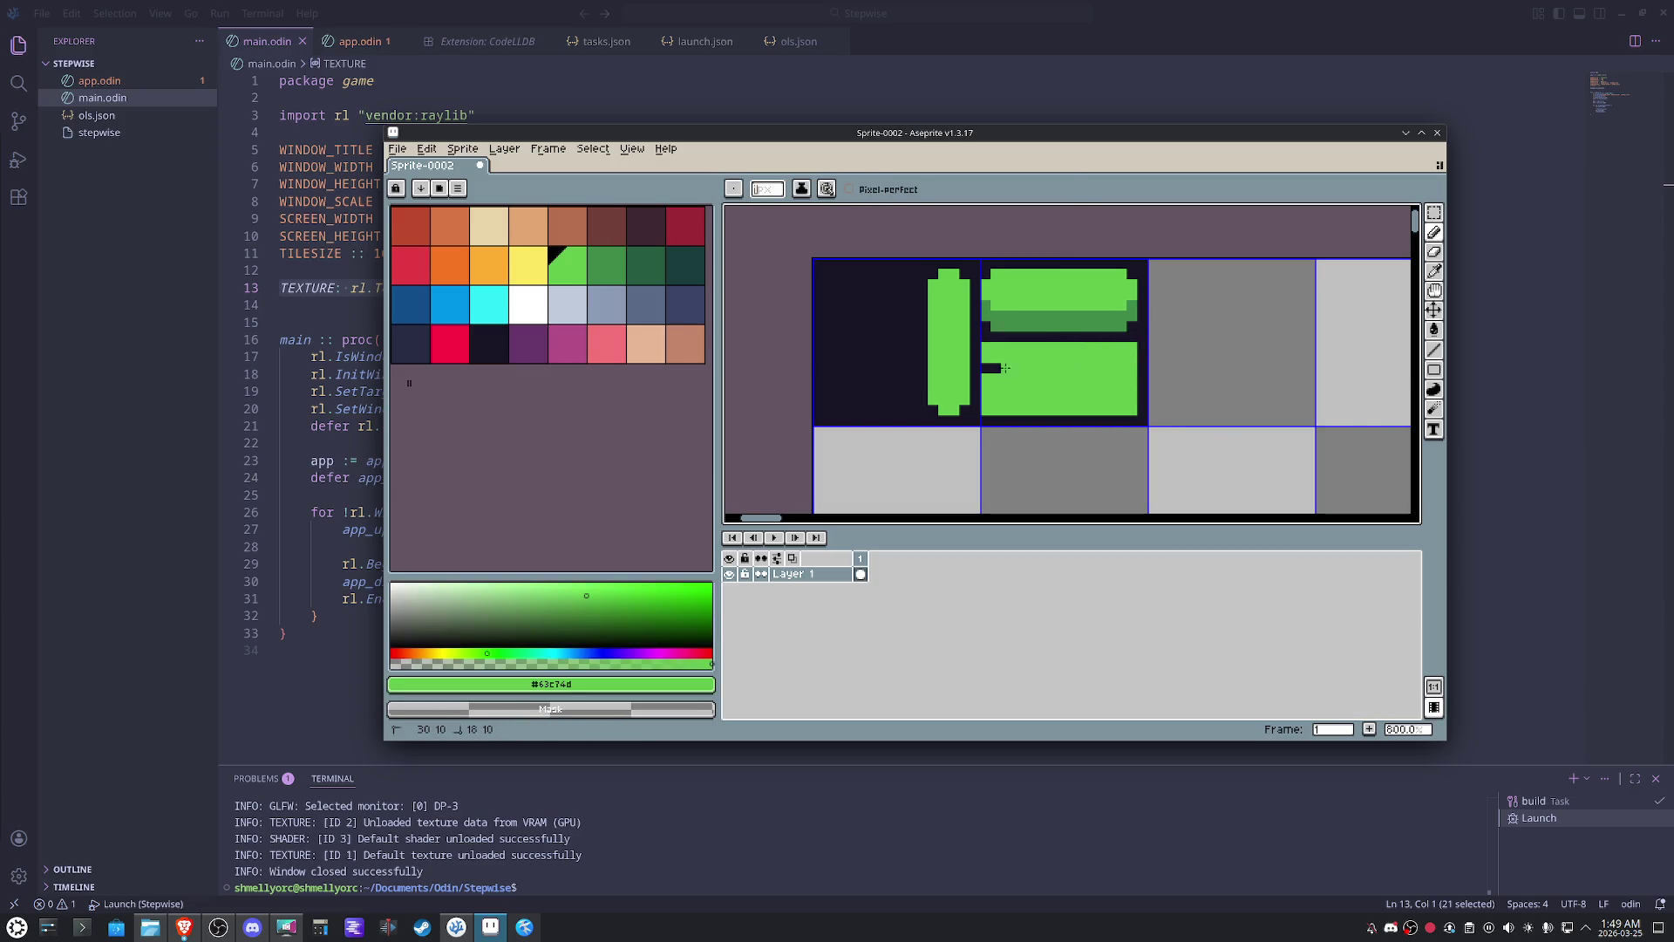
- Split the lower green bar into two rows and divide it into separate bricks
alt+click(1133, 378)
drag(1130, 378, 983, 377)
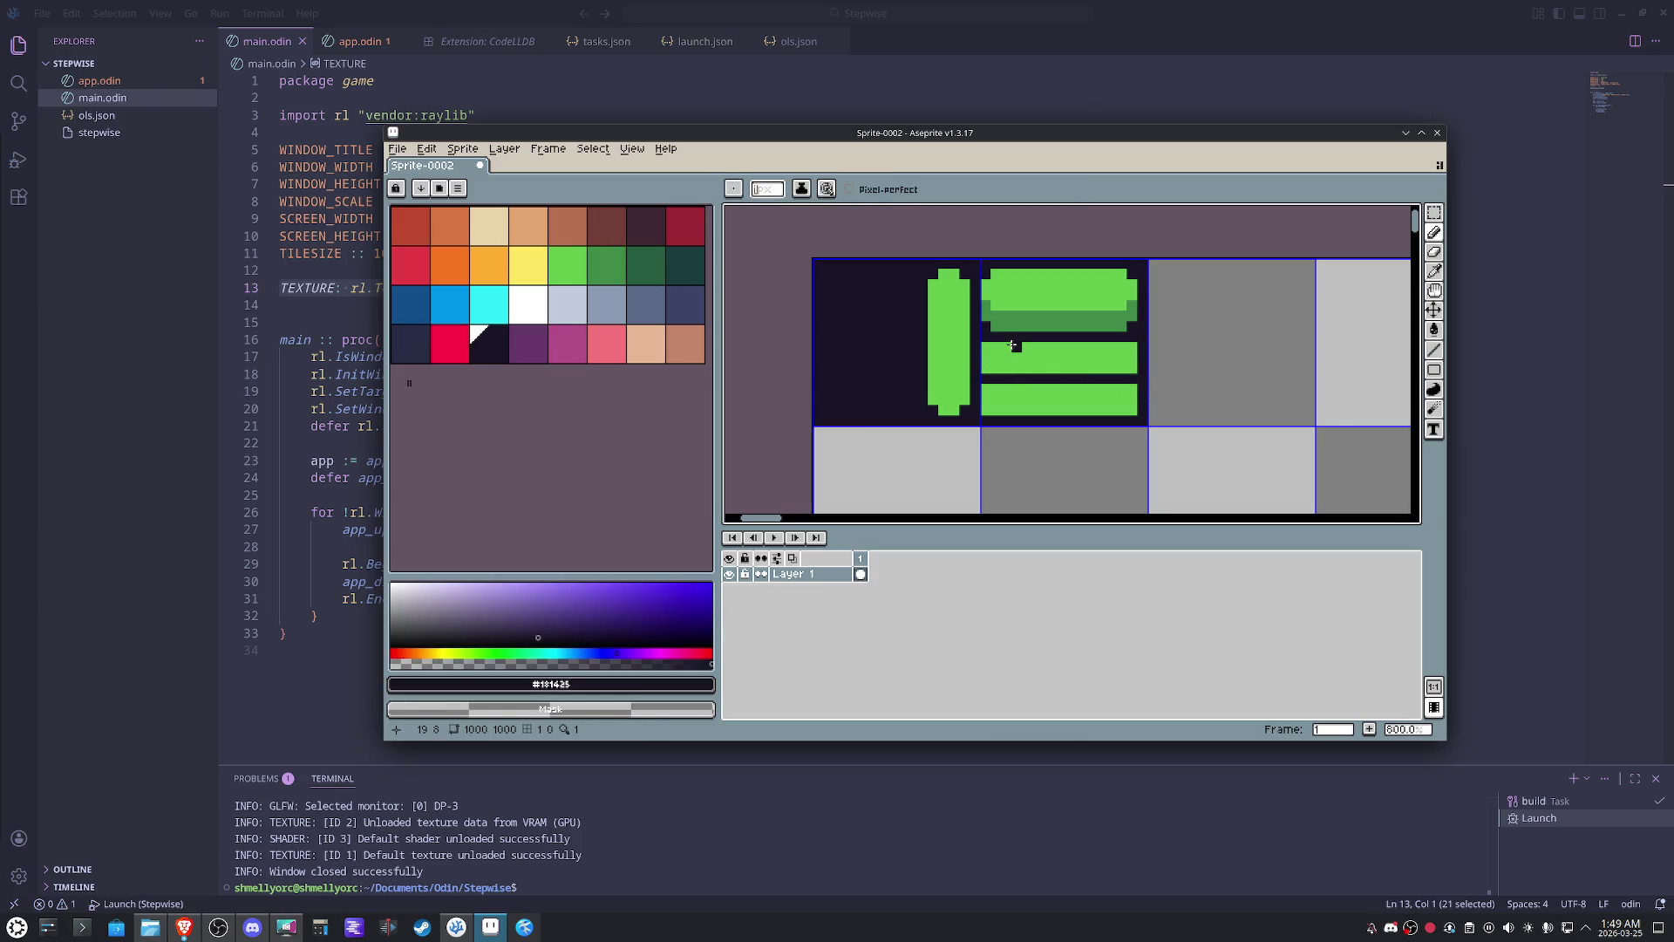
mouse_move(1014, 344)
mouse_down()
mouse_move(1015, 373)
mouse_move(1099, 359)
mouse_move(1058, 416)
mouse_up()
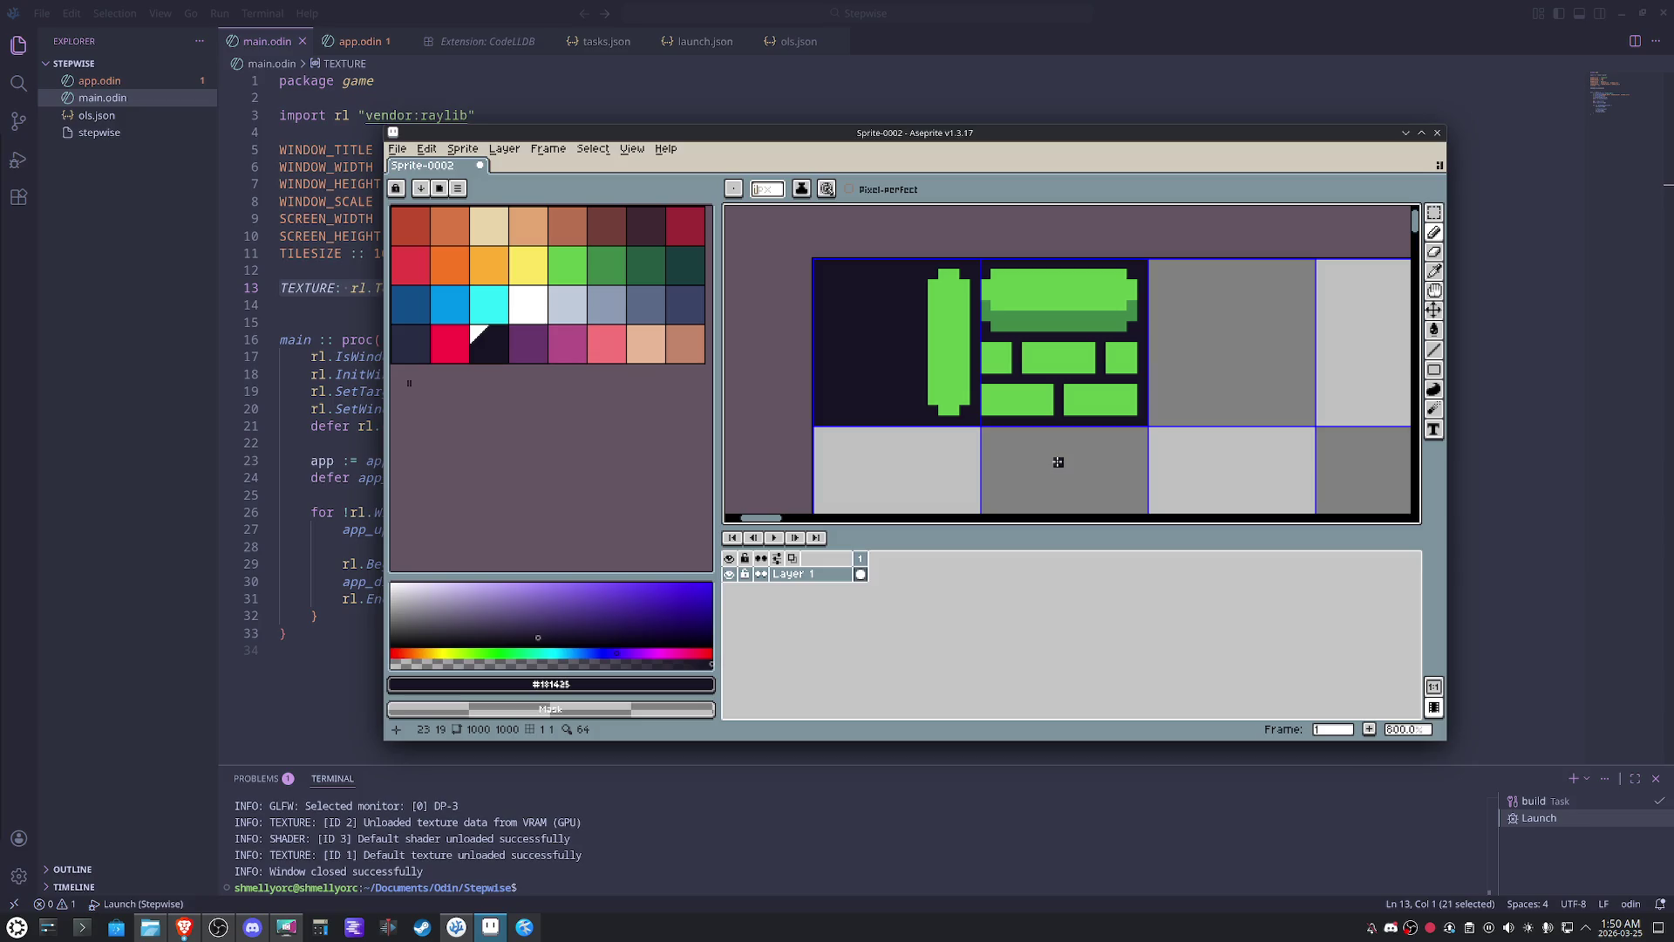
- Shade the lower bricks darker green, undoing a stray stroke and a background bucket fill
alt+click(1100, 287)
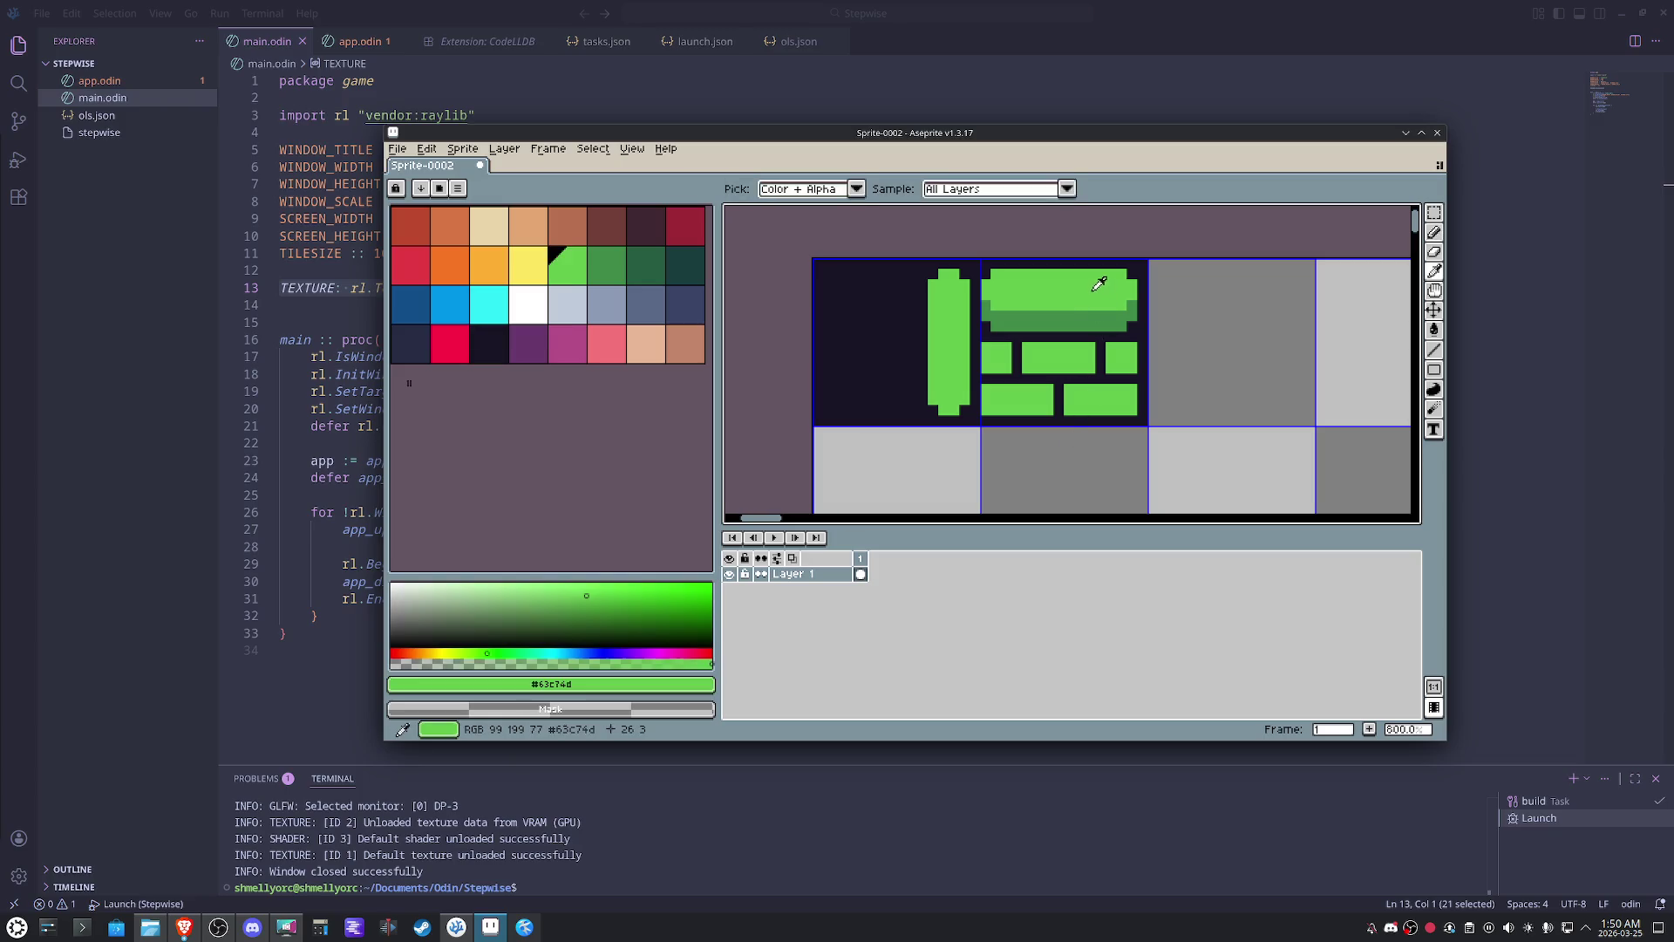
alt+click(1121, 357)
mouse_move(1136, 353)
mouse_down()
mouse_move(1106, 372)
mouse_move(982, 357)
mouse_move(1057, 398)
mouse_move(1140, 398)
mouse_up()
key(ctrl+z)
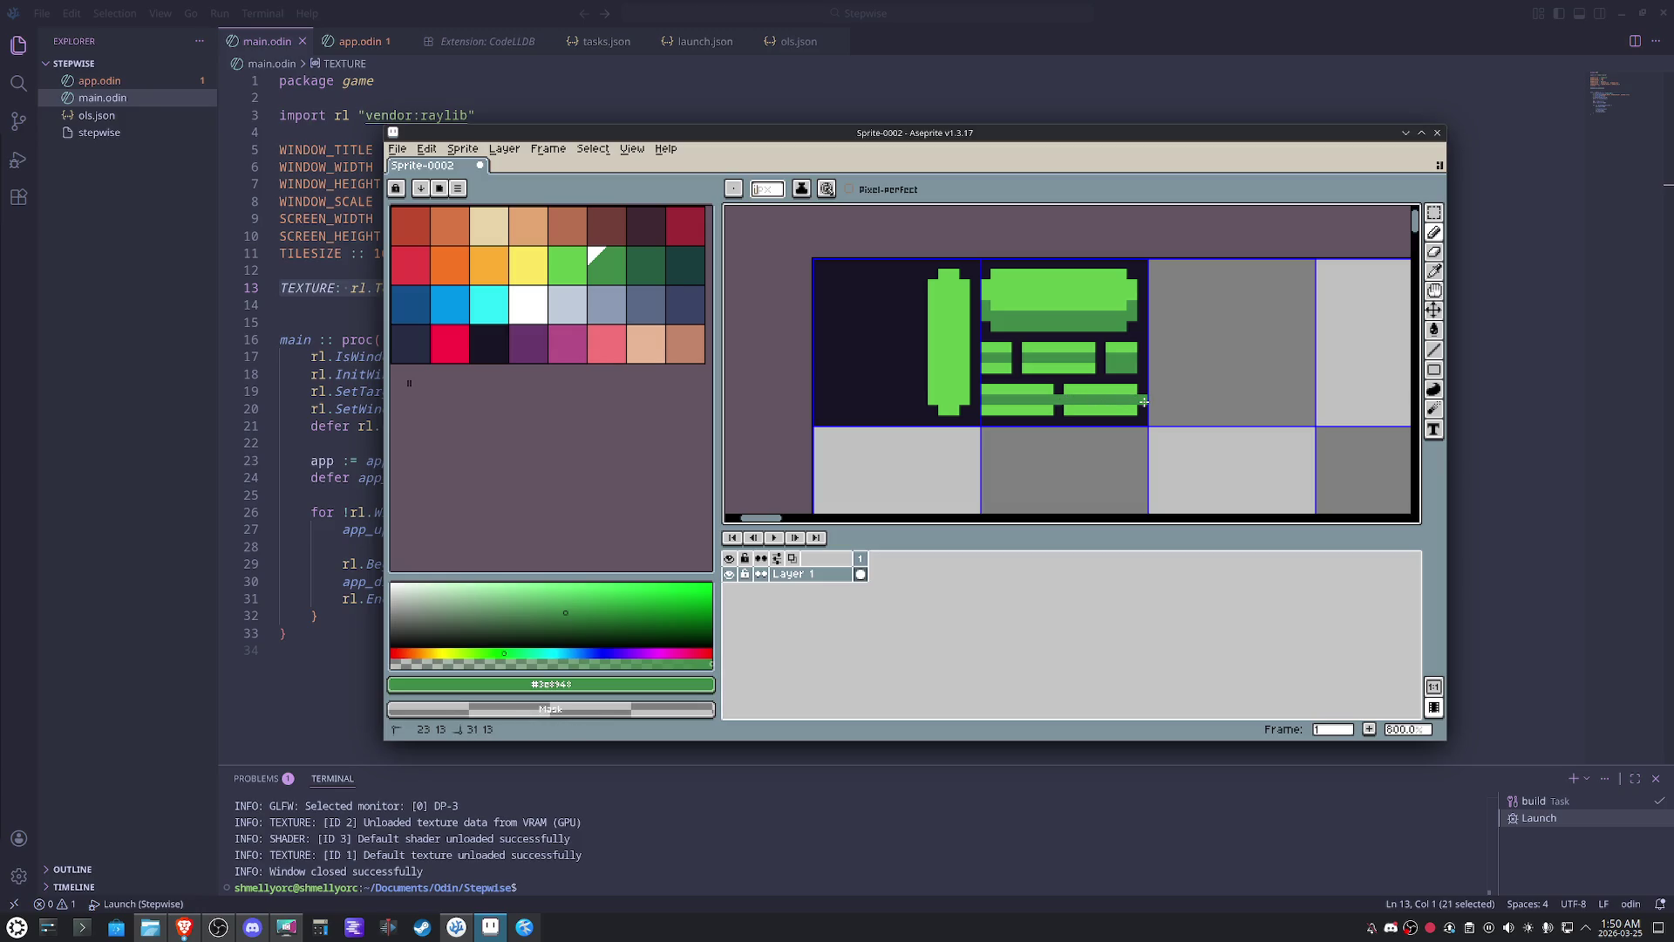
alt+click(1142, 403)
alt+click(1072, 398)
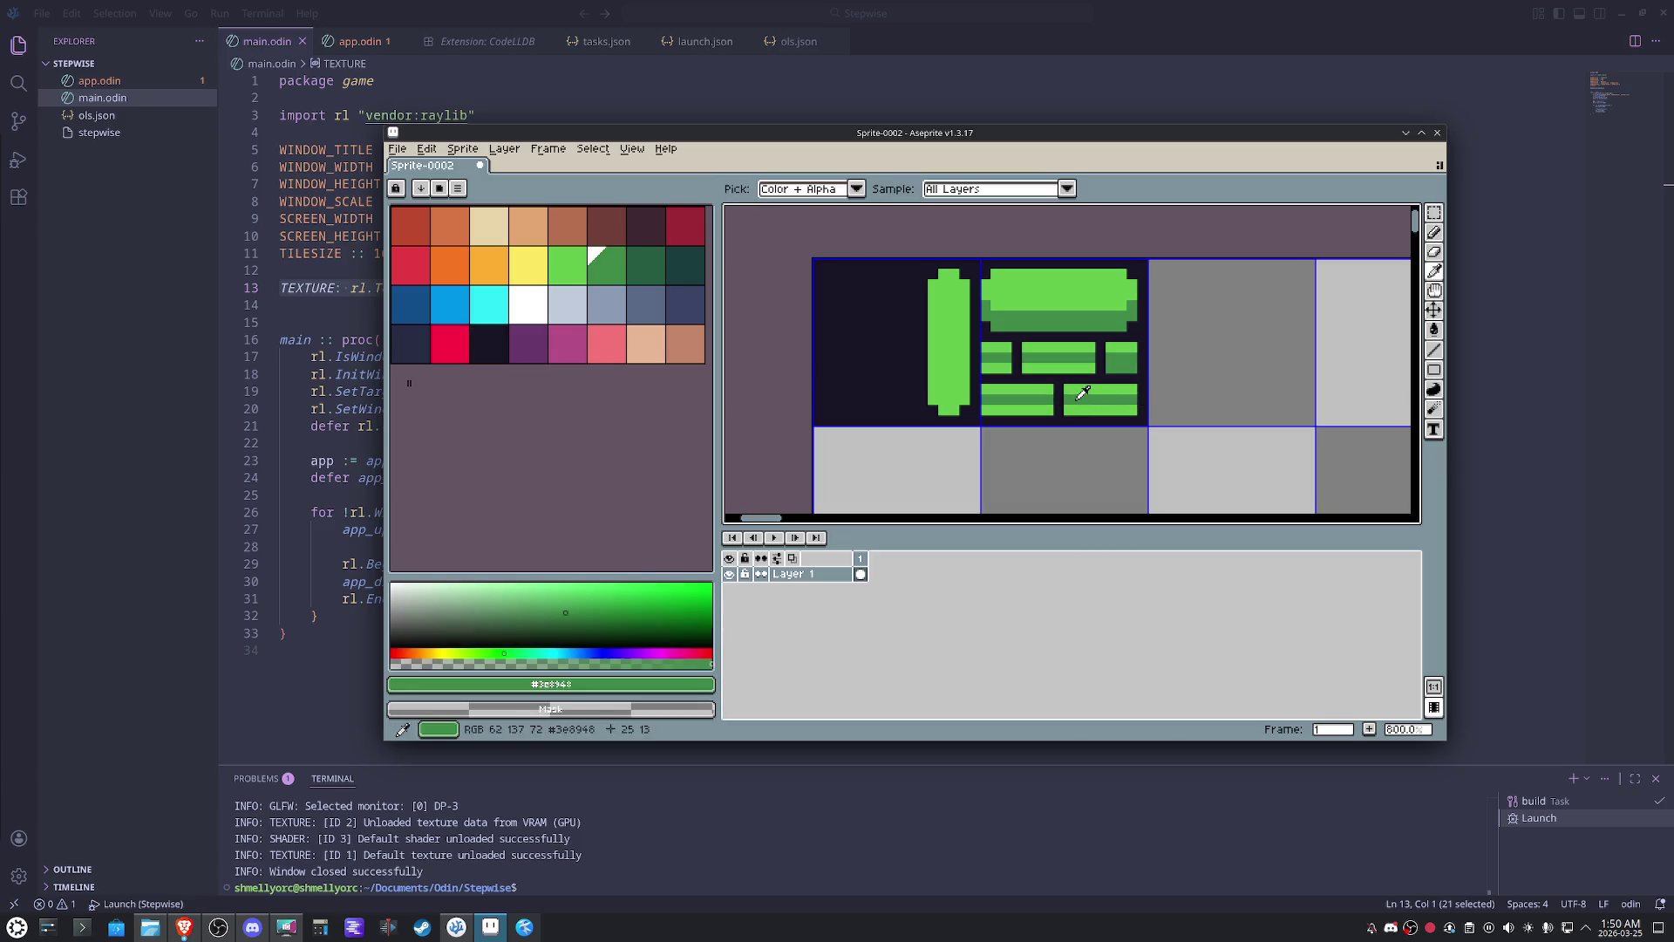
key(g)
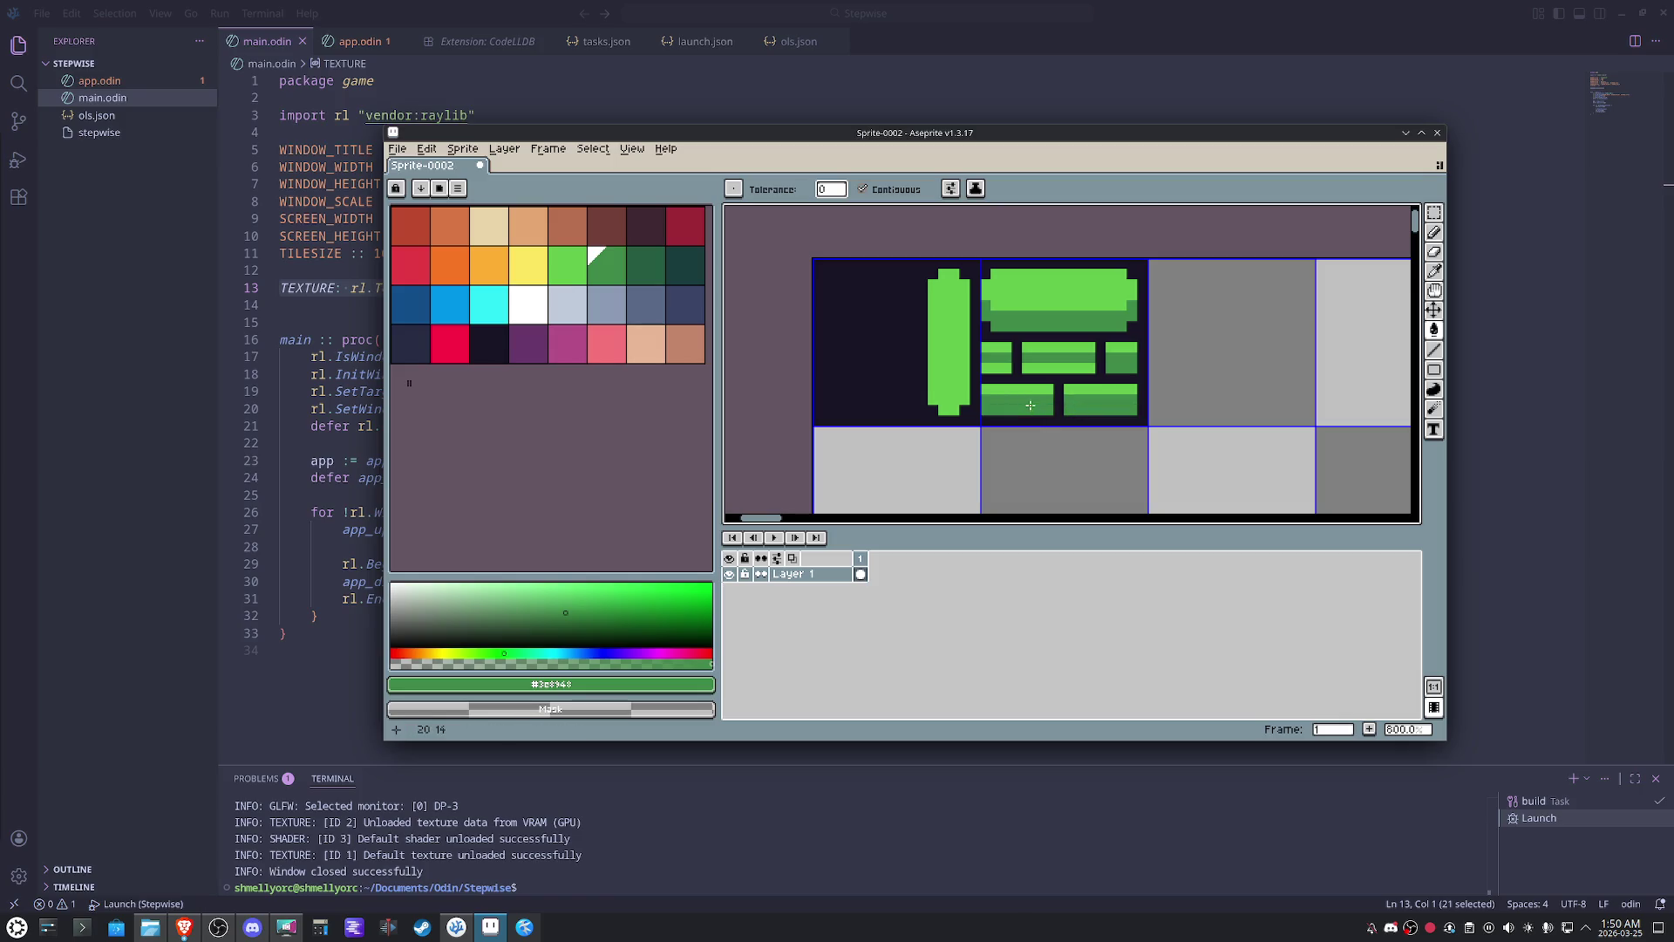
click(1043, 378)
key(ctrl+z)
key(ctrl+z)
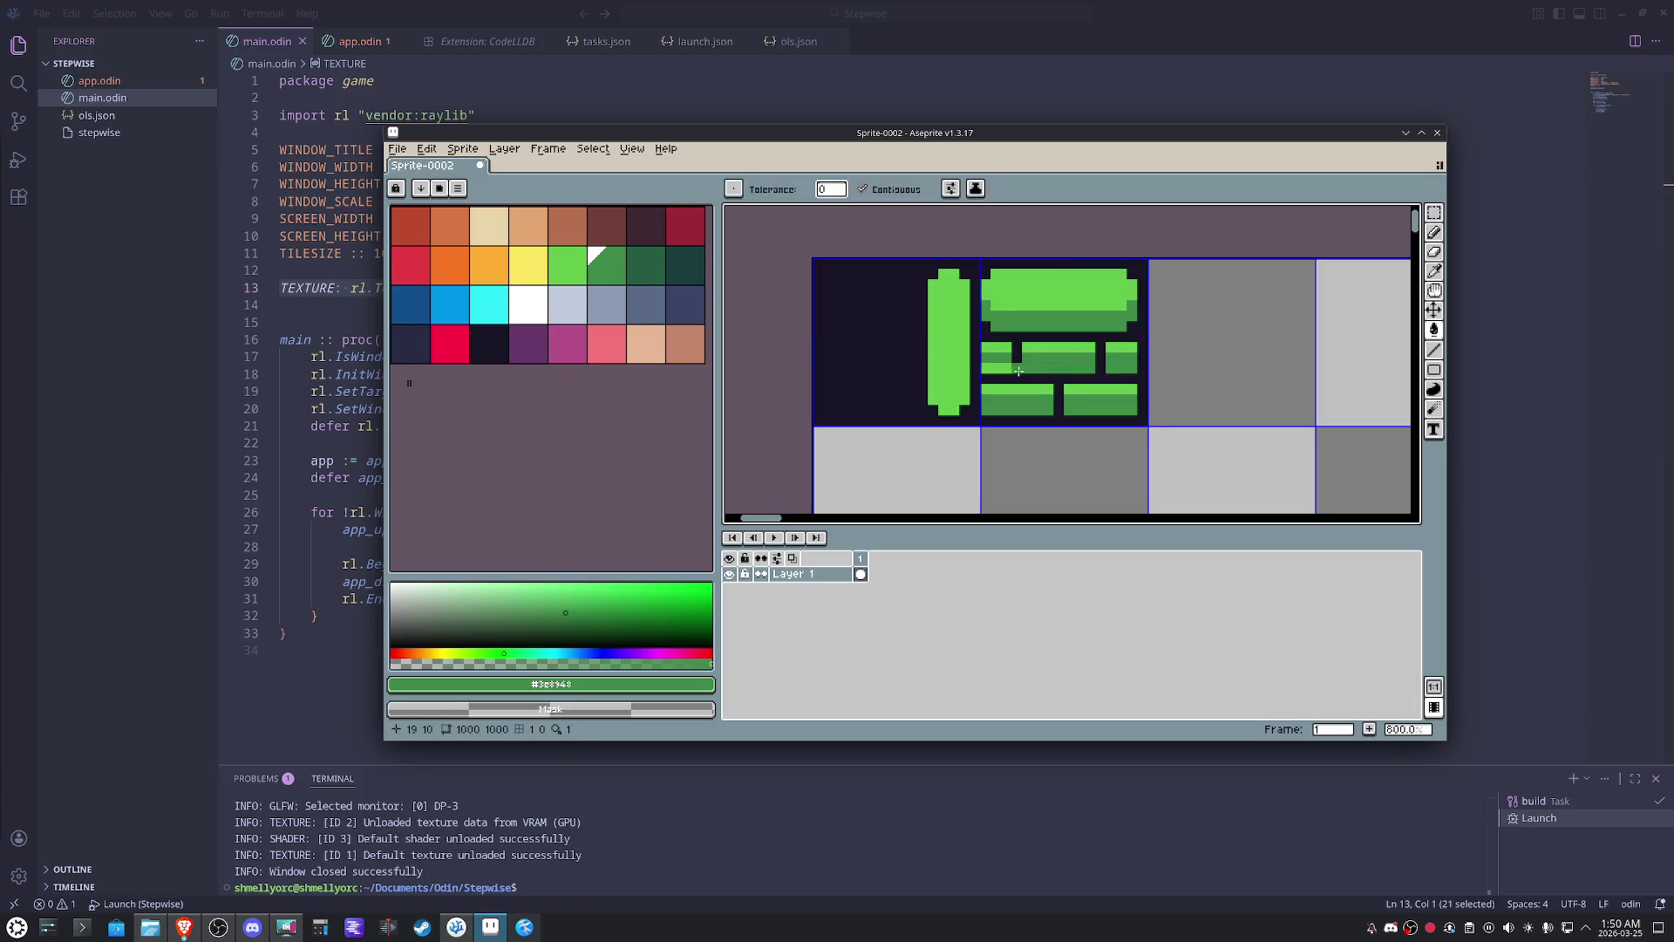
click(633, 148)
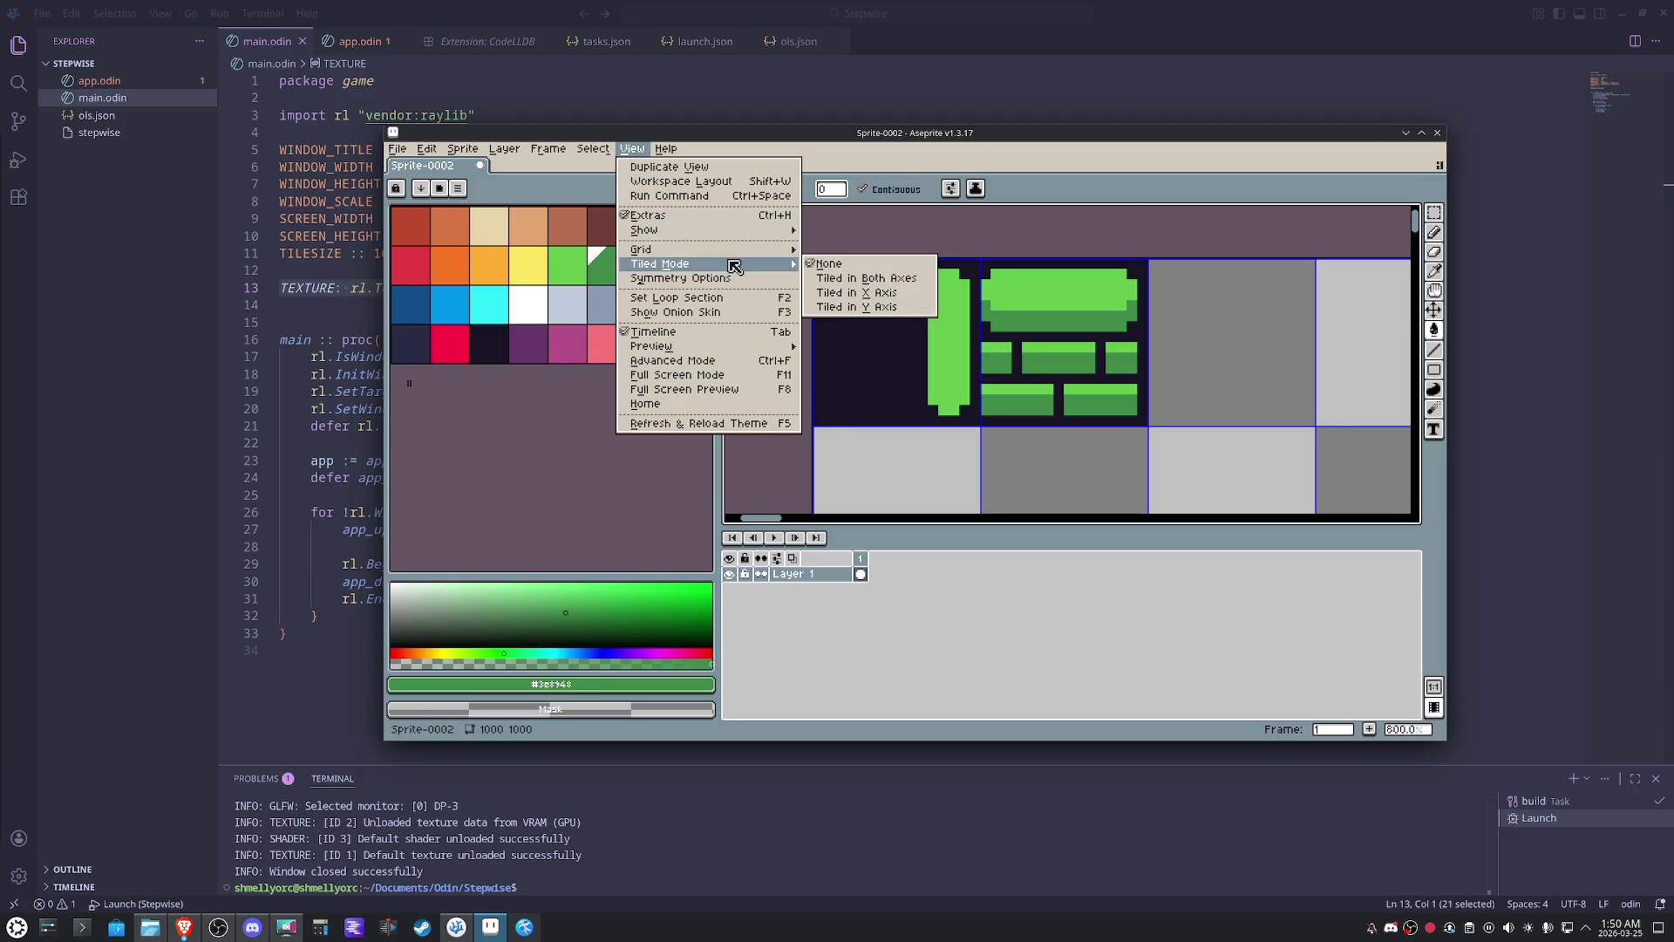
mouse_move(645, 230)
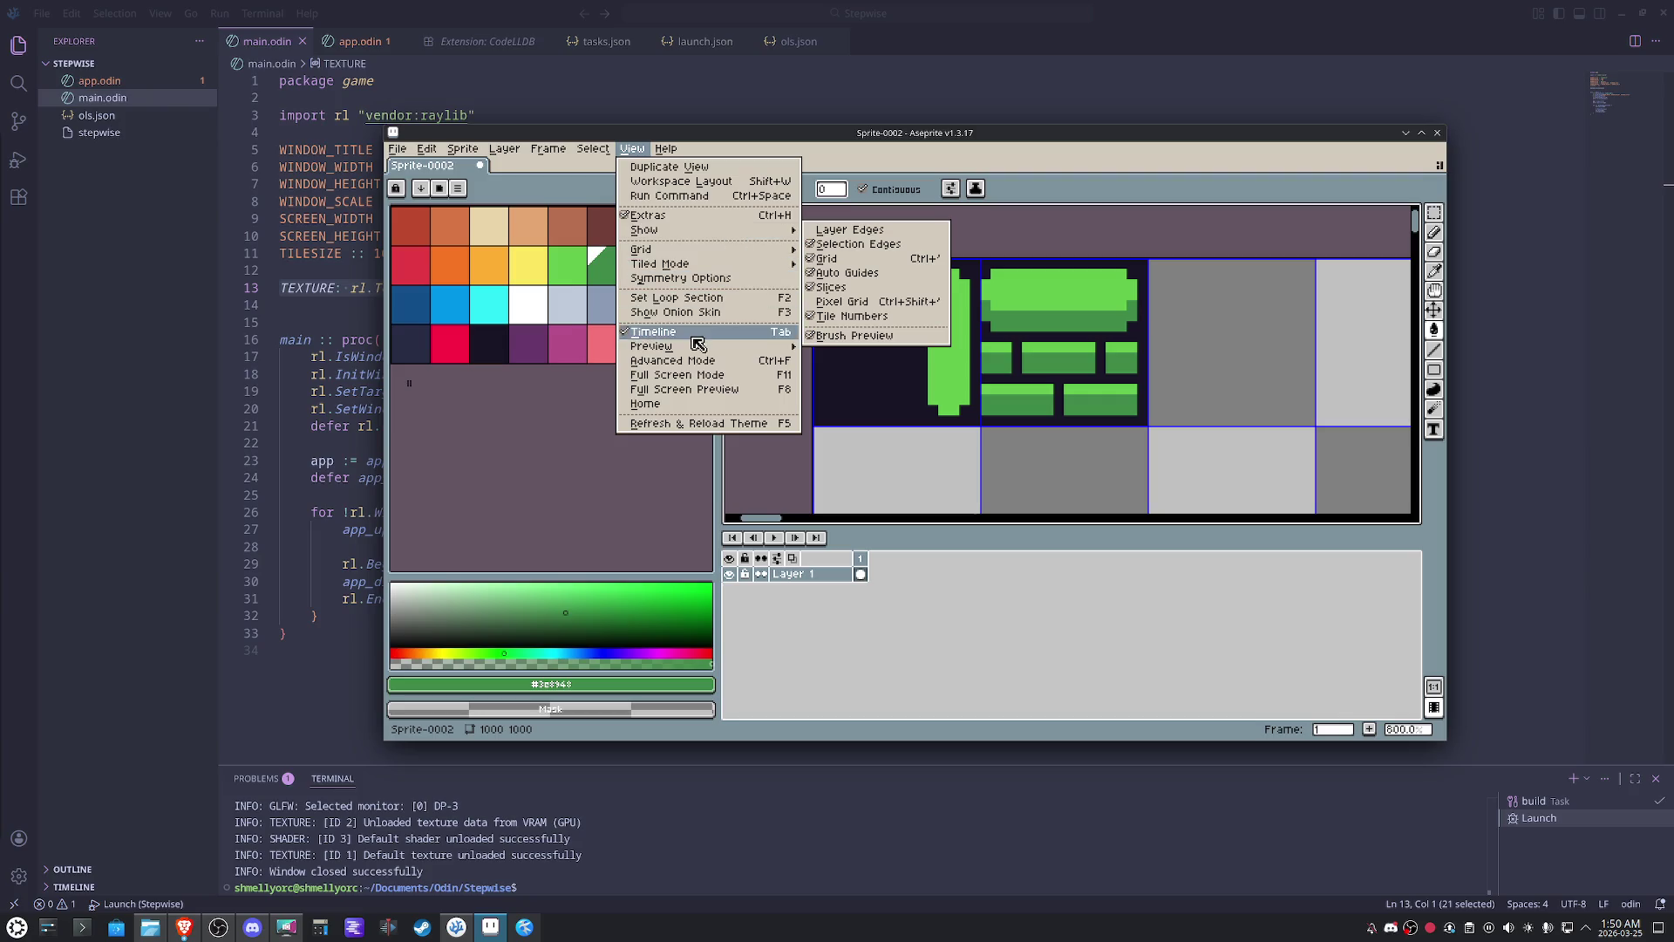
- Show a small Preview window beside the canvas and enlarge the Aseprite window
mouse_move(651, 345)
click(832, 347)
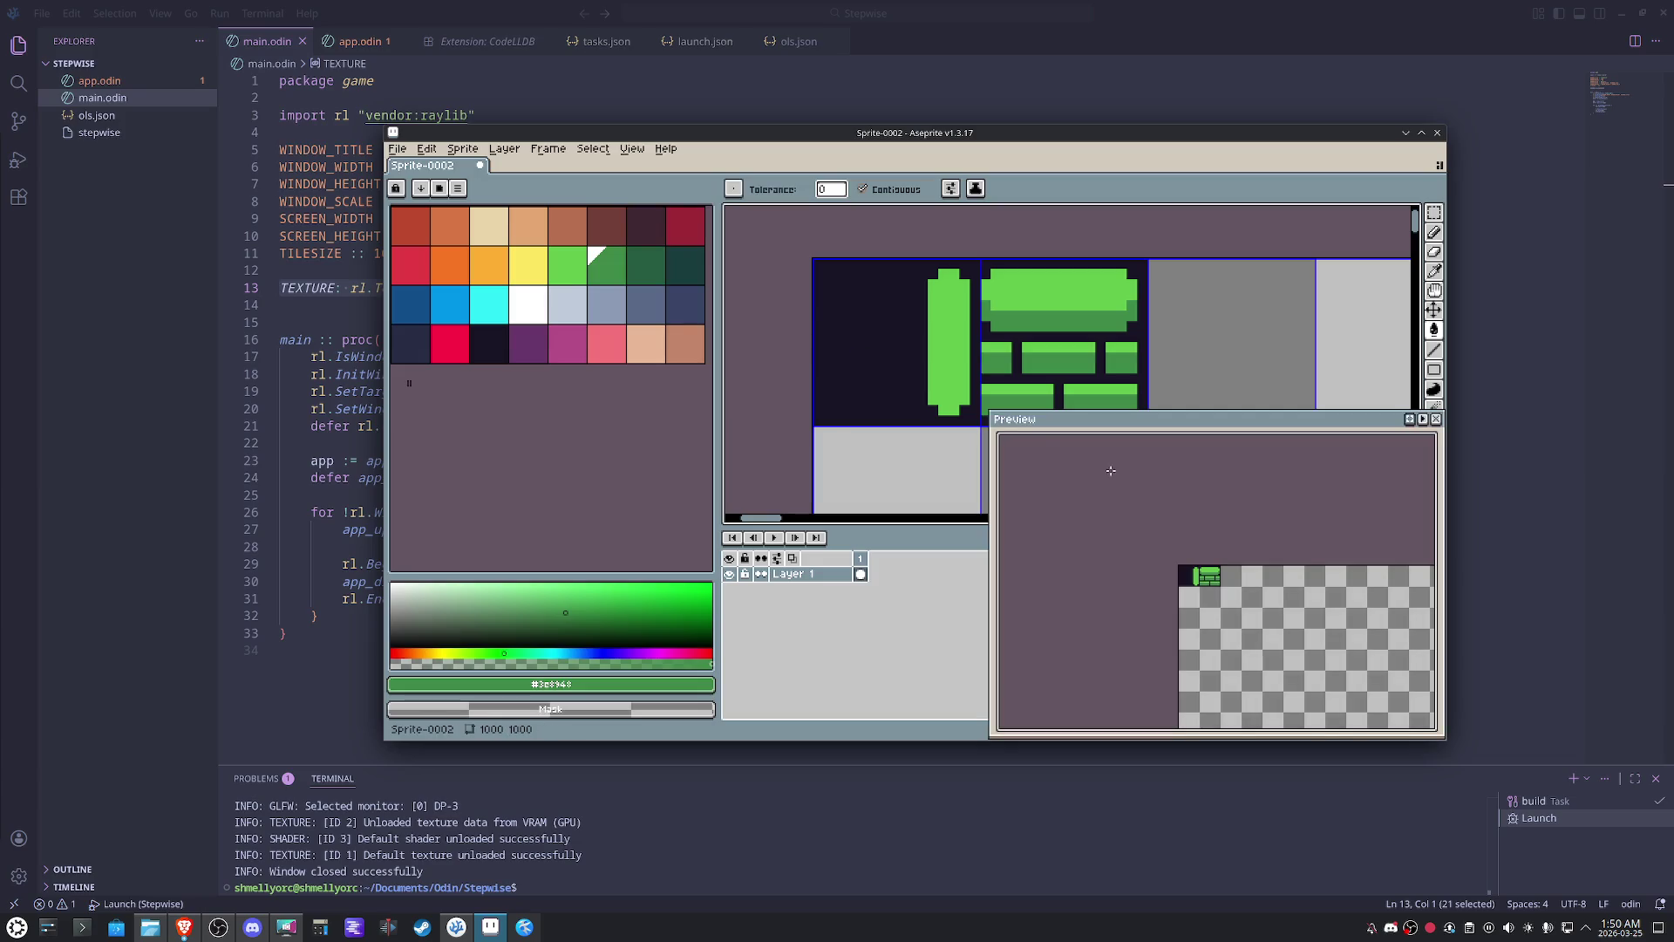
drag(992, 414, 1102, 479)
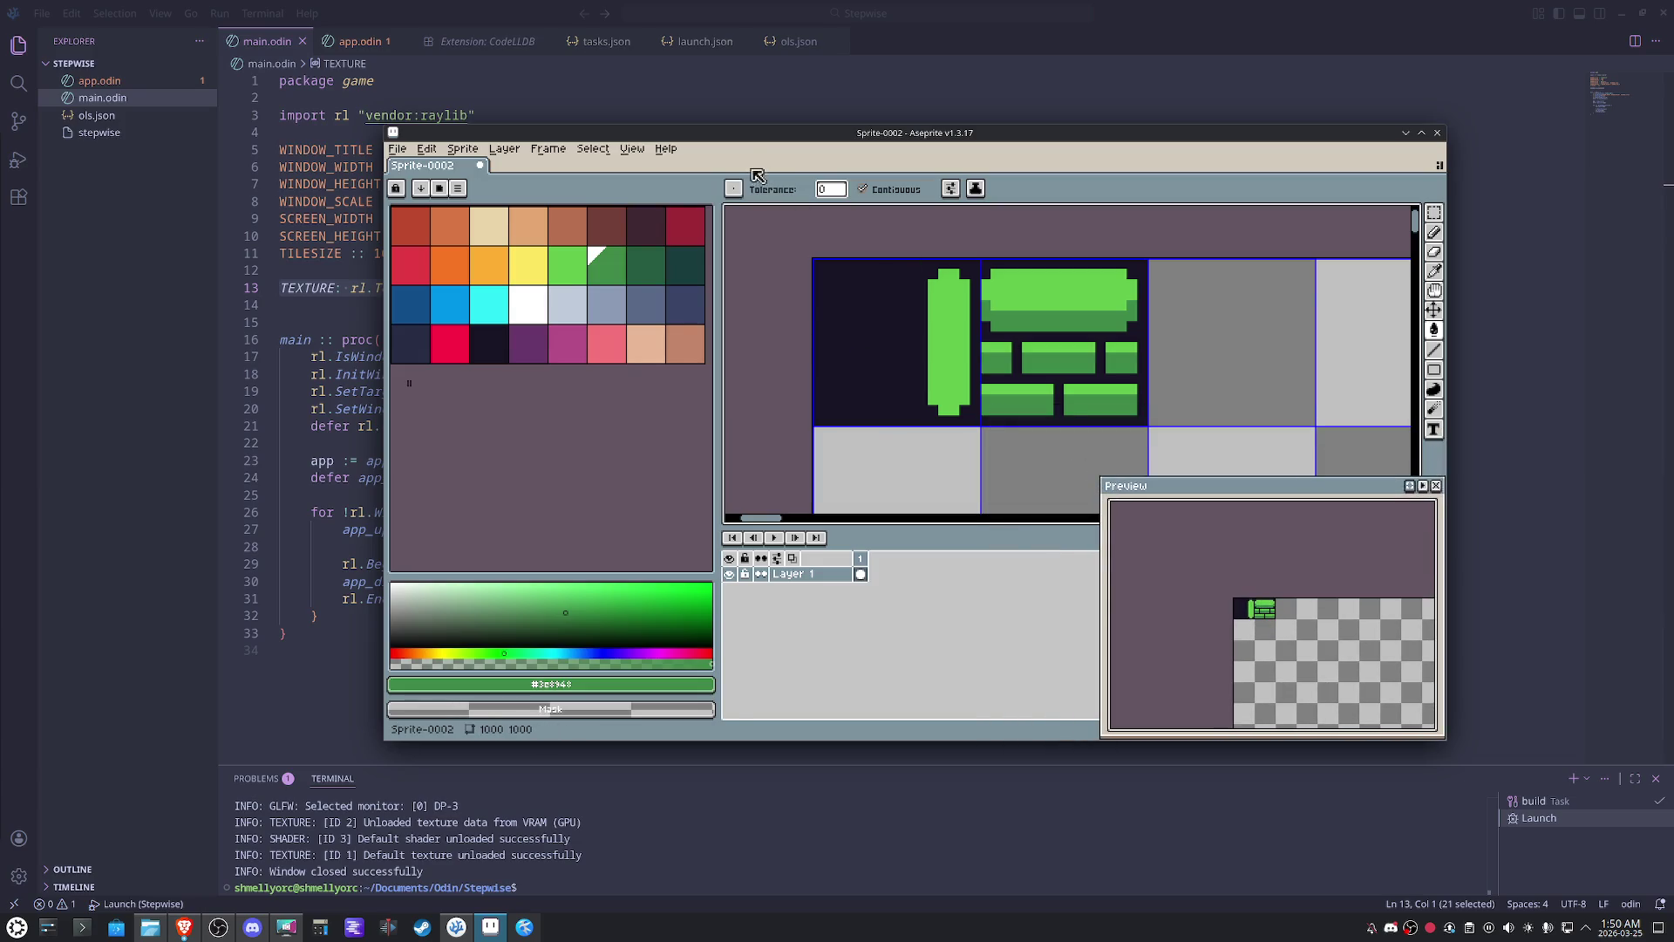
mouse_move(724, 138)
mouse_down()
mouse_move(571, 114)
mouse_move(497, 68)
mouse_up()
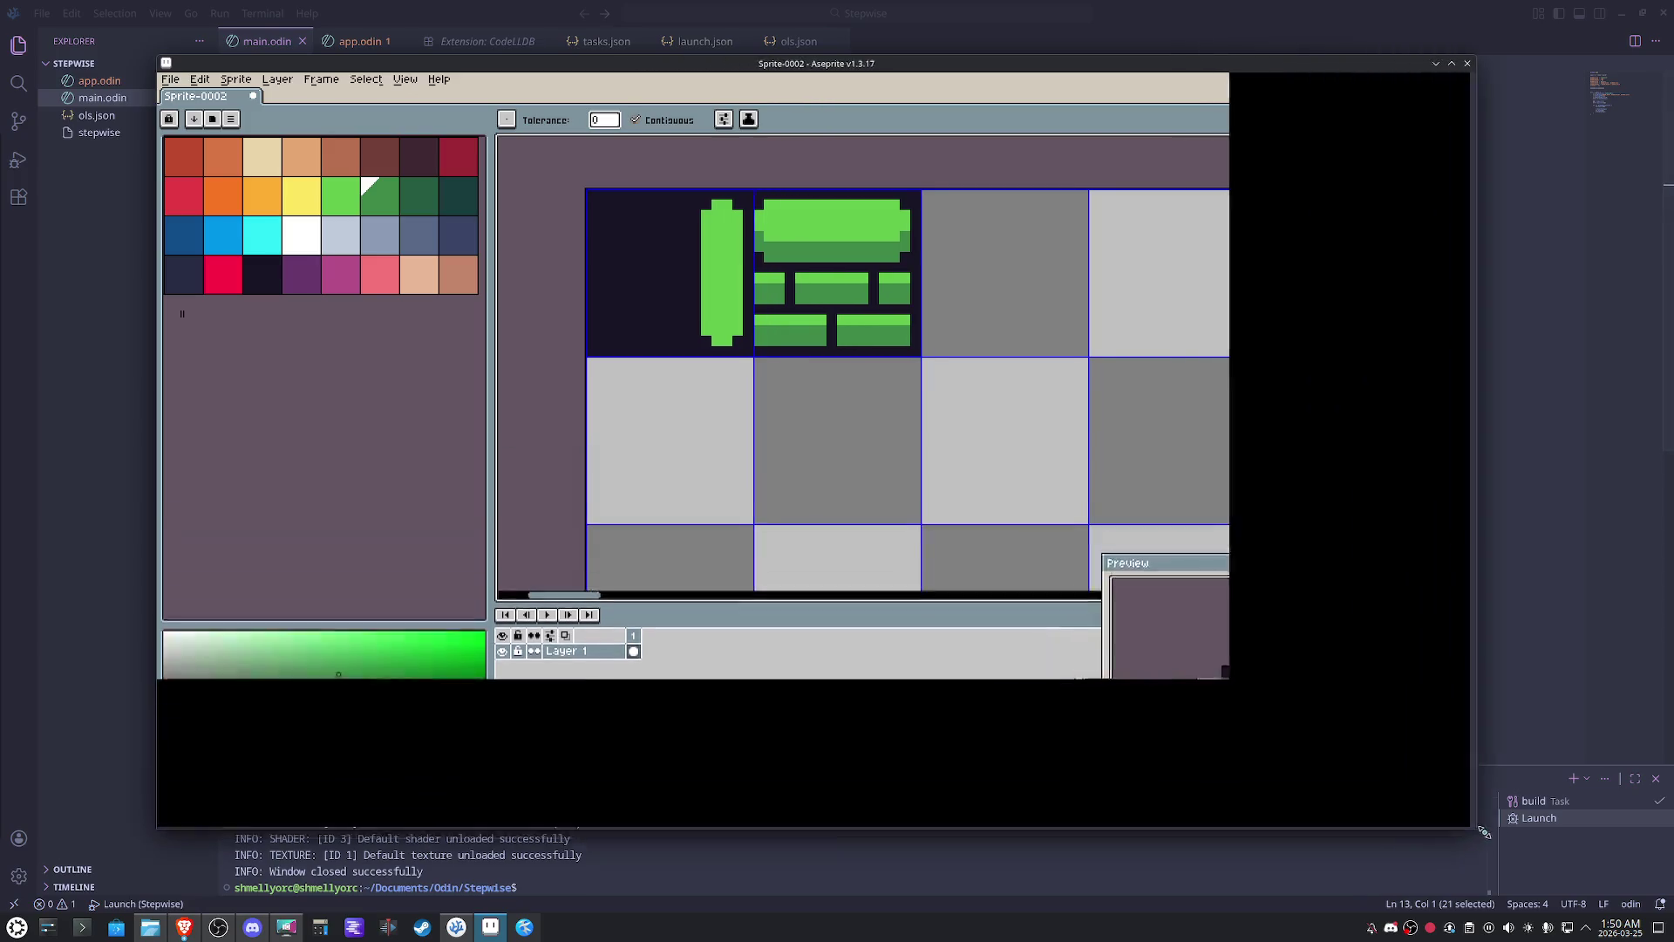
drag(1222, 673, 1593, 858)
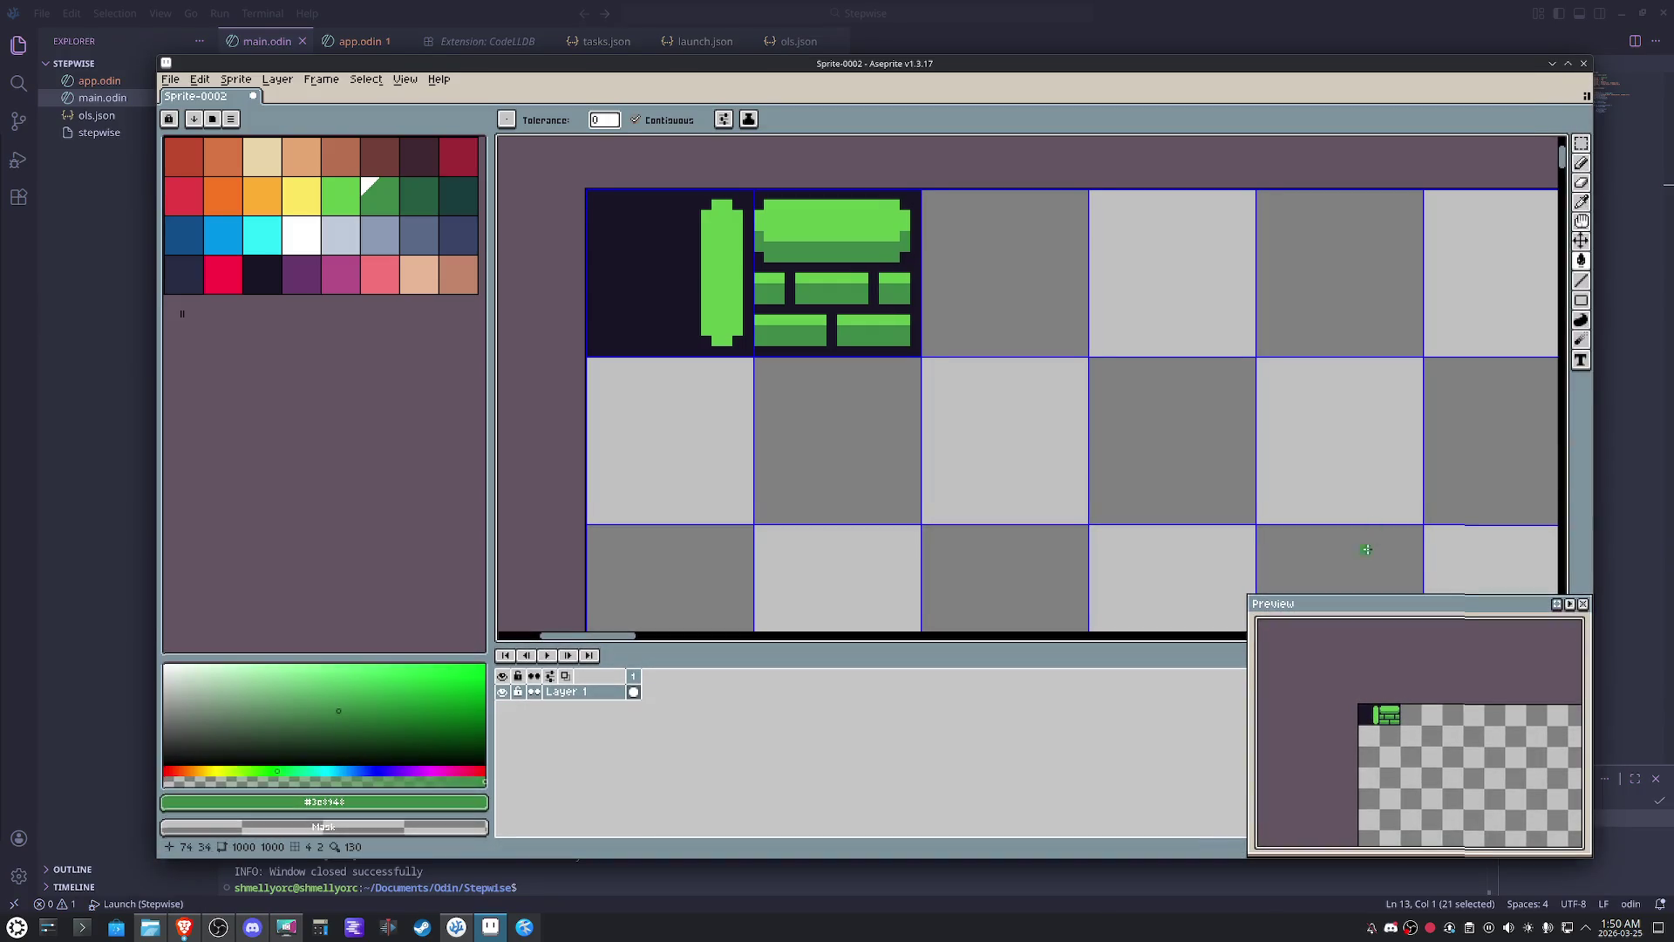
drag(1350, 615, 1260, 426)
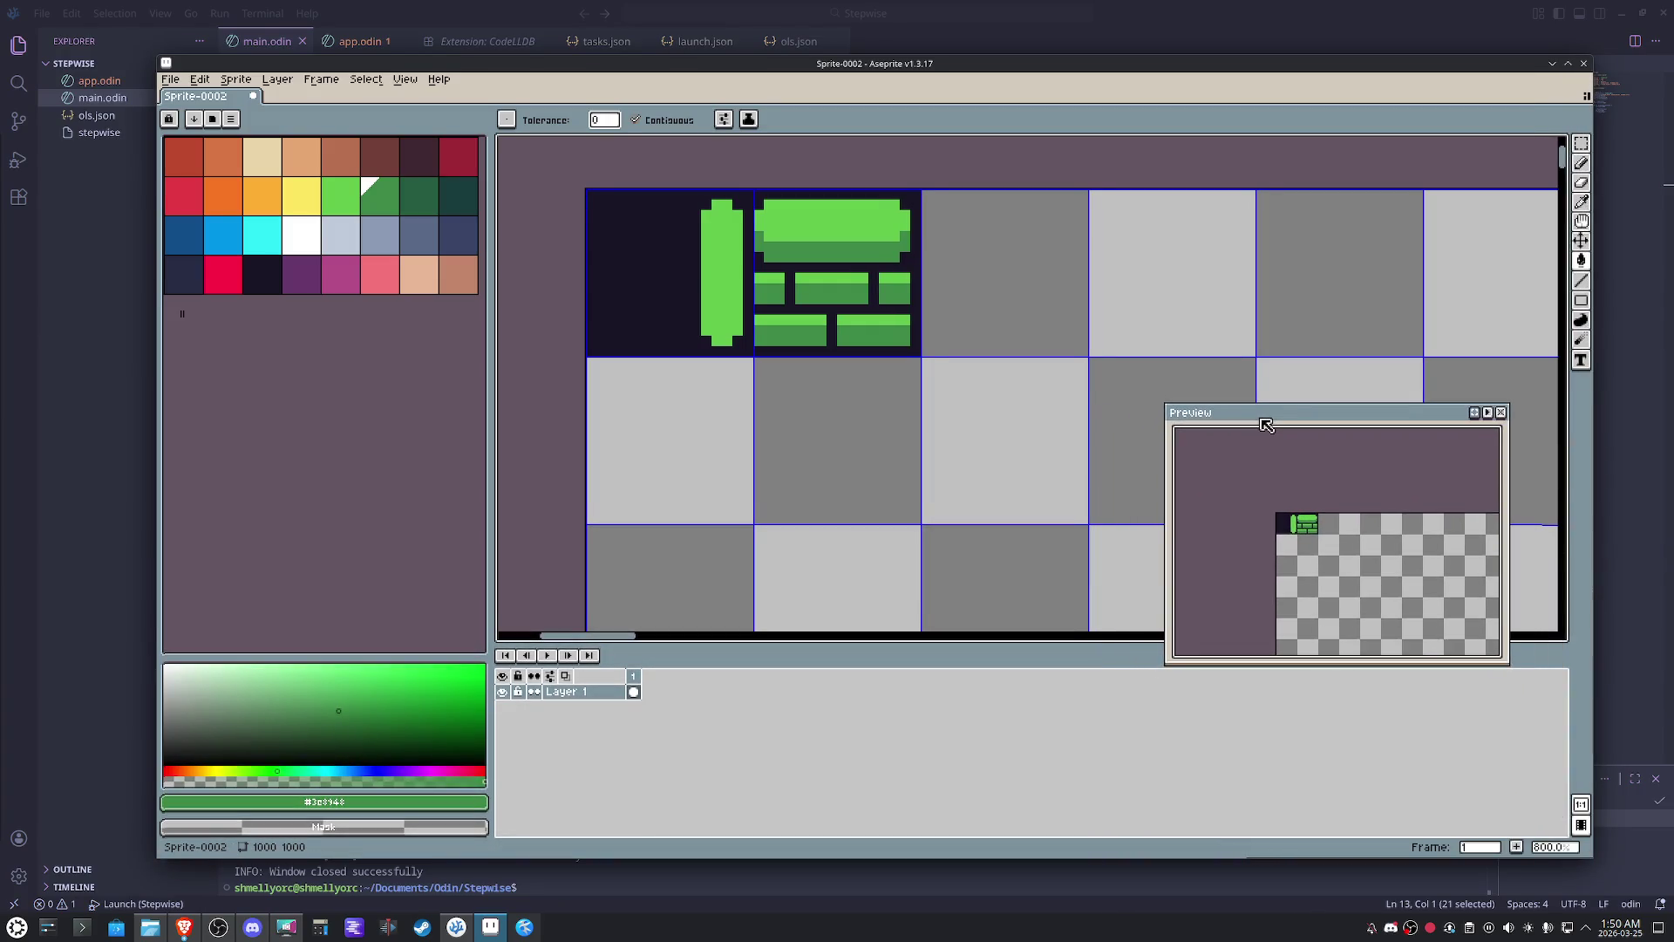
- Pencil dark-green pixels onto the bottom of the tall green bar, undoing a stray stroke
key(b)
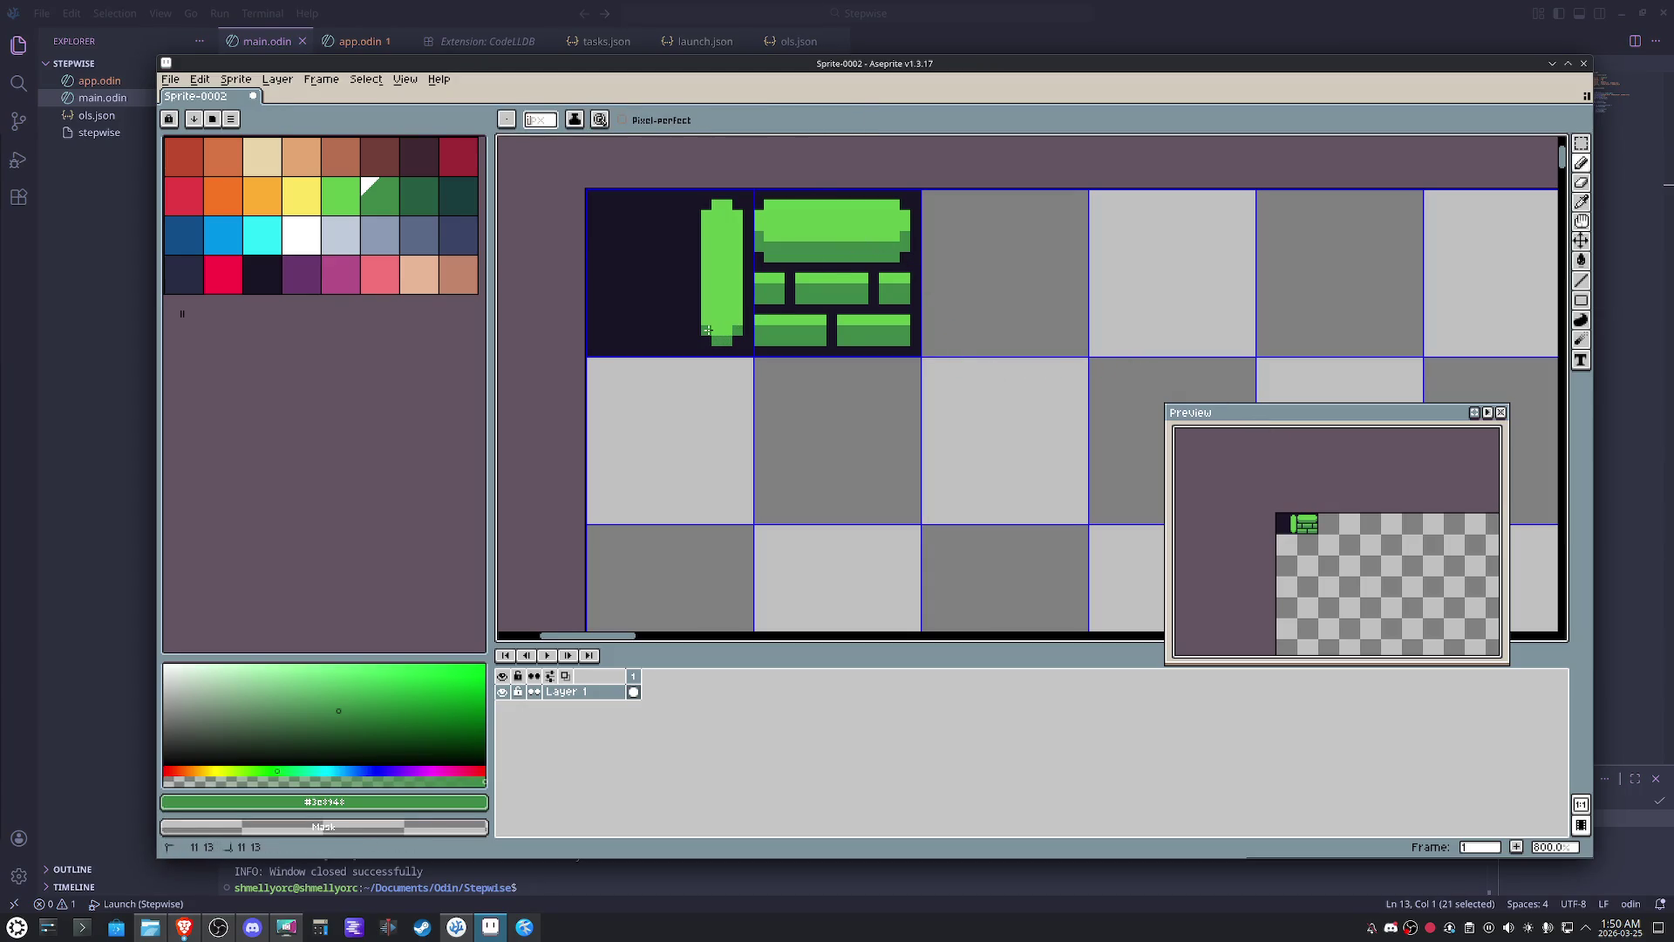
drag(708, 329, 697, 325)
key(v)
key(ctrl+z)
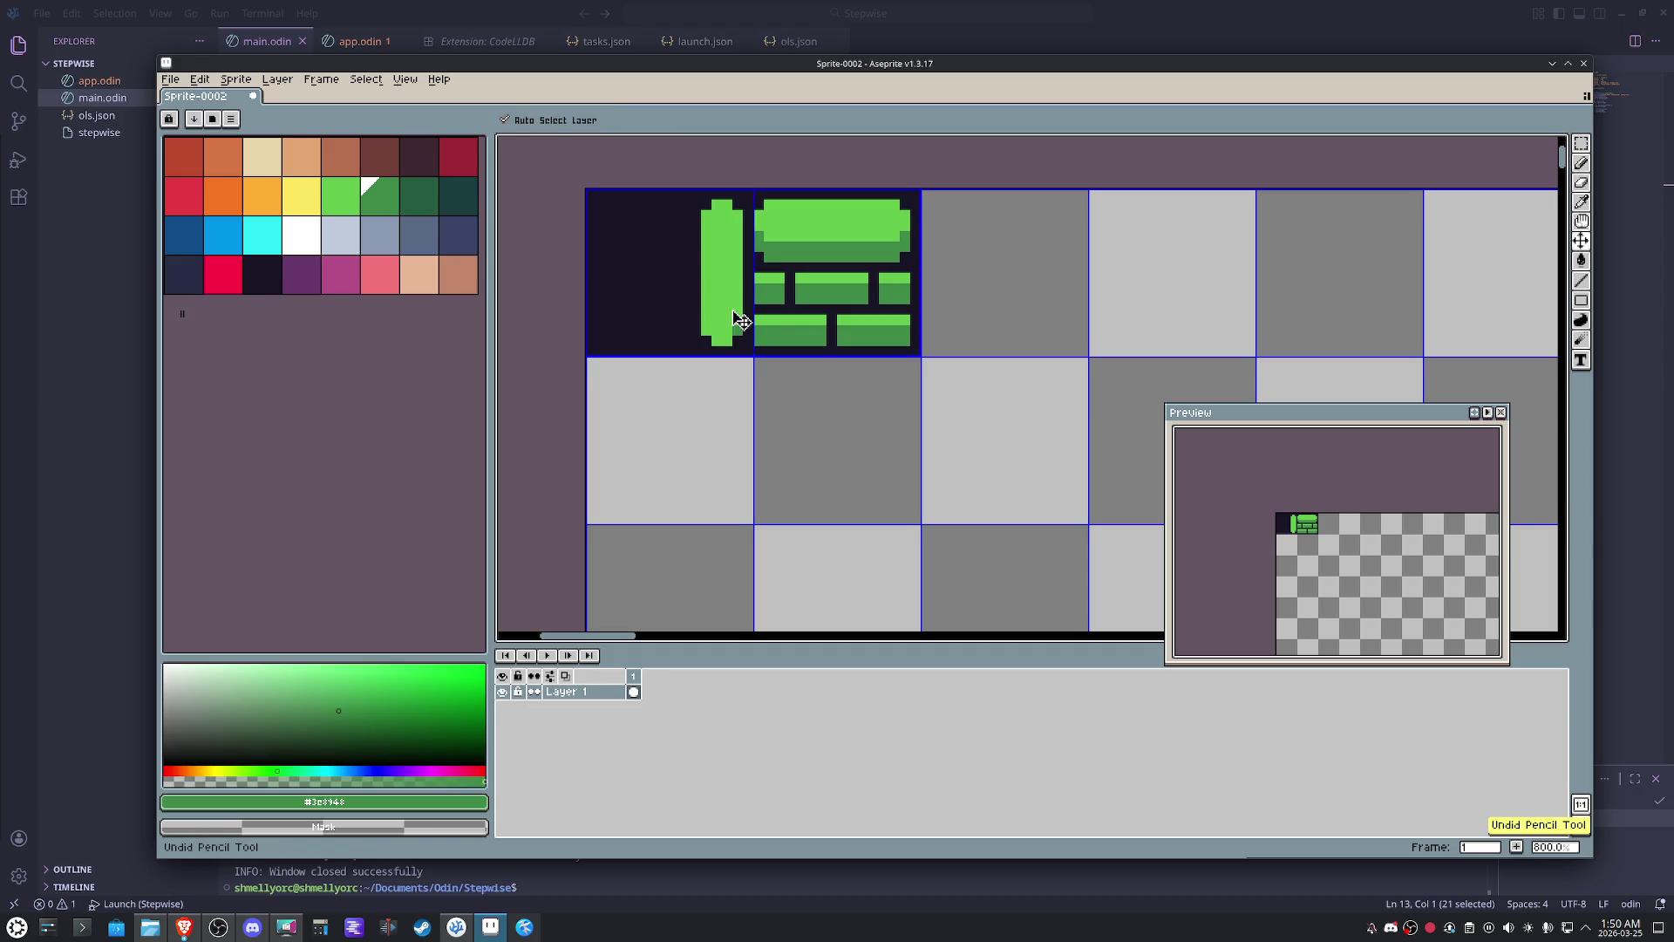
key(b)
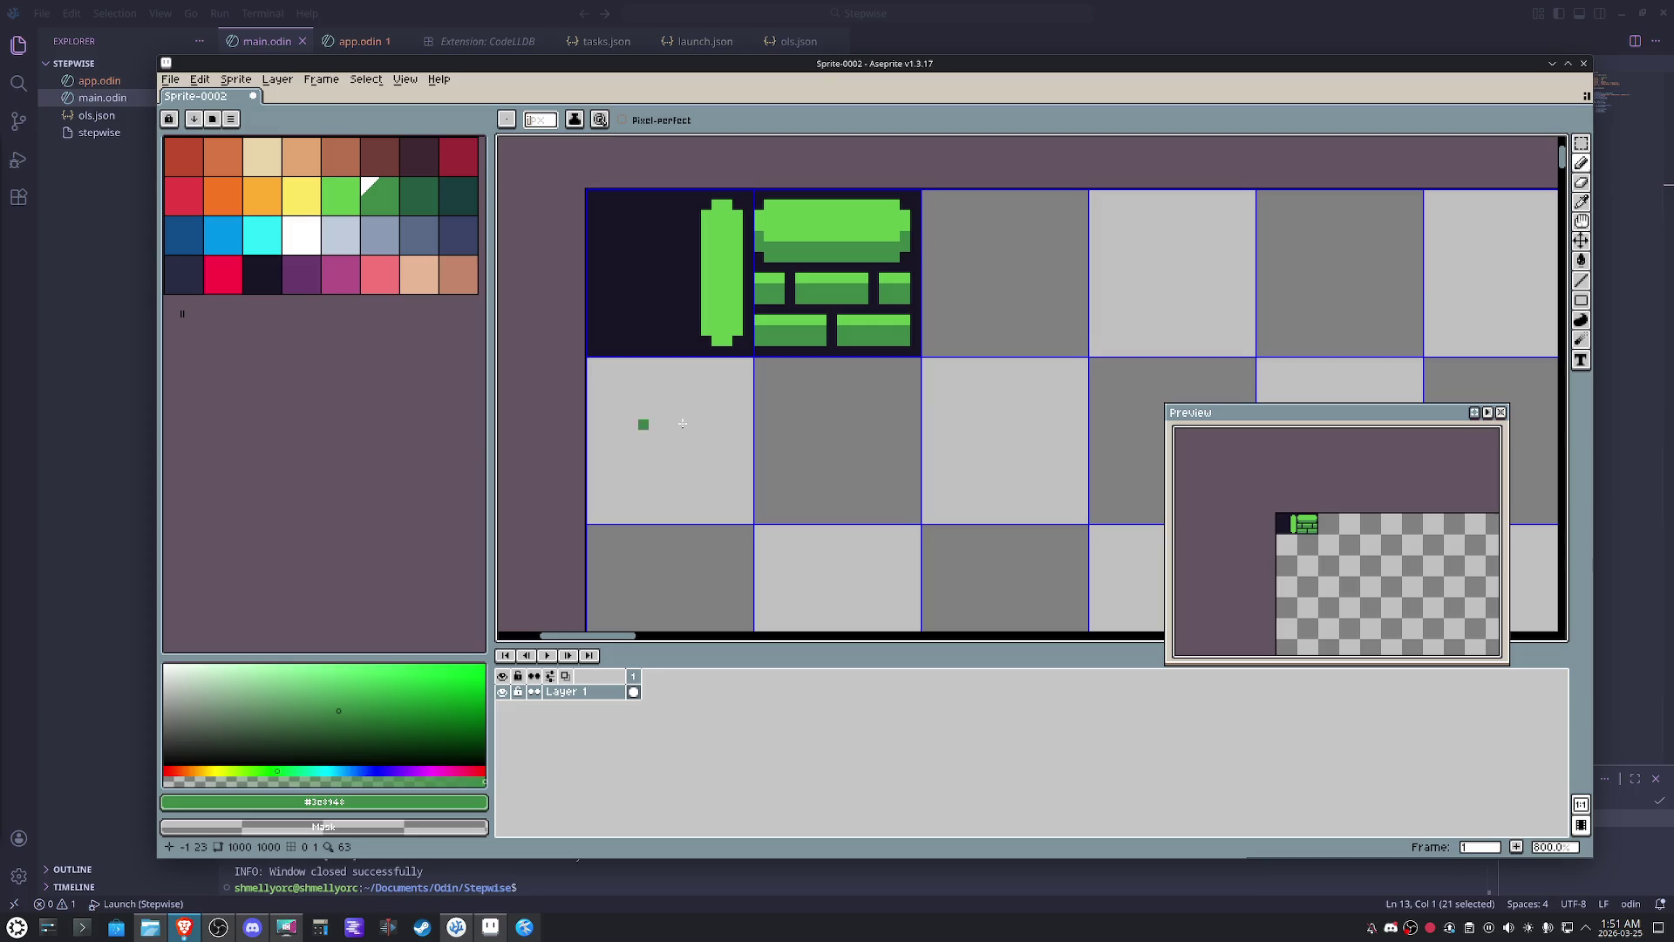
drag(728, 335, 707, 330)
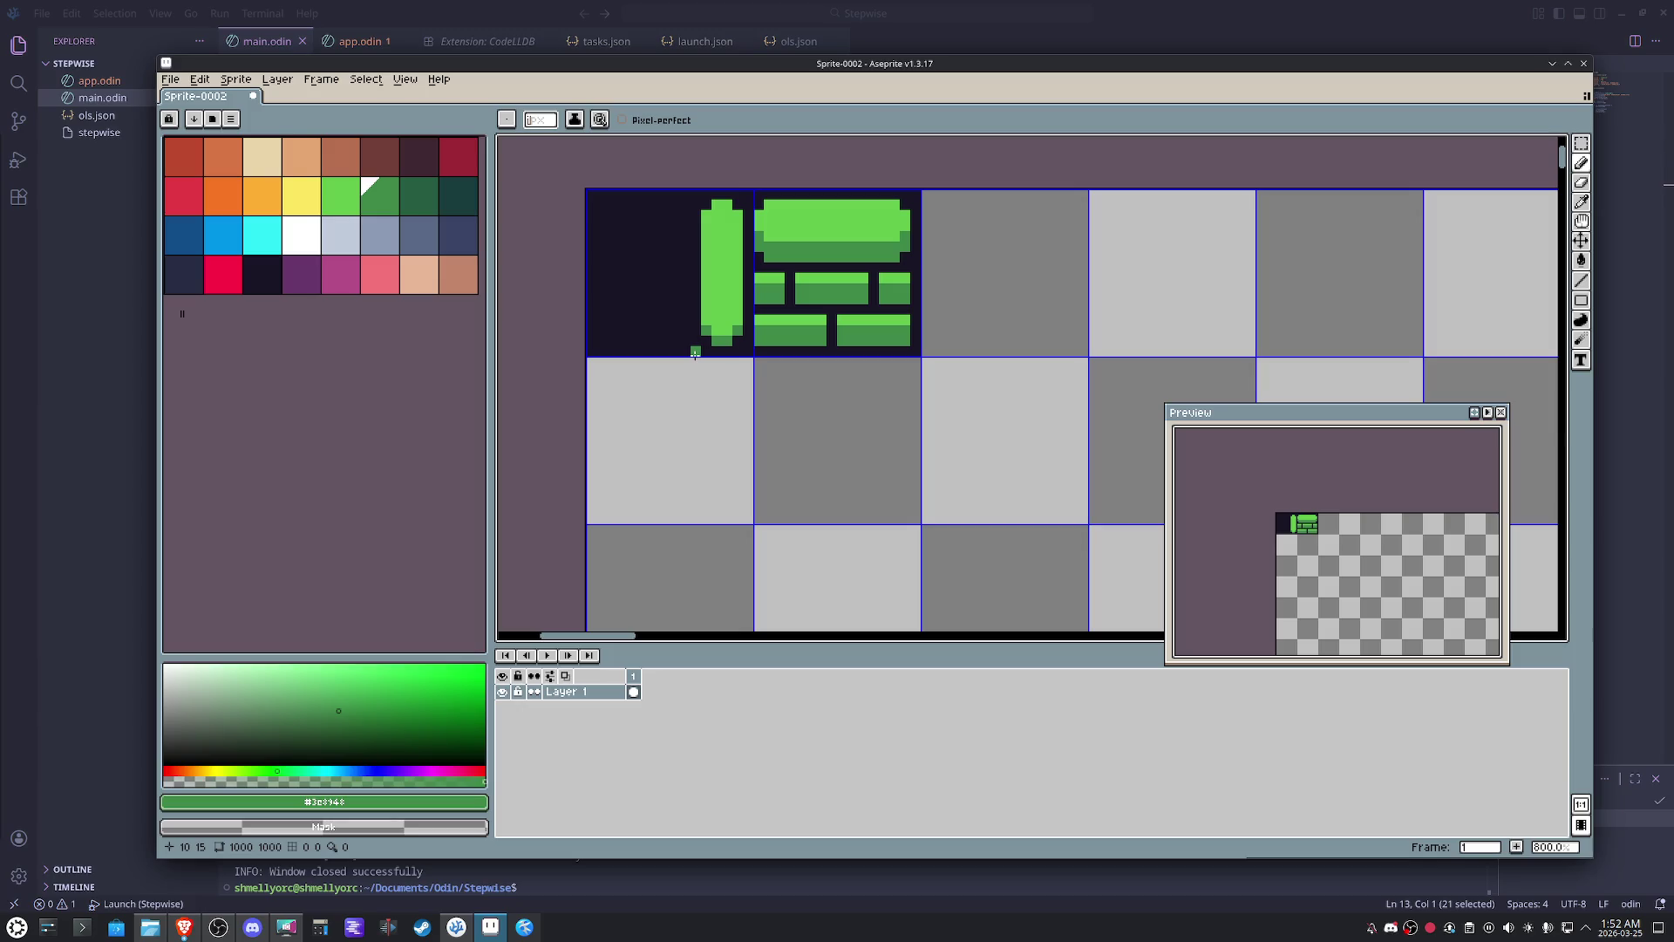
- Copy the brick tile with the marquee and paste it one cell down
key(m)
drag(755, 196, 845, 319)
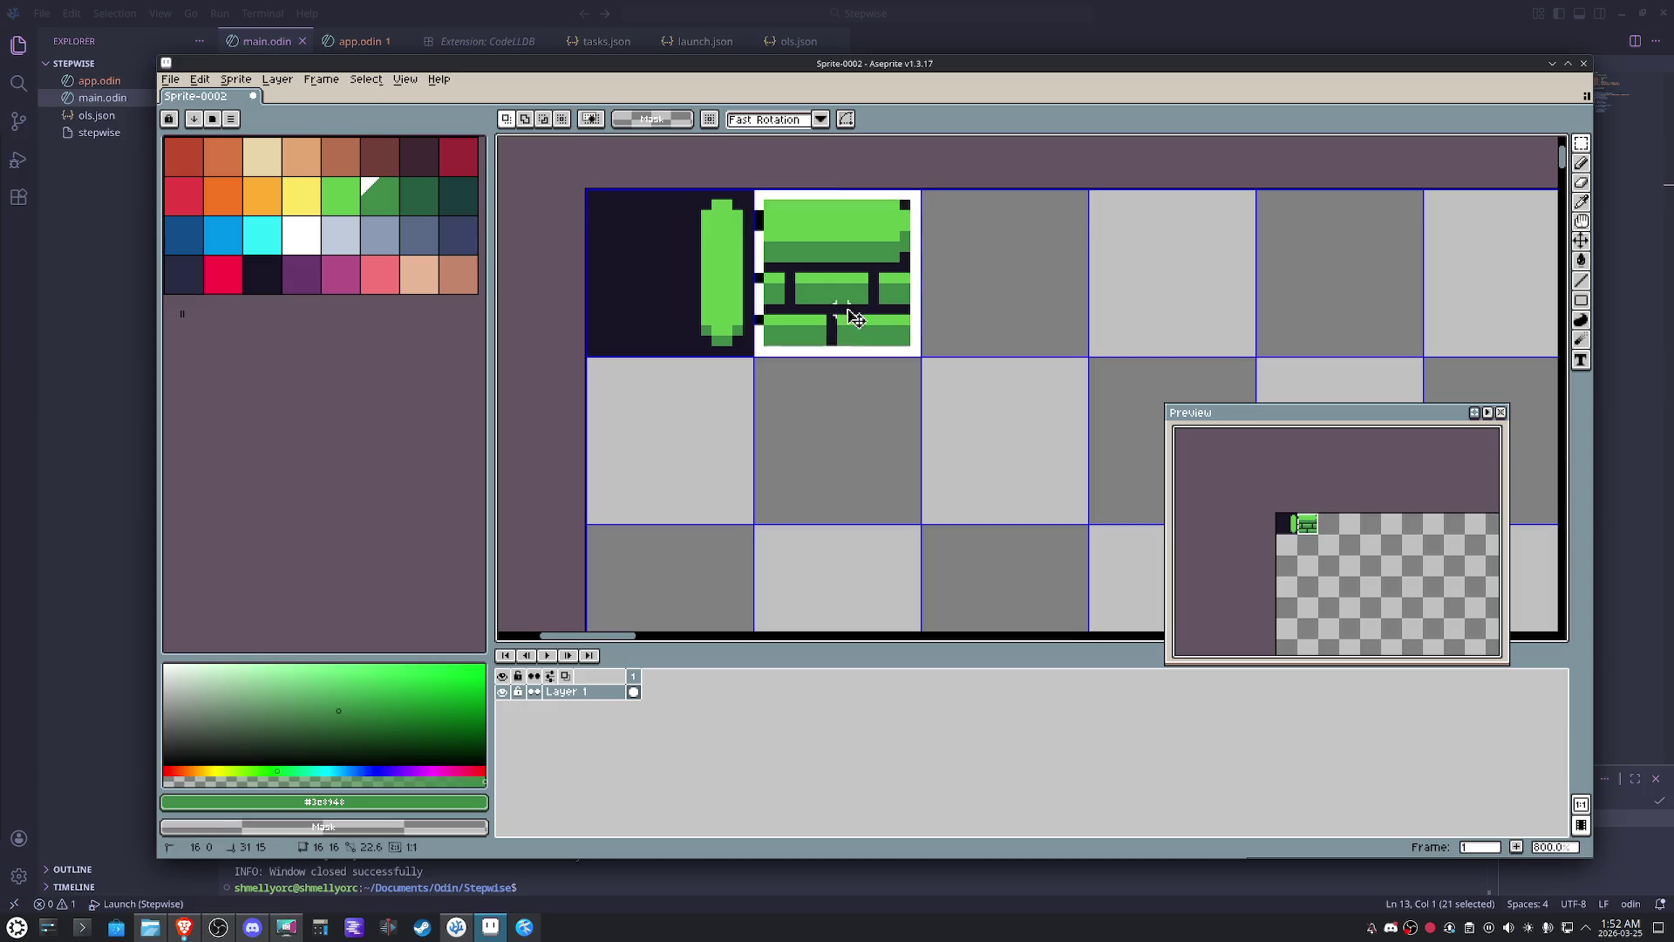
key(ctrl+c)
key(ctrl+v)
key(shift+Down)
- Copy the top-left tall-bar tile into the cell below it
click(641, 255)
key(ctrl+c)
key(ctrl+v)
key(shift+Down)
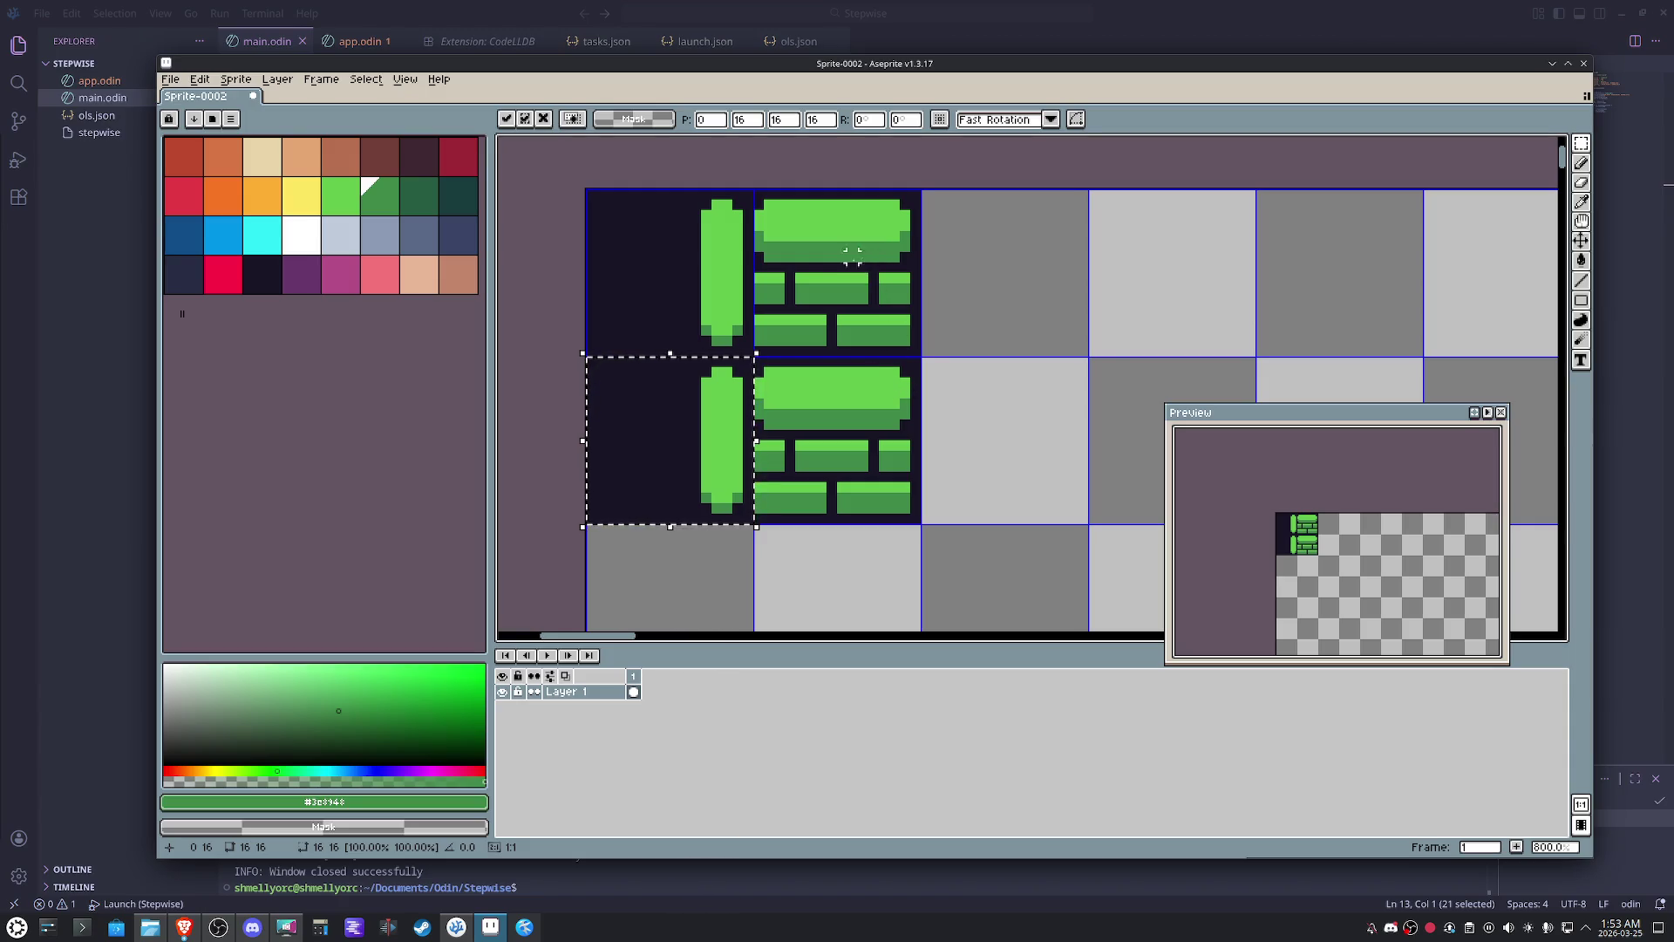
click(748, 263)
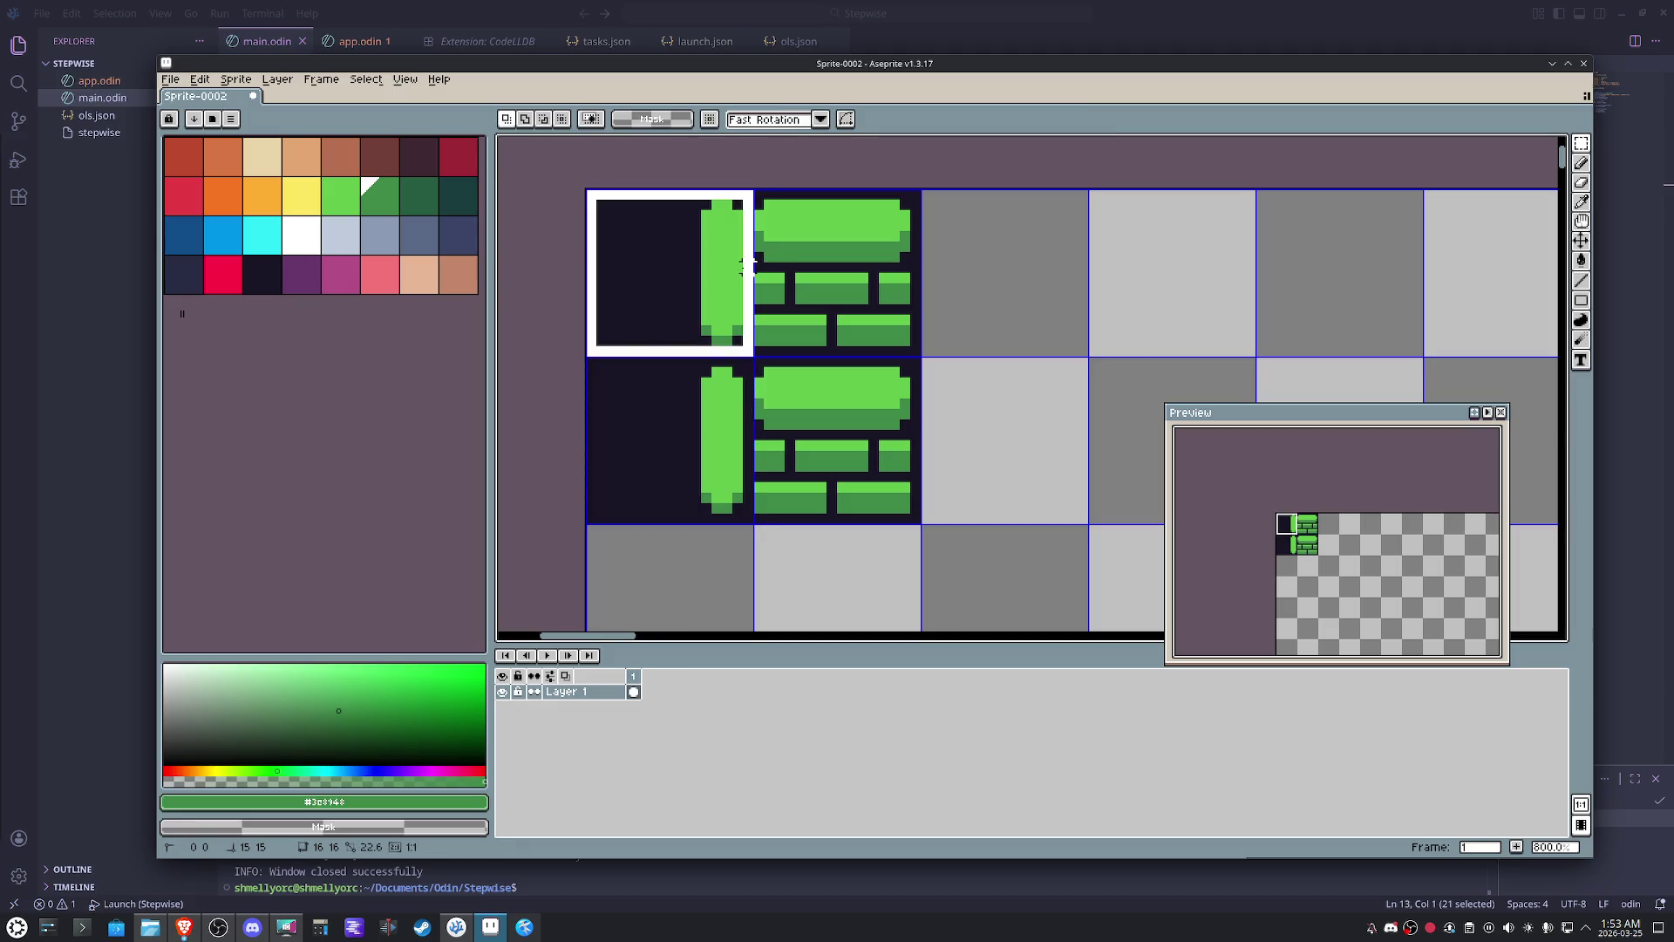
- Move the copied bottom row down two cells, then select the brick tile and start lowering it
drag(749, 262, 902, 504)
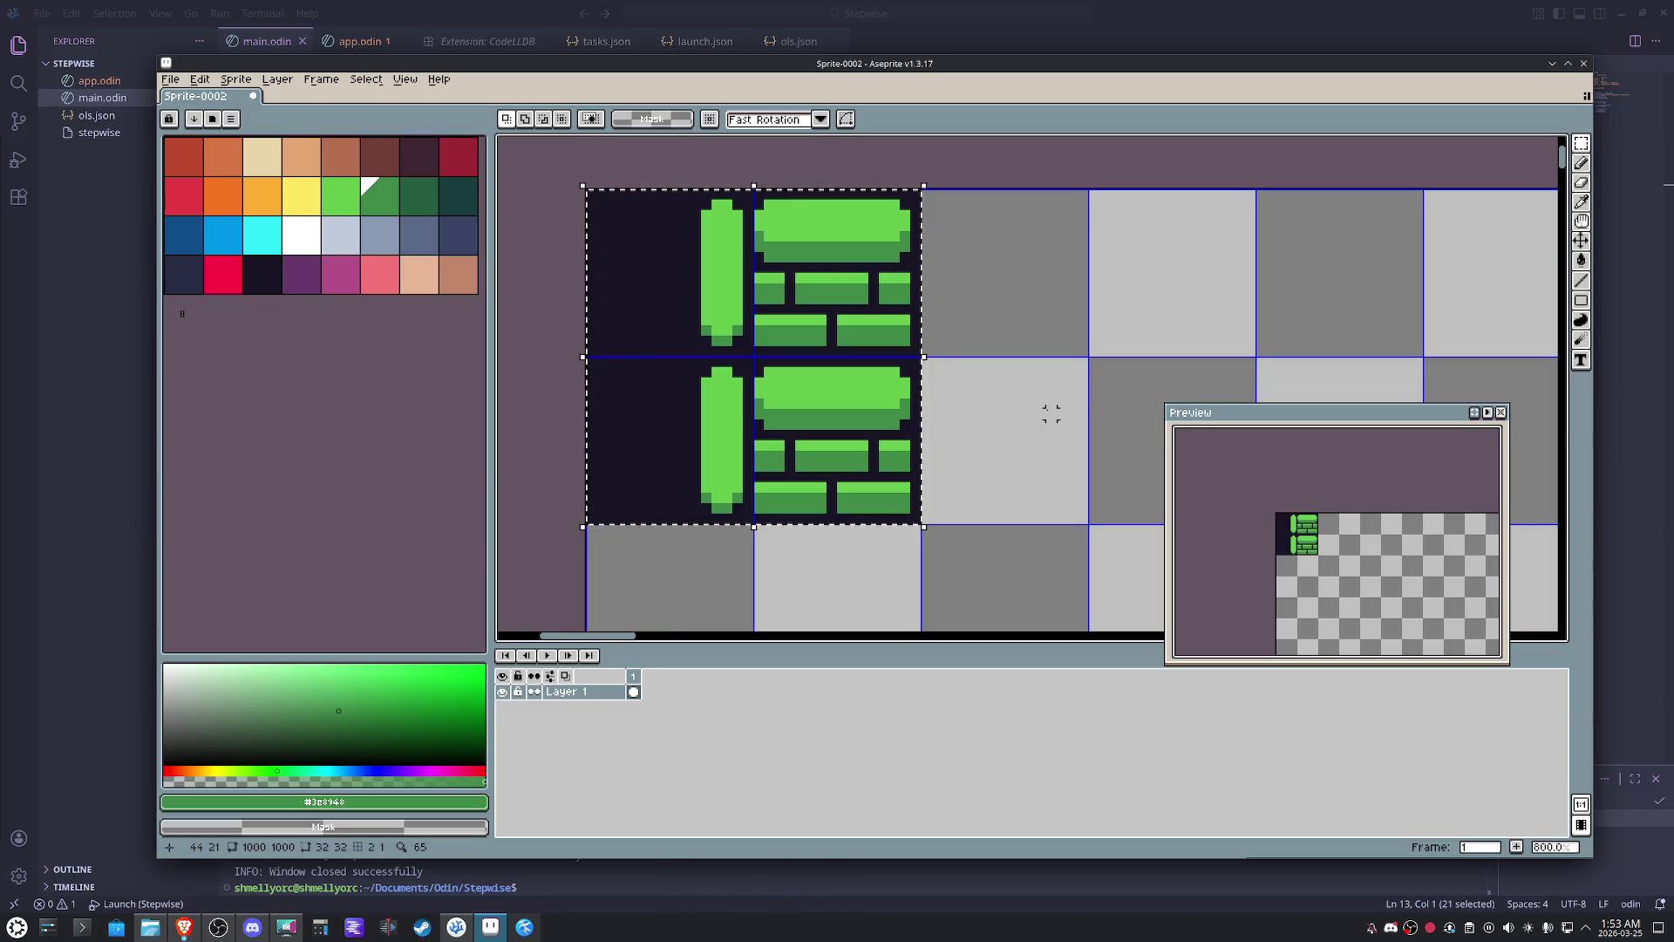
mouse_move(680, 392)
mouse_down()
mouse_move(785, 449)
mouse_move(707, 349)
mouse_up()
key(shift+Down)
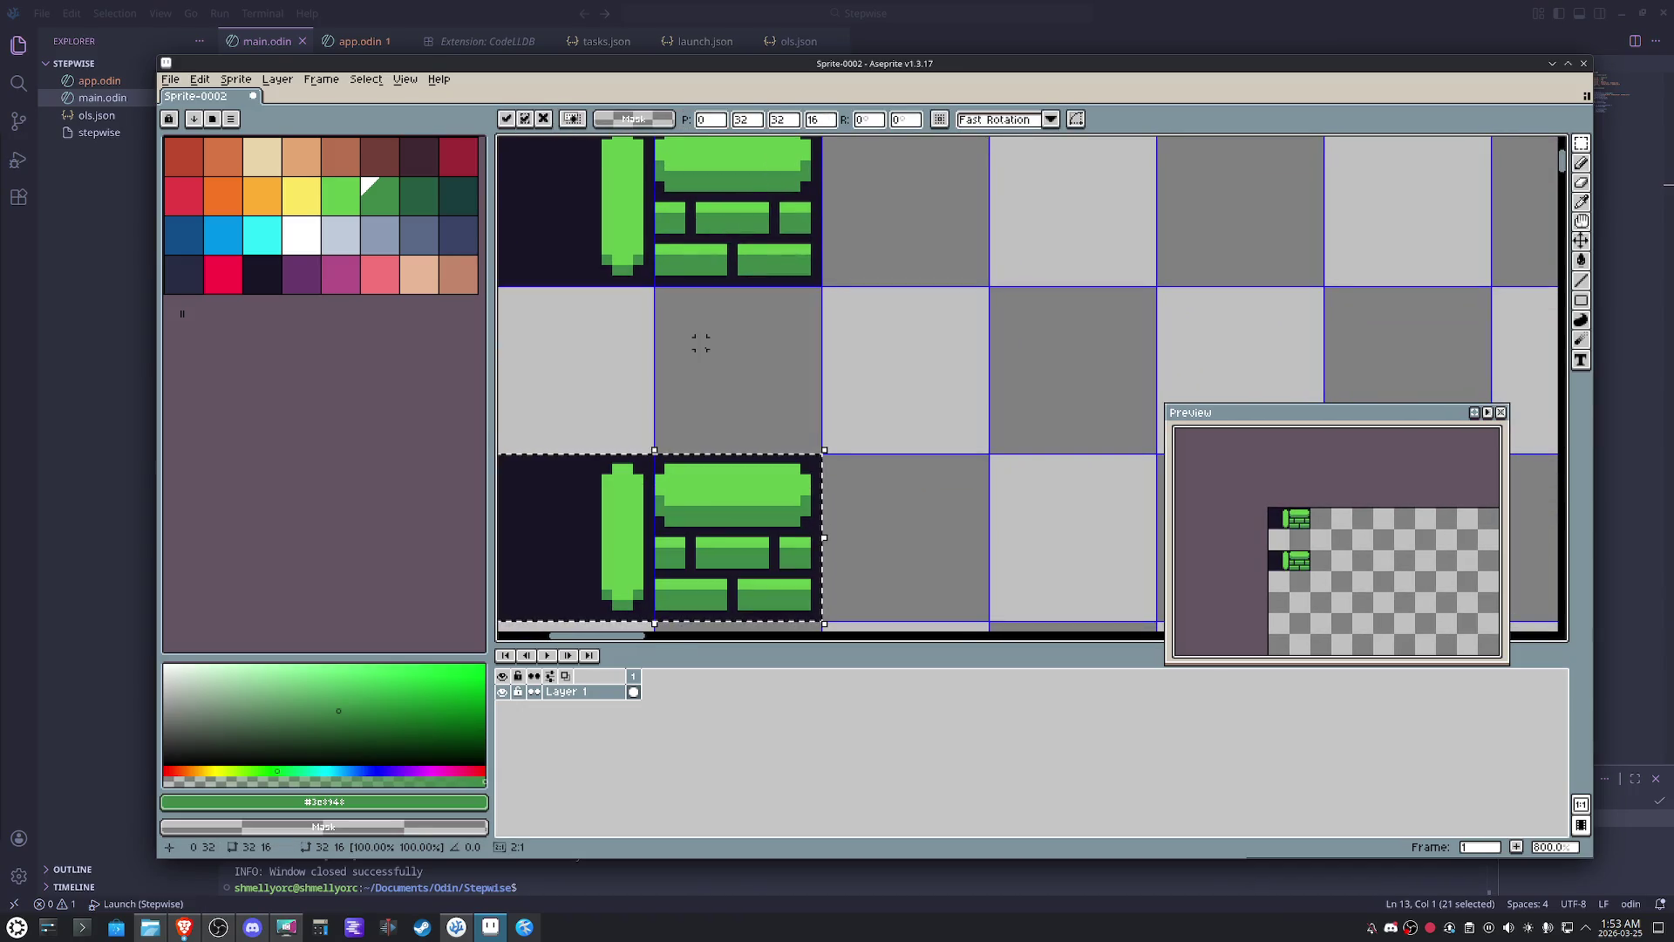
scroll(702, 343, down, 1)
key(shift+Down)
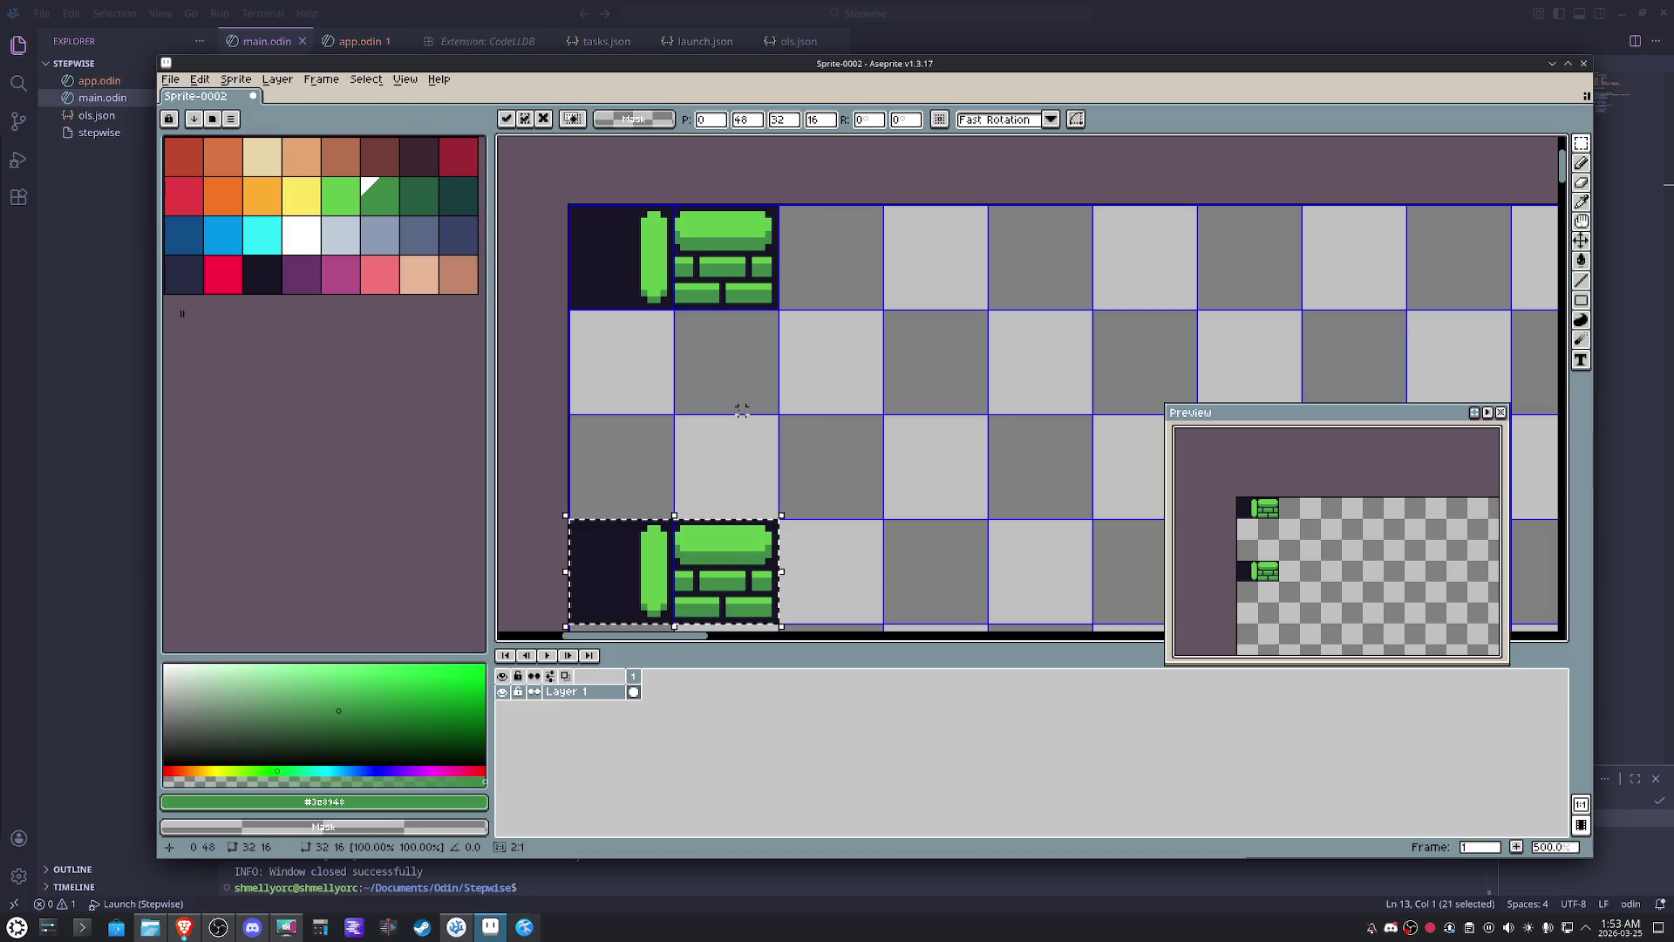
drag(738, 409, 723, 381)
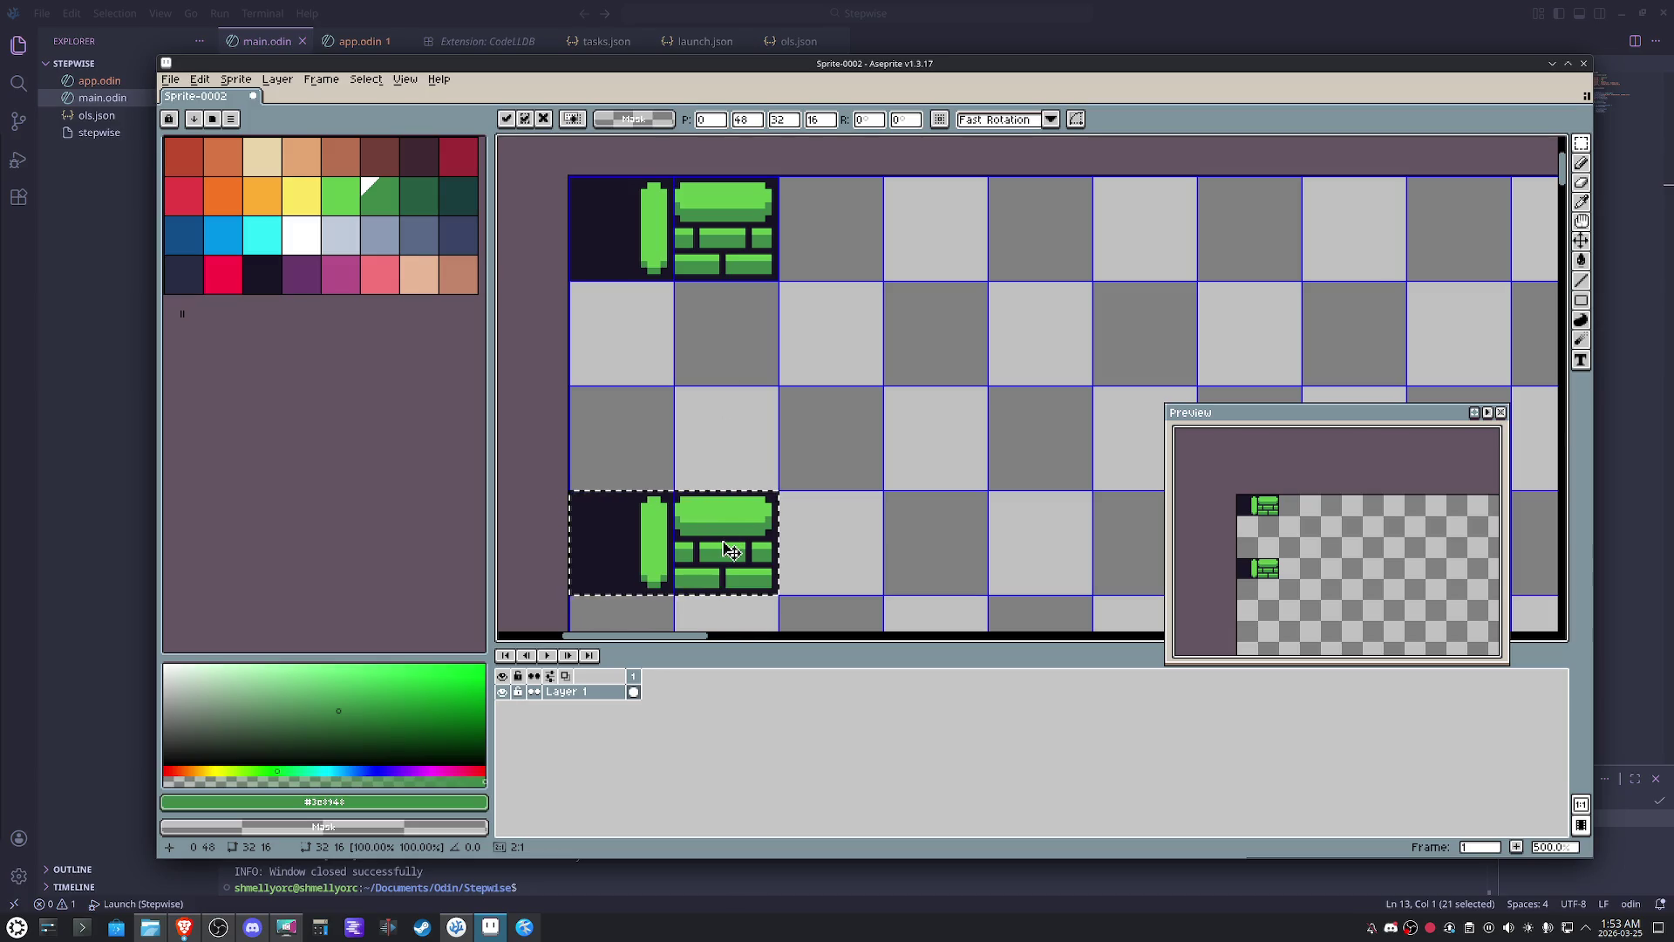
mouse_move(728, 549)
mouse_down()
mouse_move(731, 461)
mouse_move(788, 525)
mouse_up()
mouse_move(737, 454)
mouse_down()
mouse_move(738, 506)
mouse_move(732, 477)
mouse_move(827, 258)
mouse_up()
scroll(733, 473, up, 1)
scroll(811, 315, up, 4)
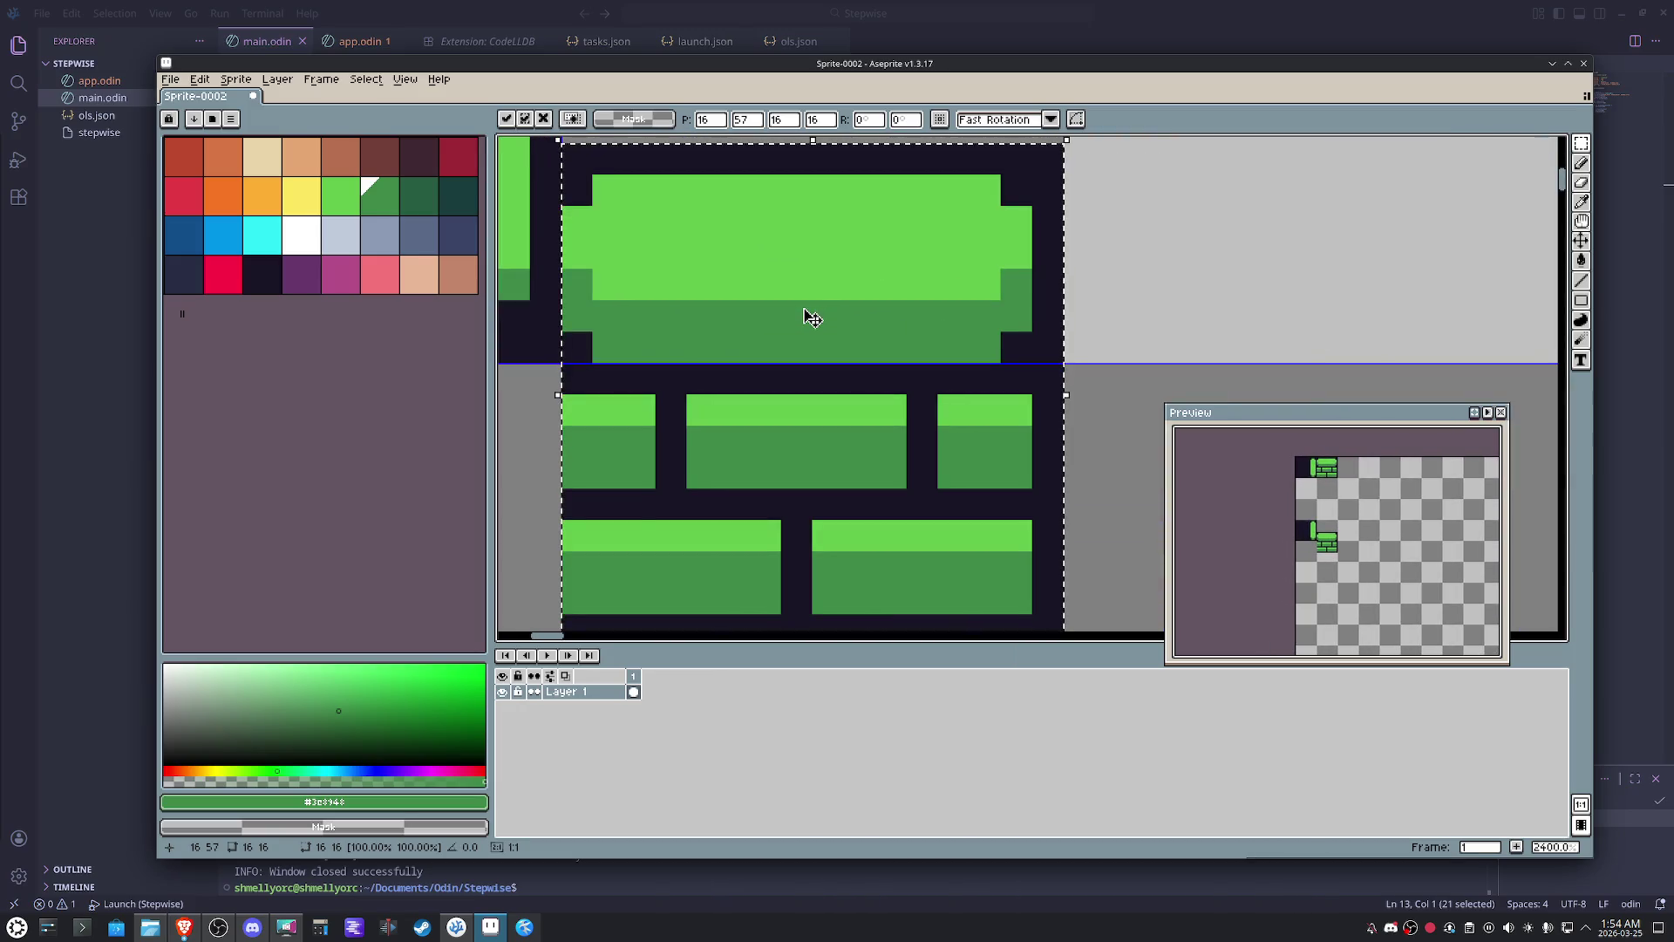
scroll(812, 316, down, 2)
scroll(812, 318, down, 1)
scroll(811, 317, down, 1)
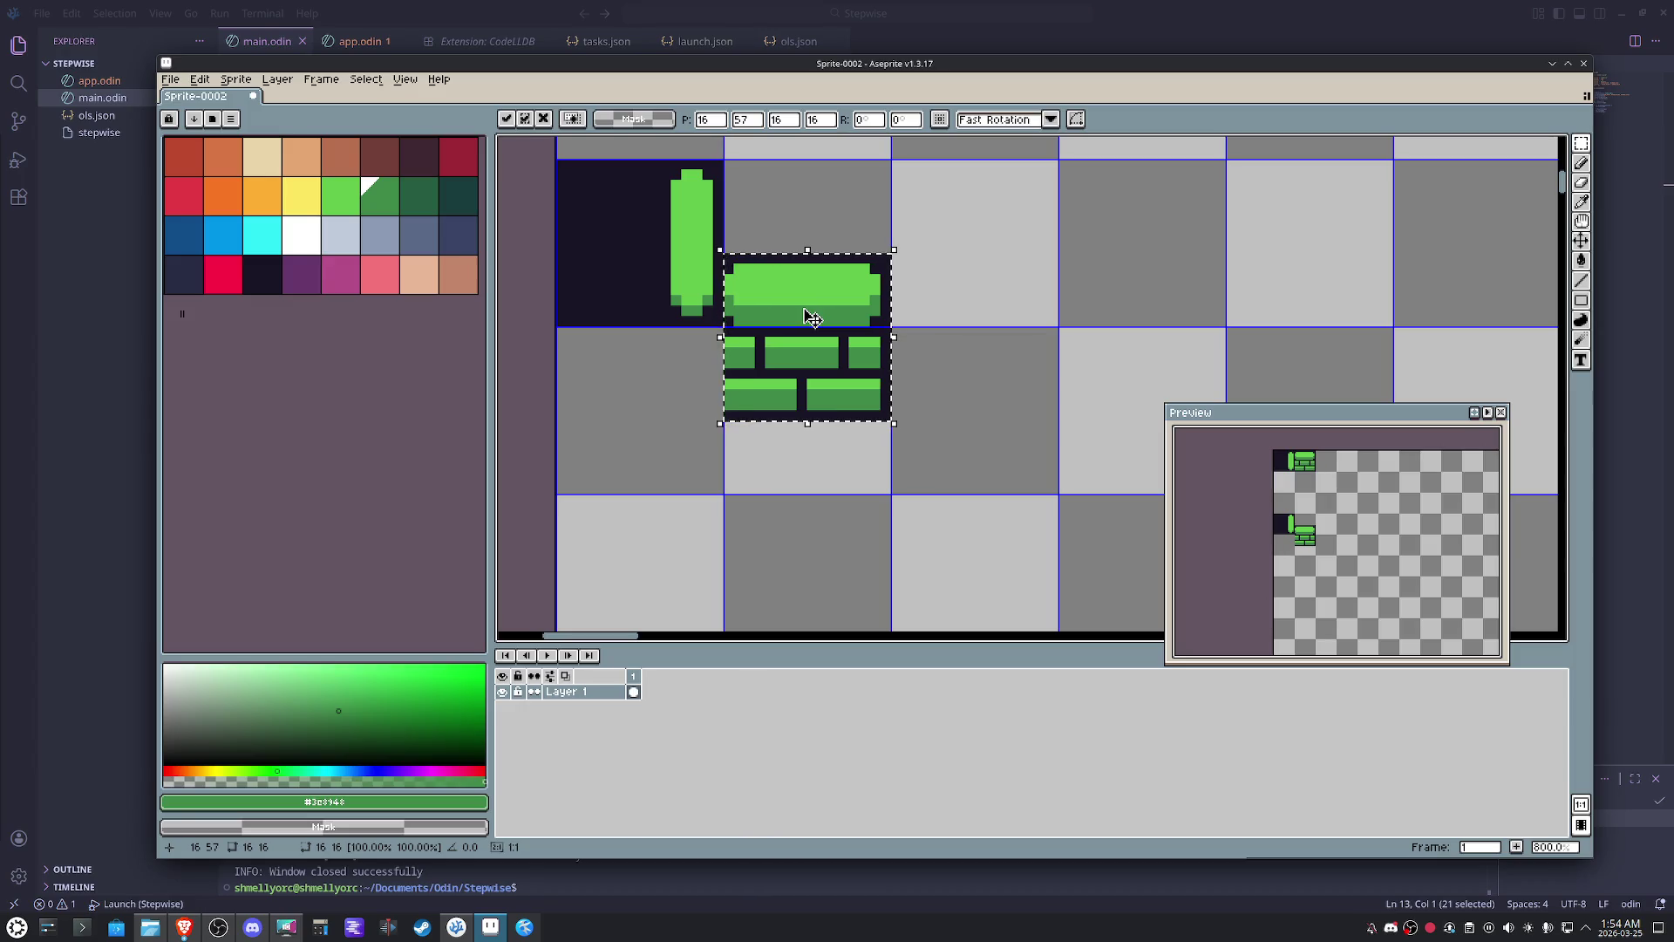
- Nudge the floating brick tile one pixel lower and commit it in place
drag(811, 318, 752, 443)
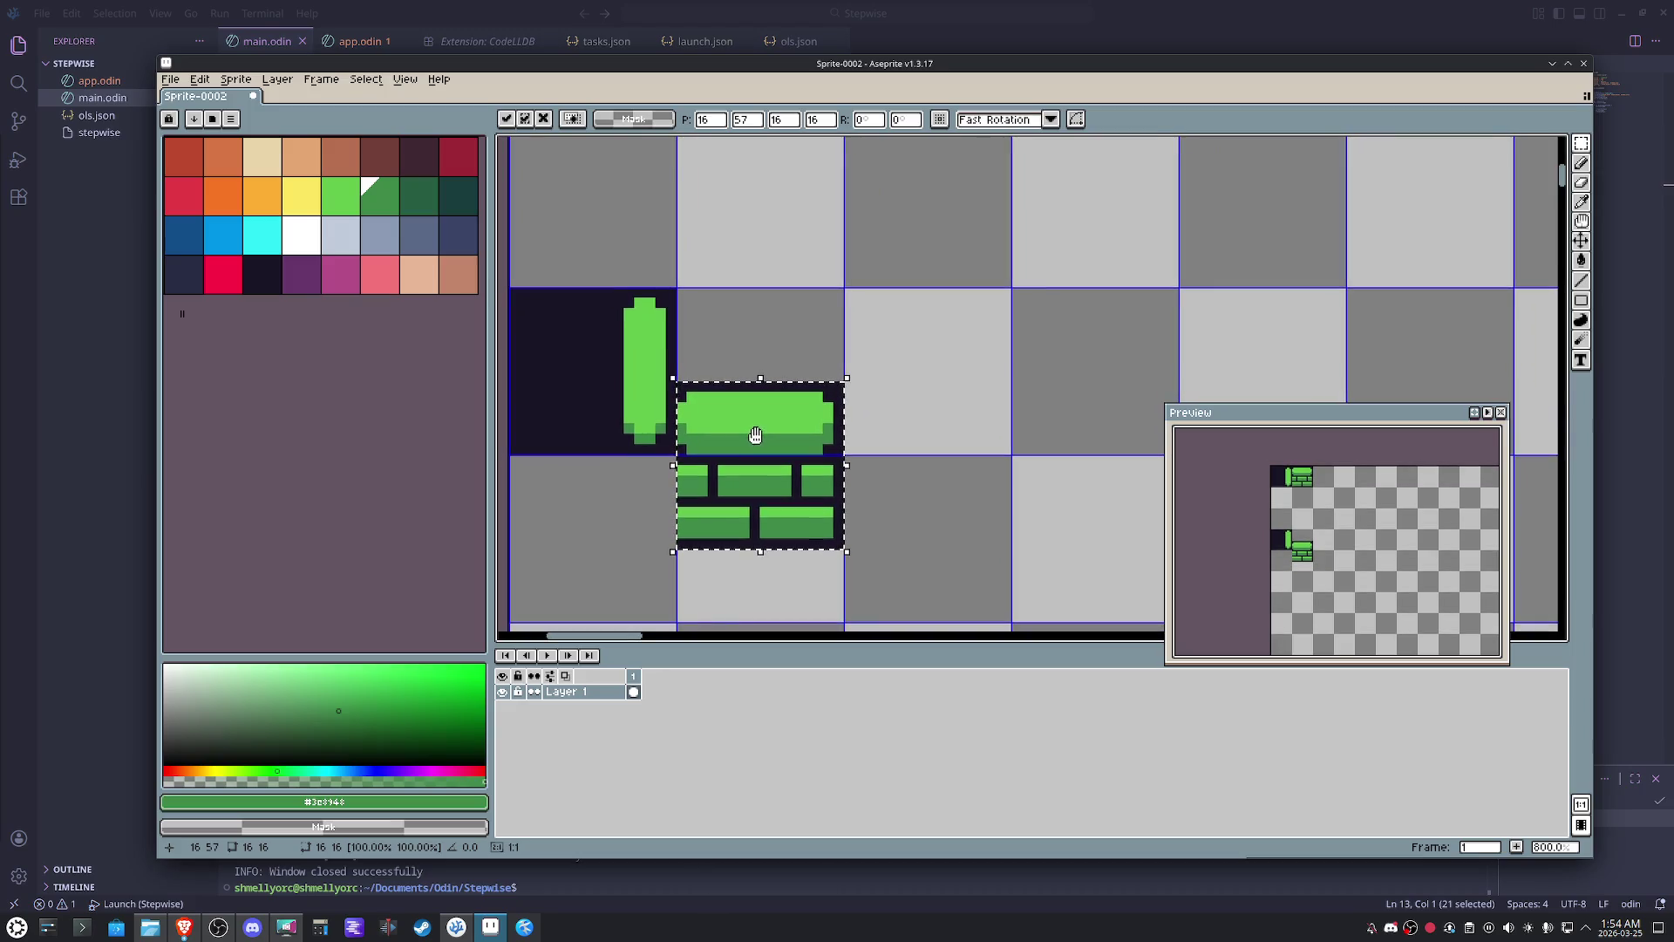
drag(765, 301, 777, 304)
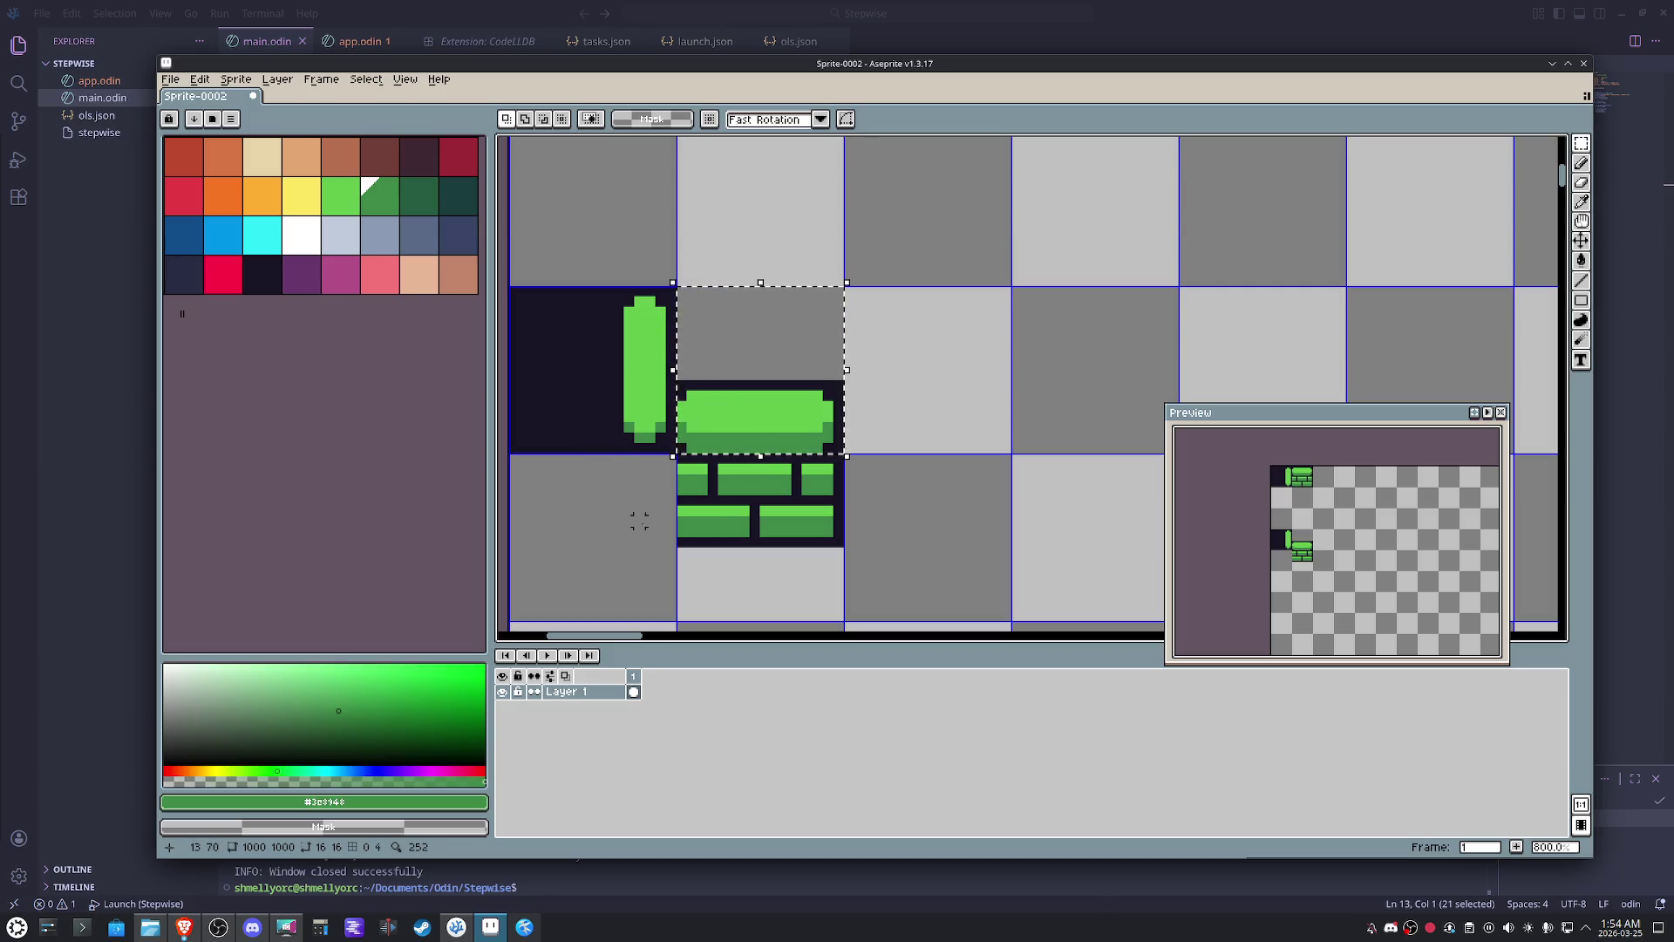
scroll(650, 519, up, 3)
- Move the small brick chunk left against the lower wall tile and drop it in place
drag(1021, 395, 976, 557)
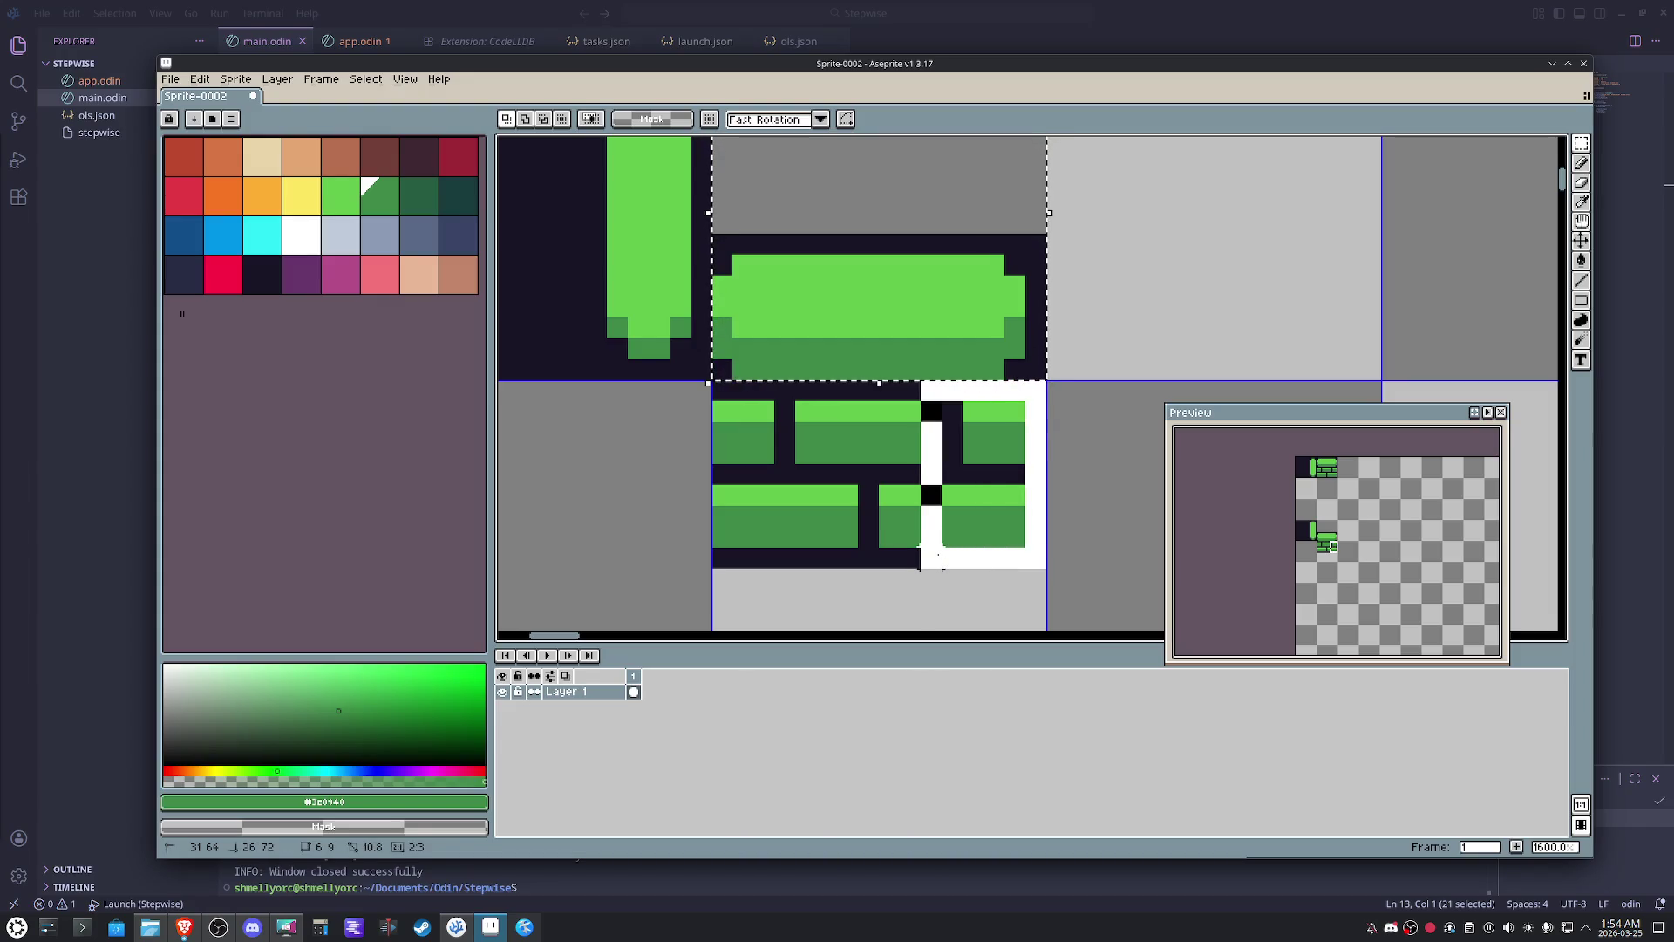
drag(978, 563, 927, 592)
drag(968, 508, 648, 507)
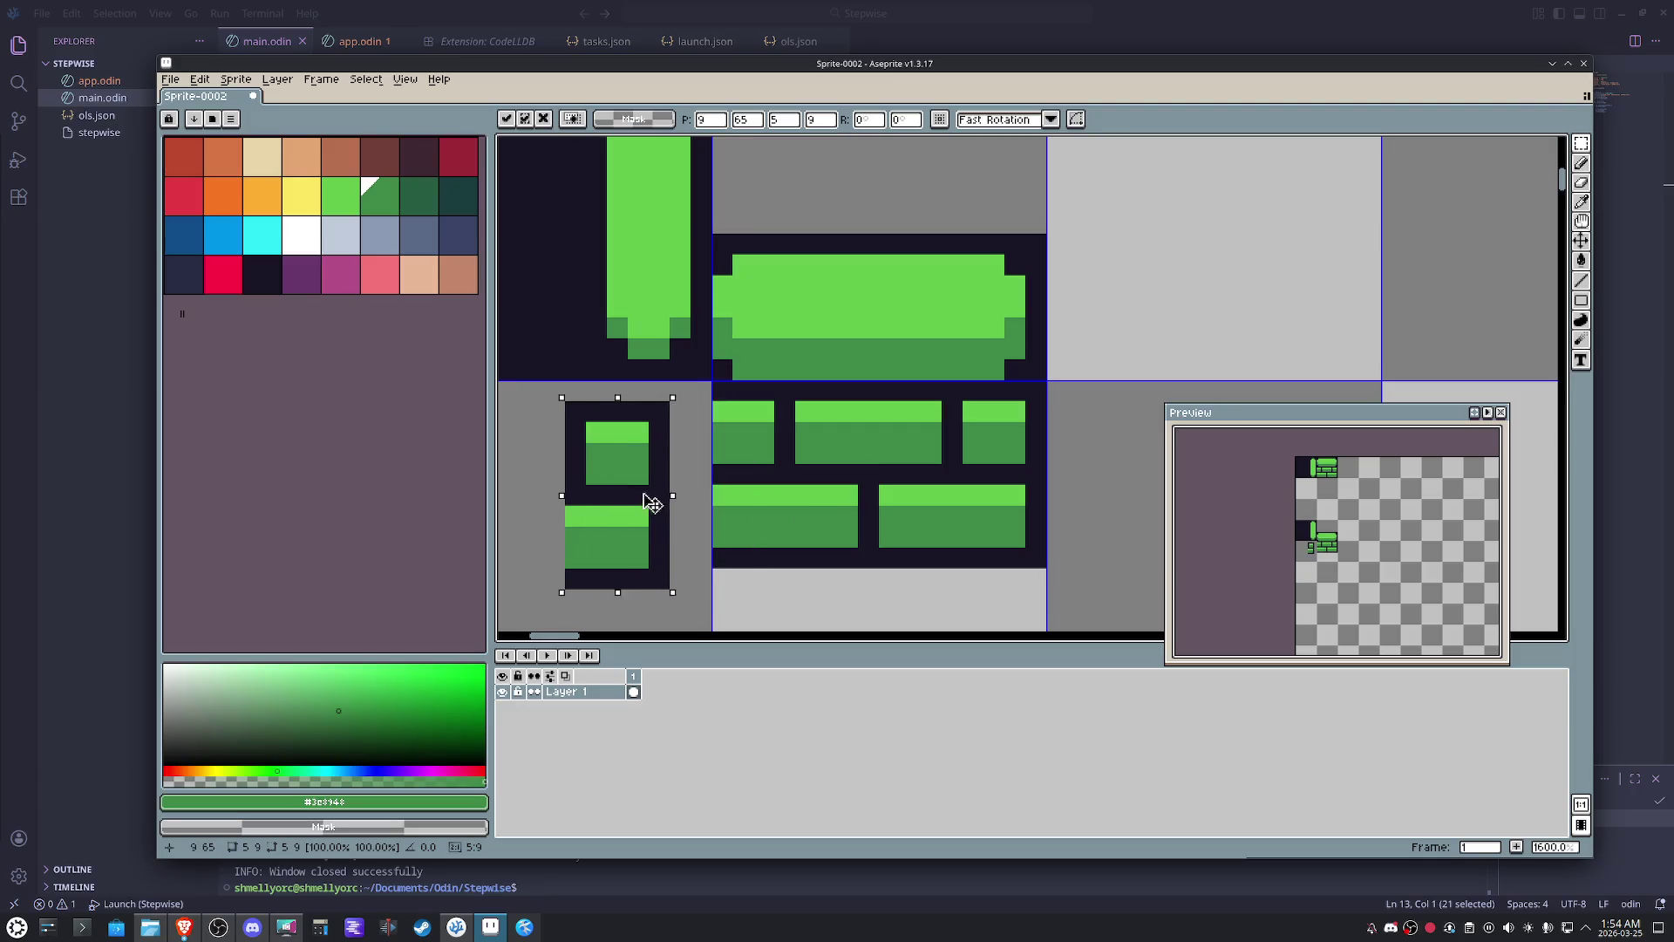
key(ctrl+d)
- Paint a dark outline column in the gap between the bricks with the eyedropped dark colour
key(b)
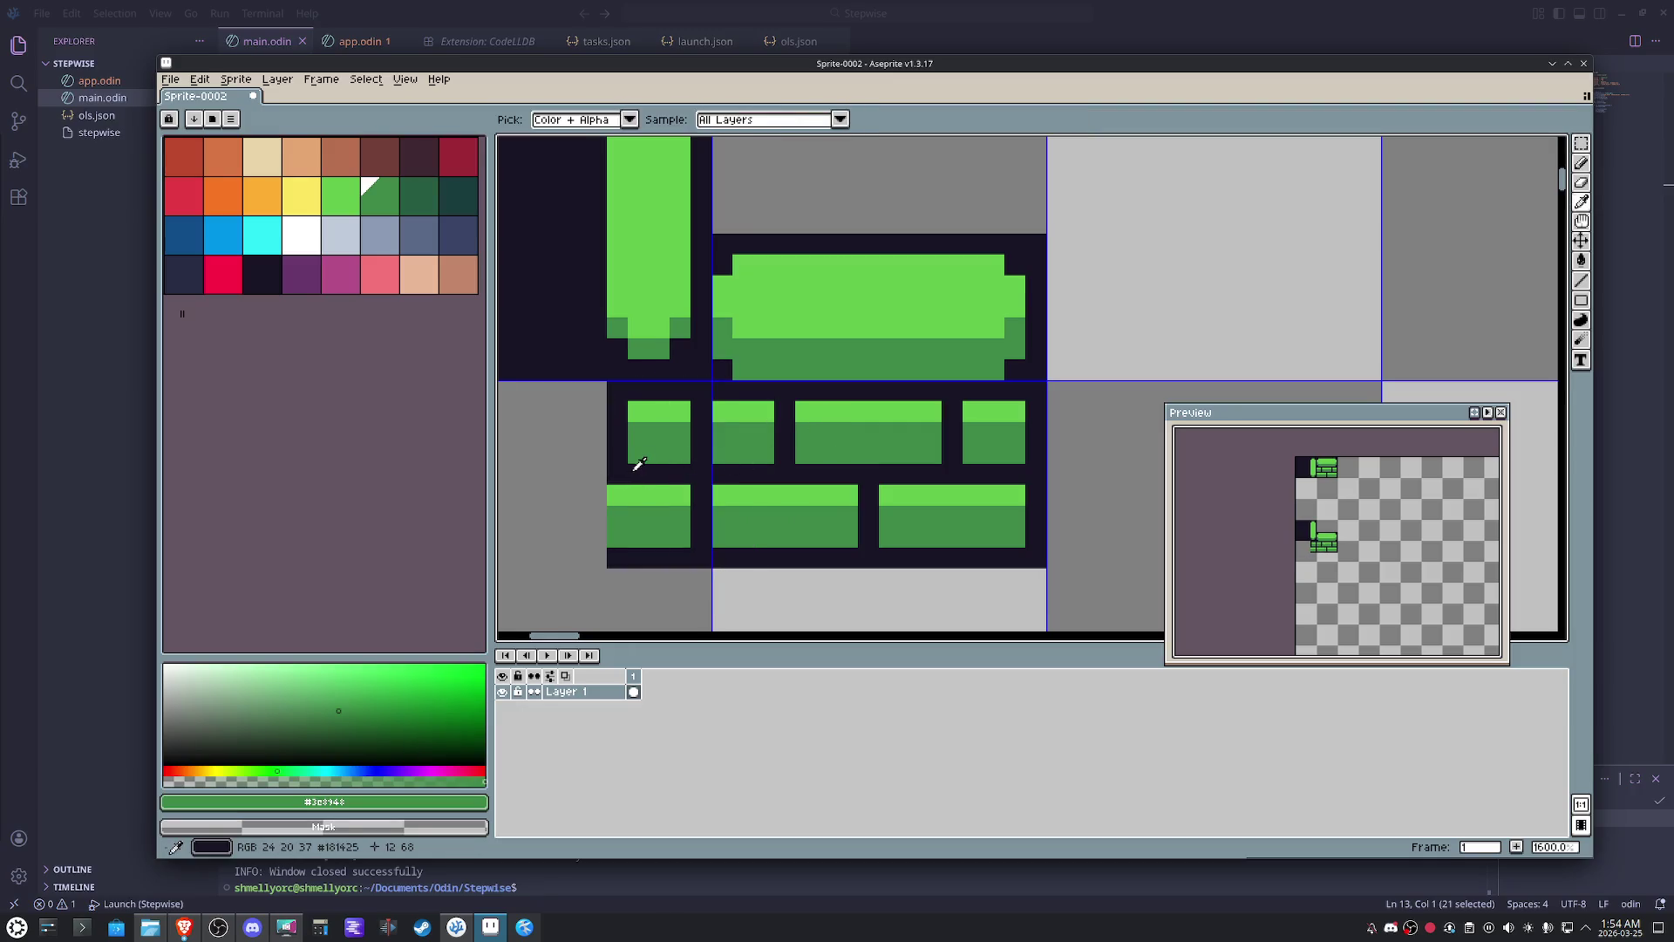
alt+click(619, 474)
drag(614, 479, 612, 538)
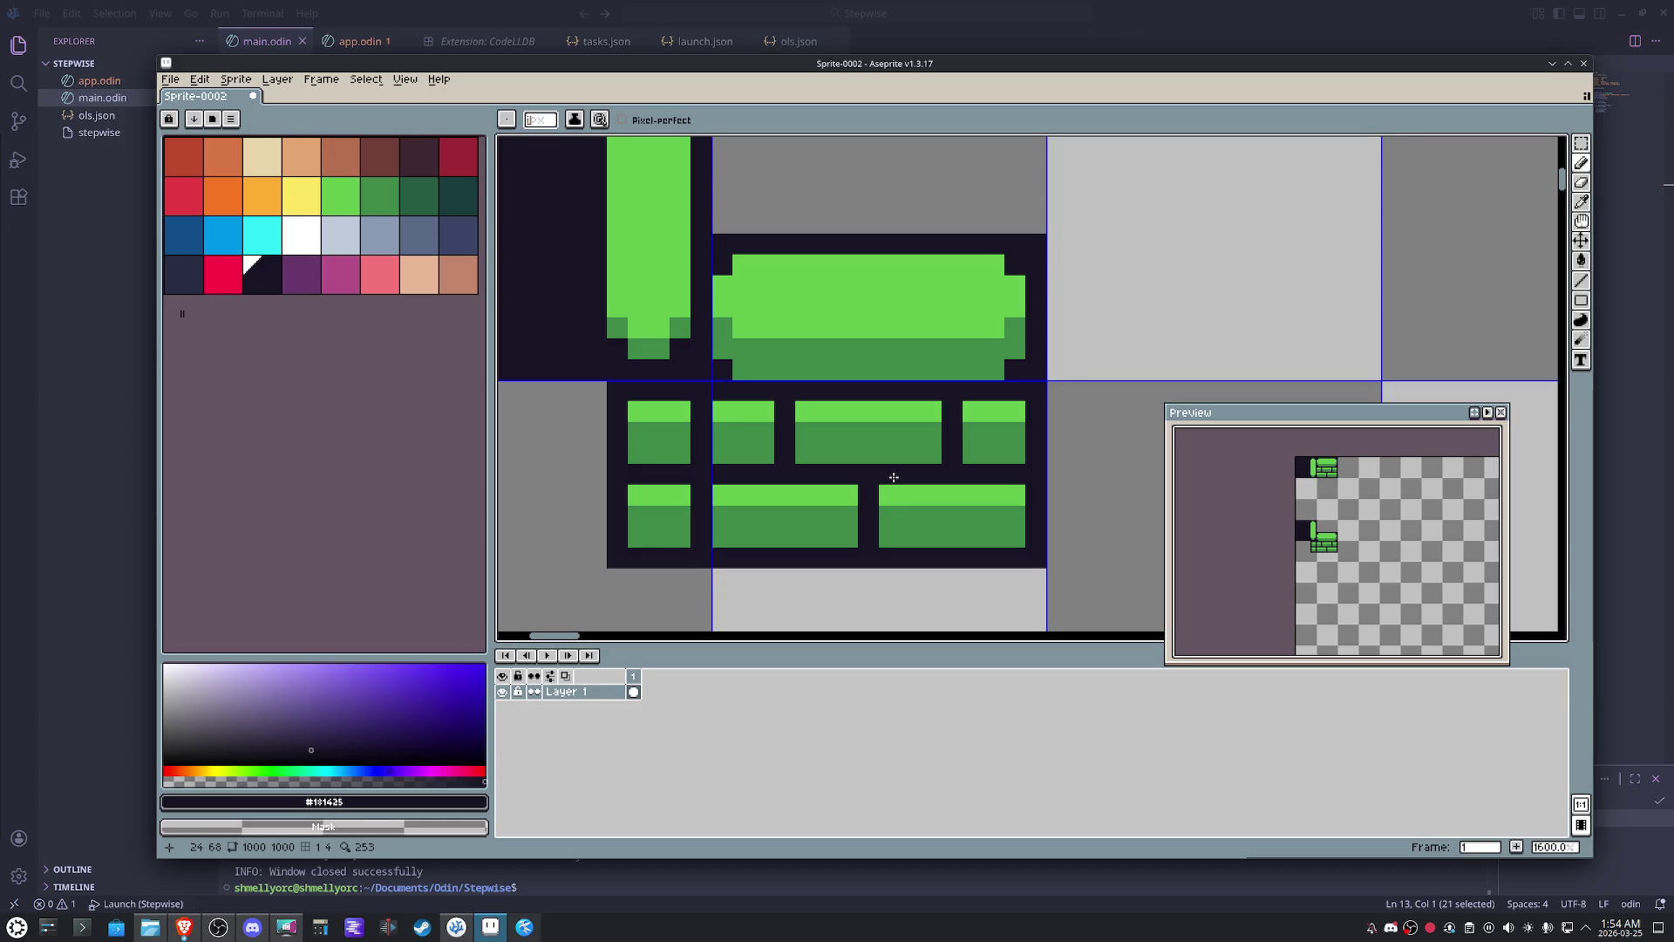
scroll(894, 476, down, 3)
scroll(893, 476, down, 2)
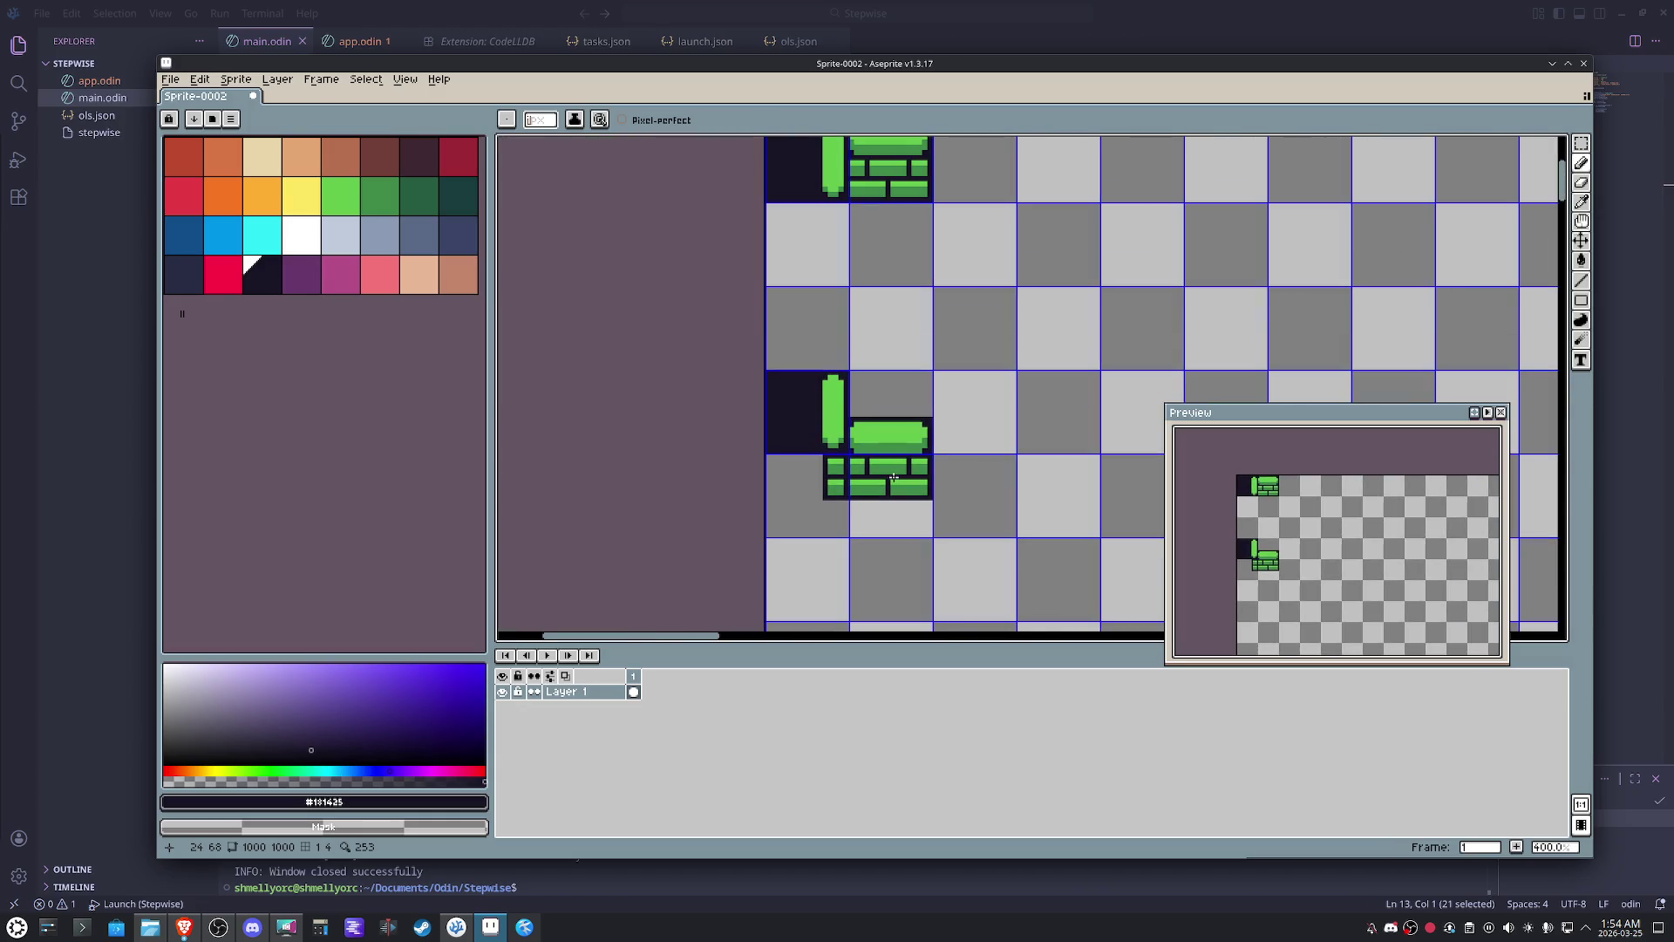
scroll(892, 477, up, 2)
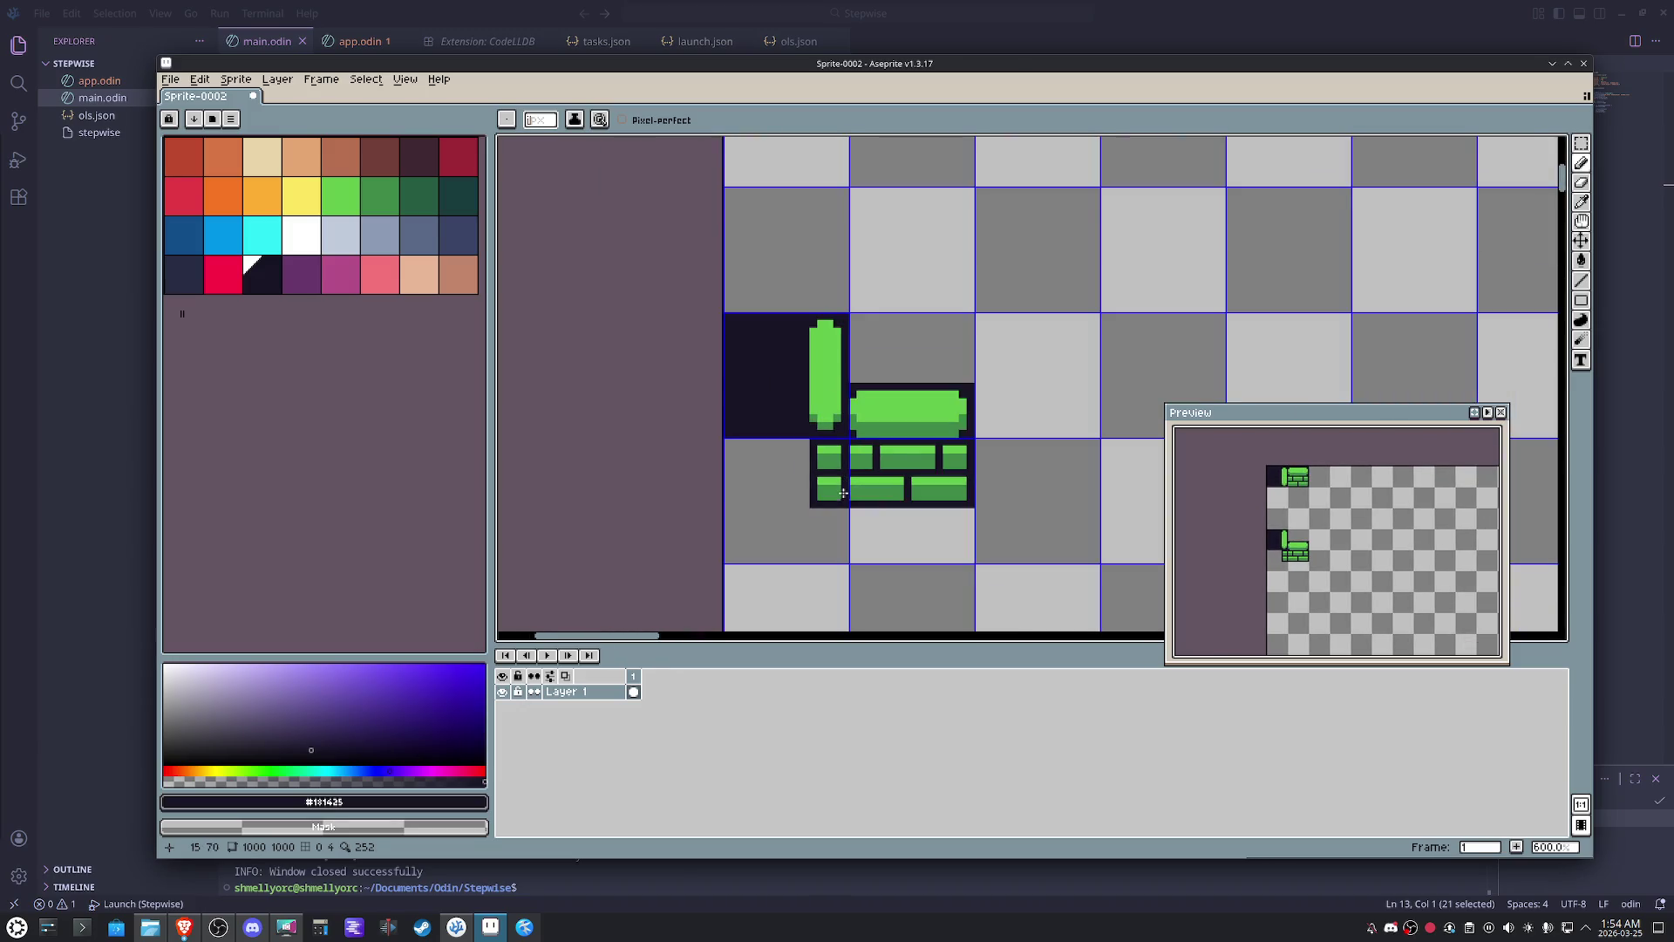
drag(897, 520, 829, 523)
- Fill the two empty cells below the wall with the dark colour using the paint bucket
key(space)
key(g)
click(799, 516)
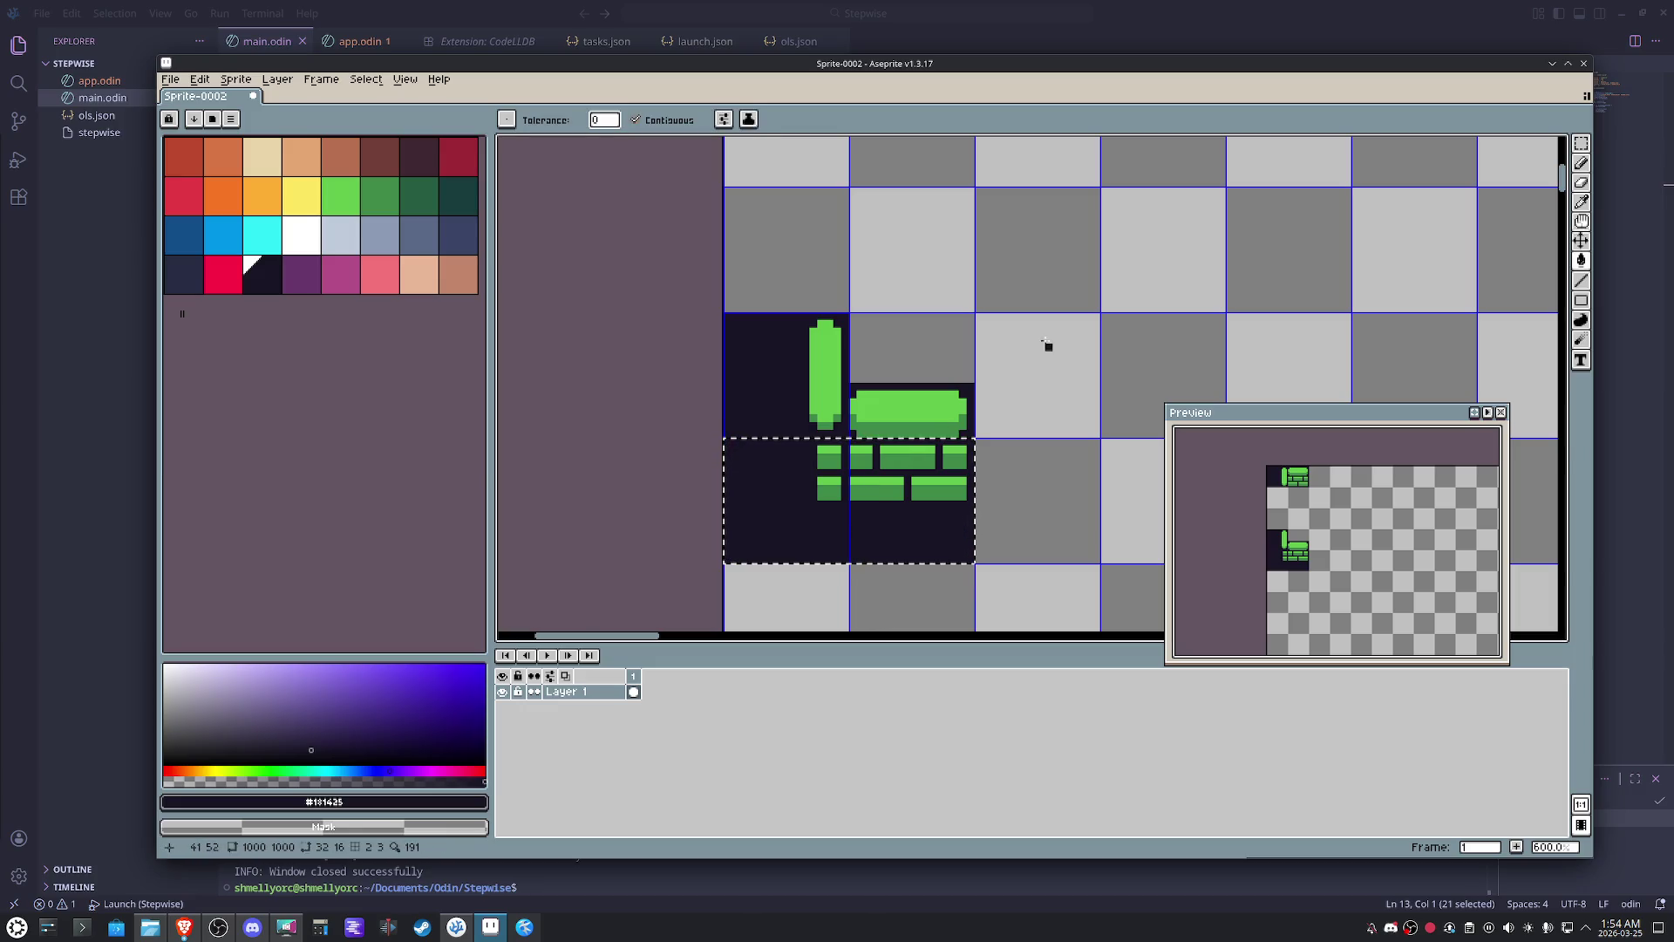
key(space)
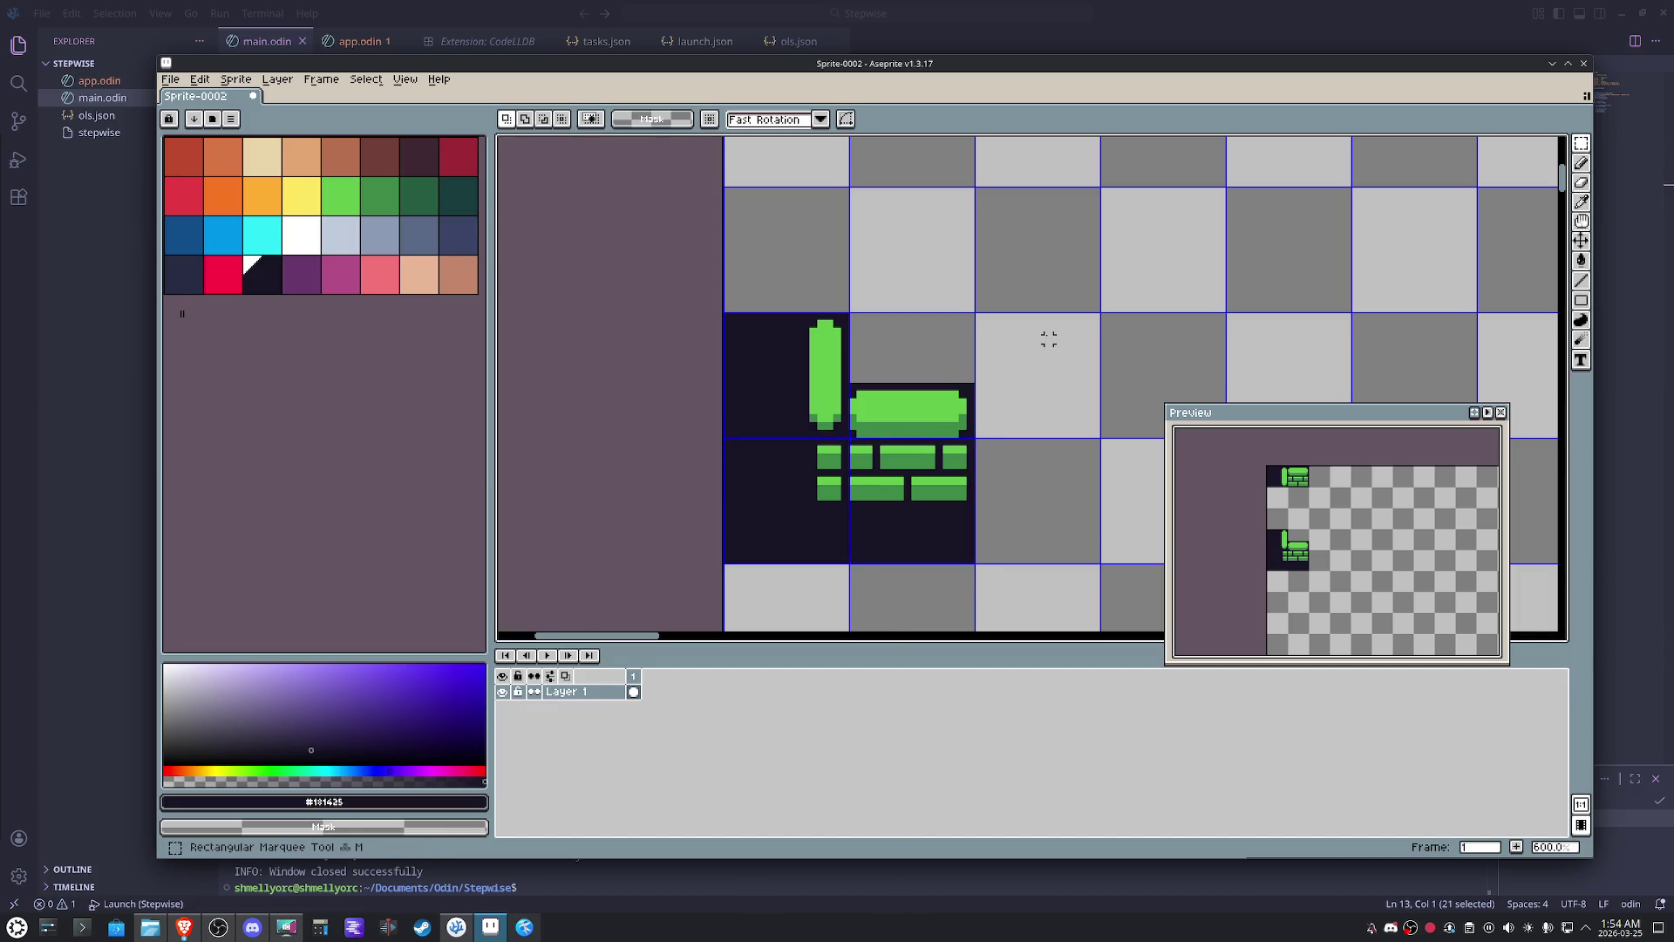
key(ctrl+d)
scroll(1047, 337, down, 2)
drag(1046, 336, 928, 405)
- Duplicate the top-left wall tile twice downward to form the left wall column
key(m)
drag(766, 213, 772, 219)
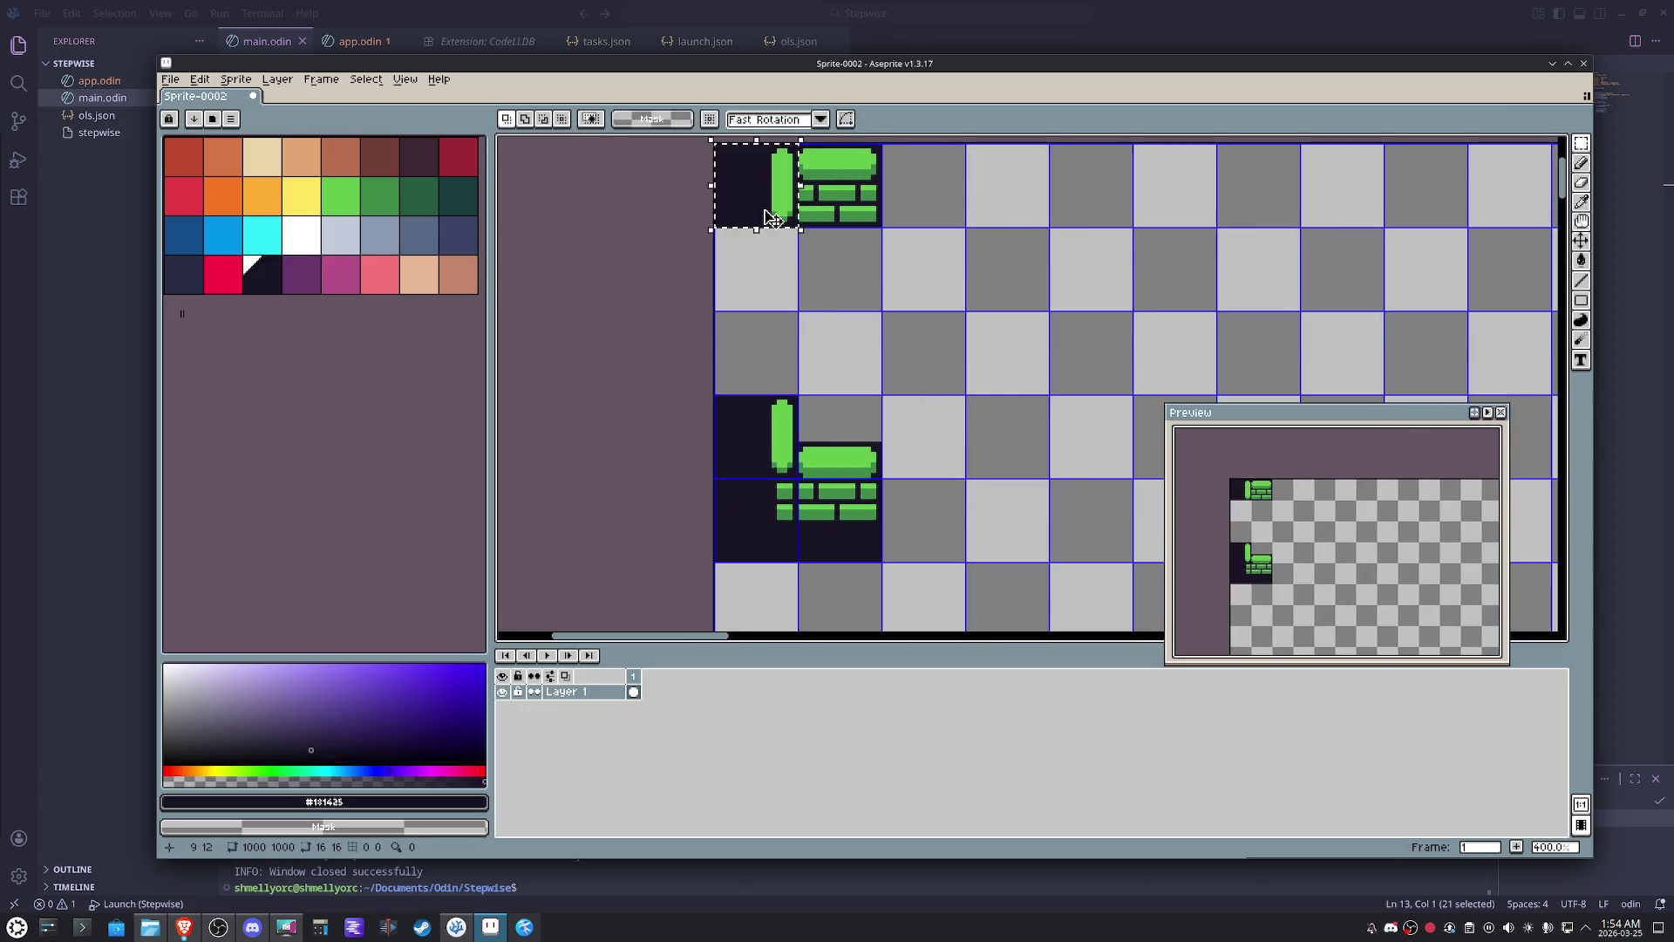
key(shift+Down)
key(shift+Down)
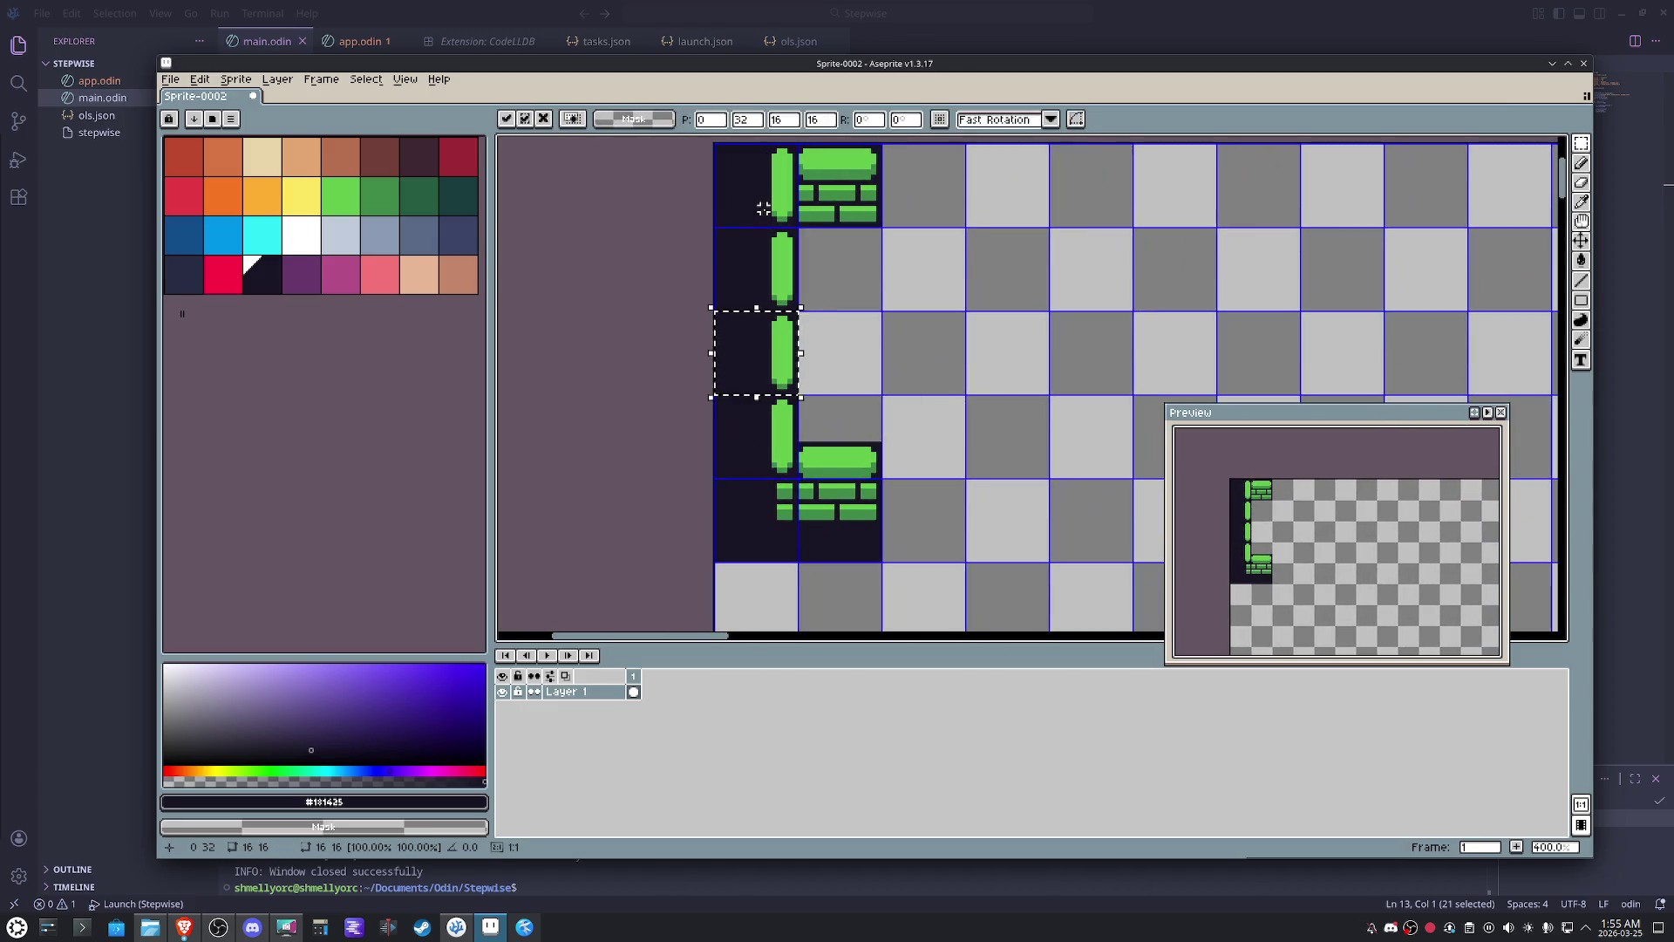
drag(970, 308, 934, 362)
- Duplicate the top and bottom wall tiles two cells right to form the brick rows
mouse_move(823, 544)
mouse_down()
mouse_move(816, 230)
mouse_move(885, 280)
mouse_up()
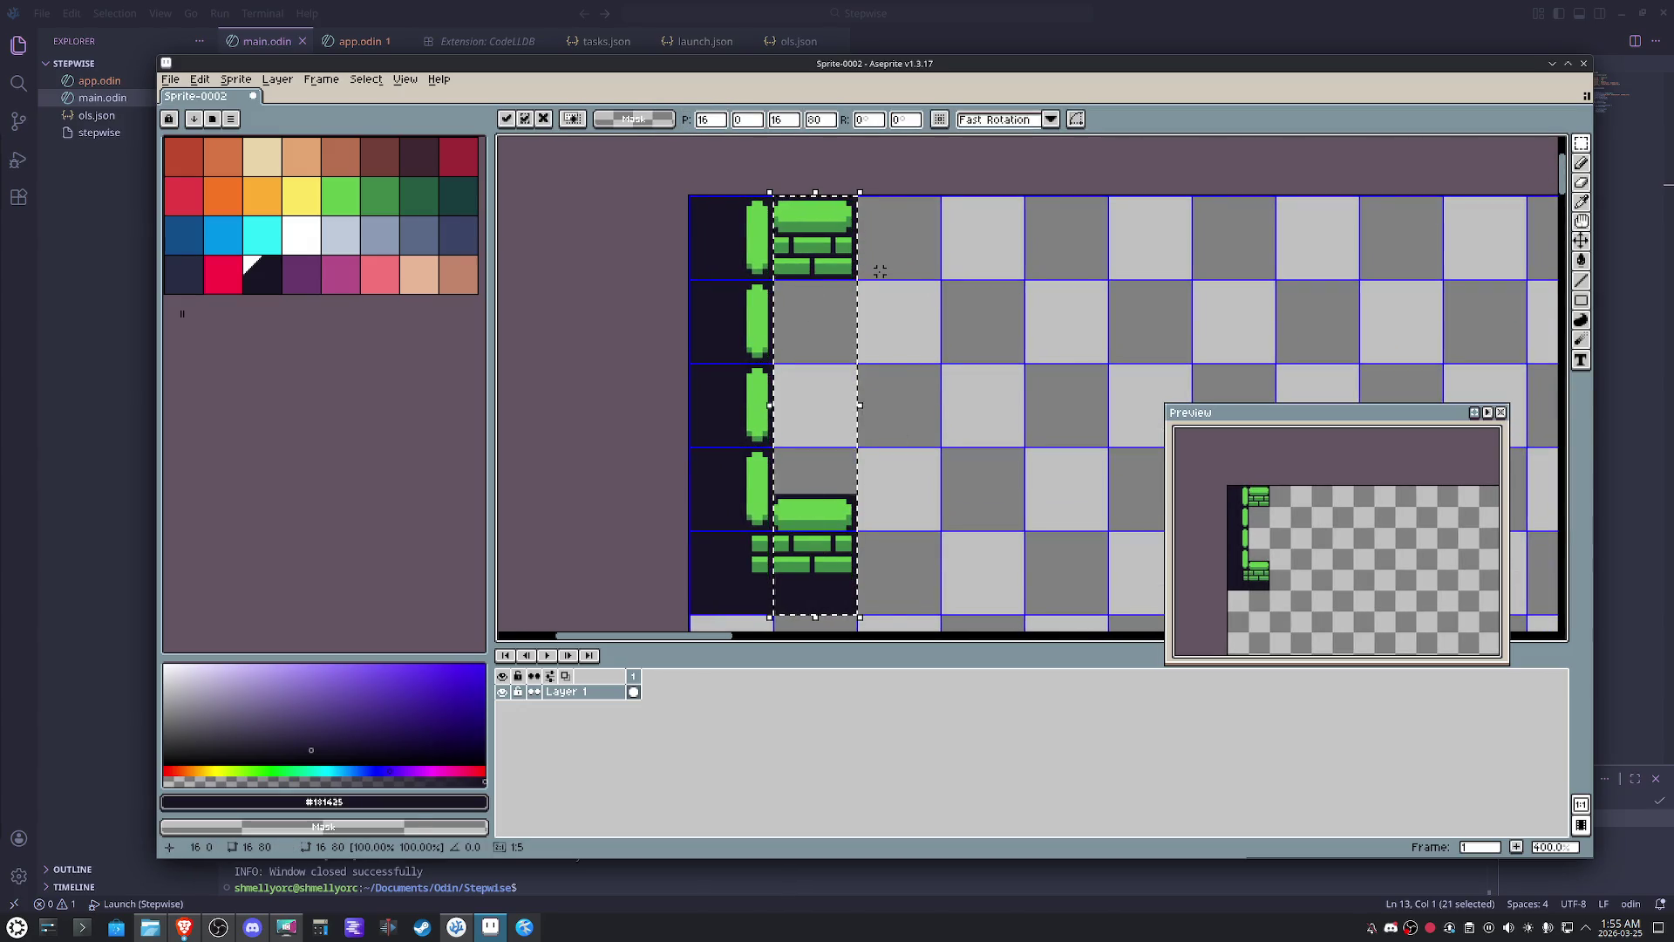
key(shift+Right)
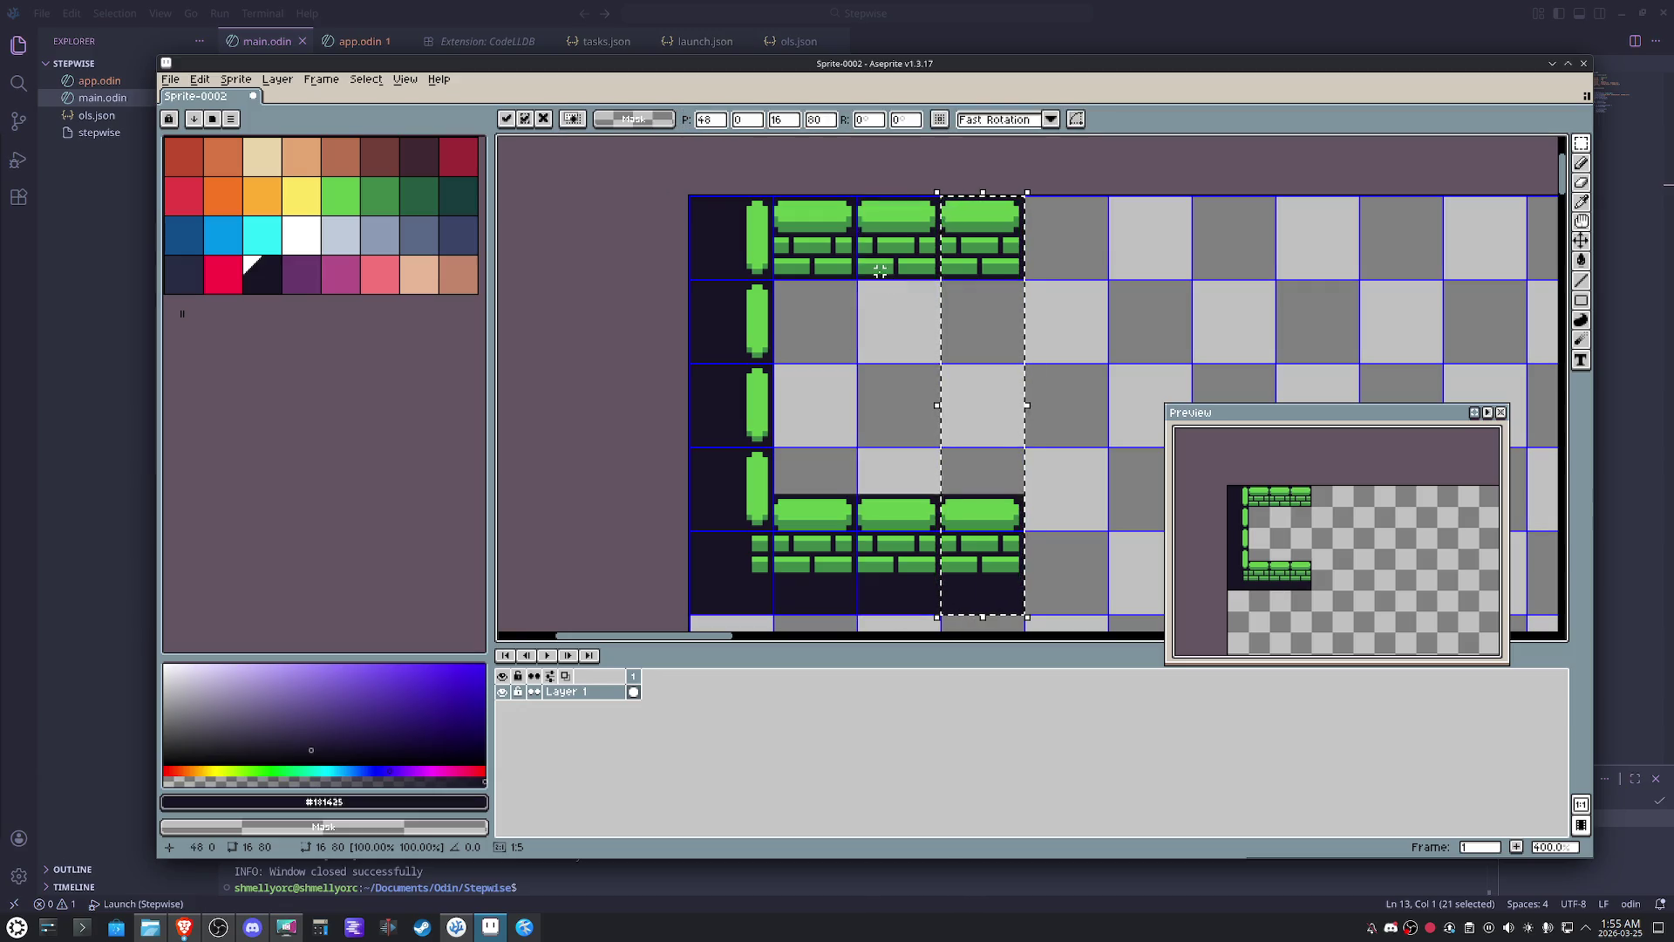
key(shift+Right)
key(ctrl+d)
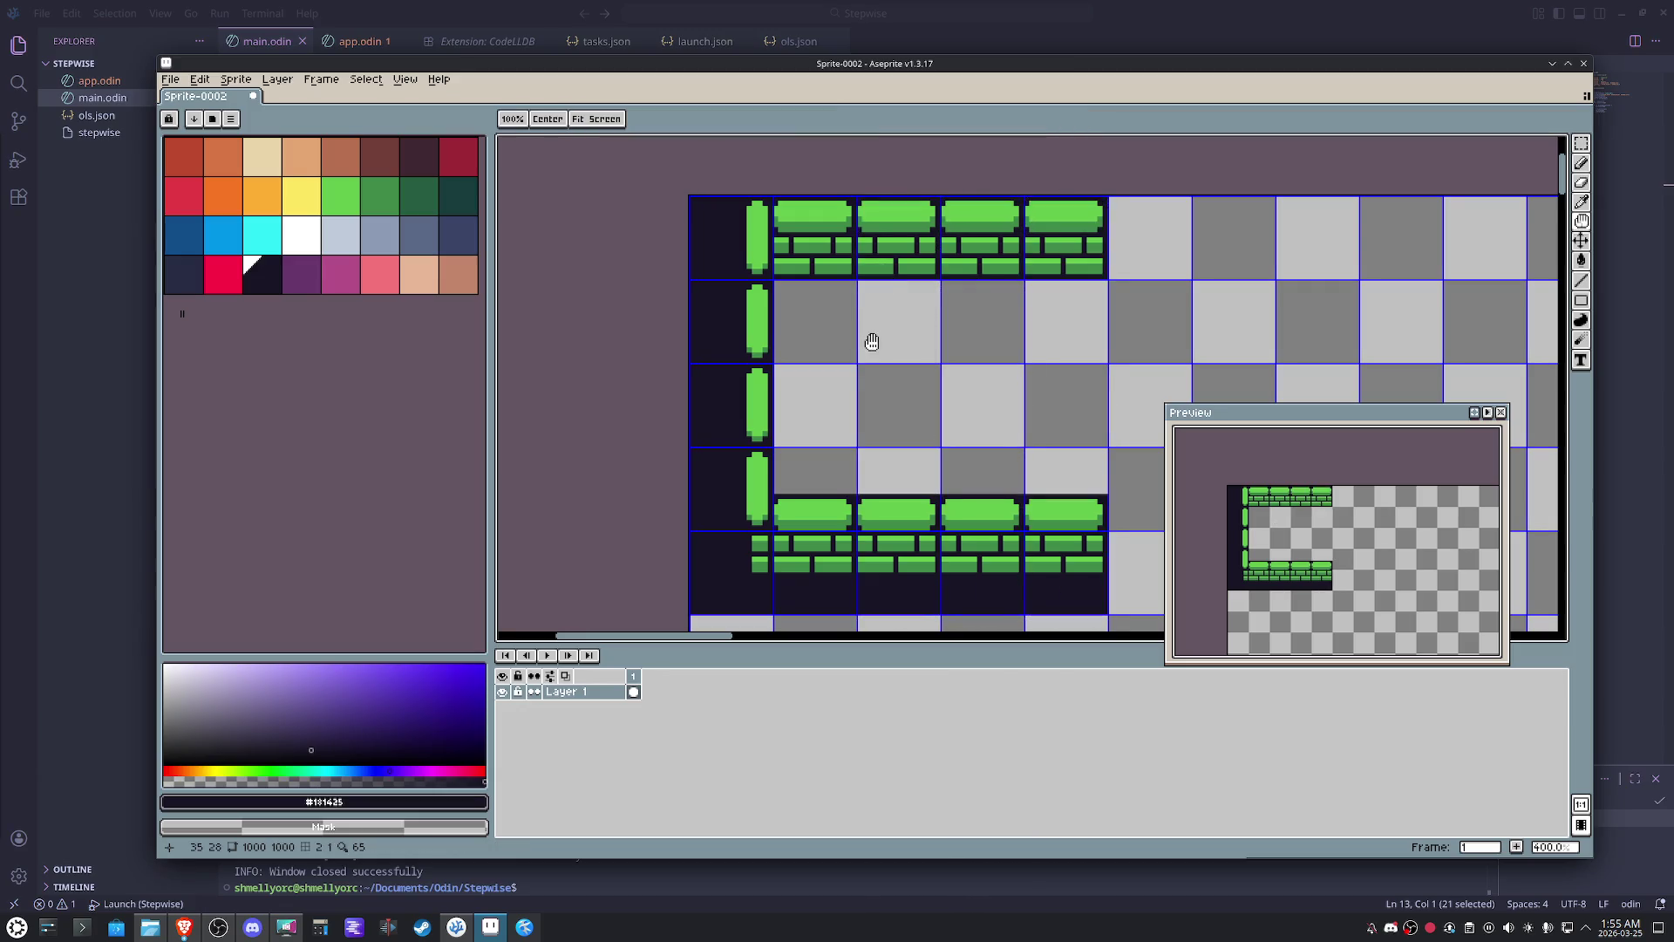
drag(871, 341, 807, 288)
scroll(808, 287, down, 1)
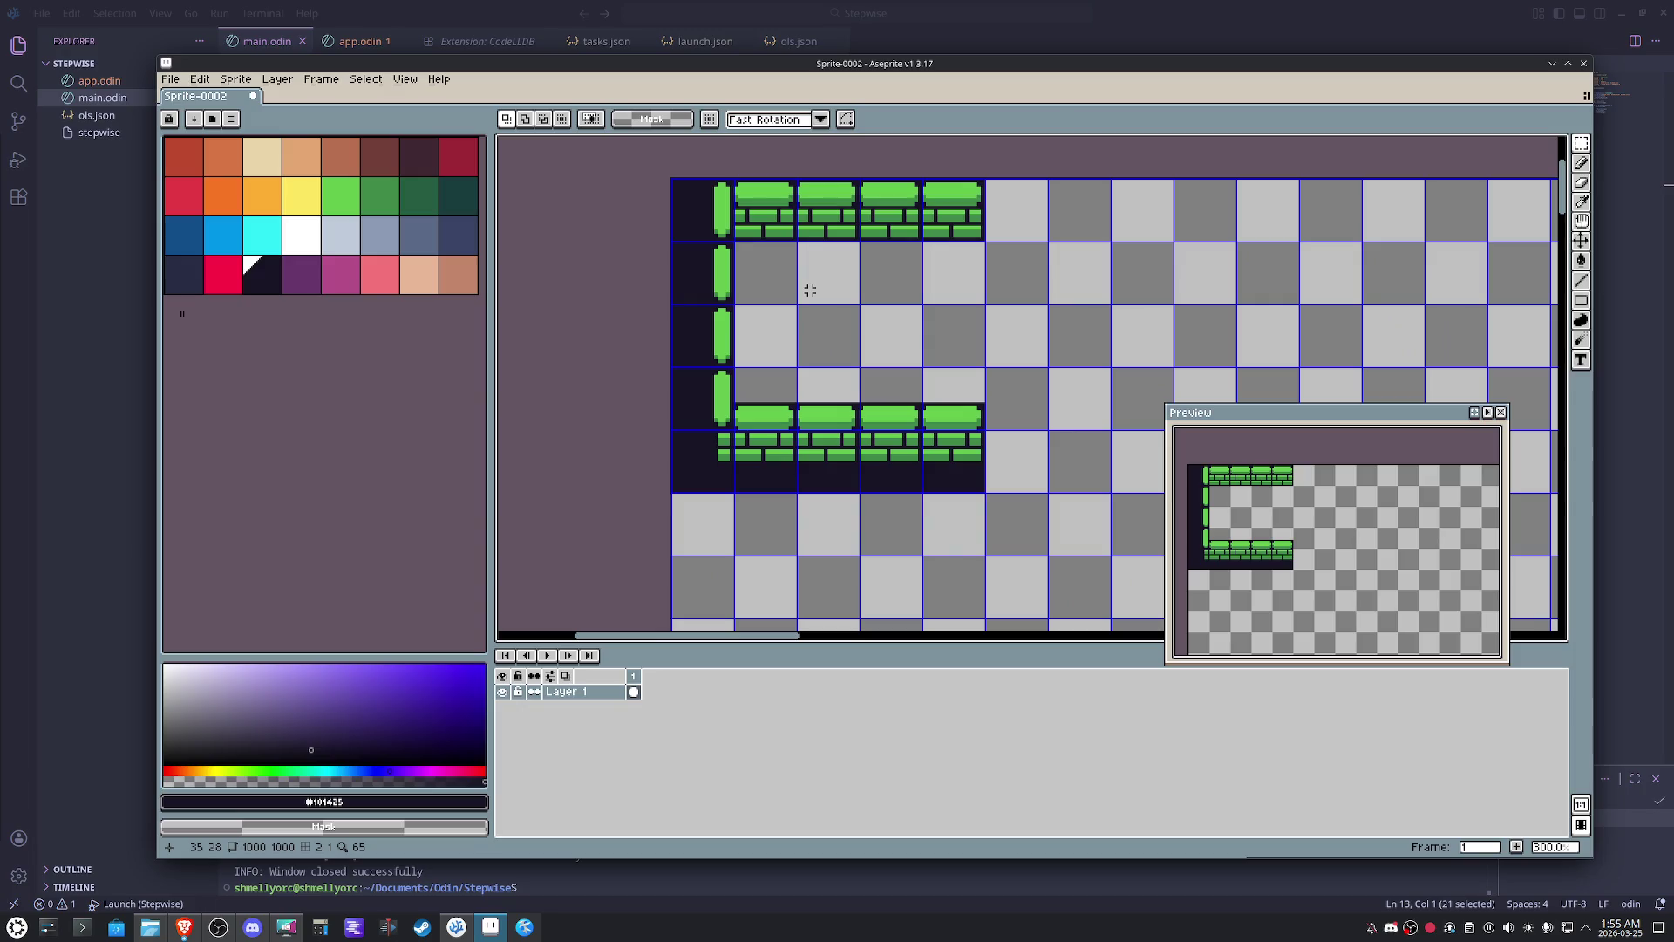
- Cut the brick row sitting on top of the lower wall from Layer 1
right_click(611, 699)
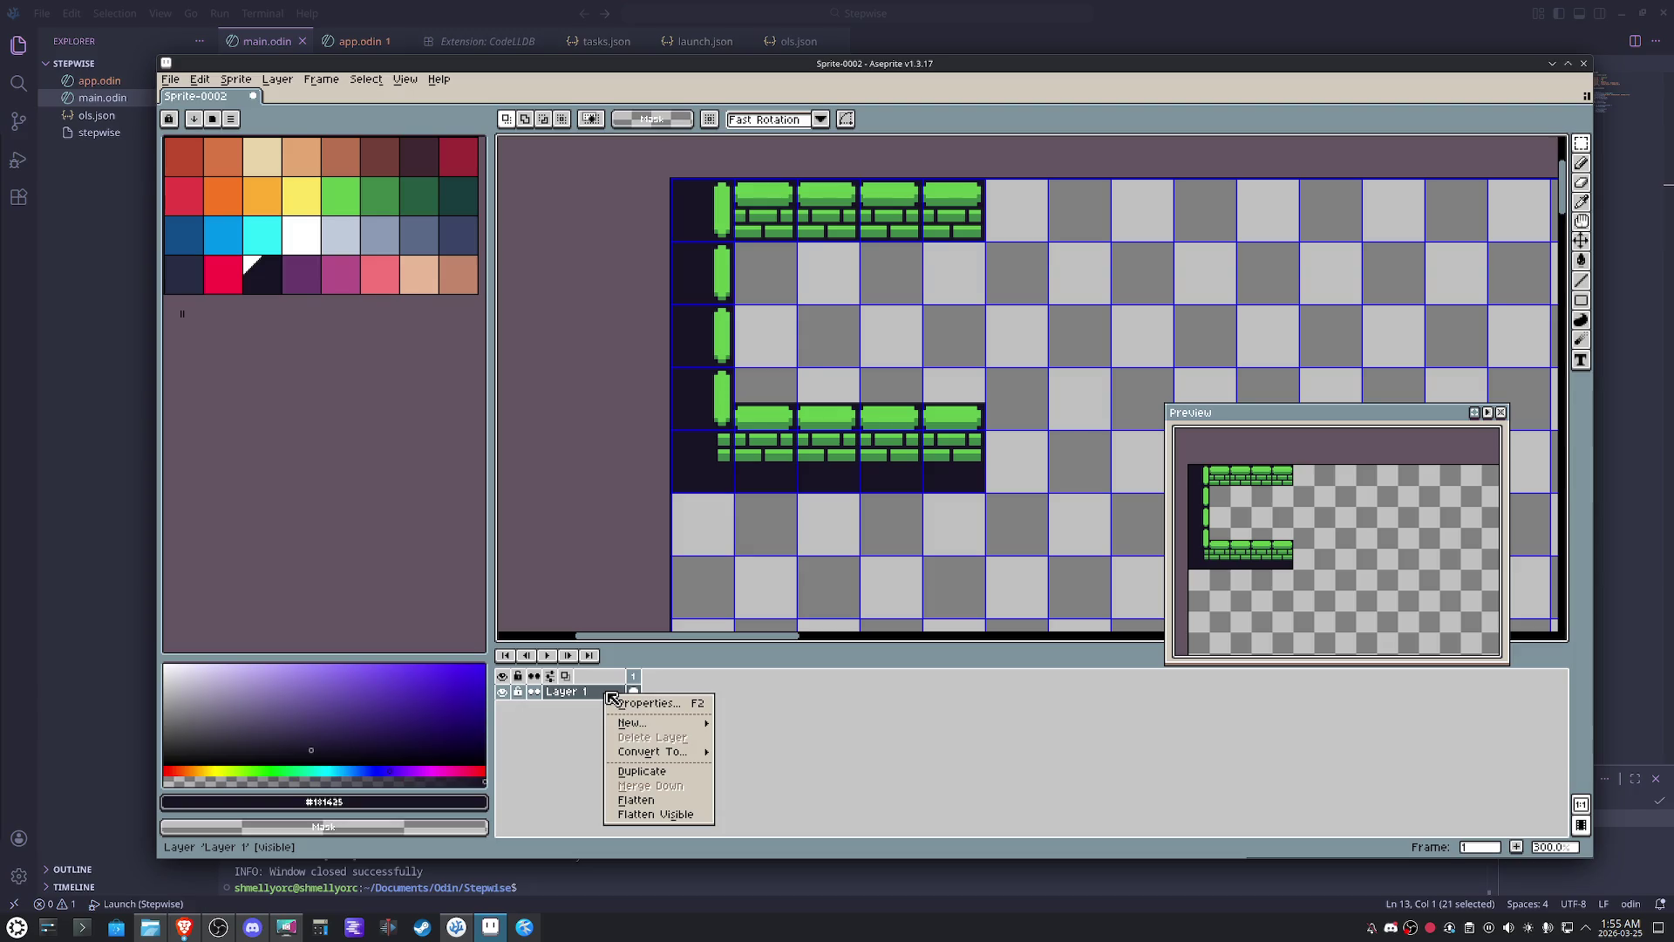
drag(748, 381, 995, 396)
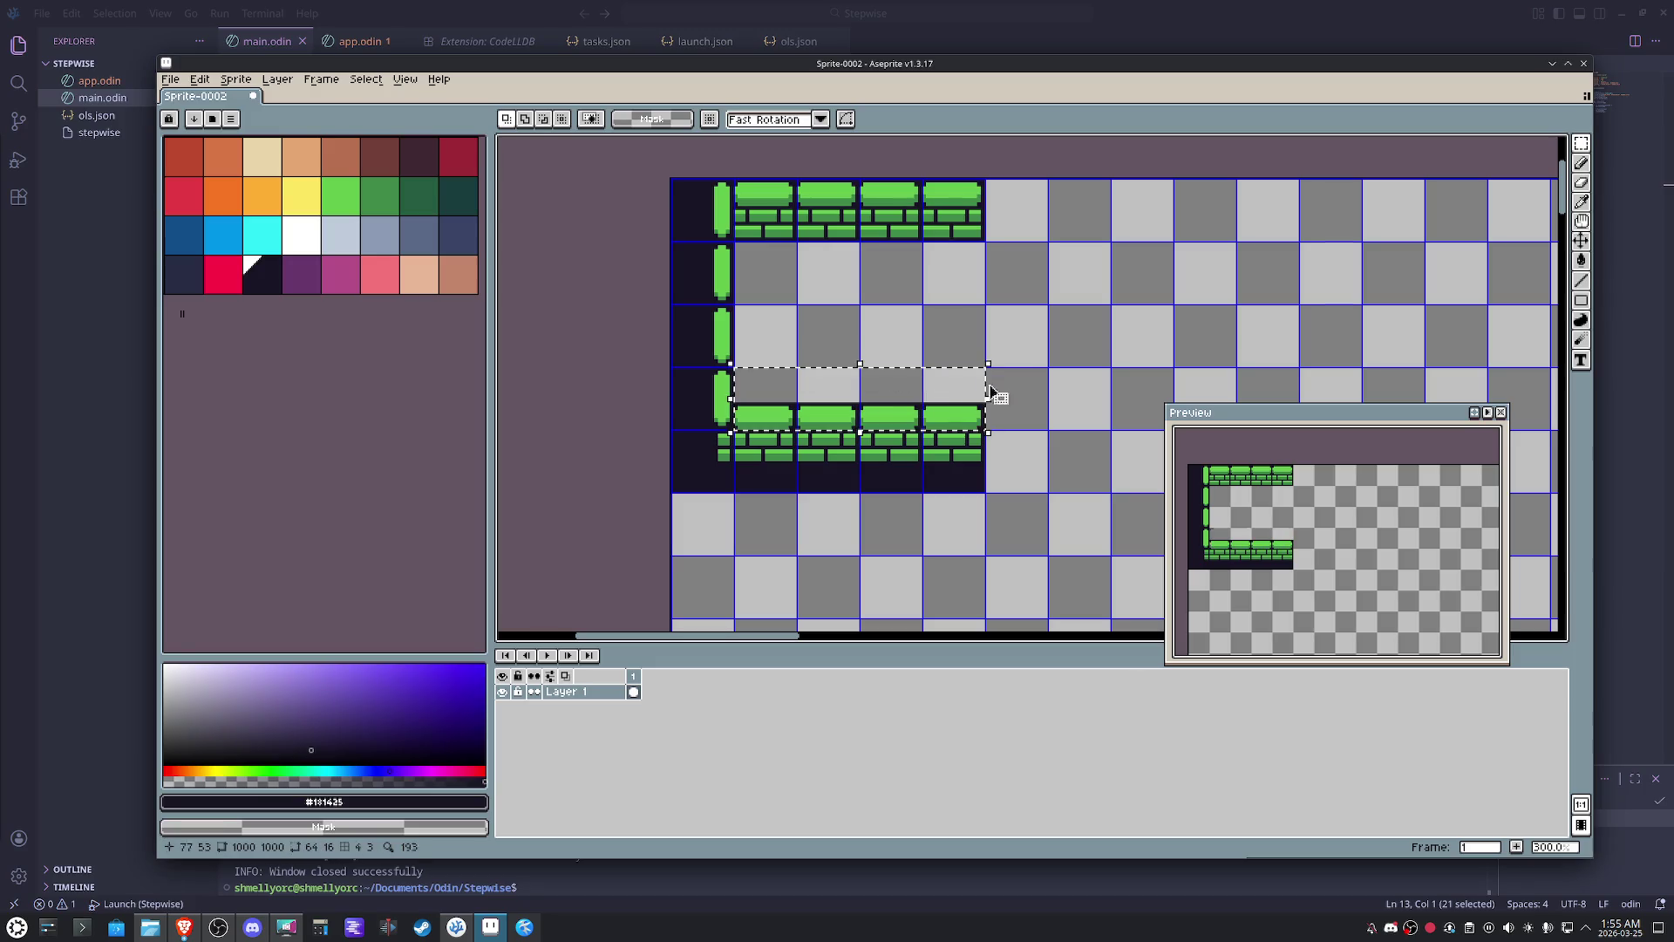
key(Delete)
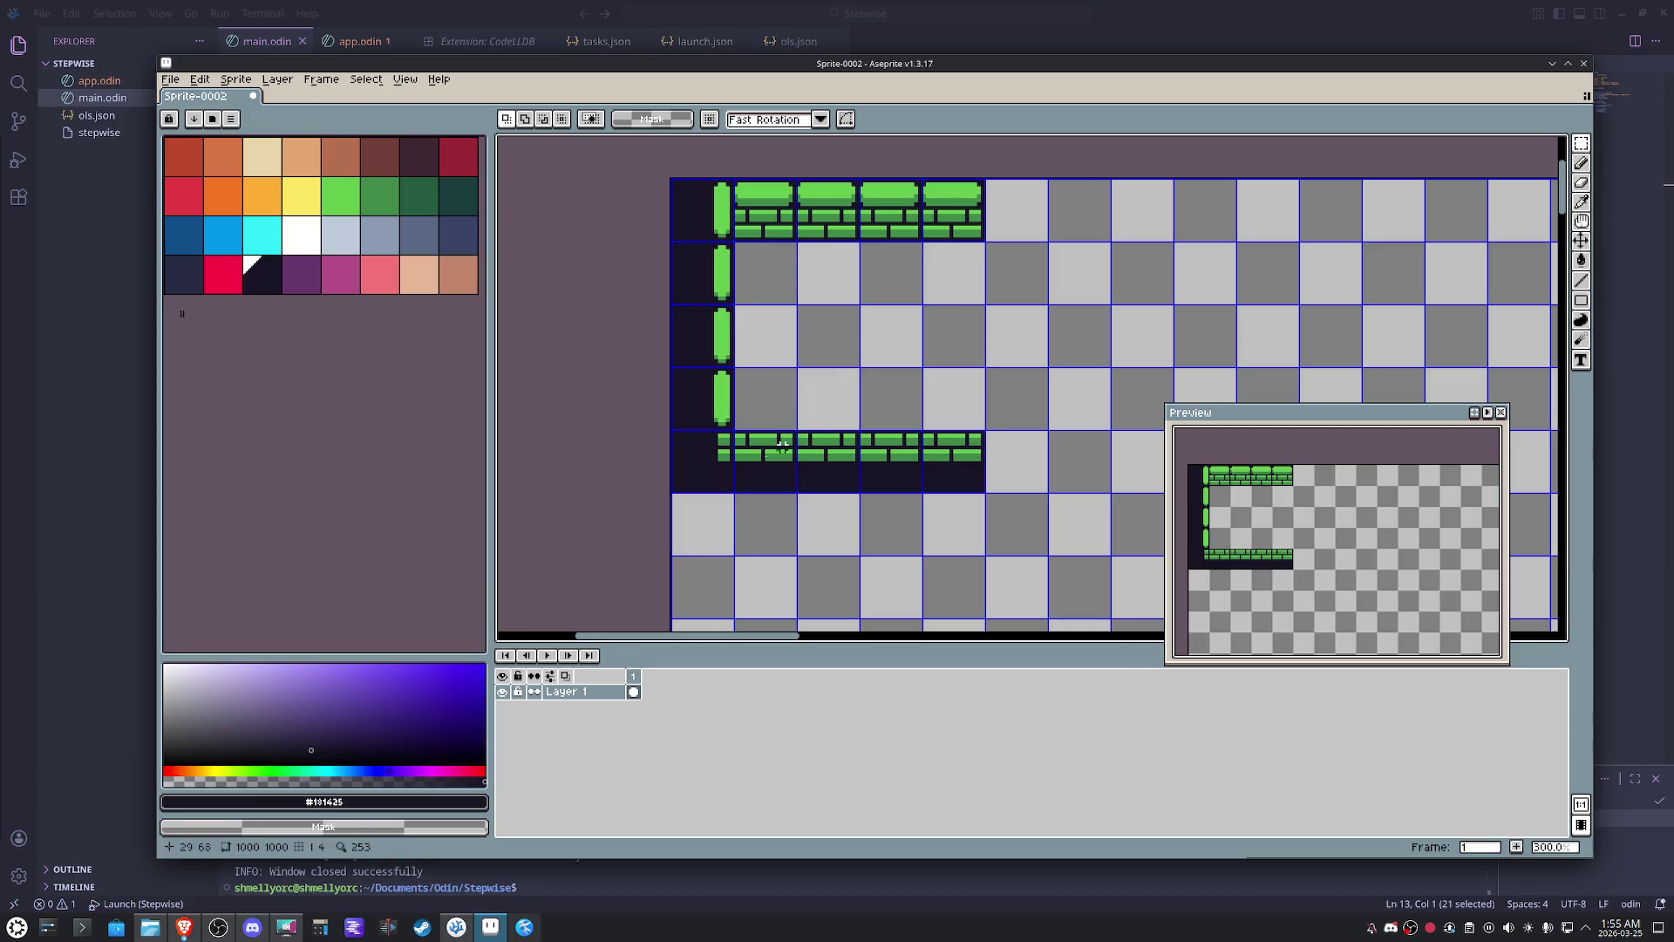
- Create a new layer above Layer 1, rename it 'upper', and paste the bricks onto it
right_click(591, 693)
mouse_move(627, 721)
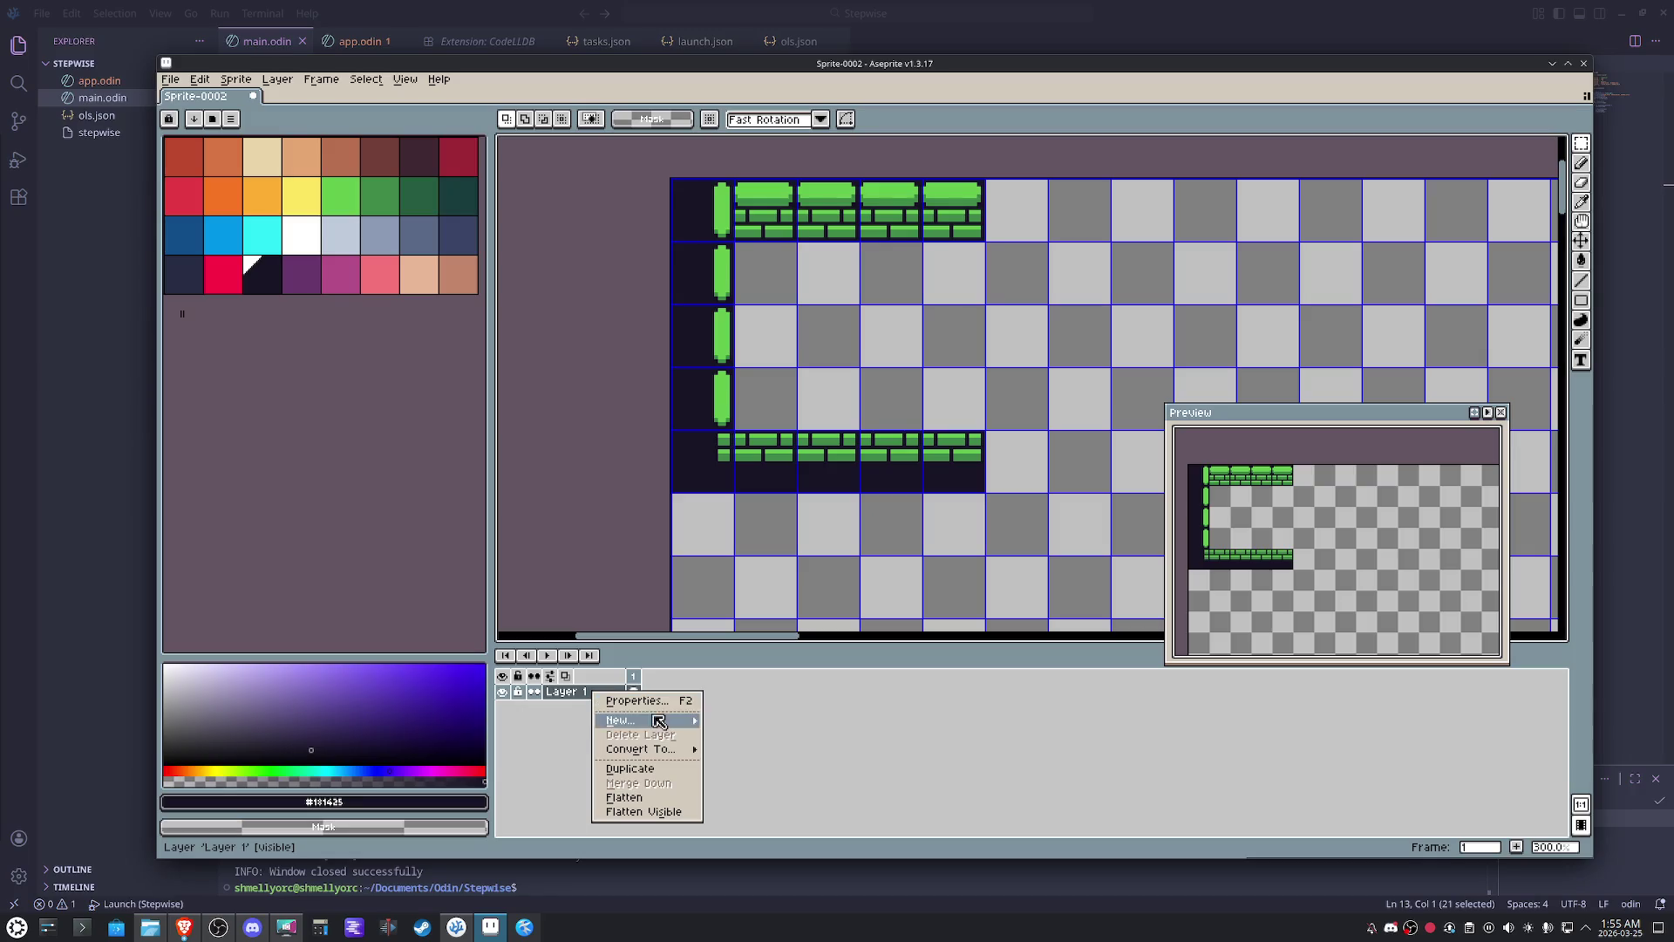
click(739, 719)
double_click(586, 693)
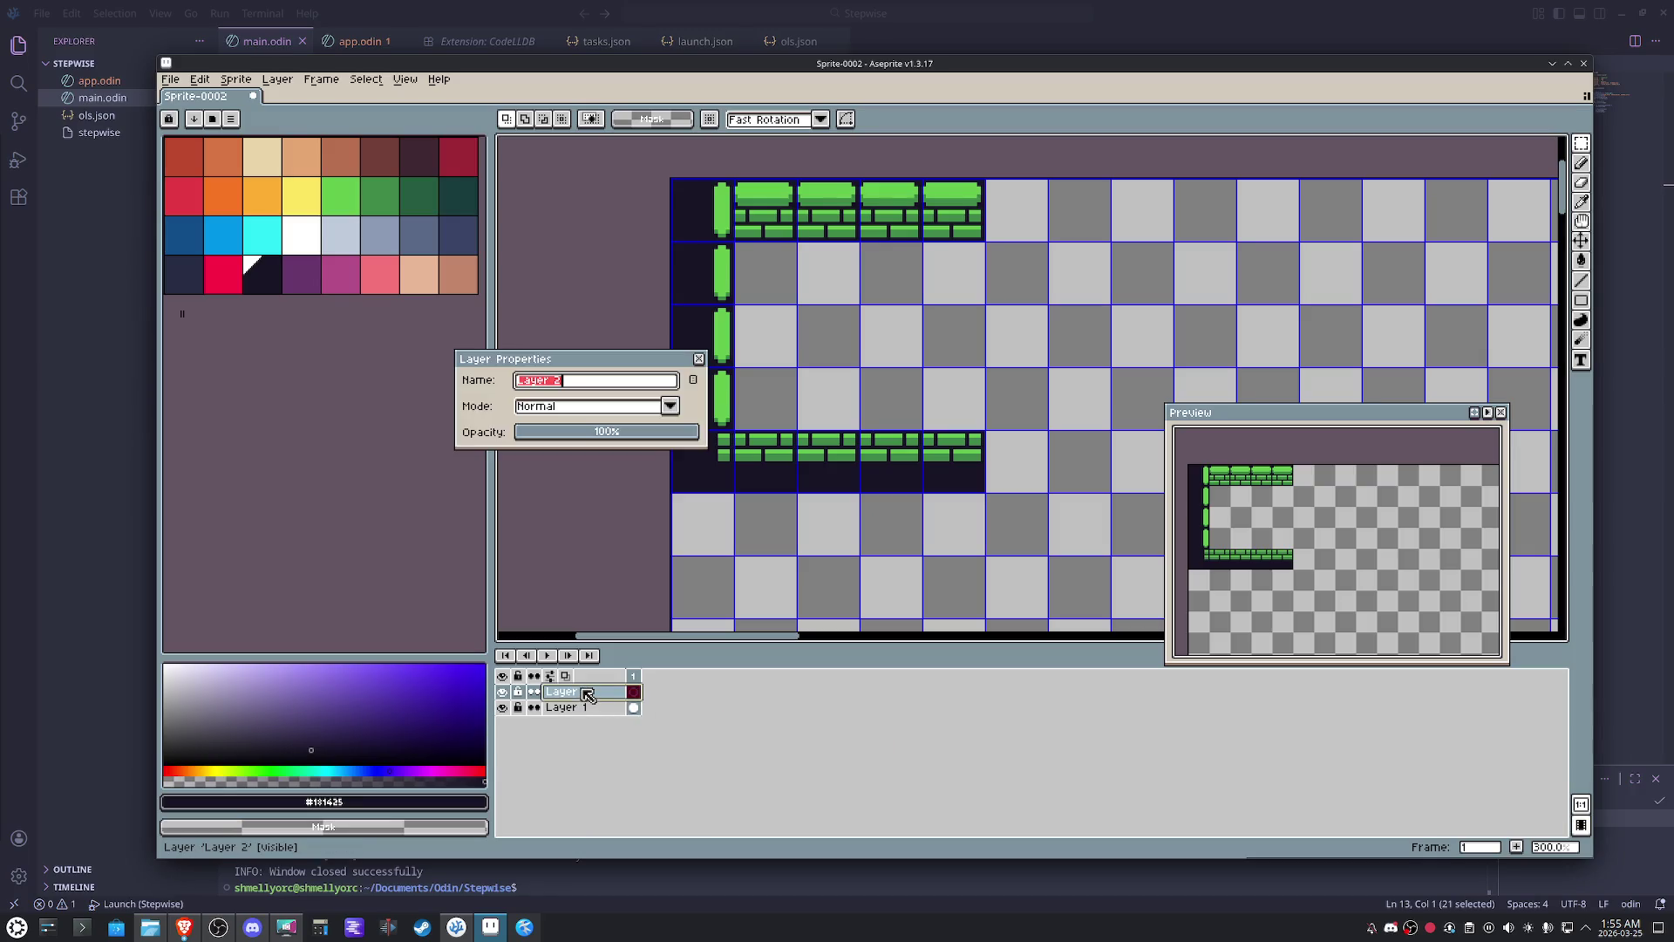
text(upper)
key(Return)
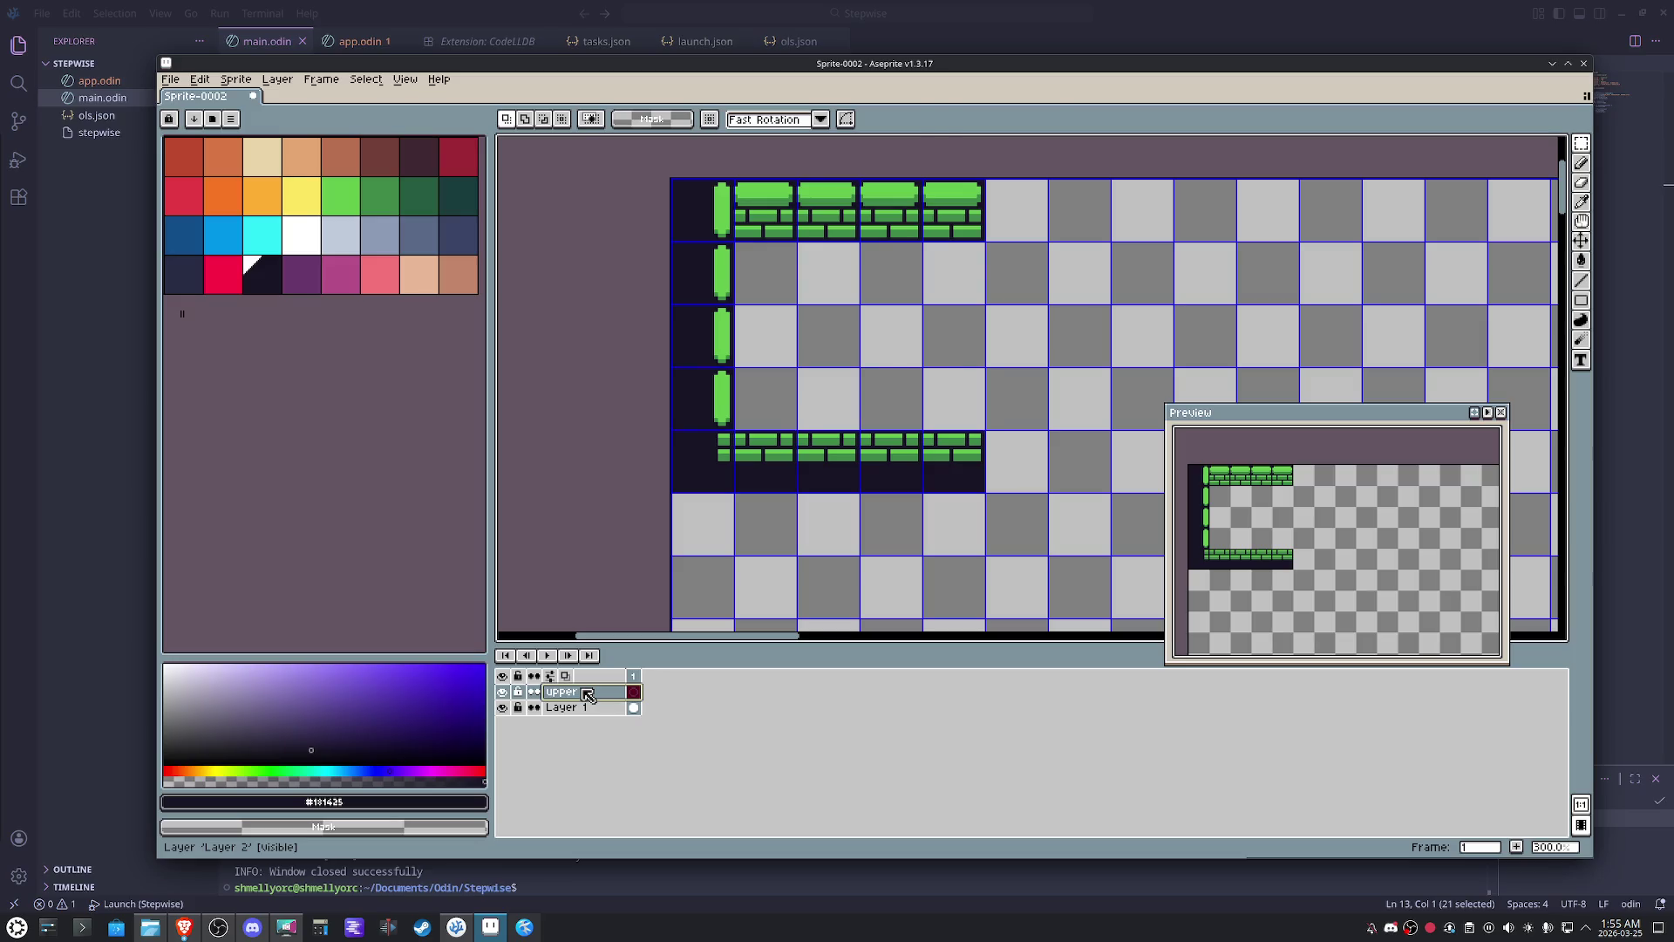
key(ctrl+v)
key(Return)
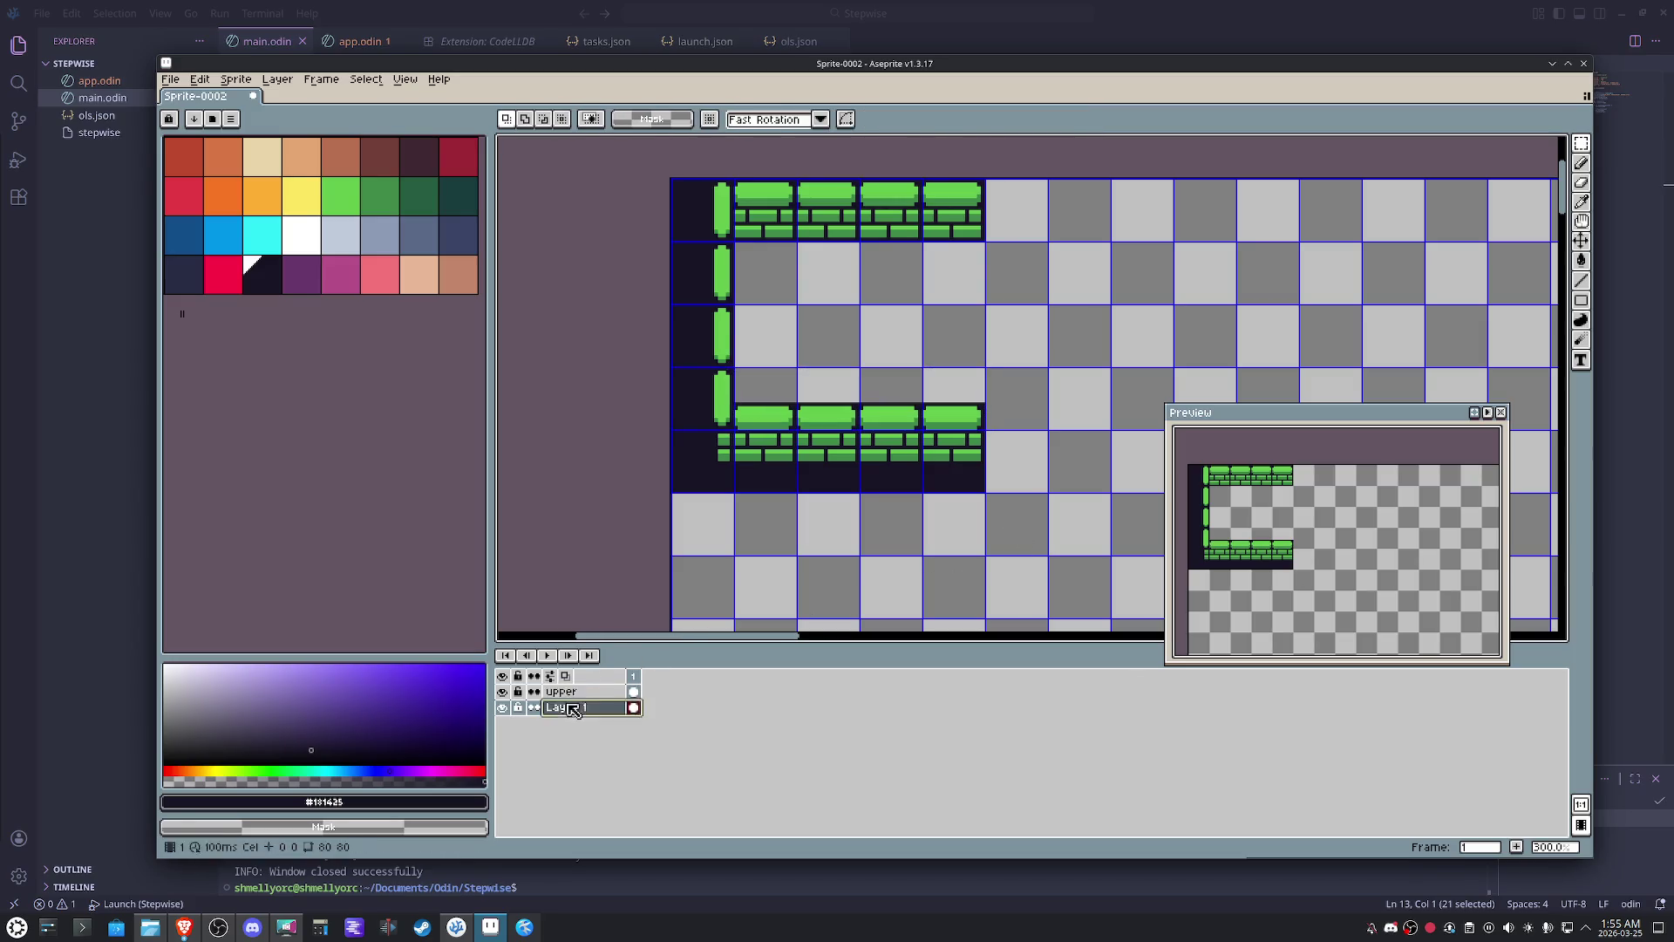
scroll(832, 324, up, 1)
scroll(764, 267, up, 1)
key(Return)
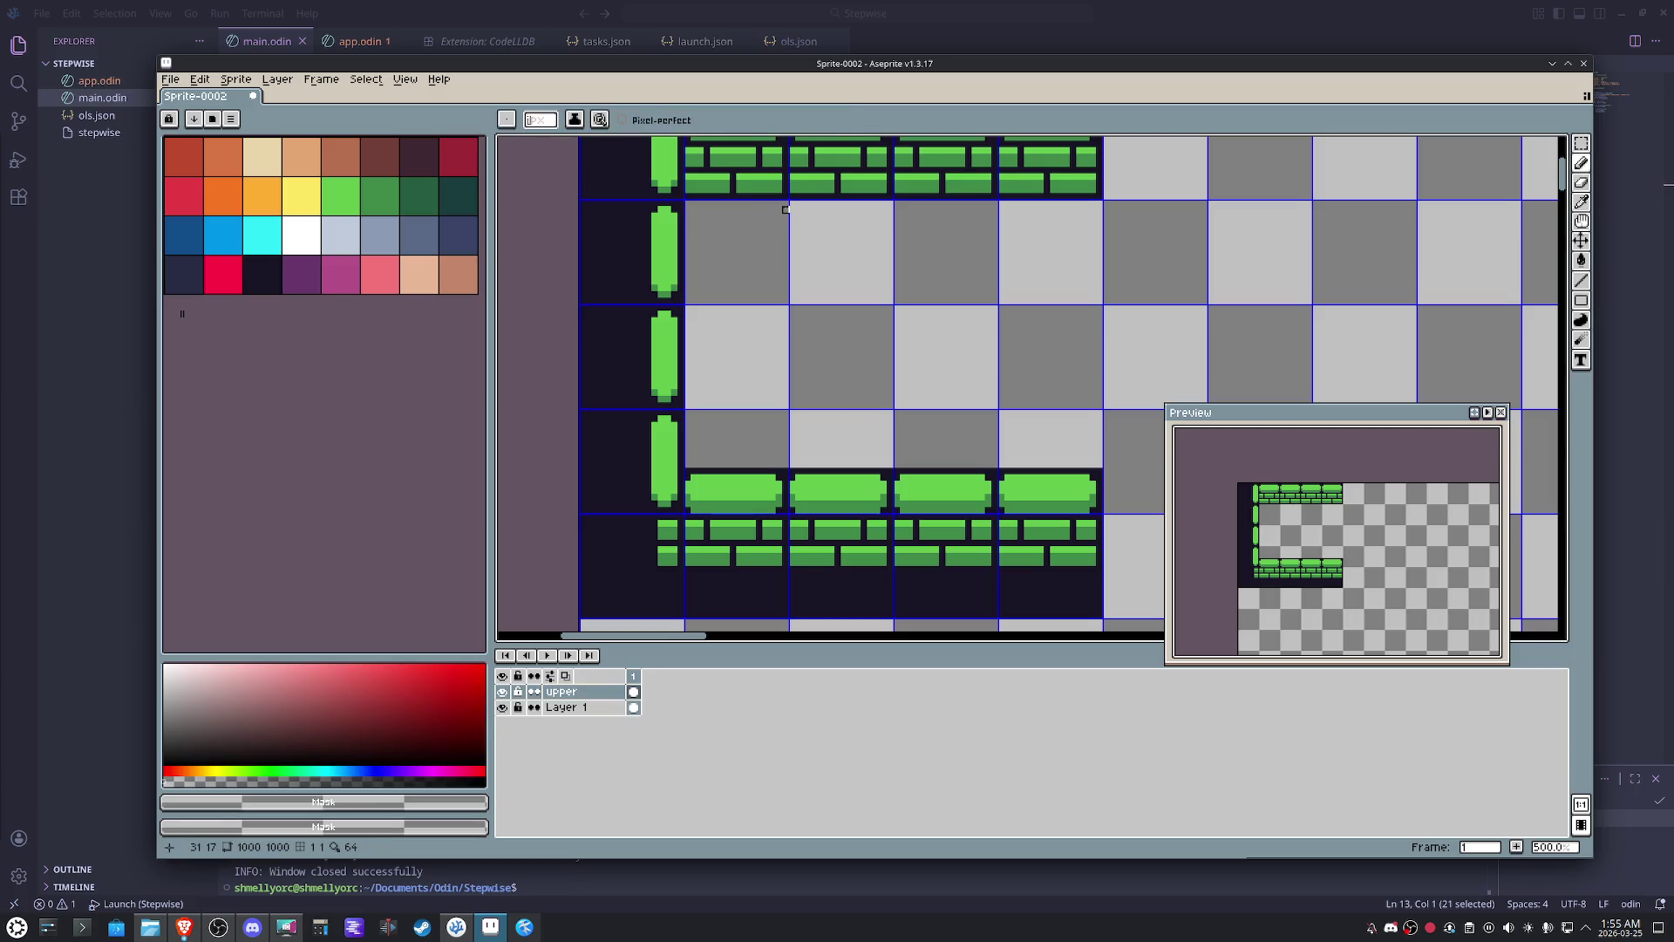
- On Layer 1, draw a dark vertical edge line beside the first floor tile using the eyedropped wall colour
click(589, 707)
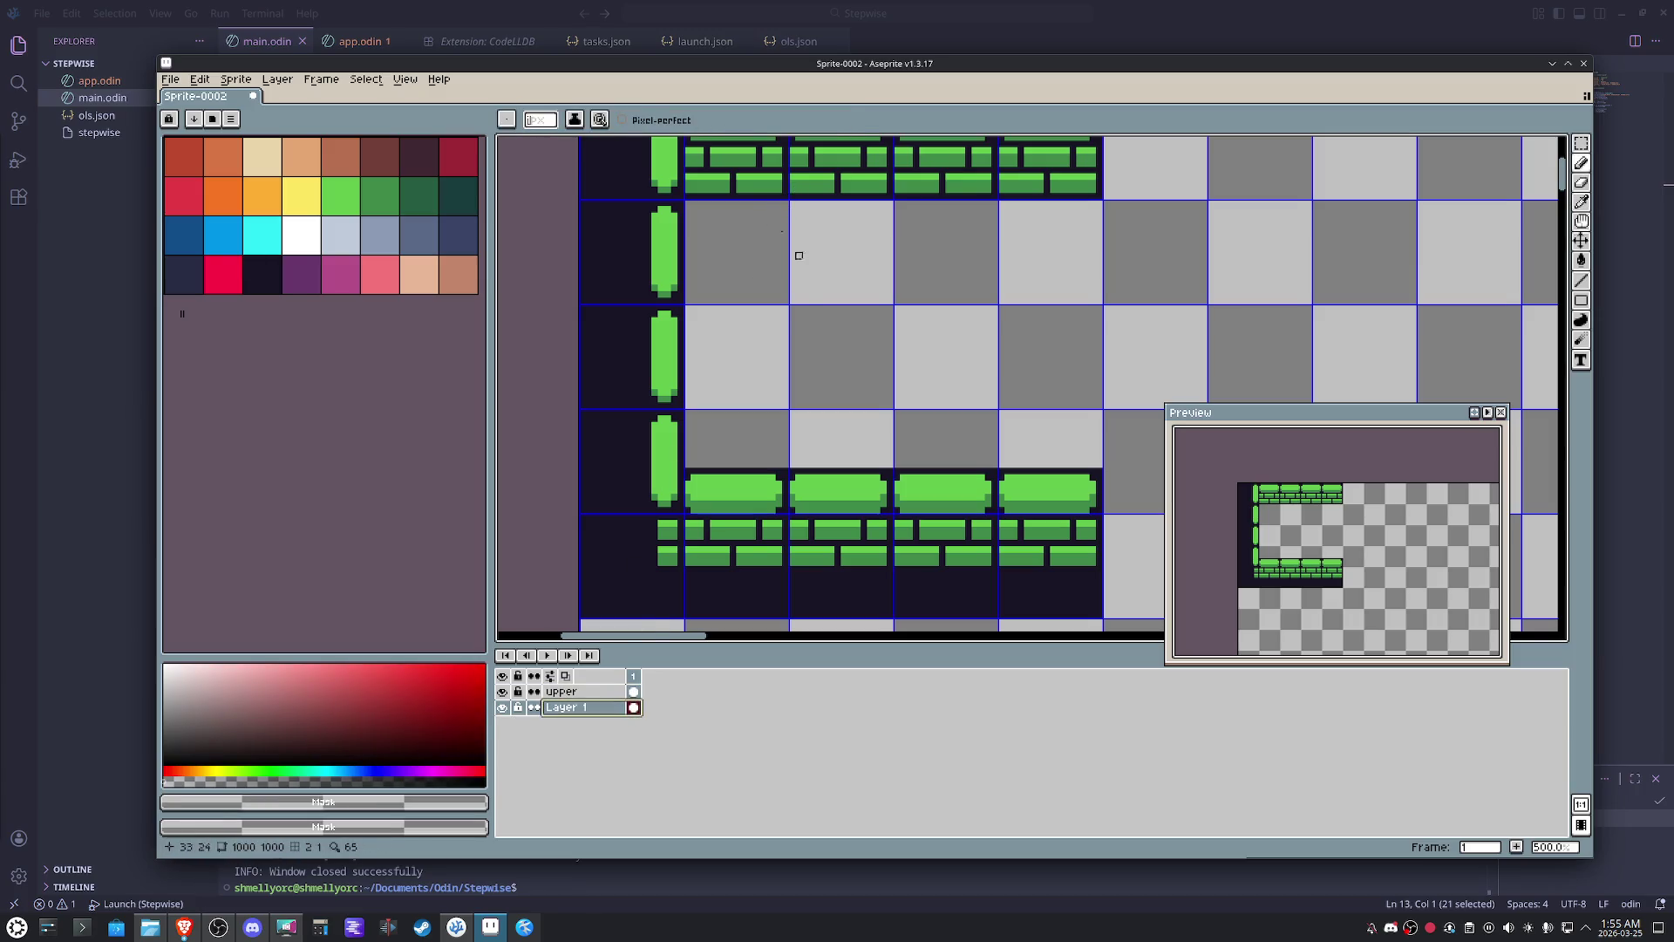
alt+click(785, 196)
mouse_move(784, 200)
mouse_down()
mouse_move(785, 315)
mouse_move(684, 302)
mouse_move(751, 336)
mouse_up()
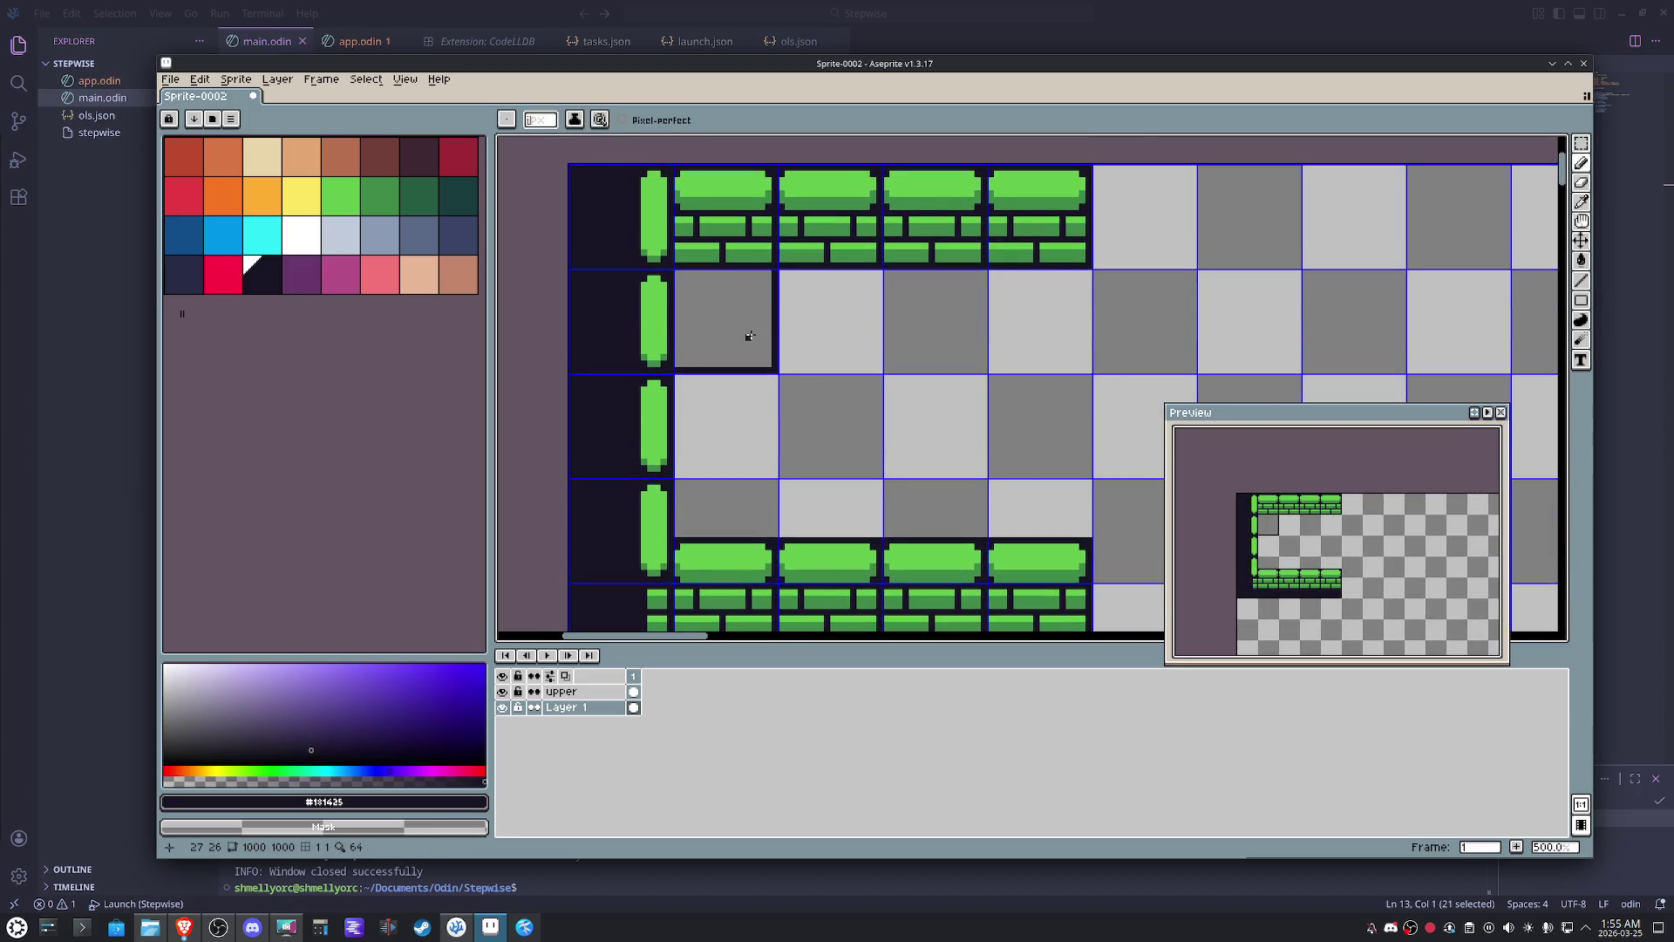
scroll(753, 329, up, 1)
scroll(754, 331, up, 1)
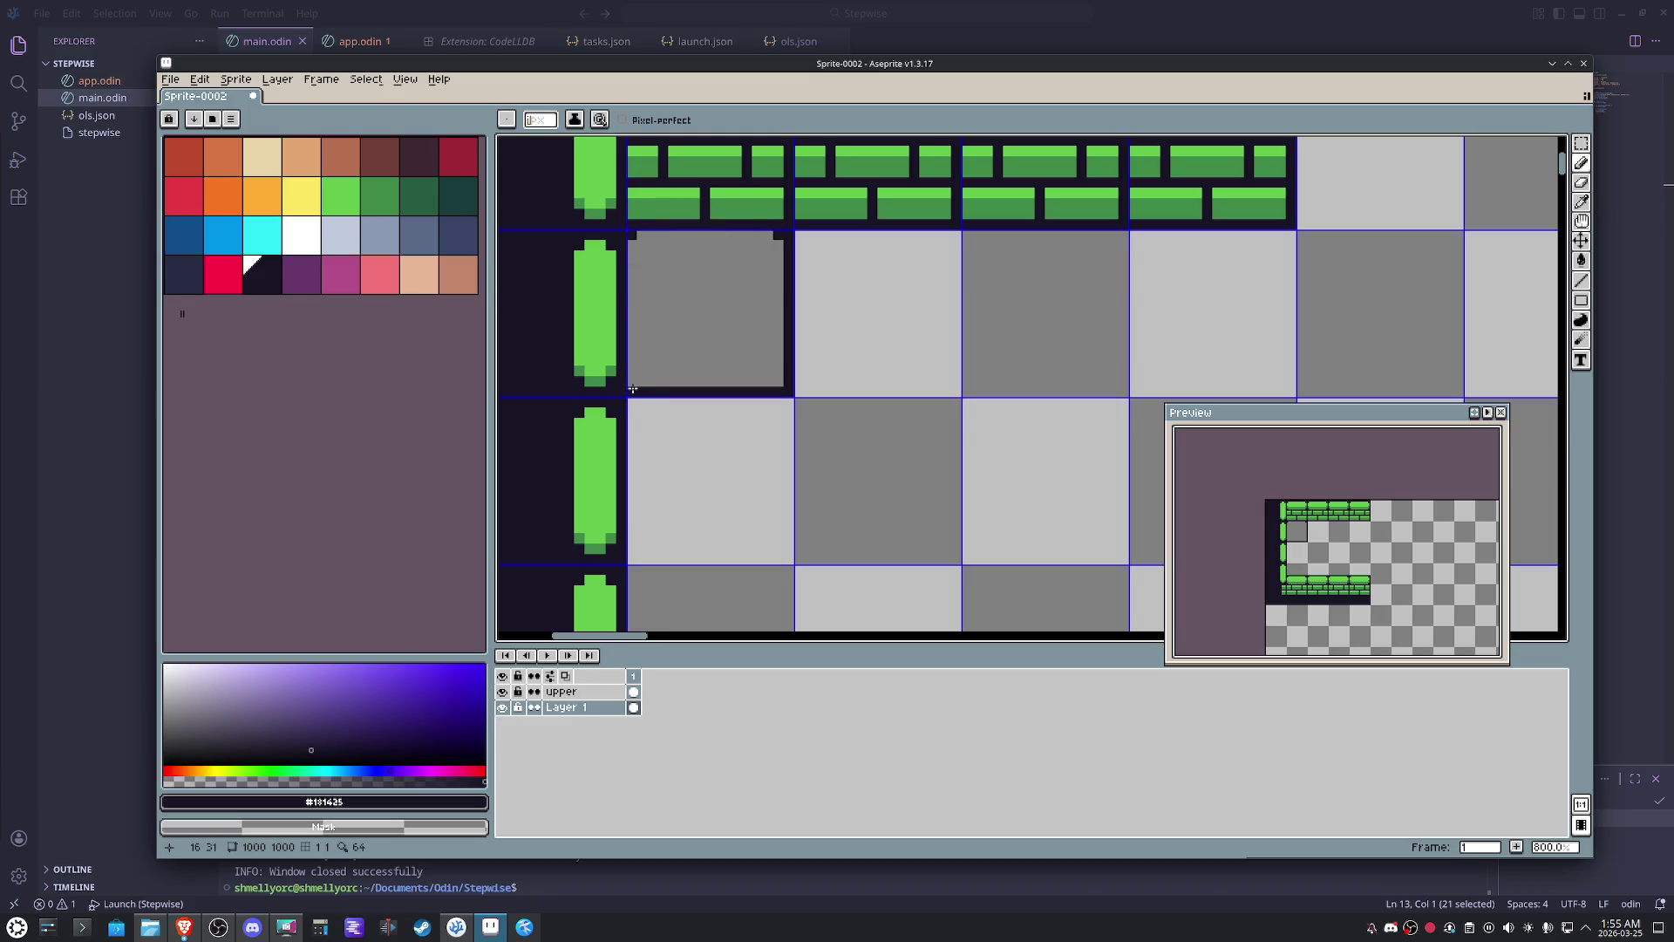
- Fill the first floor tile blue-grey, then refill it with the darker blue-grey shade
key(g)
click(382, 233)
click(728, 308)
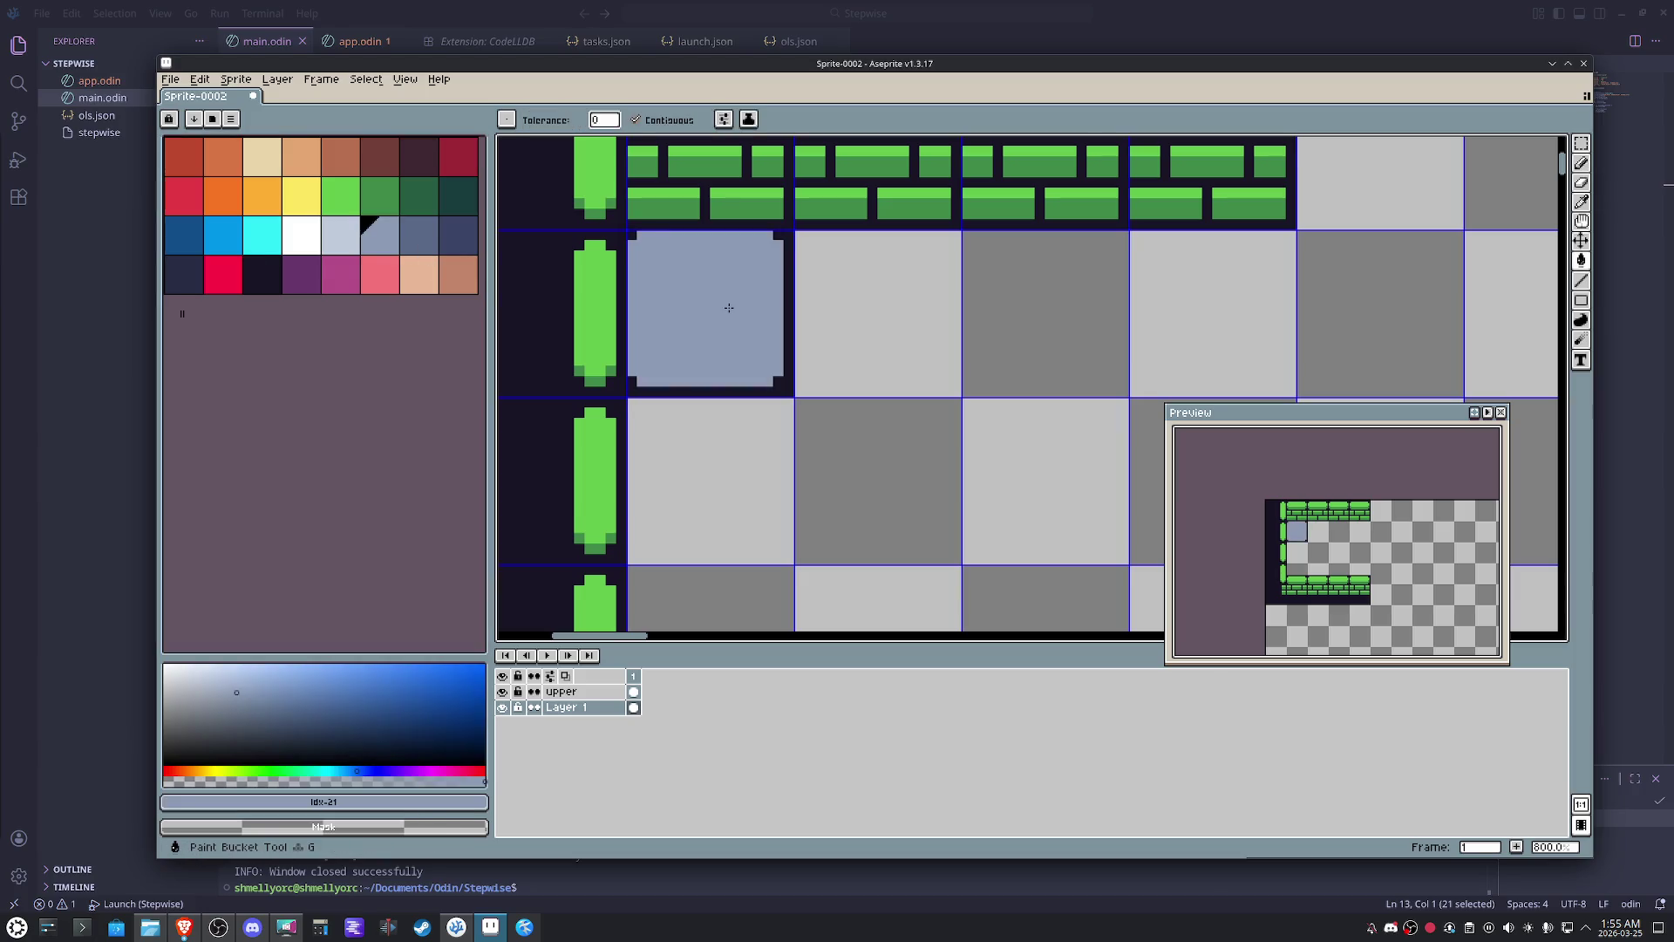
click(419, 232)
click(704, 294)
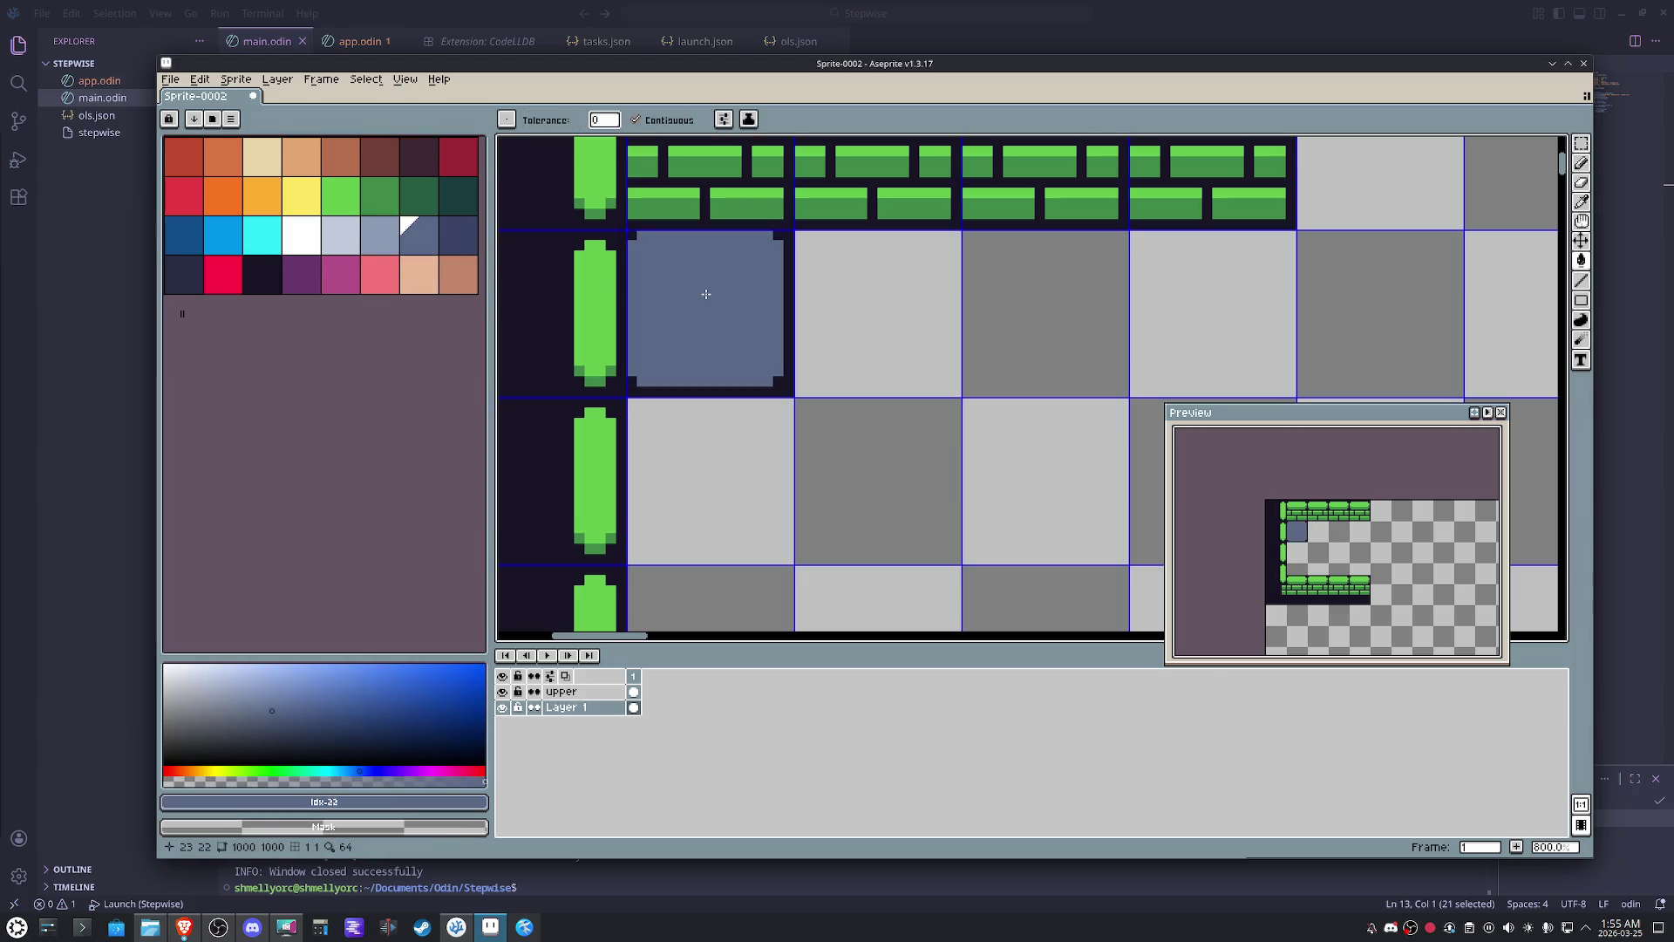
scroll(705, 292, down, 4)
- Paste copies of the floor tile across the row and one row down, committing them
key(ctrl+v)
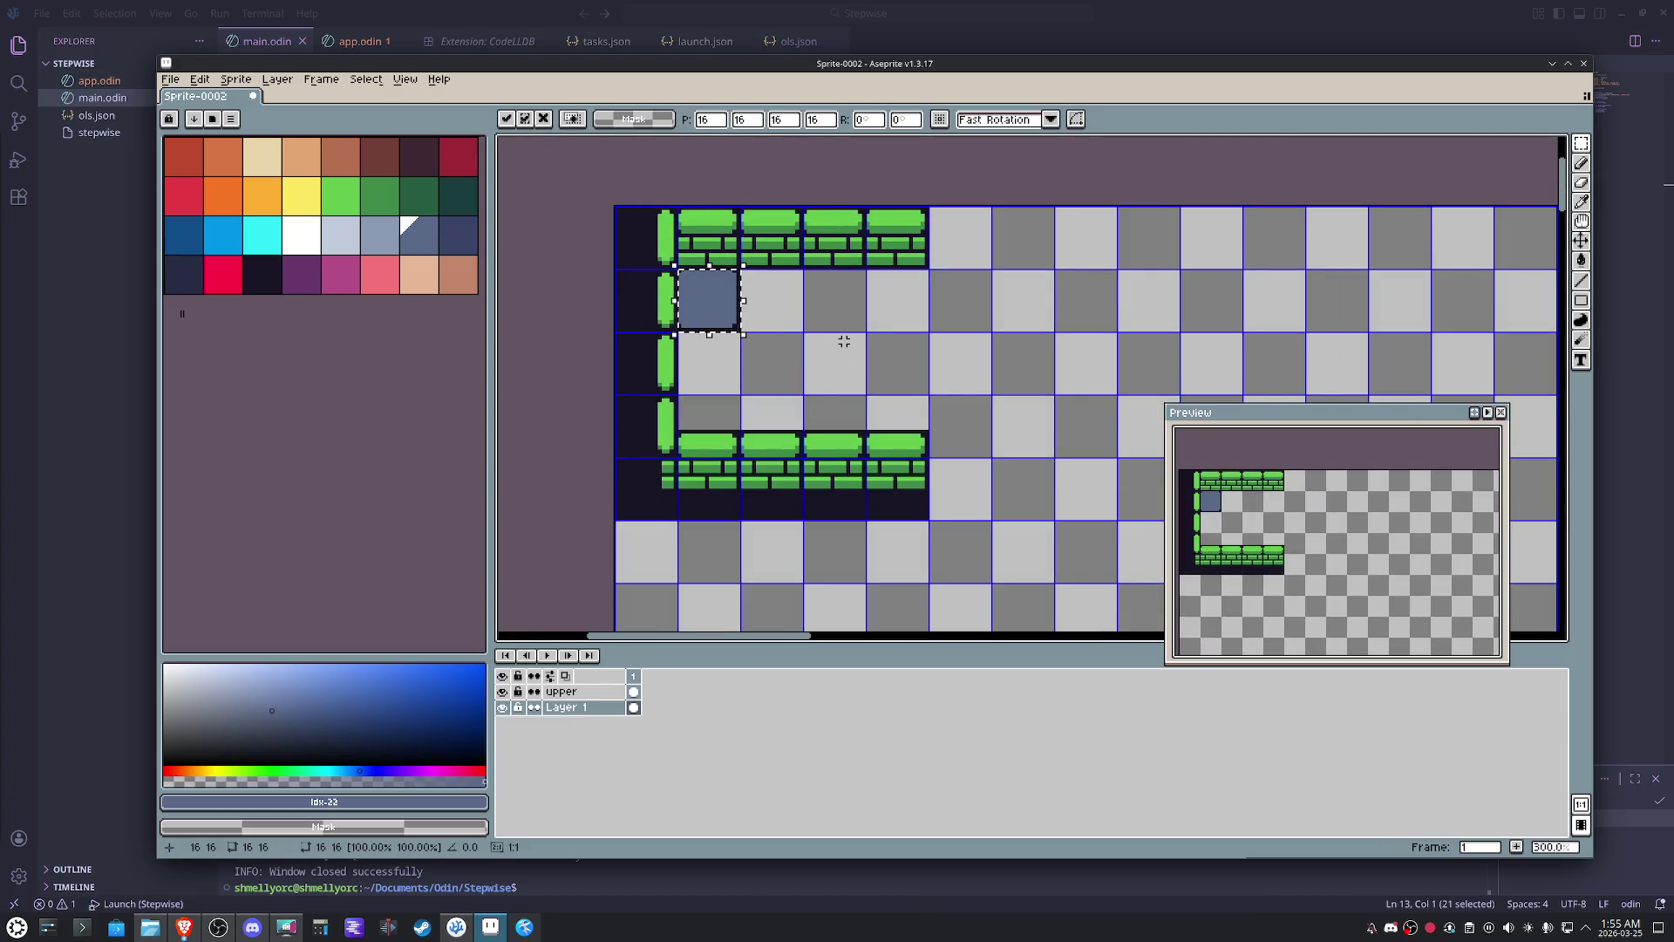
key(ctrl+v)
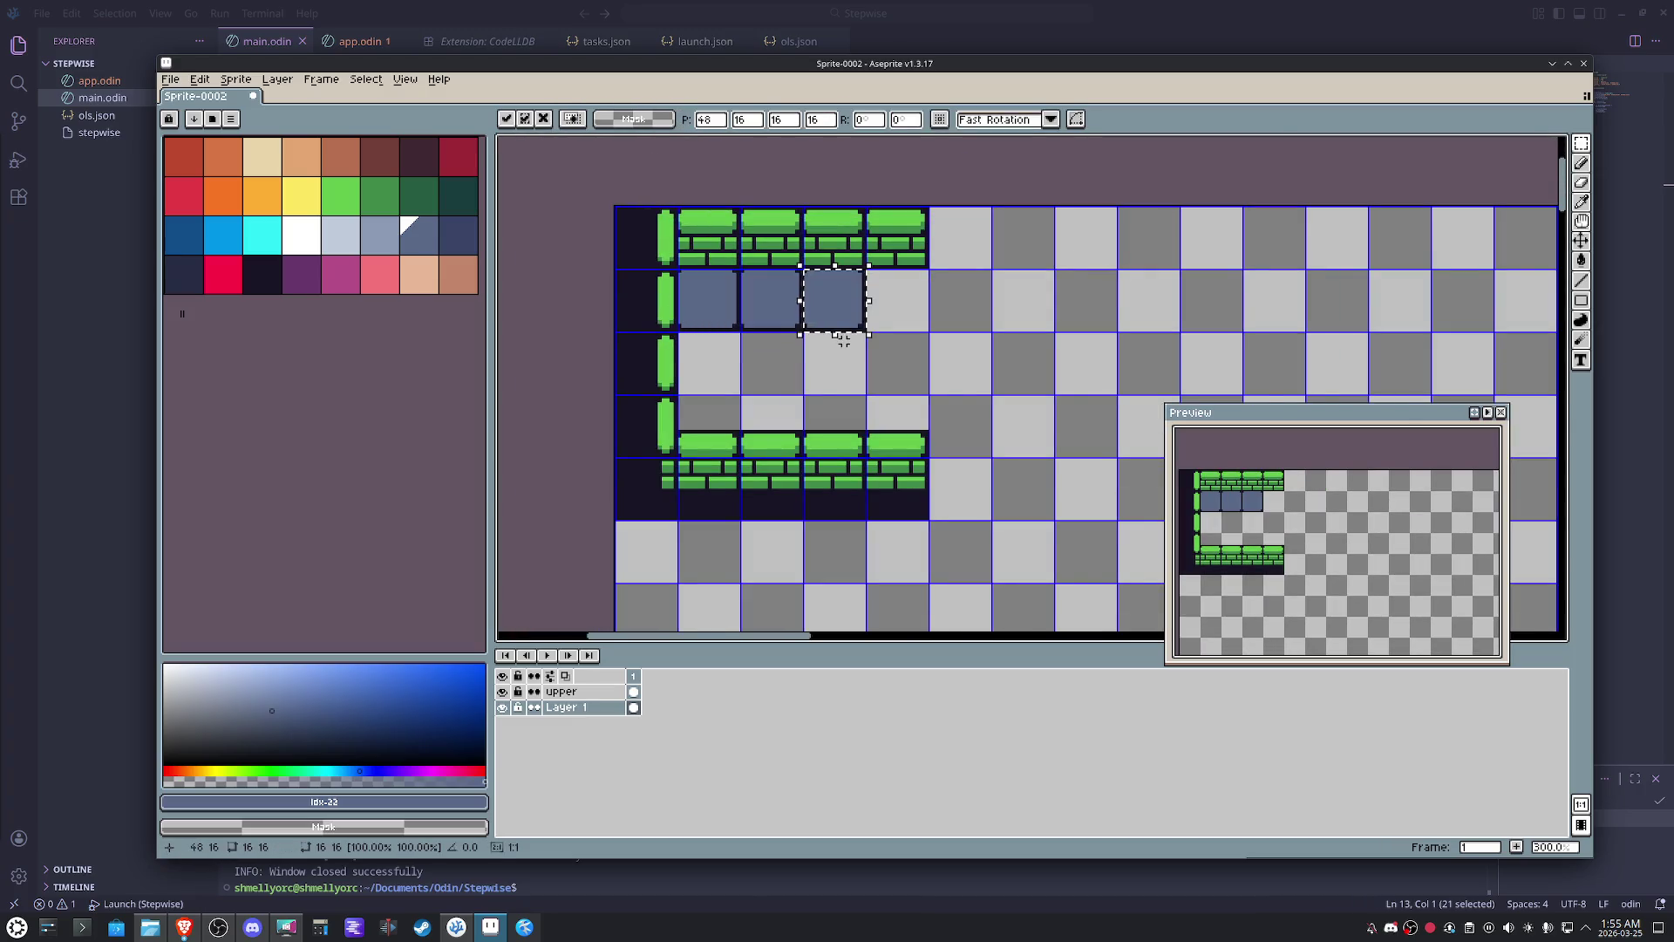
key(ctrl+v)
key(ctrl+v)
key(ctrl+alt+c)
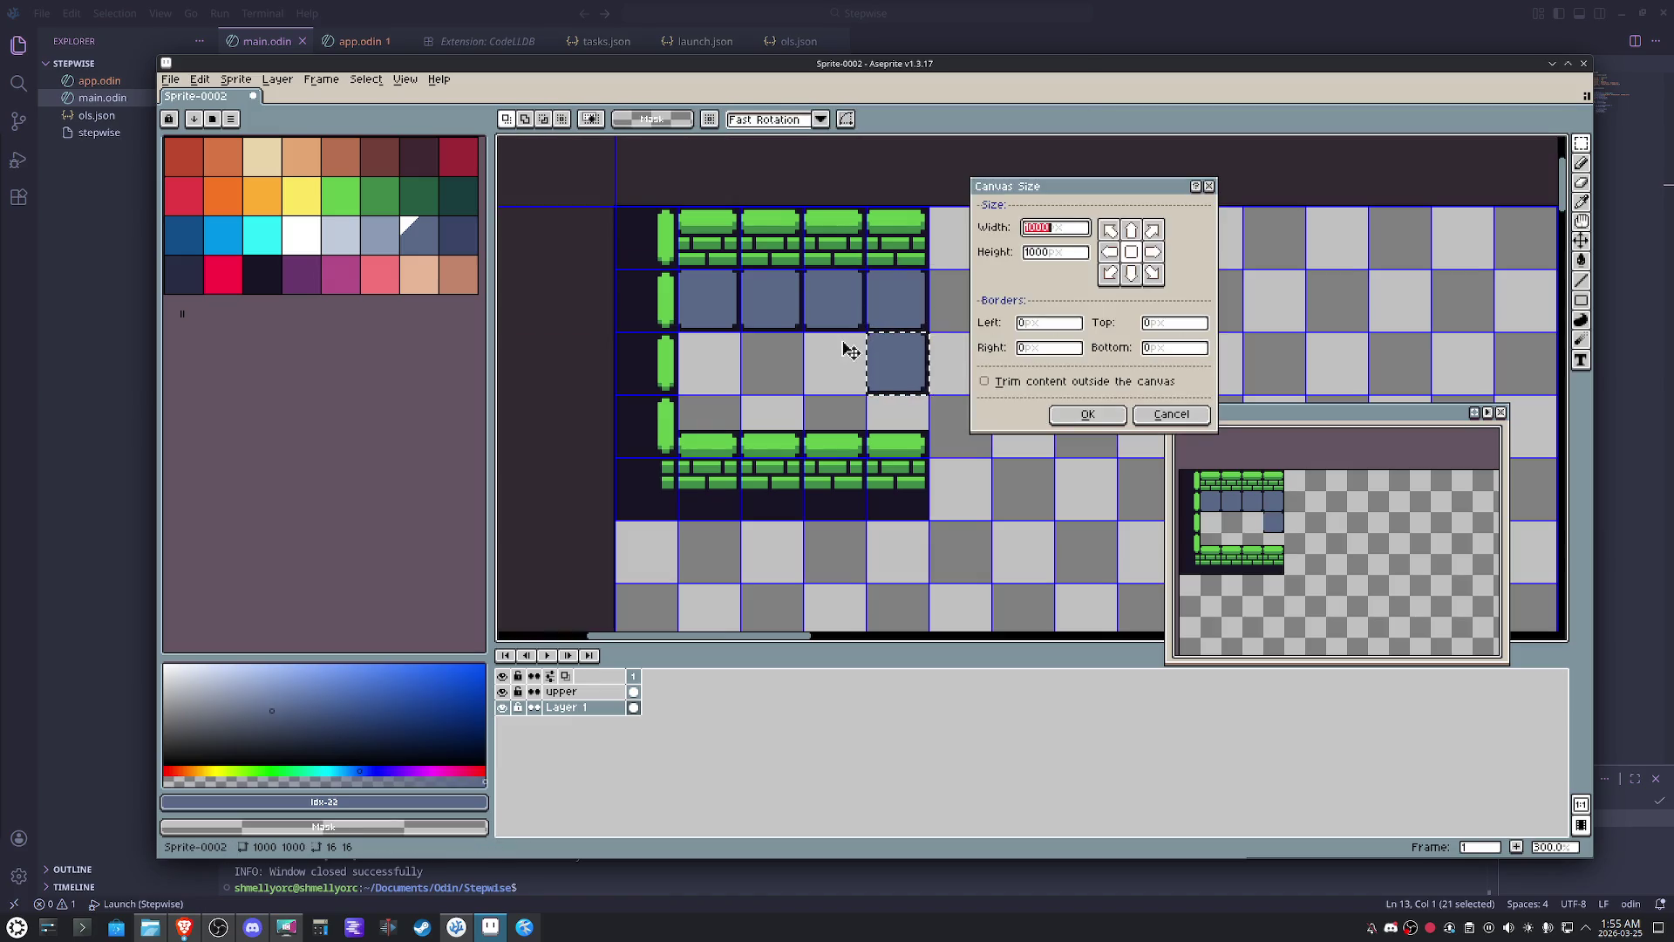
key(Escape)
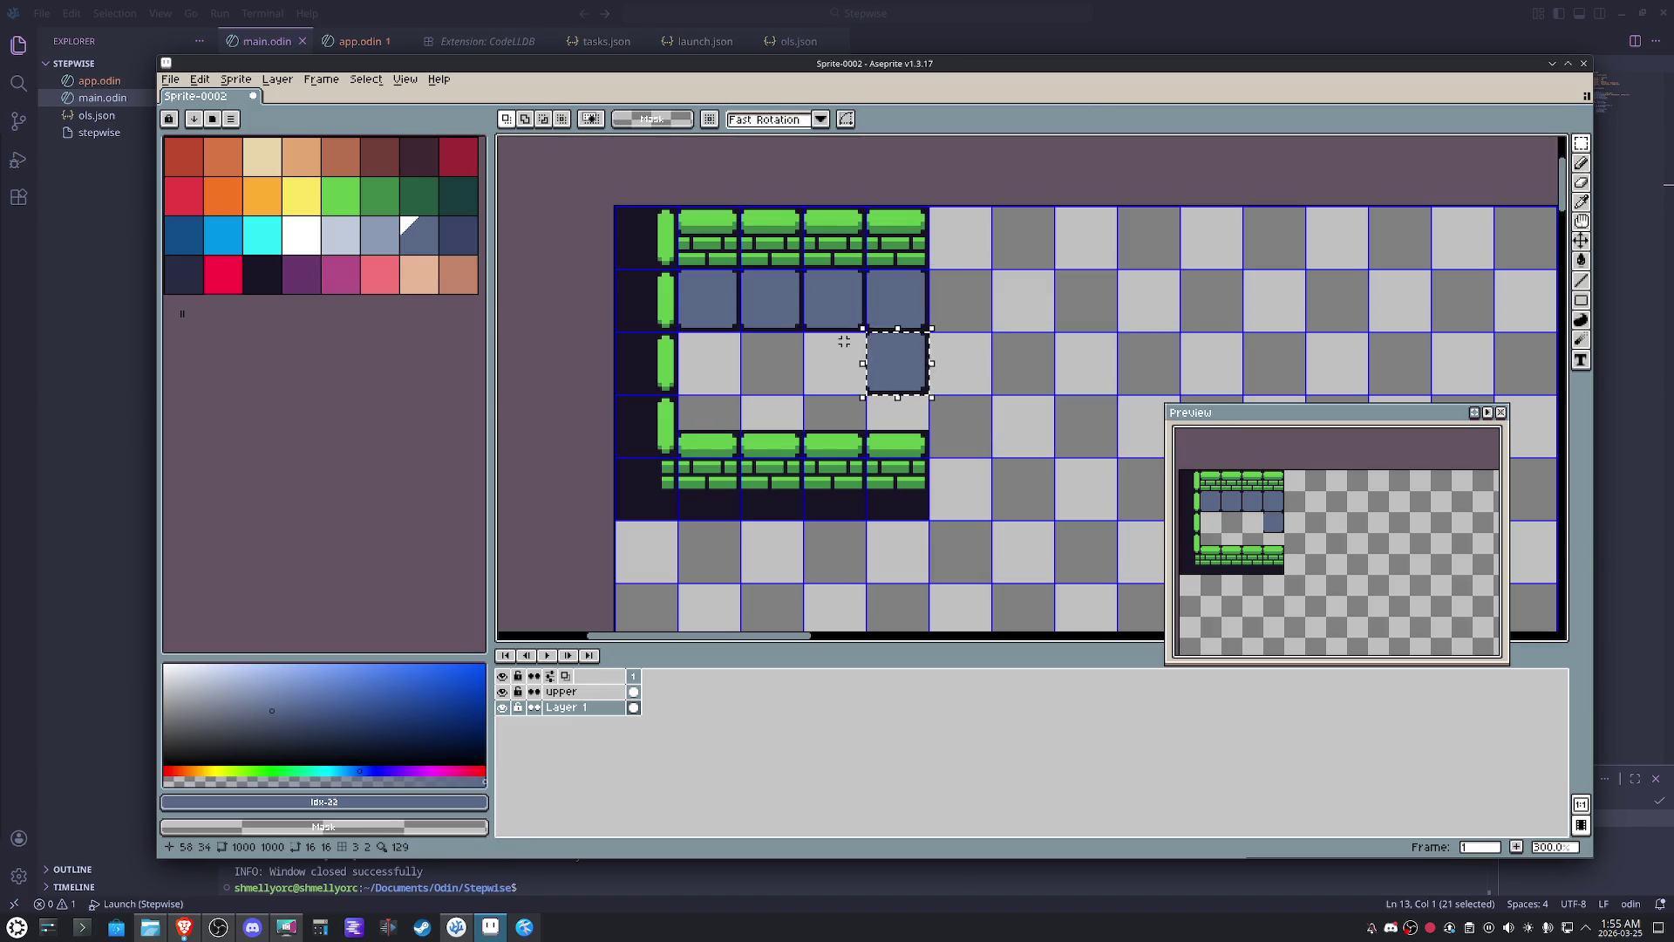
key(ctrl+v)
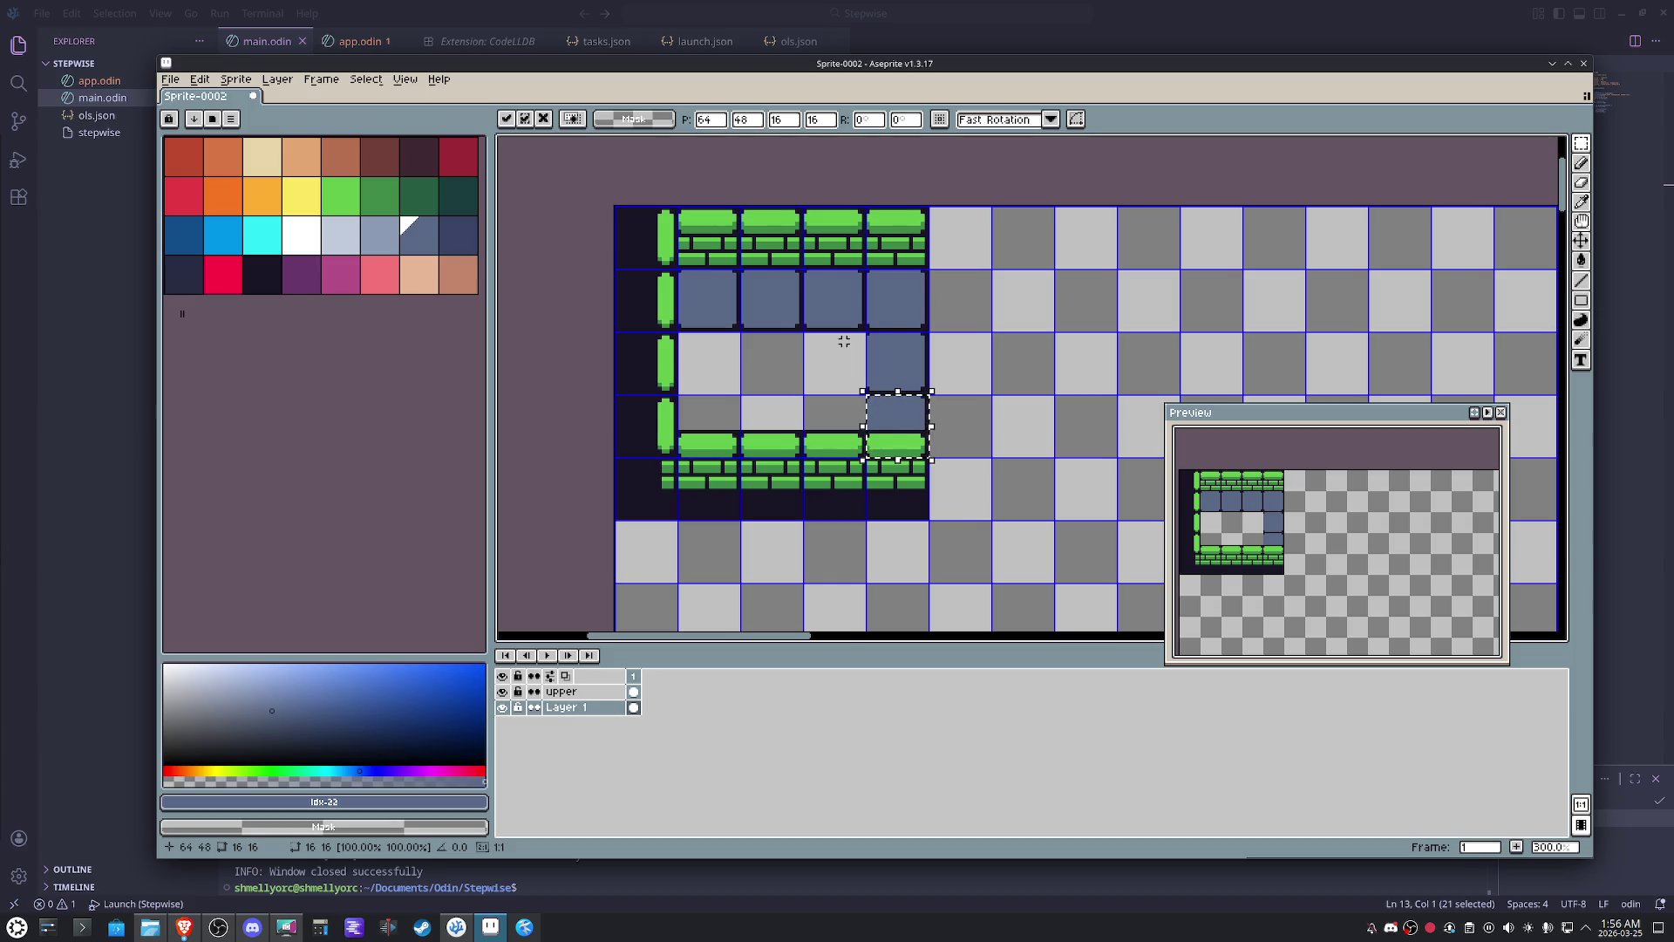
key(Return)
- Copy the right column of floor tiles two tiles left to cover the remaining floor
key(ctrl+c)
key(ctrl+v)
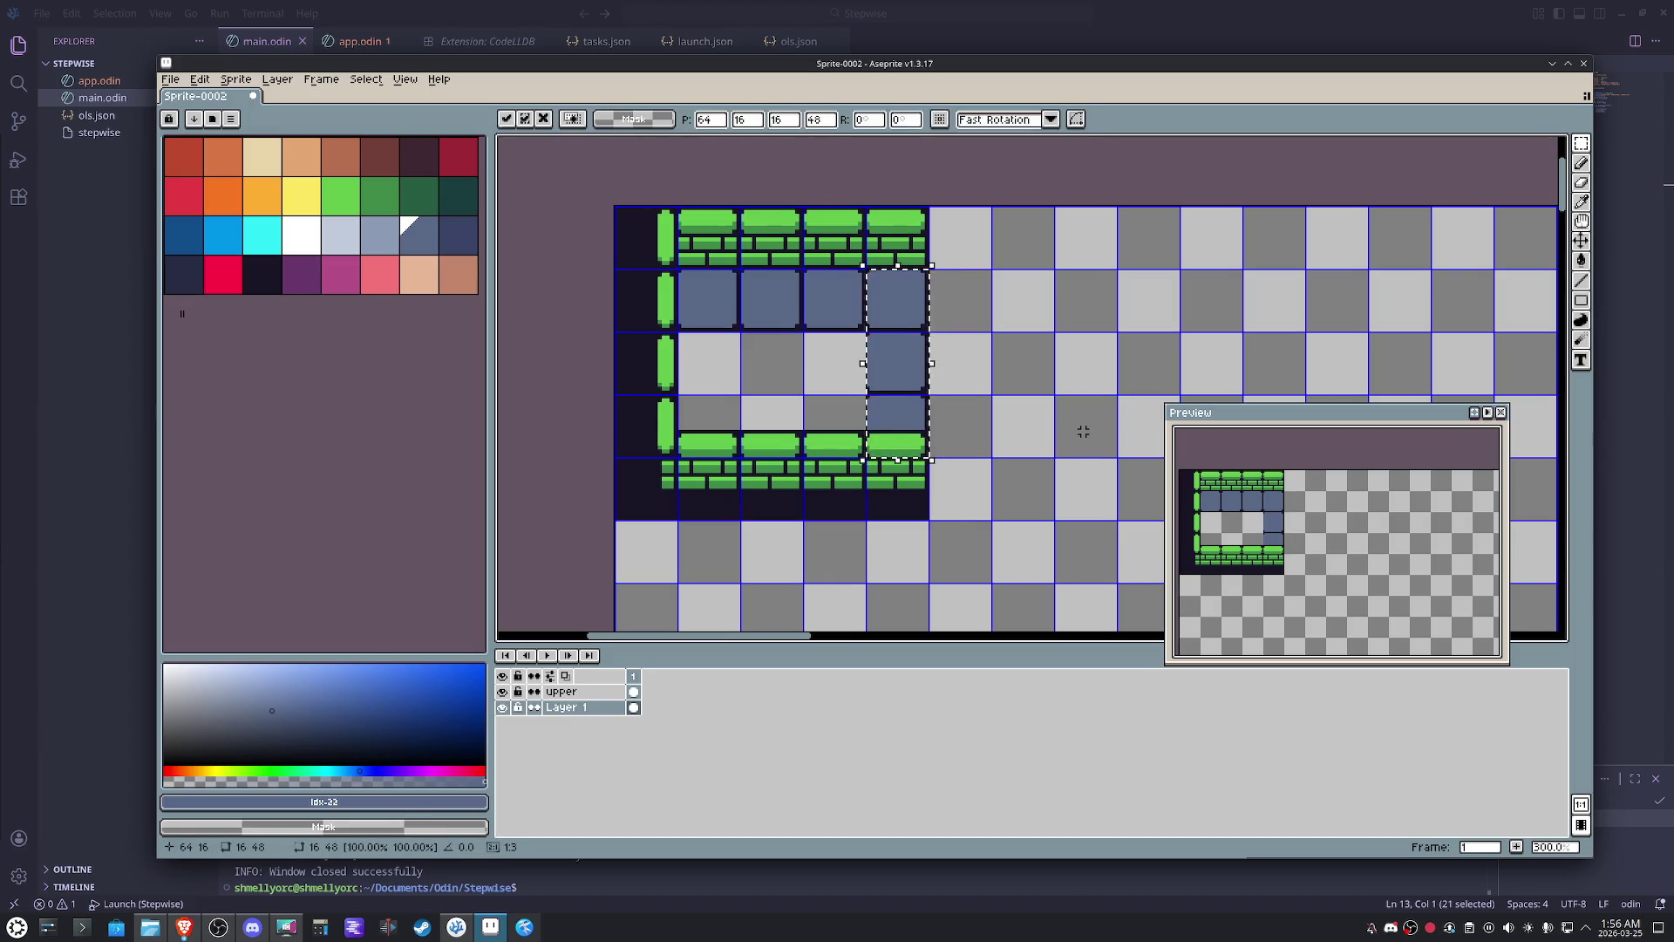
key(shift+Left)
key(shift+Left)
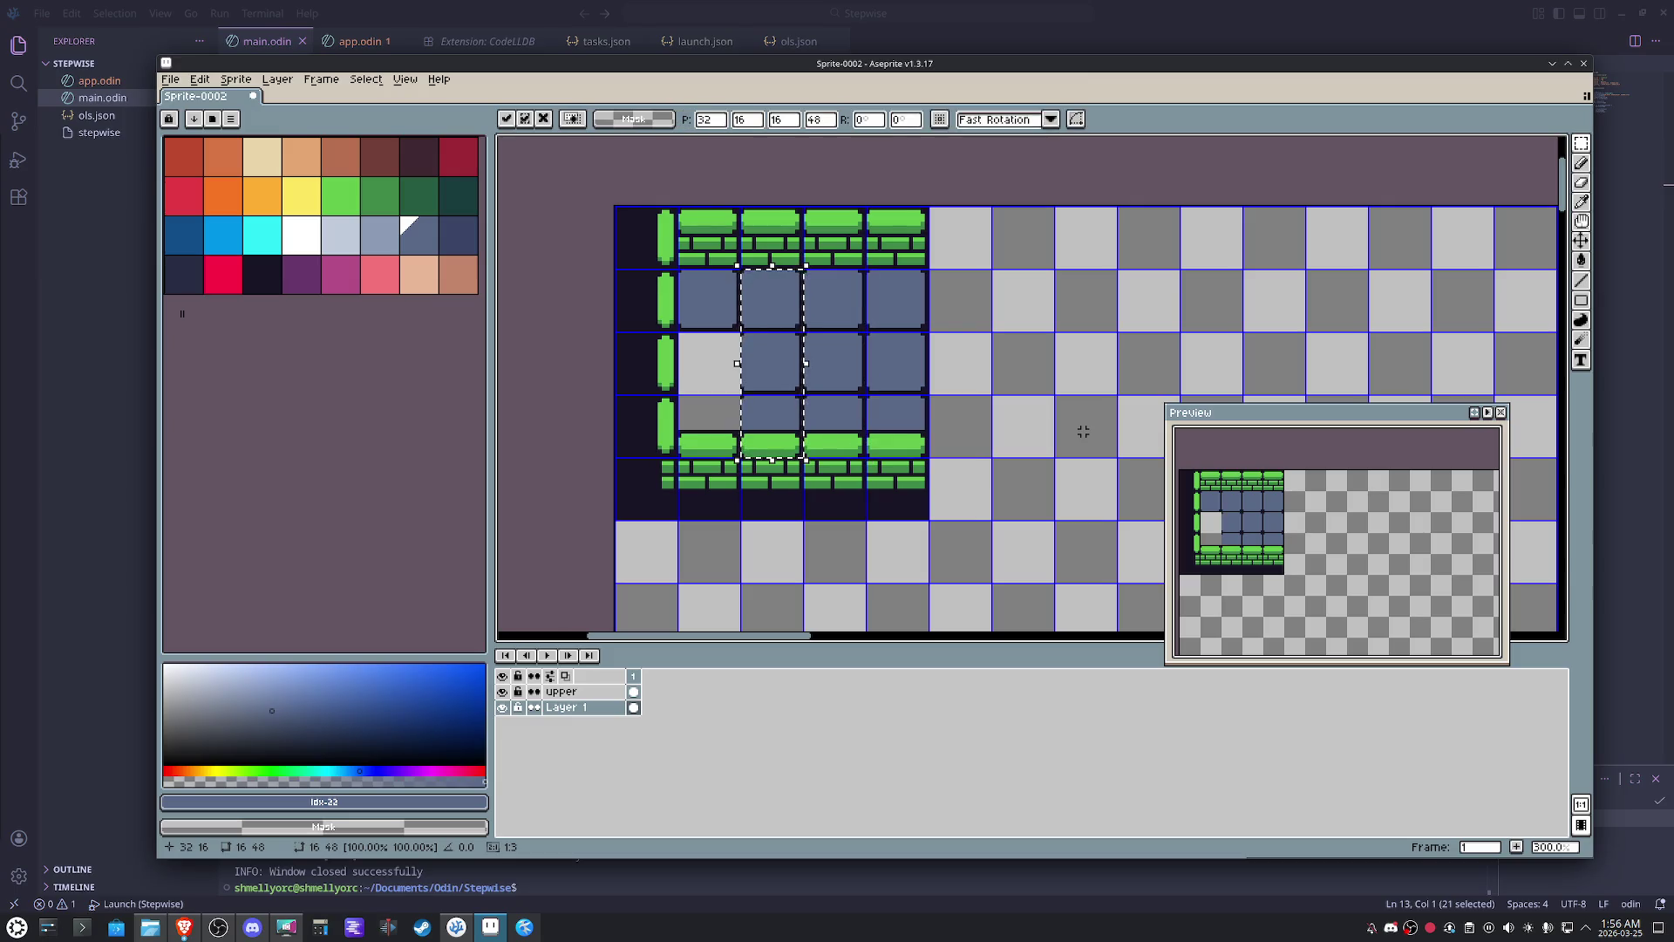
key(shift+Left)
key(ctrl+d)
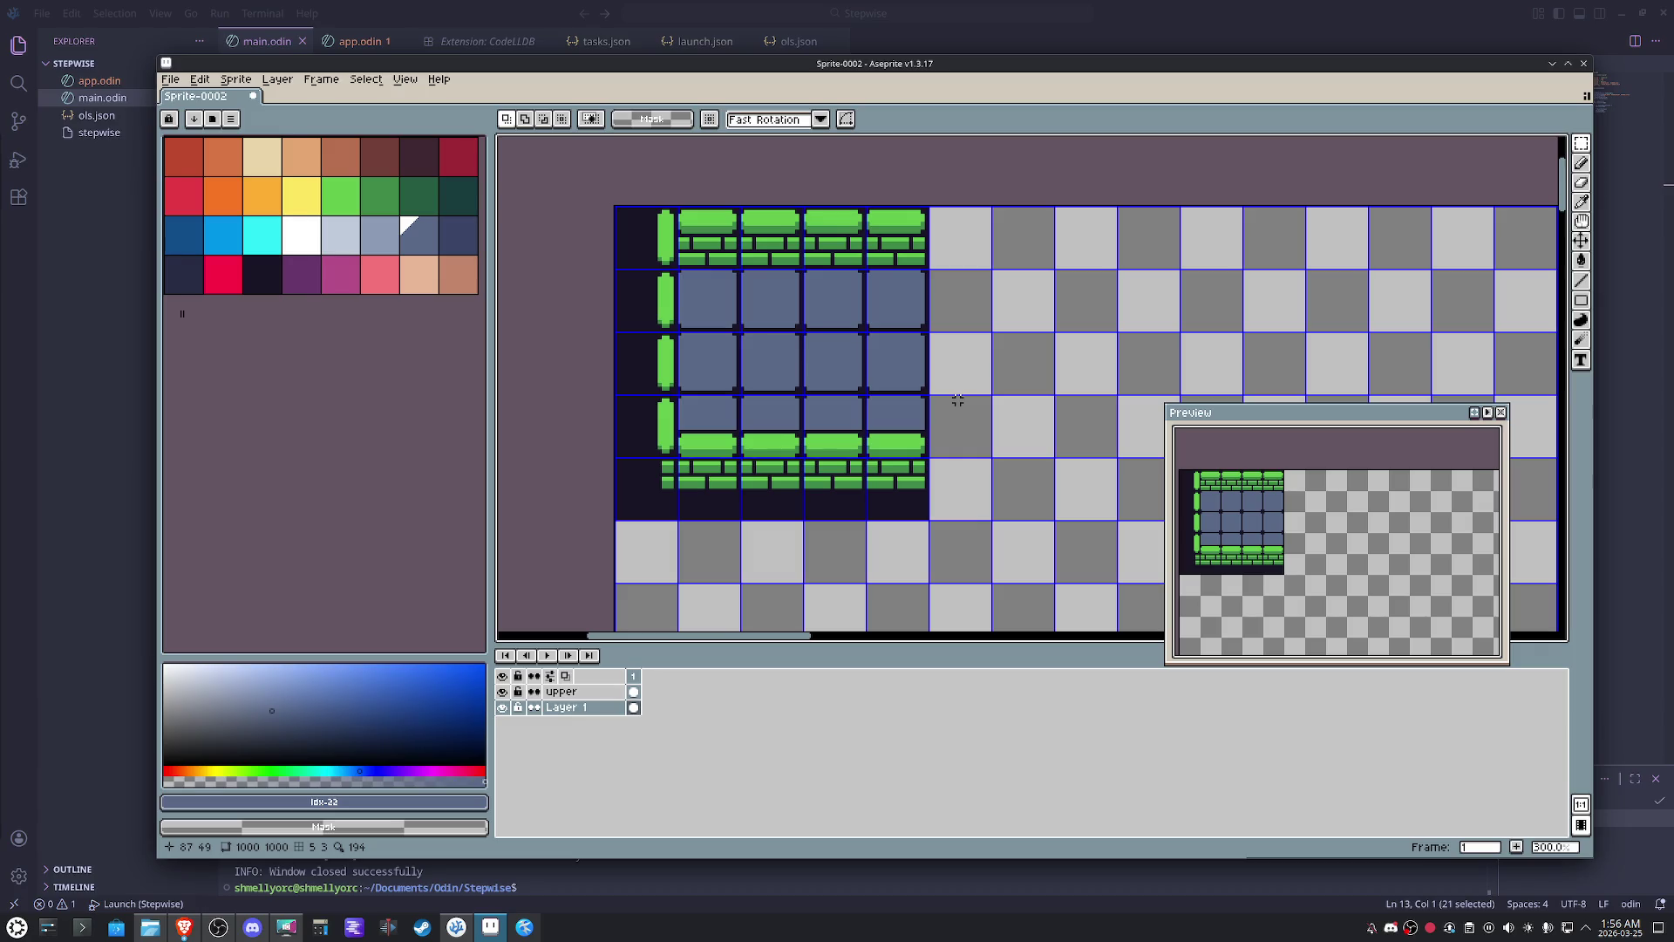
click(403, 79)
mouse_move(477, 179)
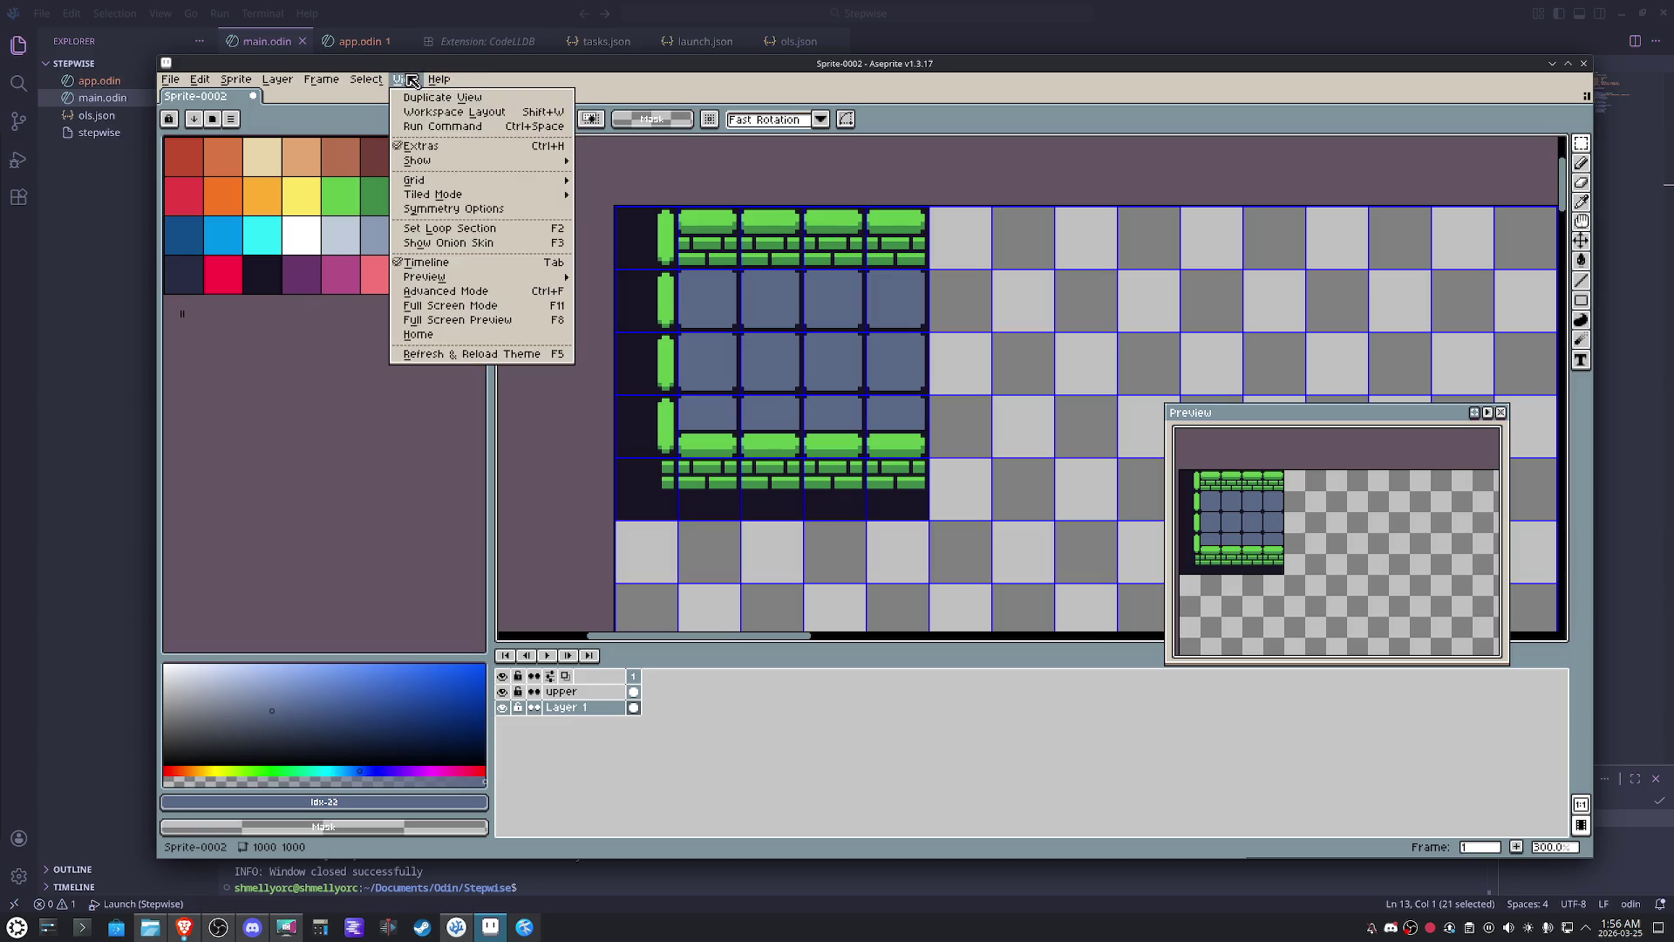
- Hide the grid, then copy the left wall column to the room's right side and commit it
click(601, 189)
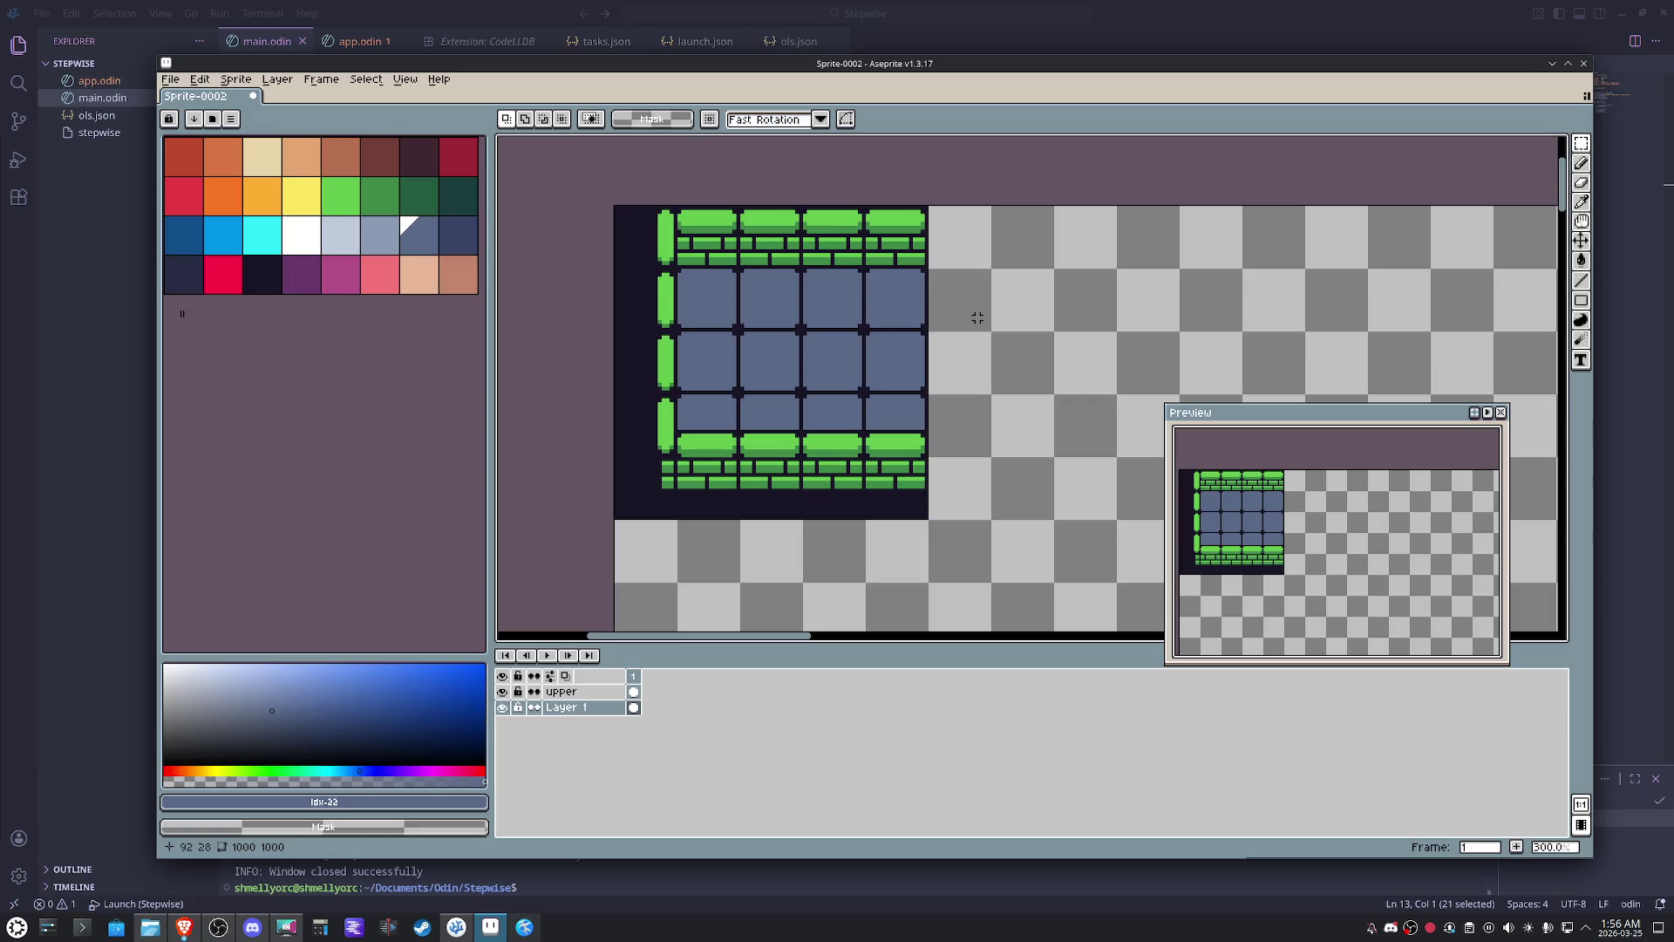
drag(644, 243, 645, 488)
key(Right)
key(Right)
key(Right)
key(Right)
key(Right)
key(Right)
key(Left)
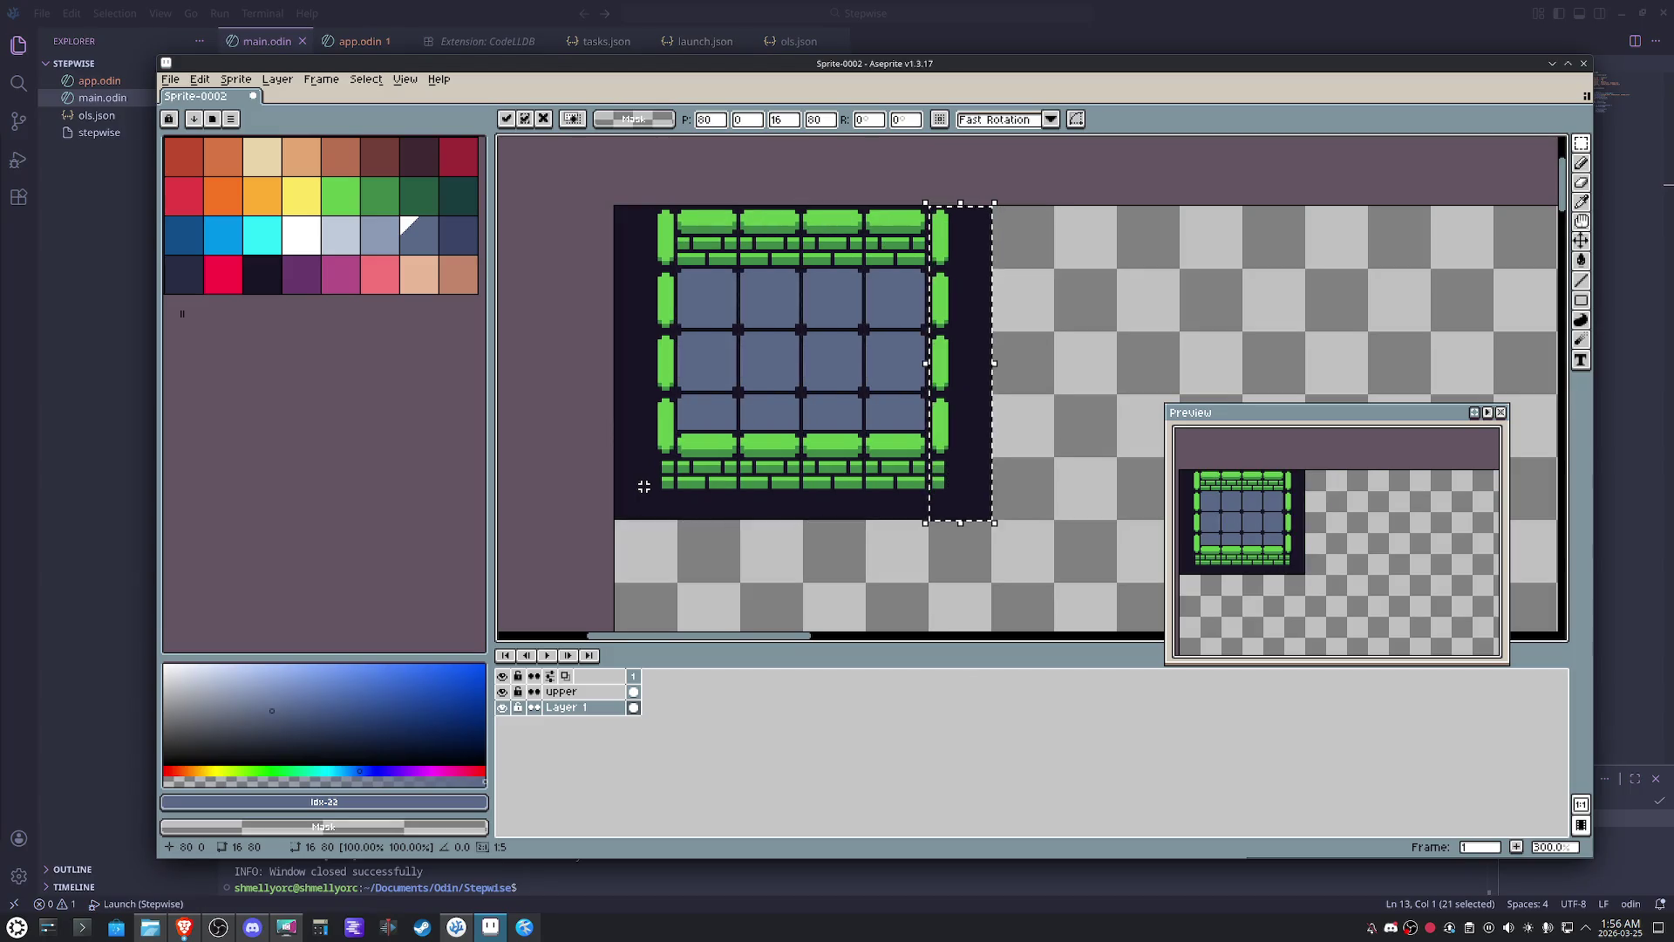
click(784, 550)
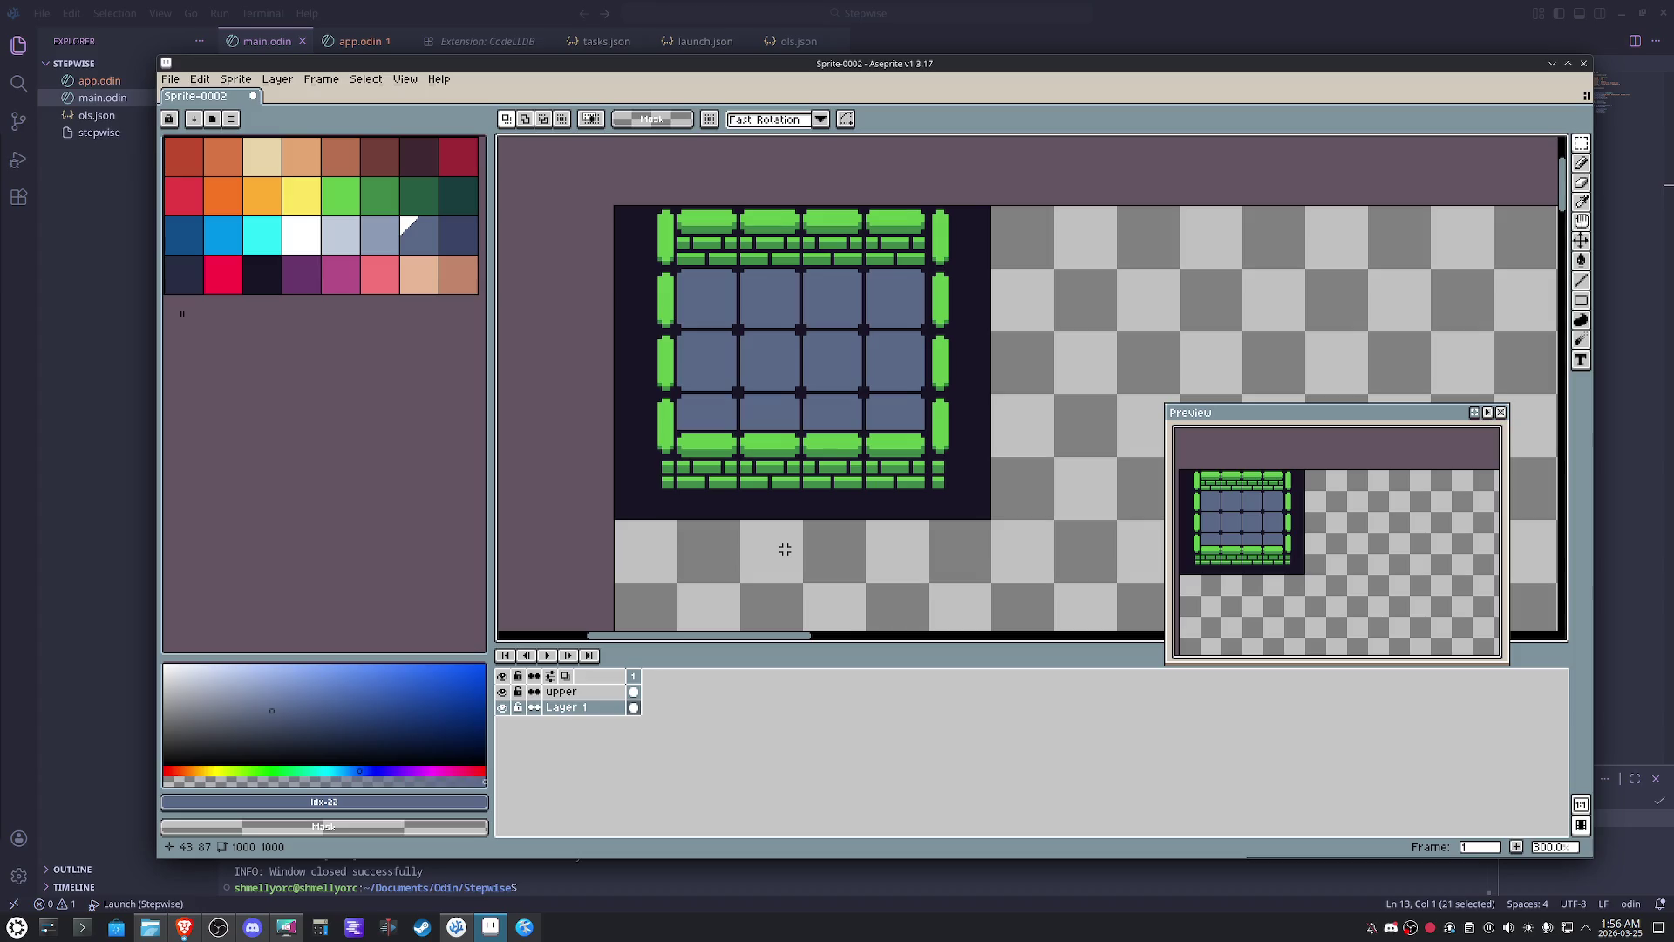
scroll(986, 371, up, 1)
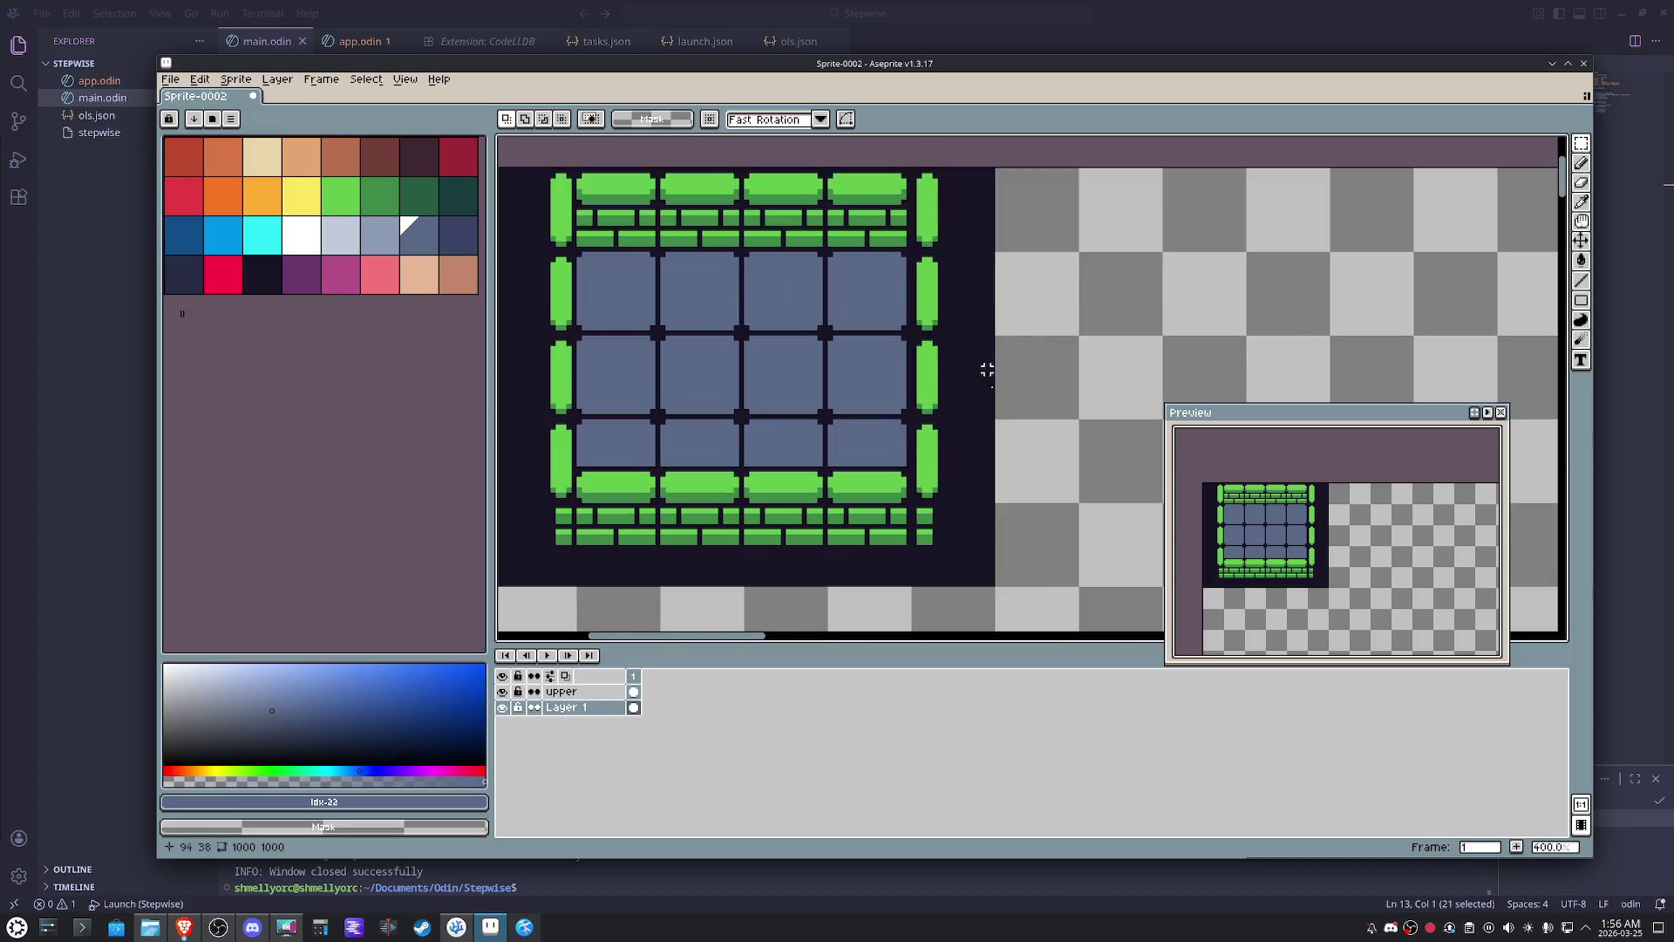
- Select the right wall column, move it one pixel left toward the floor tiles, and commit
drag(977, 565, 911, 167)
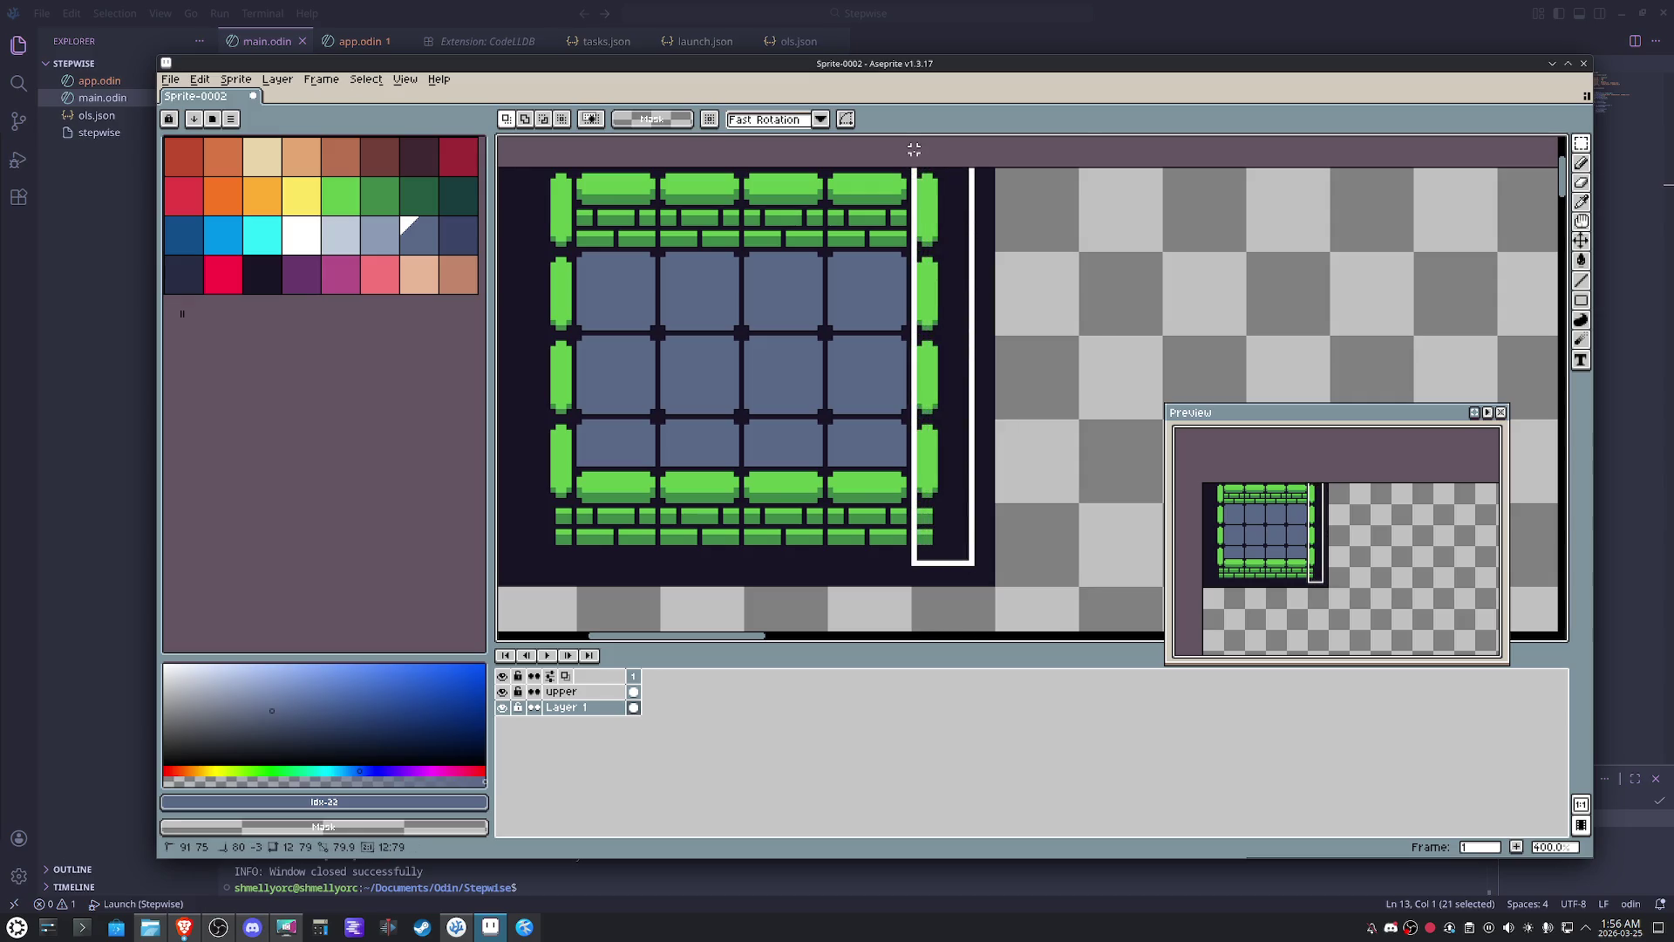
click(931, 289)
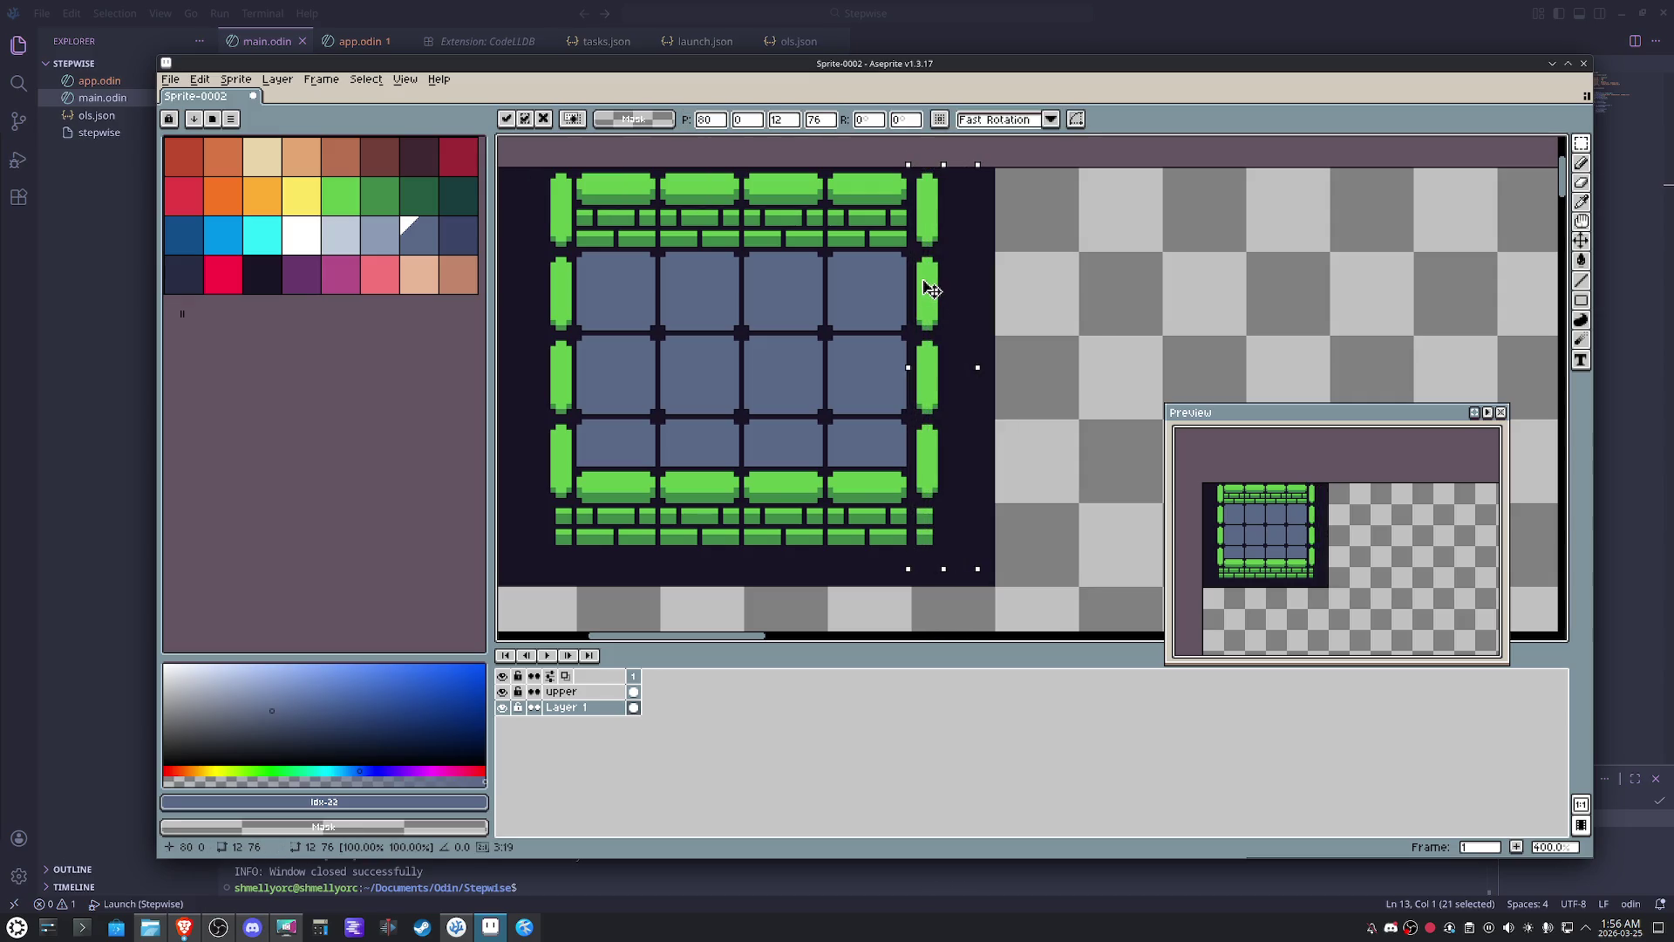
drag(929, 290, 923, 288)
click(1075, 298)
scroll(1072, 294, down, 1)
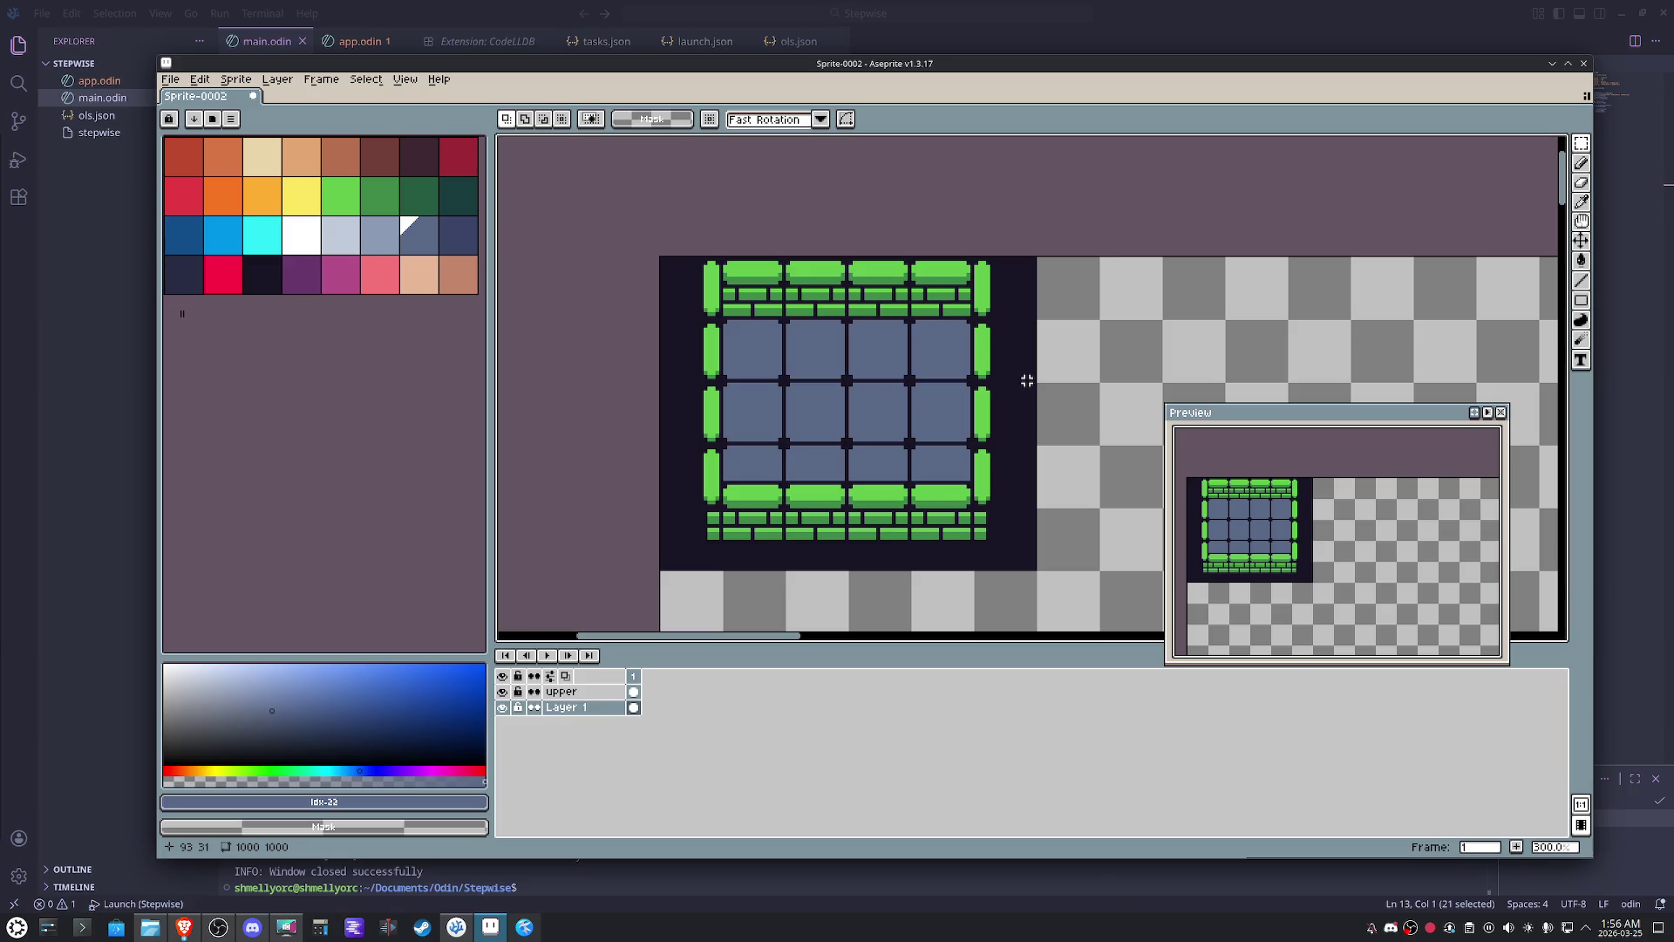
scroll(1015, 394, up, 4)
scroll(968, 472, up, 2)
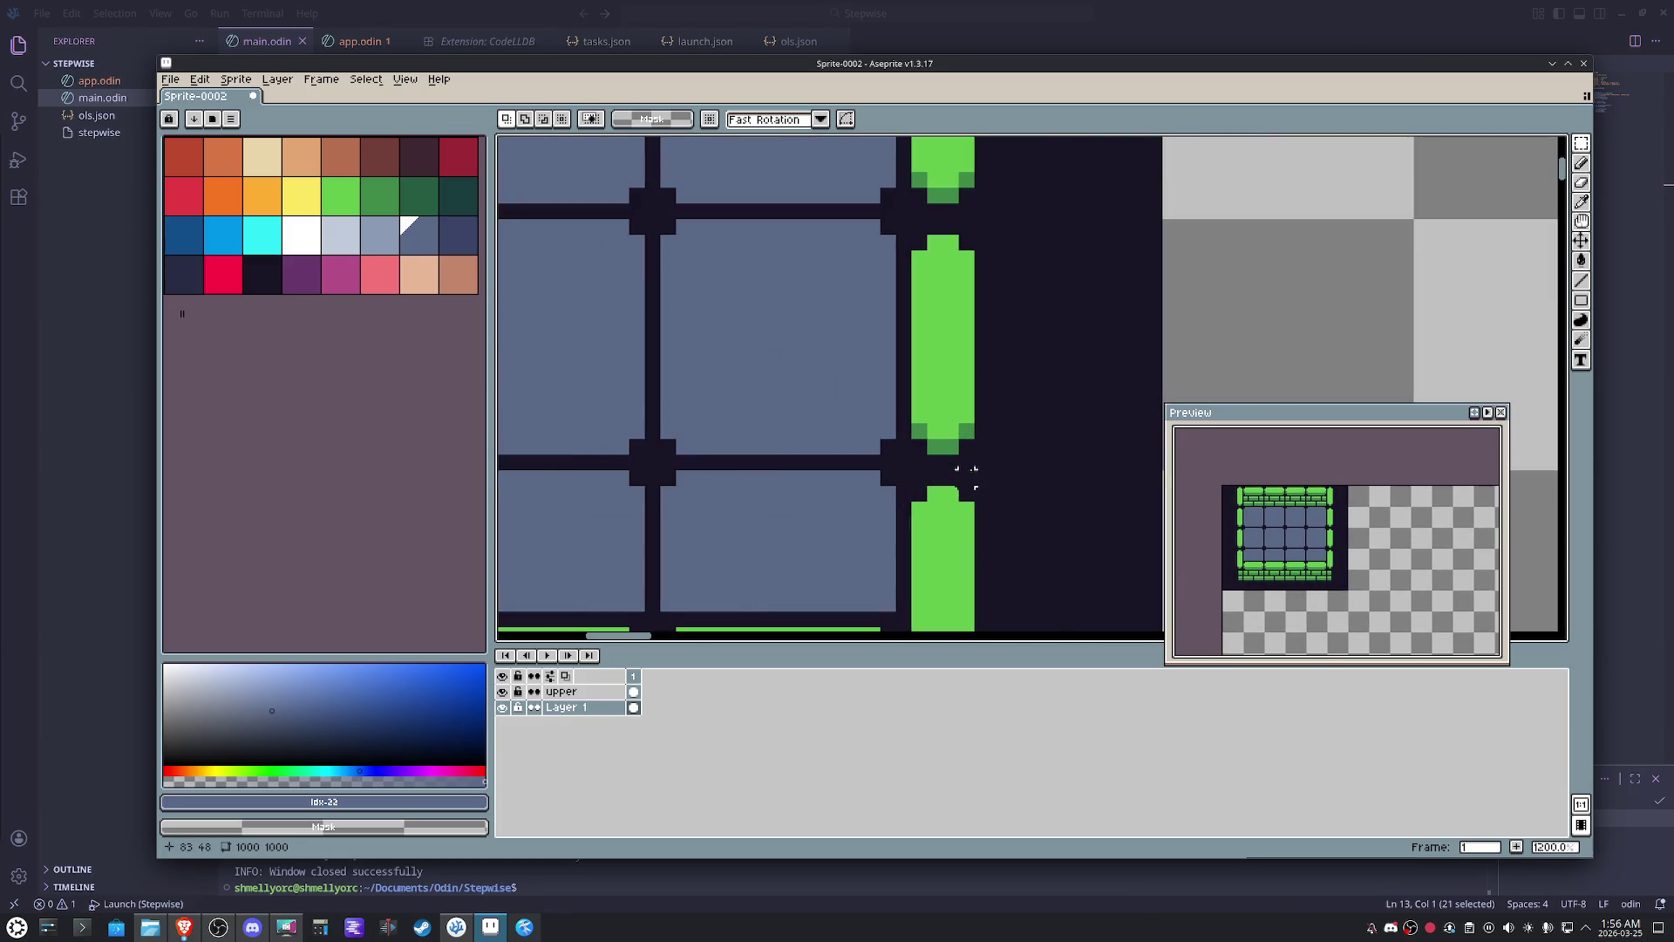
scroll(968, 471, down, 5)
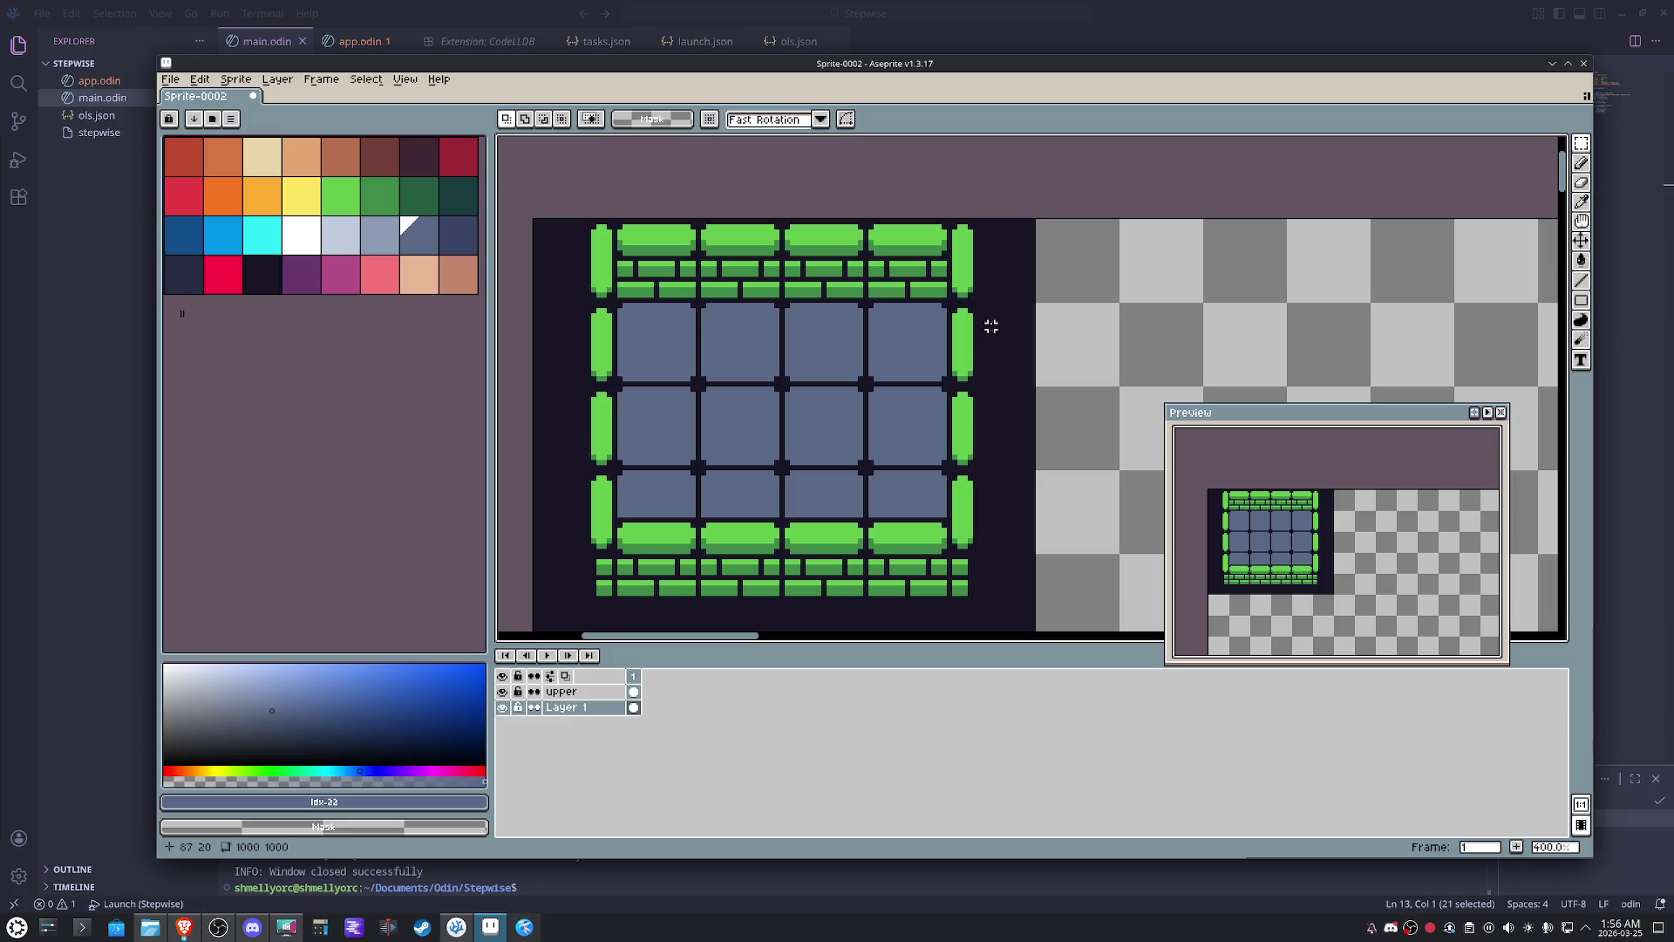
click(404, 79)
mouse_move(418, 160)
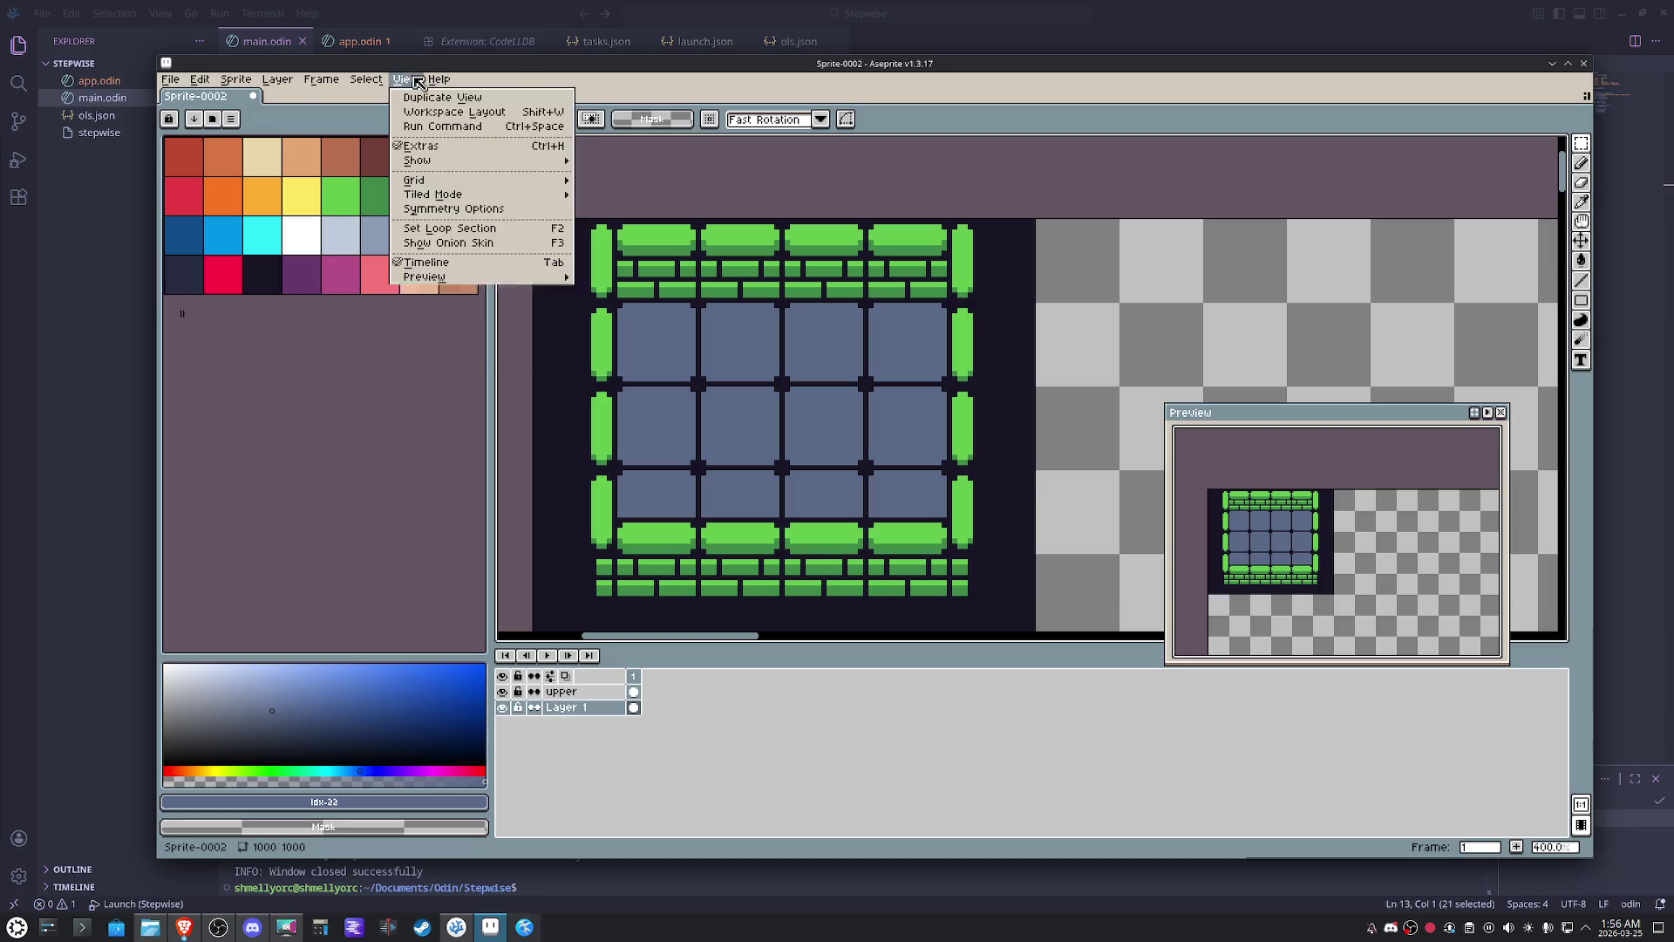
- Show the grid again via View > Show > Grid and pan around the room to inspect the walls
click(614, 189)
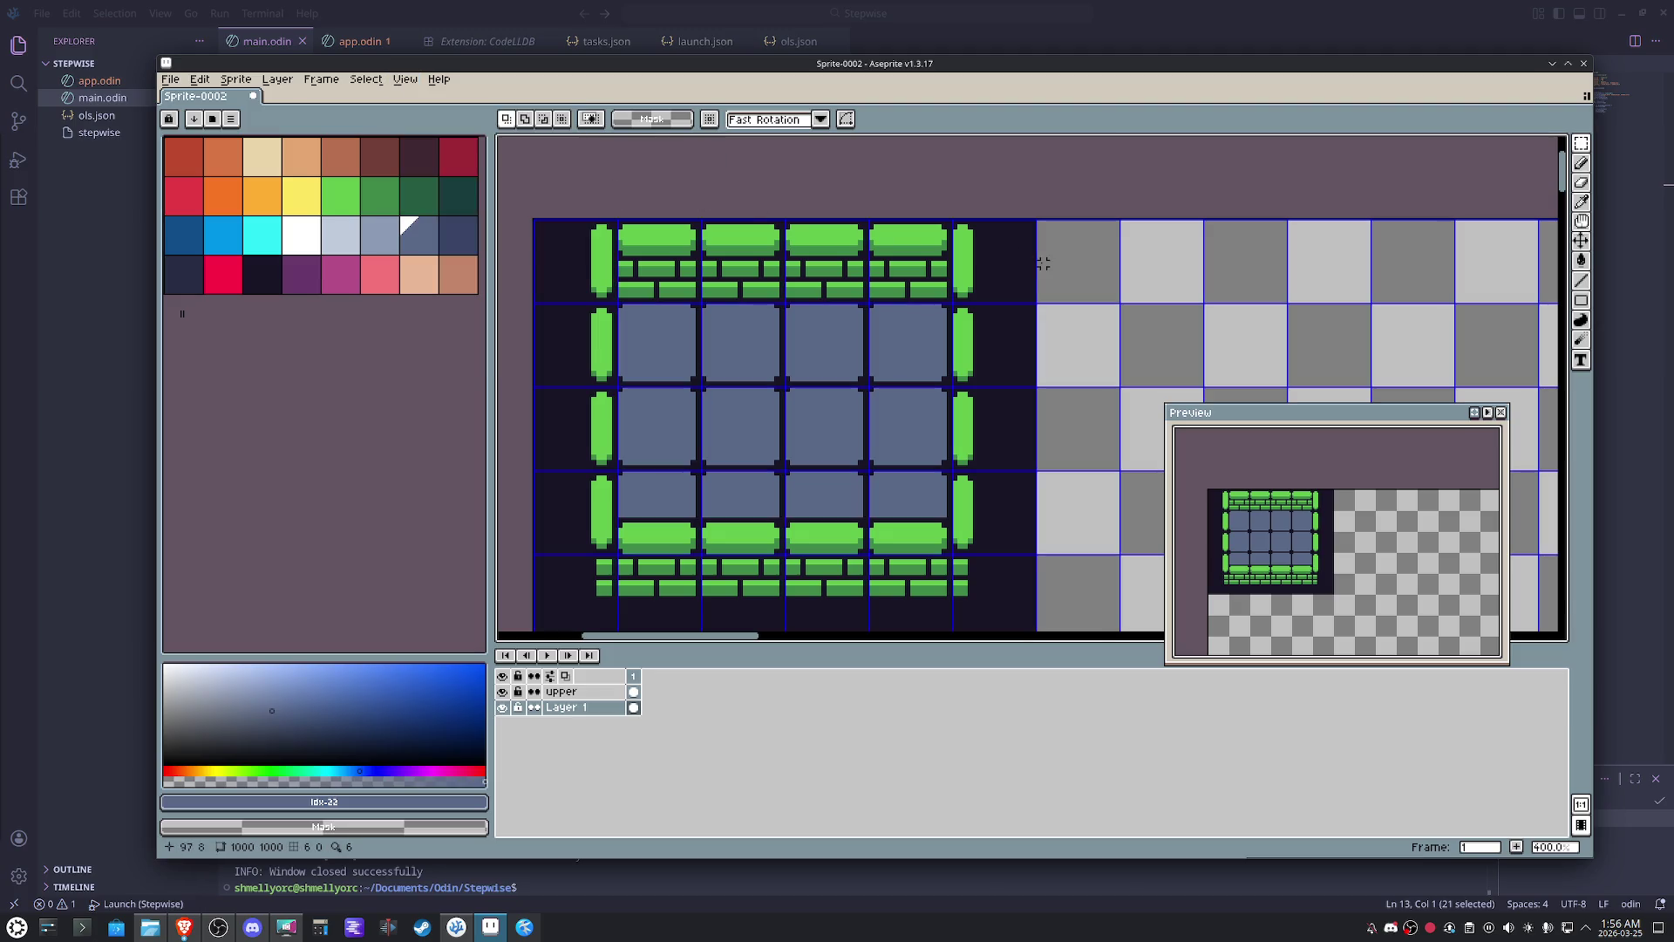
scroll(1006, 280, up, 3)
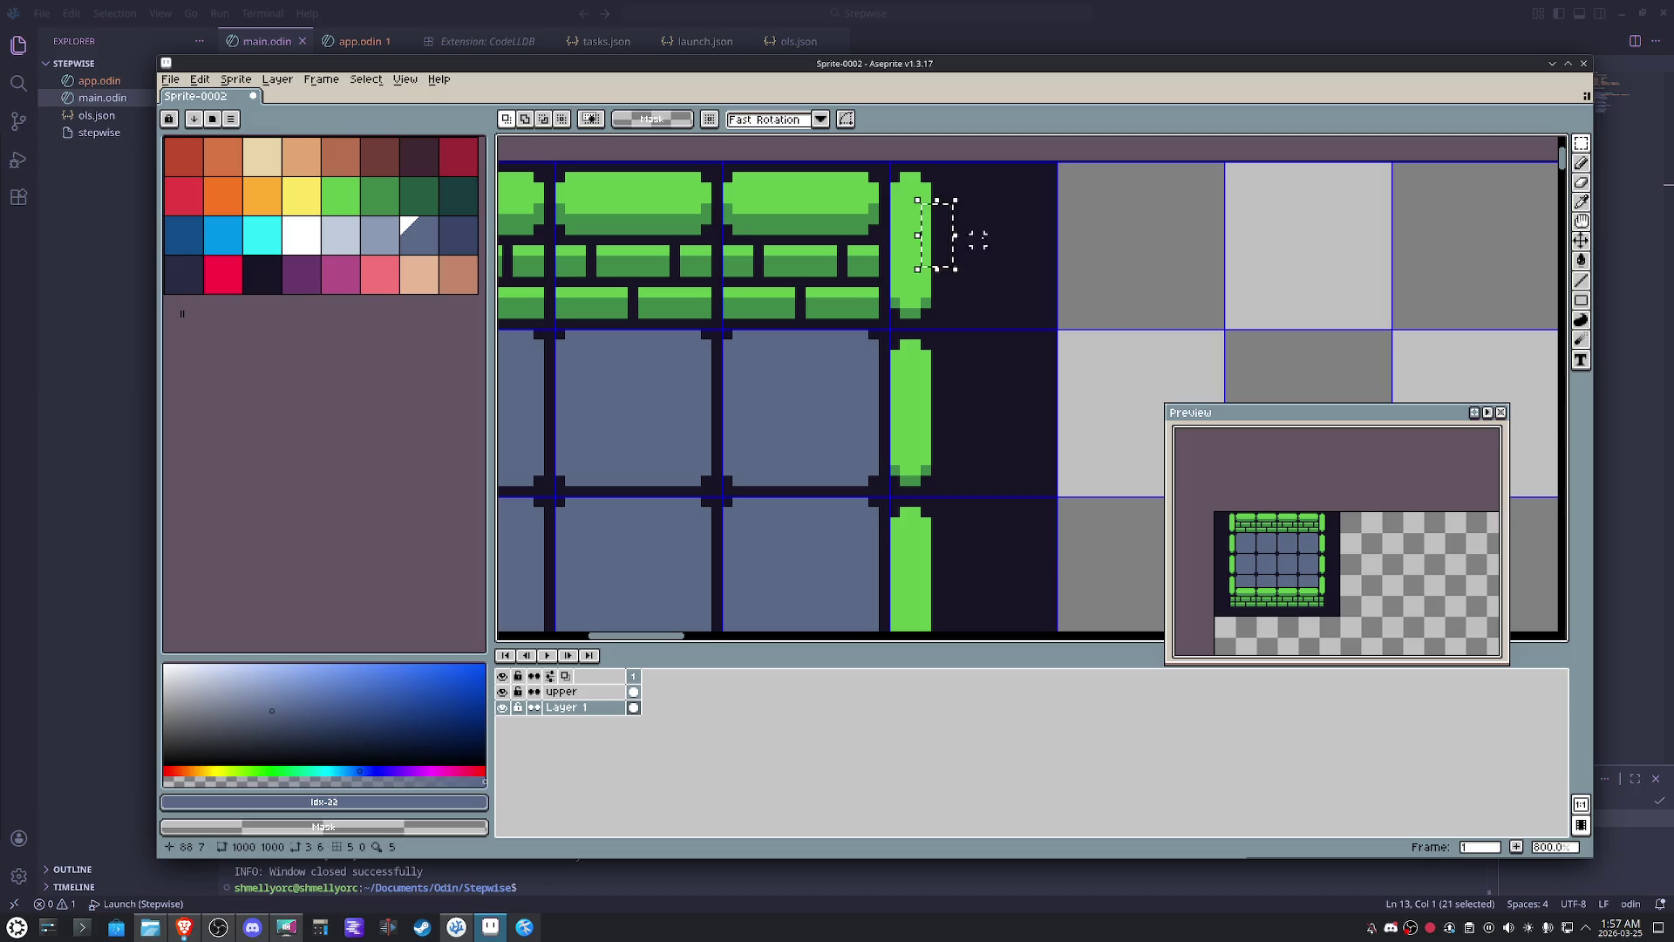
drag(861, 215, 897, 238)
scroll(897, 238, down, 1)
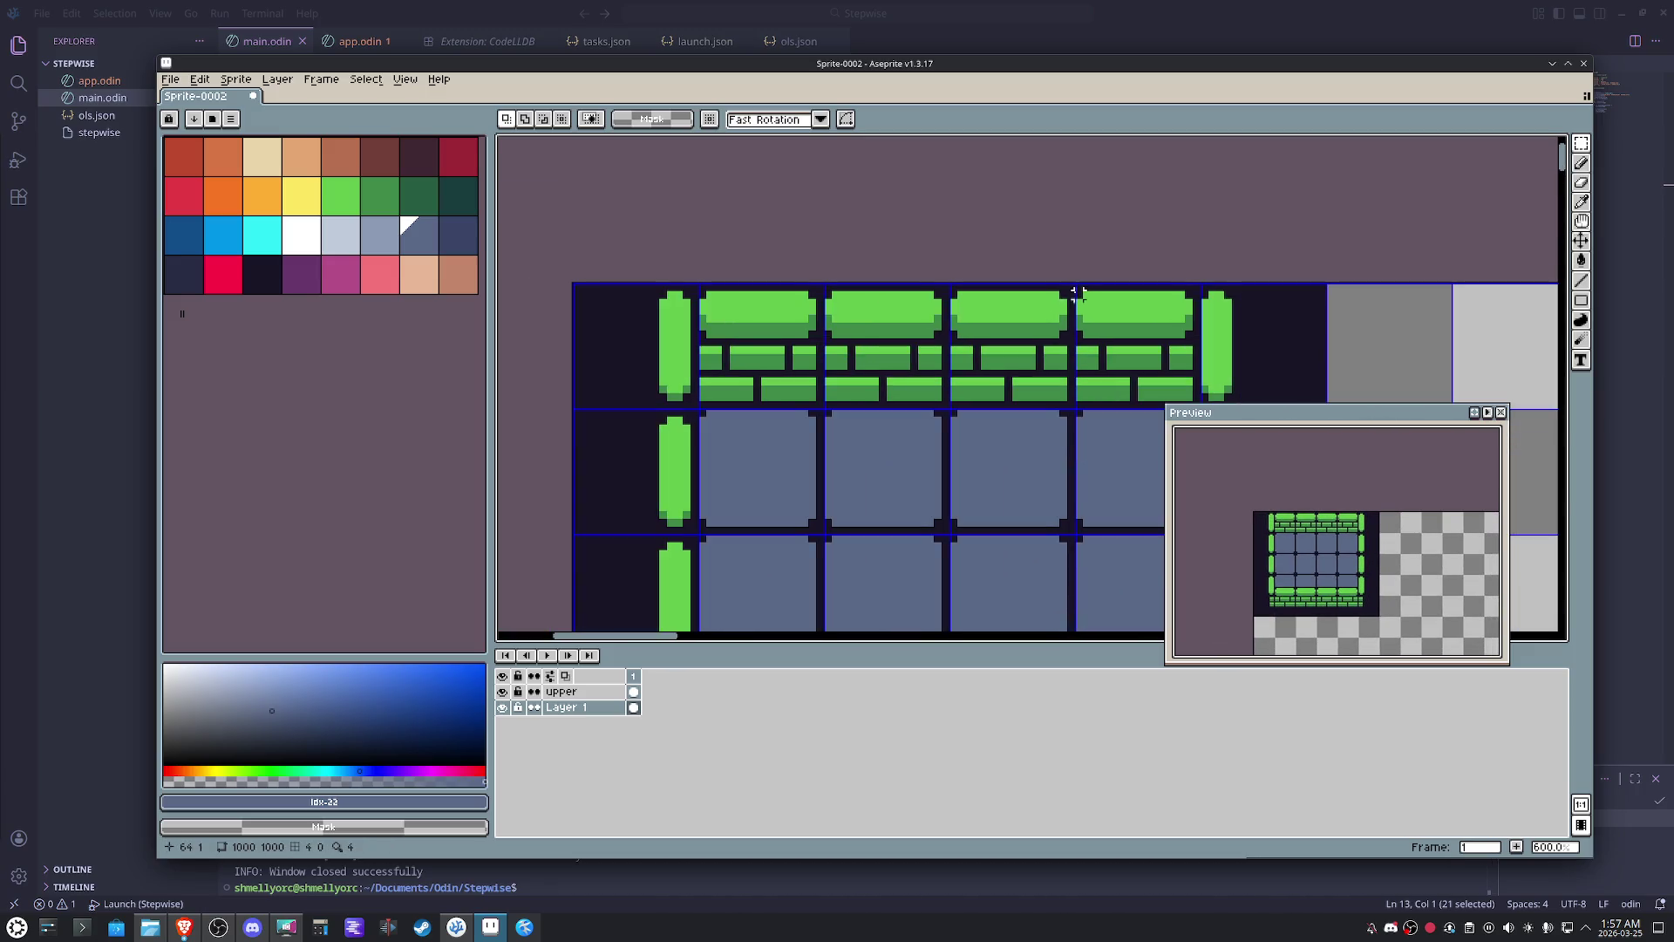
scroll(1022, 326, down, 4)
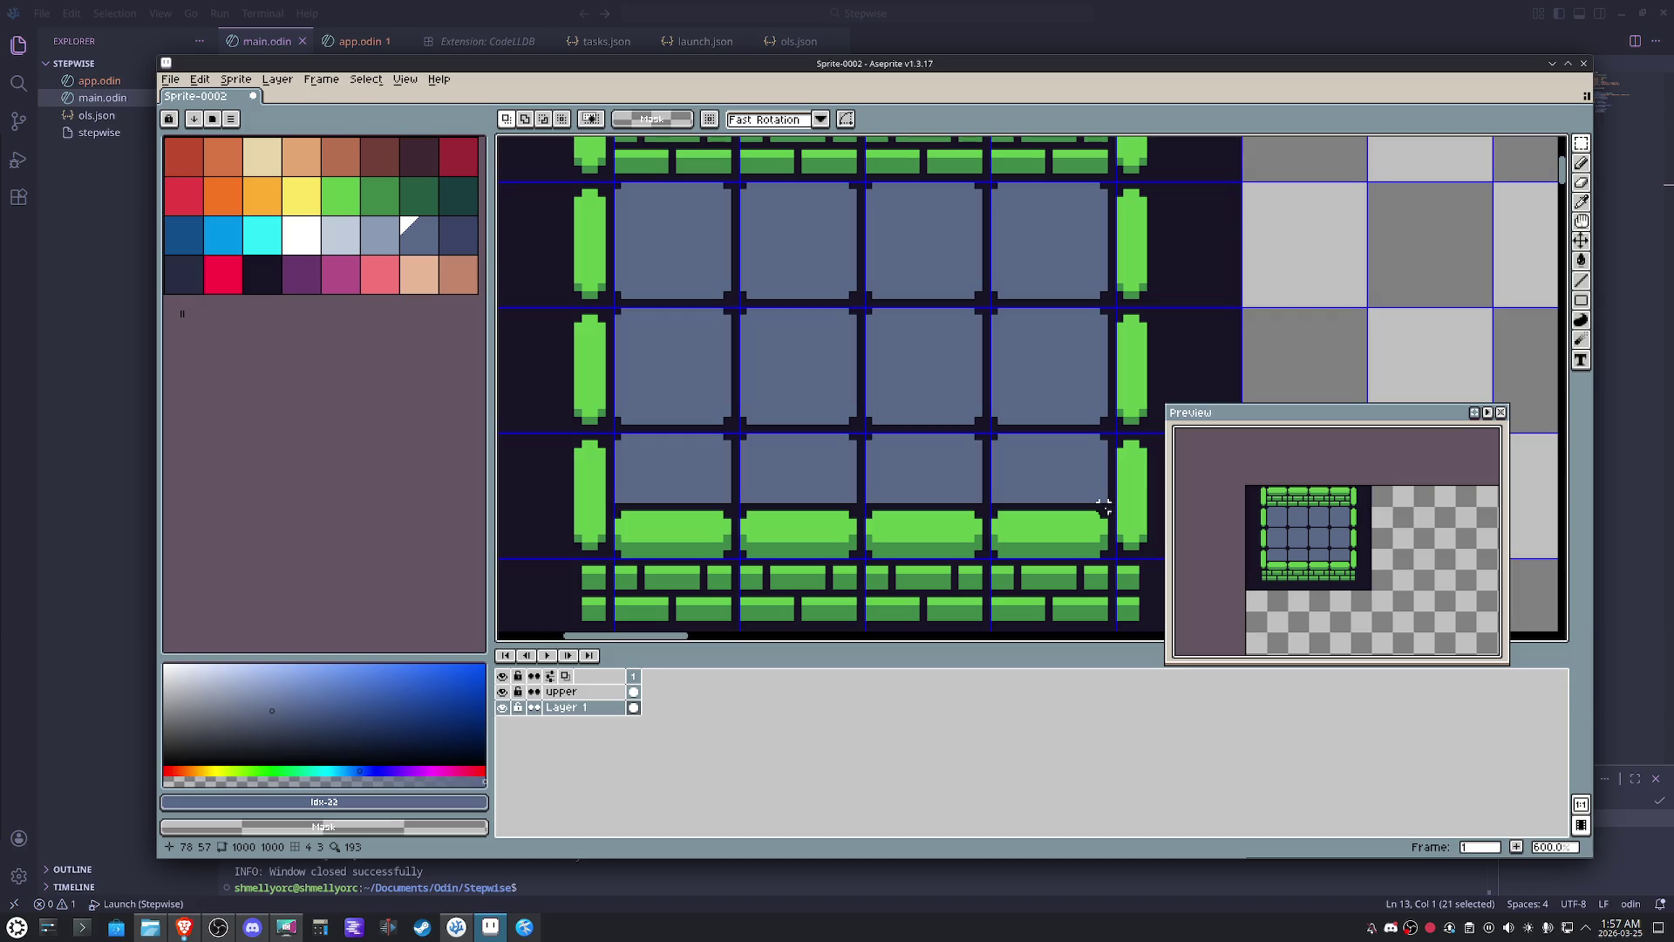
key(b)
click(619, 505)
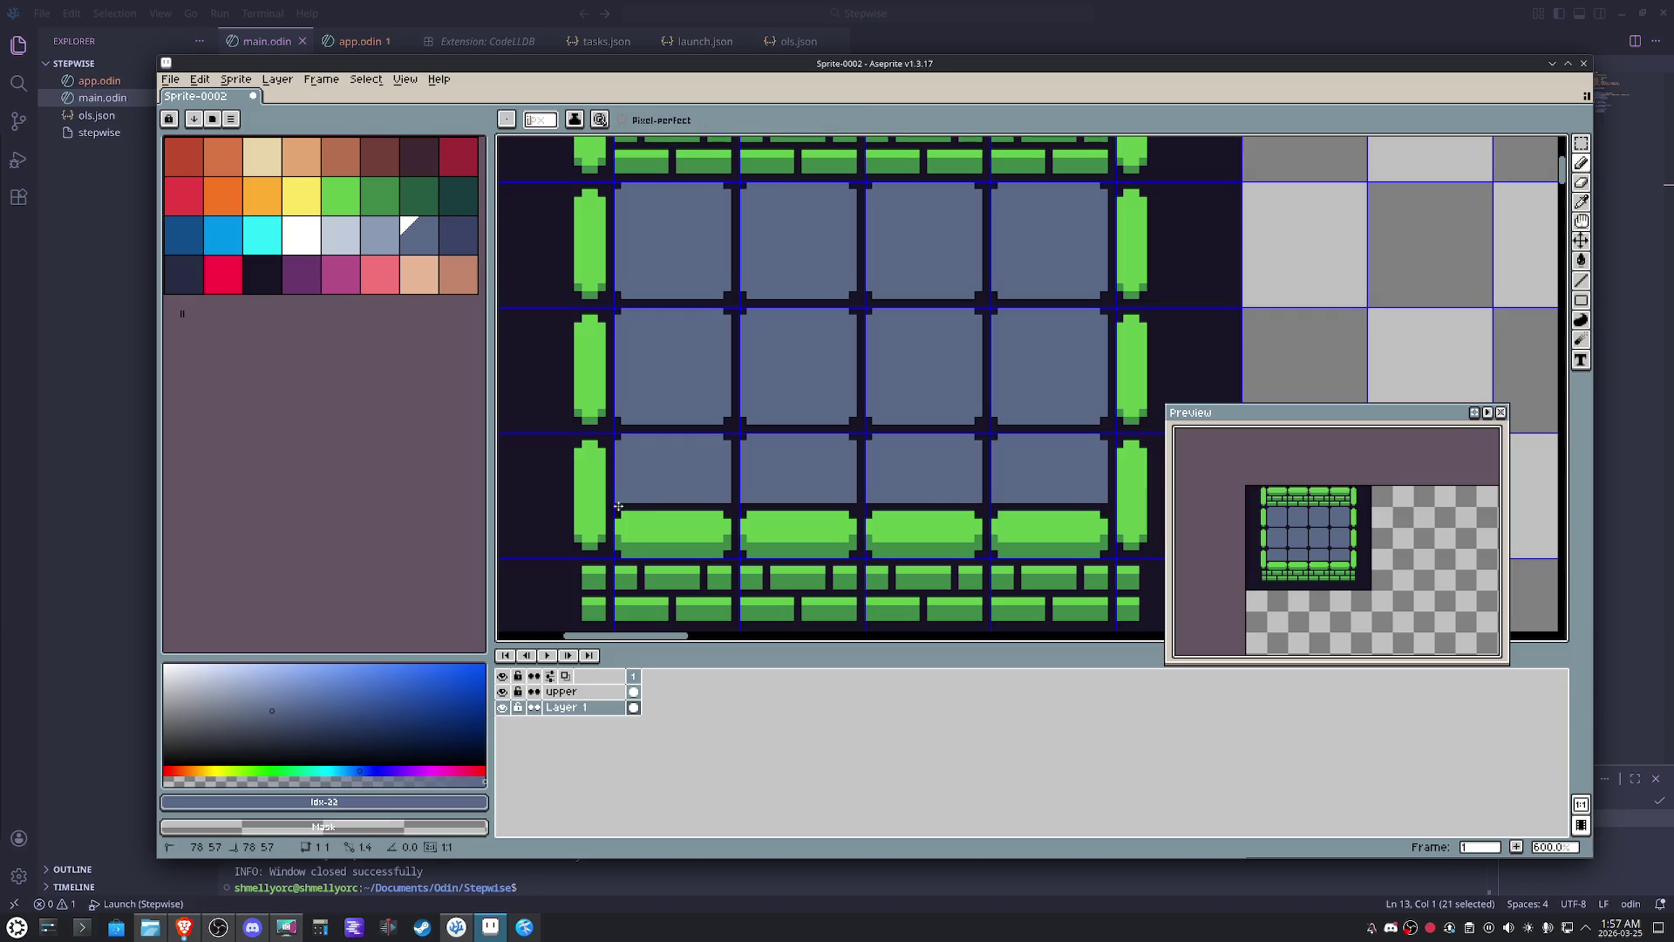
key(m)
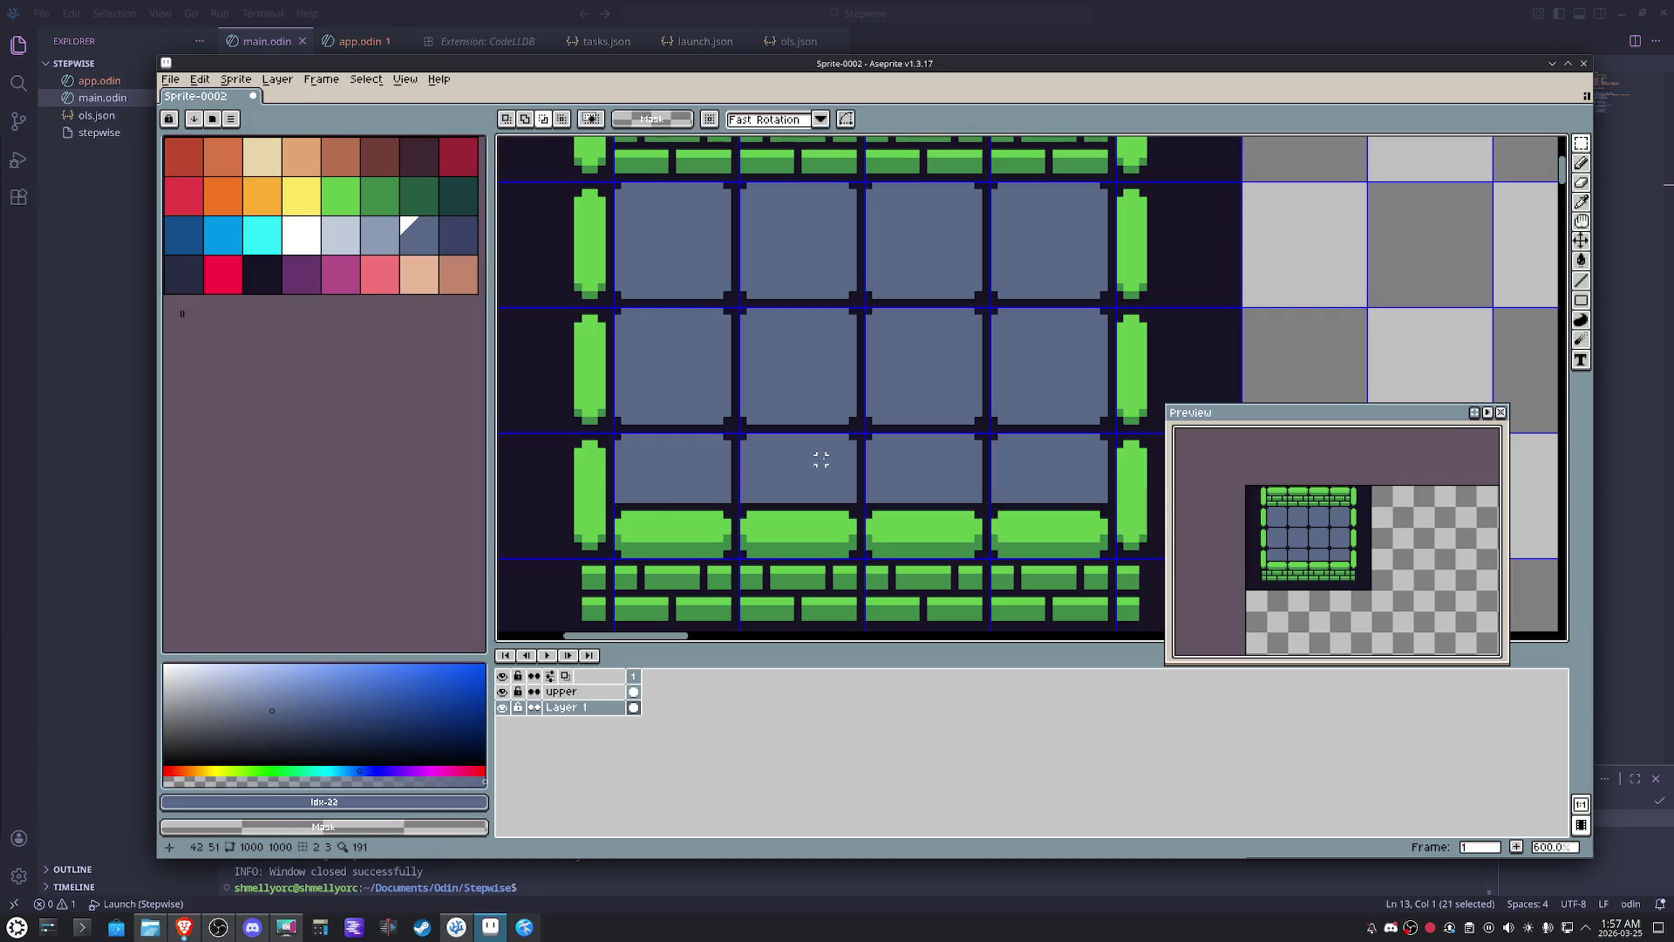
drag(641, 515, 672, 464)
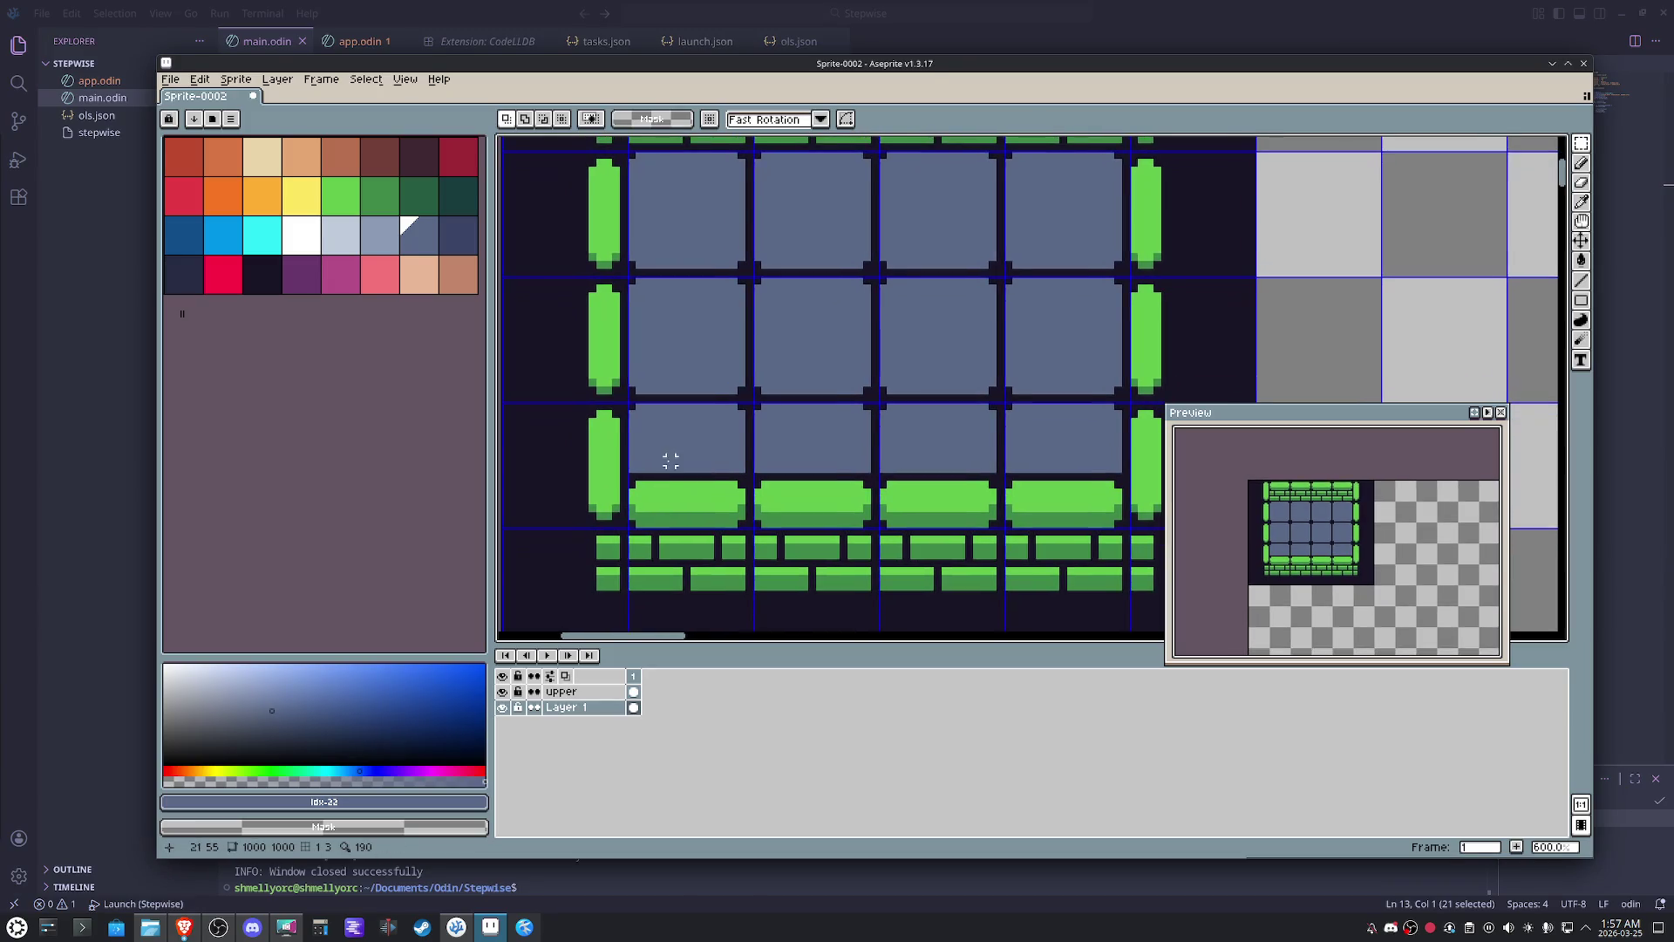
key(b)
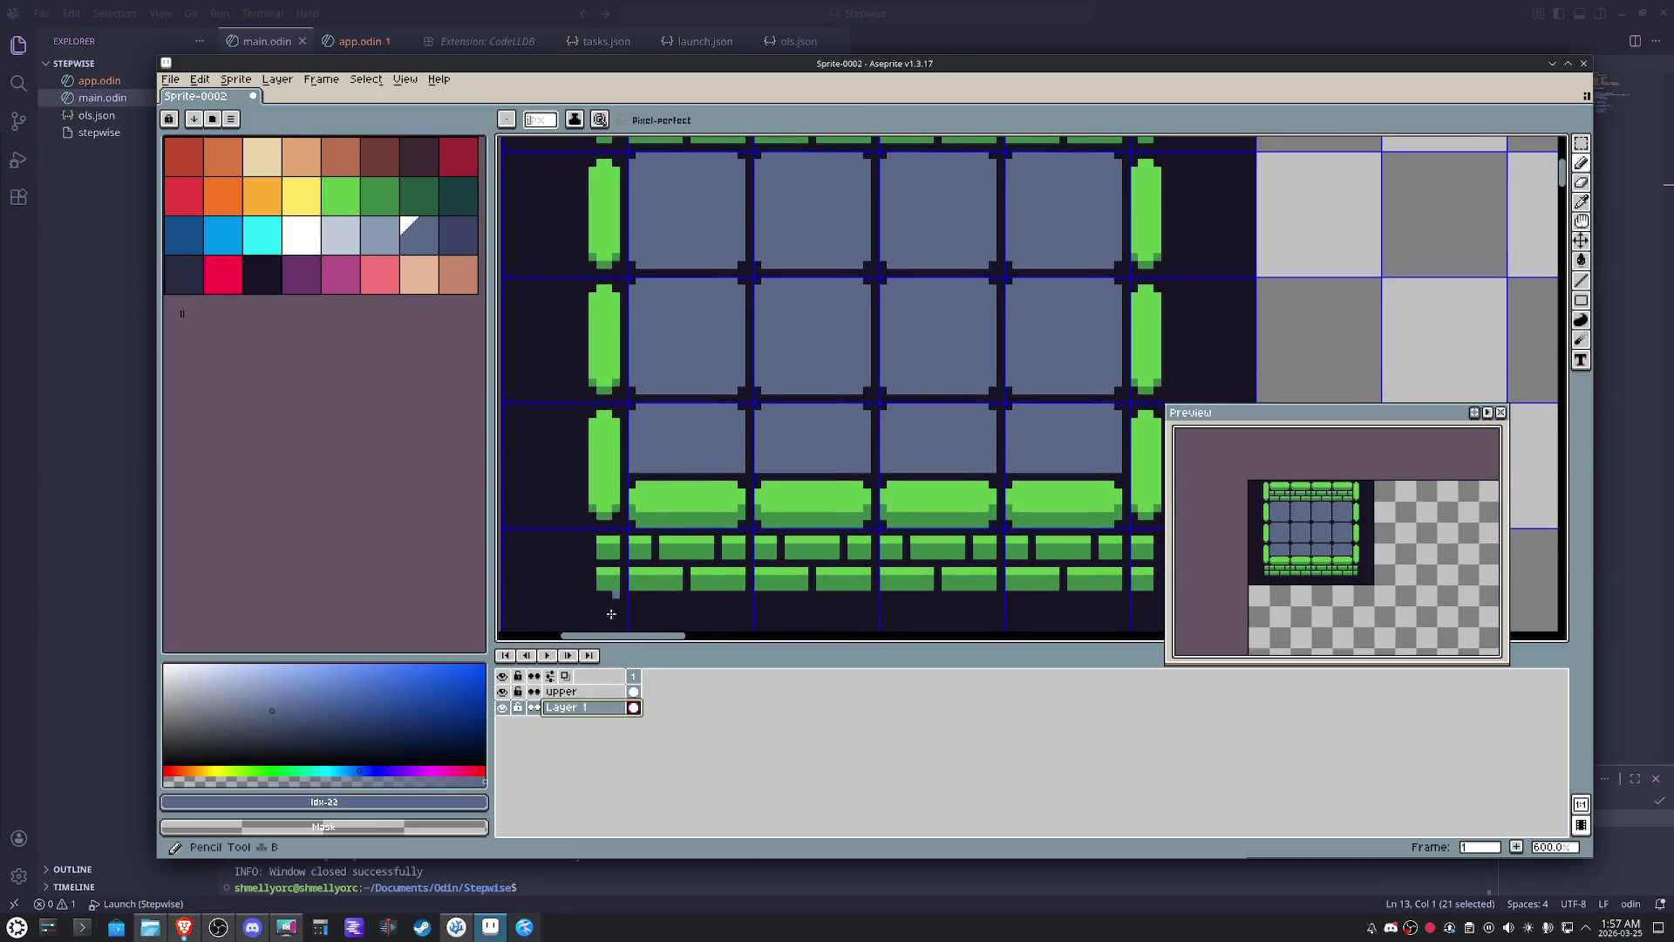
click(580, 694)
scroll(987, 423, up, 4)
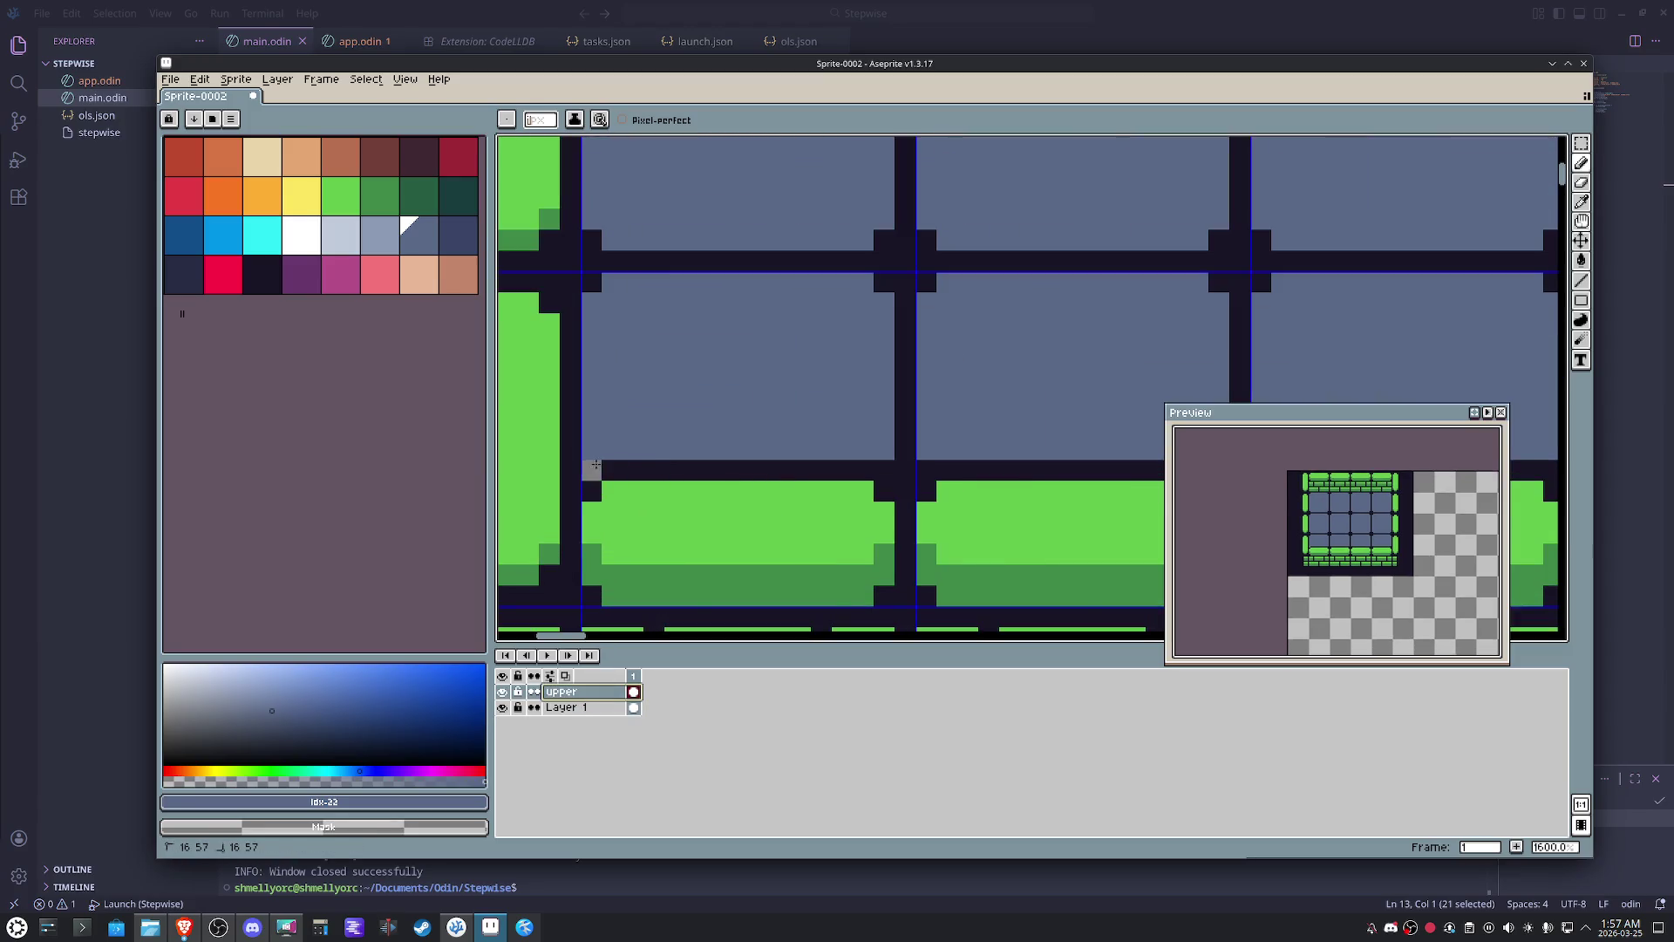
scroll(987, 422, down, 1)
drag(919, 471, 724, 479)
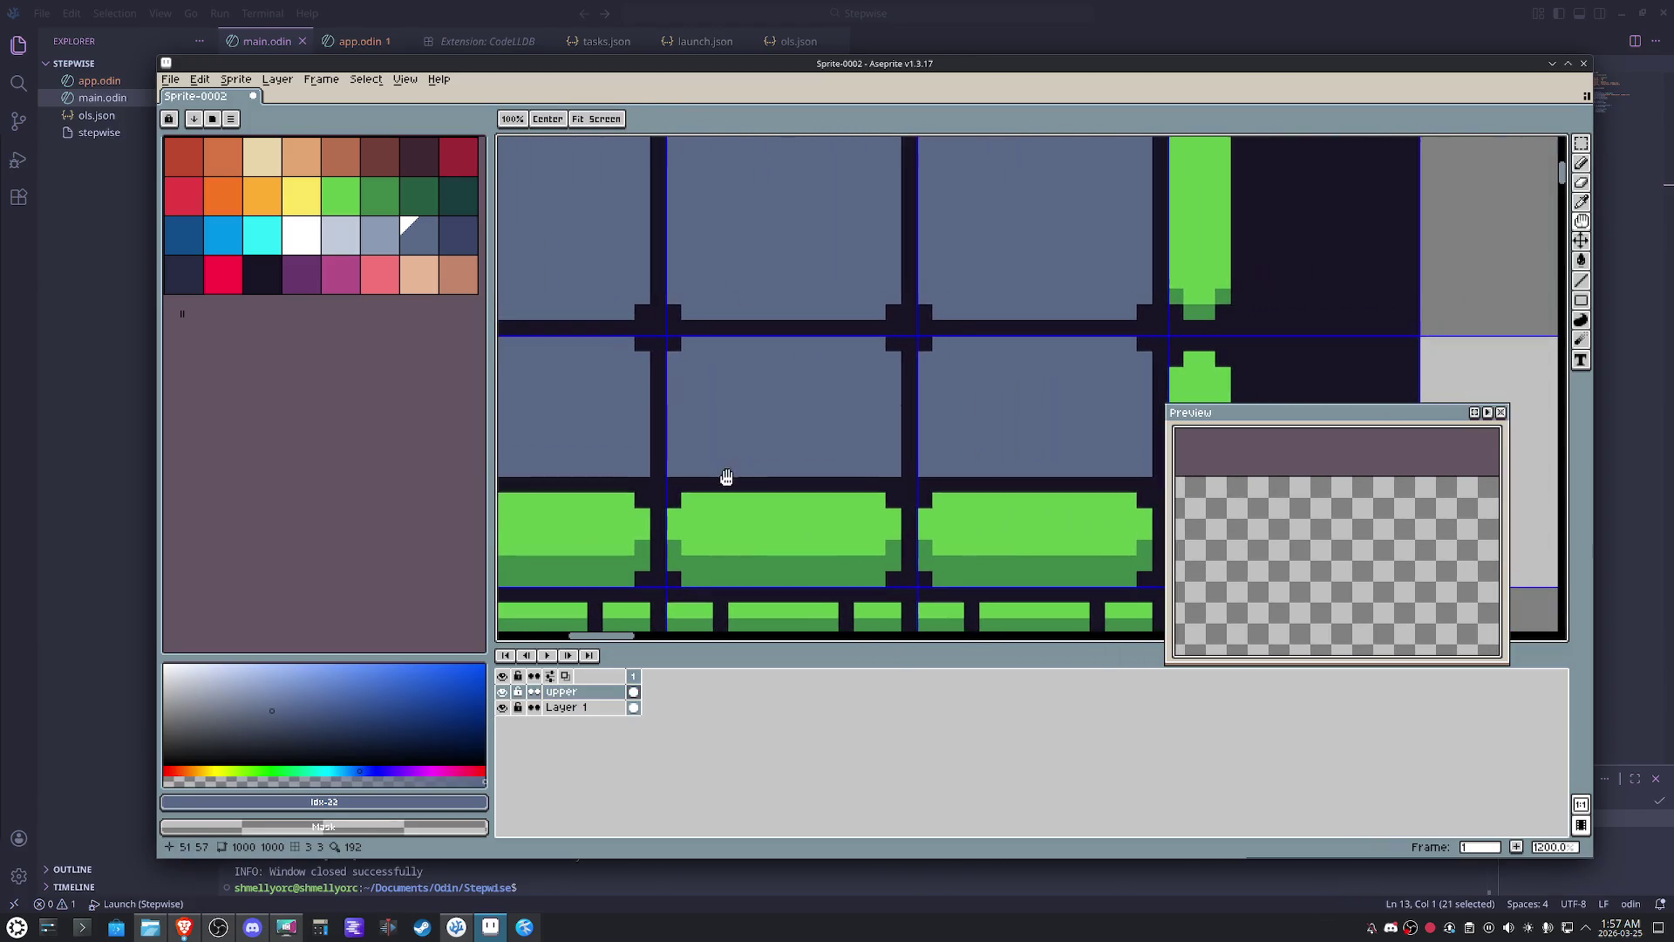
scroll(937, 458, down, 2)
key(ctrl+z)
key(ctrl+z)
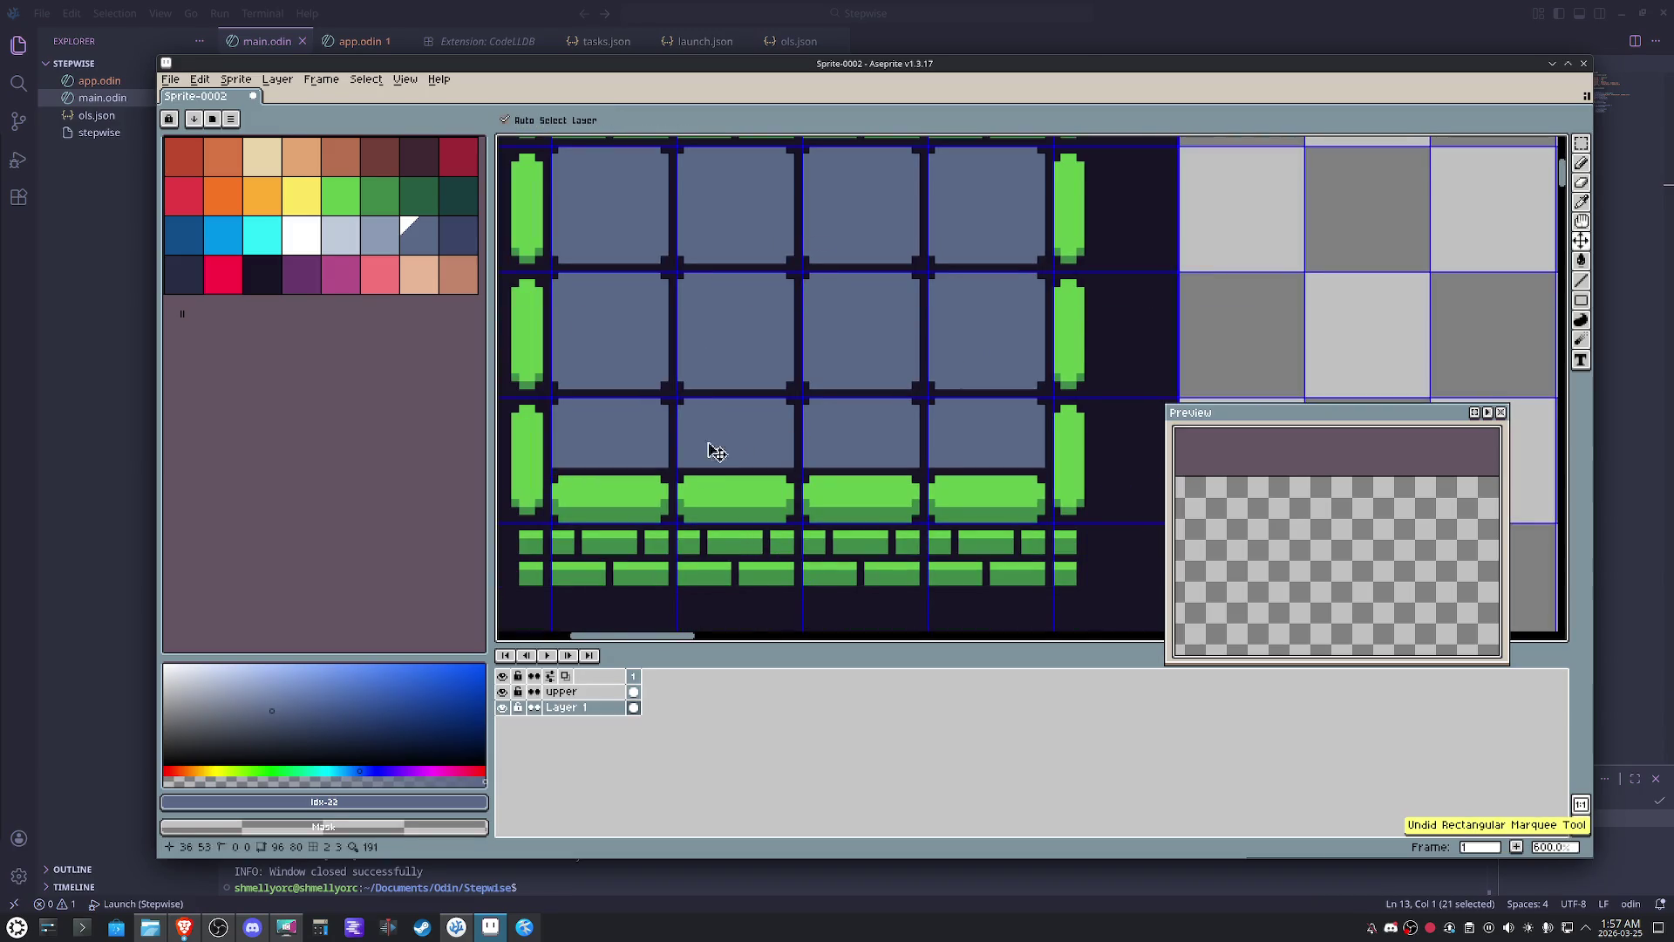
click(579, 692)
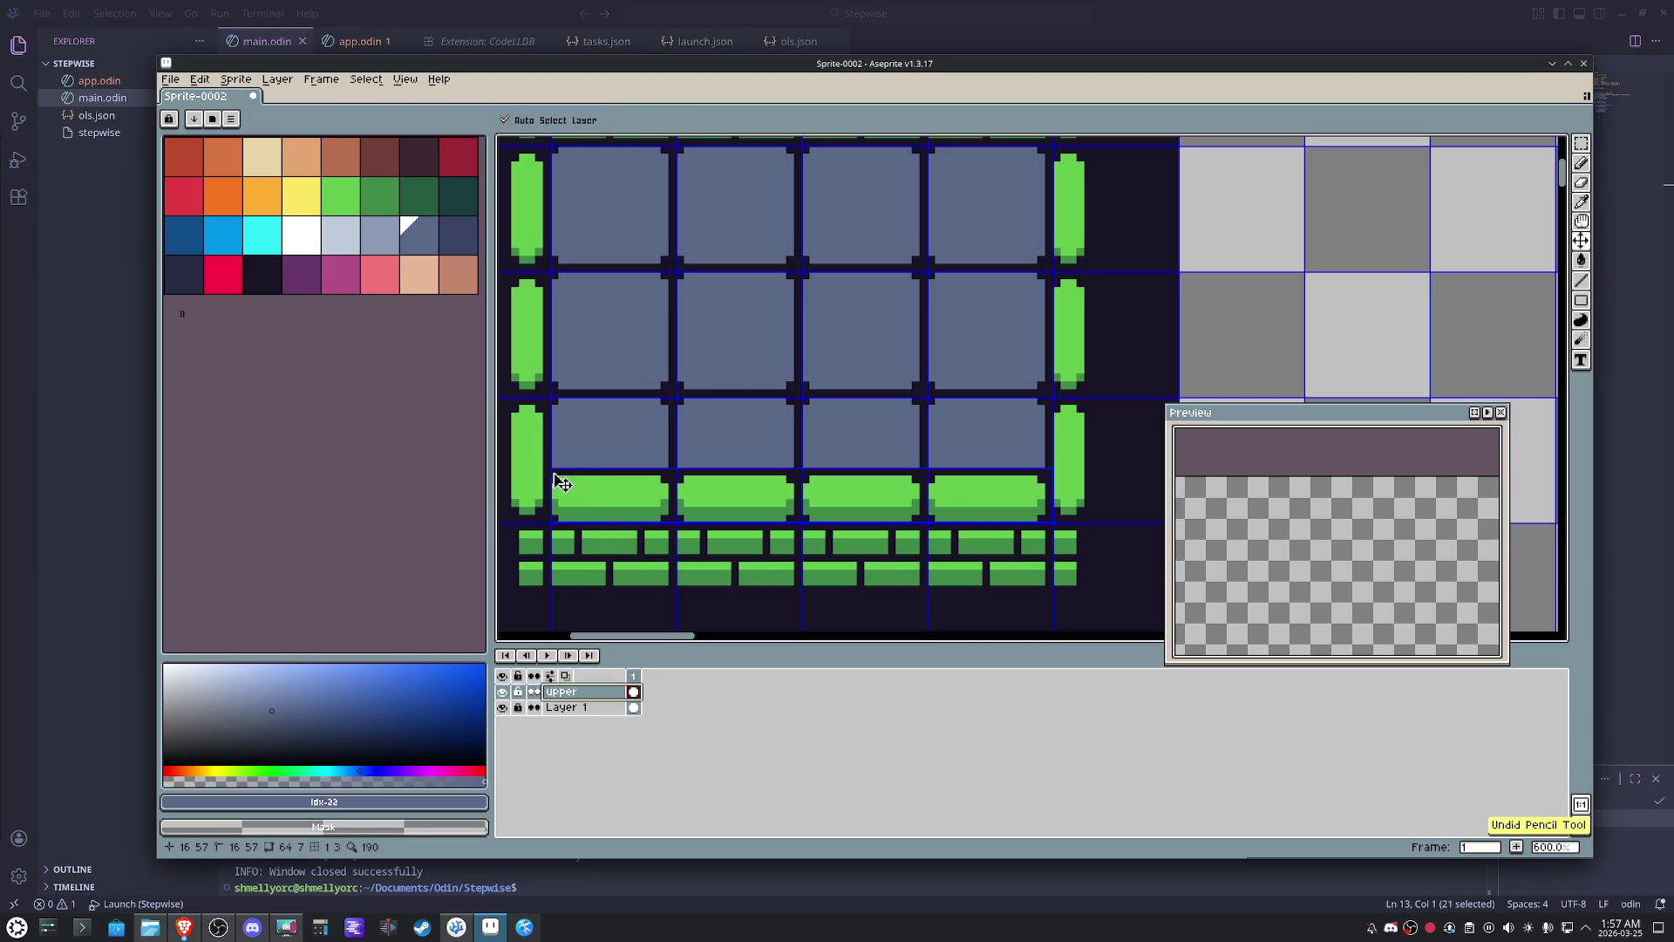
shift+click(1030, 470)
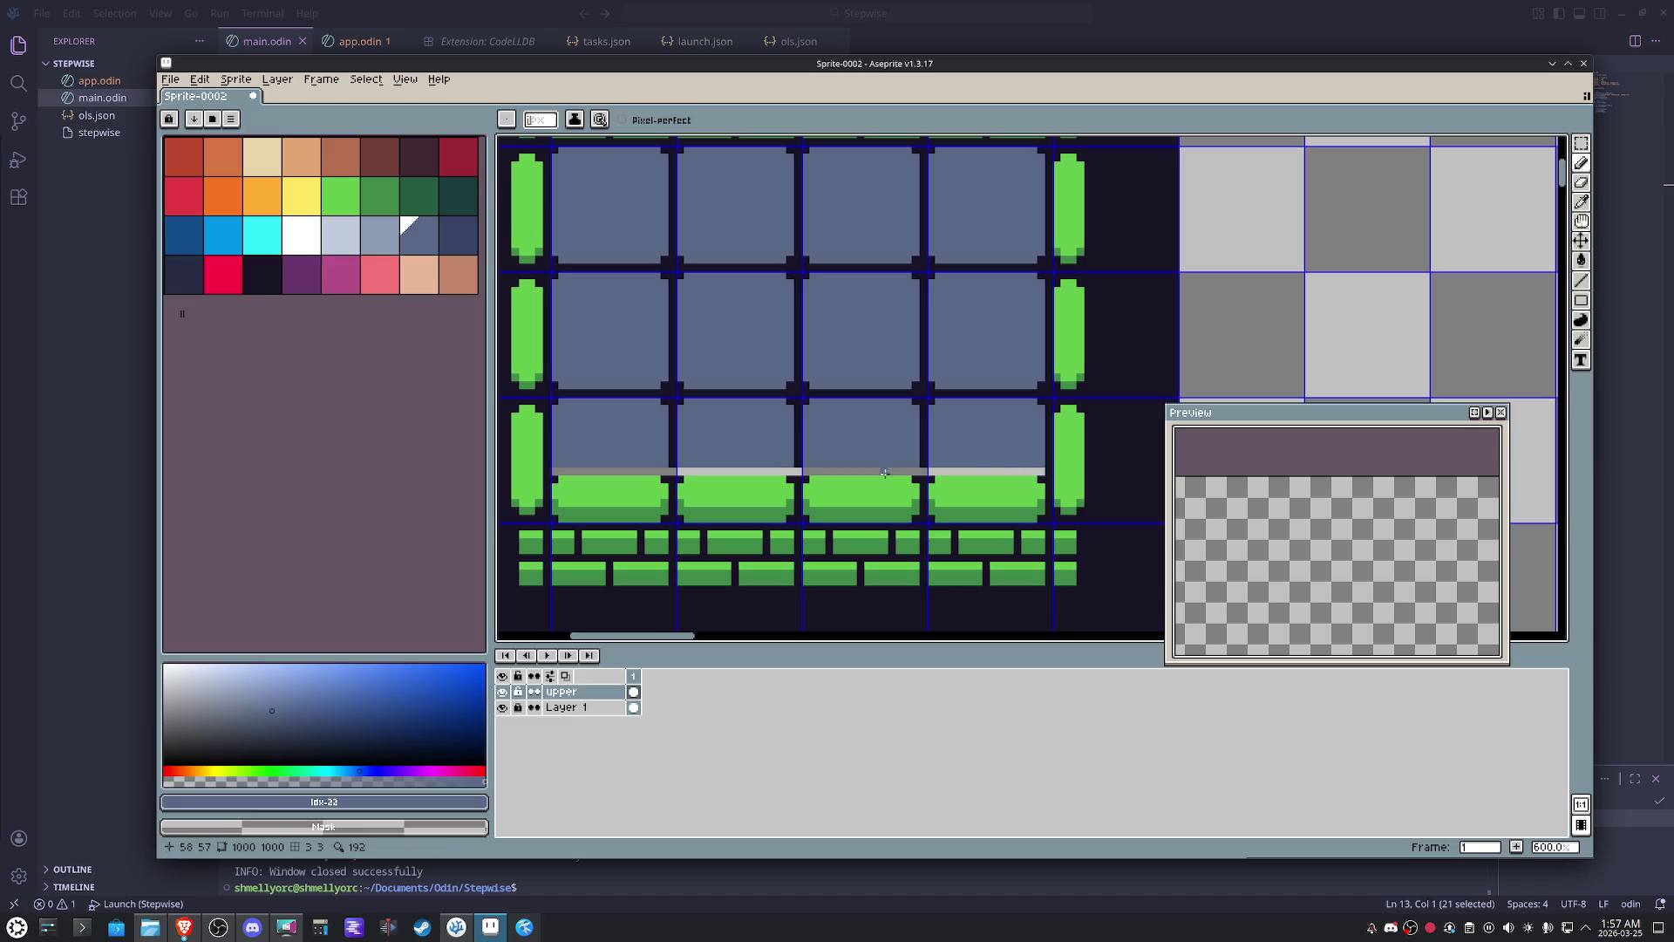
key(ctrl+z)
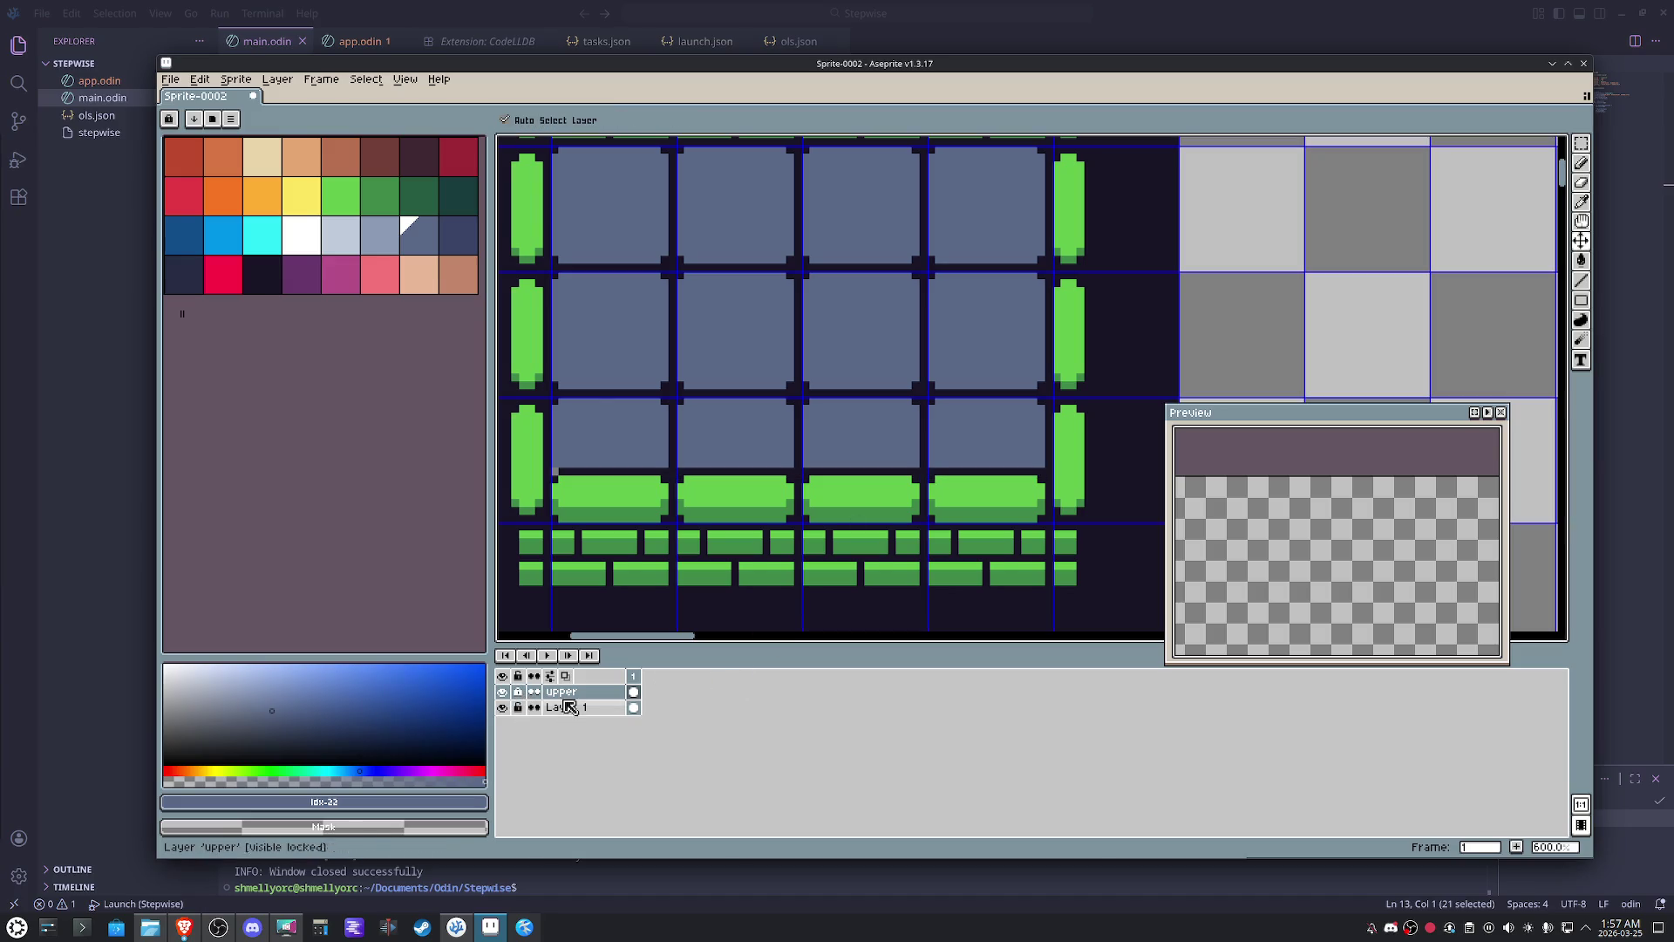
click(576, 707)
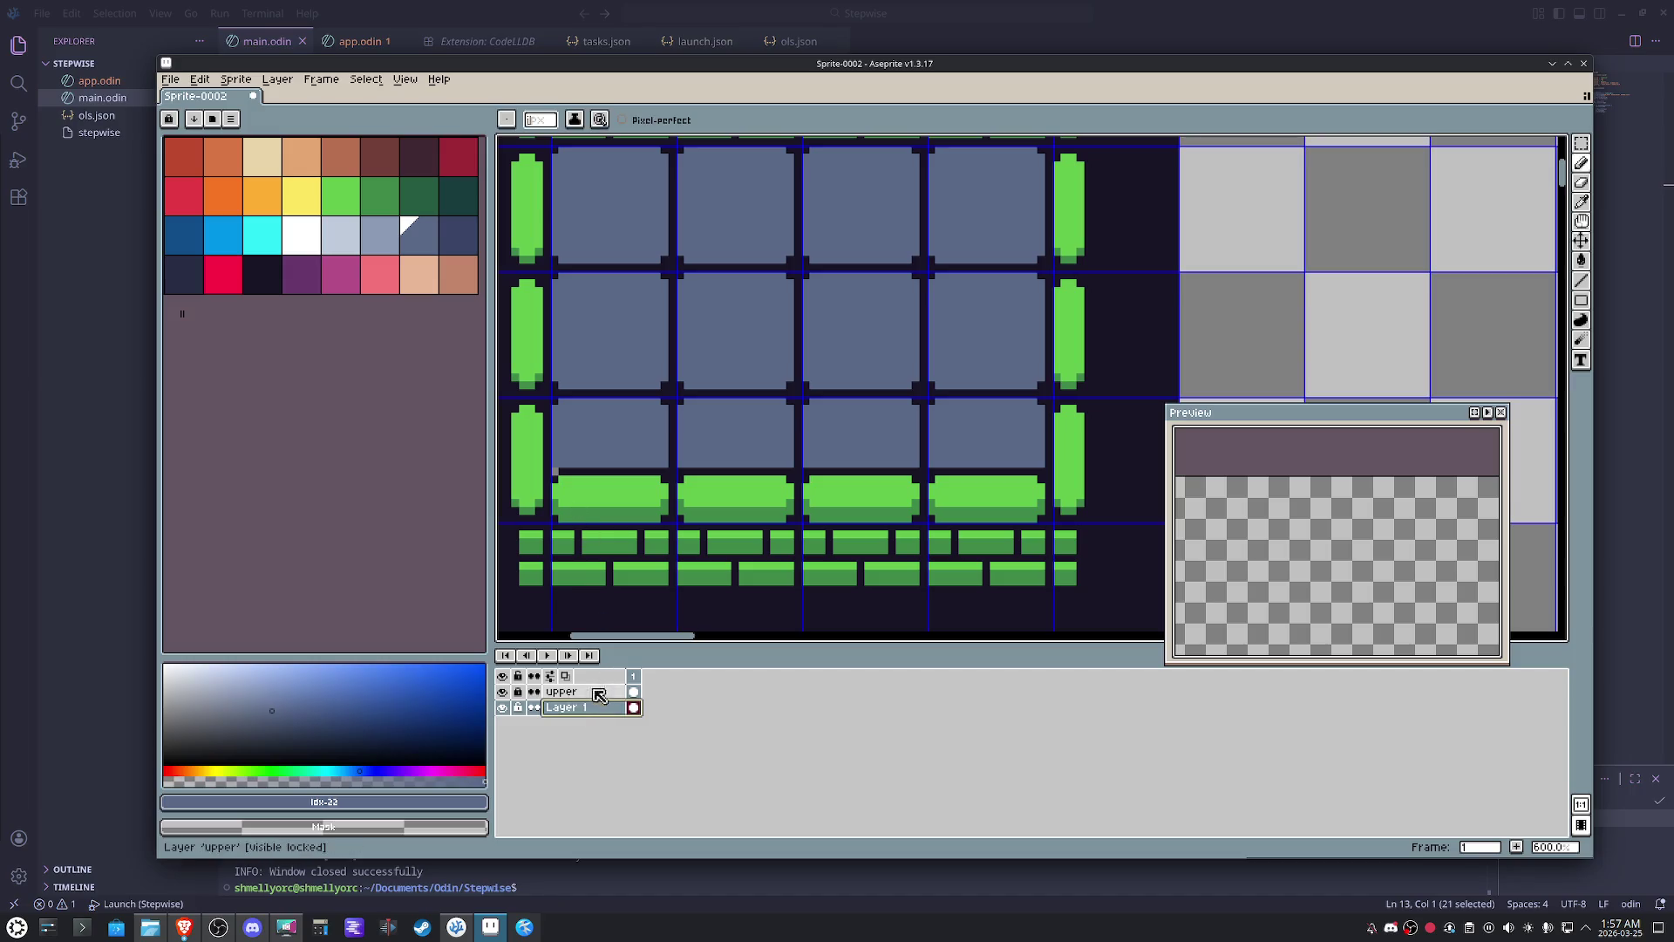
- Rename Layer 1 to 'ground' in Layer Properties, redoing it after an undo
double_click(566, 707)
text(ground)
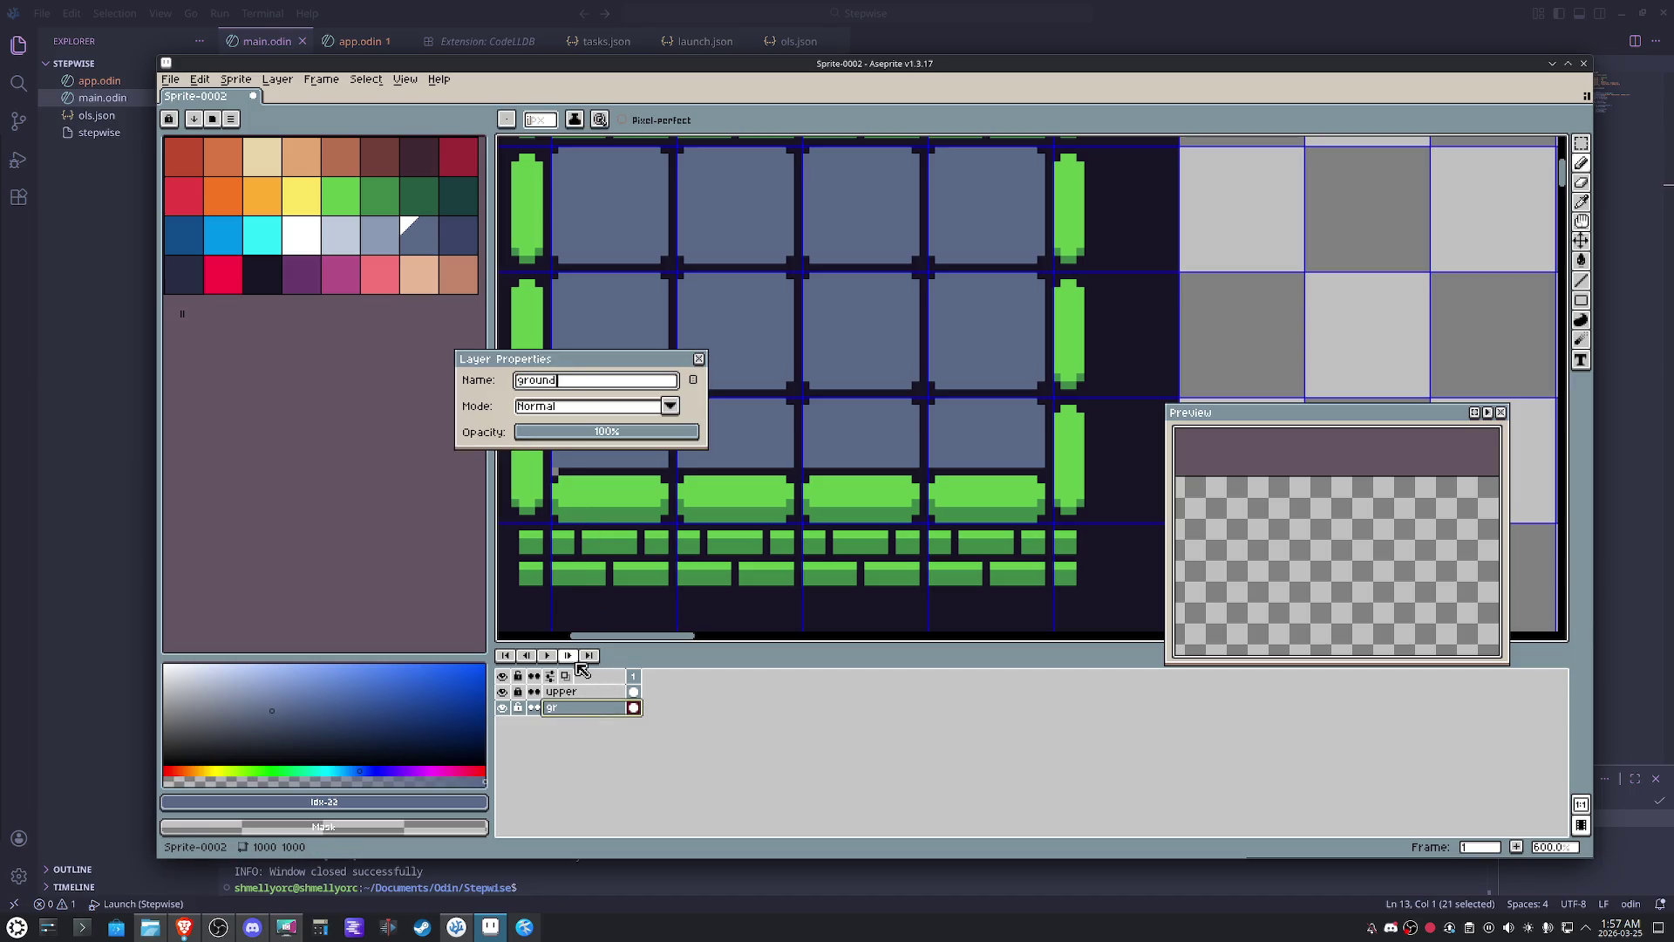
key(Return)
key(ctrl+z)
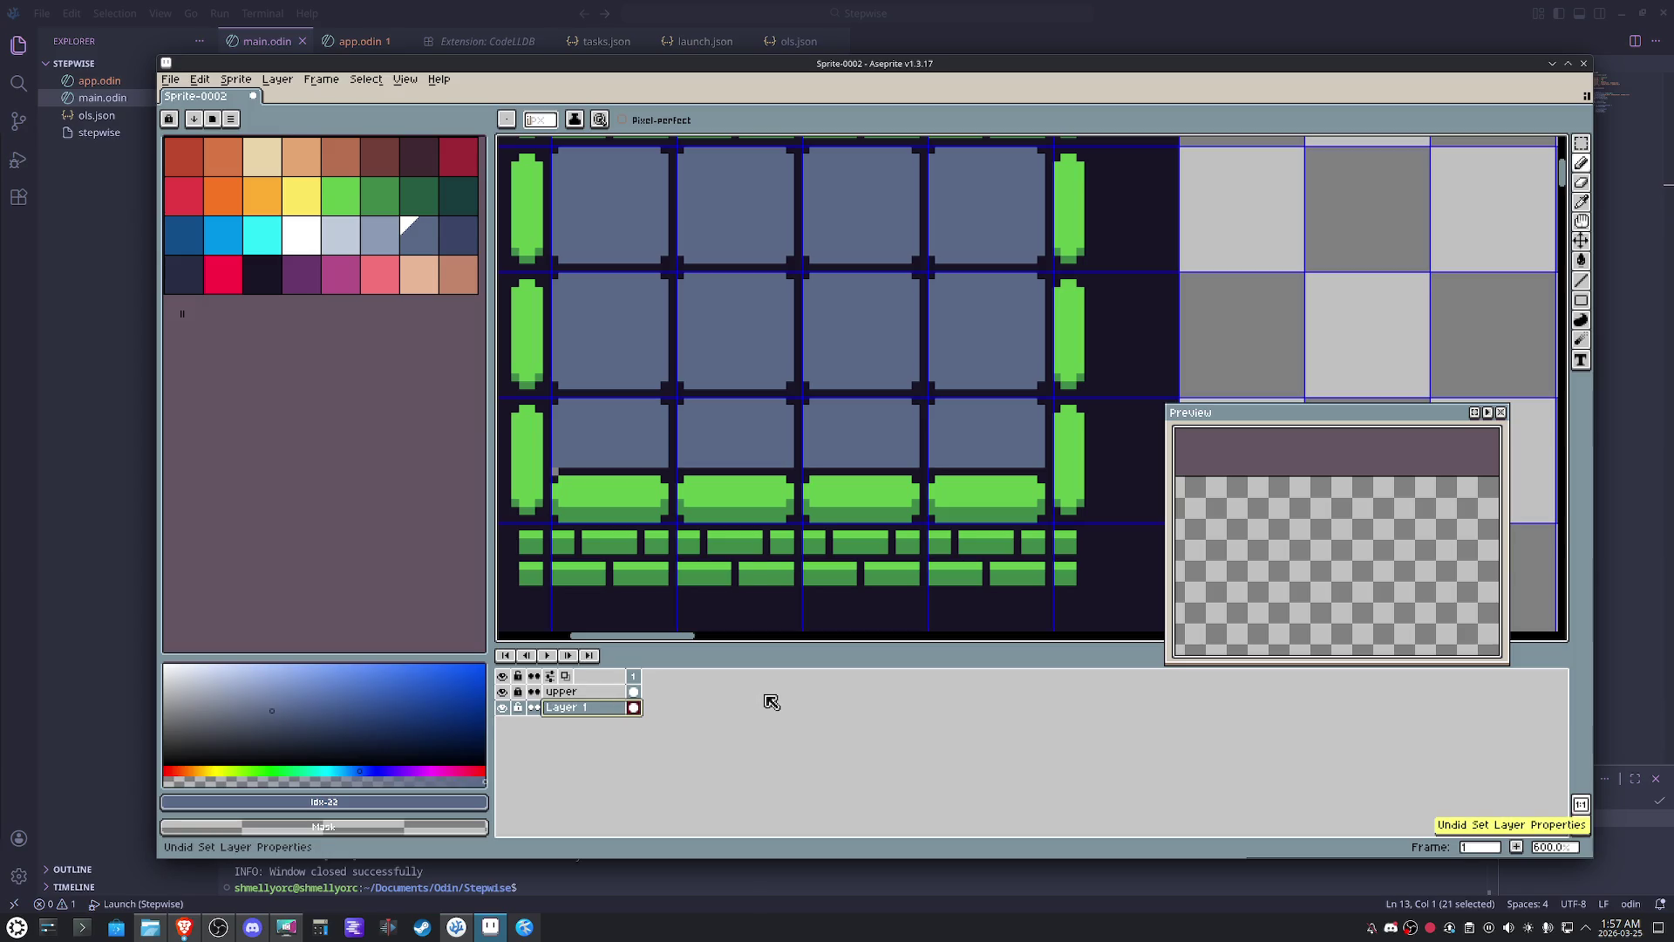
double_click(567, 706)
text(groun)
key(Return)
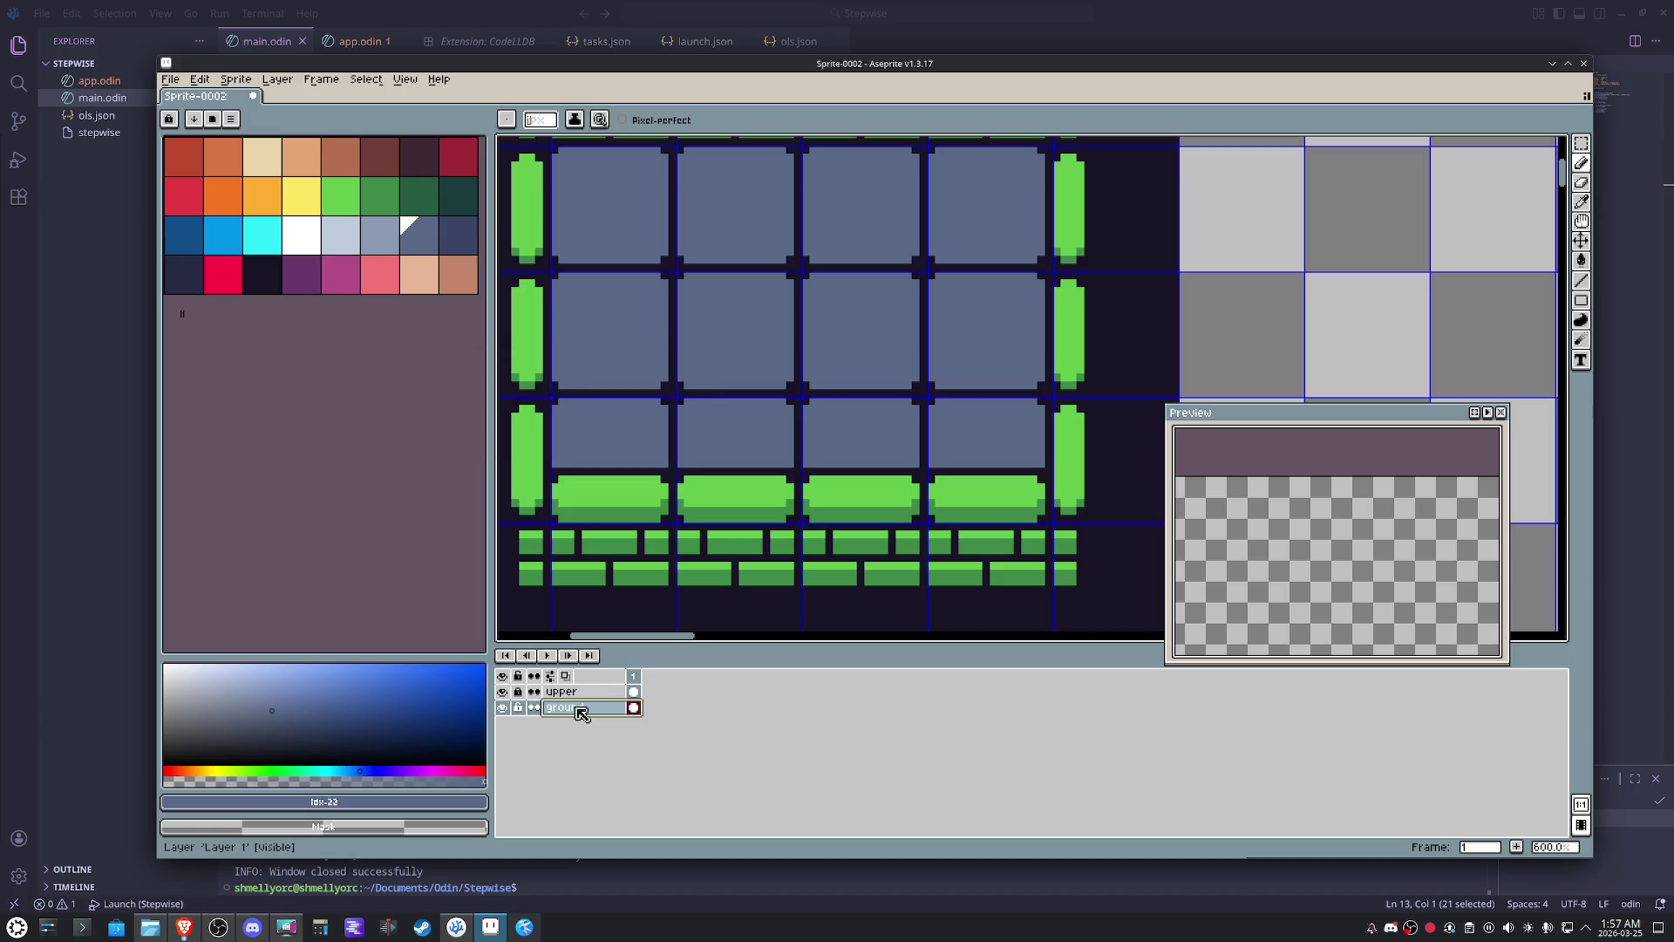
- Hide the upper layer so only the ground tiles show
click(502, 690)
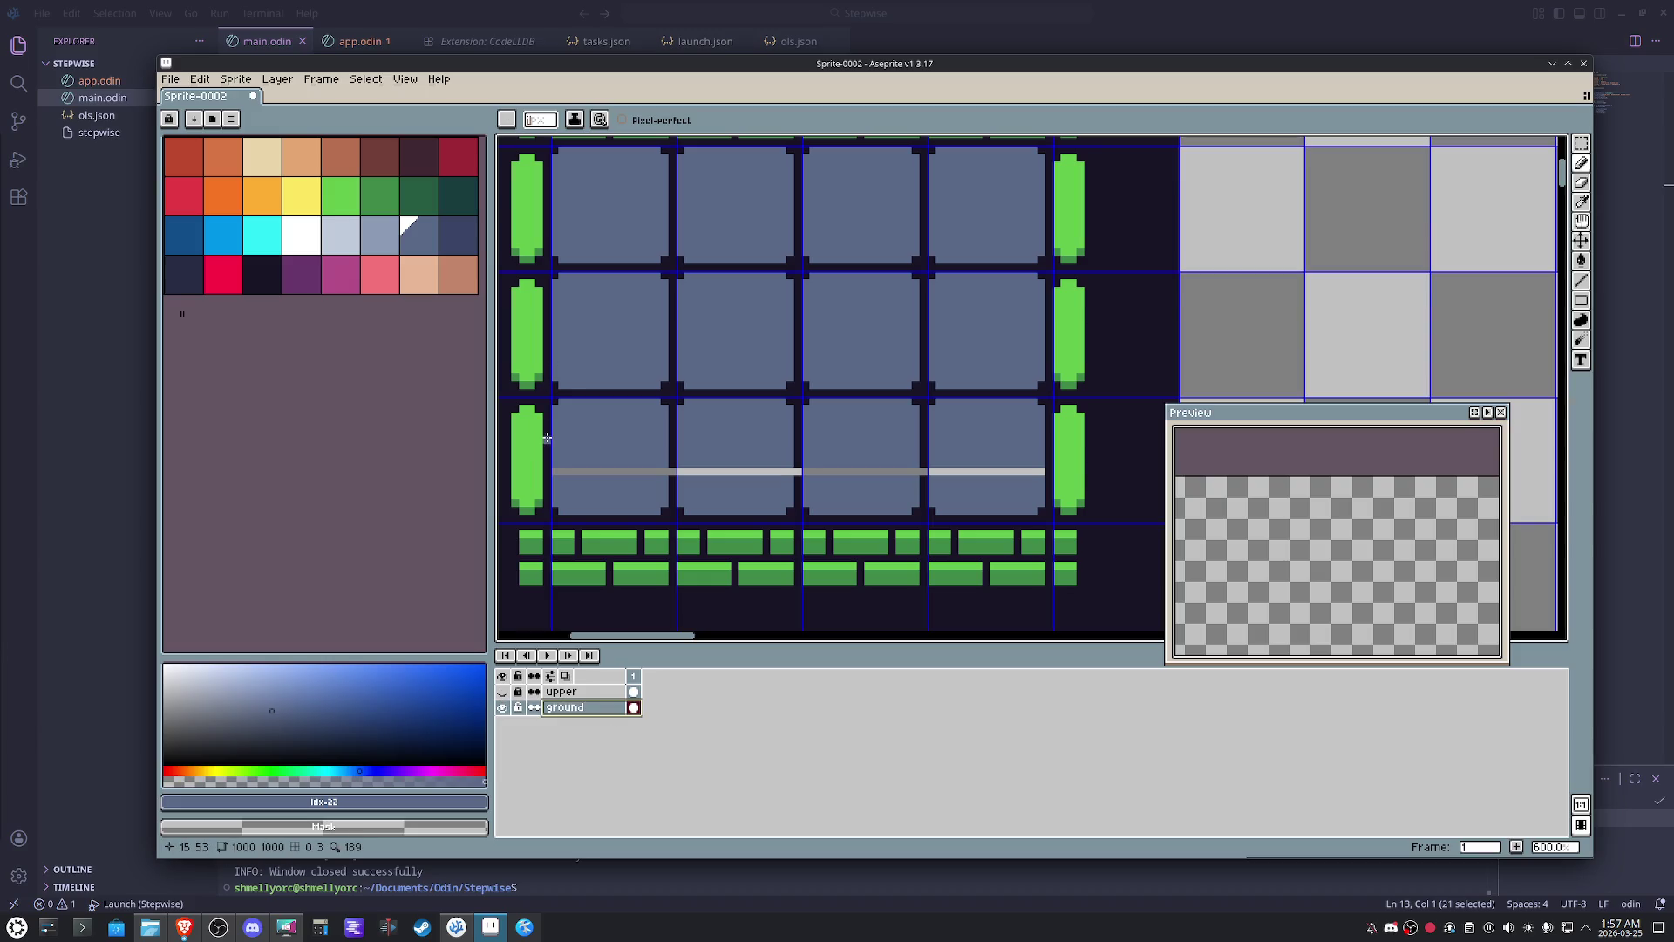
key(m)
- Unlock ground and stretch a thin tile strip down over the grey streak to cover it
drag(546, 439, 1060, 441)
click(868, 465)
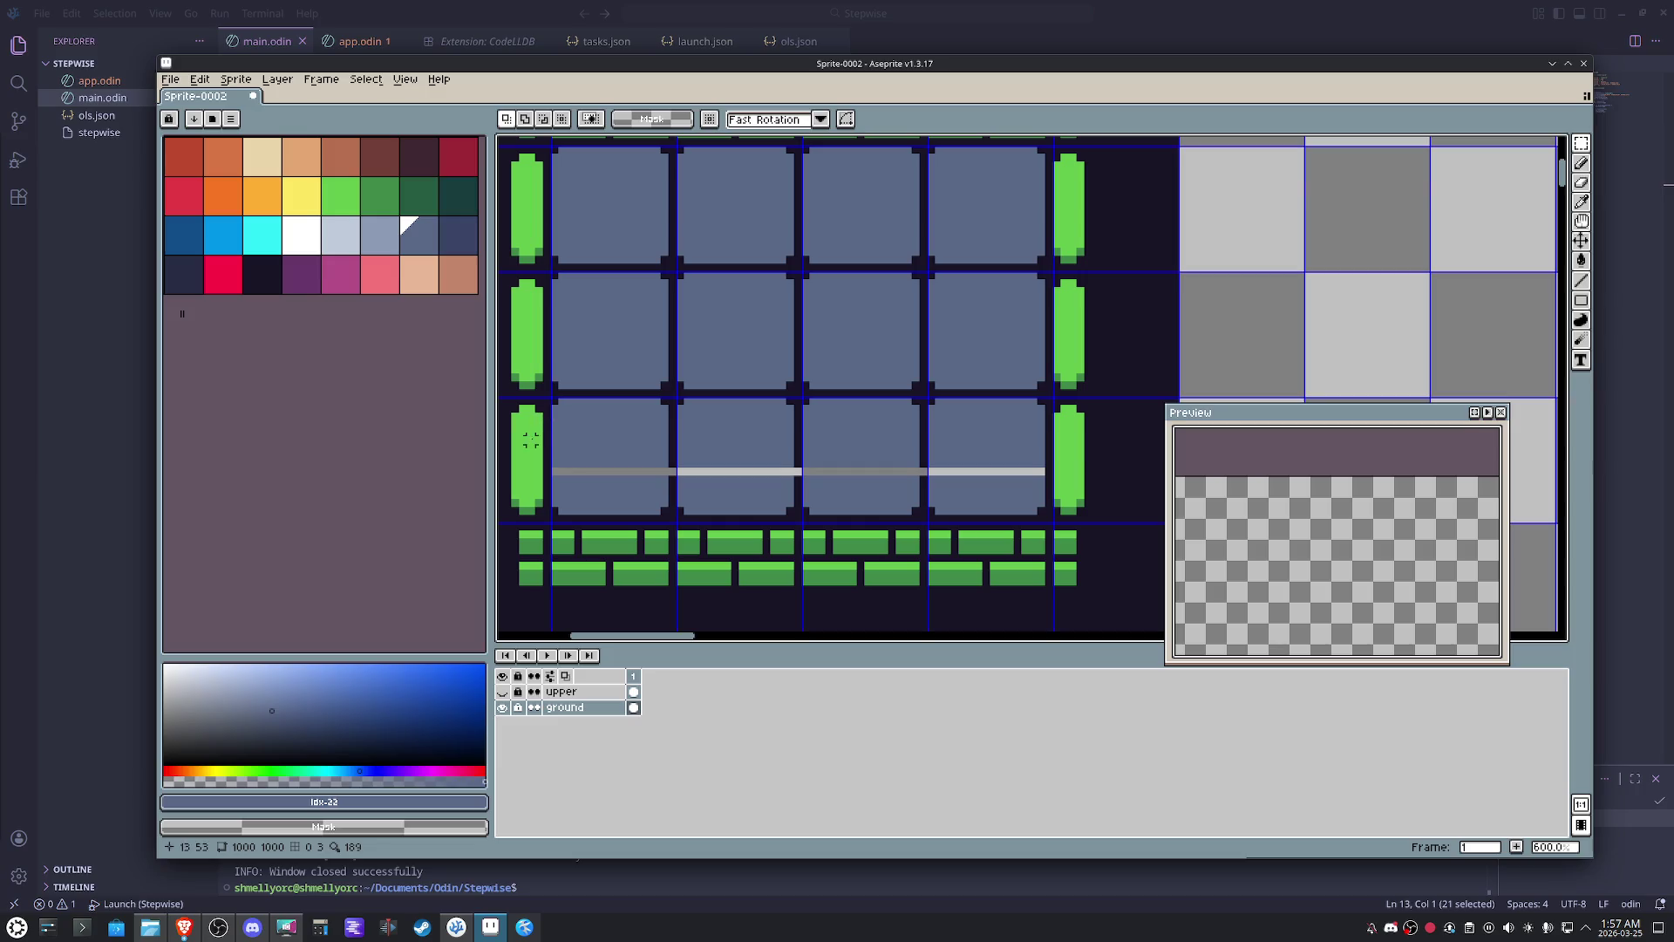
drag(530, 441, 1072, 427)
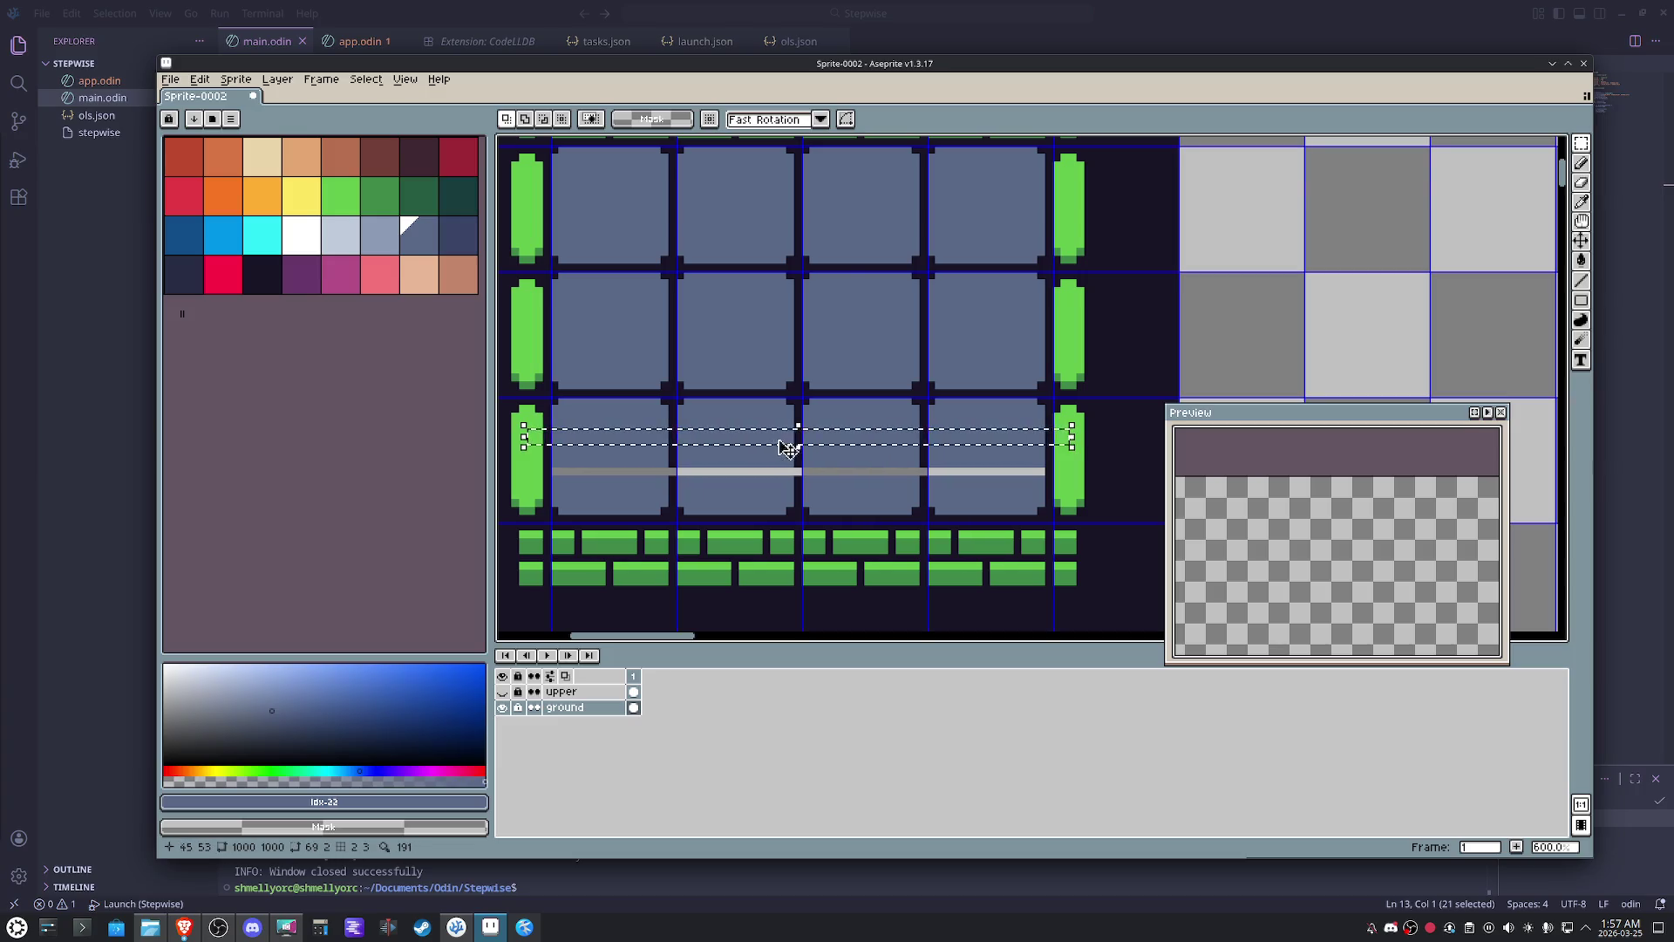
click(800, 449)
click(518, 709)
drag(798, 445, 799, 501)
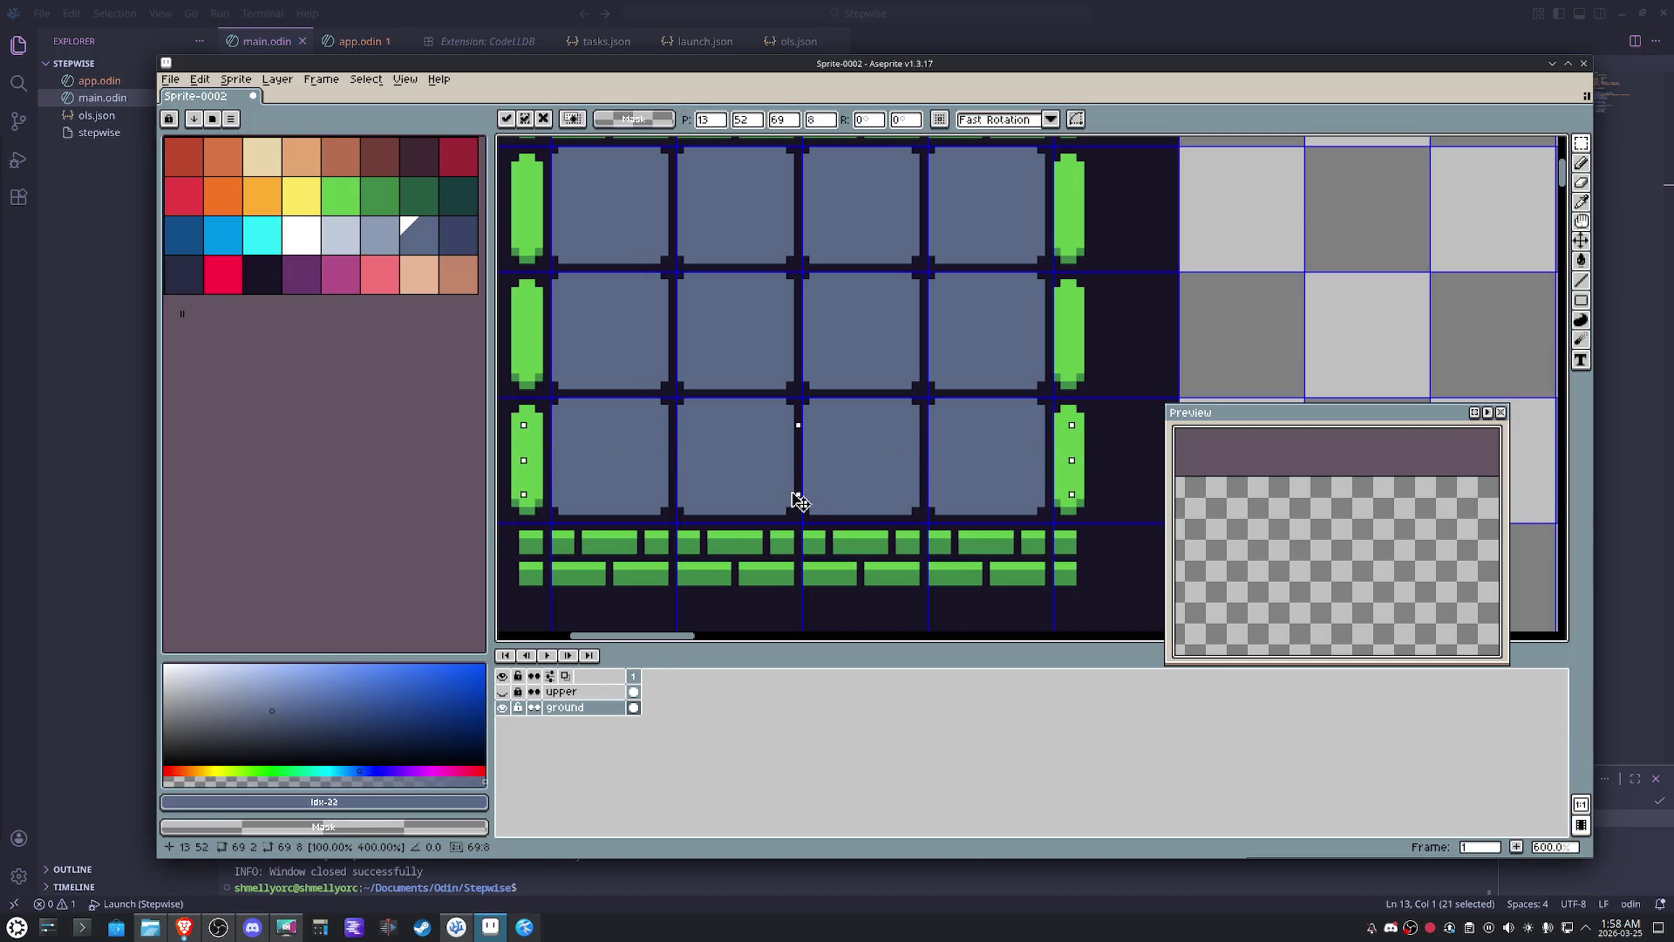
click(837, 336)
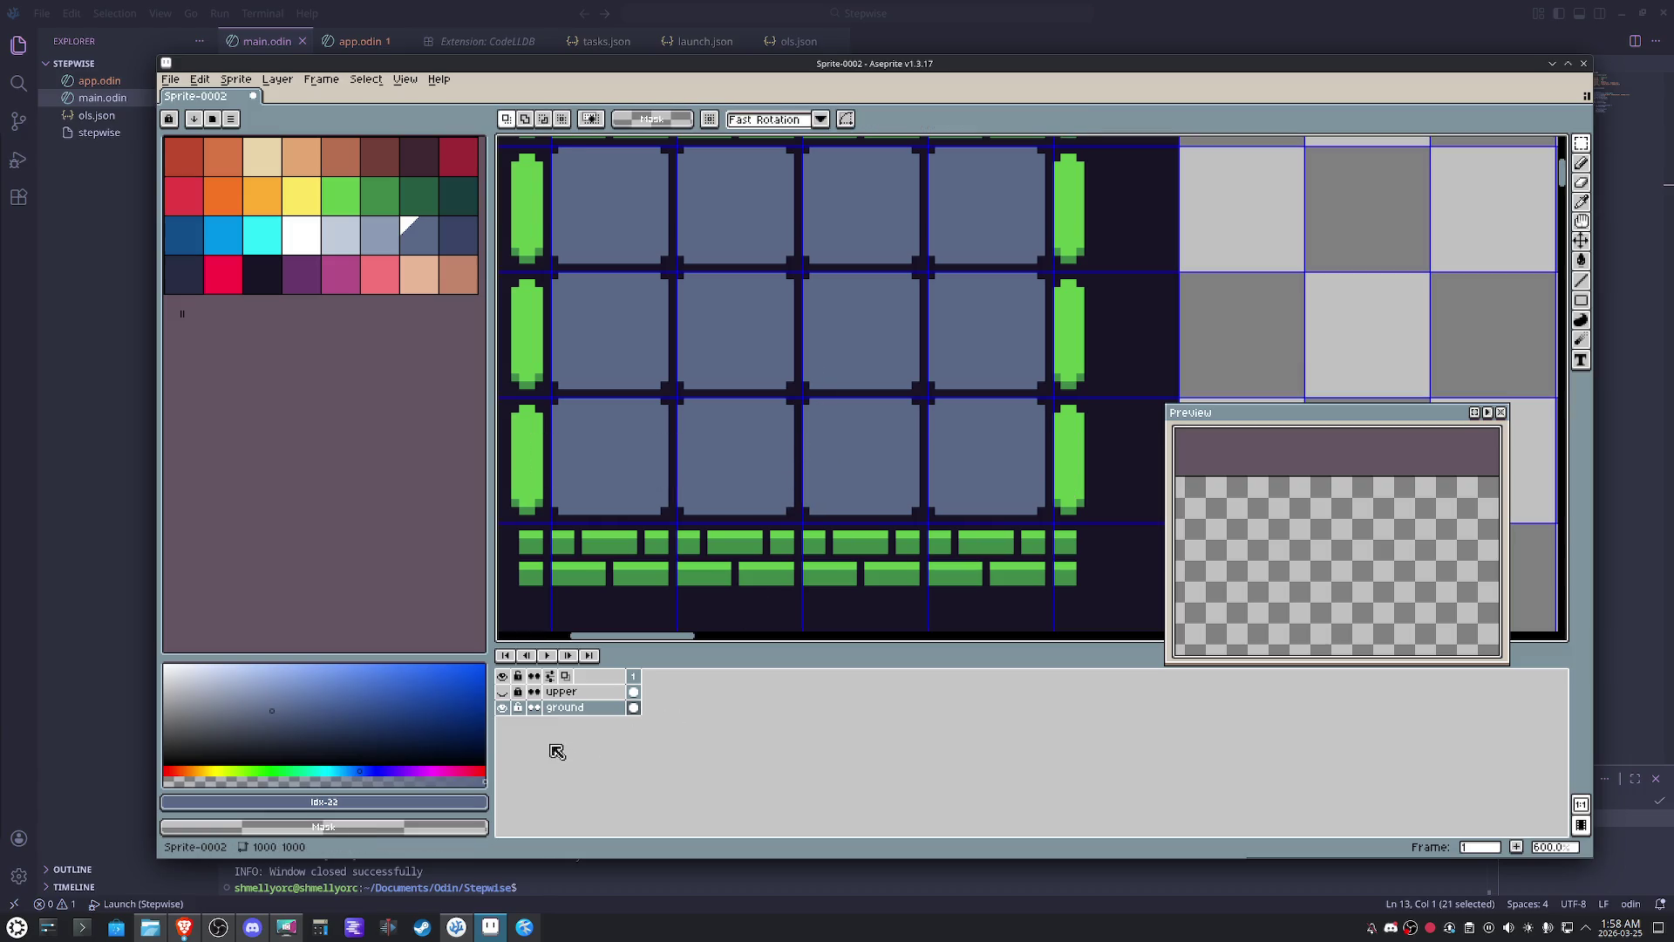
- Show upper again and pencil single pixels at the joins between the green platforms
click(501, 692)
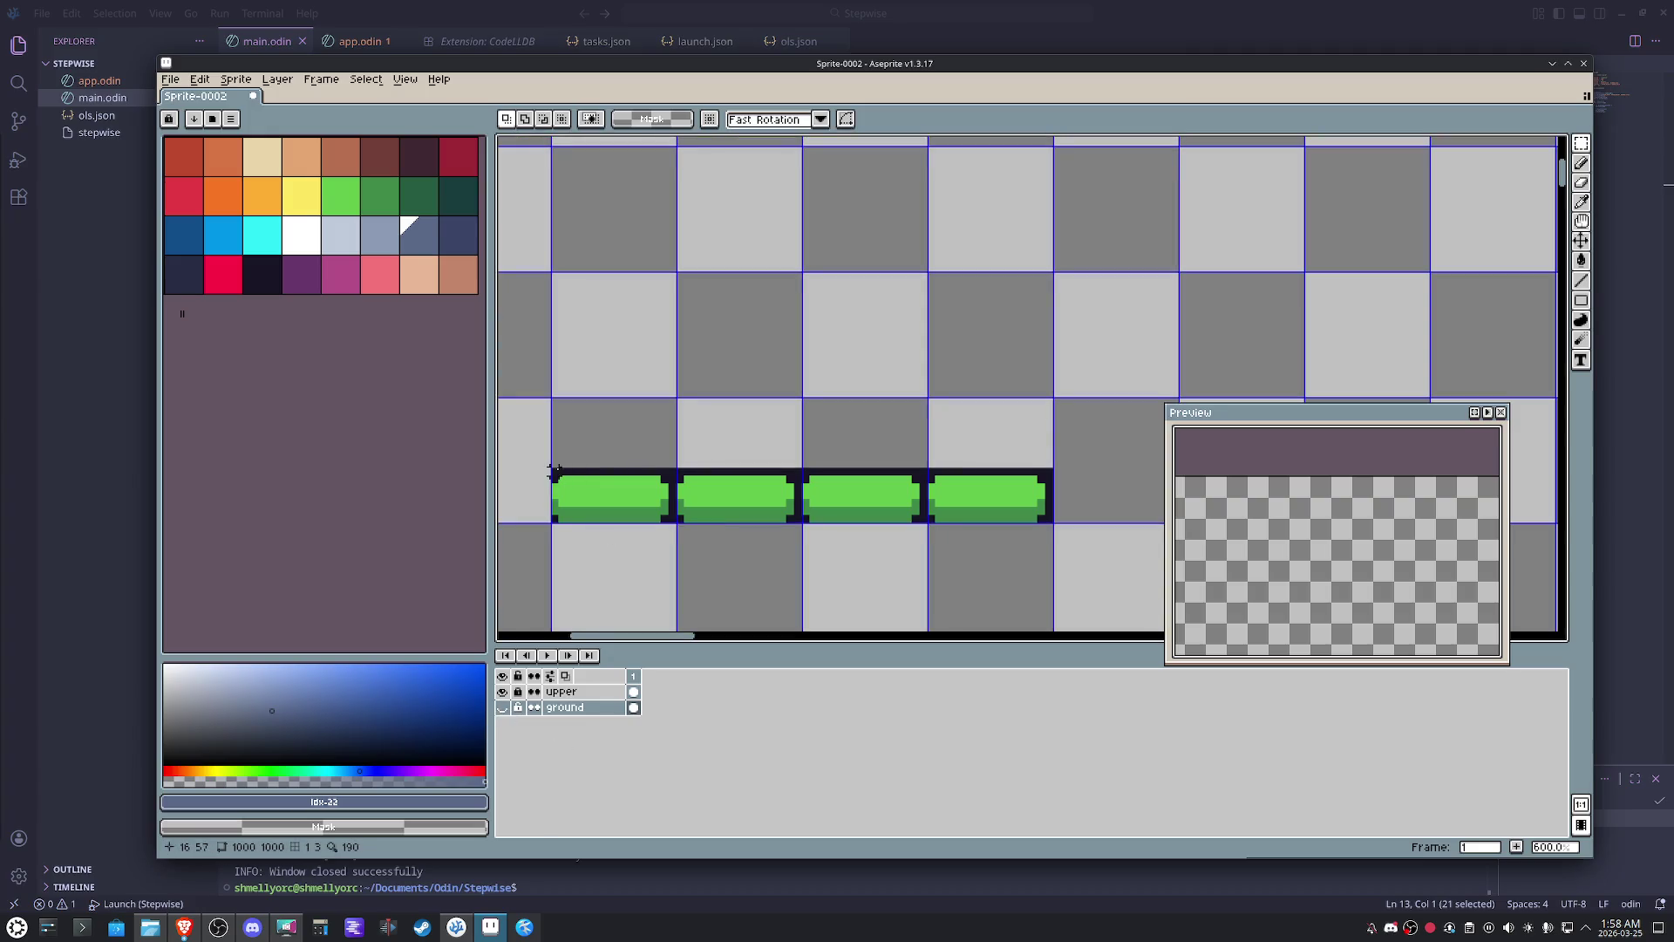
key(b)
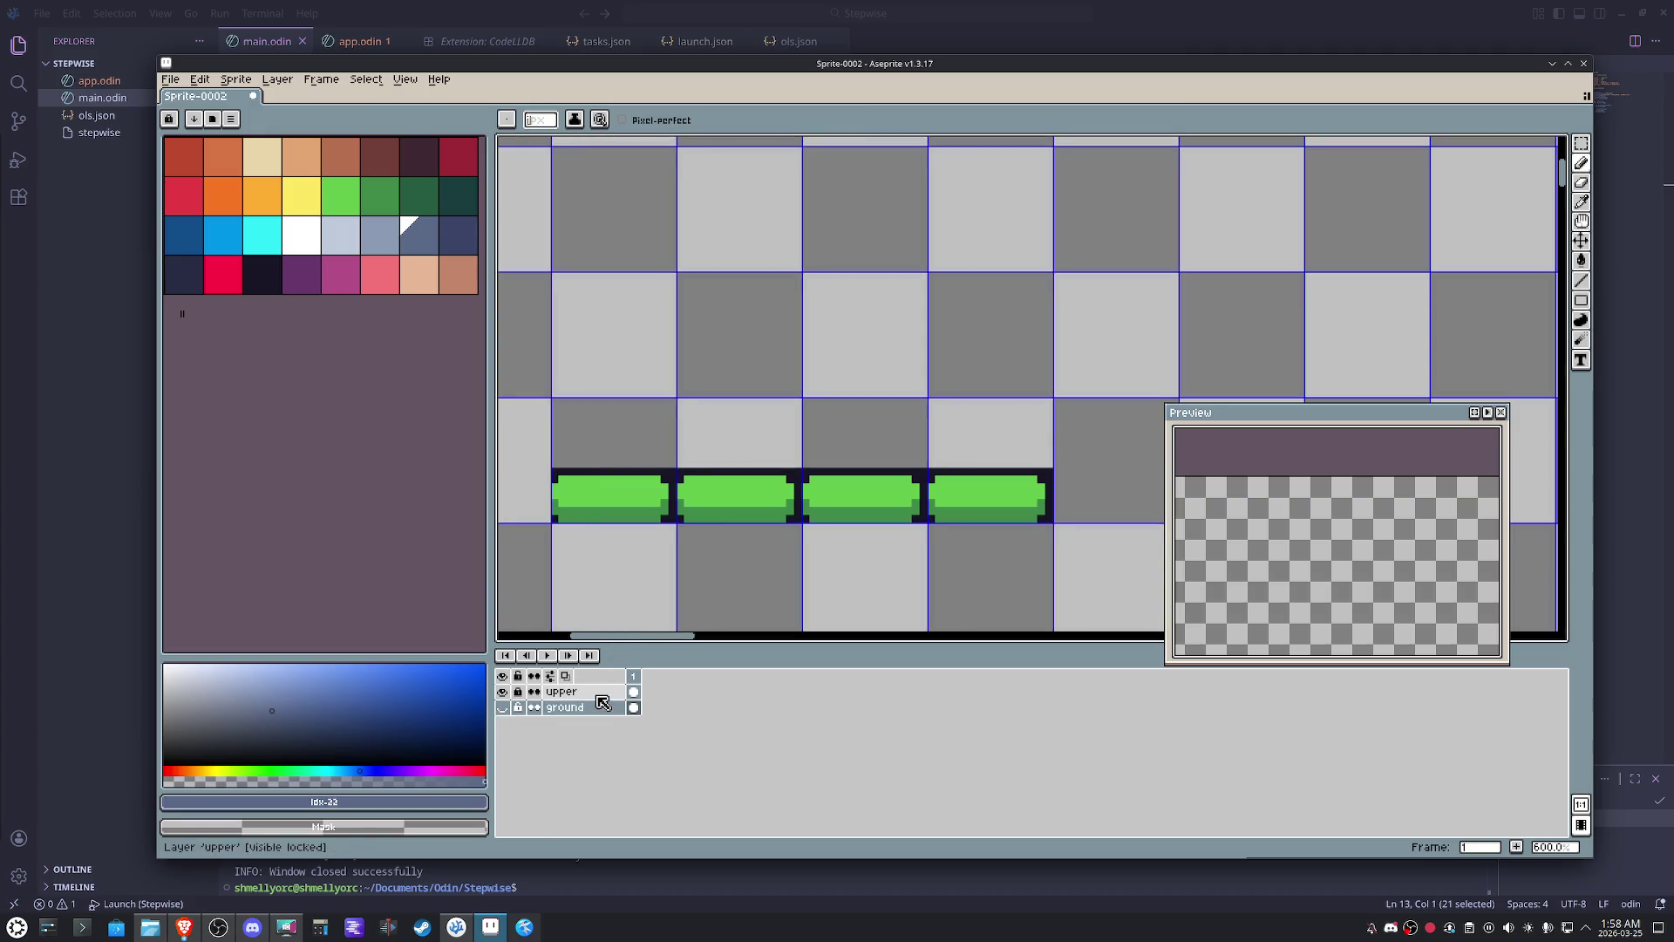
click(575, 692)
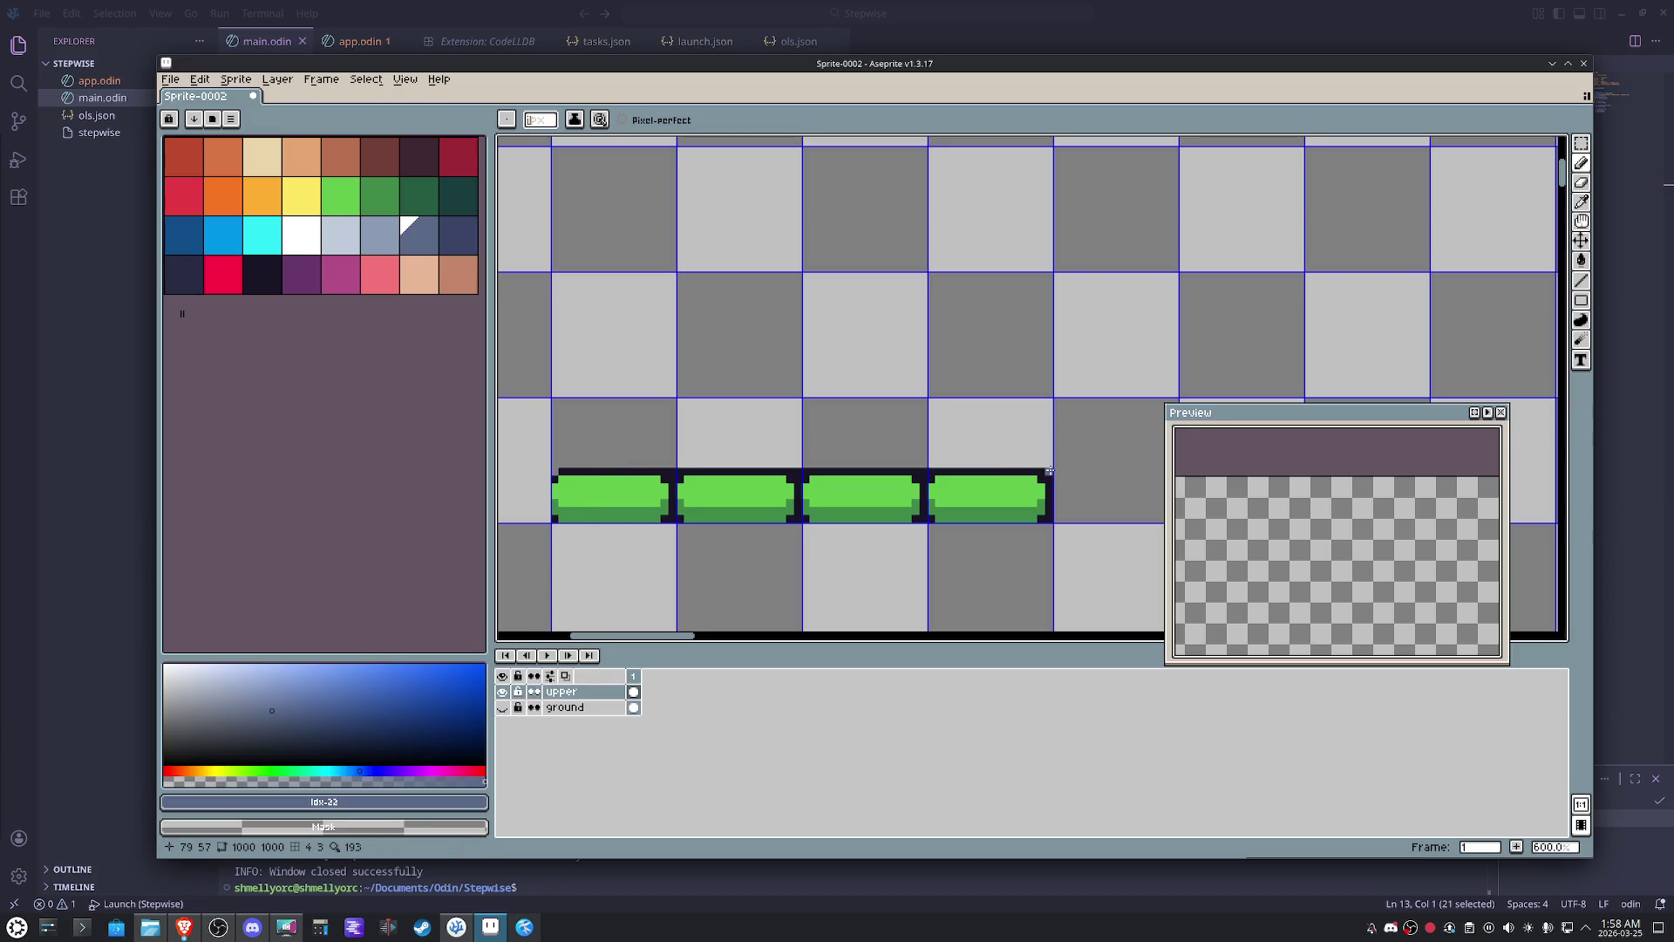
scroll(634, 452, up, 1)
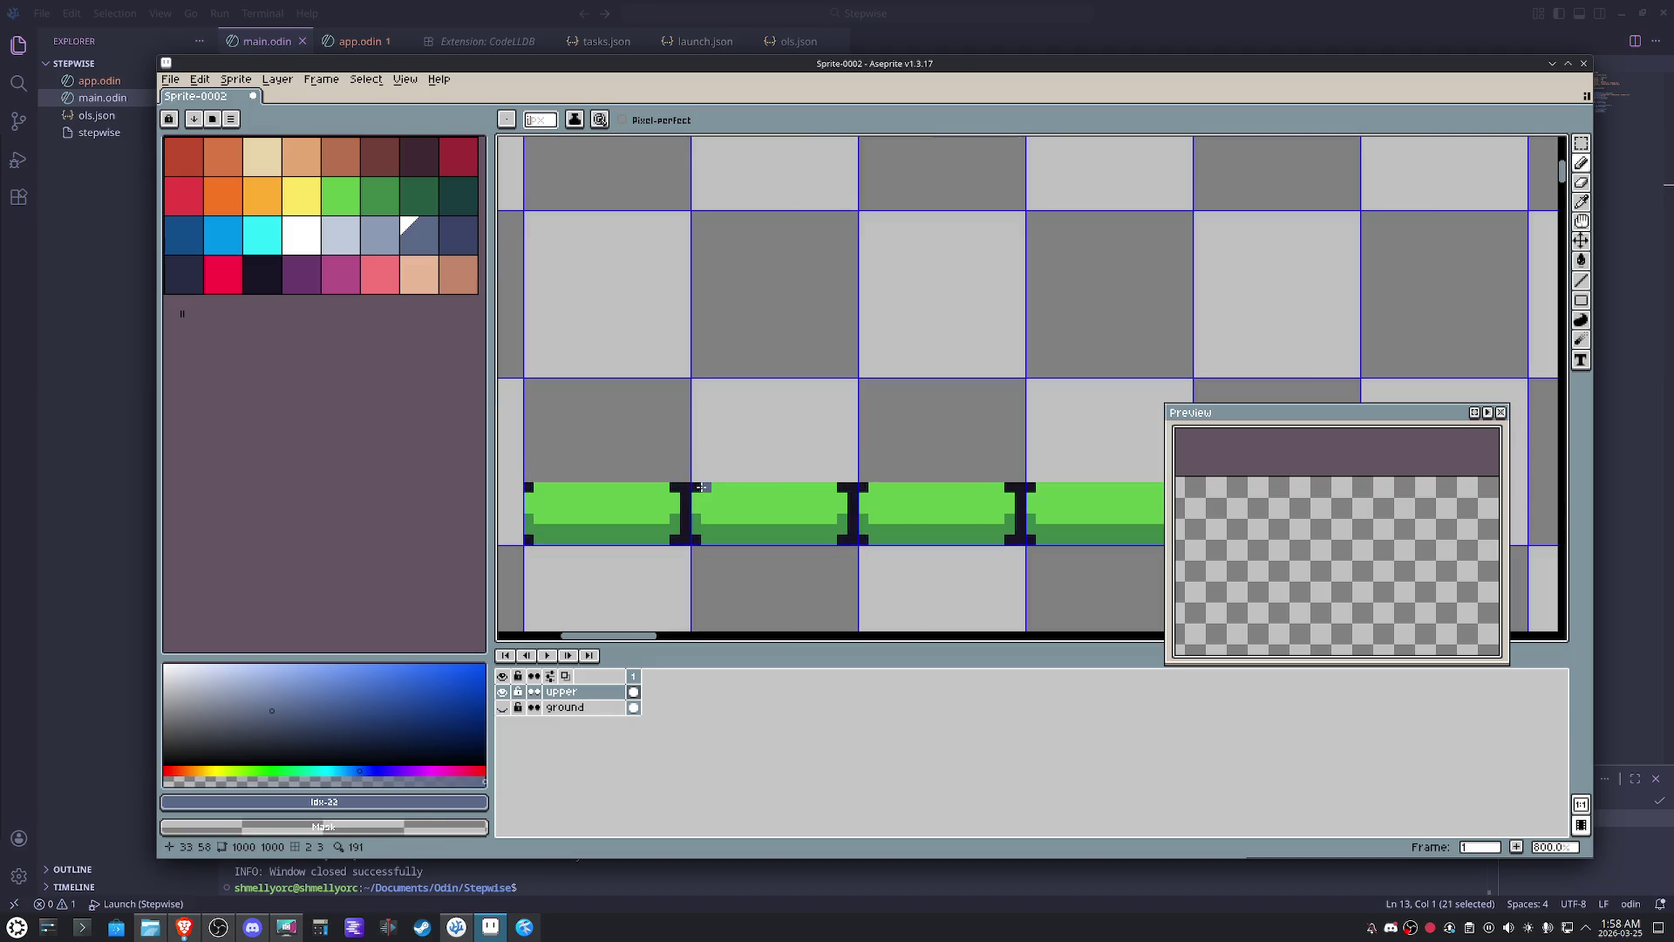
click(697, 488)
click(856, 485)
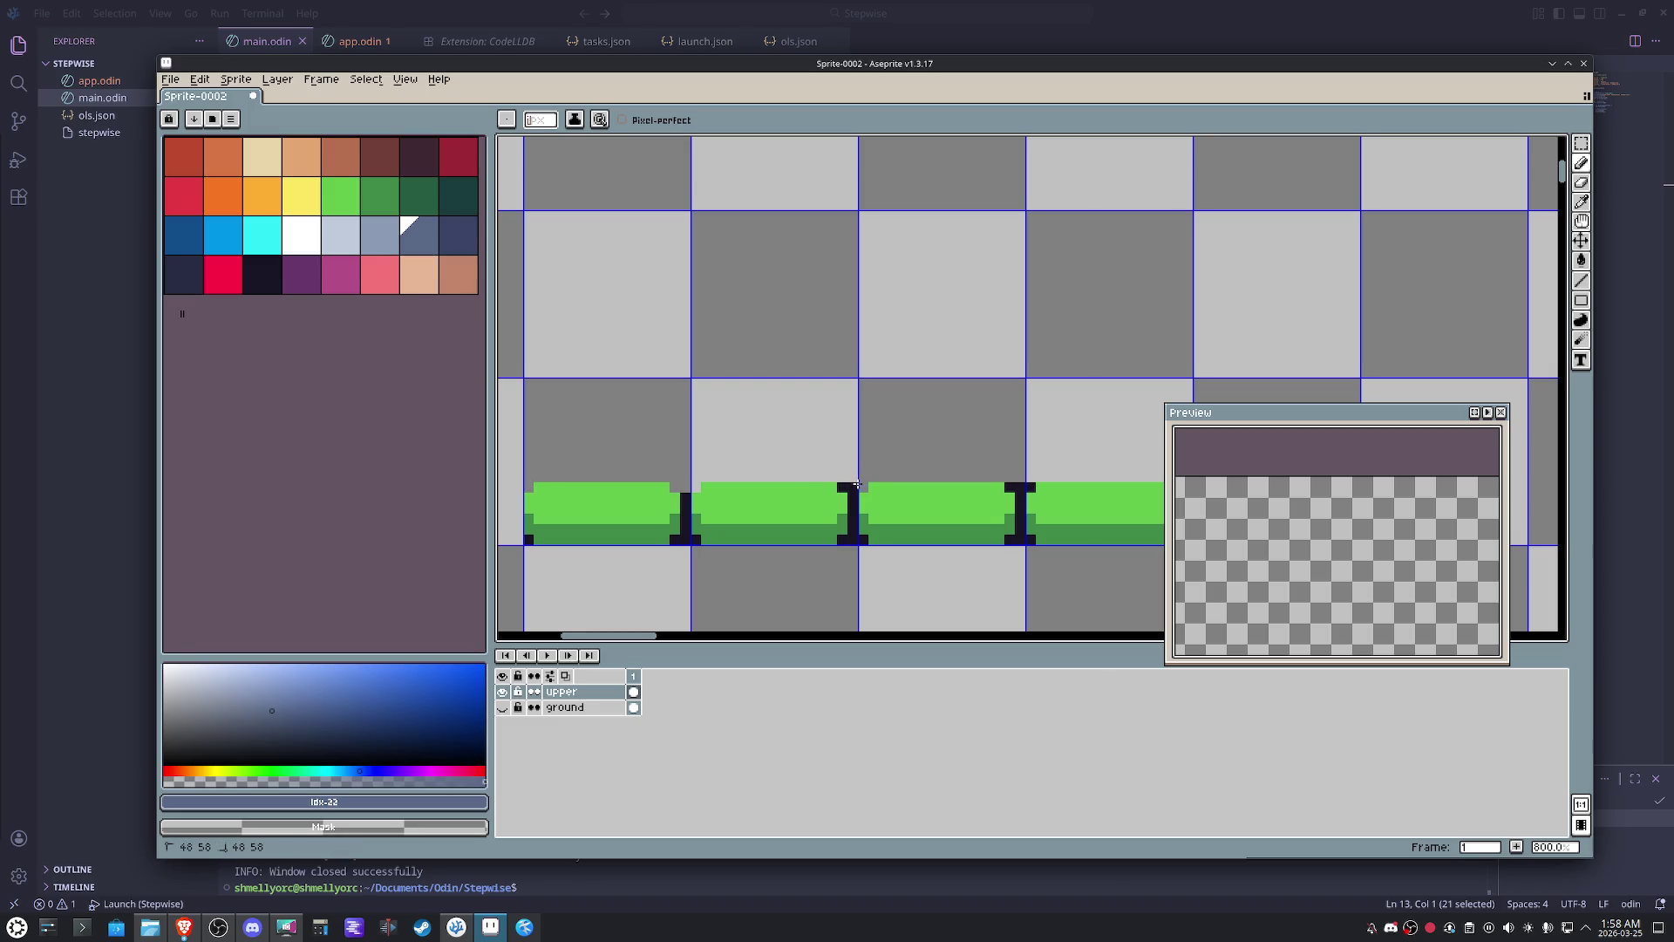
drag(843, 484, 595, 517)
click(736, 512)
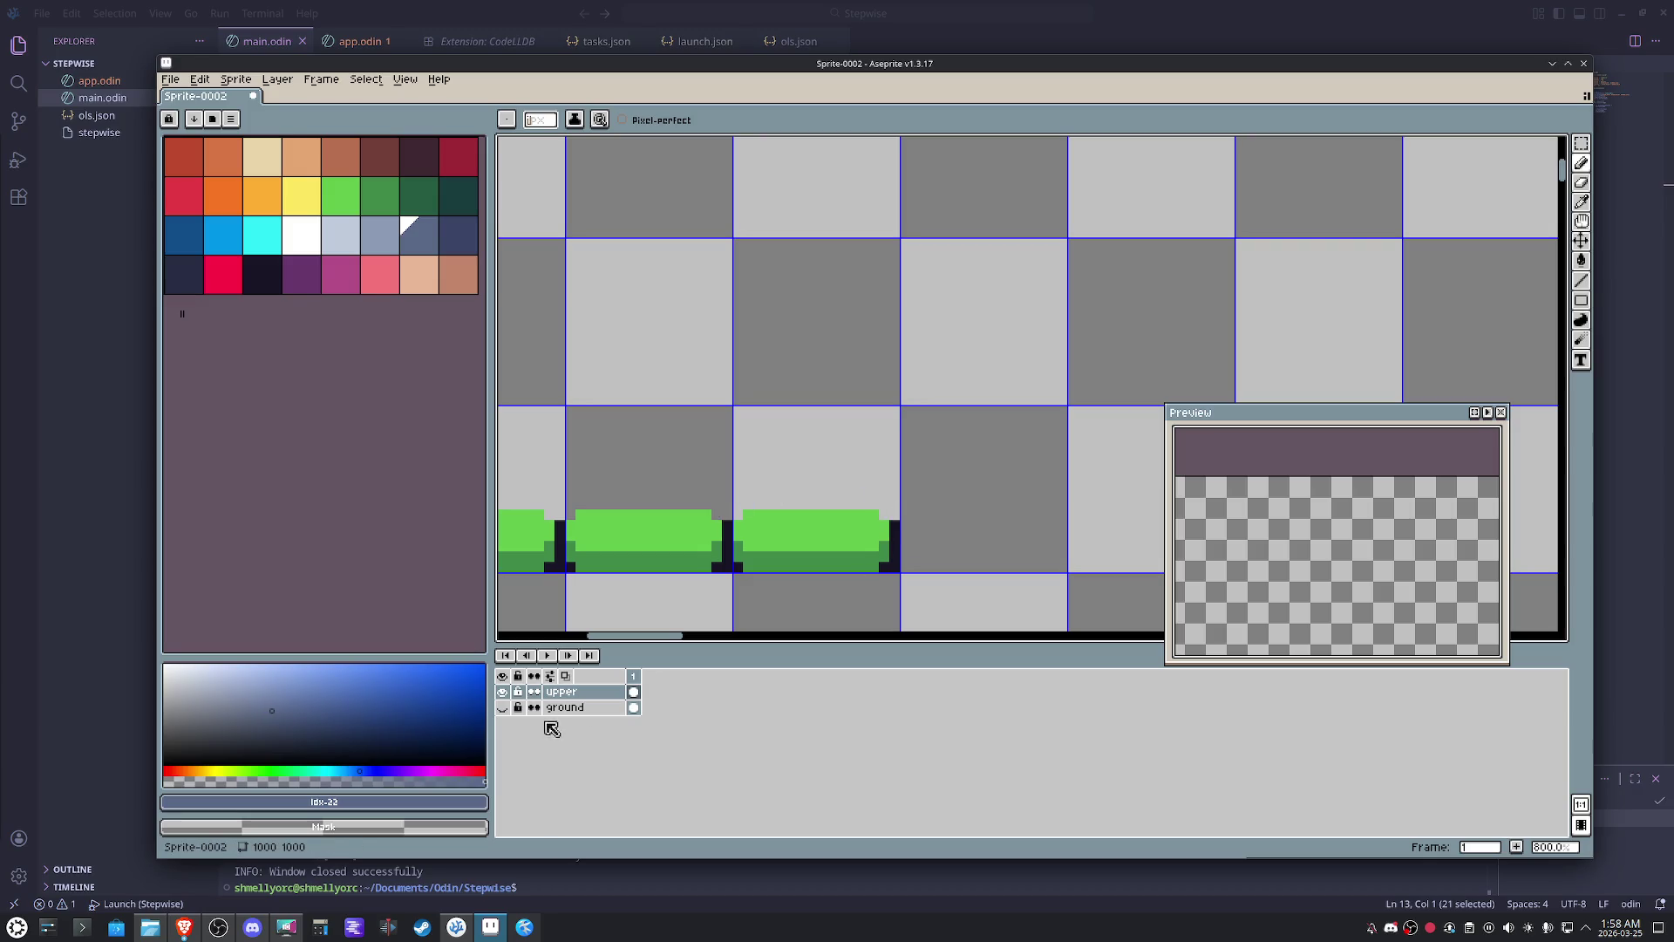
click(505, 707)
scroll(717, 505, down, 1)
mouse_move(718, 506)
mouse_down()
mouse_move(946, 479)
mouse_move(934, 488)
mouse_up()
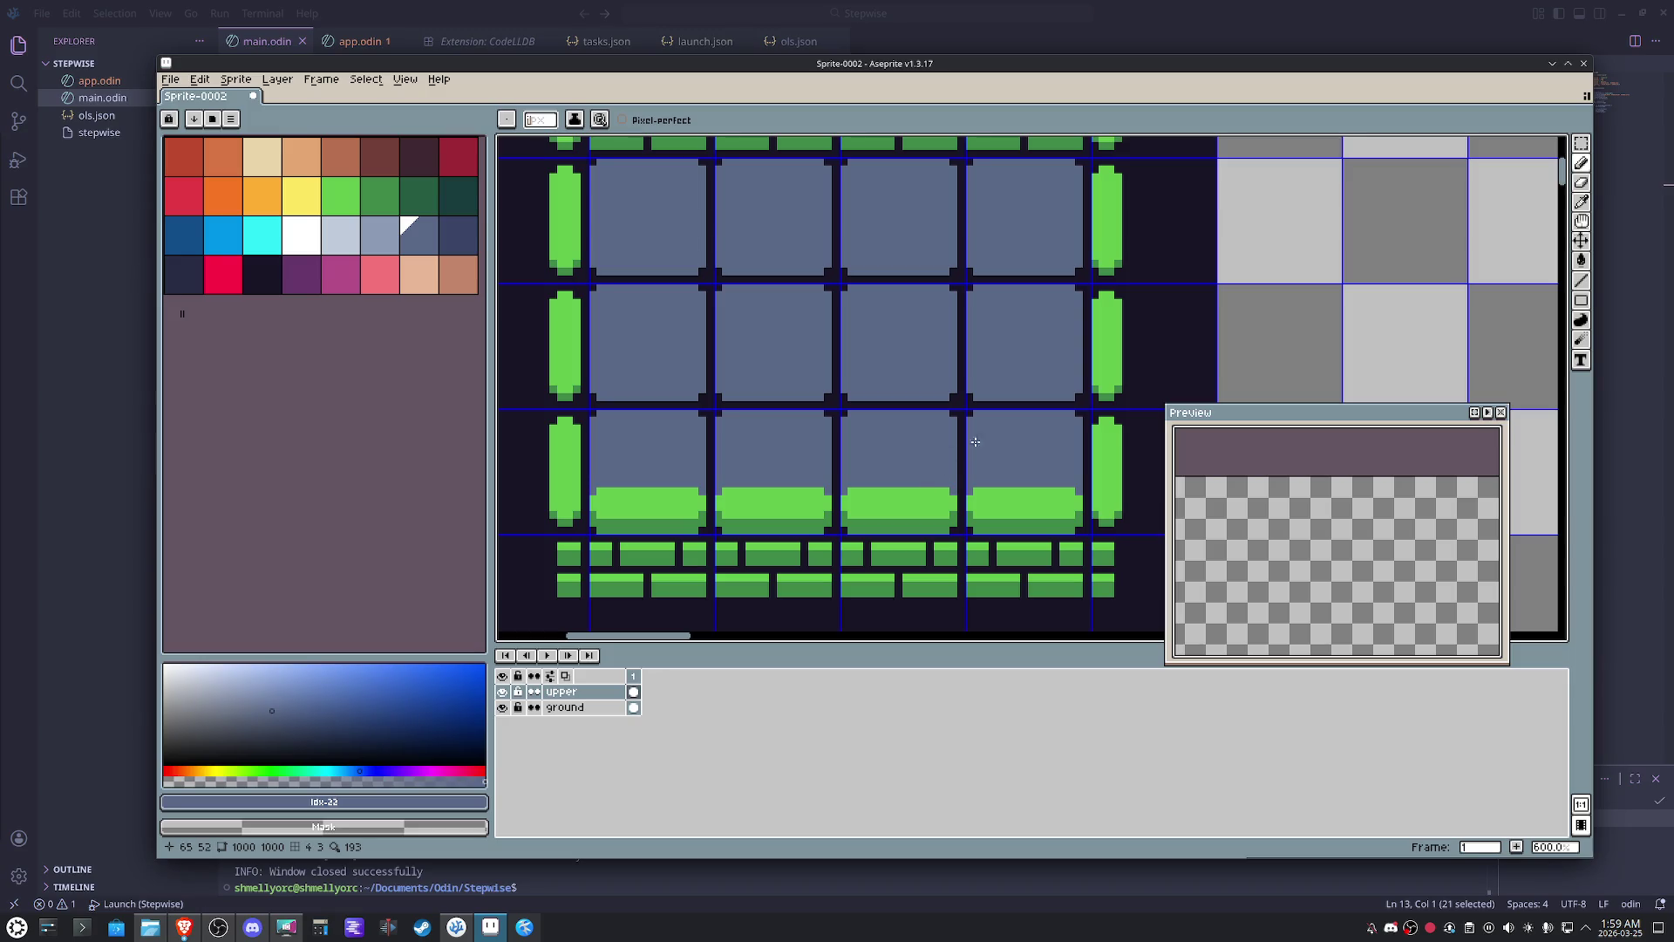
- Shade the lower green bricks' right columns dark green using the eyedropped brick colours
mouse_move(973, 419)
mouse_down()
mouse_move(856, 475)
mouse_move(899, 389)
mouse_up()
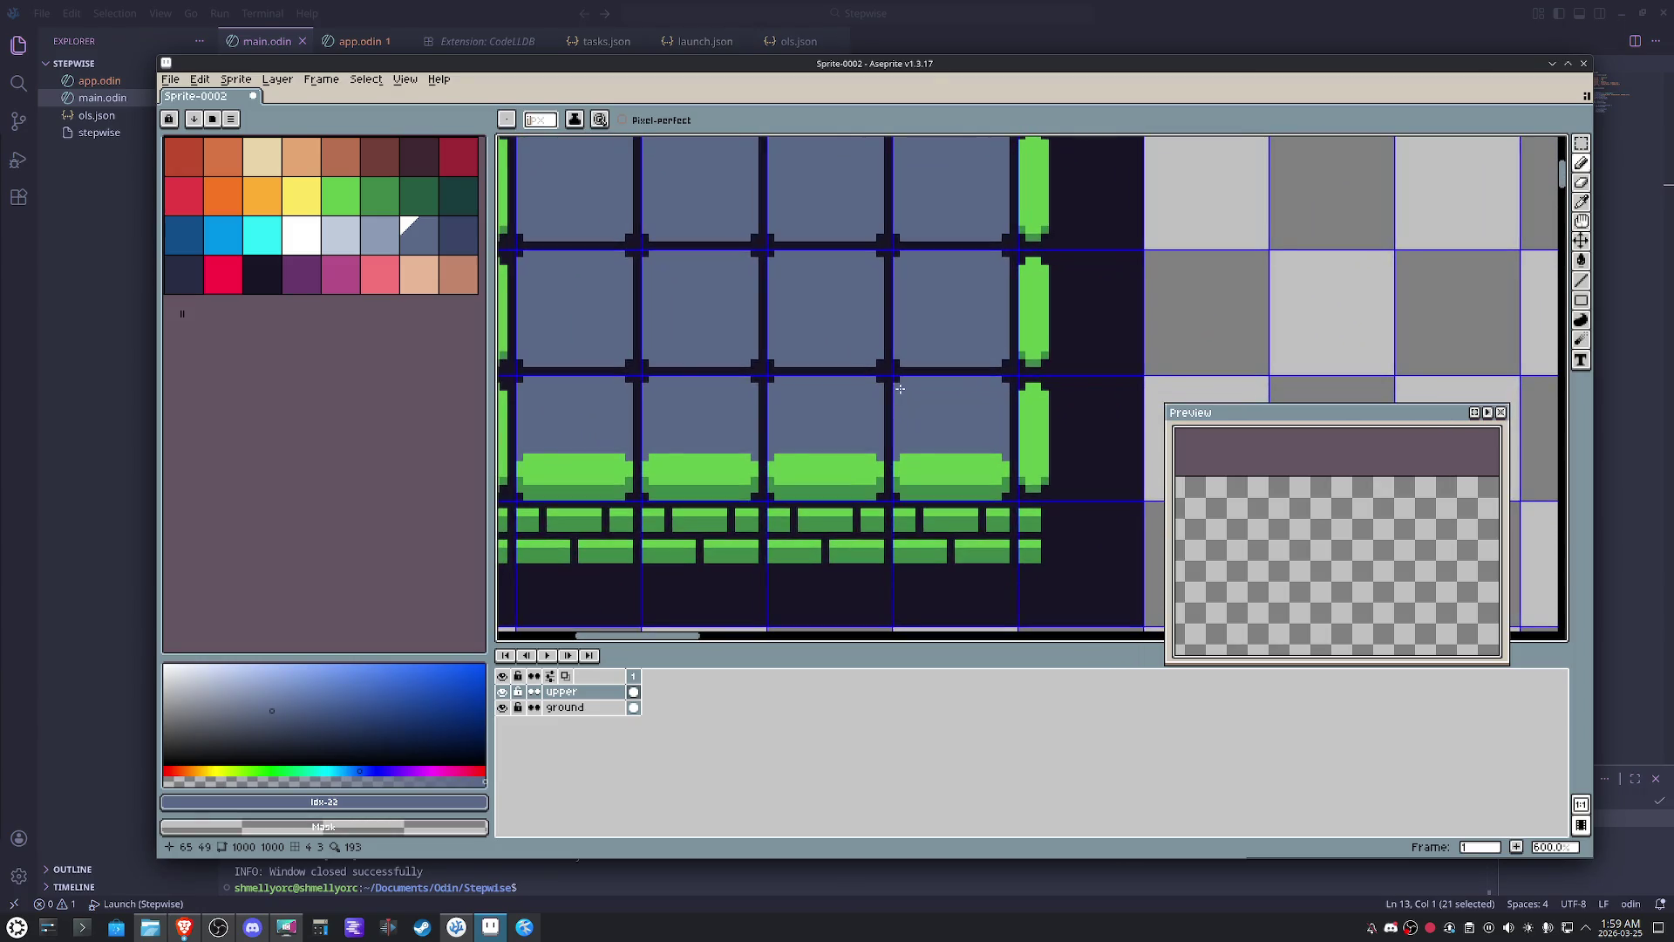
scroll(1026, 549, up, 1)
scroll(1054, 483, up, 5)
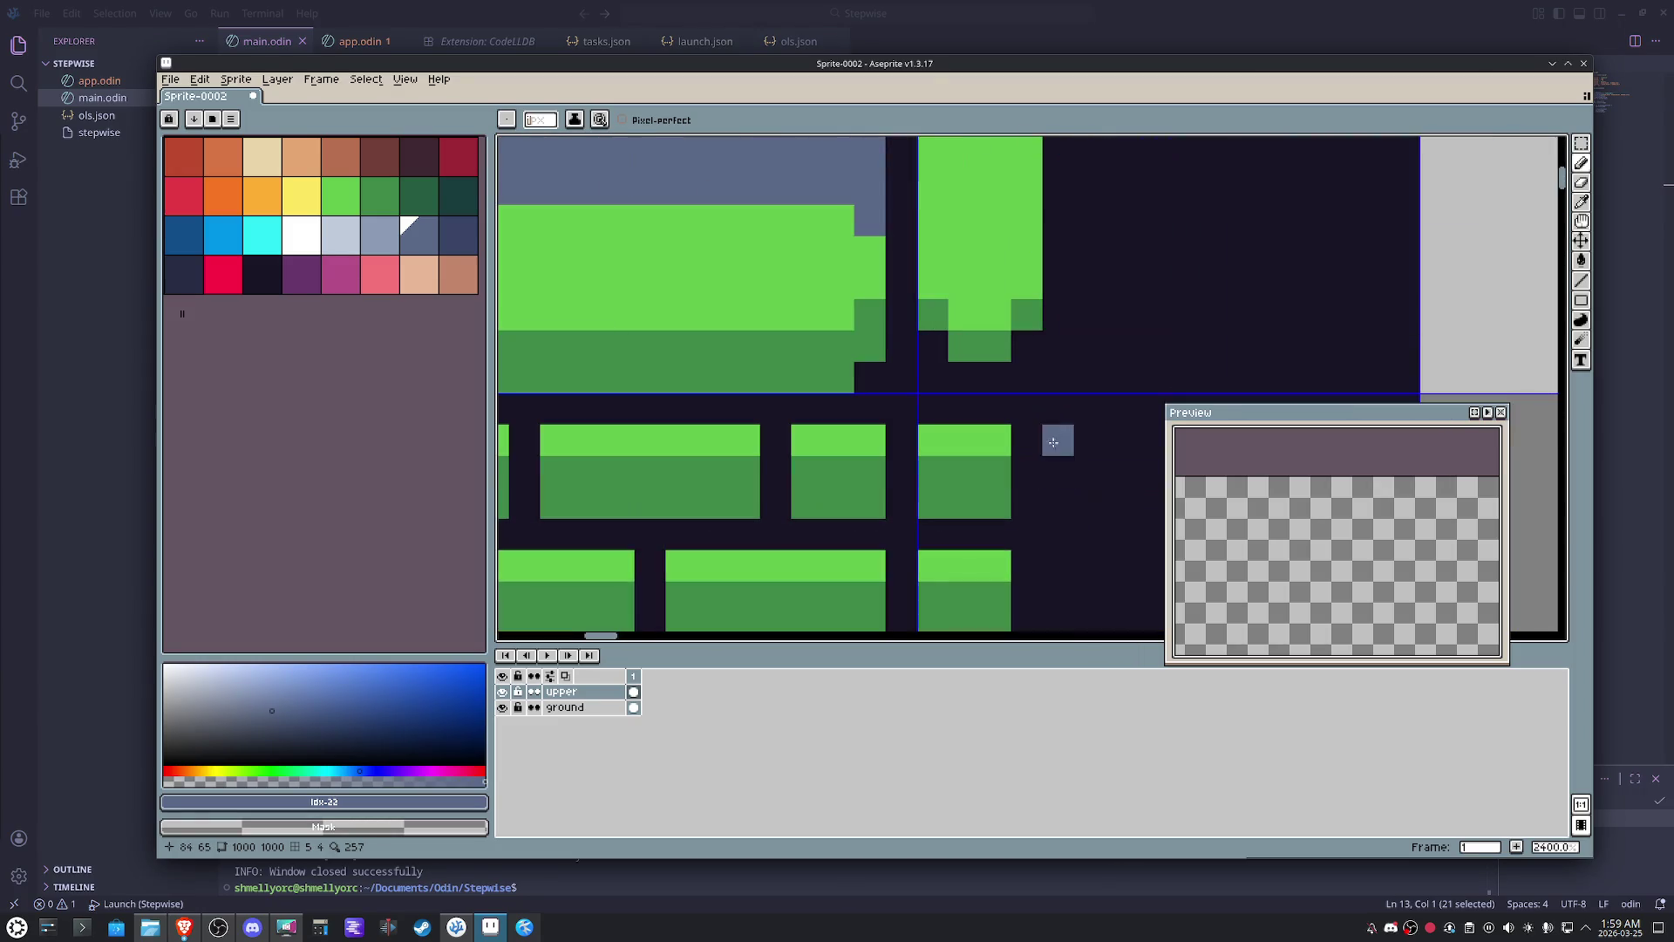
alt+click(1003, 432)
alt+click(967, 498)
drag(1026, 471, 1011, 518)
scroll(1021, 483, down, 2)
alt+click(967, 494)
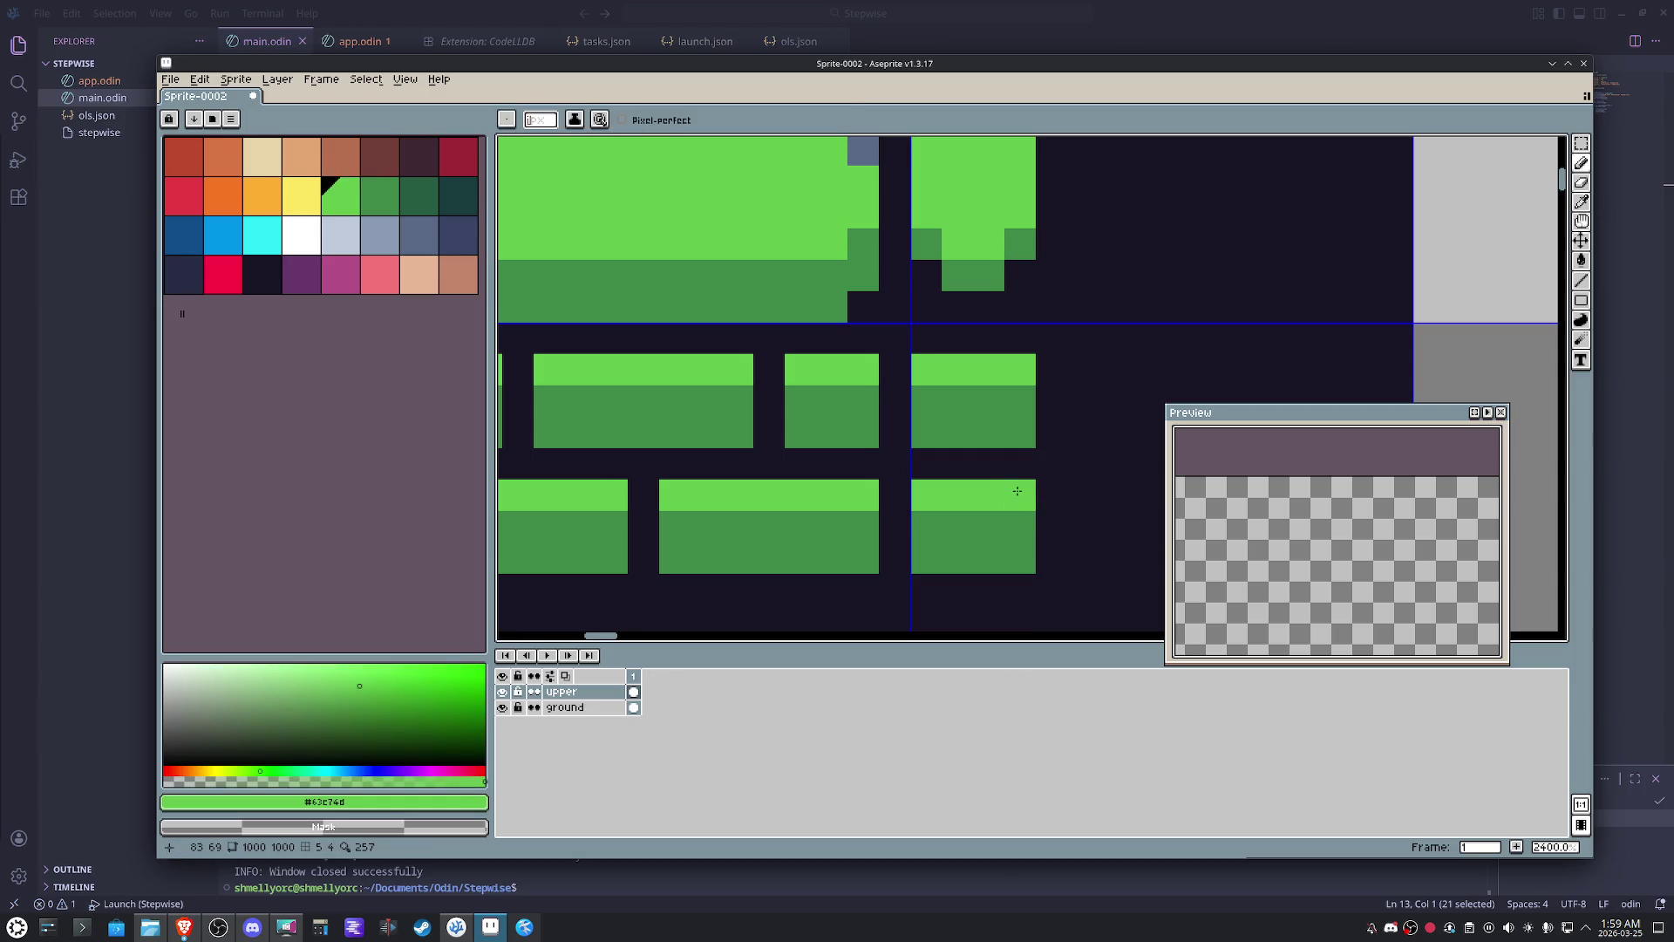
scroll(706, 523, down, 7)
- Shade the other brick's lower-left corner and left column with the dark green
drag(704, 526, 880, 526)
scroll(724, 495, up, 5)
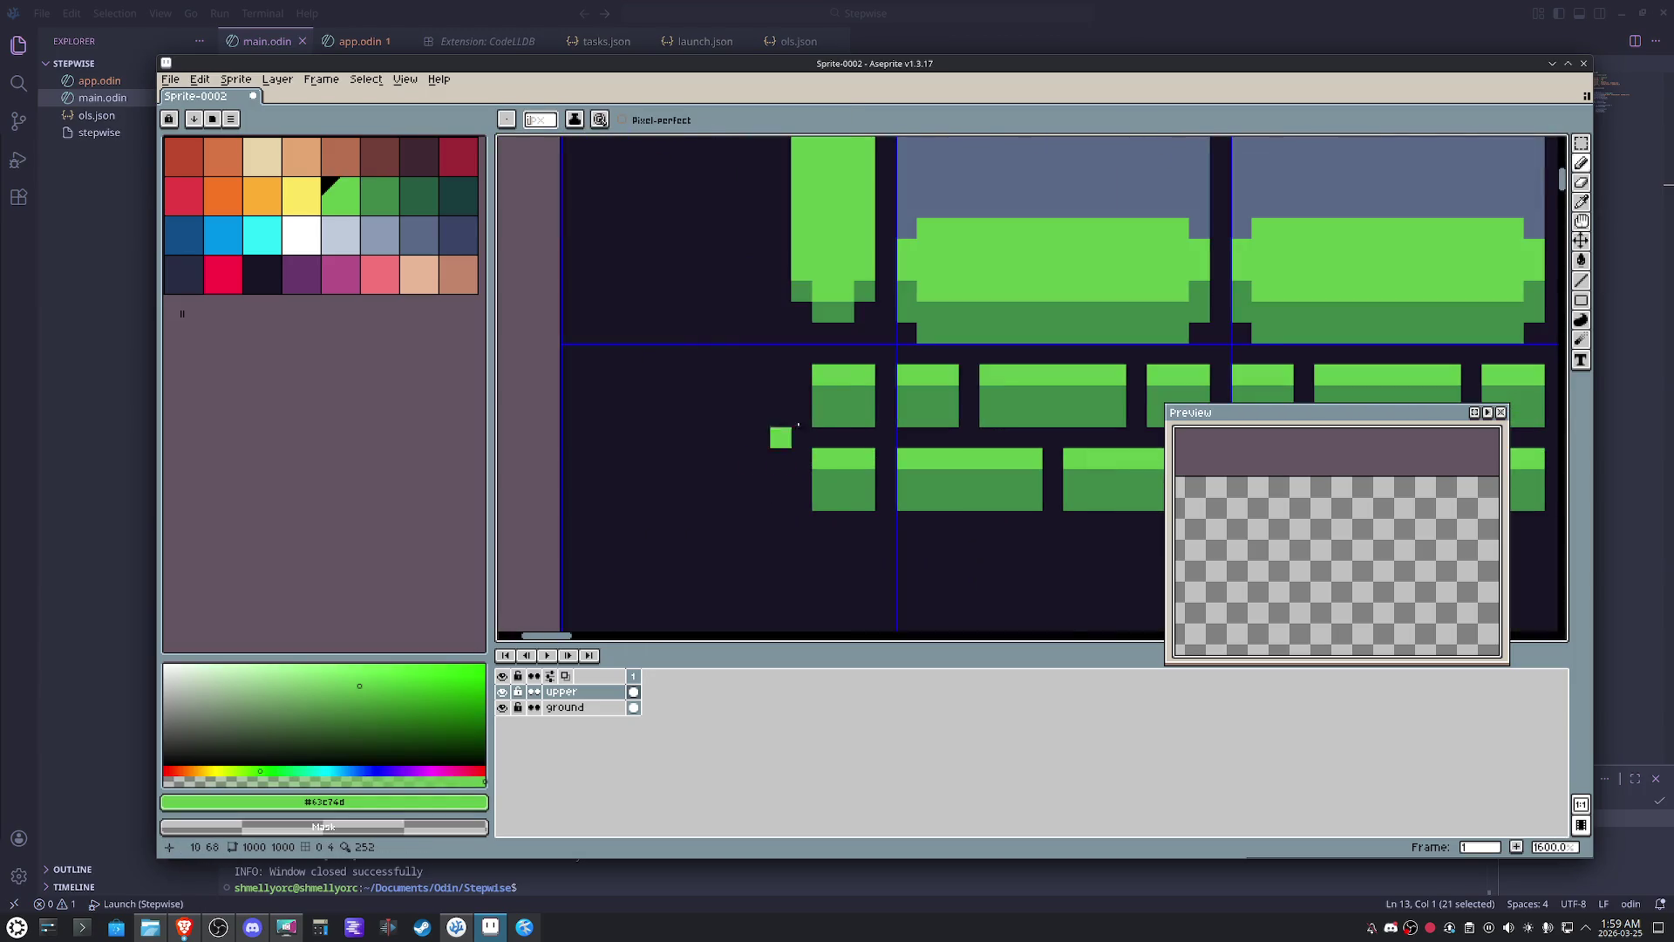
alt+click(829, 393)
drag(802, 388, 801, 505)
alt+click(824, 458)
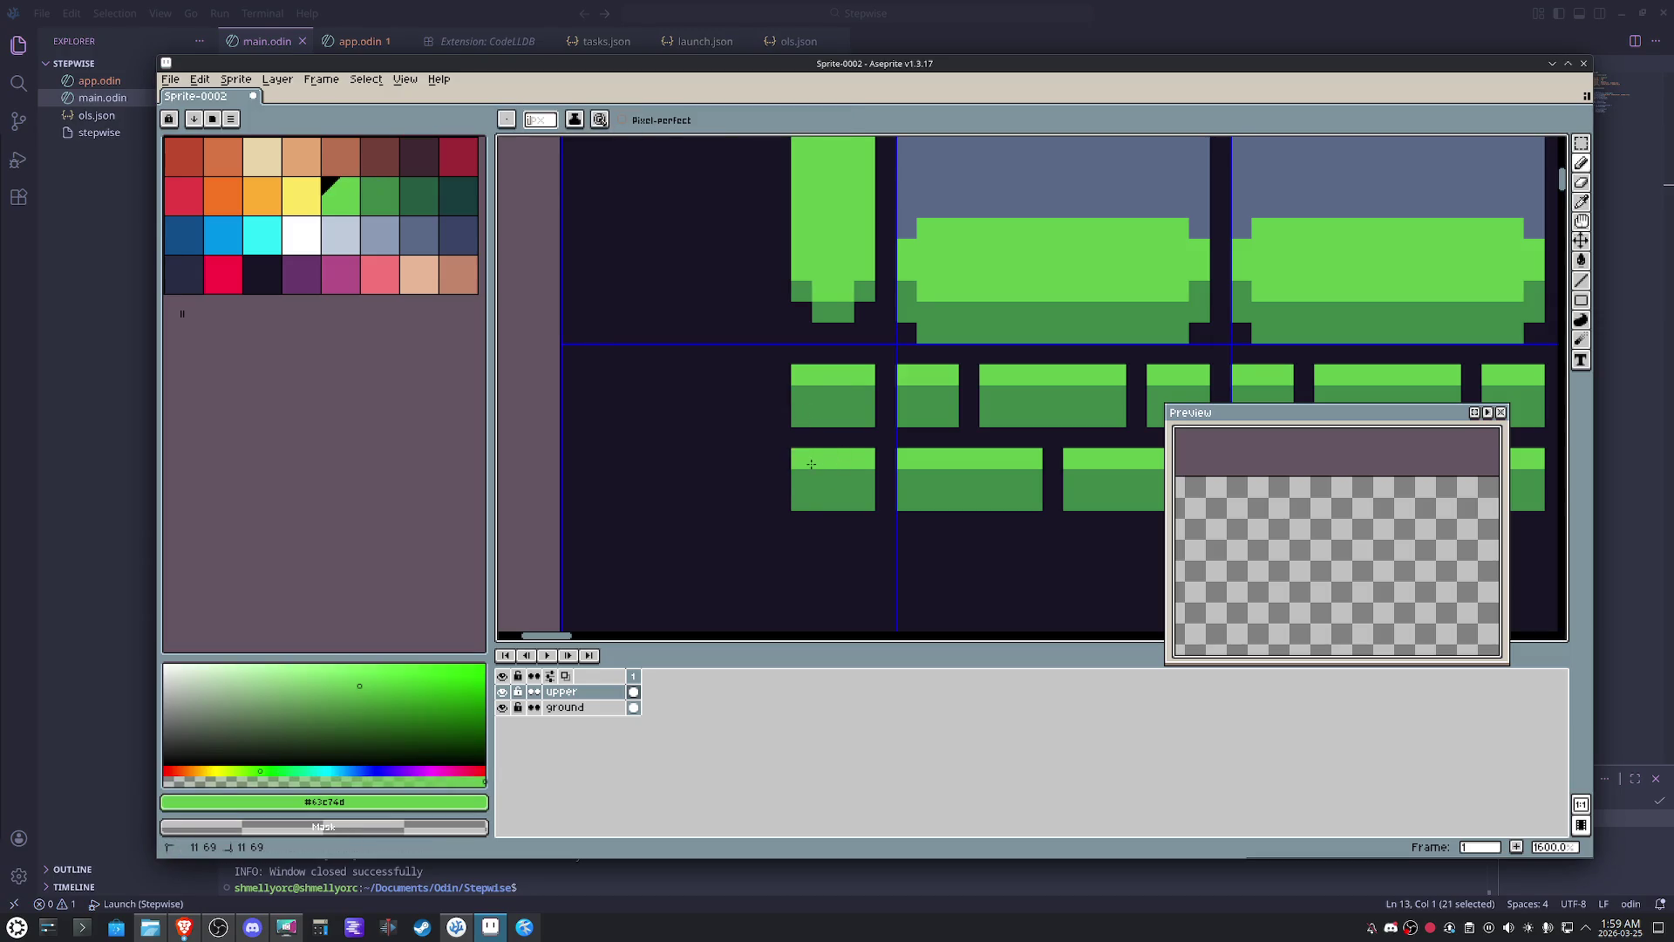
scroll(831, 559, down, 4)
drag(837, 399, 728, 485)
scroll(751, 445, down, 2)
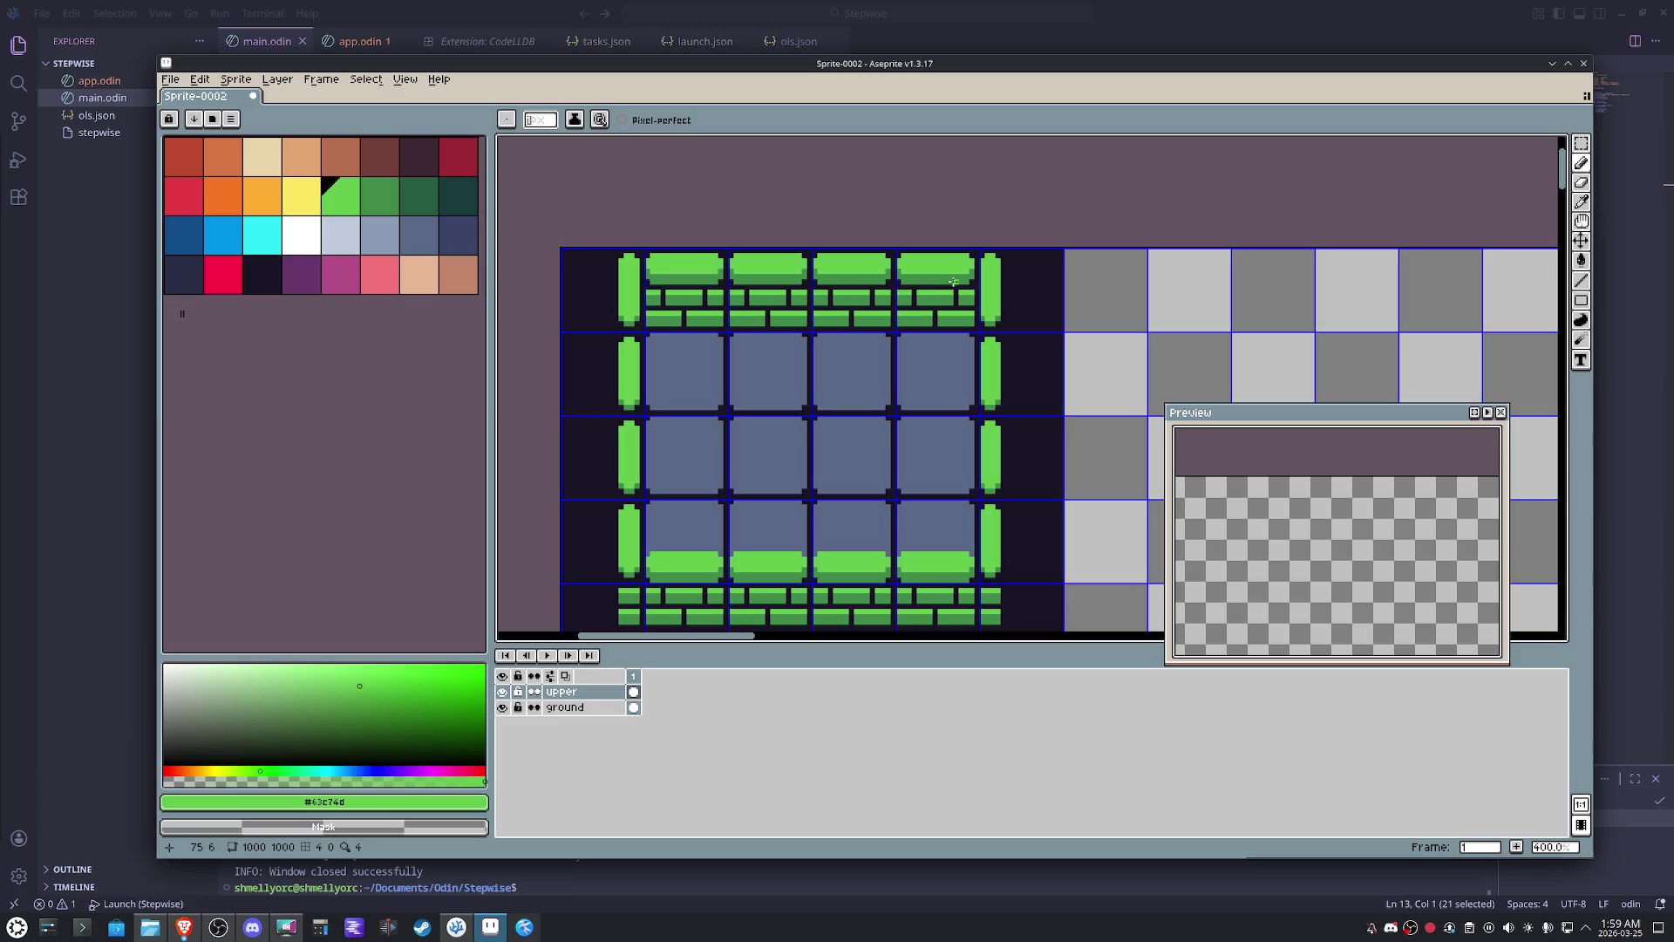
scroll(954, 281, down, 1)
key(m)
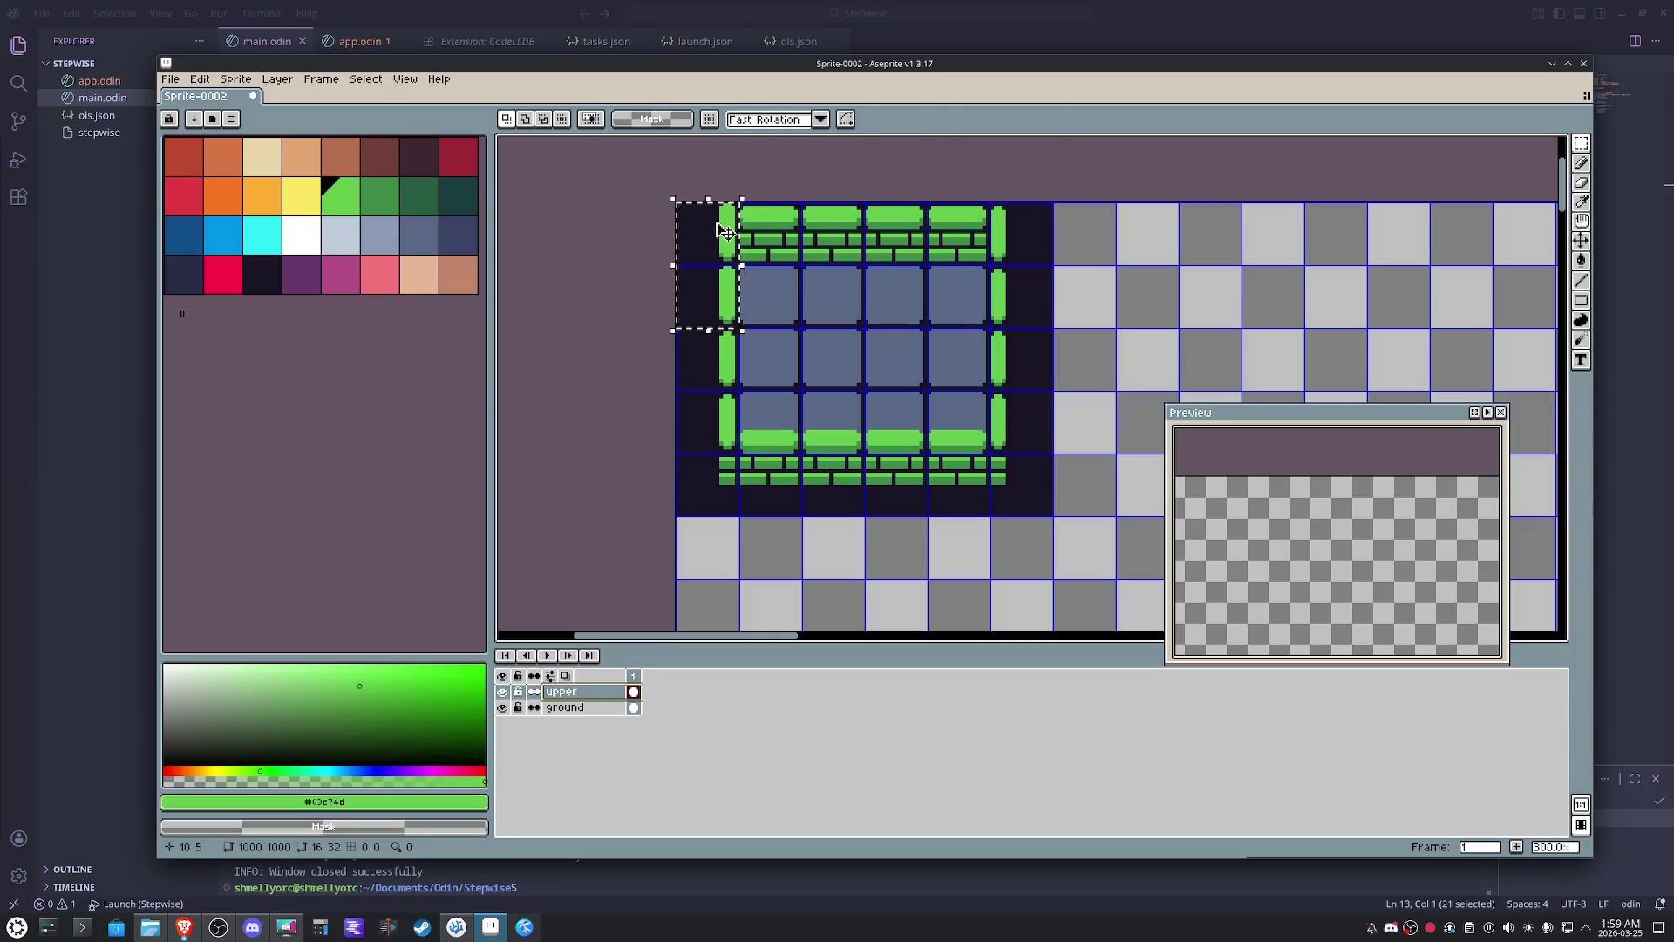
click(563, 708)
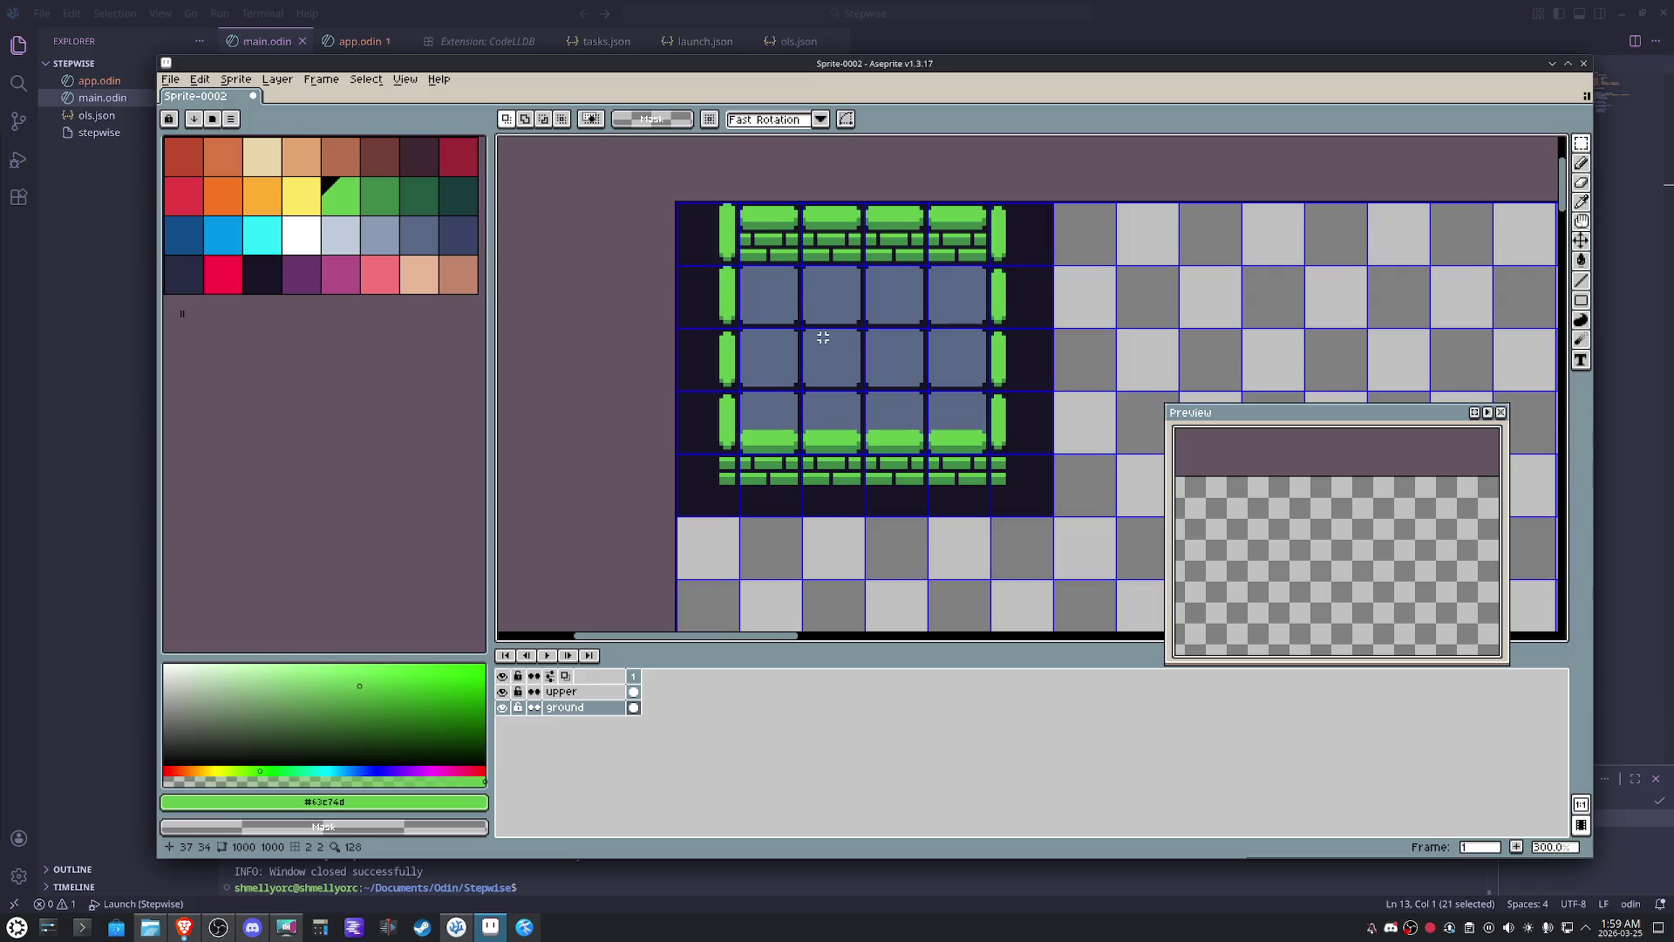
double_click(579, 709)
click(706, 302)
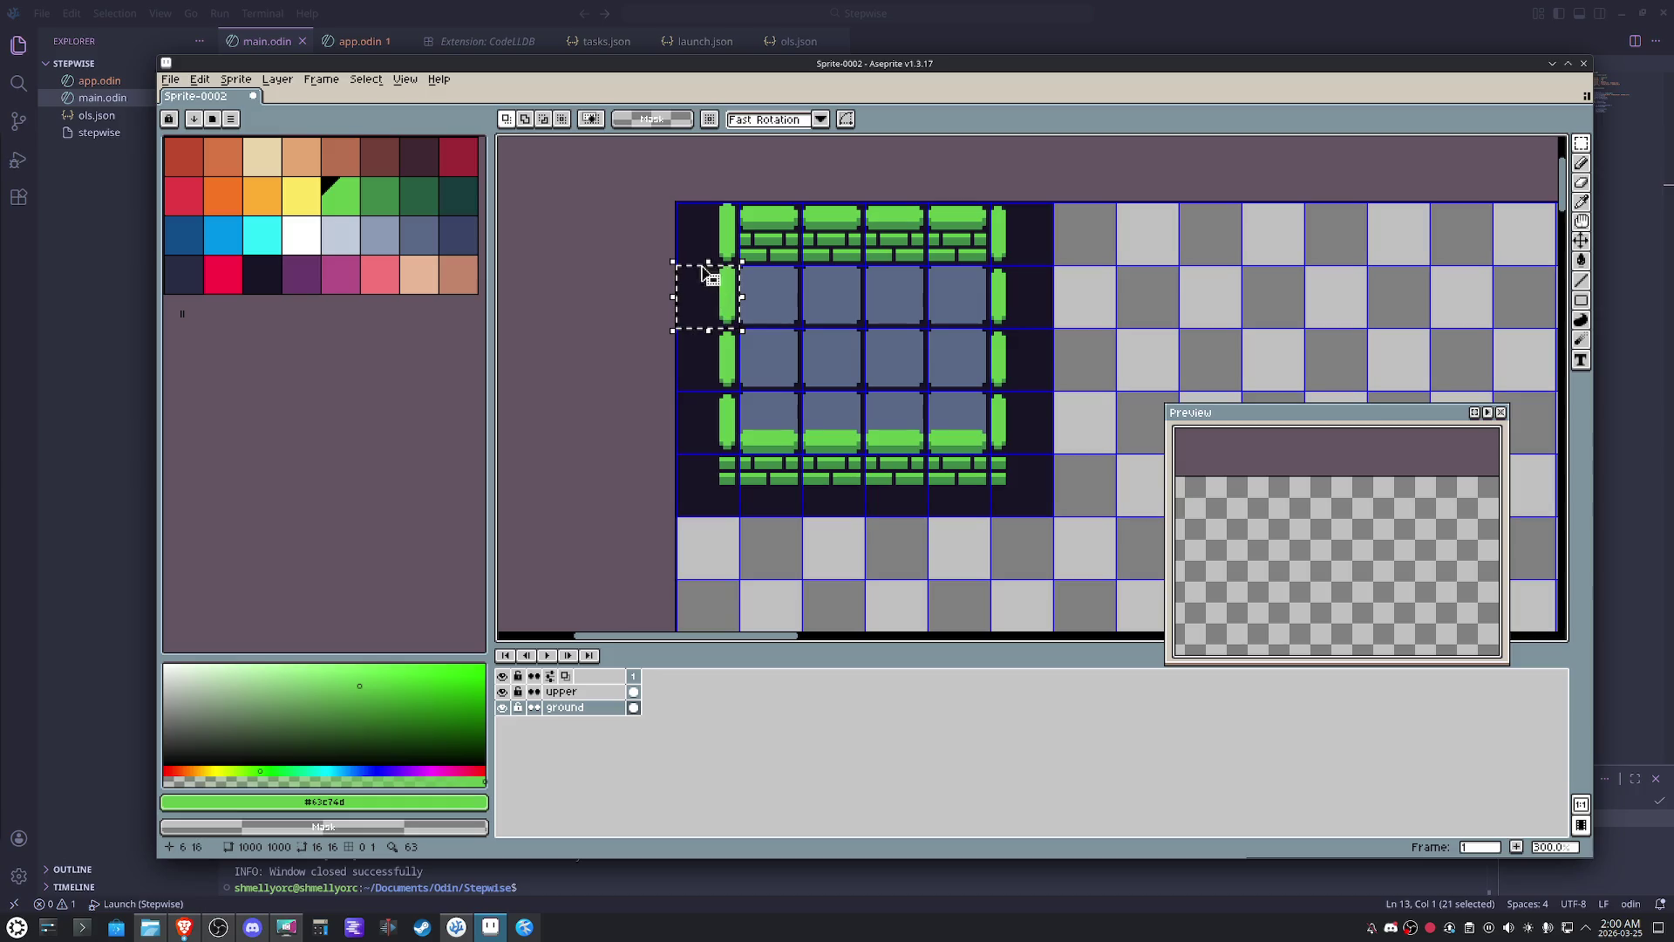
key(shift+Down)
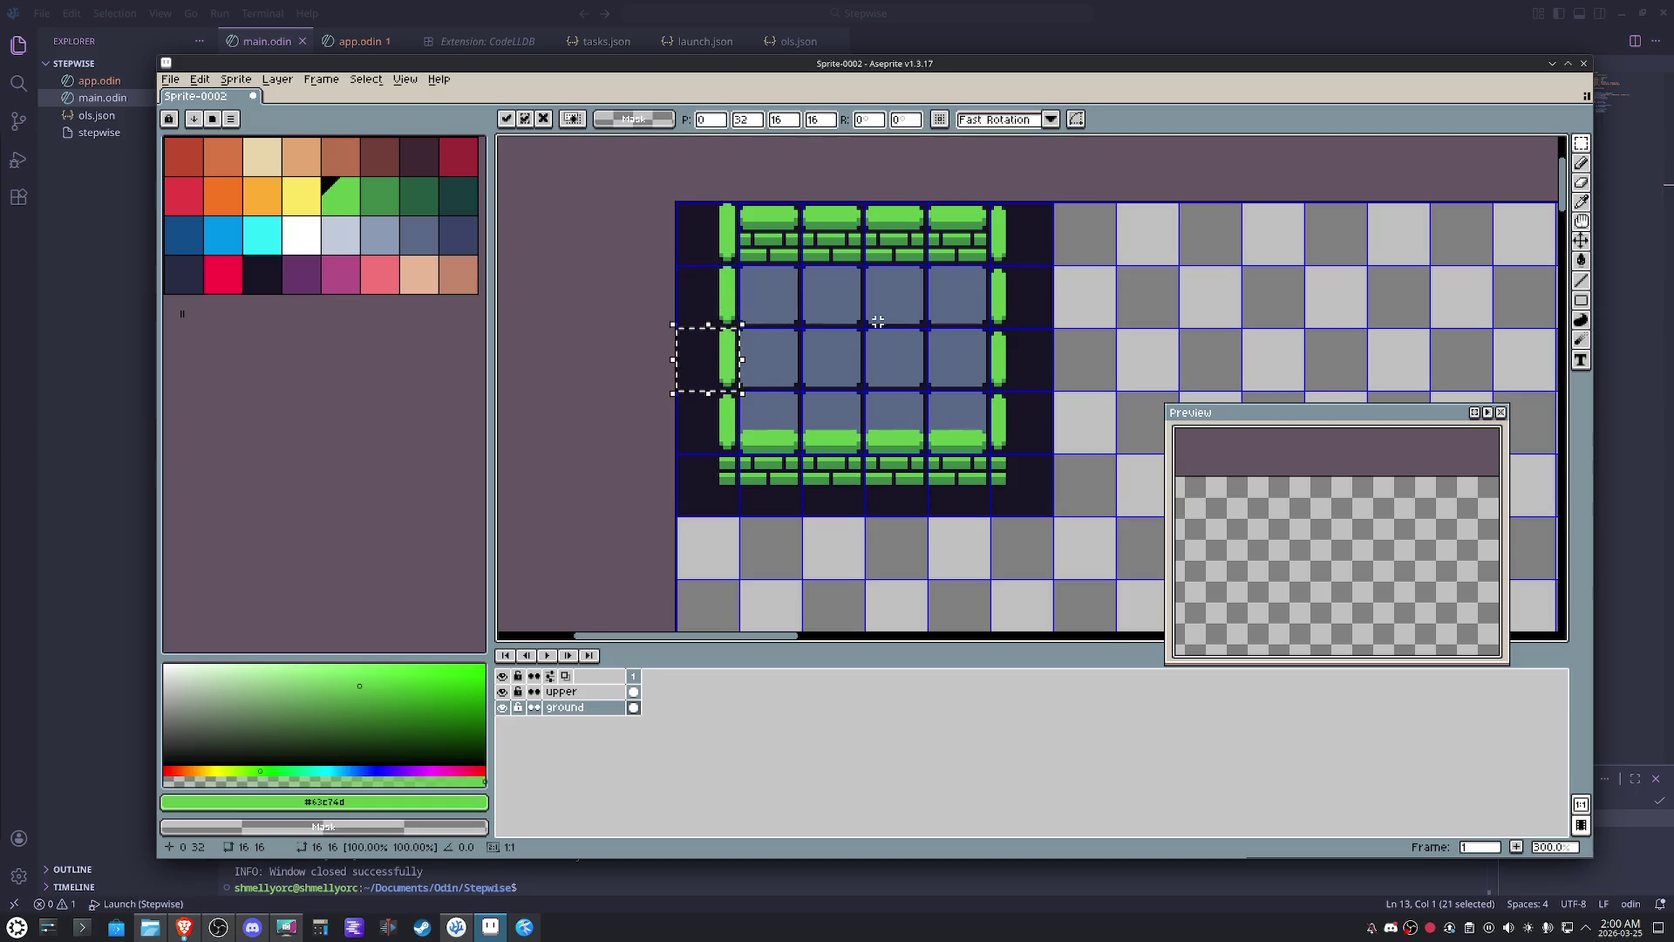
key(shift+Down)
key(Return)
scroll(746, 432, up, 4)
scroll(746, 431, up, 3)
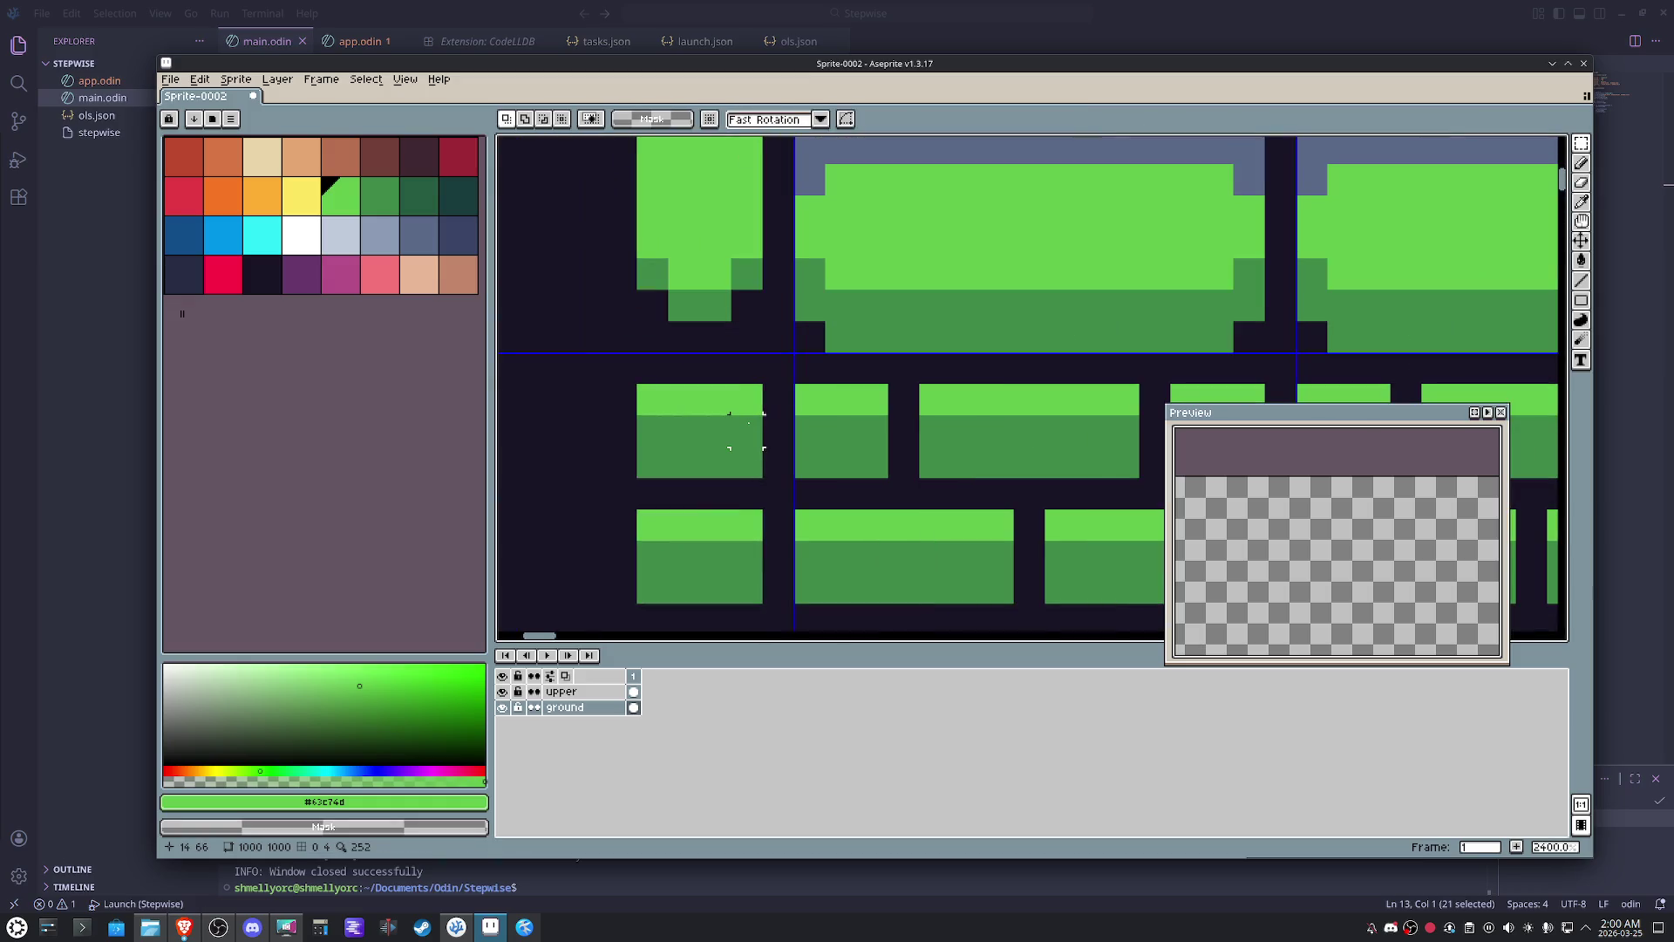
key(i)
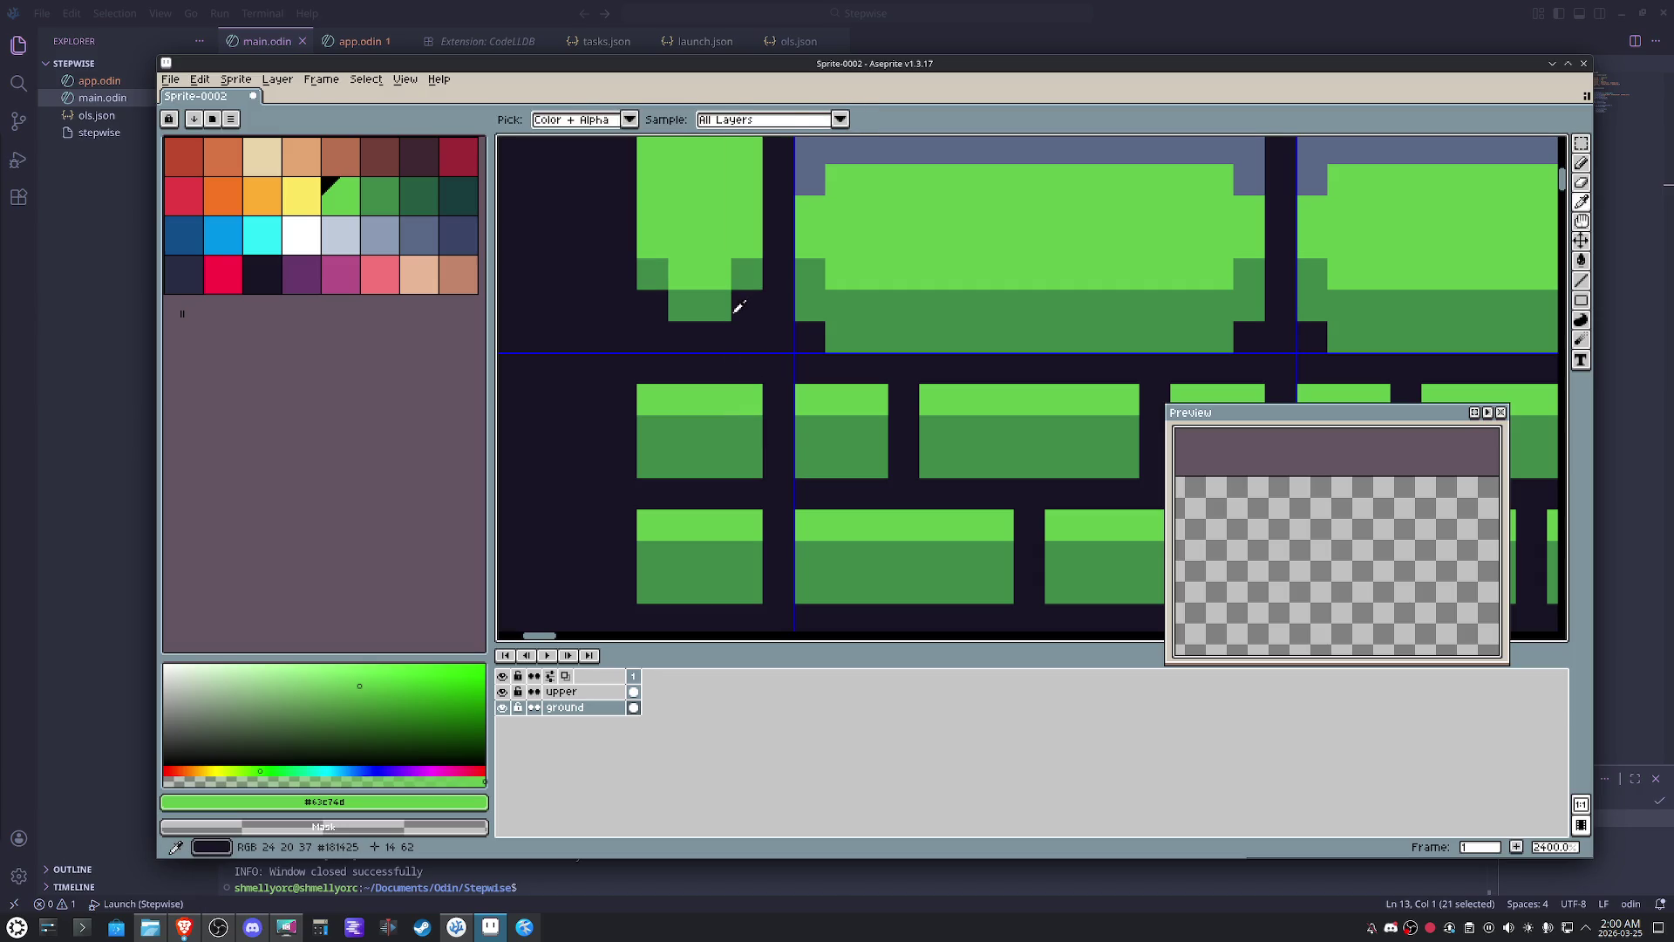
key(m)
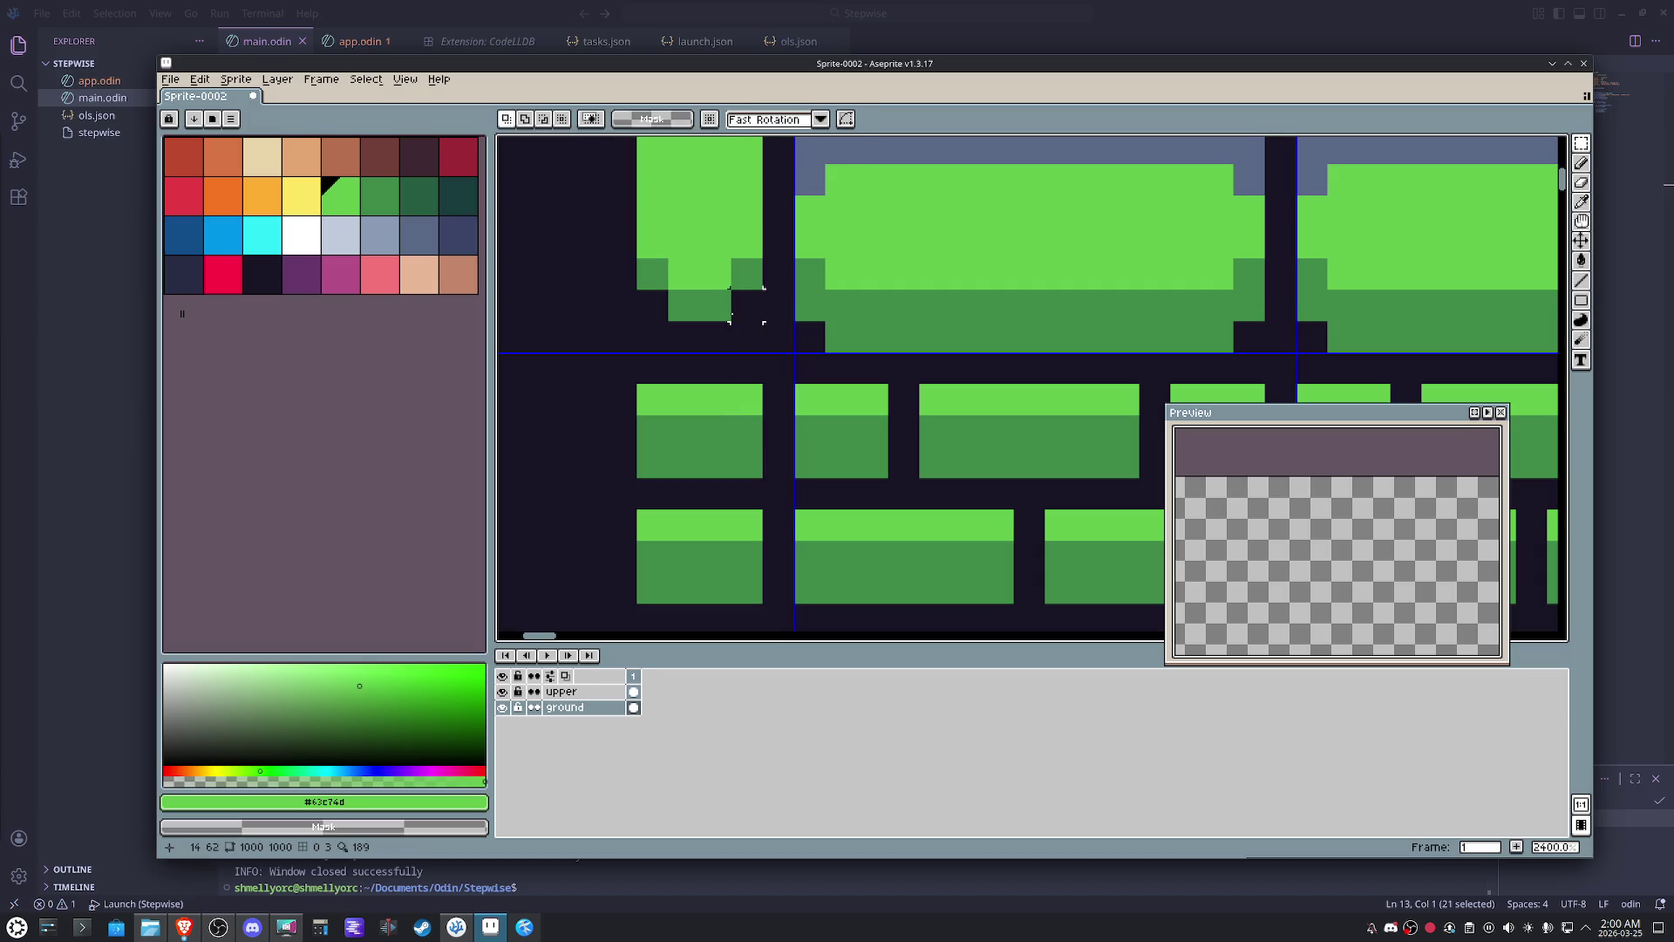
key(i)
click(745, 274)
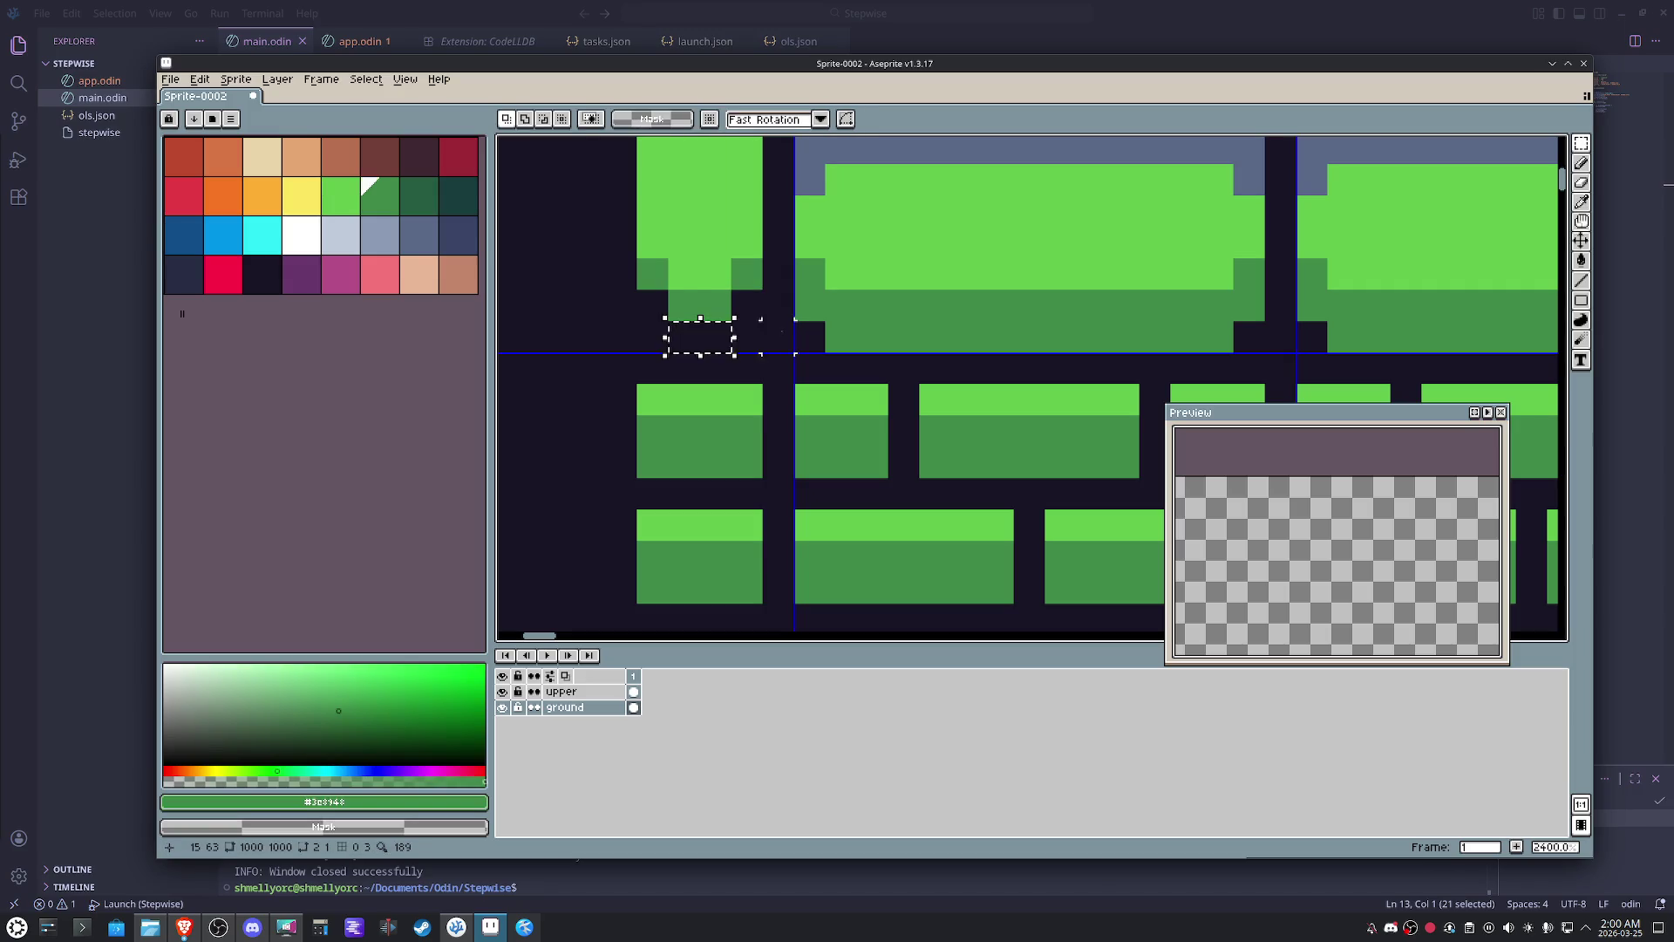
key(b)
click(715, 338)
click(653, 337)
click(651, 303)
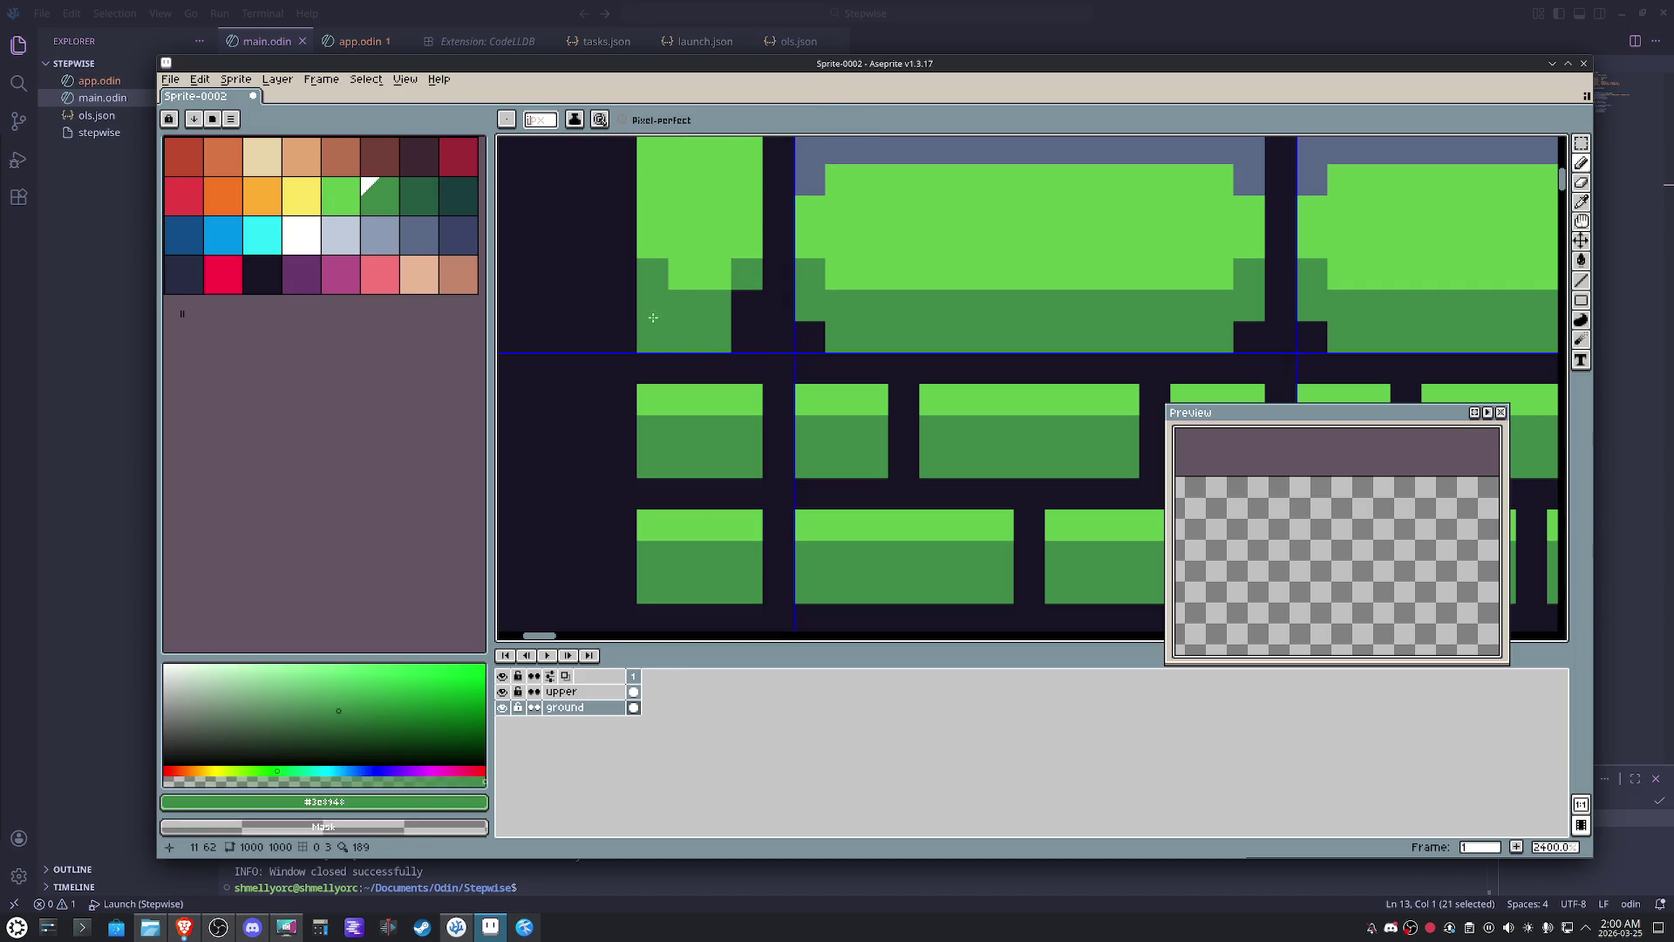
alt+click(591, 329)
click(652, 337)
alt+click(745, 273)
click(746, 305)
alt+click(742, 252)
click(715, 305)
click(651, 273)
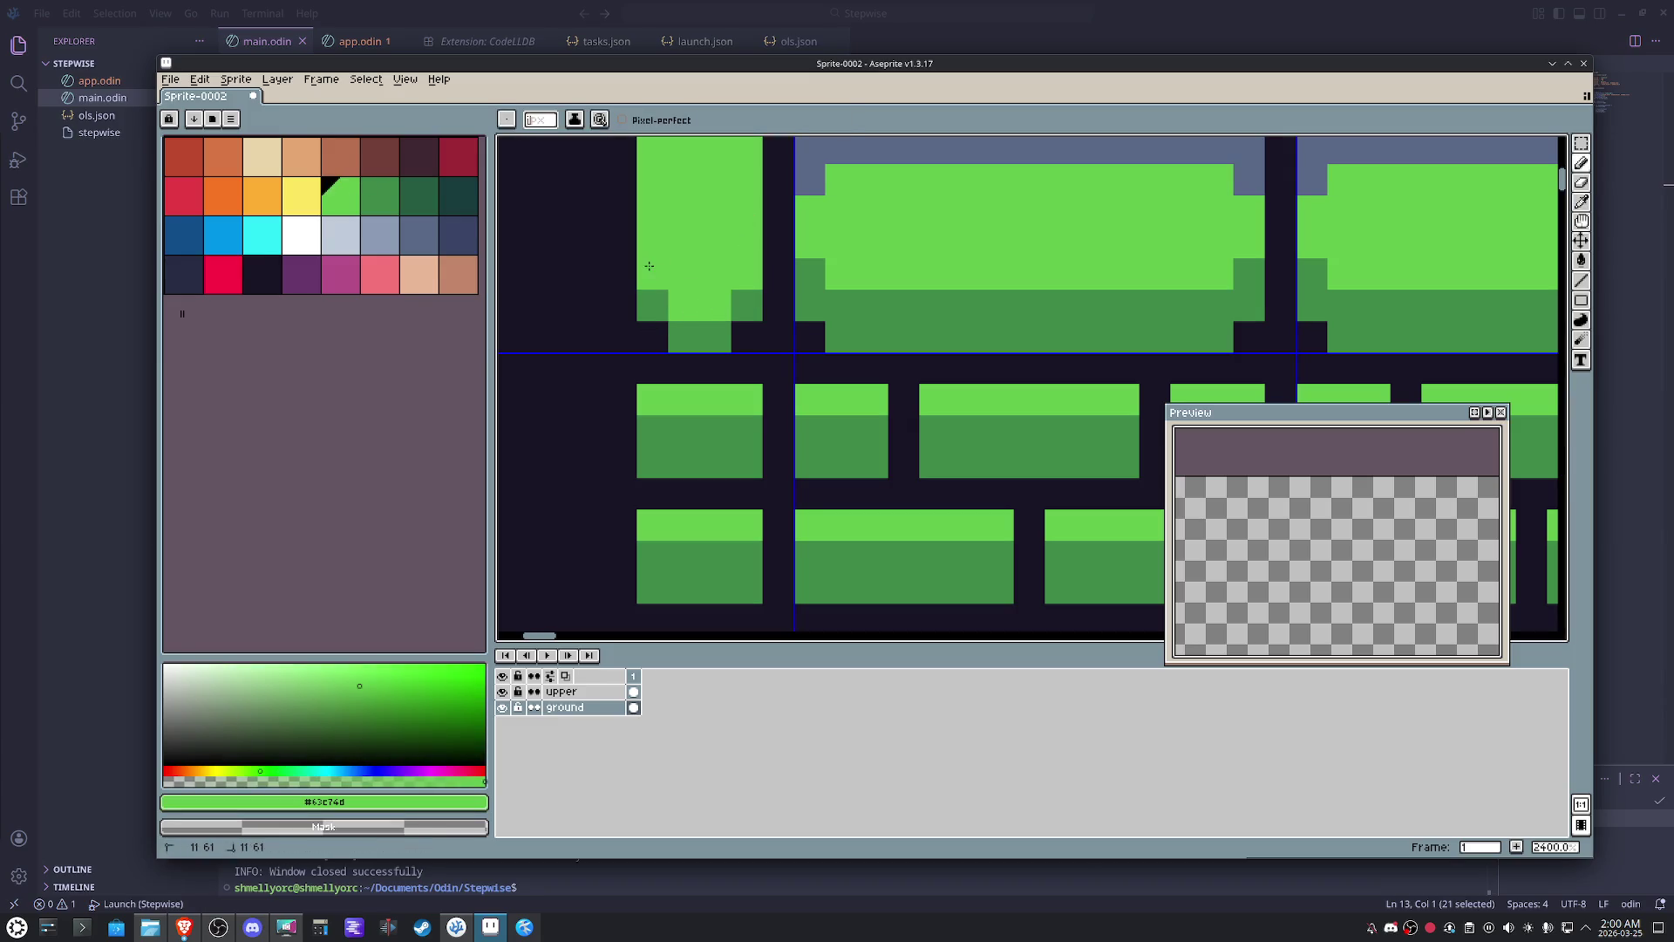
scroll(744, 288, down, 2)
scroll(745, 288, down, 3)
drag(745, 288, 694, 489)
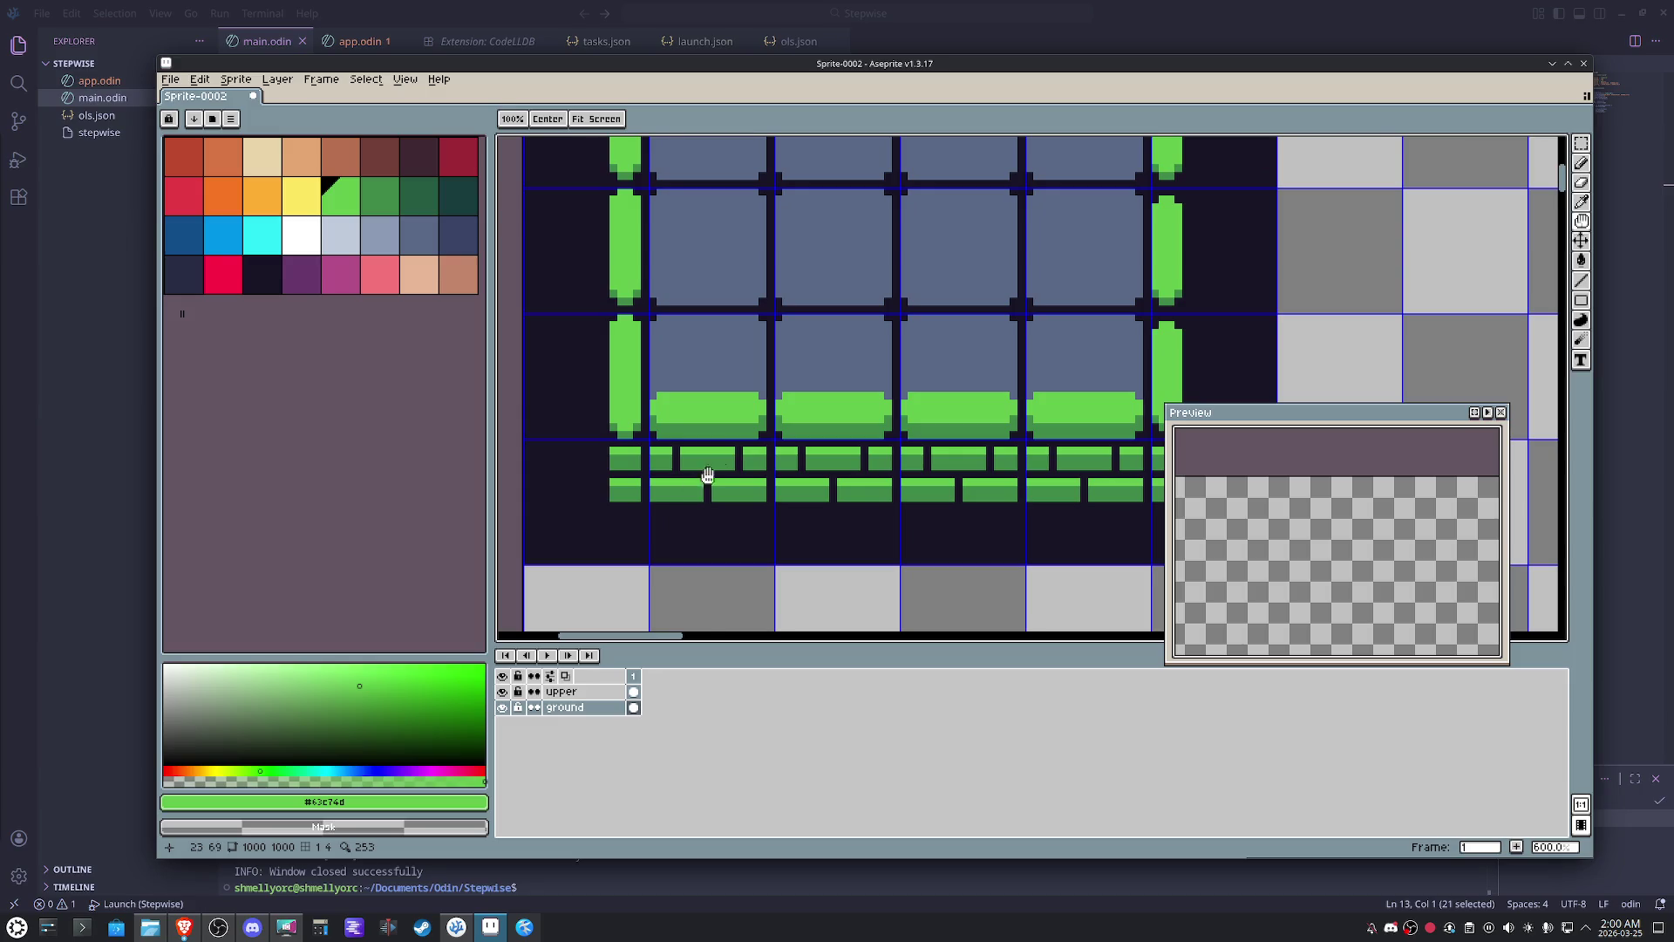
scroll(693, 484, down, 1)
drag(823, 362, 797, 403)
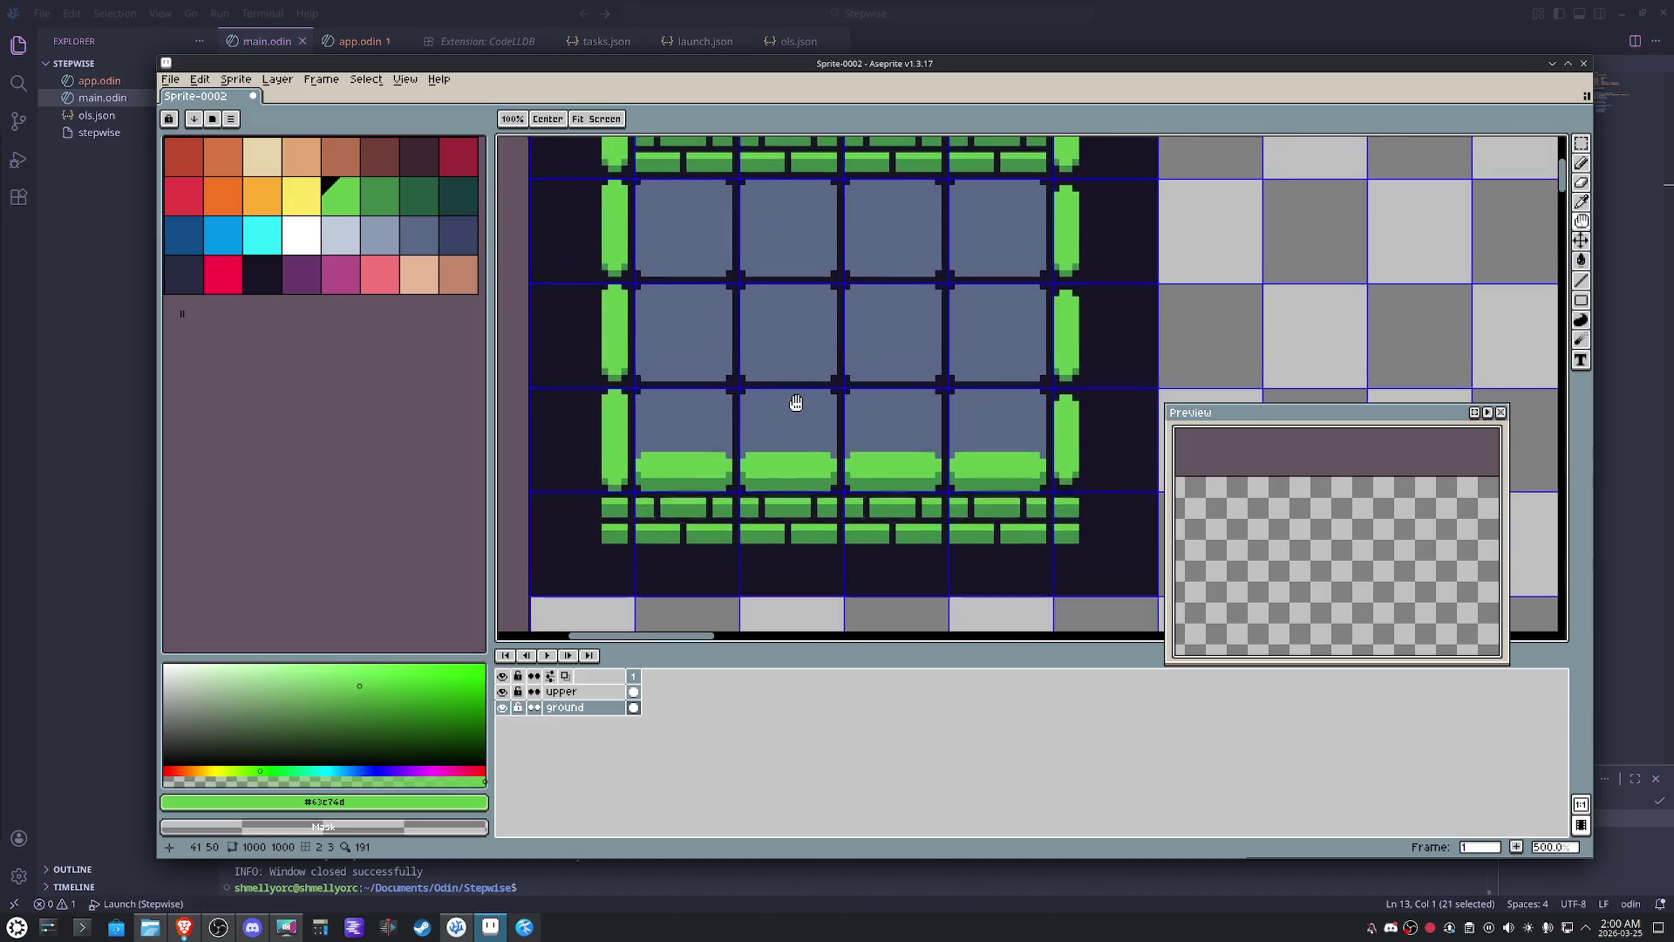
mouse_move(786, 327)
mouse_down()
mouse_move(781, 457)
mouse_move(845, 342)
mouse_up()
key(space)
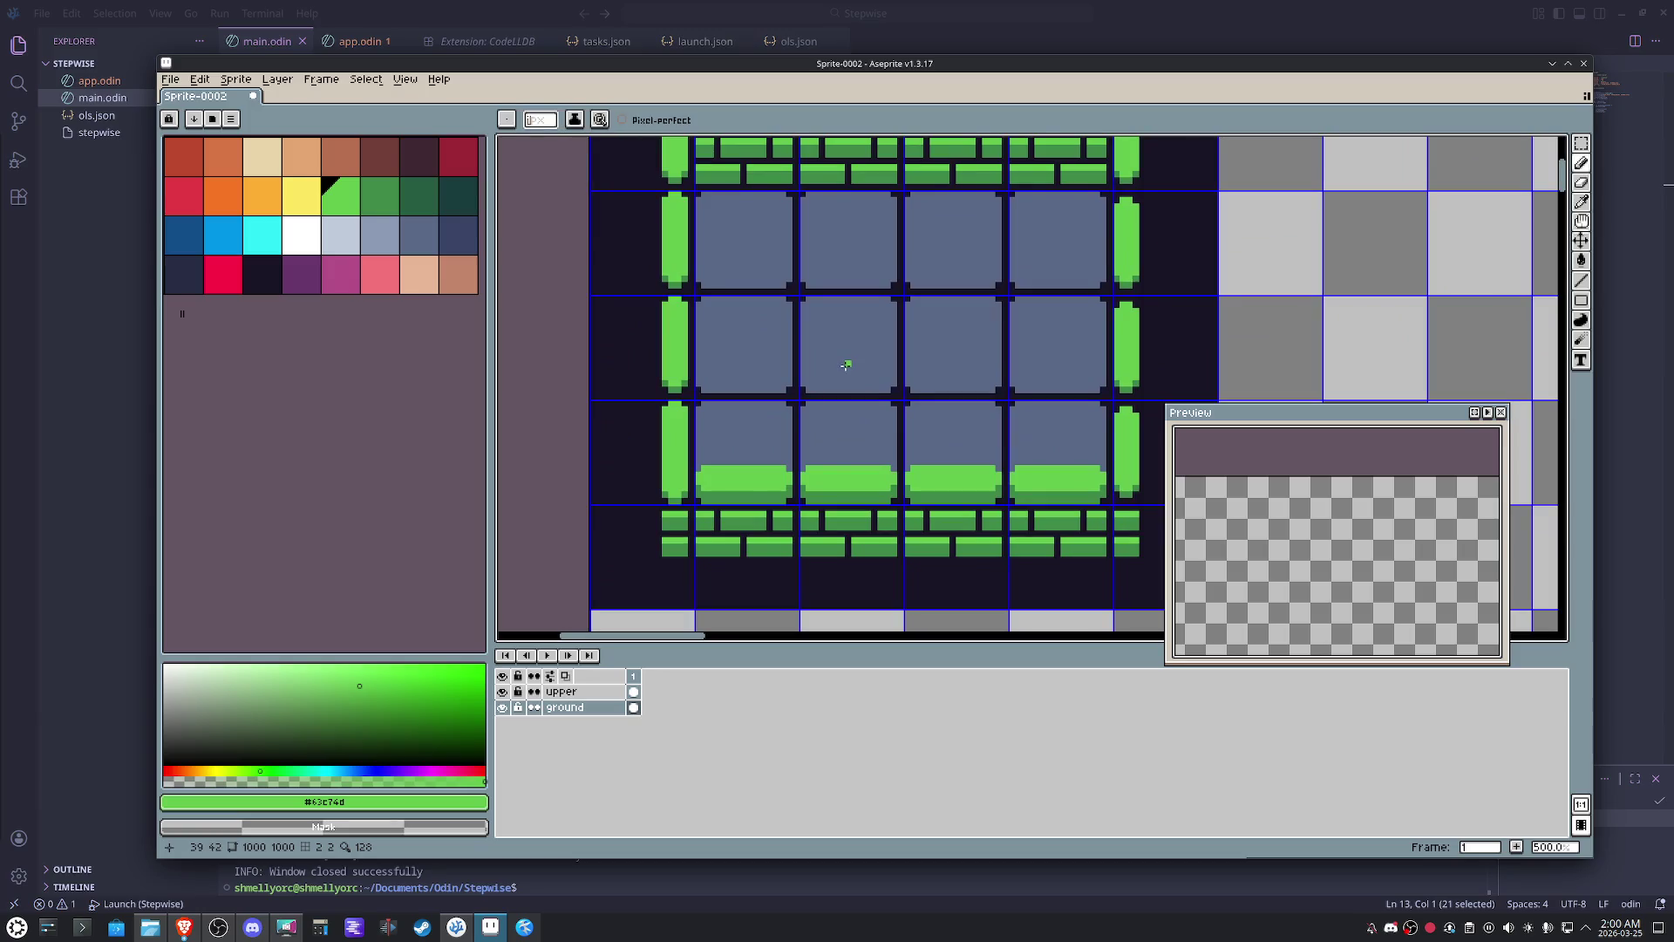
scroll(738, 497, up, 4)
drag(737, 497, 793, 474)
key(space)
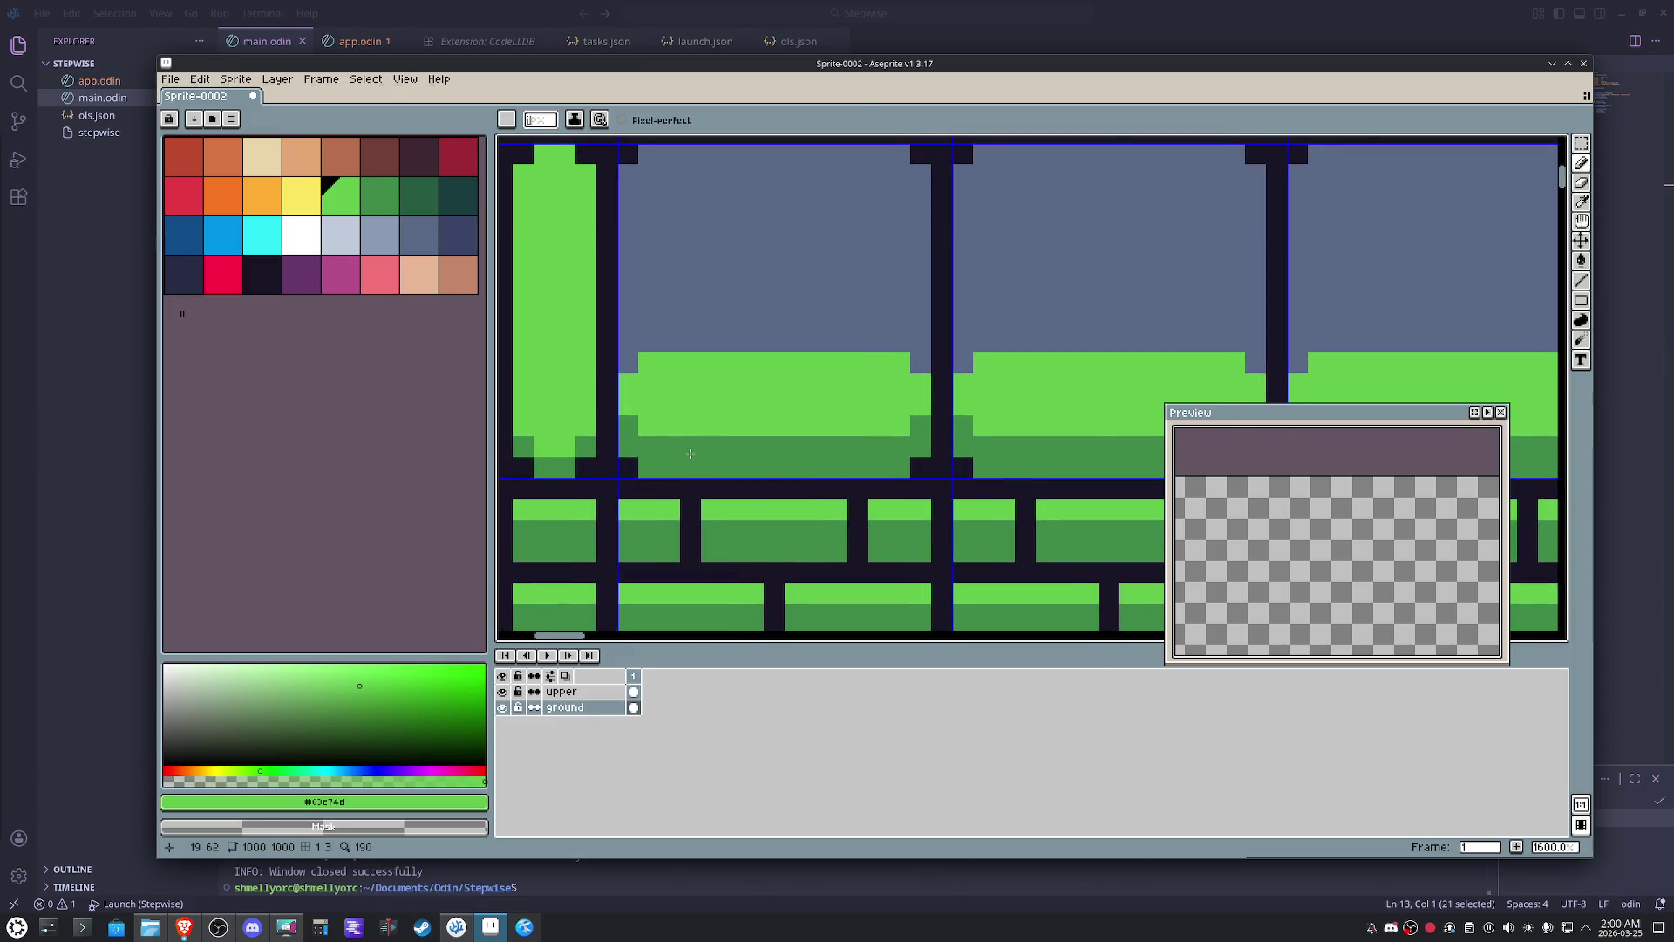
scroll(690, 453, down, 4)
drag(729, 440, 680, 441)
key(space)
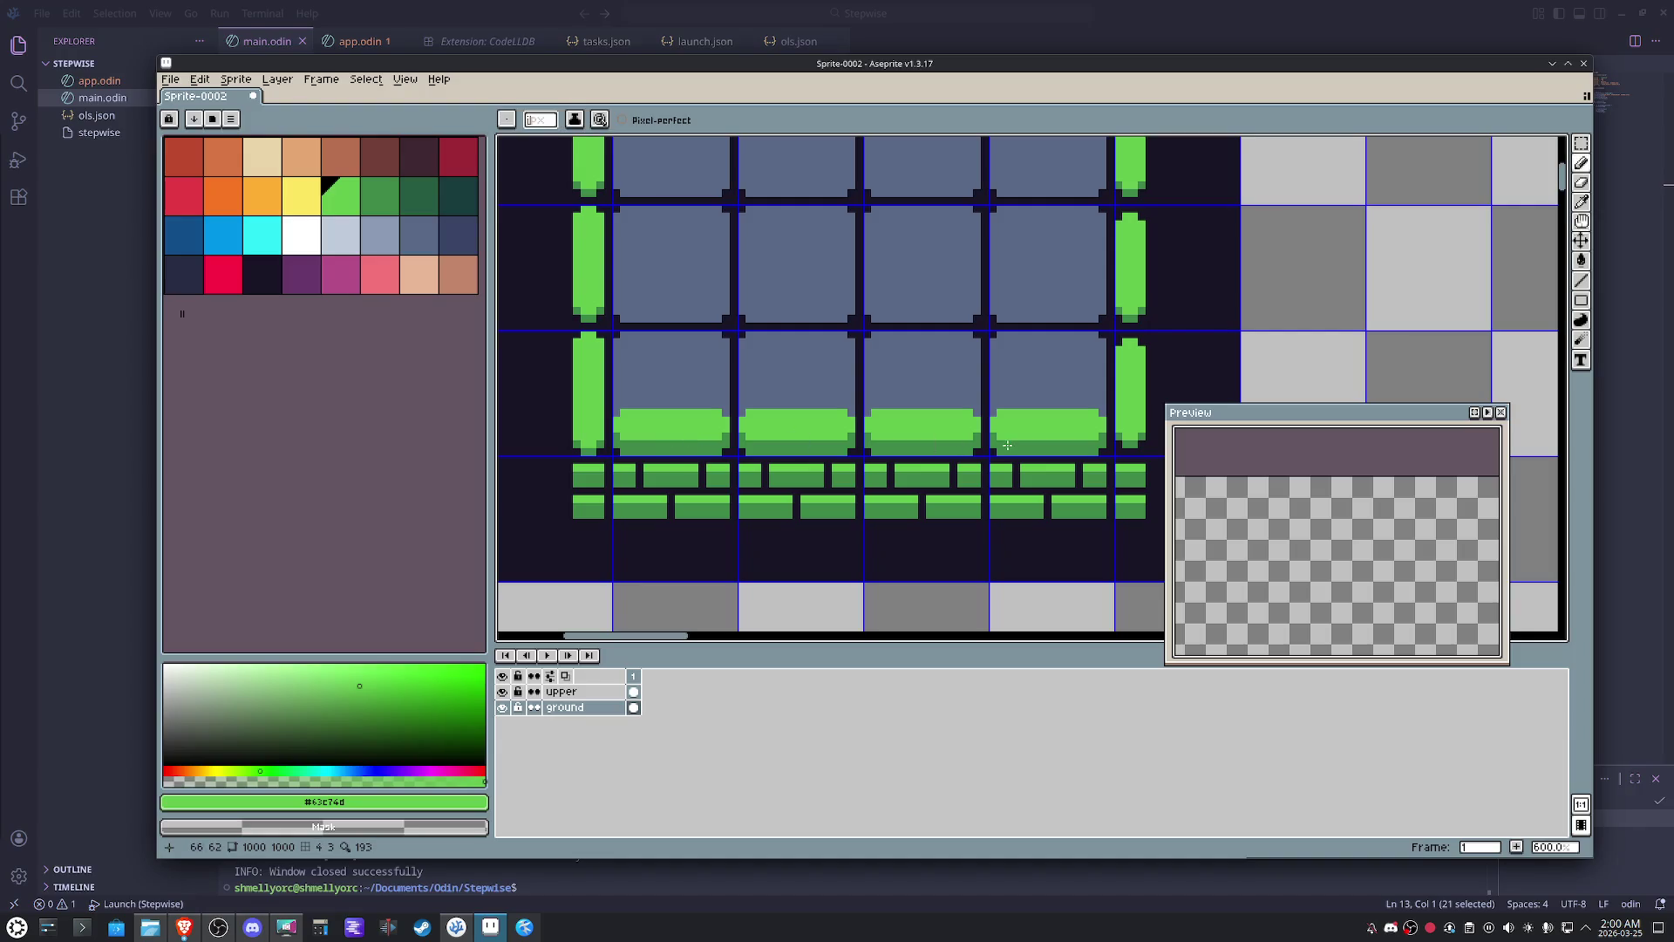
key(m)
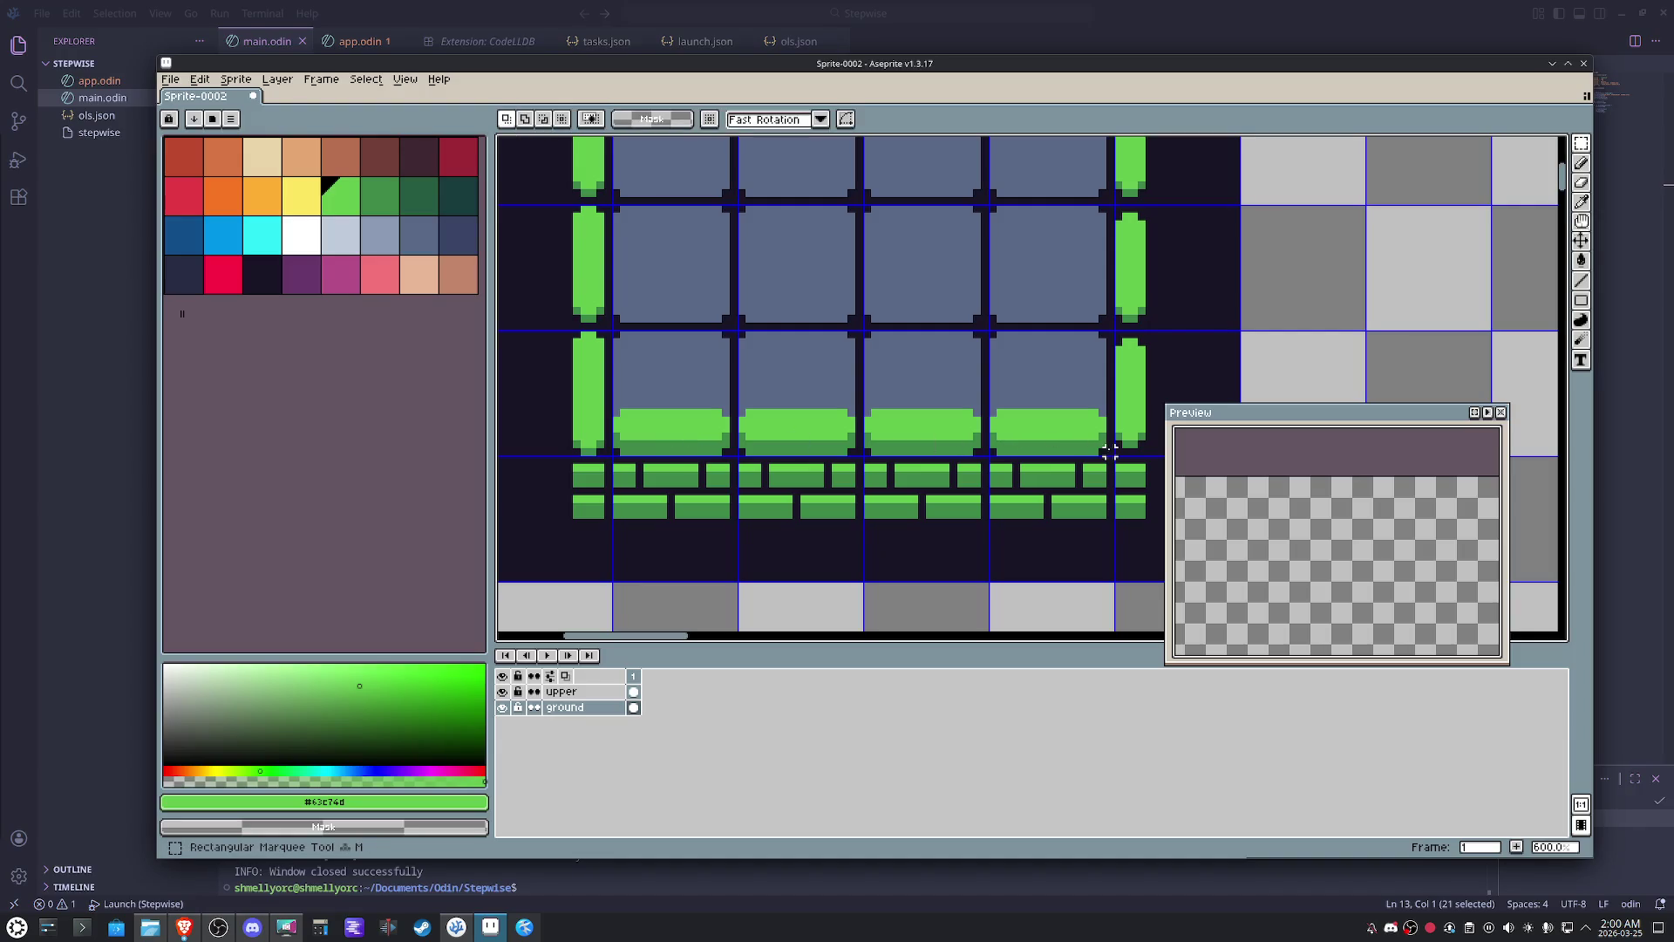
- Nudge the whole lower grass strip up one pixel, then undo the change
drag(1111, 453, 567, 395)
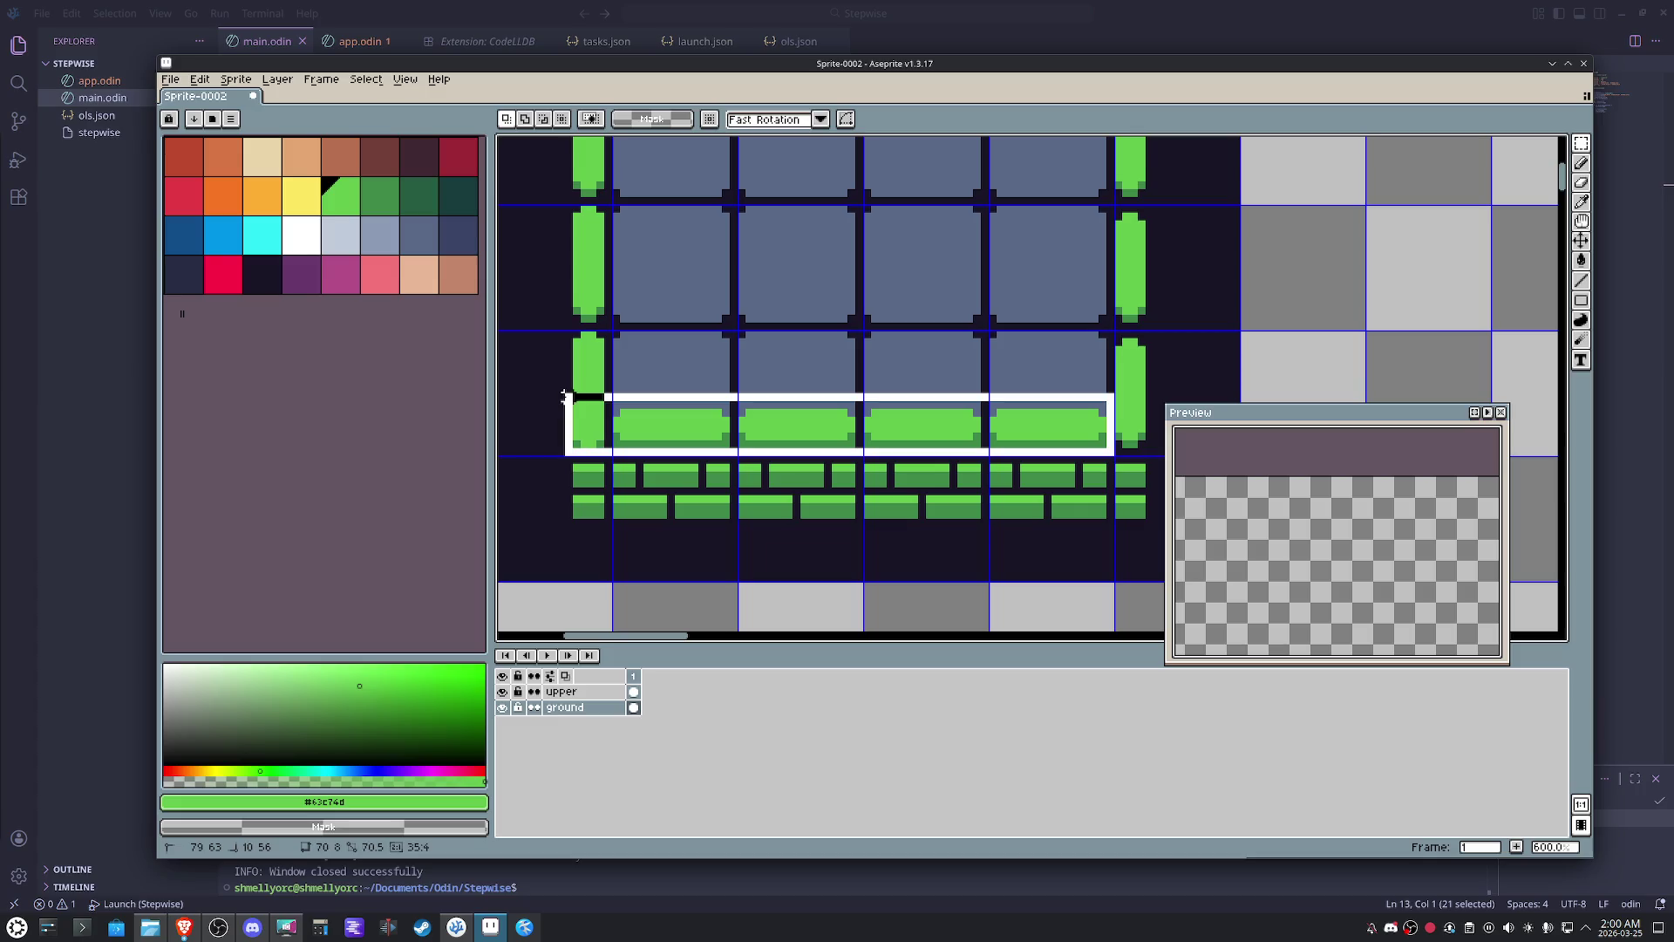
click(671, 435)
drag(667, 433, 673, 437)
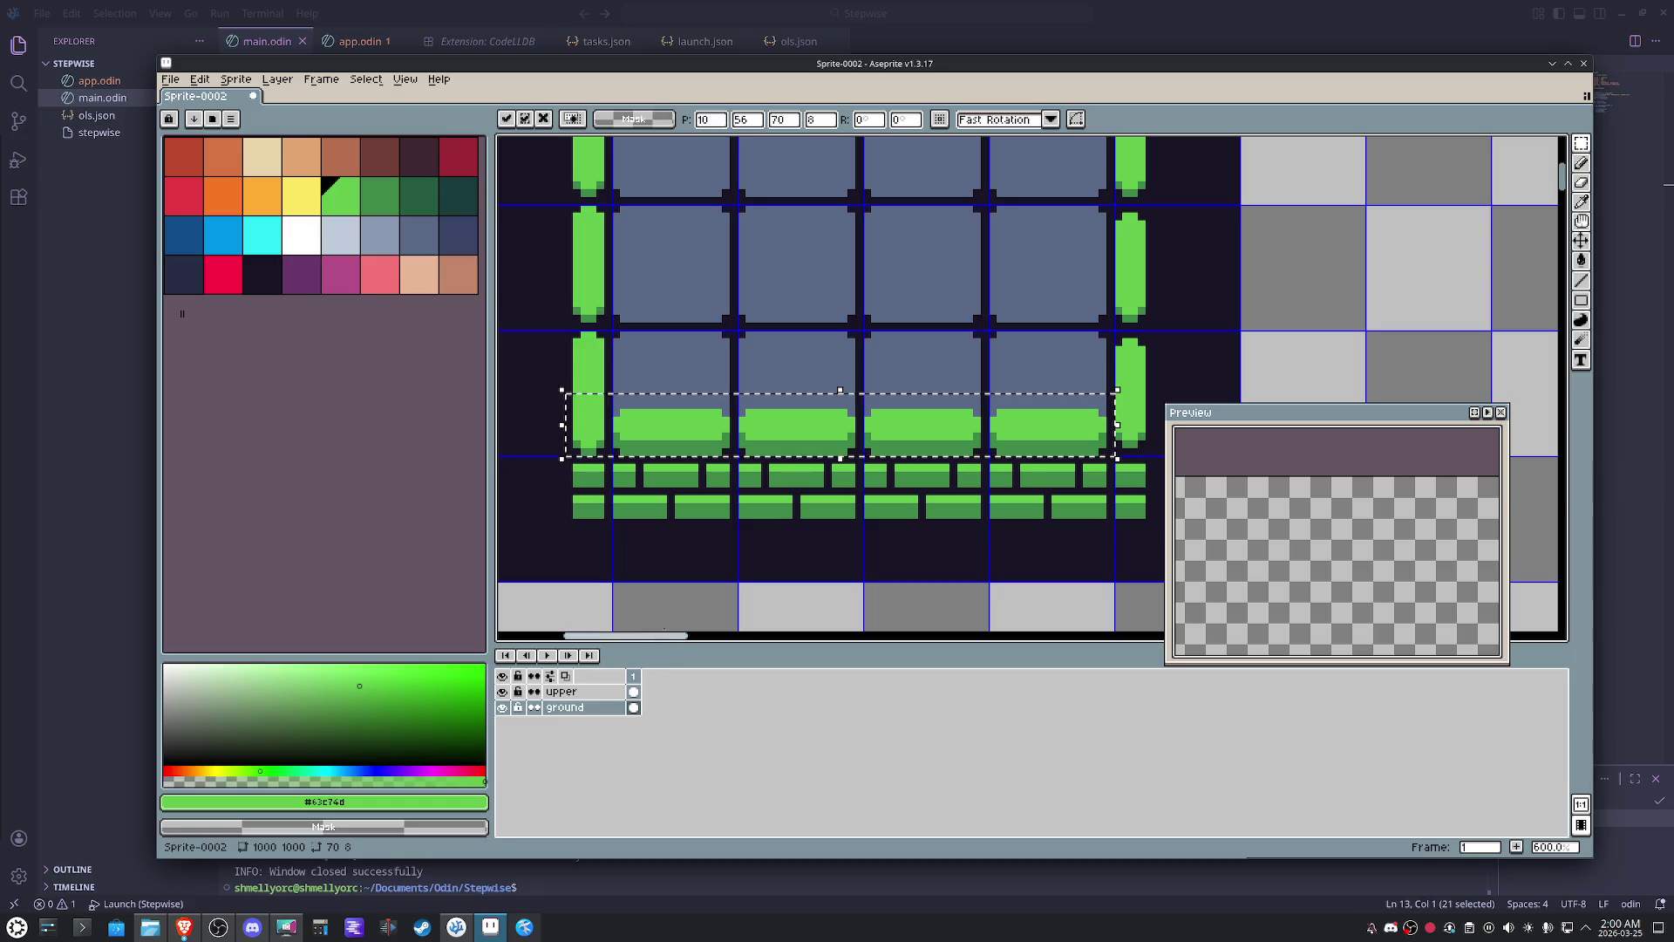
key(Up)
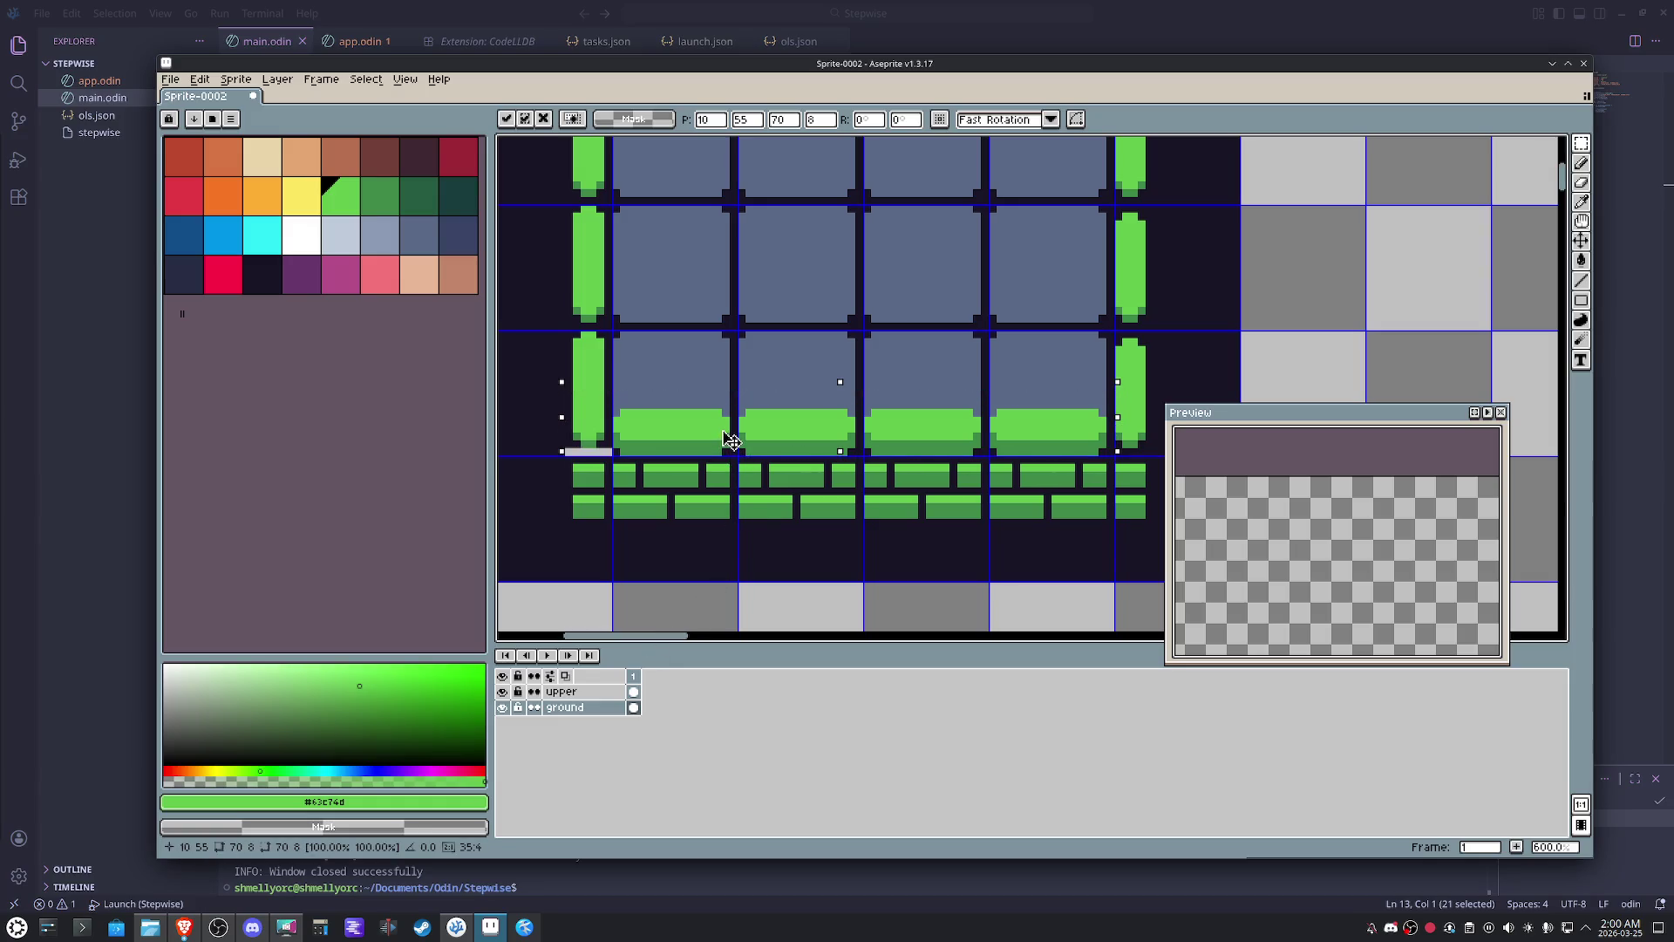
key(Return)
key(ctrl+z)
- Select only the grass strip's left end cell and shift it up one pixel
click(711, 488)
drag(587, 455, 549, 334)
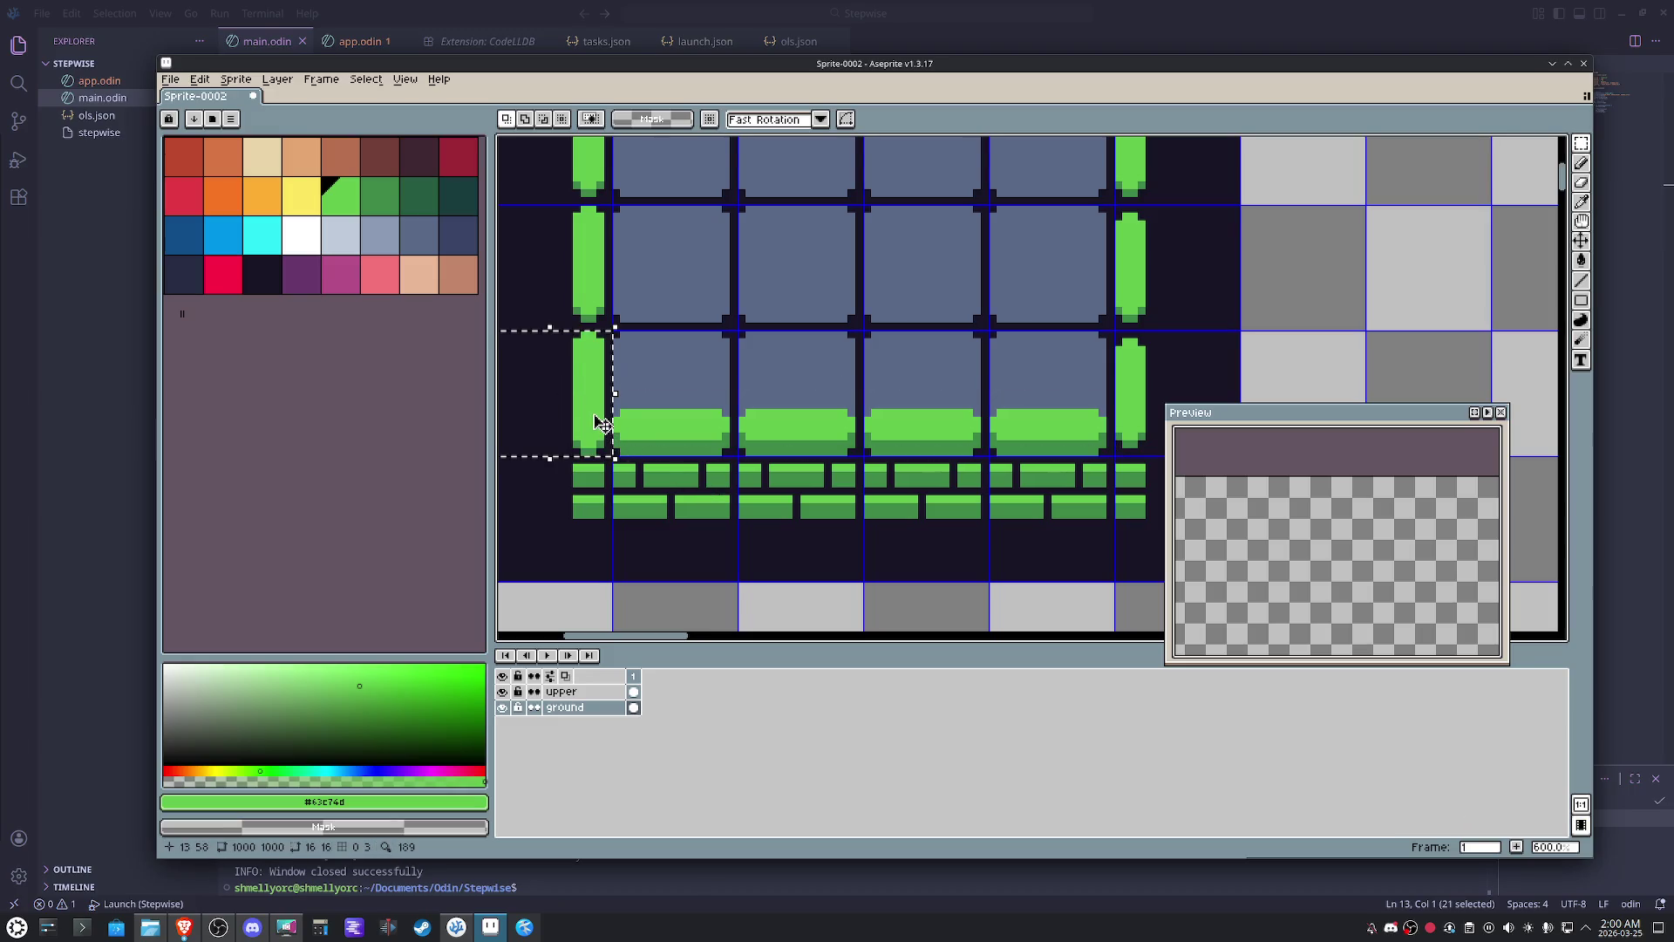
click(590, 456)
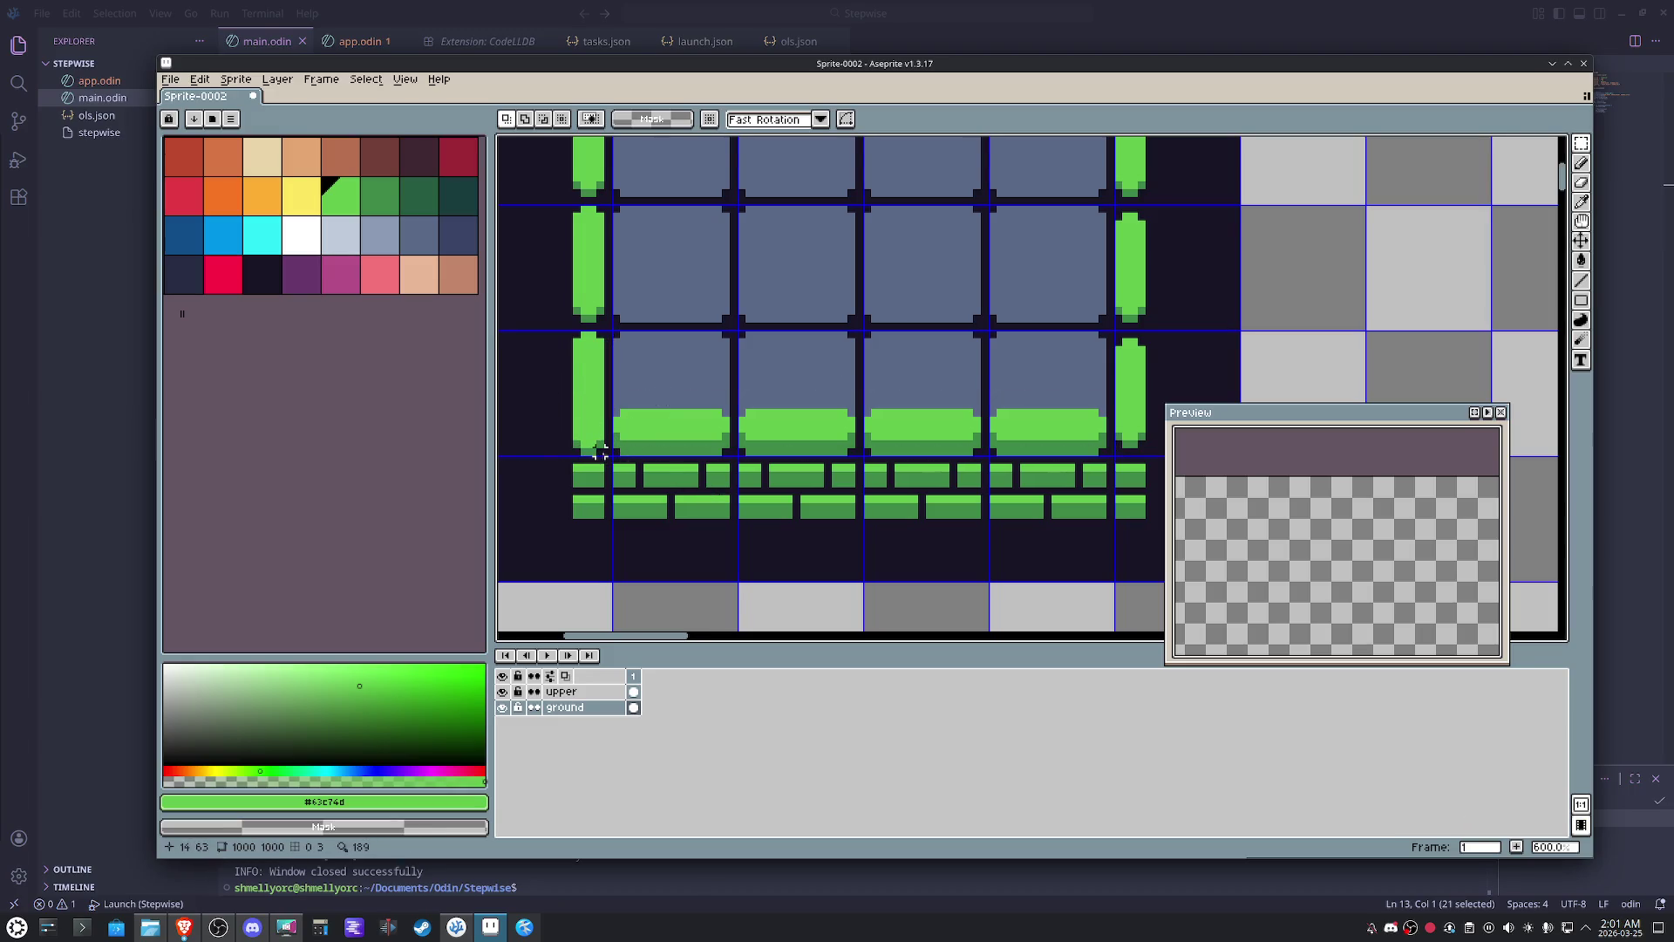
drag(605, 452, 554, 388)
click(609, 430)
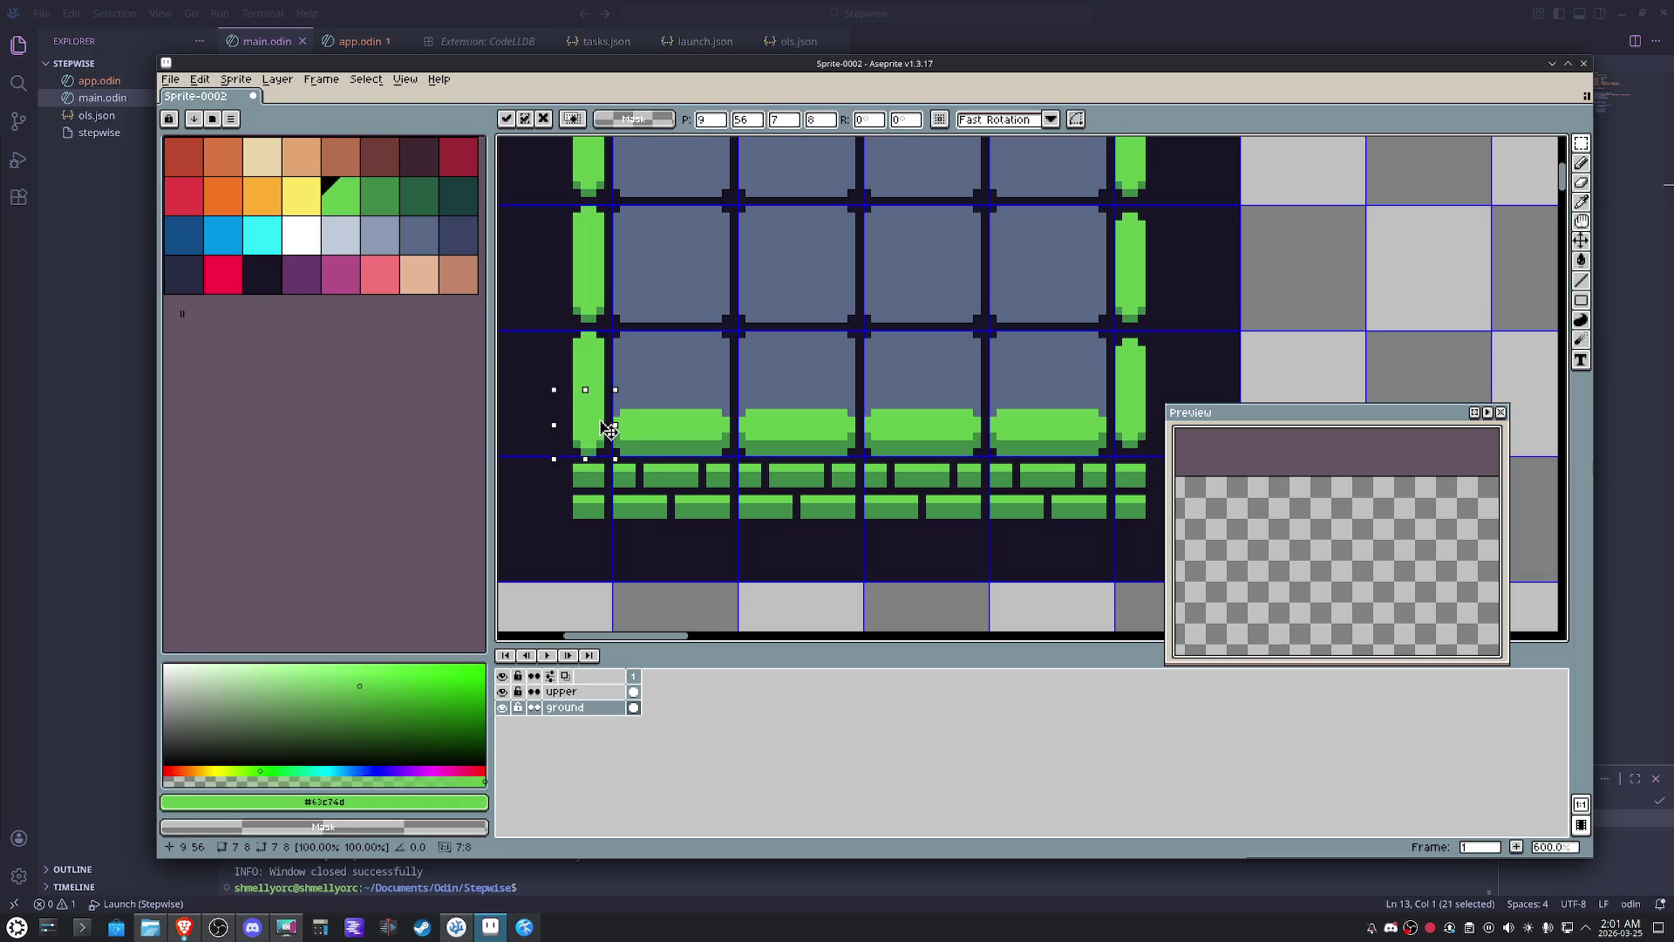
key(Up)
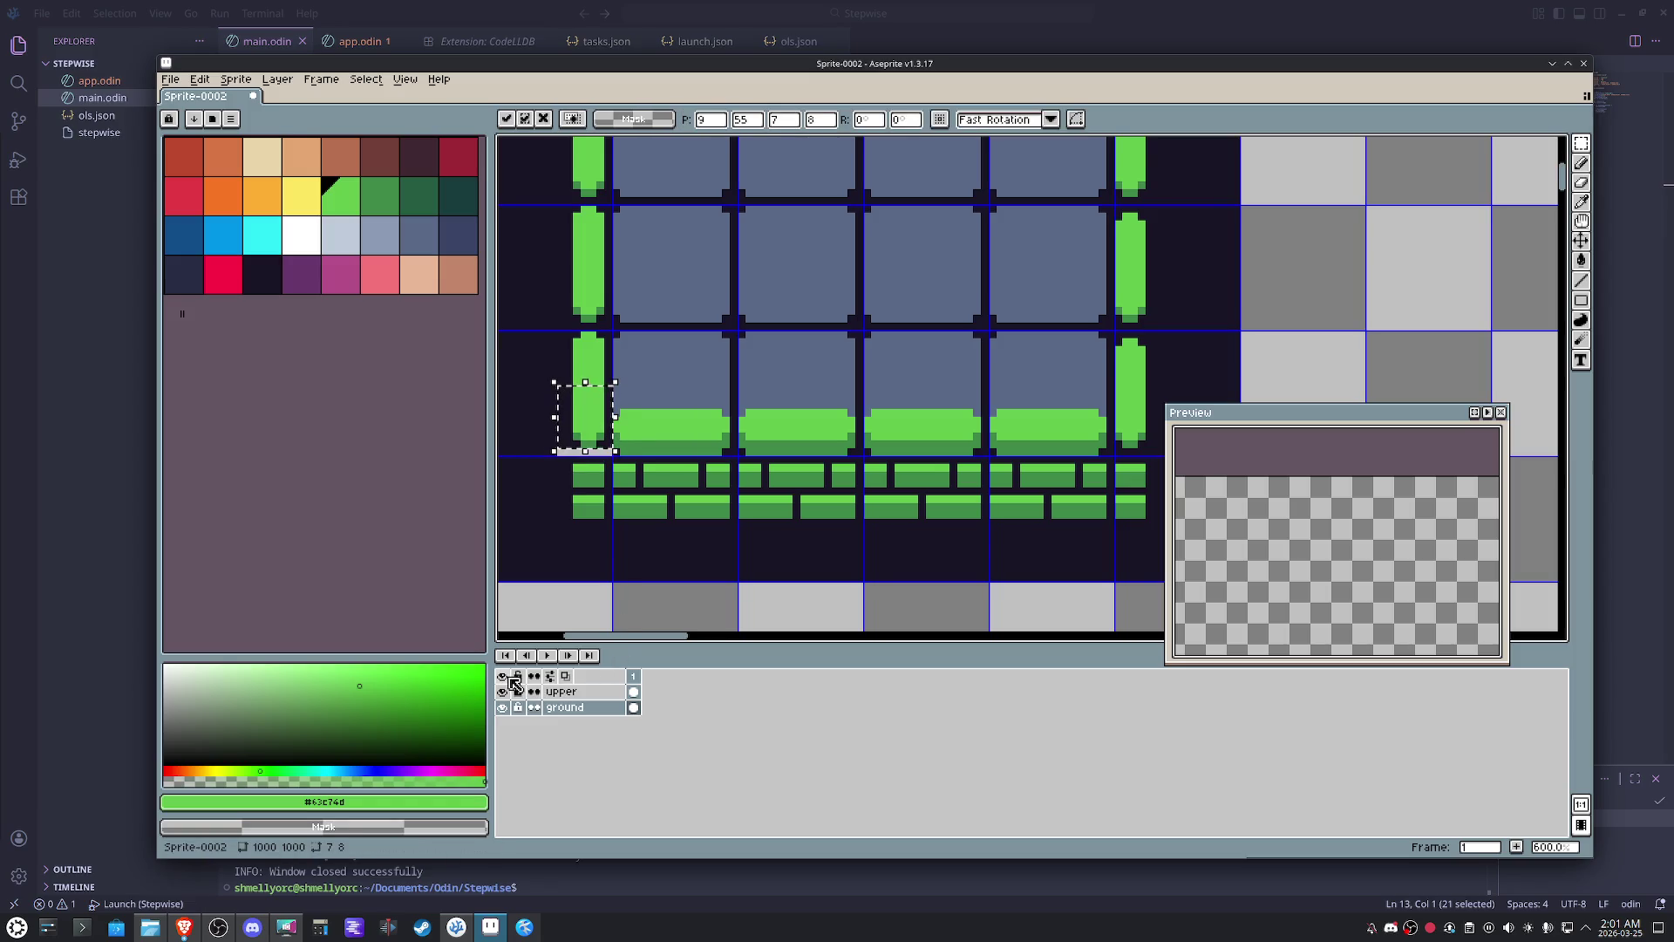
click(562, 690)
click(668, 445)
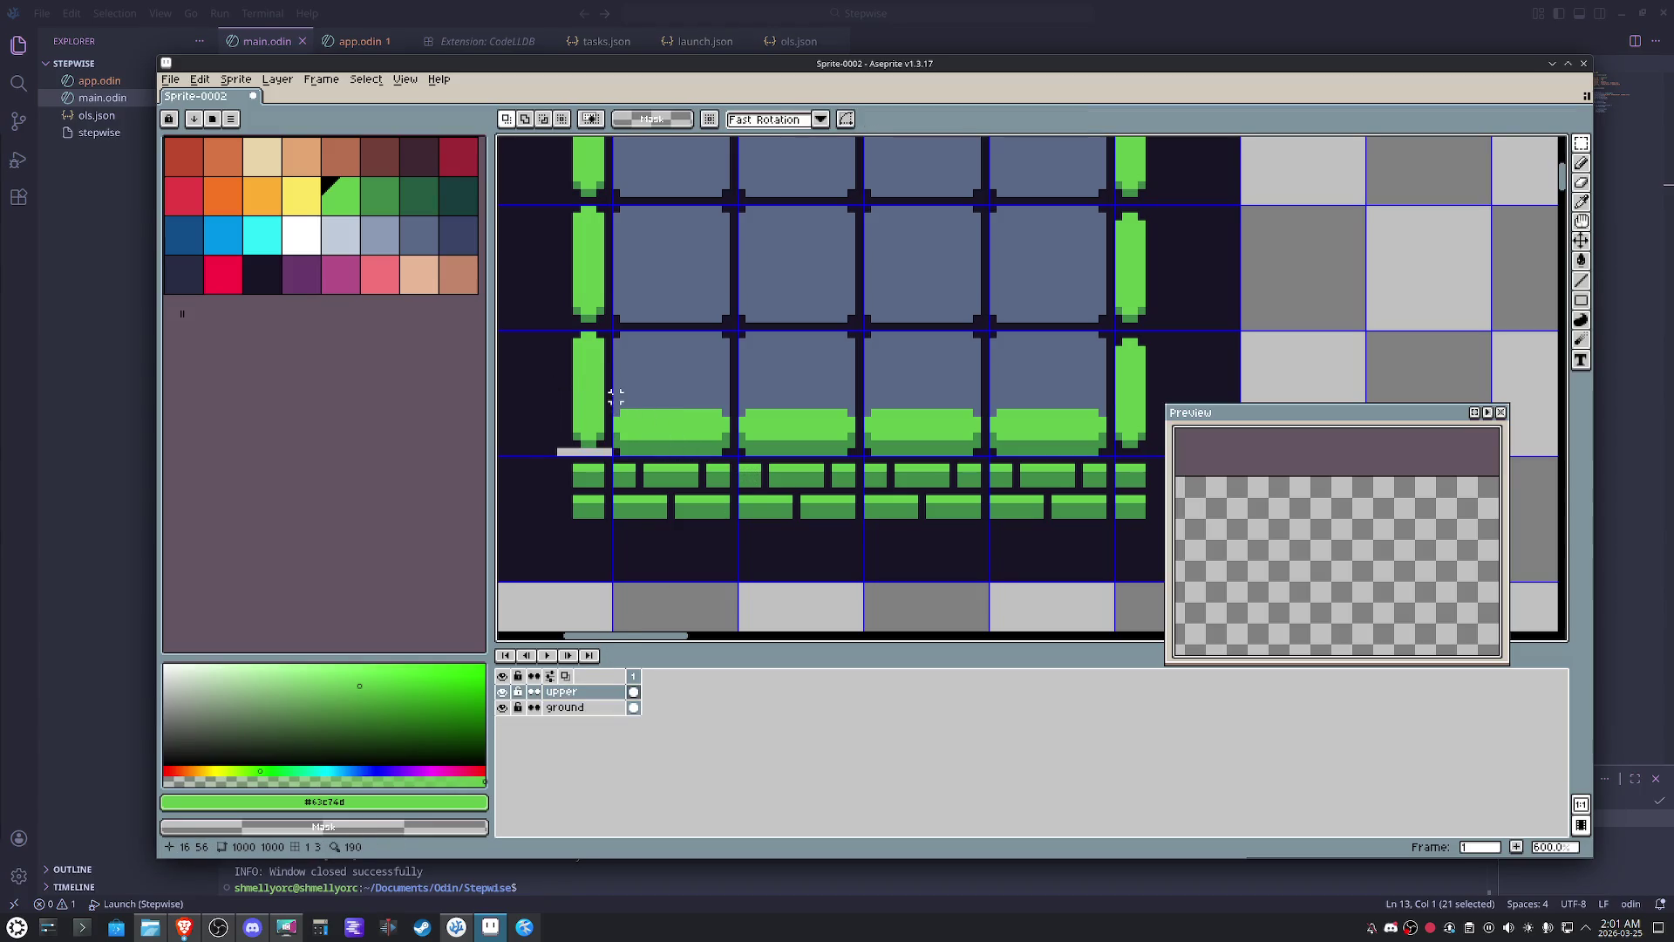
- On the upper layer, select the brick rows below the grass and shift them up one pixel
drag(615, 395, 1113, 451)
click(1066, 441)
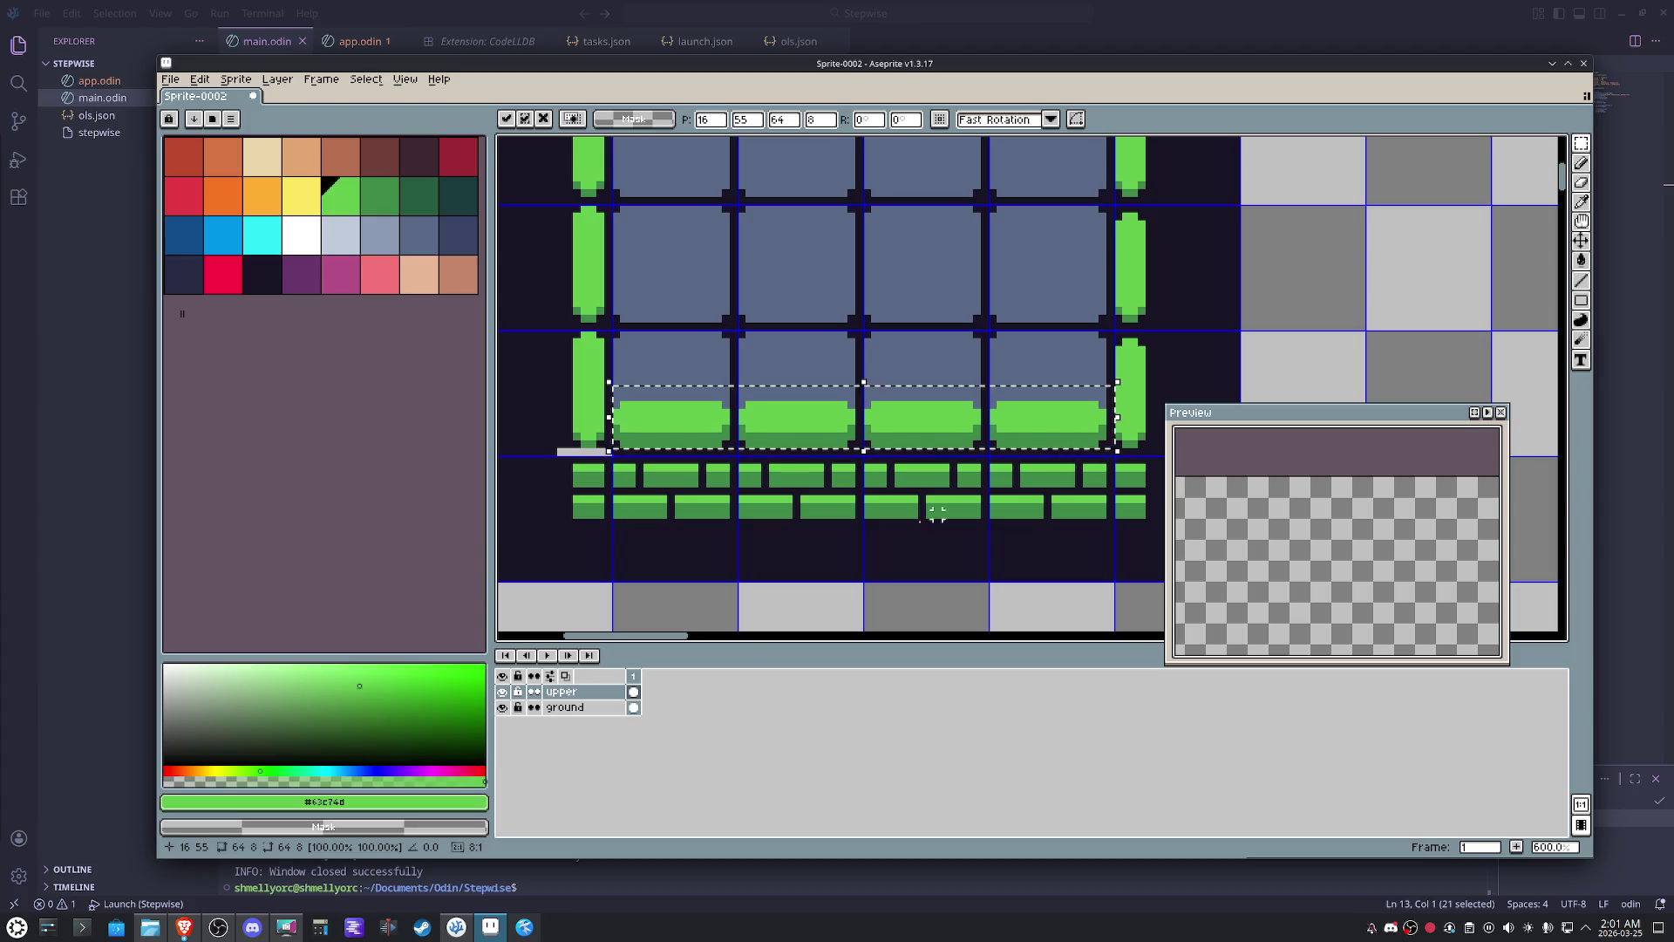
click(905, 530)
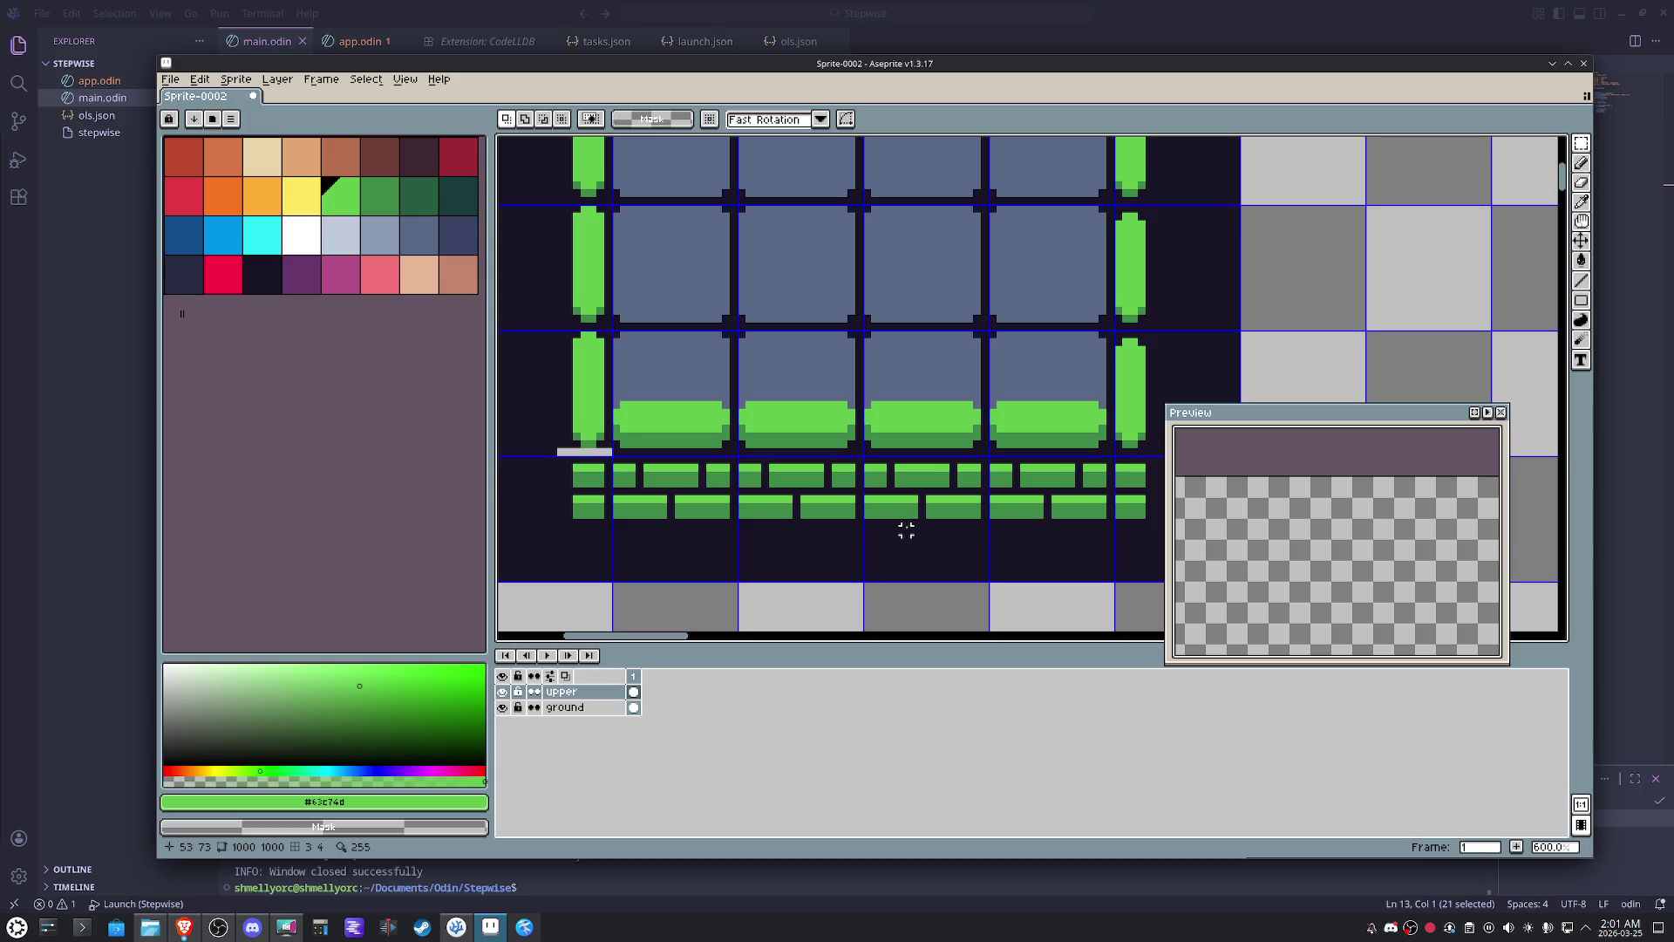
scroll(692, 445, up, 3)
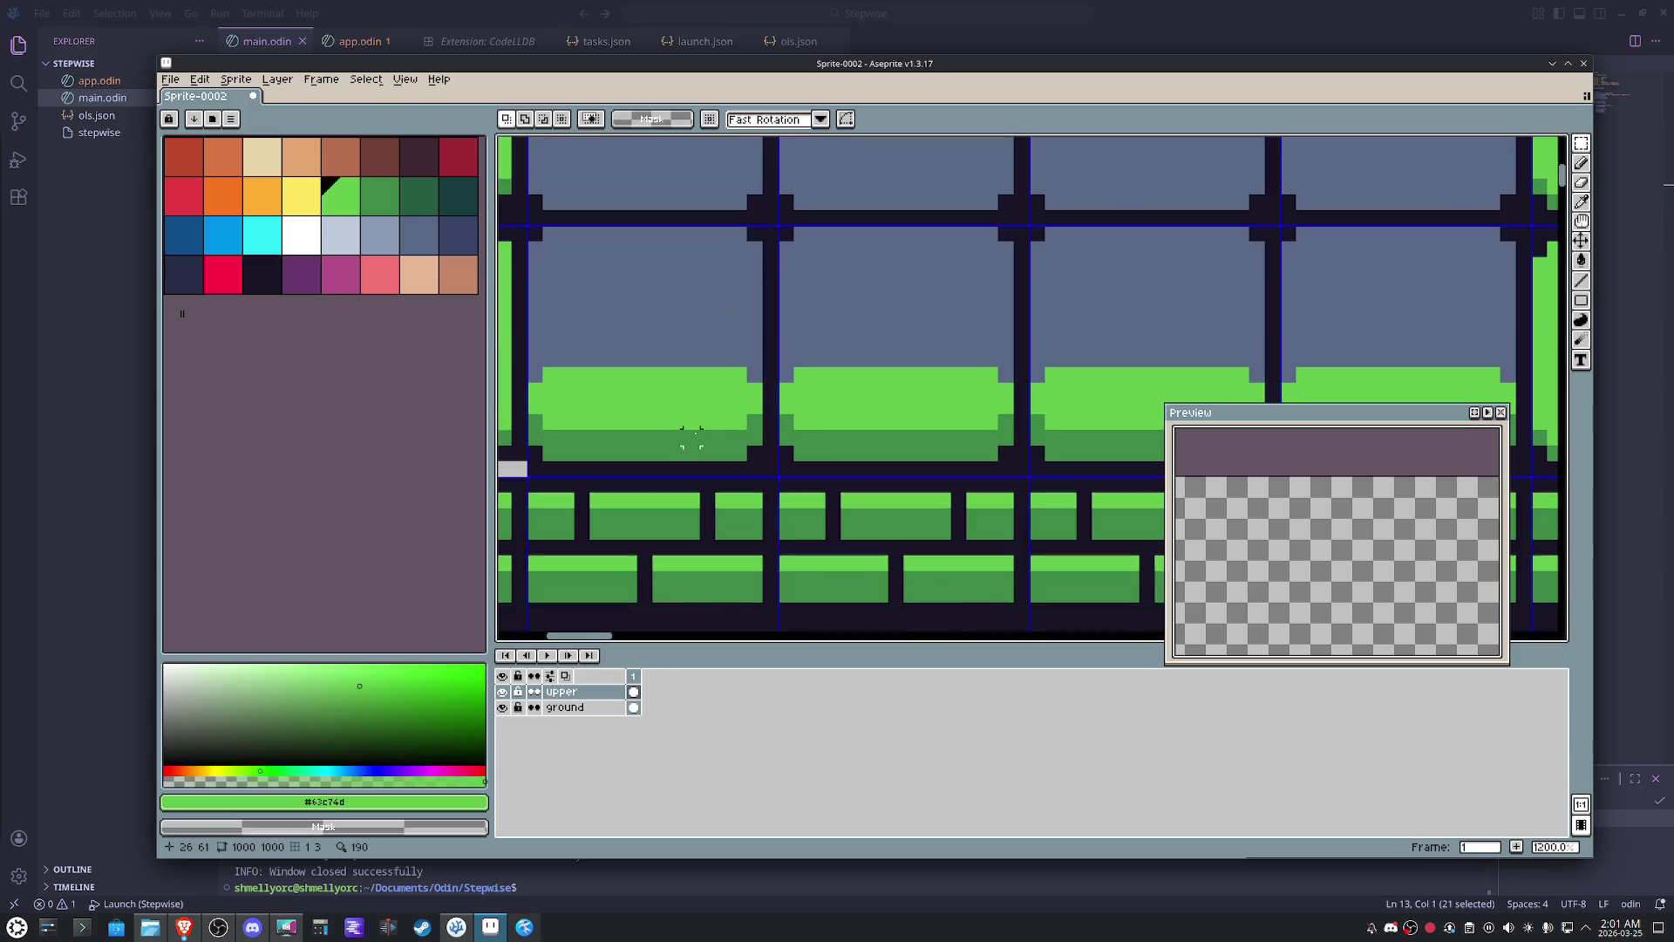
drag(773, 449, 885, 461)
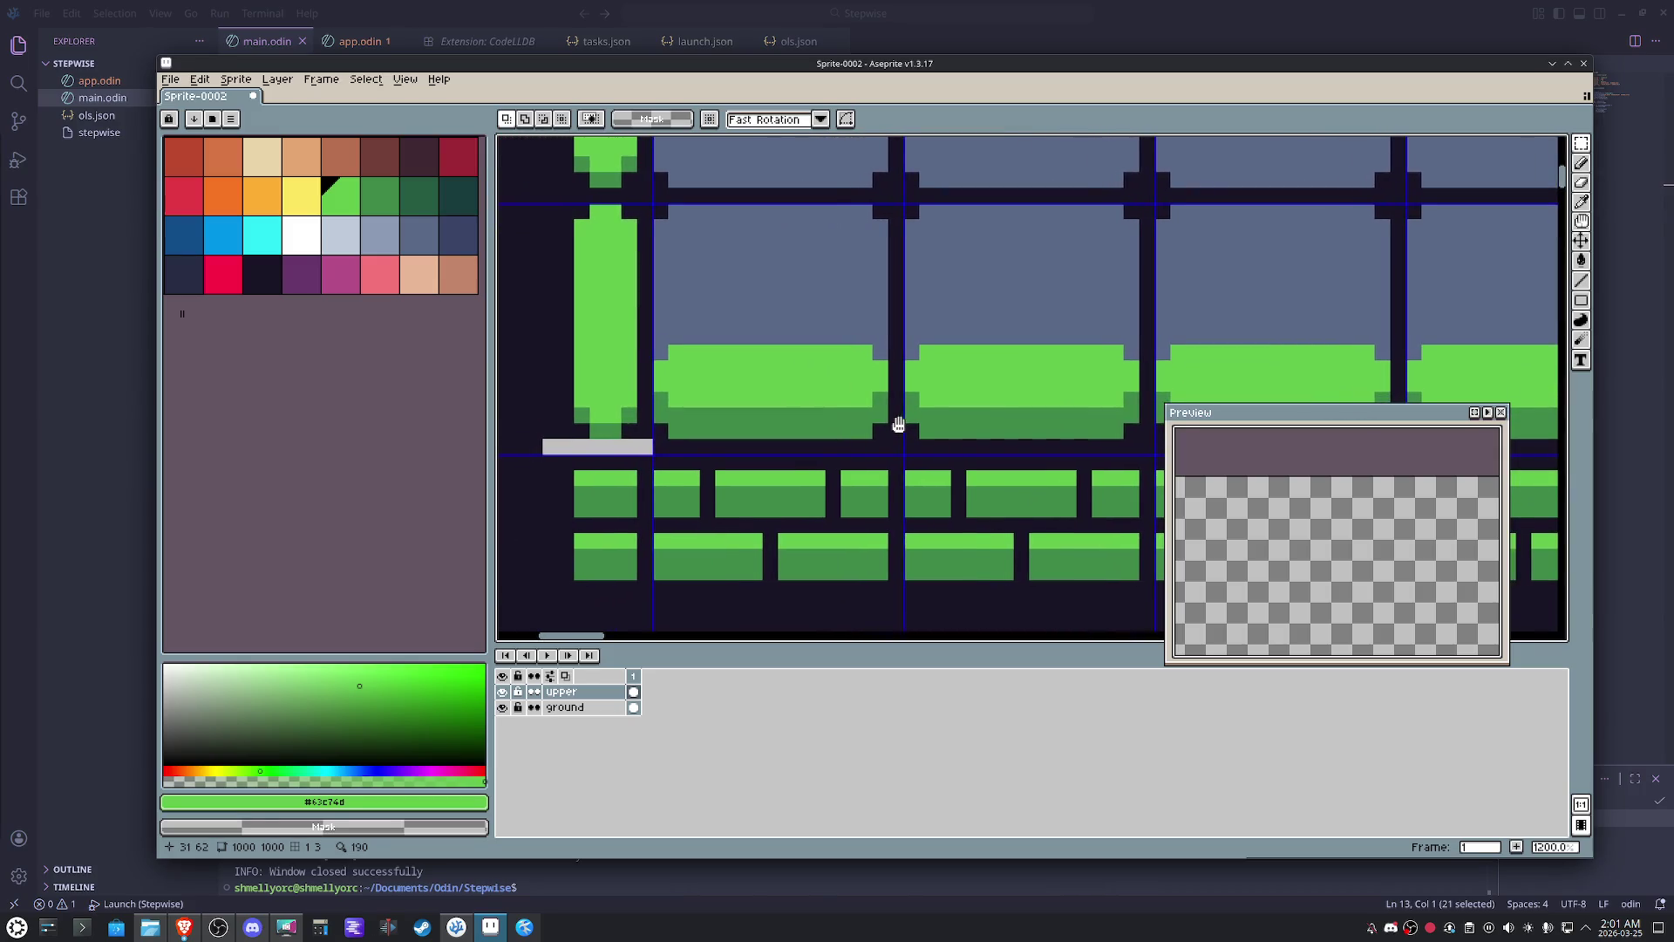
scroll(860, 436, down, 2)
scroll(860, 433, down, 2)
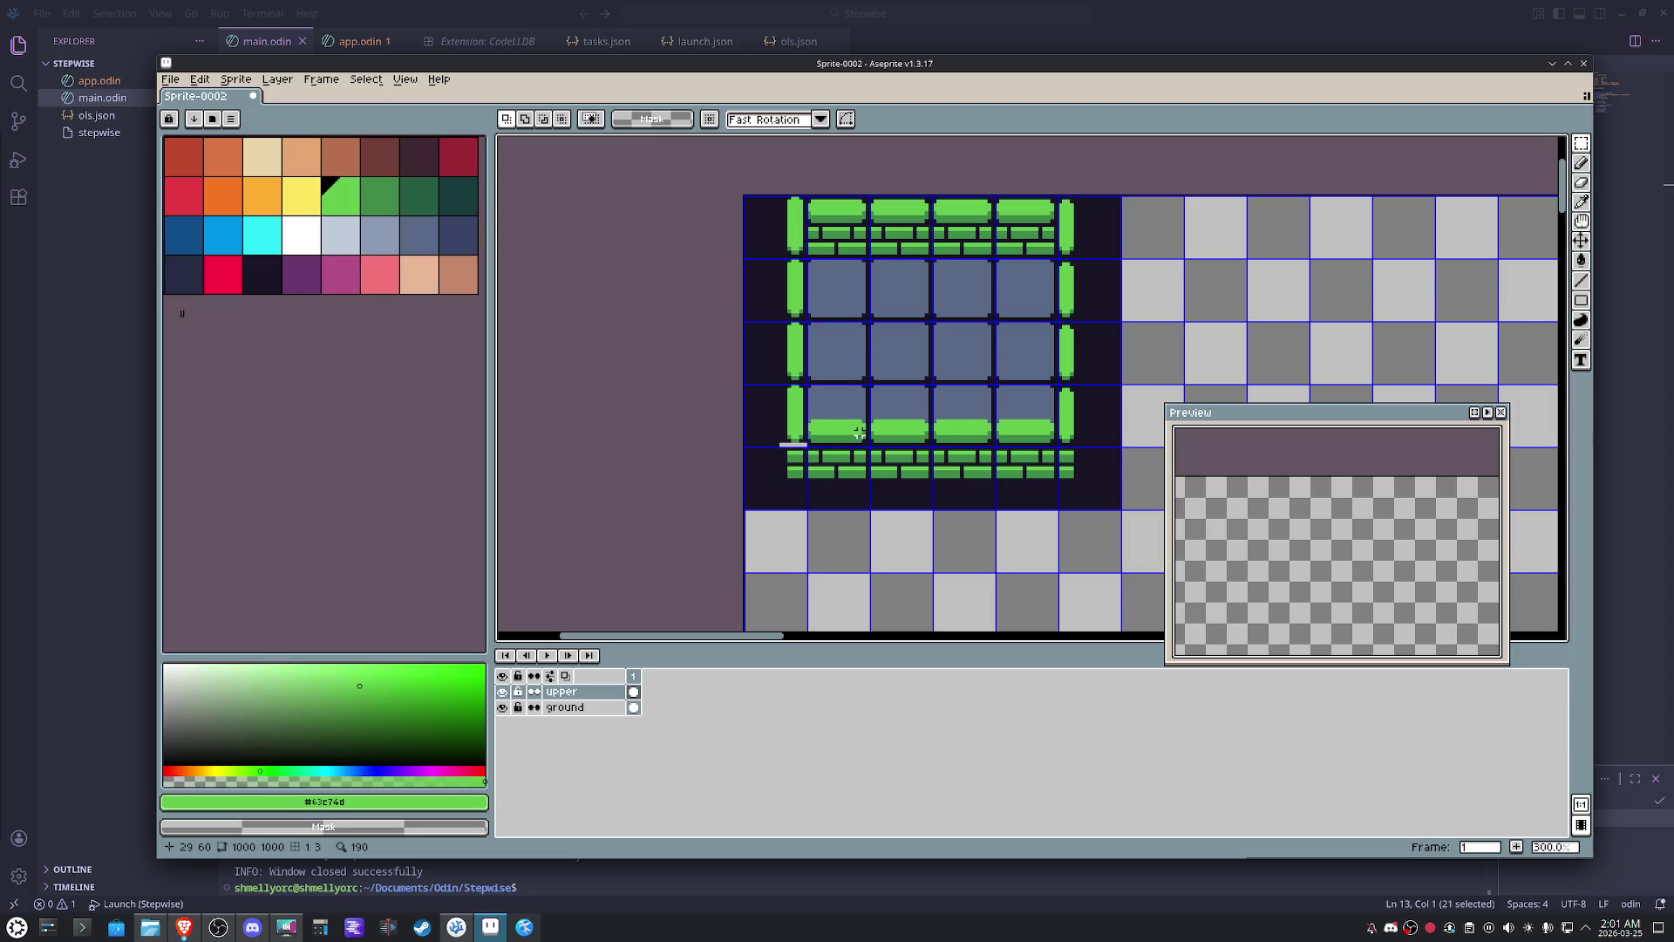
scroll(860, 432, up, 2)
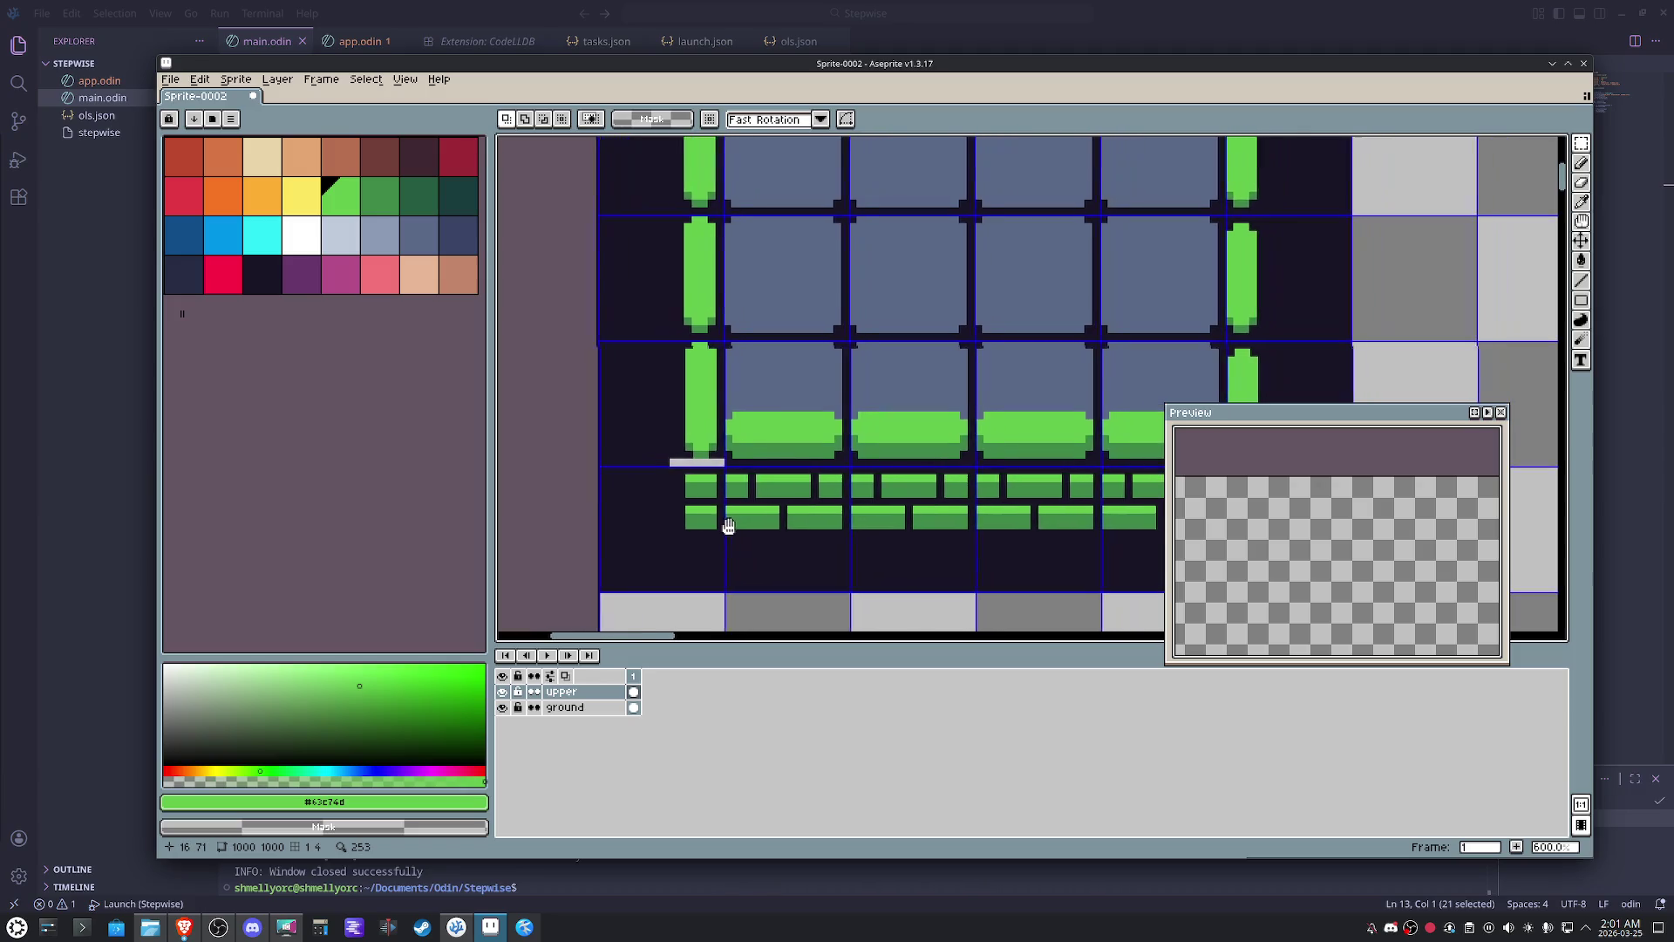
scroll(903, 504, right, 3)
mouse_move(1138, 510)
mouse_down()
mouse_move(538, 460)
mouse_move(536, 439)
mouse_up()
scroll(539, 440, up, 2)
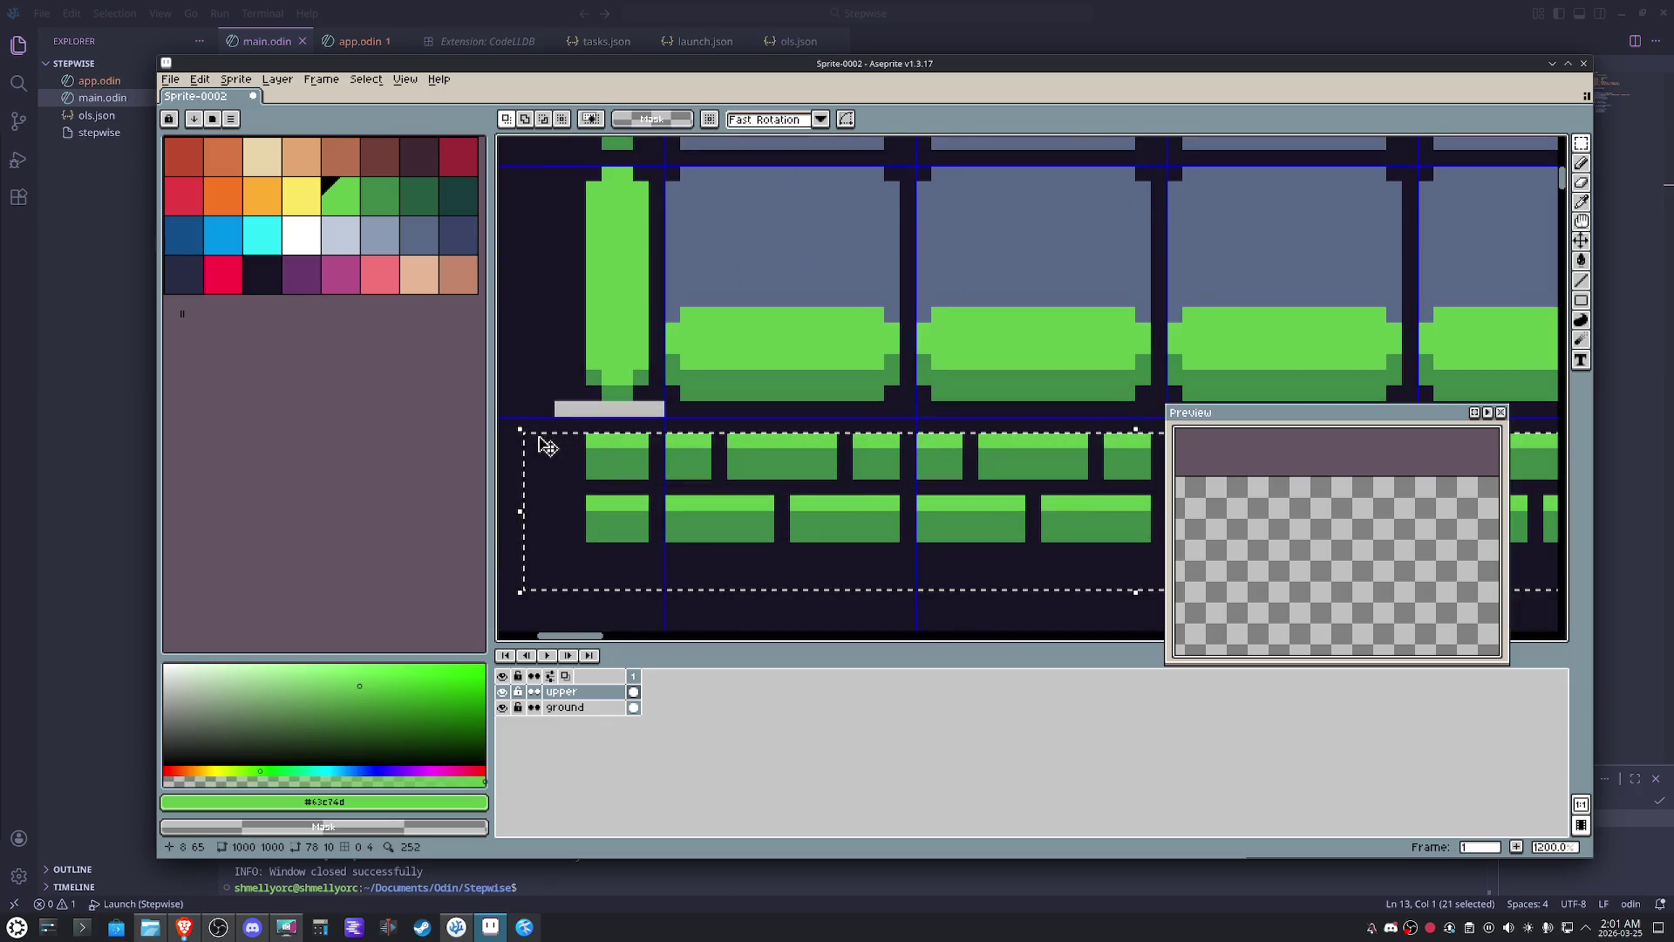
key(Up)
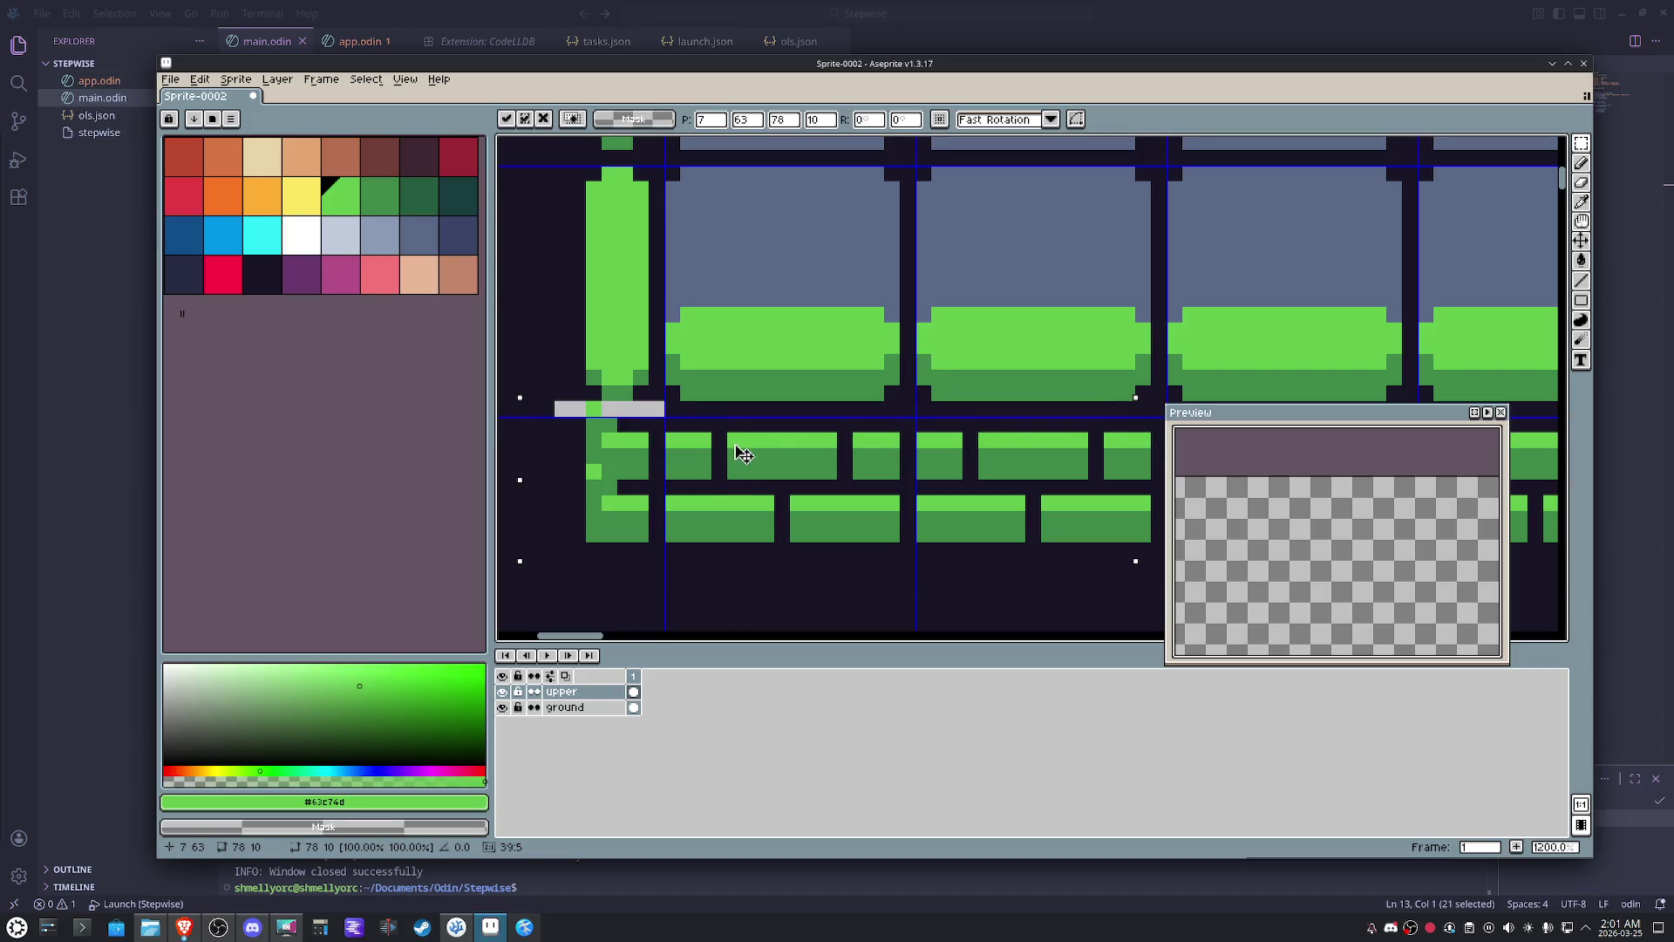
key(ctrl+d)
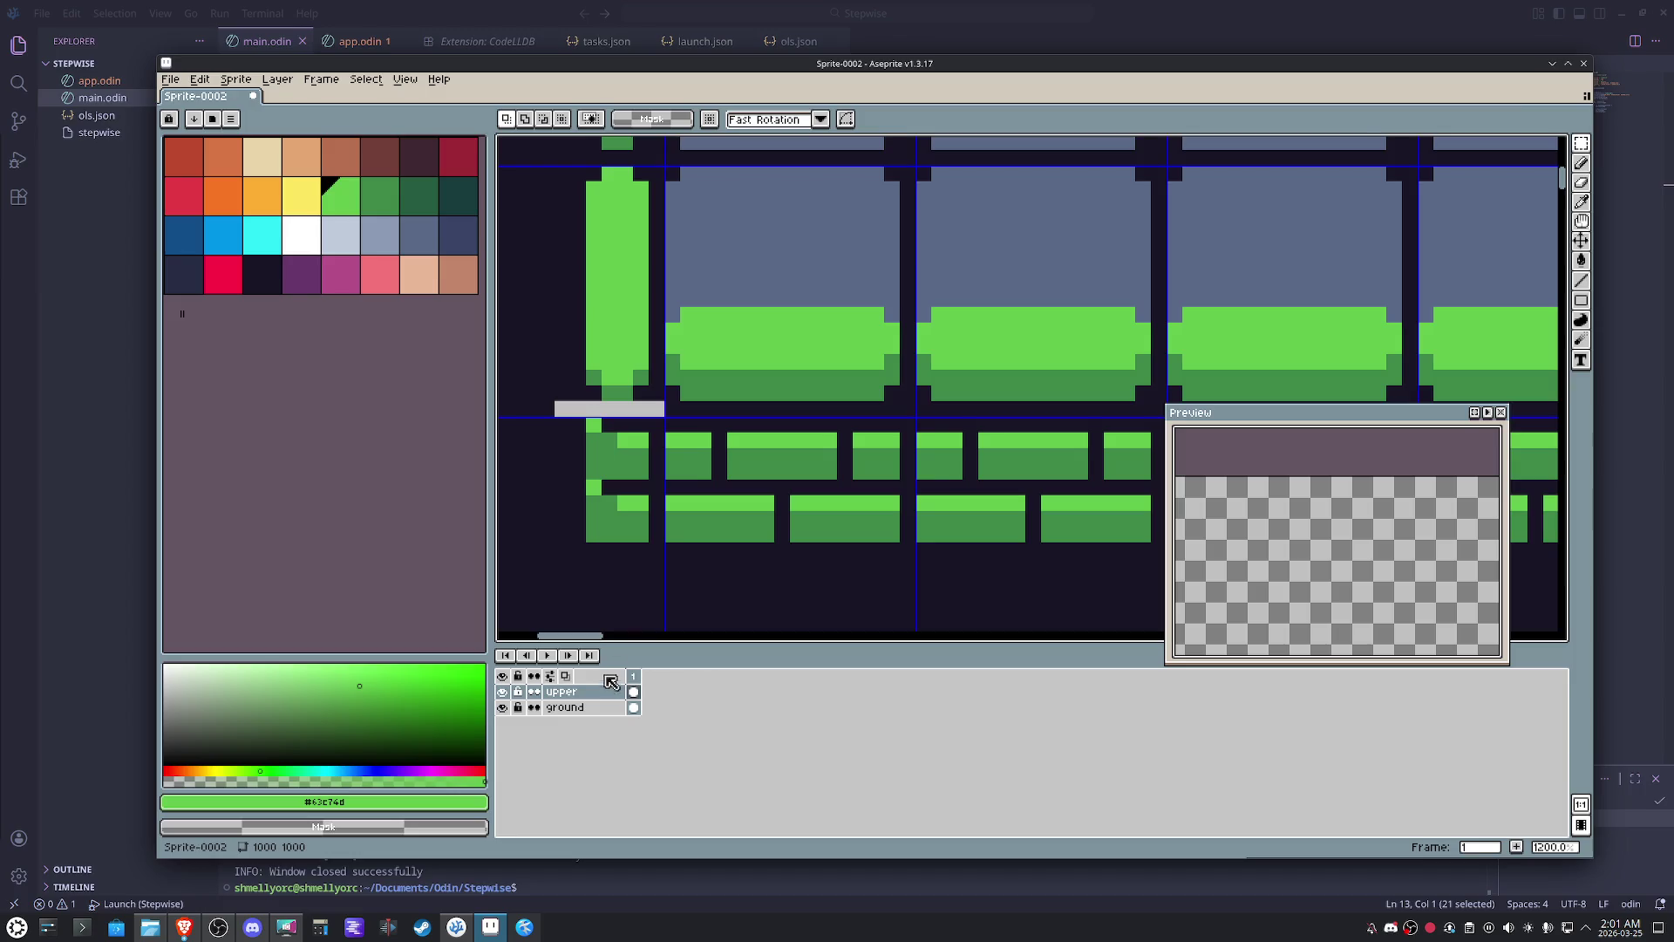
scroll(717, 495, down, 4)
- Undo the brick moves, switch to the ground layer and redo one step
drag(1096, 536, 1070, 533)
key(ctrl+z)
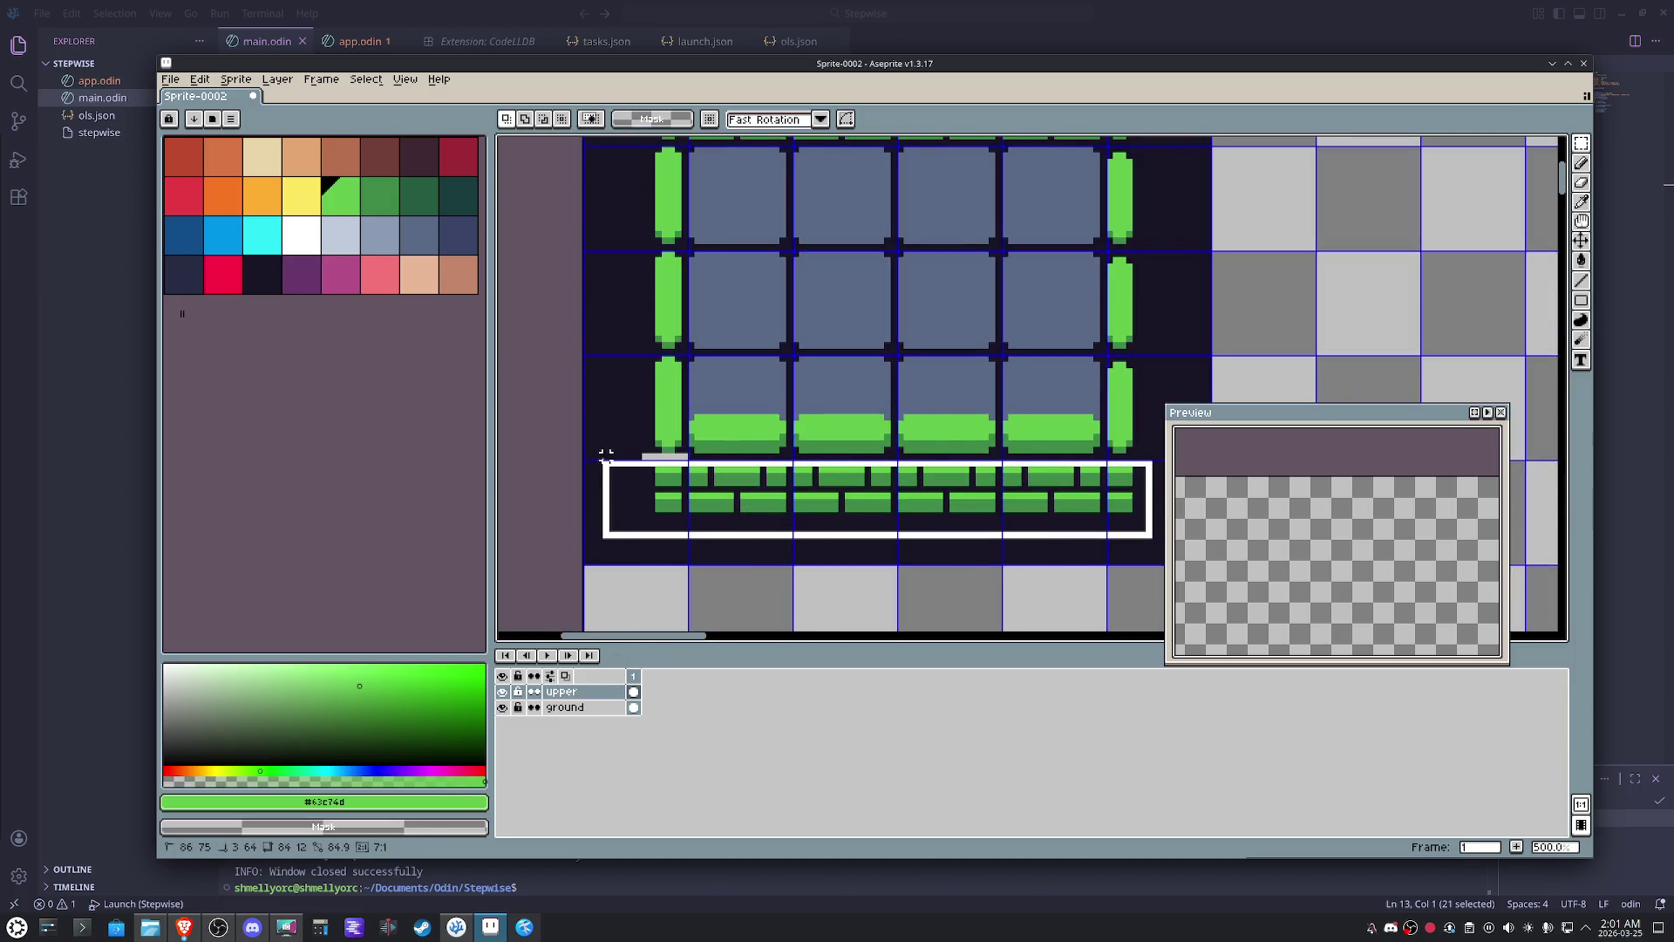
key(ctrl+z)
click(565, 706)
key(ctrl+y)
- Move the ground layer's brick rows up one pixel and pick near-black #181425 for the pencil
drag(1134, 515, 592, 457)
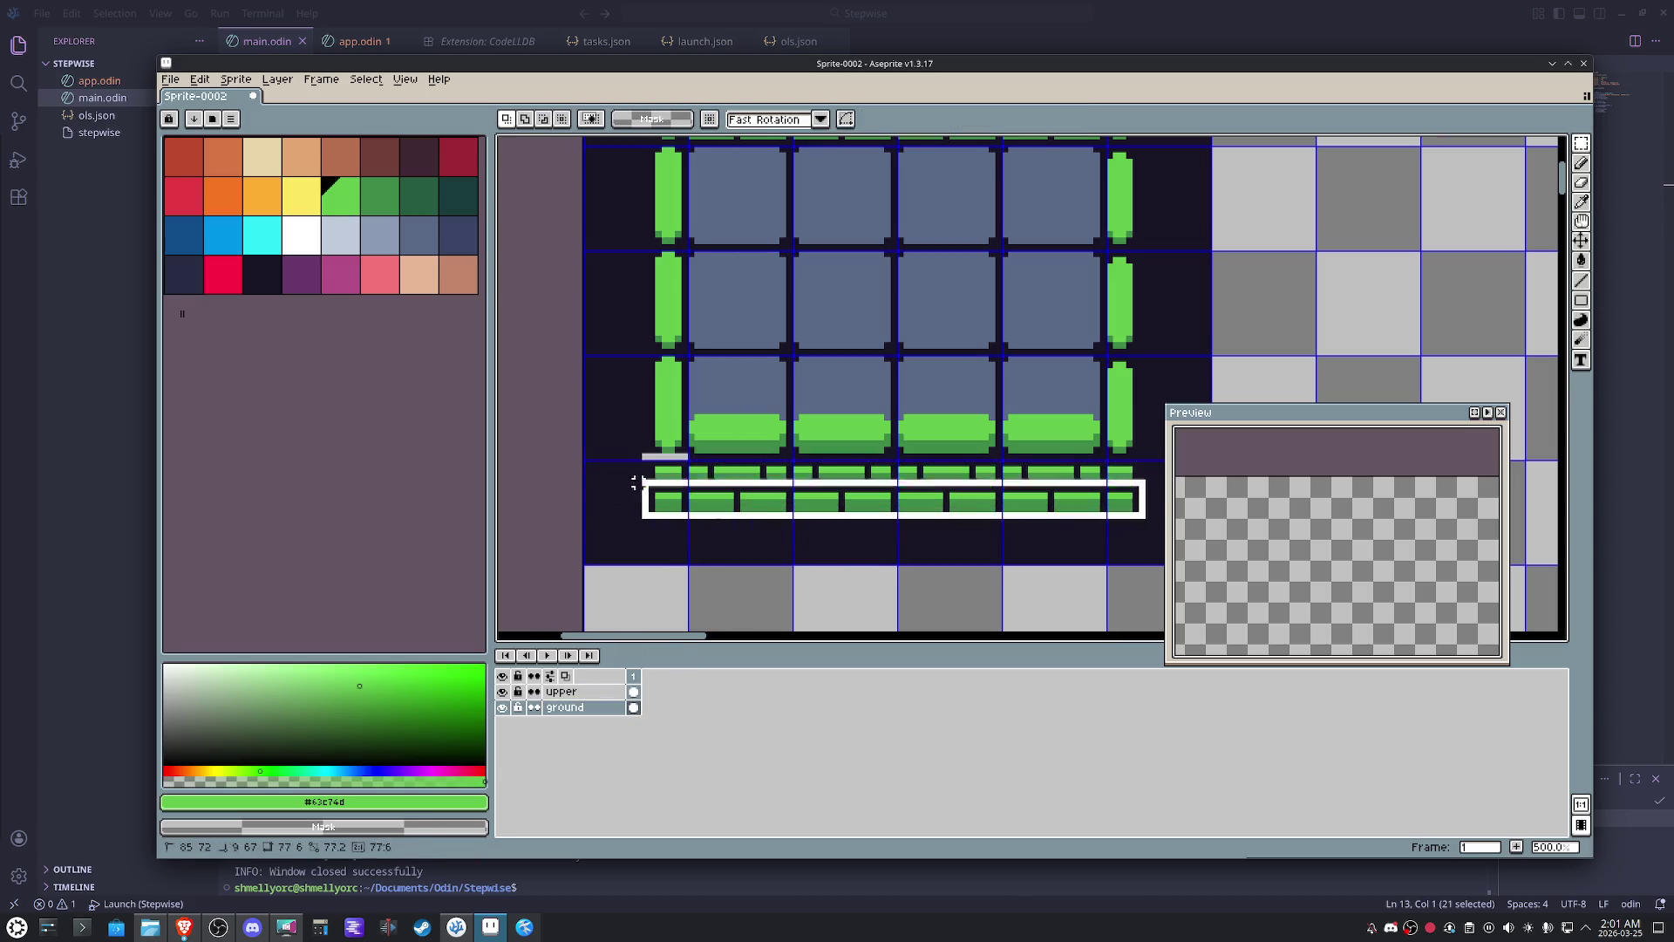
click(737, 489)
drag(737, 490, 736, 485)
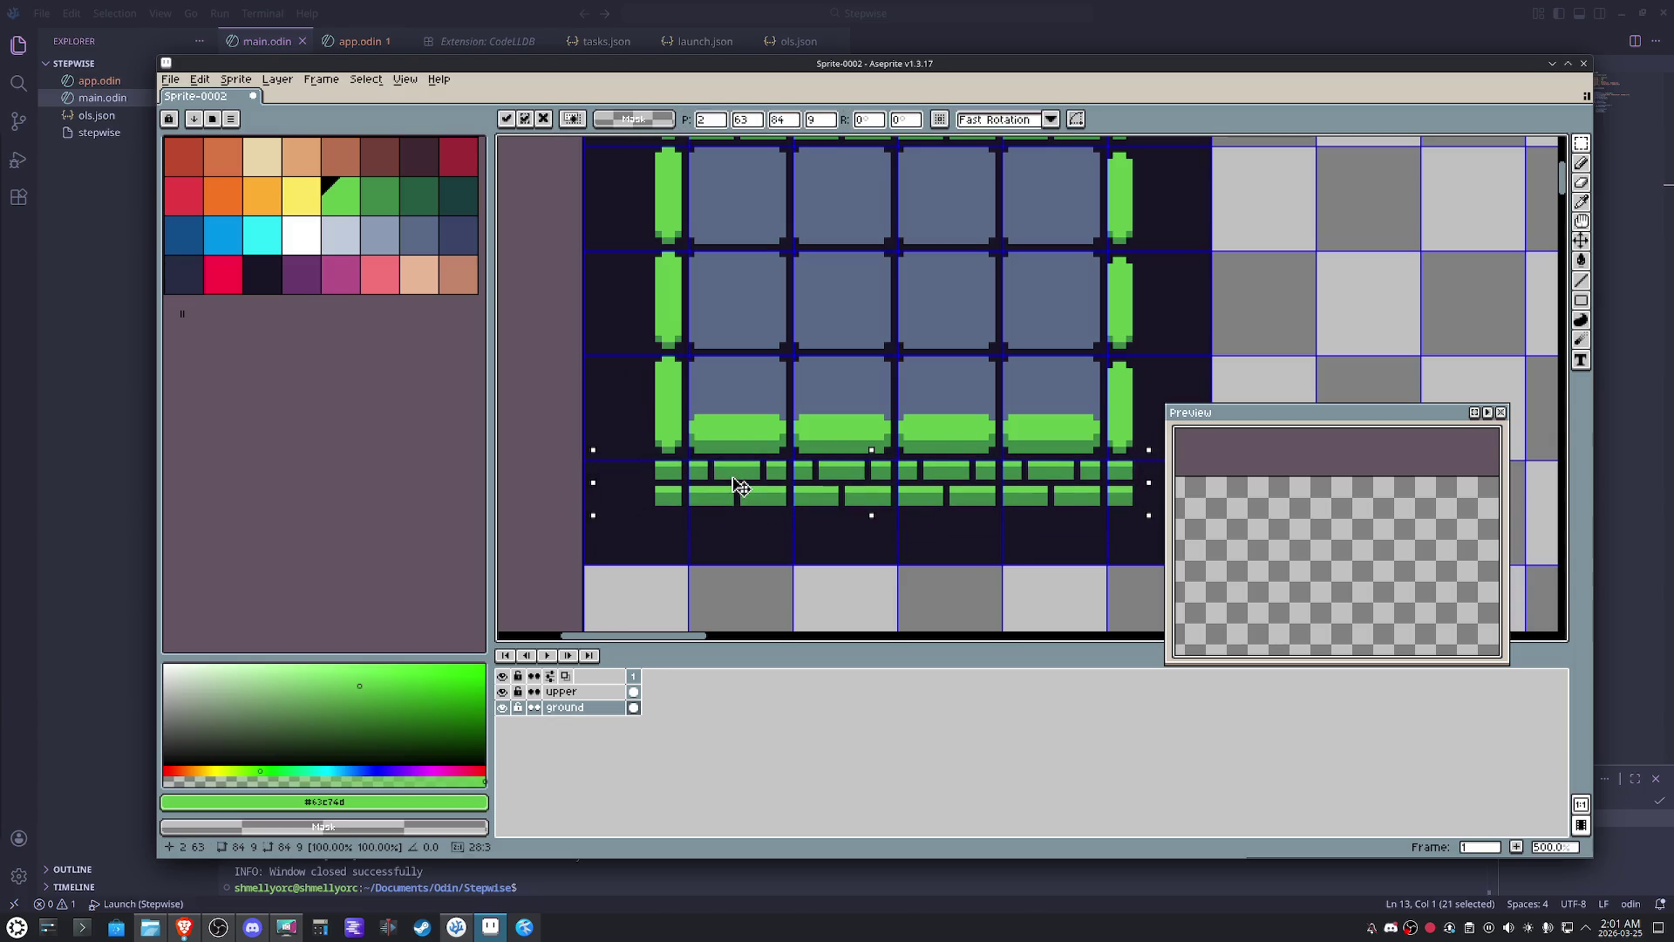
click(749, 555)
drag(923, 463, 889, 481)
scroll(1053, 533, up, 1)
key(b)
alt+click(1064, 530)
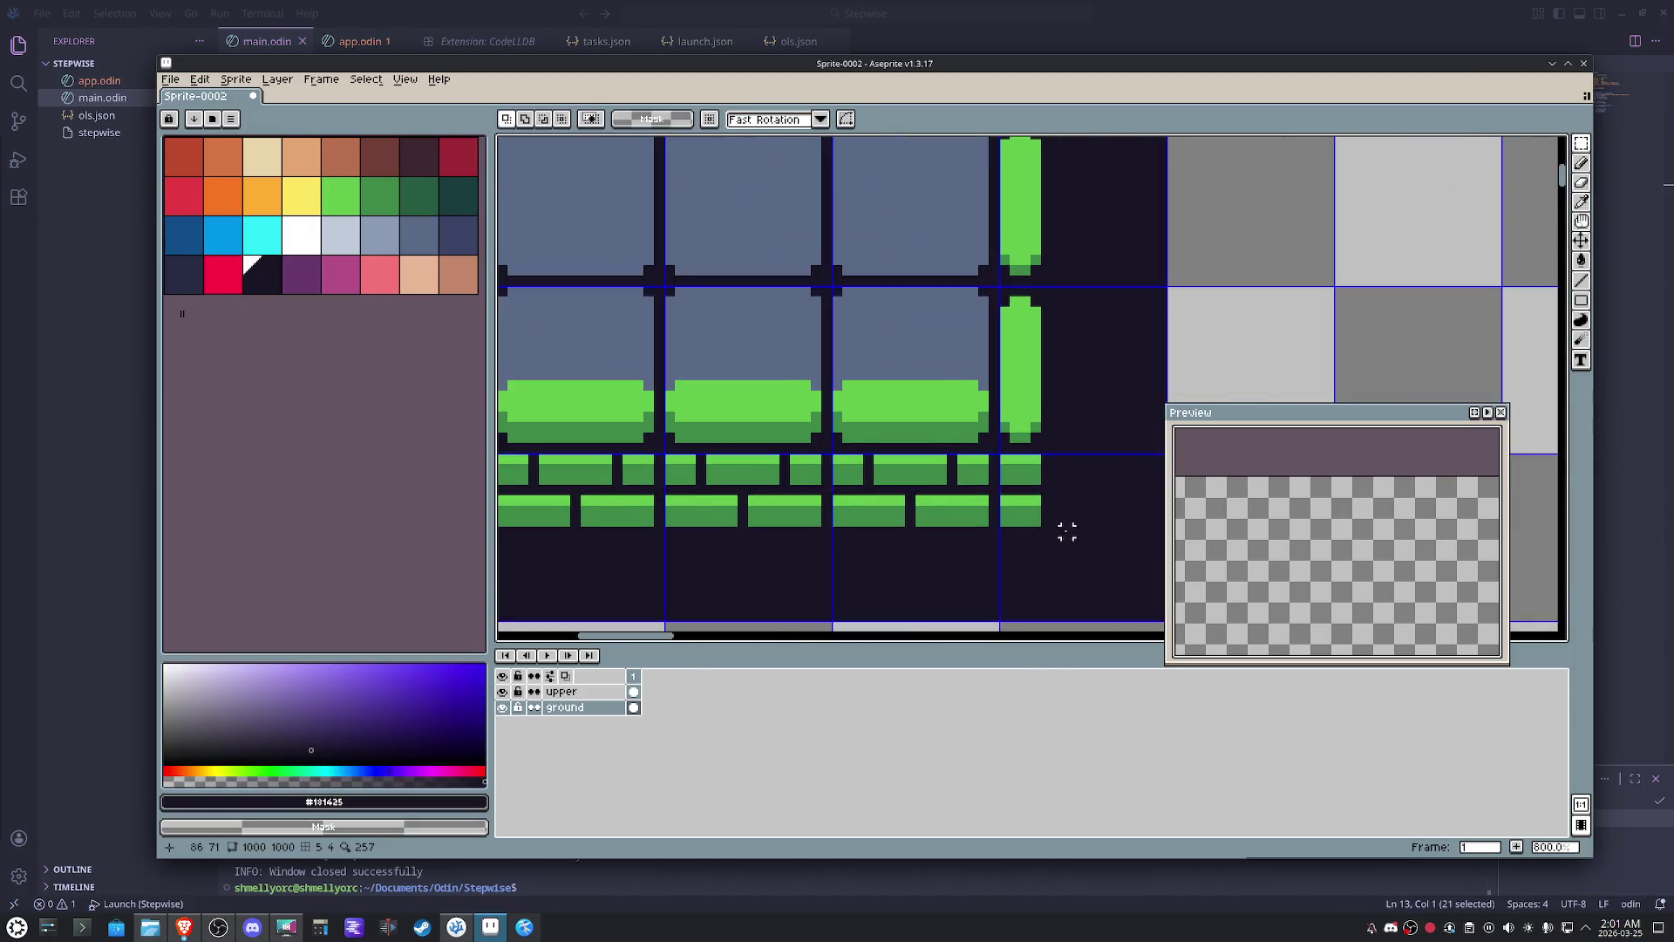
scroll(1064, 531, up, 1)
scroll(1030, 520, down, 3)
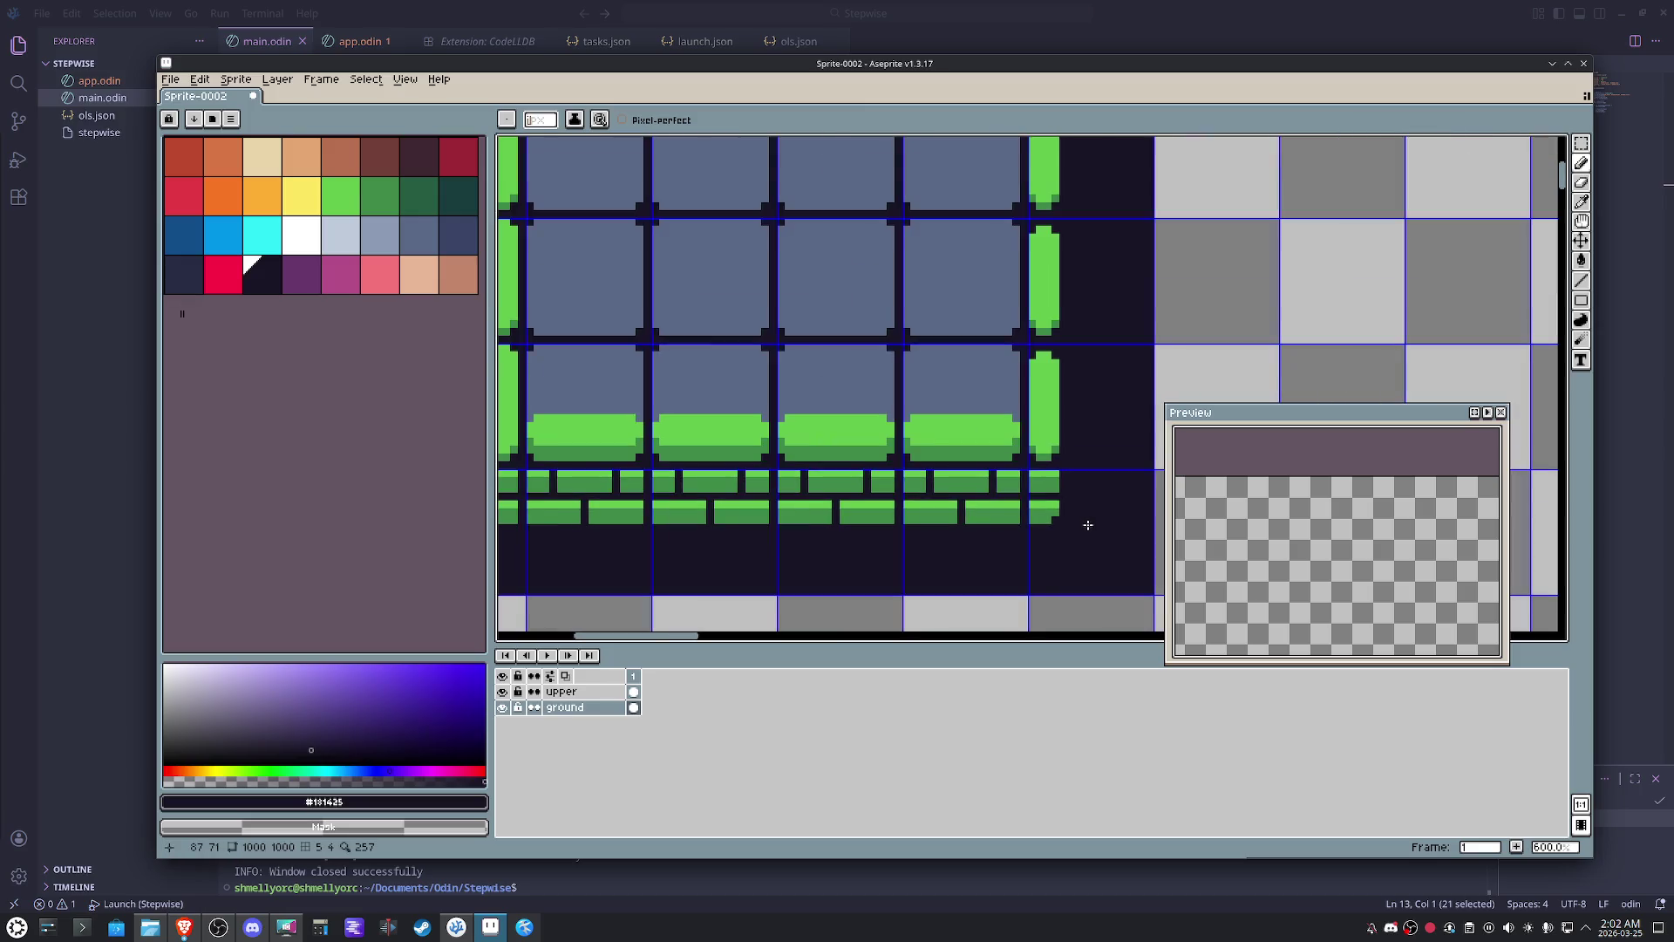
scroll(808, 559, down, 1)
- Pan to the top wall's right end and touch up its corner pixel, undoing one stroke
key(space)
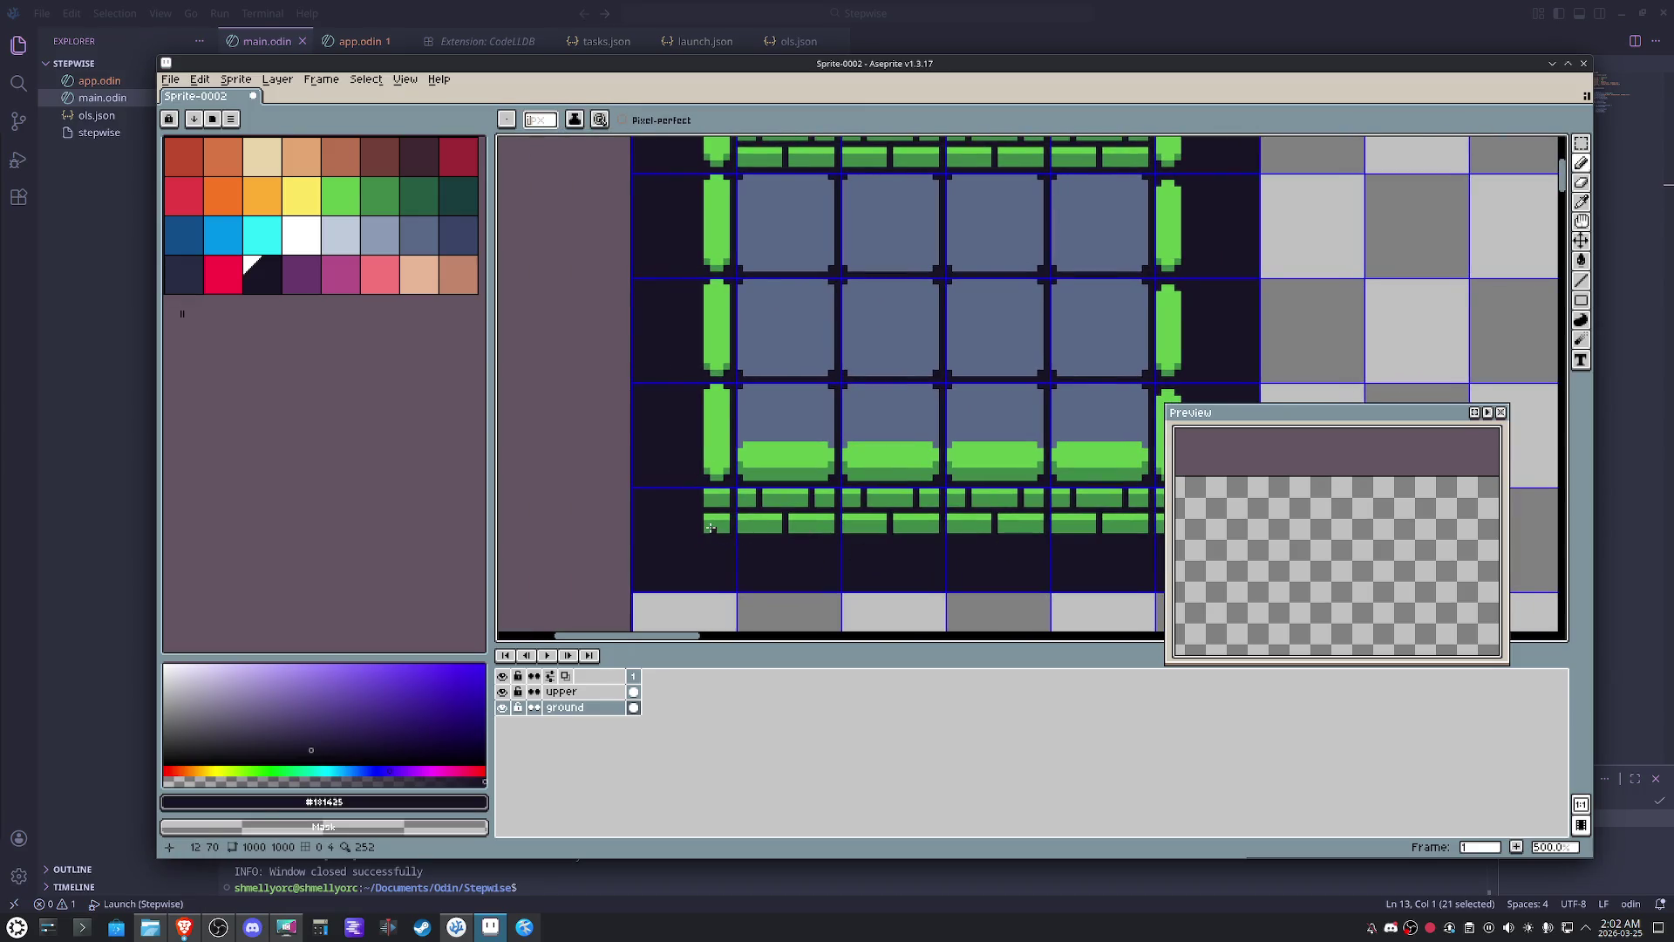
key(space)
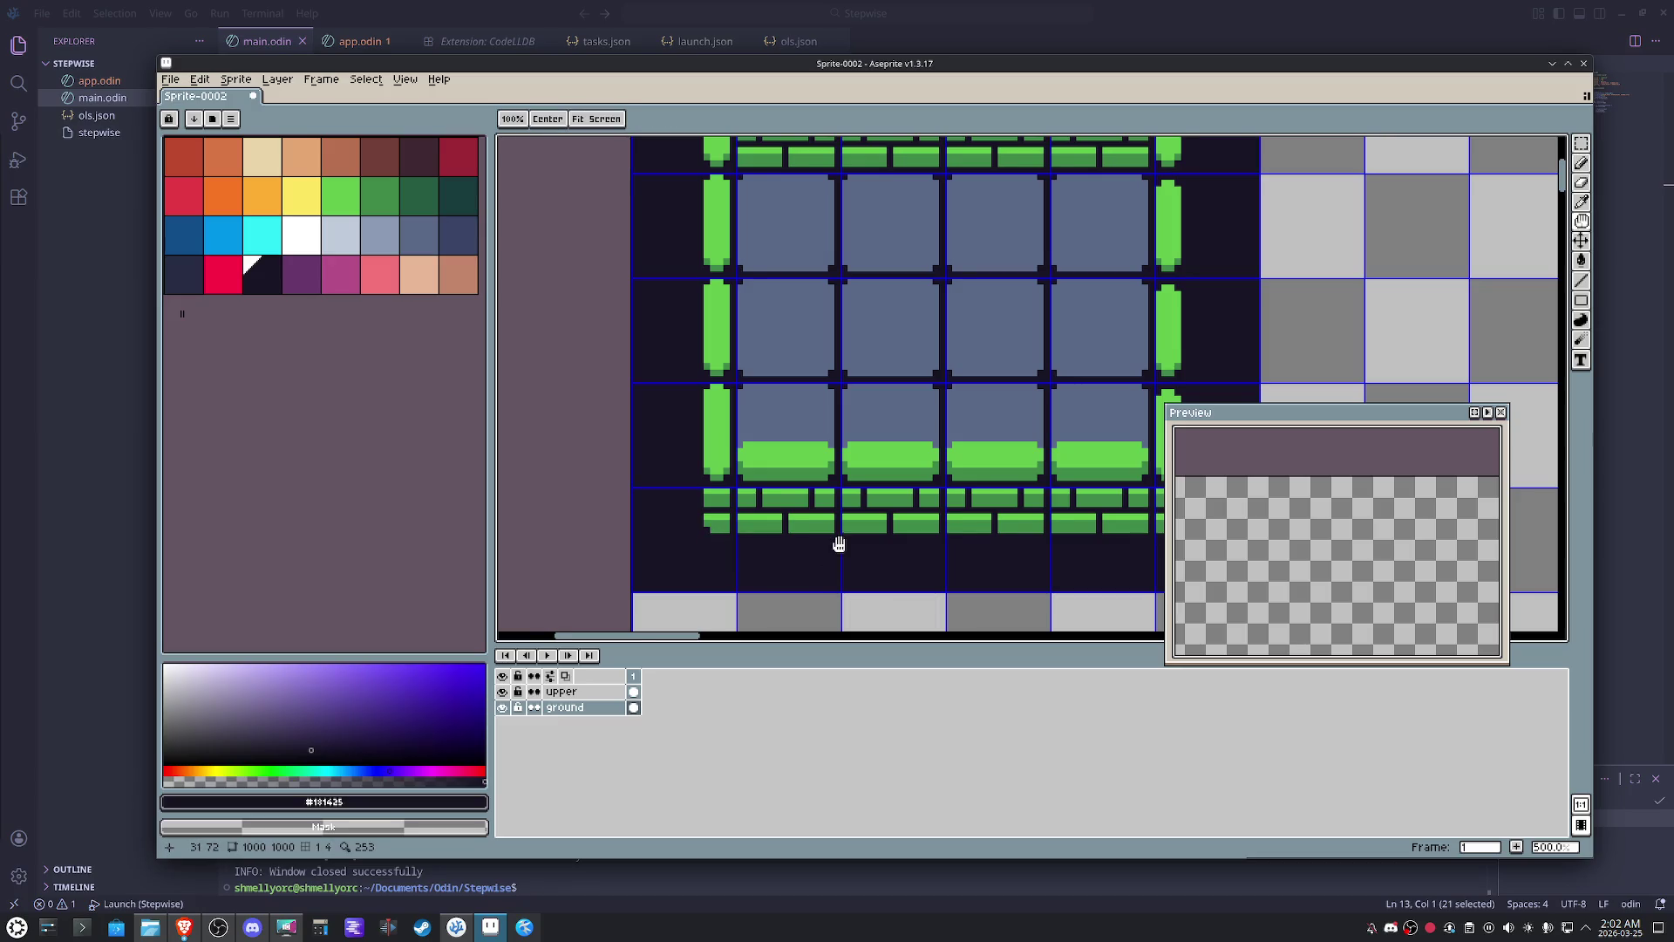
scroll(838, 544, down, 1)
key(space)
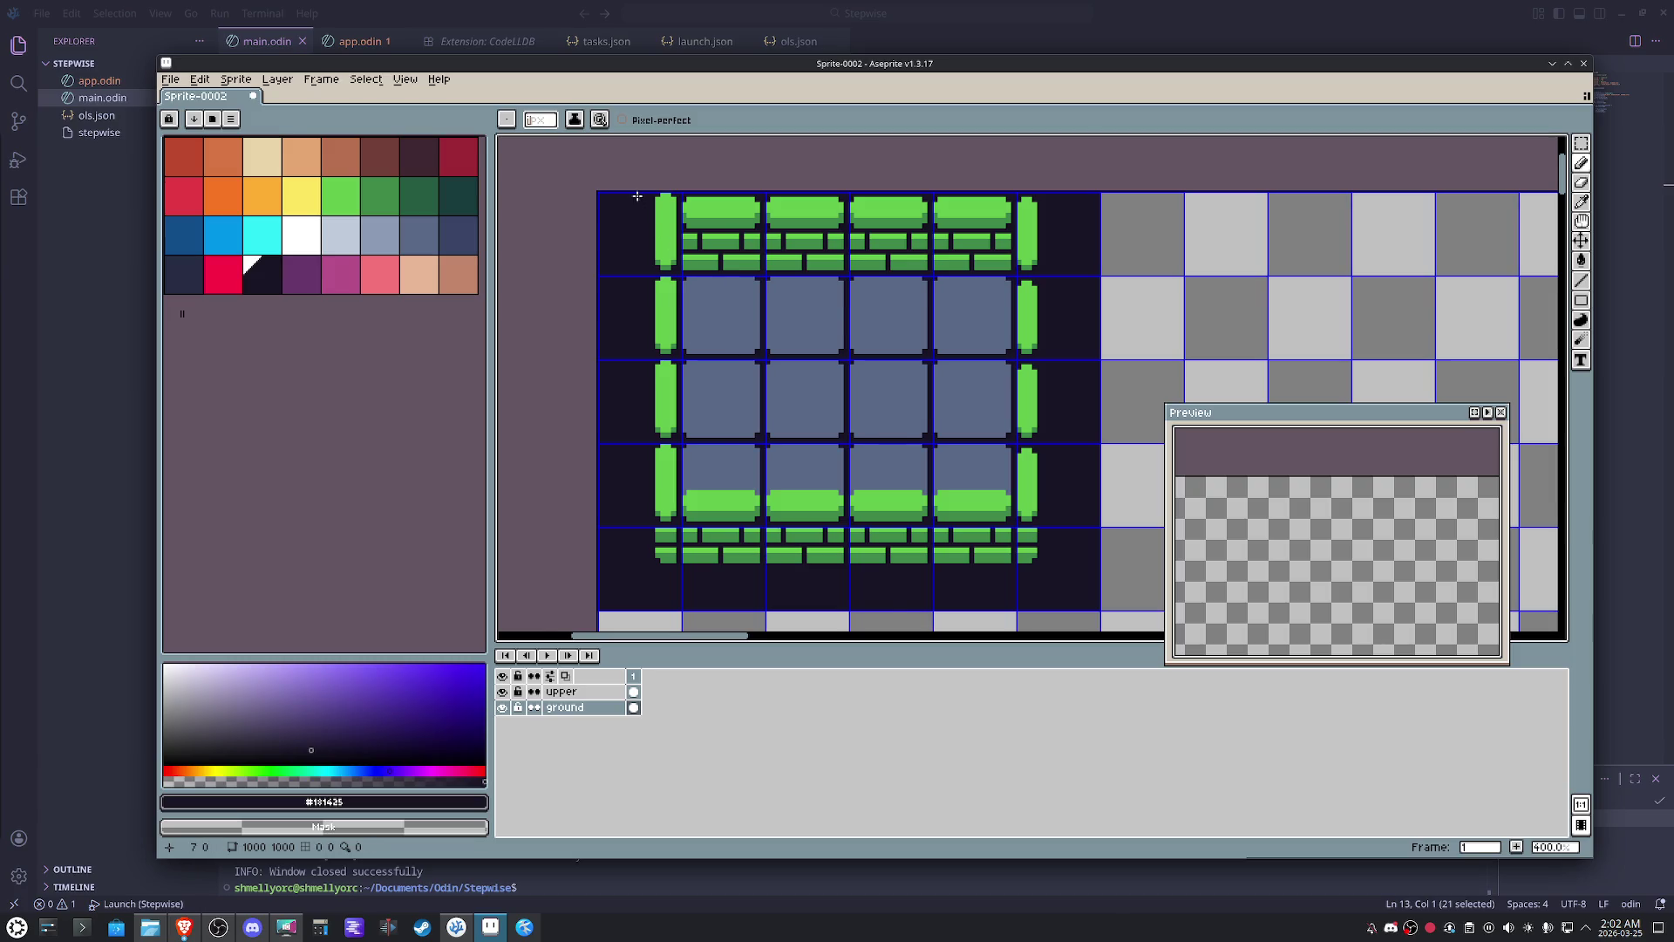
scroll(666, 194, up, 5)
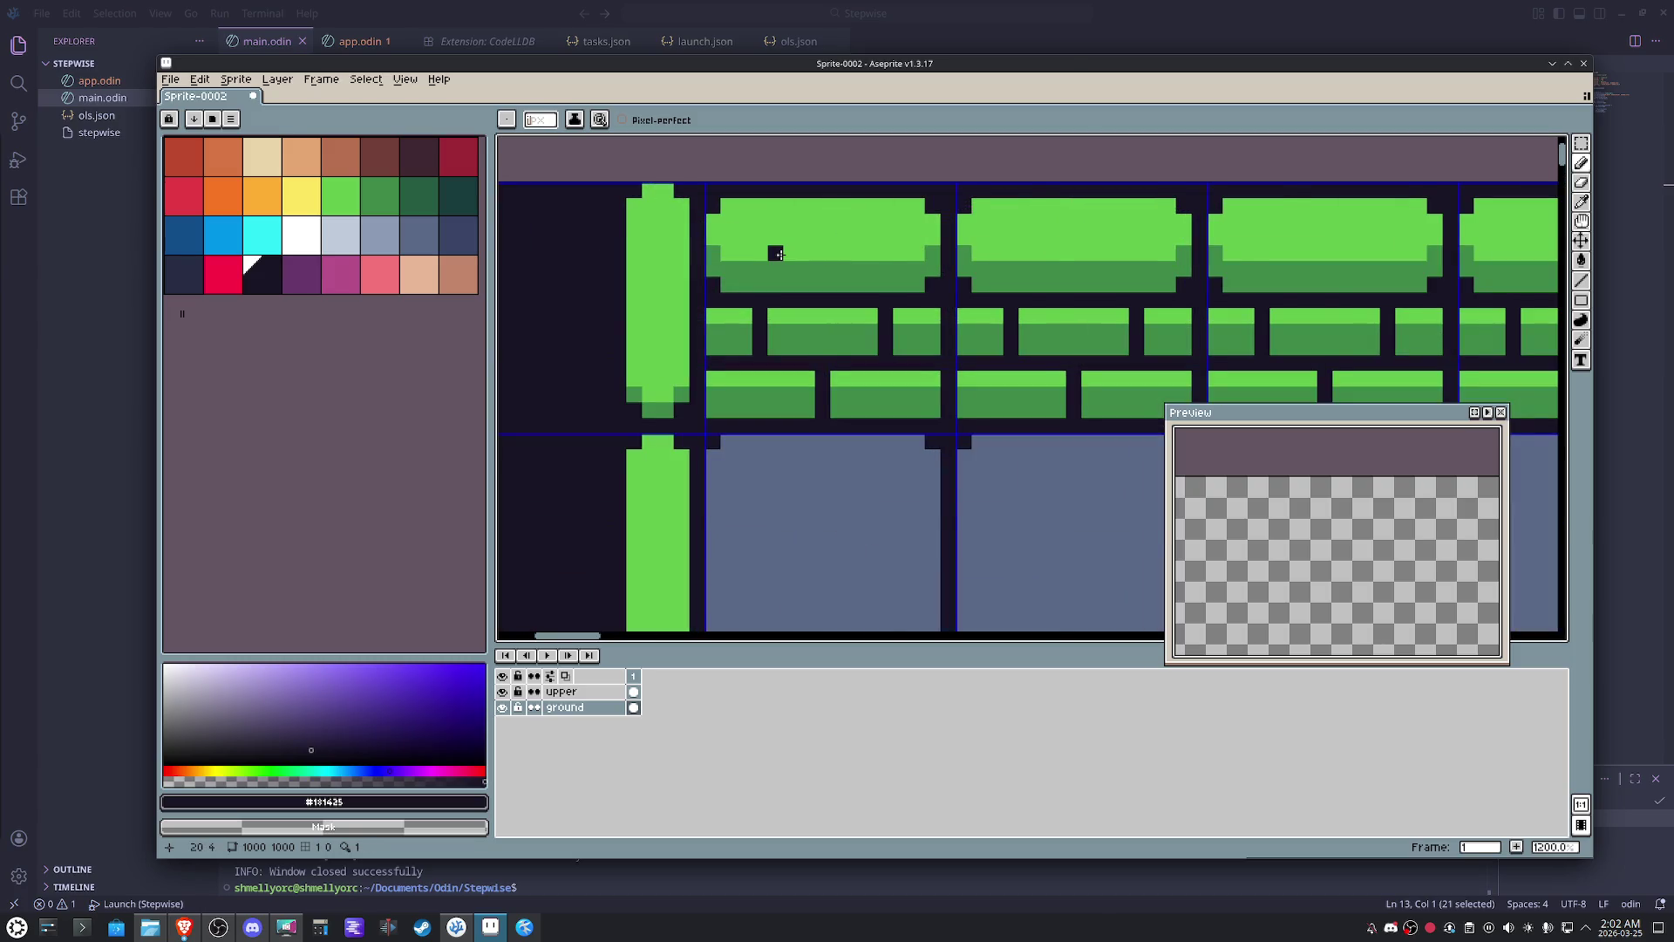
scroll(776, 252, down, 2)
key(space)
mouse_move(736, 319)
mouse_down()
mouse_move(720, 288)
mouse_move(777, 267)
mouse_up()
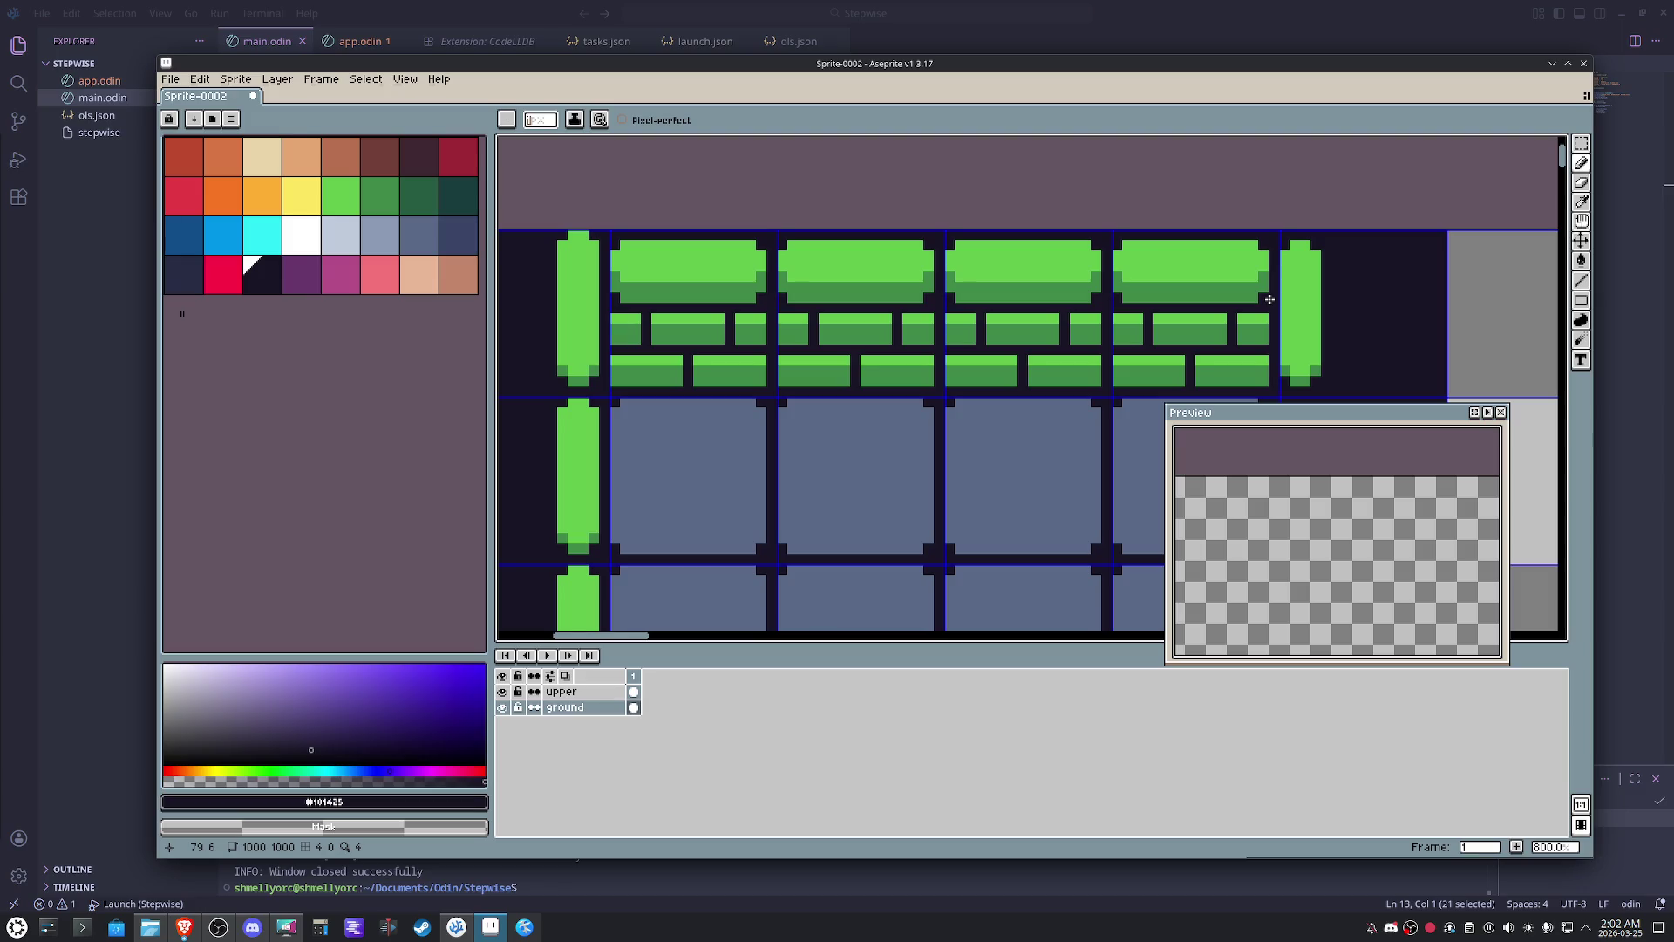
key(ctrl+z)
- Marquee-select the top end of the right pillar for reuse
key(m)
drag(1275, 220, 1275, 225)
click(1308, 281)
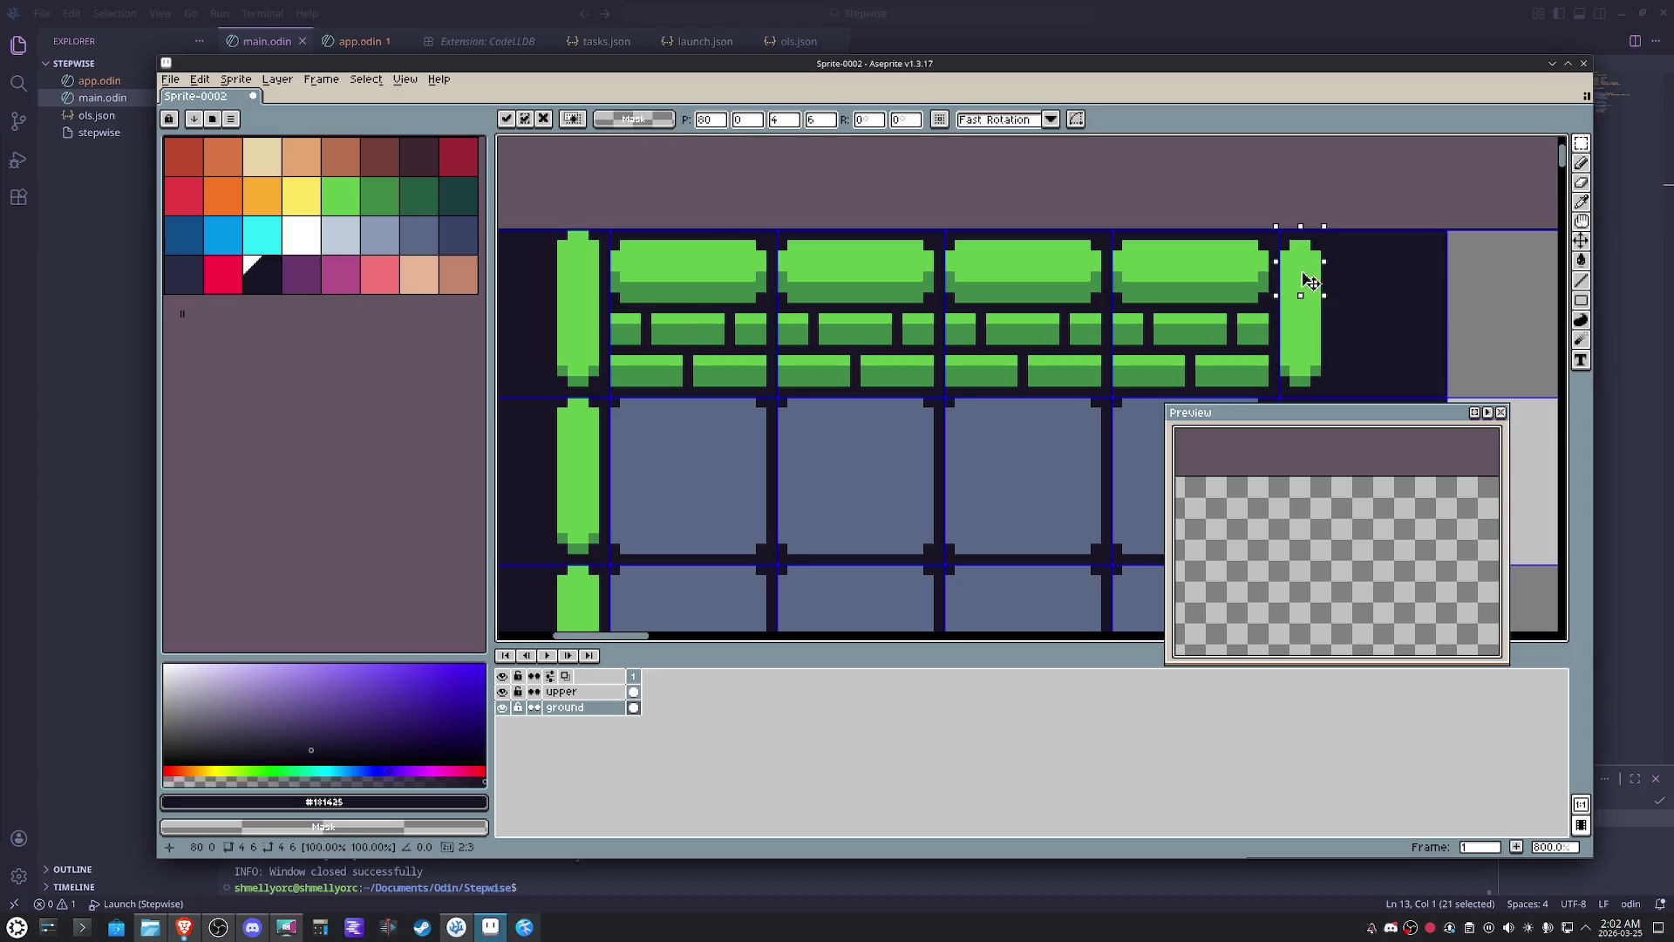
scroll(1294, 275, down, 3)
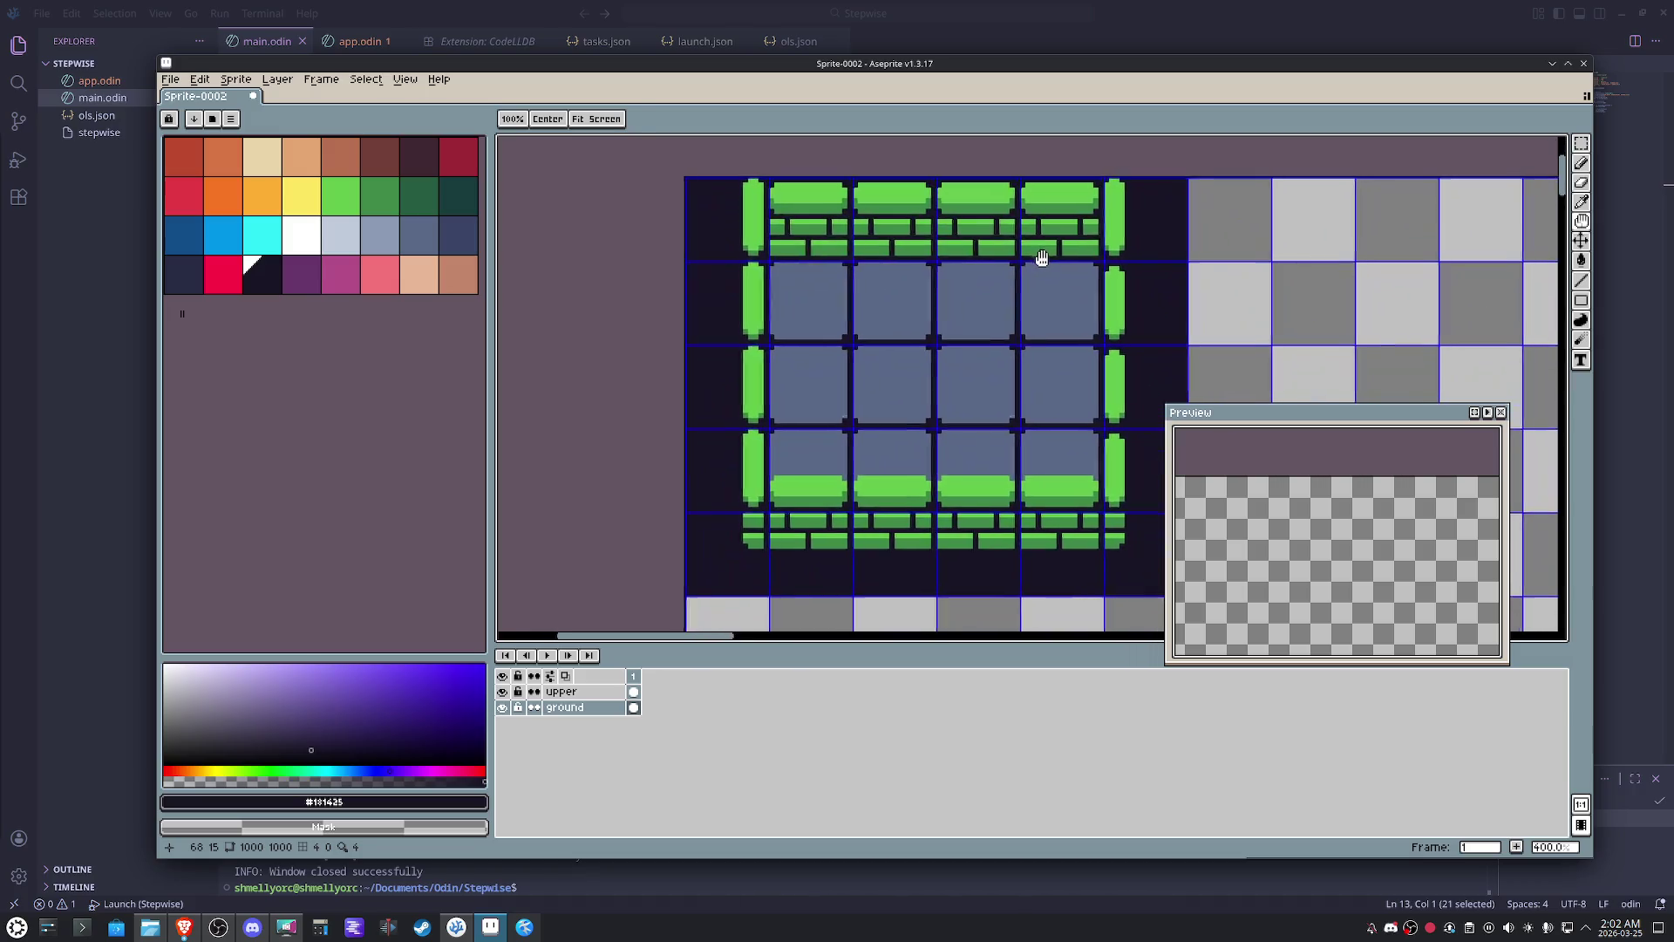
- Clear the right pillar column and paste copies of its top tile down the column
drag(1042, 258, 1018, 264)
drag(1151, 277, 1111, 456)
key(Delete)
mouse_move(1157, 269)
mouse_down()
mouse_move(1121, 212)
mouse_move(1181, 254)
mouse_up()
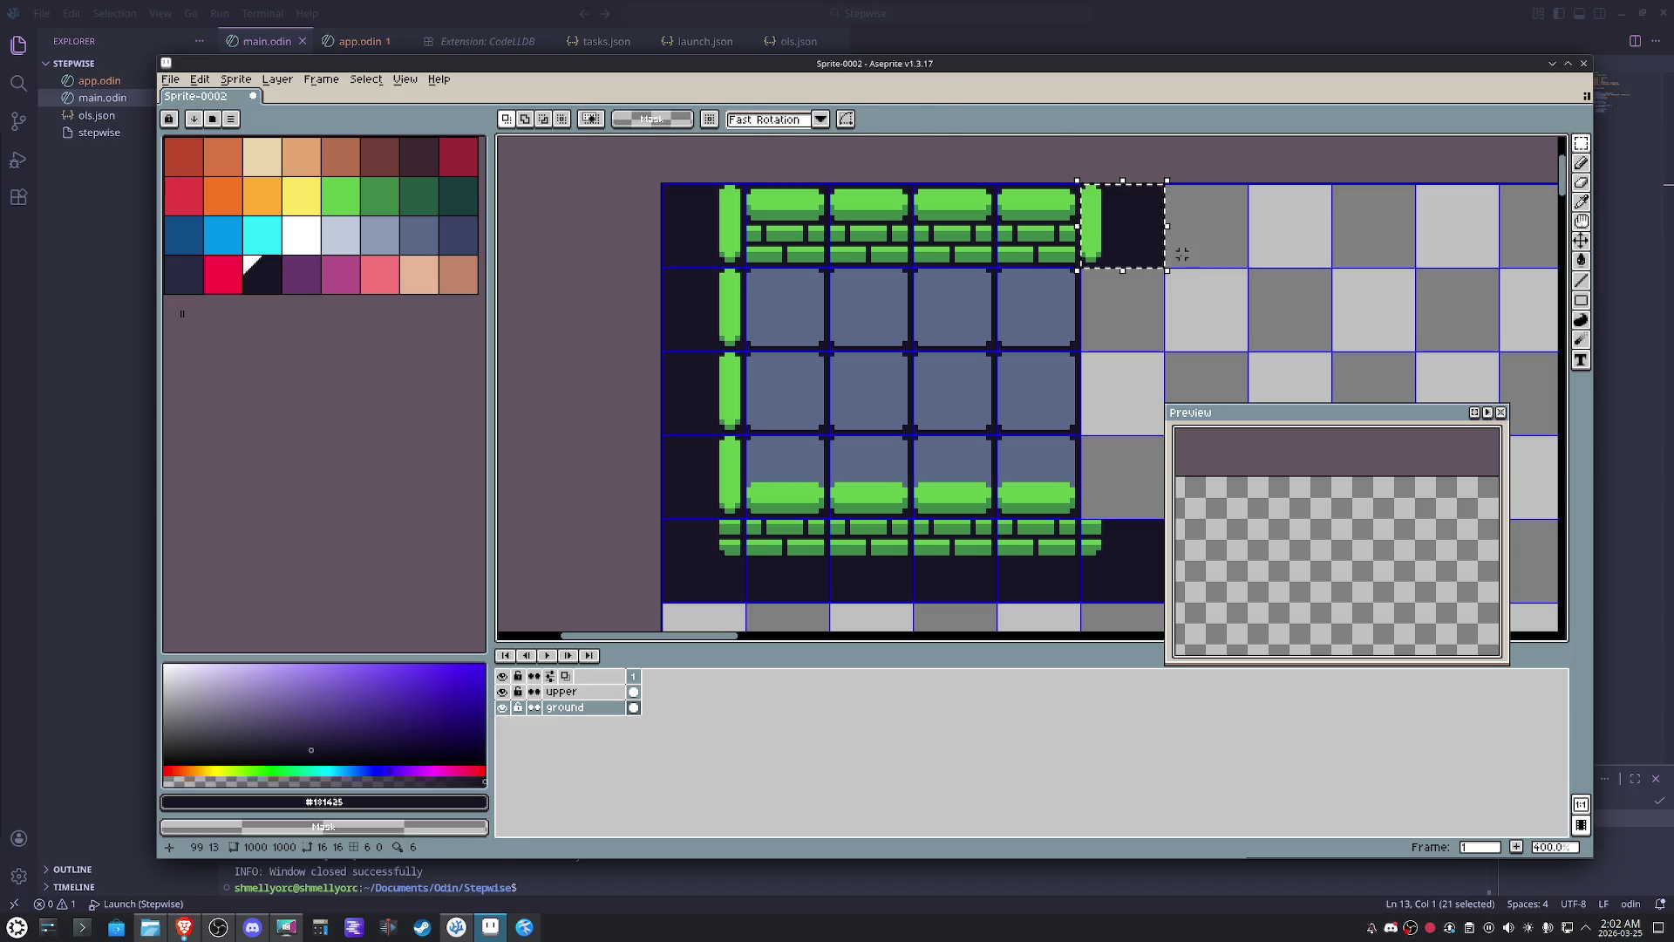
key(ctrl+c)
key(ctrl+v)
key(shift+Down)
key(Return)
key(ctrl+v)
key(shift+Down)
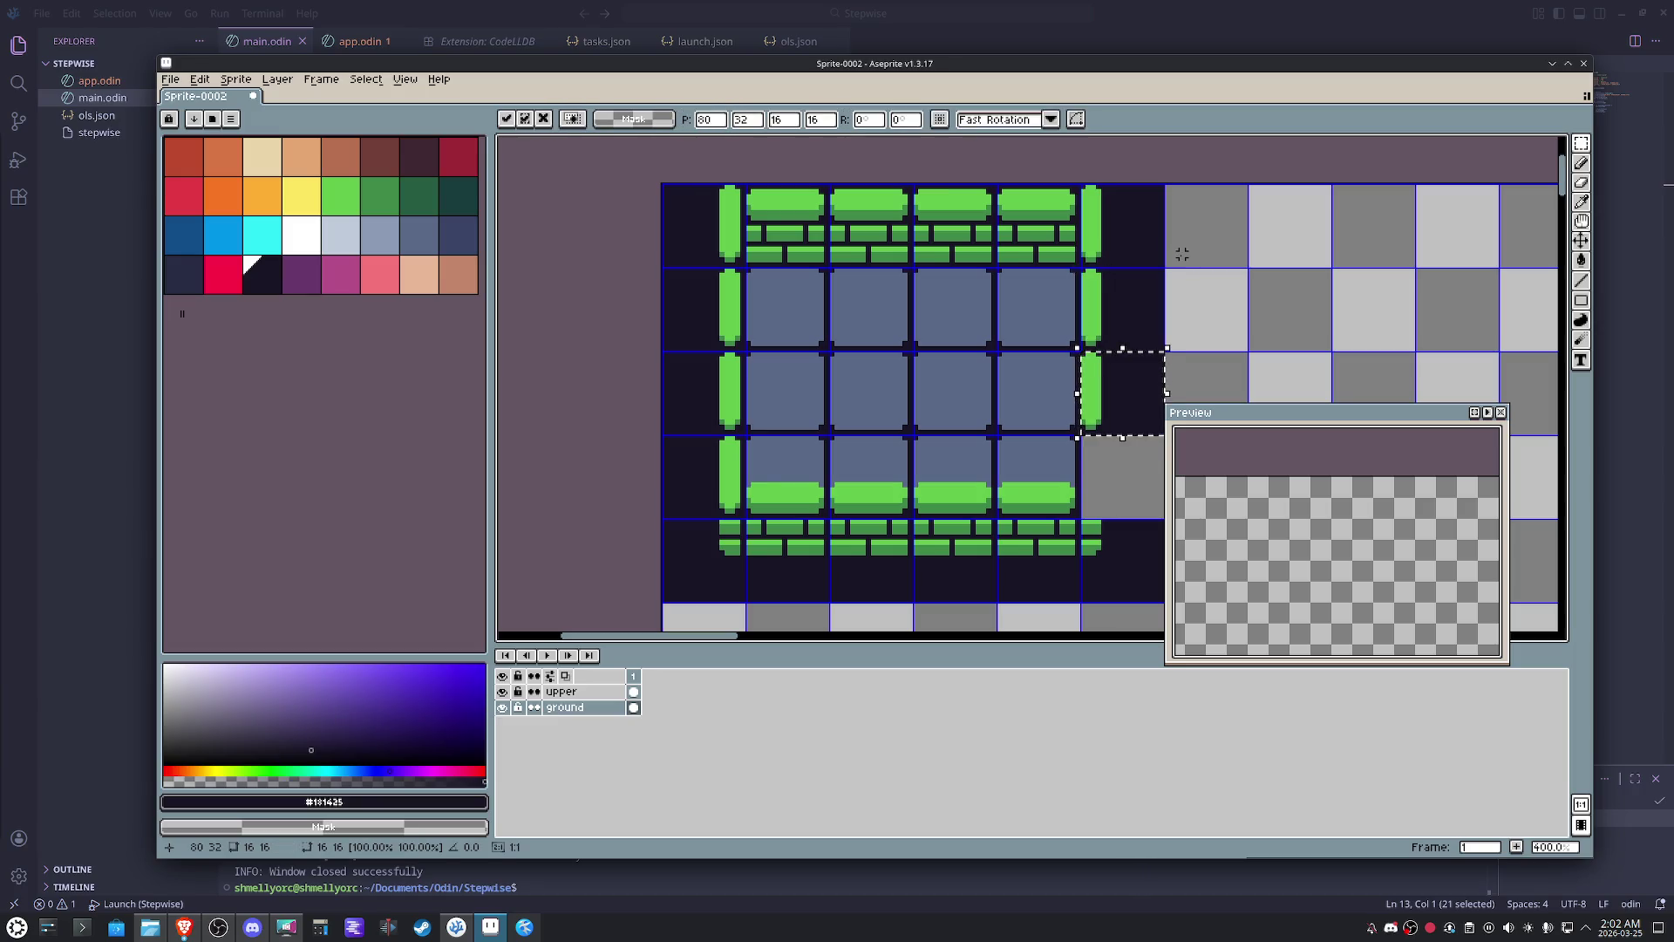
key(shift+Down)
key(ctrl+d)
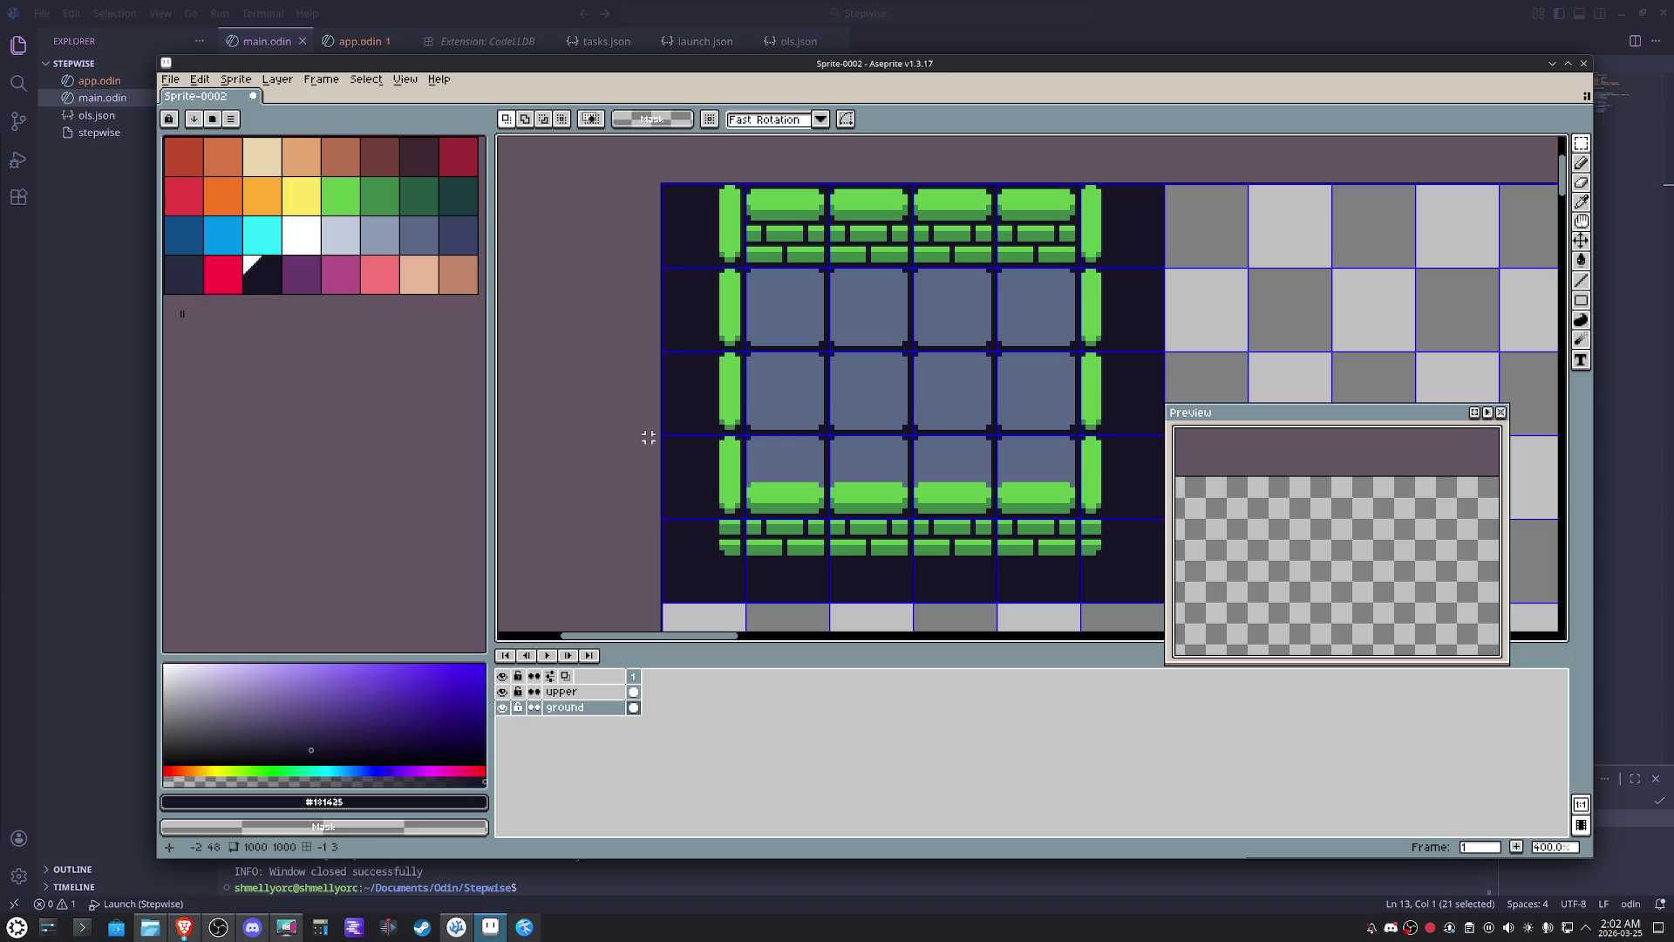
scroll(680, 437, up, 3)
scroll(706, 438, up, 3)
scroll(707, 439, down, 3)
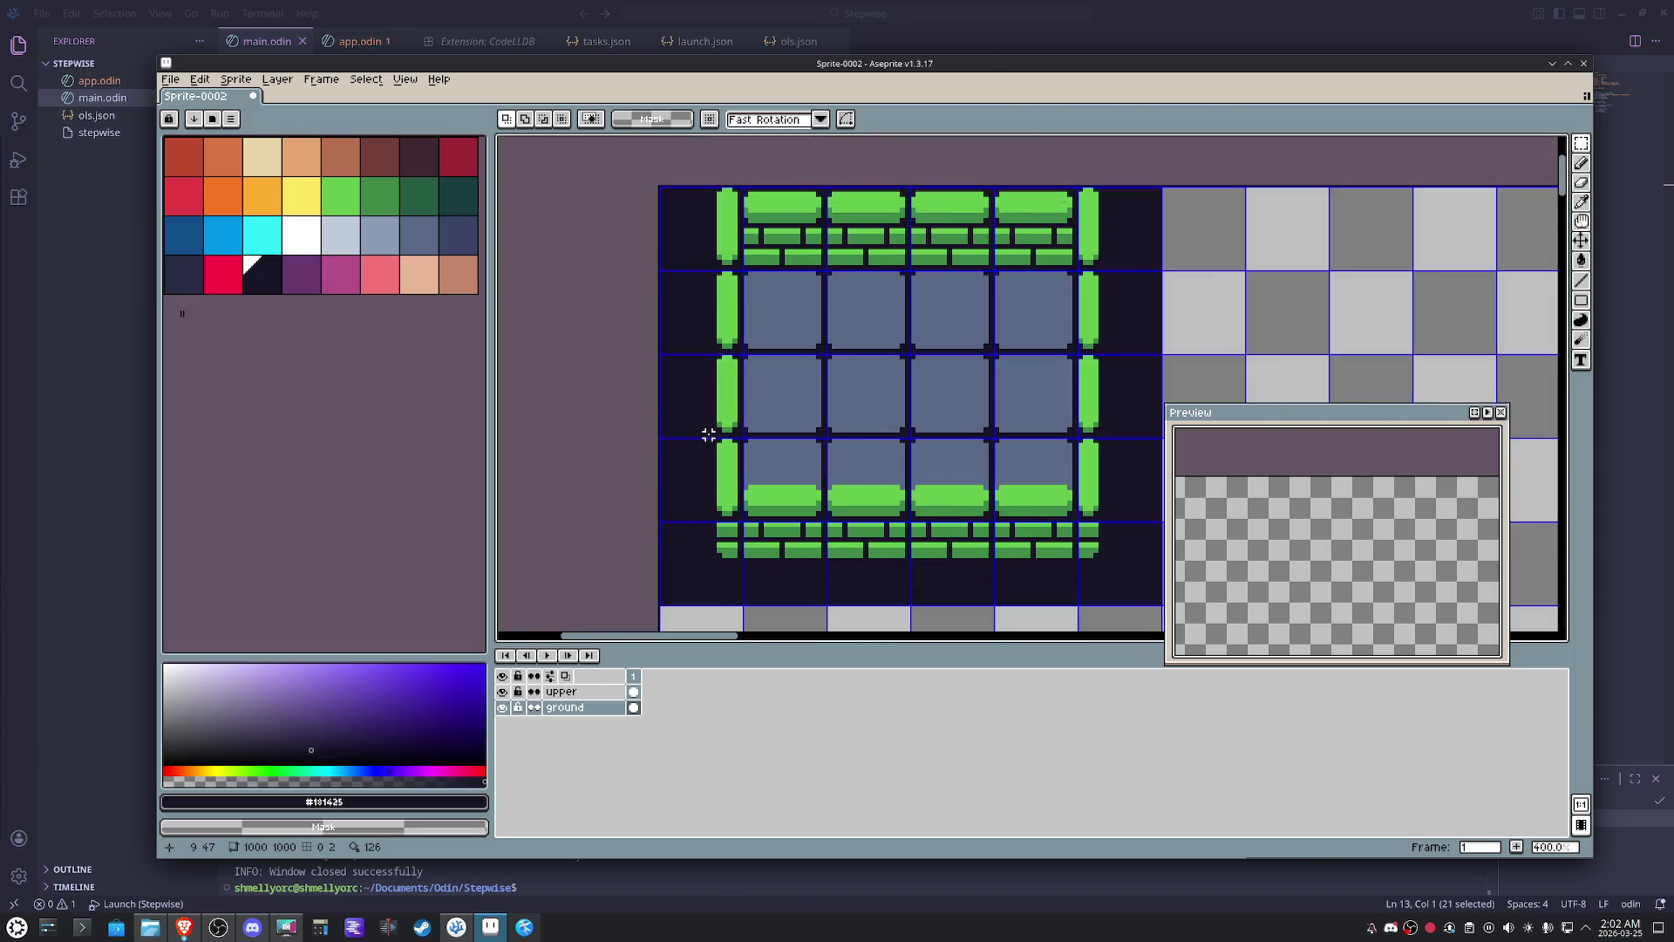
- Clear the left pillar column and paste copies of its top tile down the column
drag(713, 314, 697, 471)
key(Delete)
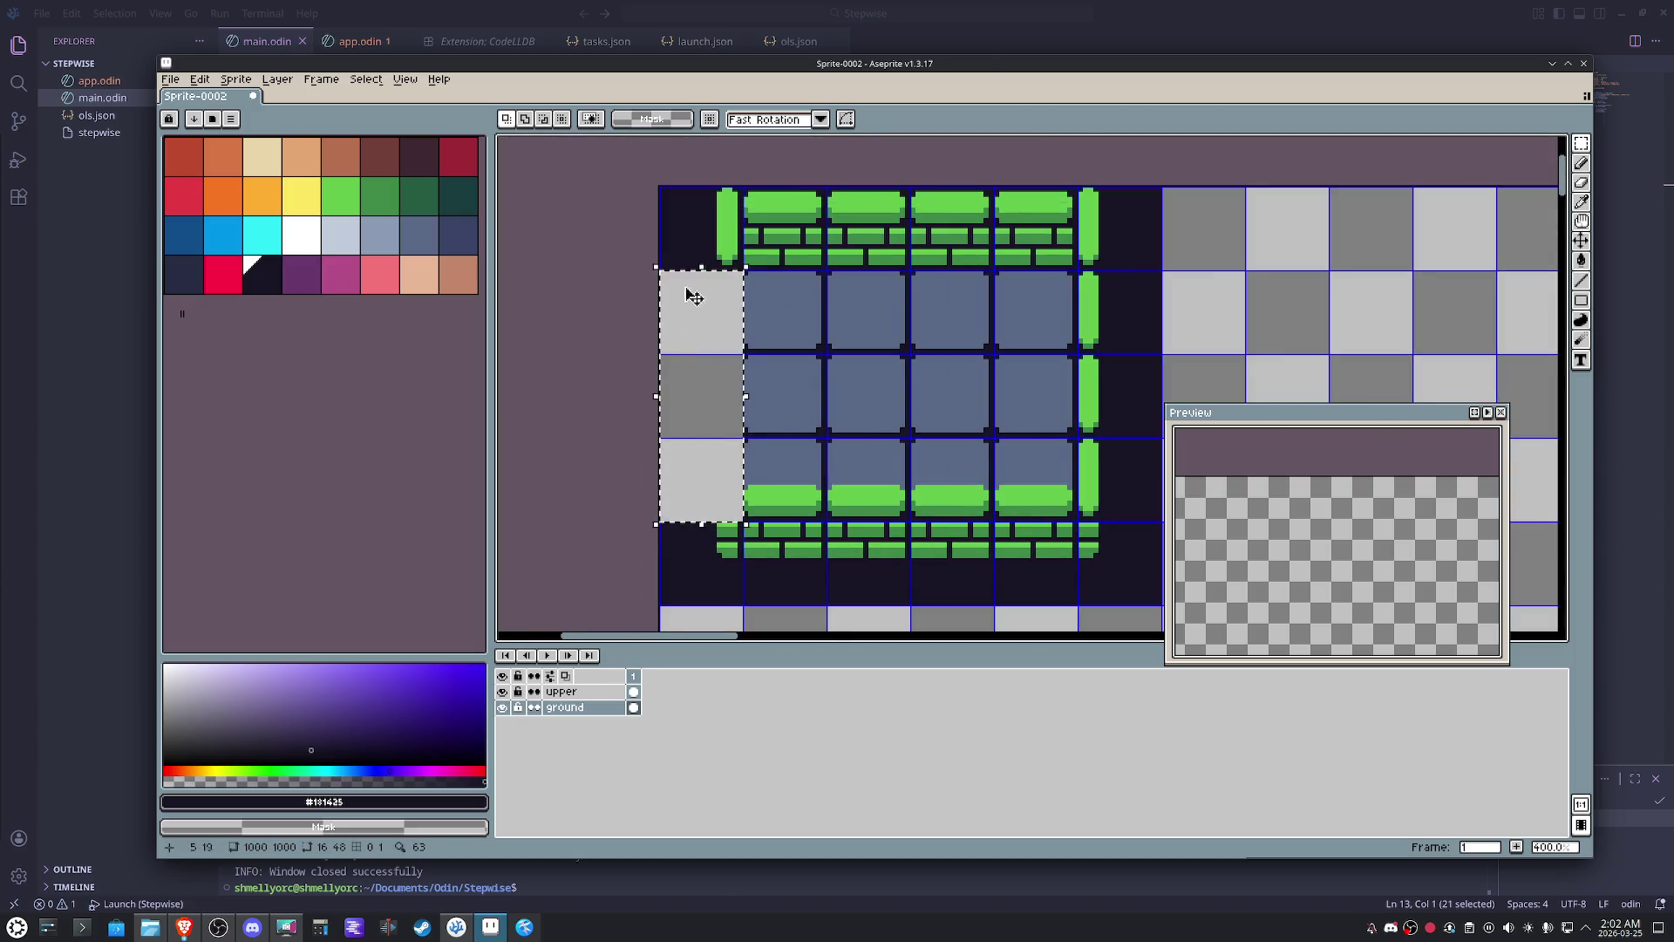
drag(676, 247, 733, 262)
key(ctrl+c)
key(ctrl+v)
key(shift+Down)
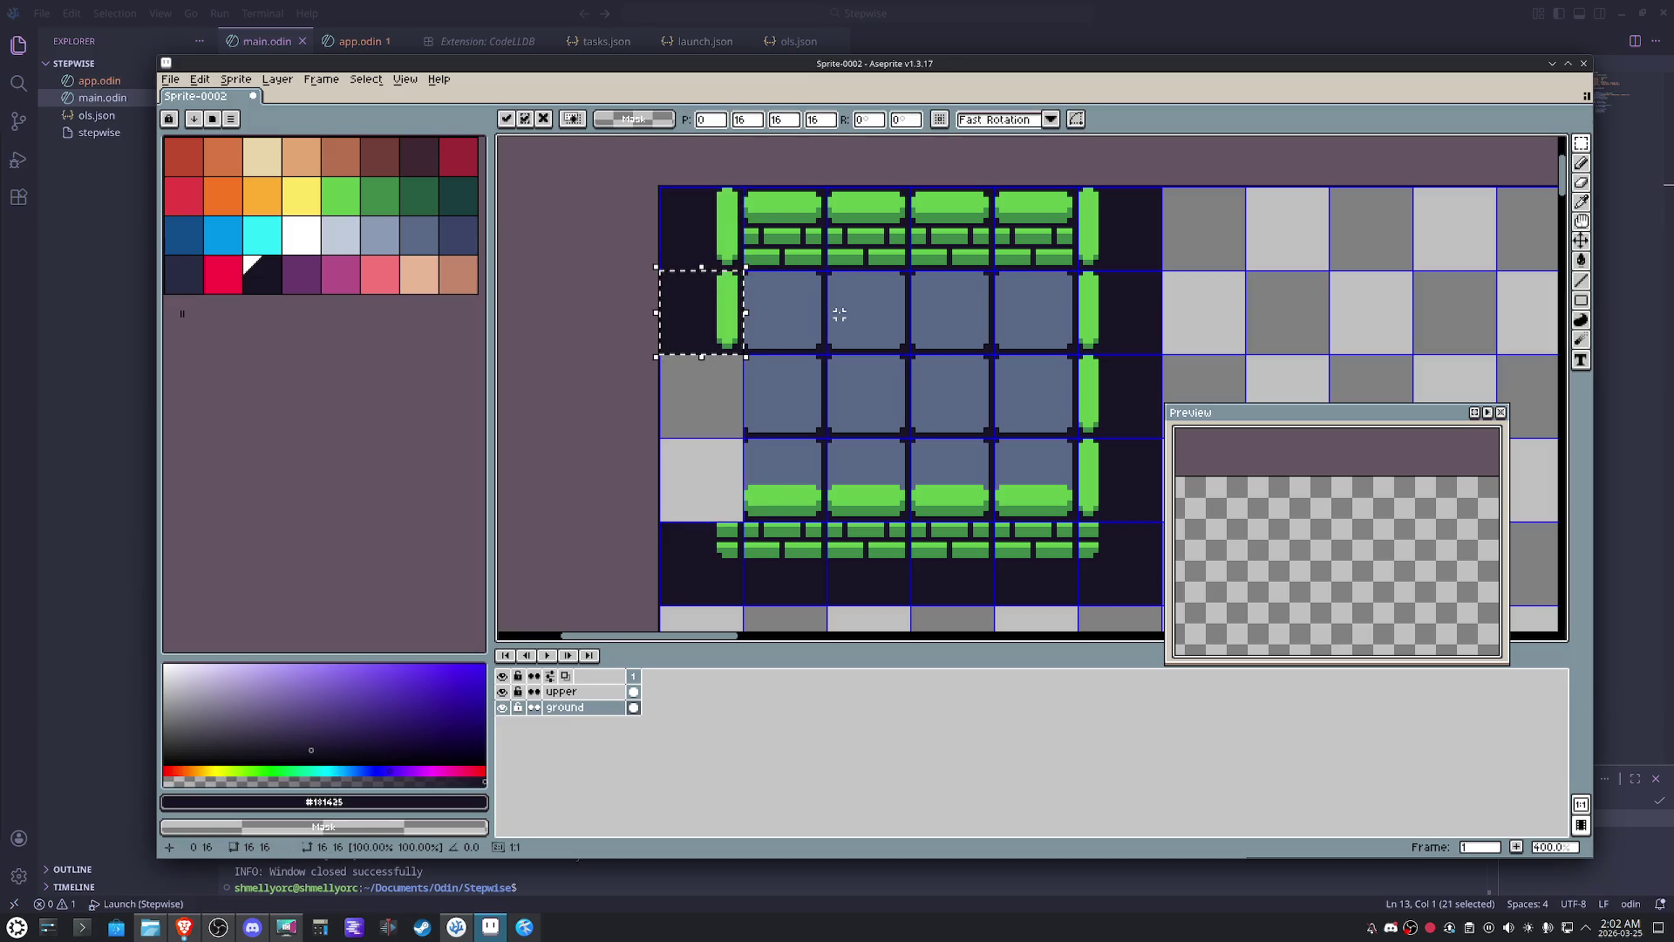
key(Return)
key(ctrl+v)
key(Return)
key(ctrl+v)
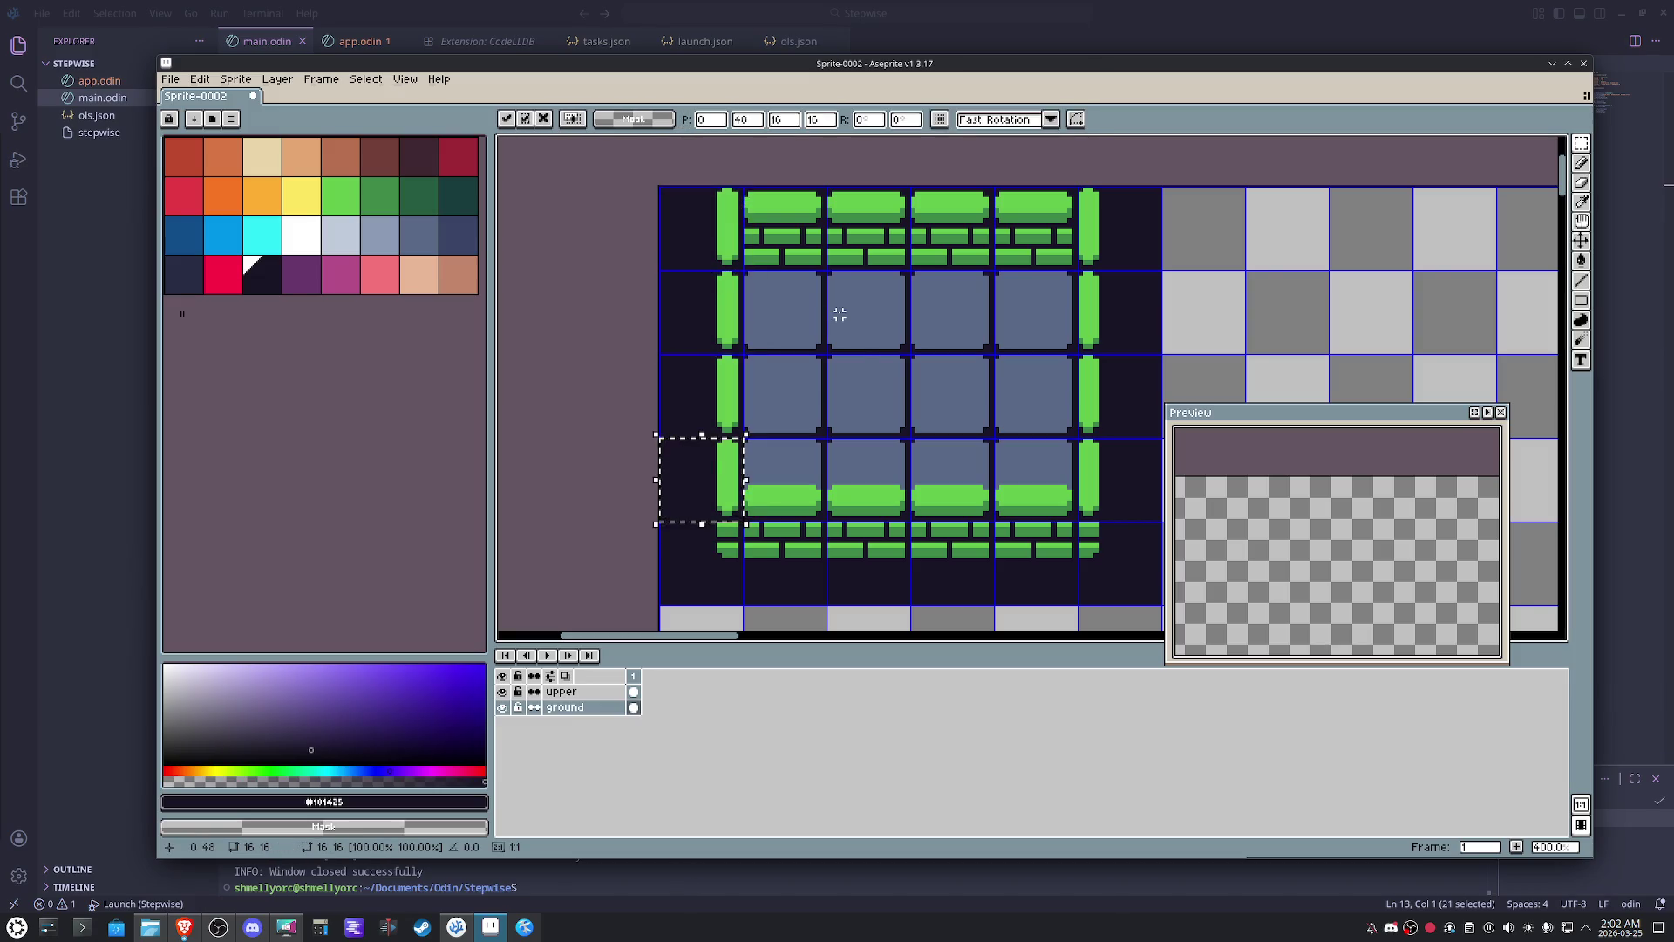
key(ctrl+d)
- With the ground layer hidden, draw a dark shadow line under the four green blocks on the upper layer
click(503, 693)
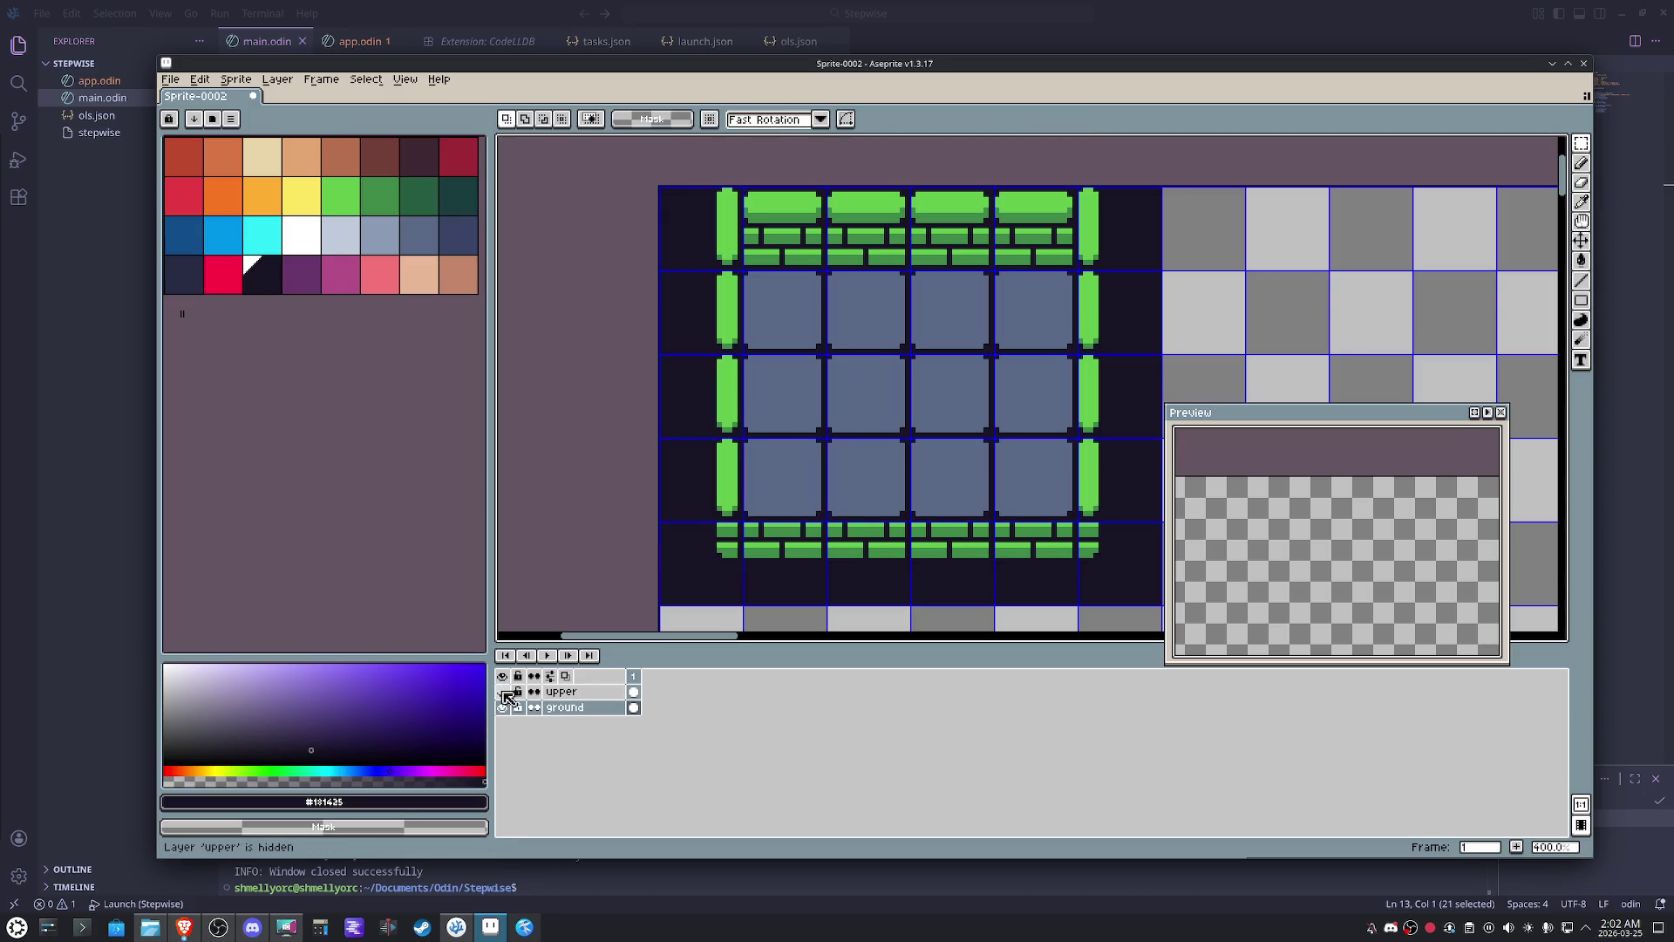
scroll(780, 497, up, 2)
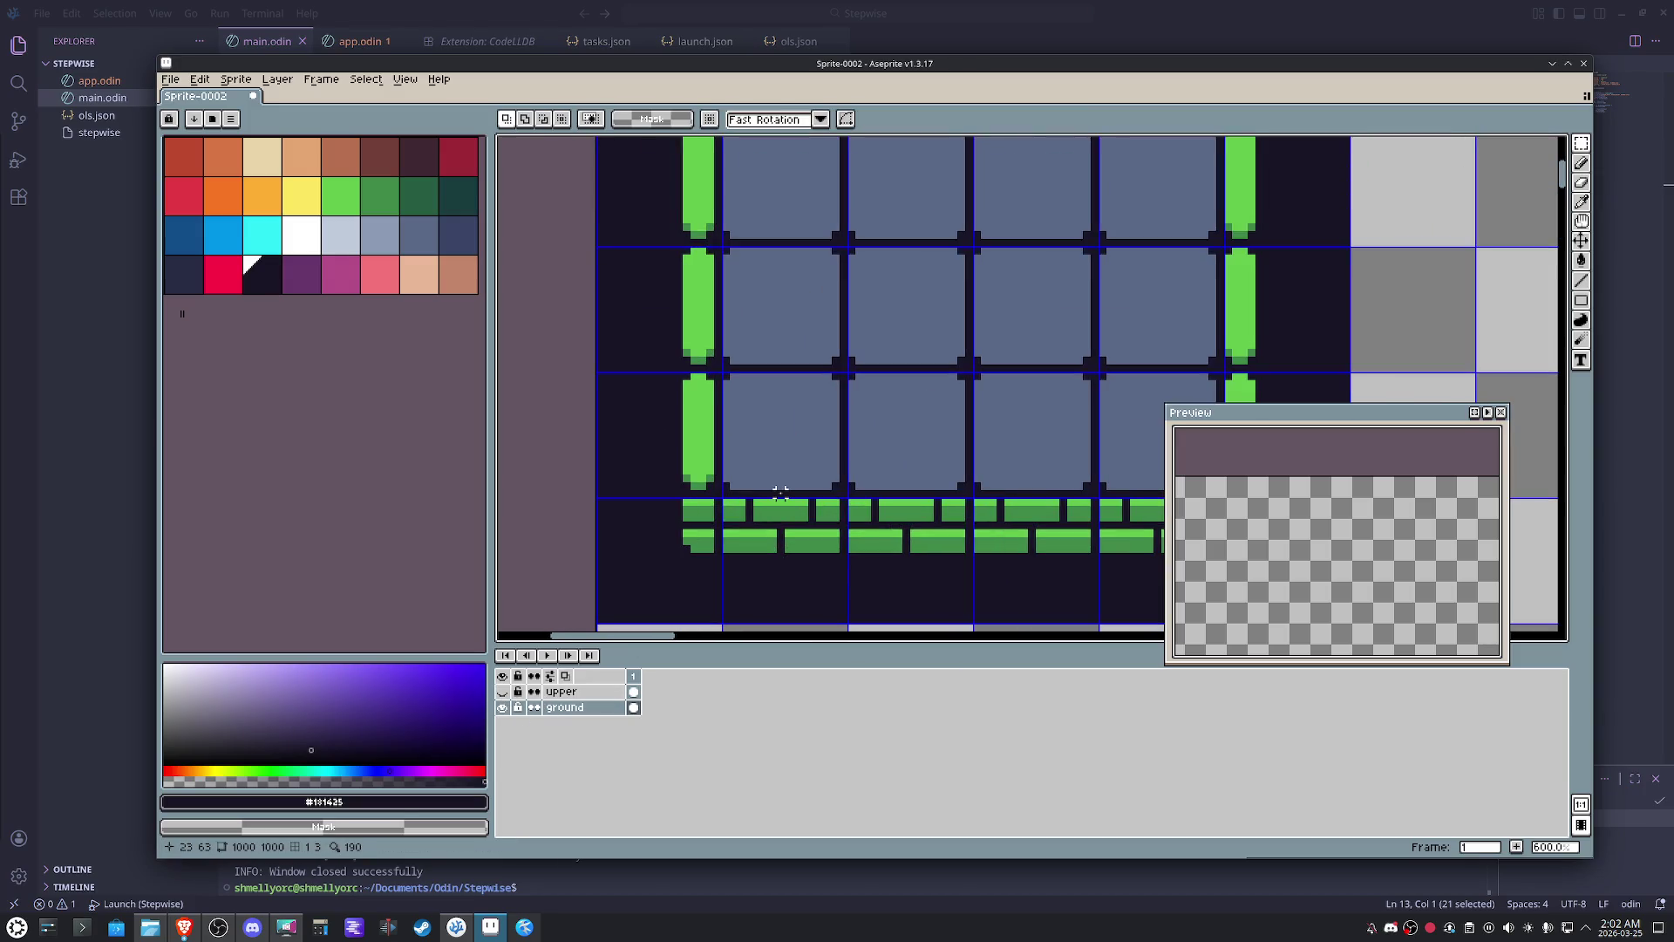
scroll(781, 494, down, 2)
drag(806, 481, 759, 523)
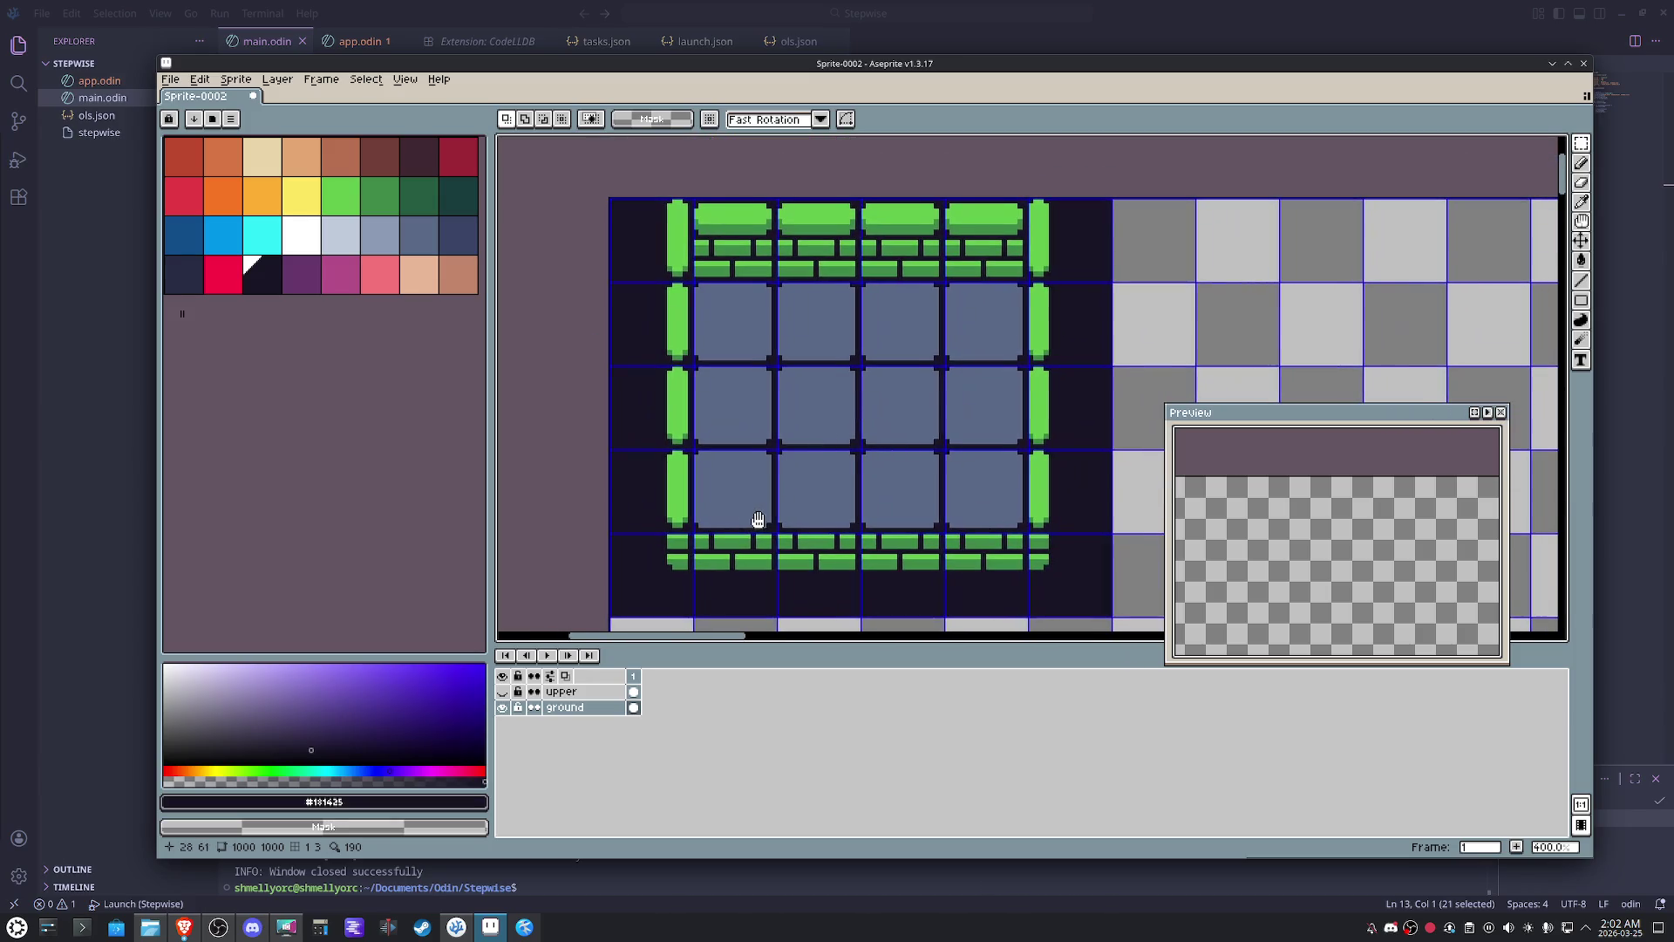
click(503, 691)
click(503, 707)
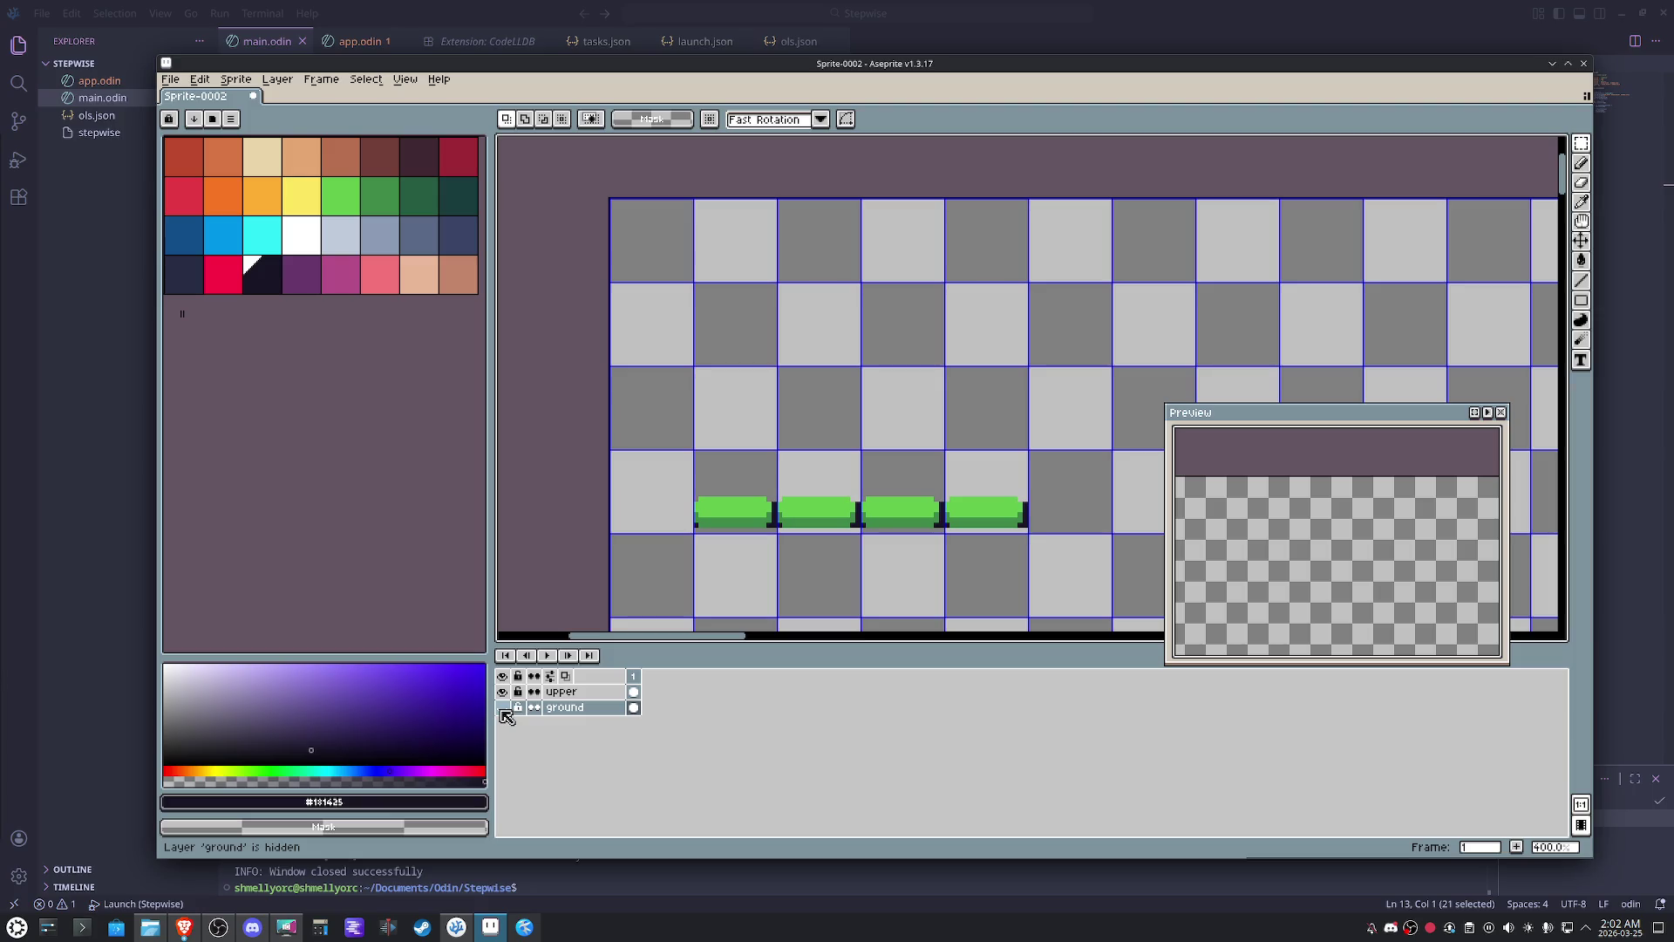
key(b)
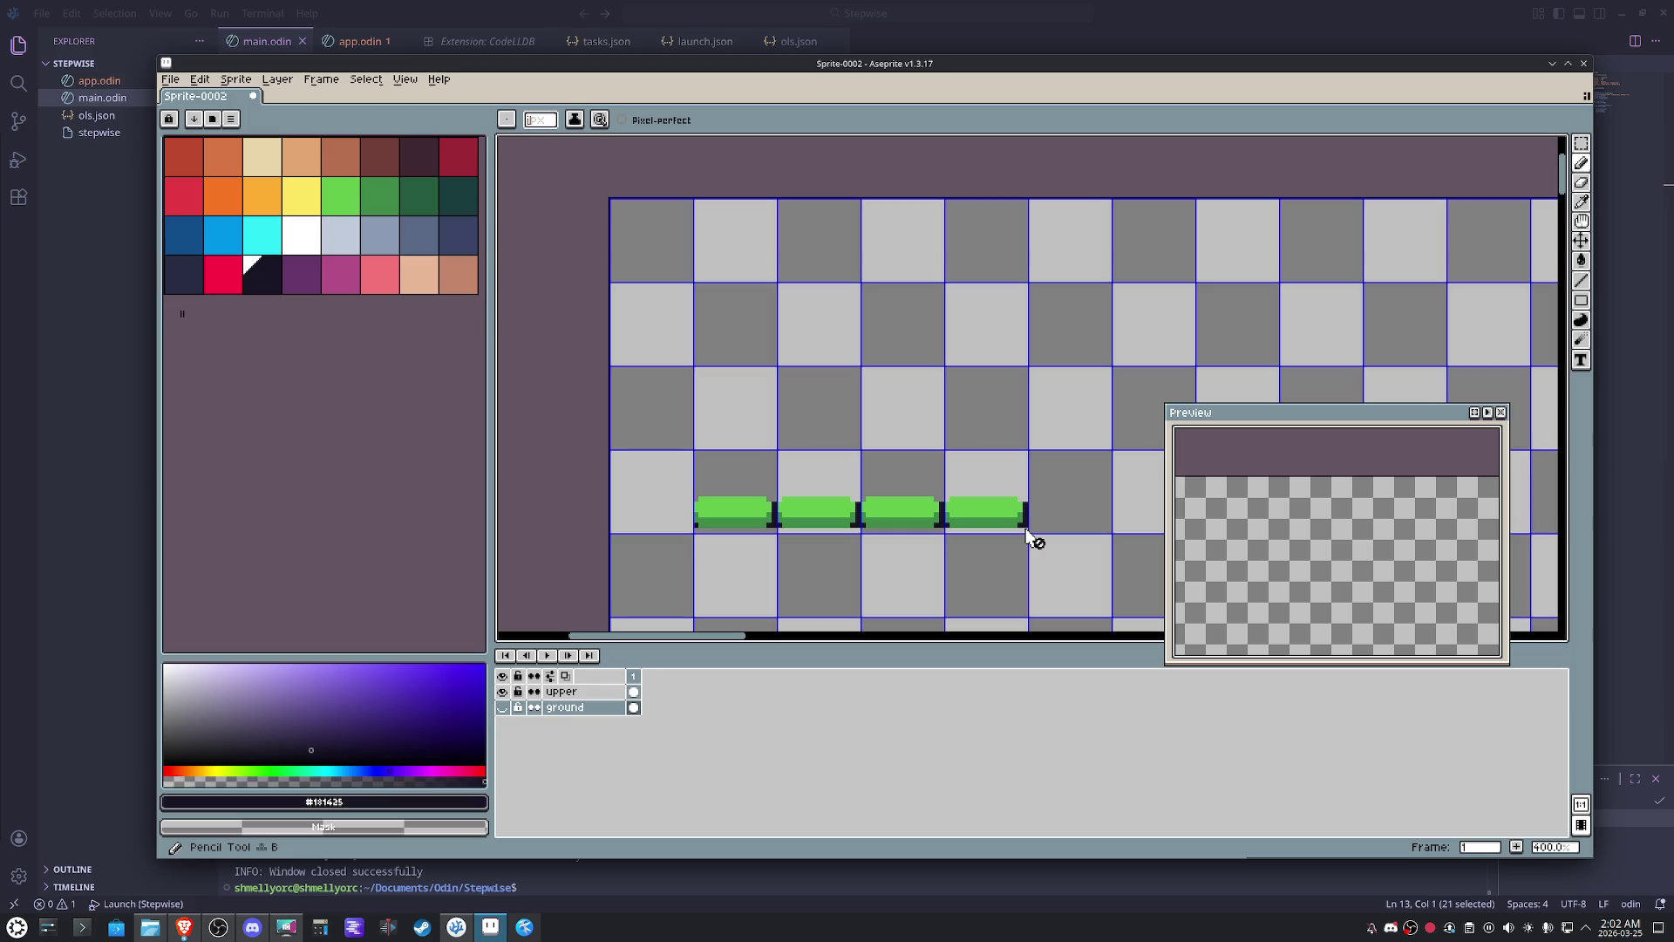
click(603, 692)
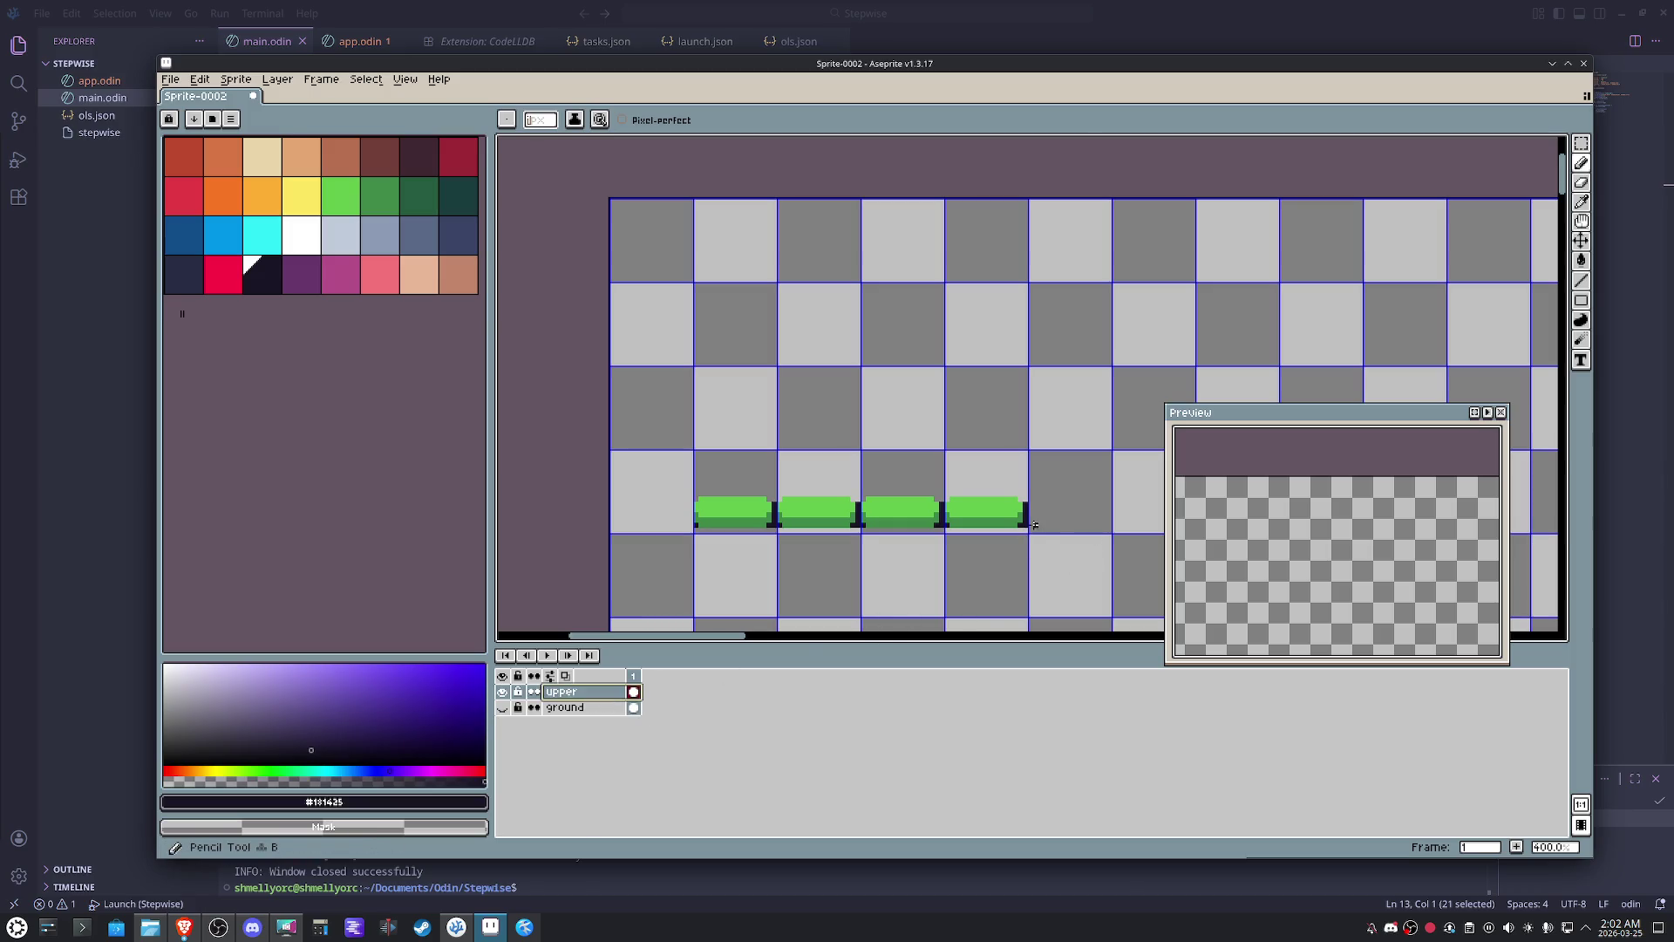
shift+click(700, 531)
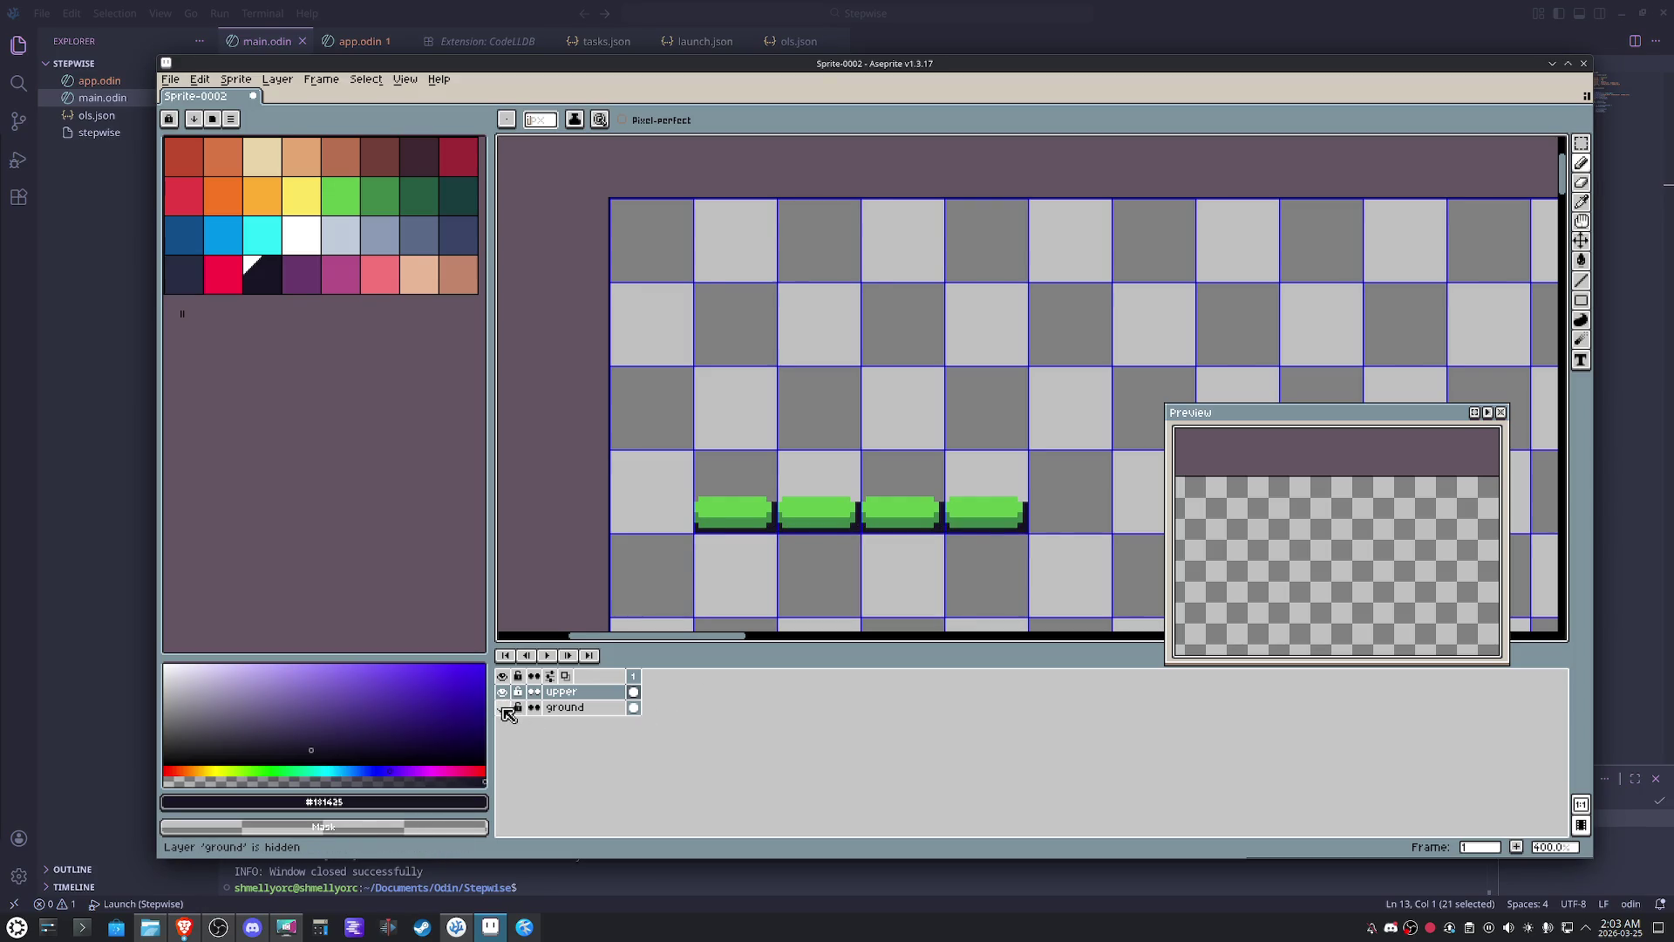
click(502, 708)
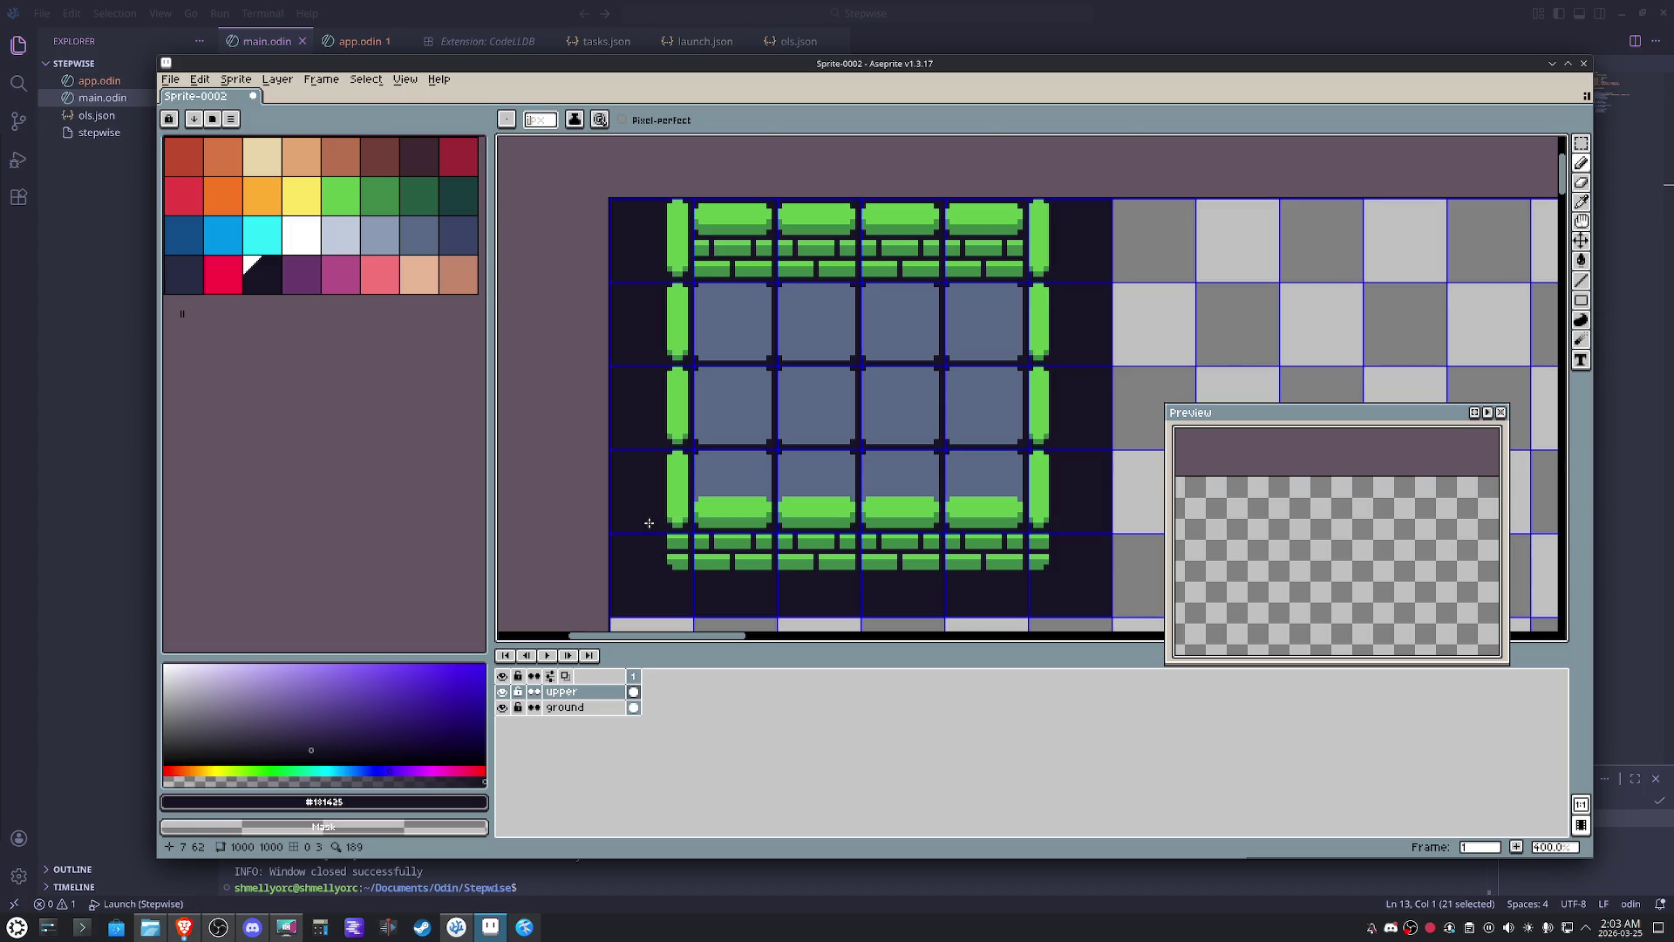
scroll(649, 523, up, 2)
scroll(671, 493, up, 1)
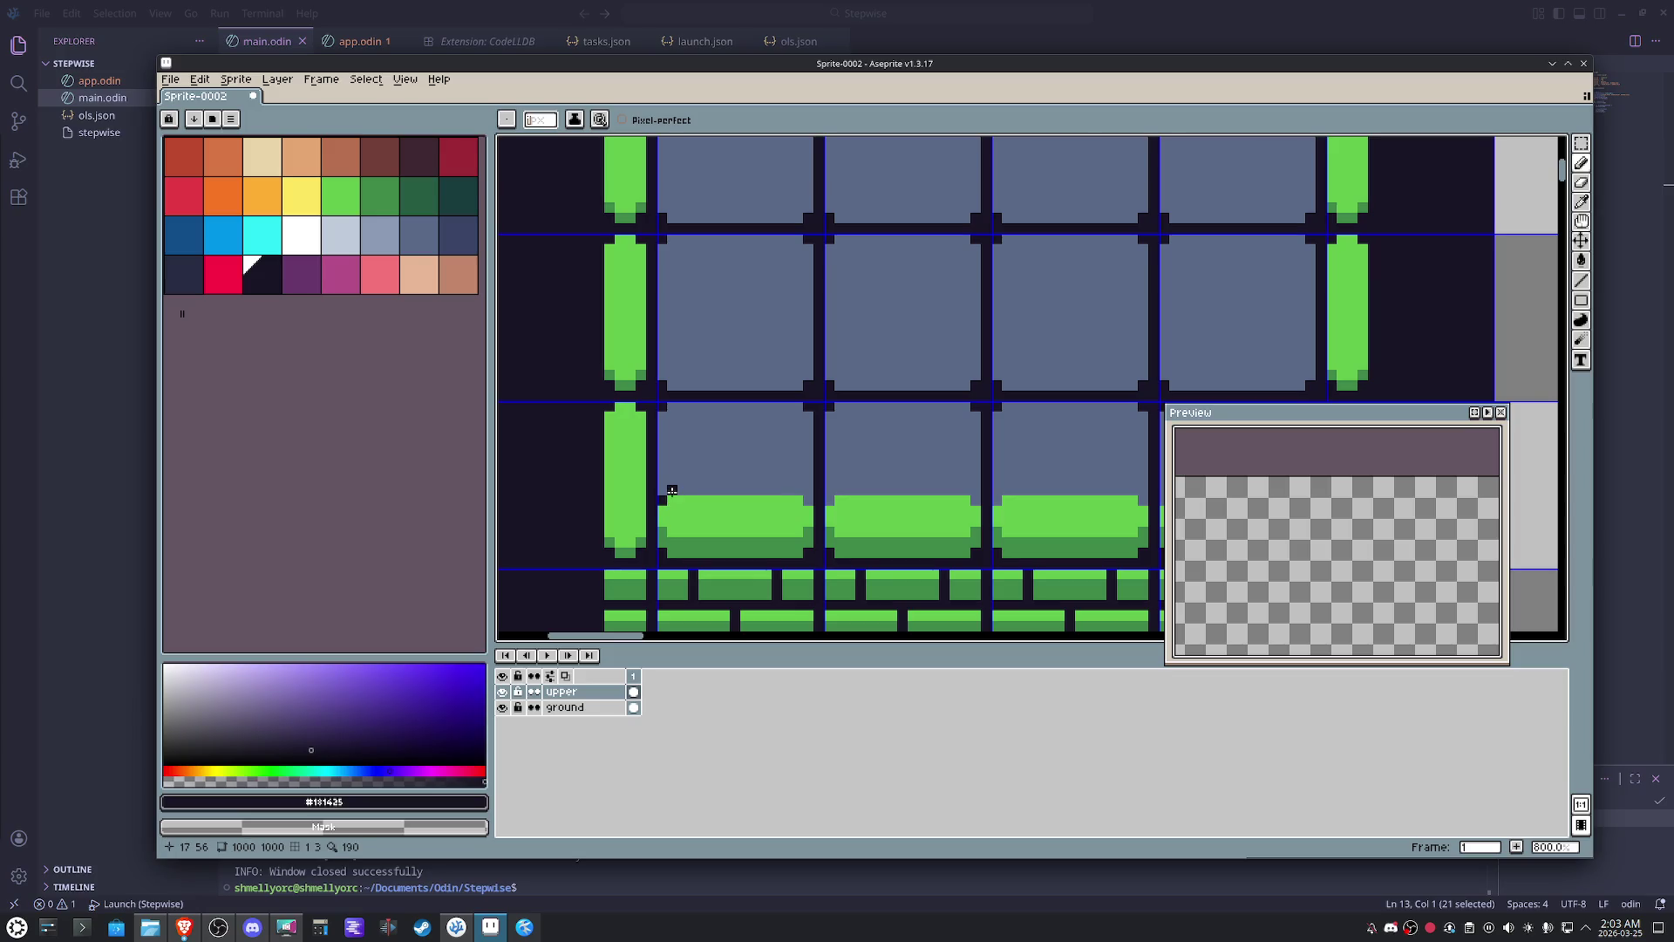
- Draw dark one-pixel lines along the top edges of the bottom row's green blocks
shift+click(803, 493)
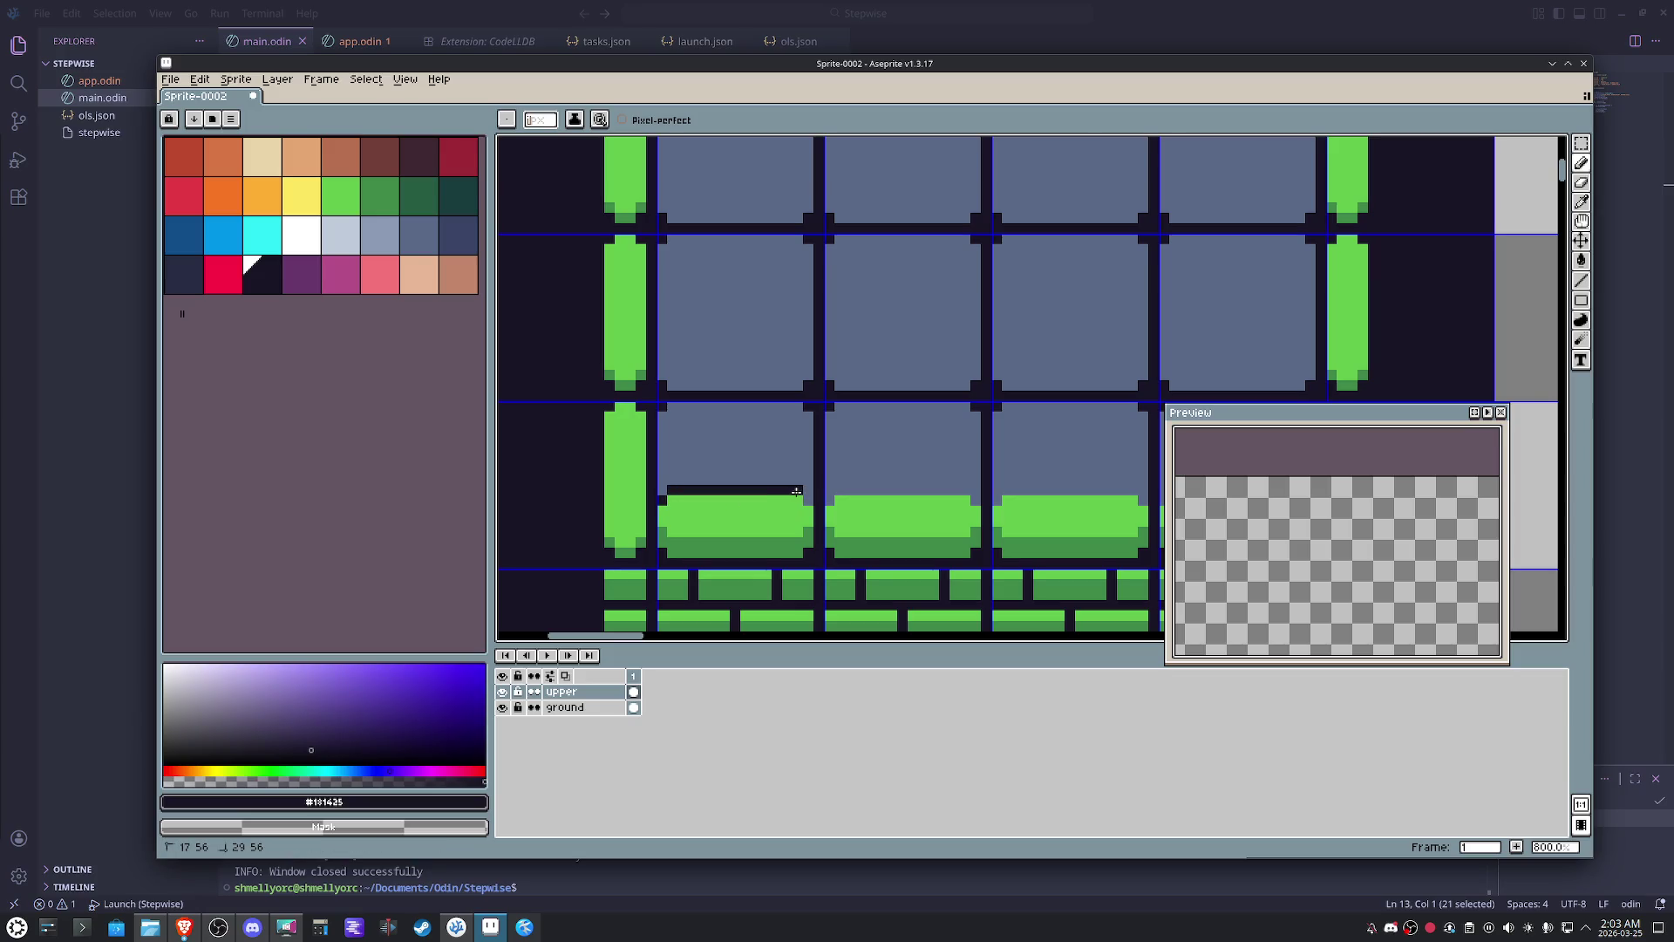
drag(835, 489, 957, 489)
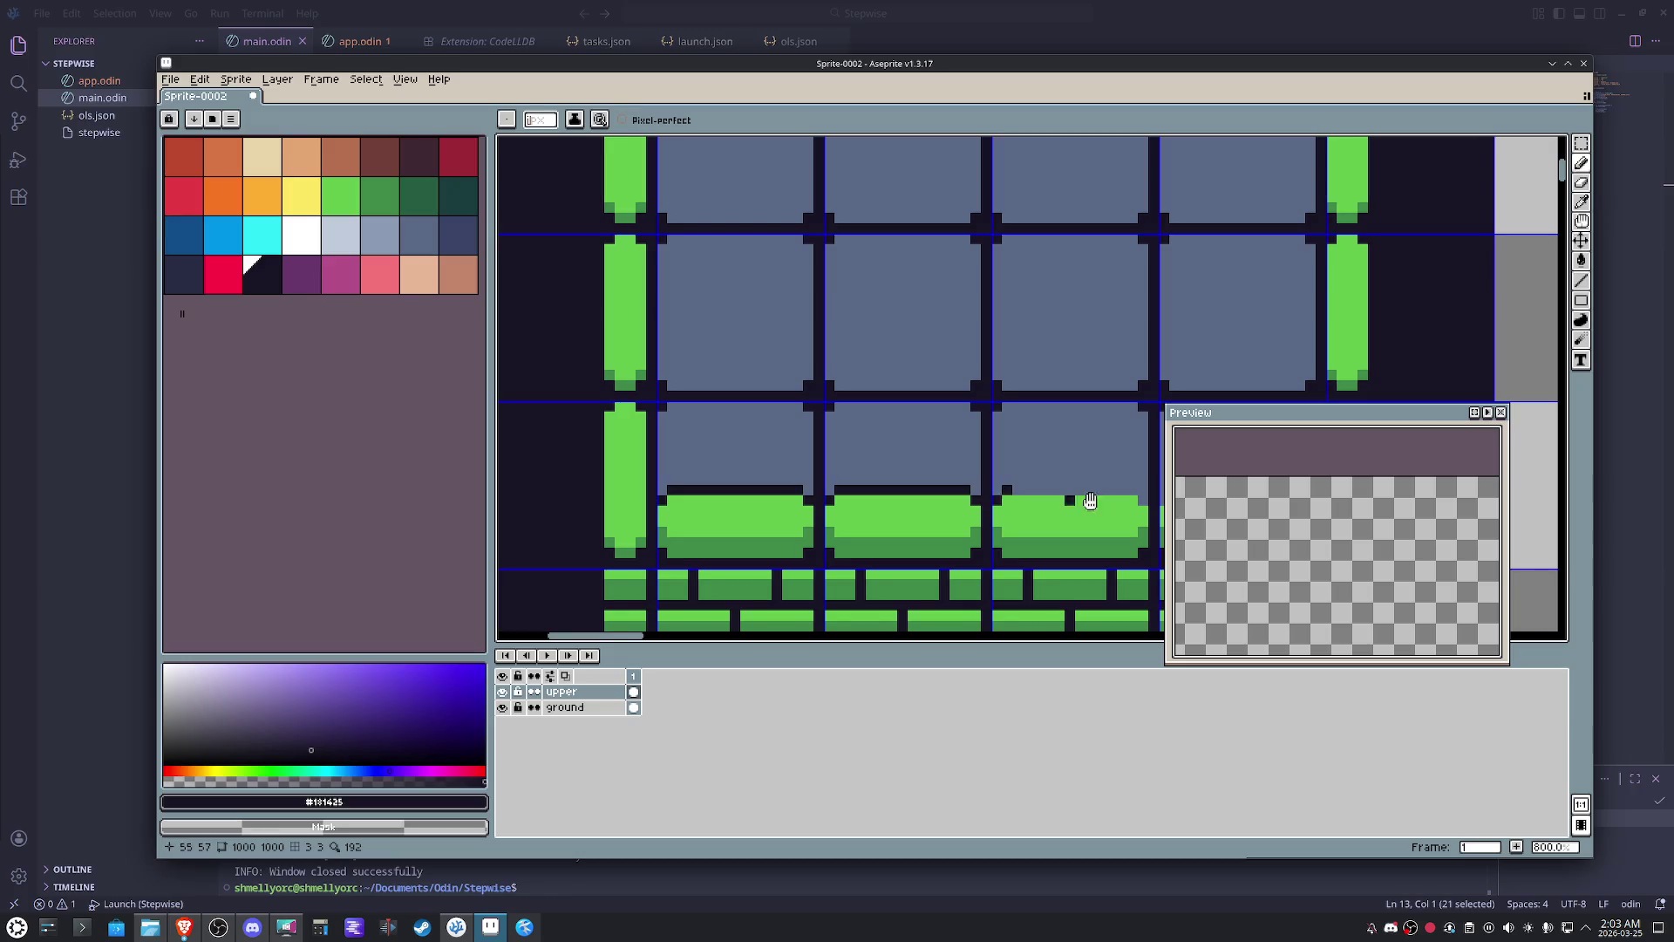
drag(1074, 497, 833, 457)
drag(719, 459, 1004, 458)
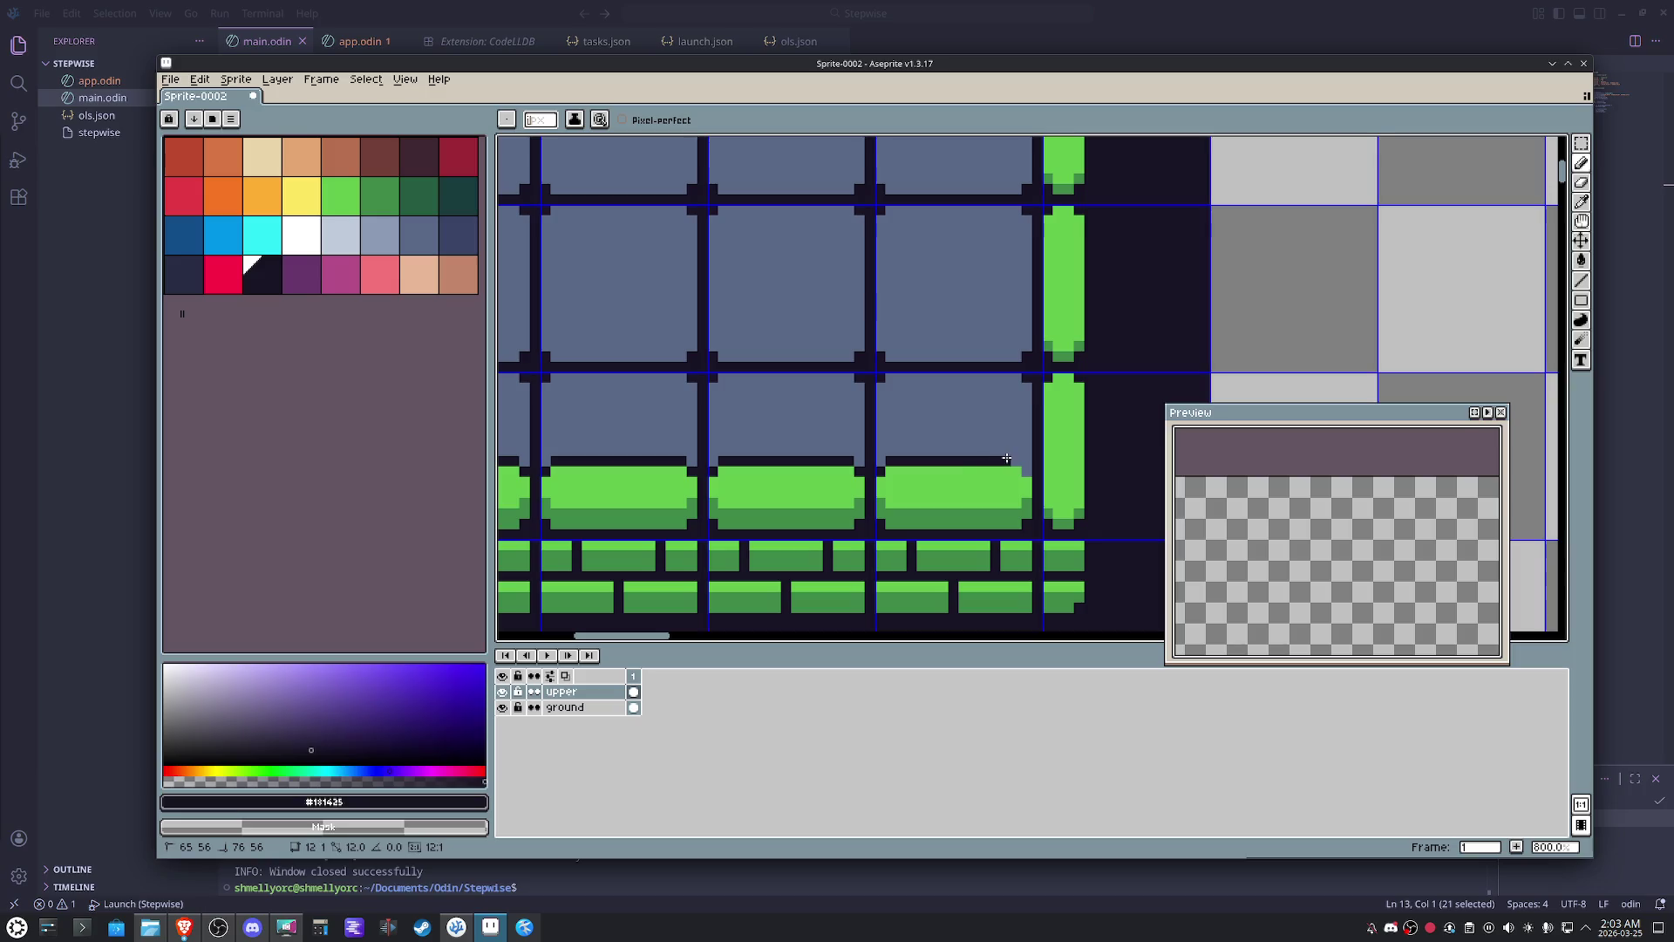
scroll(1005, 459, down, 2)
drag(945, 530, 983, 554)
key(b)
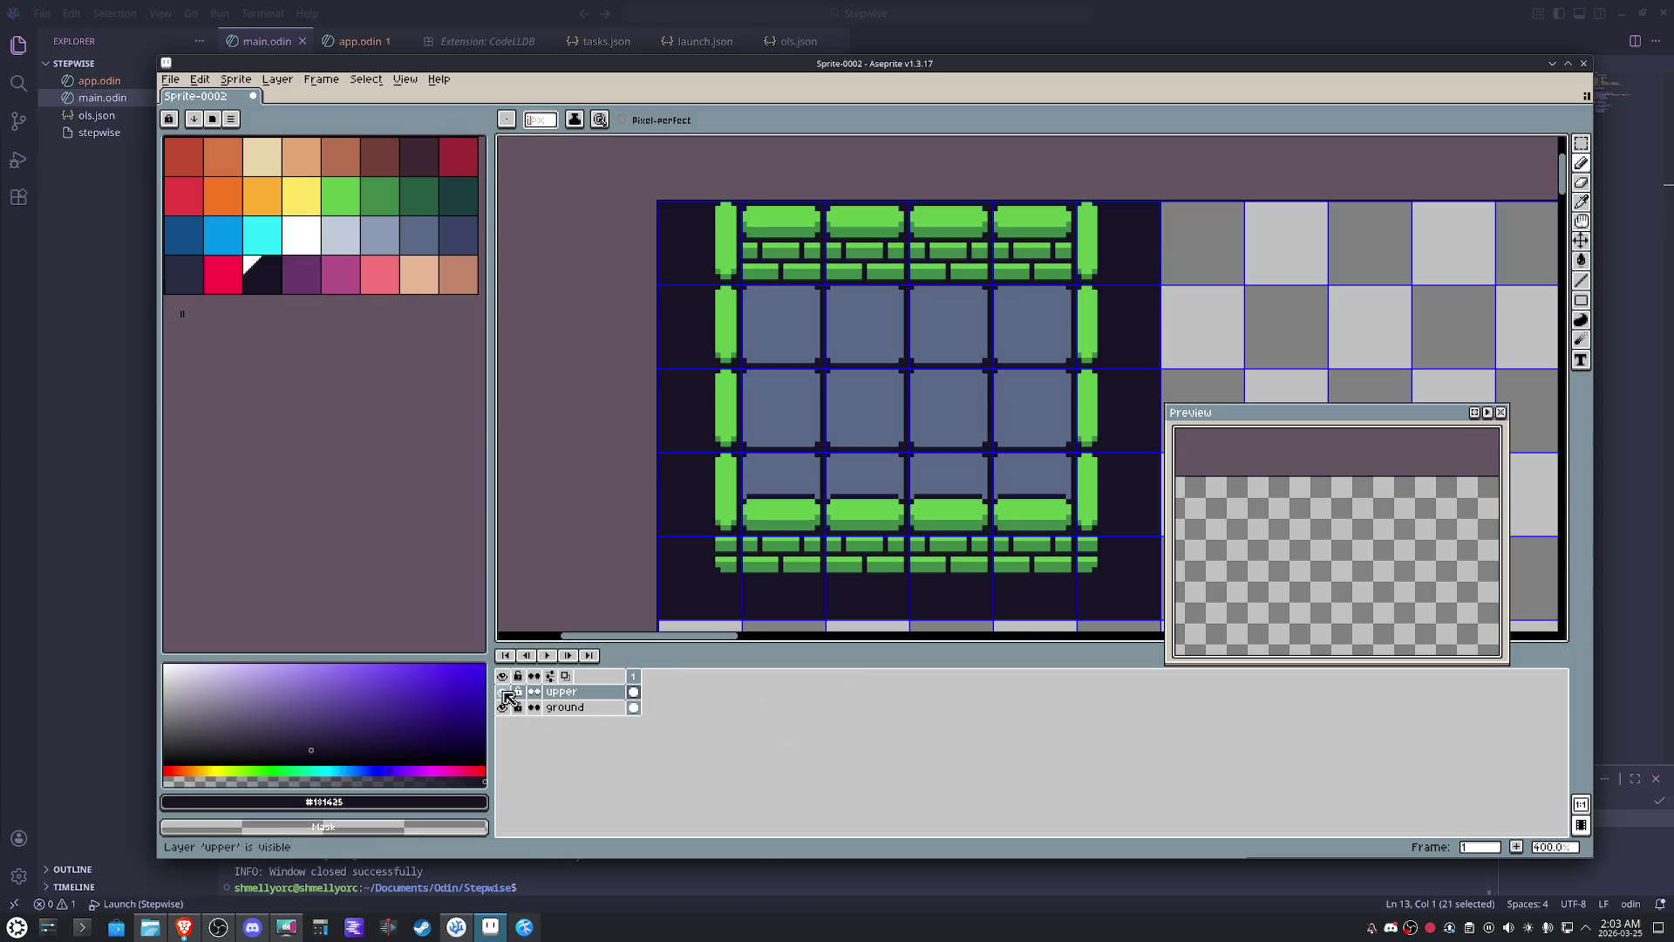
- Toggle the upper and ground layers' visibility and recentre the view
click(509, 692)
click(514, 708)
drag(912, 465, 850, 486)
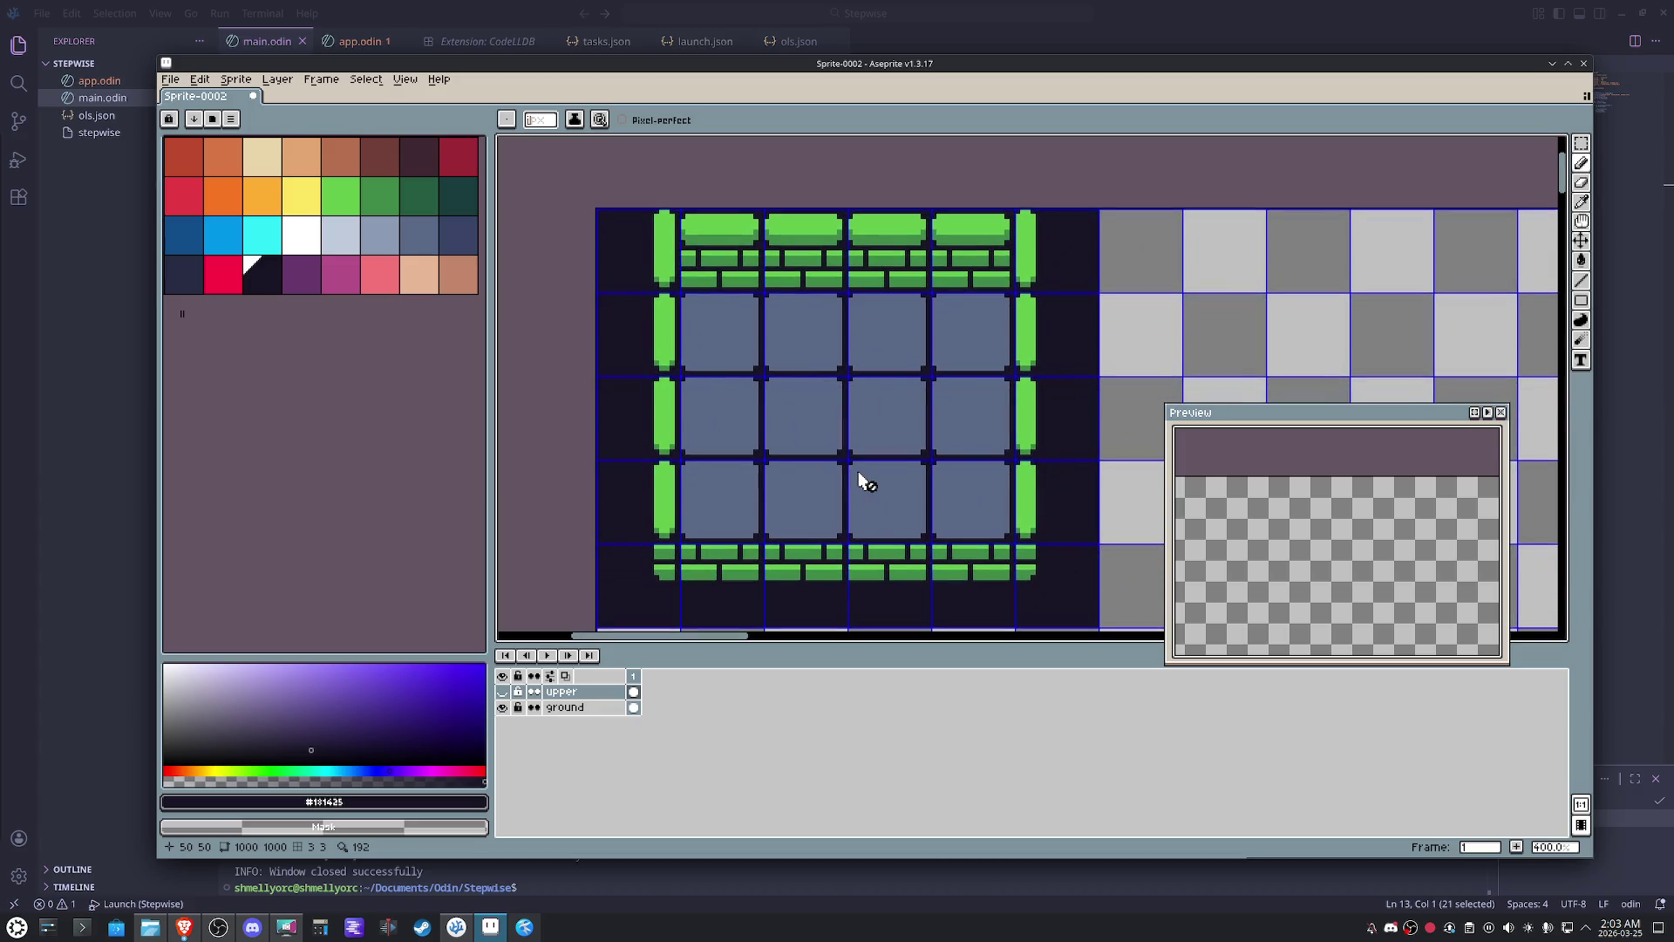
scroll(754, 243, up, 2)
scroll(897, 453, up, 3)
drag(904, 452, 900, 448)
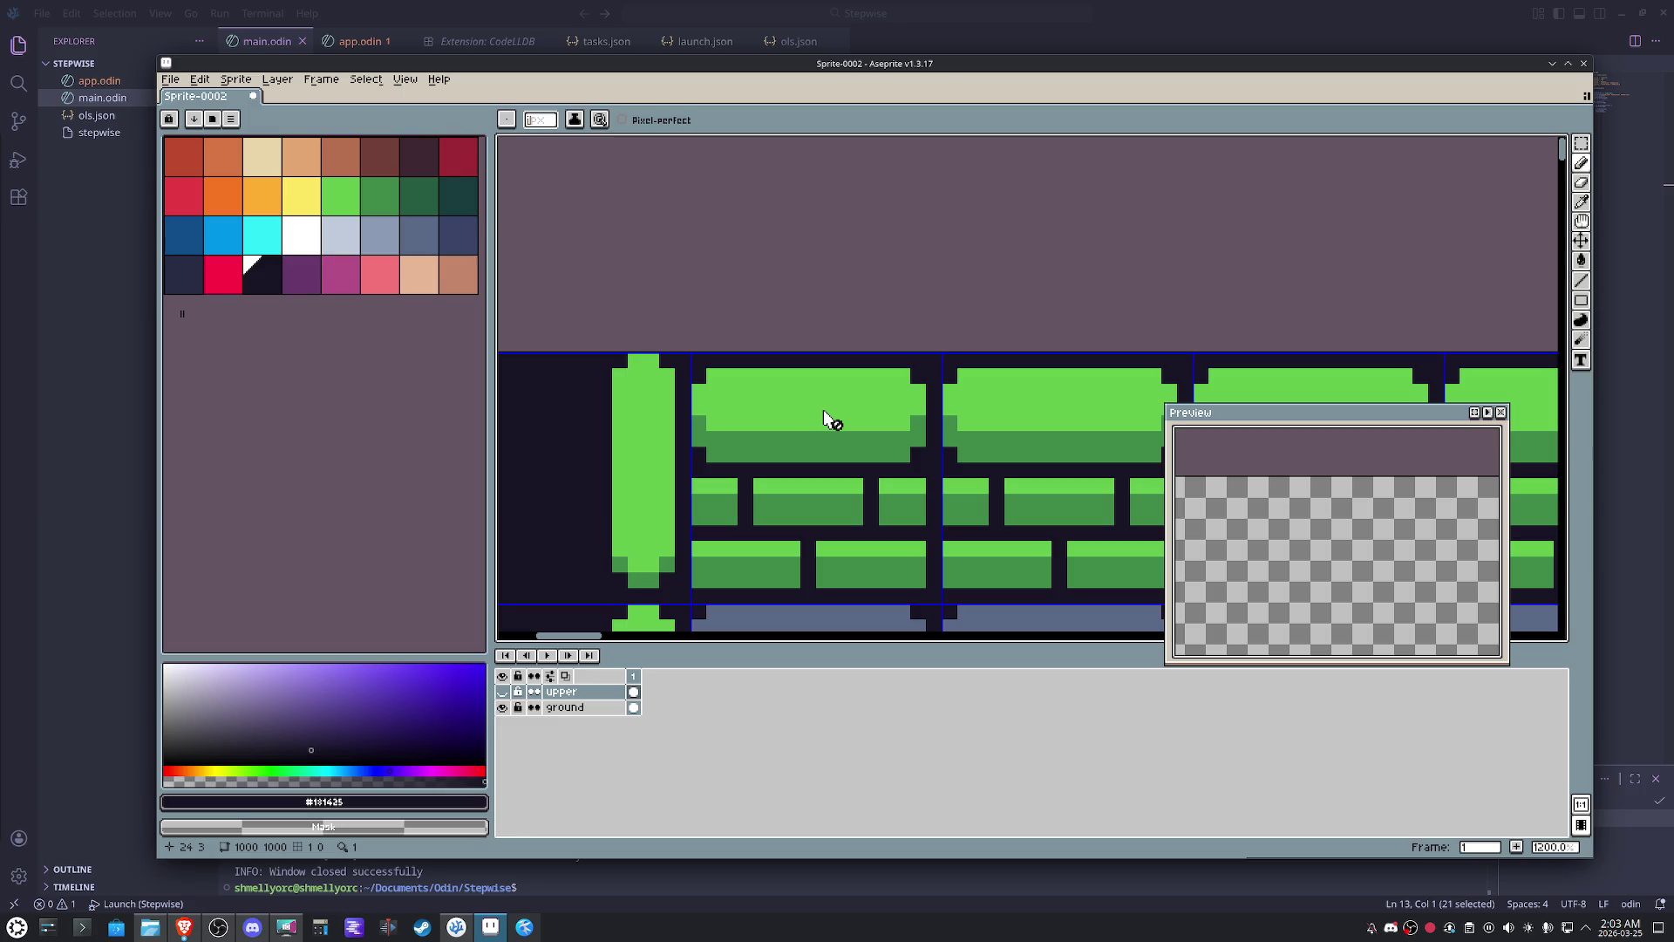
scroll(823, 418, down, 2)
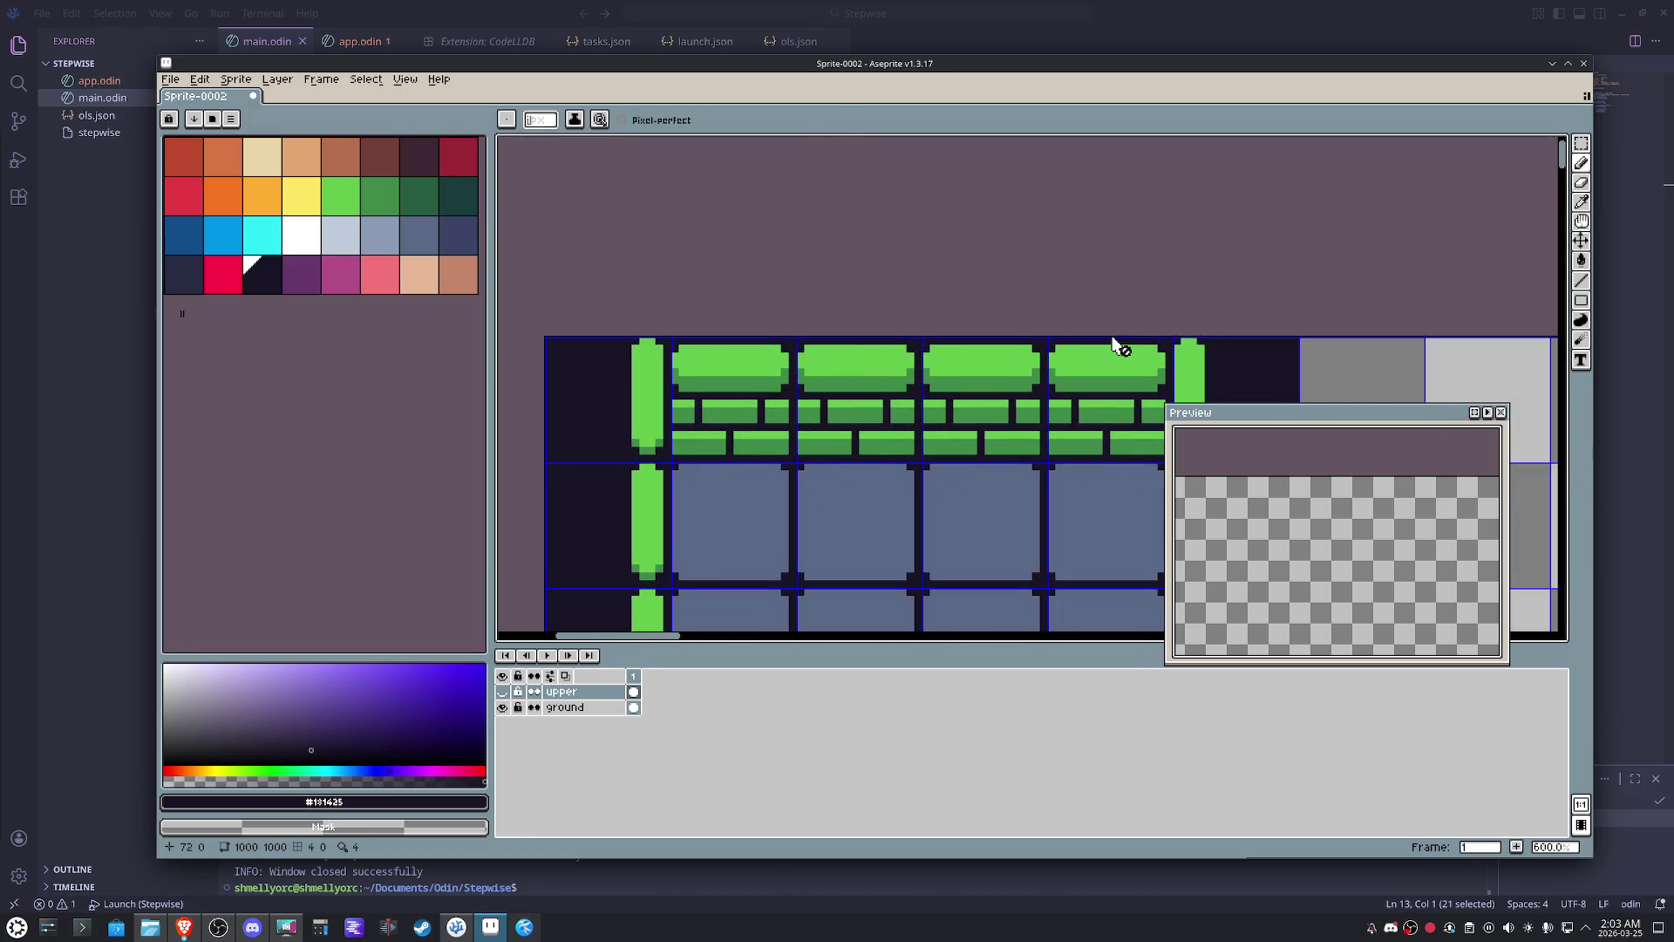
- On the ground layer, marquee-select the top row of bricks and drop the selection
key(m)
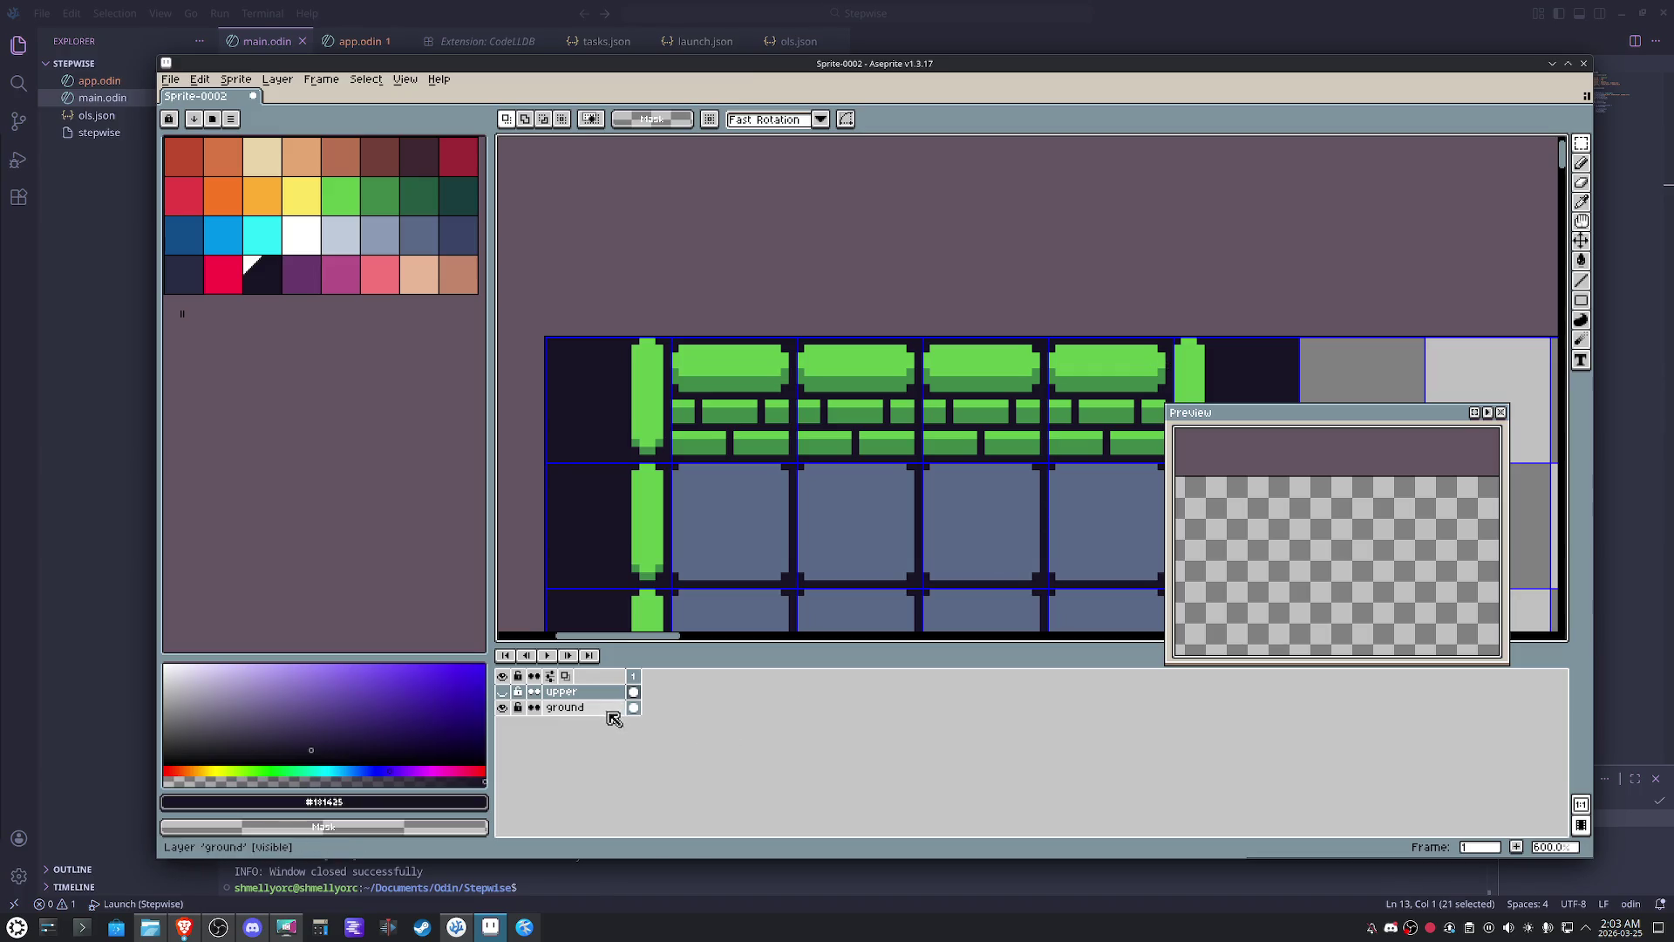
click(576, 707)
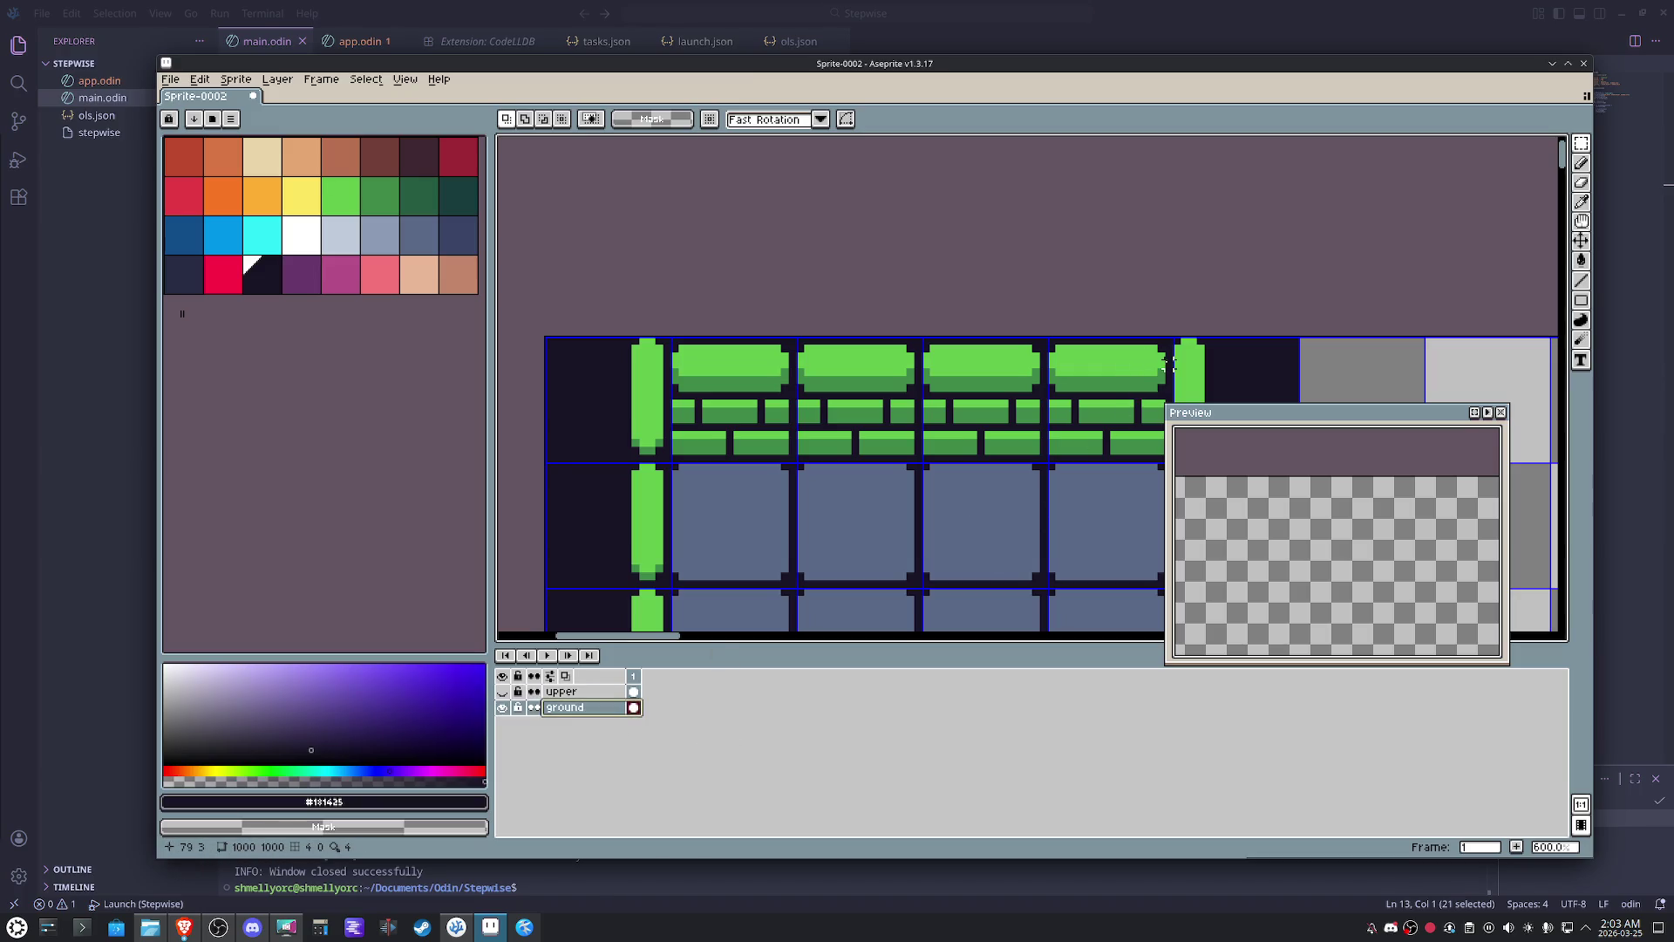
drag(1175, 370, 659, 337)
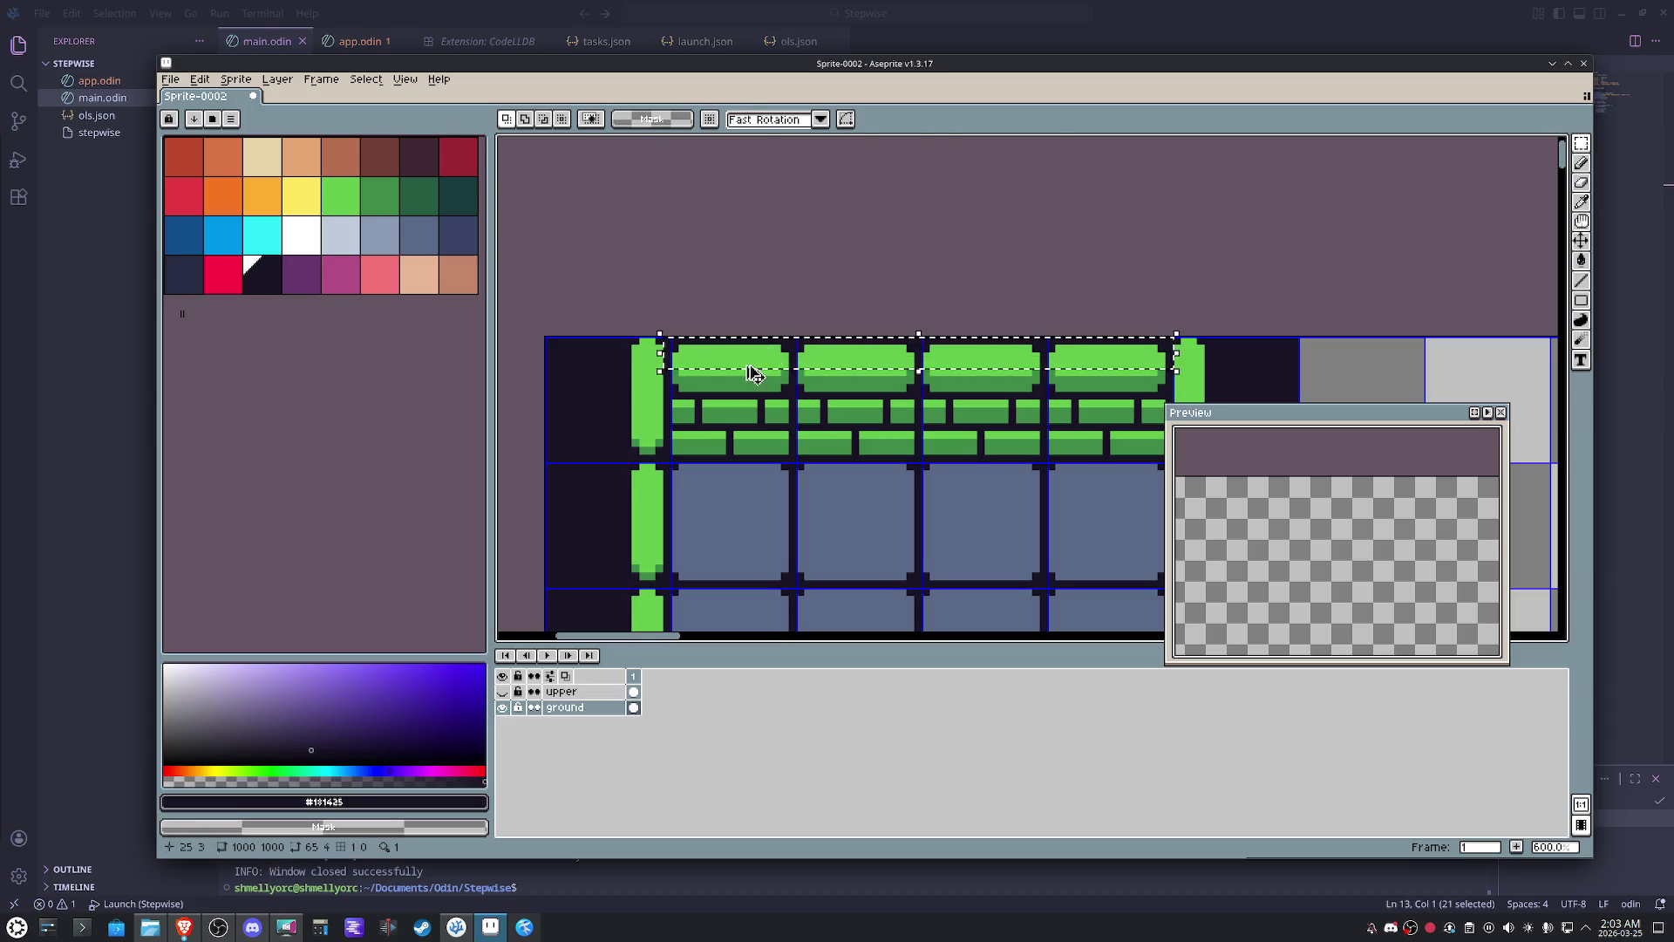
click(792, 435)
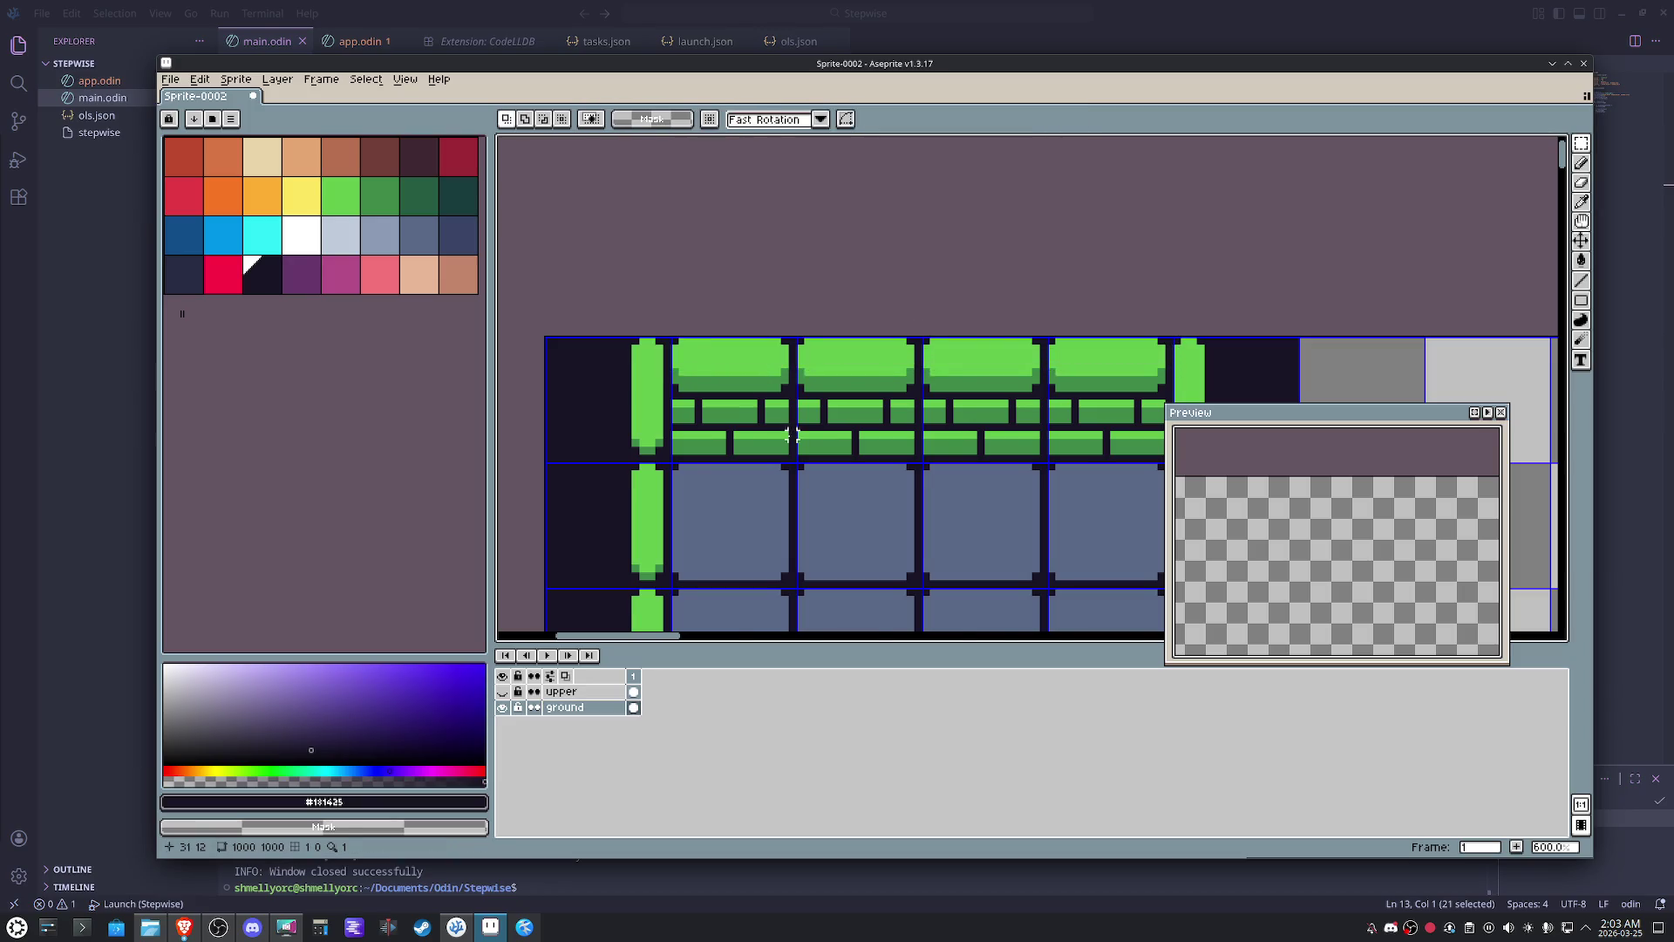
scroll(792, 435, down, 2)
- Show the upper layer, select the row above the green bricks and commit it
drag(829, 456, 839, 279)
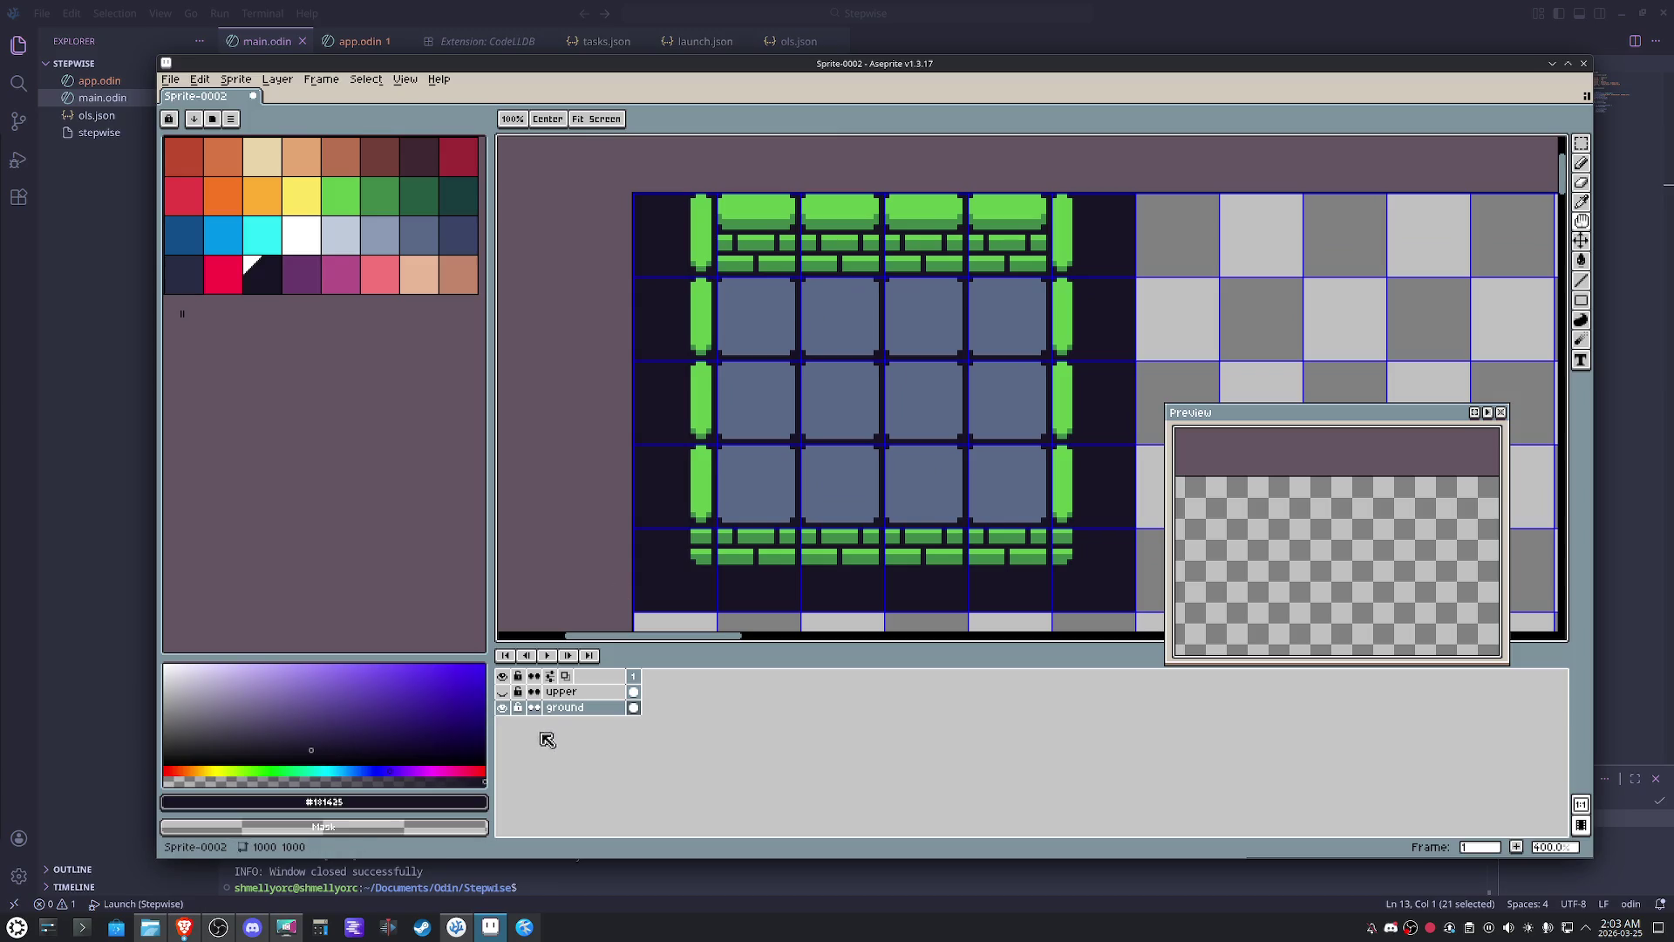
click(503, 691)
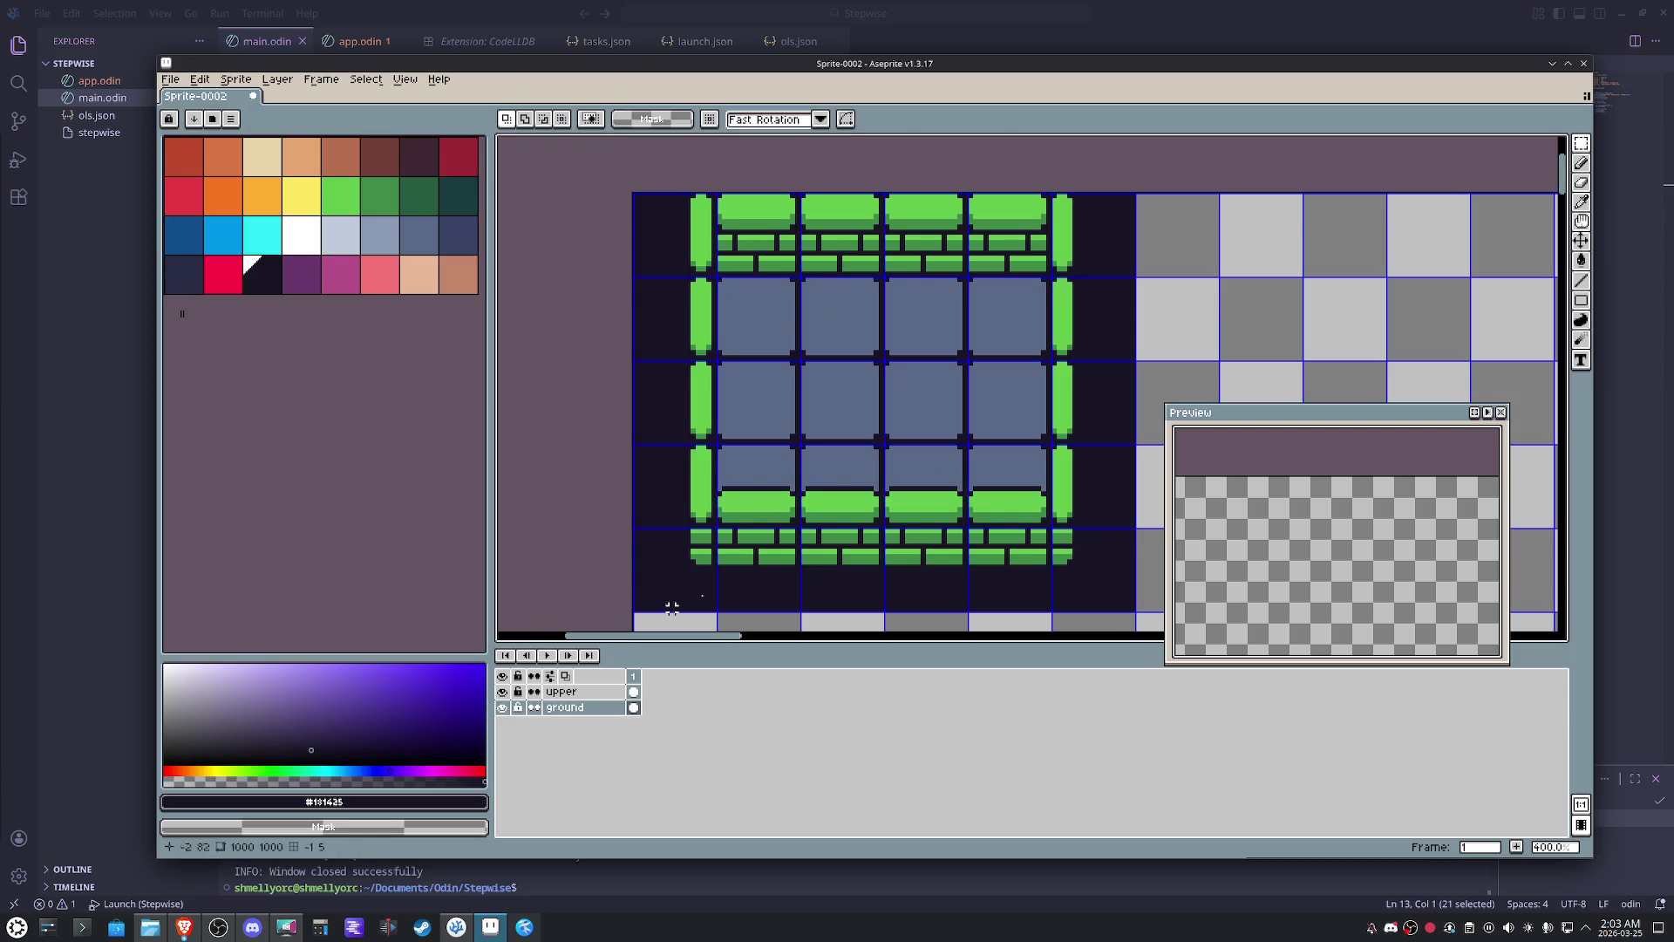
scroll(790, 555, up, 1)
click(606, 693)
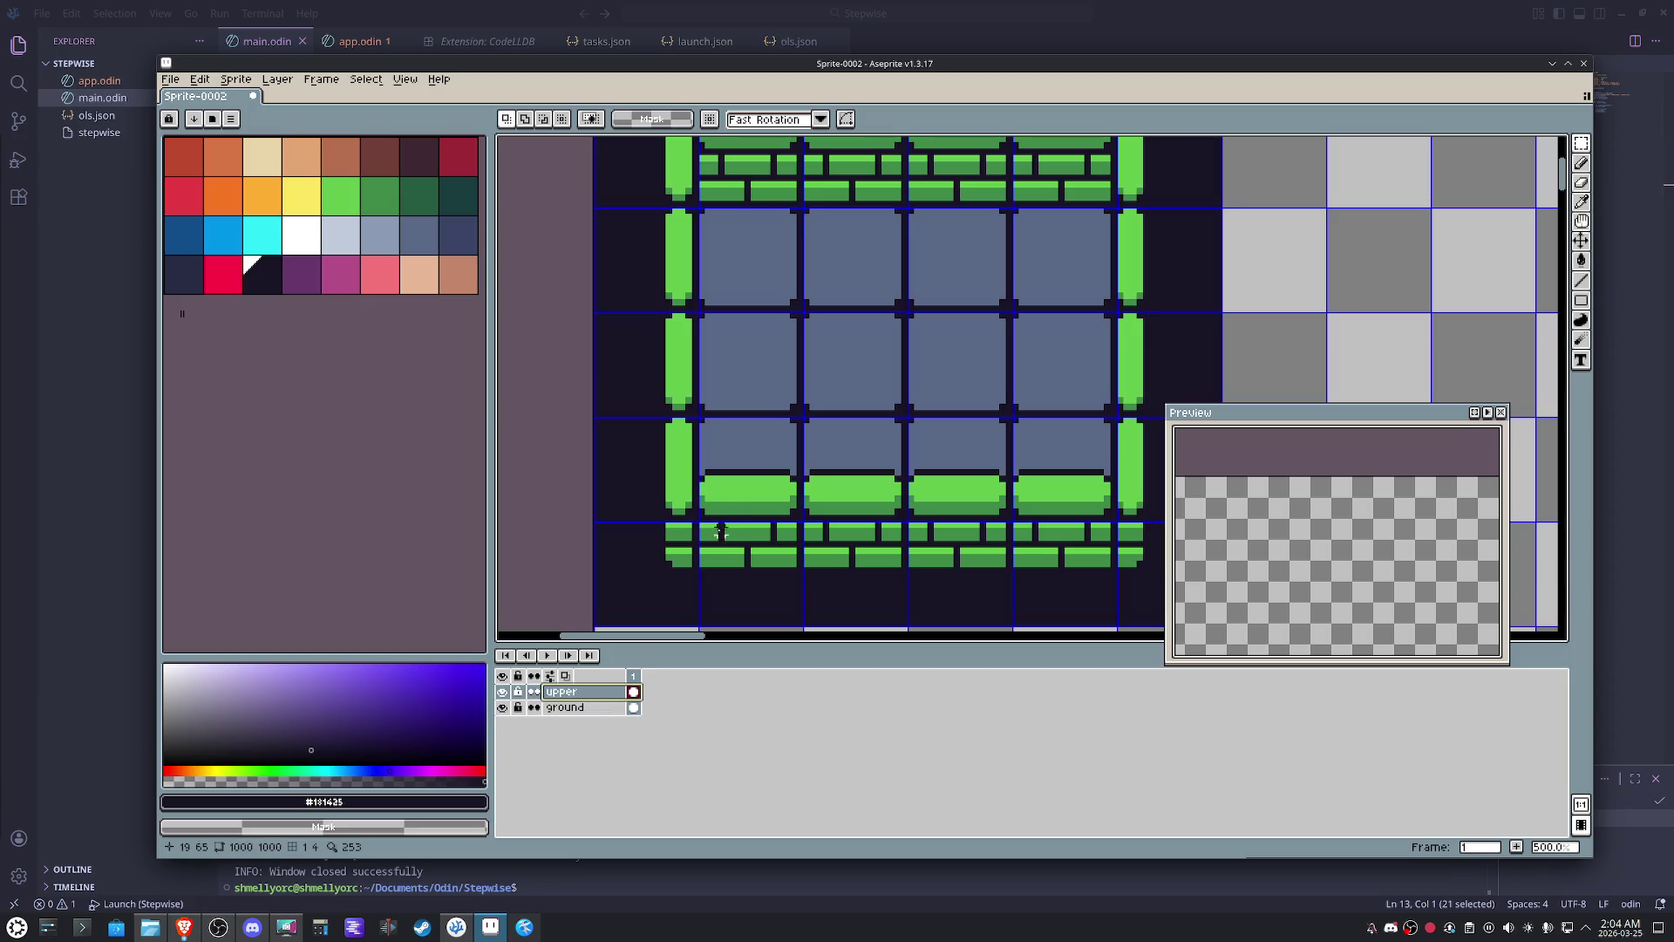
mouse_move(702, 484)
mouse_down()
mouse_move(1107, 467)
mouse_move(1065, 482)
mouse_up()
key(ctrl+d)
scroll(994, 551, down, 1)
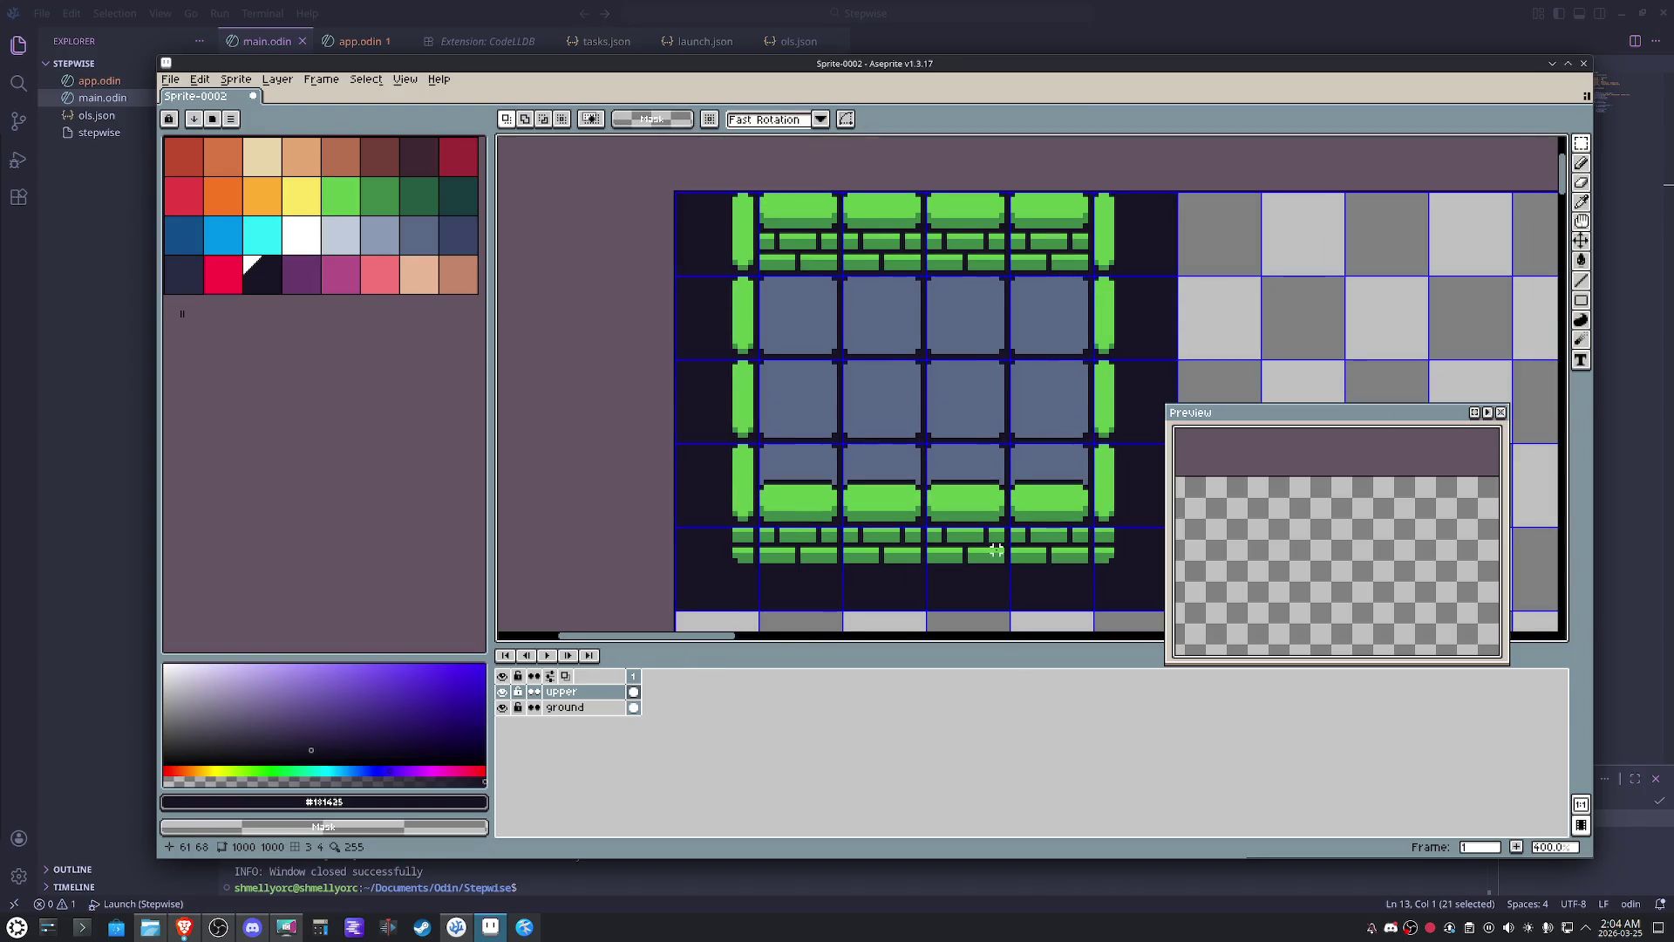
drag(996, 550, 973, 558)
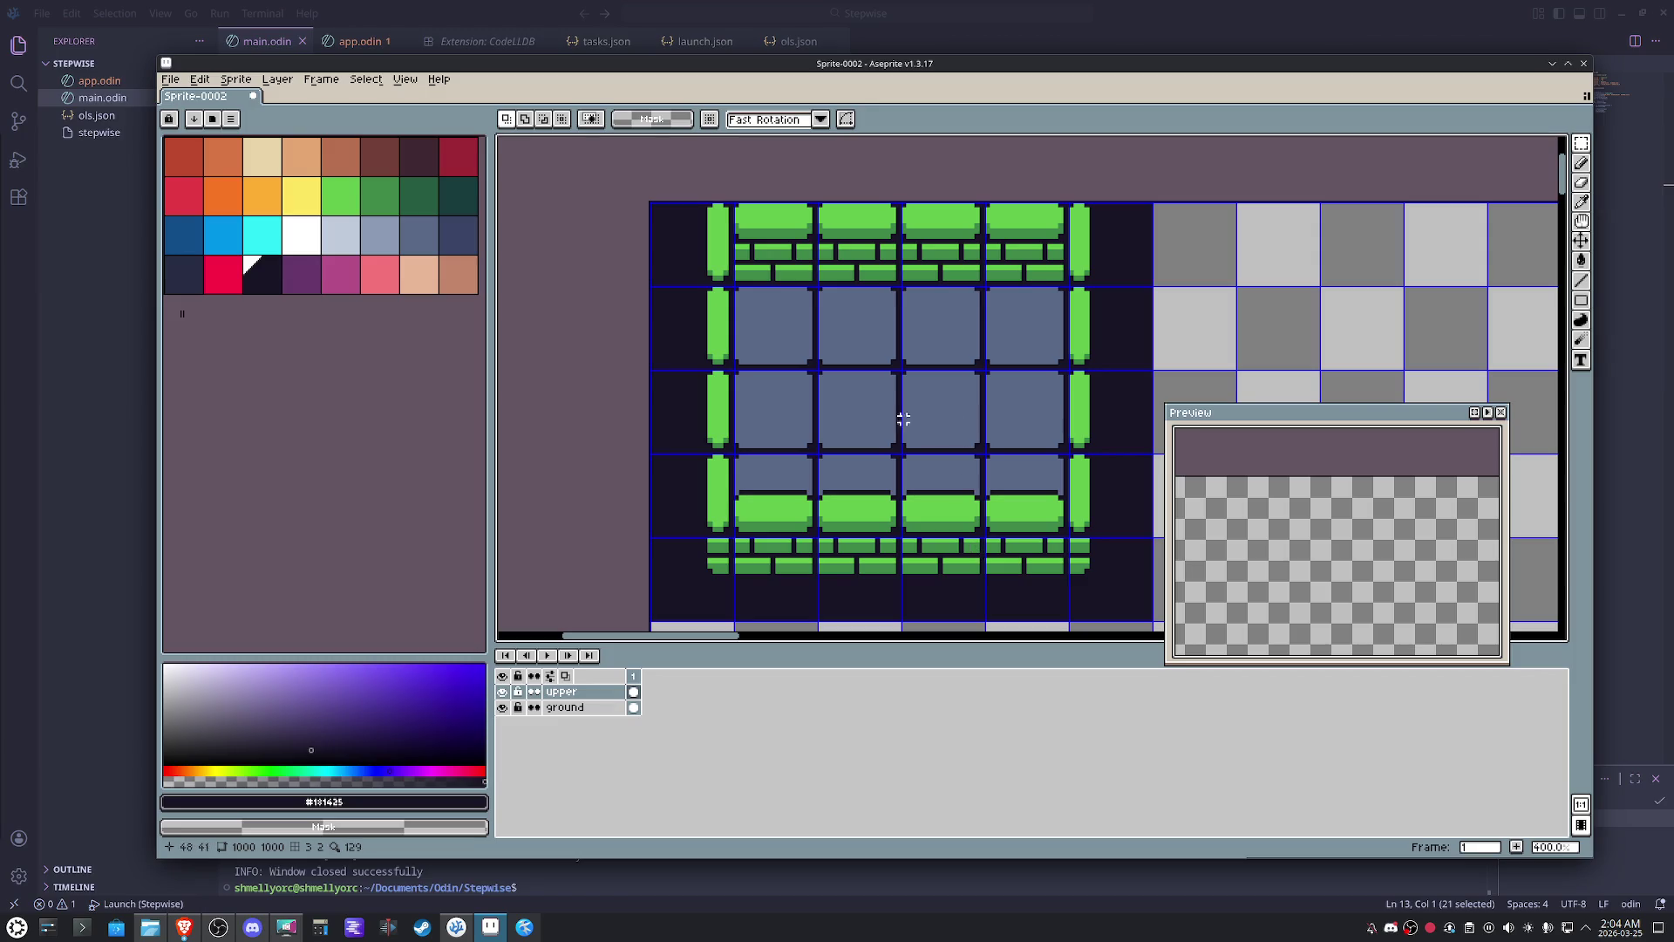
scroll(863, 382, up, 3)
scroll(855, 383, up, 2)
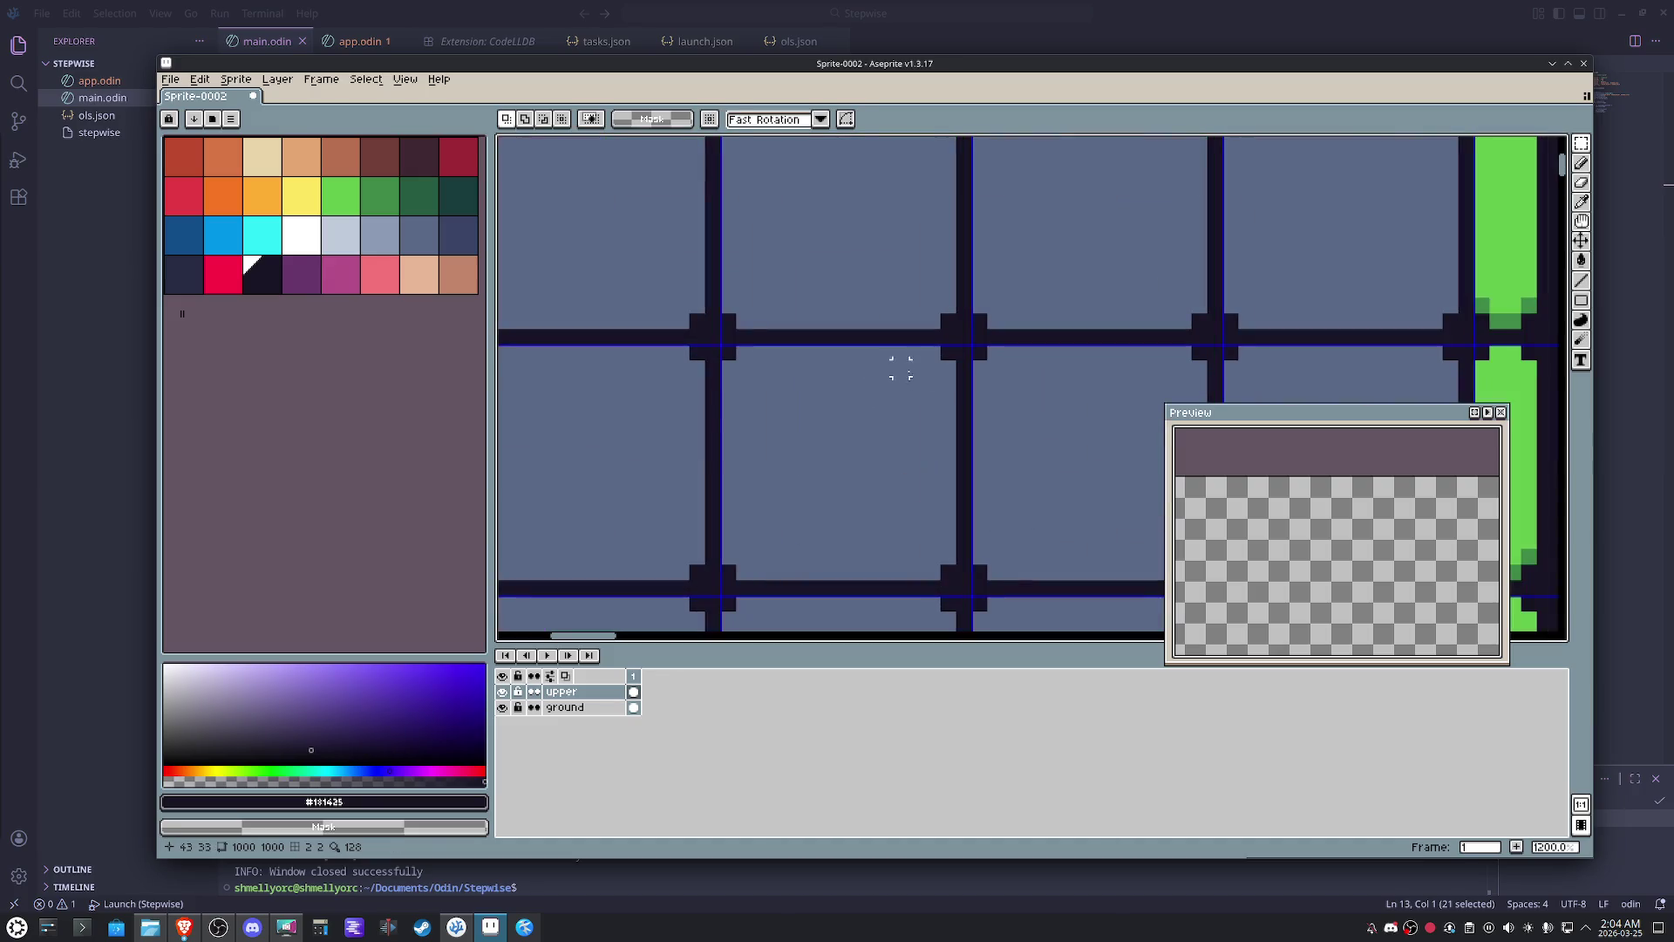
- Draw a dark X across one floor tile with a thickened, hollowed-out centre
key(i)
key(b)
drag(929, 363, 741, 552)
mouse_move(741, 364)
mouse_down()
mouse_move(845, 498)
mouse_move(926, 549)
mouse_up()
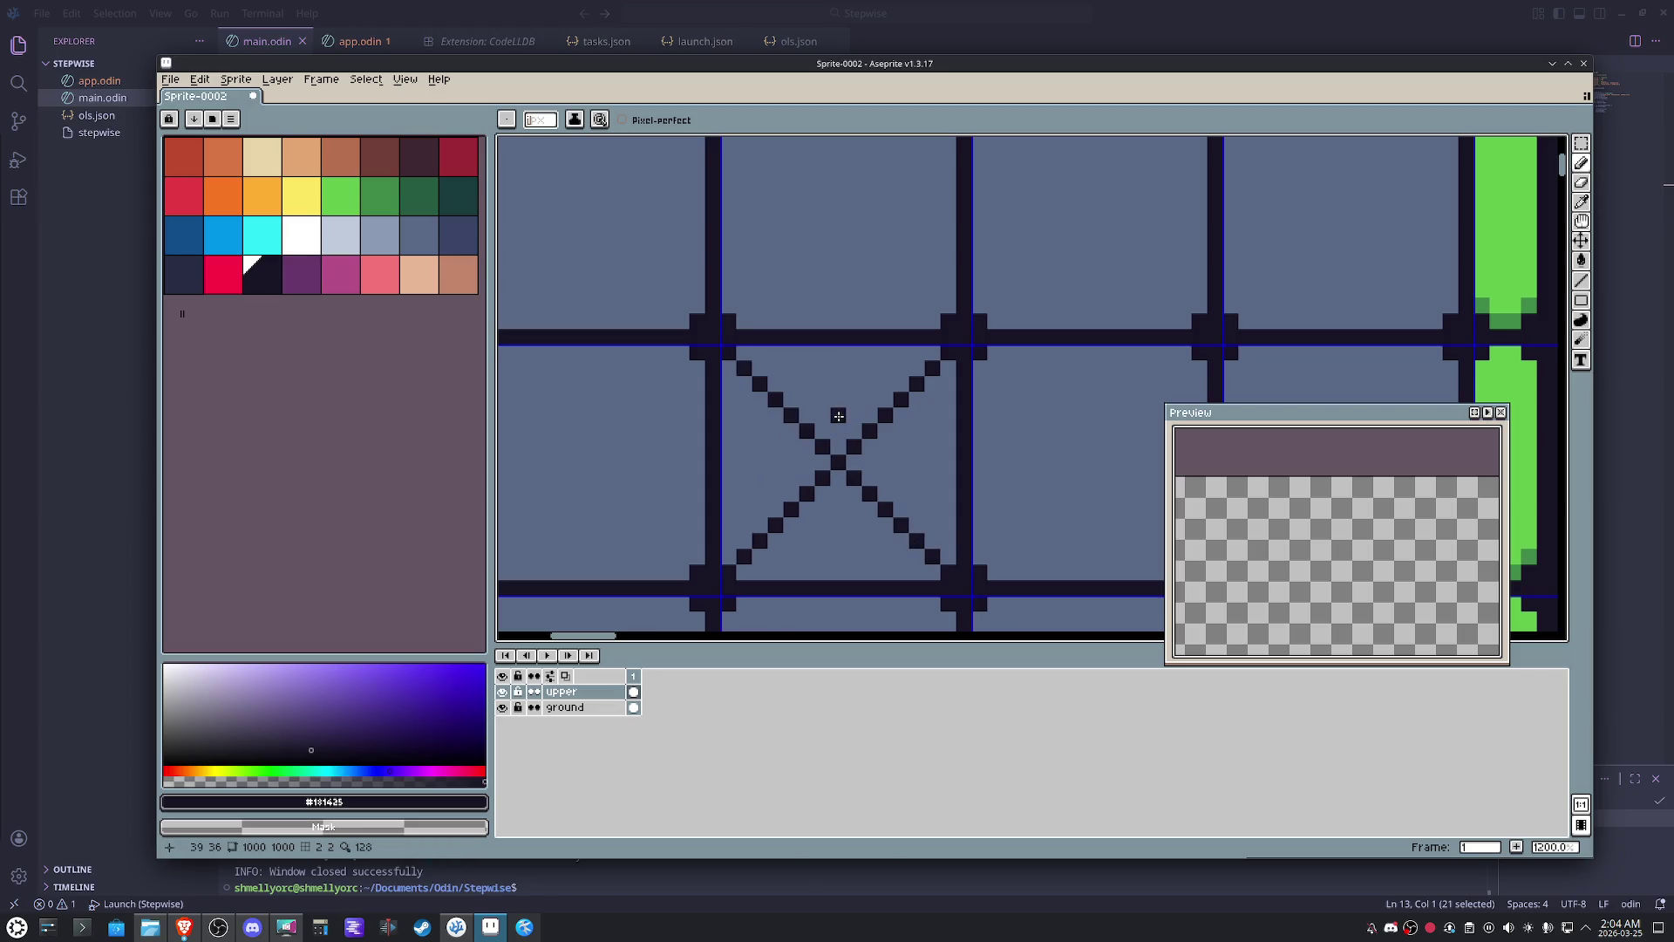
click(855, 462)
click(837, 446)
click(839, 476)
alt+click(852, 568)
click(837, 460)
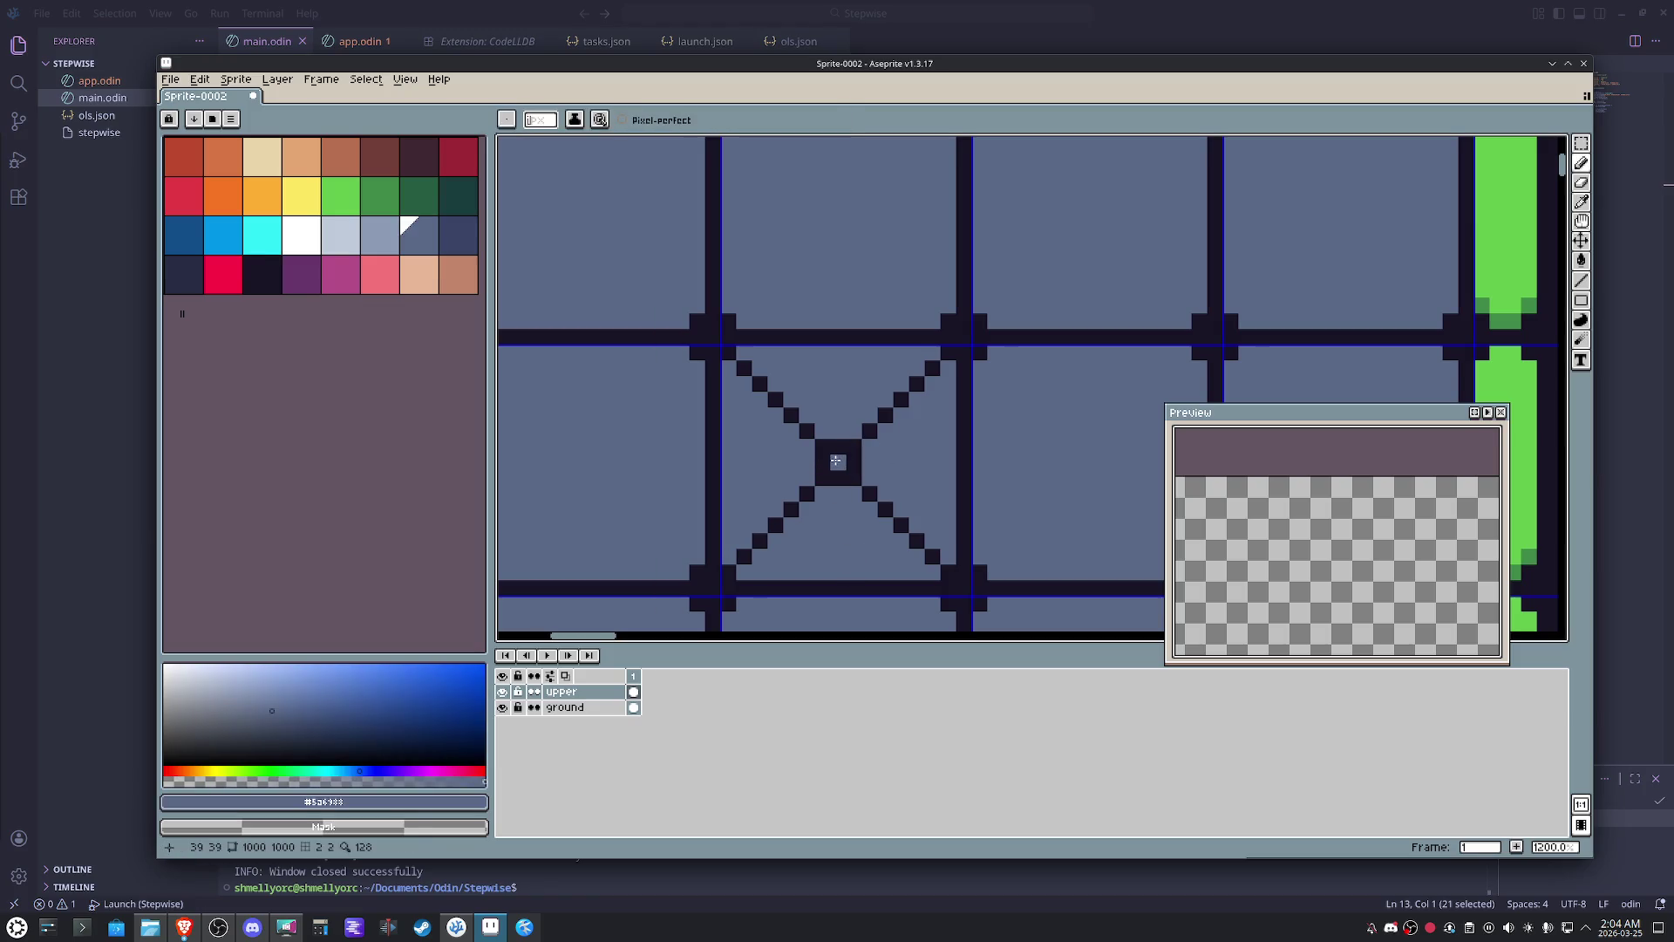
scroll(975, 485, down, 4)
scroll(974, 486, up, 2)
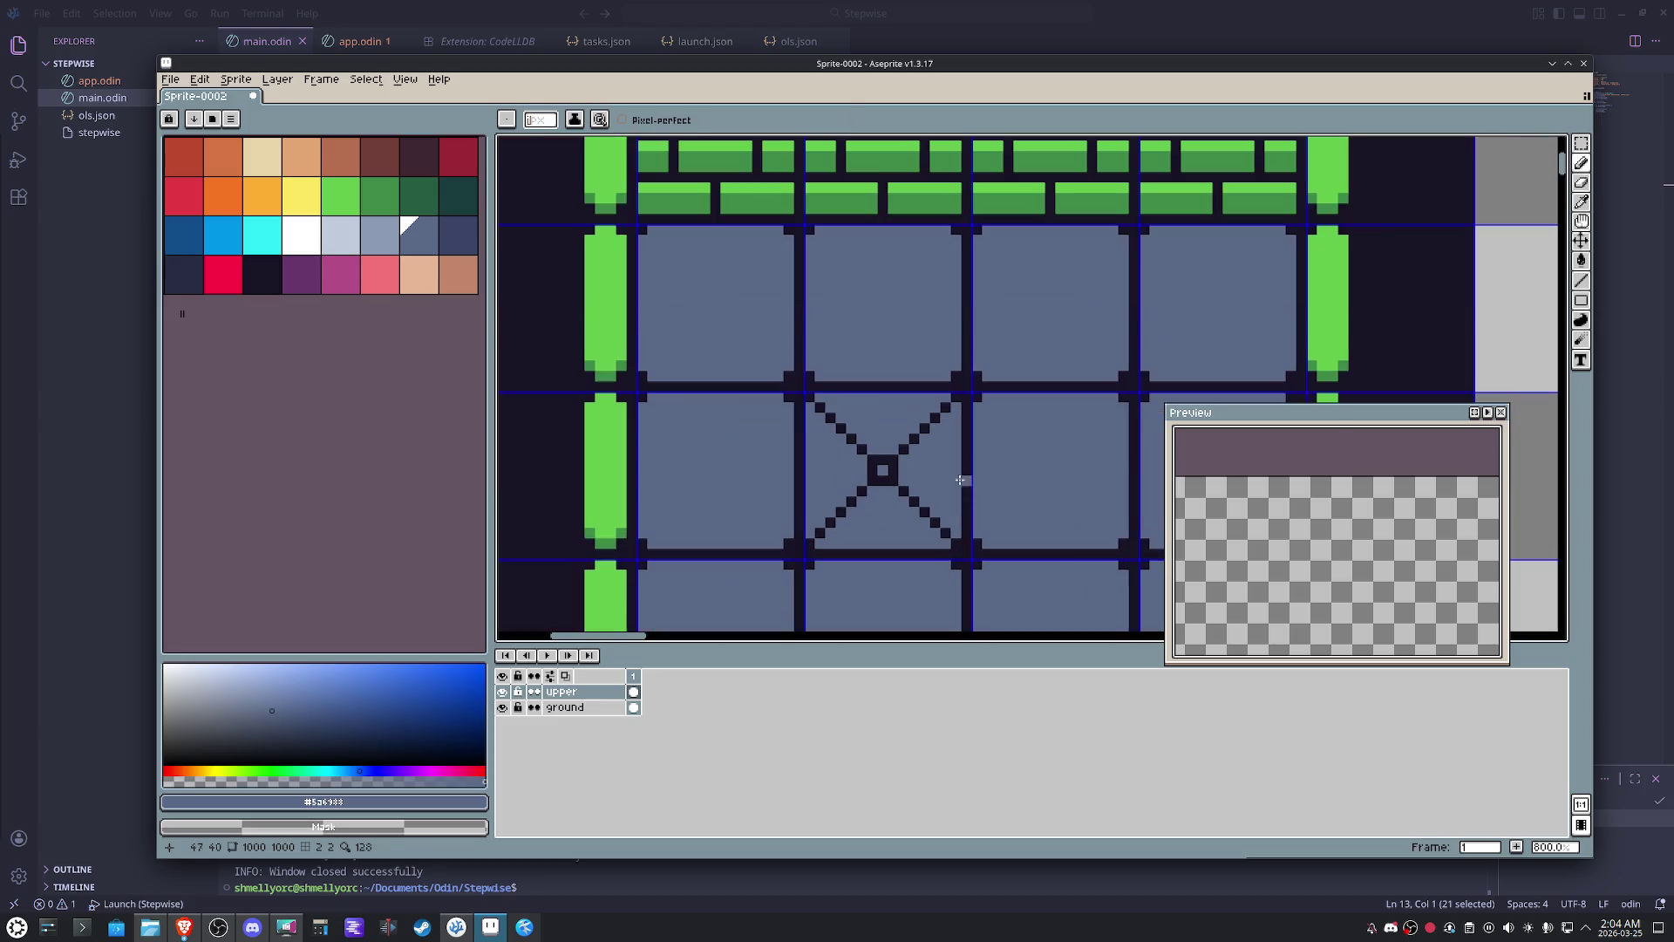
- Draw an X plus vertical and horizontal centre lines on the neighbouring floor tile
alt+click(926, 450)
mouse_move(952, 441)
mouse_down()
mouse_move(792, 441)
mouse_move(952, 528)
mouse_up()
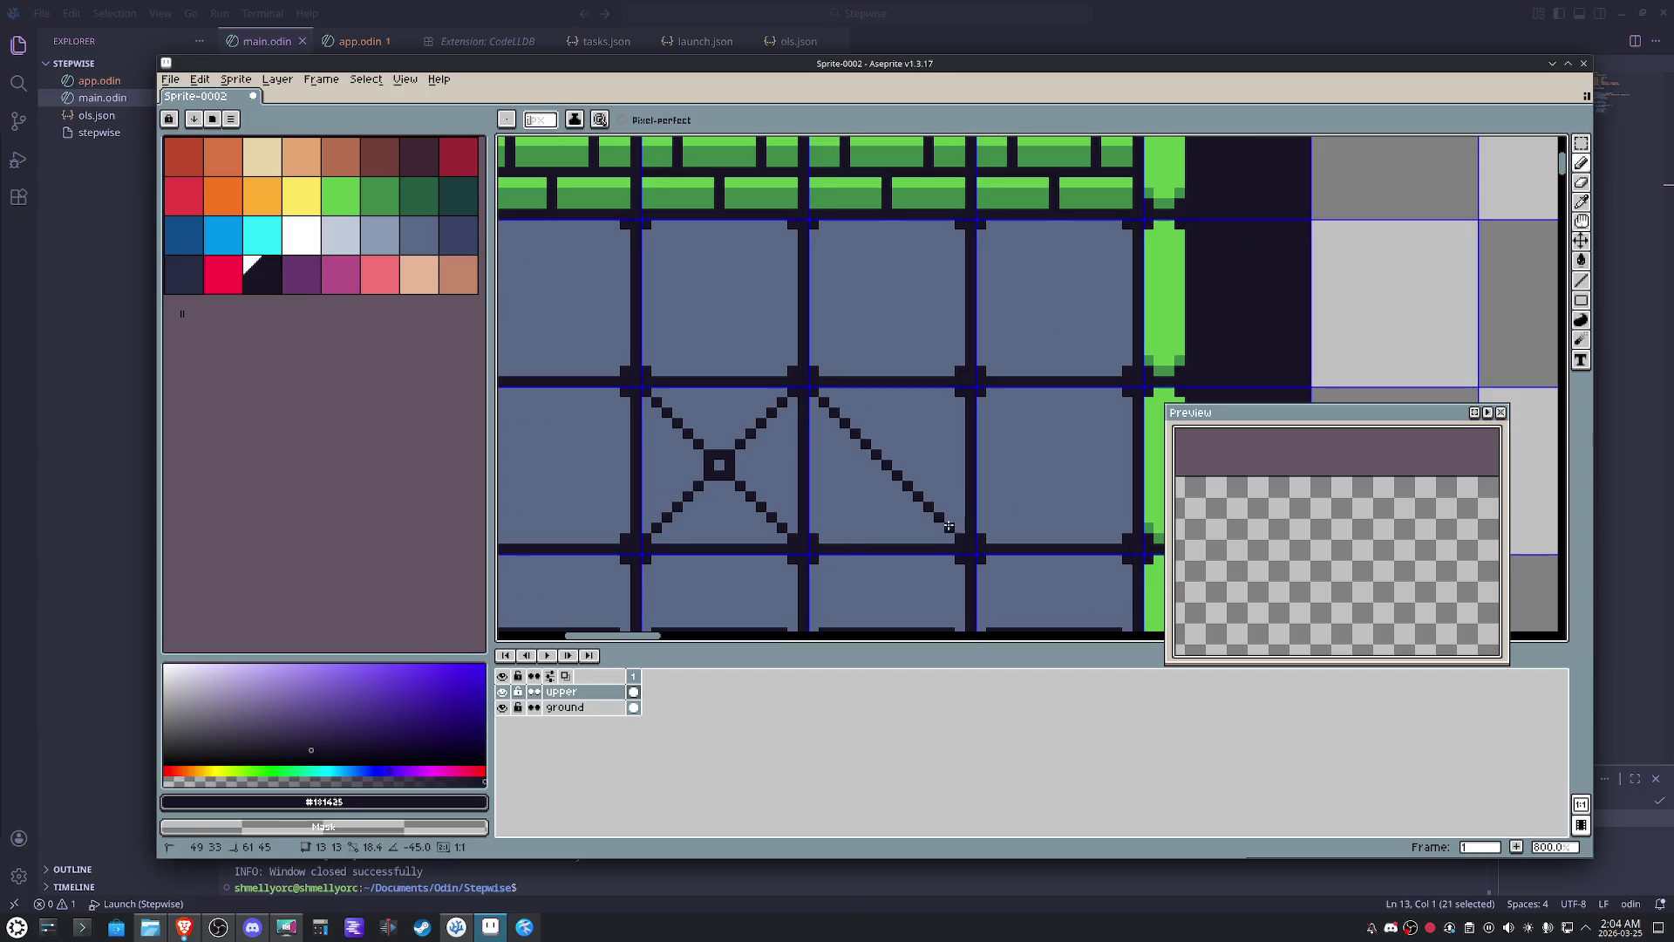
drag(946, 407, 826, 530)
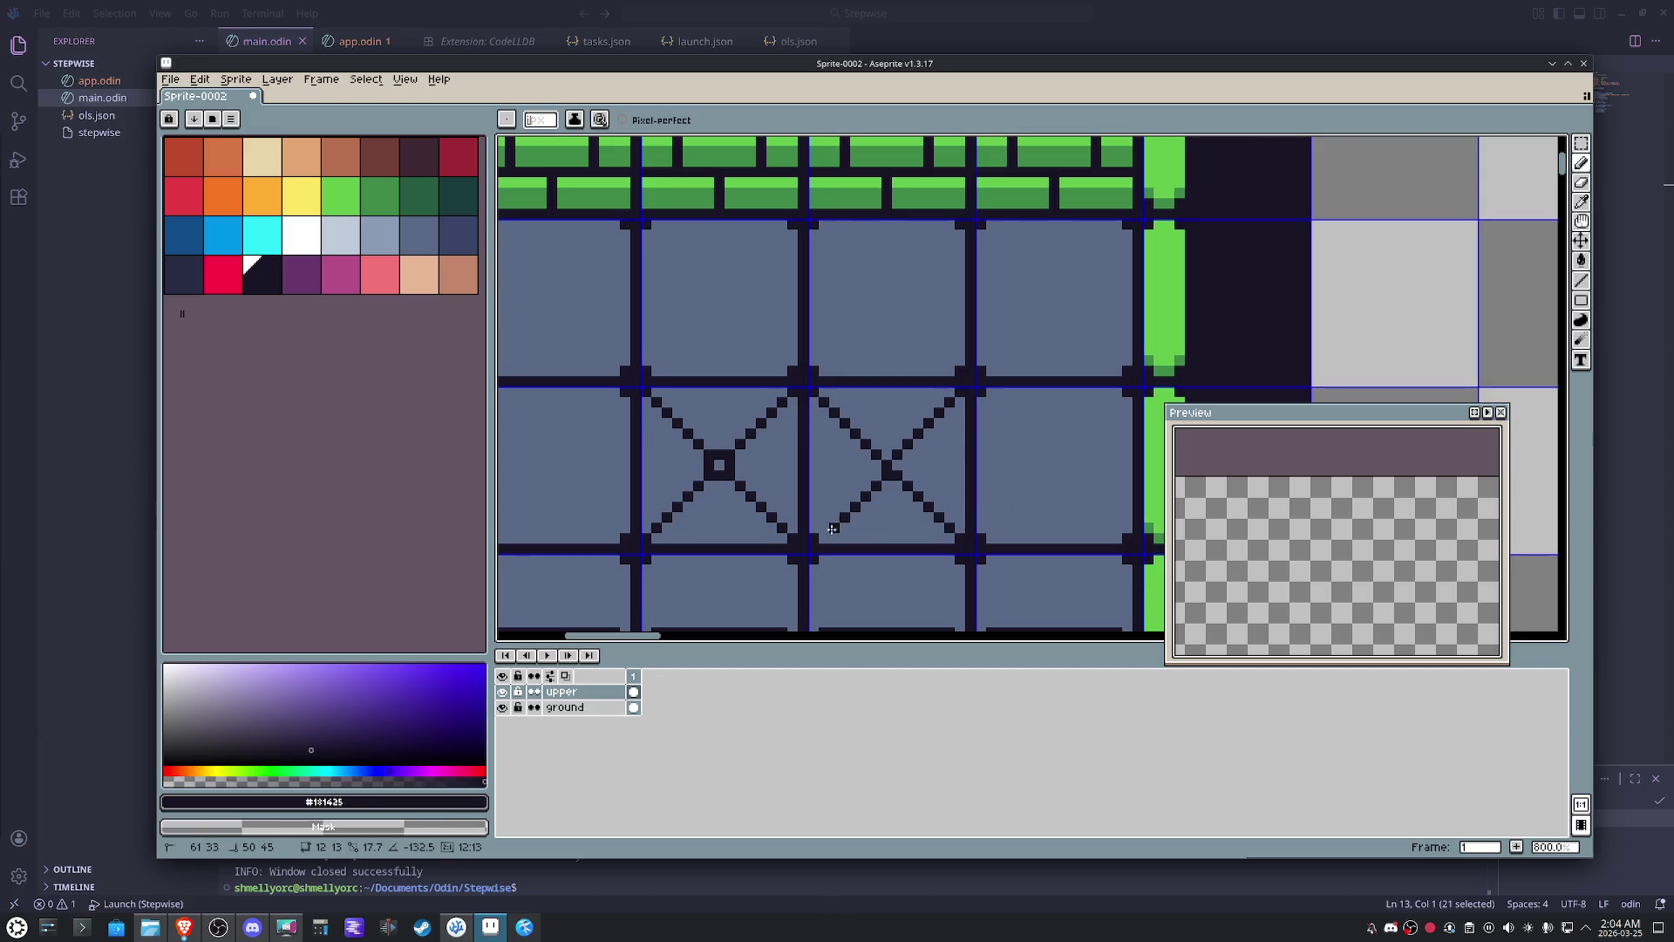
scroll(857, 520, up, 2)
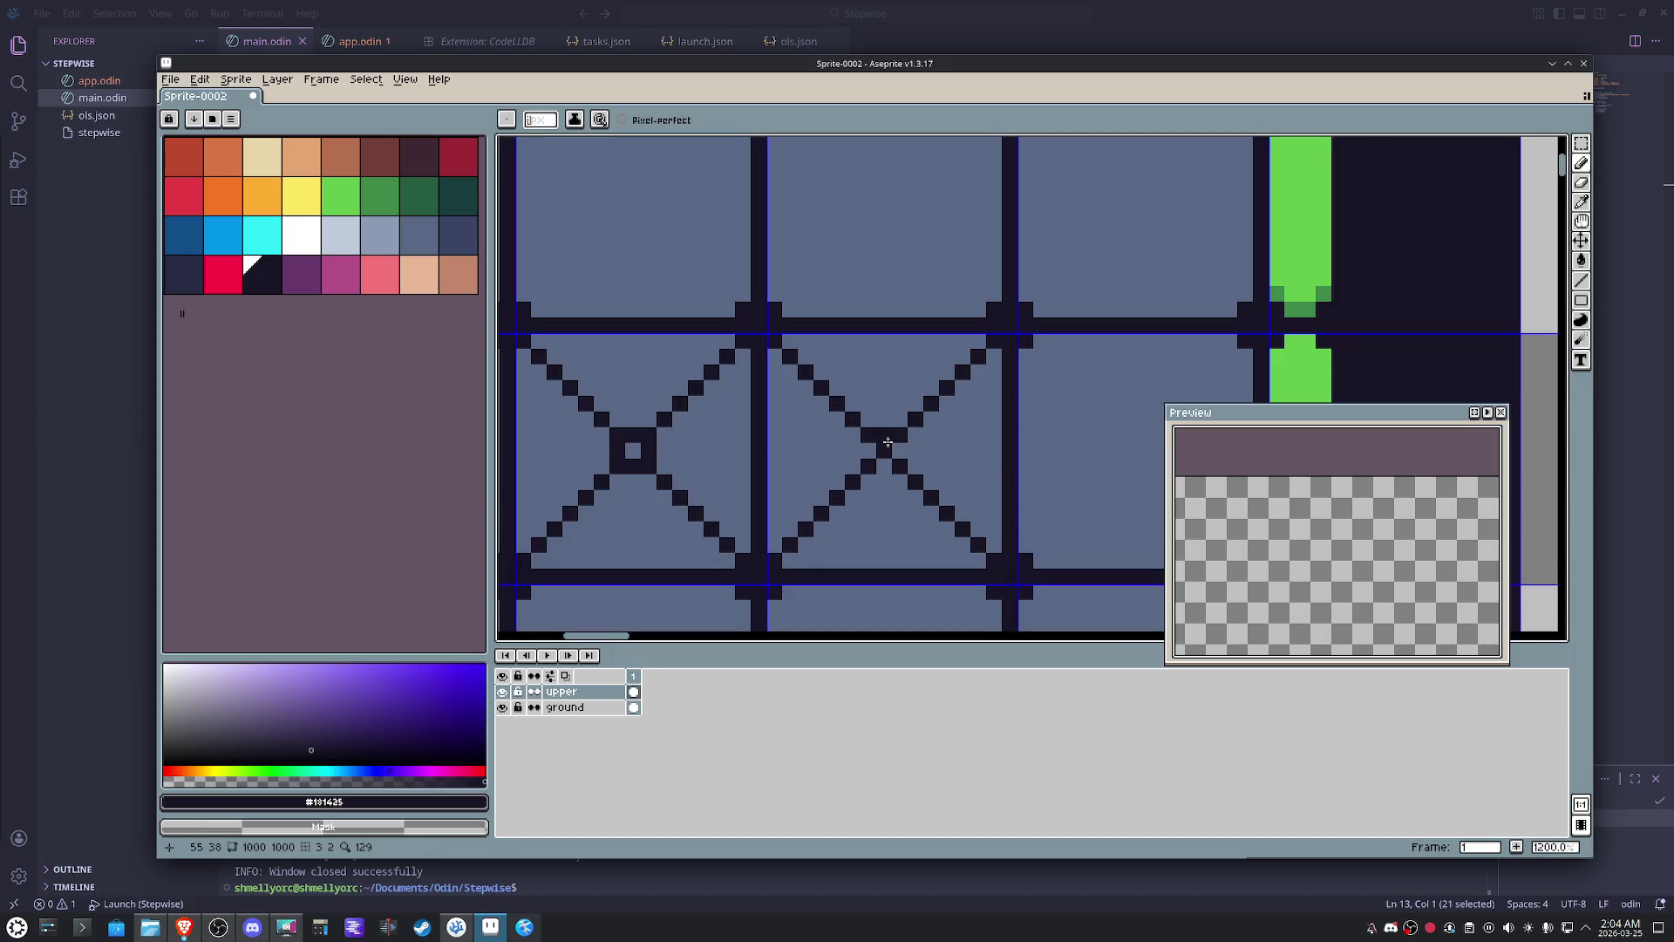
drag(884, 442, 878, 342)
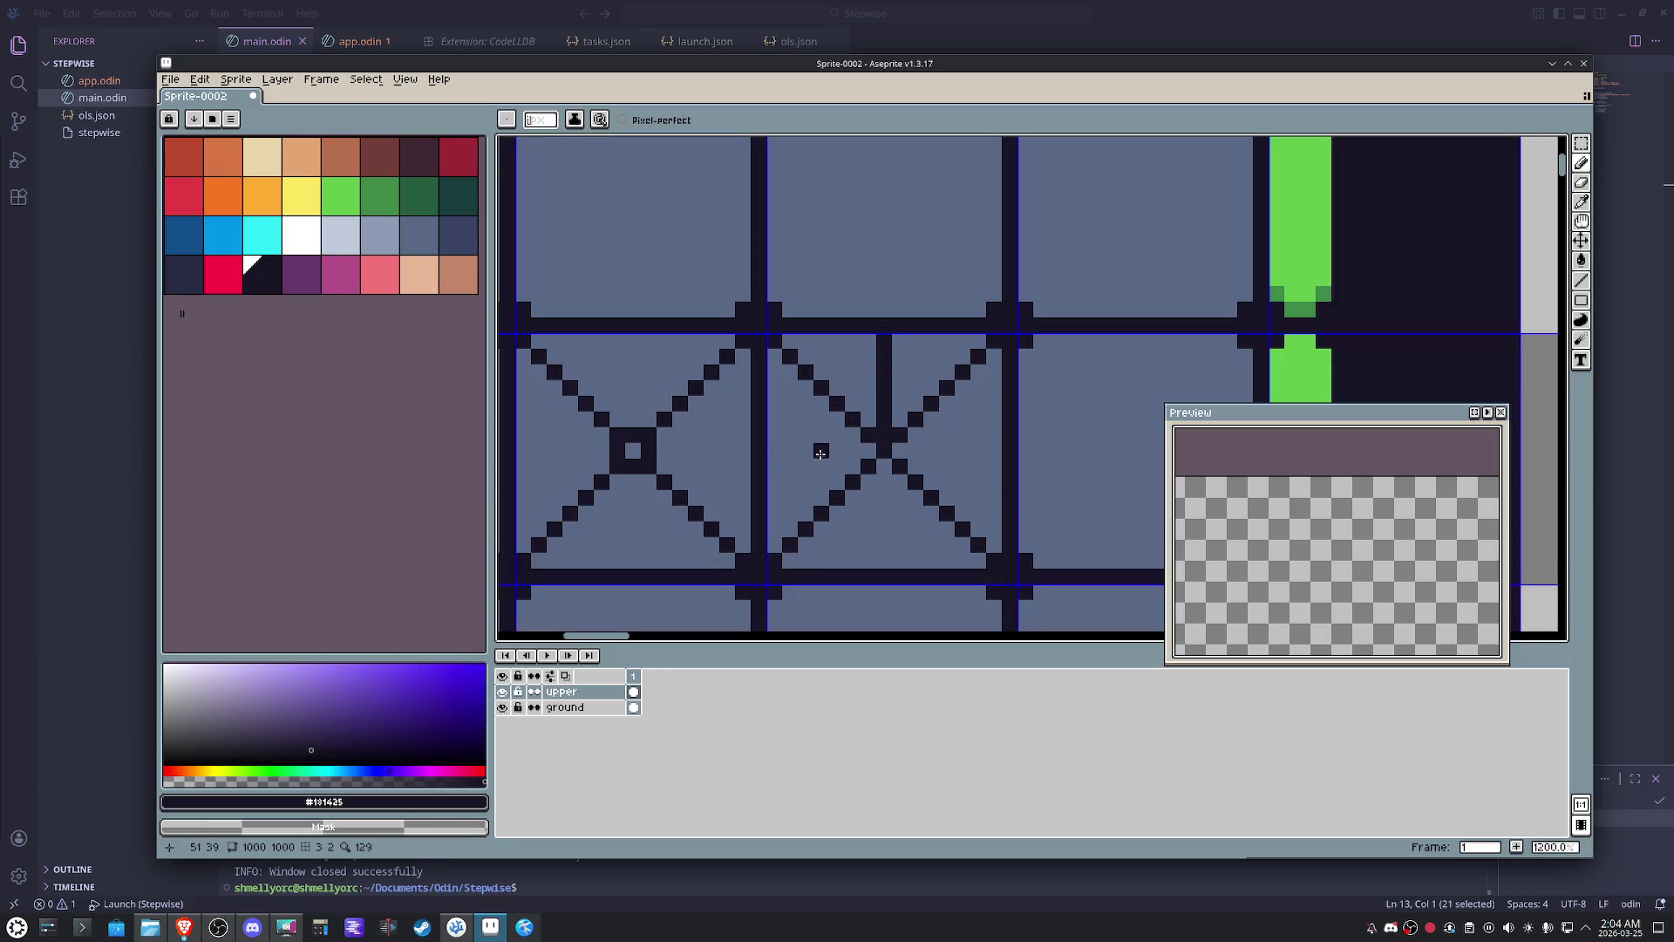
drag(769, 451, 1002, 451)
drag(868, 483, 865, 568)
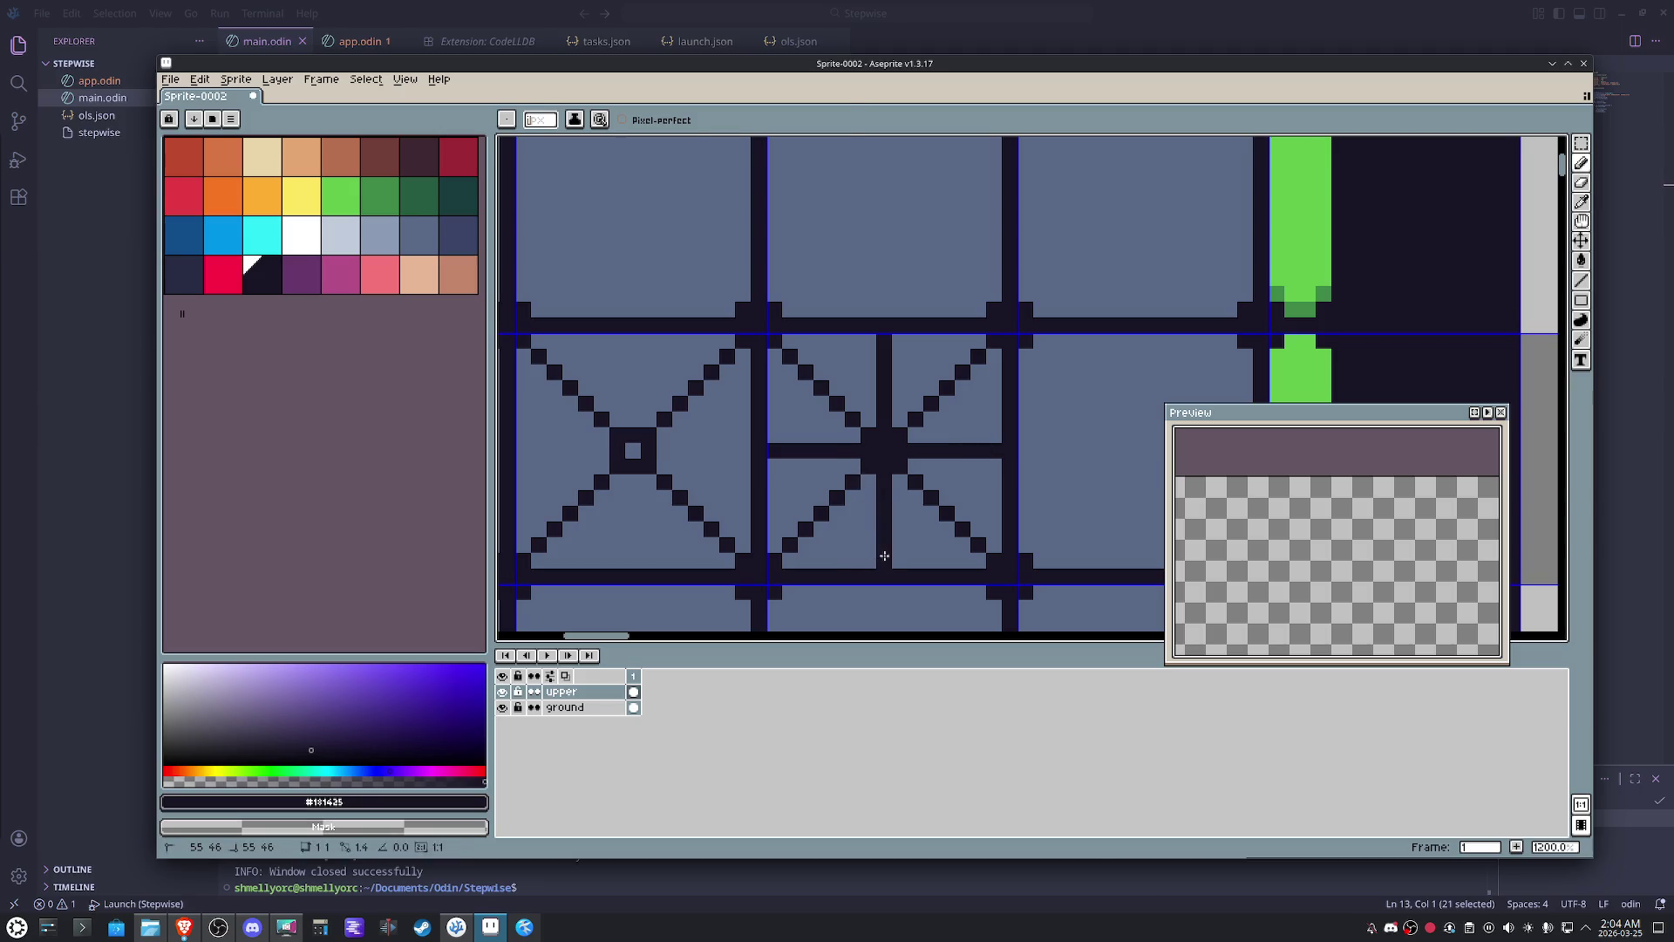
- Paint over the tile's diagonals with the eyedropped slate floor colour, leaving a plus cross
alt+click(914, 489)
drag(918, 490, 982, 542)
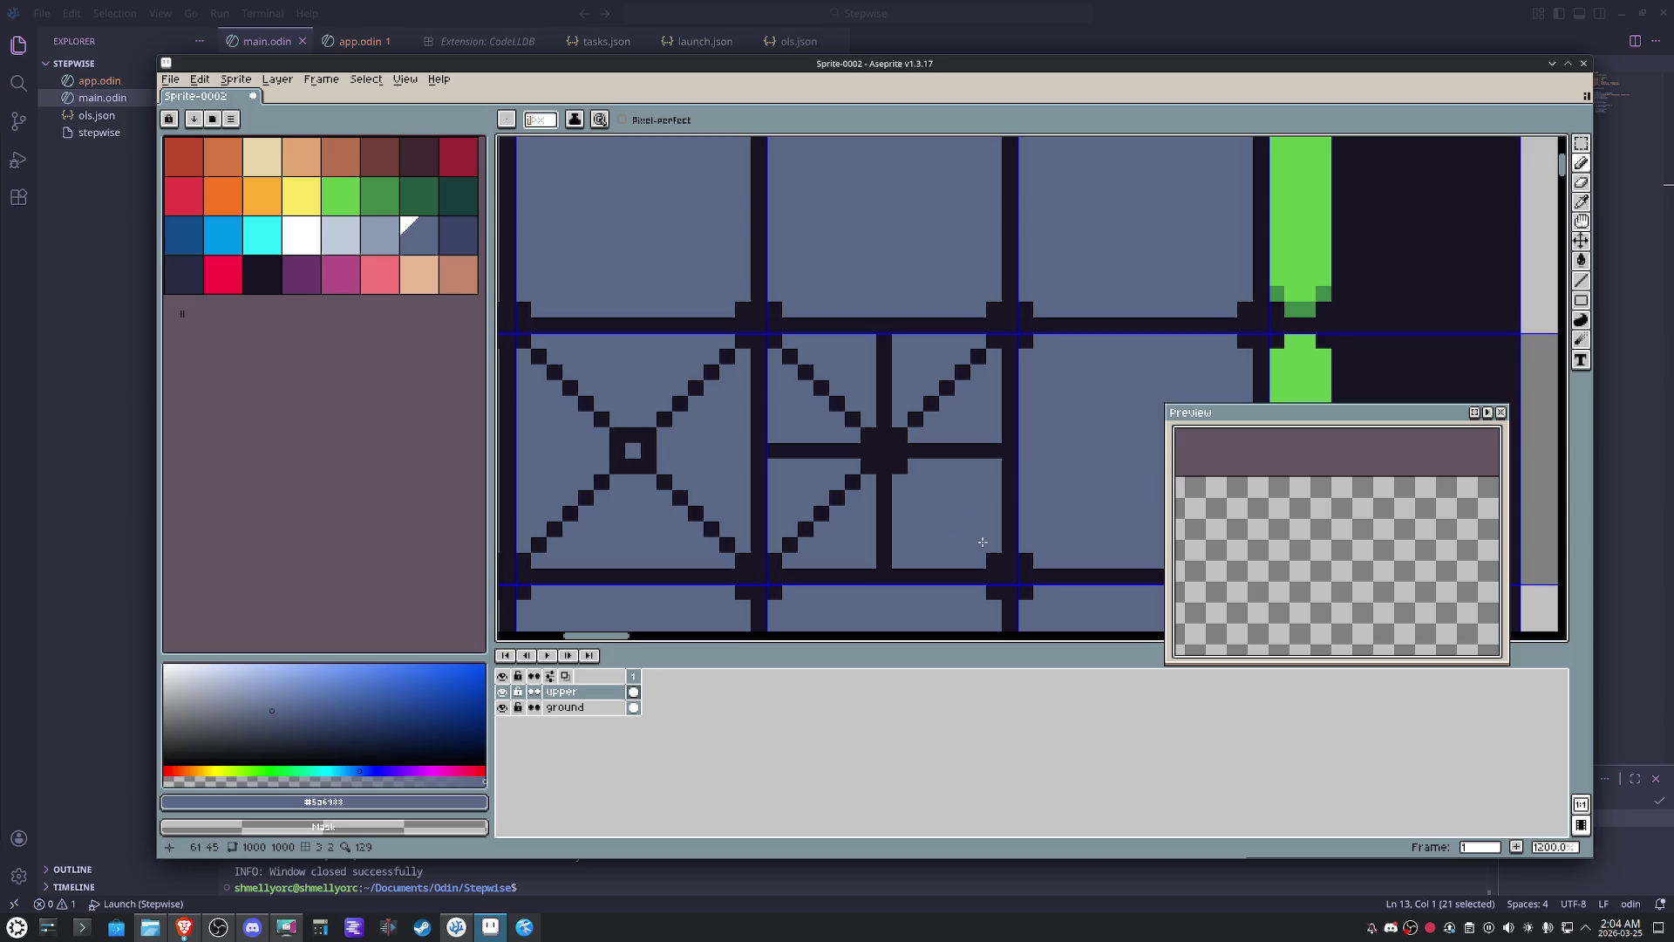
drag(865, 493, 784, 549)
drag(852, 422, 787, 350)
drag(914, 422, 973, 358)
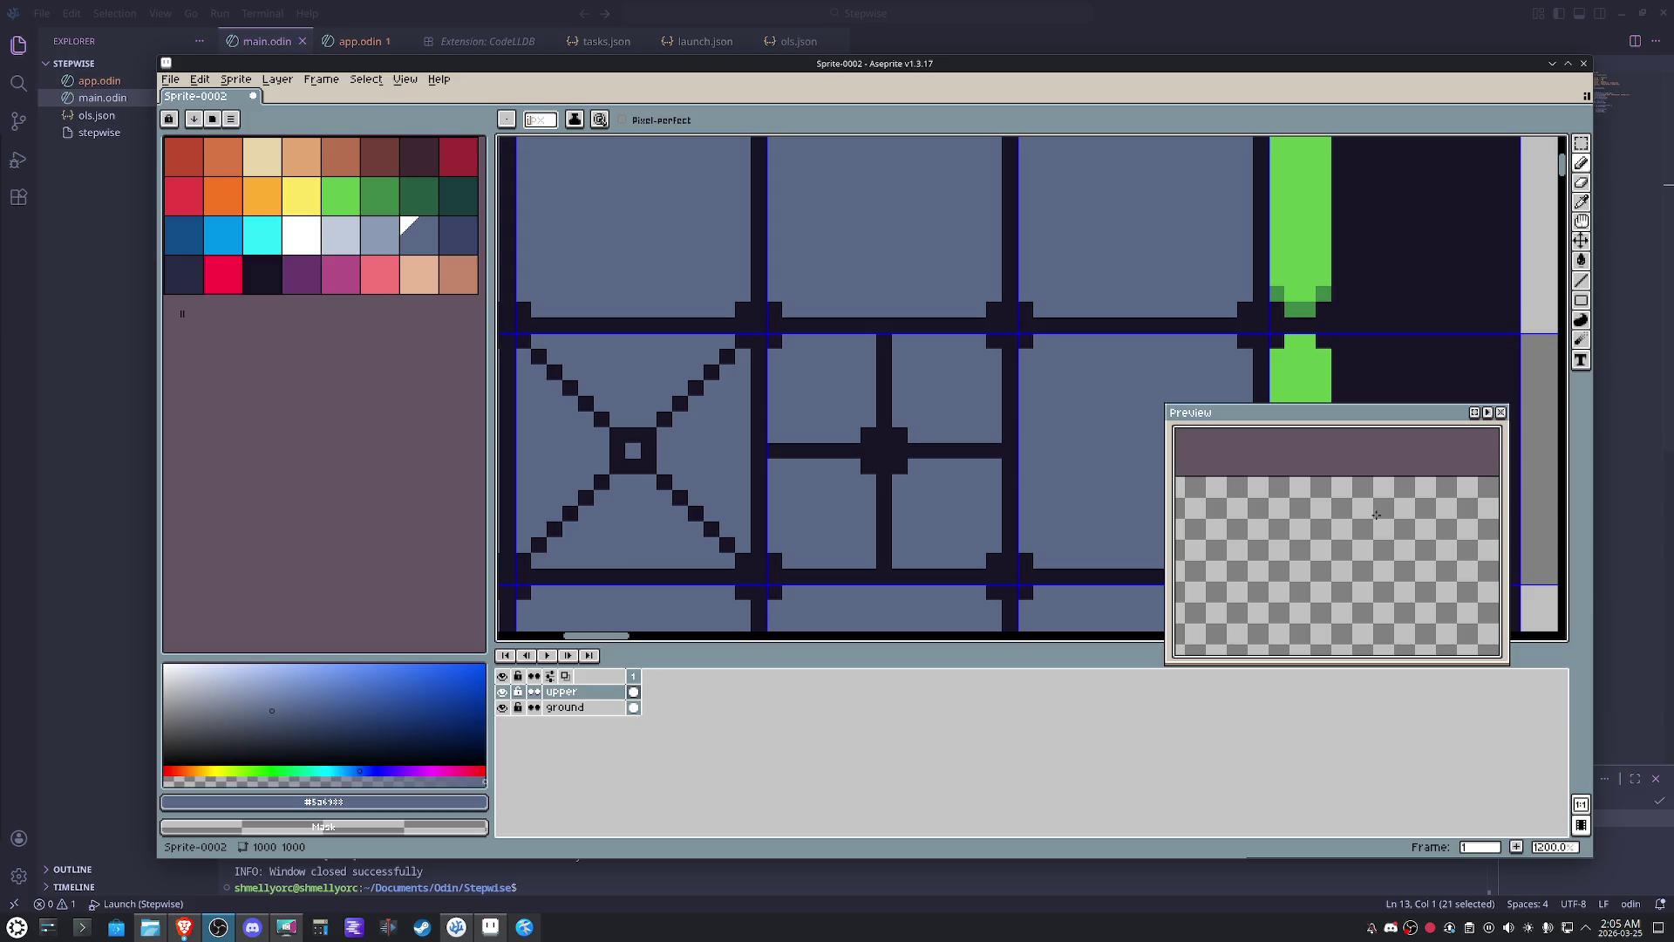
- Add dark cap pixels at the ends of the cross's top, left and bottom arms
alt+click(1011, 441)
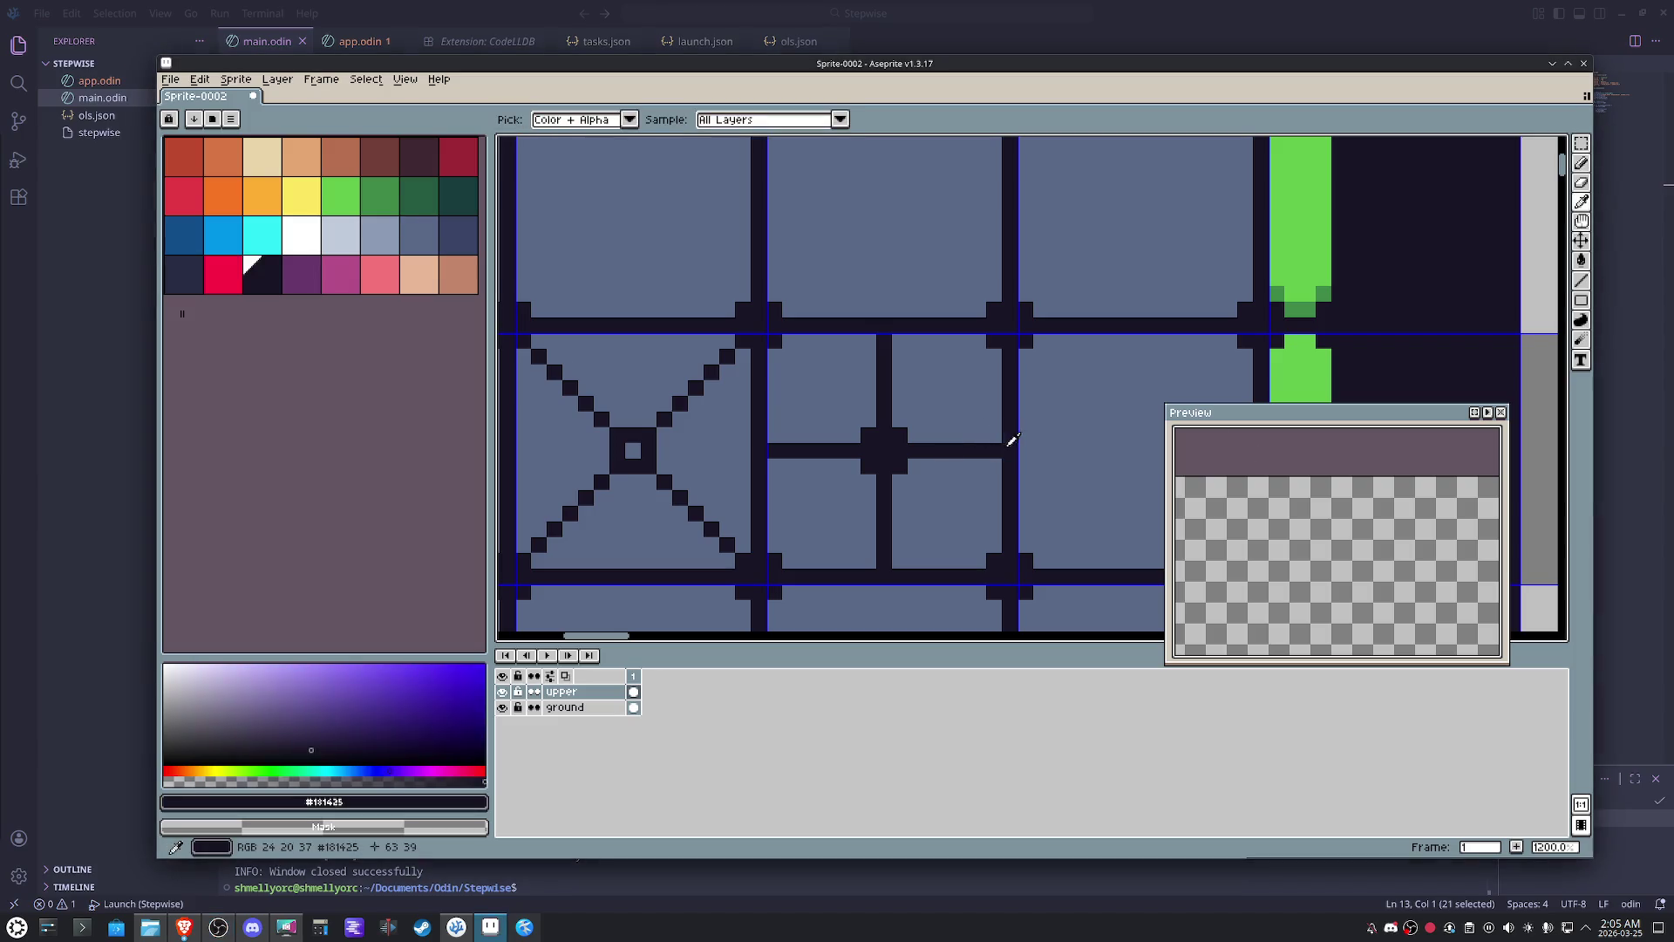
click(898, 341)
click(870, 341)
click(775, 433)
click(774, 480)
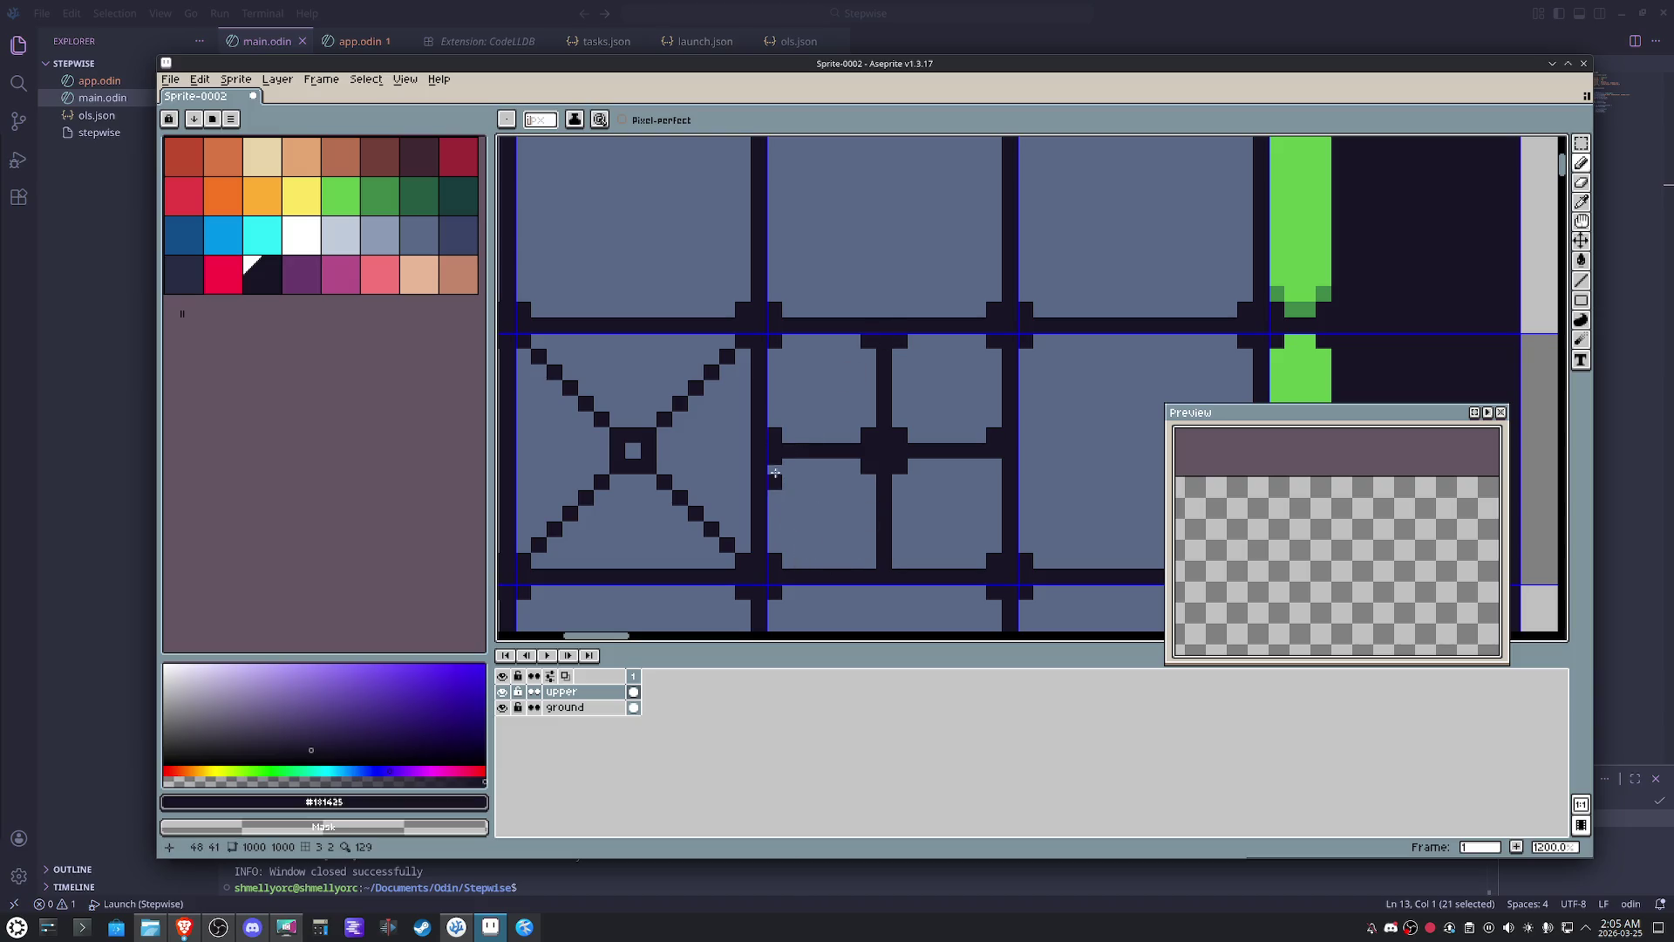
click(870, 562)
scroll(979, 467, down, 4)
key(space)
key(space)
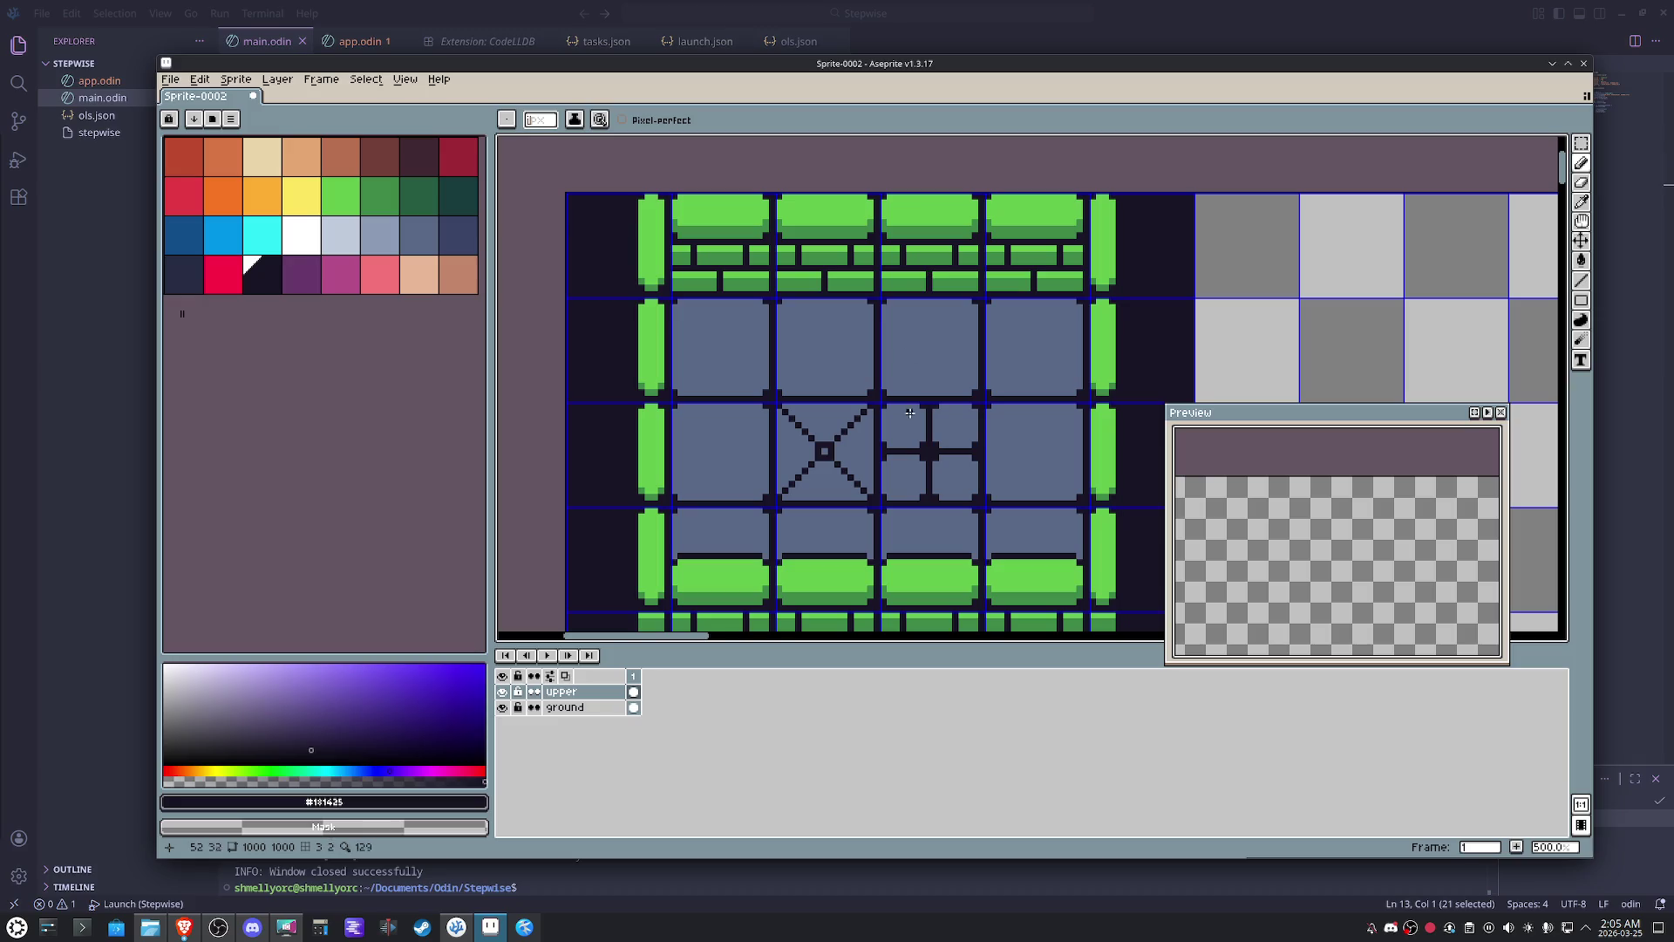
- Pencil small dark chips and specks onto the upper floor tiles' edges and pan the preview onto the room
mouse_move(946, 396)
mouse_down()
mouse_move(915, 441)
mouse_move(908, 405)
mouse_up()
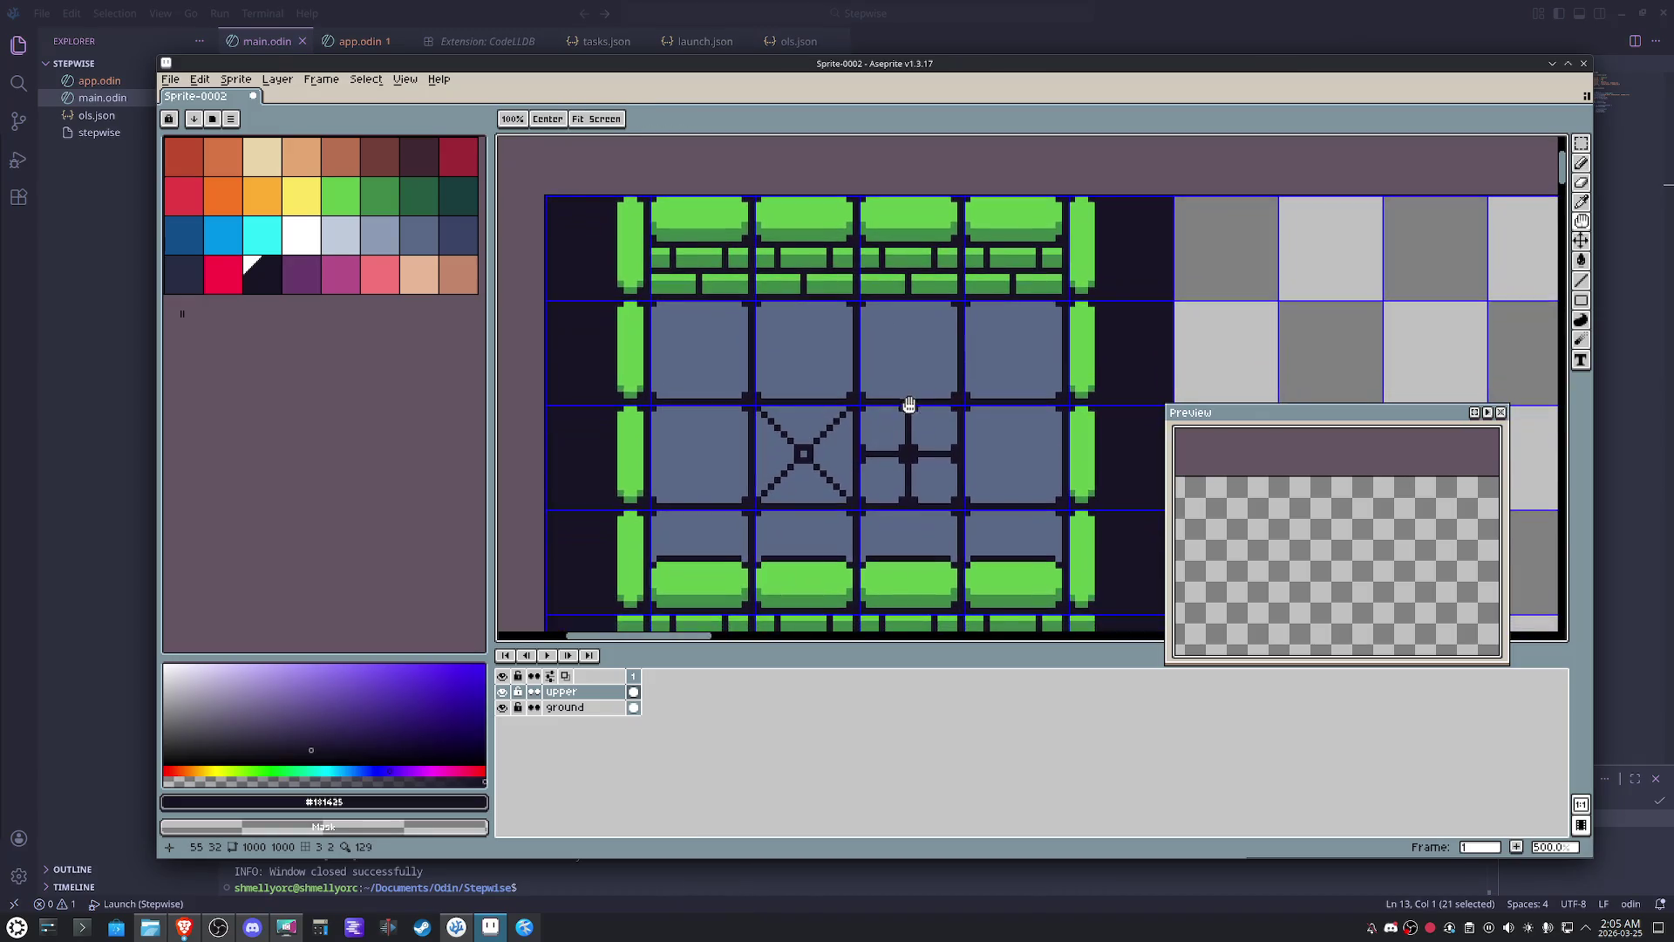
scroll(829, 468, up, 1)
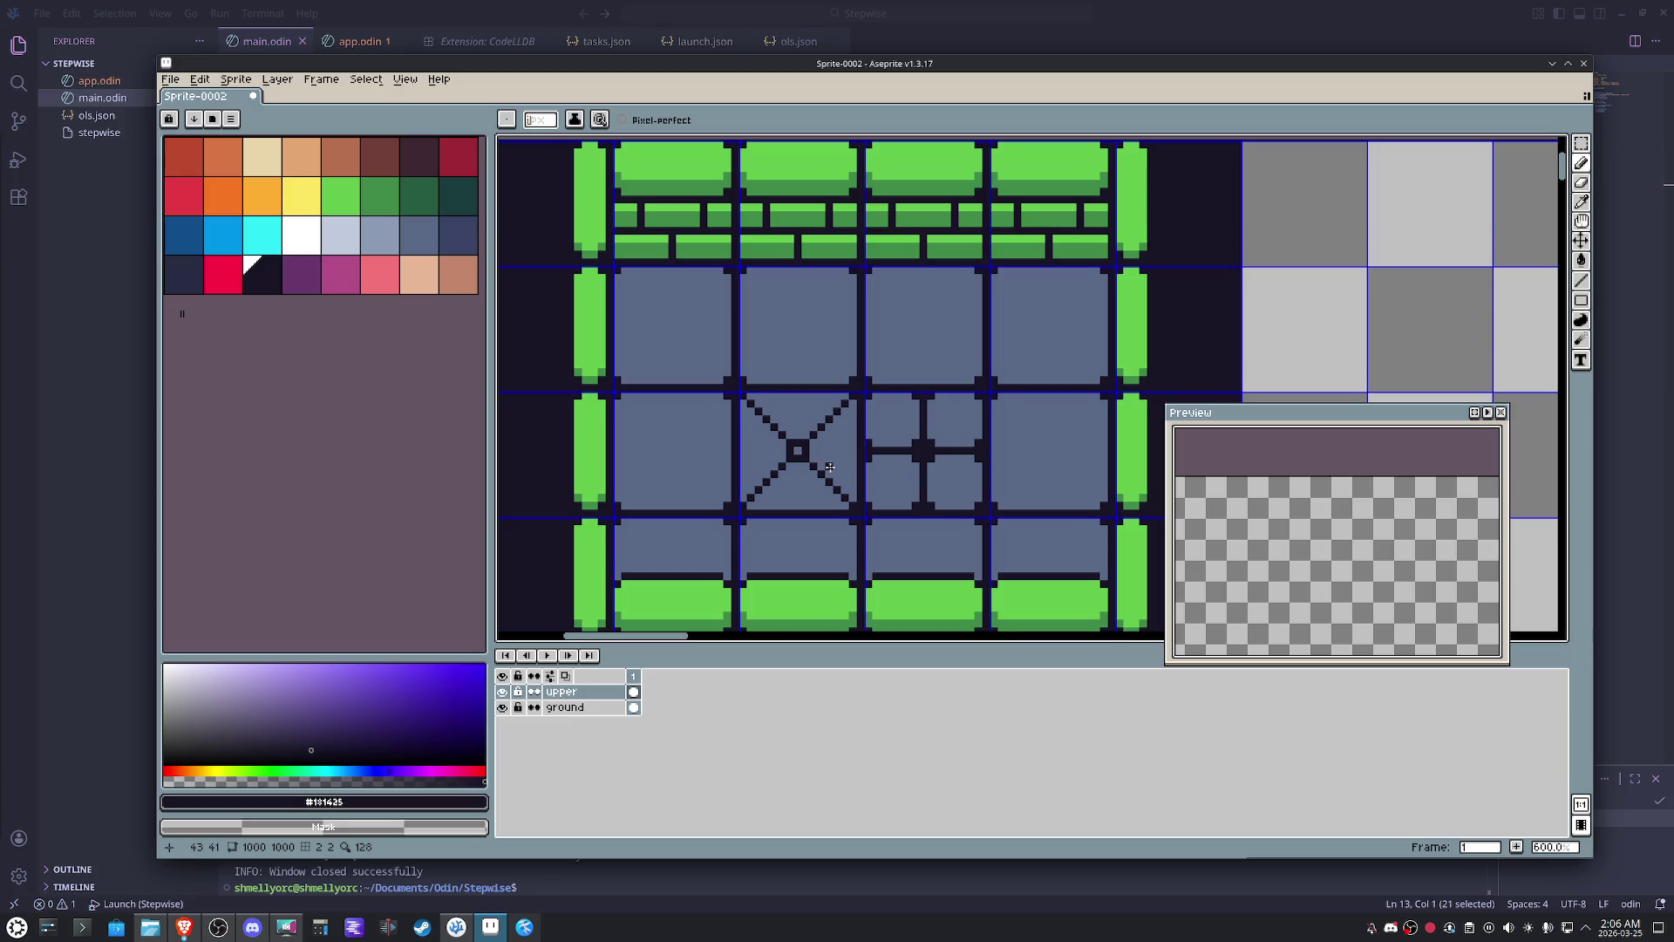
scroll(791, 282, up, 1)
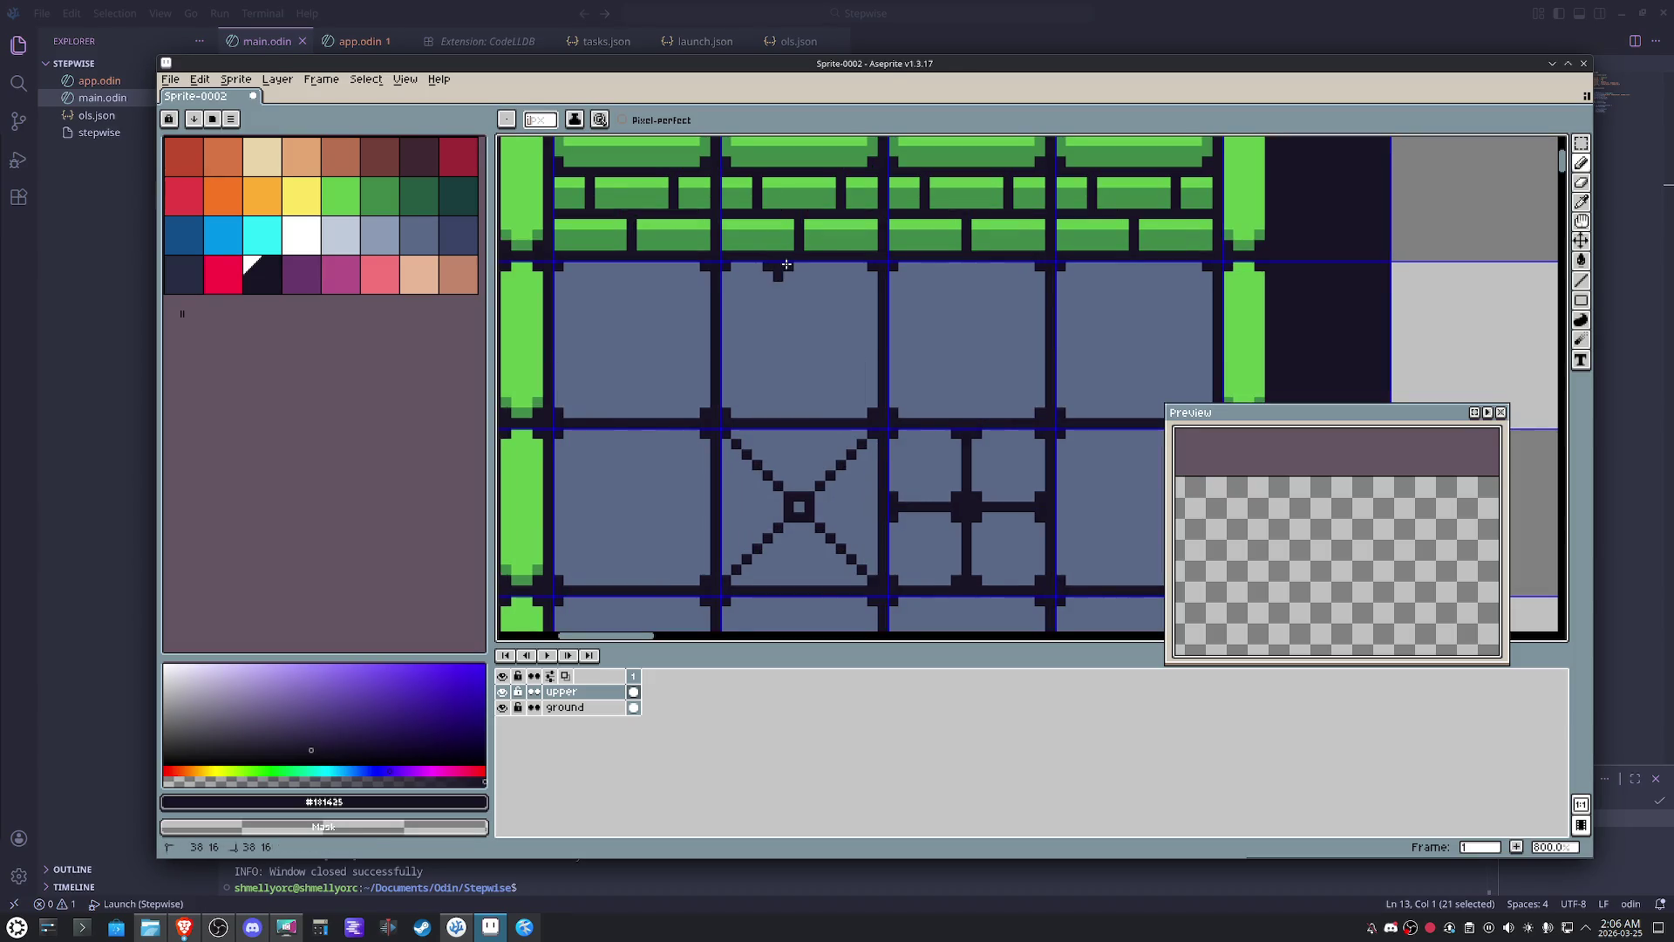
drag(808, 413, 809, 401)
click(872, 298)
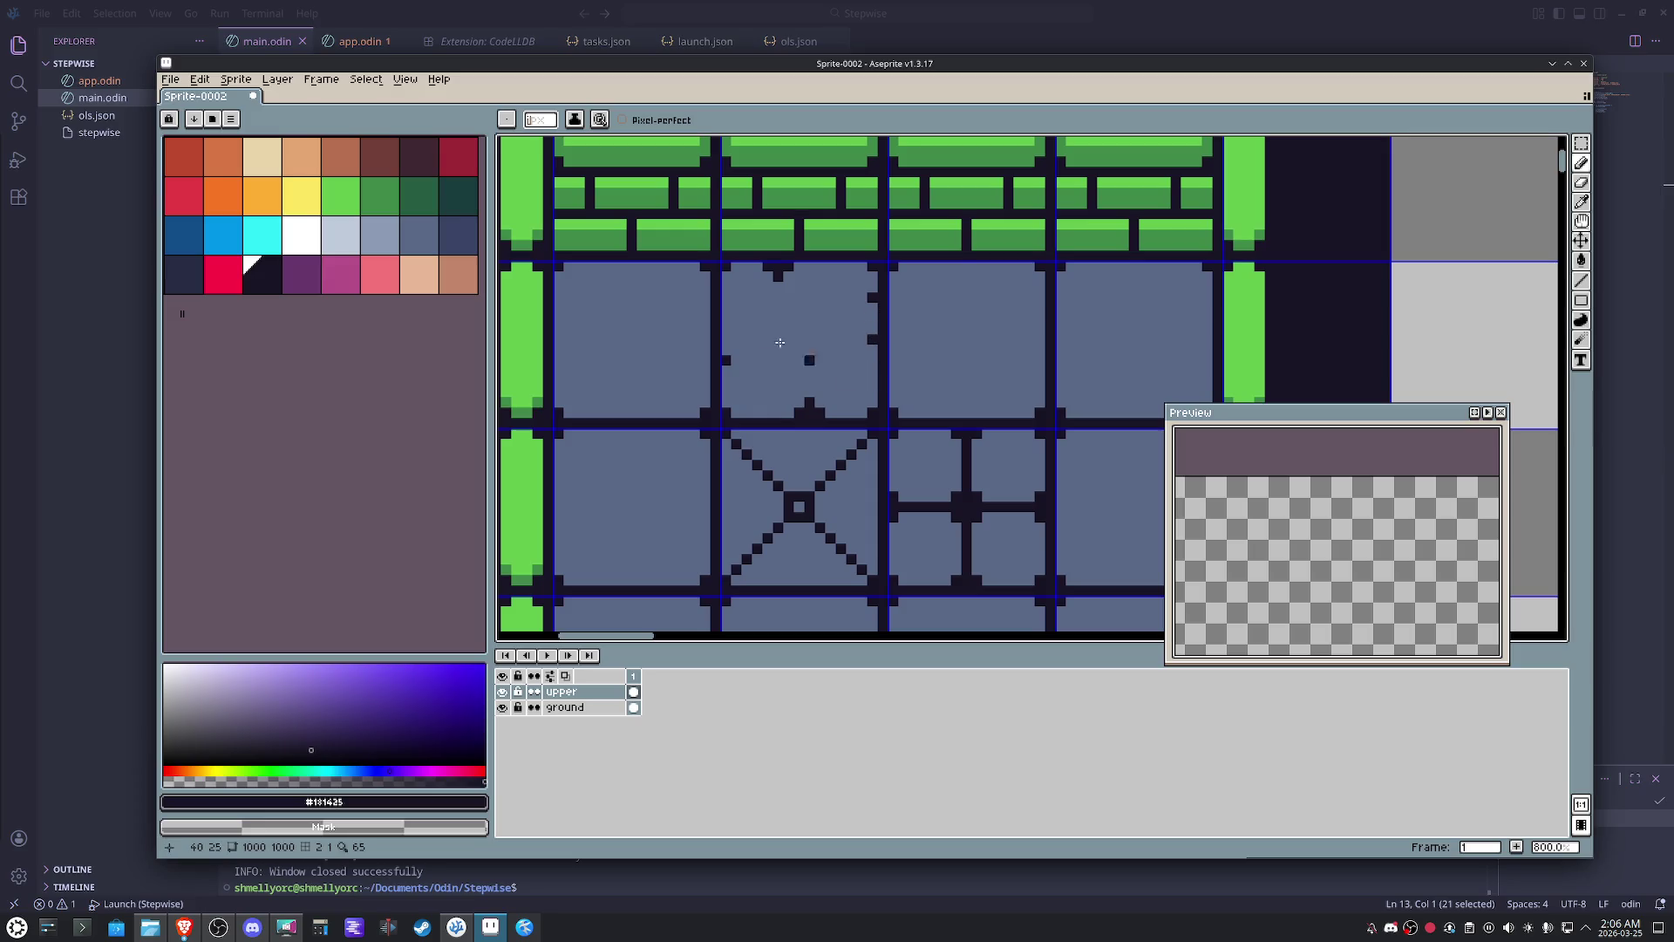
scroll(809, 327, down, 3)
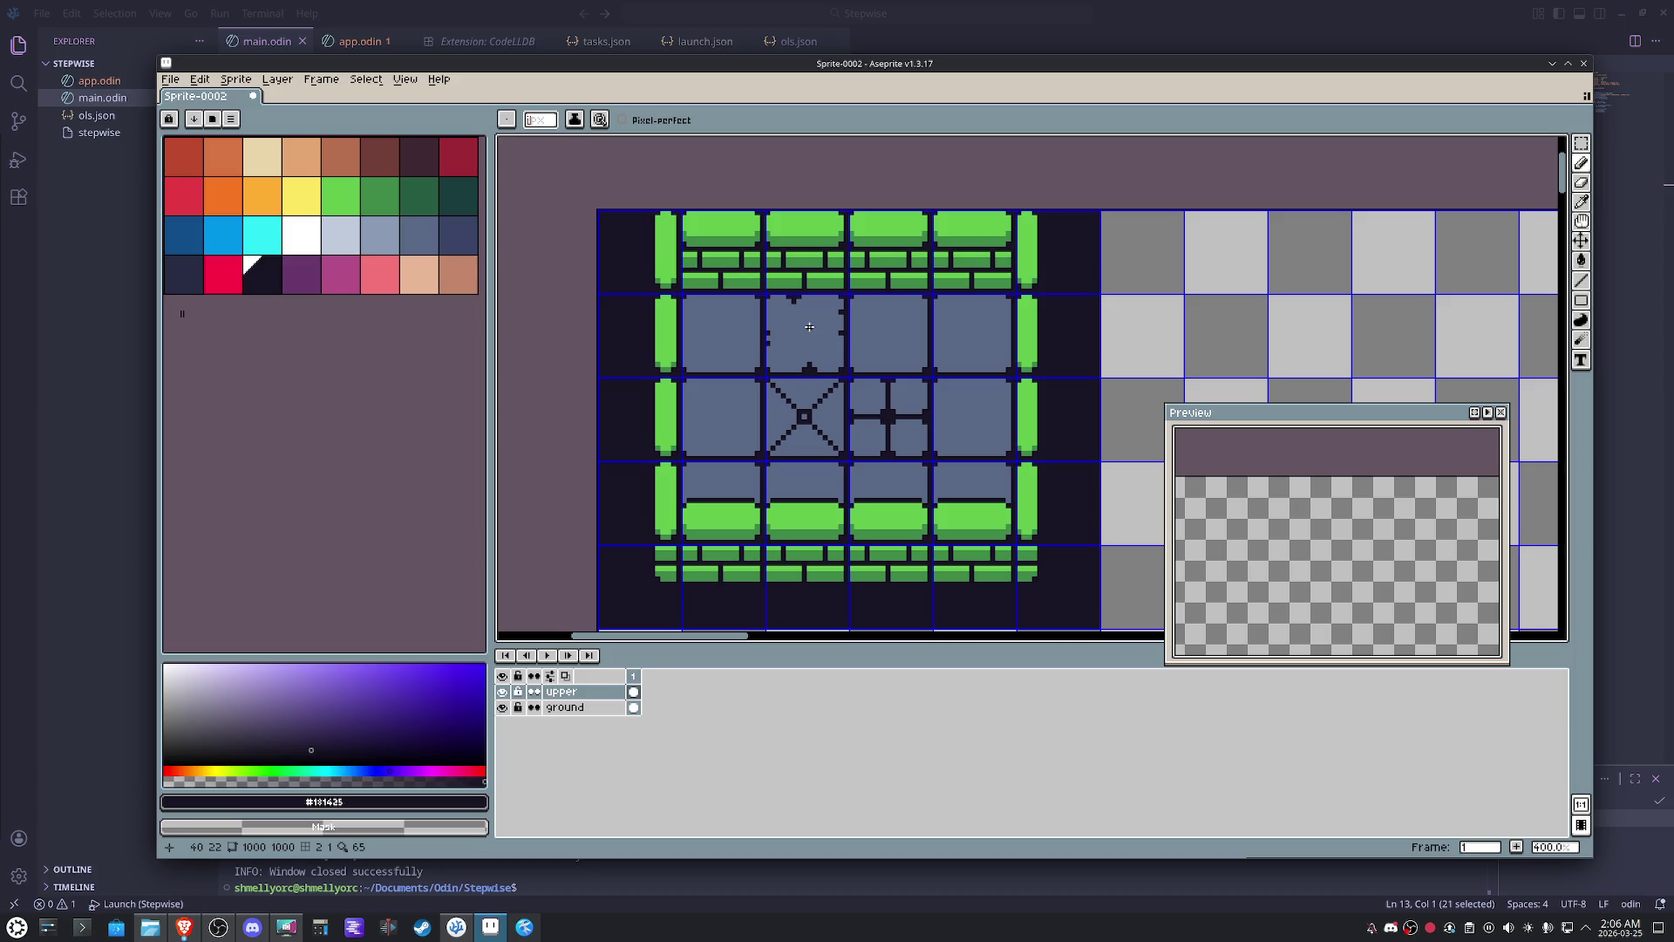
scroll(809, 326, up, 1)
scroll(899, 387, up, 1)
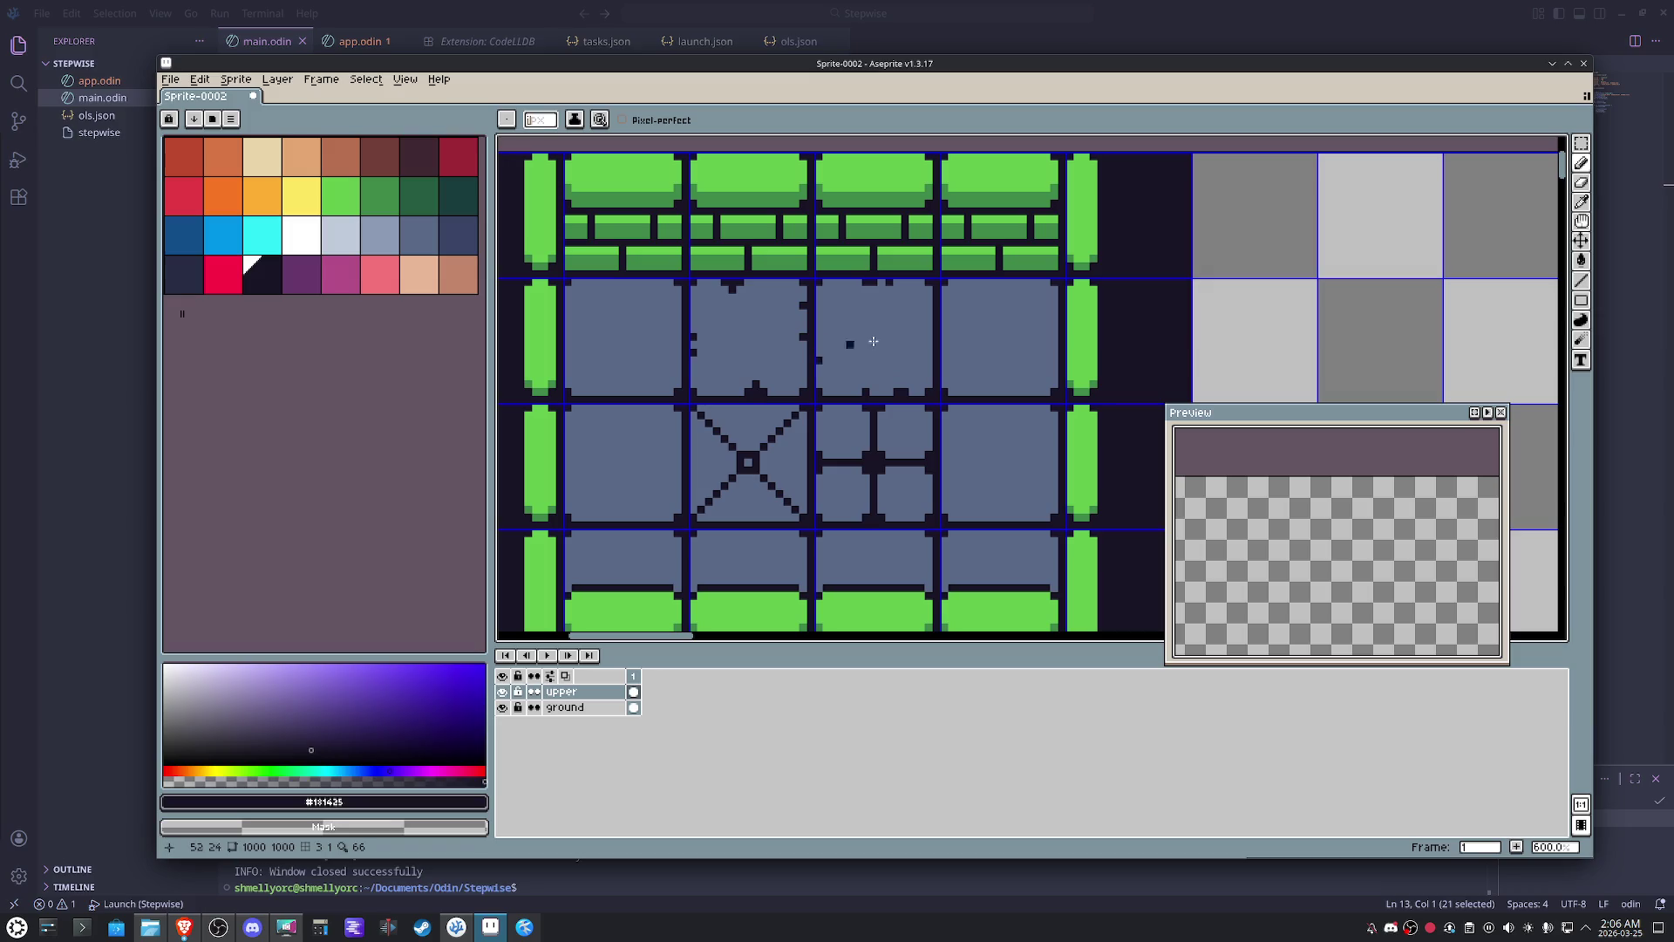
click(926, 321)
drag(1301, 619, 1497, 603)
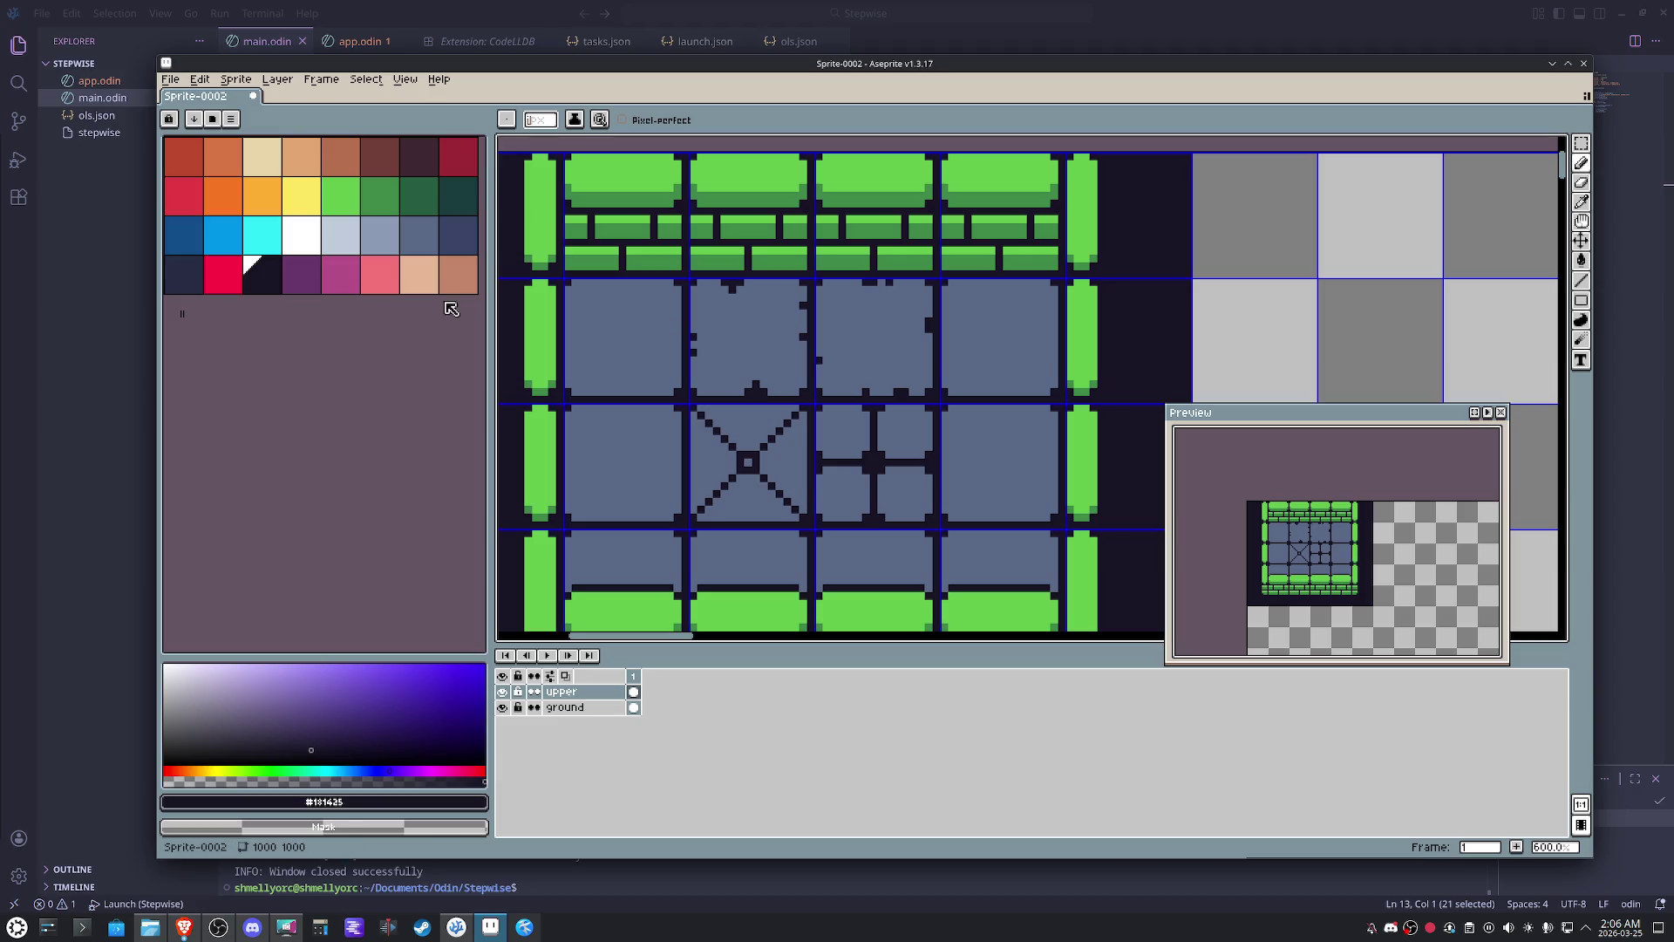
- Try a dark slate bucket fill on the room and undo it
click(453, 233)
key(g)
click(702, 336)
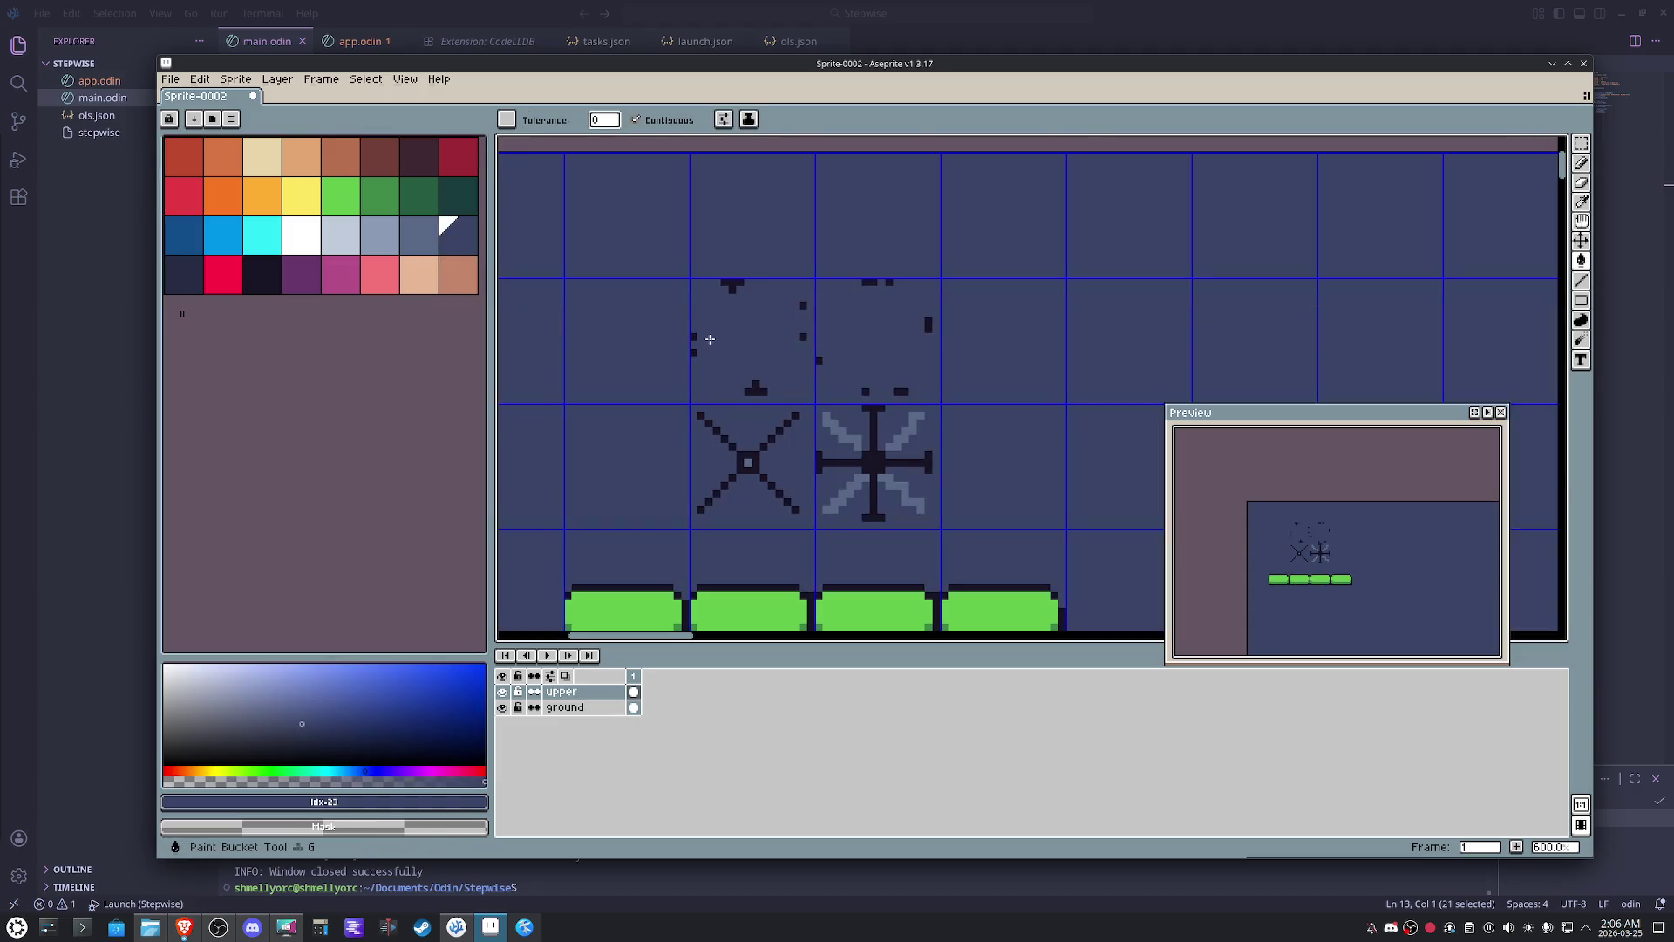
key(ctrl+z)
- Cut the 2x2 block of marked tiles from the upper layer, paste it onto the ground layer, and hide ground
key(m)
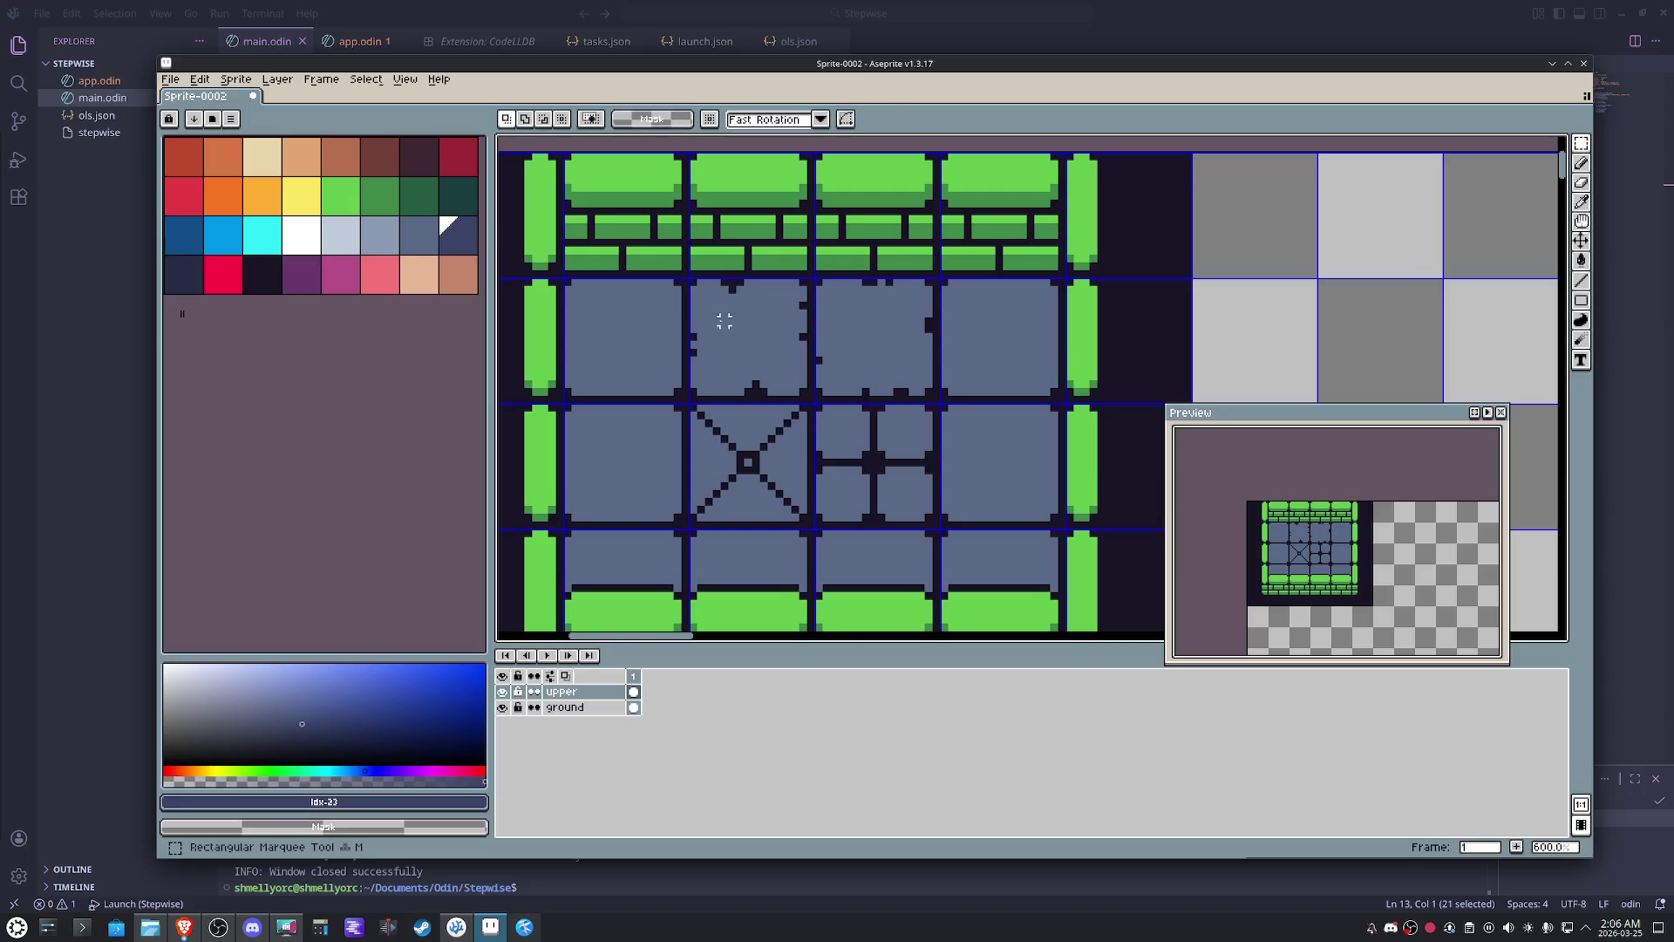
scroll(721, 323, down, 1)
drag(712, 304, 836, 430)
key(ctrl+x)
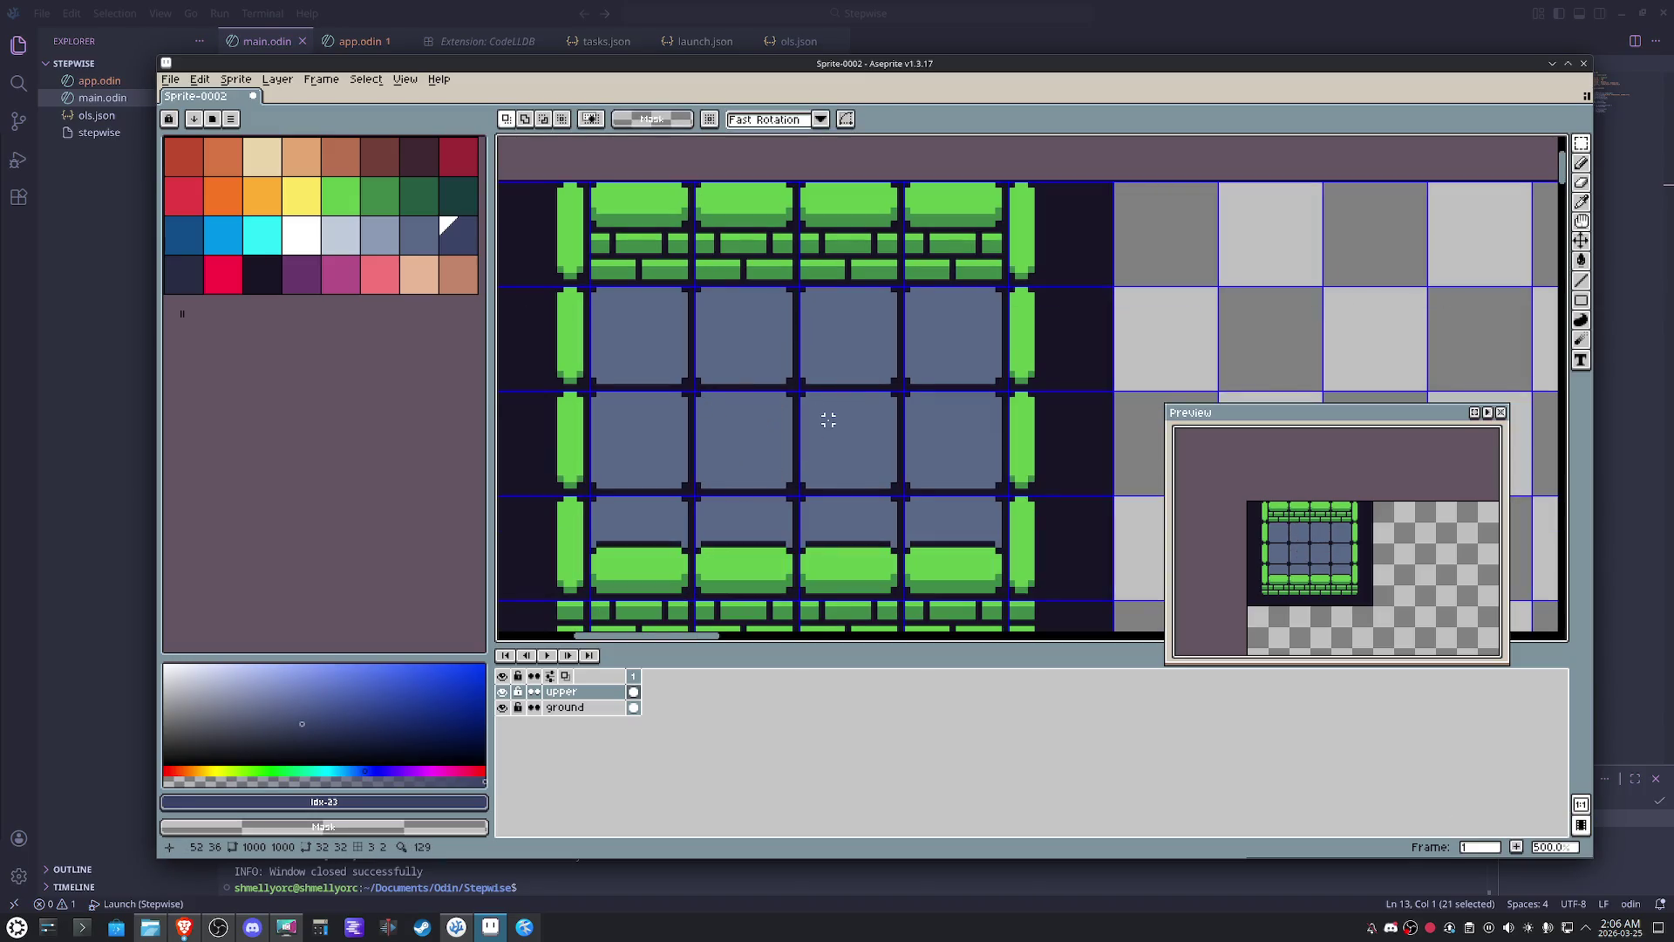
click(589, 706)
key(ctrl+v)
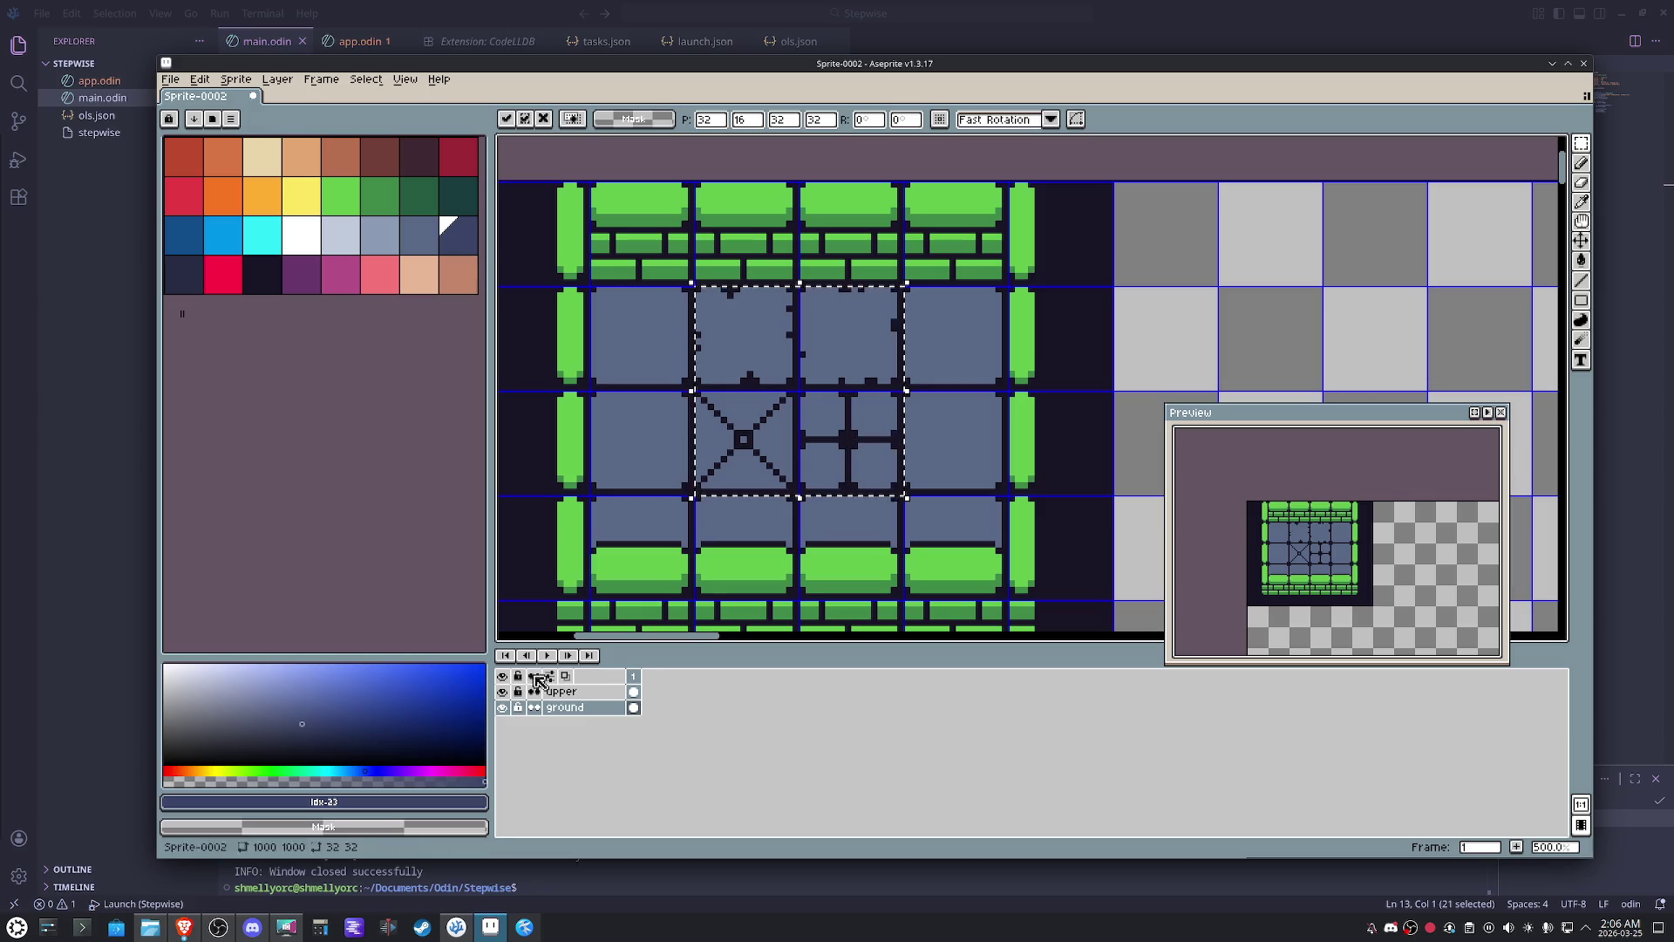
key(ctrl+d)
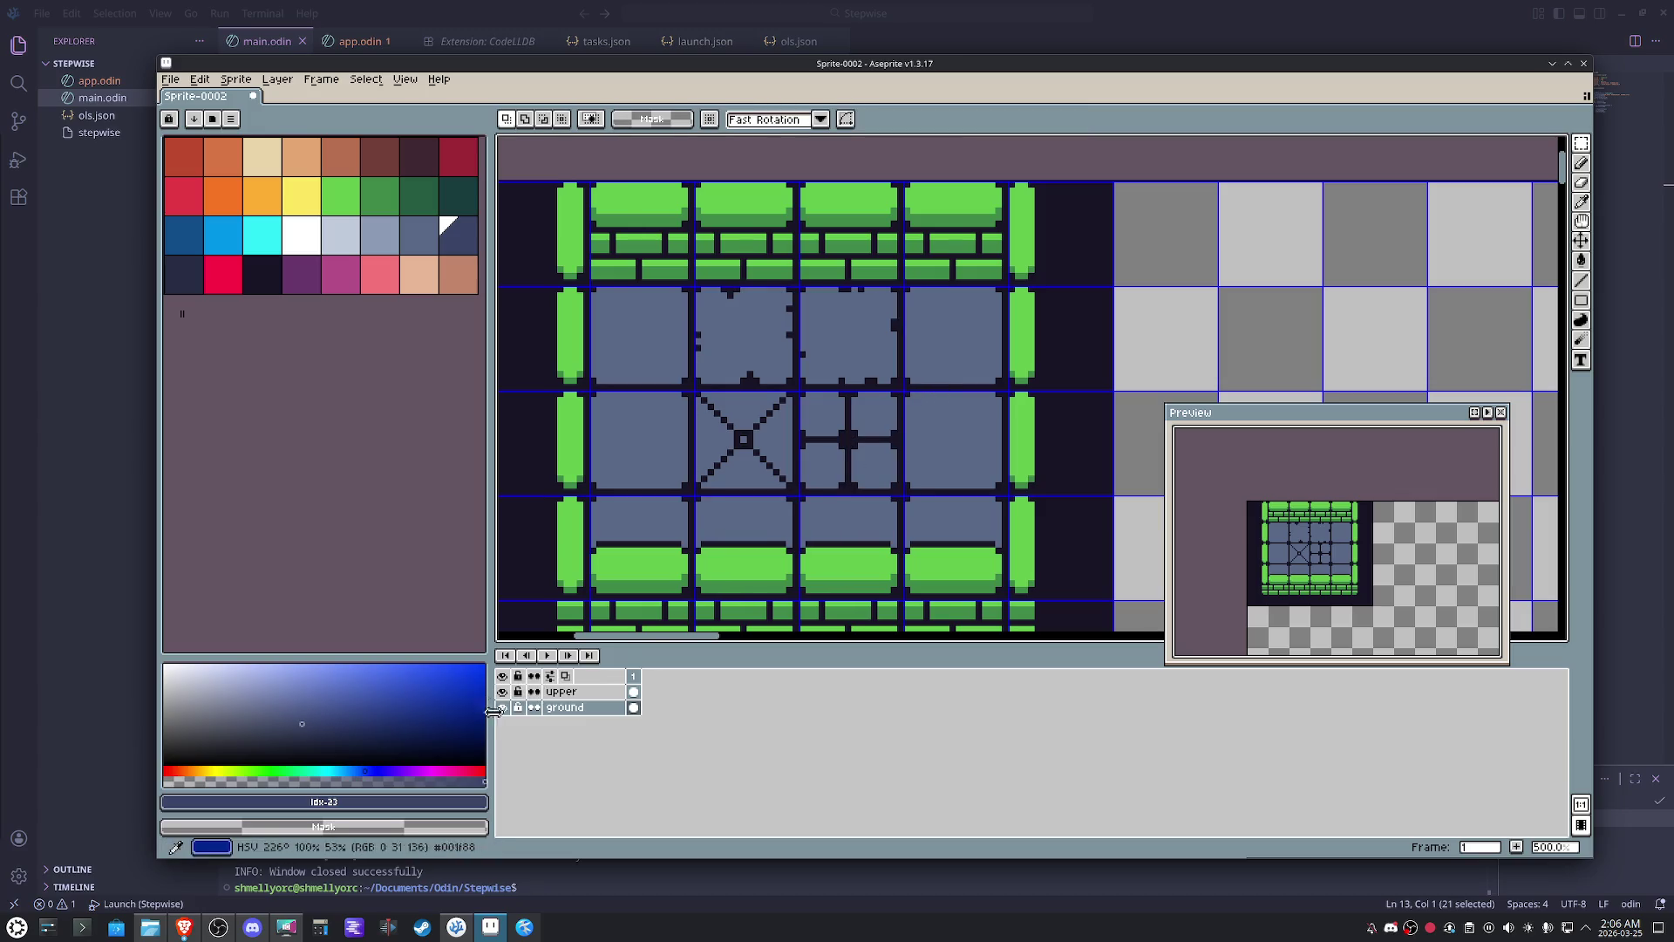
click(503, 708)
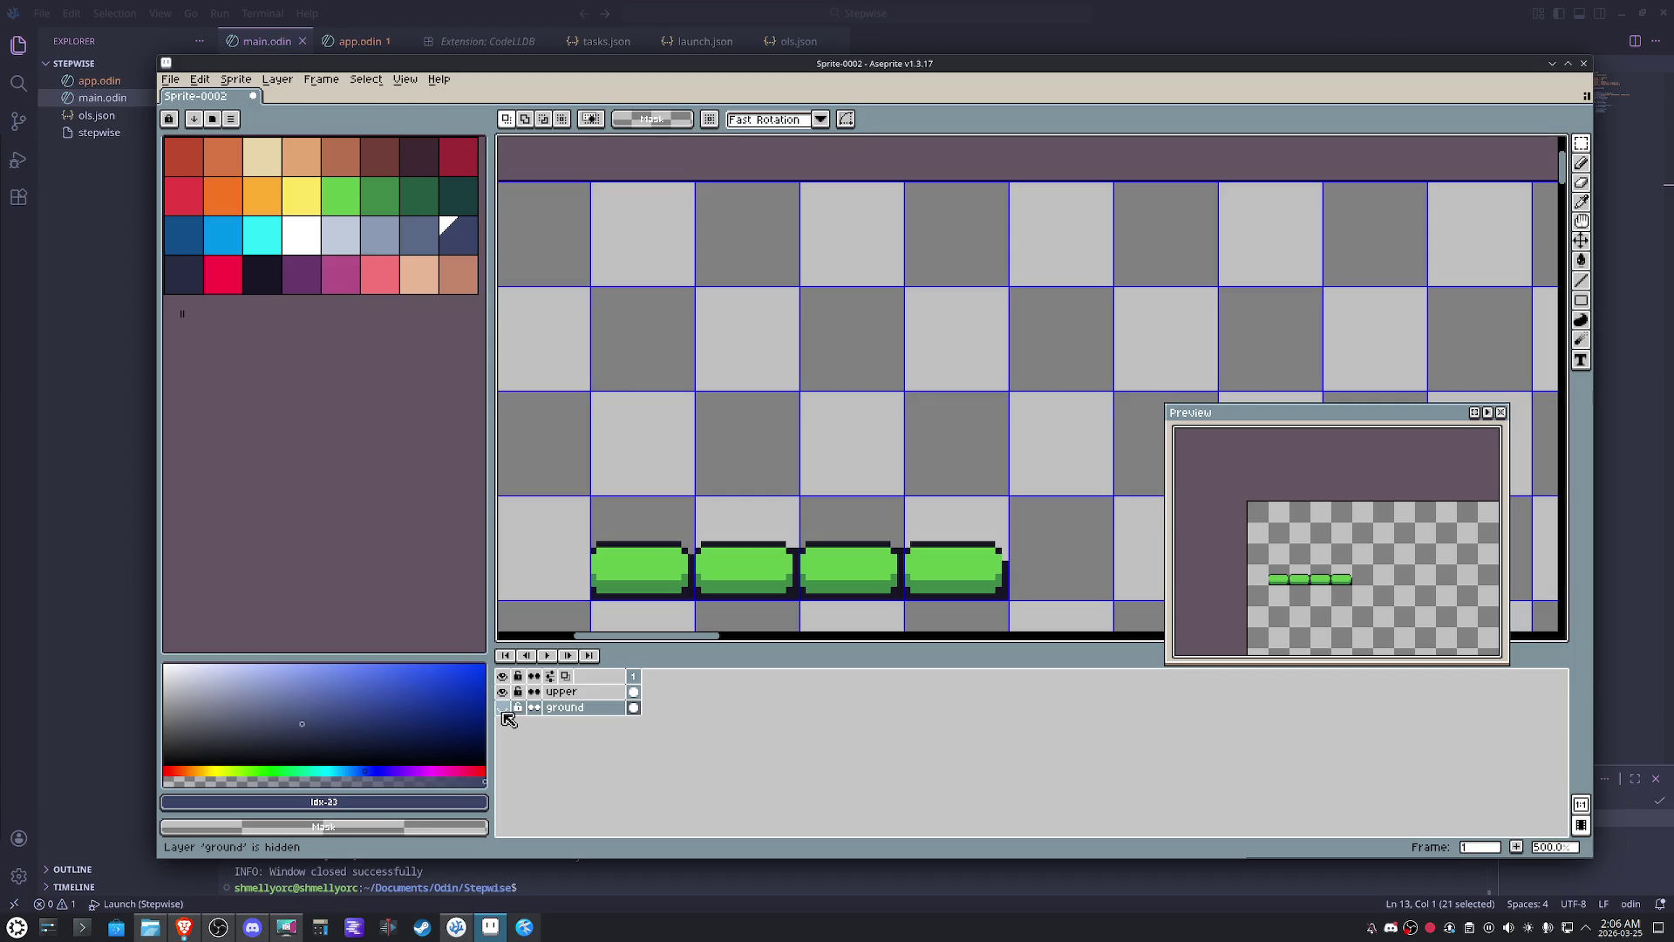
- Sample the platforms' dark outline colour, reactivate the upper layer, unhide ground, and select the room block
key(i)
click(1004, 562)
key(b)
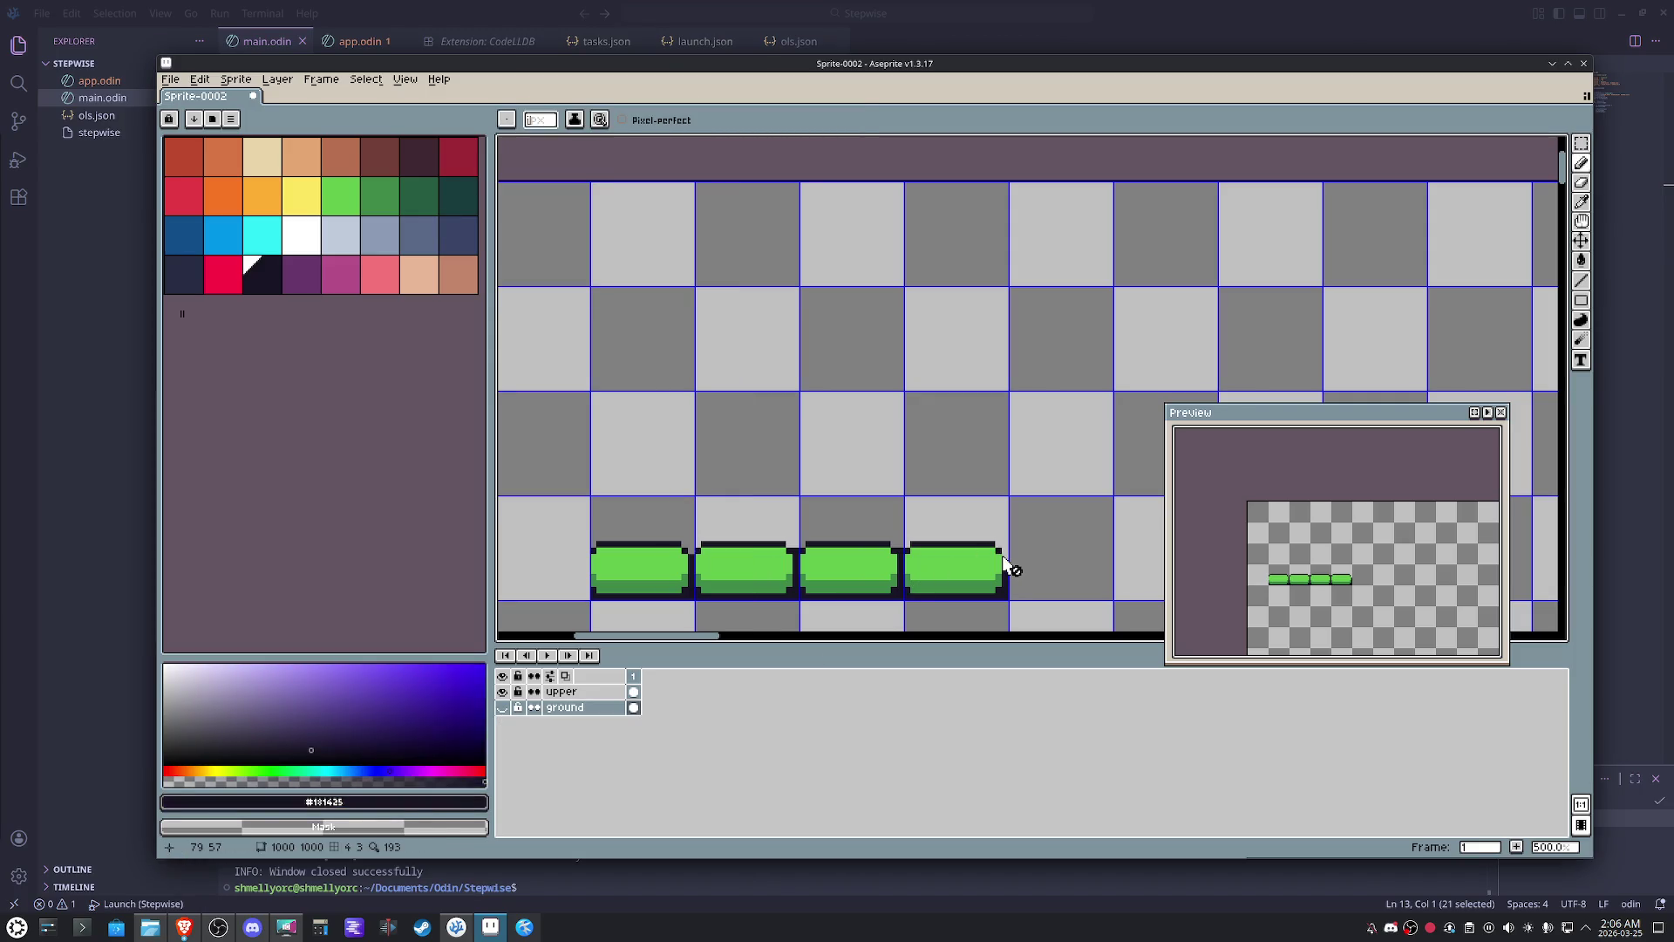
click(576, 692)
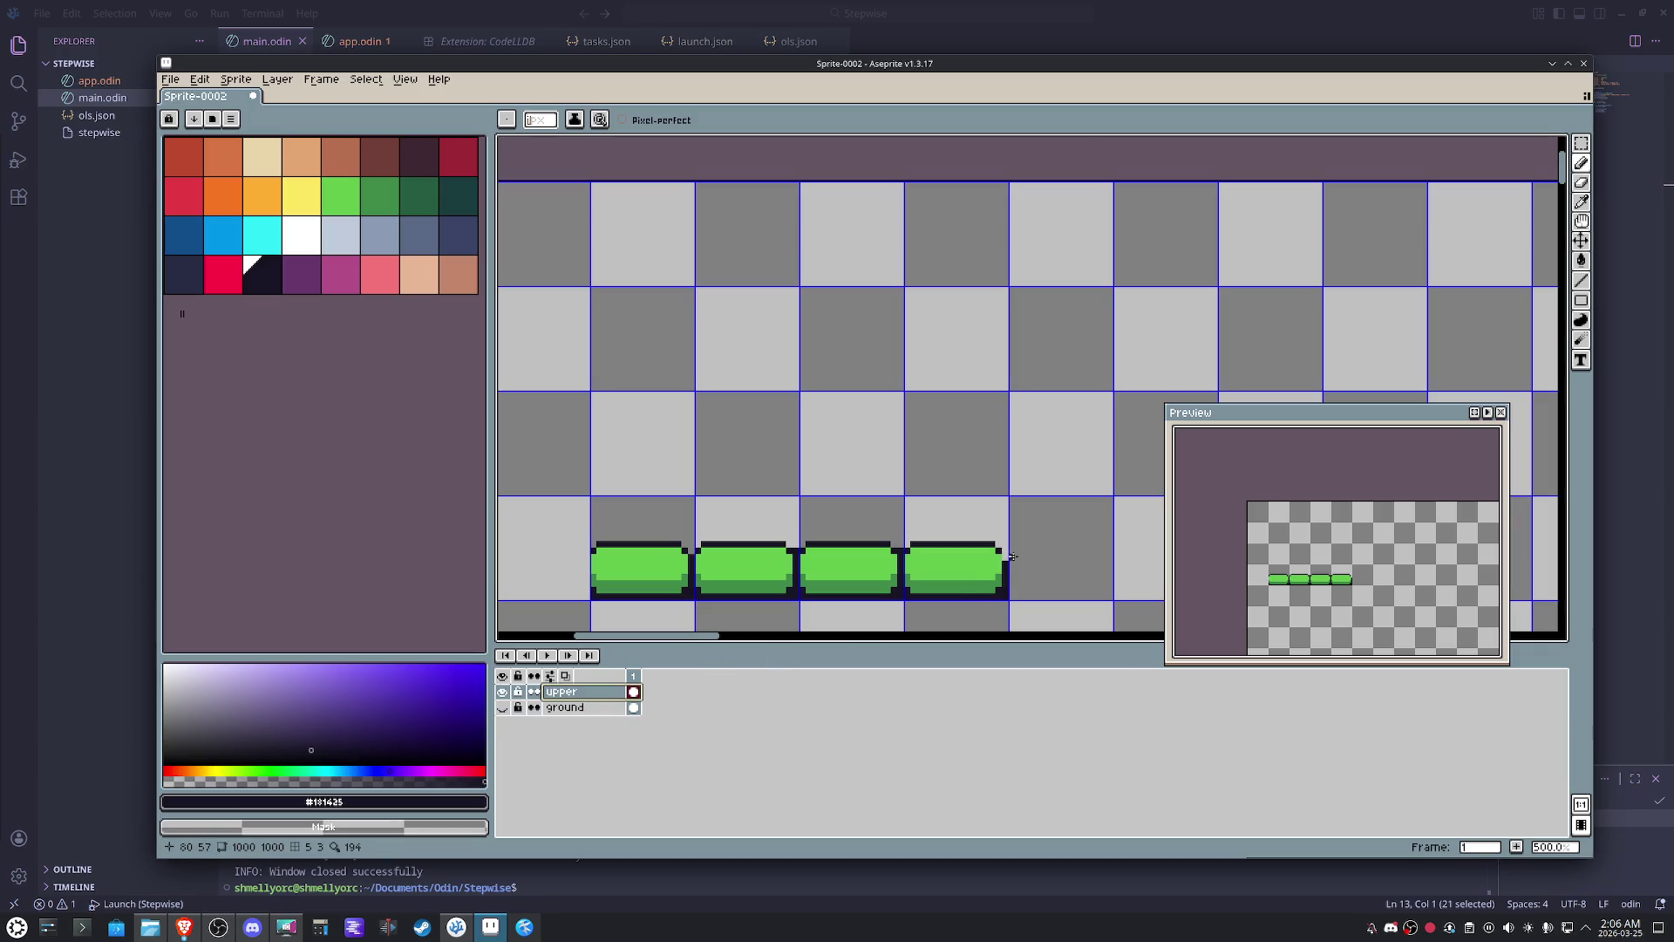
click(502, 707)
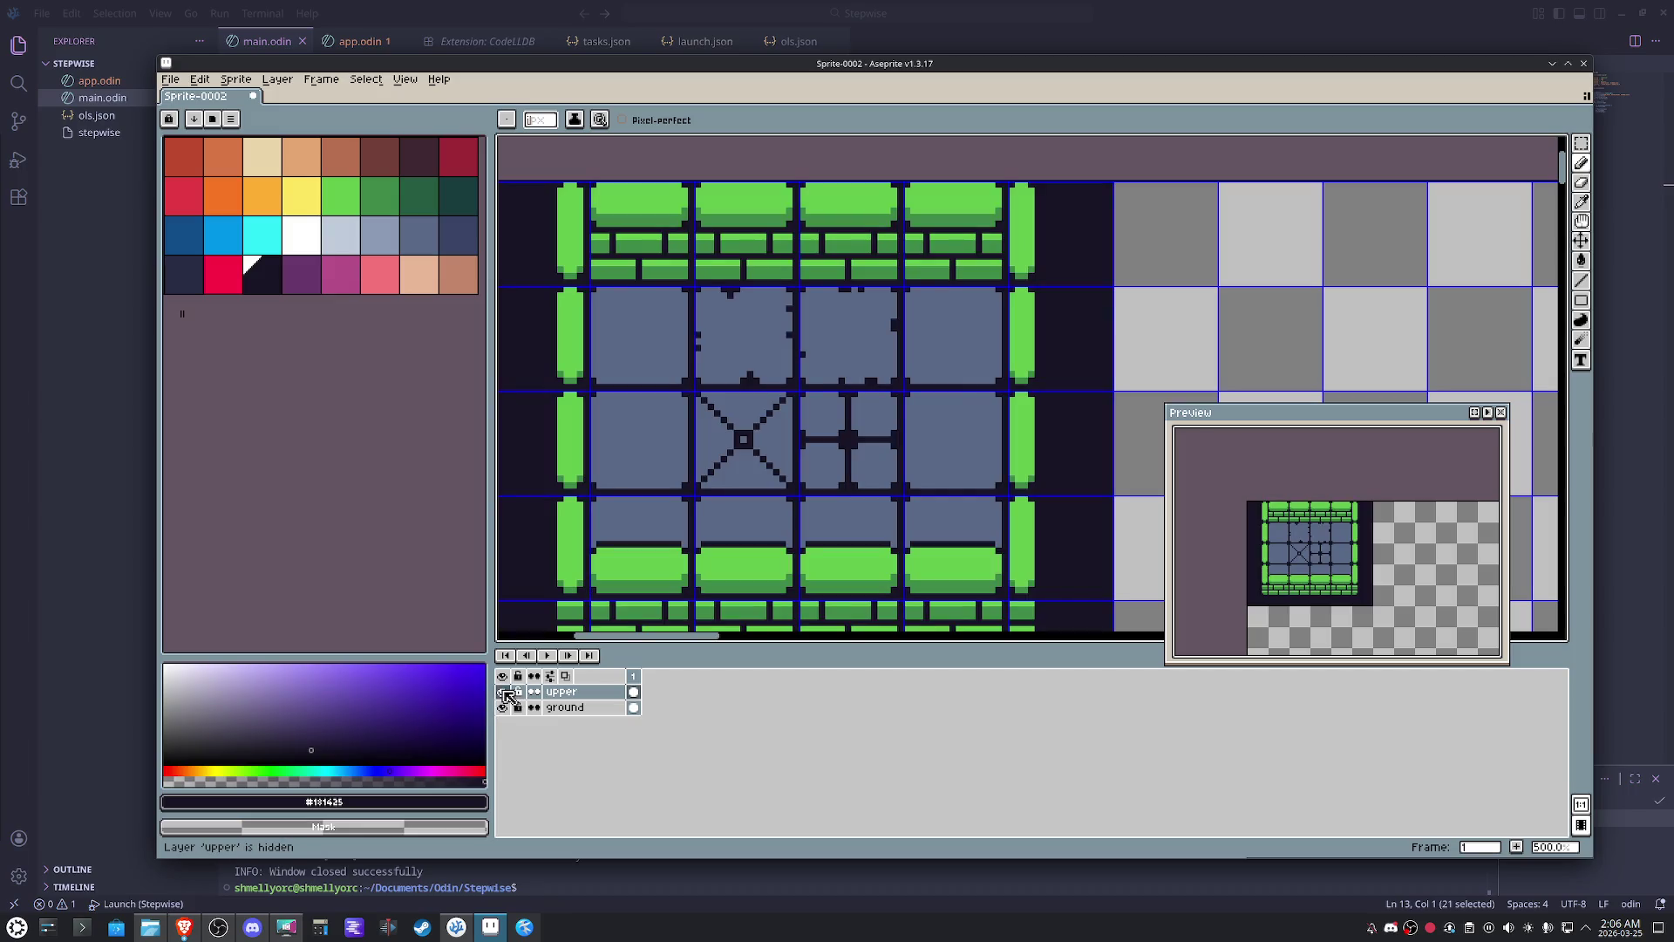
scroll(828, 476, down, 1)
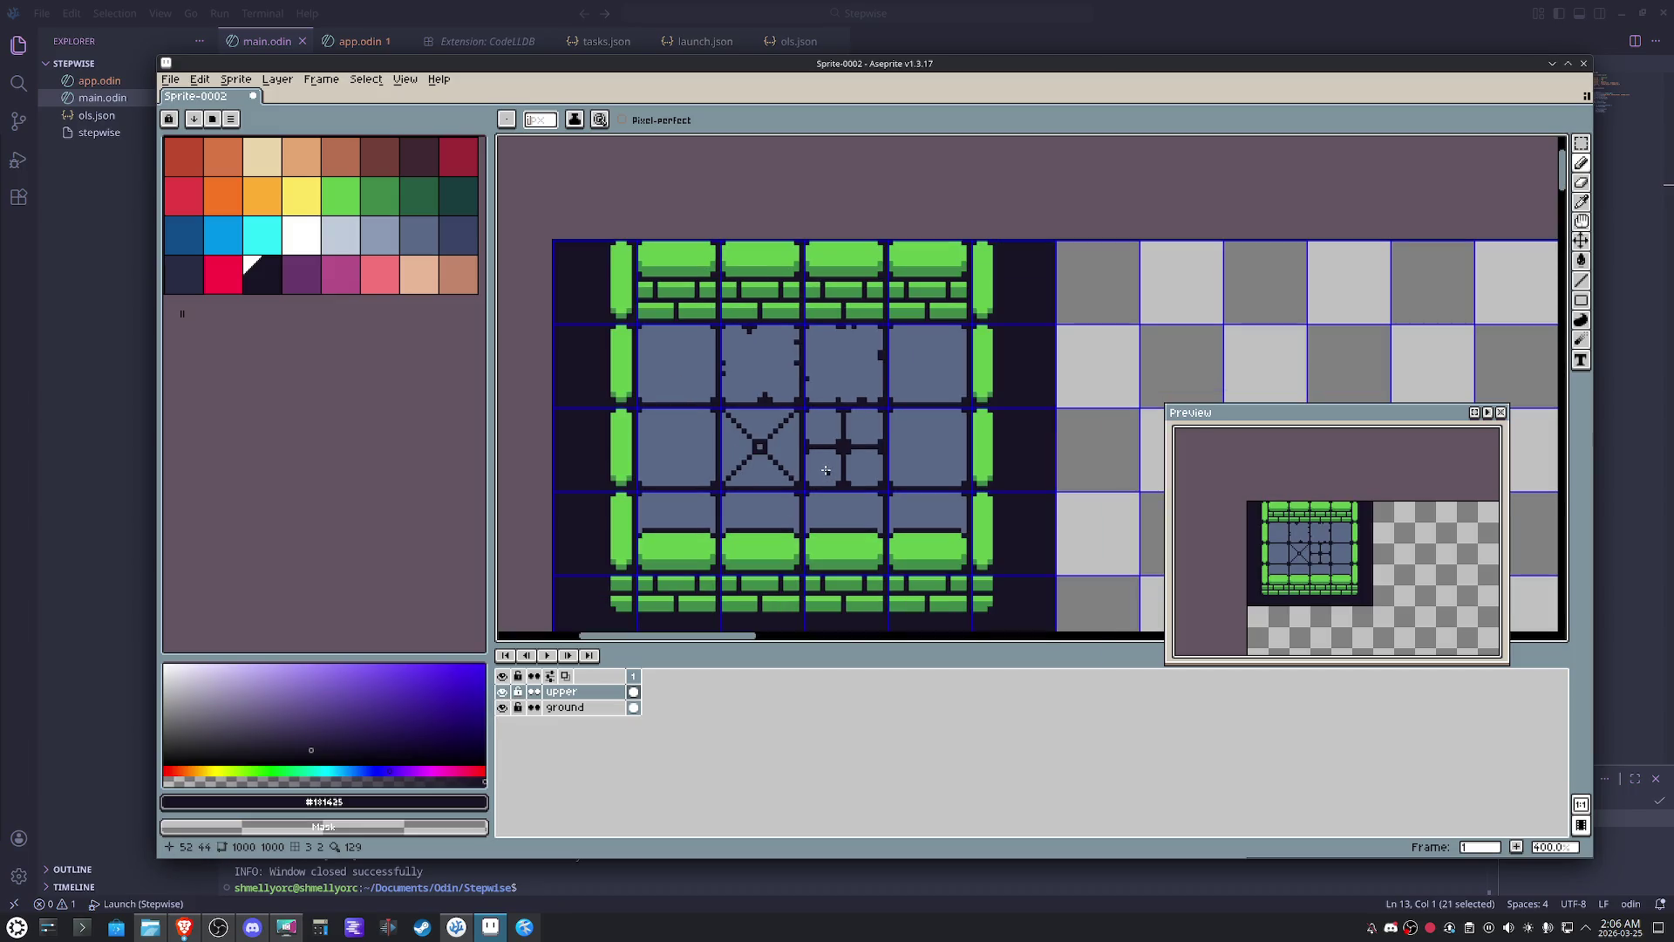
scroll(903, 406, down, 2)
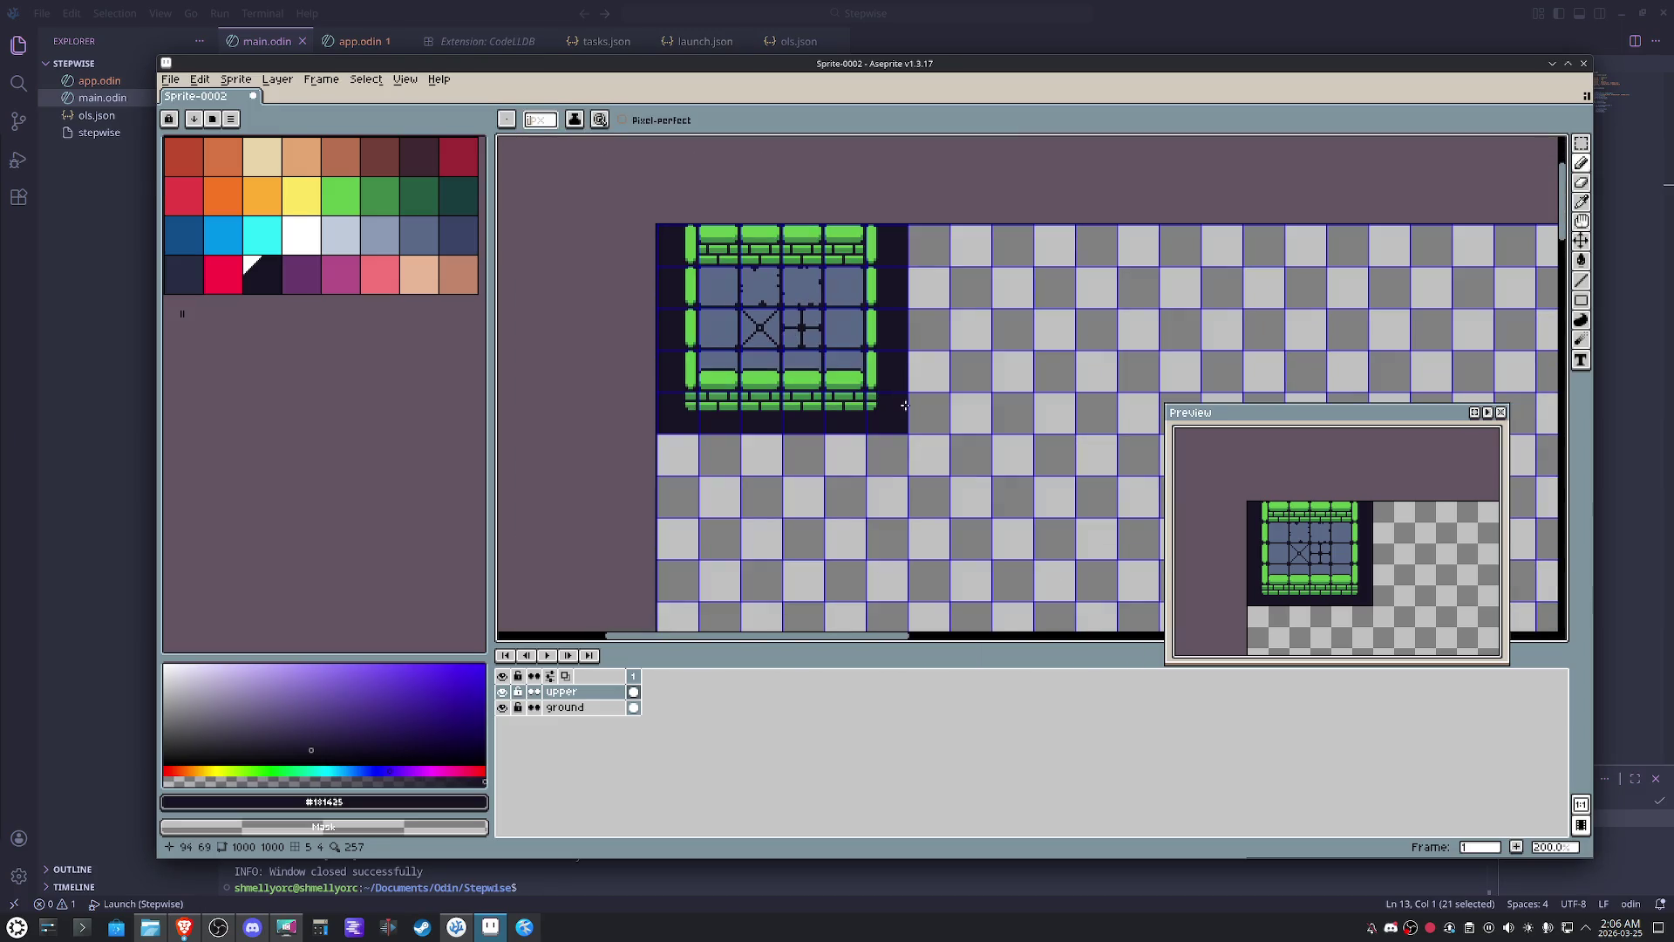
key(m)
drag(887, 419, 694, 250)
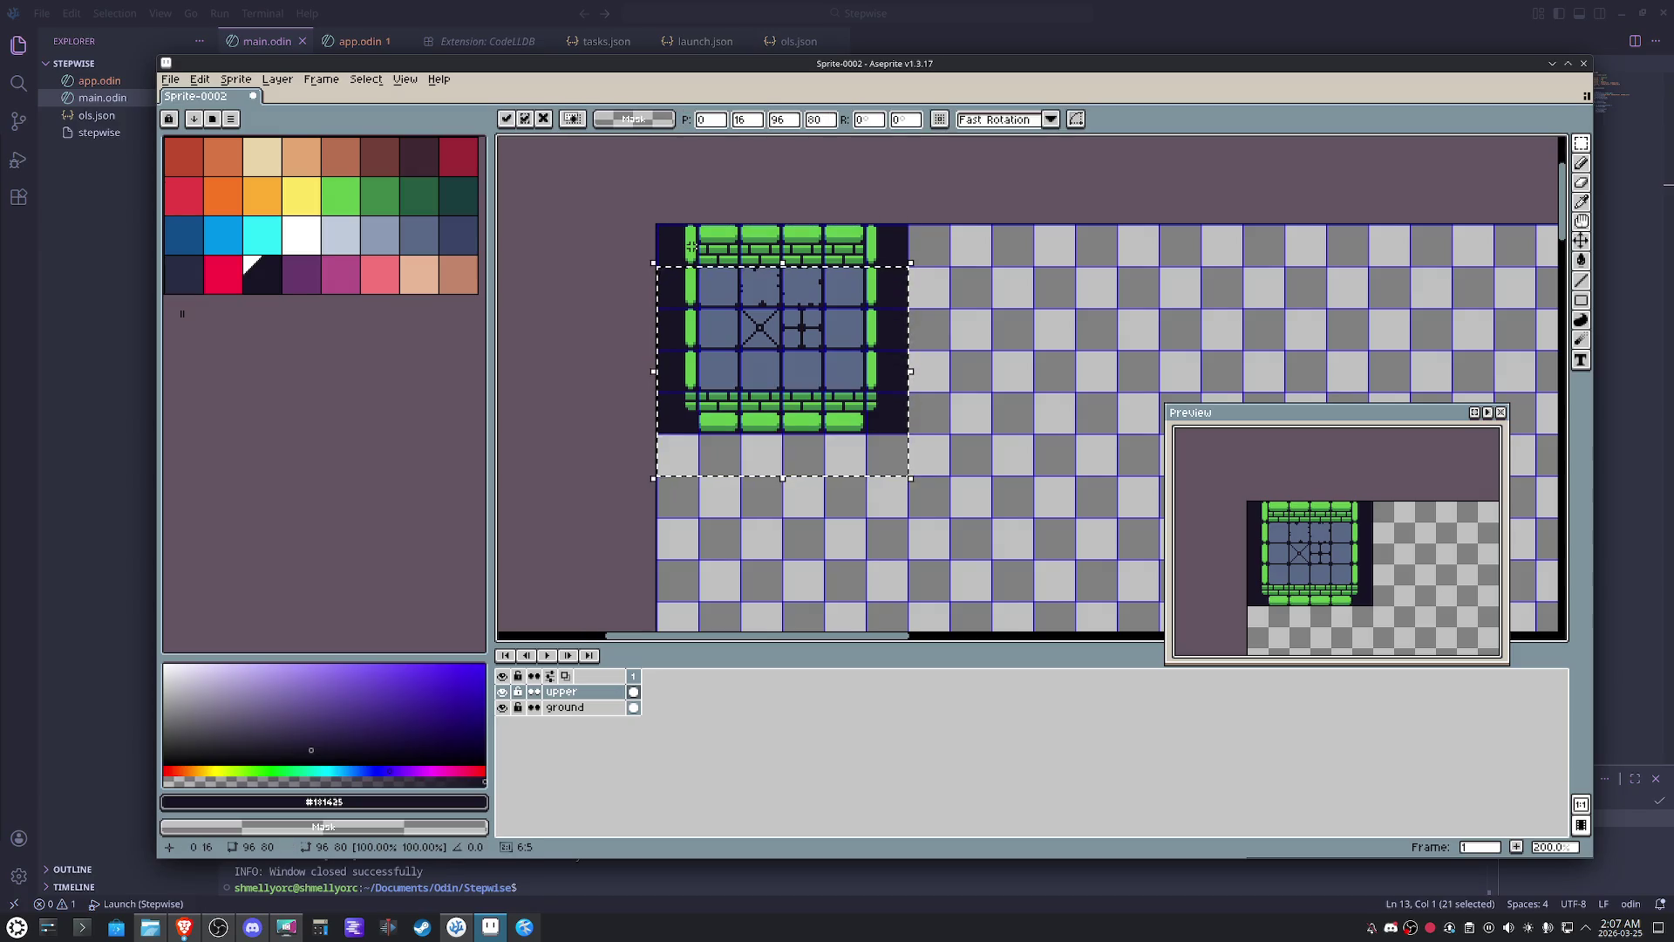
- Cancel the first move, then move the ground layer's tile block down one tile and apply it
drag(912, 398, 963, 466)
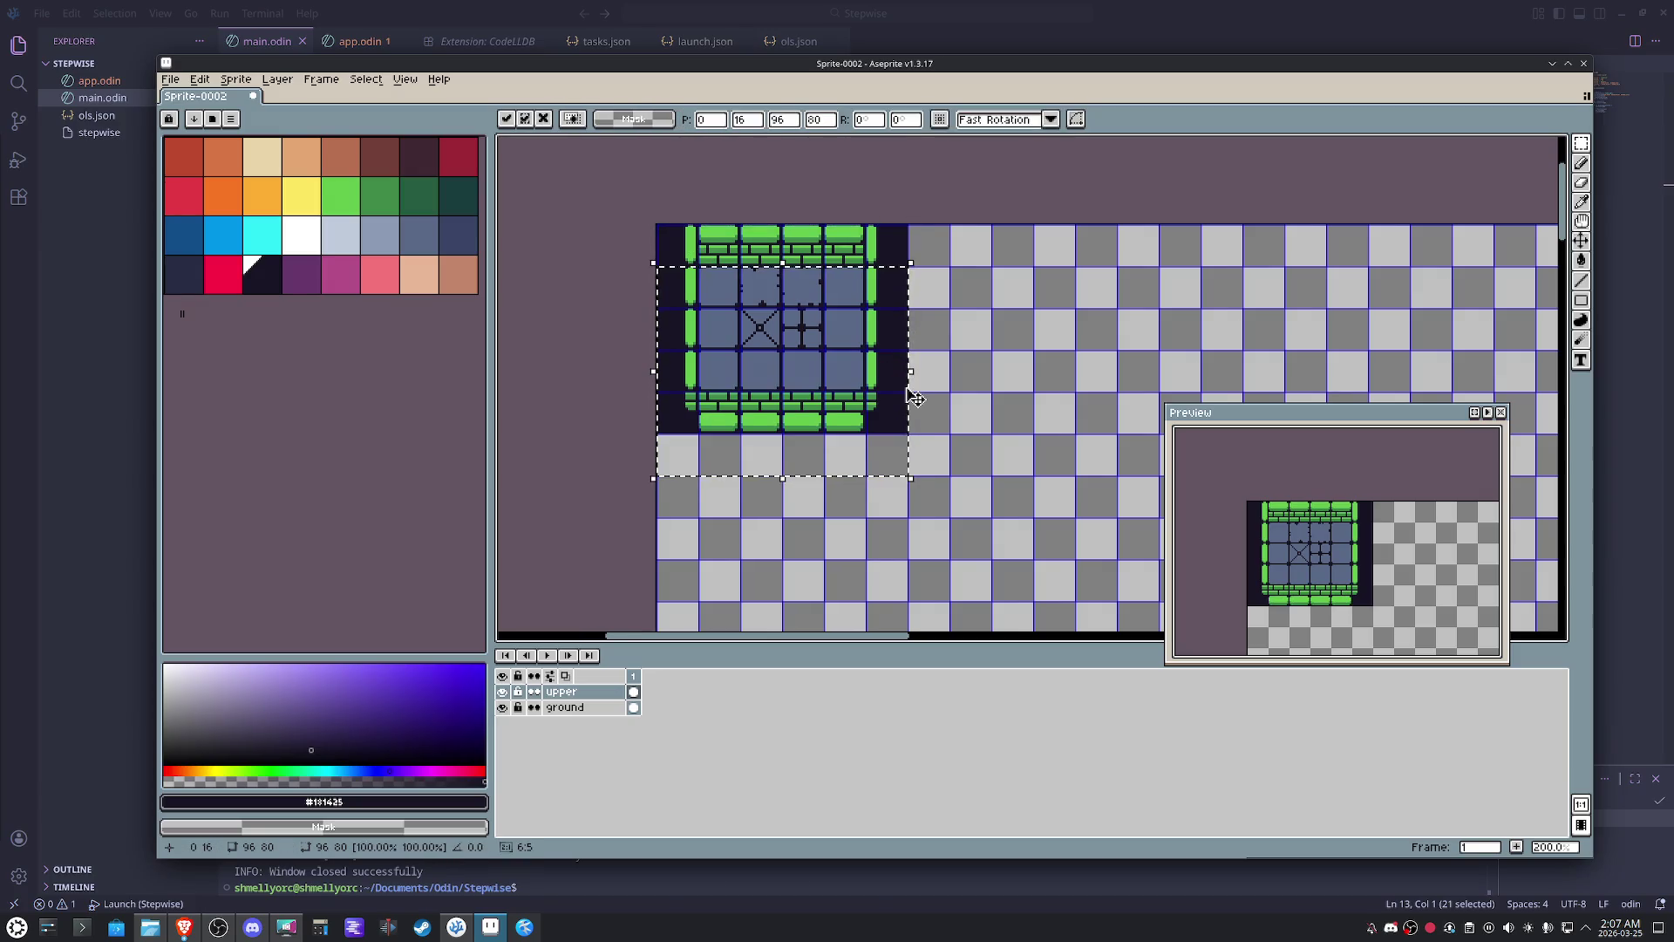
key(Escape)
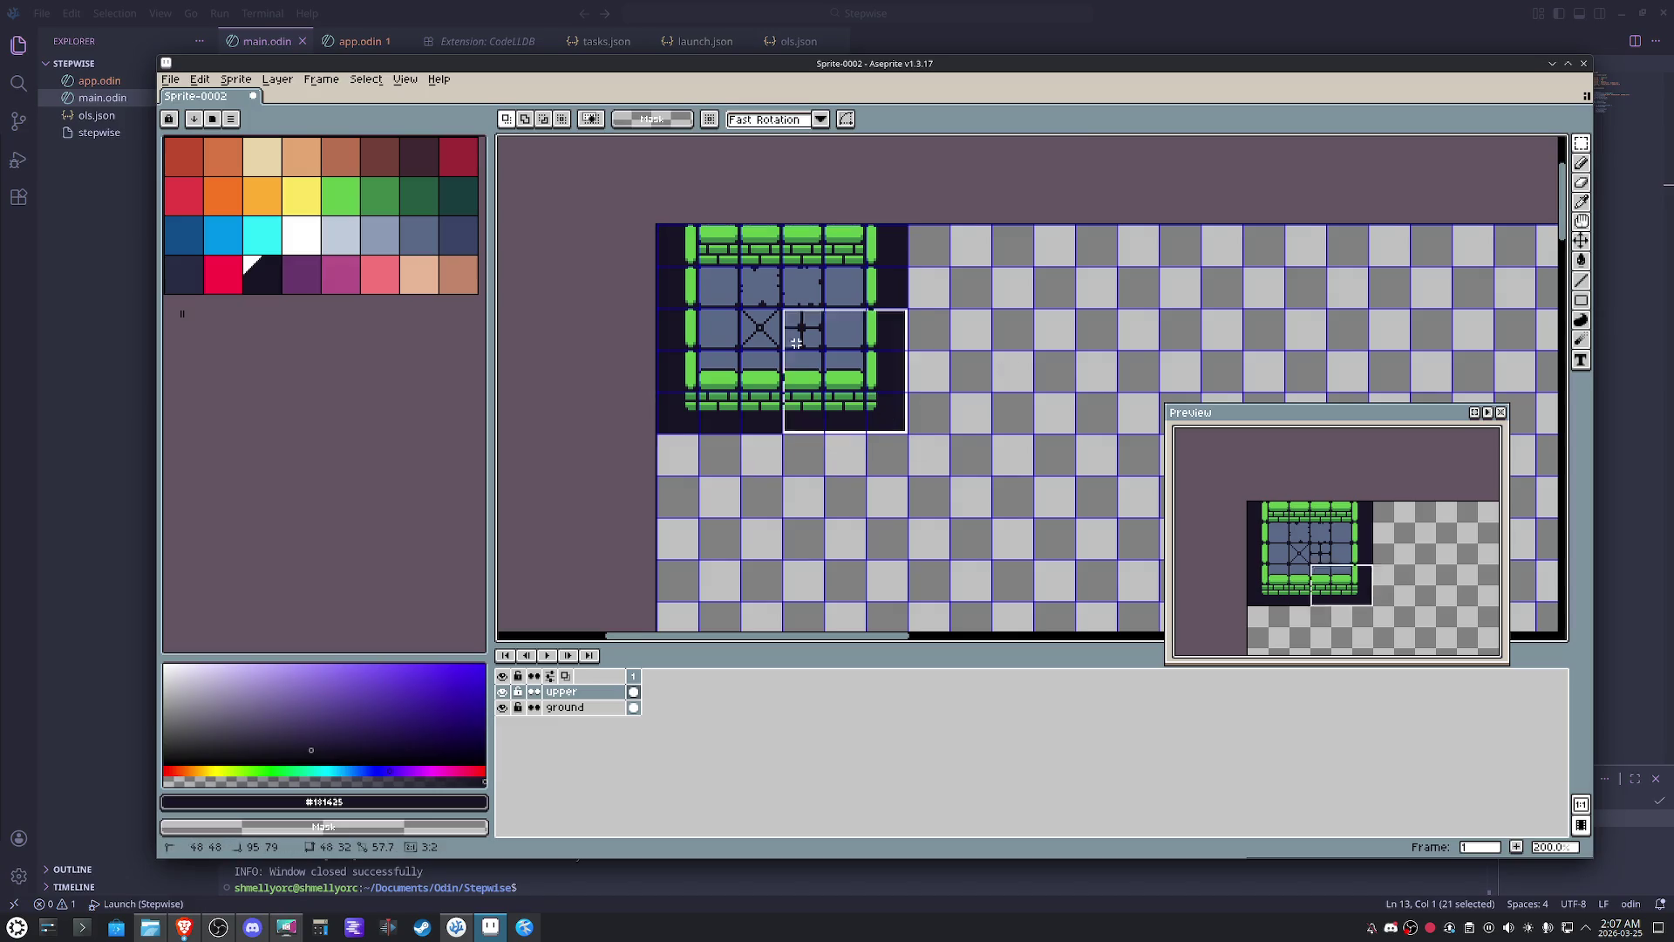
click(565, 707)
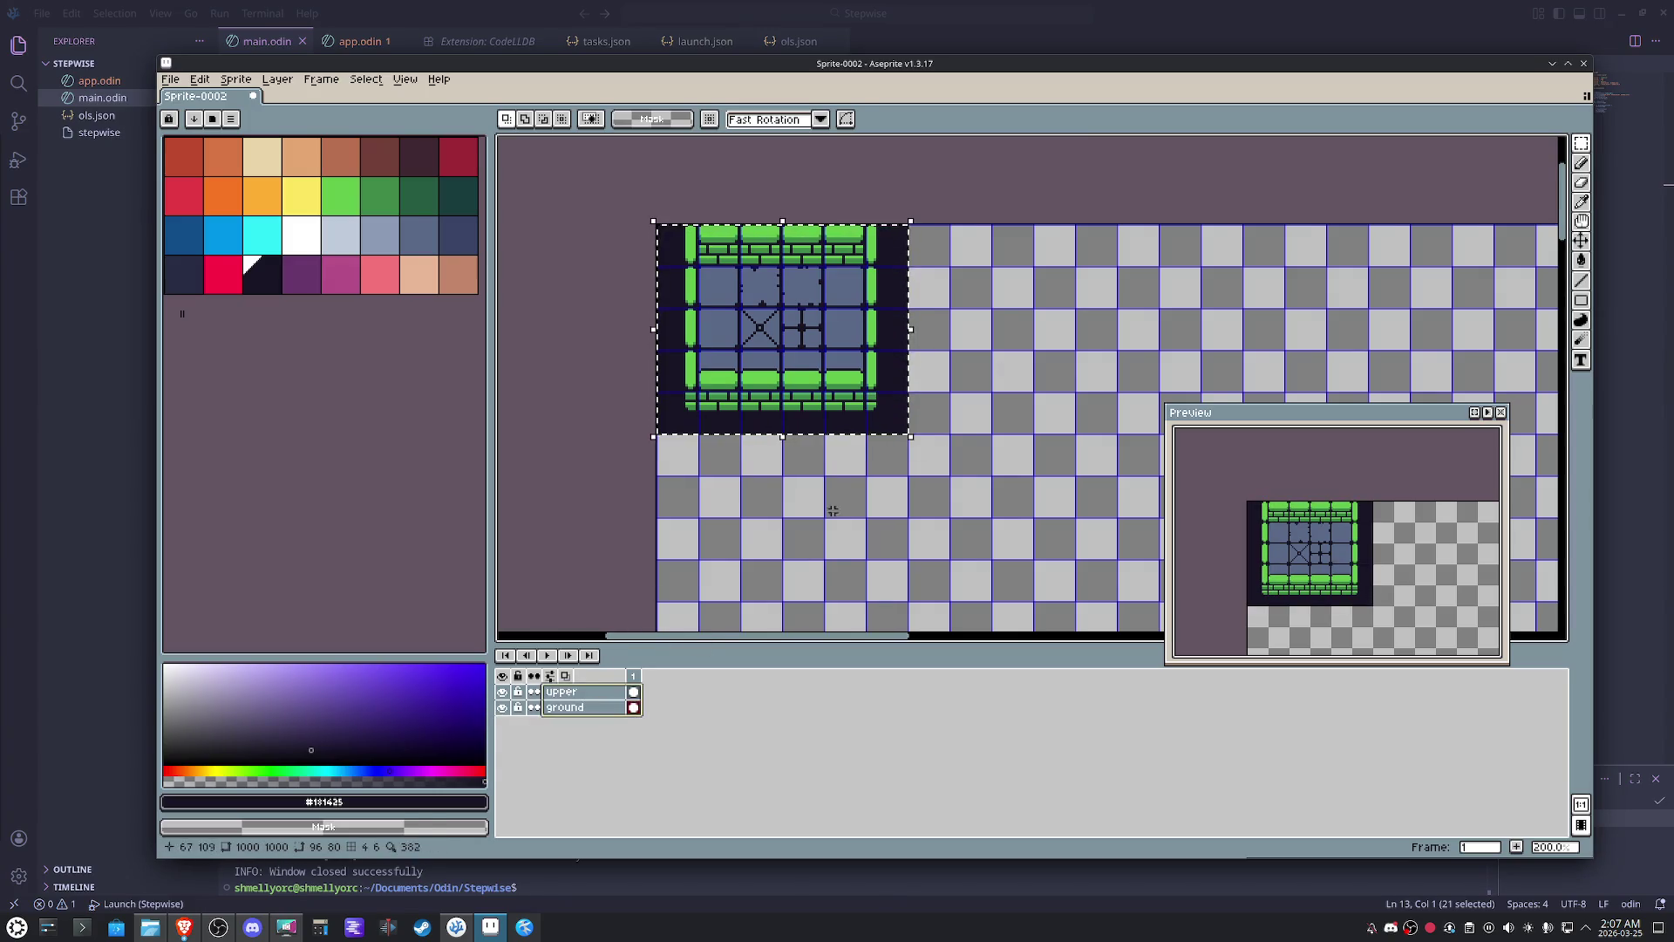
click(883, 416)
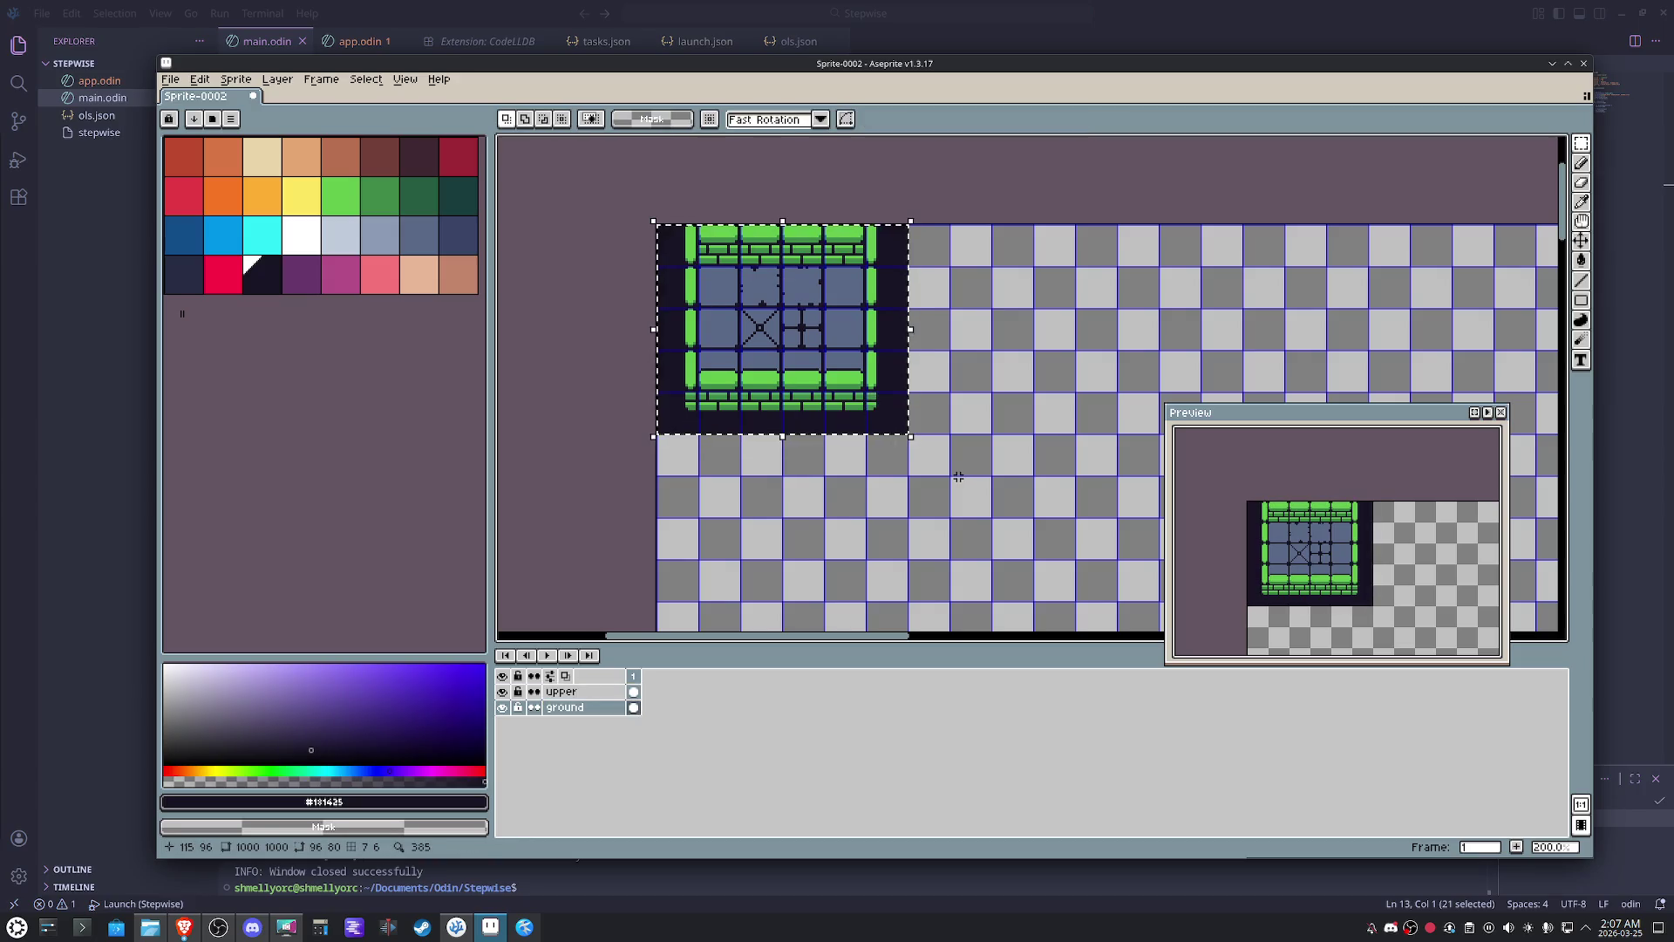
drag(883, 416, 961, 477)
key(Return)
- Fill the emptied top row with the dark foreground colour, deselect, and return to the upper layer
key(i)
key(m)
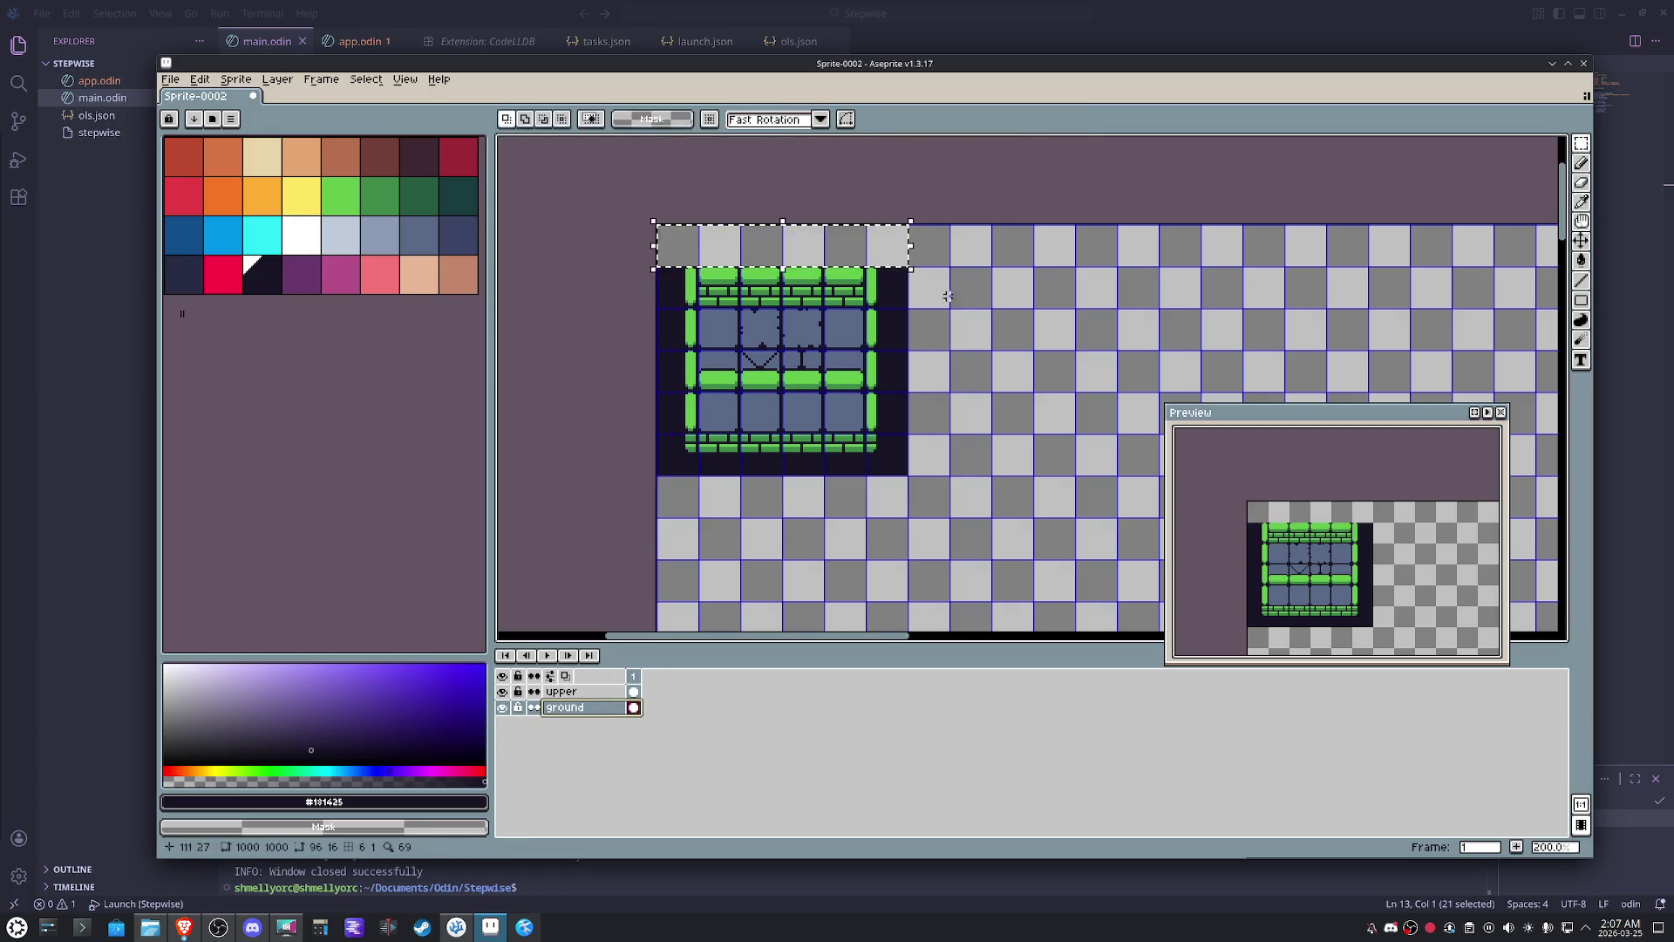
key(f)
key(ctrl+d)
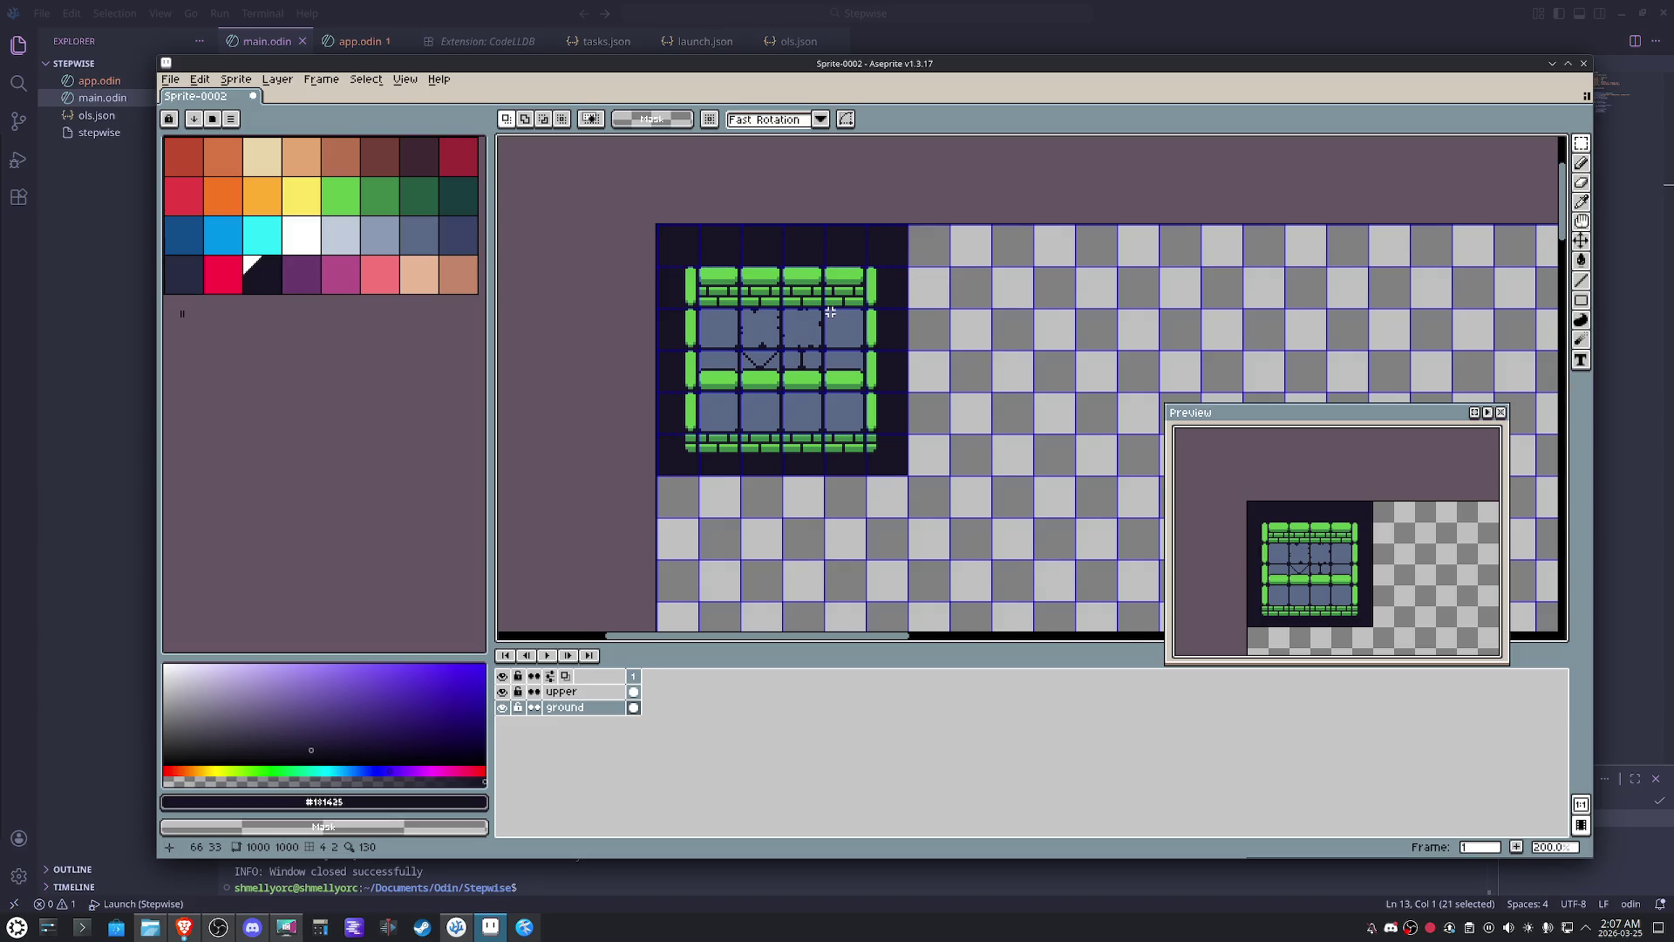
scroll(829, 312, up, 1)
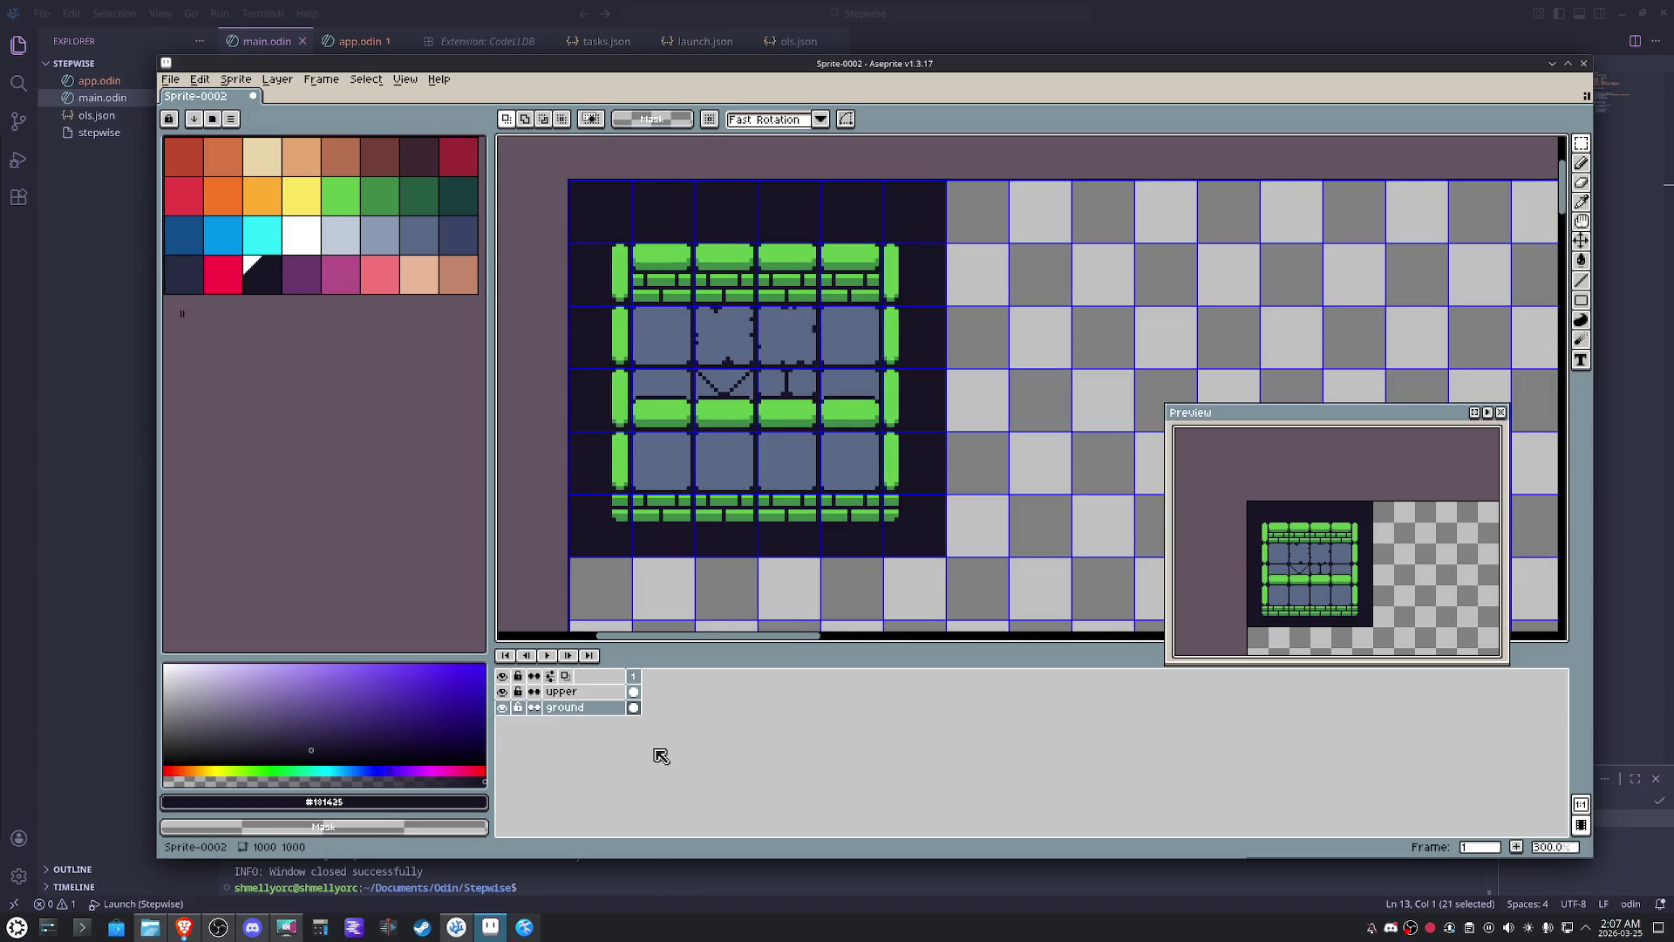
click(575, 690)
- Select the upper layer's platform rows, nudge them down one tile and commit, recentring the room
drag(880, 392, 651, 406)
key(shift+Down)
key(ctrl+d)
scroll(980, 407, left, 3)
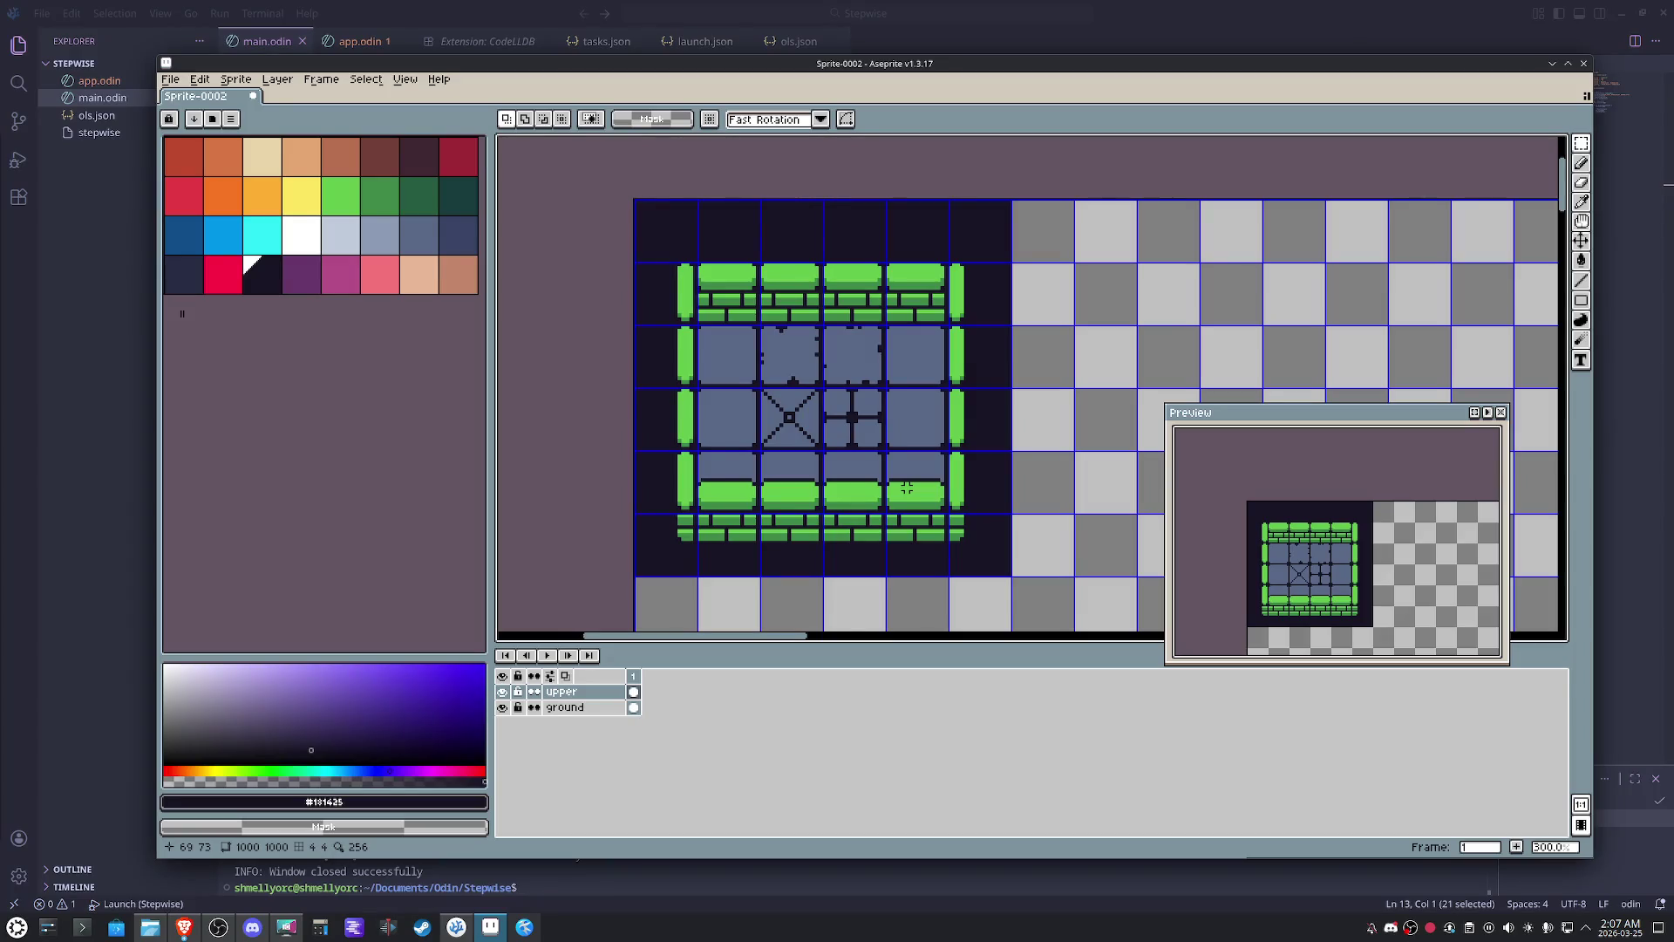
drag(1084, 339, 988, 360)
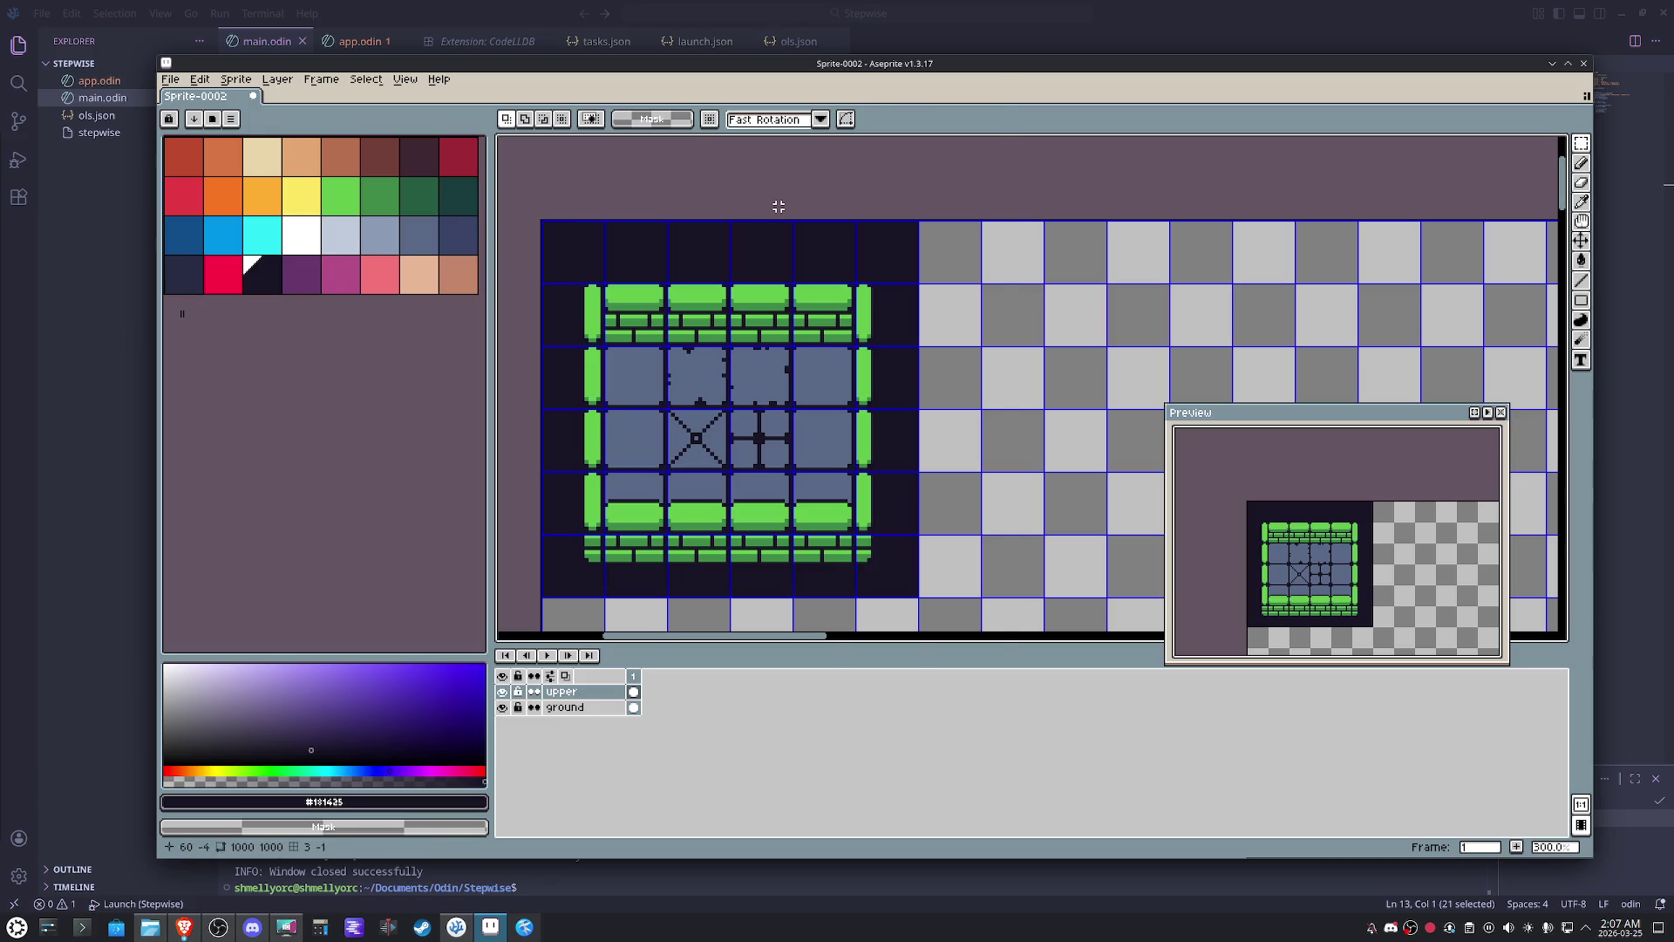
- Start saving the sprite with Ctrl+S and pick a folder in the save prompt
key(ctrl+s)
click(230, 211)
- Browse the save prompt from the home folder into Documents/Odin/Stepwise
double_click(230, 211)
click(218, 106)
double_click(233, 195)
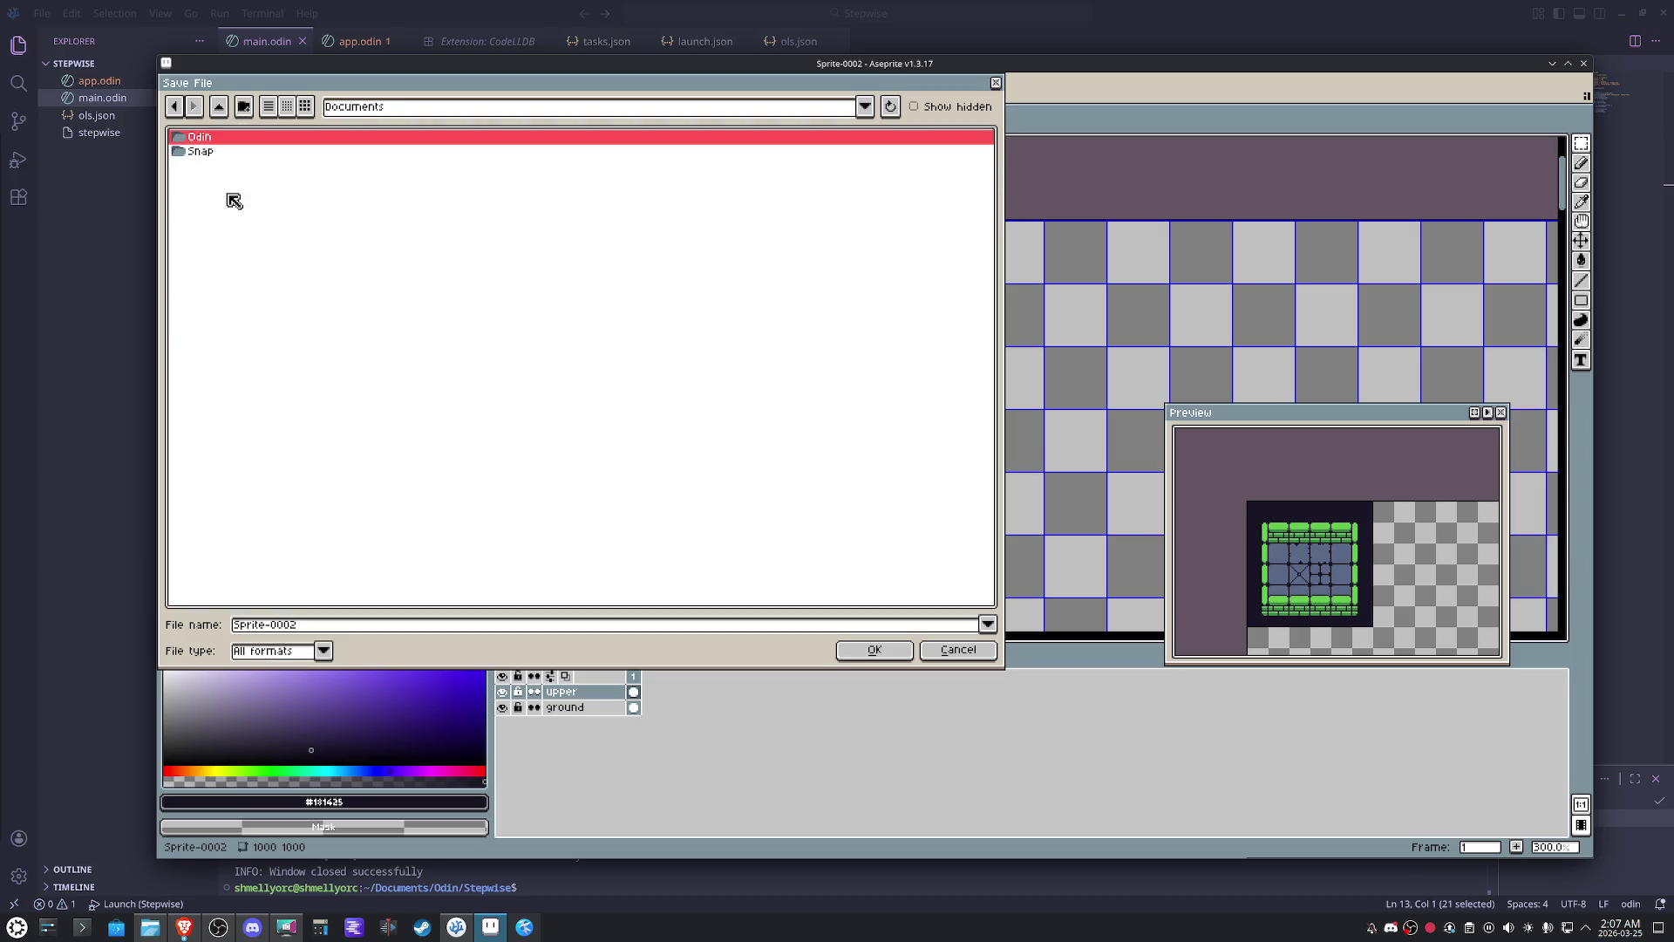
double_click(217, 139)
double_click(222, 145)
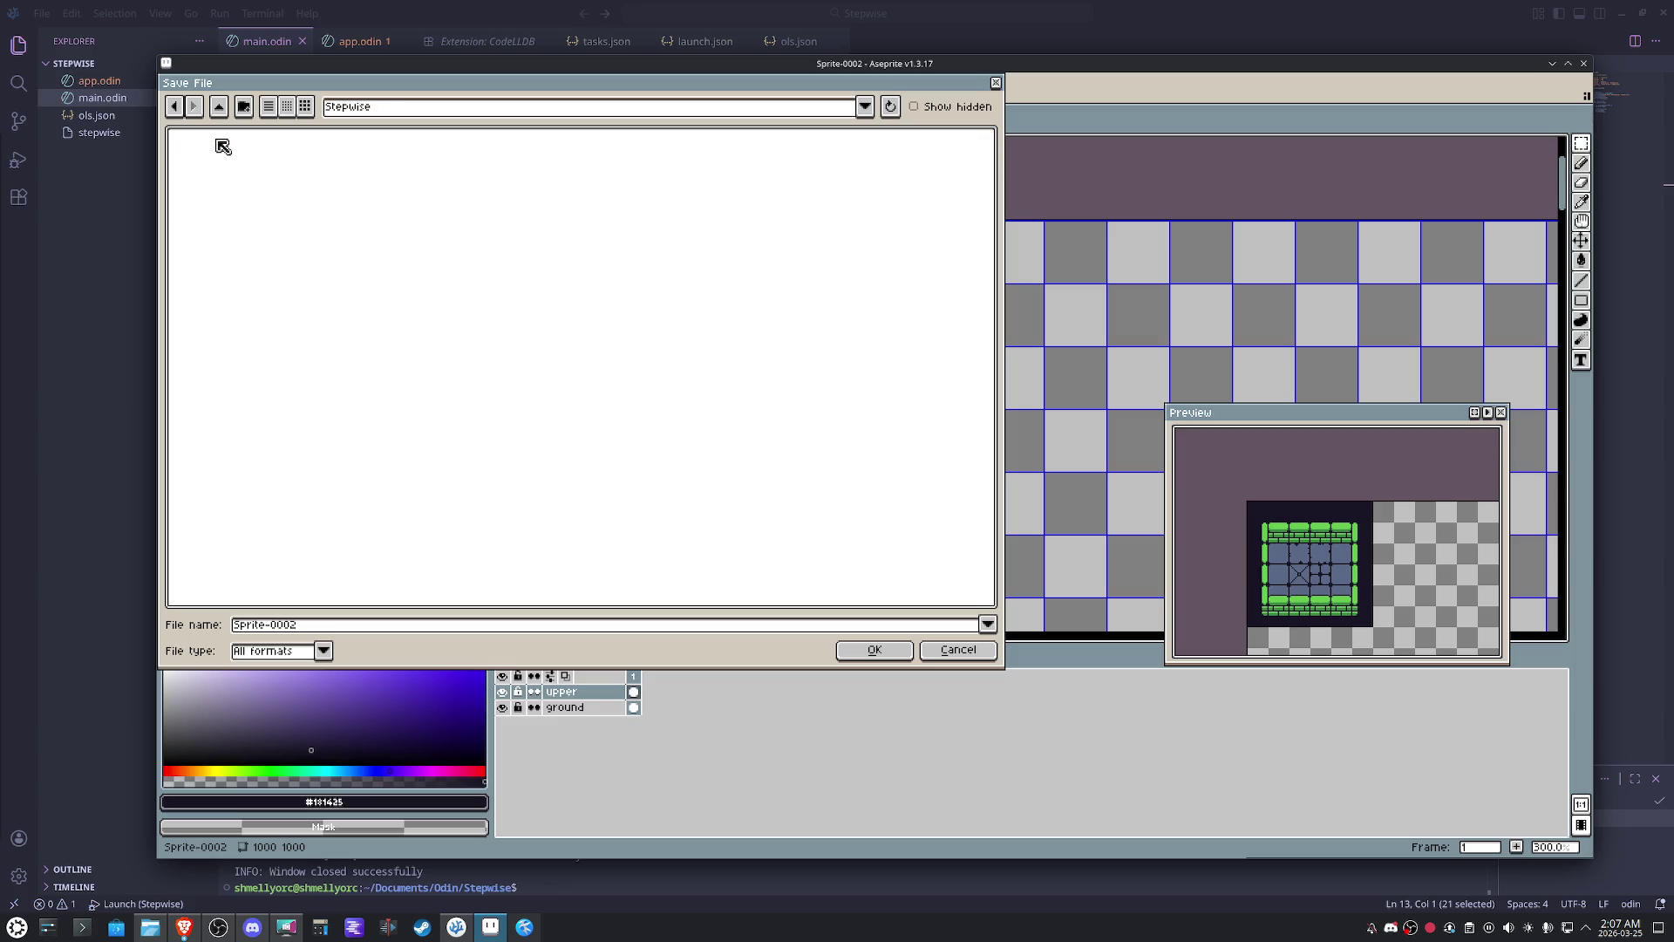
- Create a new 'assets' folder there and save the sprite under the name mockup
click(244, 105)
text(as)
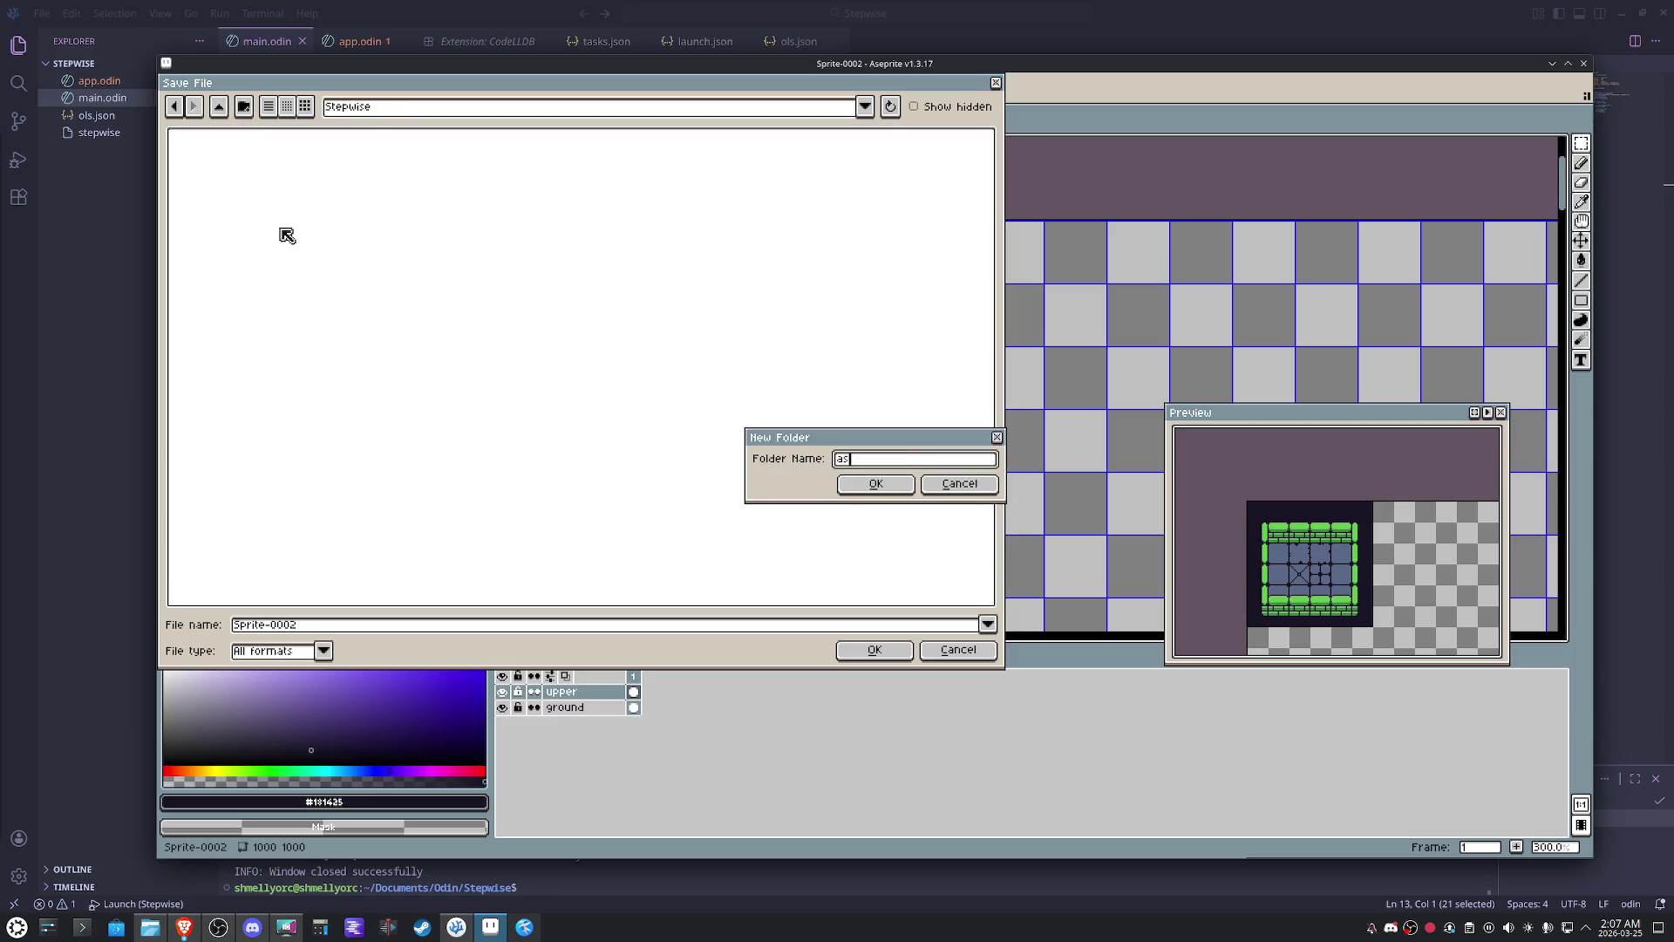
text(s)
key(Return)
click(184, 622)
text(mocku)
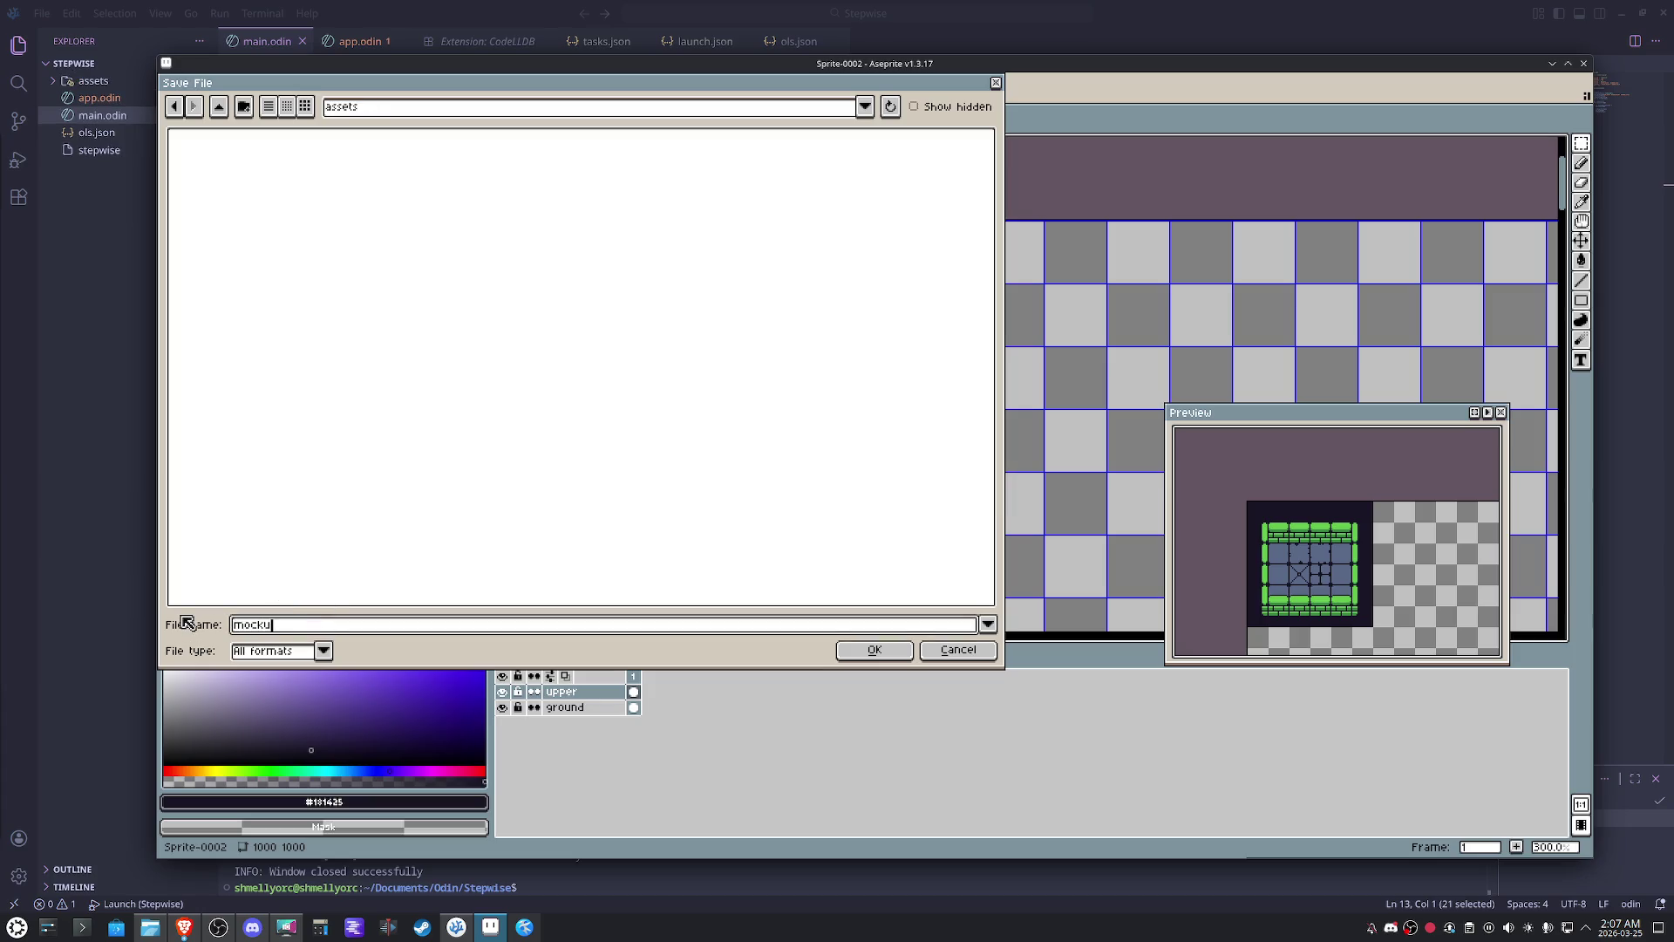
text(p)
key(Return)
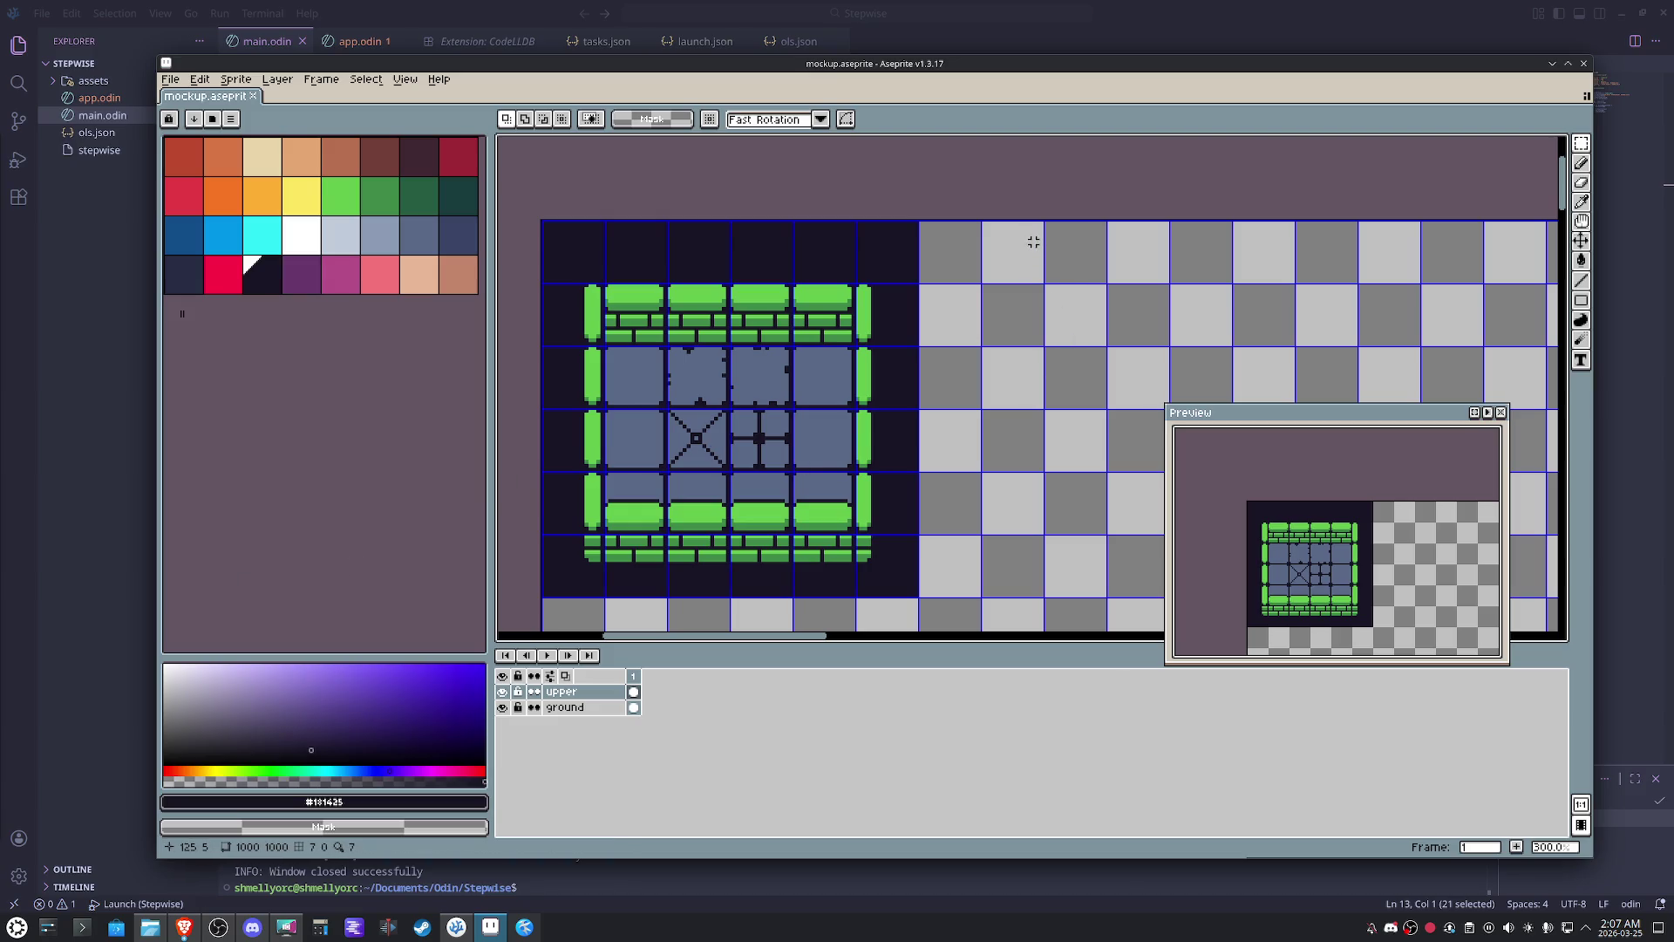
scroll(1034, 242, up, 4)
- Paint a tan face row, then two double-width white eyes, undoing a stray white square
click(261, 155)
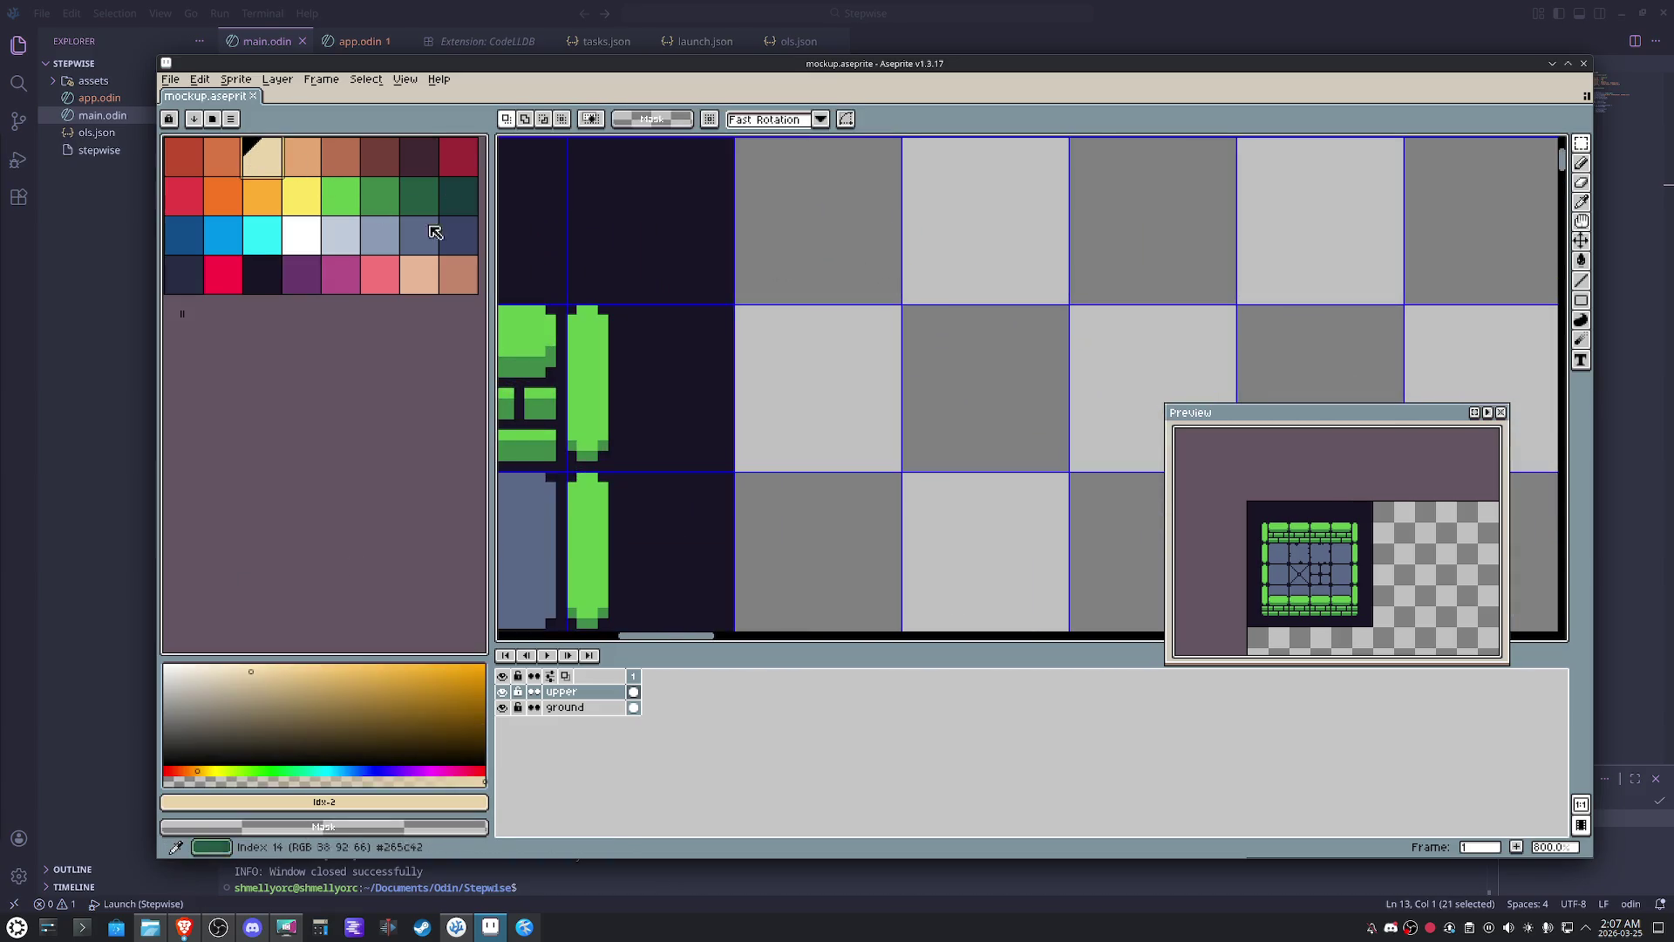
scroll(987, 393, up, 3)
key(m)
key(b)
mouse_move(887, 297)
mouse_down()
mouse_move(911, 302)
mouse_move(929, 340)
mouse_move(949, 296)
mouse_move(988, 301)
mouse_move(981, 336)
mouse_move(1013, 298)
mouse_move(971, 298)
mouse_up()
click(301, 236)
click(925, 297)
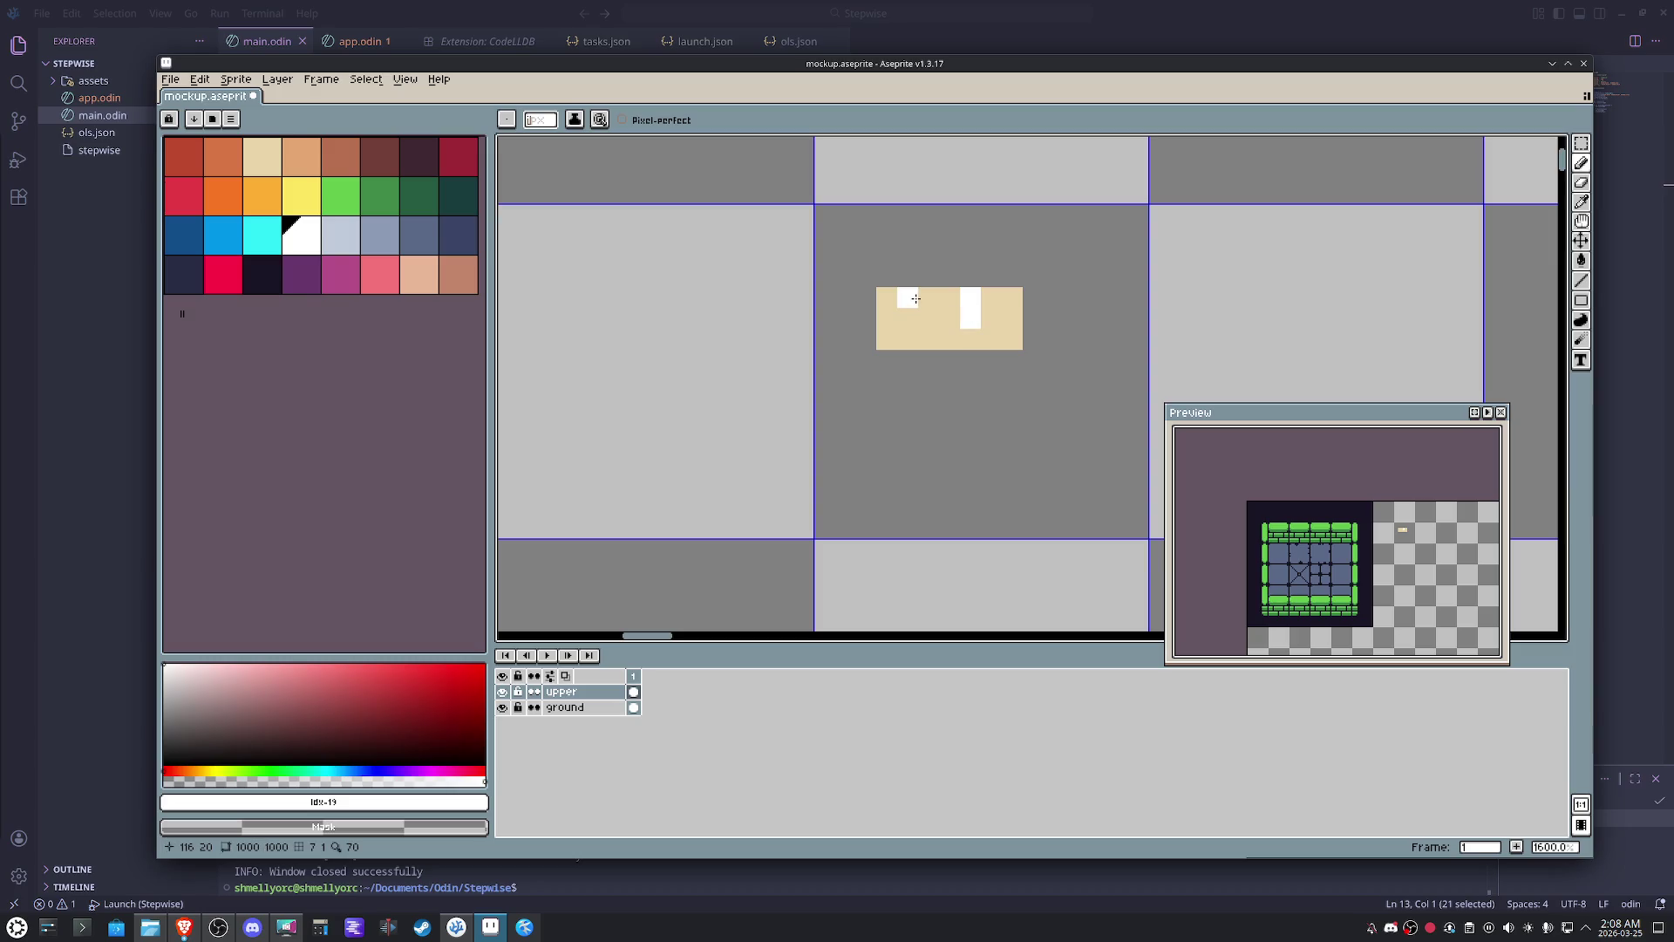
click(928, 320)
click(866, 317)
key(ctrl+z)
mouse_move(908, 318)
mouse_down()
mouse_move(908, 298)
mouse_move(986, 312)
mouse_up()
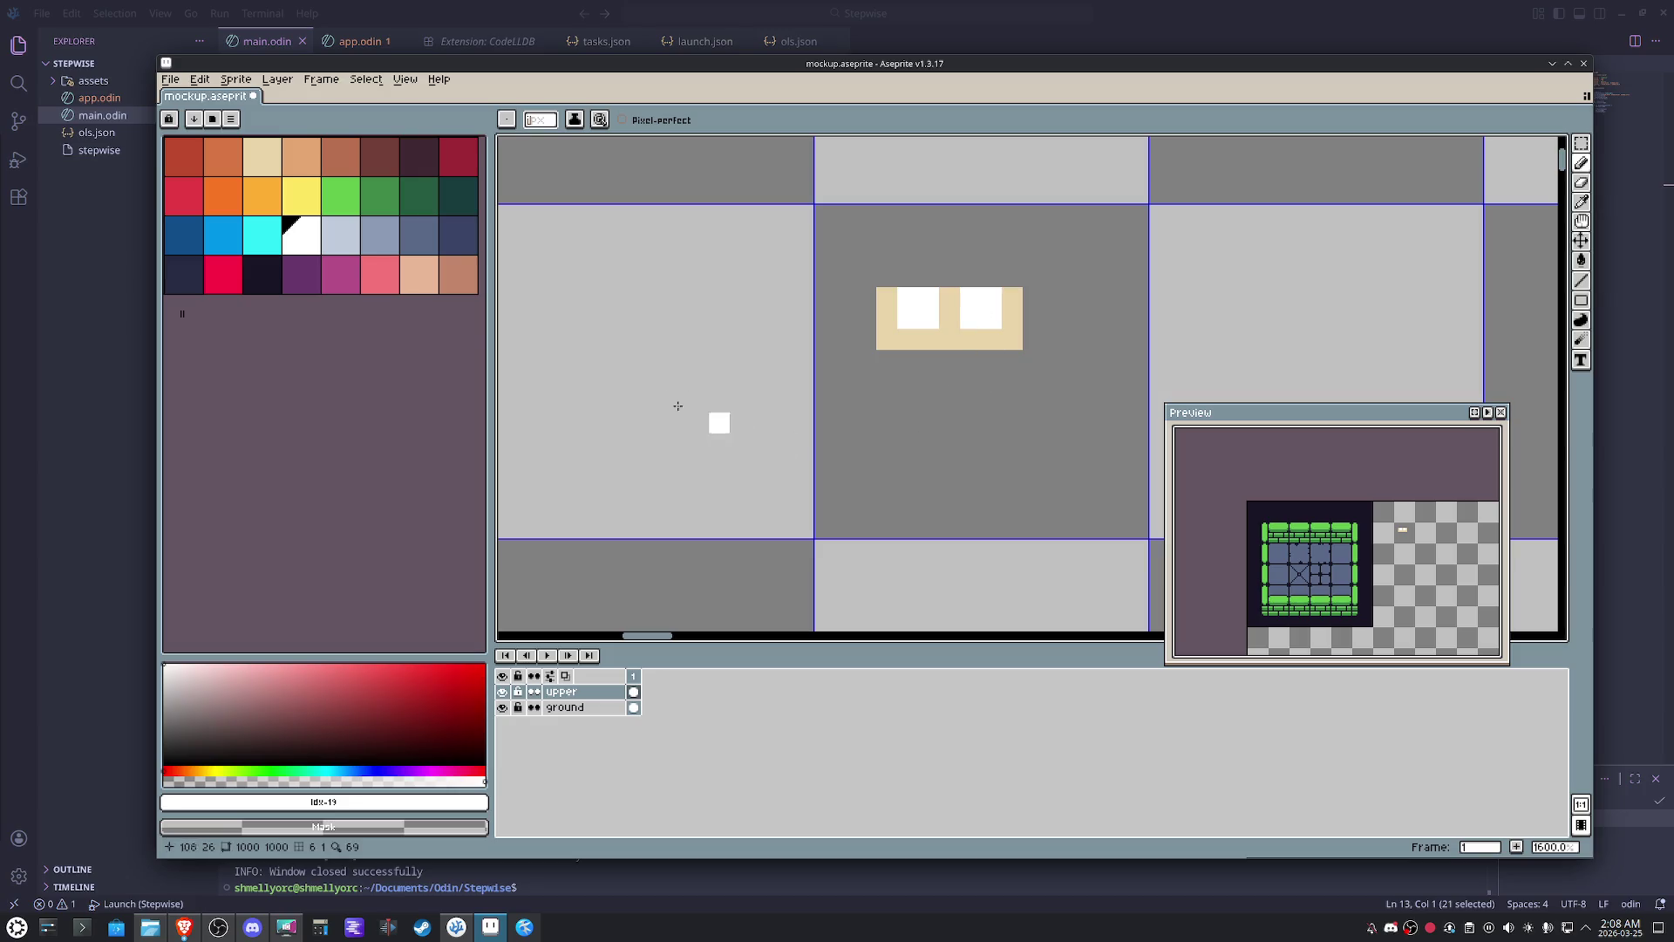
- Add dark pupils to both eyes and yellow brow blocks above them
click(258, 282)
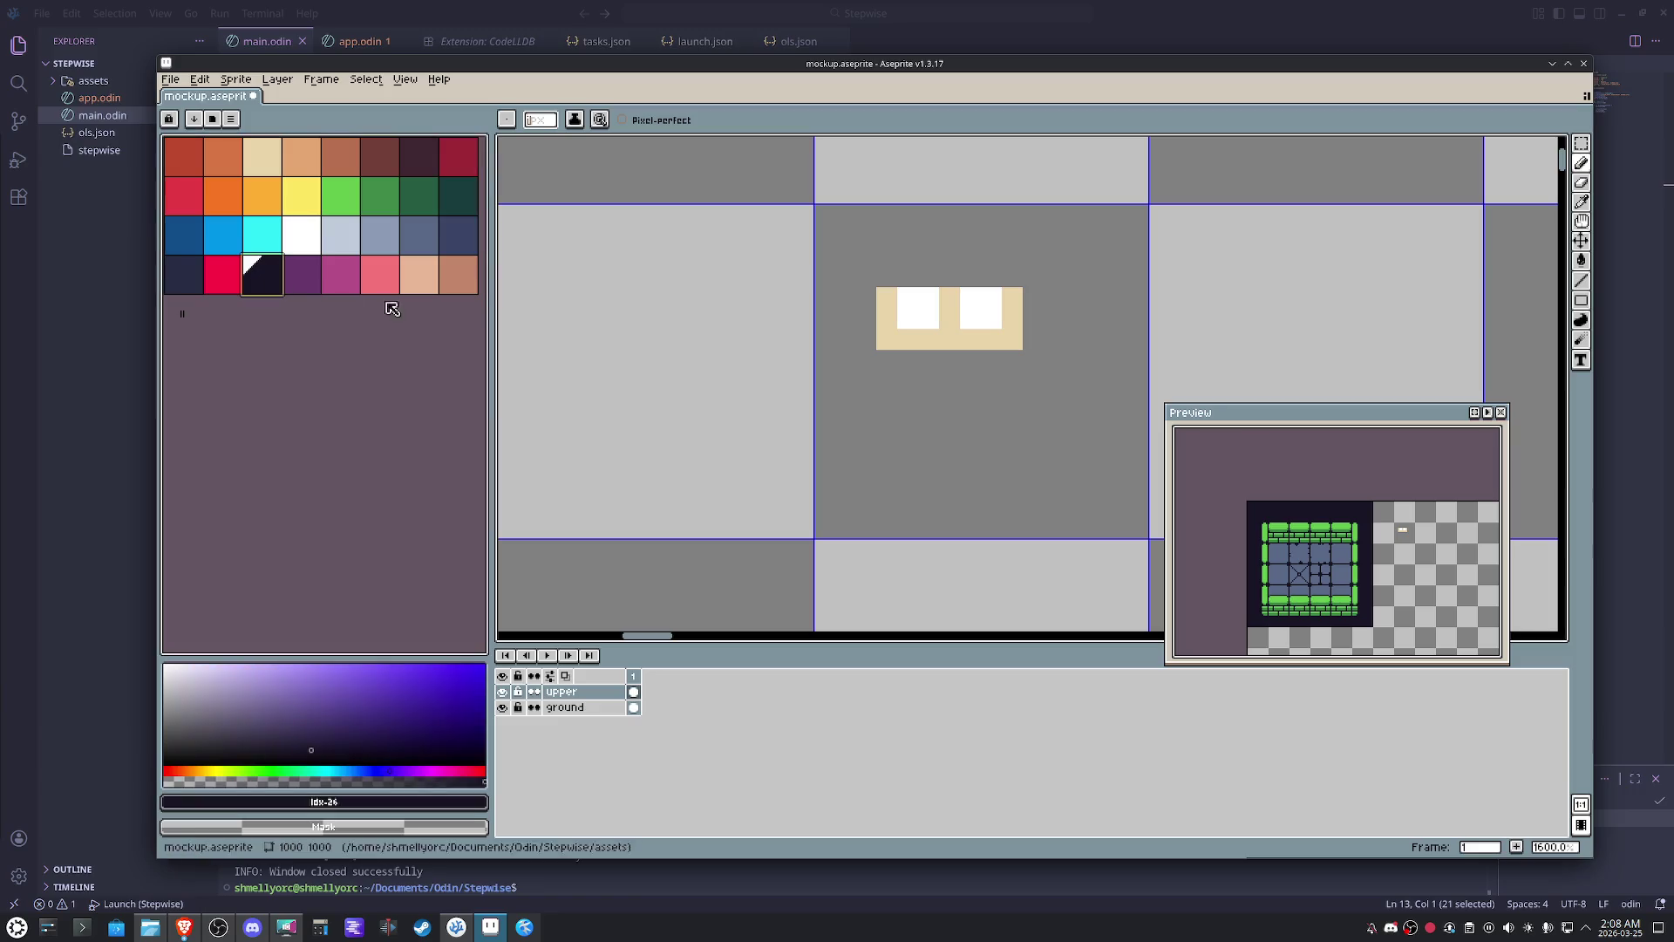
drag(971, 318, 971, 291)
mouse_move(928, 292)
mouse_down()
mouse_move(929, 327)
mouse_move(929, 277)
mouse_up()
click(312, 206)
click(970, 278)
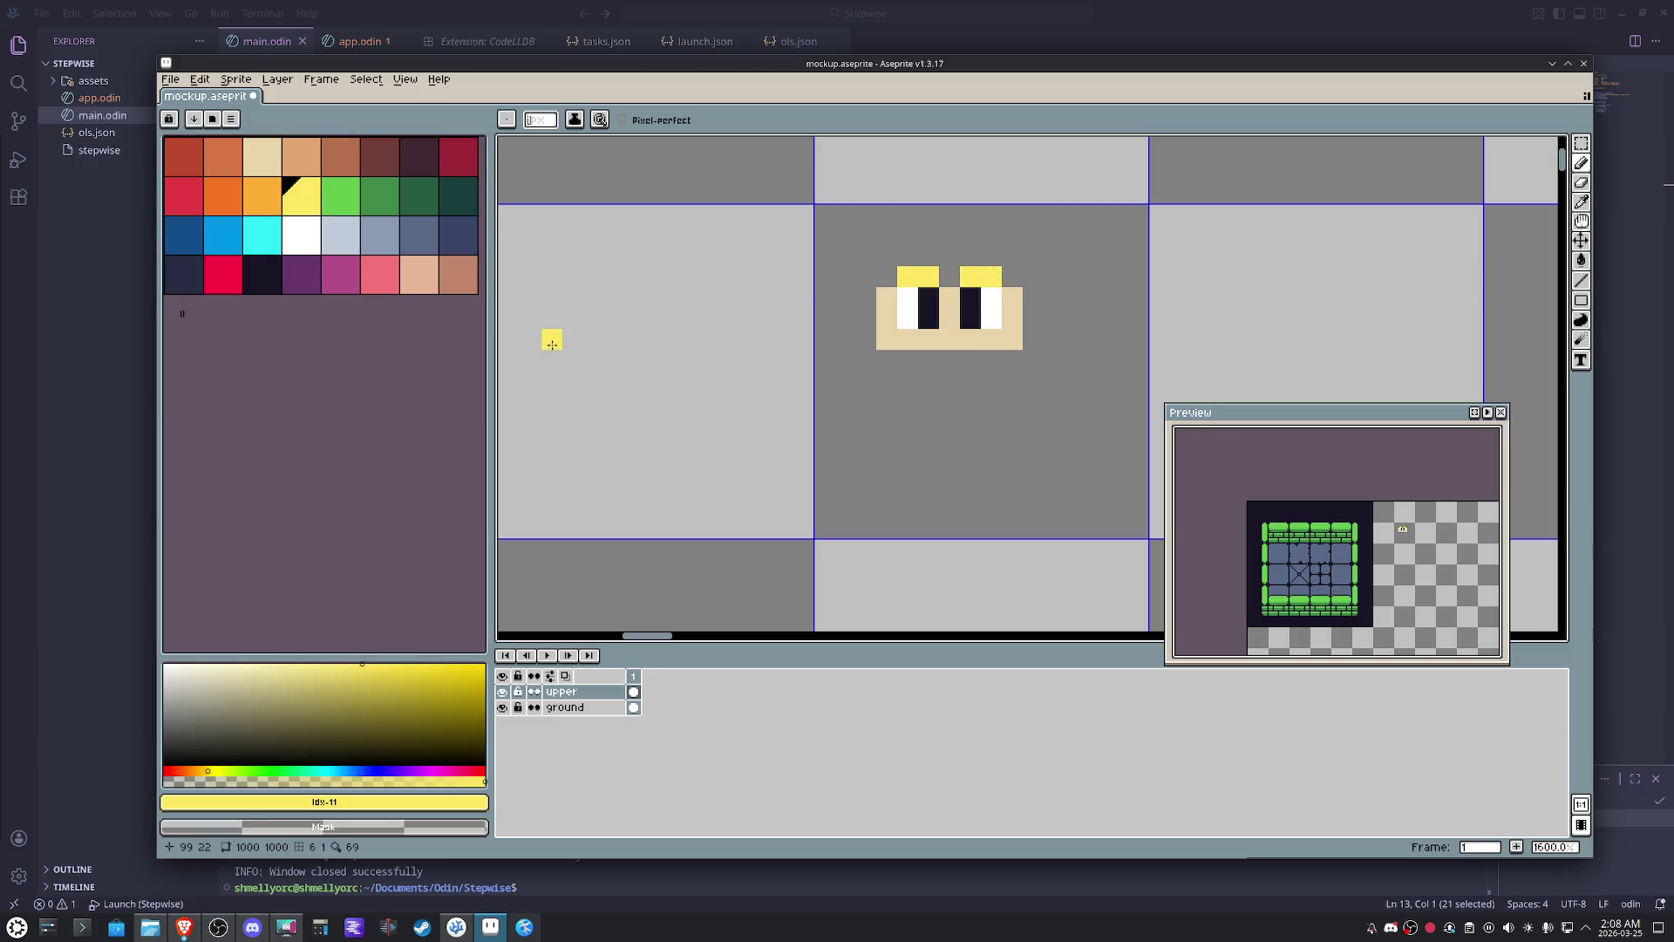
- Sample the beige skin and add a row under the face plus an ear on each side
key(i)
click(1023, 339)
key(b)
drag(1012, 360, 905, 360)
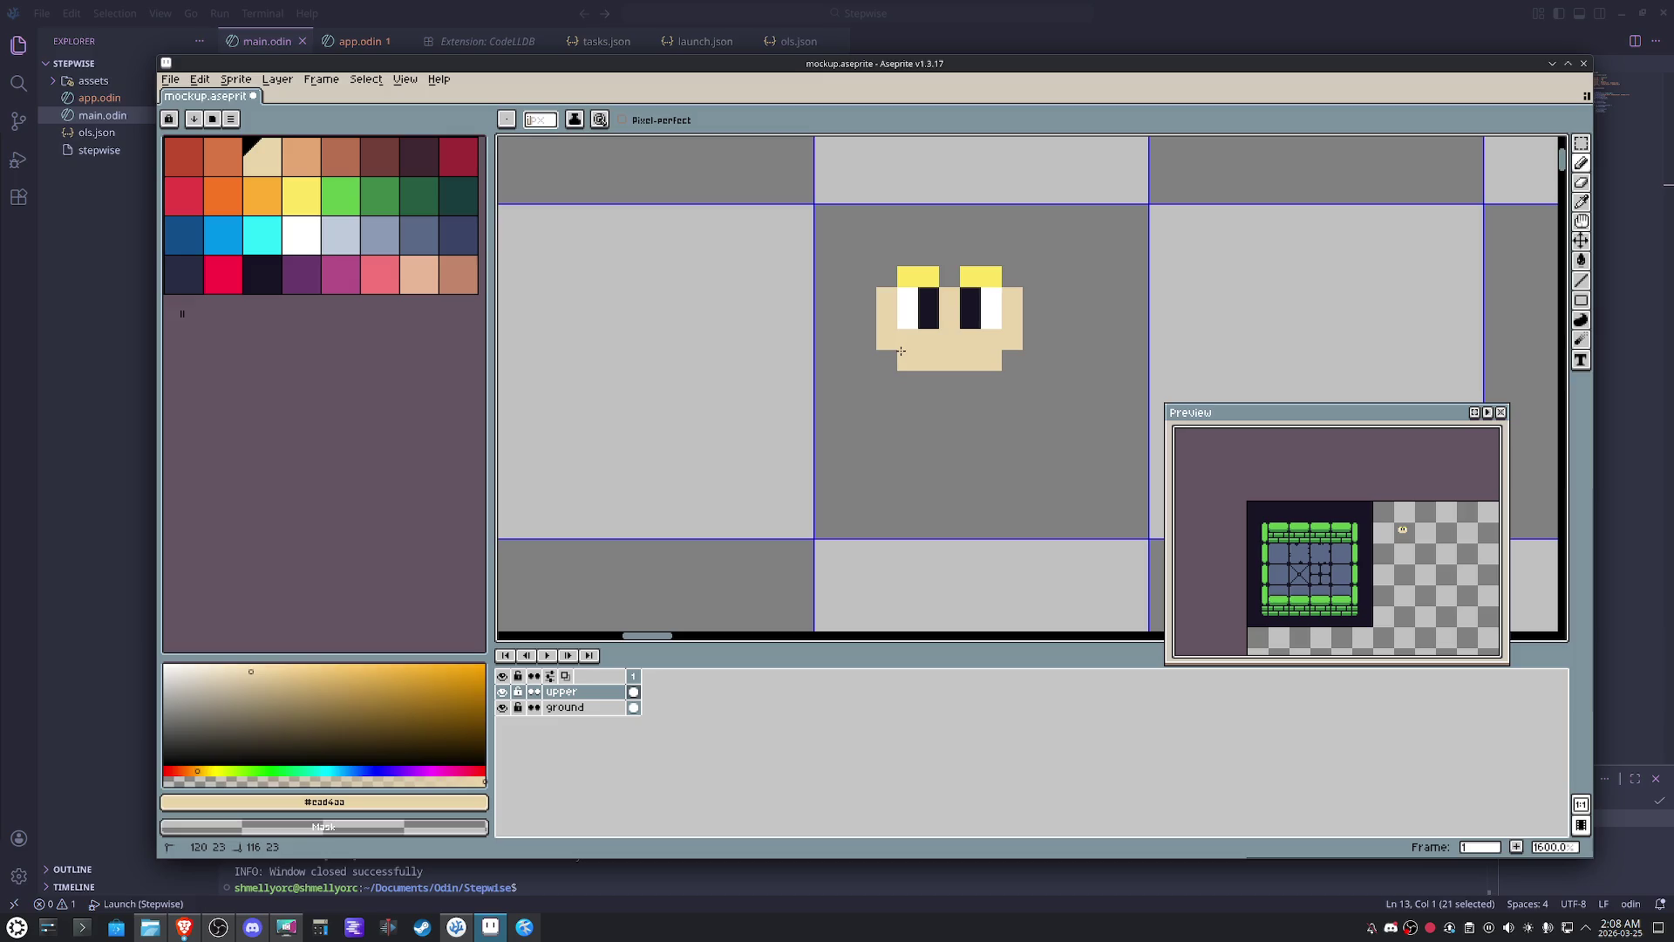
click(866, 297)
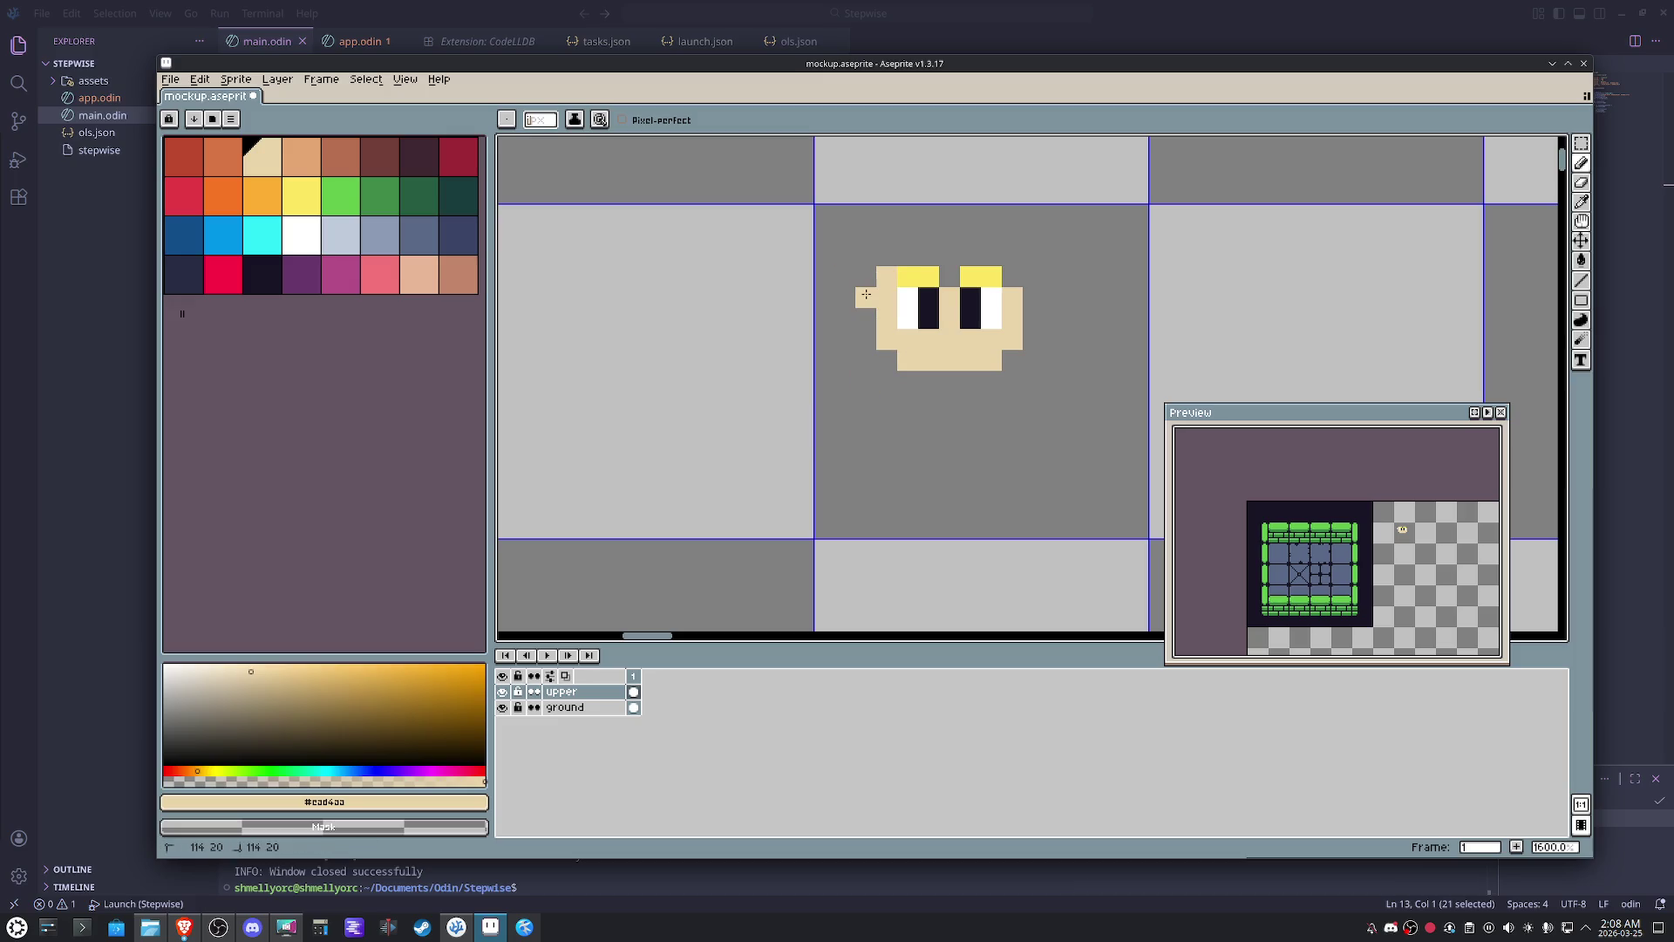
click(1033, 296)
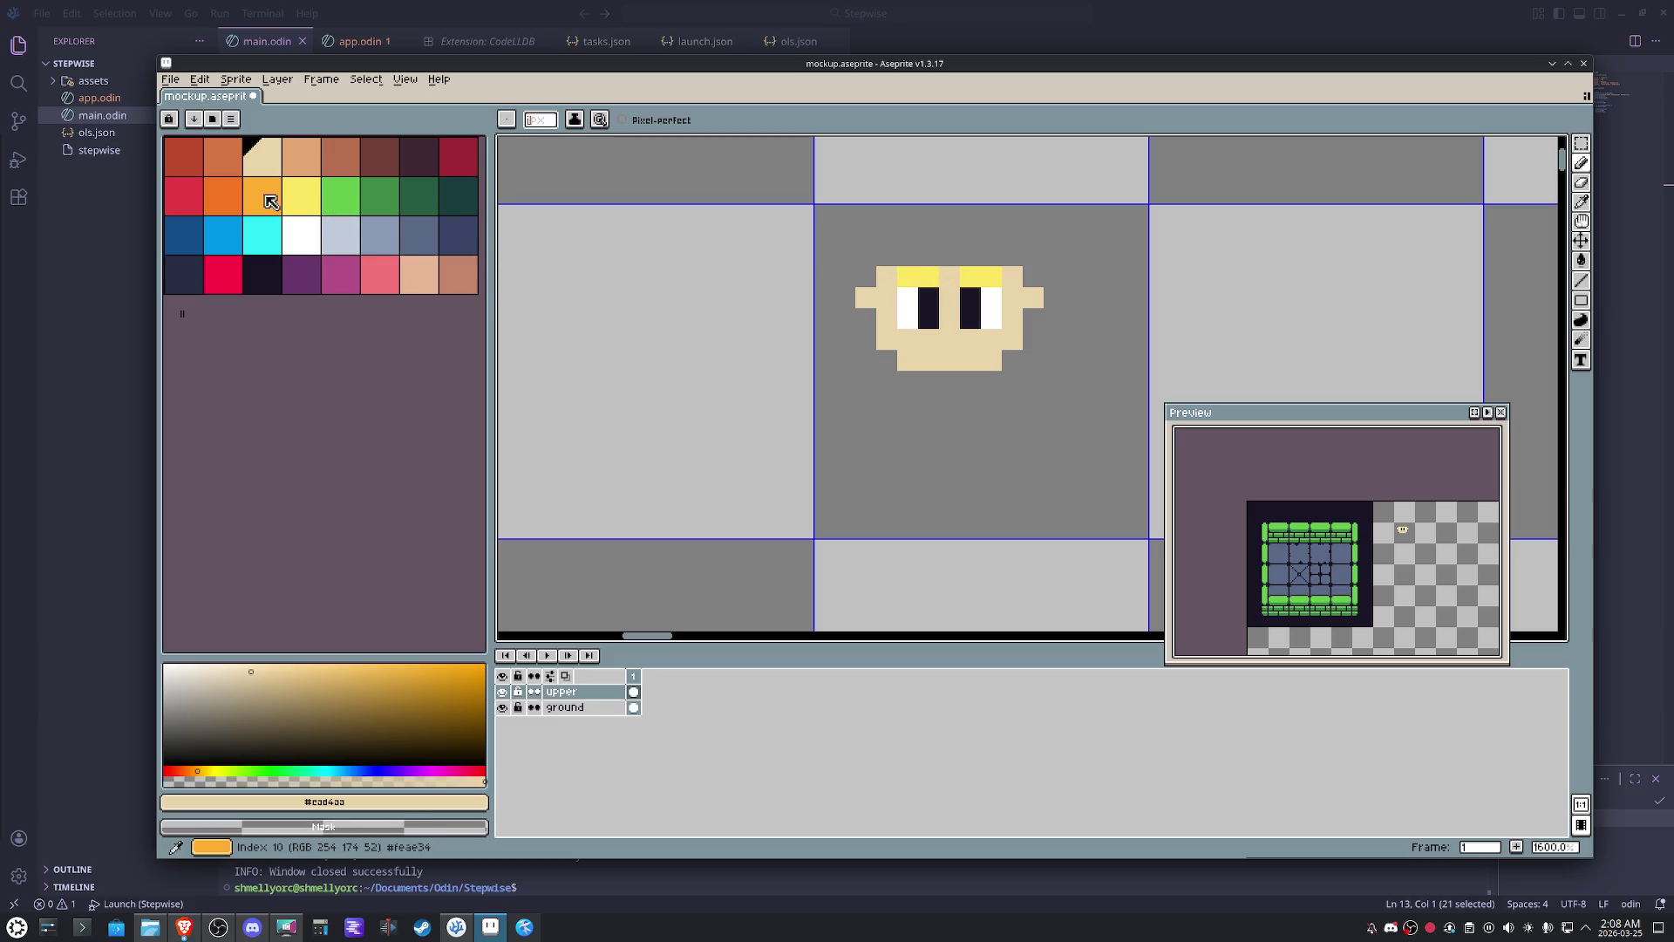
- Paint yellow and orange hair across the top of the head with a tuft, then extend the face's left side down
click(301, 194)
click(1007, 252)
click(261, 193)
mouse_move(1012, 256)
mouse_down()
mouse_move(915, 236)
mouse_move(866, 256)
mouse_move(973, 229)
mouse_move(1033, 257)
mouse_up()
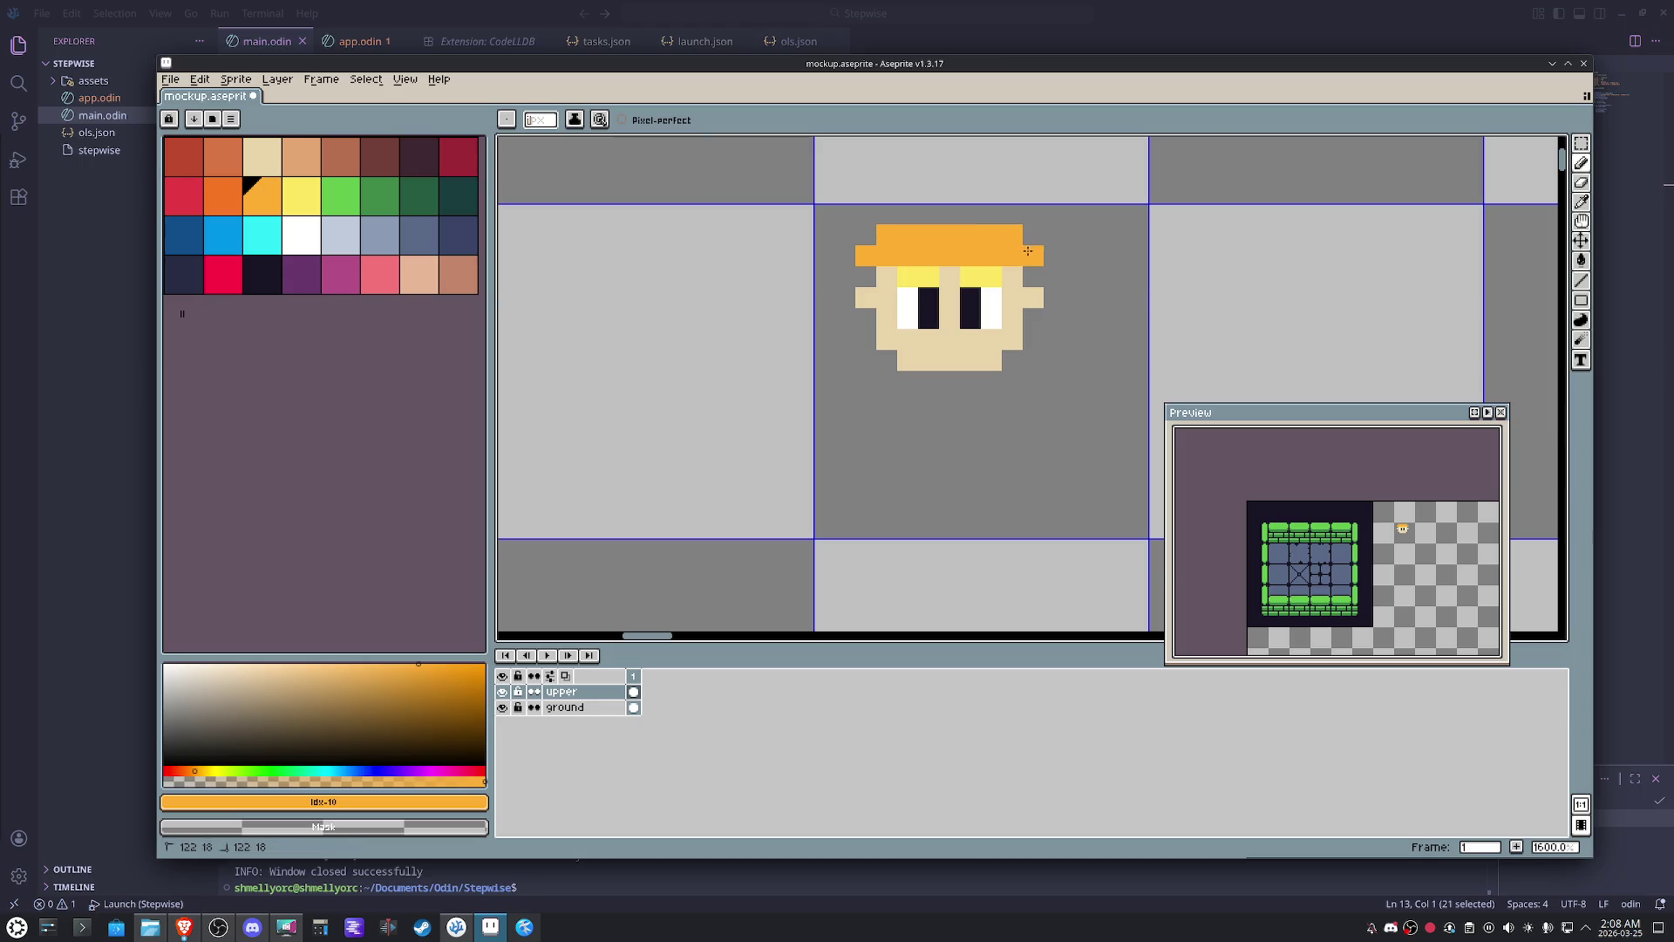
alt+click(1033, 297)
click(836, 295)
drag(866, 319, 867, 338)
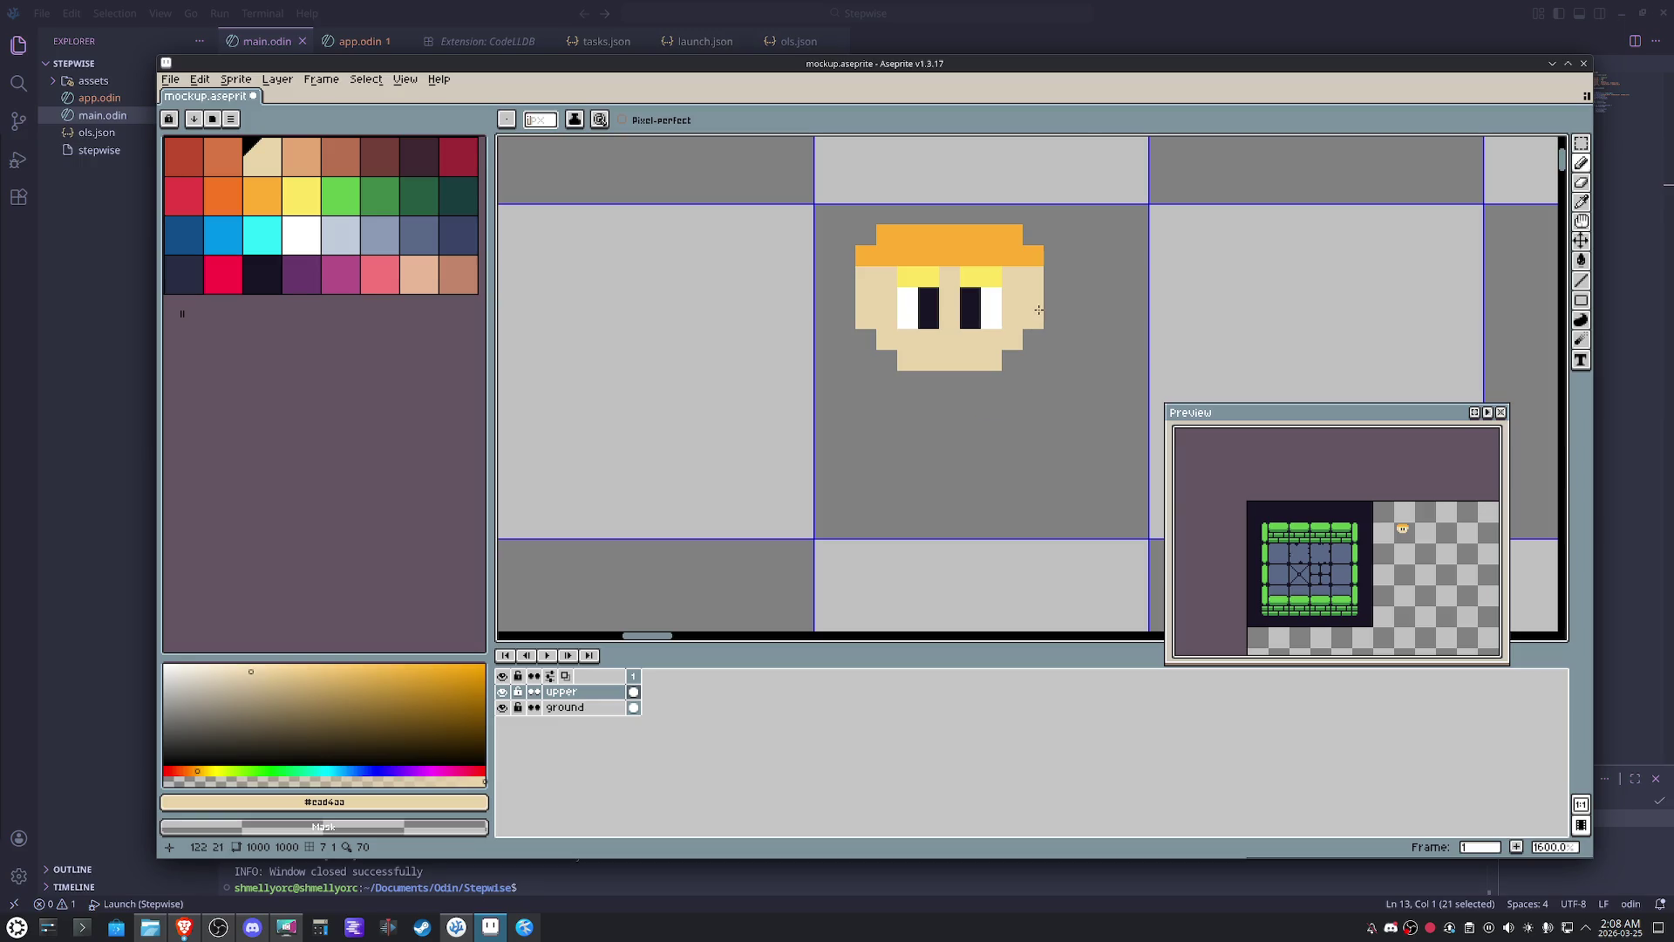
- Marquee-select and delete the old head, then block in a new tan face shape with the pencil
key(m)
drag(1070, 377, 808, 220)
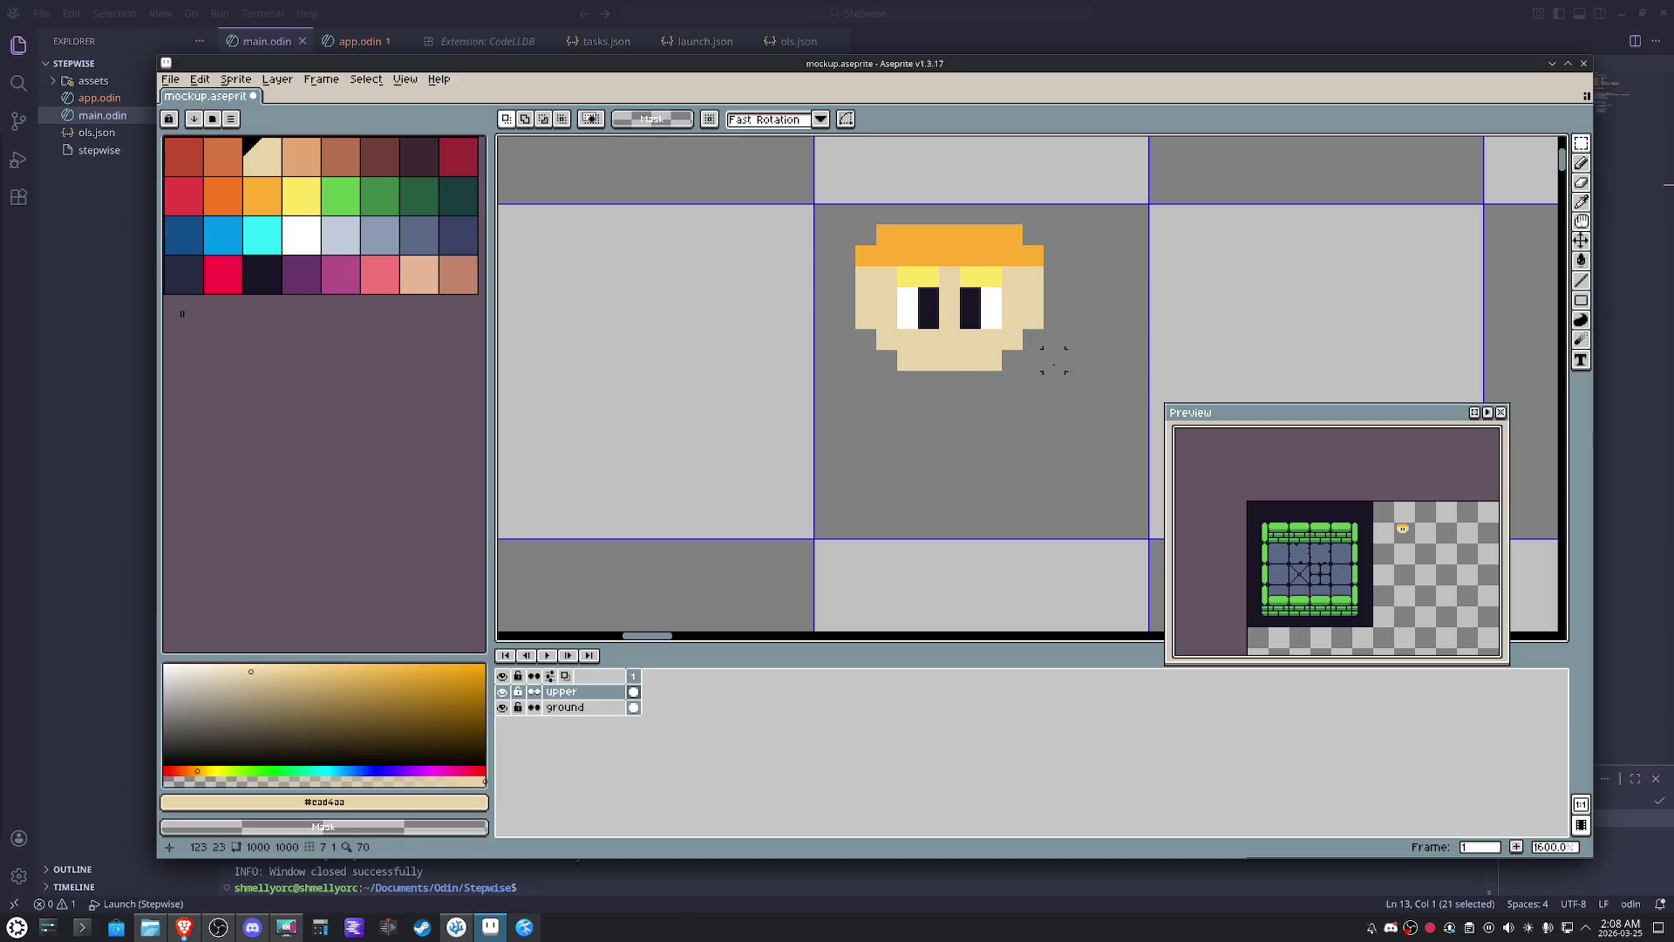
key(ctrl+x)
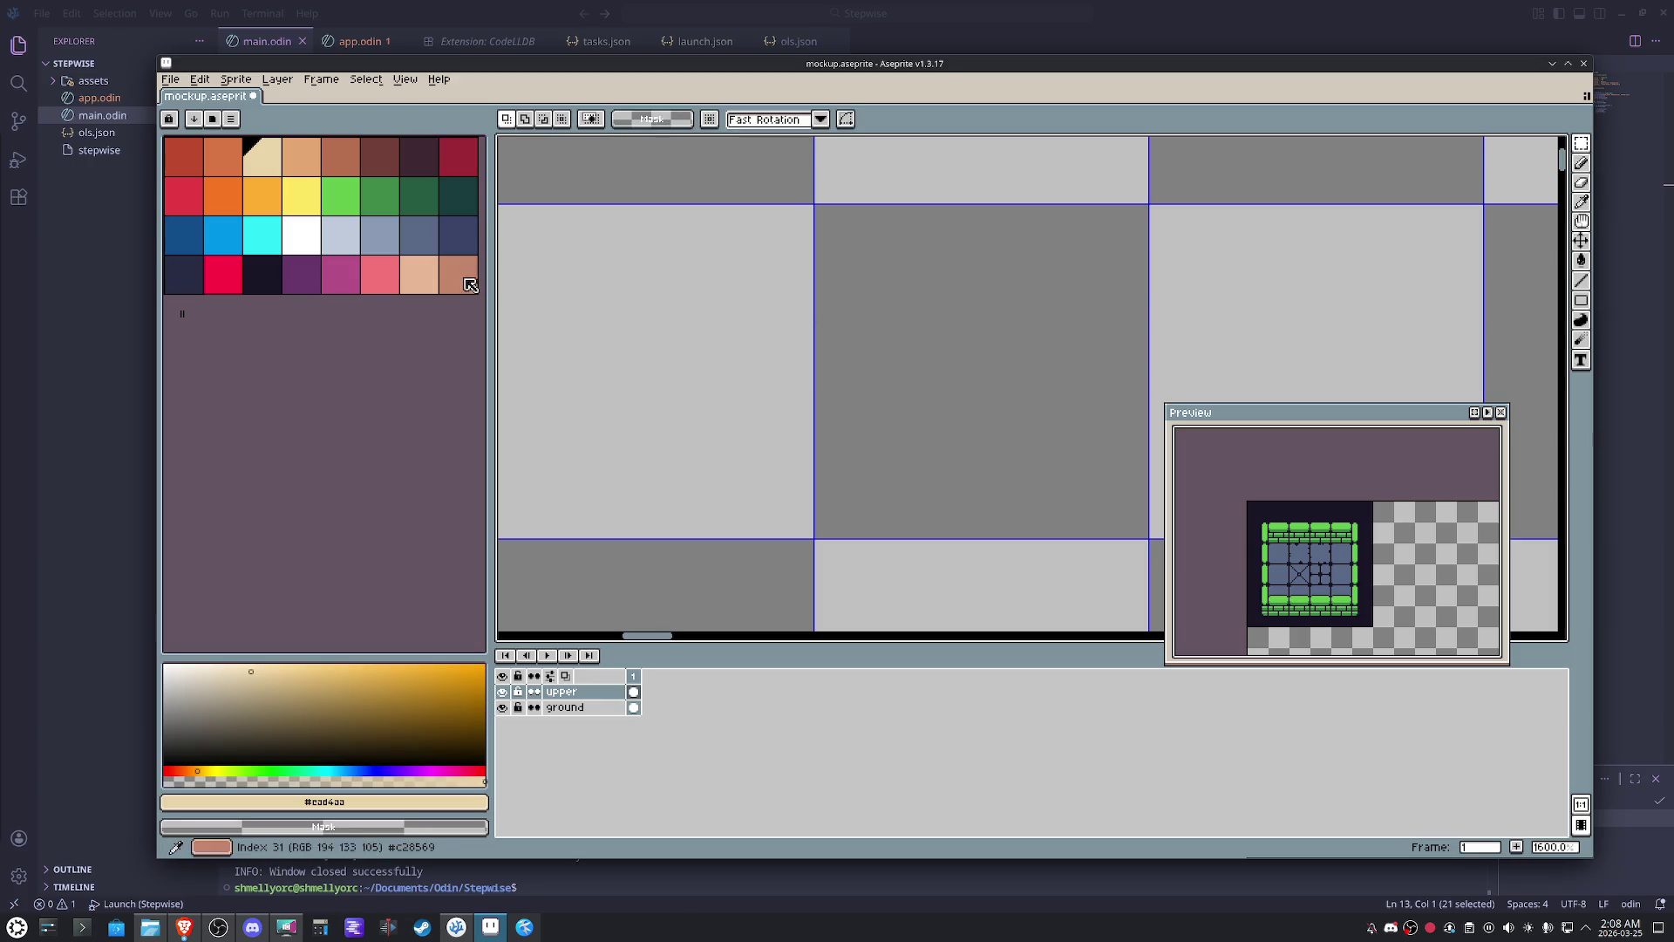
click(262, 155)
key(b)
mouse_move(1054, 275)
mouse_down()
mouse_move(1055, 309)
mouse_move(1012, 277)
mouse_move(1000, 315)
mouse_move(928, 320)
mouse_move(952, 320)
mouse_move(926, 279)
mouse_move(1033, 277)
mouse_move(983, 319)
mouse_move(1029, 283)
mouse_up()
- Fill gaps in the tan face and draw dark pupils in both eyes
click(300, 236)
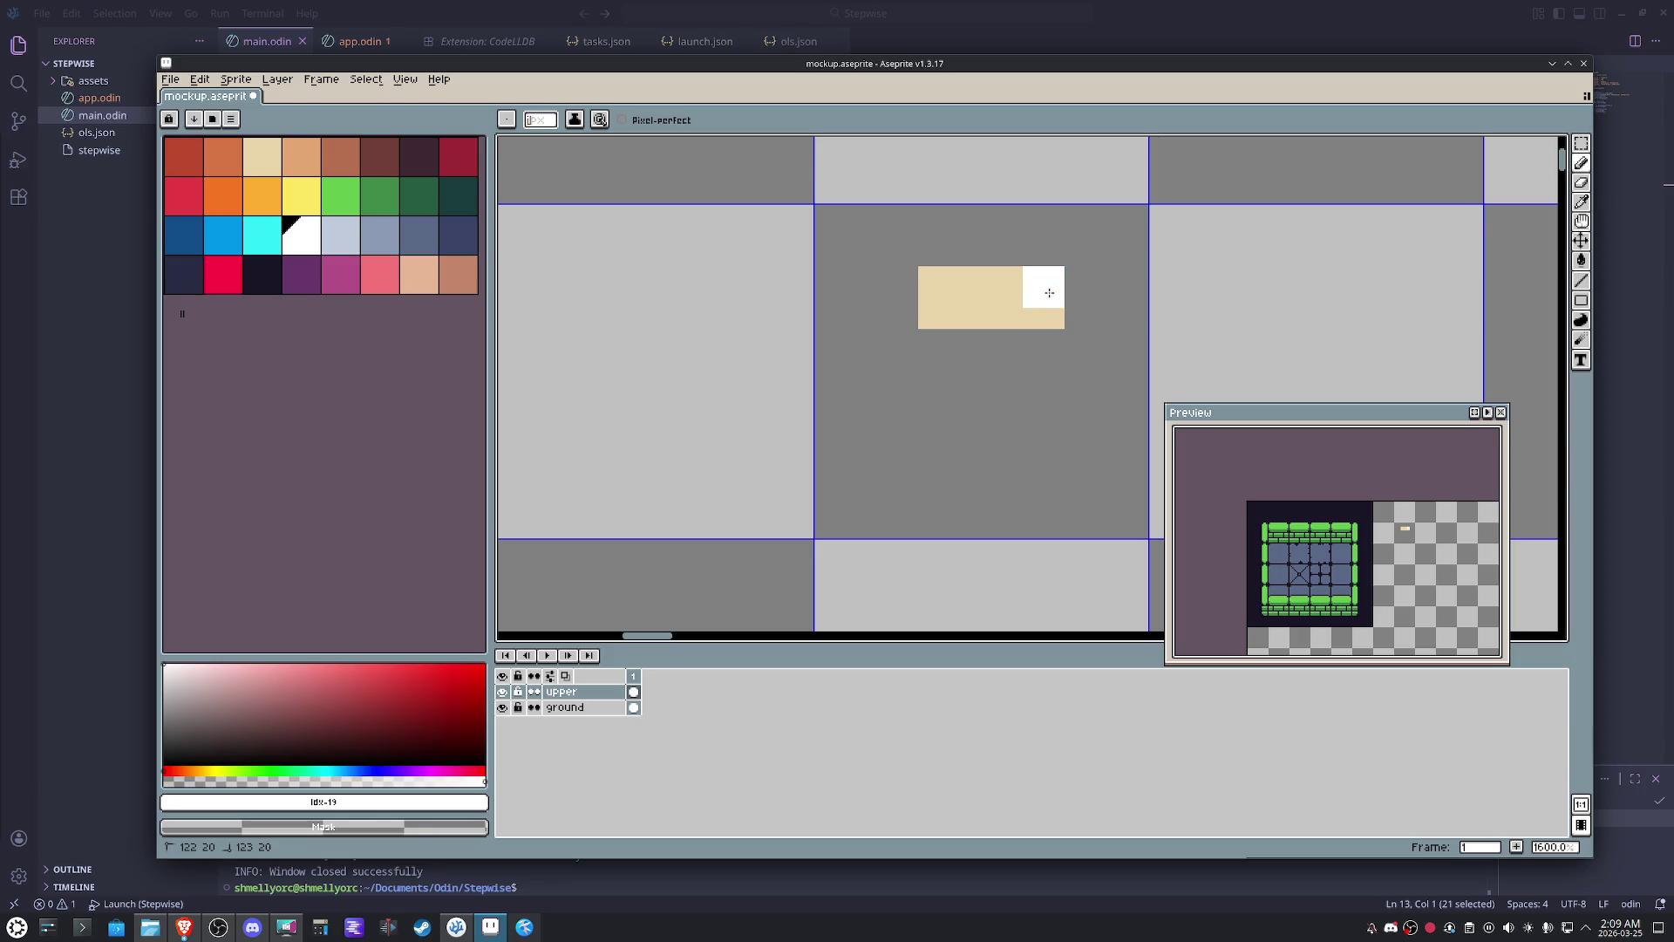
click(261, 276)
click(907, 318)
click(975, 280)
drag(989, 279, 1014, 290)
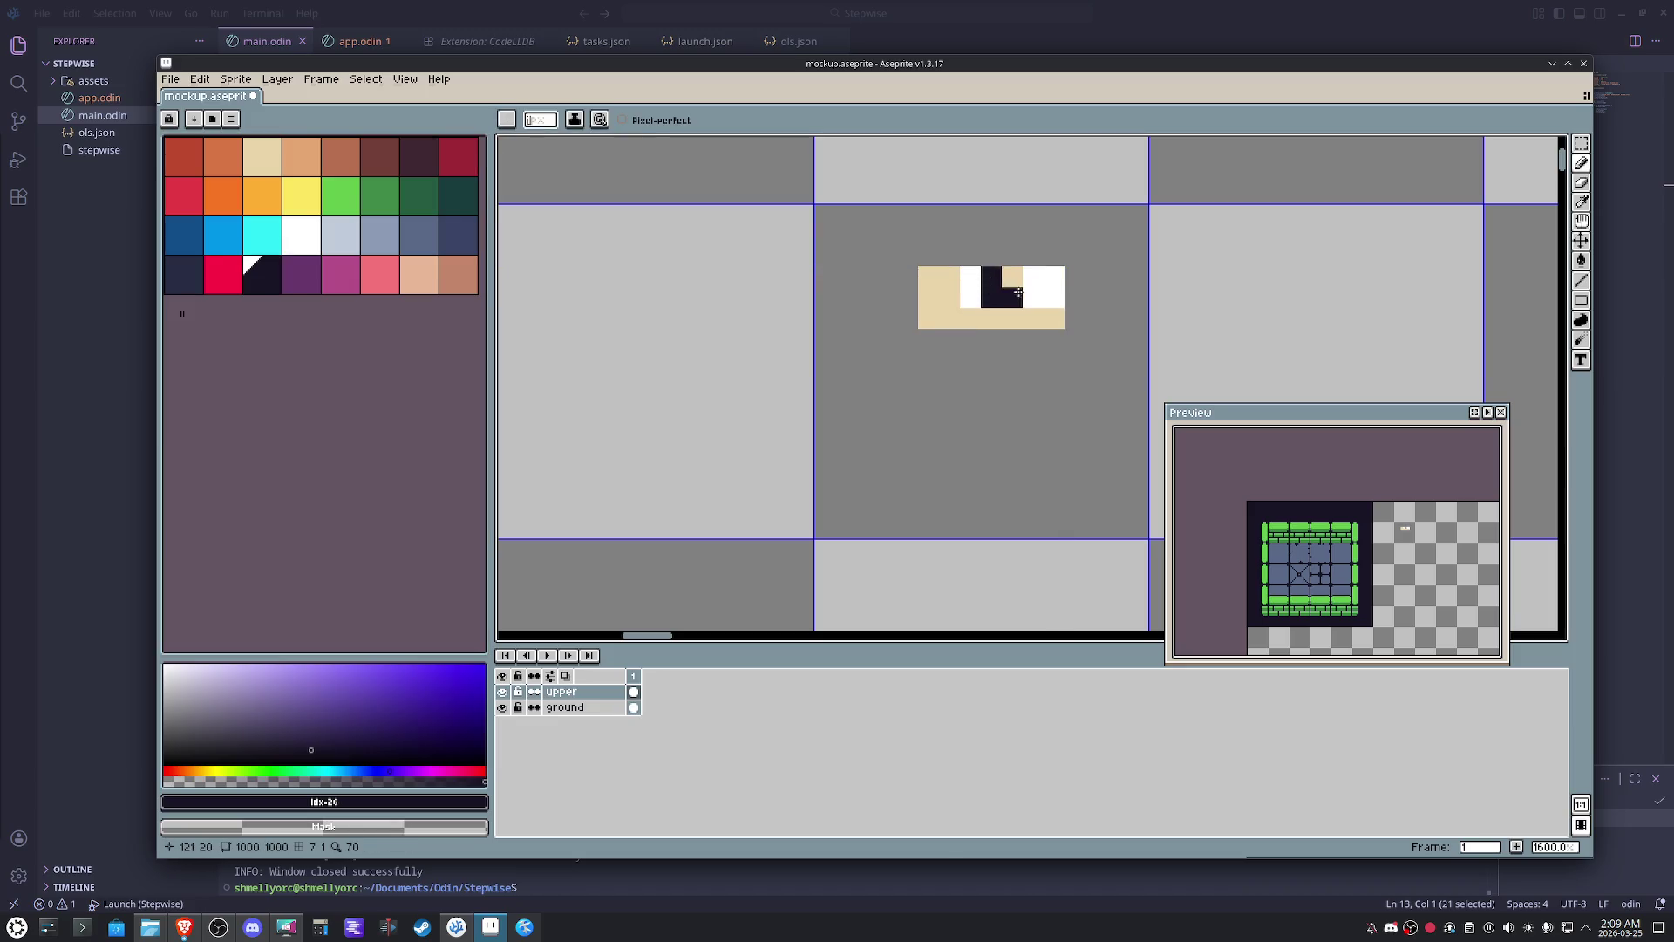
scroll(1375, 519, up, 2)
scroll(1374, 518, up, 1)
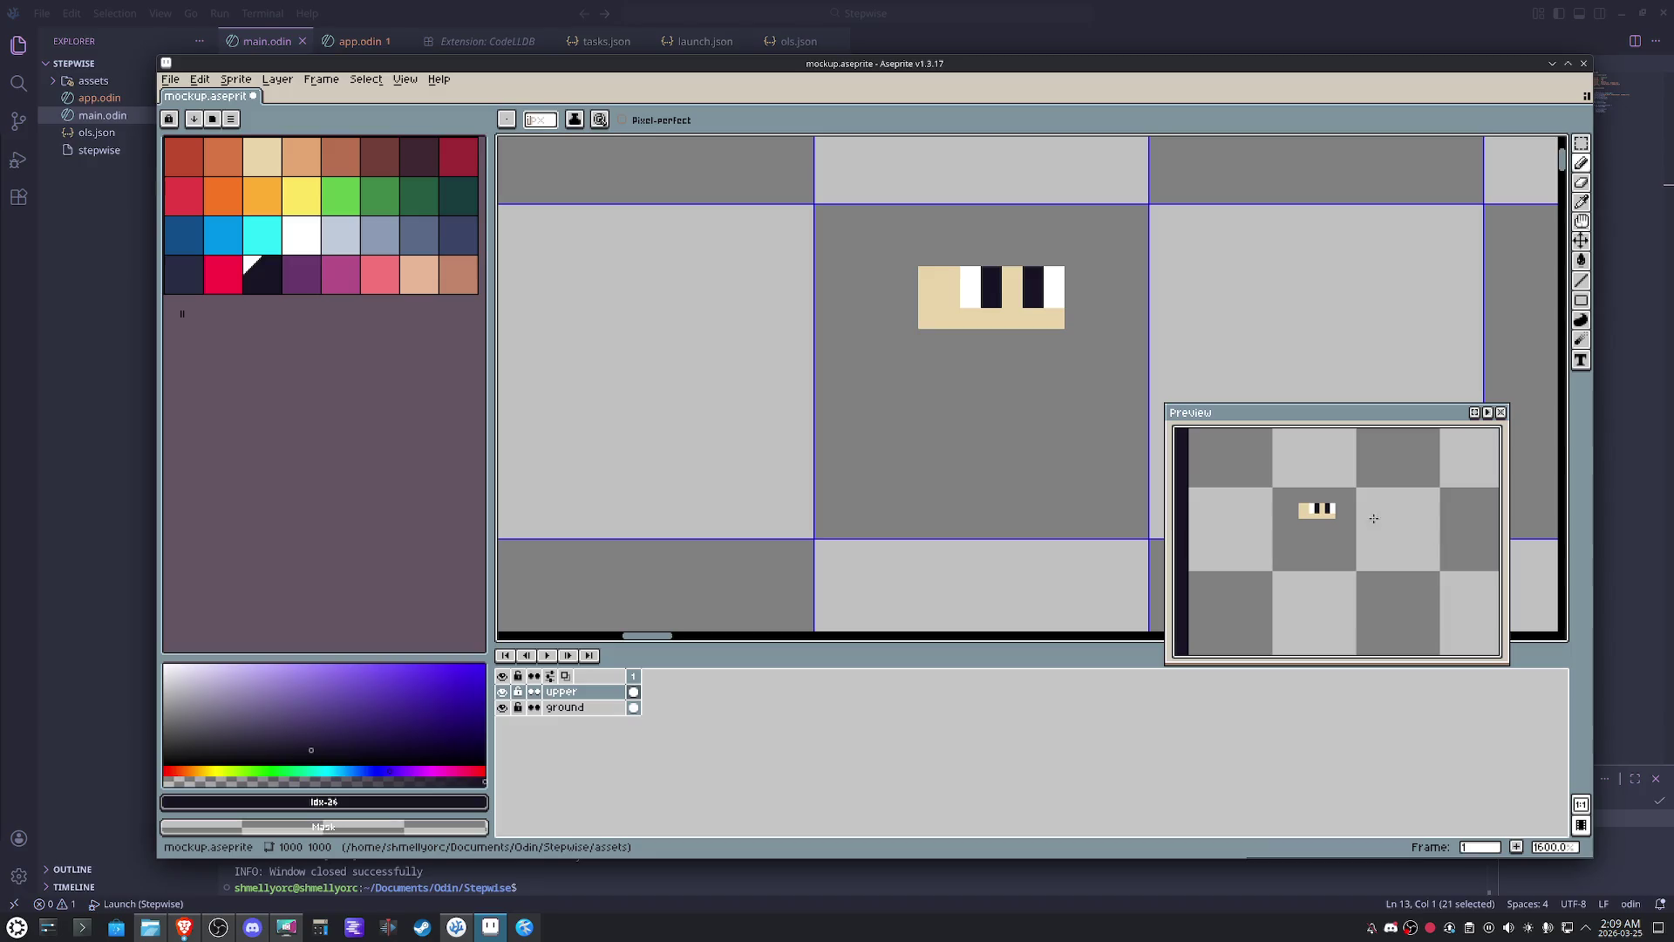
- Draw a tan-orange ear on the left and extend the face downward with a skin-coloured row
key(i)
key(b)
click(307, 204)
click(308, 163)
mouse_move(930, 279)
mouse_down()
mouse_move(908, 282)
mouse_move(902, 332)
mouse_up()
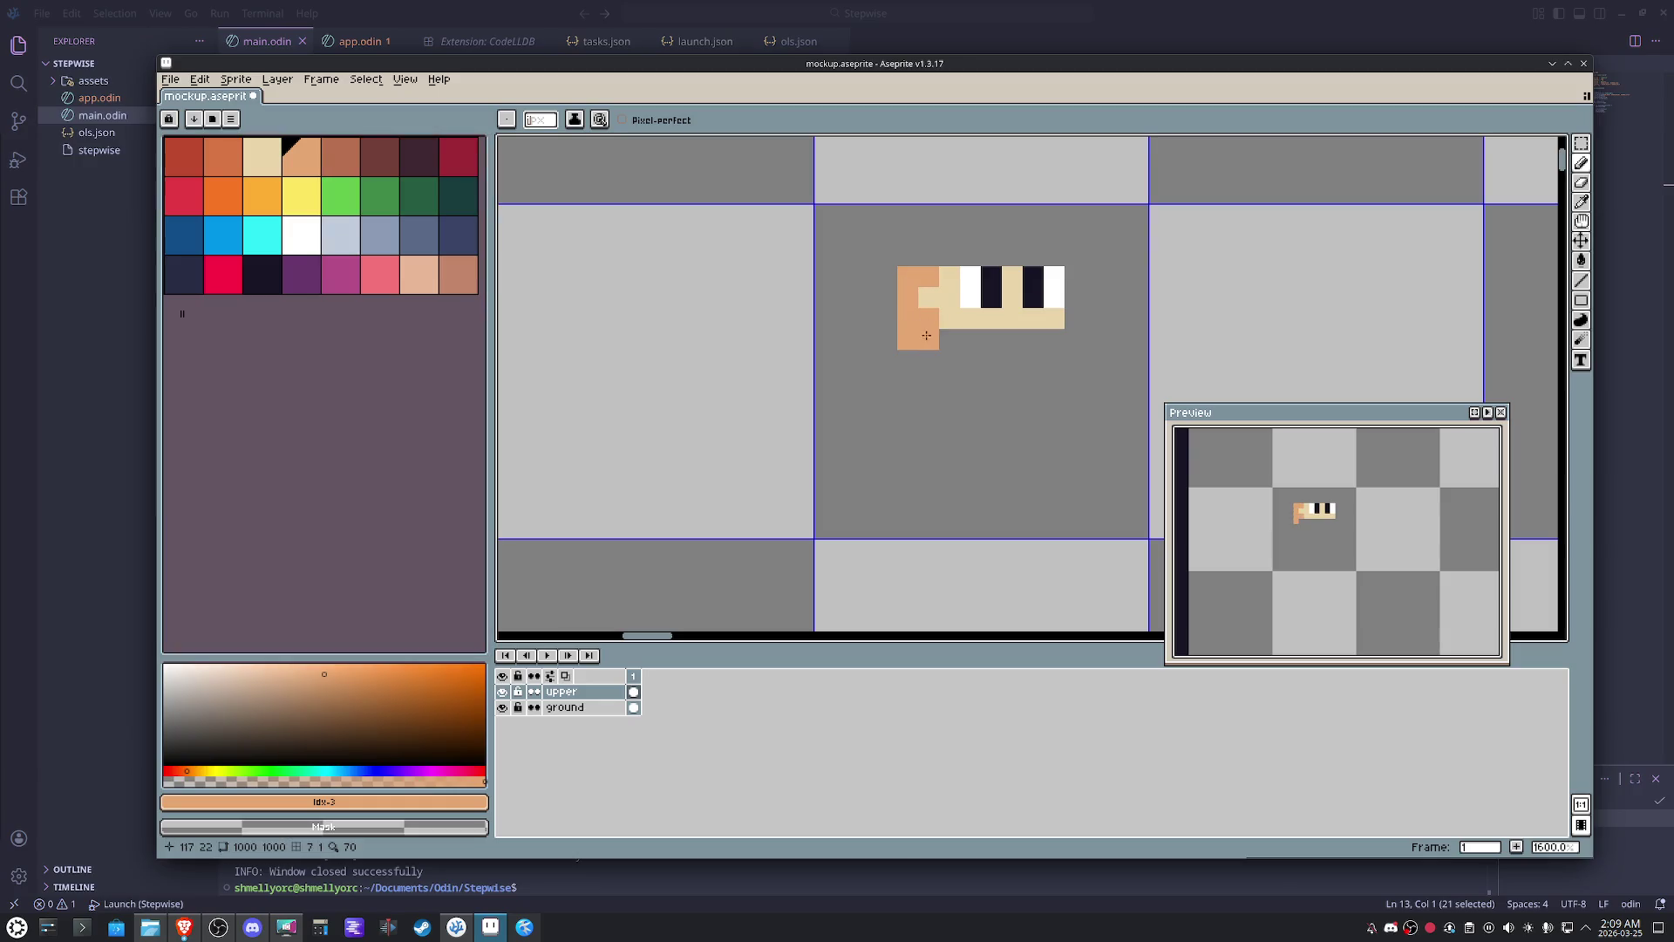
alt+click(1057, 316)
mouse_move(1043, 337)
mouse_down()
mouse_move(958, 337)
mouse_move(959, 360)
mouse_up()
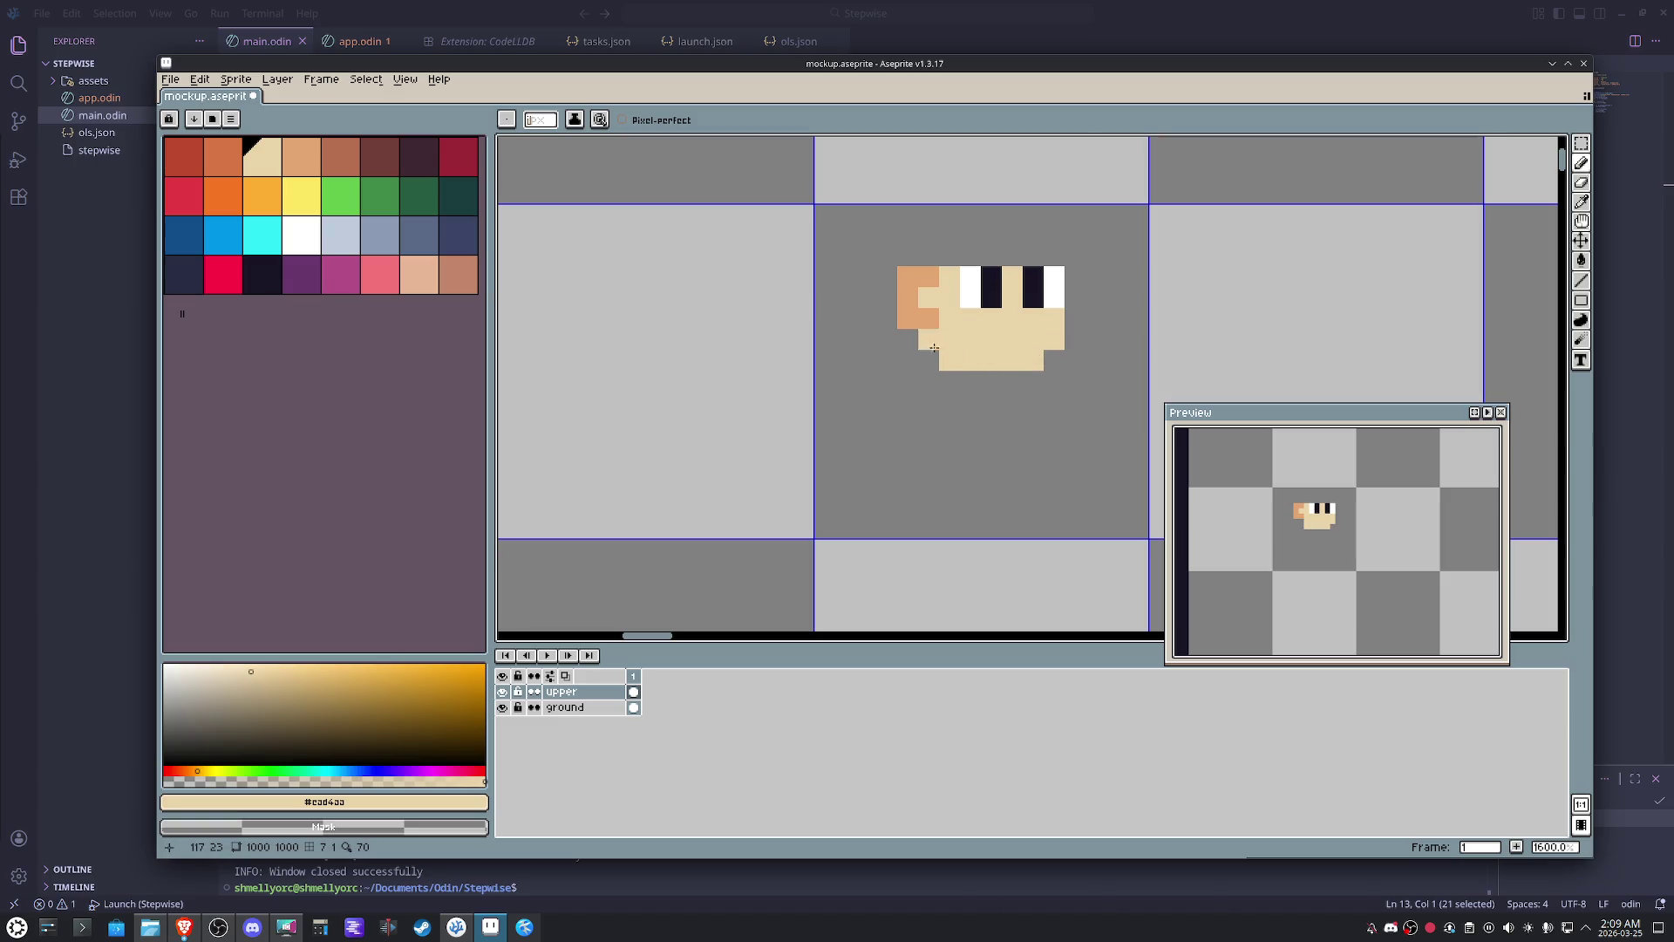
- Add a yellow fringe pixel and paint orange hair above the ear and across the top of the head
click(301, 197)
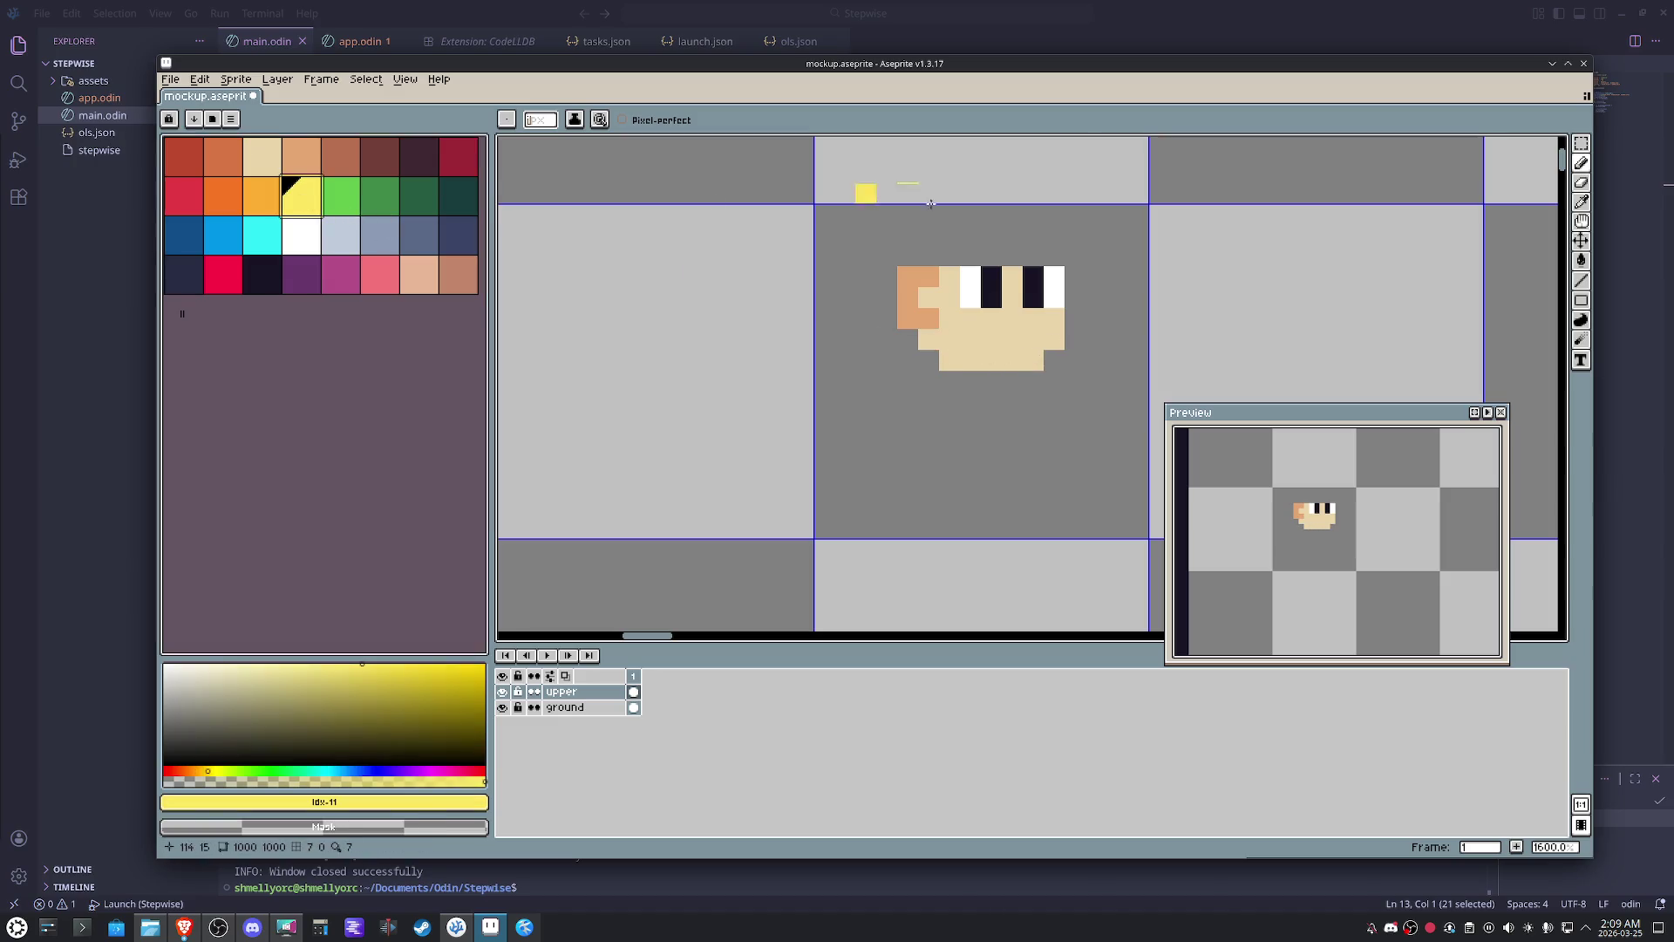
click(1045, 248)
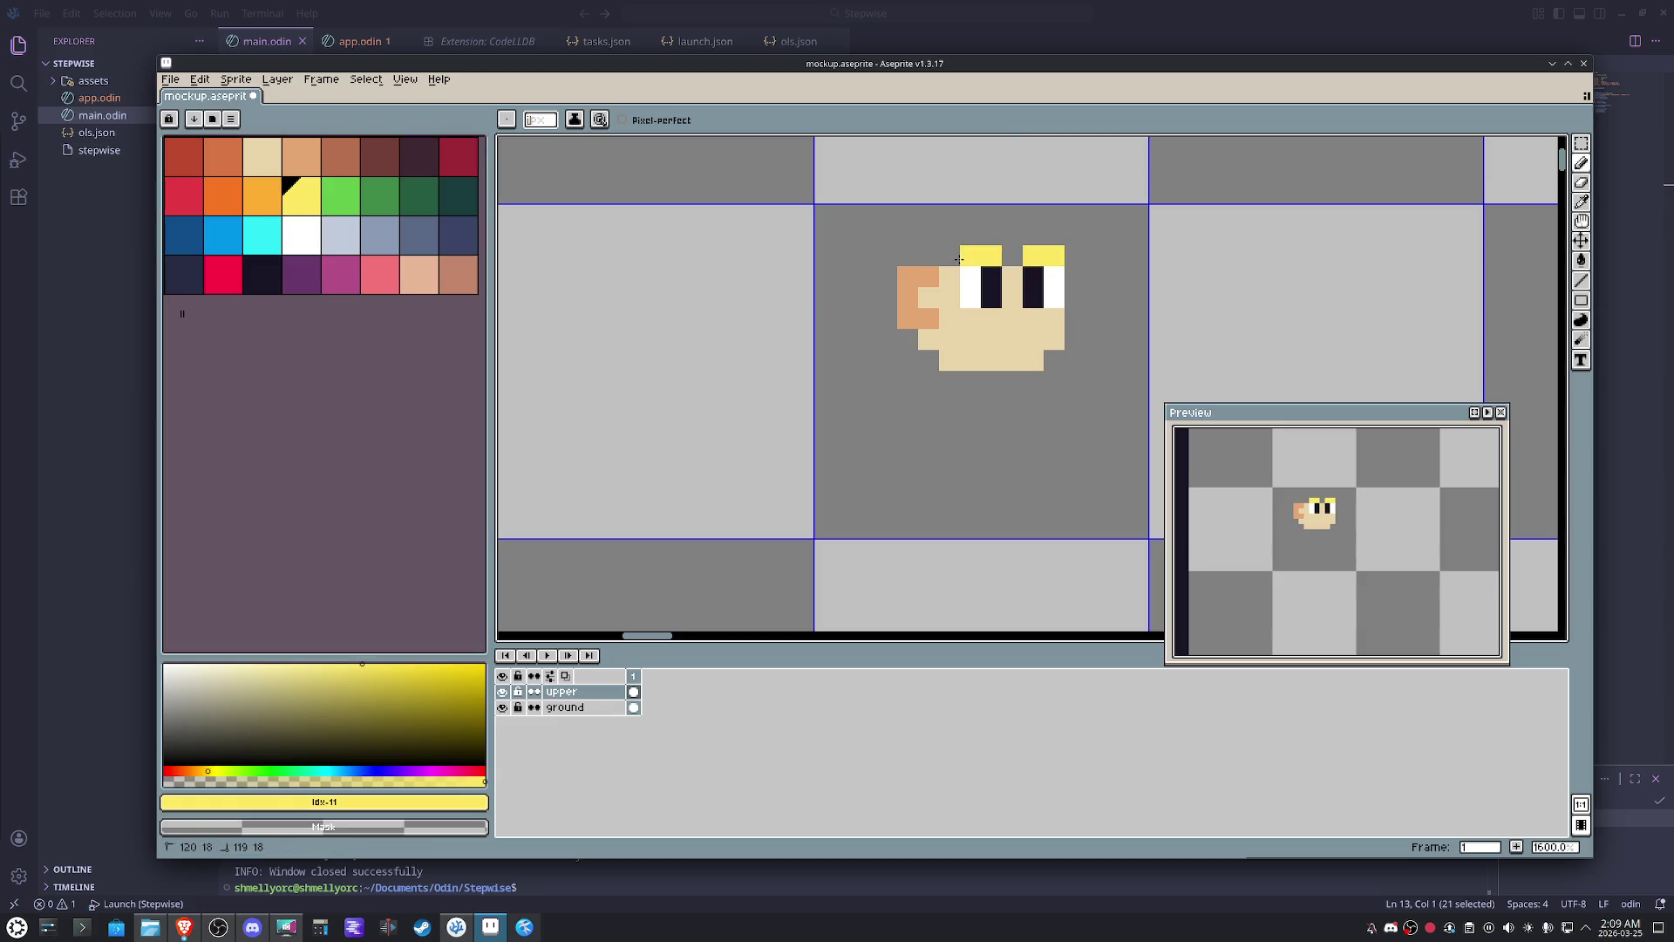
alt+click(972, 338)
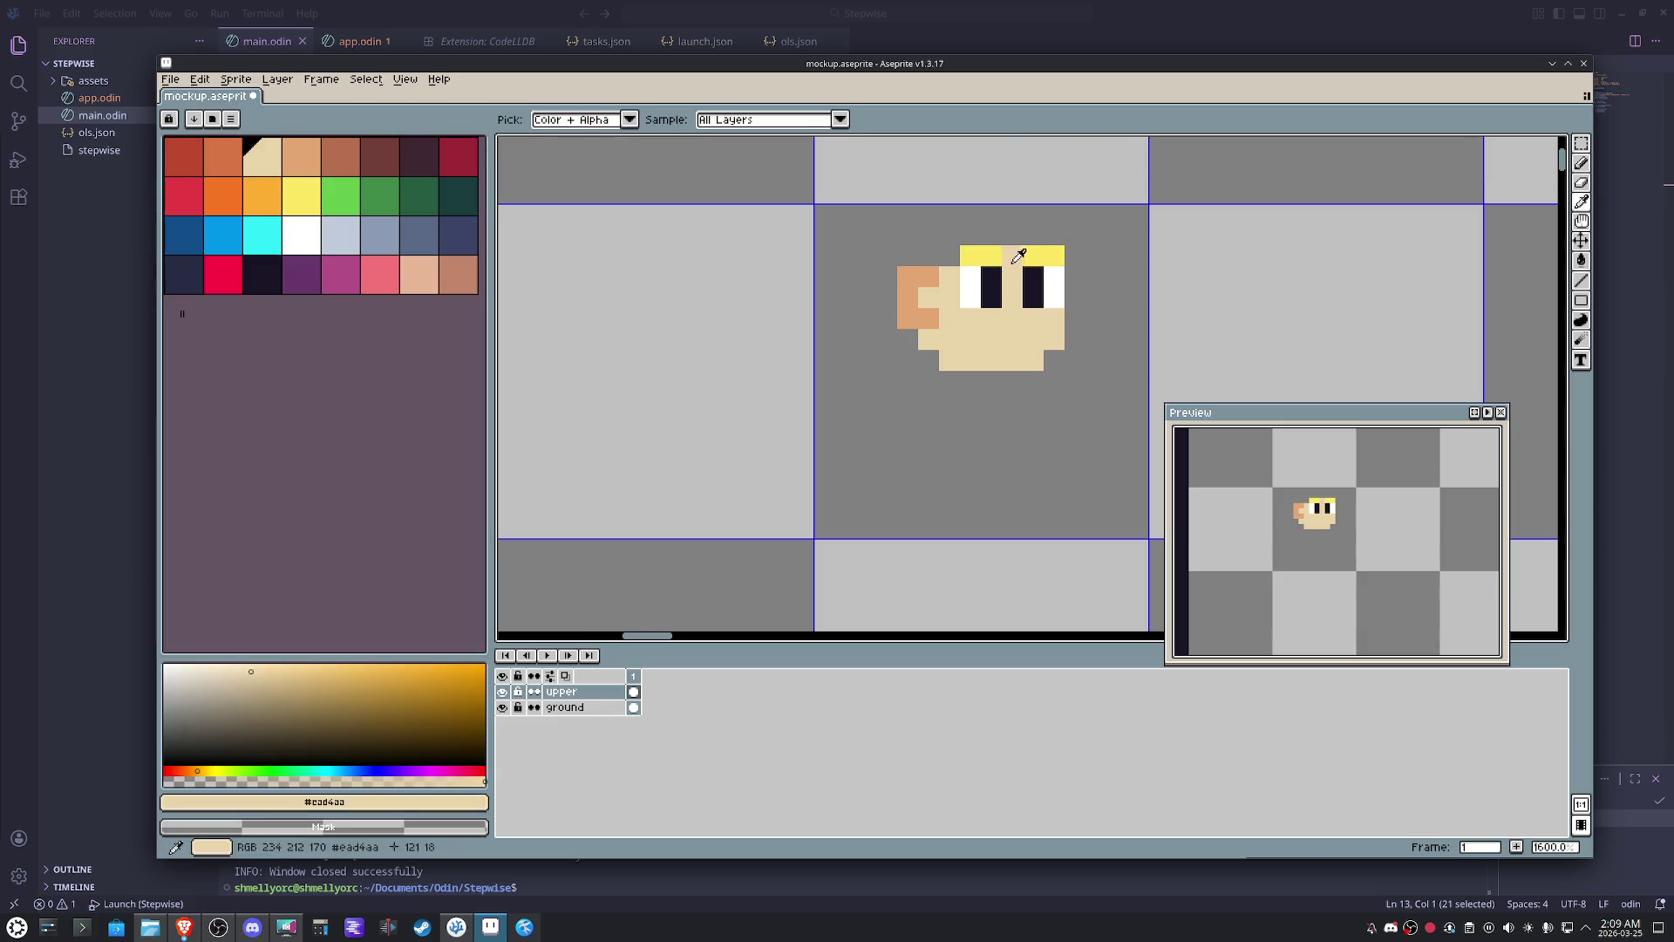
click(943, 261)
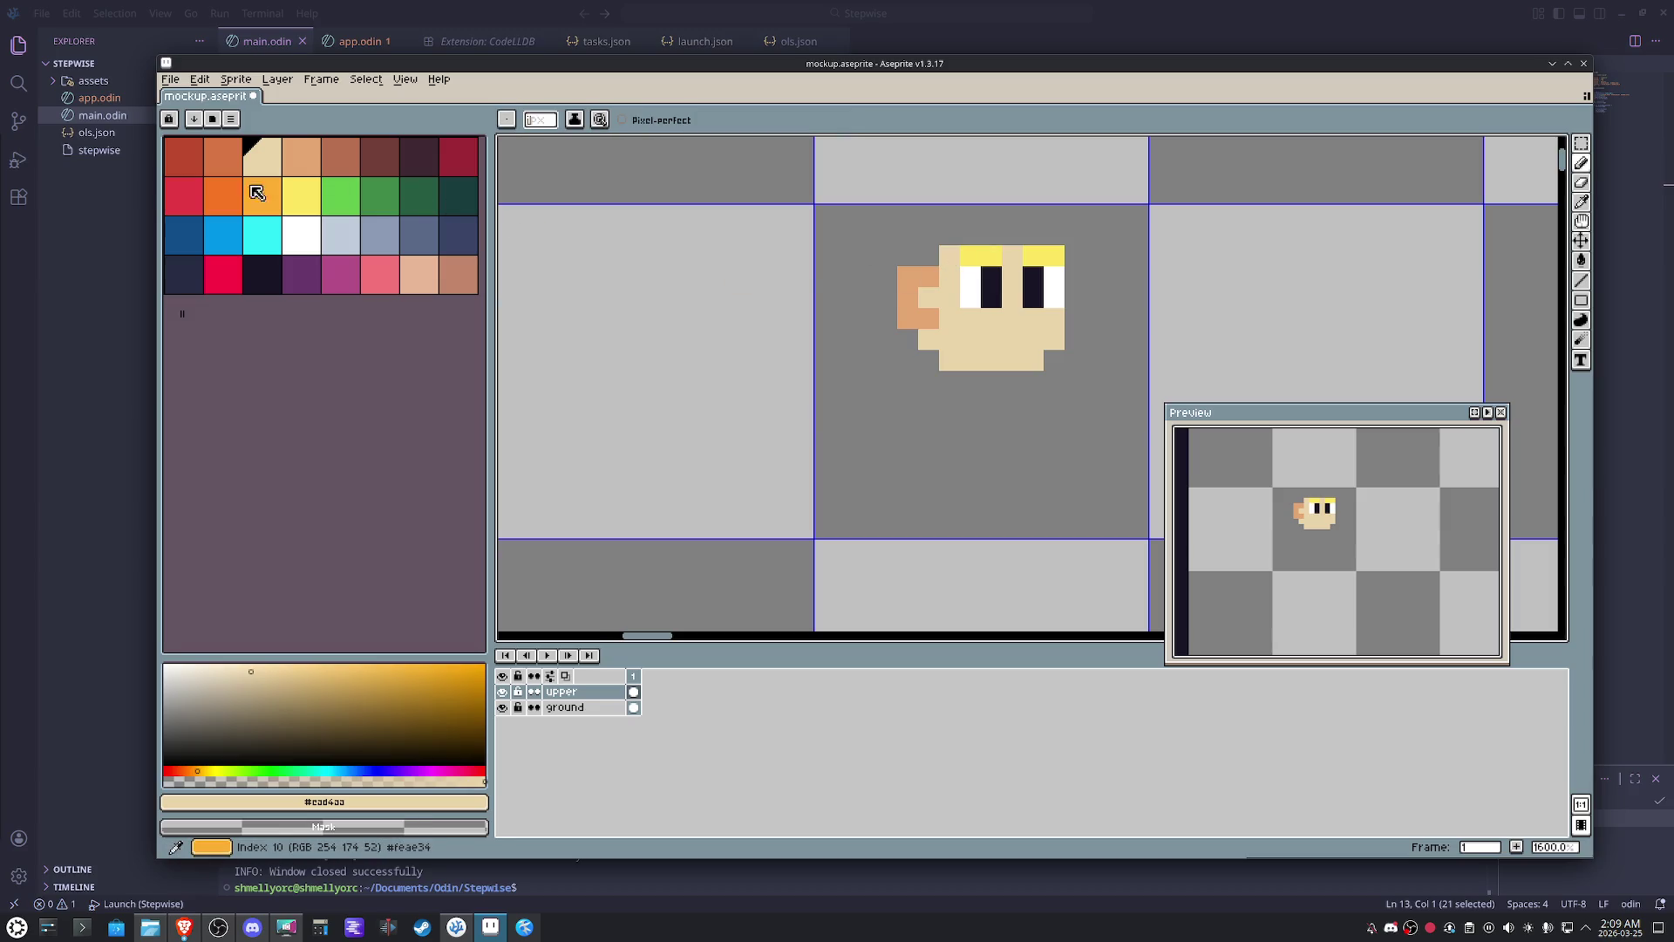
click(301, 194)
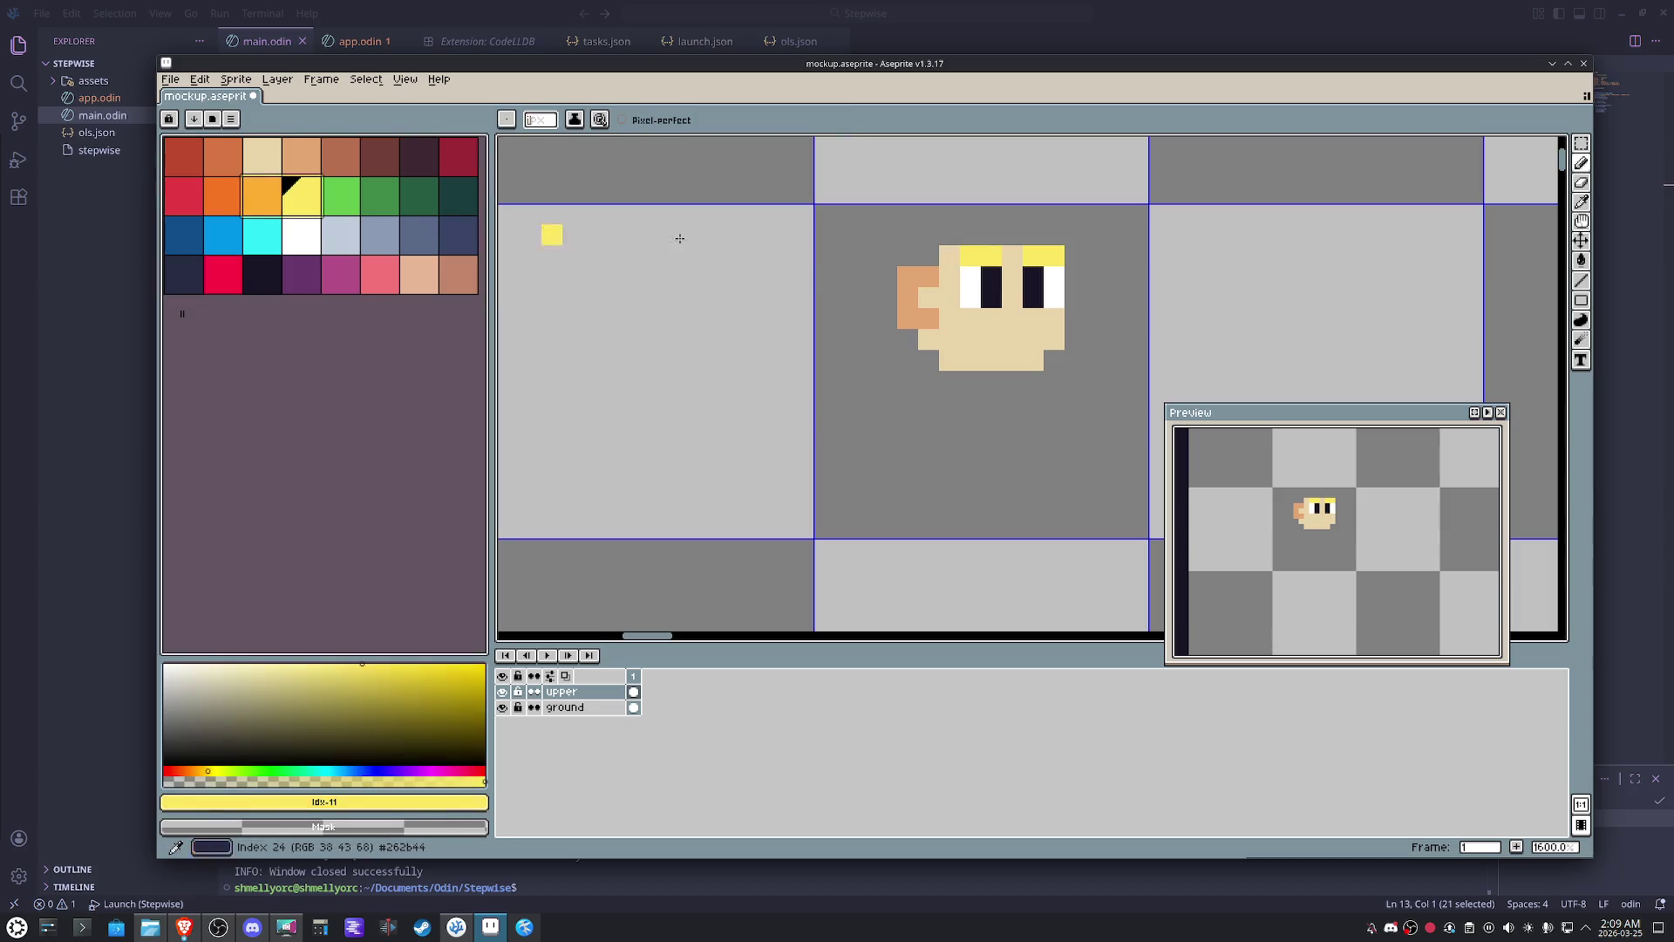
click(272, 206)
click(938, 273)
click(926, 259)
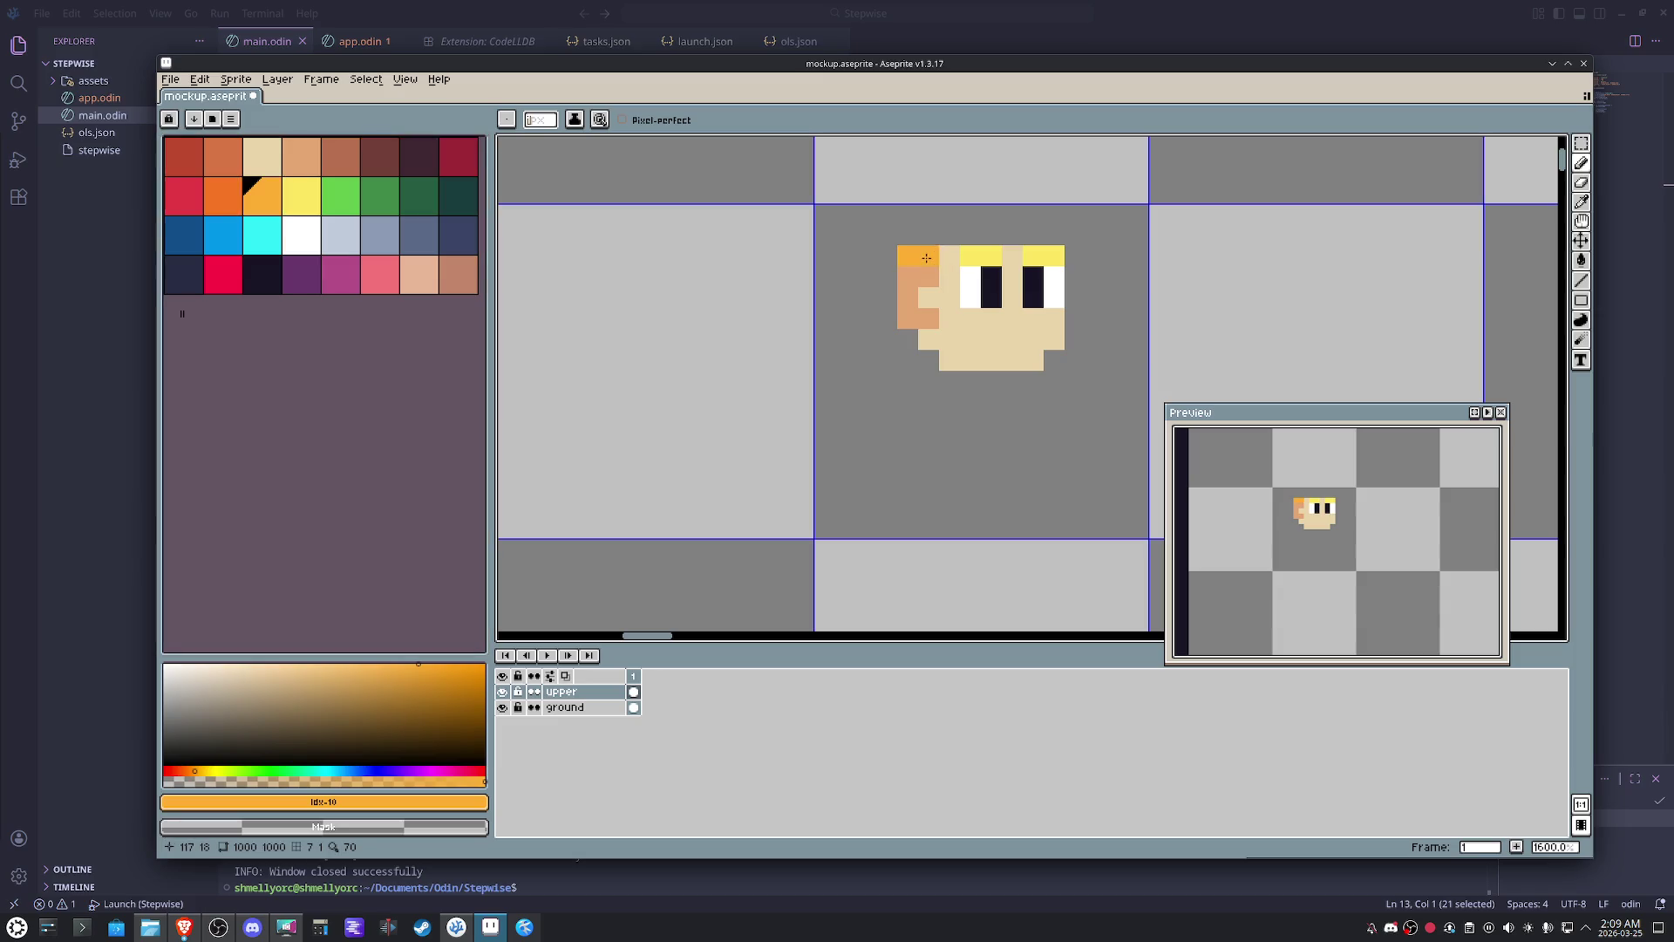
drag(1073, 235, 941, 218)
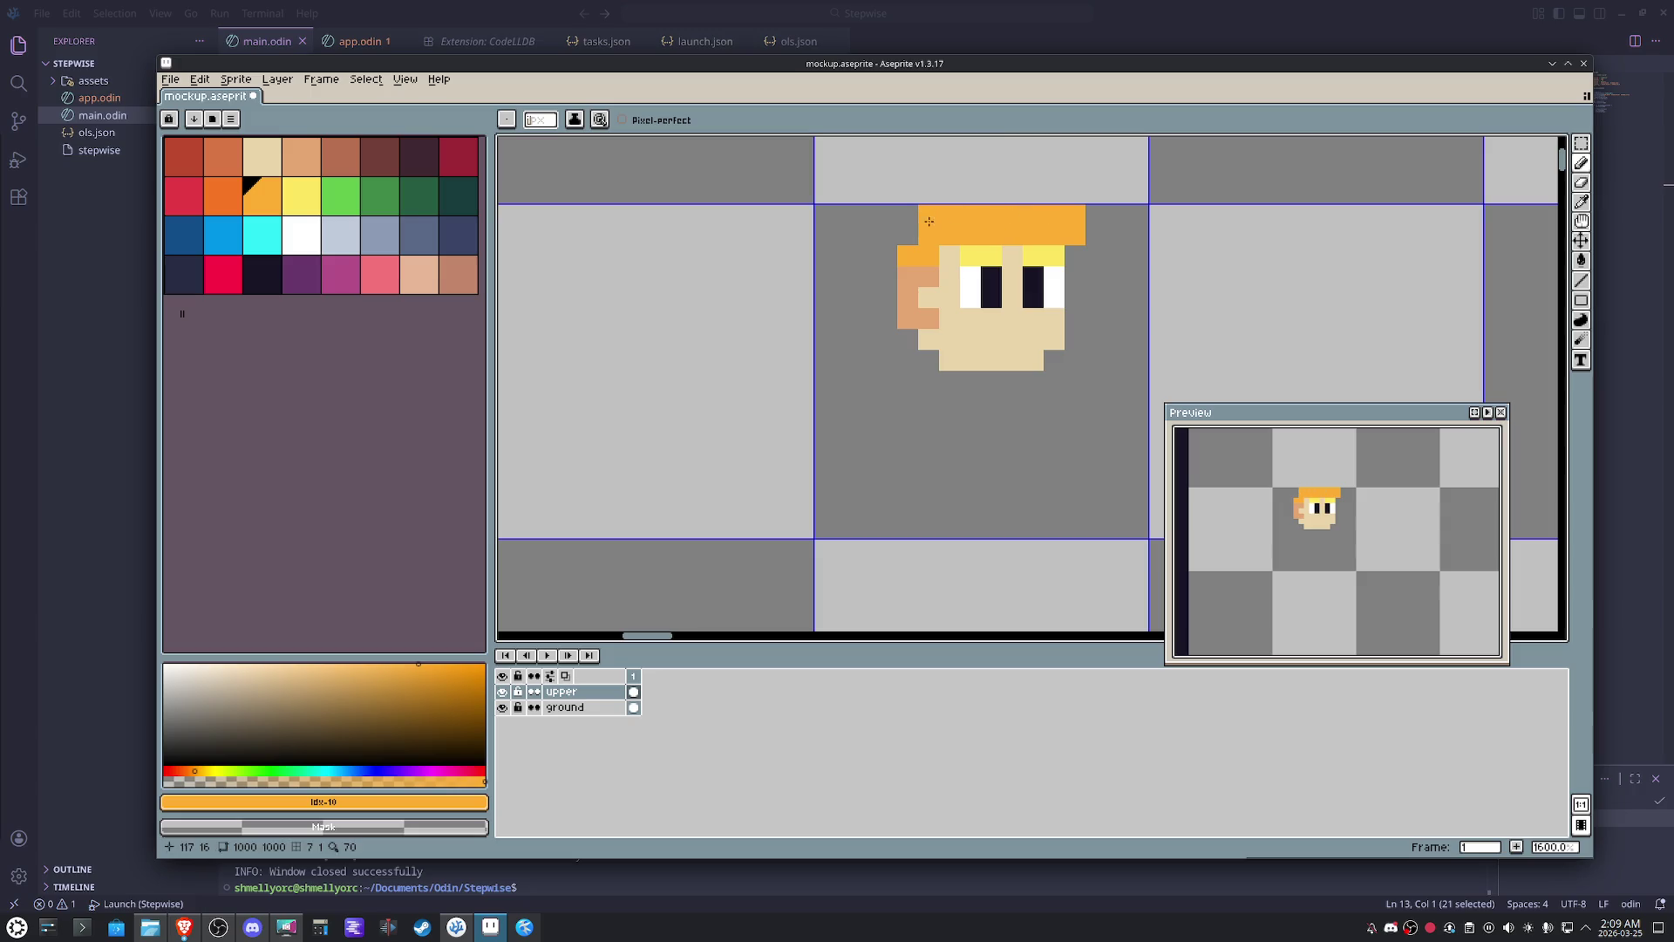
key(ctrl+z)
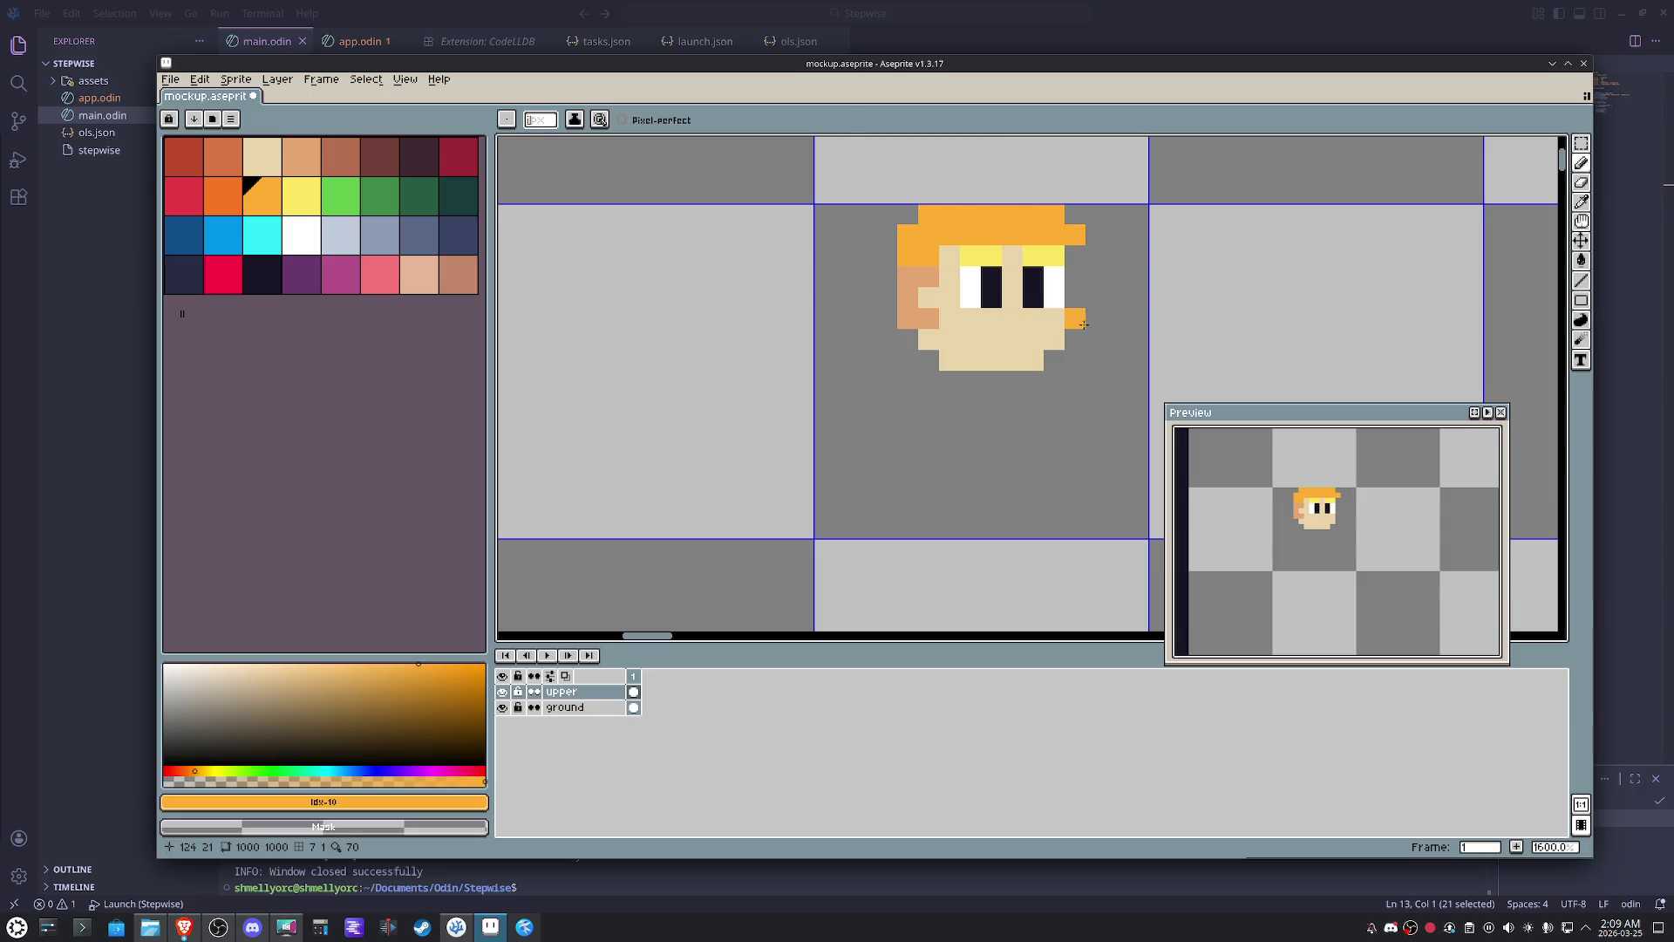
- Draw the mouth in the darker ear shade and a white body with legs below the chin
alt+click(931, 314)
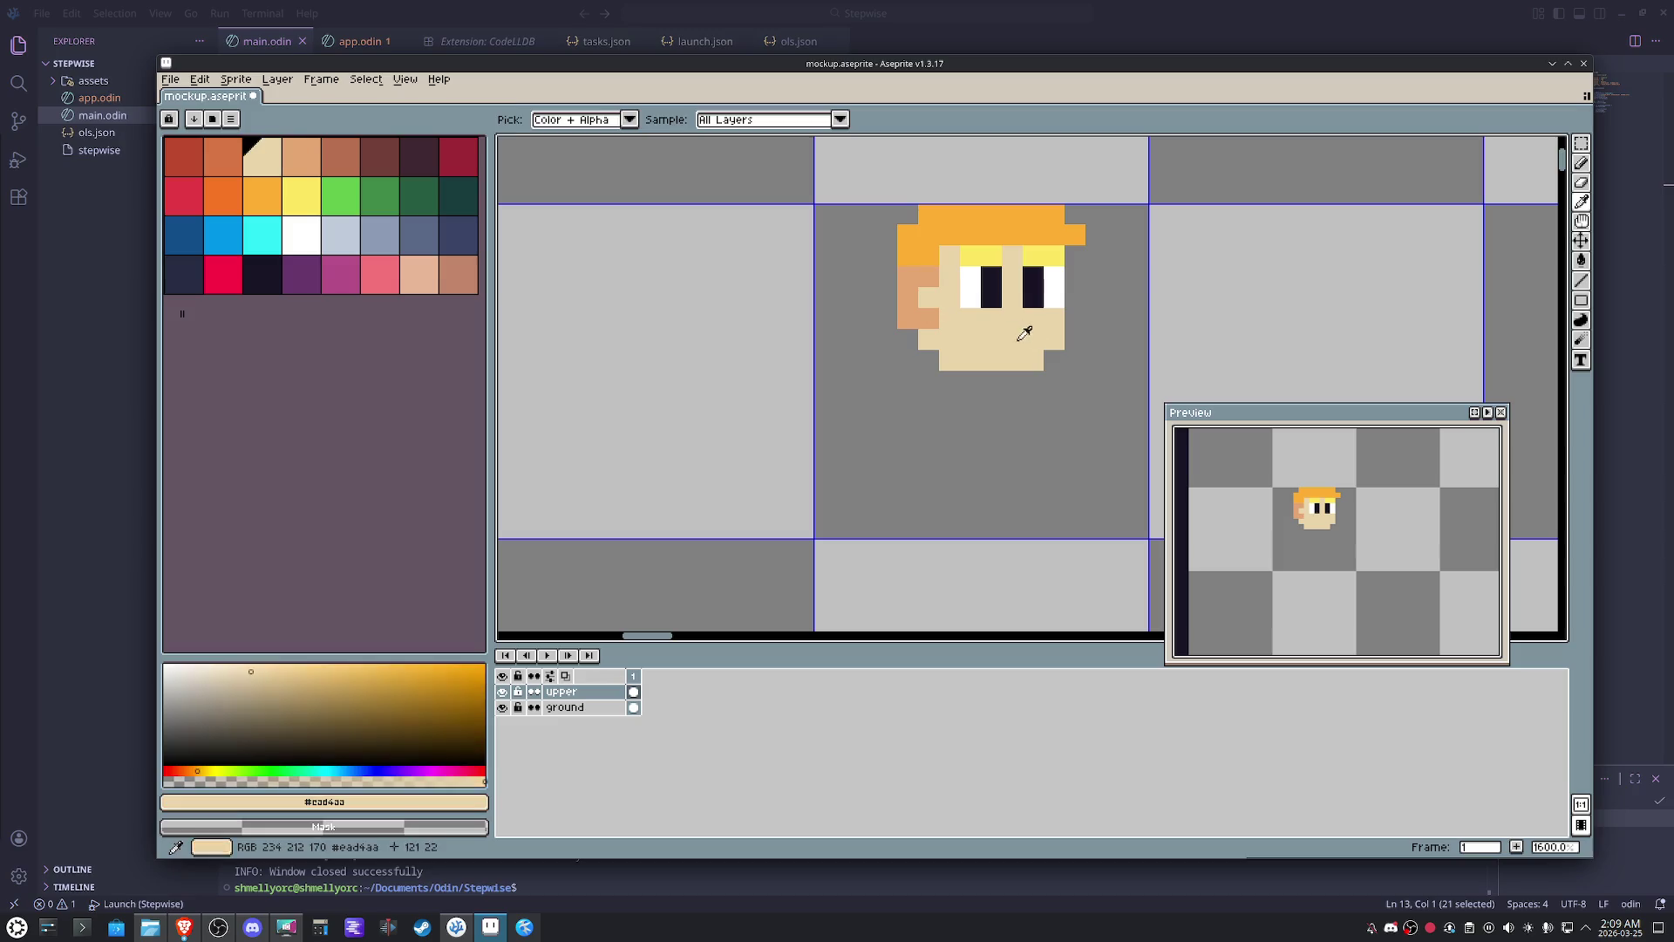
alt+click(908, 303)
drag(1034, 337, 997, 336)
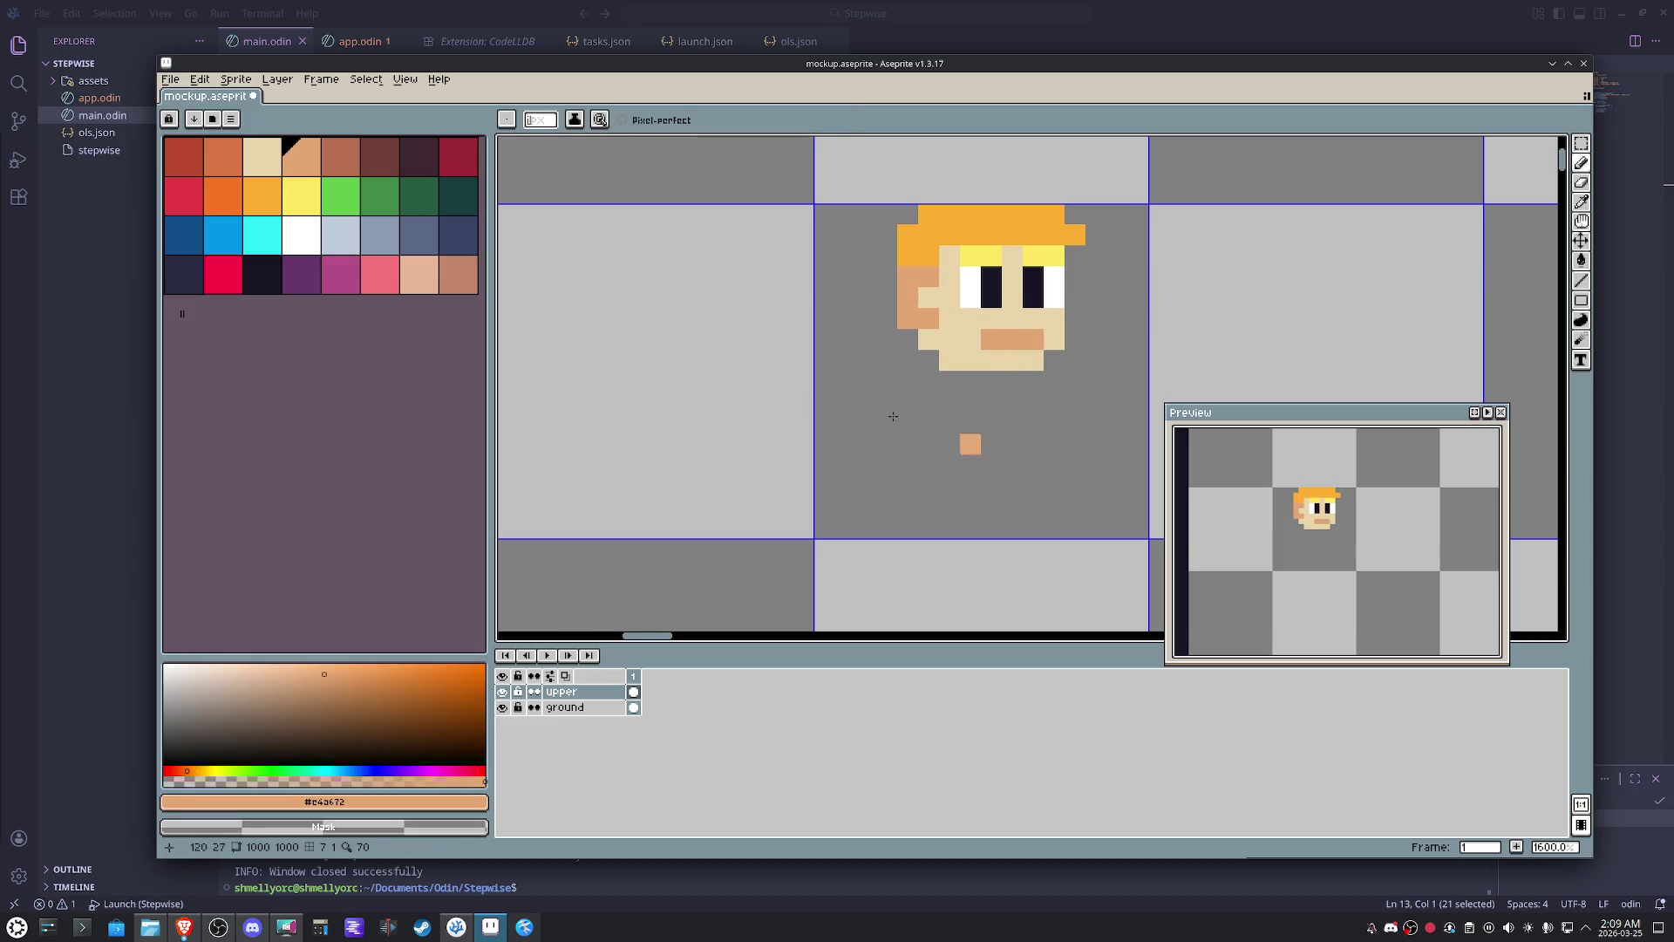
click(301, 235)
mouse_move(1017, 384)
mouse_down()
mouse_move(1036, 380)
mouse_move(944, 395)
mouse_move(984, 451)
mouse_move(1027, 462)
mouse_move(950, 487)
mouse_up()
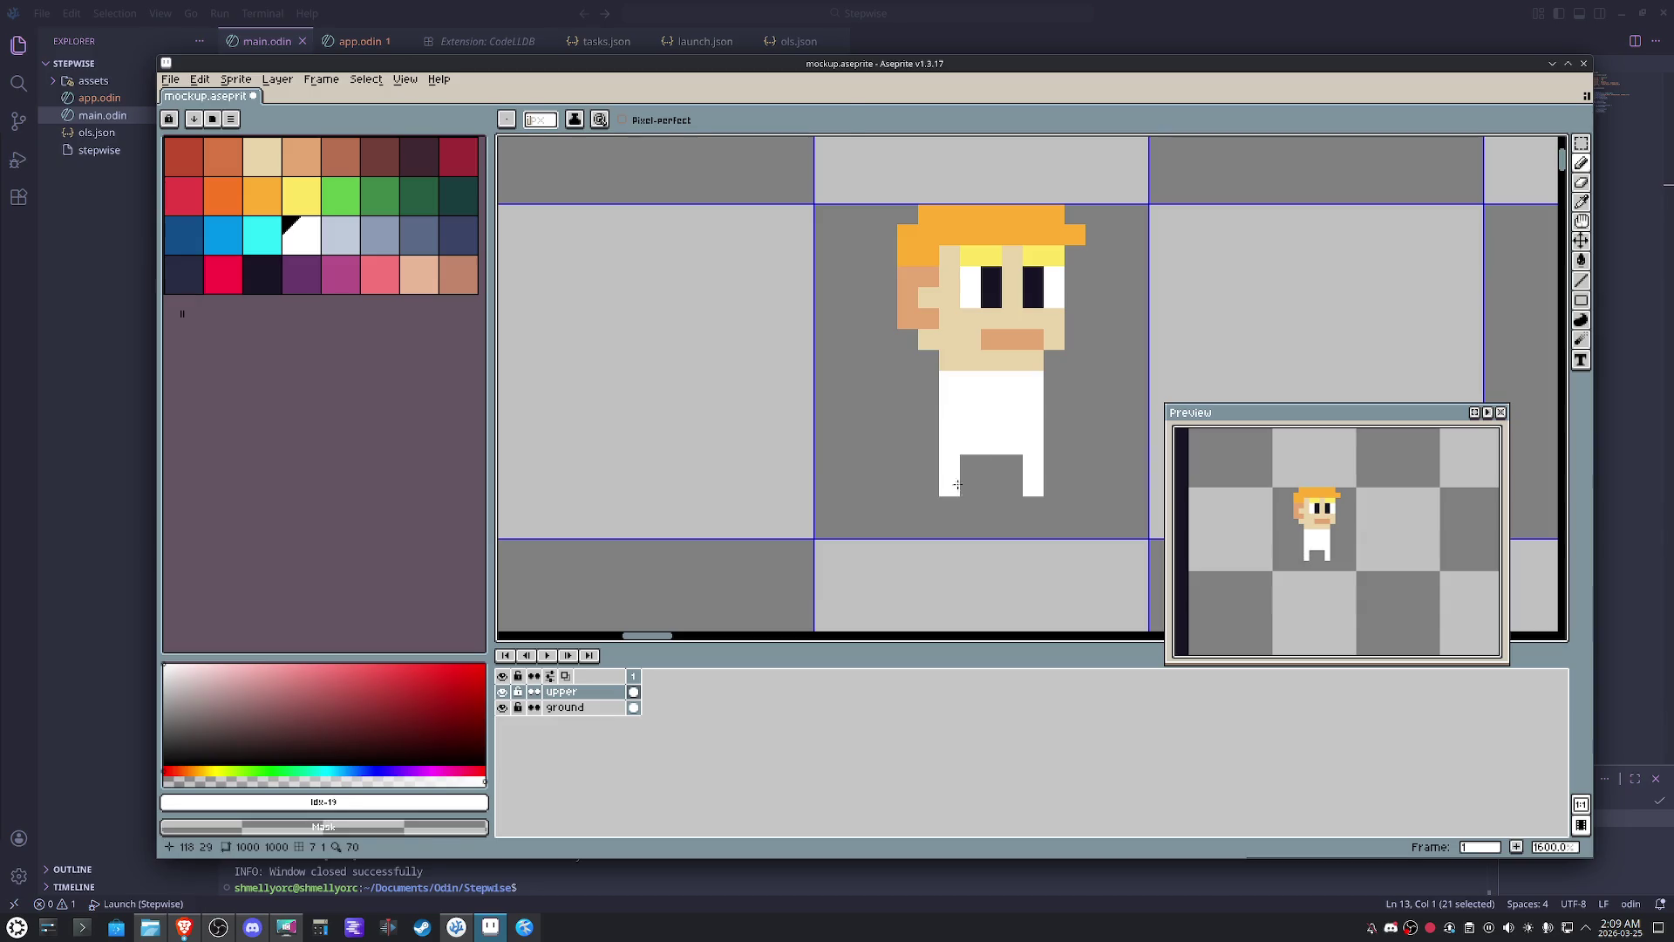
- Rework the left arm and leg column in white and skin tone to give the body tan arms
alt+click(964, 336)
click(1012, 402)
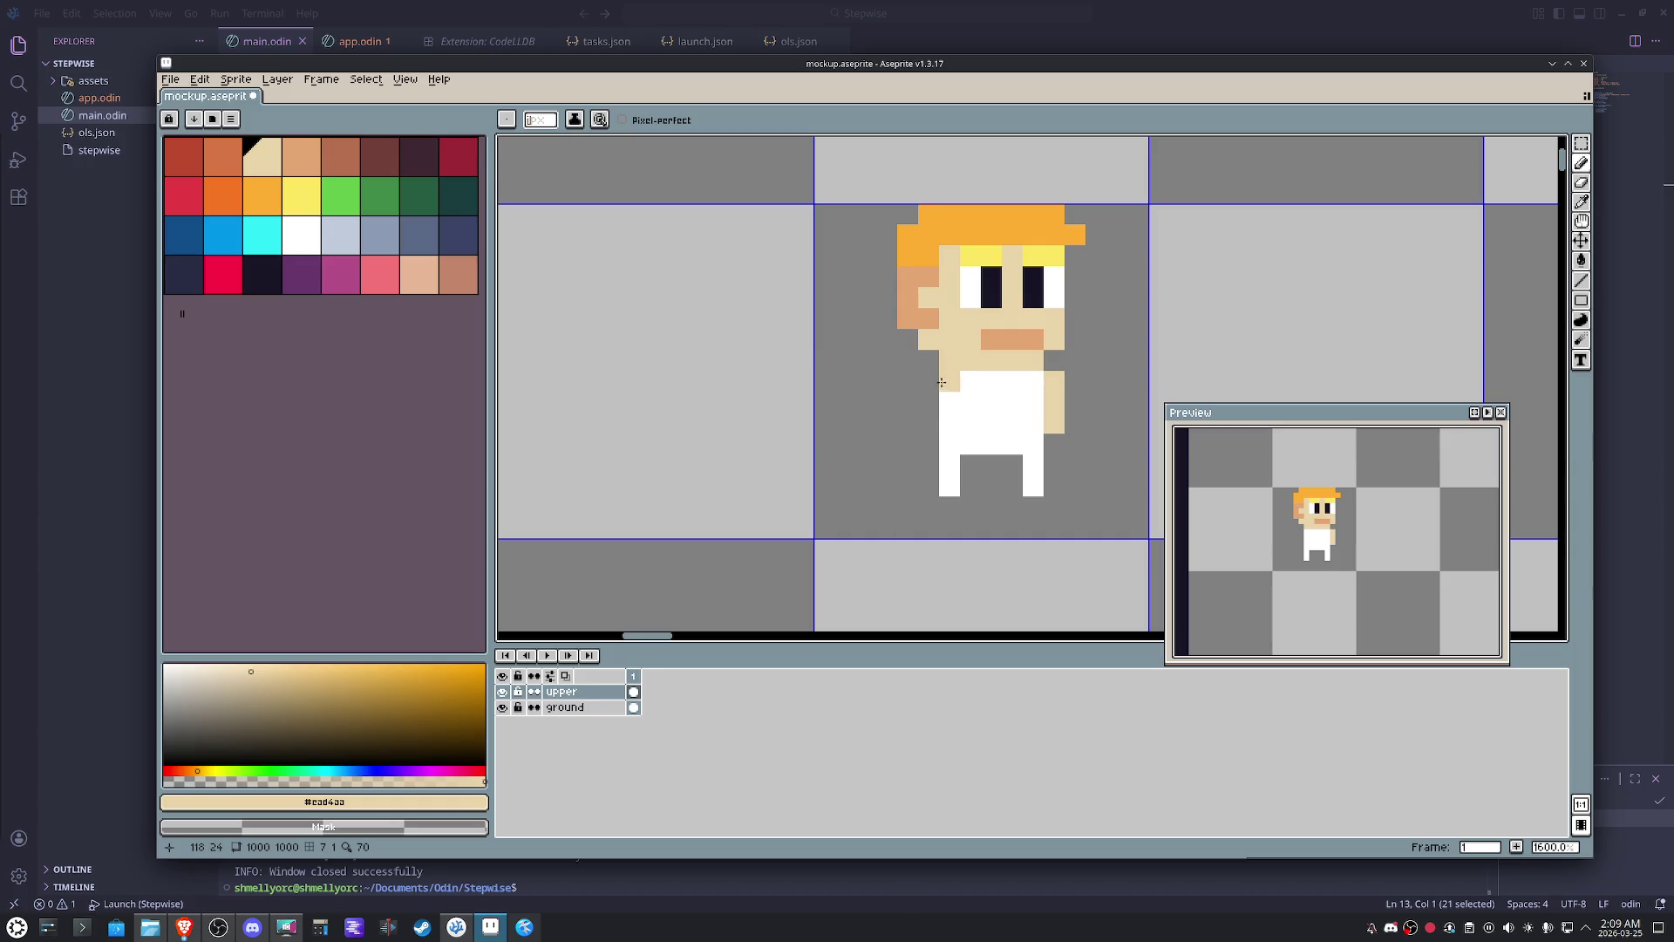
alt+click(996, 422)
drag(929, 409, 932, 480)
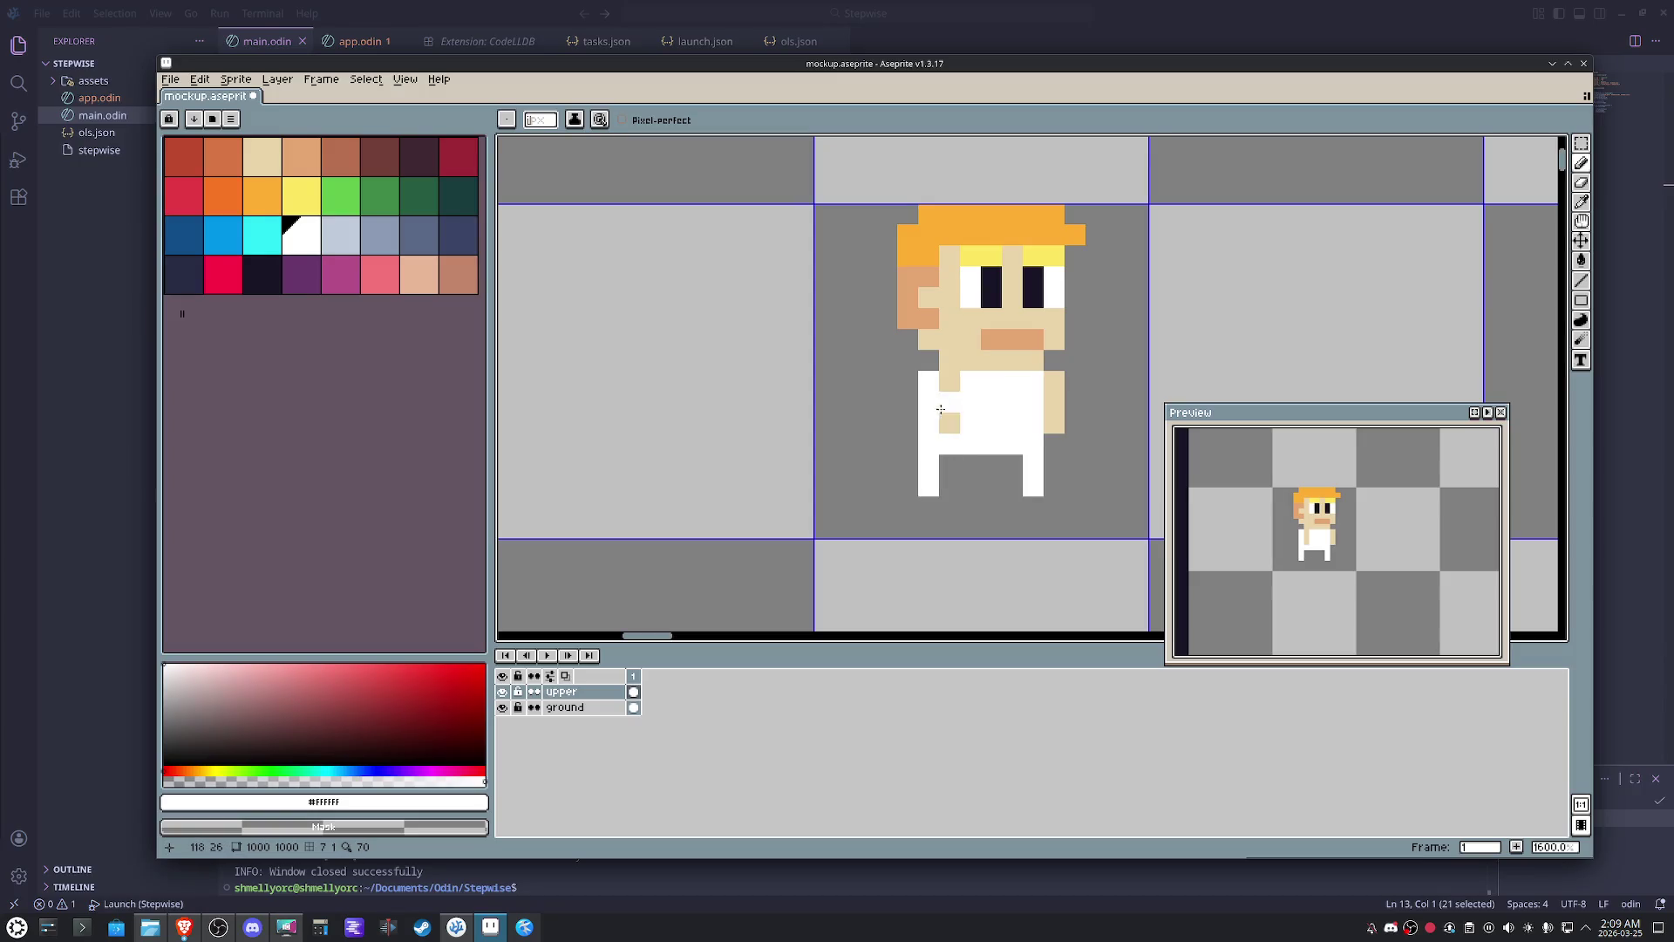
mouse_move(925, 384)
mouse_down()
mouse_move(935, 508)
mouse_move(950, 377)
mouse_up()
alt+click(958, 420)
alt+click(956, 466)
- Place a blue chest pixel, touch up the right arm in white and skin, and pick cyan for the shirt
click(224, 235)
click(971, 380)
click(301, 236)
click(1050, 405)
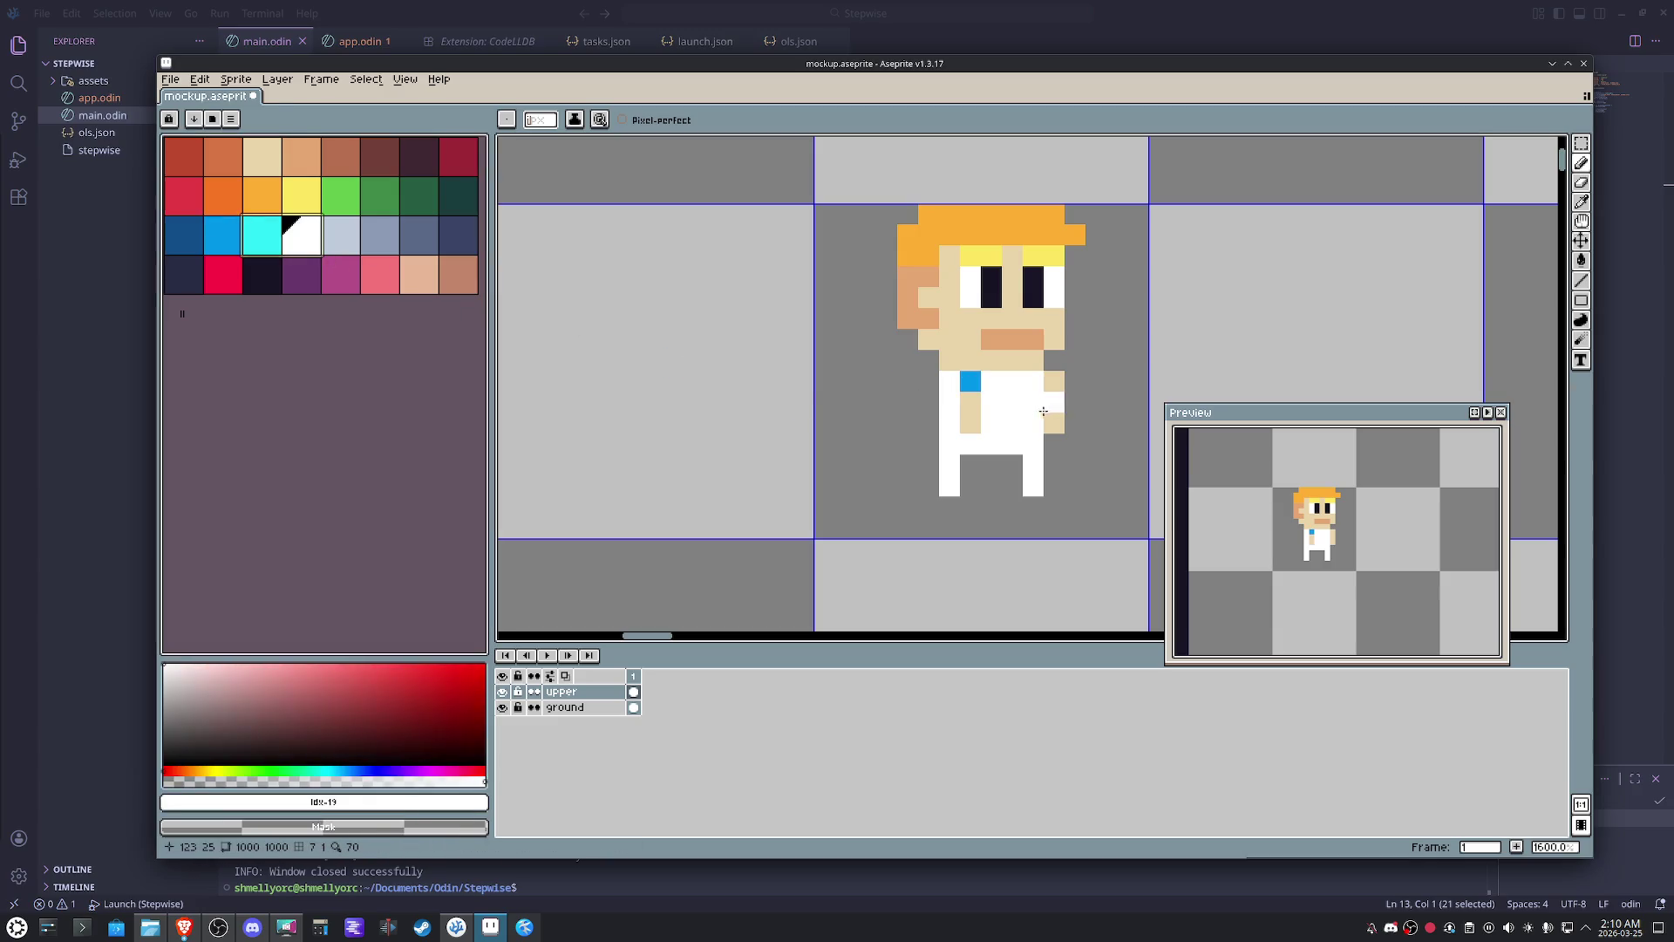
right_click(969, 406)
click(261, 235)
- Paint the shirt cyan with a blue shoulder, then shift the shirt and legs one pixel left
drag(1034, 380, 1009, 379)
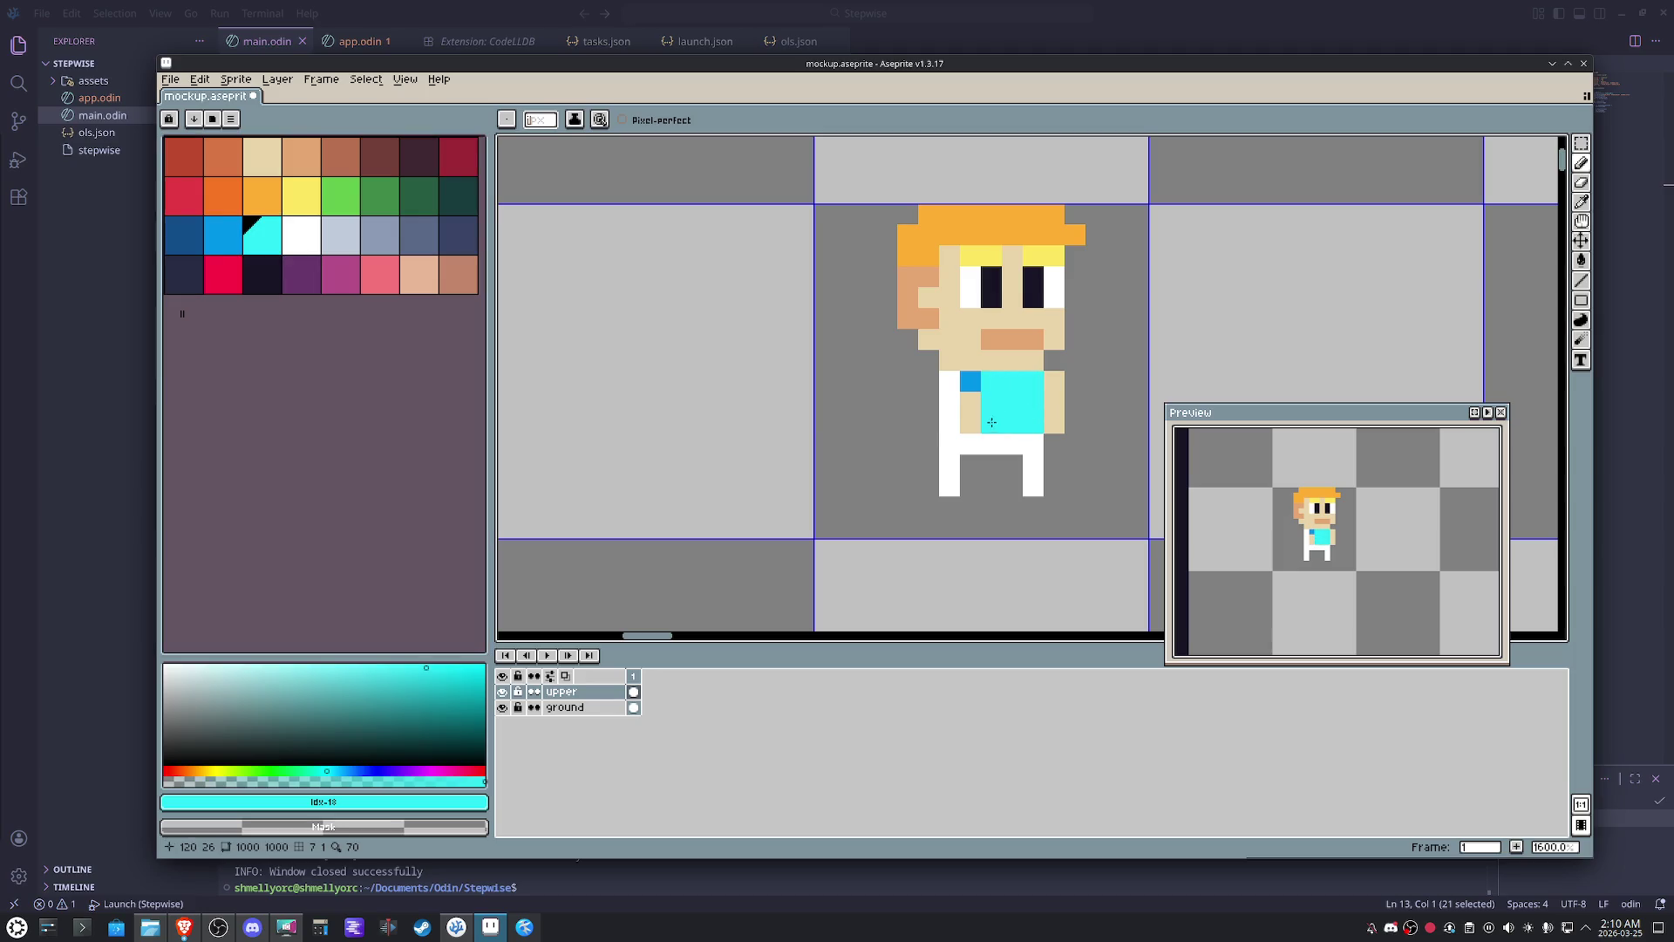
alt+click(971, 381)
click(1048, 383)
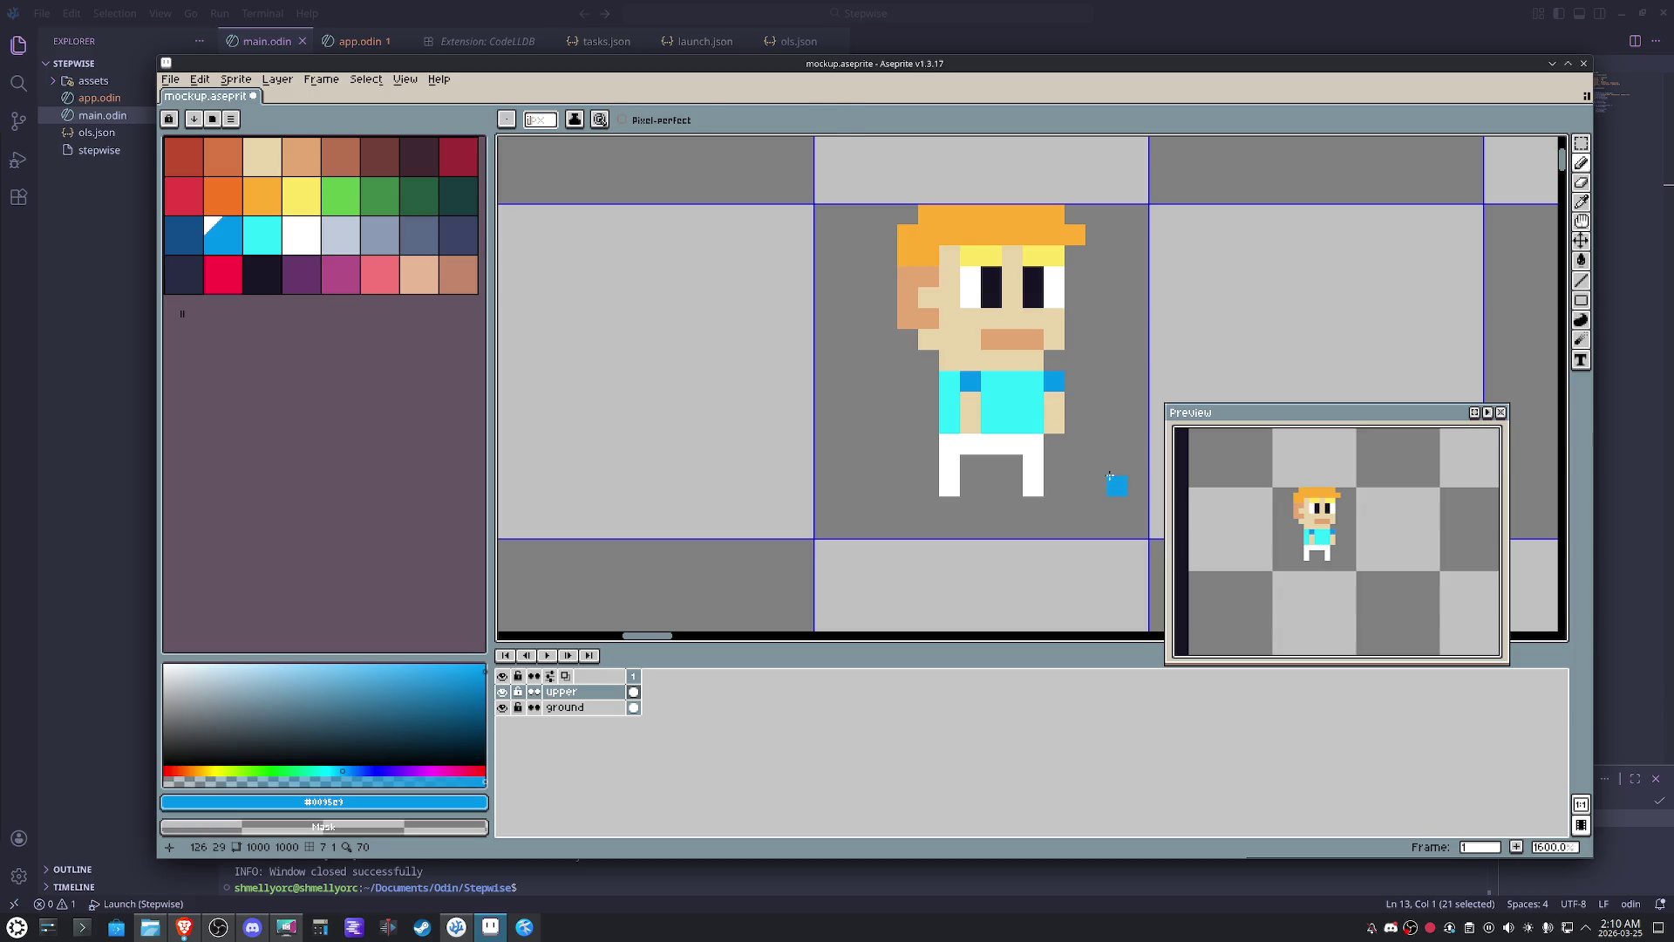
key(m)
drag(1111, 520, 852, 368)
drag(999, 414, 978, 414)
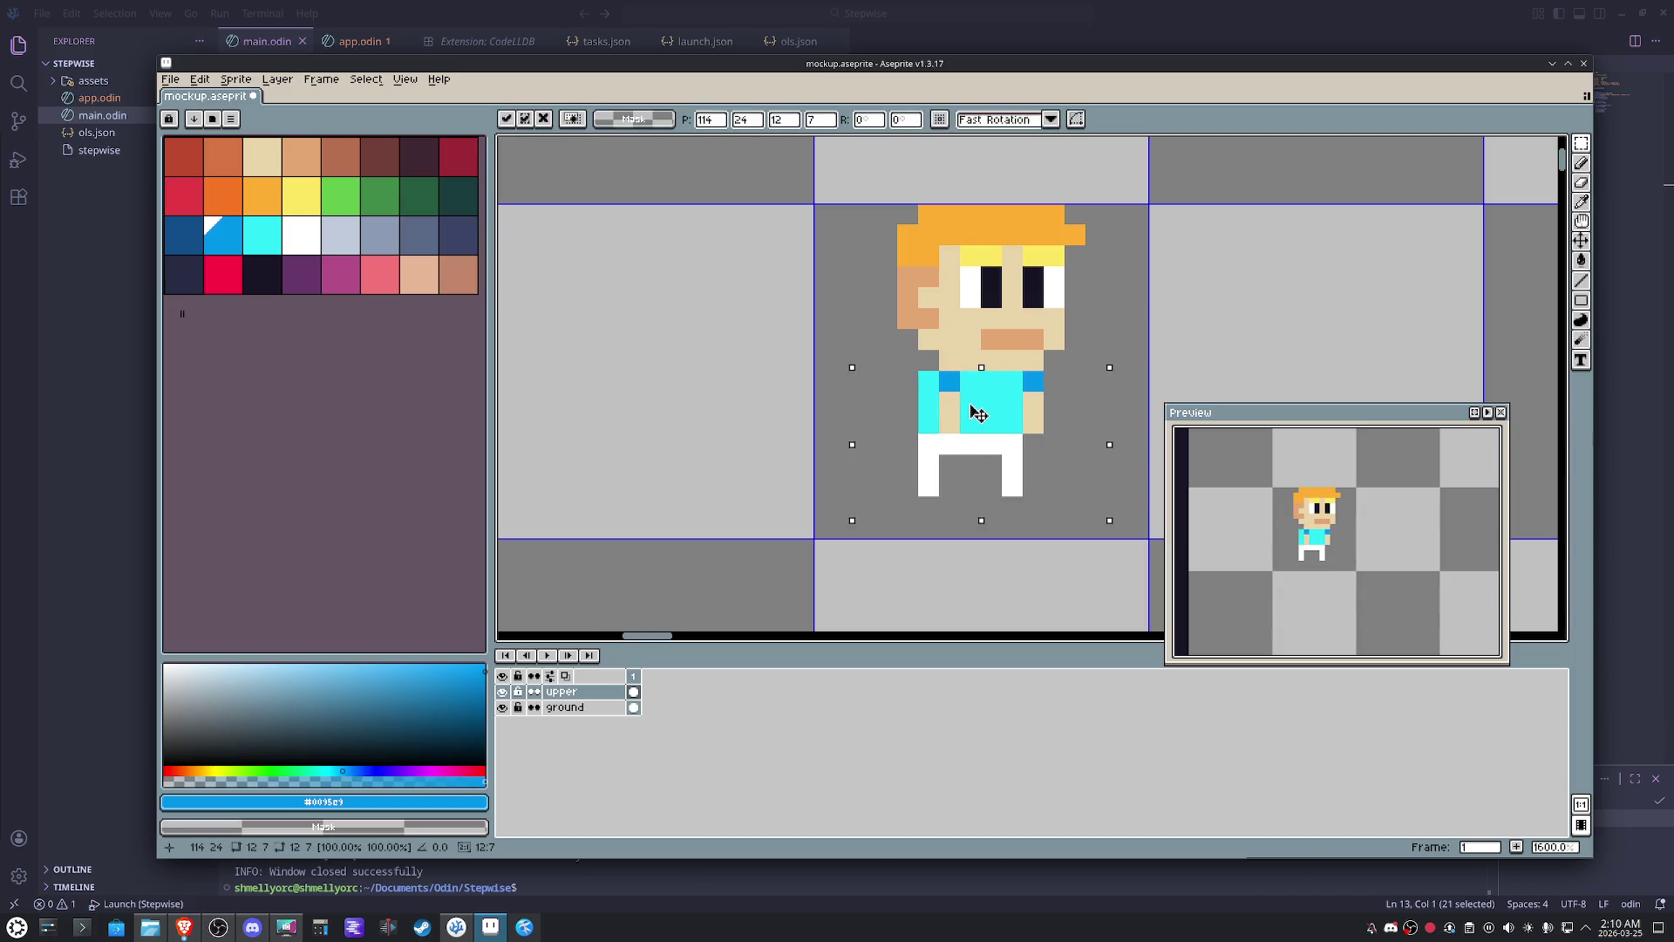
key(ctrl+d)
- Add a cyan pixel beside the neck and paint the feet dark navy
key(i)
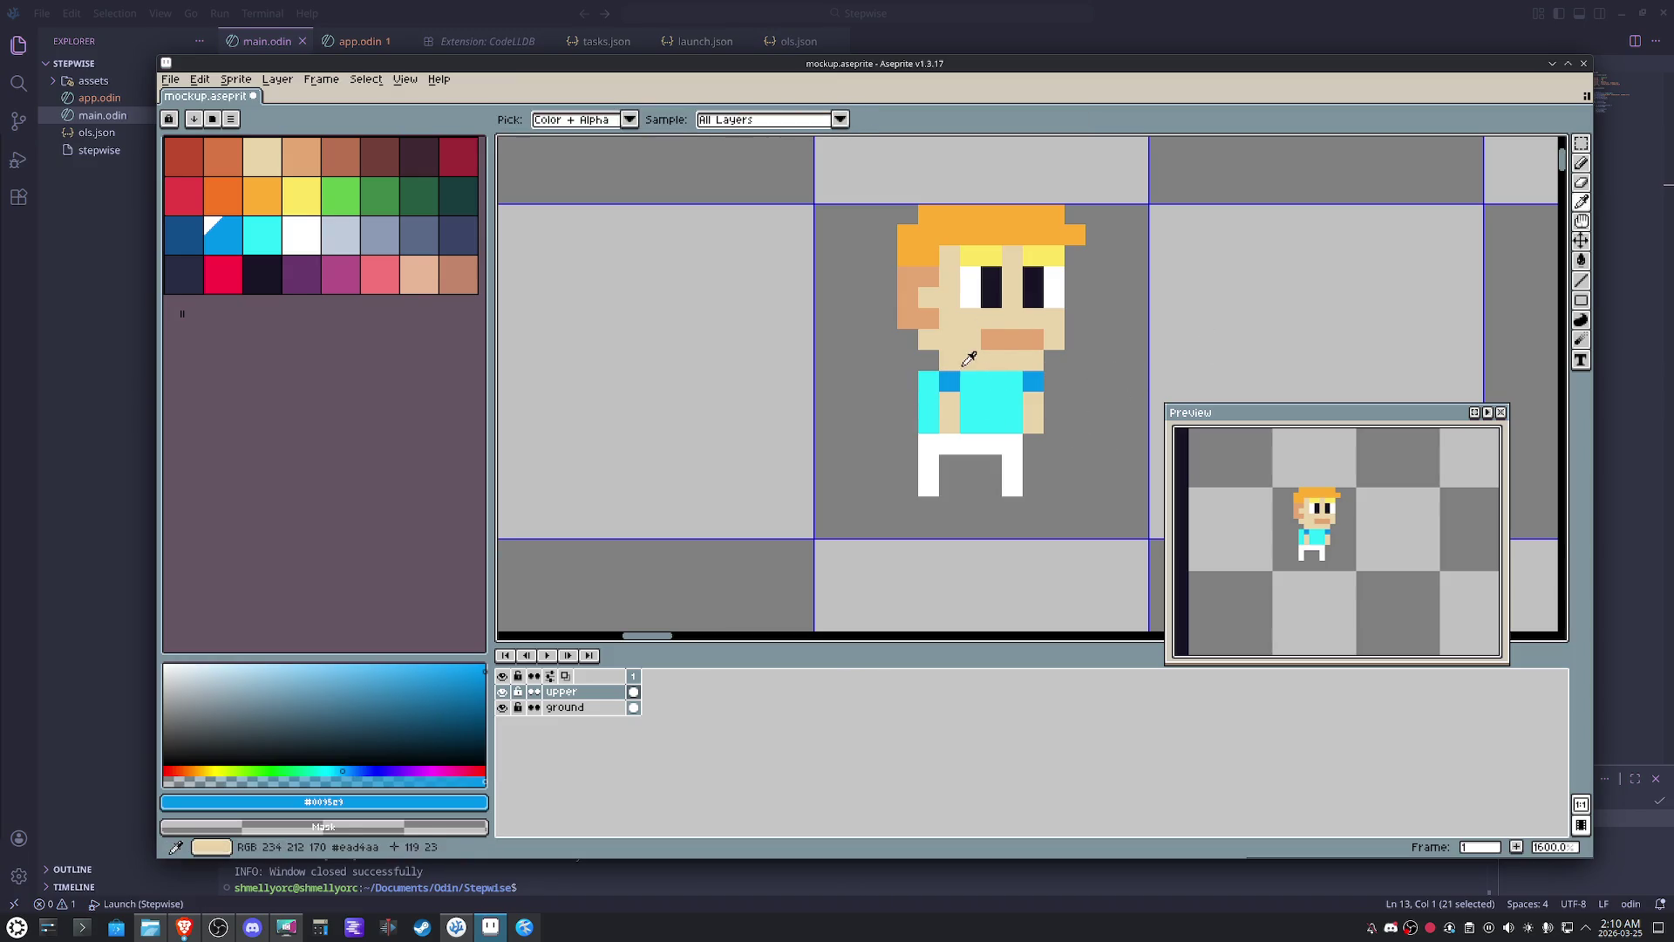
click(970, 365)
key(b)
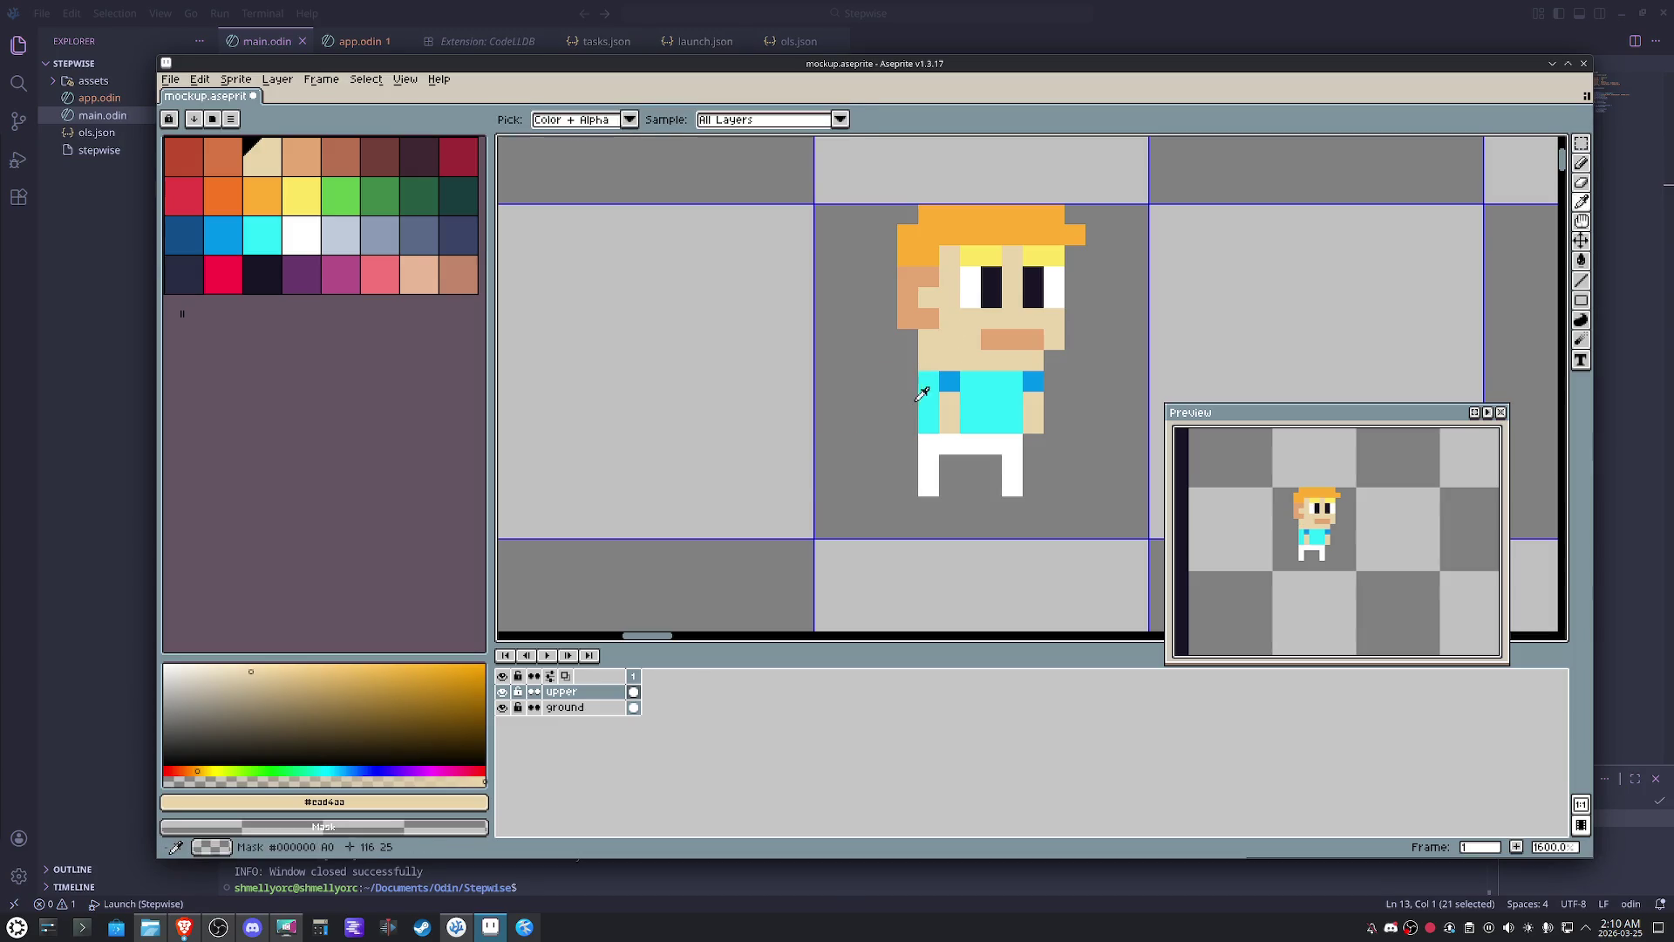
alt+click(928, 393)
click(927, 361)
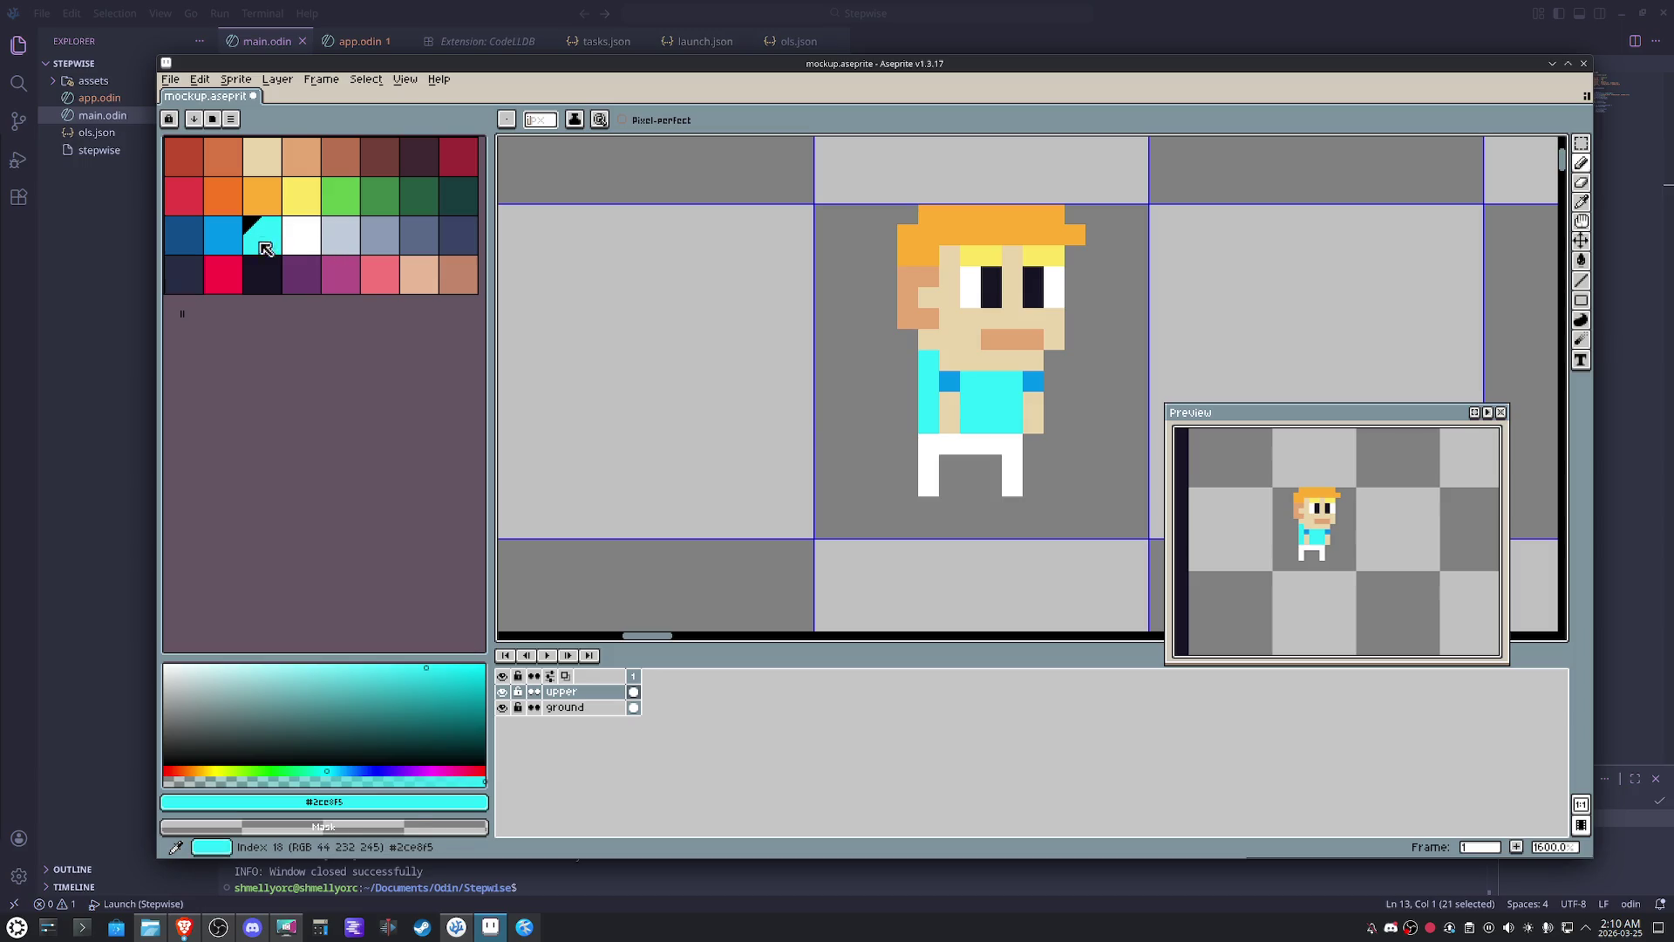
click(262, 275)
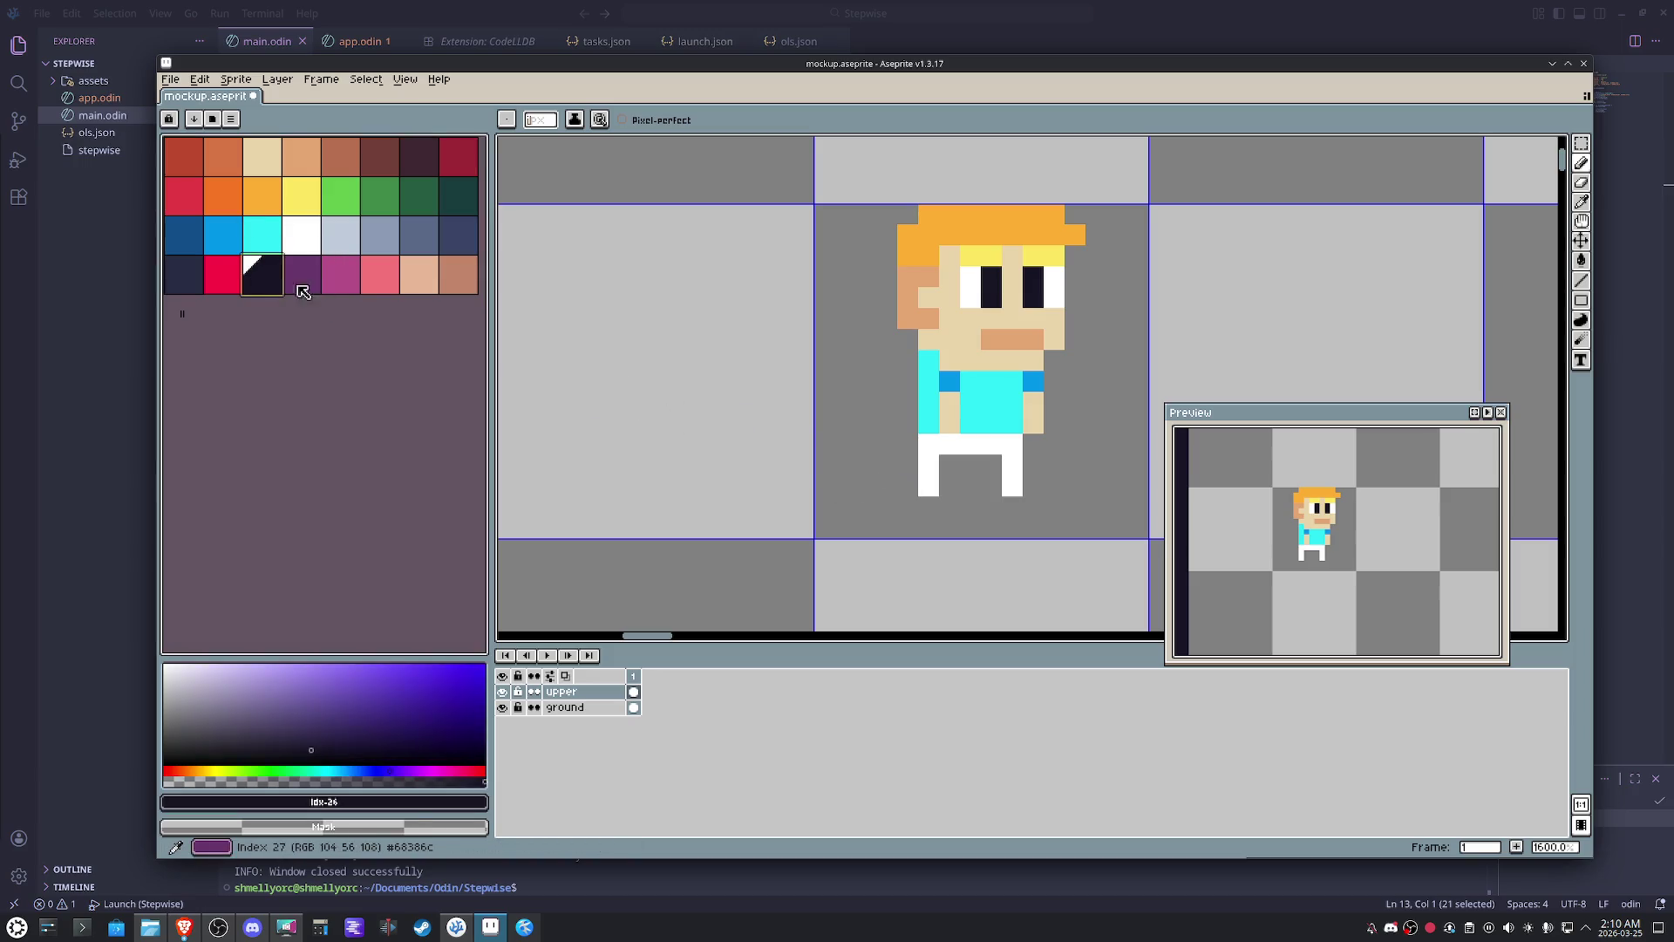
click(458, 236)
click(928, 487)
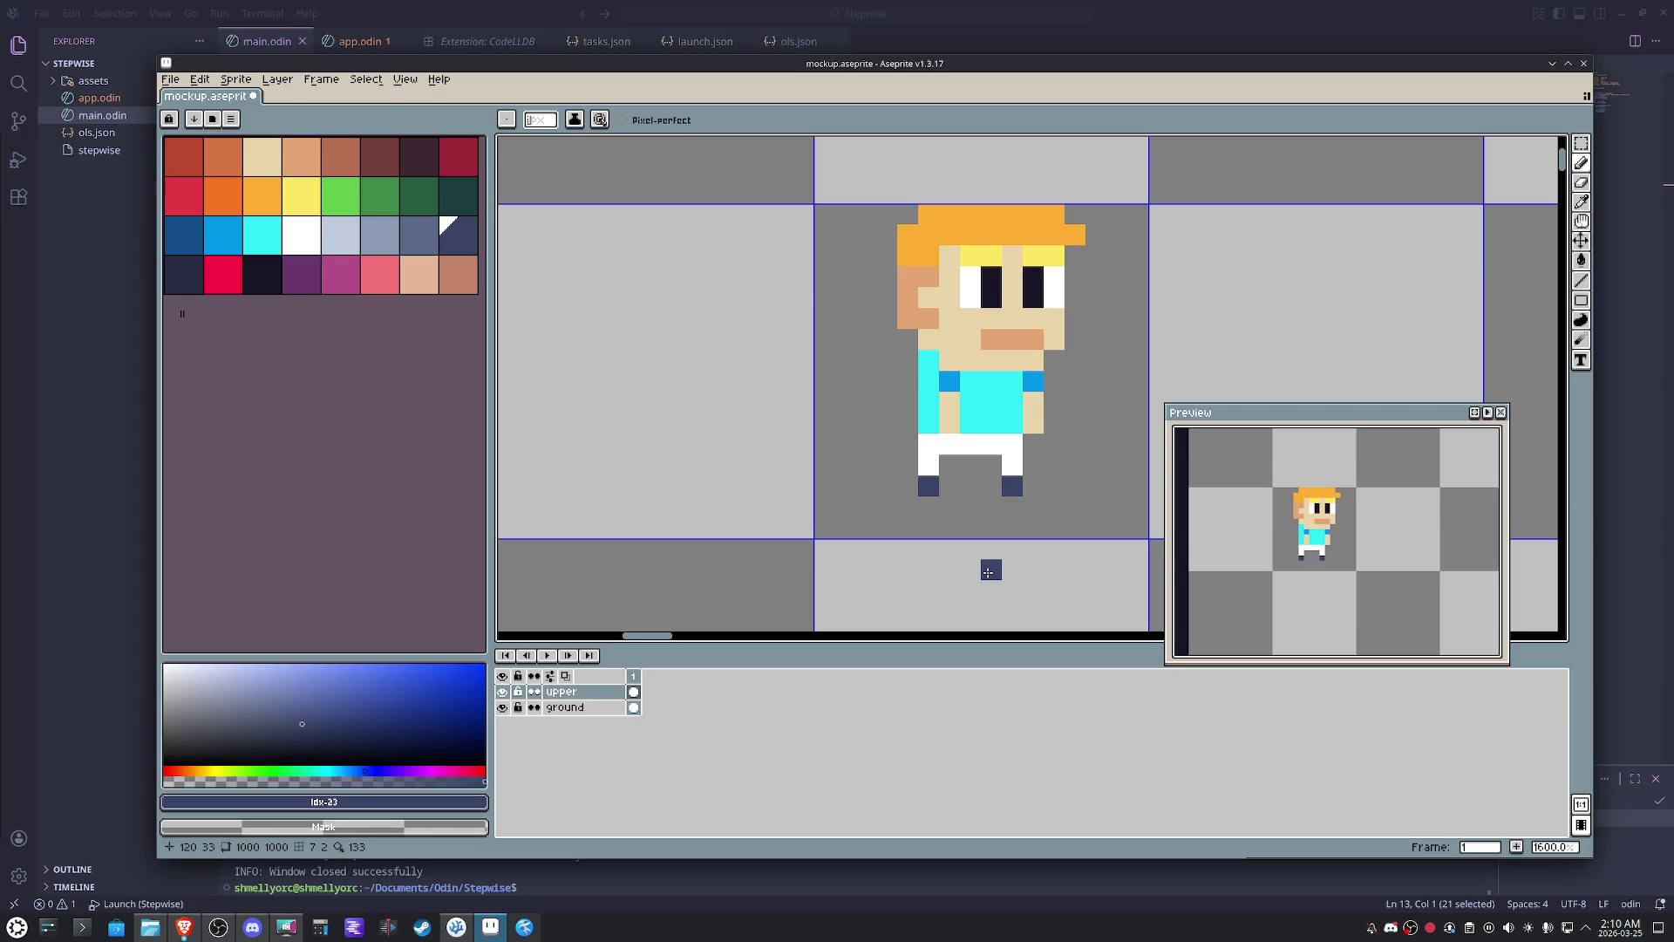
- Marquee-select the area around the finished character
key(m)
scroll(991, 570, down, 1)
drag(1033, 547, 797, 223)
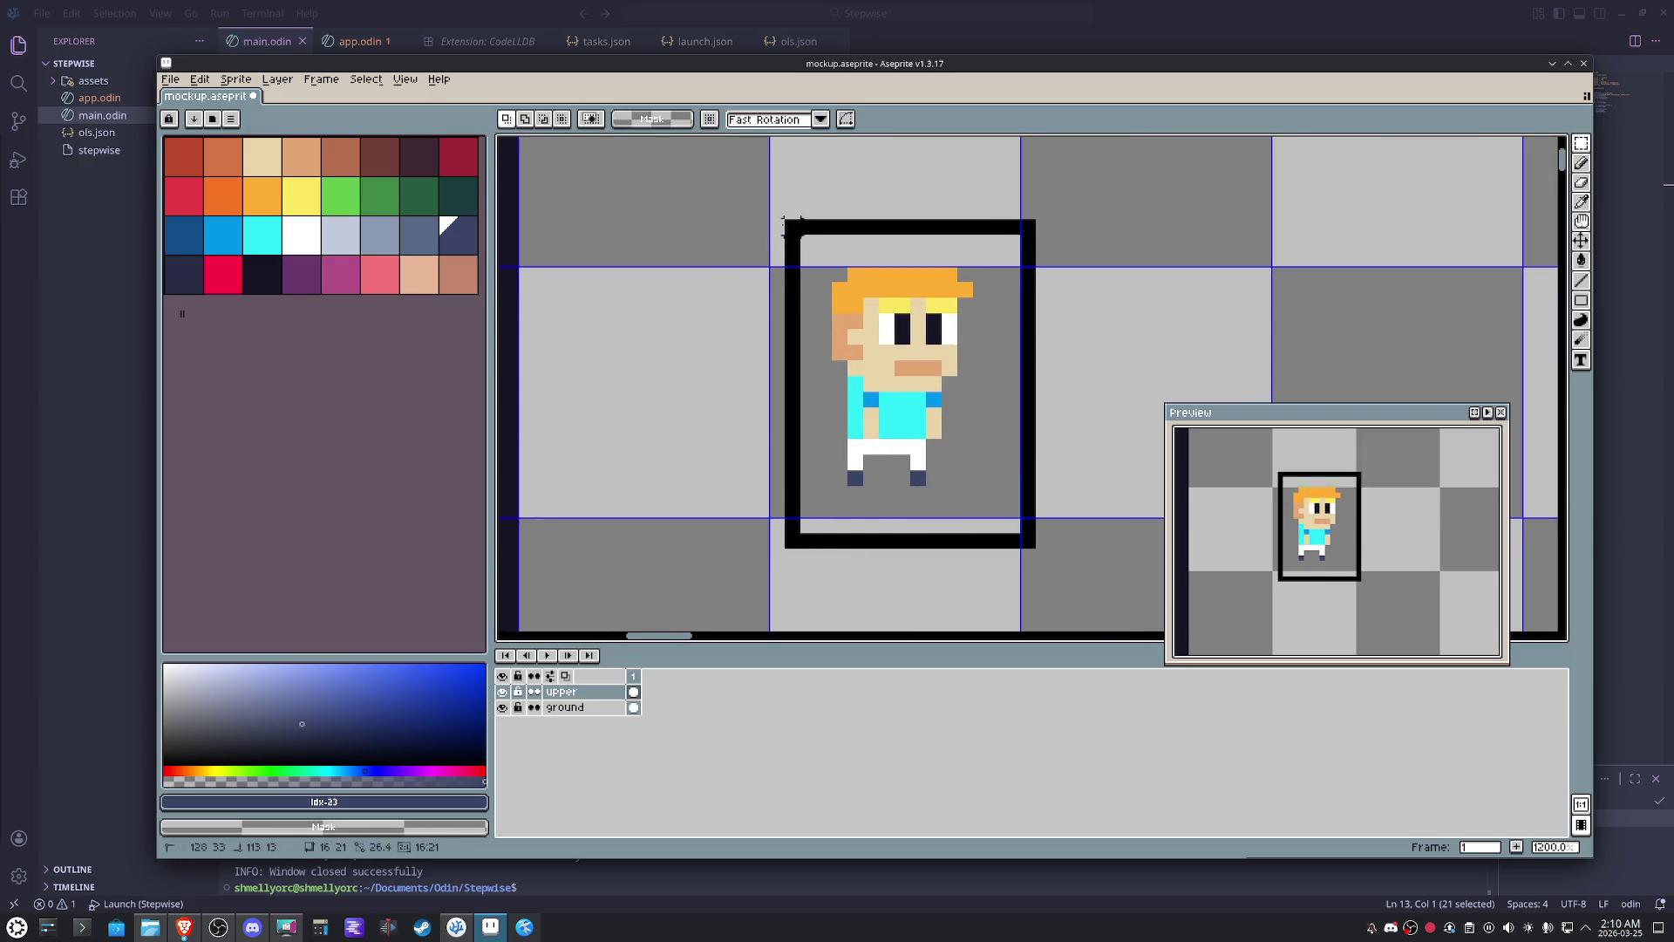
scroll(792, 233, up, 3)
- Bucket-fill the eyebrows orange and the hair bright yellow
click(458, 154)
key(g)
click(992, 343)
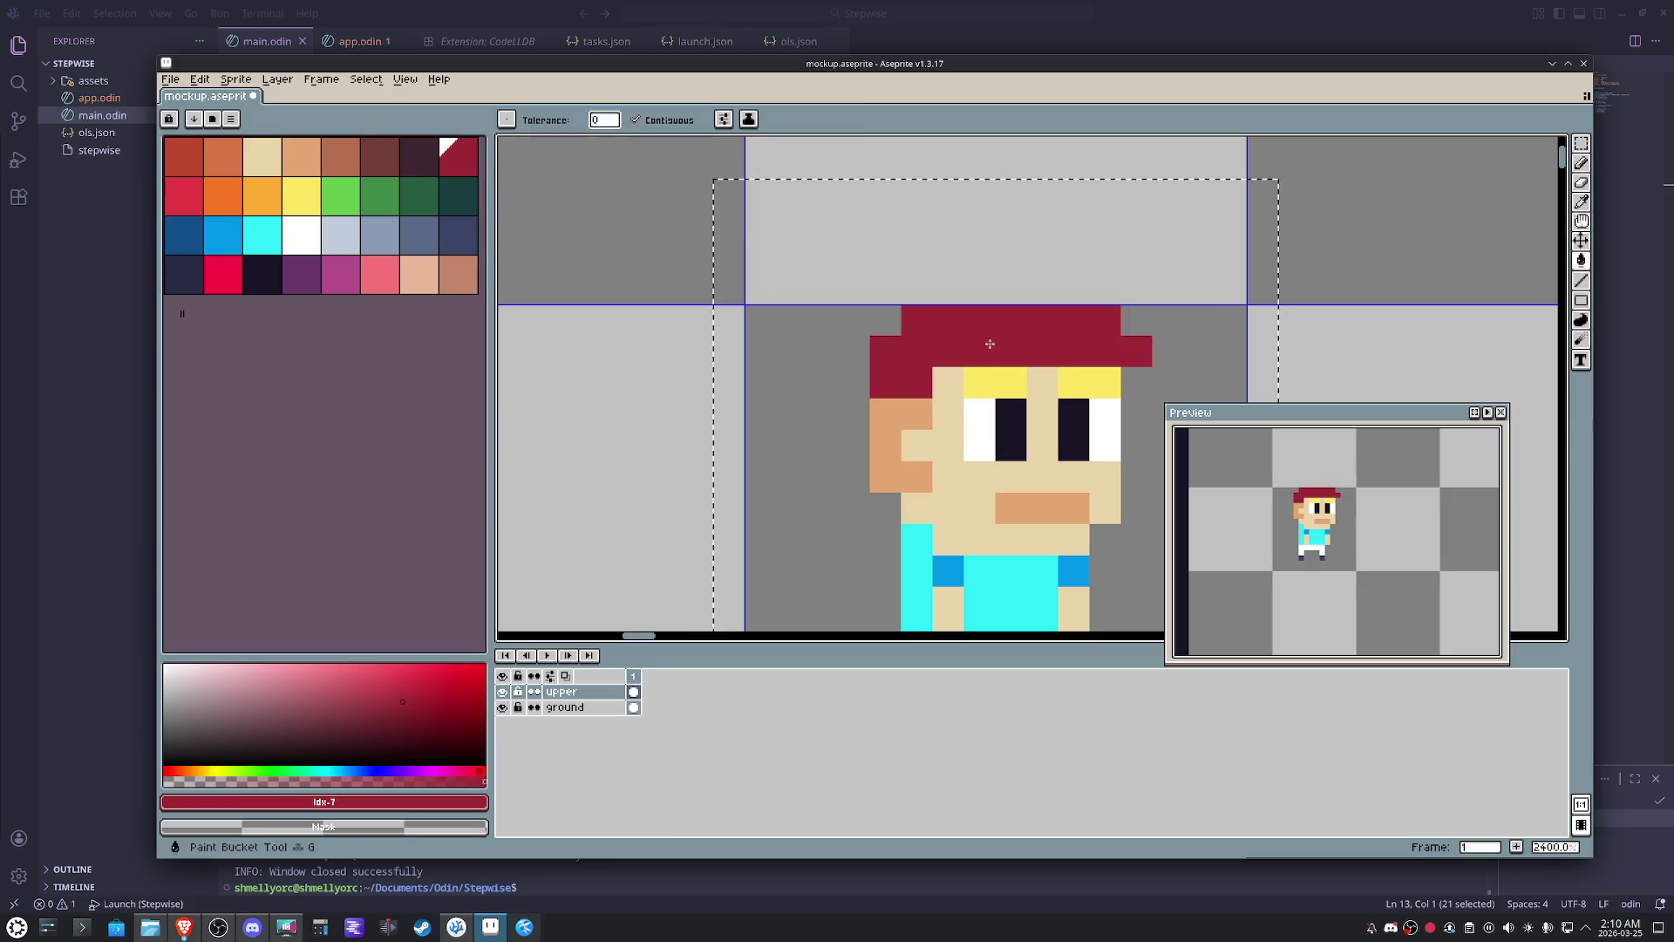
click(300, 196)
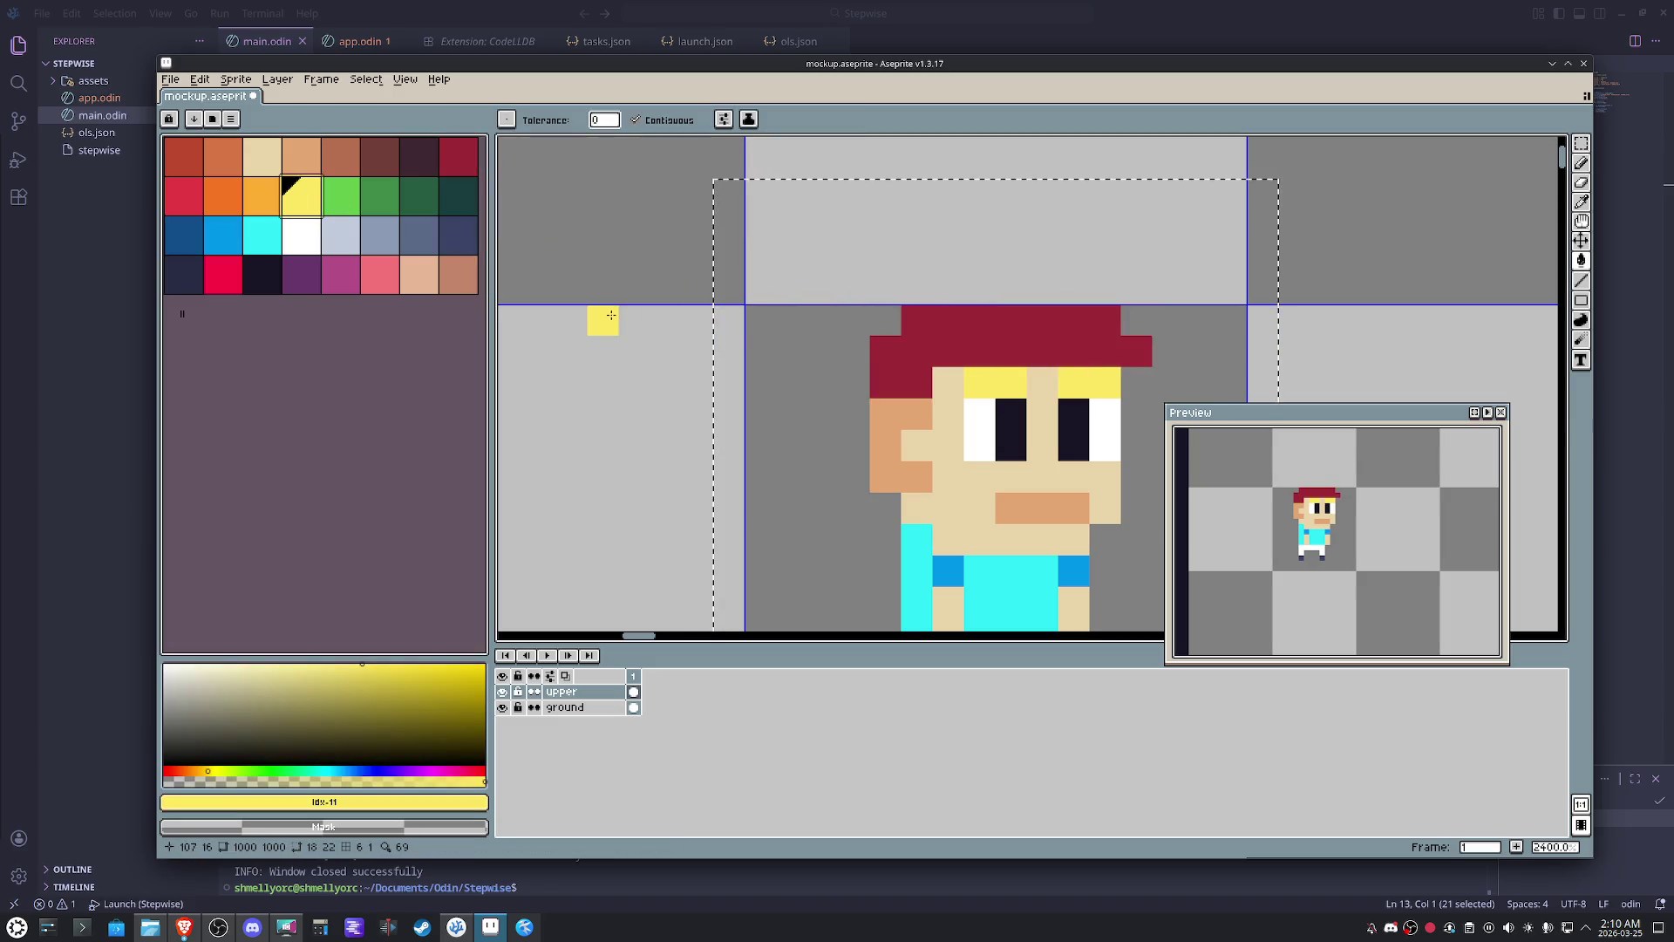
click(260, 195)
click(1033, 381)
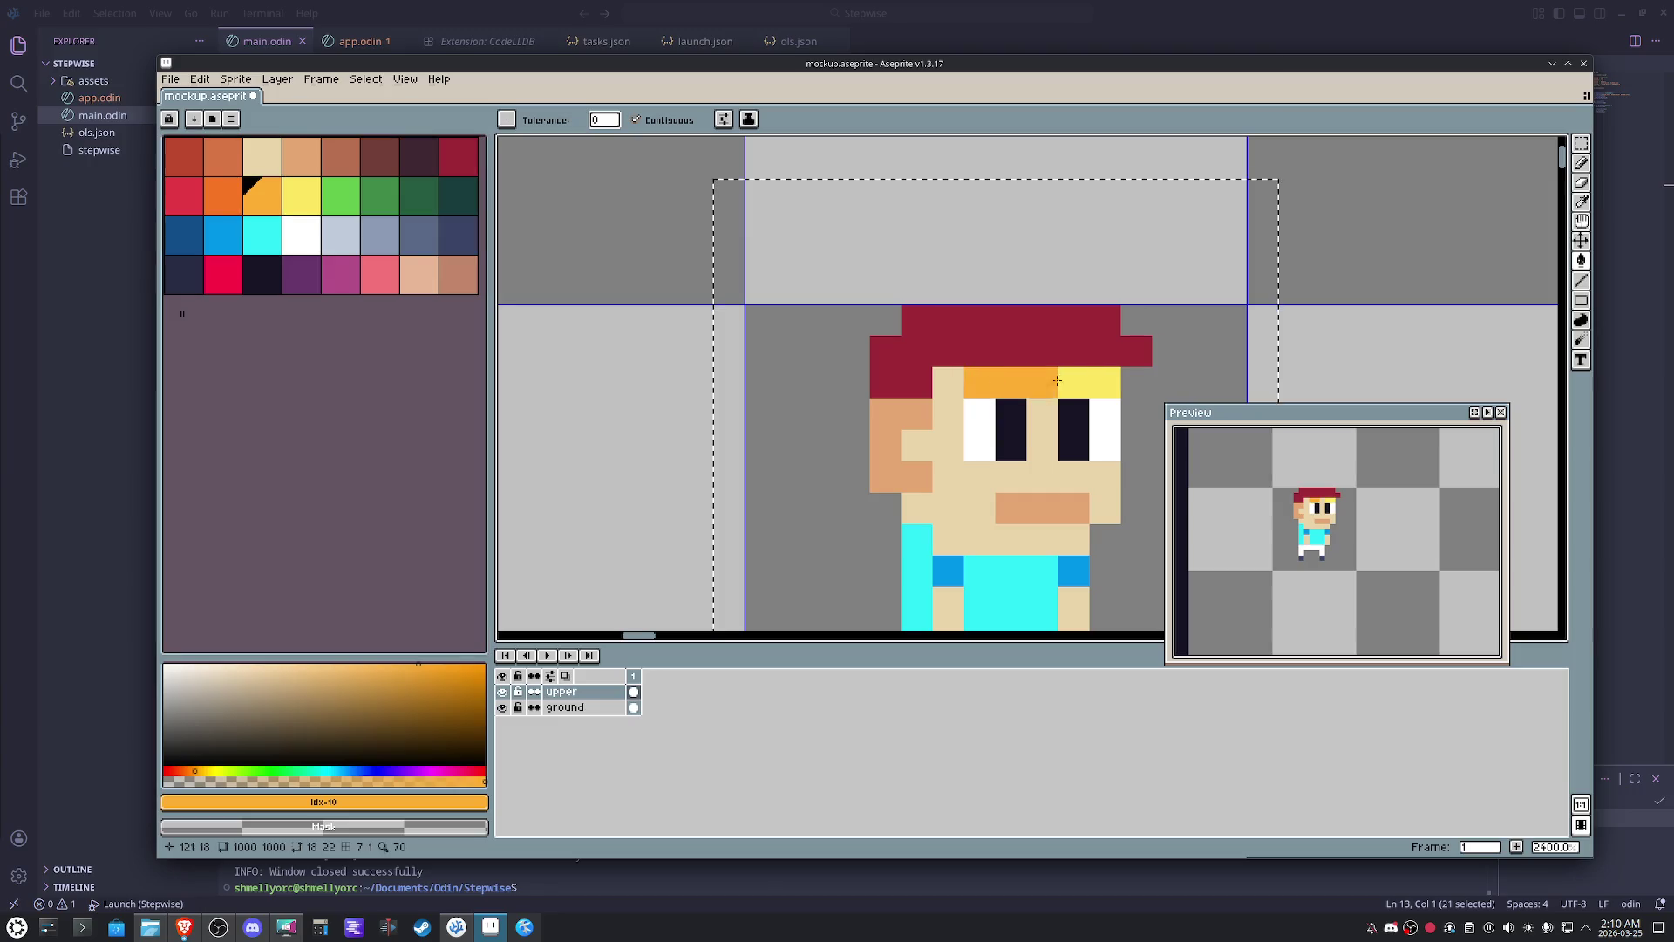
click(300, 194)
click(933, 339)
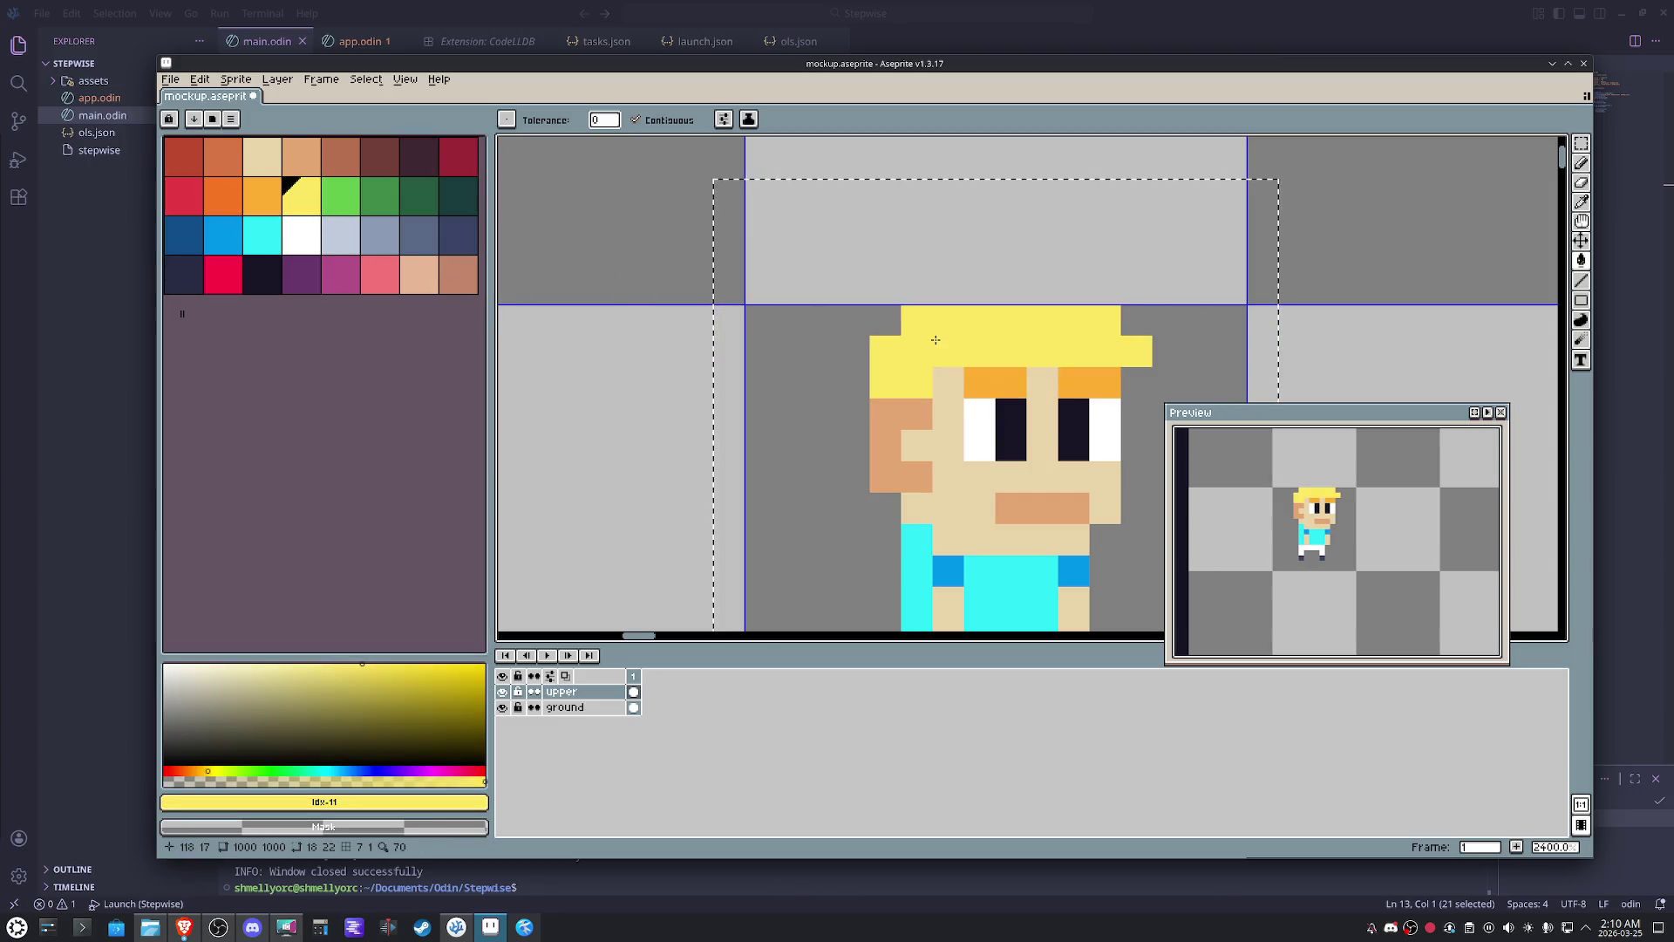
scroll(934, 338, down, 2)
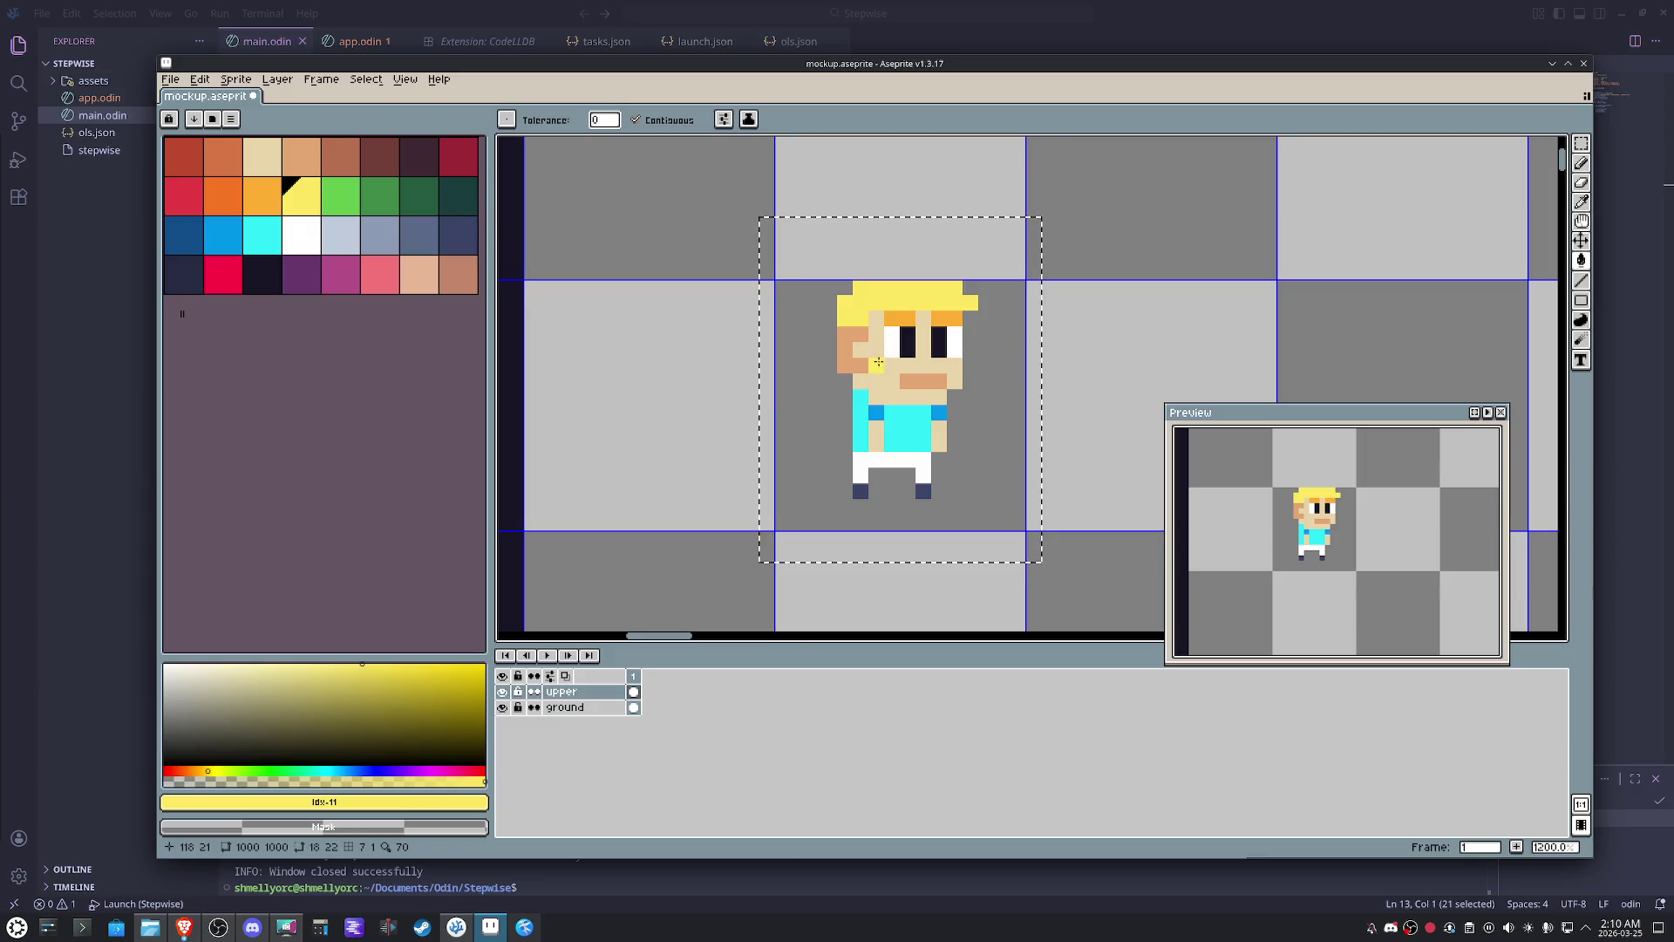
- Nudge the sprite down one pixel and reselect the whole character
key(Down)
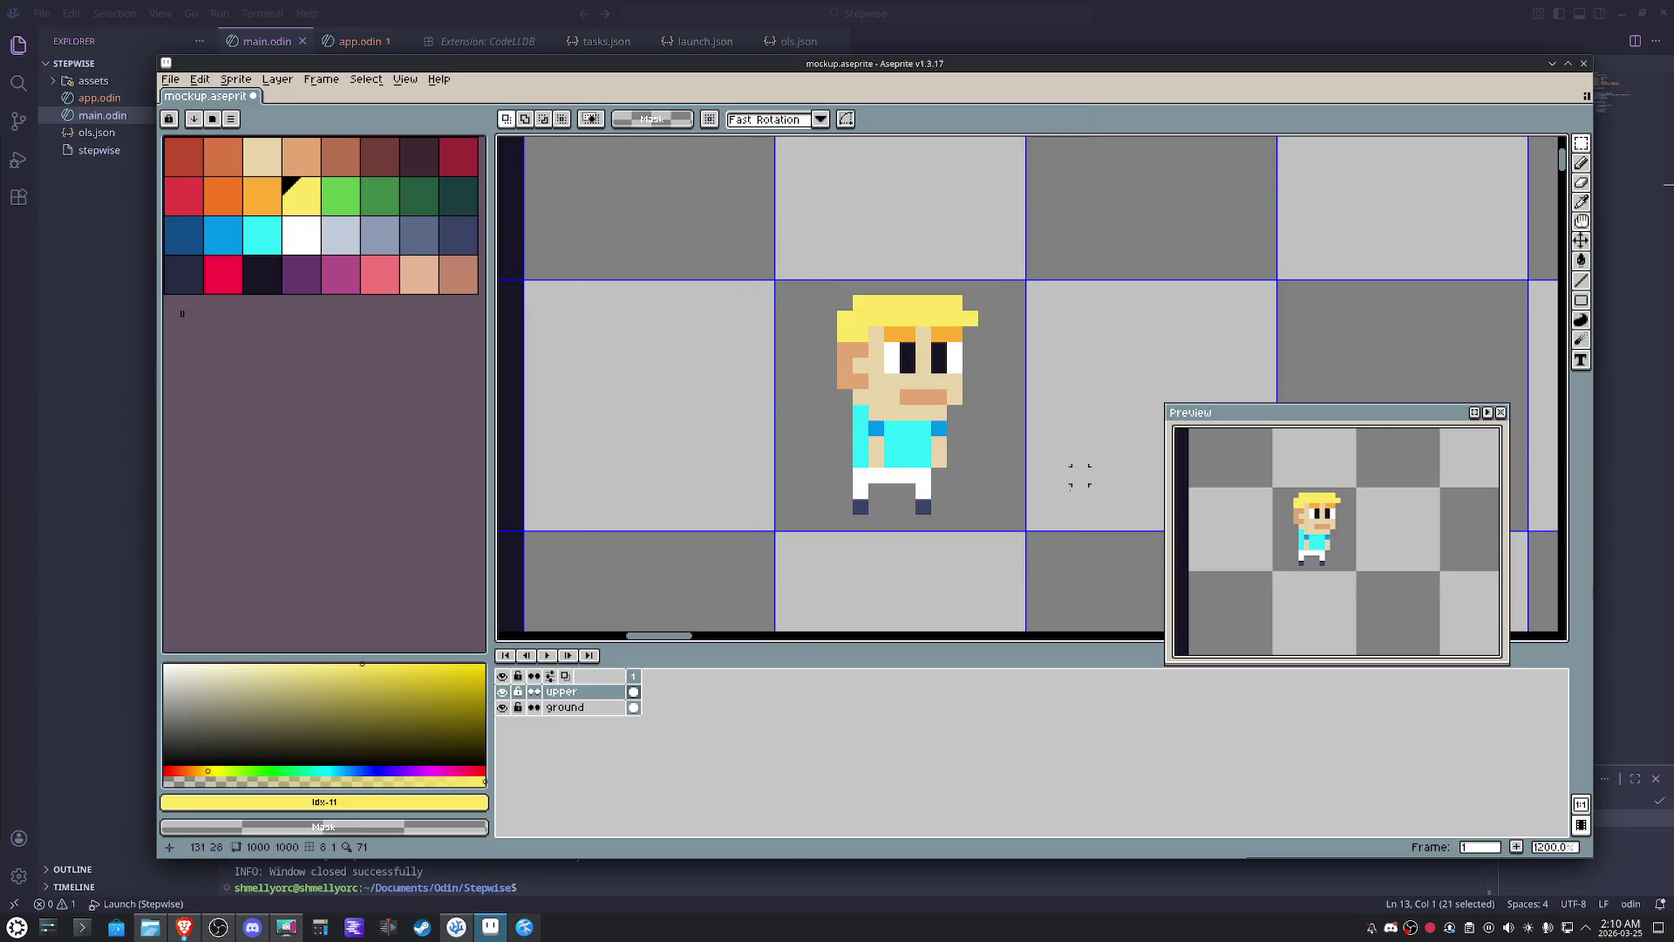
drag(1057, 516, 692, 260)
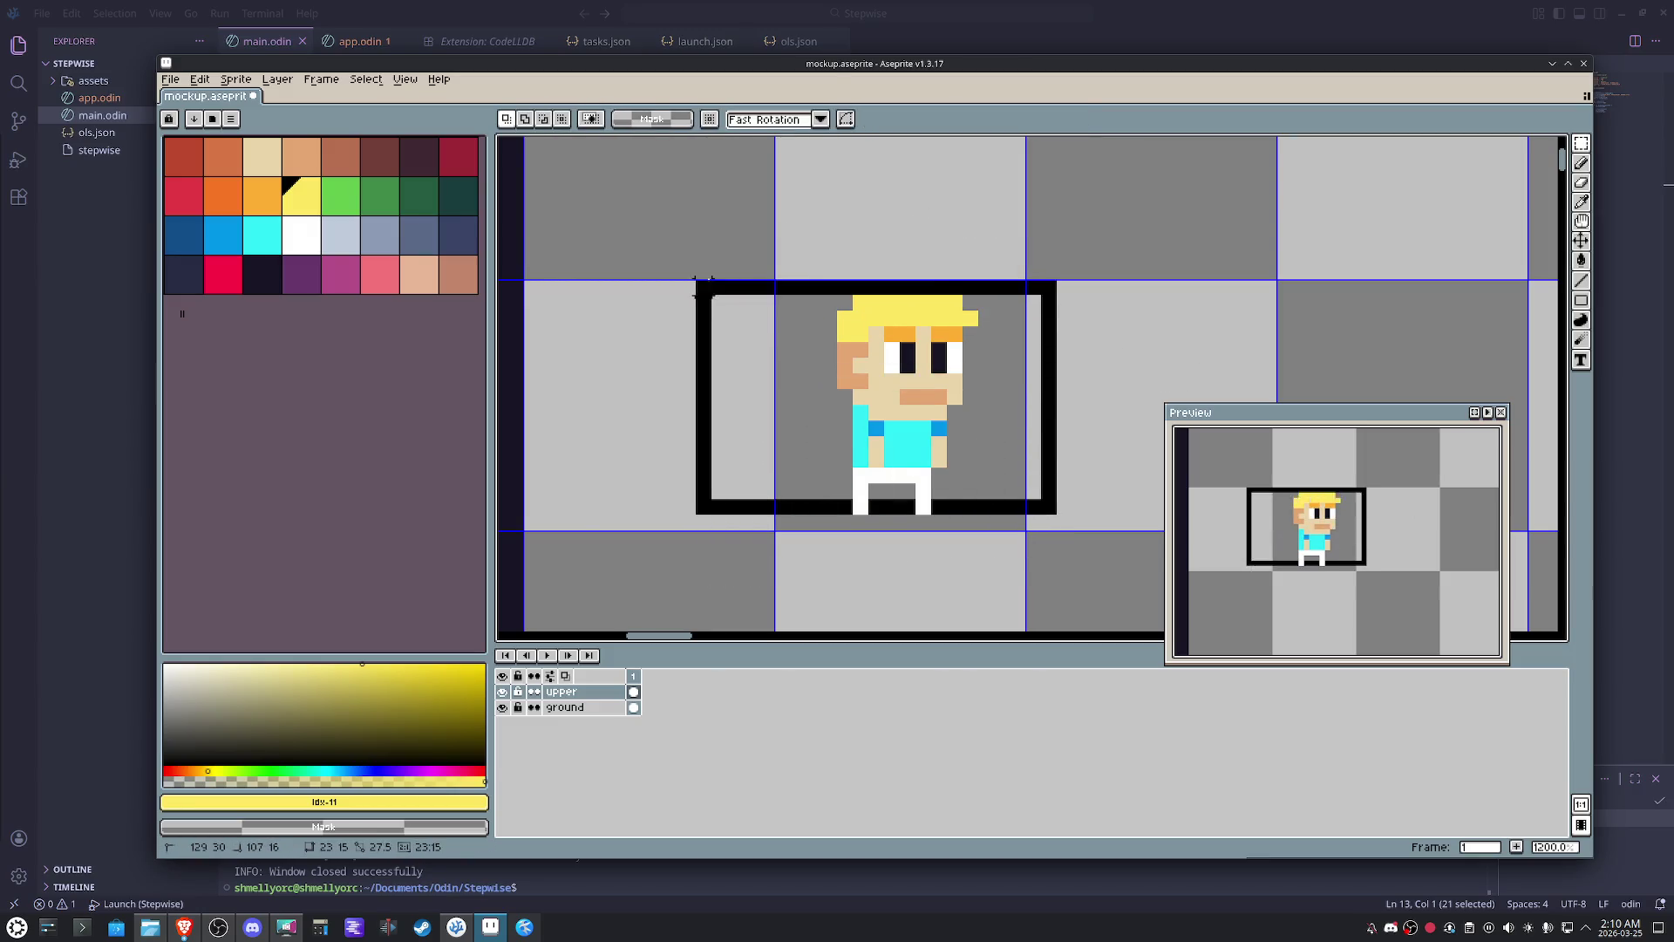
- Apply a black square-matrix outline to the sprite, nudge it down one pixel and deselect
click(261, 277)
key(shift+o)
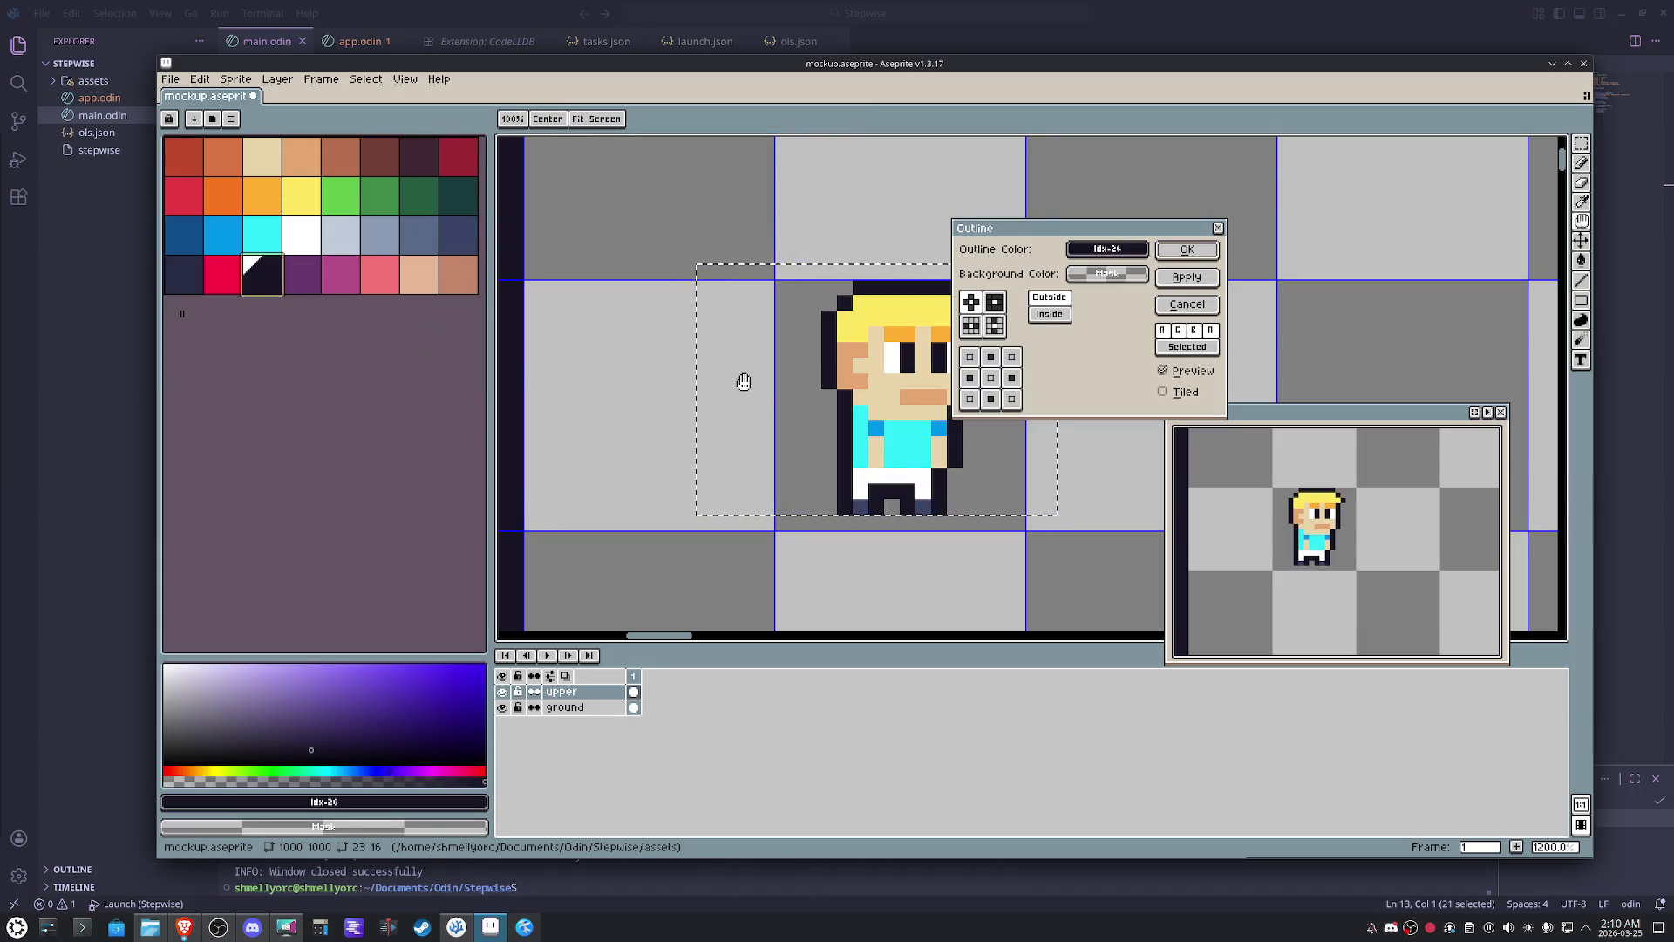
click(994, 302)
click(1170, 250)
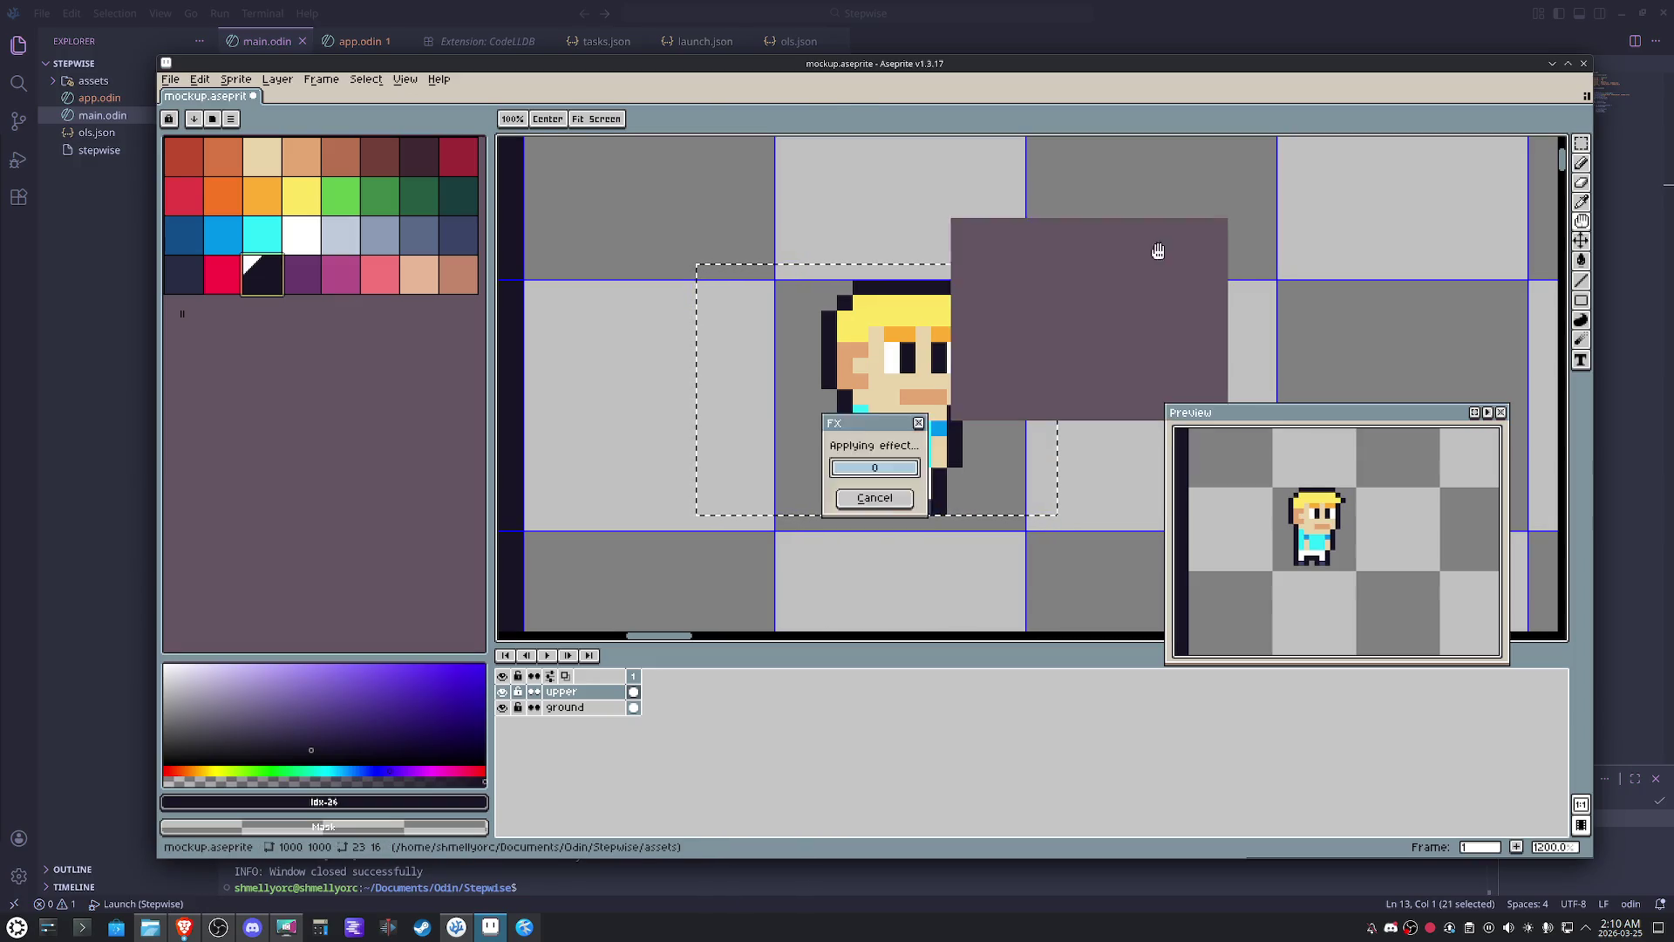
key(Down)
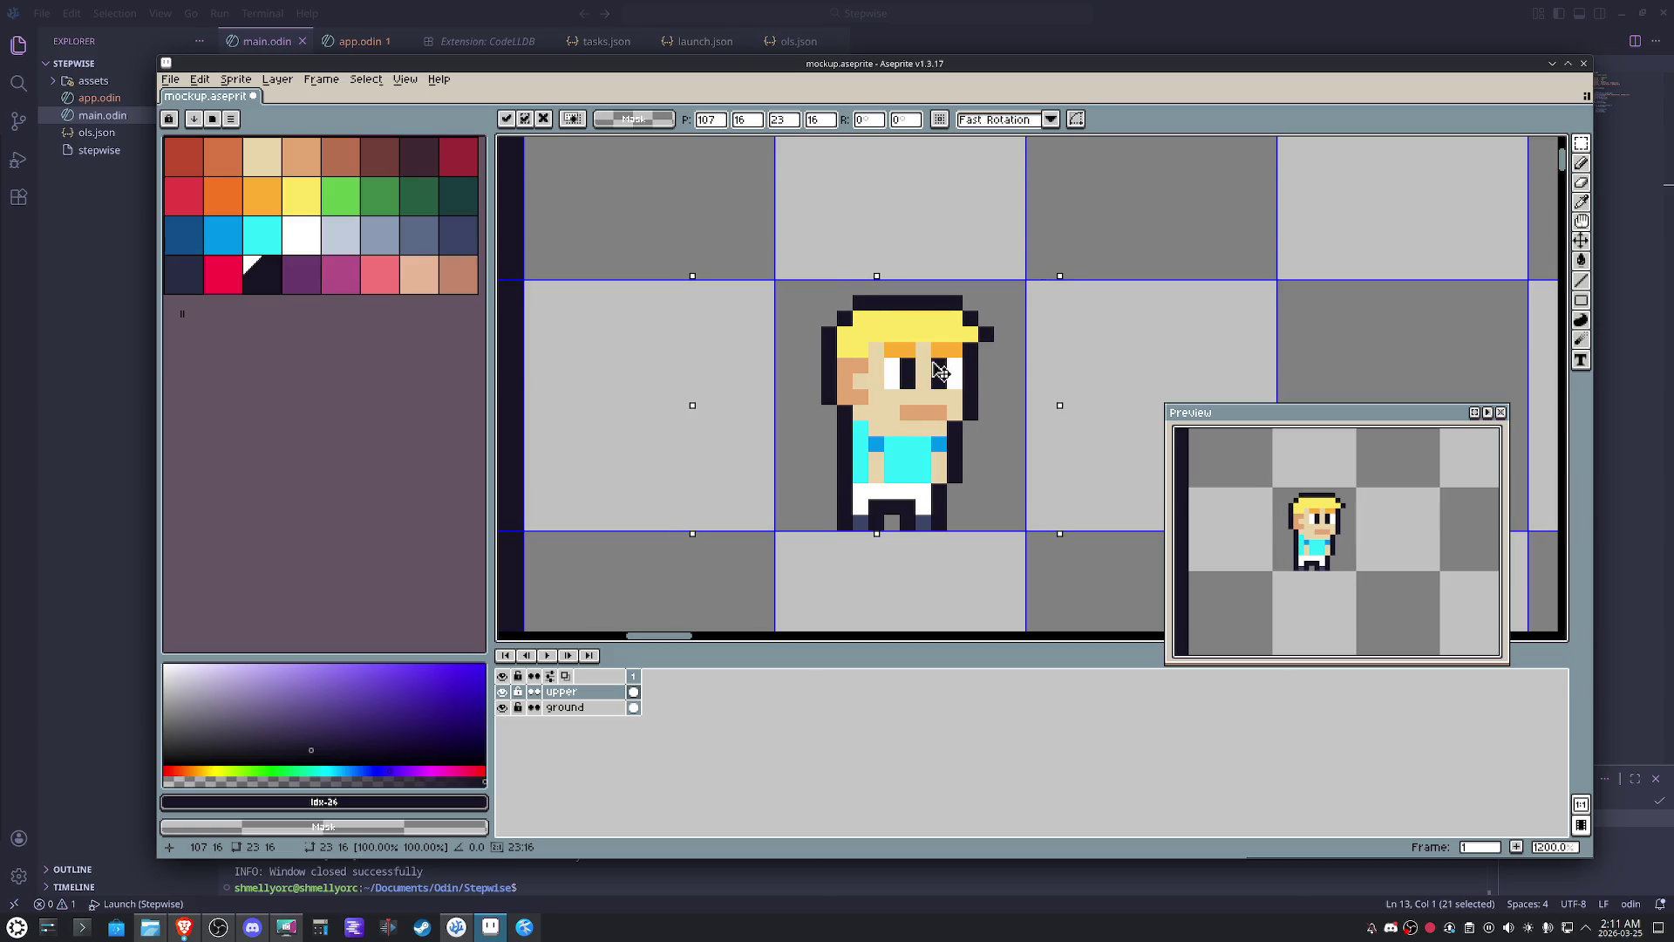
key(ctrl+d)
- Pencil a brown belt across the bottom row of the shirt
click(339, 235)
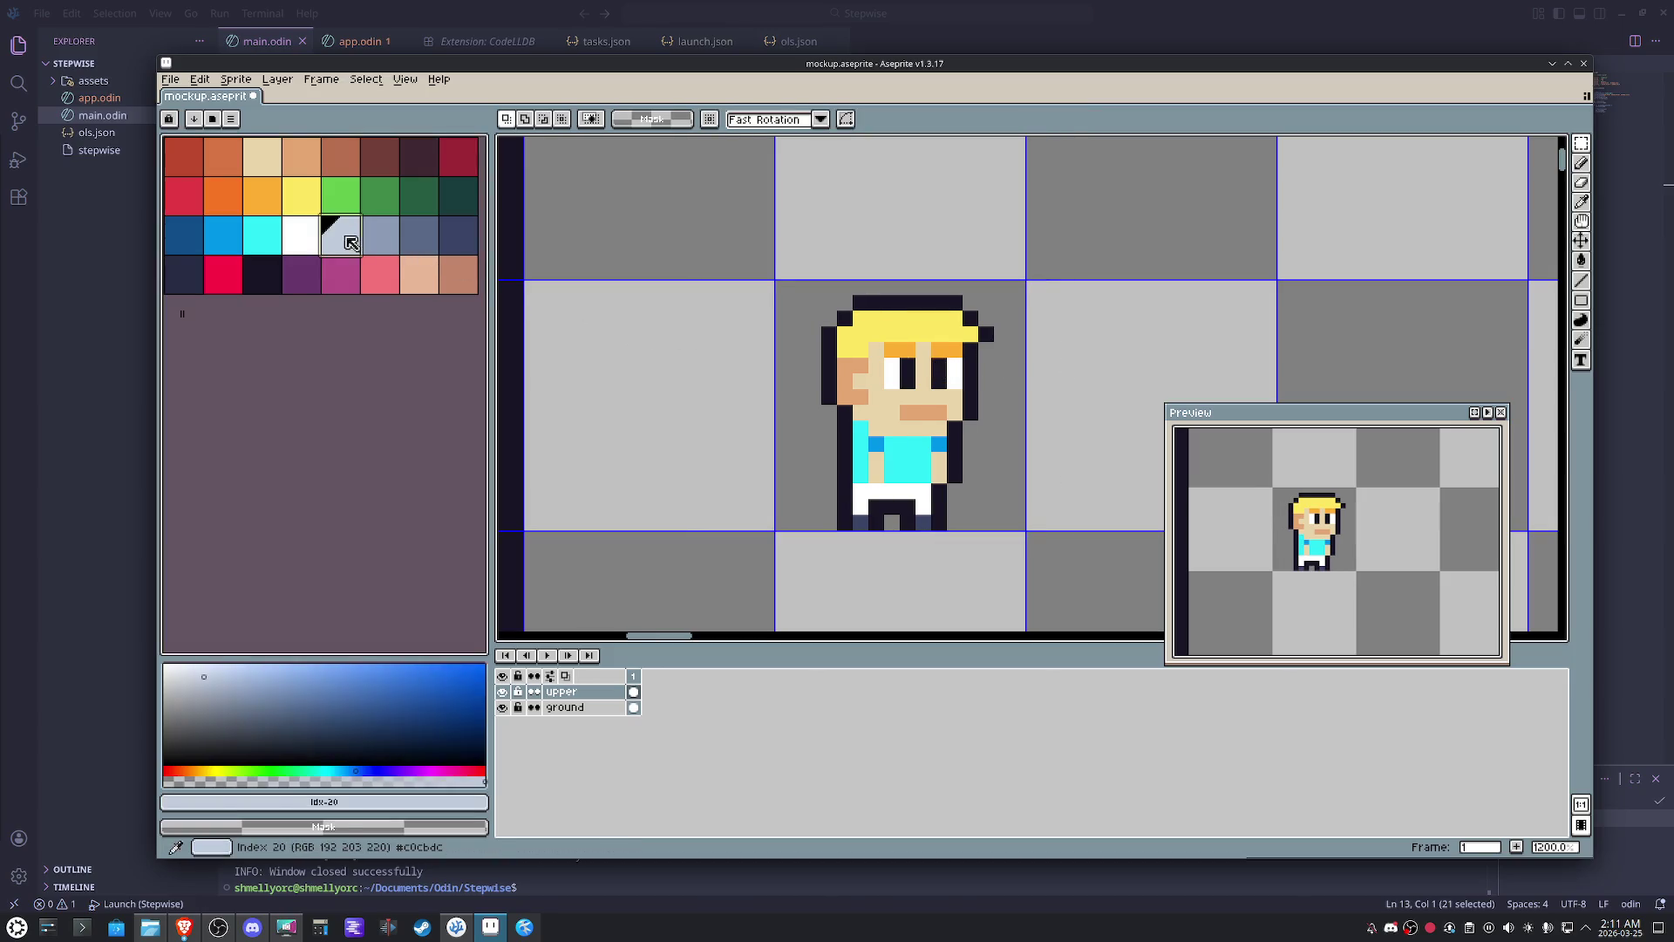
click(377, 155)
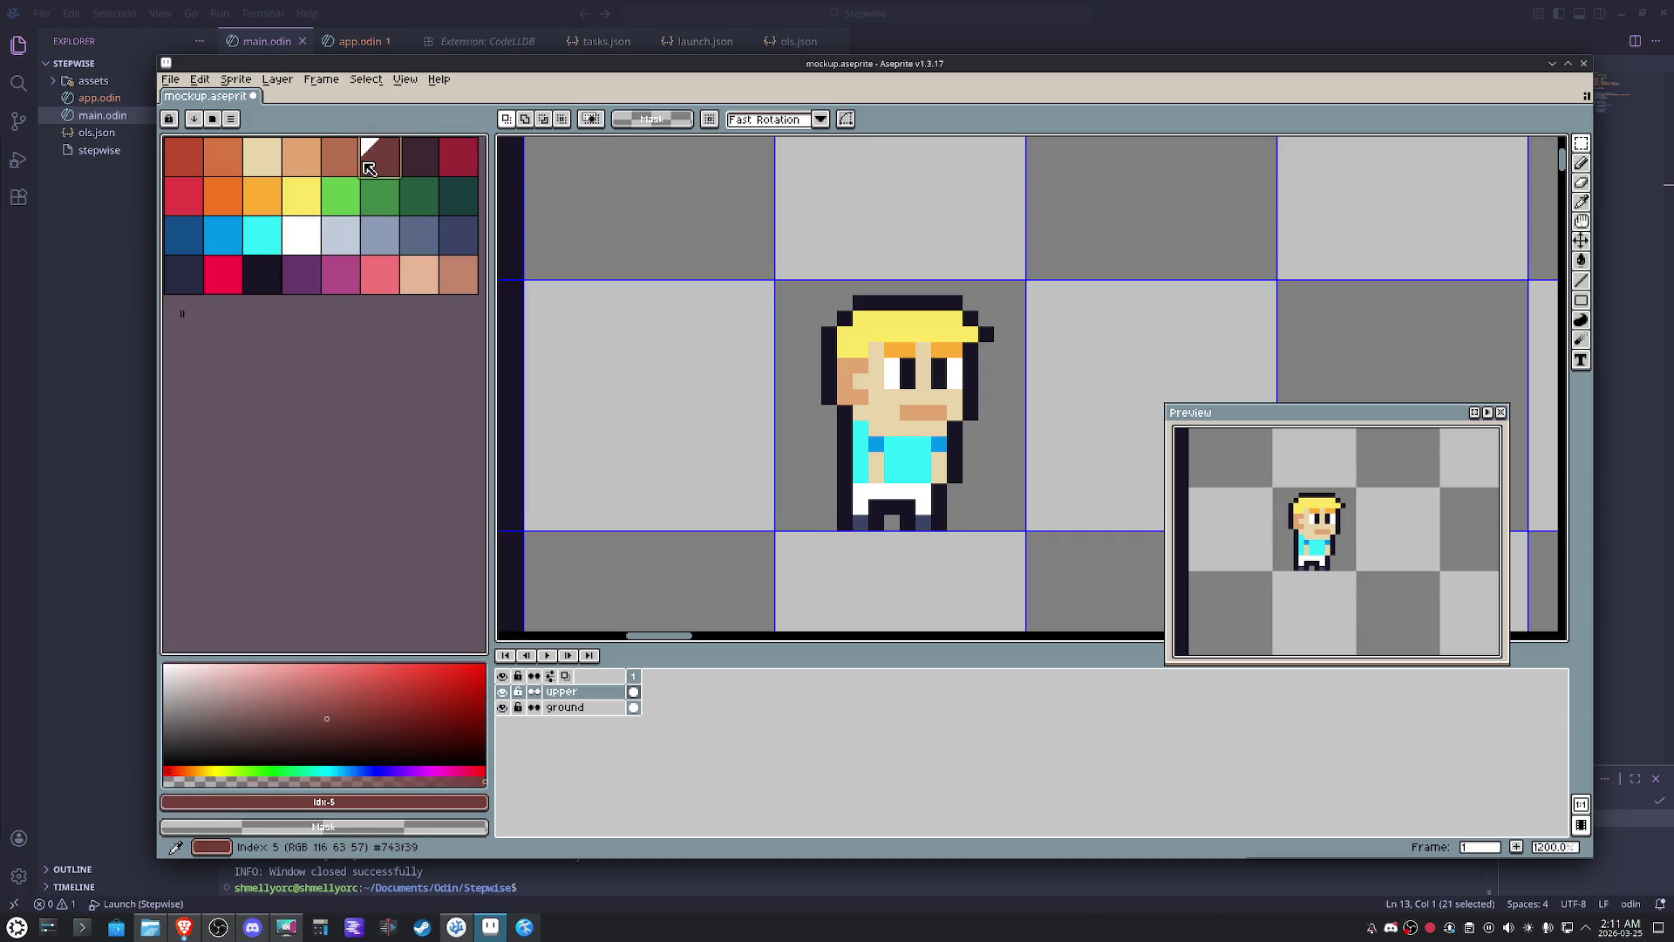
key(b)
key(bracketleft)
drag(923, 473, 857, 474)
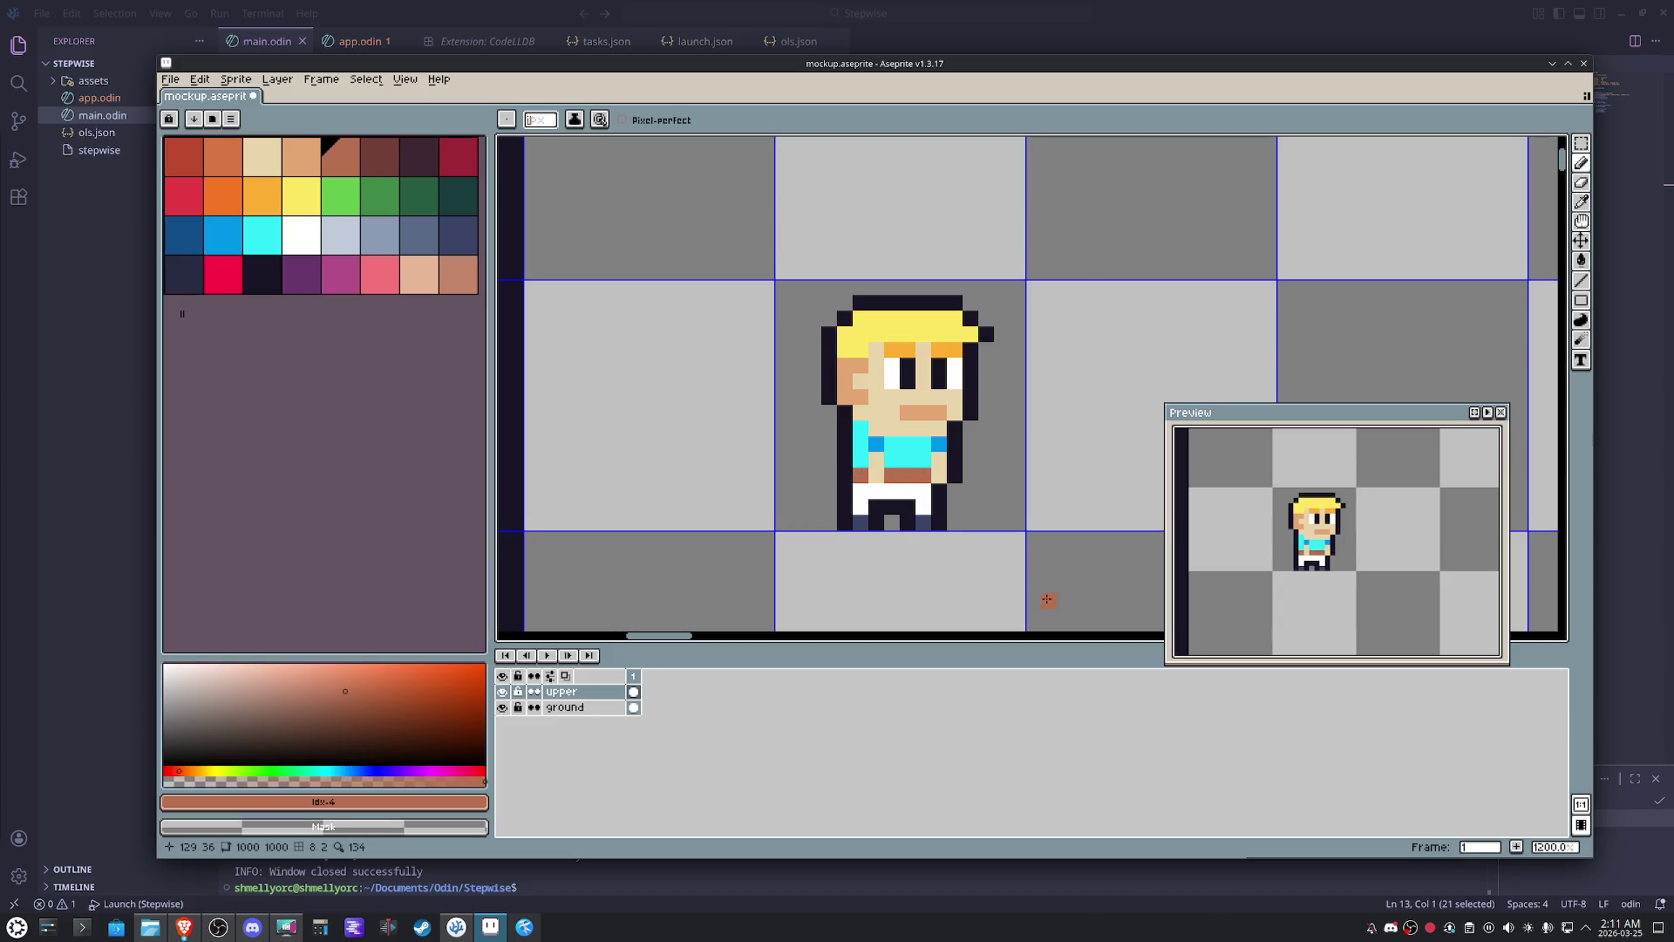
key(space)
drag(1035, 586, 1006, 557)
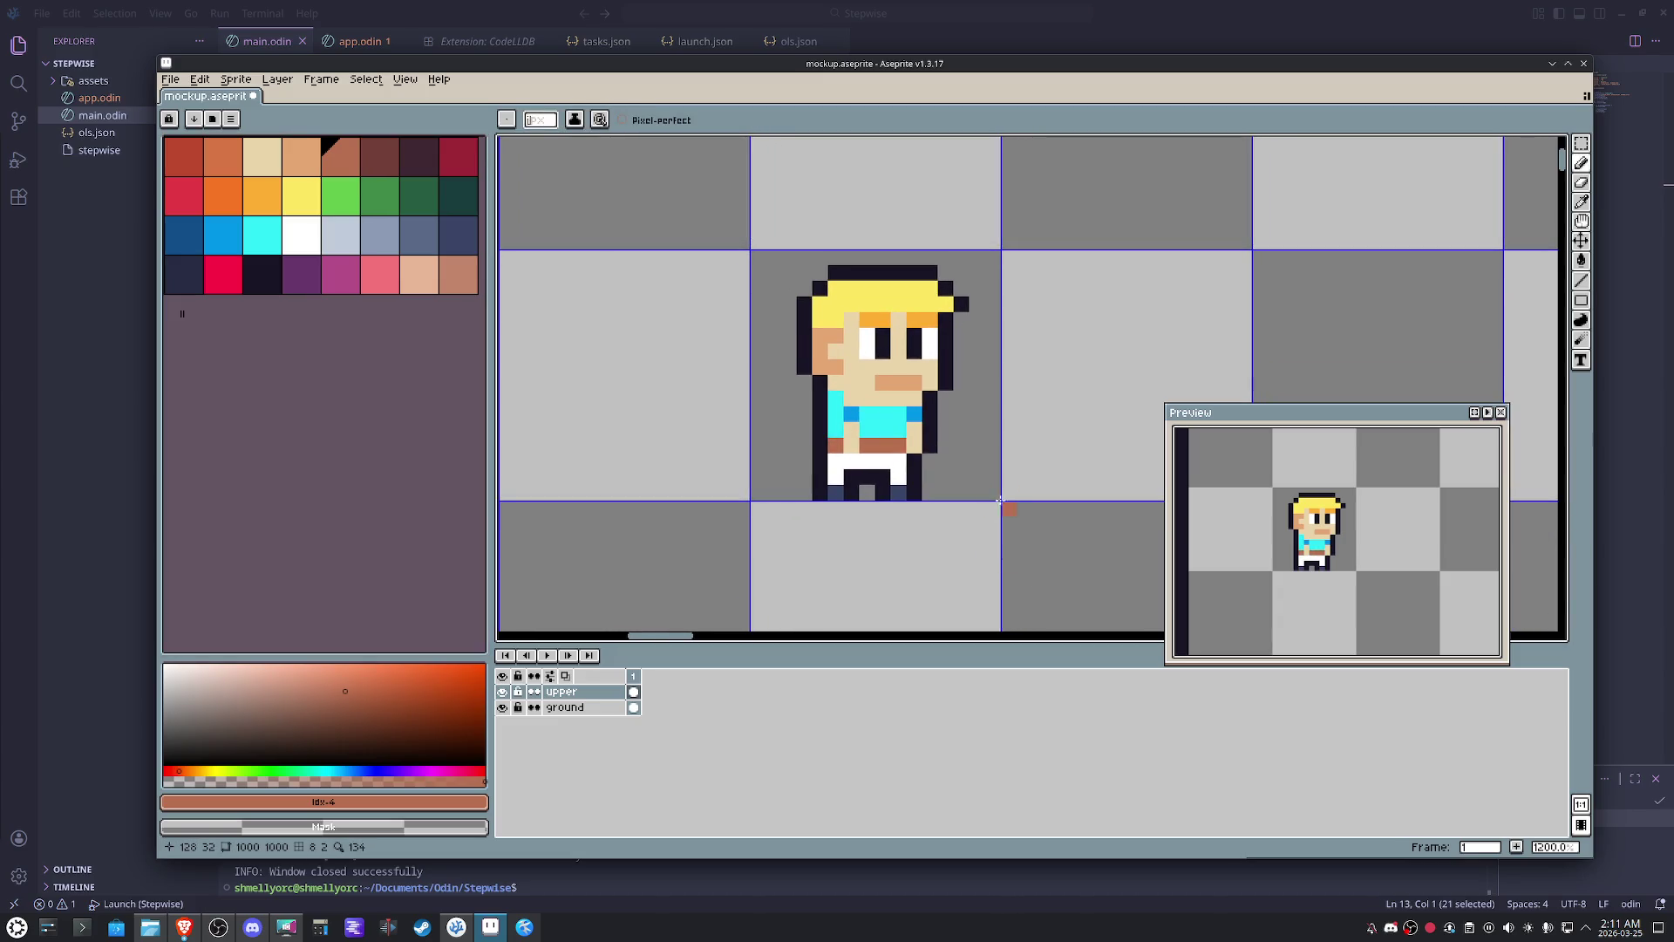
scroll(993, 494, down, 1)
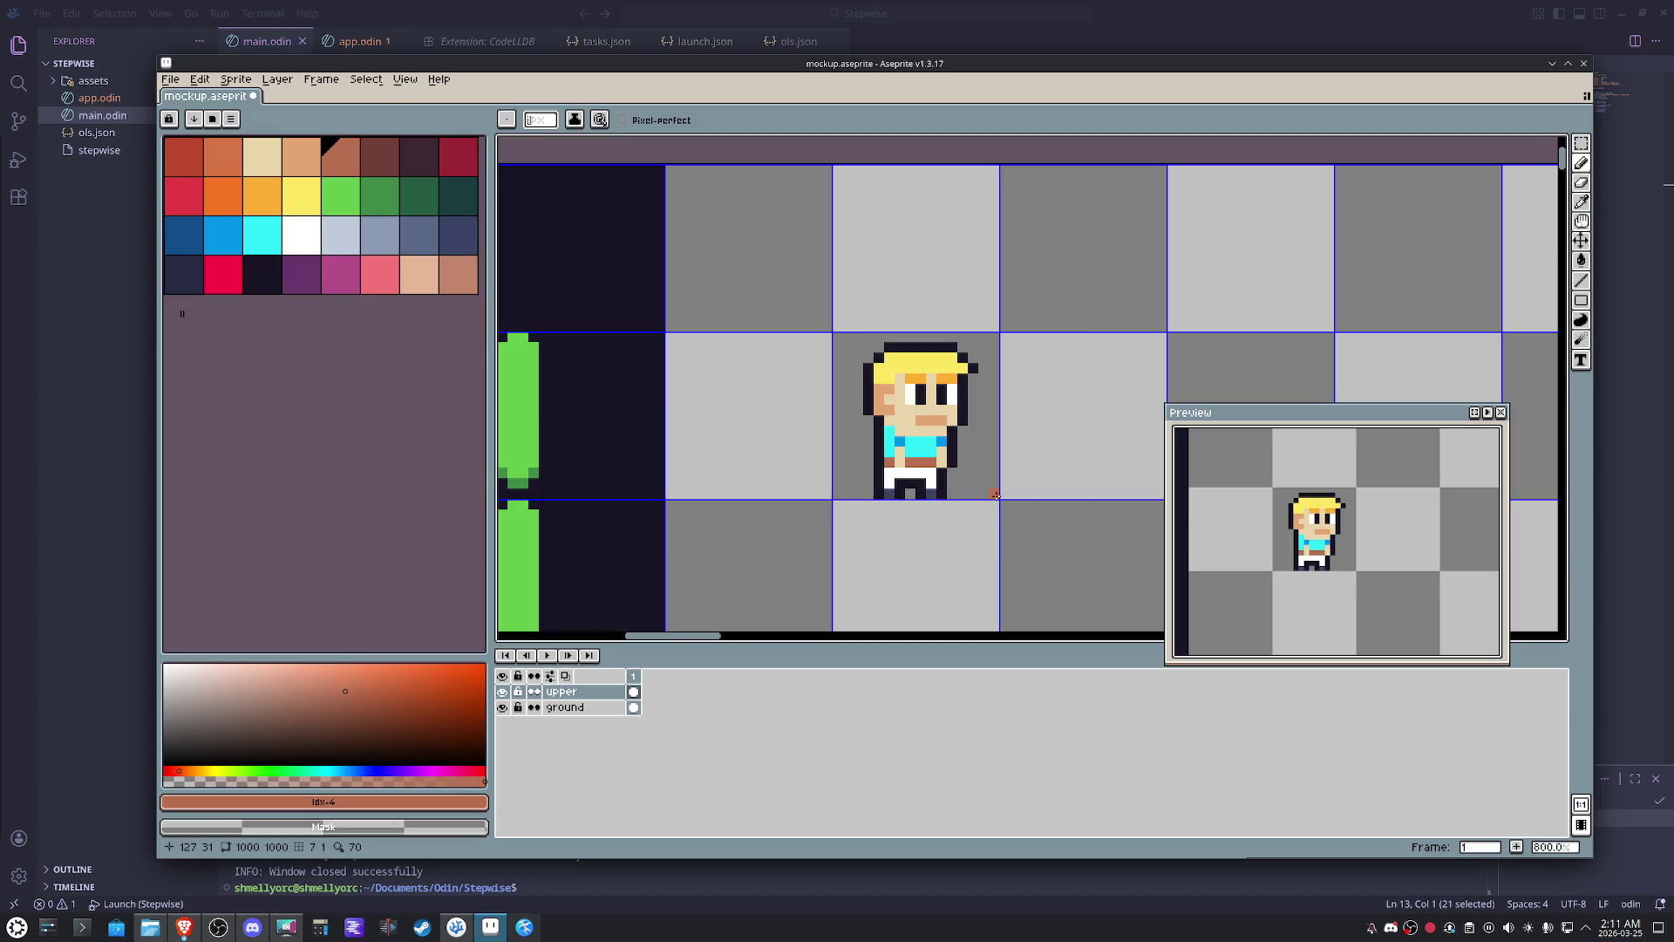
- Copy the character's tile and paste a duplicate
key(ctrl+shift+d)
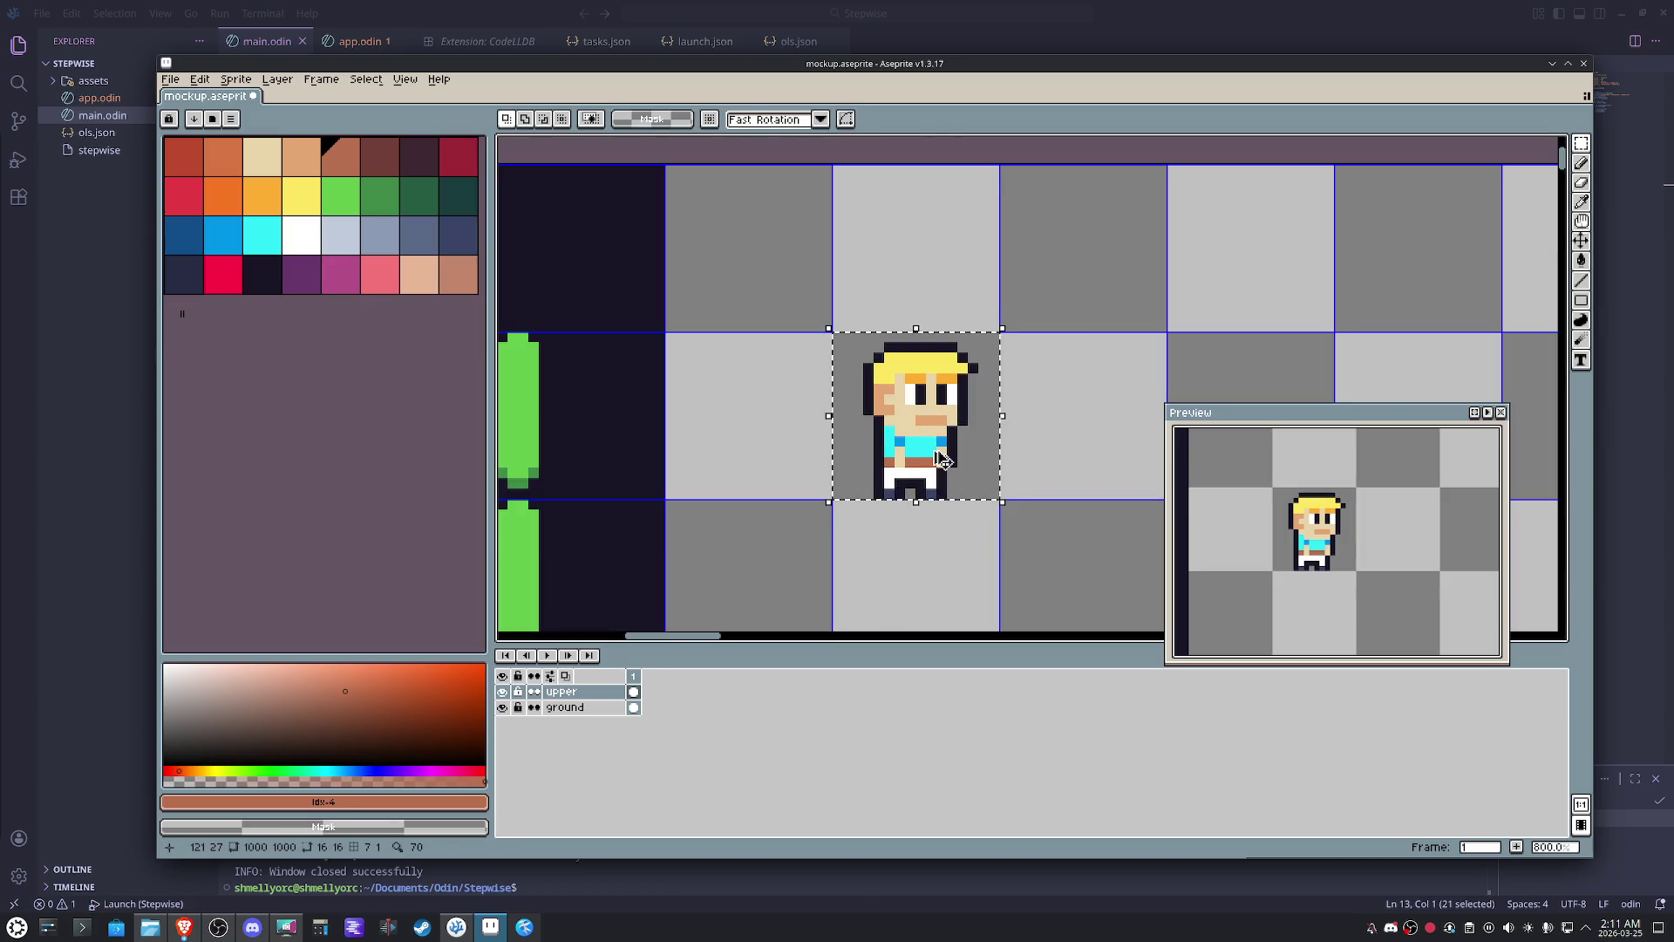
key(ctrl+c)
key(ctrl+v)
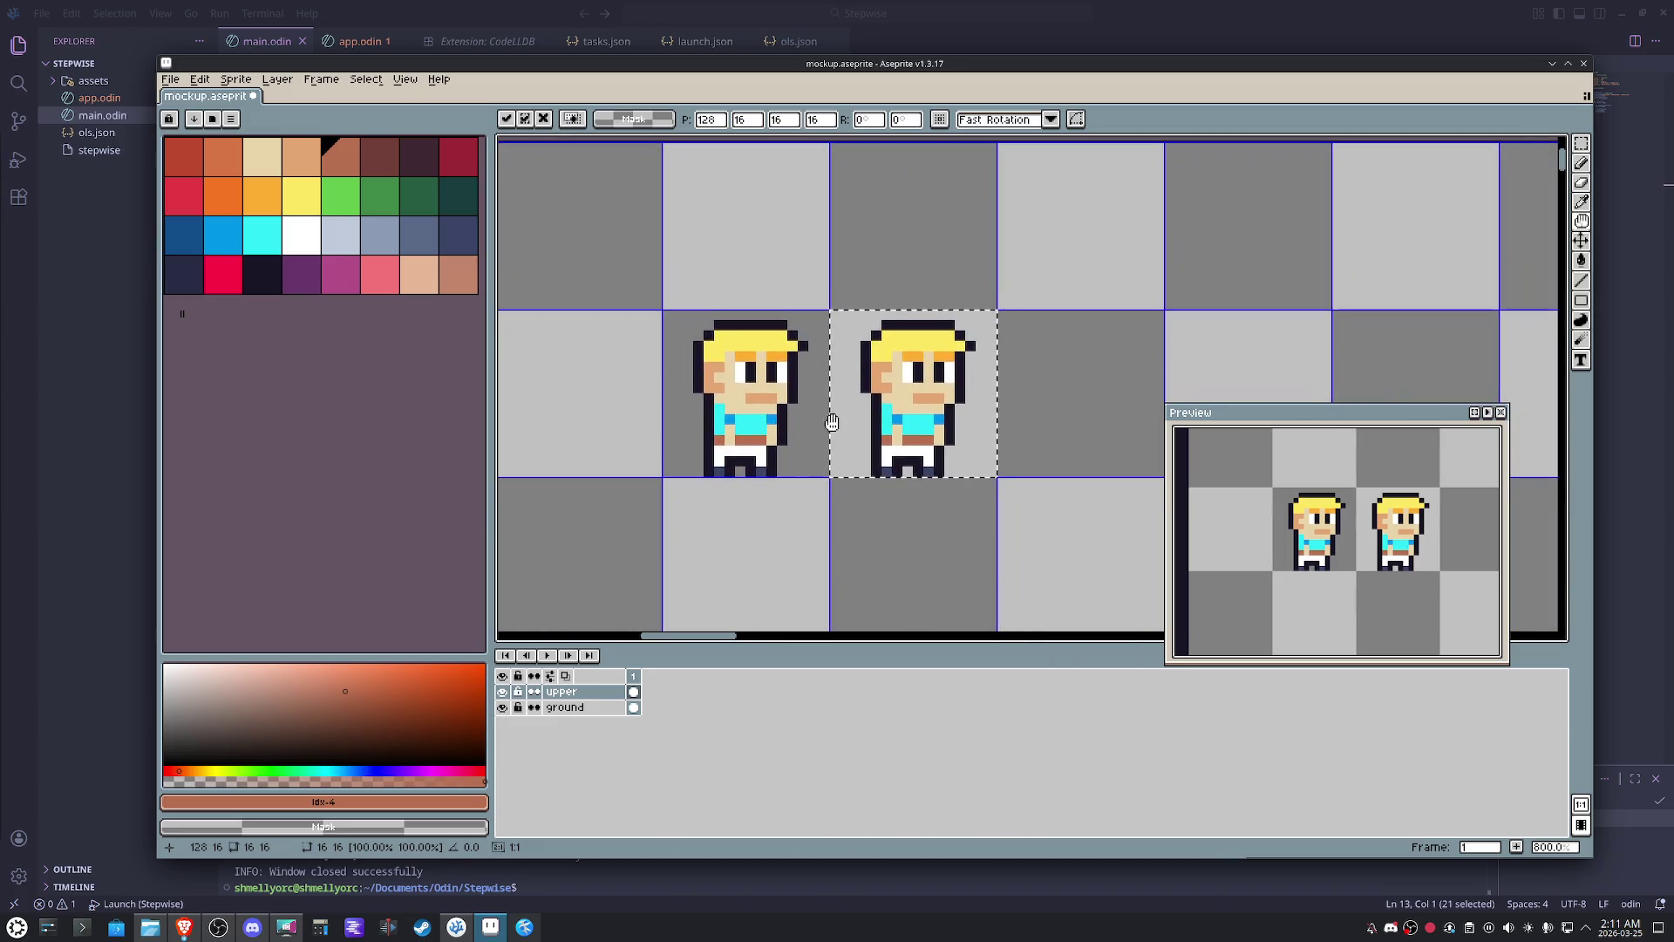
scroll(903, 439, down, 2)
scroll(872, 416, down, 1)
drag(871, 417, 1118, 289)
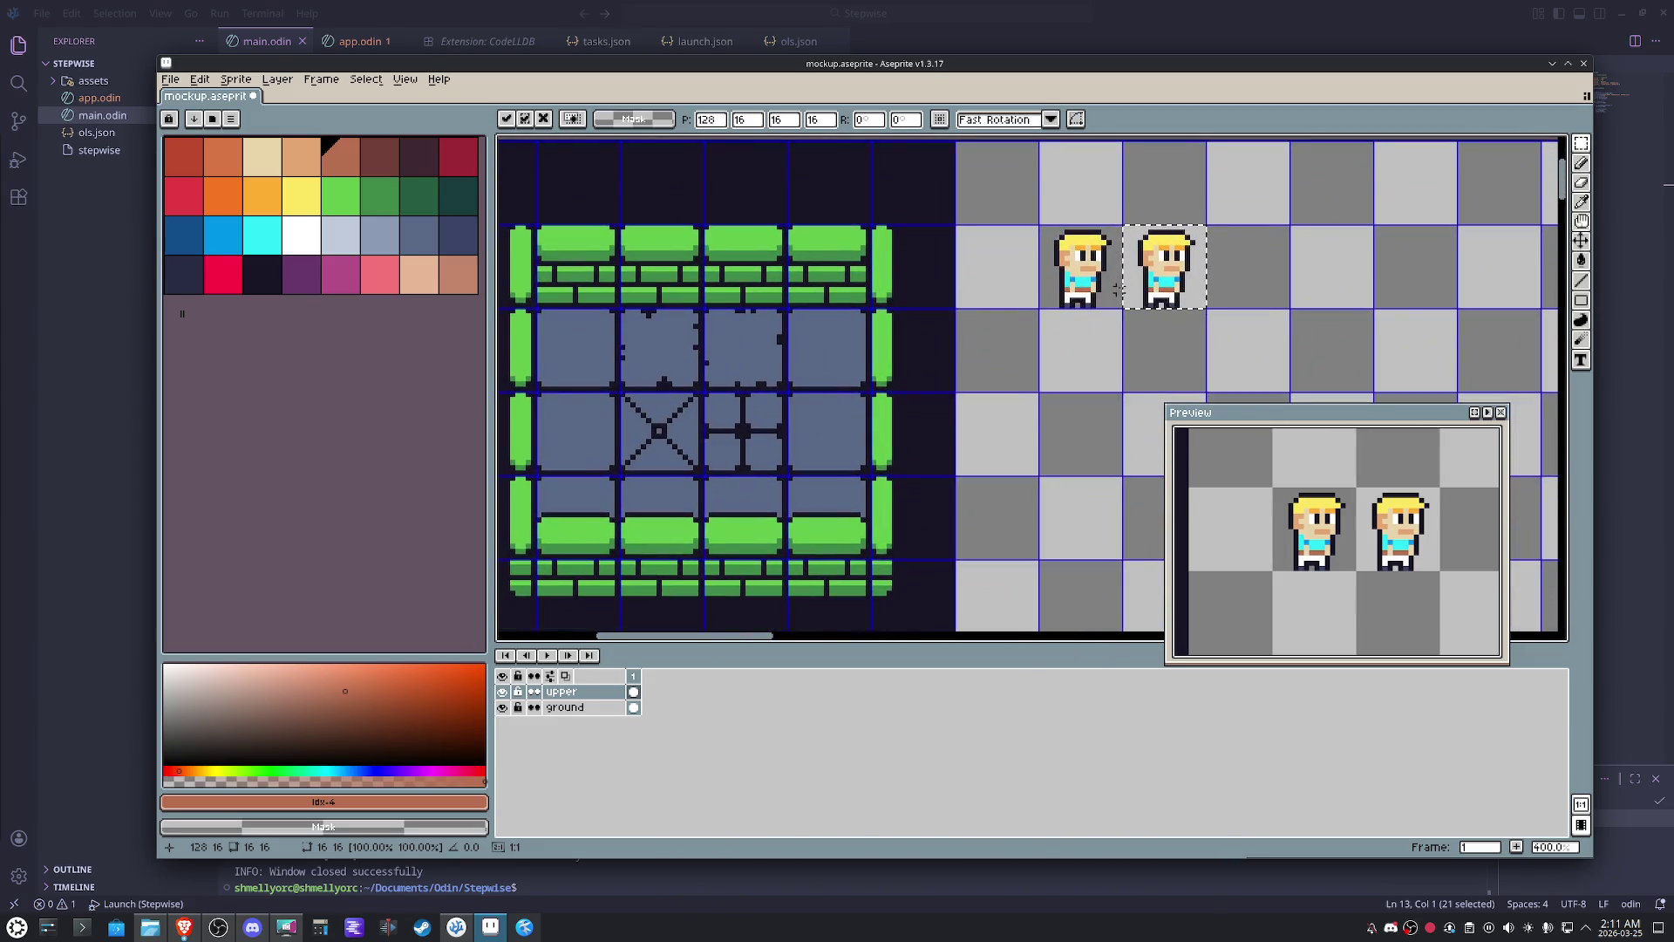
- Move the pasted copy tile by tile to sit up-right of the original and commit it
key(shift+Down)
key(shift+Left)
key(shift+Left)
key(shift+Left)
key(shift+Left)
key(Up)
key(Up)
key(Up)
key(Up)
key(Up)
key(Up)
key(Up)
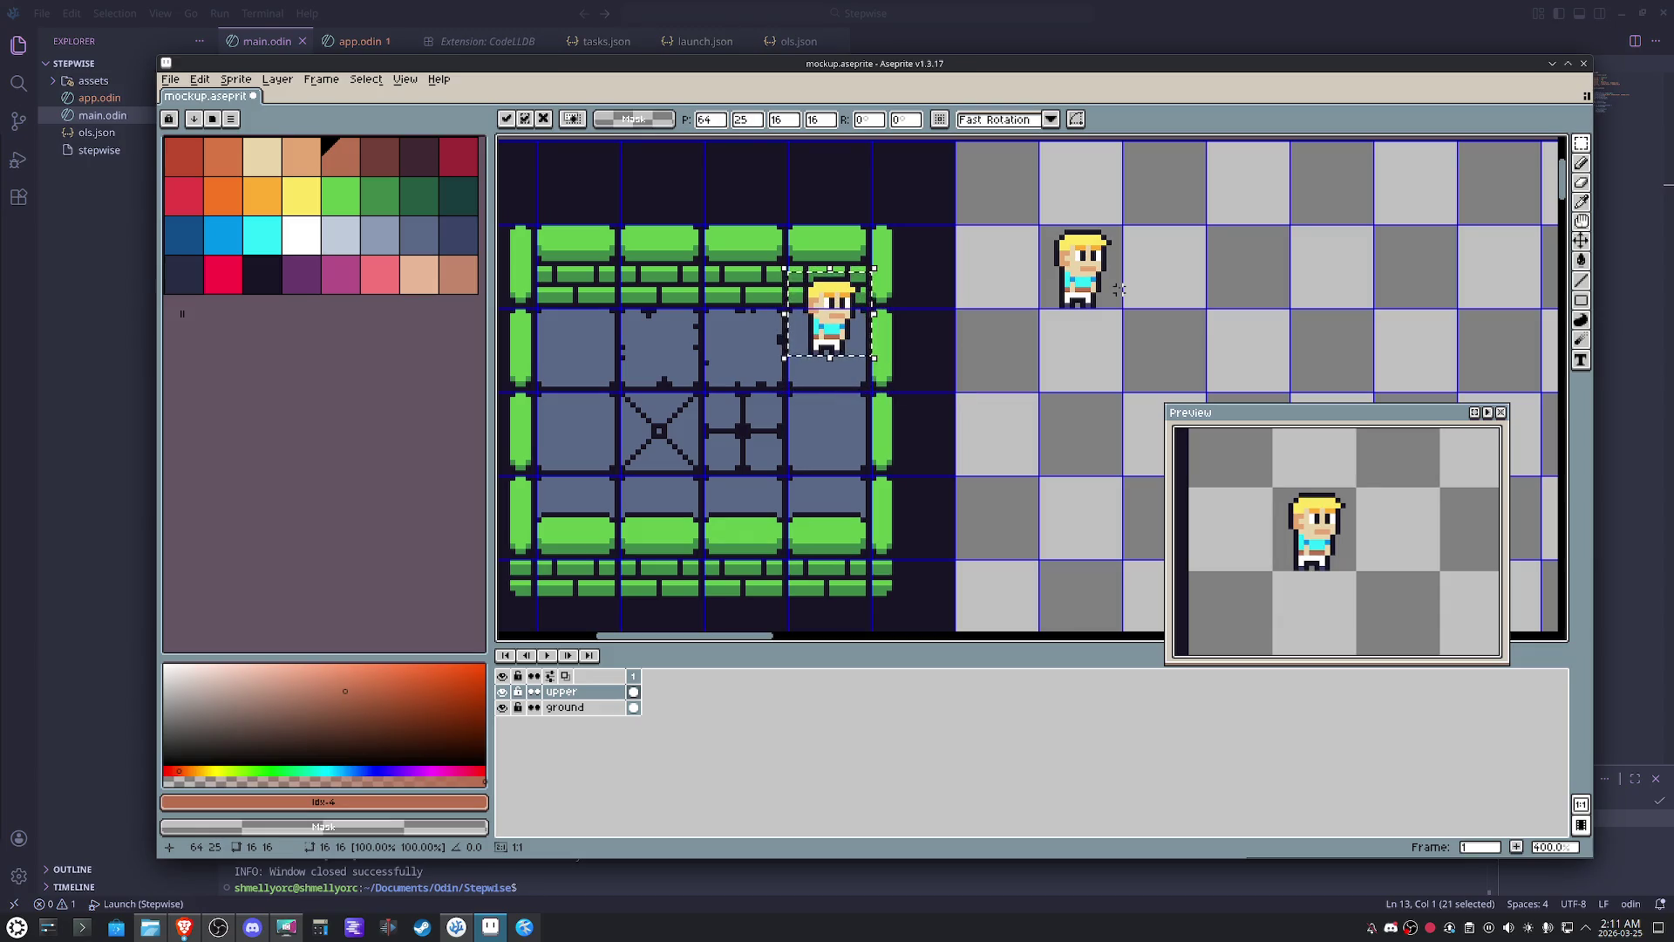
key(shift+Down)
key(shift+Down)
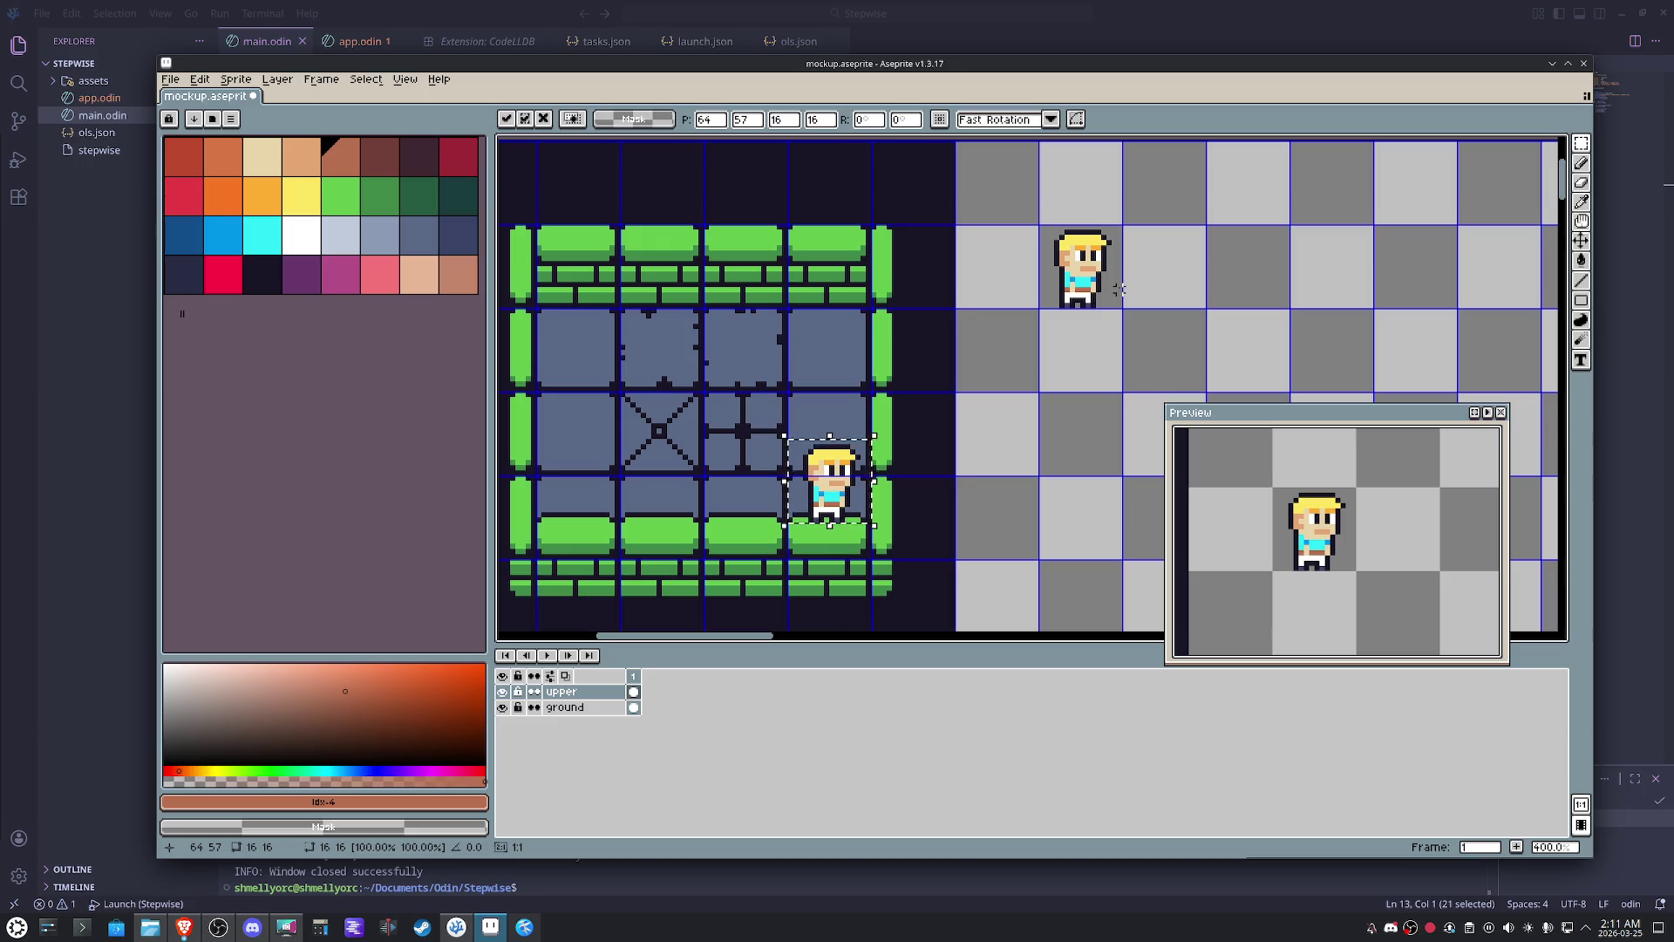
key(shift+Up)
key(shift+Up)
key(shift+Right)
key(shift+Right)
key(shift+Right)
key(shift+Right)
key(shift+Up)
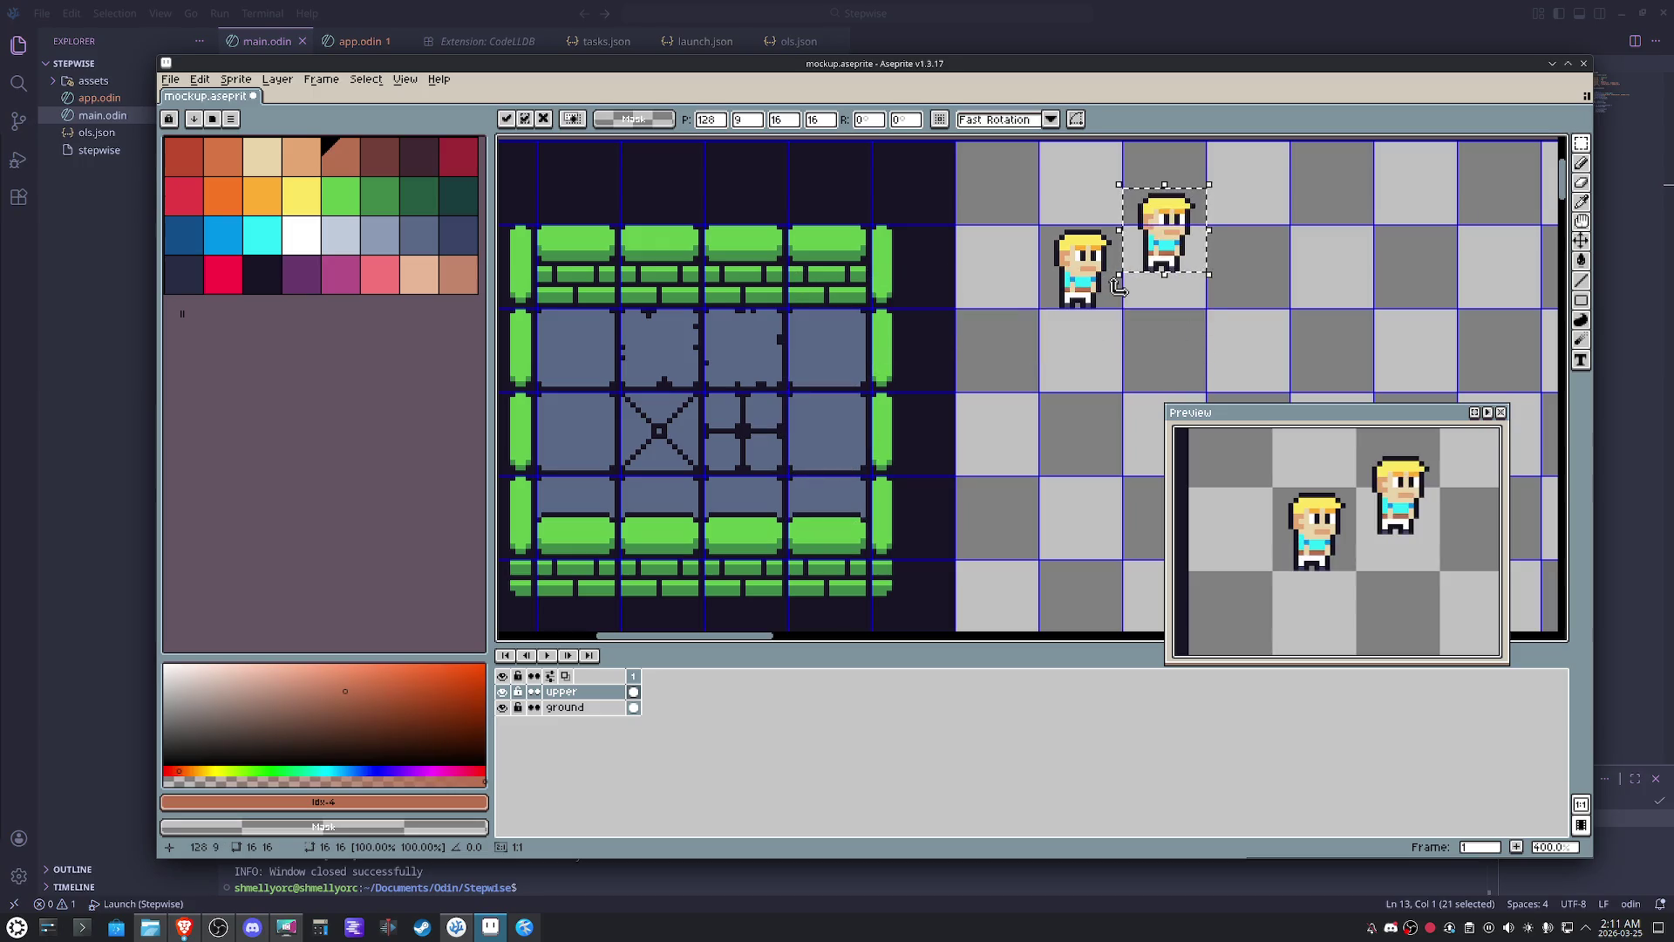
key(Return)
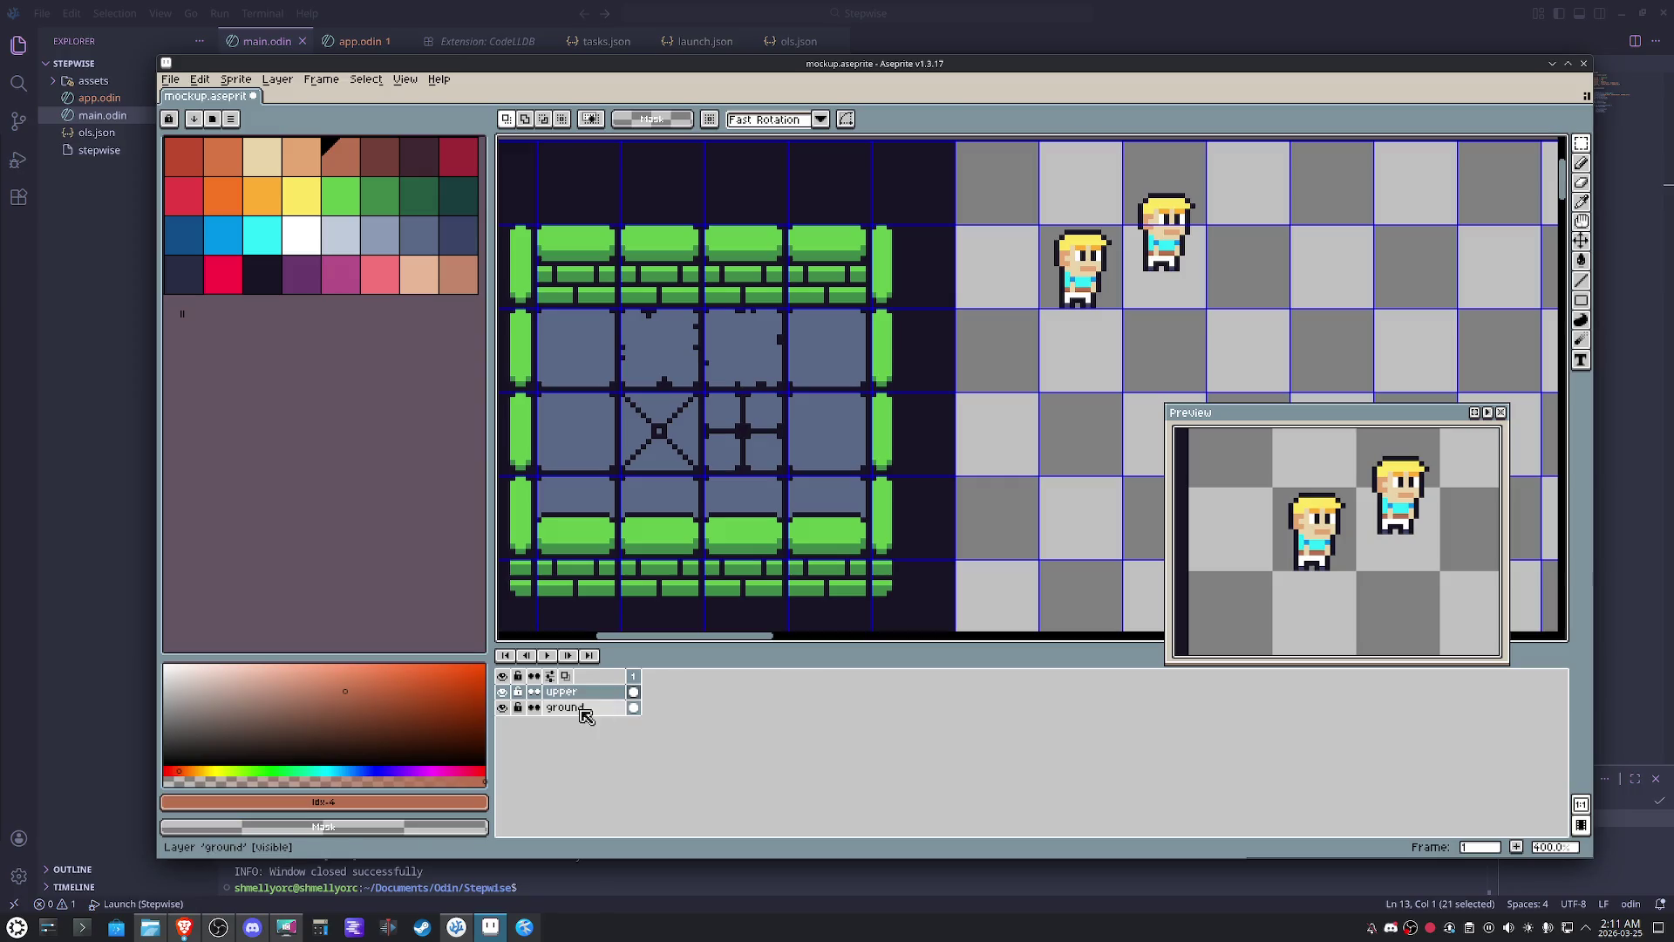
- Create a new layer above ground, name it 'units', and reselect the original character's tile
right_click(585, 715)
click(805, 755)
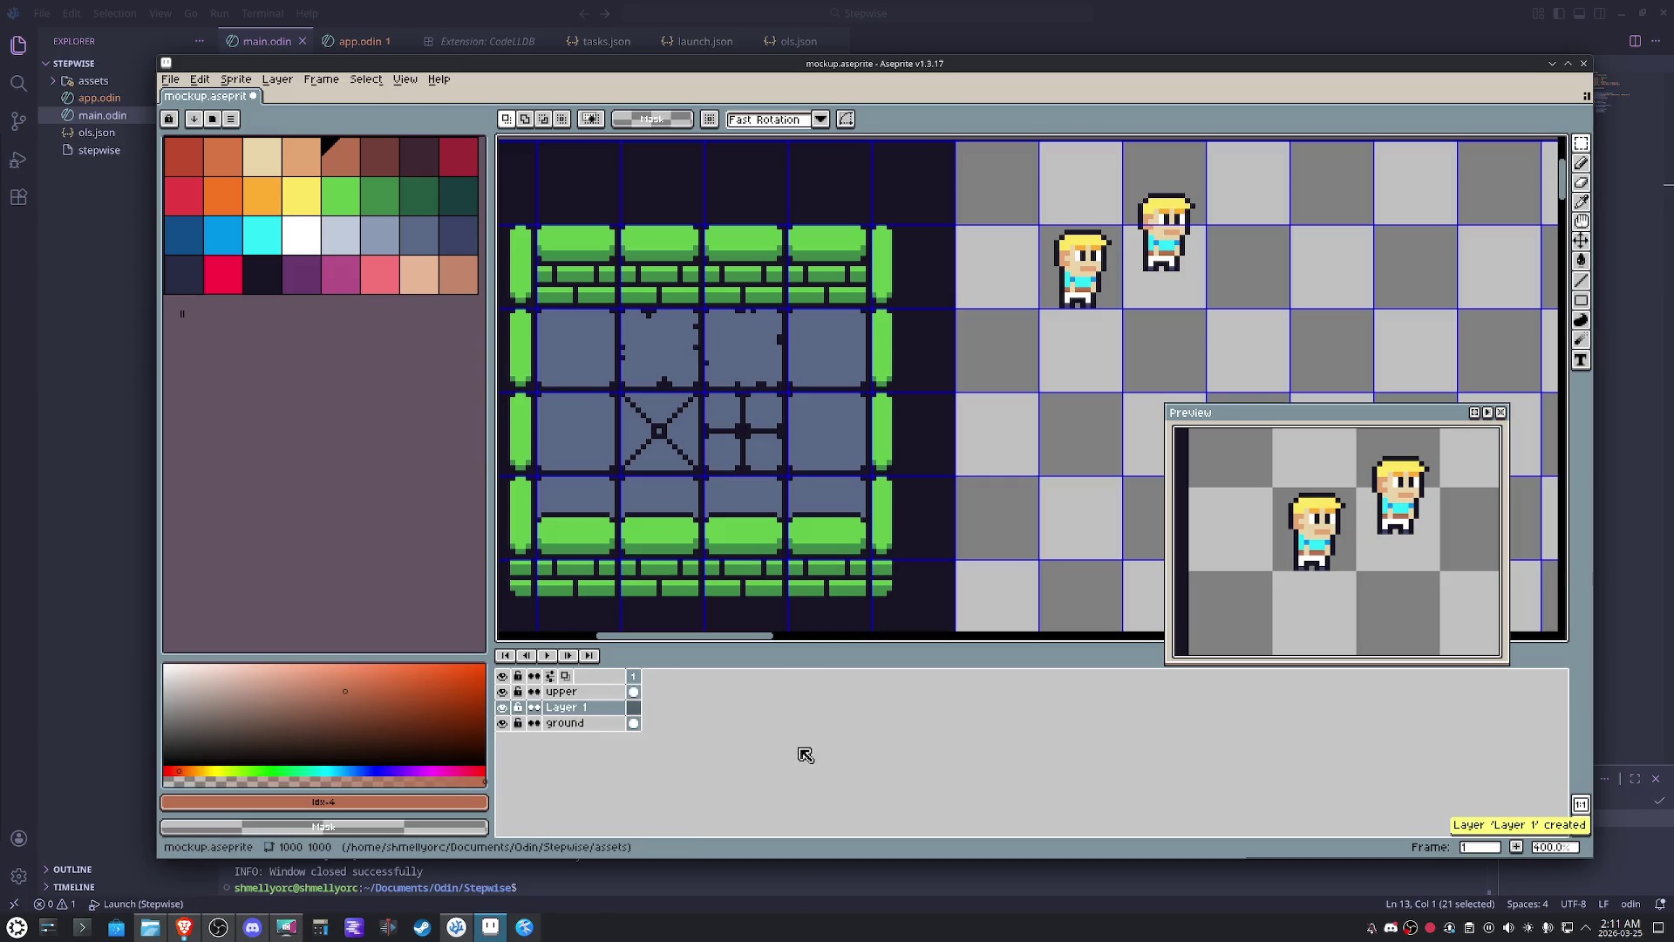
double_click(568, 709)
text(units)
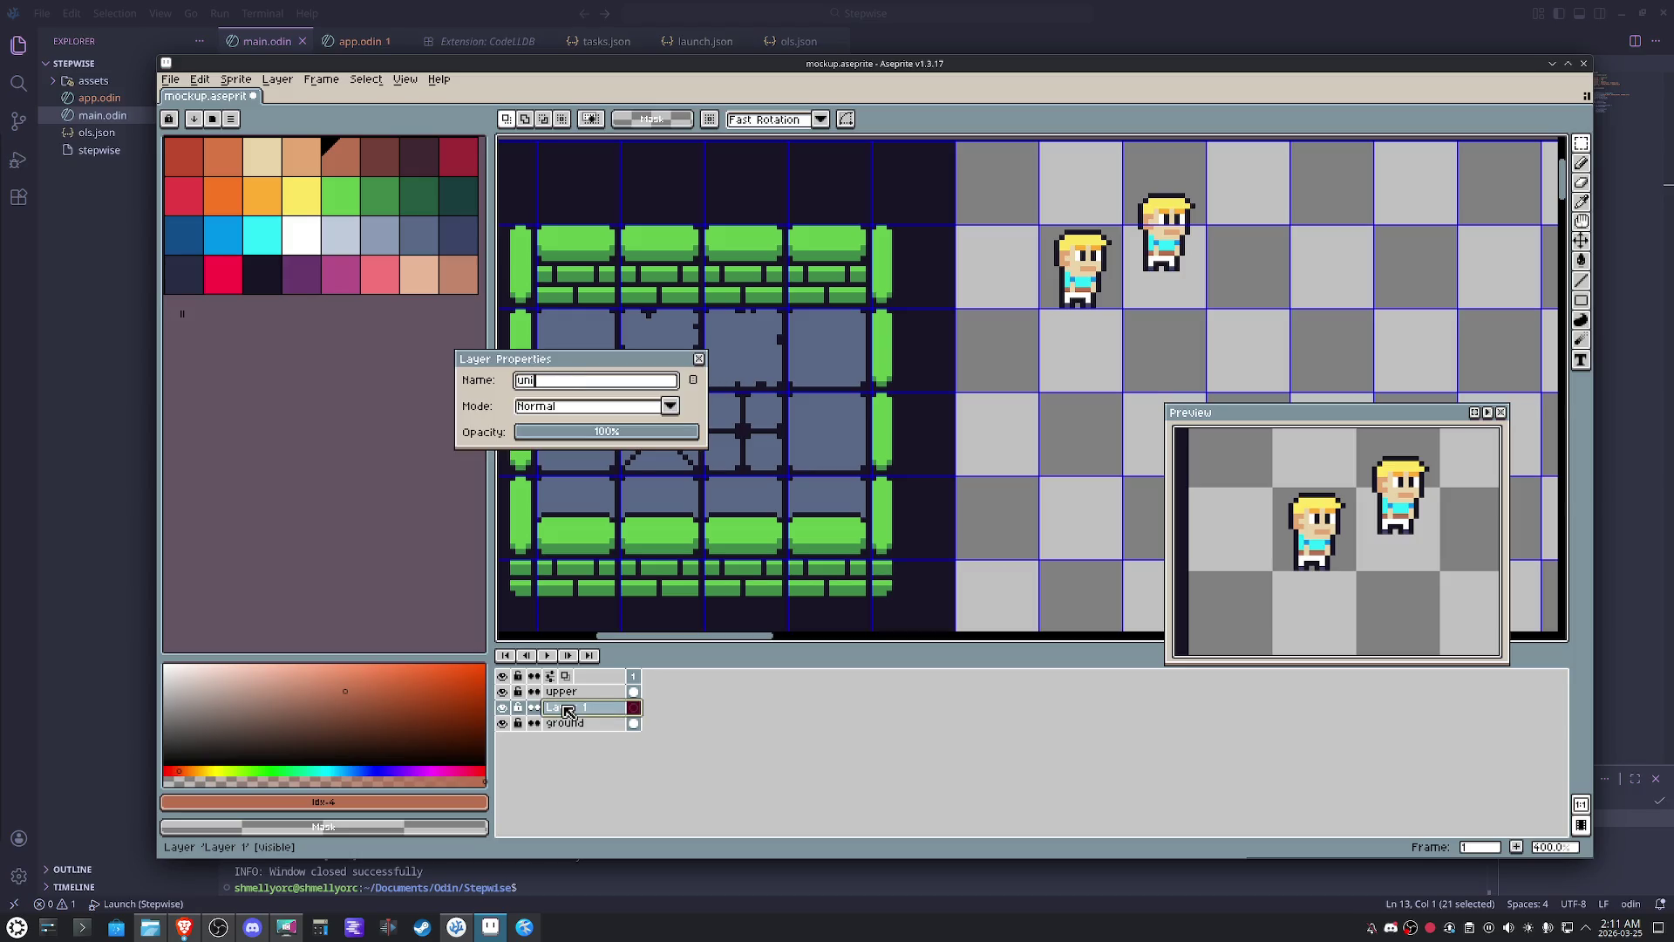
key(Return)
click(1098, 291)
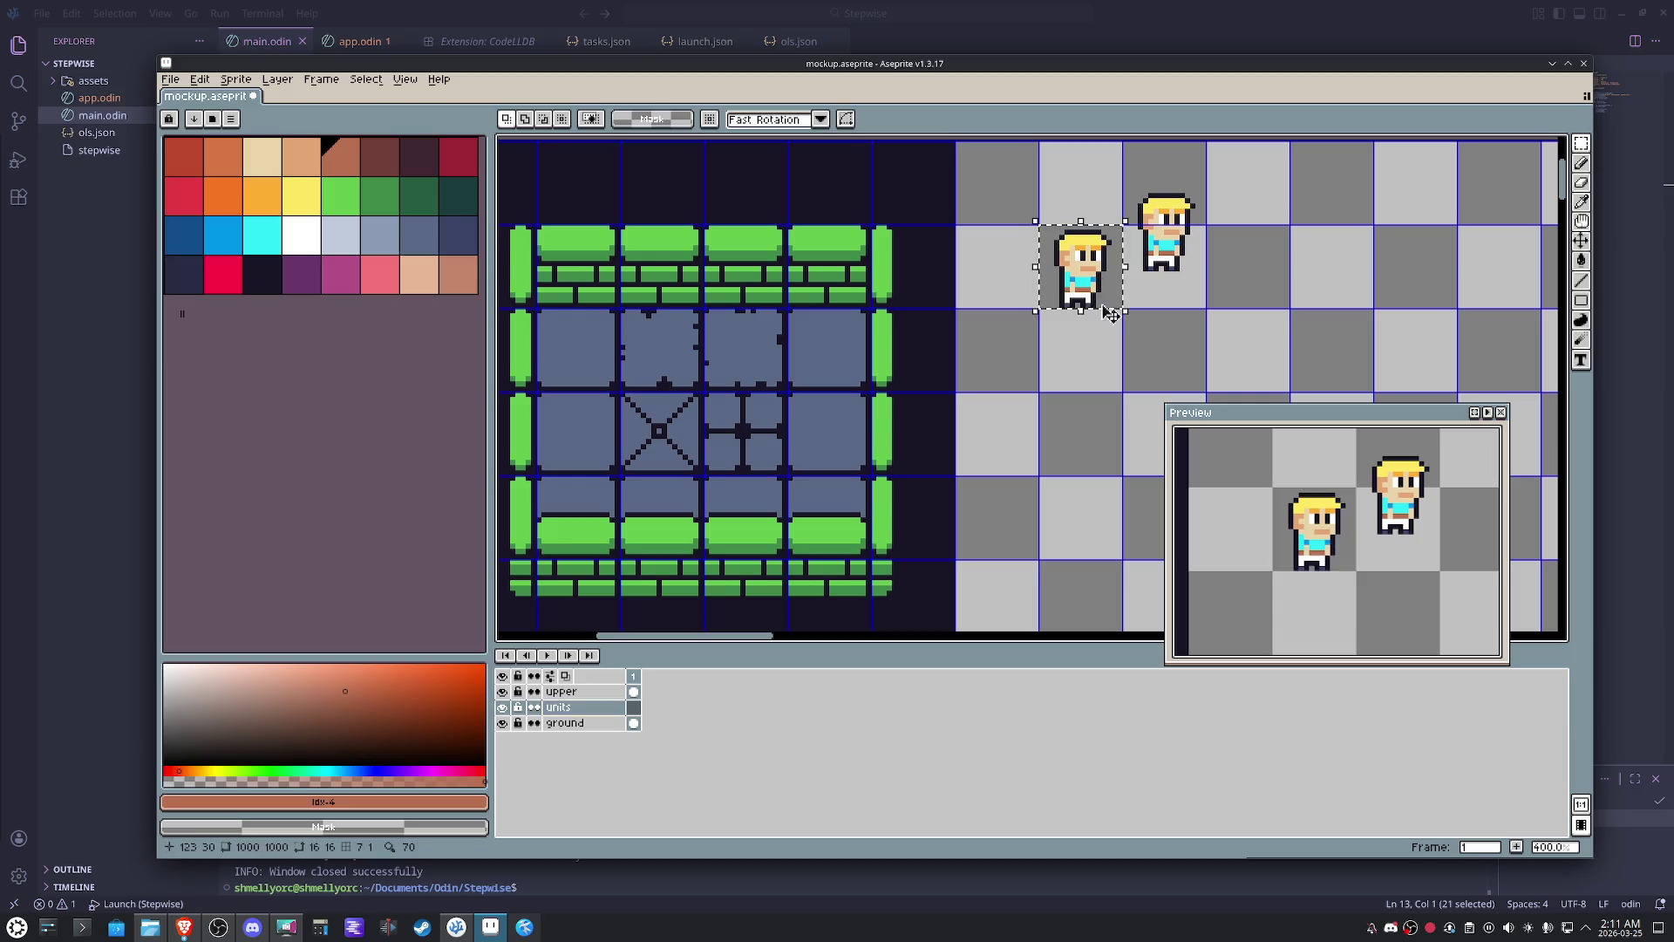
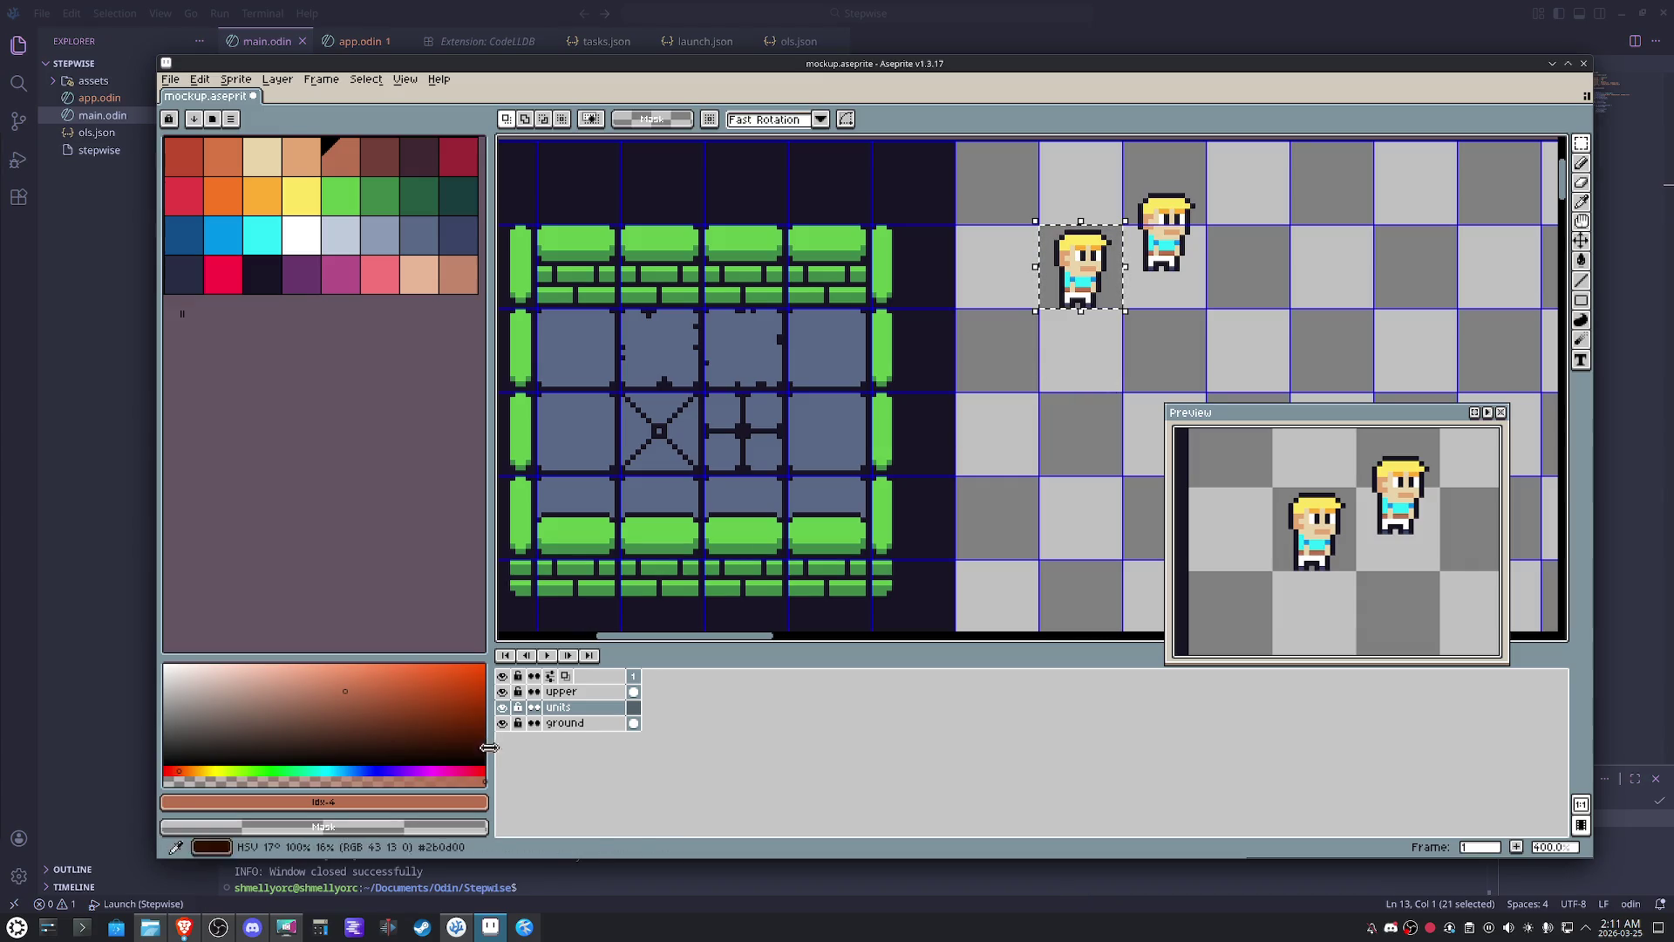
- Select the right-hand hero on the upper layer and cut it from the canvas
click(565, 722)
drag(1119, 205, 1224, 330)
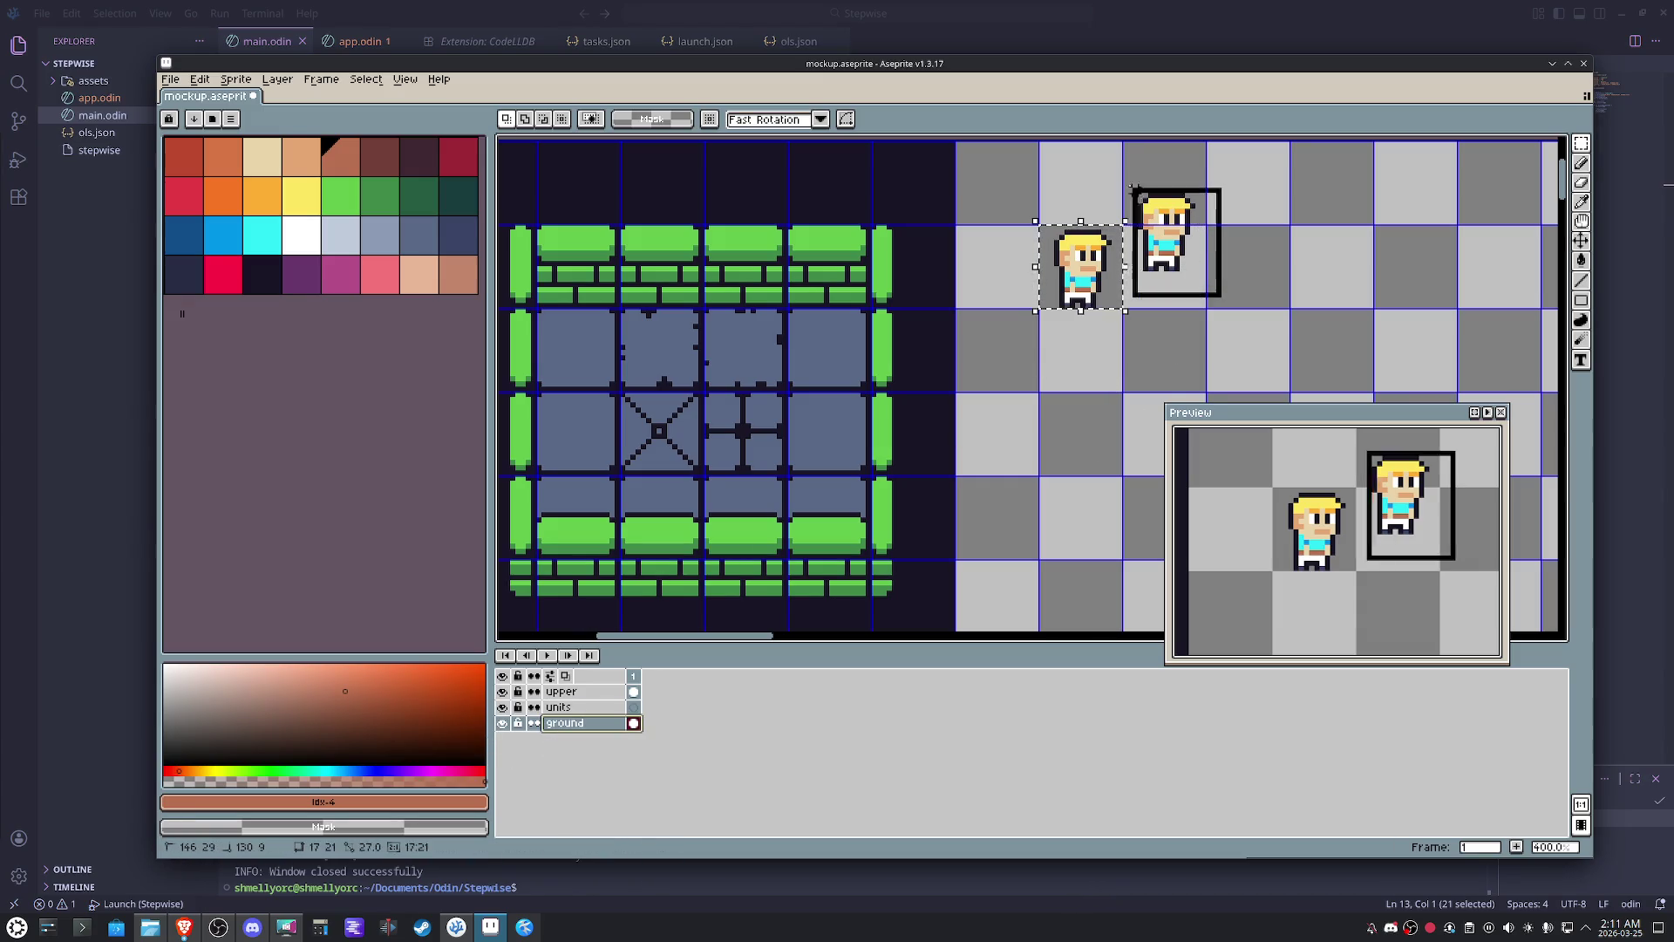
key(ctrl+d)
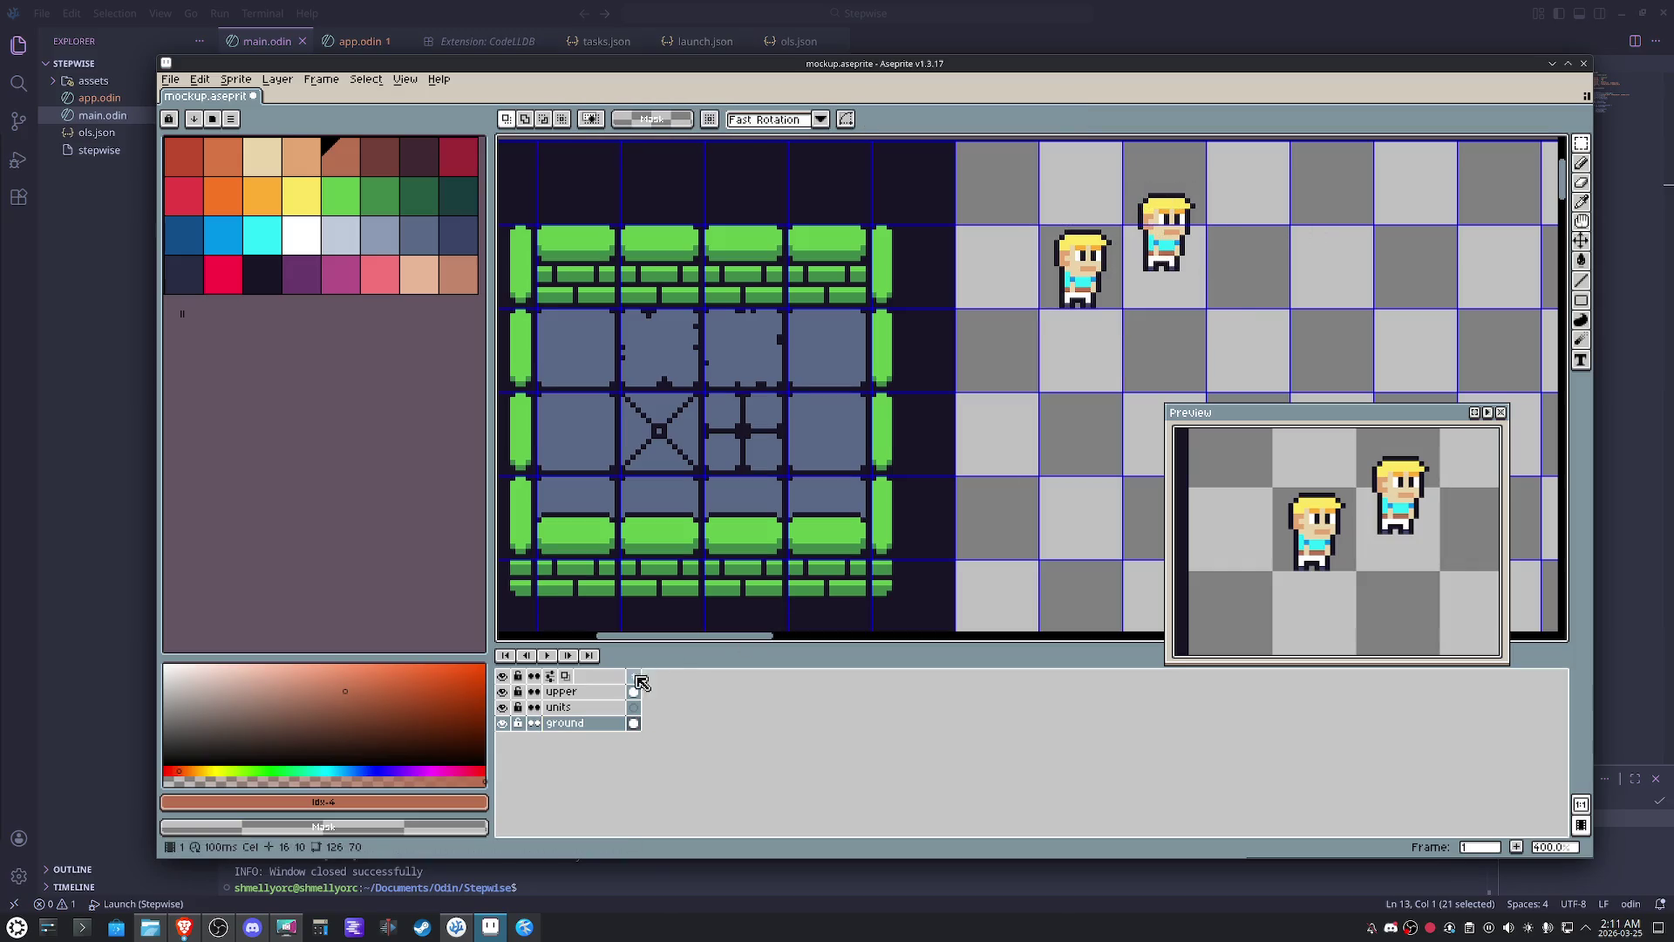
click(502, 691)
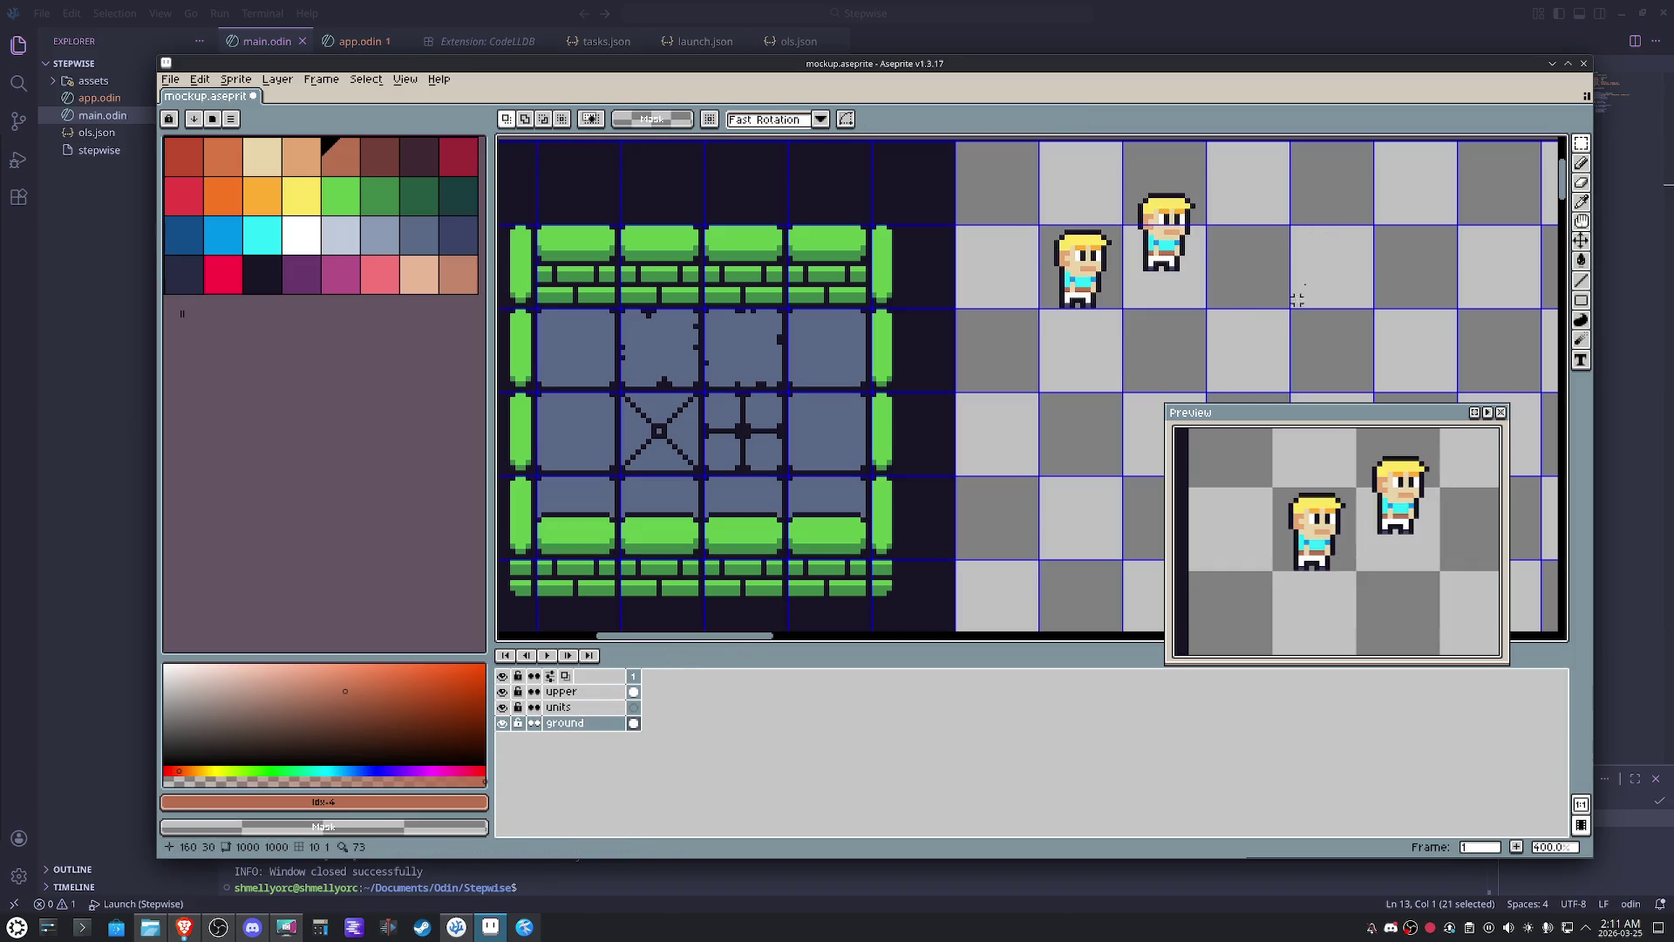
drag(1285, 331, 1113, 156)
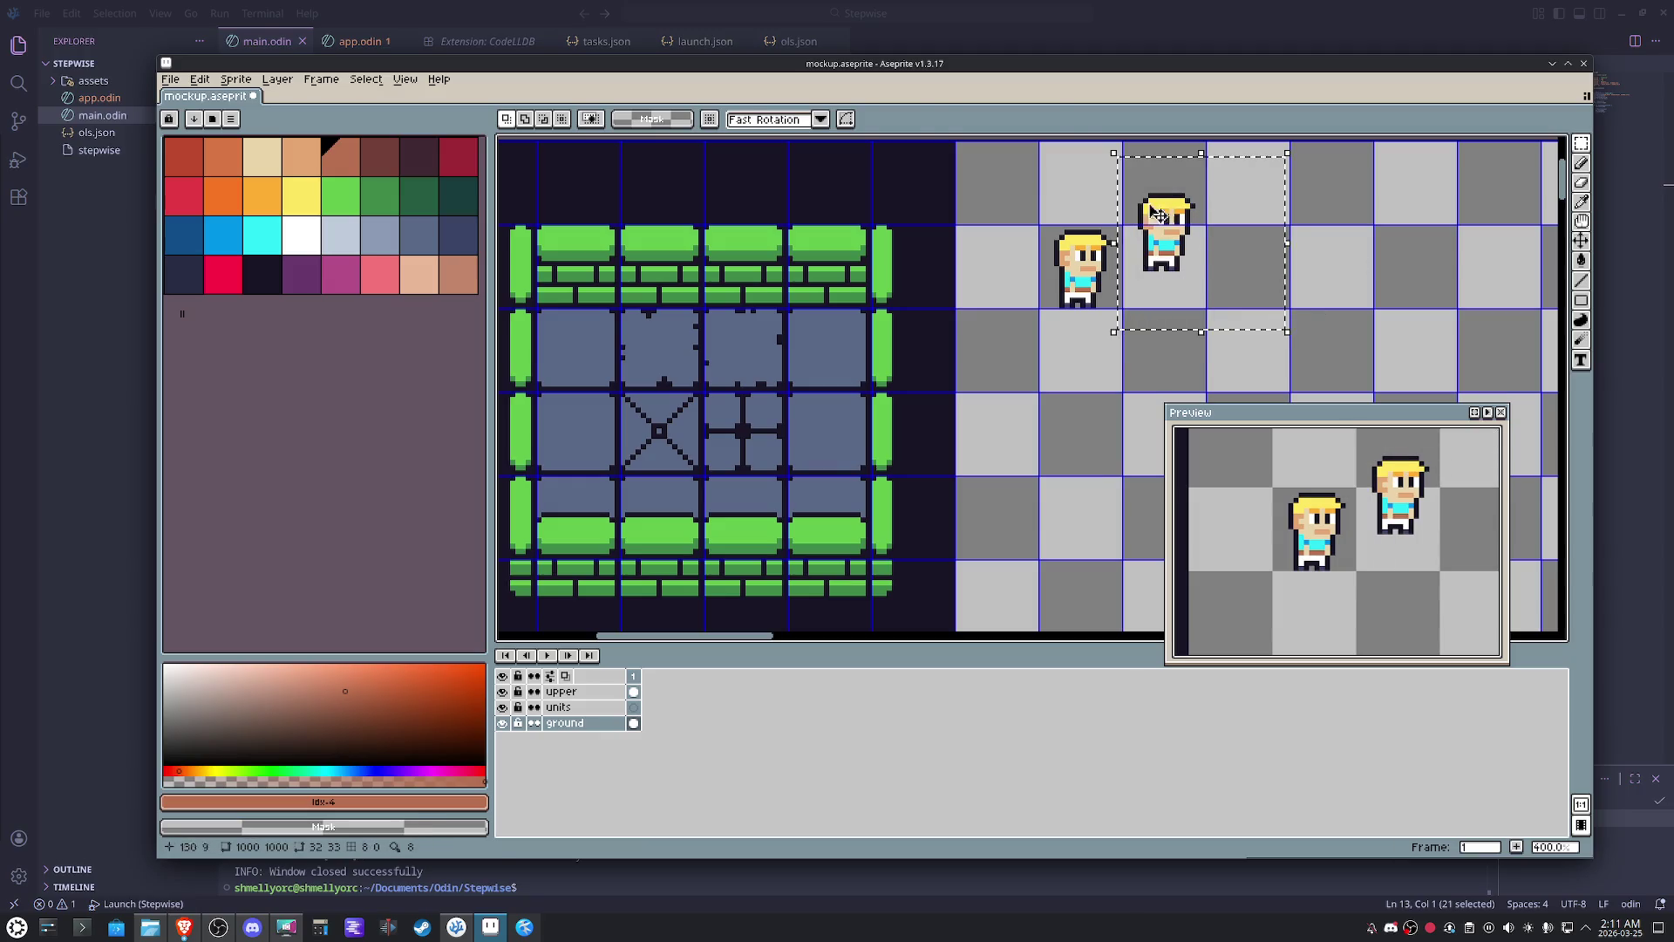
click(615, 691)
key(ctrl+d)
key(ctrl+z)
key(ctrl+z)
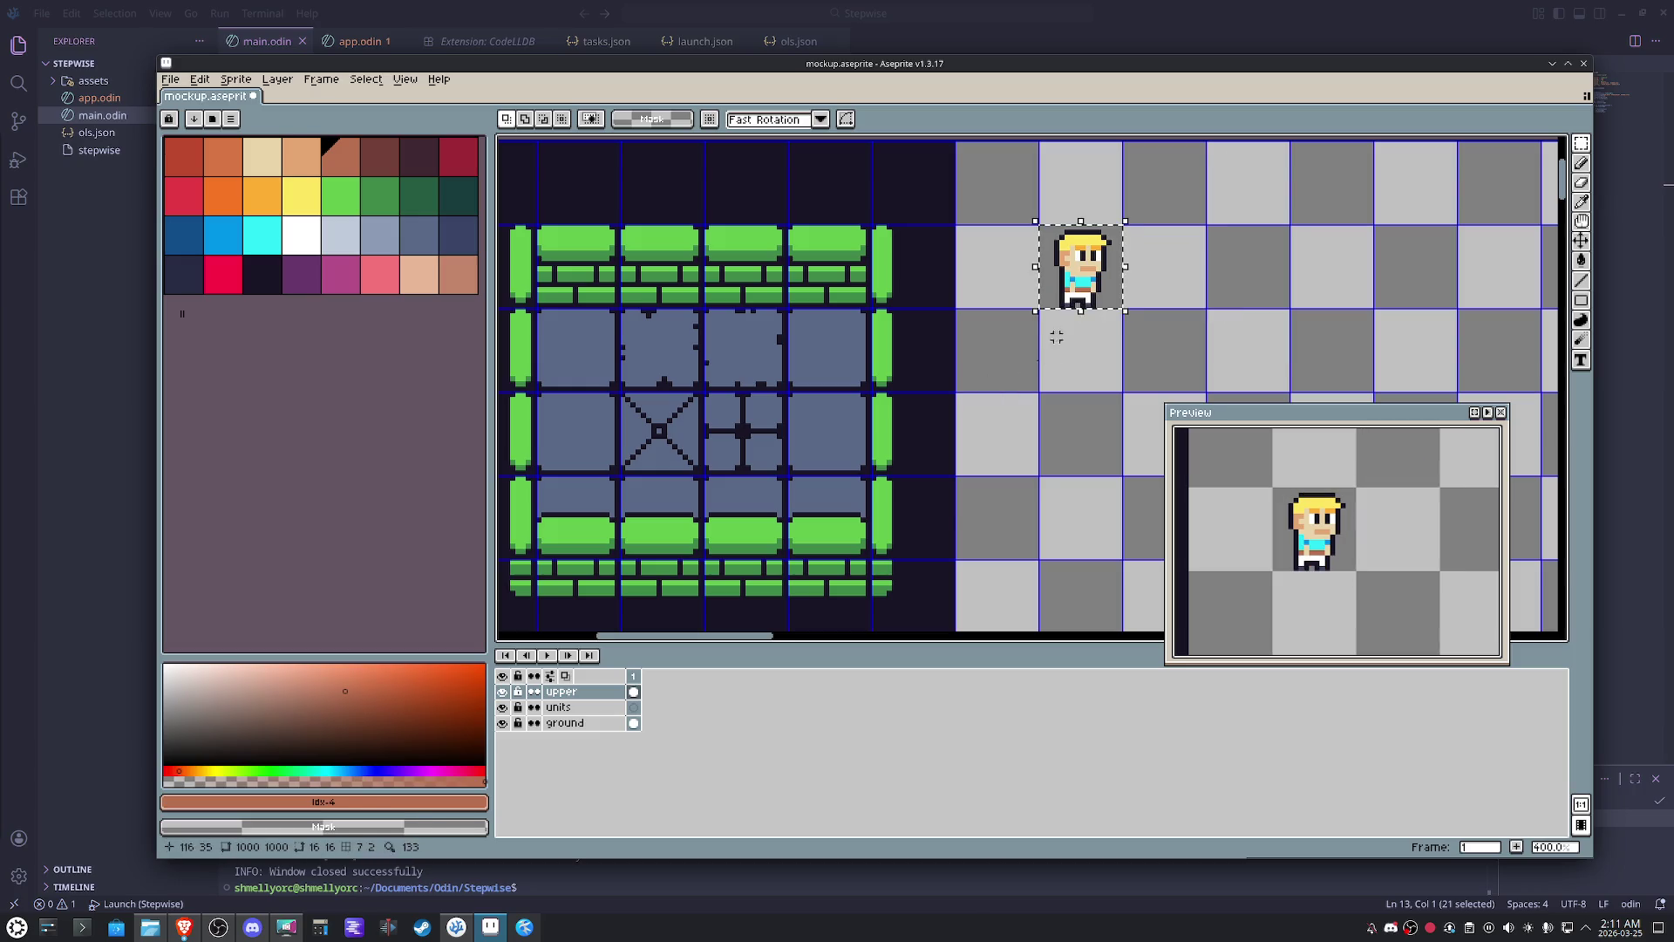
key(ctrl+z)
- Paste the hero onto the units layer and move it into the room's left column
click(566, 707)
key(ctrl+v)
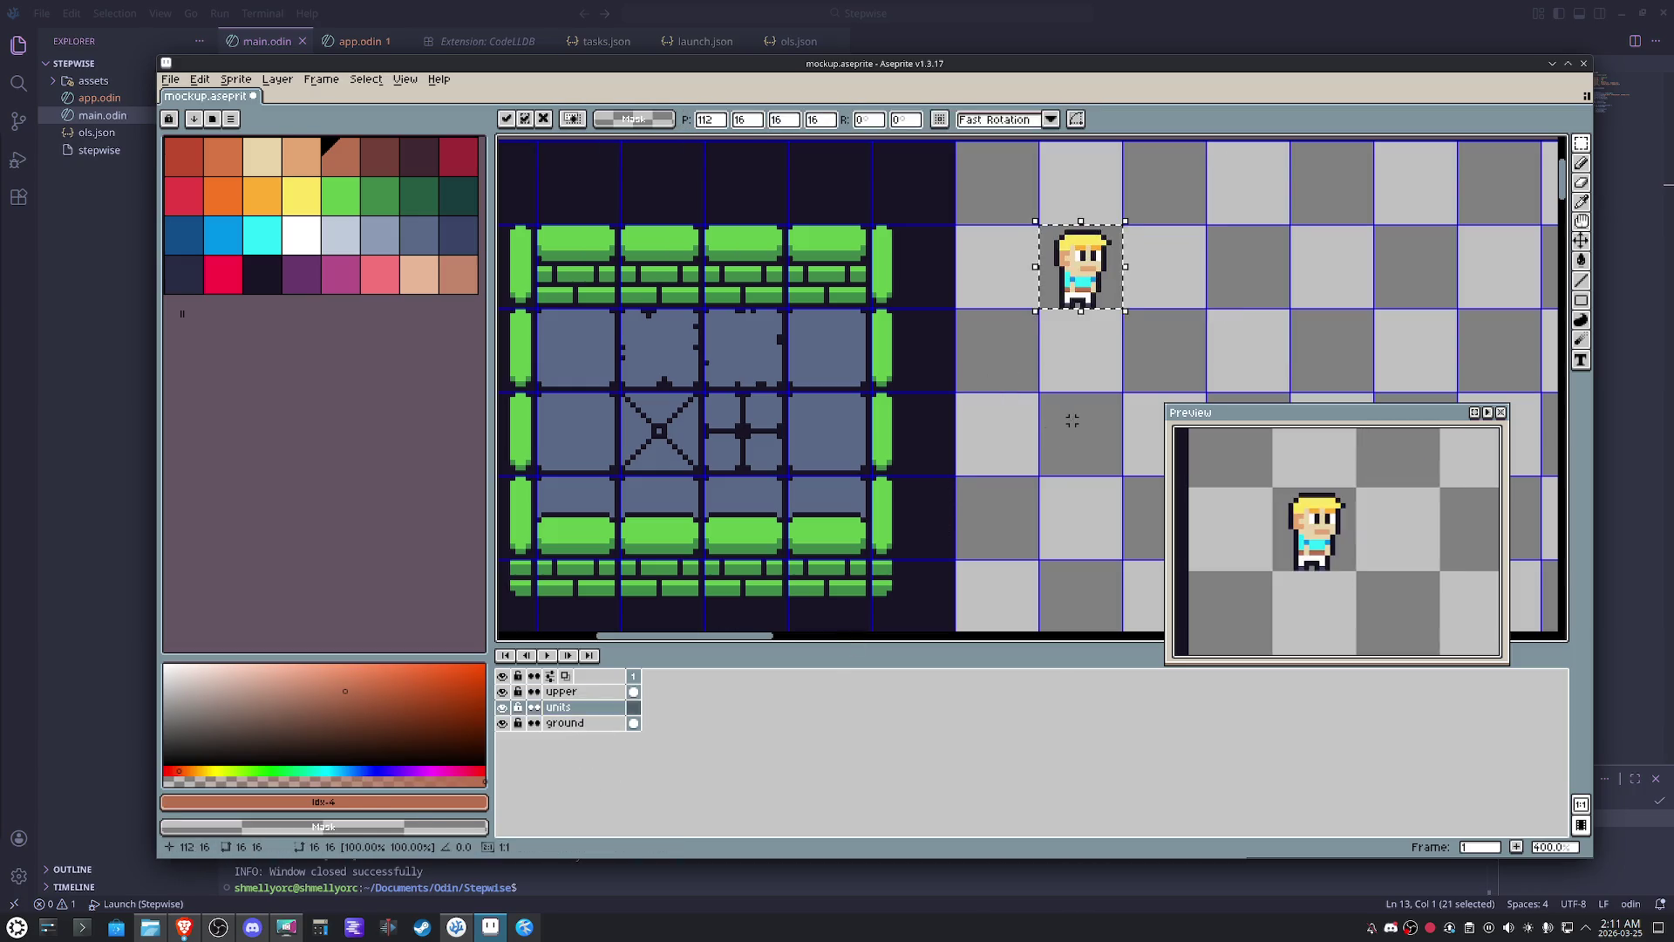
mouse_move(1021, 287)
mouse_down()
mouse_move(739, 327)
mouse_move(729, 478)
mouse_move(745, 490)
mouse_move(742, 323)
mouse_move(785, 387)
mouse_move(725, 323)
mouse_up()
click(1008, 374)
key(shift+Down)
key(shift+Down)
key(shift+Left)
key(shift+Left)
key(shift+Up)
key(shift+Up)
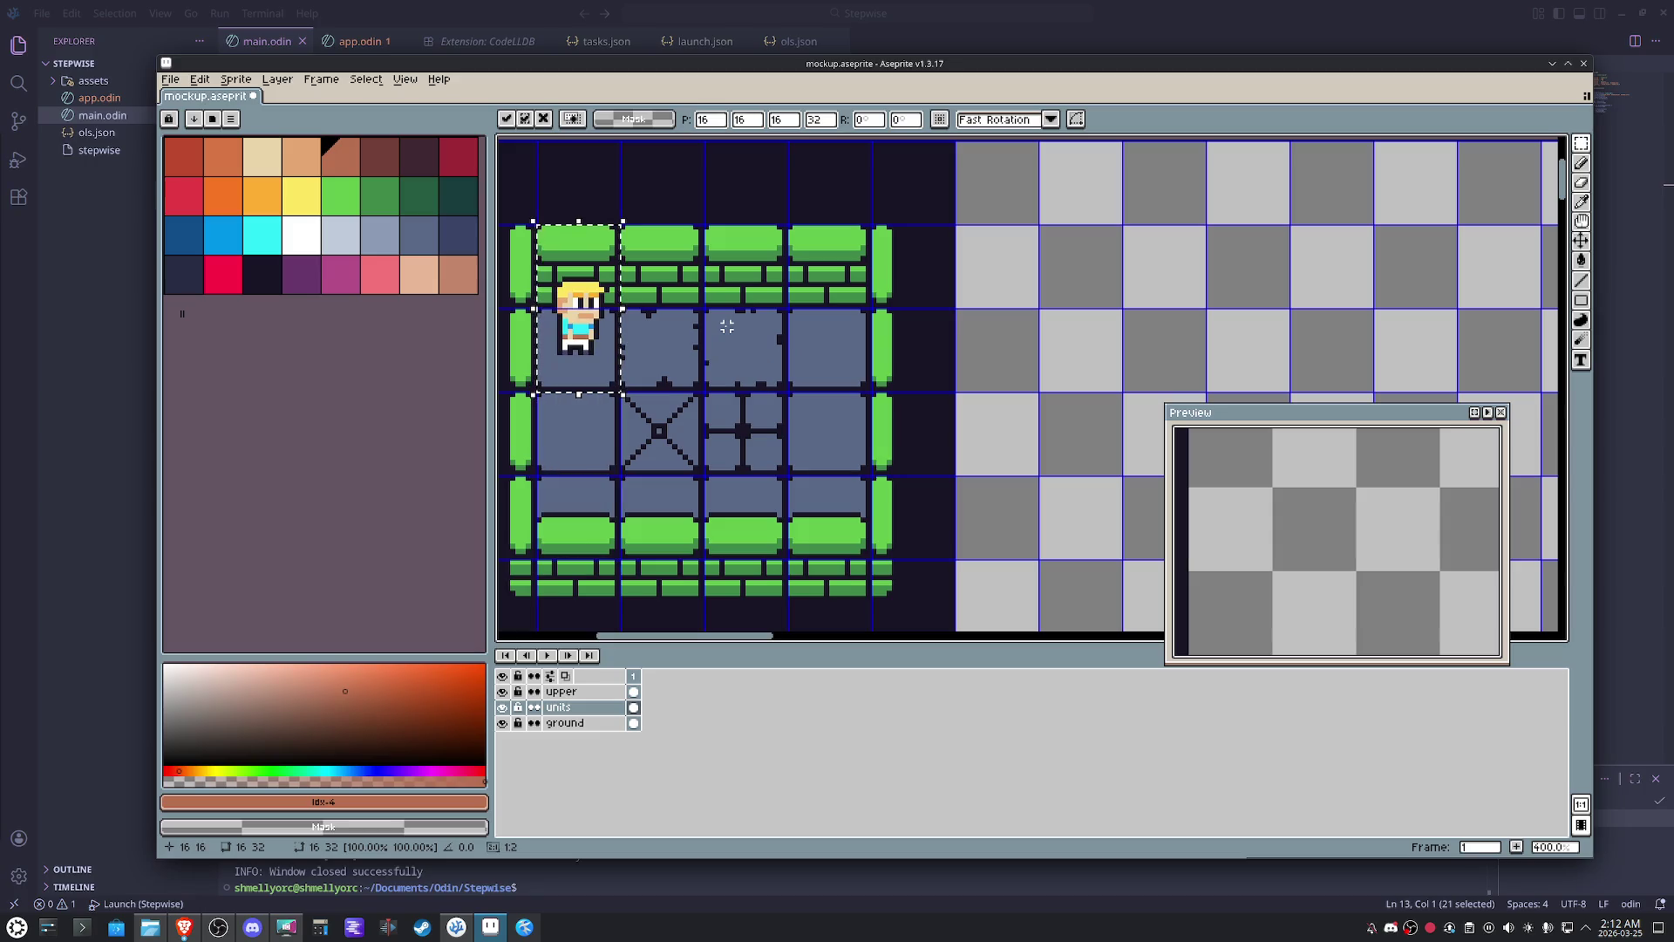
key(shift+Right)
key(shift+Right)
key(shift+Right)
key(shift+Left)
key(shift+Left)
key(shift+Left)
key(shift+Right)
key(shift+Right)
key(shift+Down)
key(shift+Left)
key(shift+Left)
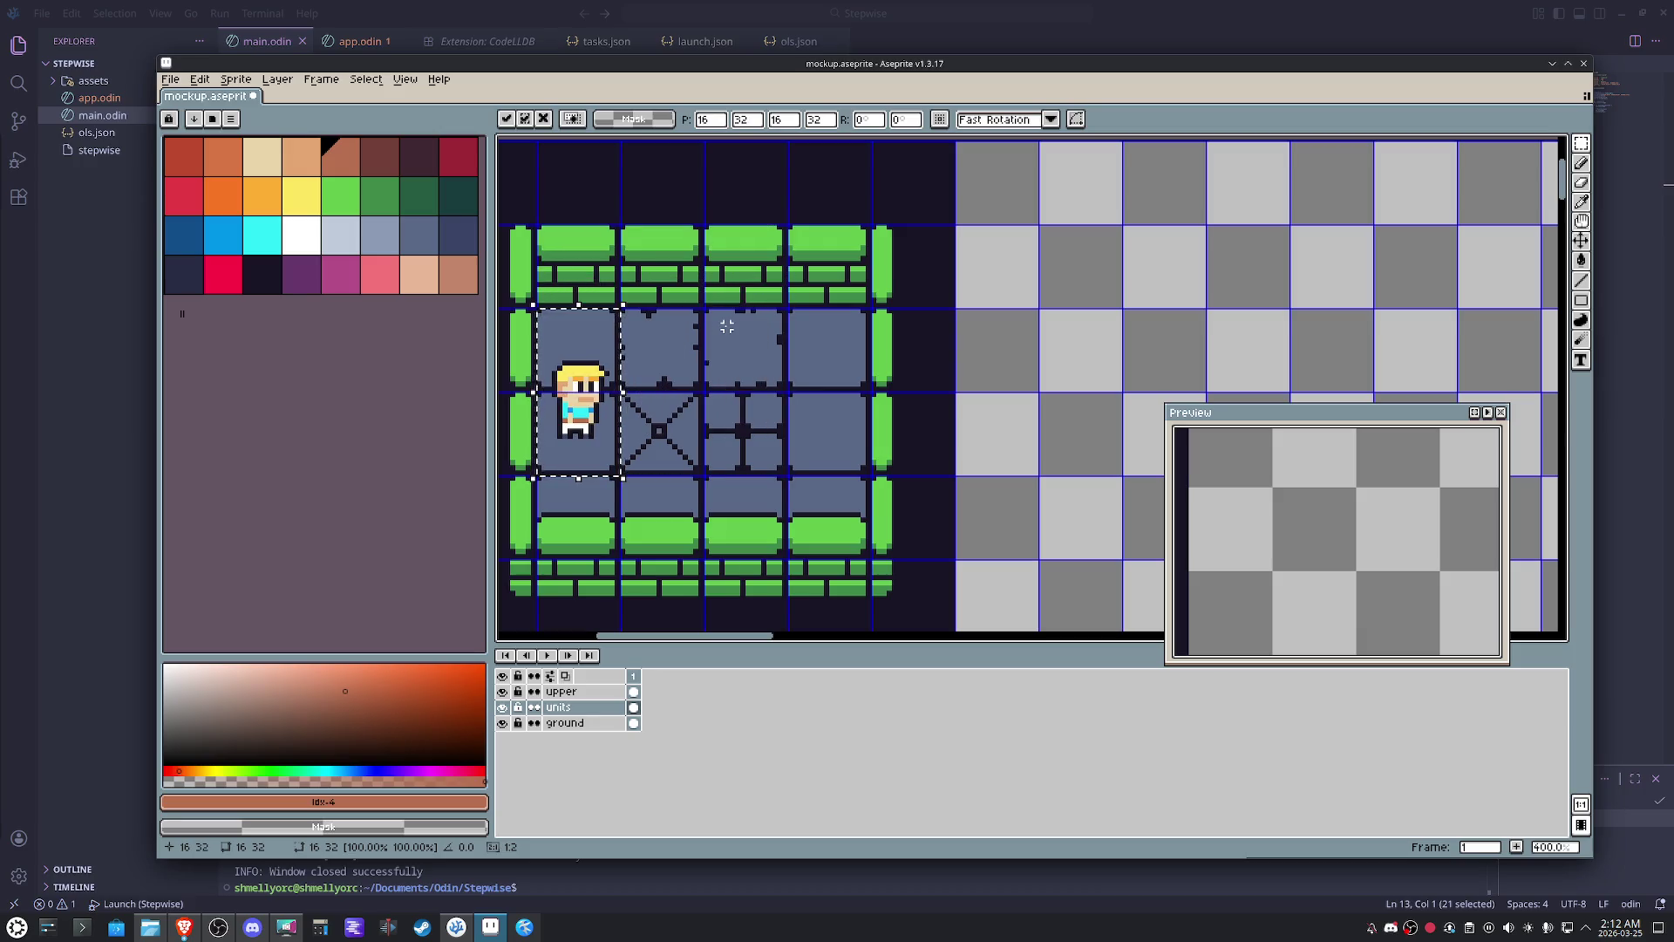
- Copy the placed hero back onto the checkered area beside the room as a single sprite
key(h)
drag(834, 445, 949, 430)
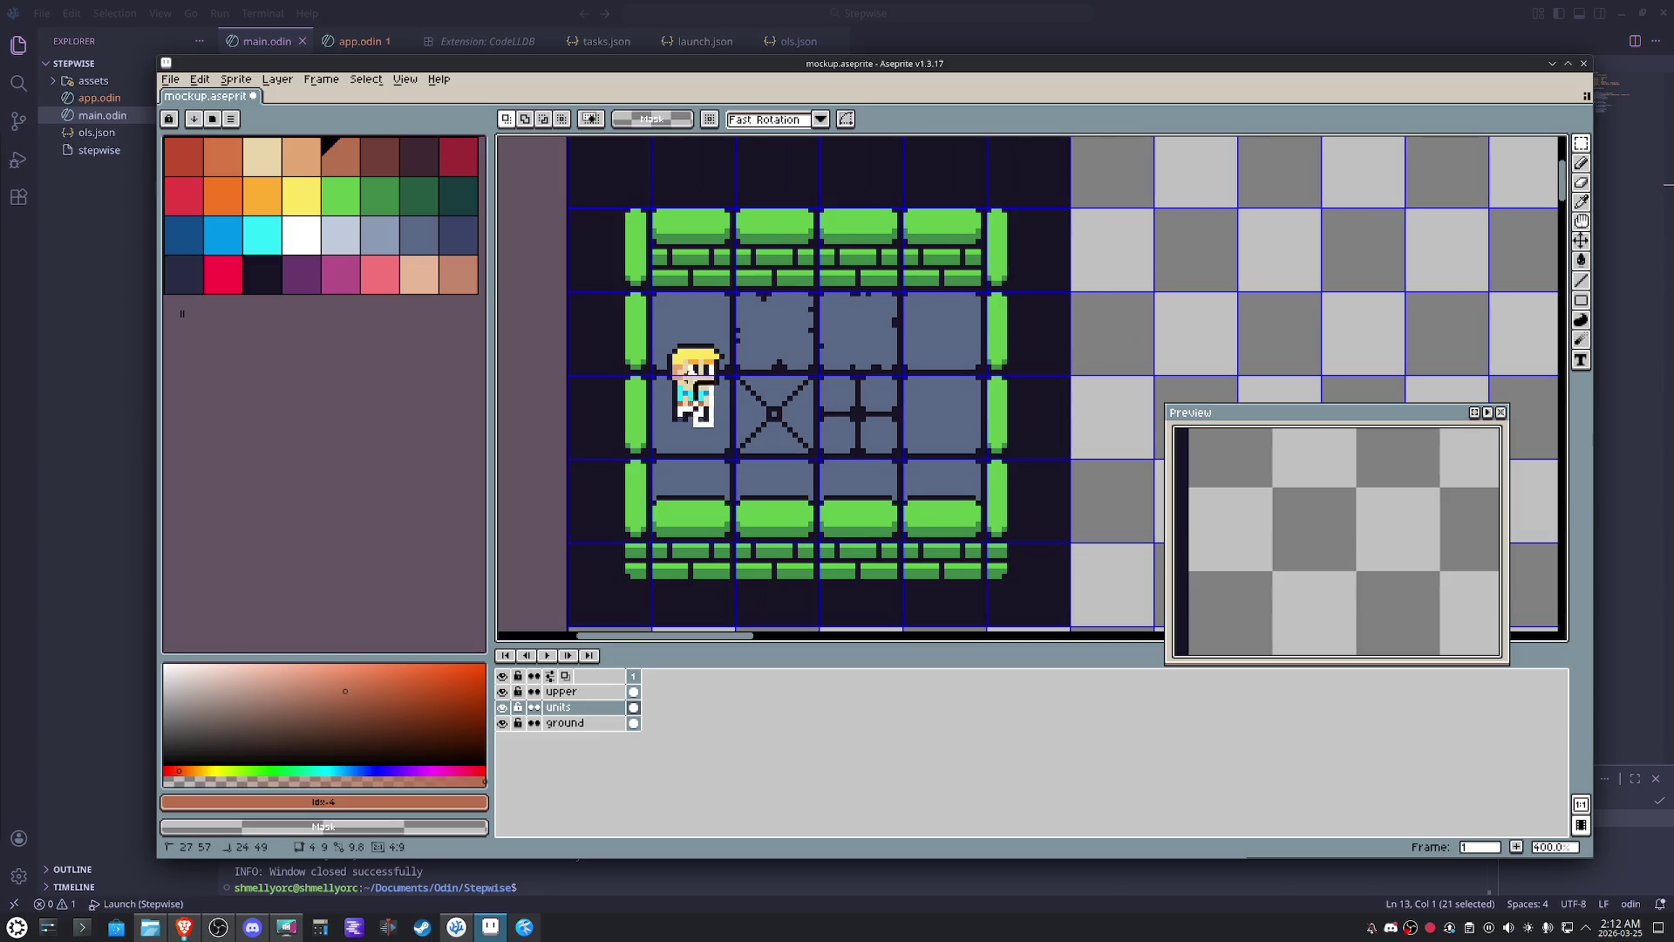
mouse_move(690, 326)
mouse_down()
mouse_move(702, 409)
mouse_move(1198, 239)
mouse_up()
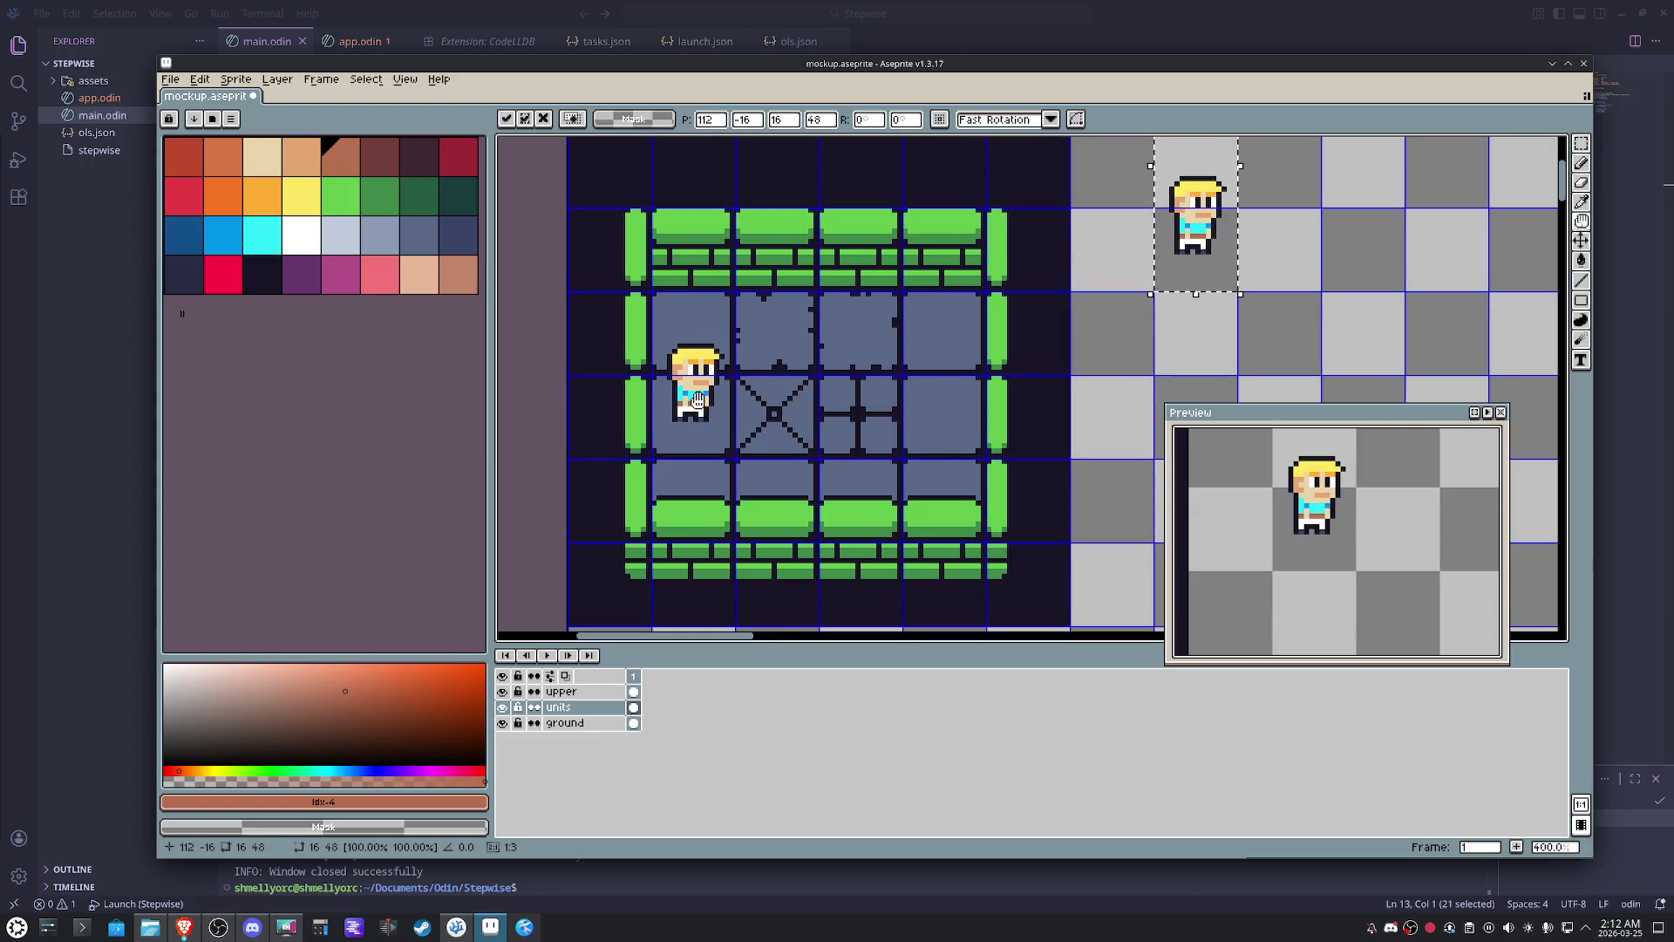
scroll(697, 398, right, 3)
drag(997, 262, 997, 298)
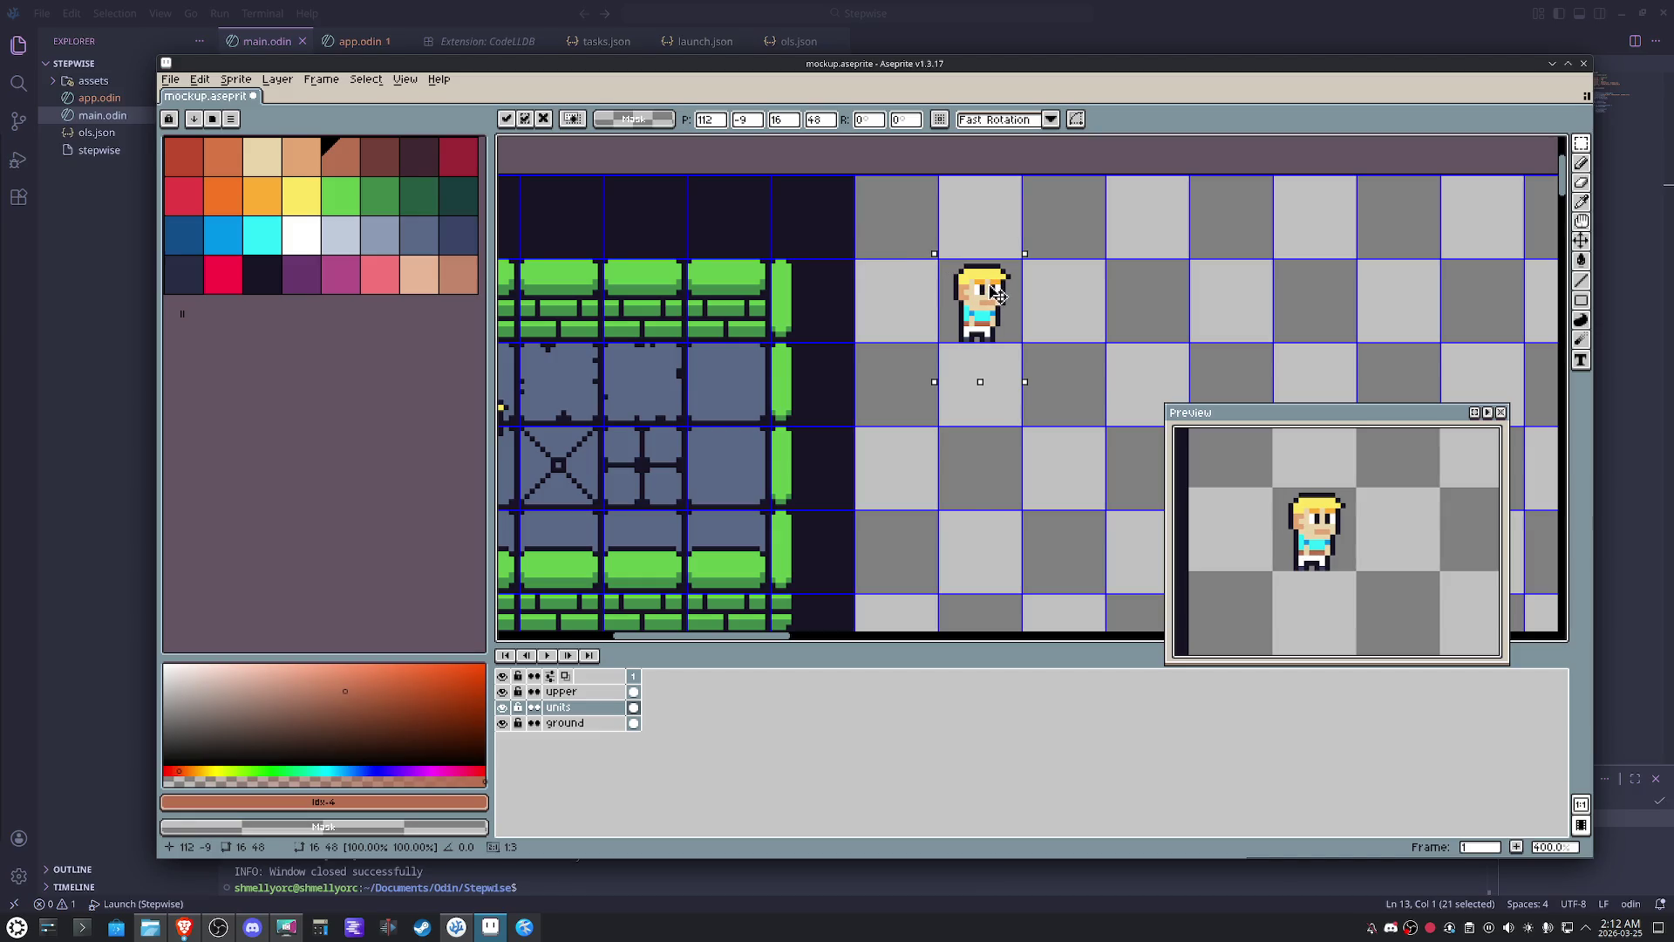
key(Right)
mouse_move(999, 296)
mouse_down()
mouse_move(981, 293)
mouse_move(997, 296)
mouse_up()
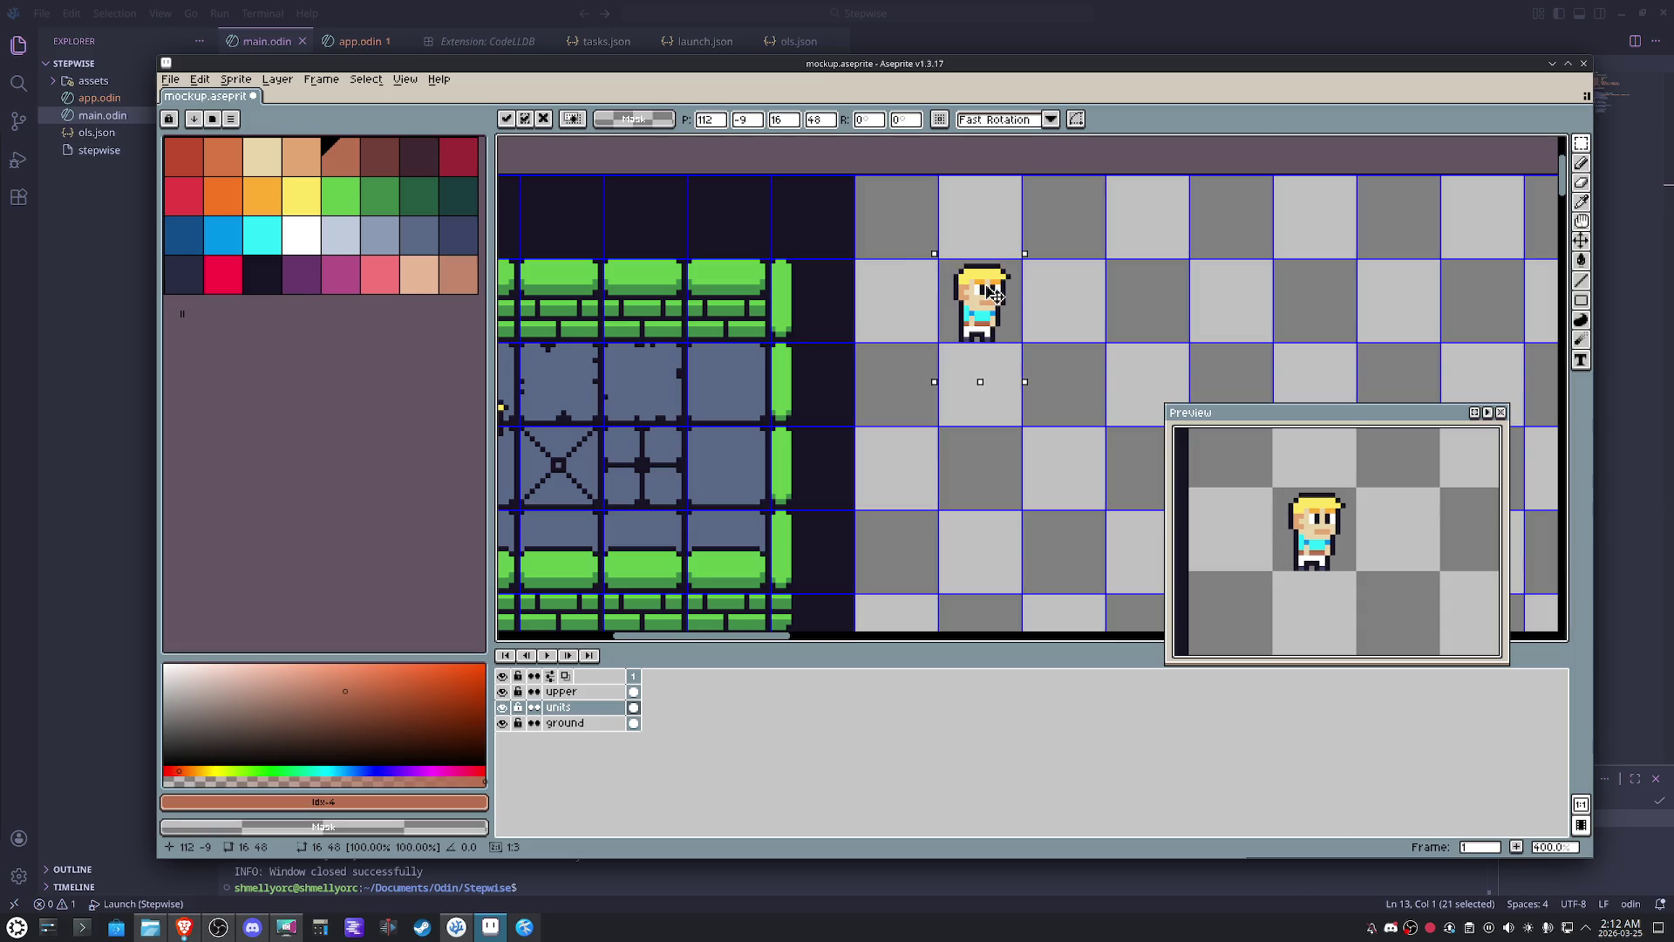
click(1084, 306)
scroll(994, 314, up, 2)
scroll(942, 341, up, 2)
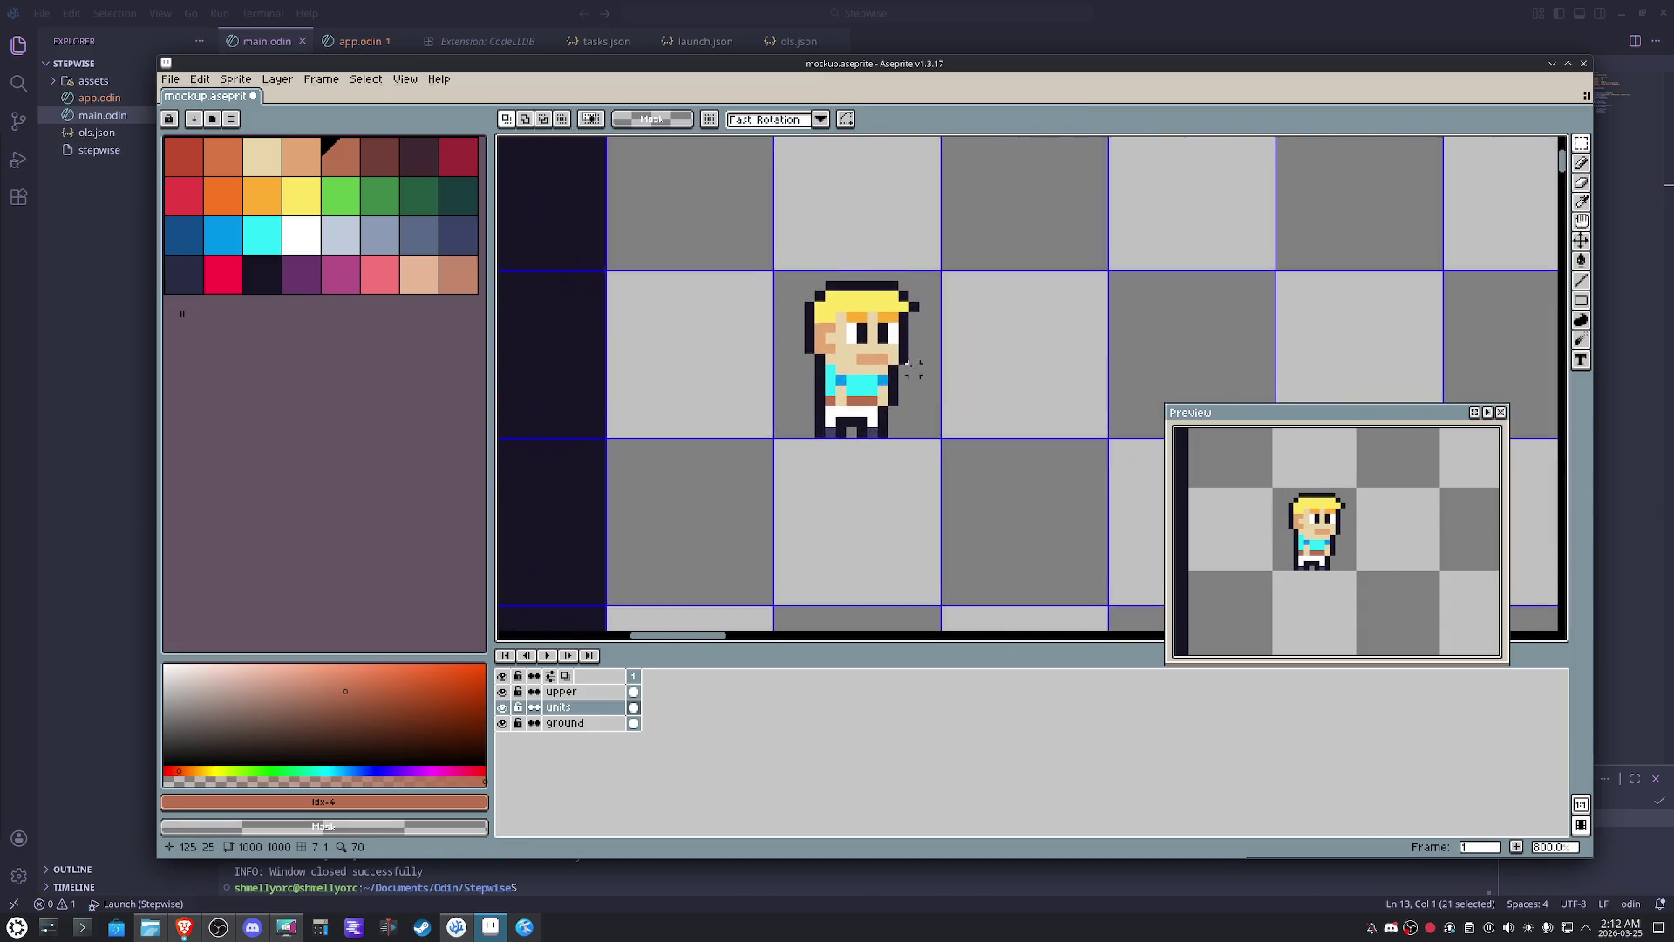
scroll(900, 369, up, 2)
scroll(897, 369, down, 5)
- Duplicate the hero one tile right and paint orange eyebrows on the copy
key(ctrl+c)
key(ctrl+v)
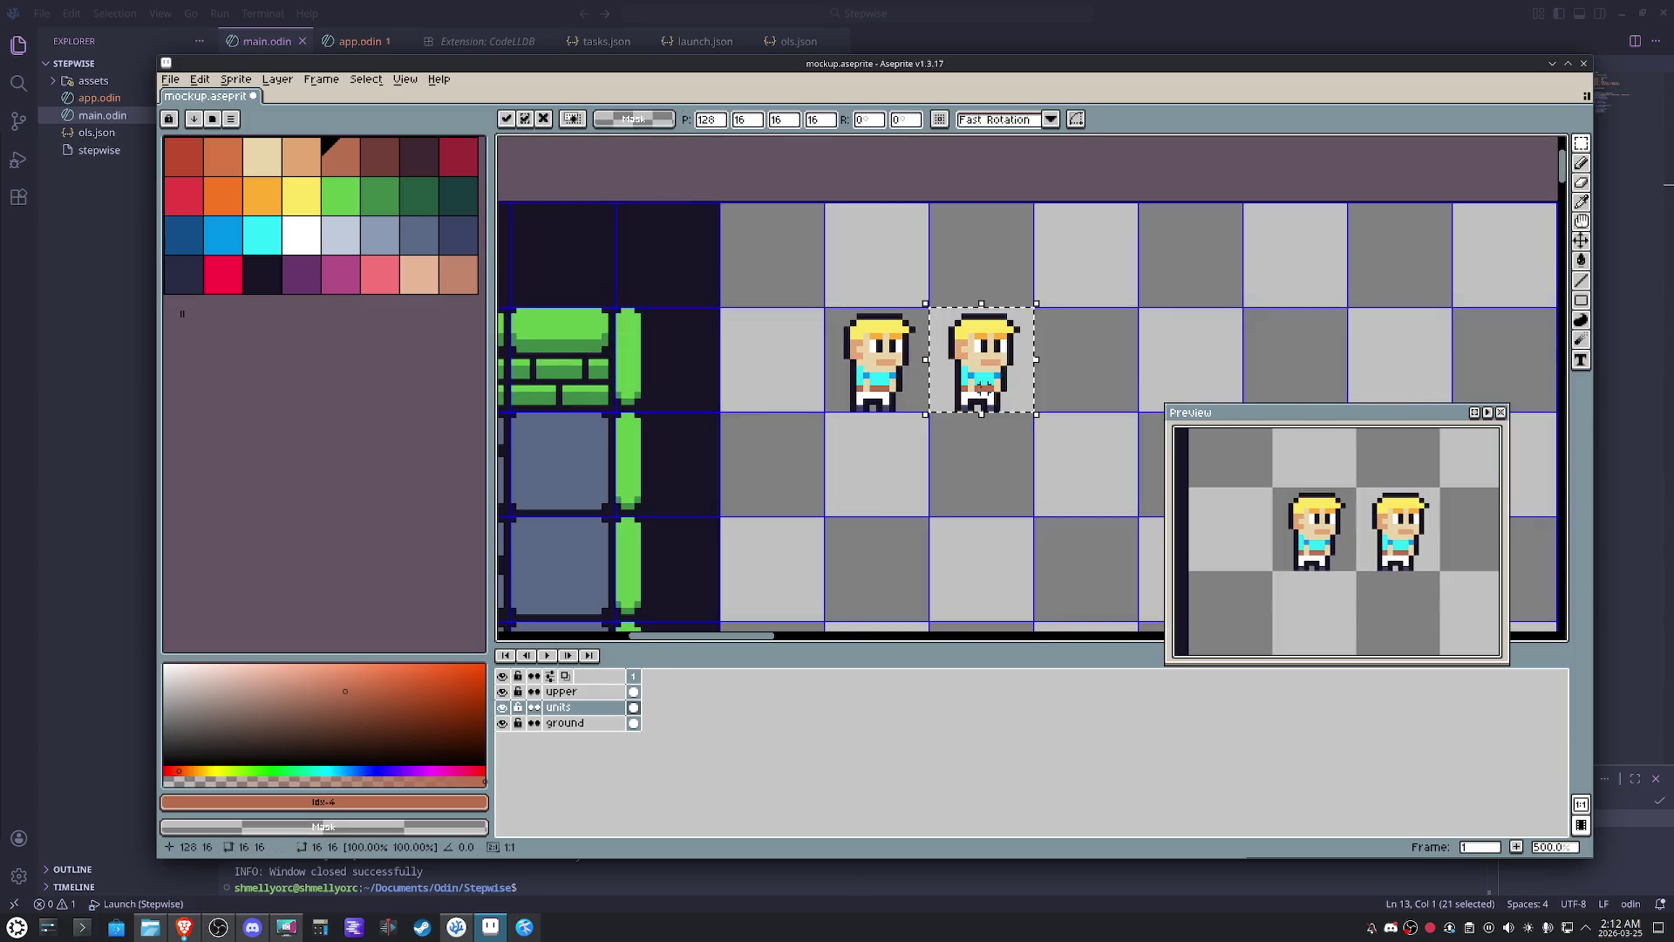
scroll(991, 392, up, 5)
key(i)
click(973, 229)
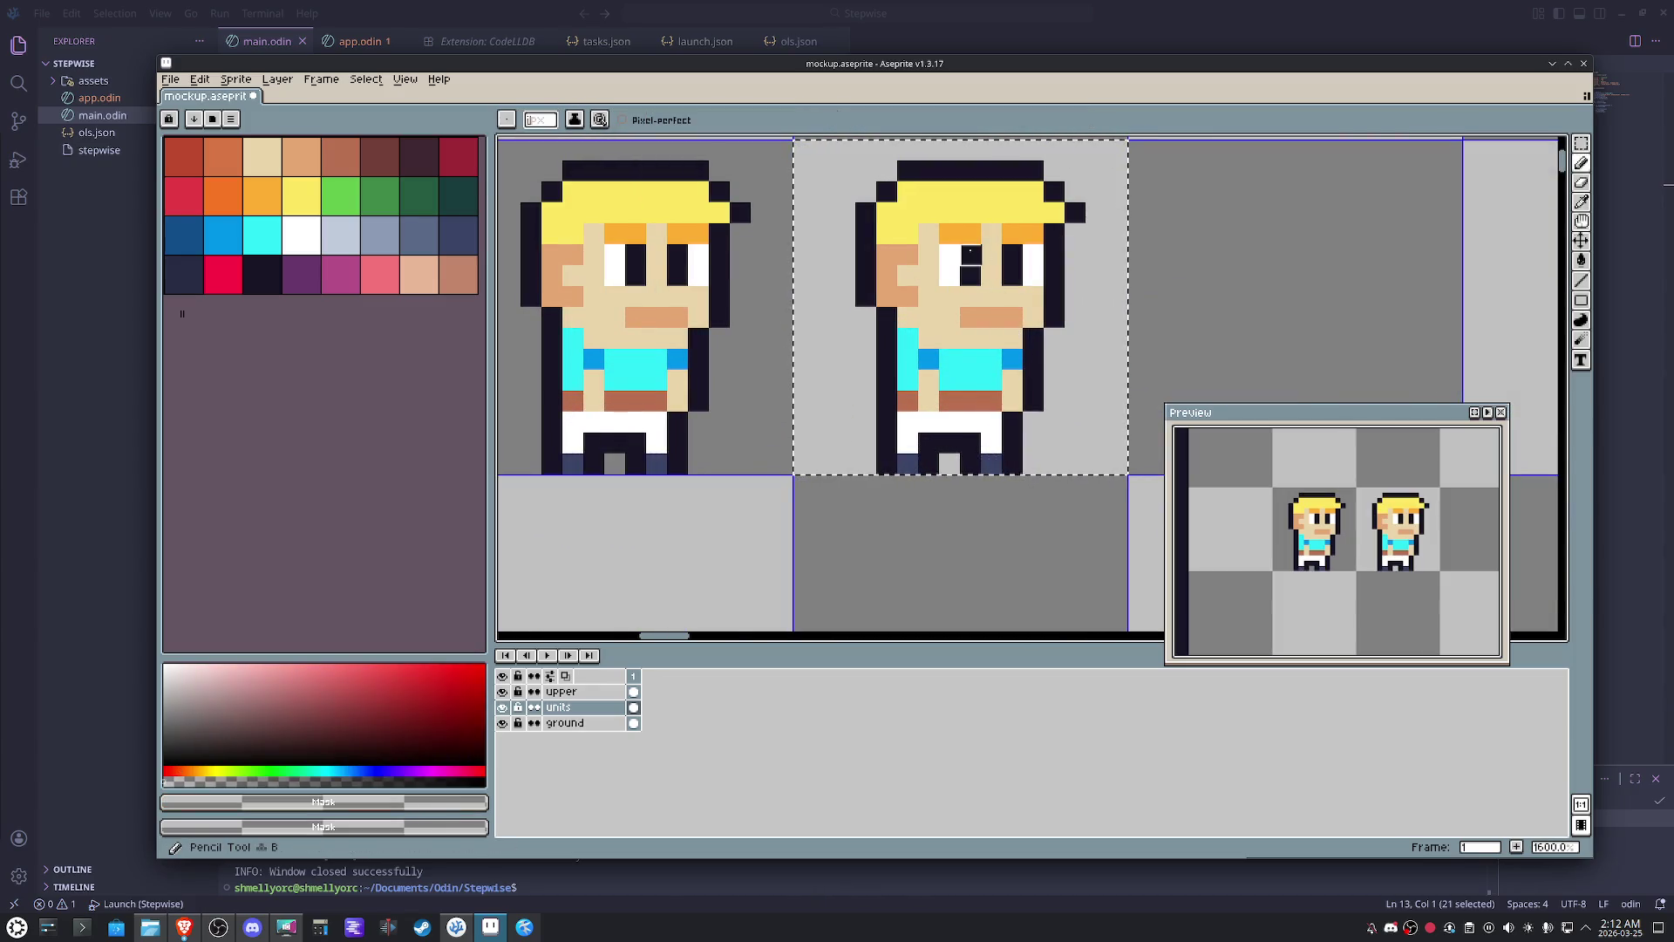
key(b)
mouse_move(961, 251)
mouse_down()
mouse_move(925, 247)
mouse_move(979, 236)
mouse_move(1014, 255)
mouse_up()
click(940, 233)
alt+click(1027, 233)
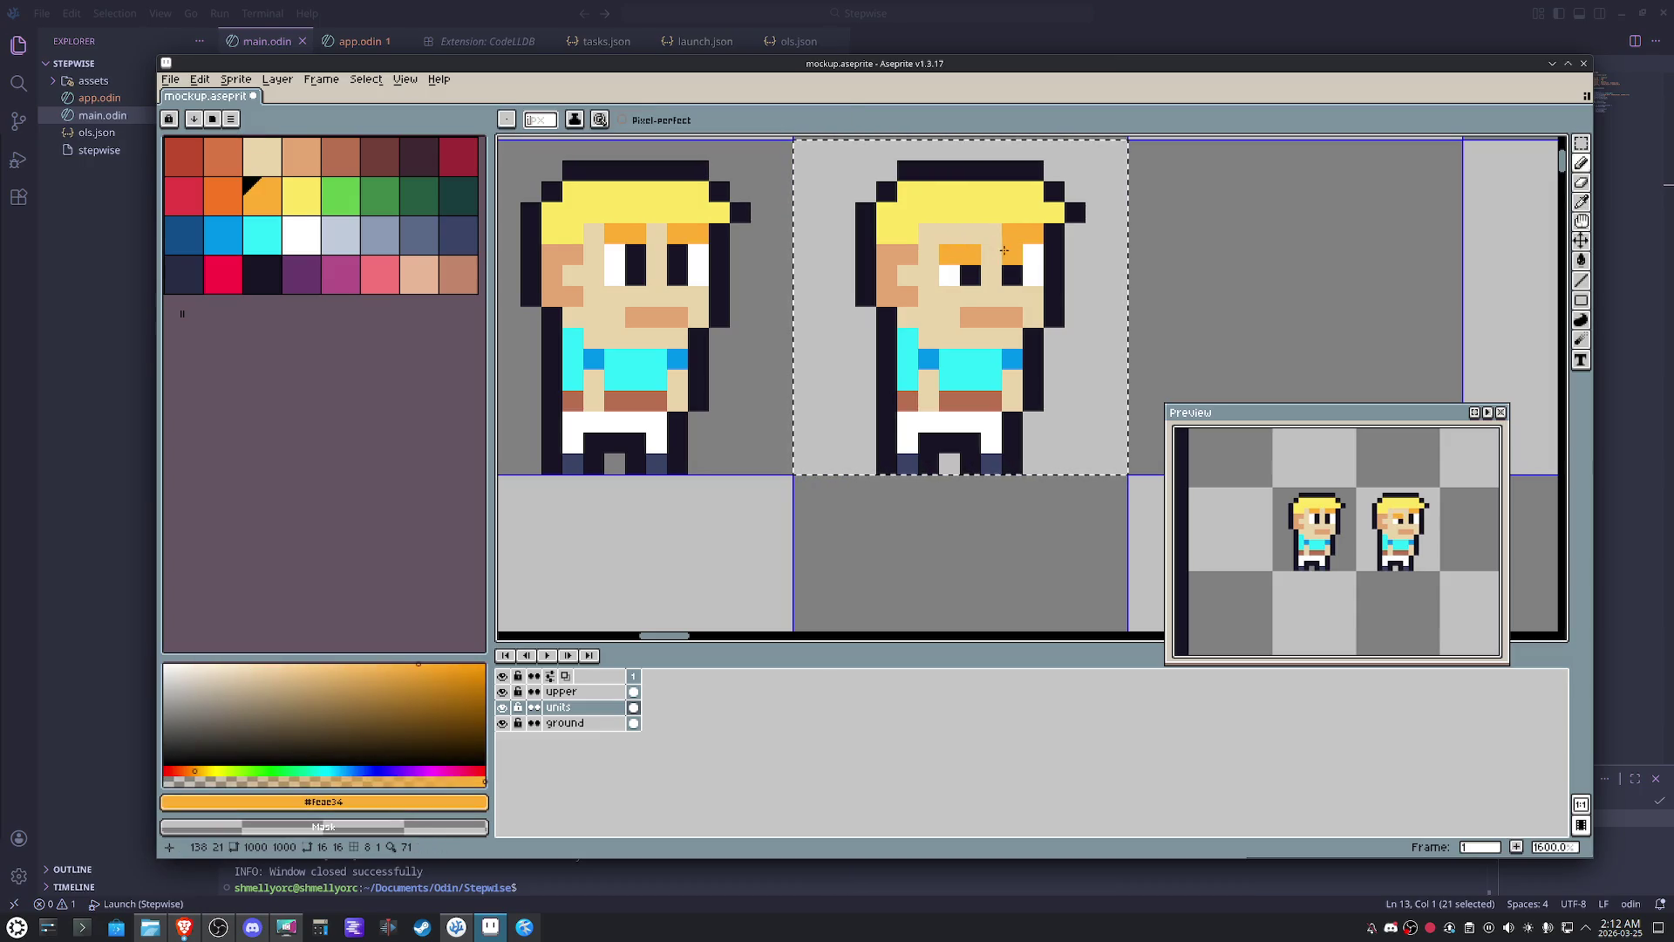
alt+click(981, 231)
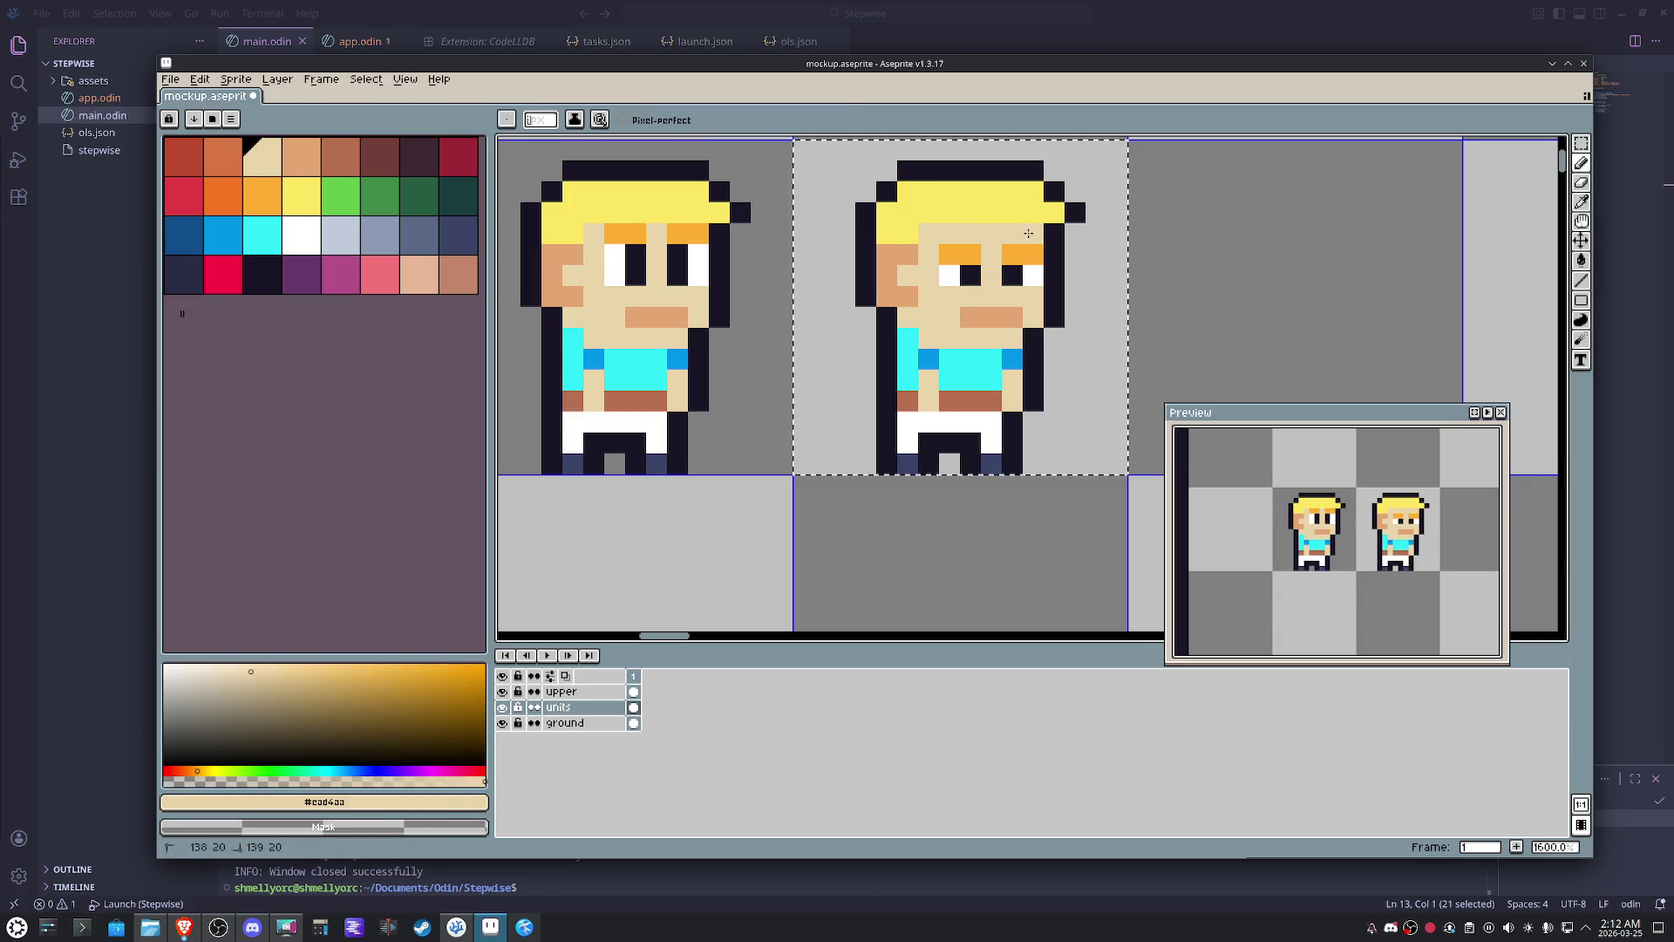
scroll(1030, 244, down, 2)
- Place a third hero copy to the right and repaint its eyes as orange squints covered with skin
mouse_move(1033, 244)
mouse_down()
mouse_move(932, 318)
mouse_move(1100, 318)
mouse_up()
ctrl+click(933, 318)
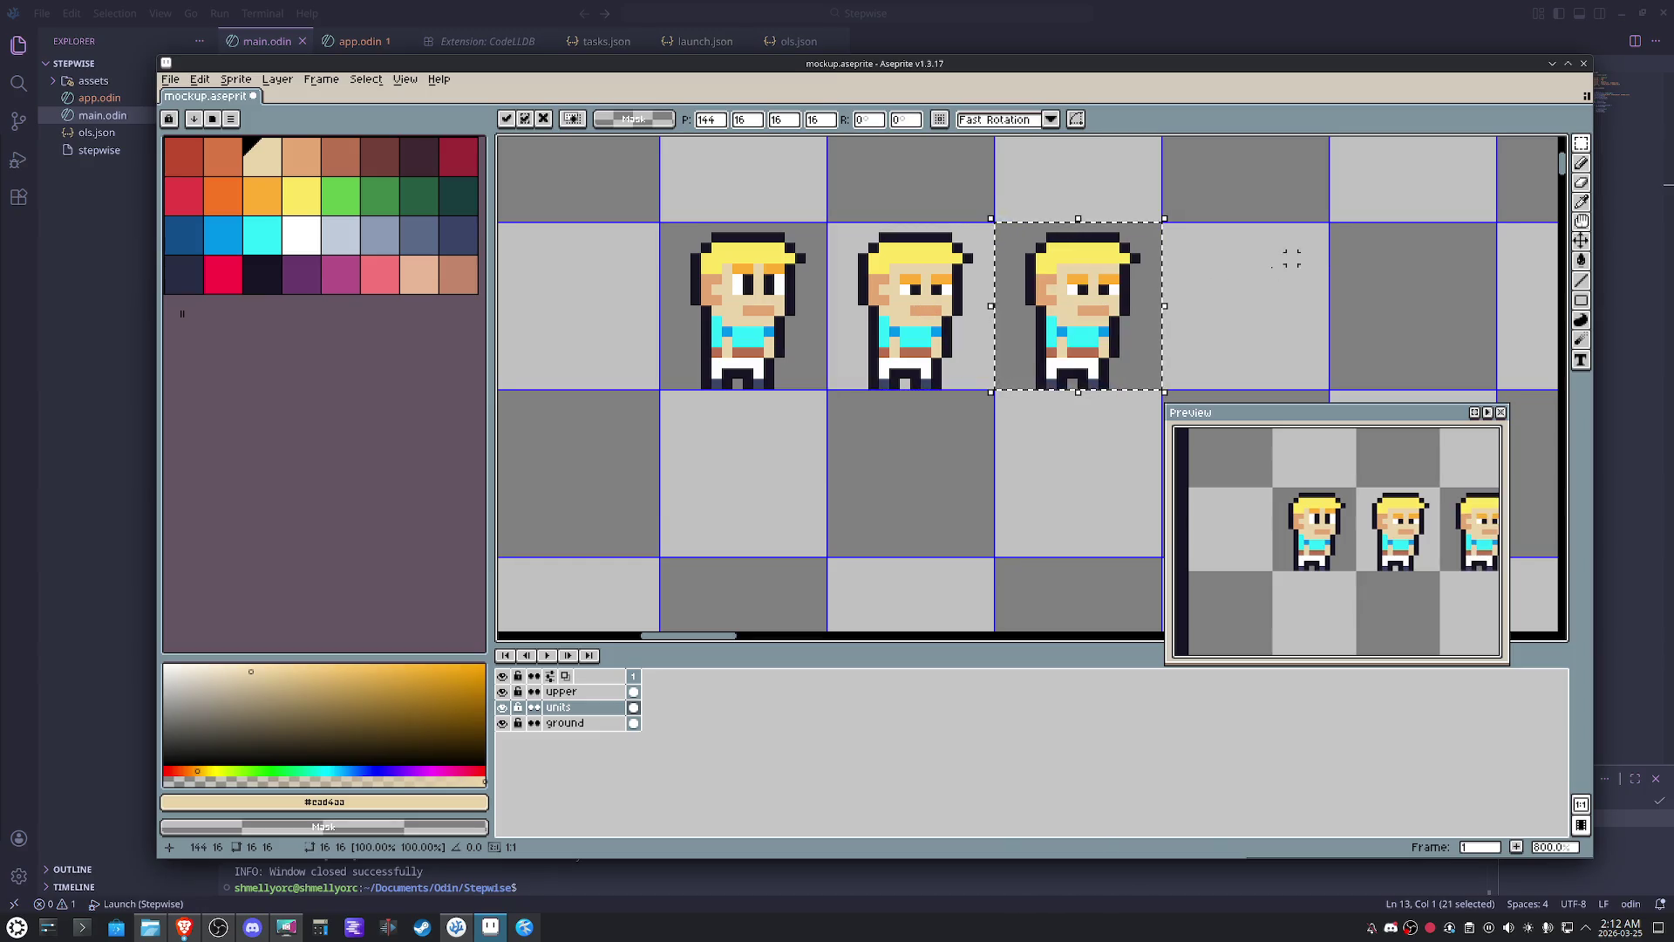
click(1186, 300)
scroll(1186, 300, up, 5)
key(b)
alt+click(935, 236)
click(935, 266)
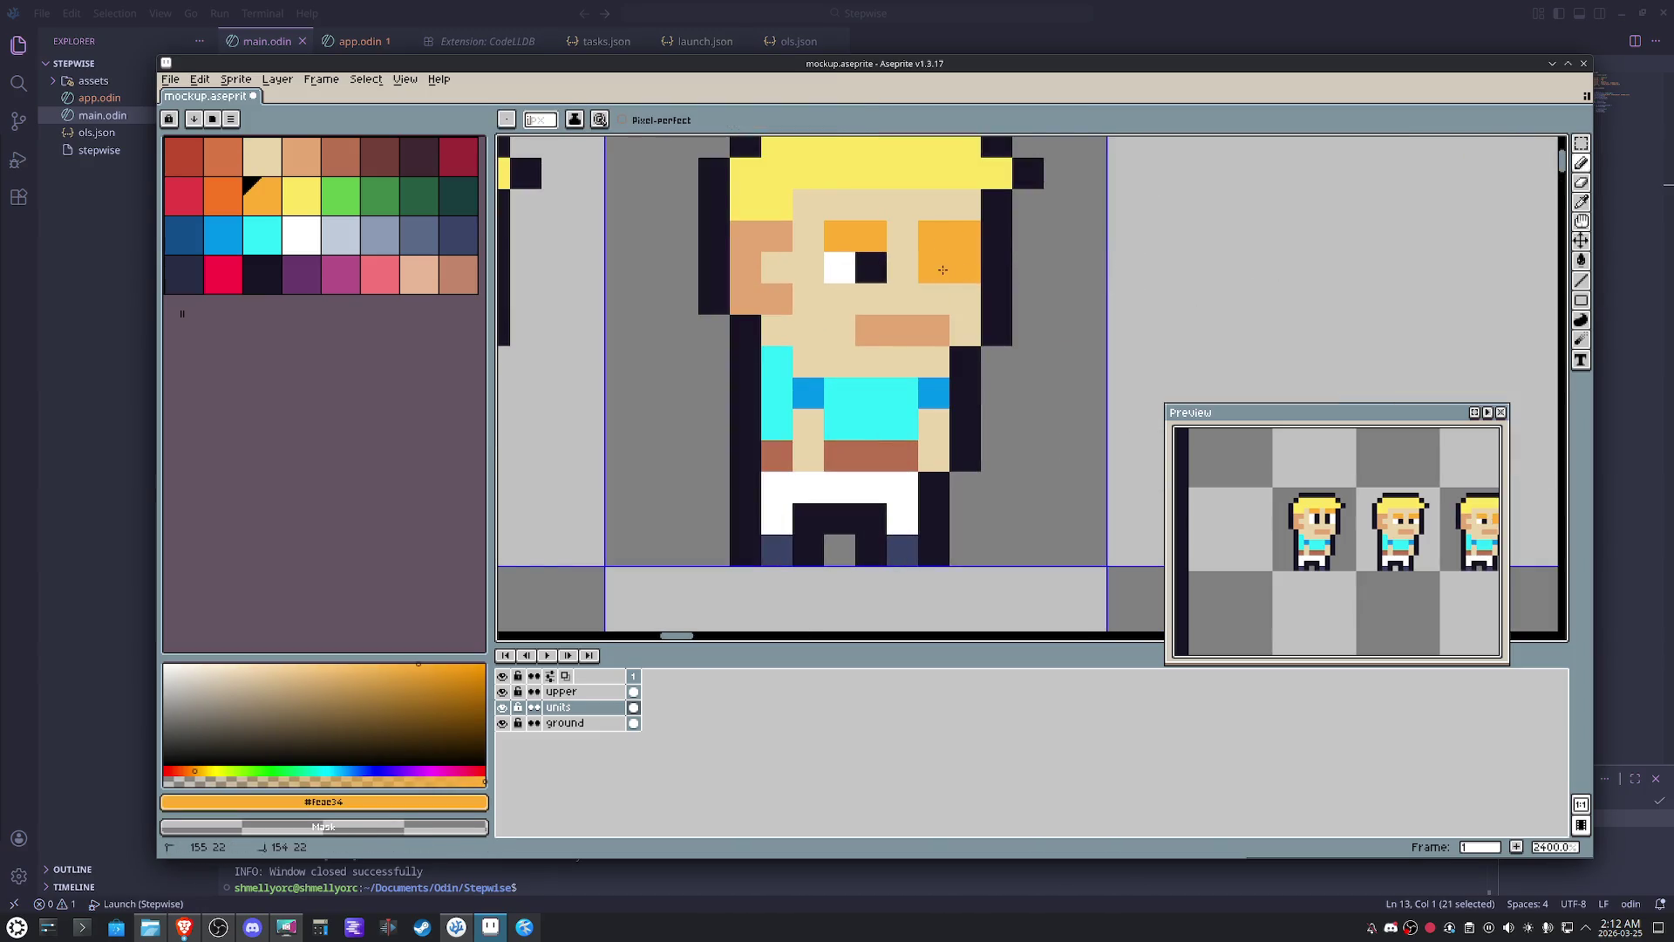
click(839, 267)
alt+click(830, 214)
drag(840, 236, 966, 236)
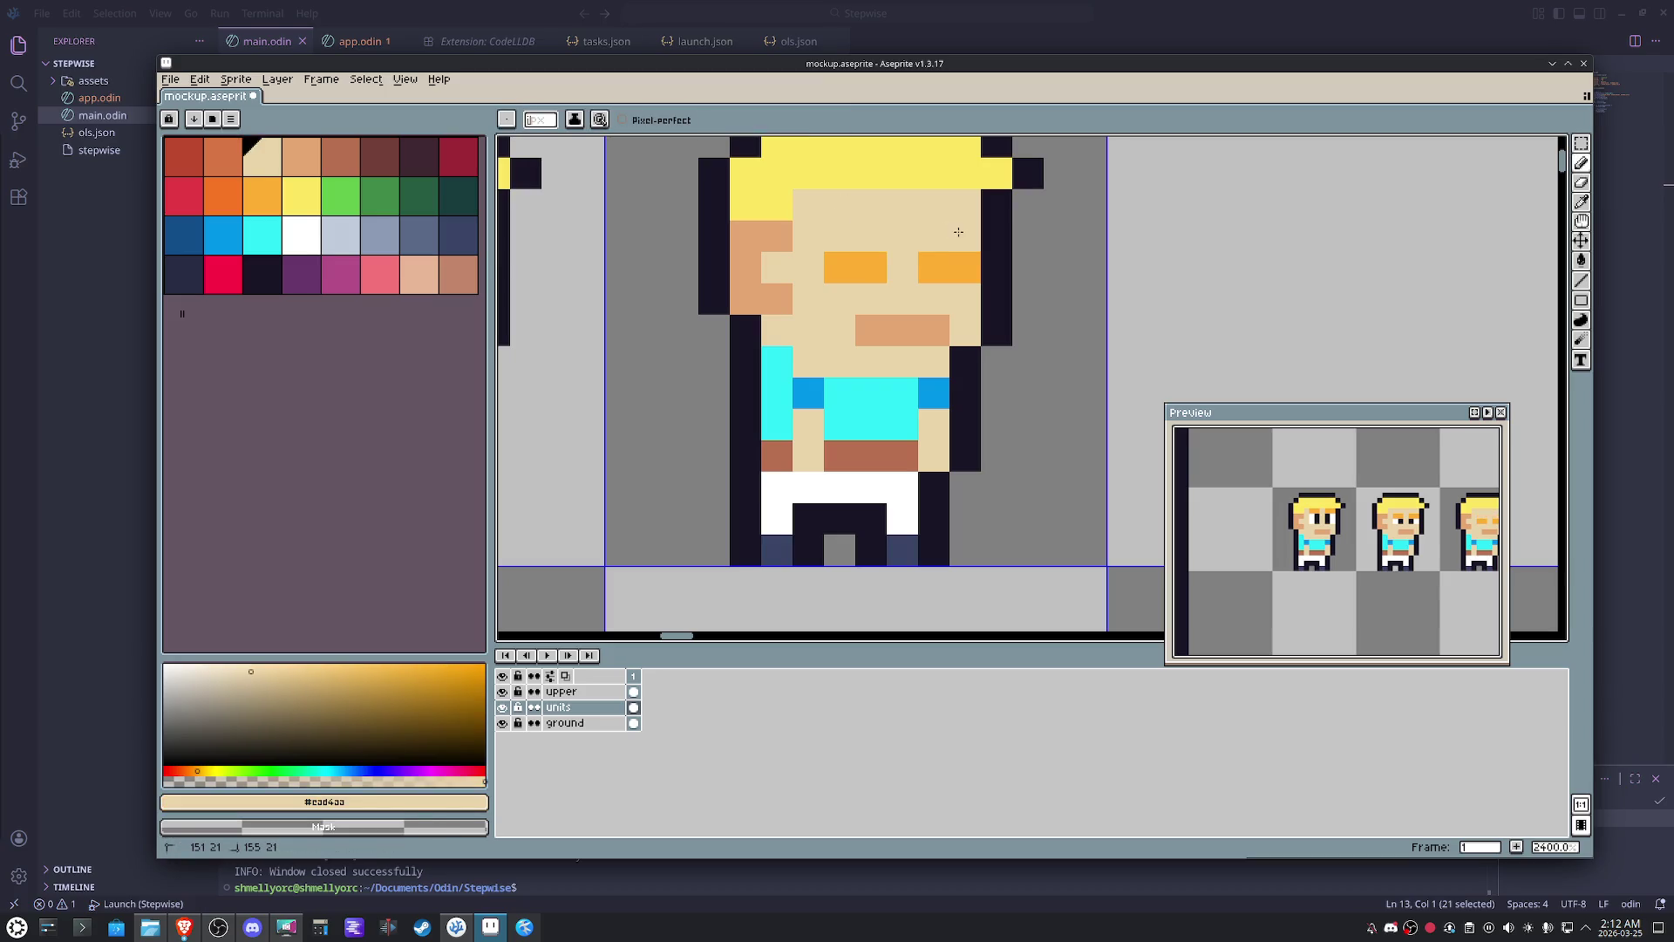
alt+click(930, 316)
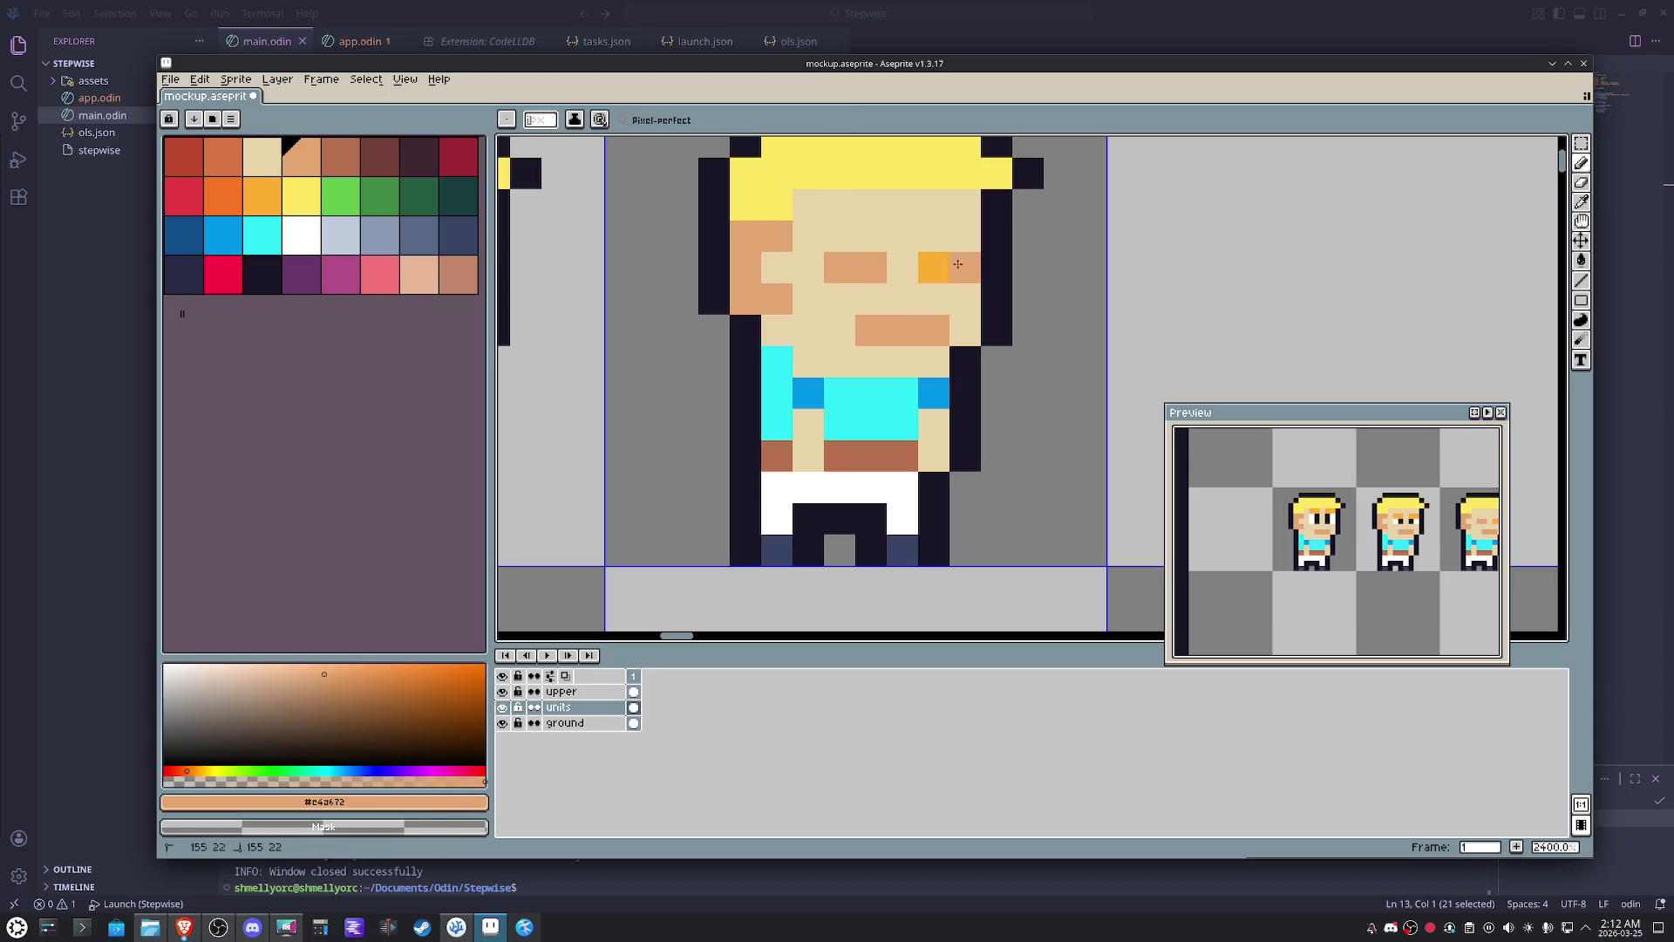
scroll(918, 271, down, 5)
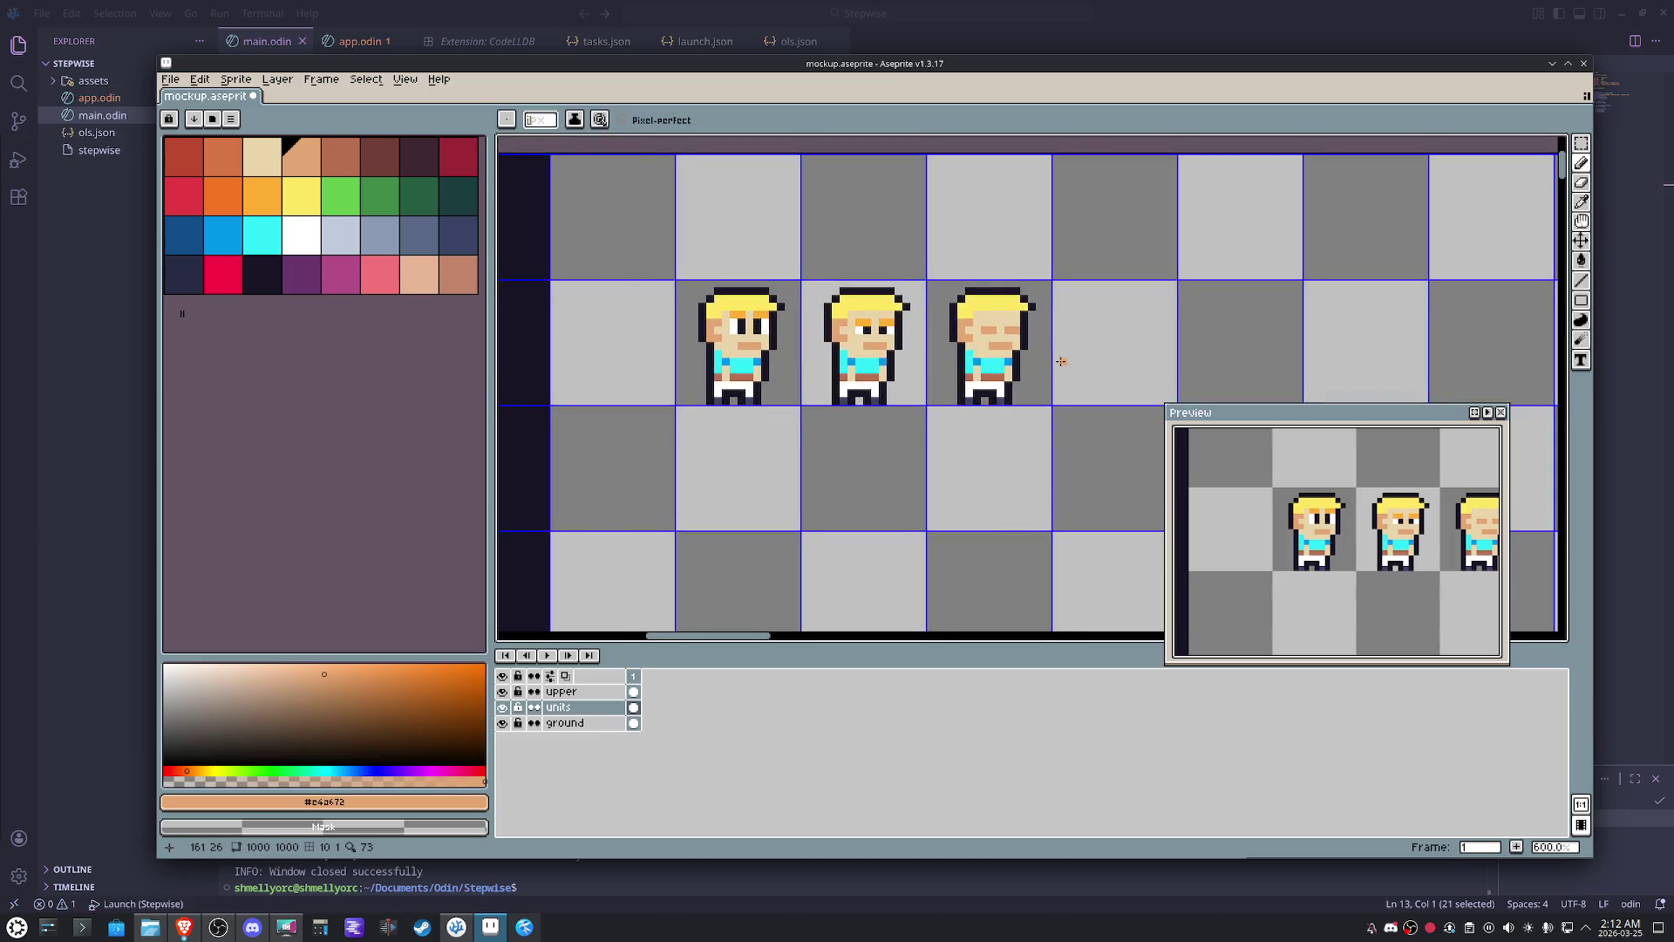
alt+click(991, 317)
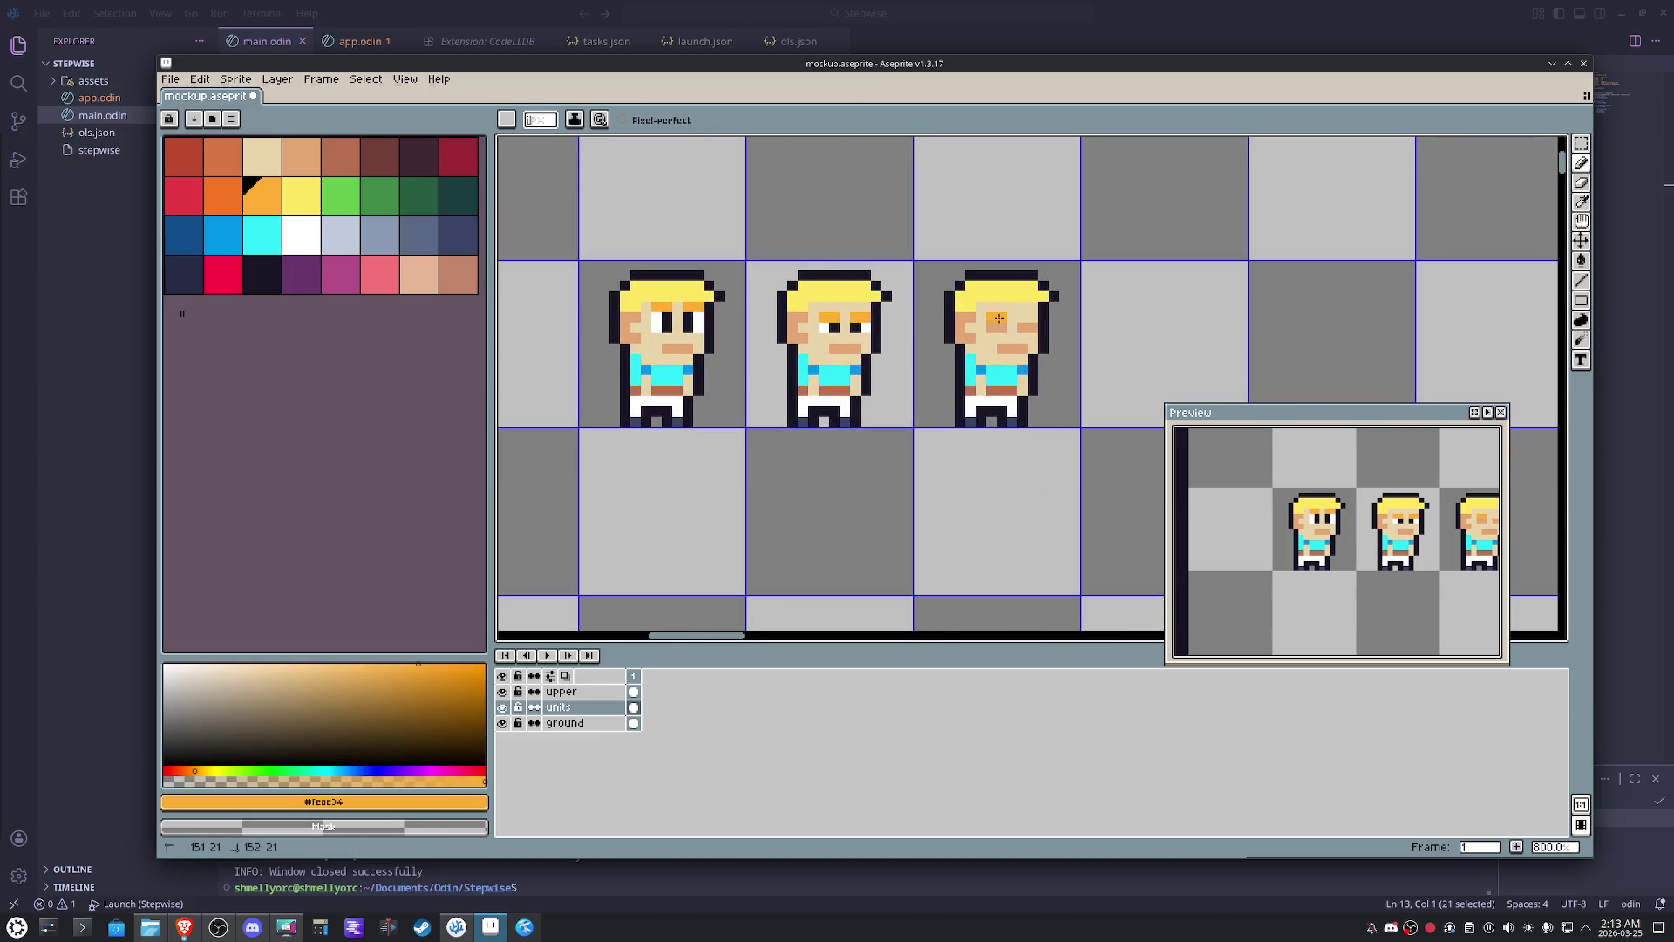
scroll(978, 457, down, 1)
drag(979, 456, 927, 448)
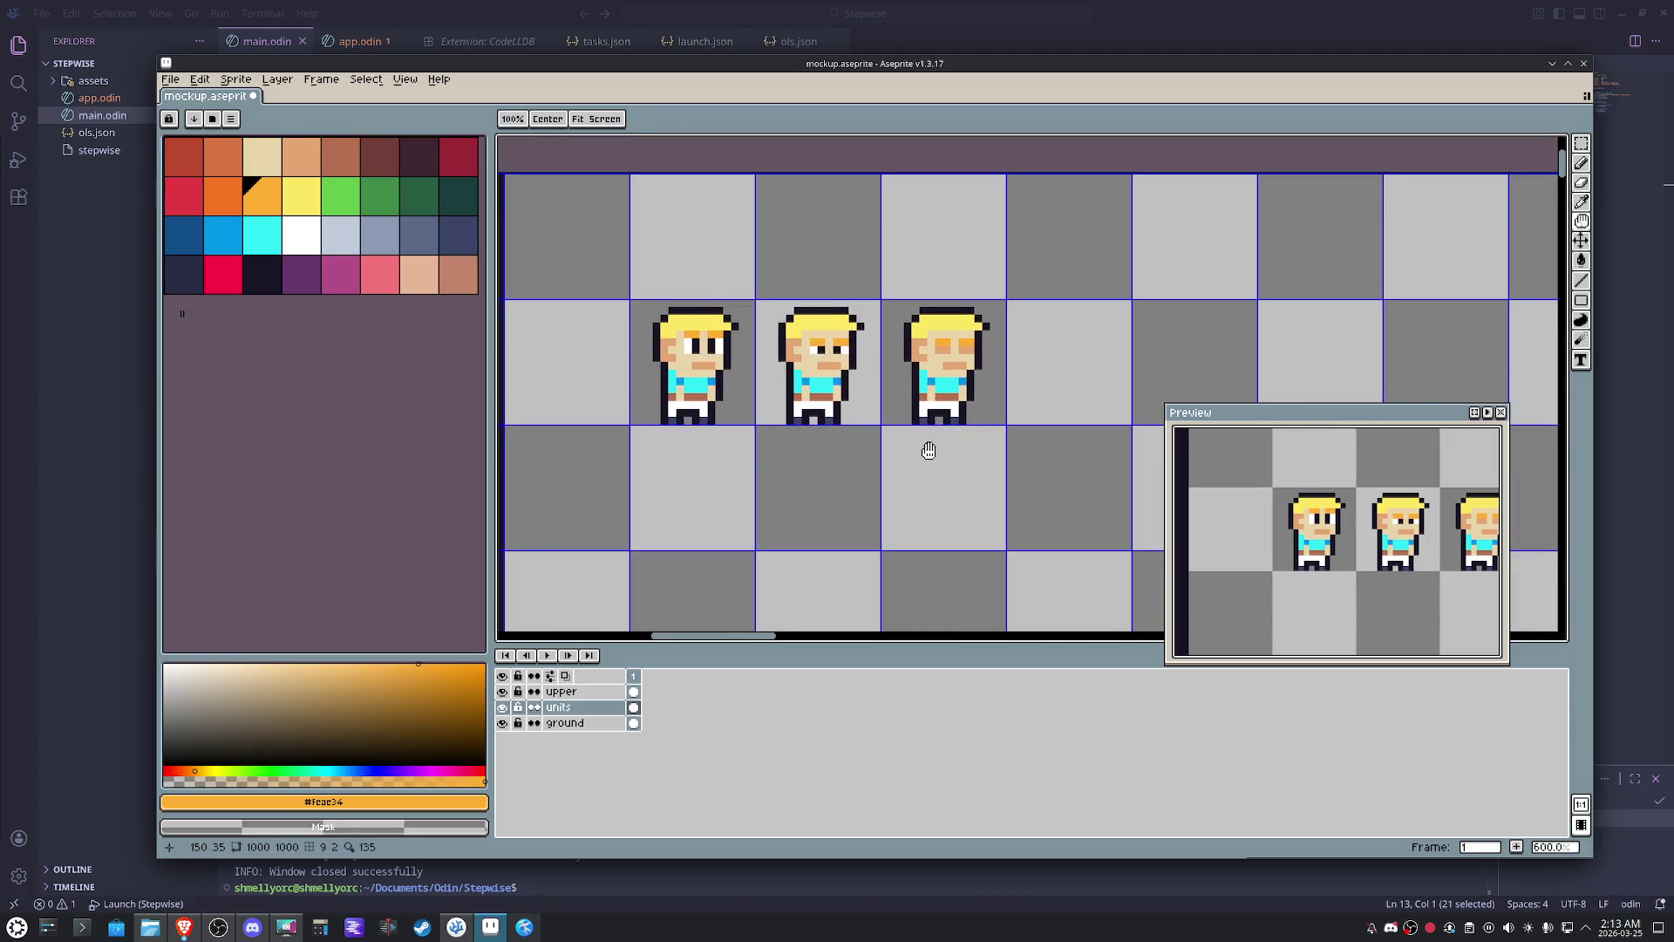
scroll(971, 324, up, 6)
- Repaint the hero variants' eye accents yellow from the hair colour, then select the first hero's cell
alt+click(964, 318)
mouse_move(957, 389)
mouse_down()
mouse_move(854, 391)
mouse_move(875, 317)
mouse_move(733, 321)
mouse_move(605, 284)
mouse_up()
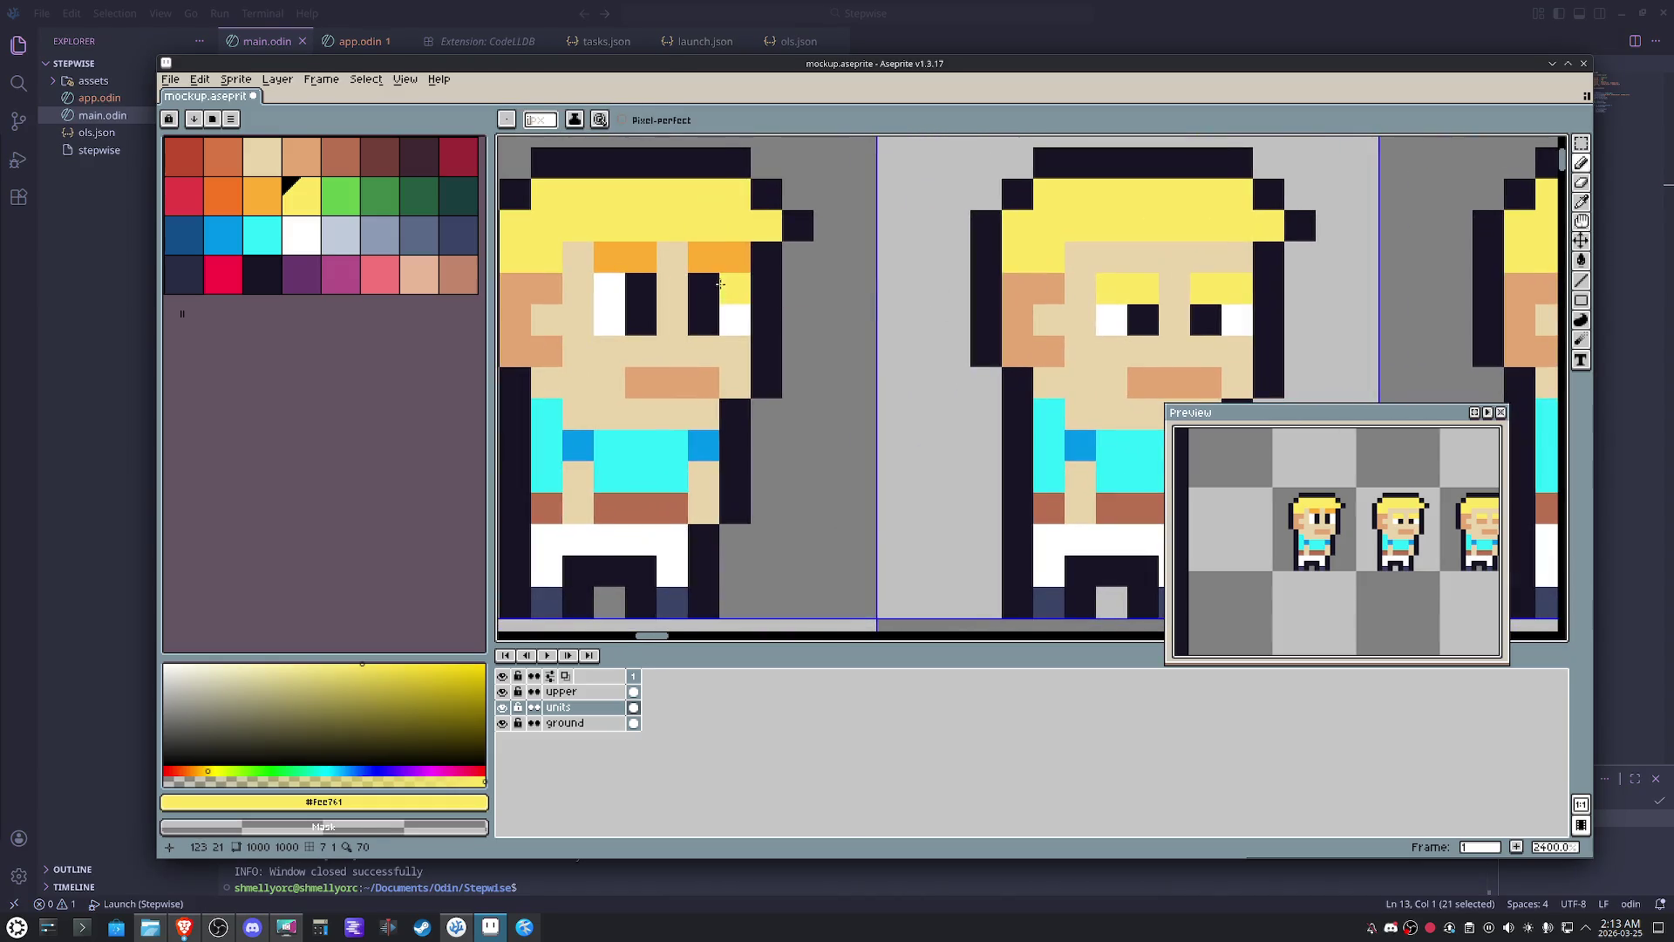
scroll(869, 327, down, 5)
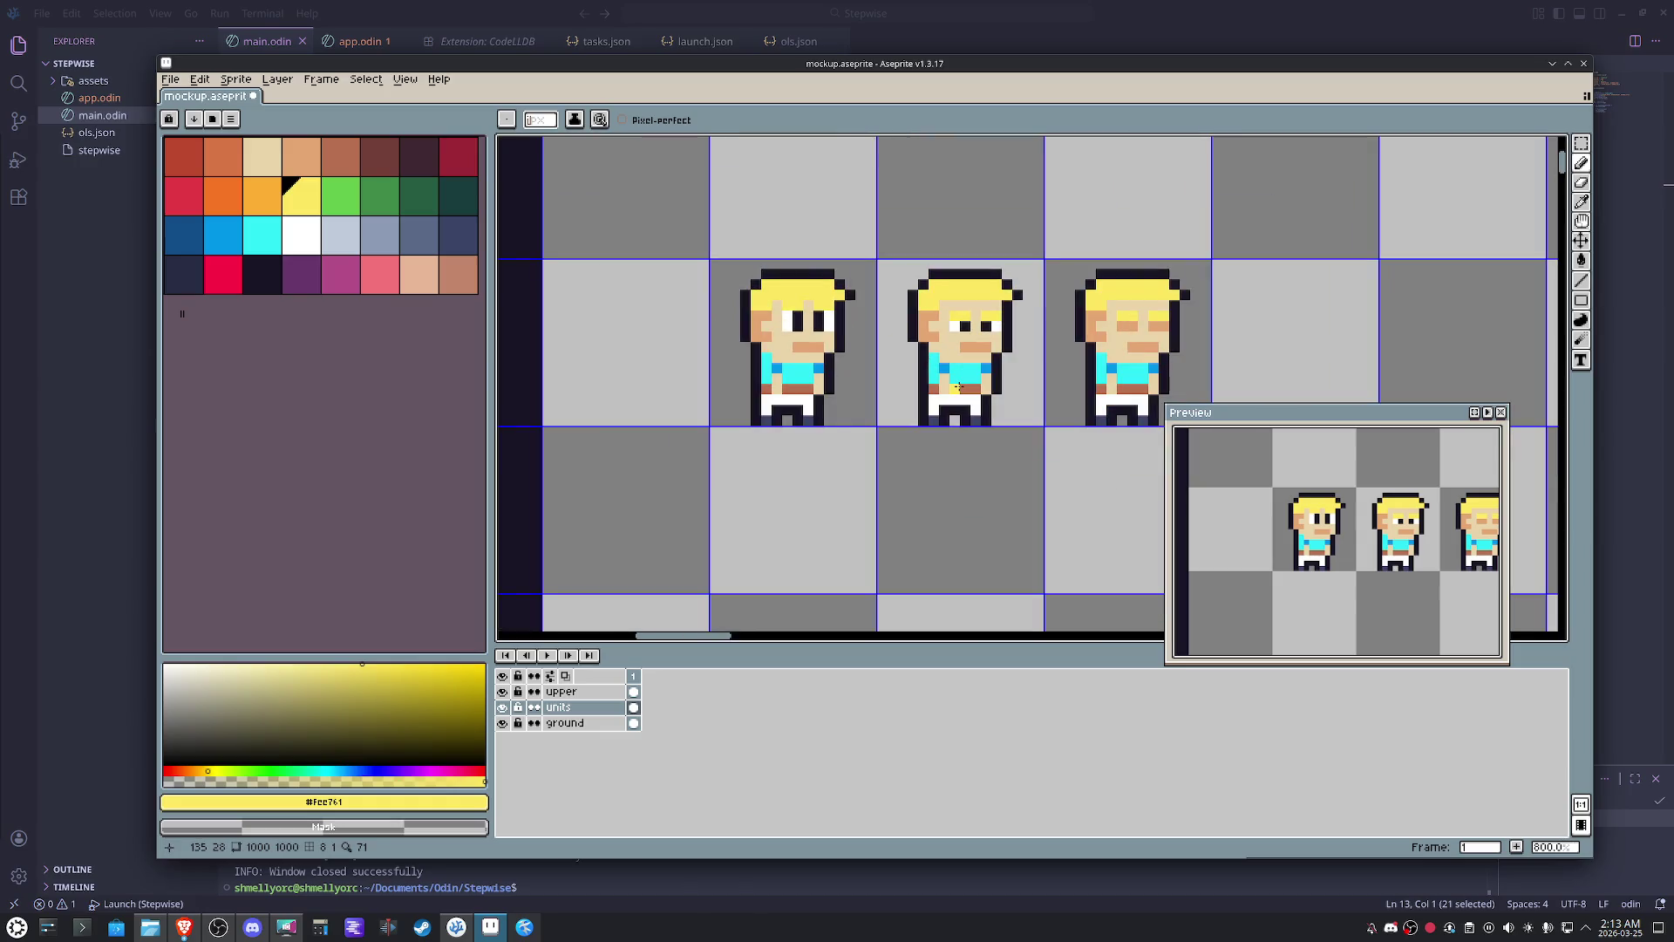
scroll(958, 385, up, 2)
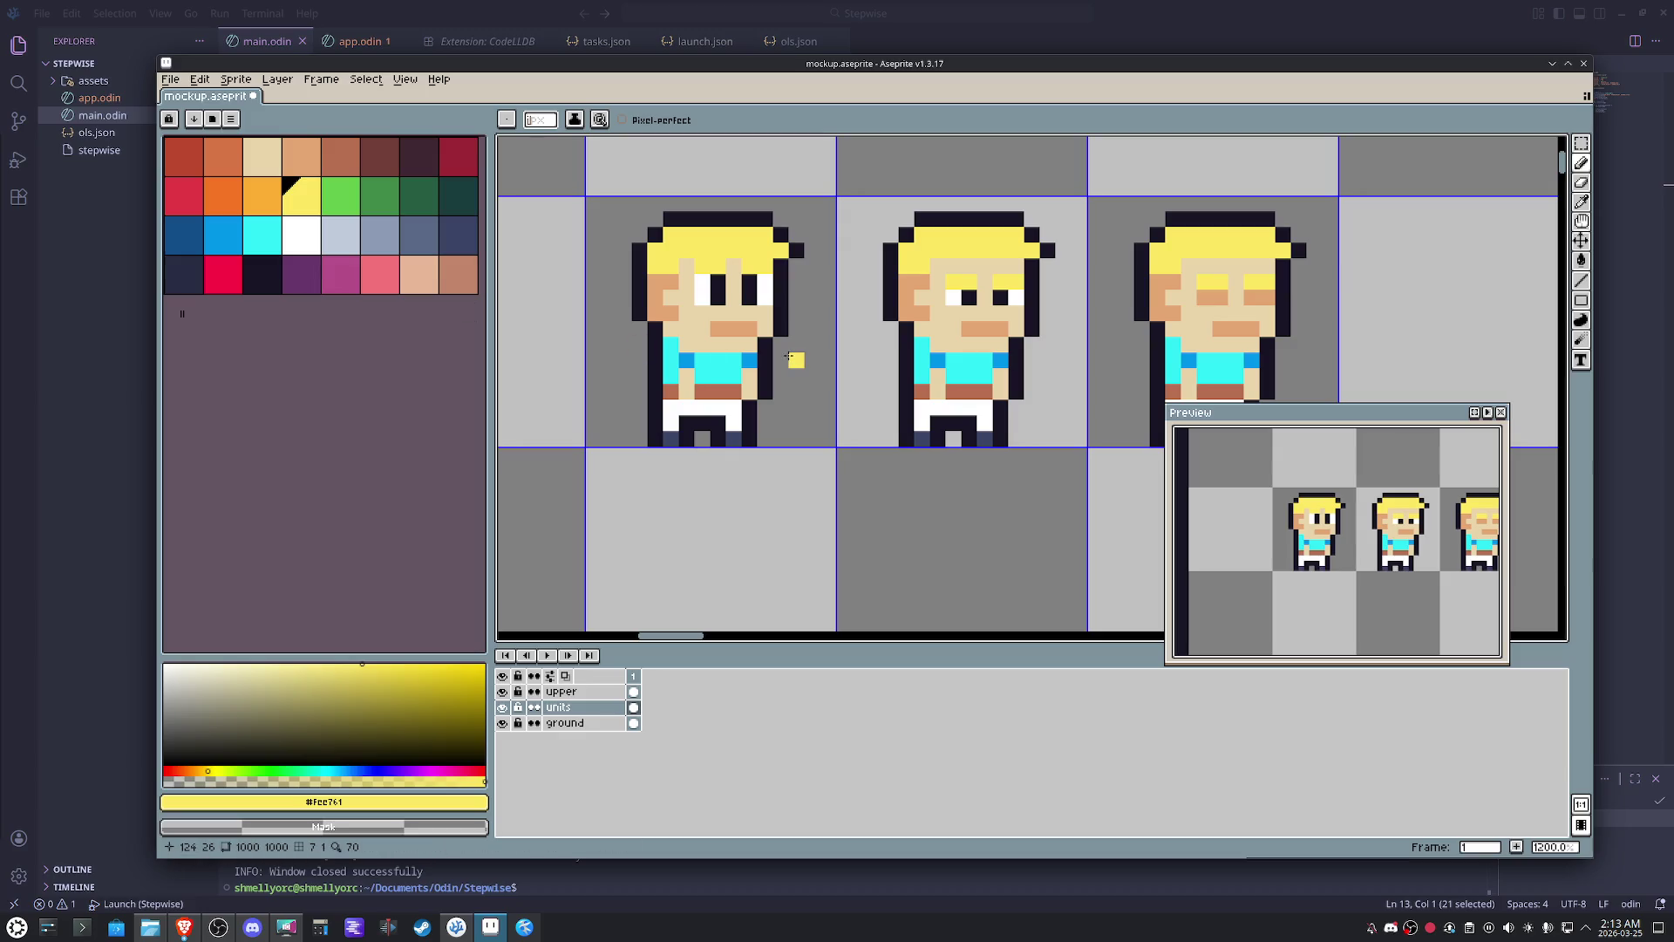
scroll(796, 358, down, 4)
drag(893, 422, 851, 375)
key(m)
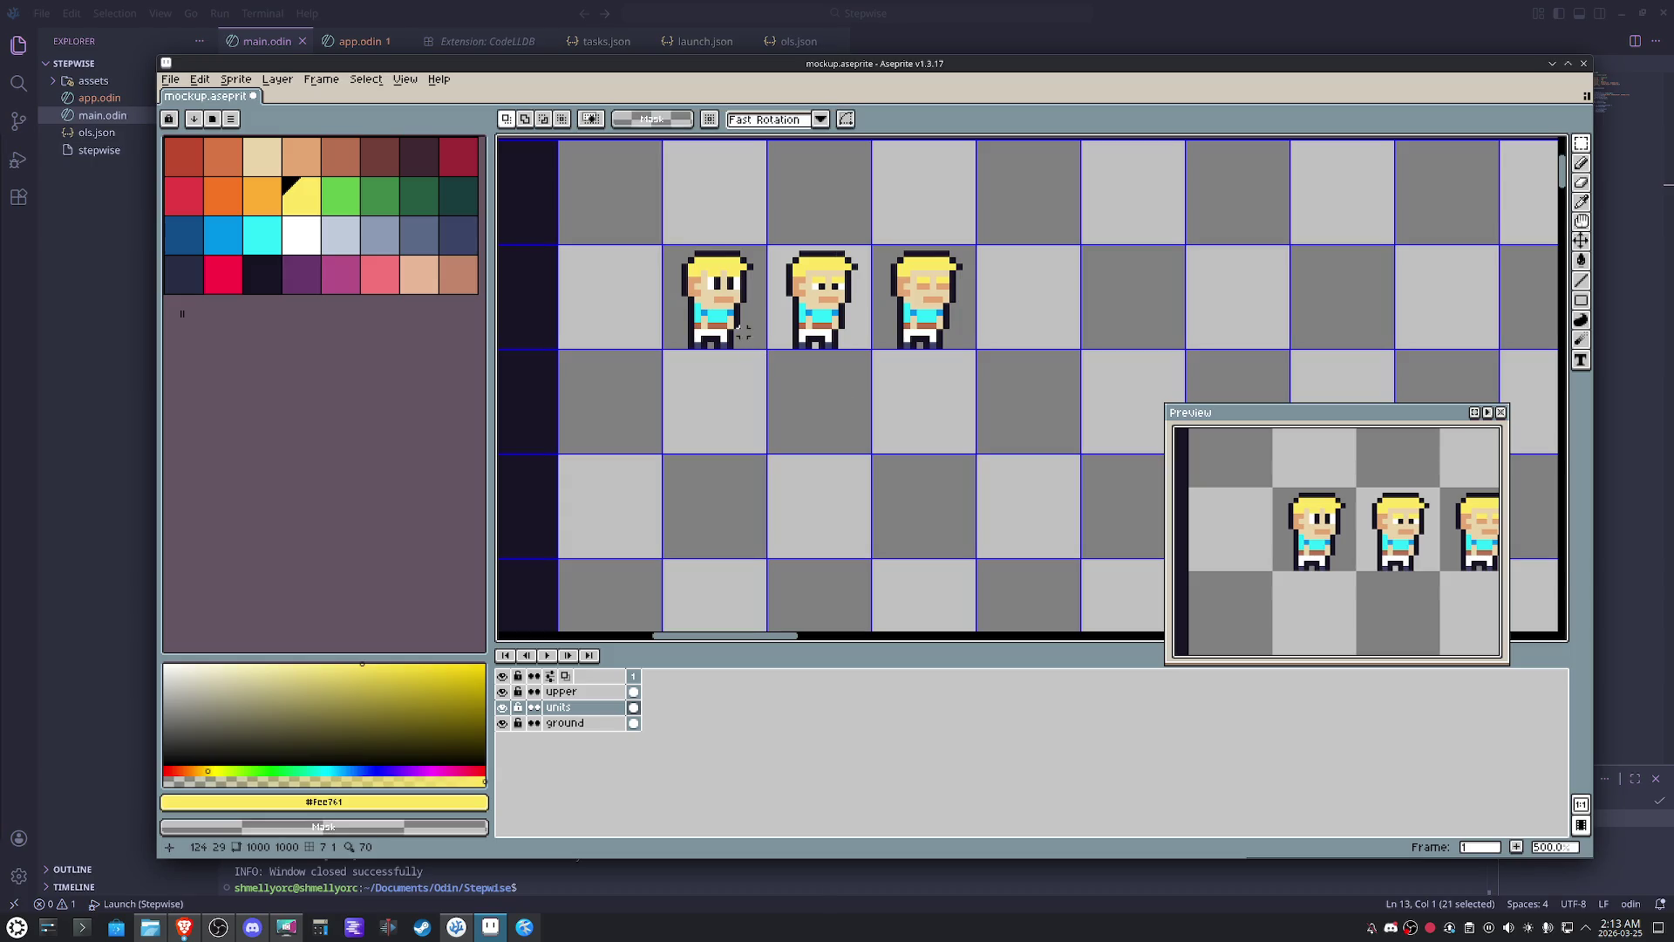
drag(749, 331, 664, 246)
- Paste a fourth copy of the first hero at the end of the row
key(ctrl+c)
key(ctrl+v)
key(shift+Right)
key(shift+Right)
key(shift+Right)
key(shift+Right)
key(shift+Left)
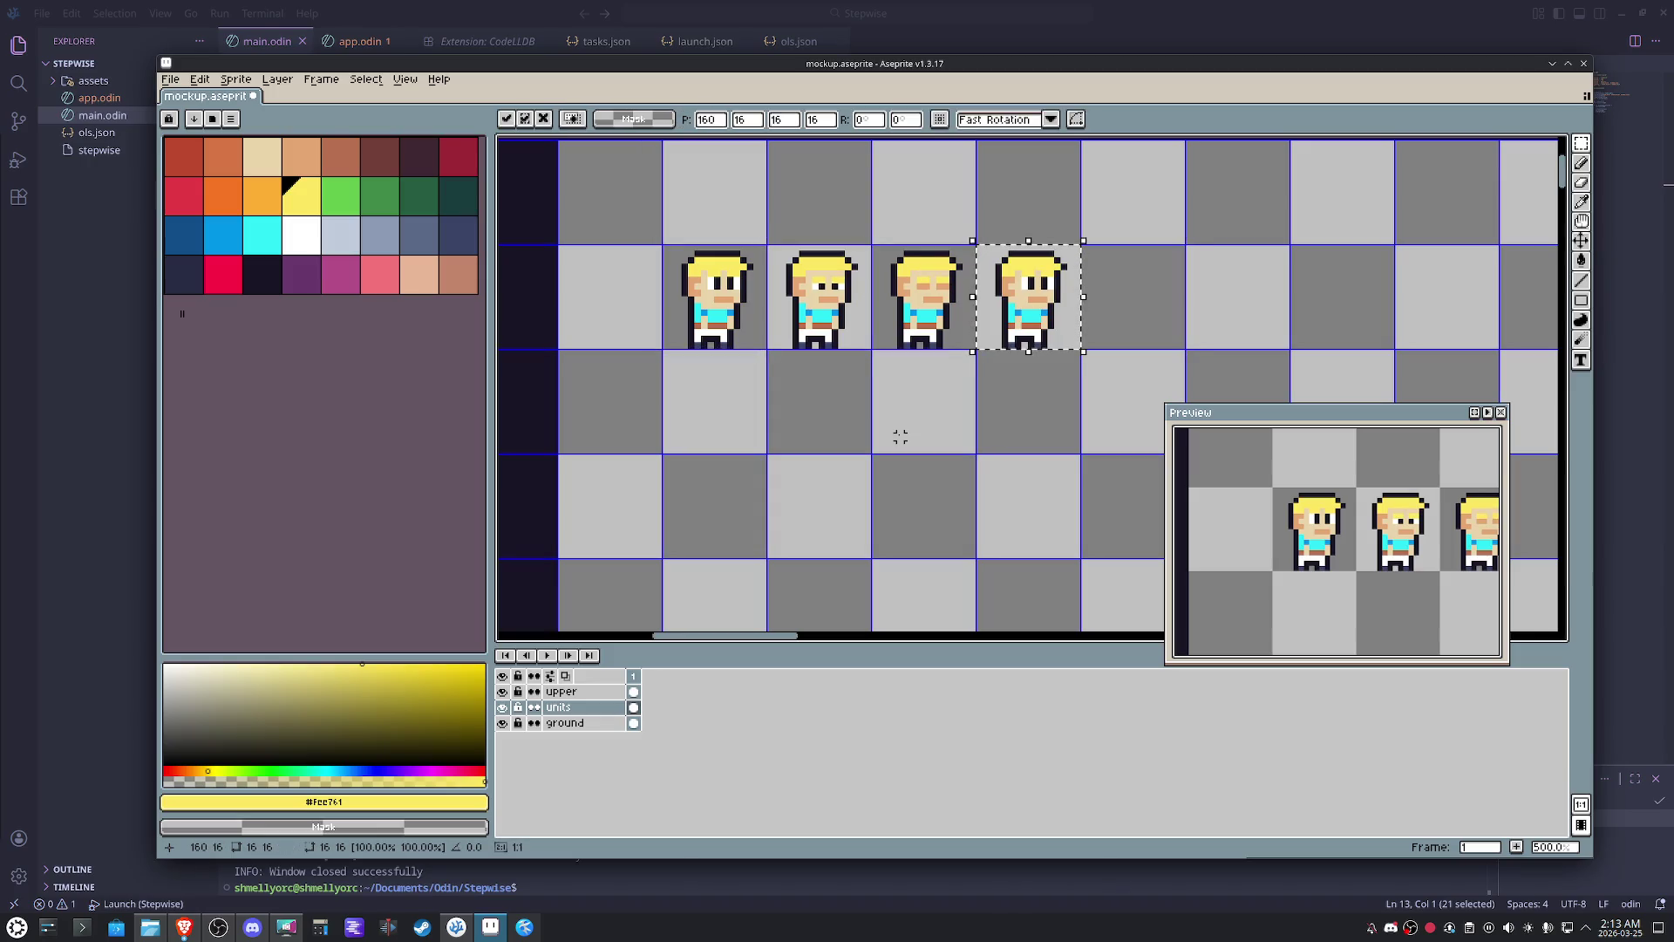
click(1148, 370)
scroll(1124, 301, up, 2)
scroll(1124, 301, up, 2)
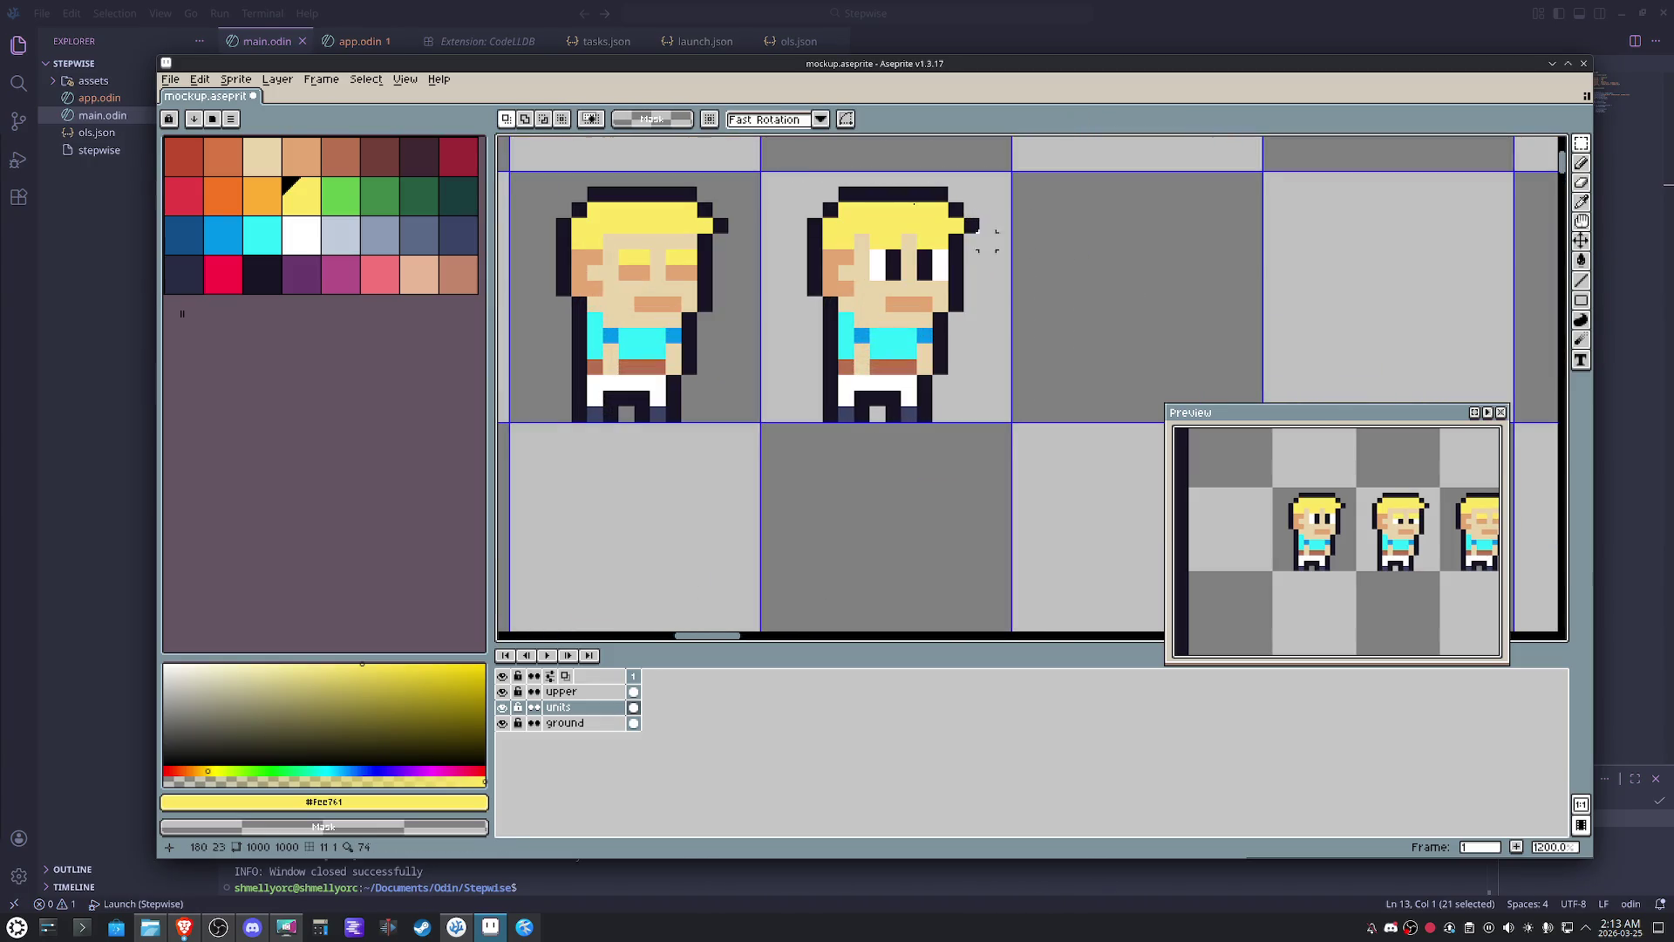
- Nudge the second hero down one pixel and ready dark ink for the tile below
drag(792, 160, 982, 379)
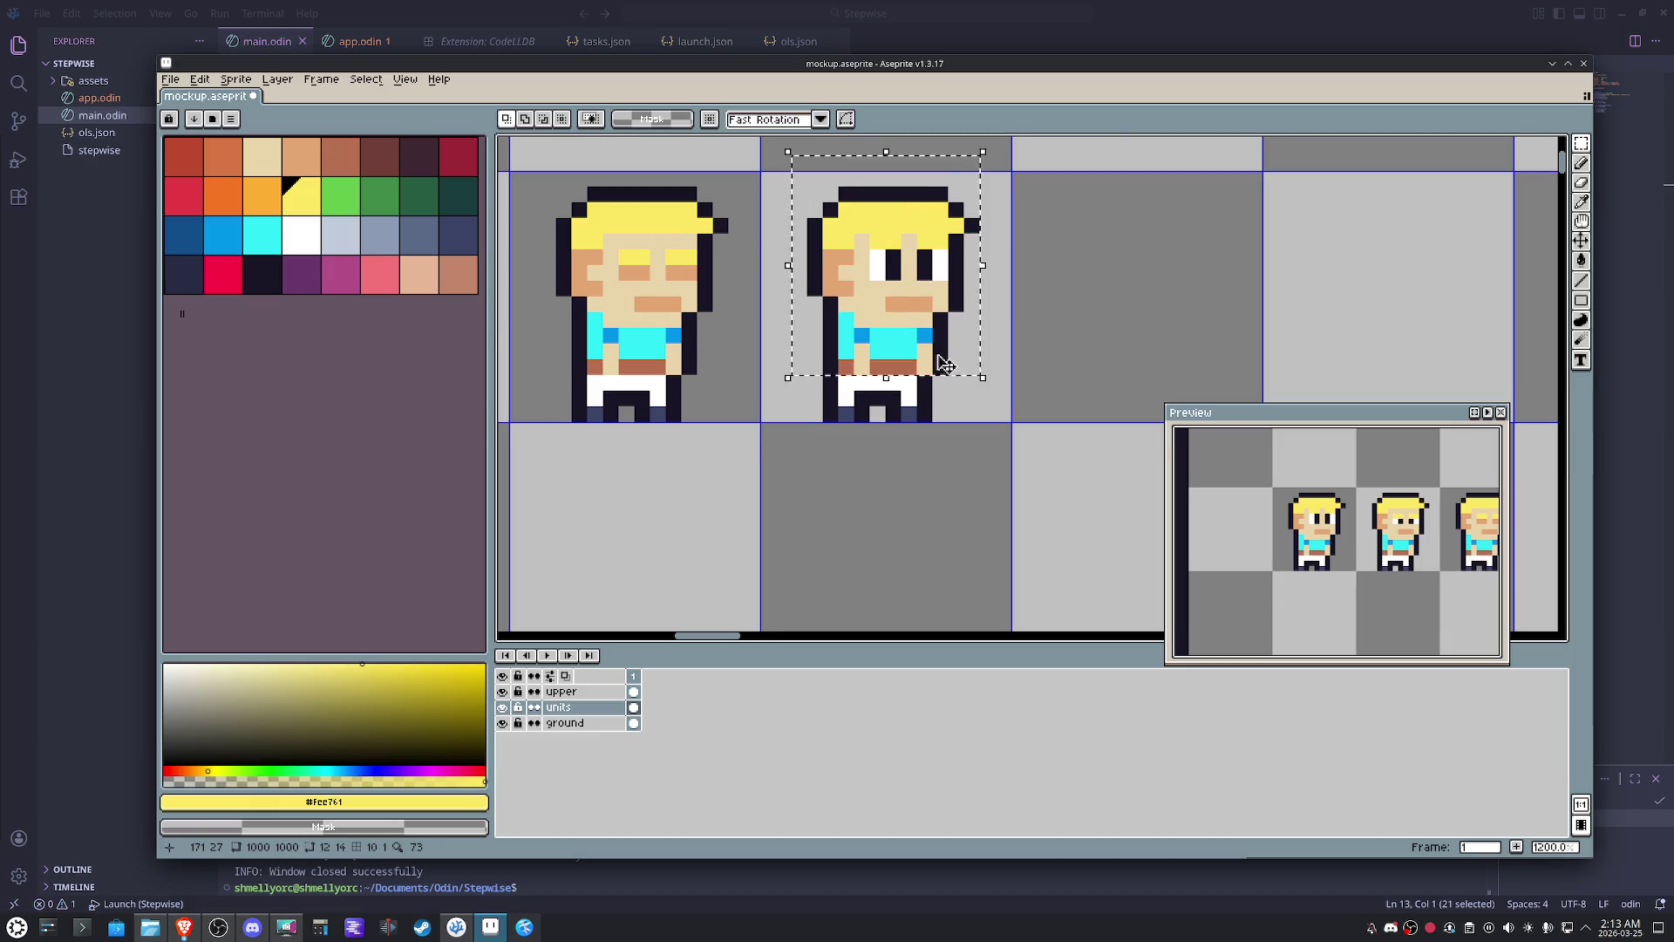
scroll(925, 359, up, 1)
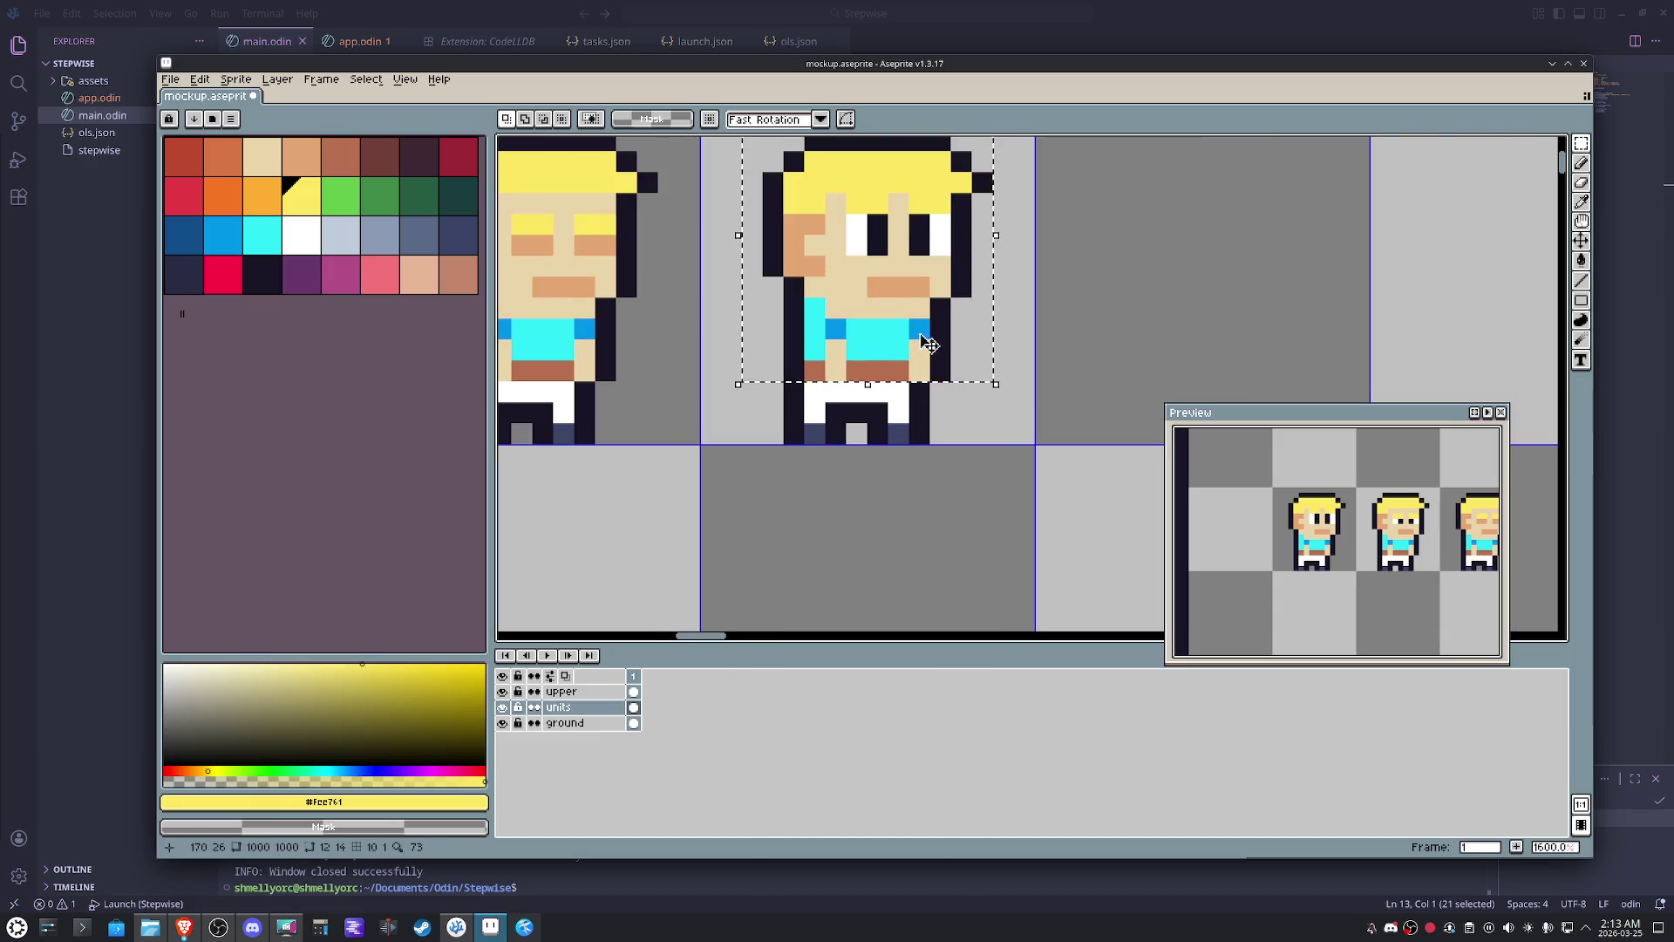
key(Down)
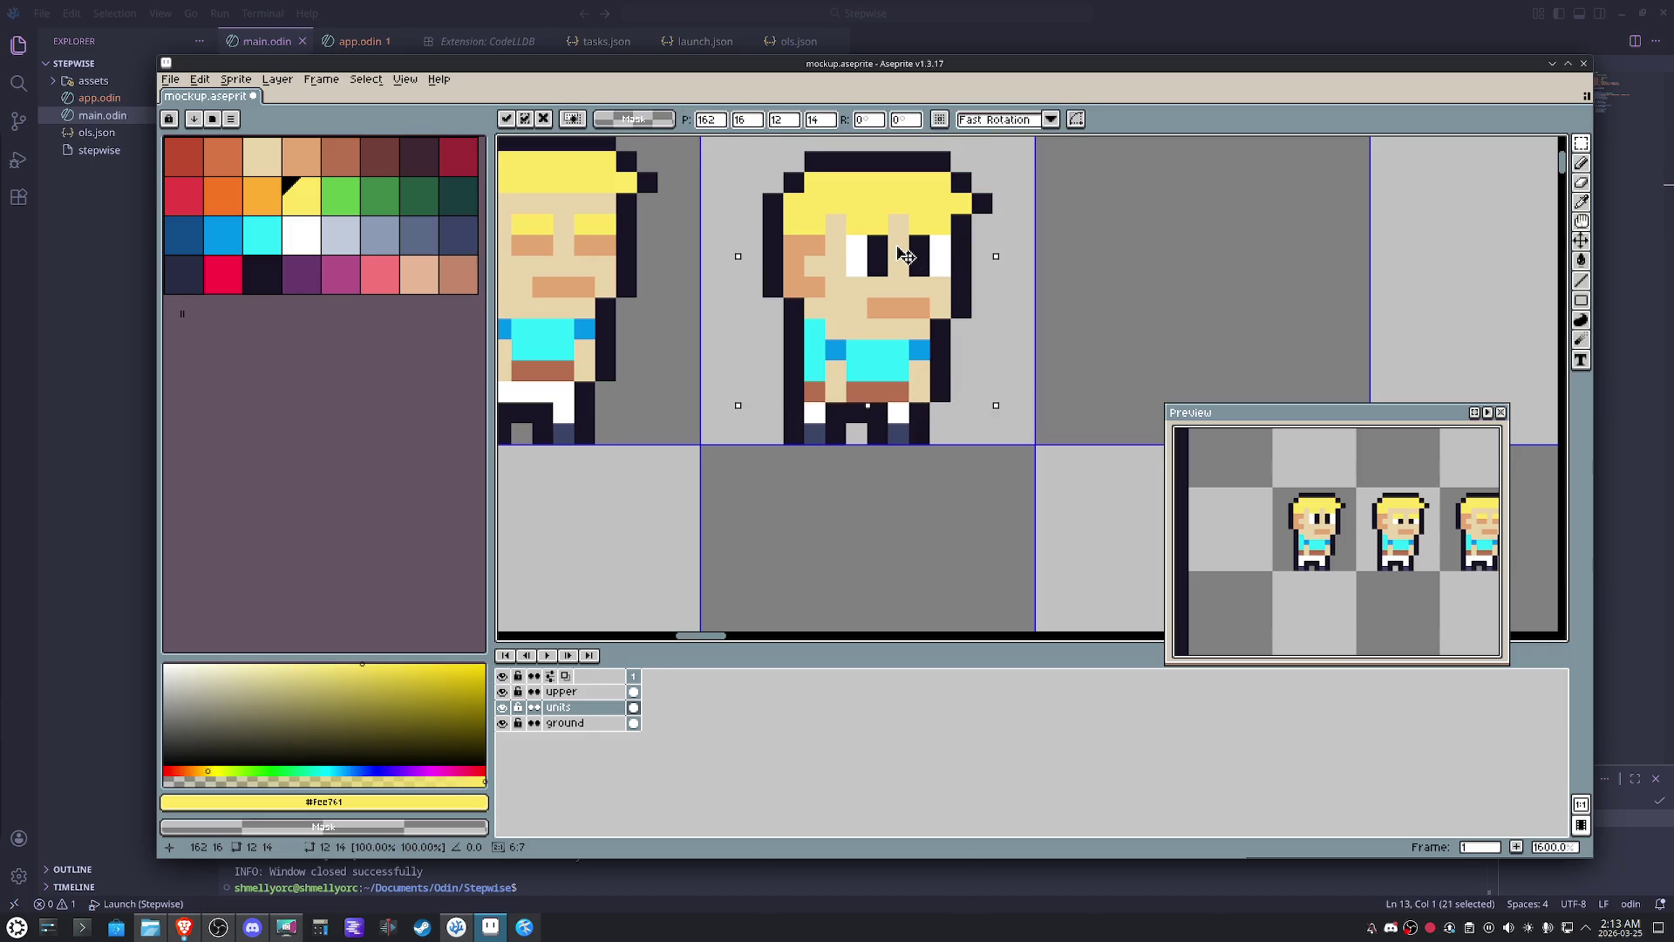
click(1141, 329)
scroll(1142, 328, down, 3)
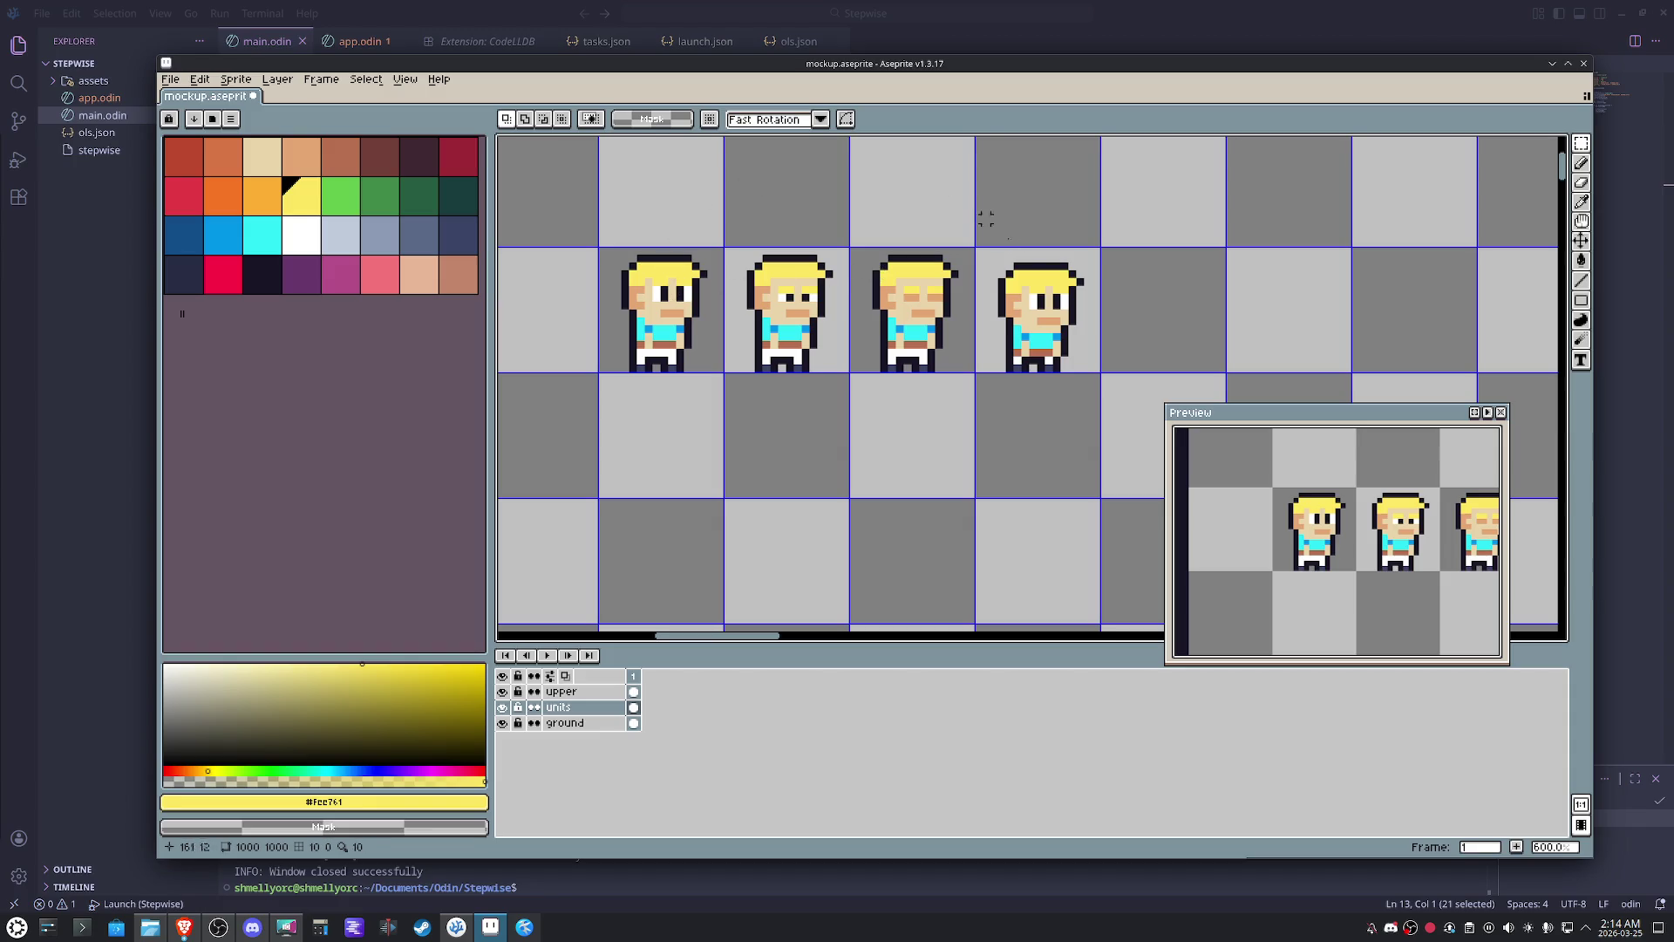
scroll(855, 415, down, 3)
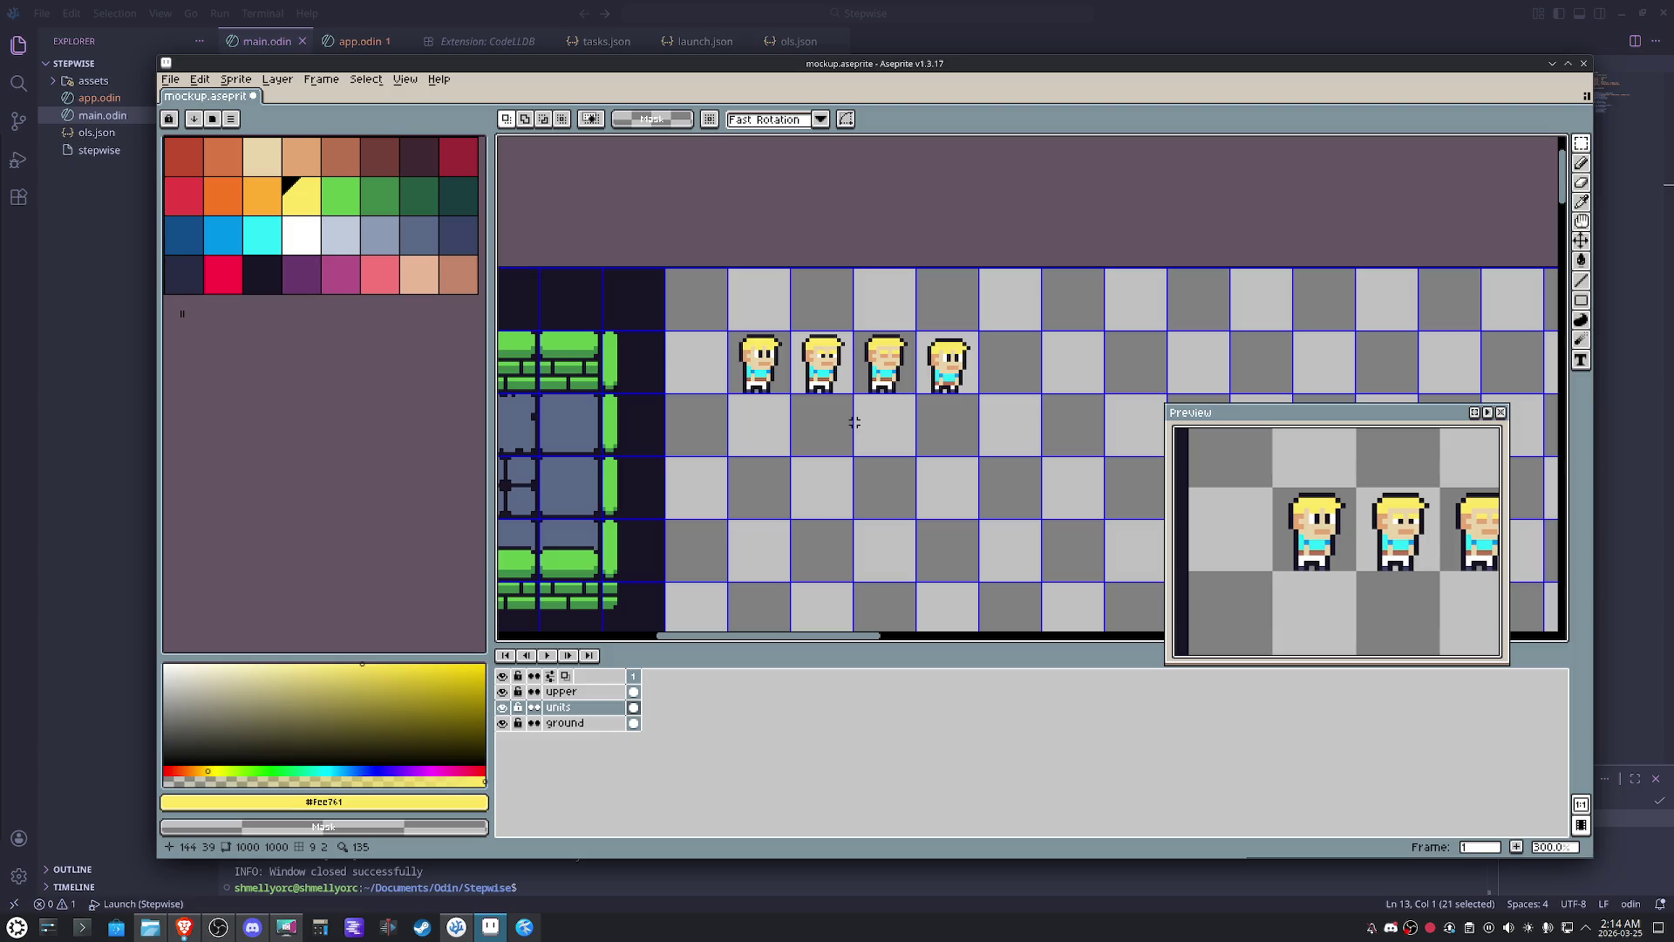
mouse_move(867, 438)
mouse_down()
mouse_move(993, 328)
mouse_move(938, 347)
mouse_up()
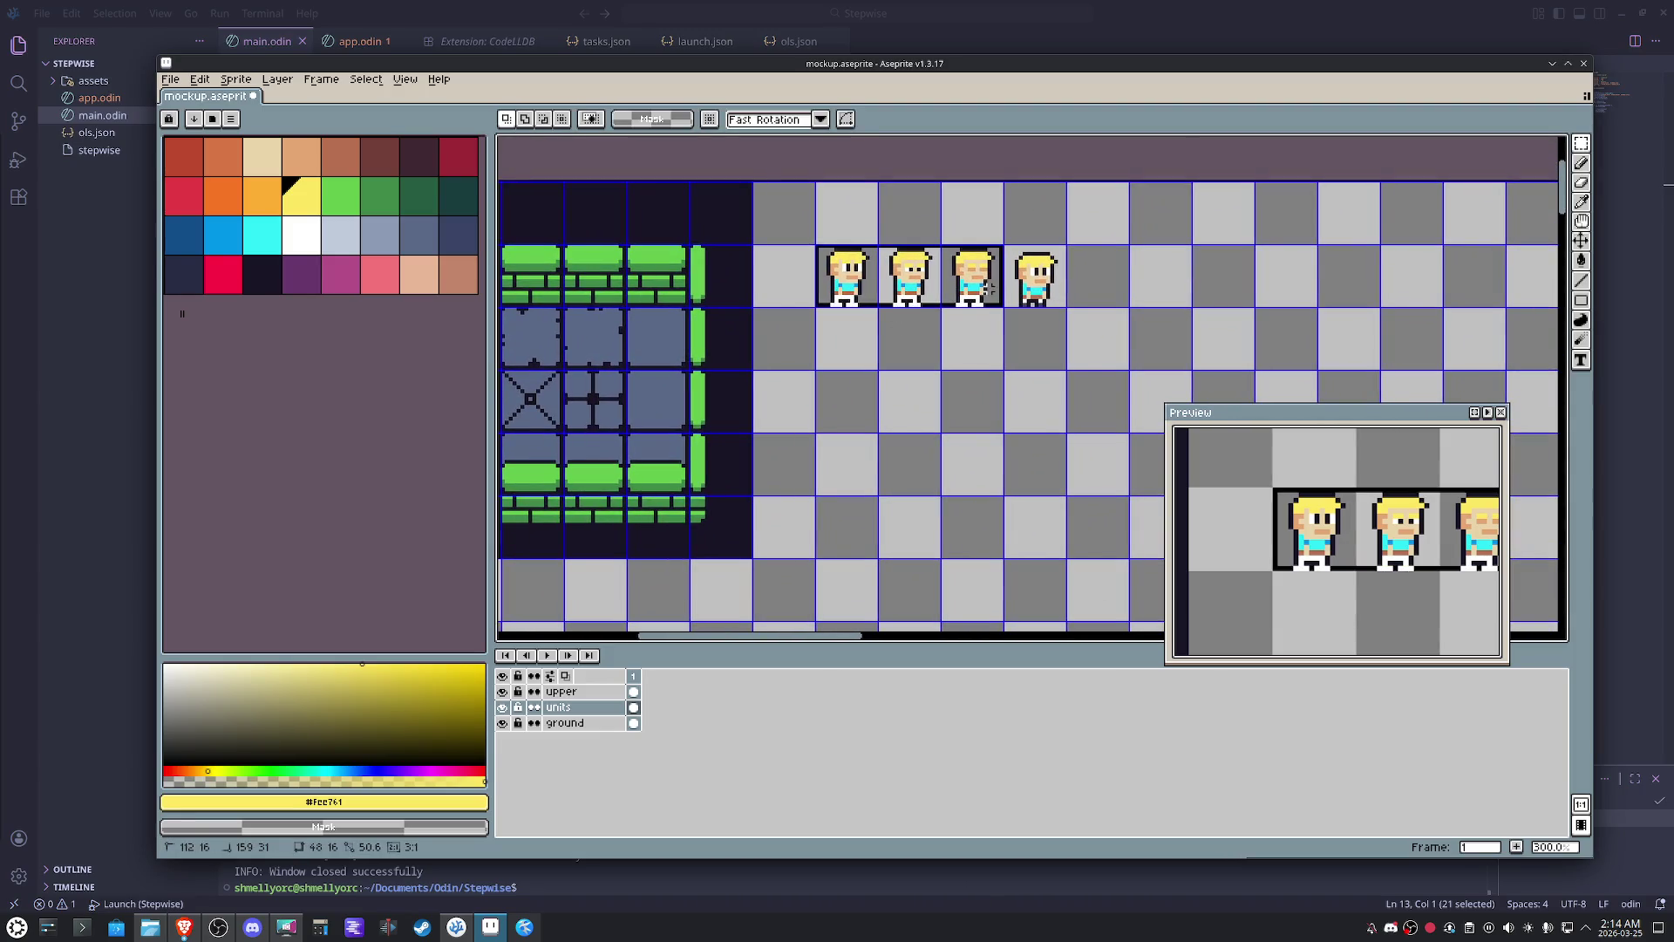
scroll(949, 346, up, 3)
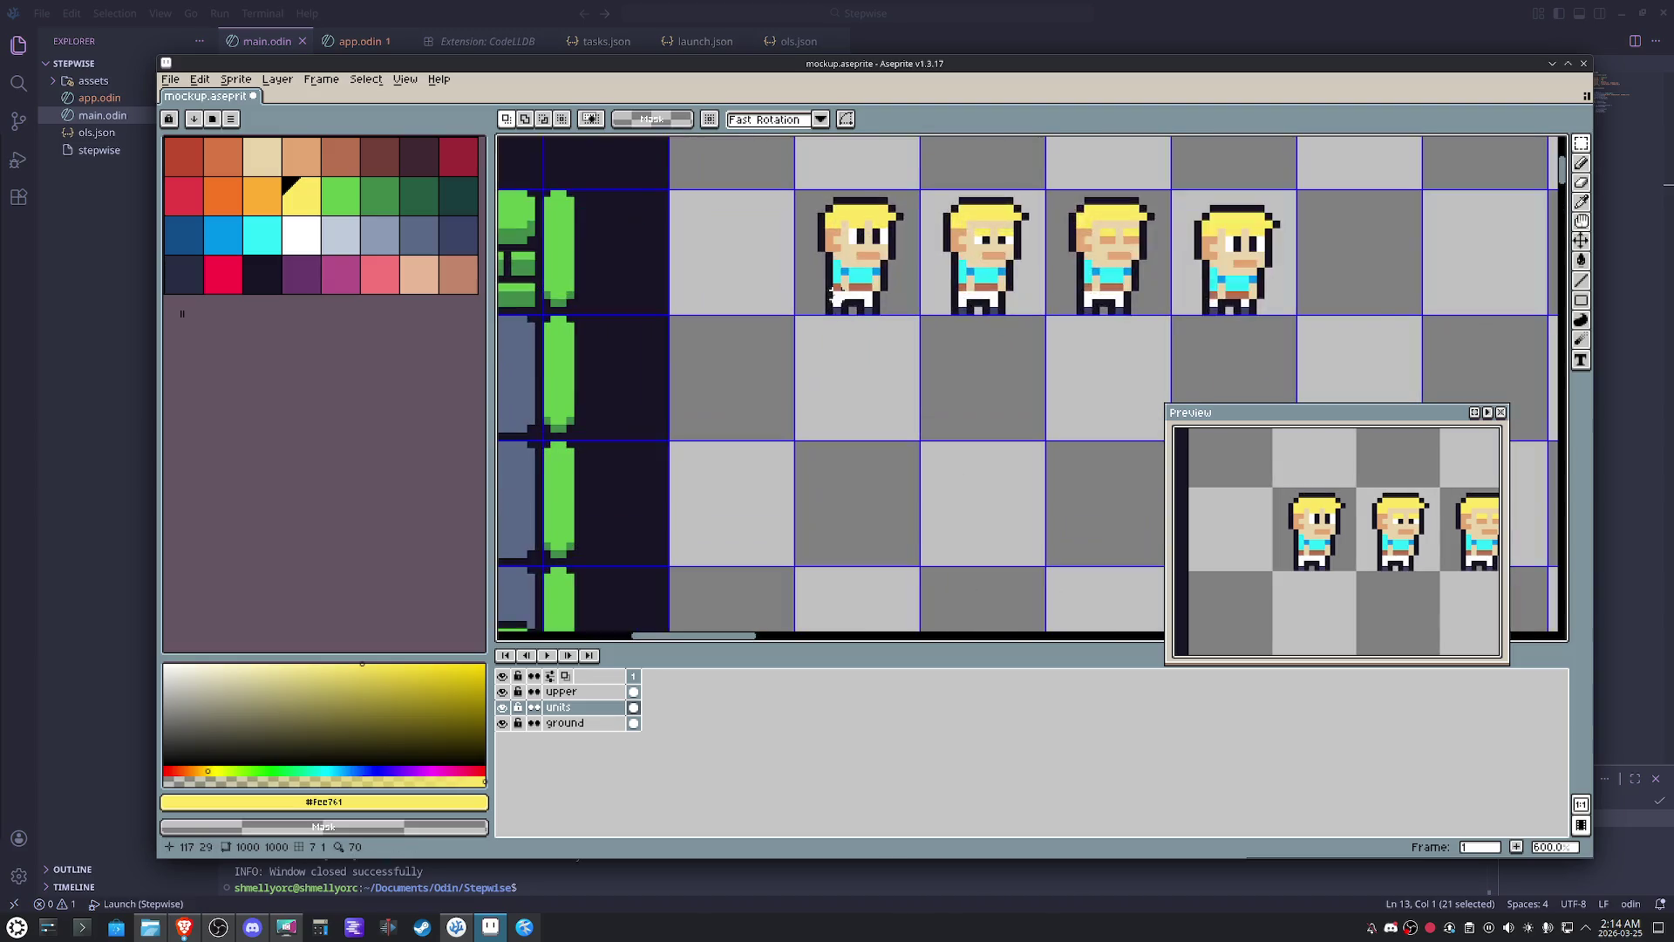
key(b)
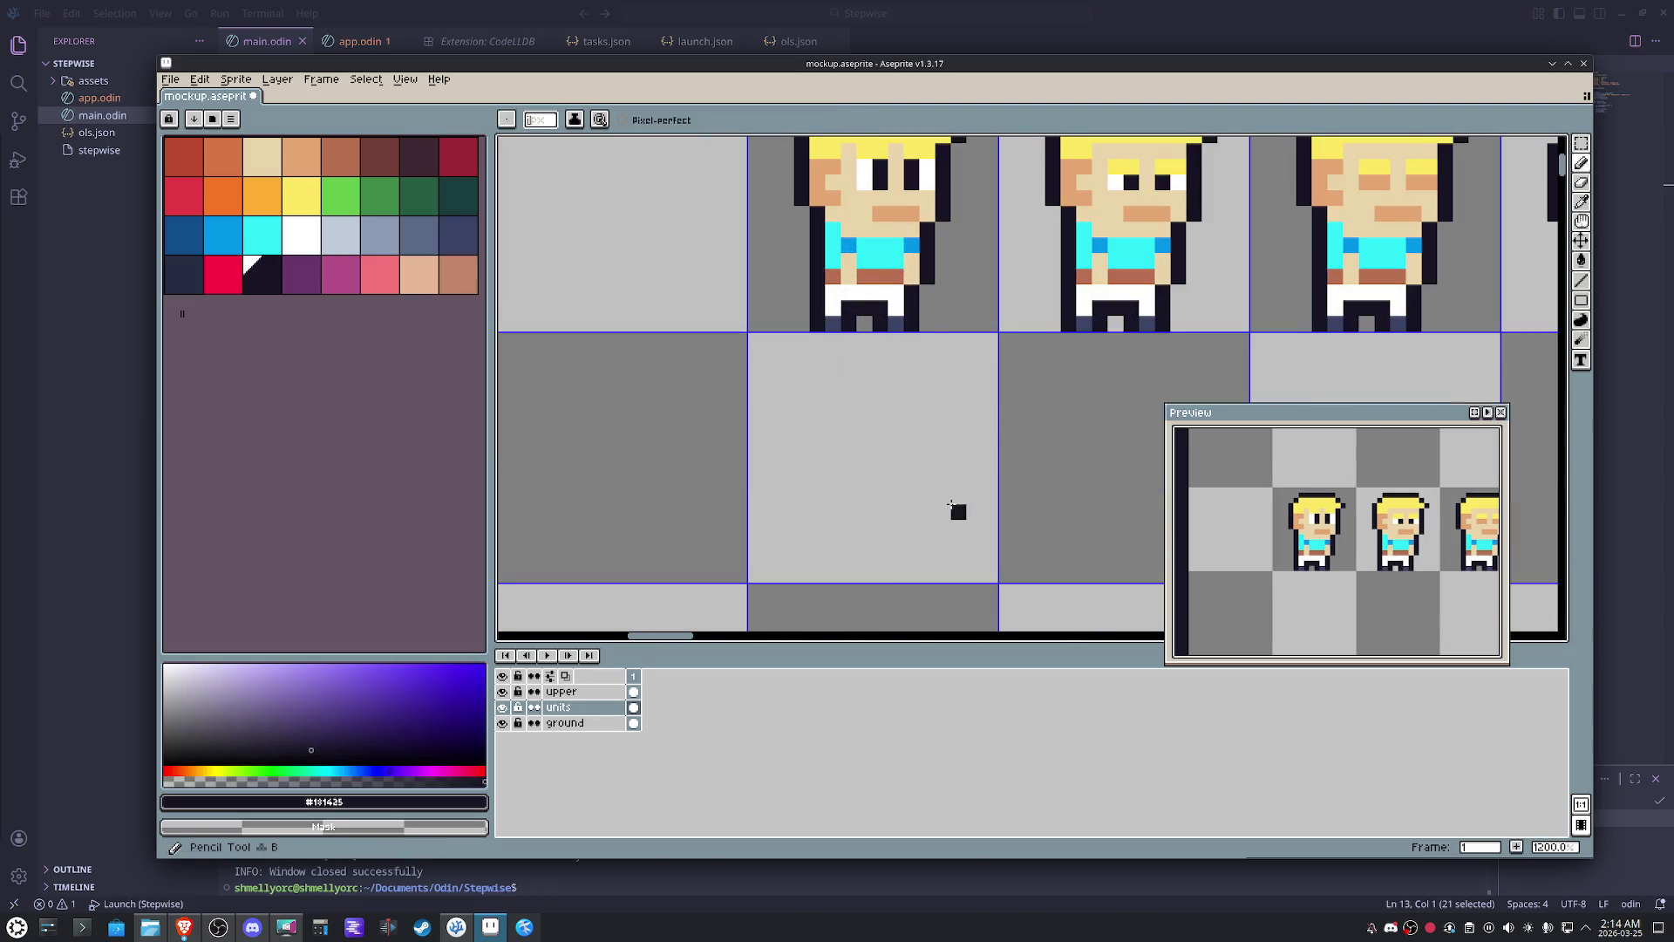
- Draw half a dark arch and mirror a copy of it to form the slime's outline
mouse_move(927, 526)
mouse_down()
mouse_move(958, 478)
mouse_move(942, 465)
mouse_up()
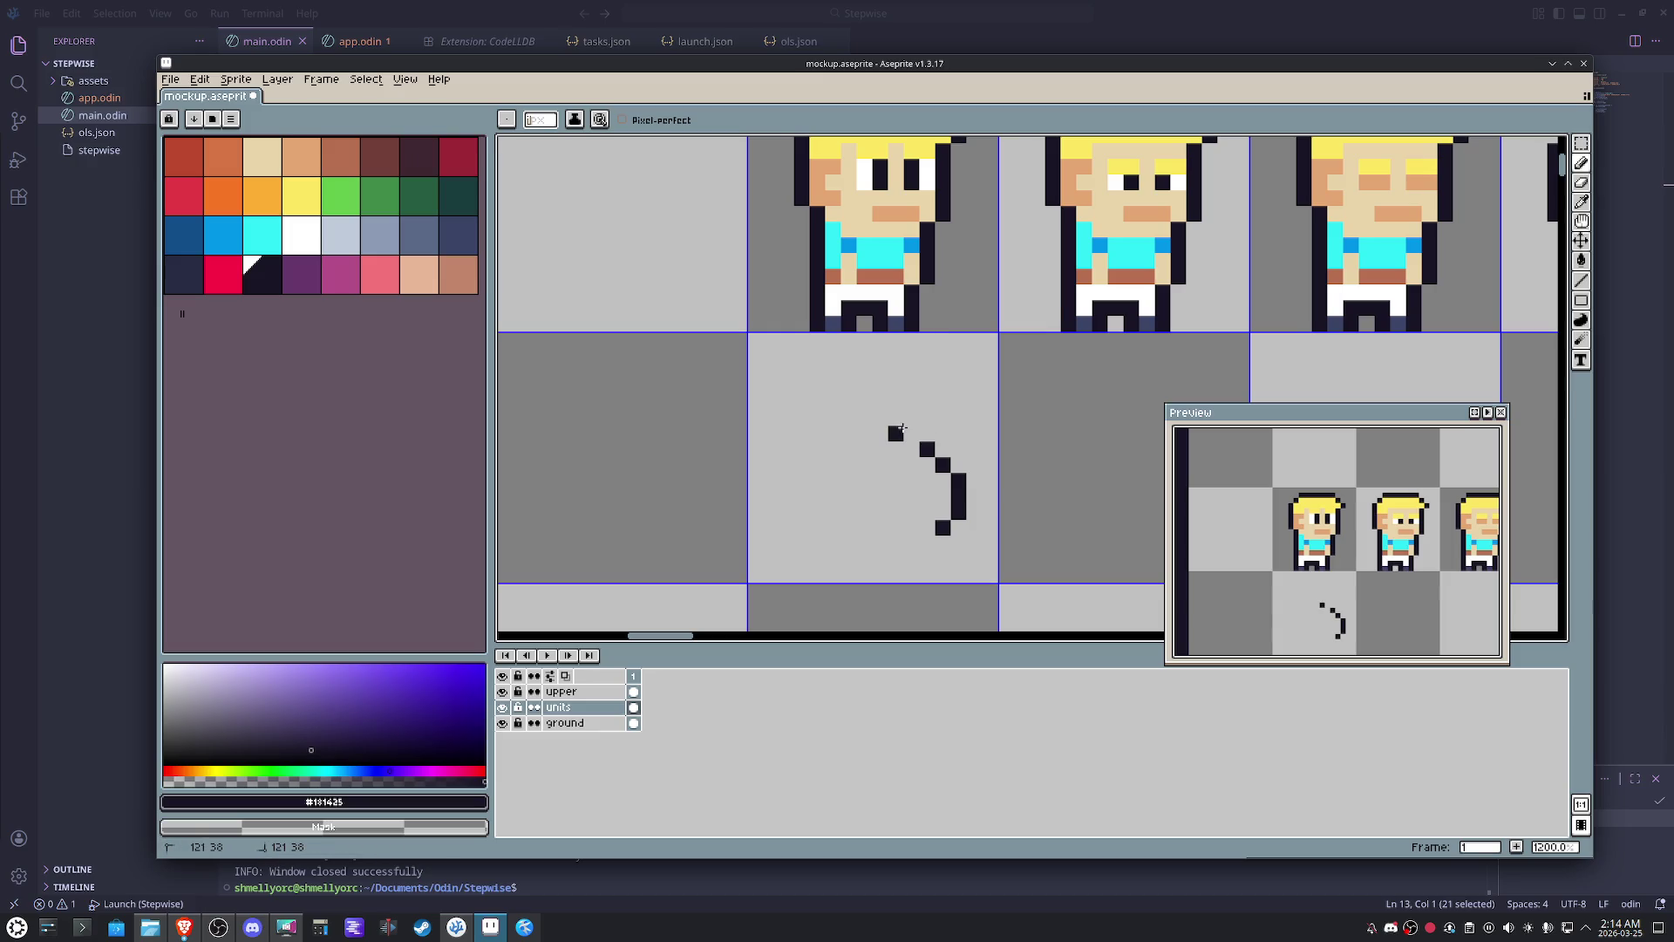
click(910, 528)
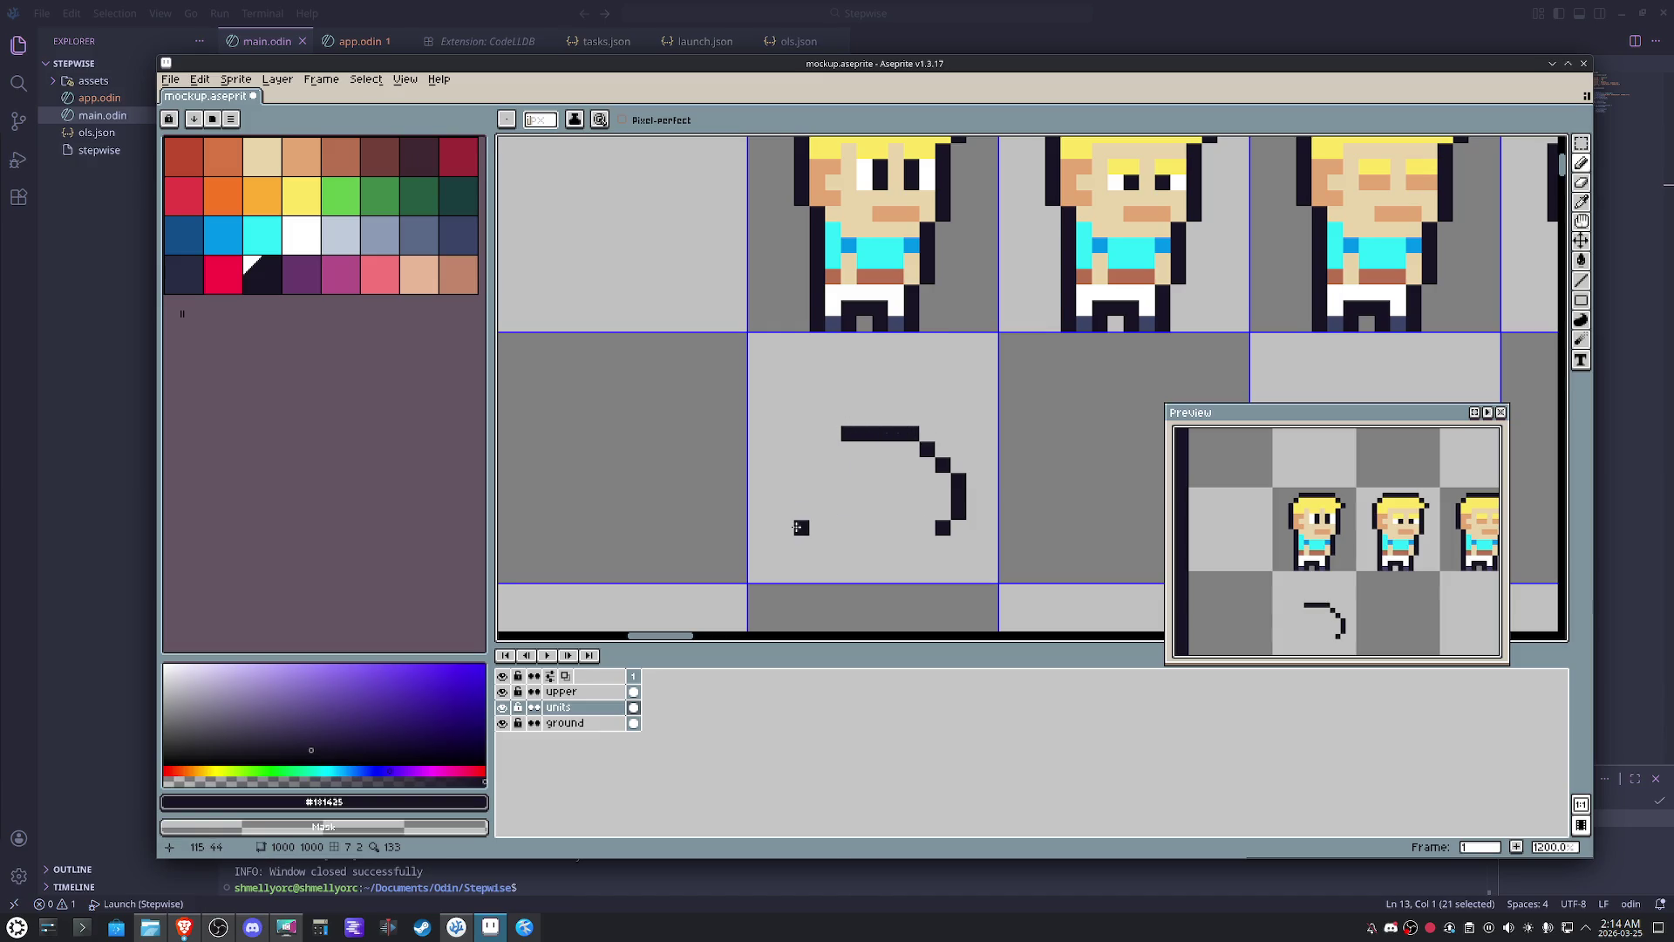
key(m)
drag(807, 389, 1198, 634)
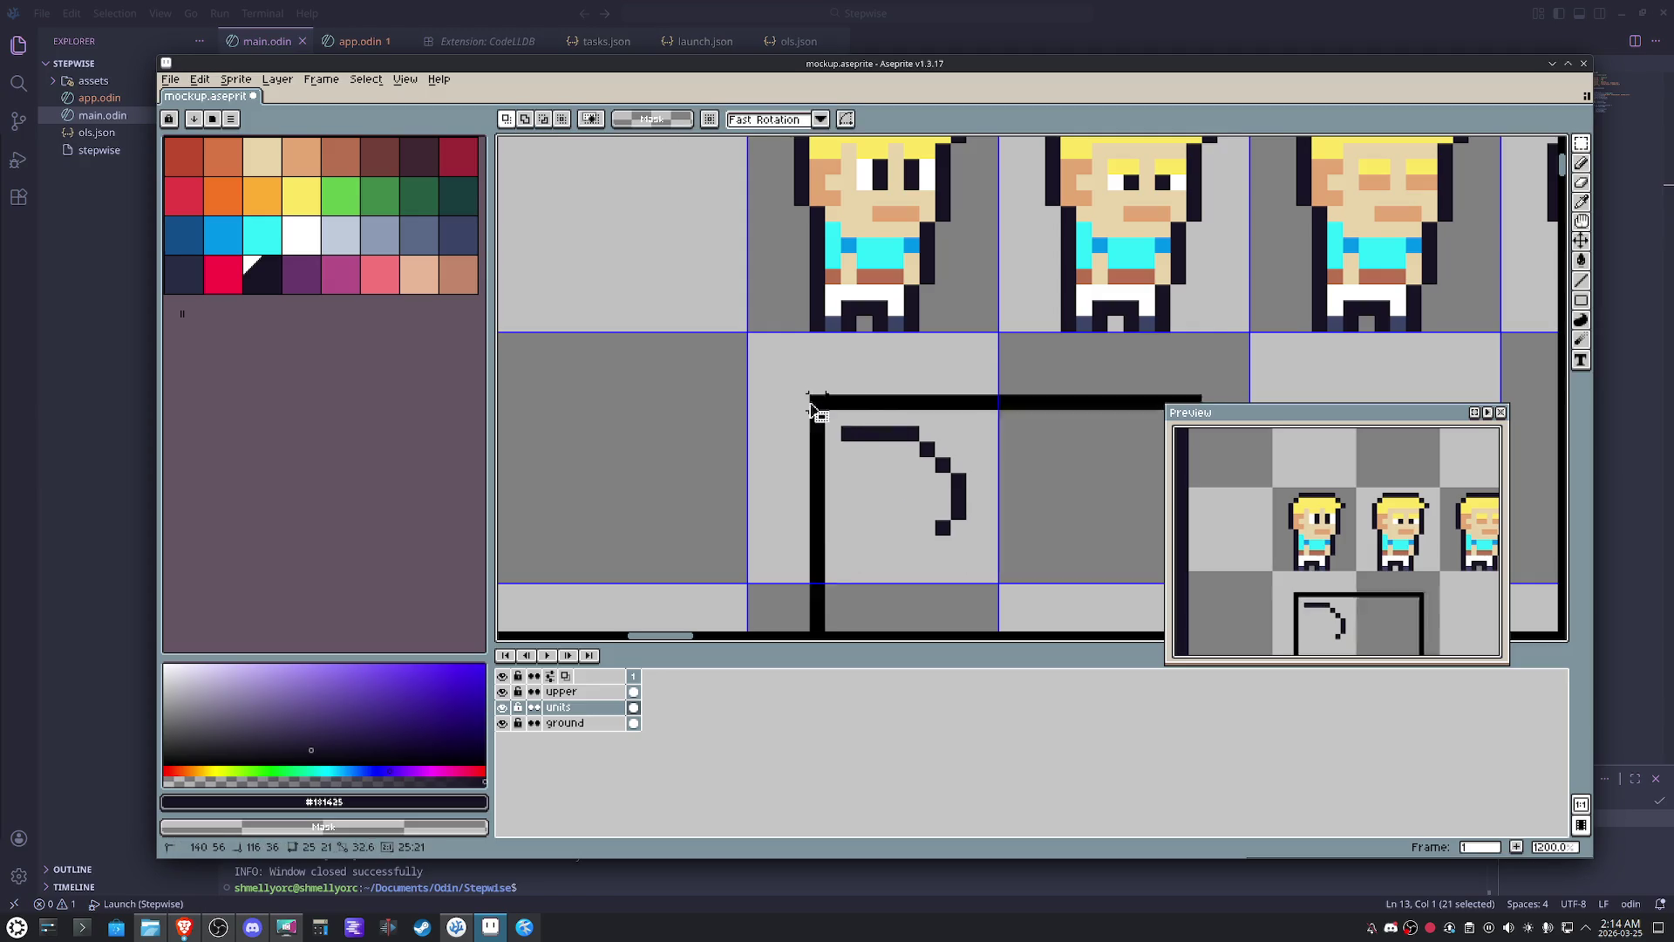
drag(923, 477, 723, 467)
key(shift+h)
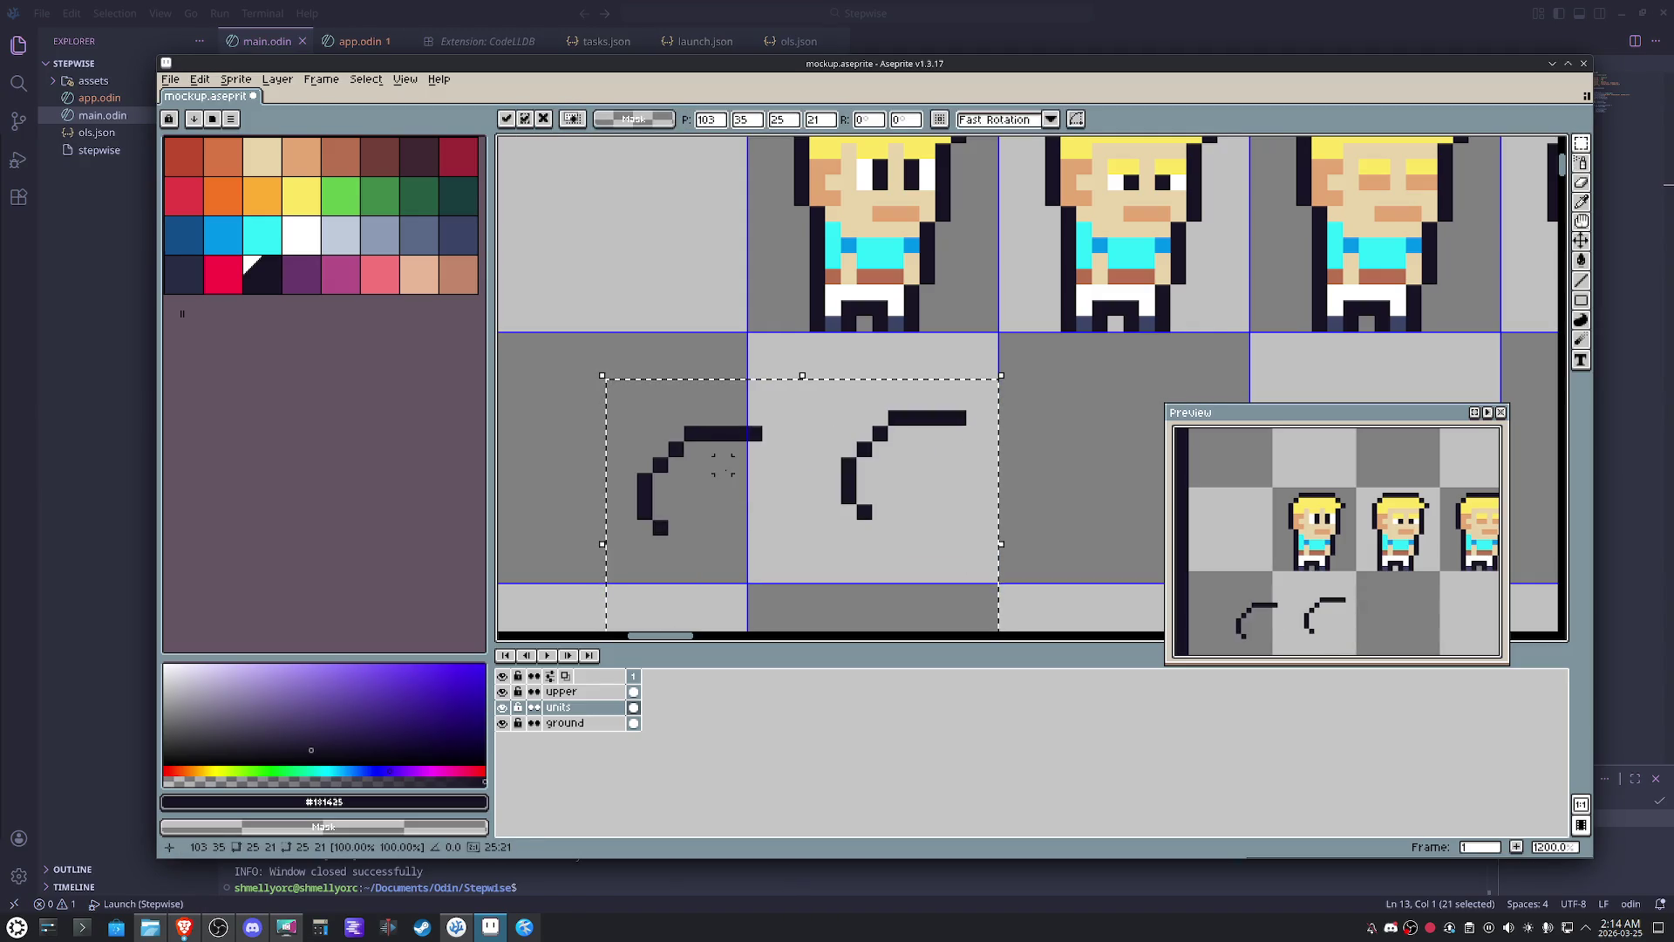
key(ctrl+z)
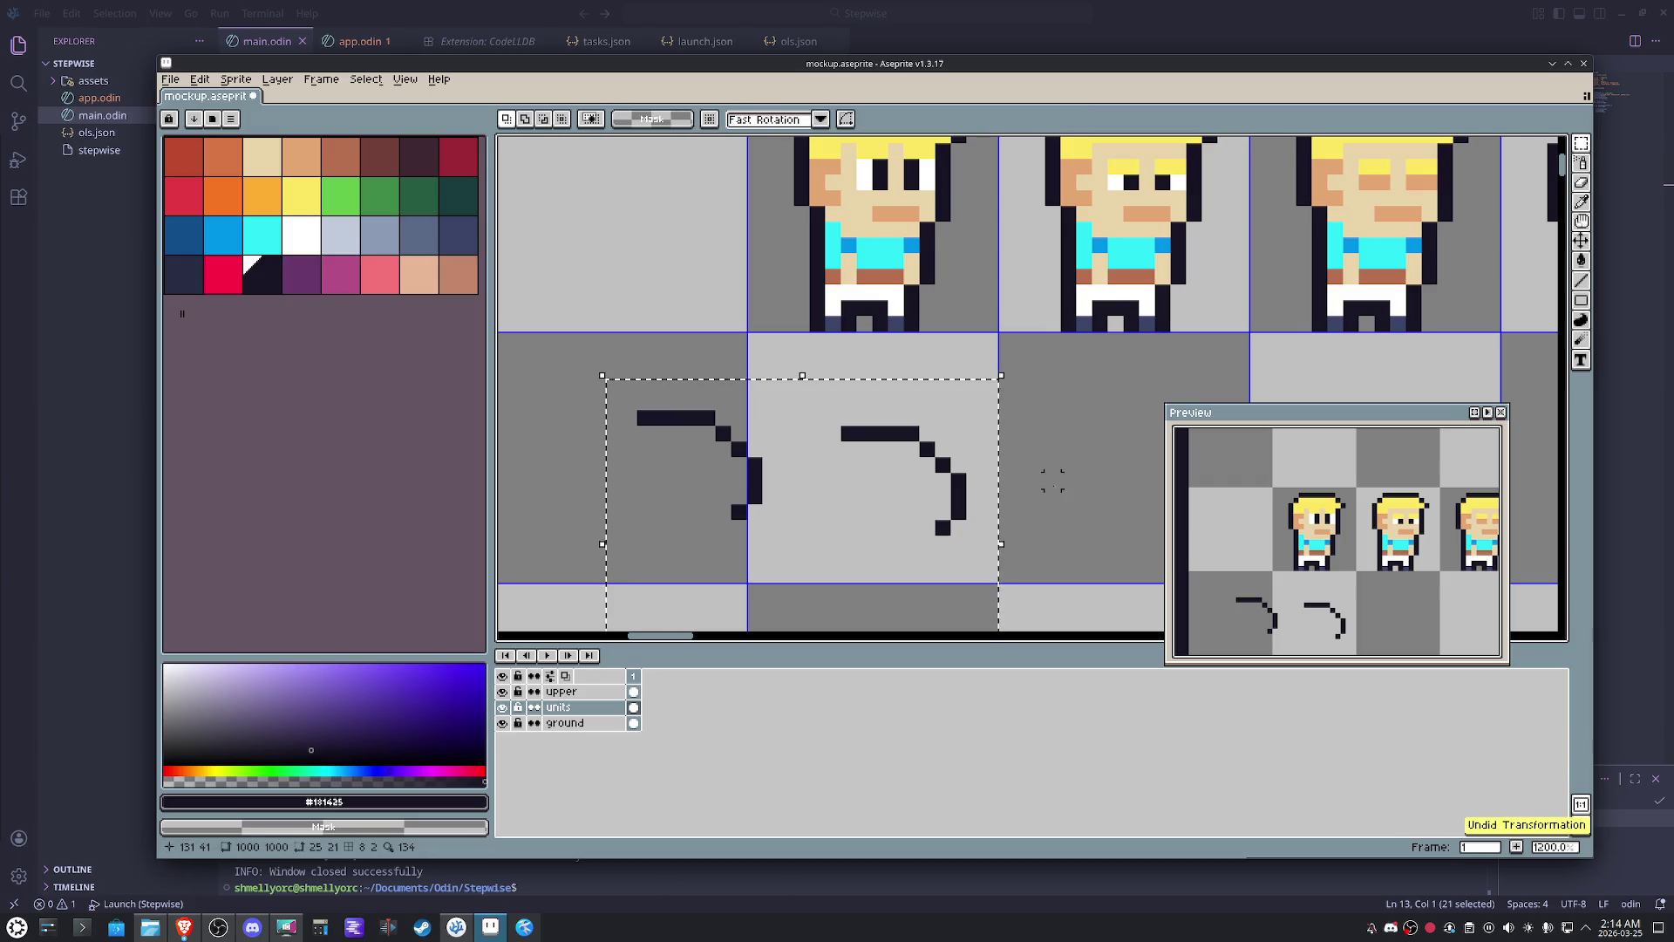
key(Delete)
key(ctrl+d)
drag(790, 415, 1002, 557)
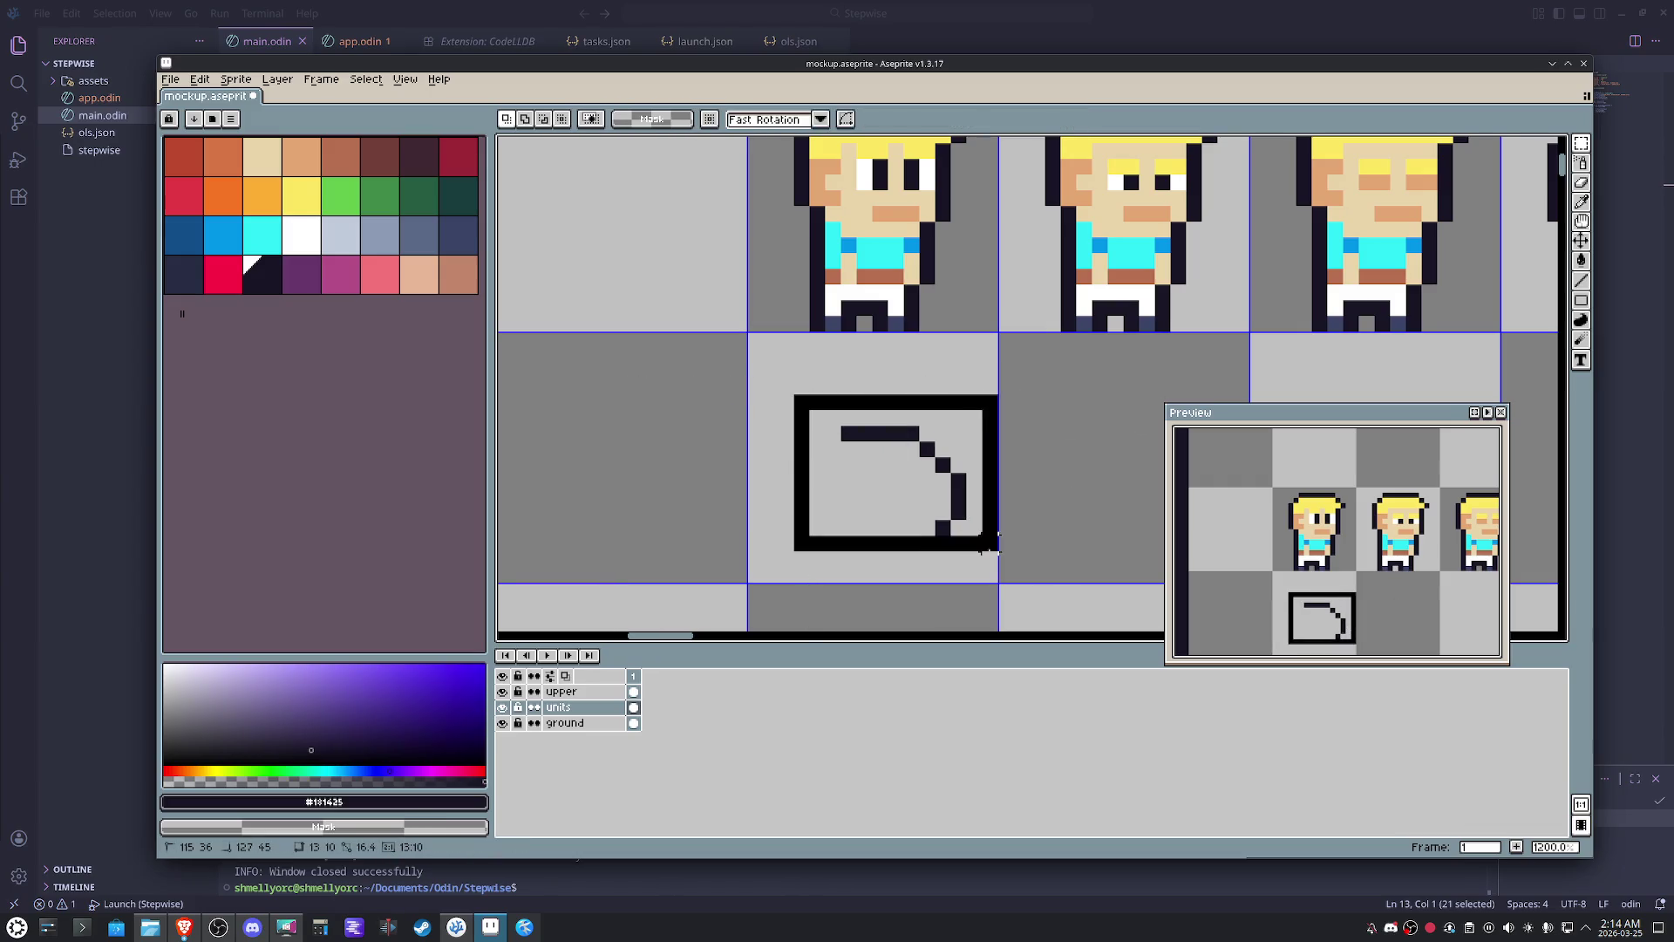
mouse_move(940, 484)
mouse_down()
mouse_move(614, 484)
mouse_move(856, 484)
mouse_up()
key(shift+h)
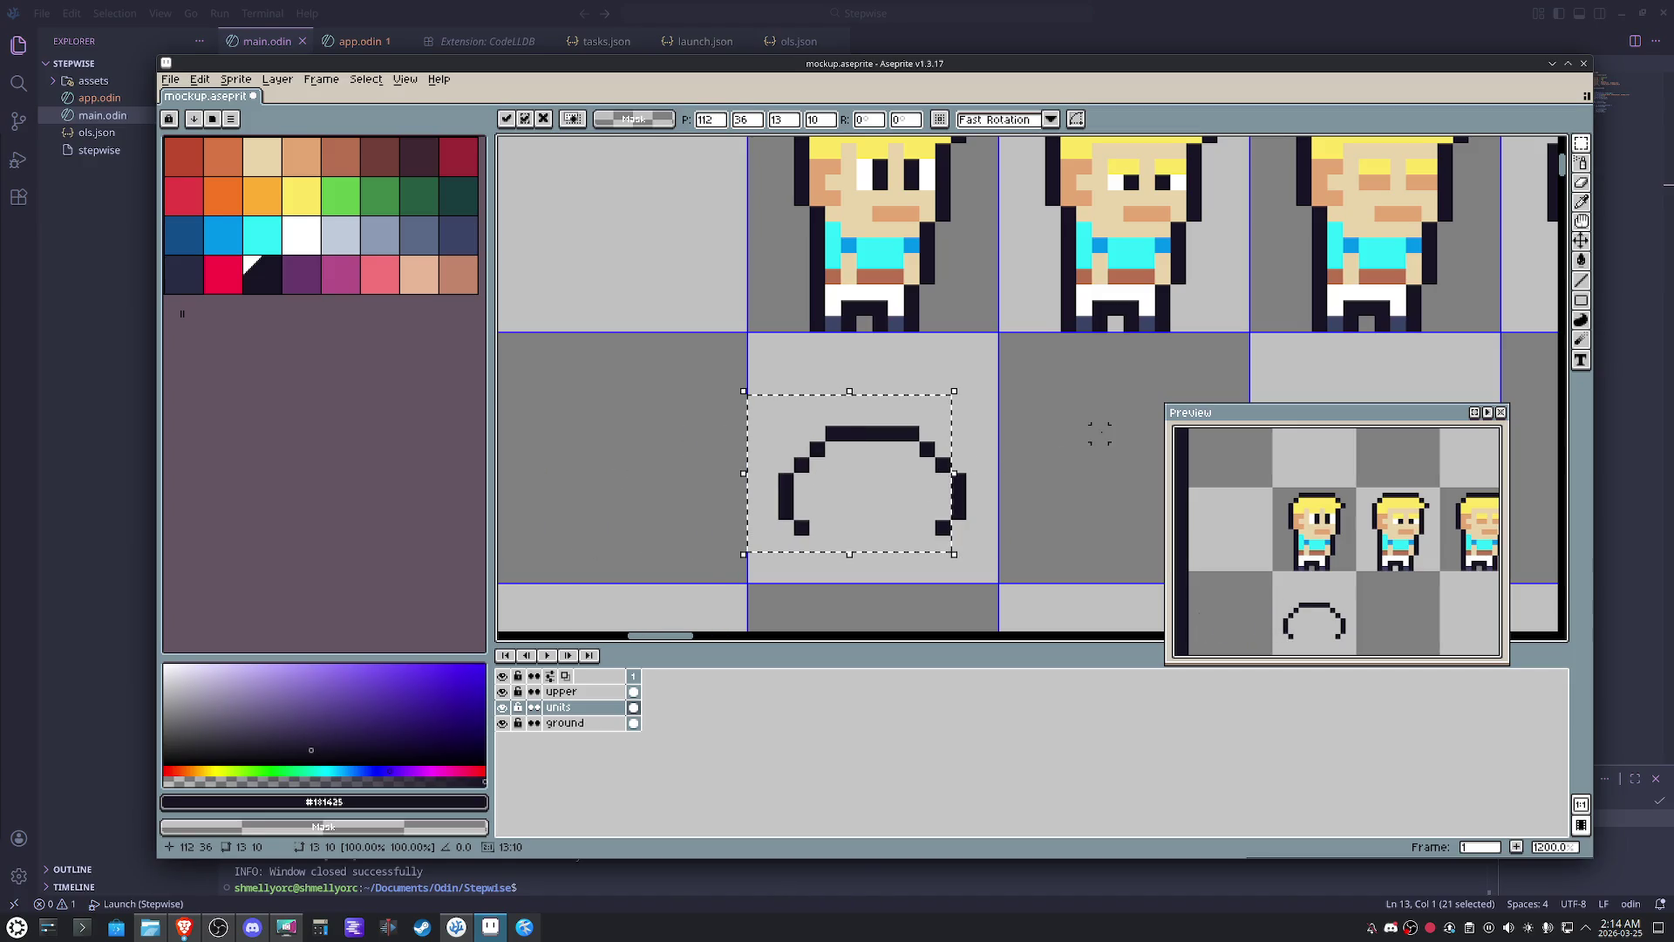
key(ctrl+d)
- Fill the arch green and give the slime two dark eyes with white rim pixels
drag(982, 536, 729, 380)
click(340, 195)
key(g)
click(838, 475)
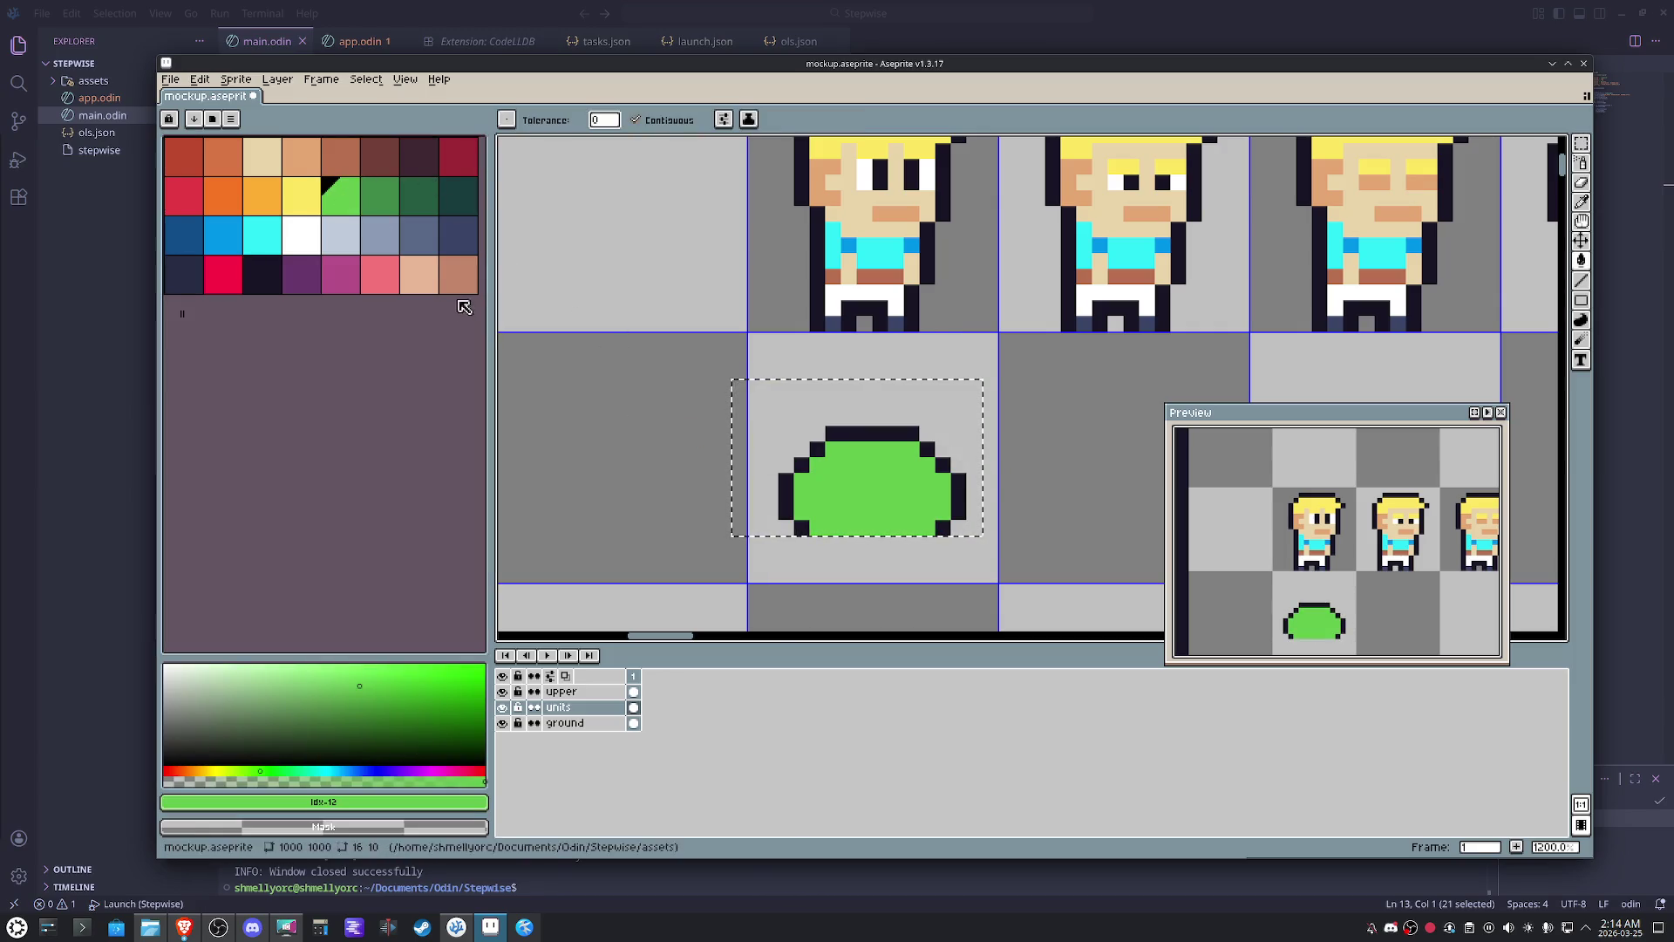
alt+click(890, 434)
key(b)
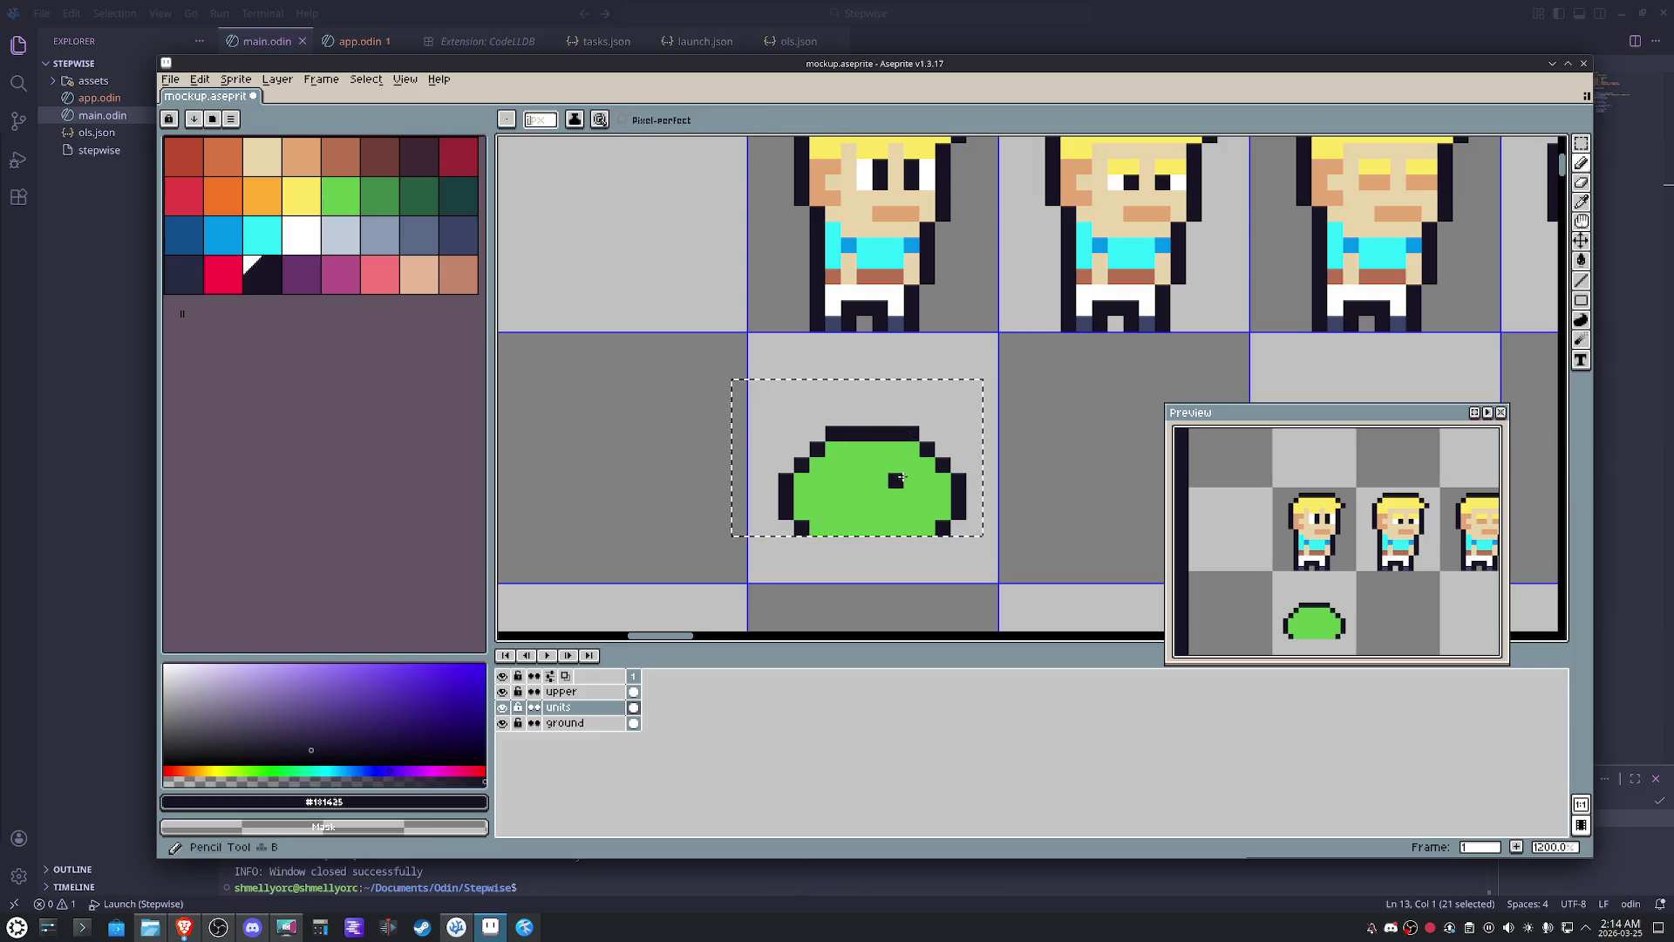
click(907, 478)
click(910, 494)
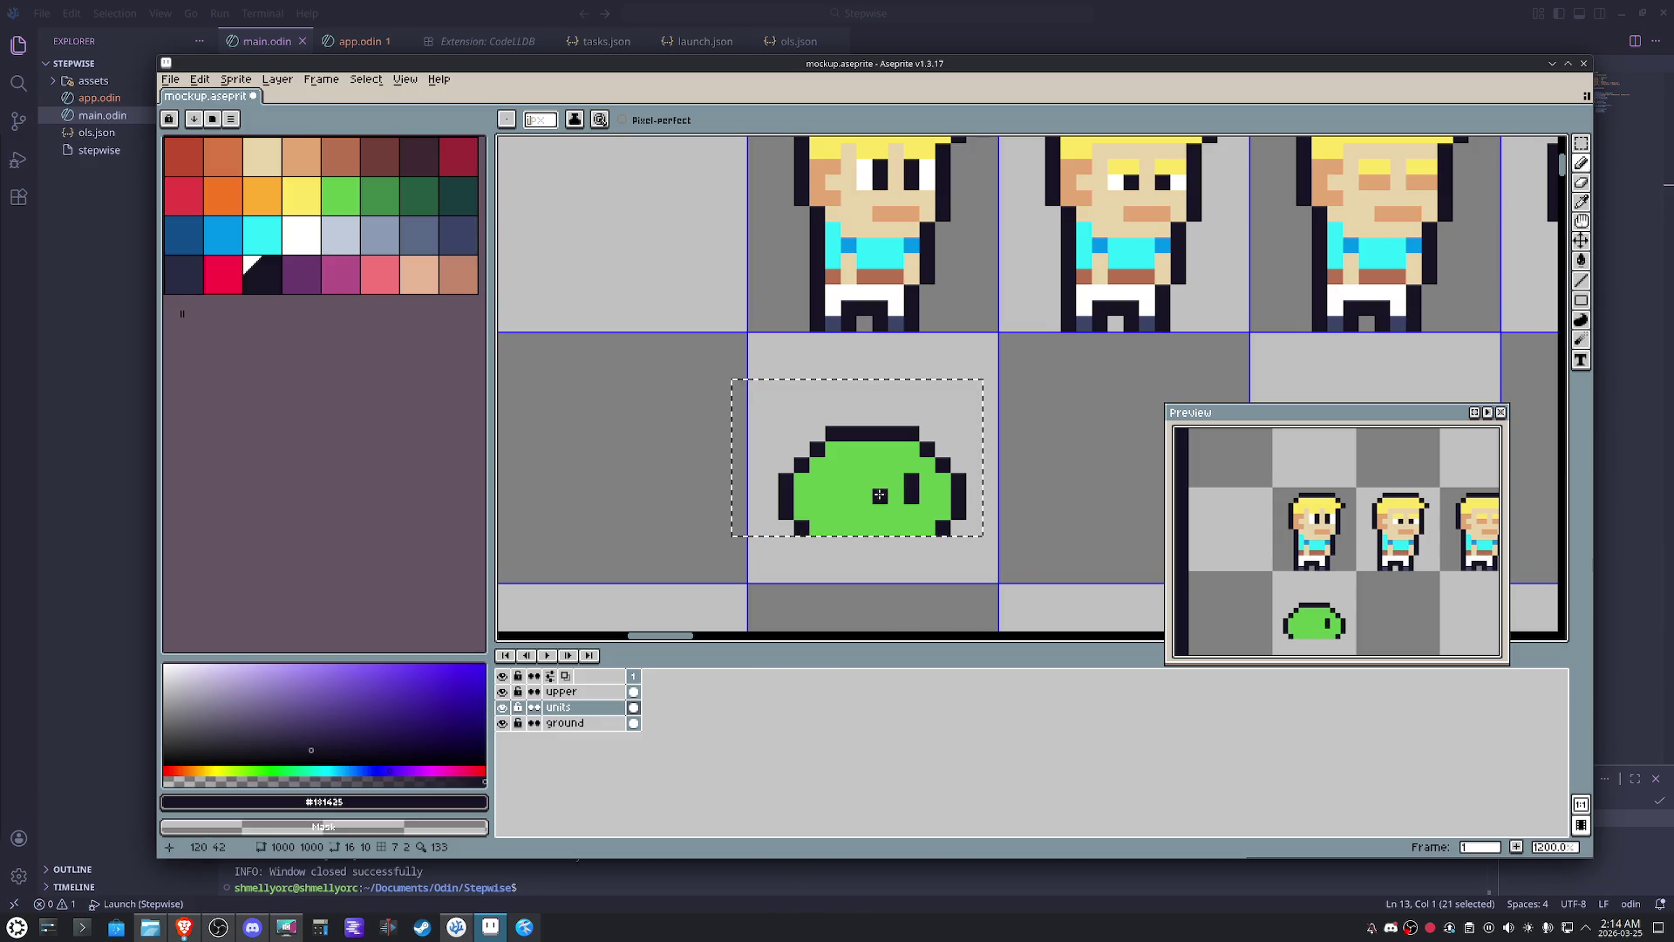
drag(880, 494, 879, 479)
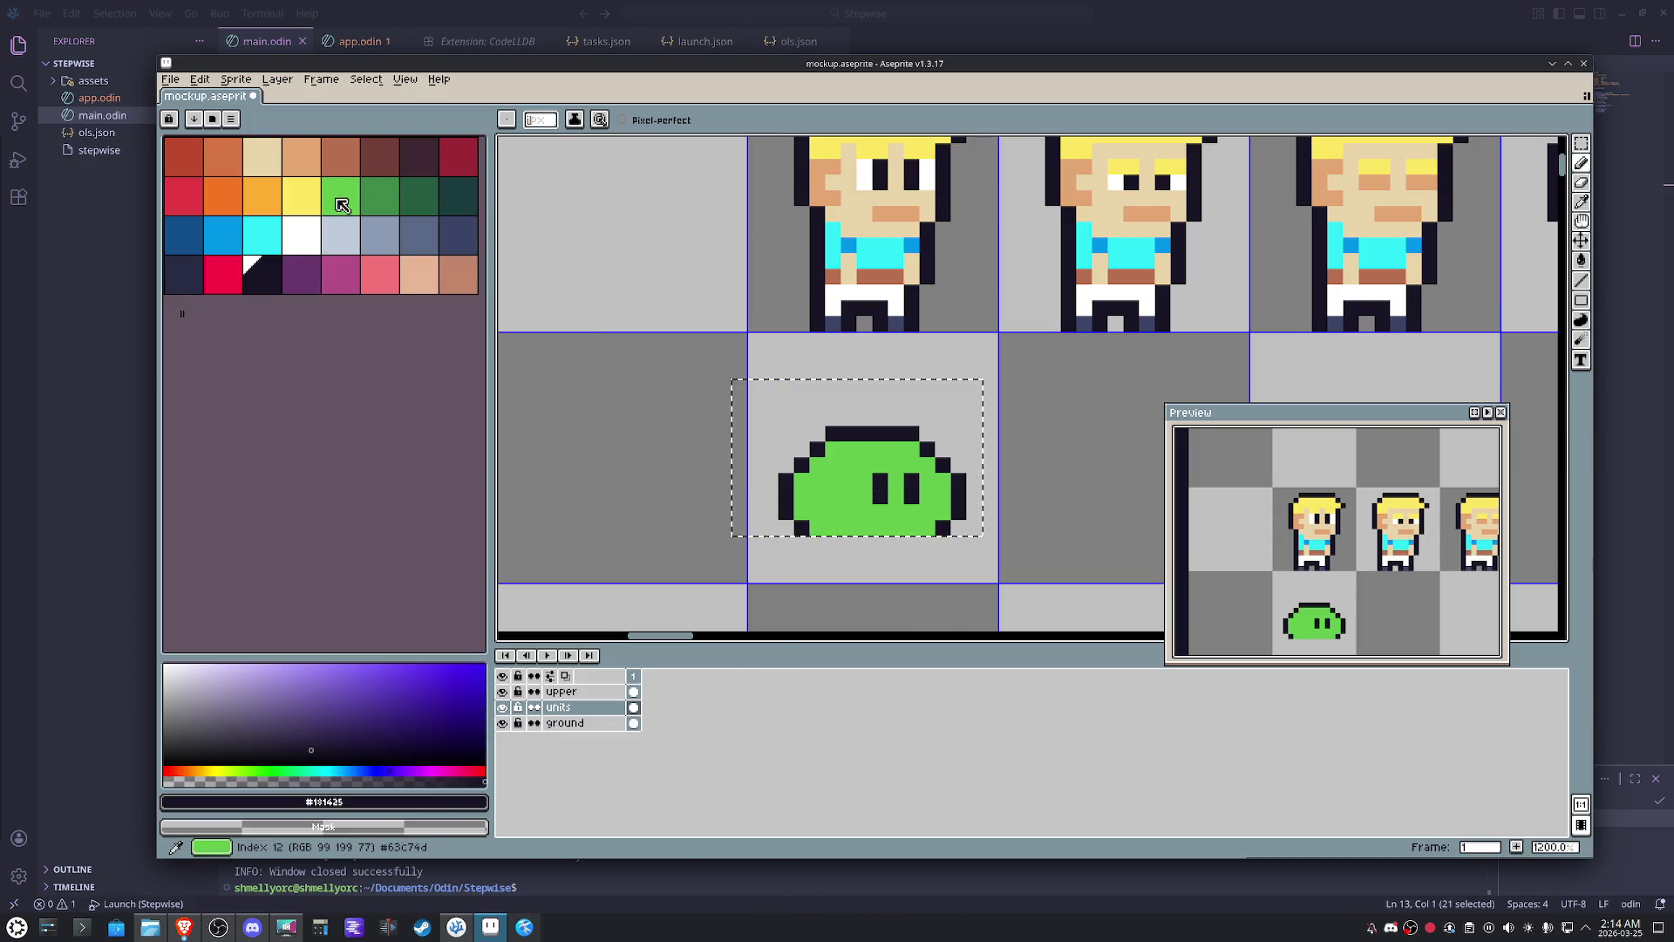
key(x)
click(923, 481)
click(894, 482)
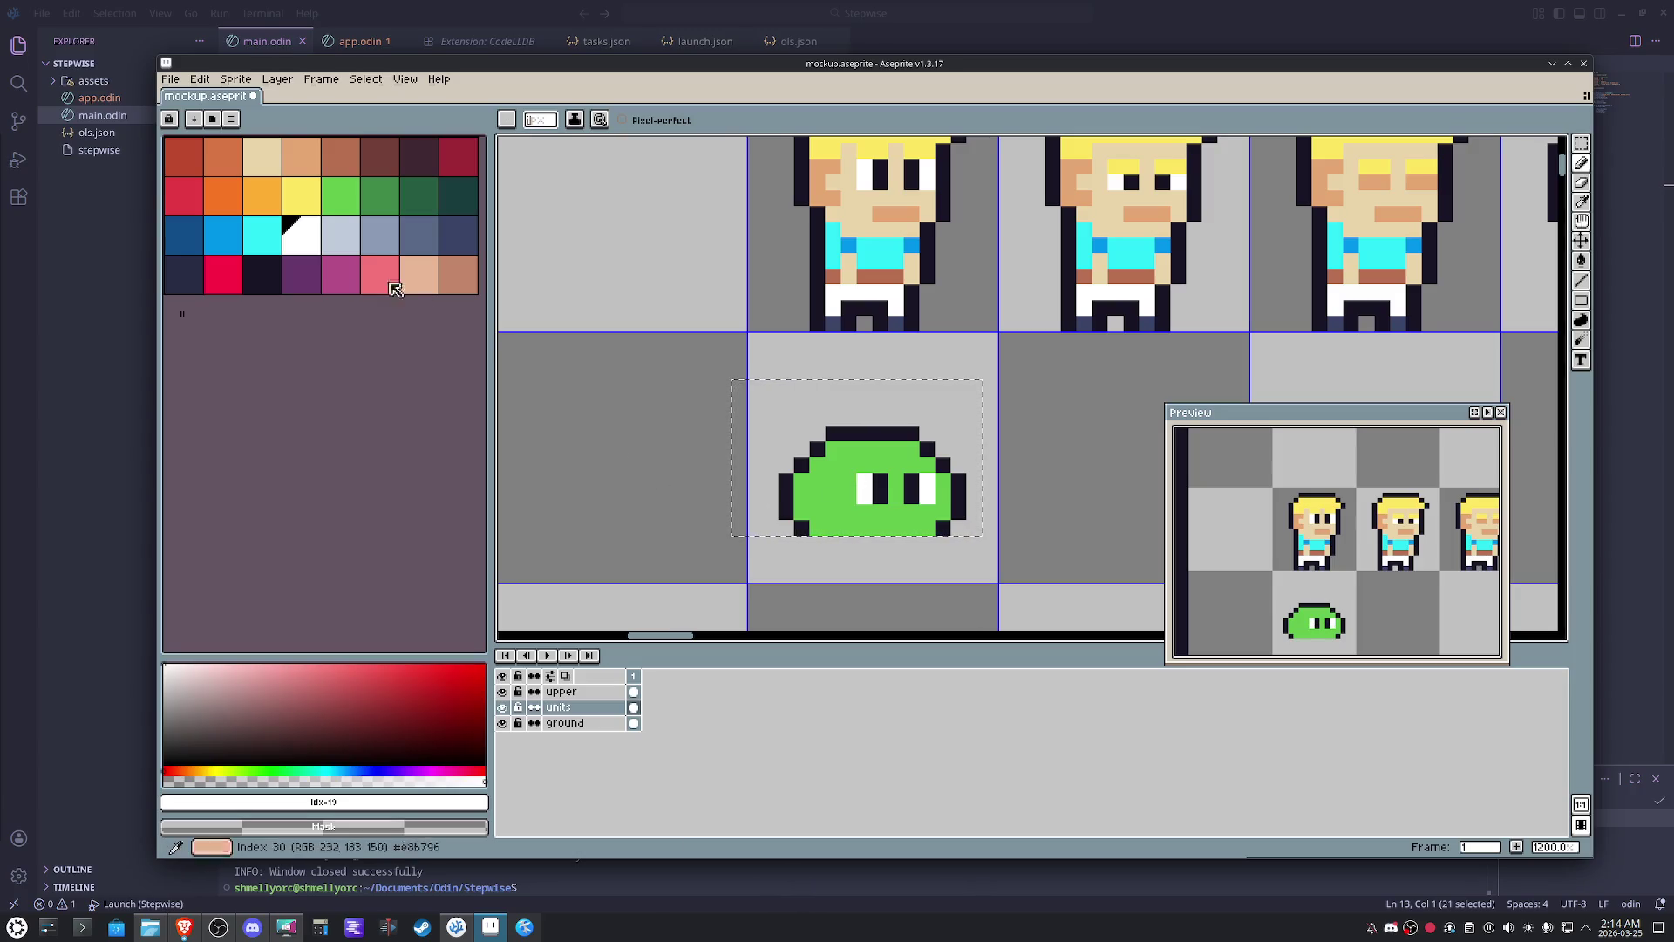
- Shade the slime's left side darker green and add a white upper-left highlight
click(364, 207)
scroll(849, 525, up, 1)
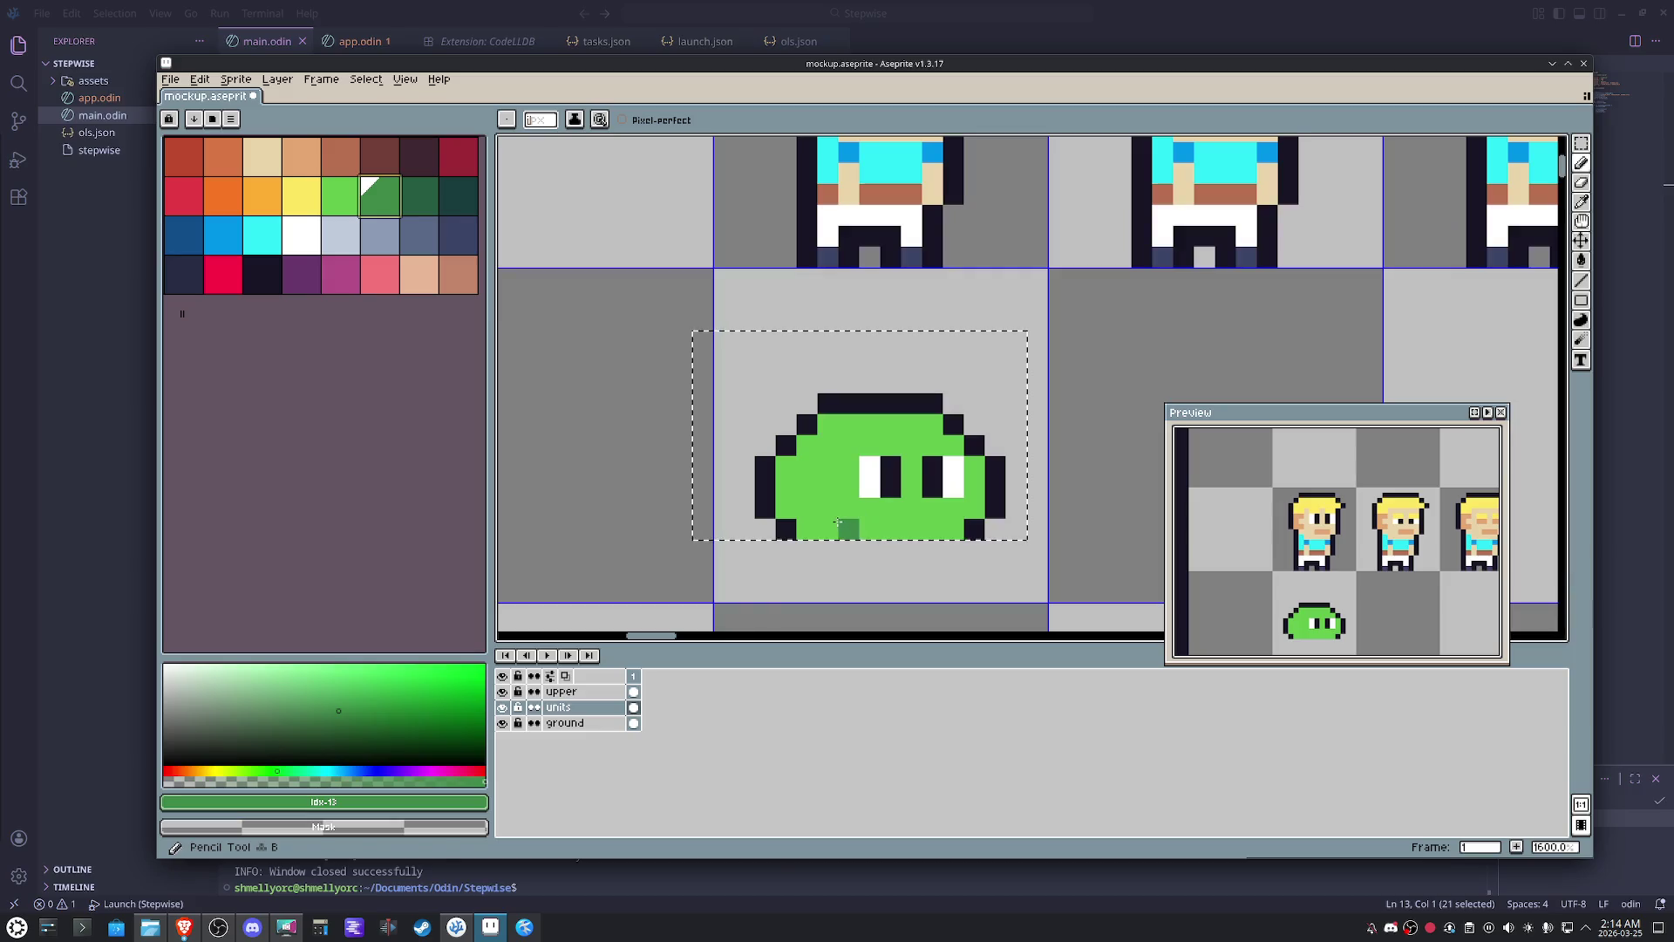
mouse_move(830, 526)
mouse_down()
mouse_move(807, 481)
mouse_move(843, 428)
mouse_move(786, 473)
mouse_move(785, 508)
mouse_up()
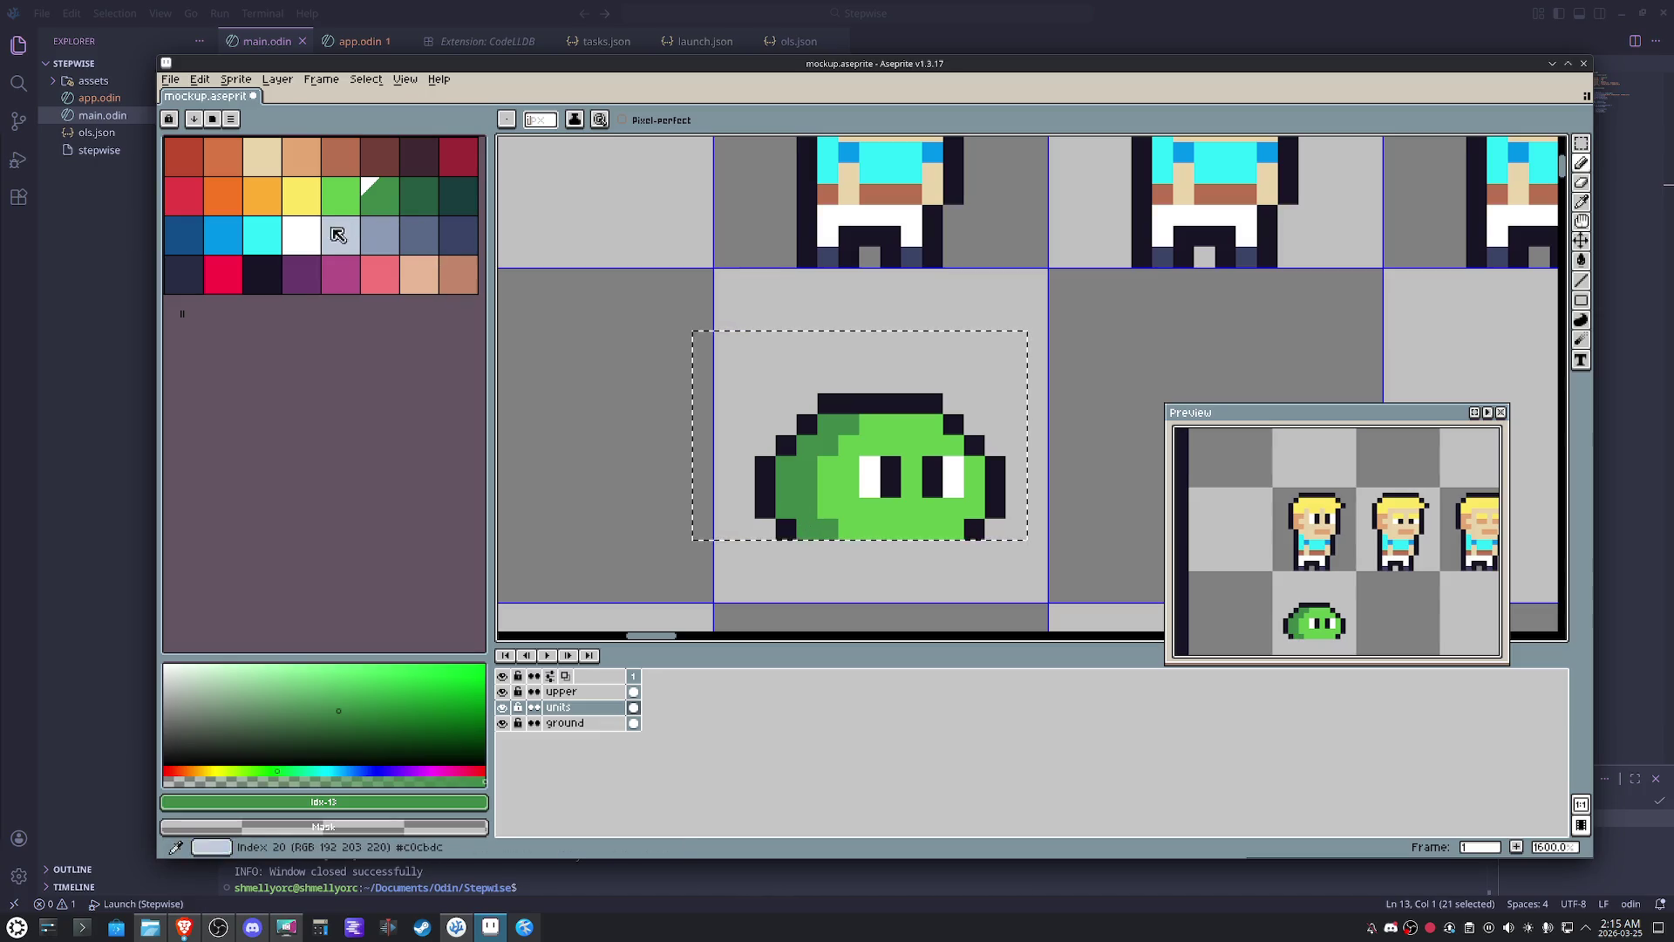
alt+click(870, 478)
click(828, 445)
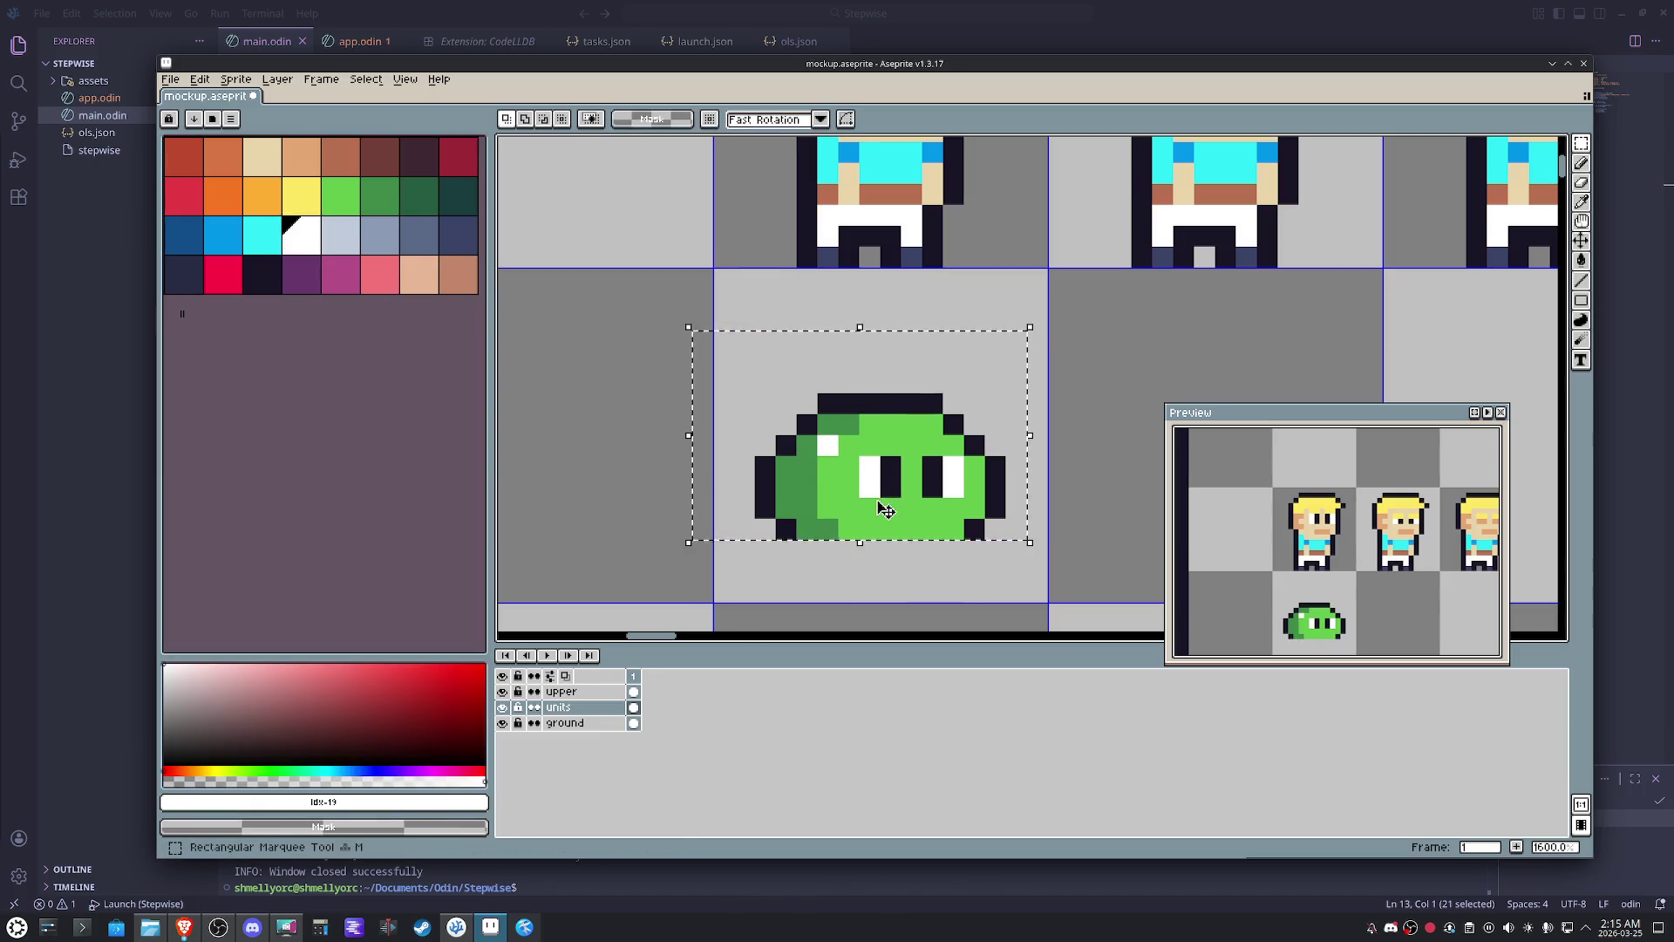
scroll(888, 510, down, 4)
- Paste slime copies into the next tiles and repaint their eyes dark green for squinting variants
drag(907, 522, 888, 510)
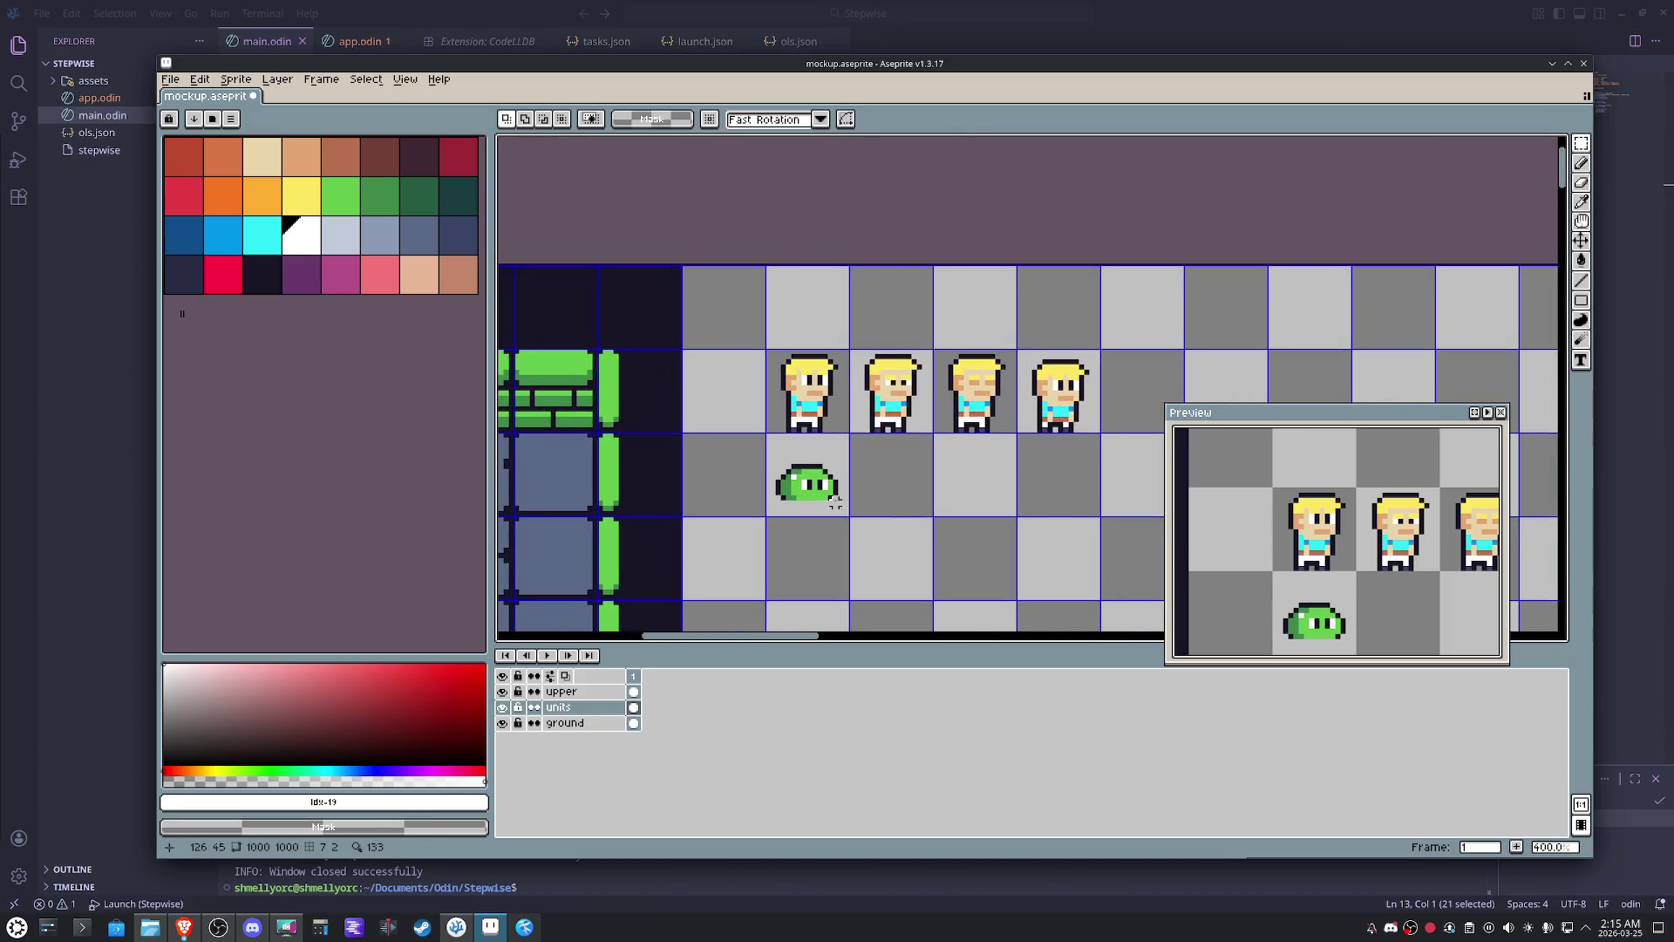
scroll(888, 503, up, 2)
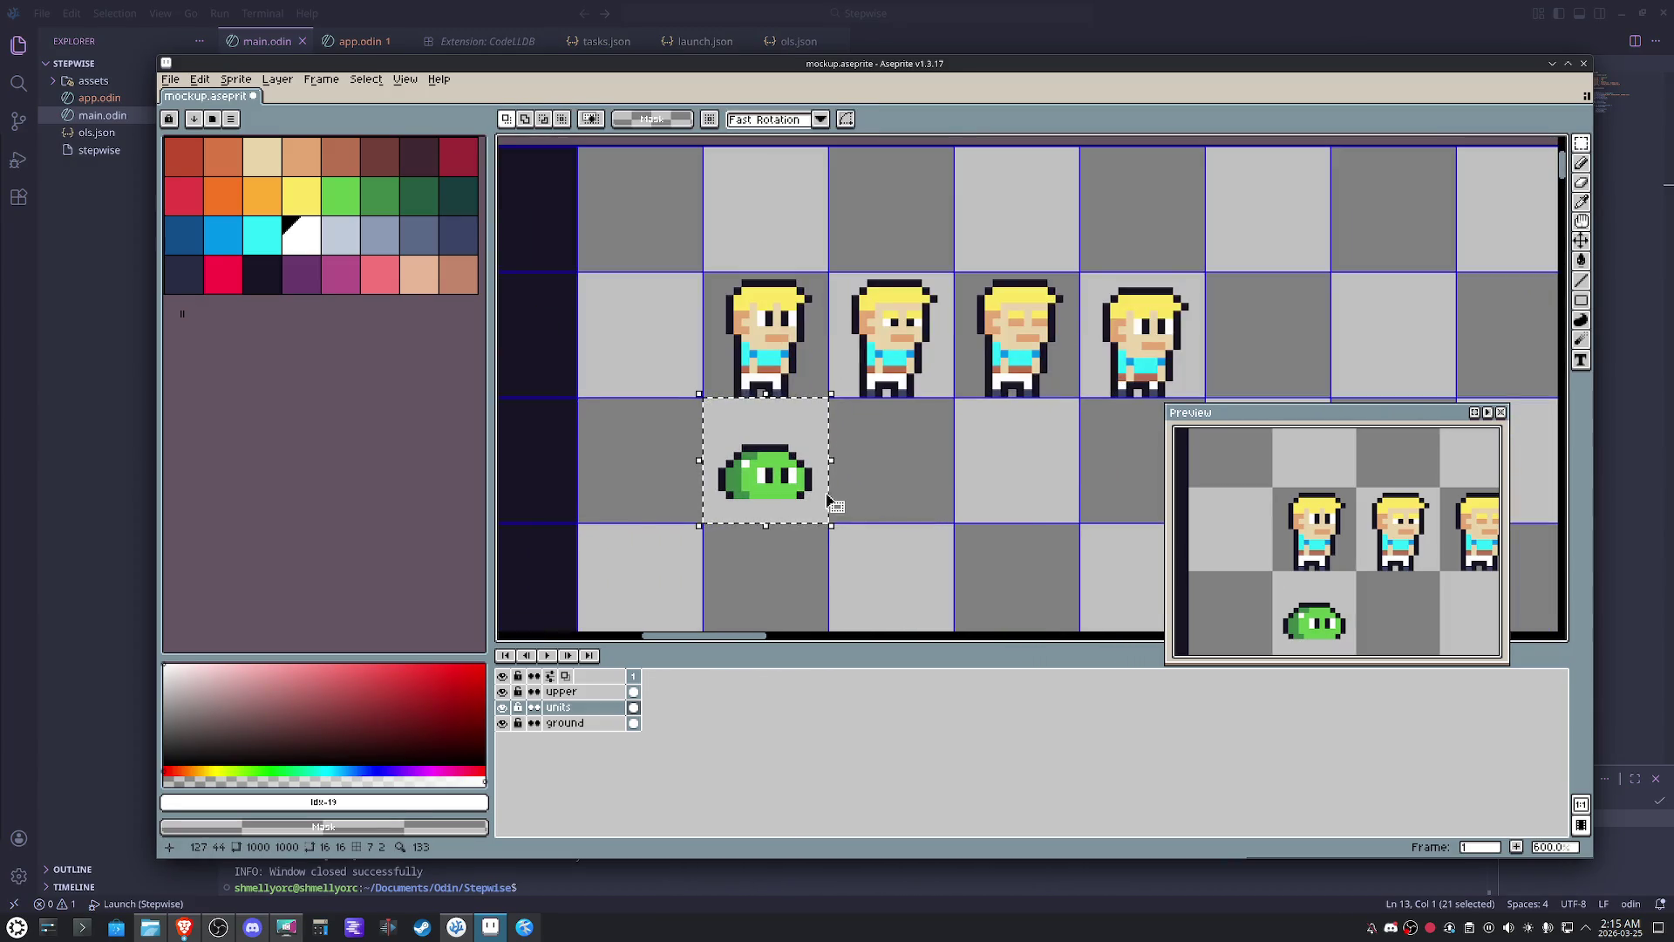
key(ctrl+c)
key(ctrl+v)
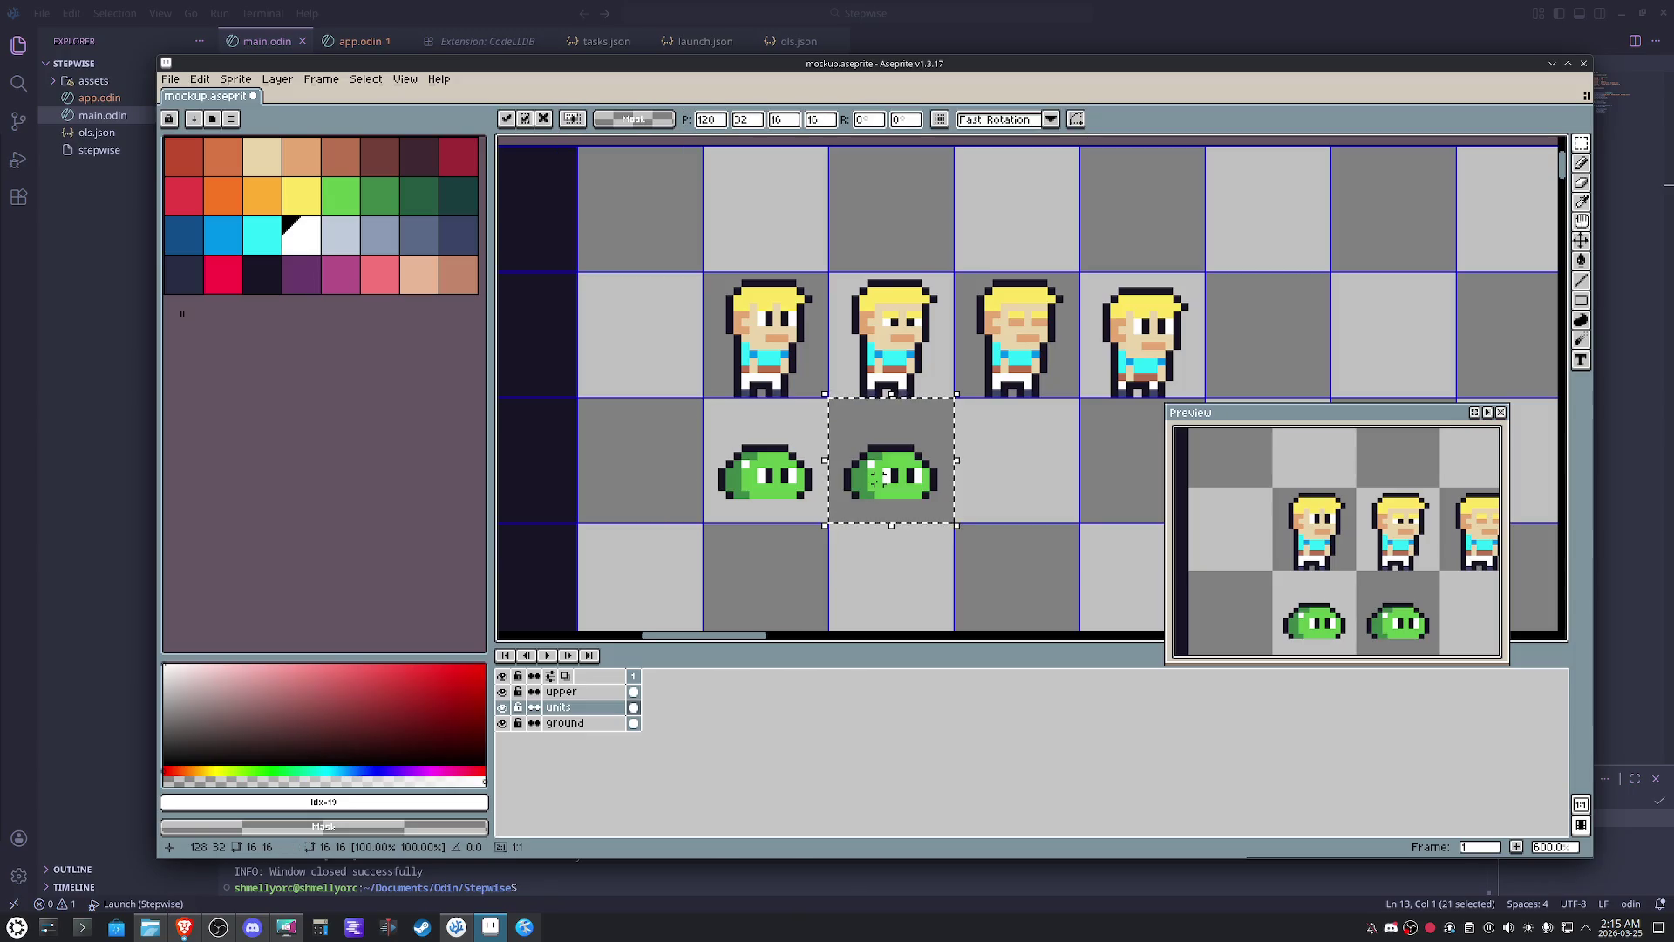
scroll(979, 499, up, 2)
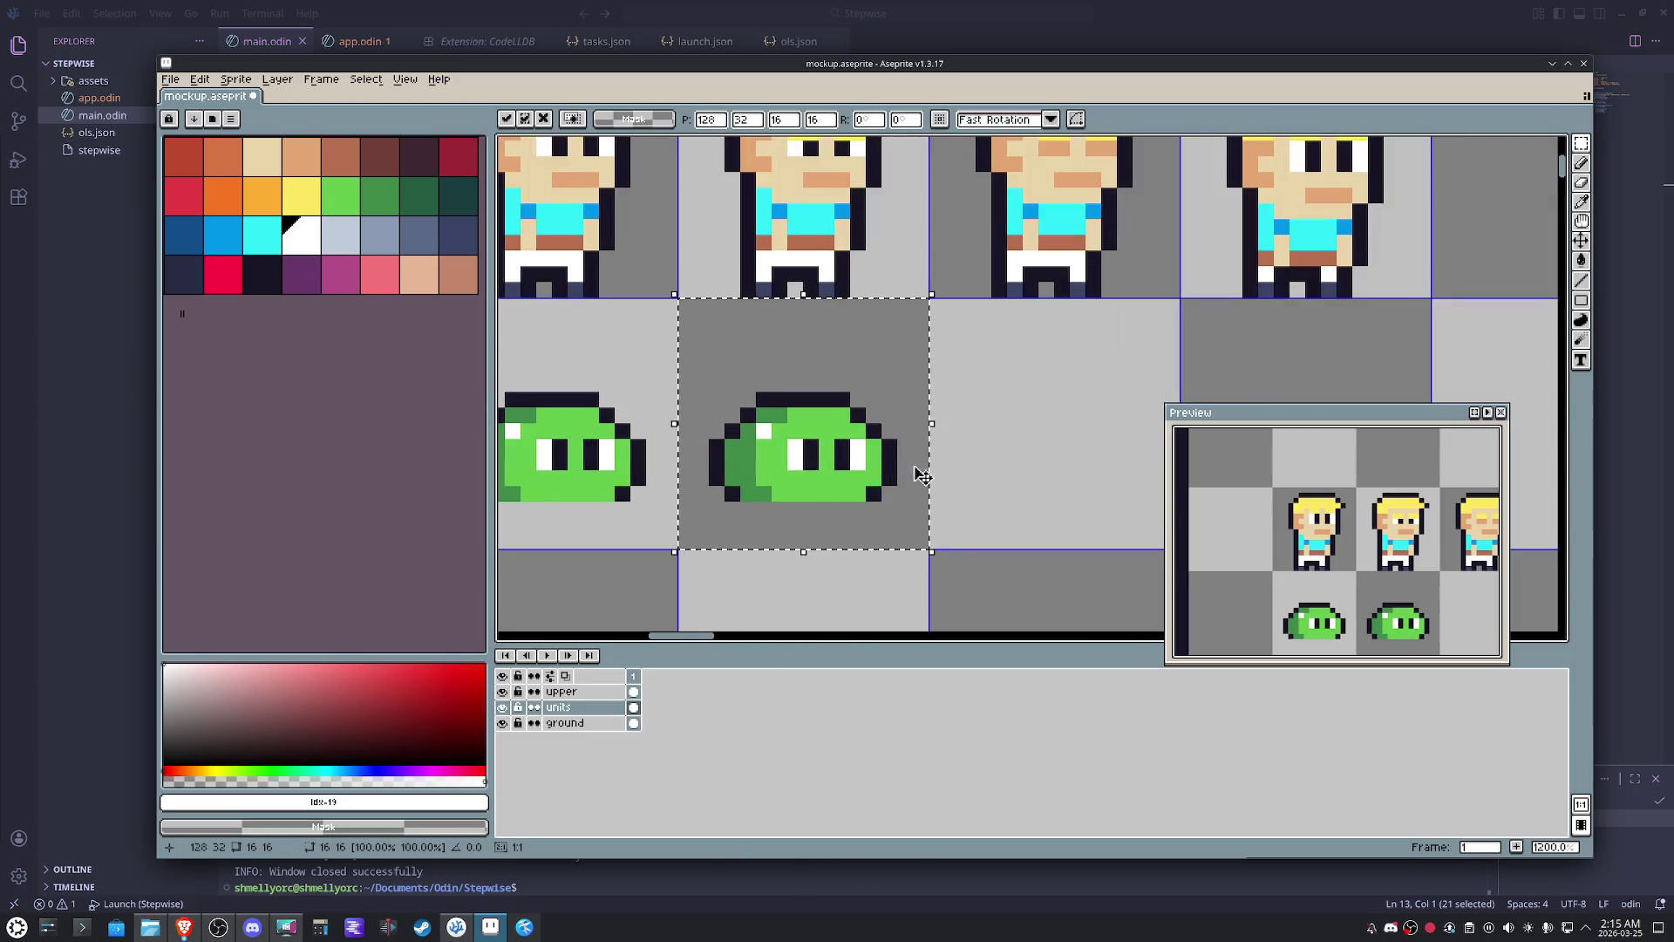
click(379, 196)
key(b)
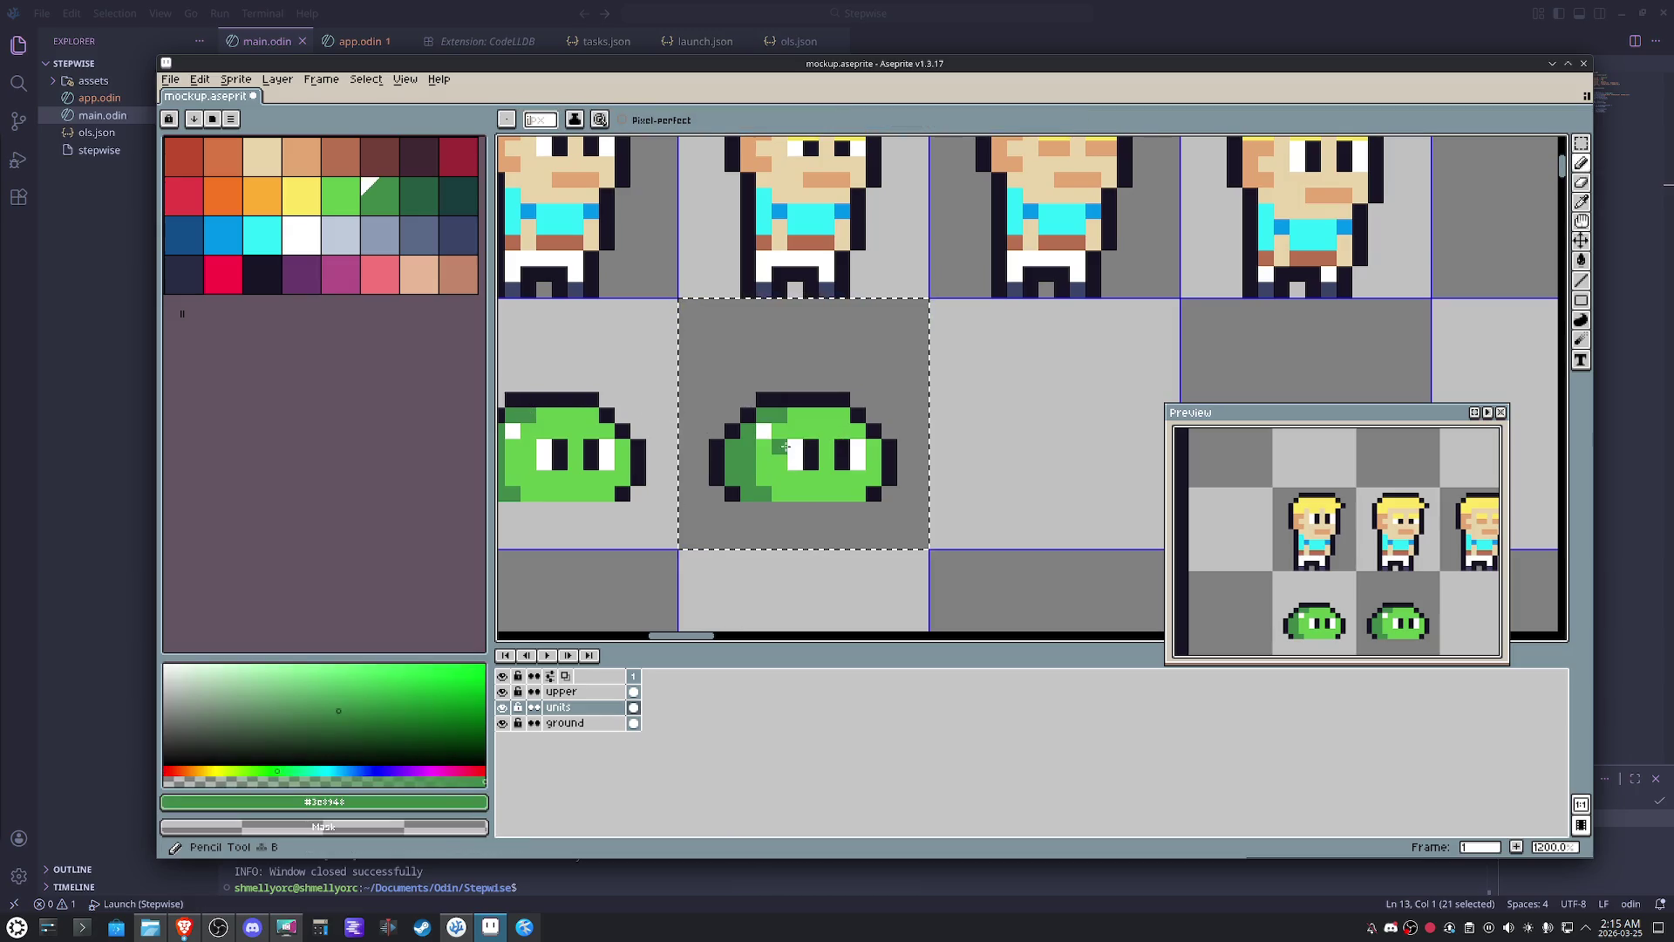
drag(794, 446, 871, 446)
scroll(968, 453, down, 2)
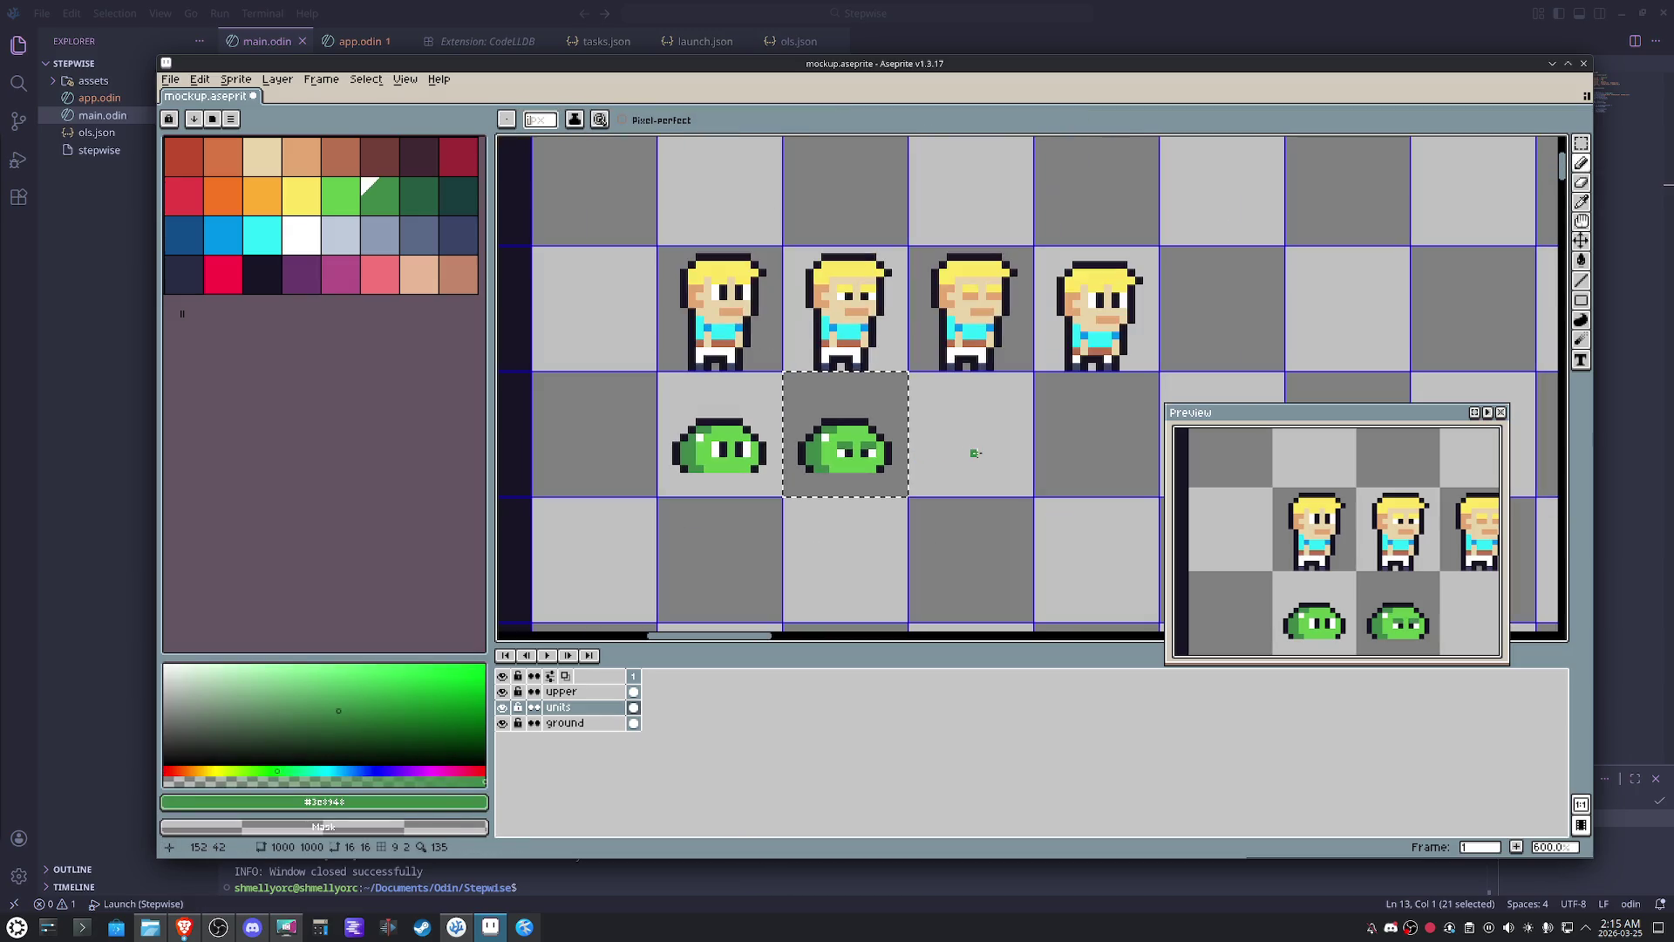
key(v)
drag(973, 453, 981, 458)
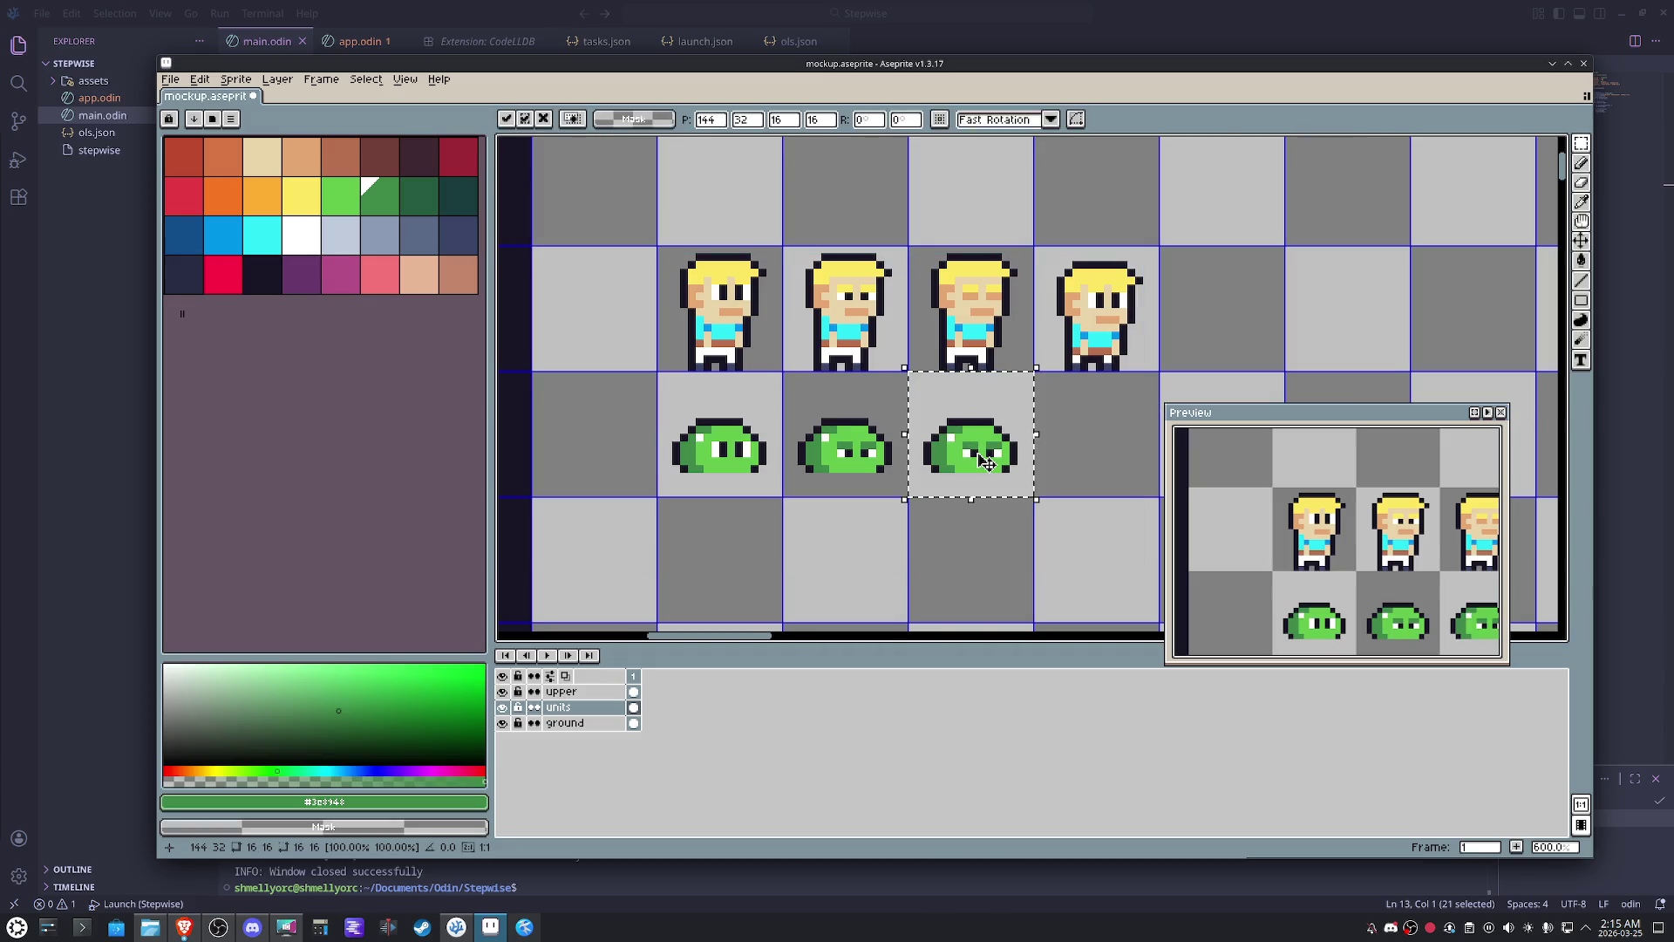
scroll(980, 457, up, 3)
scroll(983, 461, up, 1)
alt+click(985, 457)
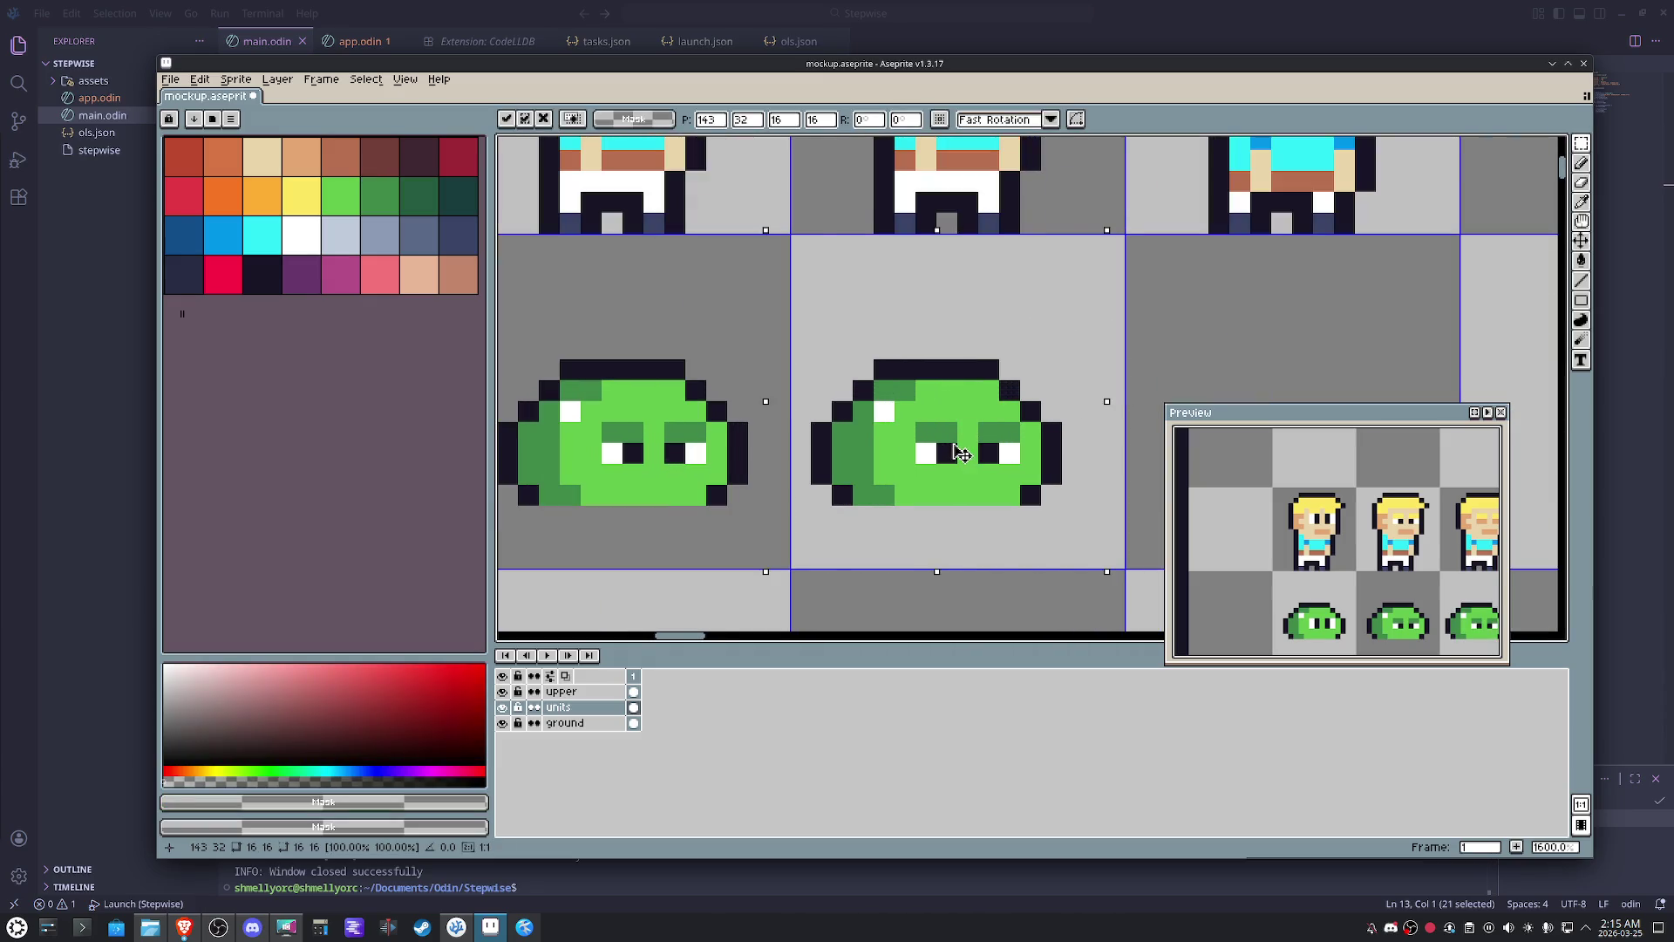
key(b)
alt+click(968, 431)
mouse_move(947, 450)
mouse_down()
mouse_move(968, 451)
mouse_move(948, 431)
mouse_up()
click(1019, 454)
alt+click(994, 405)
scroll(983, 441, down, 3)
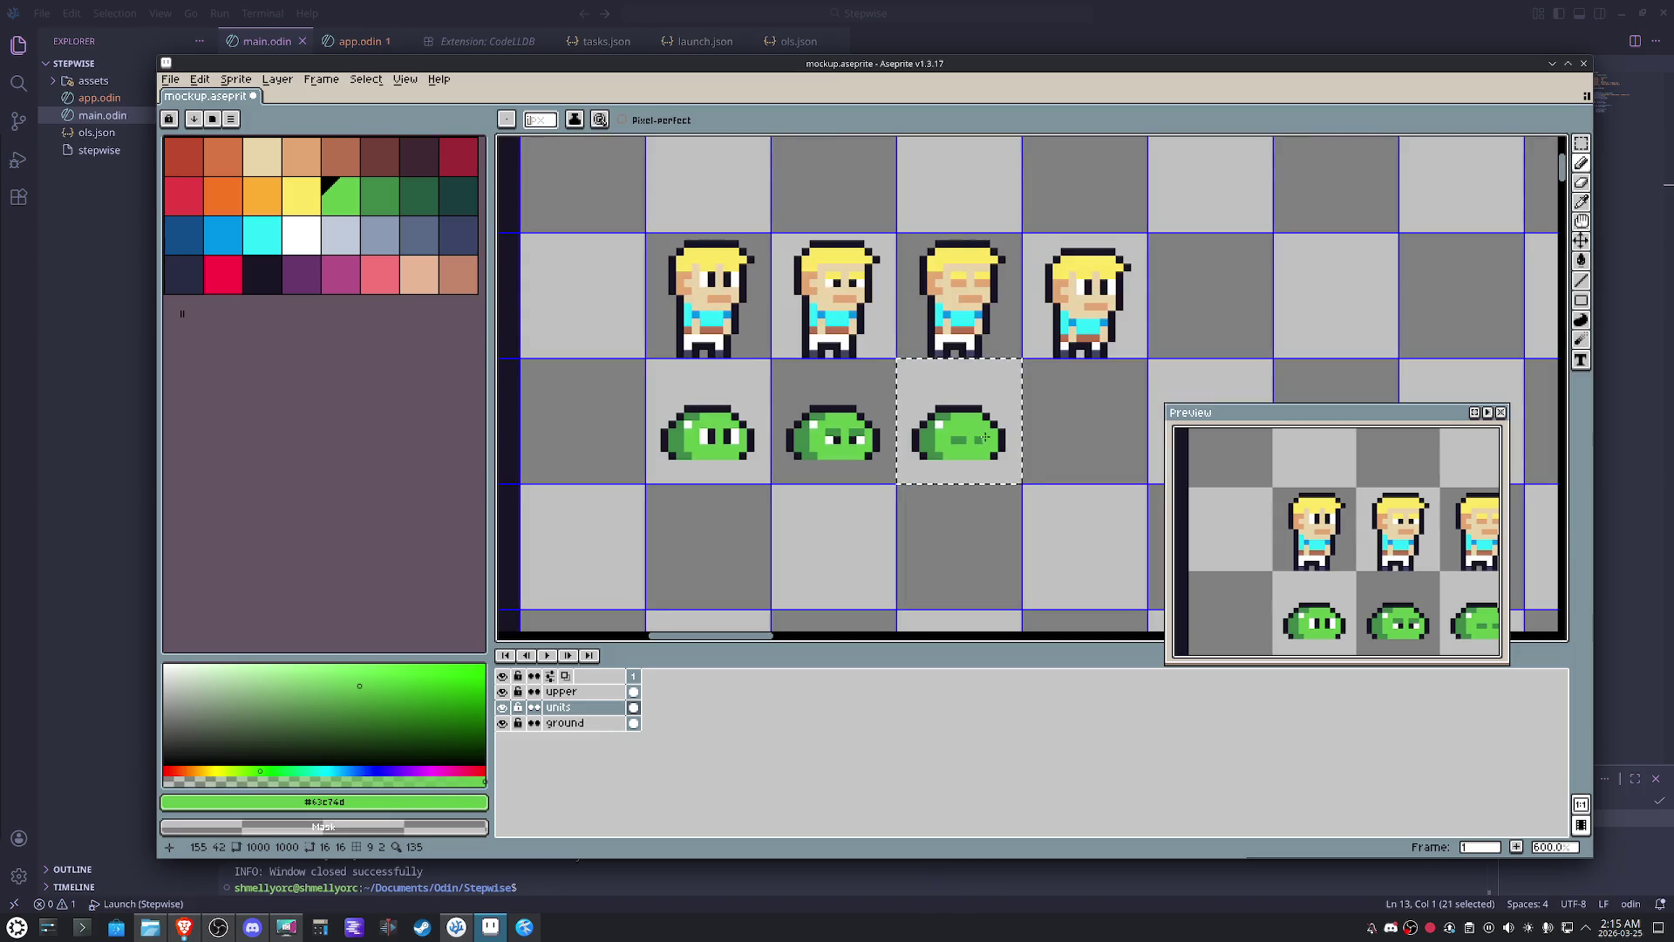
- Nudge the row of four slimes down and lower the fourth slime's top by one pixel
mouse_move(908, 405)
mouse_down()
mouse_move(706, 421)
mouse_move(1082, 421)
mouse_up()
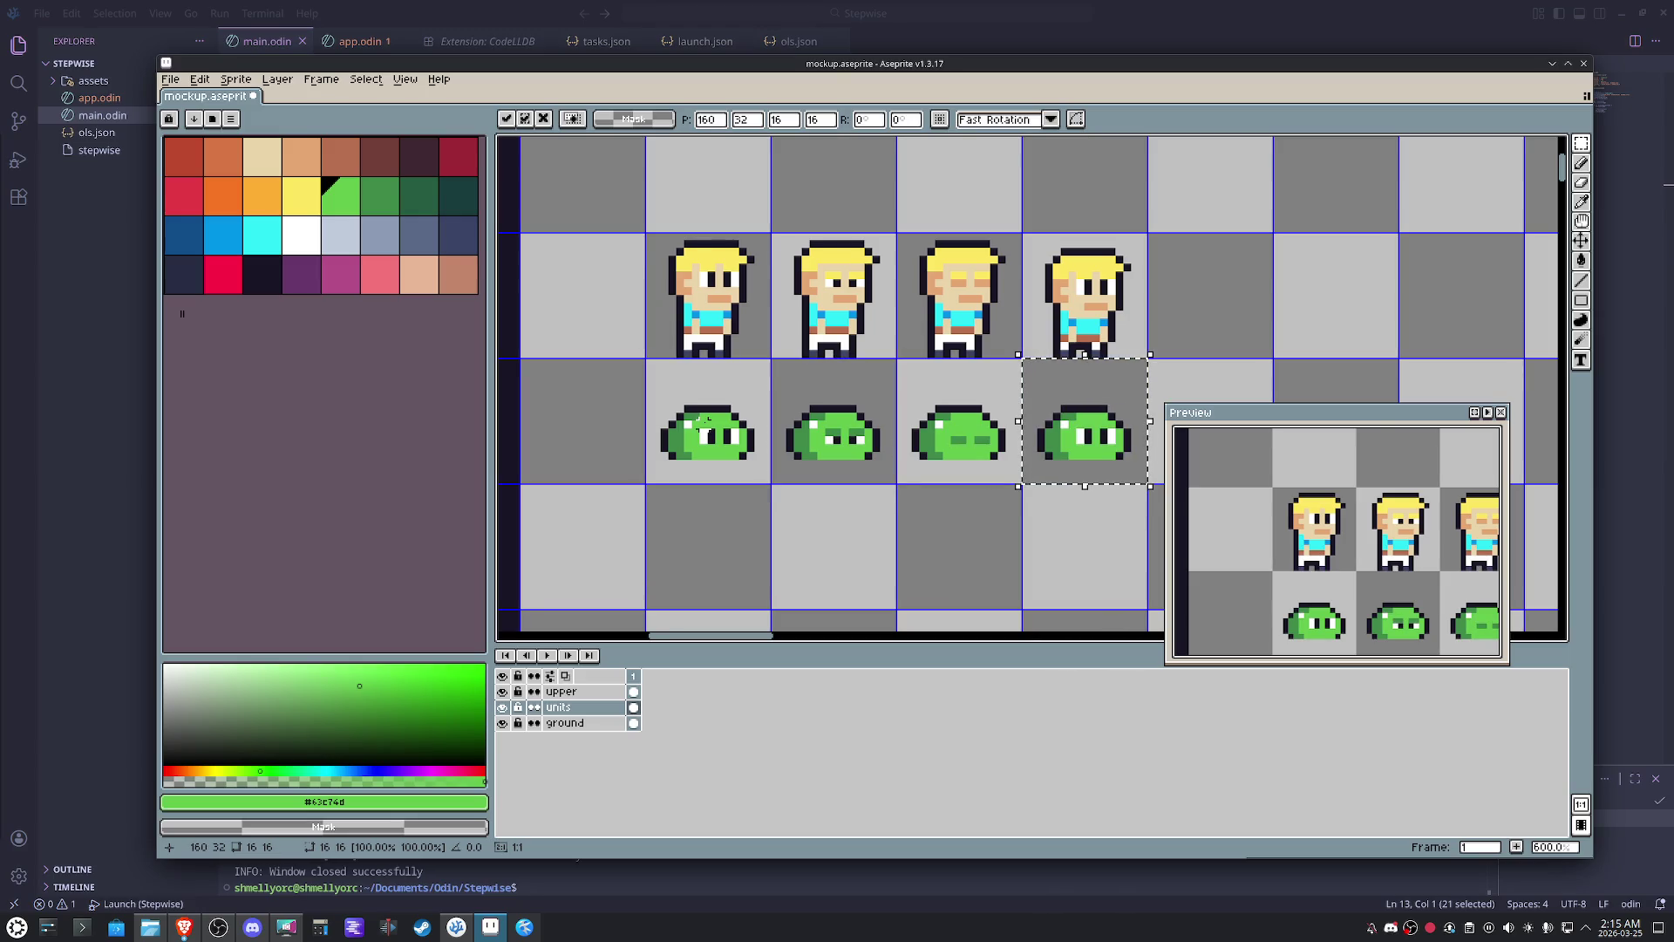
scroll(733, 426, right, 1)
scroll(811, 434, right, 1)
scroll(902, 444, right, 1)
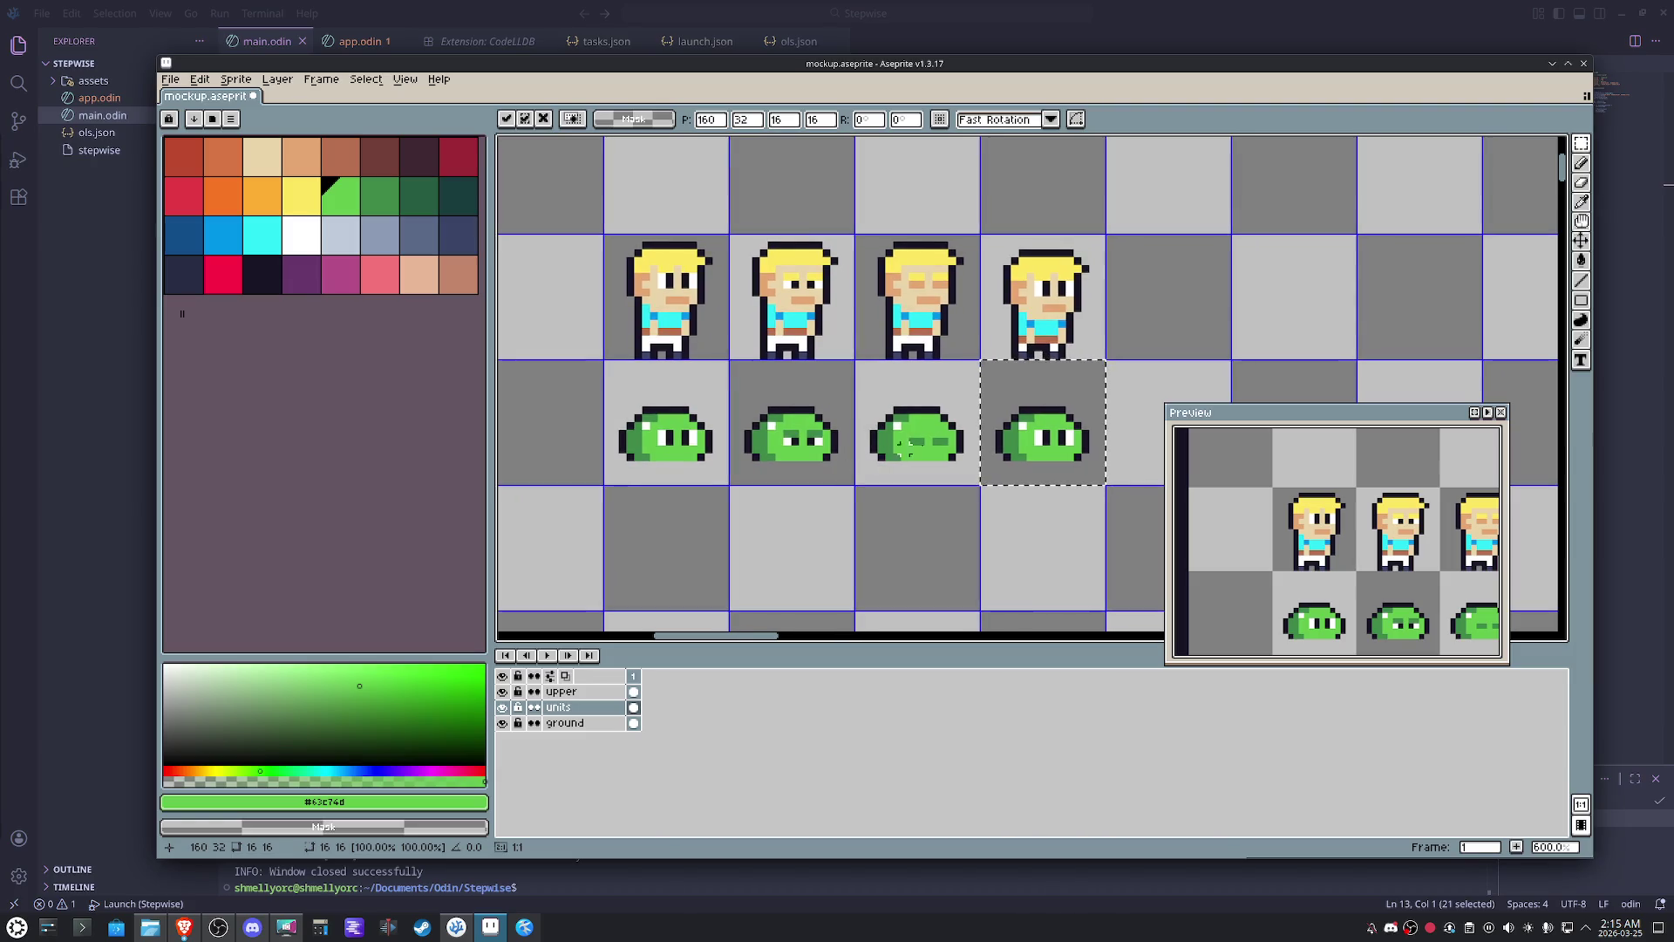
drag(1026, 442, 667, 419)
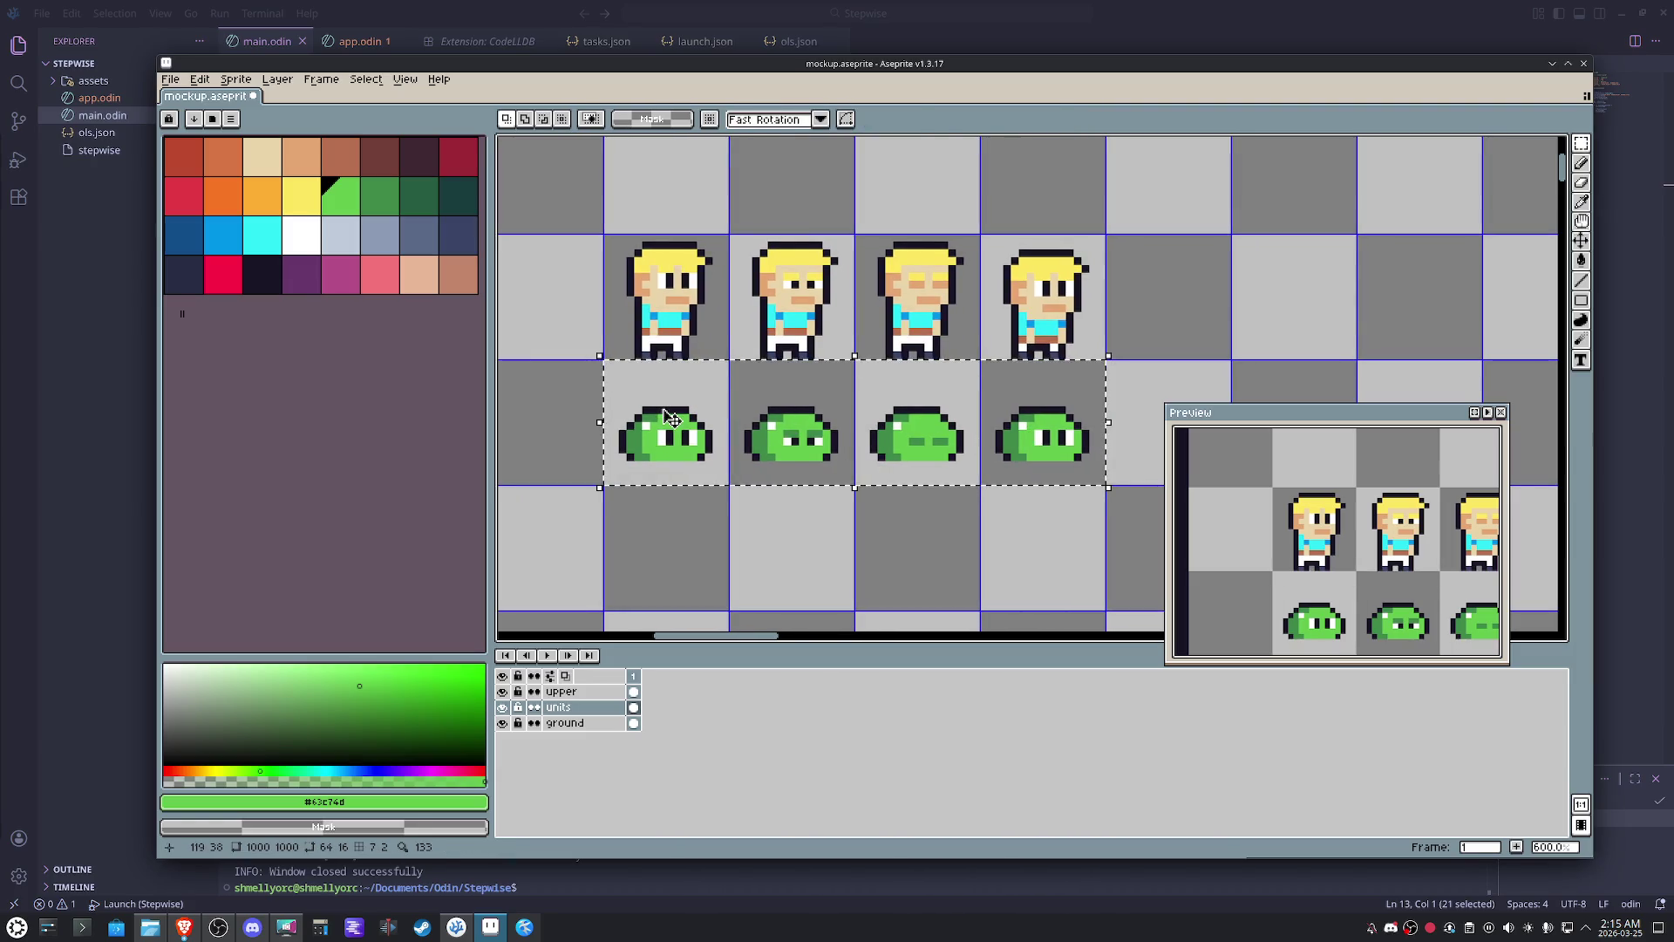
key(Down)
key(Down)
key(Down)
click(1112, 362)
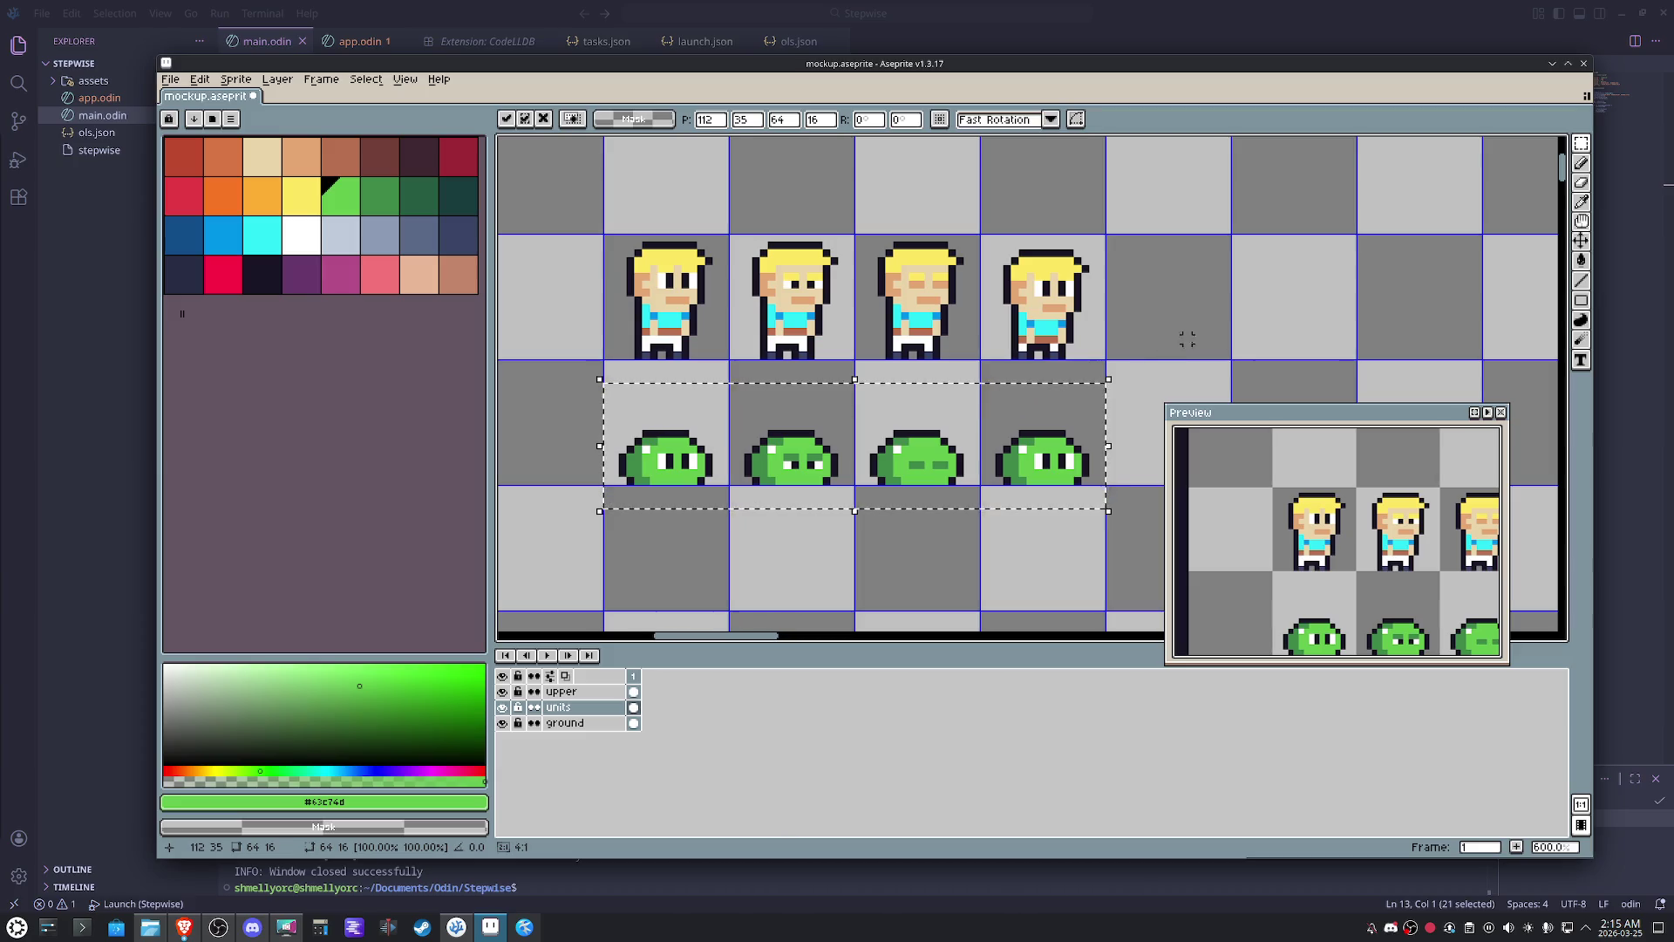
scroll(1102, 457, up, 4)
drag(1104, 481, 804, 348)
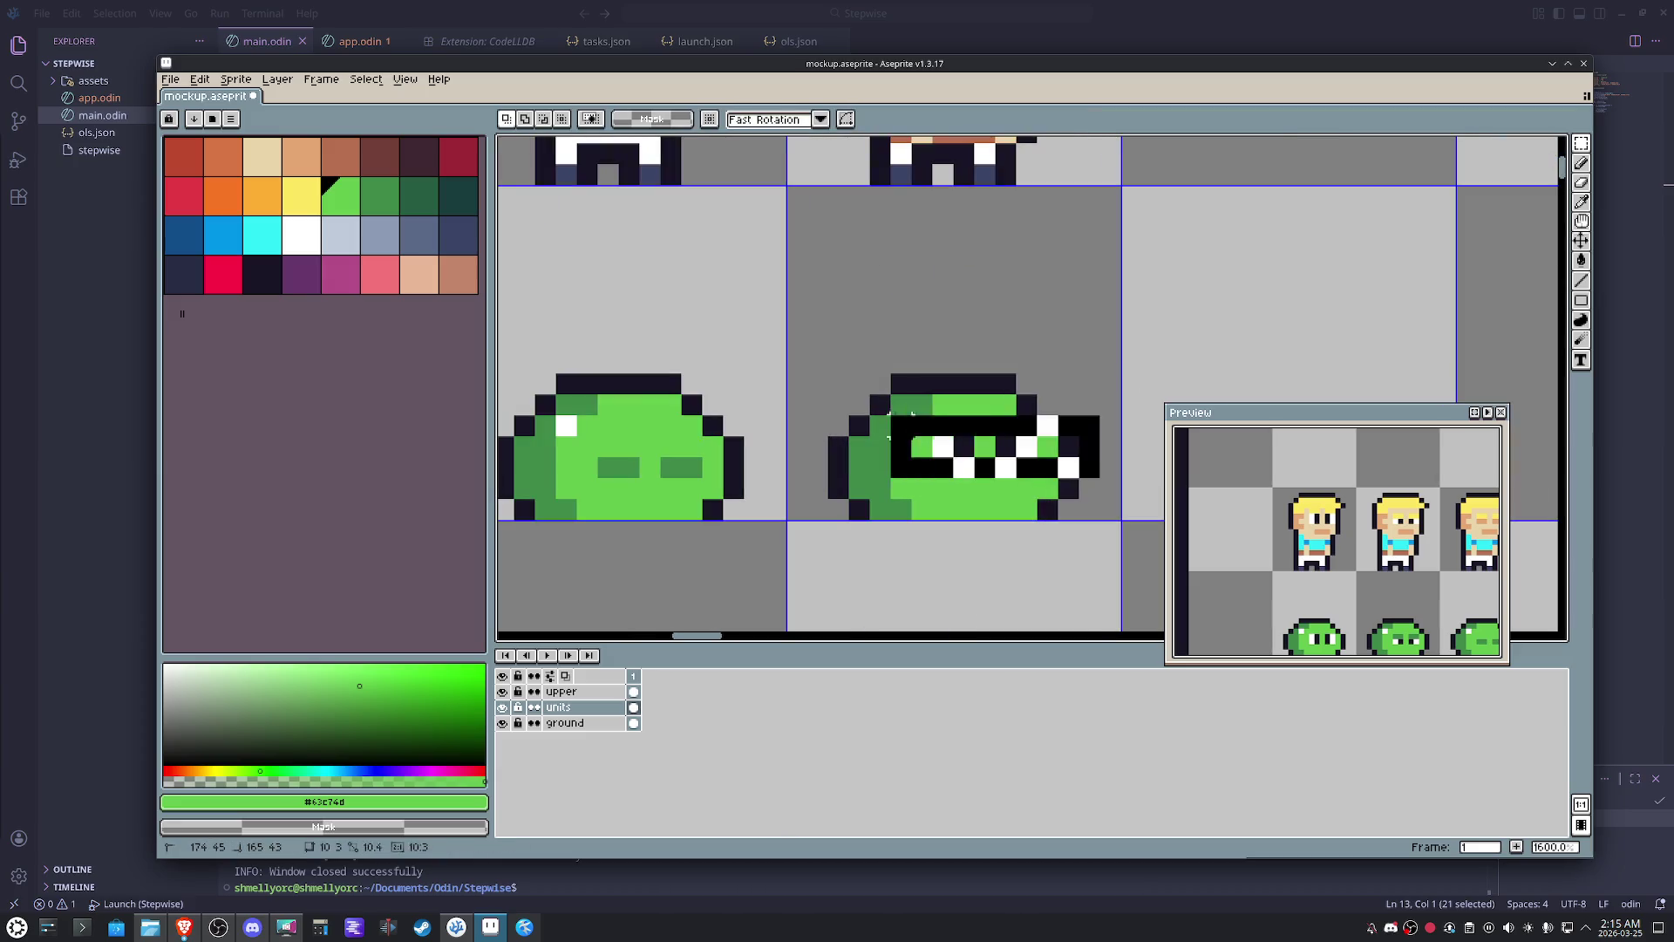
drag(916, 416, 917, 436)
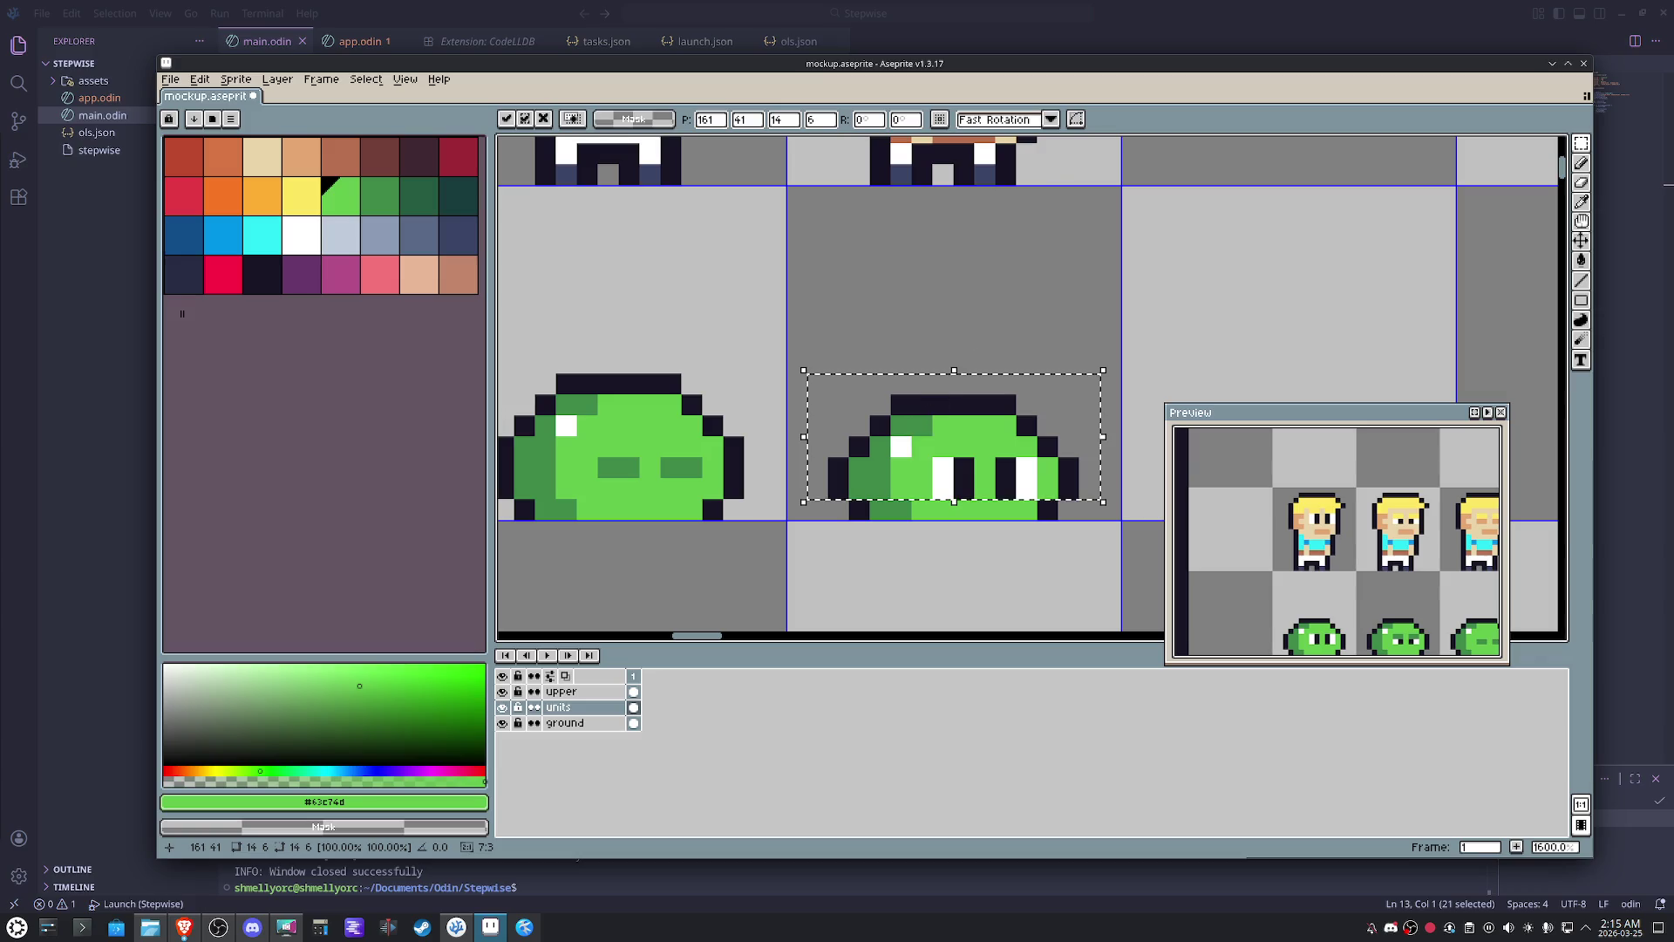
key(ctrl+d)
key(i)
click(1070, 452)
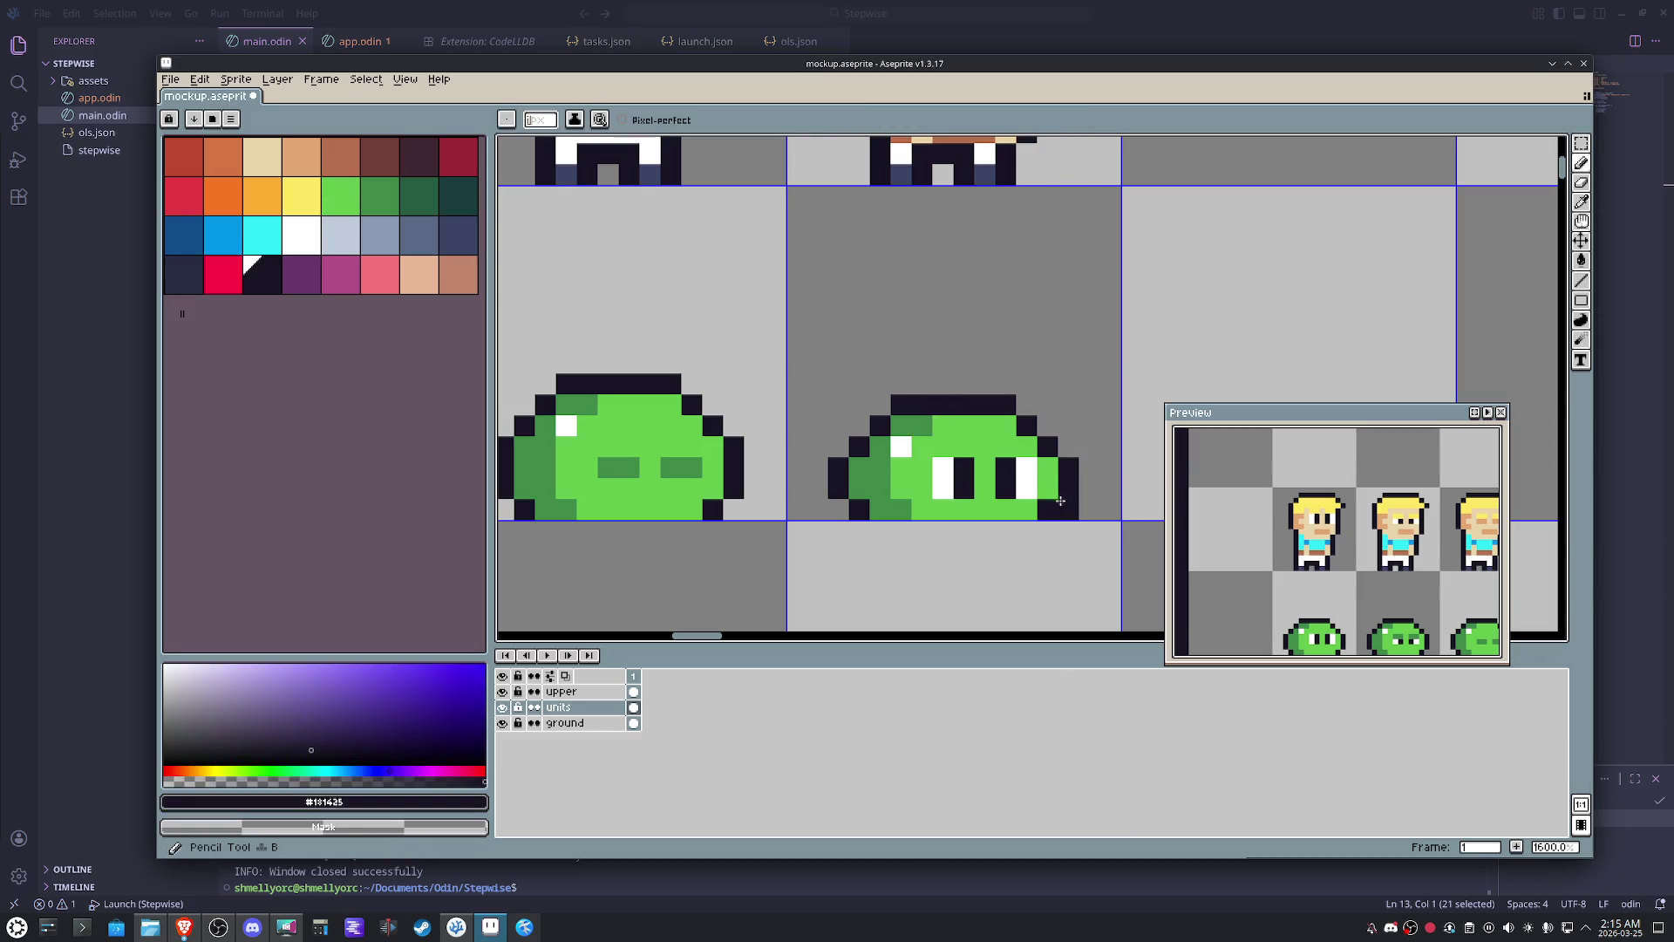
alt+click(922, 507)
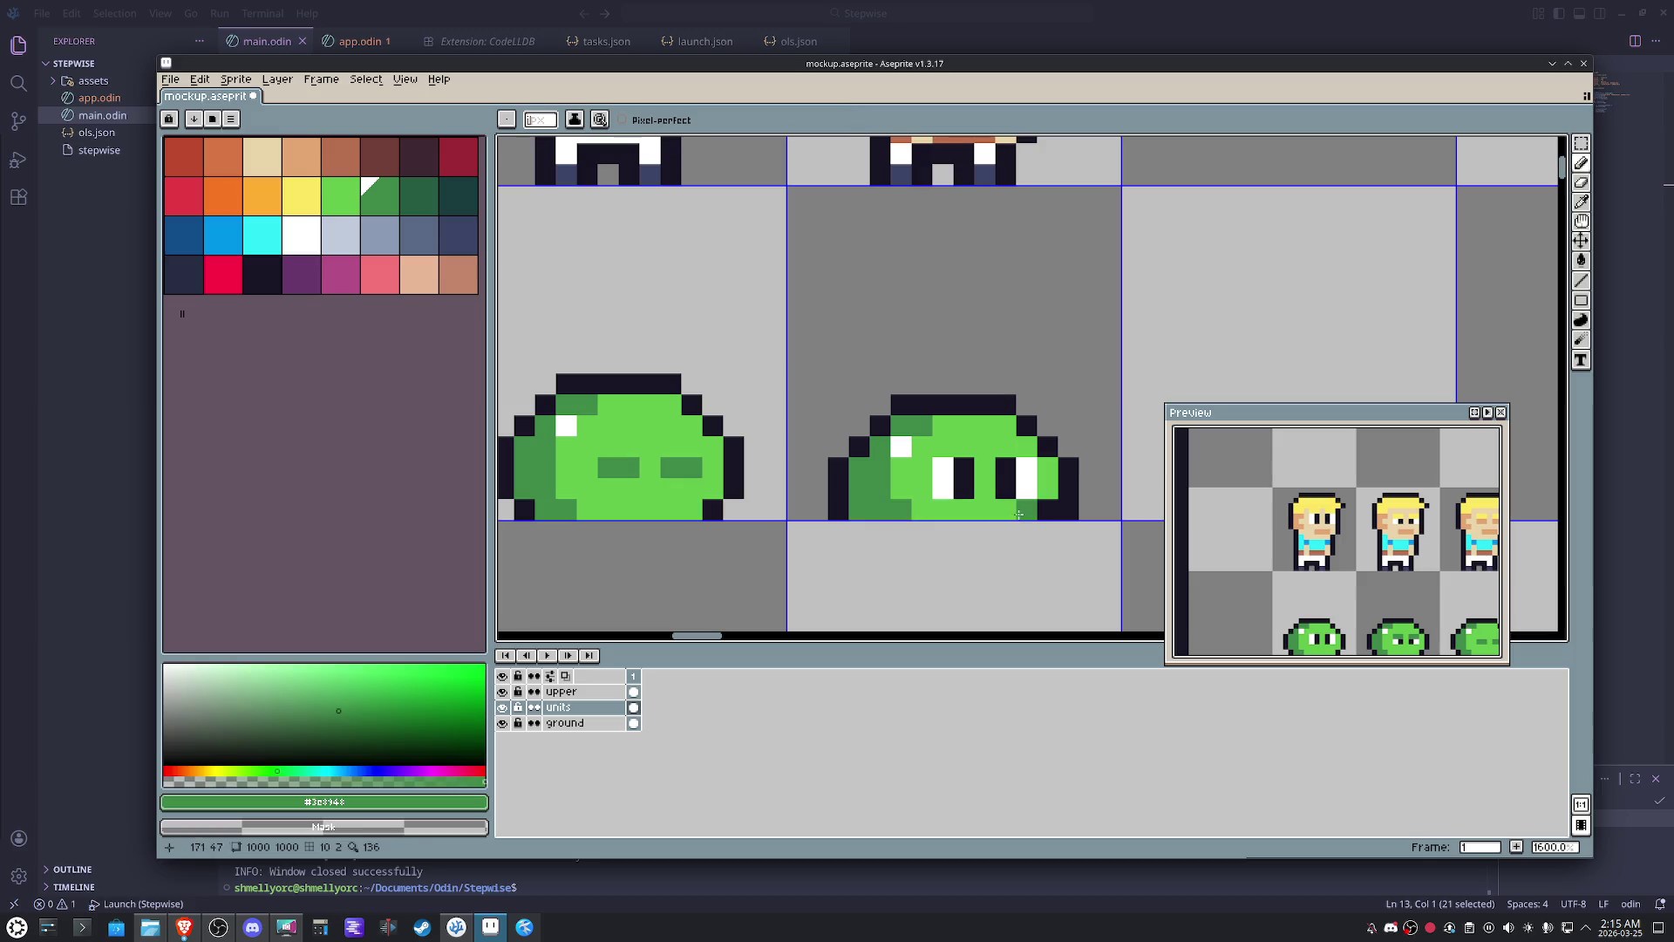
scroll(1039, 539, down, 3)
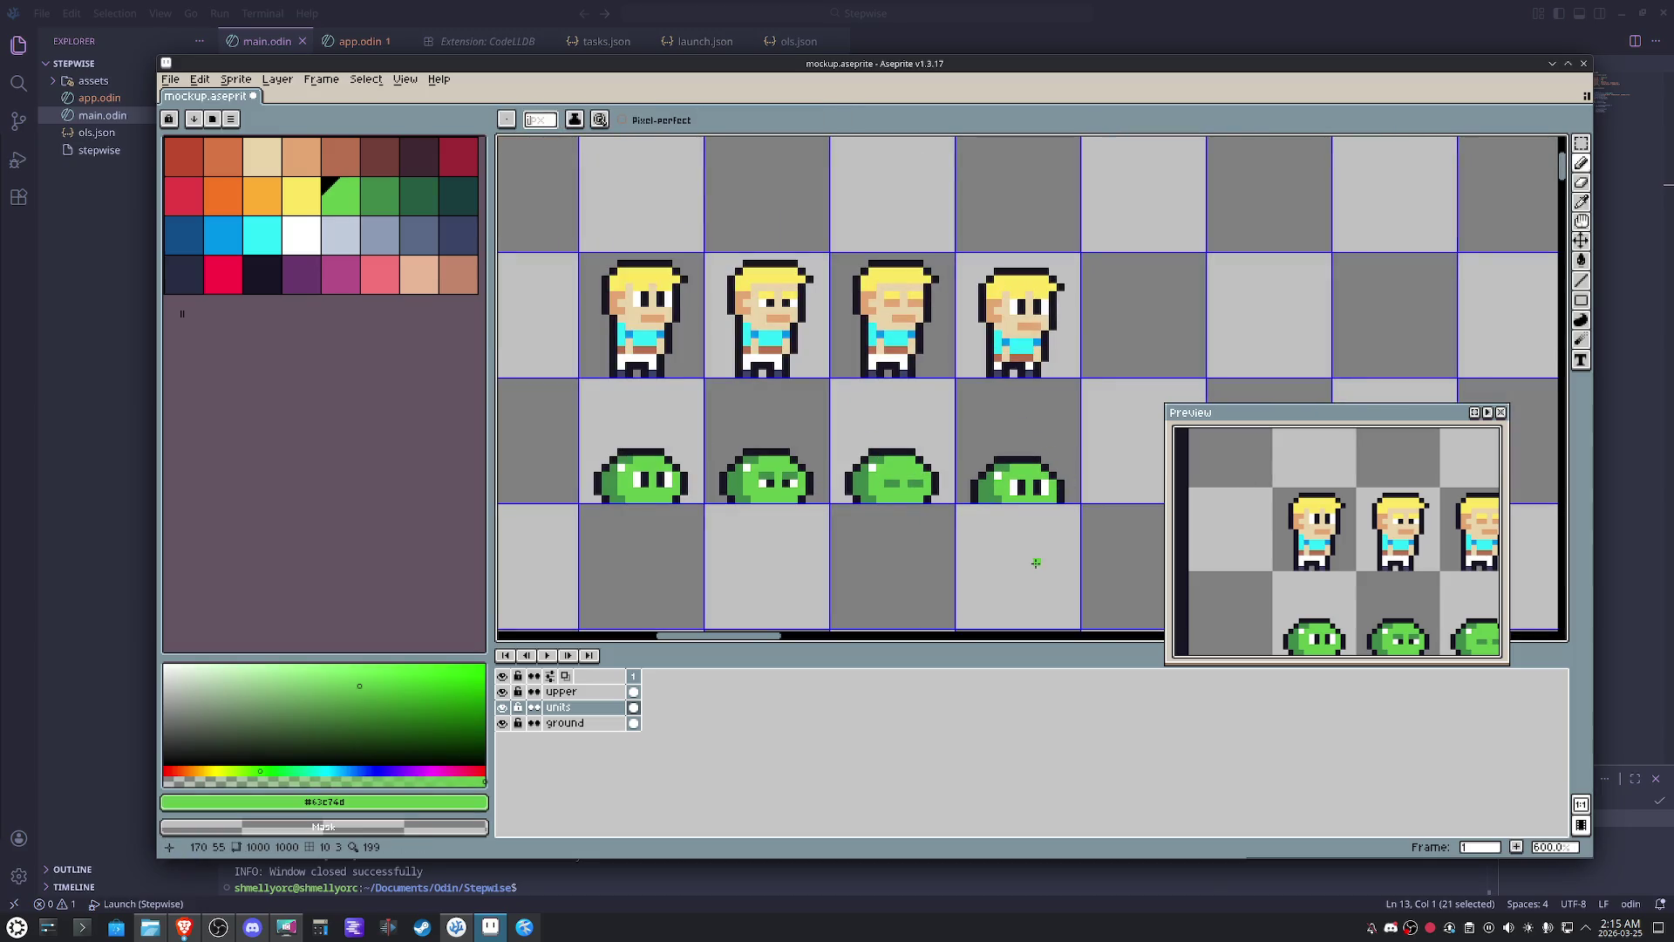
scroll(1034, 563, down, 1)
scroll(1035, 562, down, 1)
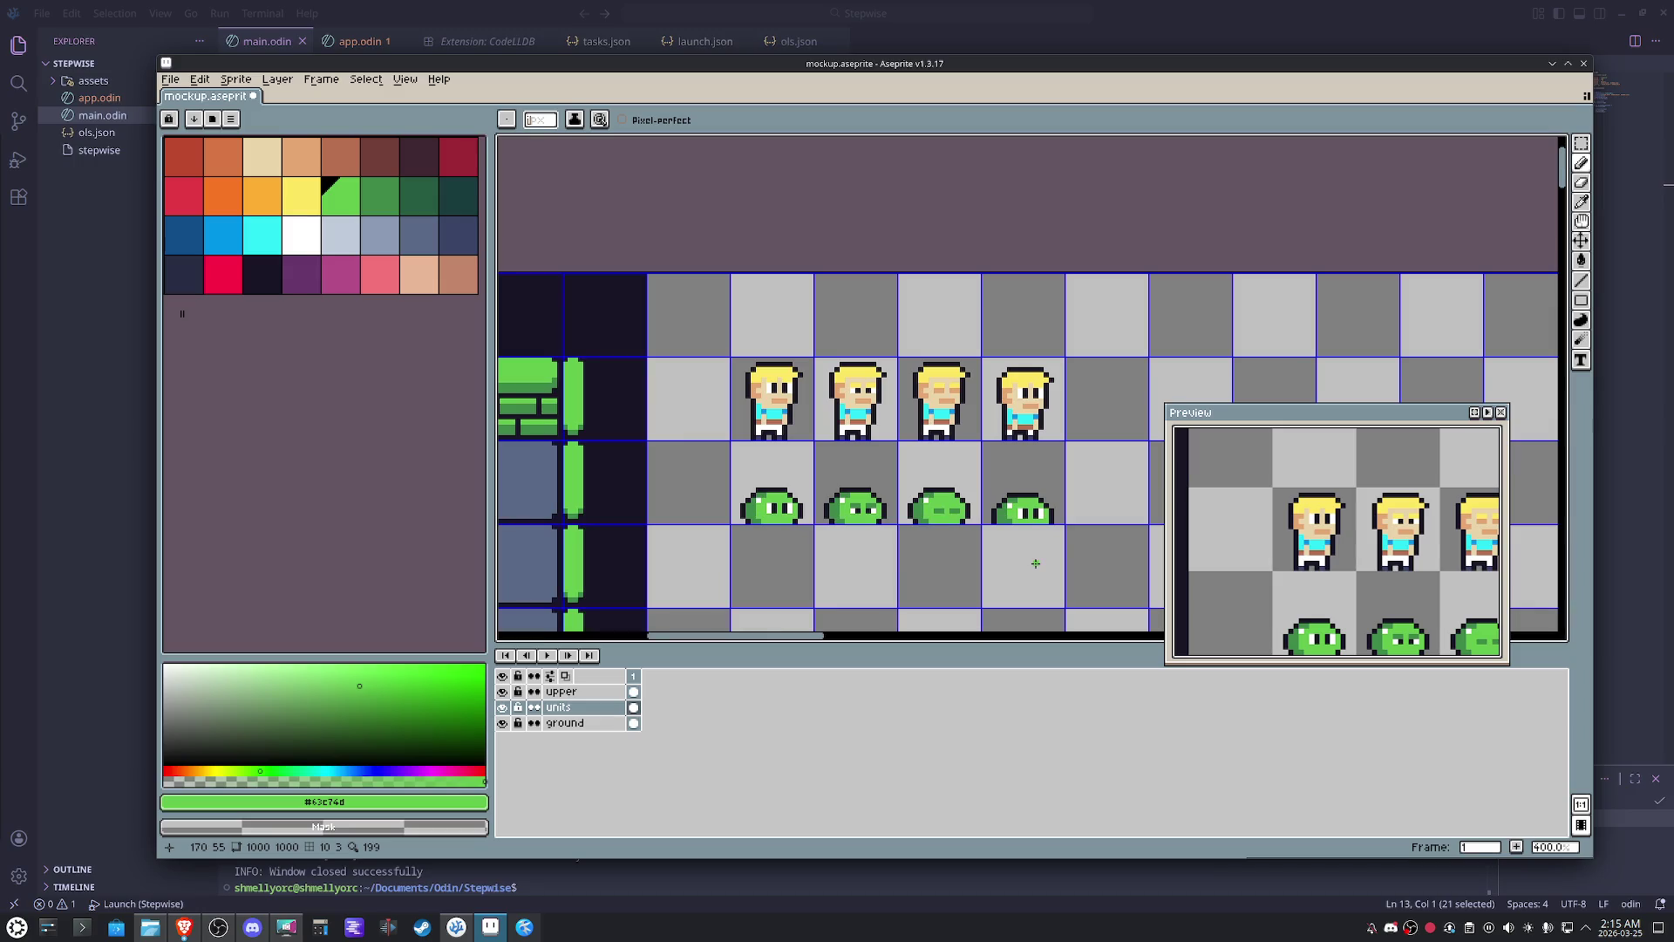
- Undo the stray green stroke across the heroes and marquee-select the four hero sprites
drag(1035, 564, 1093, 391)
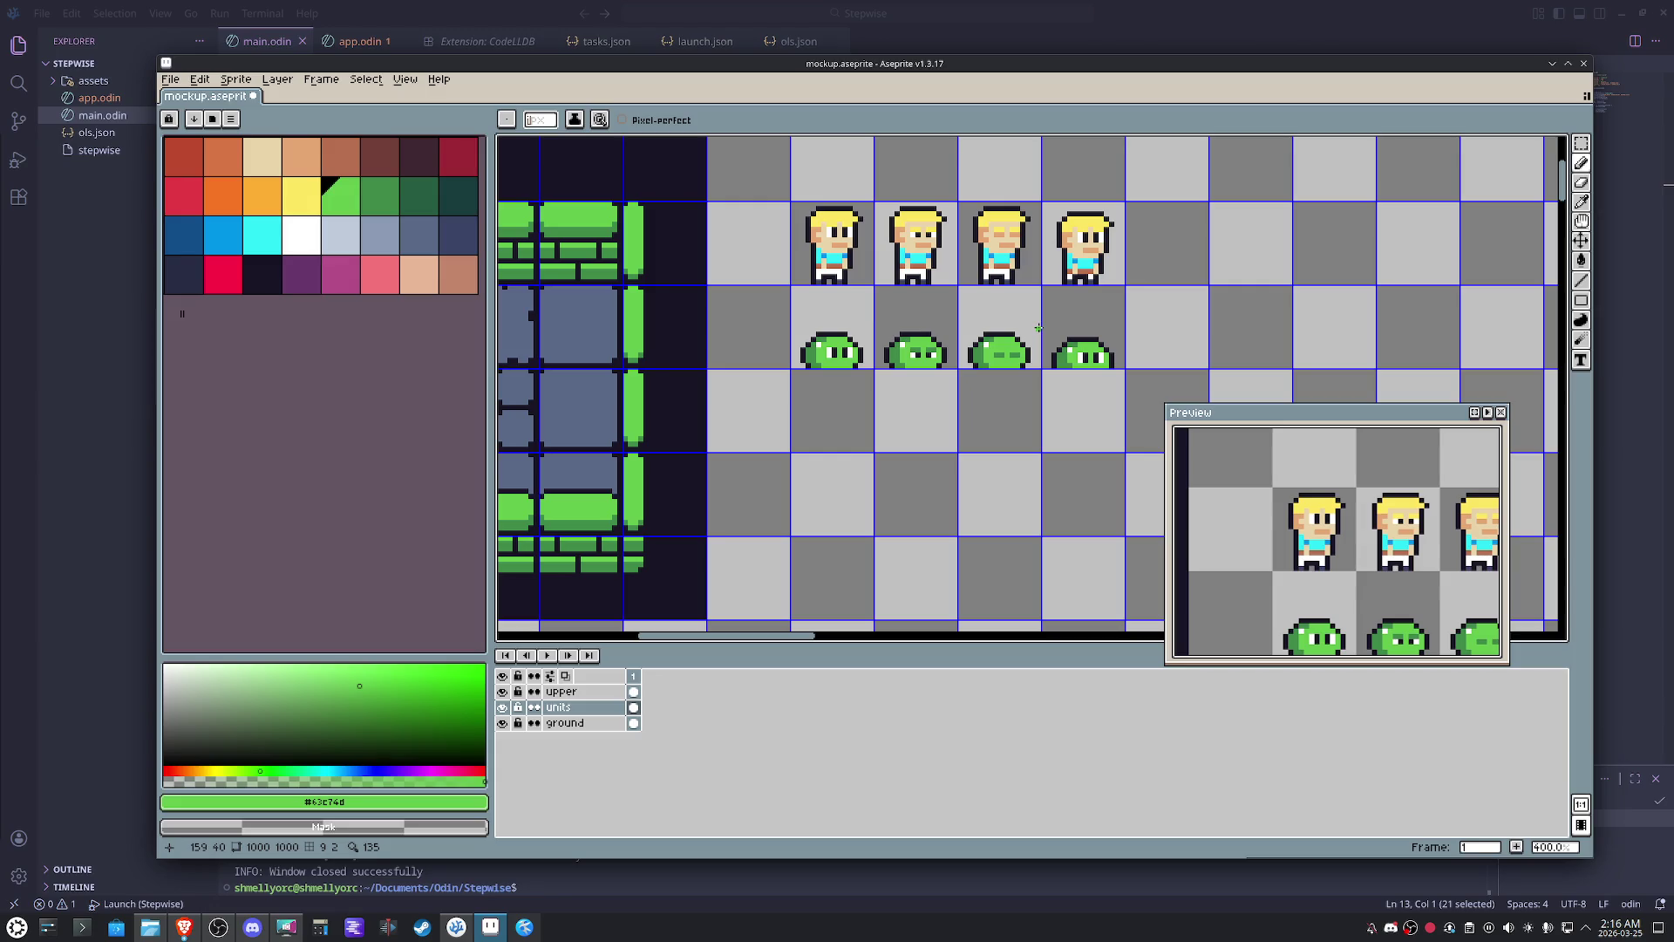
scroll(1045, 308, down, 2)
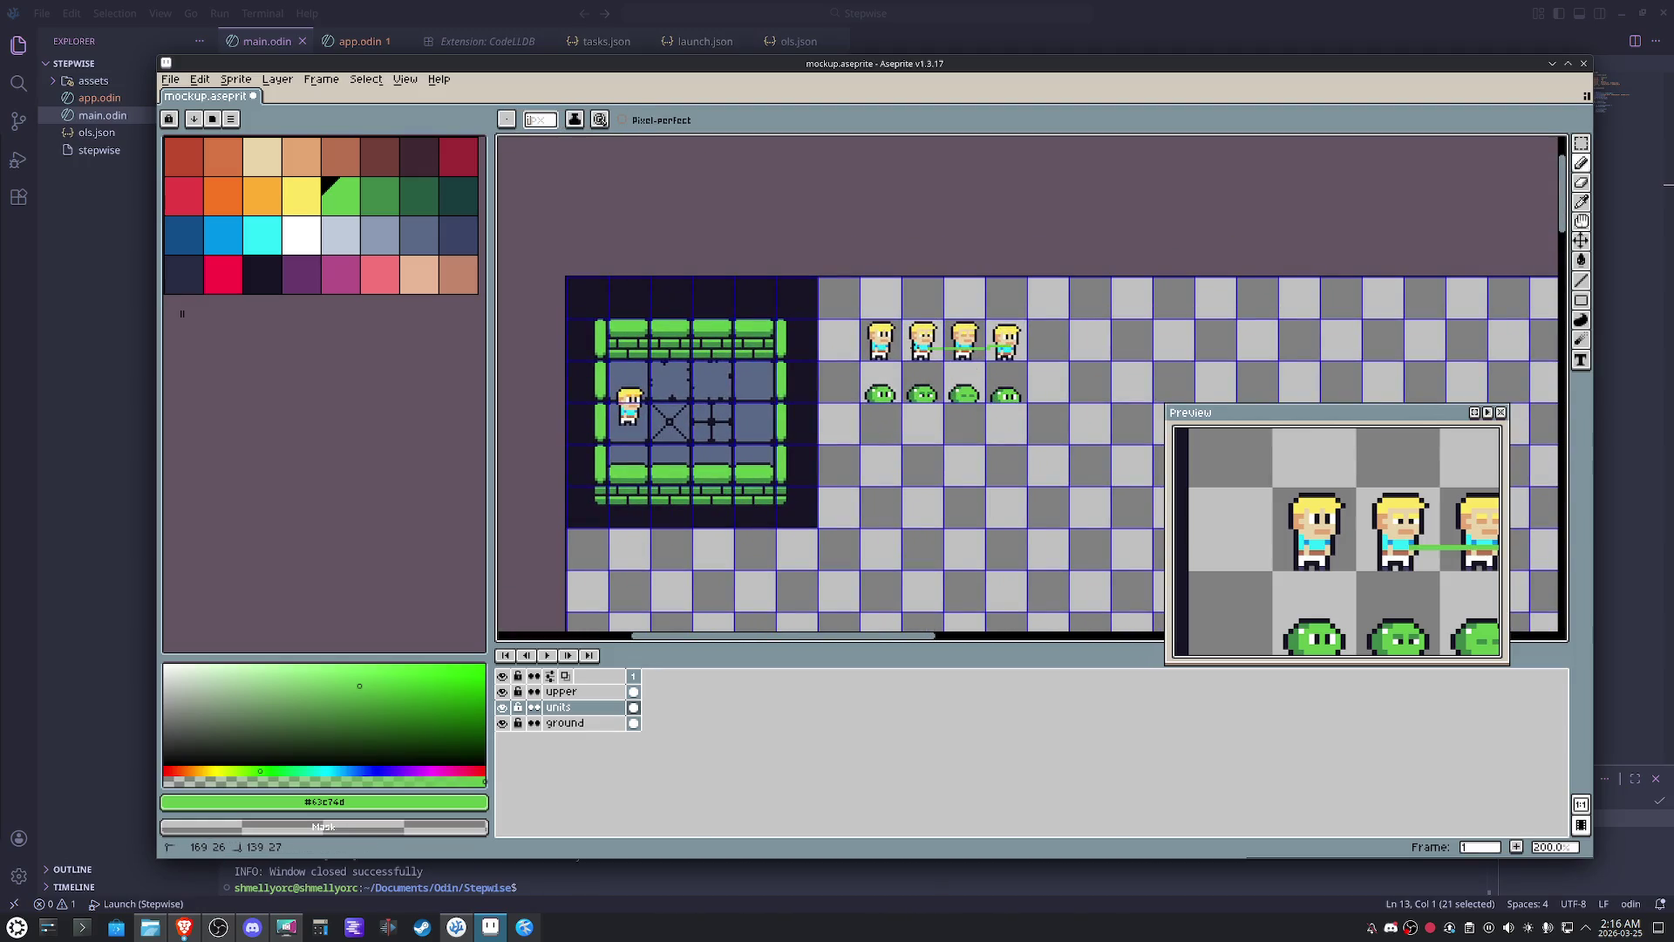
key(v)
key(ctrl+z)
key(m)
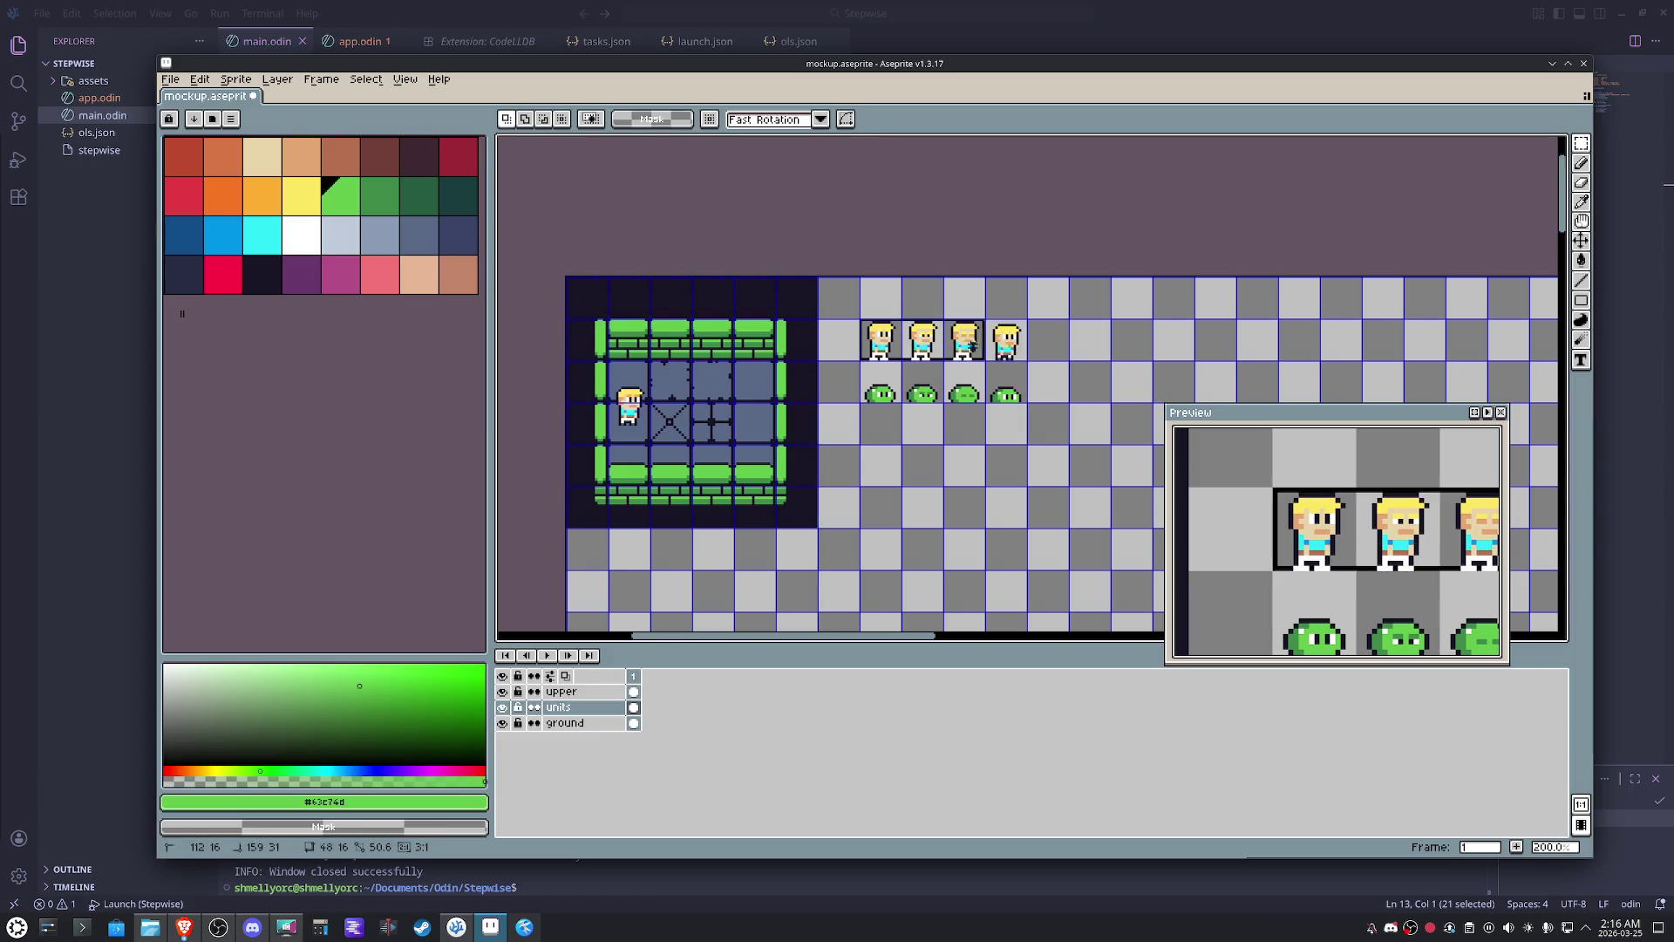
drag(855, 314, 1031, 364)
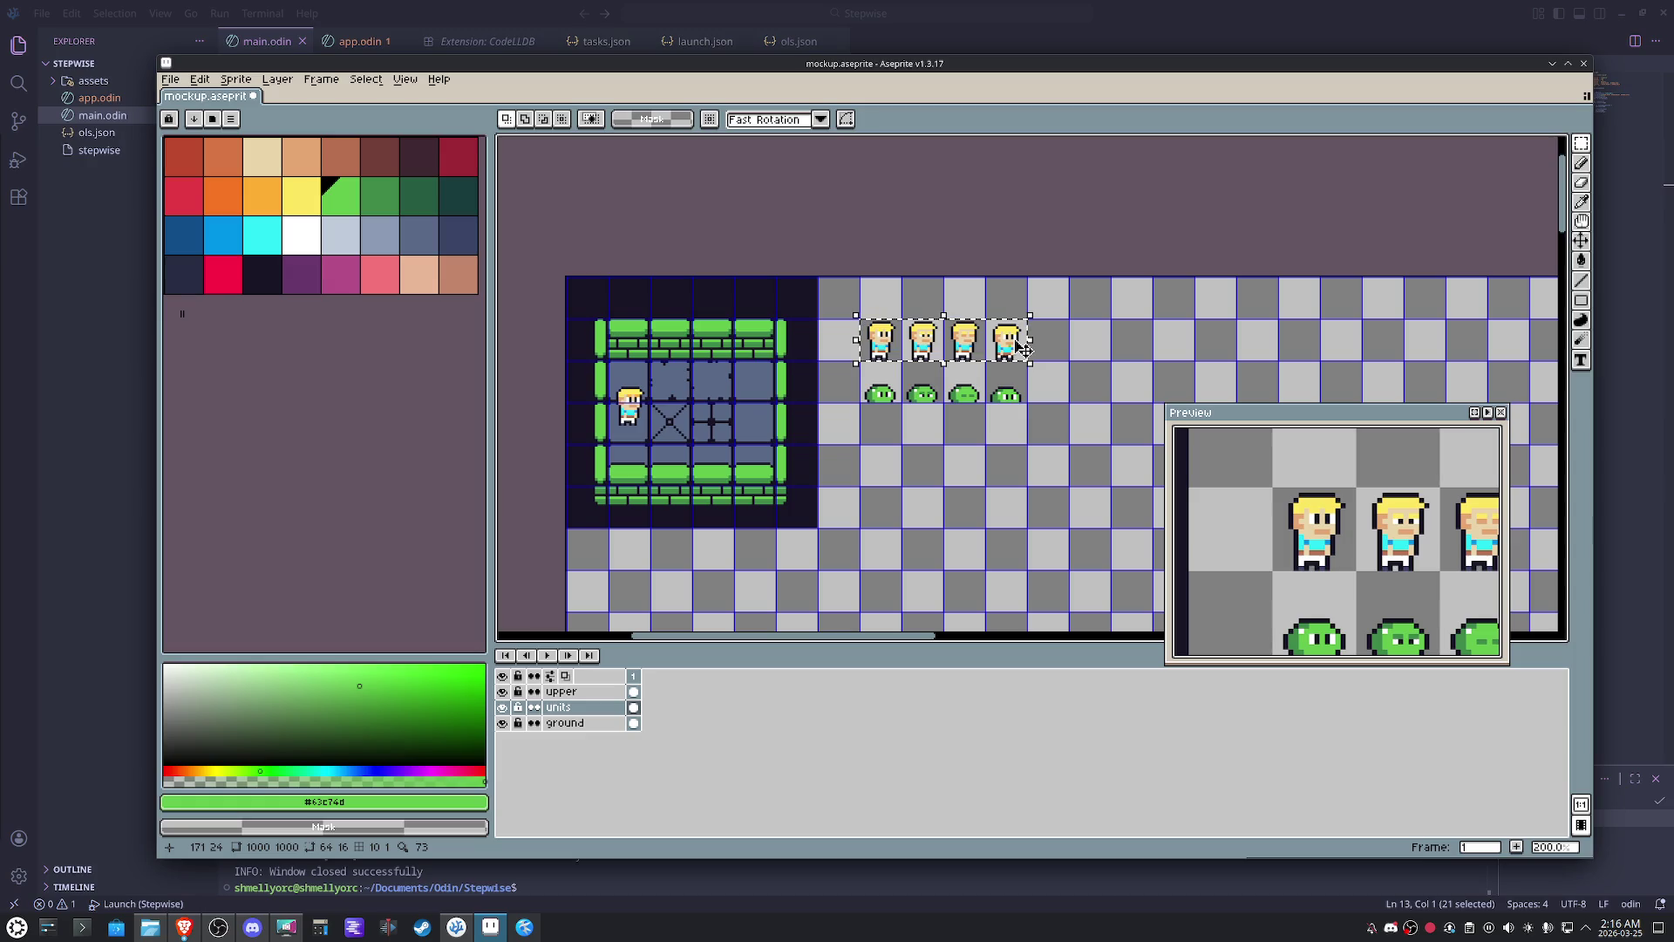
scroll(1027, 379, up, 2)
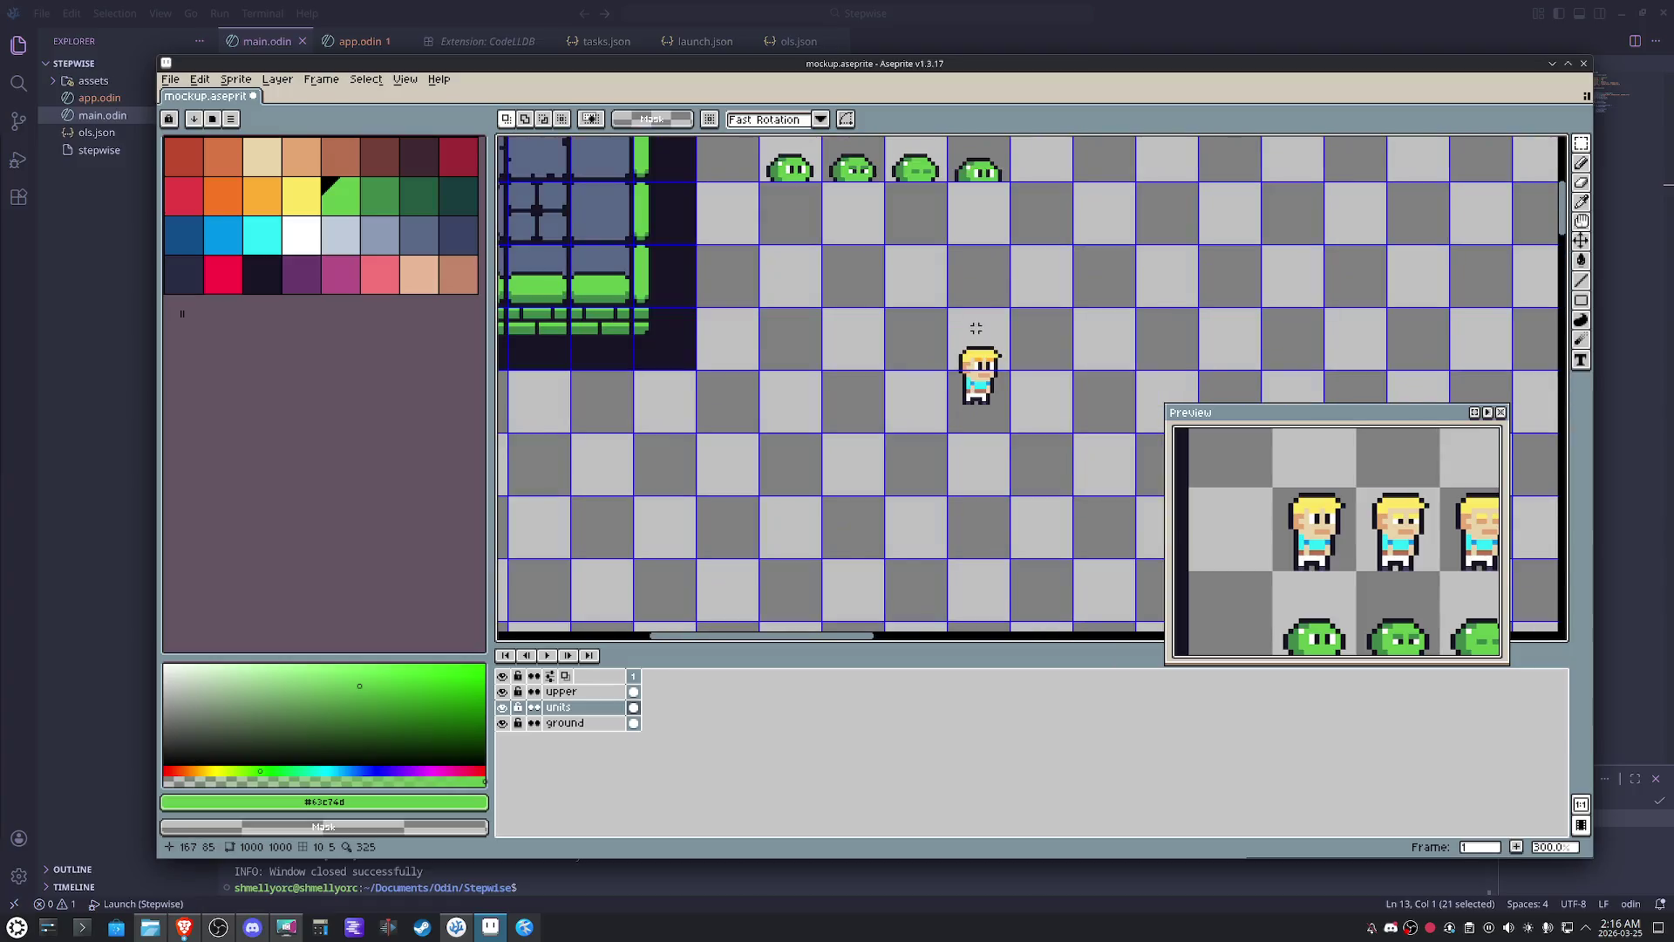
scroll(1034, 411, up, 1)
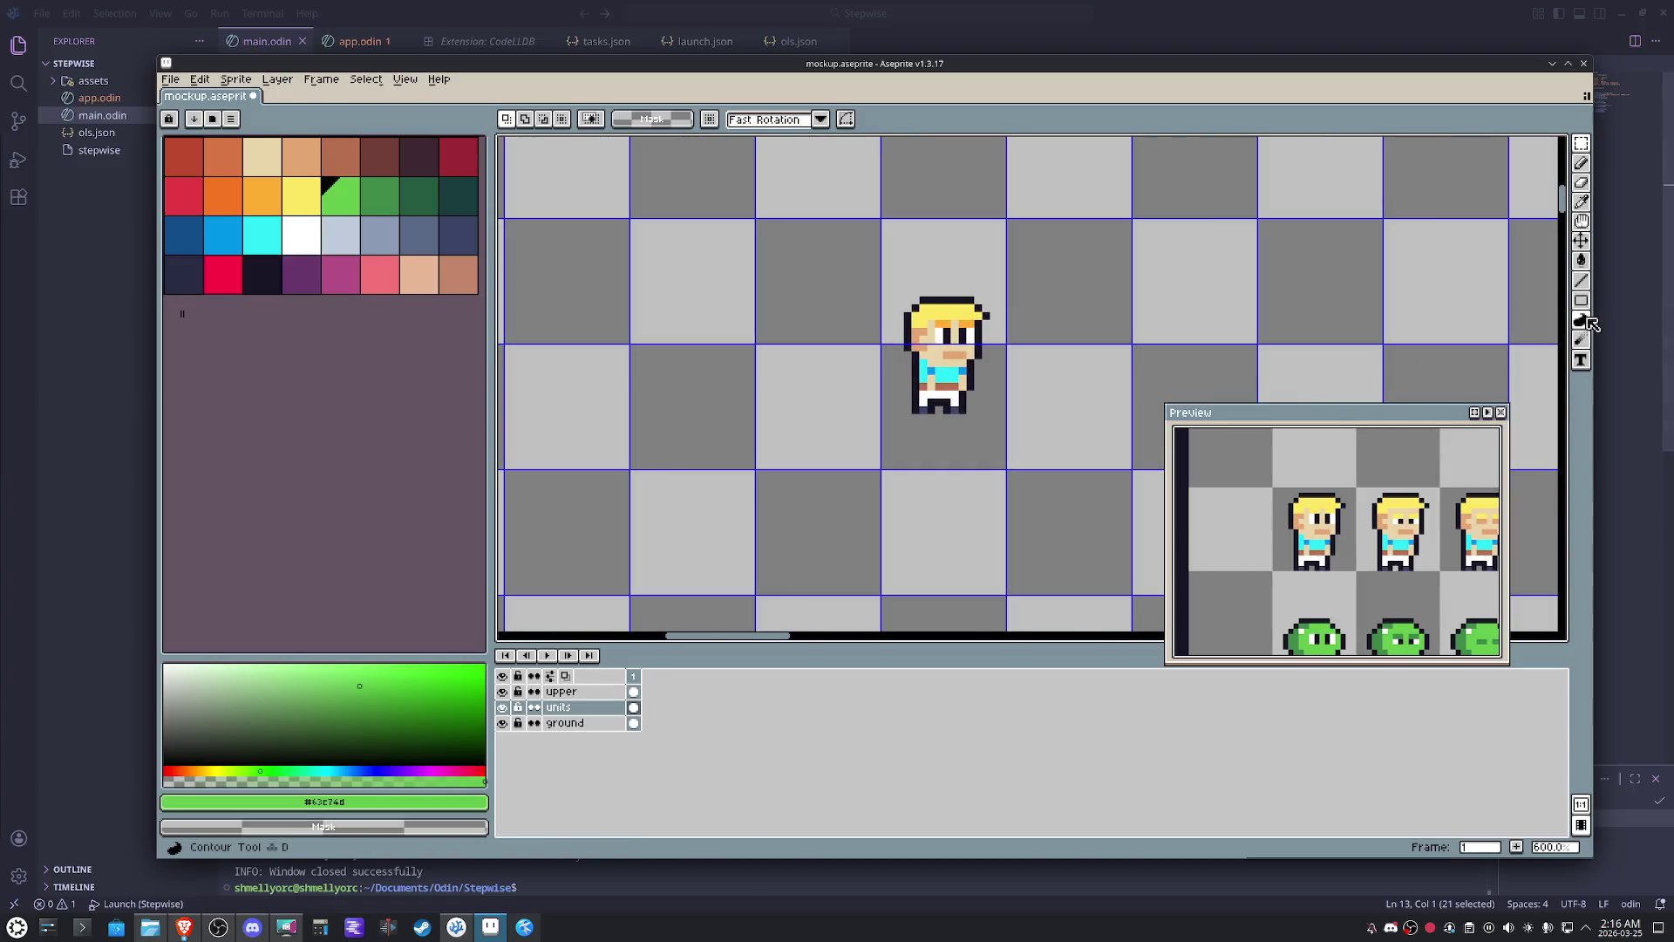
- Draw a dark filled oval below the hero and move the hero down onto it
click(1583, 303)
drag(1585, 306, 1543, 301)
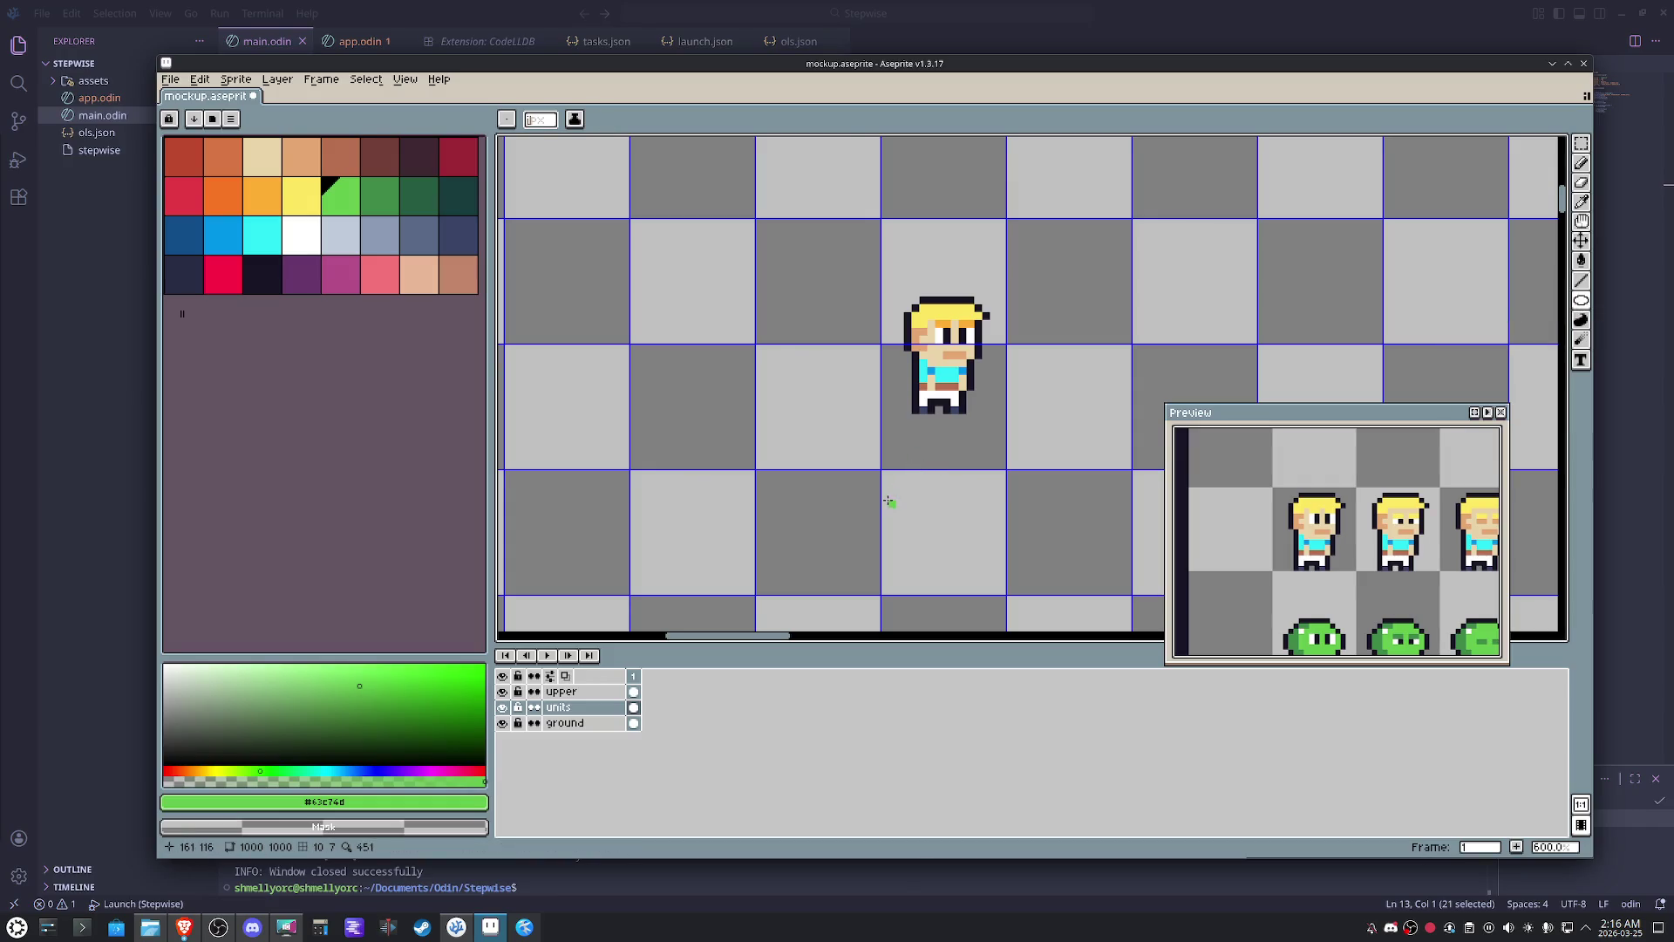
key(x)
drag(891, 496, 993, 551)
key(m)
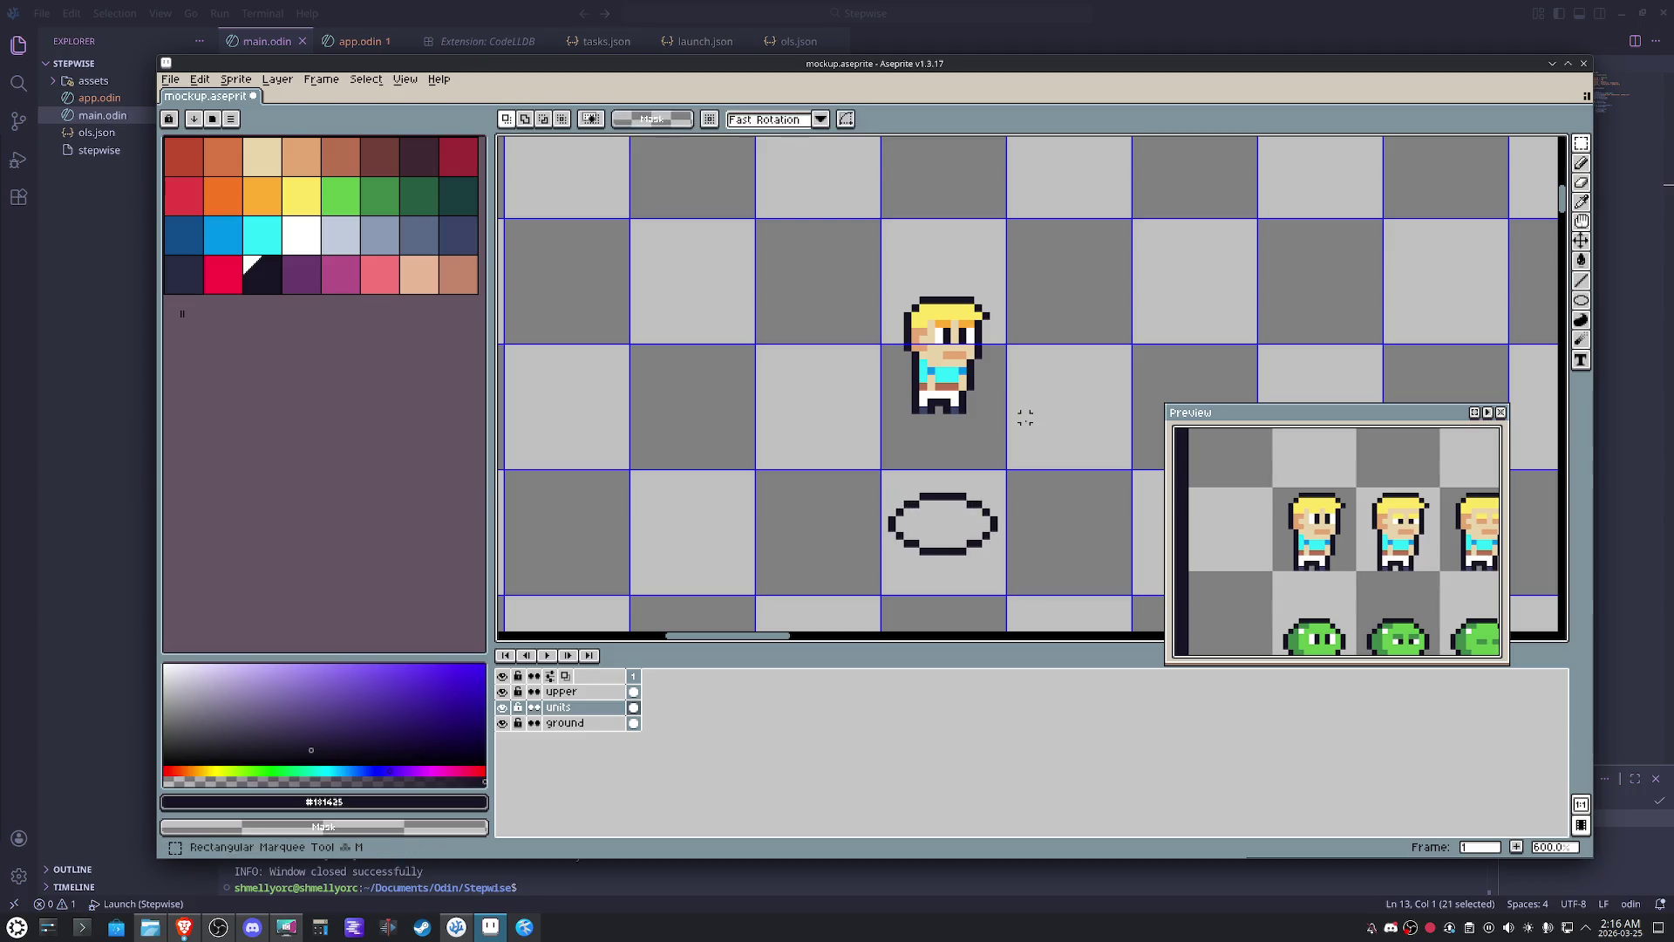
drag(1033, 434, 845, 244)
key(shift+Down)
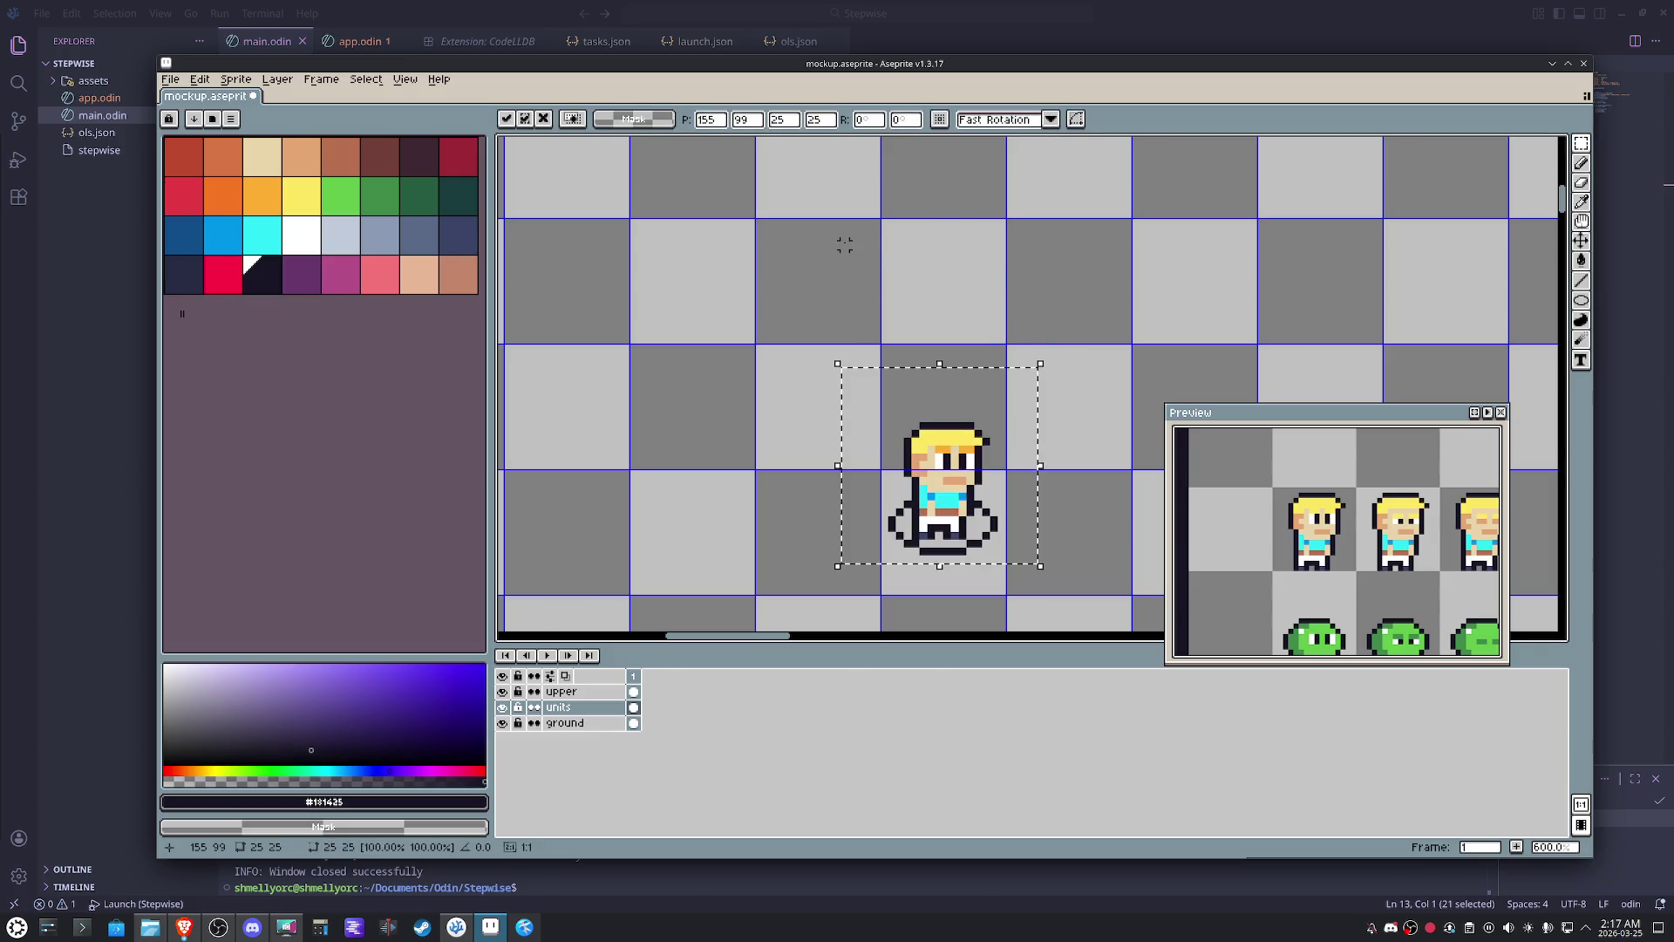
key(Up)
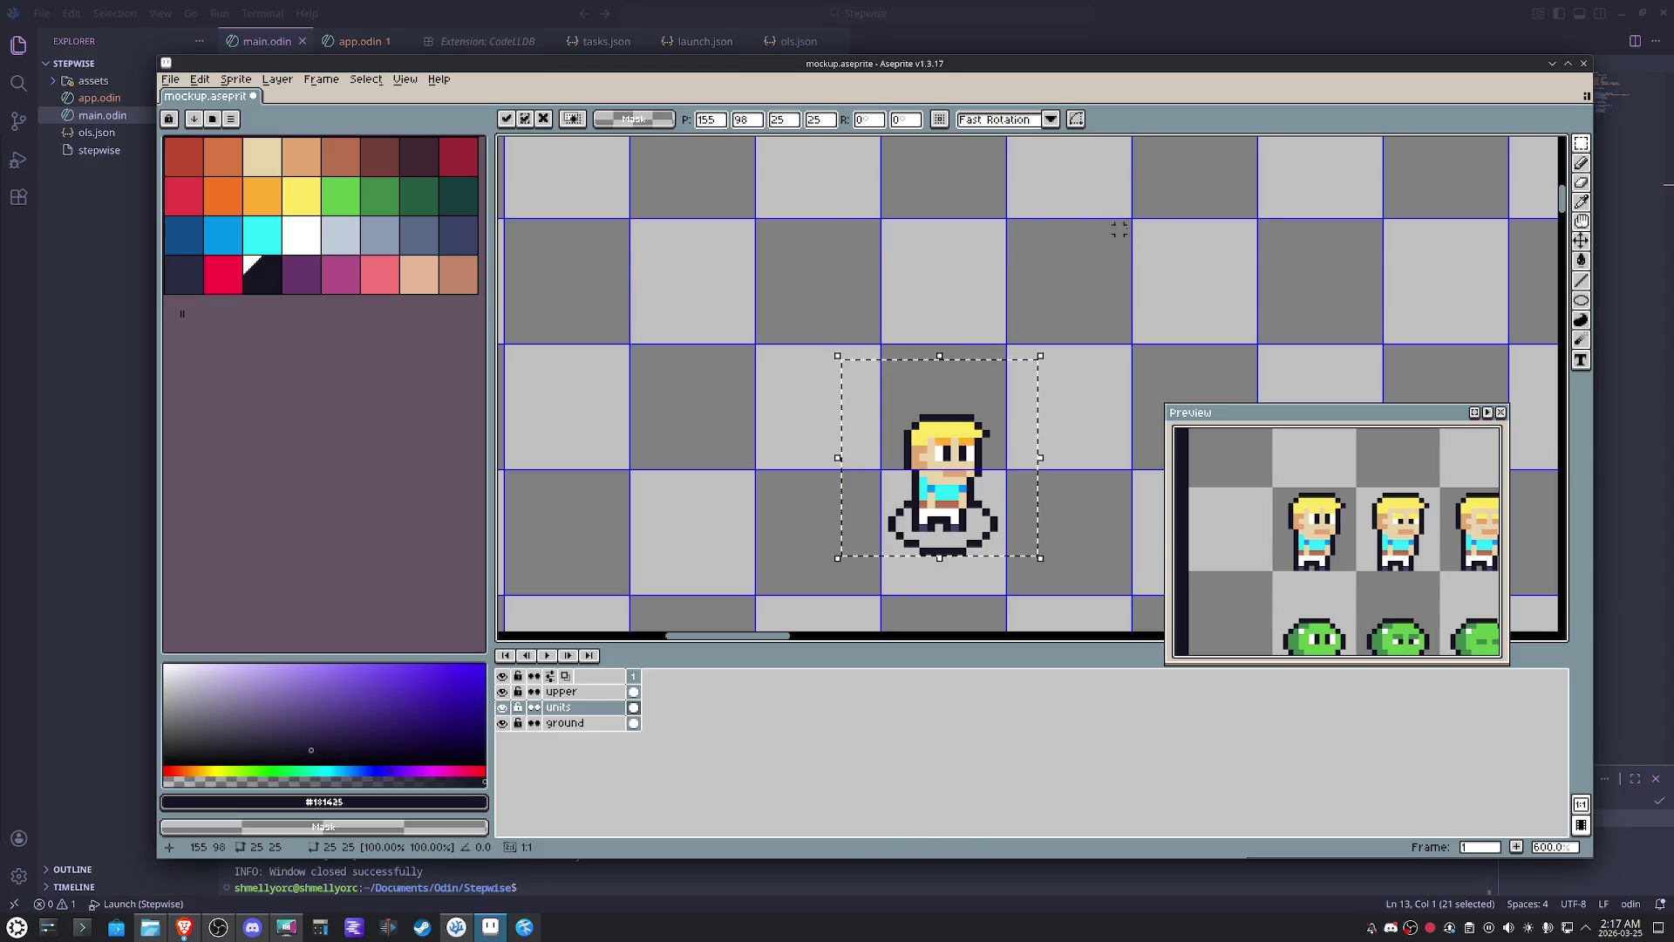
key(ctrl+d)
- Fill the oval solid dark and select the hero together with its shadow
key(g)
click(977, 522)
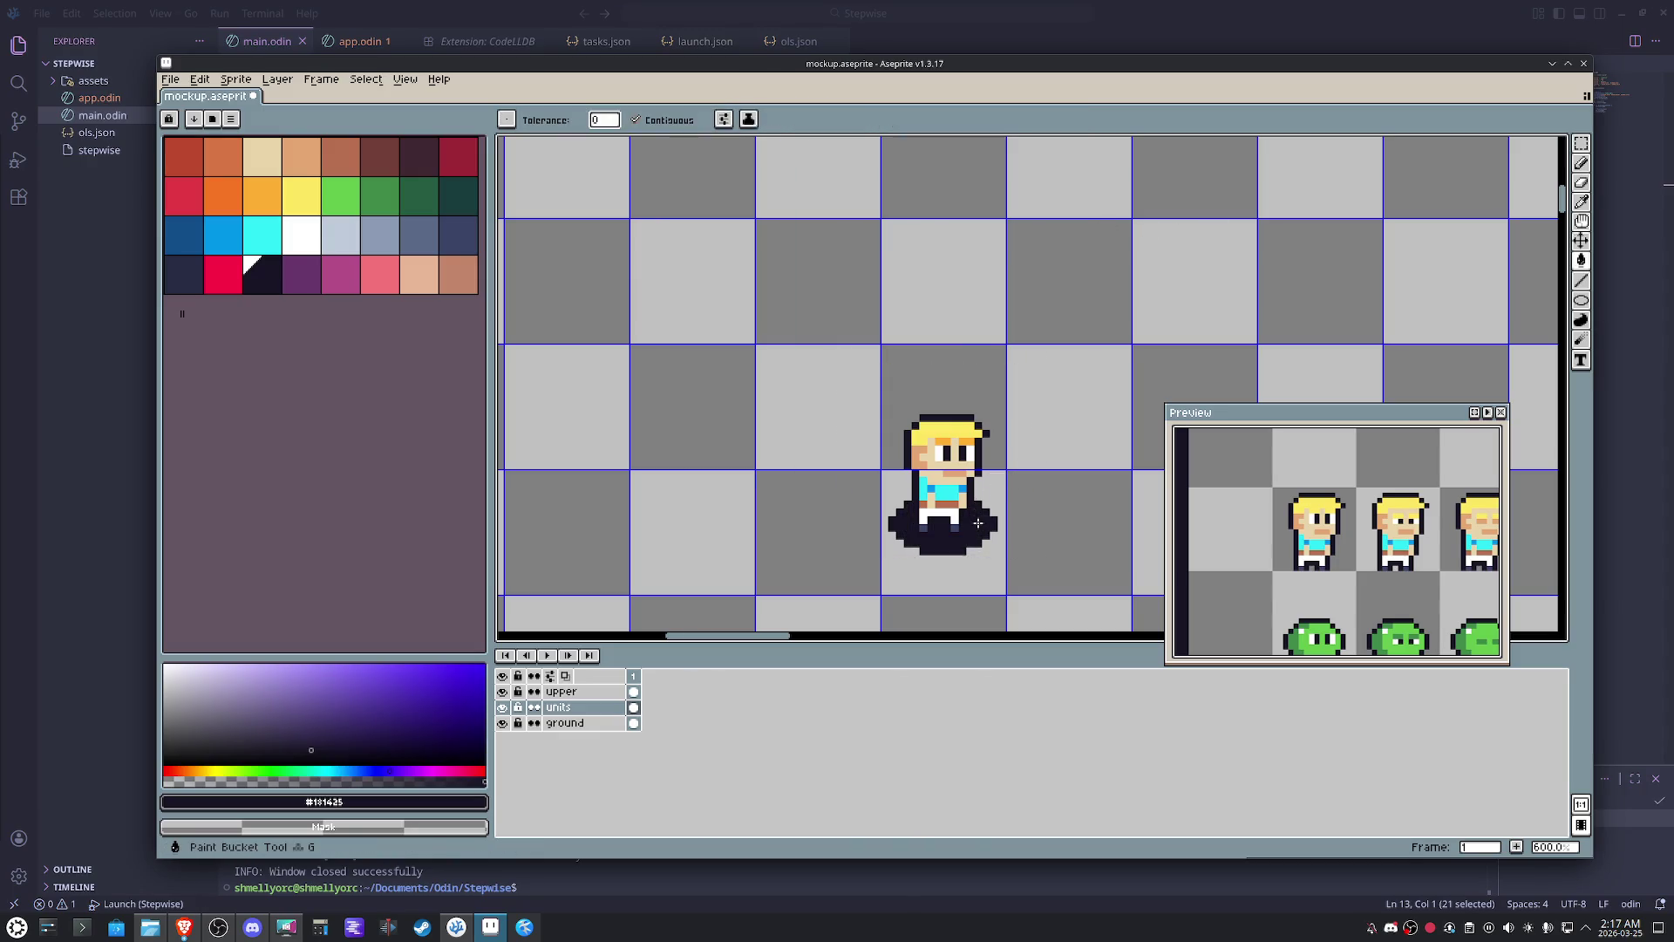
key(m)
scroll(977, 522, down, 2)
mouse_move(1010, 571)
mouse_down()
mouse_move(892, 421)
mouse_move(707, 335)
mouse_up()
scroll(895, 422, down, 3)
scroll(785, 418, up, 2)
scroll(825, 484, up, 1)
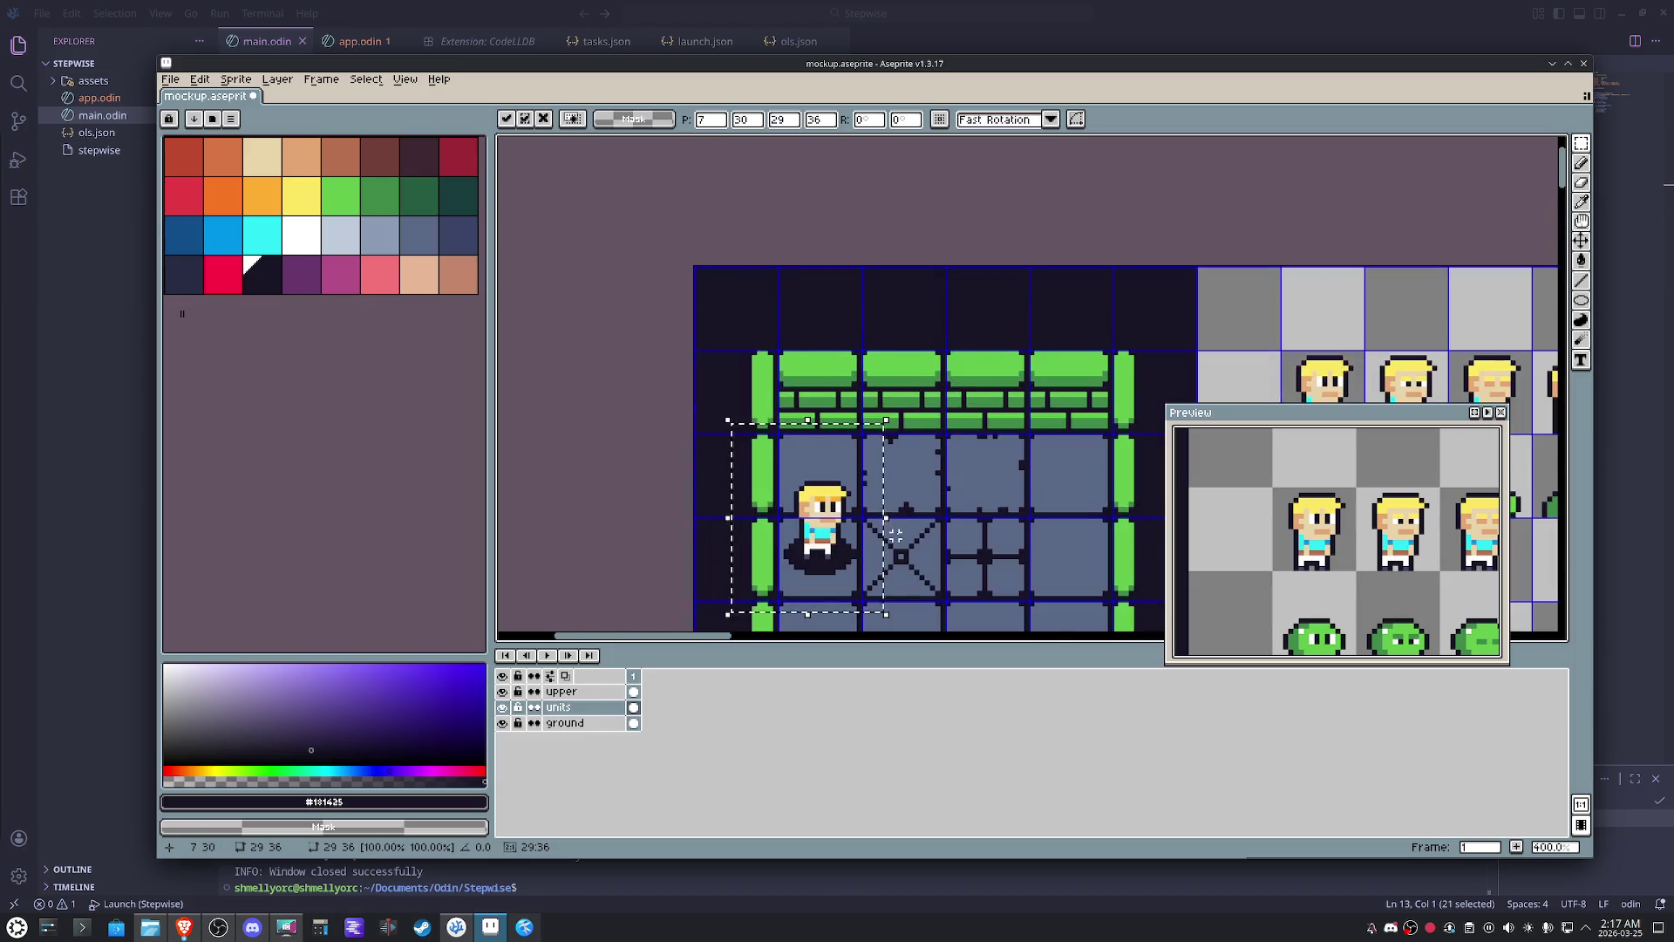
scroll(850, 521, up, 2)
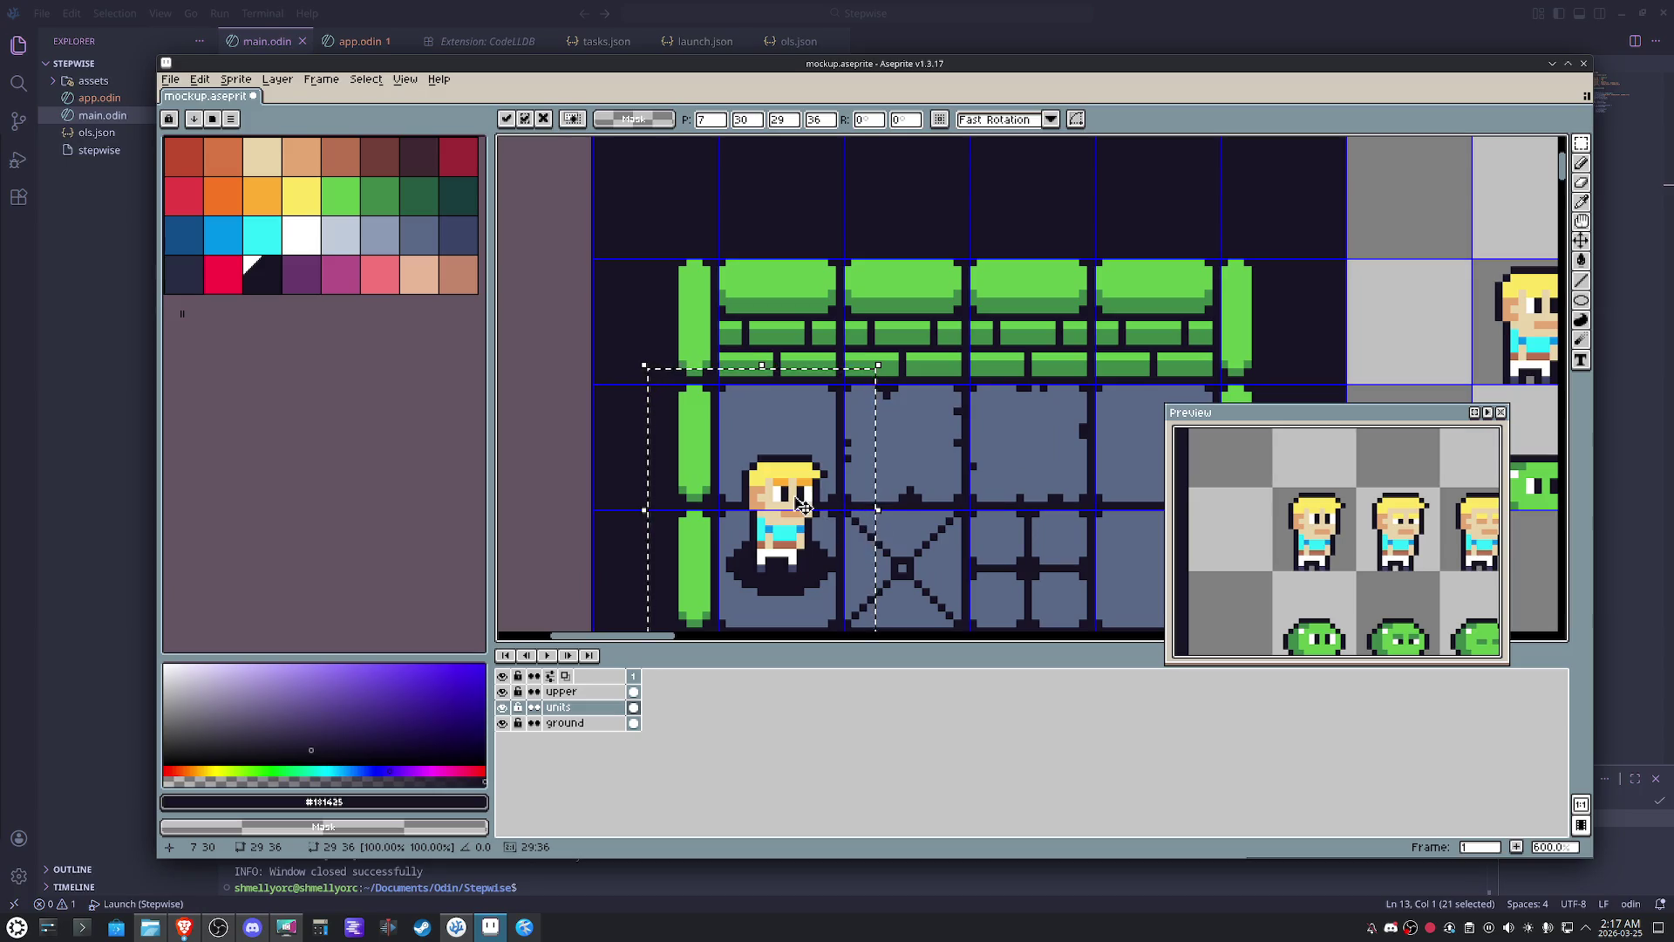
scroll(968, 498, down, 1)
scroll(863, 485, up, 1)
- Deselect the shadowed hero, pan the room into view and open the View menu
key(ctrl+d)
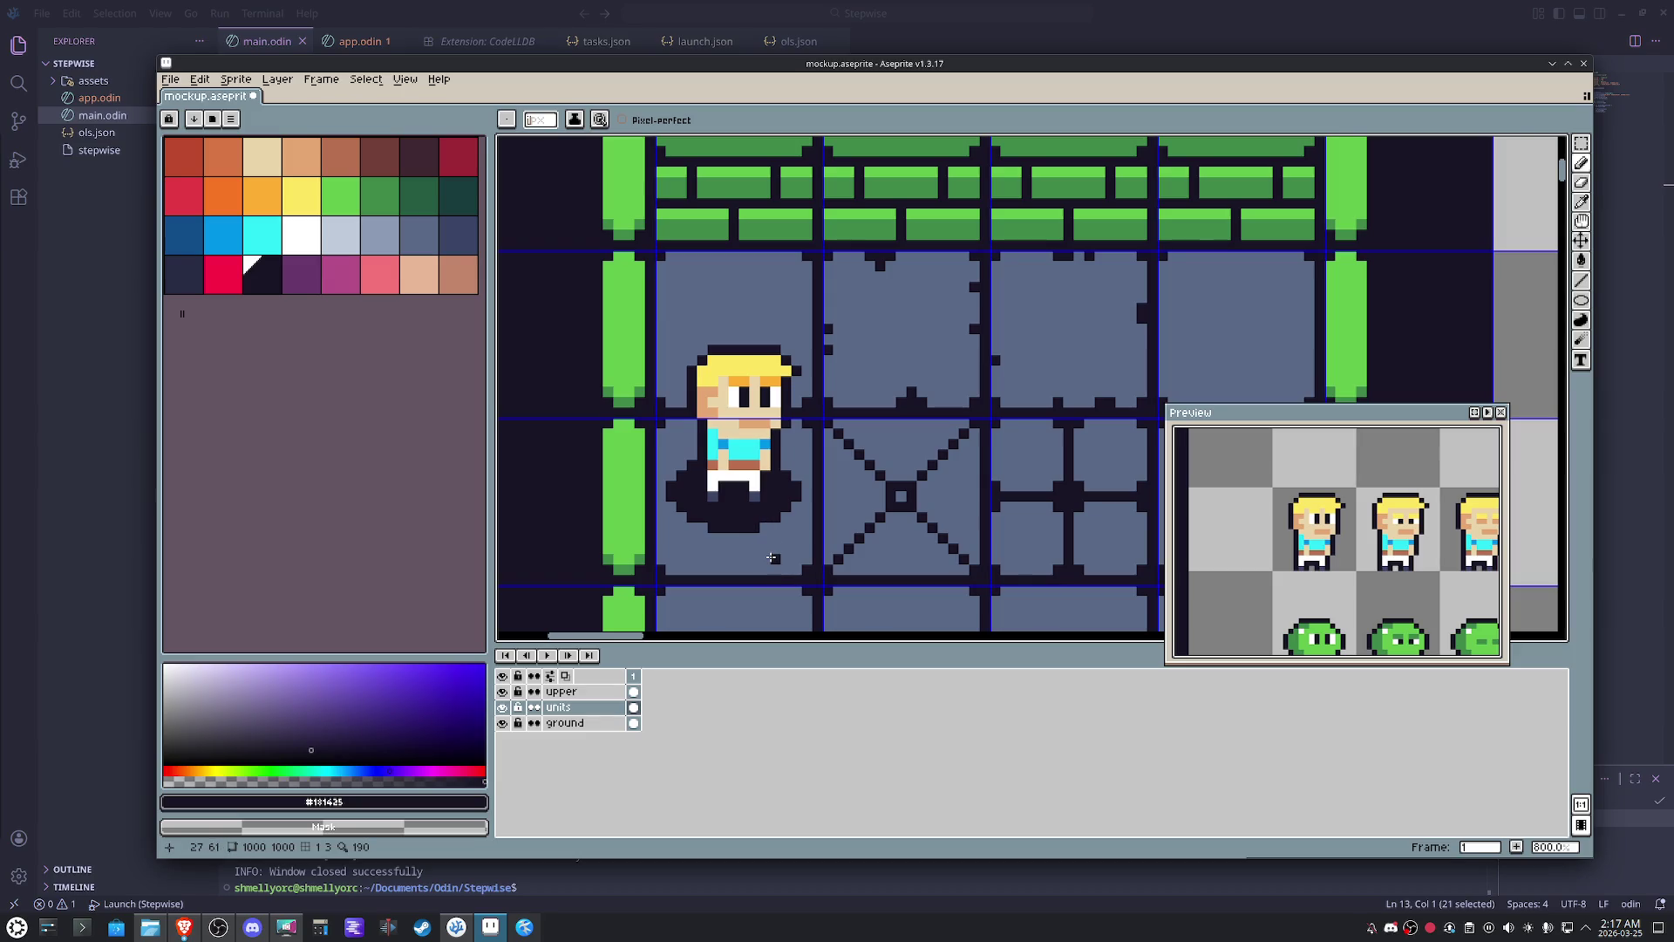
scroll(769, 546, down, 1)
scroll(761, 517, down, 1)
scroll(752, 483, down, 1)
scroll(743, 449, down, 1)
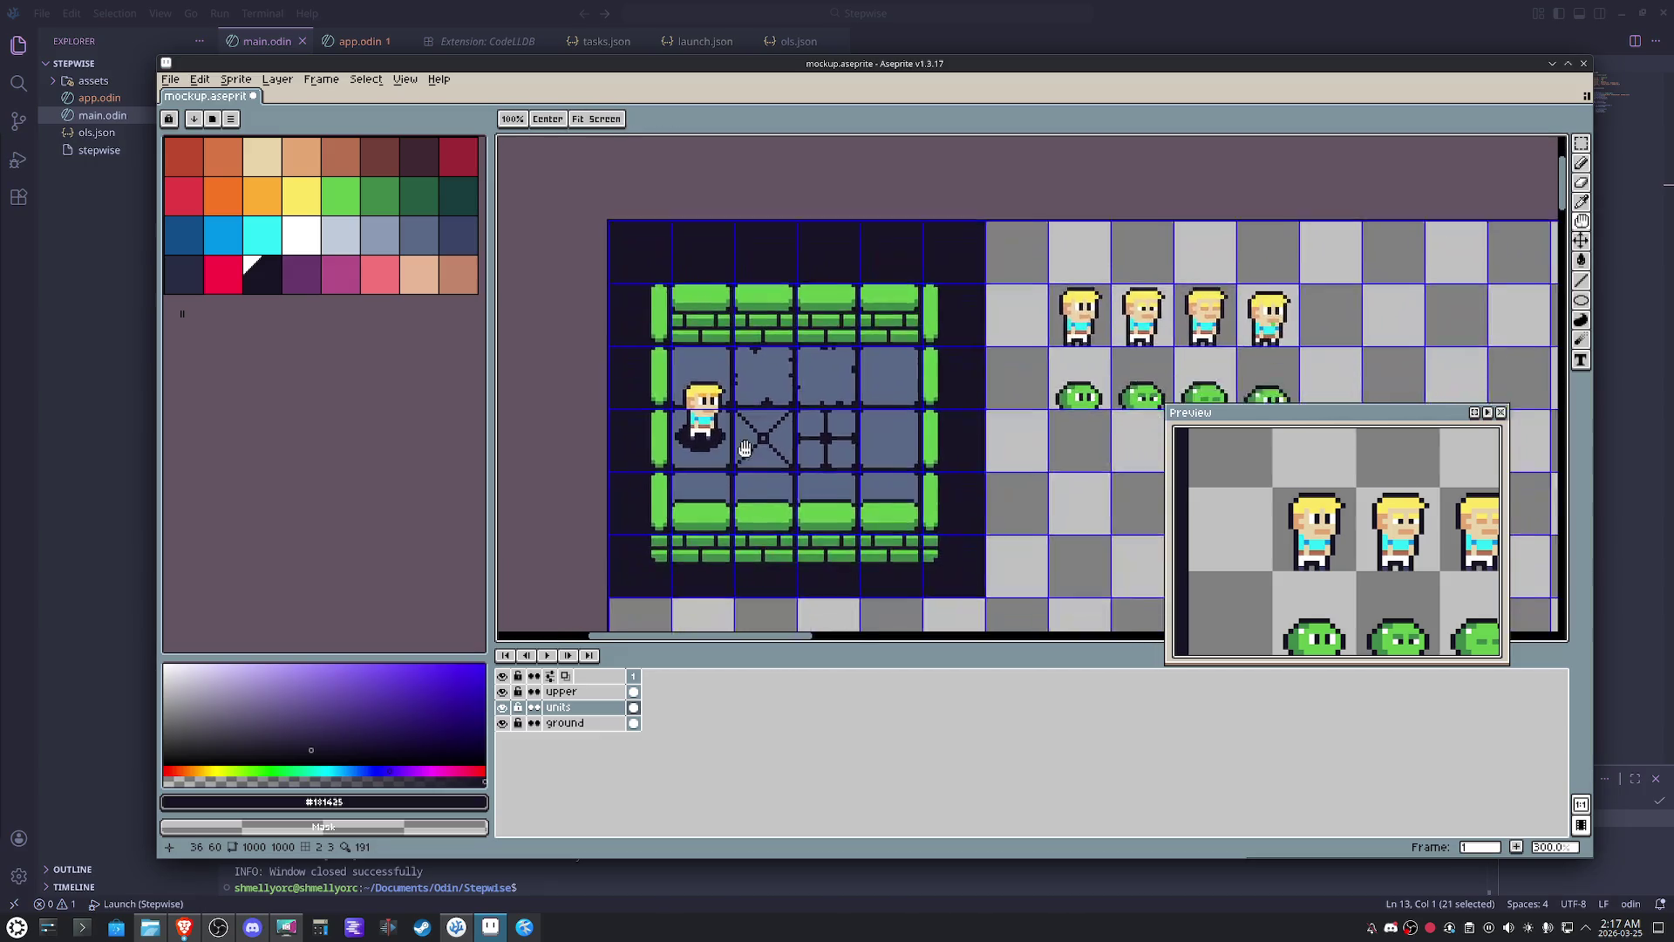
drag(743, 449, 711, 394)
click(406, 79)
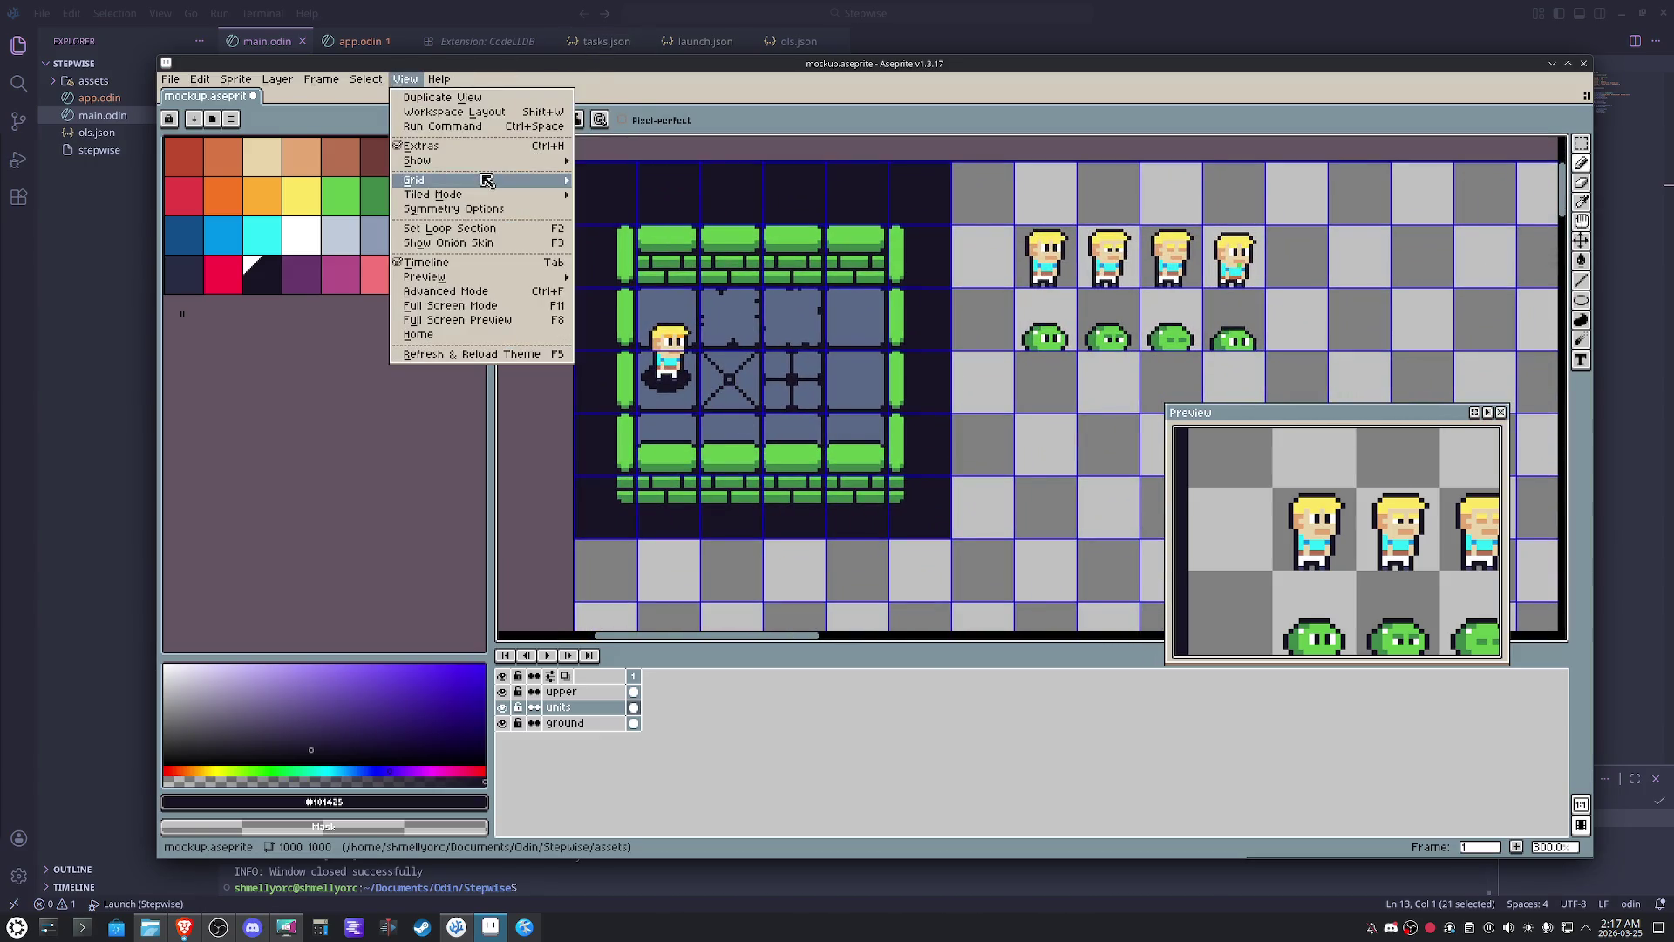
mouse_move(445, 180)
click(629, 192)
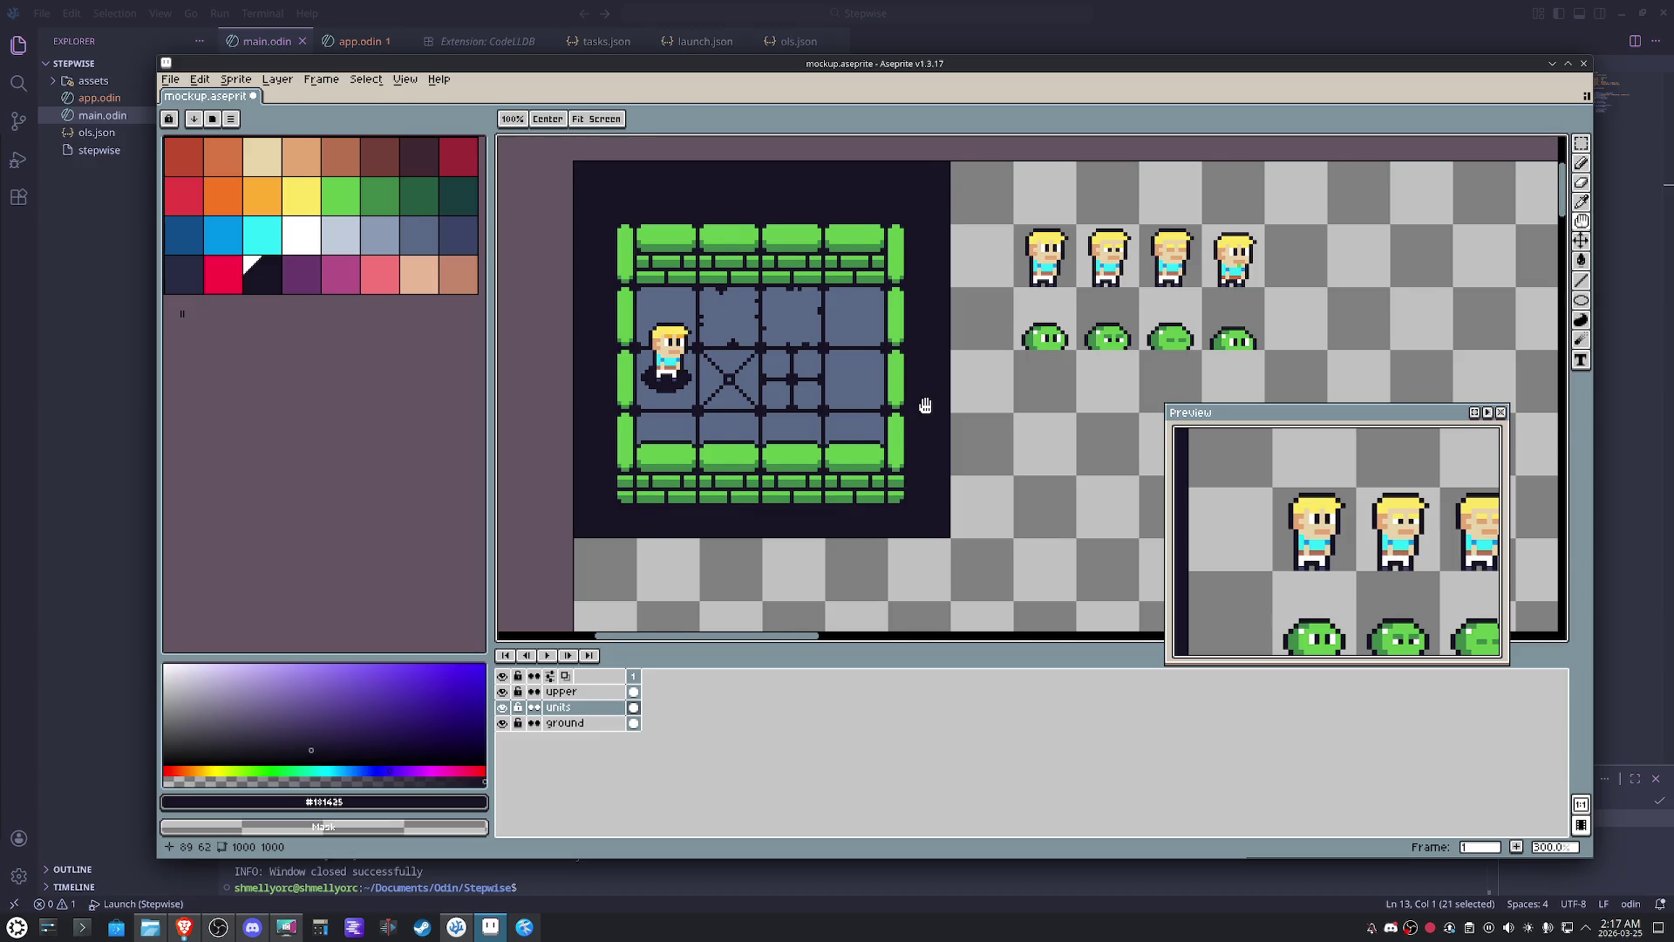
drag(925, 406, 908, 437)
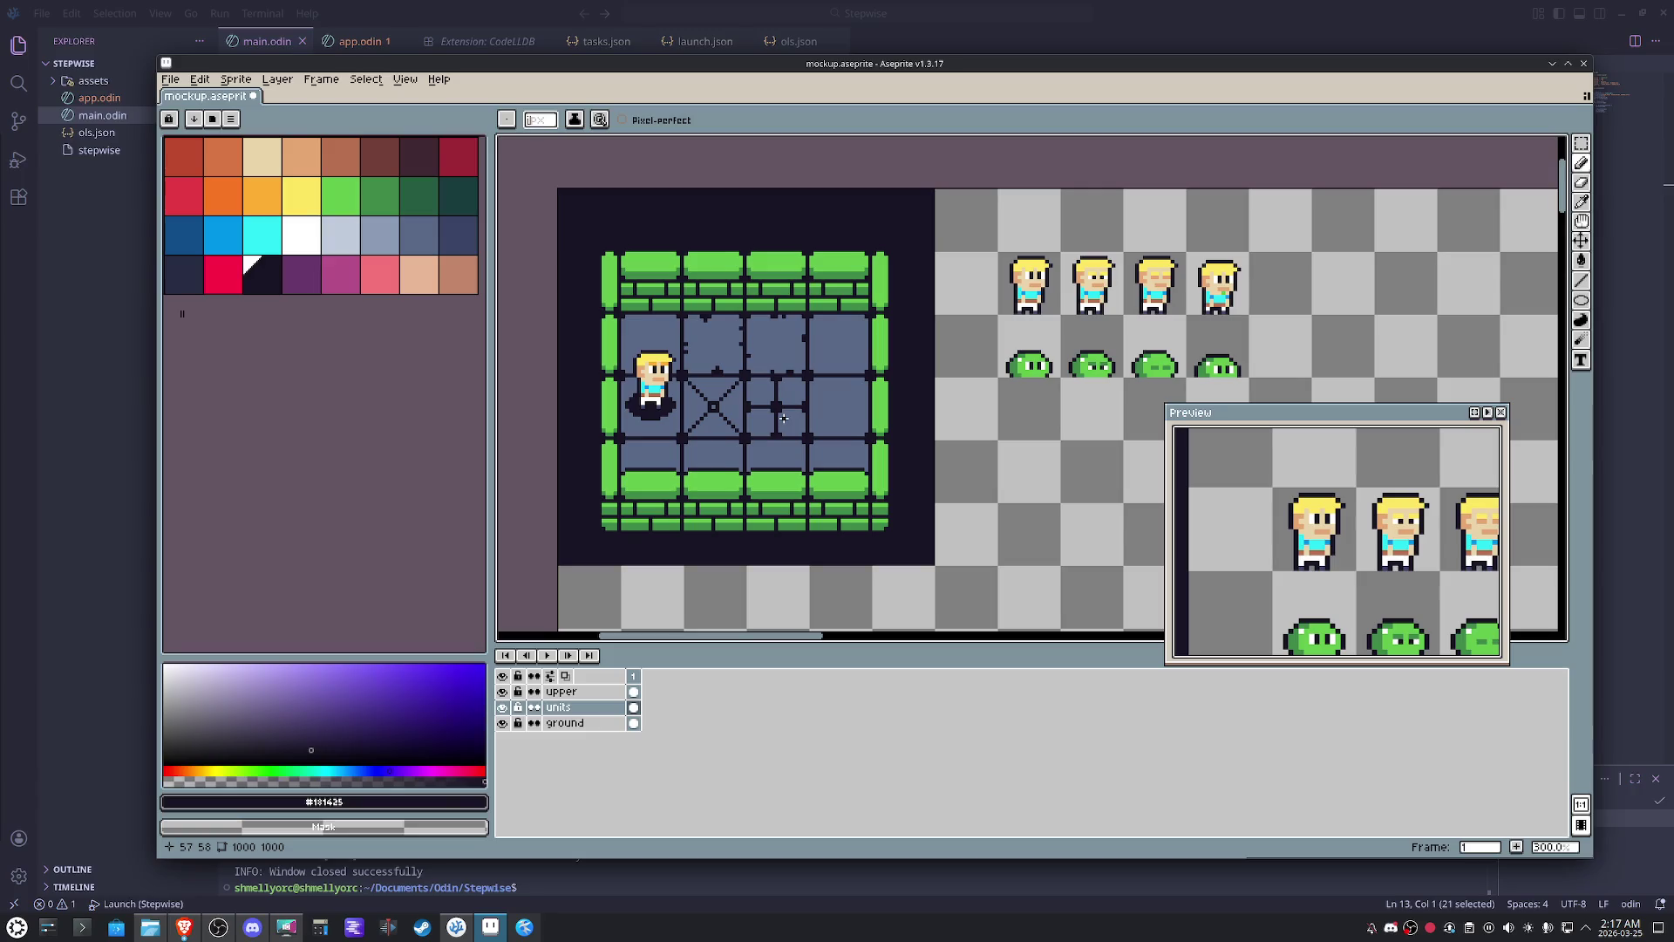
scroll(782, 416, down, 1)
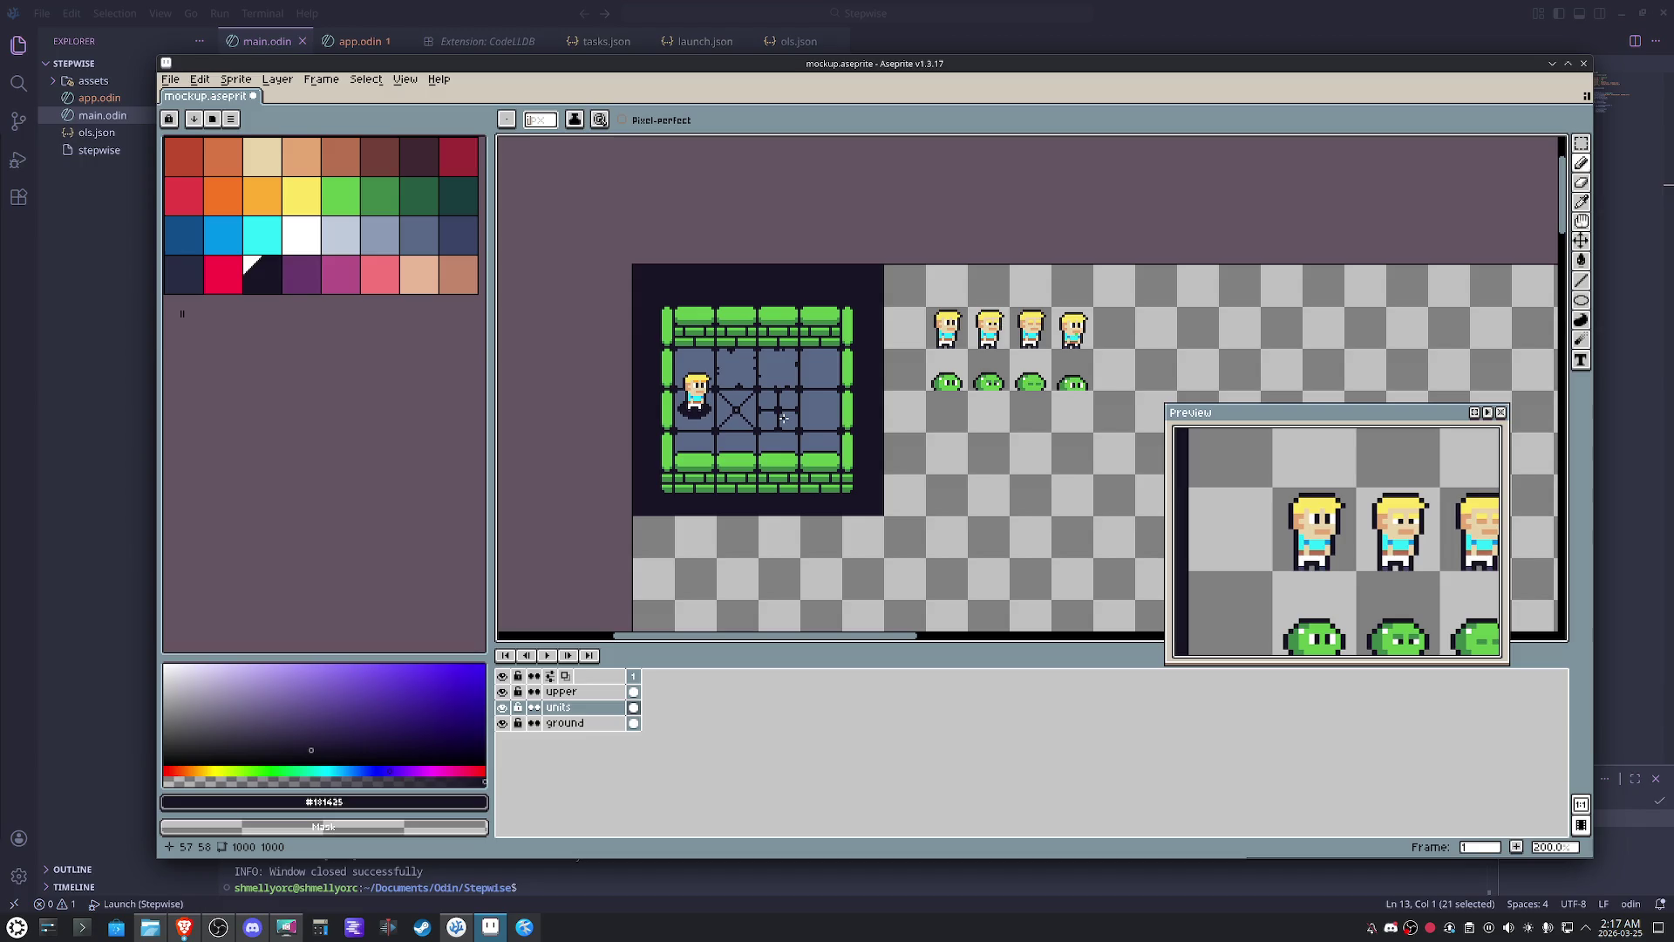
scroll(818, 337, up, 1)
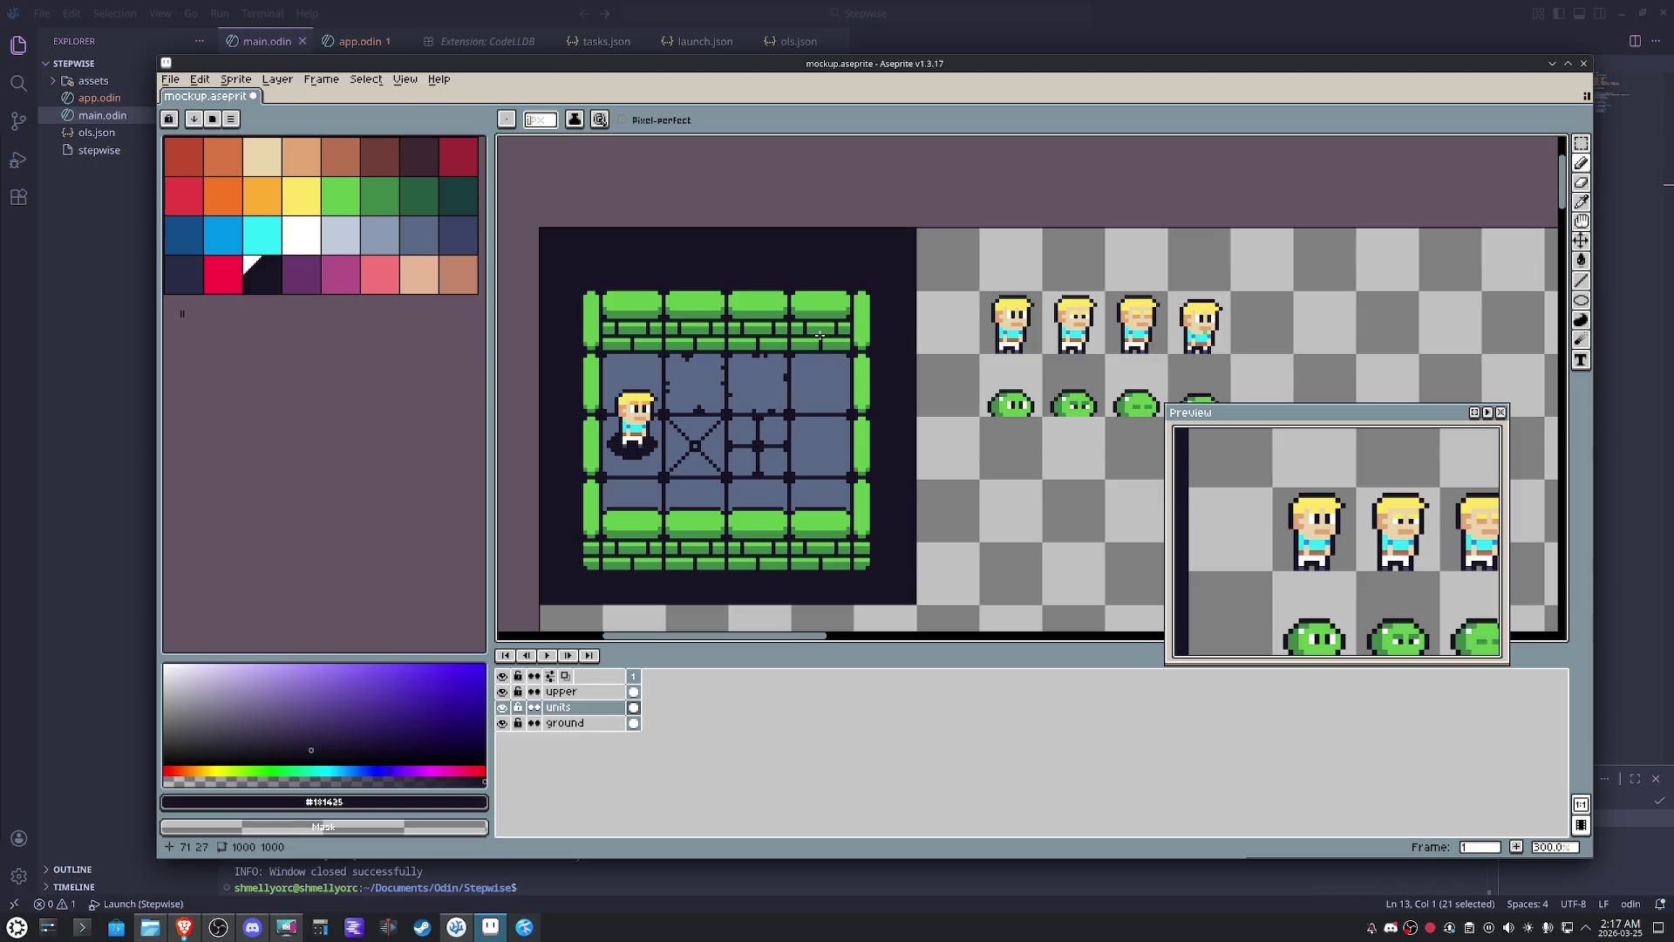
scroll(725, 354, up, 1)
scroll(725, 355, up, 1)
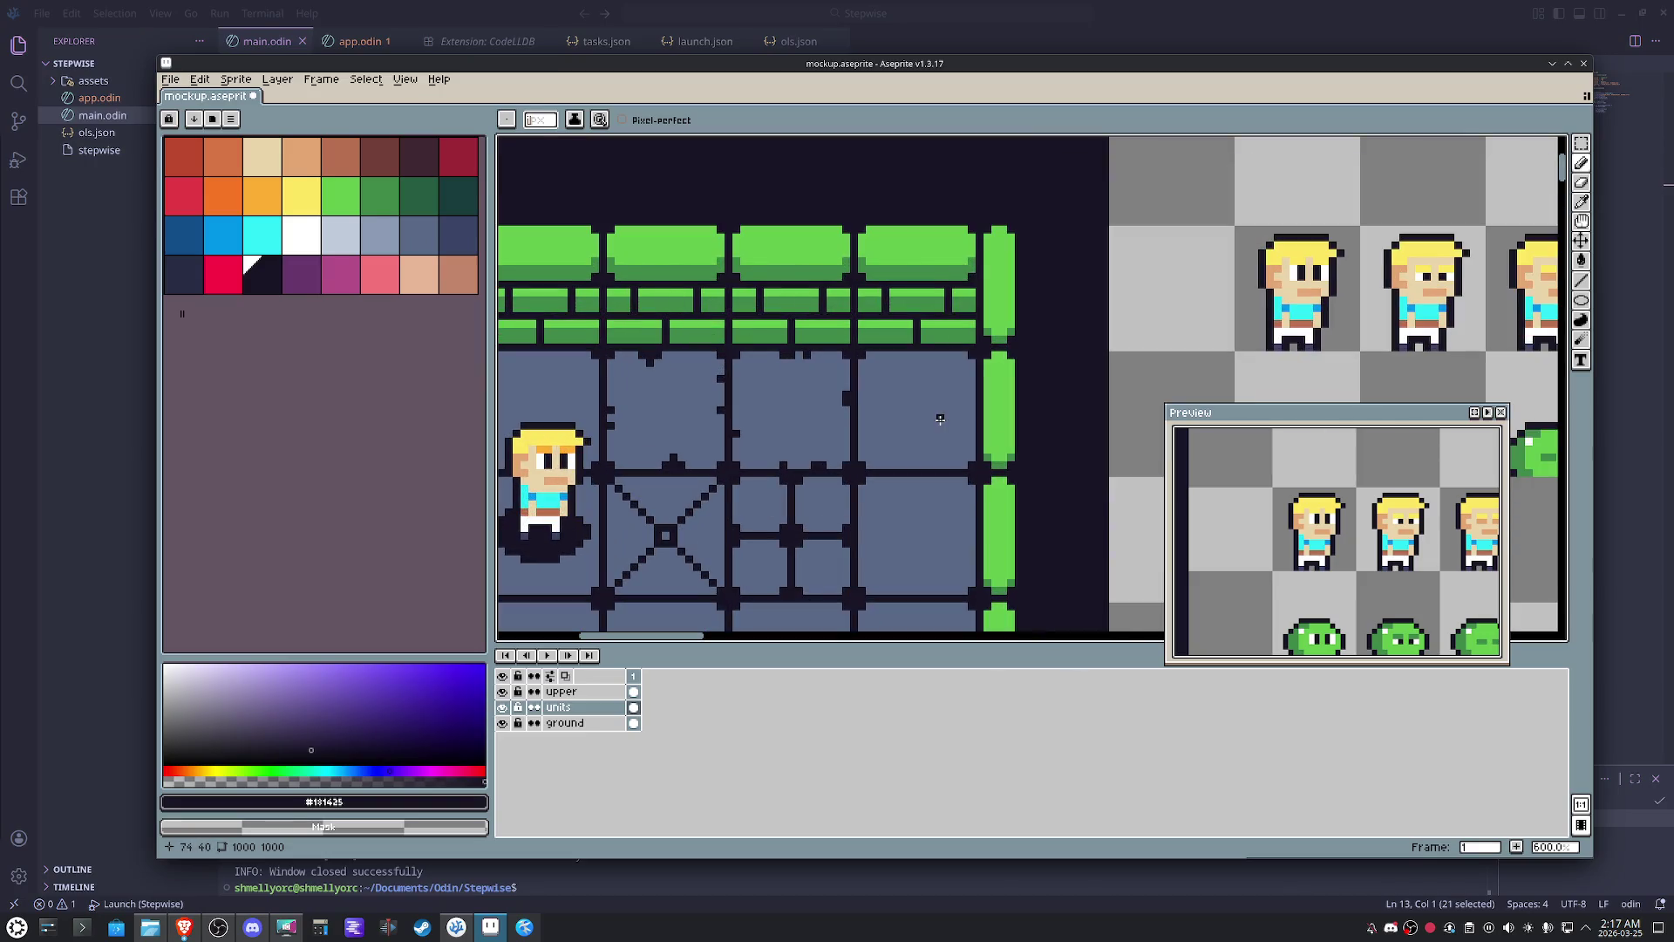
scroll(939, 419, down, 2)
scroll(939, 418, right, 2)
scroll(939, 418, left, 2)
scroll(1059, 368, right, 3)
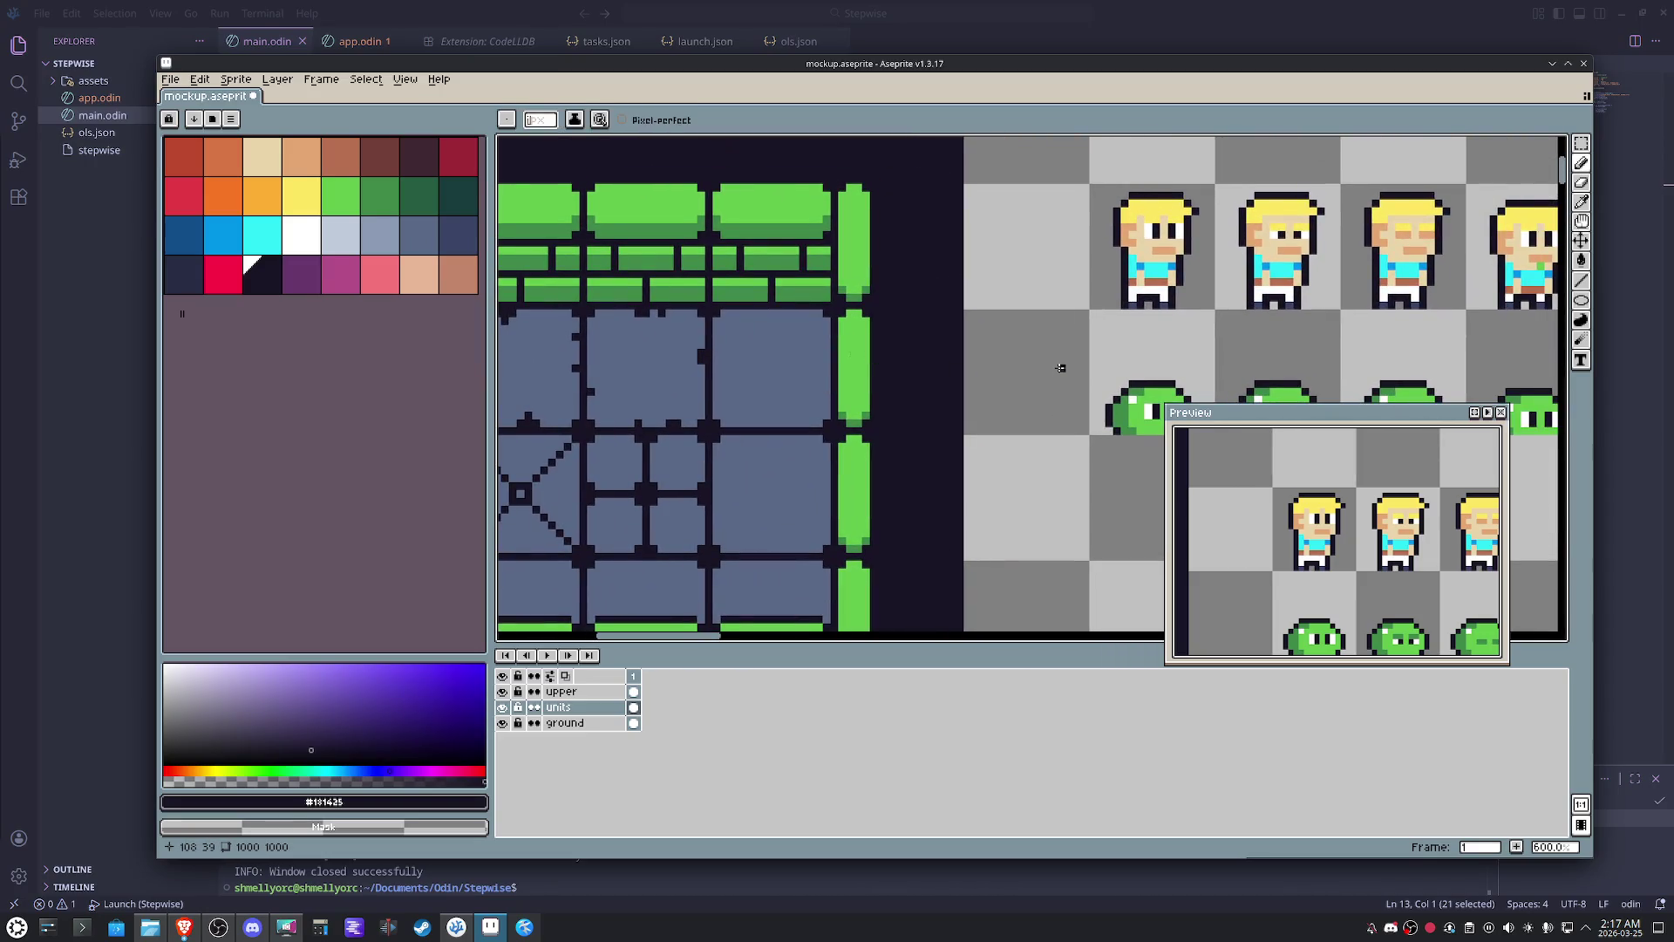
scroll(1037, 366, up, 1)
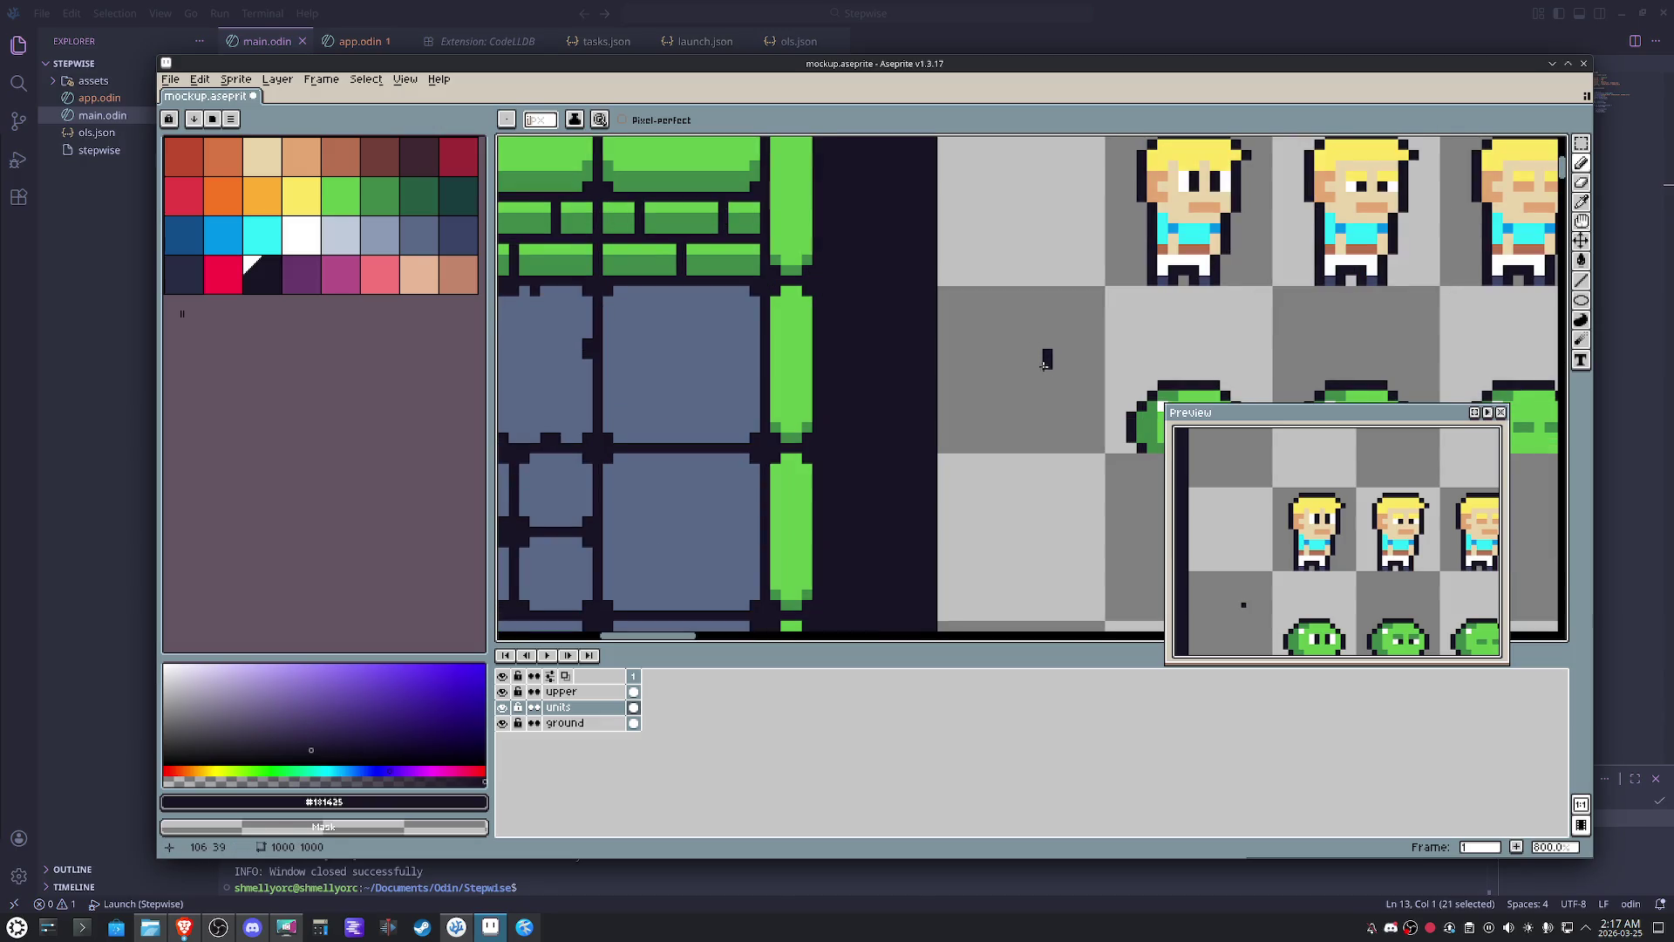
- Sketch a dark drop-shaped torch outline with a pointed tip in the empty cell
mouse_move(1038, 376)
mouse_down()
mouse_move(1001, 383)
mouse_move(1036, 341)
mouse_up()
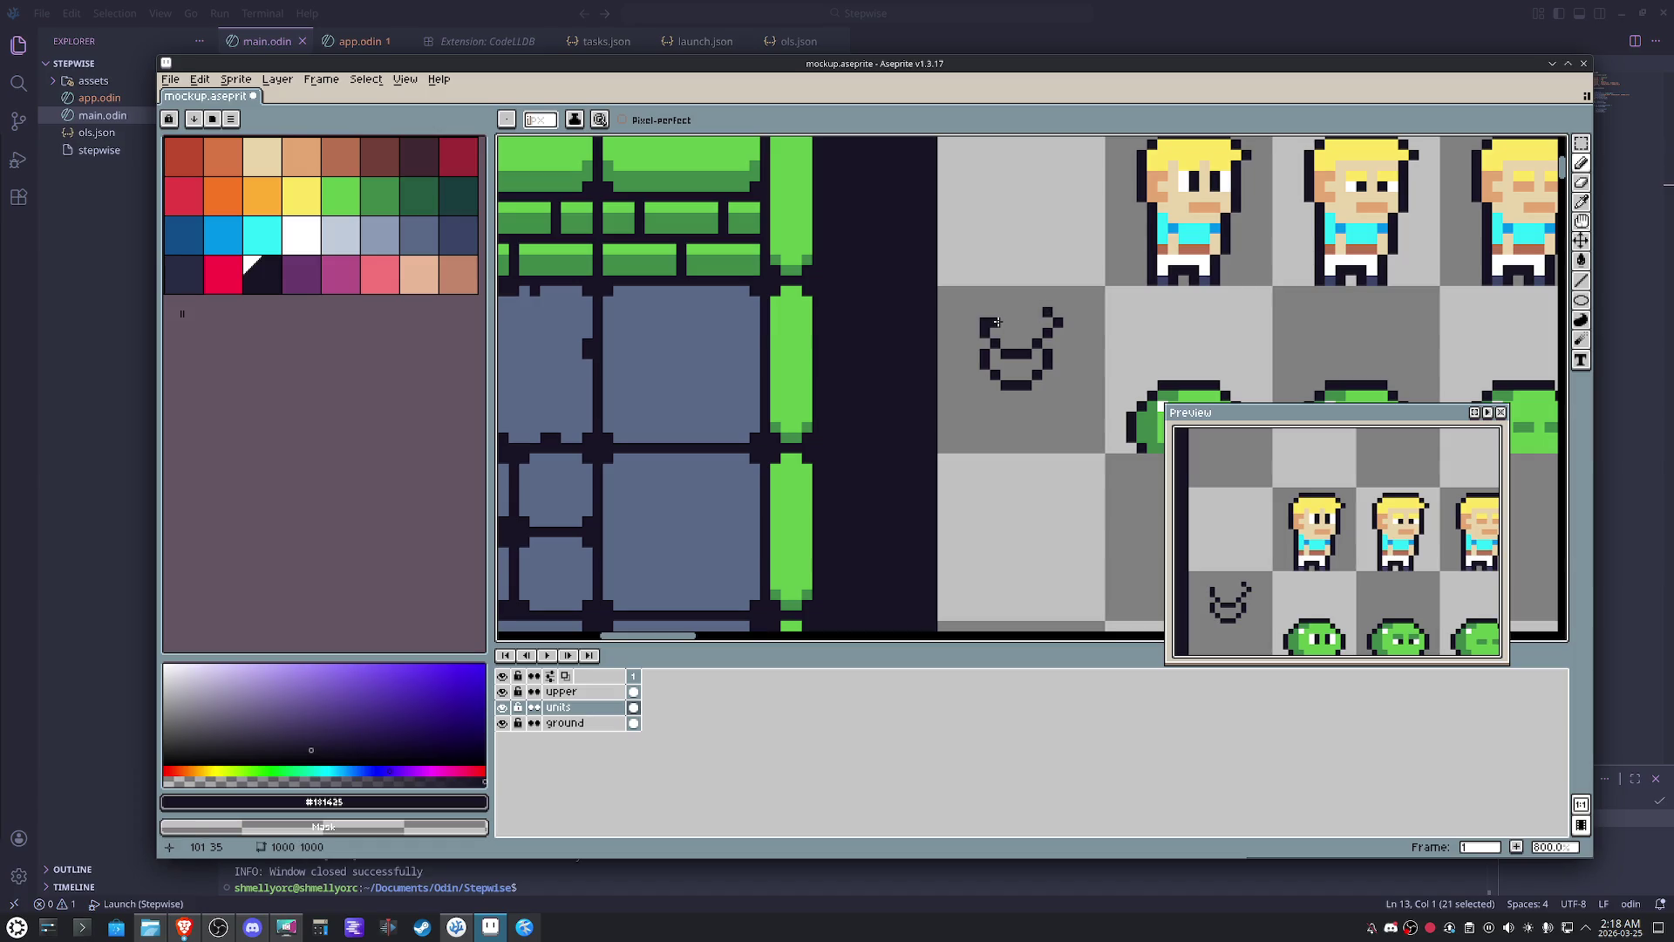
drag(997, 303, 1026, 248)
drag(1051, 306, 1037, 271)
scroll(1036, 271, up, 2)
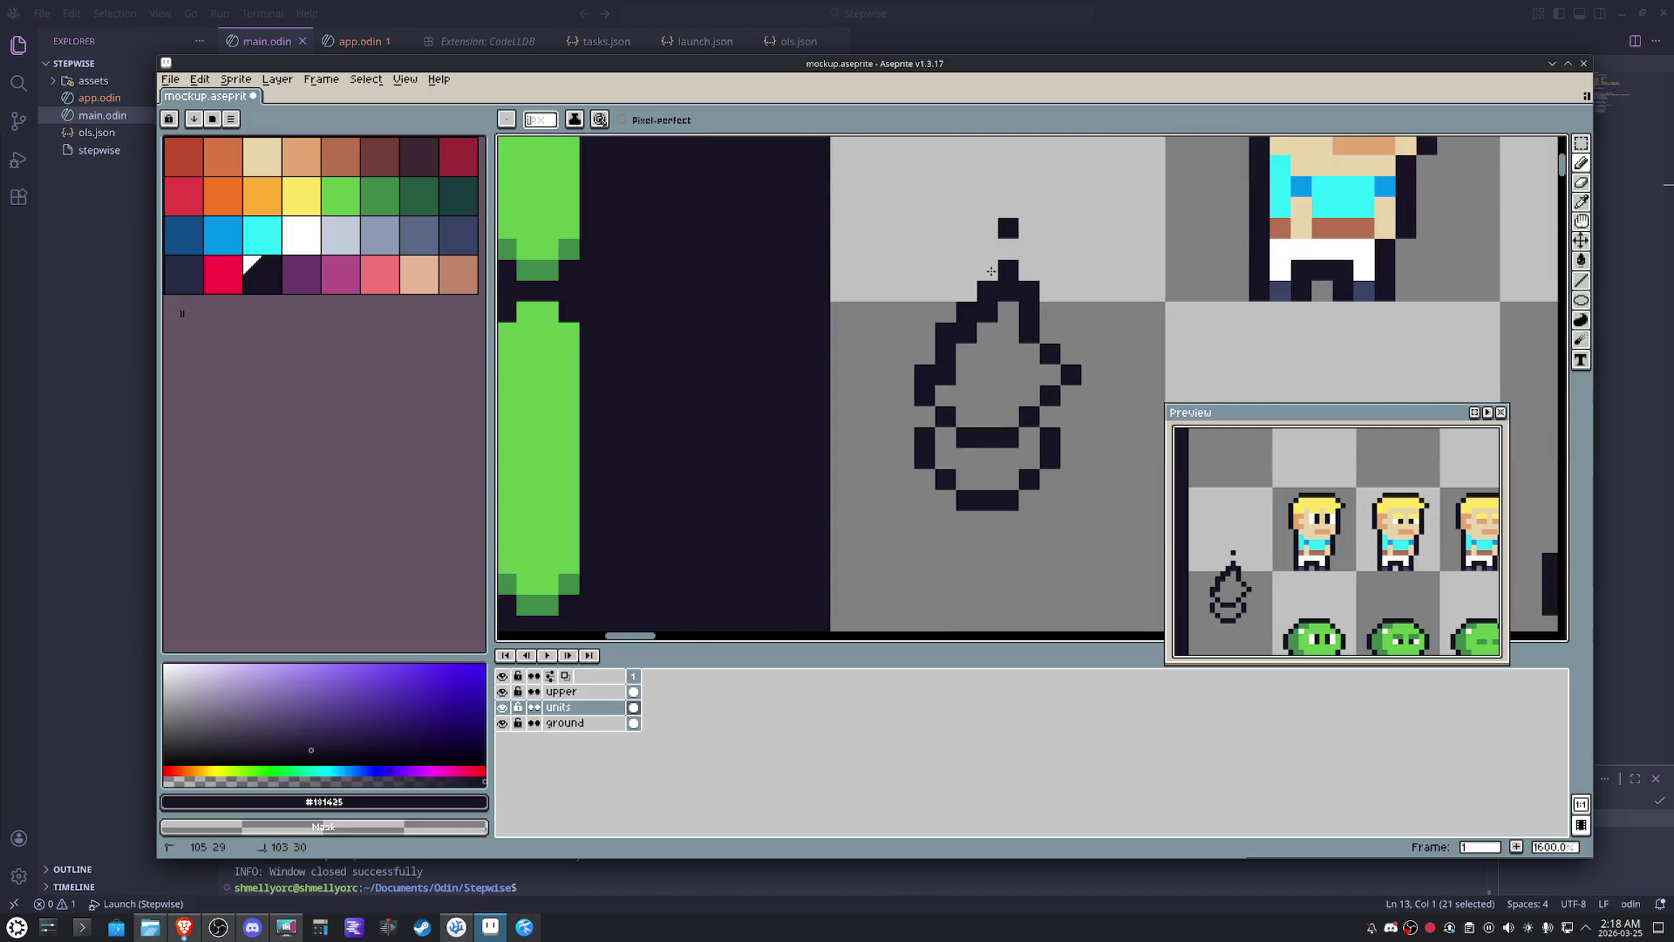
drag(1029, 291, 962, 356)
- Clean up the drop outline, erasing stray pixels, the right bump and the top point
right_click(946, 375)
click(1050, 375)
right_click(1070, 375)
scroll(1075, 362, down, 4)
scroll(1085, 367, up, 3)
right_click(1037, 343)
scroll(1023, 396, down, 2)
scroll(1024, 397, right, 2)
scroll(984, 442, right, 1)
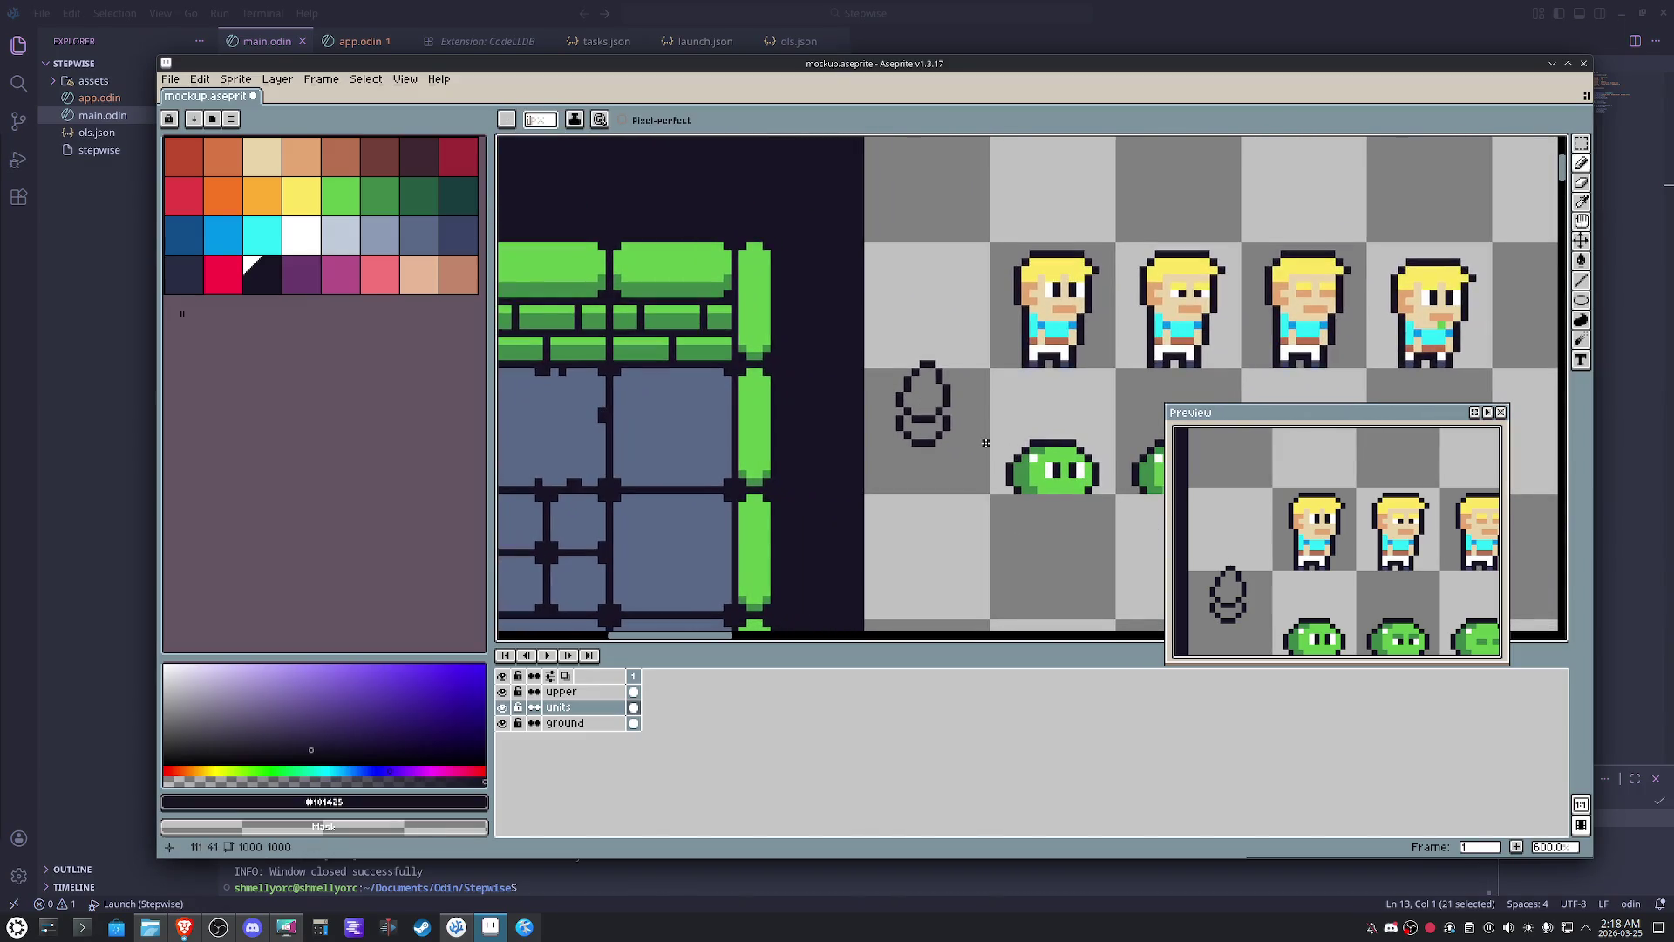
scroll(942, 429, up, 3)
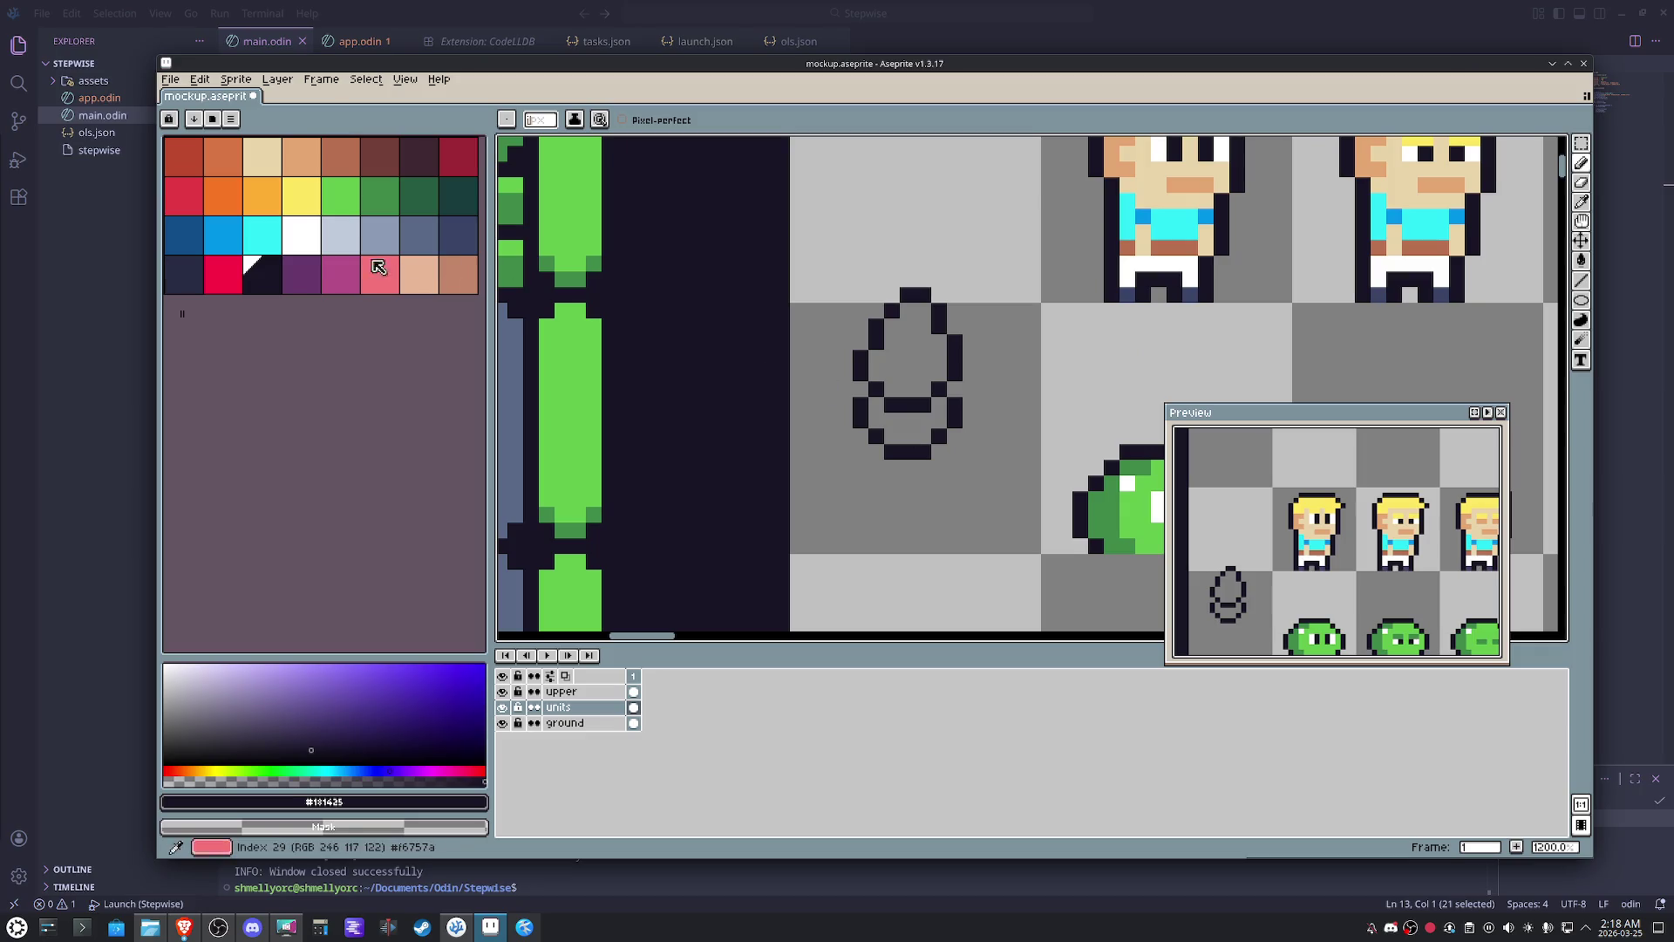
- Paint the torch base with a light grey row over a grey-blue lower fill
click(339, 236)
click(934, 404)
drag(903, 415, 909, 416)
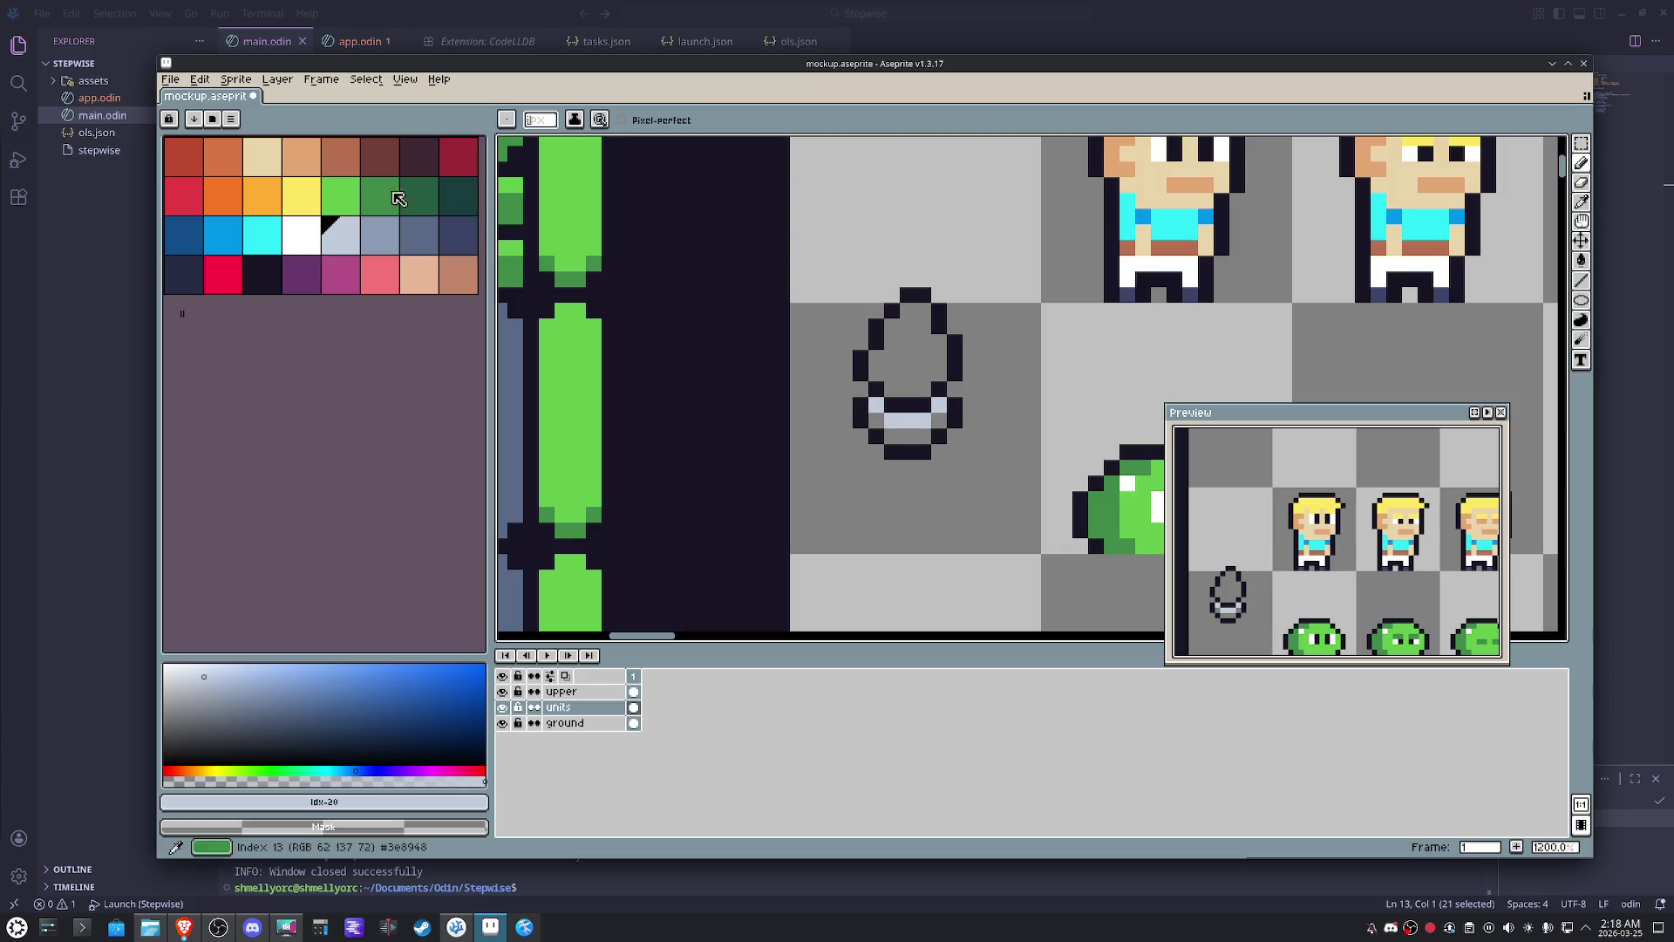
click(380, 236)
drag(936, 420, 868, 435)
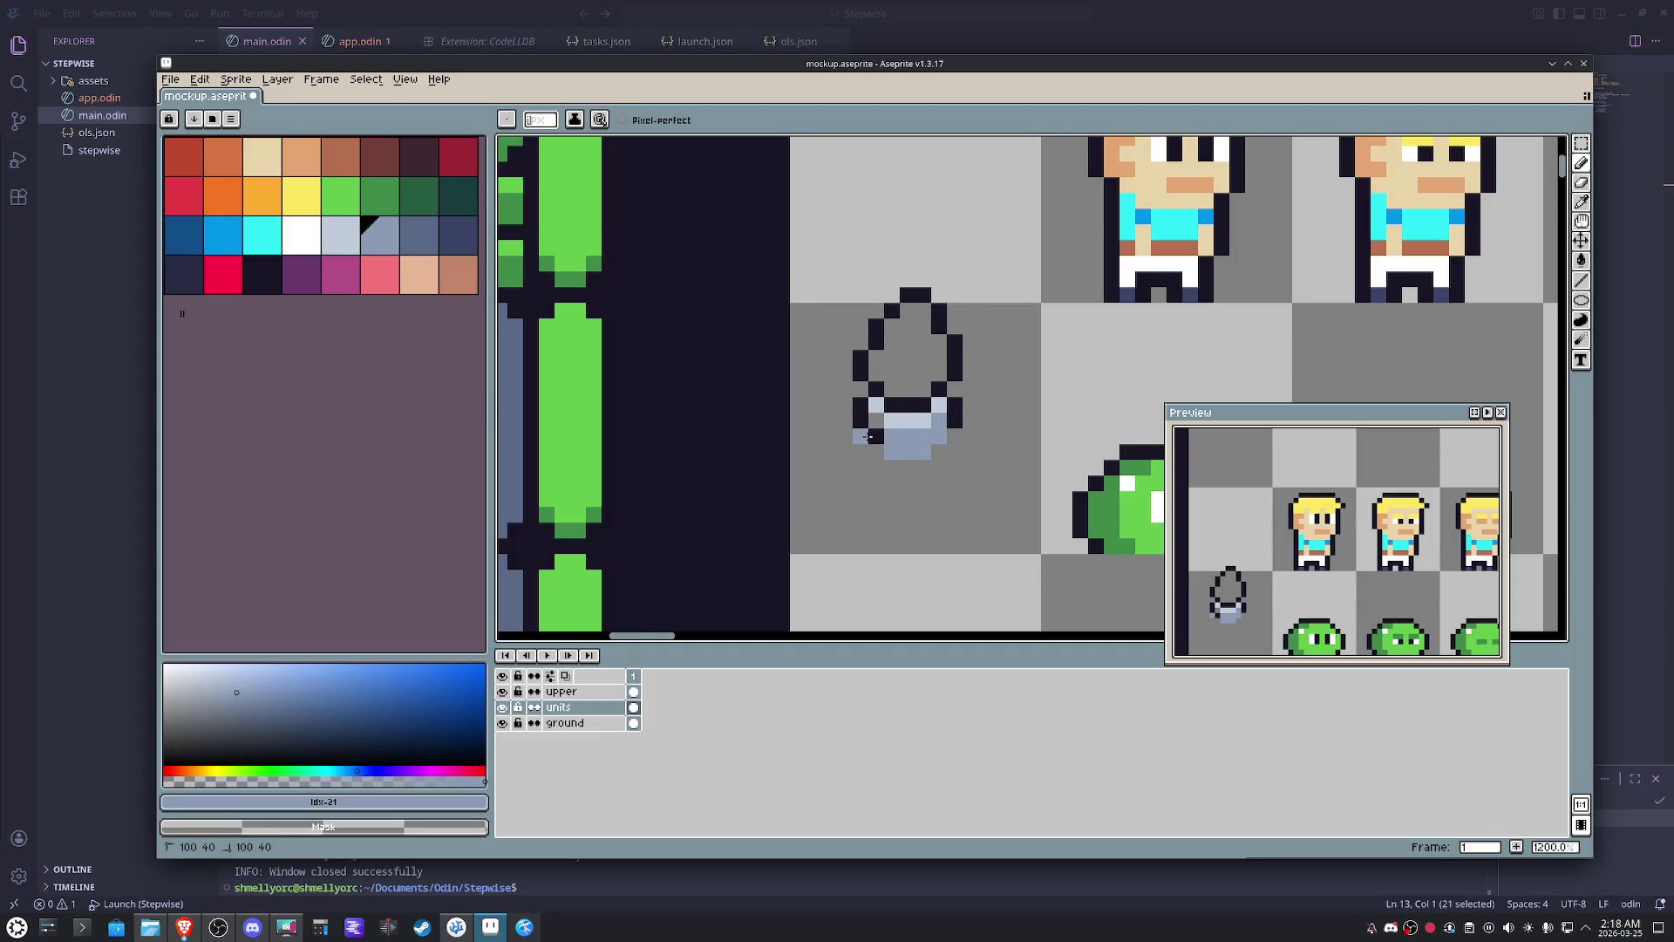
- Outline the base's bottom edge dark and remove the extra dark row below it
alt+click(858, 417)
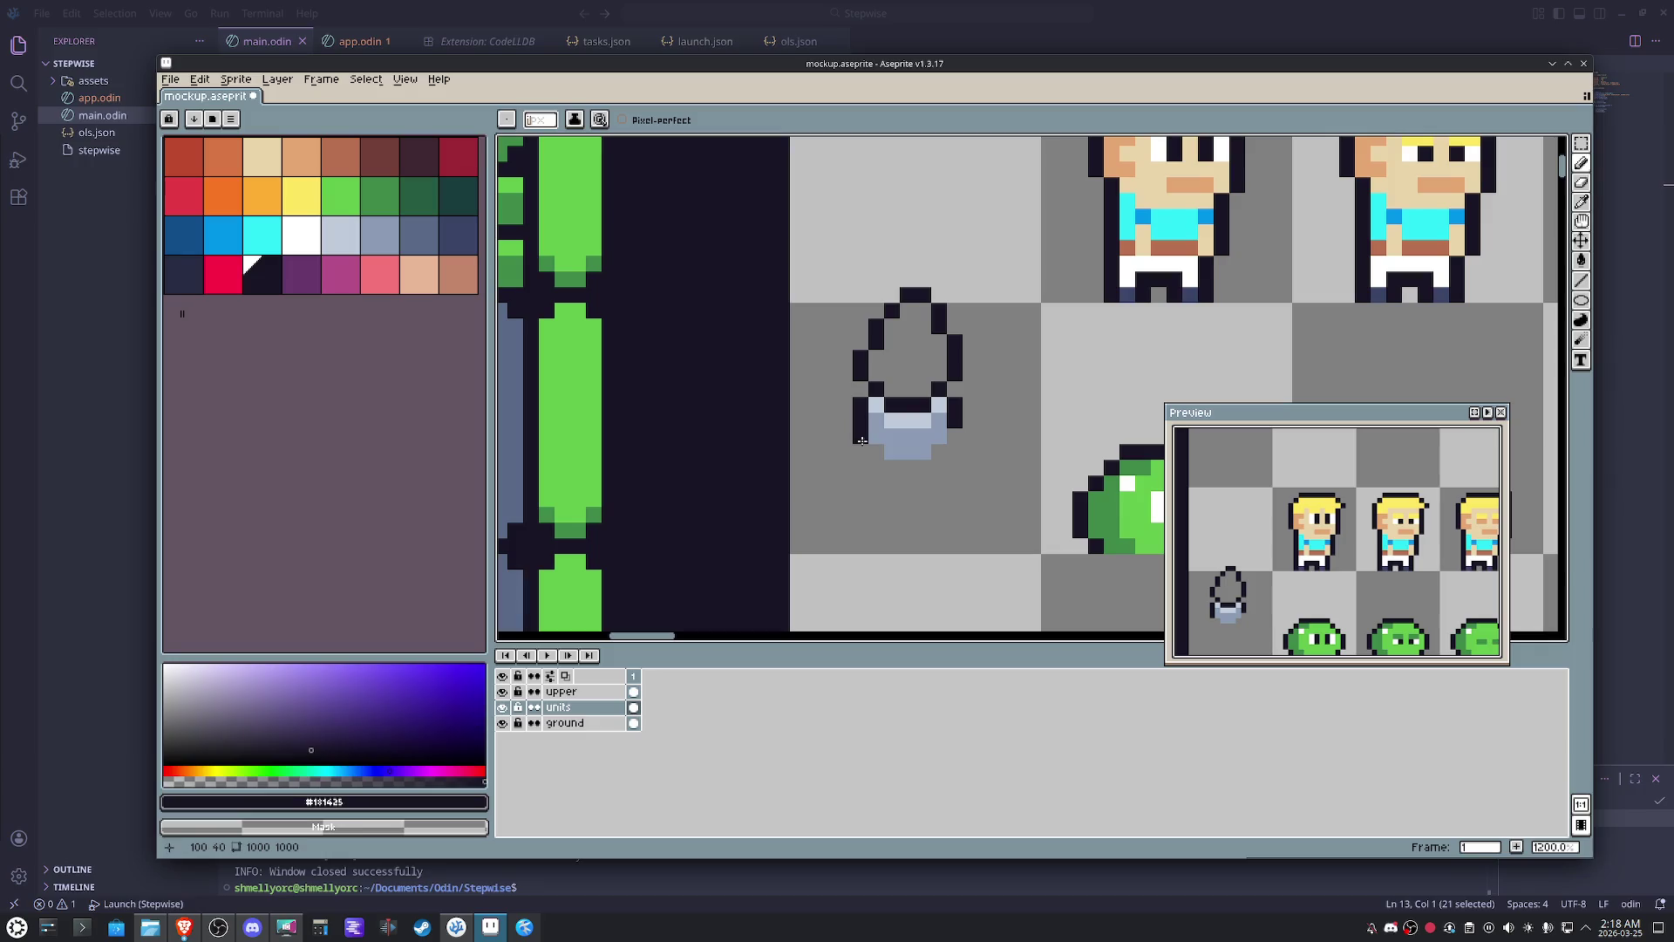
drag(891, 462, 916, 464)
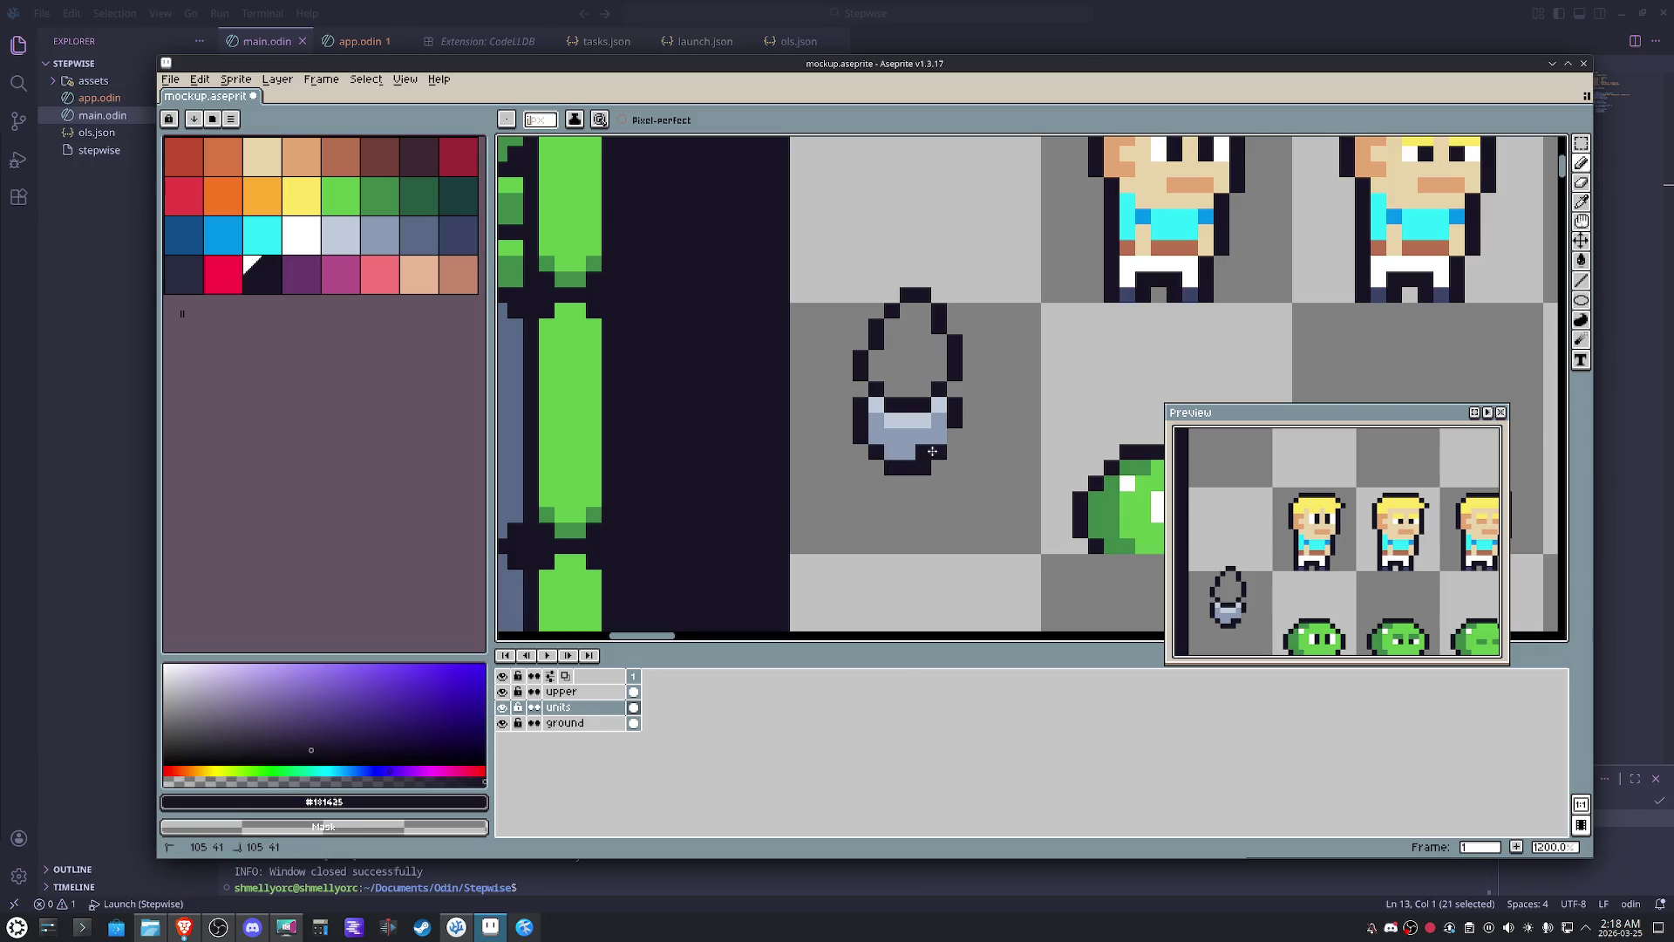
alt+click(921, 441)
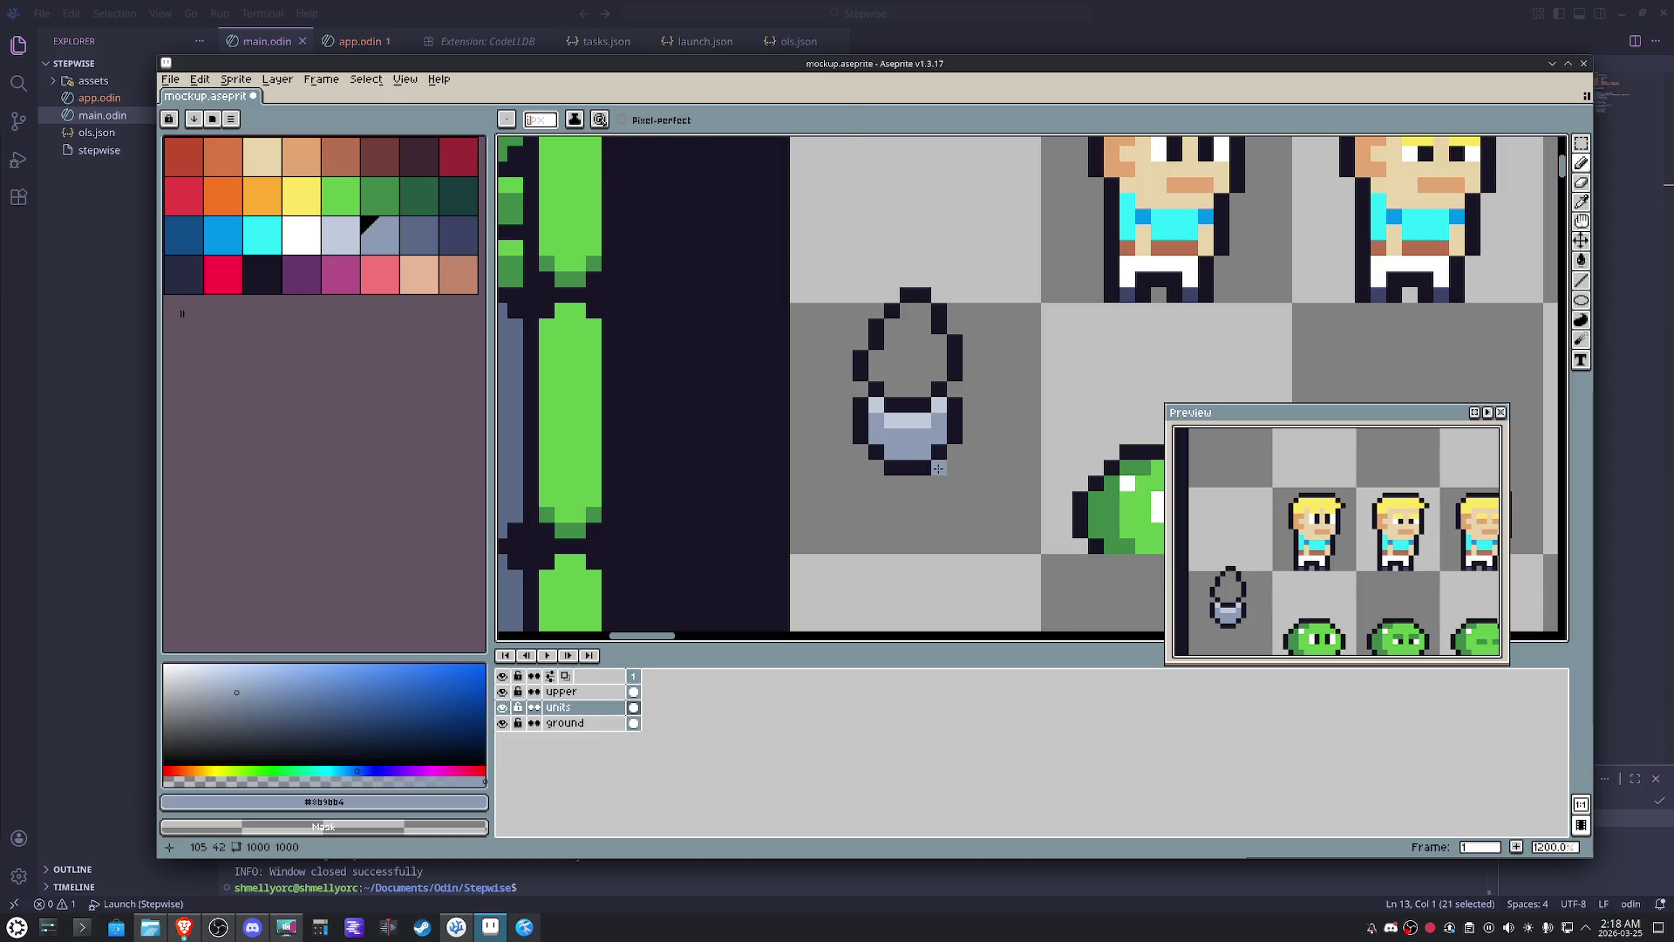
alt+click(934, 438)
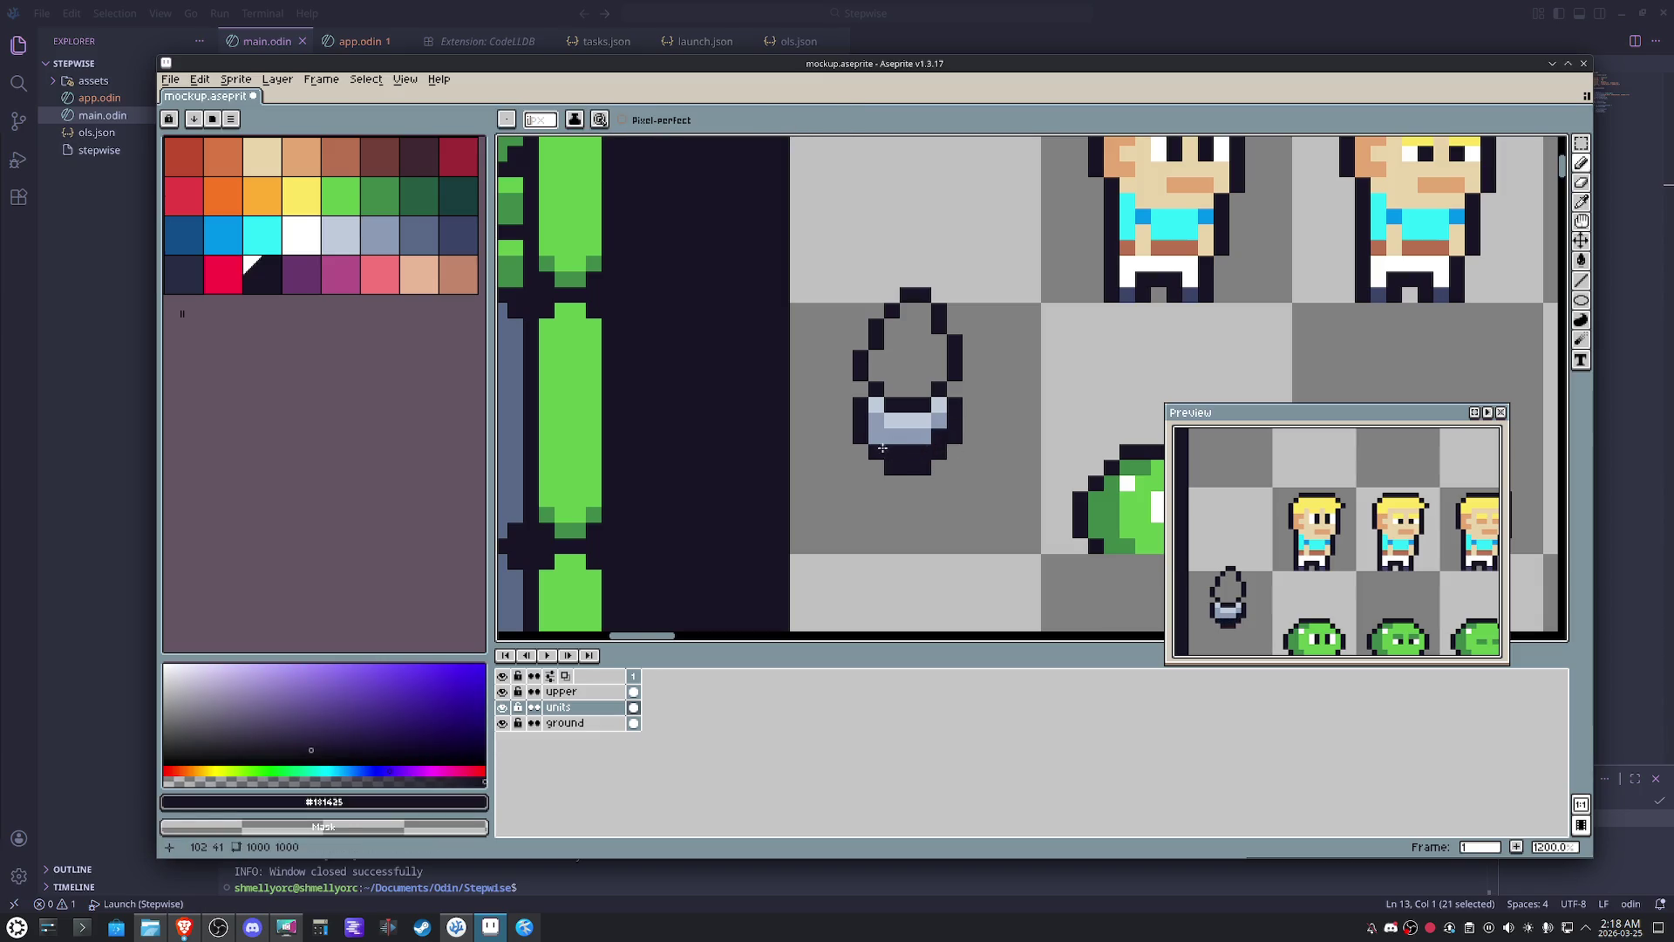
drag(872, 456, 932, 465)
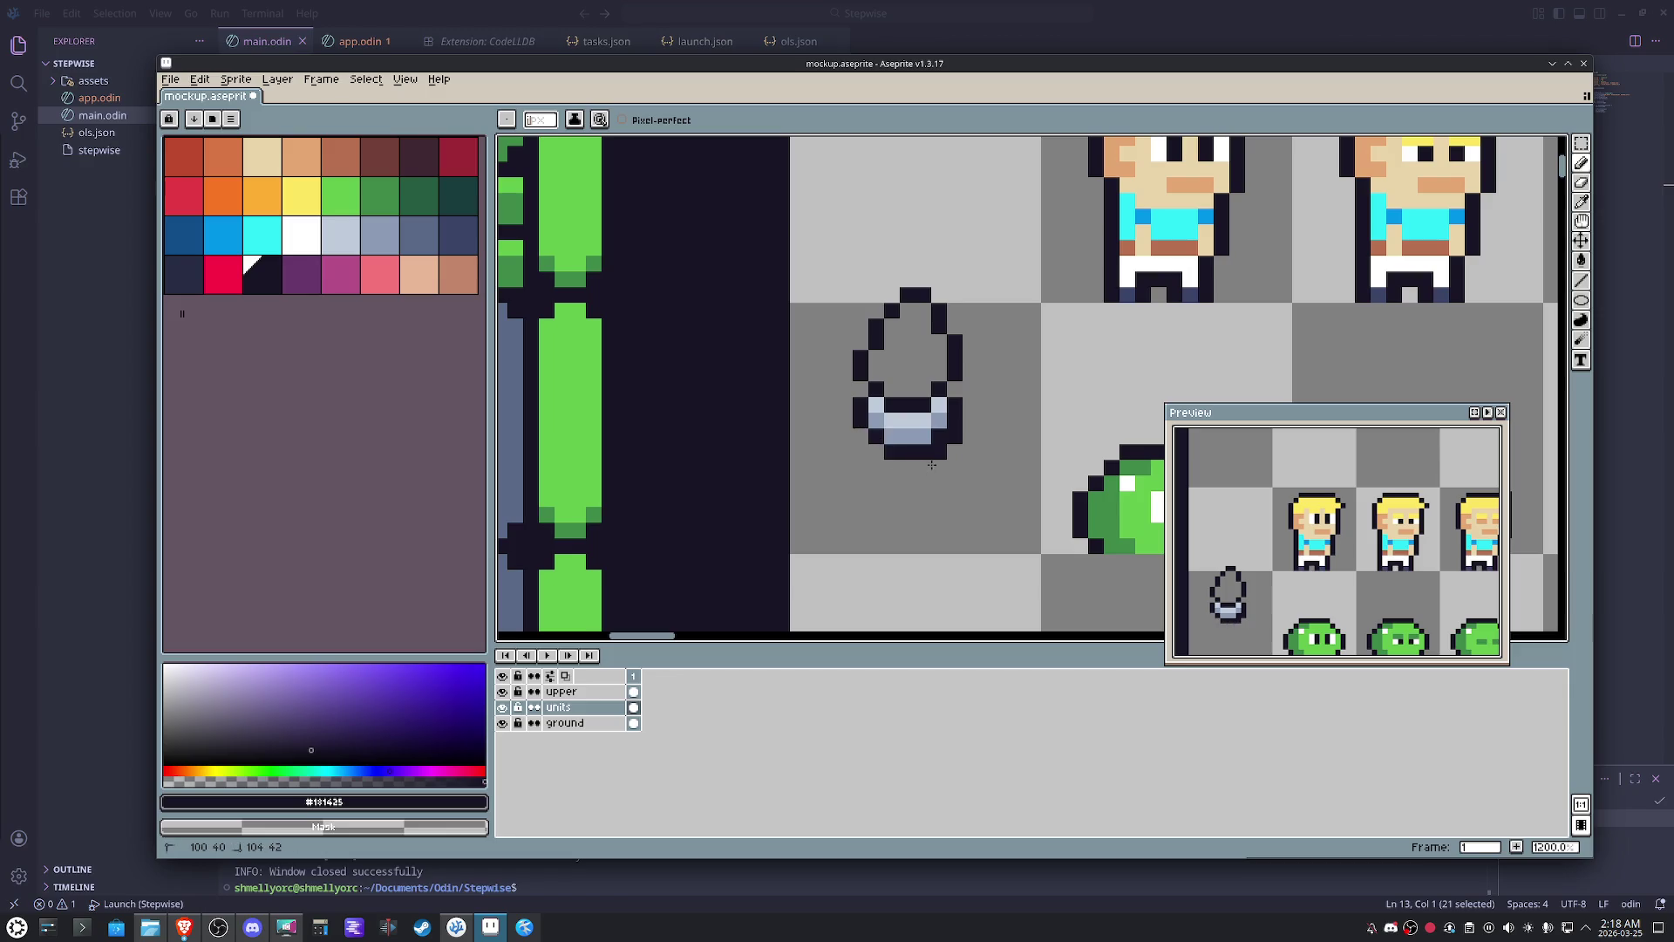
click(285, 207)
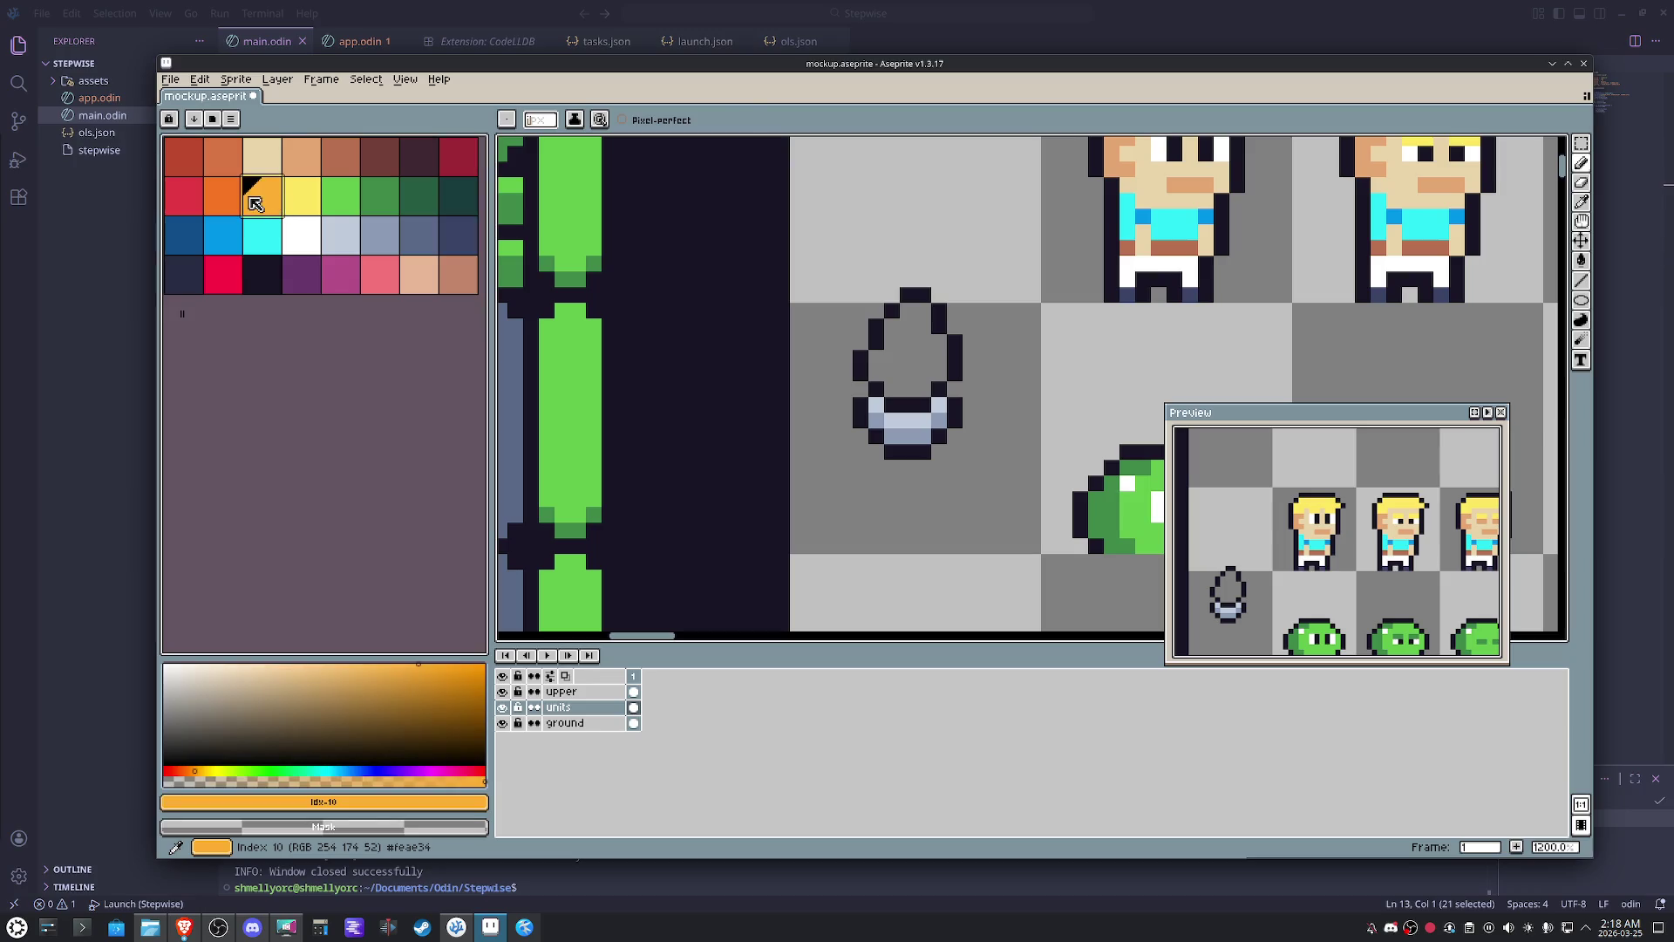
- Bucket-fill the flame interior orange and add yellow highlight pixels inside it
key(g)
click(909, 356)
click(318, 199)
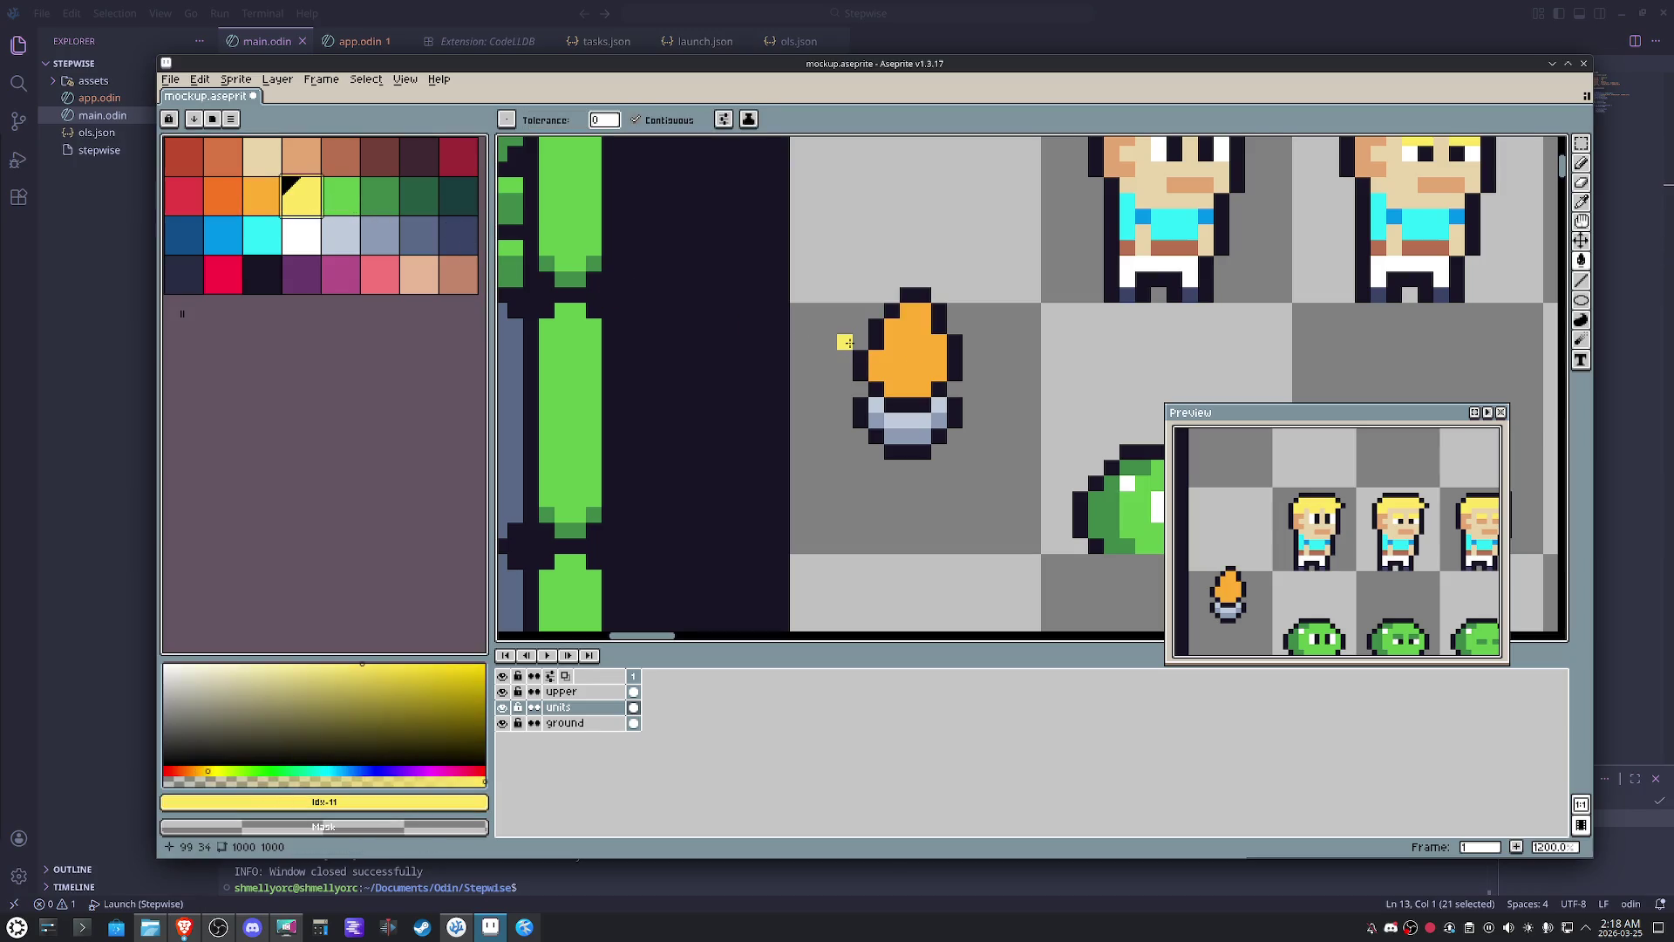
key(b)
click(904, 362)
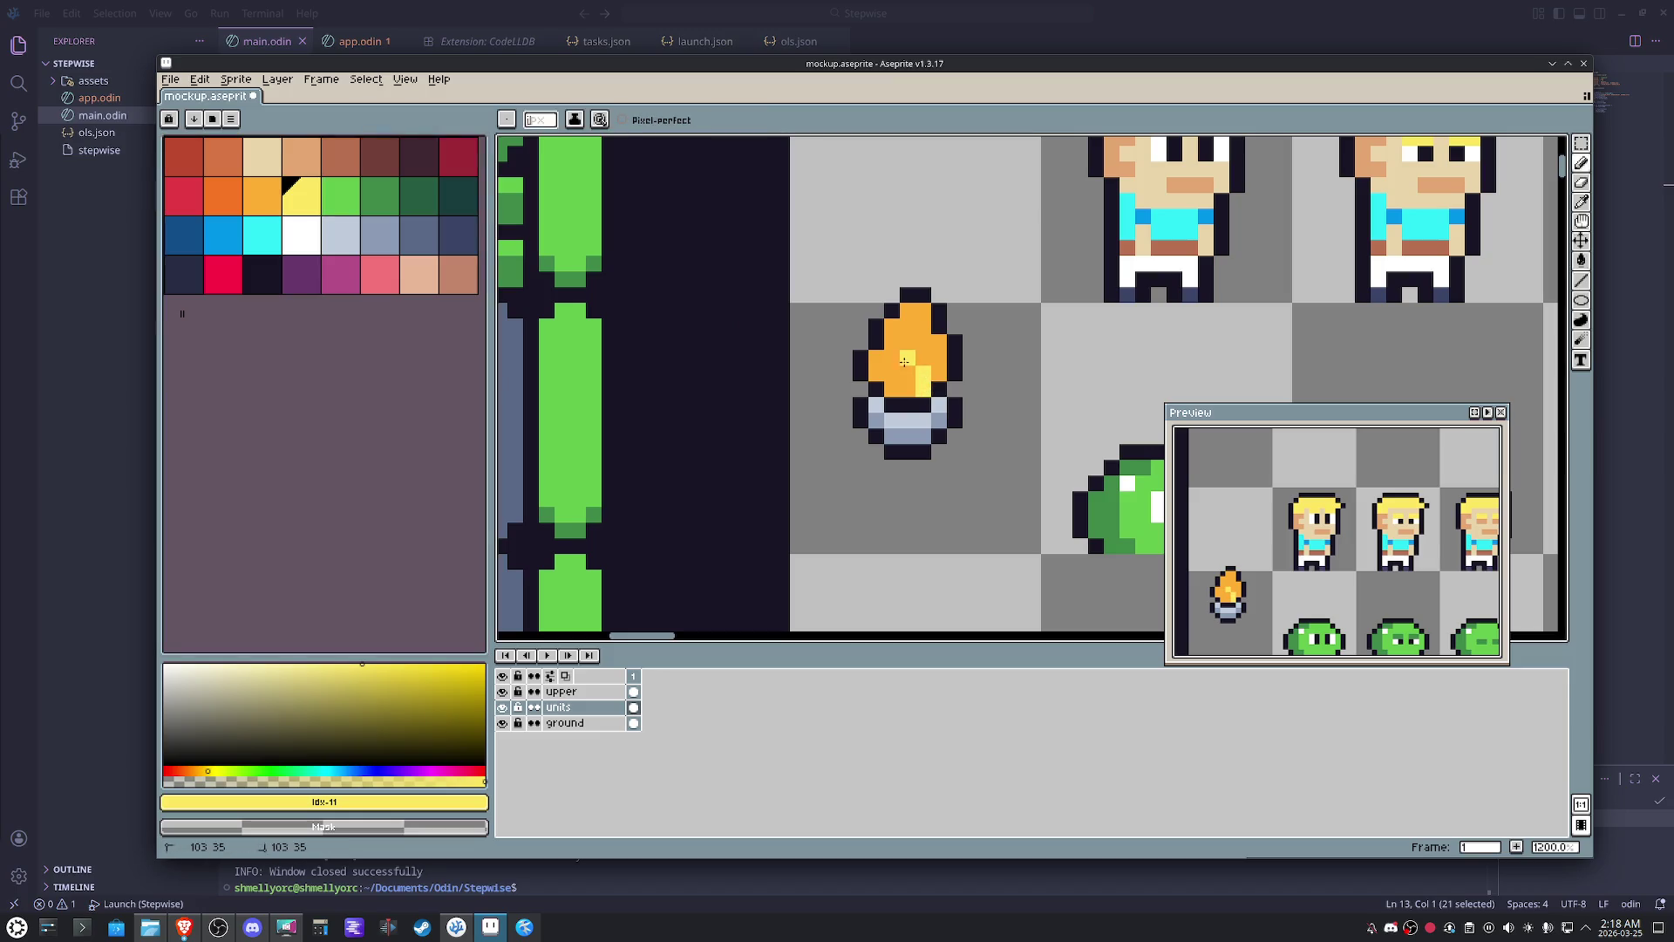
click(896, 366)
scroll(922, 386, down, 2)
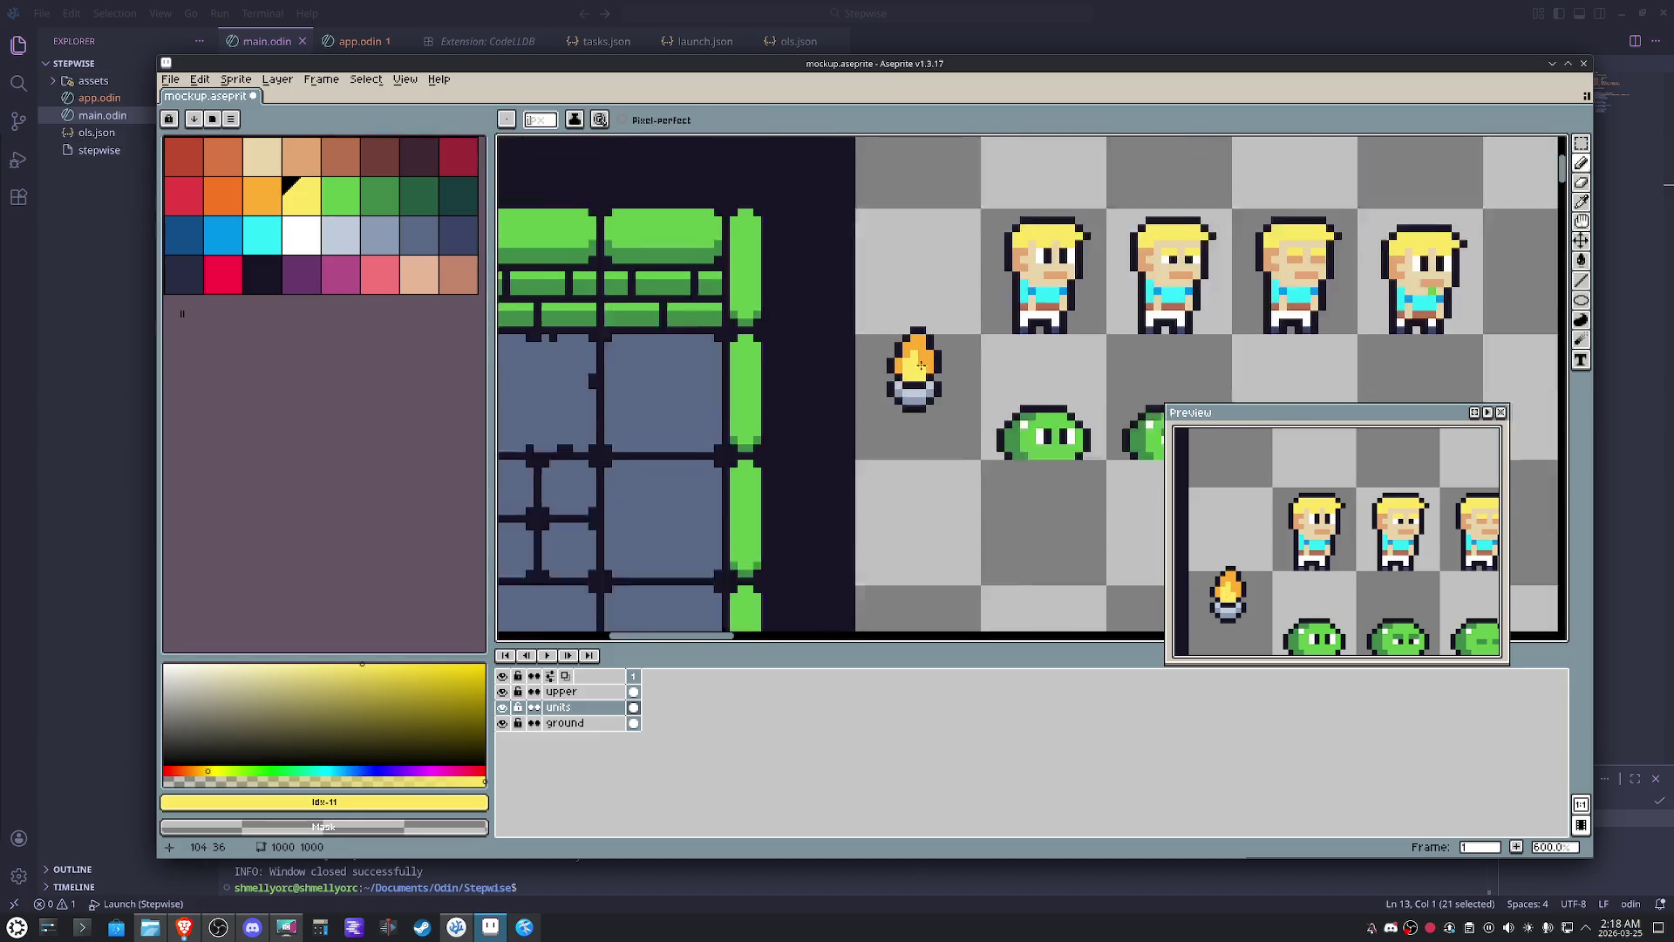
scroll(930, 400, down, 2)
mouse_move(929, 399)
mouse_down()
mouse_move(908, 400)
mouse_move(834, 319)
mouse_up()
key(m)
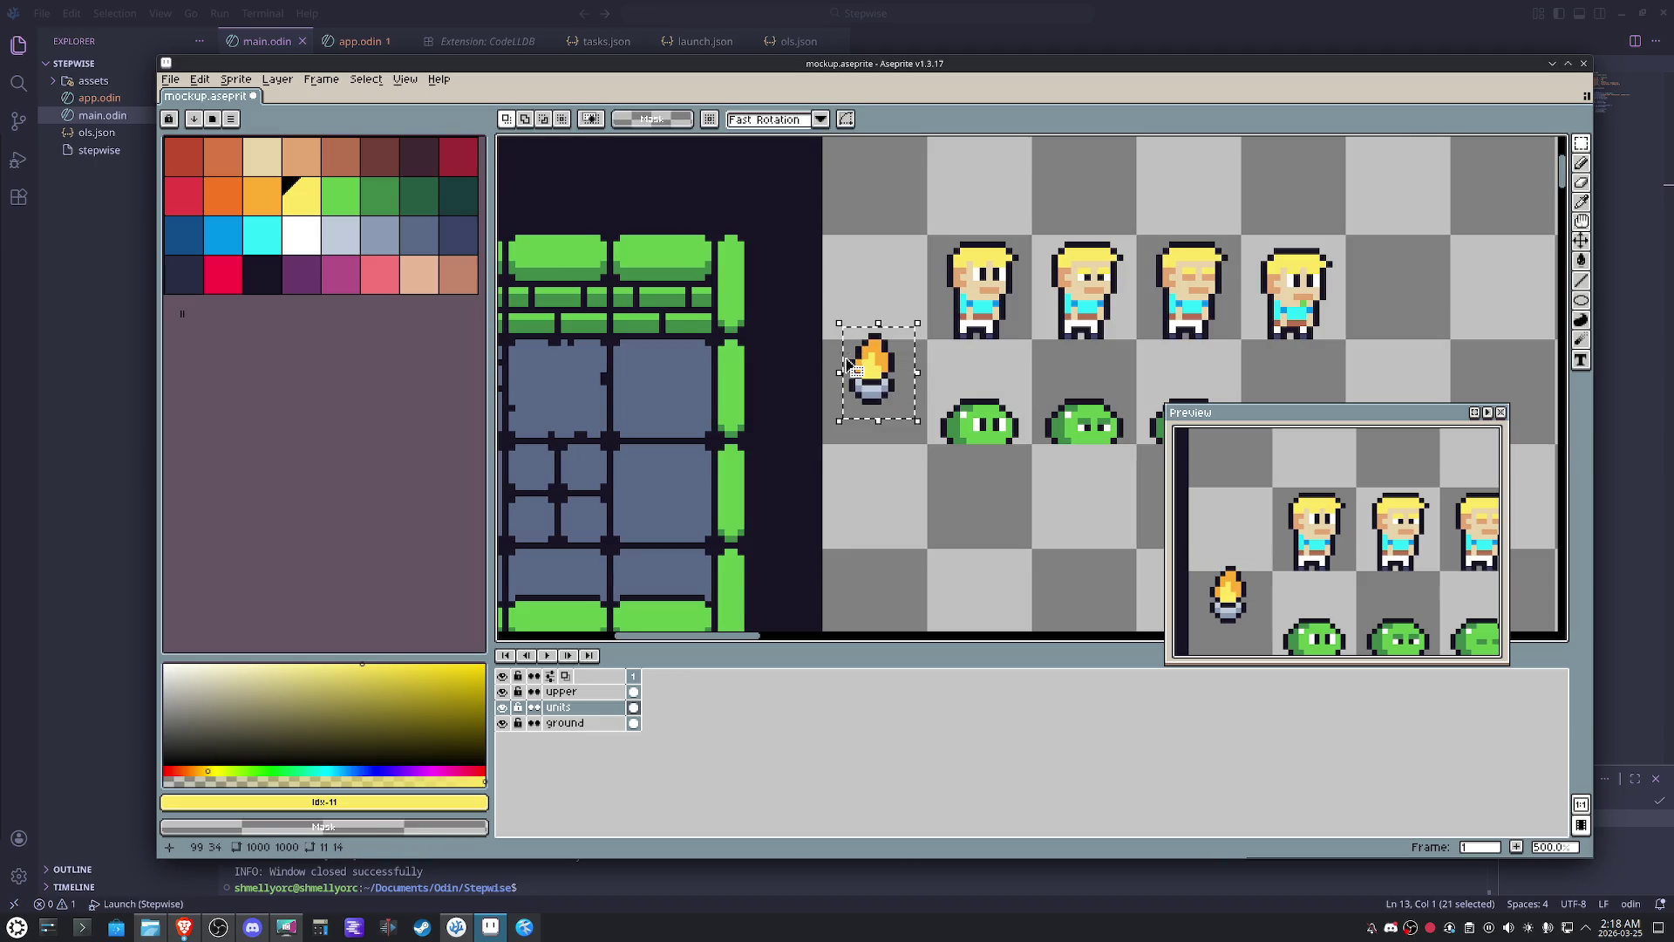
- Move the torch from the units layer onto the ground layer, nudged down into place
click(951, 519)
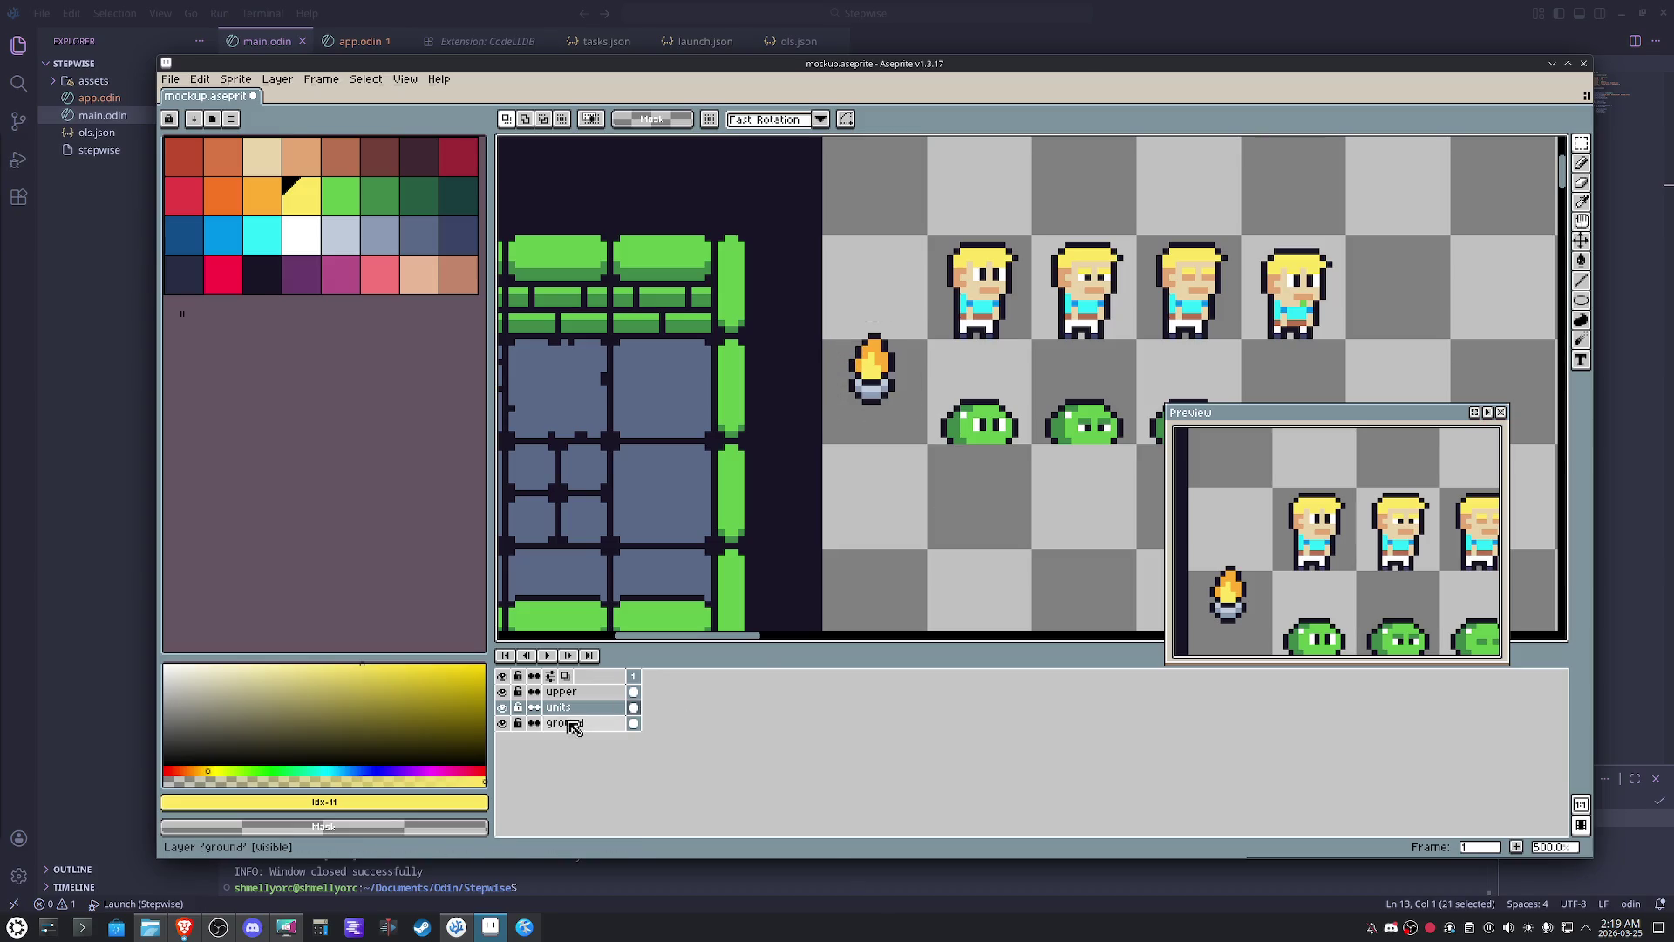
click(501, 723)
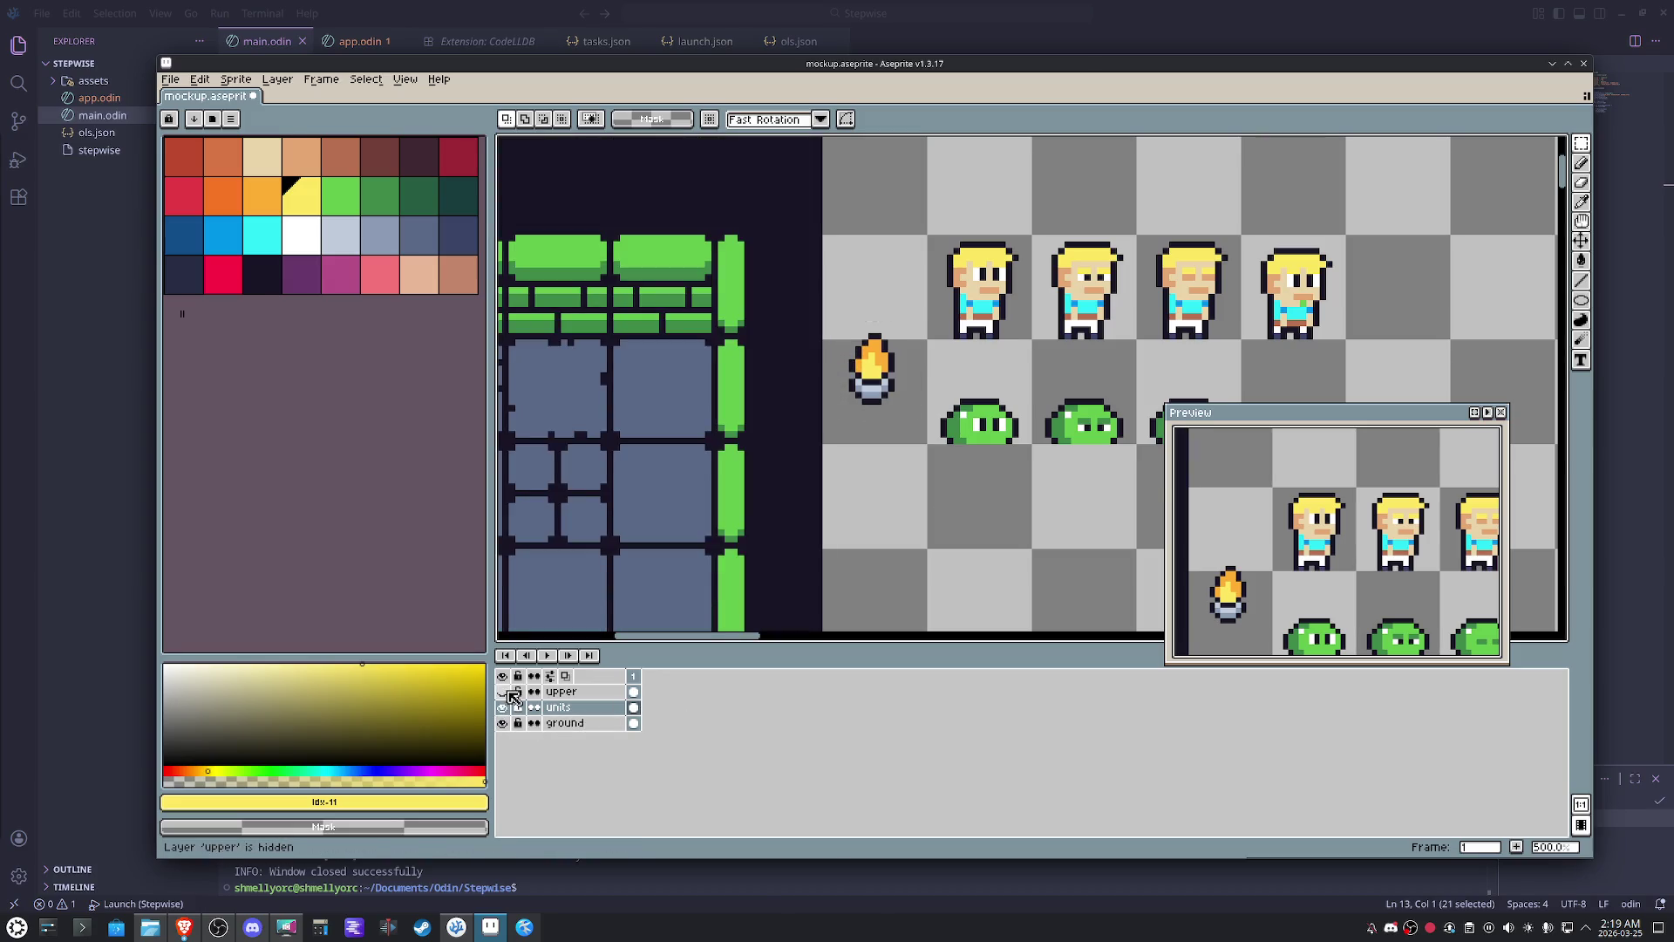
click(504, 708)
click(558, 708)
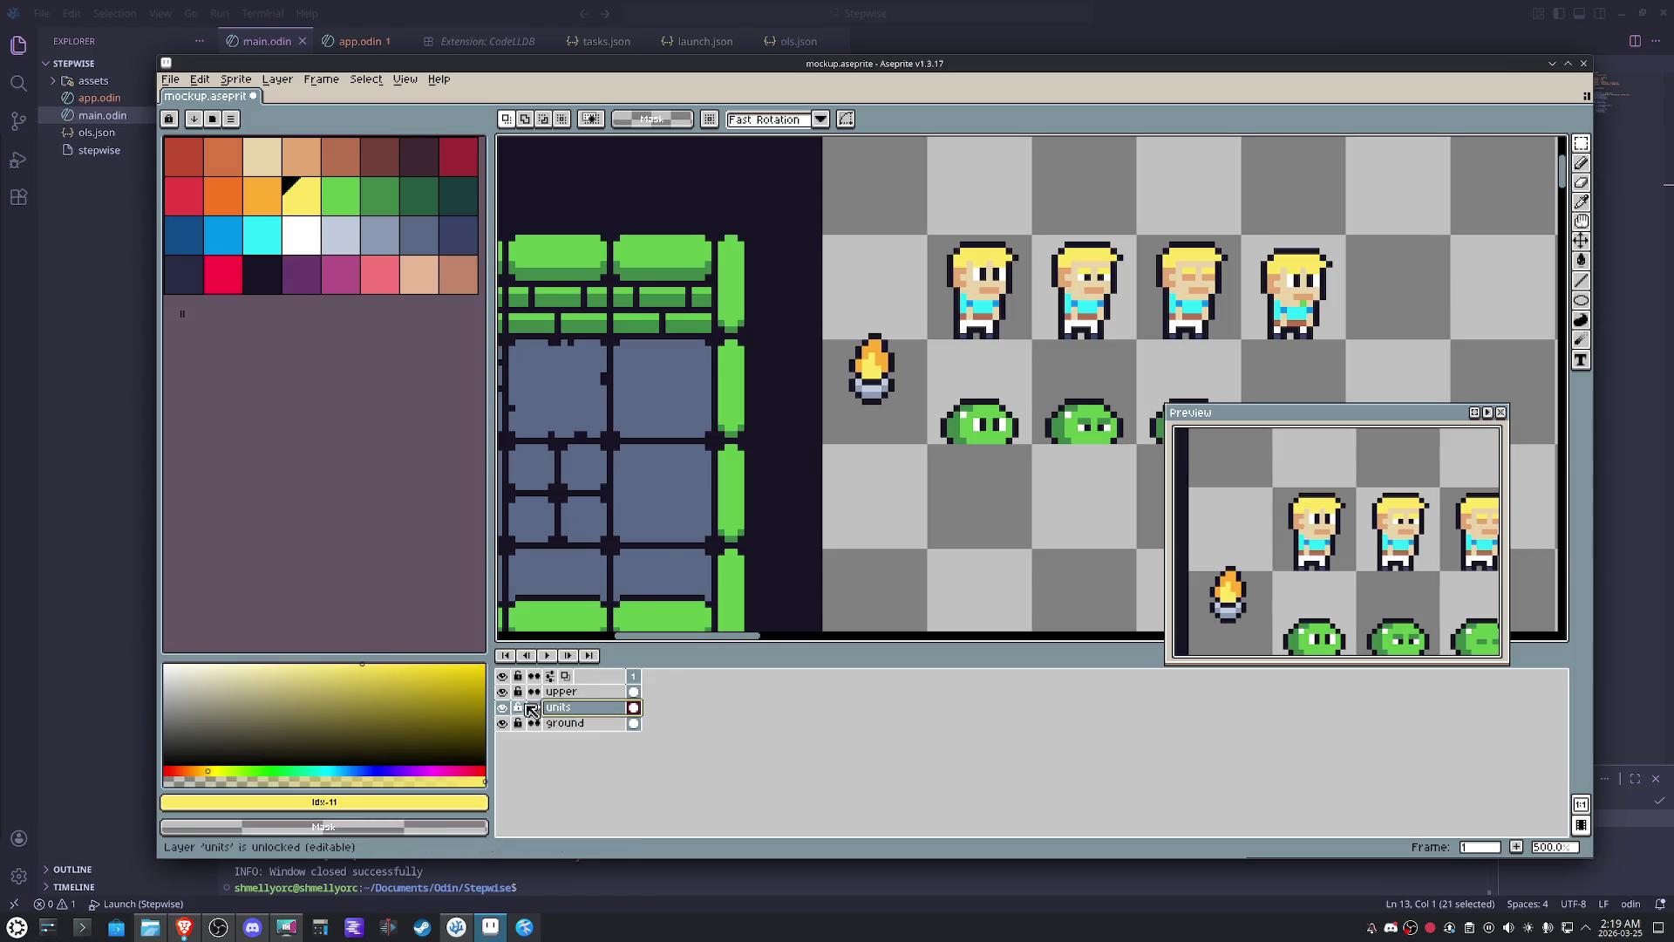
key(ctrl+z)
key(ctrl+z)
key(ctrl+z)
key(ctrl+z)
click(566, 723)
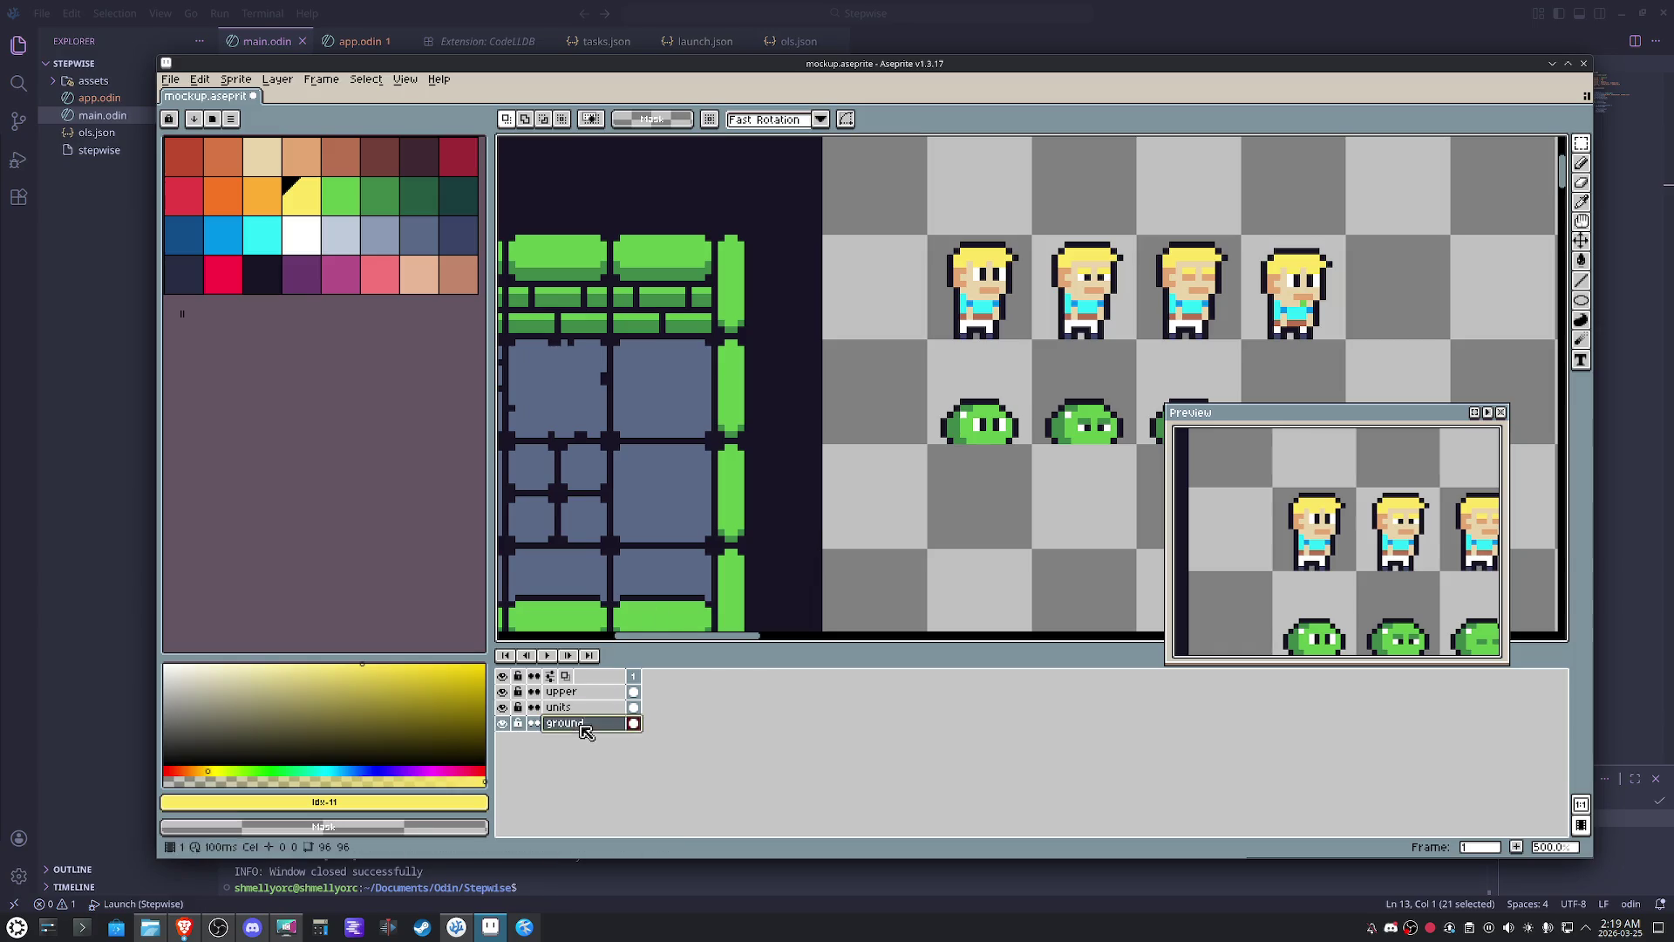
key(ctrl+v)
key(Down)
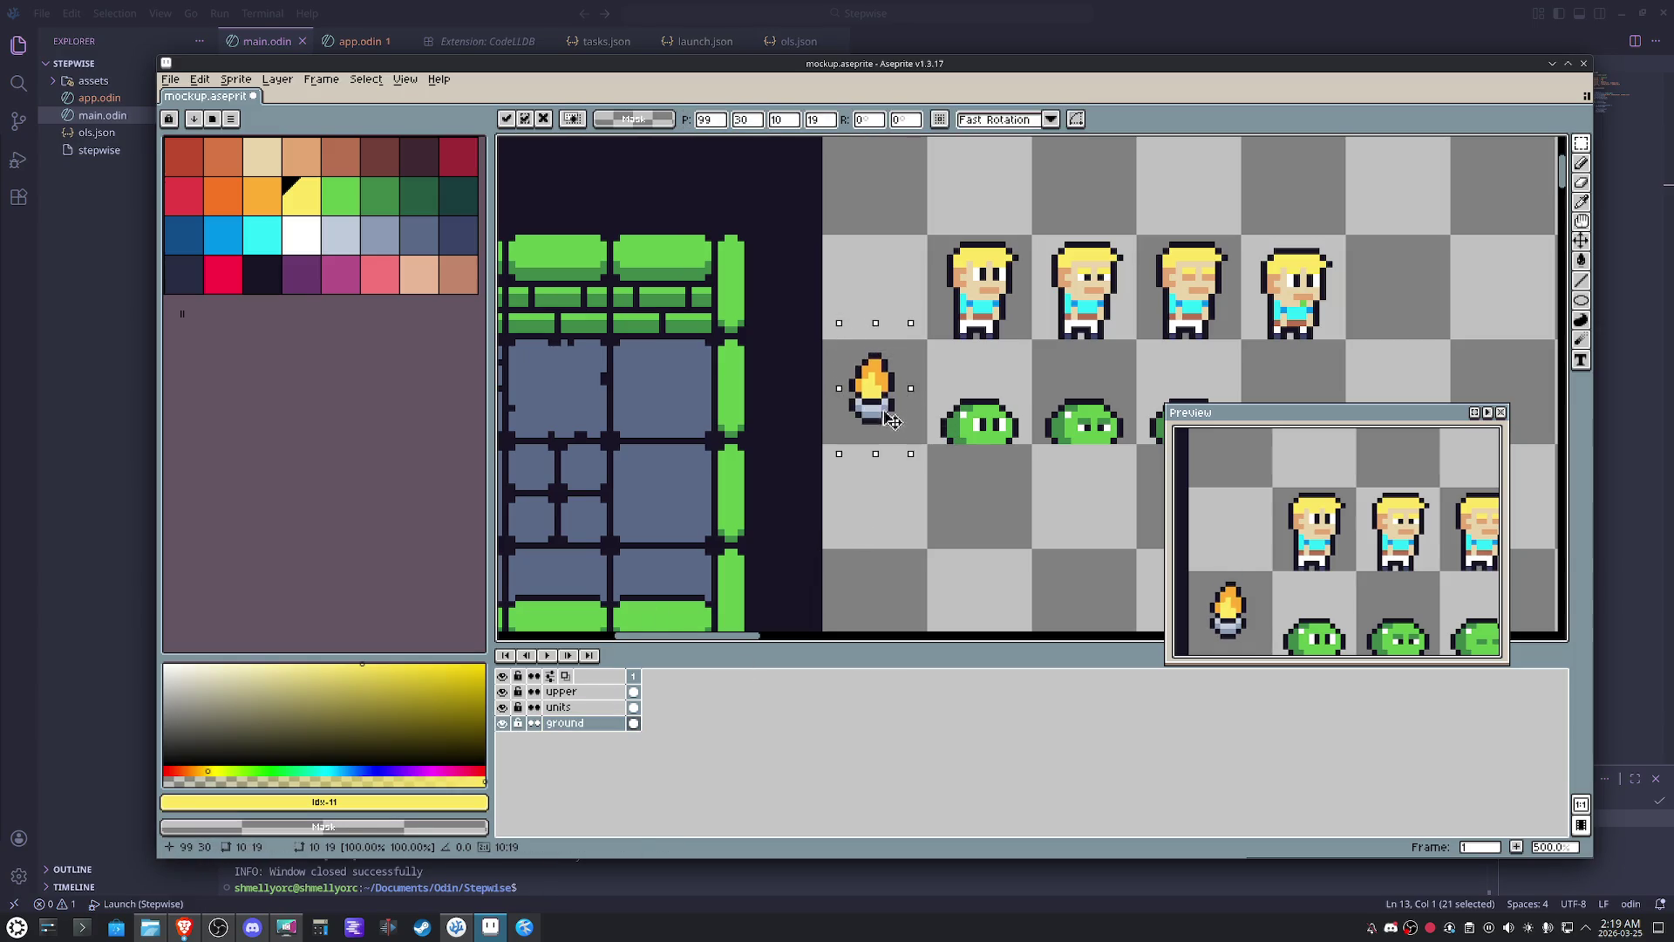
key(Down)
key(Down)
- Drop a duplicate of the torch into the cell directly below it
drag(890, 393, 888, 501)
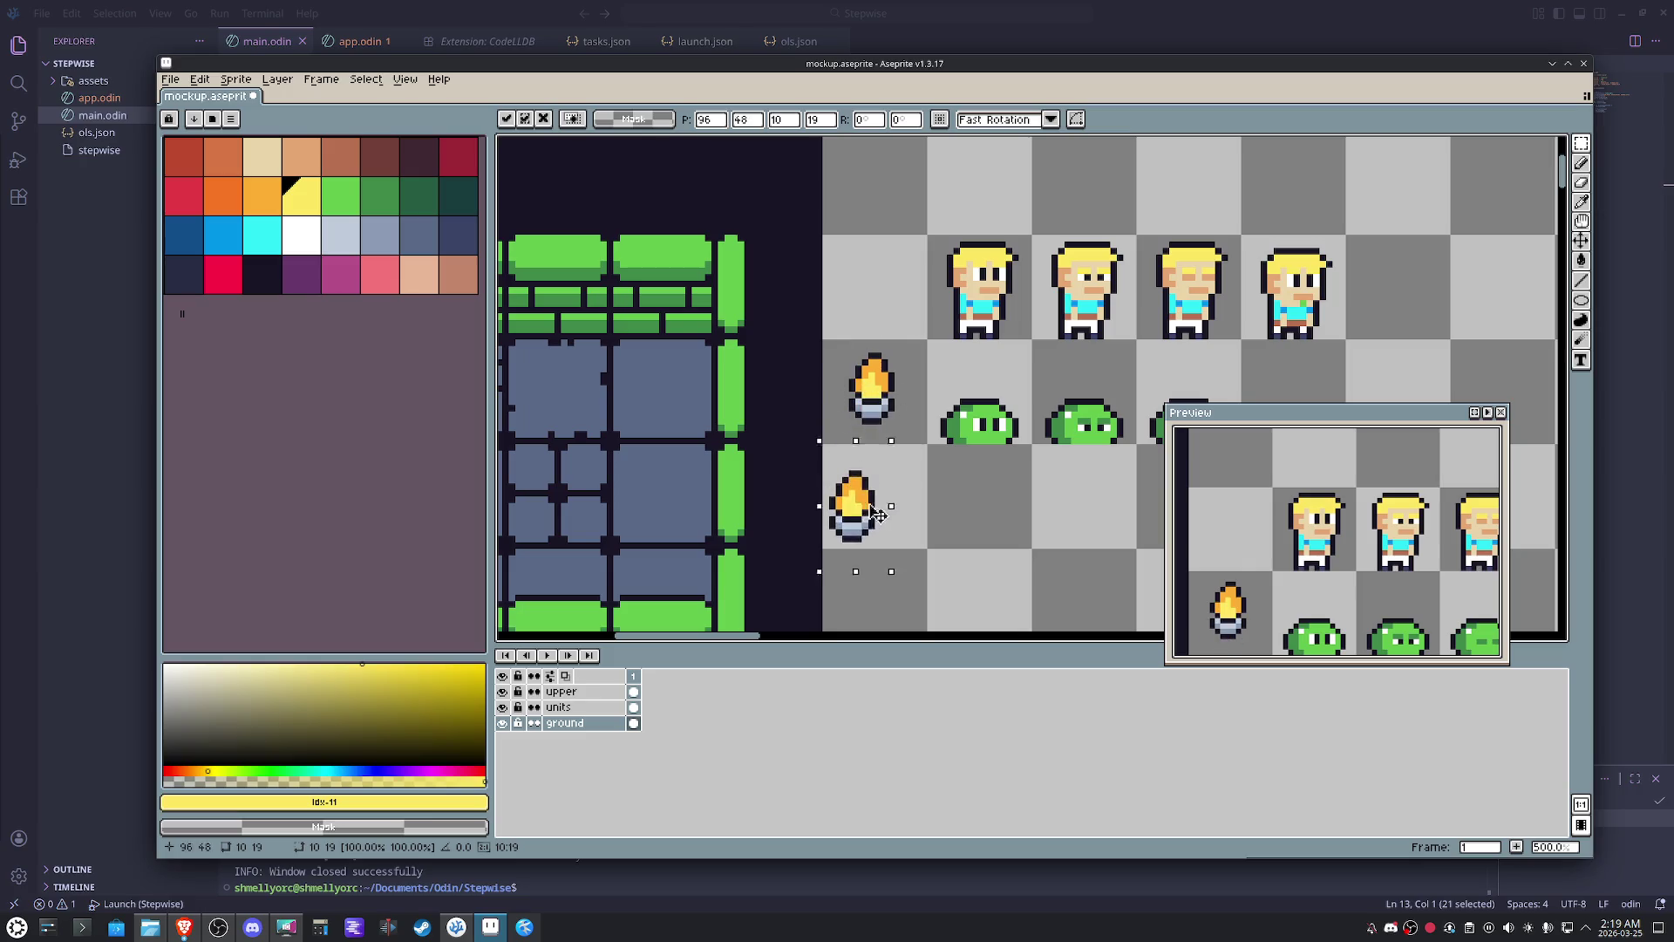
scroll(886, 501, up, 2)
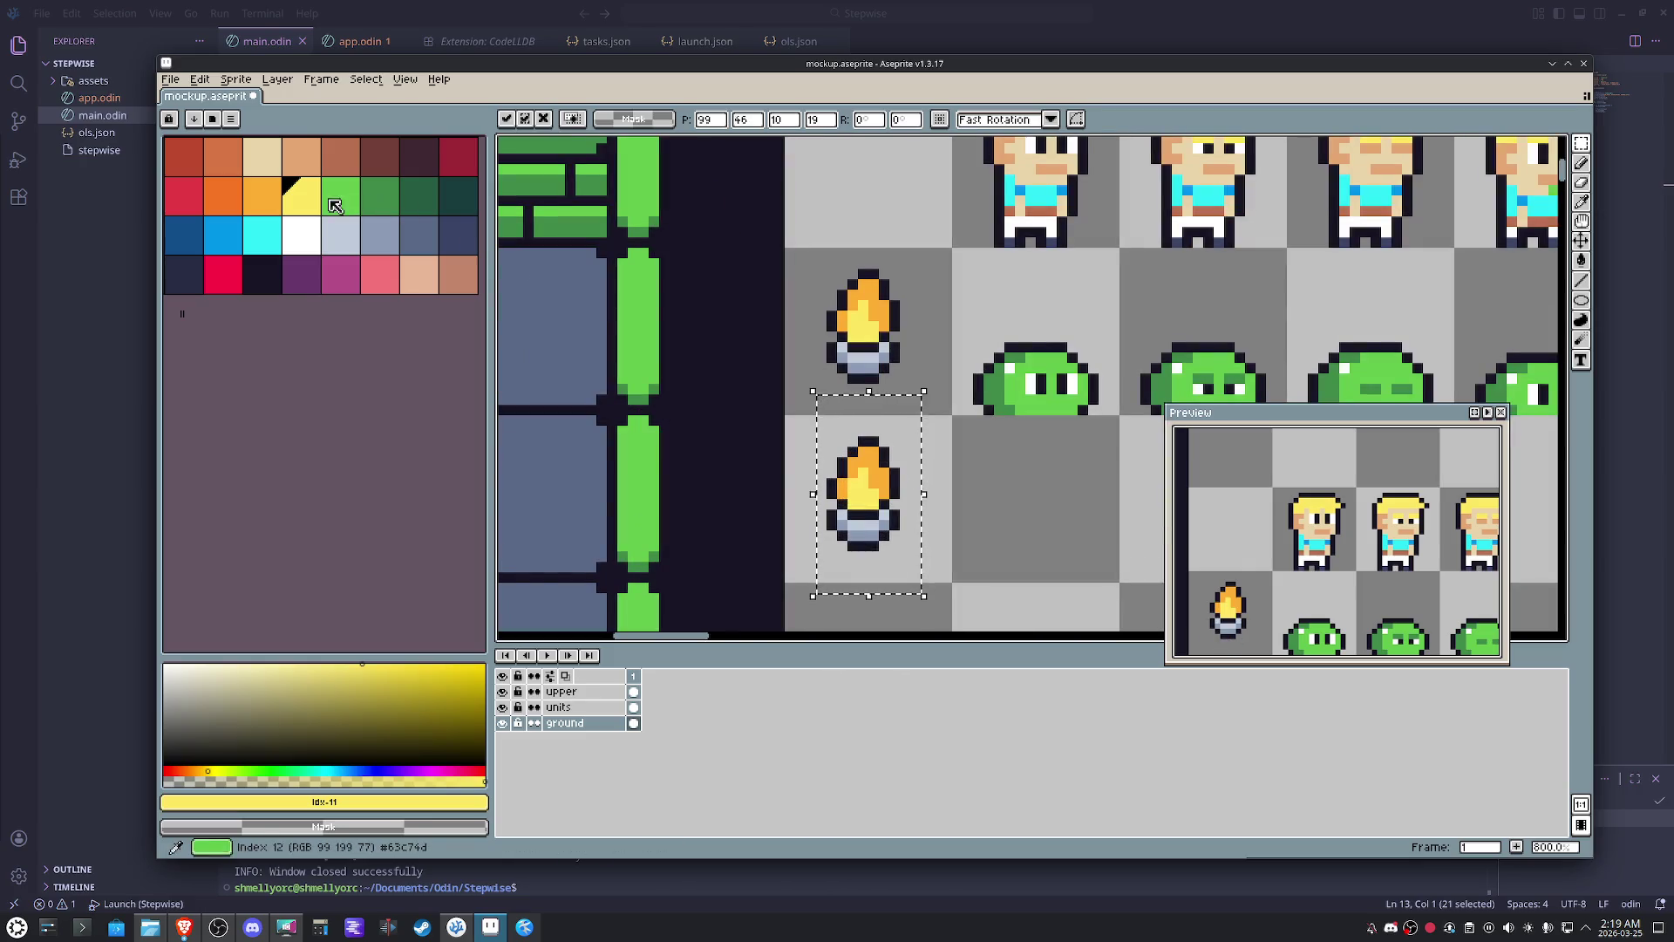
key(bracketleft)
key(Return)
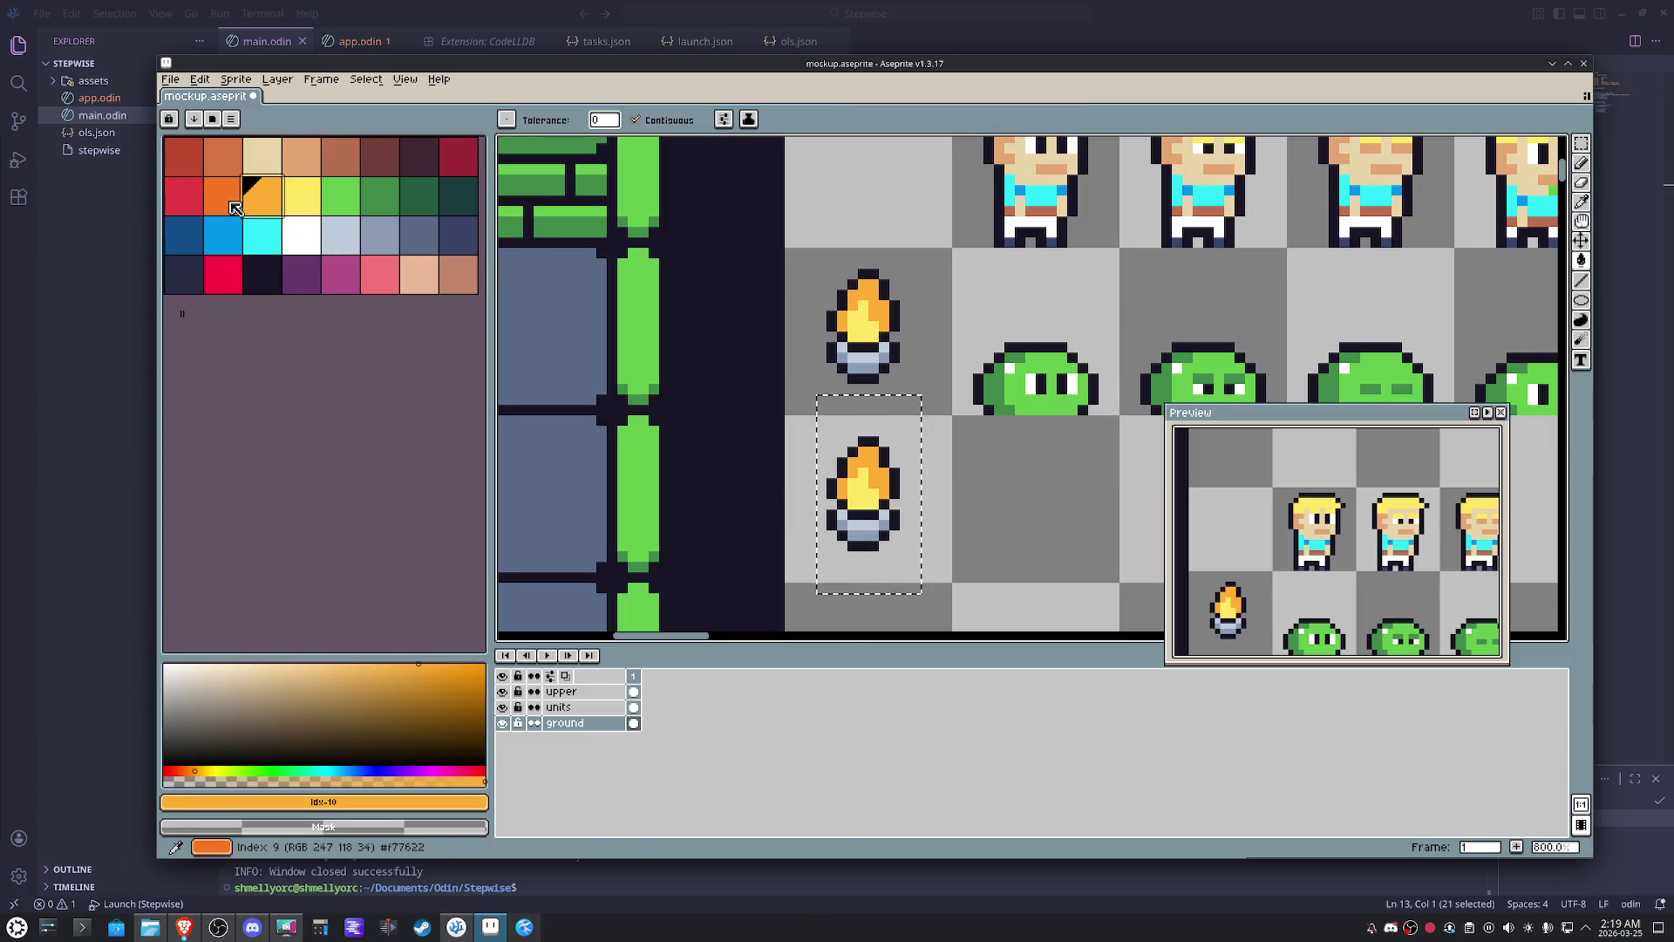
- Paint the lower torch's base band orange and red
key(bracketleft)
click(871, 525)
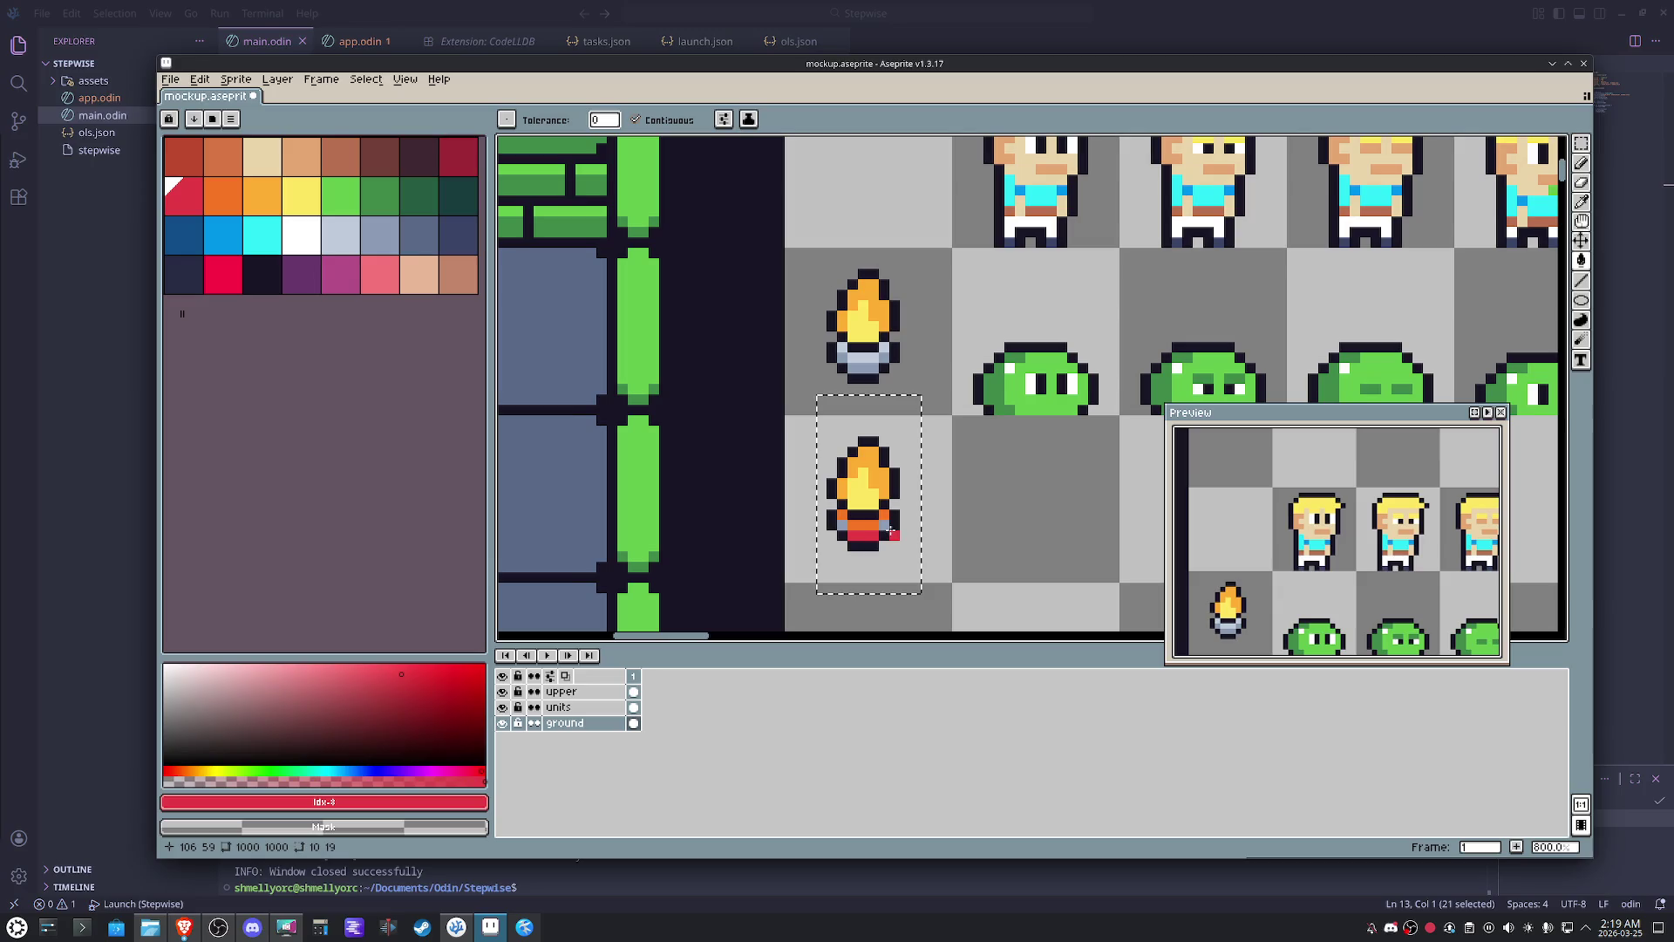
drag(860, 536, 844, 528)
scroll(841, 527, down, 2)
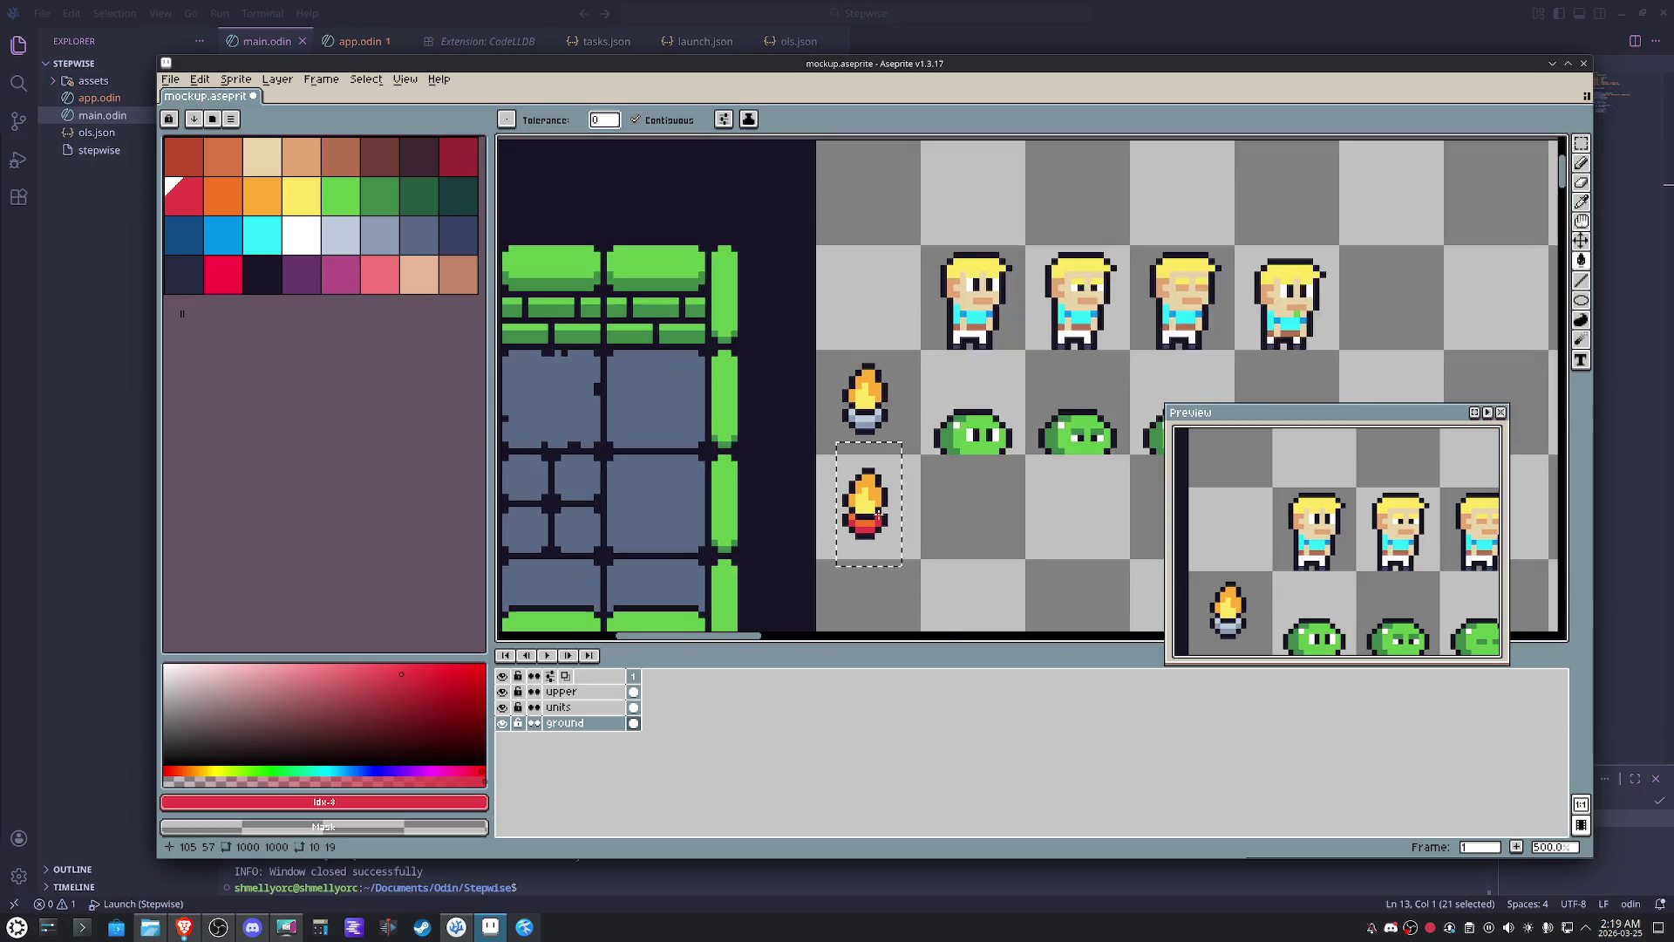
drag(1177, 628, 1229, 491)
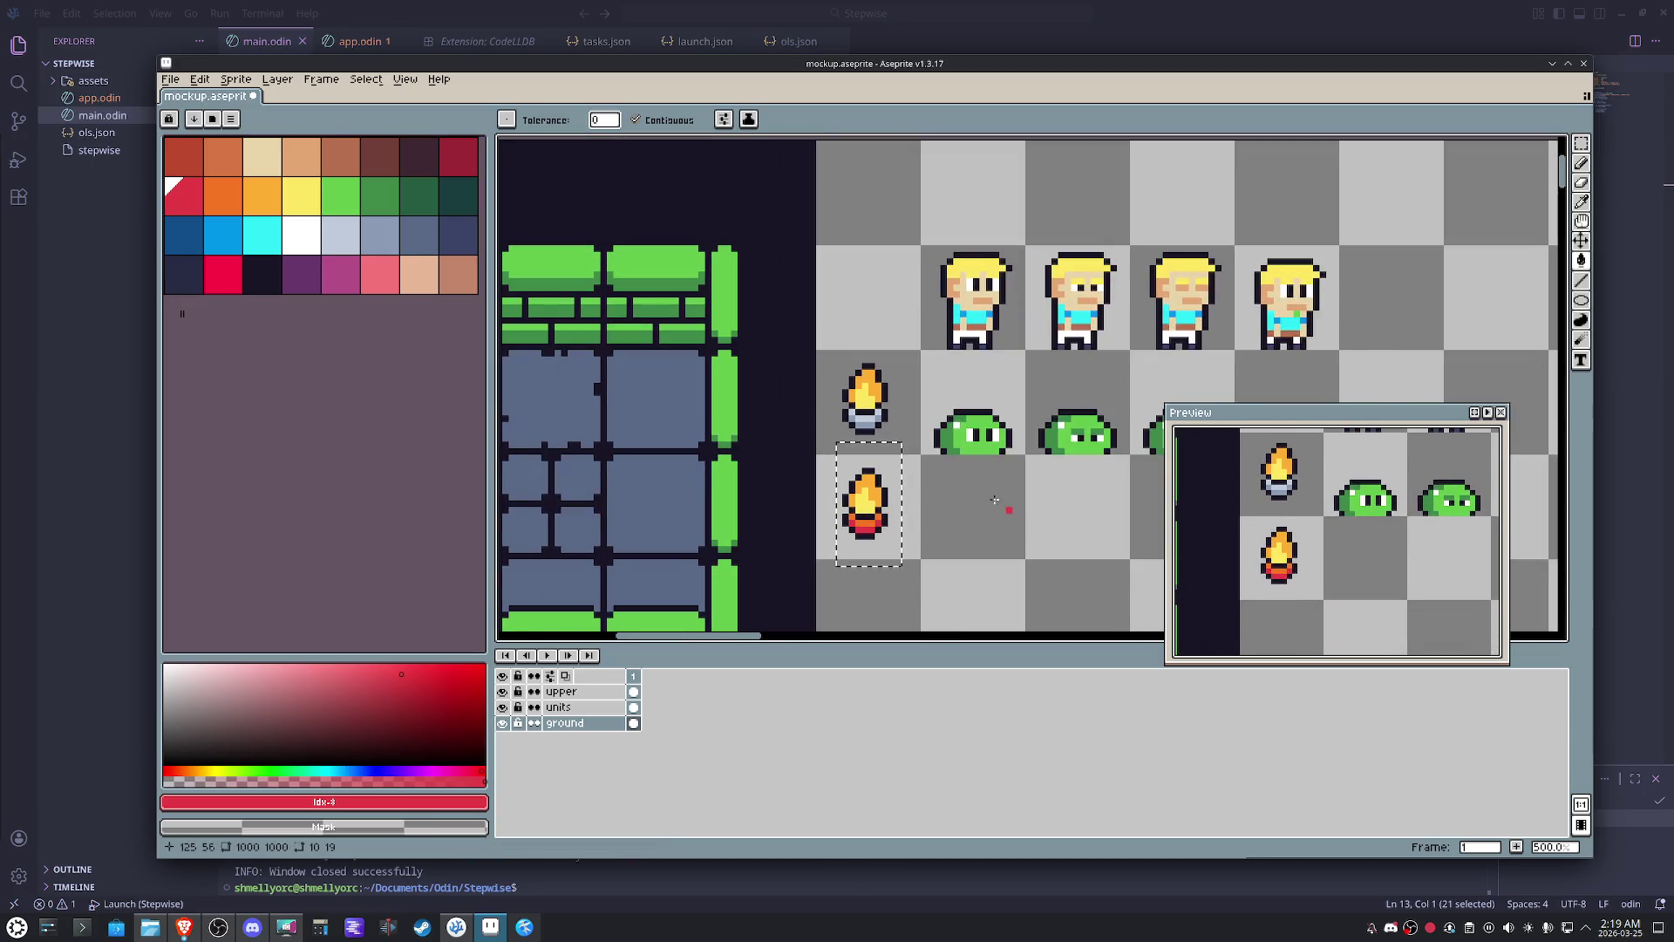
scroll(1229, 583, down, 1)
scroll(1358, 588, down, 1)
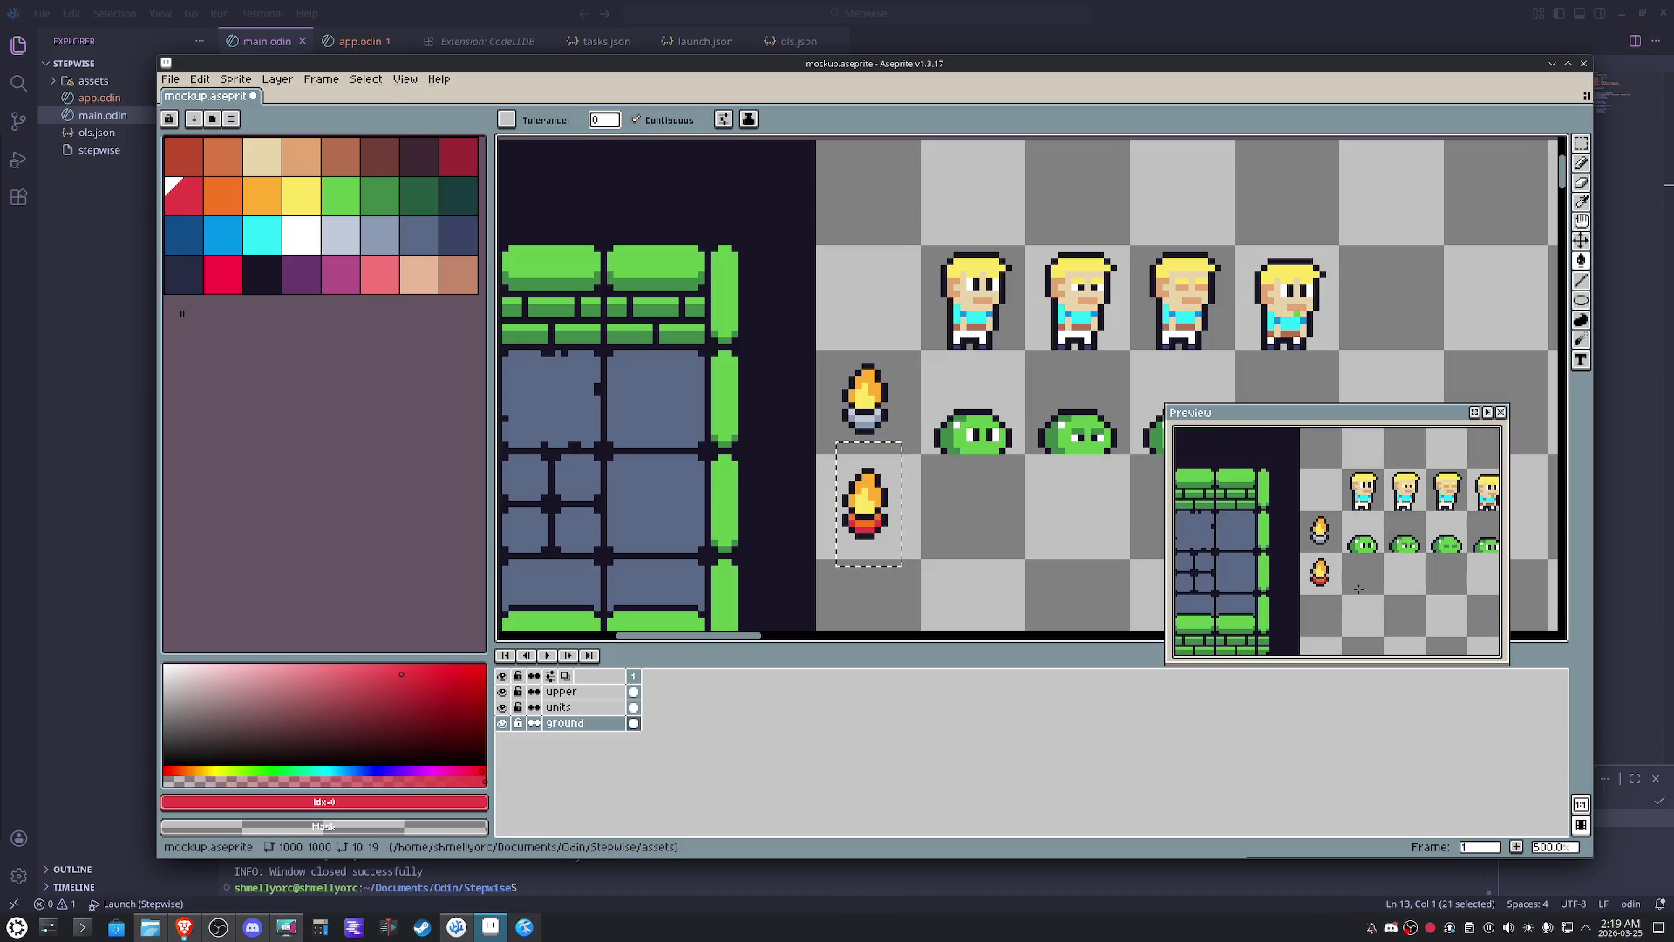
scroll(945, 517, up, 1)
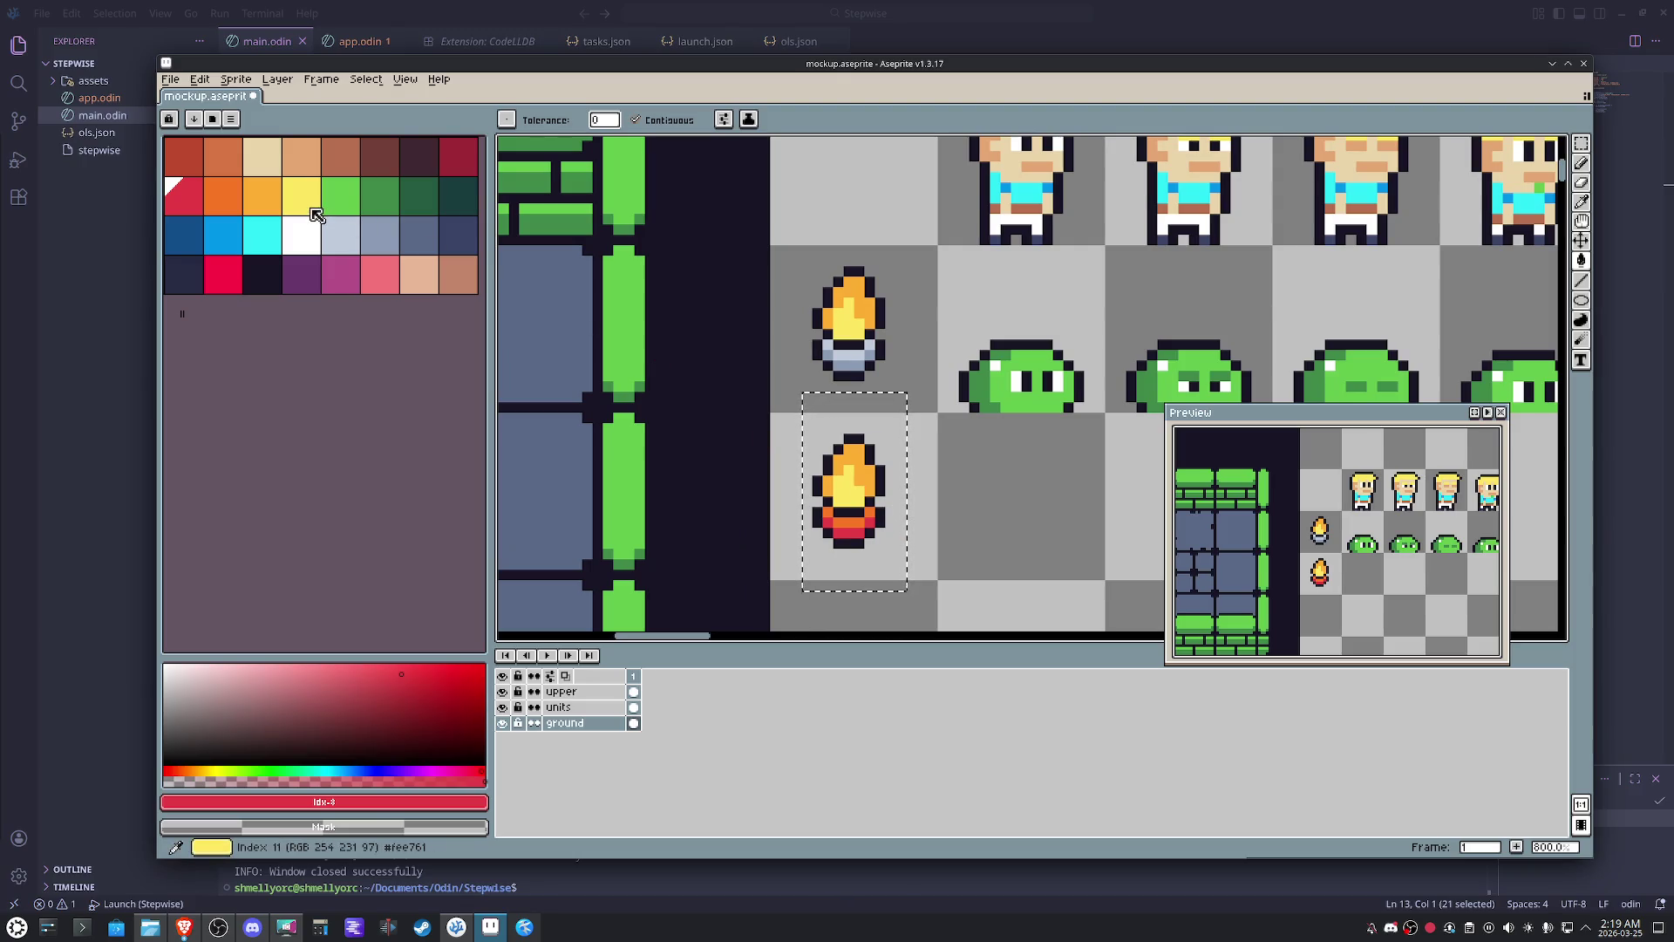
- Repaint the lower torch's red base pixels in tan
click(430, 293)
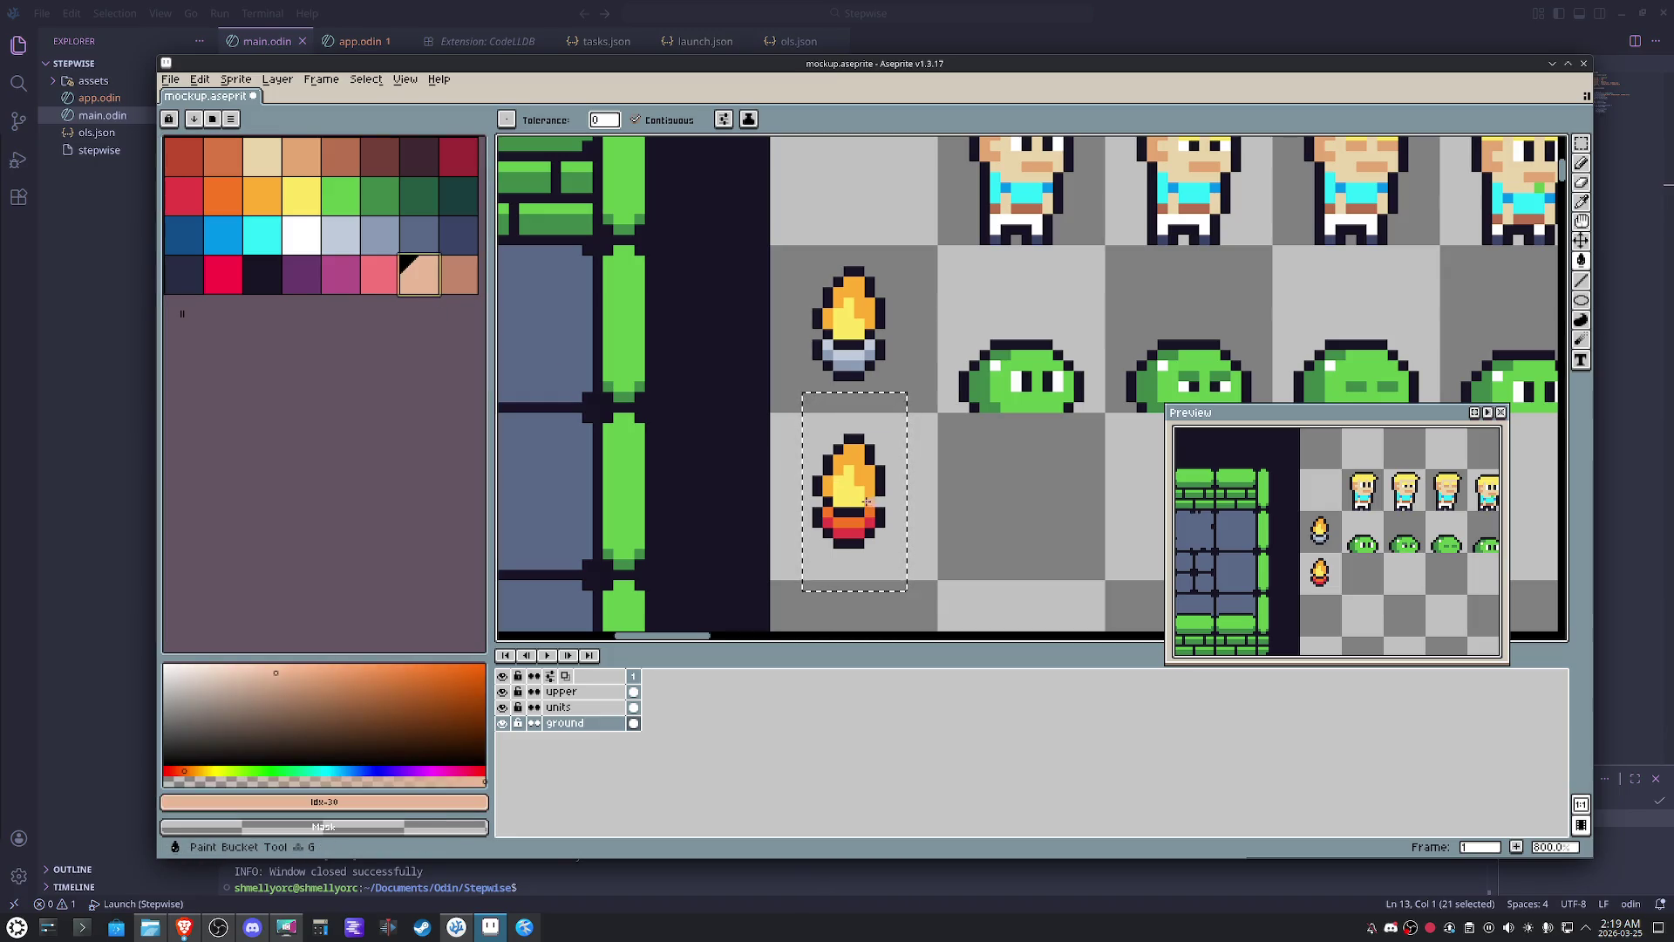
key(0)
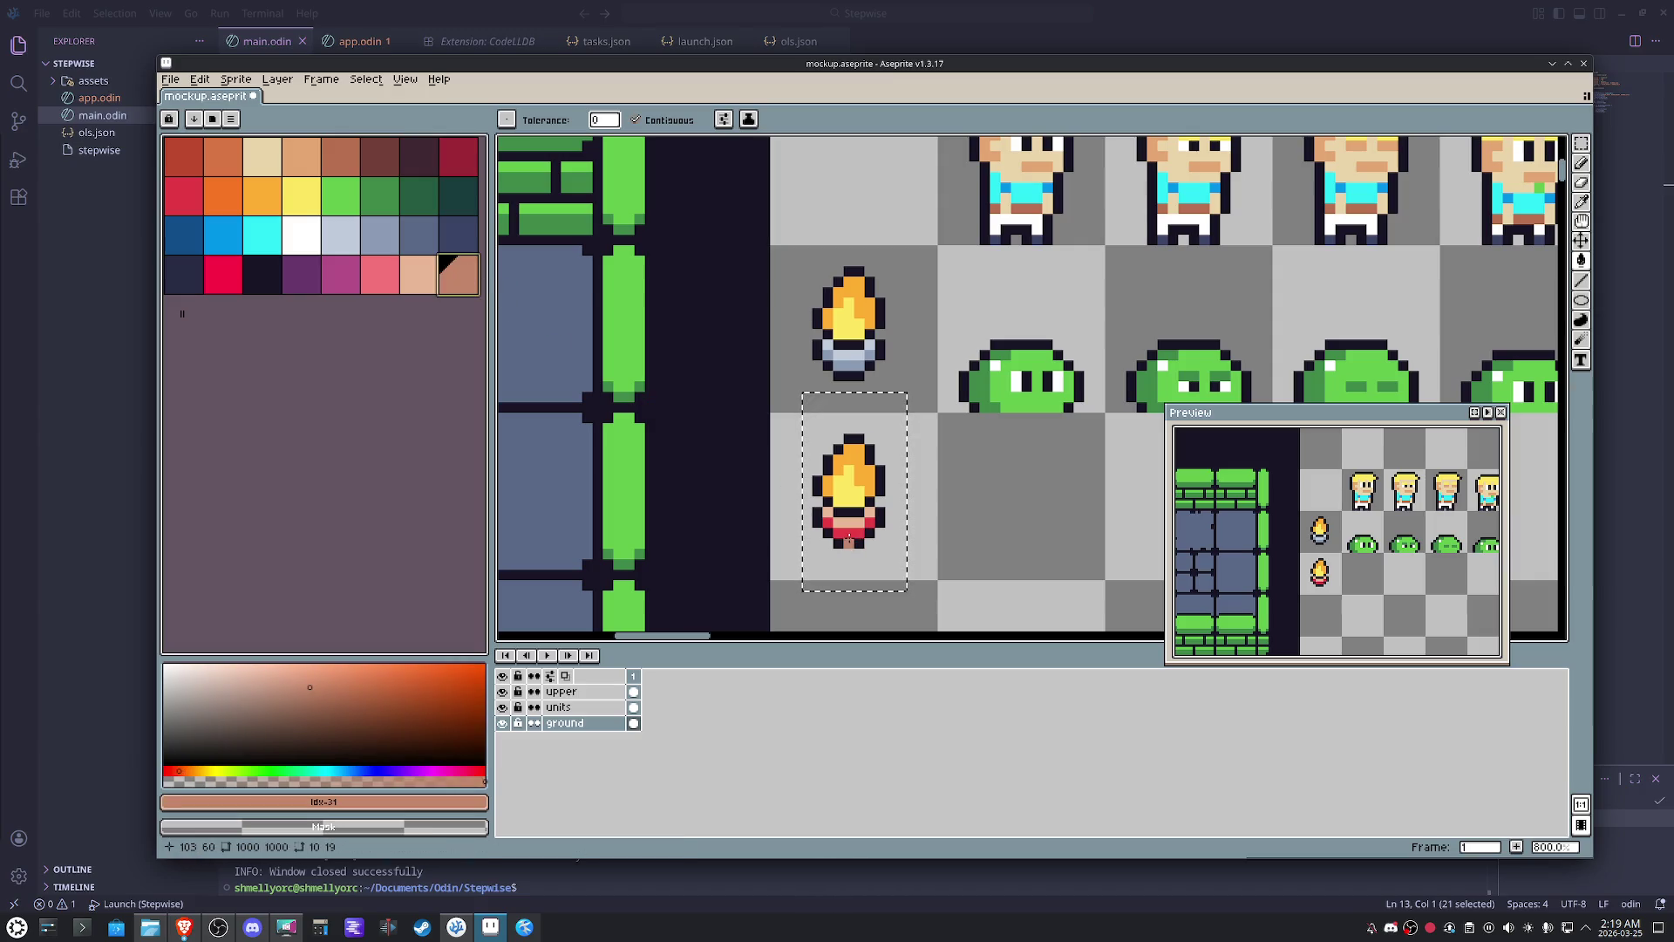
mouse_move(848, 539)
mouse_down()
mouse_move(870, 523)
mouse_move(828, 525)
mouse_up()
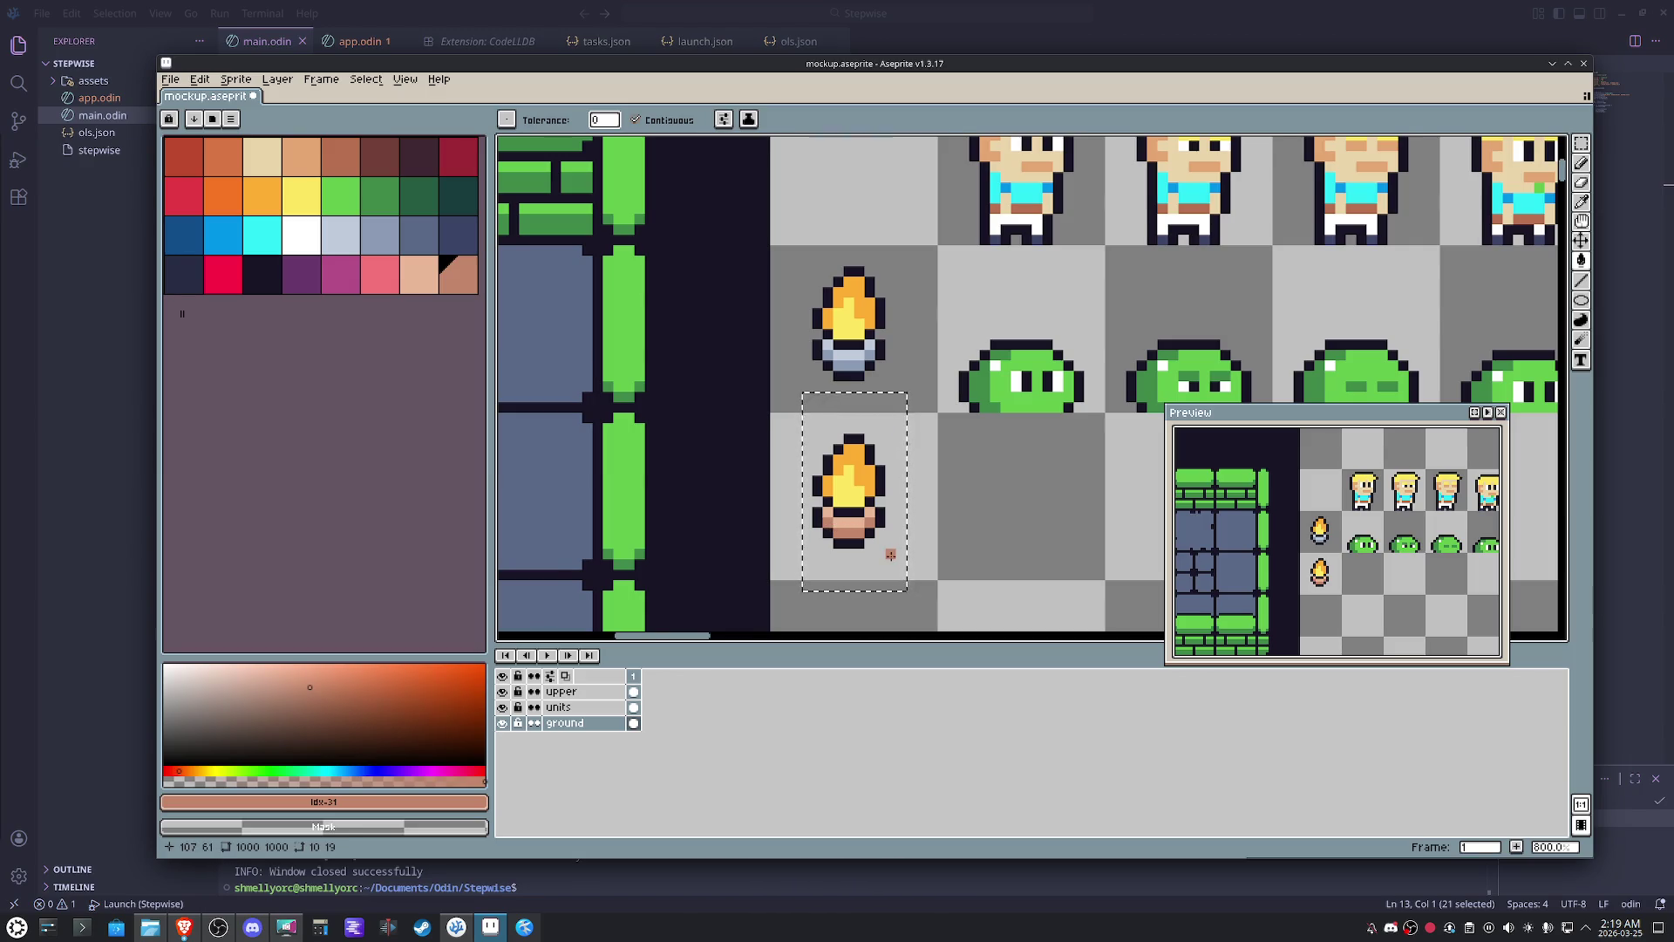
scroll(889, 554, up, 3)
- Paint a yellow band under the flame and the torch's bottom rows orange
click(300, 195)
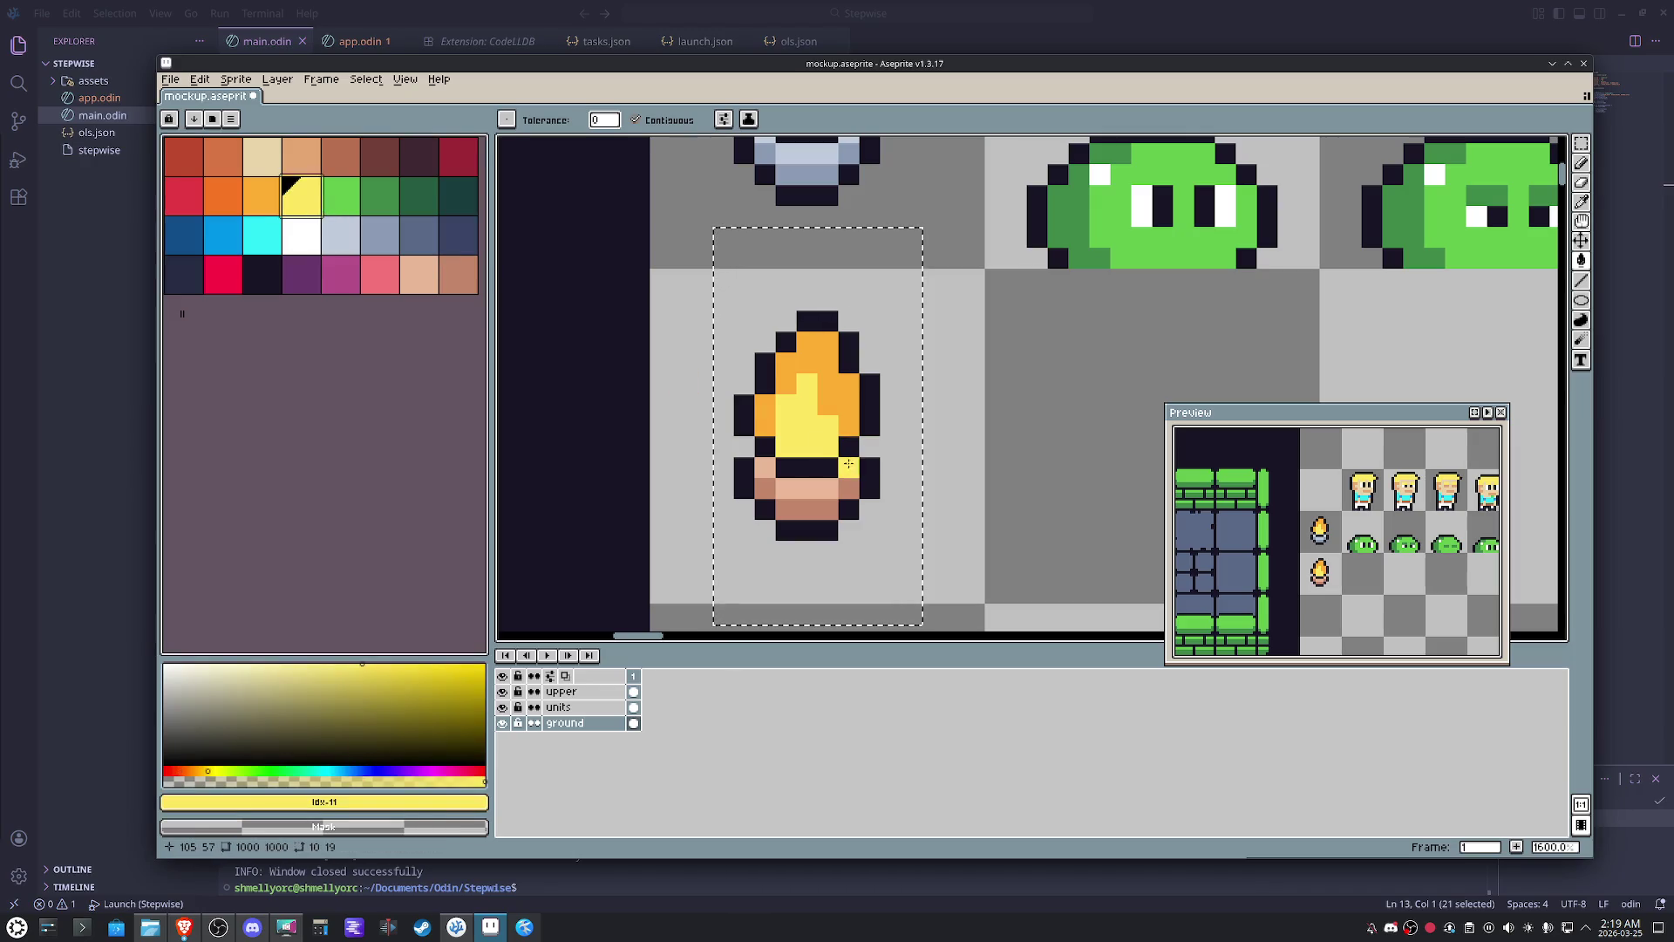
drag(847, 467, 765, 469)
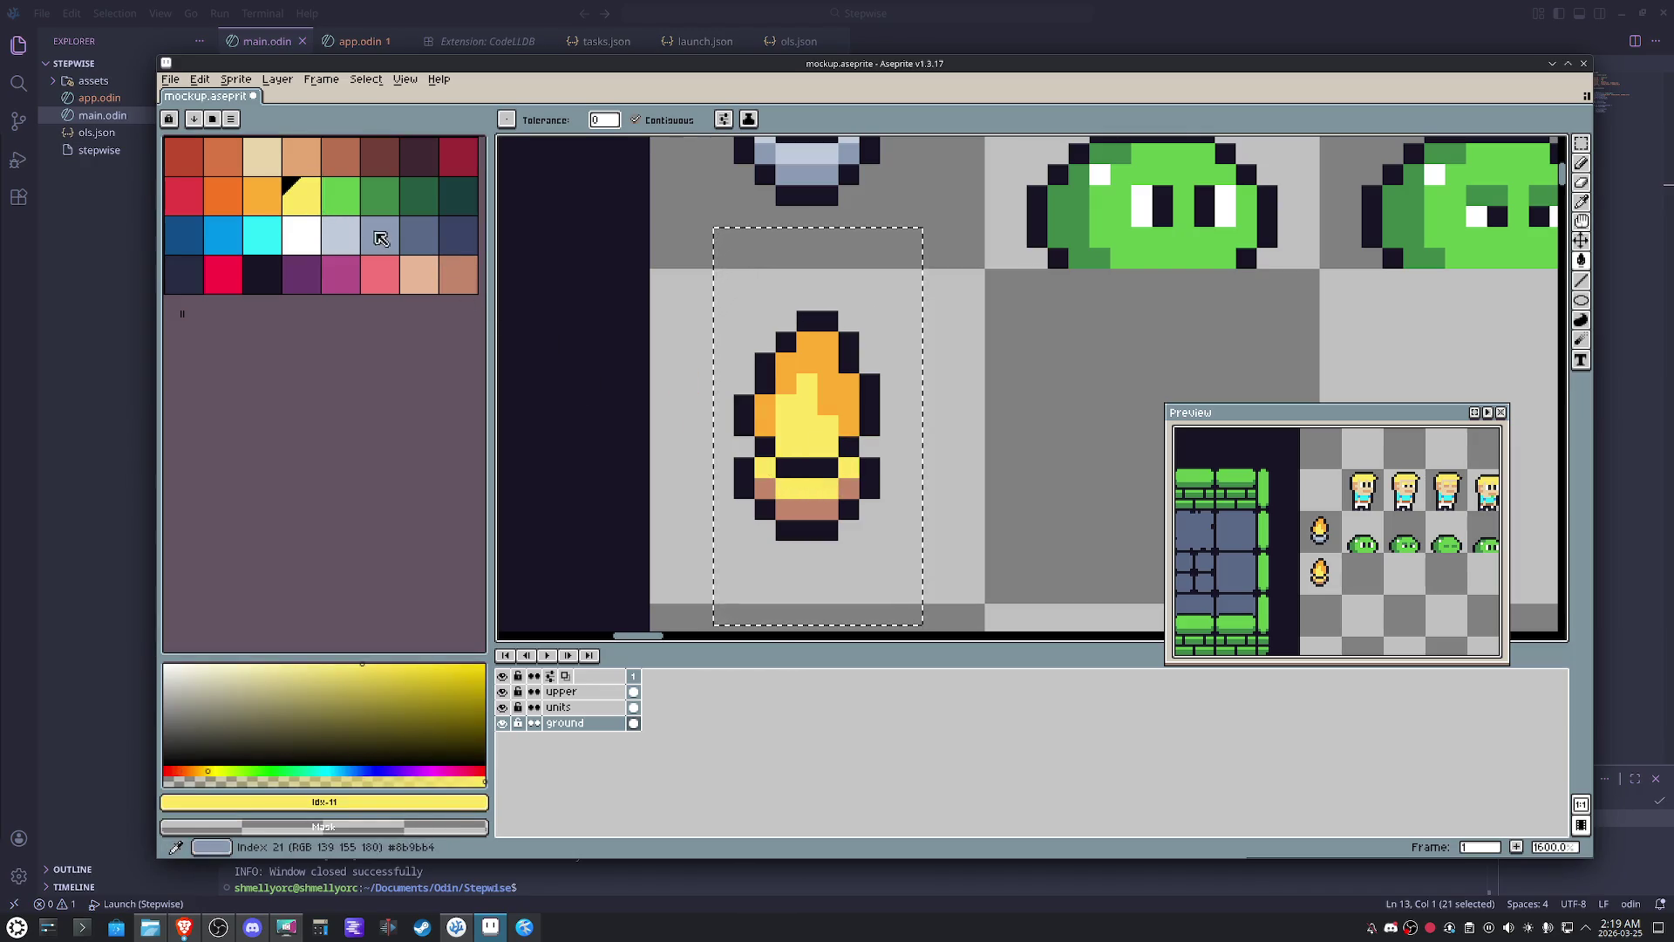
click(261, 196)
drag(819, 504, 782, 509)
click(766, 489)
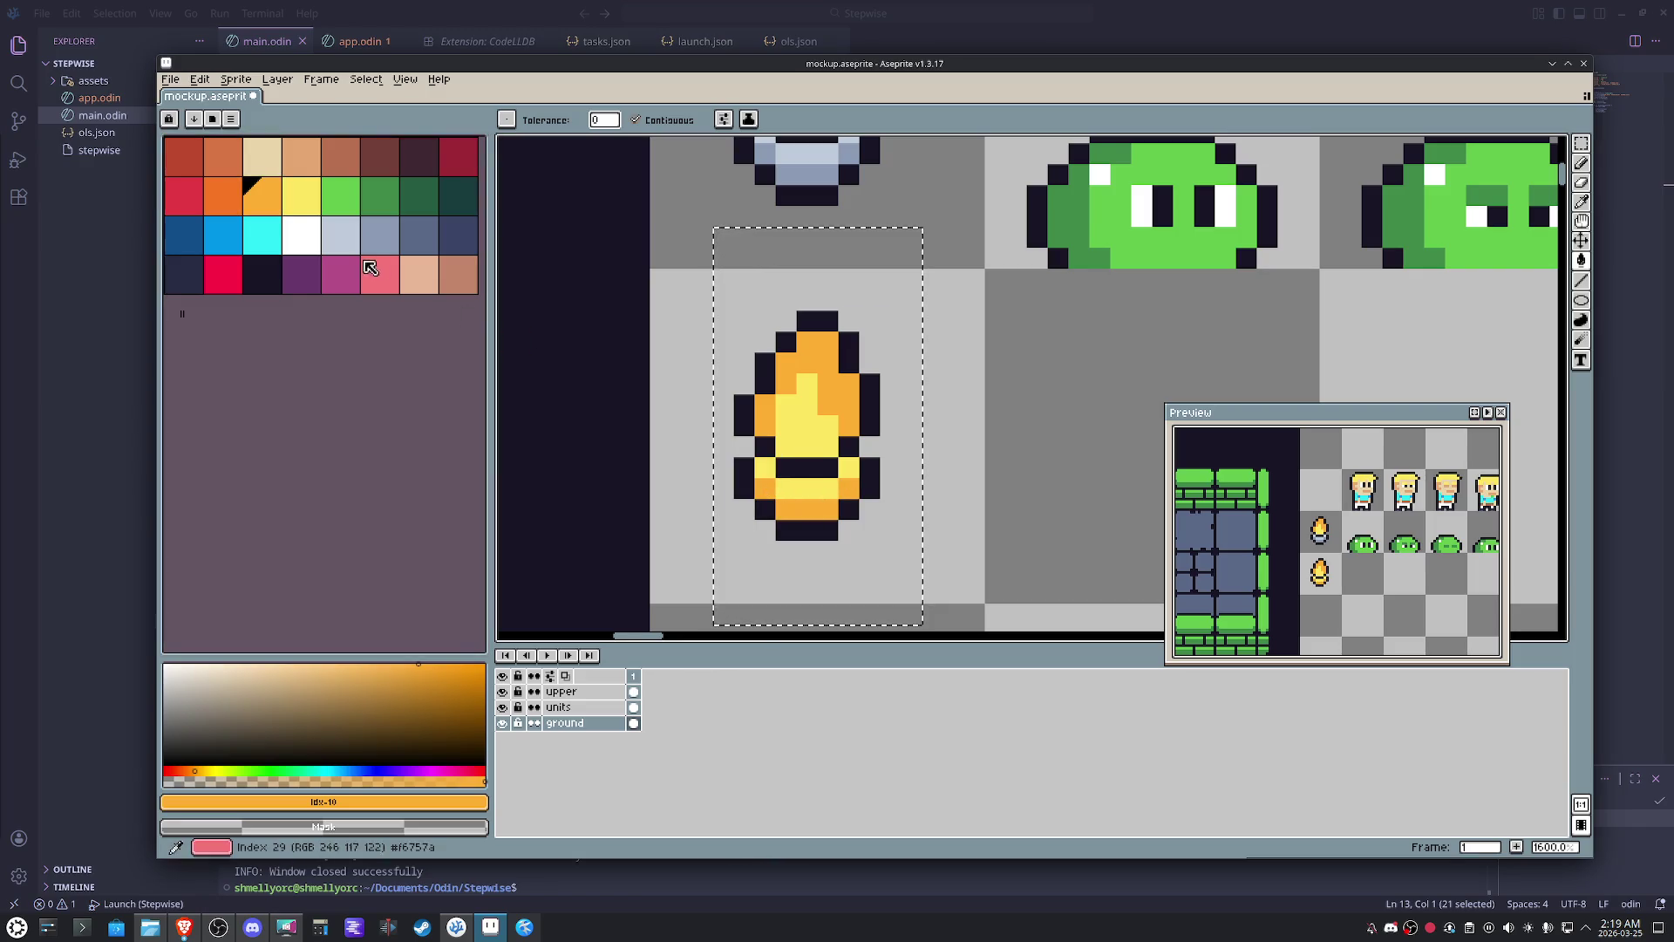
- Fill the lower torch's inner flame cyan and its outer flame blue
click(261, 236)
click(828, 443)
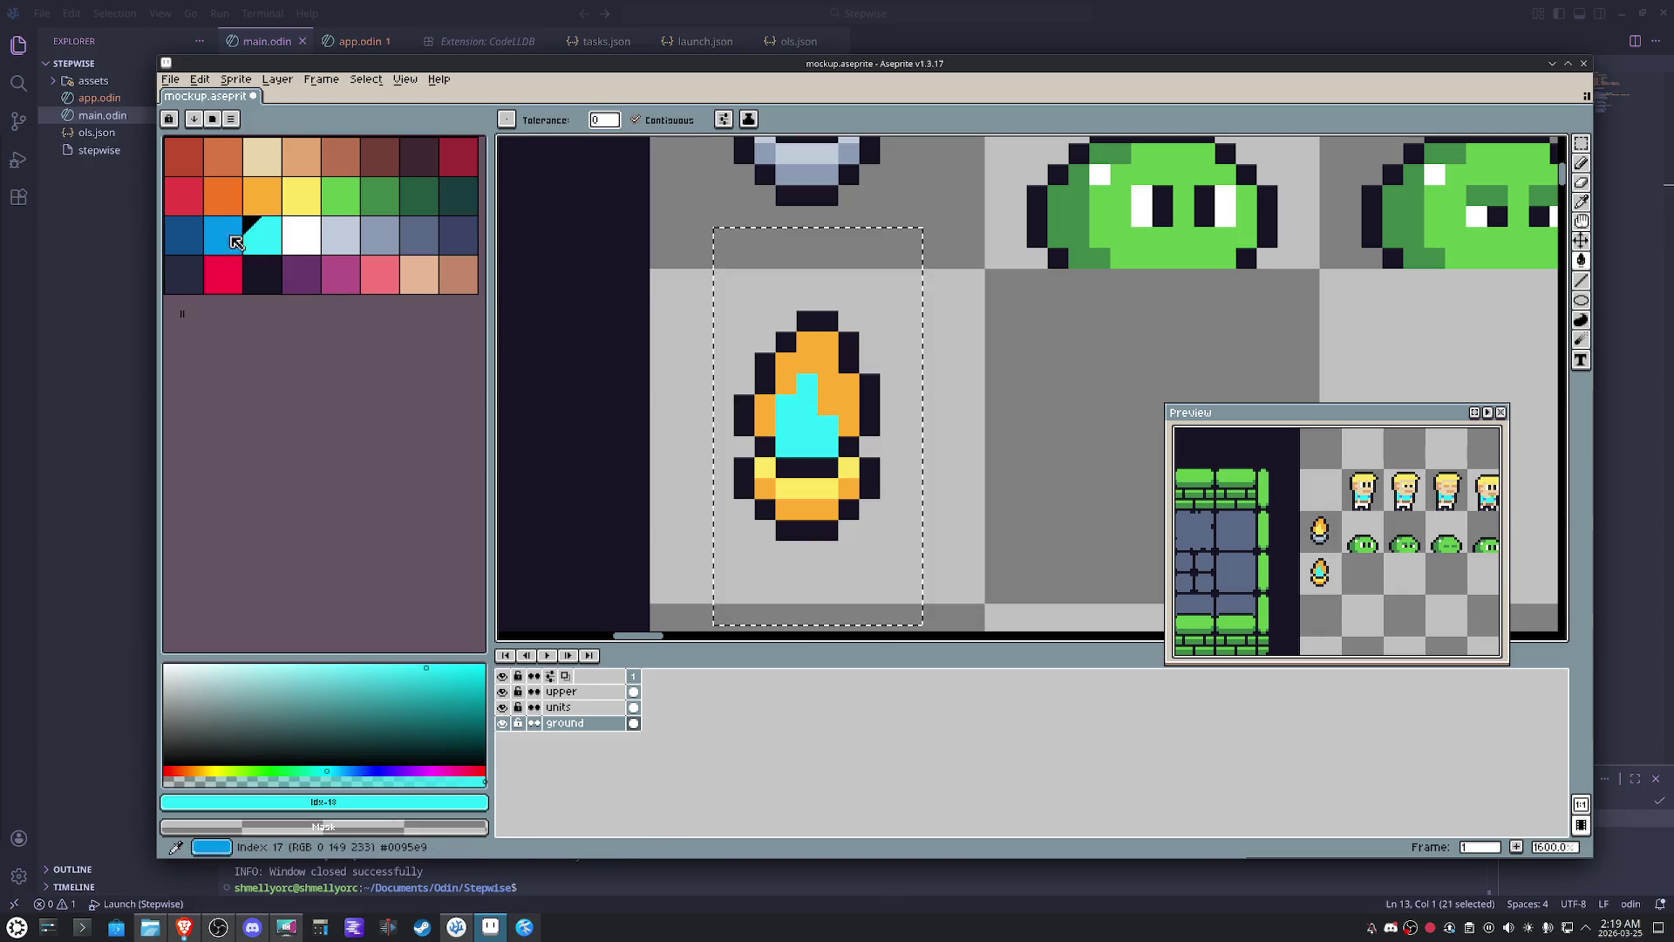
click(235, 242)
click(807, 362)
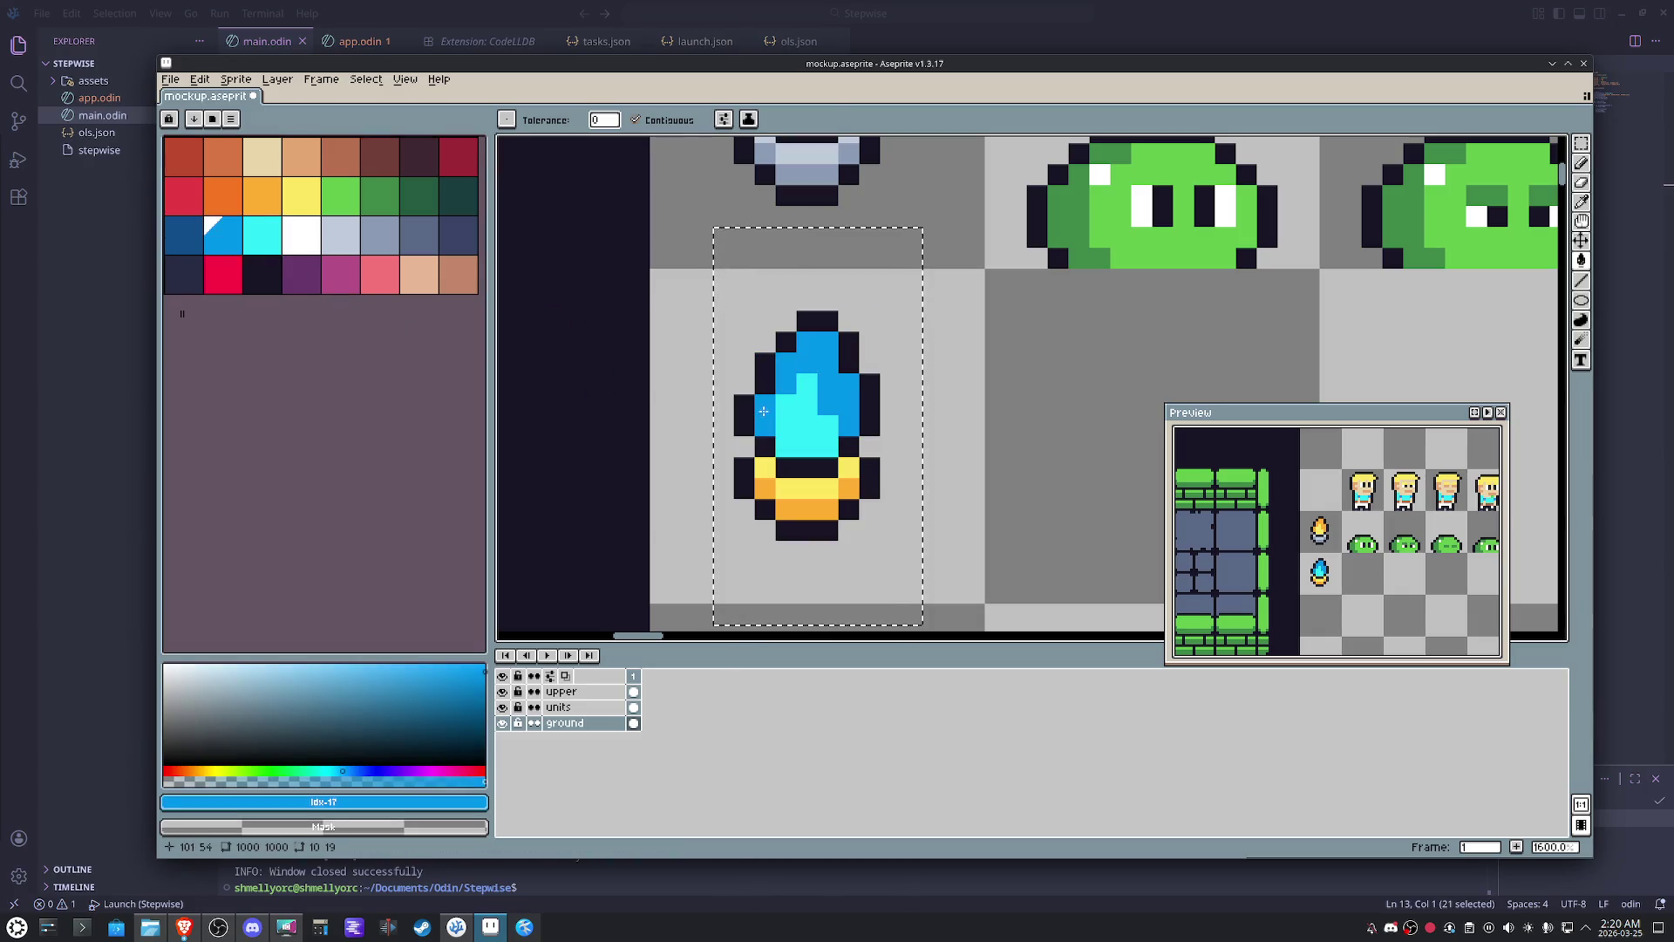
key(m)
scroll(772, 420, down, 4)
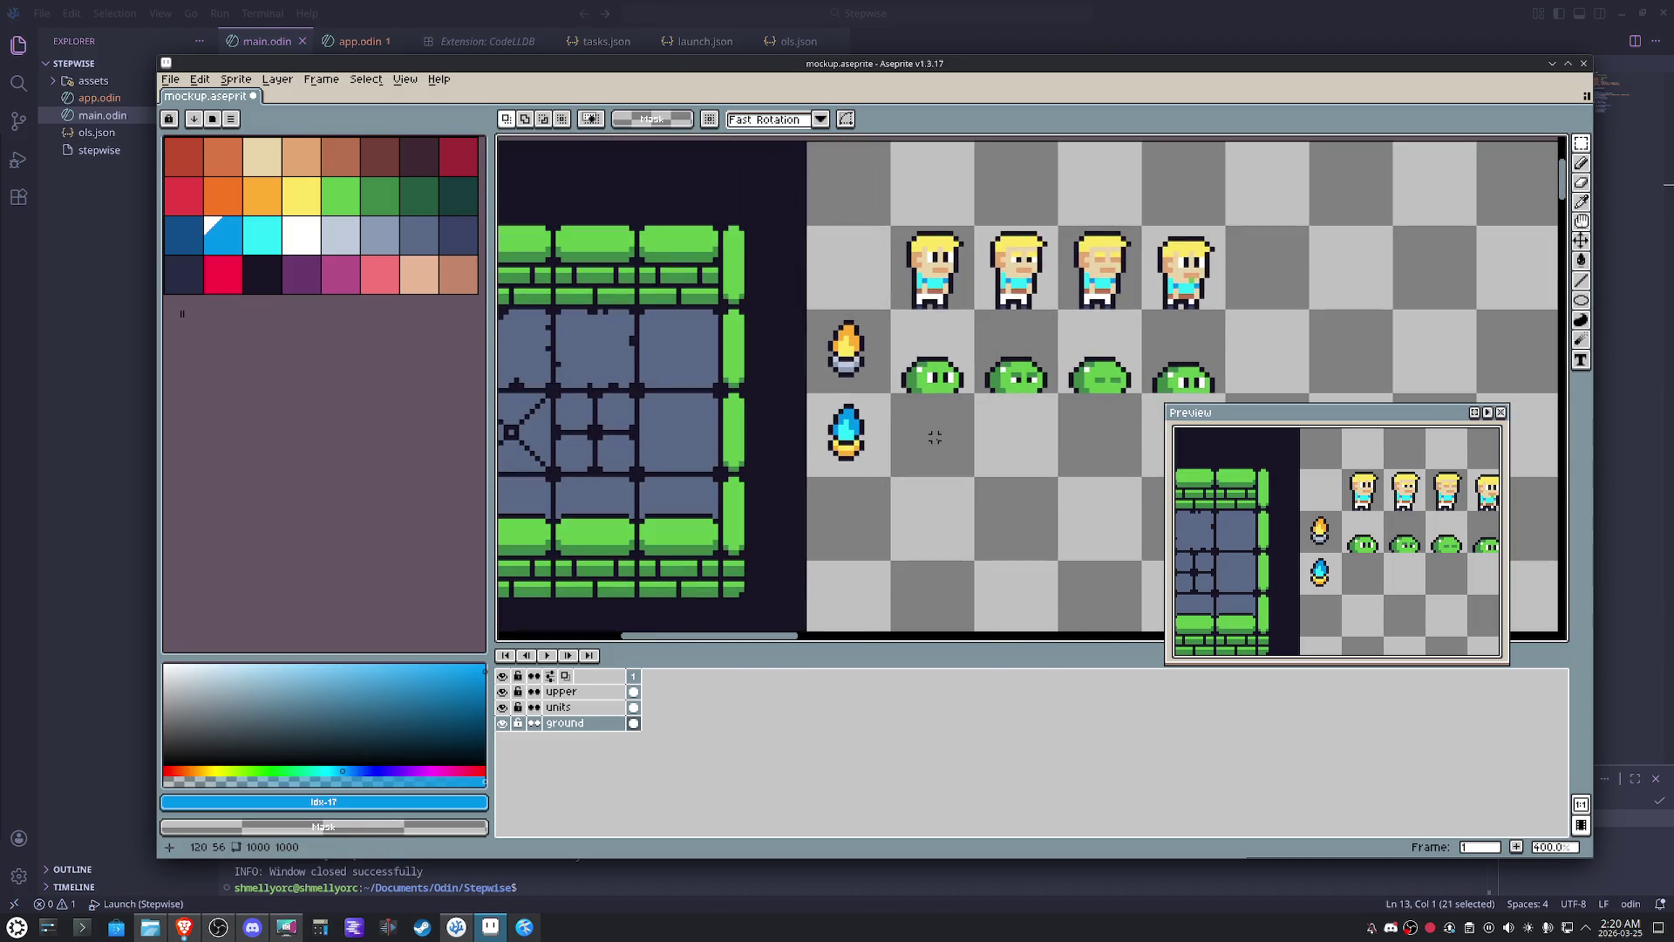
scroll(903, 432, up, 1)
- Duplicate the blue torch into the tile below it
mouse_move(894, 480)
mouse_down()
mouse_move(800, 389)
mouse_move(841, 523)
mouse_up()
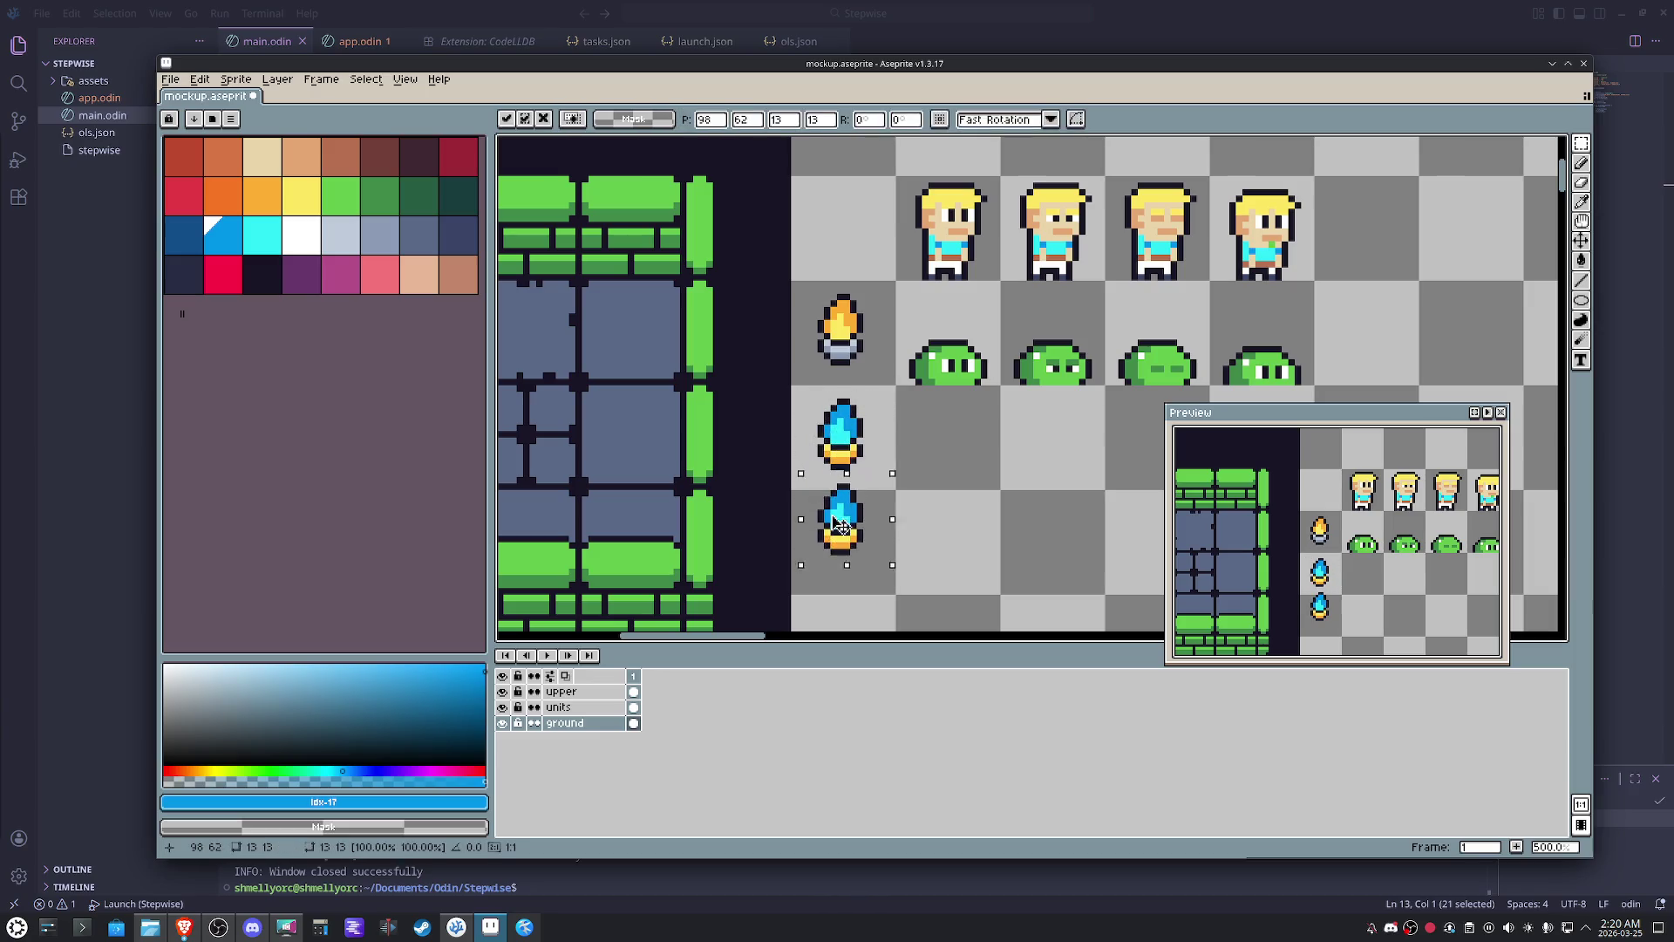
click(930, 541)
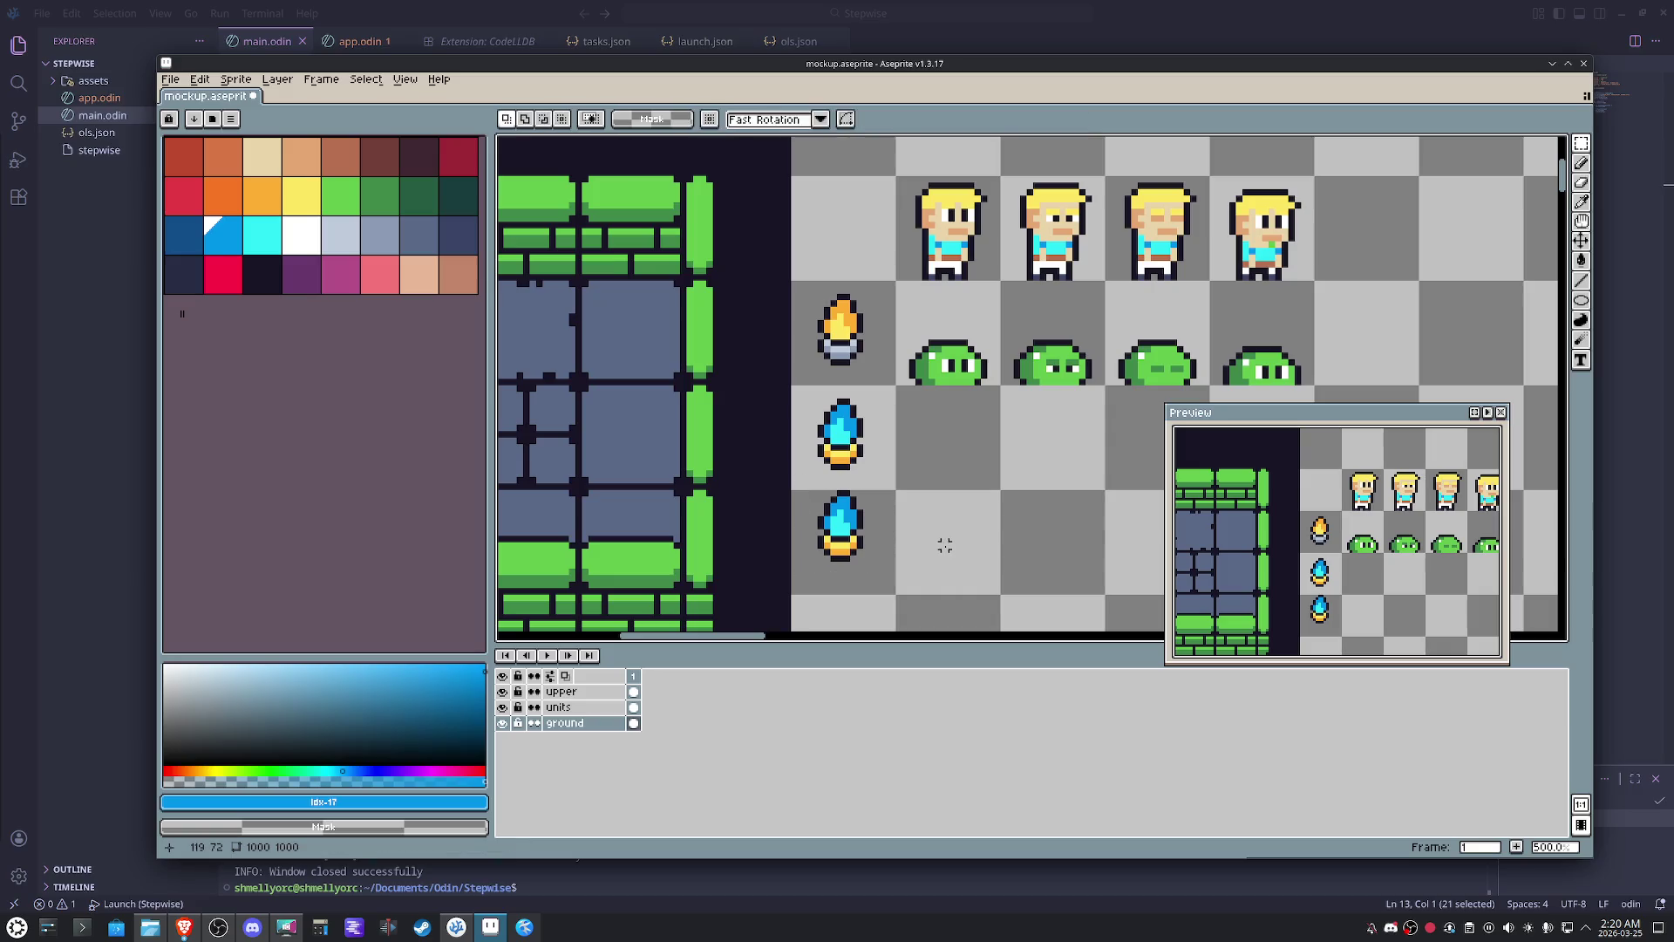
drag(942, 545, 904, 468)
scroll(904, 467, up, 5)
- Draw the dark outline of a handle below the copied torch
key(i)
click(851, 380)
key(b)
mouse_move(855, 392)
mouse_down()
mouse_move(855, 463)
mouse_move(813, 460)
mouse_move(814, 393)
mouse_up()
click(961, 463)
- Fill the handle brown with a tan highlight on top
click(338, 156)
drag(835, 395, 835, 468)
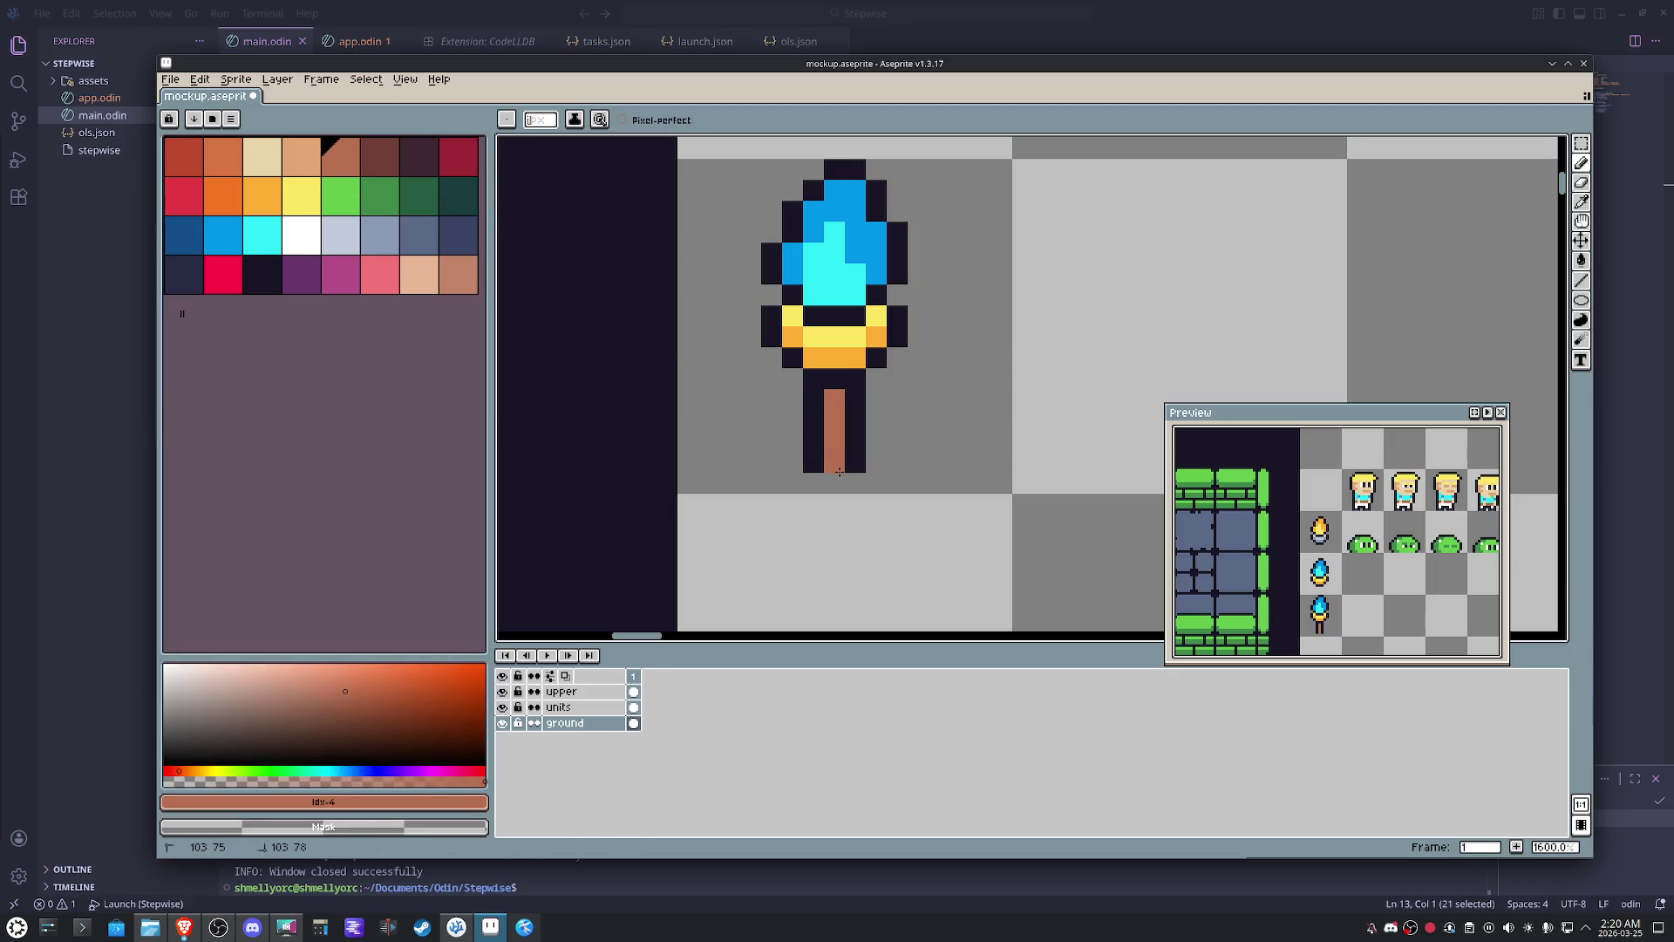
click(305, 168)
click(821, 397)
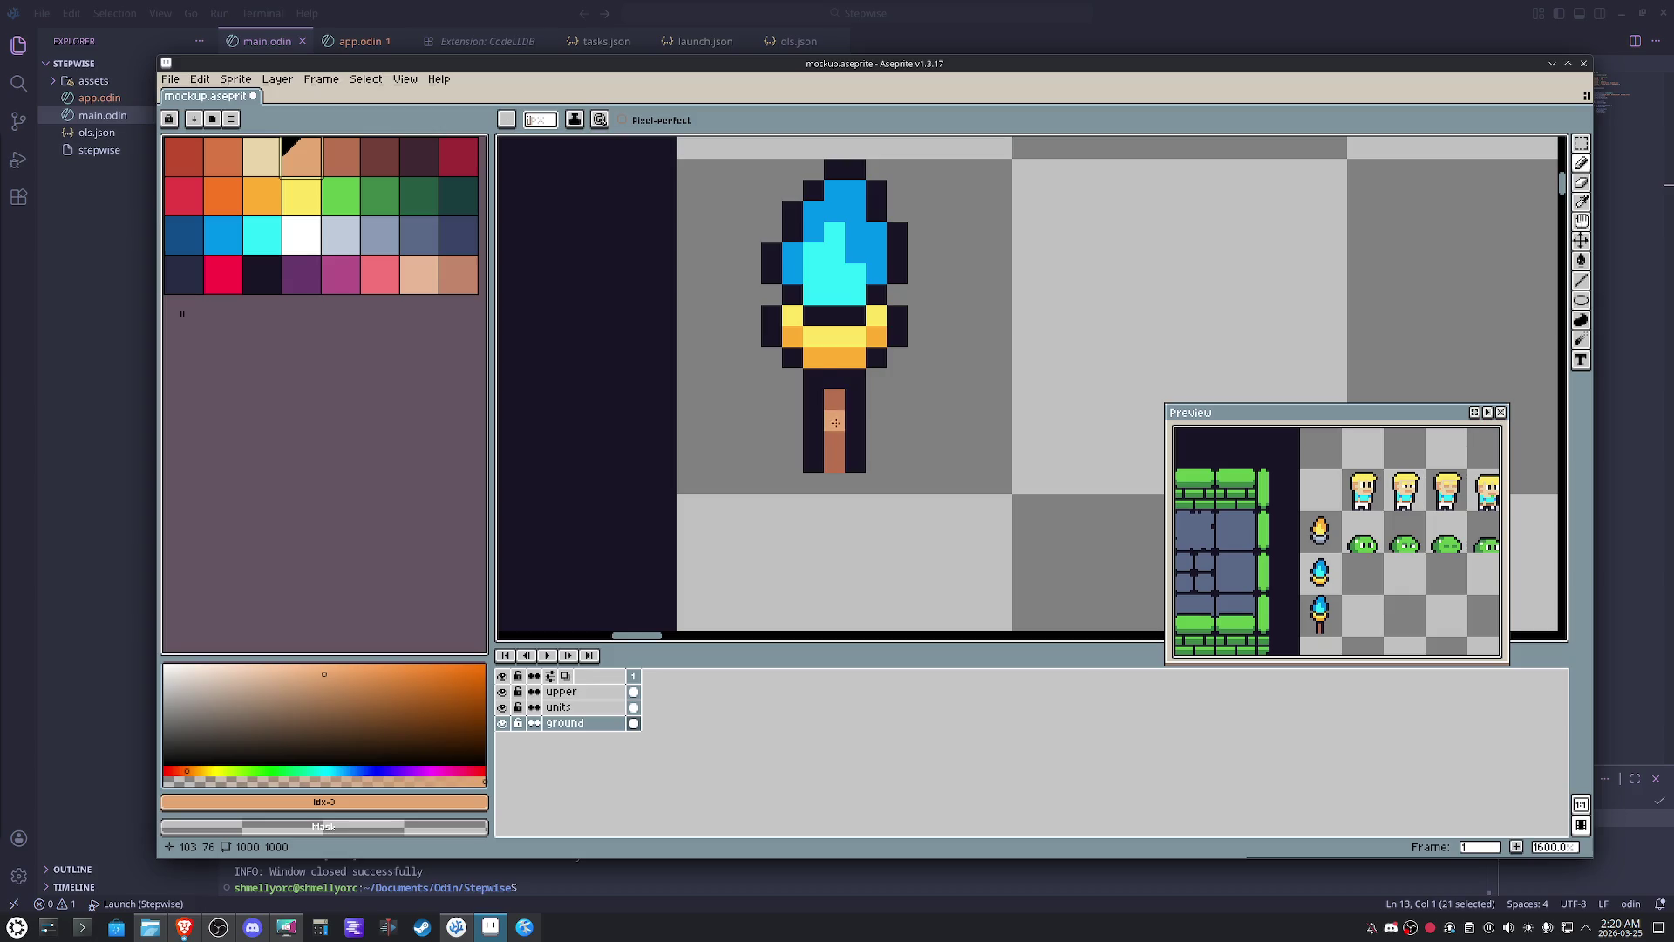
scroll(1042, 441, down, 5)
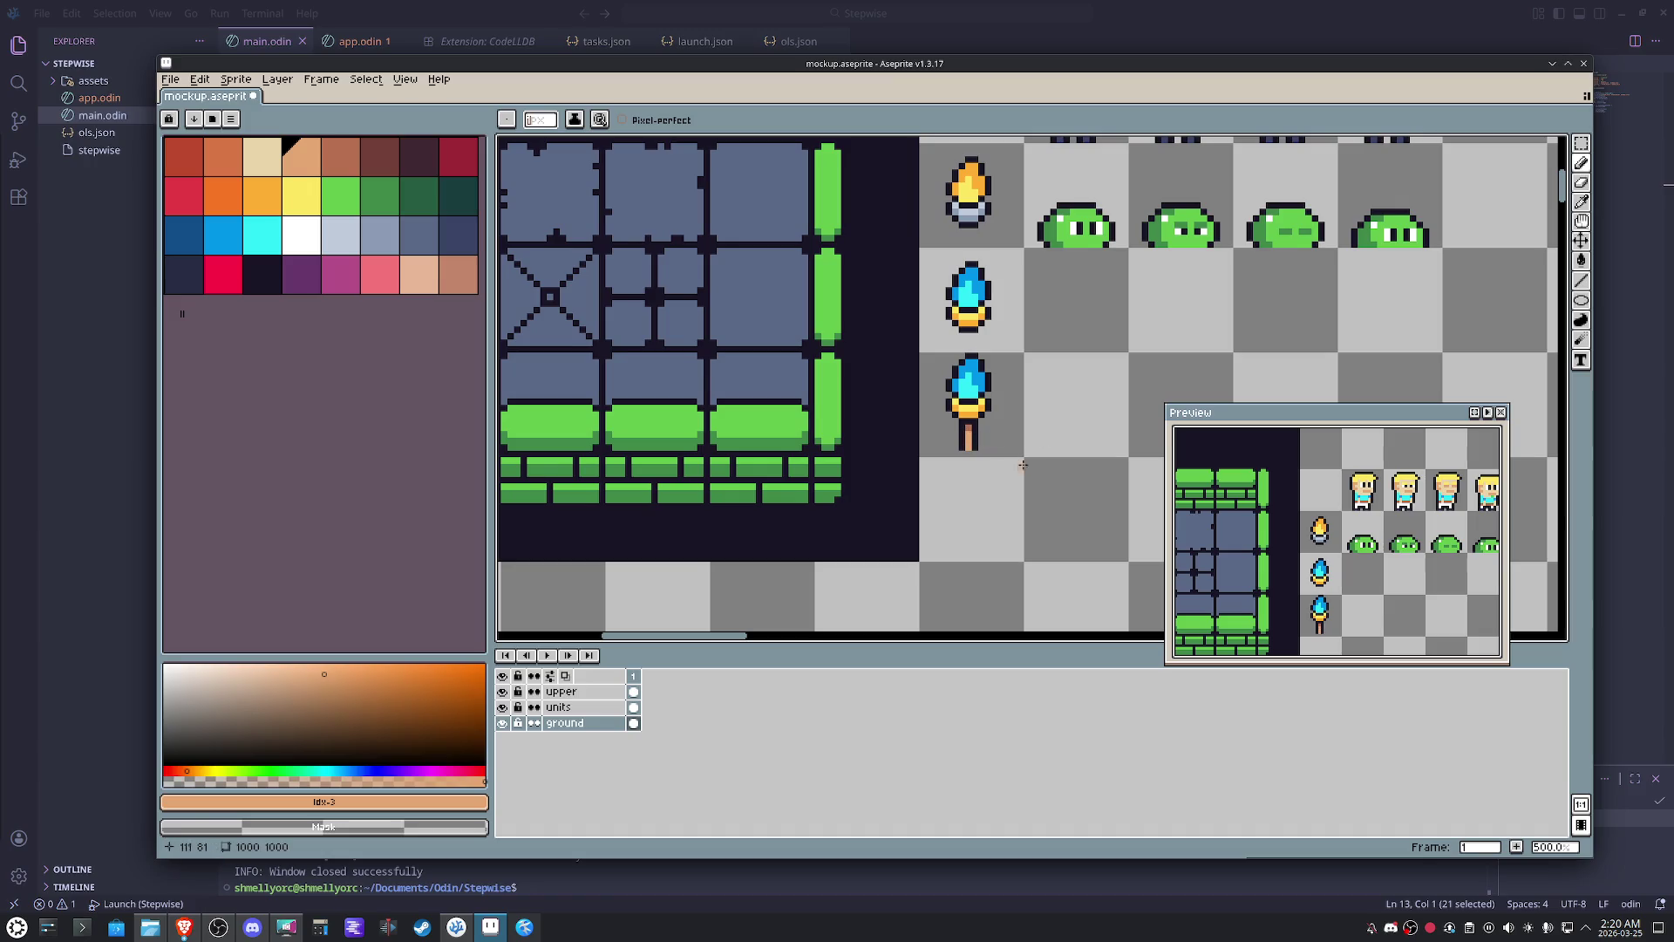
key(m)
scroll(1032, 465, down, 2)
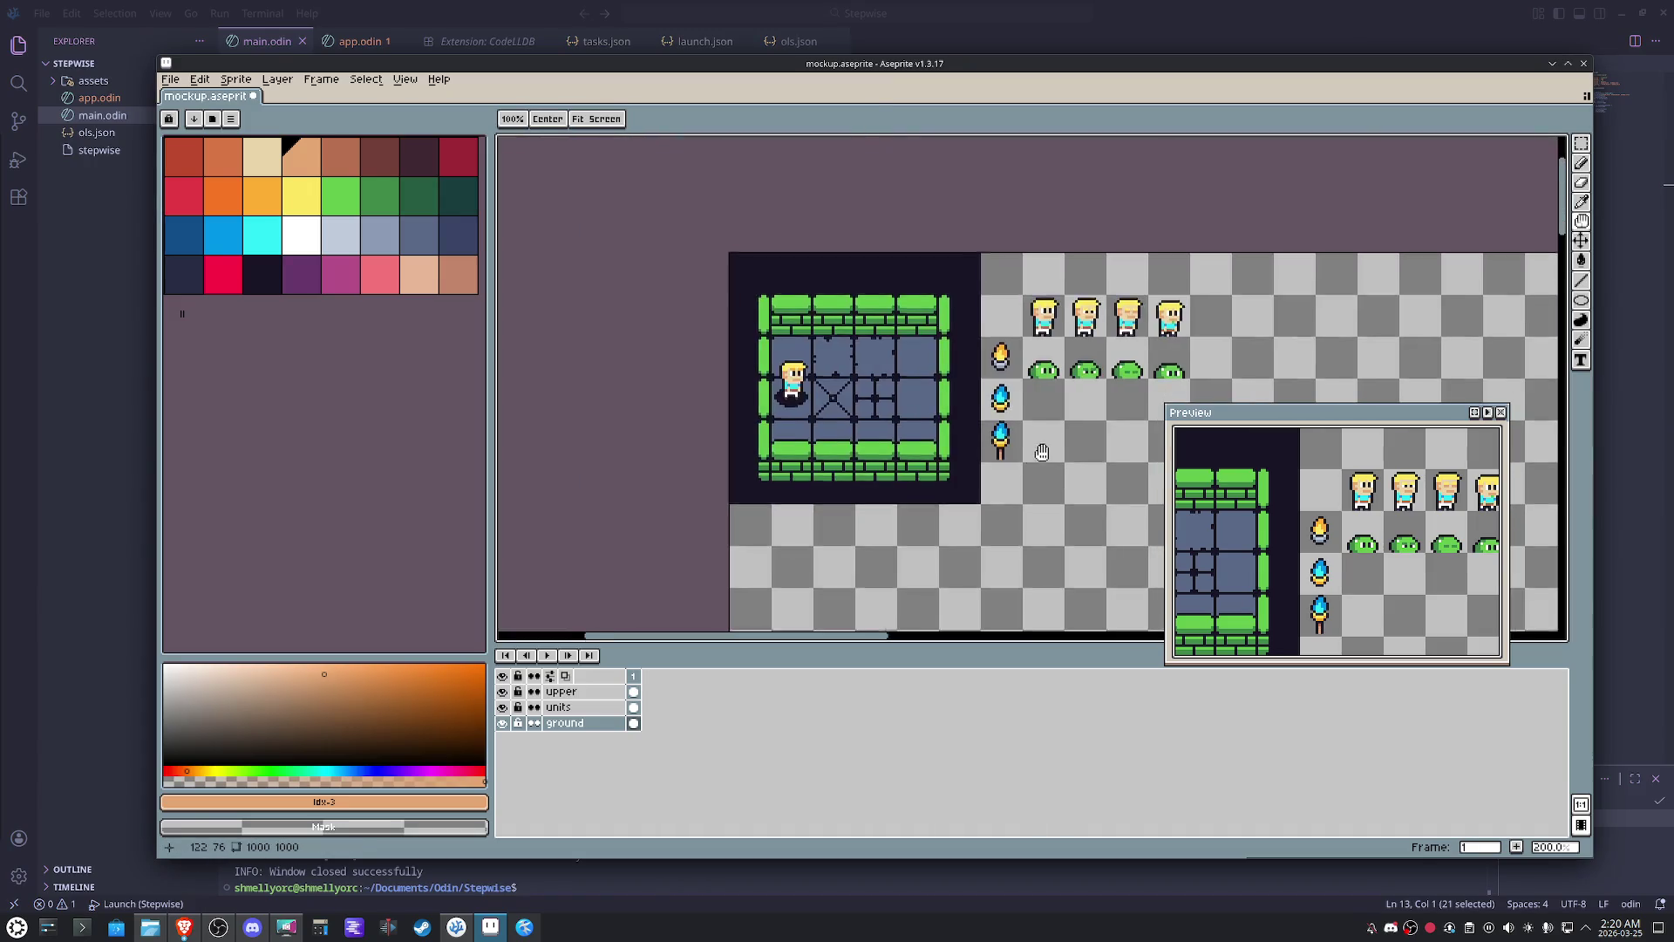
scroll(944, 375, up, 1)
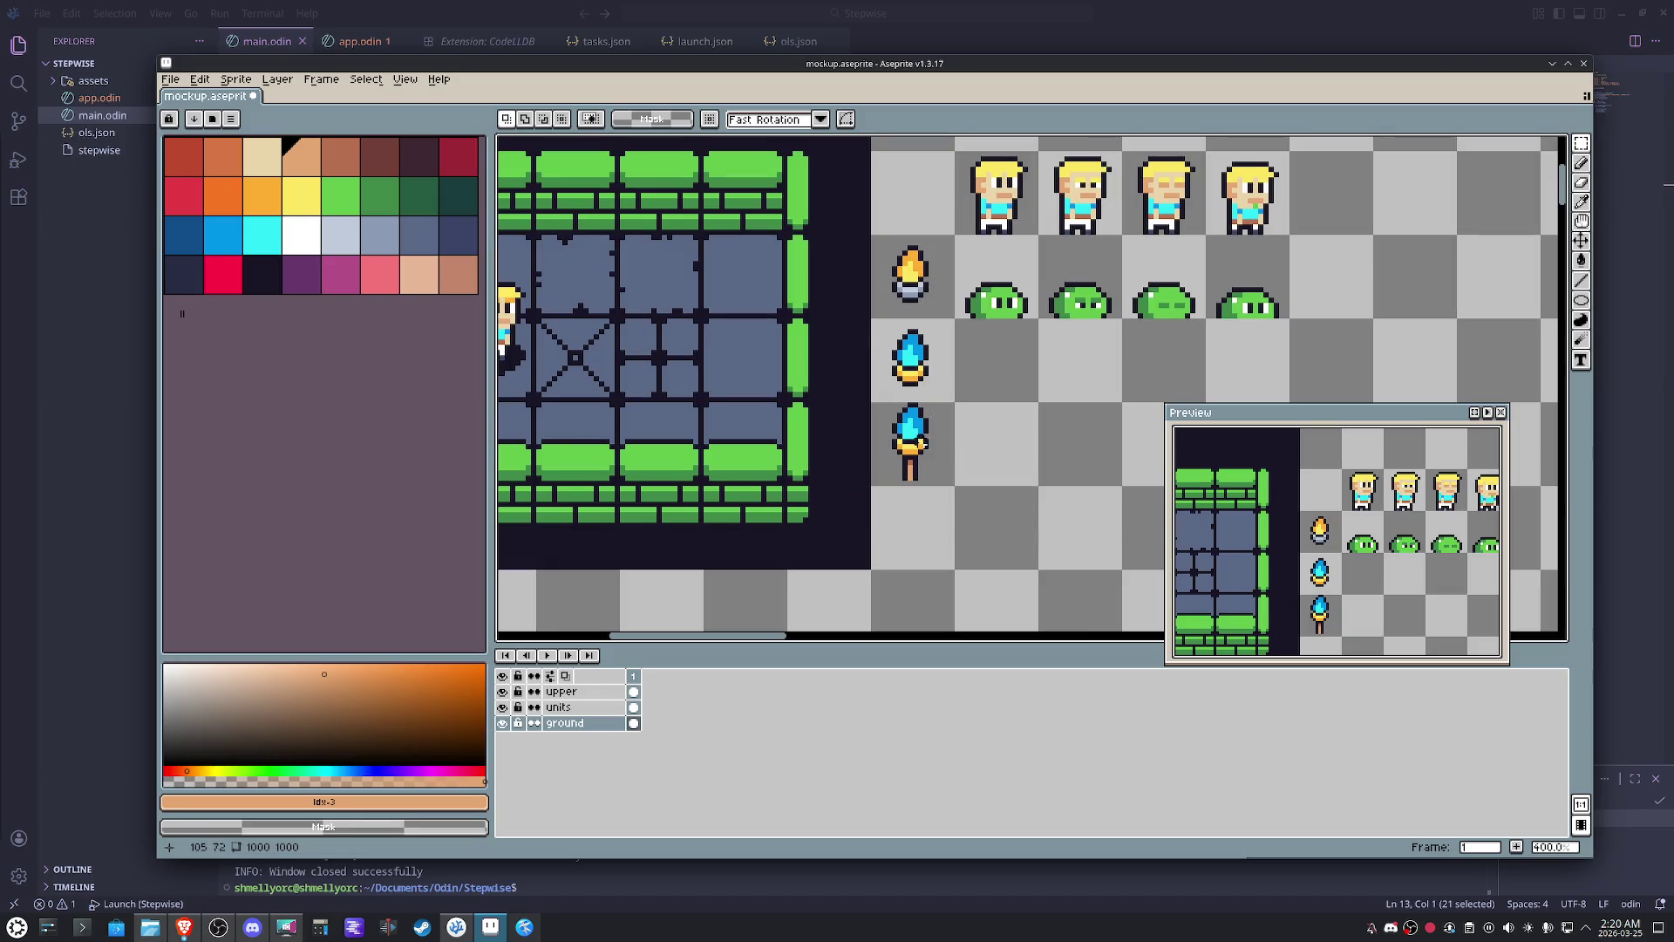
drag(874, 236, 954, 319)
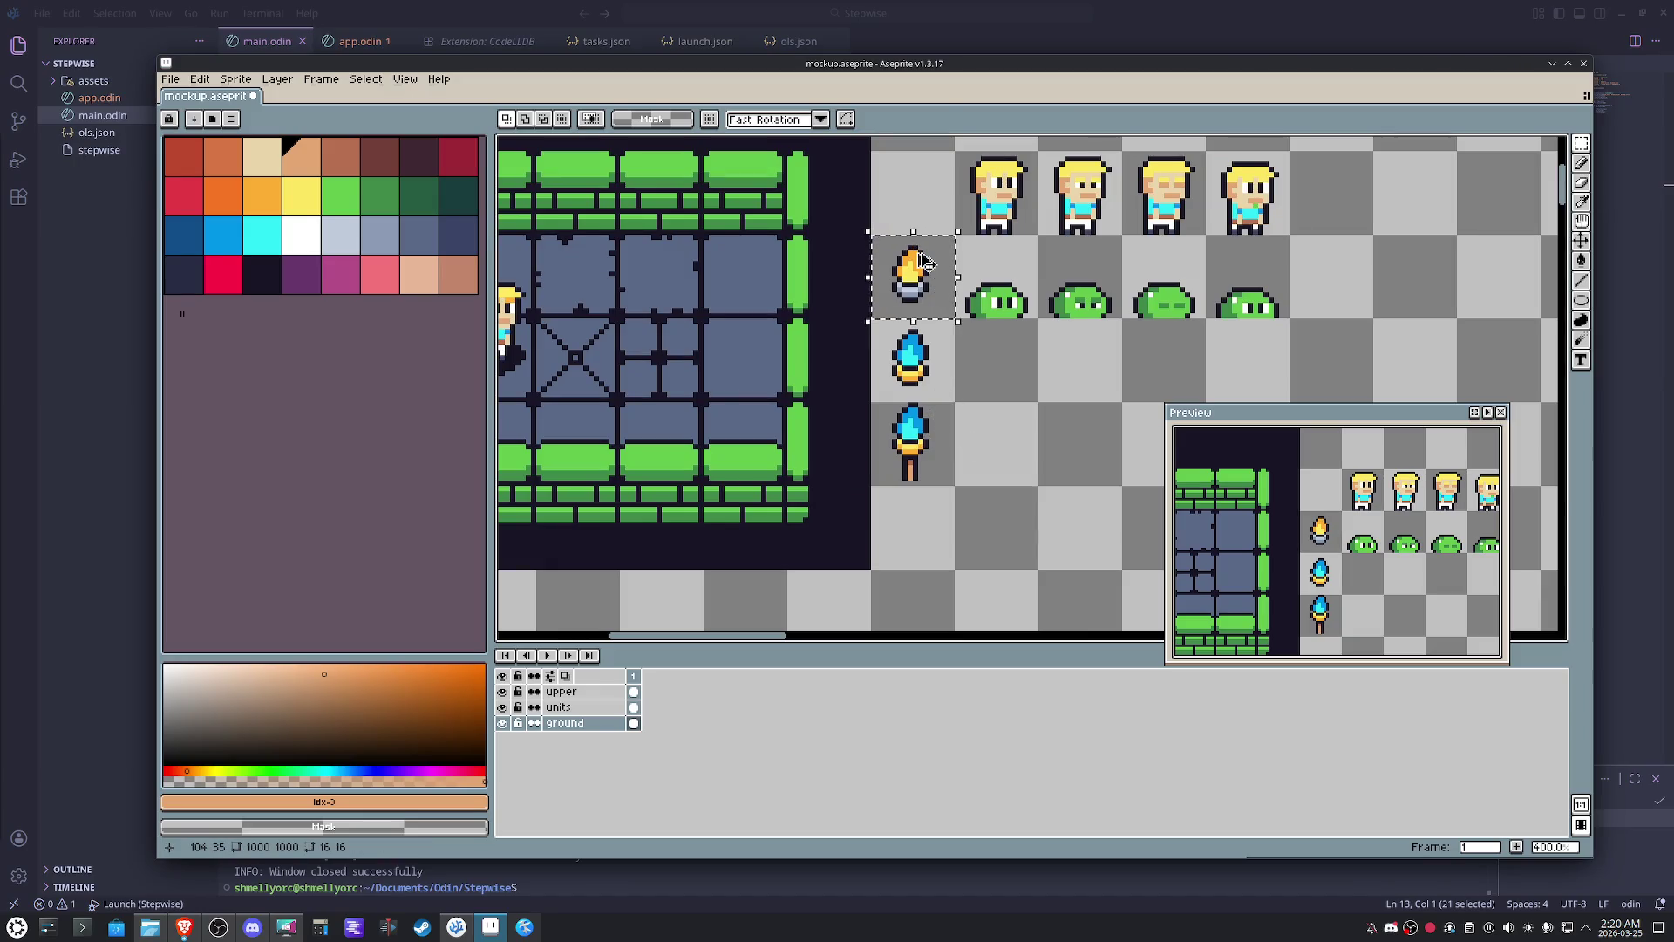
- Copy the orange torch into the tile above and place a handle strip under the orange torch
drag(925, 264, 925, 181)
click(924, 279)
mouse_move(984, 510)
mouse_down()
mouse_move(877, 460)
mouse_move(932, 317)
mouse_up()
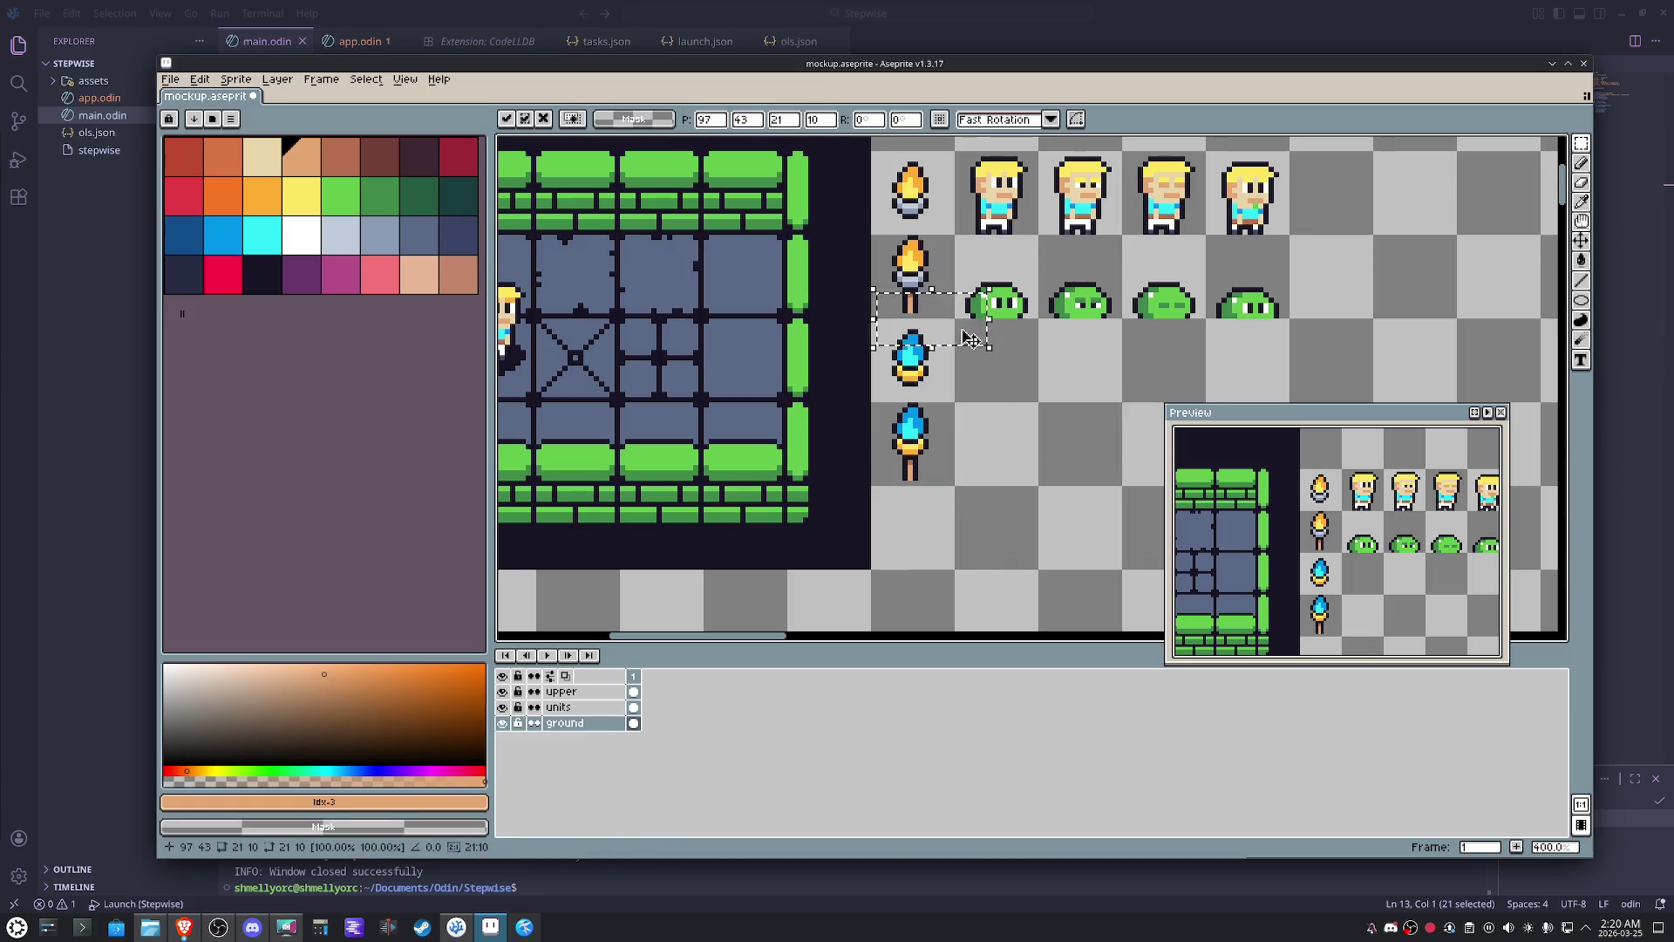
click(1006, 469)
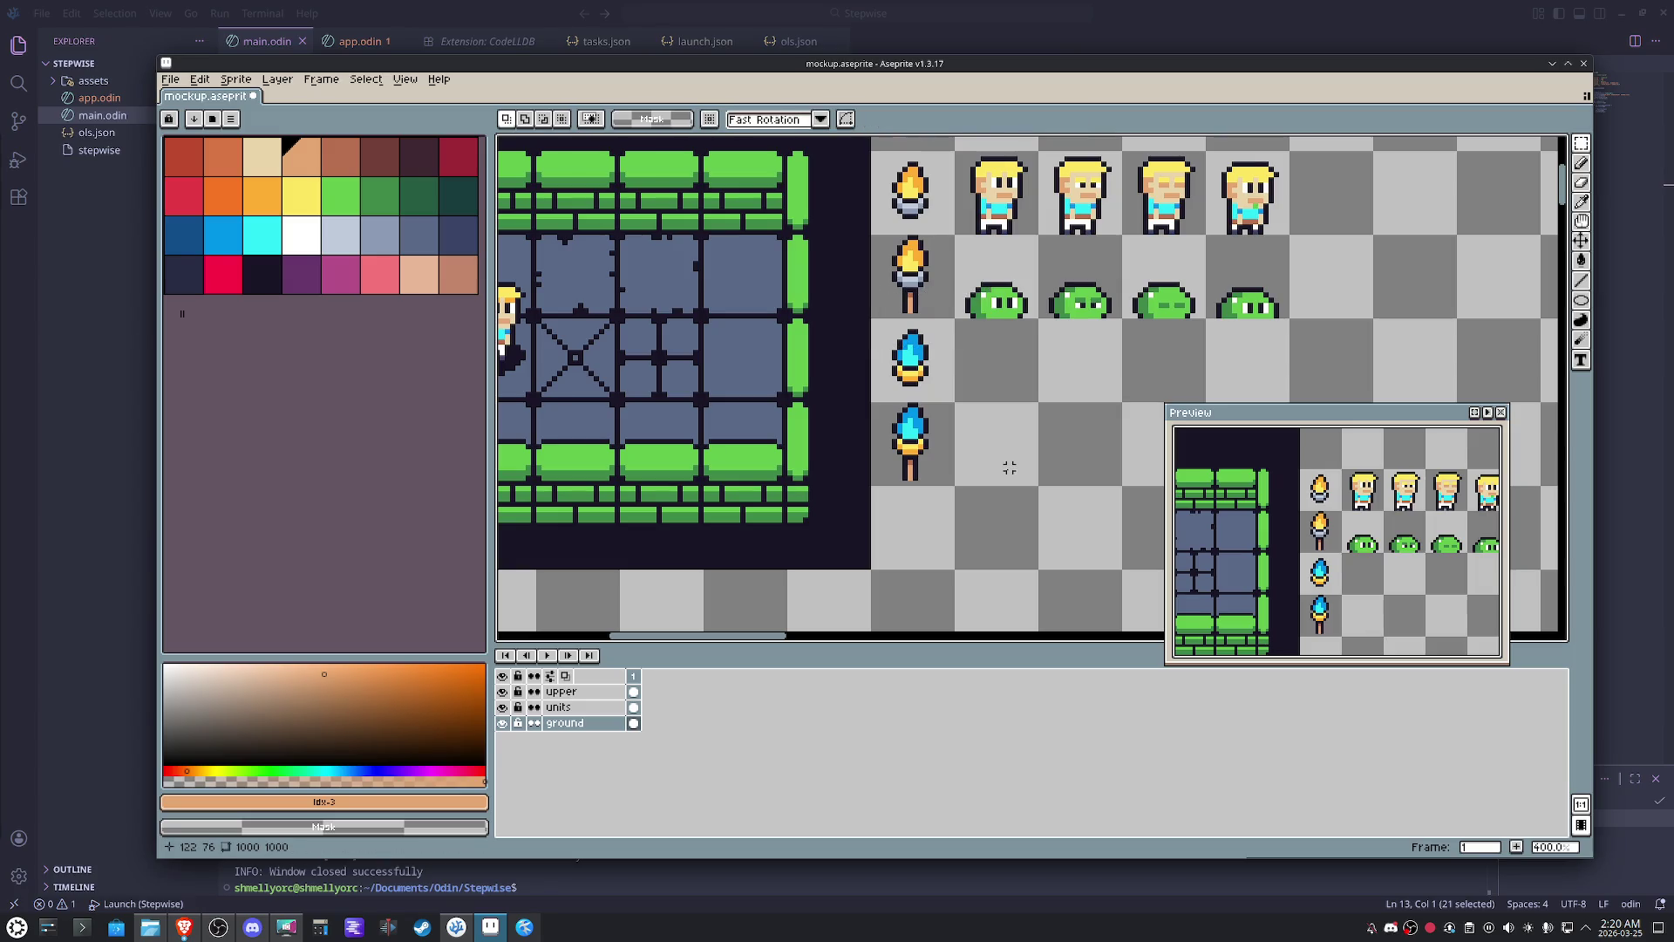
scroll(1009, 468, up, 1)
scroll(937, 459, down, 1)
scroll(930, 366, up, 1)
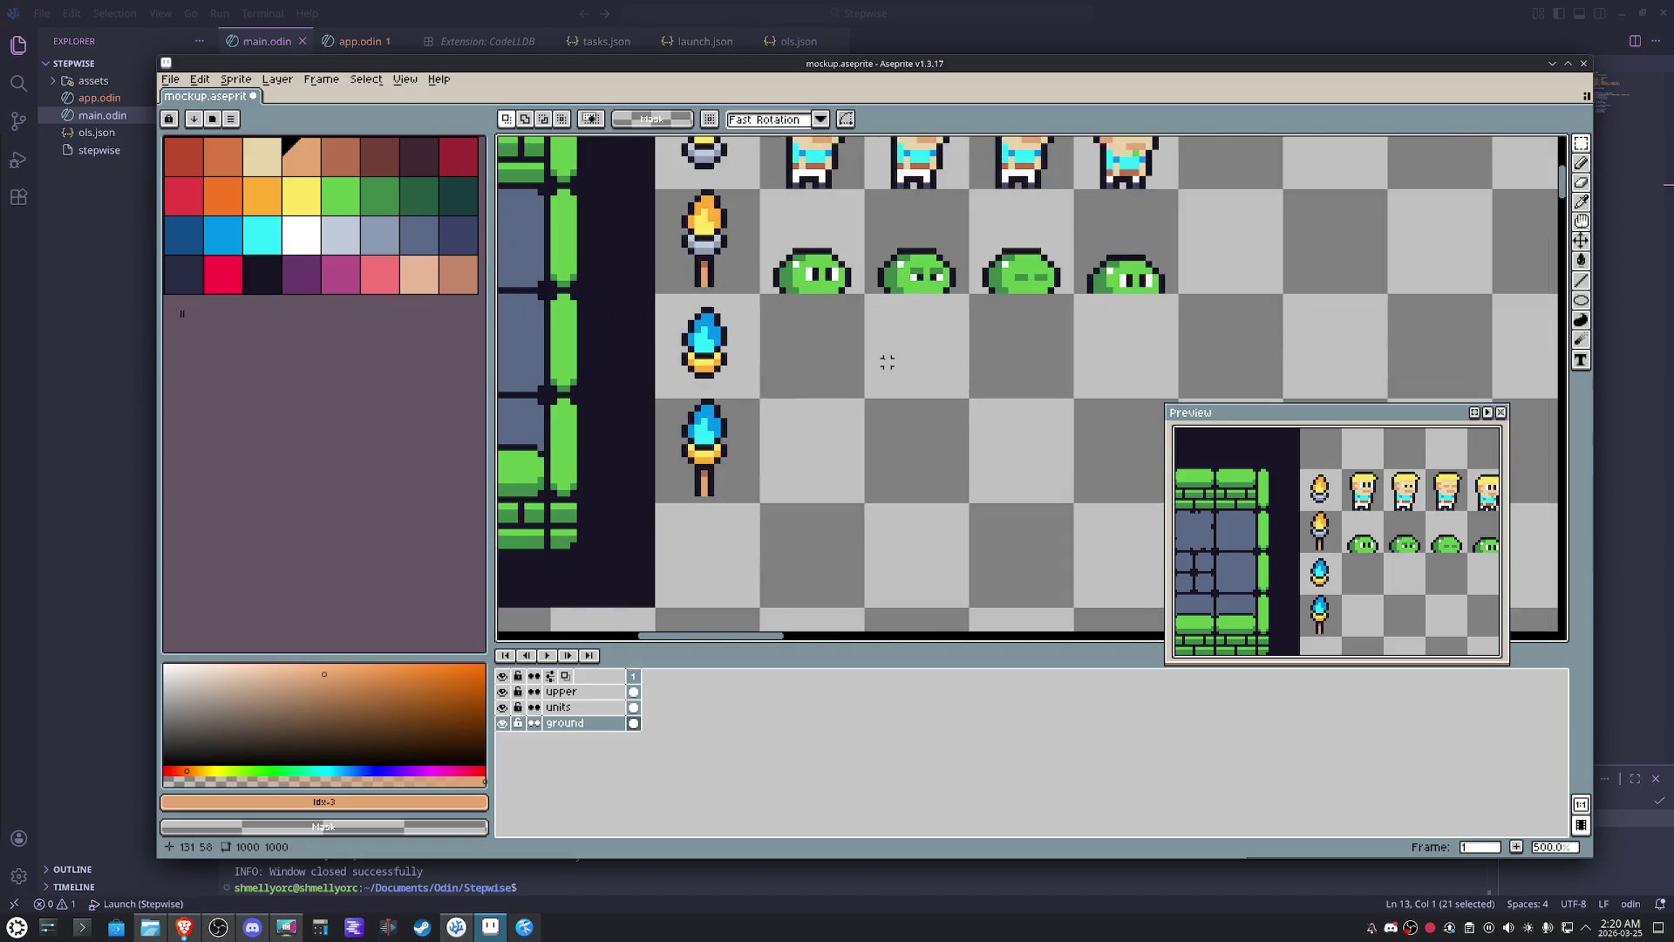
- Start a new tile with a light grey-blue edge beside the blue torch
click(334, 236)
key(b)
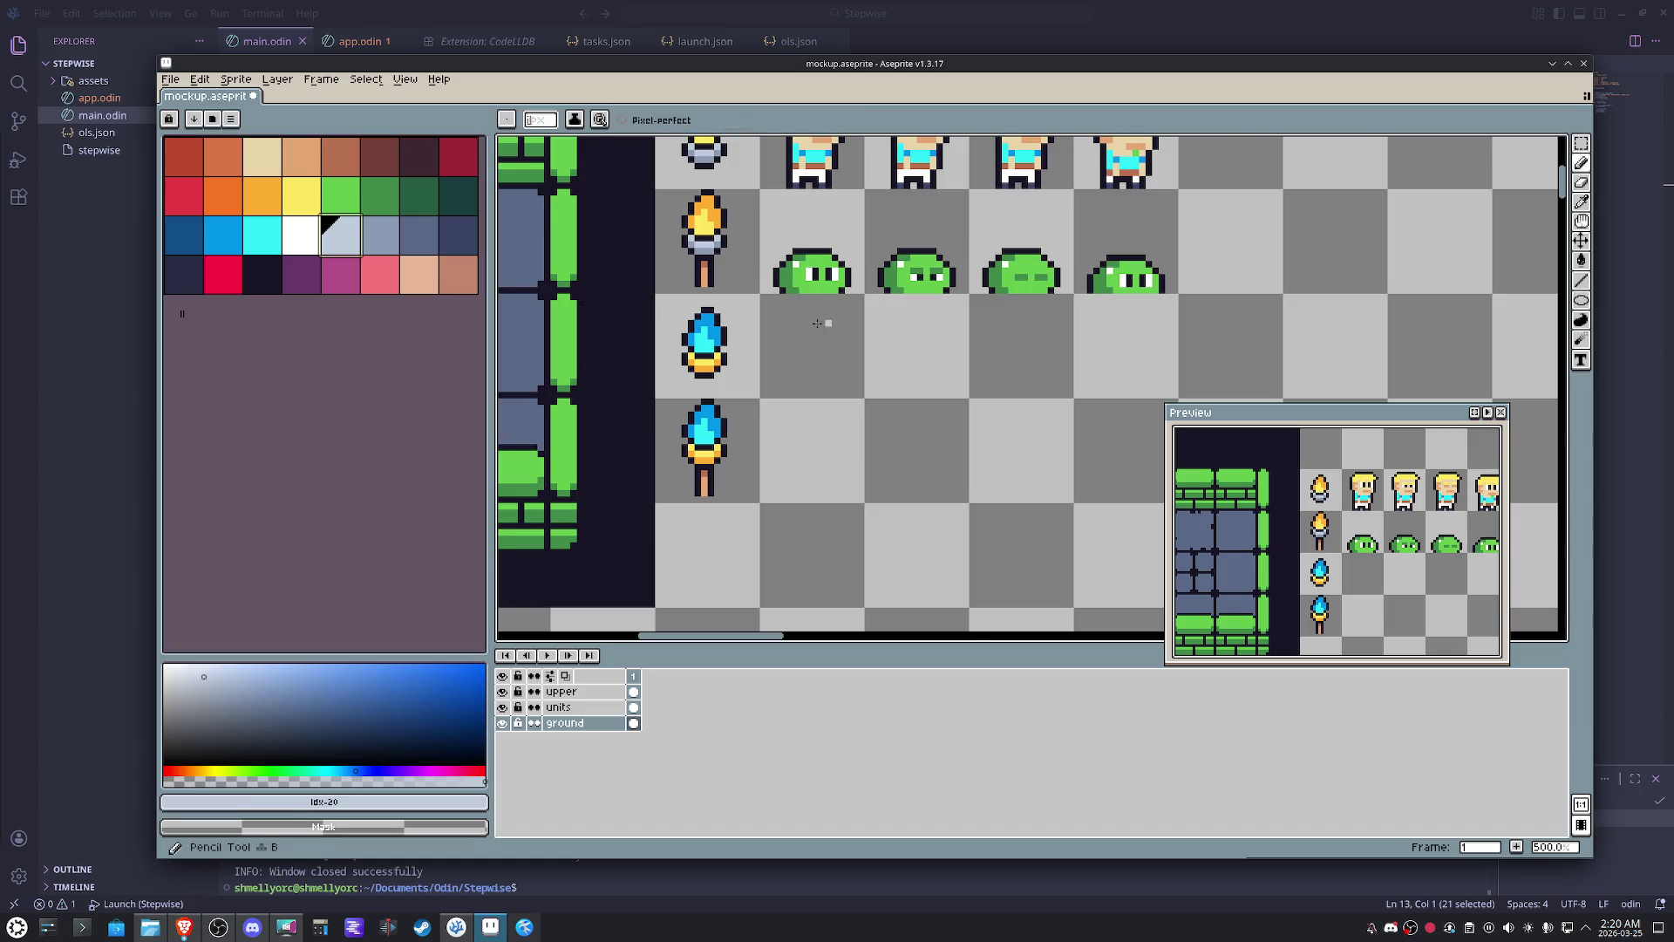
scroll(818, 317, up, 1)
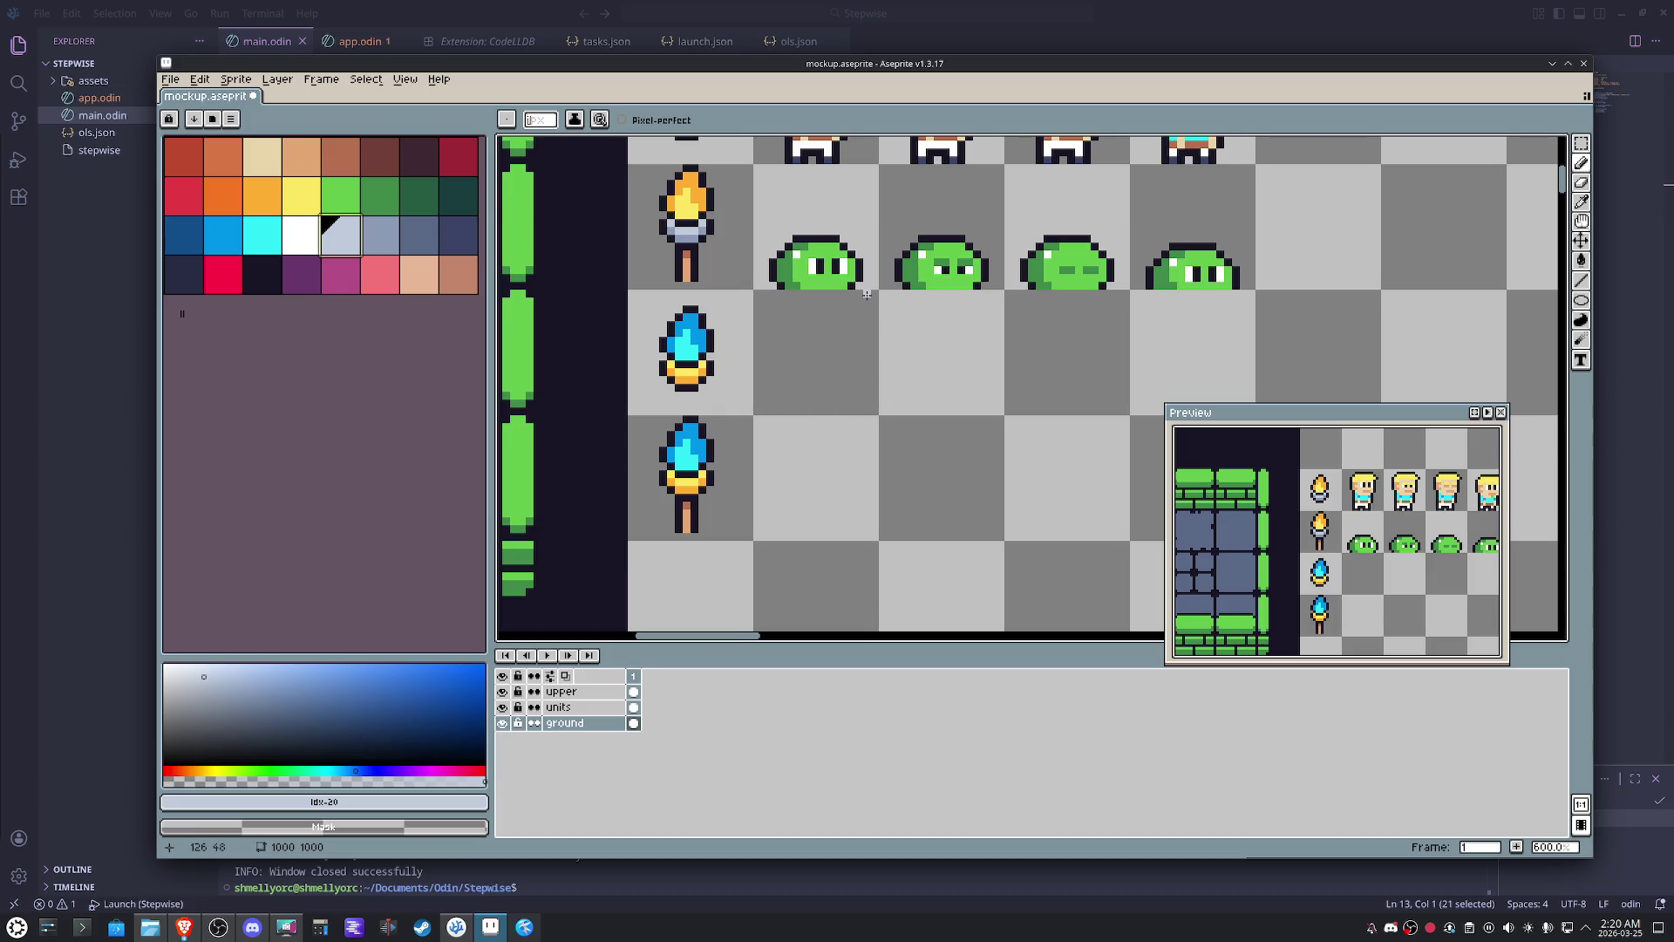
mouse_move(866, 294)
mouse_down()
mouse_move(767, 399)
mouse_move(854, 403)
mouse_move(866, 299)
mouse_up()
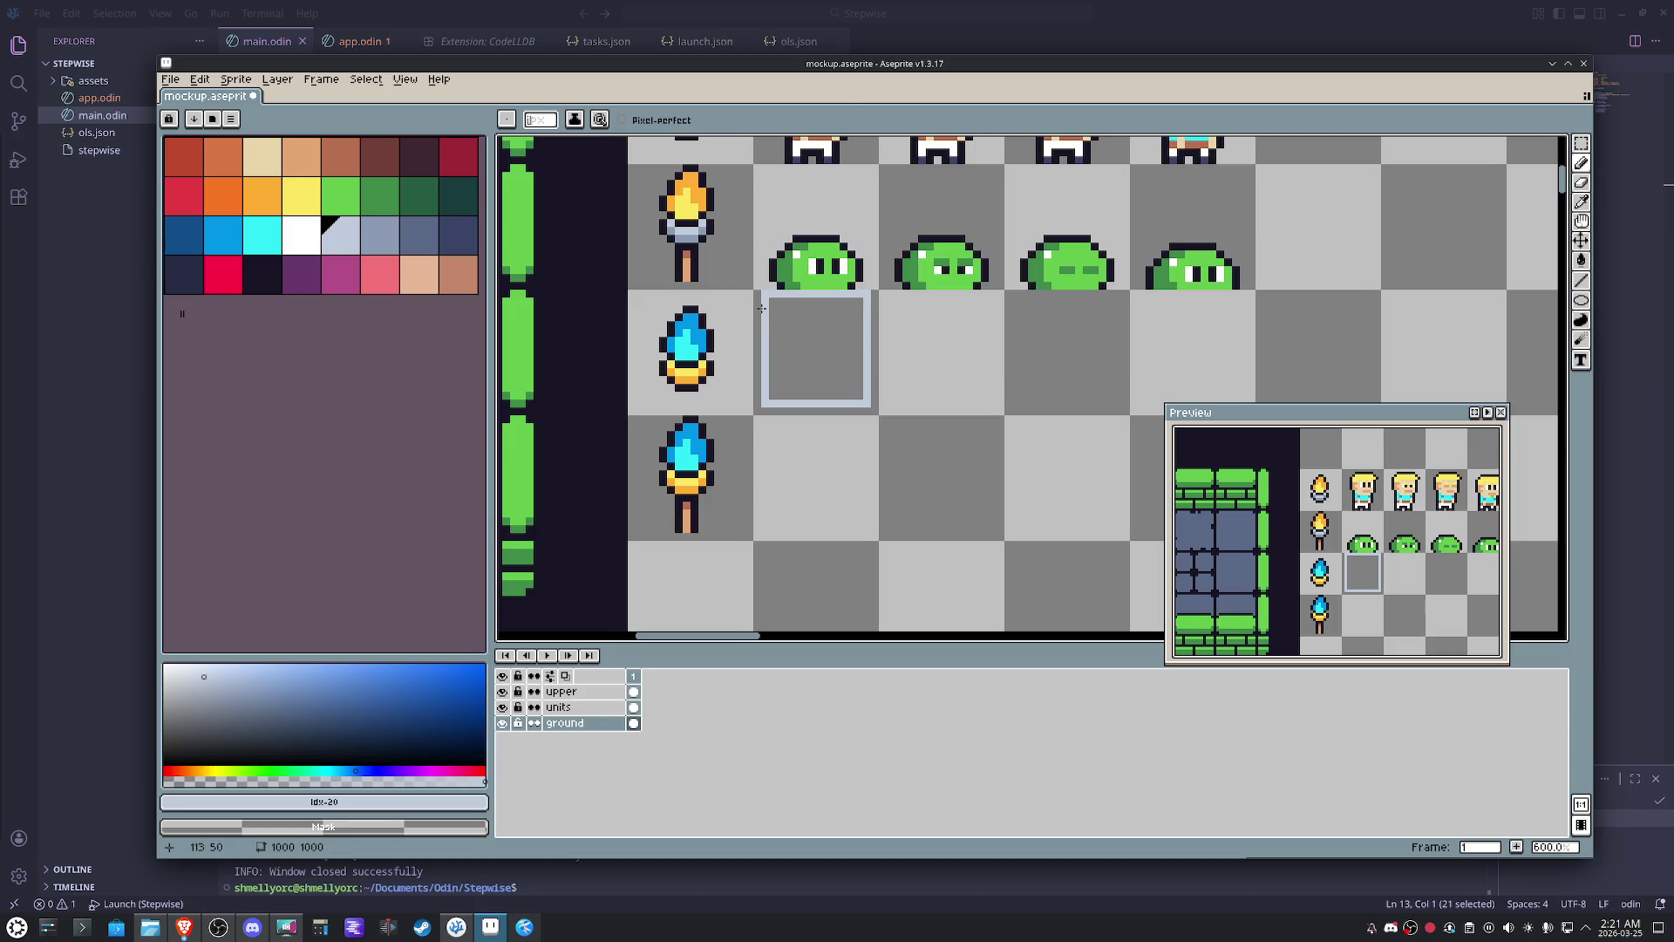
- Frame the grey square with dark bottom, right and top edges
key(x)
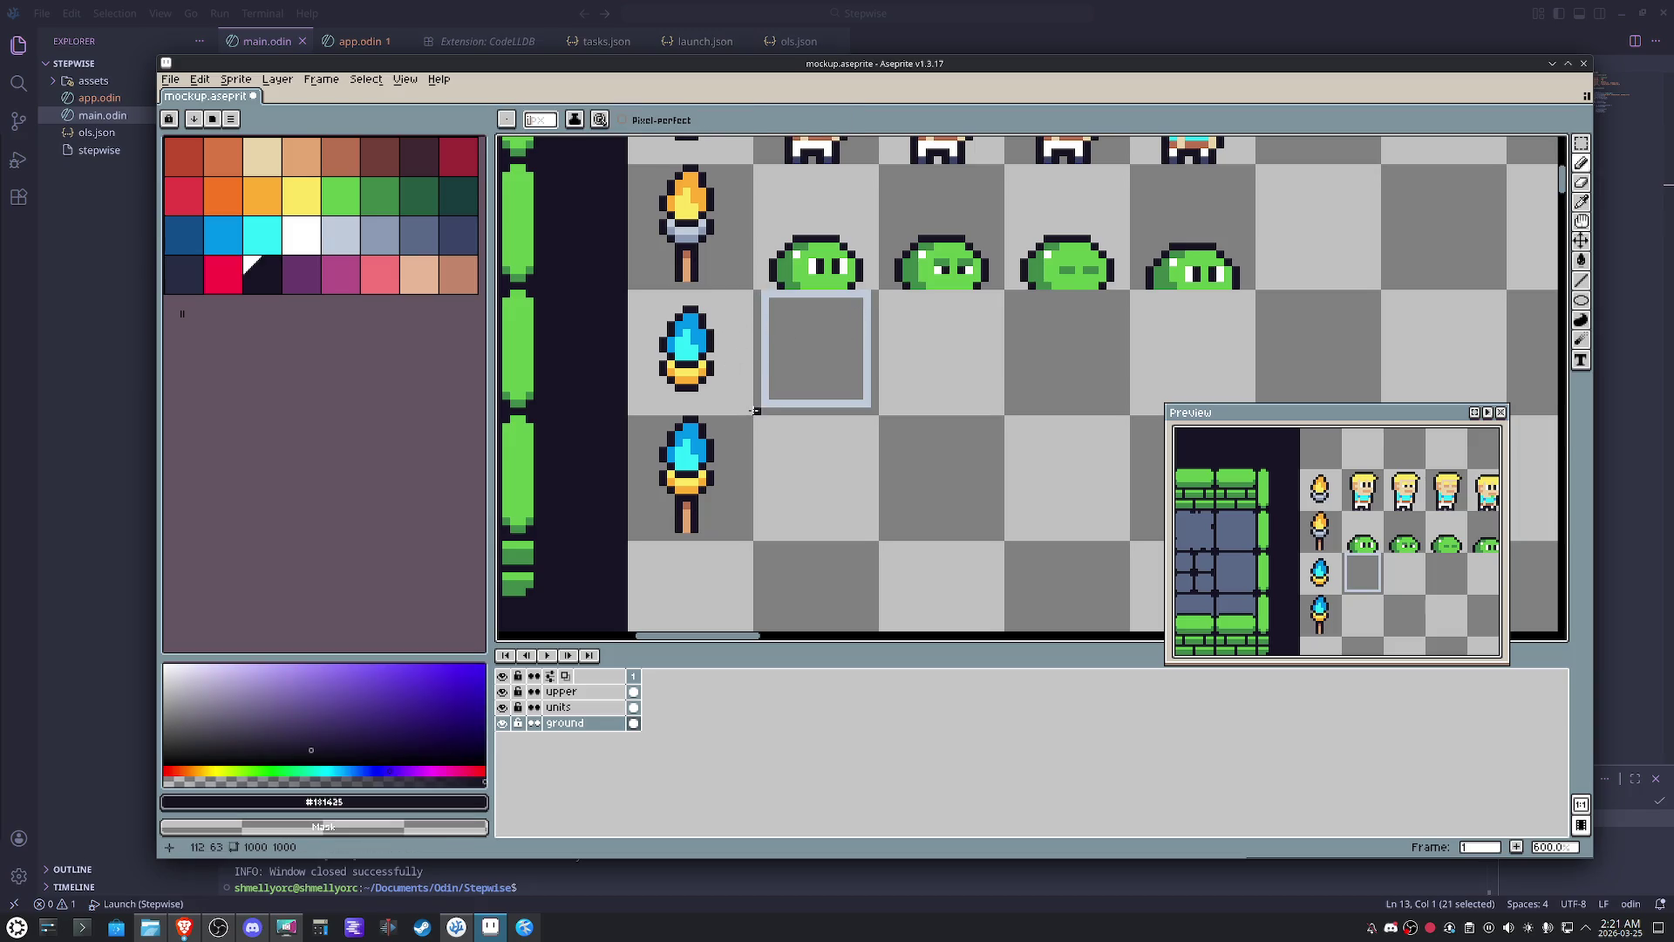
mouse_move(754, 410)
mouse_down()
mouse_move(874, 411)
mouse_move(875, 302)
mouse_up()
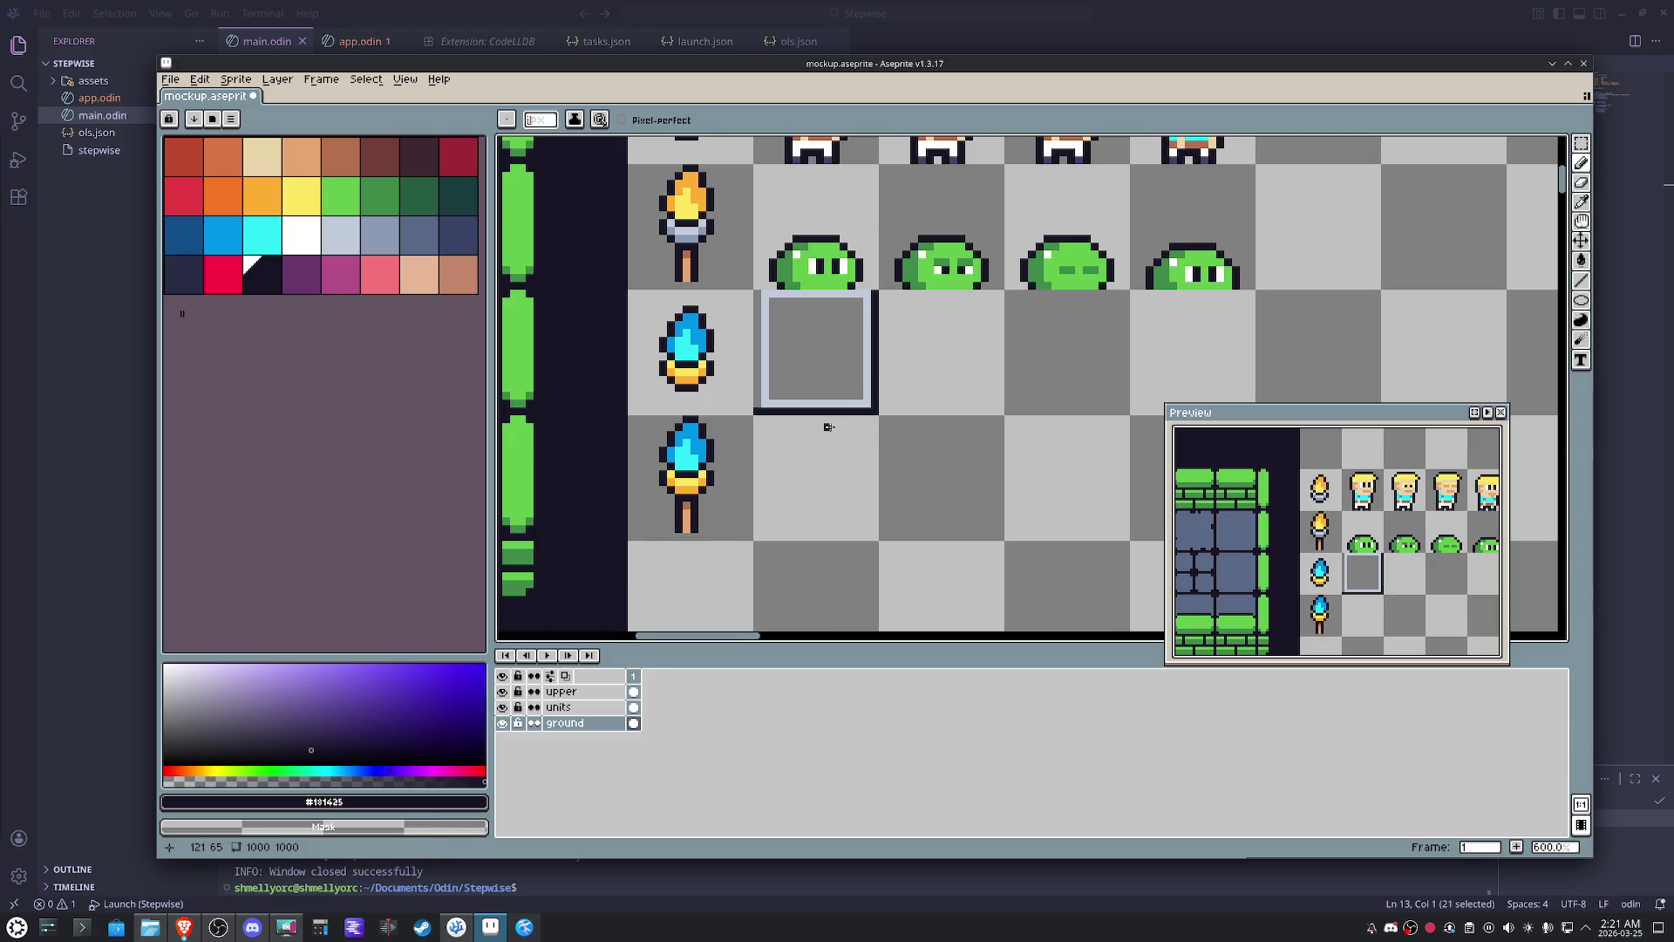
key(x)
drag(754, 411, 756, 295)
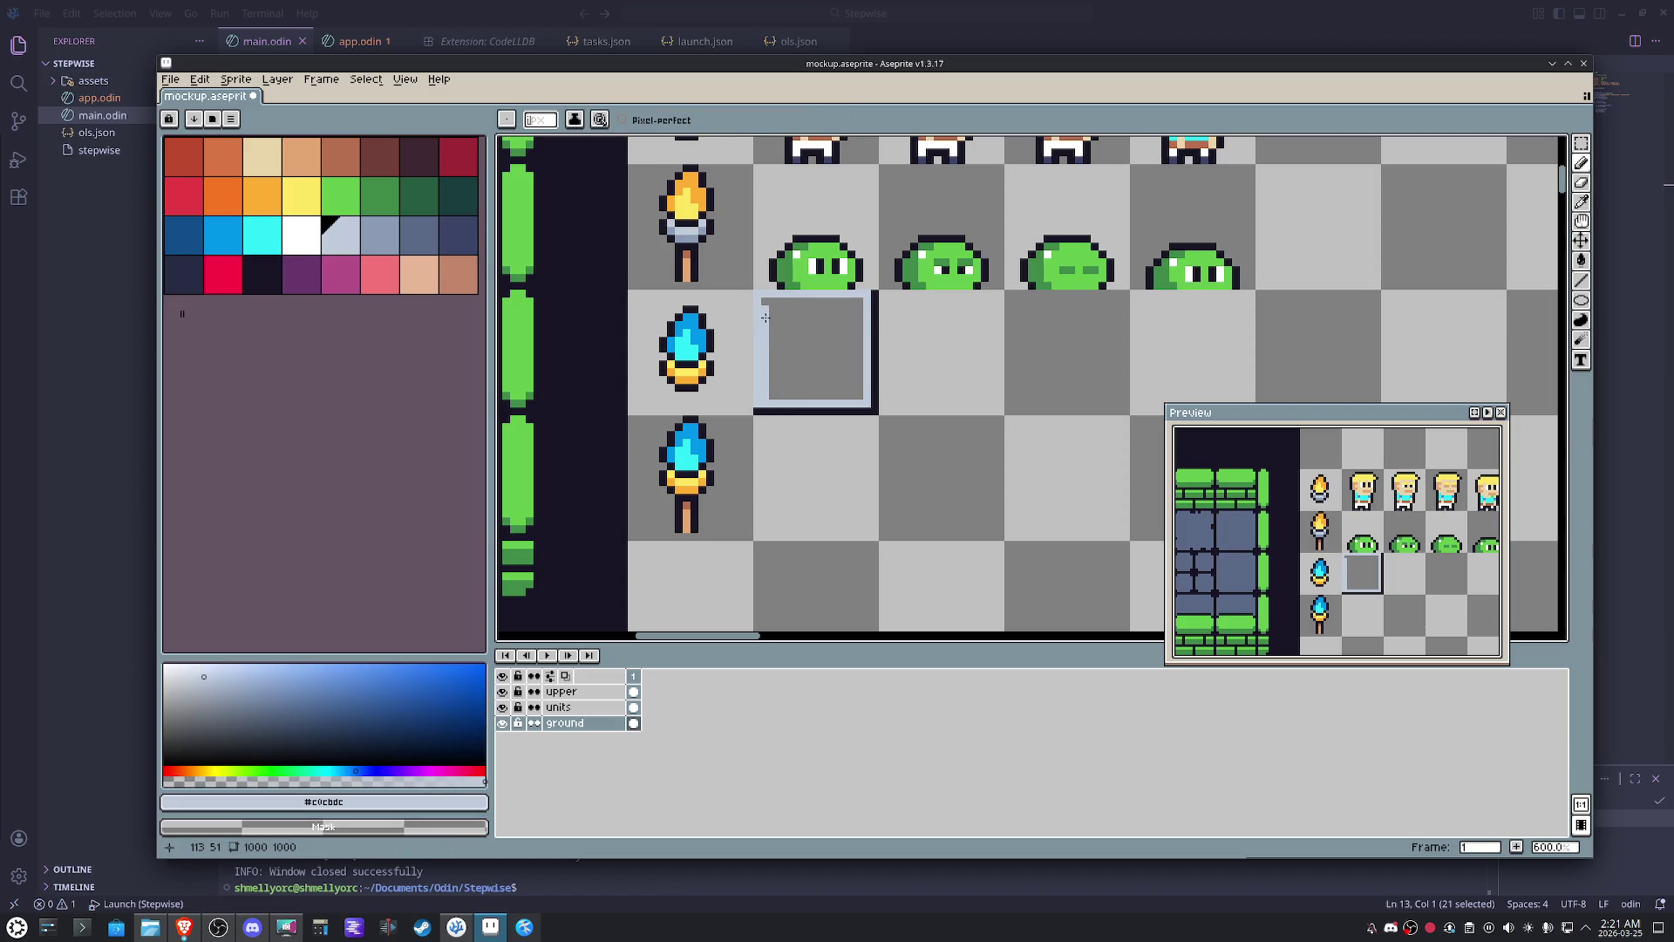
key(ctrl+z)
scroll(797, 340, up, 1)
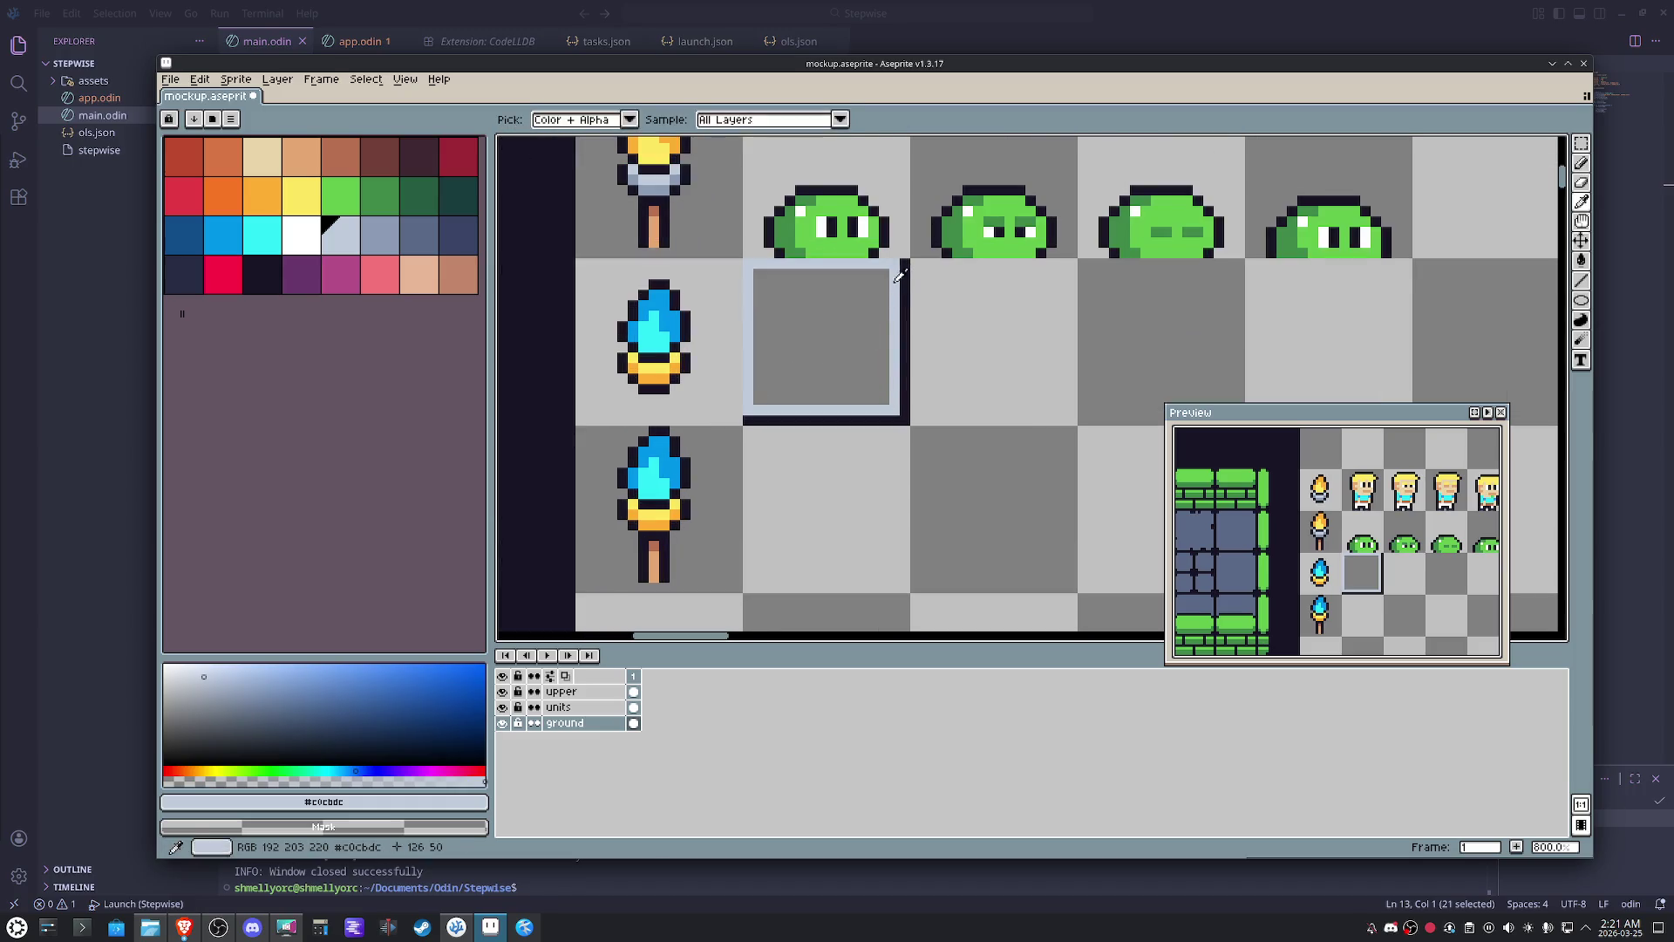
key(x)
mouse_move(884, 274)
mouse_down()
mouse_move(756, 274)
mouse_move(791, 403)
mouse_up()
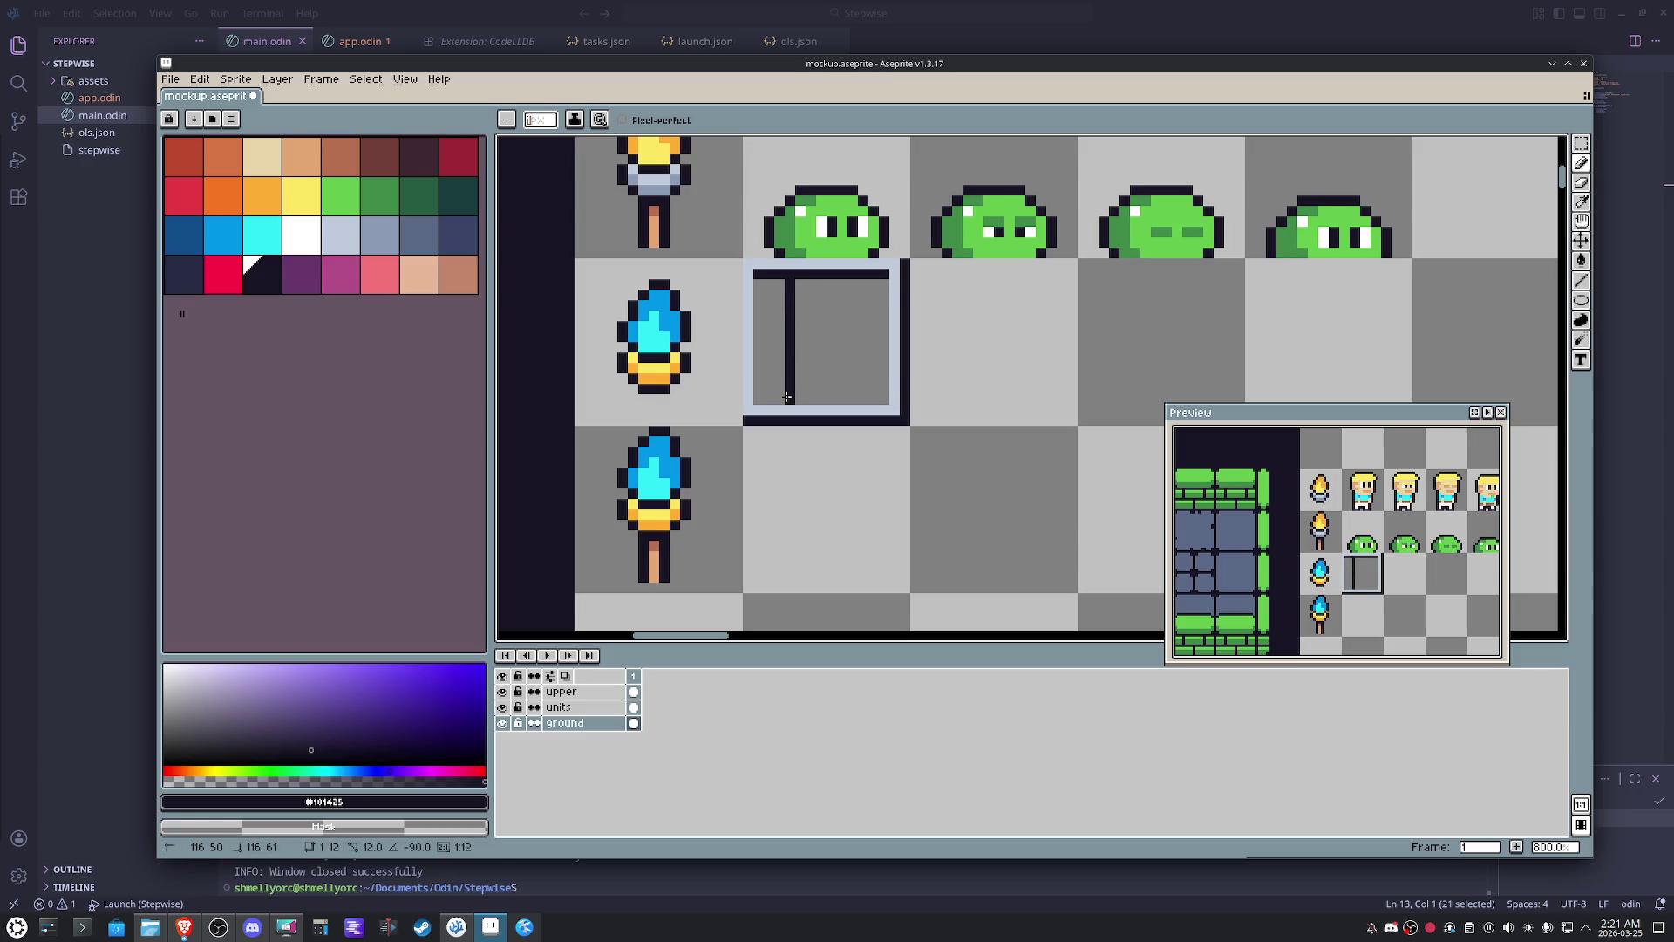
- Draw dark stepped lines inside the square and fill its interior dark
click(810, 294)
mouse_move(802, 313)
mouse_down()
mouse_move(830, 348)
mouse_move(830, 404)
mouse_up()
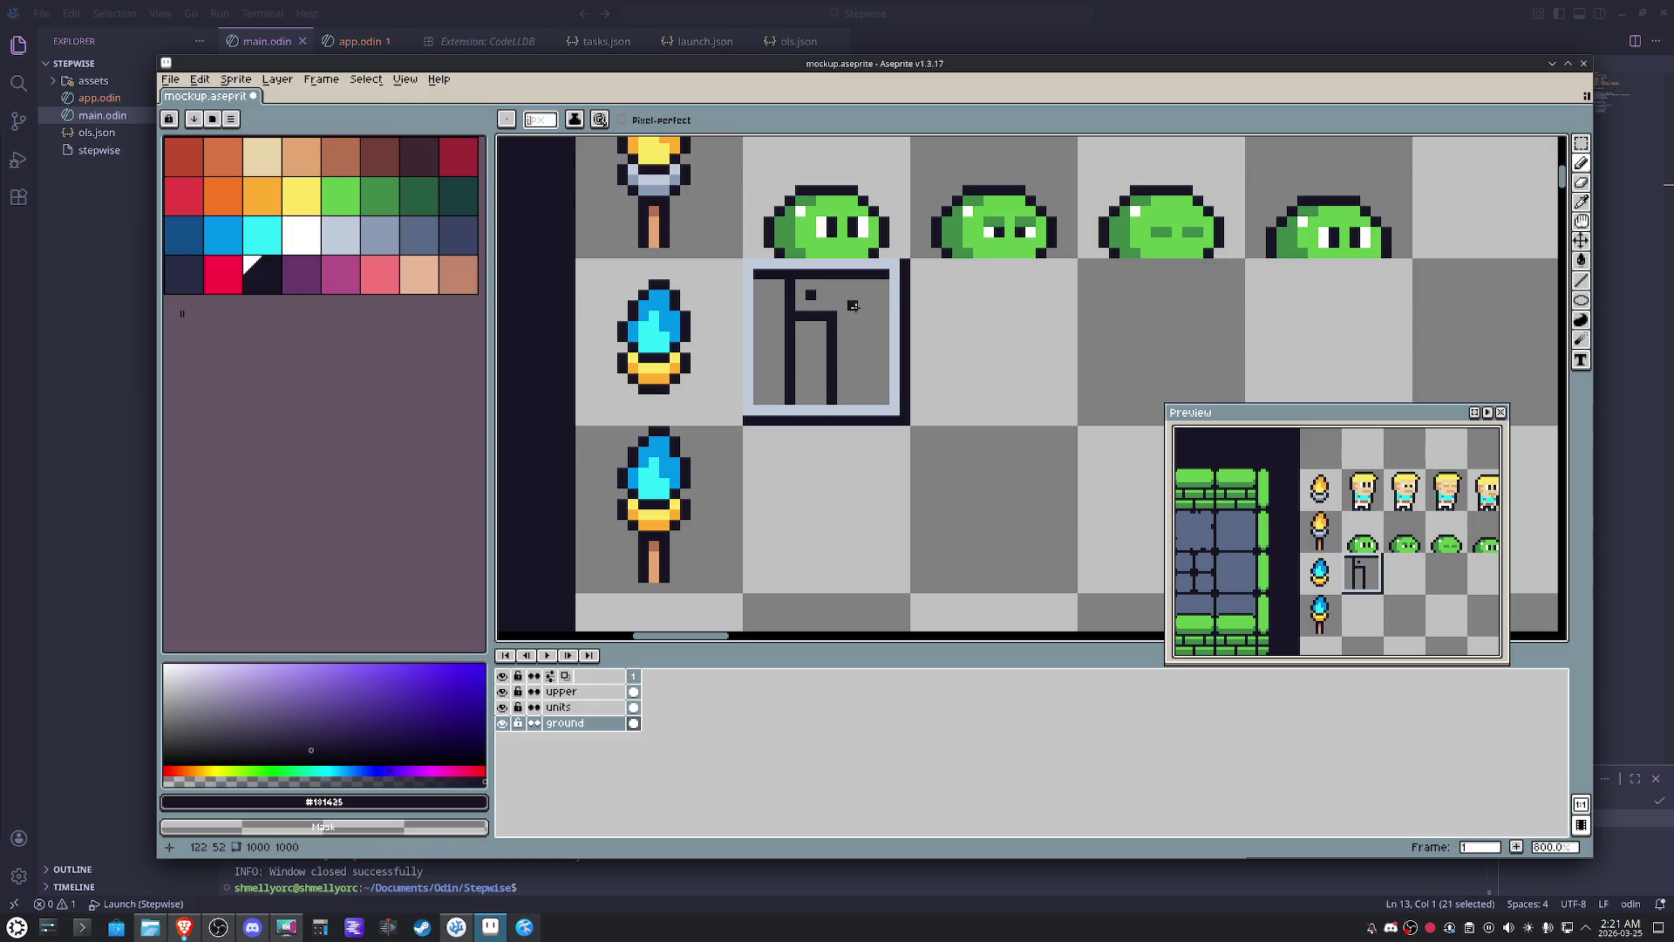
click(852, 326)
mouse_move(838, 346)
mouse_down()
mouse_move(876, 347)
mouse_move(874, 389)
mouse_up()
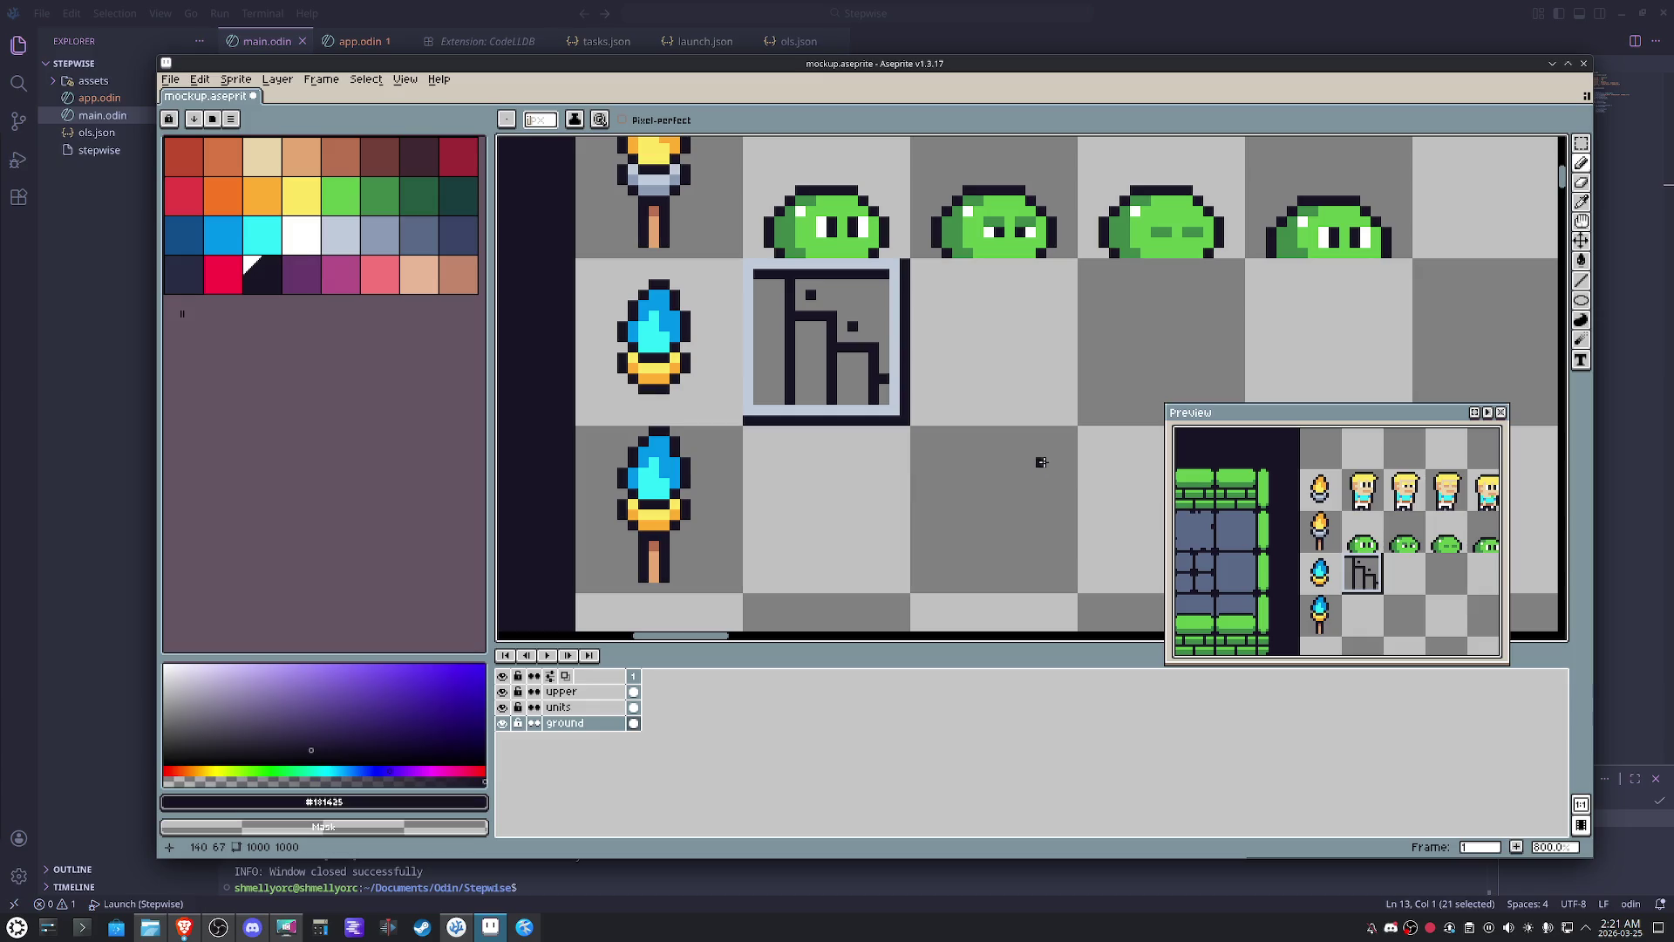
key(g)
click(871, 324)
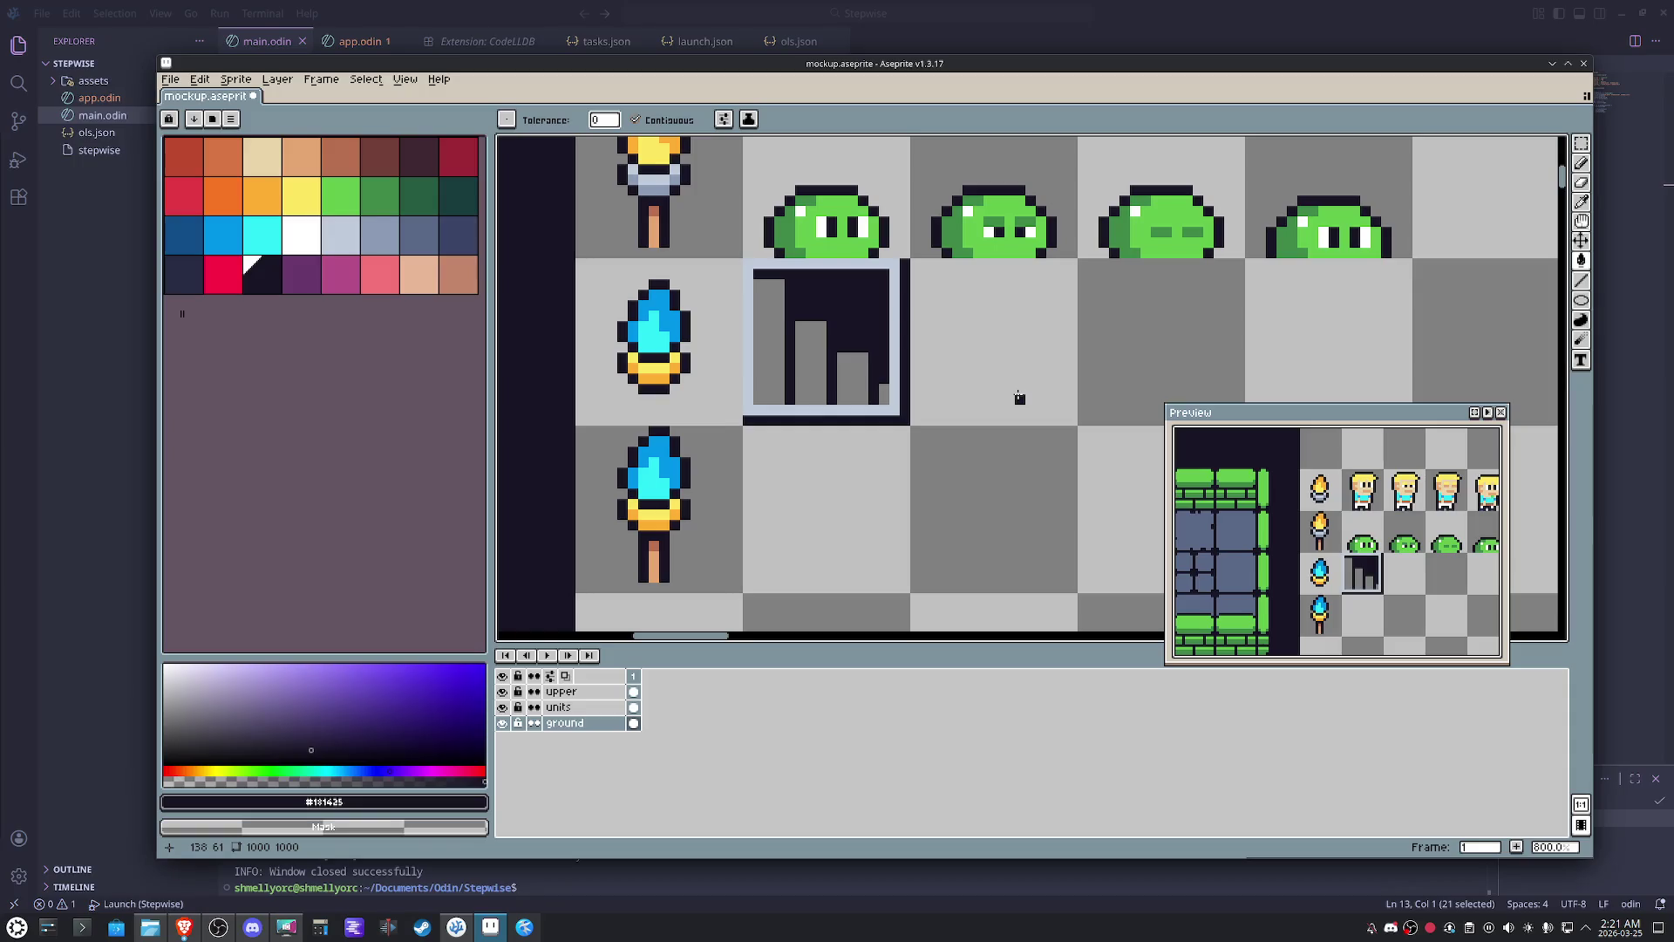
scroll(836, 327, up, 2)
- Redraw the grey bar columns into a clean three-step staircase, darkening the rightmost column
alt+click(801, 340)
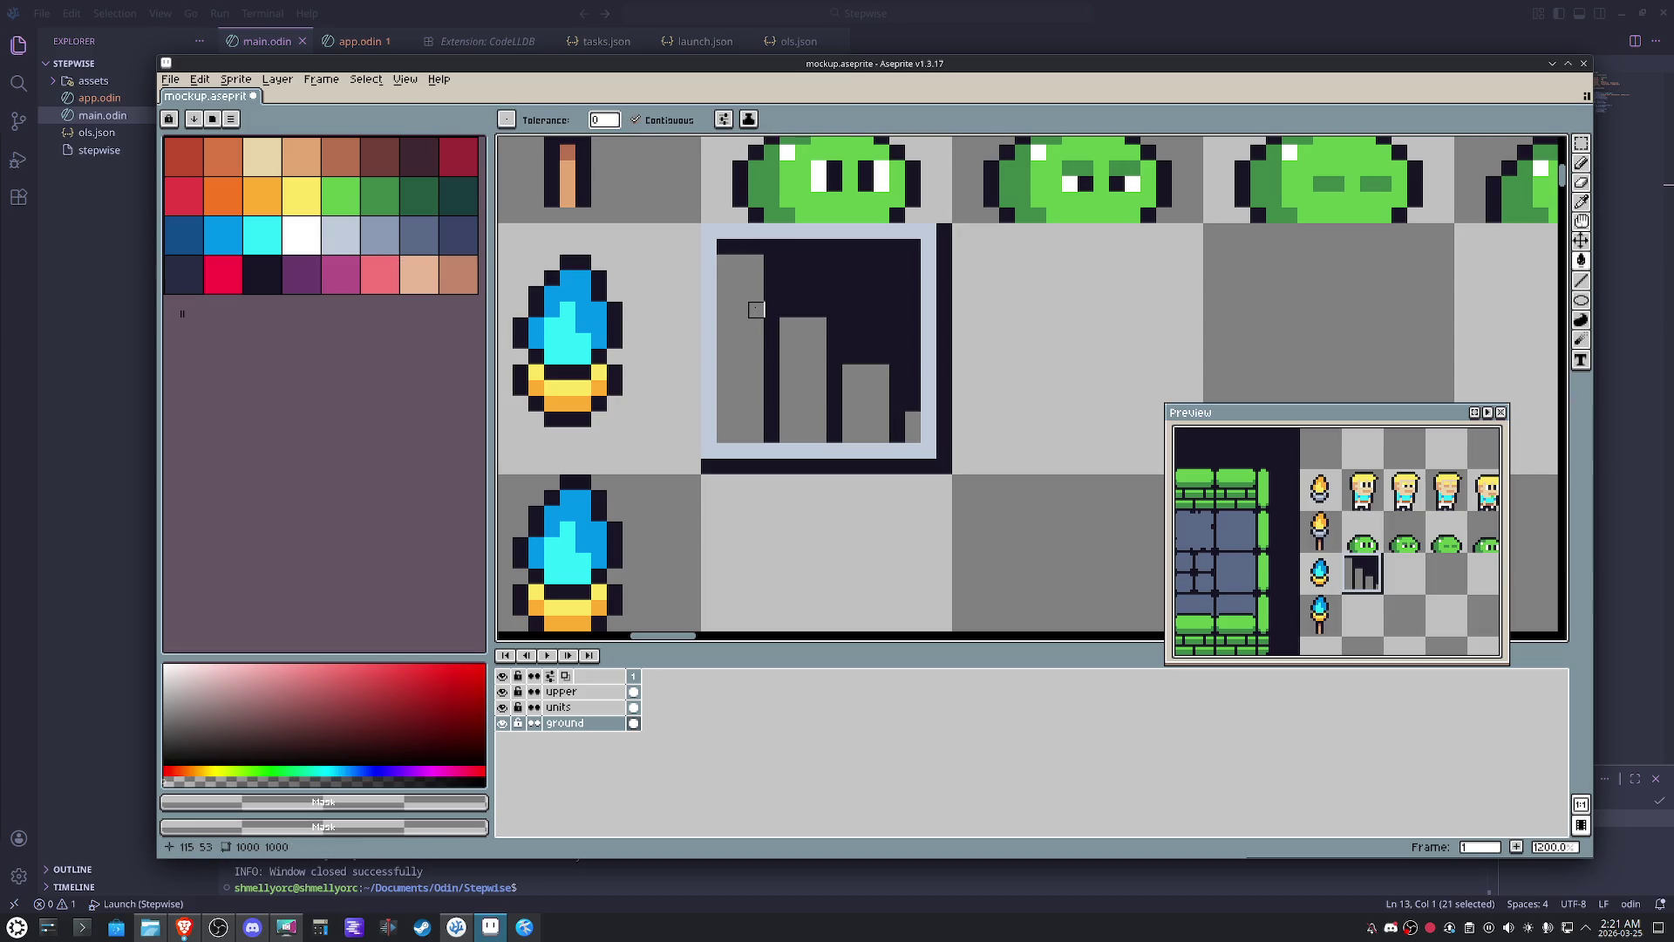
alt+click(772, 269)
key(b)
drag(773, 270, 773, 442)
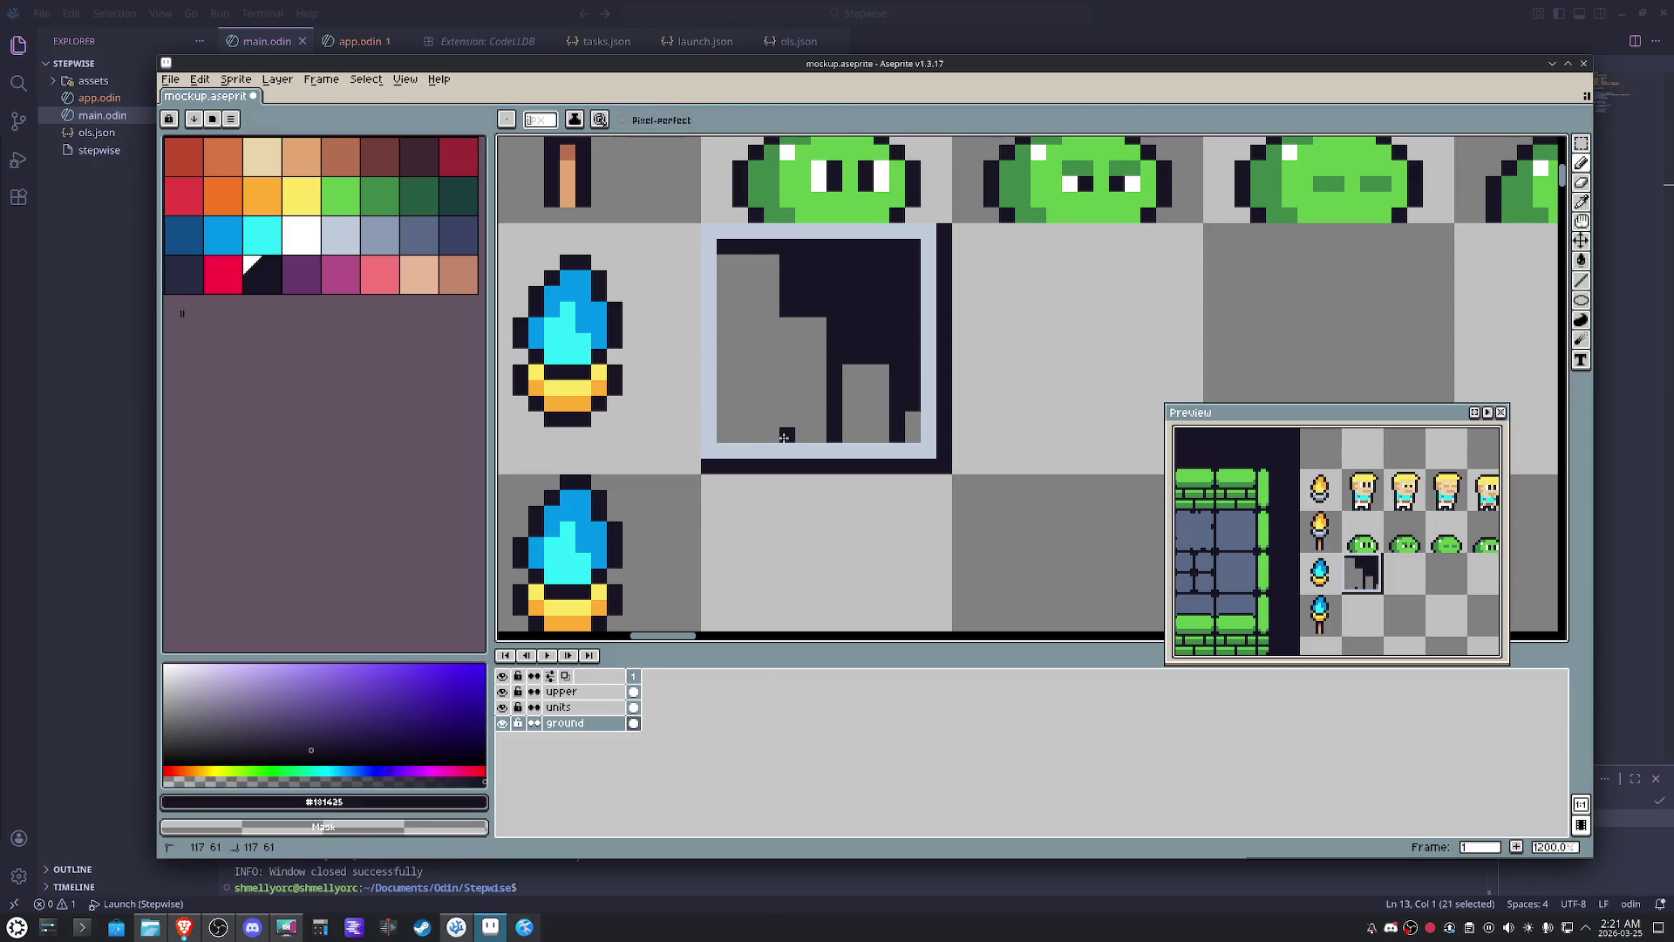
key(ctrl+z)
mouse_move(826, 337)
mouse_down()
mouse_move(859, 368)
mouse_move(854, 344)
mouse_move(889, 395)
mouse_move(912, 373)
mouse_move(897, 440)
mouse_up()
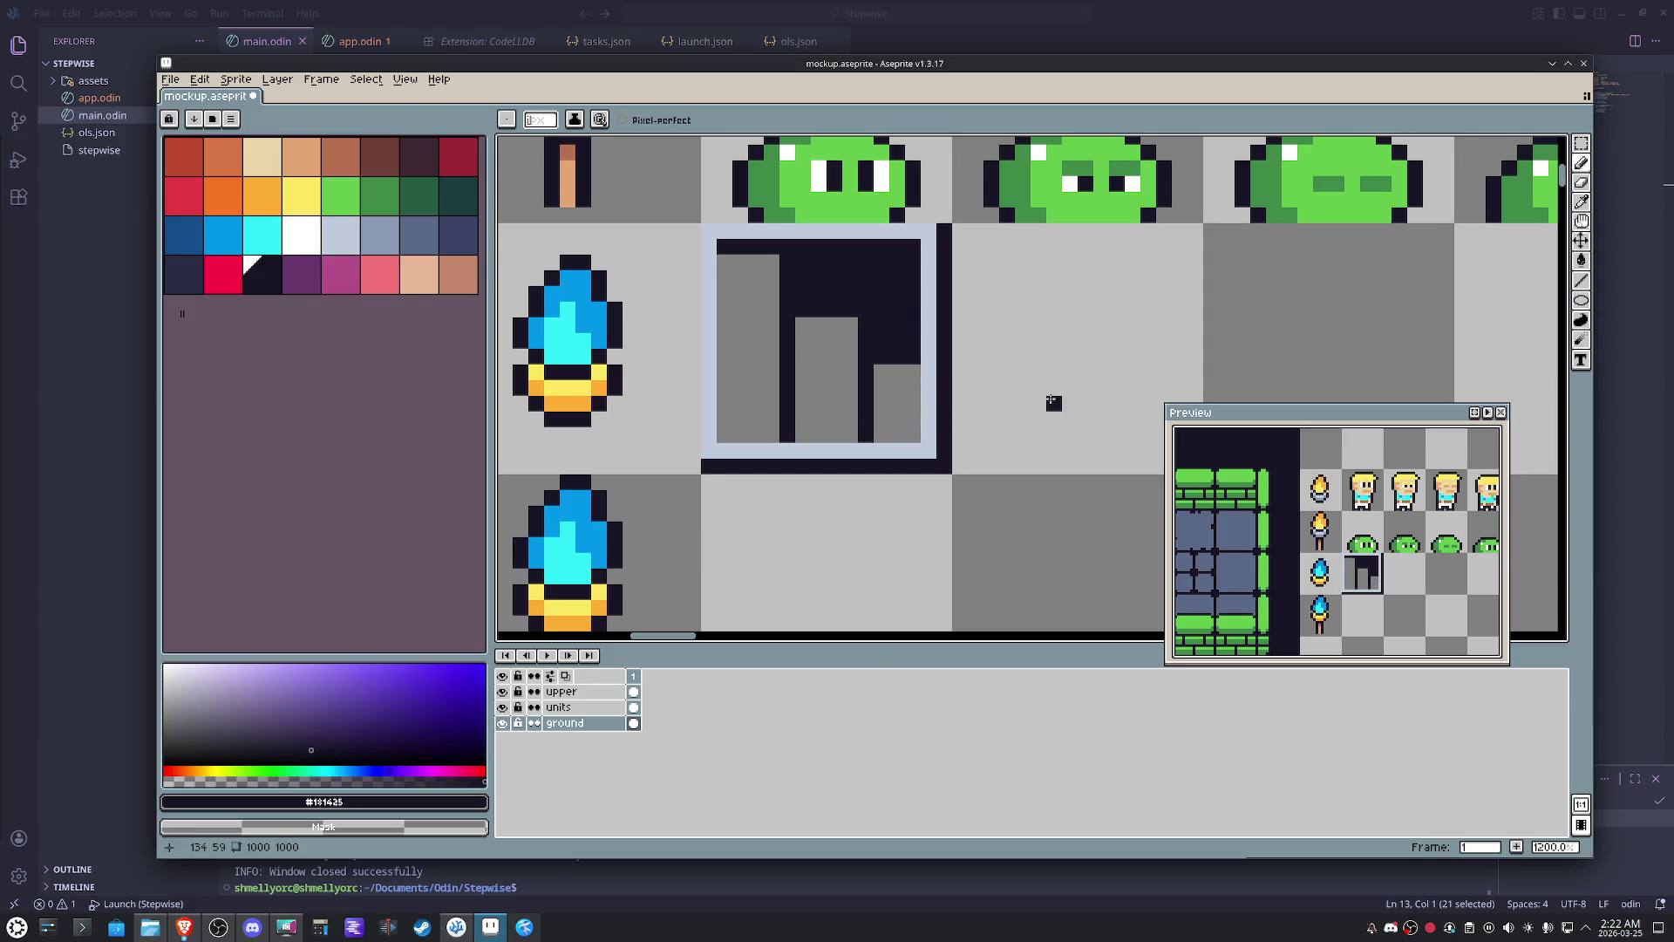
drag(913, 441, 912, 367)
click(960, 371)
scroll(972, 392, down, 4)
scroll(965, 435, up, 1)
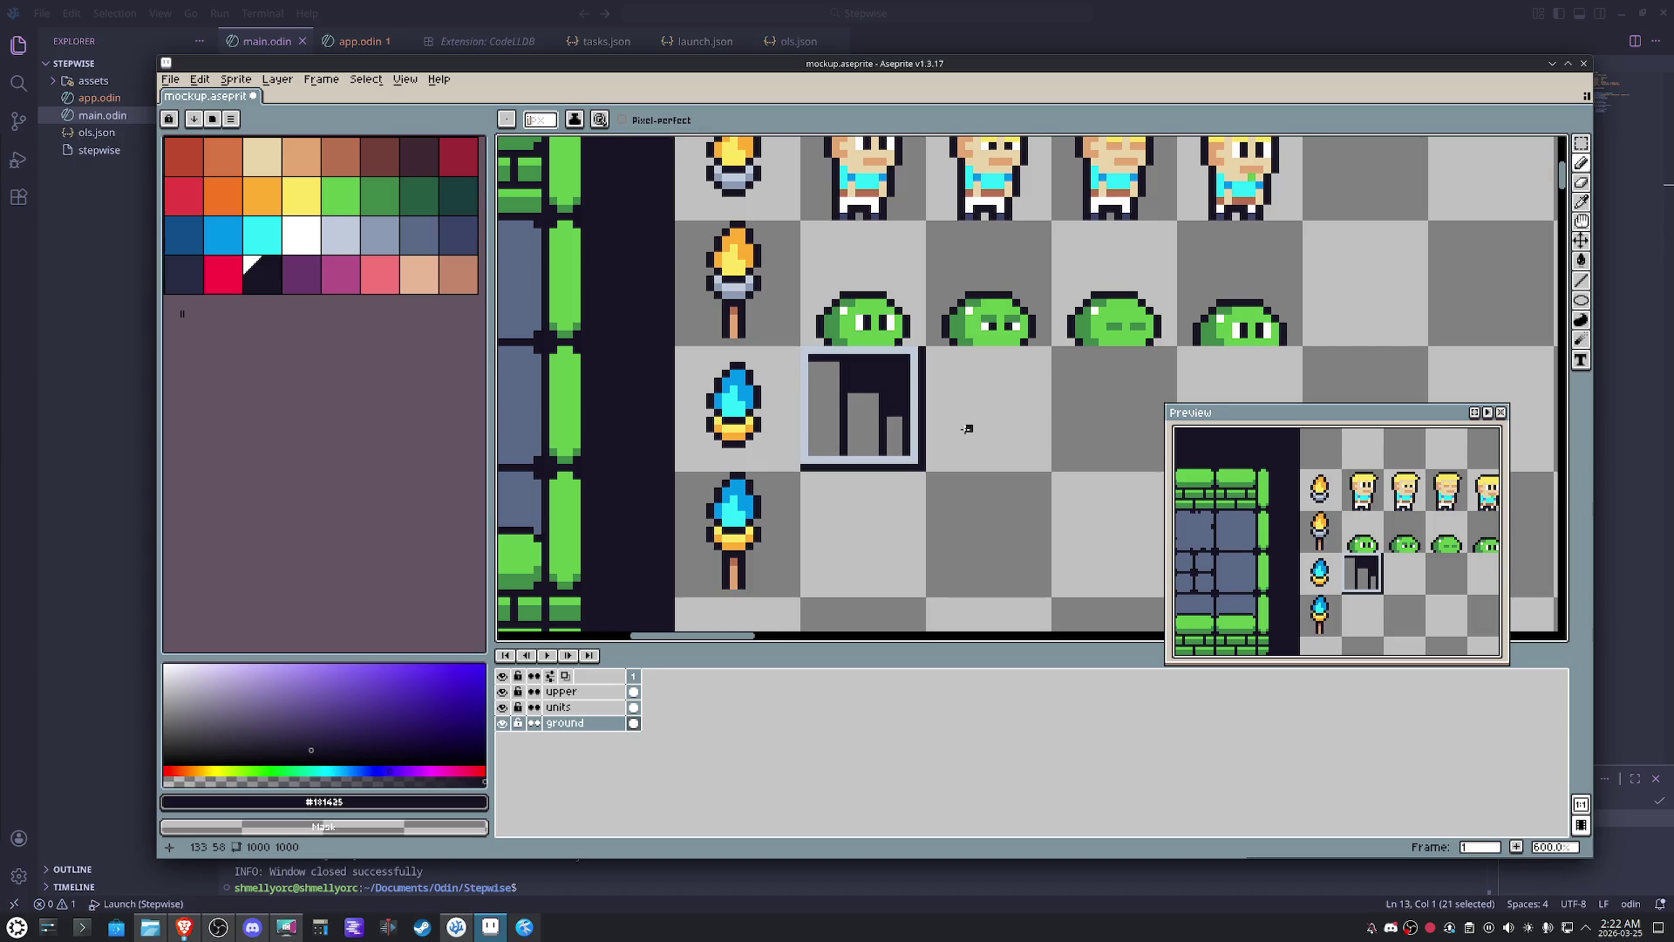
- Bucket-fill the staircase tile's three bars with the slate colour
key(g)
click(379, 236)
click(824, 438)
click(890, 441)
scroll(921, 497, down, 2)
scroll(920, 498, down, 1)
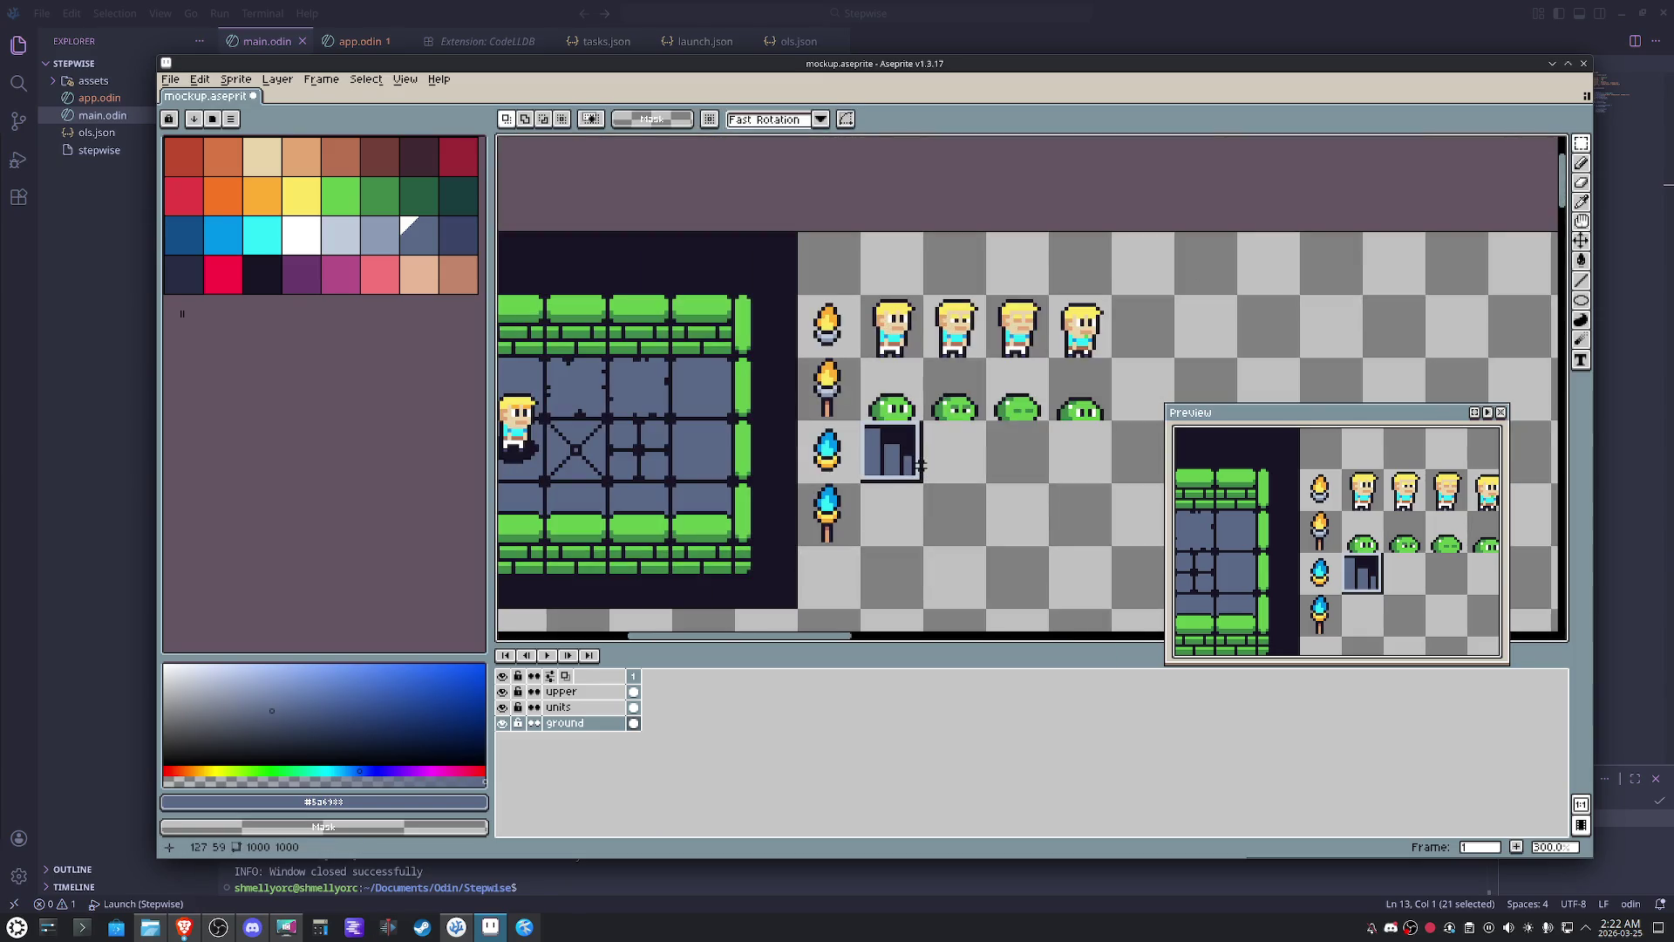
- Marquee the whole staircase tile and nudge it up-left into the room's upper-right floor cell
key(m)
mouse_move(991, 399)
mouse_down()
mouse_move(1042, 449)
mouse_move(980, 449)
mouse_up()
key(shift+Left)
key(shift+Left)
key(shift+Up)
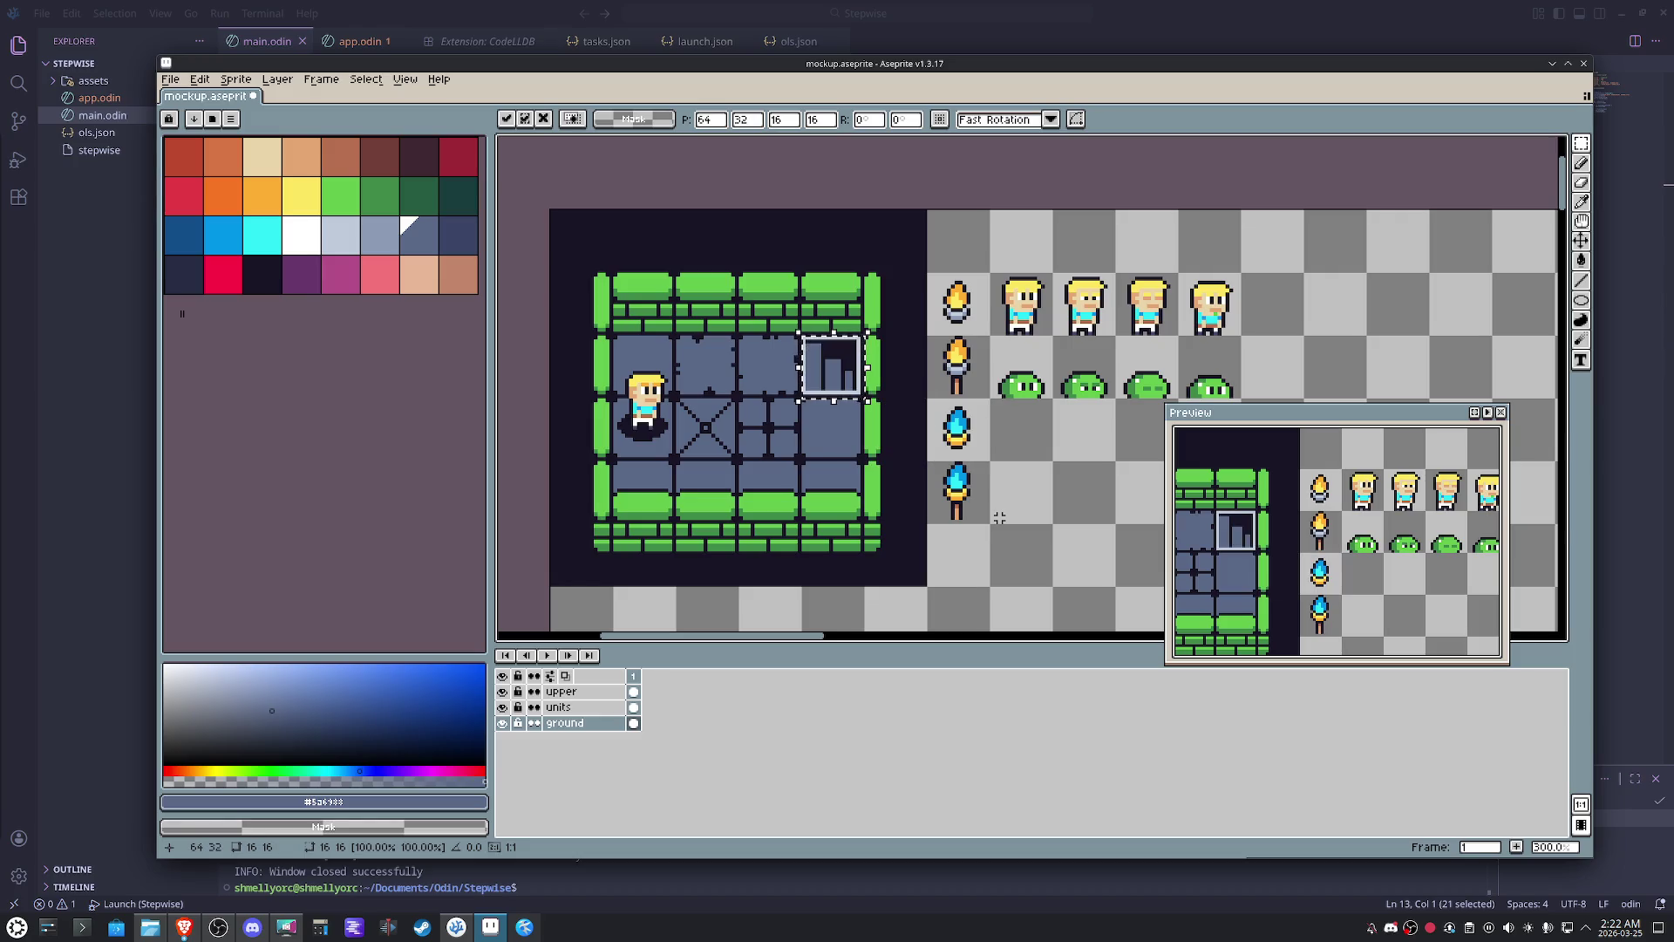
click(1004, 405)
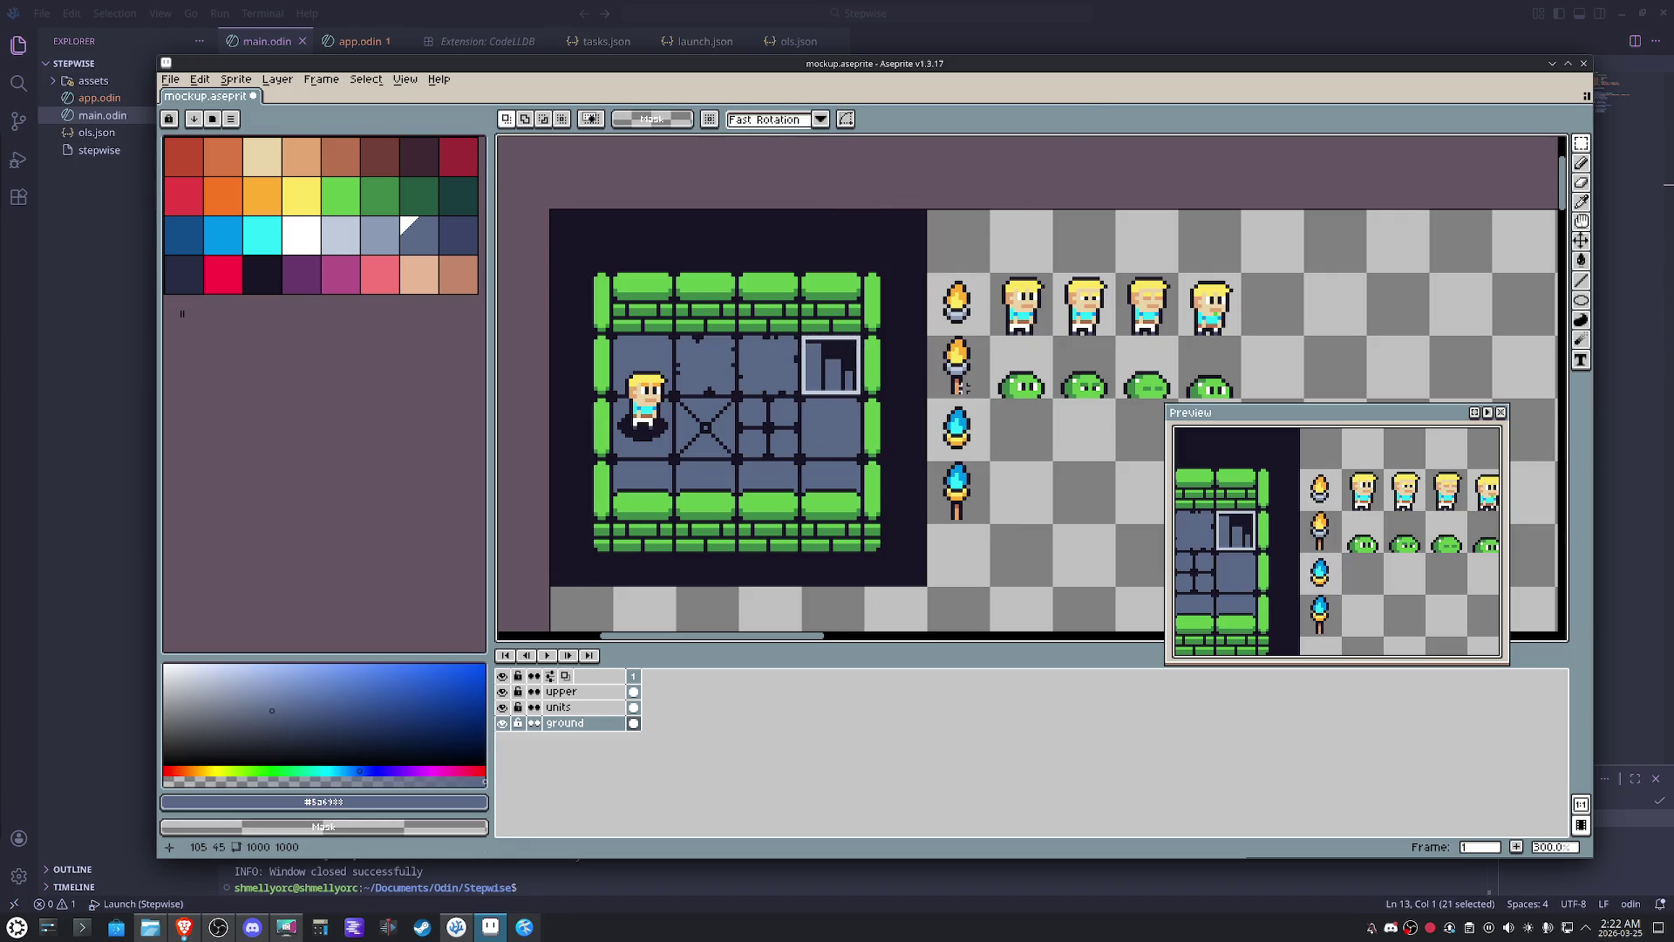
scroll(850, 366, up, 4)
- Sample the dark outline colour and return to the pencil for touch-ups
key(i)
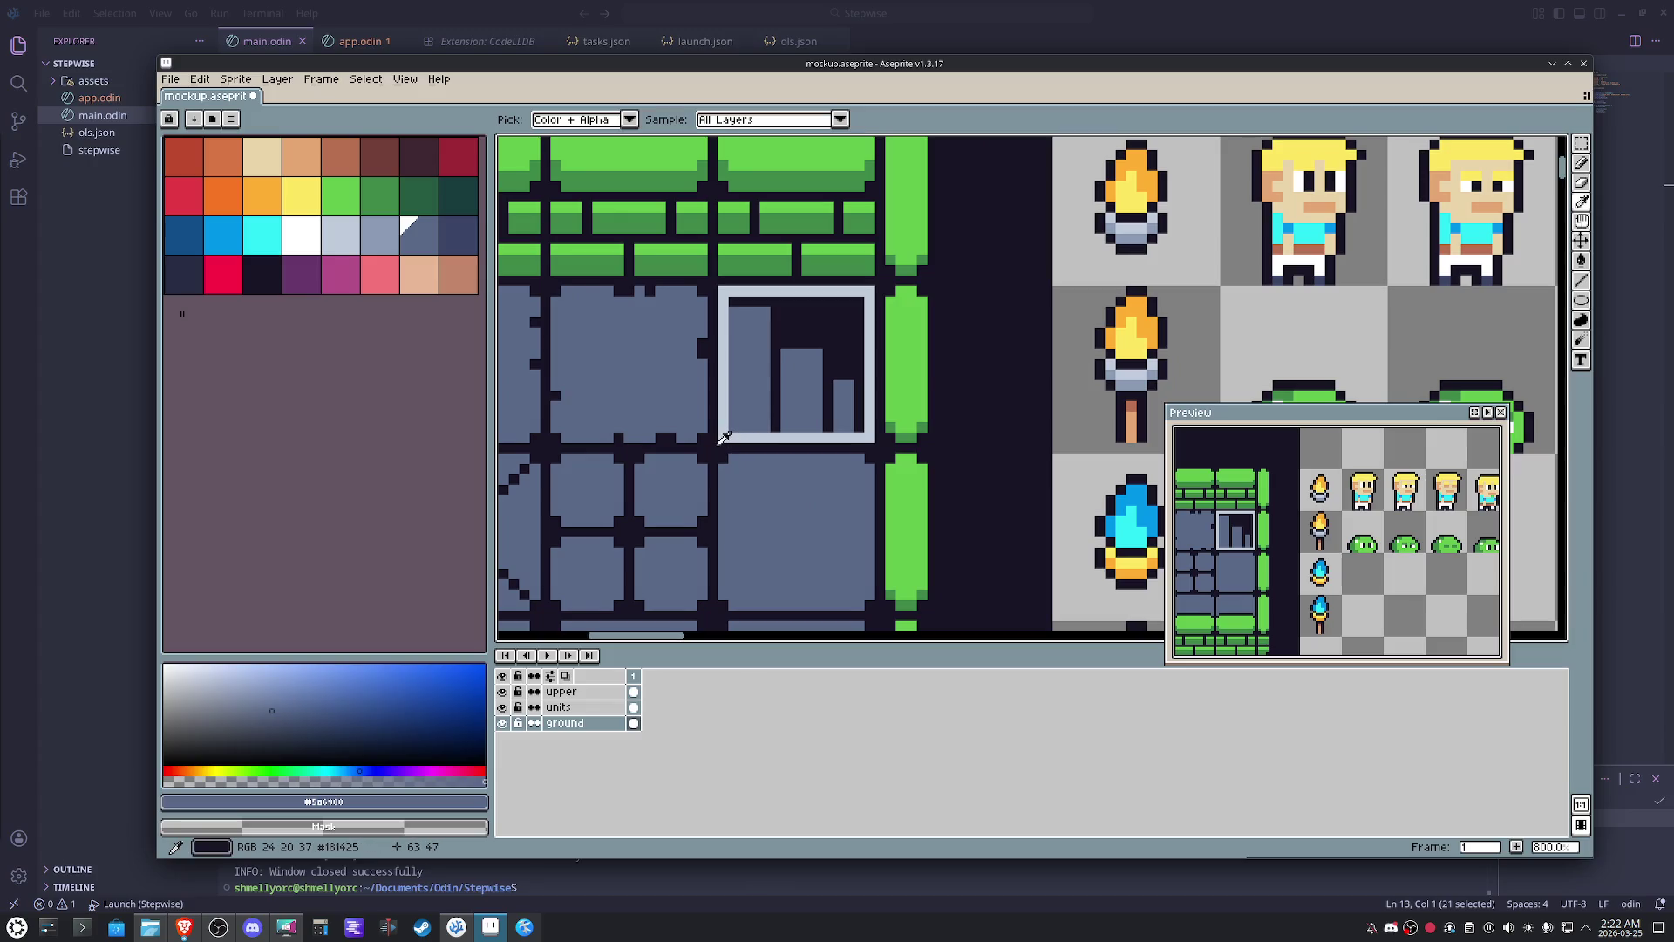
click(723, 438)
key(b)
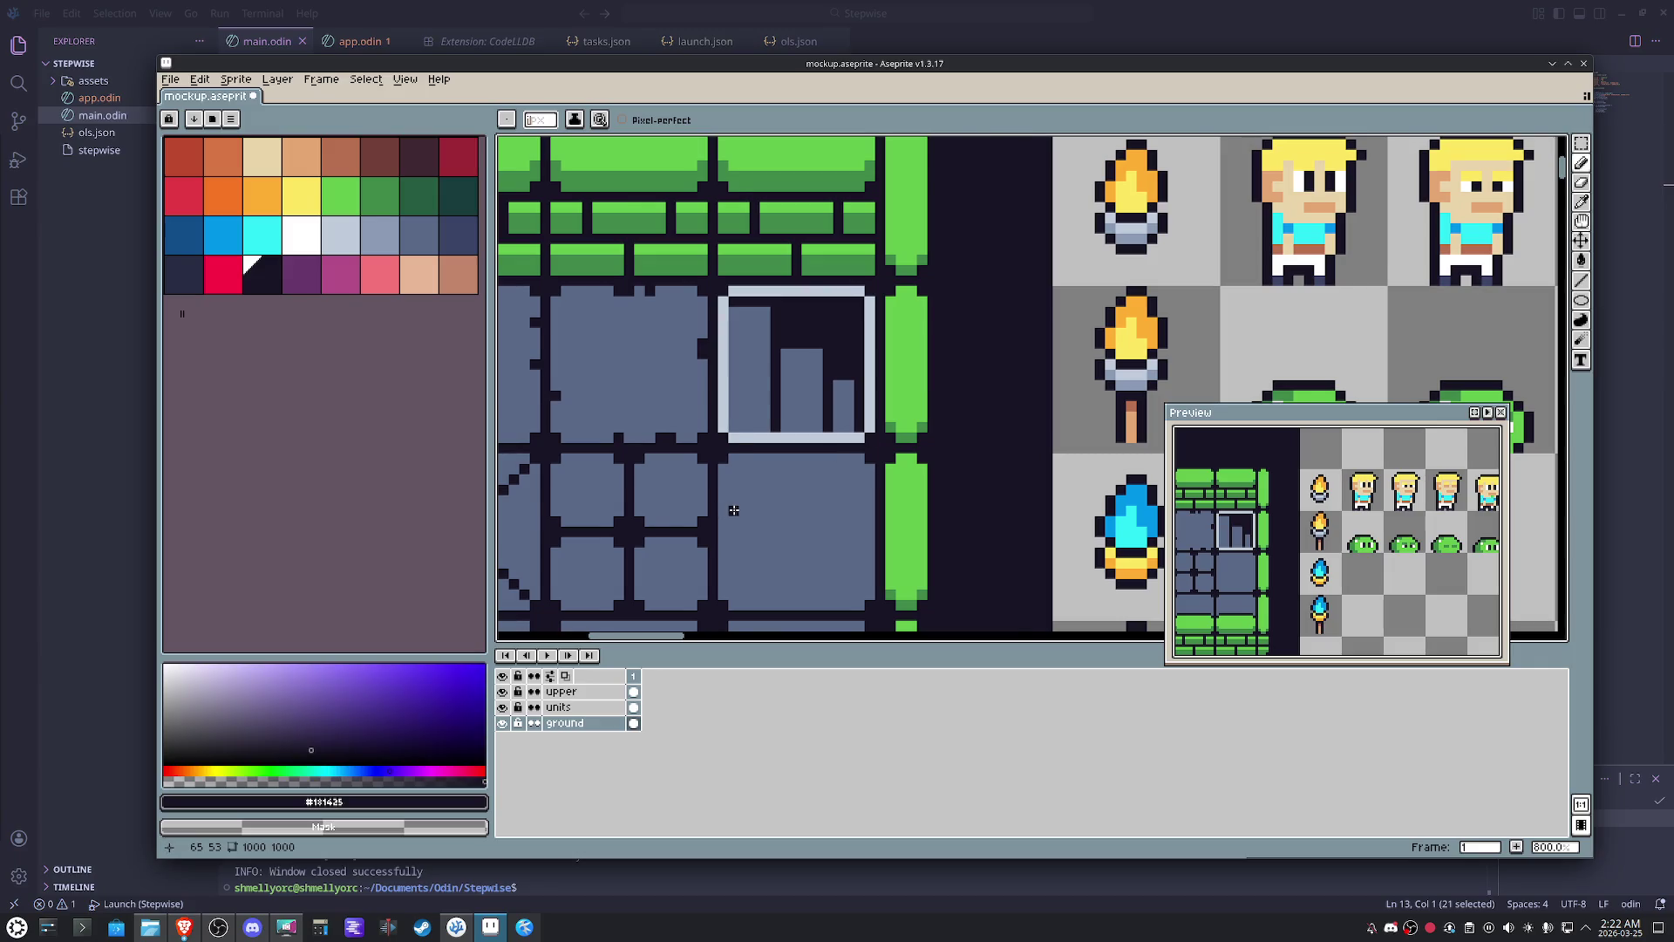
scroll(735, 511, up, 1)
- Undo a stray dark bottom line, then pencil blue-grey shading stripes across the middle and left bars
drag(922, 384, 766, 382)
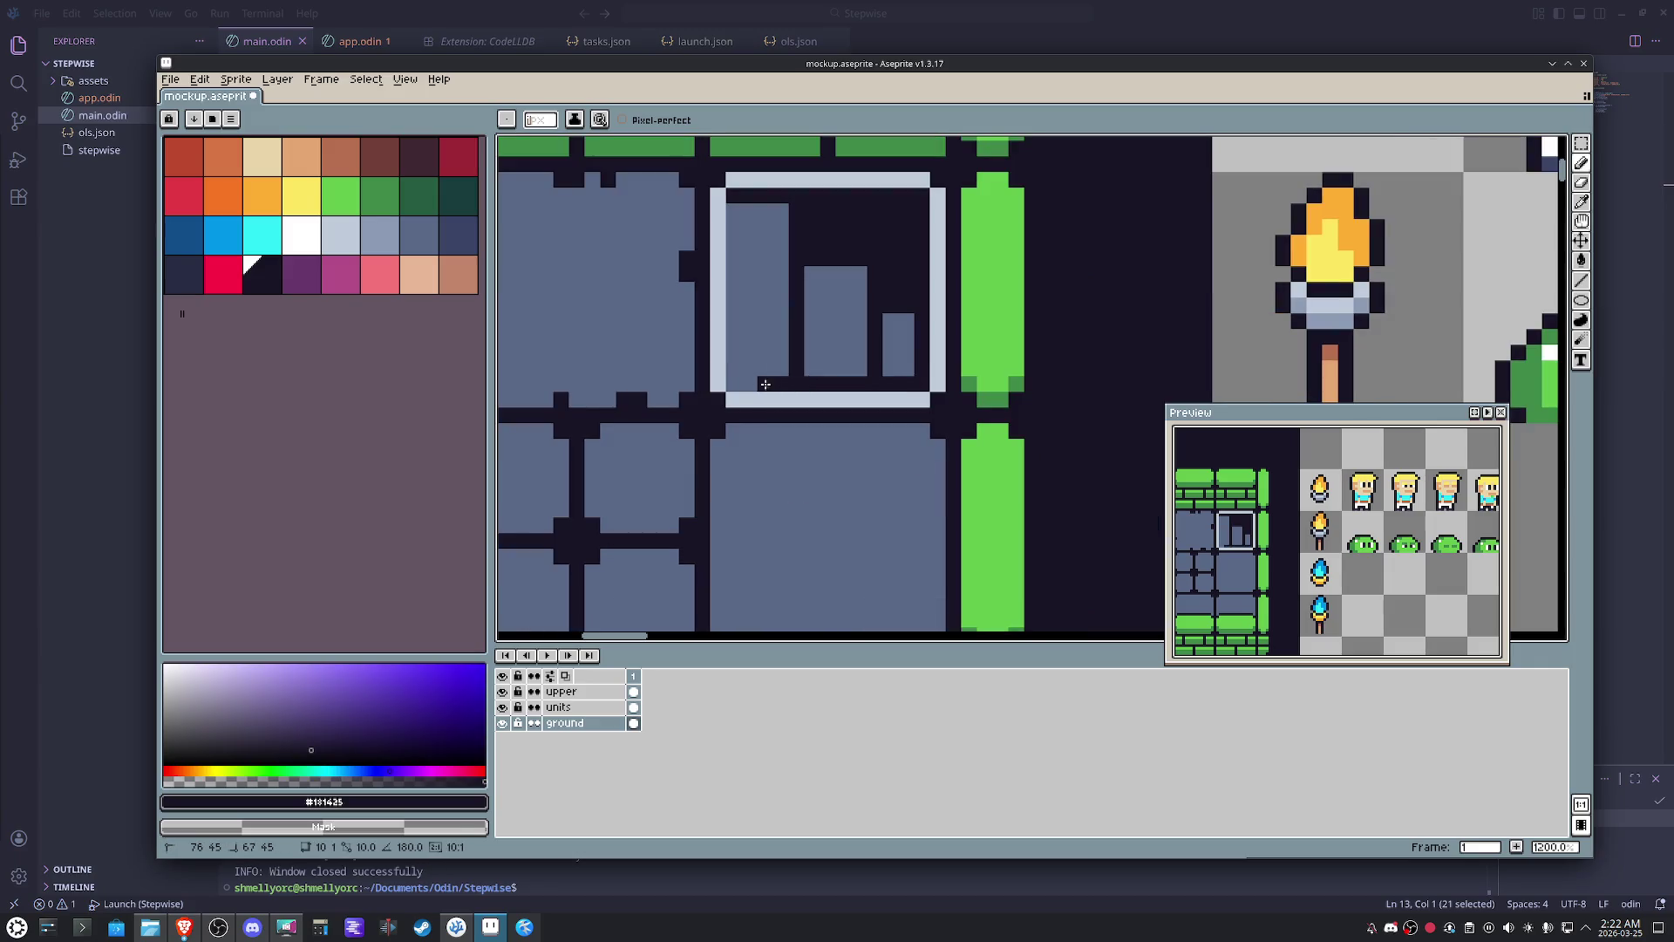
scroll(847, 520, down, 3)
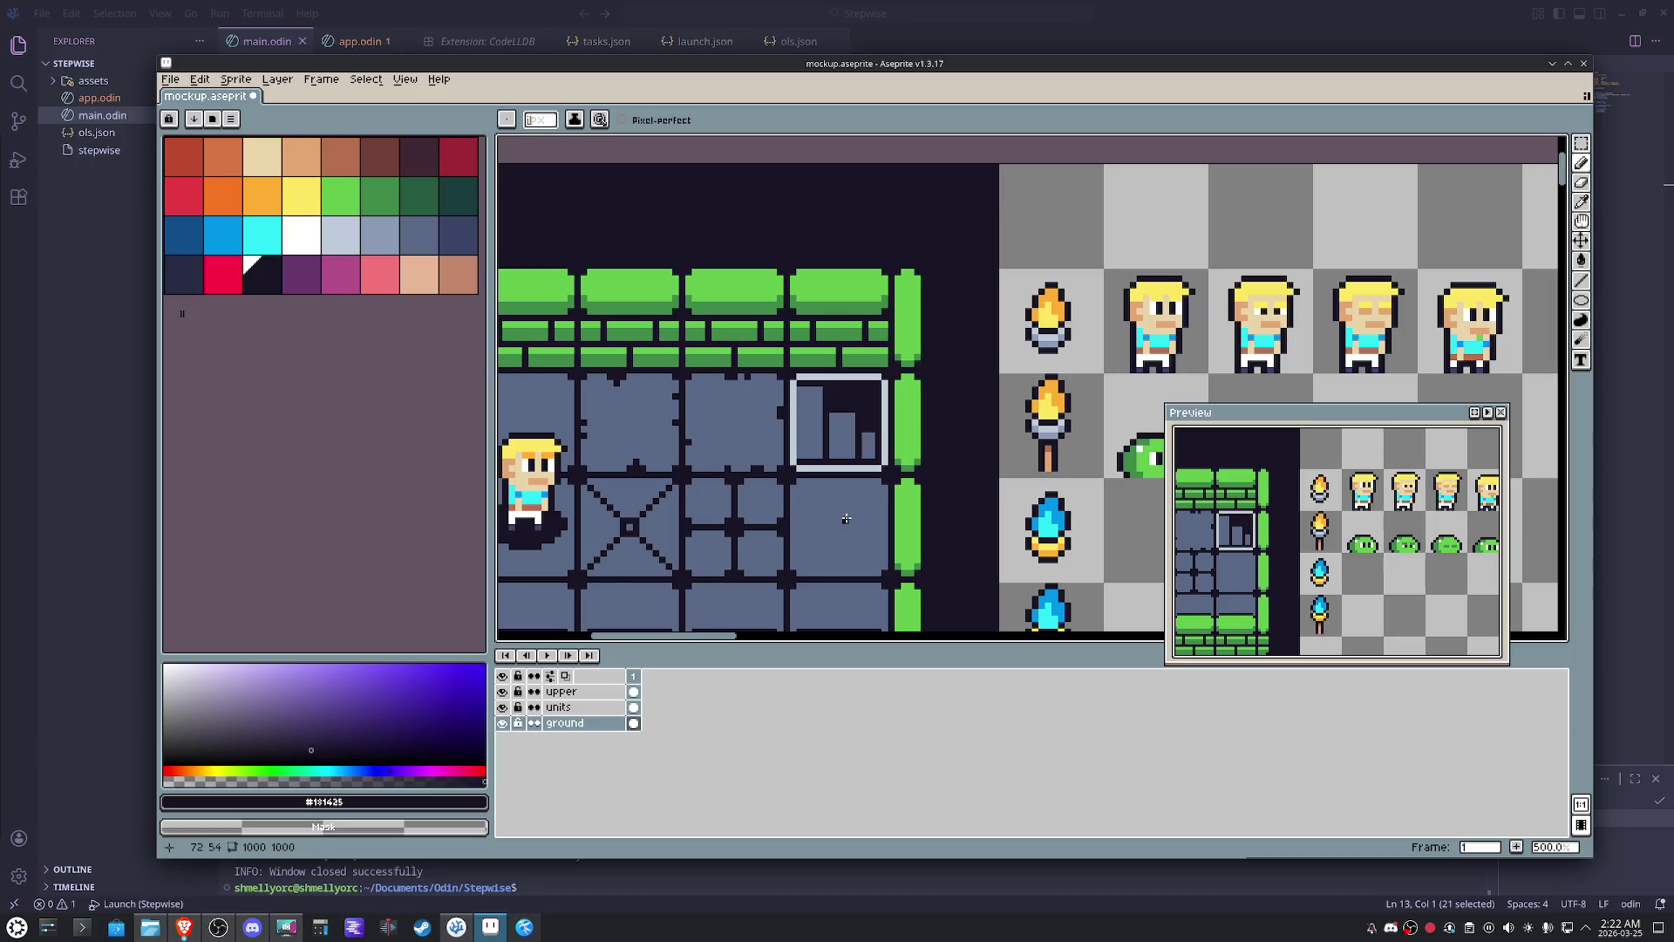
key(ctrl+z)
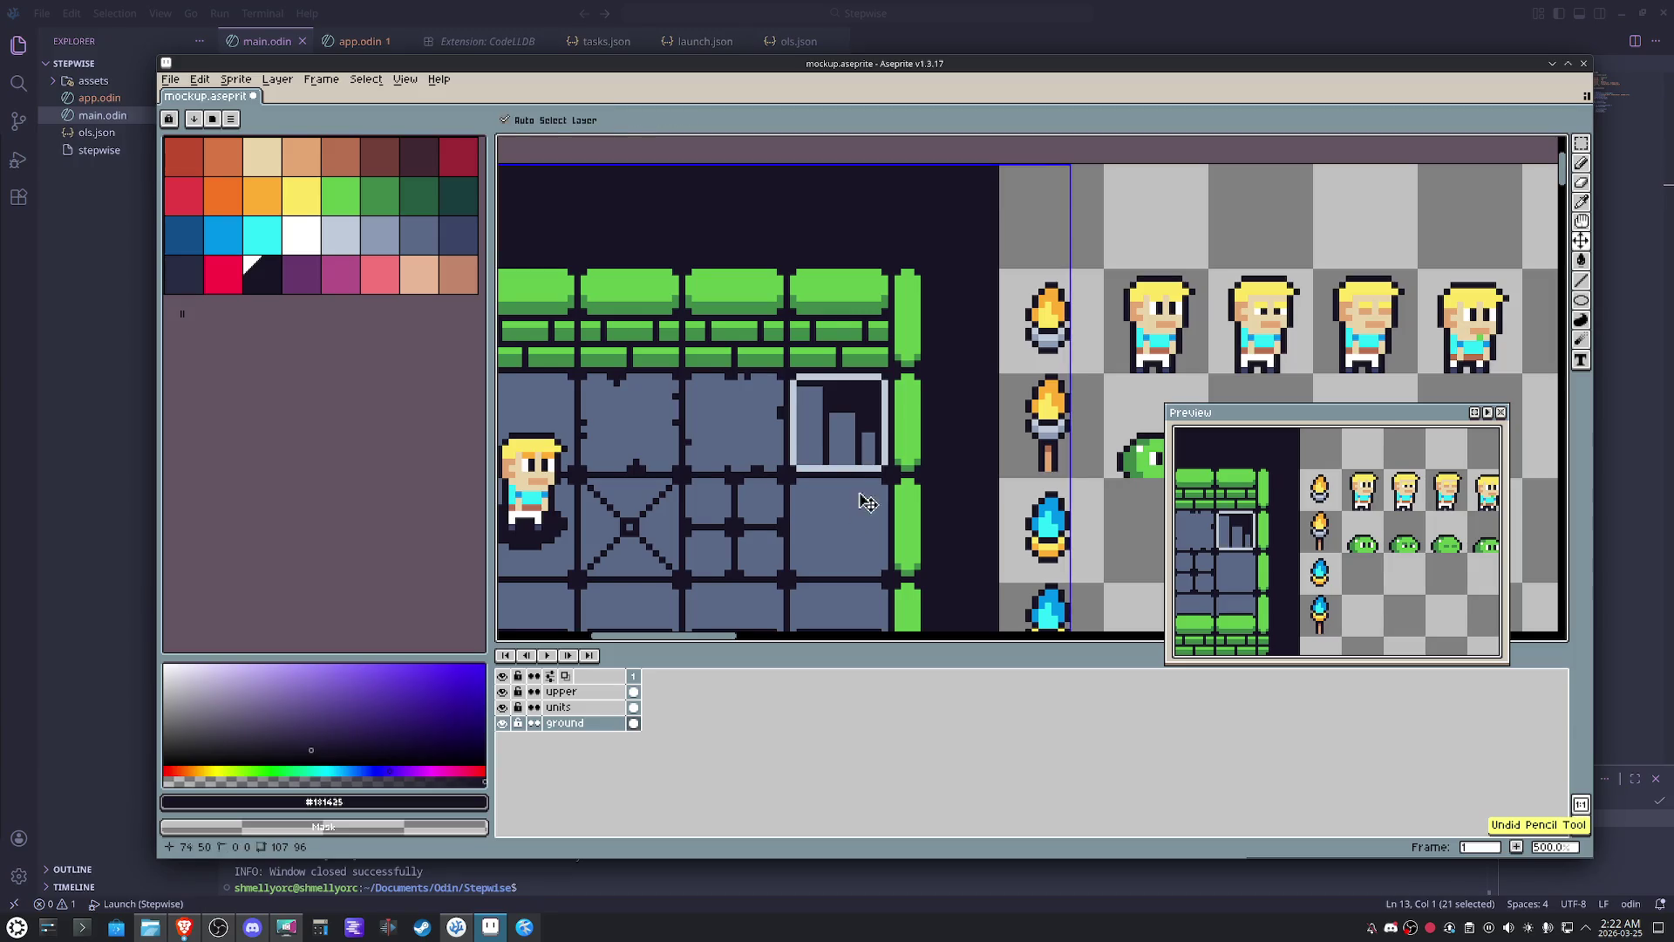
scroll(844, 451, up, 4)
alt+click(831, 444)
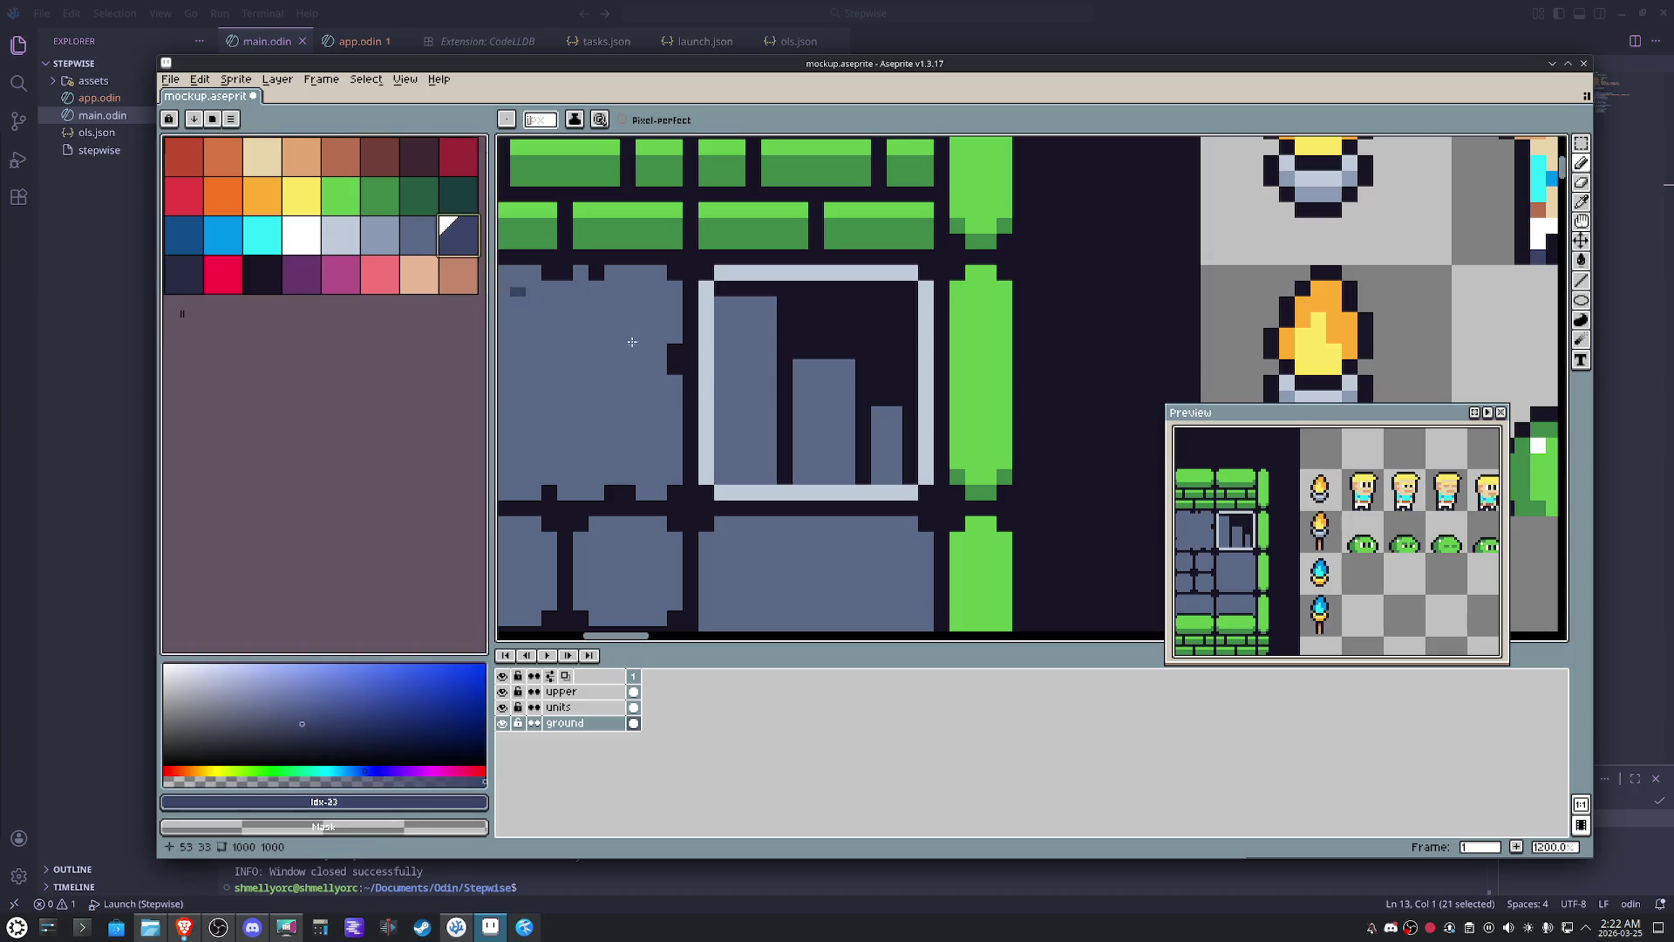
drag(793, 395, 849, 399)
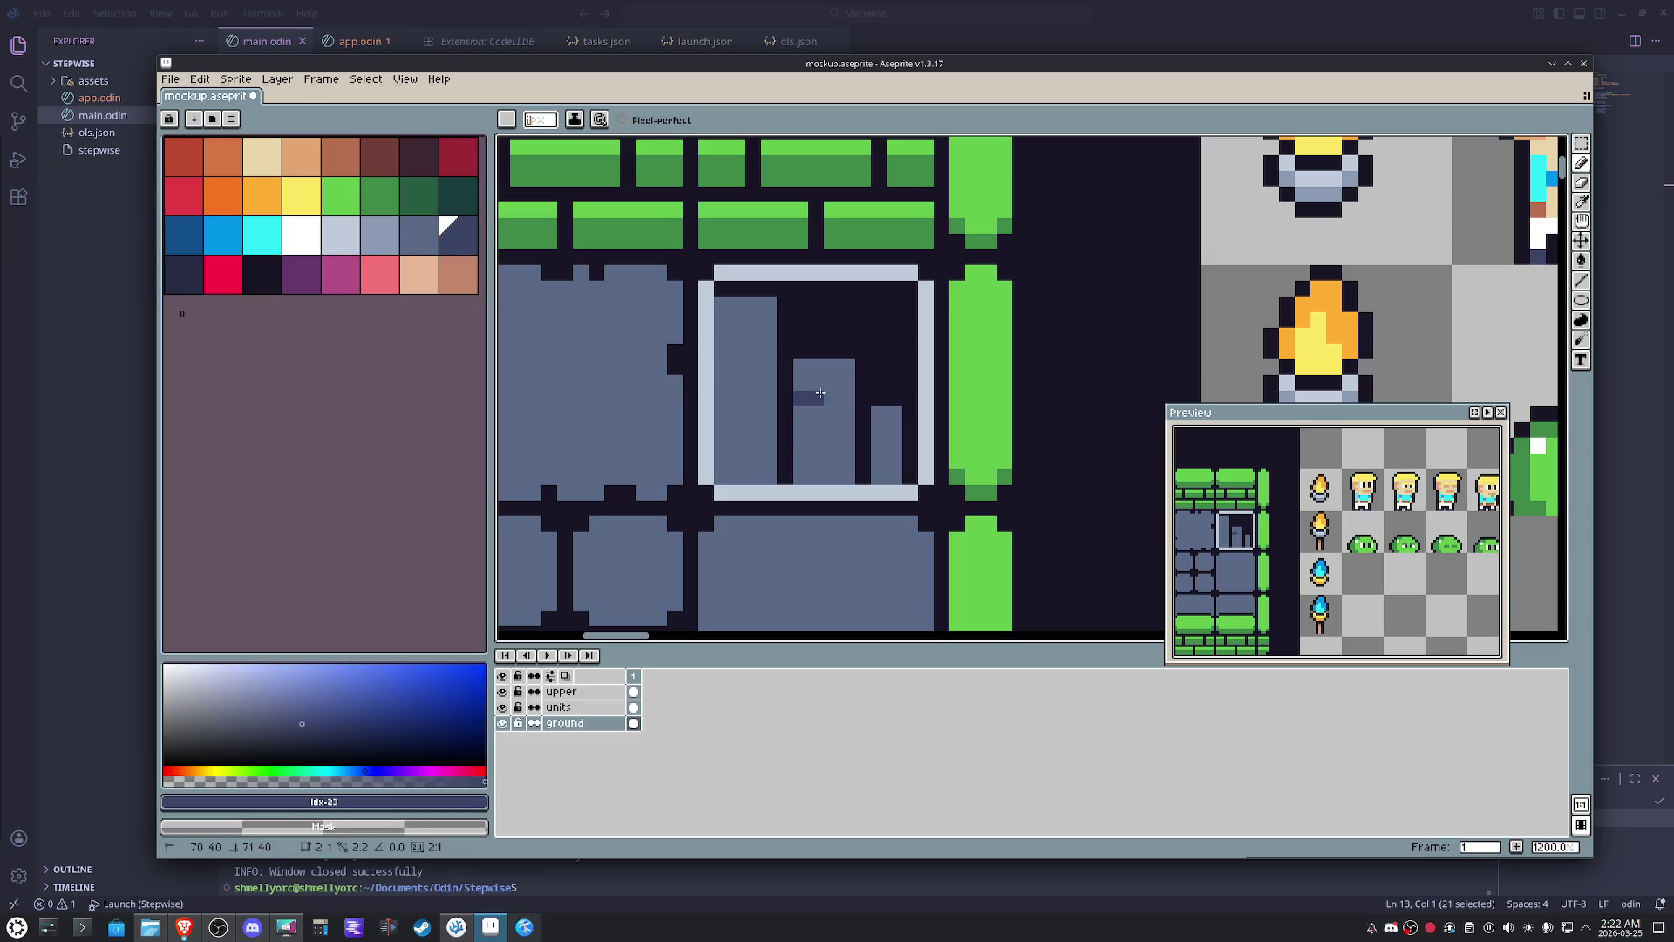
drag(765, 333, 721, 335)
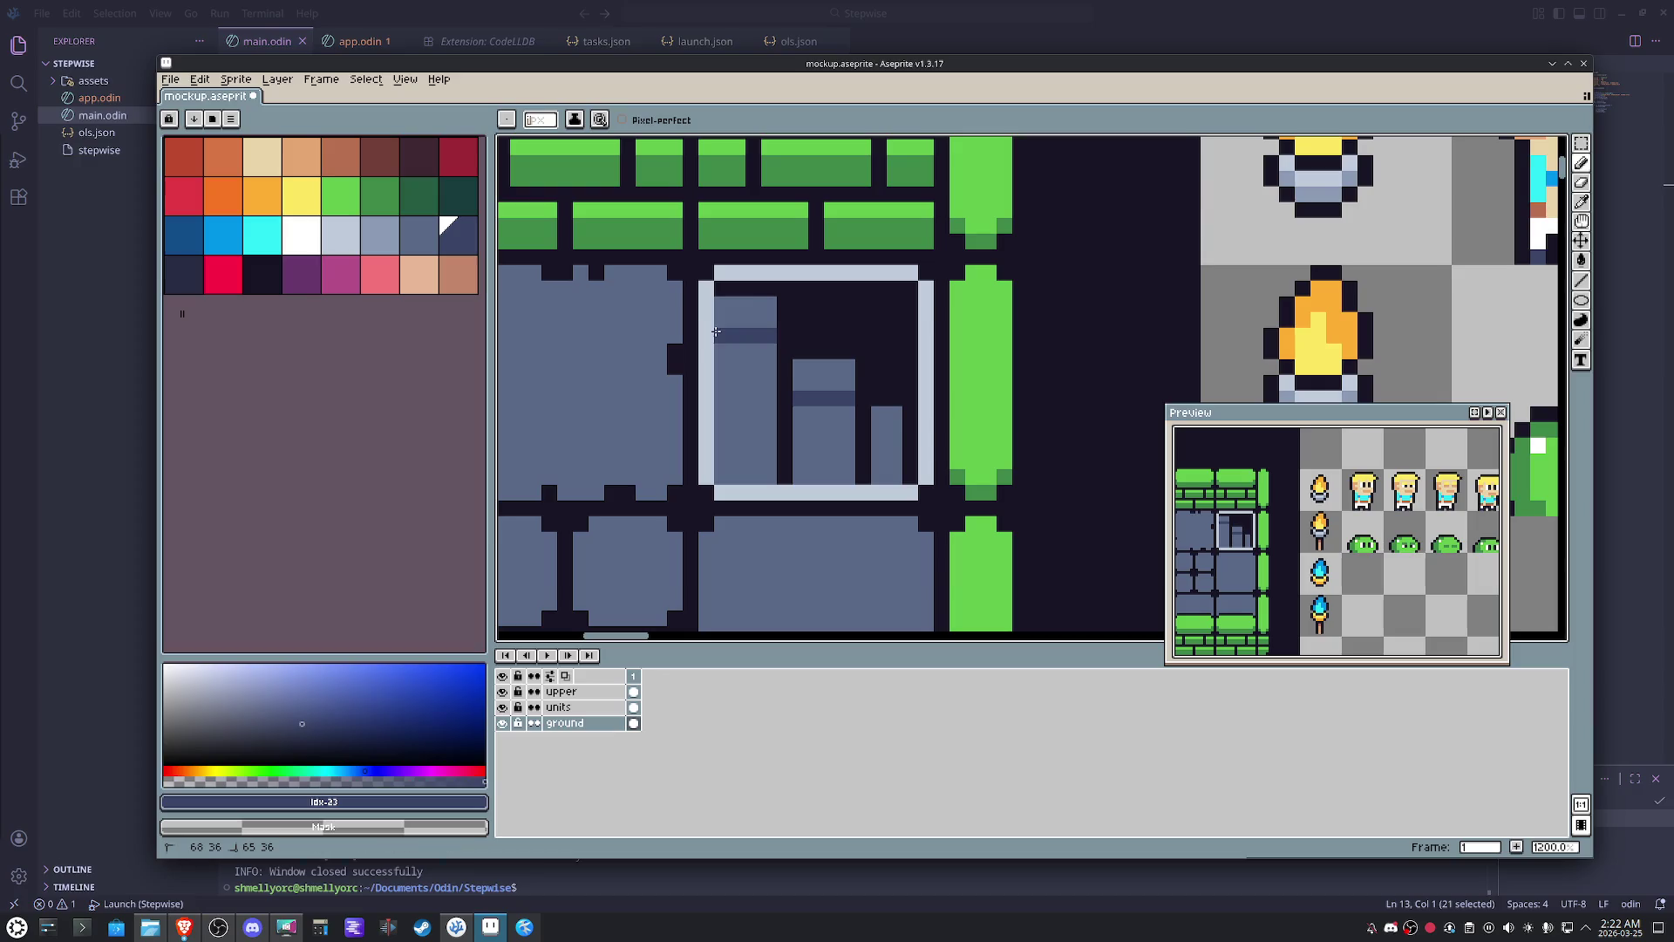
- Bucket-fill the tops of the three bars darker slate, undoing an accidental refill of the right bar
key(g)
click(887, 421)
click(832, 371)
click(753, 324)
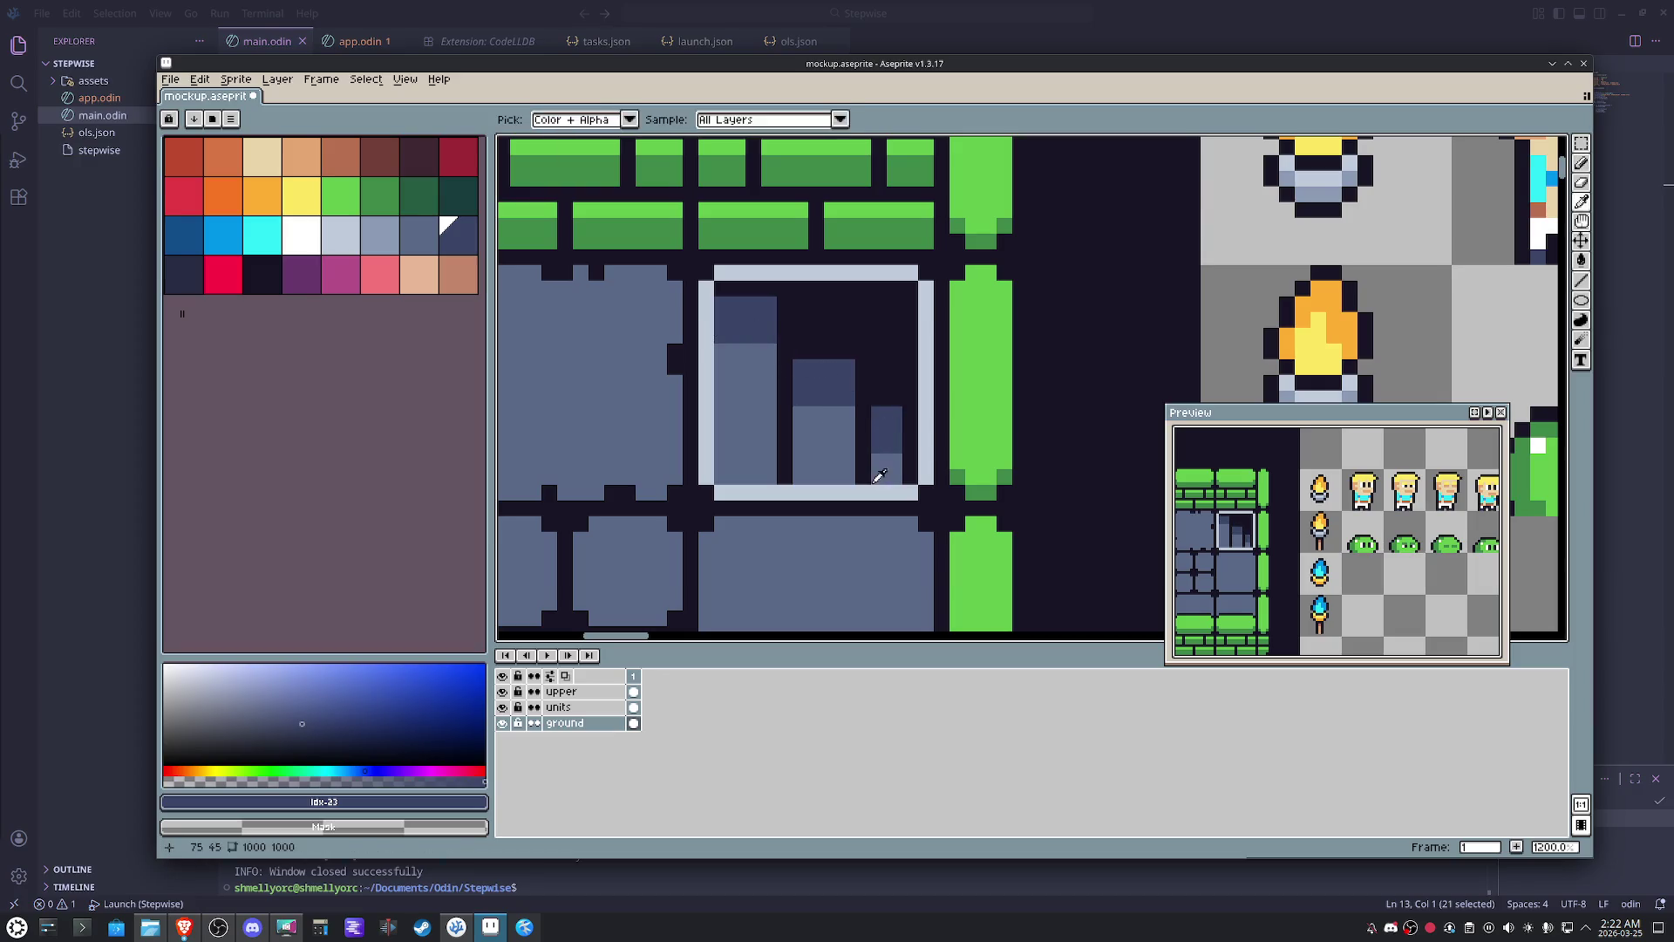
alt+click(888, 457)
key(ctrl+z)
- Pan across the room and add pencil touch-up strokes on the stair tile
key(space)
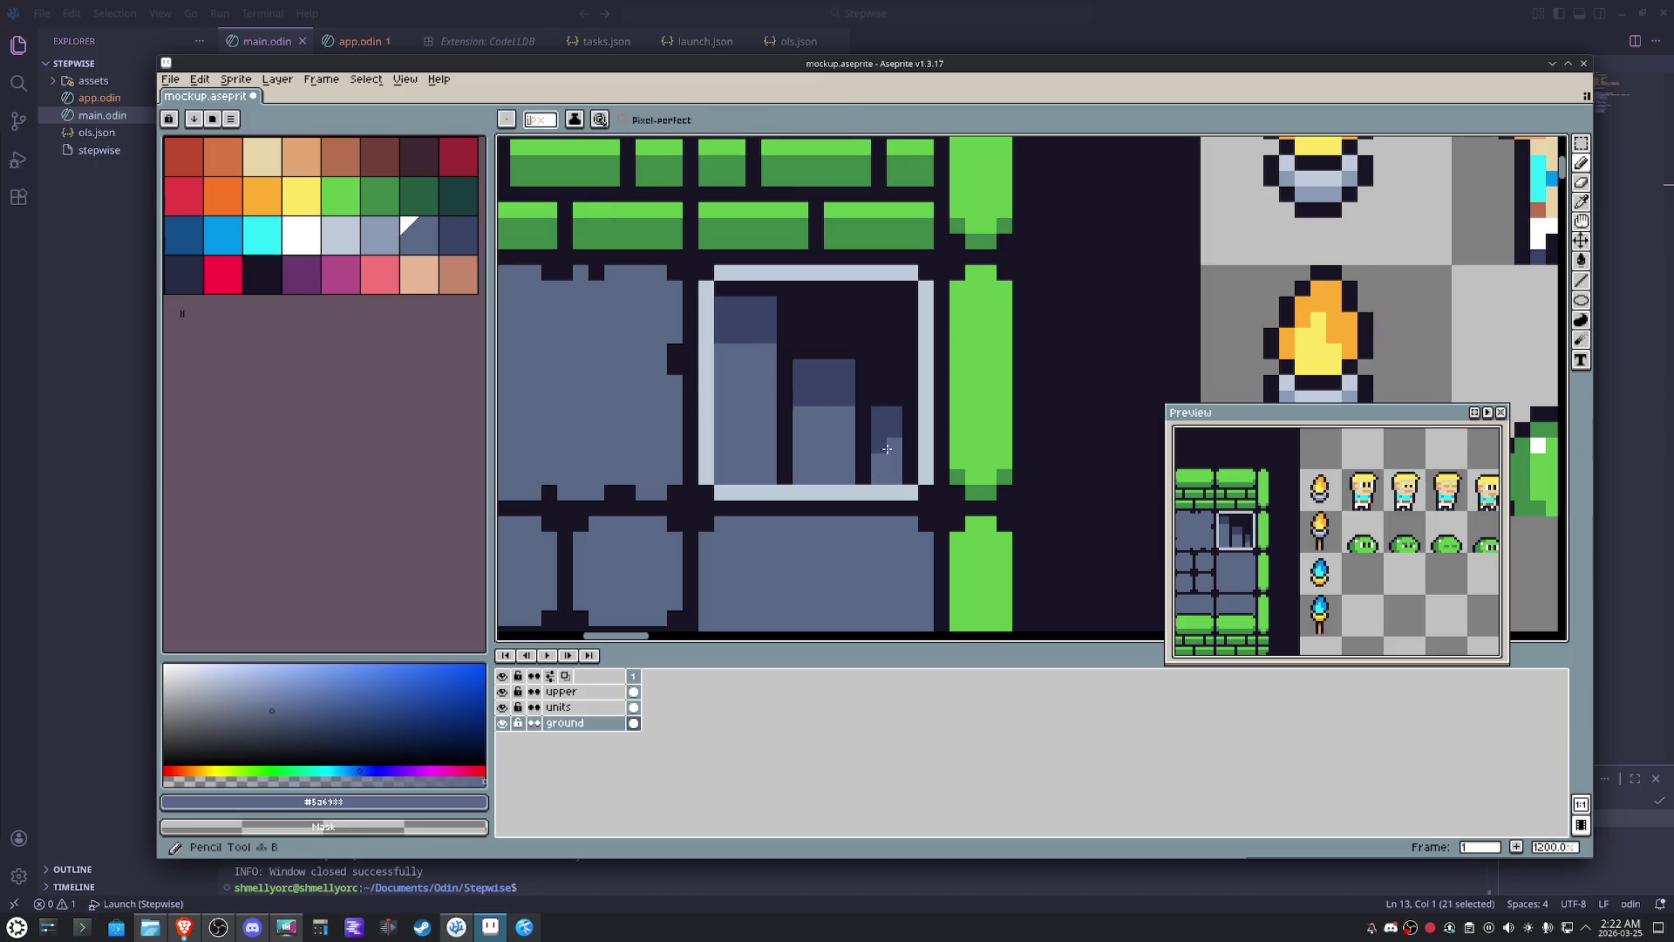
scroll(887, 450, down, 2)
drag(831, 458, 812, 442)
key(b)
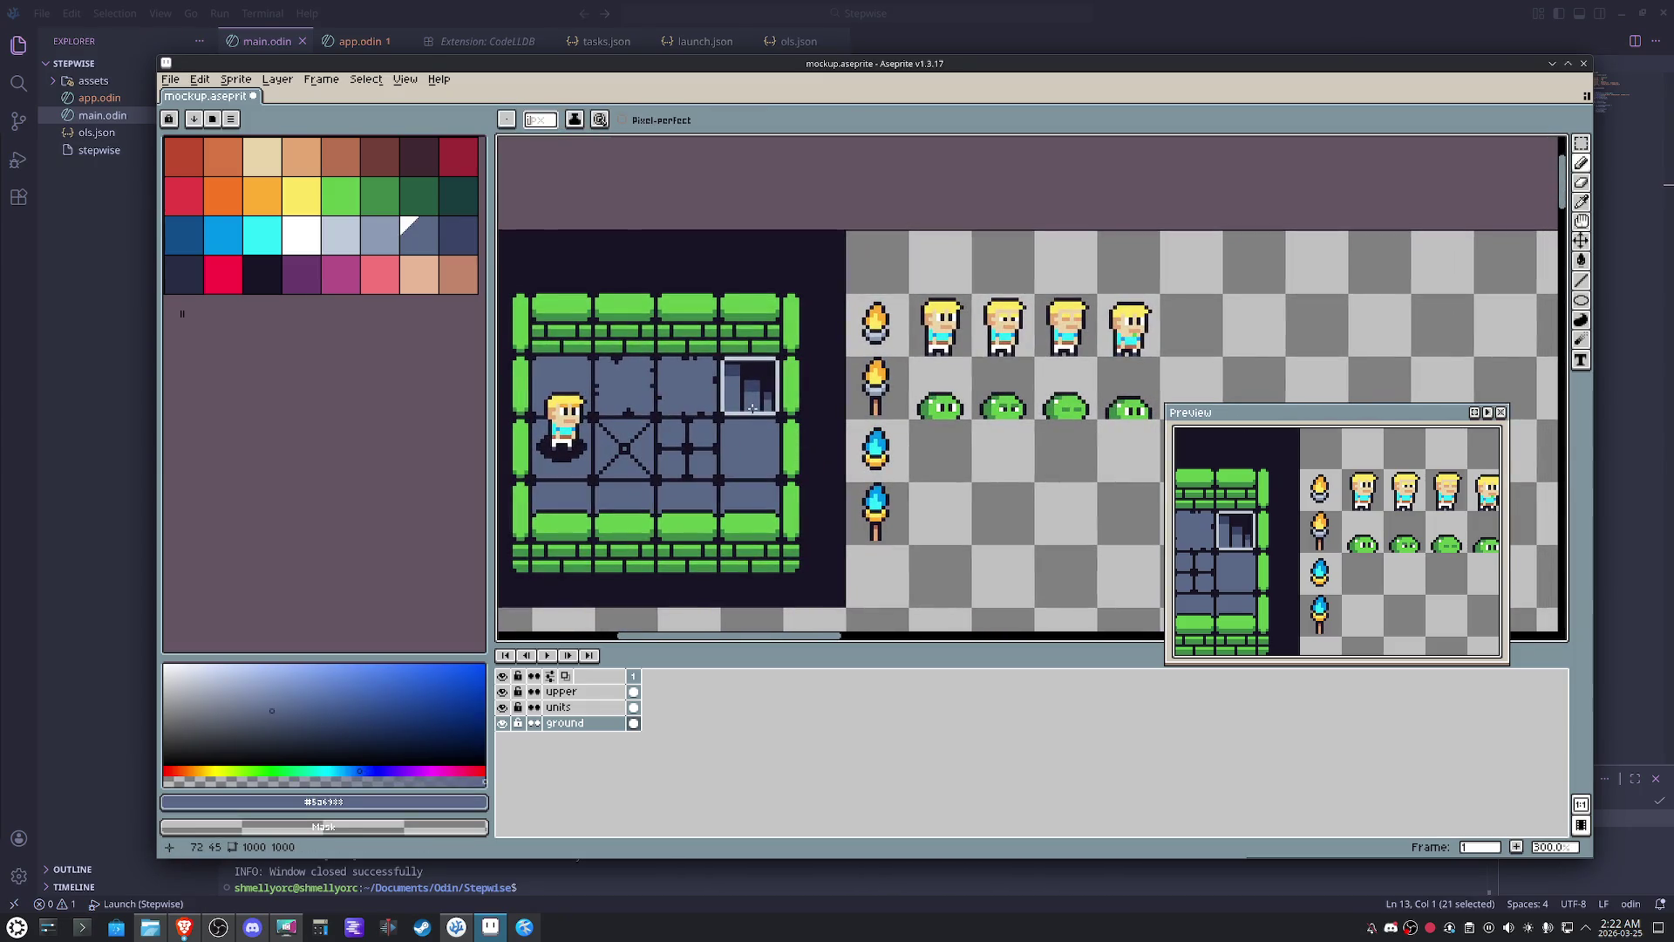
scroll(752, 406, up, 2)
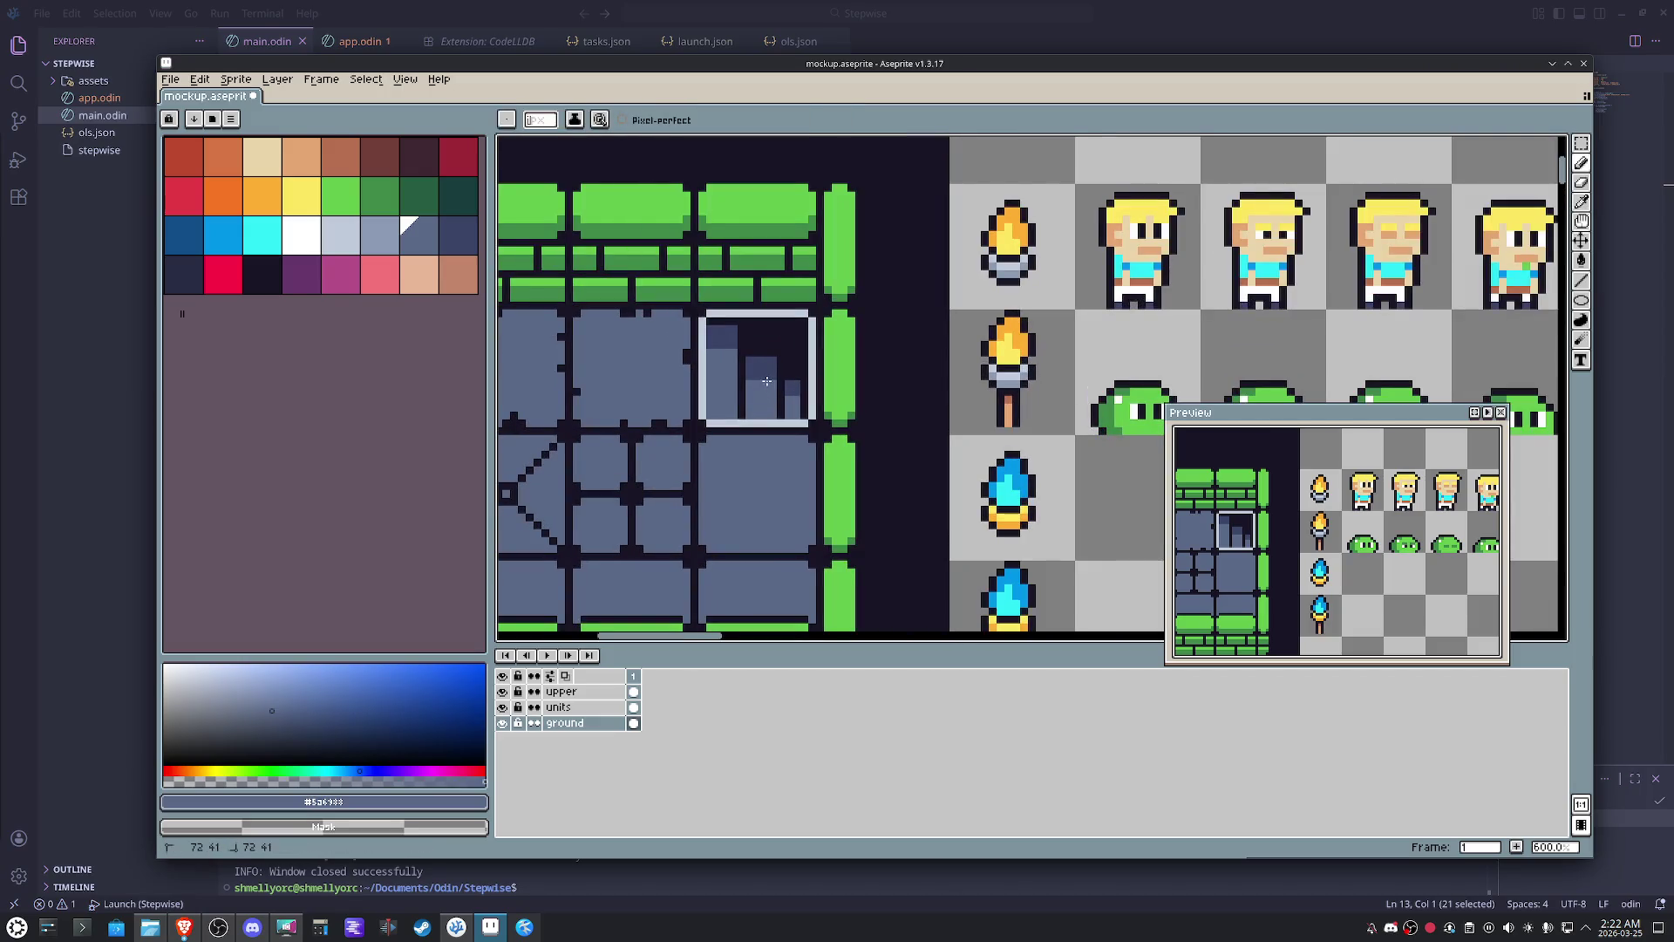
drag(769, 376, 768, 376)
mouse_move(772, 371)
mouse_down()
mouse_move(750, 368)
mouse_move(764, 461)
mouse_up()
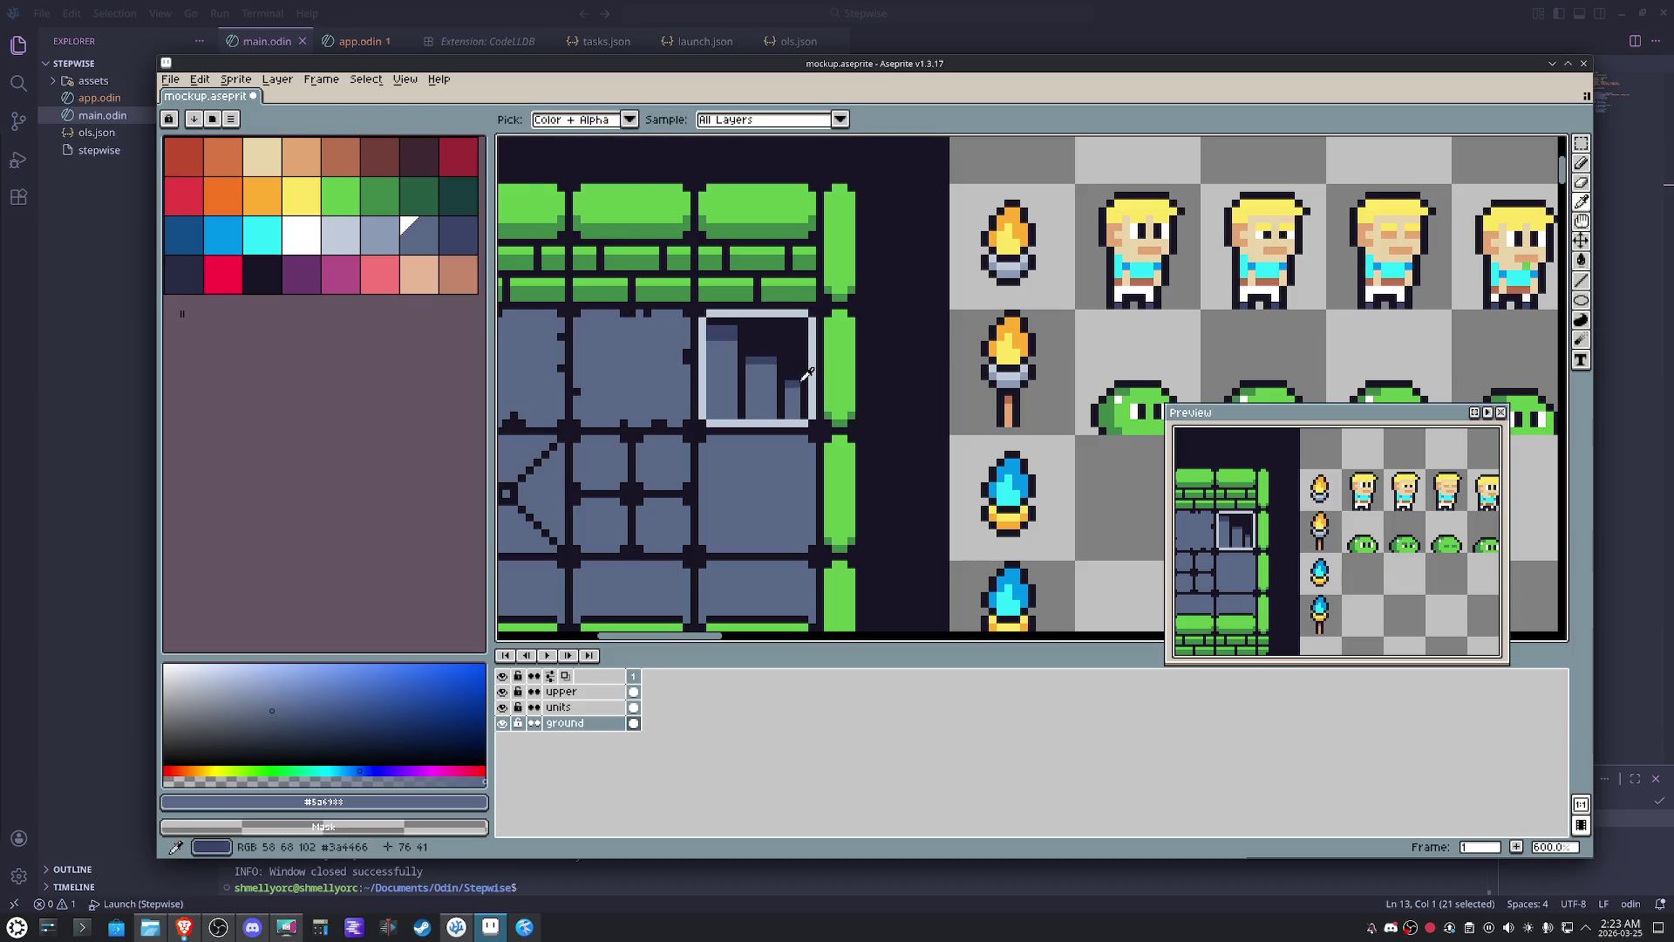
- Try the darker slate on two bar regions, then fill the bars back to flat lighter slate
alt+click(794, 388)
click(772, 396)
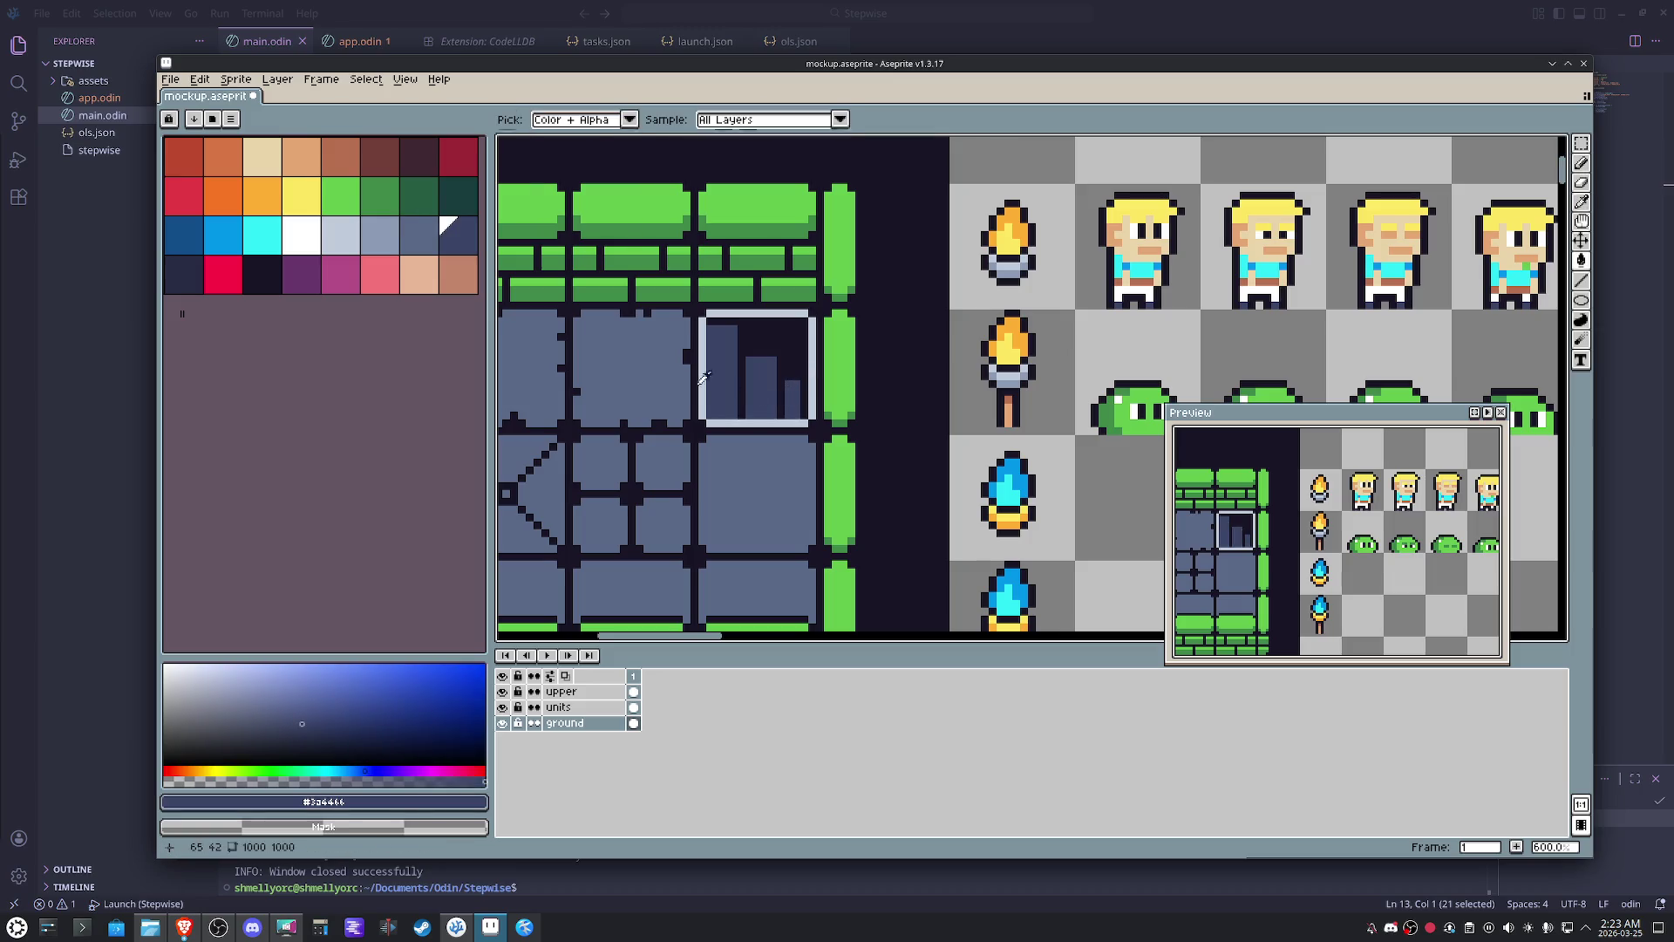
alt+click(715, 382)
click(758, 391)
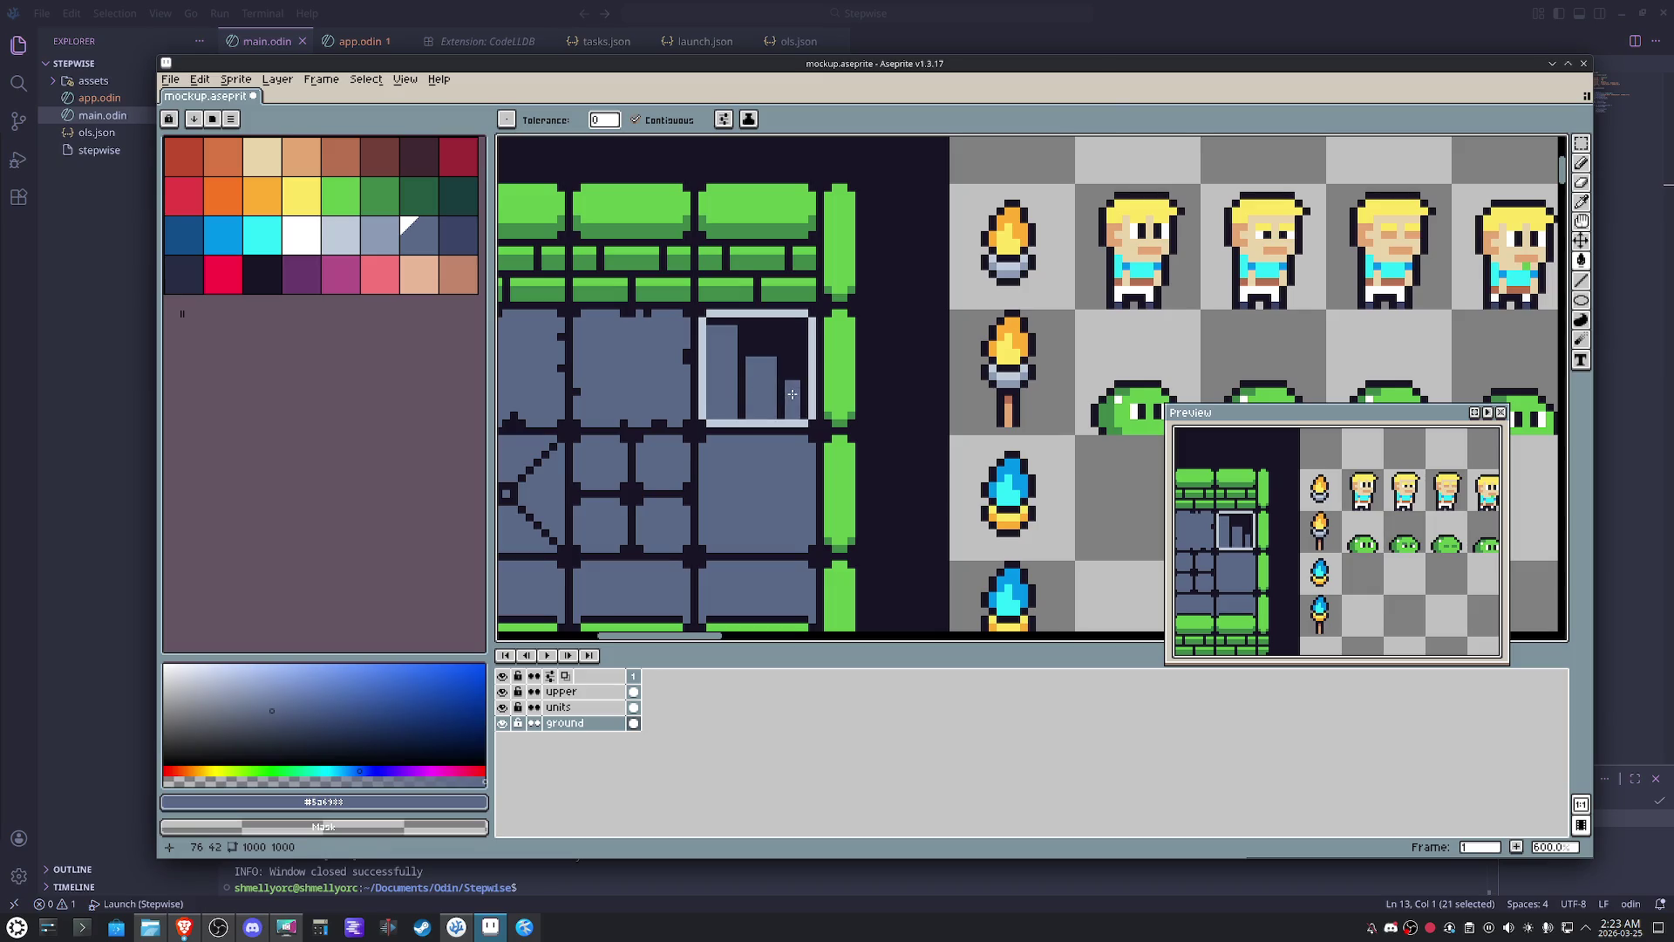
scroll(791, 393, up, 4)
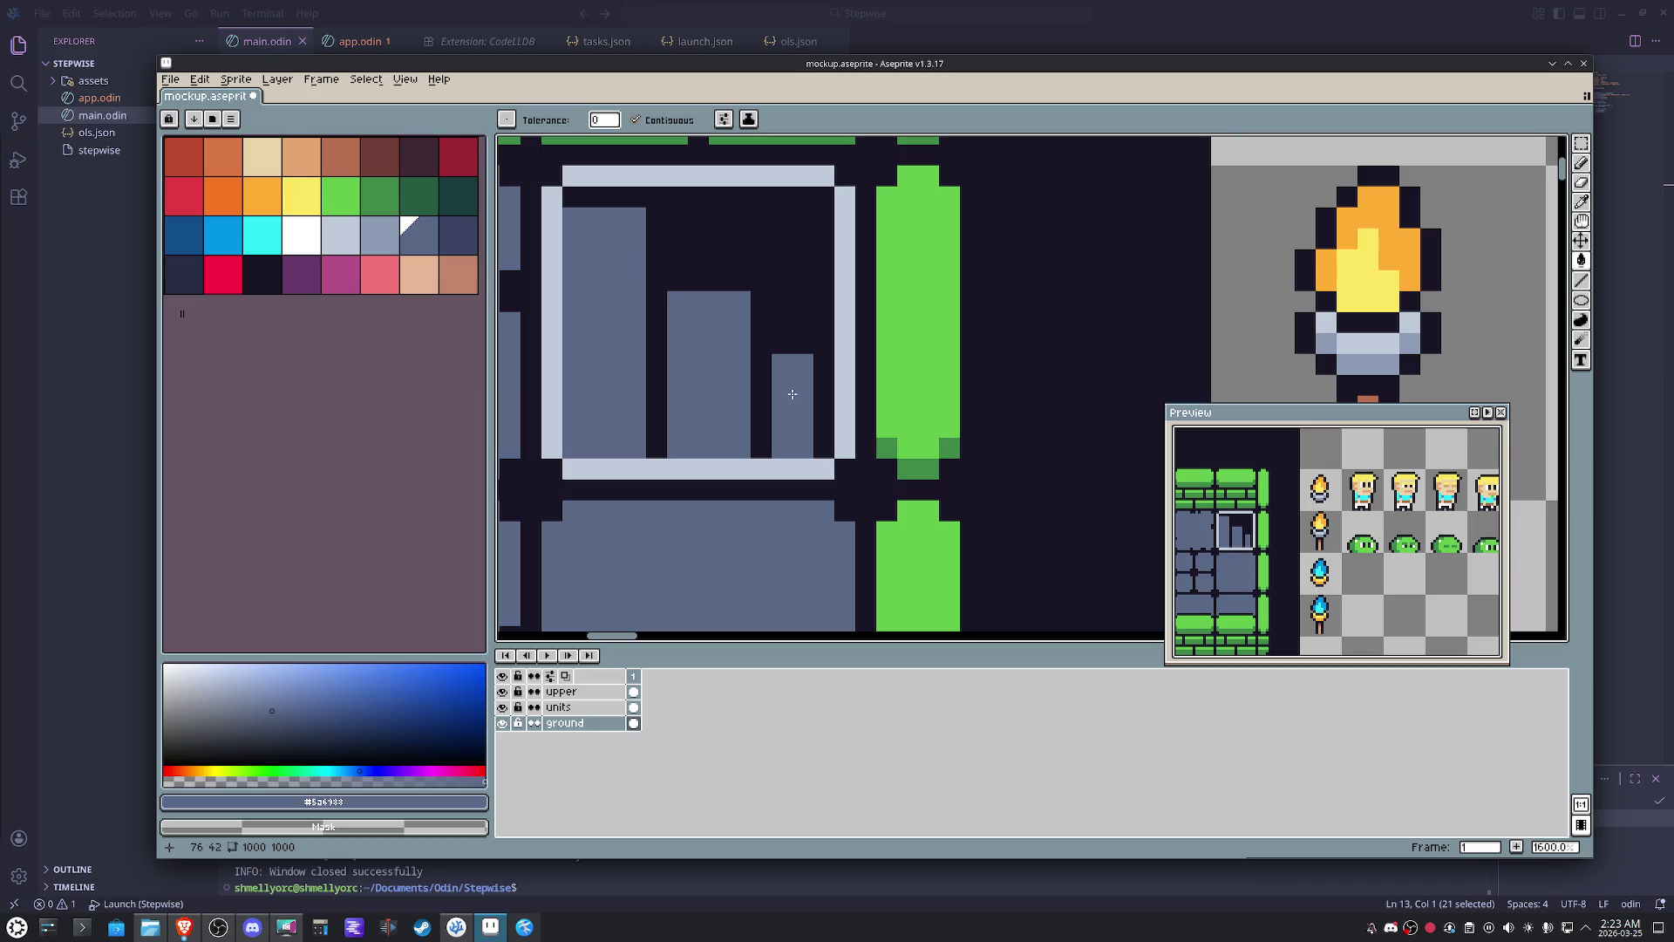
- Pencil a full-height dark outline edge on the left bar, undoing a misplaced stroke
key(b)
alt+click(573, 197)
shift+click(596, 377)
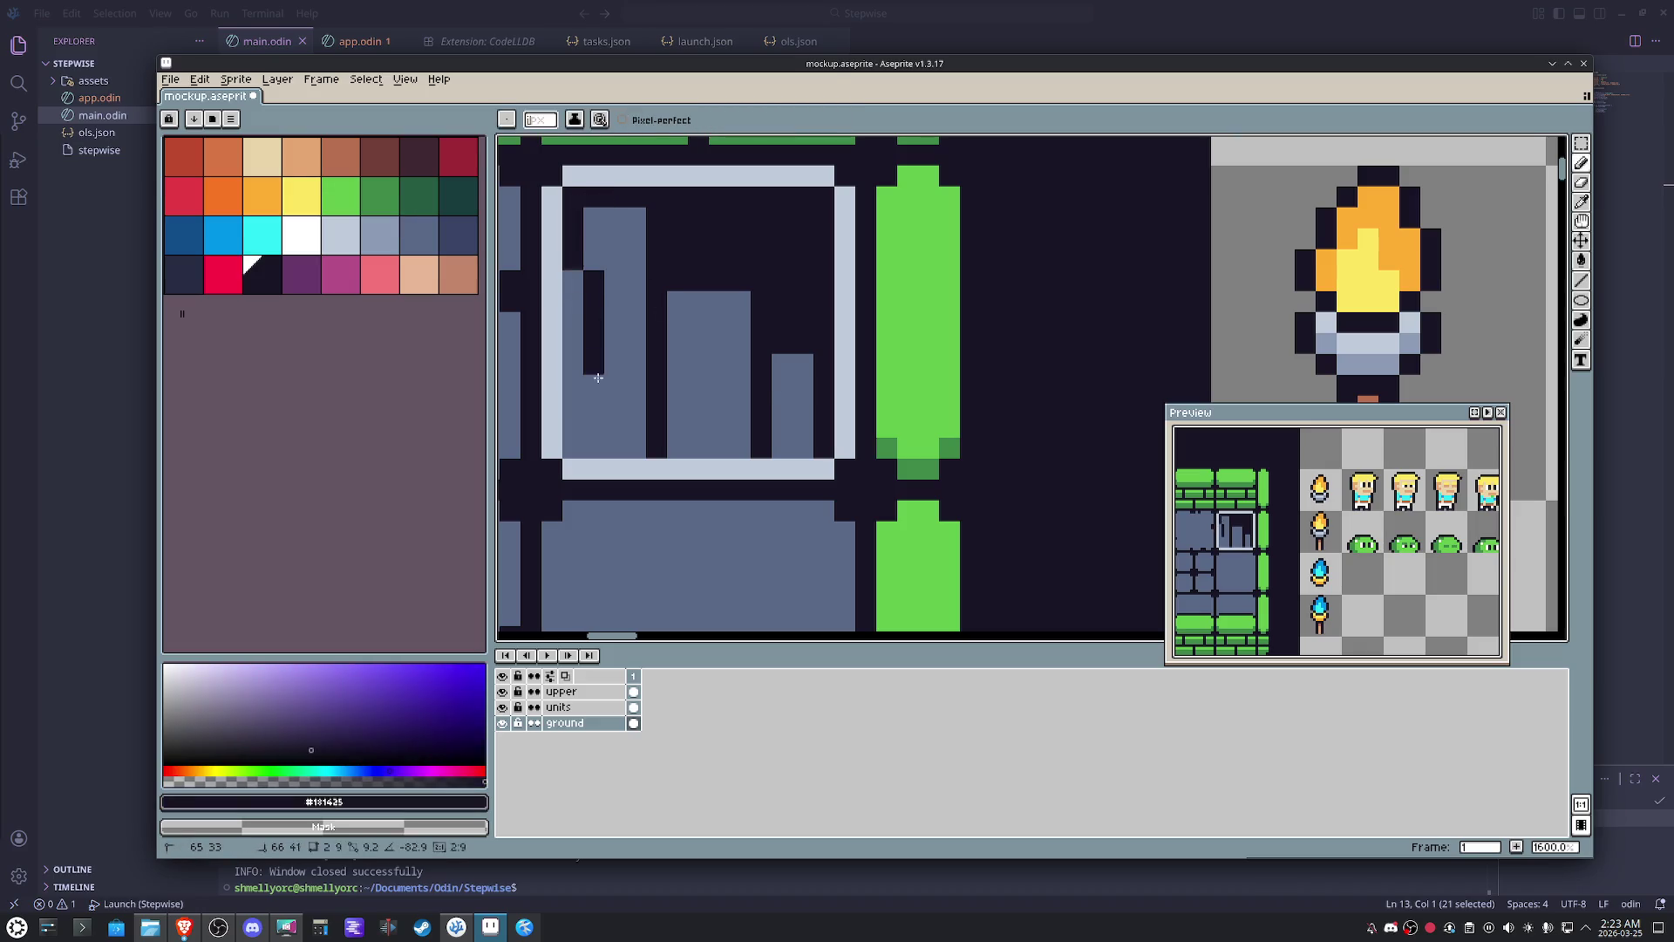
key(ctrl+z)
drag(574, 275, 573, 450)
- Paint the column beside the smallest bar slate, then restore its dark gap with the outline colour
alt+click(812, 365)
drag(811, 365, 811, 452)
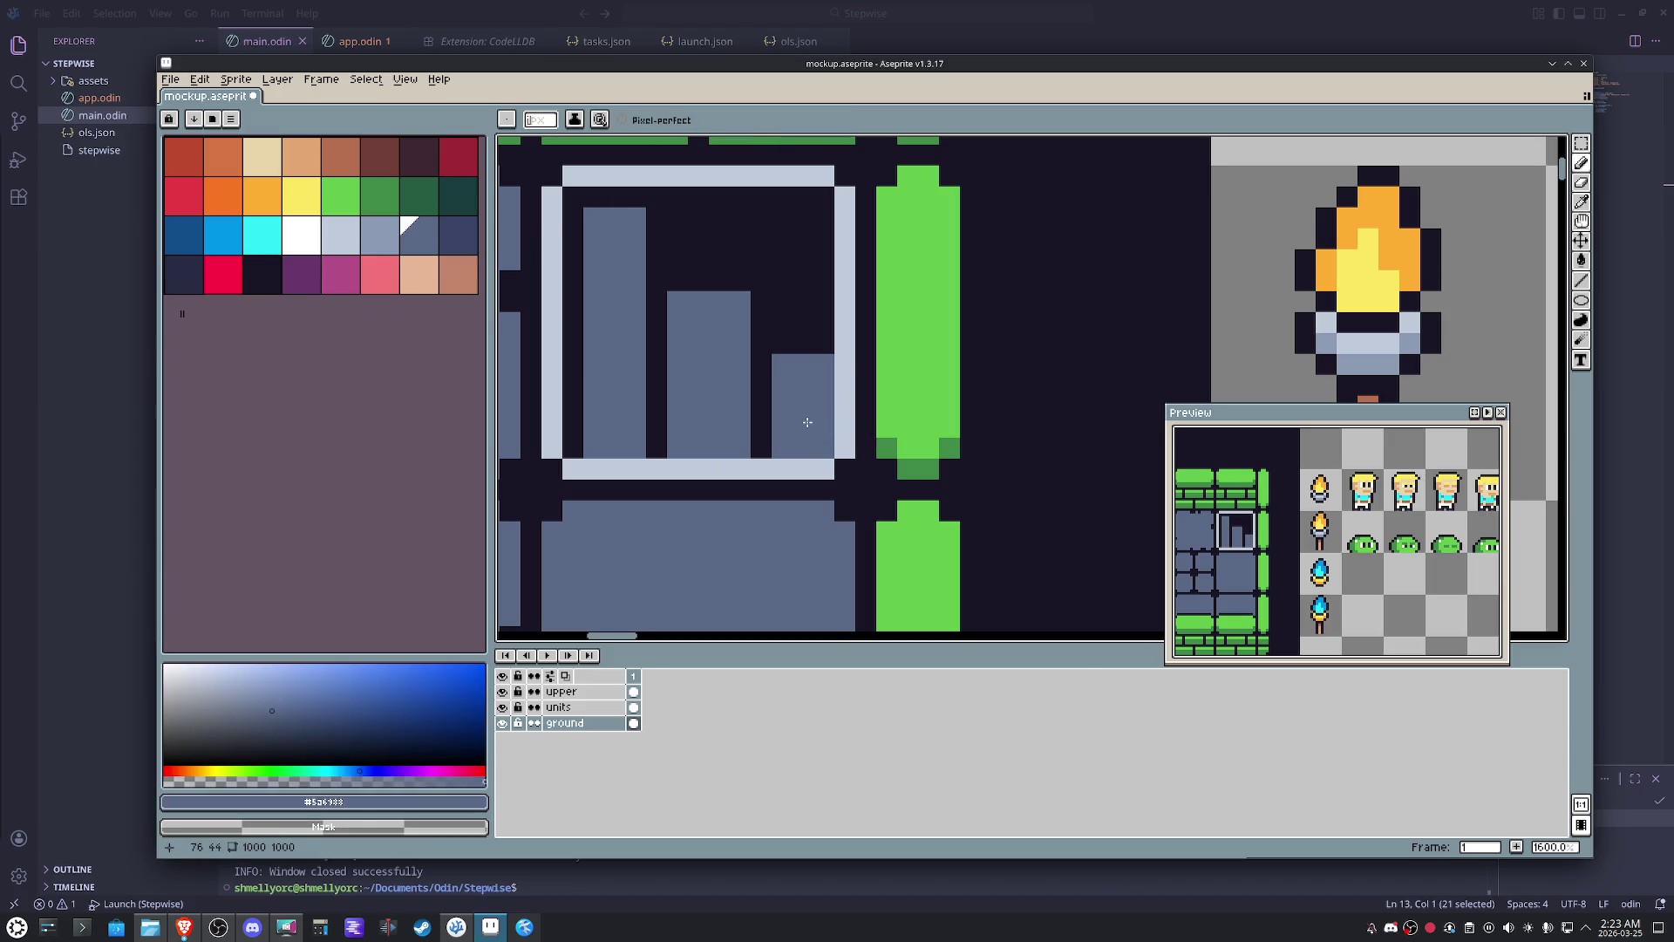
alt+click(820, 343)
drag(820, 343, 820, 423)
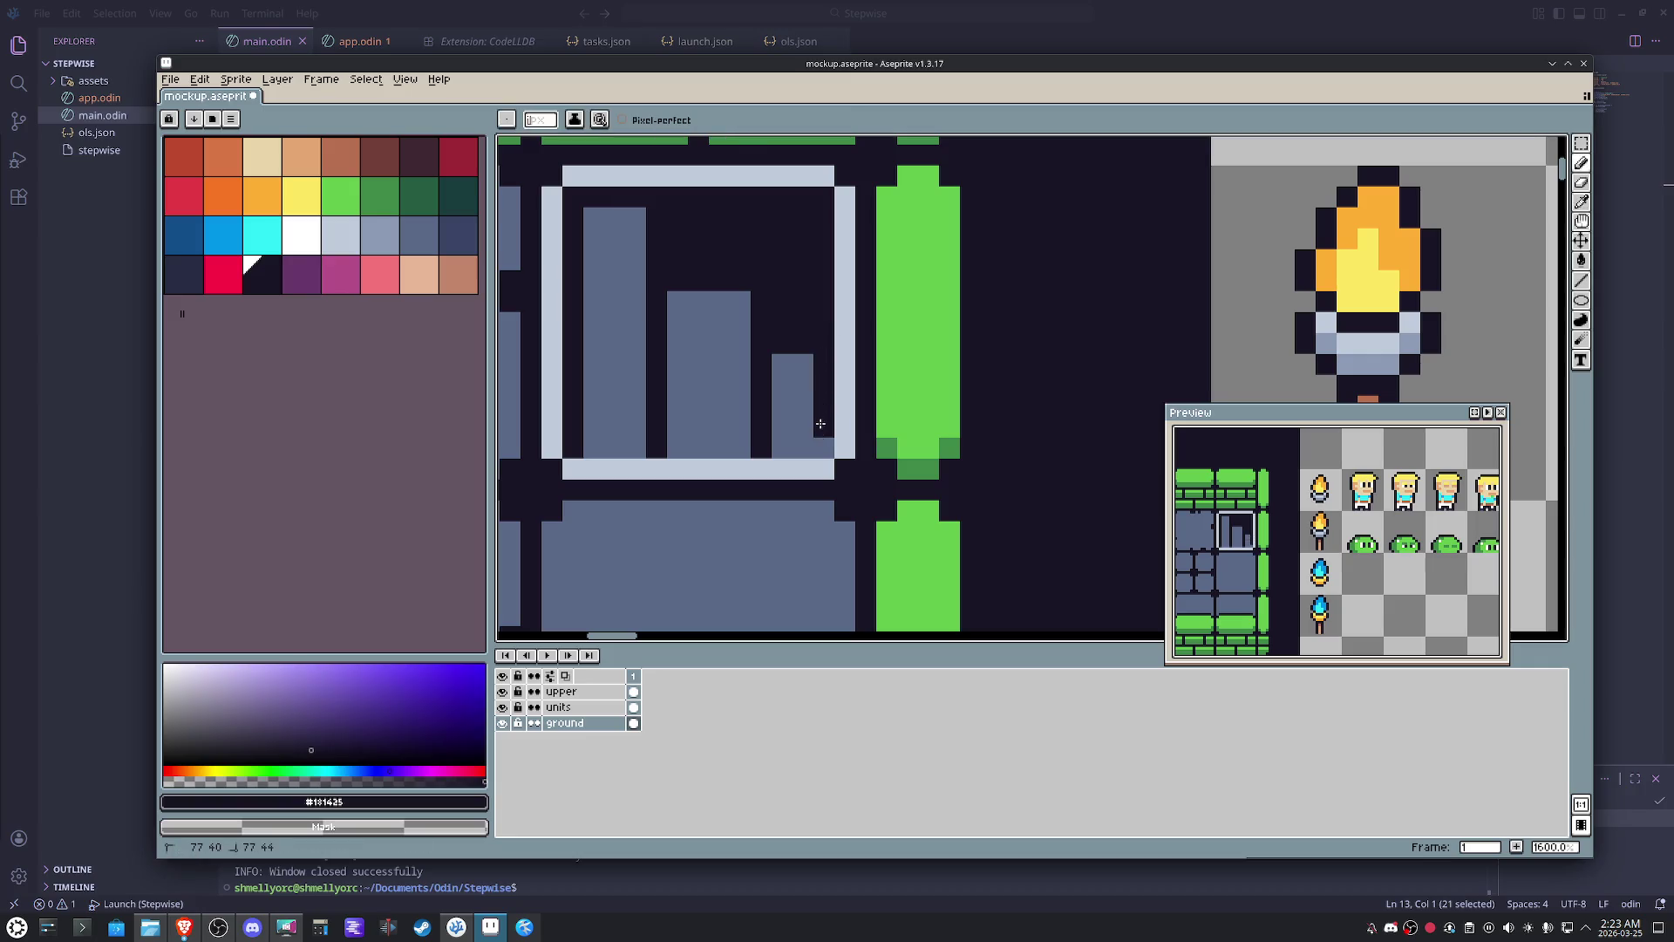
scroll(818, 436, down, 2)
scroll(885, 470, down, 1)
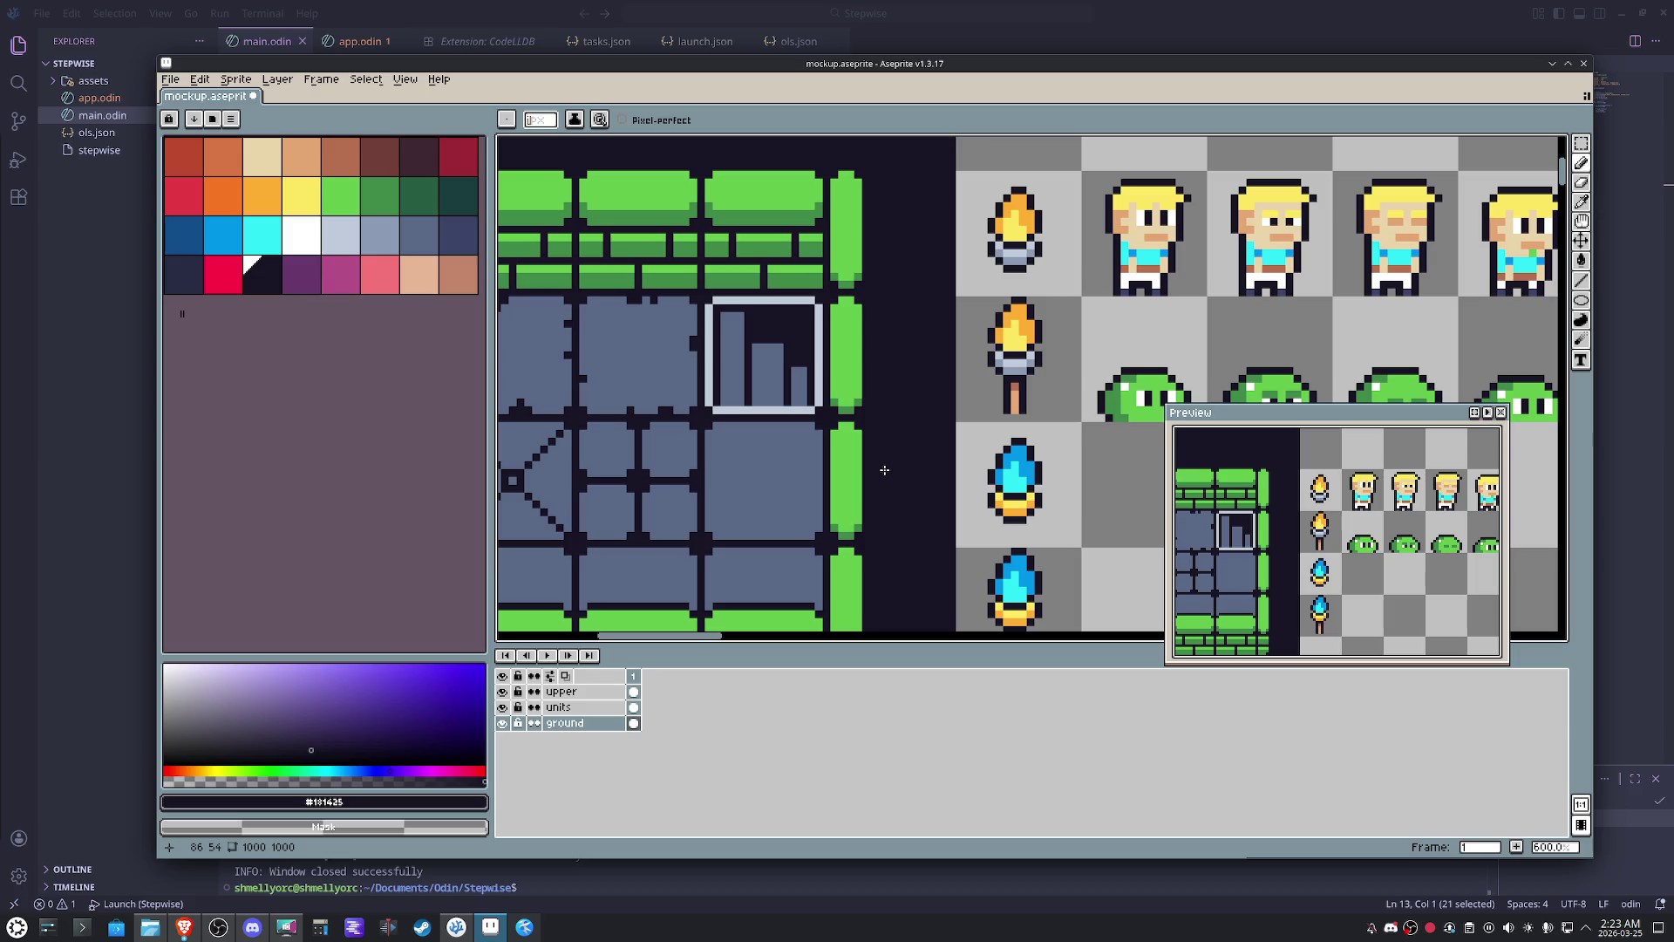
scroll(756, 350, up, 3)
- Sketch grey marks inside the tile, then paint over them in dark with eyedropped outline colour
drag(801, 327, 801, 281)
drag(865, 389, 875, 373)
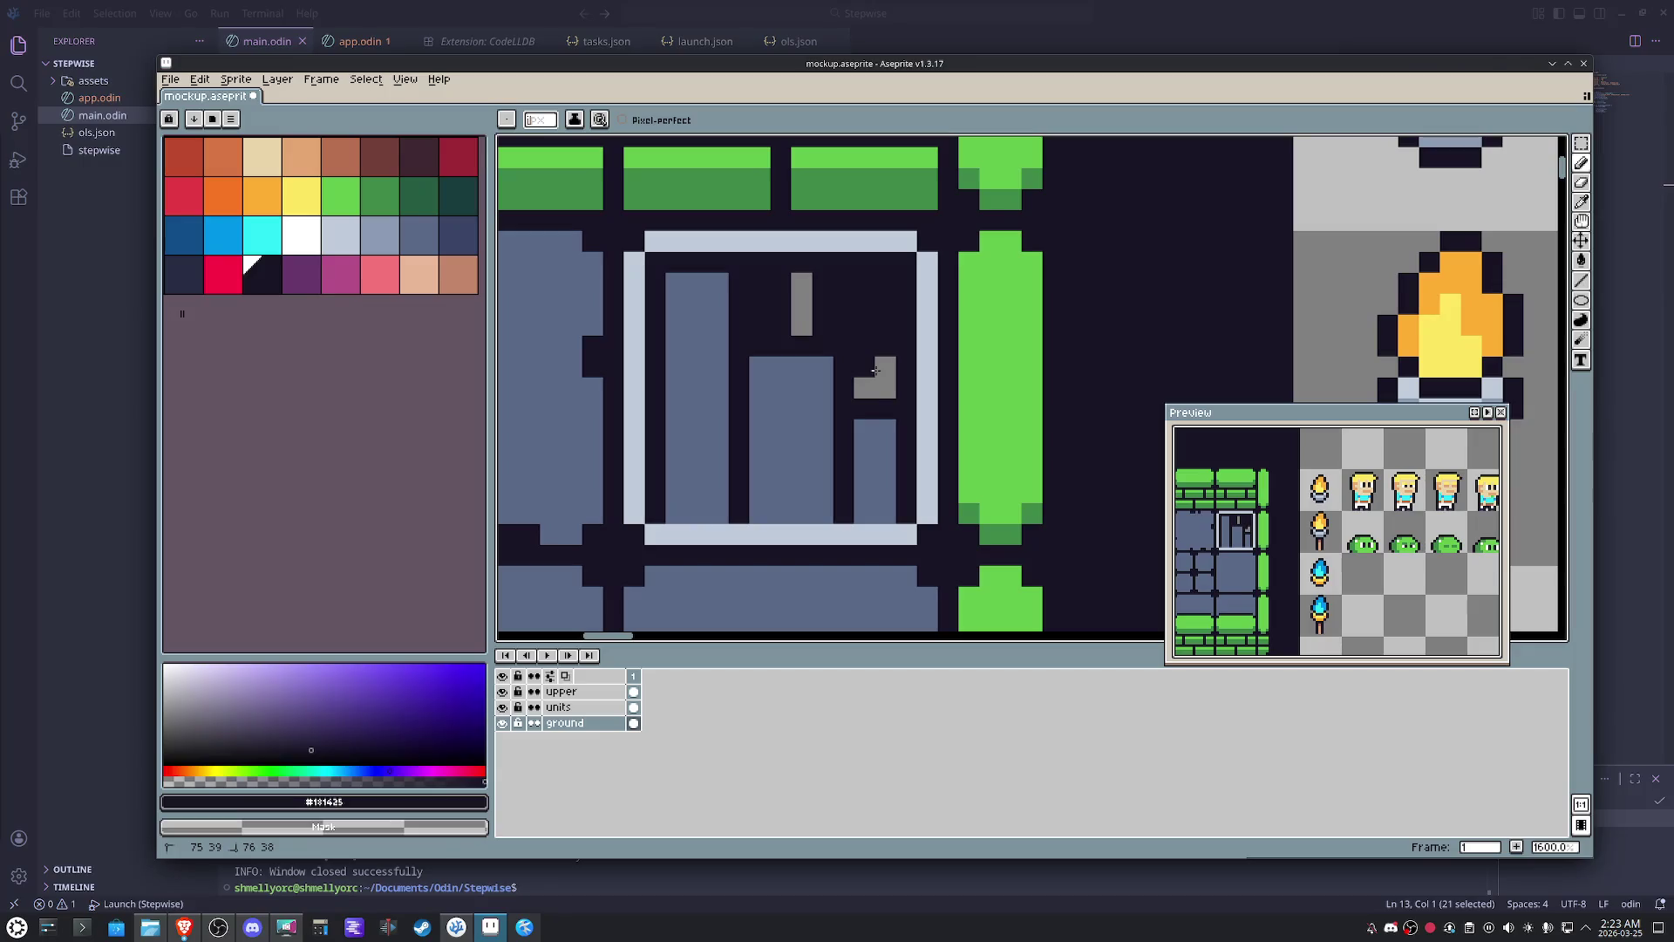
drag(892, 430, 858, 429)
key(alt)
drag(884, 372, 863, 390)
drag(800, 329, 800, 277)
click(801, 365)
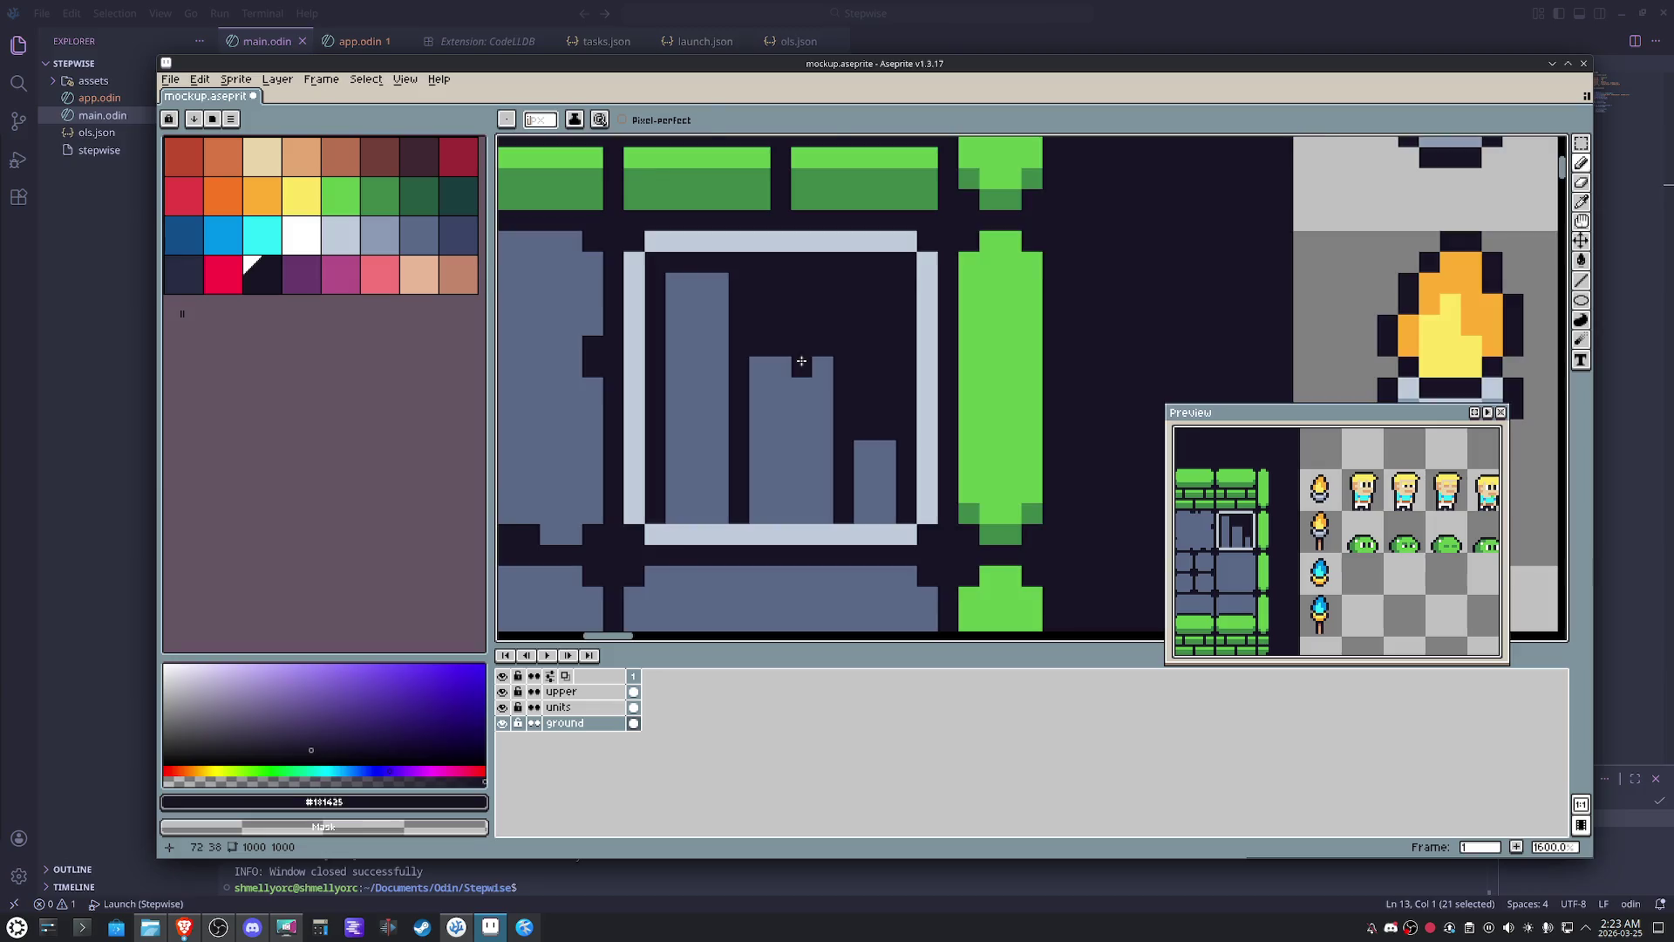
scroll(801, 362, down, 5)
scroll(802, 374, up, 2)
key(alt)
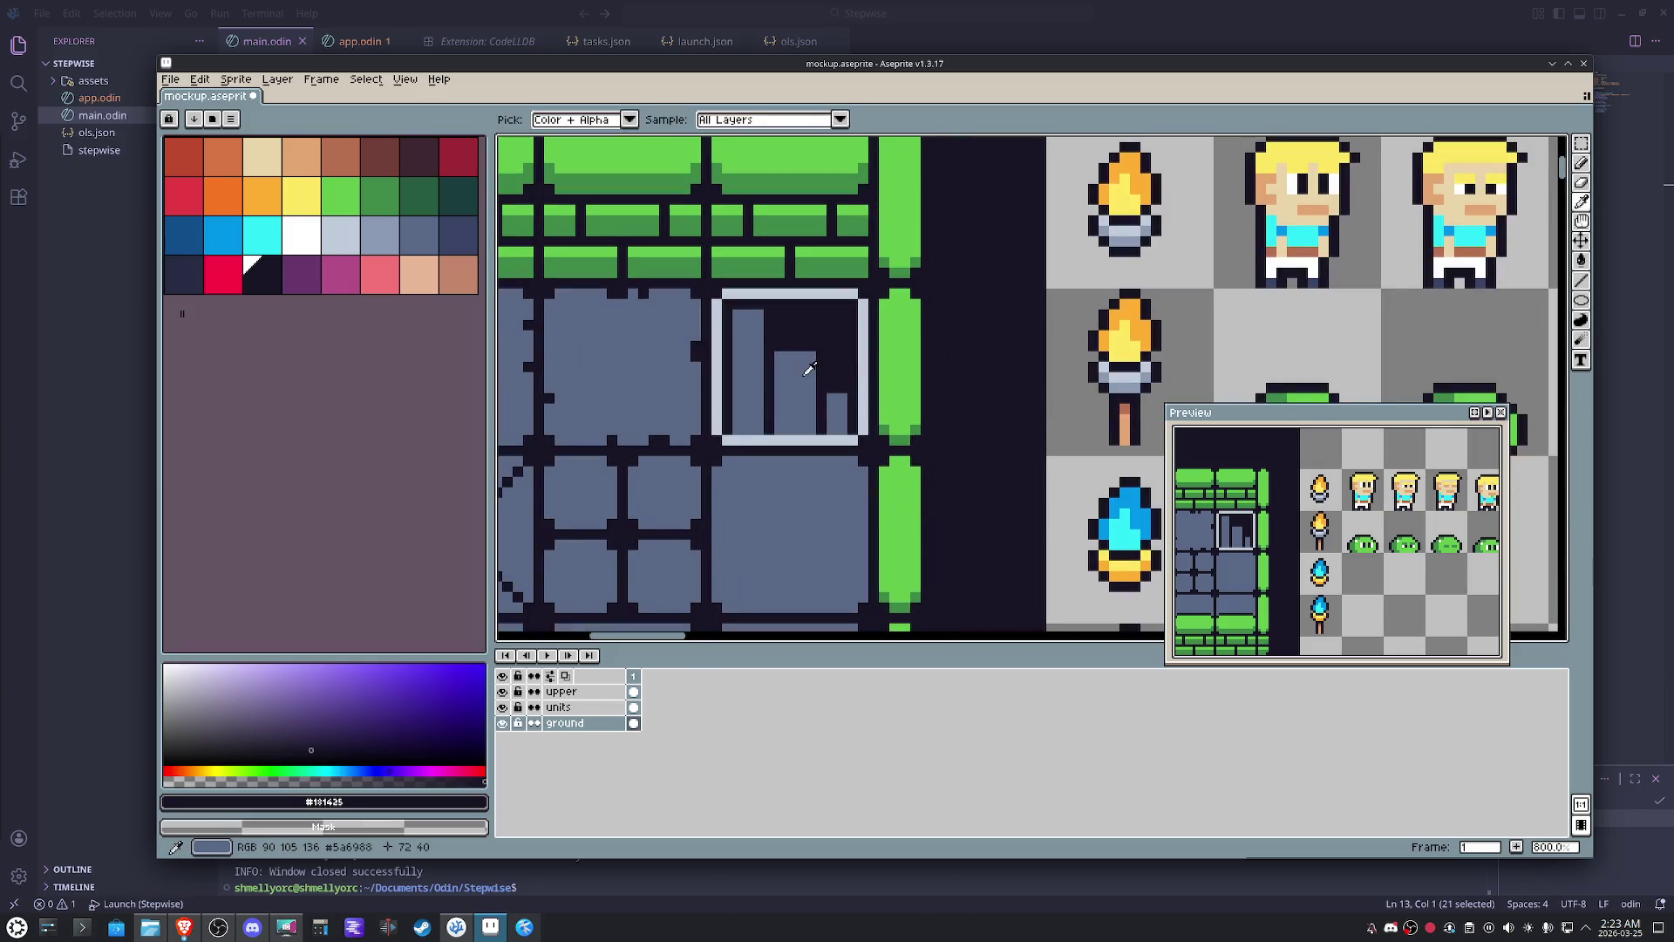
click(801, 367)
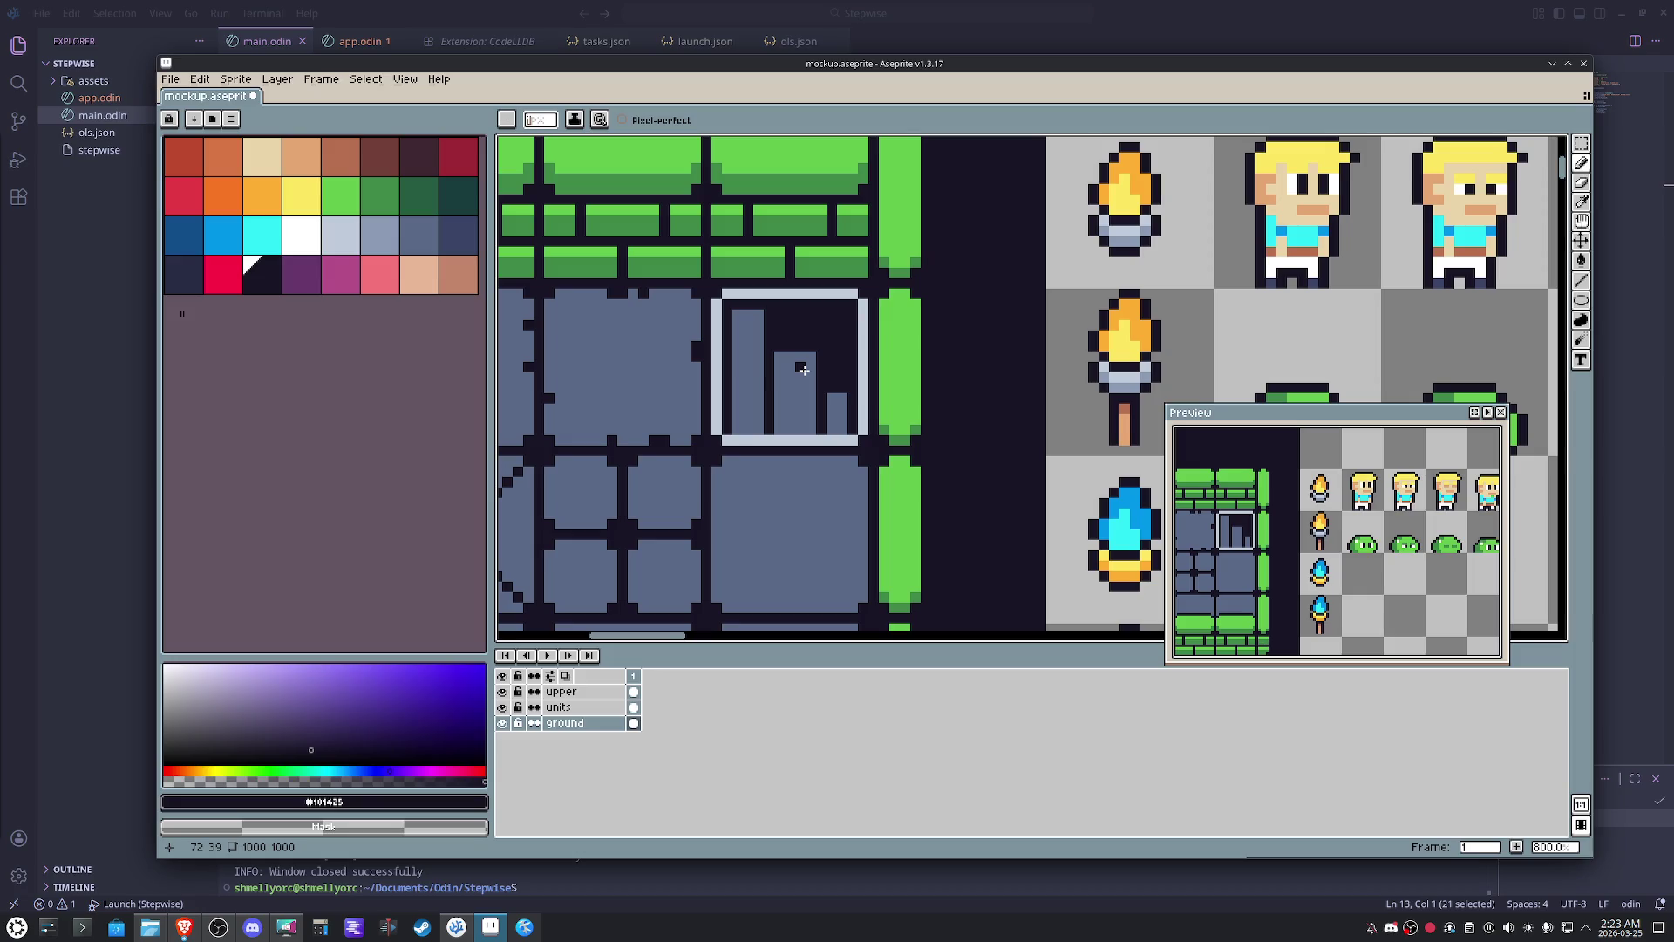
scroll(802, 369, up, 1)
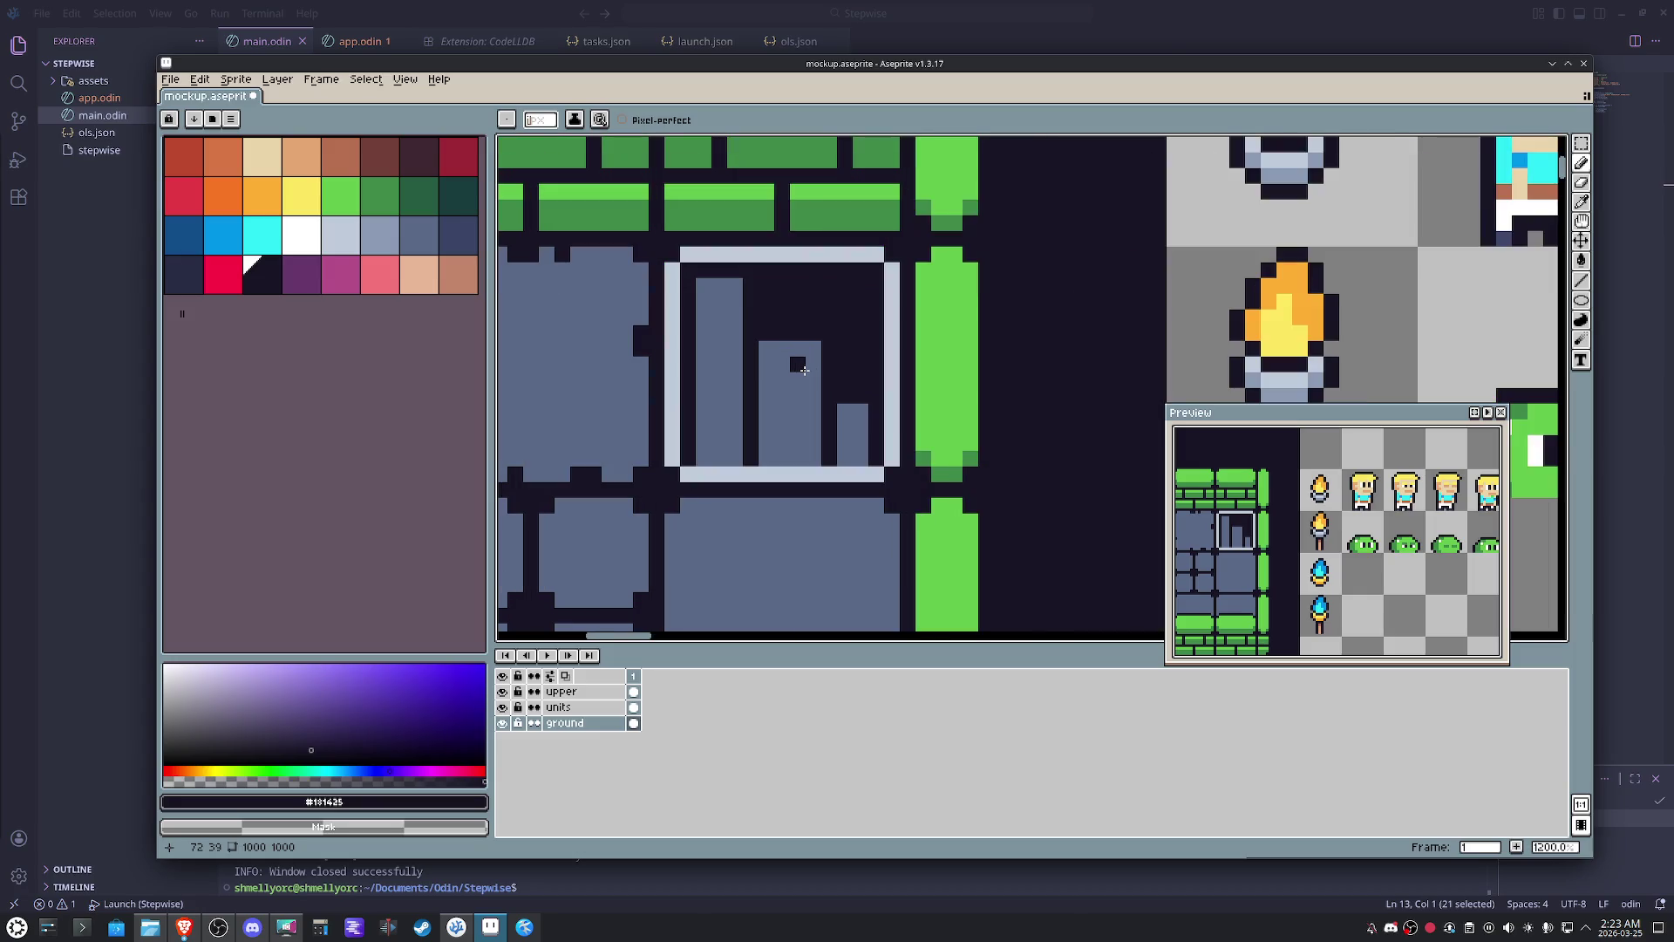
- Repaint the bar columns alternately grey and dark, sampling each colour from the tile
alt+click(766, 354)
drag(749, 287, 751, 465)
alt+click(784, 314)
drag(769, 337, 766, 462)
alt+click(819, 350)
drag(818, 349, 827, 465)
alt+click(850, 380)
drag(845, 392, 844, 466)
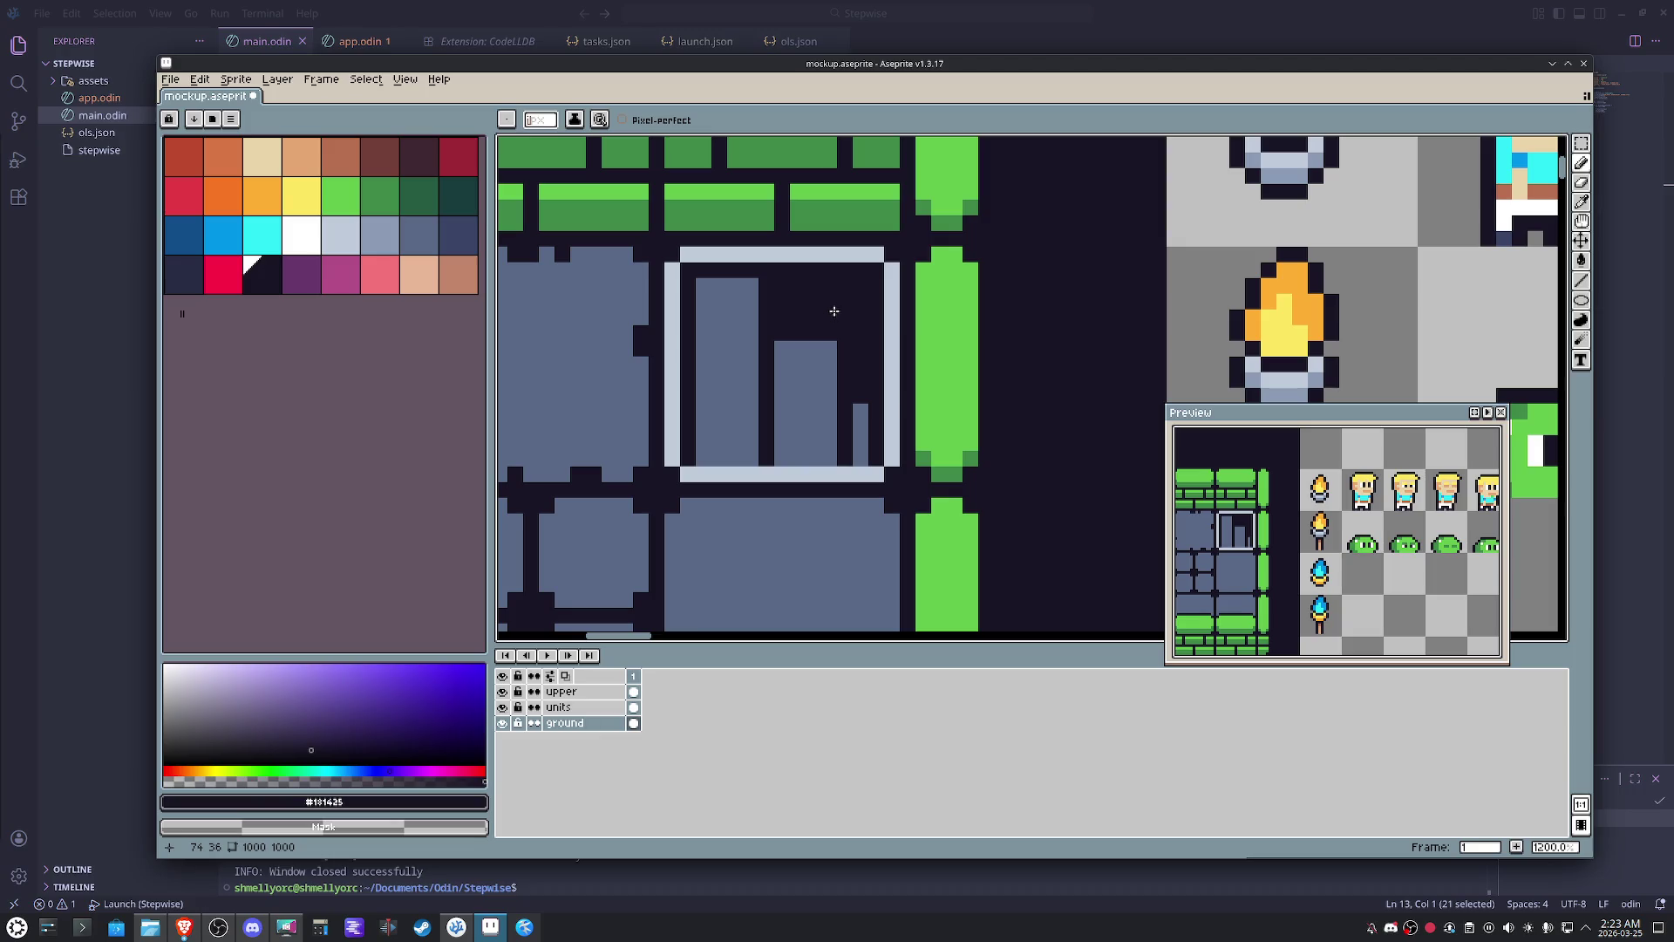
- Add dark window marks across the bars and undo them
drag(810, 397, 814, 379)
alt+click(809, 375)
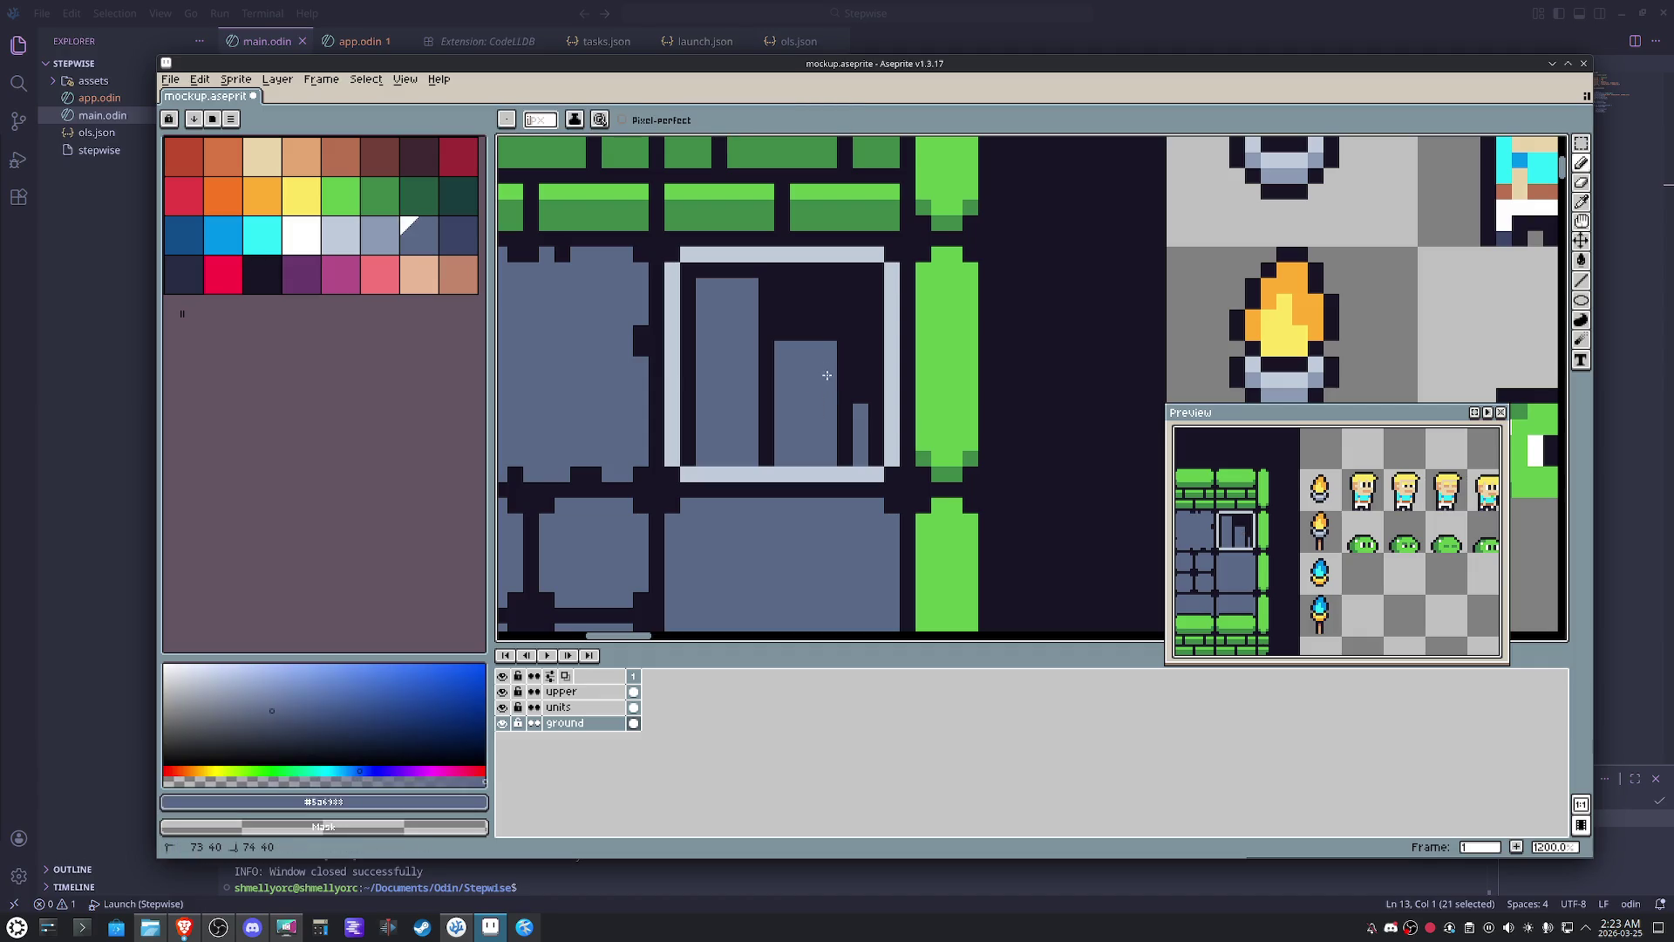
alt+click(811, 369)
drag(806, 364, 720, 363)
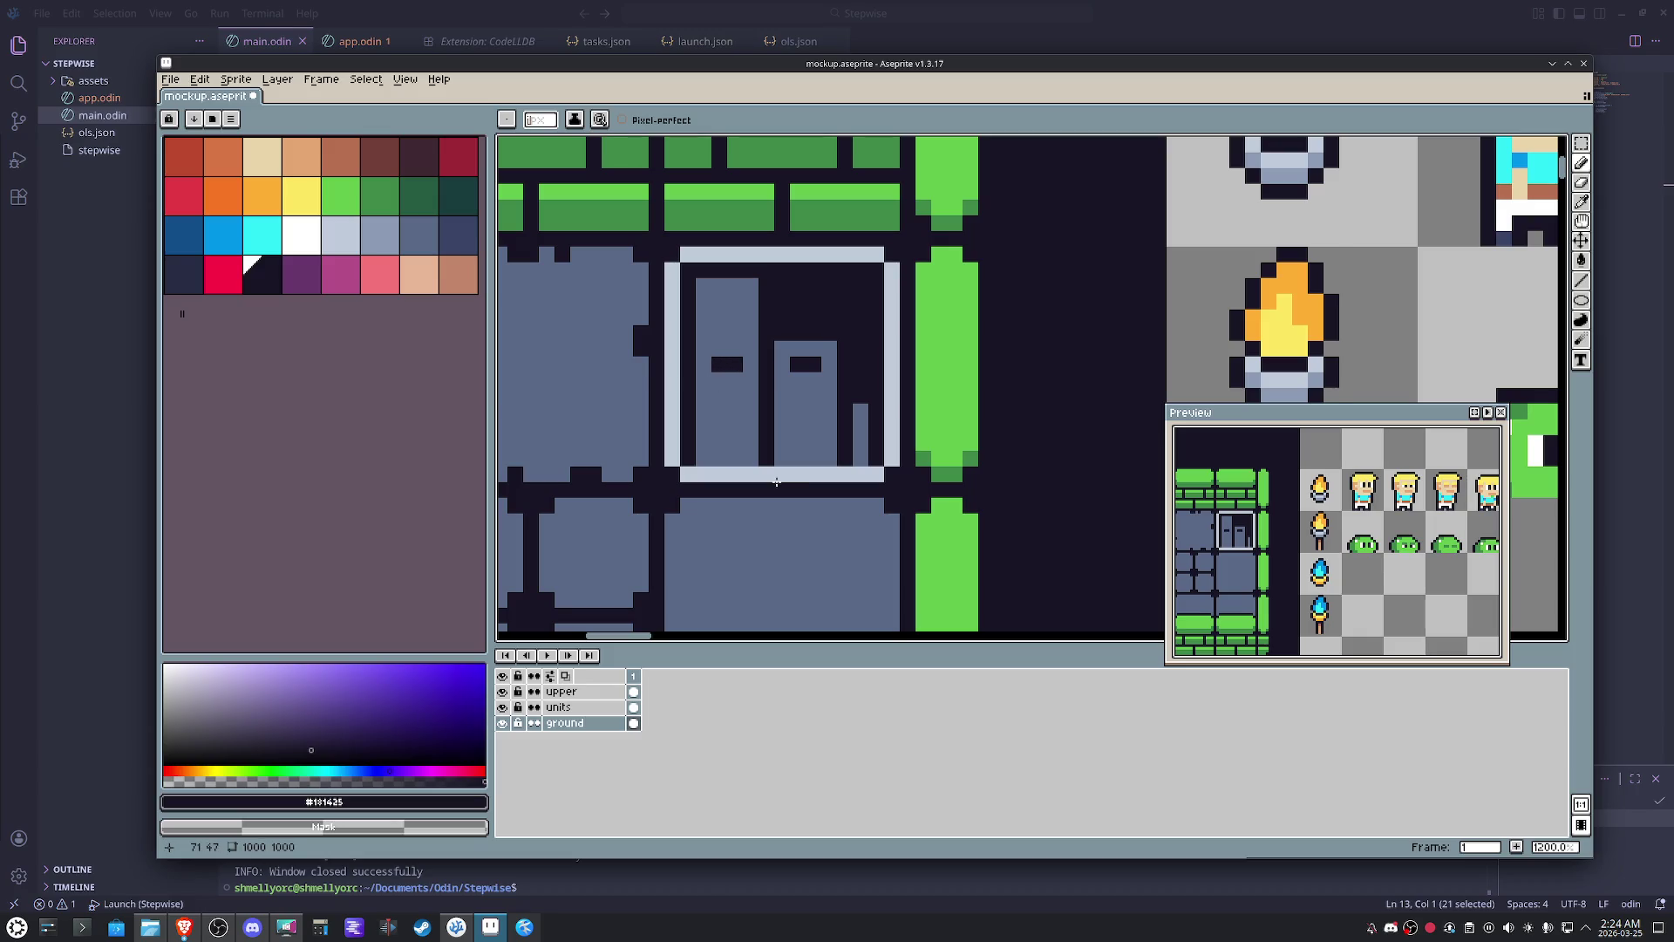
key(ctrl+z)
key(ctrl+z)
key(ctrl+z)
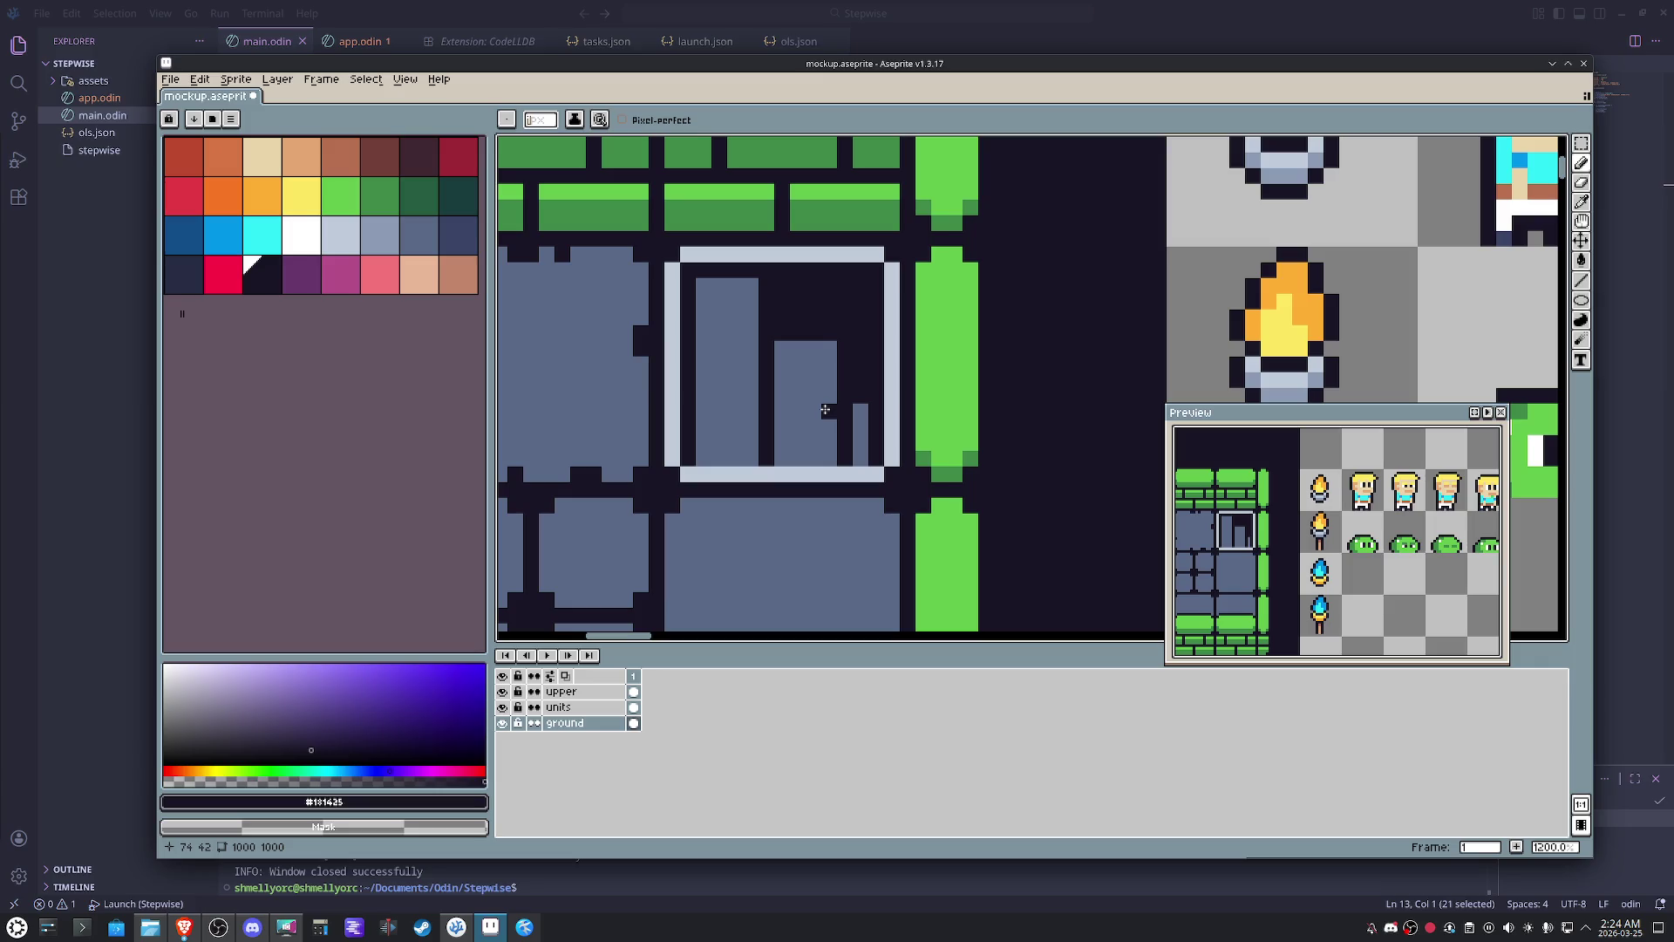
- Shade the tile's upper-right dark area in slate grey (idx-23), recolouring one outline pixel
alt+click(806, 408)
drag(780, 286, 860, 380)
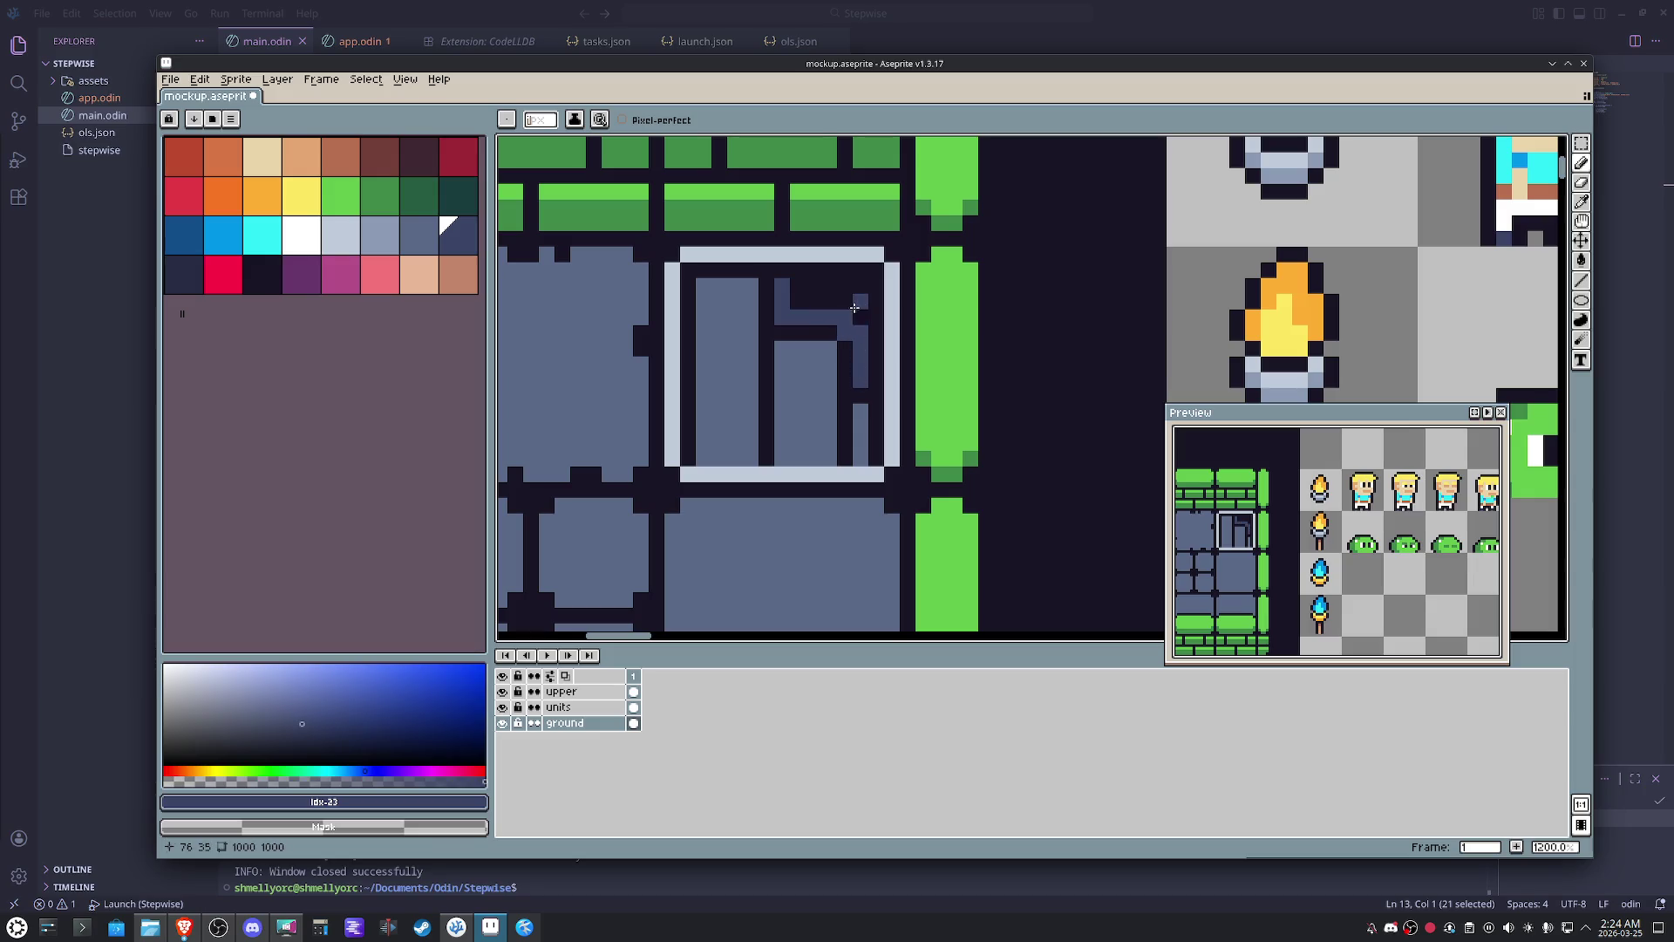
mouse_move(858, 379)
mouse_down()
mouse_move(819, 289)
mouse_move(840, 298)
mouse_up()
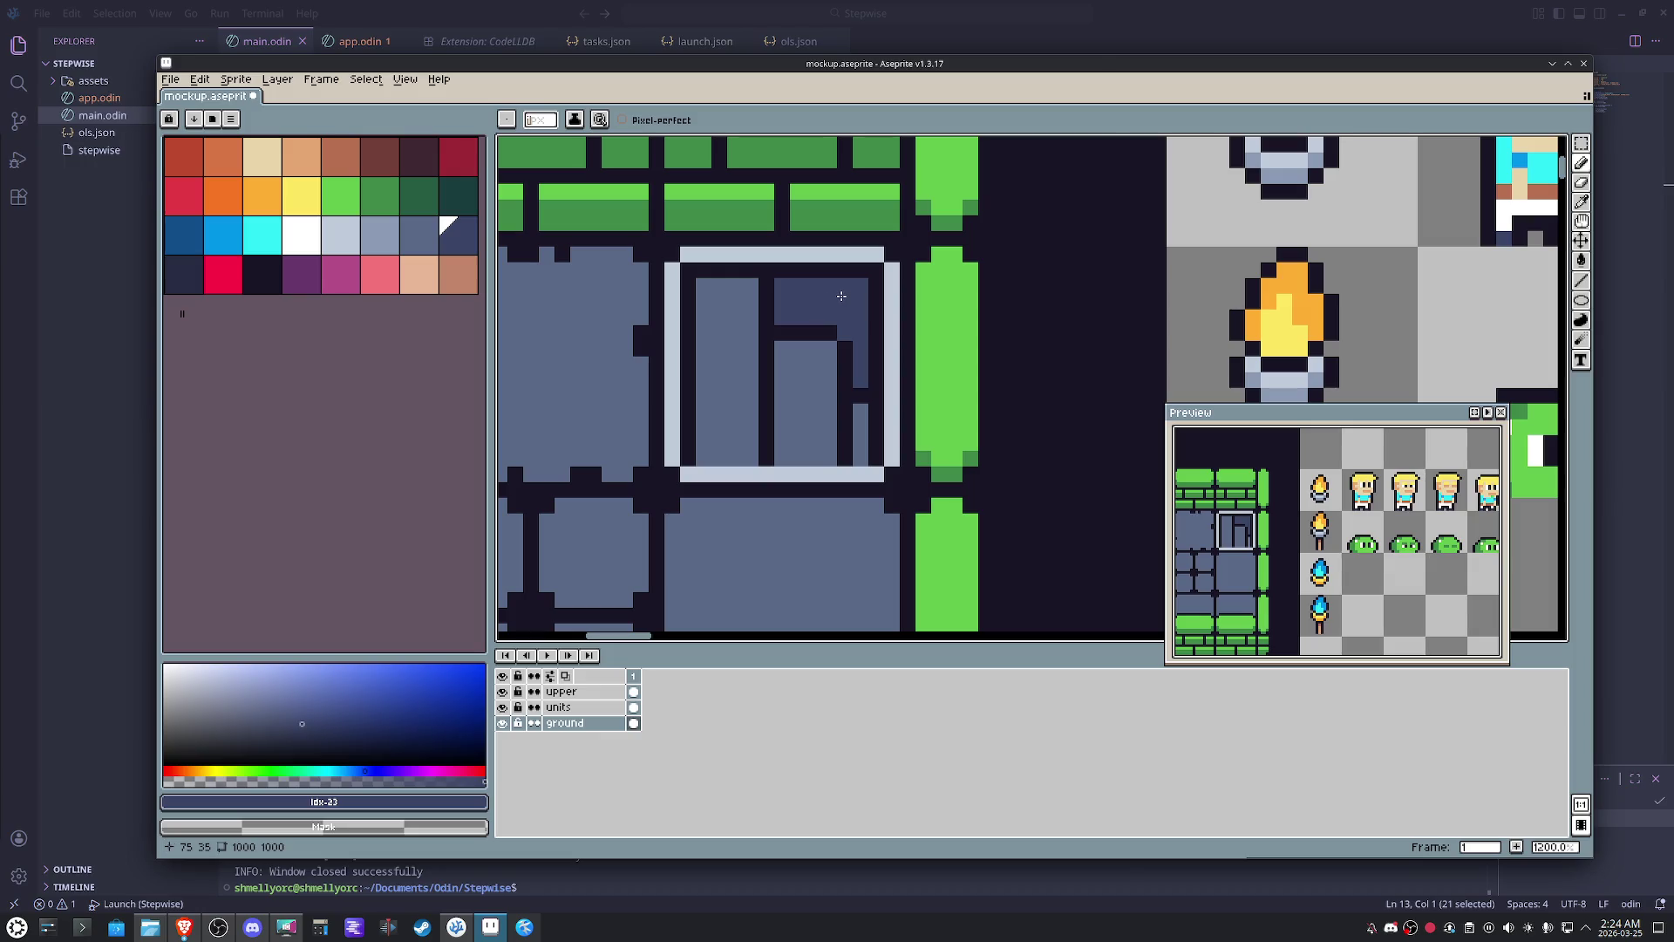
drag(786, 282, 878, 393)
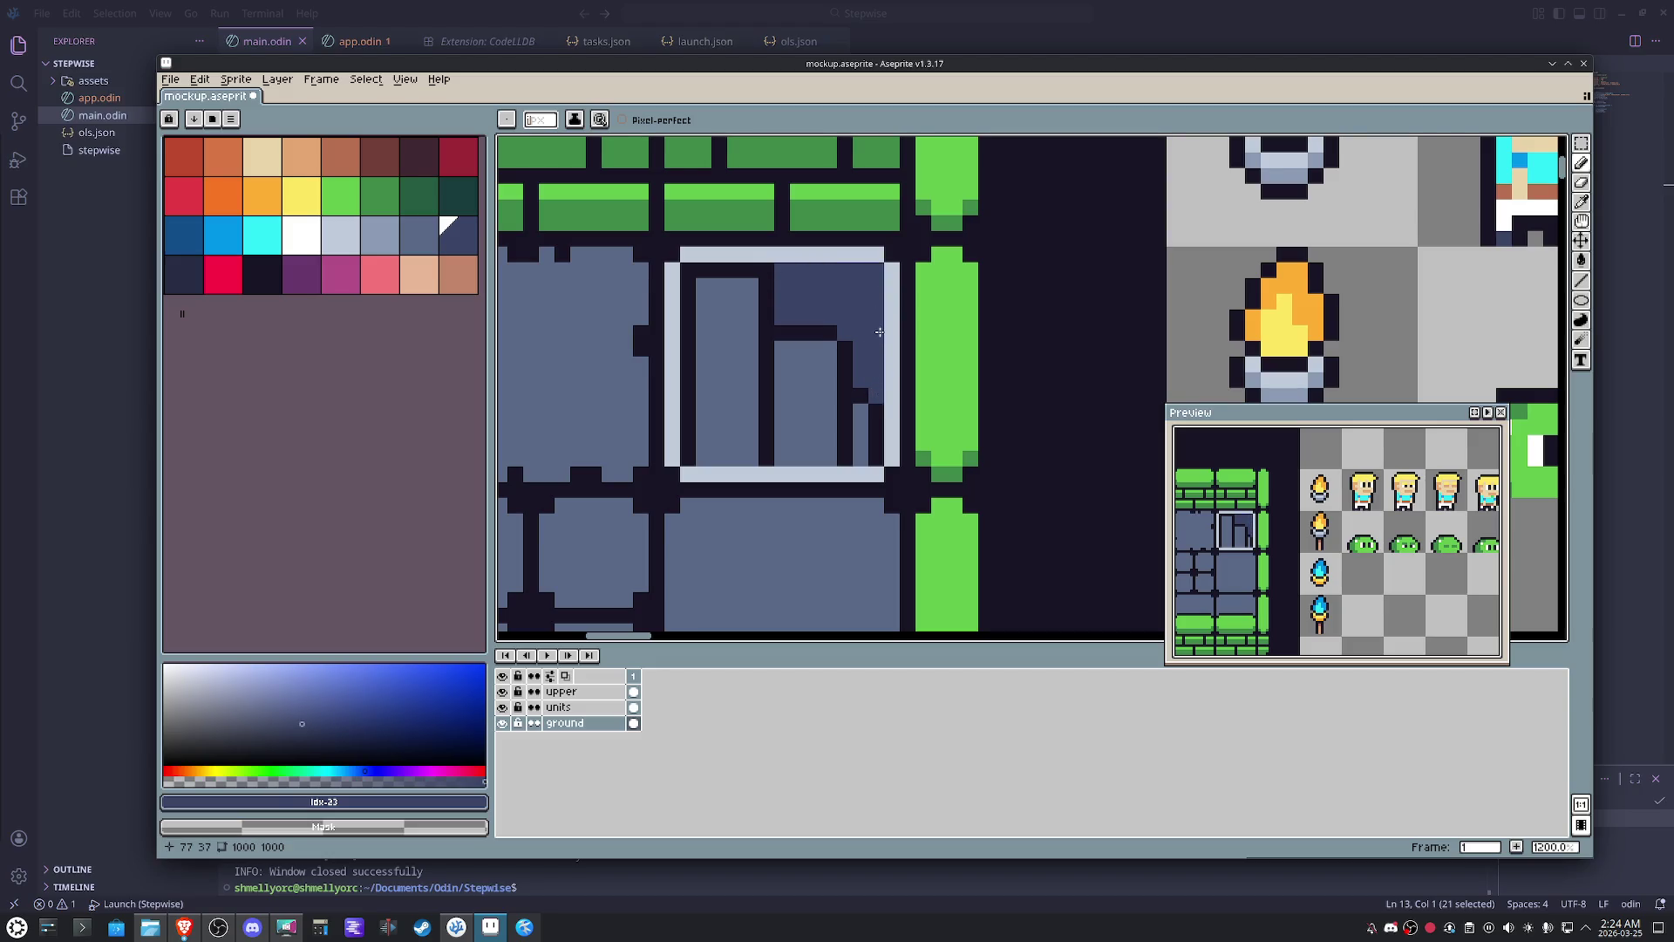
click(767, 272)
- Paint the right edge column slate and add two dark pixels near the right edge
click(875, 412)
drag(873, 411, 873, 461)
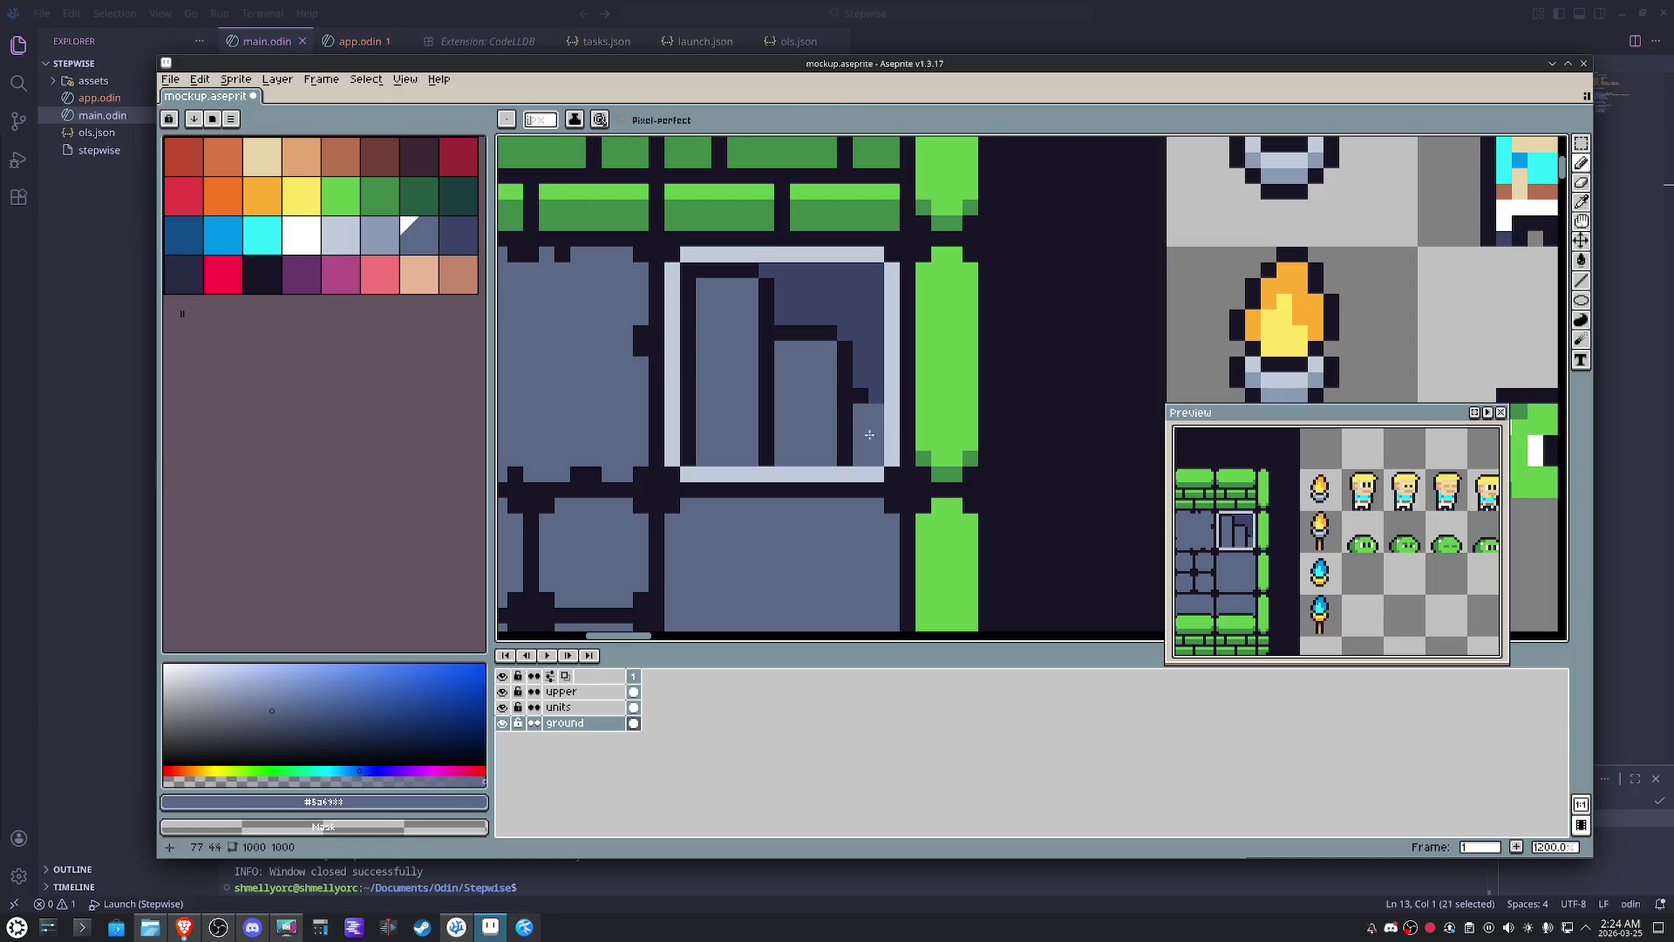
alt+click(859, 391)
click(871, 342)
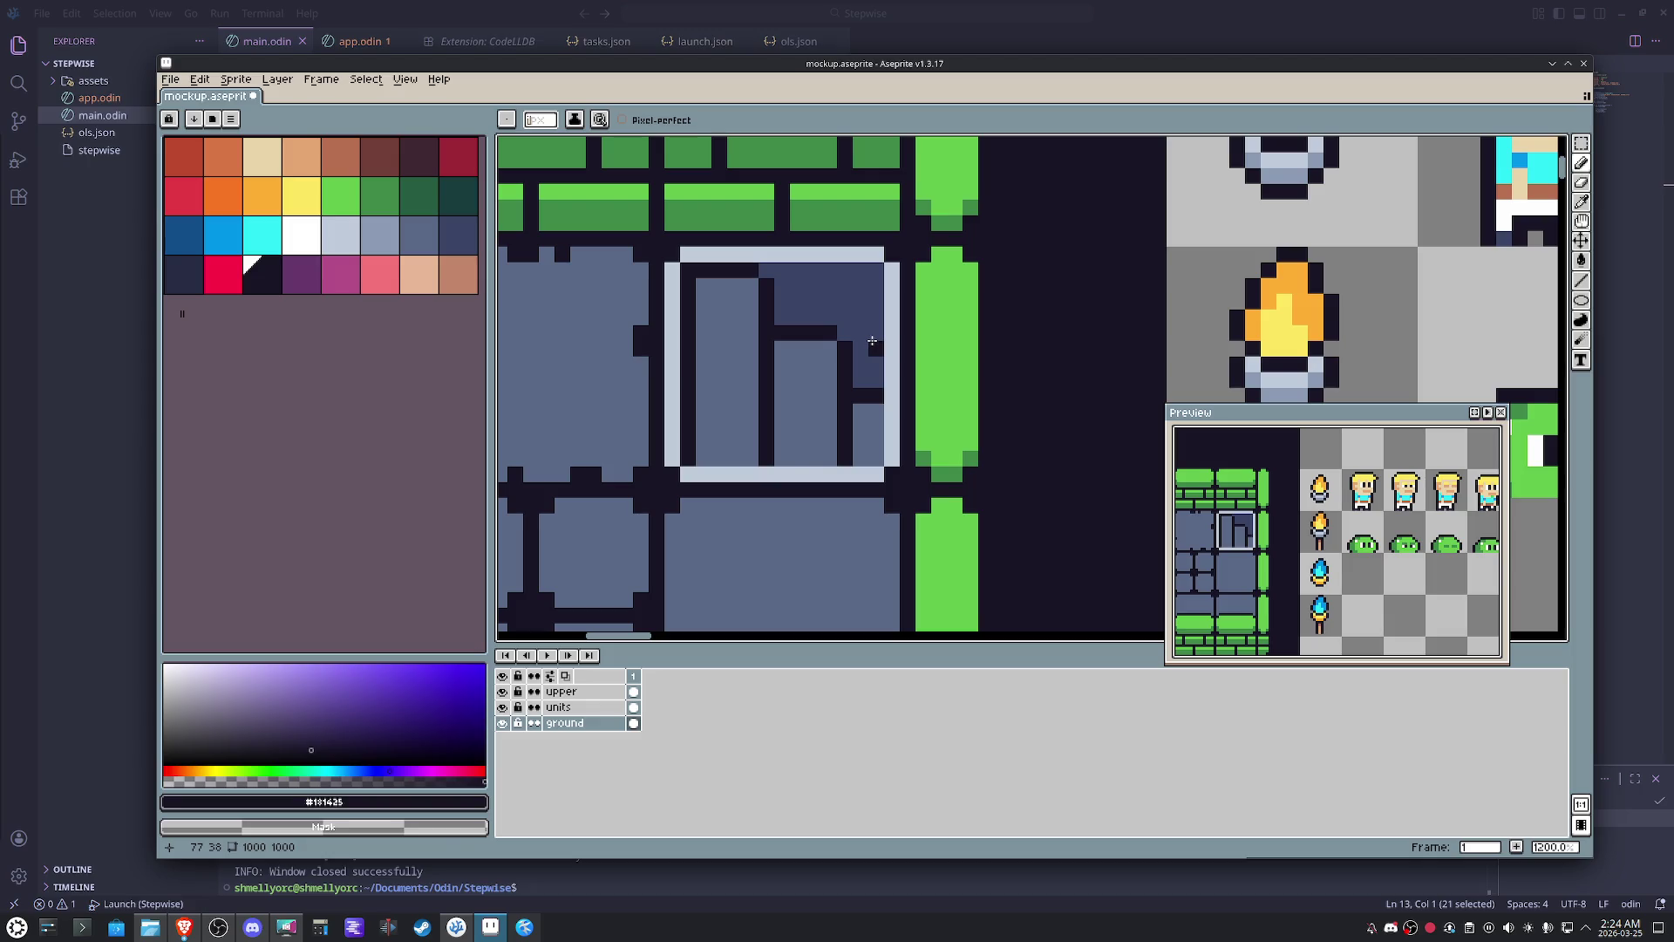
scroll(872, 341, down, 5)
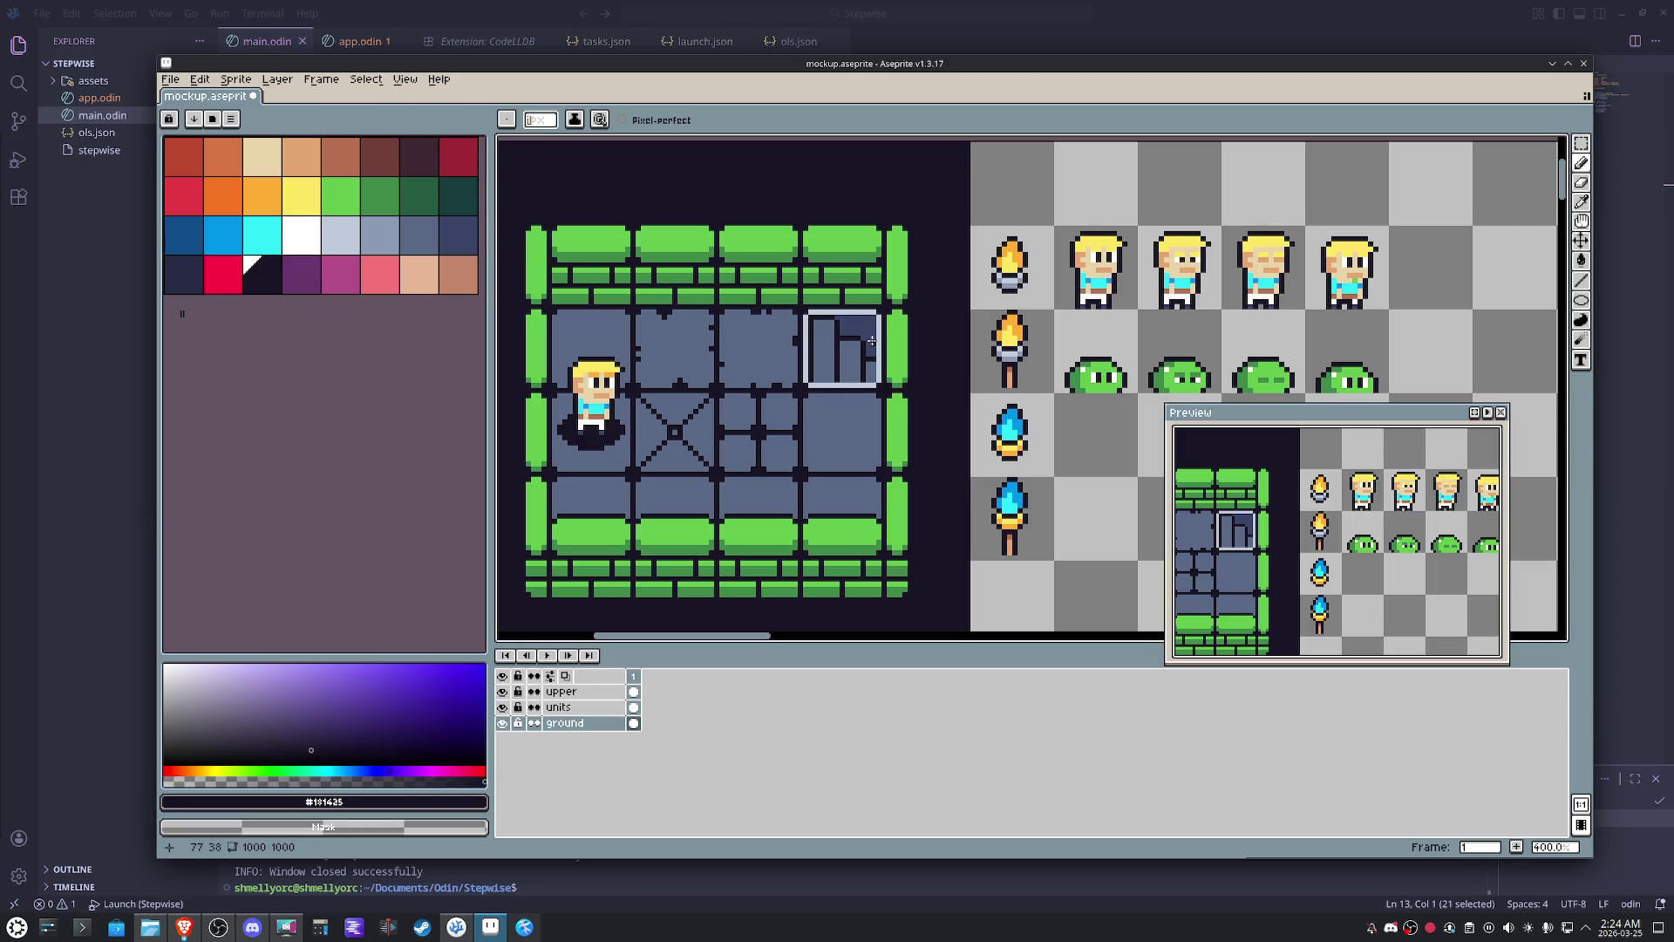
scroll(866, 431, up, 1)
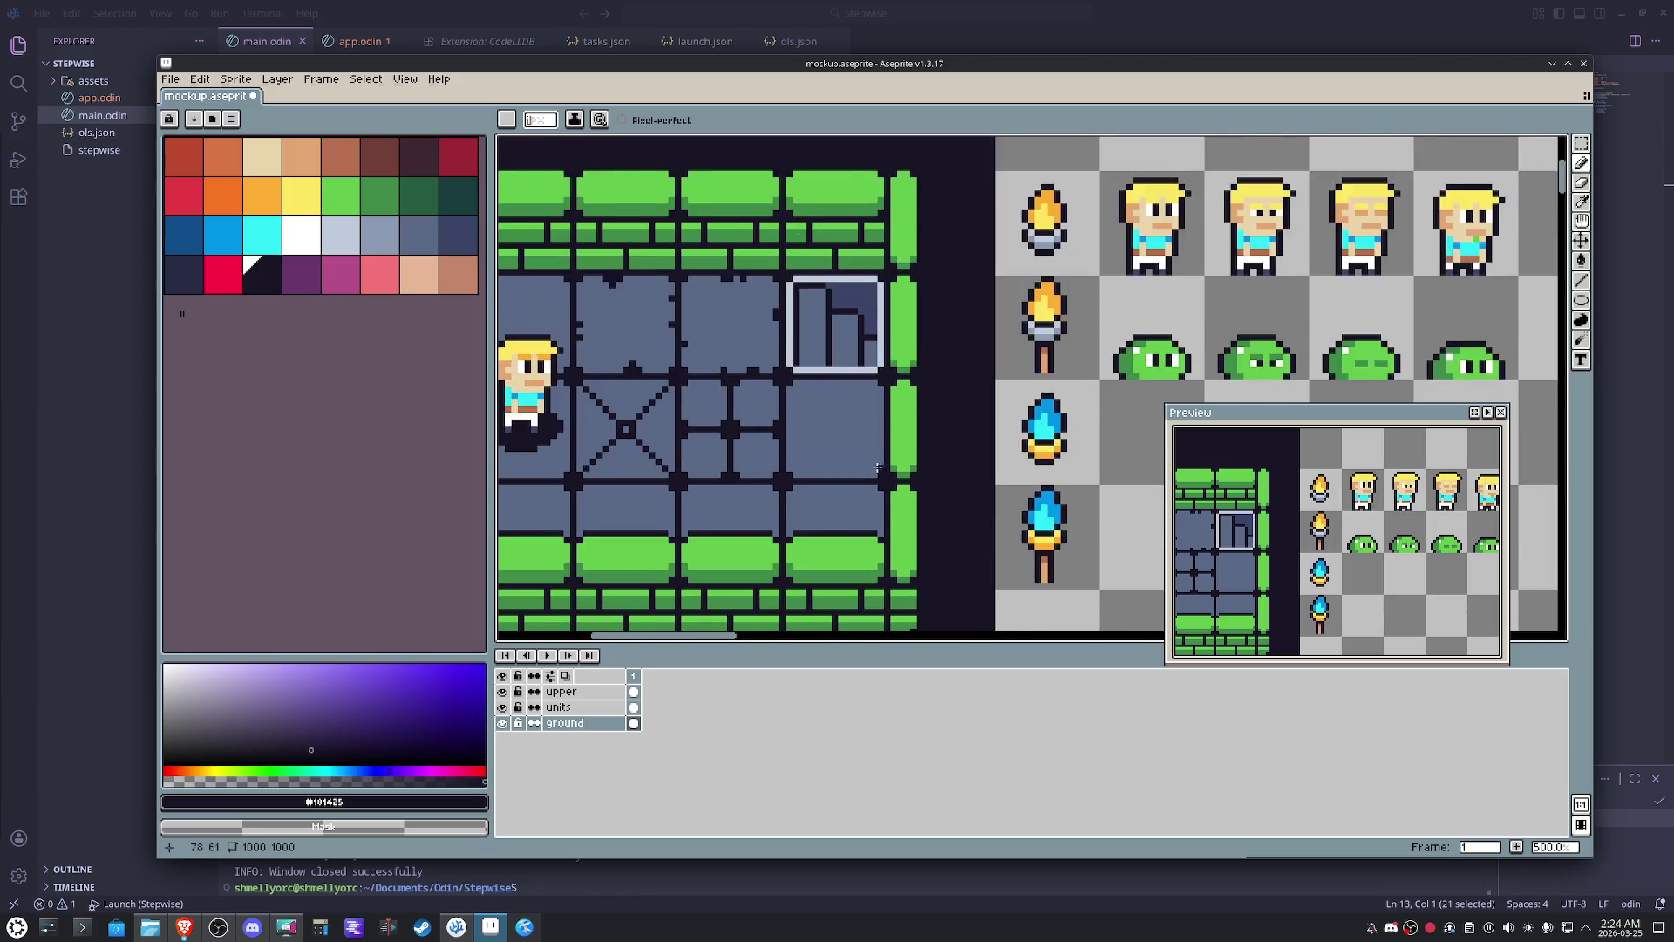
scroll(866, 432, up, 1)
- Eyedrop the light #c0cbdc frame colour and draw the first stepped lines below the framed tile
alt+click(873, 351)
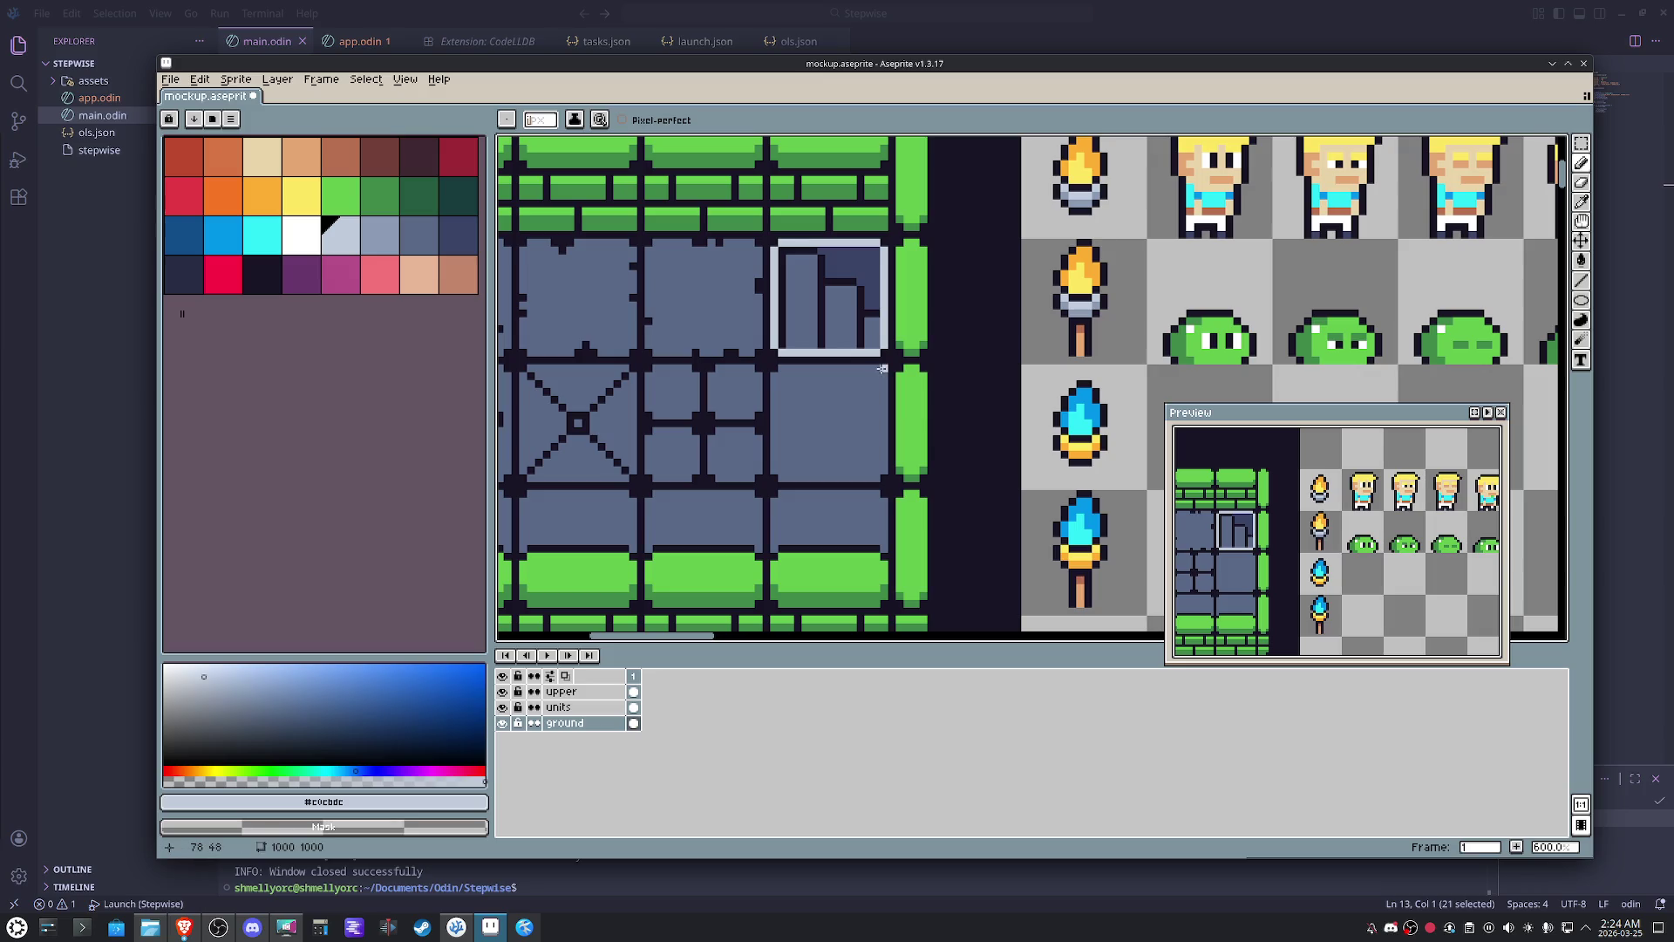
shift+click(859, 371)
drag(859, 370, 859, 480)
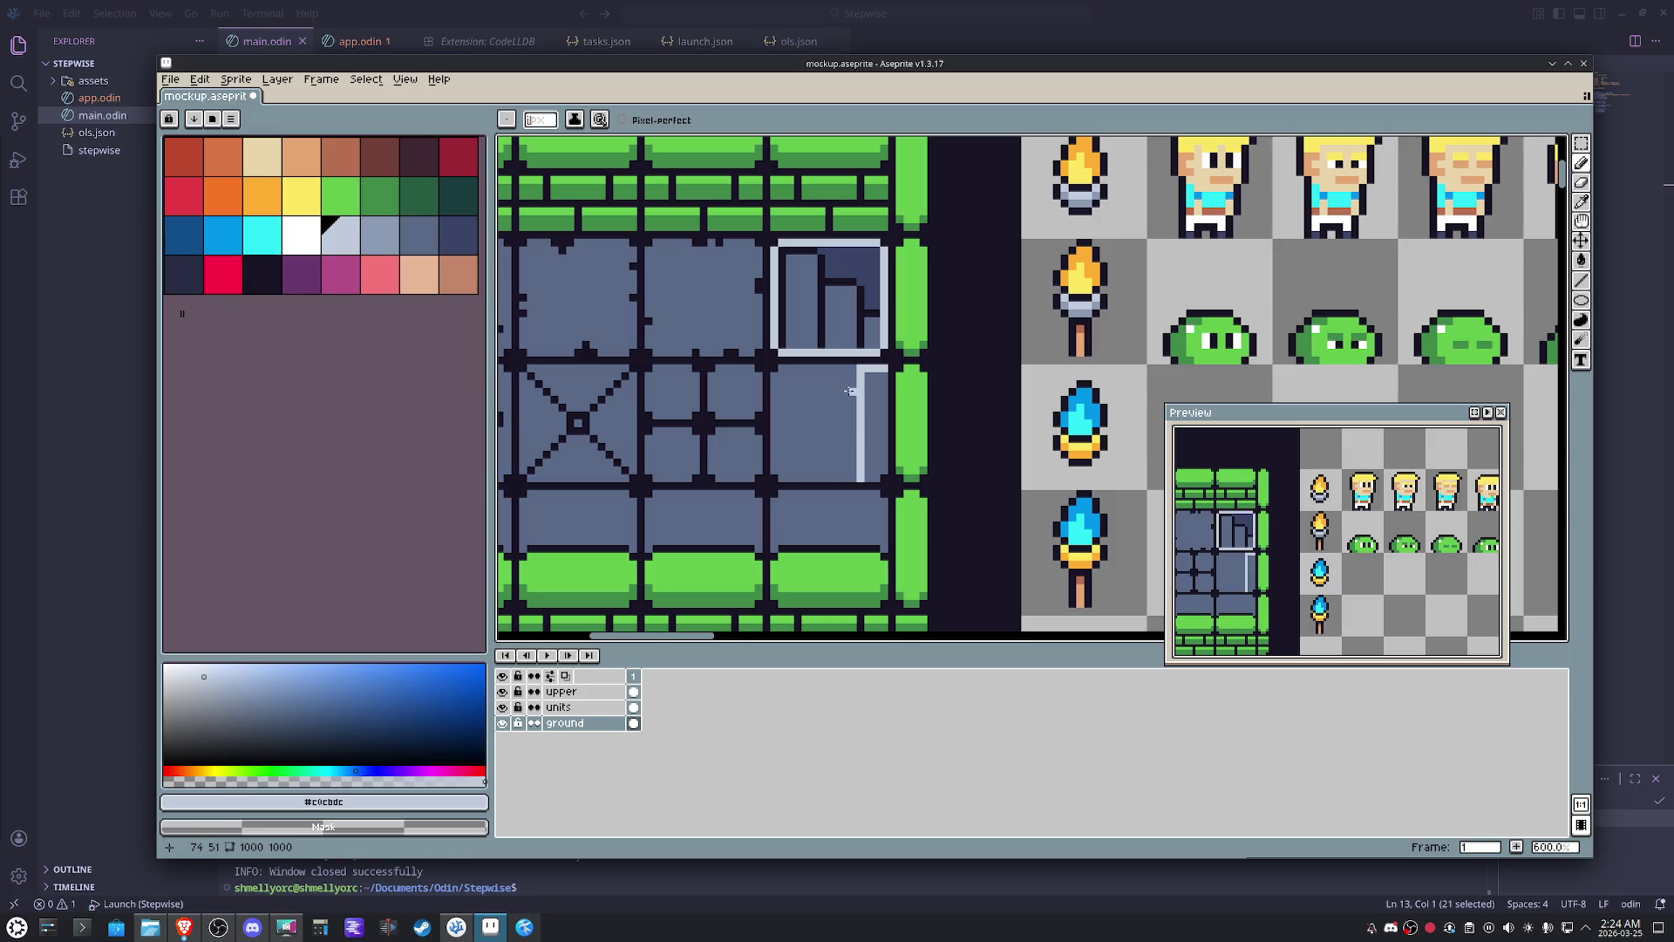
mouse_move(850, 390)
mouse_down()
mouse_move(825, 392)
mouse_move(821, 479)
mouse_up()
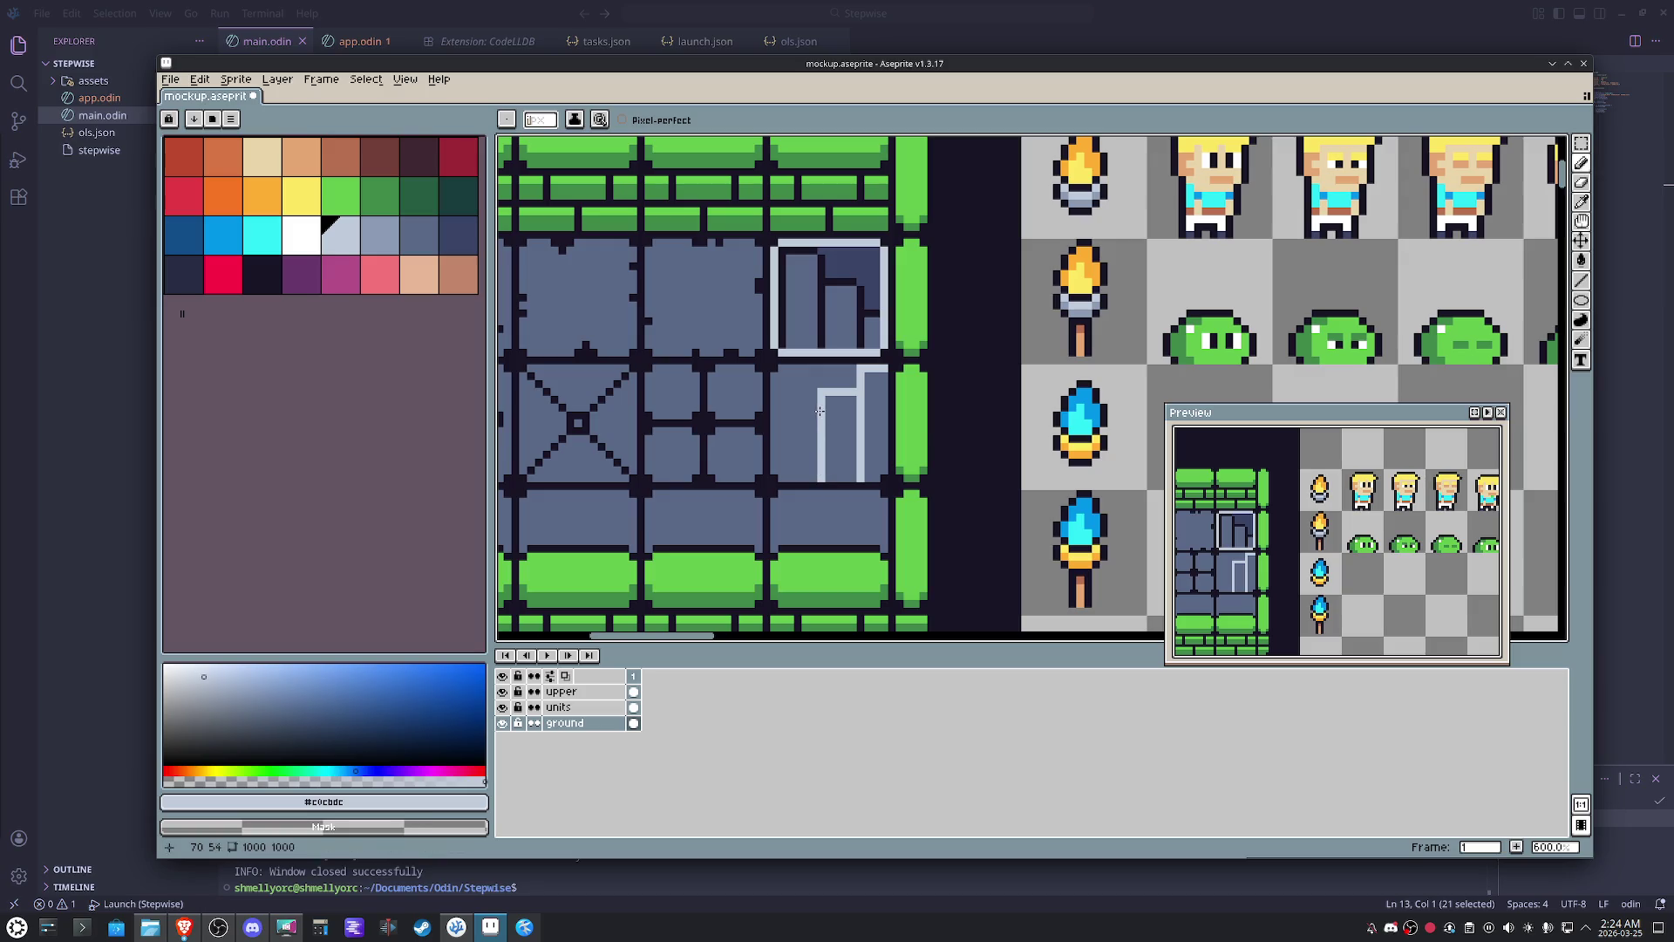
scroll(812, 416, up, 3)
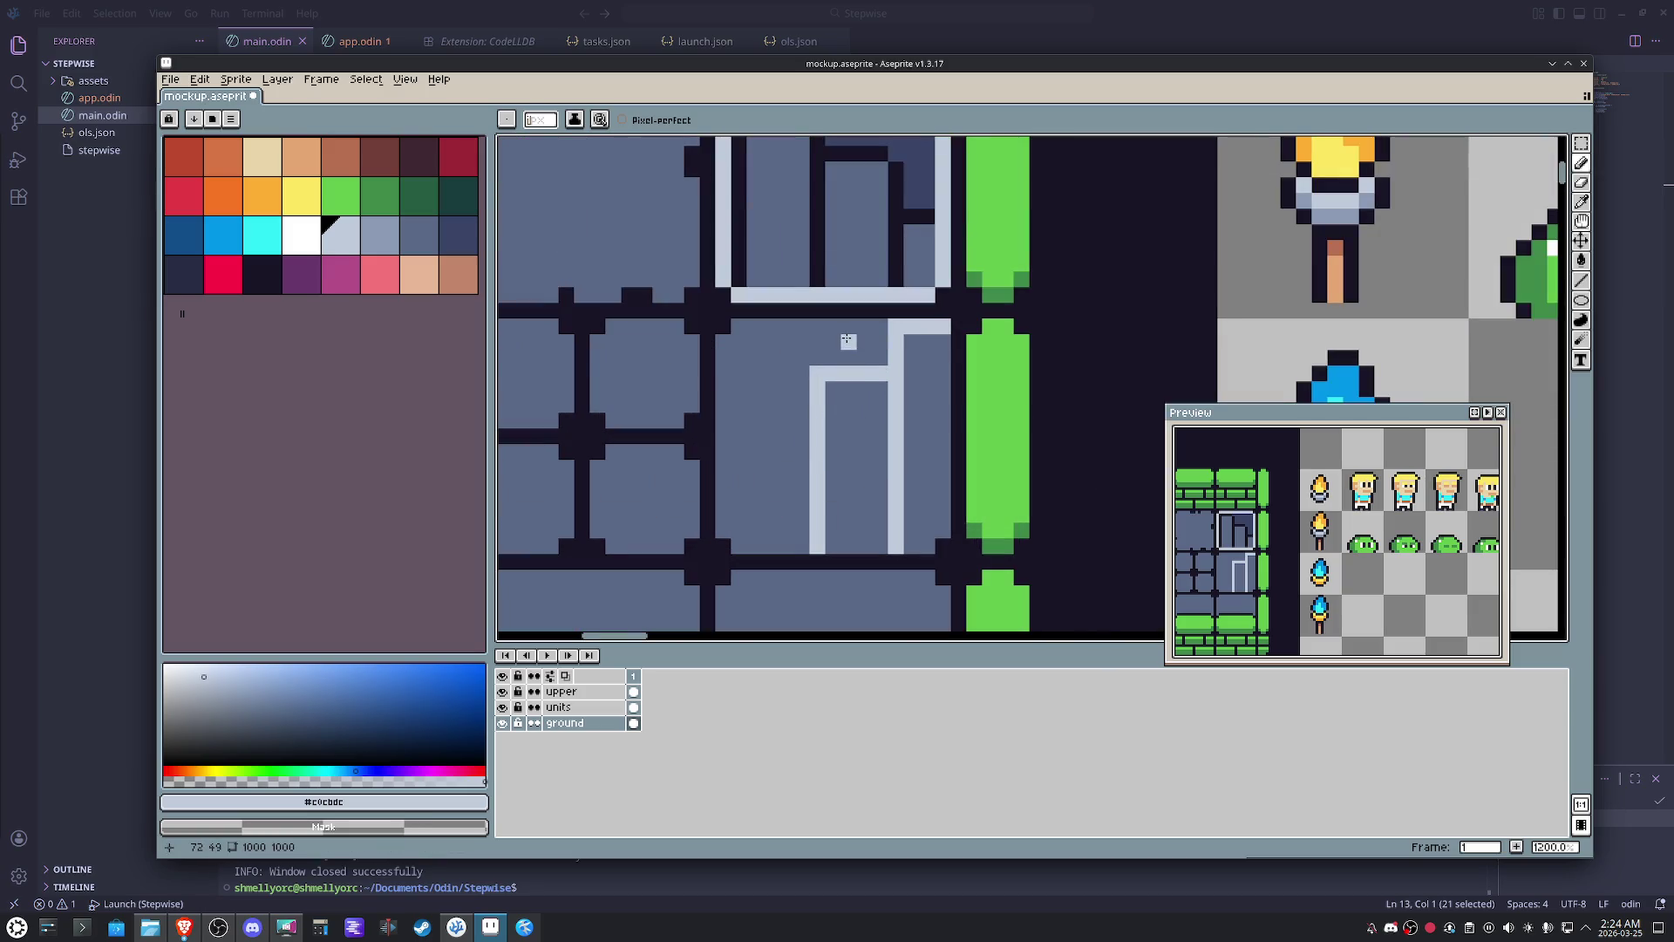
- Pan the area into view and extend the light staircase outline with a column, vertical stroke and strip
drag(848, 354, 796, 500)
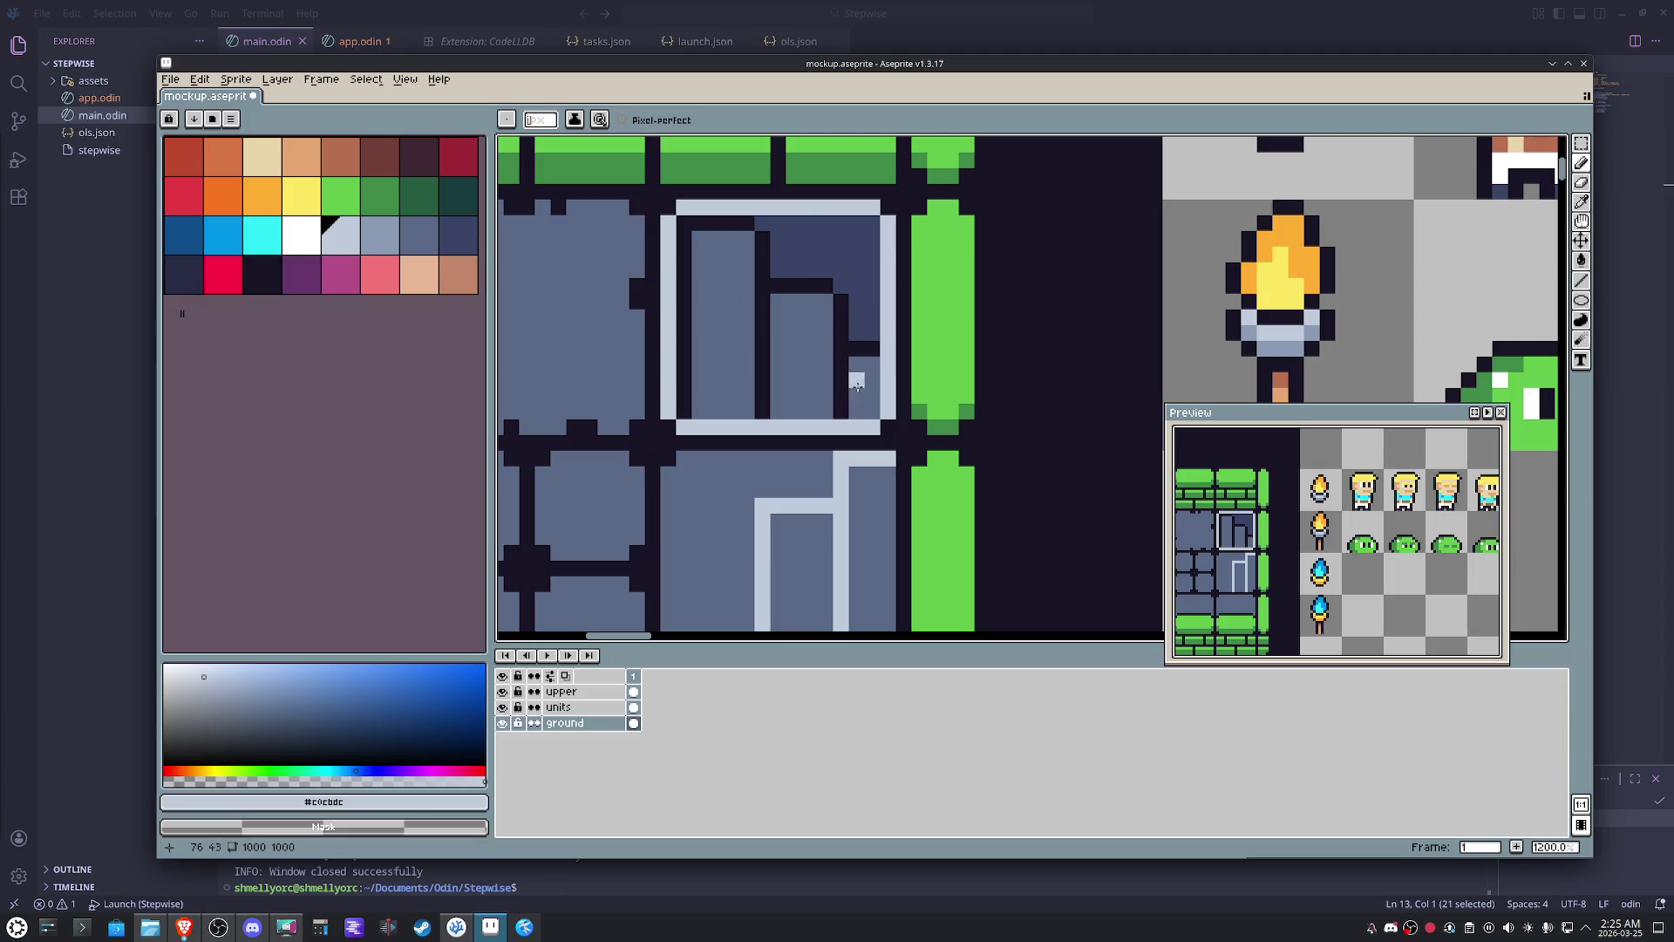
drag(714, 505, 697, 615)
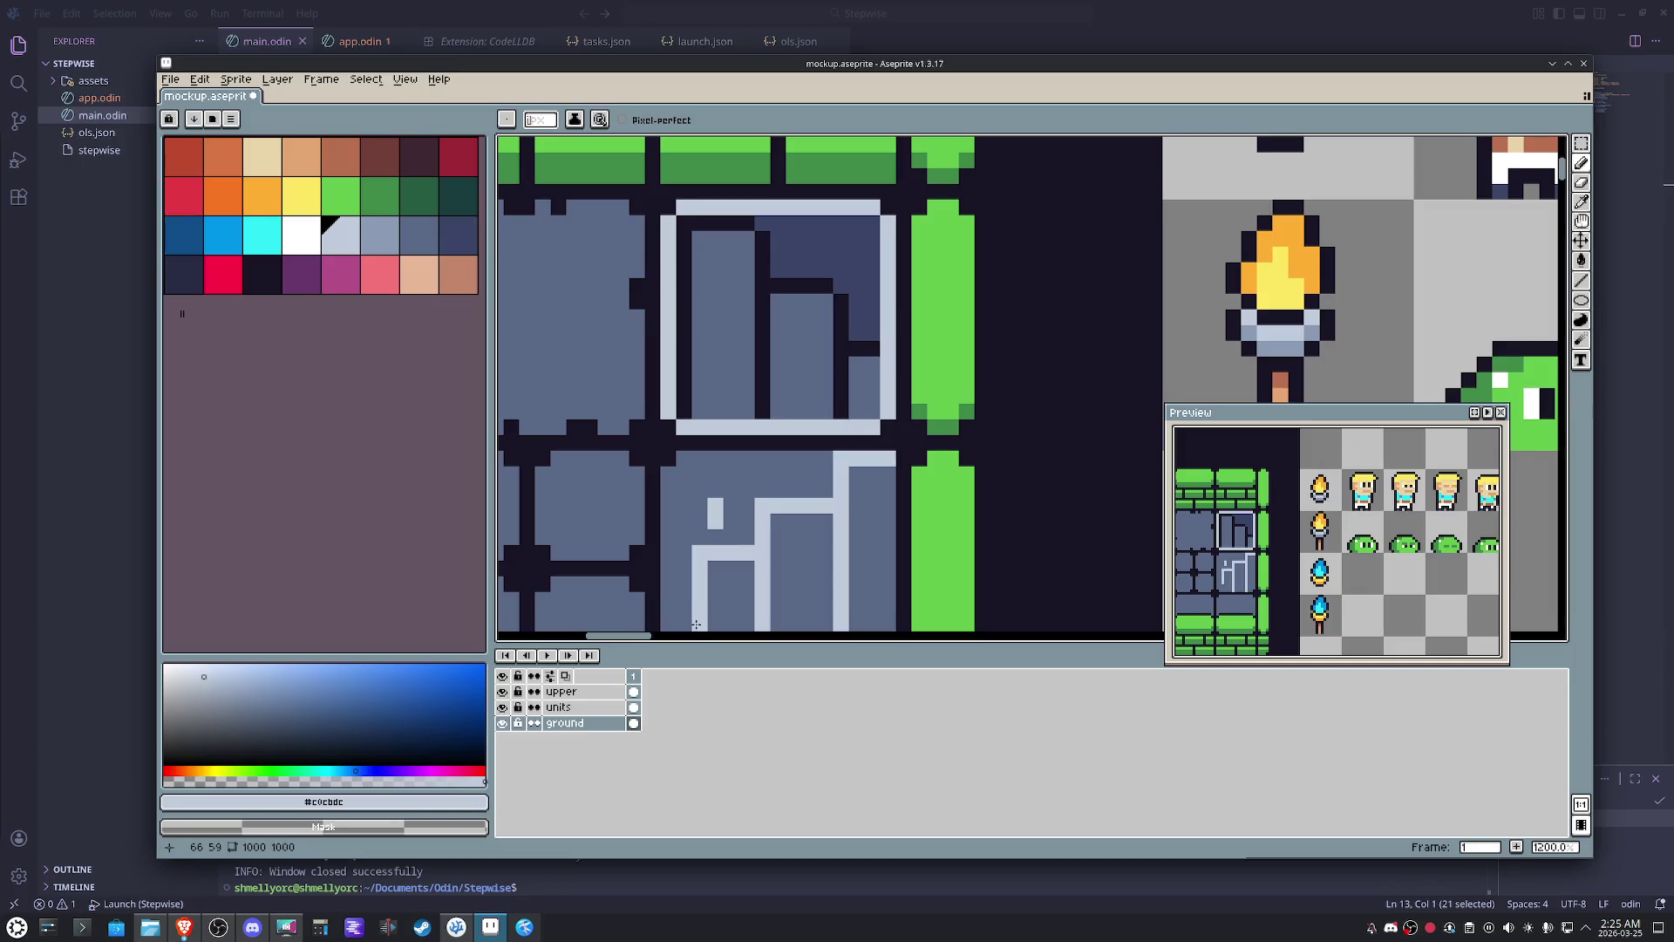
scroll(793, 539, up, 1)
drag(785, 549, 784, 600)
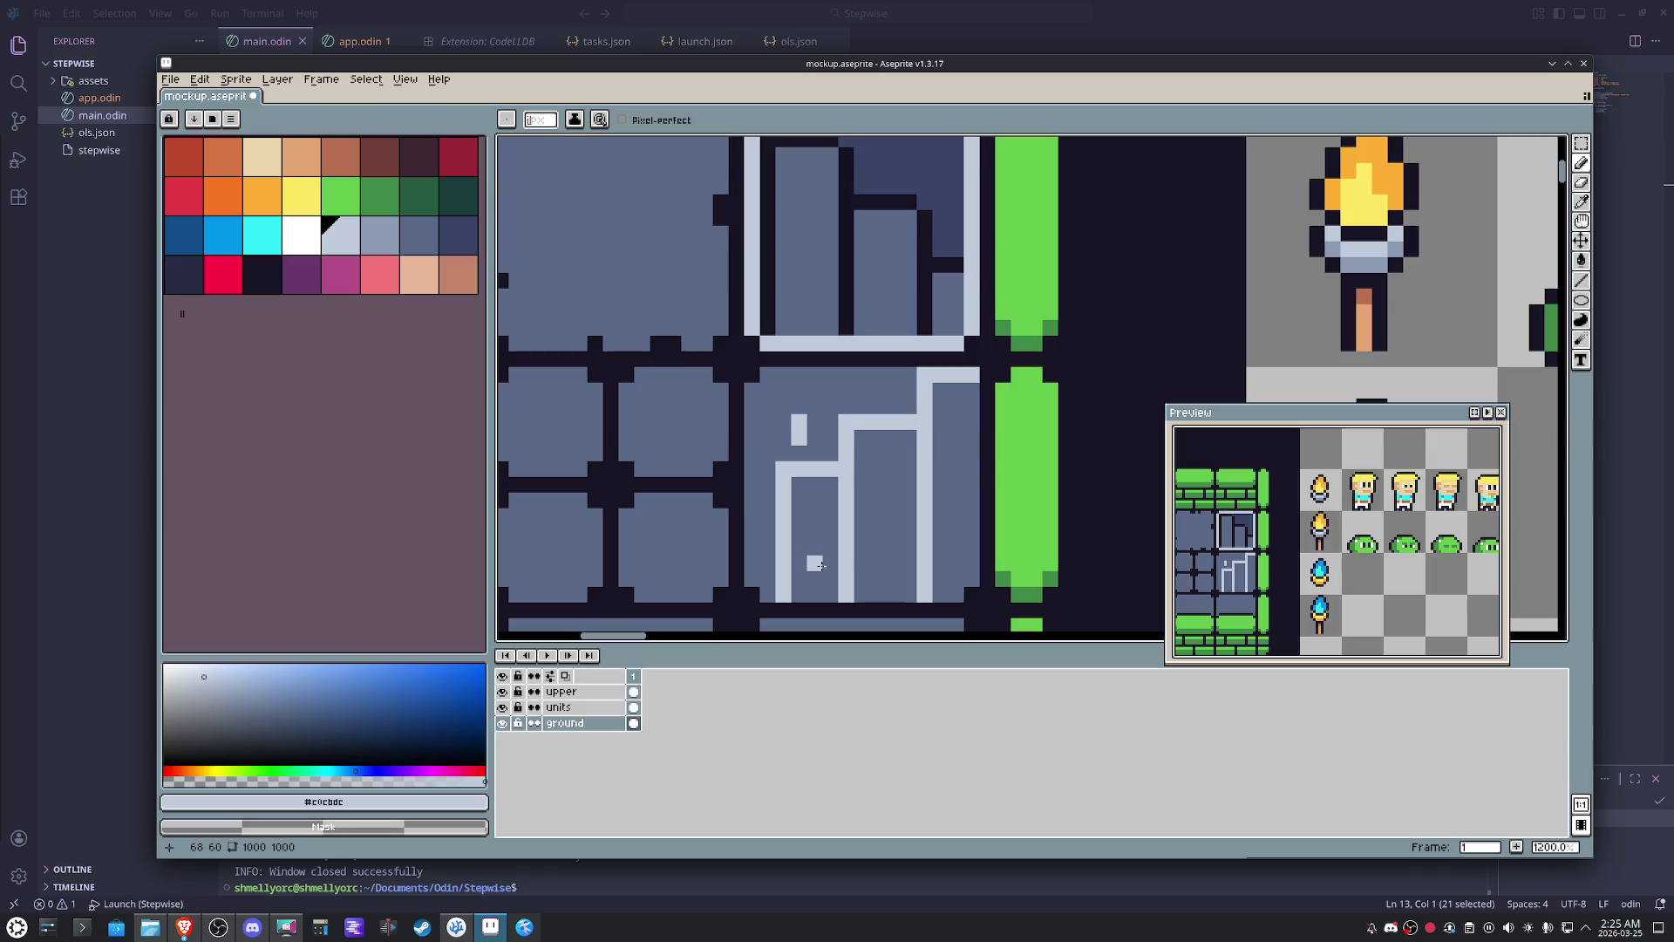
mouse_move(766, 514)
mouse_down()
mouse_move(759, 534)
mouse_move(938, 530)
mouse_up()
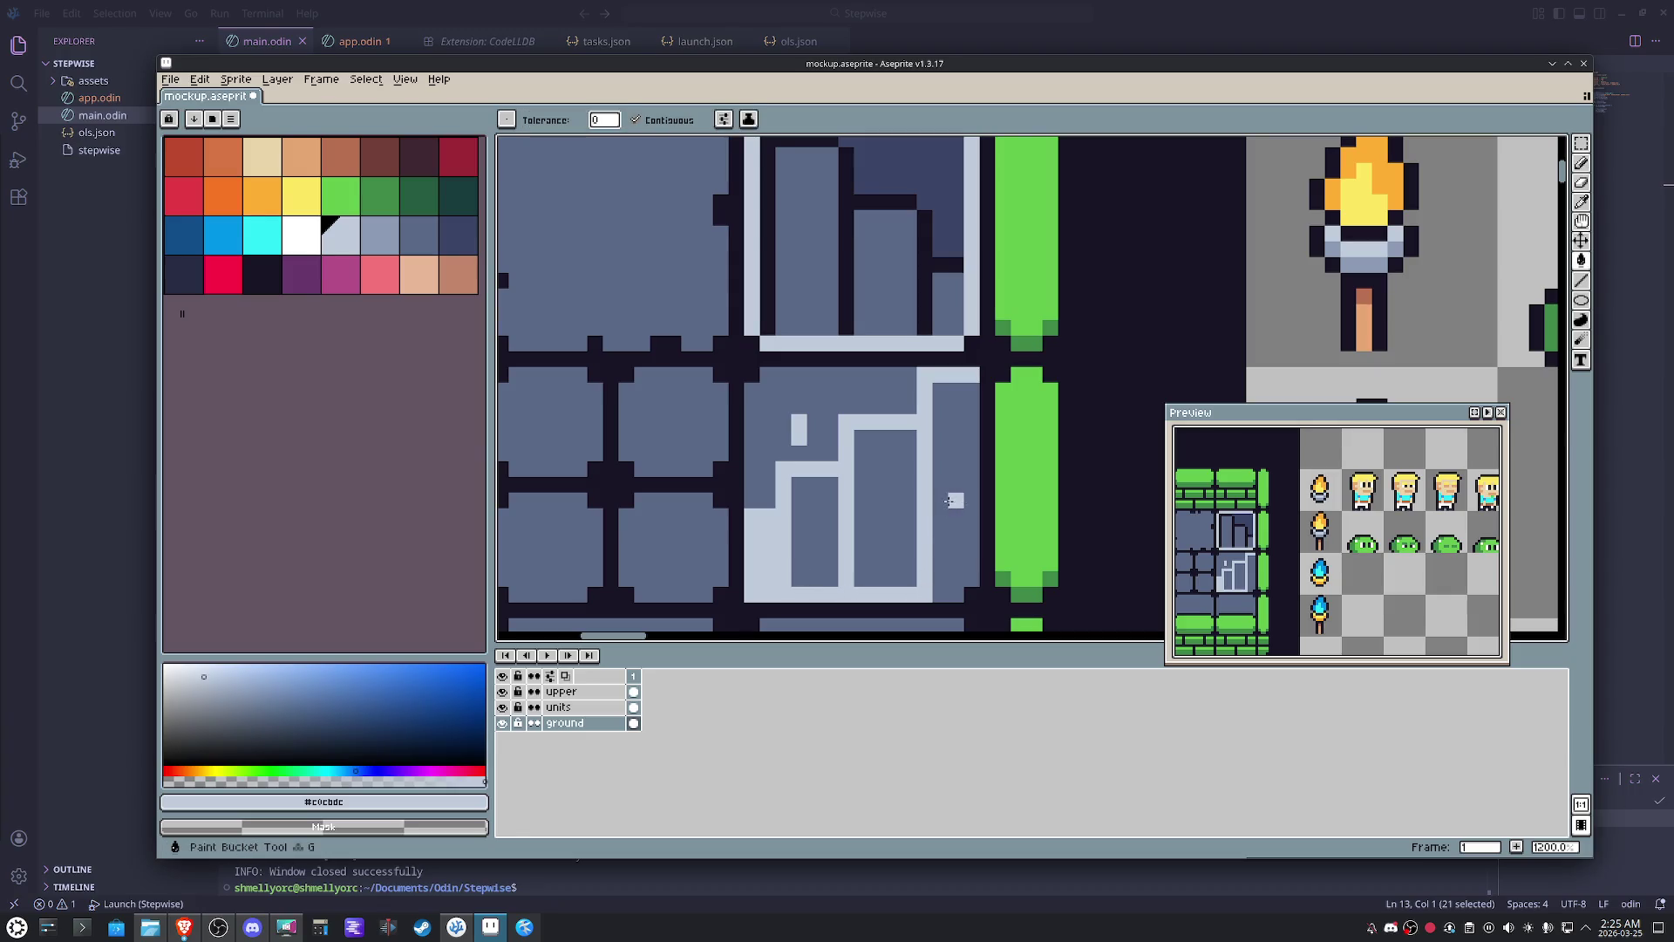
- Lighten the staircase's right column and inner rectangle, then fill the small rectangle blue-grey
drag(969, 588, 942, 530)
key(g)
click(955, 458)
click(857, 530)
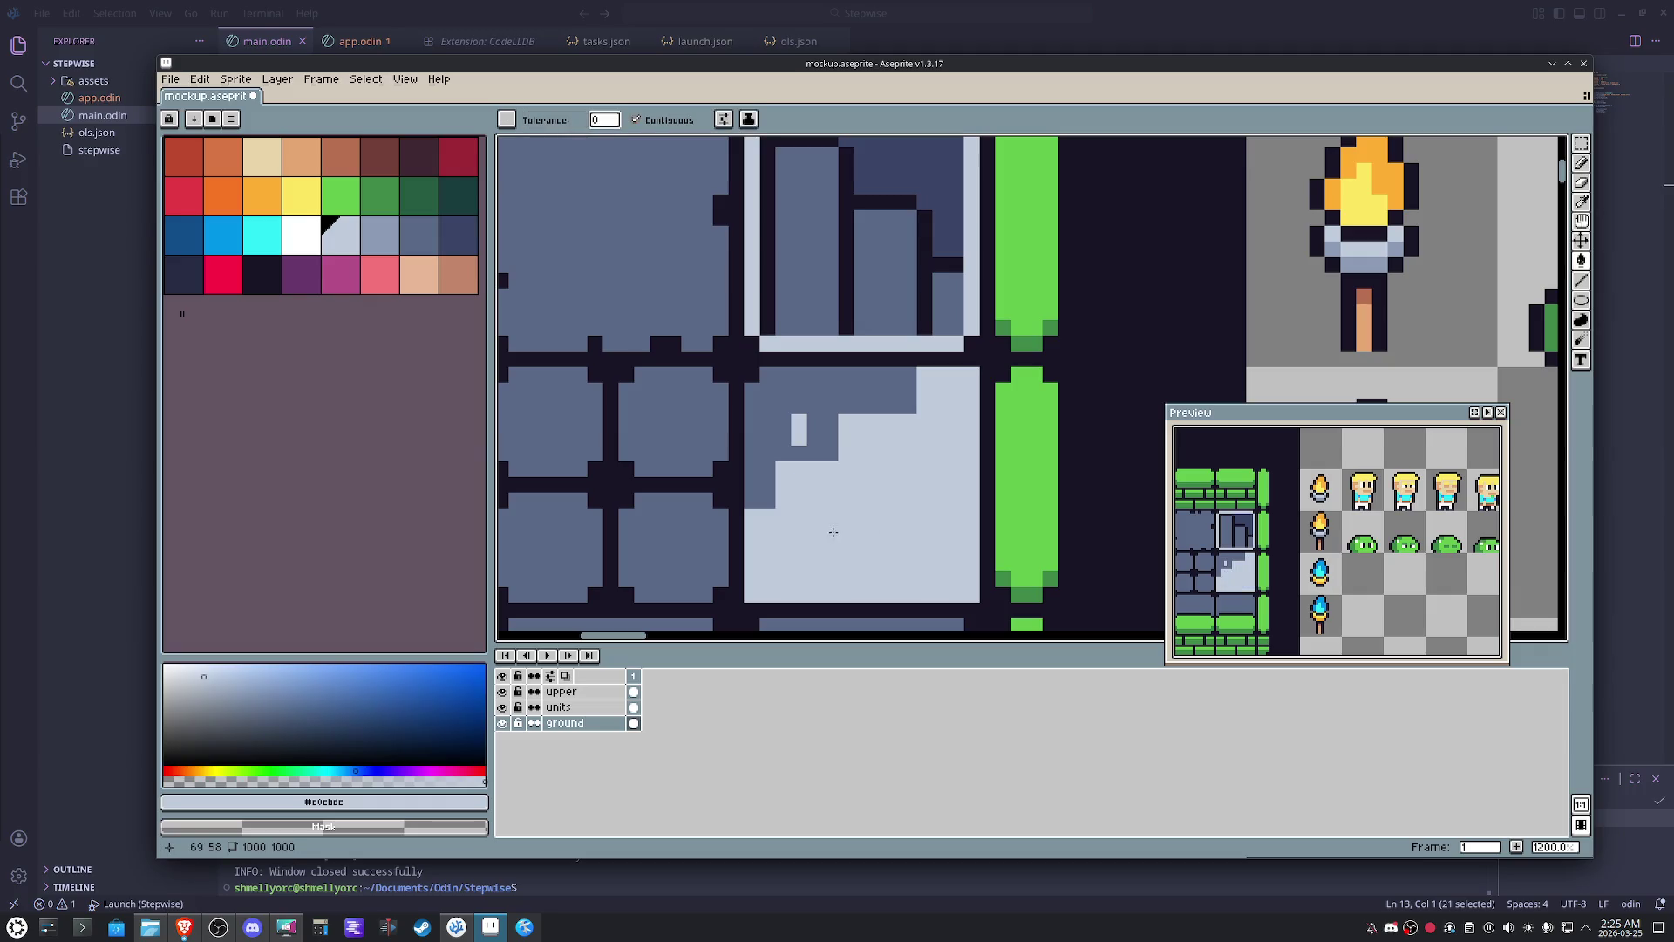
alt+click(811, 393)
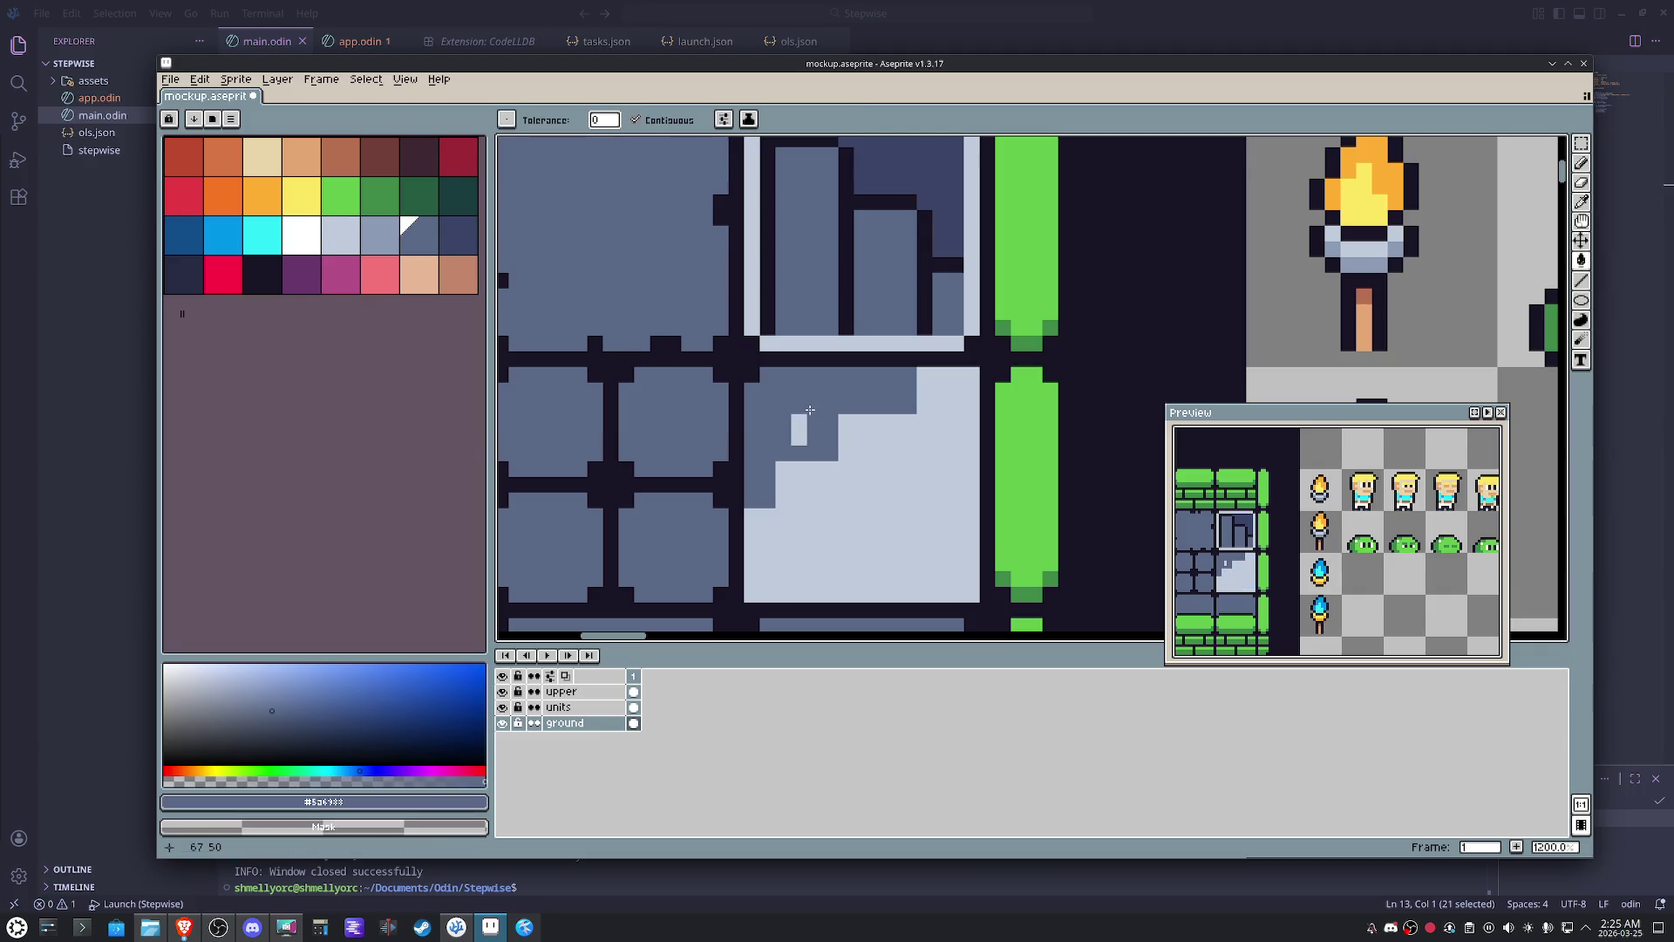
click(798, 429)
- Pencil short dark #5a6988 step lines at the staircase corner
key(b)
mouse_move(843, 421)
mouse_down()
mouse_move(886, 421)
mouse_move(825, 486)
mouse_up()
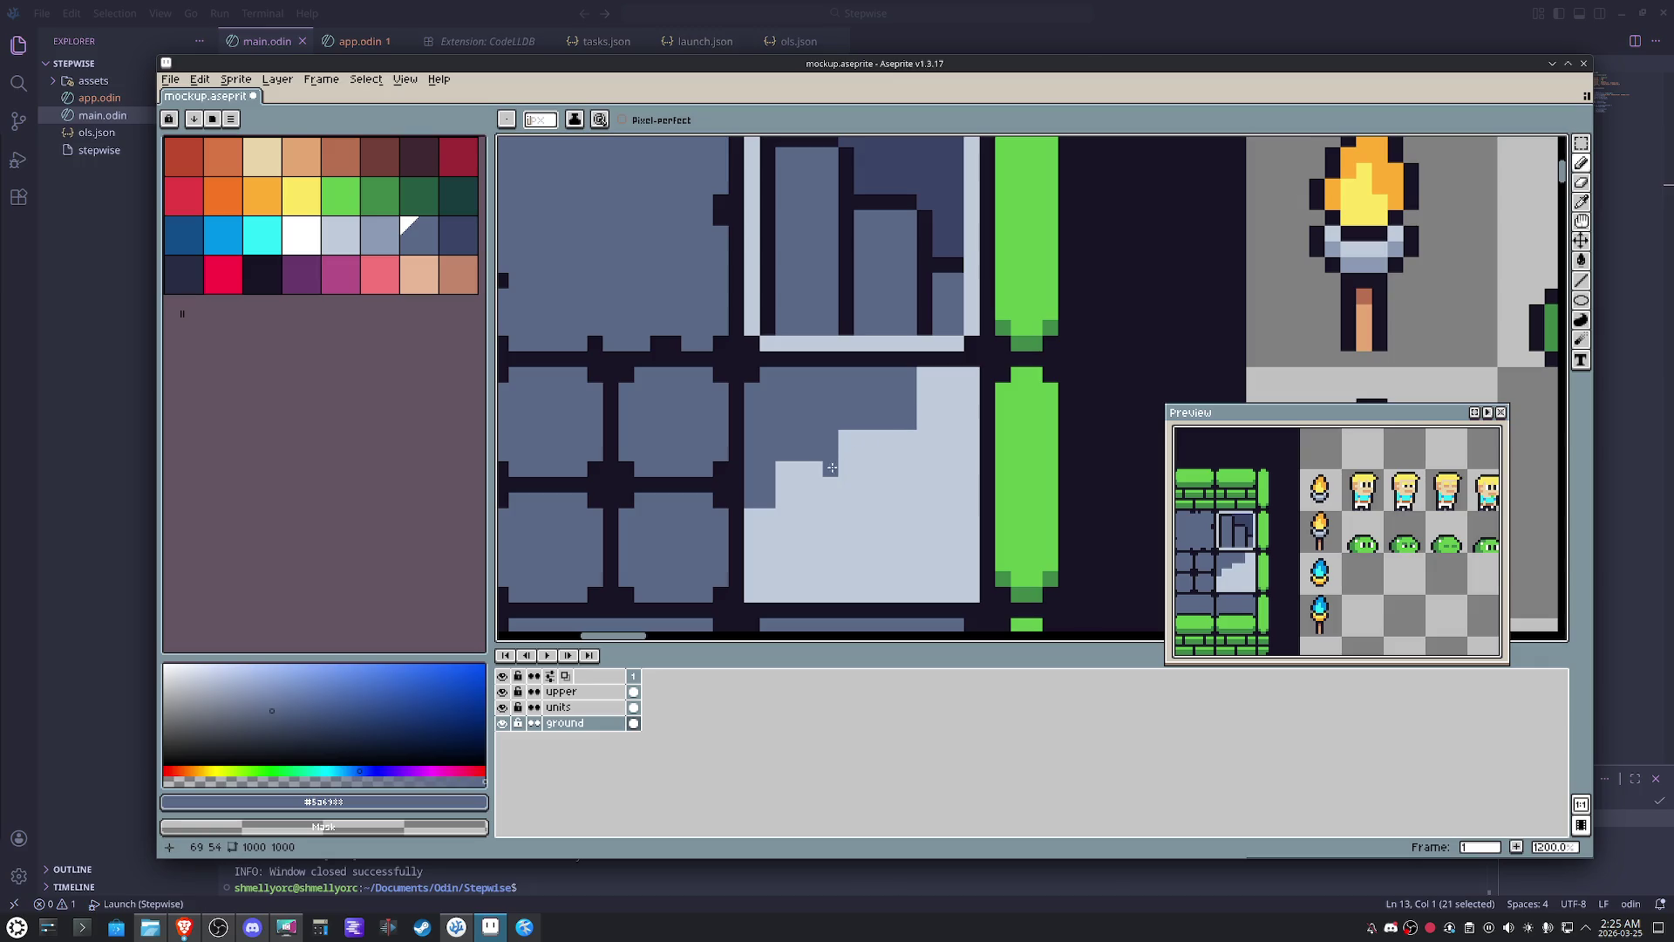
click(768, 517)
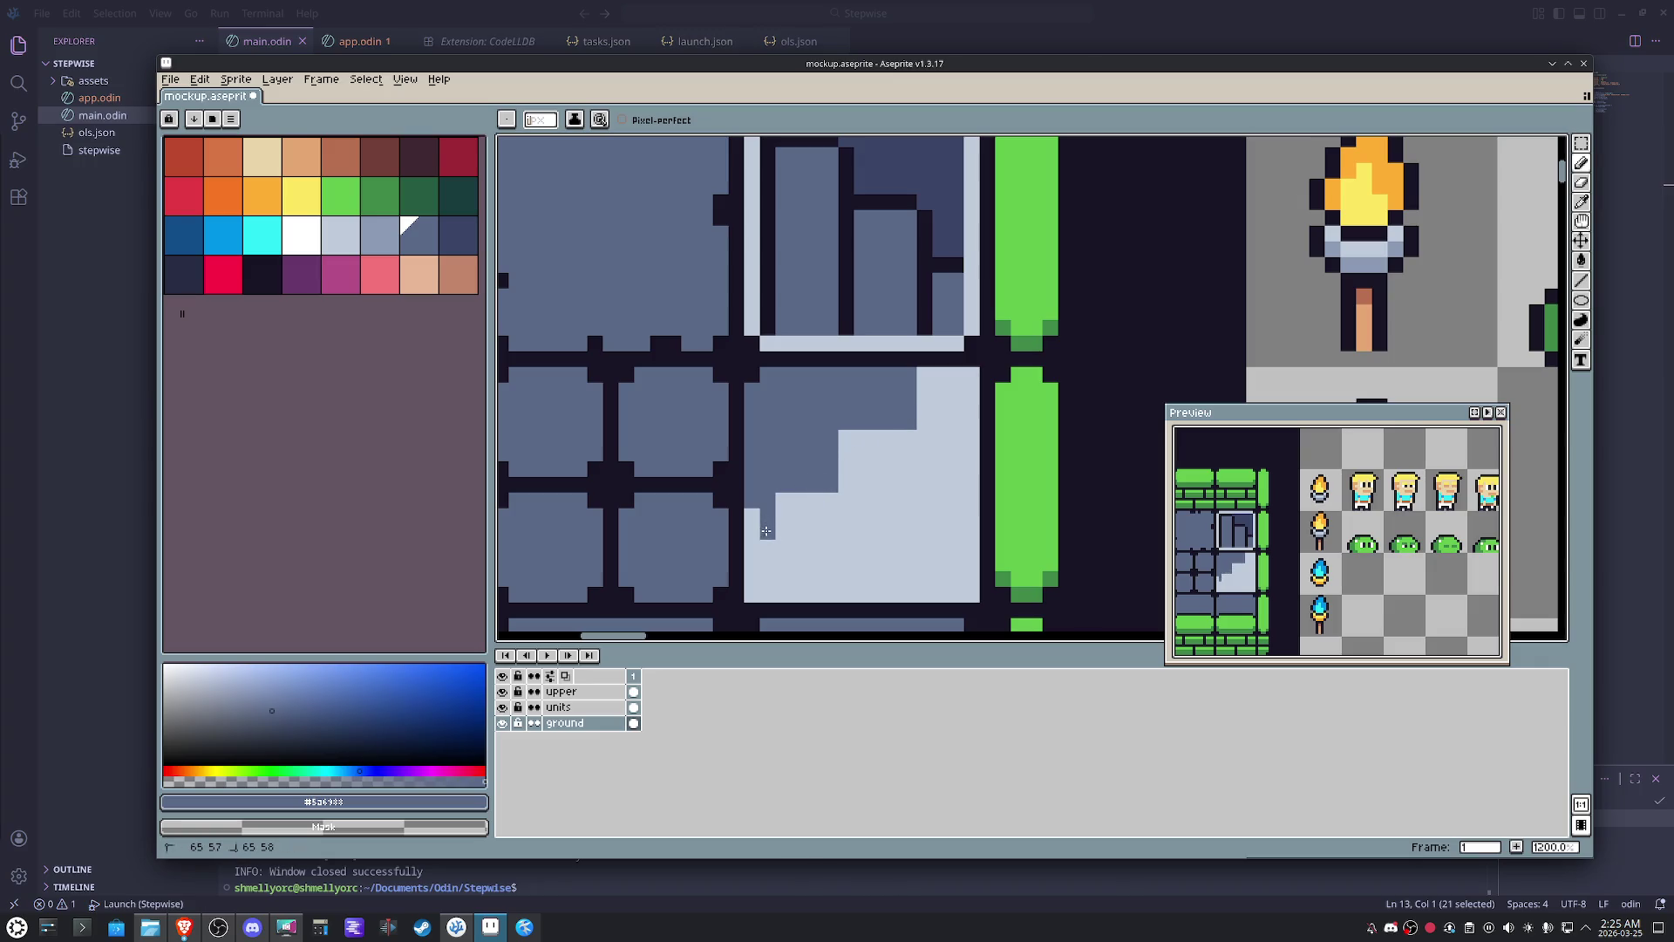
scroll(841, 514, down, 3)
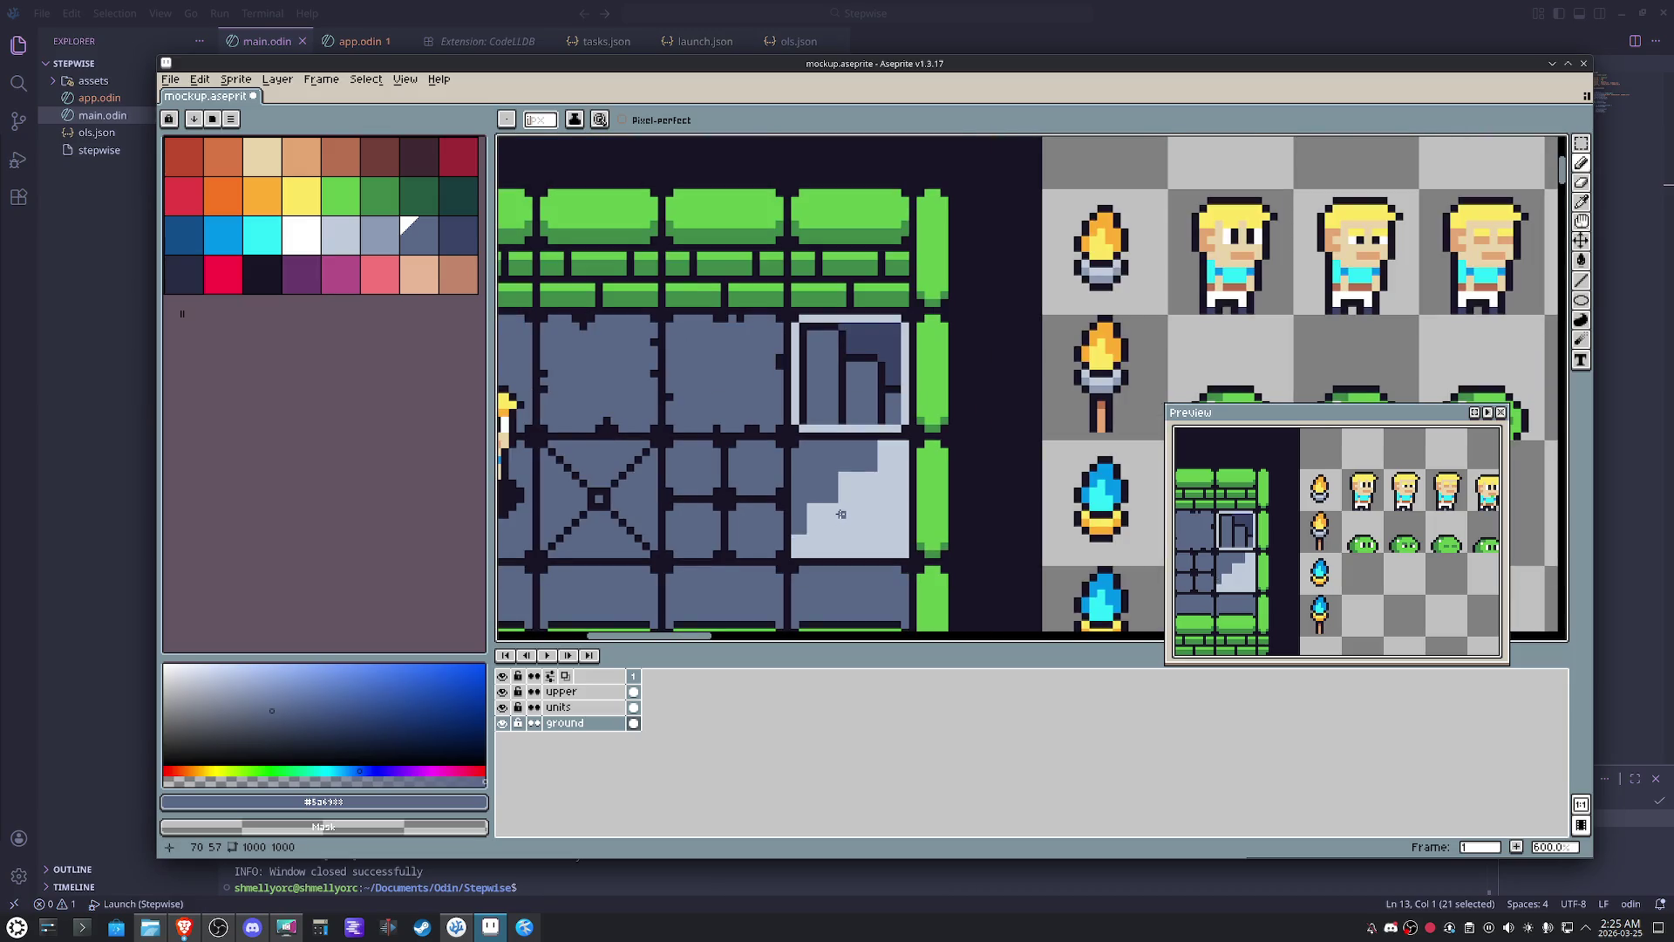
scroll(840, 515, up, 1)
- Draw grey idx-21 step edges across the tile, undoing one stroke, and start filling light areas grey
key(bracketleft)
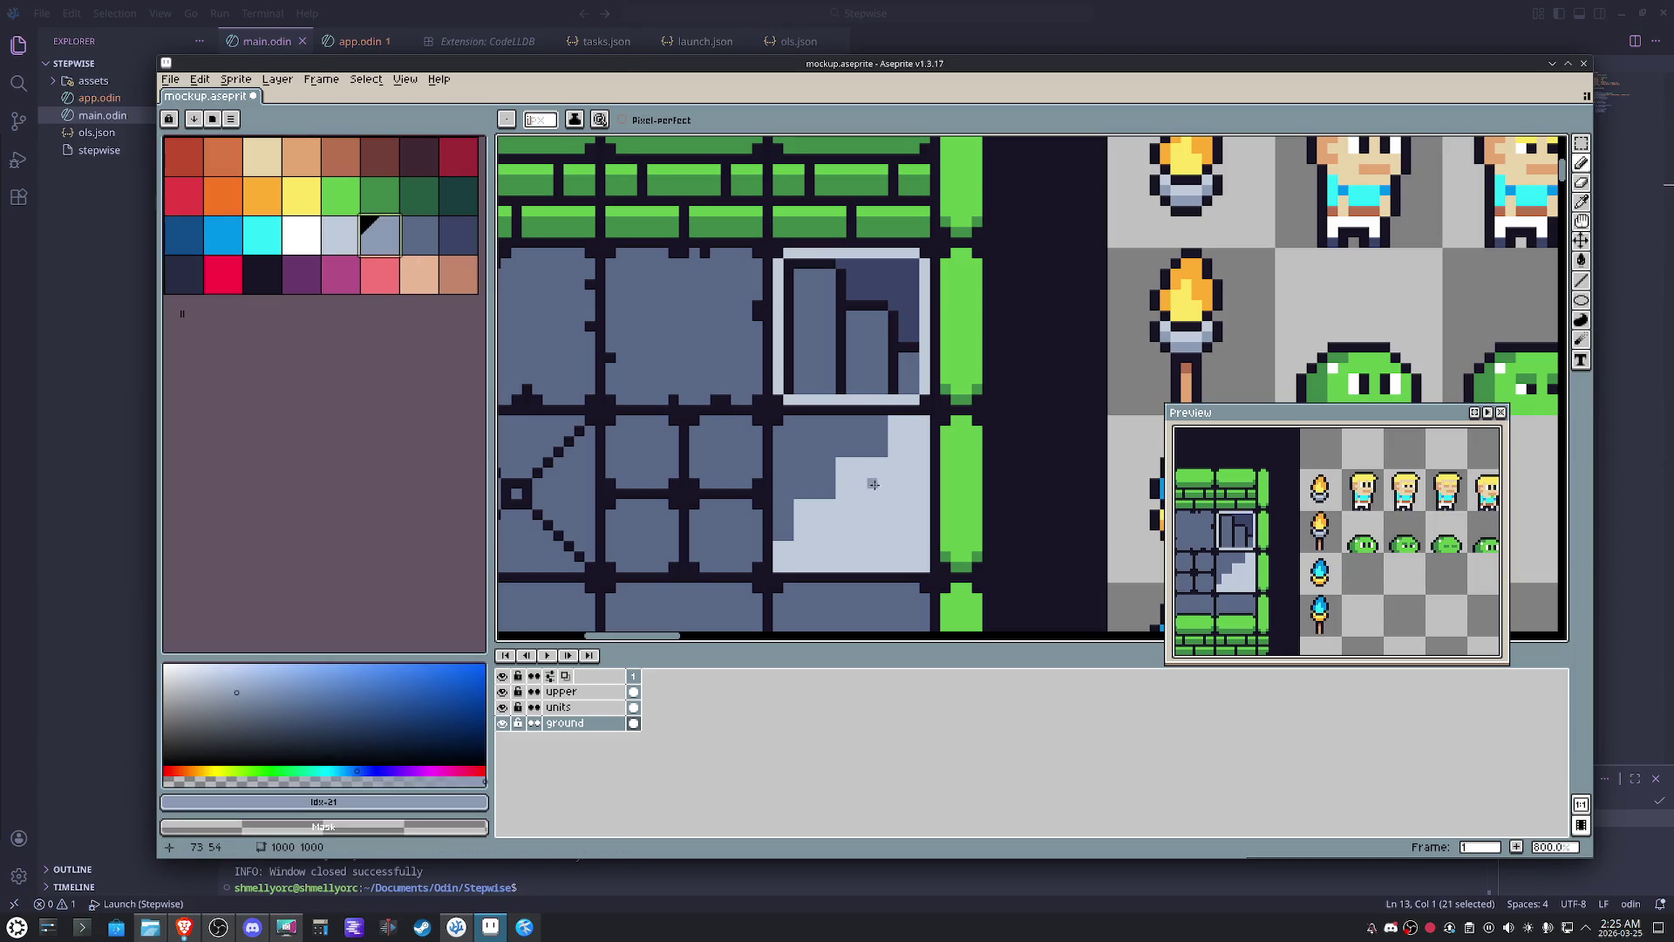
drag(840, 510, 882, 553)
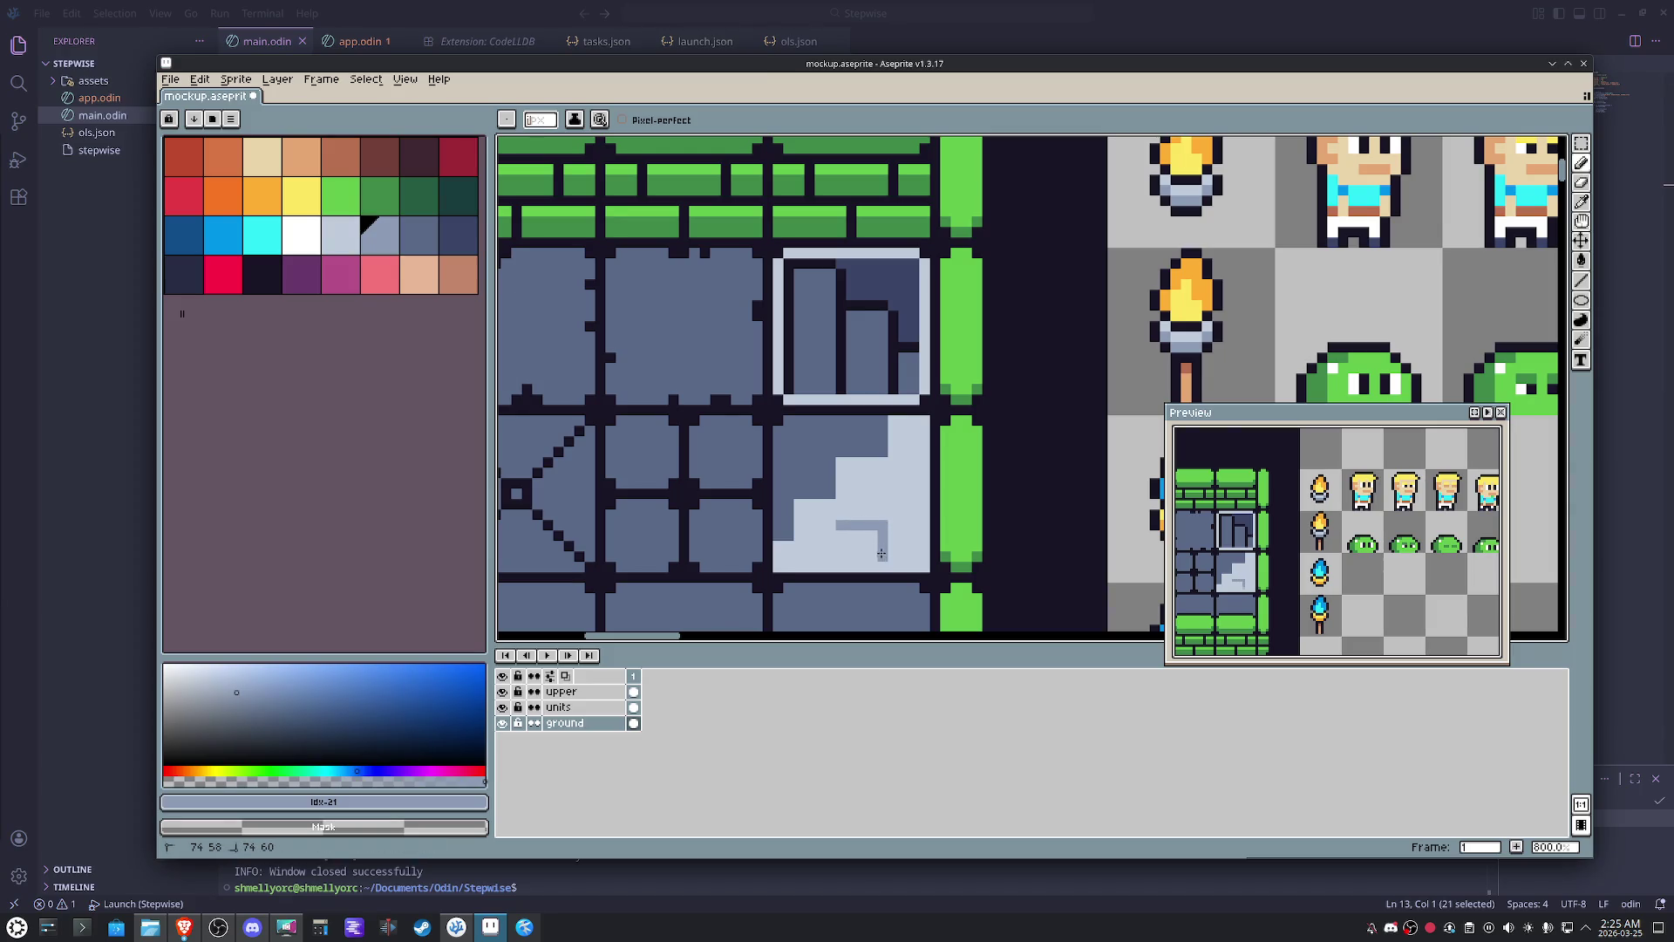
drag(841, 531, 841, 570)
key(ctrl+z)
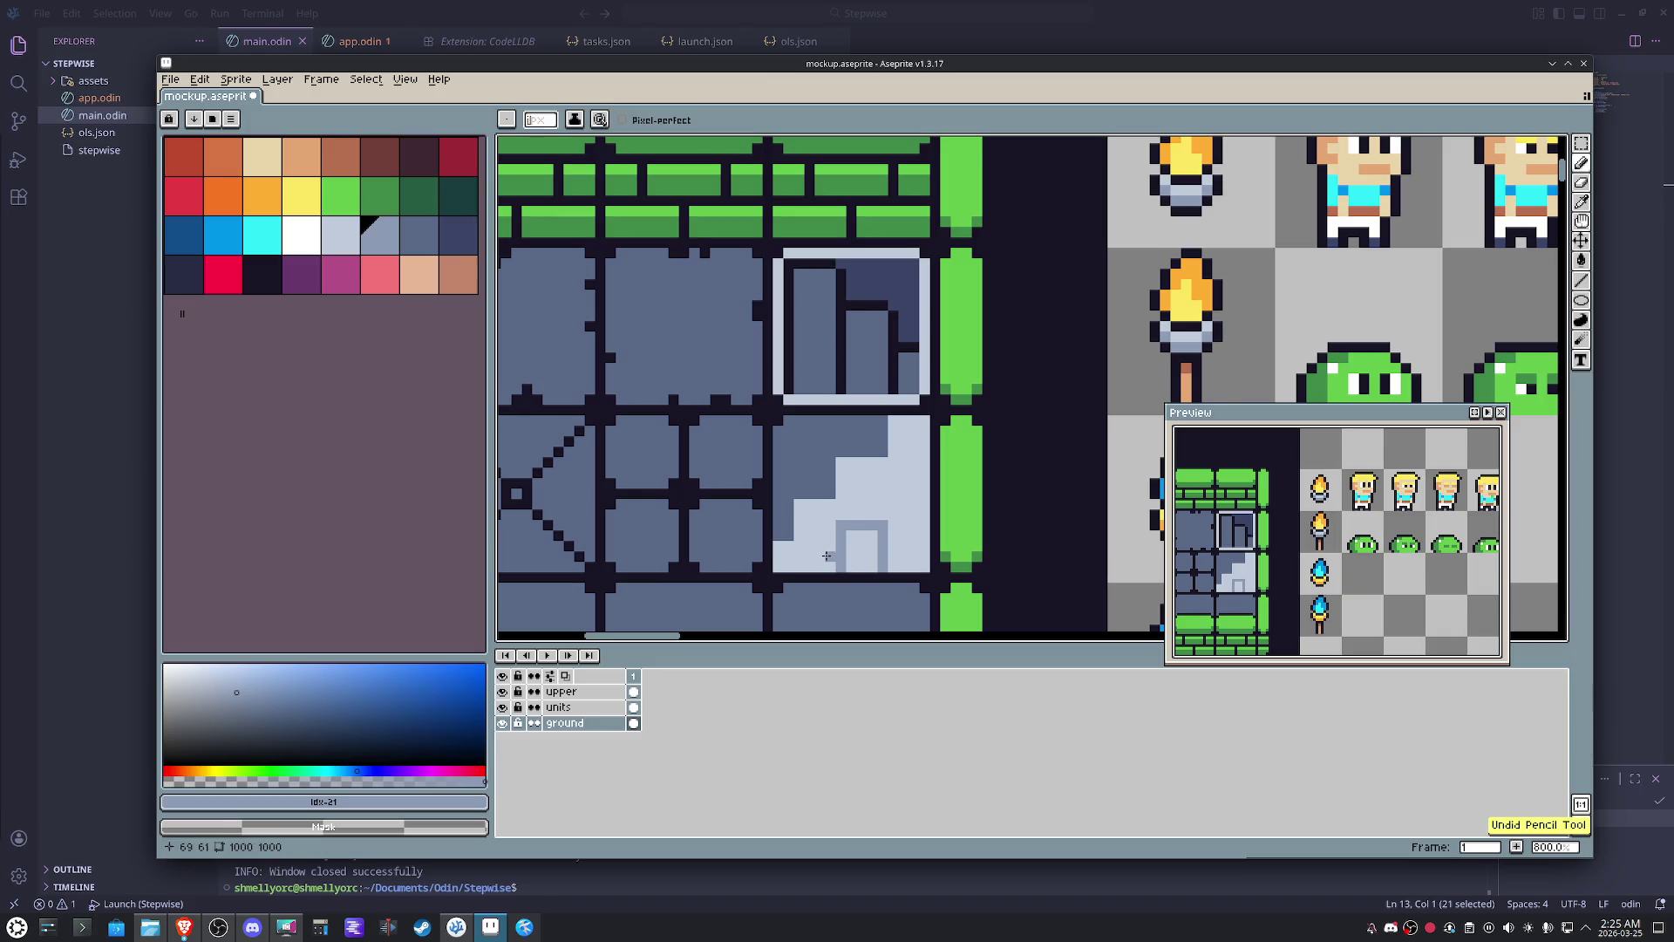
key(alt)
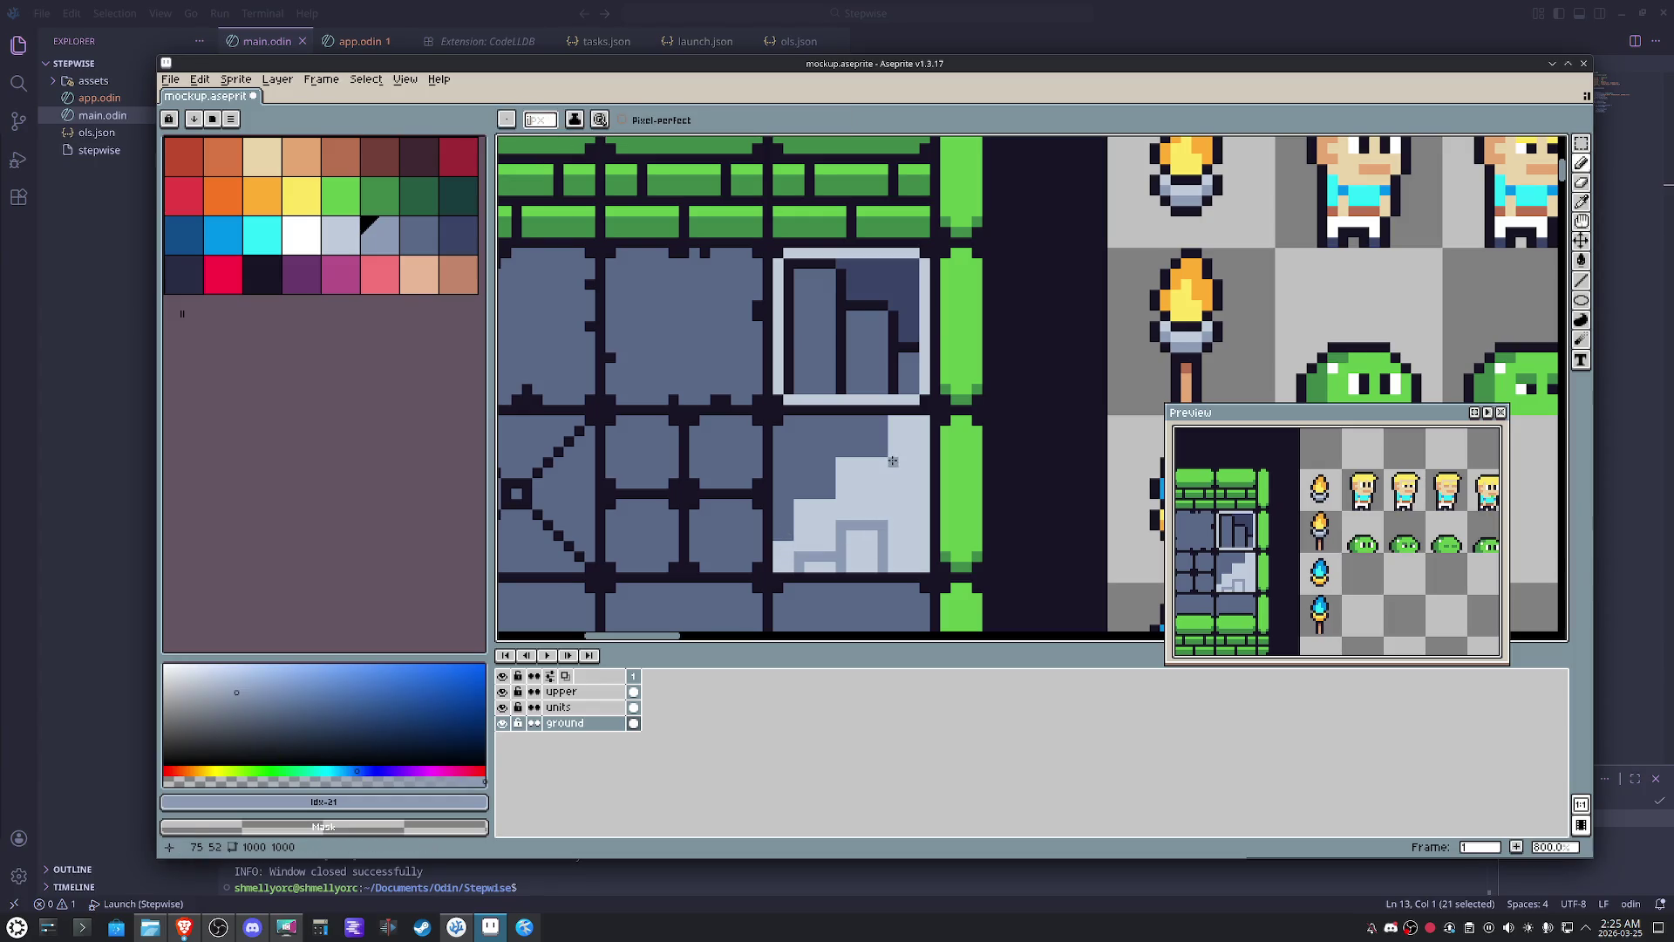
mouse_move(932, 501)
mouse_down()
mouse_move(889, 522)
mouse_move(882, 563)
mouse_move(892, 547)
mouse_up()
key(g)
click(871, 550)
- Fill more light areas grey, undo an accidental dark diagonal fill, and draw a dark vertical line
click(820, 565)
click(907, 543)
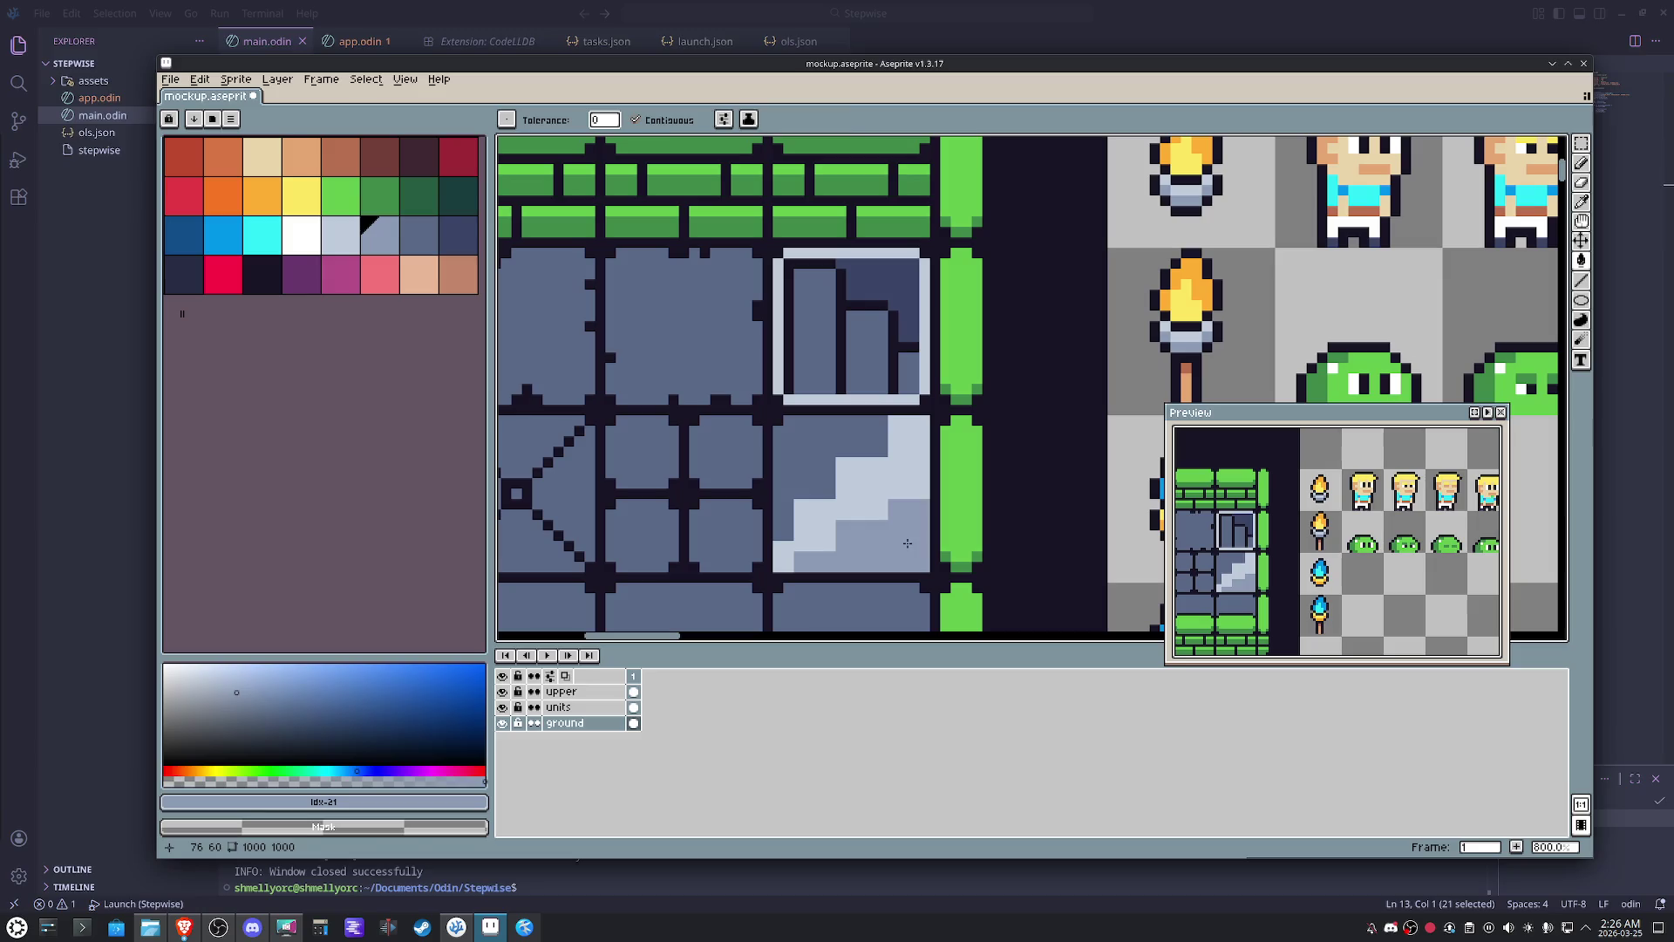
alt+click(886, 407)
click(890, 473)
key(b)
key(ctrl+z)
mouse_move(890, 417)
mouse_down()
mouse_move(889, 490)
mouse_move(799, 536)
mouse_up()
- Sample the slate floor colour and darken the bottom row of the stair area, covering a stray light pixel
key(alt)
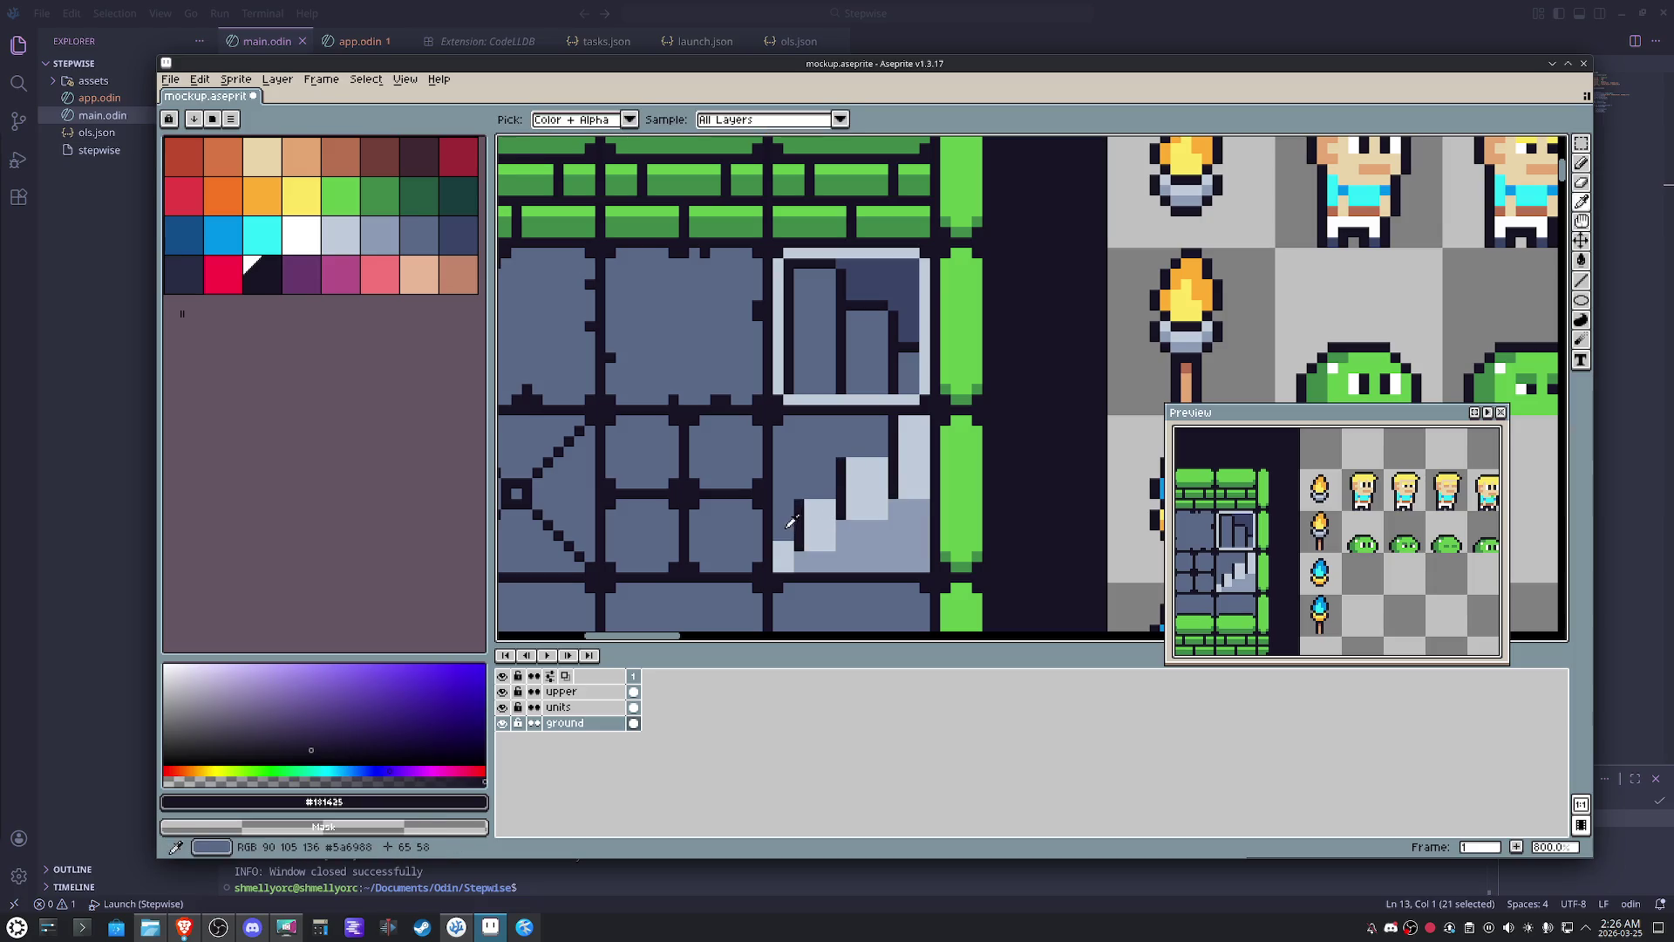
click(790, 523)
click(782, 560)
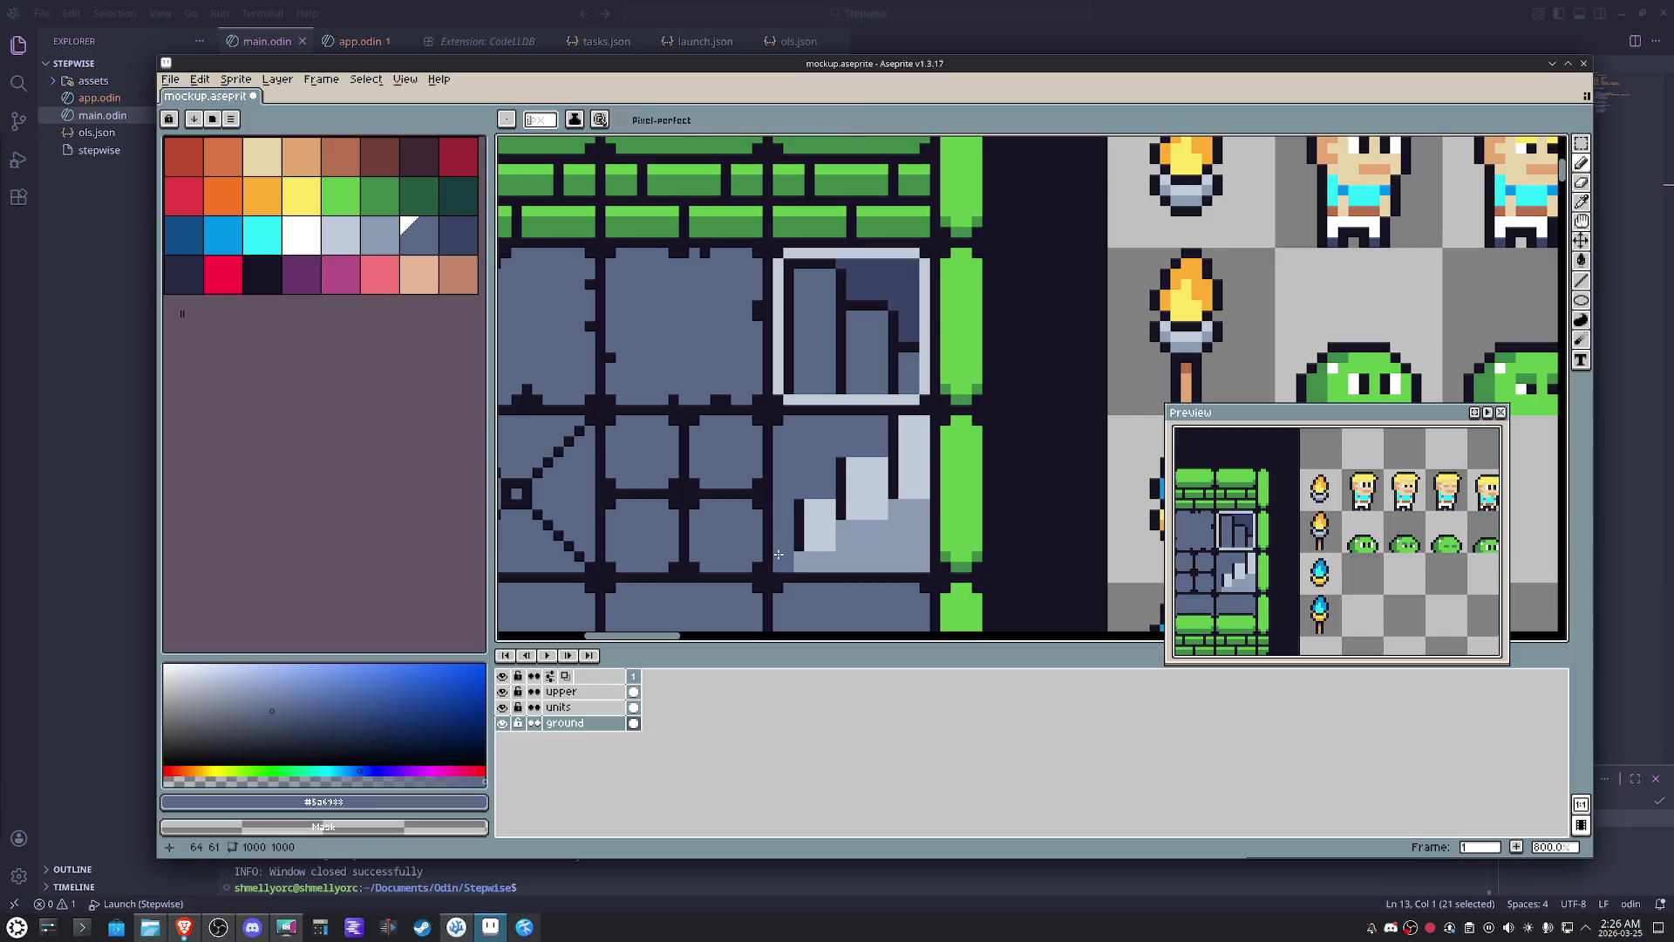
drag(782, 560, 918, 565)
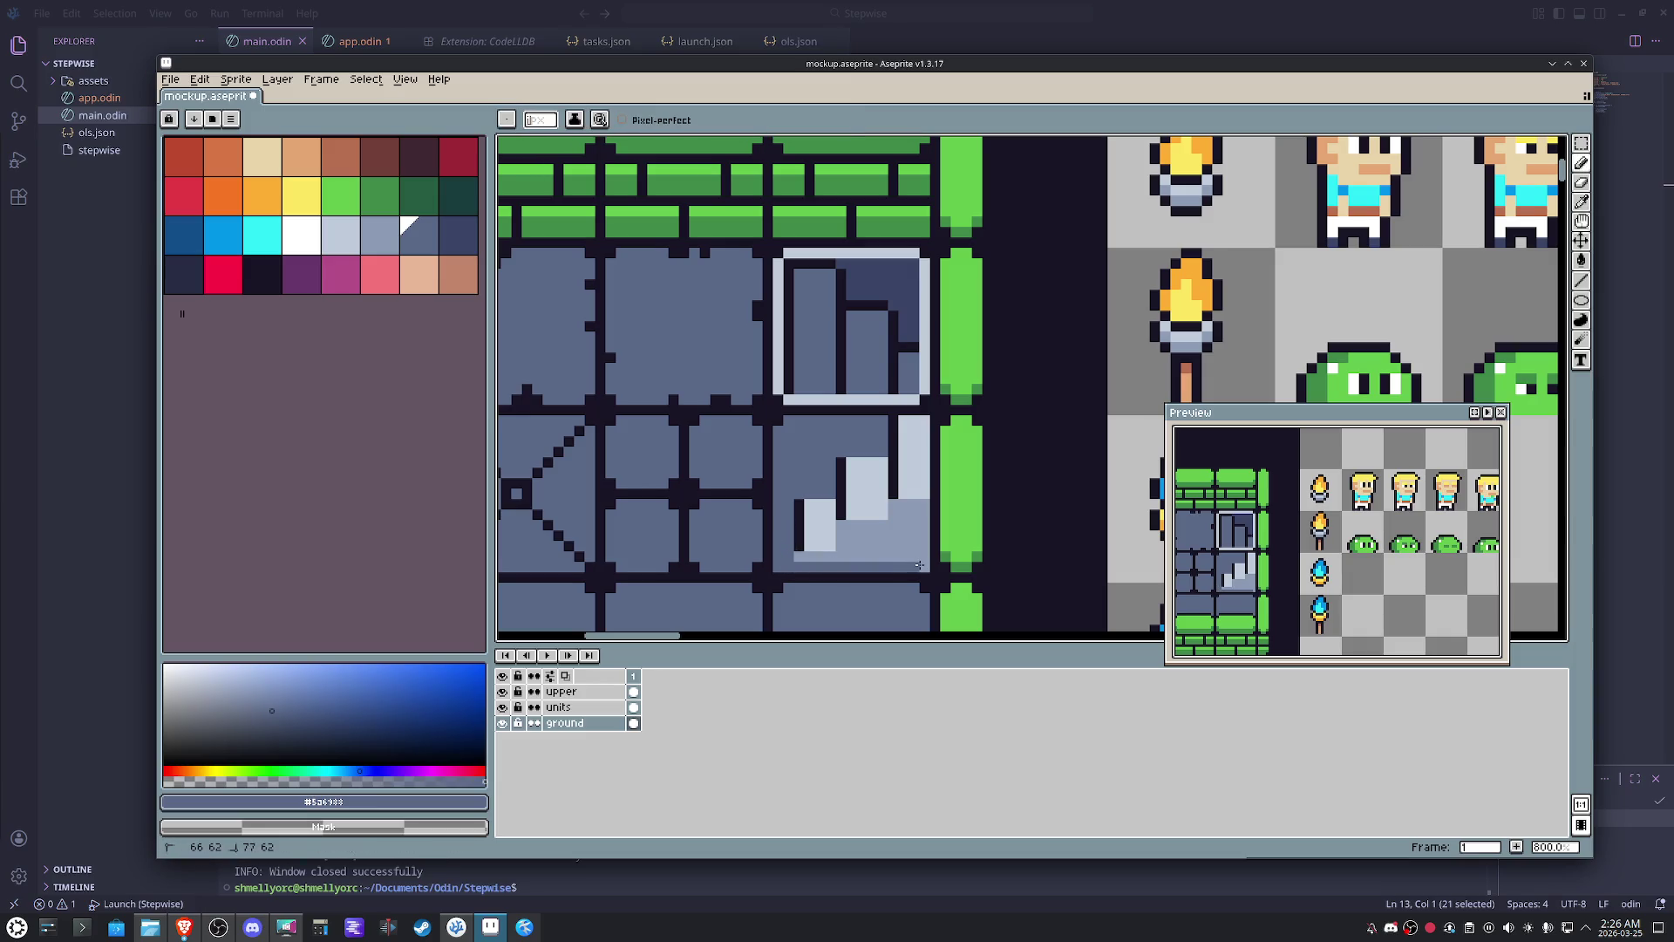
- Fill the dark step notch with light pixels and add a short mid-grey stroke on the stairs
alt+click(902, 530)
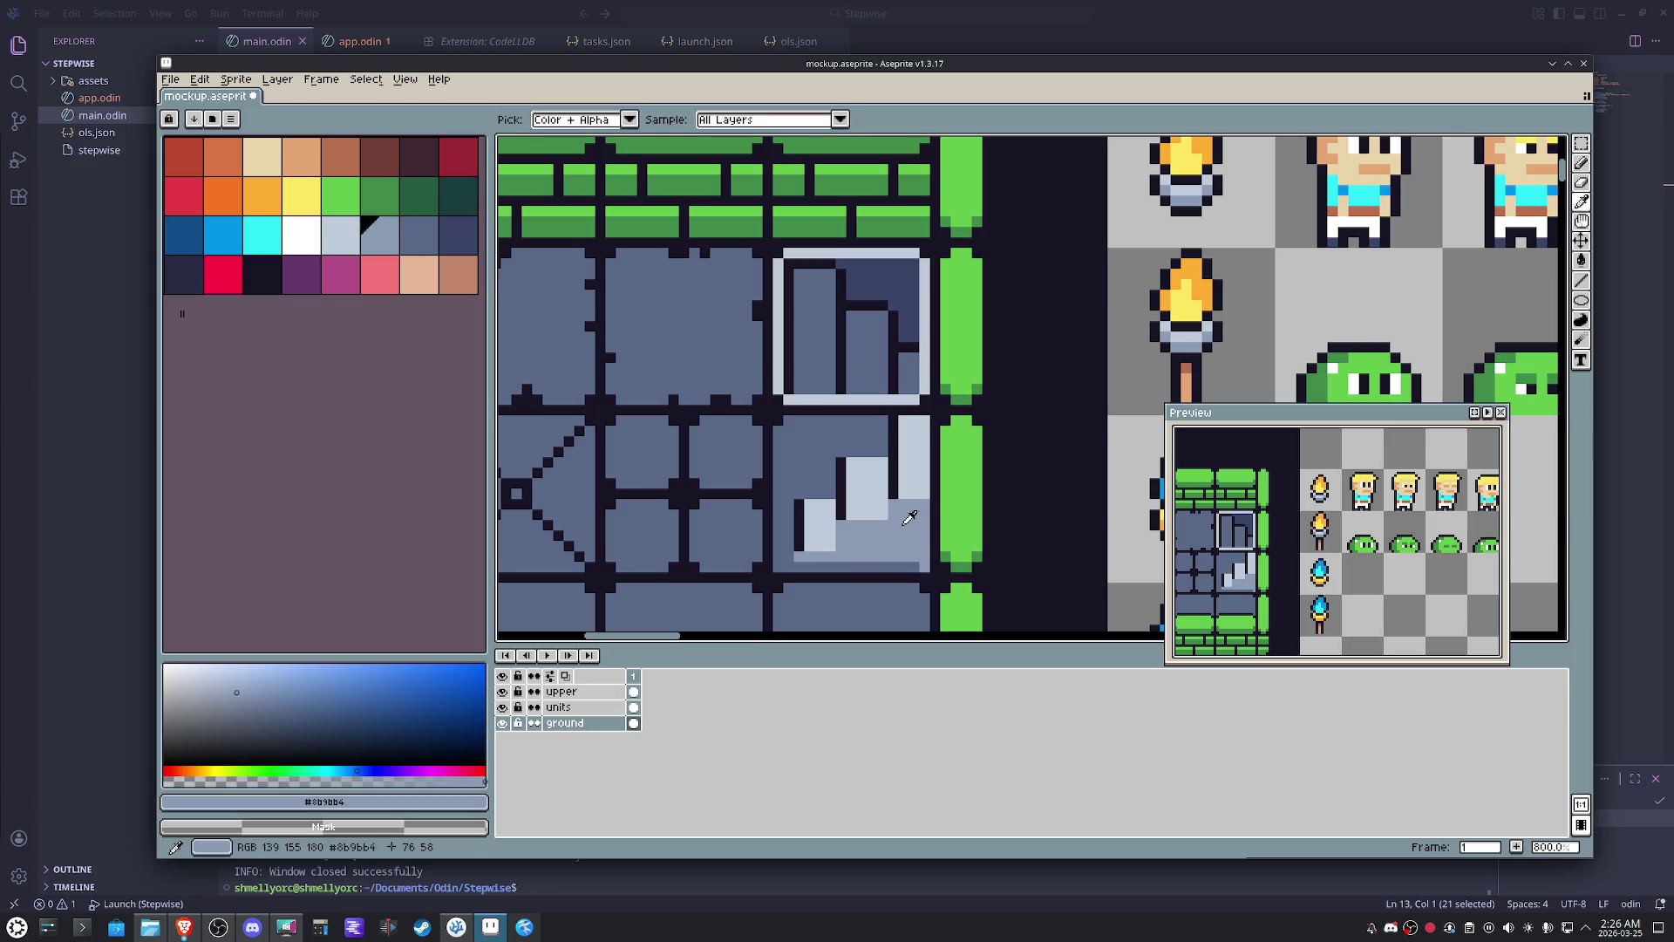
alt+click(861, 504)
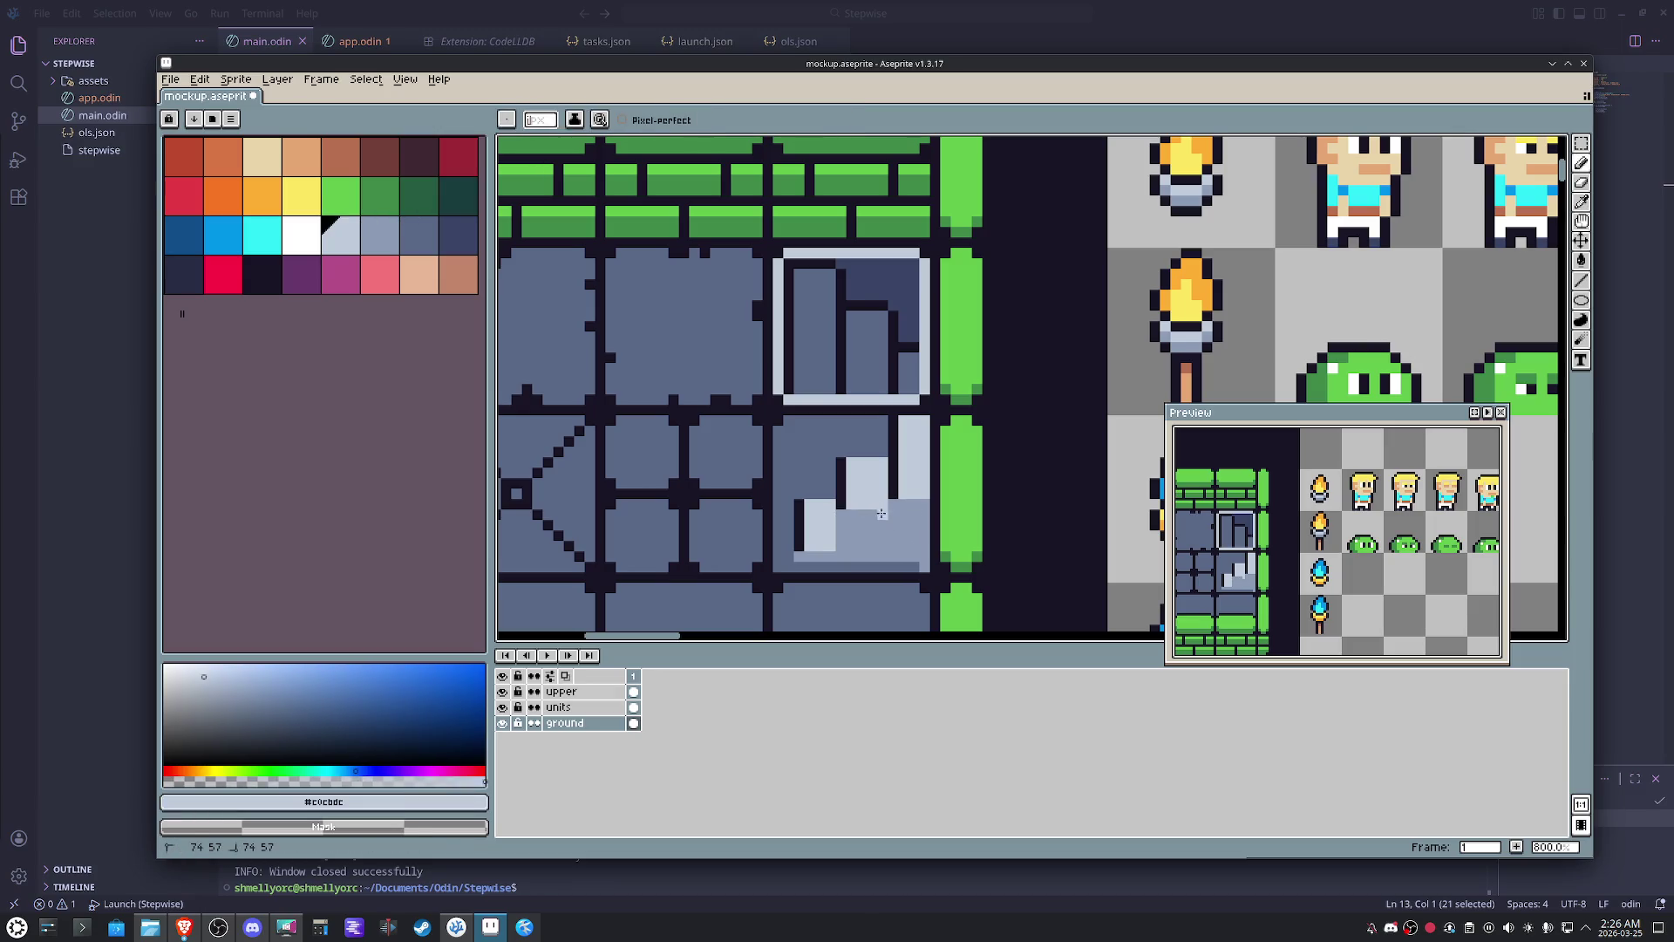
drag(845, 519, 865, 523)
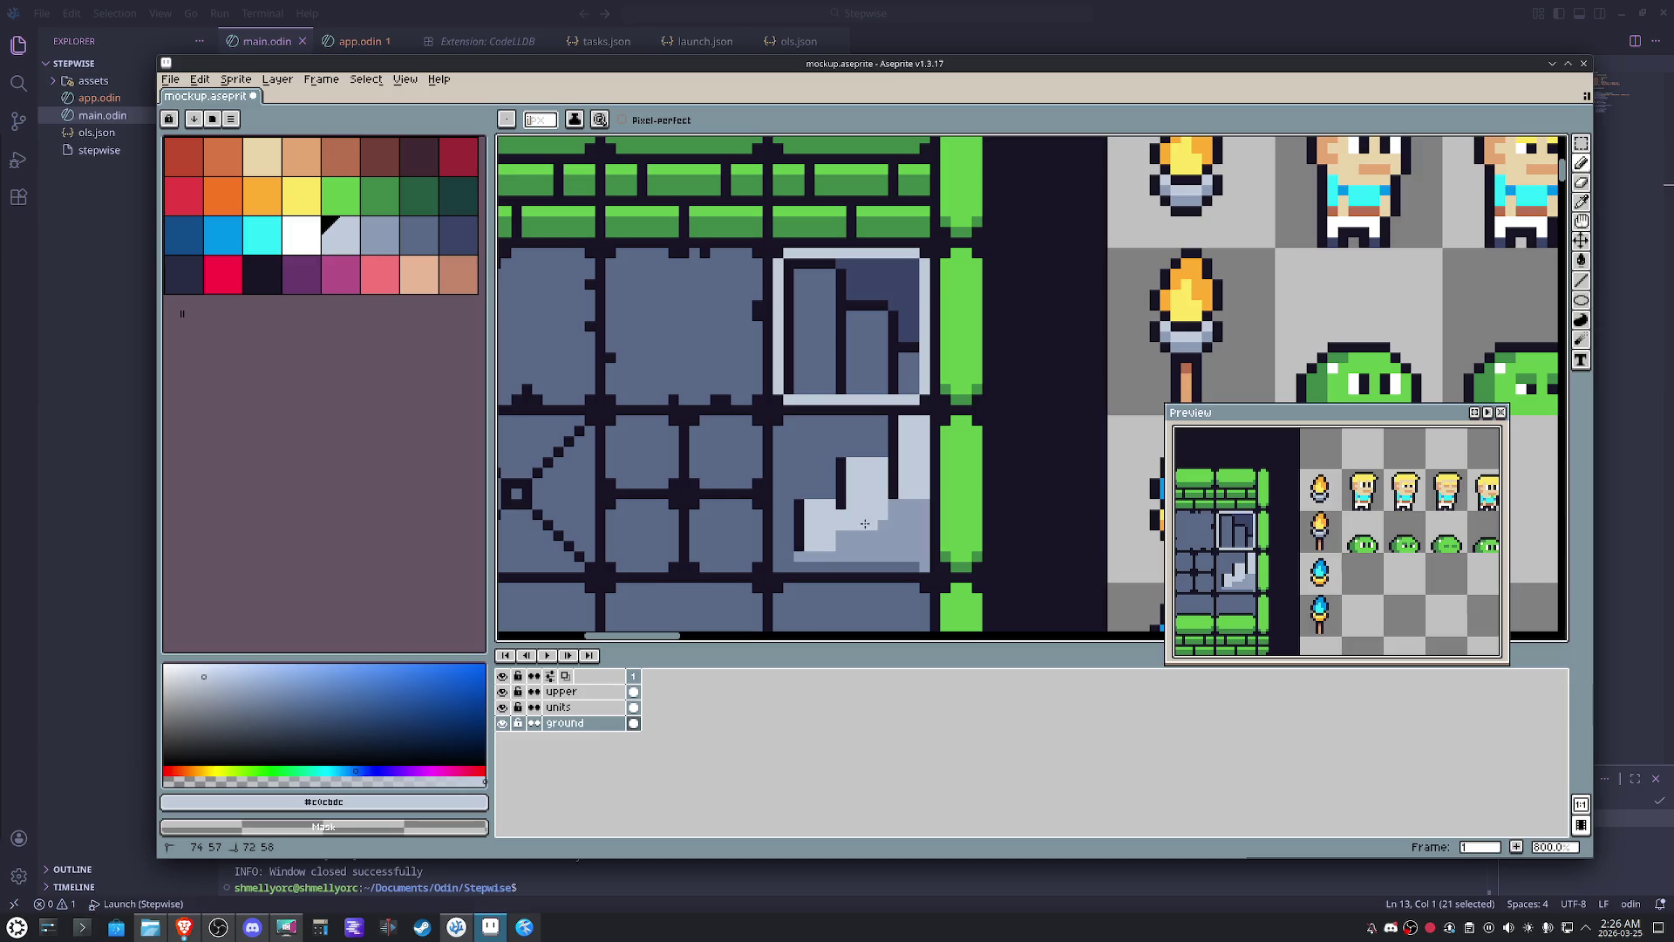
alt+click(841, 478)
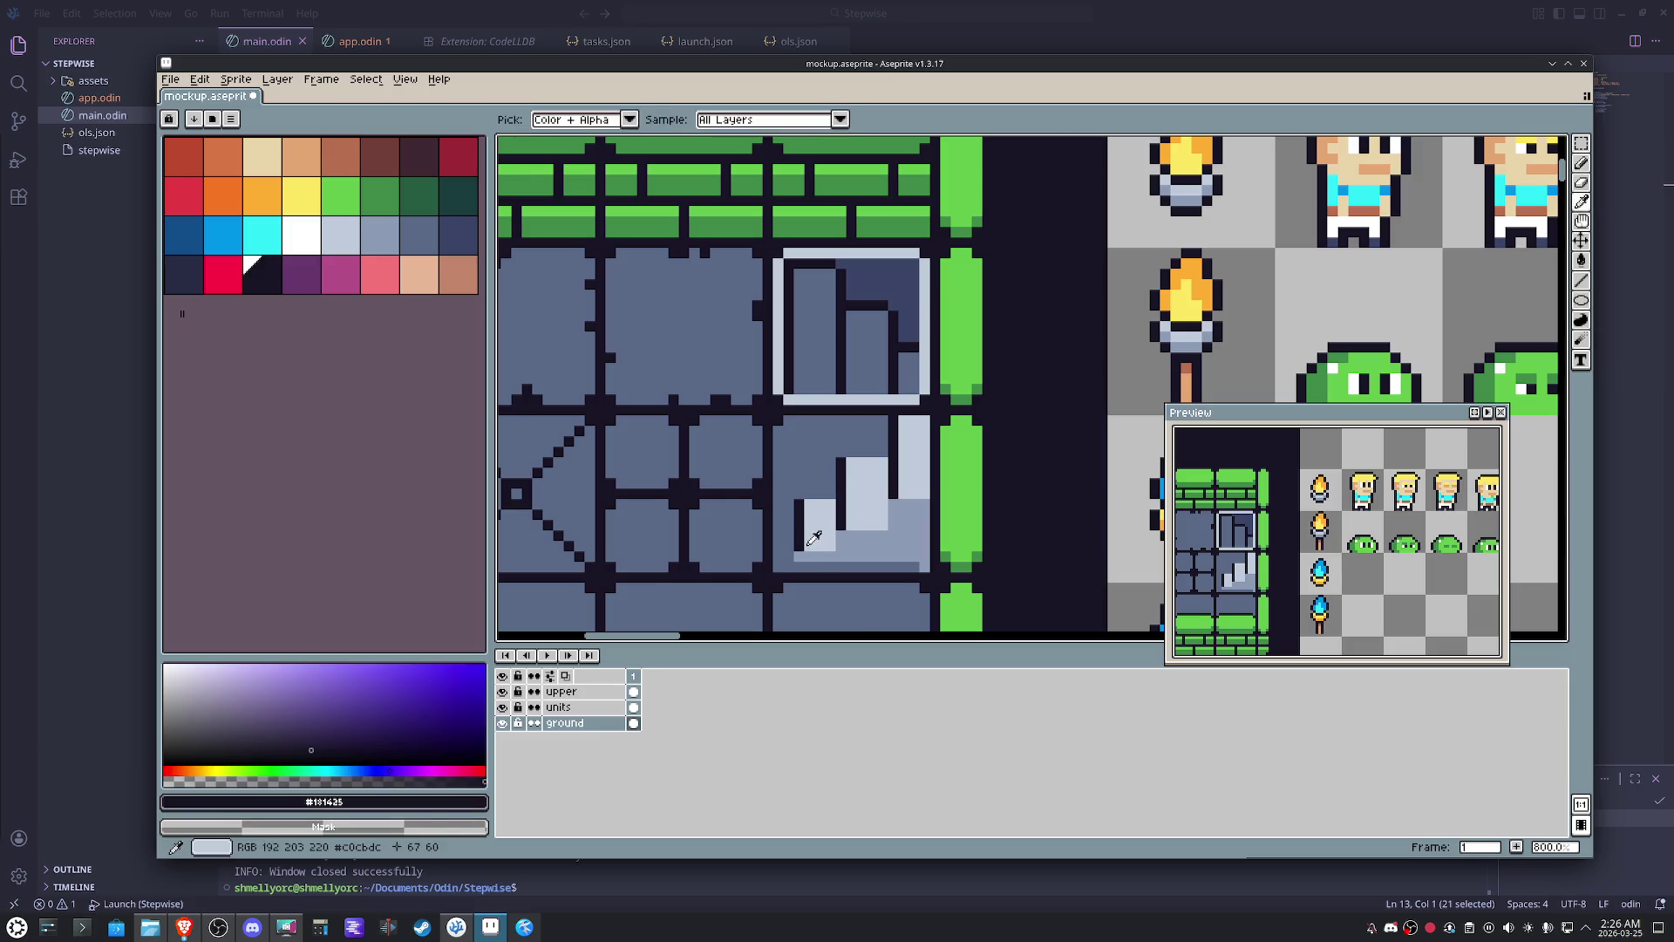
alt+click(816, 549)
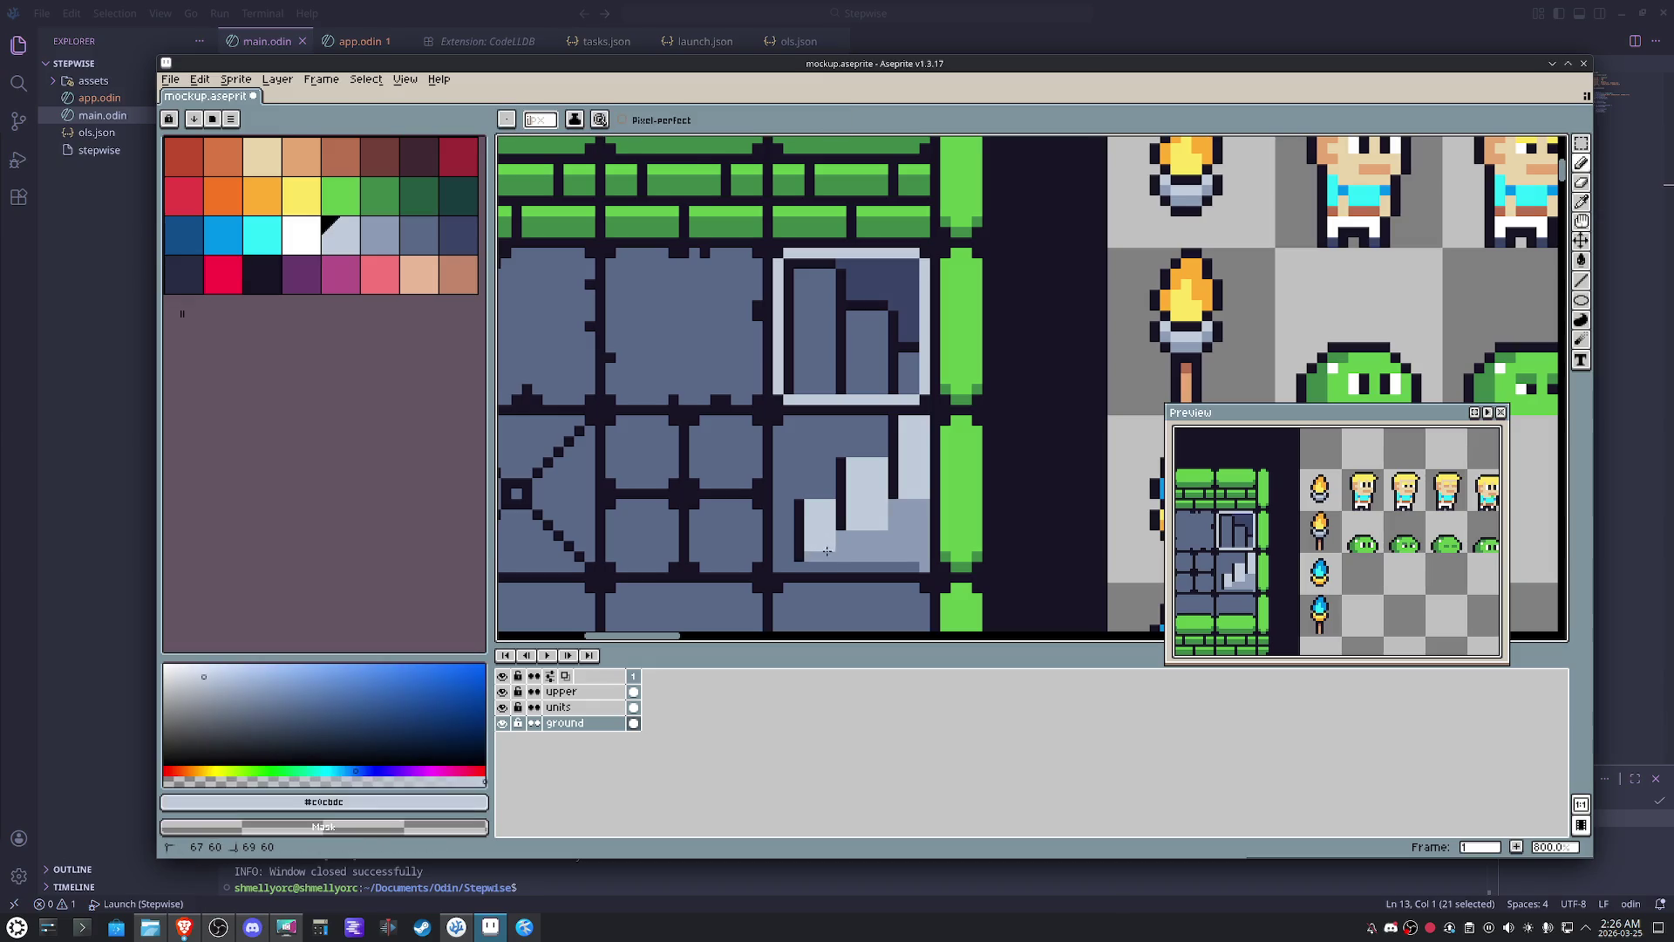
alt+click(839, 553)
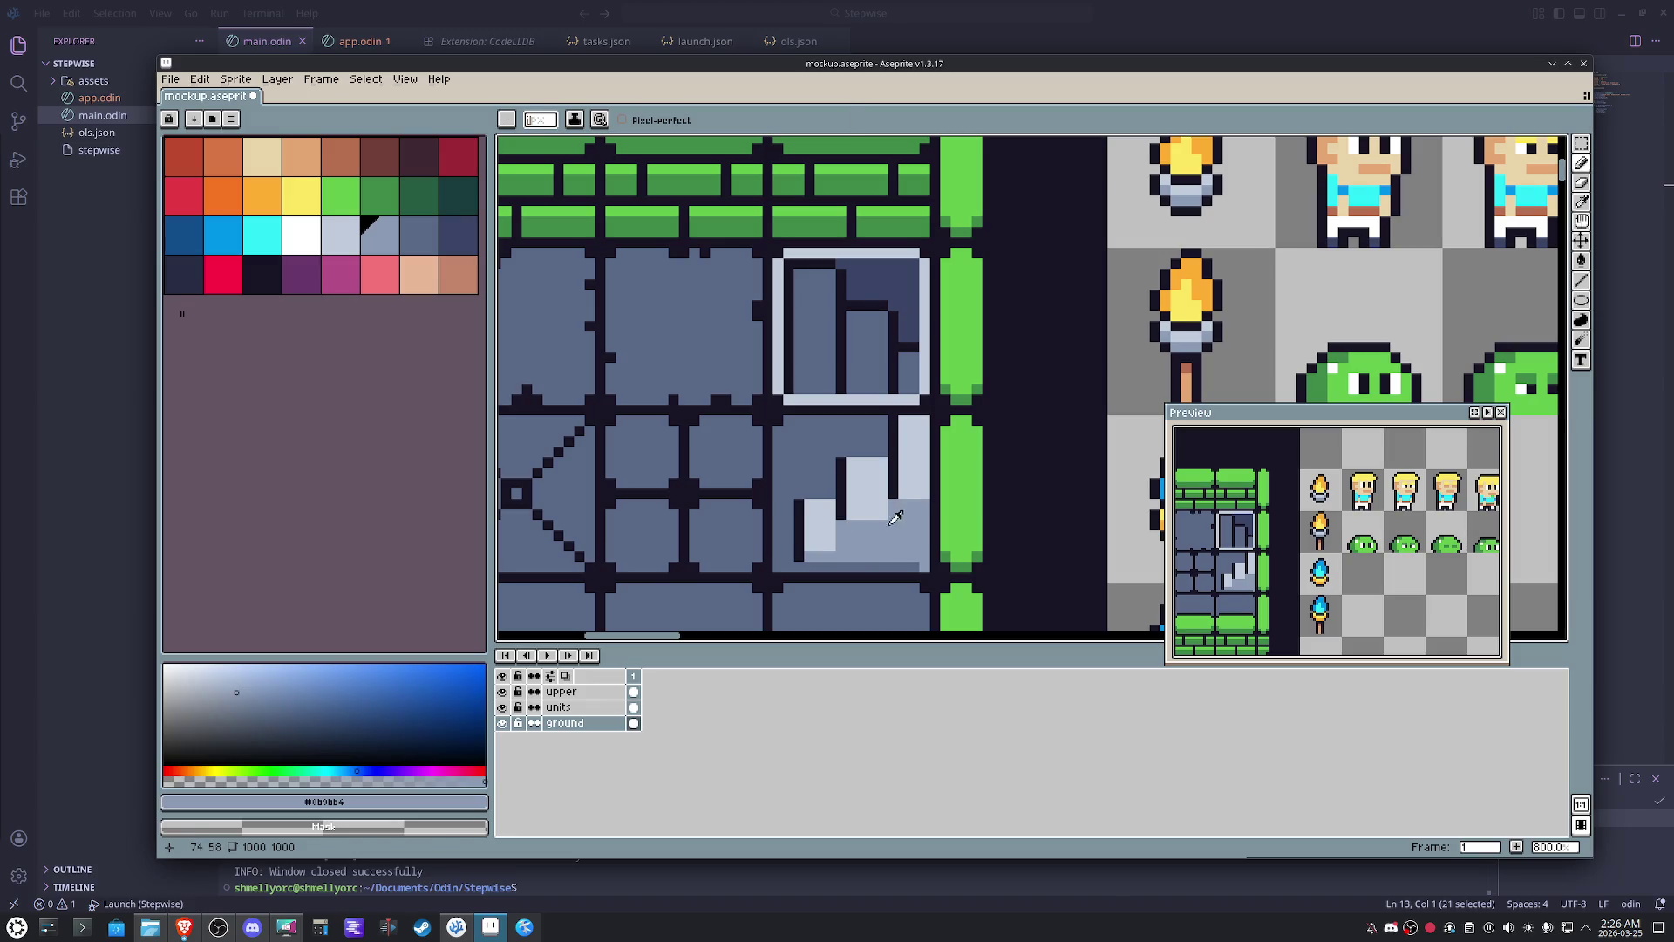
drag(903, 502, 920, 495)
scroll(921, 496, down, 4)
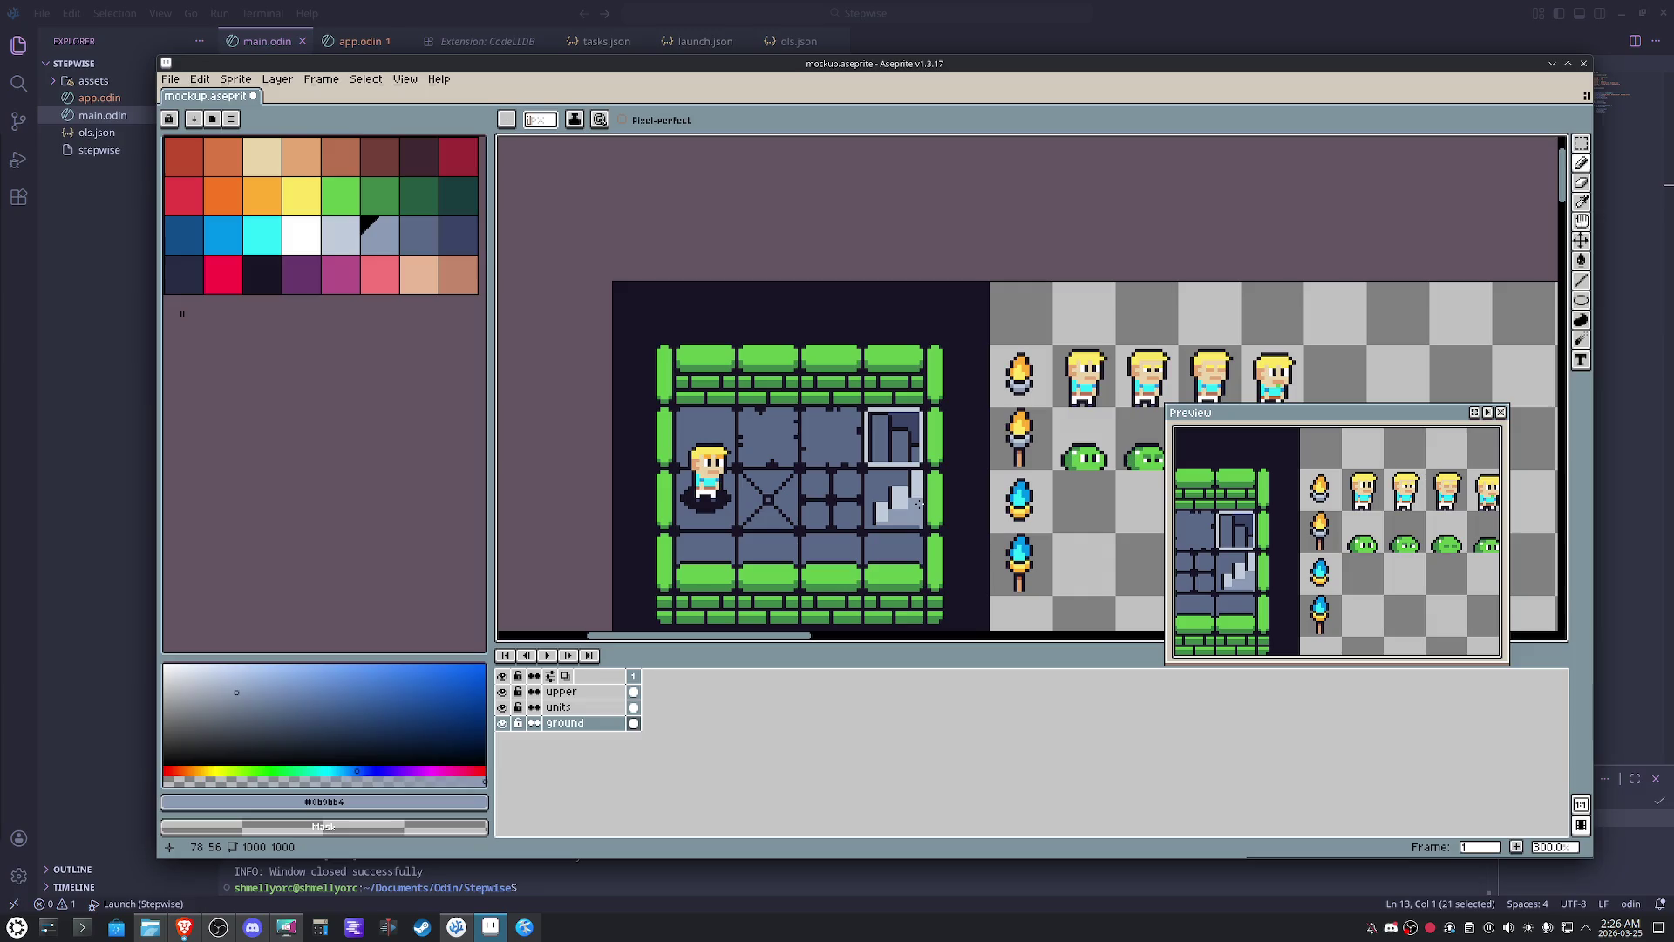
scroll(919, 504, up, 3)
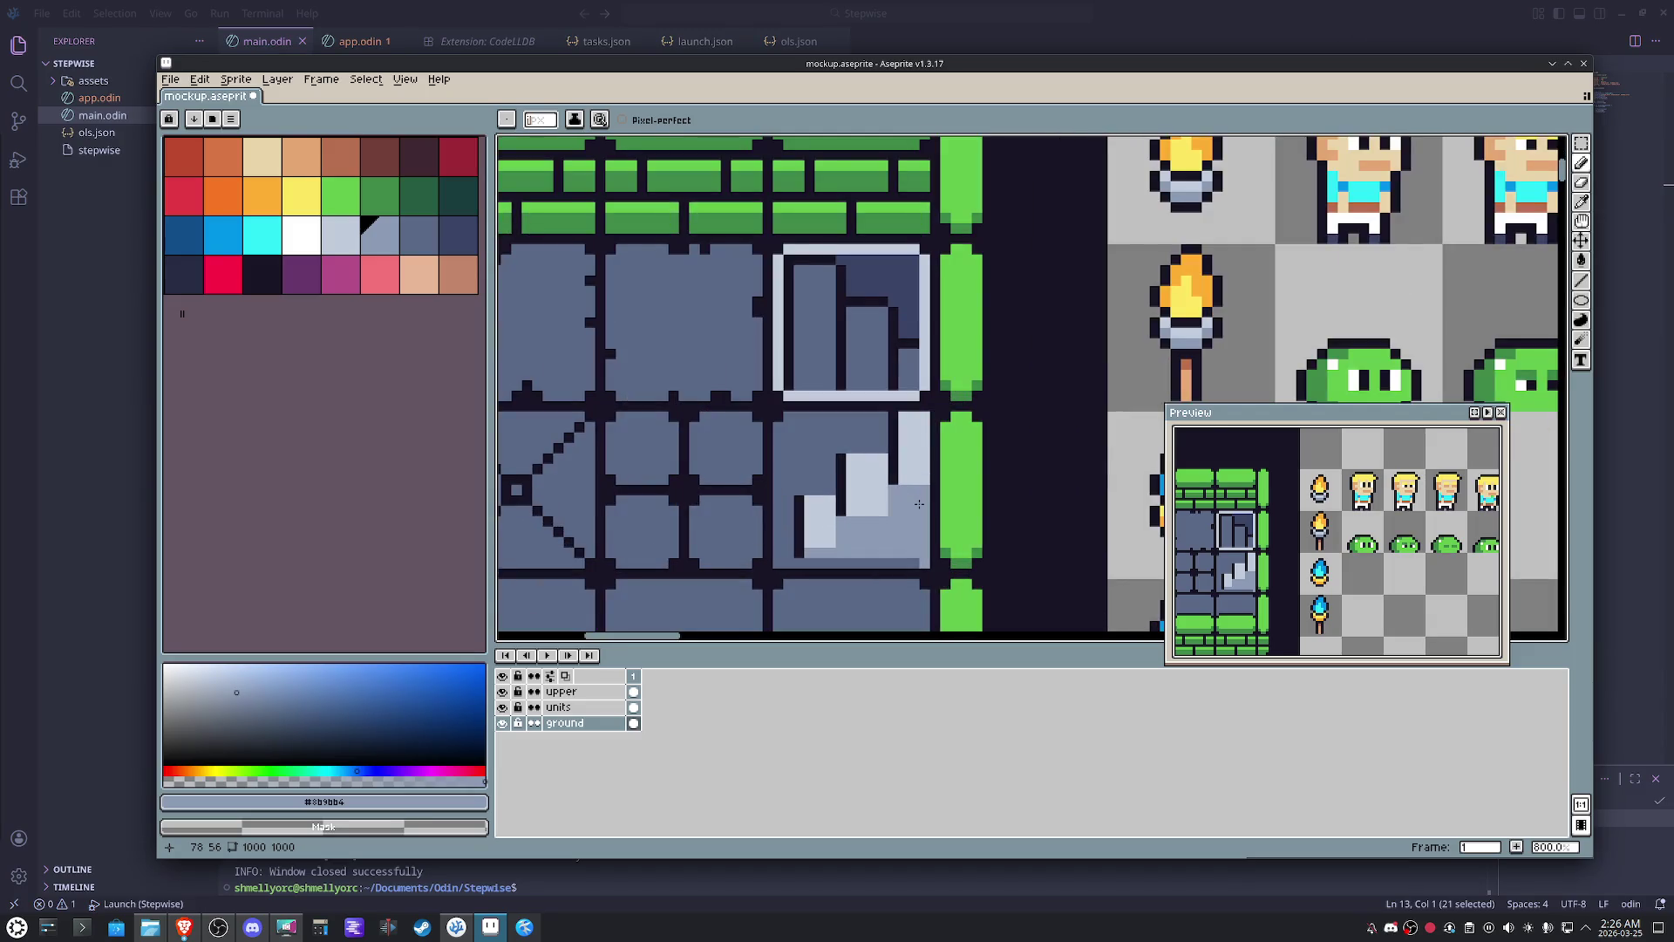
- Paint light pixels on the upper step and draw the dark #181425 outline along the steps
alt+click(870, 464)
drag(886, 449, 838, 468)
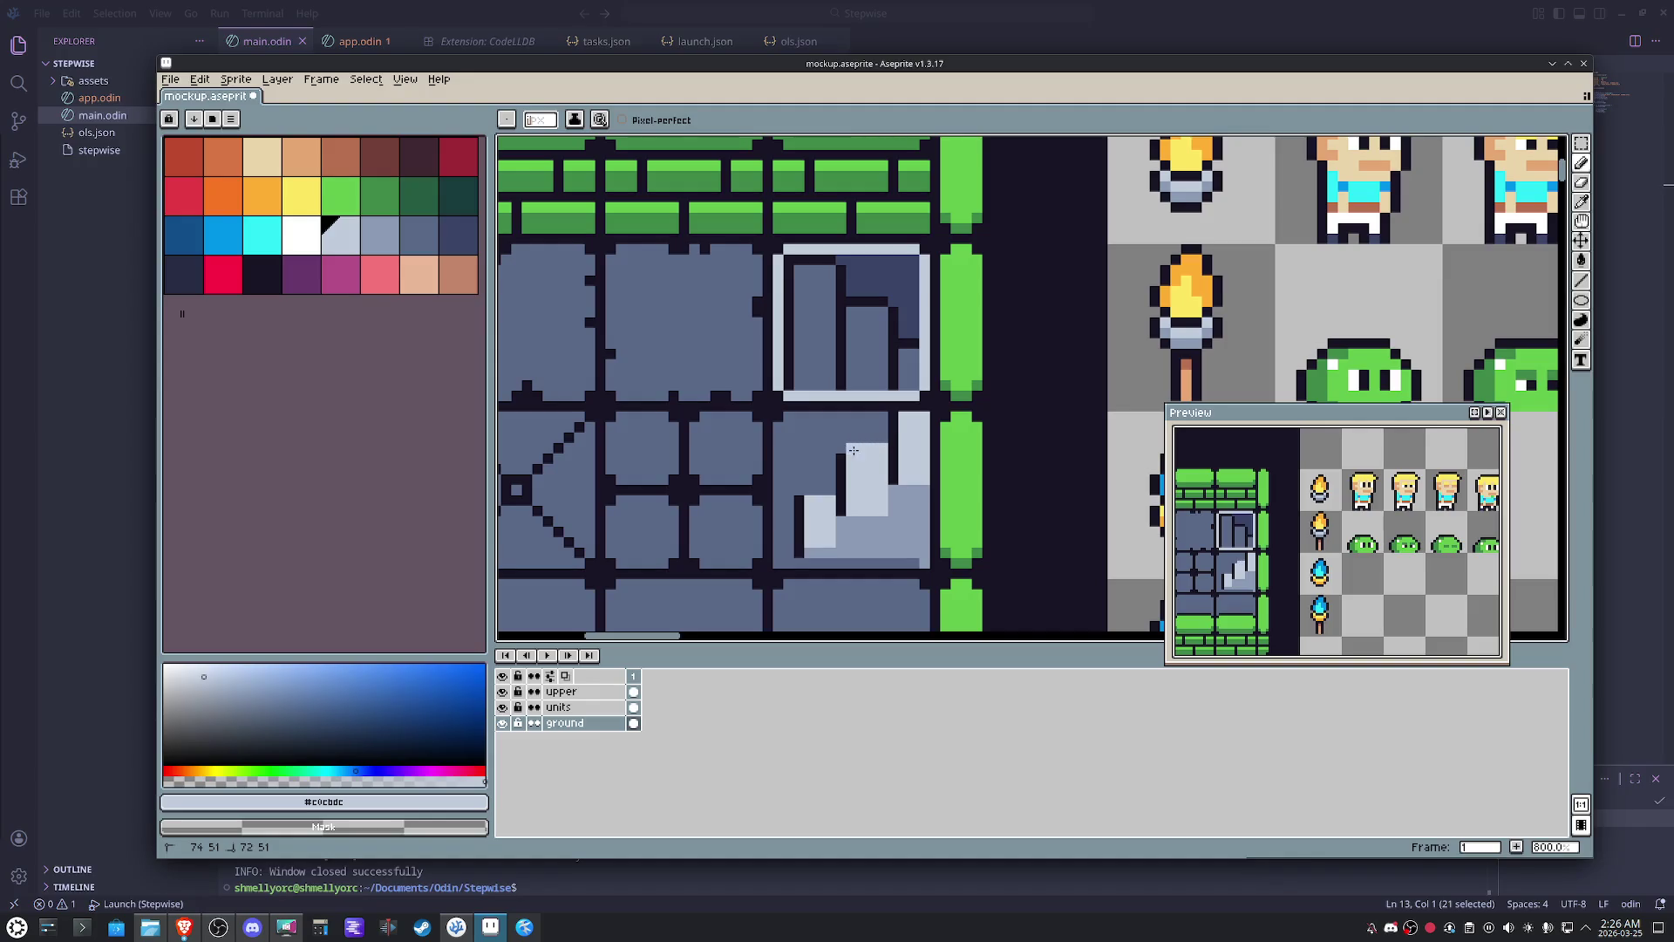
key(alt)
alt+click(807, 502)
mouse_move(801, 491)
mouse_down()
mouse_move(839, 487)
mouse_move(856, 448)
mouse_up()
alt+click(842, 433)
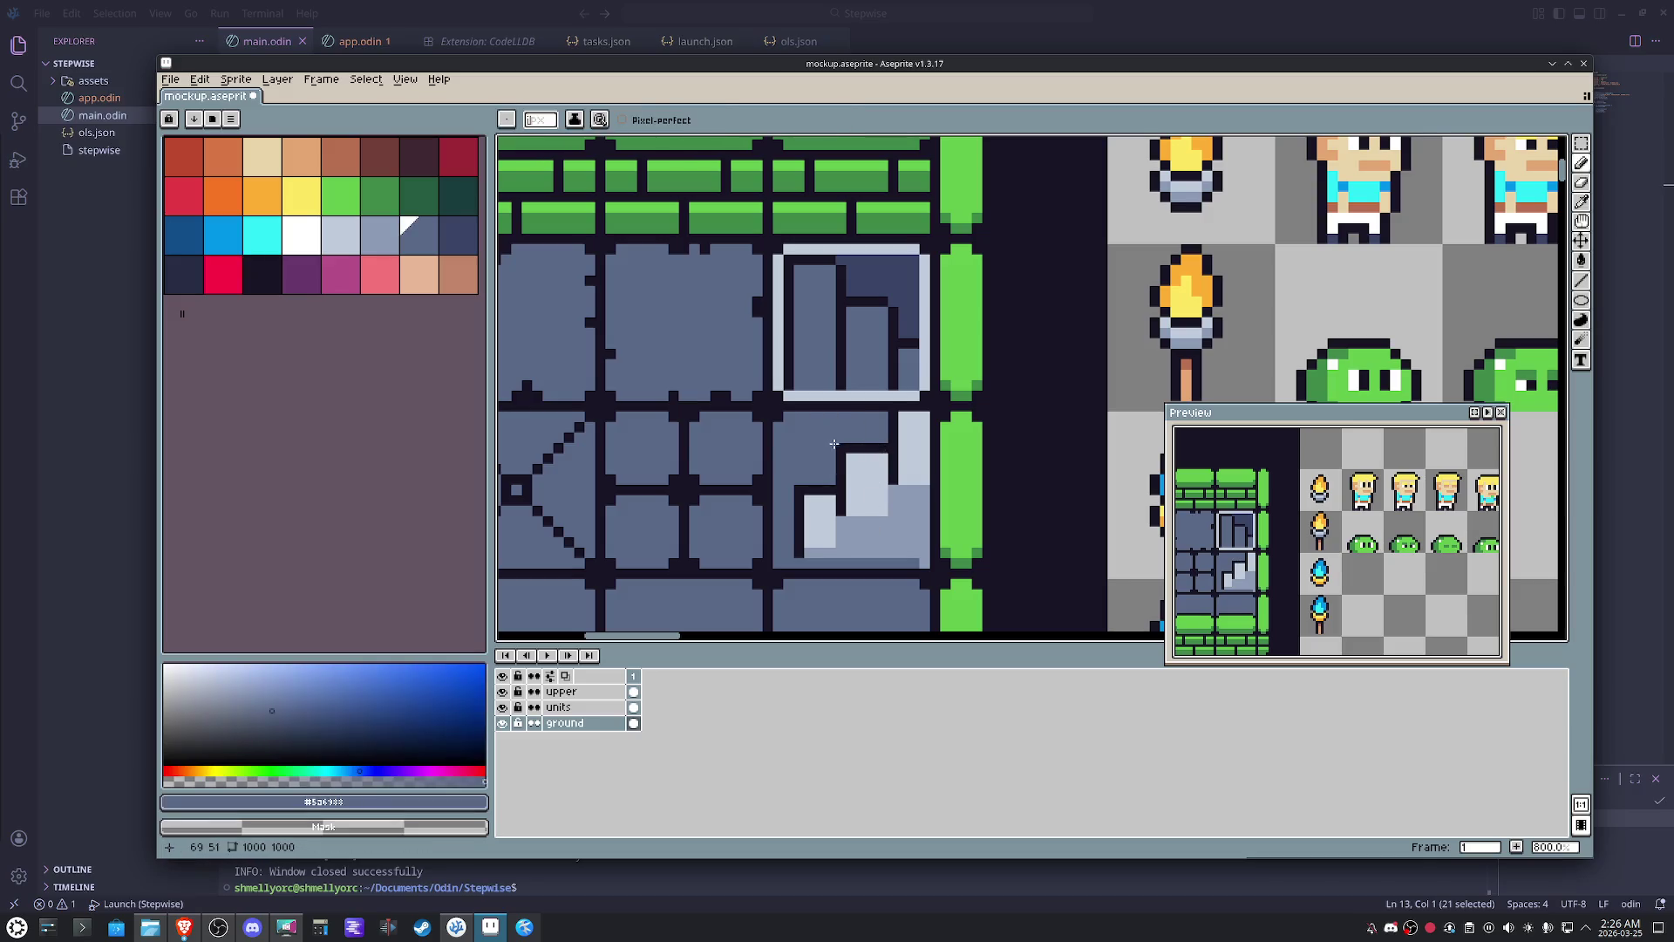
key(alt)
- Add a dark vertical edge beside the steps, then cover part of it with mid-grey and light strokes
alt+click(790, 491)
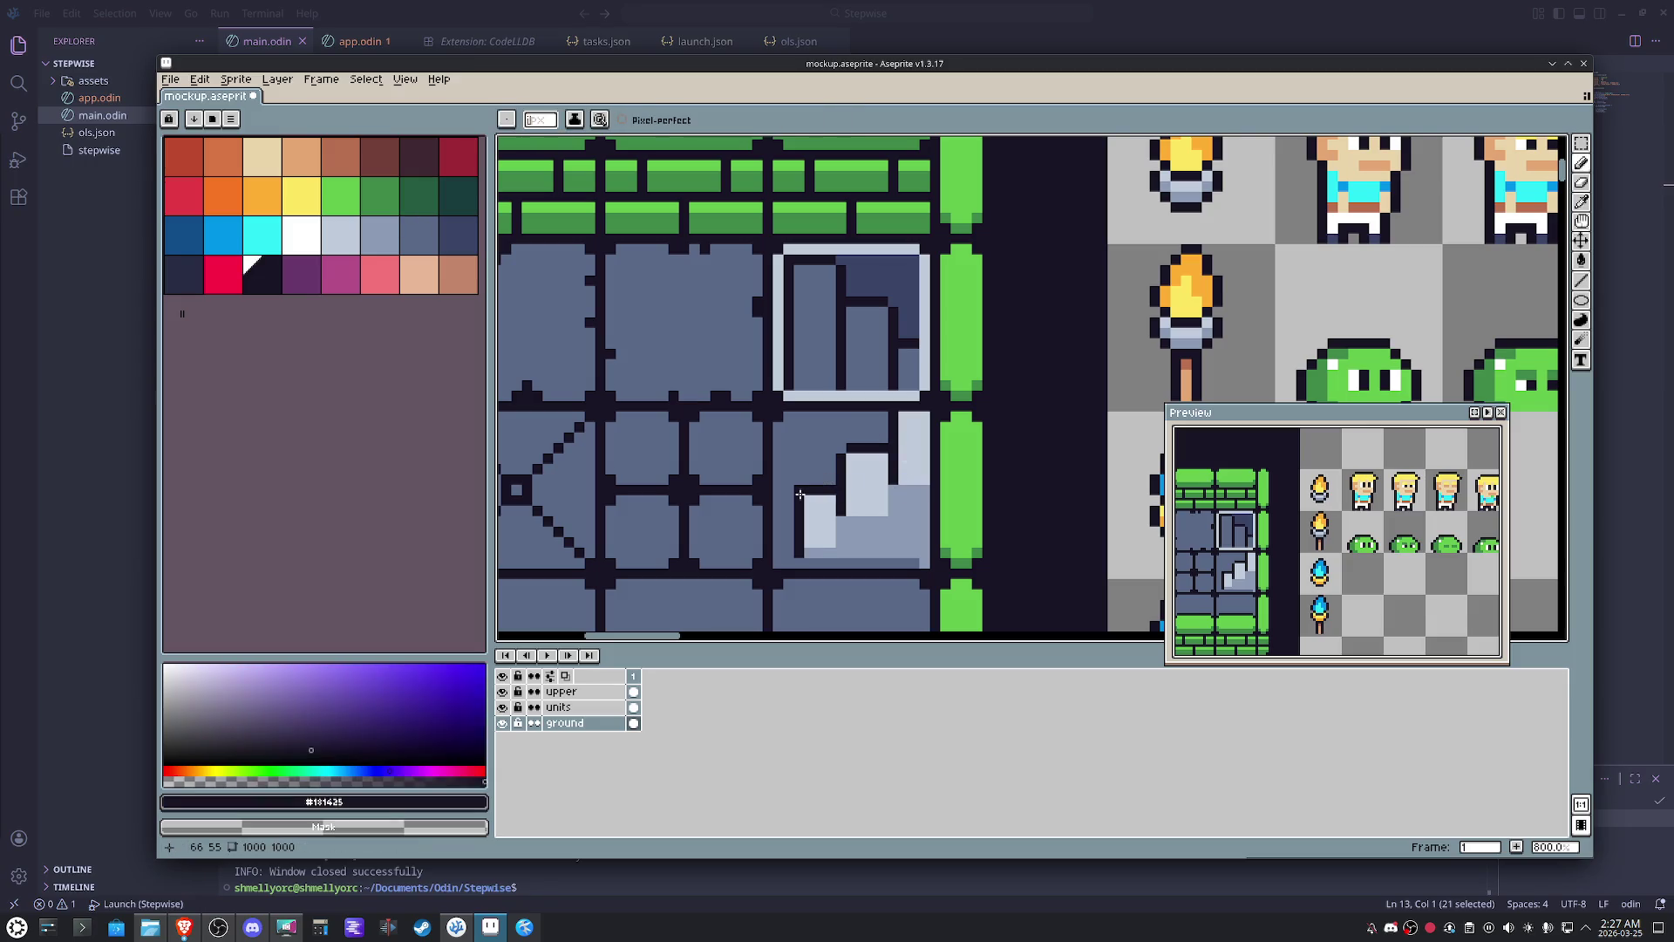
drag(789, 492, 792, 558)
alt+click(798, 550)
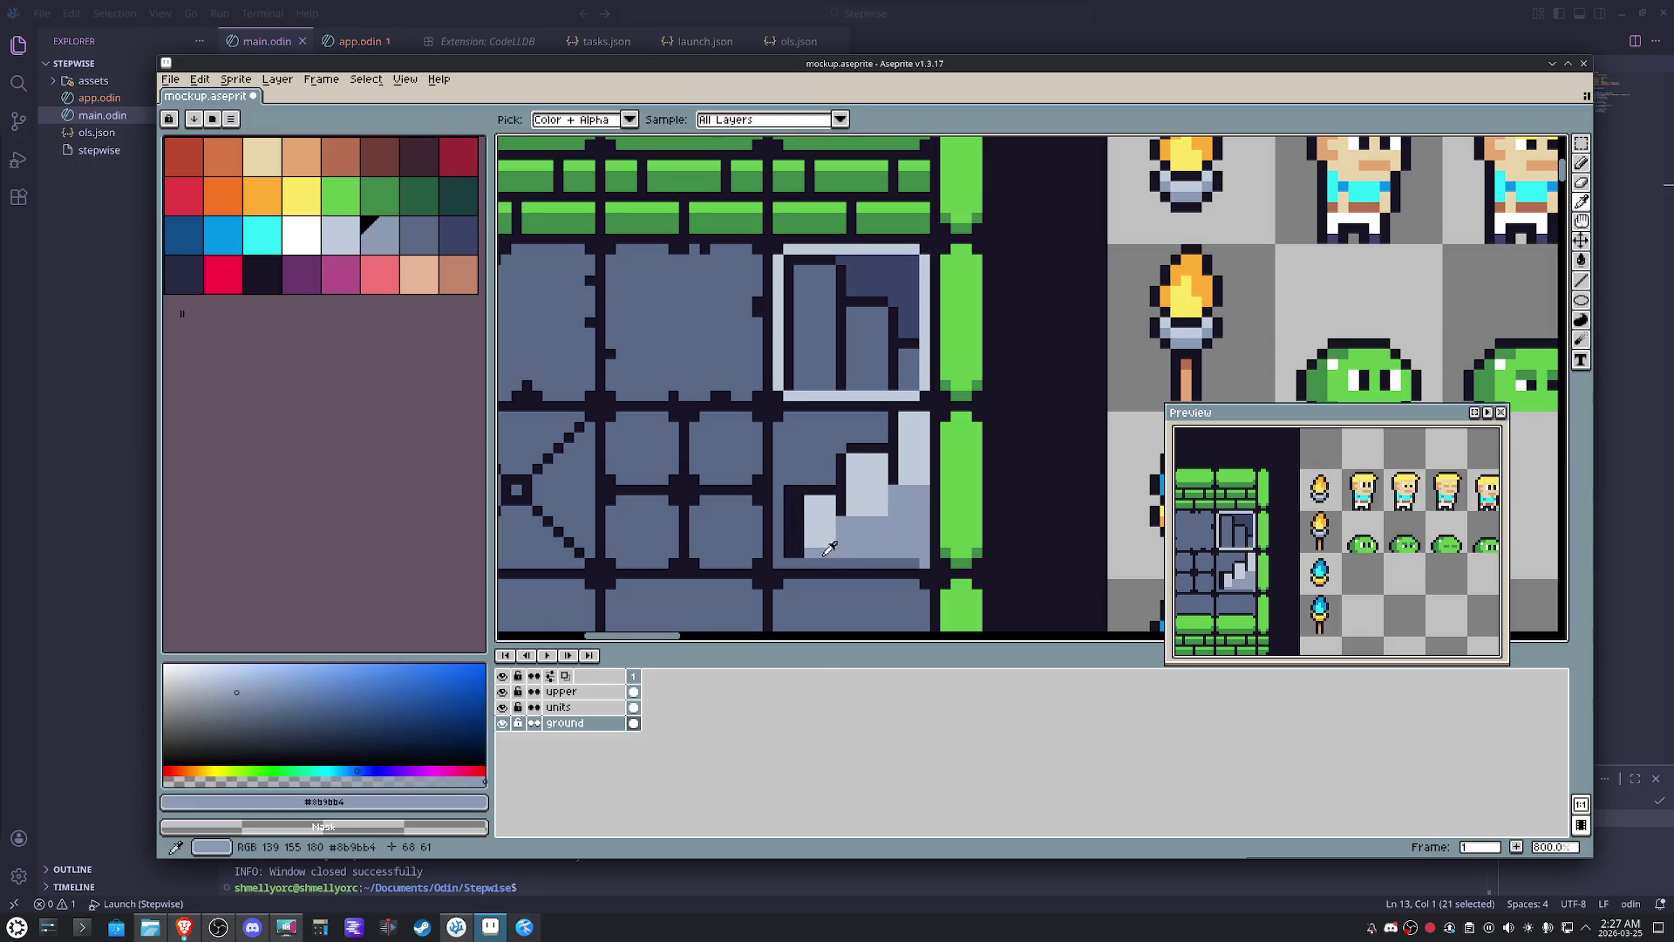
alt+click(797, 547)
click(798, 539)
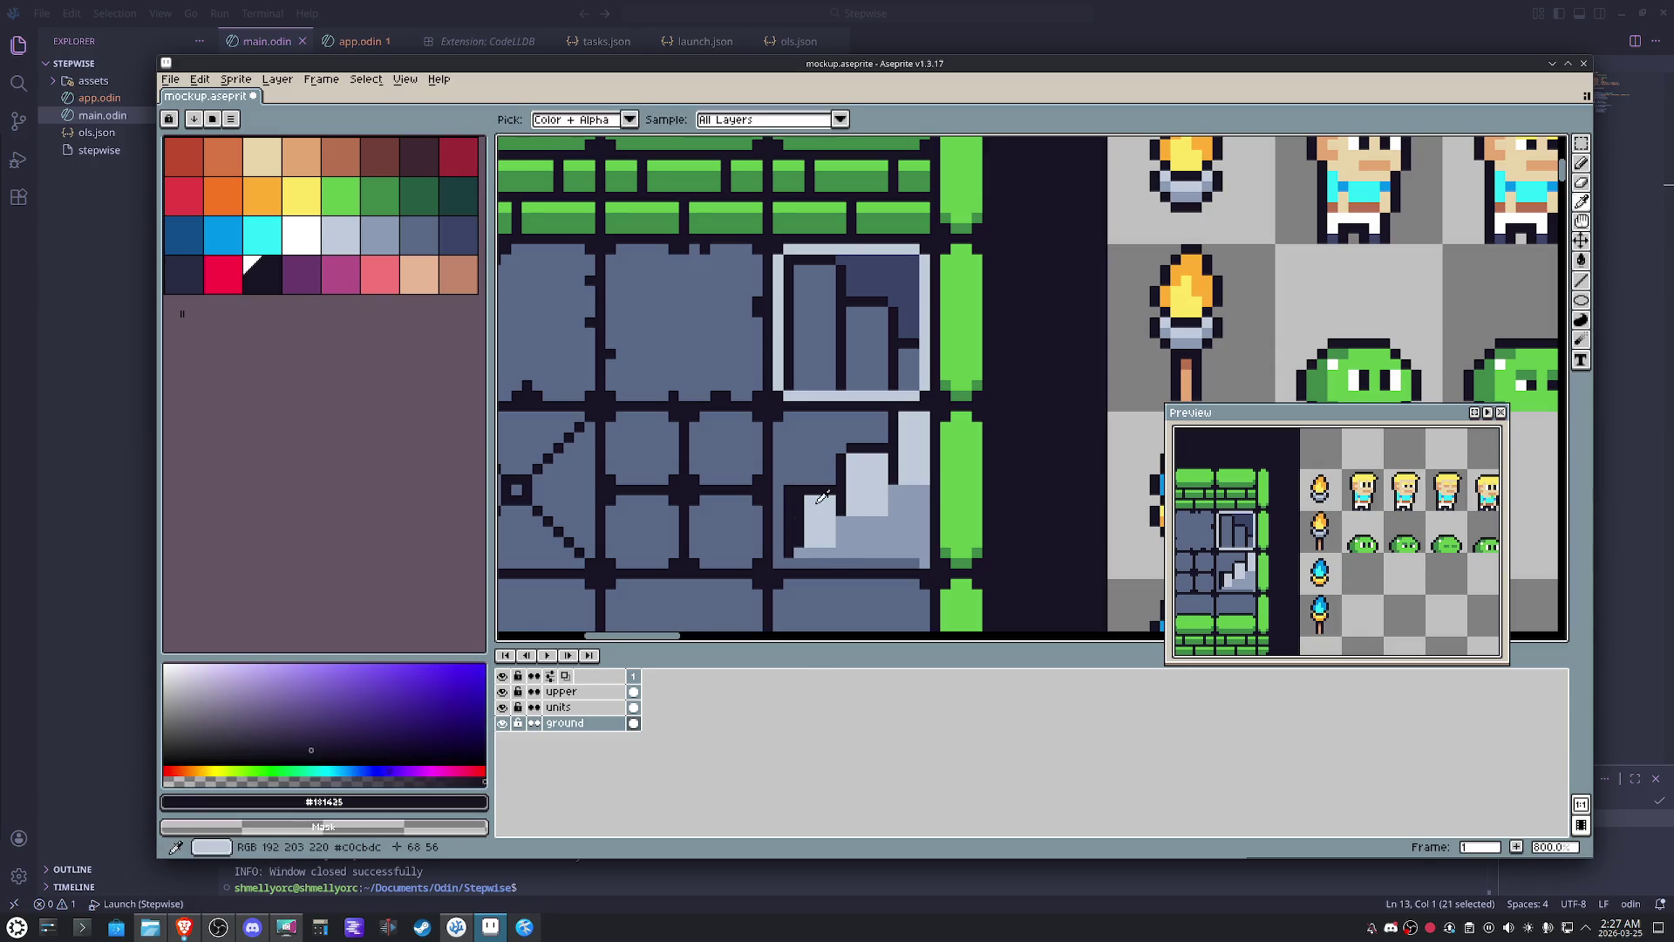
alt+click(801, 491)
drag(798, 492, 796, 540)
alt+click(793, 533)
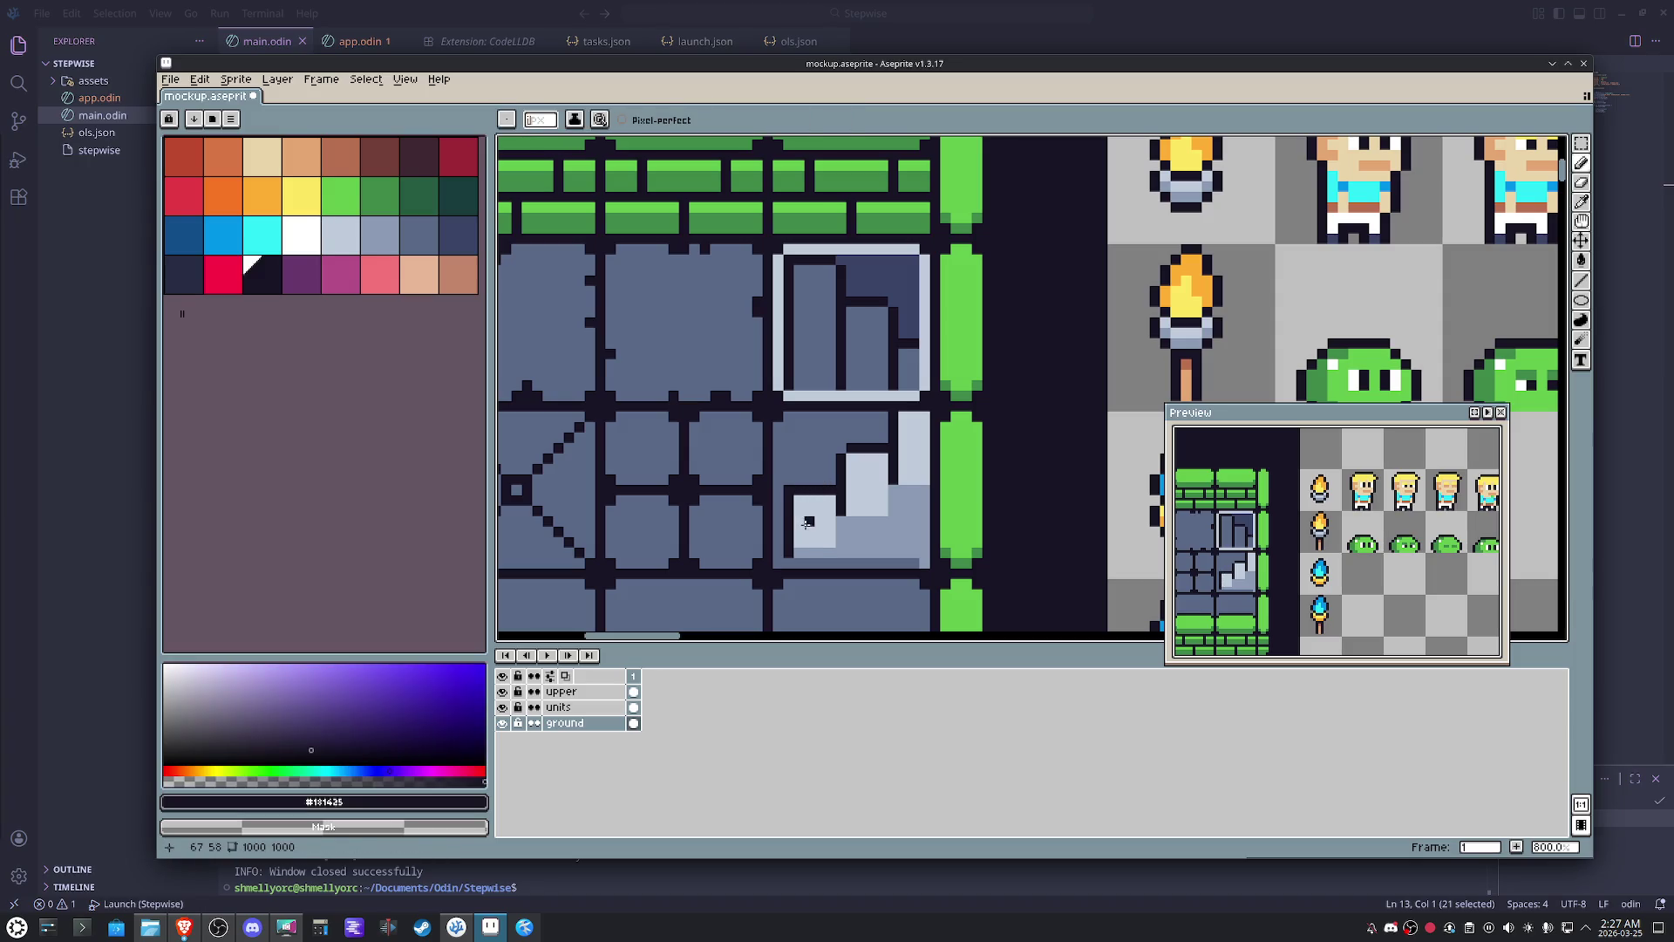
alt+click(793, 445)
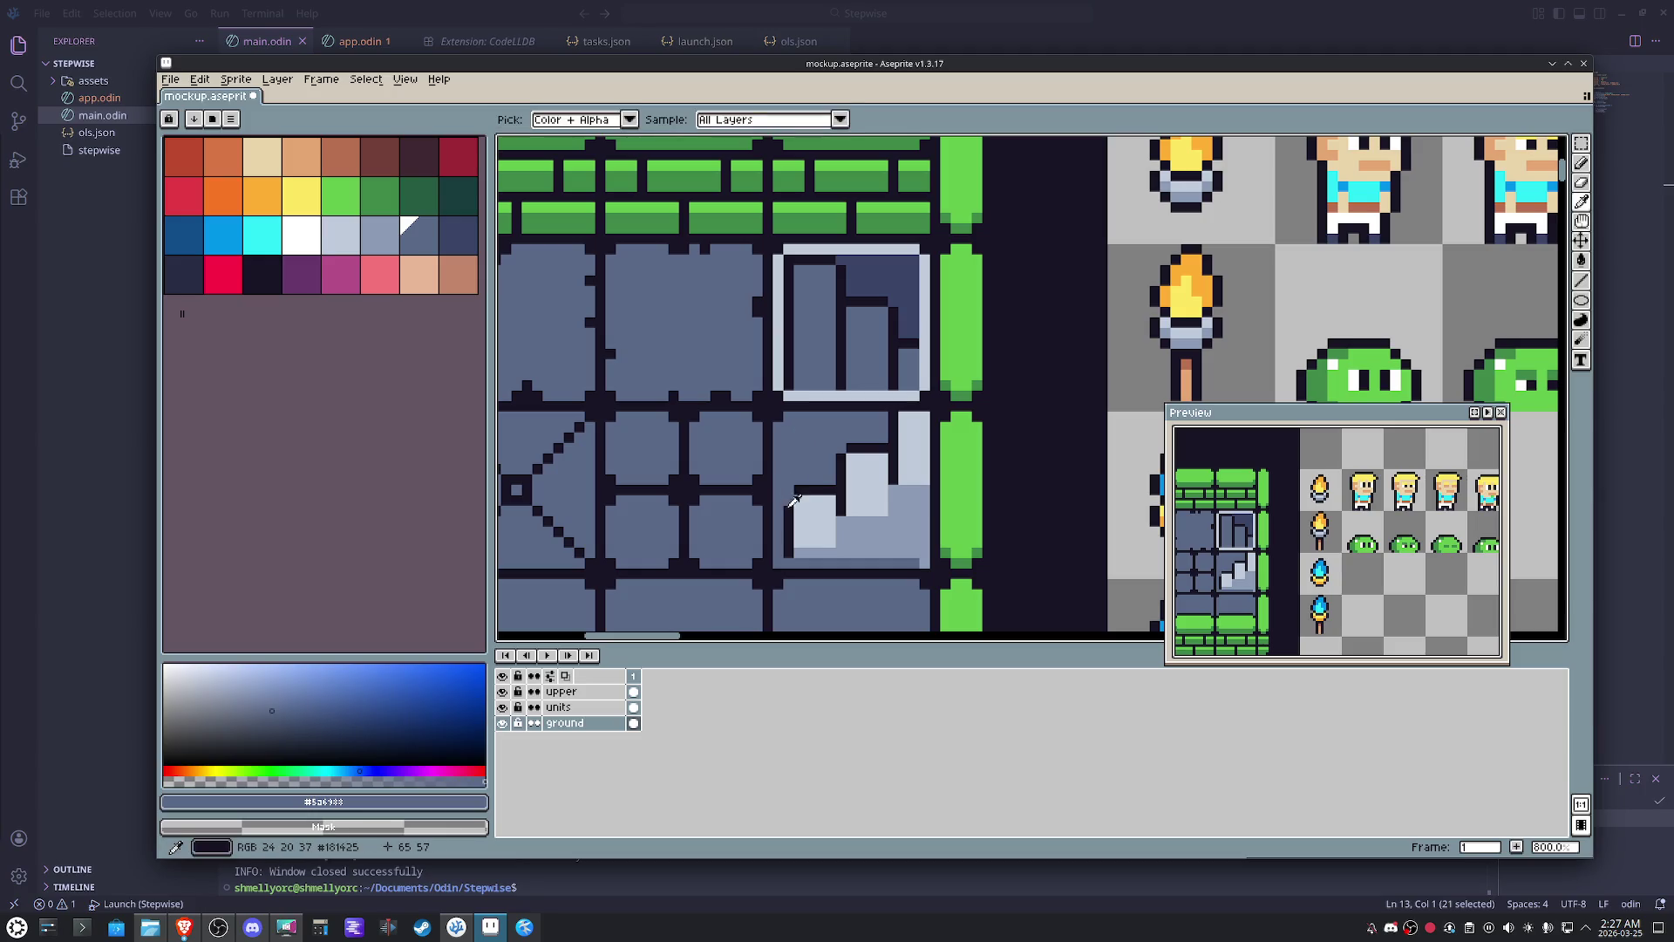
- Refine individual step pixels, alternating dark outline, light #c0cbdc and mid-grey #8b9bb4 shades
alt+click(788, 501)
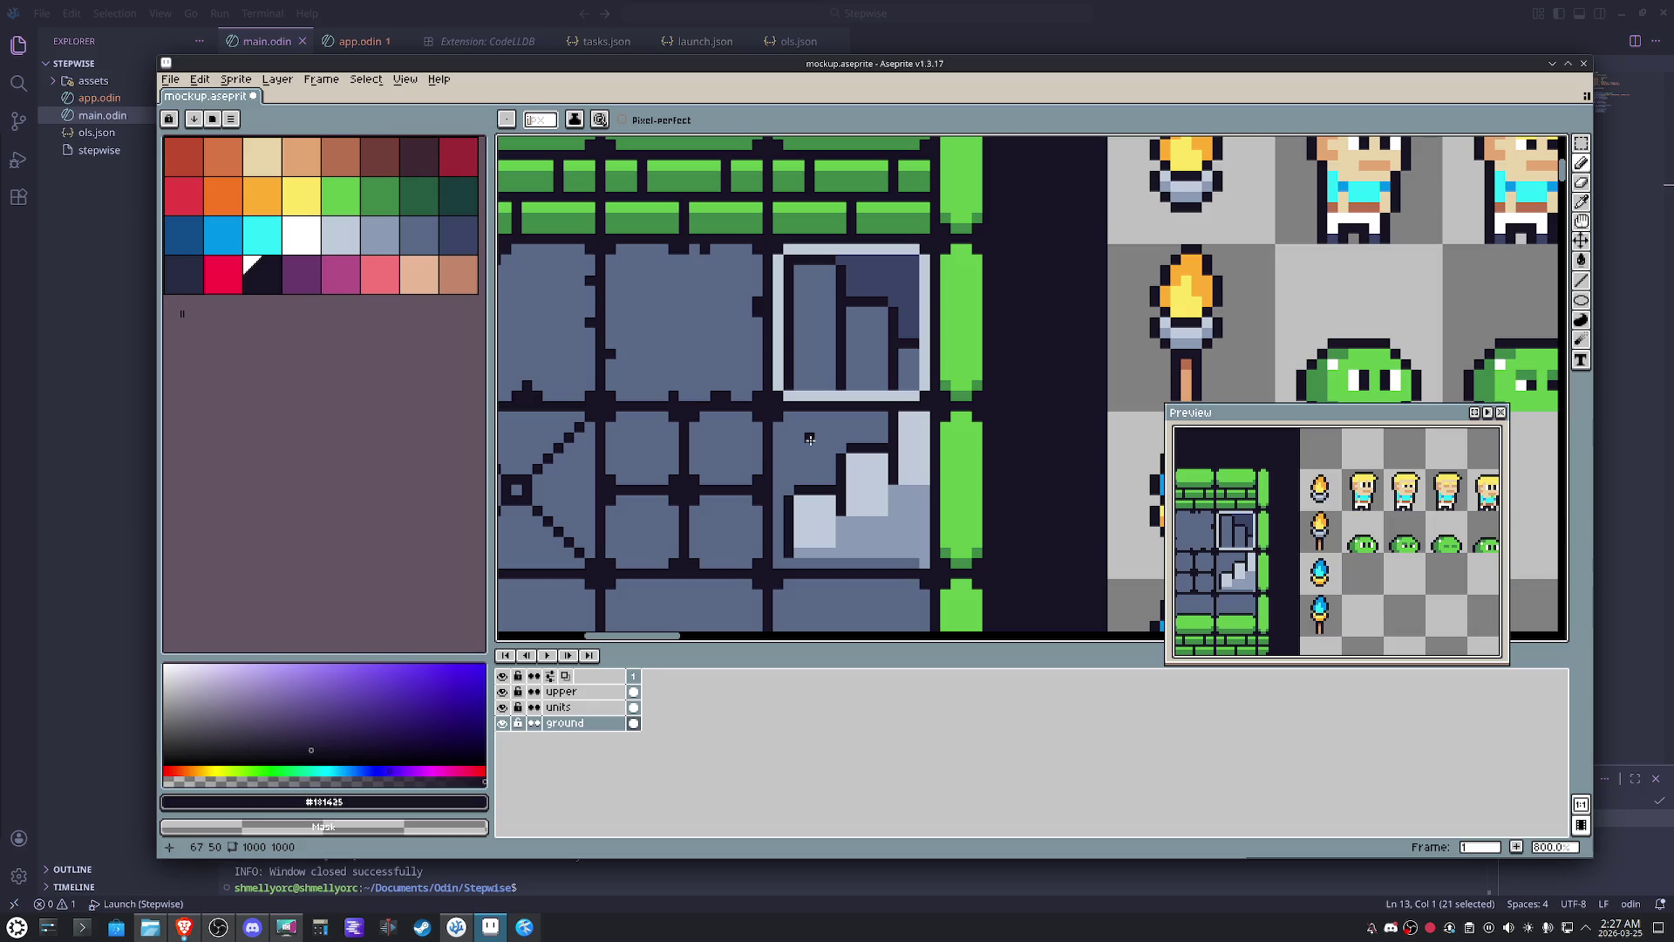
key(alt)
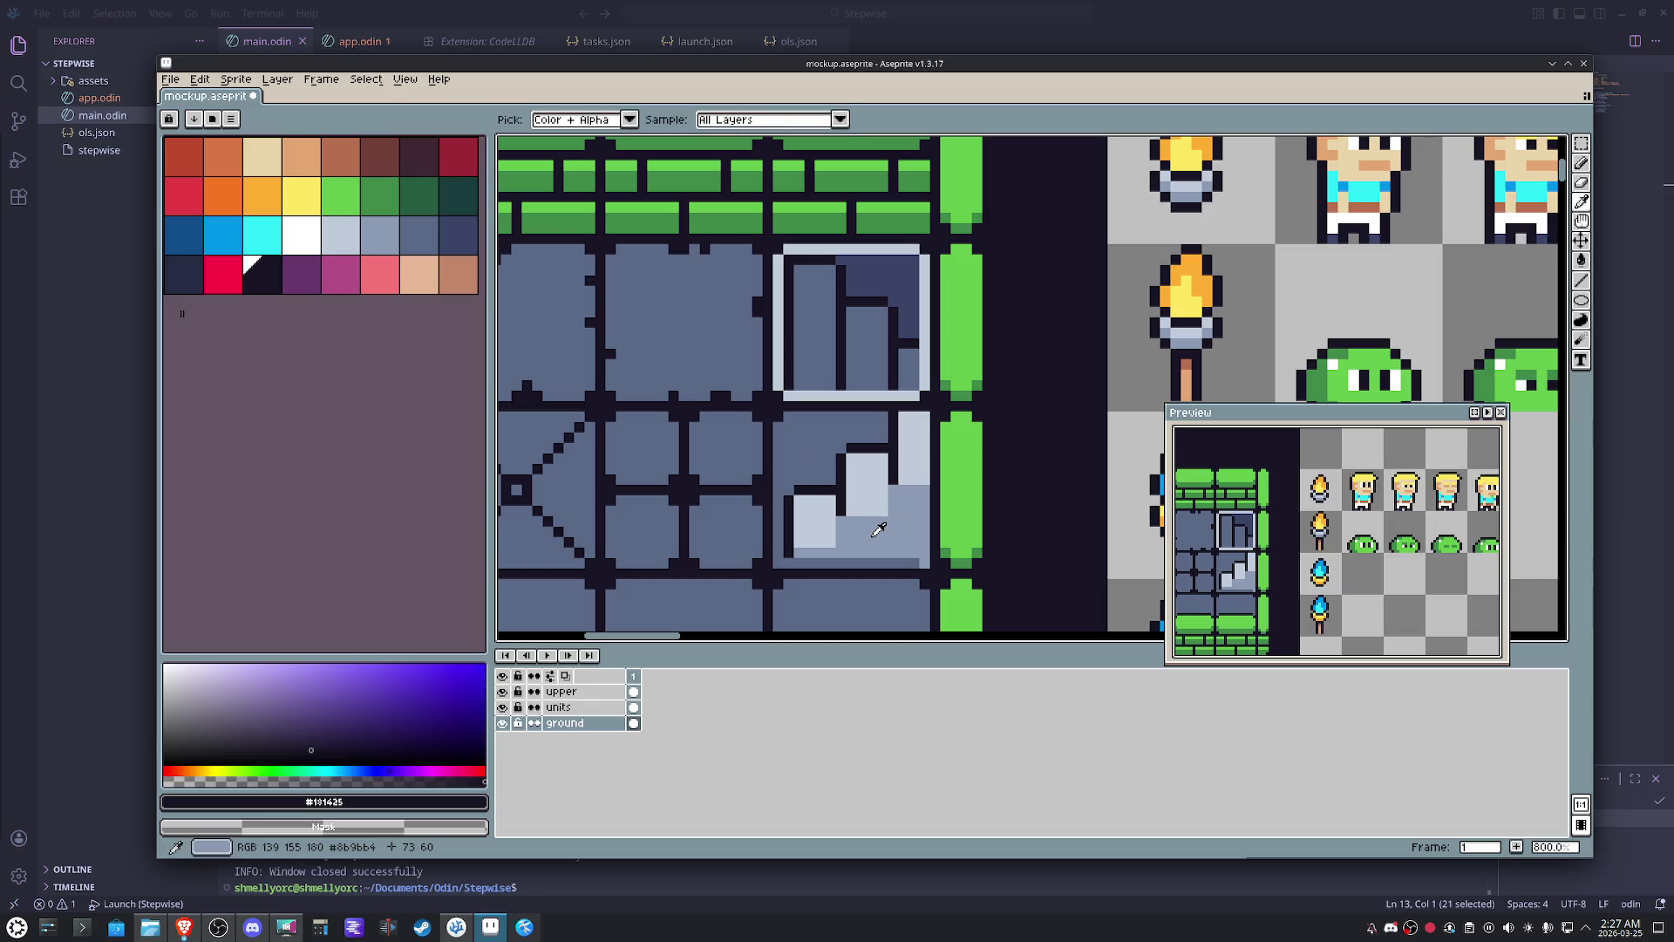
alt+click(875, 533)
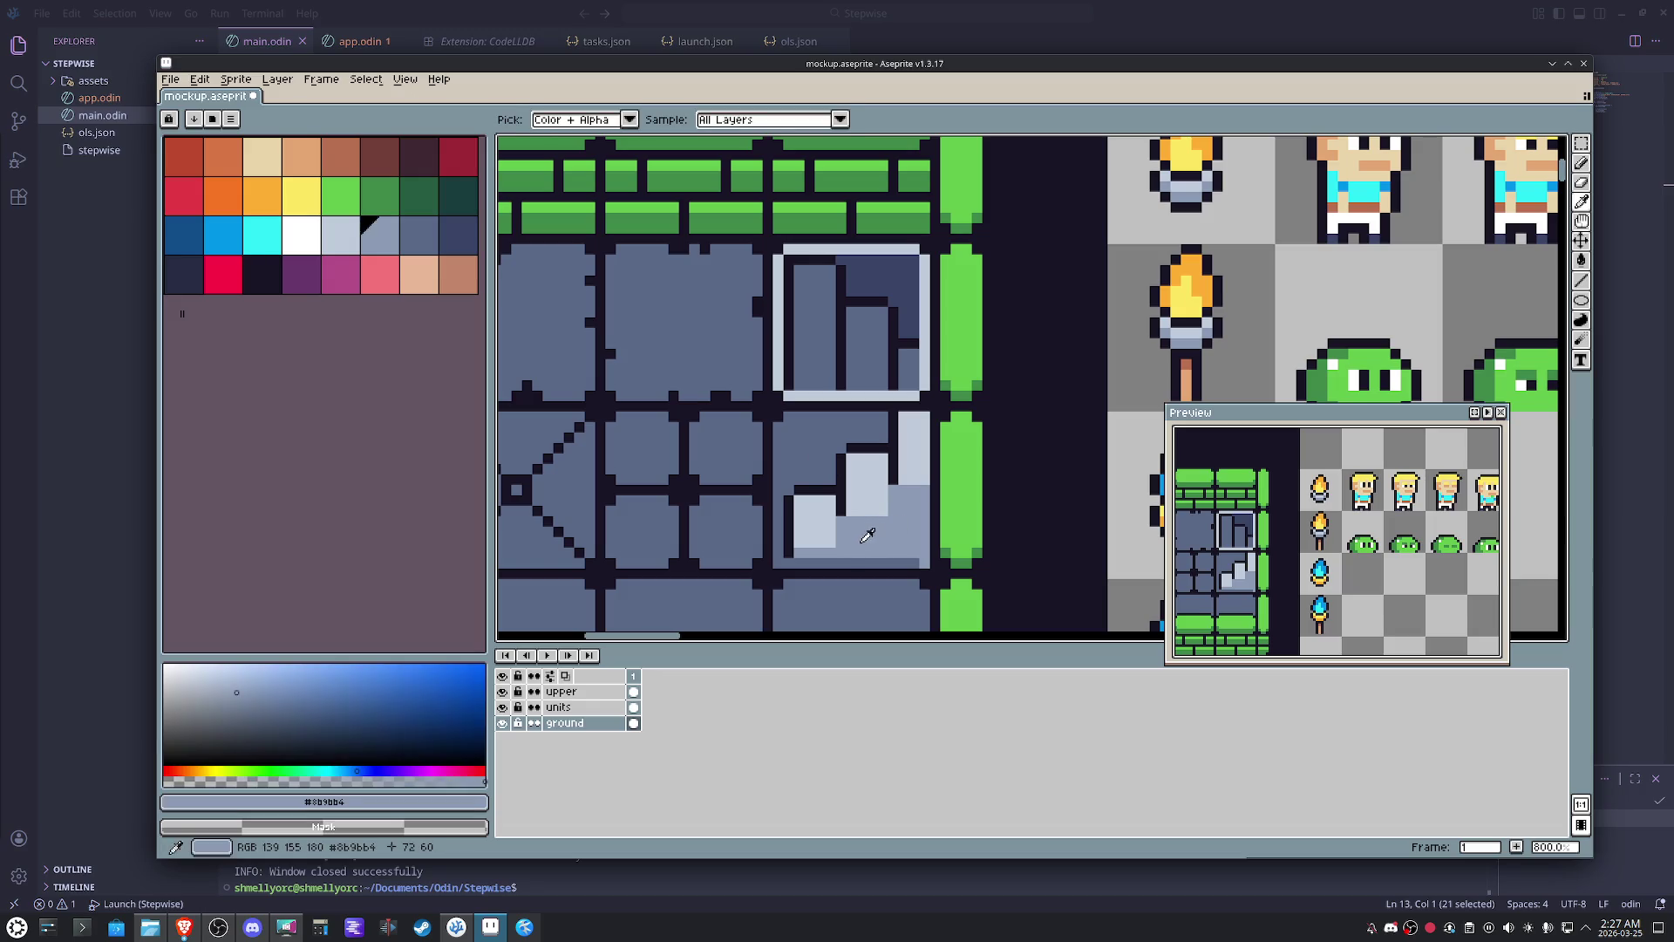
alt+click(829, 497)
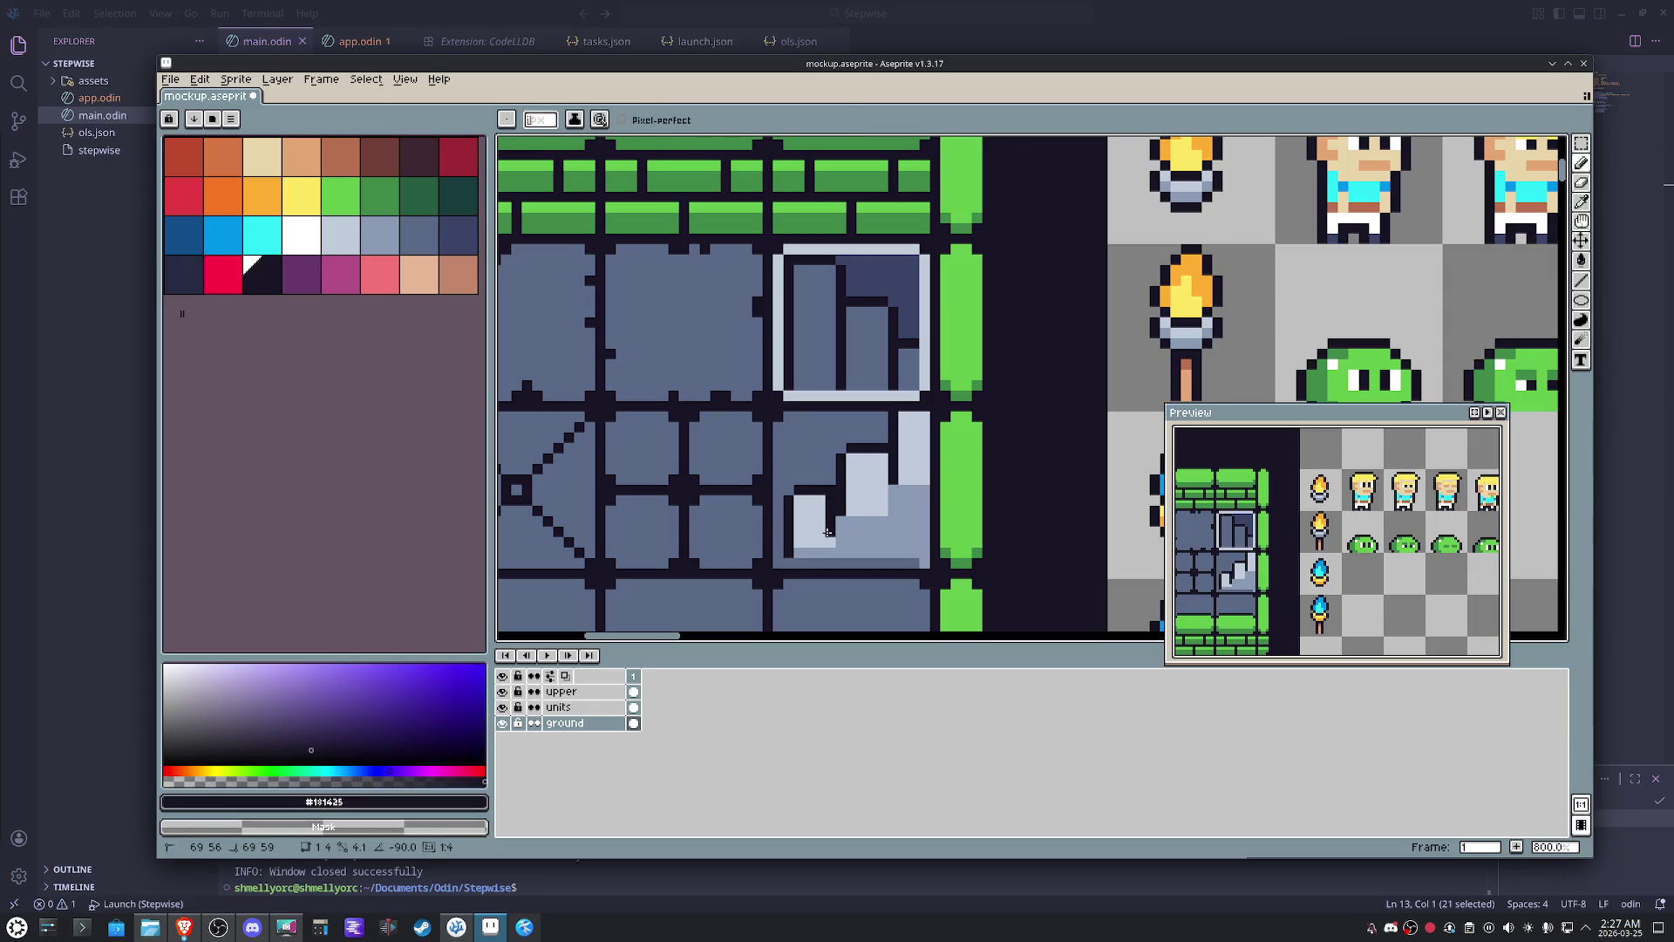
alt+click(827, 531)
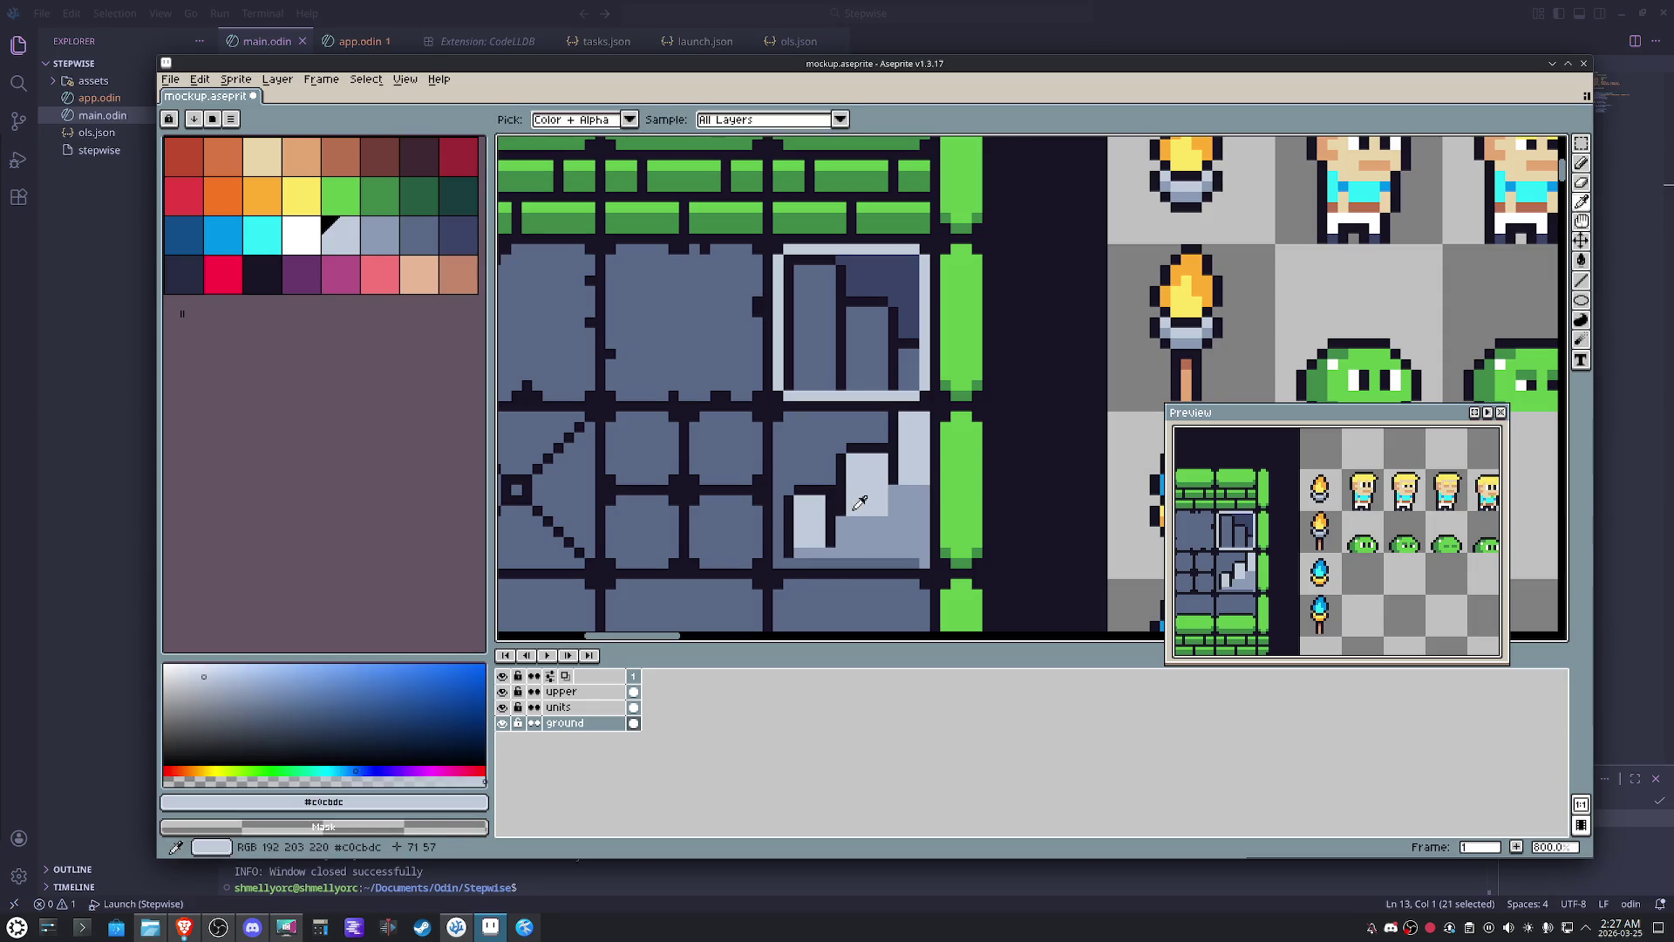
alt+click(838, 457)
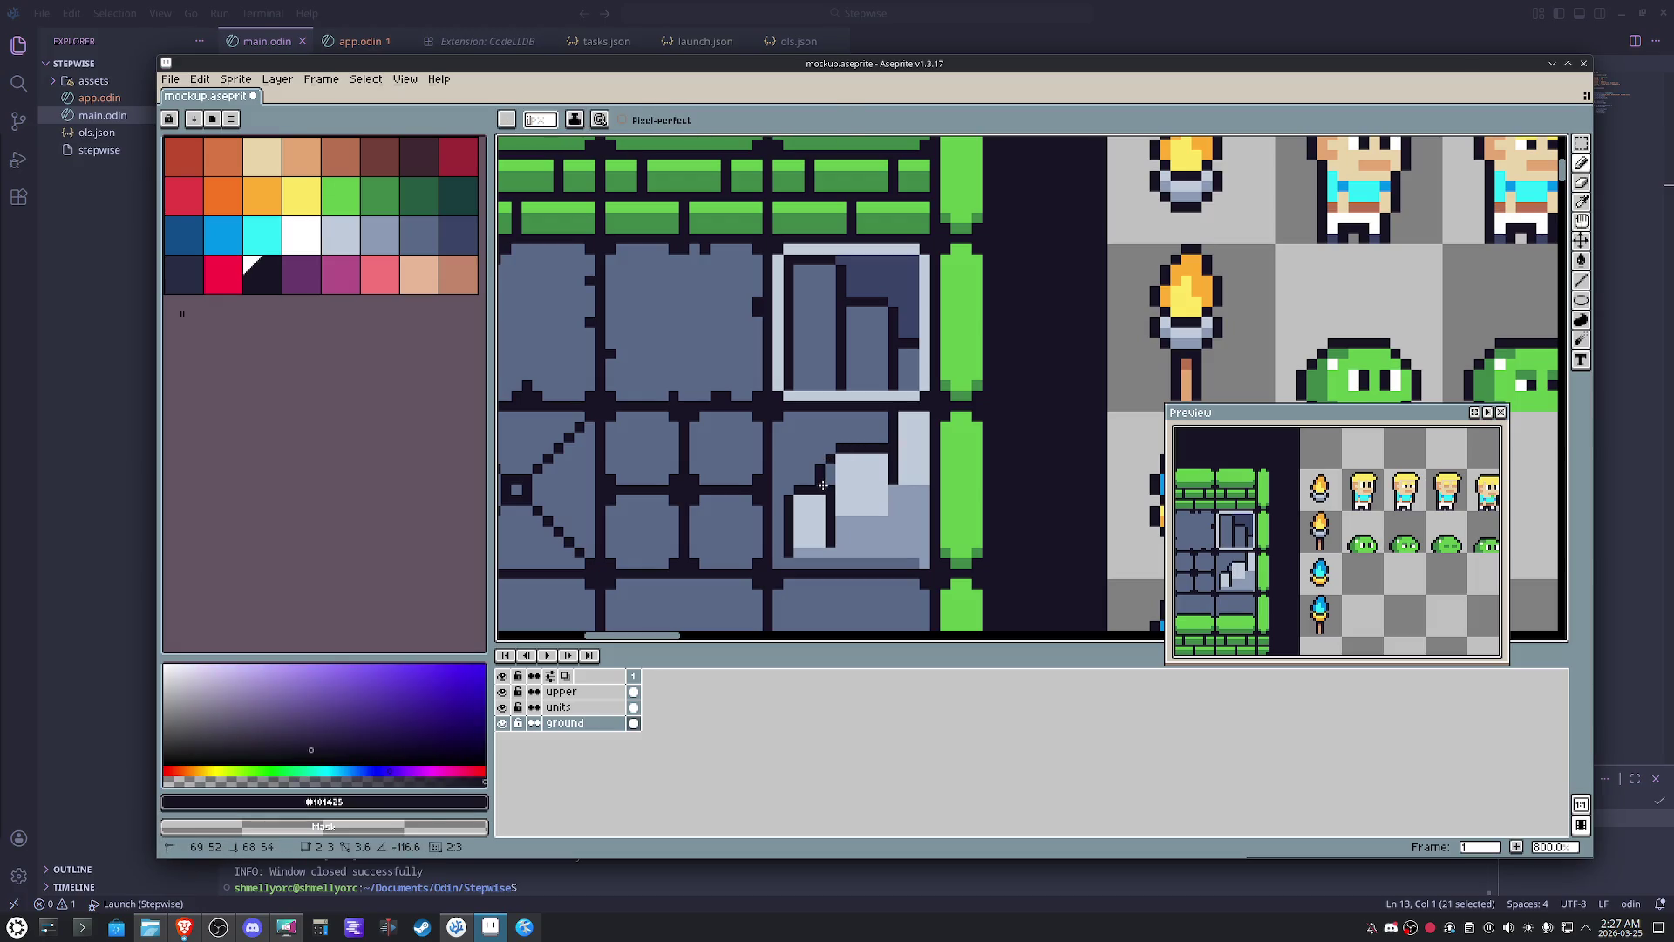
key(alt)
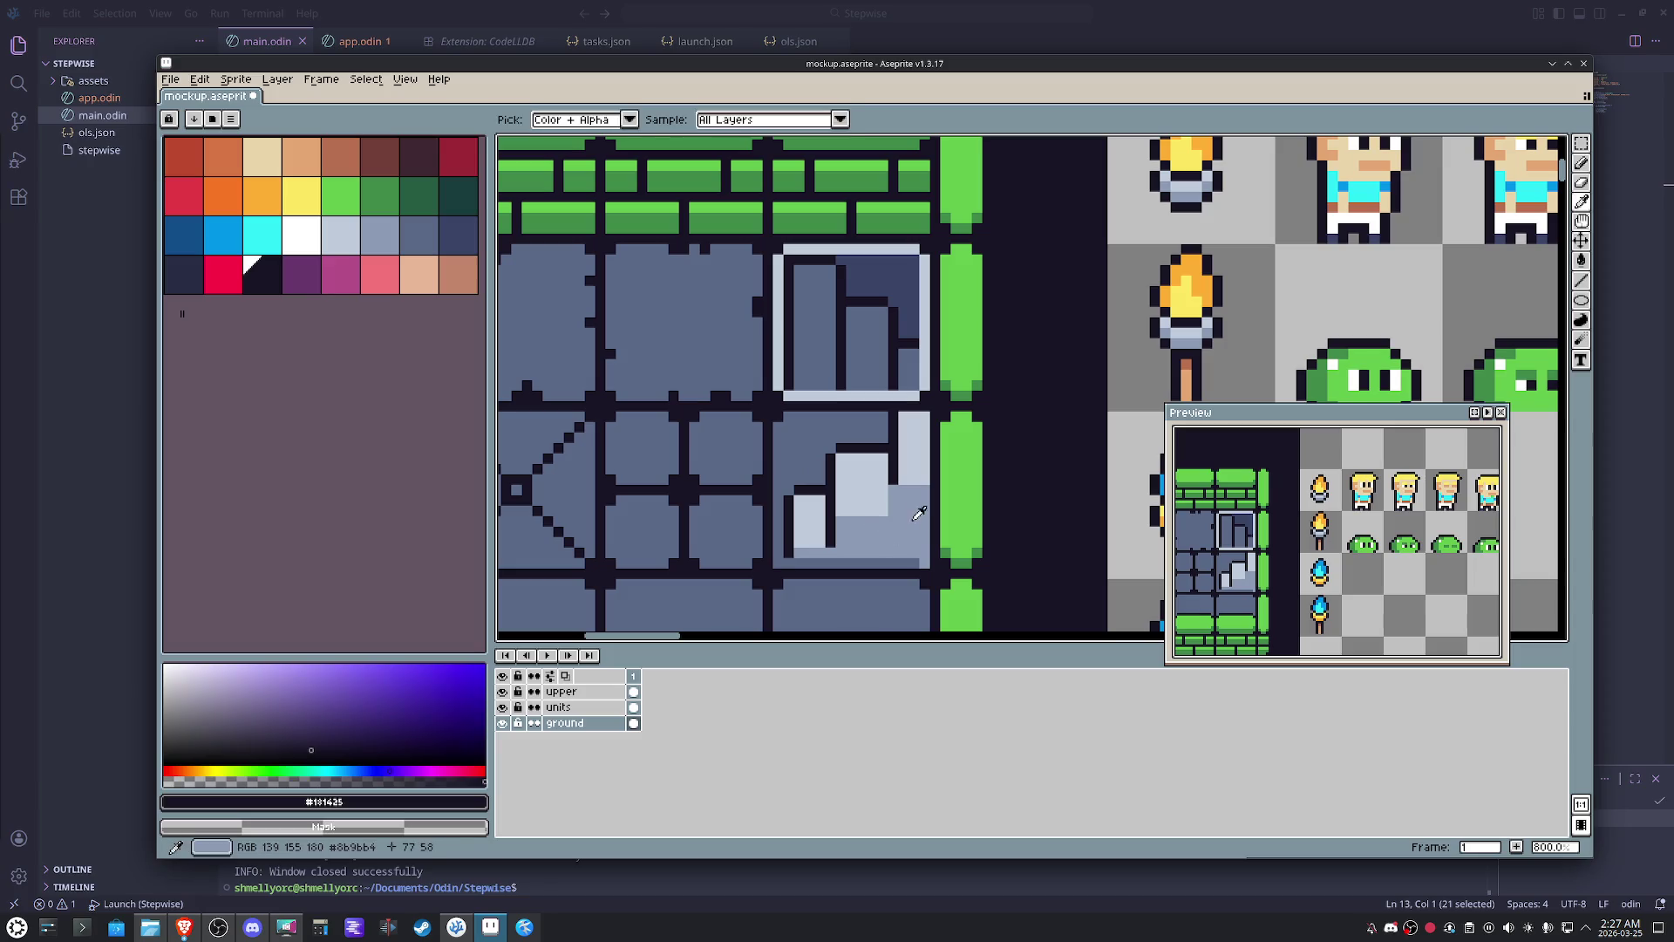
alt+click(893, 477)
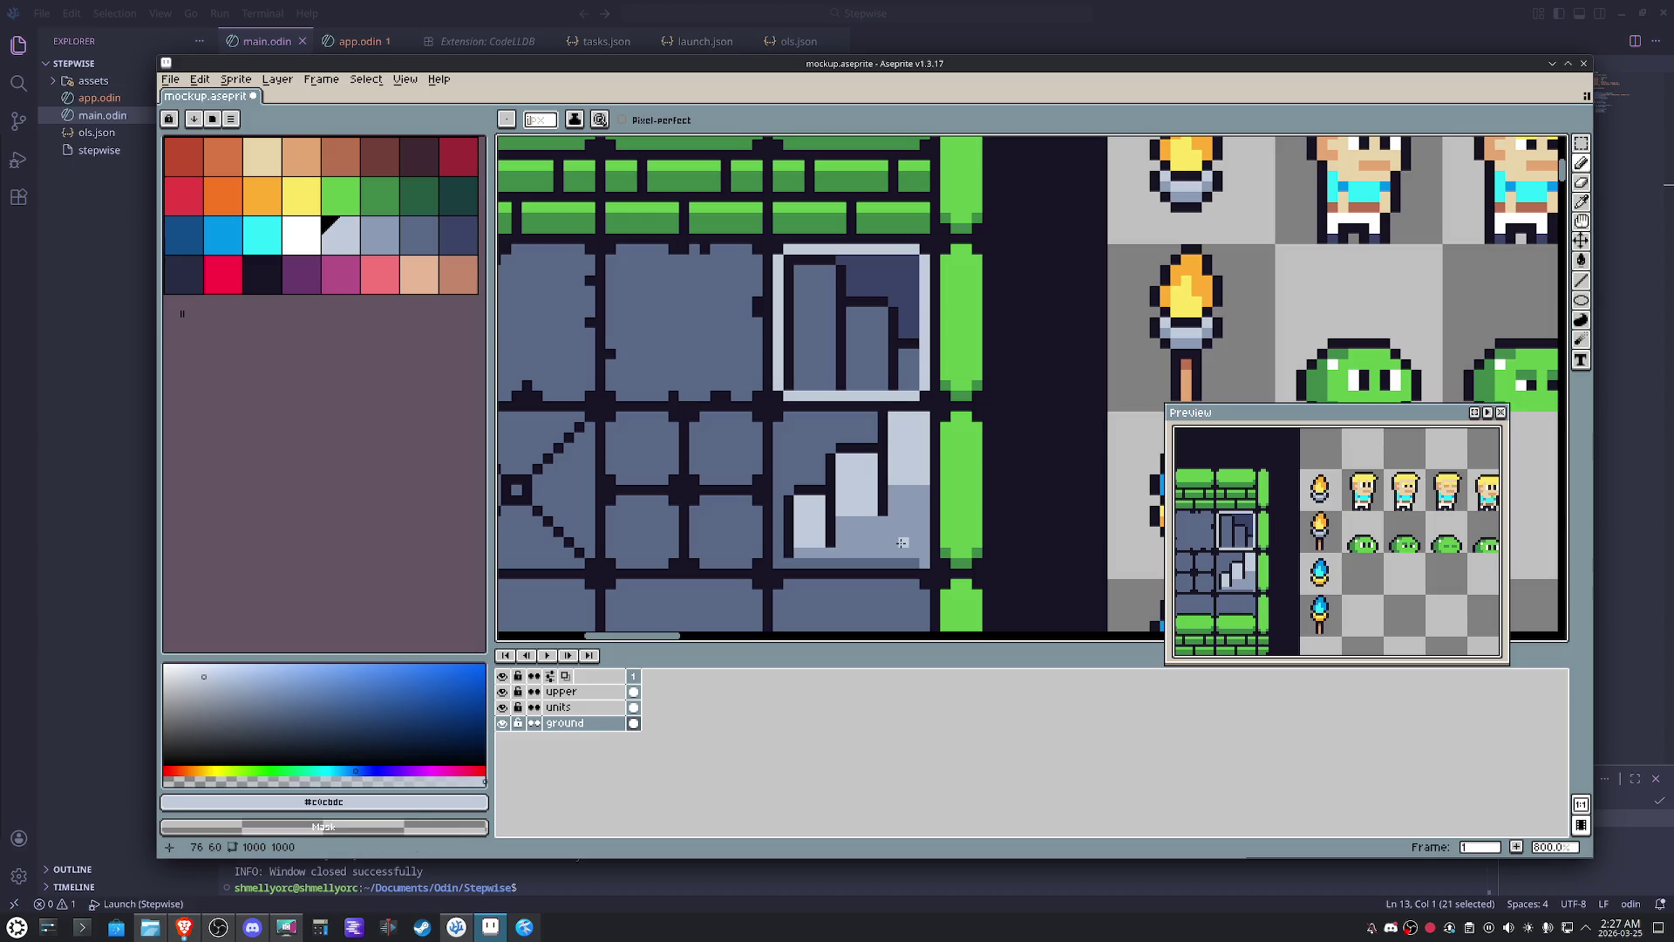
alt+click(848, 538)
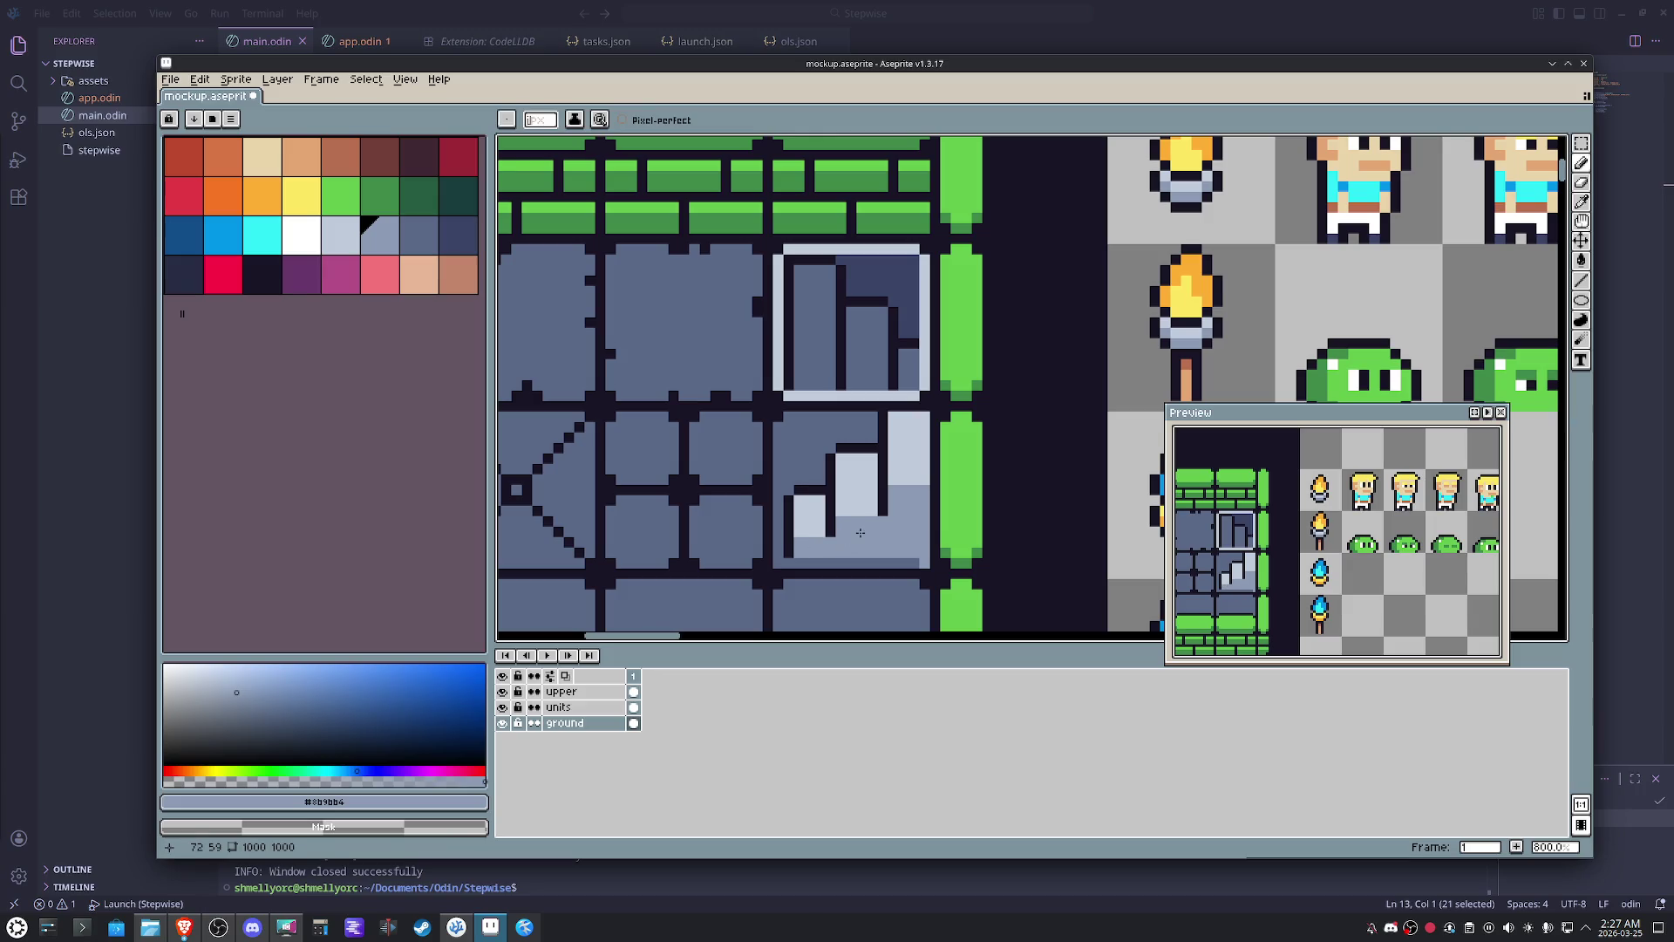
key(alt)
alt+click(895, 482)
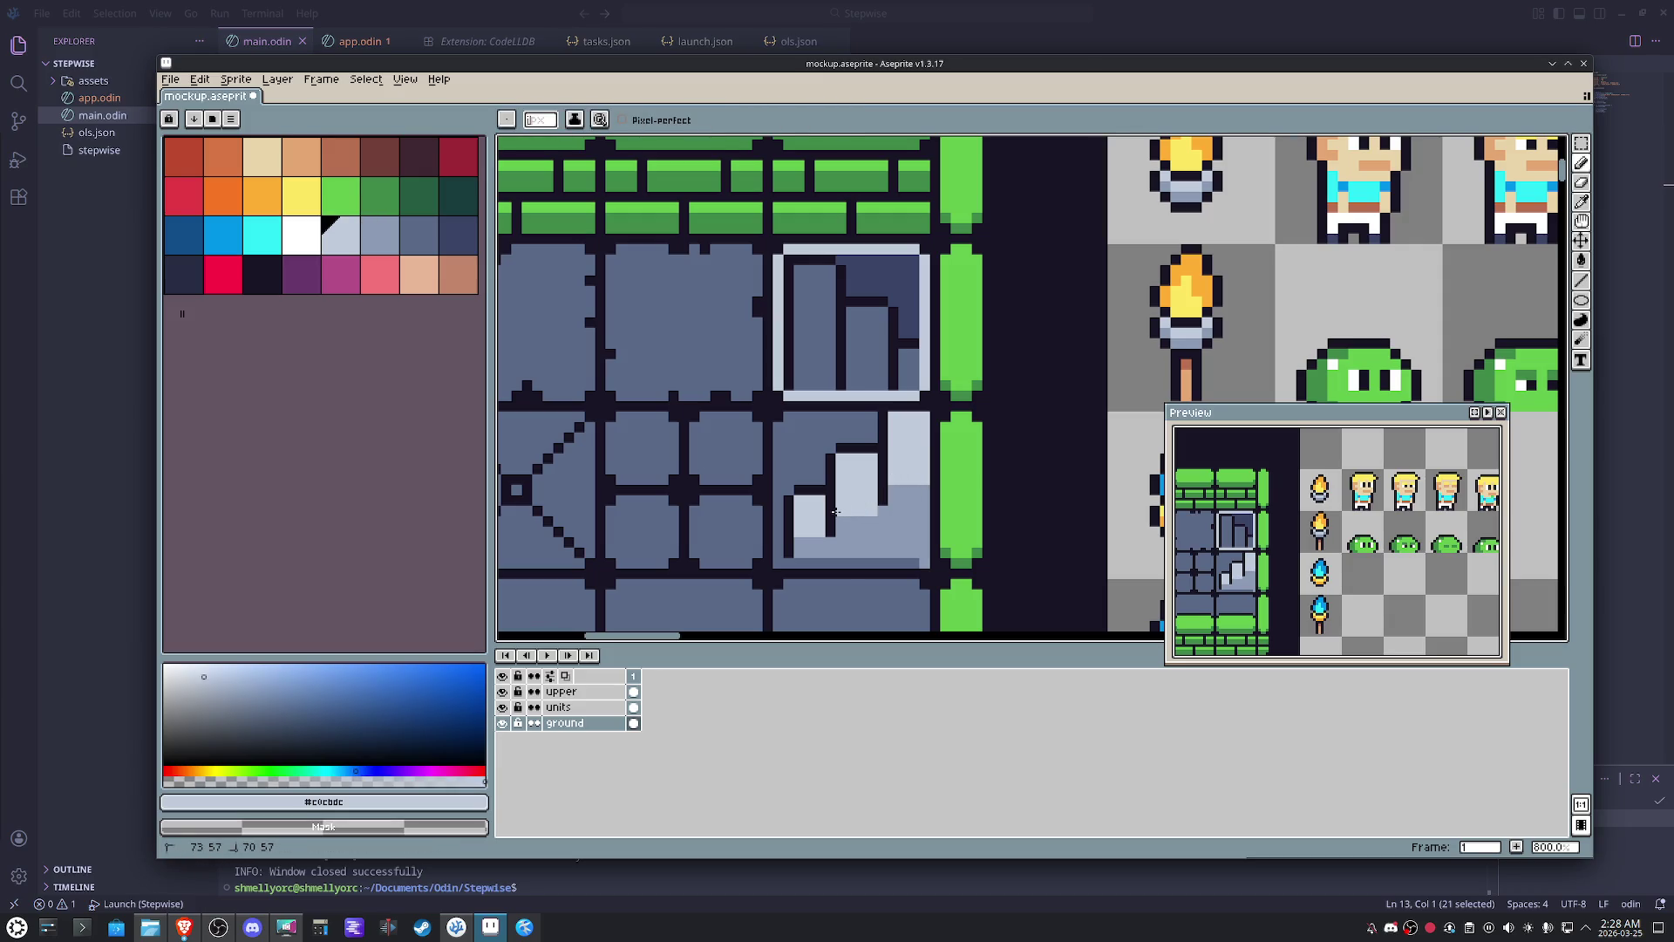
alt+click(804, 542)
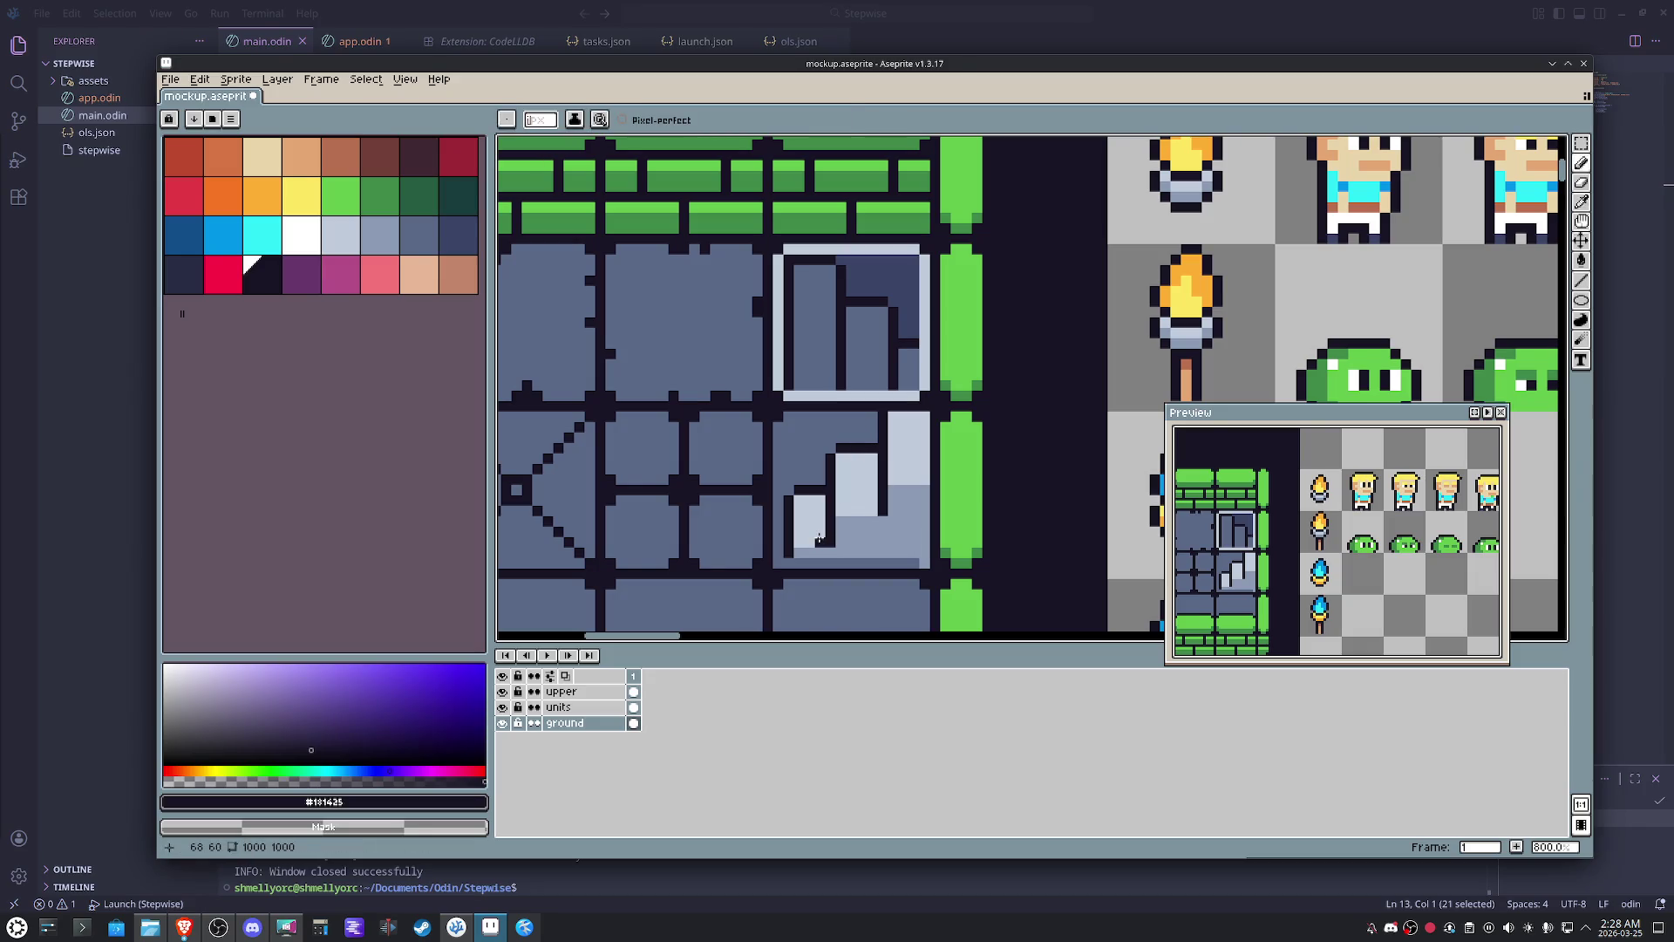
scroll(818, 540, up, 2)
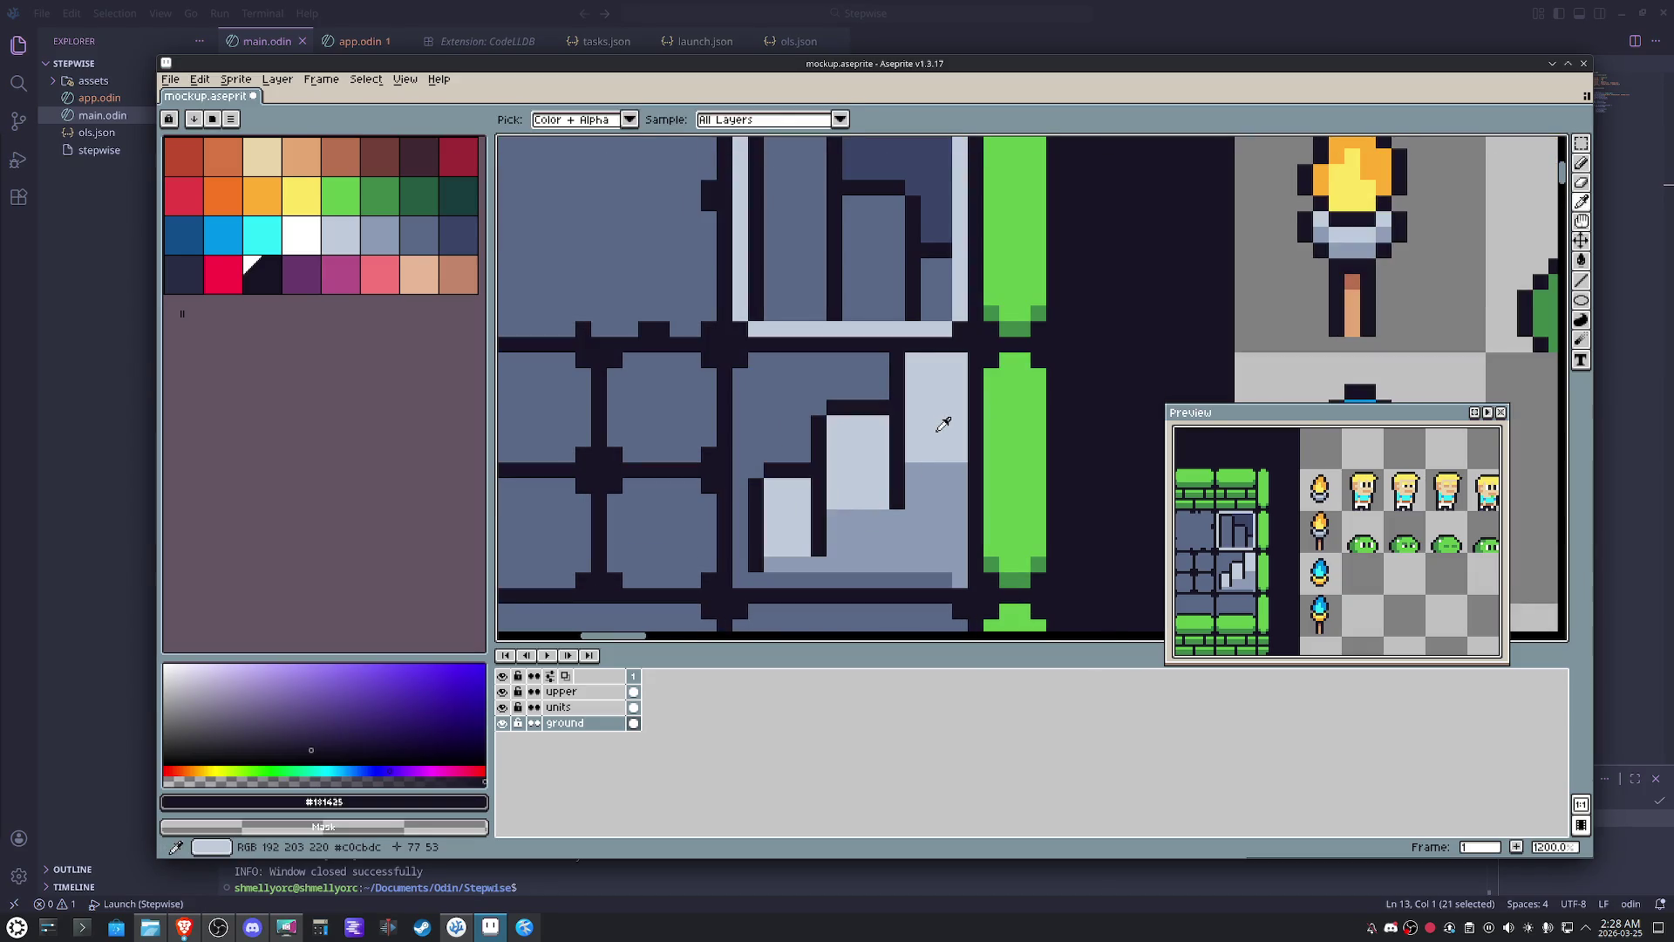
alt+click(949, 474)
mouse_move(927, 440)
mouse_down()
mouse_move(965, 440)
mouse_move(905, 440)
mouse_move(852, 485)
mouse_up()
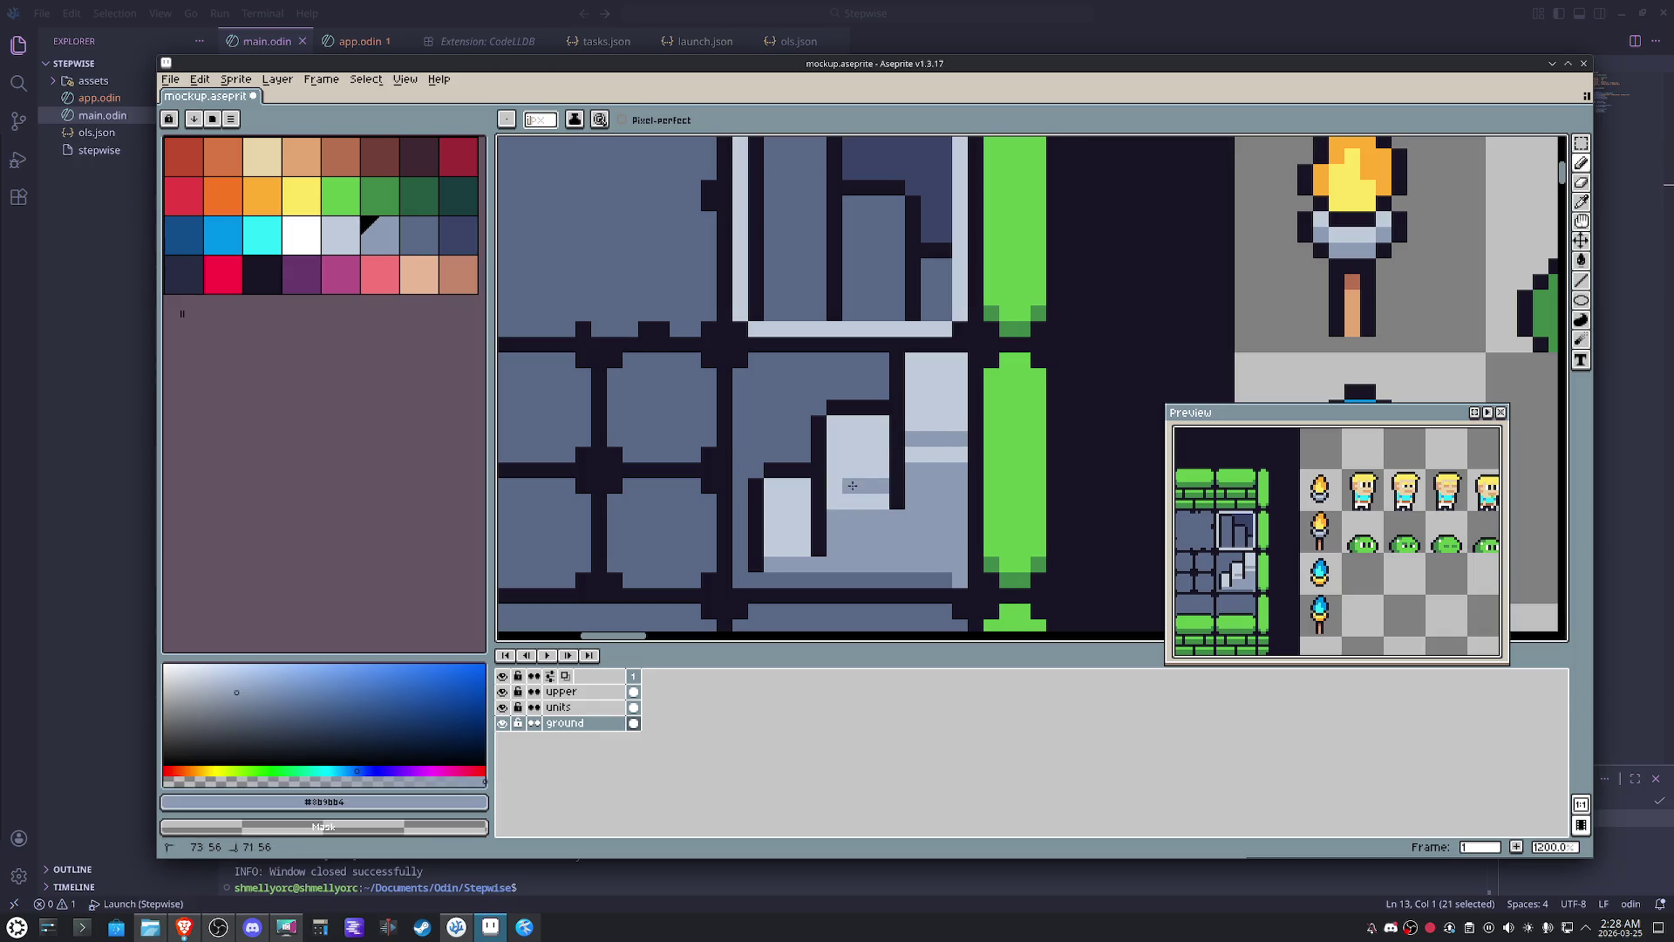
alt+click(841, 499)
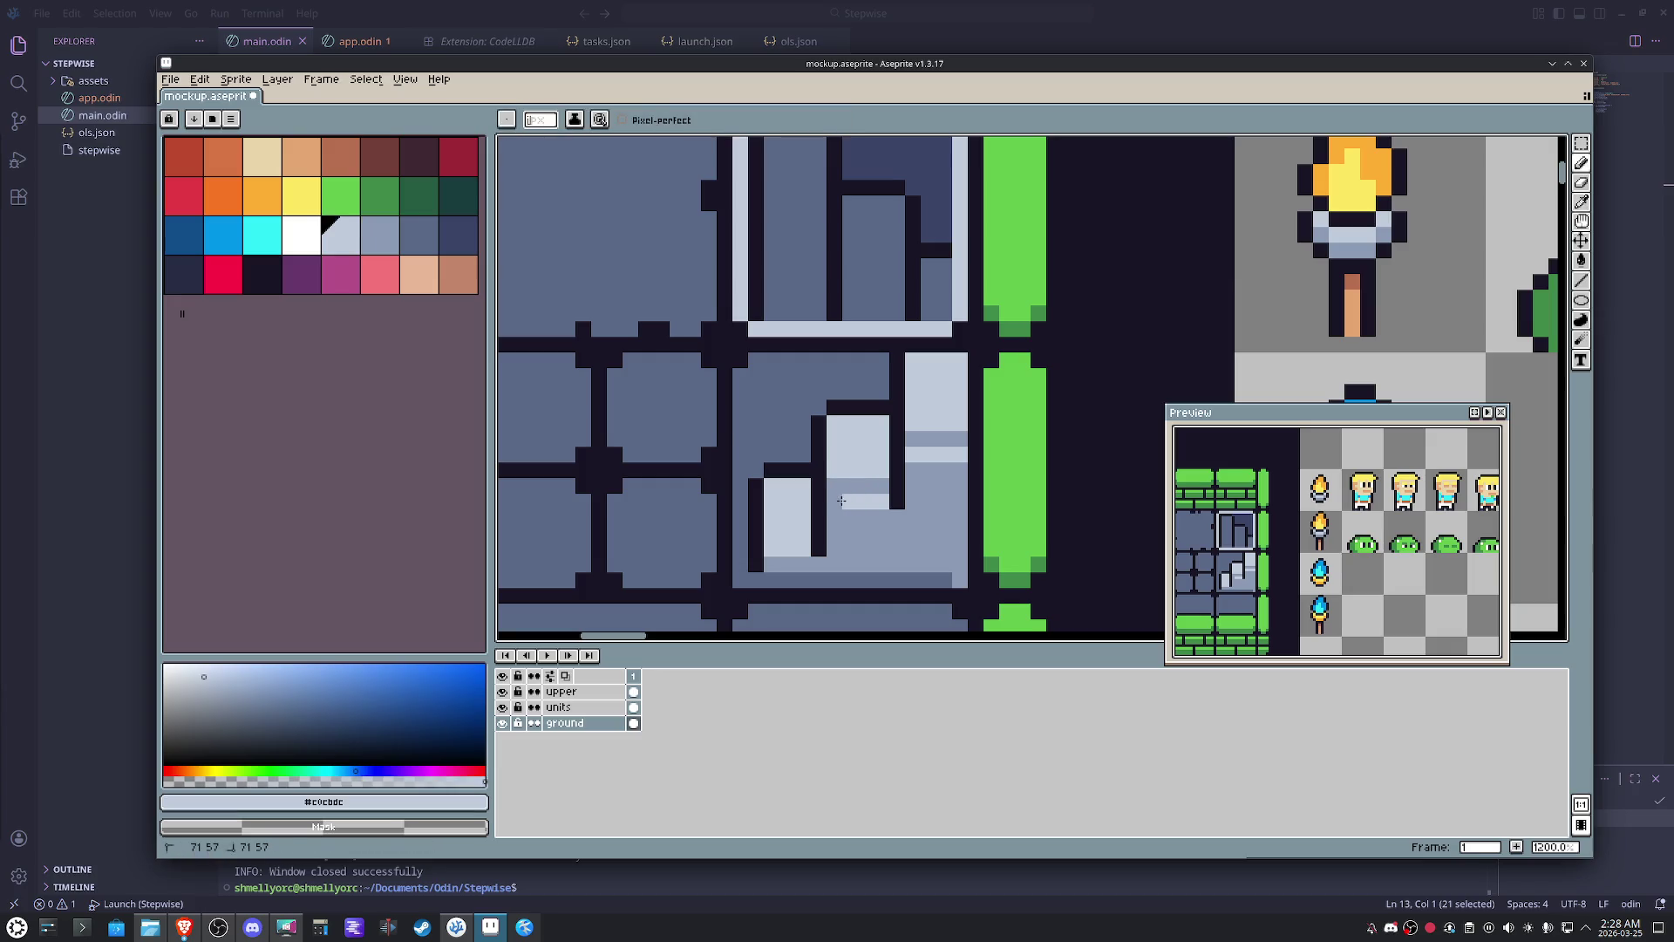
alt+click(850, 487)
drag(805, 514, 779, 536)
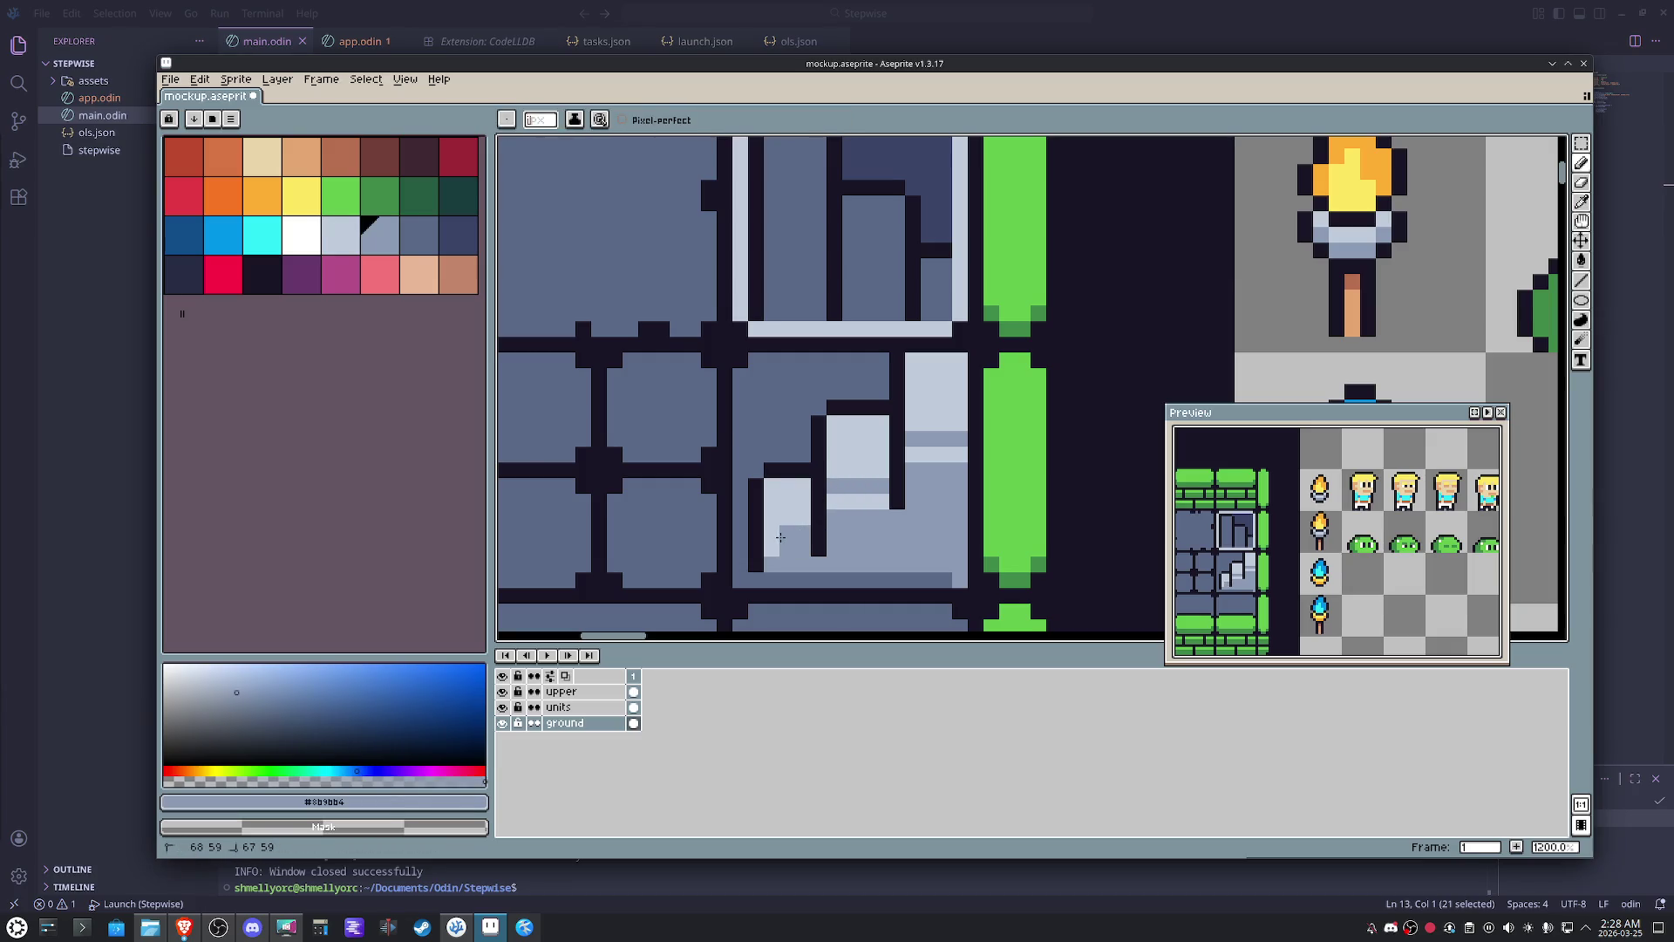
key(ctrl+z)
key(ctrl+z)
key(ctrl+z)
key(ctrl+z)
key(ctrl+z)
key(ctrl+z)
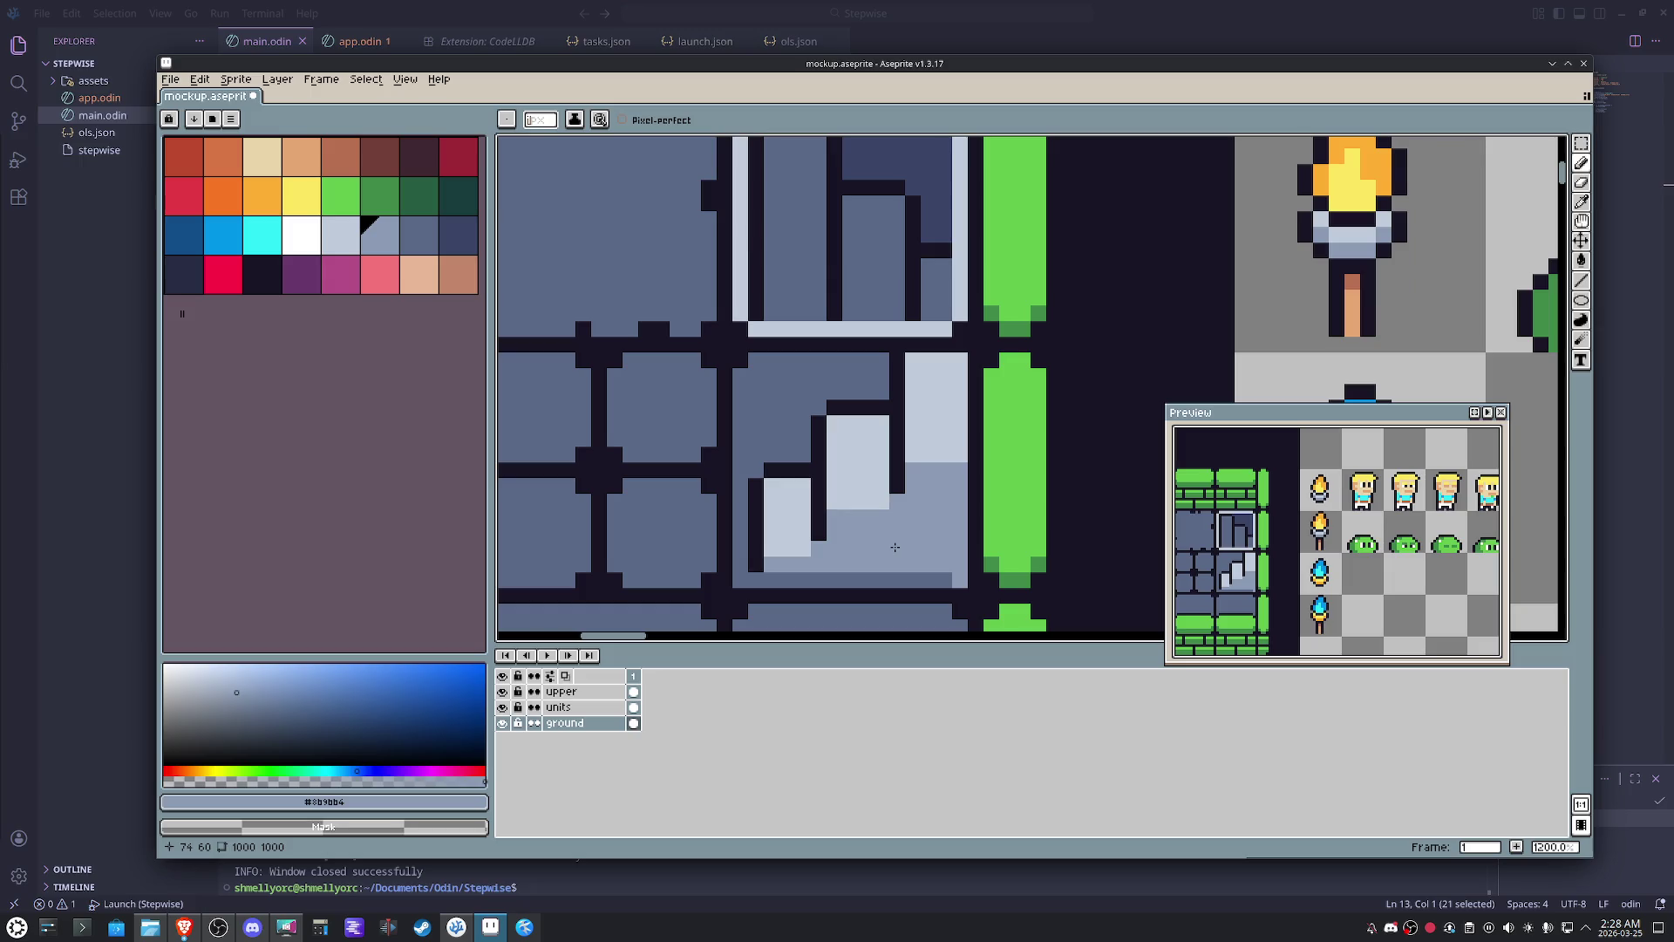
key(m)
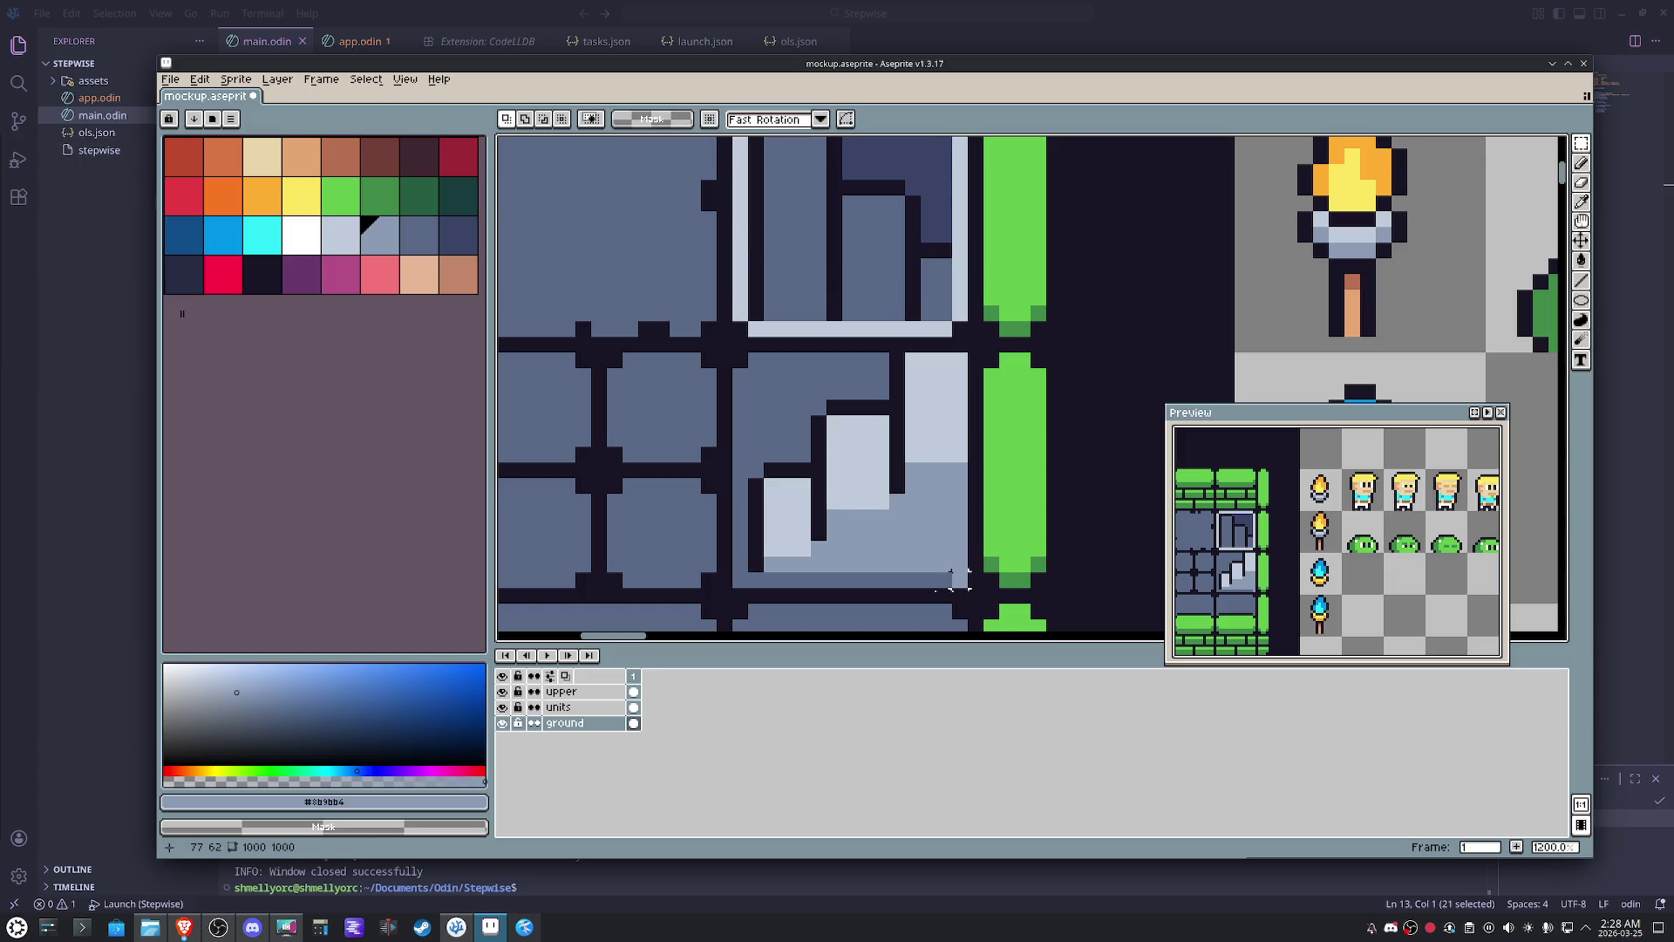
- Marquee-select the staircase steps and nudge them down one pixel
mouse_move(955, 585)
mouse_down()
mouse_move(742, 406)
mouse_move(755, 393)
mouse_up()
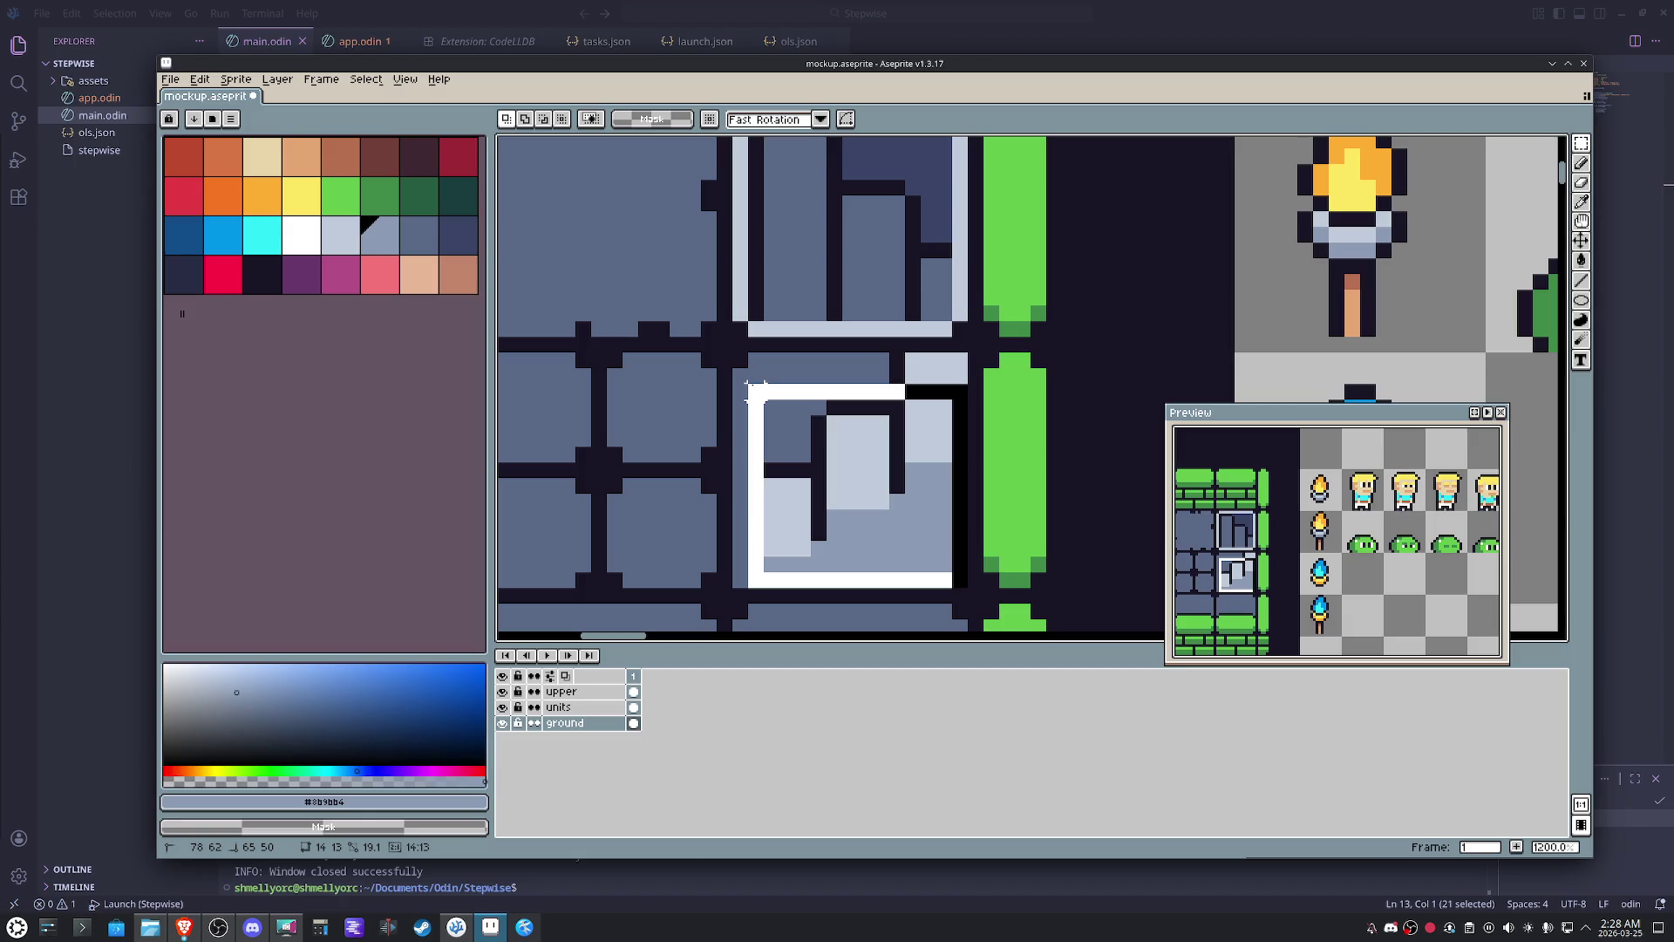
drag(969, 572, 744, 380)
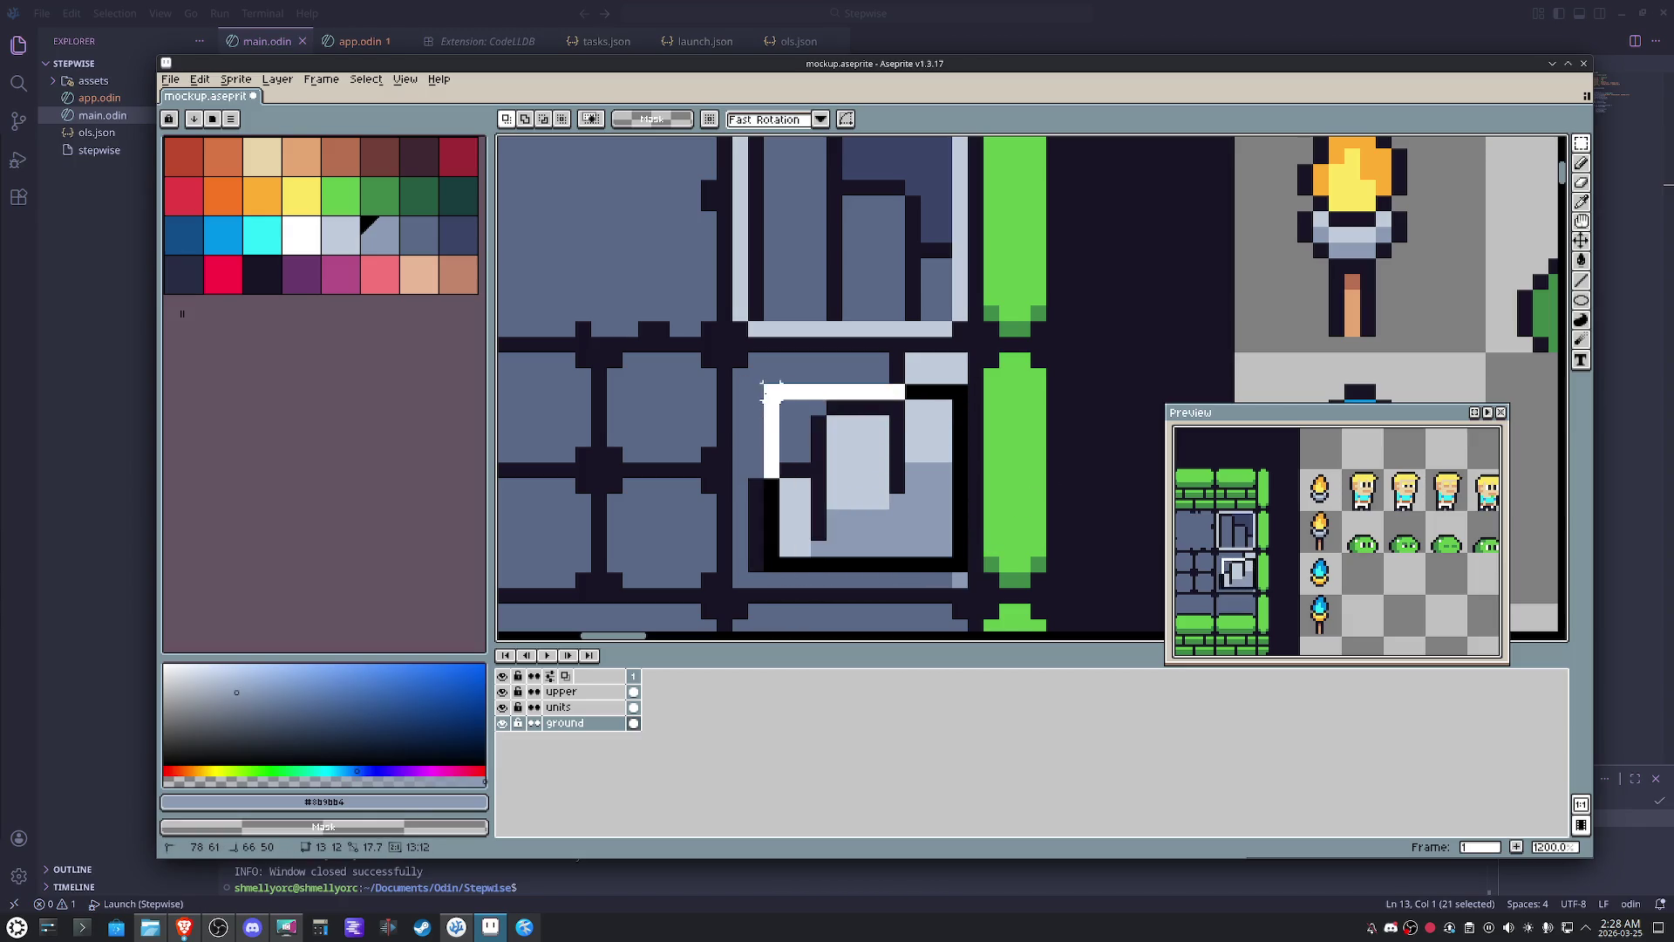
click(847, 483)
key(Down)
click(1100, 484)
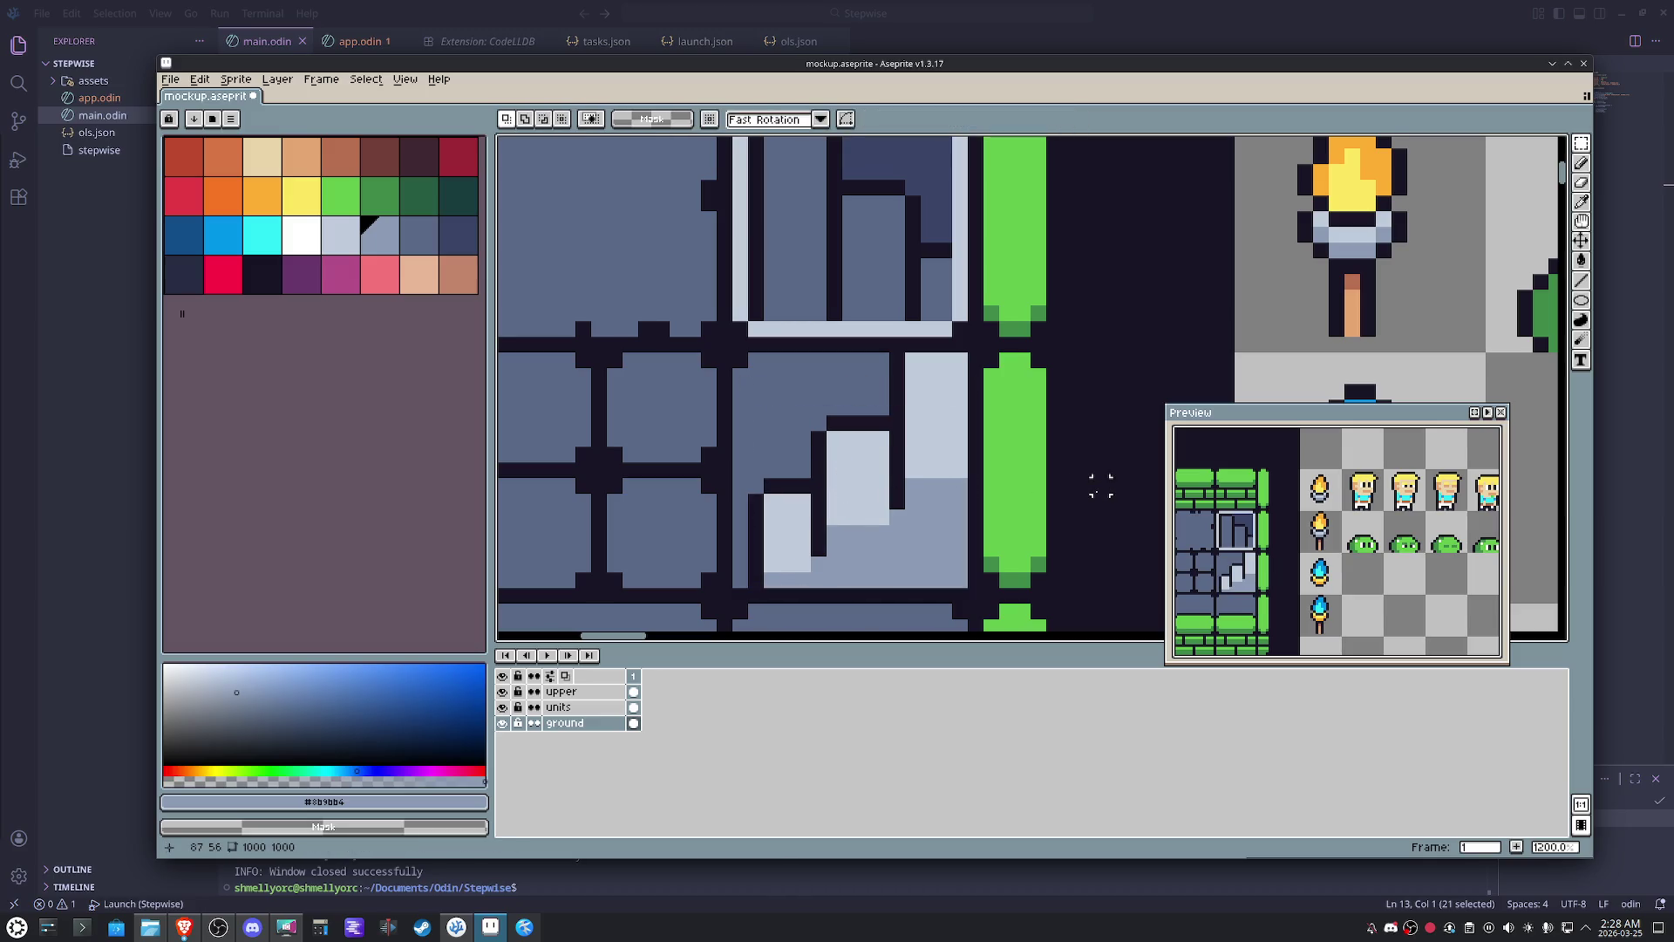
- Redraw the dark outline along the moved step edge and patch light pixels over the dark strip
alt+click(892, 413)
key(b)
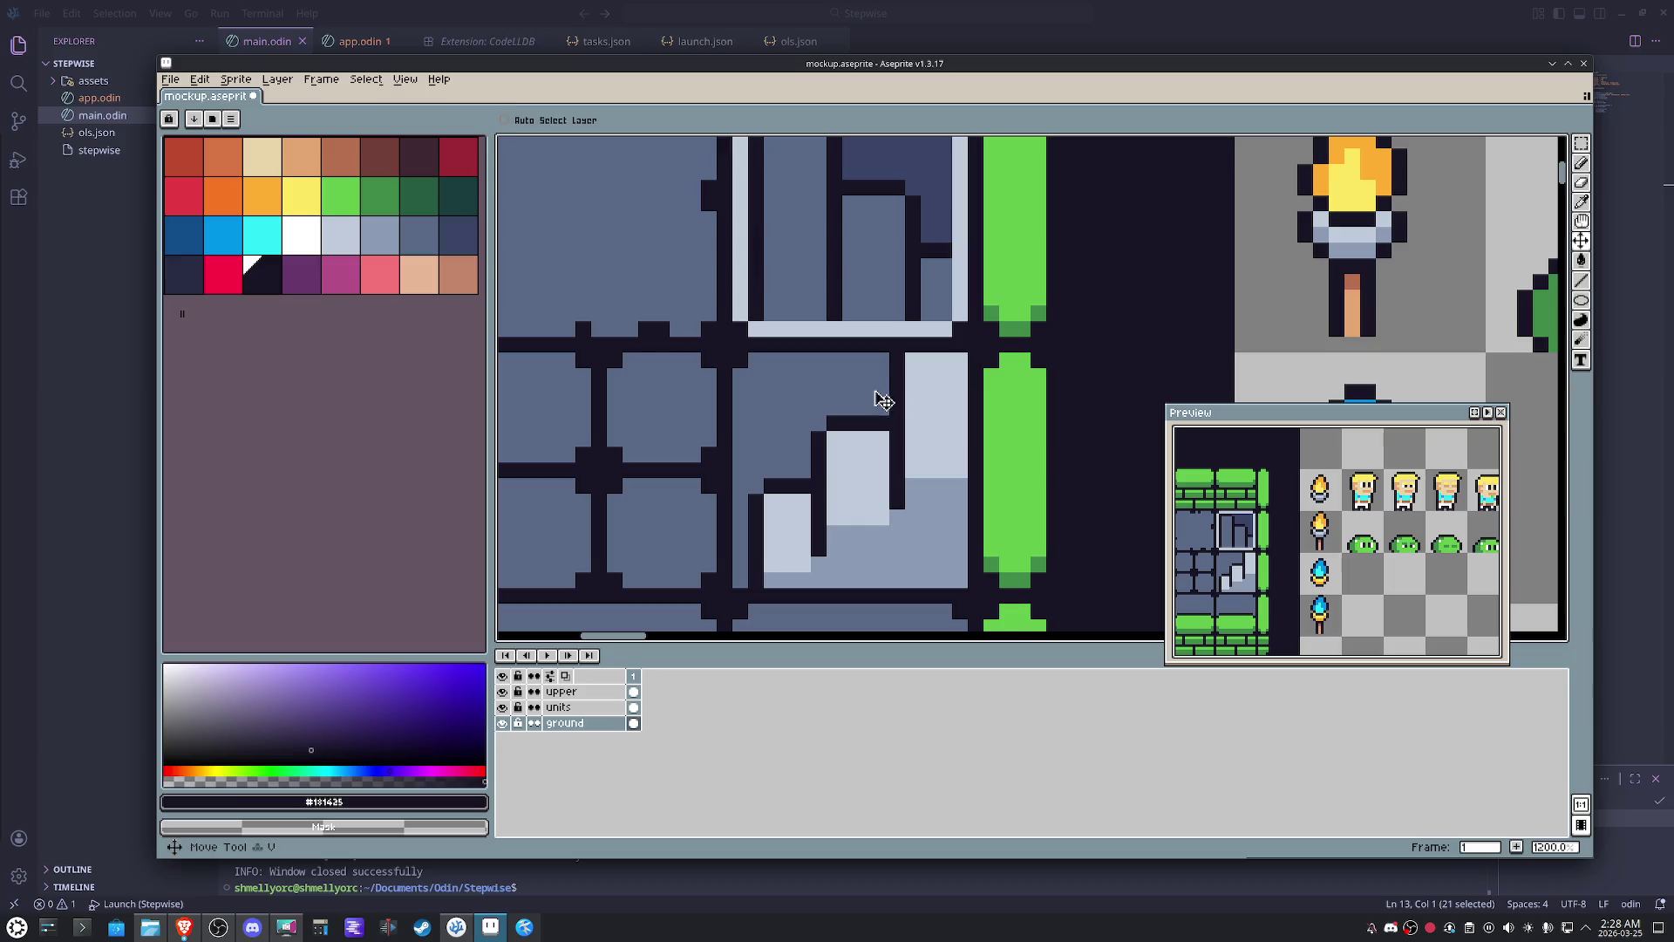
drag(874, 393, 762, 483)
alt+click(837, 445)
alt+click(802, 434)
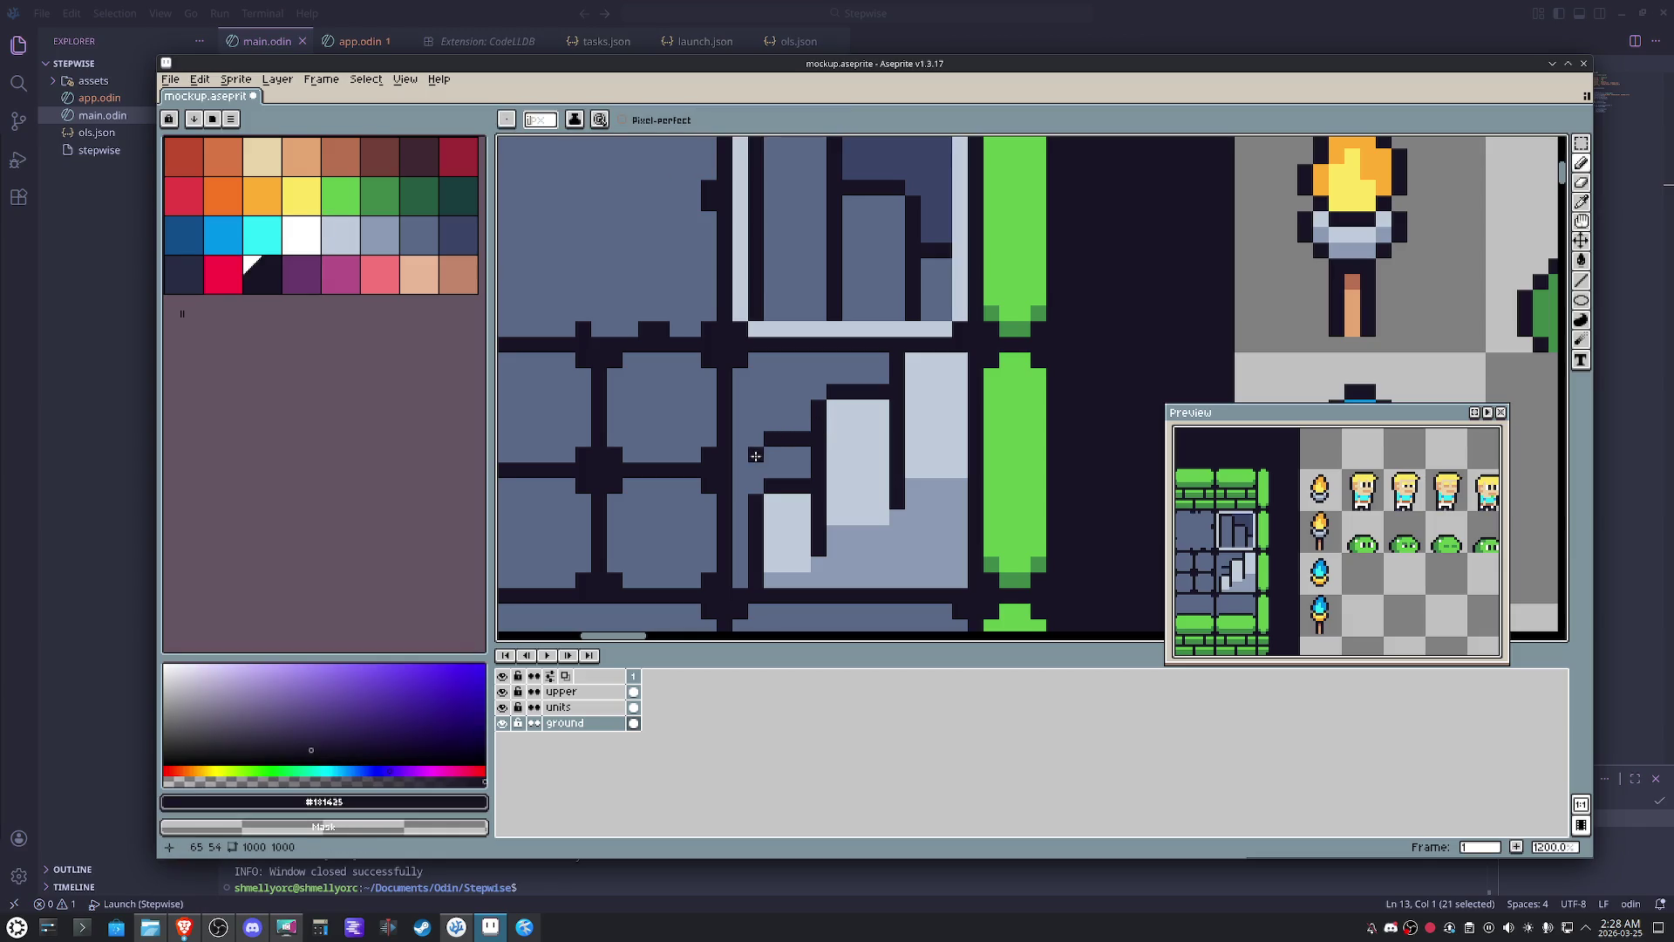
- Paint light pixels onto the step block and light grey pixels onto the lower steps
alt+click(779, 510)
drag(771, 459, 787, 494)
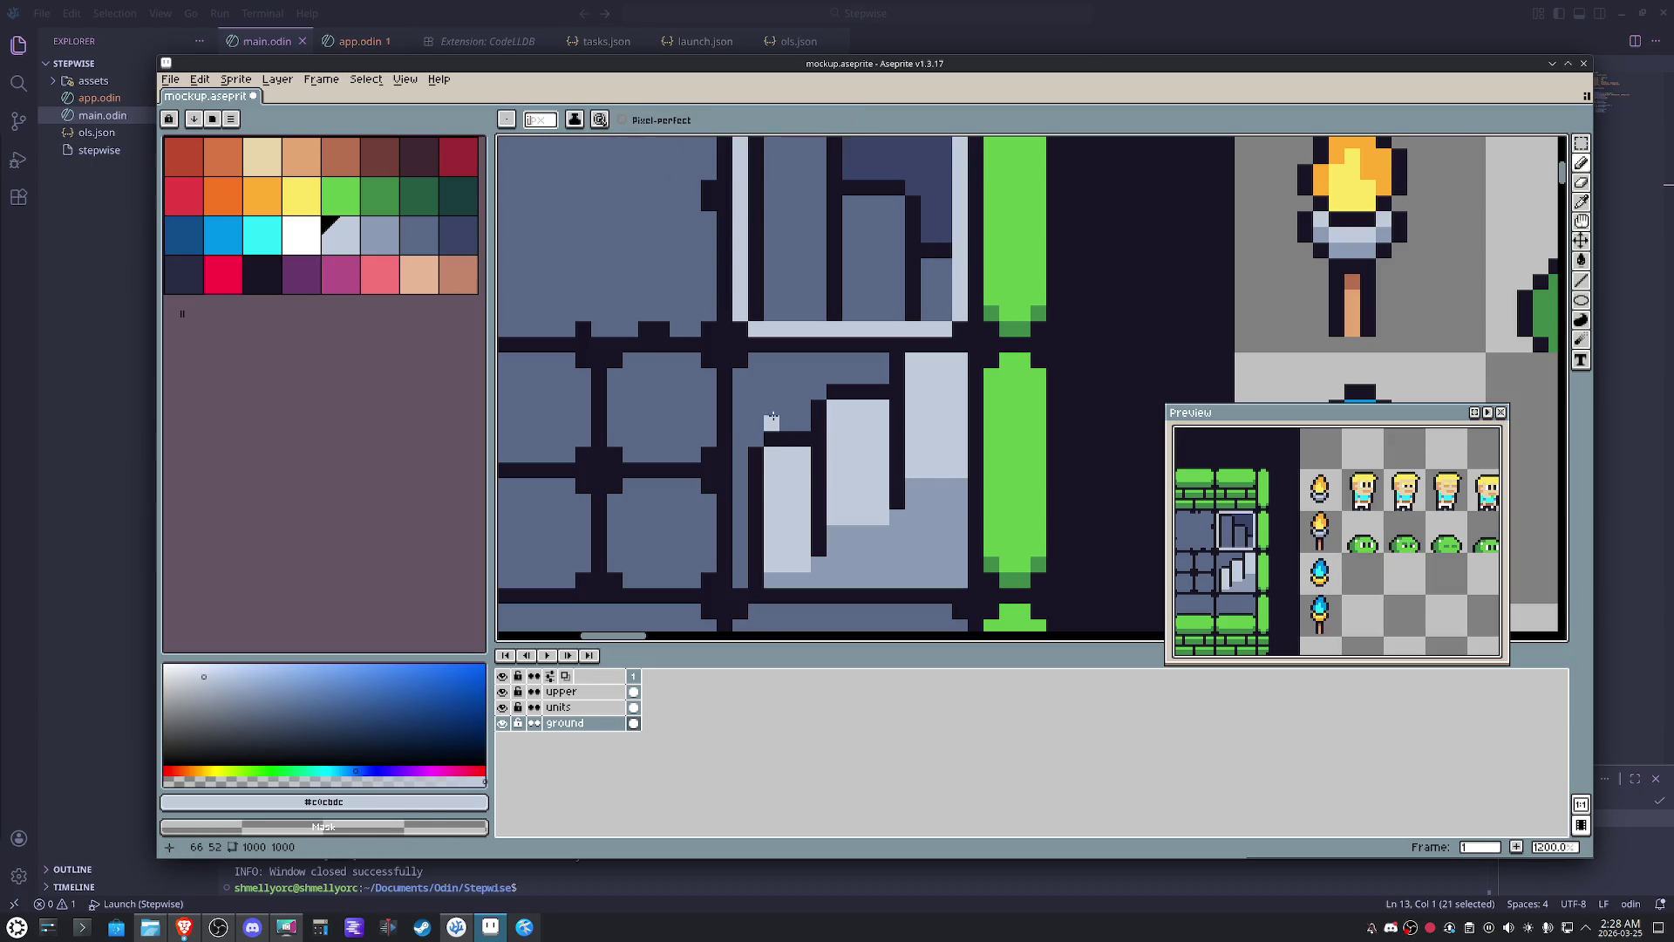
alt+click(961, 556)
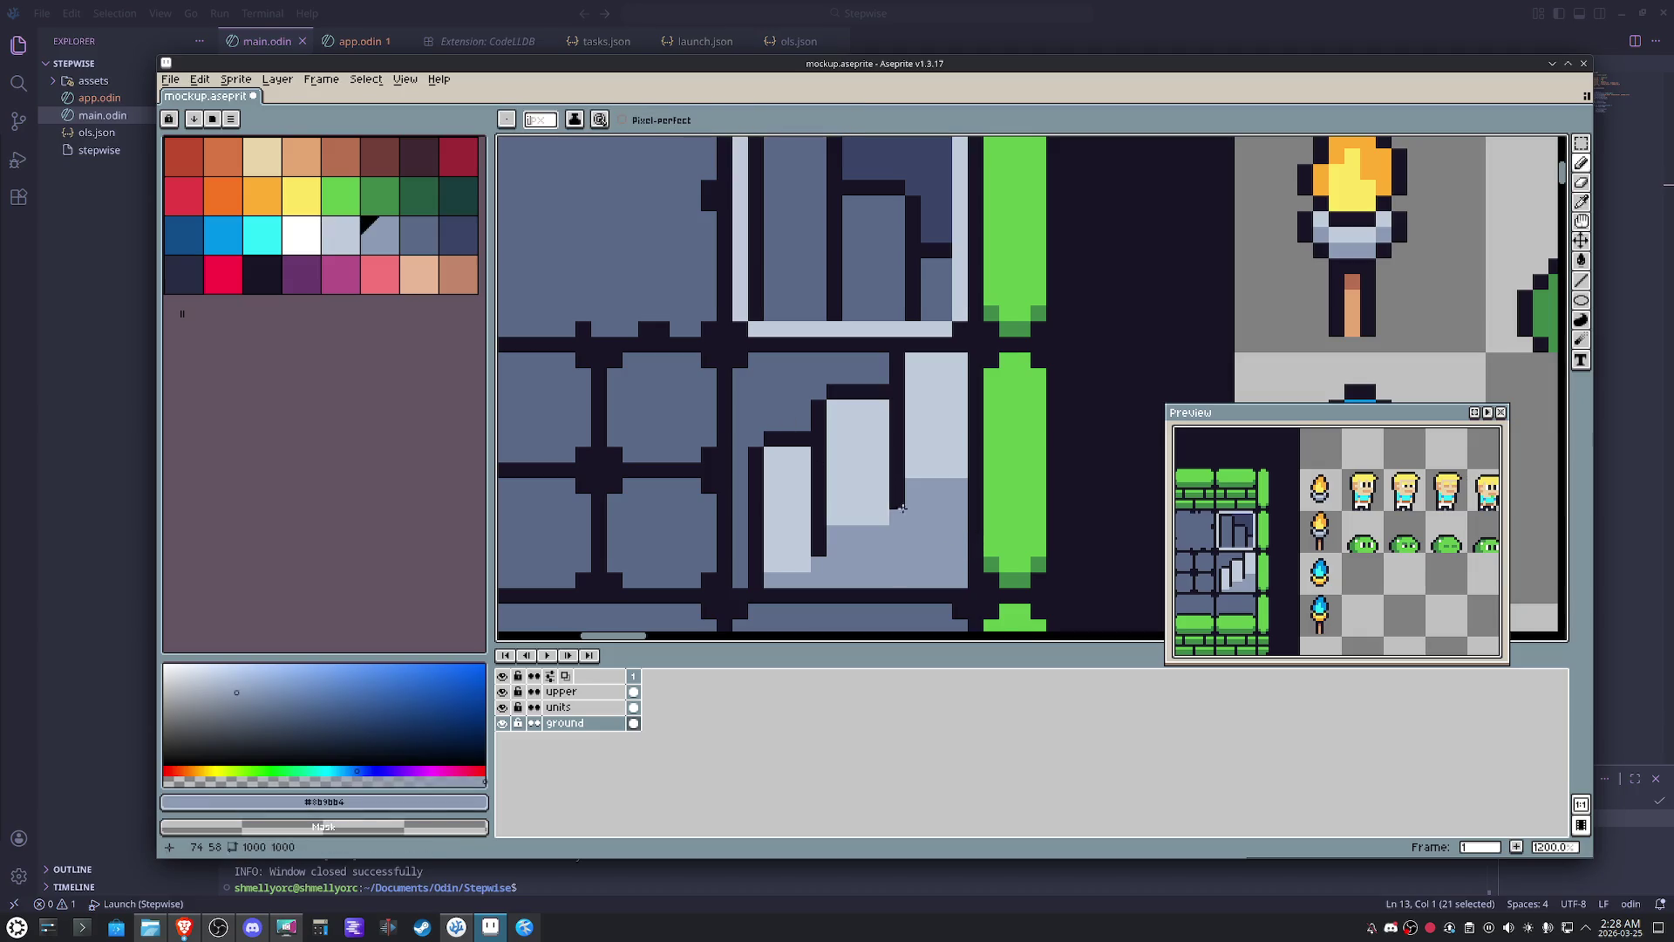
drag(835, 546, 877, 570)
scroll(856, 557, down, 3)
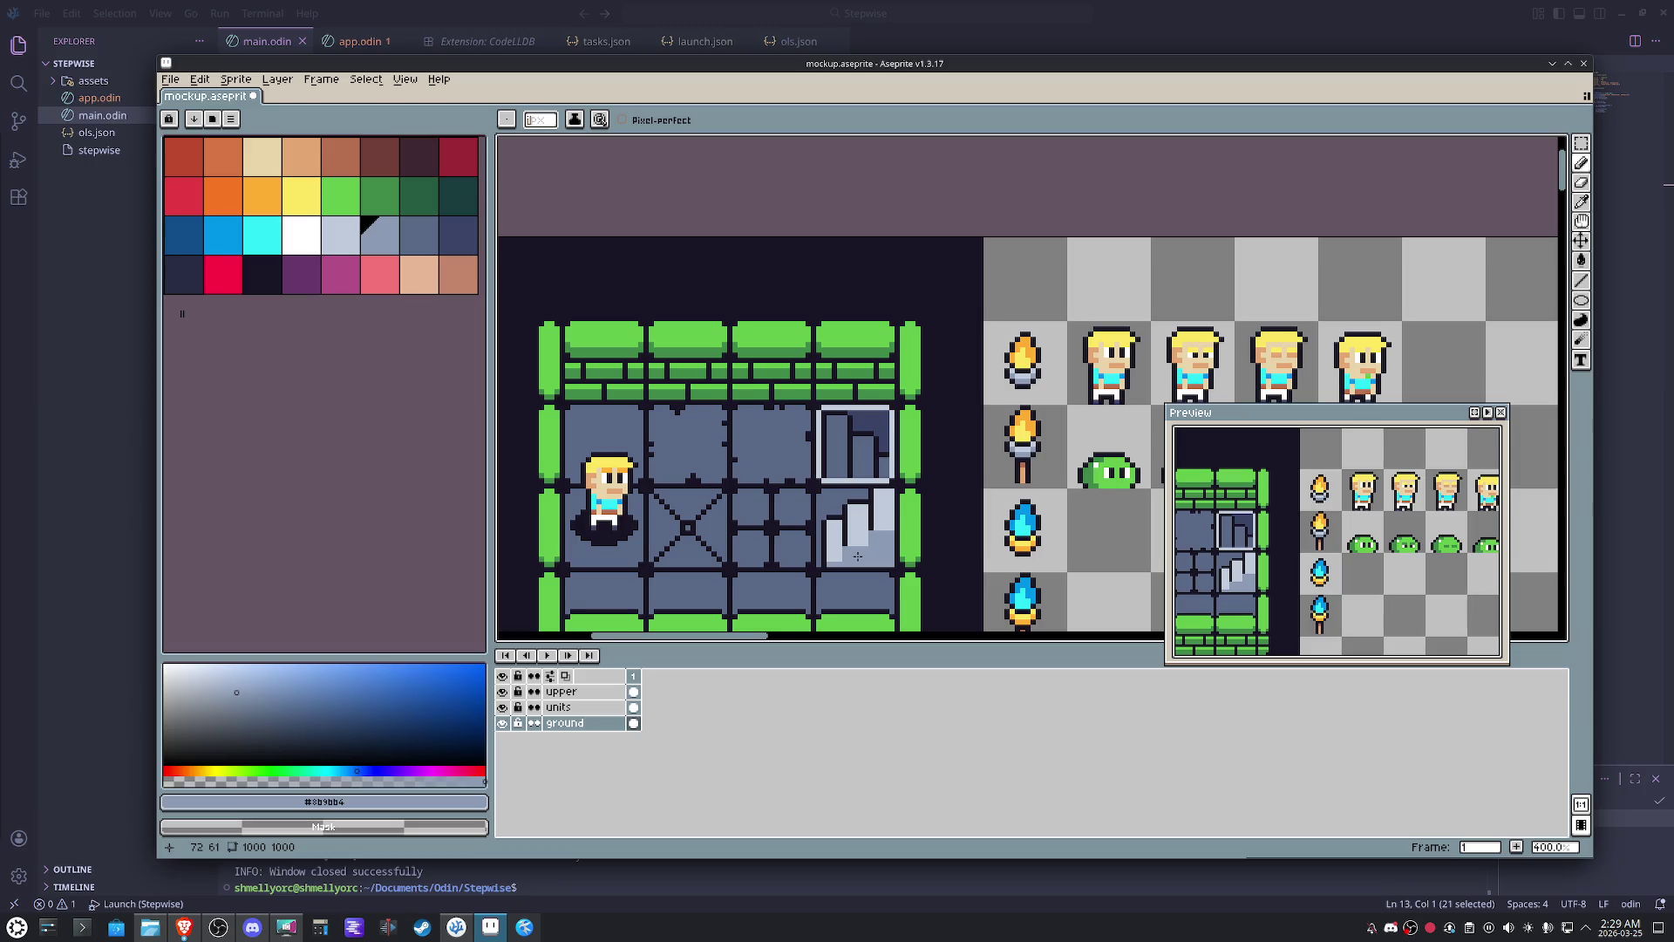
scroll(857, 556, up, 3)
- Add a column of light pixels left of the lowest step, reaching the tile's bottom edge
alt+click(964, 583)
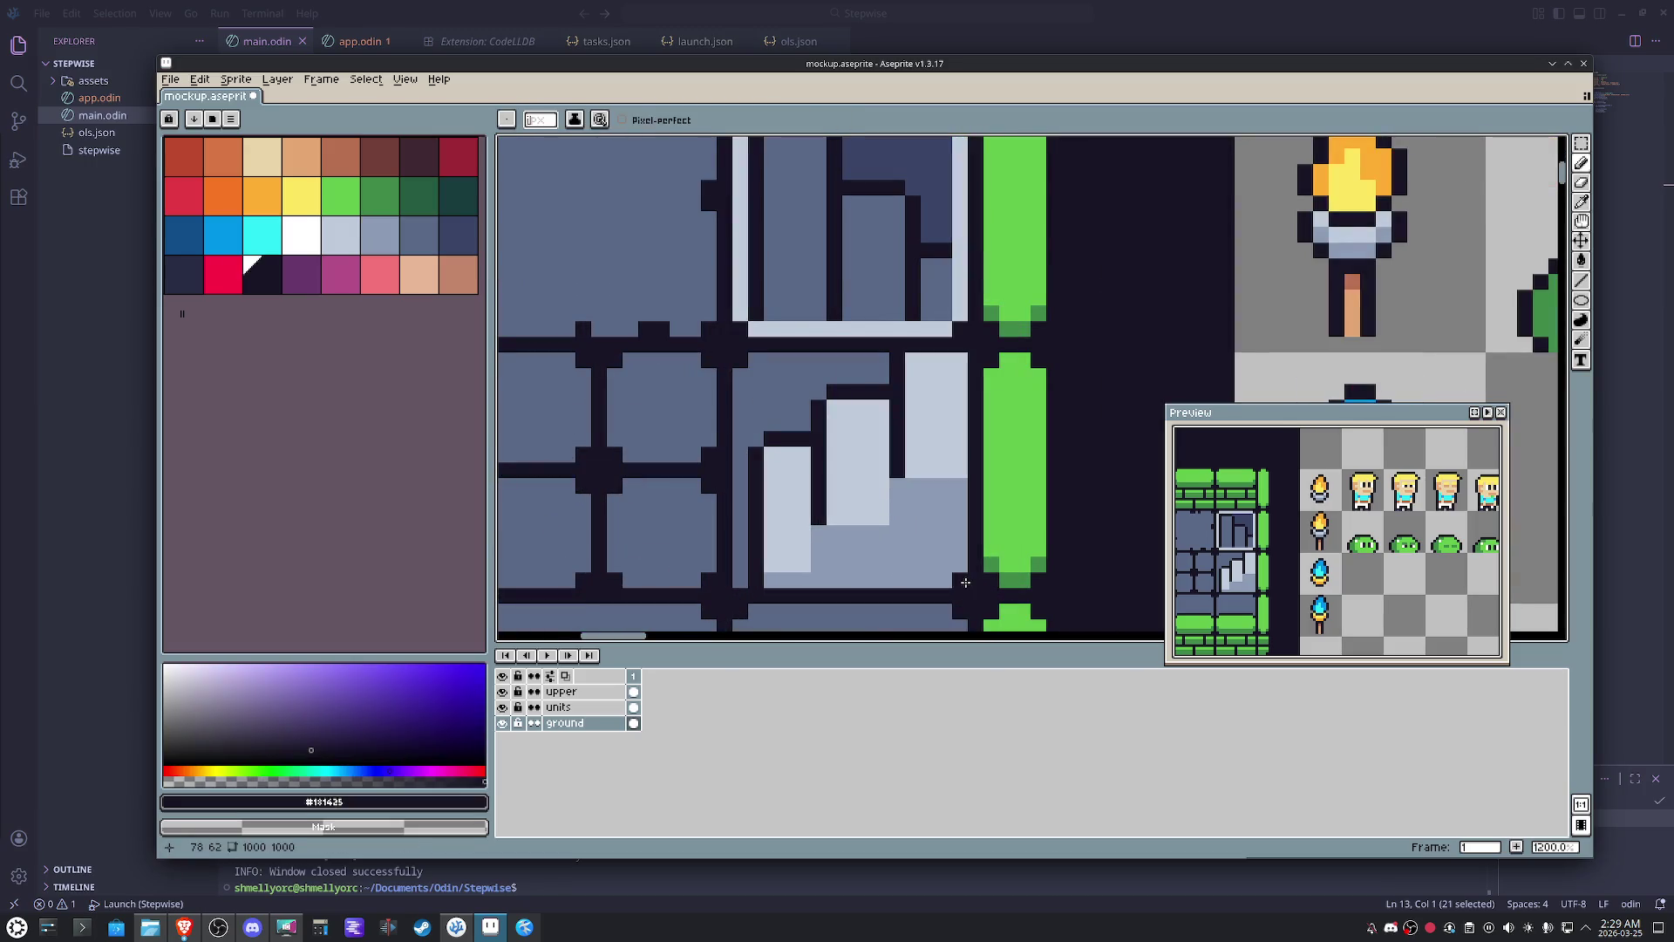
scroll(964, 581, down, 2)
scroll(948, 528, down, 1)
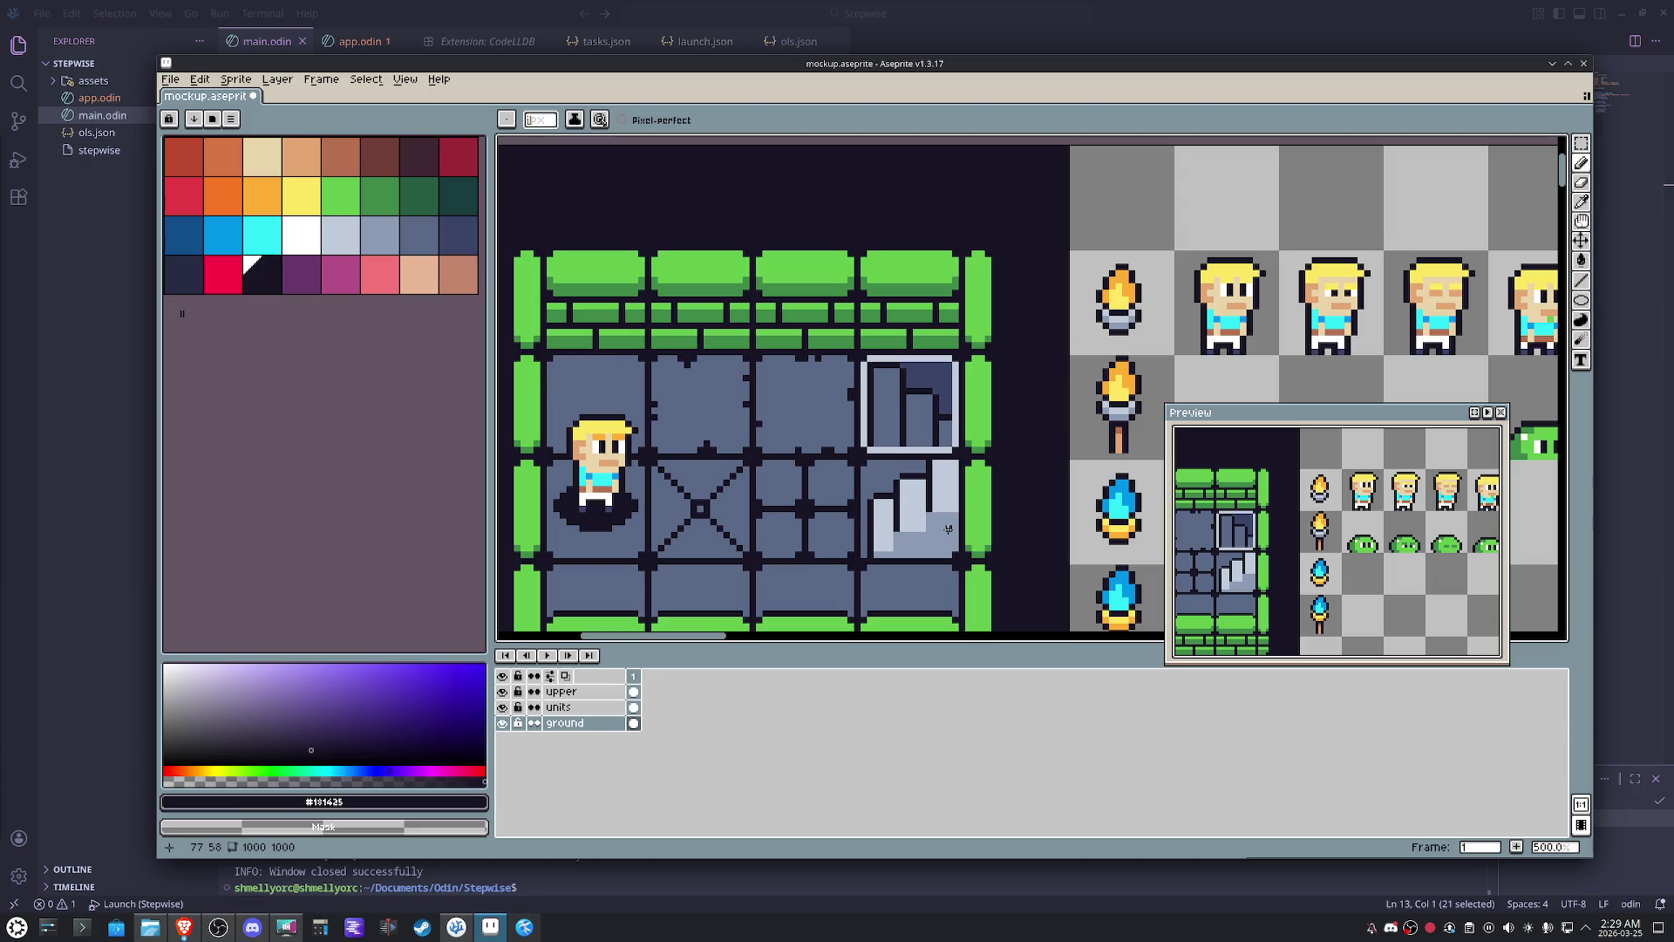
scroll(948, 528, up, 5)
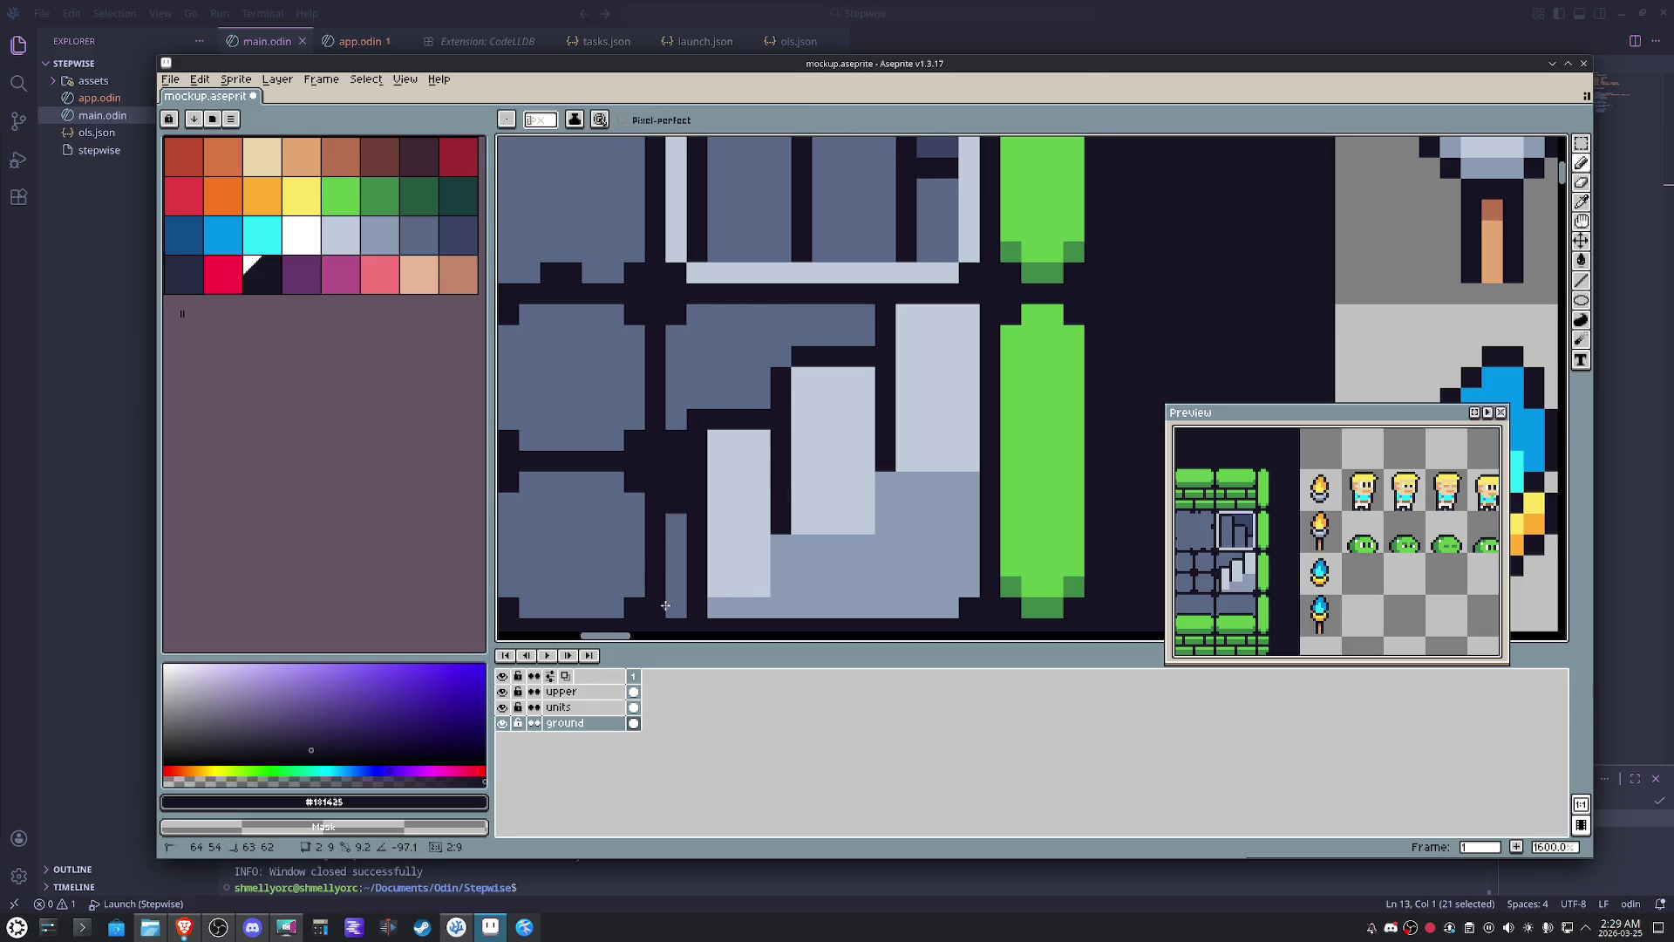
alt+click(717, 578)
drag(697, 575, 697, 438)
alt+click(717, 602)
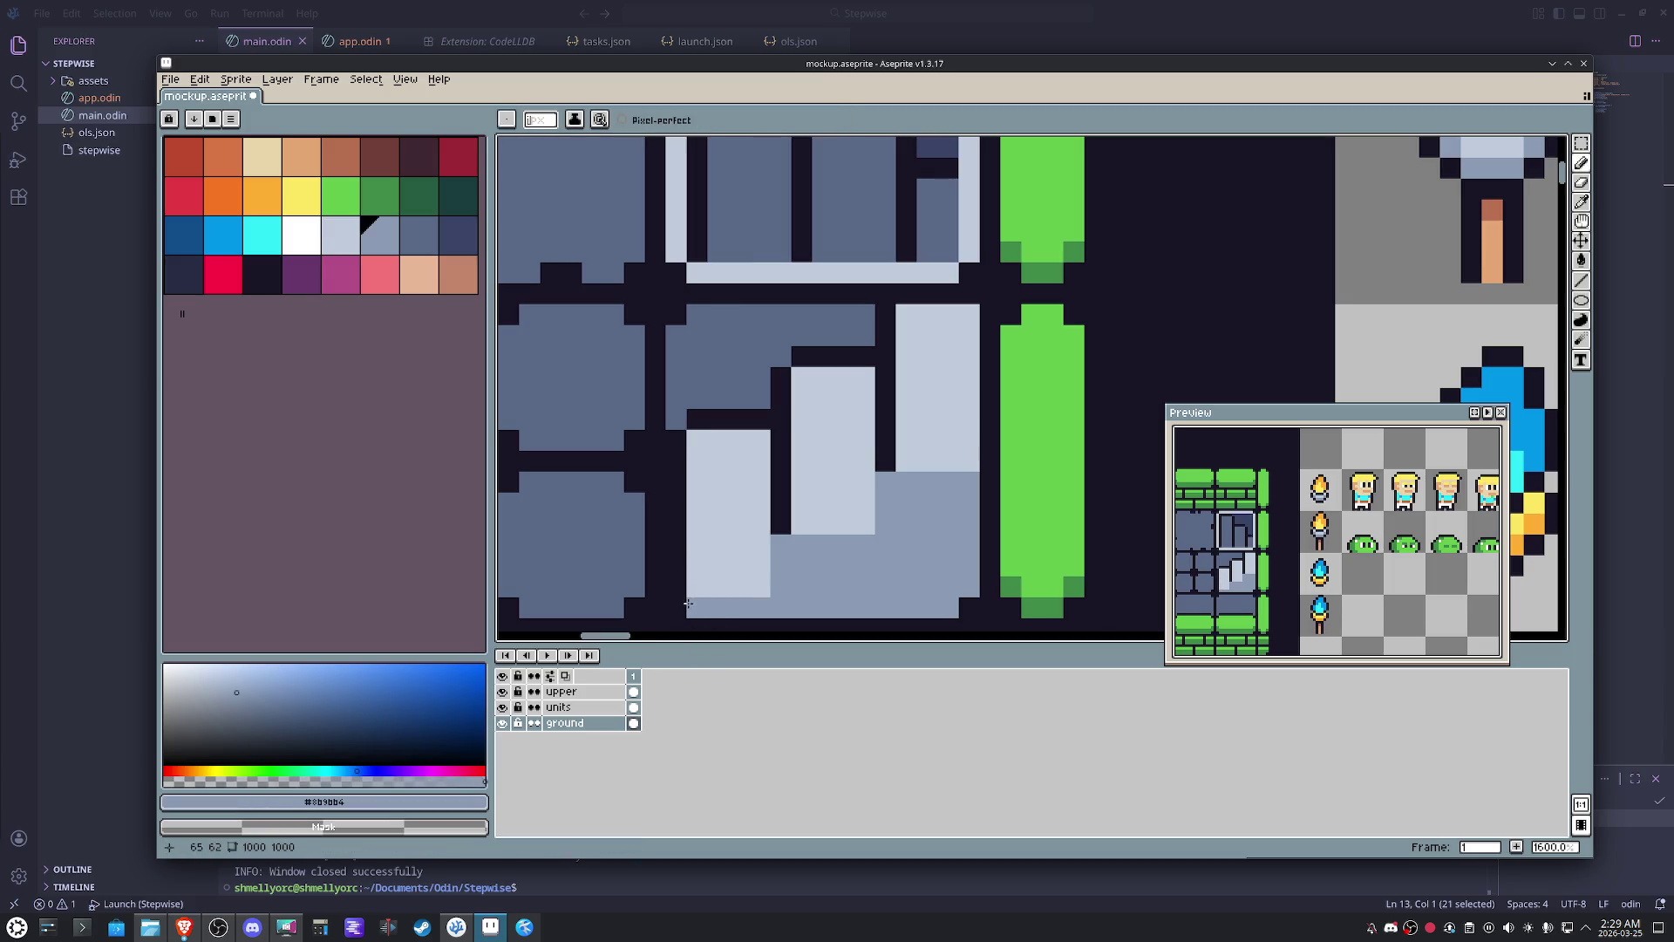
drag(718, 537, 797, 471)
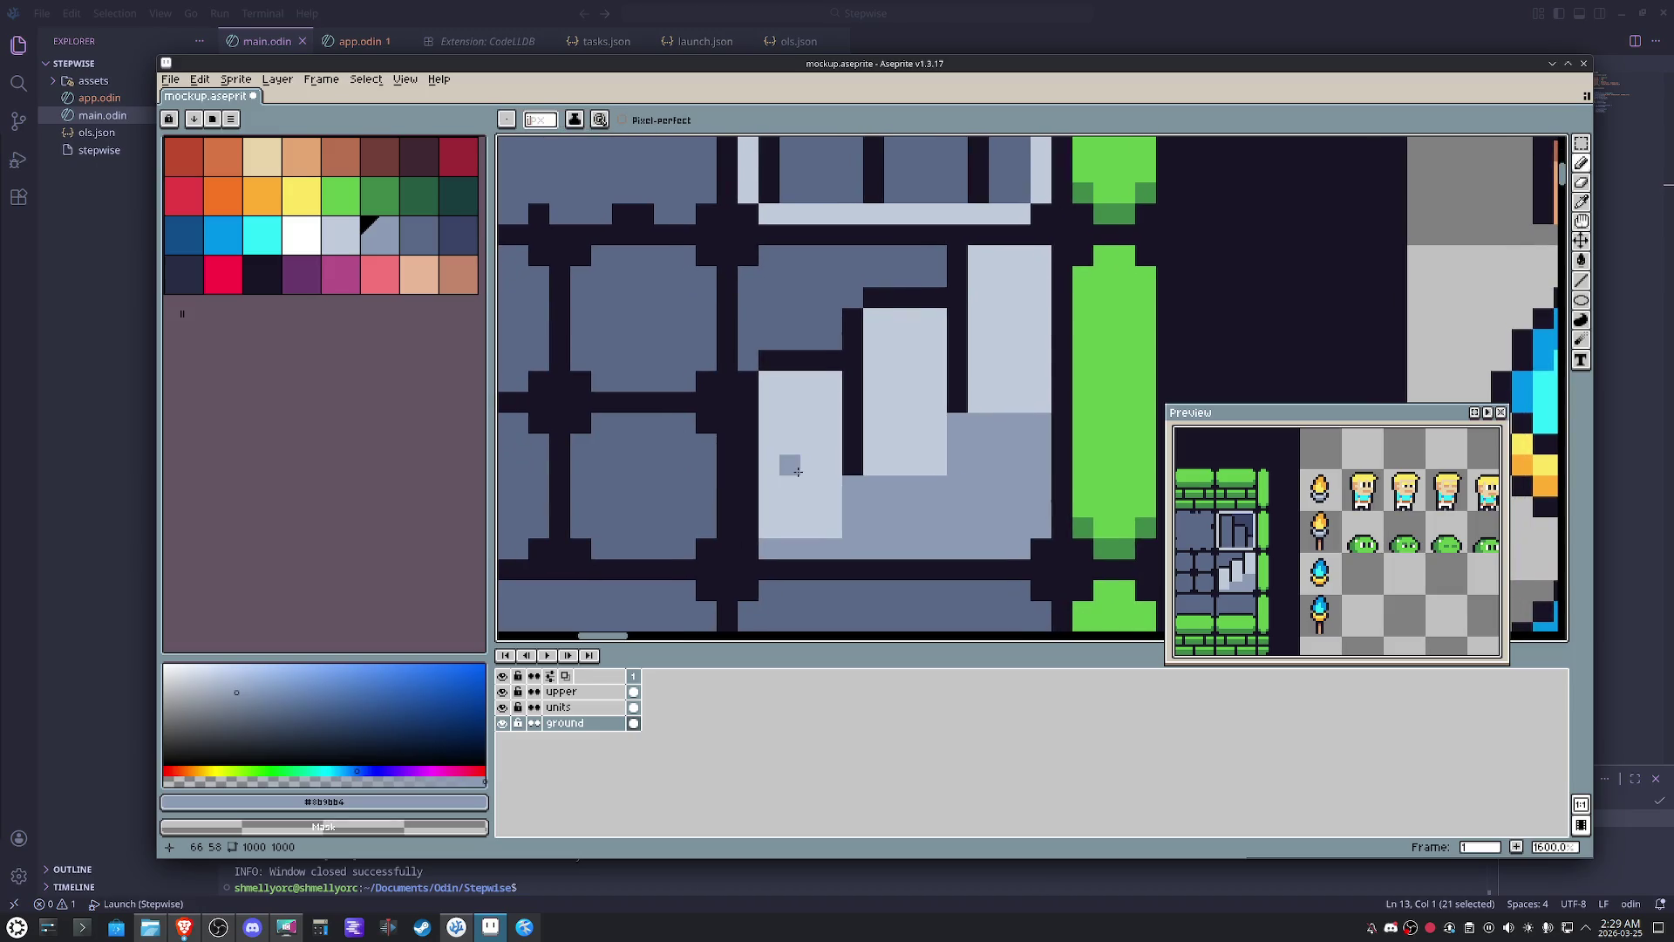
key(m)
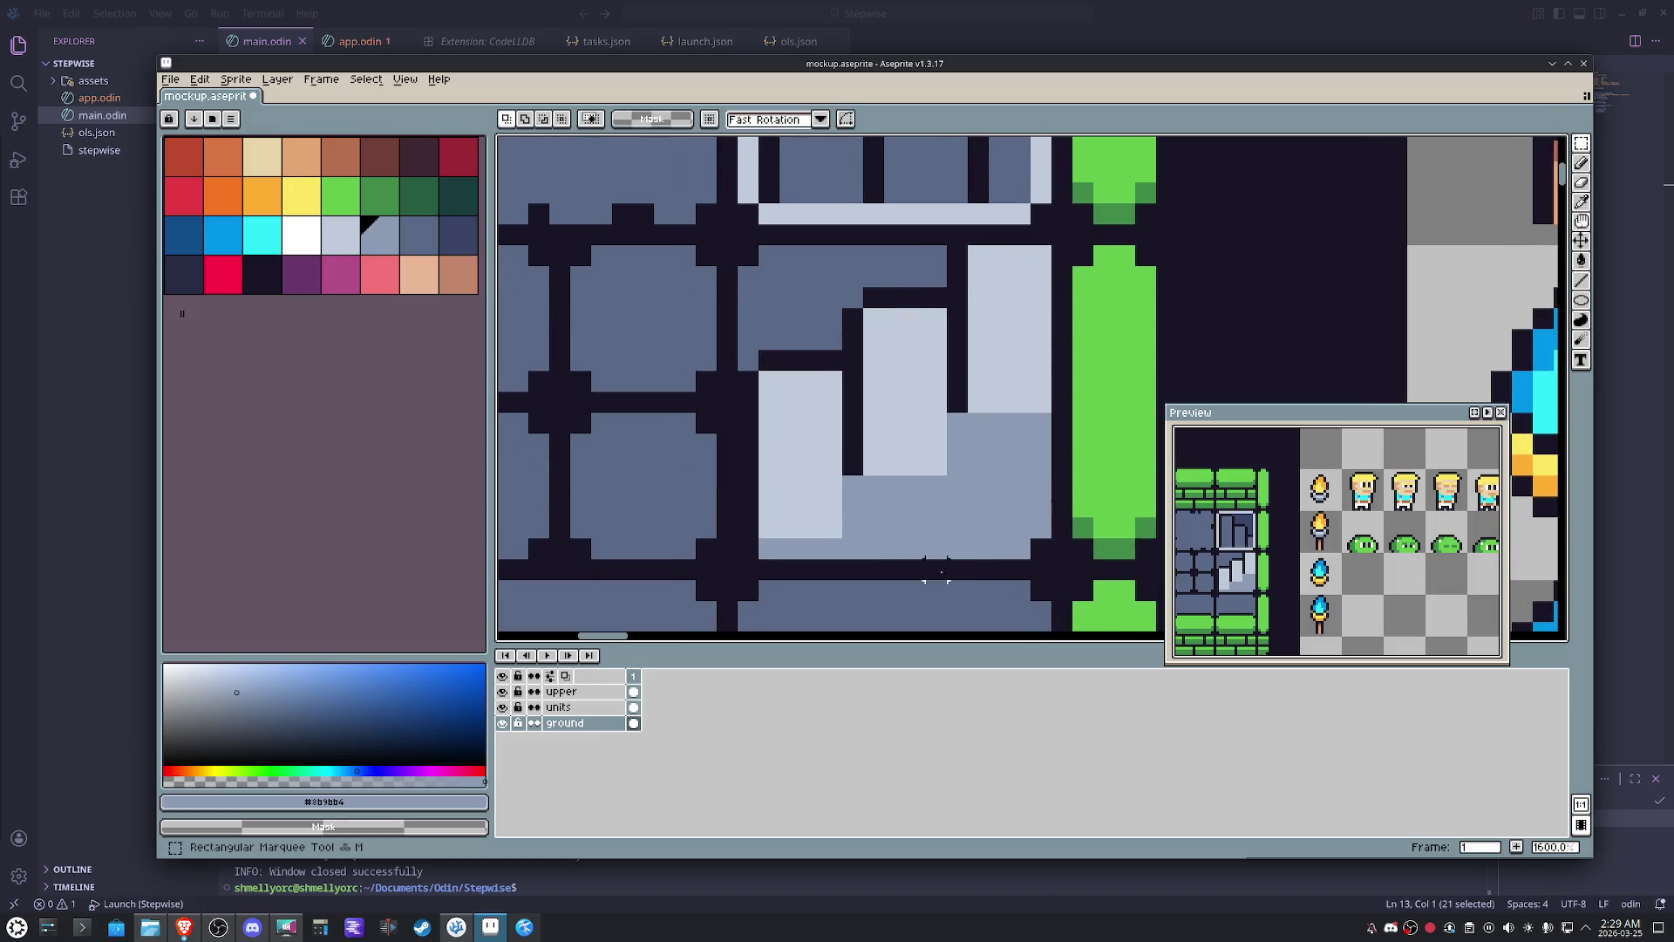
- Marquee-select the staircase steps and shift them up and left within the tile
mouse_move(987, 559)
mouse_down()
mouse_move(768, 291)
mouse_move(768, 248)
mouse_up()
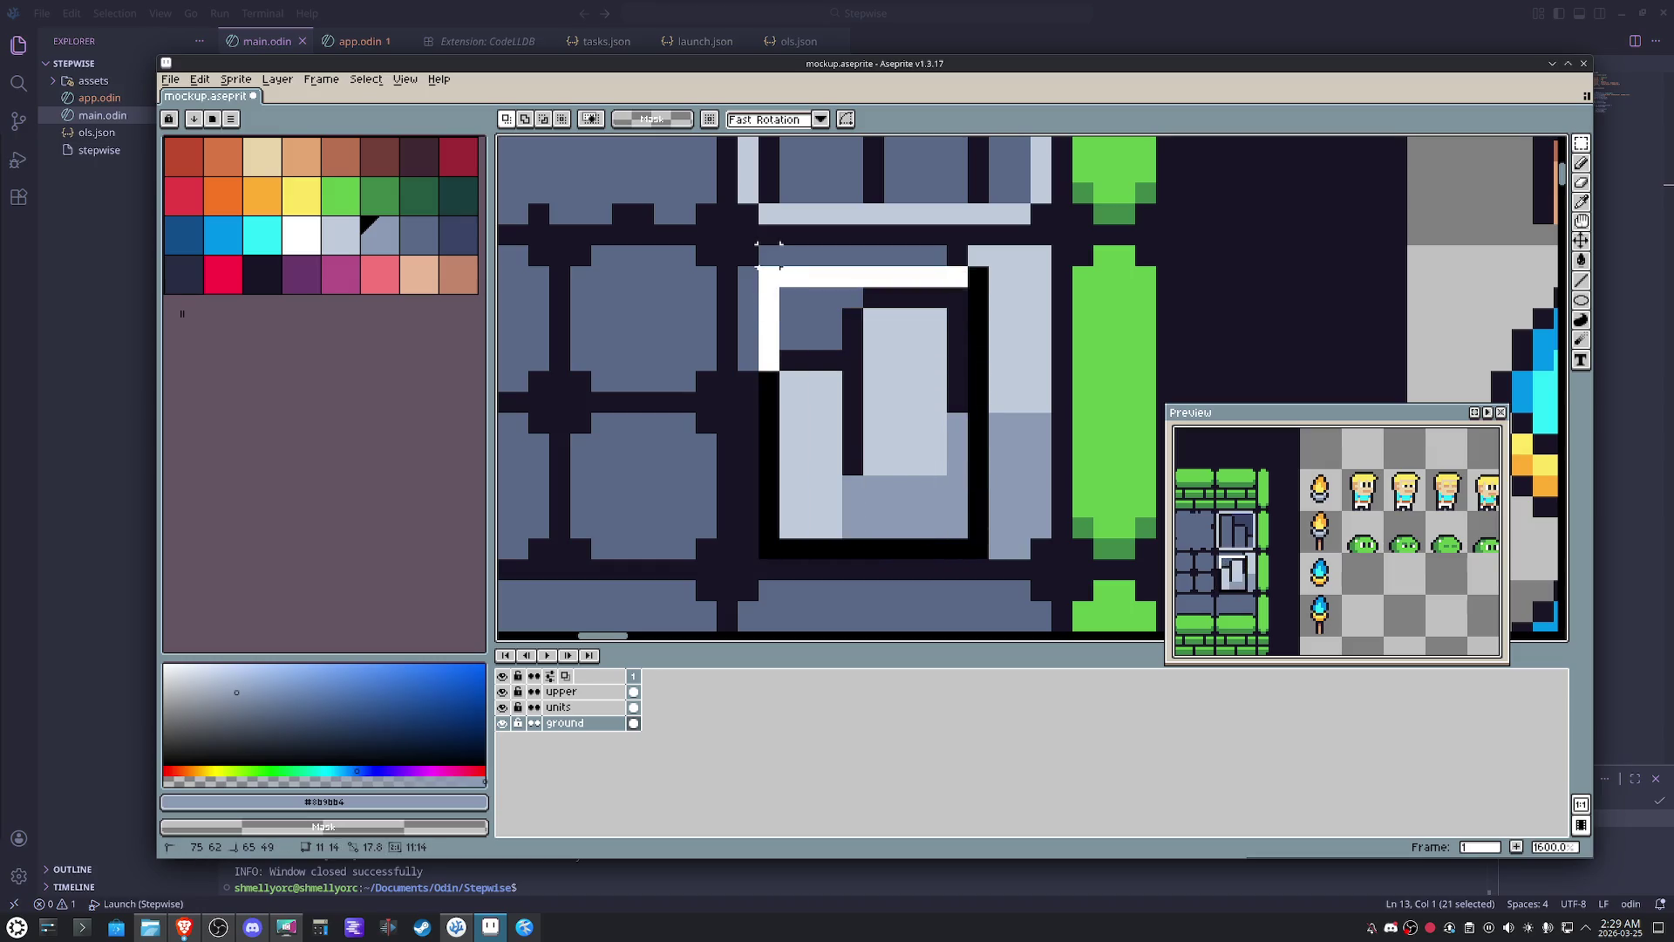
drag(814, 348, 824, 350)
click(998, 338)
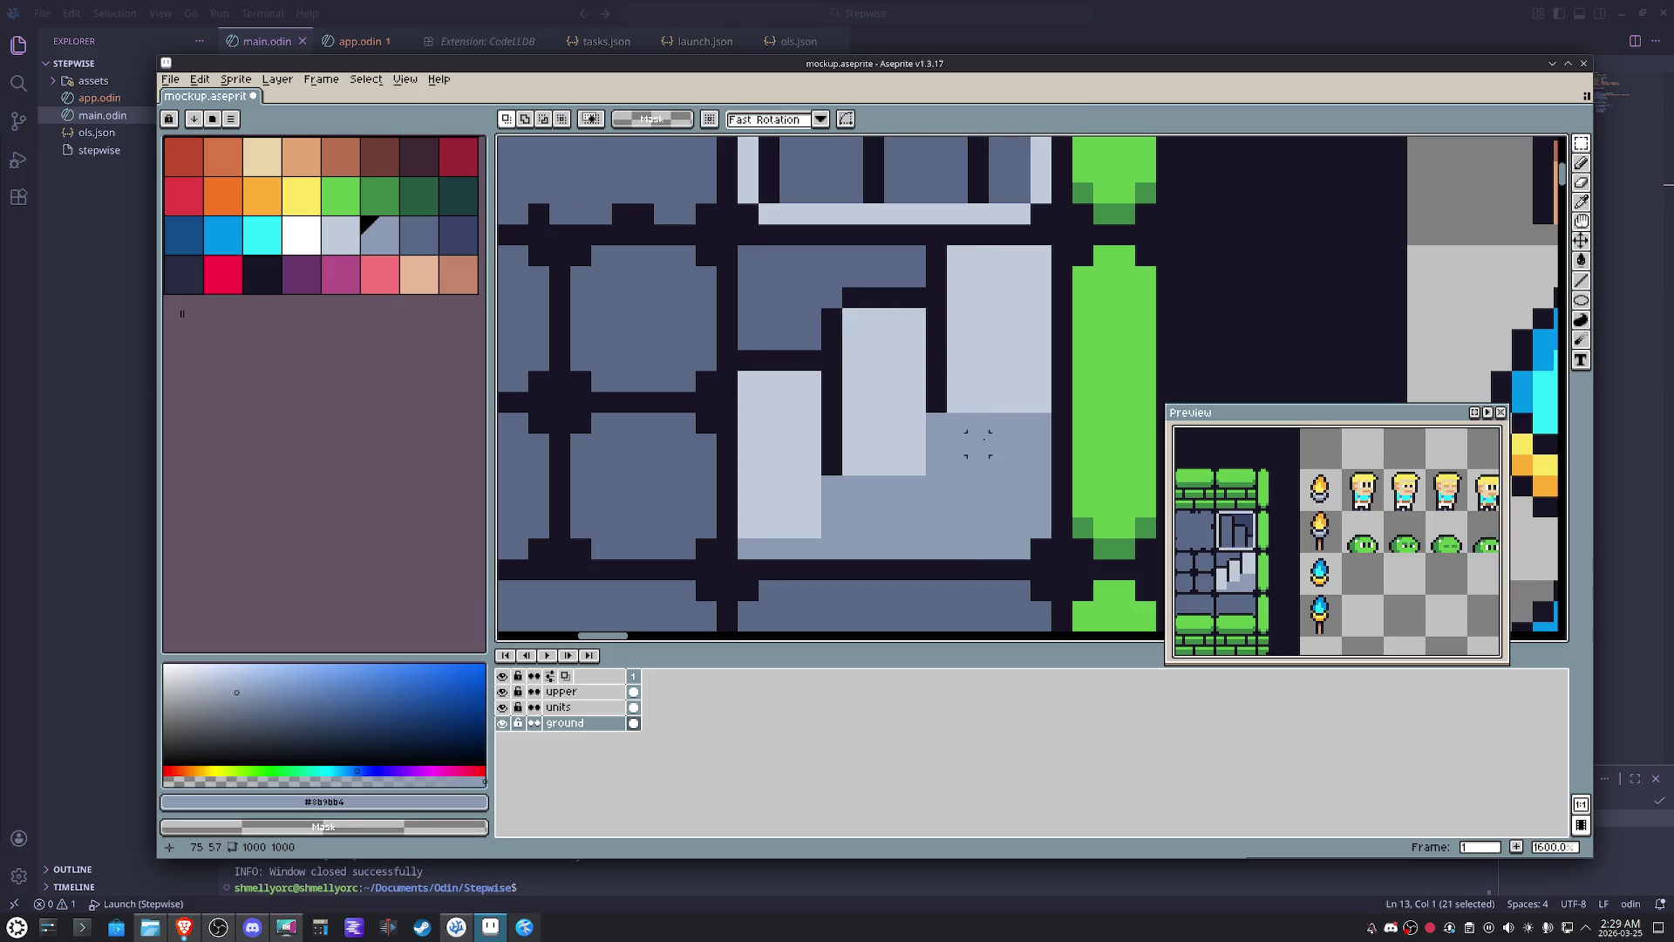
- Extend the dark outline ledge leftward above the leftmost step
key(b)
alt+click(729, 561)
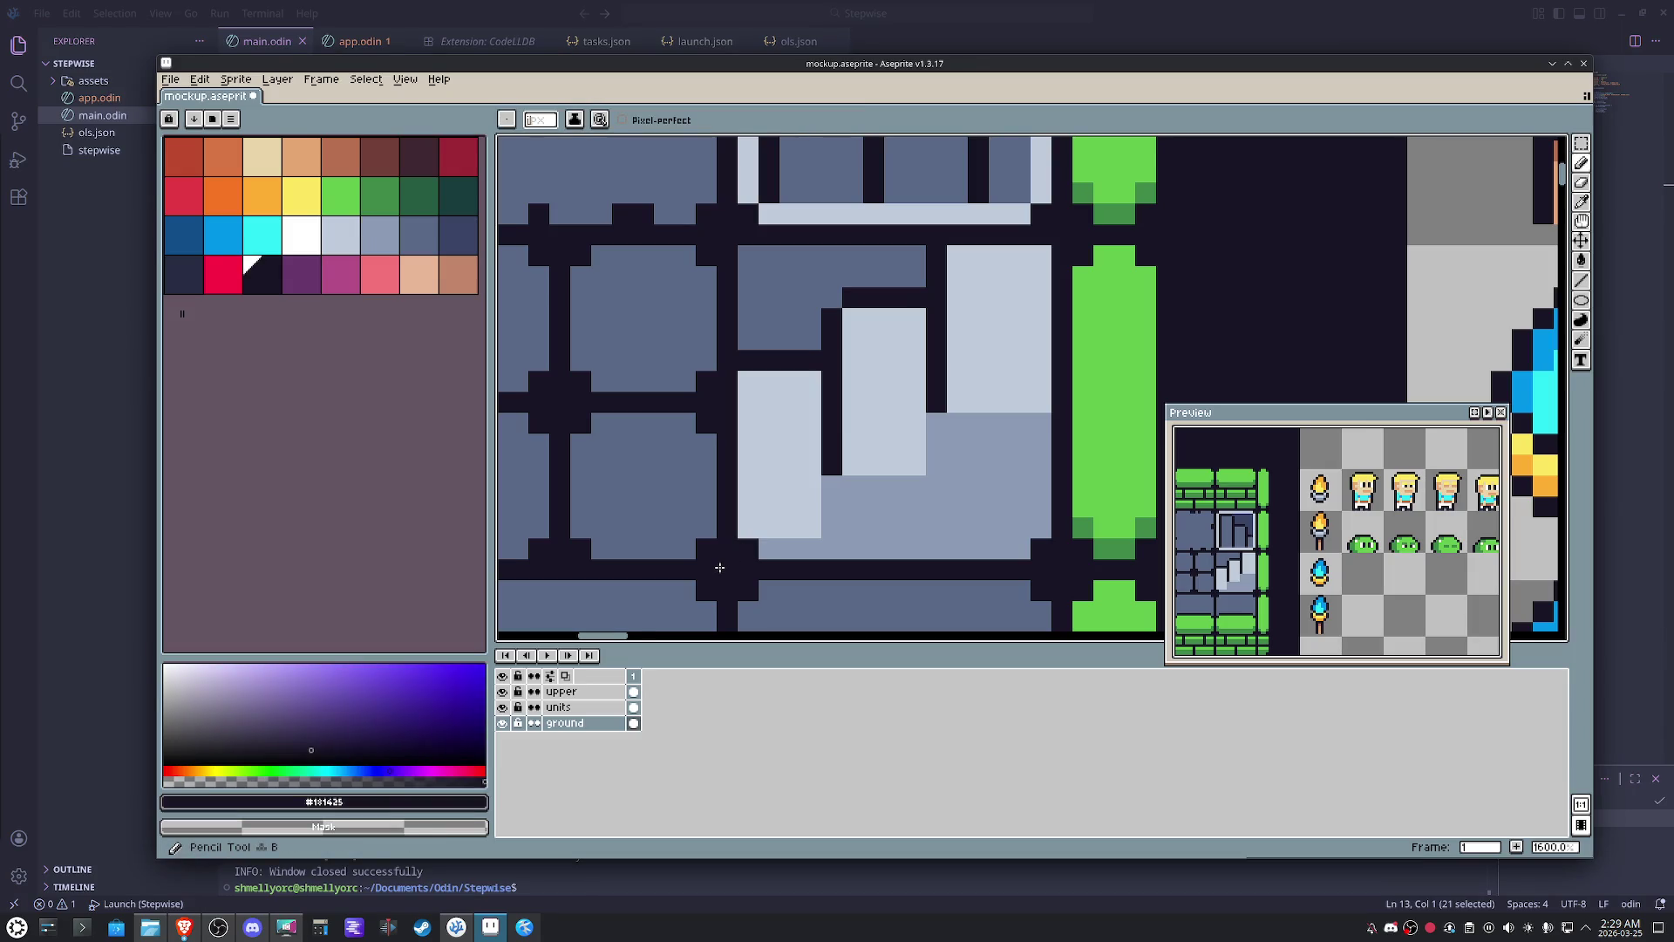
alt+click(753, 343)
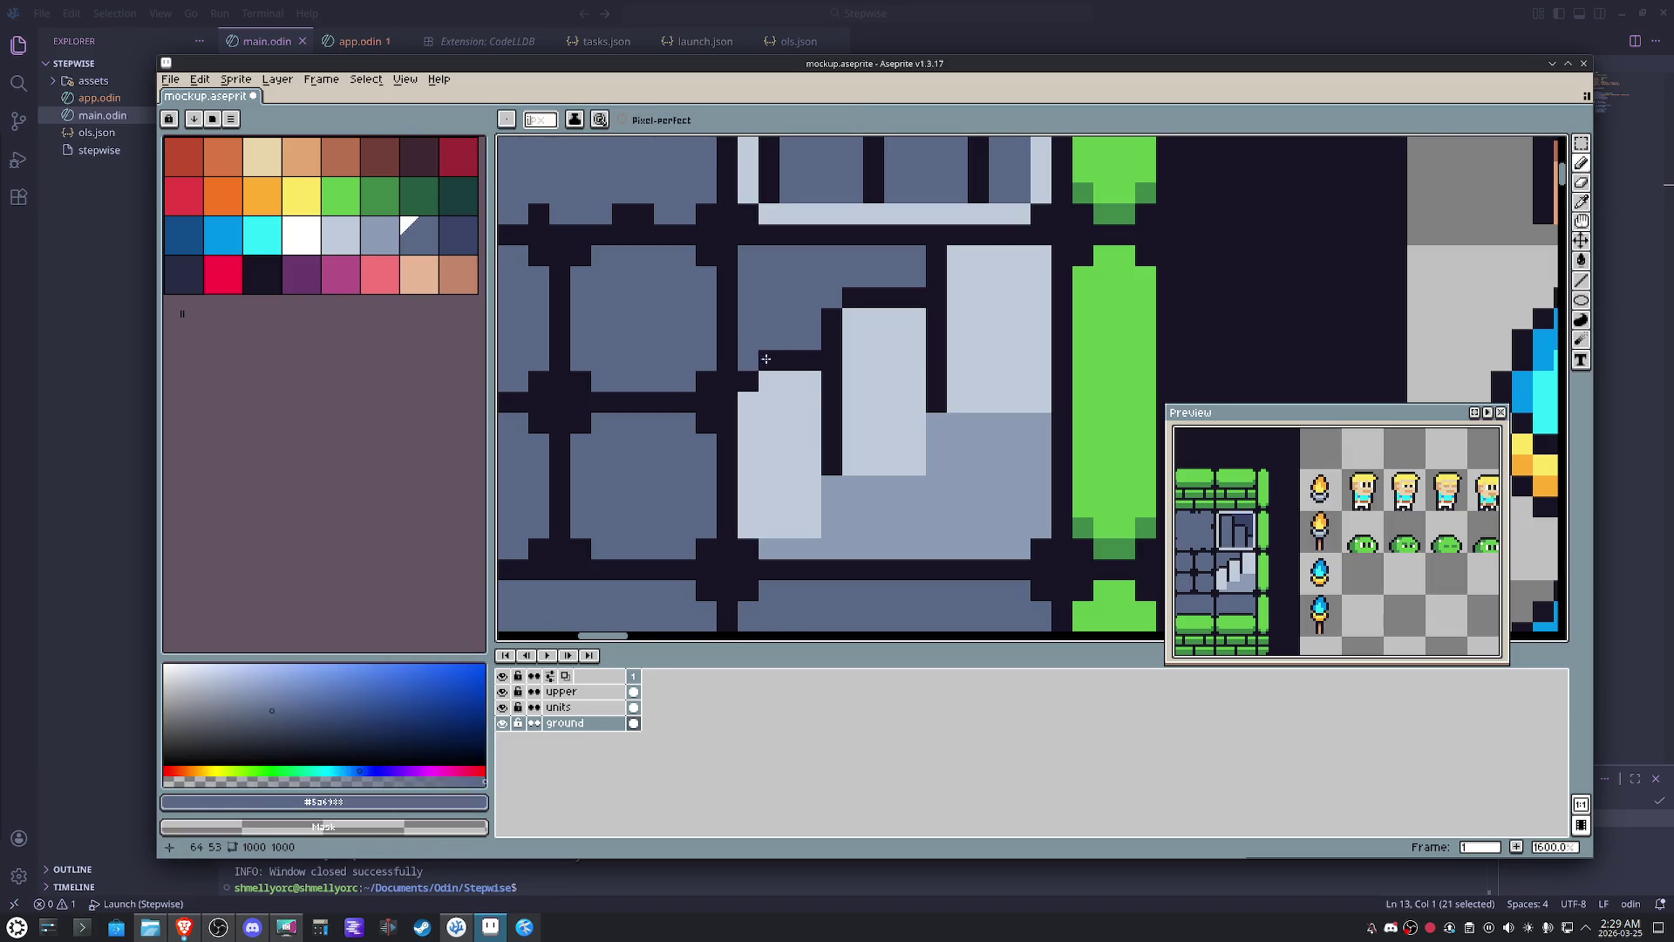
scroll(874, 422, down, 4)
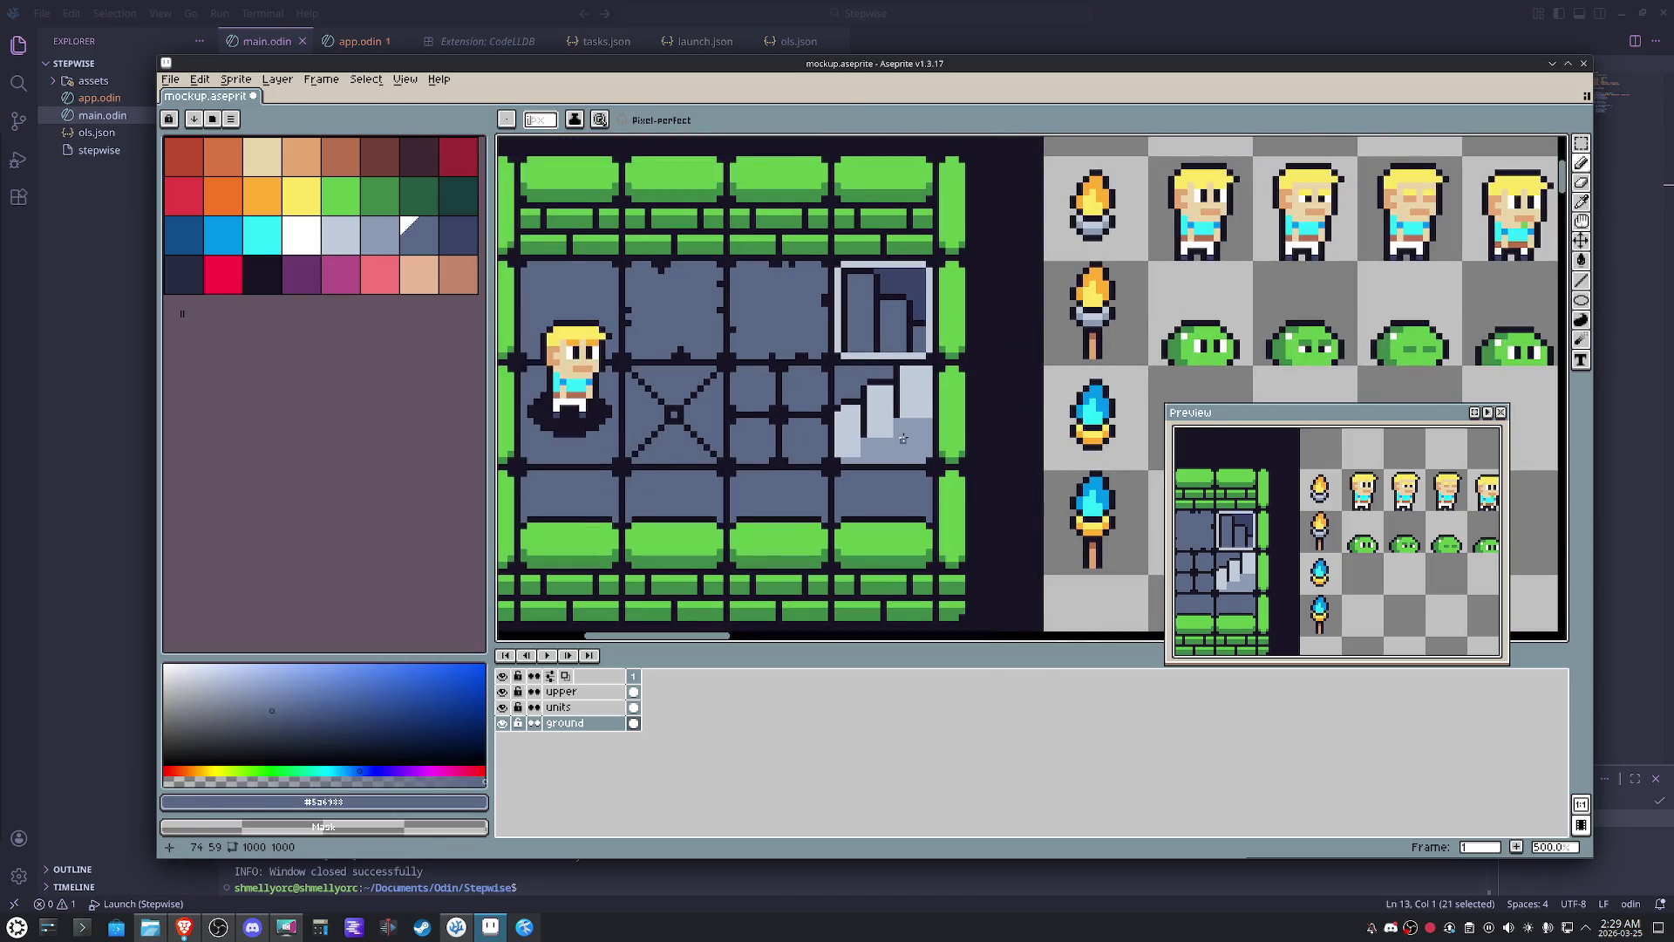
scroll(890, 444, up, 2)
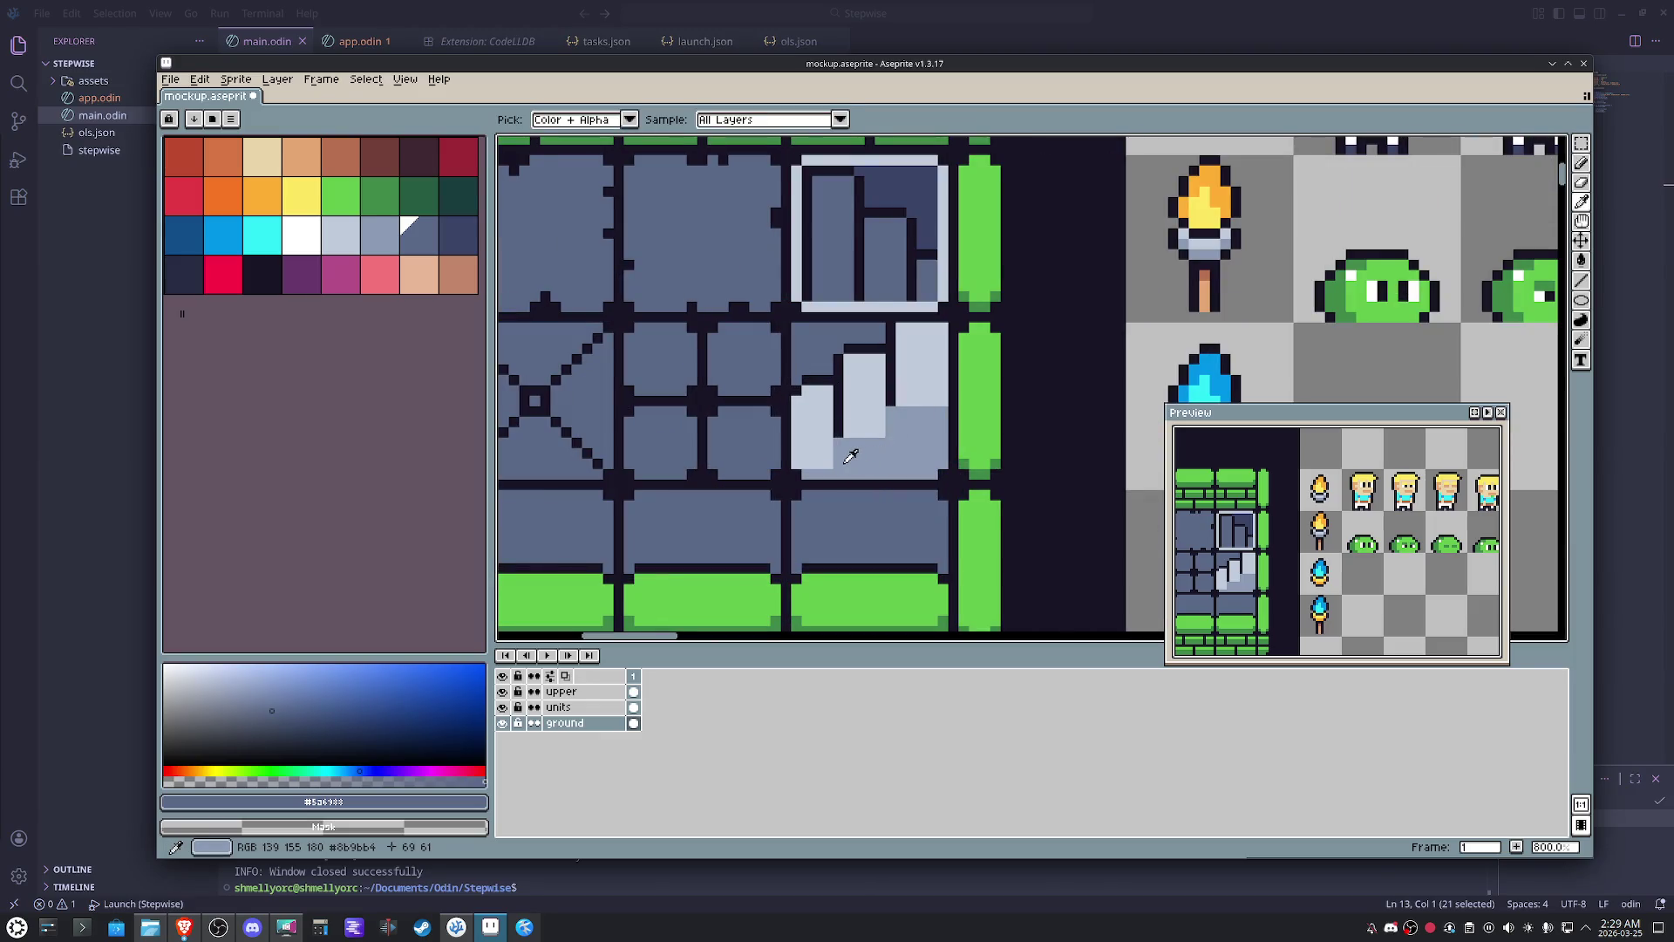
- Try recolouring two pixels above the step, then undo the edits
alt+click(827, 464)
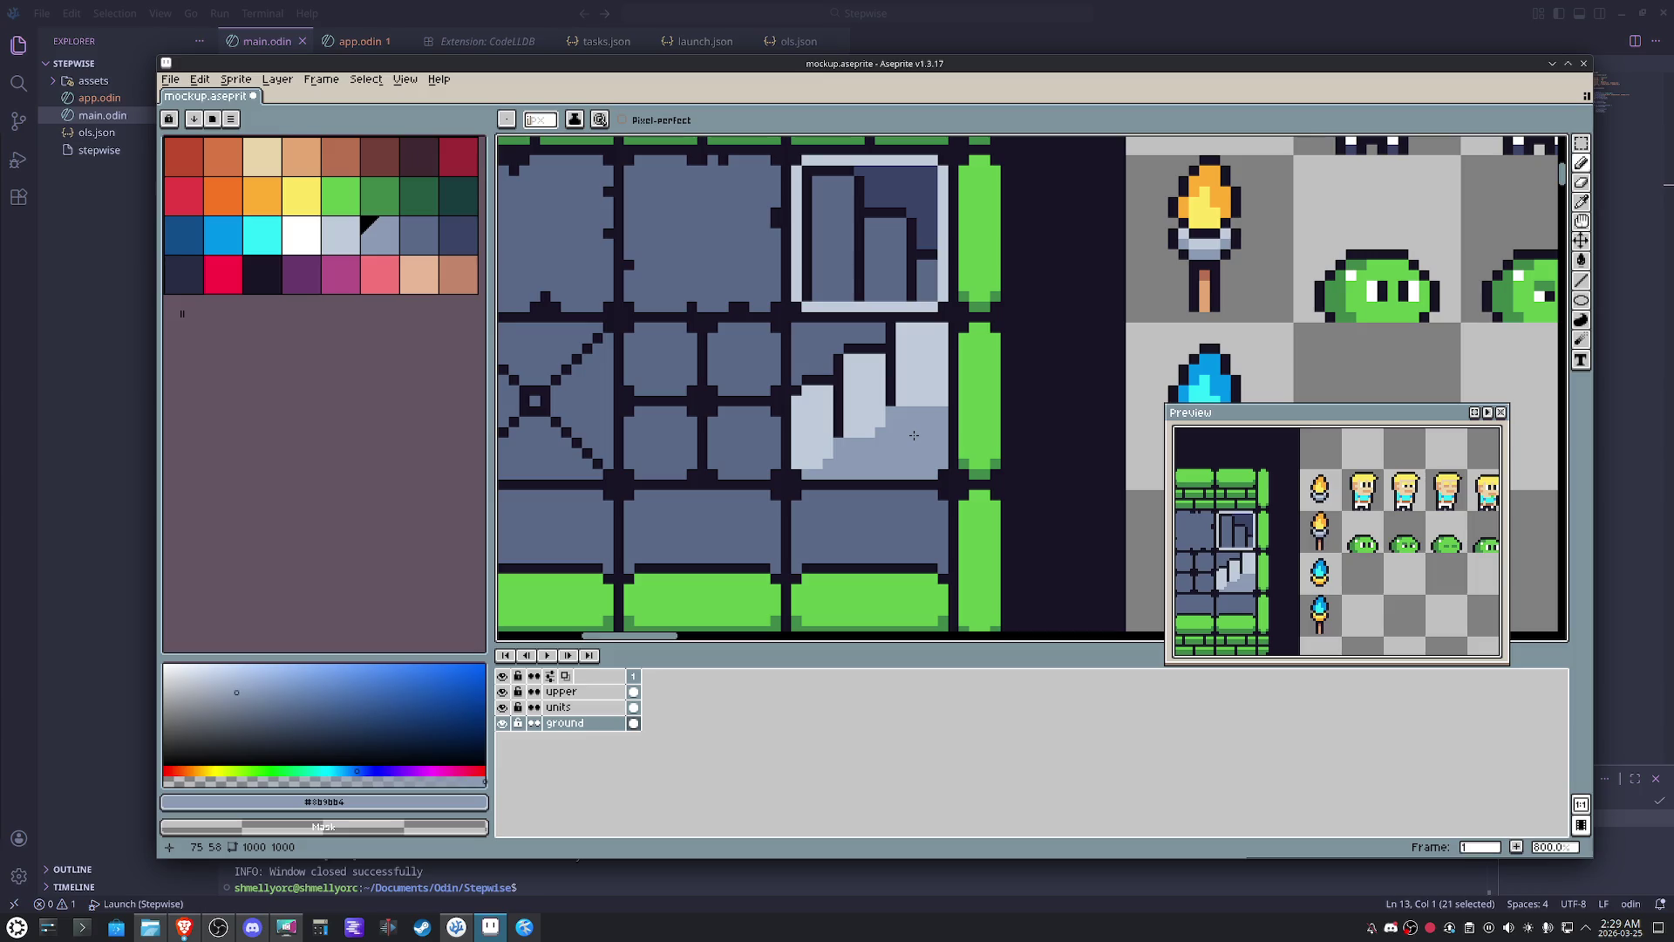
scroll(883, 453, up, 1)
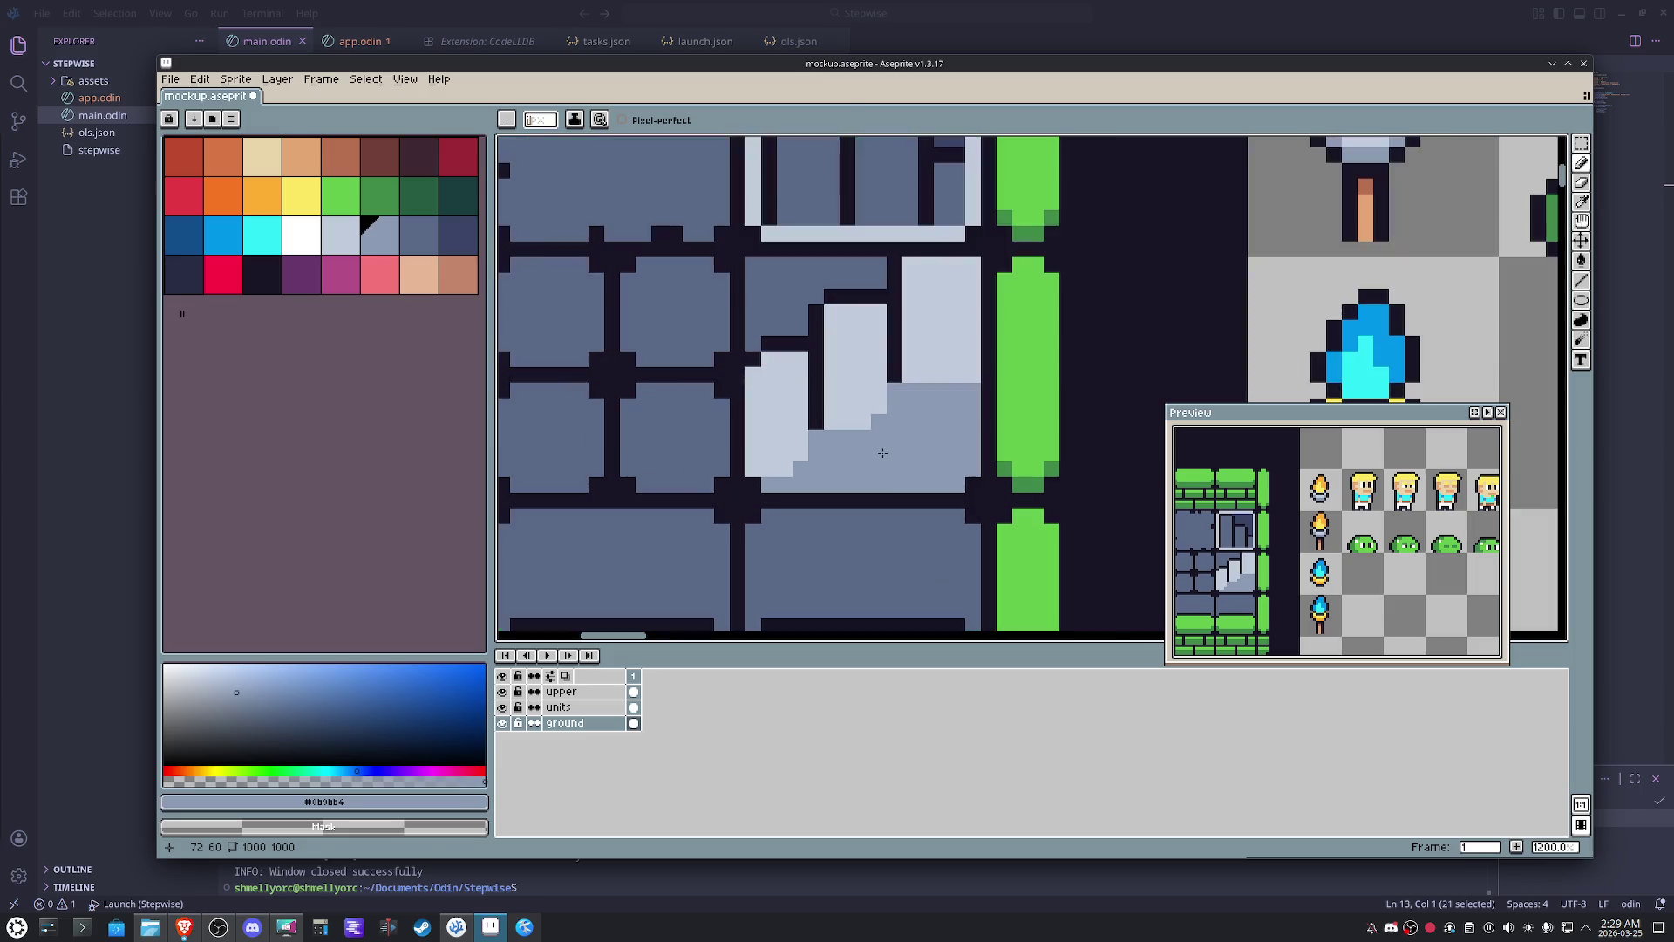
right_click(879, 406)
click(895, 373)
key(ctrl+z)
key(ctrl+z)
- Fill the bottom corners of the light step patch and save the room mockup
click(754, 485)
click(973, 485)
alt+click(731, 265)
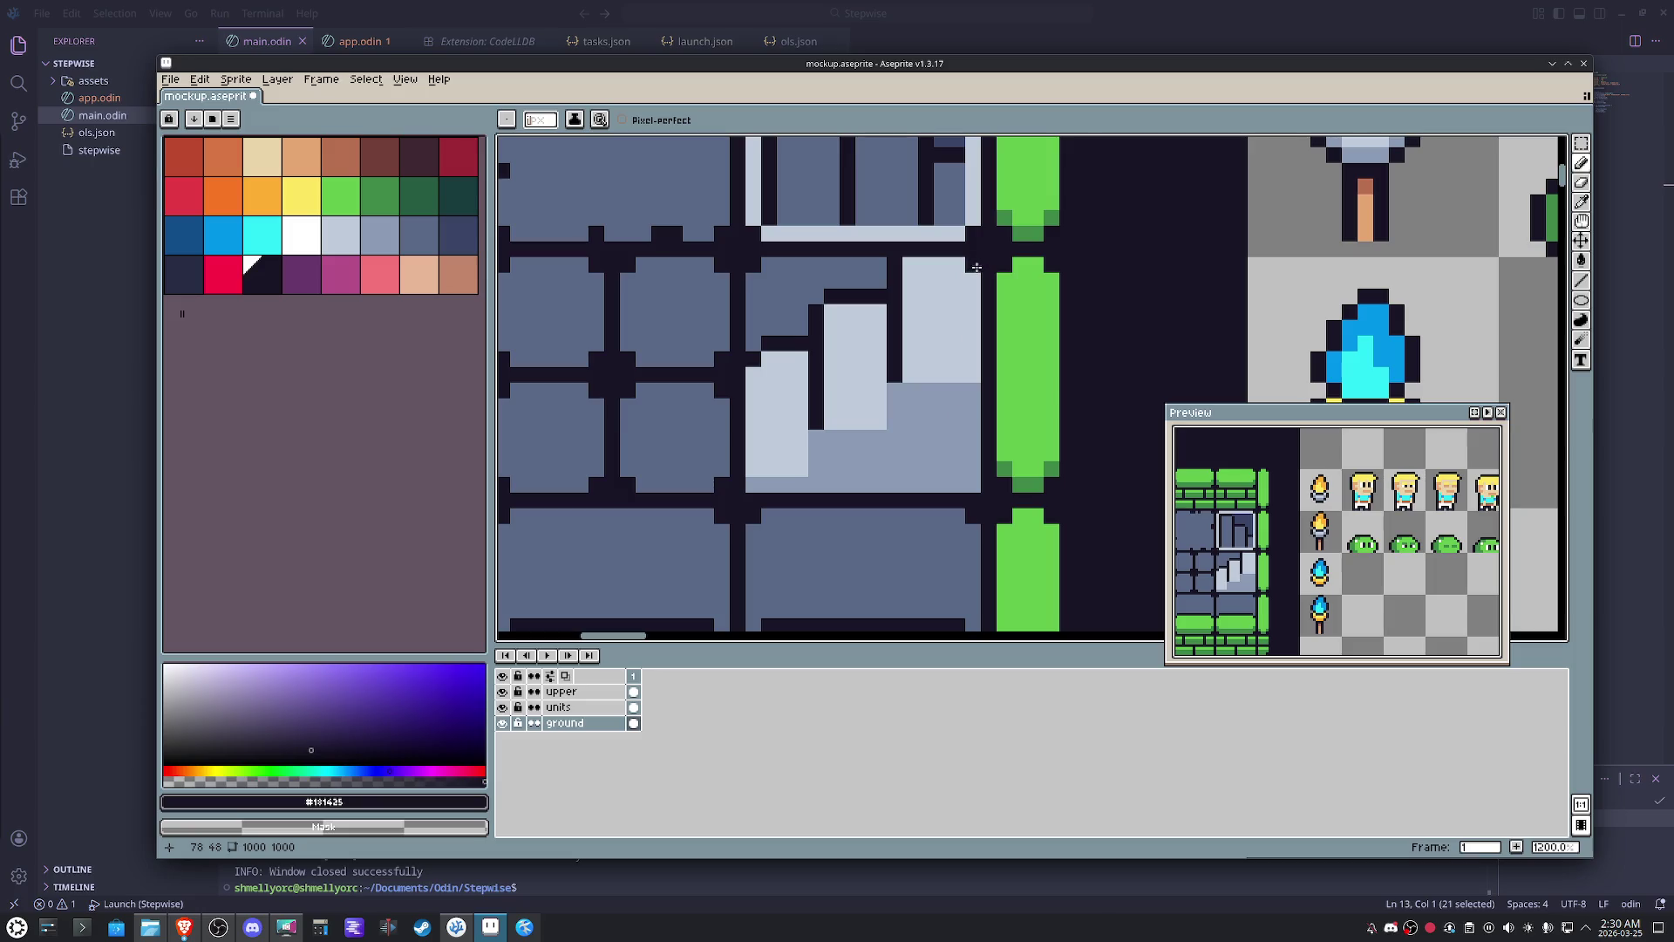
scroll(976, 266, down, 3)
key(ctrl+s)
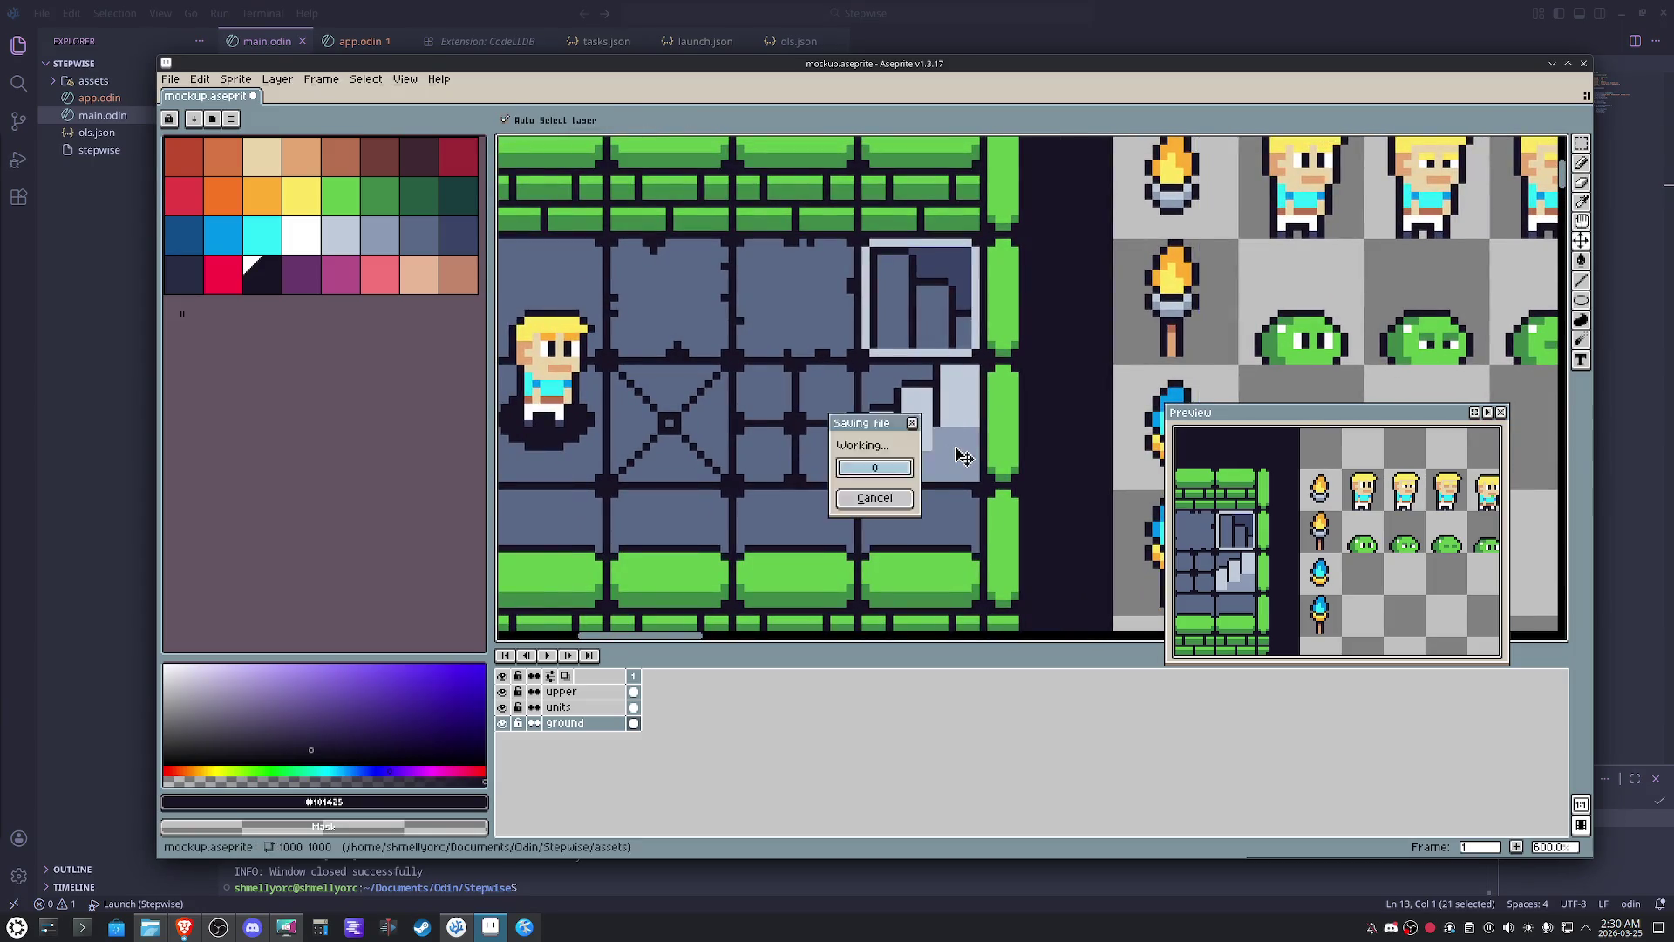
scroll(961, 453, down, 1)
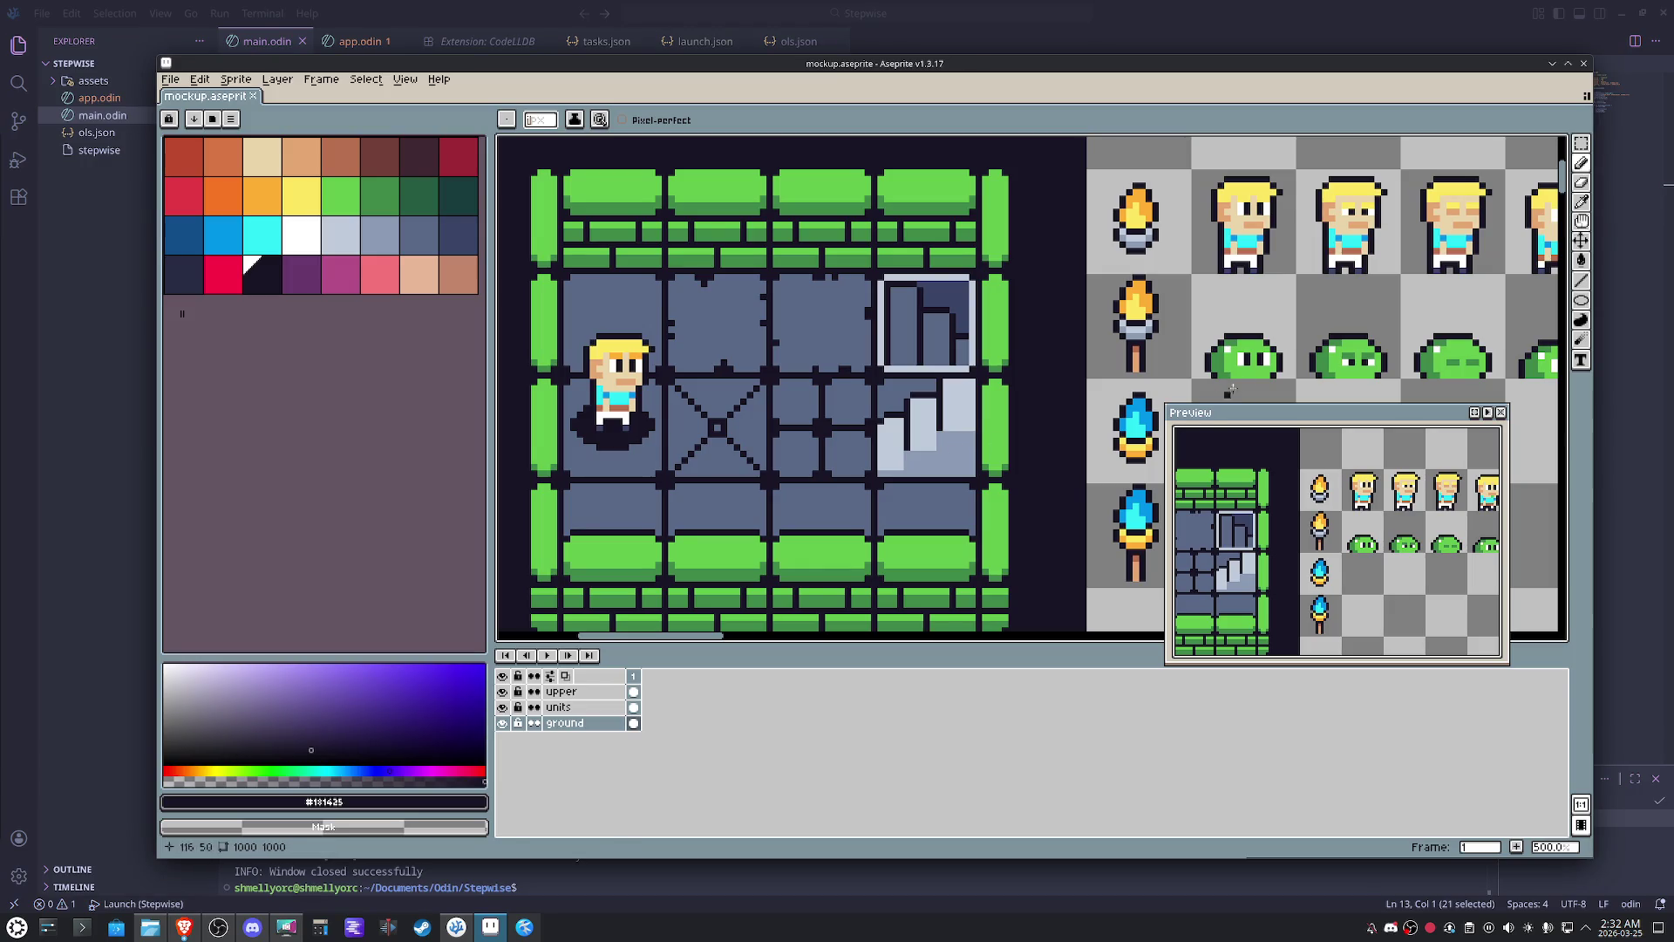
scroll(857, 406, down, 1)
scroll(844, 400, down, 1)
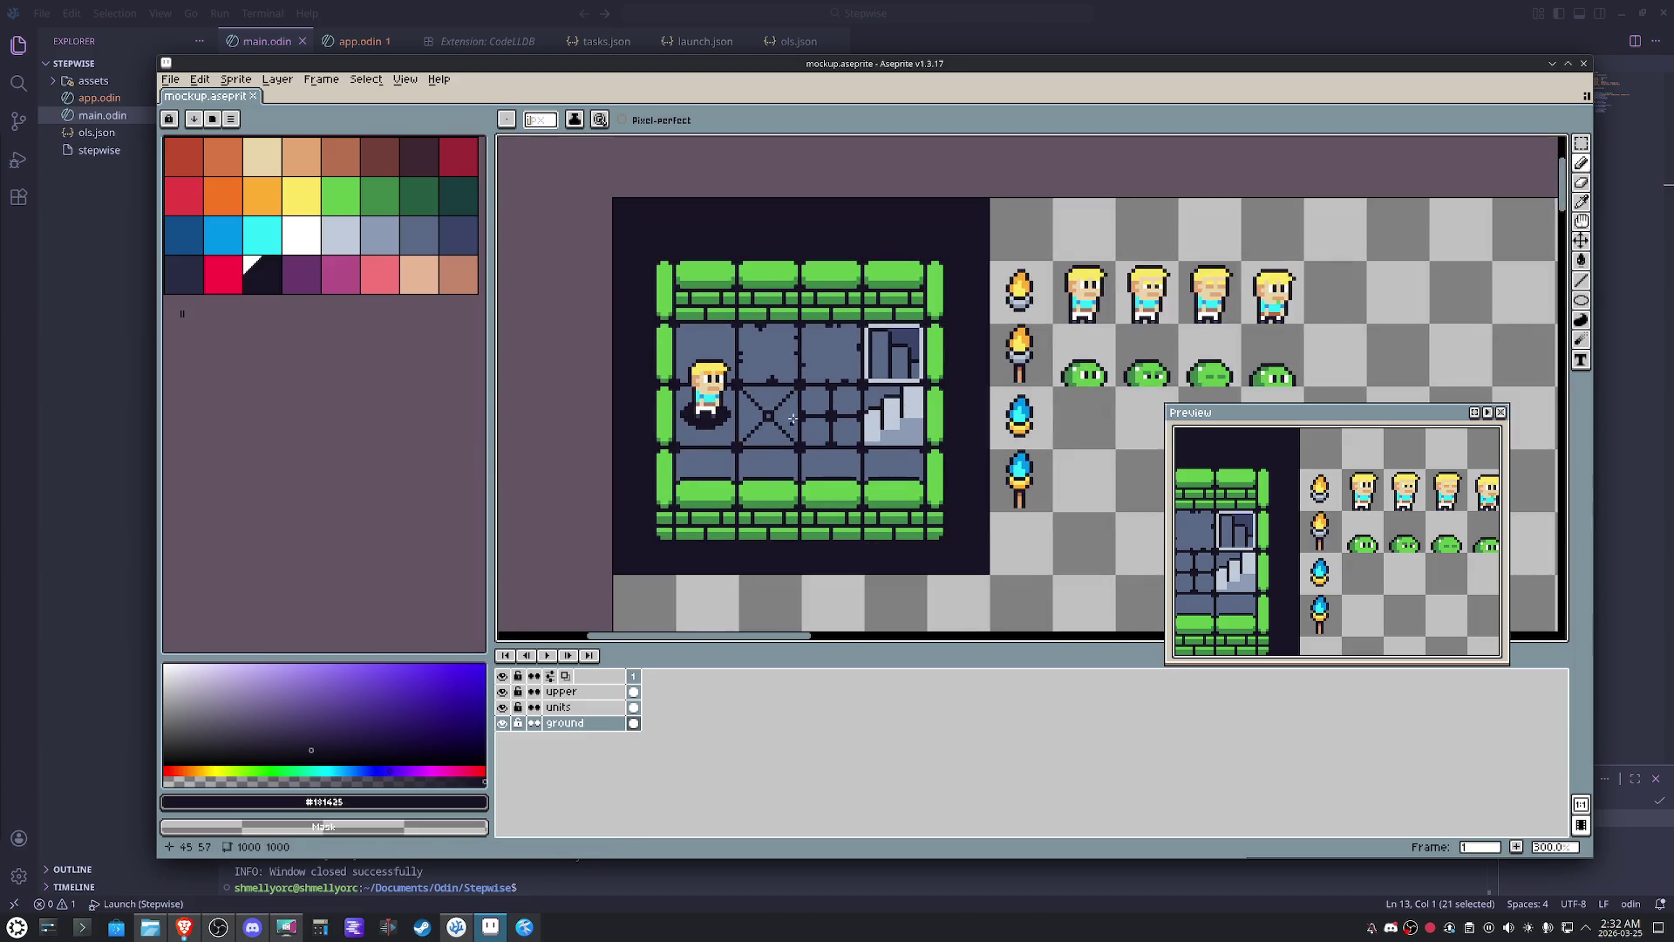
- Load the ARNE32 preset palette into the swatches as a first try
click(218, 118)
mouse_move(475, 367)
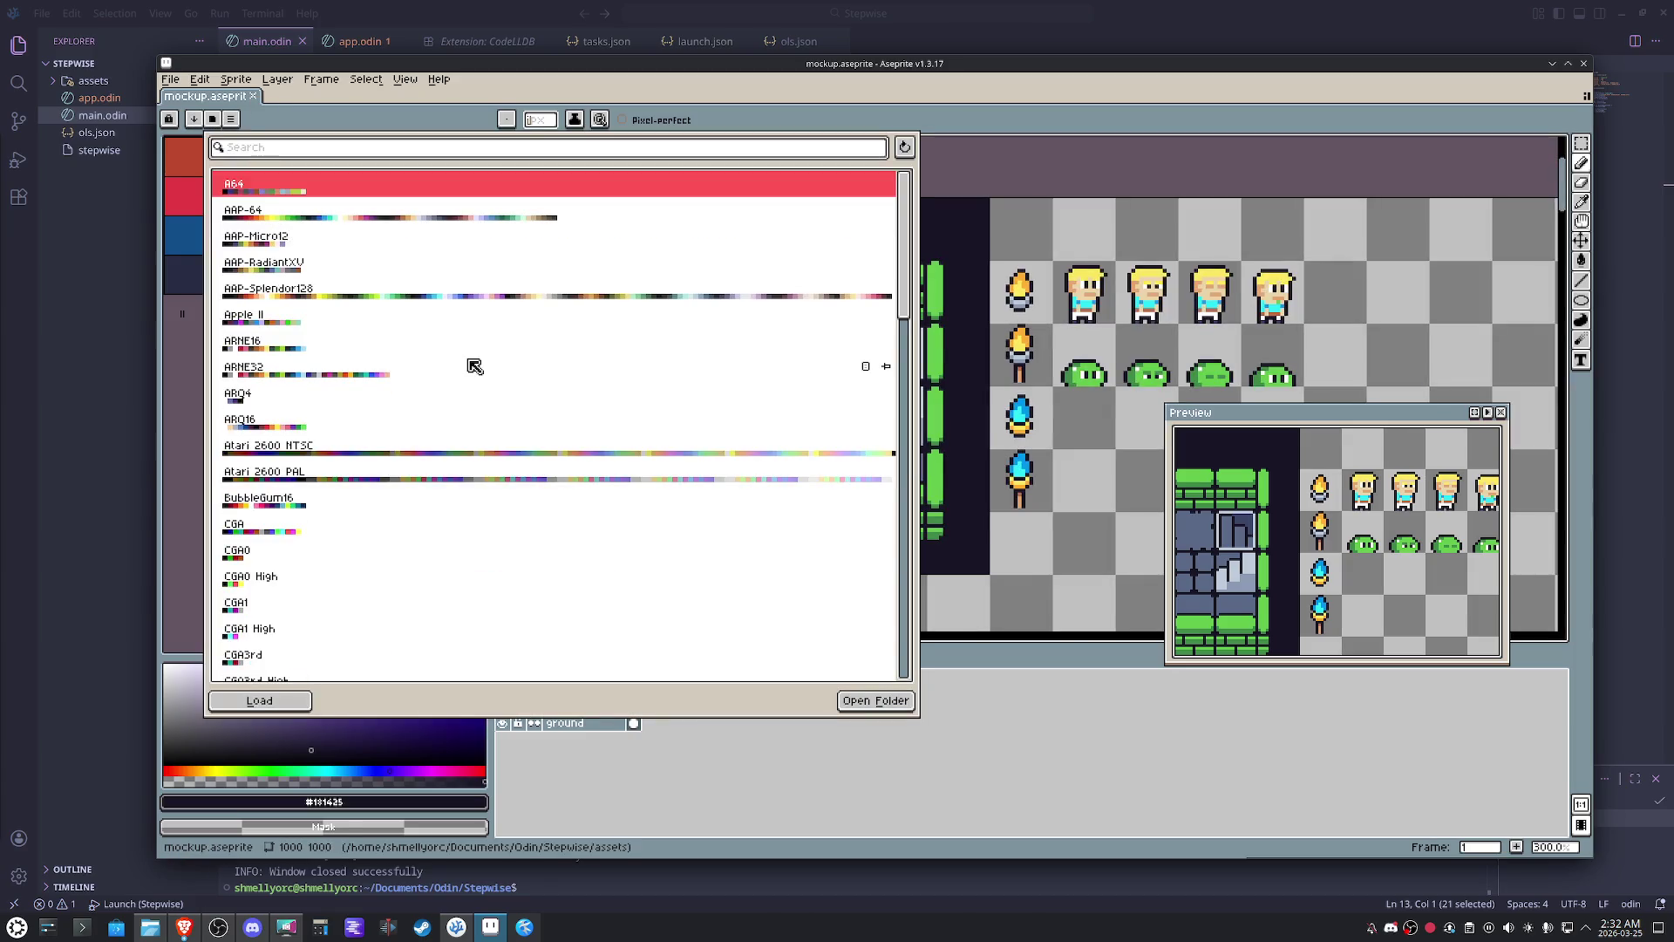
click(383, 366)
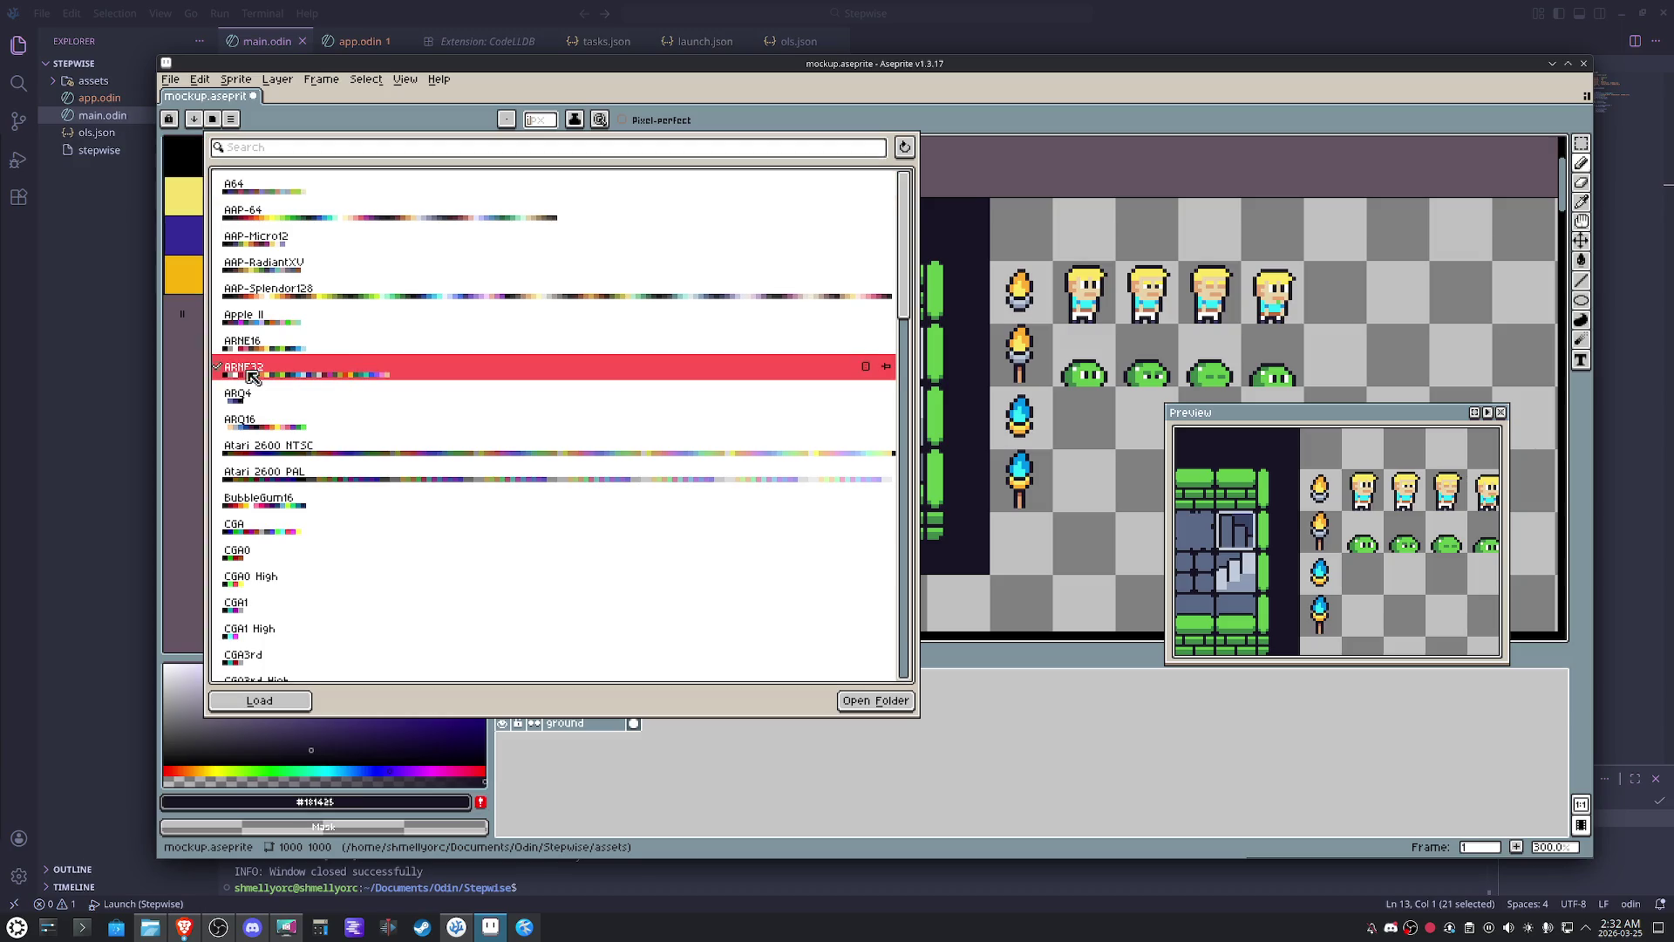
click(190, 373)
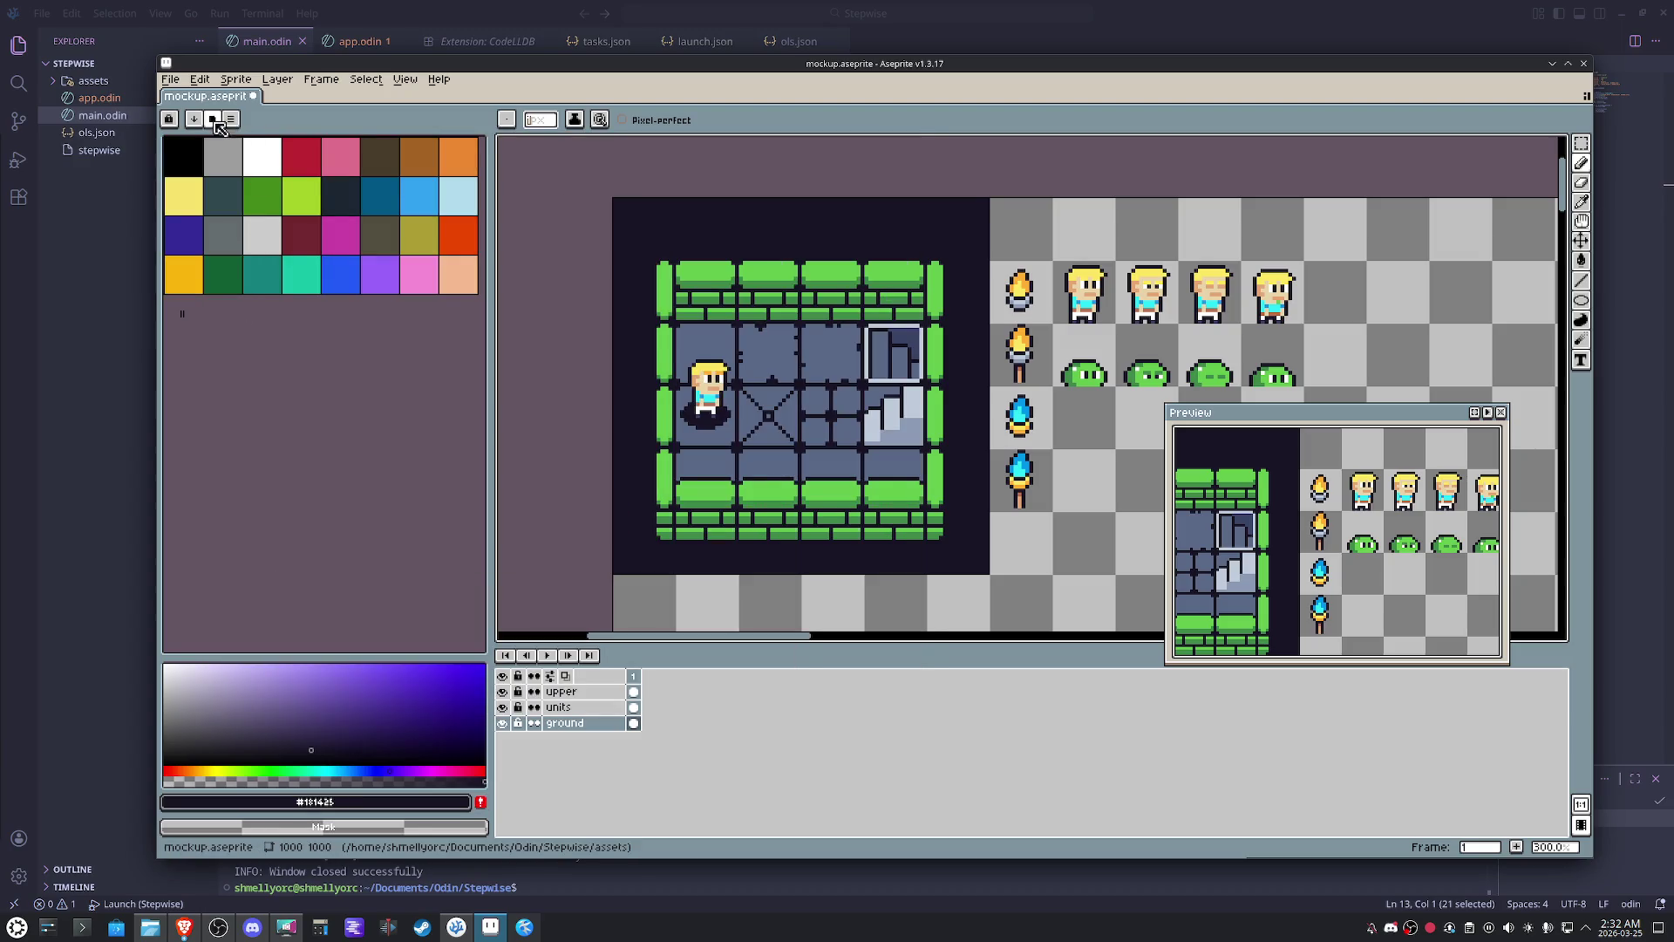
- Replace it with the Sweetie 16 preset palette and choose black for flood filling
click(217, 120)
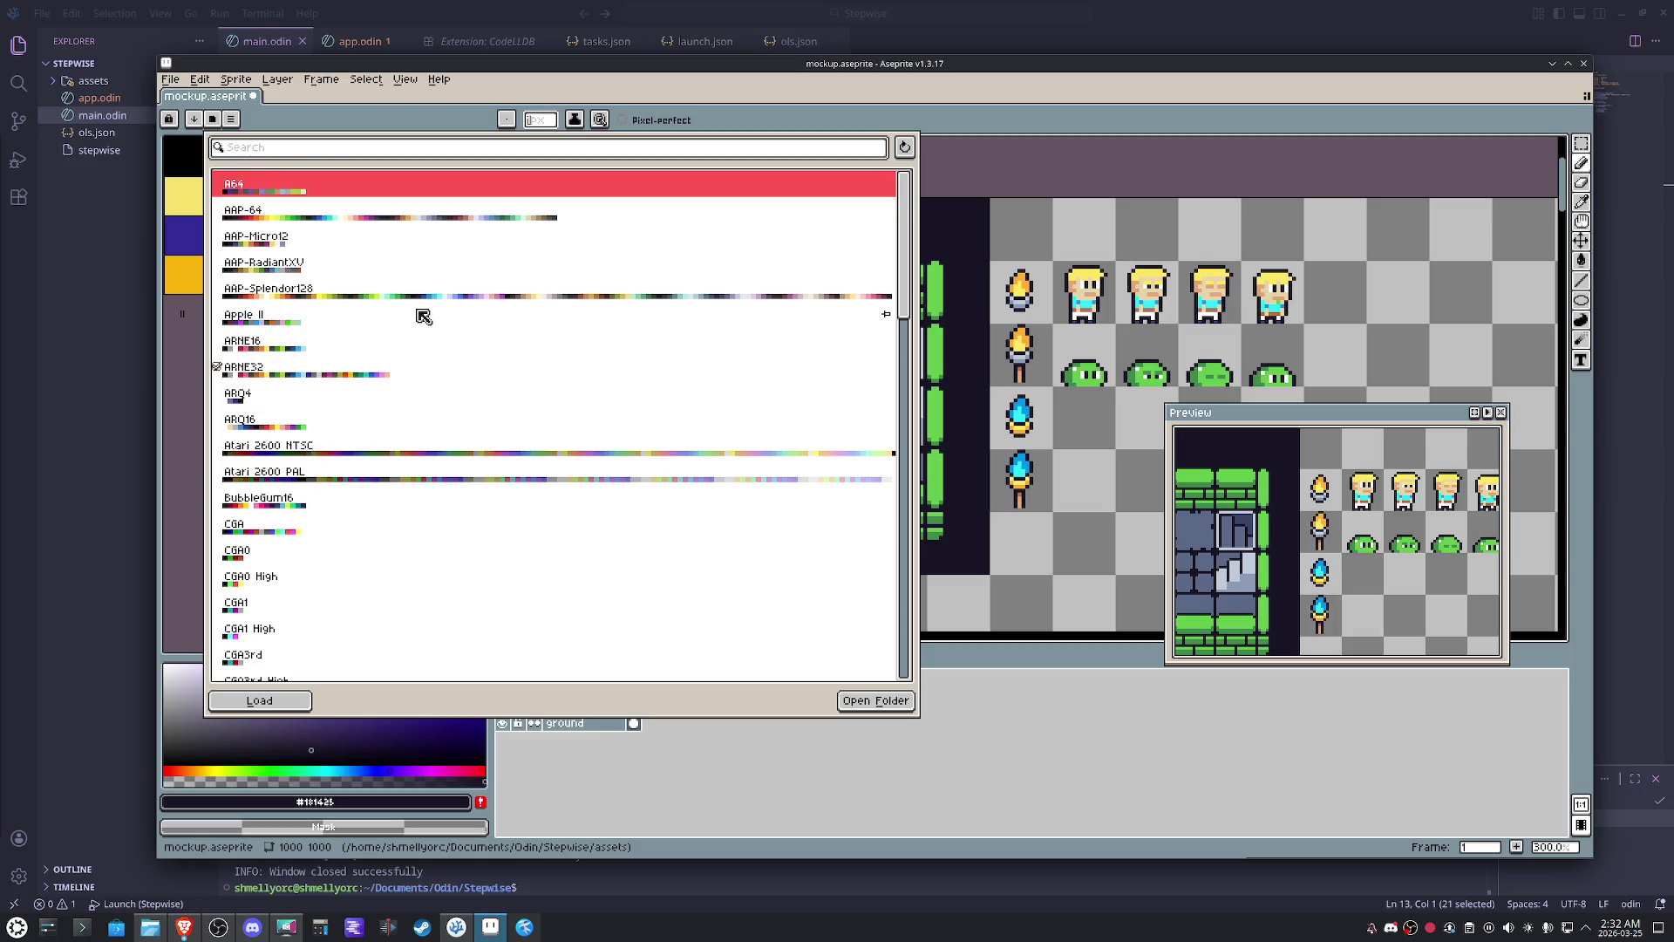
scroll(423, 314, down, 3)
scroll(423, 315, down, 5)
scroll(423, 341, down, 5)
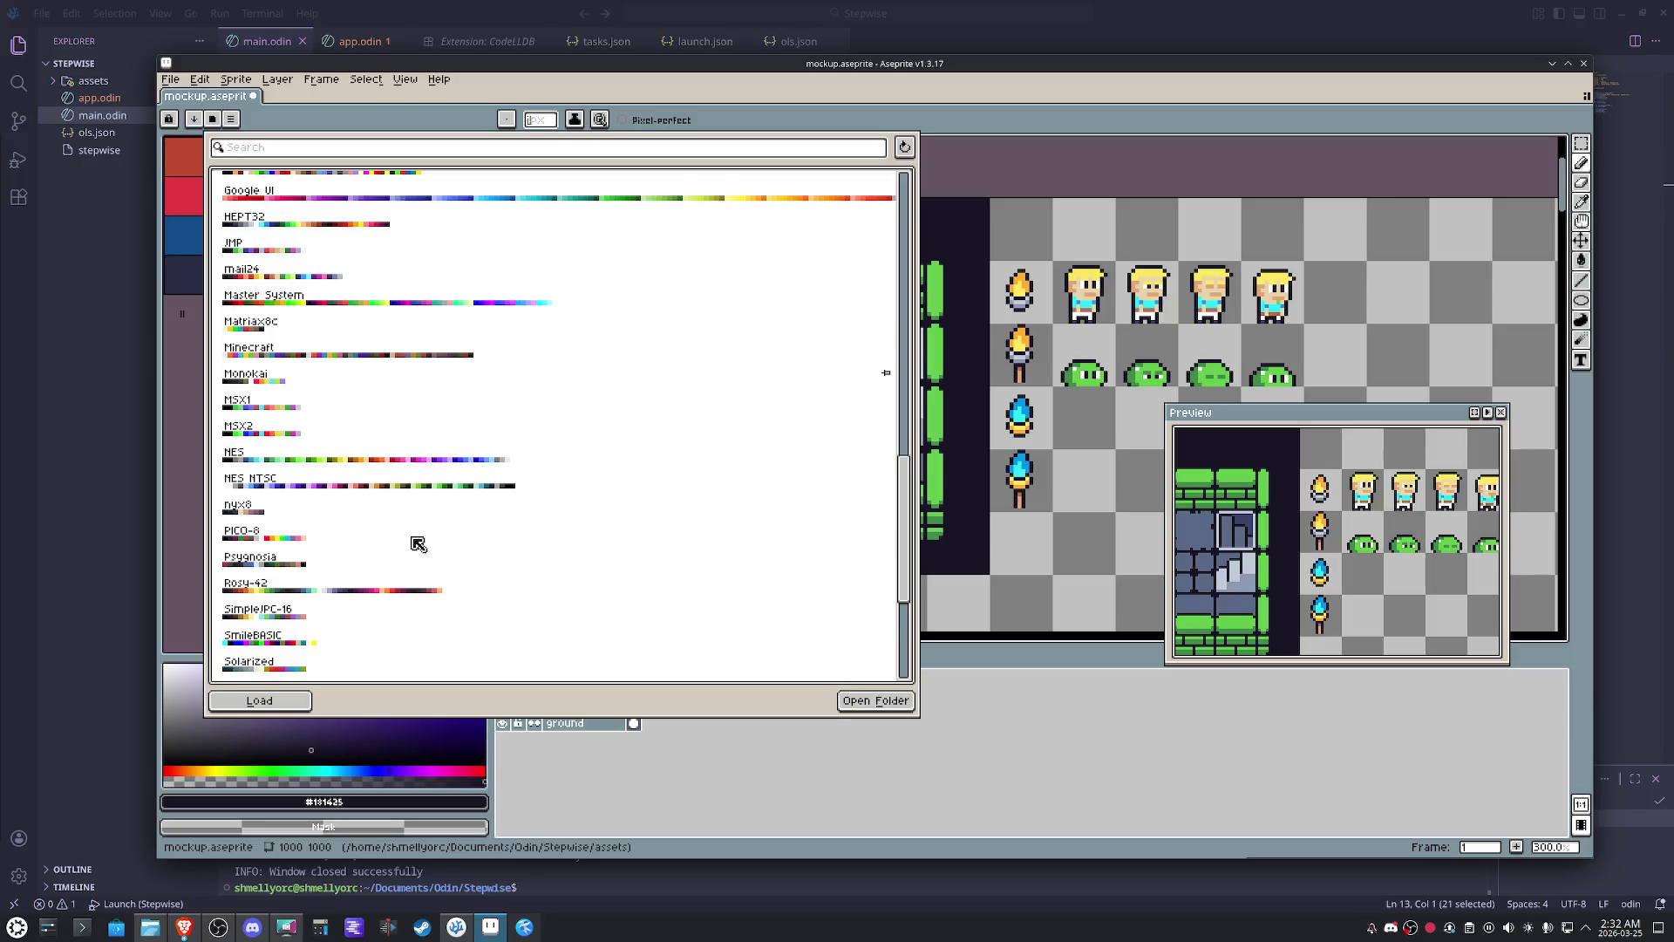
scroll(416, 544, down, 2)
scroll(417, 545, down, 1)
click(280, 552)
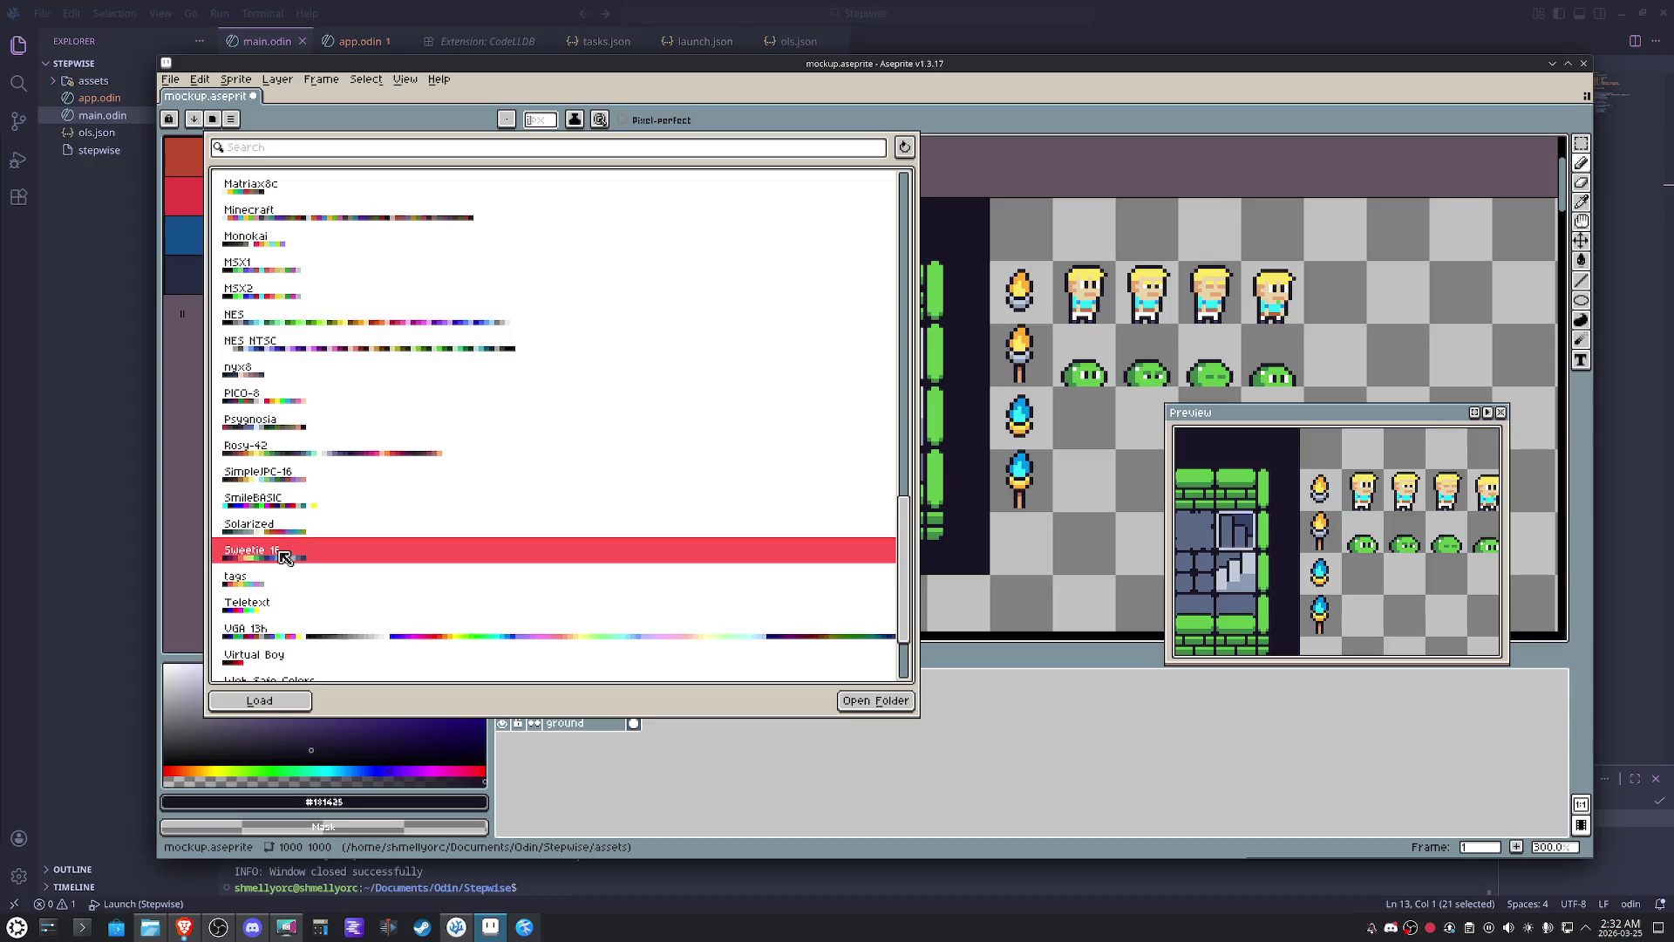
key(Escape)
click(182, 157)
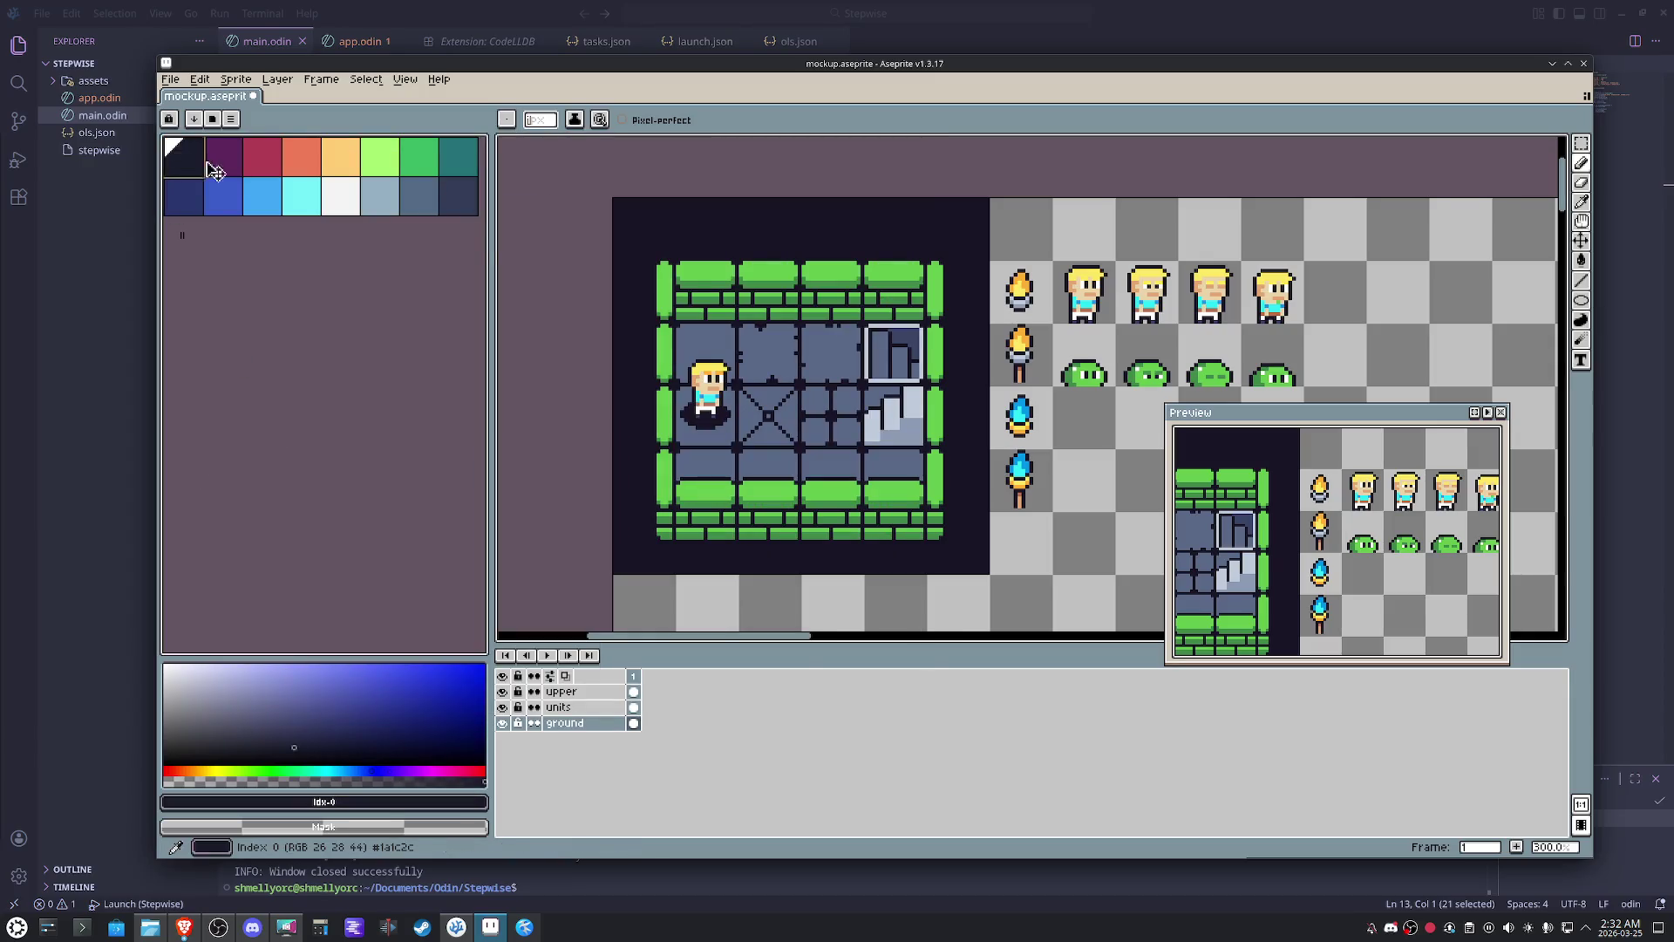
key(g)
key(g)
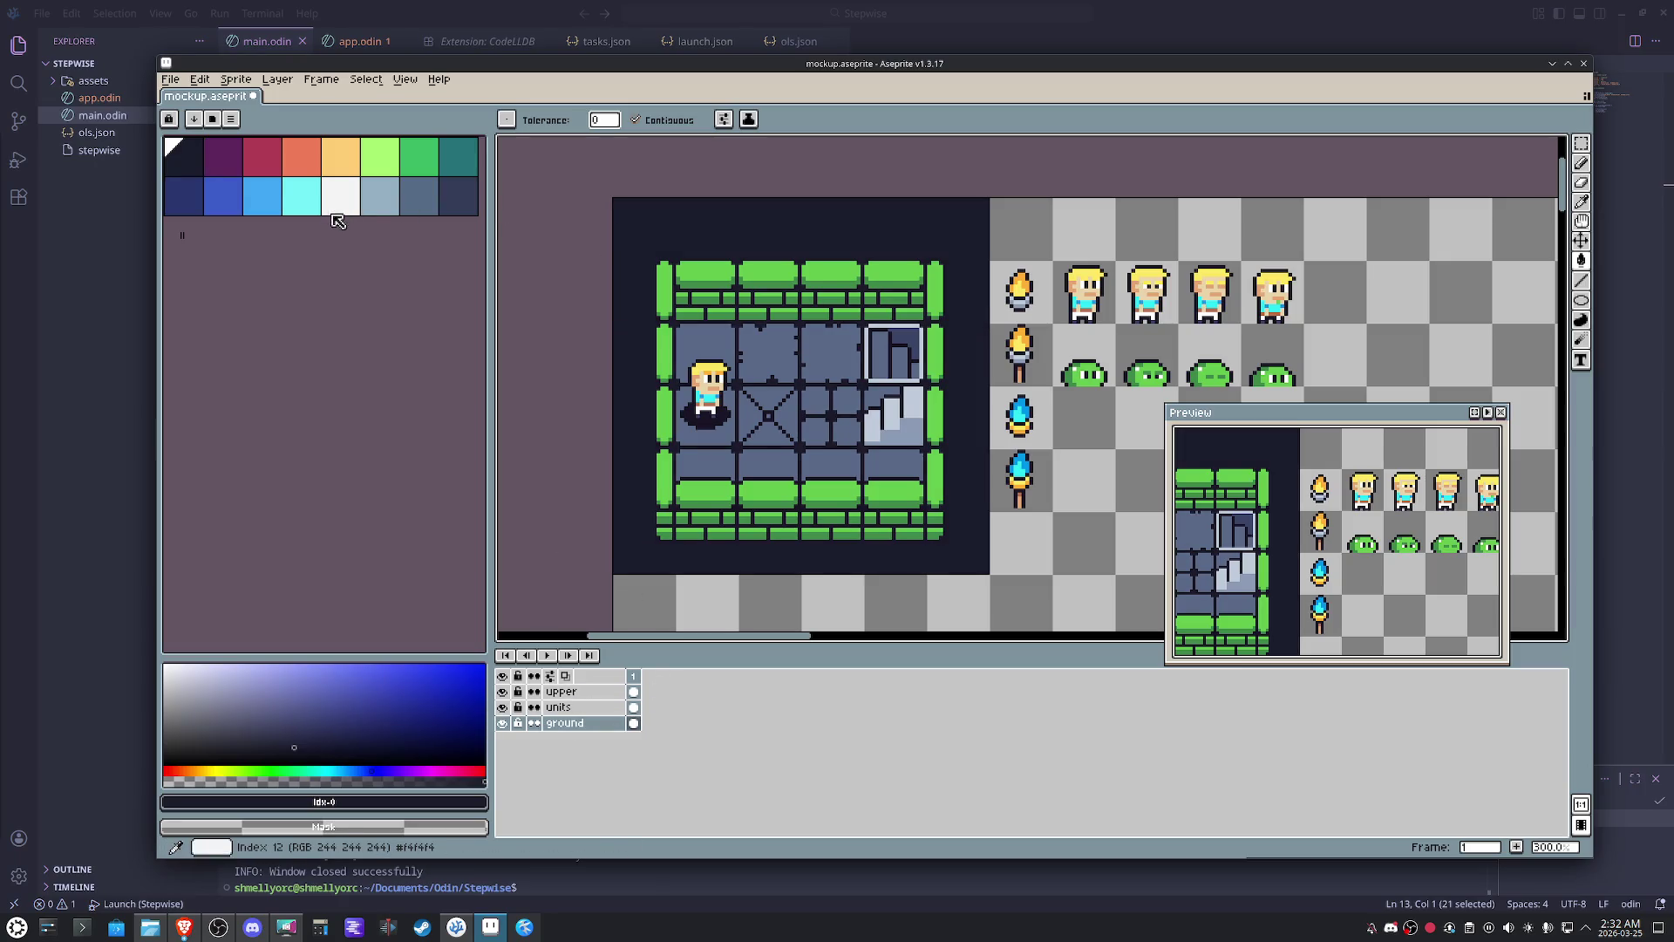
- Try a non-contiguous dark slate fill over the light floor tiles, then undo it
click(456, 196)
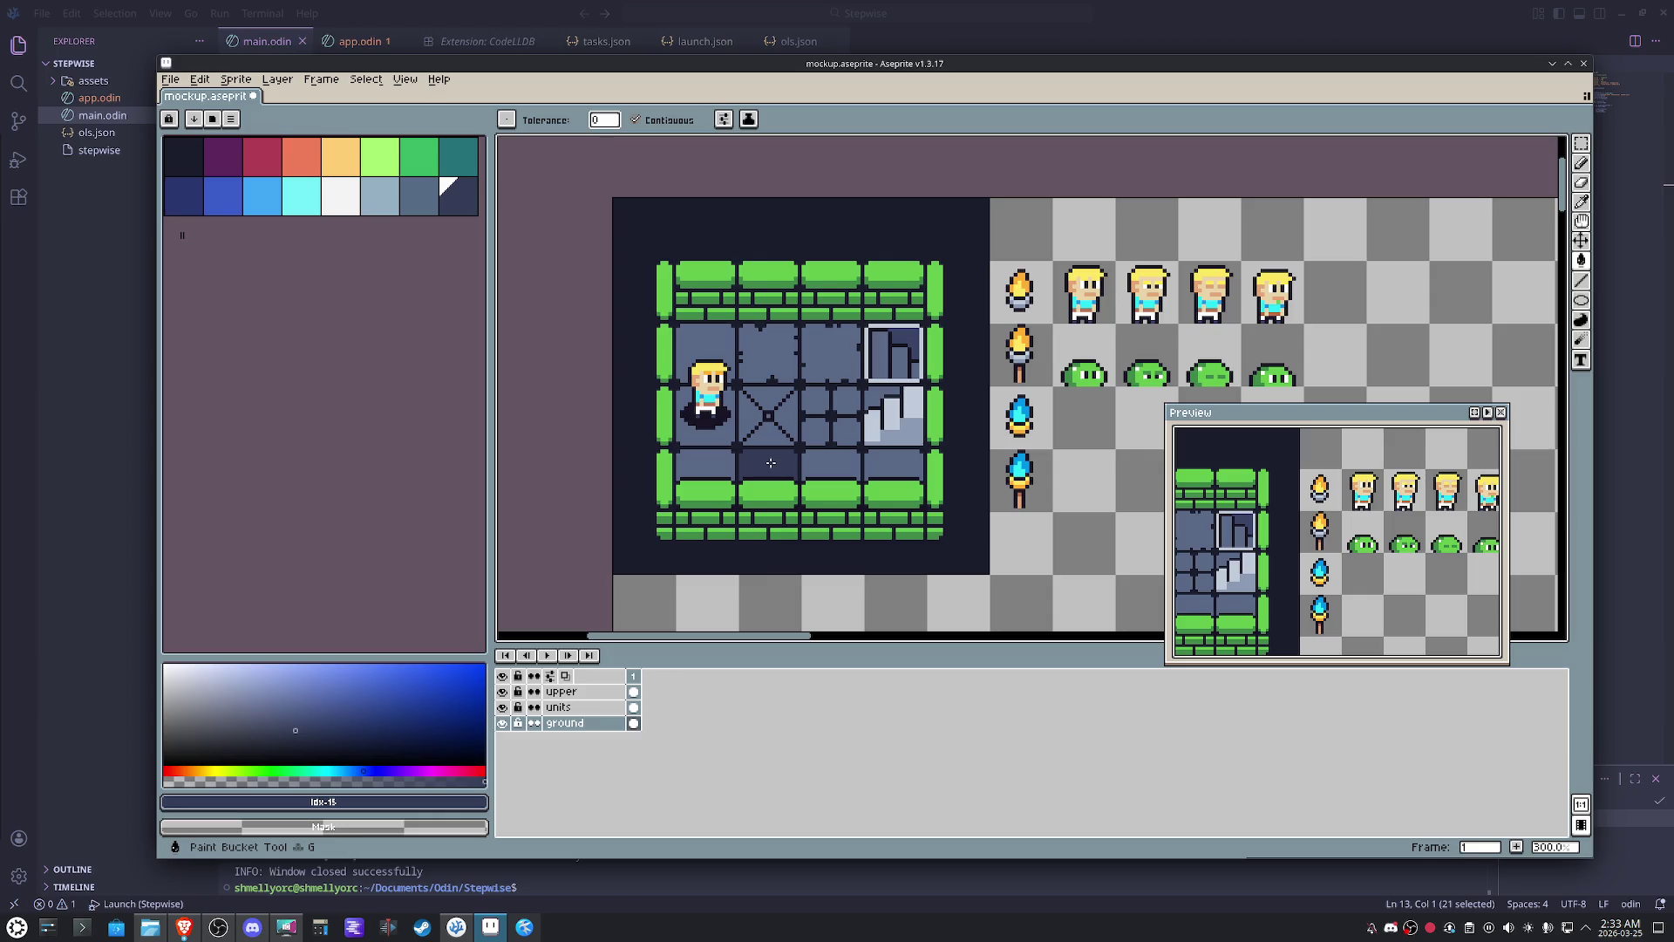
click(636, 119)
click(770, 346)
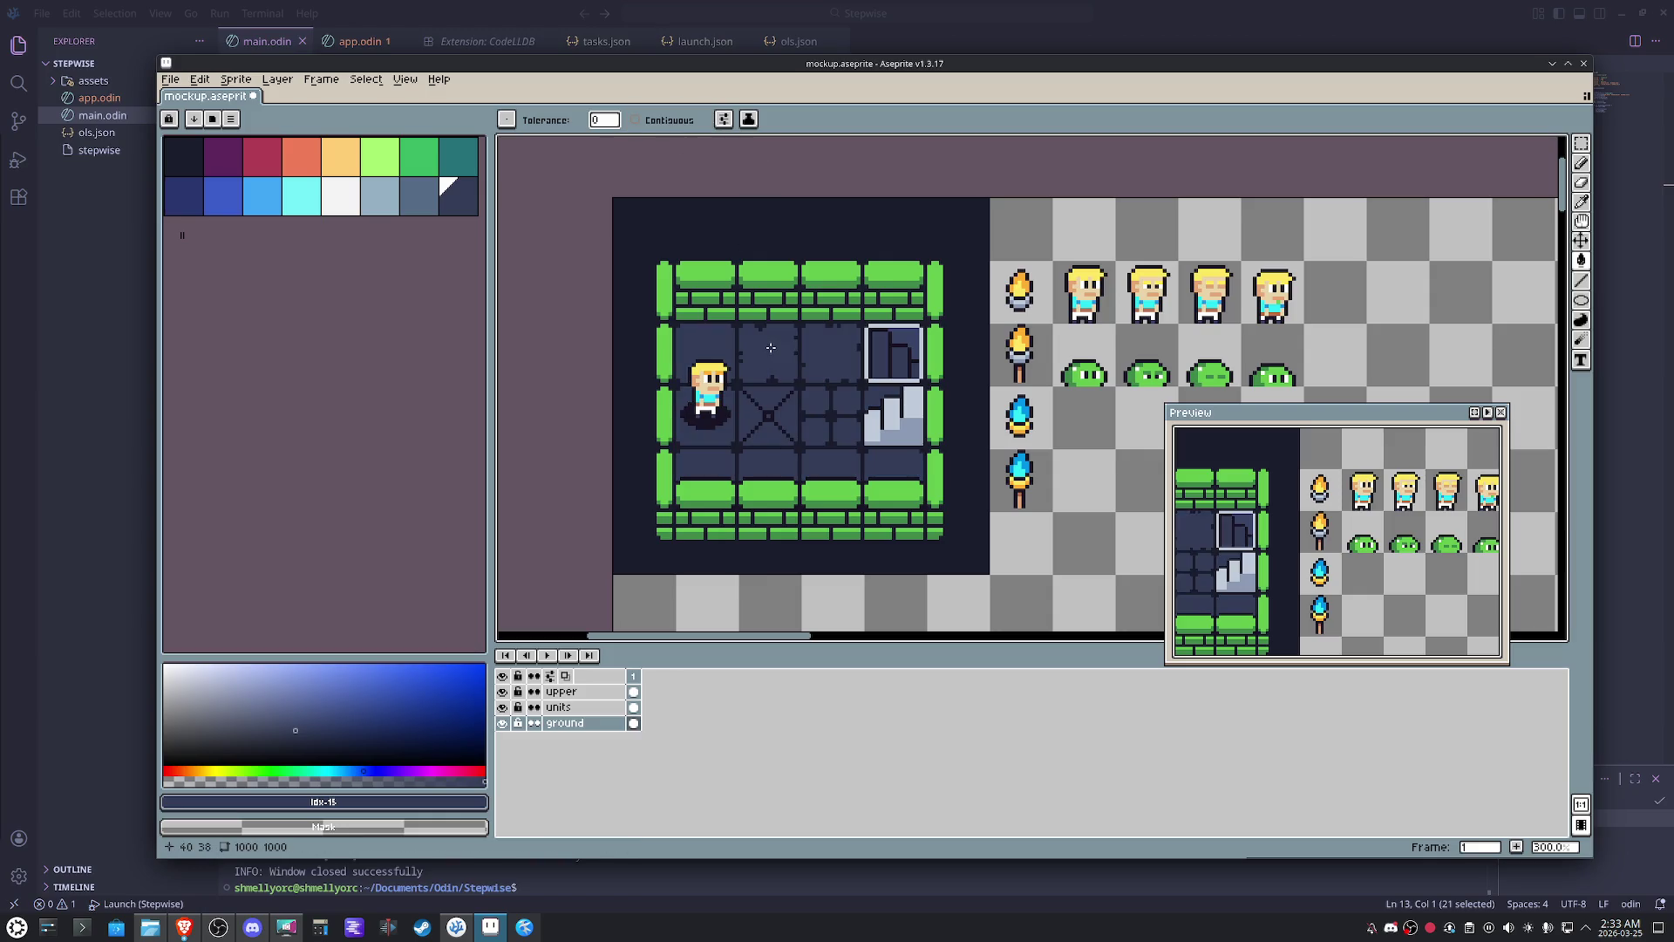
key(ctrl+z)
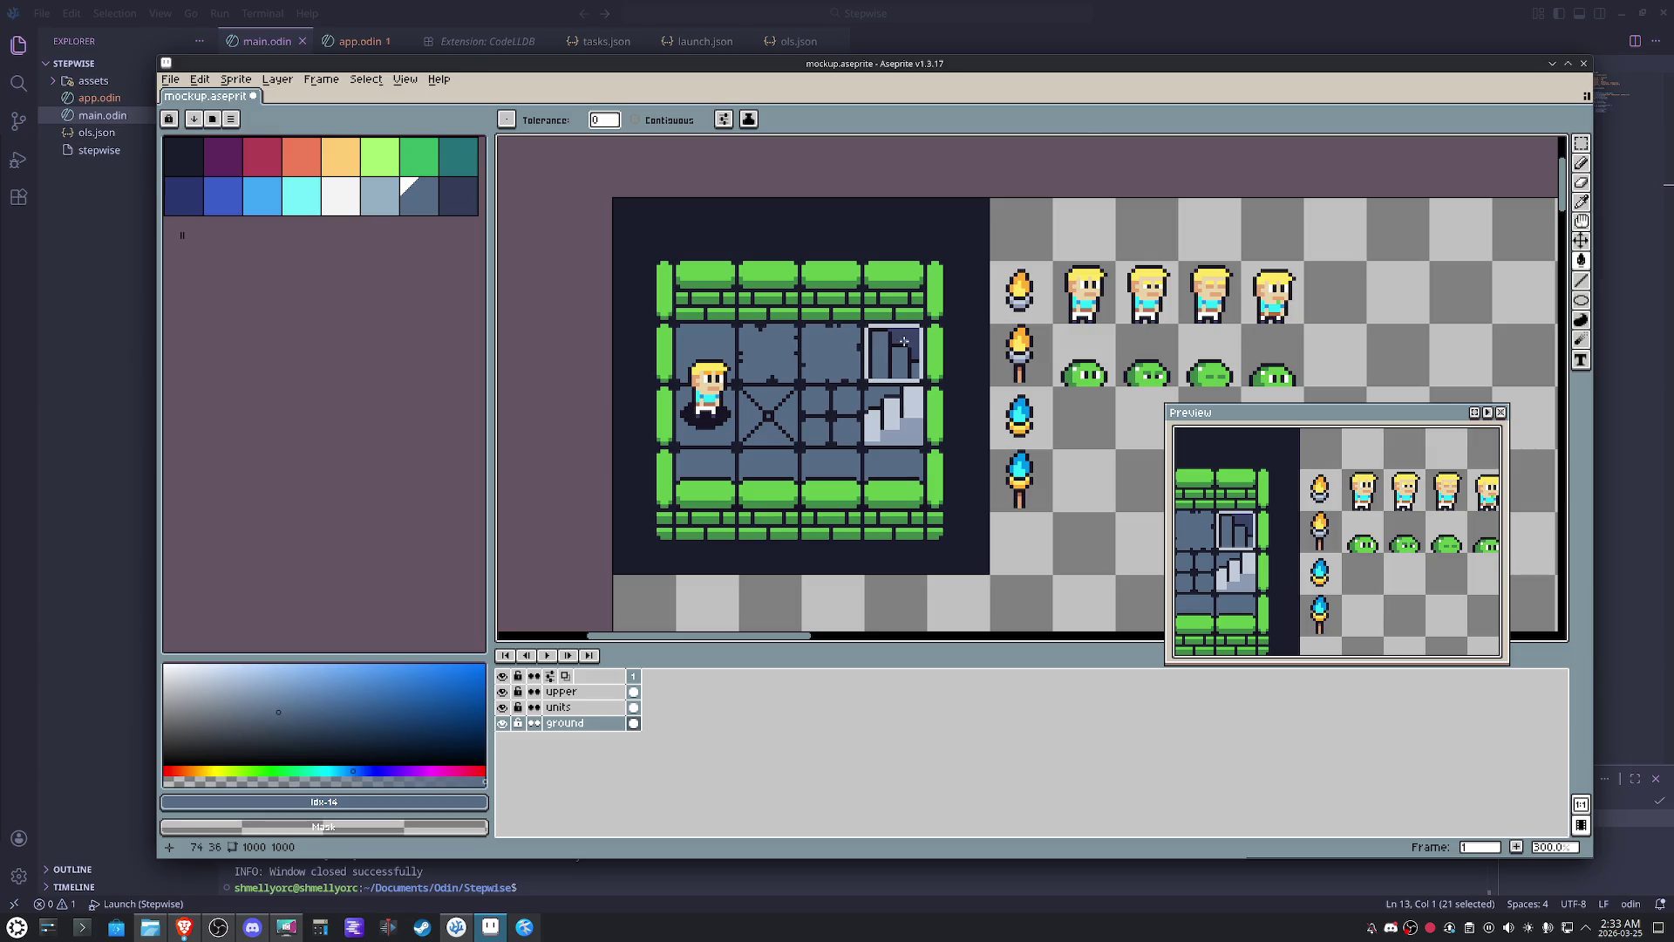
- Browse the green and grey-blue swatches and darken part of the stair tile with slate
key(bracketright)
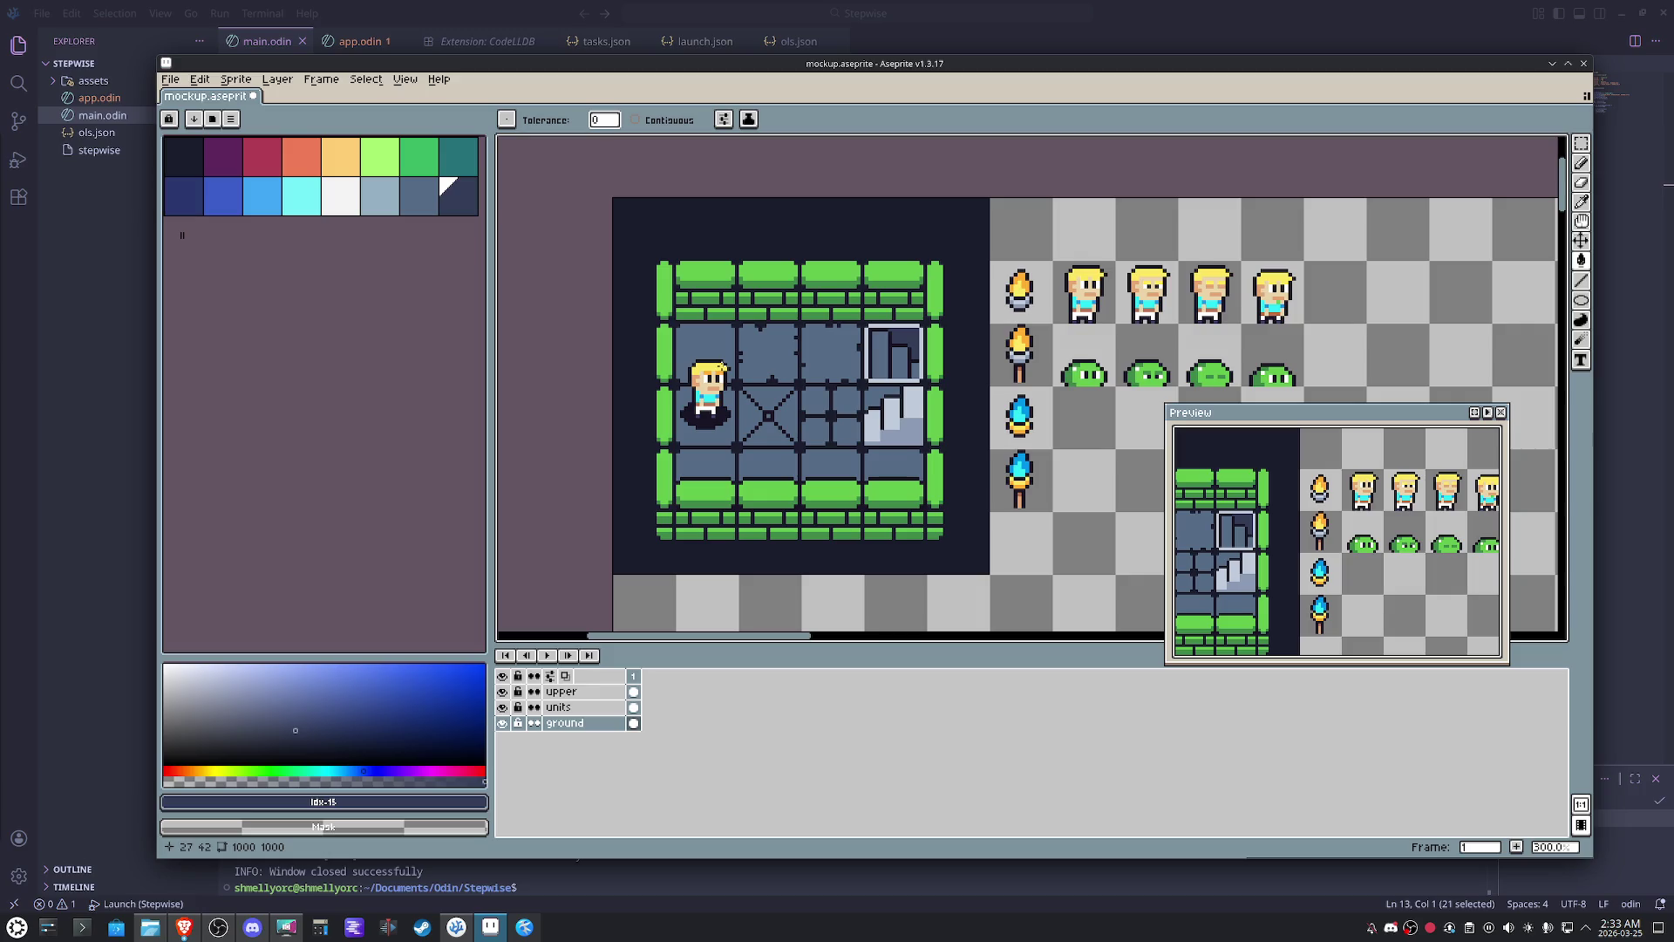
scroll(723, 369, up, 1)
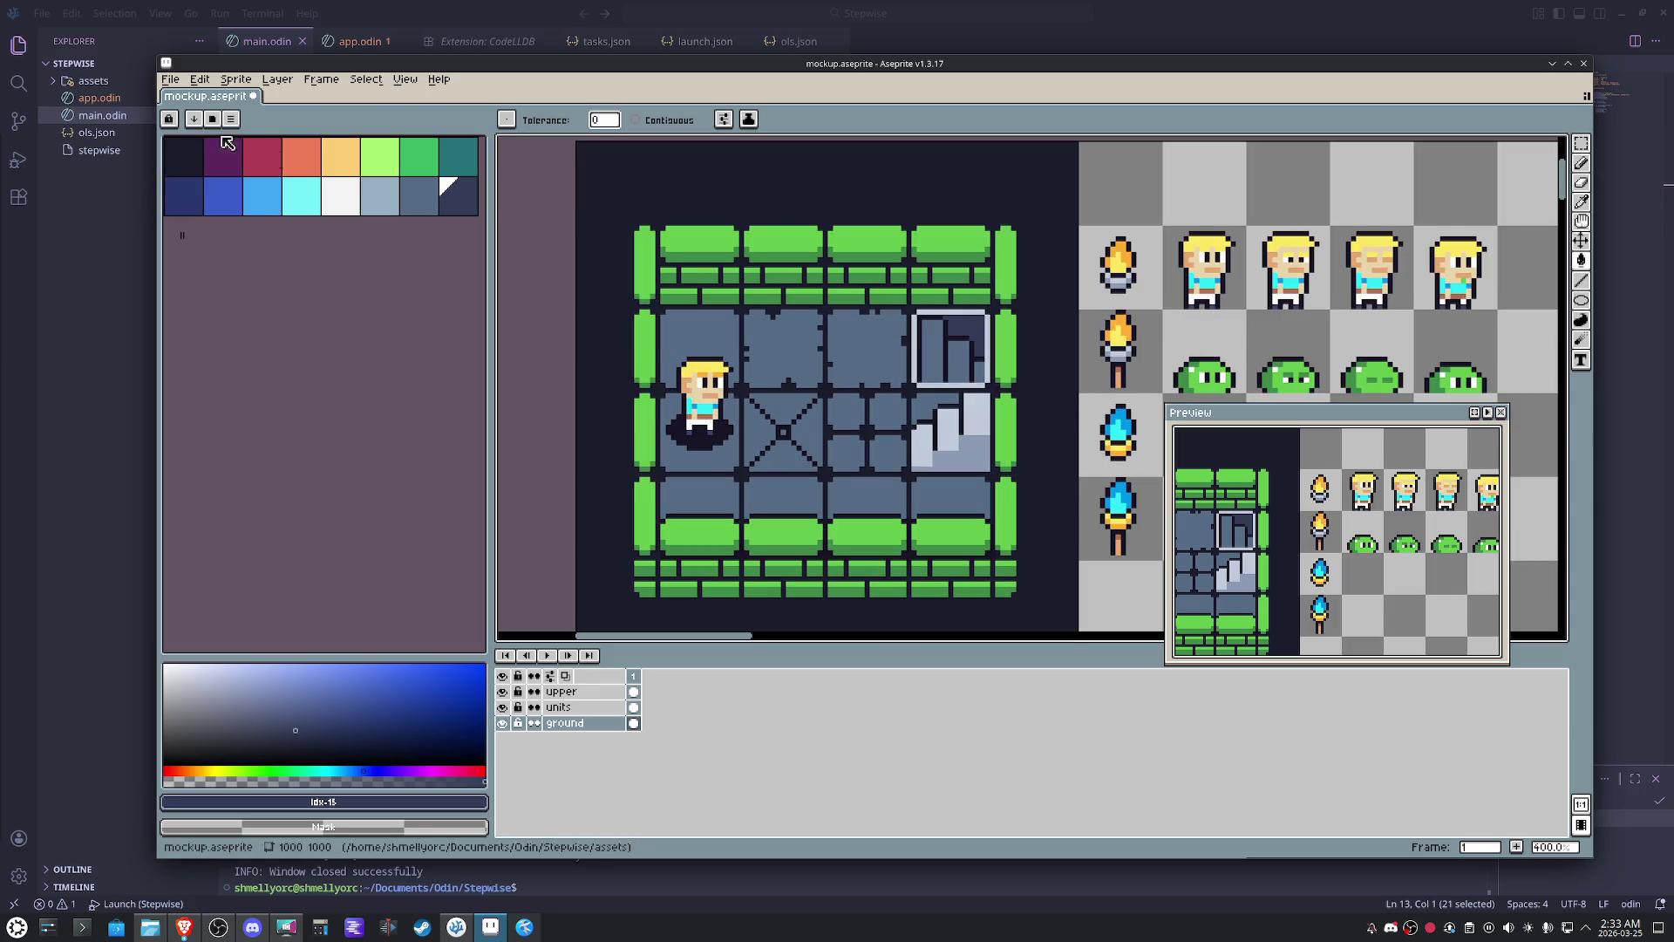
click(381, 167)
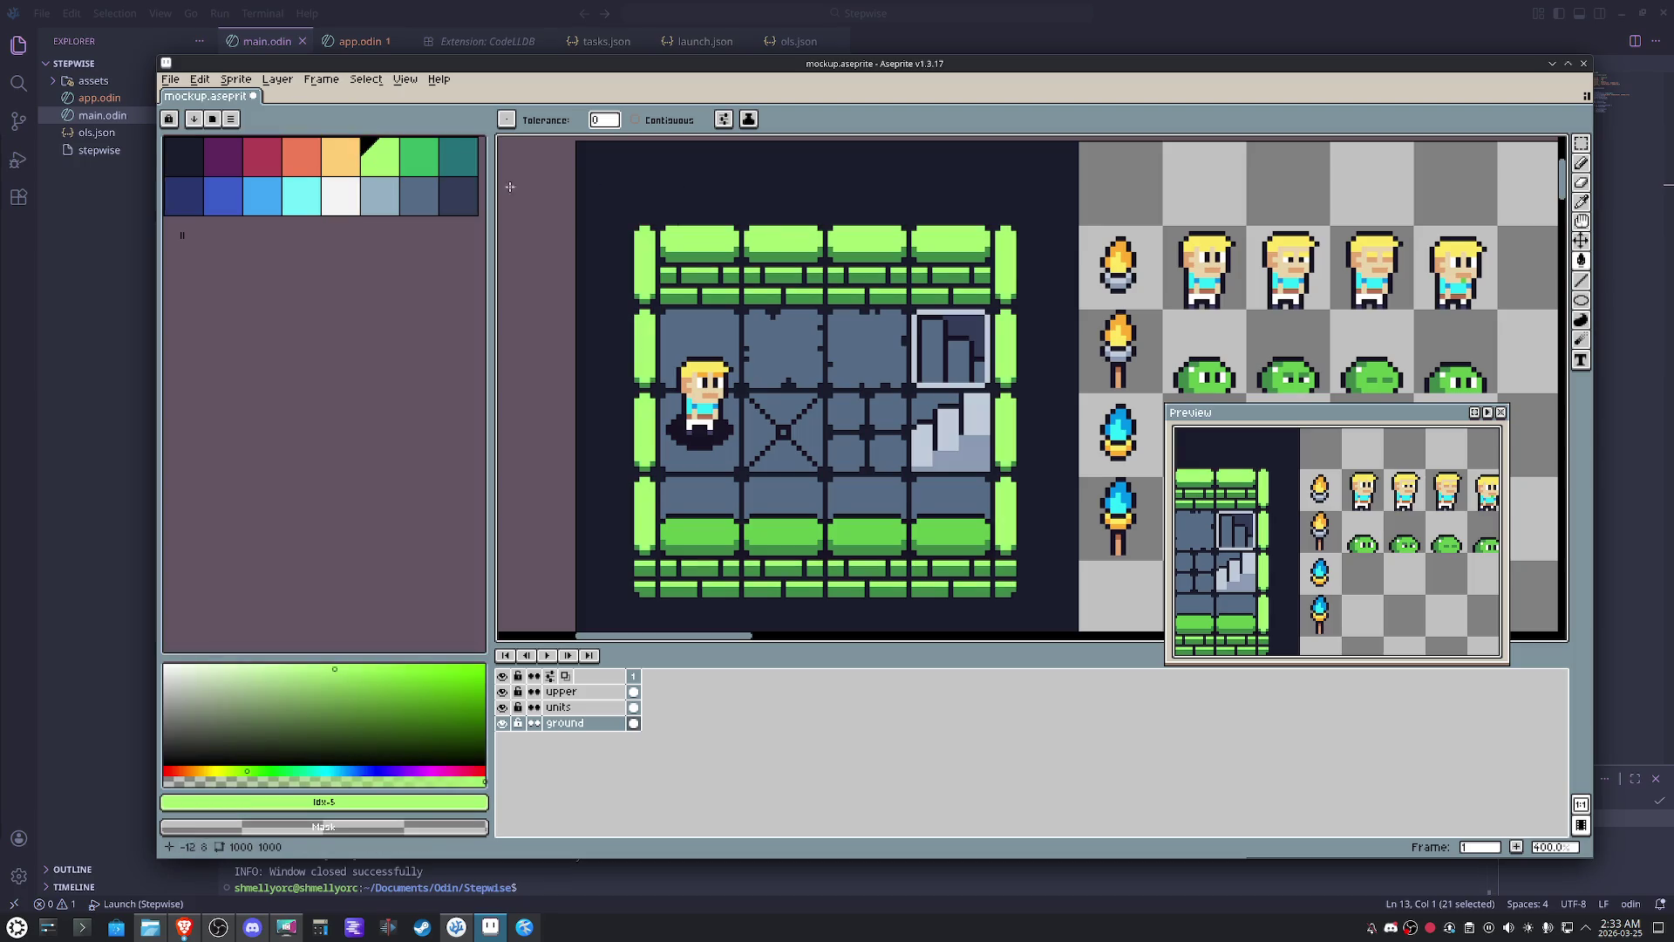
key(0)
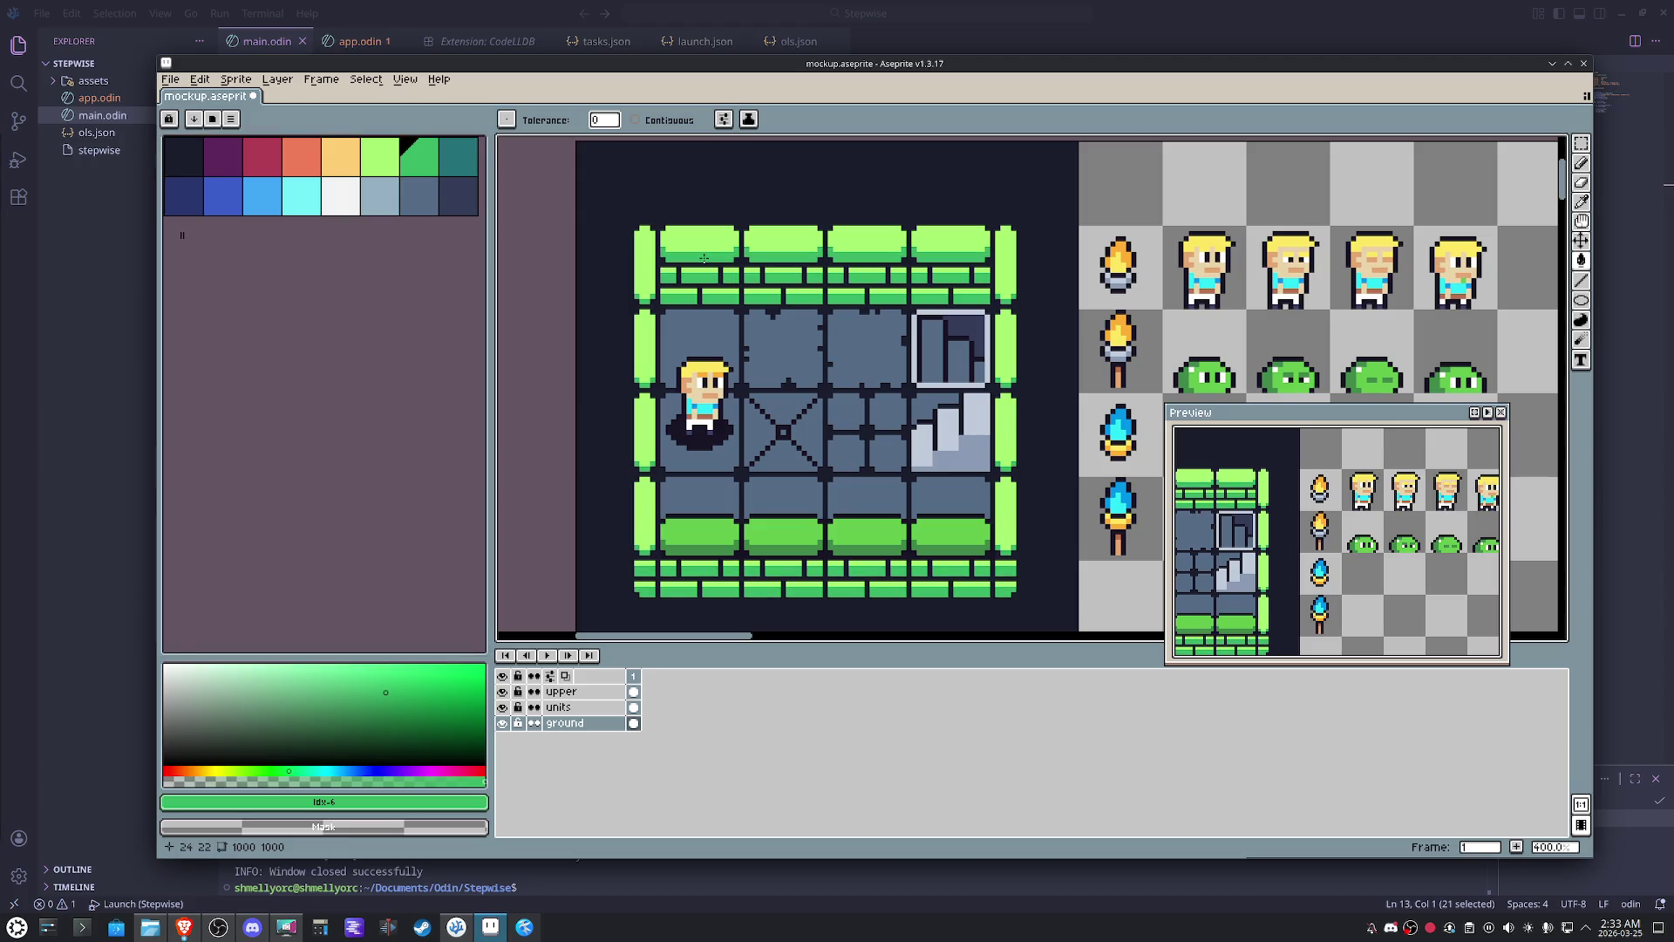
alt+click(952, 317)
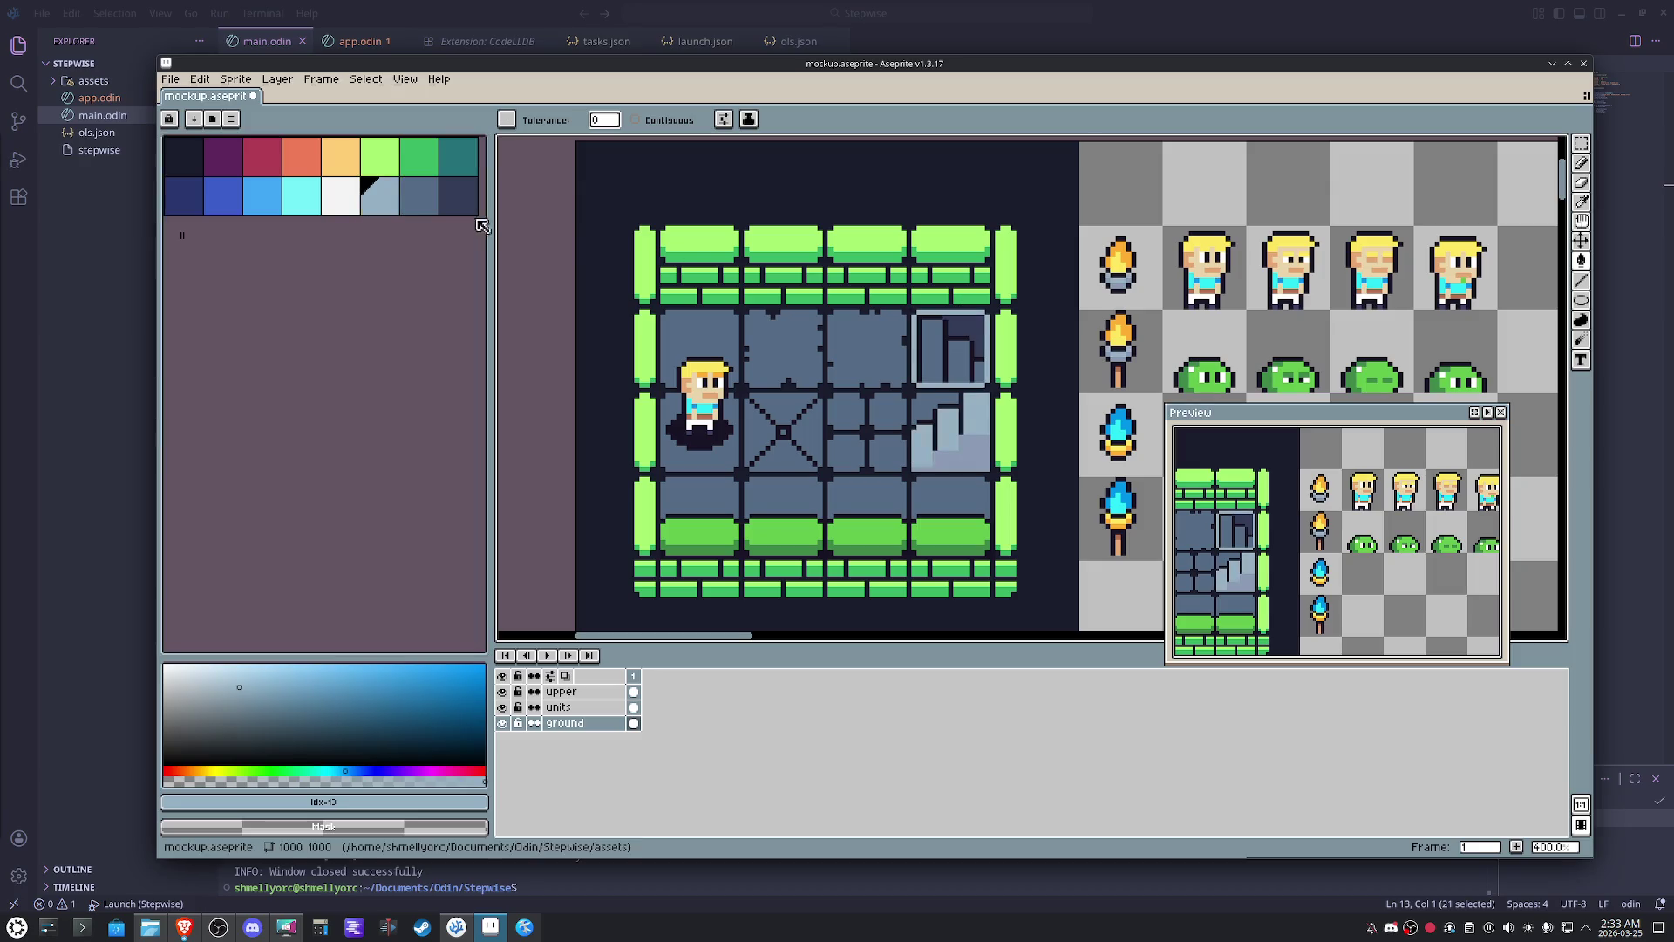
alt+click(972, 455)
click(972, 456)
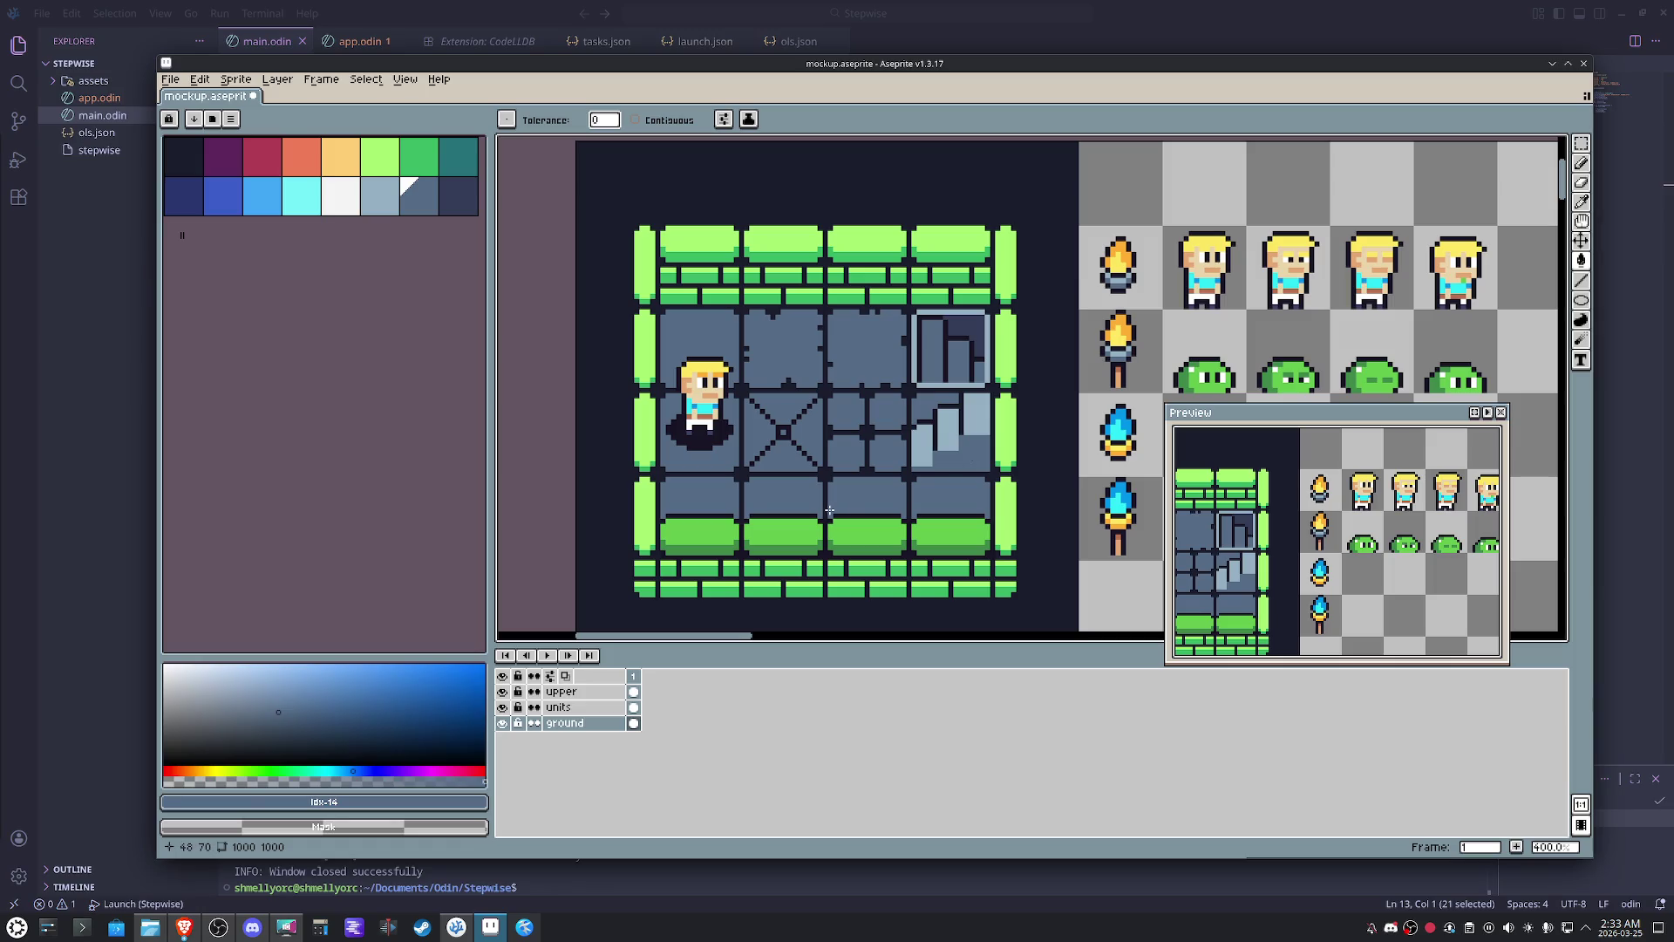
- On the units layer, sample the hero's hair and browse orange, cyan, blue and purple swatches
click(558, 706)
scroll(707, 332, up, 2)
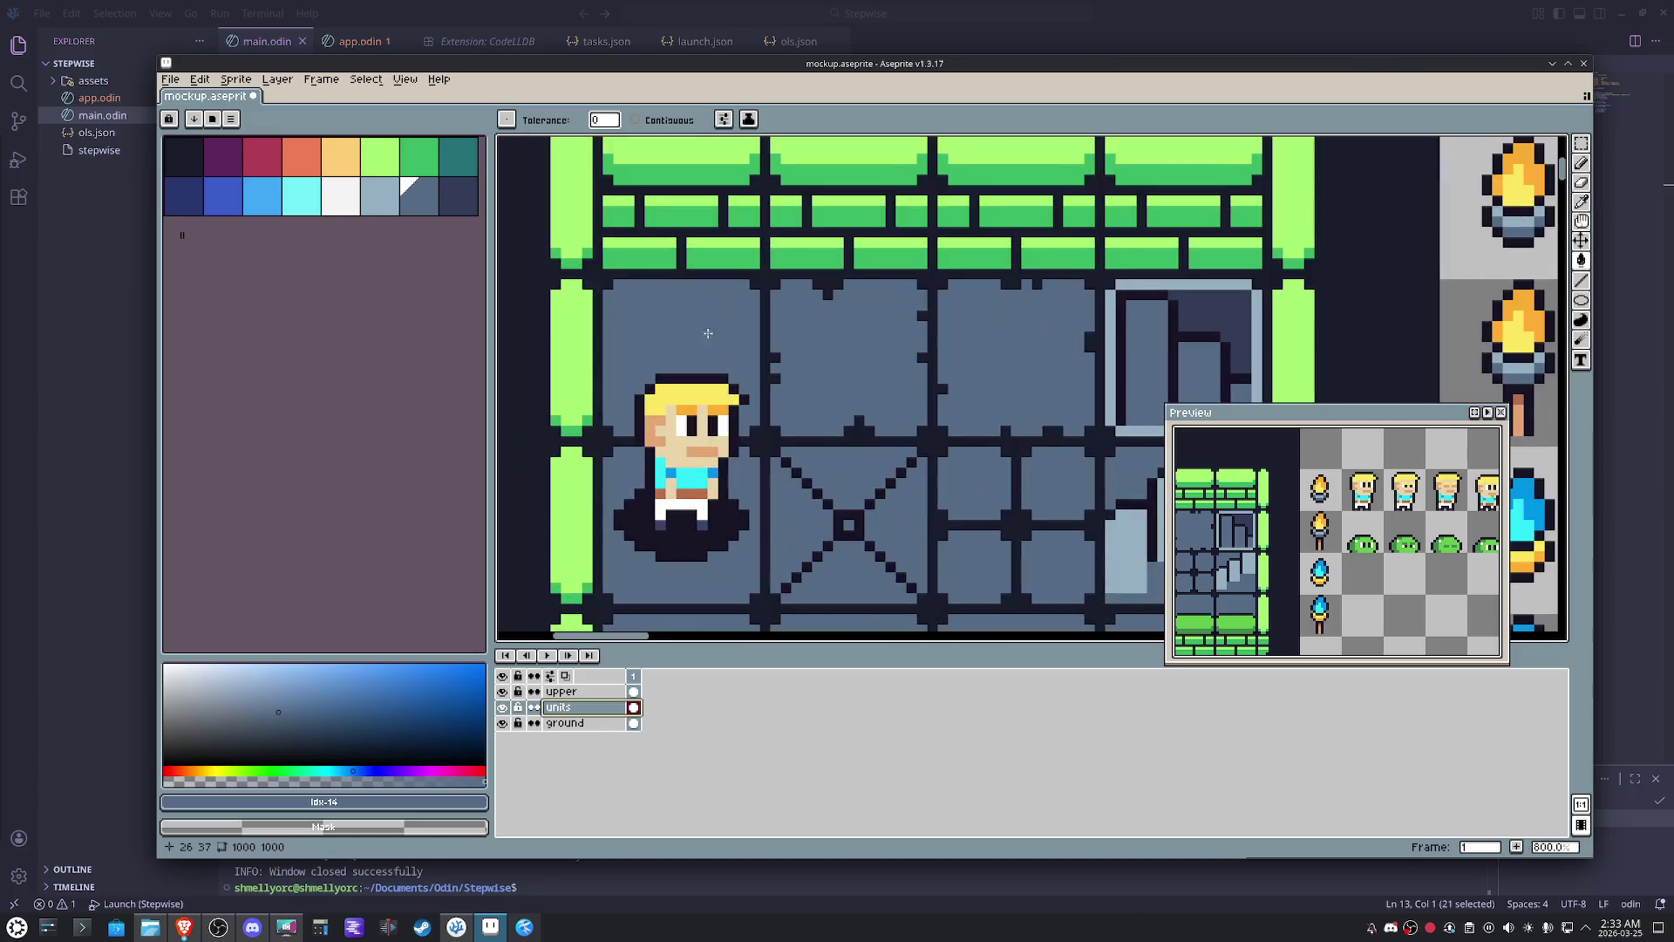
alt+click(673, 395)
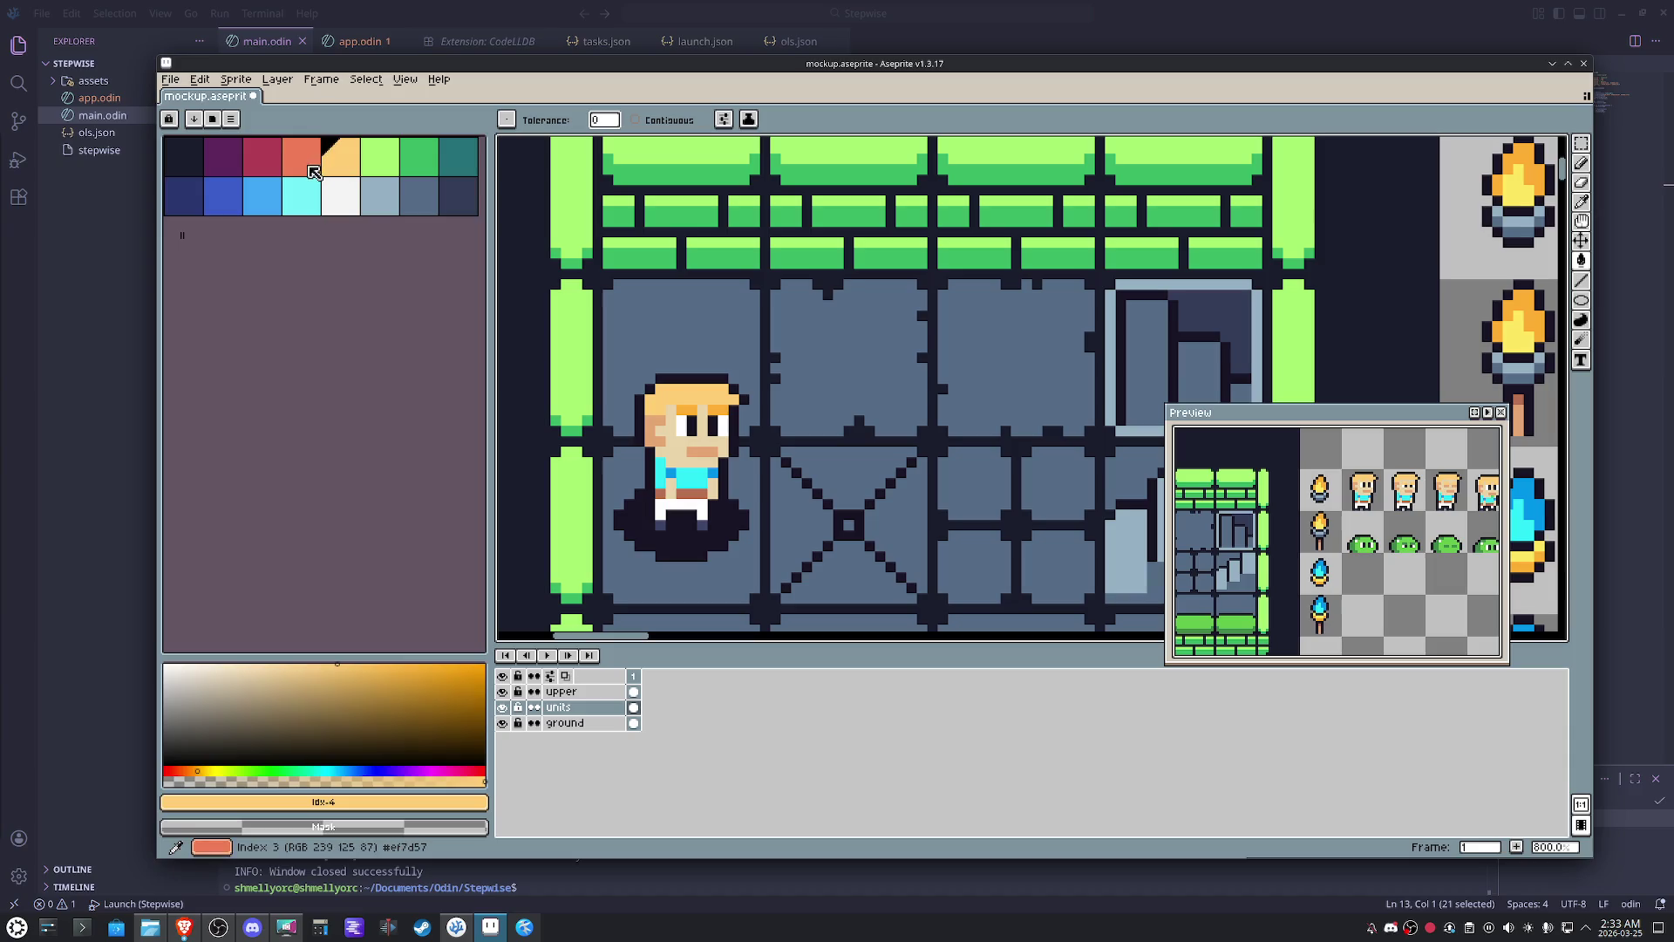
click(313, 172)
scroll(741, 544, up, 2)
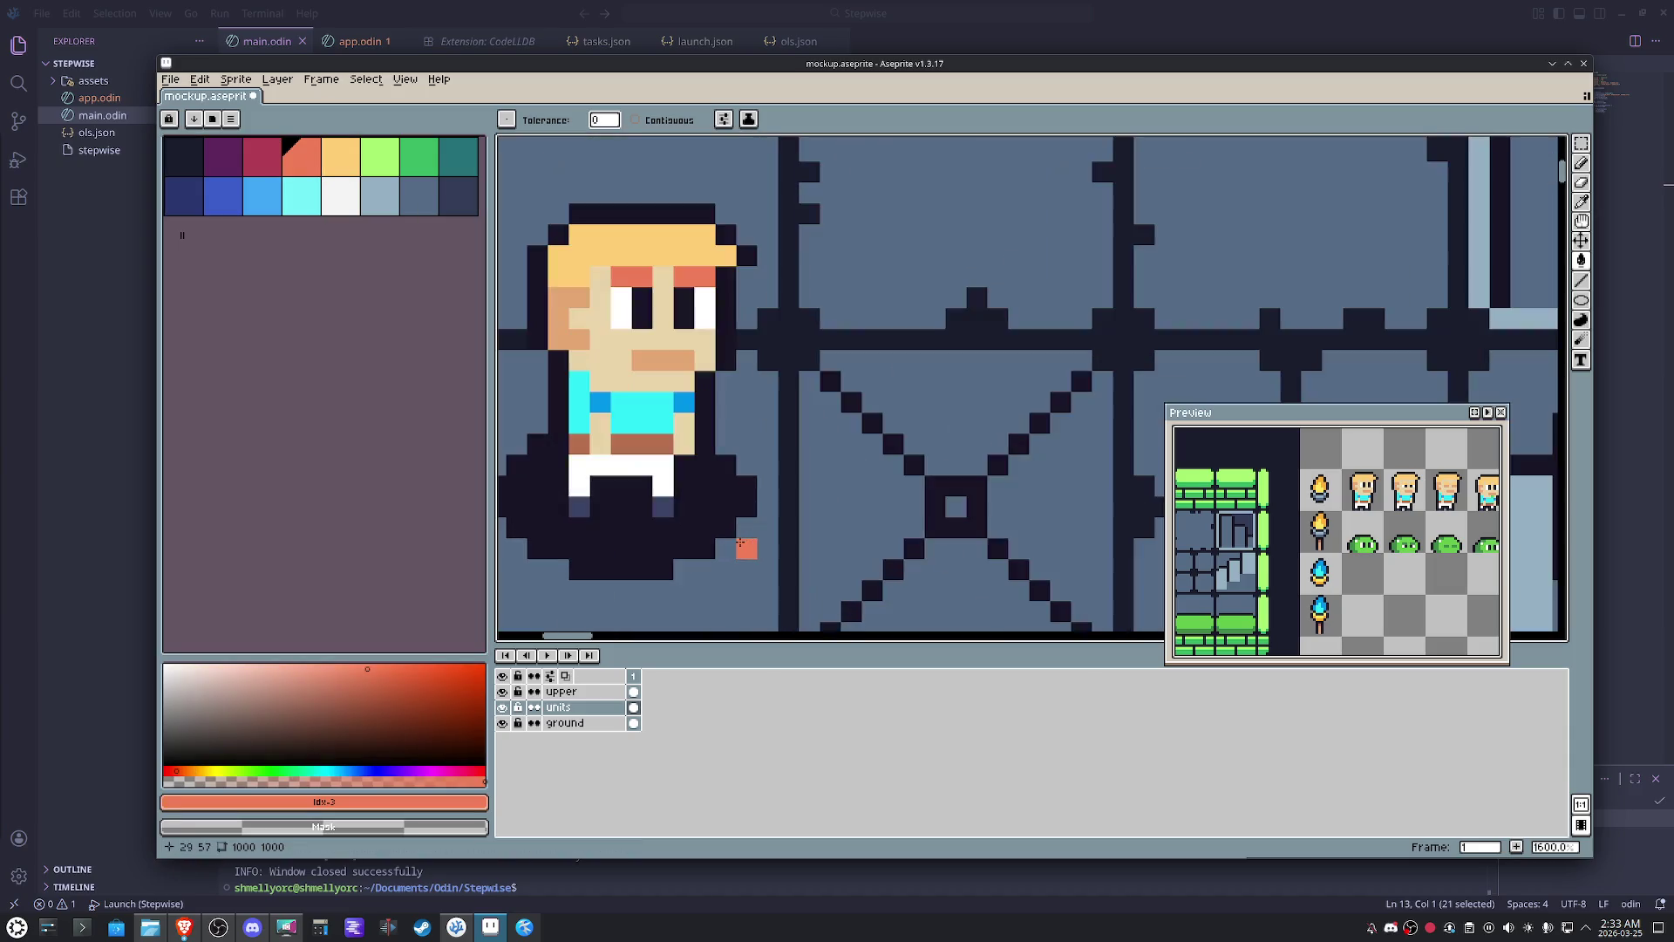
scroll(766, 467, left, 2)
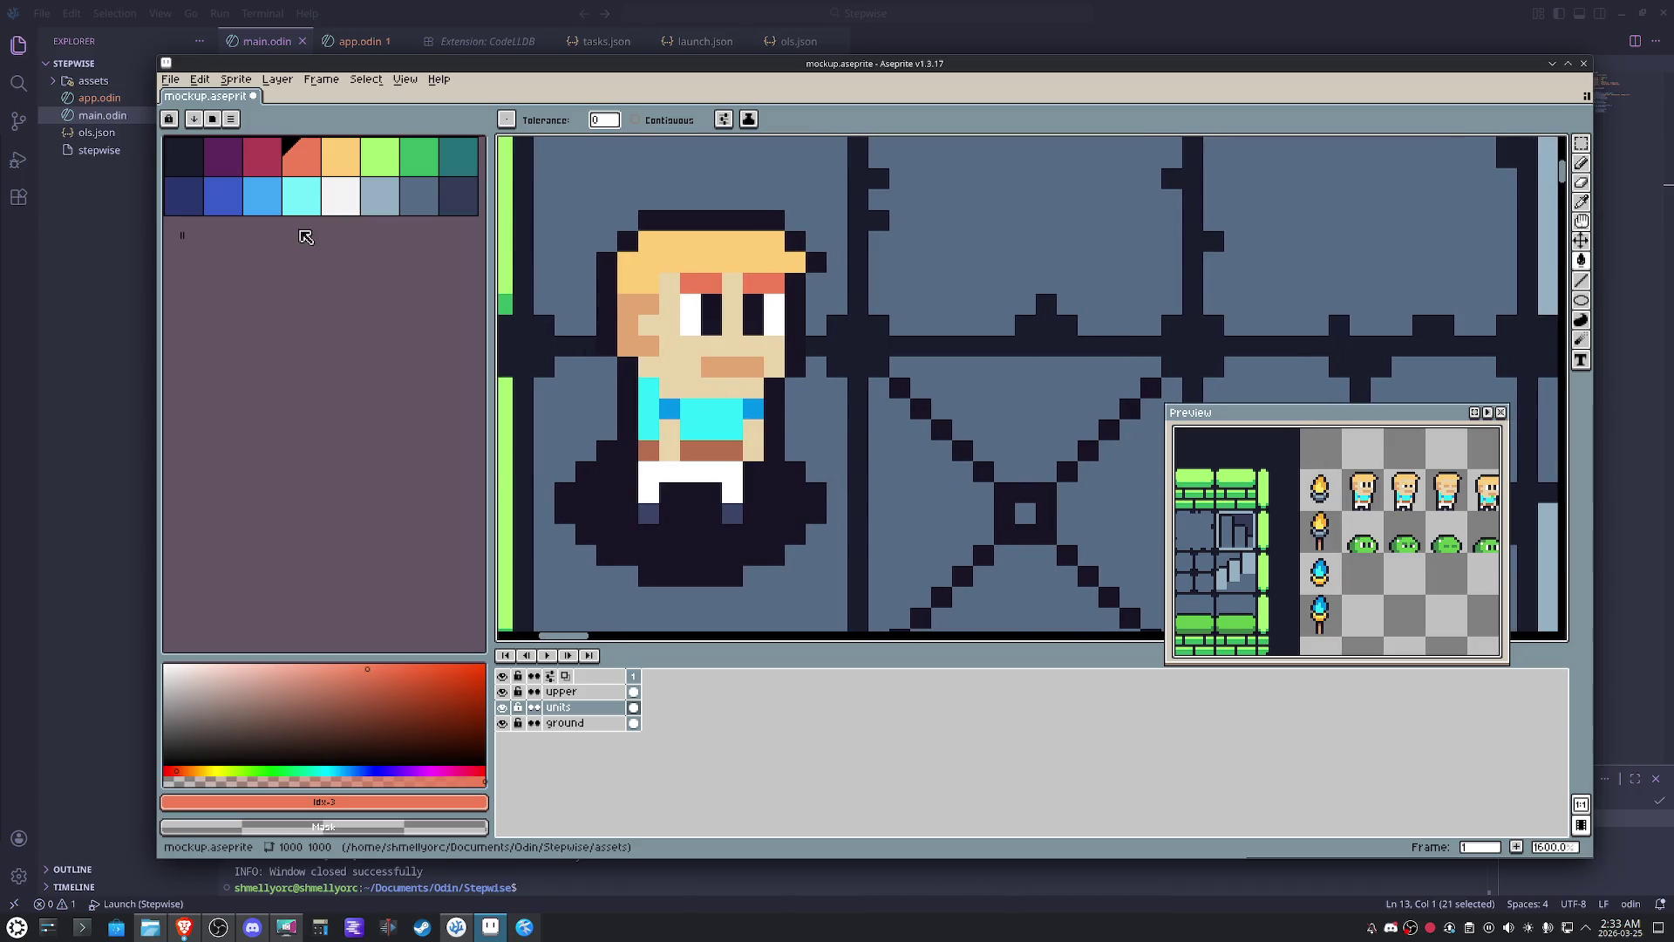
click(288, 200)
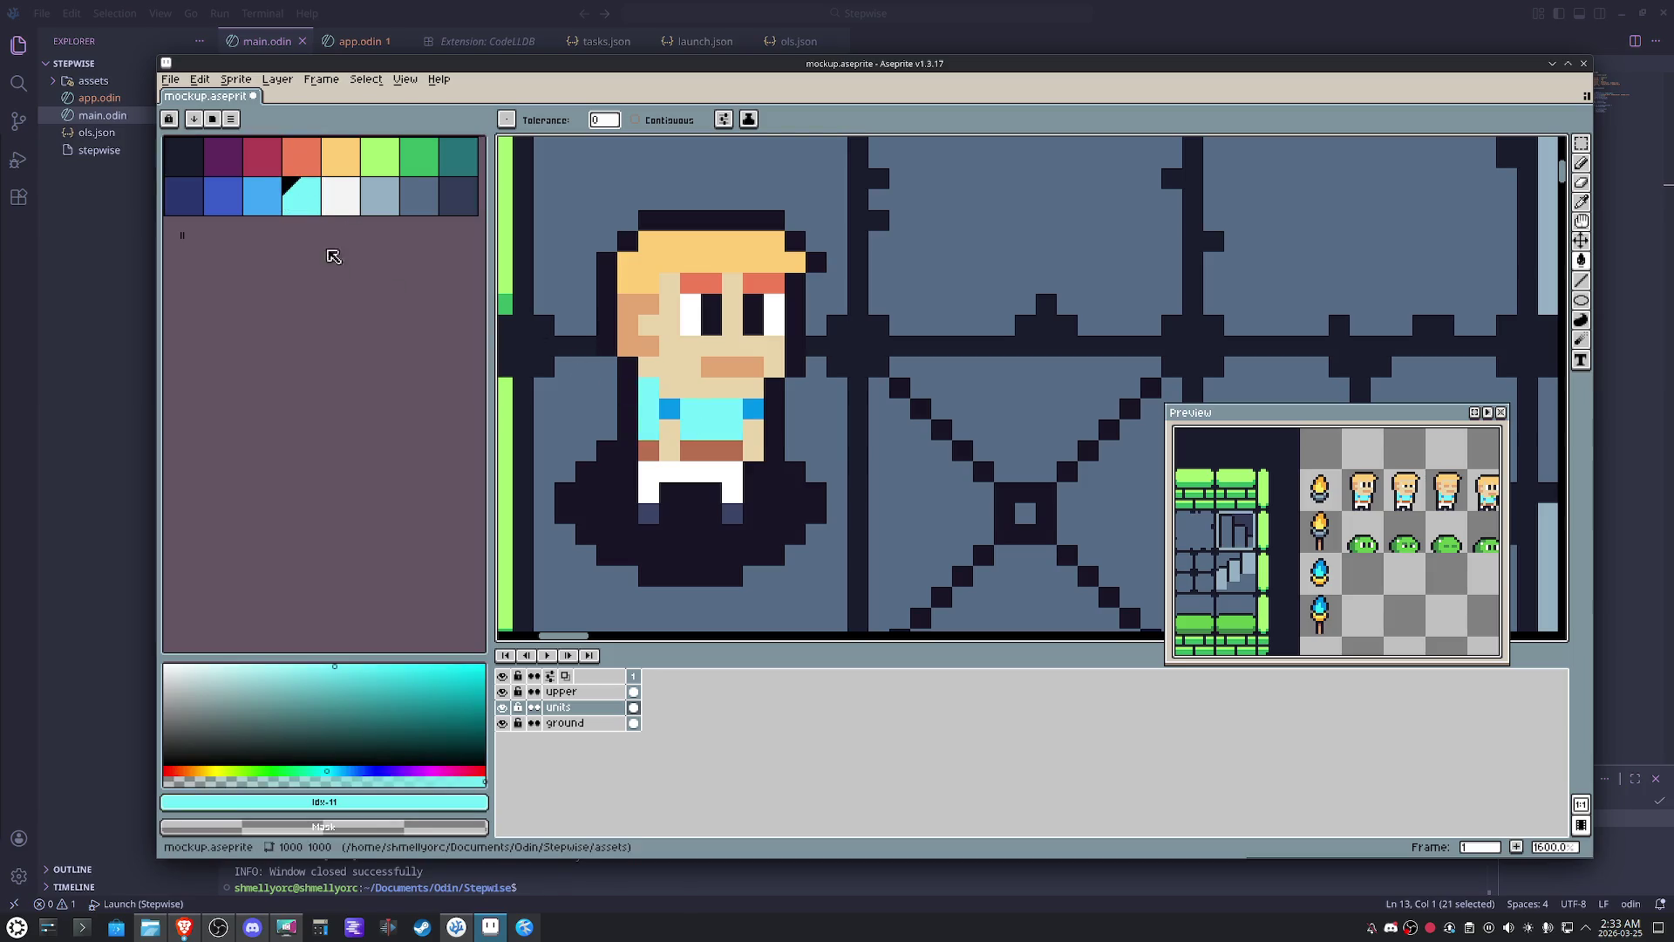
click(260, 196)
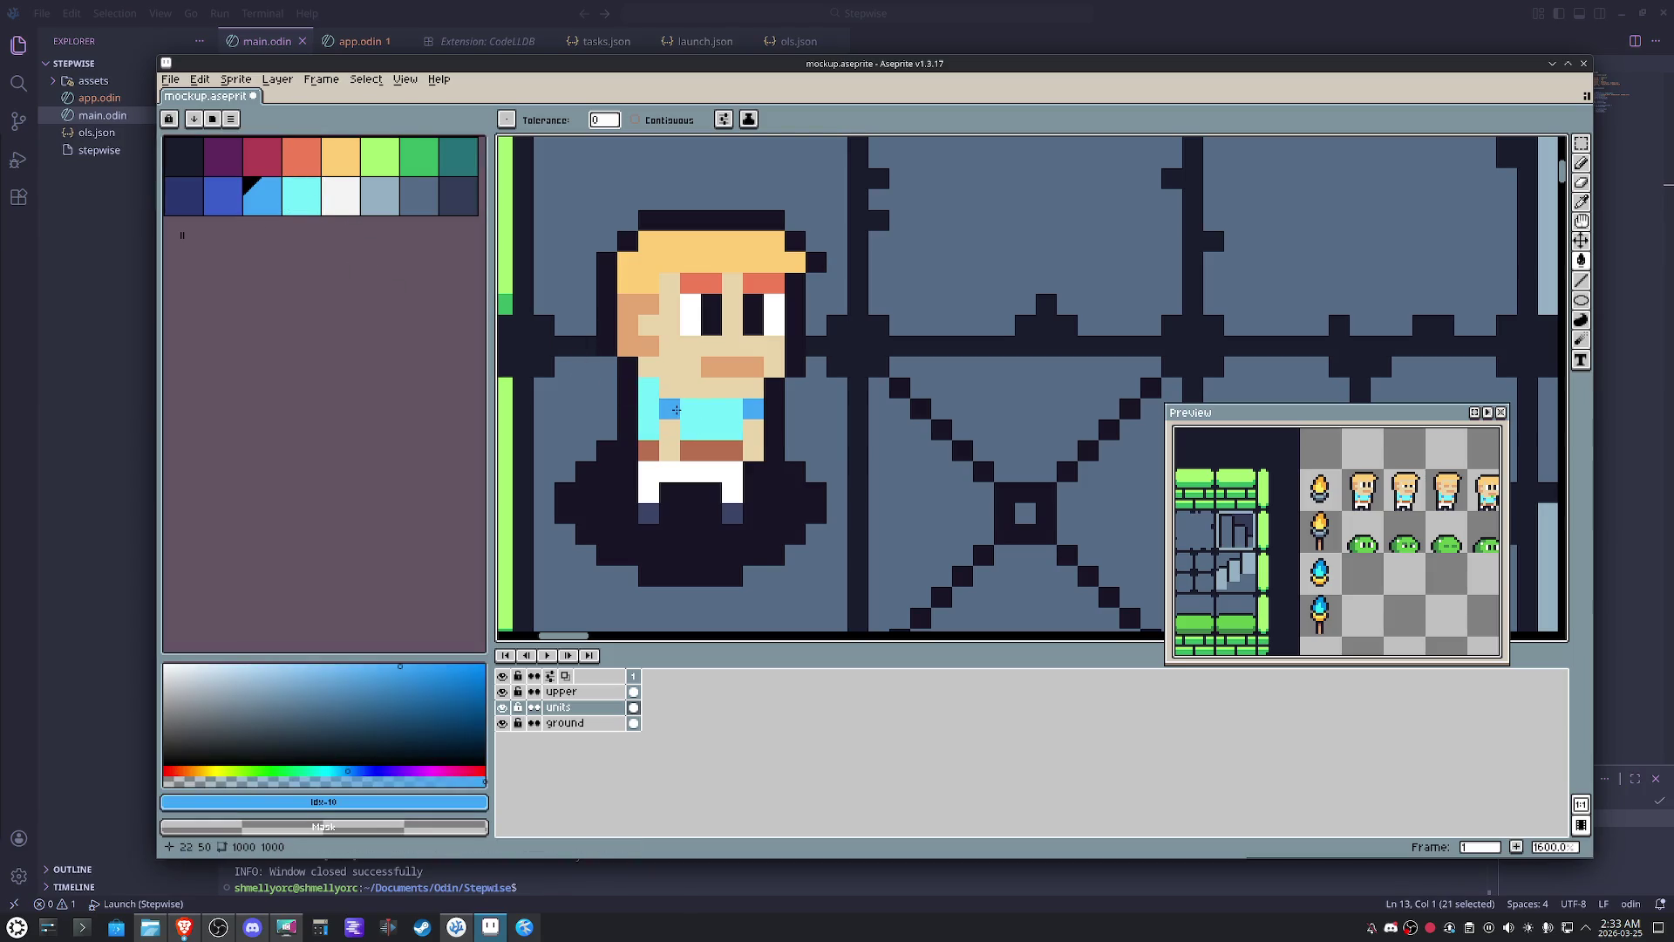
click(225, 158)
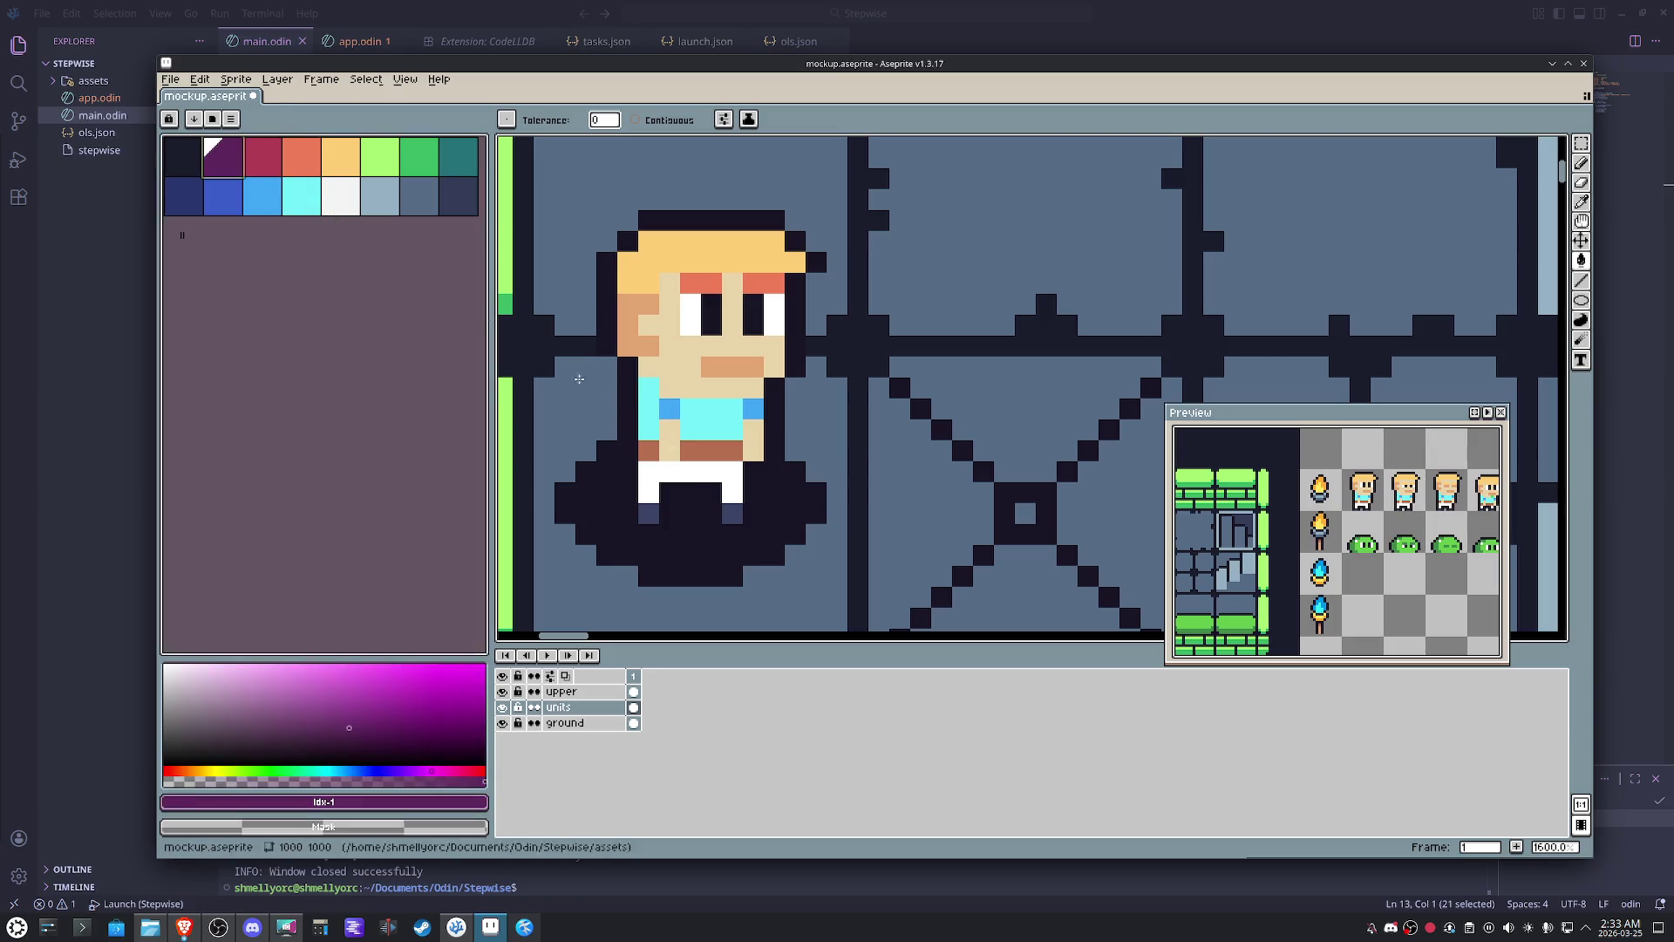
- Fill the hero's belt purple and skin white, adding dark slate and tan pixel touches
click(706, 451)
click(340, 196)
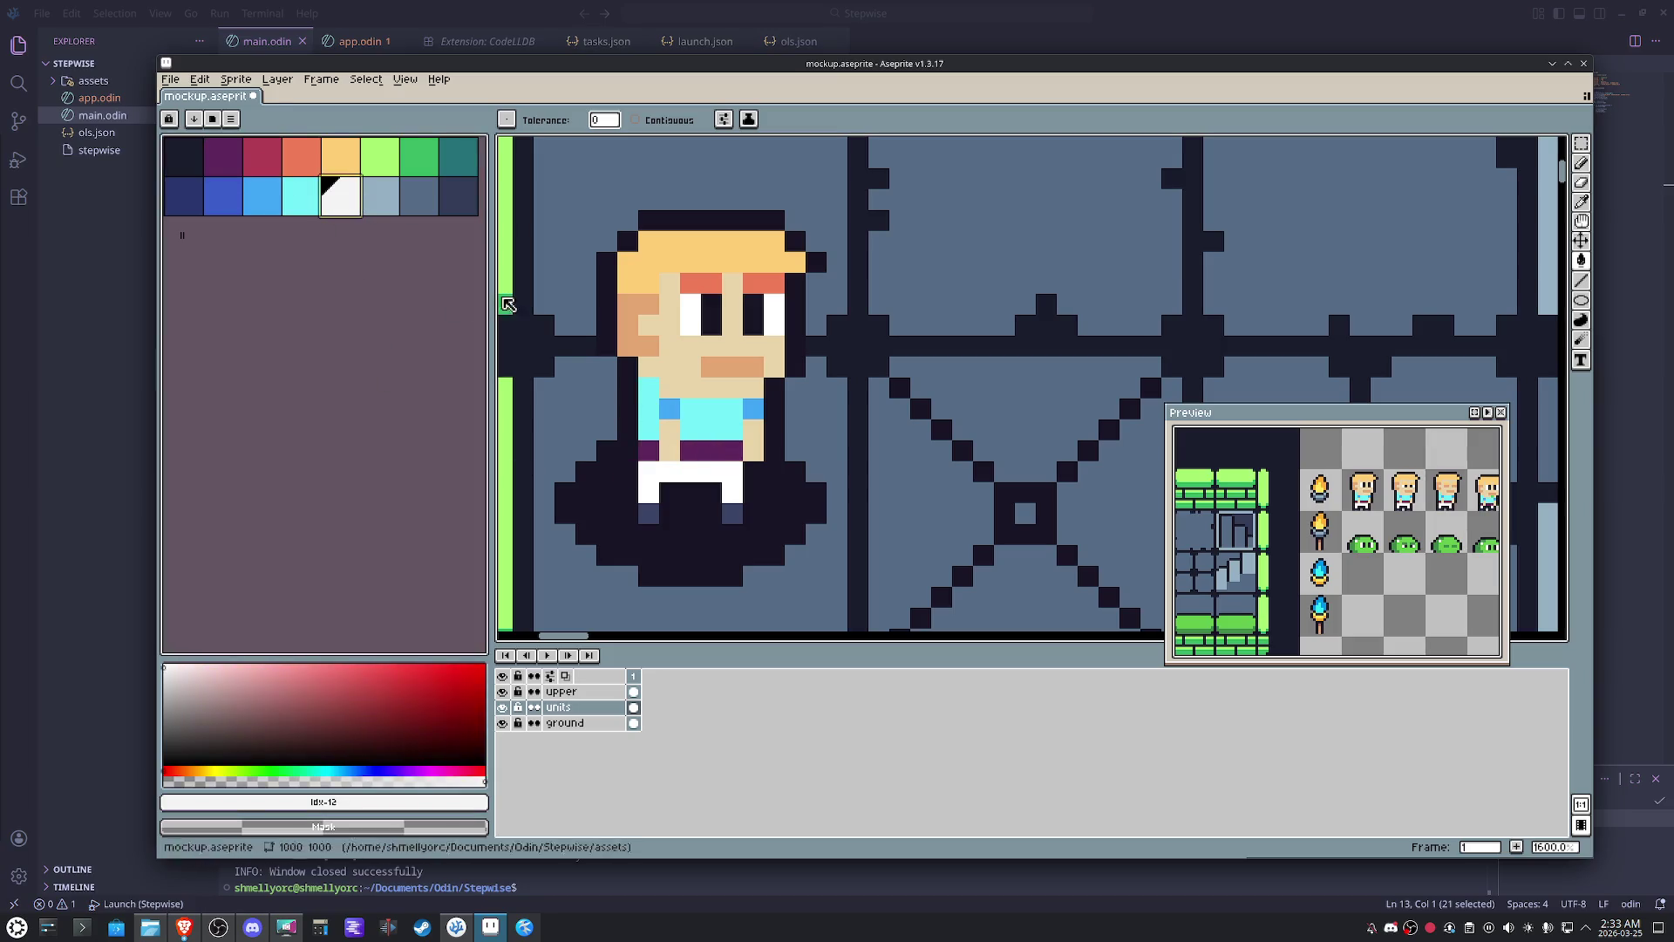
click(668, 452)
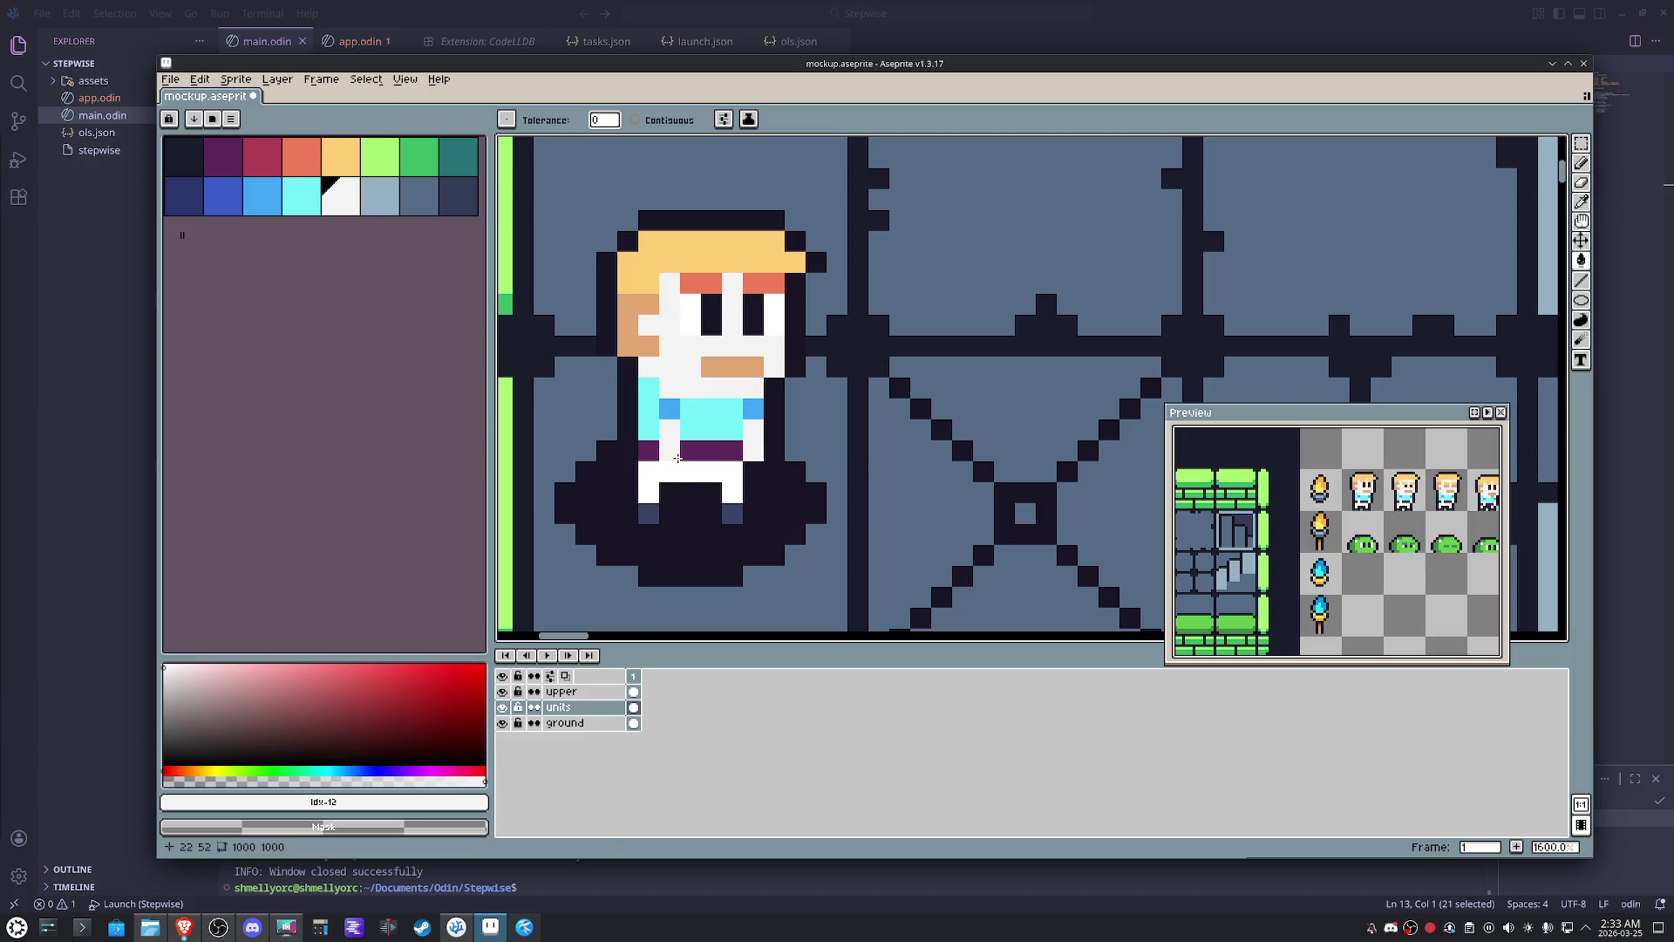
click(452, 197)
click(749, 539)
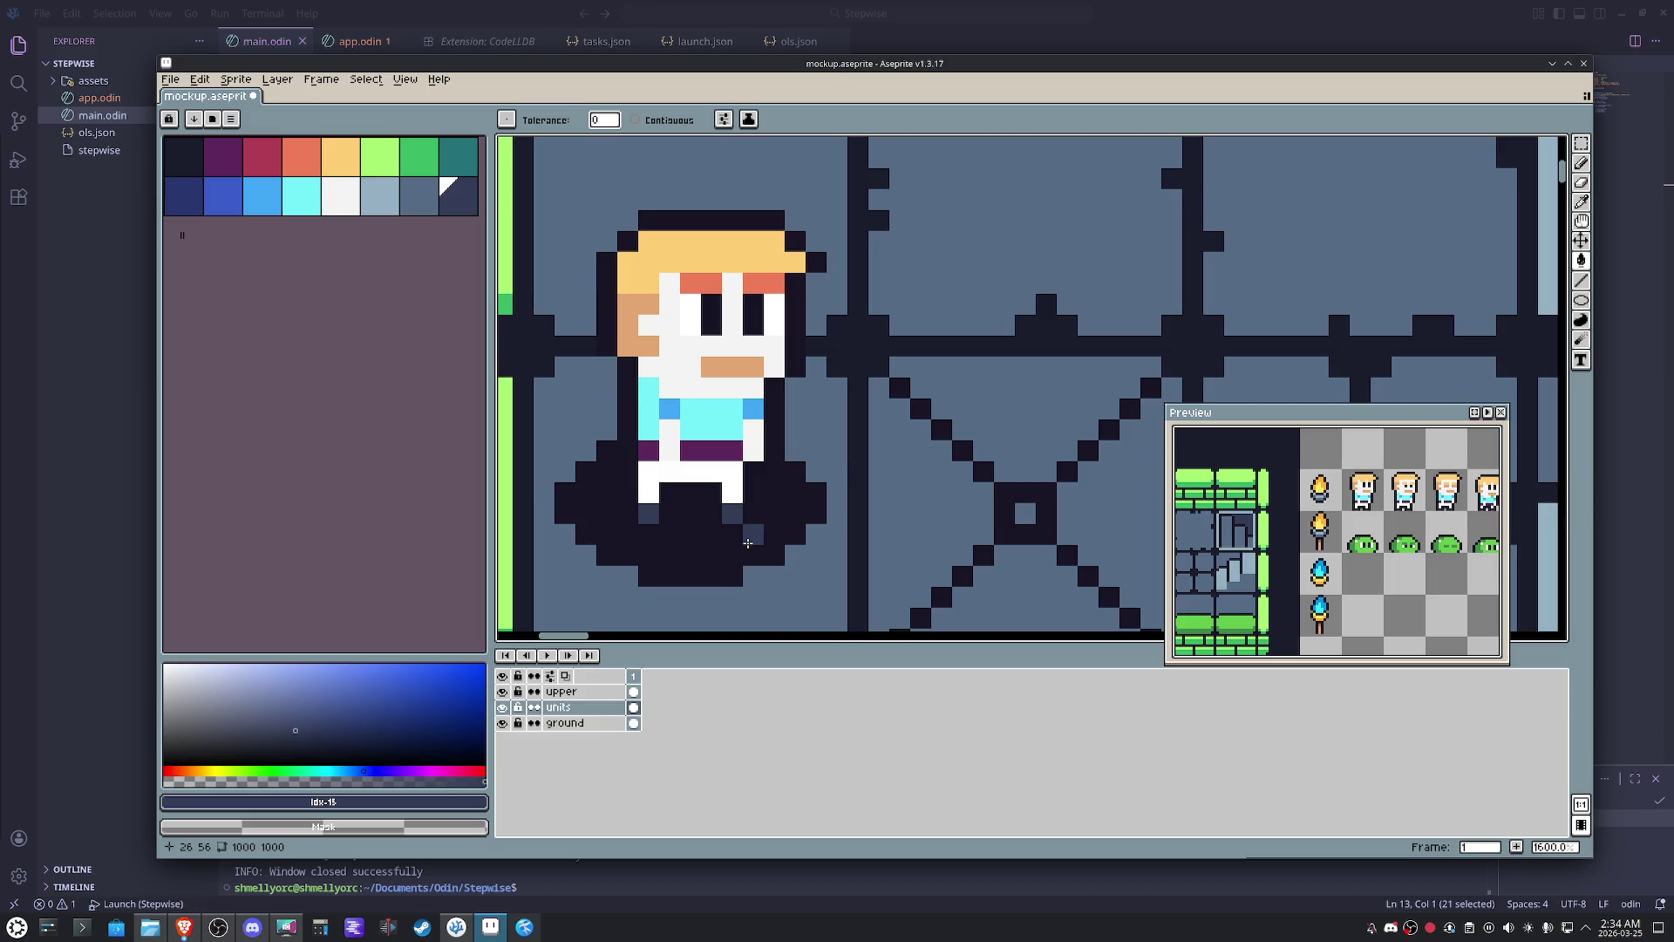
click(340, 158)
click(671, 428)
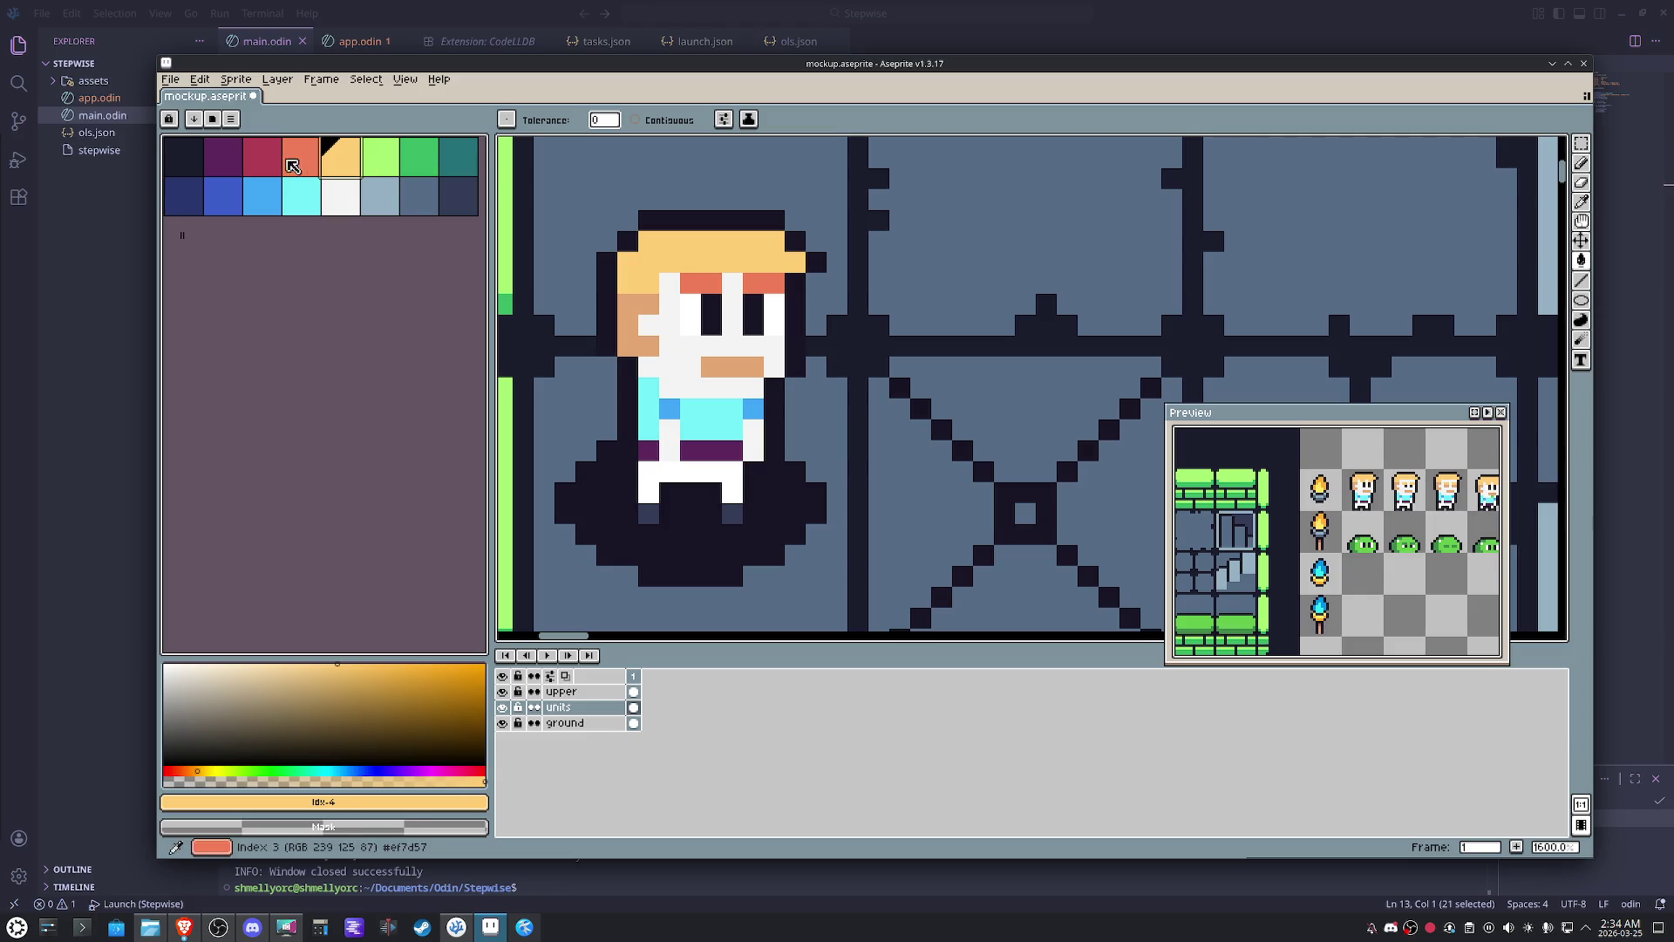
- Fill the hero's hair red and the remaining orange hair pixels dark purple
click(258, 167)
click(678, 255)
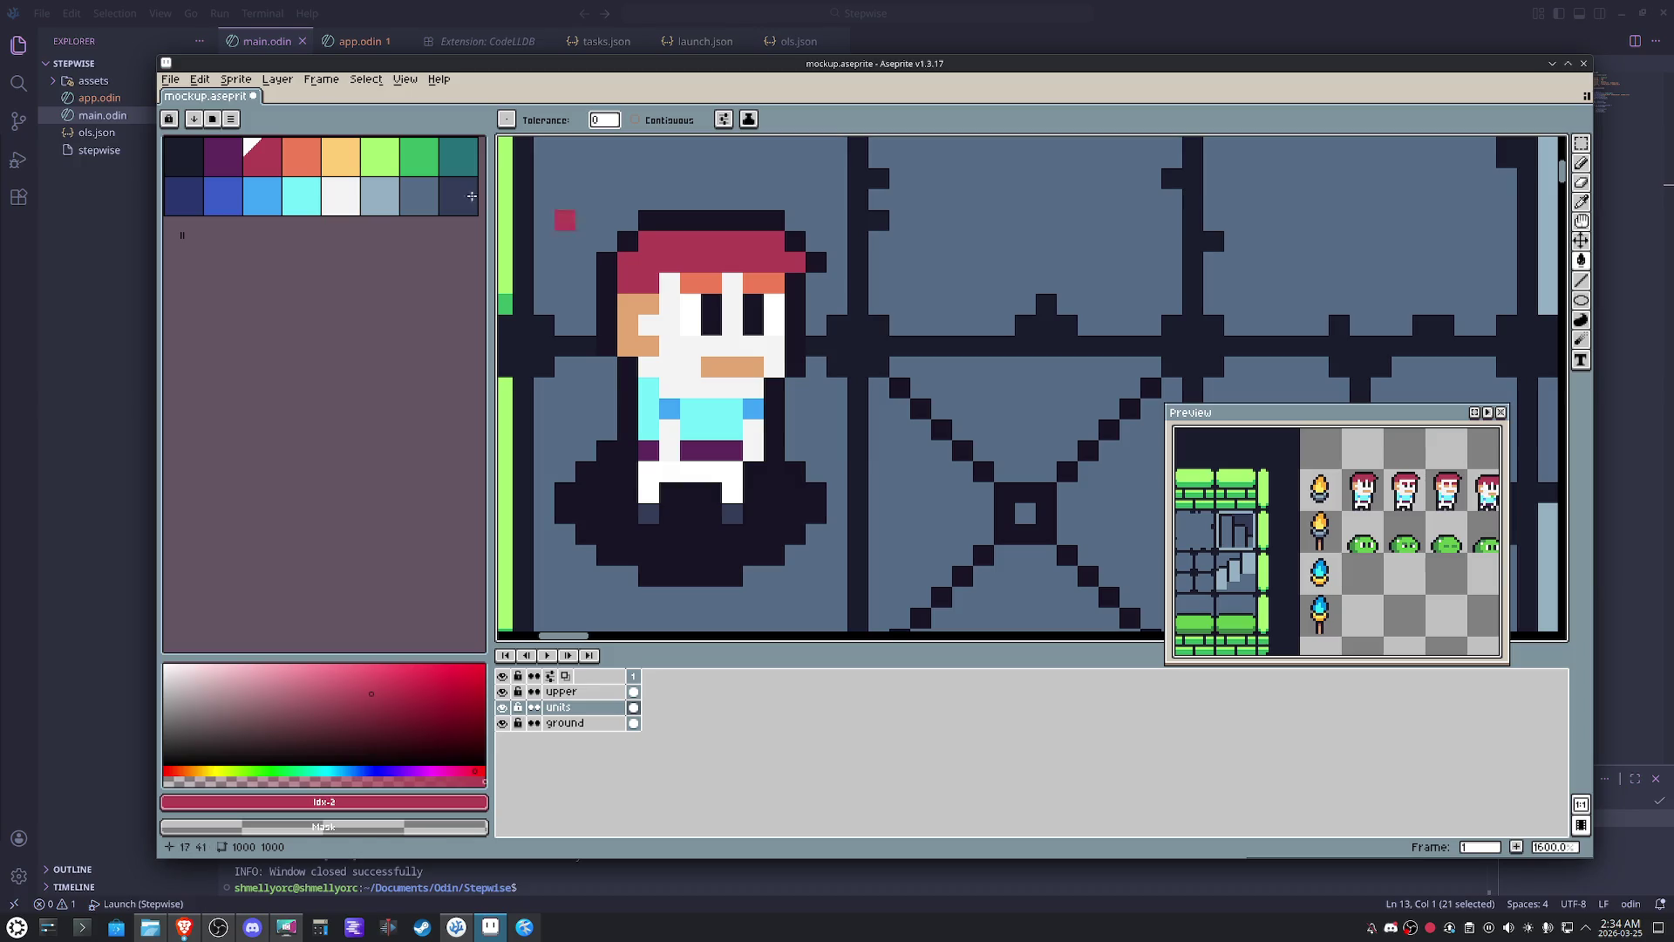
click(226, 157)
click(697, 276)
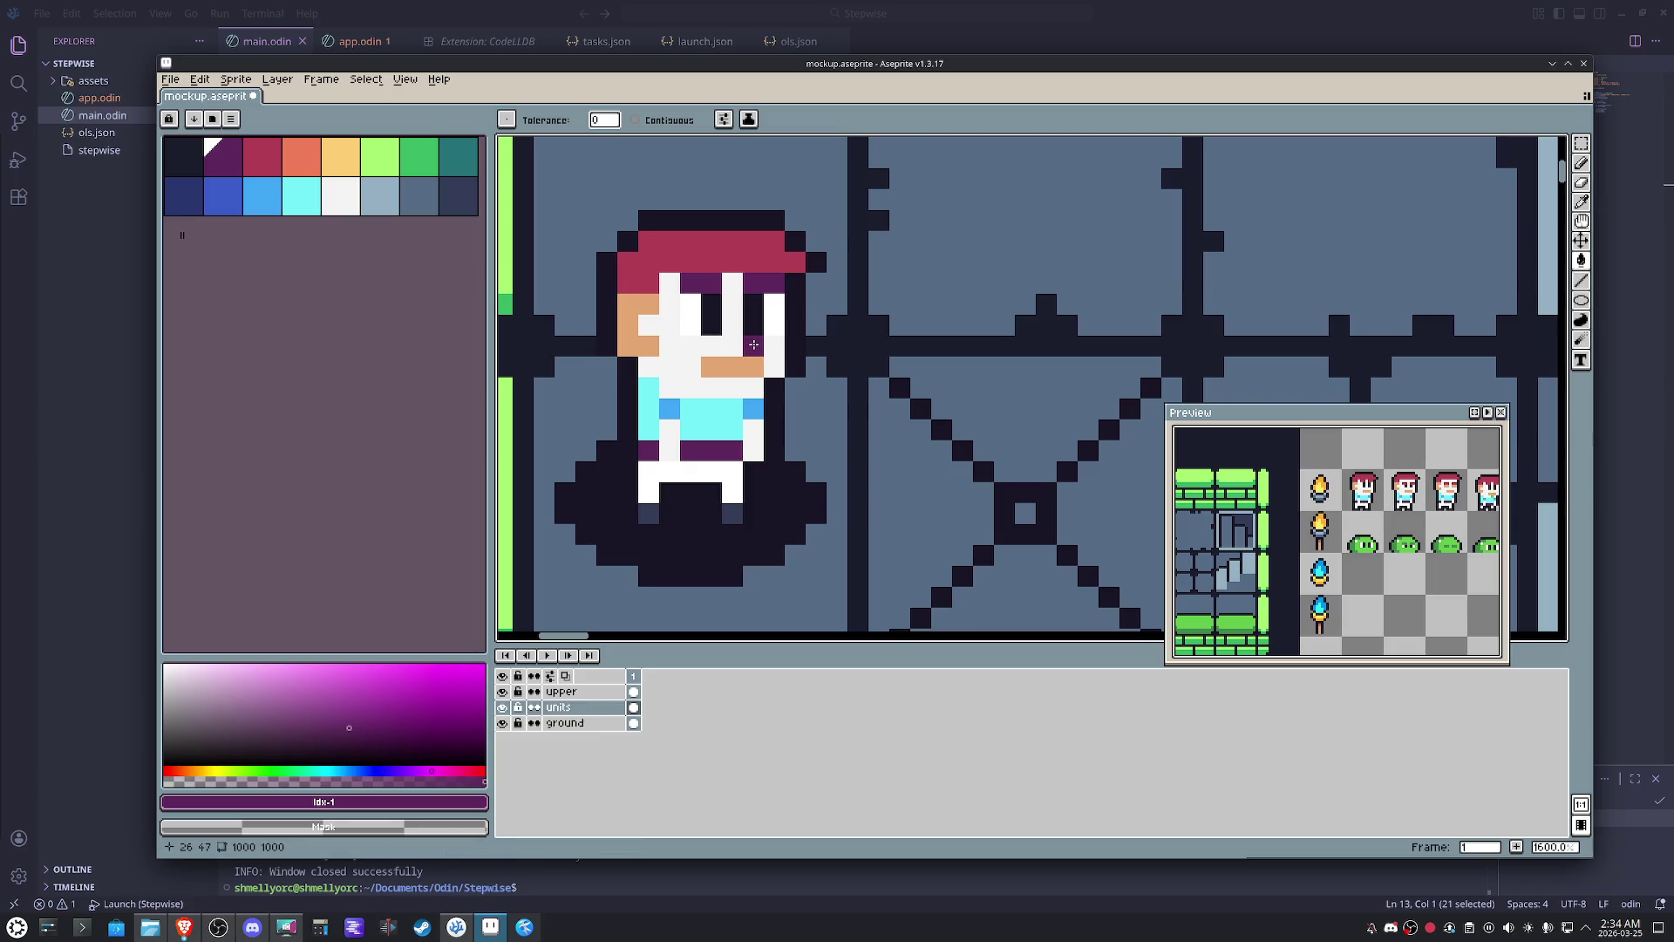
scroll(827, 371, down, 6)
- Undo the hair fill, make the ground layer active for bucket fills, and bring up the palette presets
key(ctrl+z)
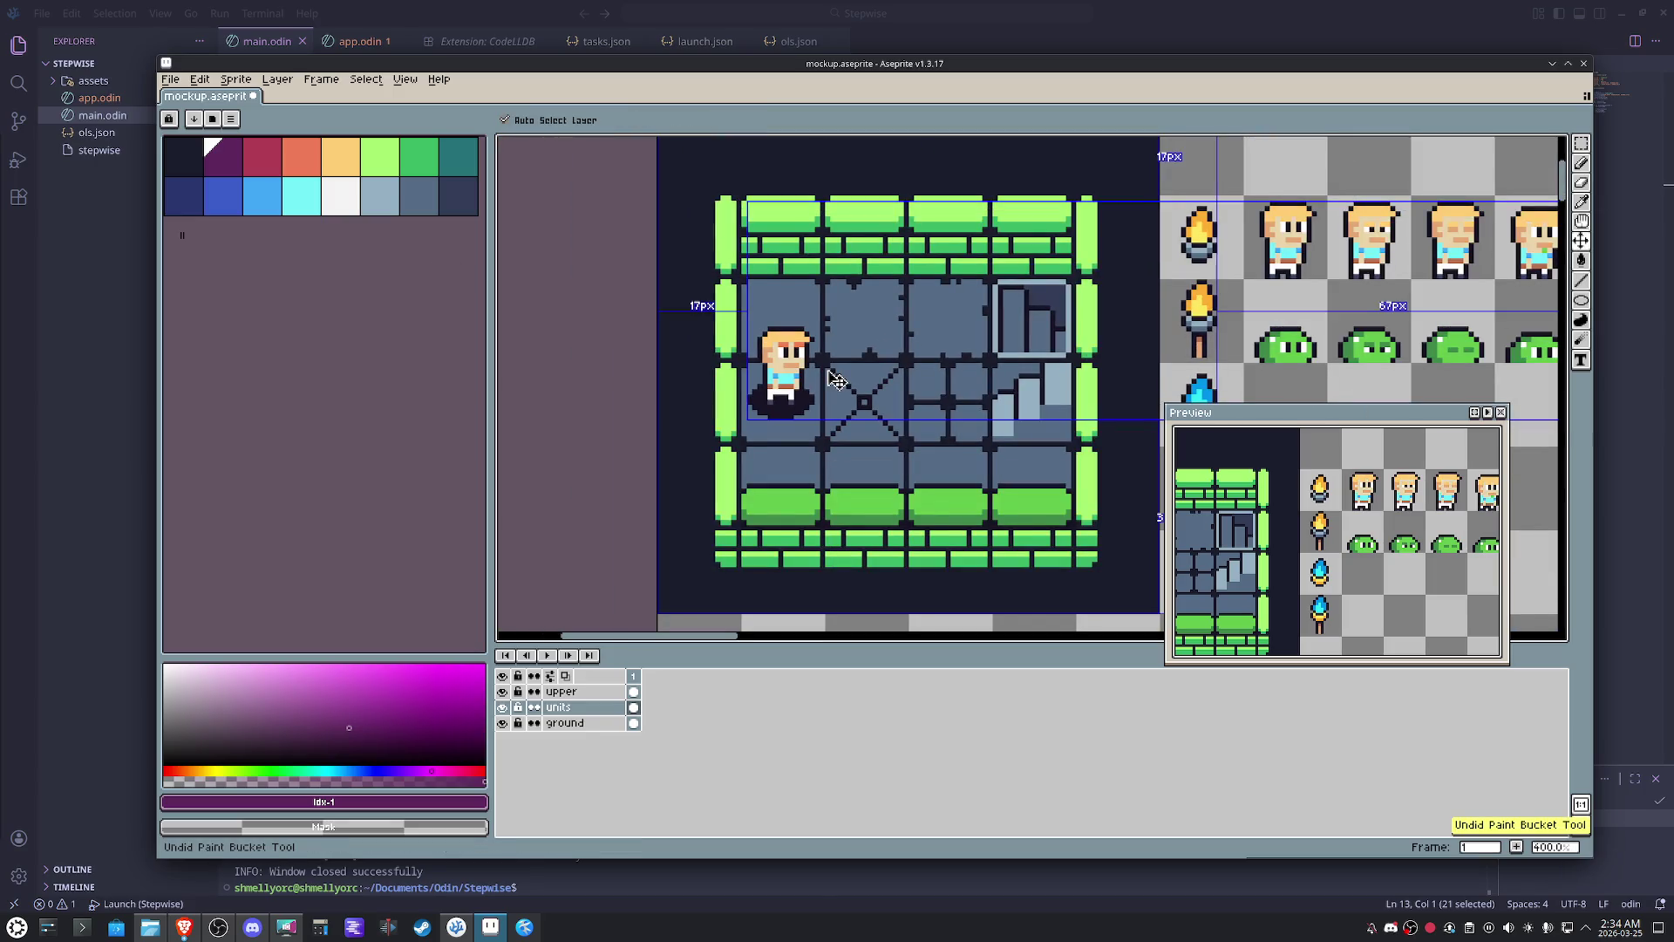
ctrl+click(835, 379)
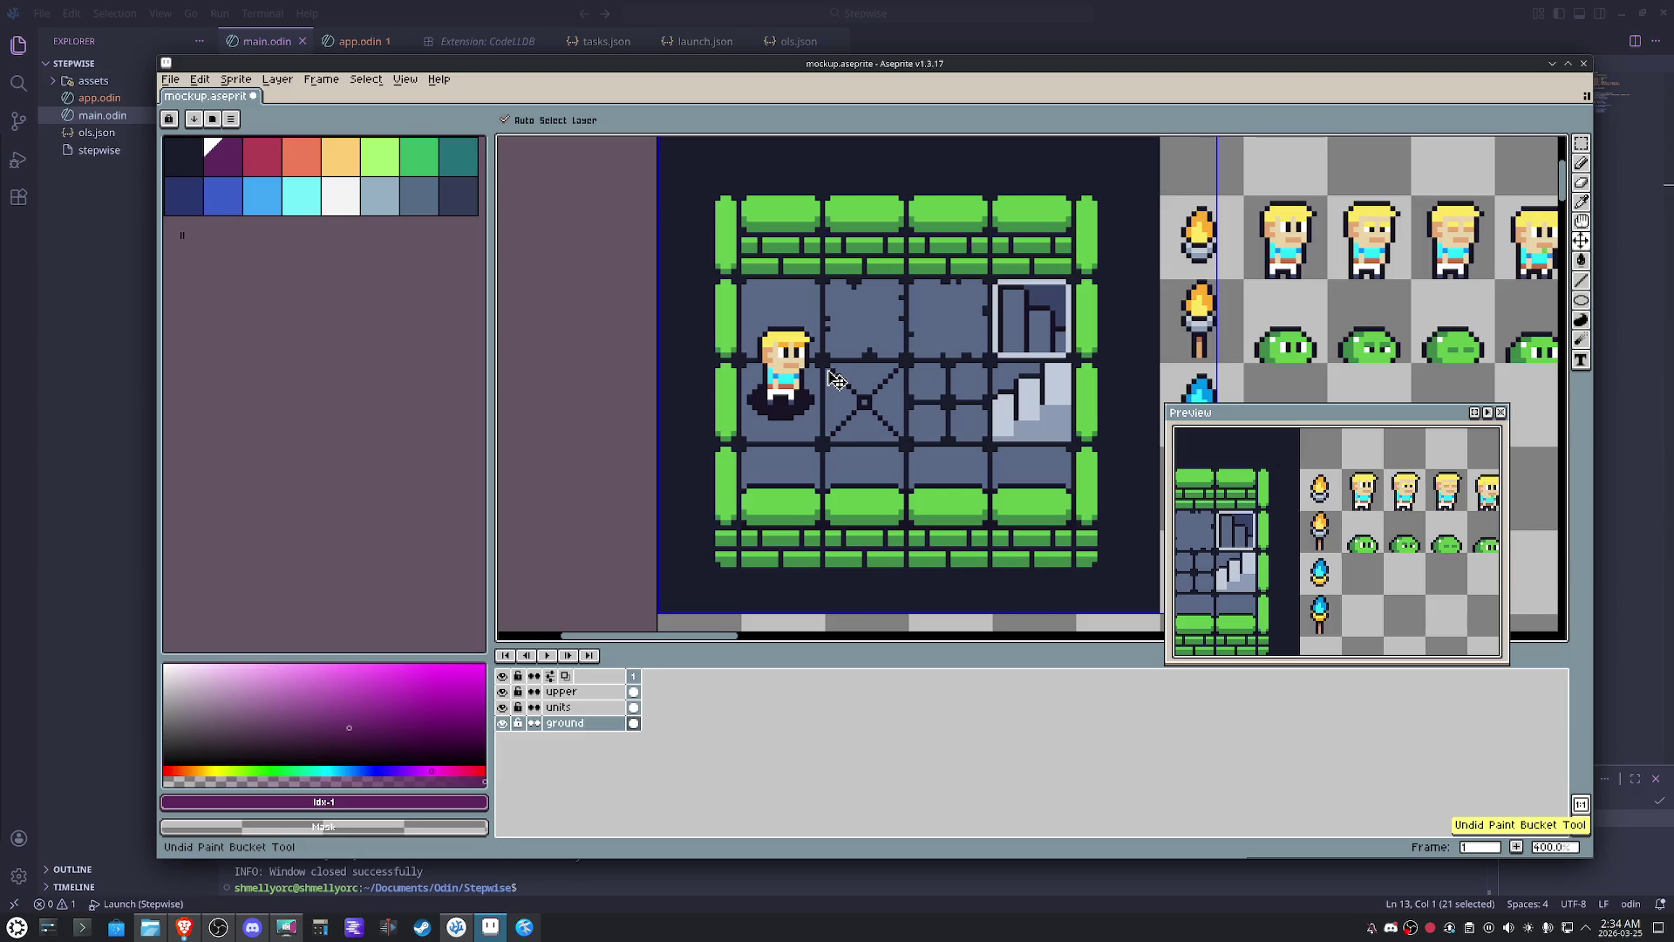
key(g)
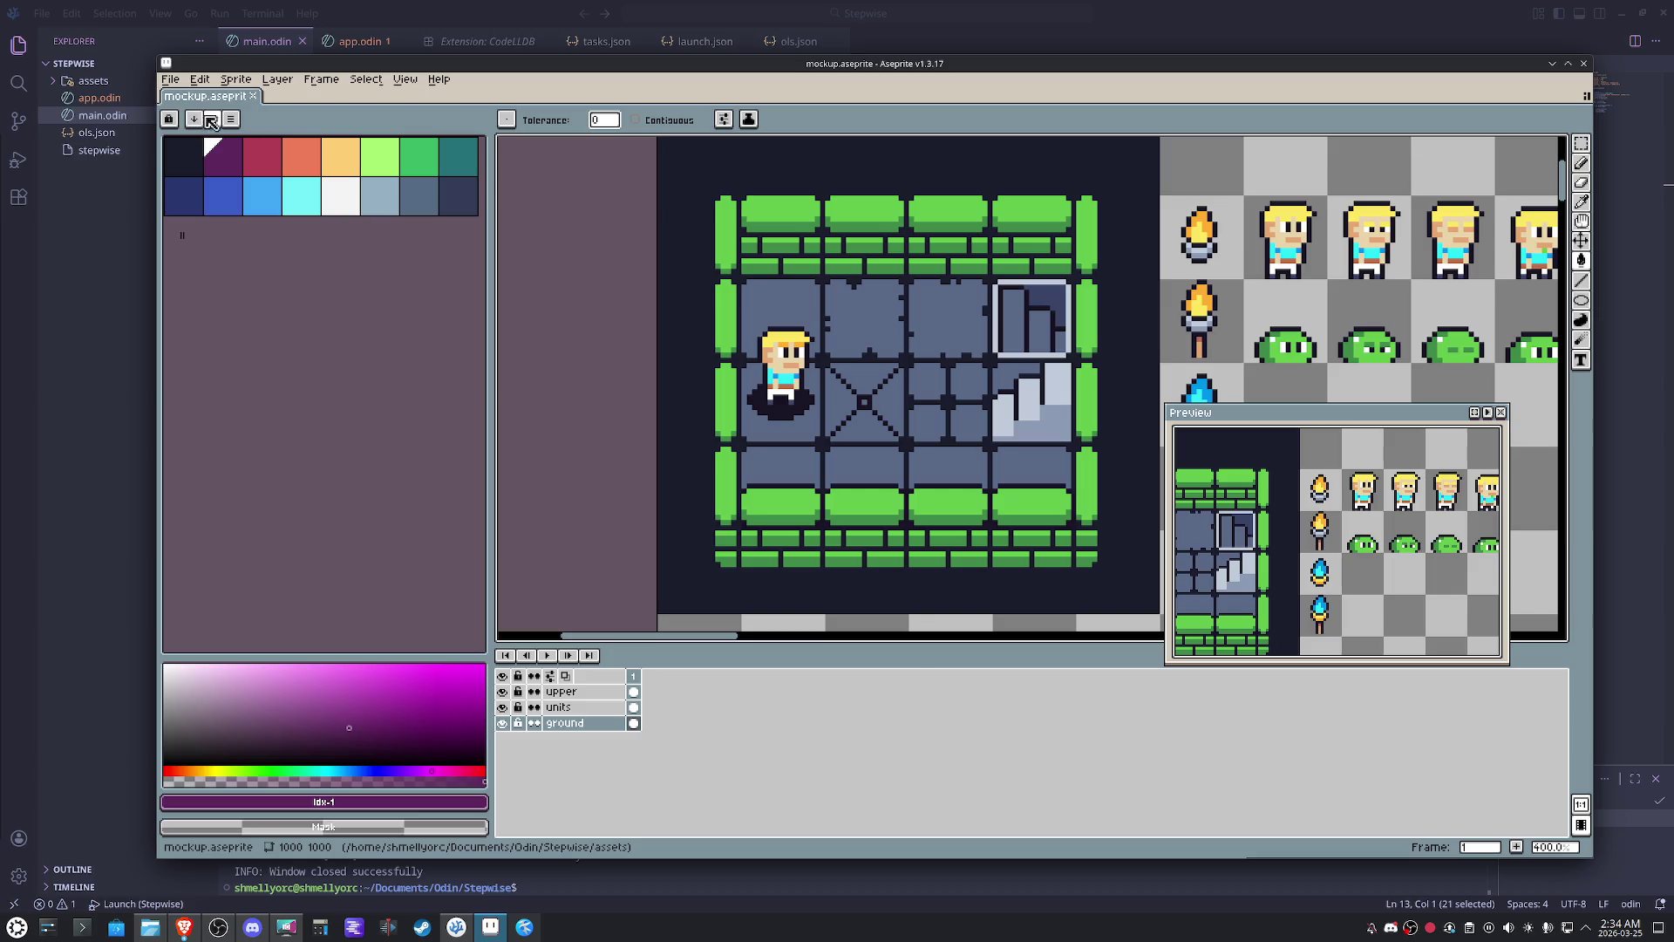
click(212, 119)
scroll(445, 449, down, 3)
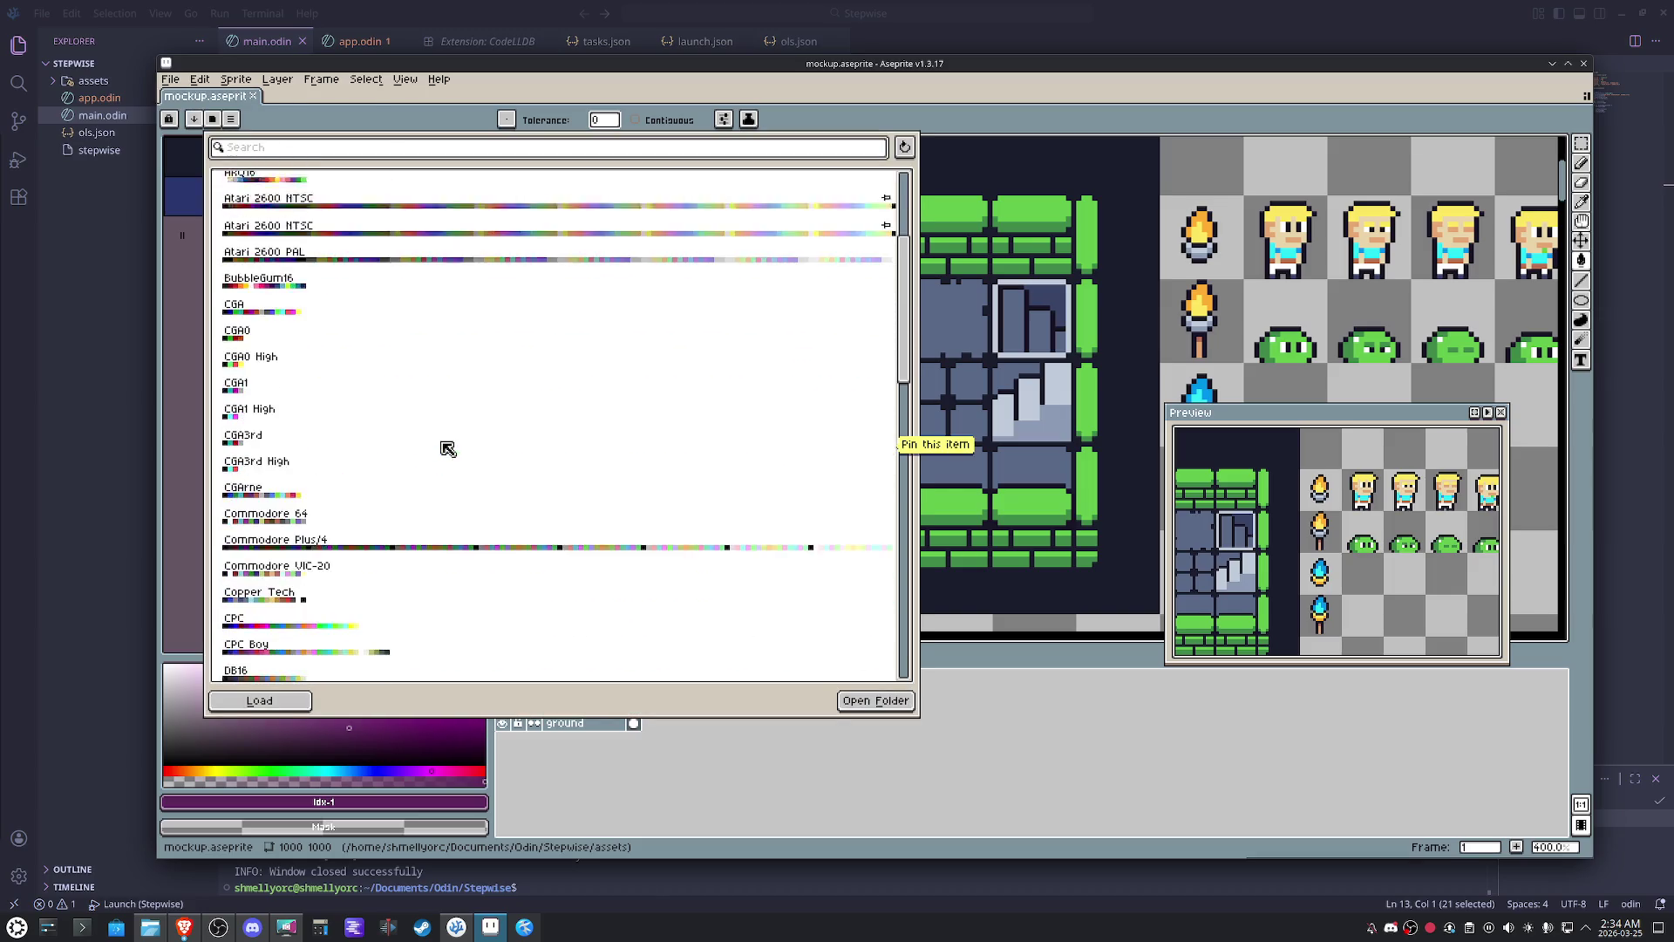
scroll(445, 450, down, 3)
scroll(451, 445, down, 3)
scroll(455, 439, down, 3)
scroll(455, 438, down, 3)
scroll(455, 439, down, 3)
scroll(456, 435, down, 3)
scroll(456, 435, down, 3)
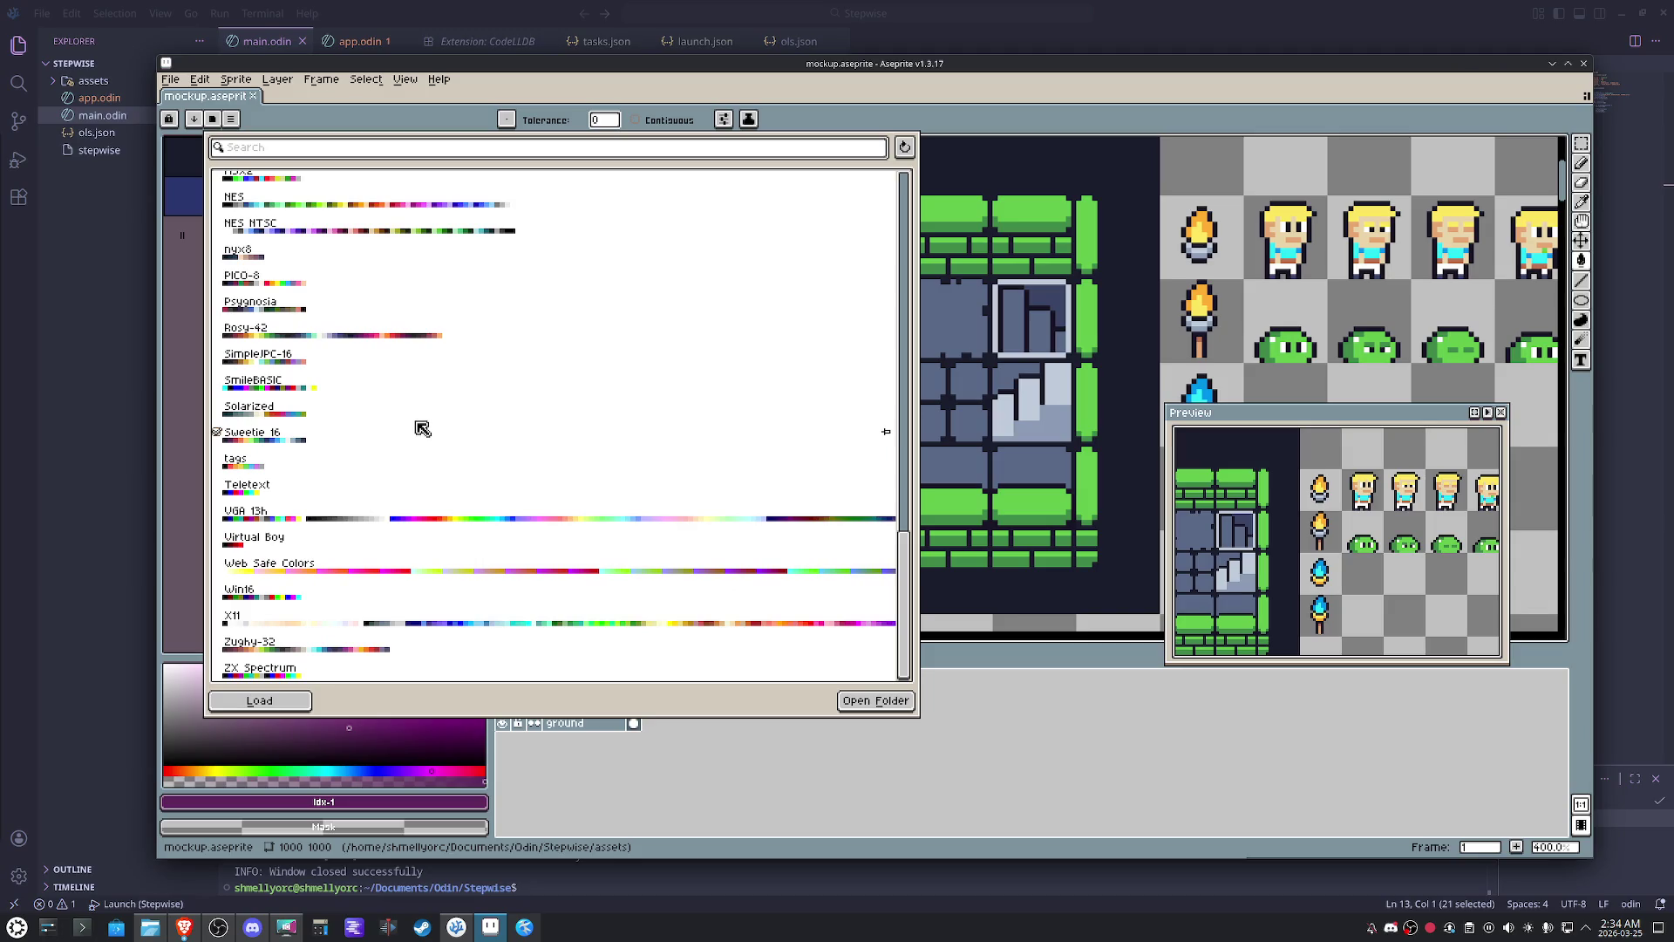
- Load the Zughy-32 preset palette into the swatches in place of Sweetie 16
click(325, 650)
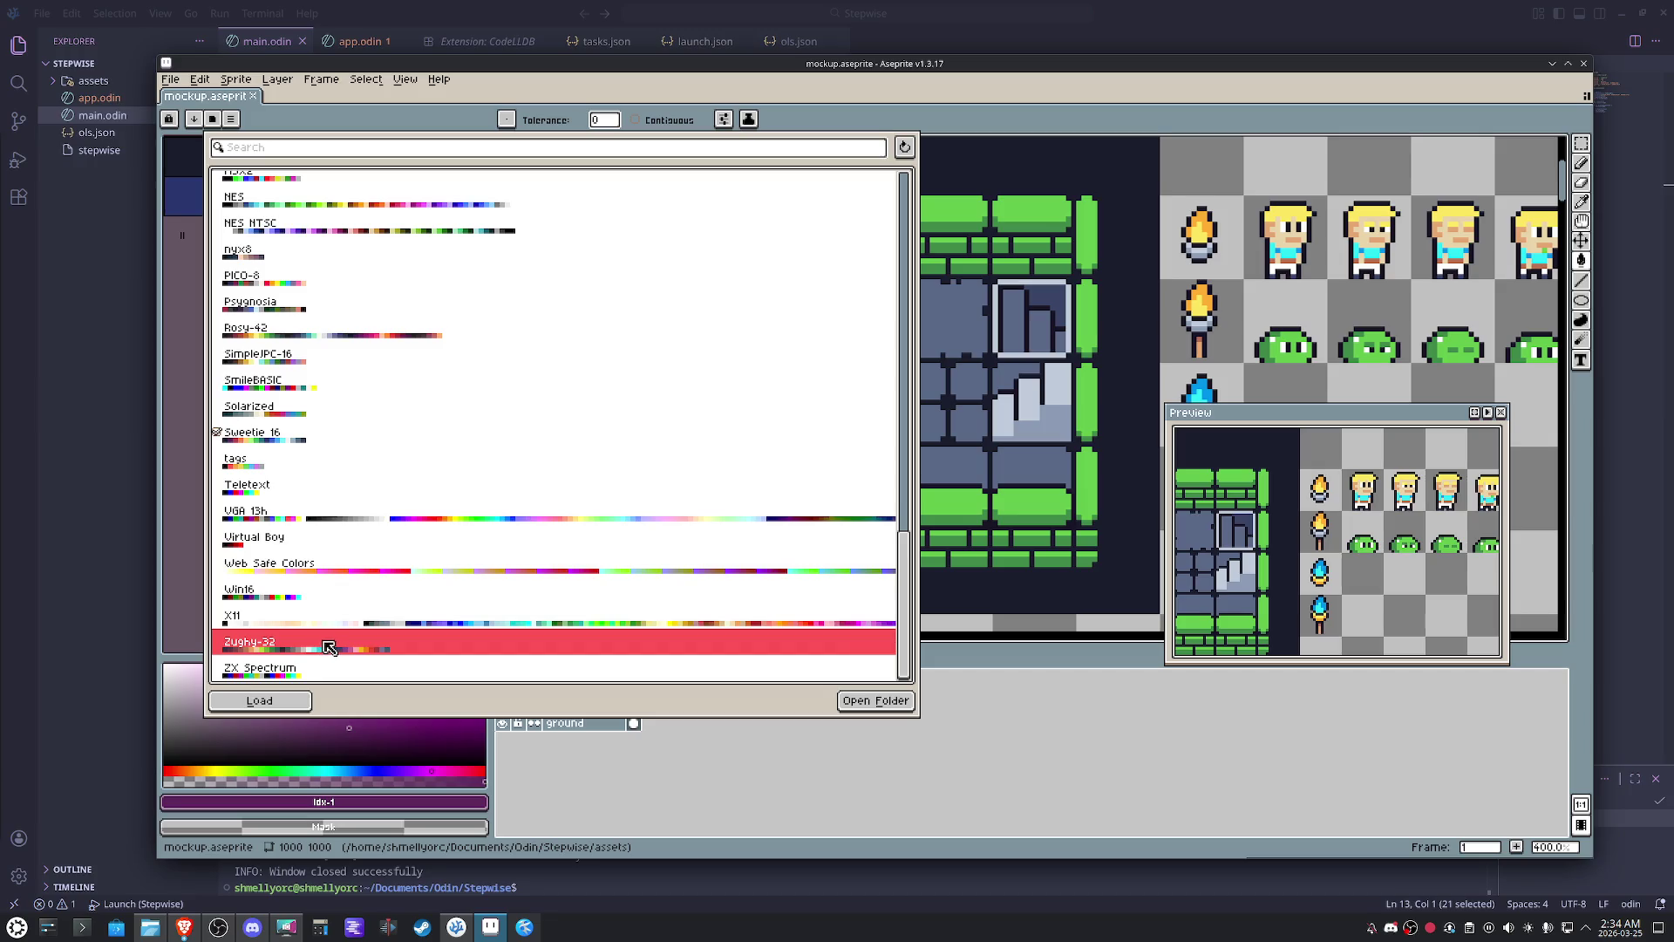
double_click(275, 649)
click(188, 546)
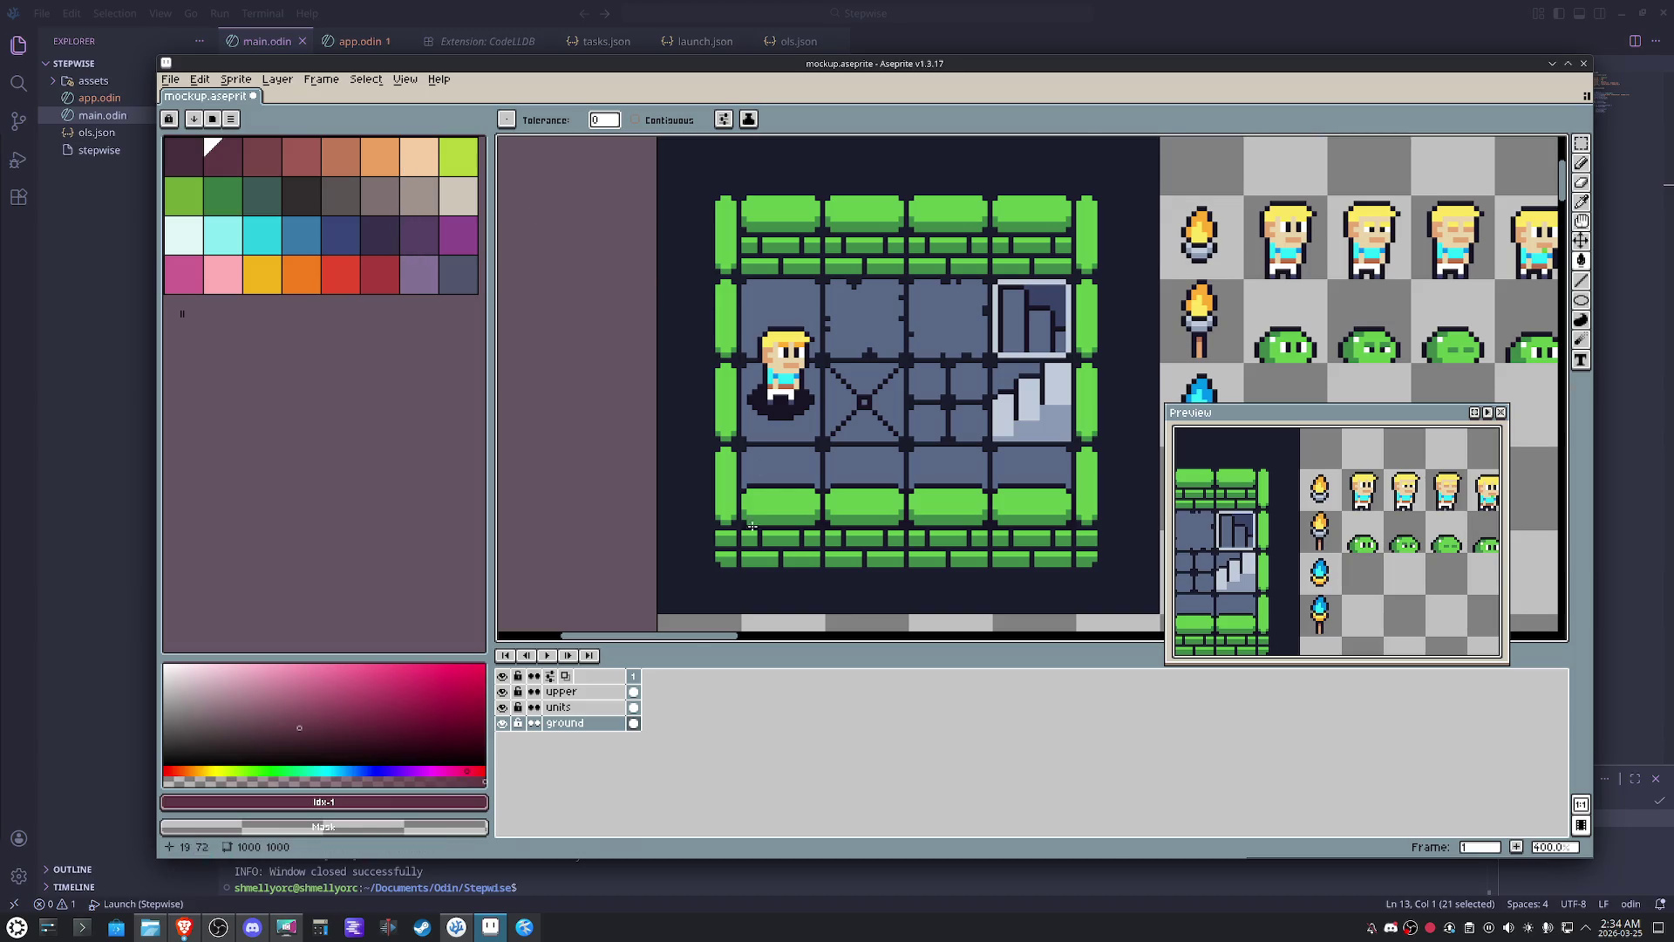
alt+click(758, 230)
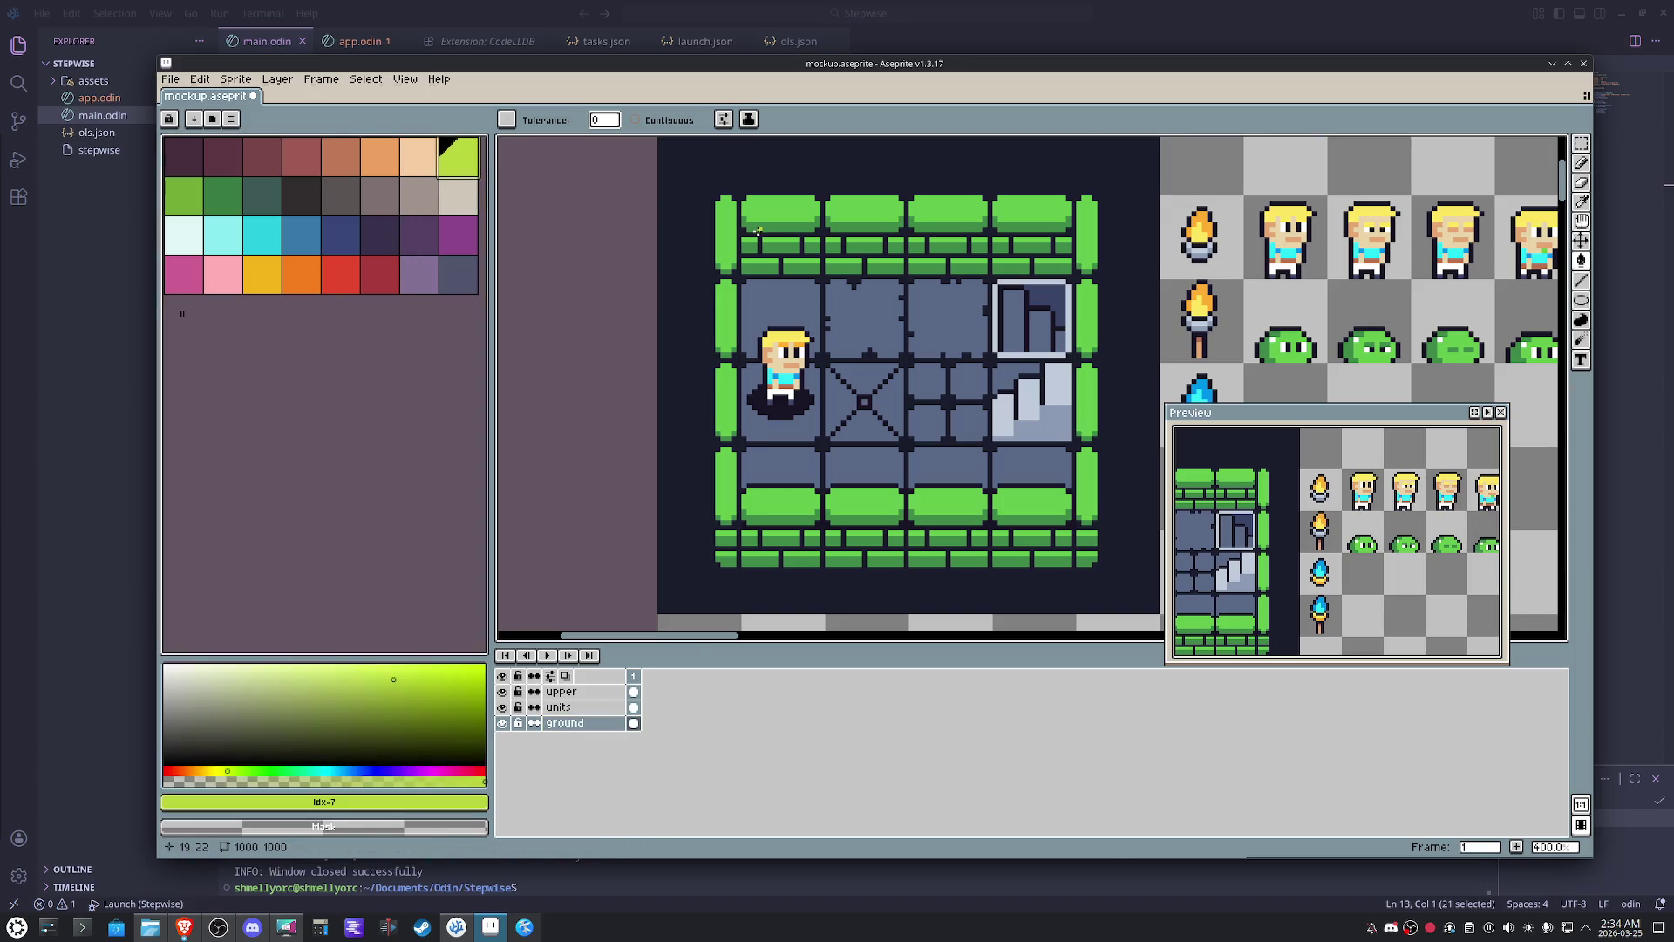
click(778, 217)
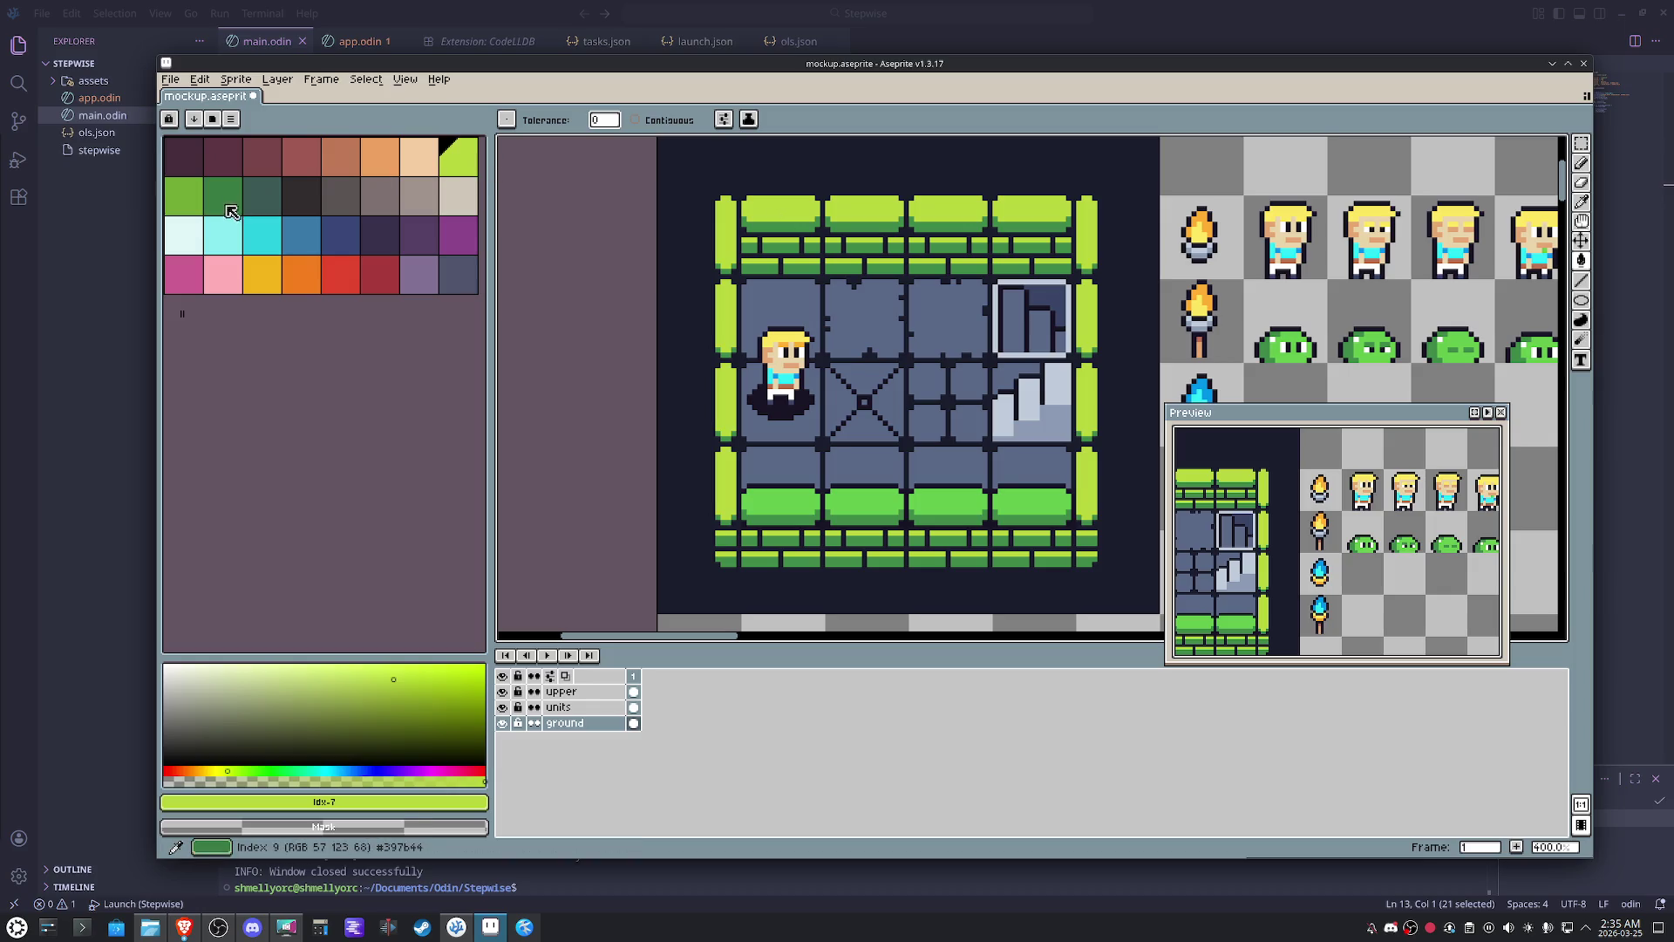
key(0)
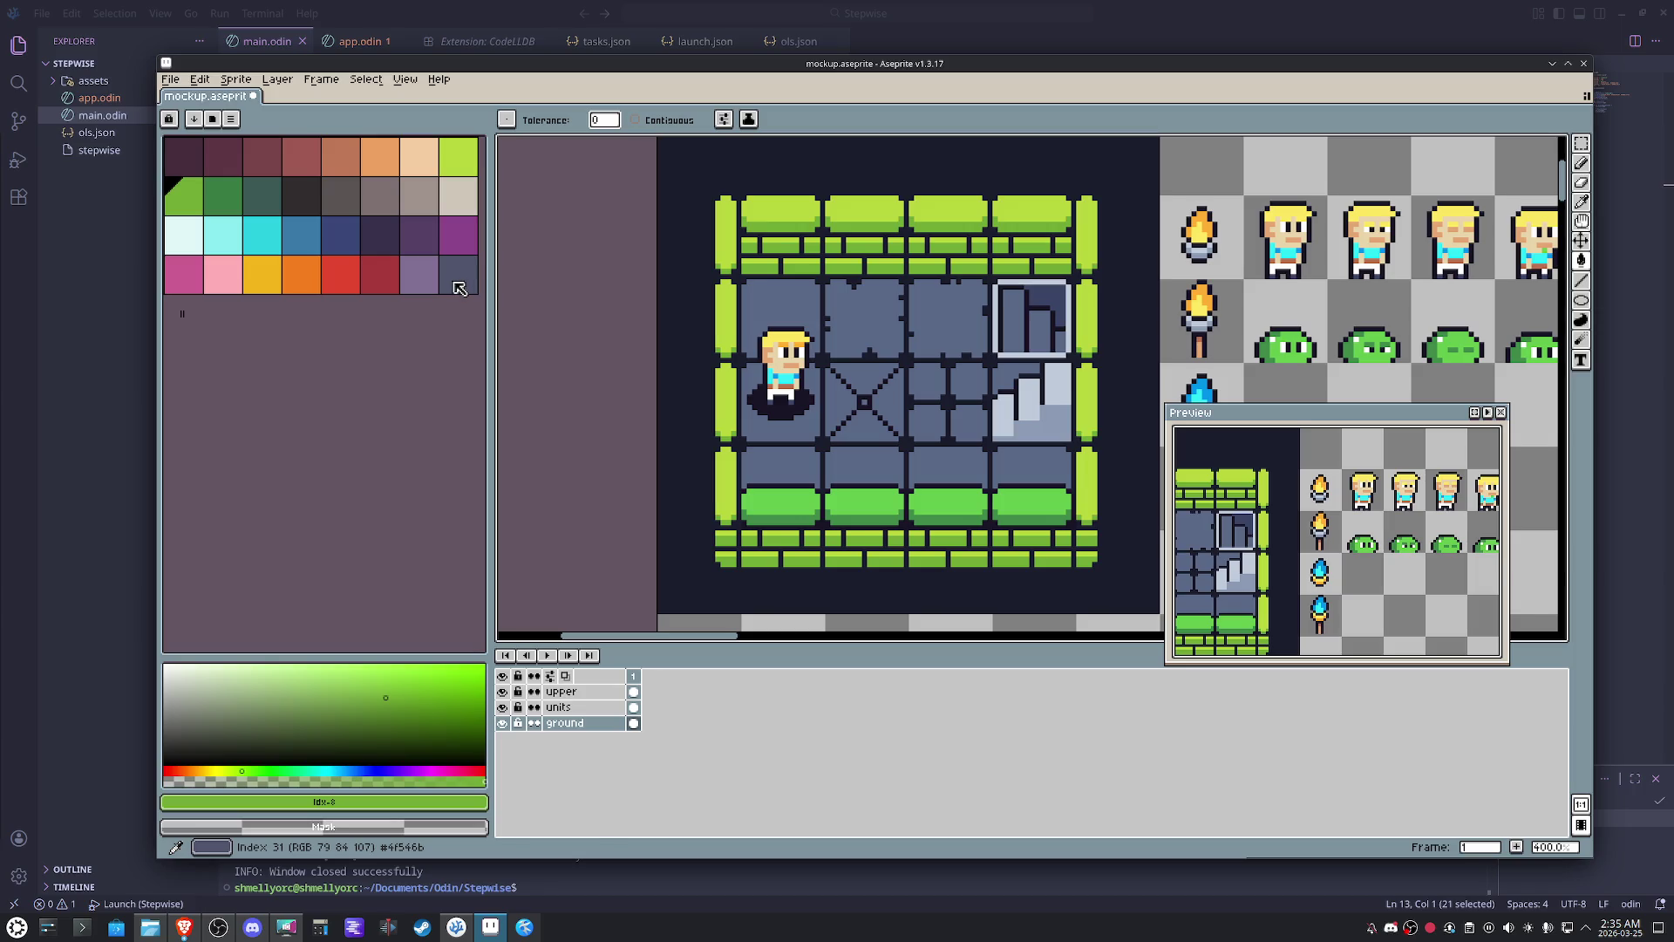
key(ctrl+z)
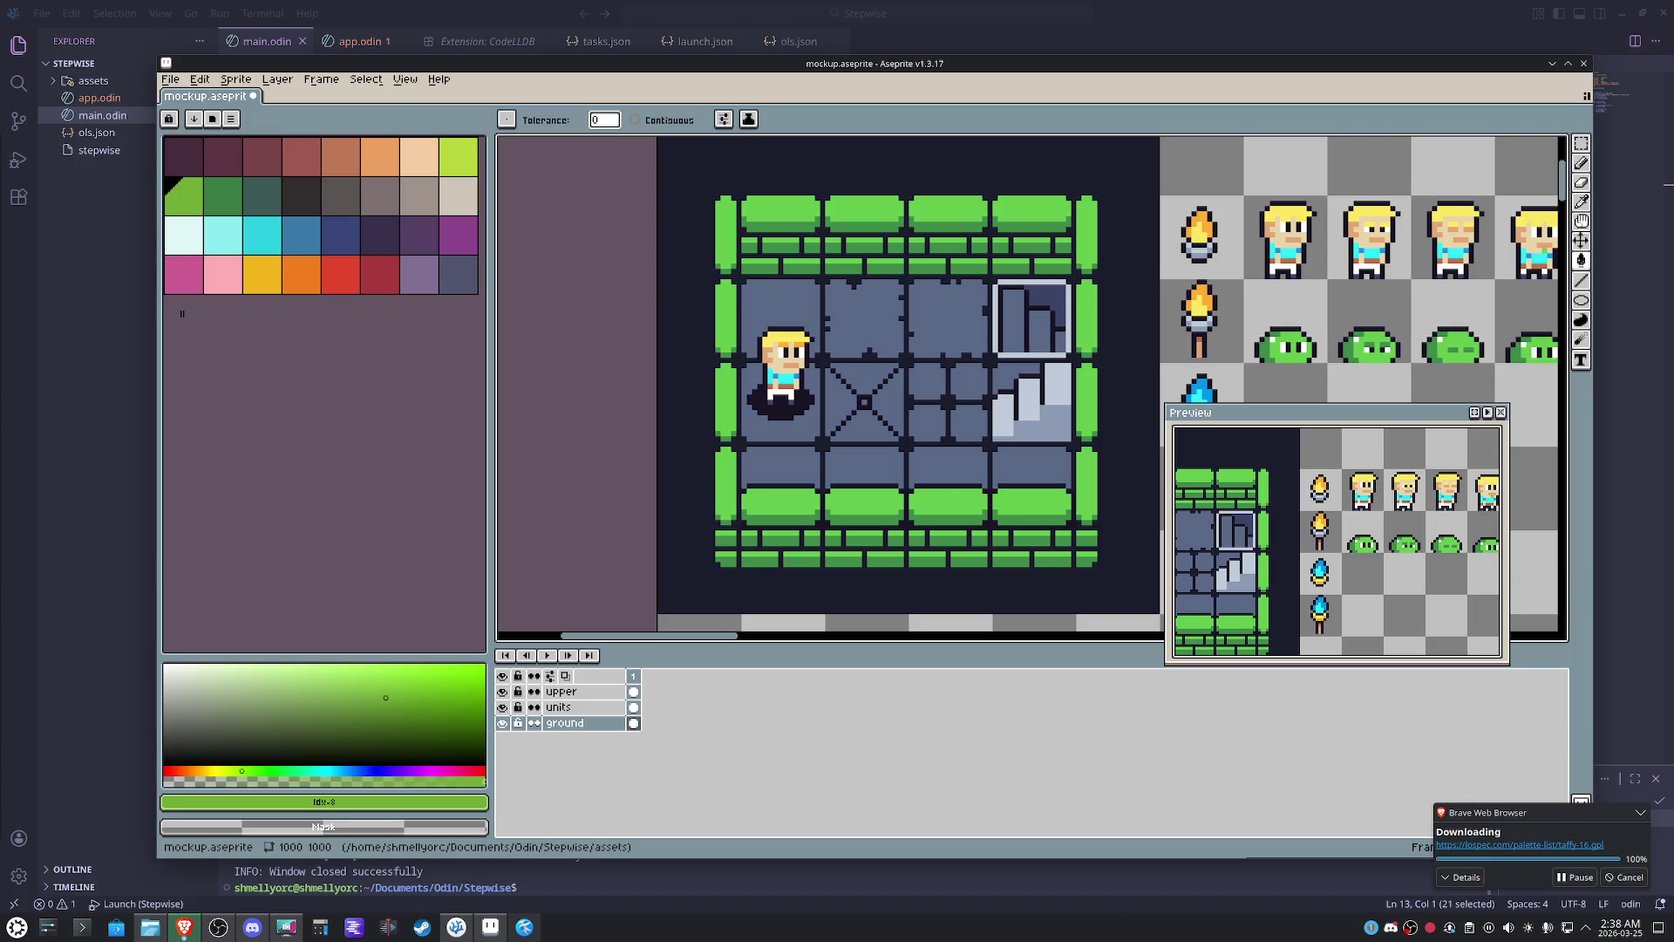
- Load the downloaded taffy-16.gpl palette and save it as a reusable preset
click(231, 117)
click(290, 319)
double_click(224, 155)
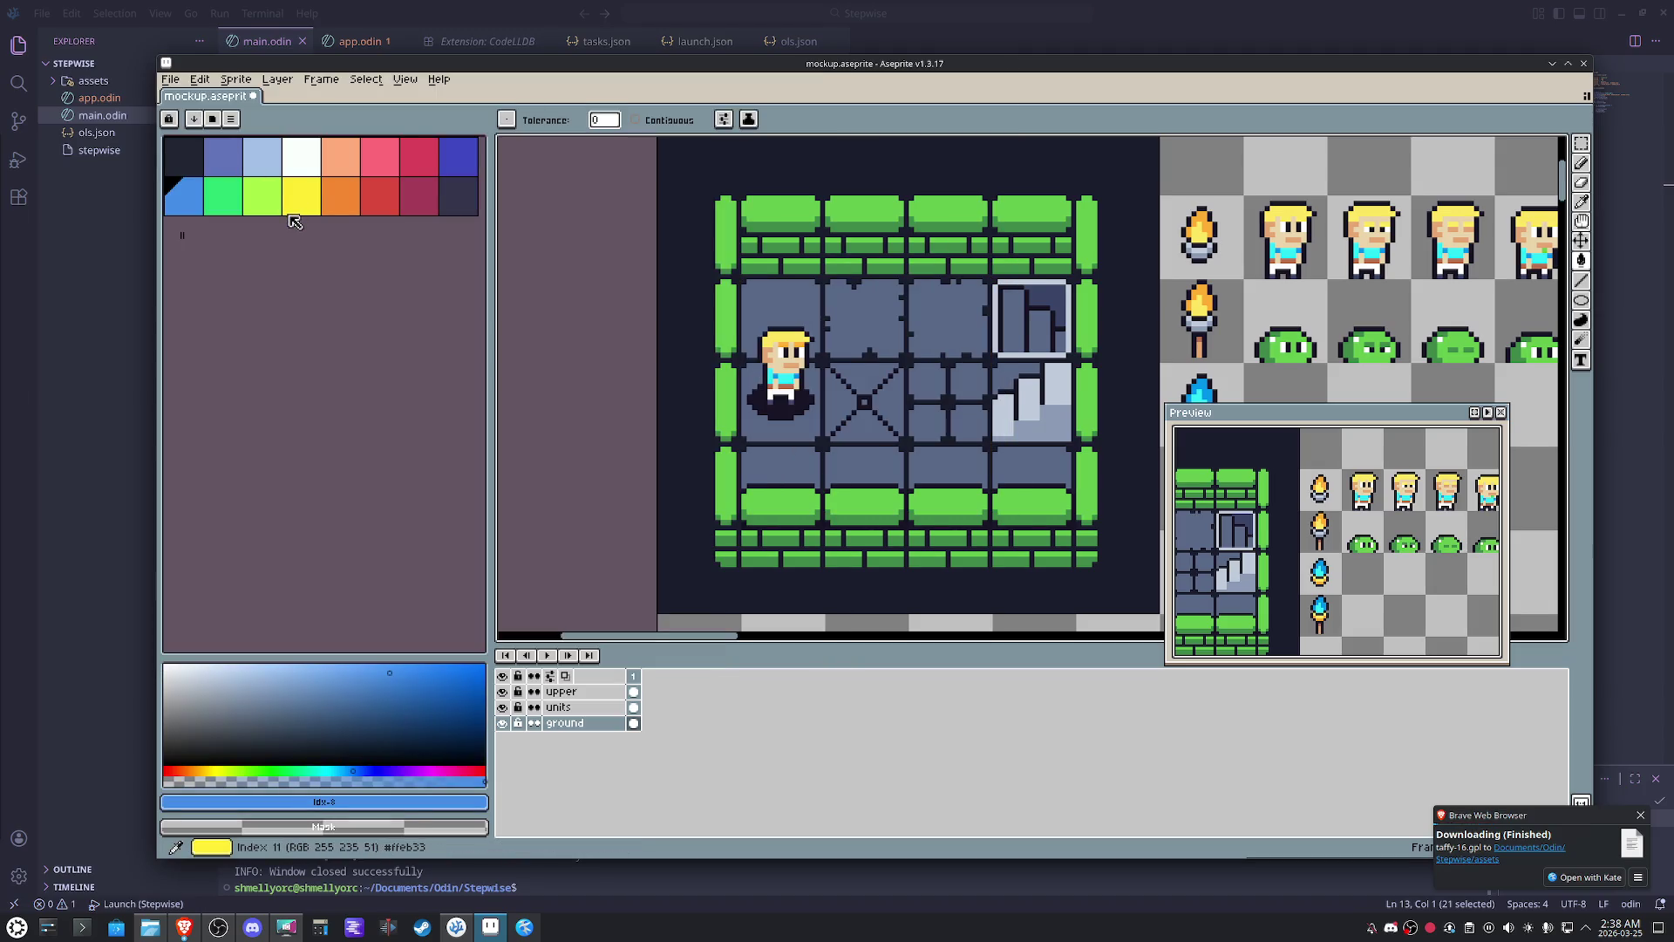
click(230, 117)
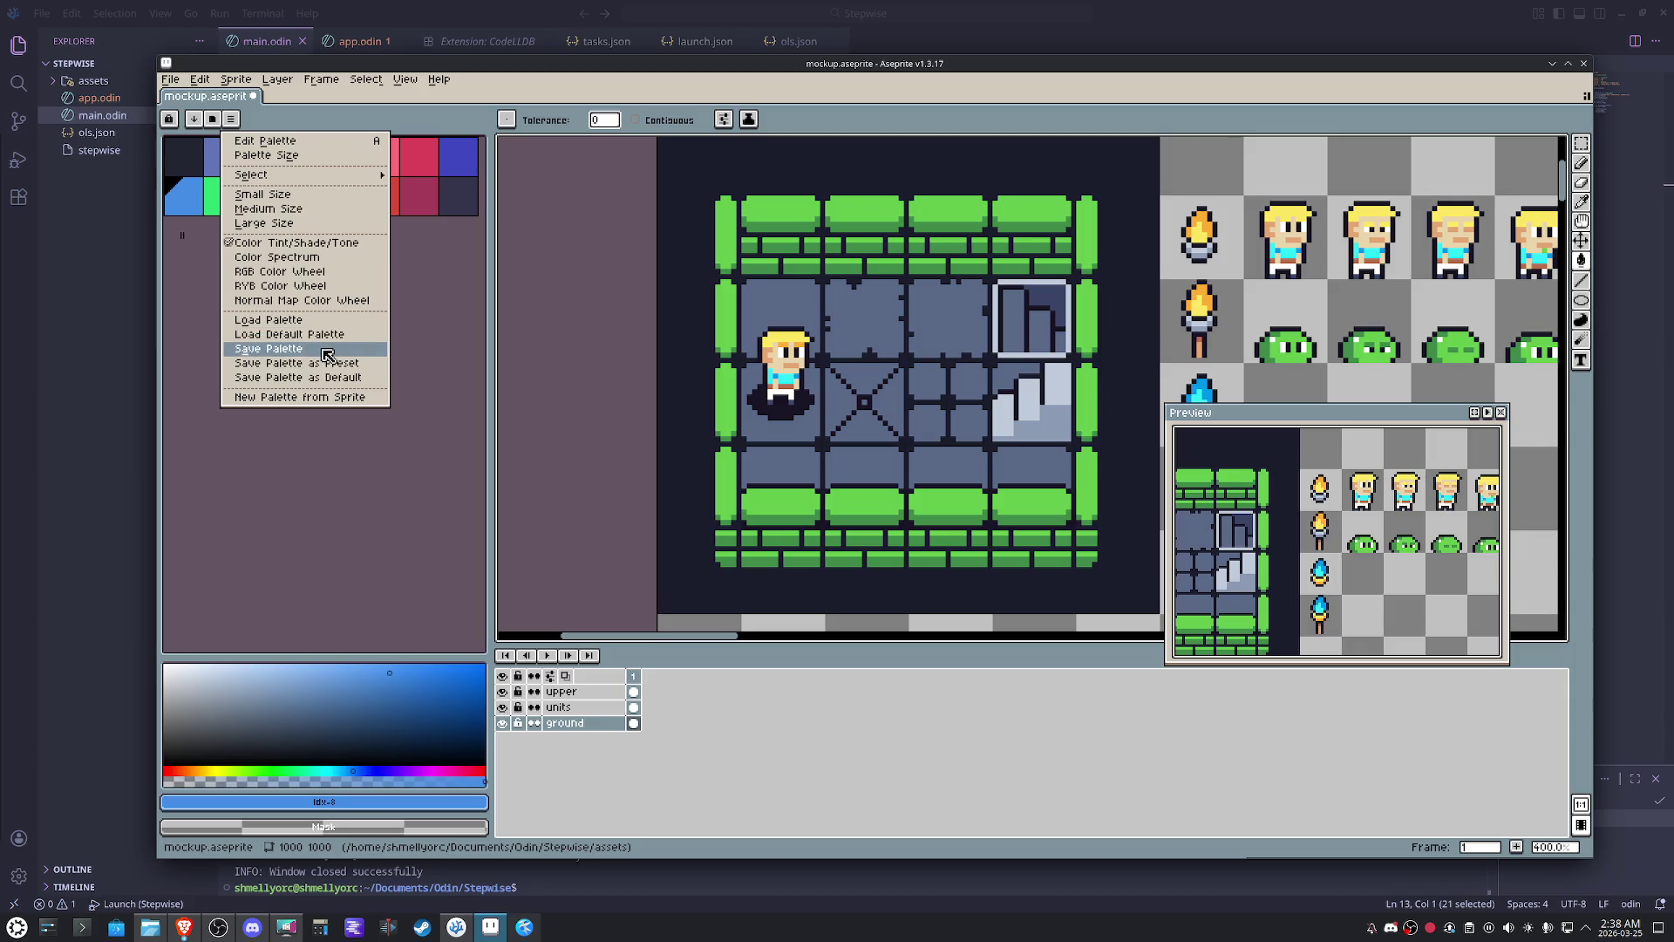
click(351, 350)
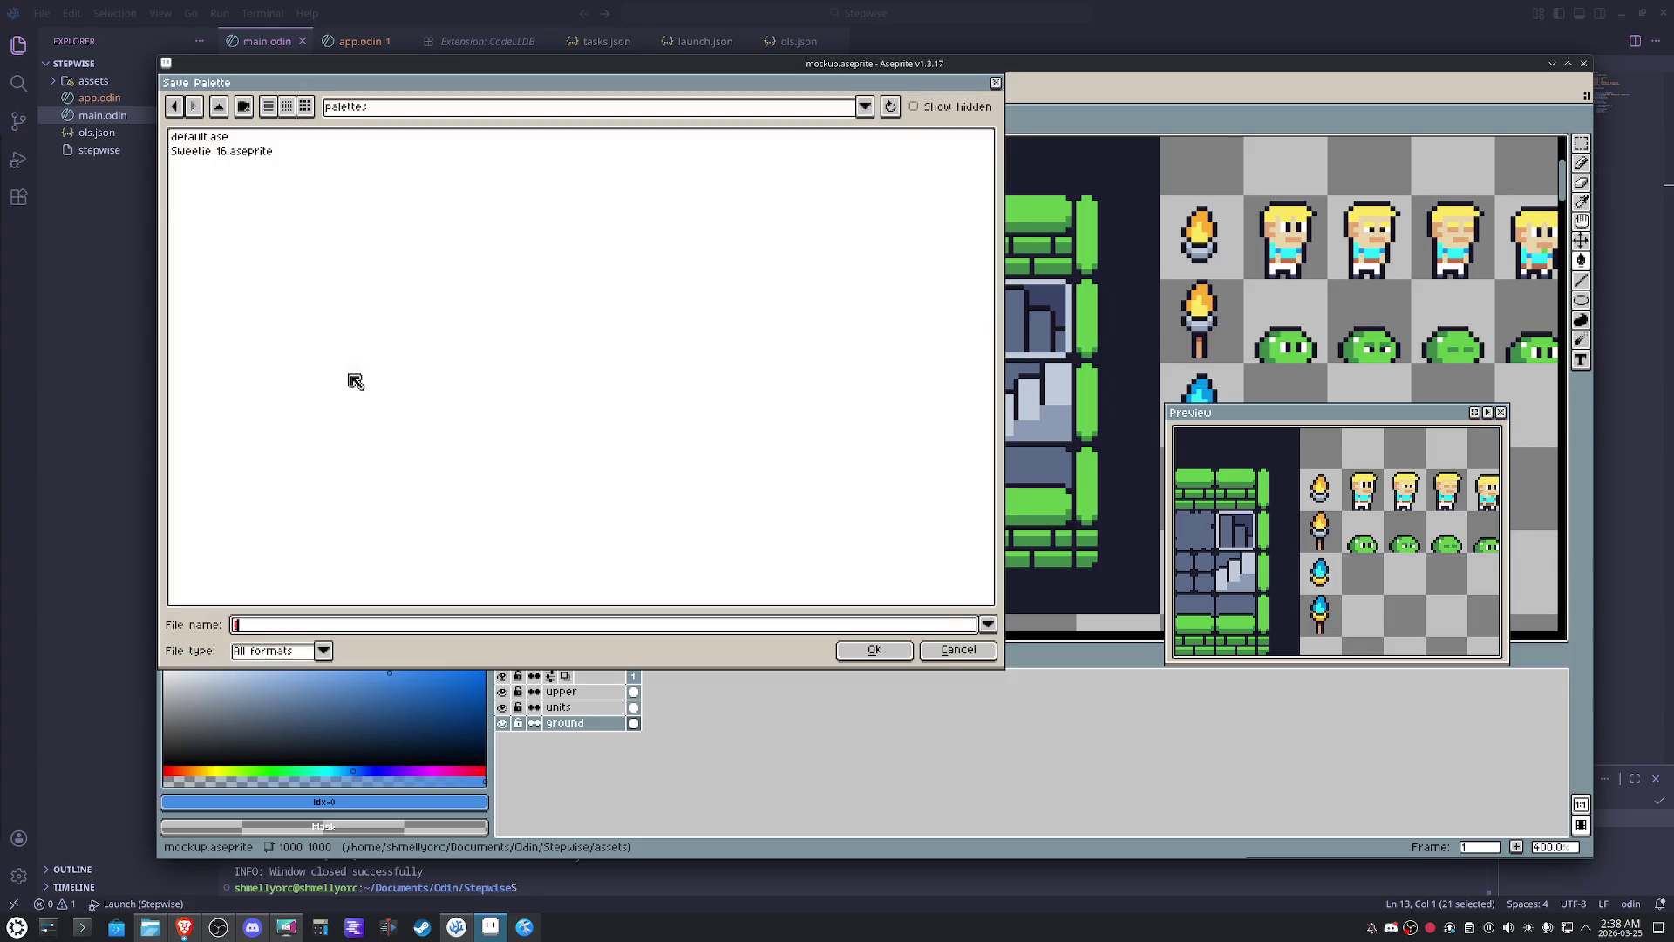
text(stepwise)
key(Return)
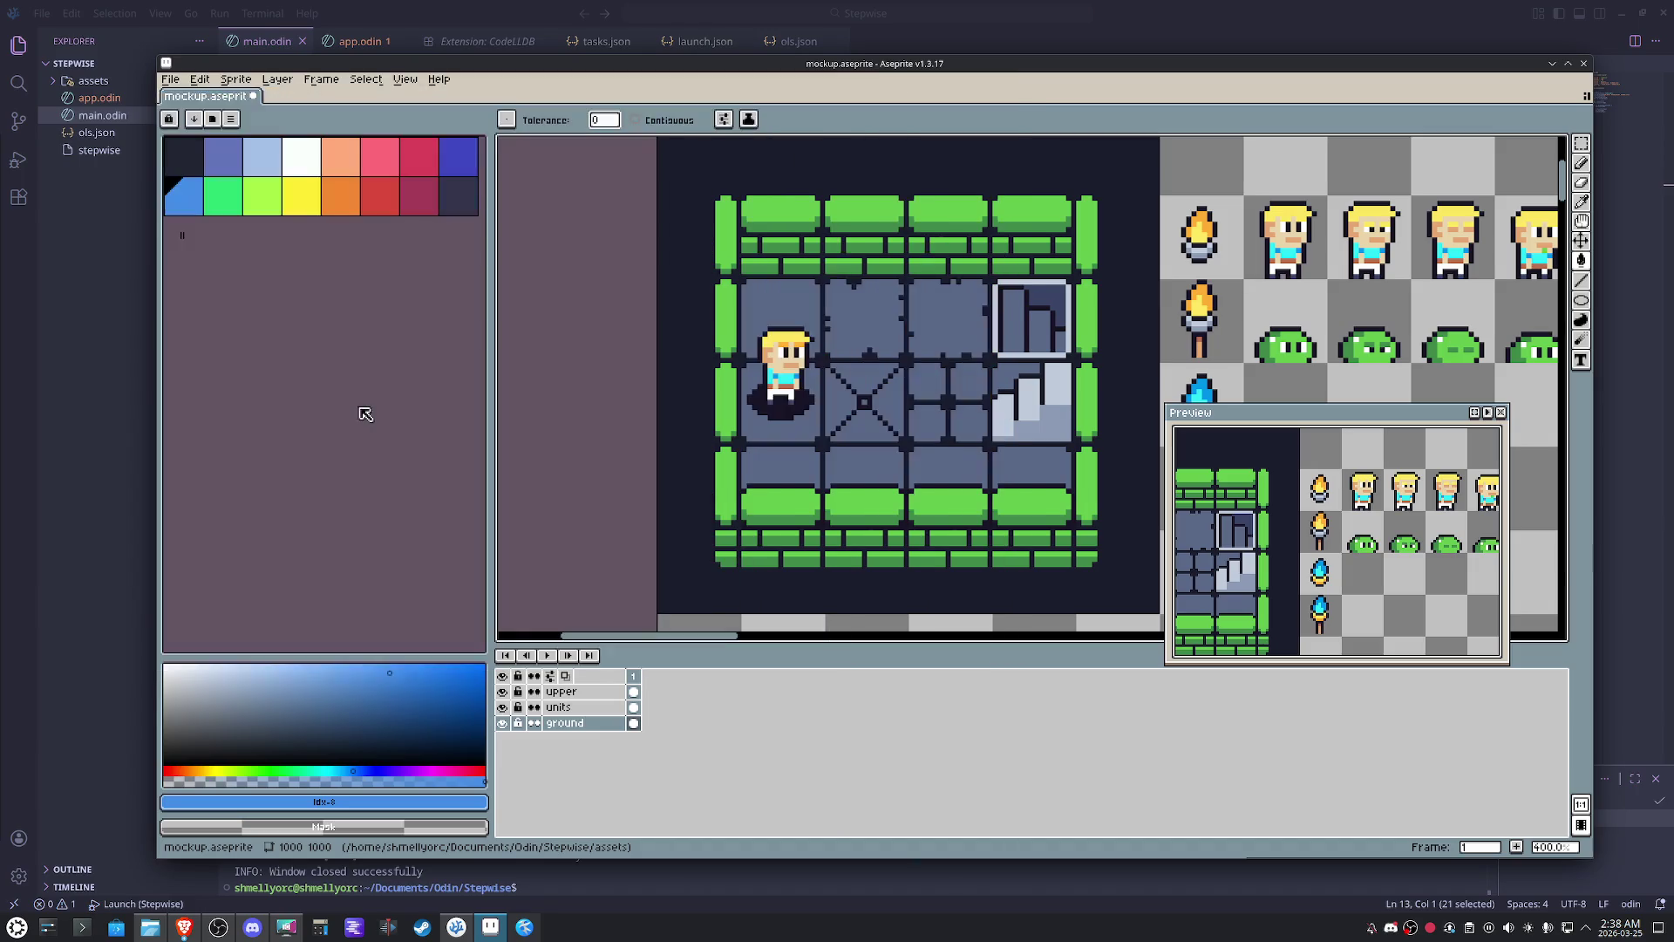
- Apply taffy-16 from the preset list to confirm it was saved
click(213, 119)
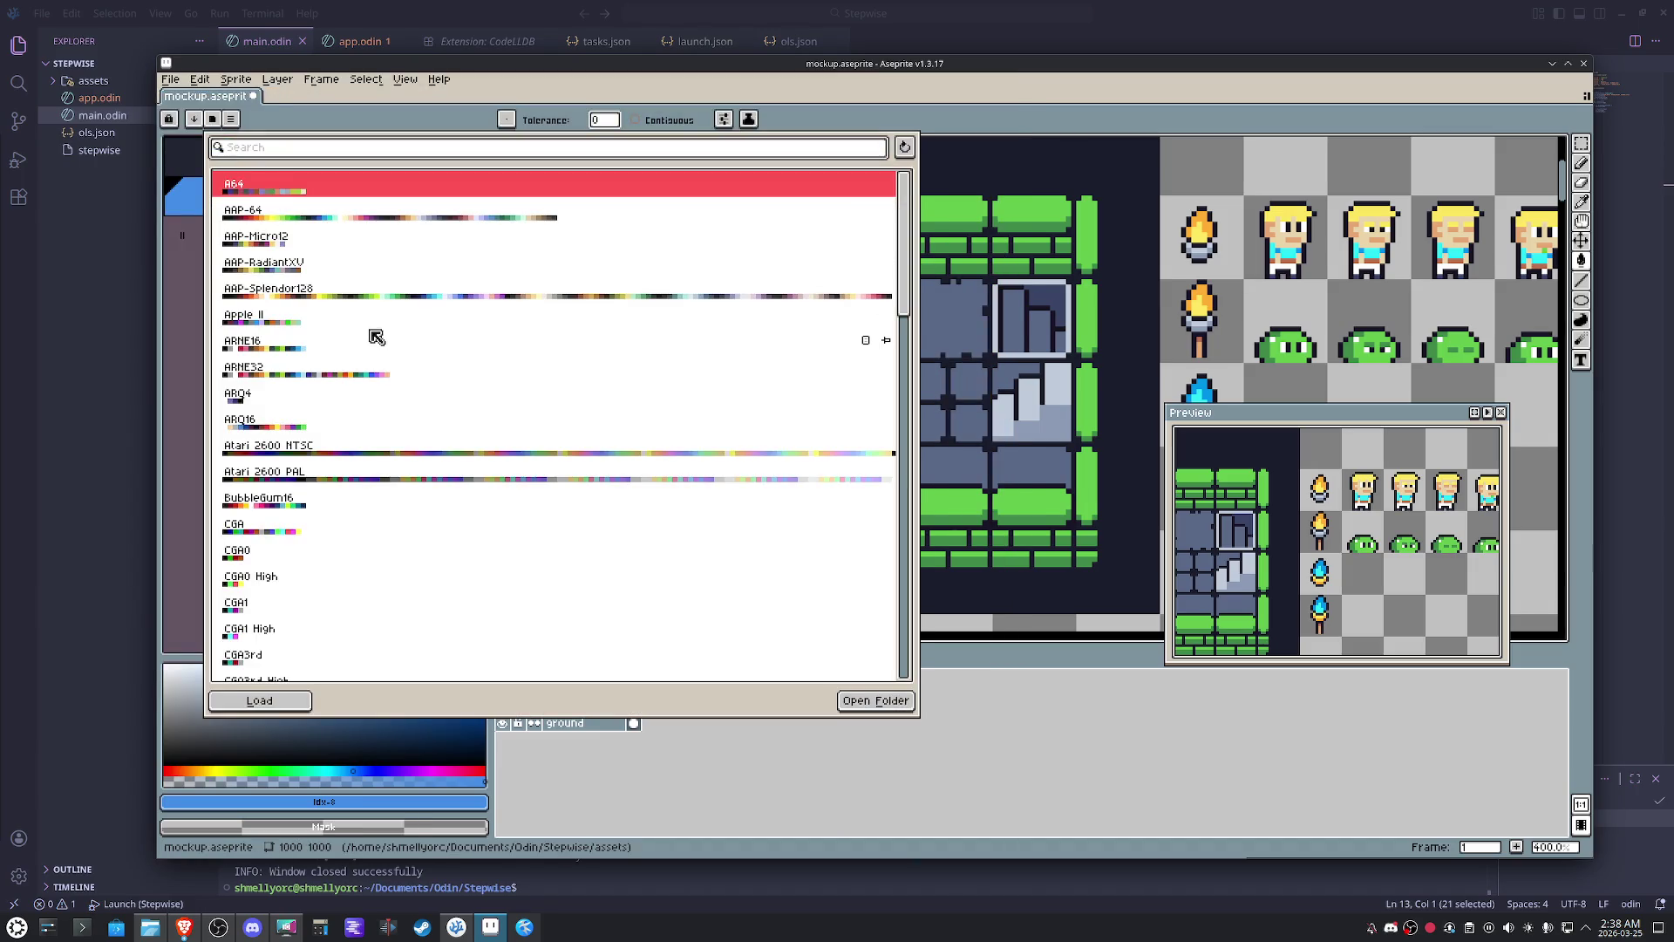
text(taffy-16)
click(273, 197)
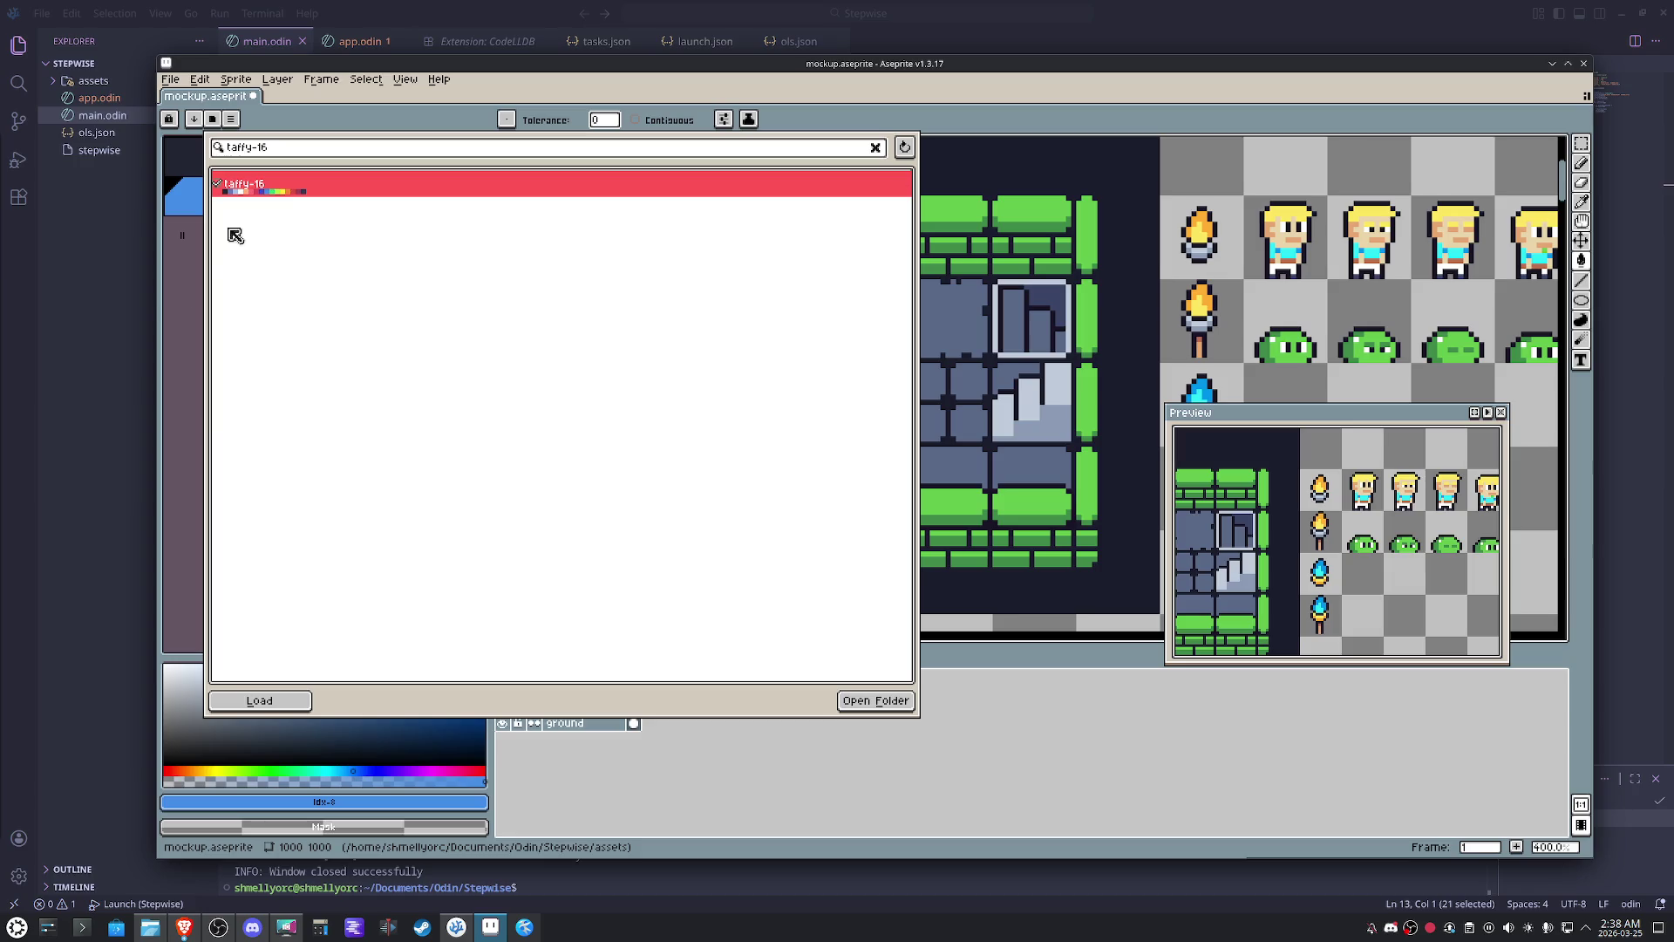
click(203, 319)
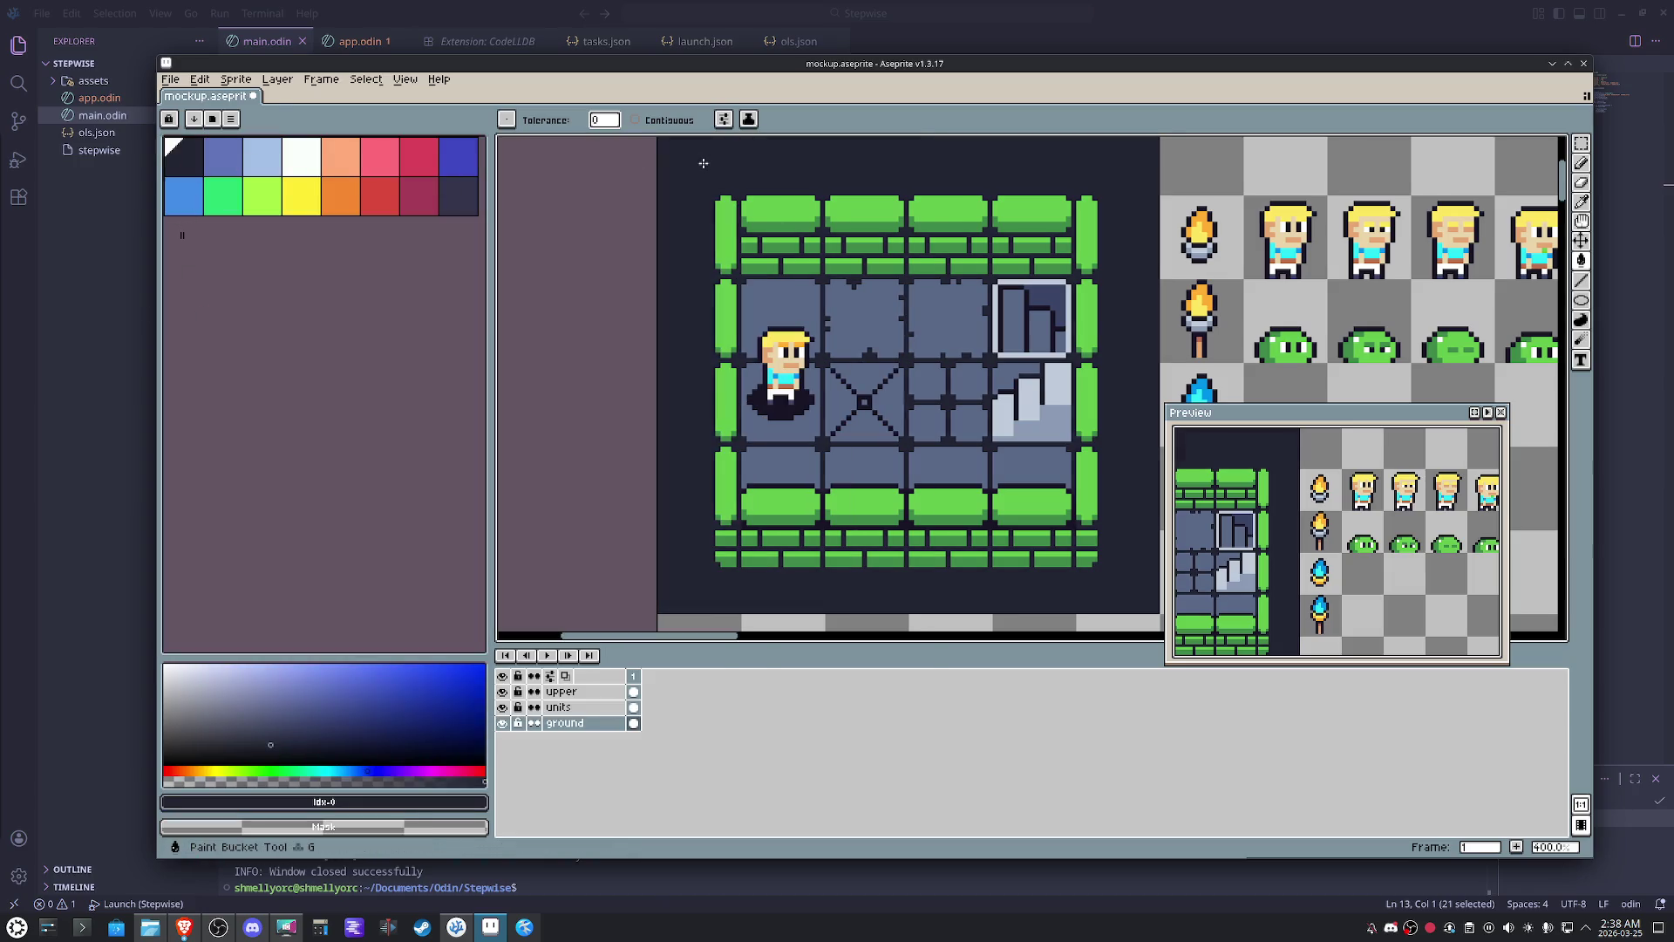
- Fill the floor tiles with the Taffy-16 blue and move to the hero's layer
key(])
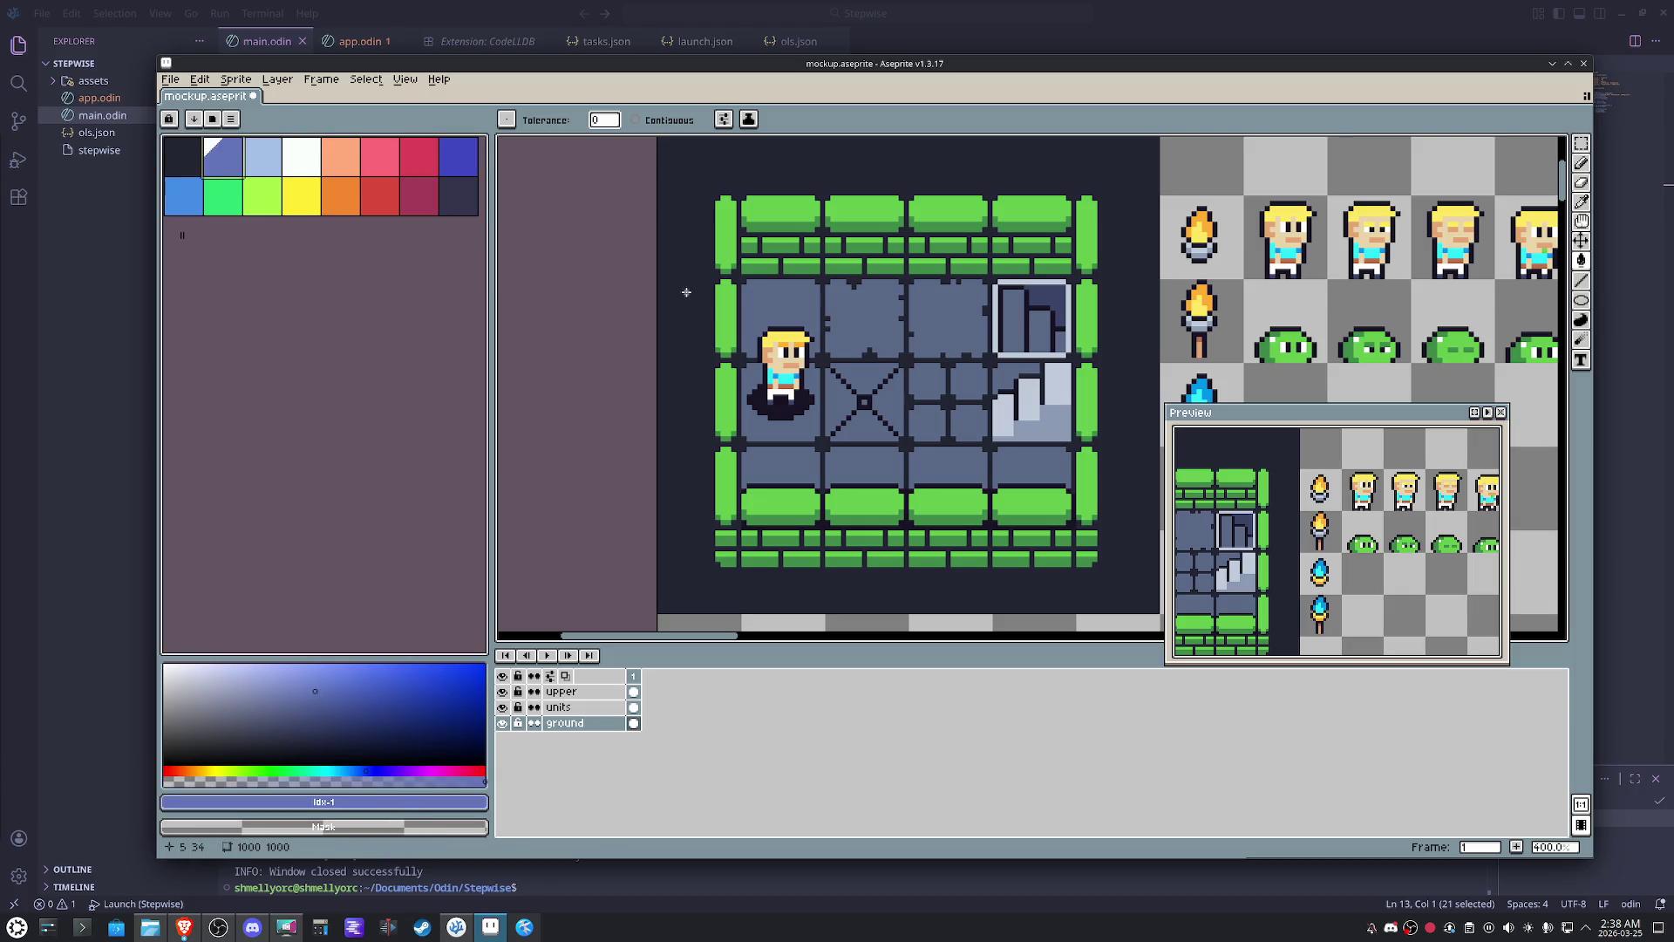
click(756, 309)
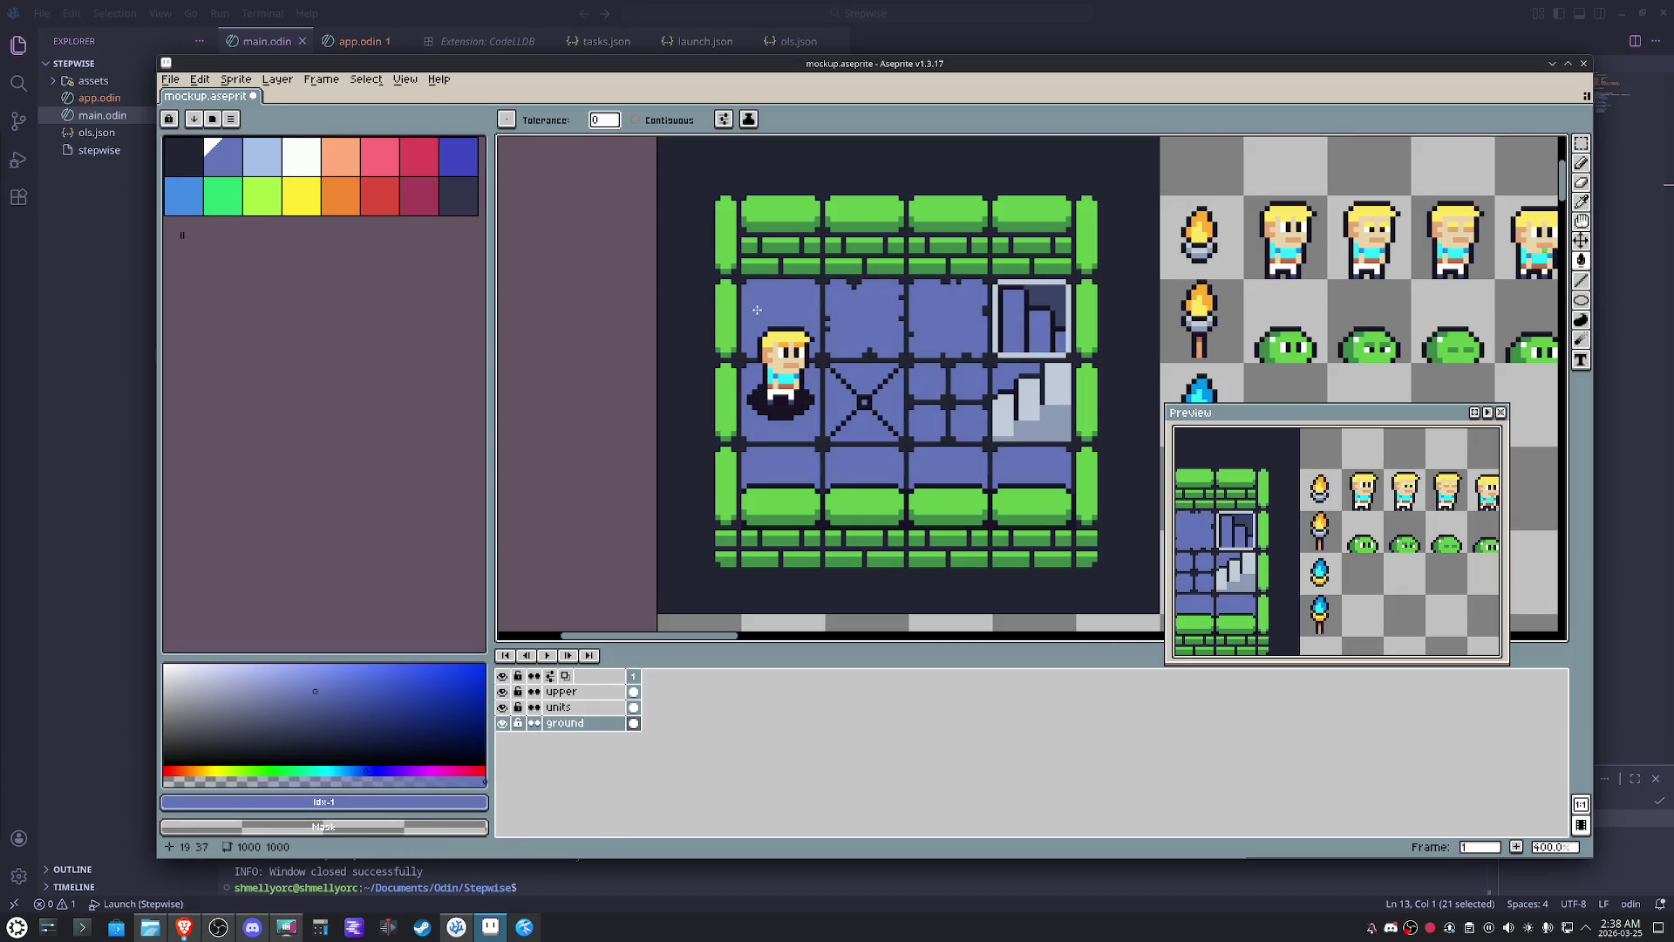
click(301, 197)
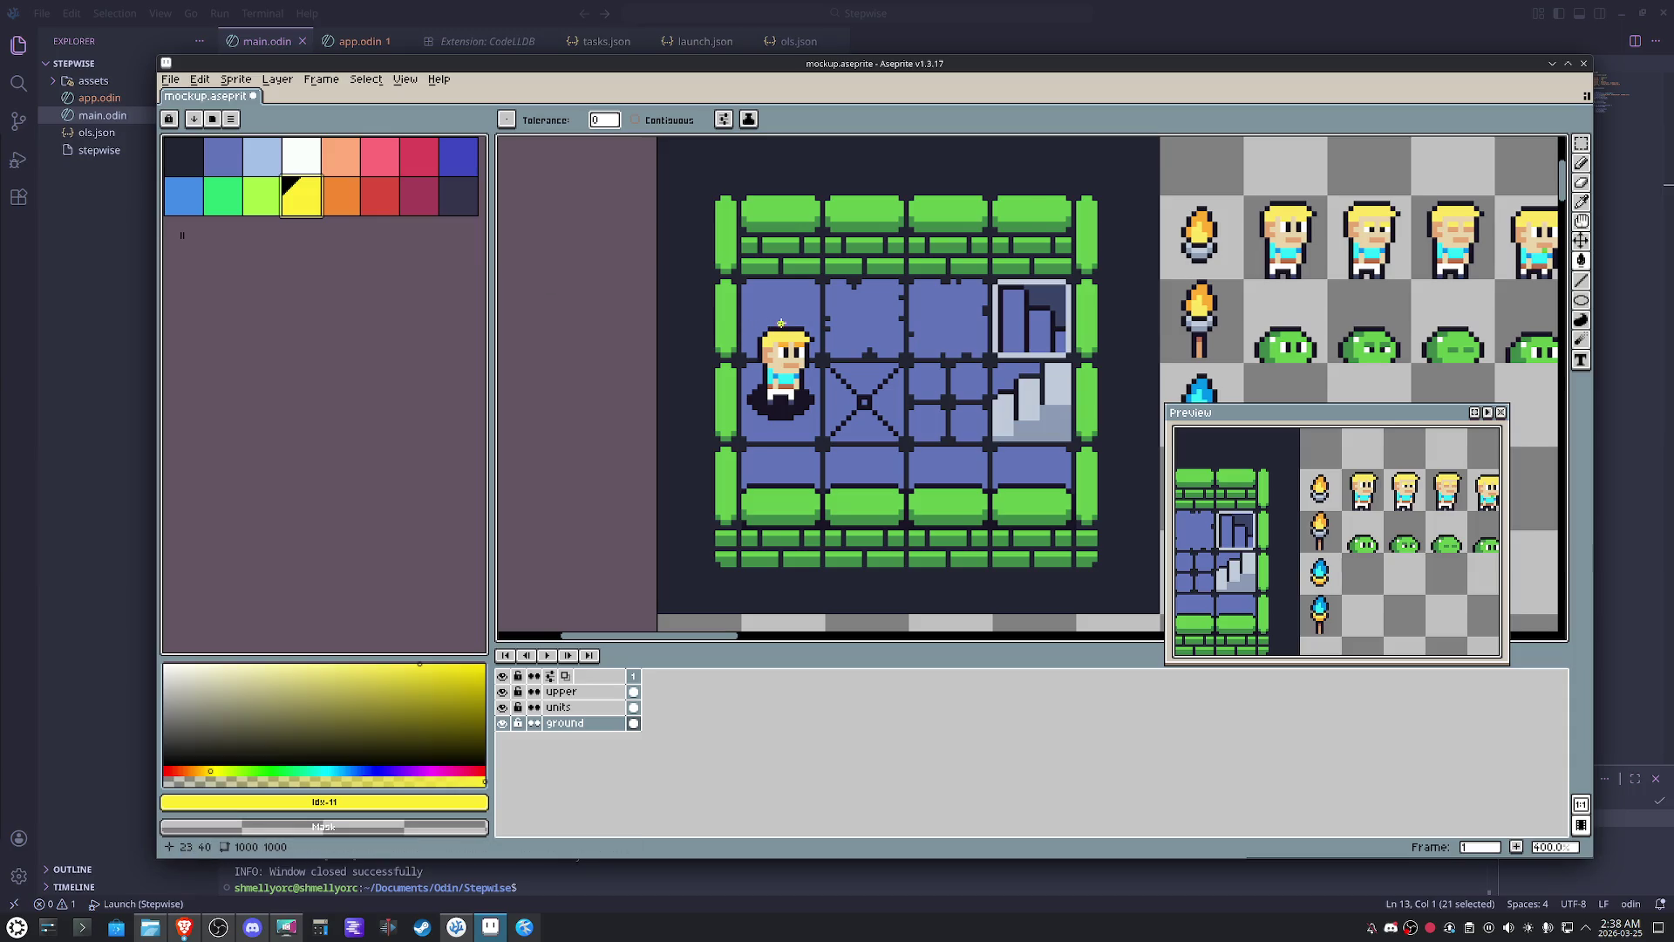
scroll(784, 330, up, 3)
click(588, 707)
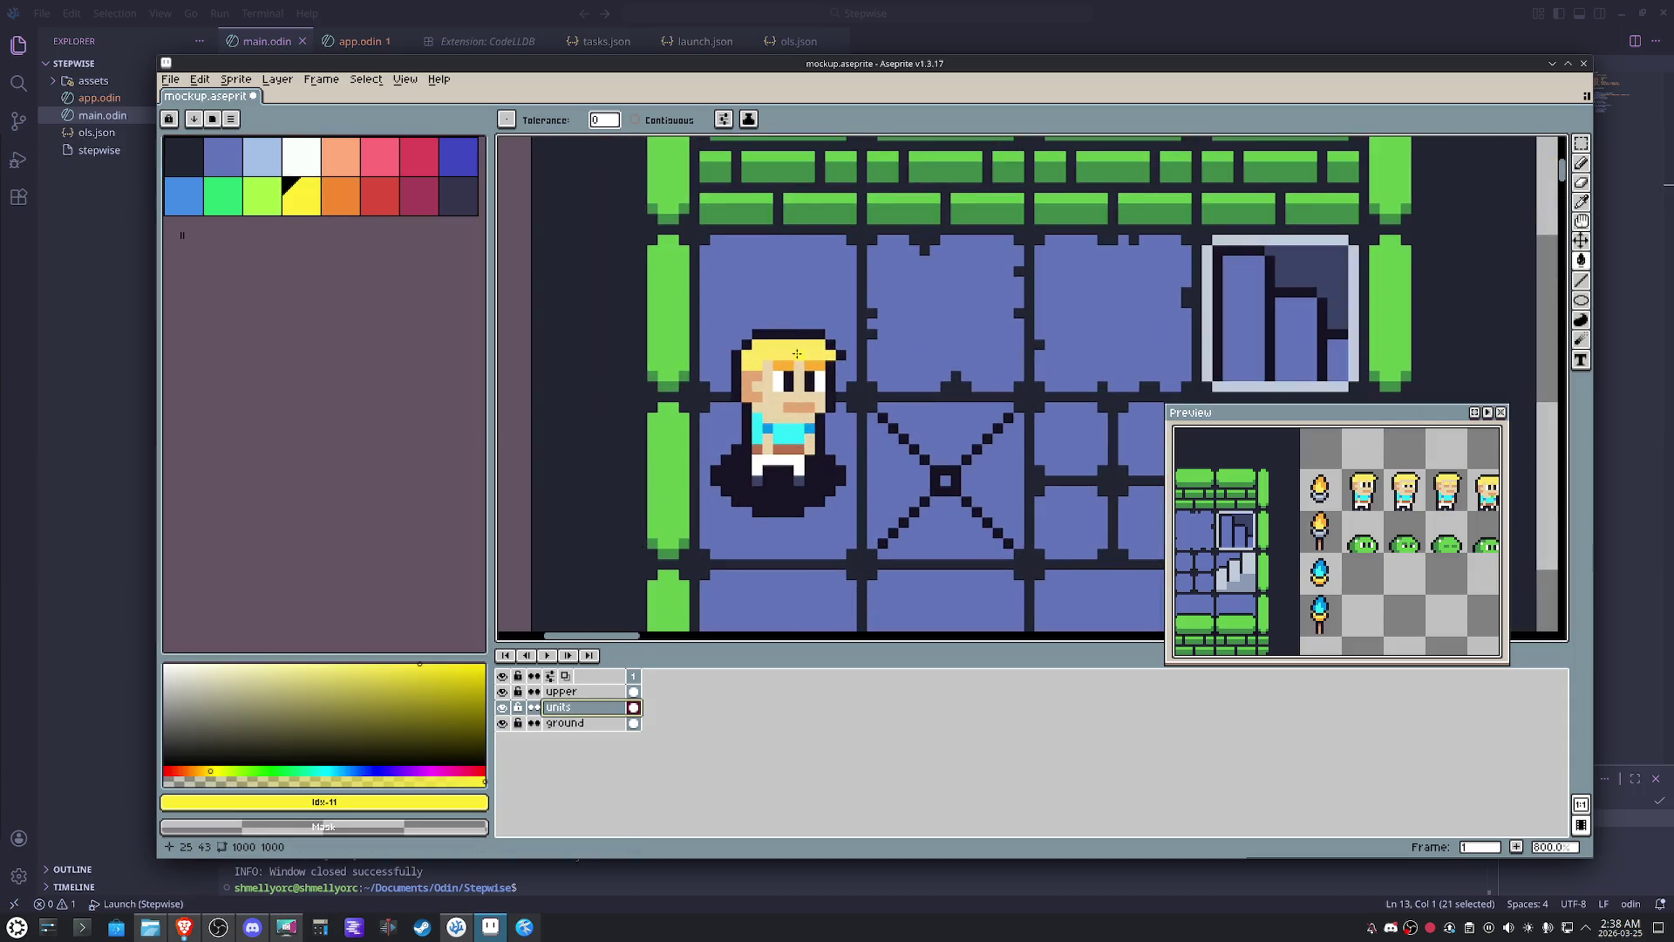
scroll(790, 390, up, 3)
- Recolour the hero's face peach with pink cheek and mouth and an orange hairline
click(343, 163)
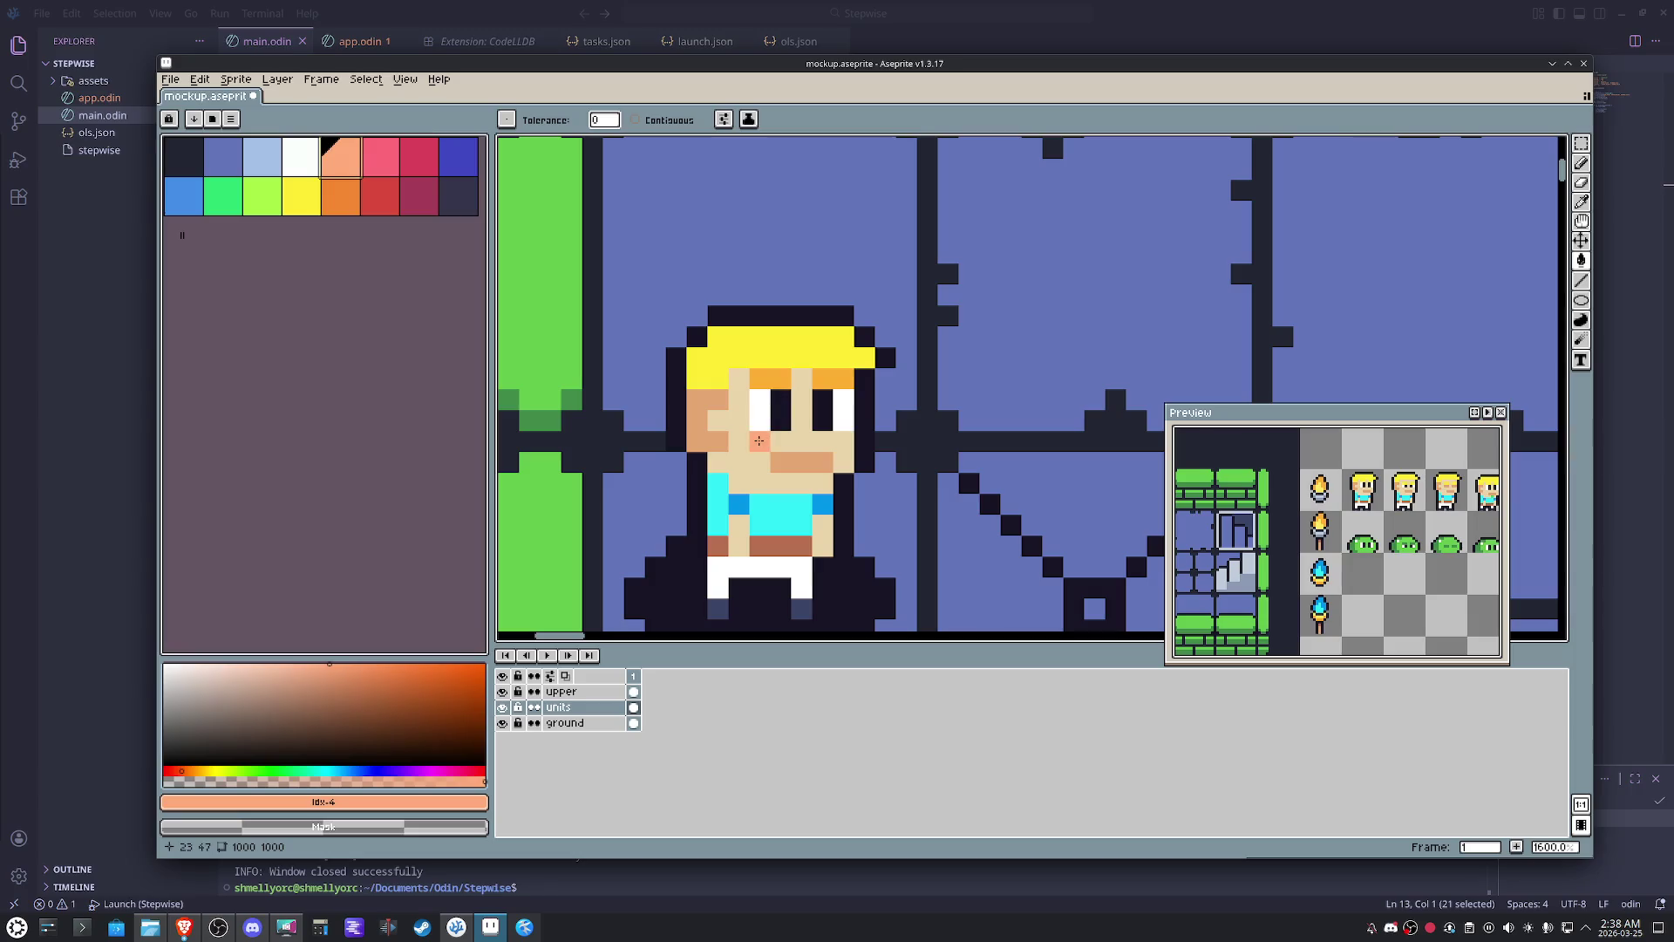
click(388, 168)
mouse_move(697, 393)
mouse_down()
mouse_move(701, 444)
mouse_move(830, 460)
mouse_up()
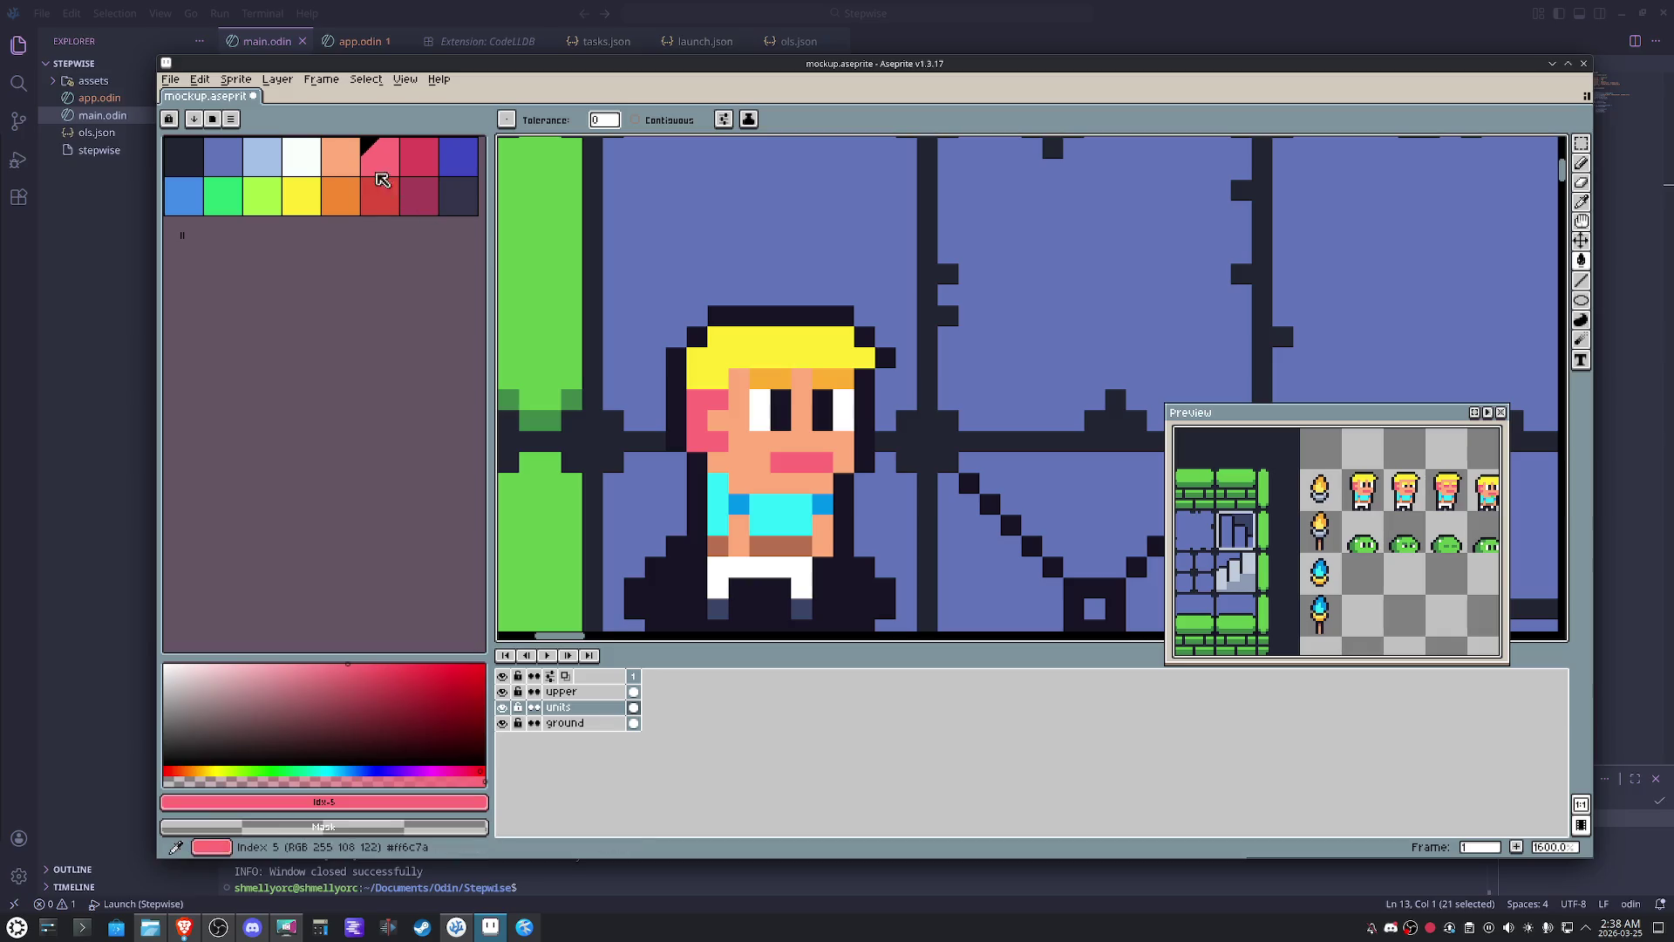
click(343, 196)
click(759, 380)
drag(821, 379, 845, 379)
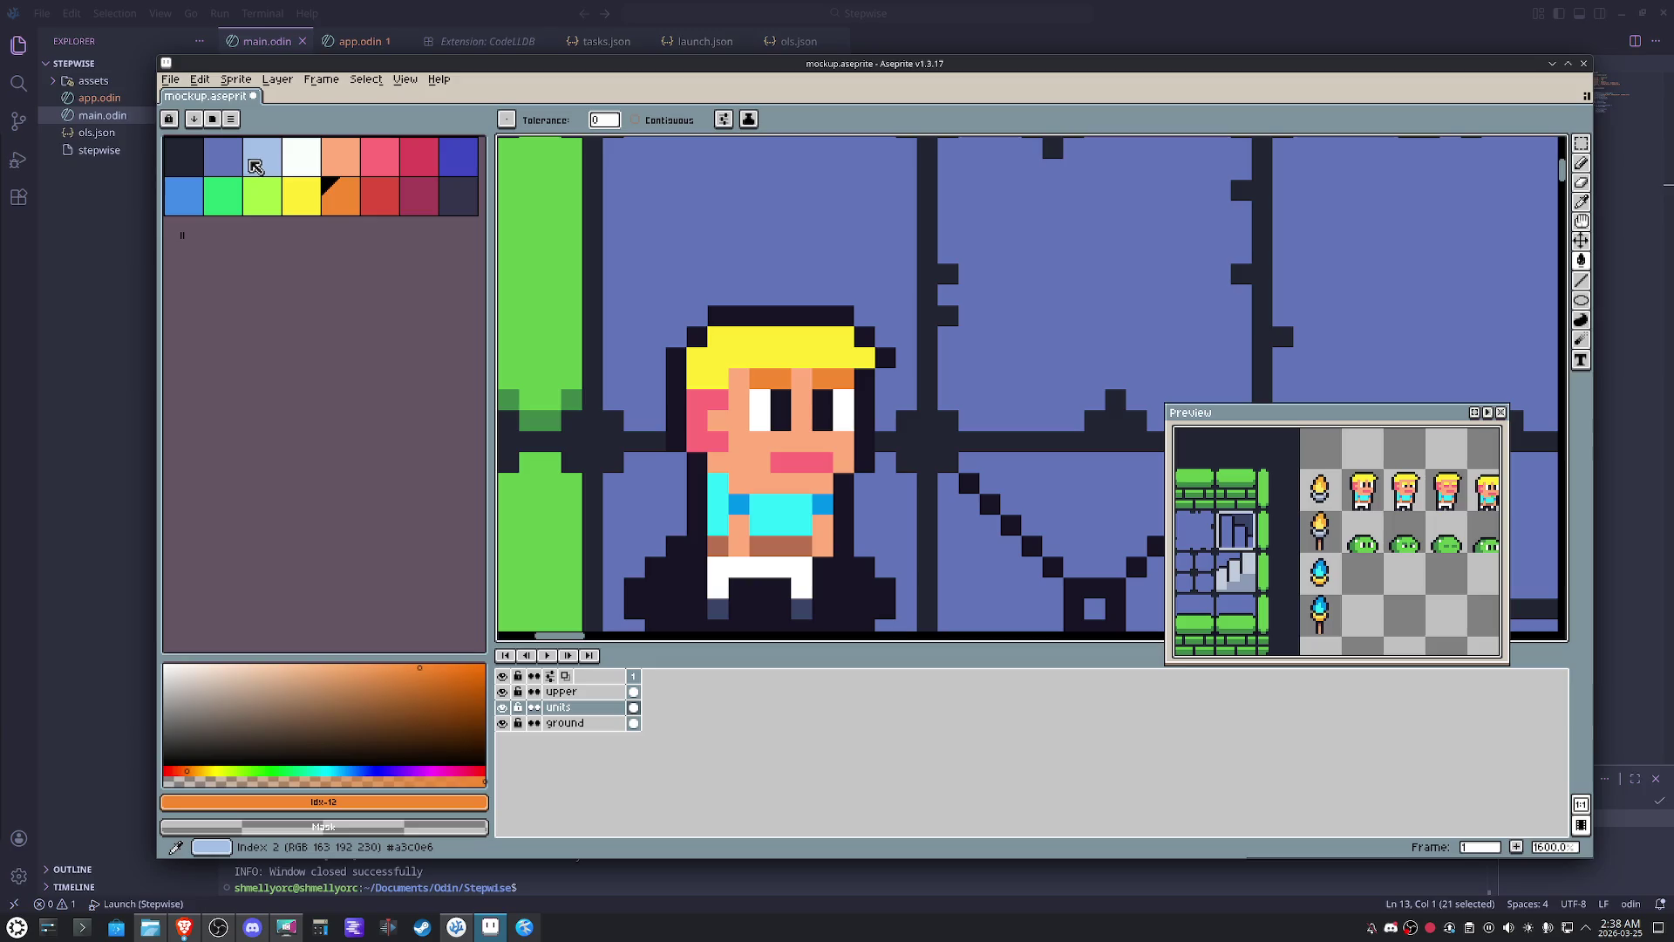
- Fill the hero's shirt blue and belt crimson, leaving dark navy selected
click(197, 203)
click(780, 484)
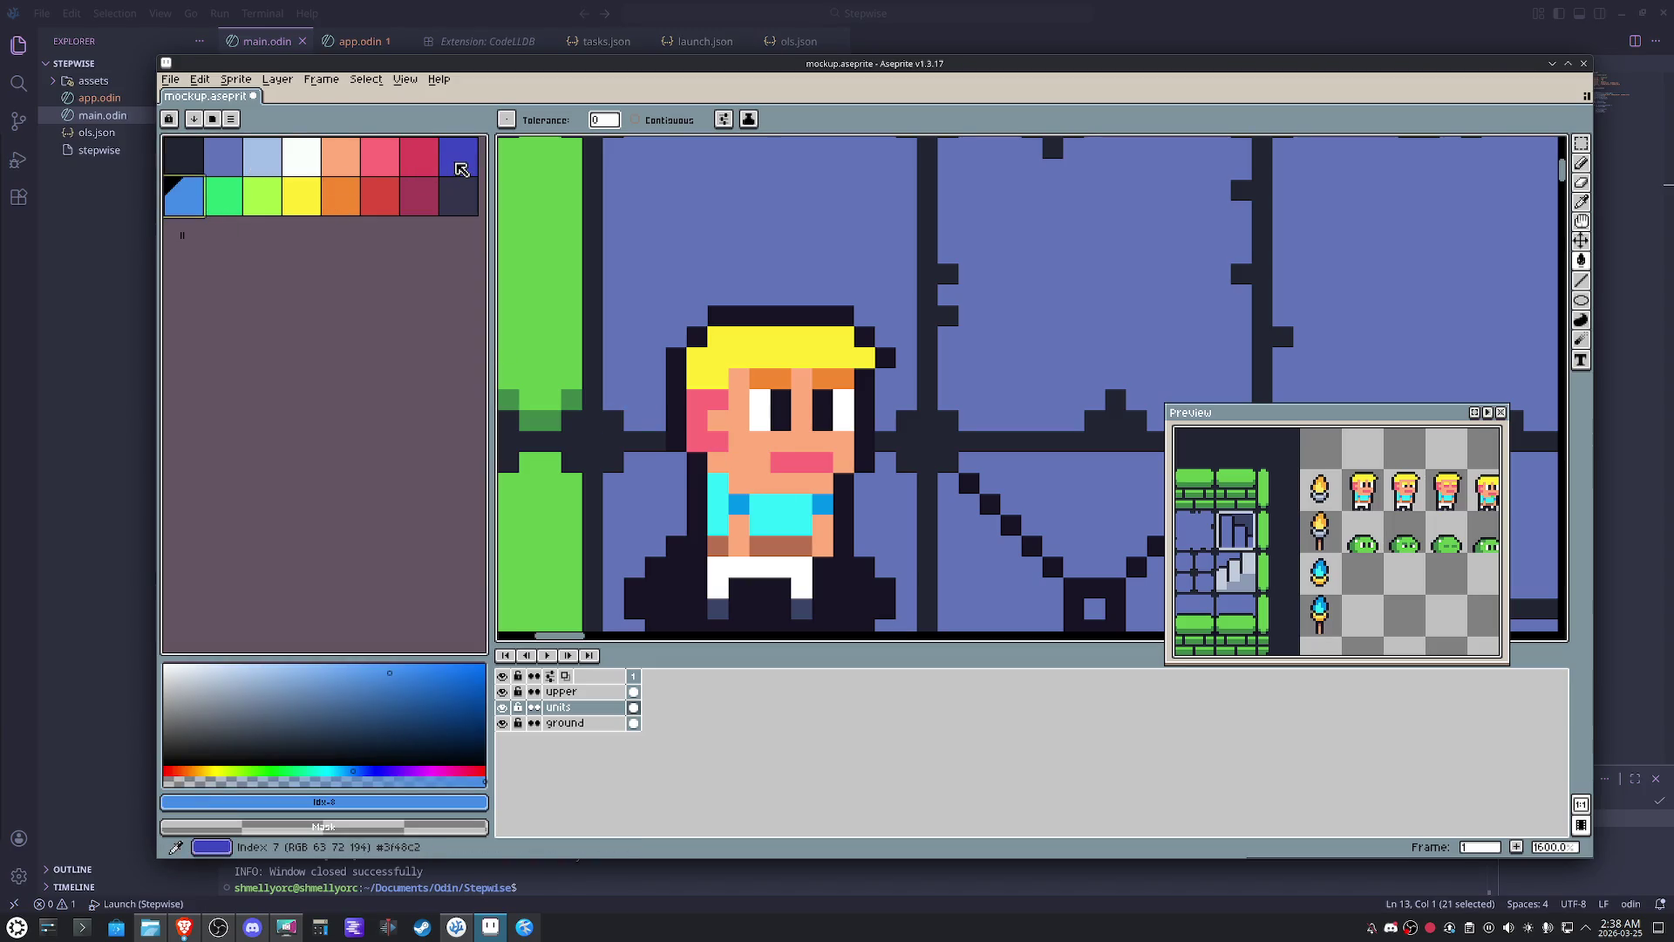
click(785, 512)
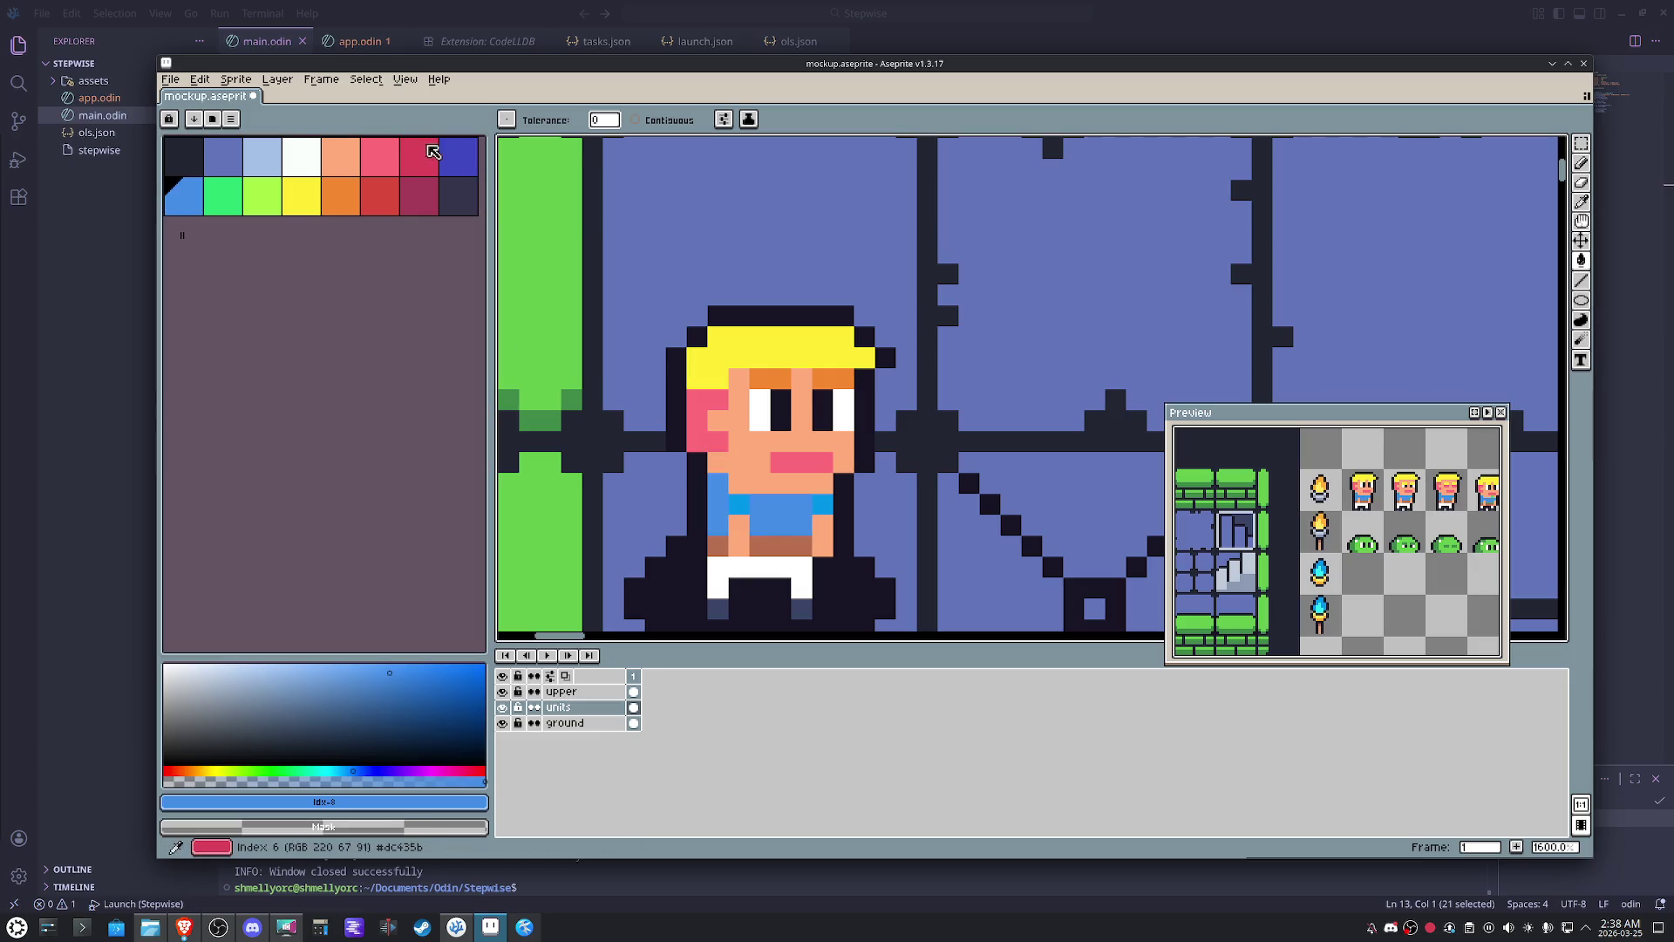
click(458, 156)
scroll(739, 504, down, 2)
scroll(738, 503, left, 2)
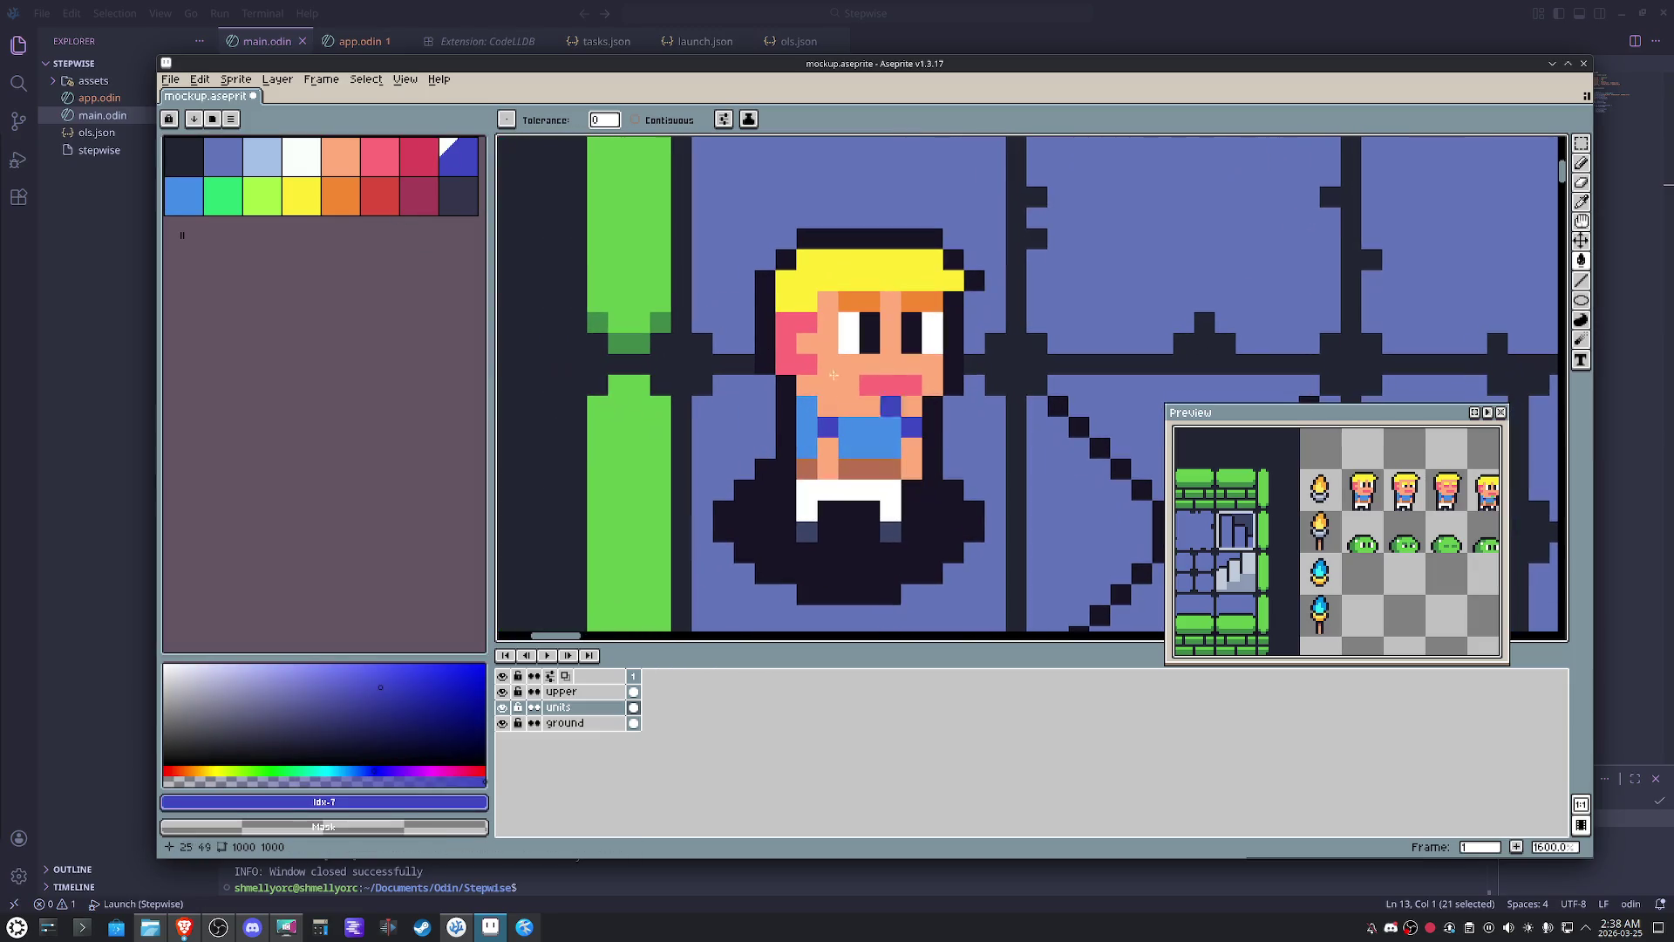
click(416, 196)
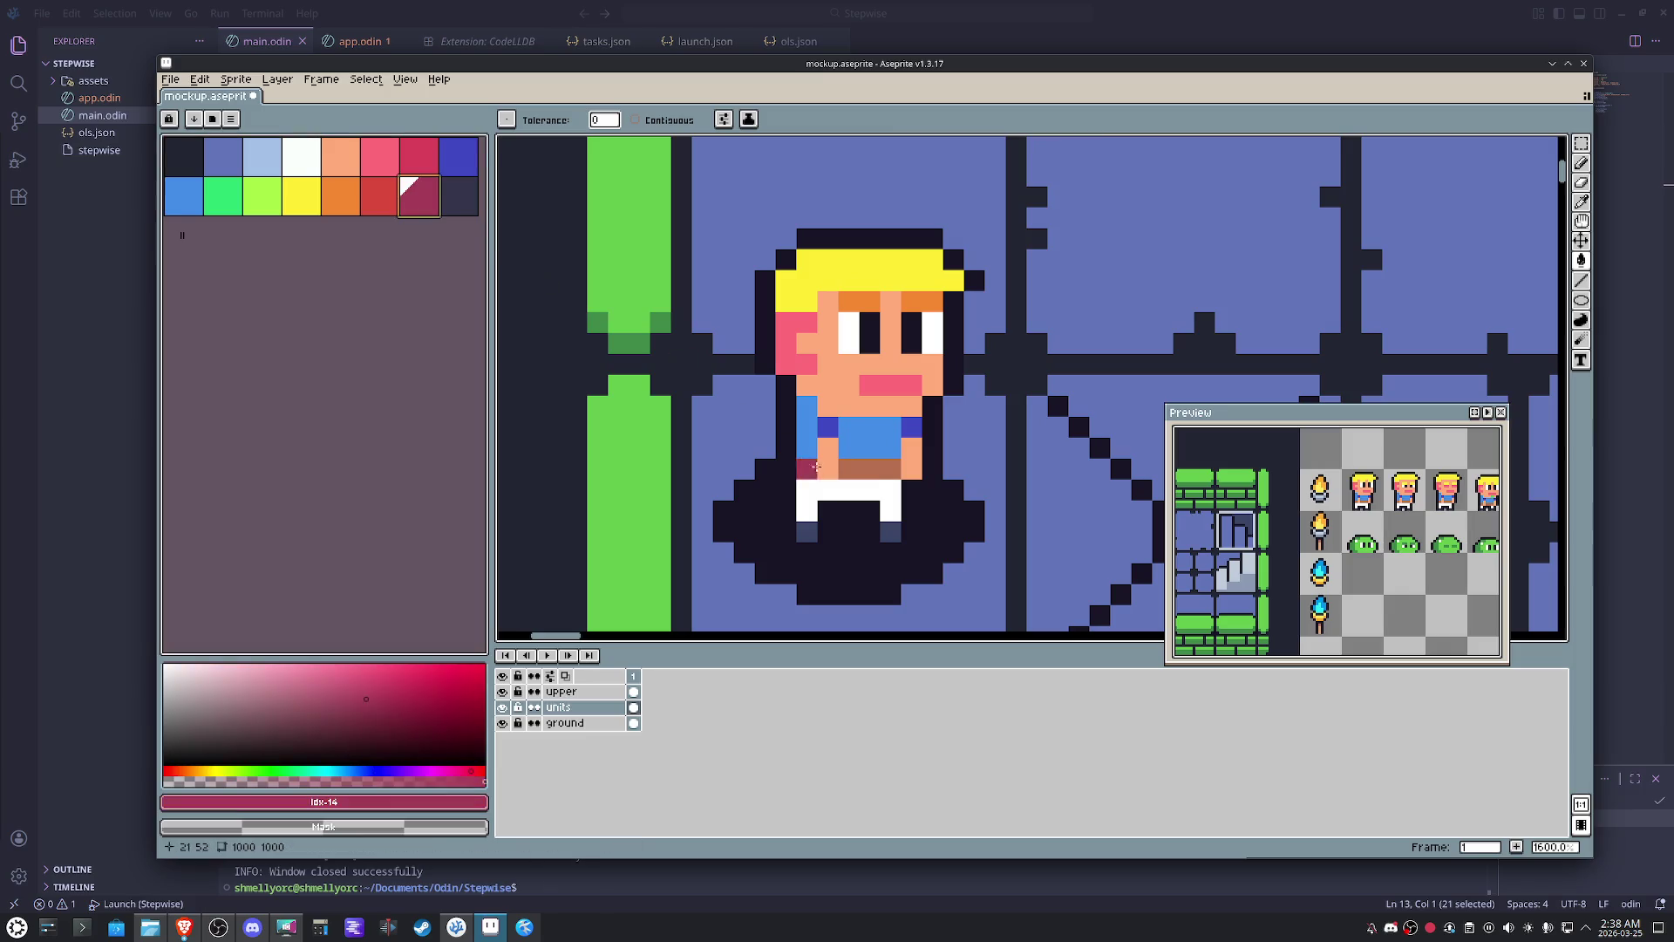
click(862, 463)
click(301, 156)
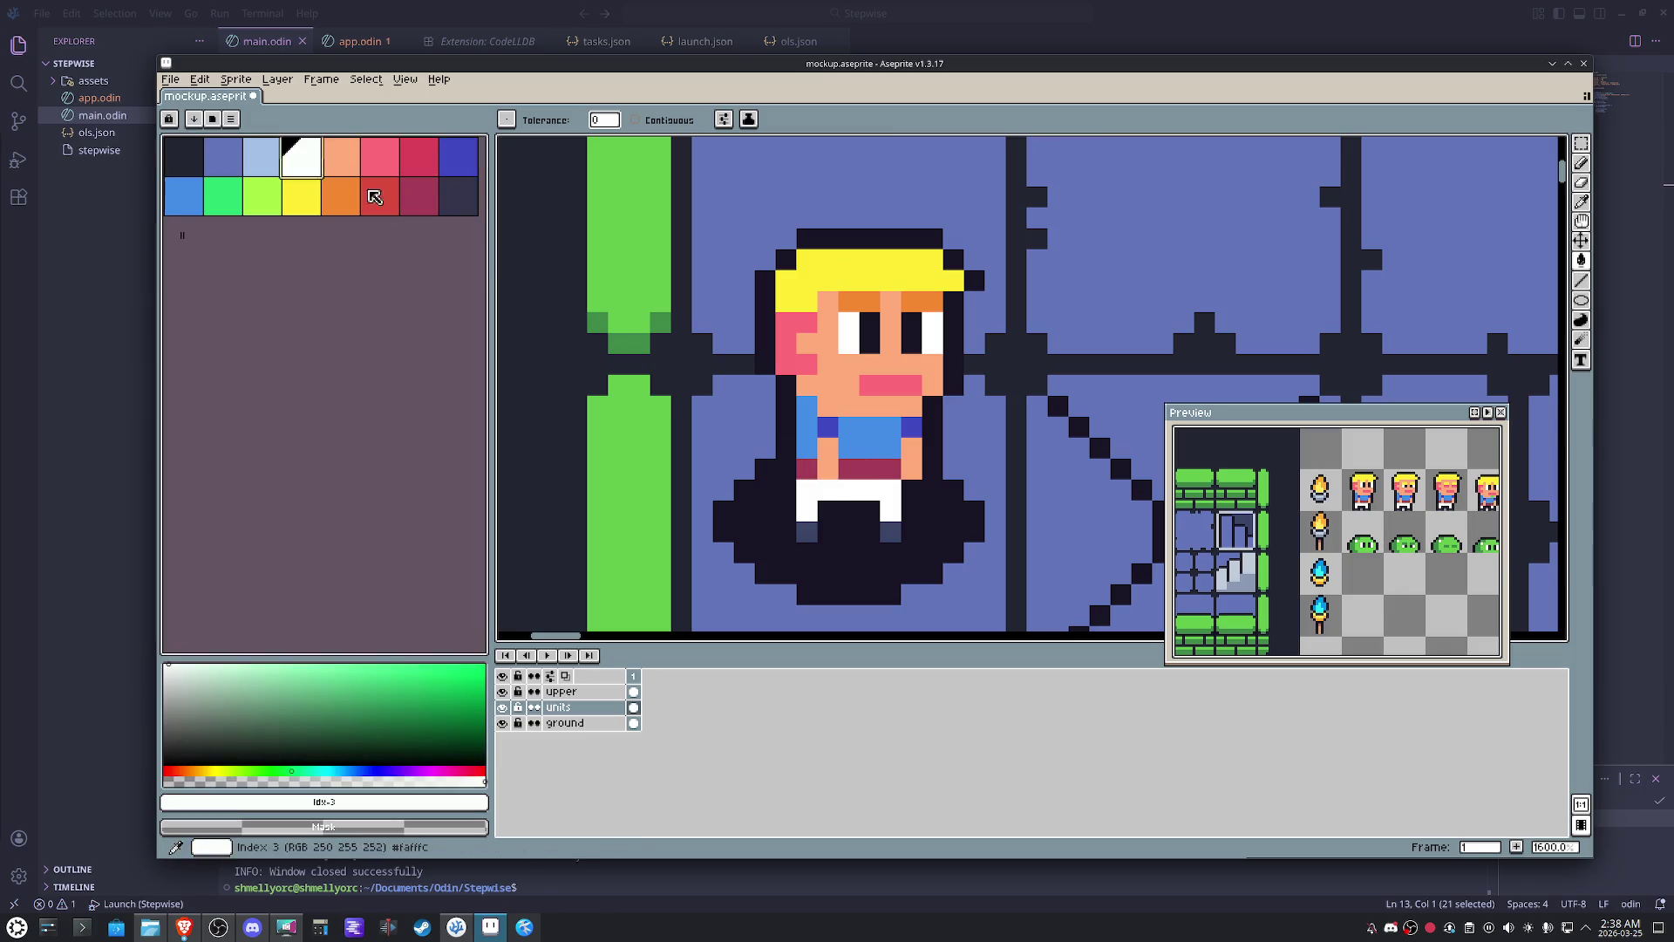
click(458, 196)
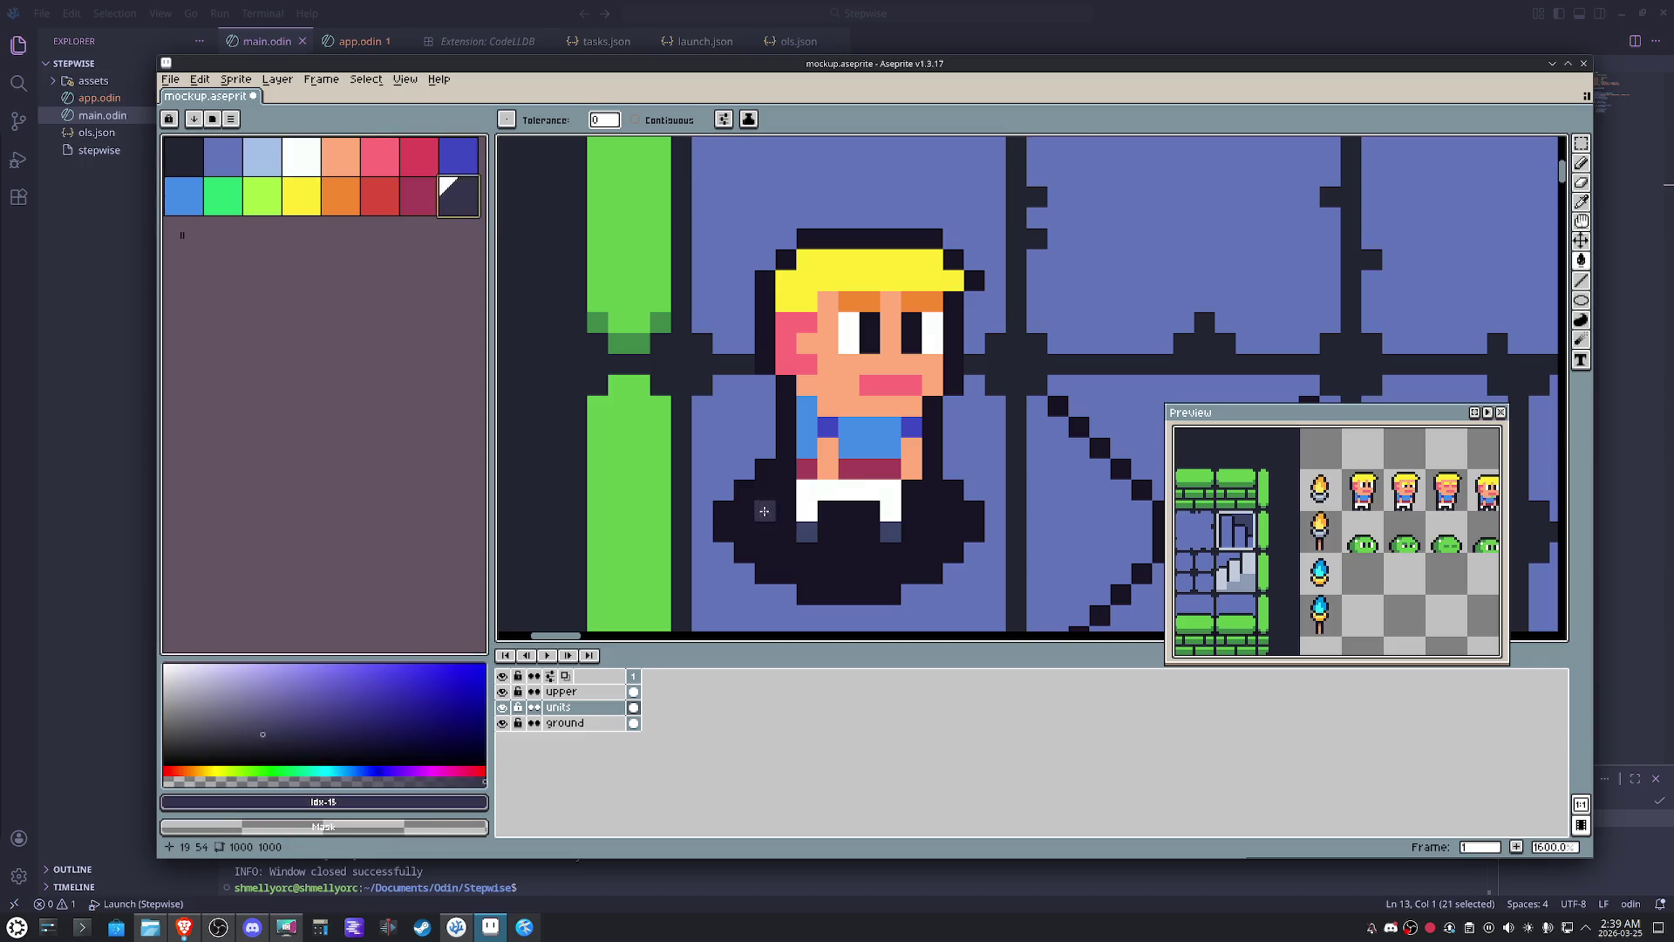
scroll(799, 529, down, 1)
scroll(798, 529, down, 1)
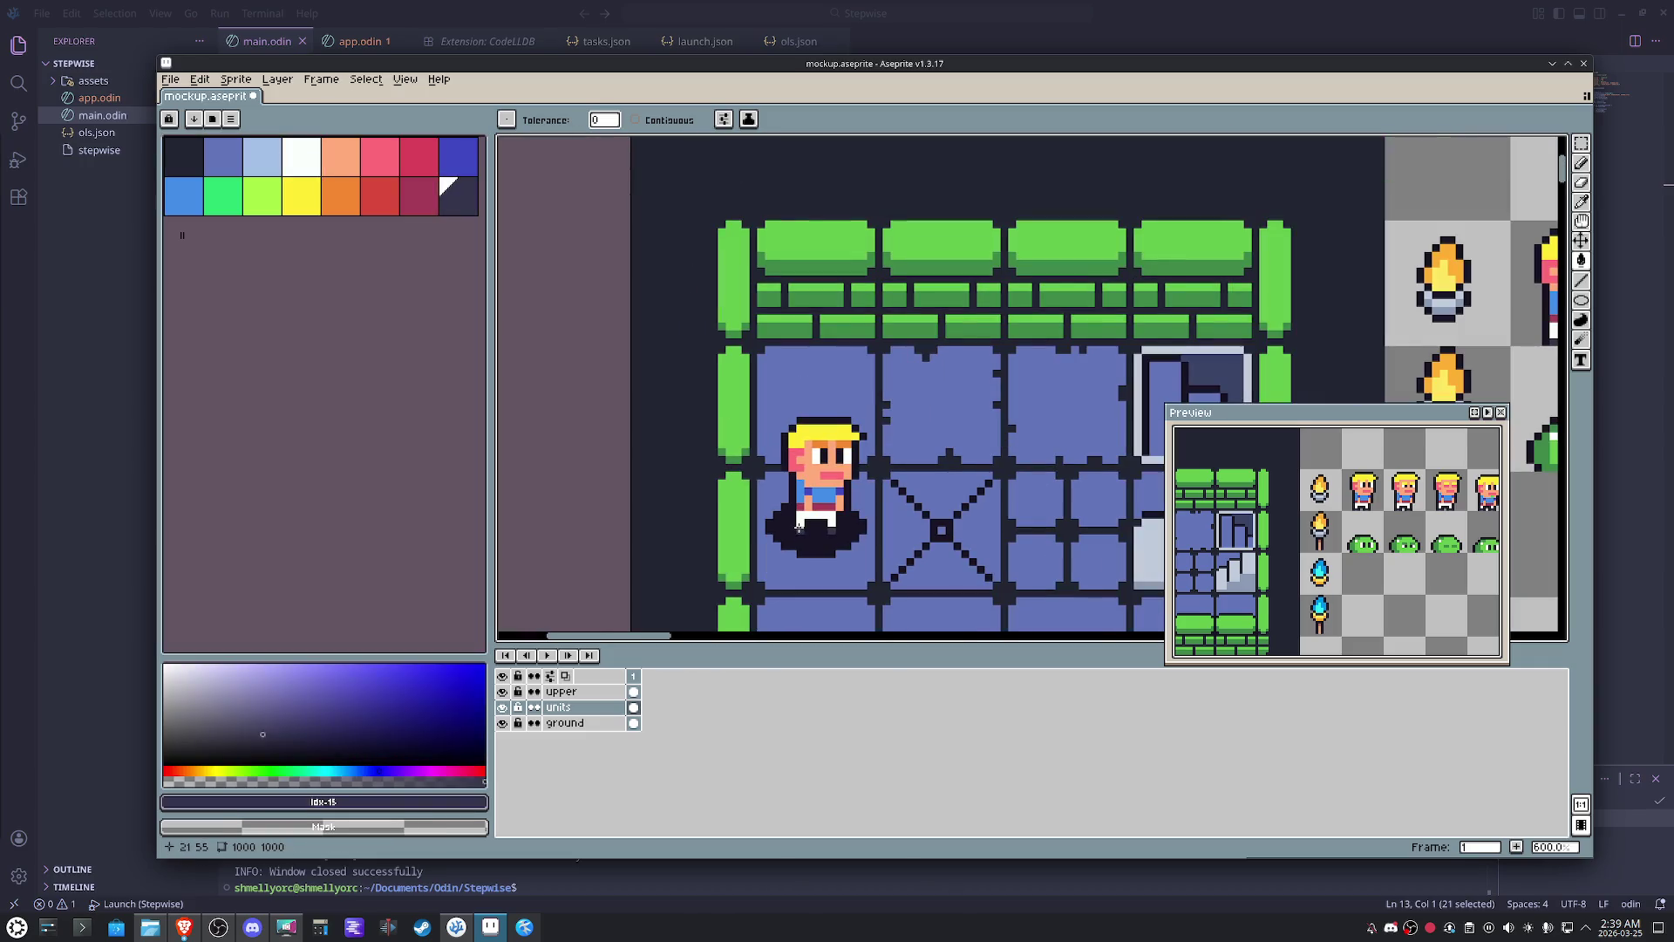
scroll(799, 529, up, 2)
- Add a dark navy shirt pixel, frame the room, and sample the navy outline on the ground layer
click(832, 409)
alt+click(822, 370)
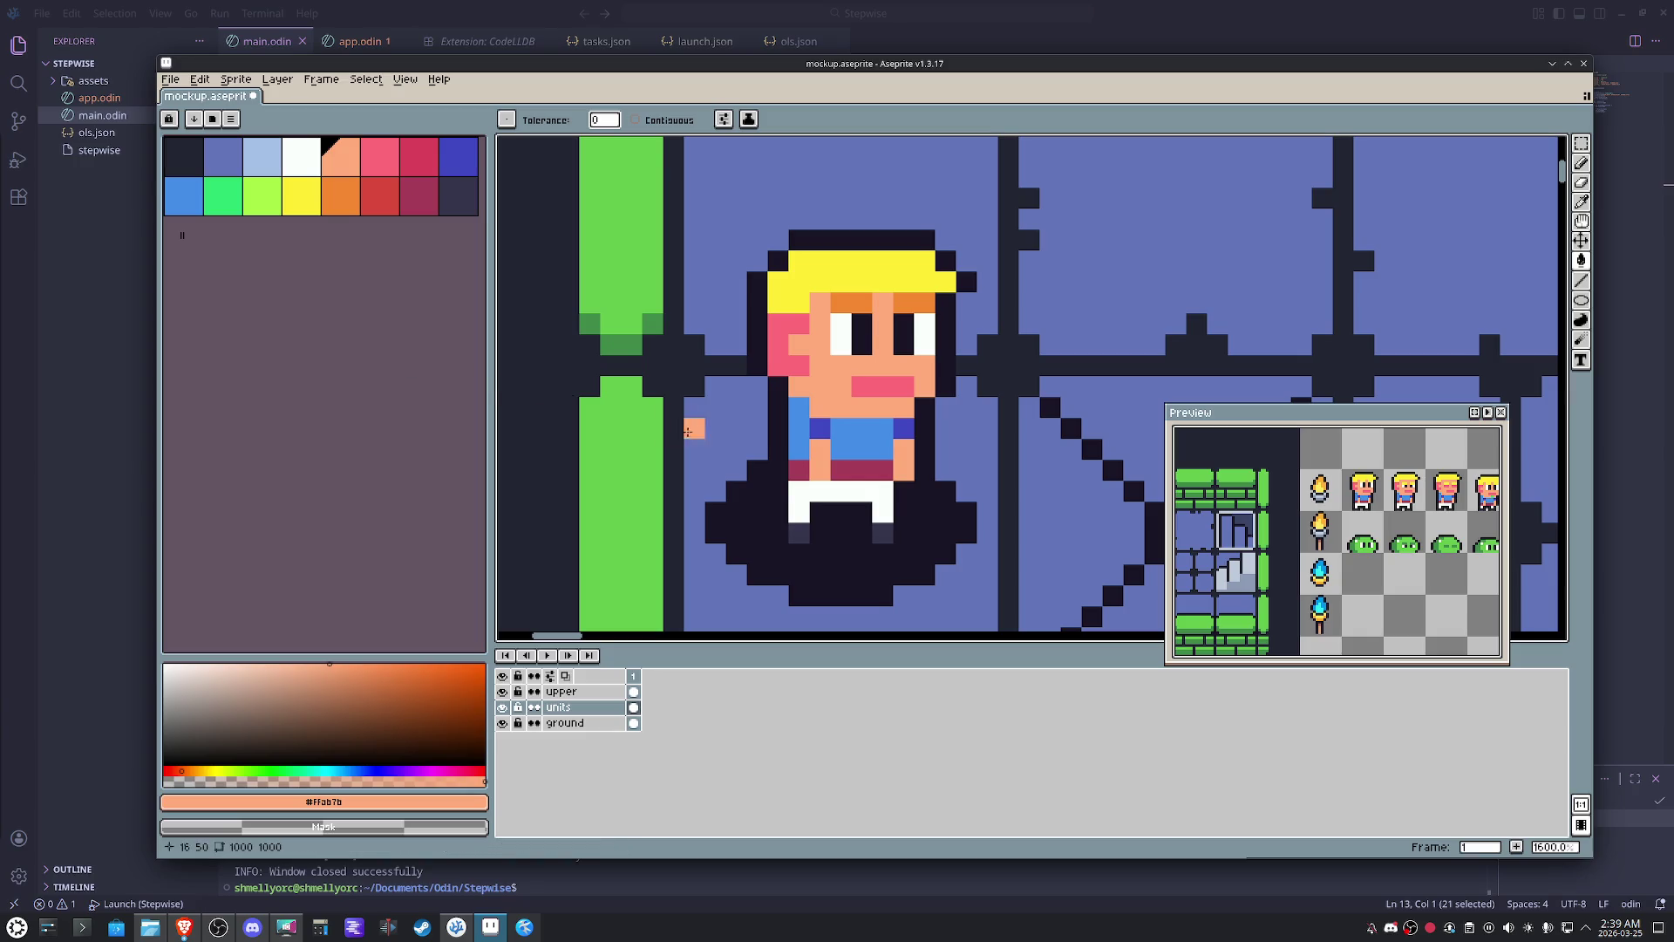
scroll(840, 471, down, 4)
mouse_move(893, 490)
mouse_down()
mouse_move(773, 397)
mouse_move(730, 393)
mouse_move(816, 409)
mouse_up()
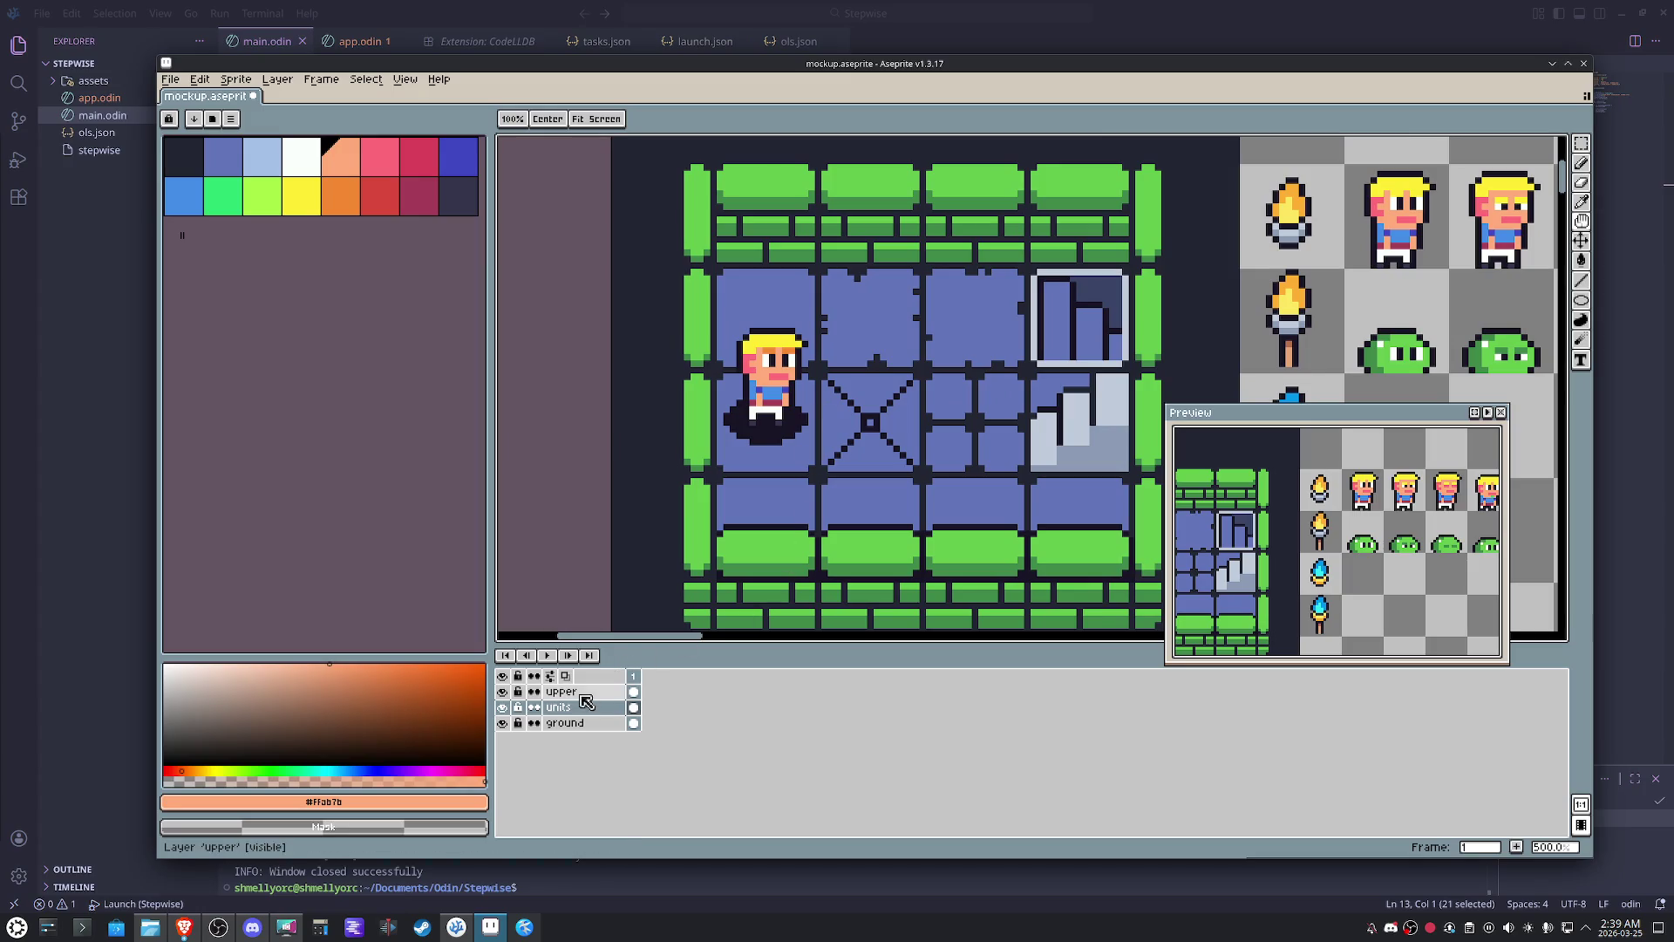
click(565, 722)
key(i)
click(670, 415)
scroll(893, 470, up, 4)
key(g)
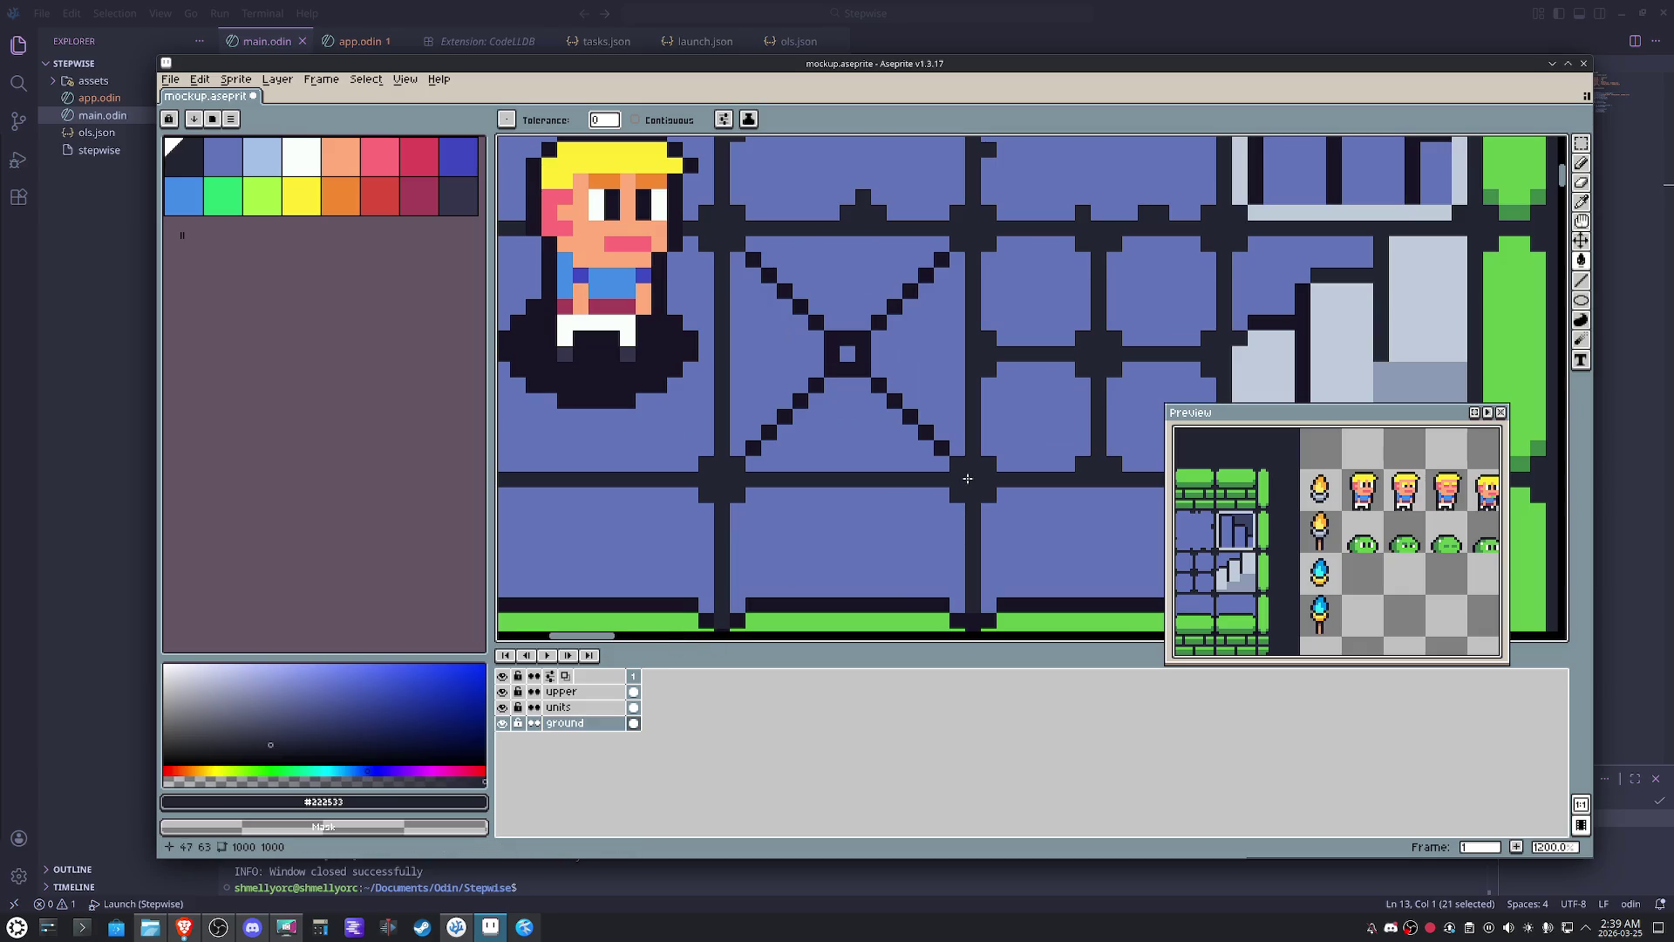
scroll(944, 555, down, 5)
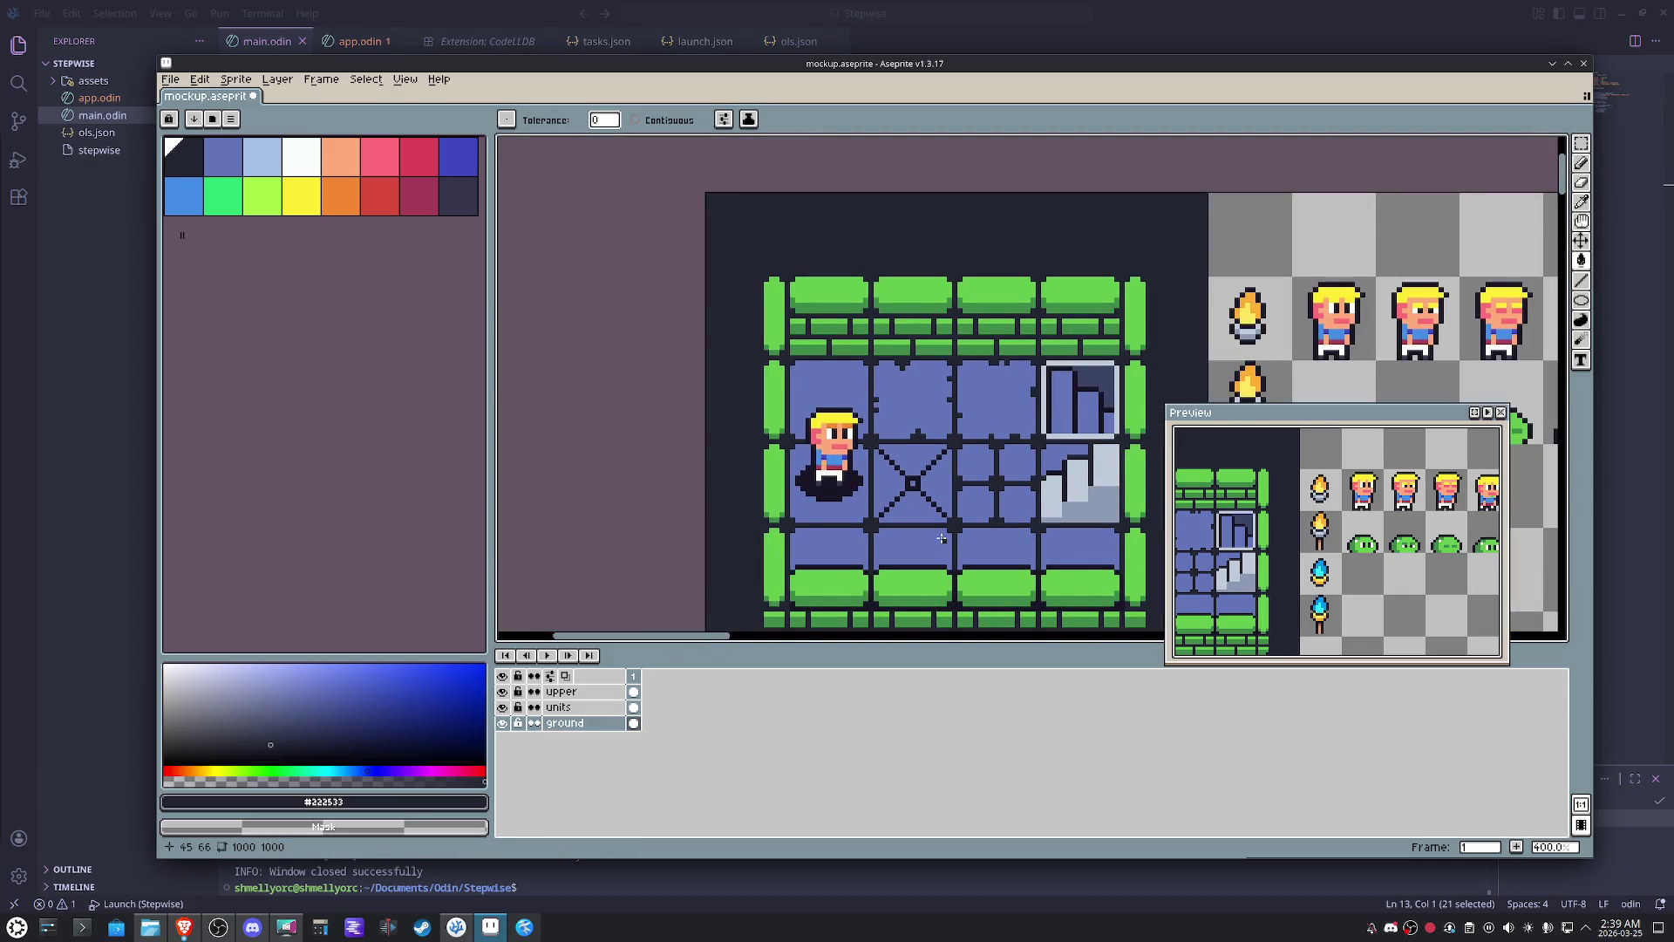
scroll(940, 511, up, 2)
scroll(939, 510, up, 1)
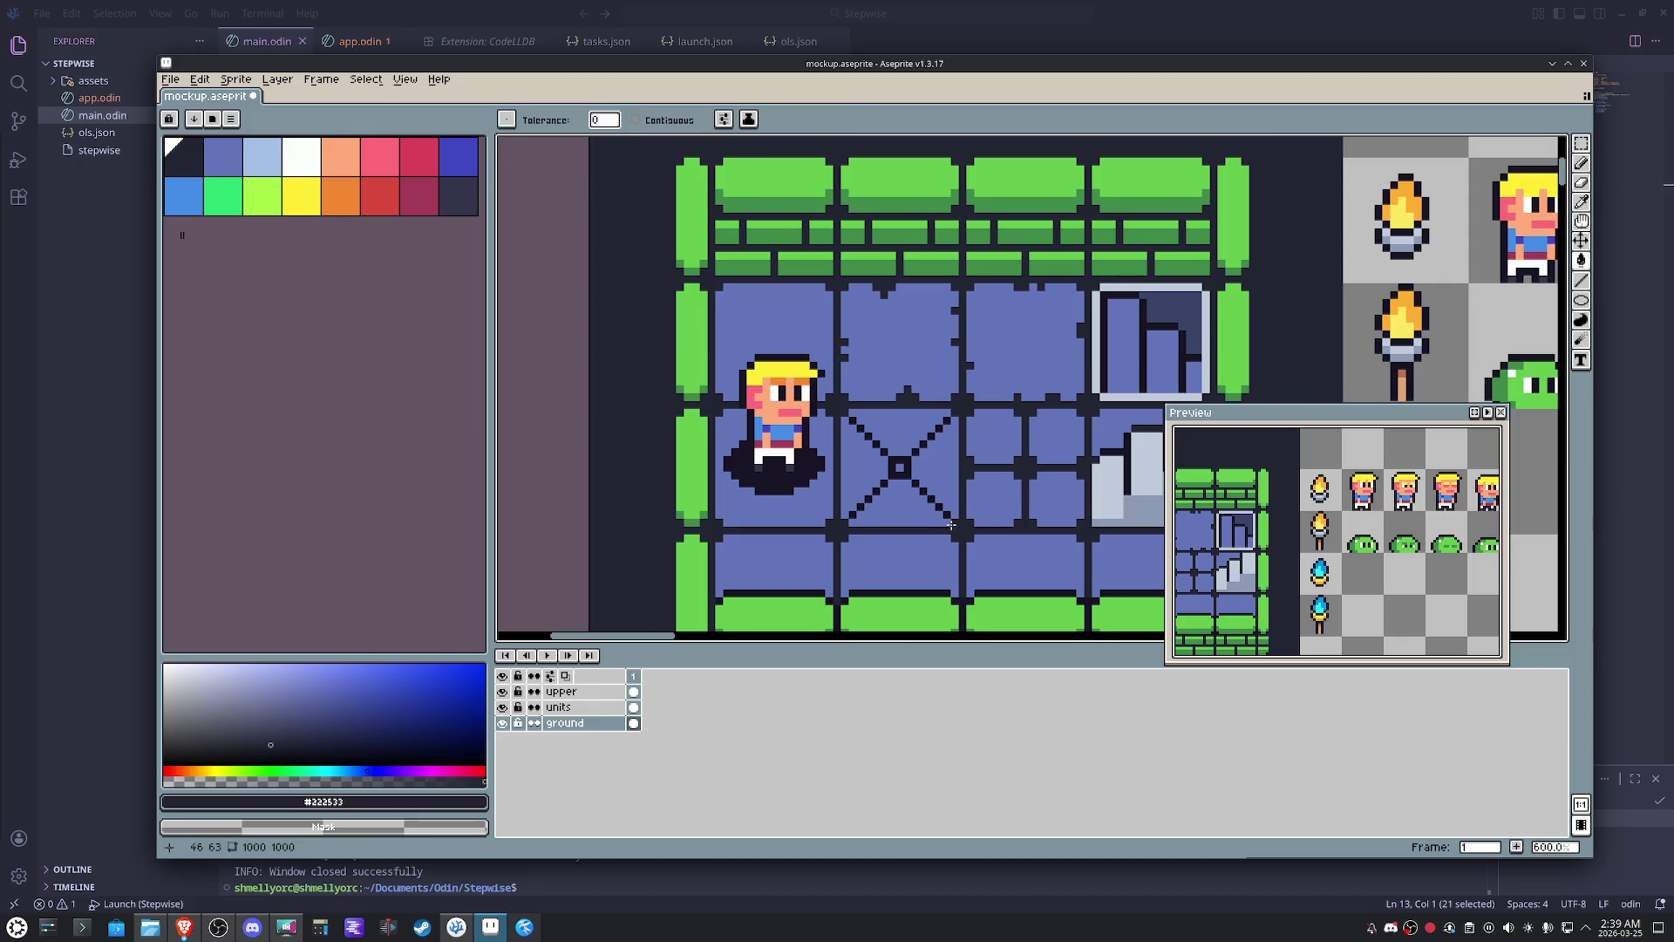
- Pan across the floor tiles and choose lime and green swatches for the ground layer
click(565, 707)
scroll(861, 409, up, 4)
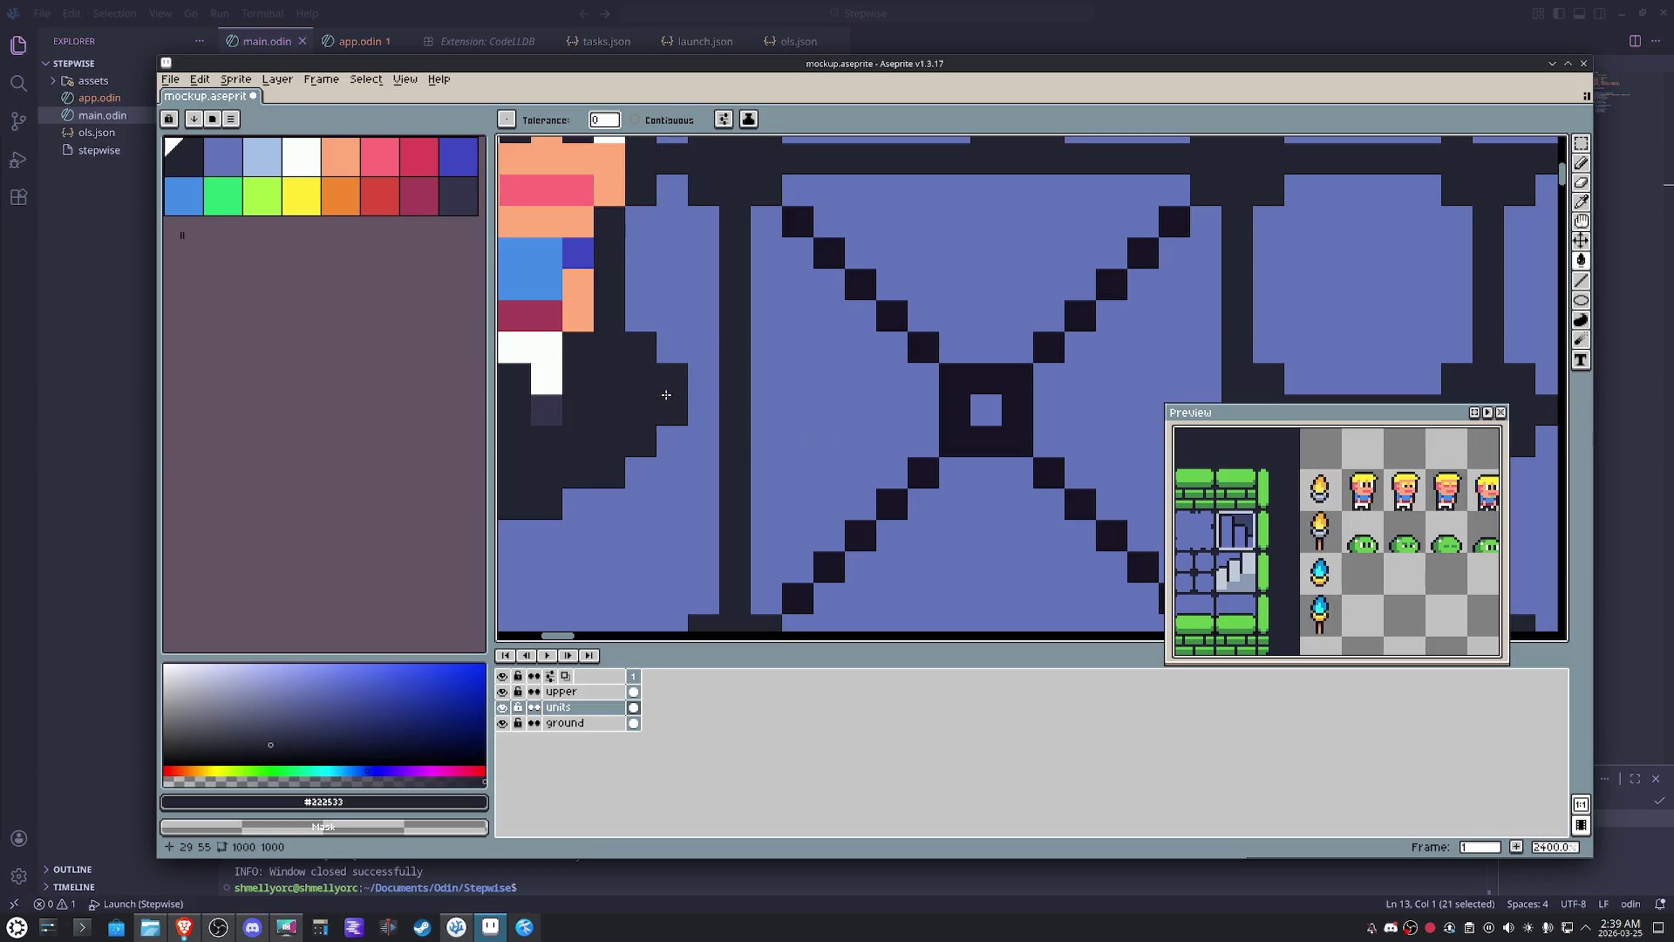
drag(672, 407, 951, 586)
scroll(951, 586, down, 1)
scroll(930, 550, down, 1)
scroll(904, 510, down, 1)
scroll(864, 445, down, 1)
drag(863, 444, 844, 414)
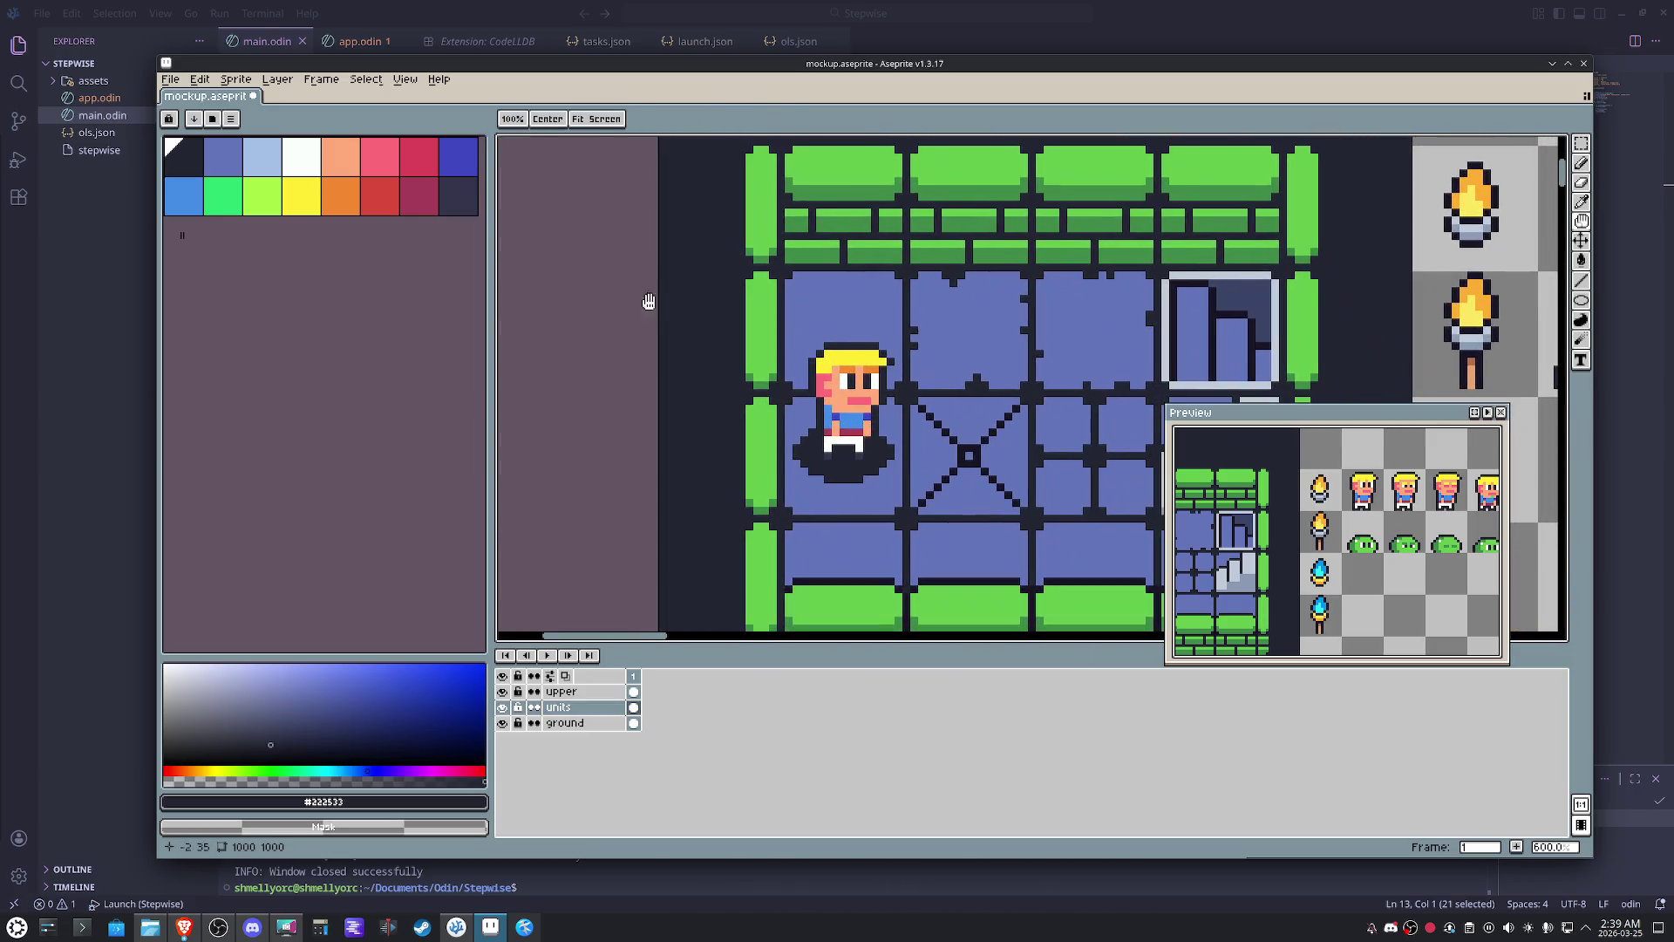
click(565, 722)
click(262, 196)
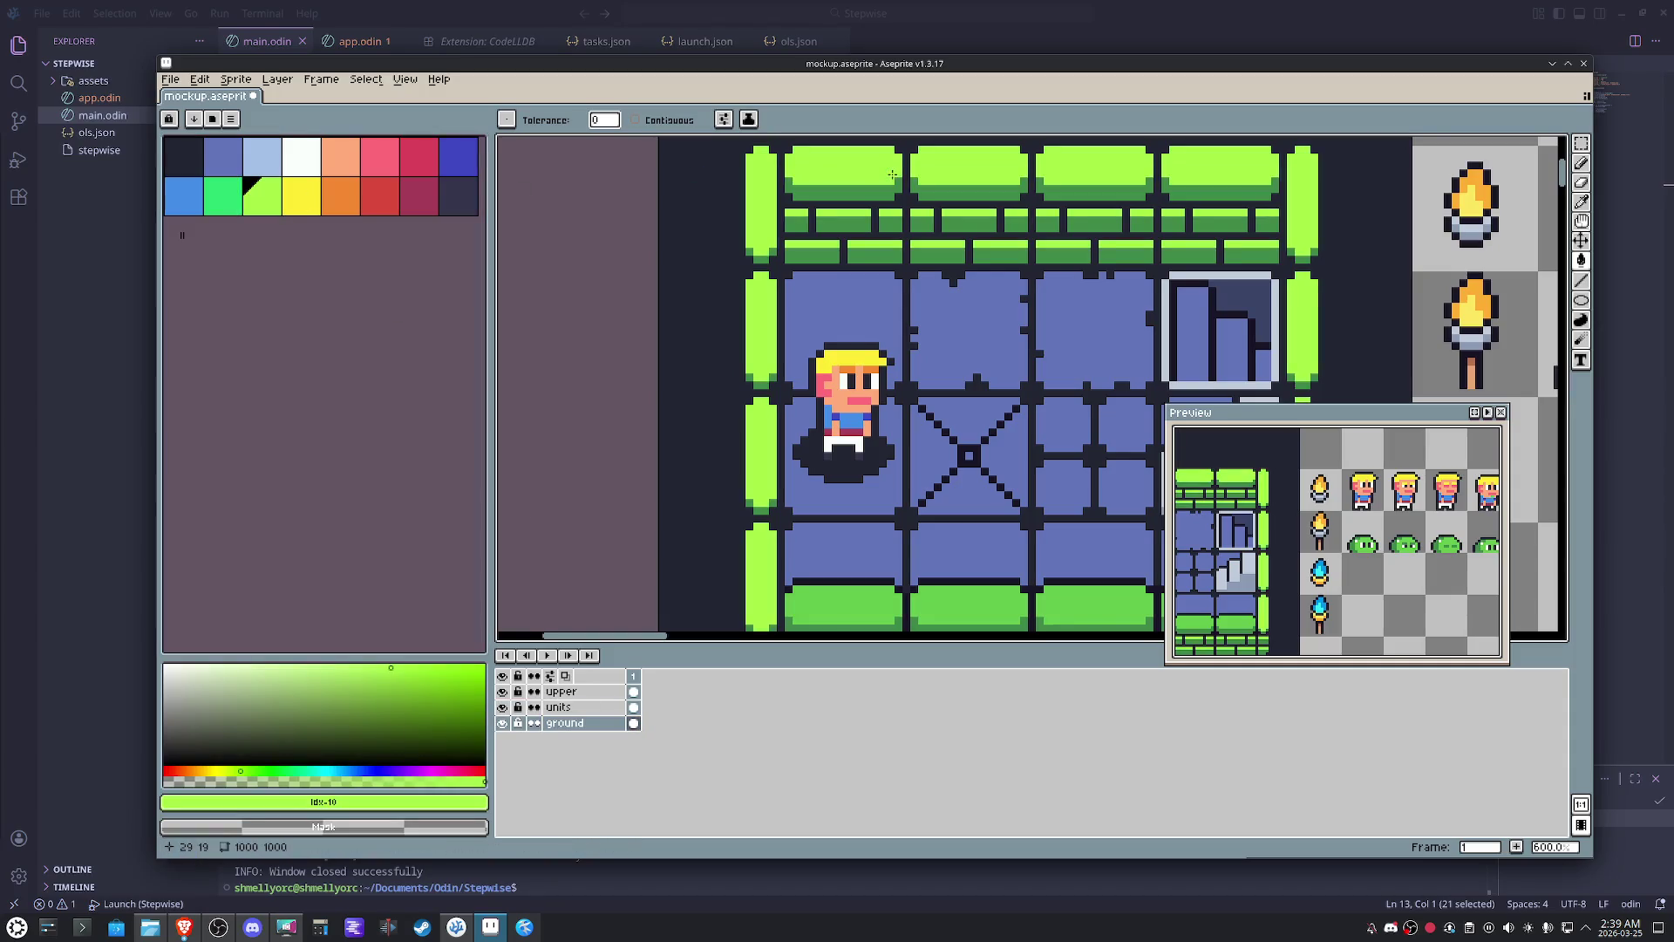
click(223, 196)
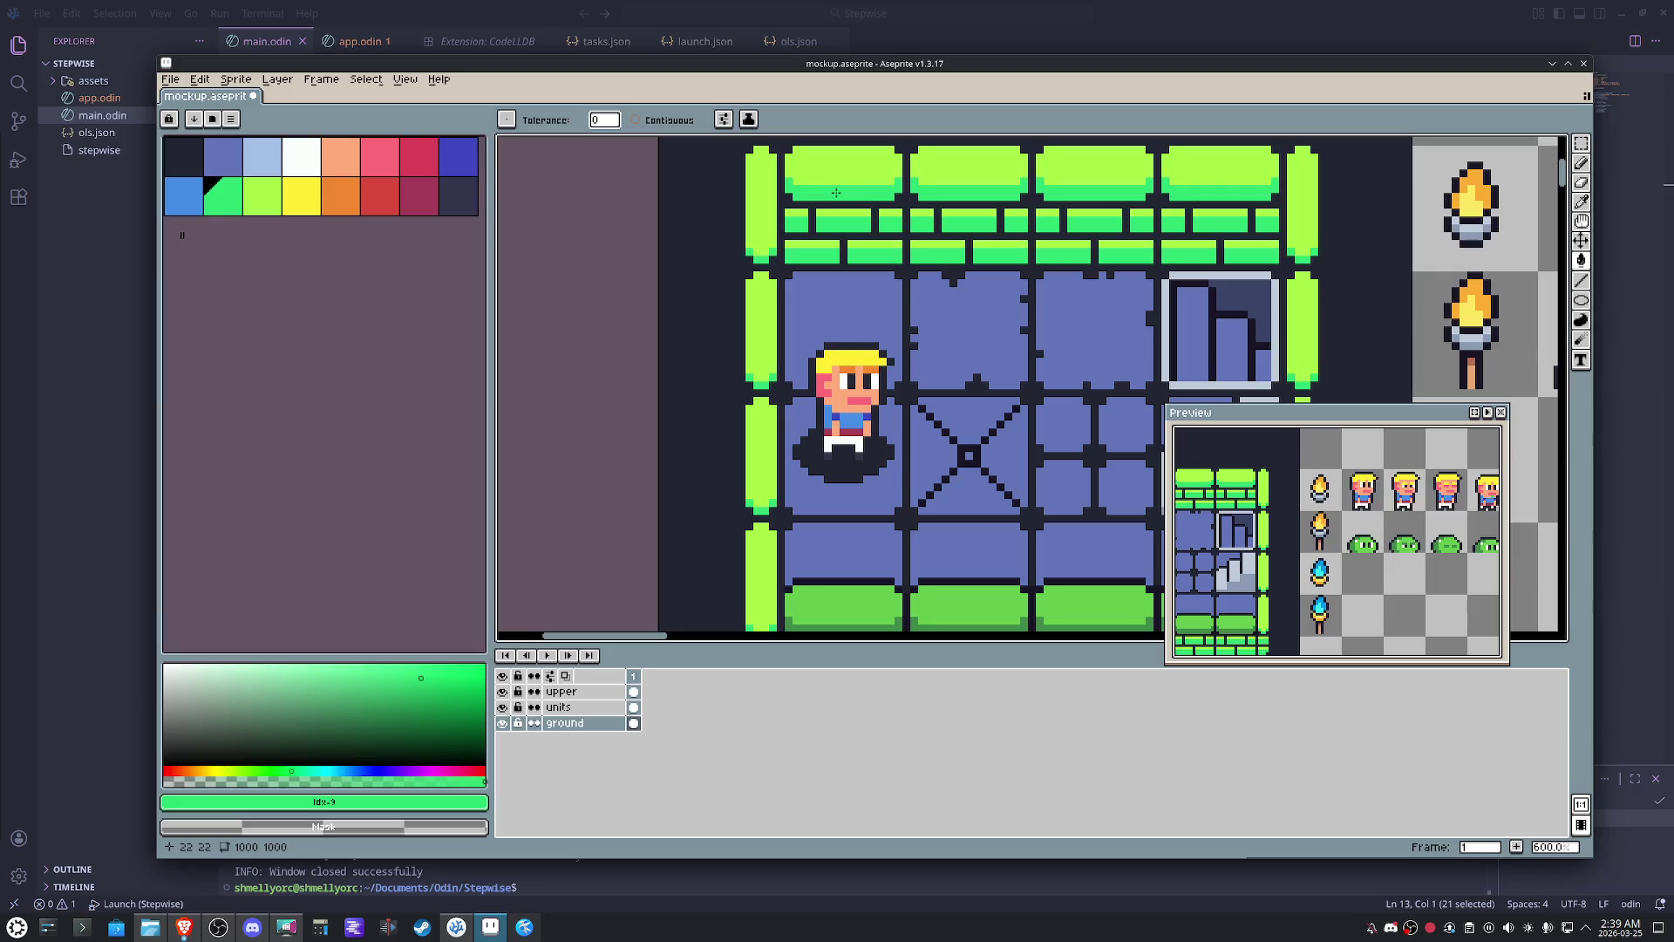
scroll(837, 194, down, 1)
scroll(836, 194, down, 1)
scroll(1109, 513, up, 1)
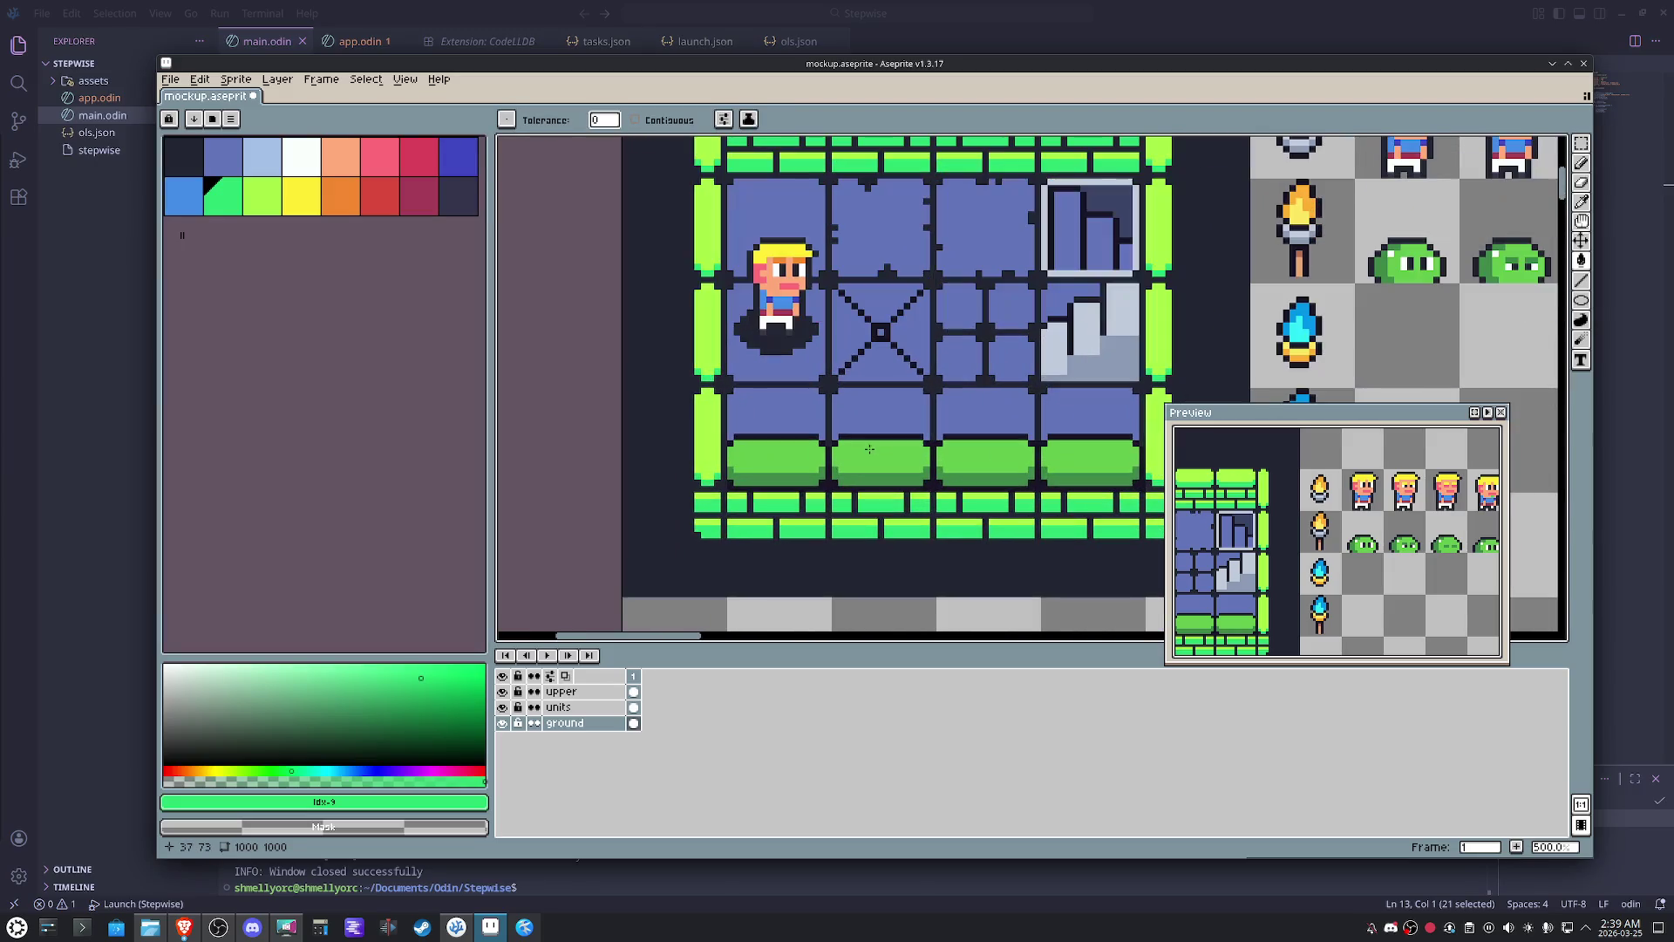
- Fill the upper layer's platform tiles with lime and select green for the walls
click(563, 691)
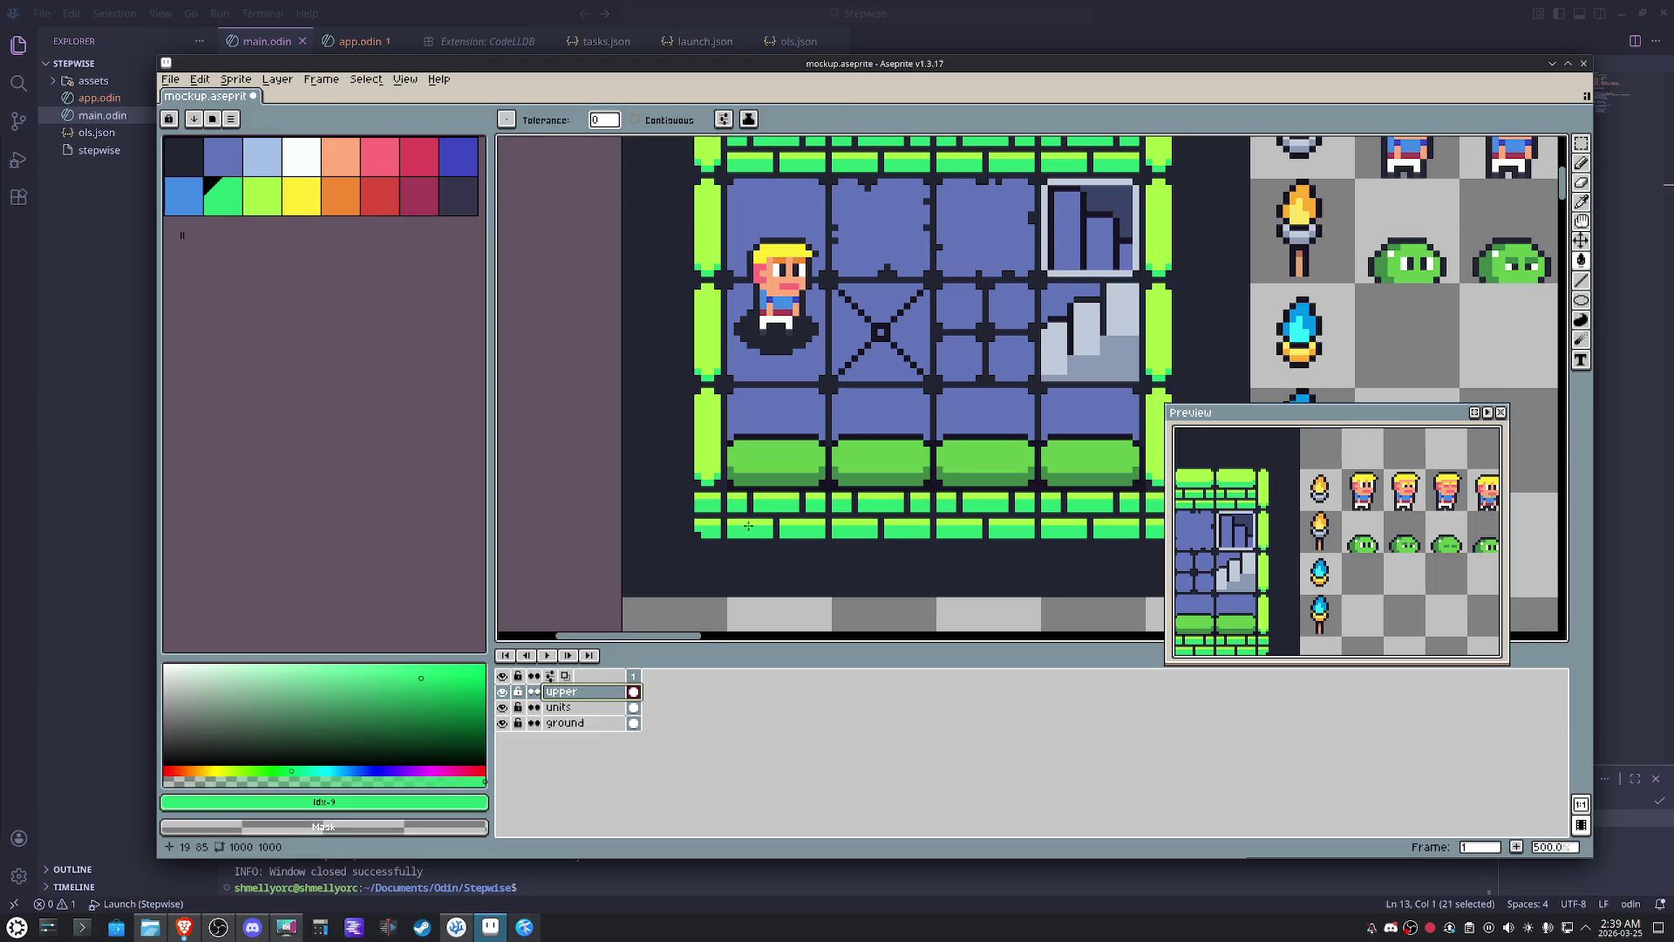
key(i)
click(712, 451)
key(g)
click(753, 458)
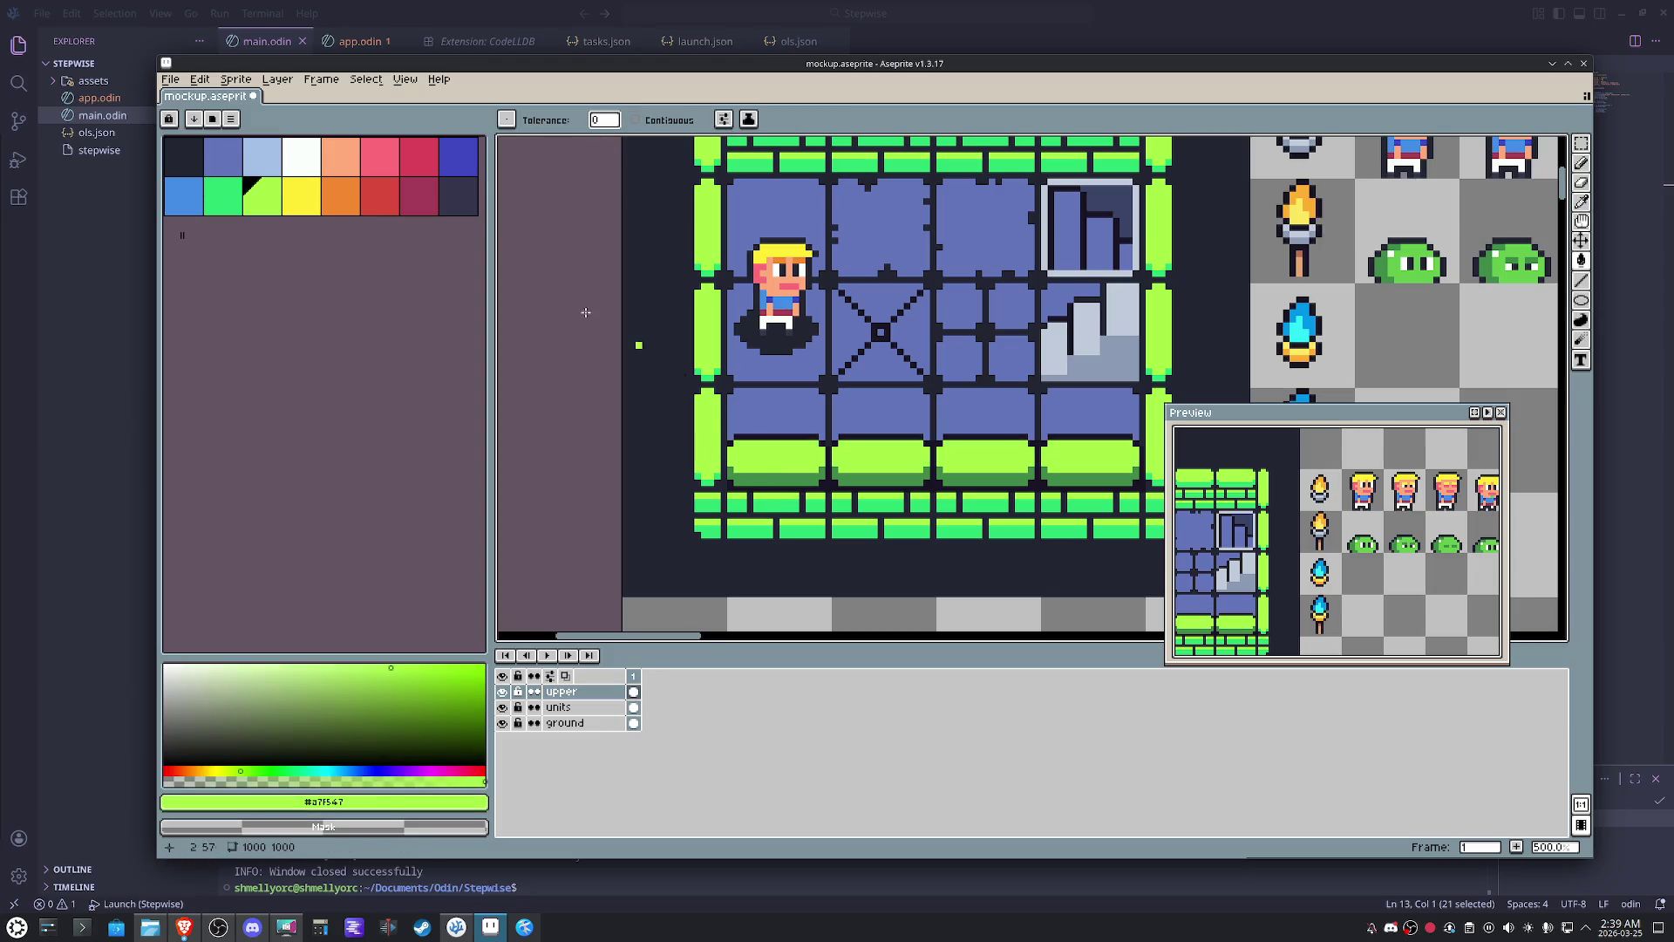
click(222, 196)
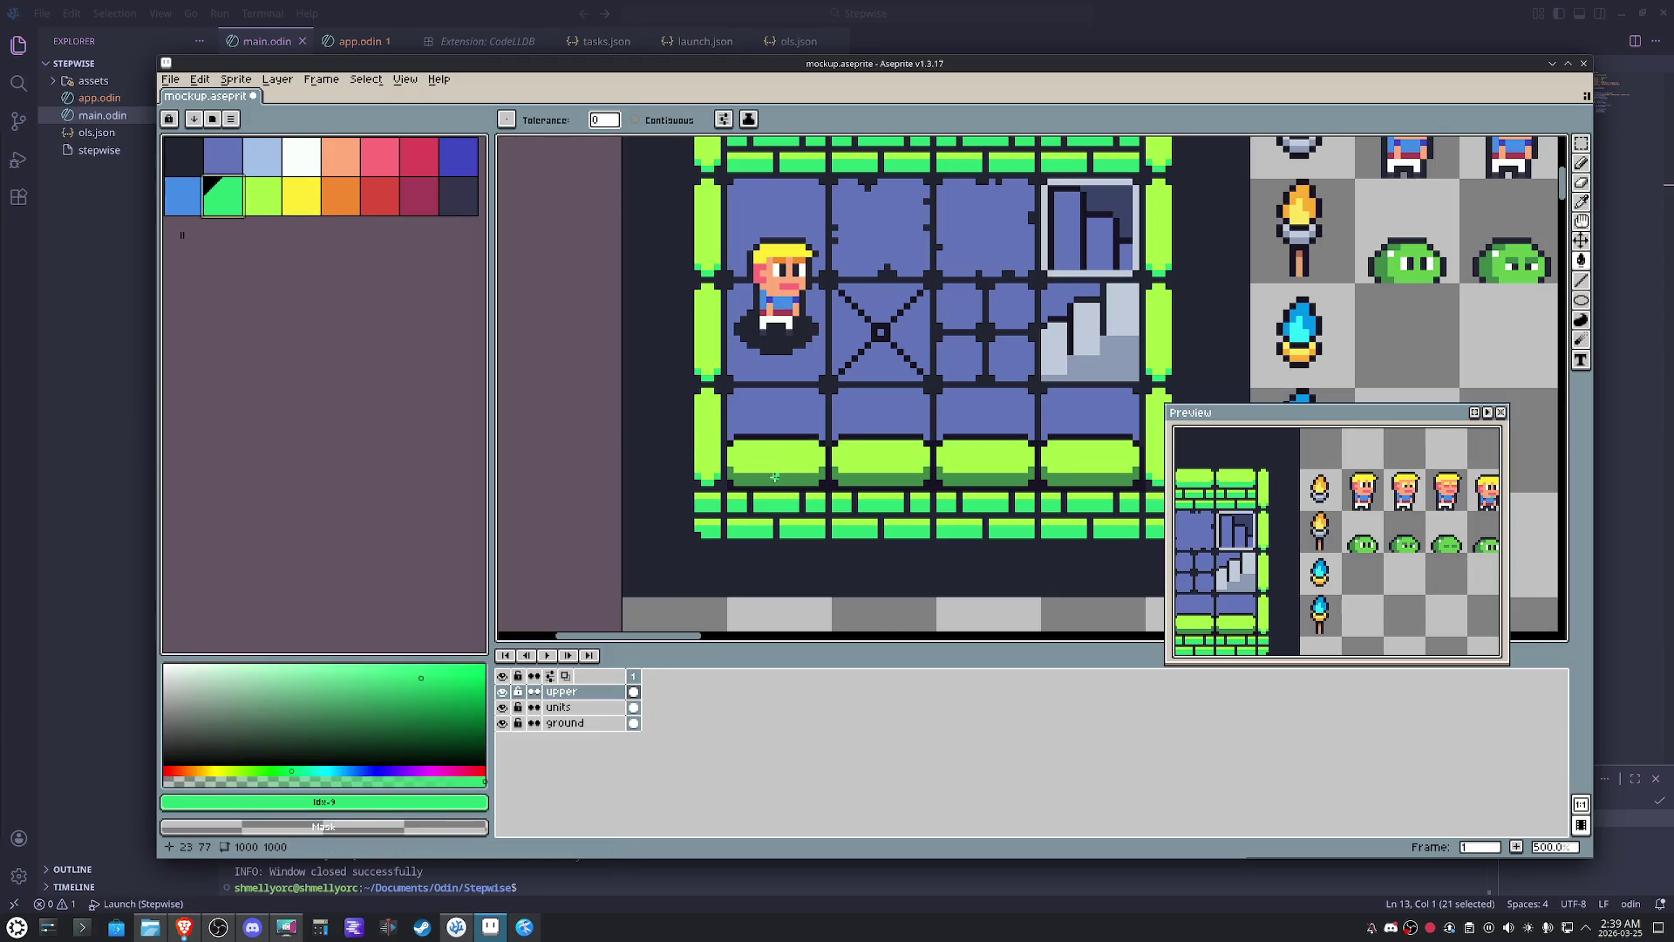
scroll(773, 477, down, 1)
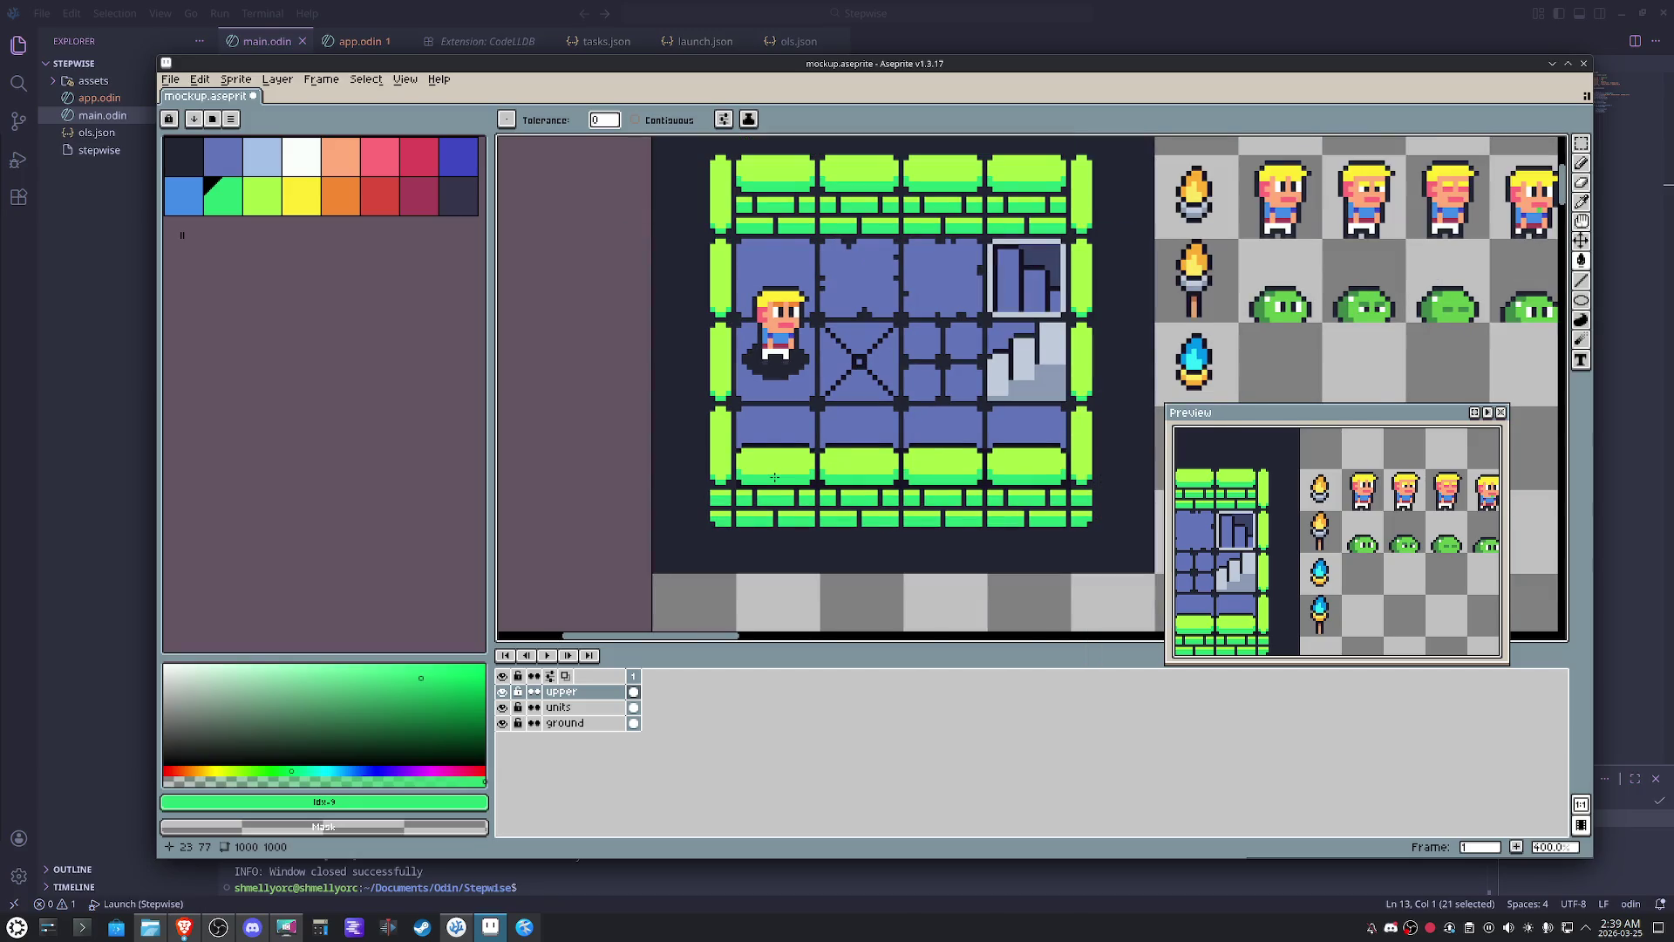
- Recolour the ground layer's stair tile light blue, then sample and darken a wall green
click(562, 722)
click(264, 157)
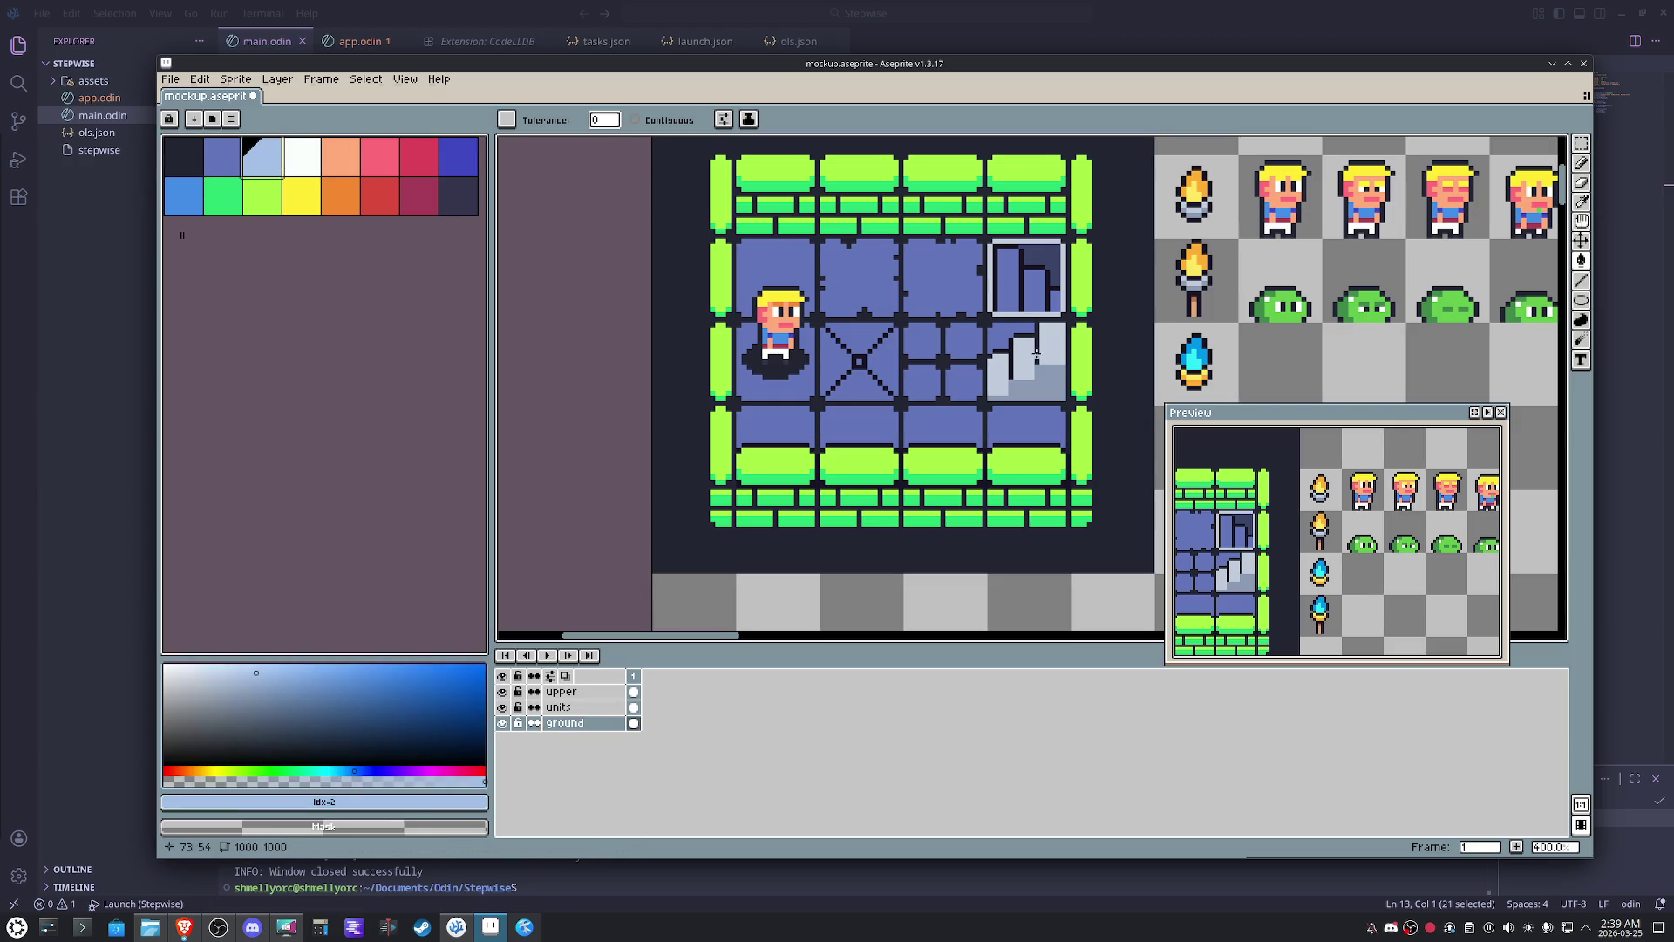
key(bracketleft)
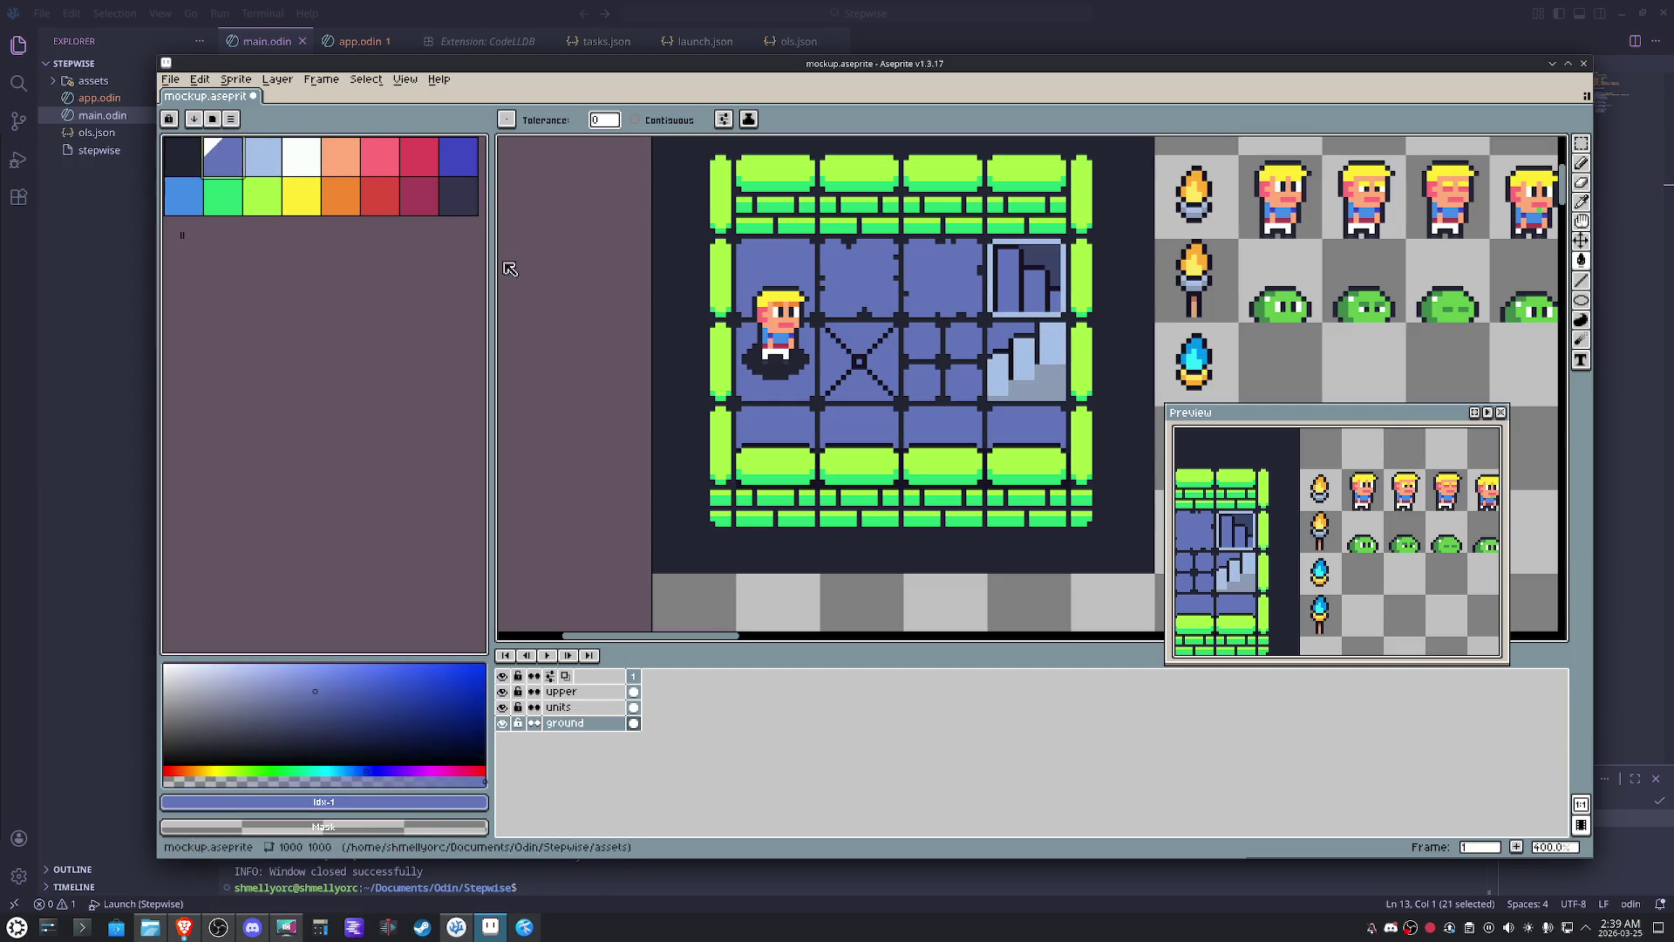
click(1052, 387)
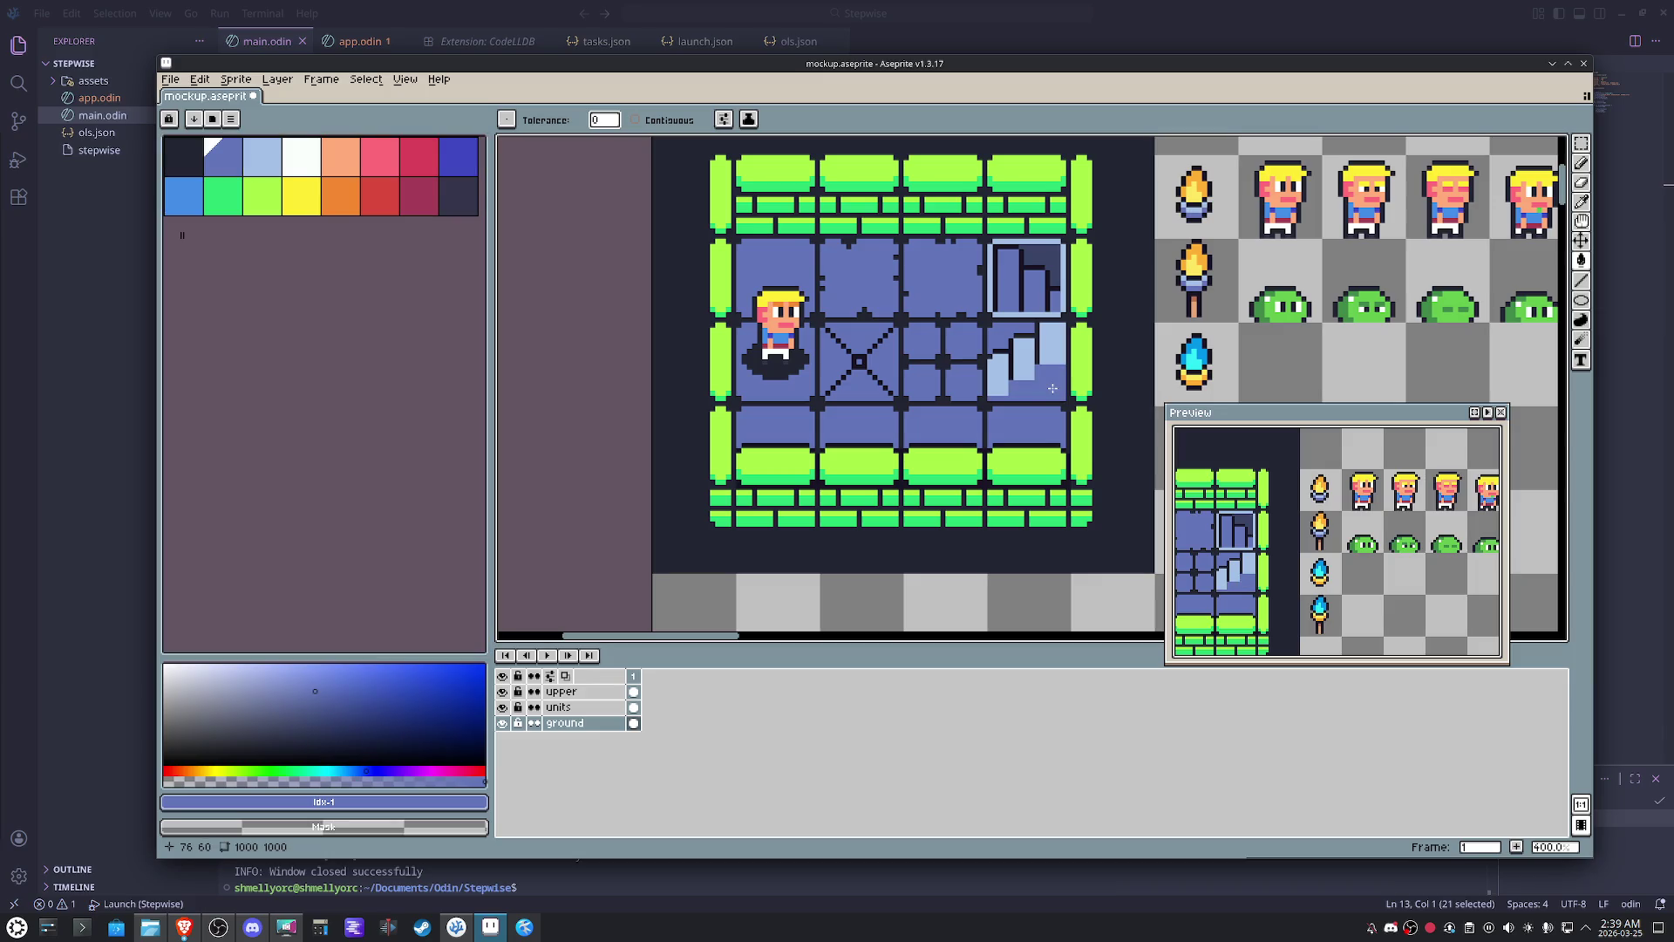
scroll(1388, 556, up, 3)
drag(1389, 555, 1385, 556)
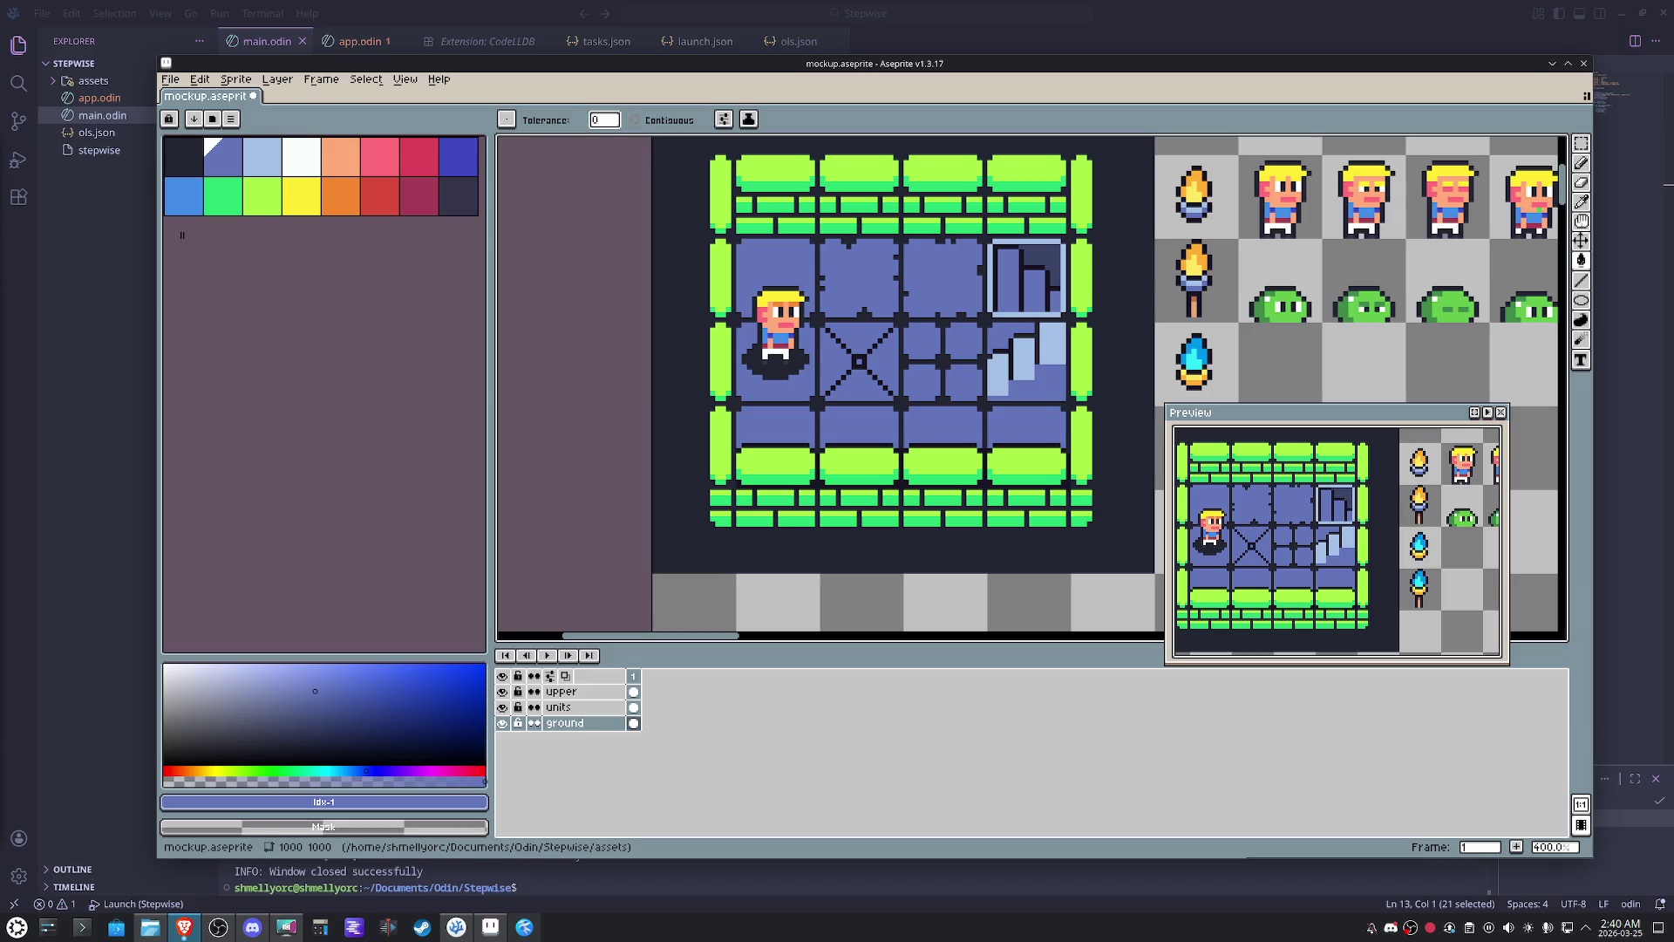
alt+click(777, 478)
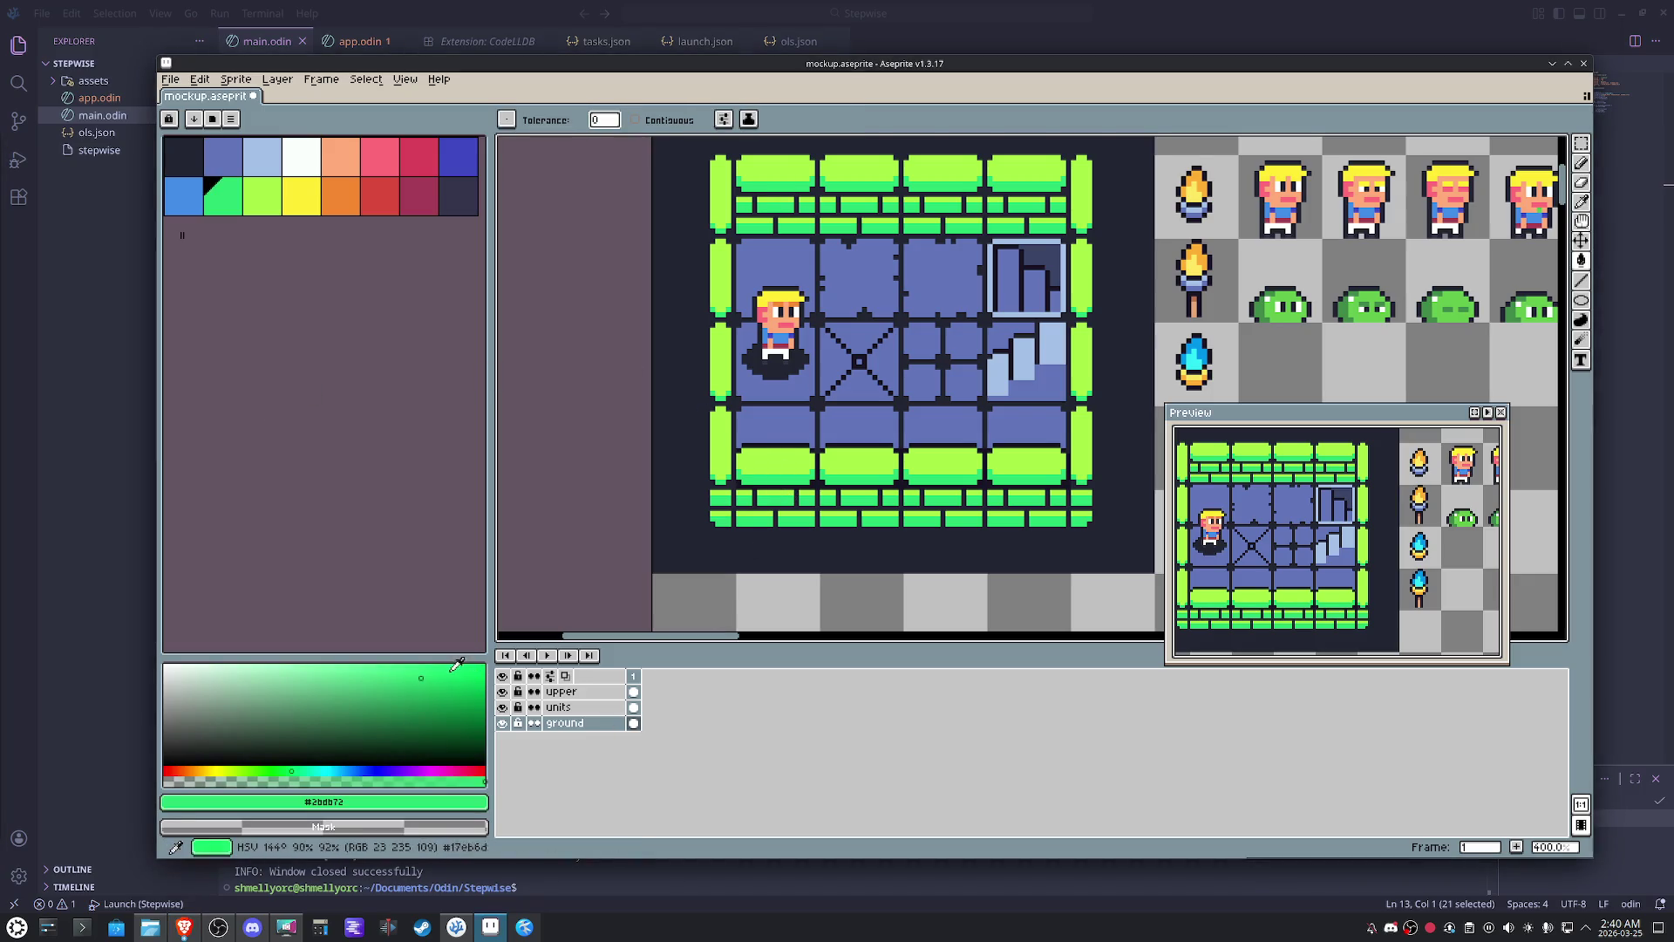
drag(420, 677, 423, 694)
key(g)
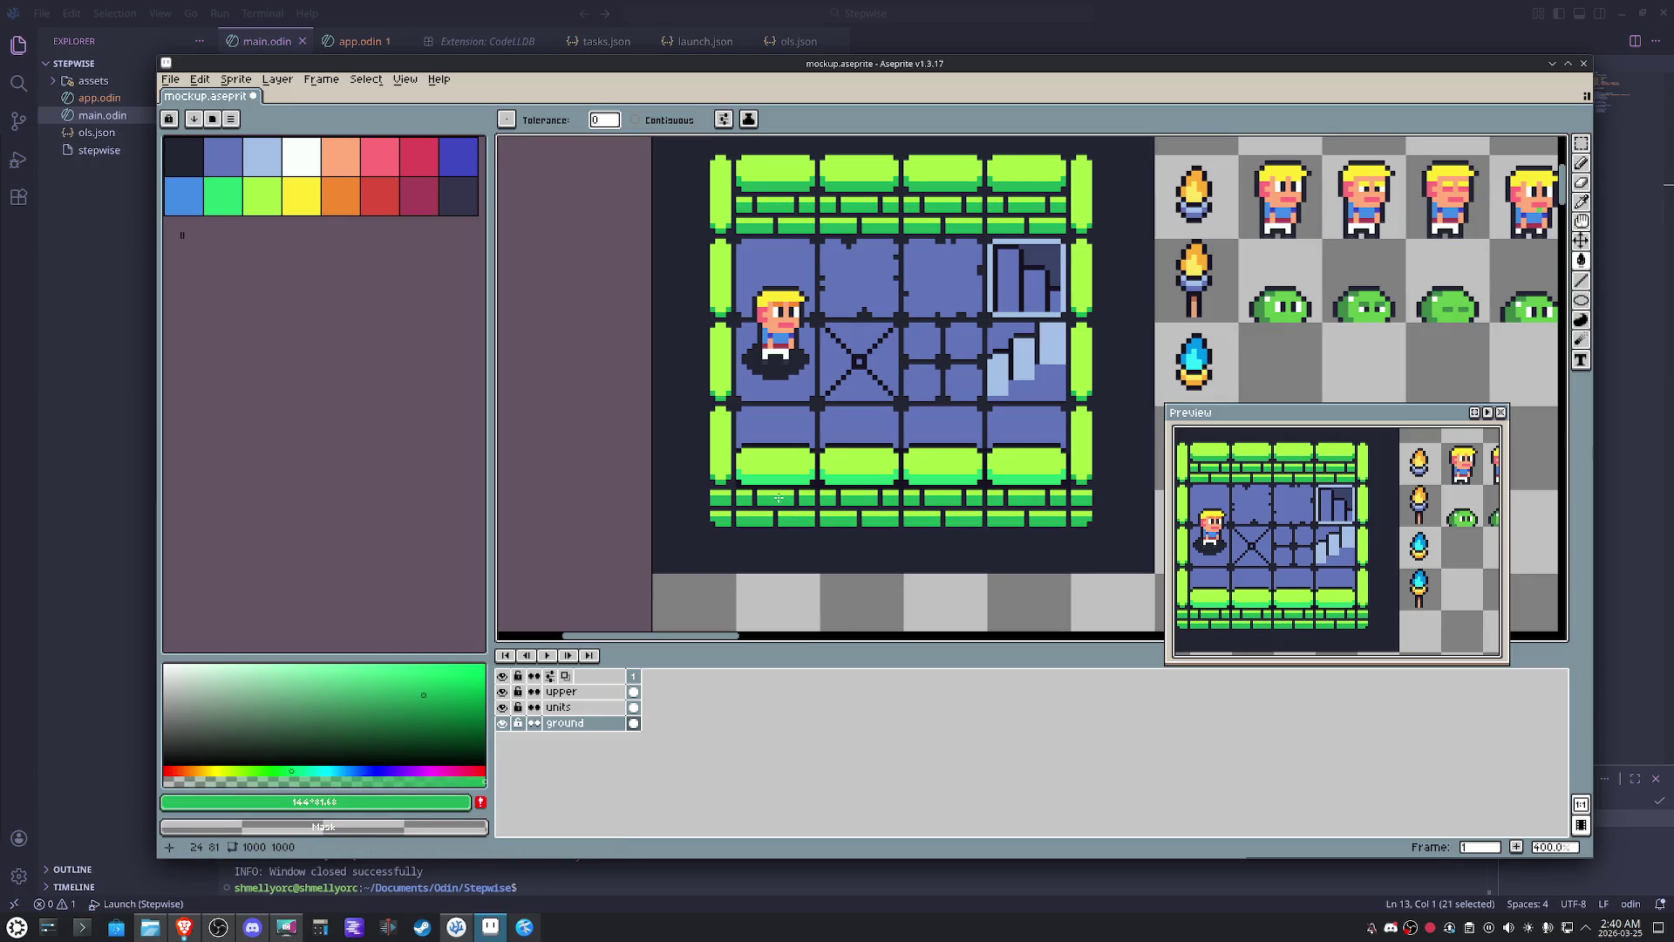
scroll(782, 286, up, 2)
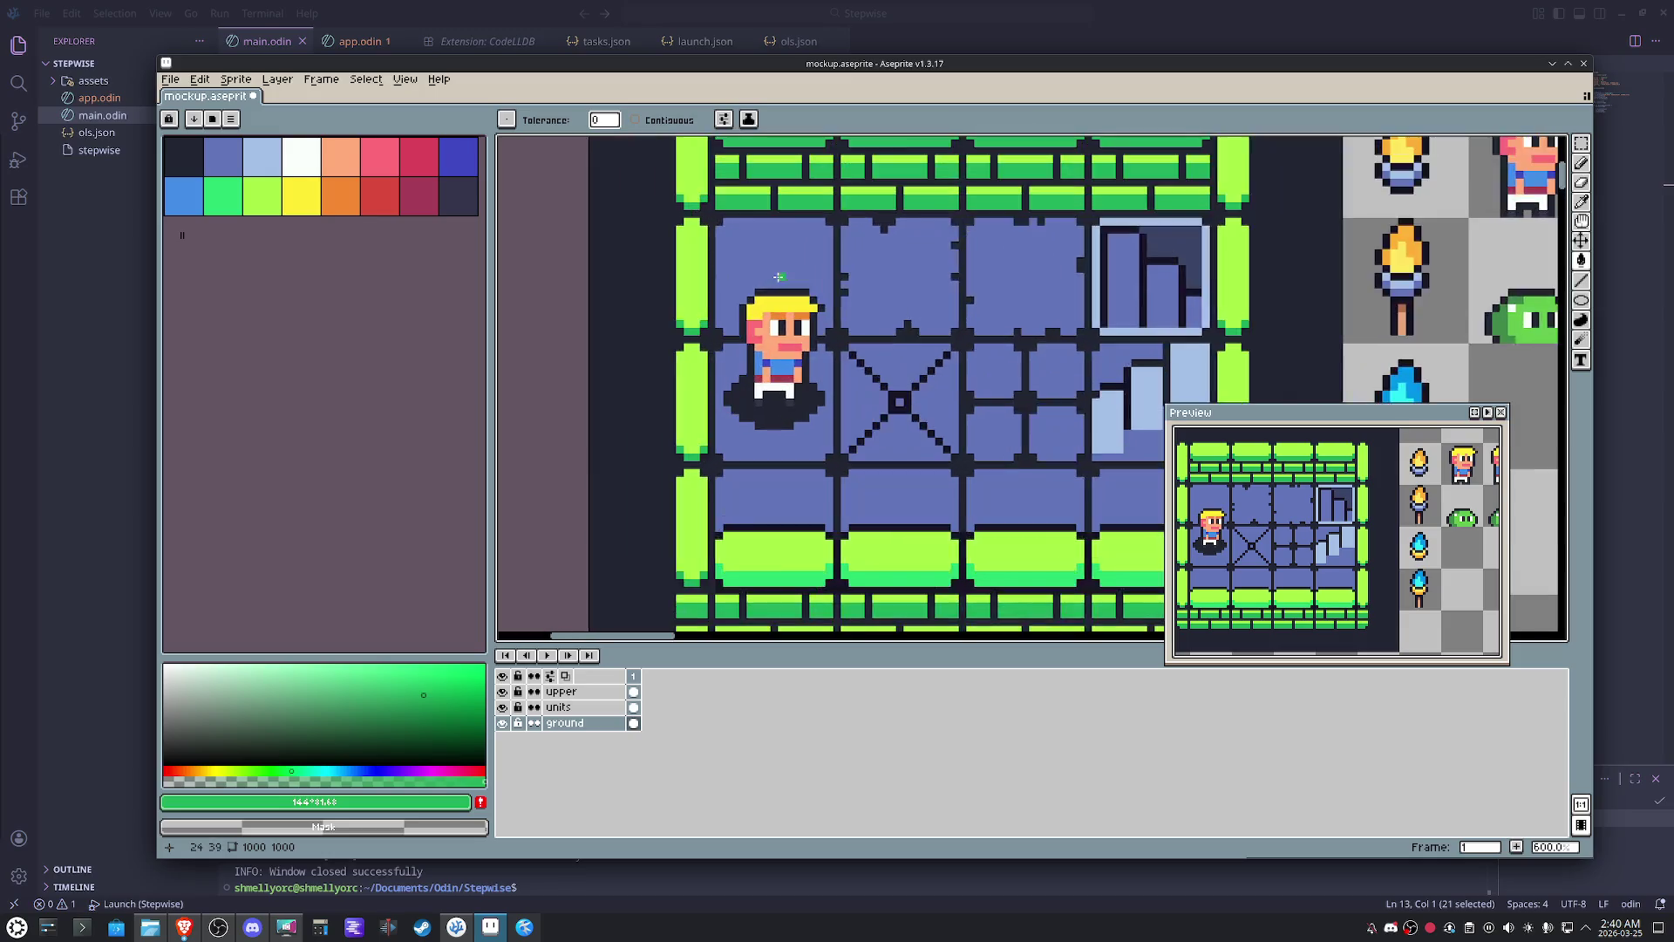
scroll(782, 286, up, 2)
- Darken the hero's peach and refill the cheek and mouth, tuning the skin tone shades
alt+click(782, 382)
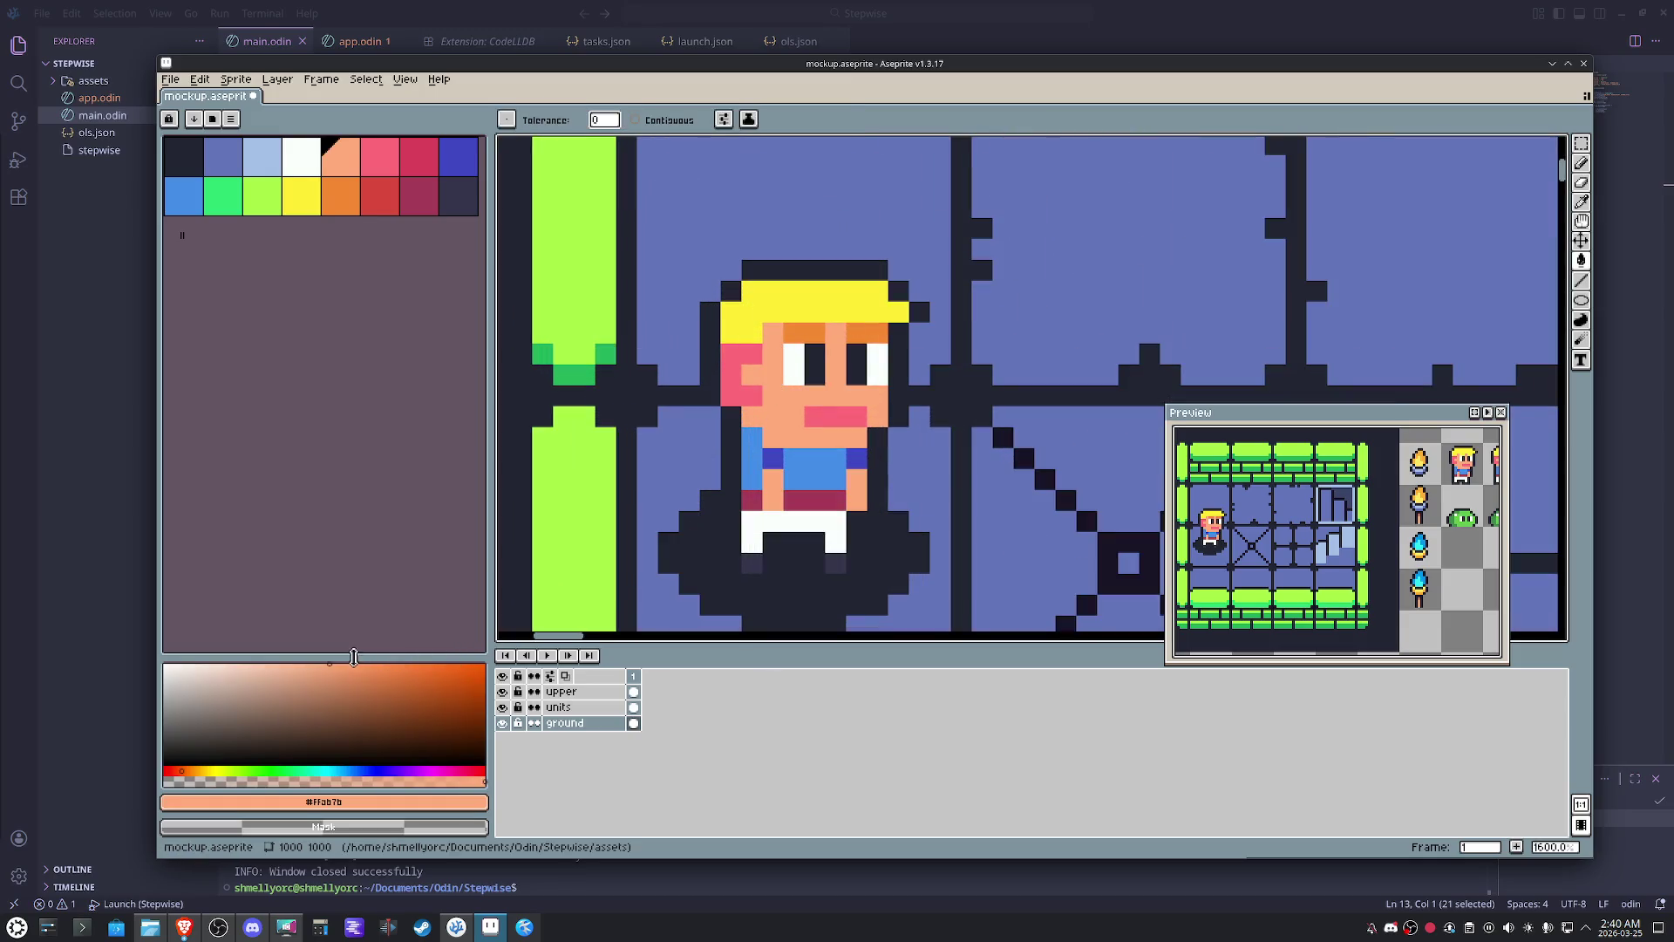
click(331, 683)
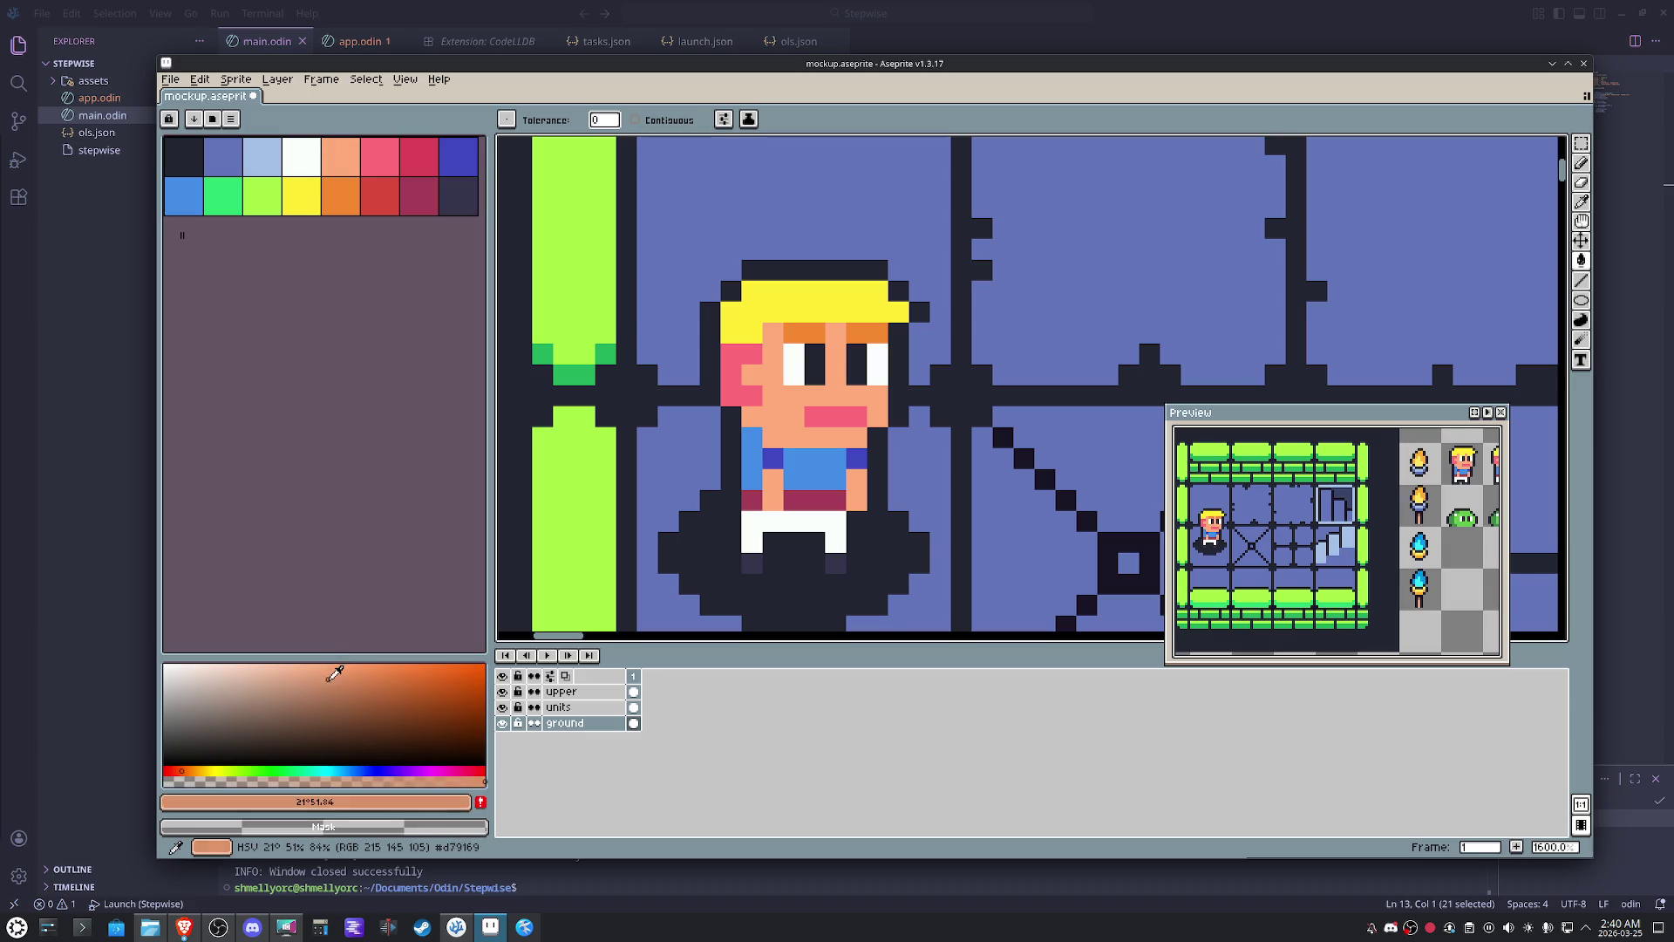
click(559, 706)
click(754, 396)
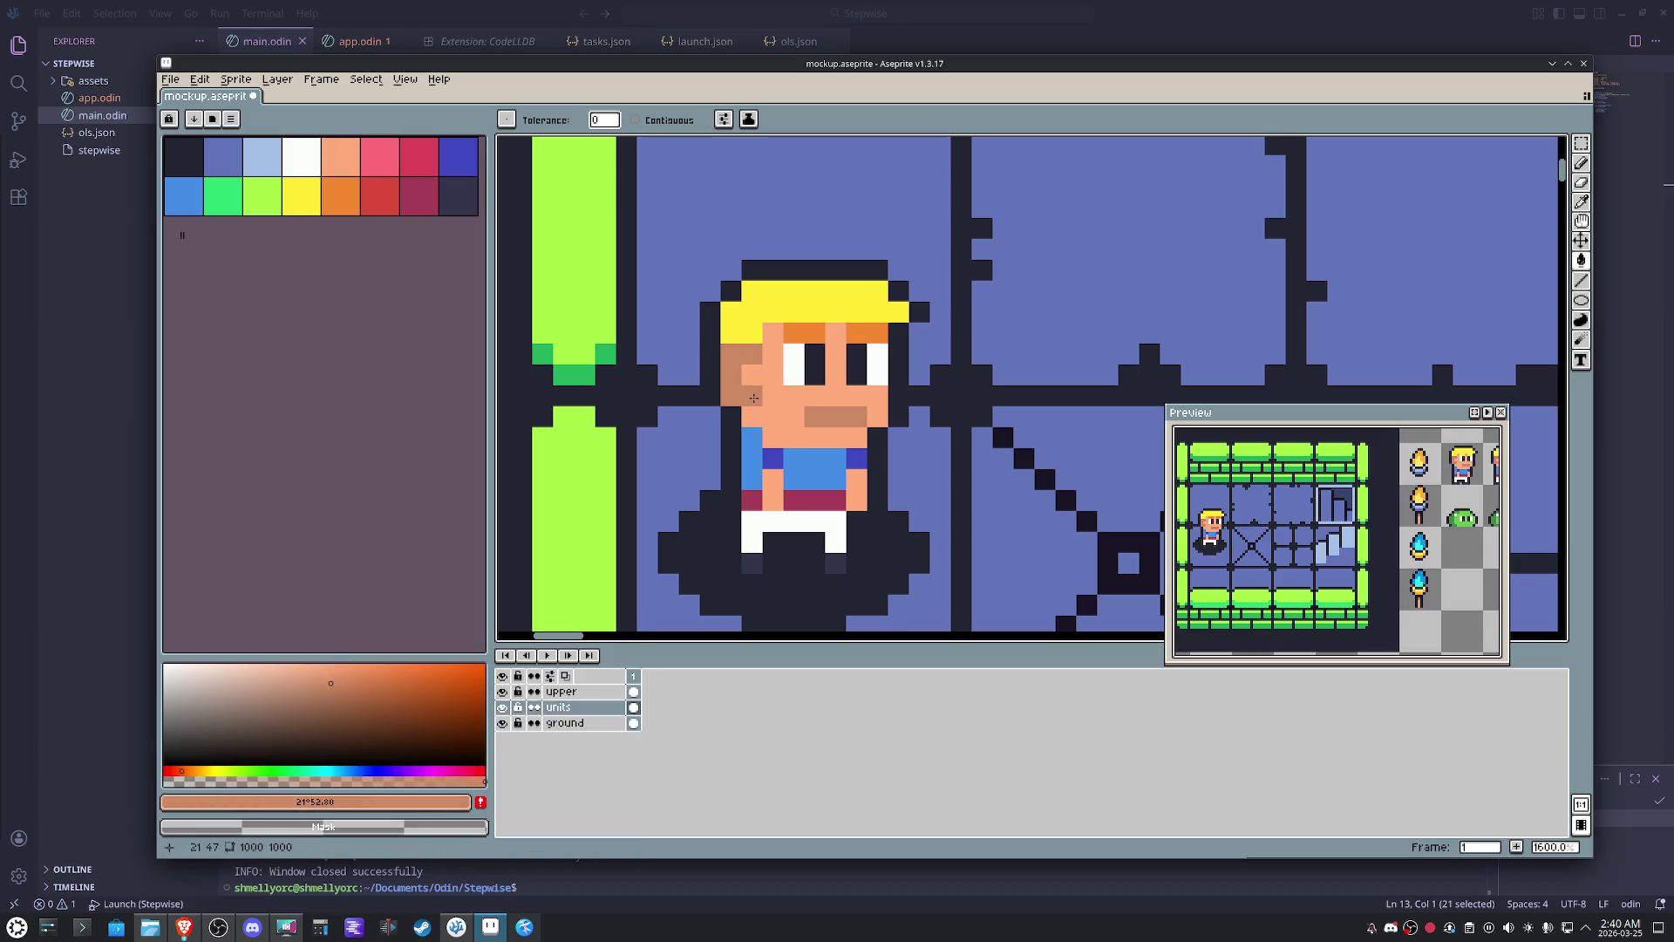
click(327, 700)
drag(335, 694, 312, 704)
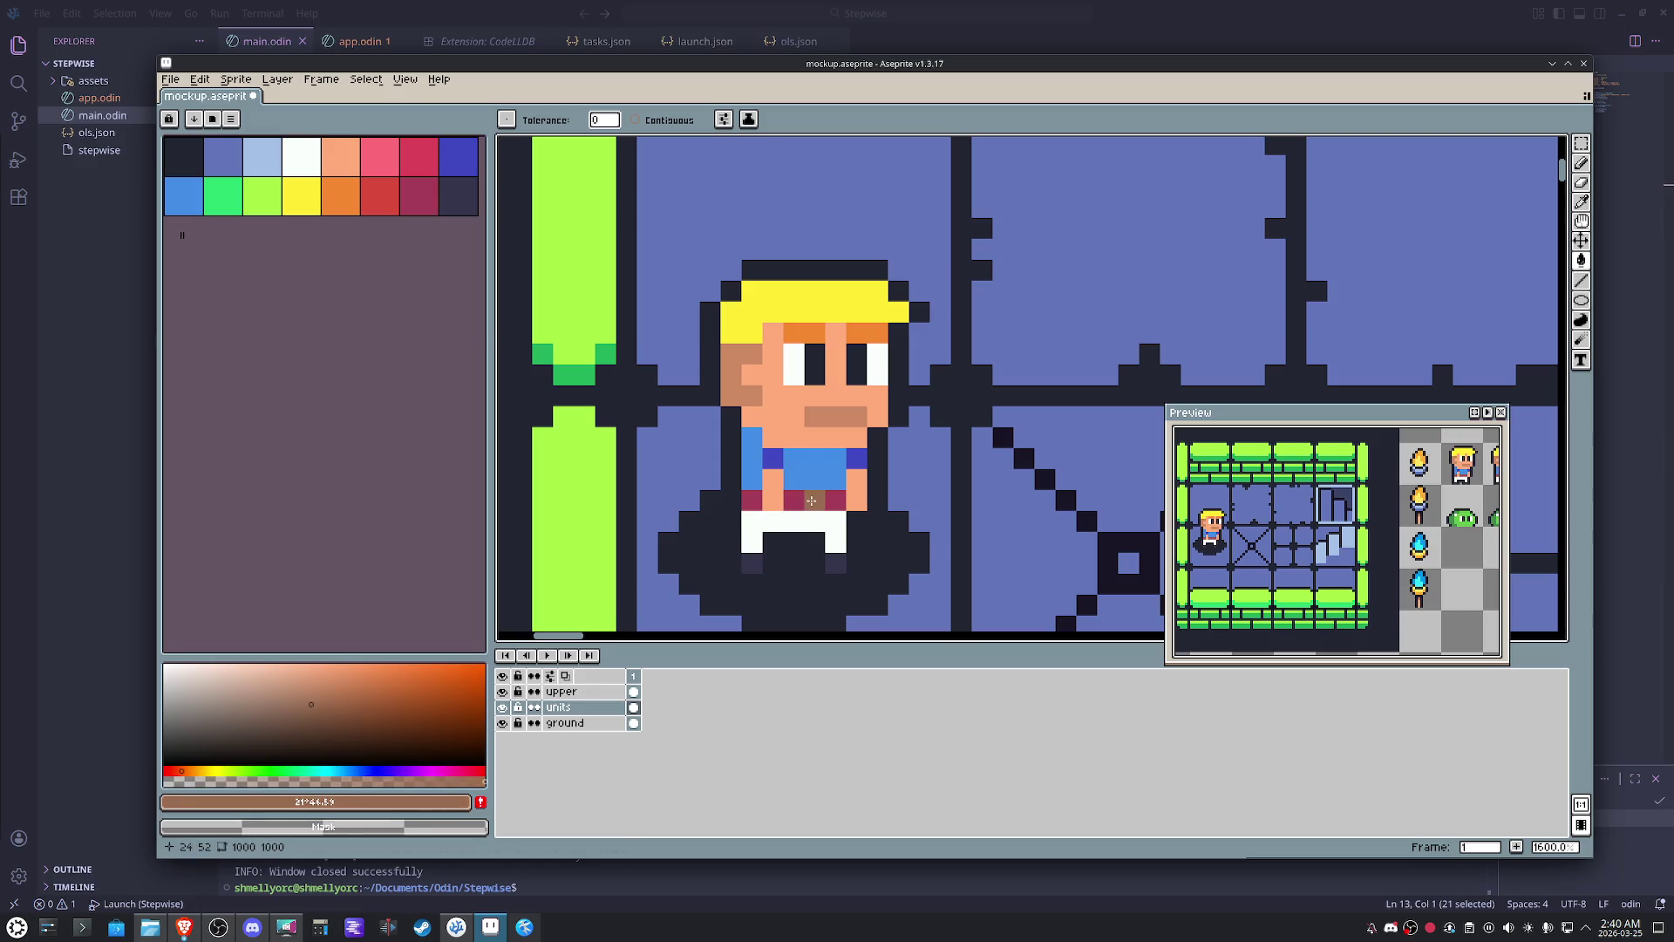
scroll(810, 499, down, 6)
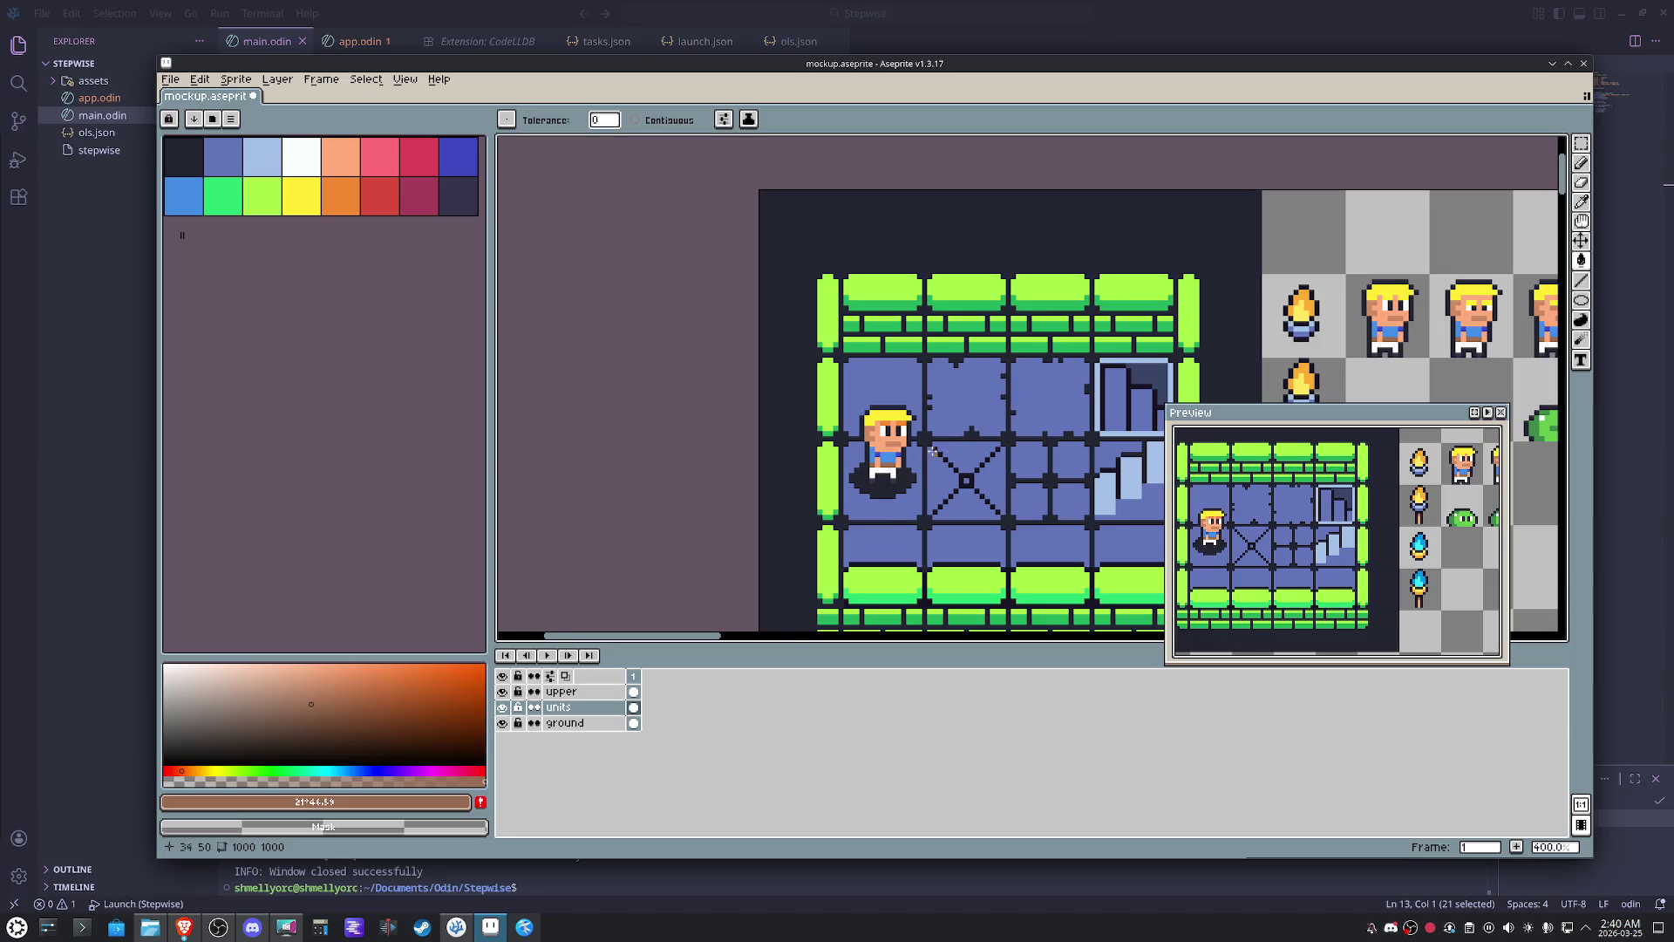
scroll(931, 450, up, 5)
key(i)
click(824, 415)
drag(335, 662, 339, 679)
key(g)
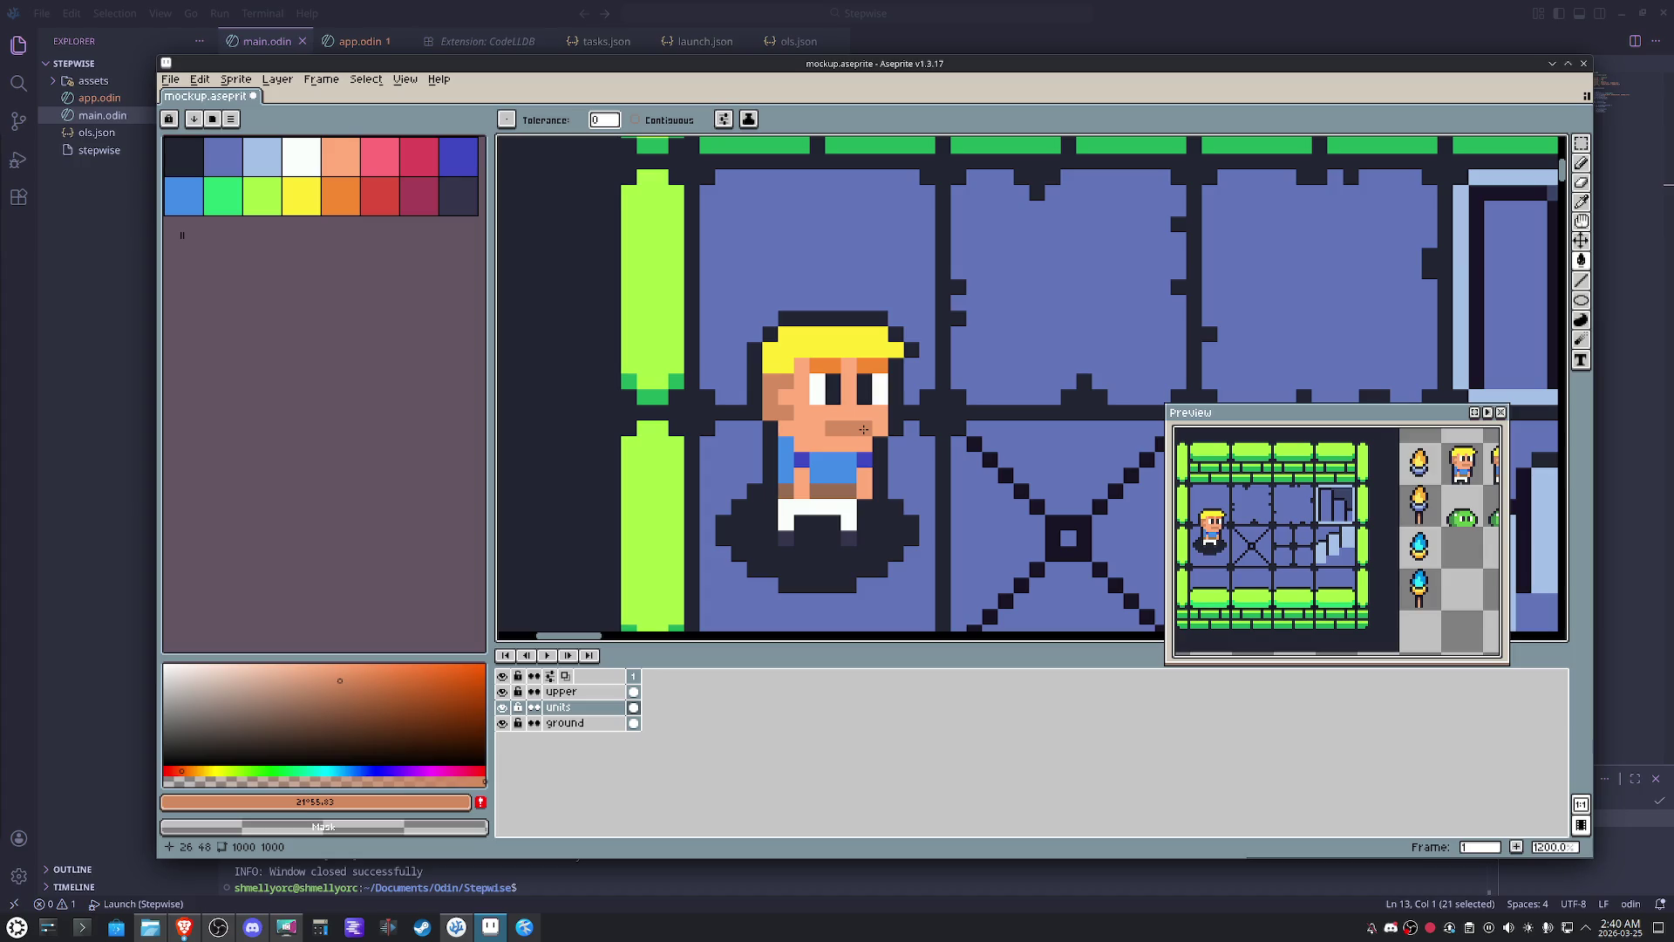
scroll(863, 429, down, 5)
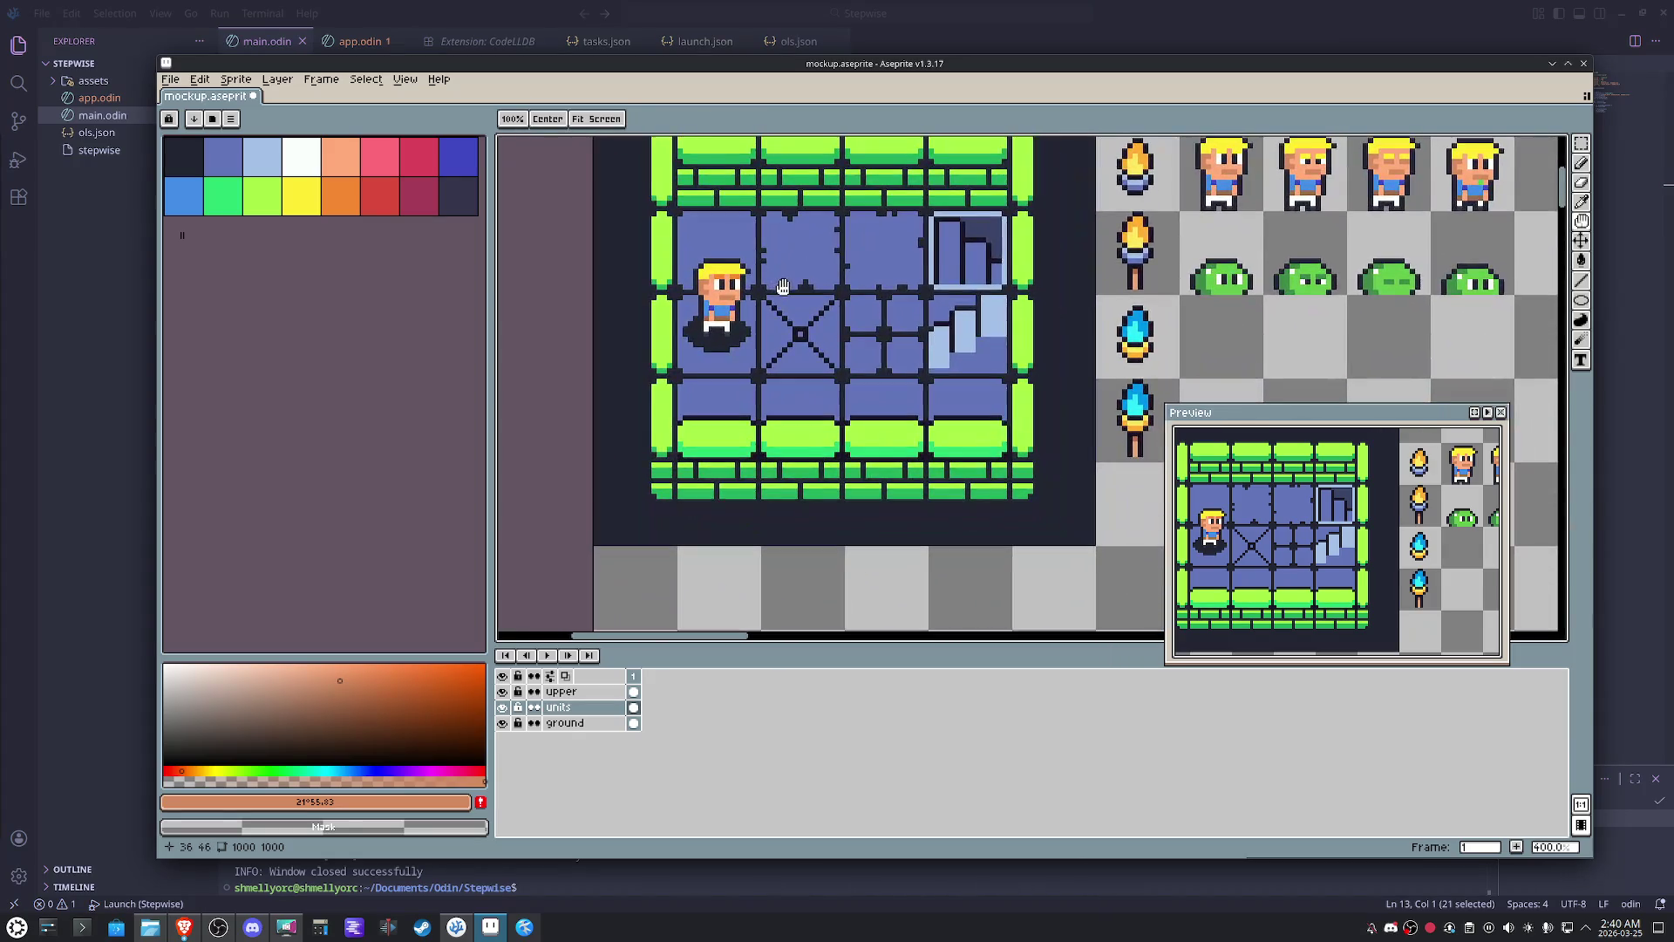
- Bring the whole room into view and sample the bright wall green on the upper layer
drag(863, 430, 777, 304)
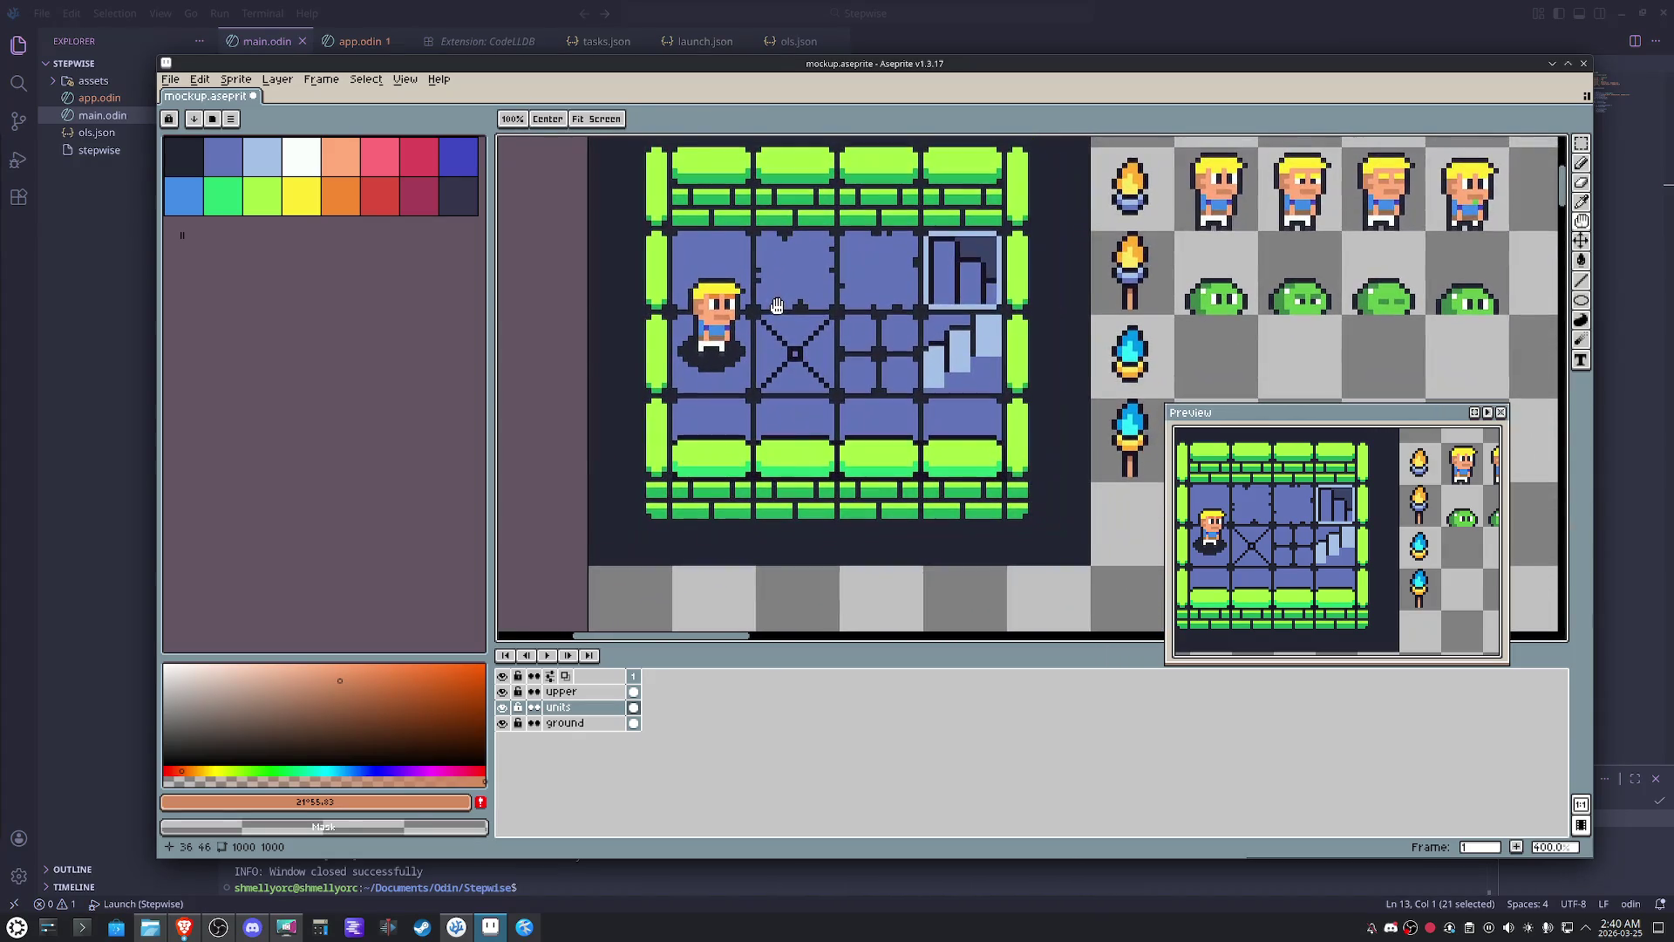
click(560, 691)
scroll(763, 492, up, 2)
alt+click(764, 492)
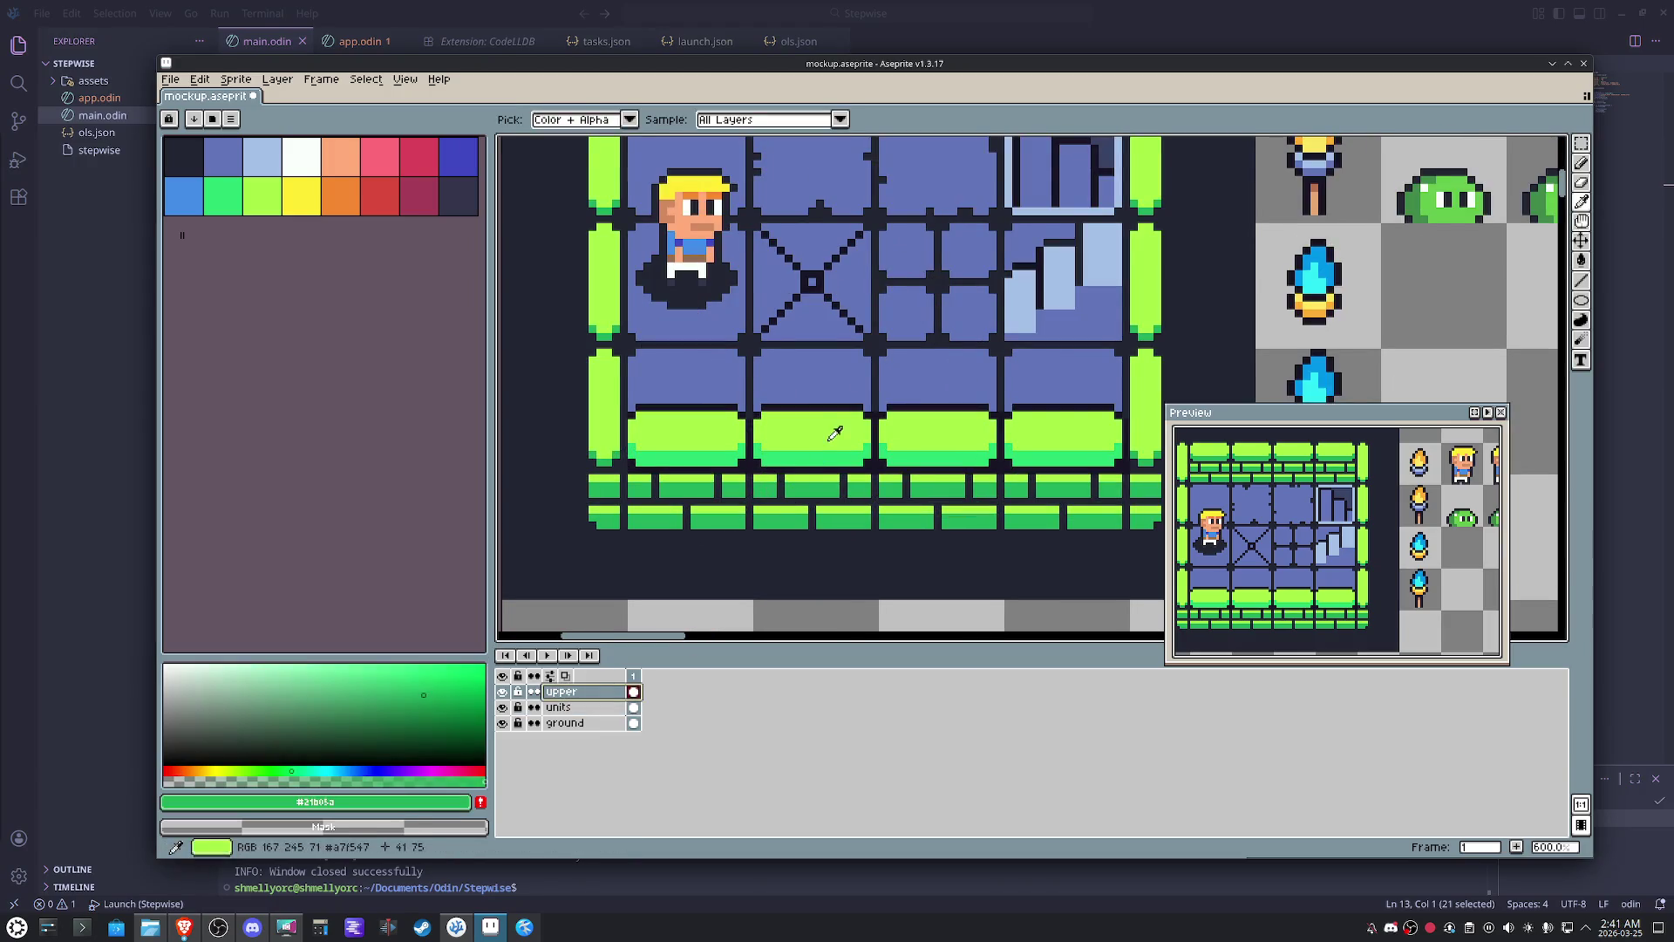
scroll(805, 452, down, 2)
drag(805, 452, 769, 510)
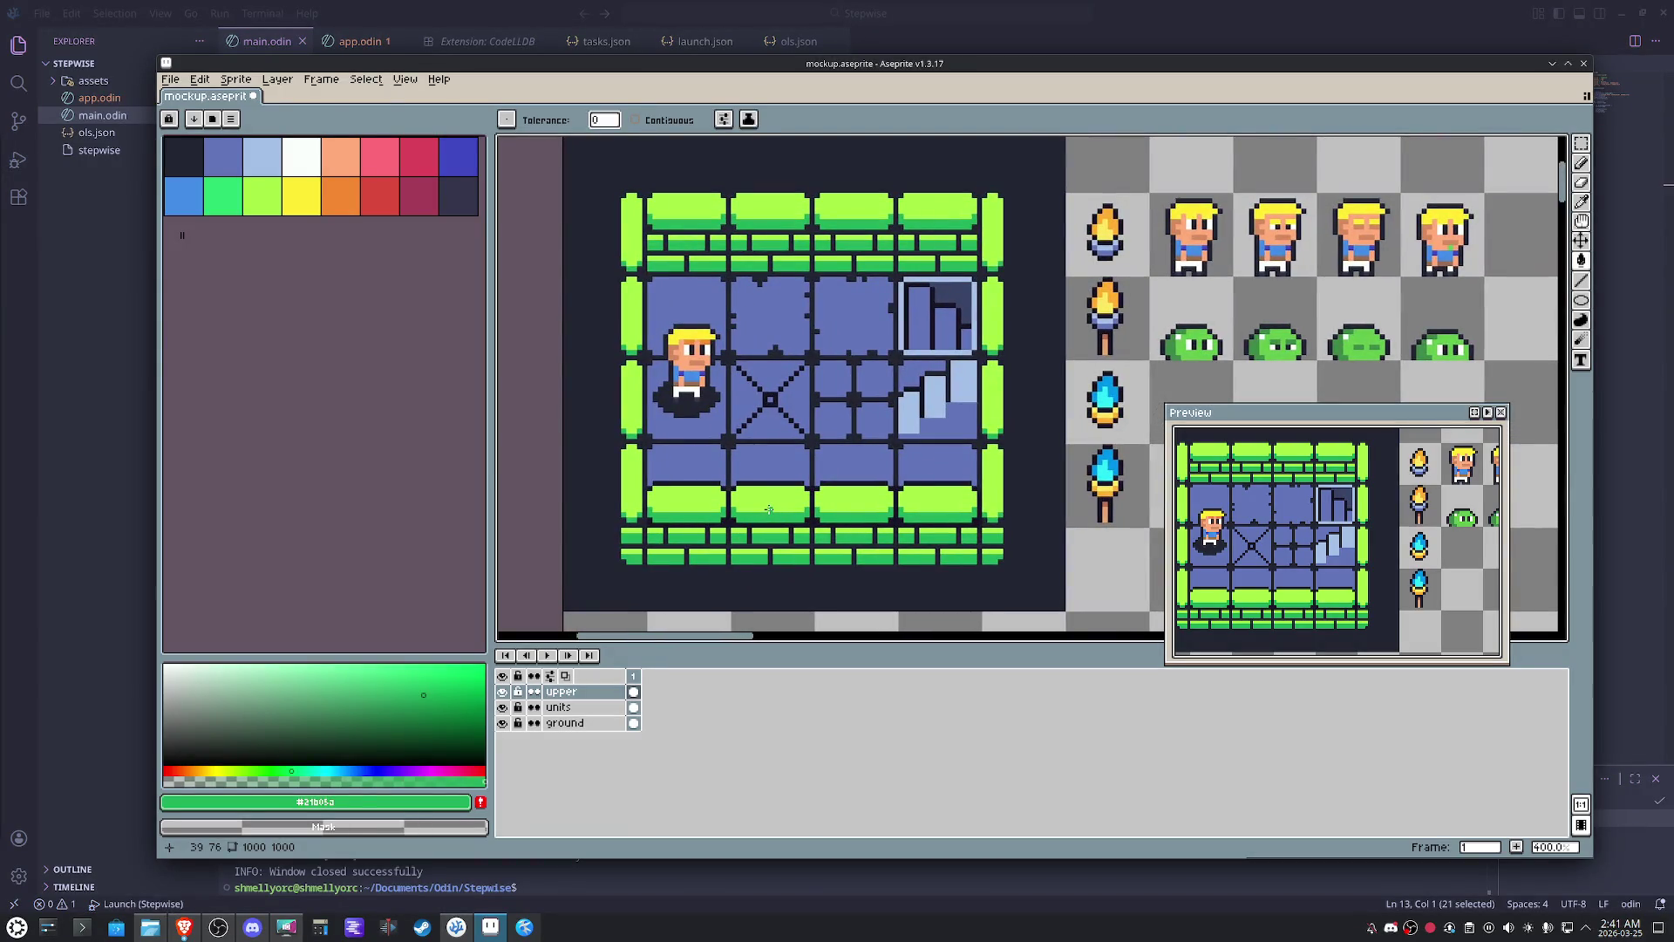
- Glance at the presets, then undo the stair, wall and floor fills back to the original palette
click(213, 119)
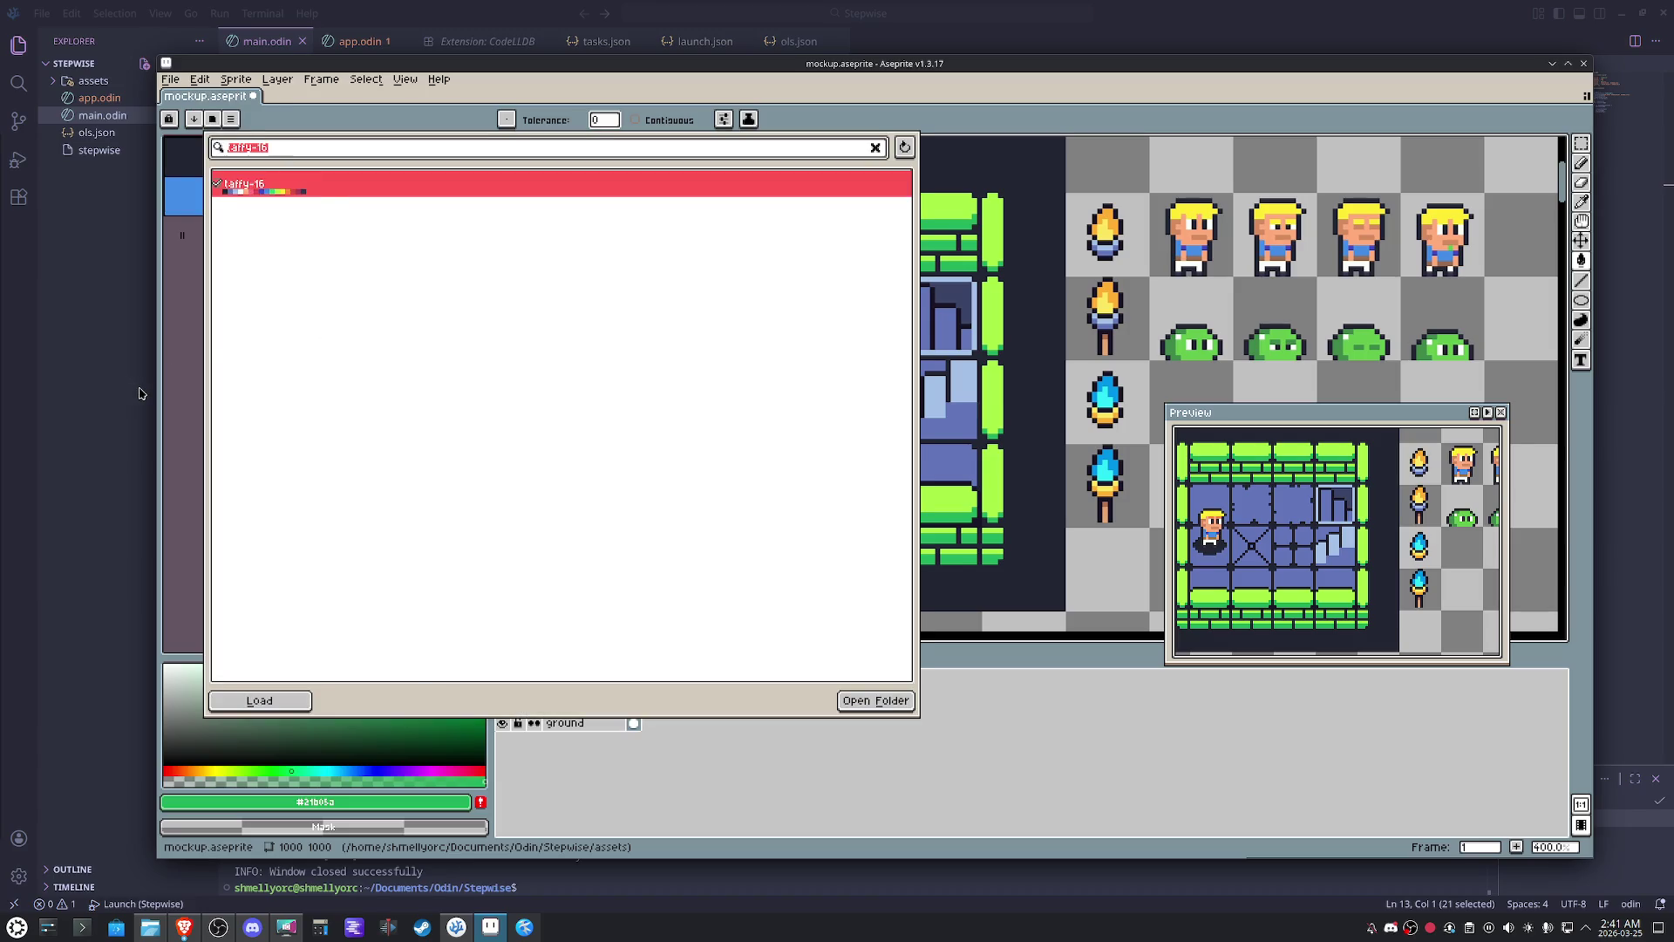
click(175, 414)
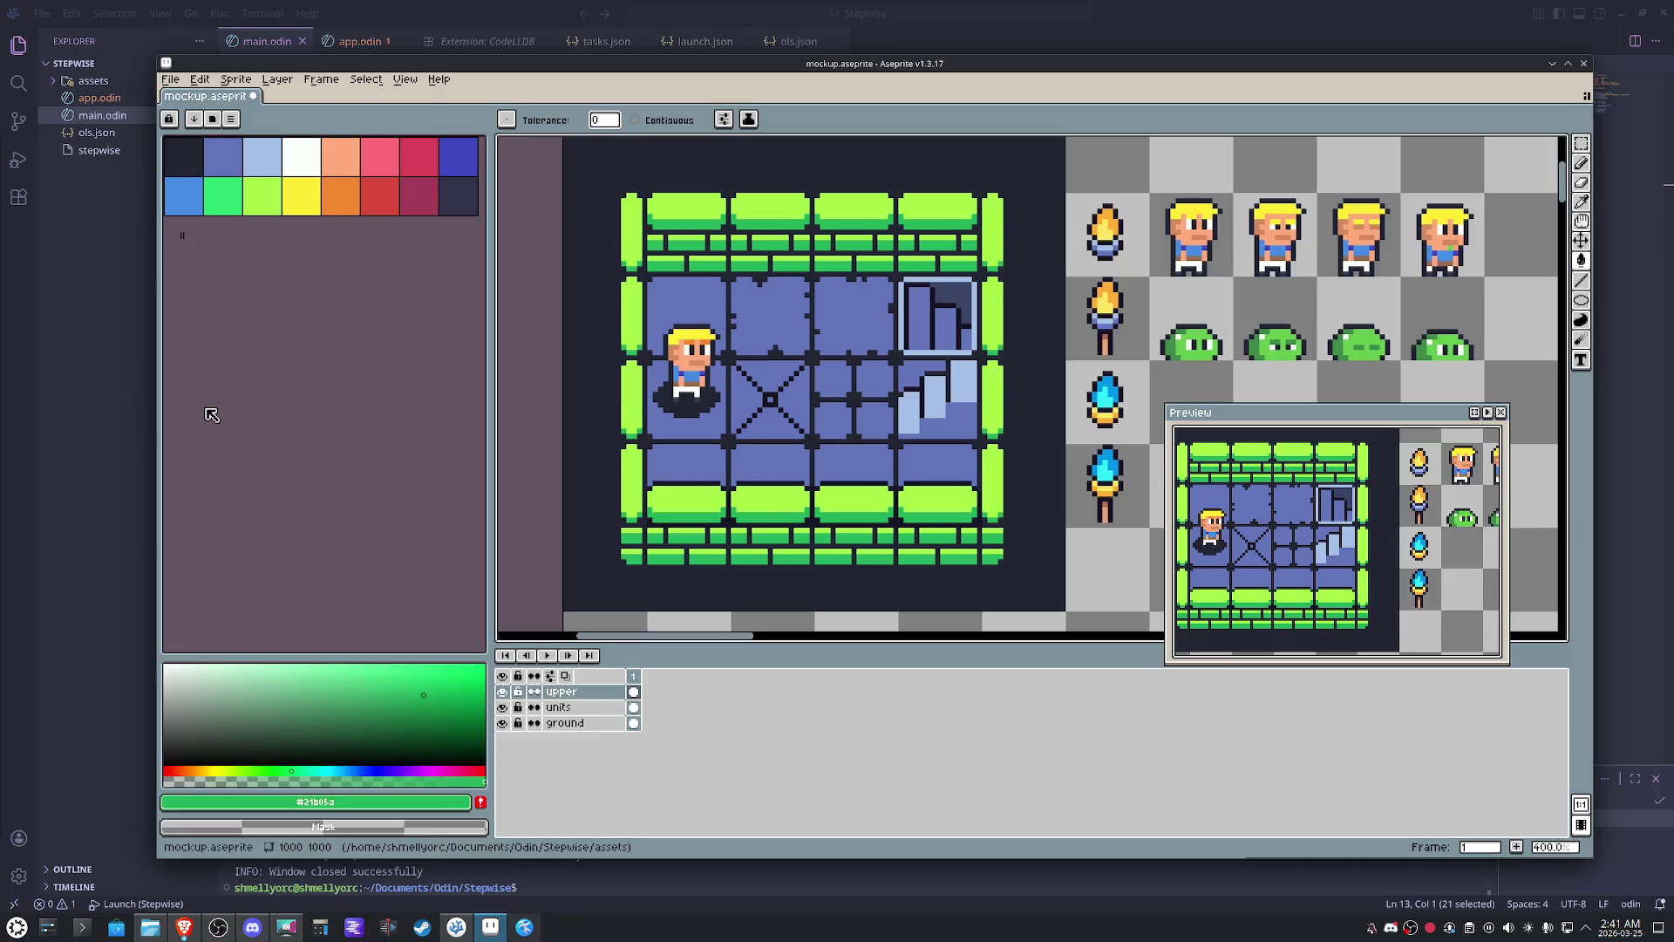
key(ctrl+z)
key(ctrl+z)
key(ctrl+z)
key(ctrl+z)
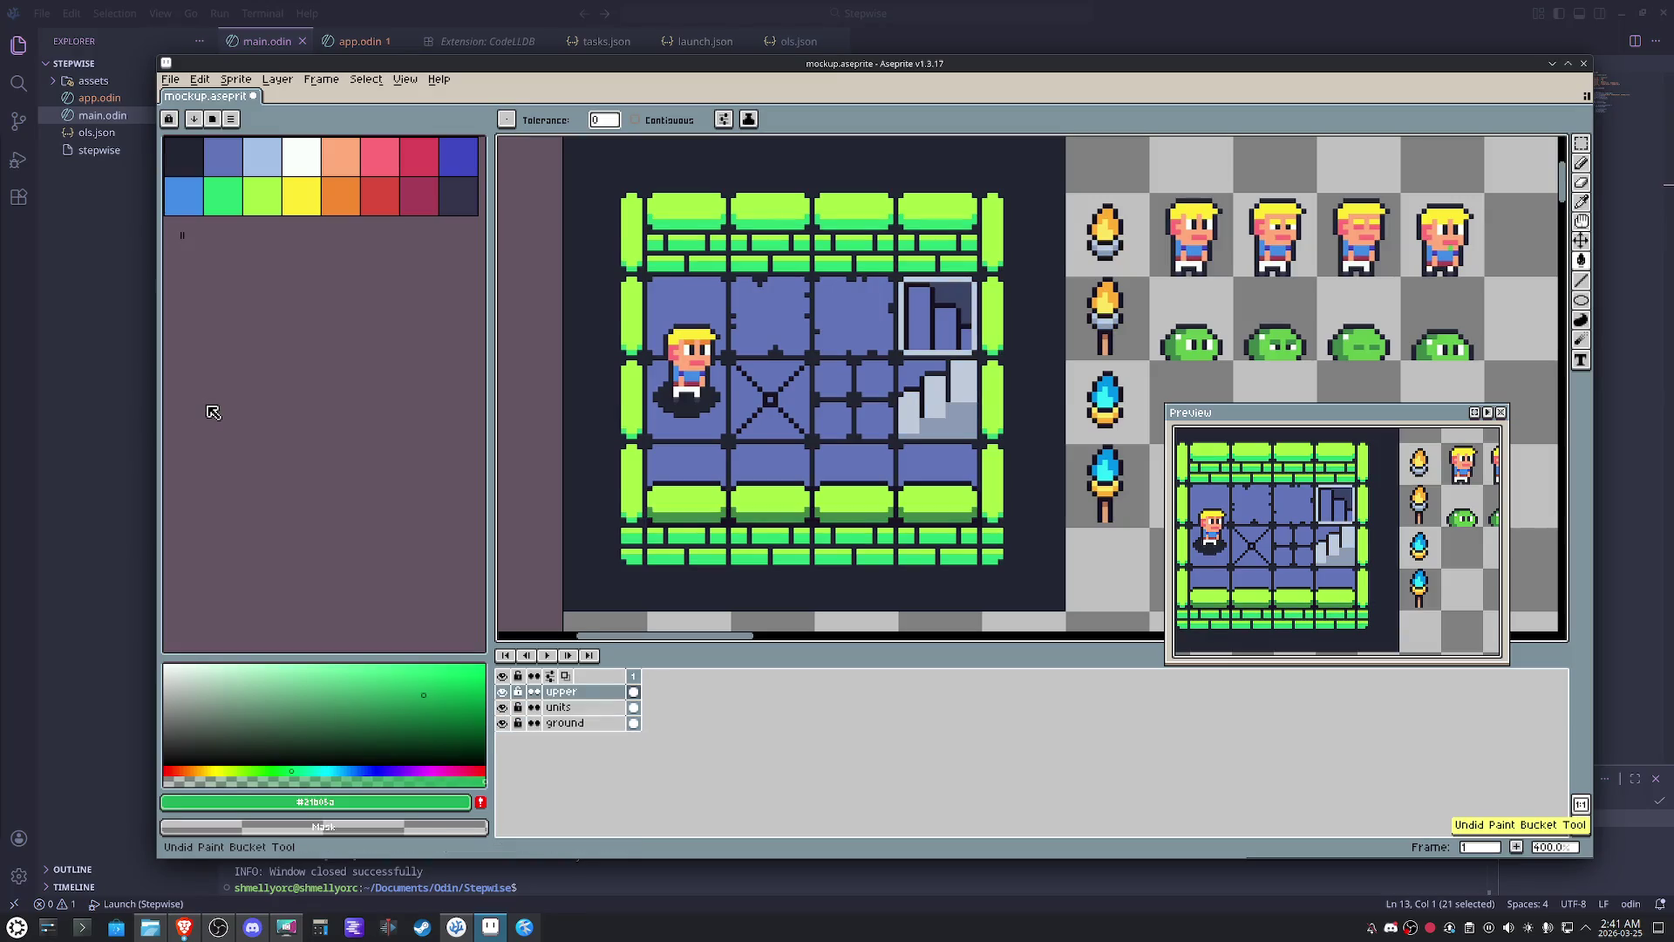
key(ctrl+z)
key(ctrl+z)
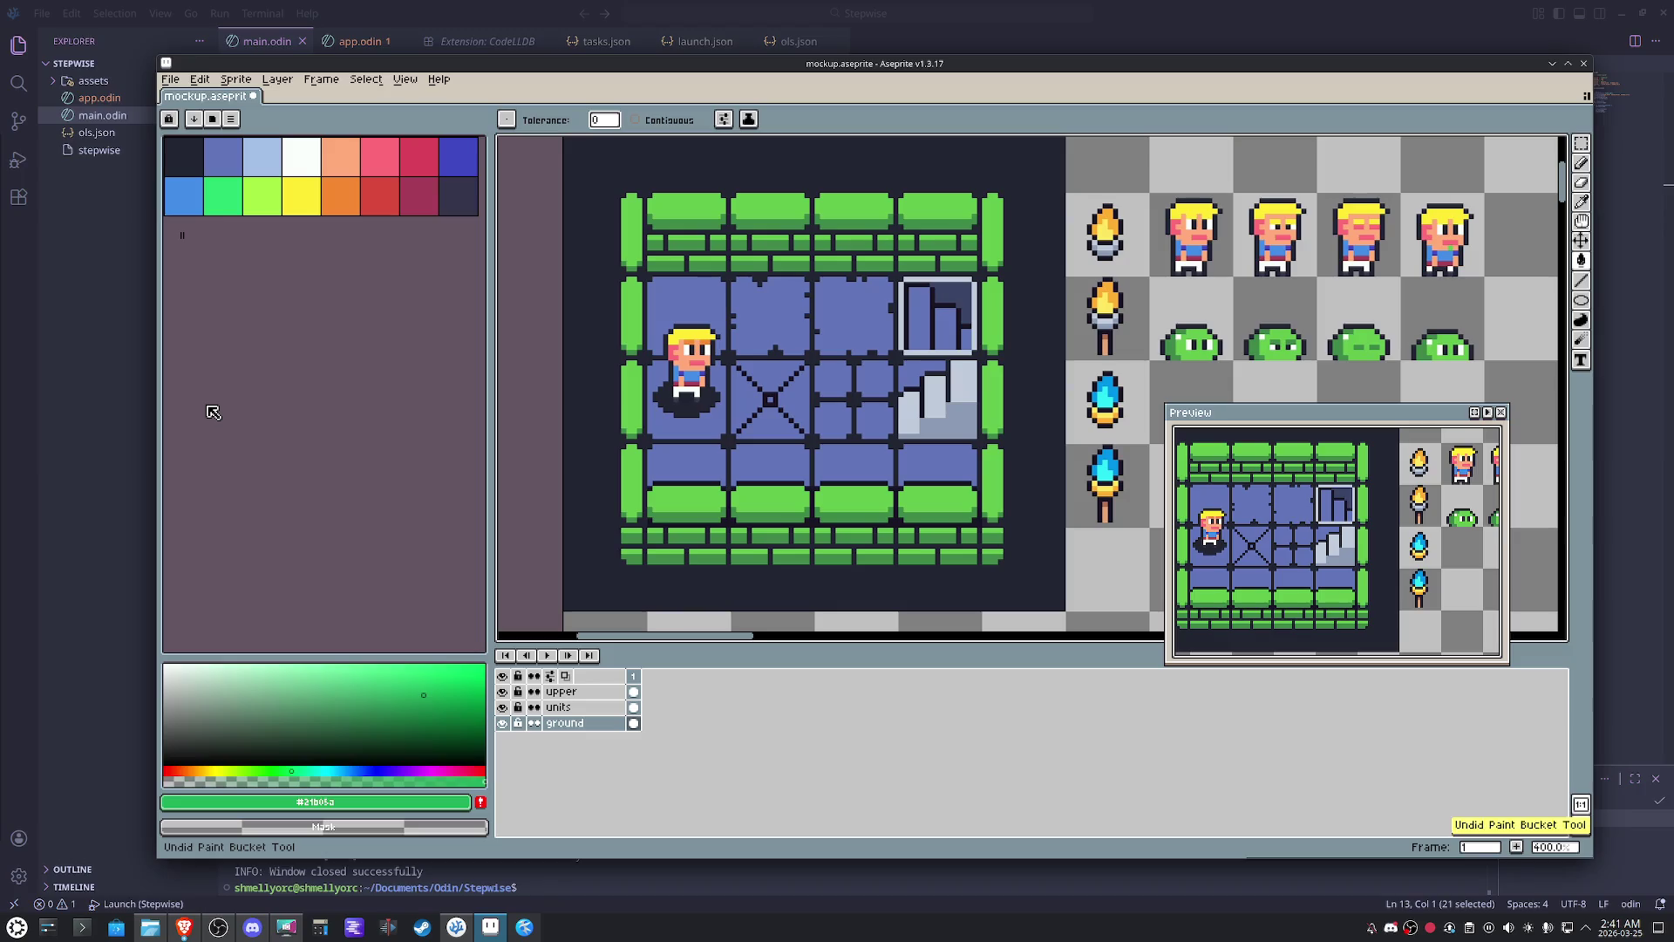
key(ctrl+z)
key(ctrl+z)
key(ctrl+z)
key(ctrl+z)
key(ctrl+z)
key(ctrl+z)
key(ctrl+z)
key(ctrl+z)
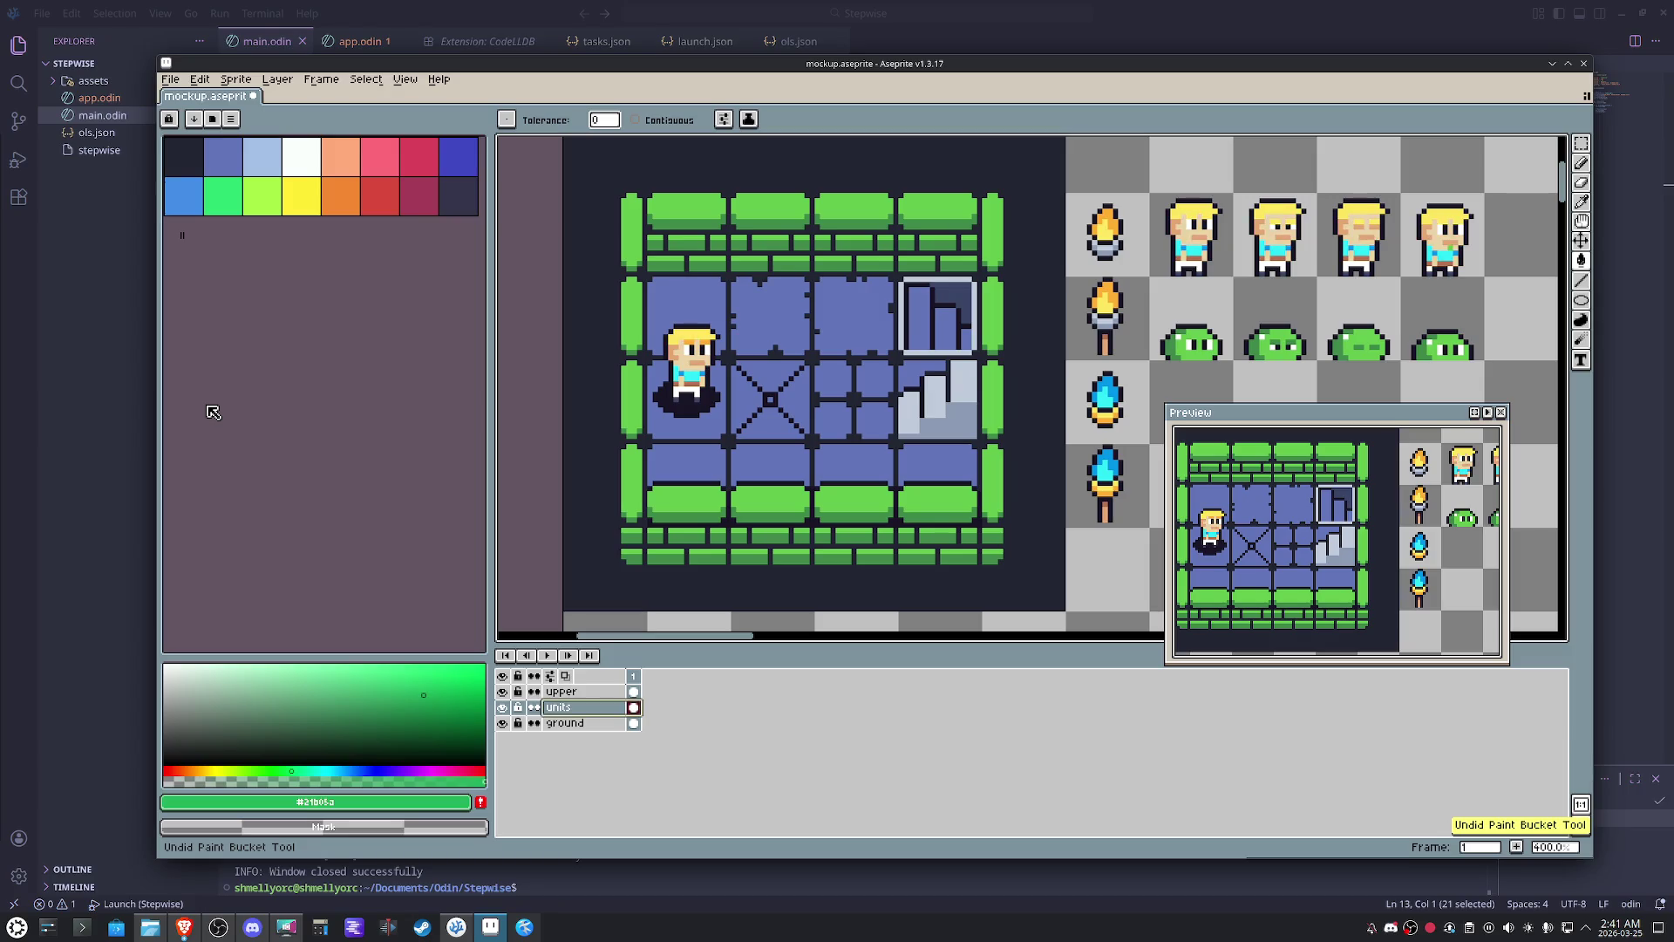
key(ctrl+z)
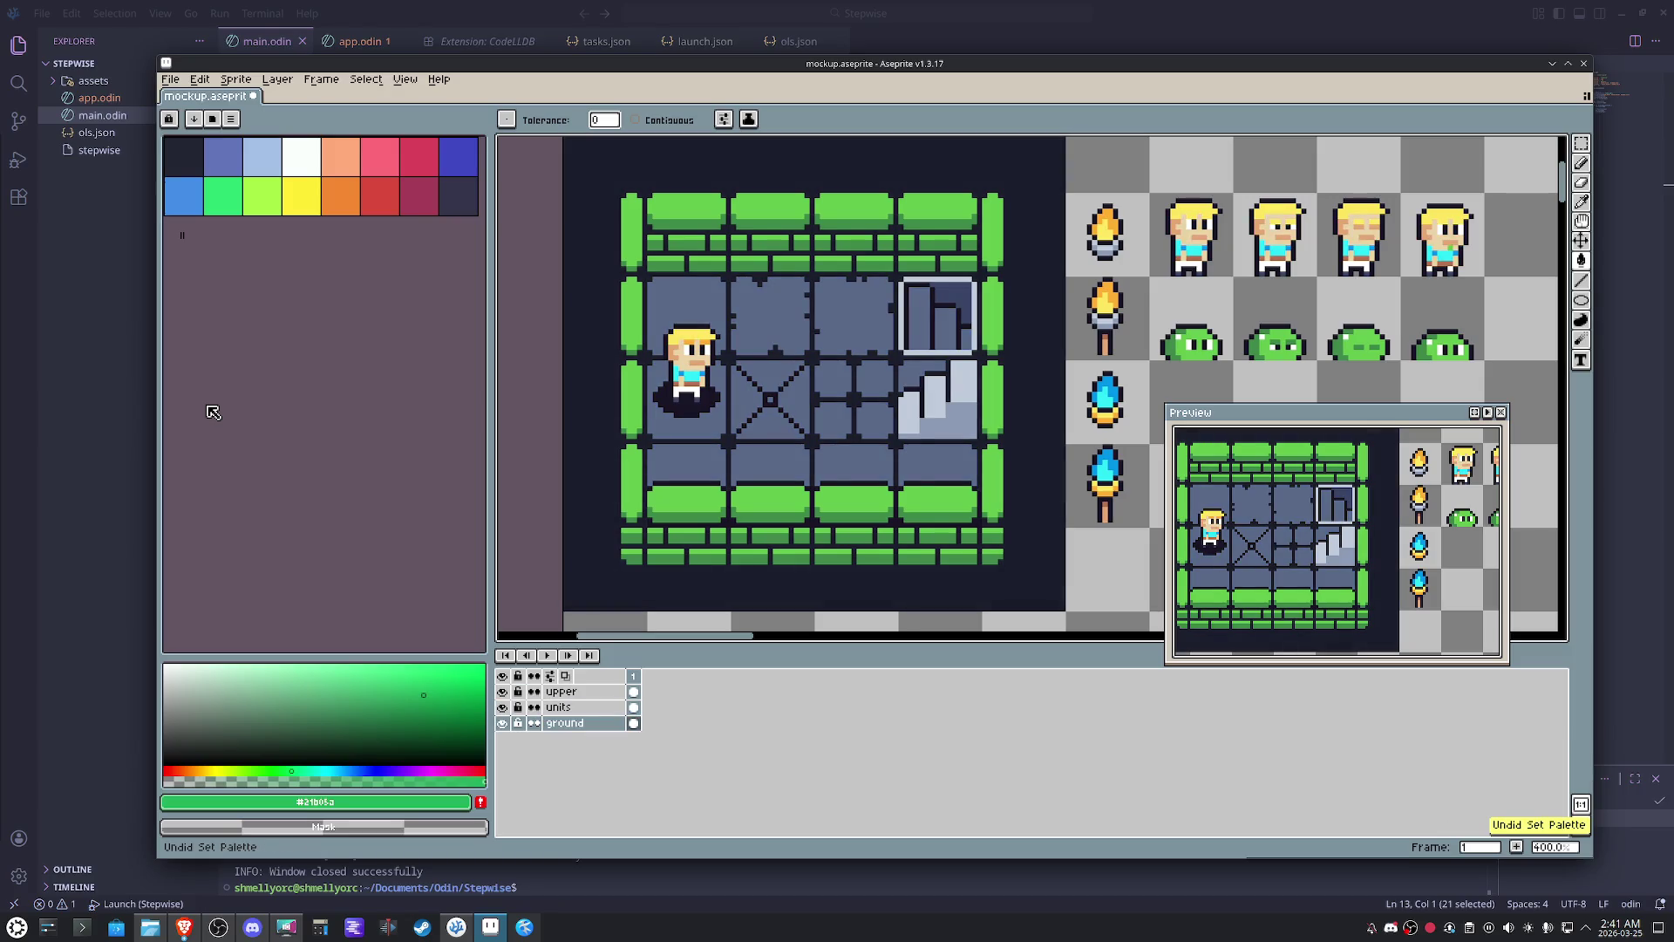
key(ctrl+z)
key(ctrl+z)
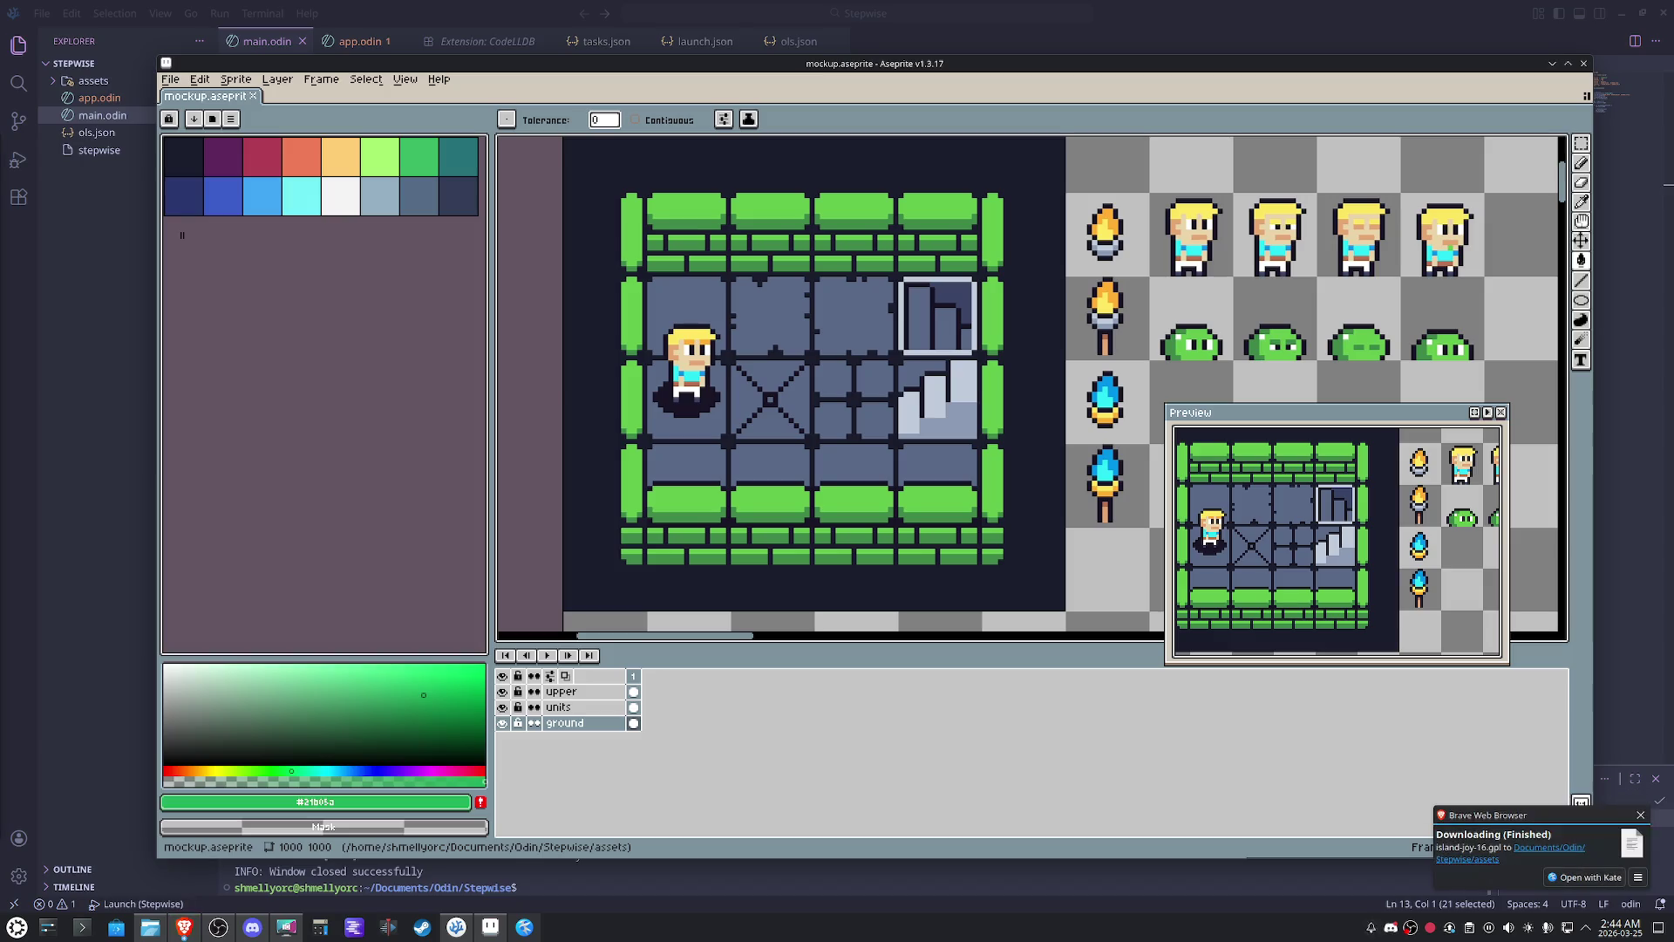
- Start loading a palette from a file via the palette options
click(227, 120)
click(231, 118)
click(283, 330)
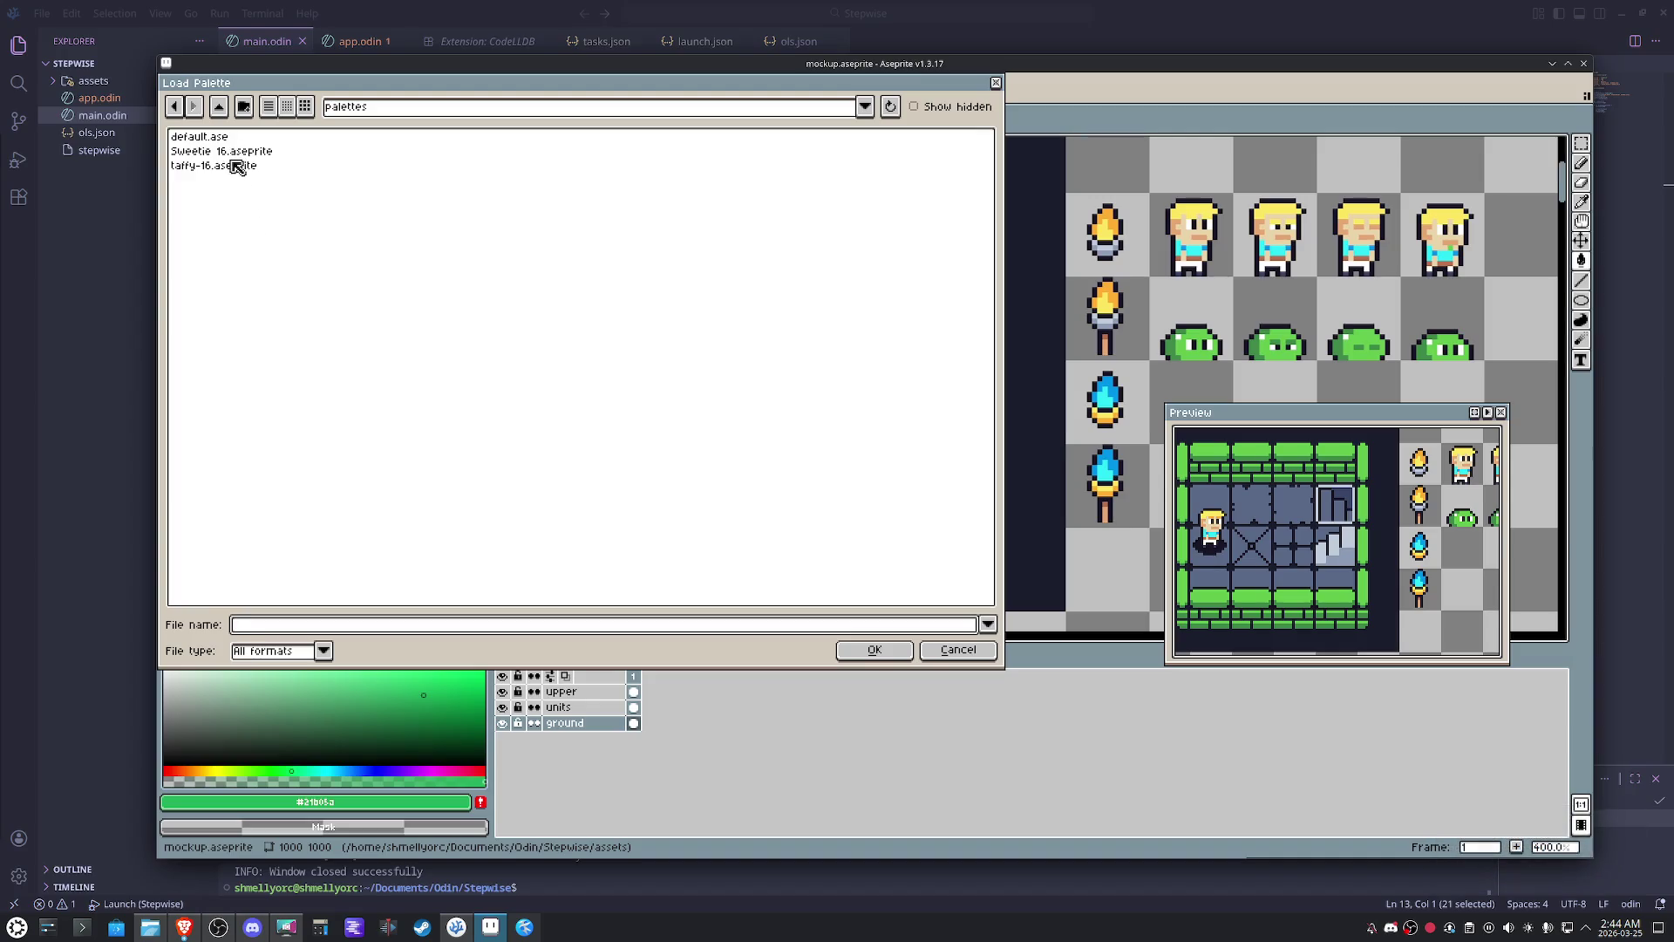
- Load island-joy-16.gpl from Documents/Odin/Stepwise/assets into the swatches
click(218, 109)
click(219, 109)
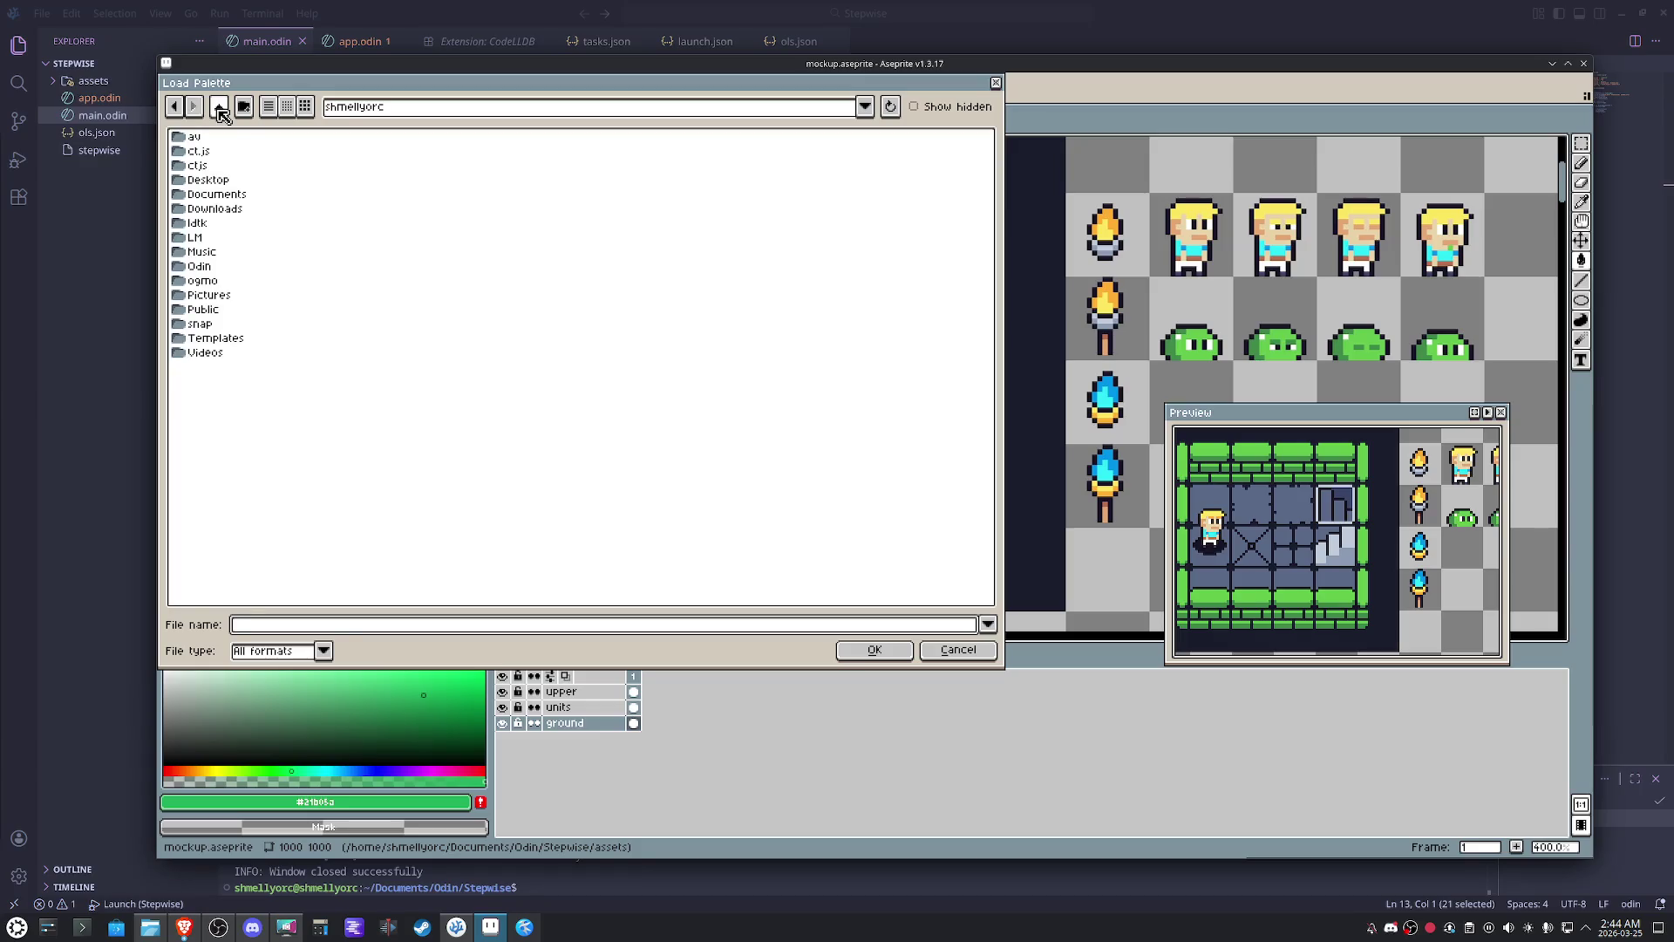
double_click(230, 194)
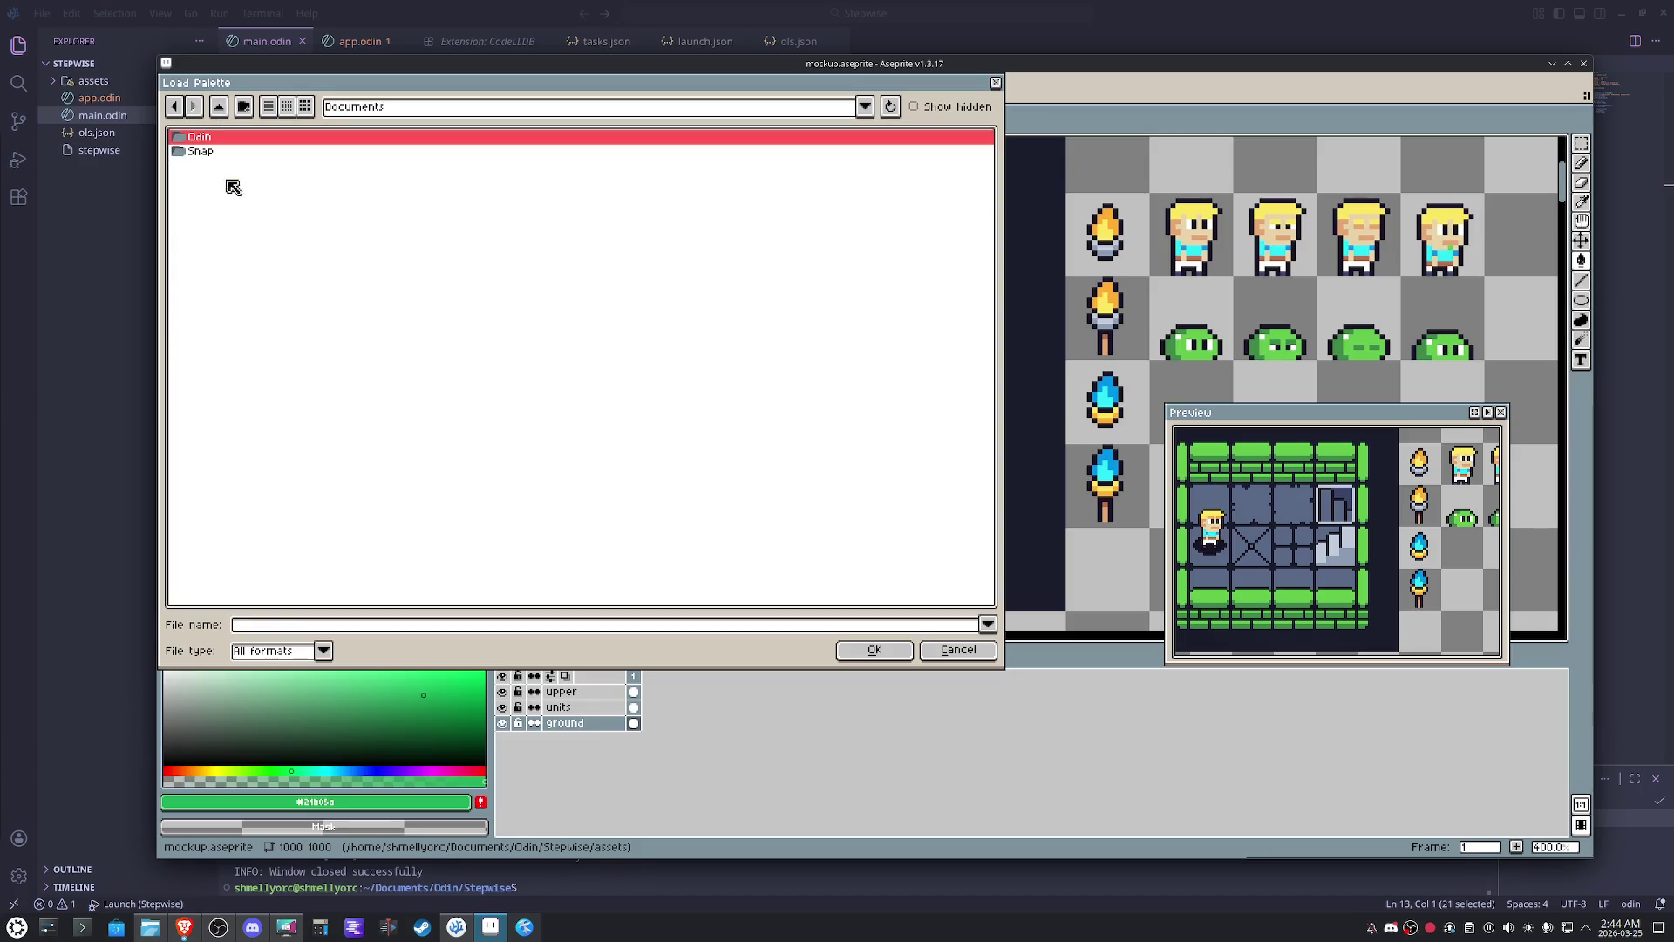
double_click(214, 139)
double_click(215, 140)
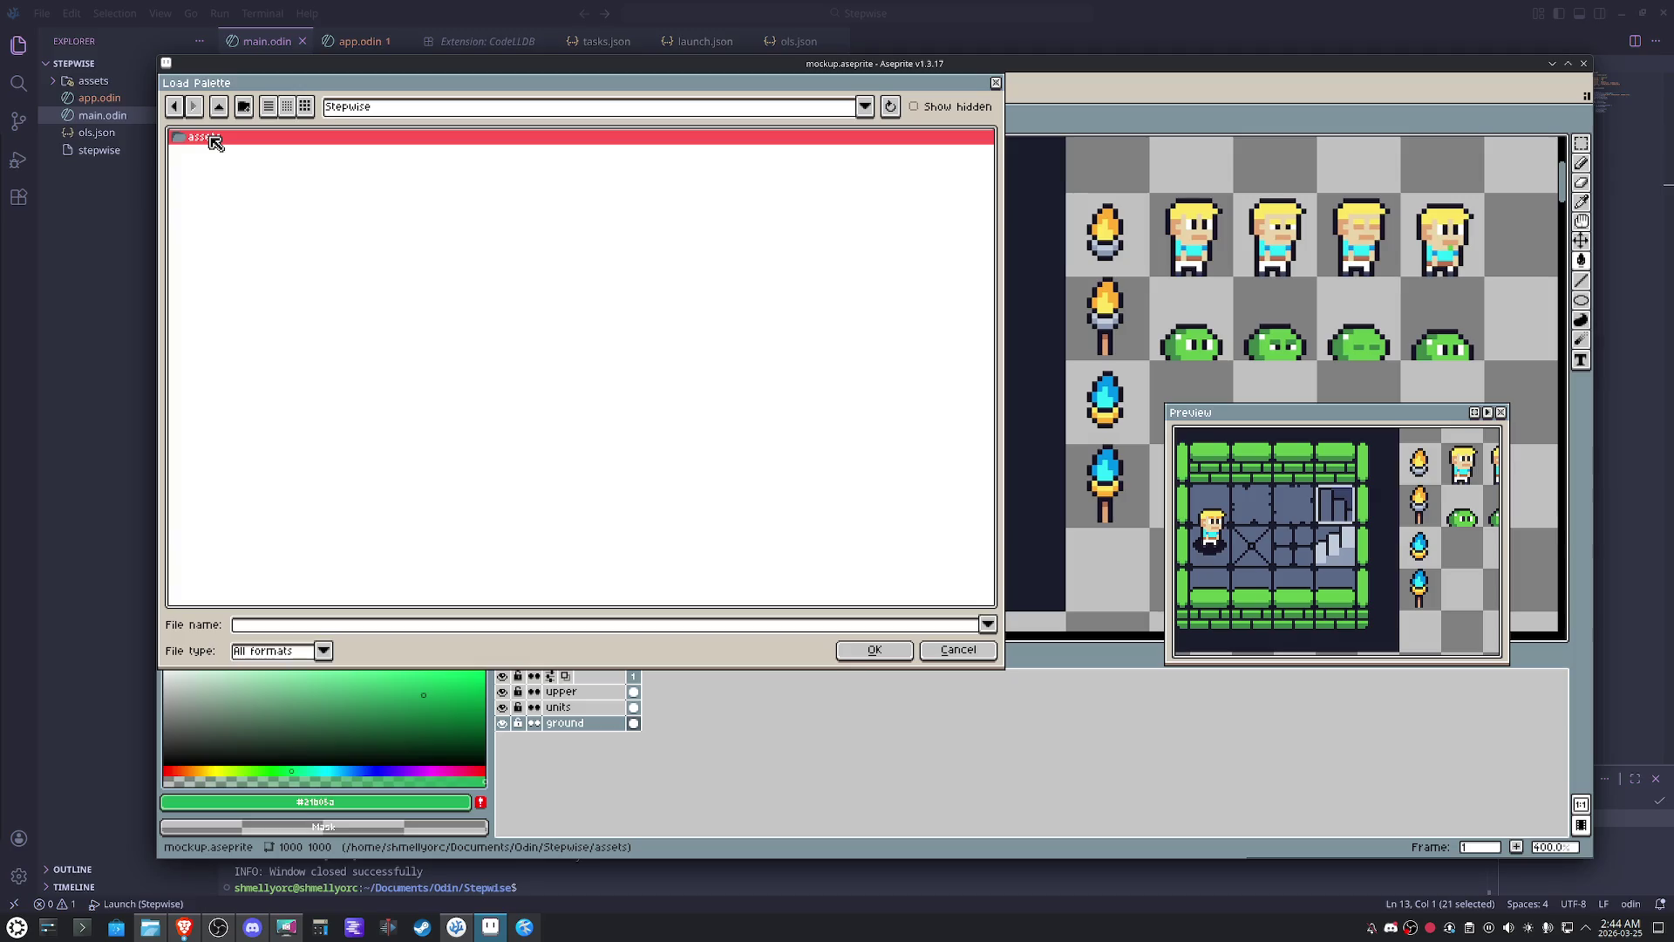
double_click(216, 142)
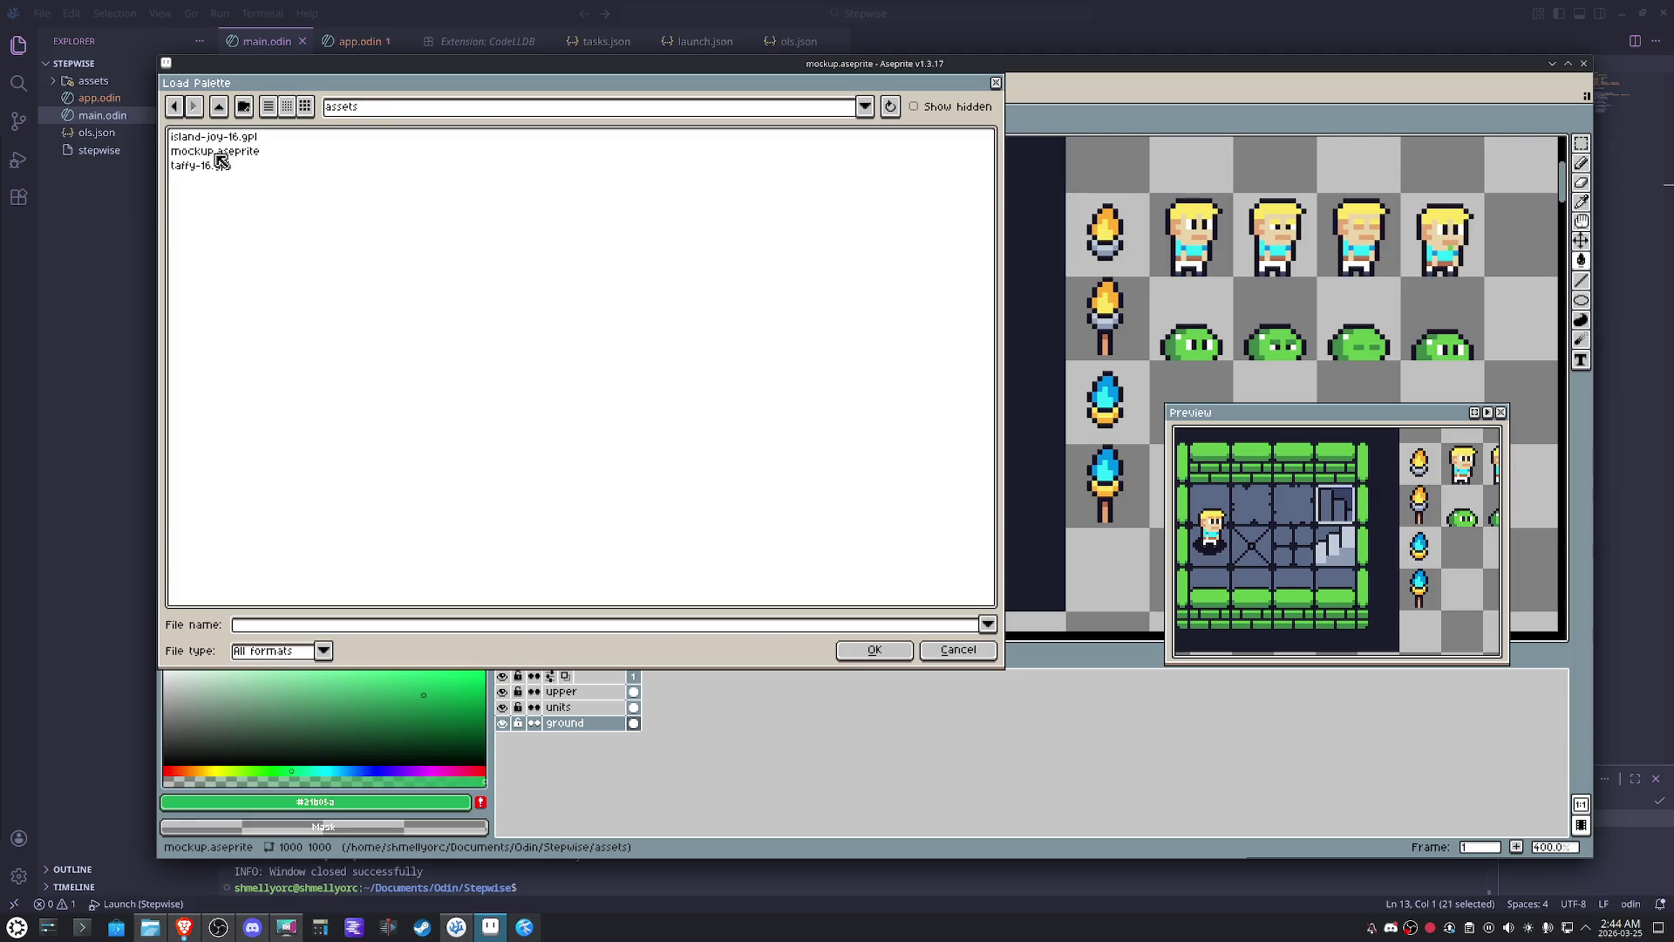
double_click(226, 139)
- Take the palette's lime green as the painting colour
click(234, 197)
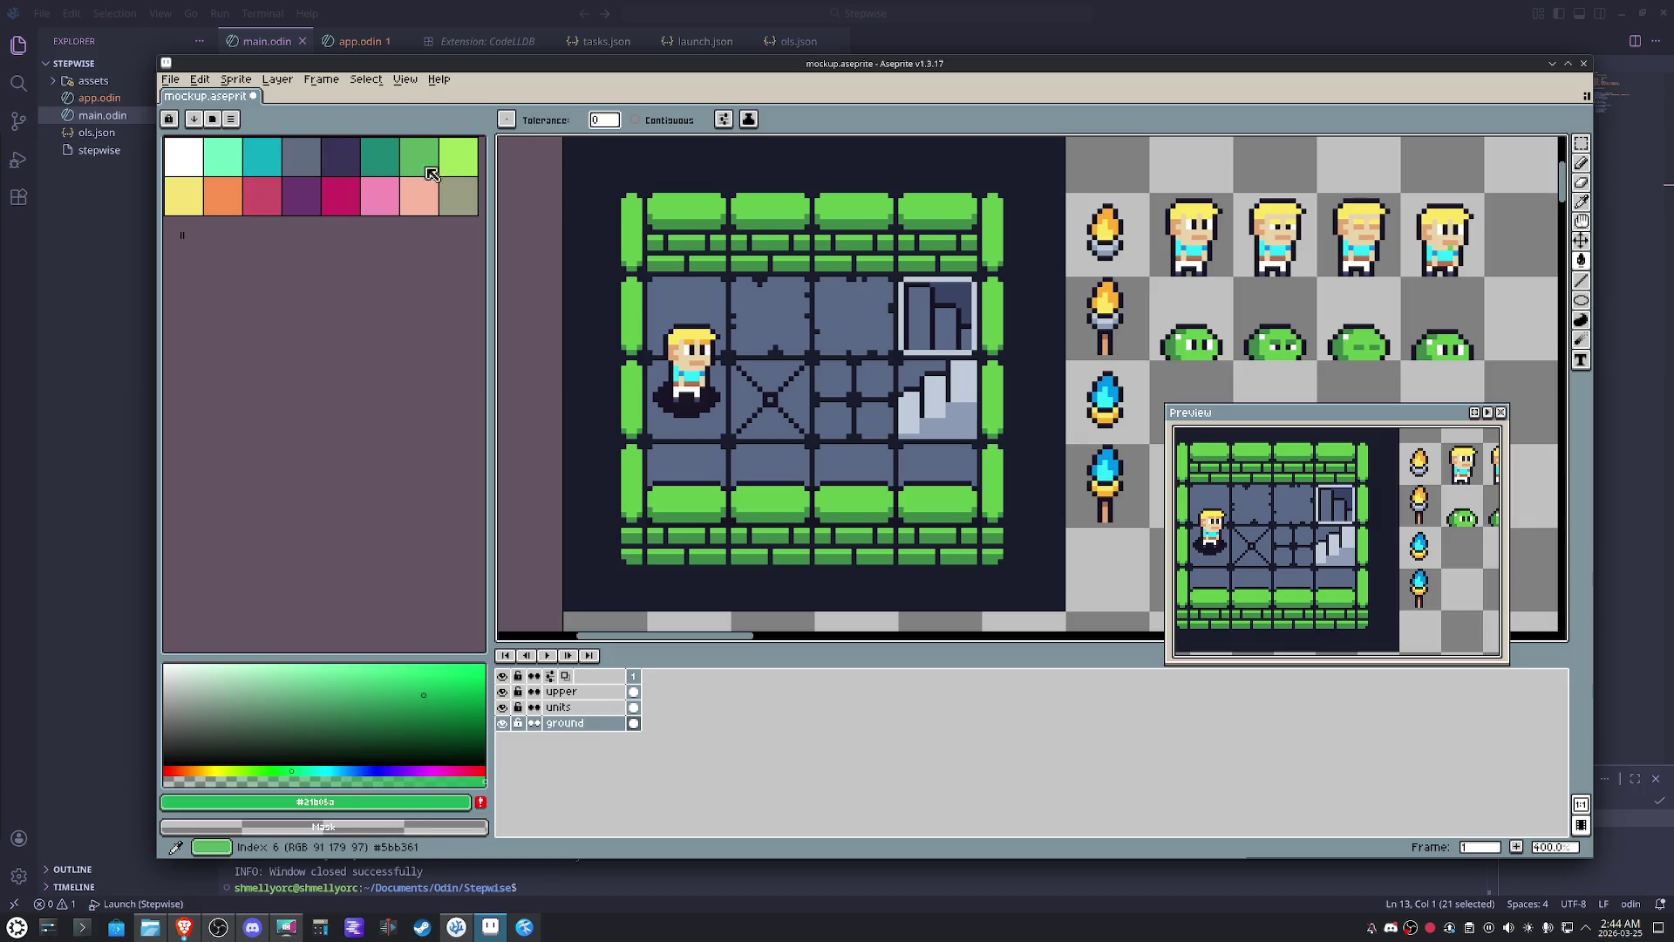
click(458, 160)
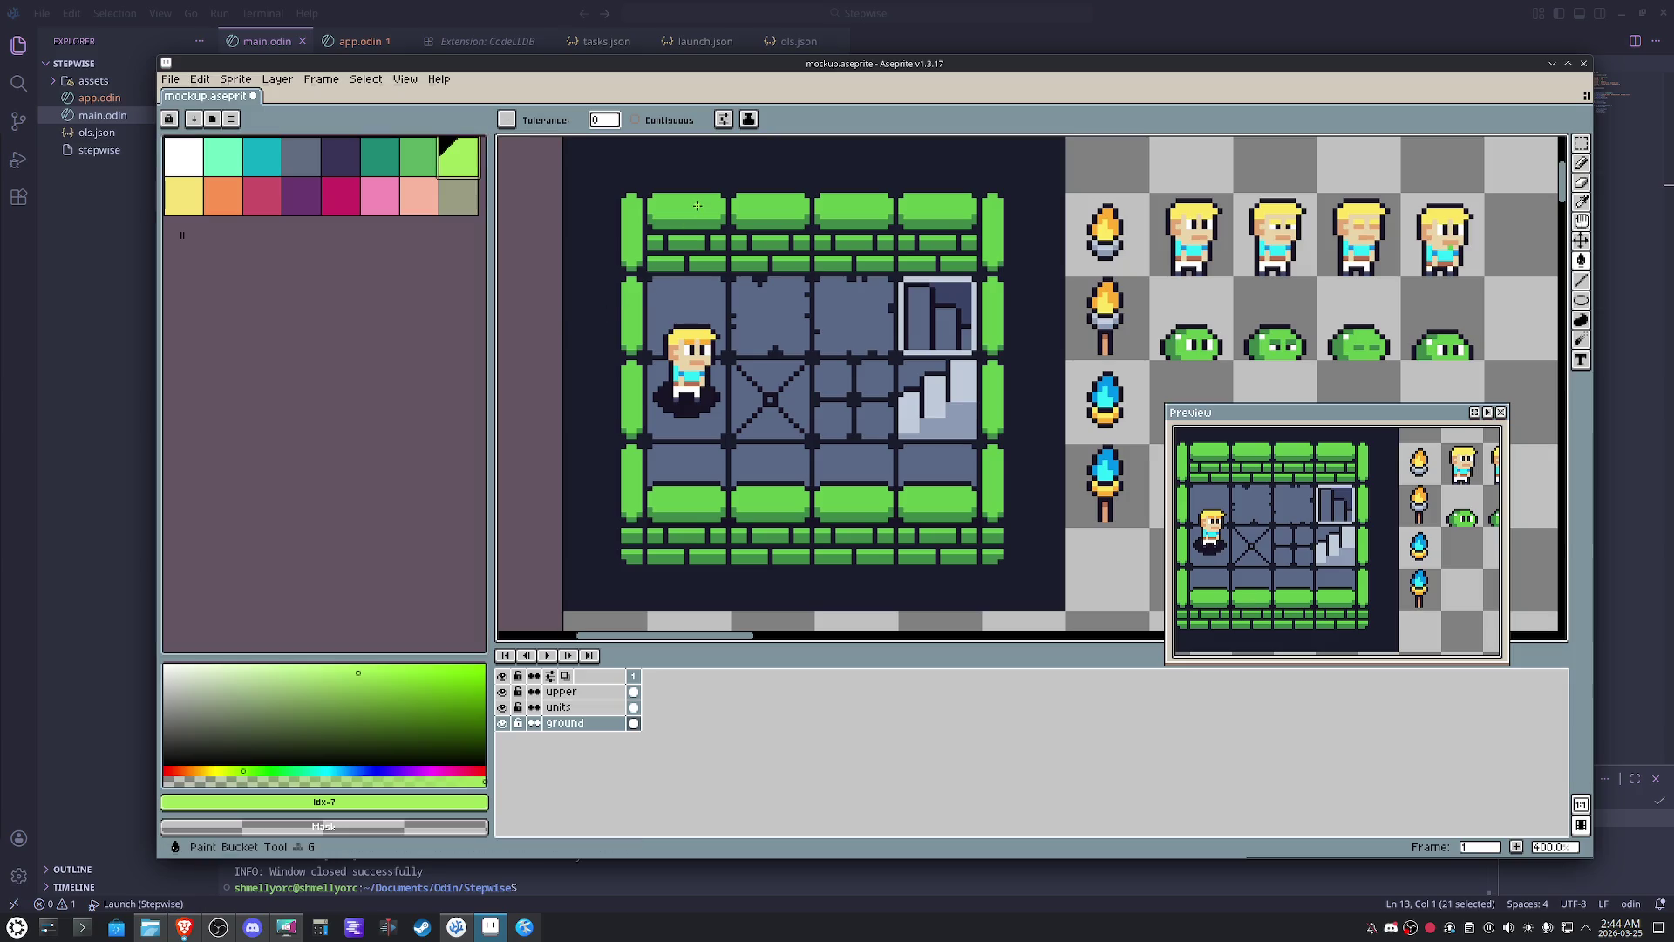
- Recolour the green bricks and the bottom brick row with the palette's lime green
click(680, 234)
click(420, 159)
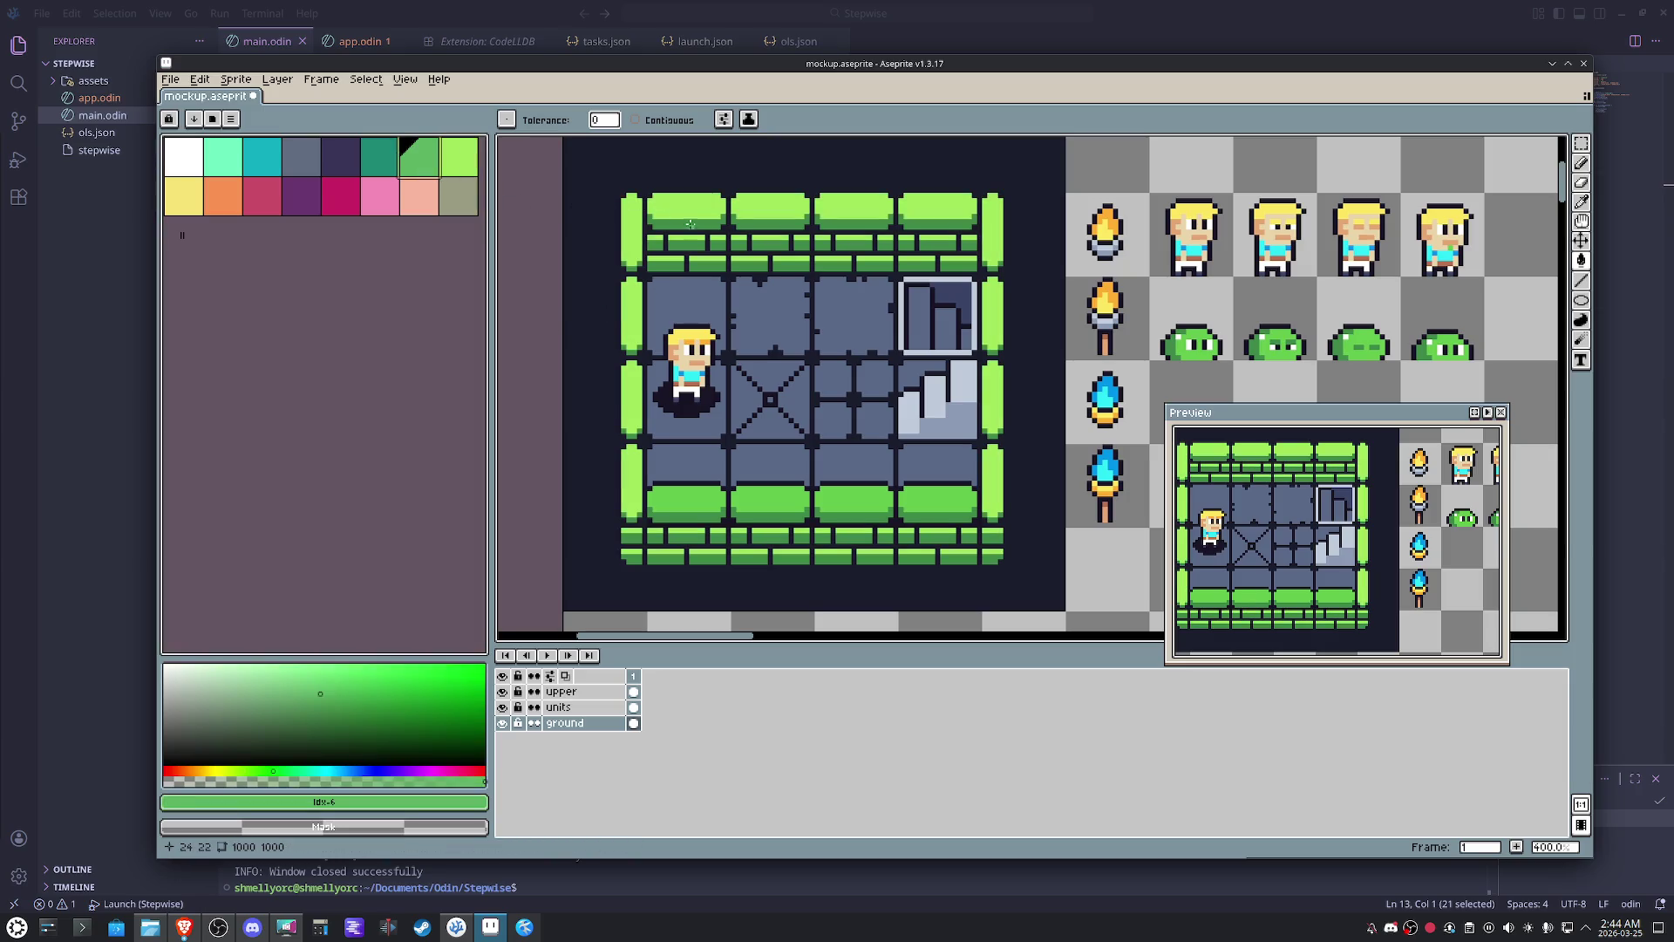
key(Up)
key(Up)
click(698, 500)
key(0)
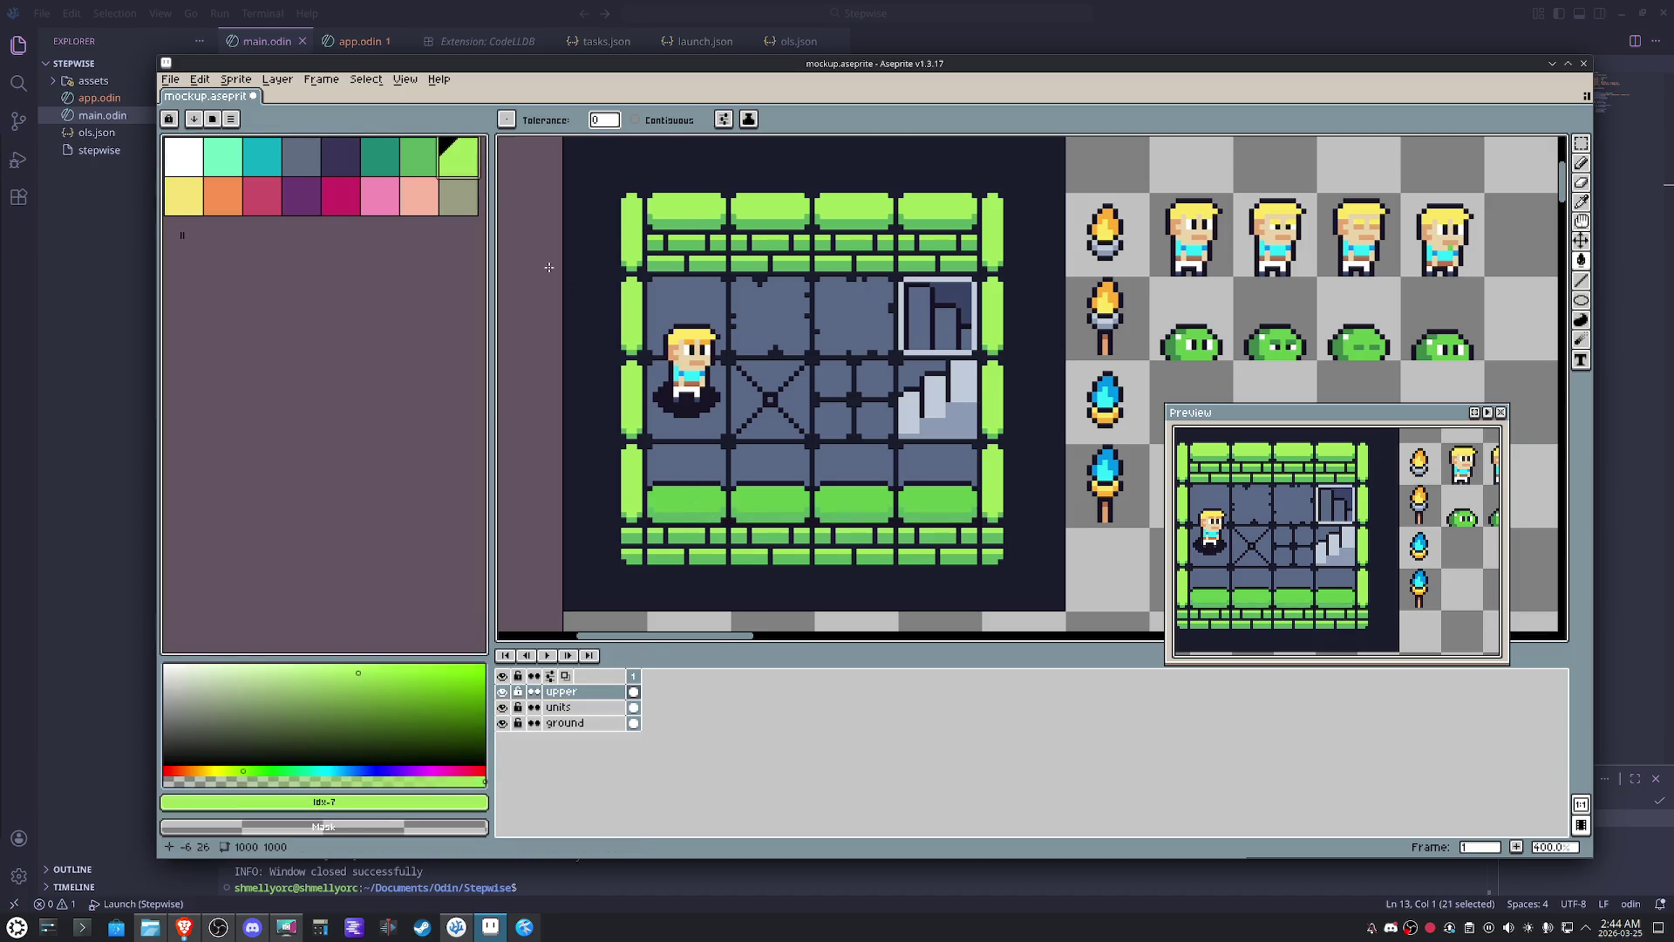
click(693, 497)
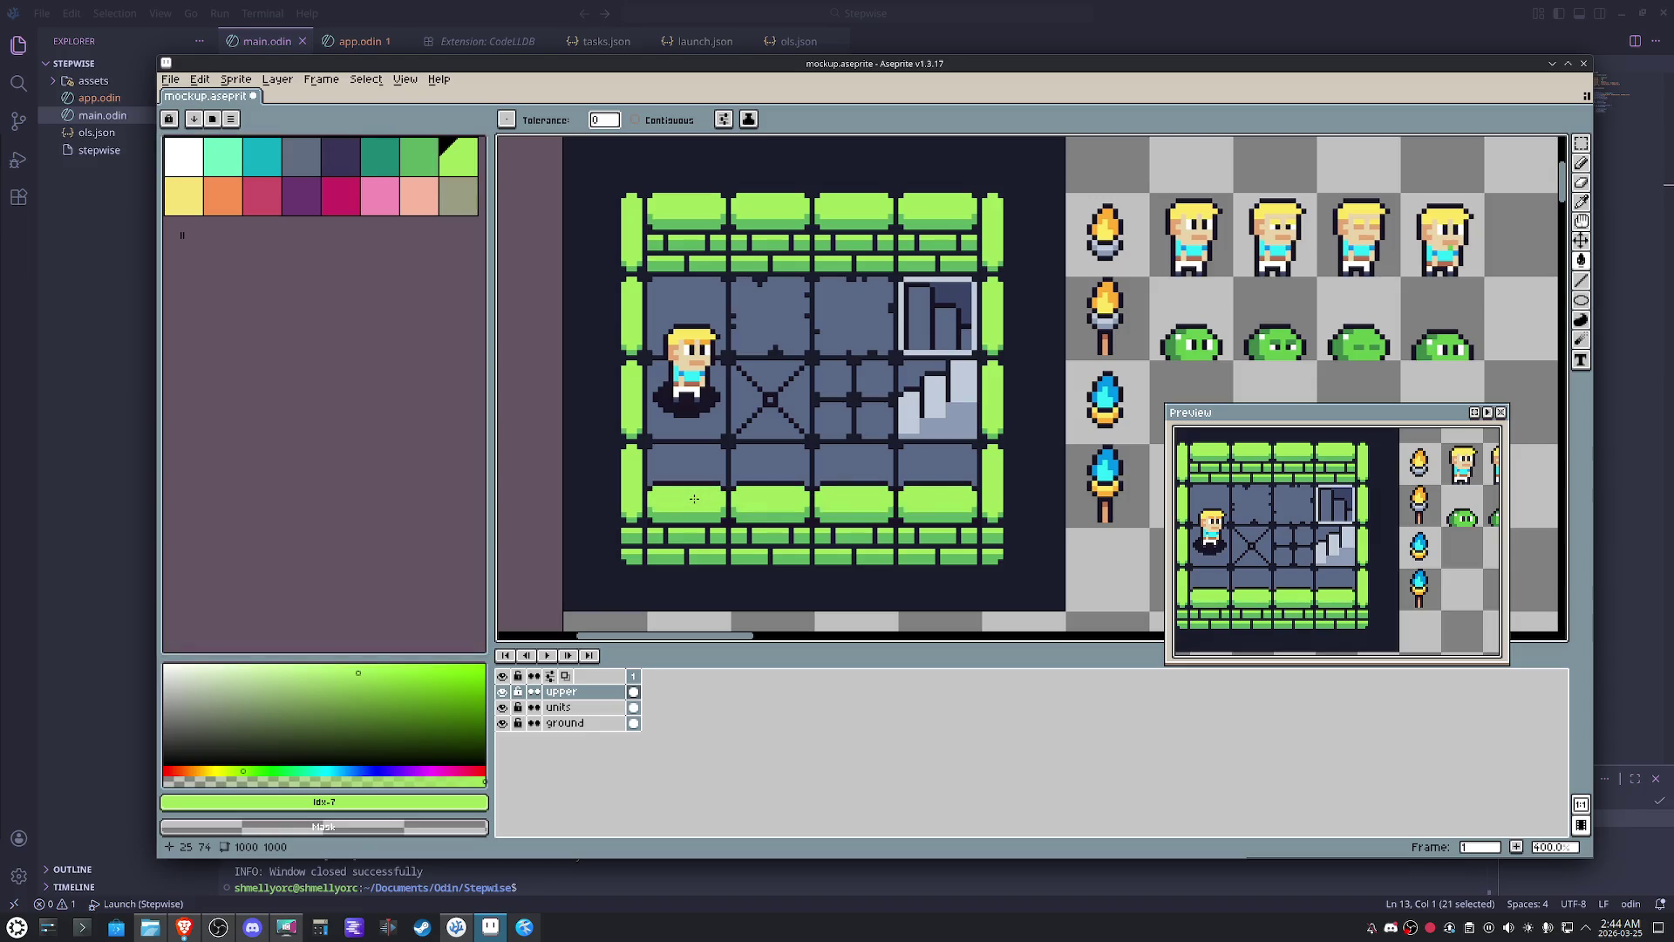
- On the ground layer, fill part of the door tile darker and the dark background purple
click(568, 724)
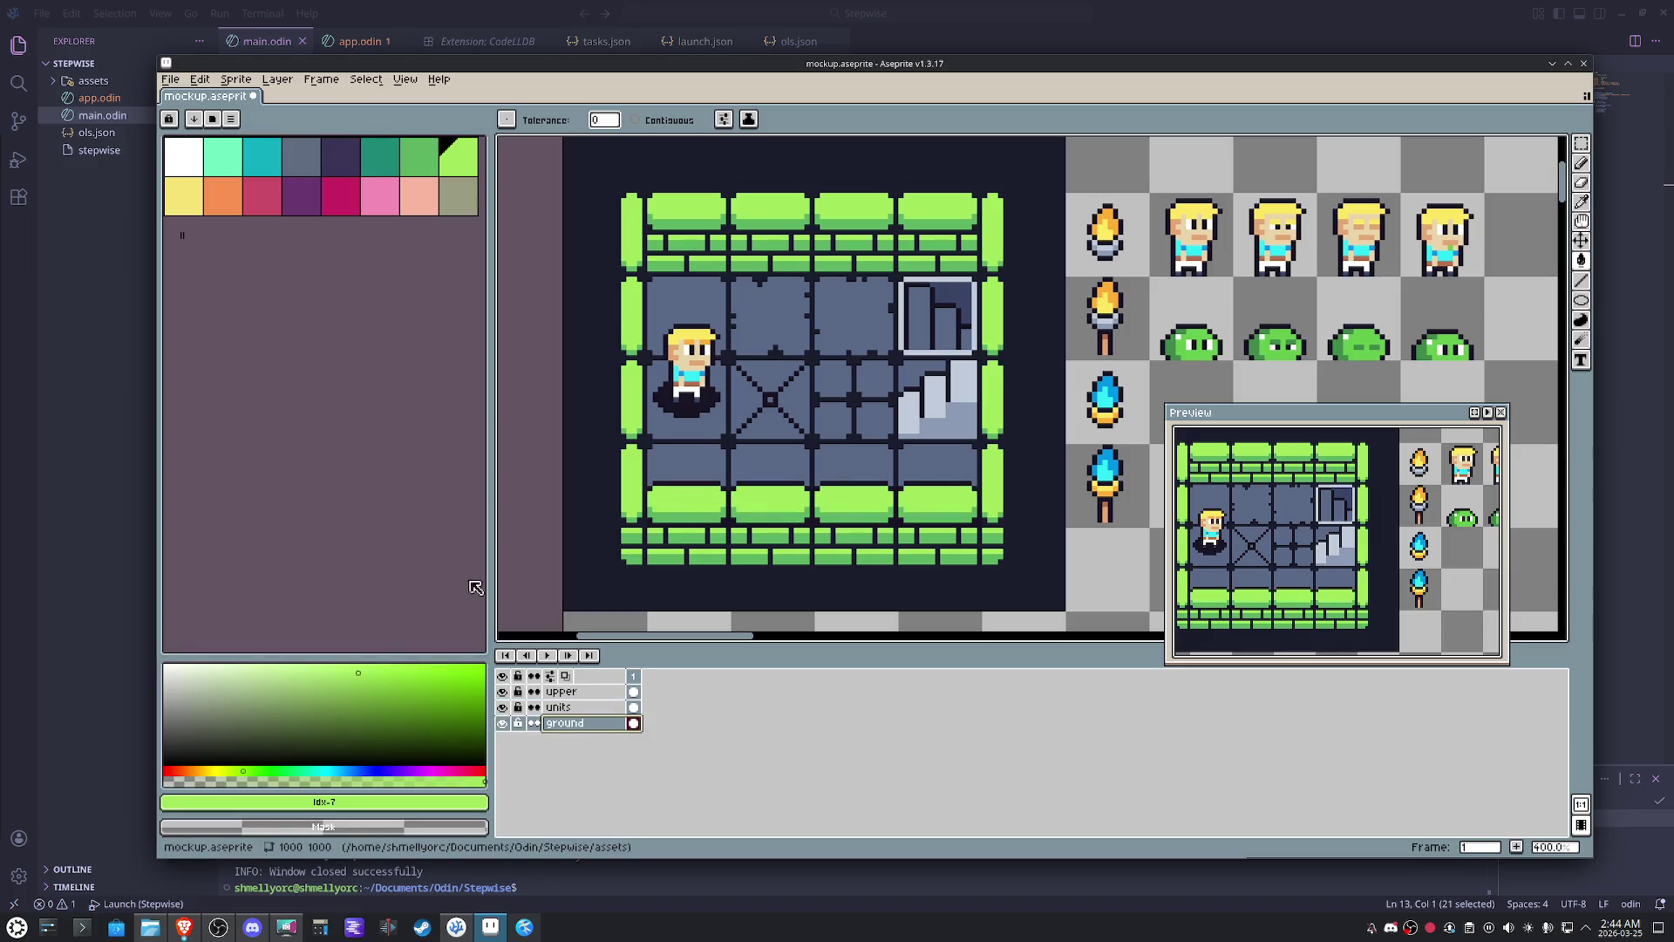
click(301, 158)
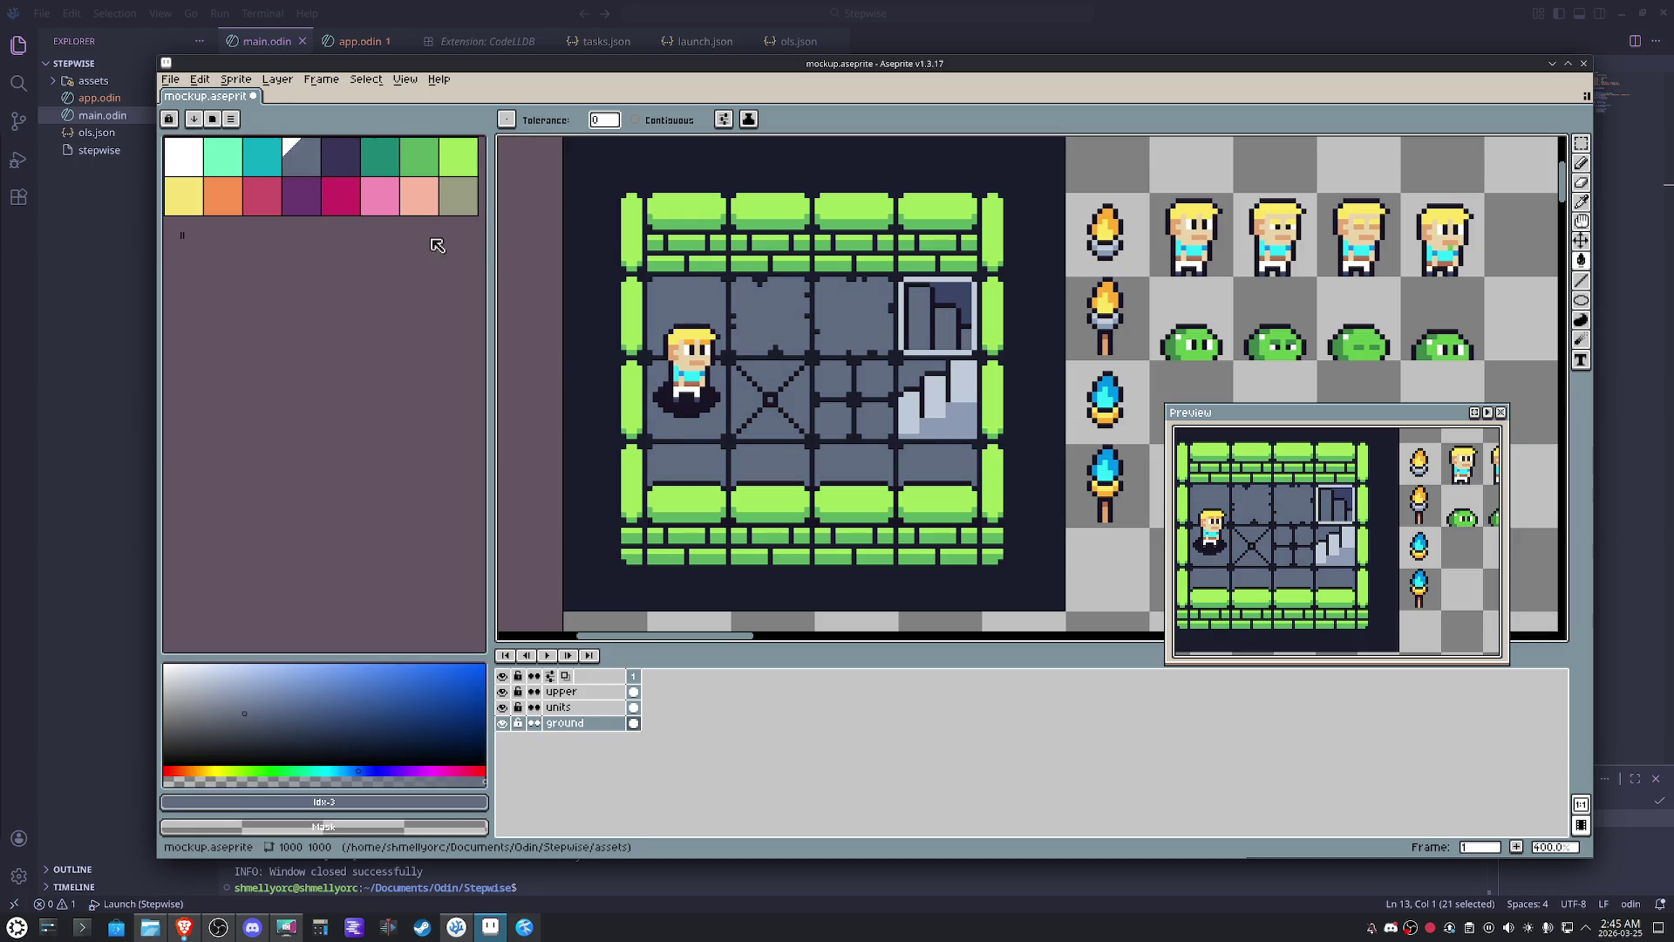
key(0)
click(957, 299)
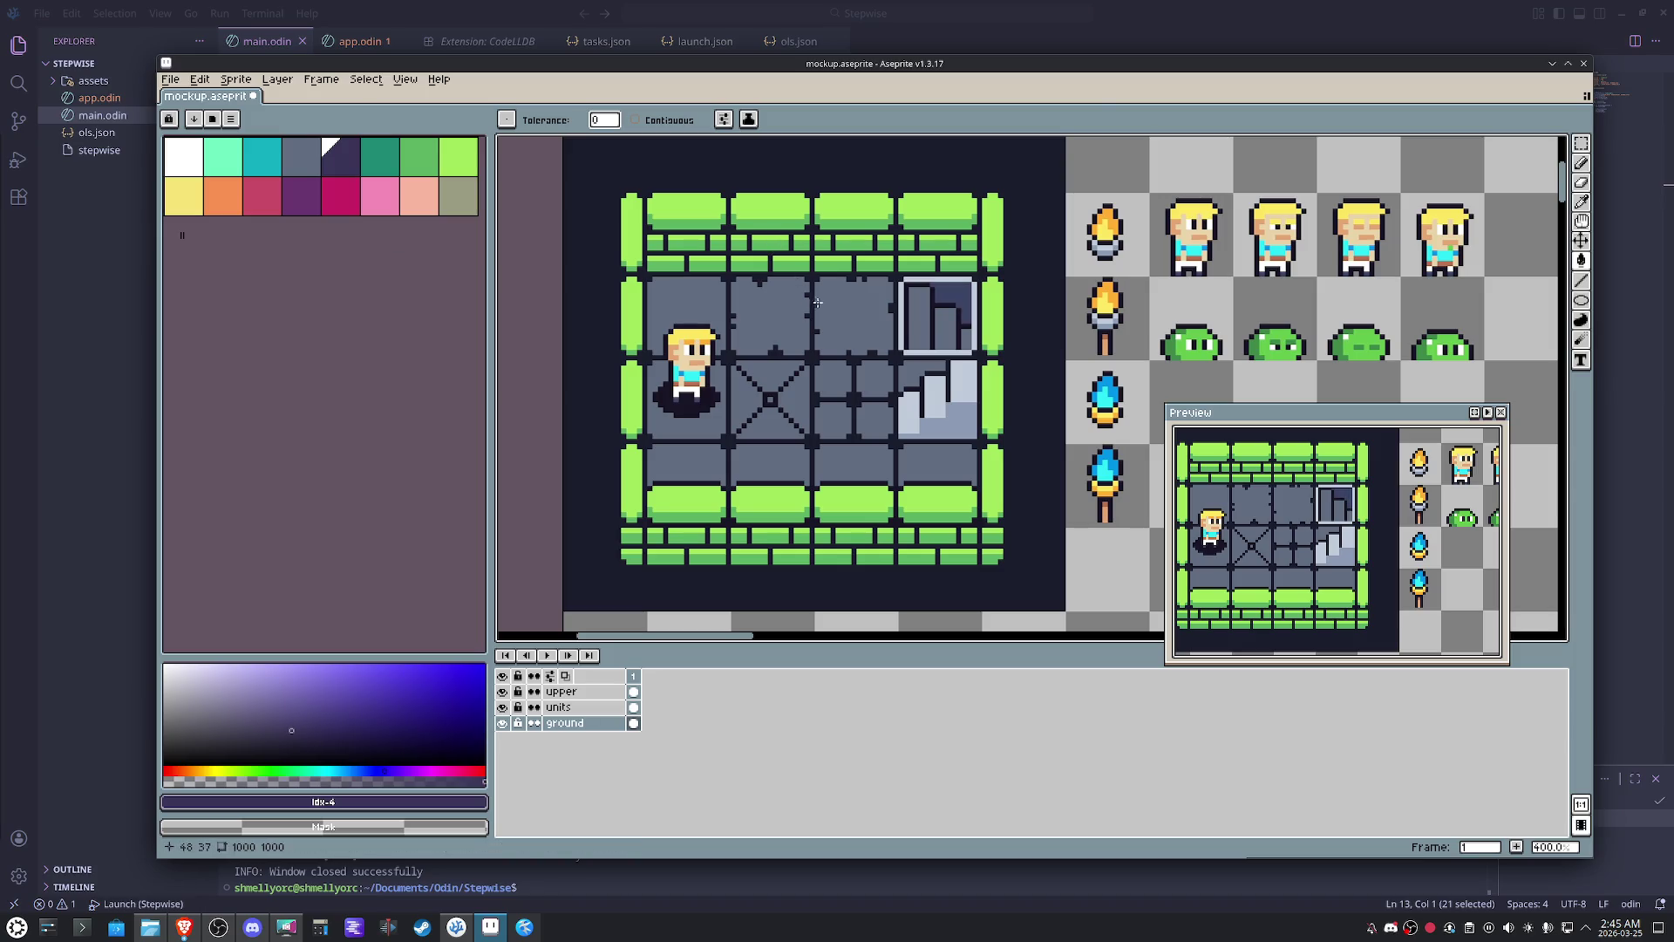
click(813, 356)
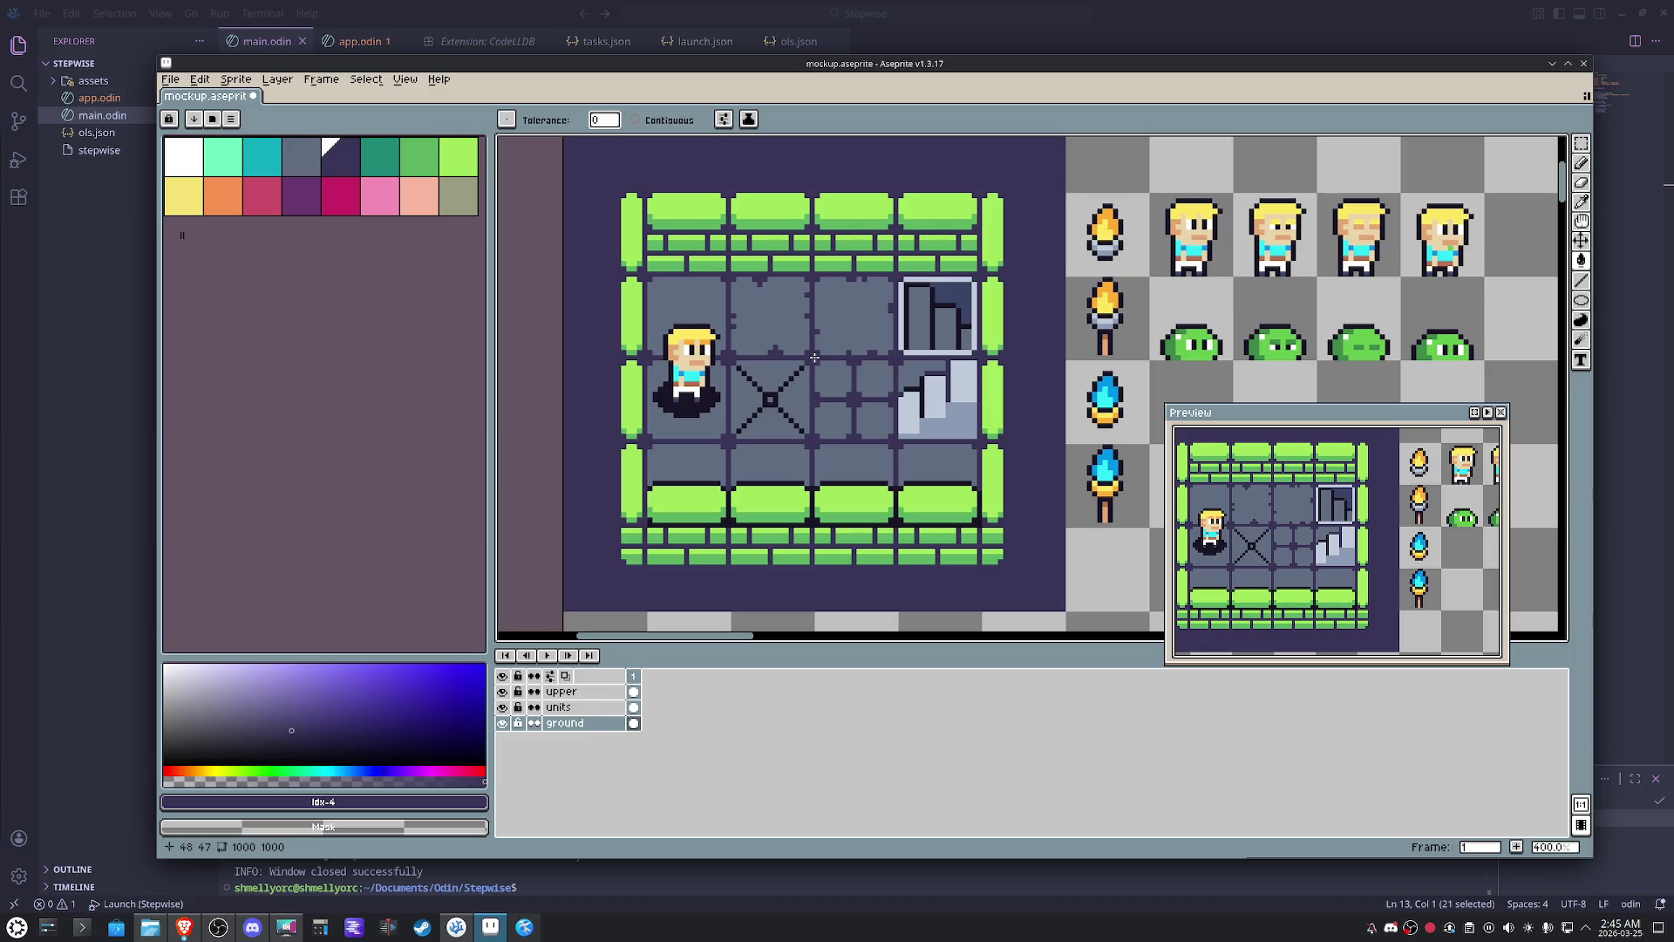
scroll(776, 399, up, 5)
scroll(776, 399, down, 2)
scroll(706, 393, down, 2)
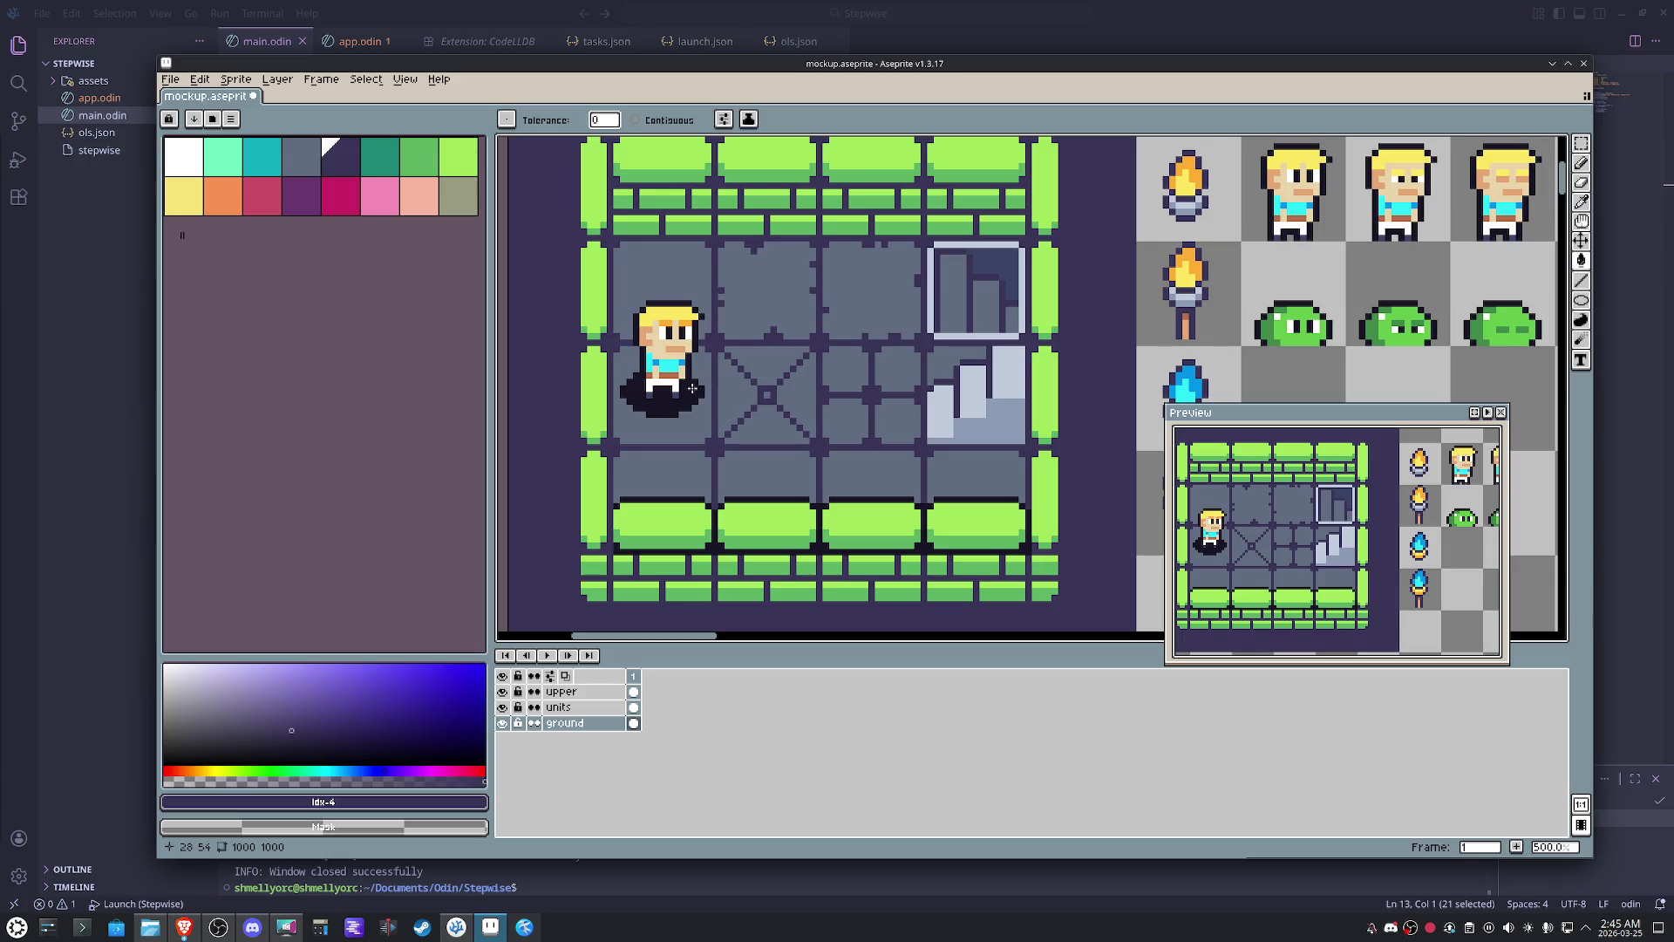
- Sample the room's dark purple with the Eyedropper and make the units layer the one being edited
click(577, 707)
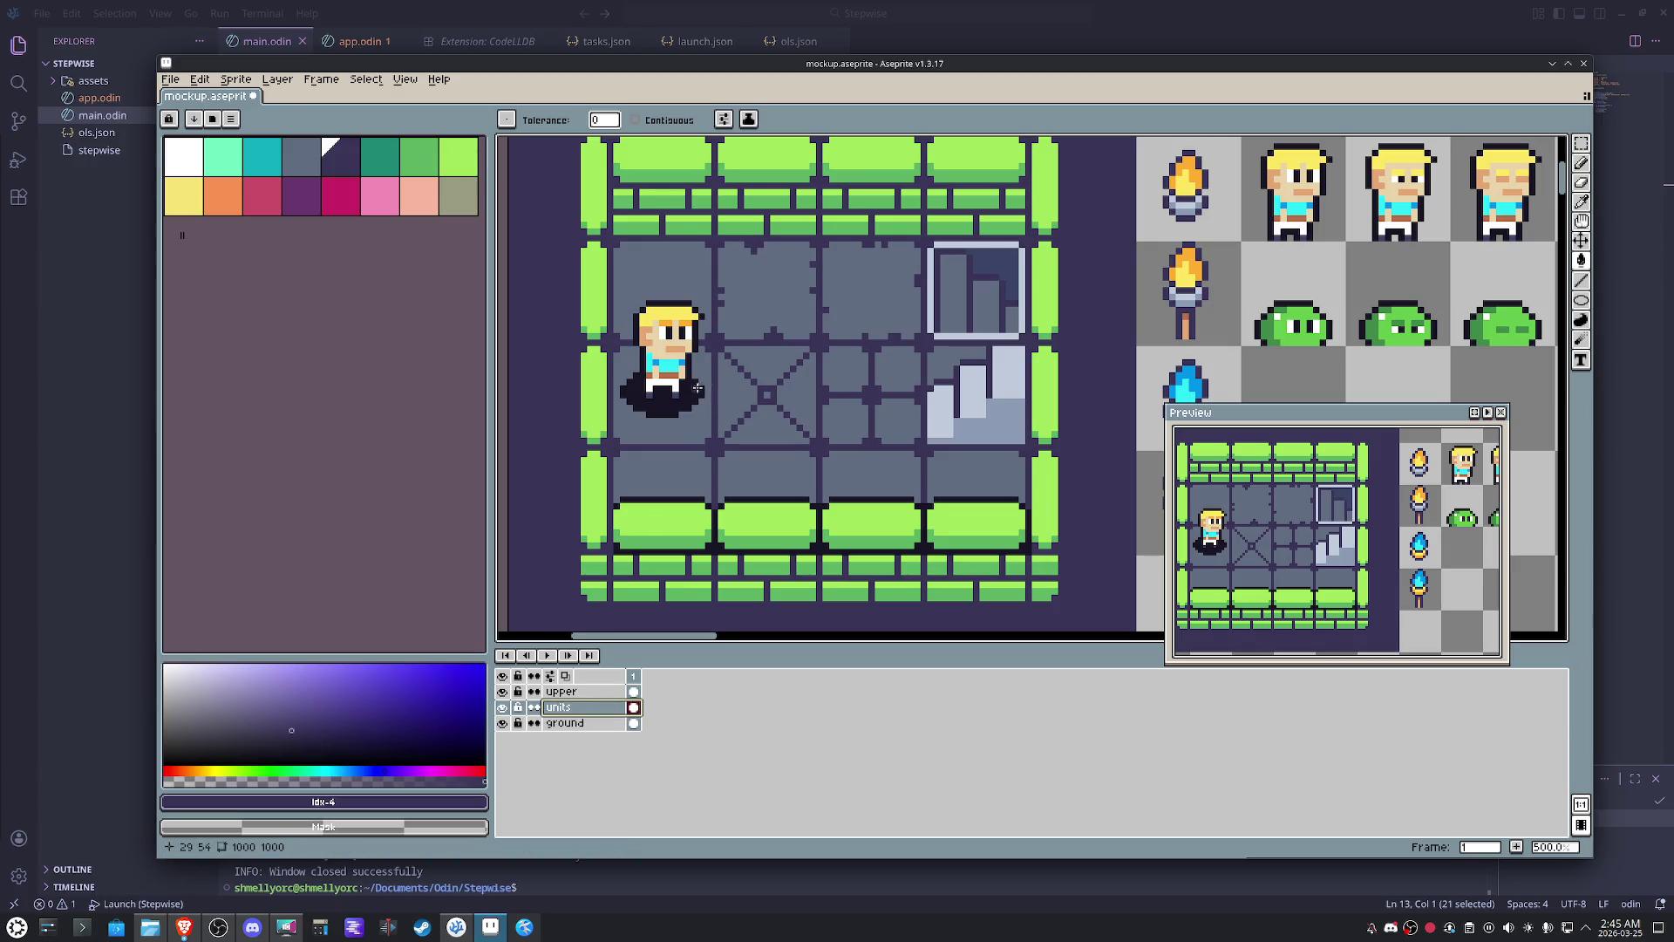
scroll(697, 387, down, 1)
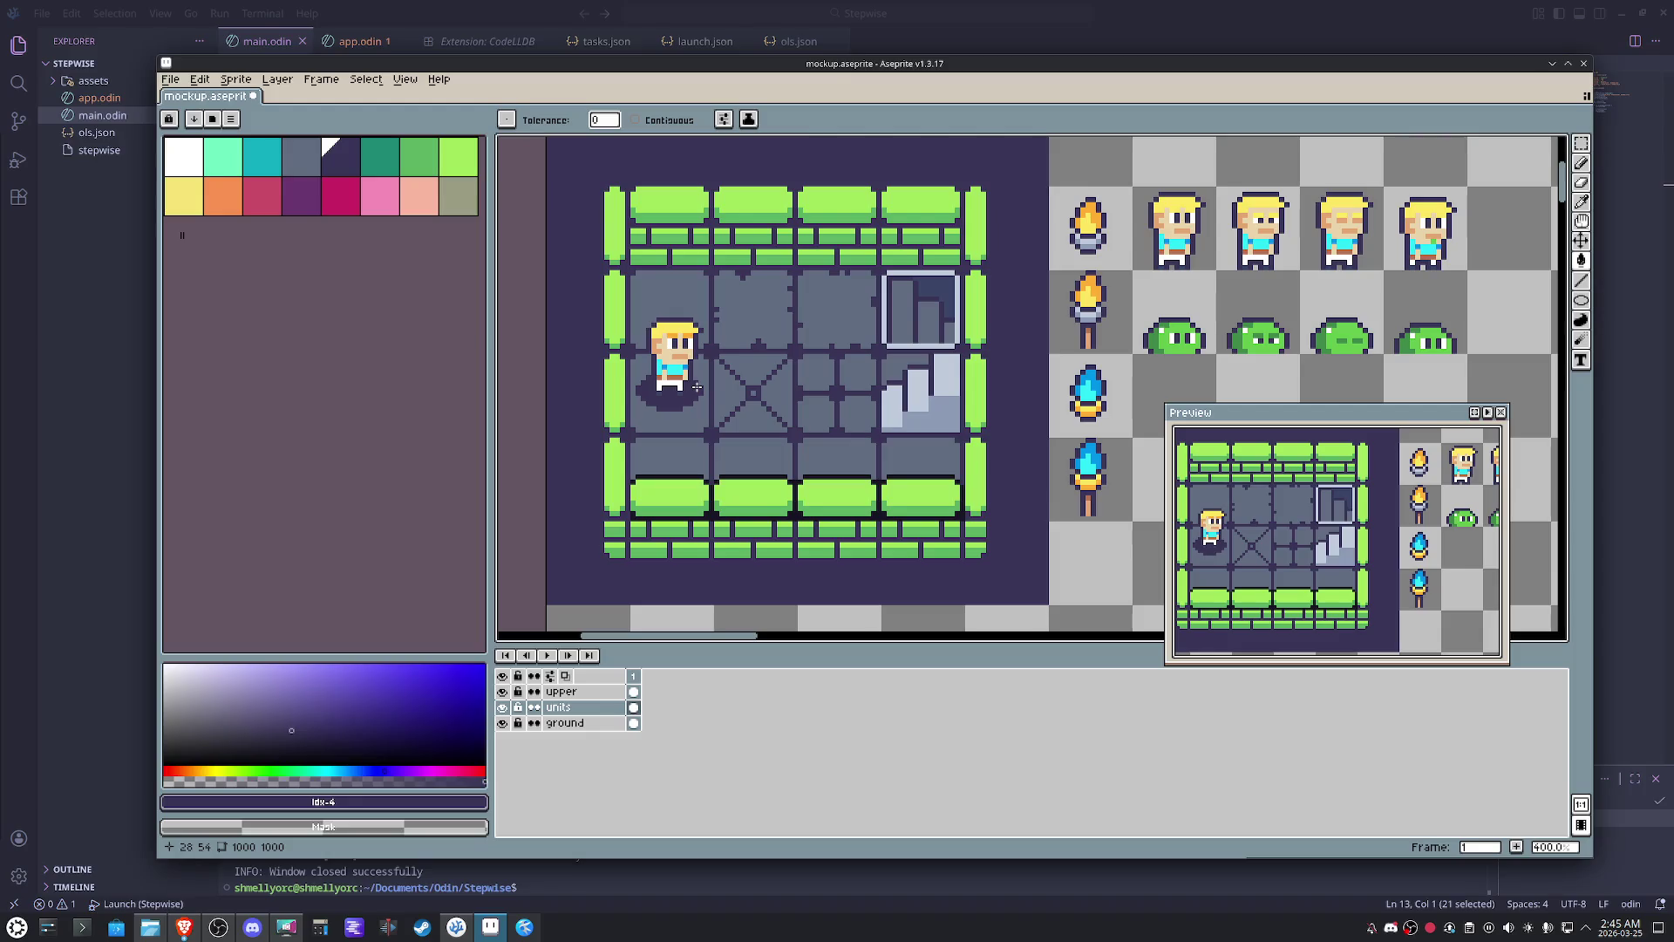
click(582, 691)
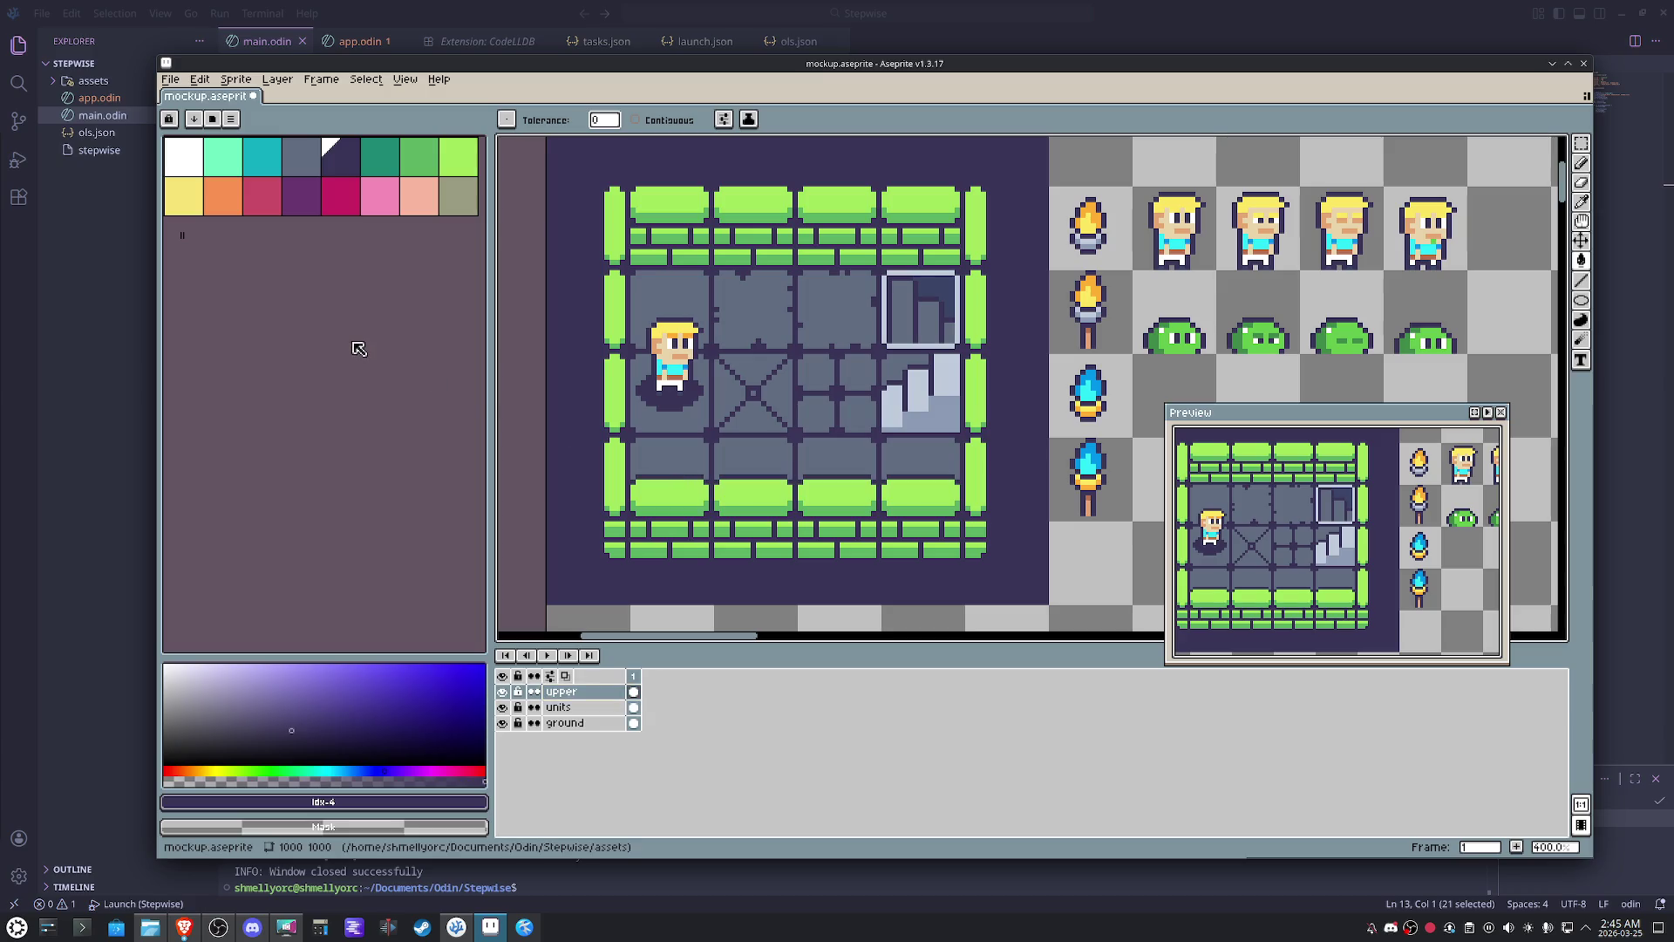
key(i)
click(935, 293)
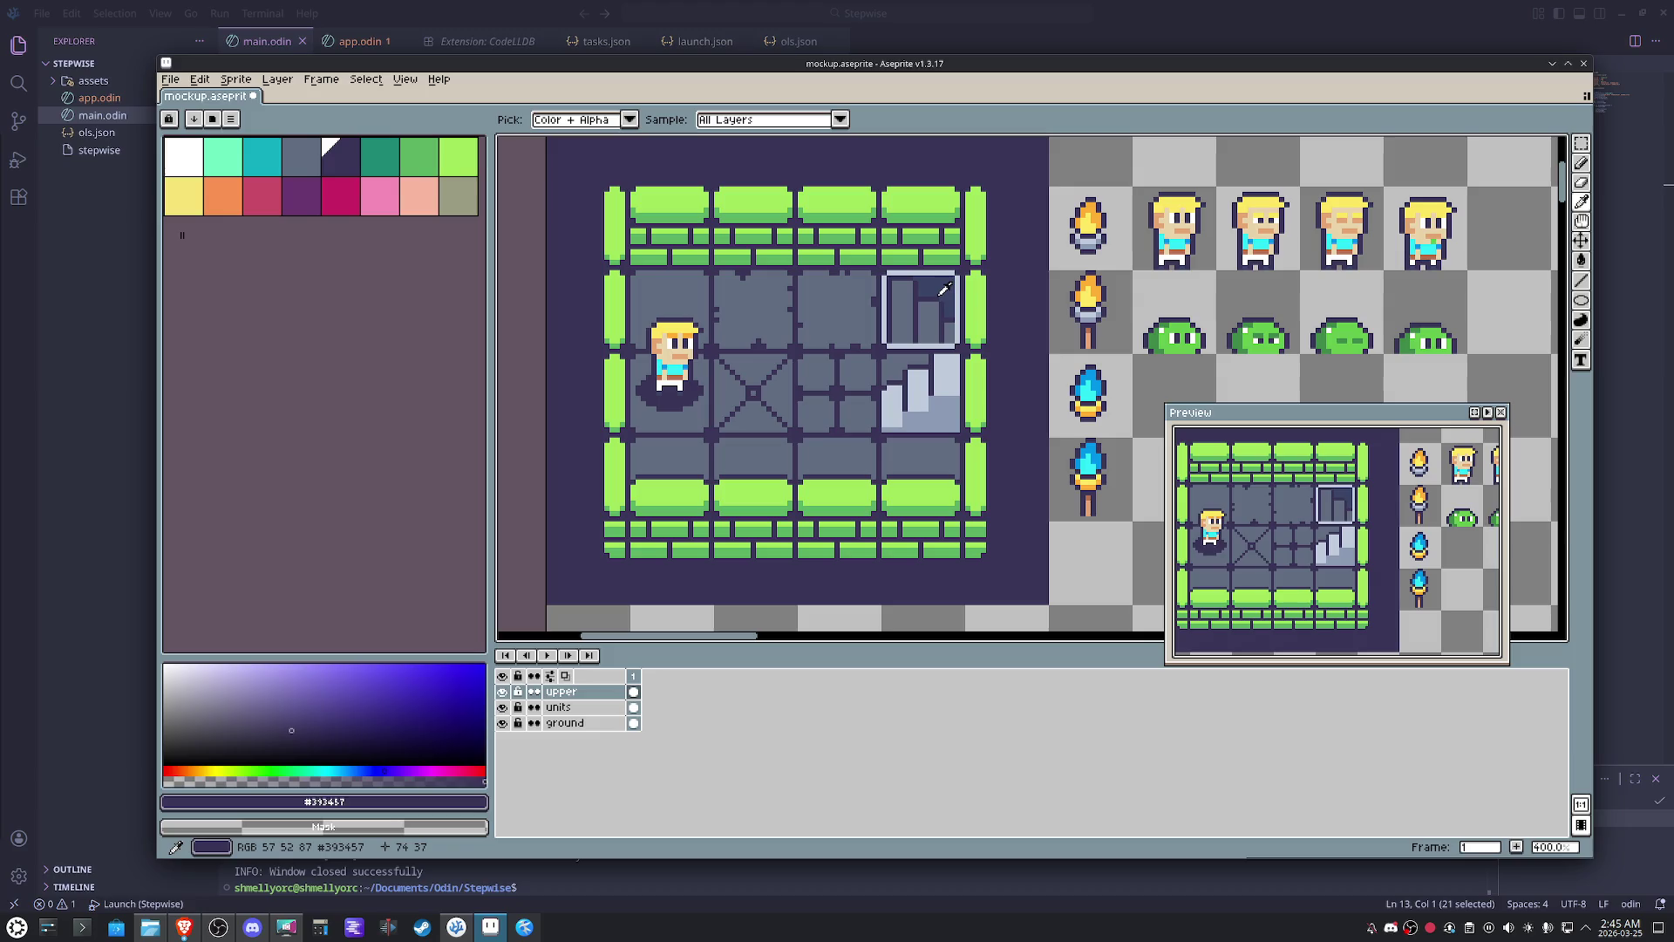
key(g)
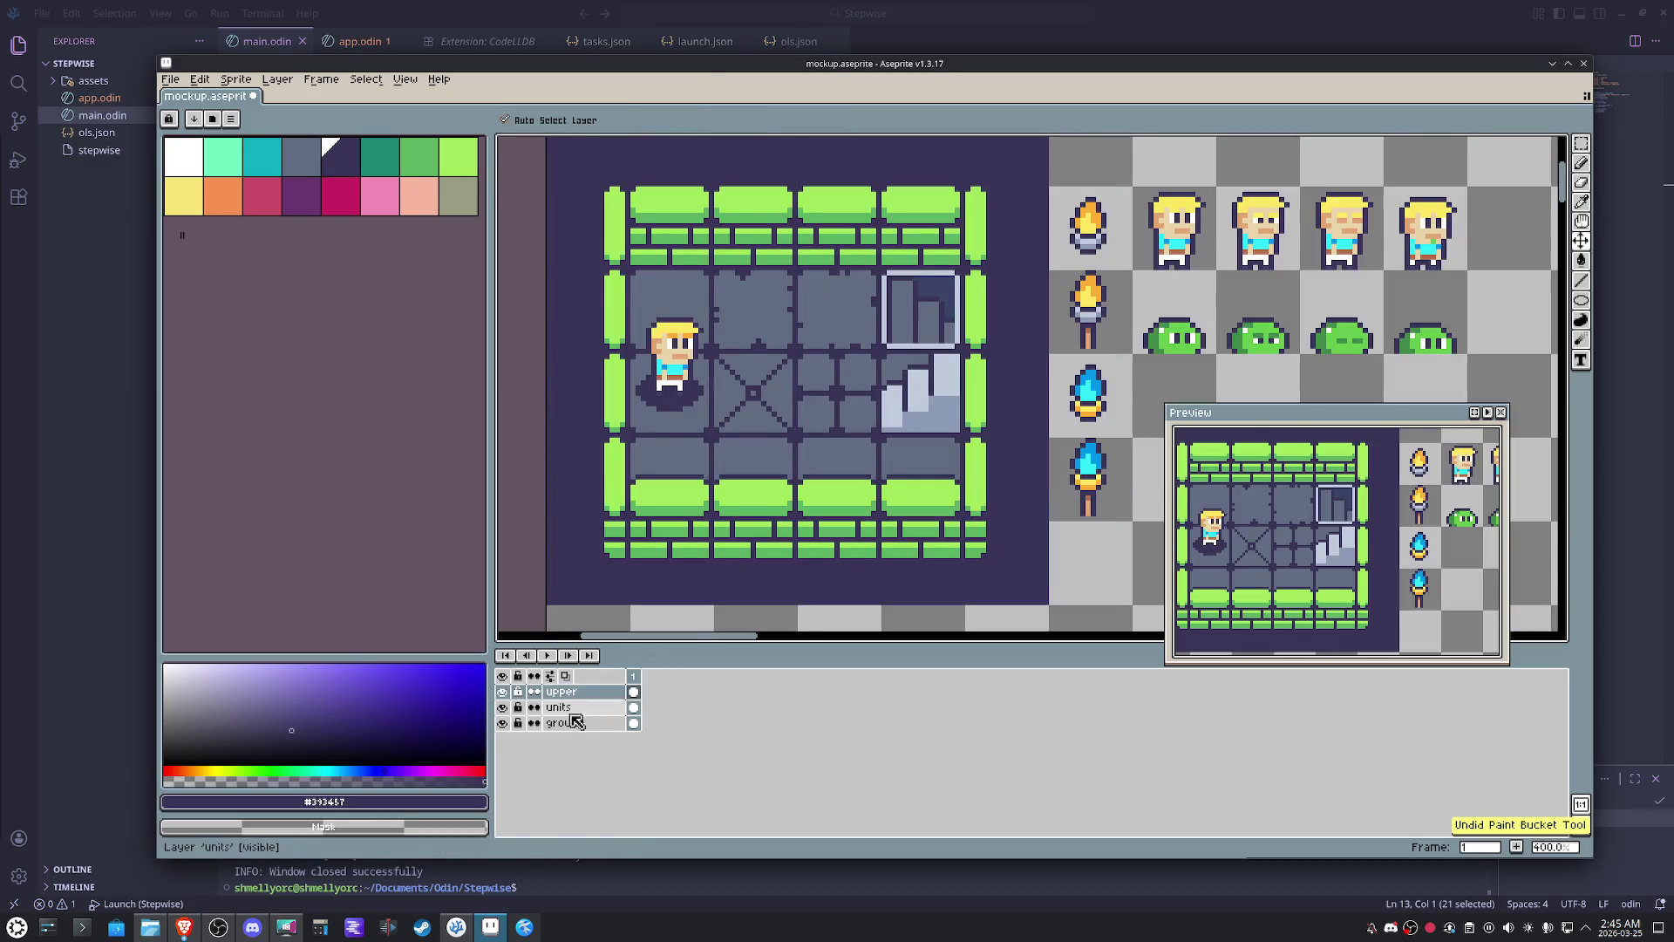
ctrl+click(924, 370)
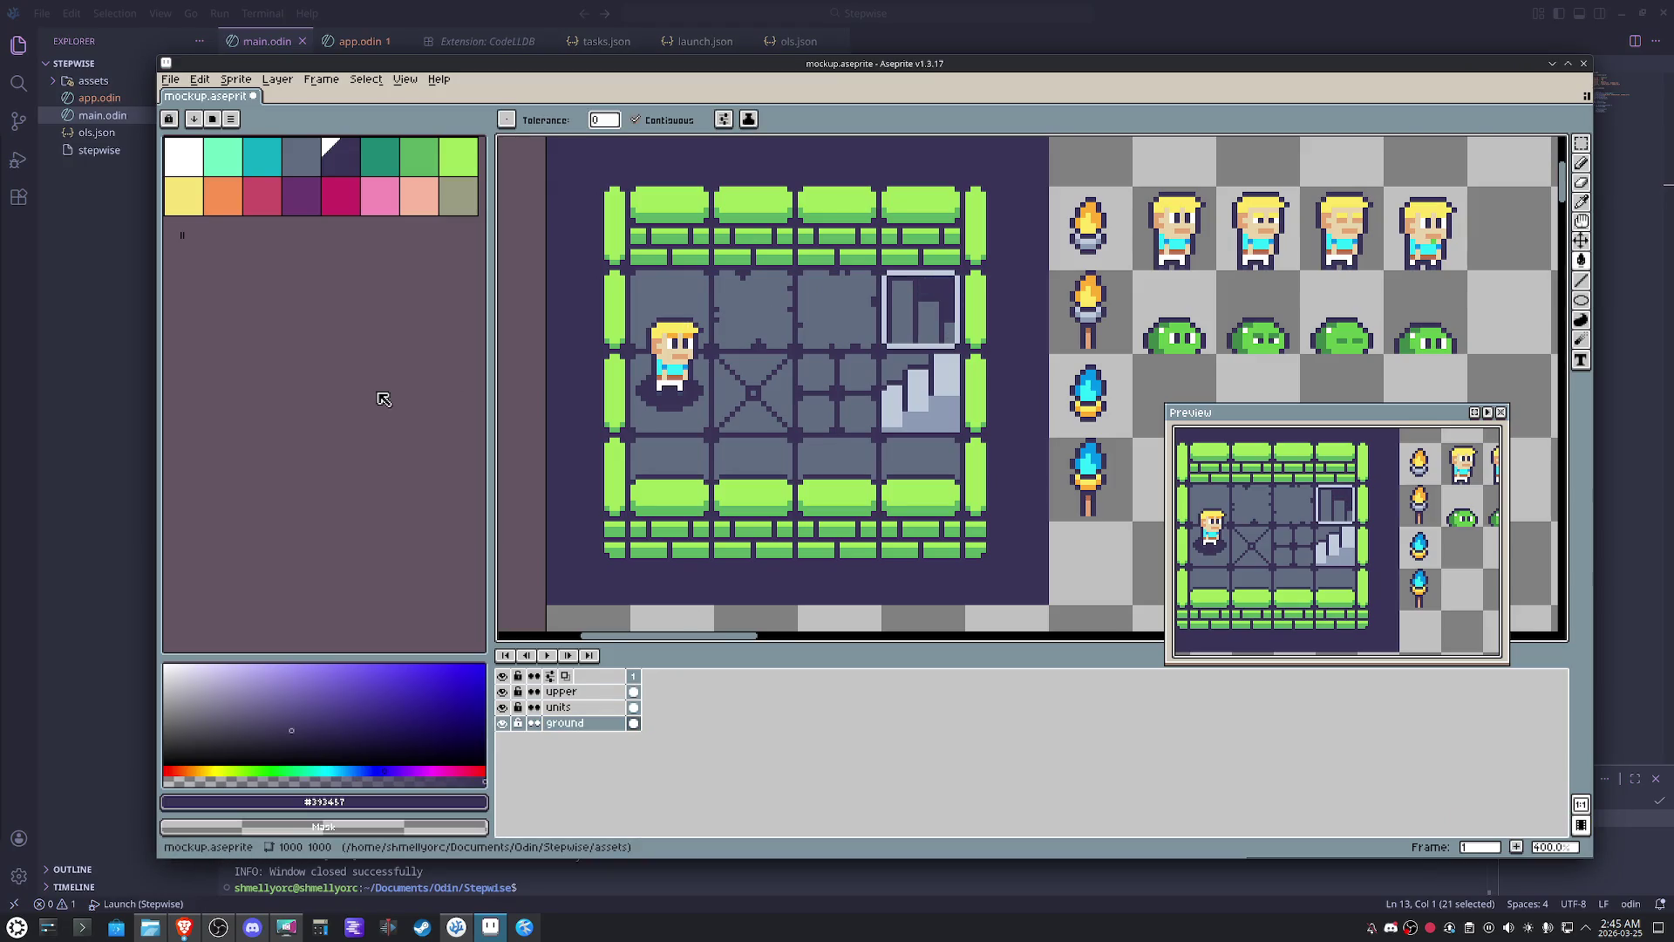
key(Up)
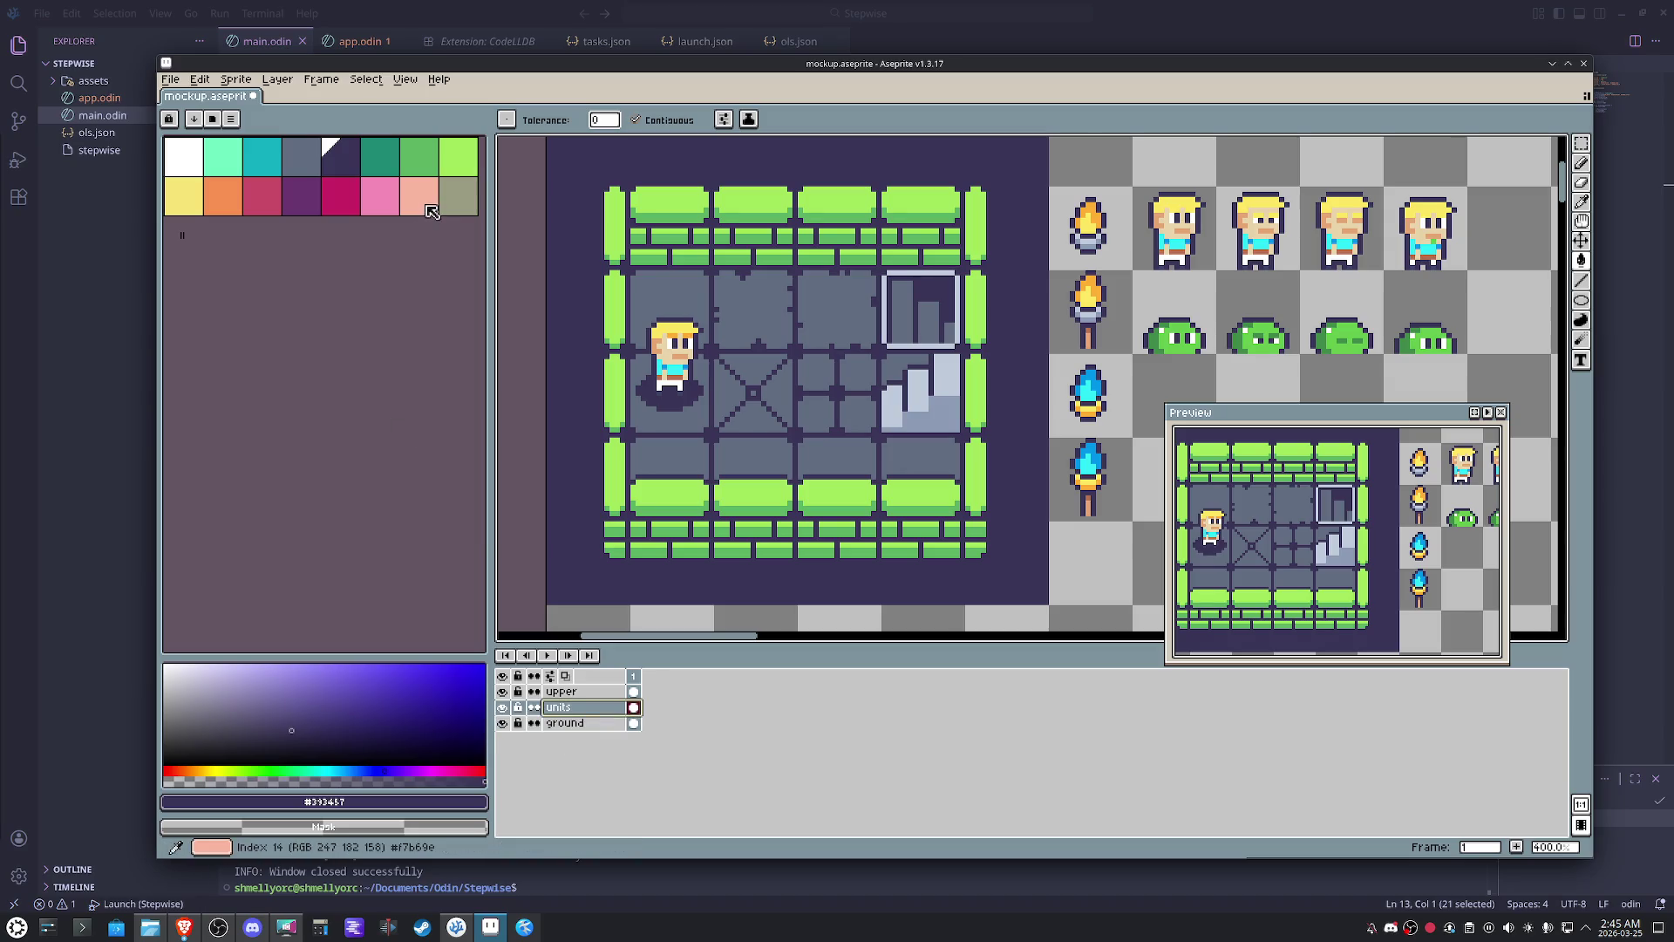
- Paint the hero's mouth and left cheek pink
click(418, 196)
scroll(625, 360, up, 1)
scroll(692, 353, up, 3)
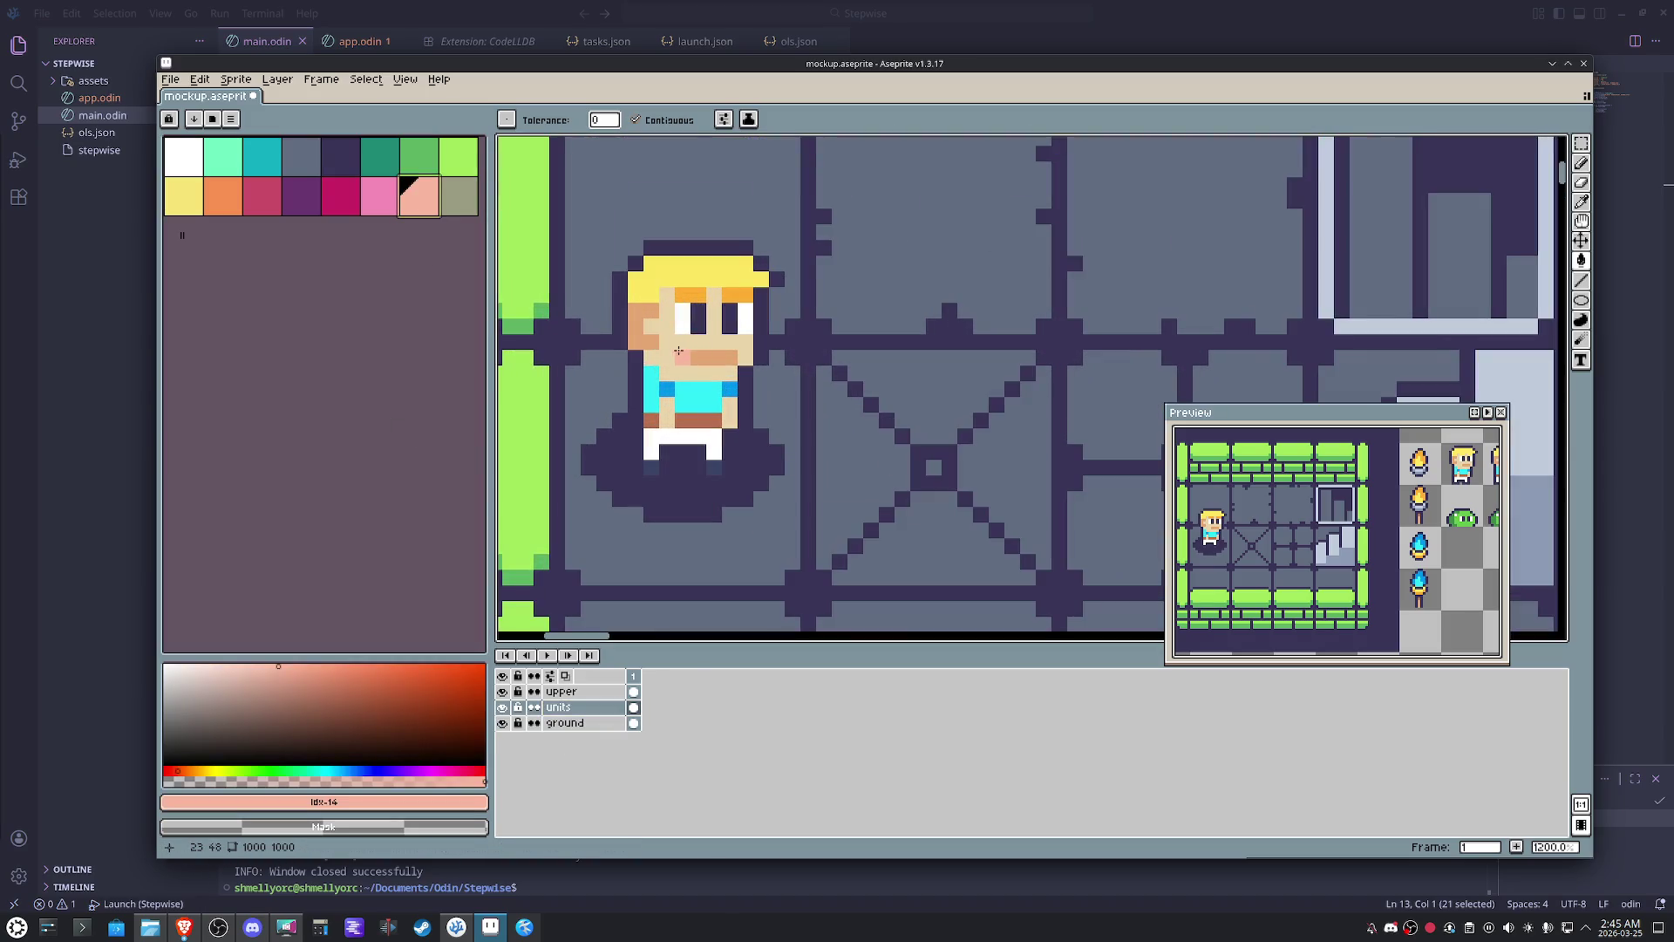
key([)
click(707, 354)
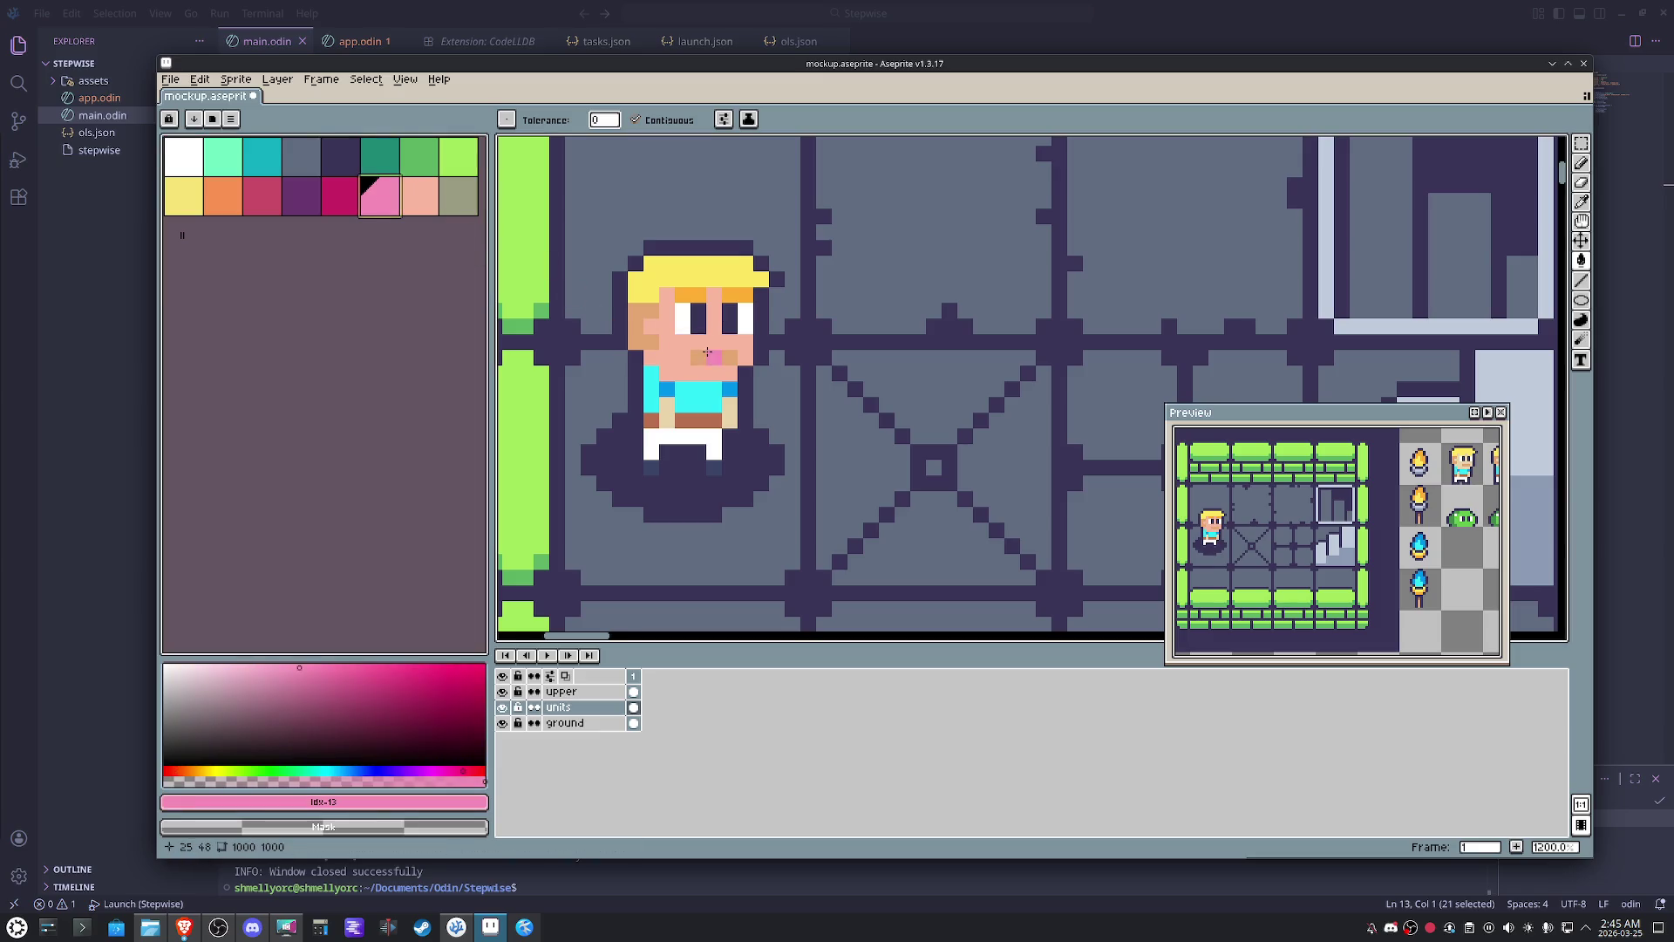
drag(647, 314, 638, 342)
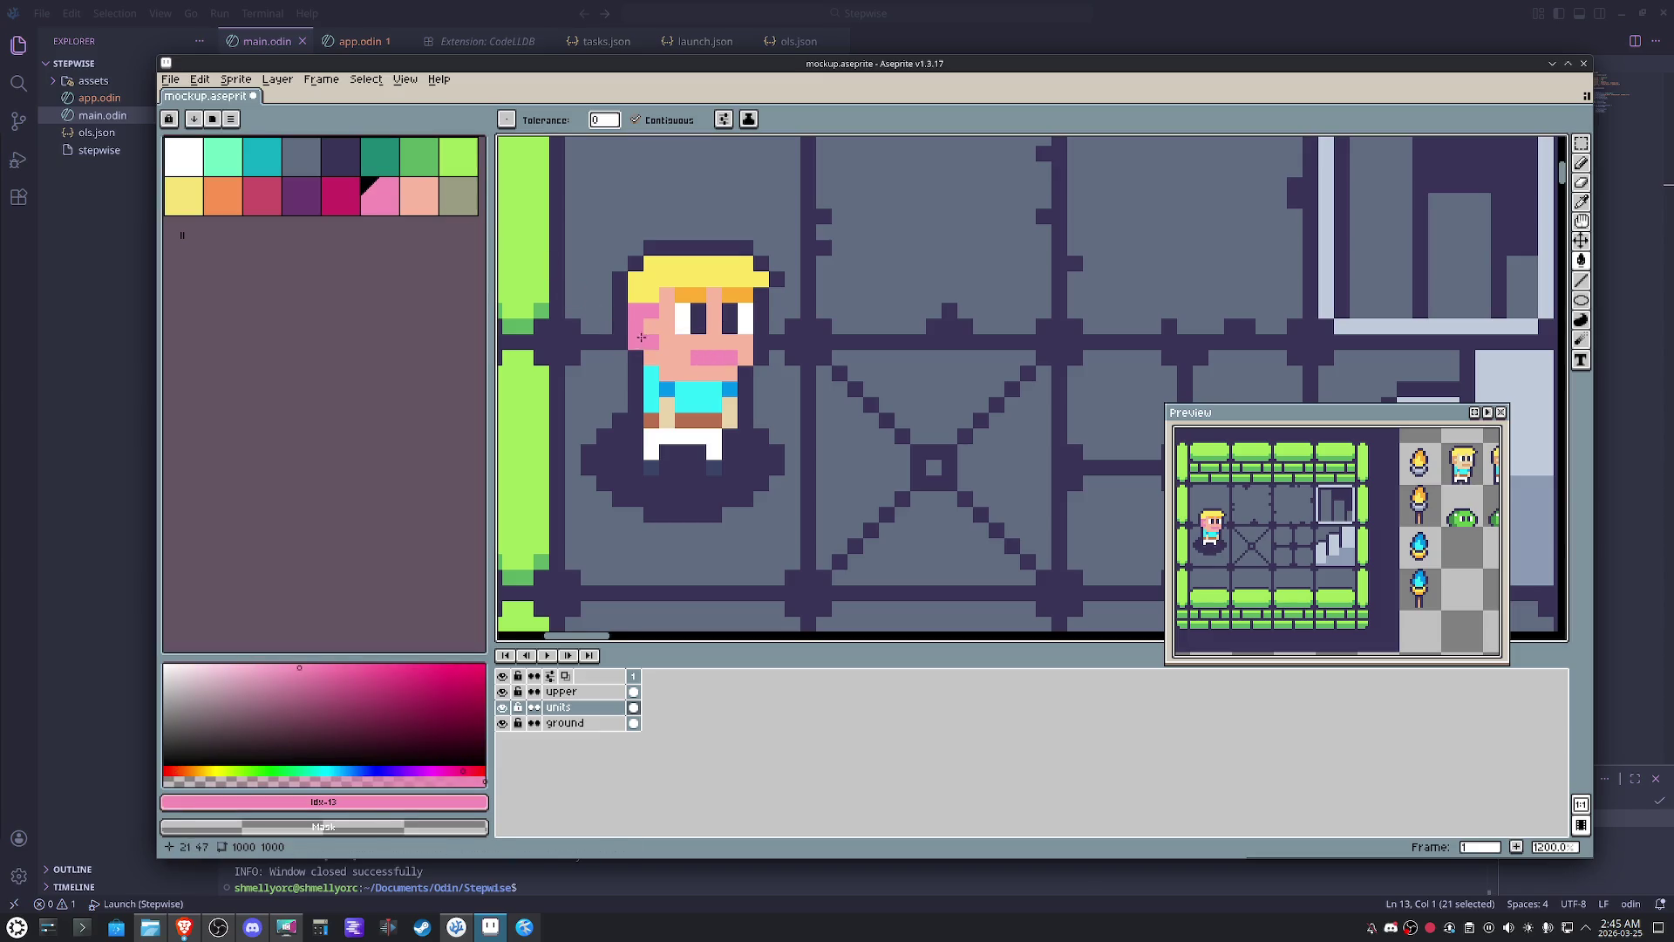
- Try orange hair on the hero, undo it and keep the yellow hair
click(222, 196)
click(686, 267)
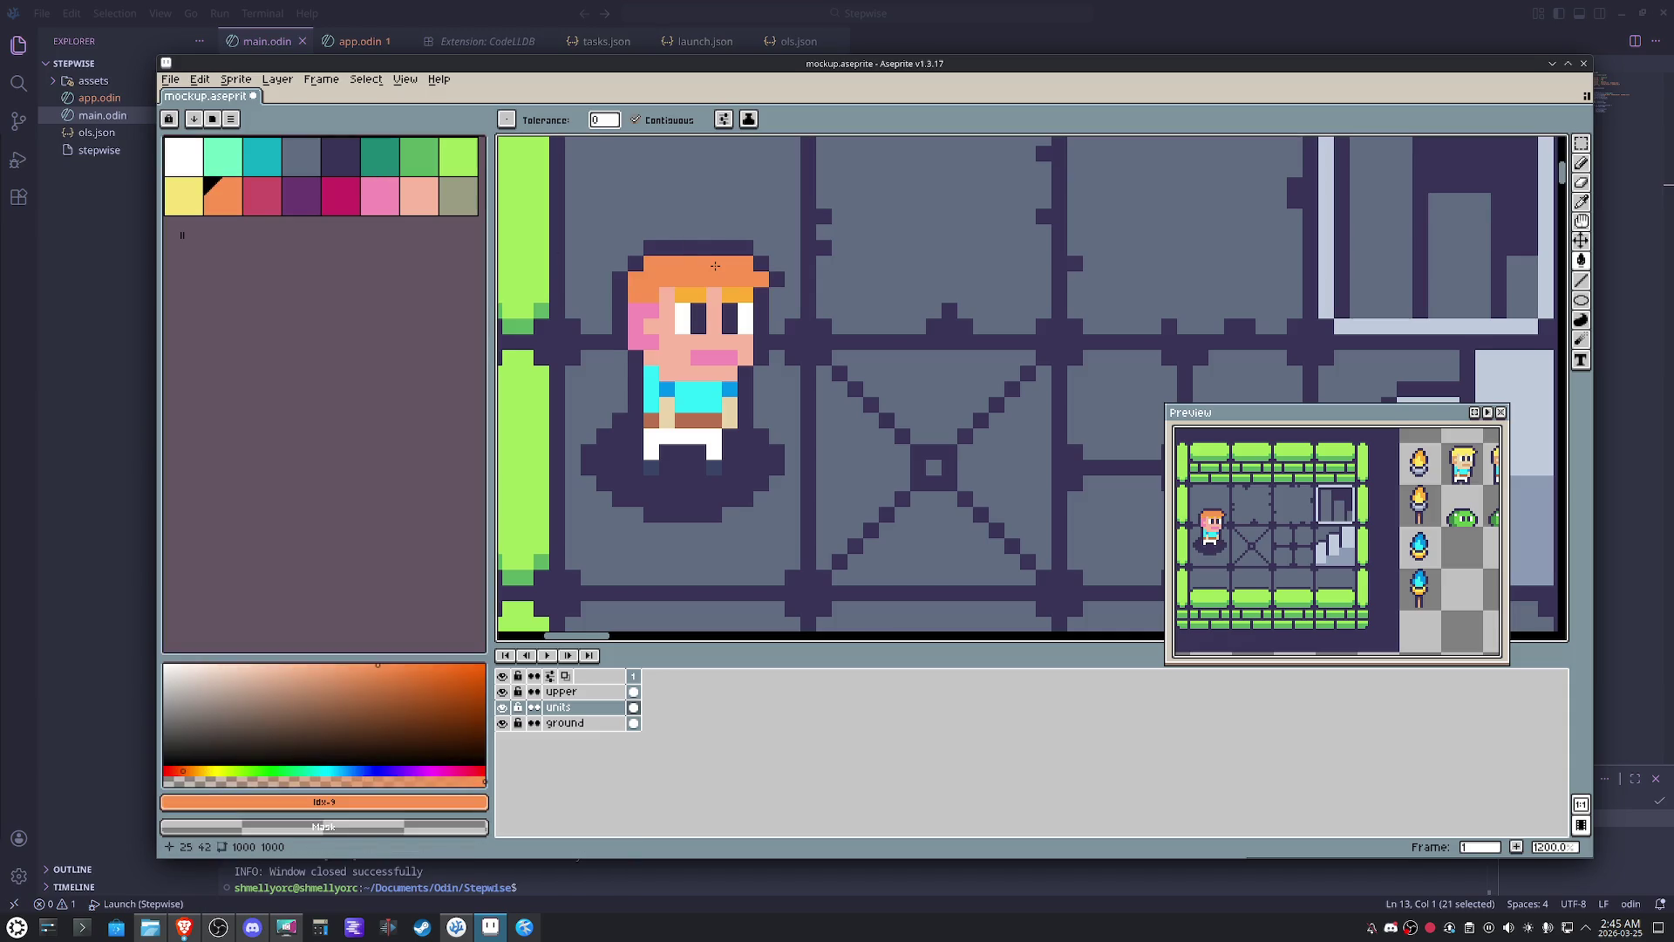
key(ctrl+z)
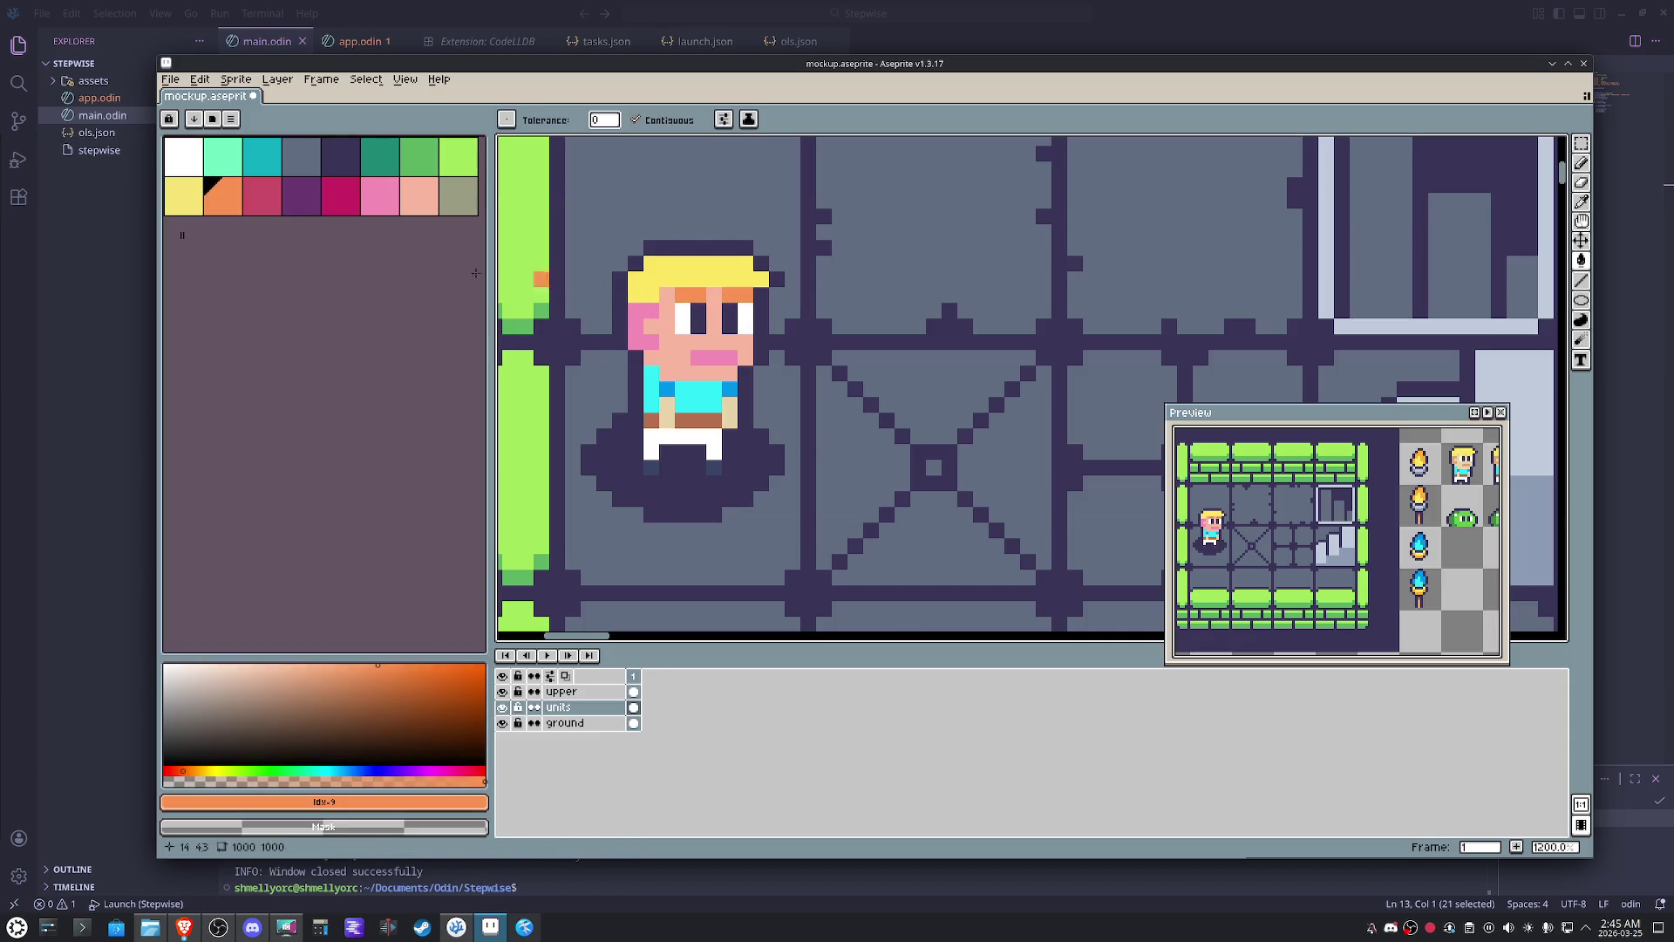
click(193, 205)
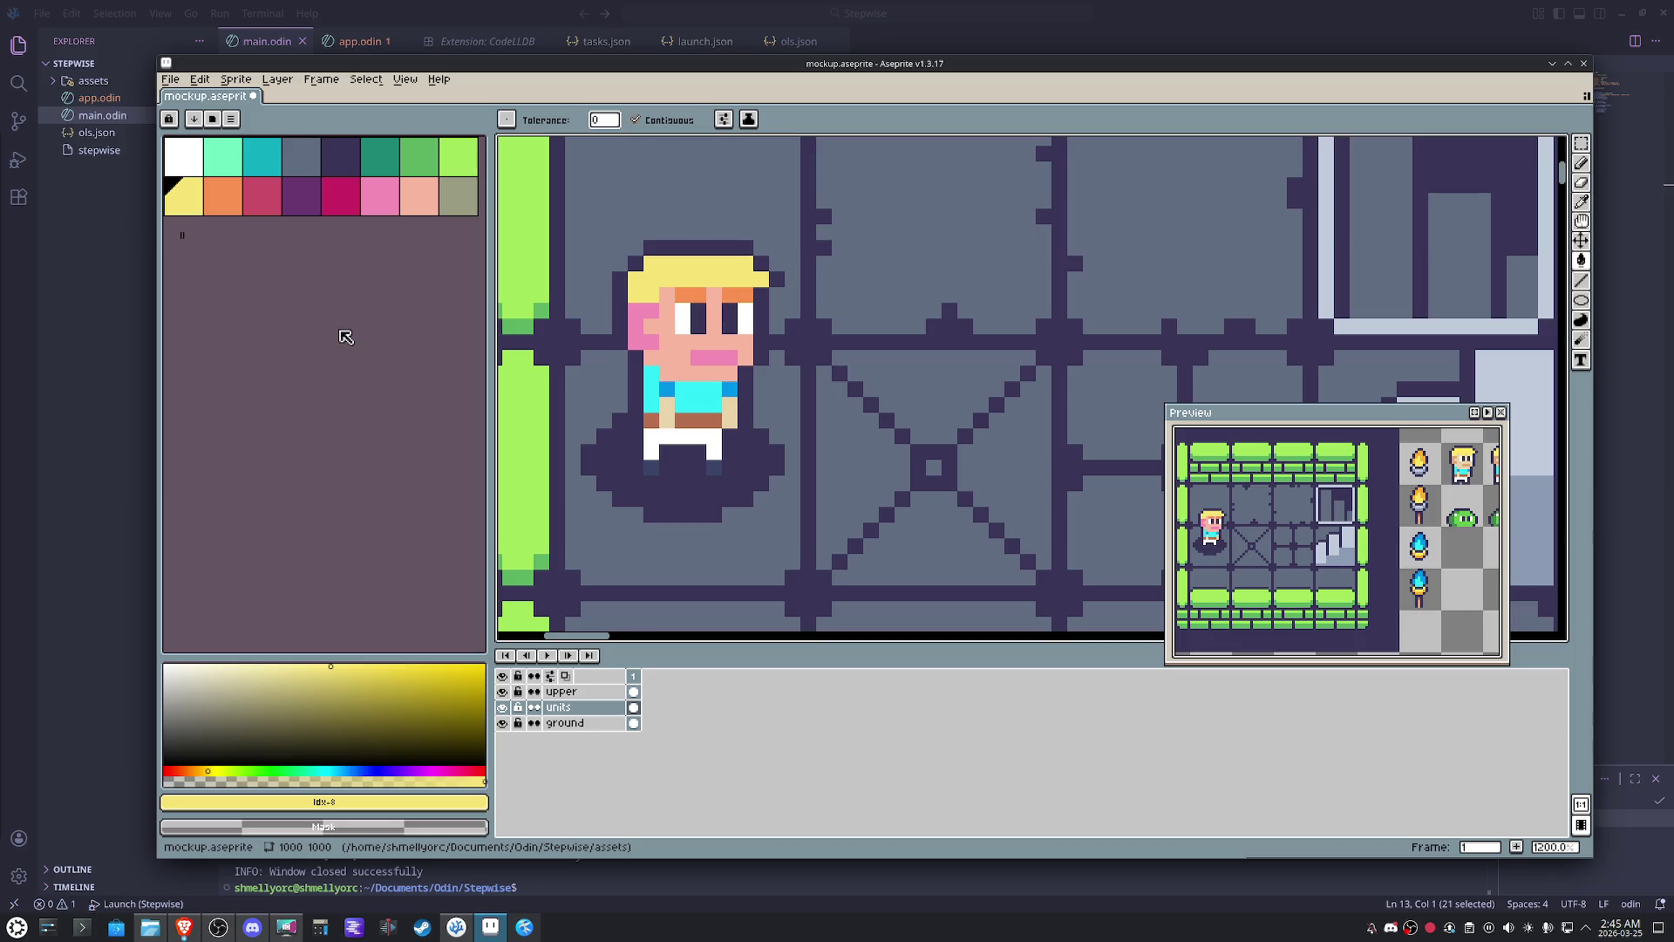
- Fill the hero's shirt mint with a teal top row
click(226, 162)
click(682, 391)
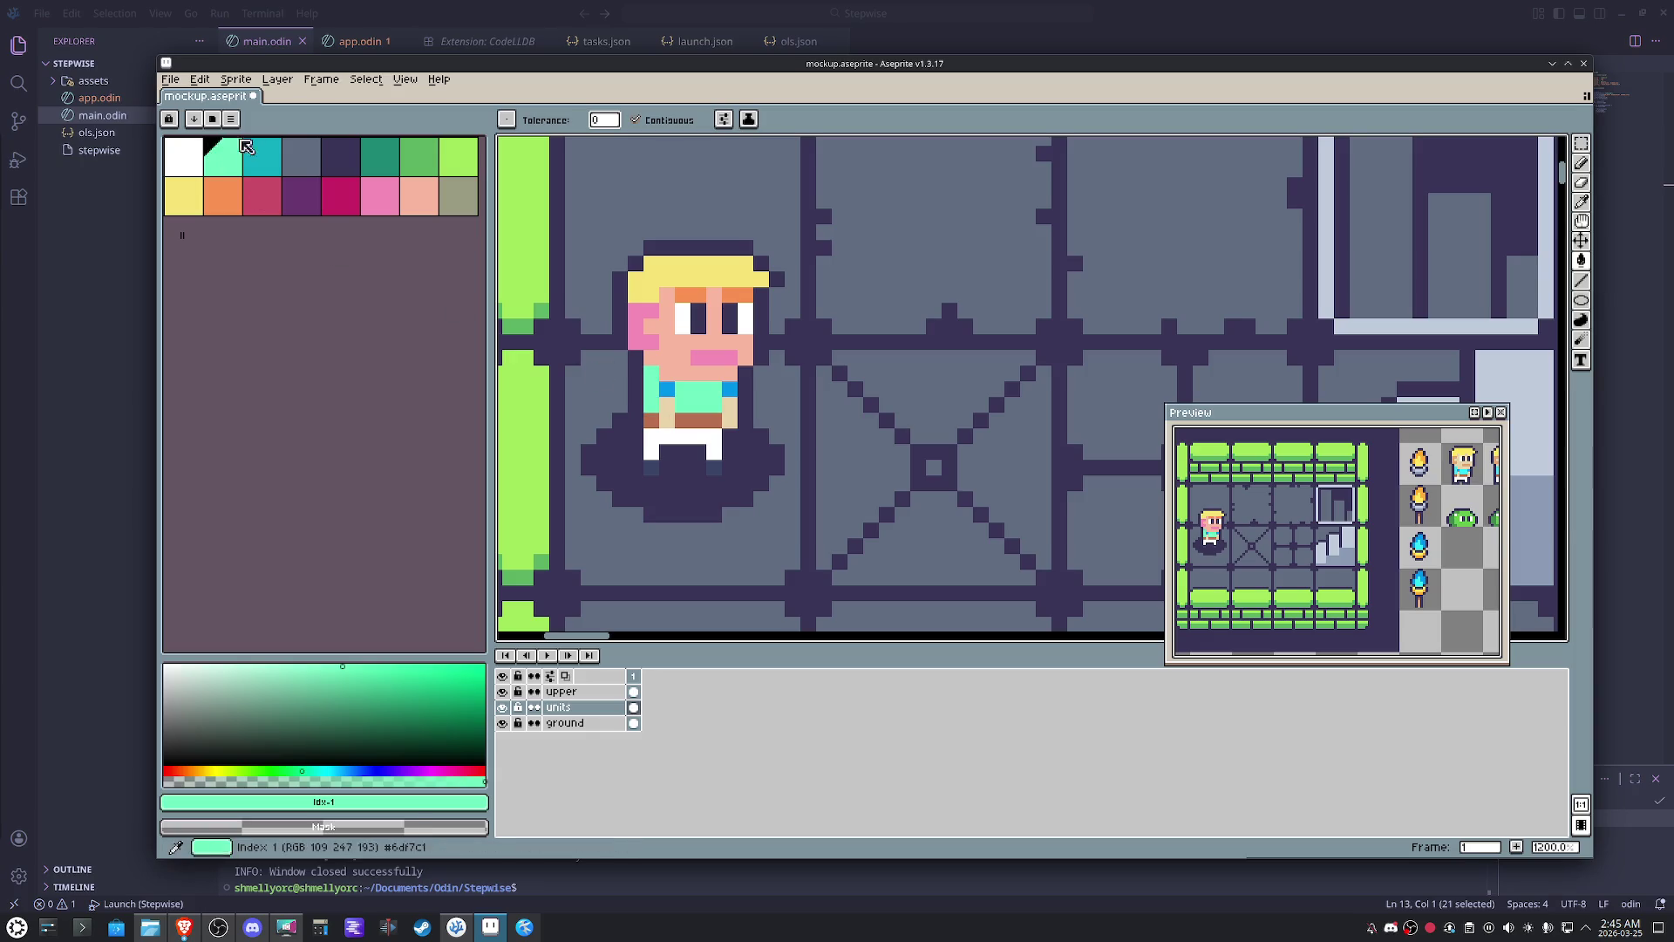
click(301, 156)
click(268, 160)
click(665, 389)
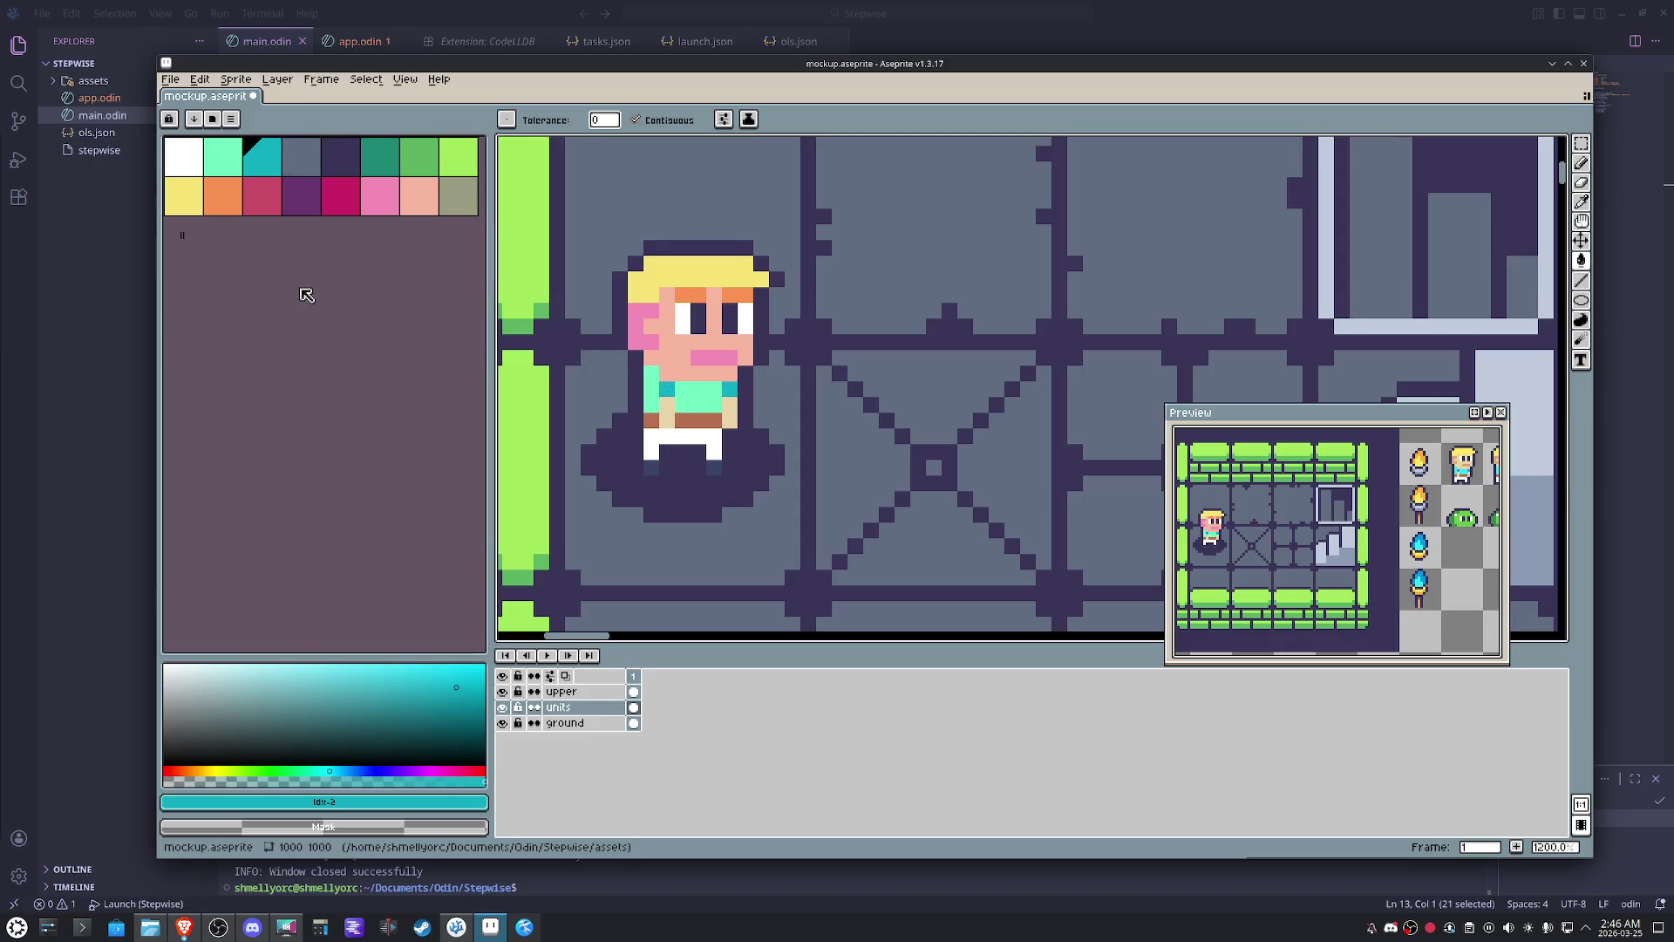
- Fill the hero's trousers crimson, then pick the grey swatch
click(262, 196)
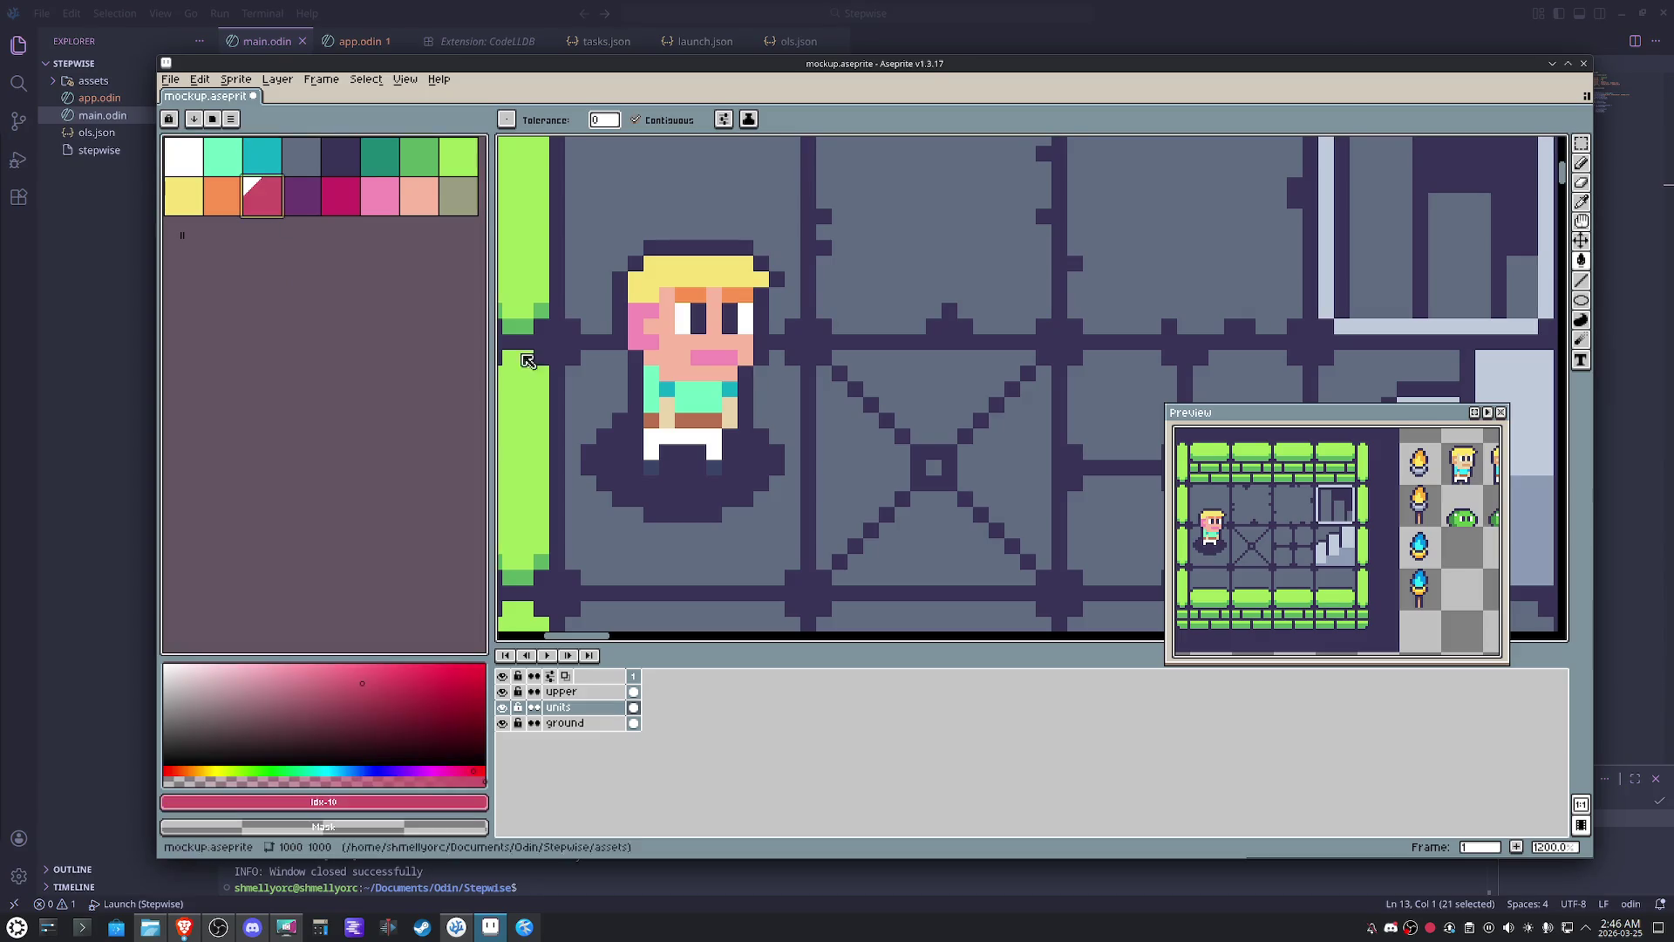
click(414, 433)
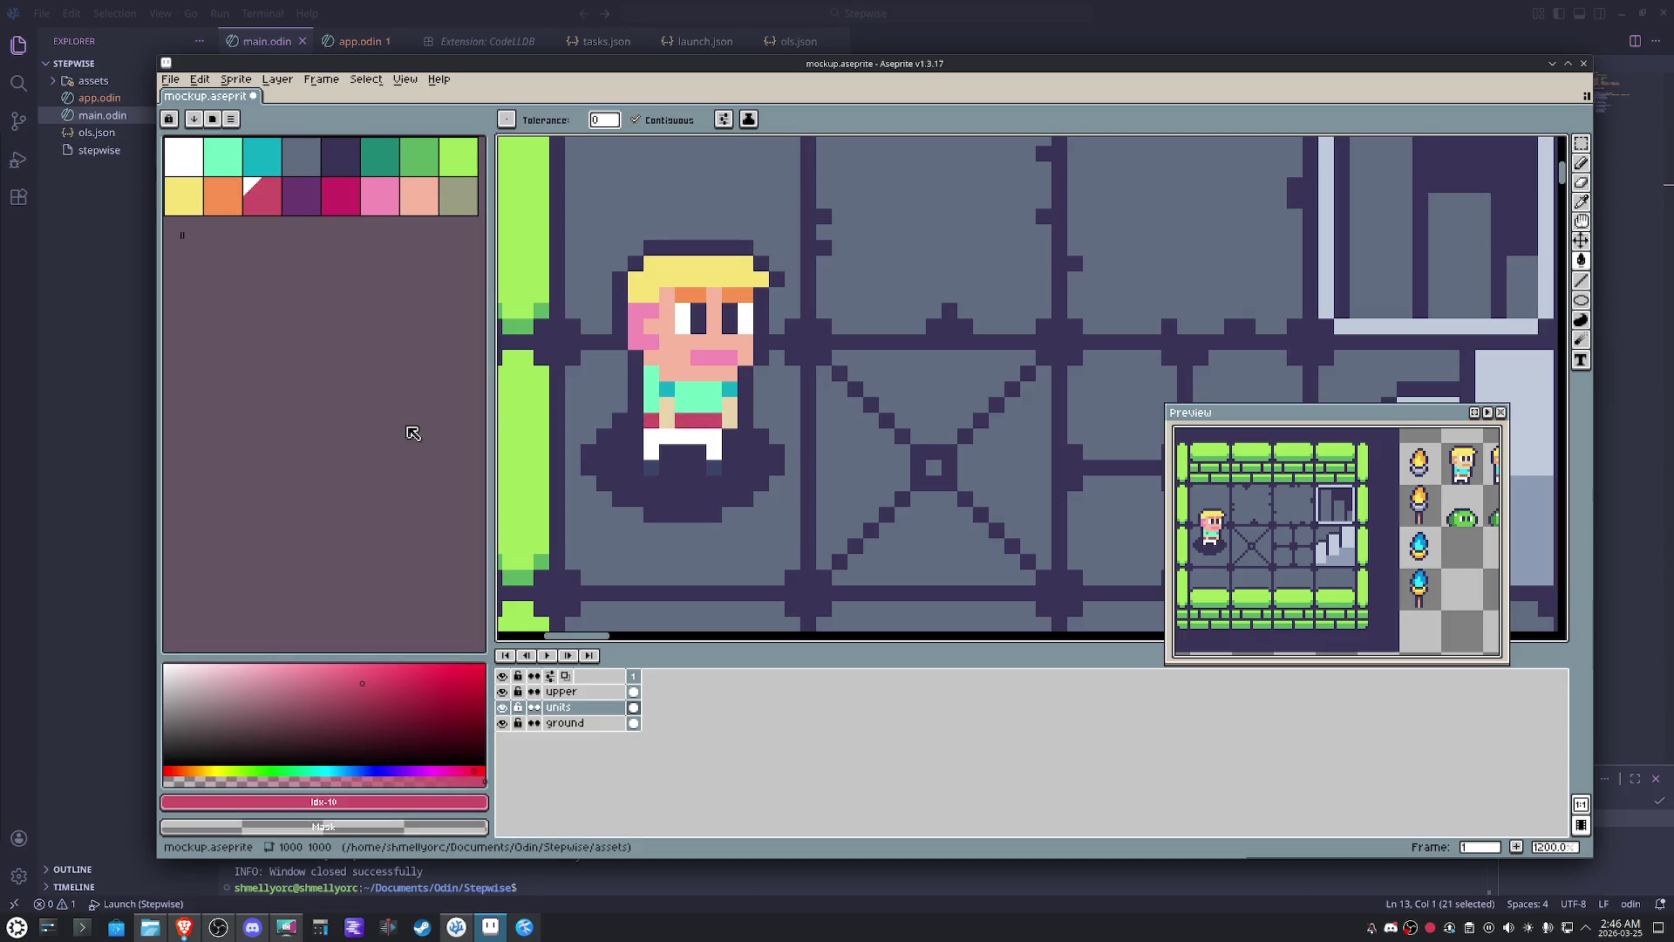
click(188, 158)
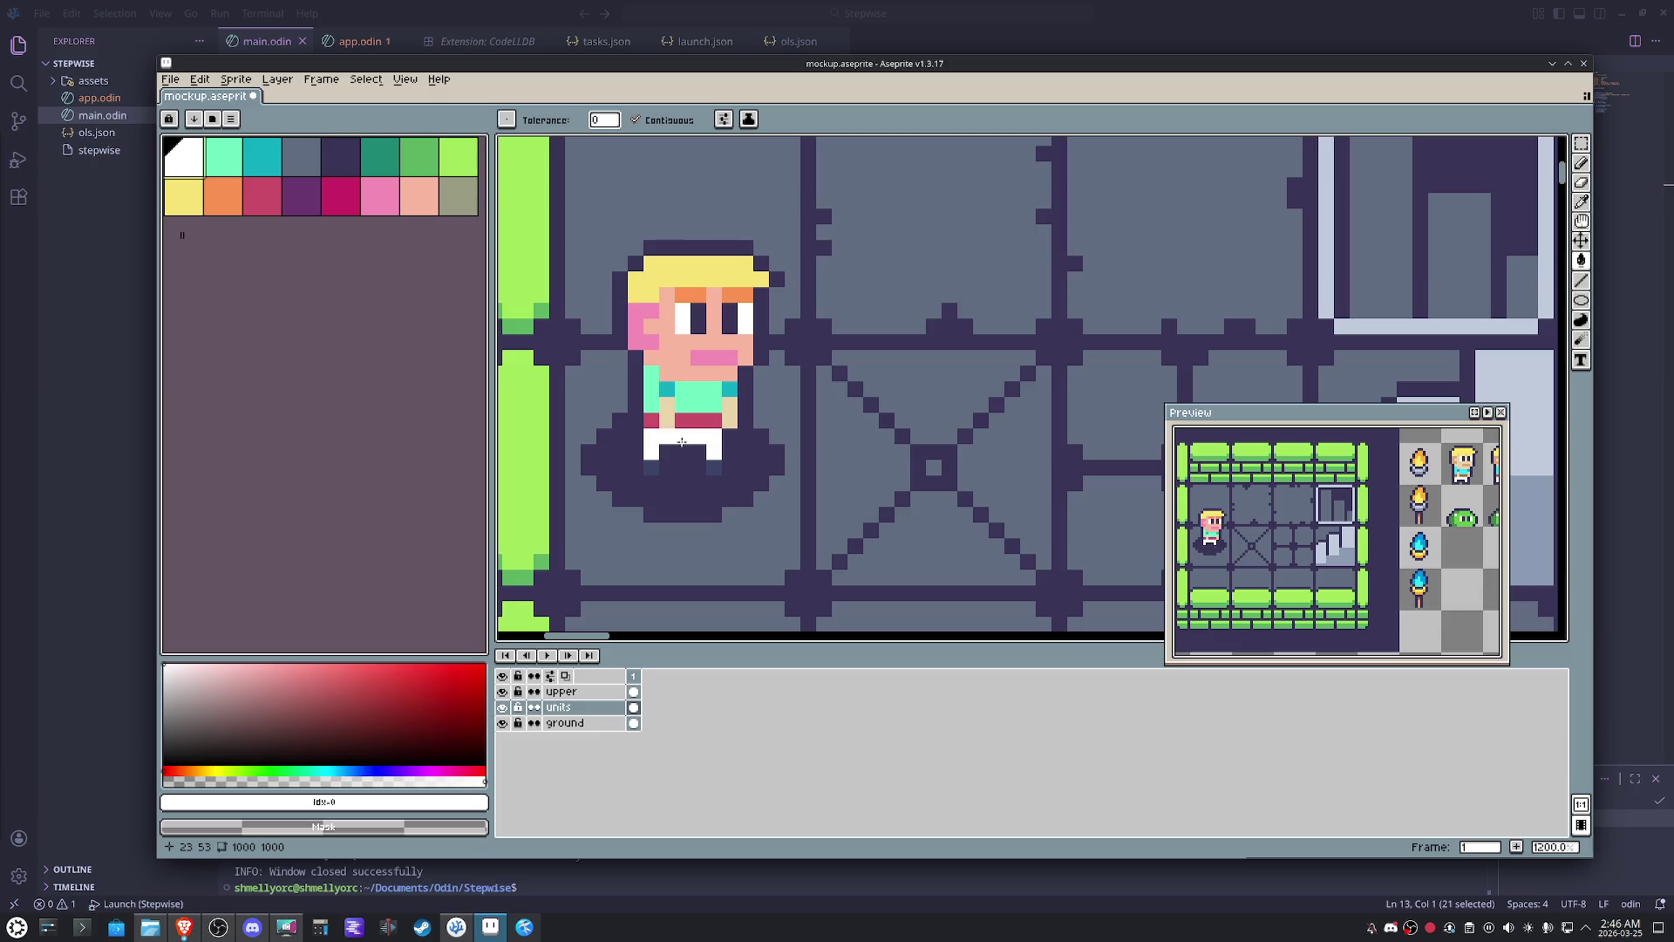
click(319, 169)
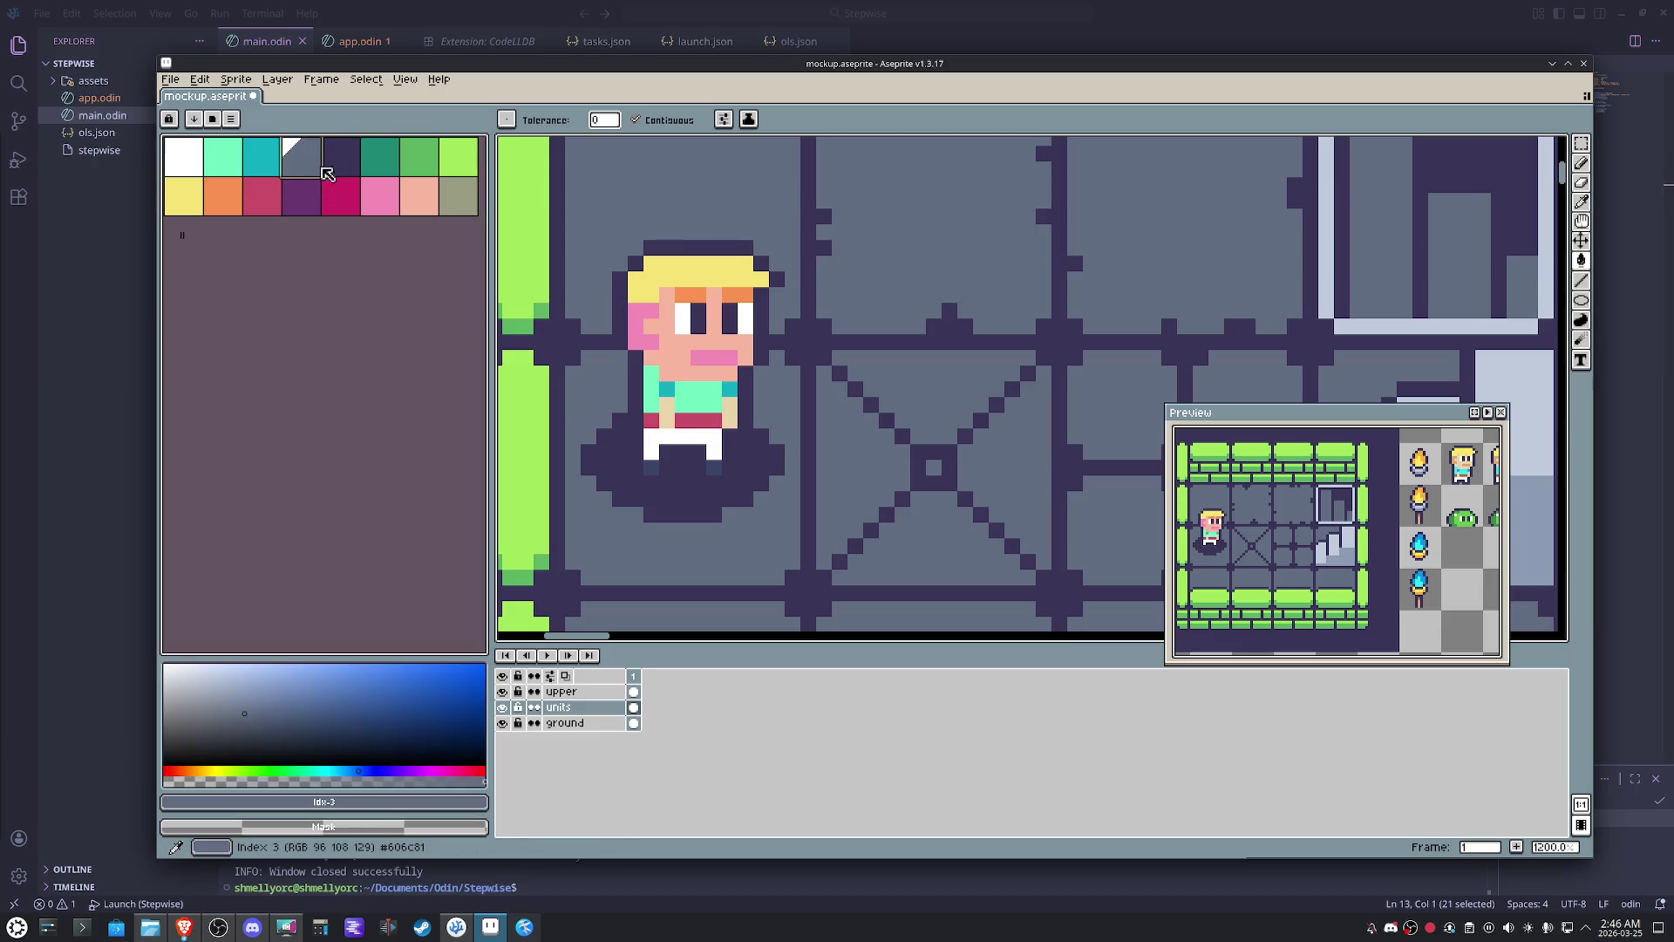
scroll(663, 474, down, 4)
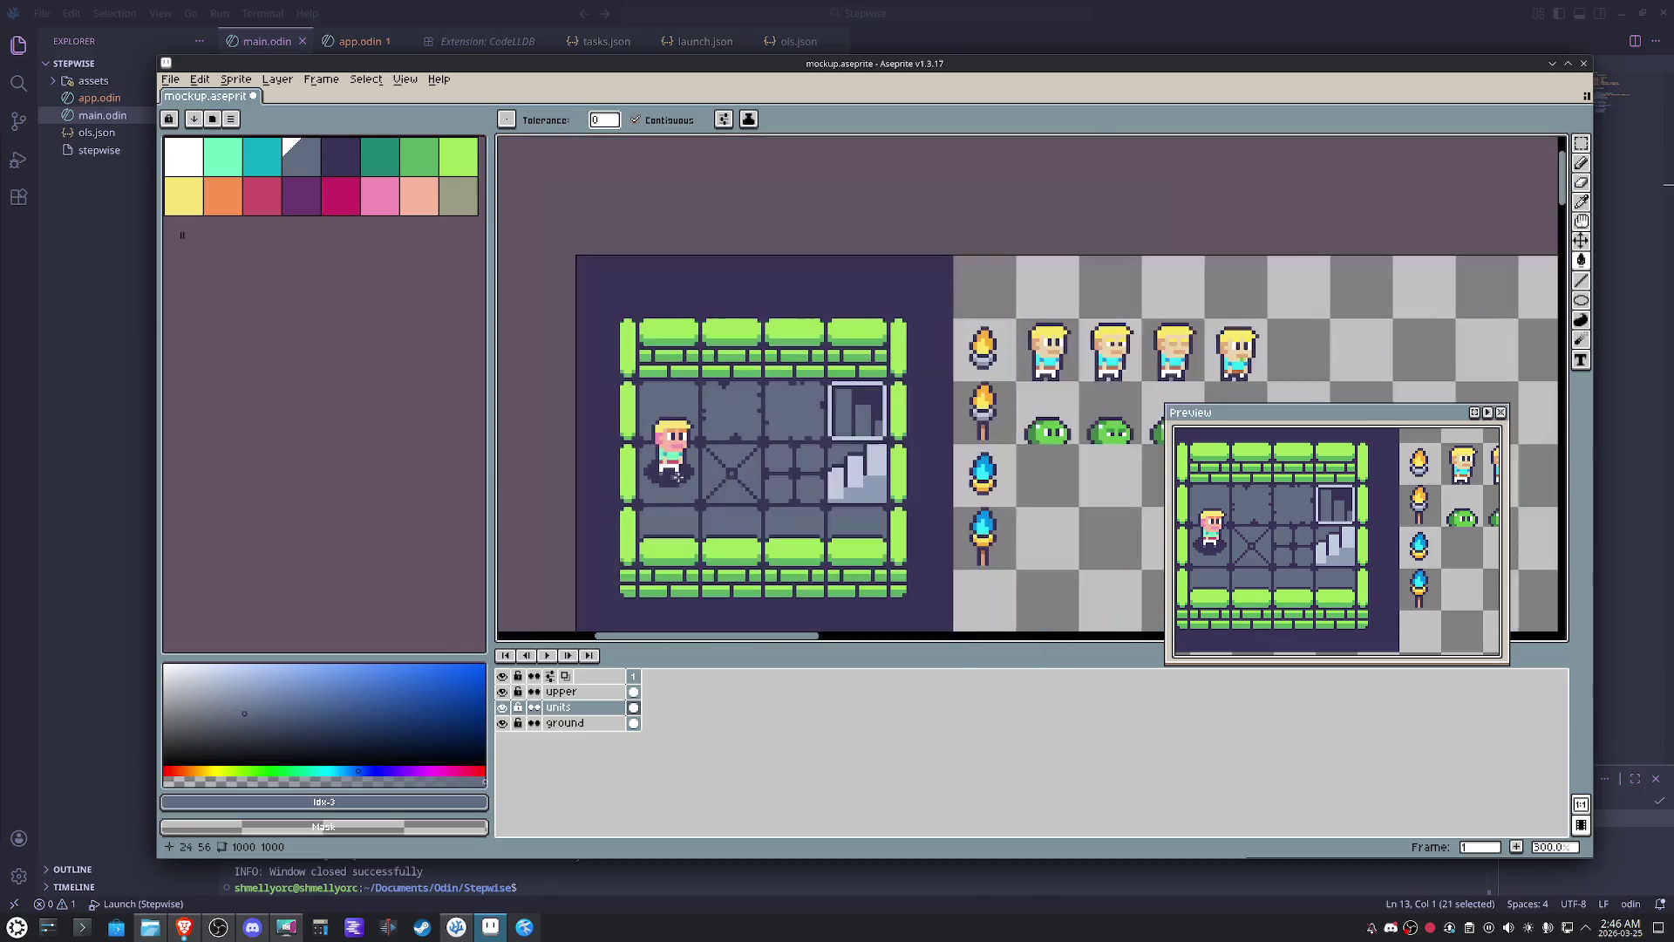
scroll(705, 440, up, 4)
scroll(705, 439, up, 3)
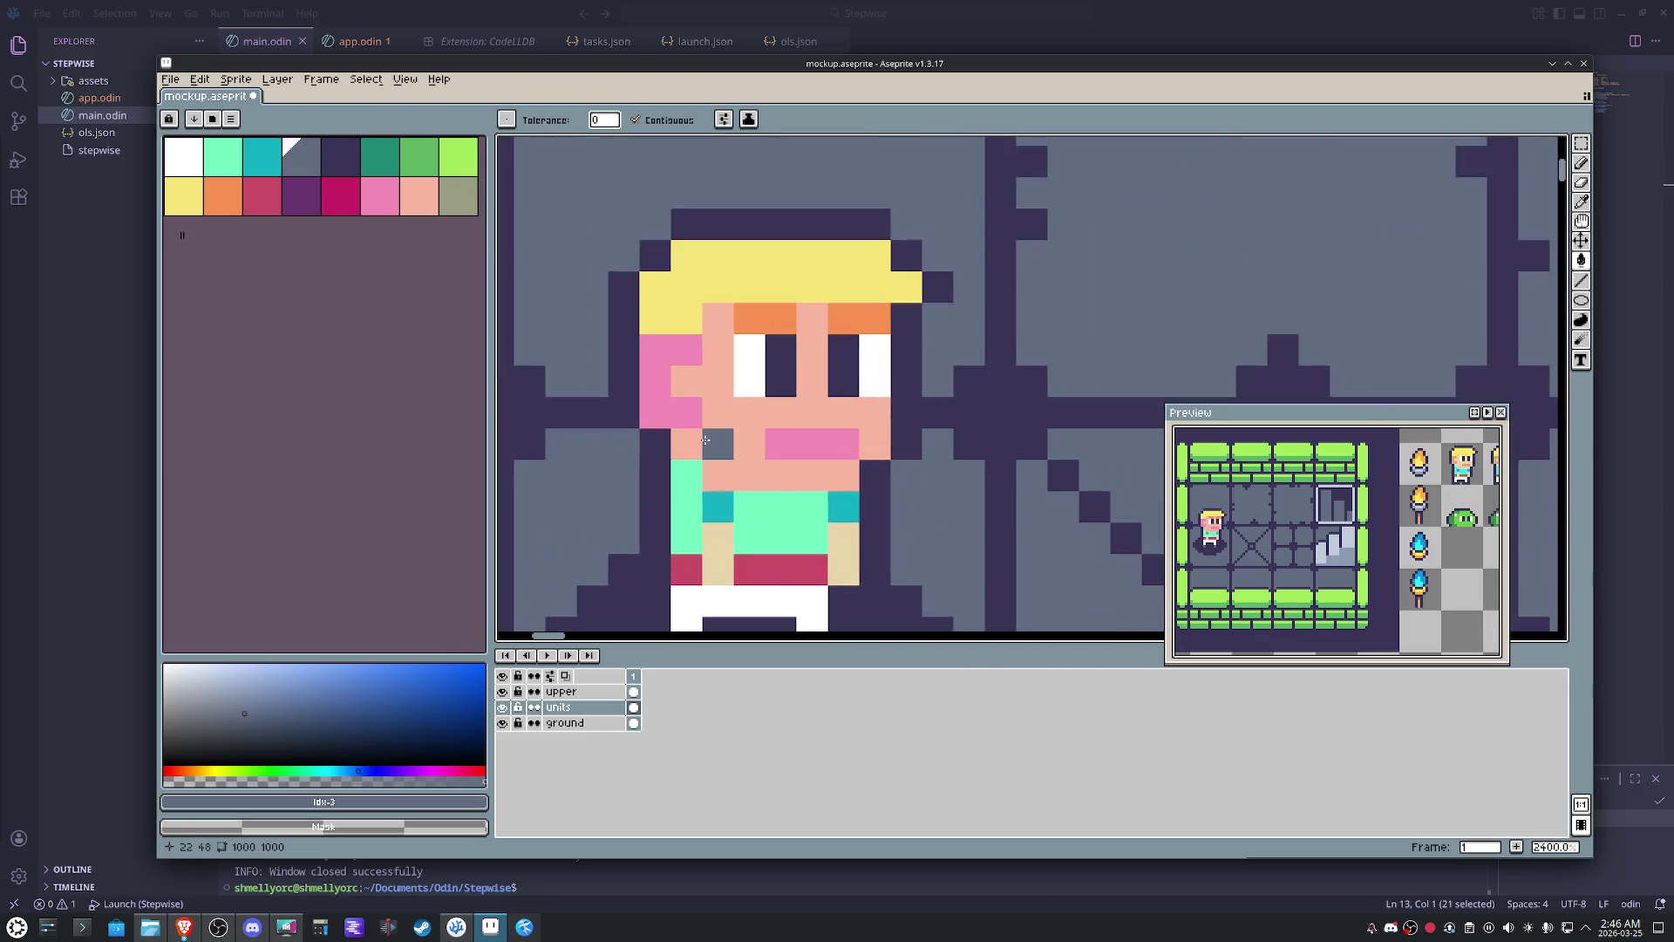
- Sample the olive swatch and fill the hero's pink cheek olive
key(i)
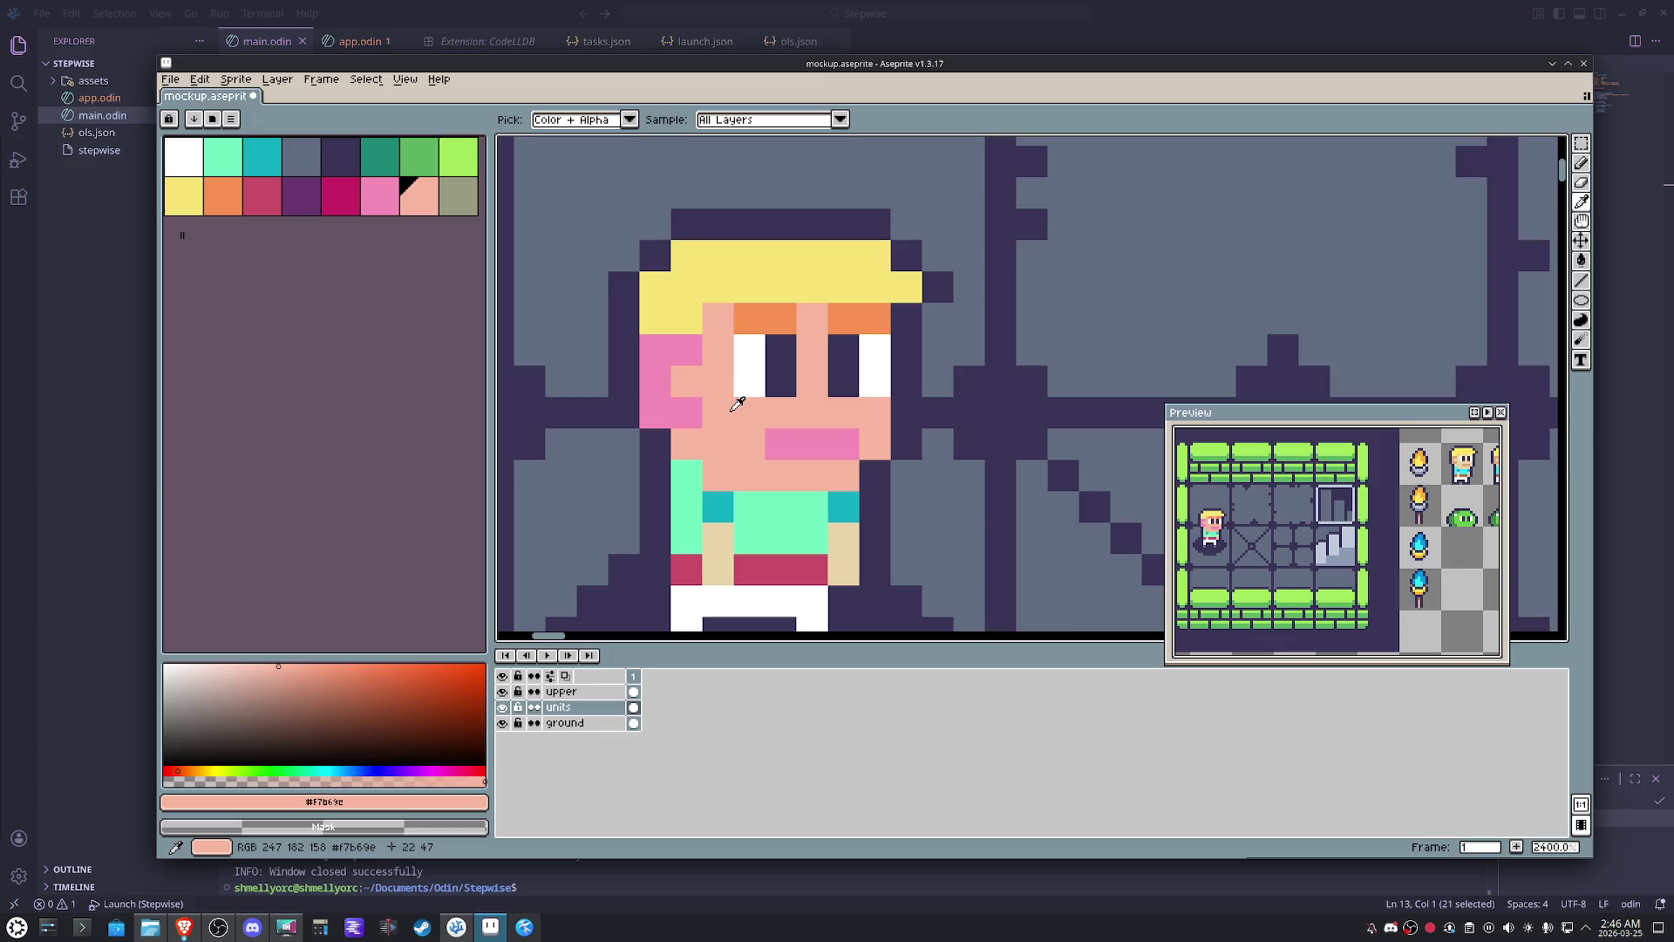
click(463, 206)
key(g)
click(687, 412)
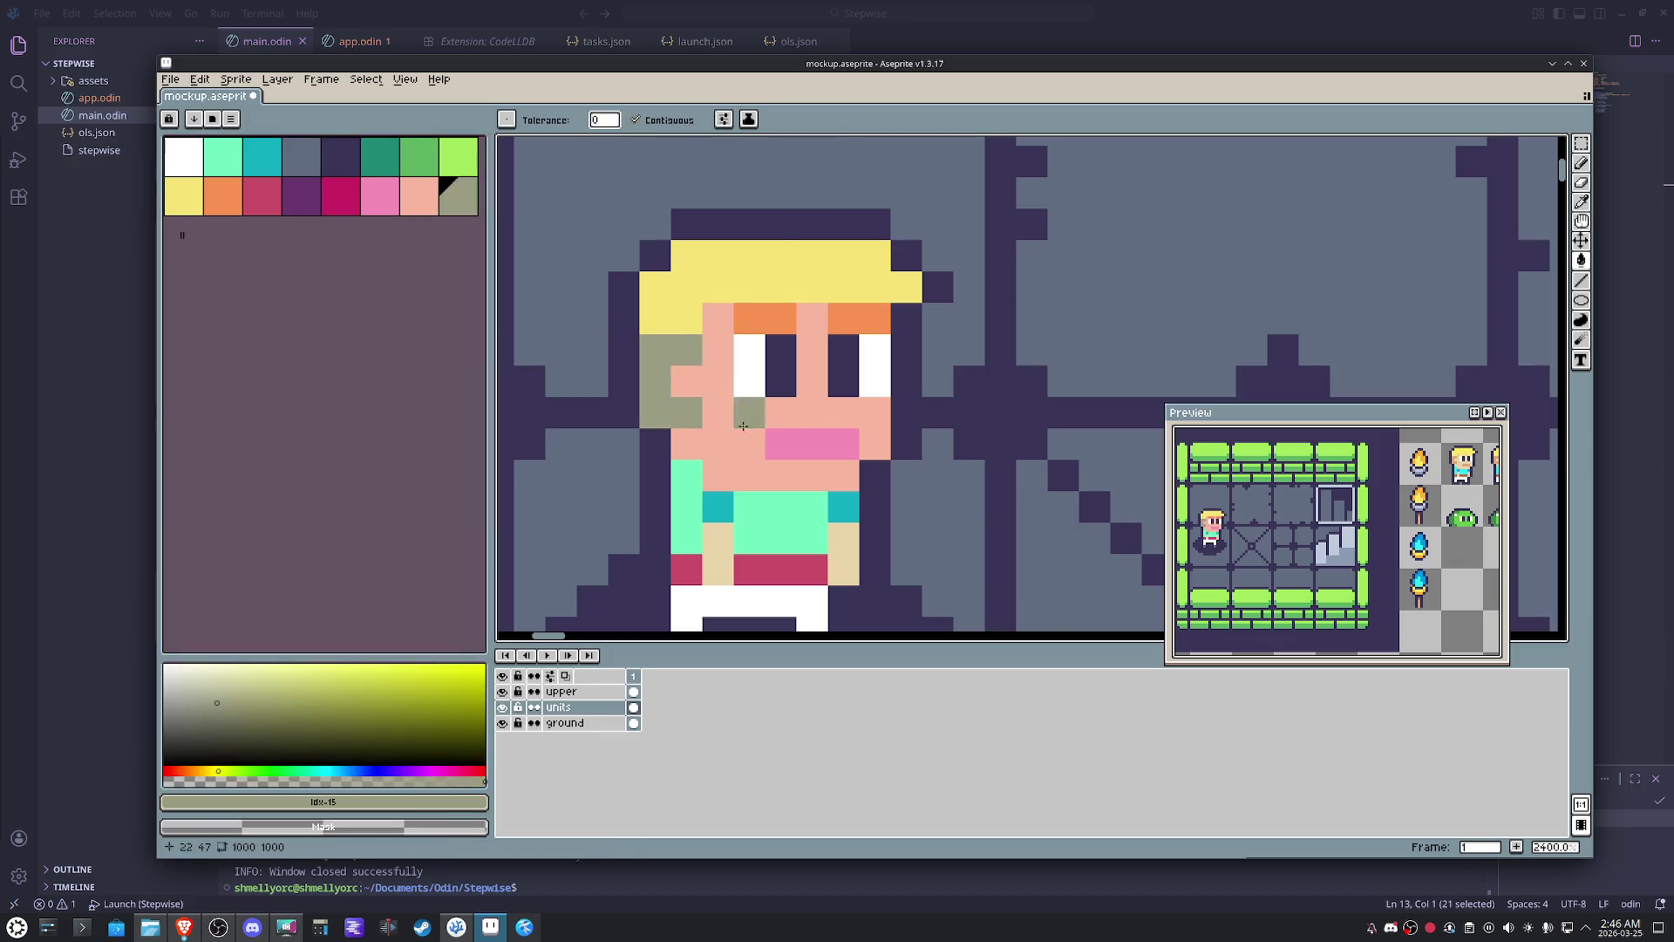
scroll(849, 466, down, 6)
scroll(848, 466, down, 1)
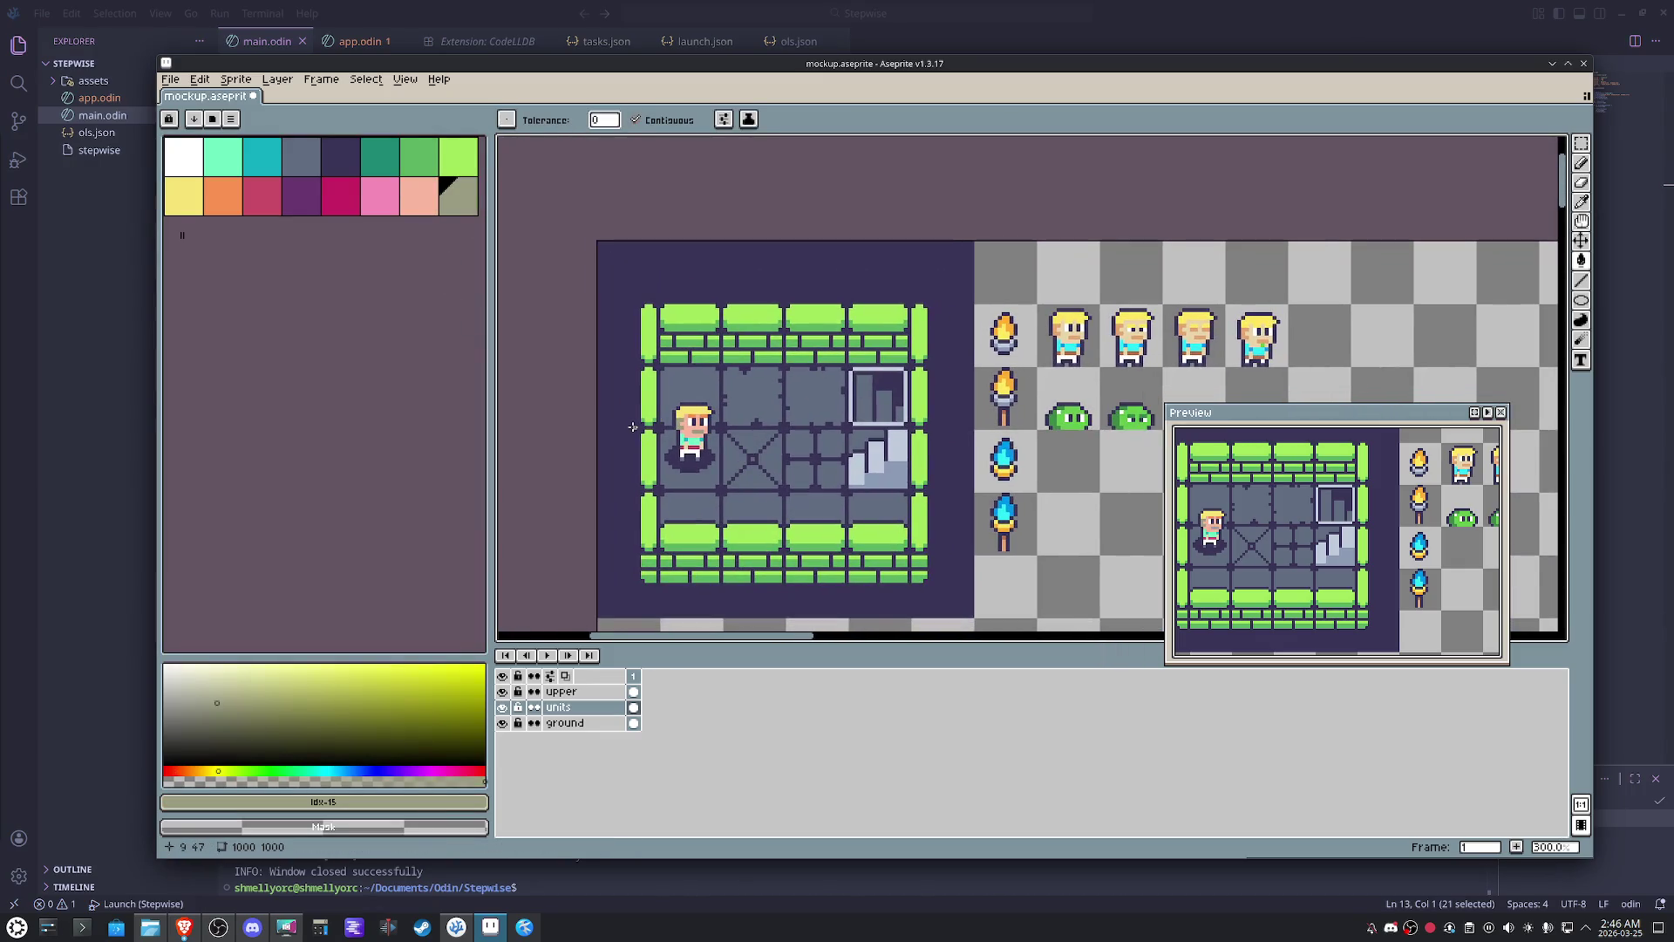
scroll(759, 452, up, 5)
scroll(756, 449, up, 1)
- Refill the rest of the hero's skin with the peach colour
key(i)
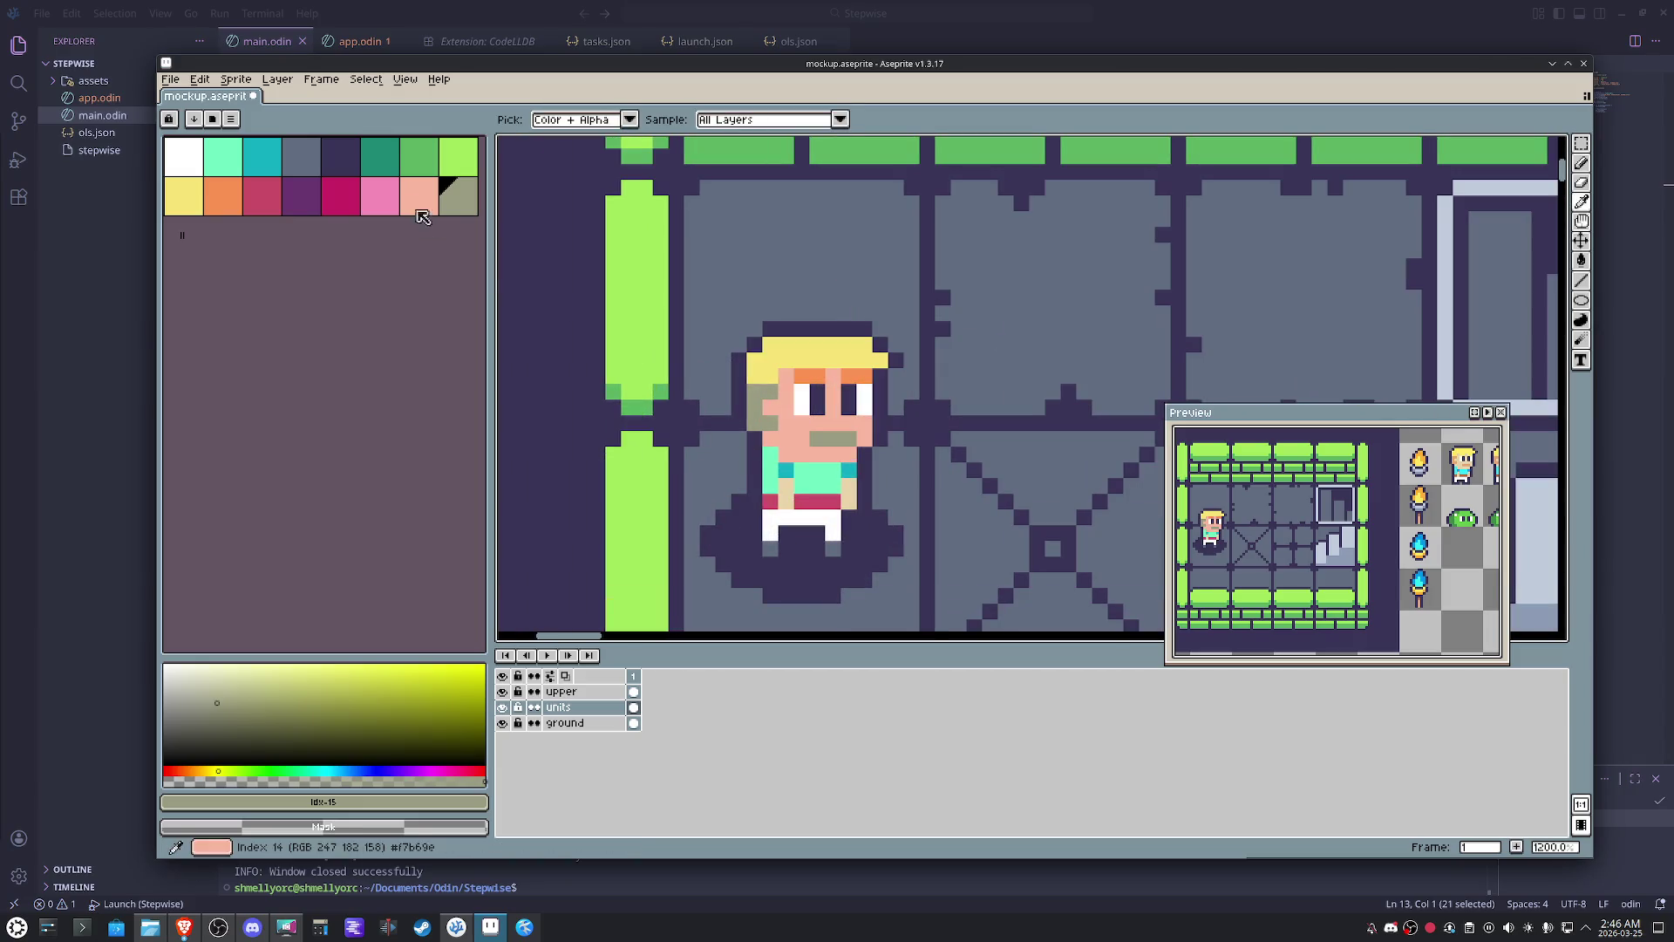
click(380, 197)
key(g)
click(787, 418)
click(419, 196)
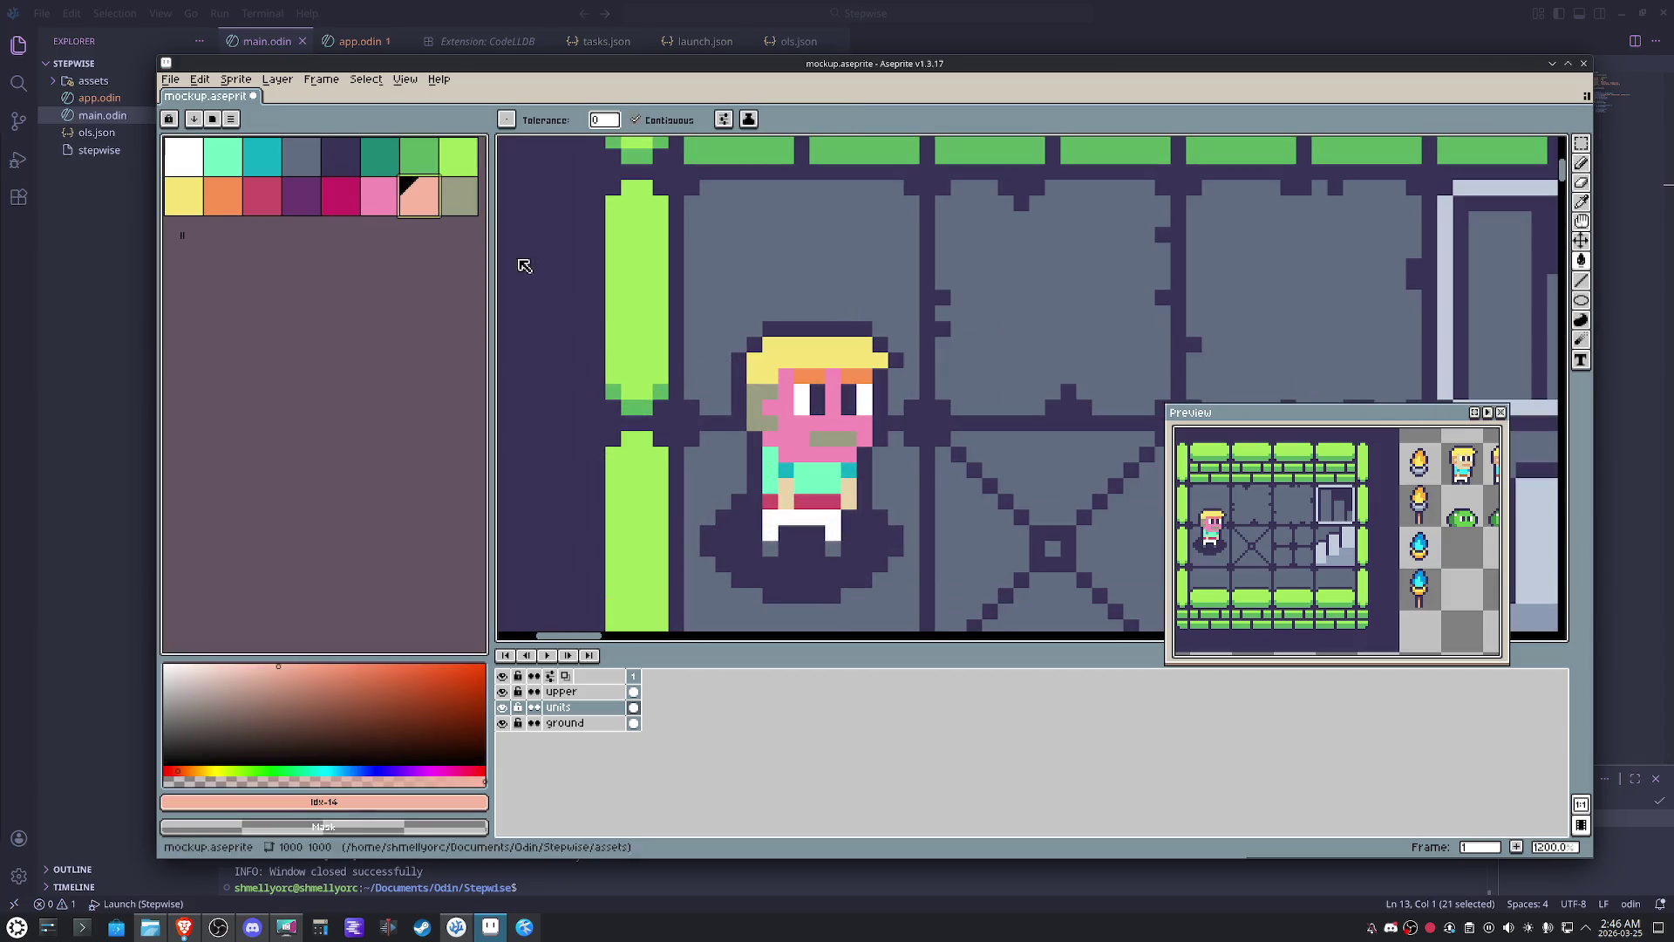
click(822, 445)
scroll(823, 446, down, 2)
scroll(732, 497, up, 2)
alt+click(683, 580)
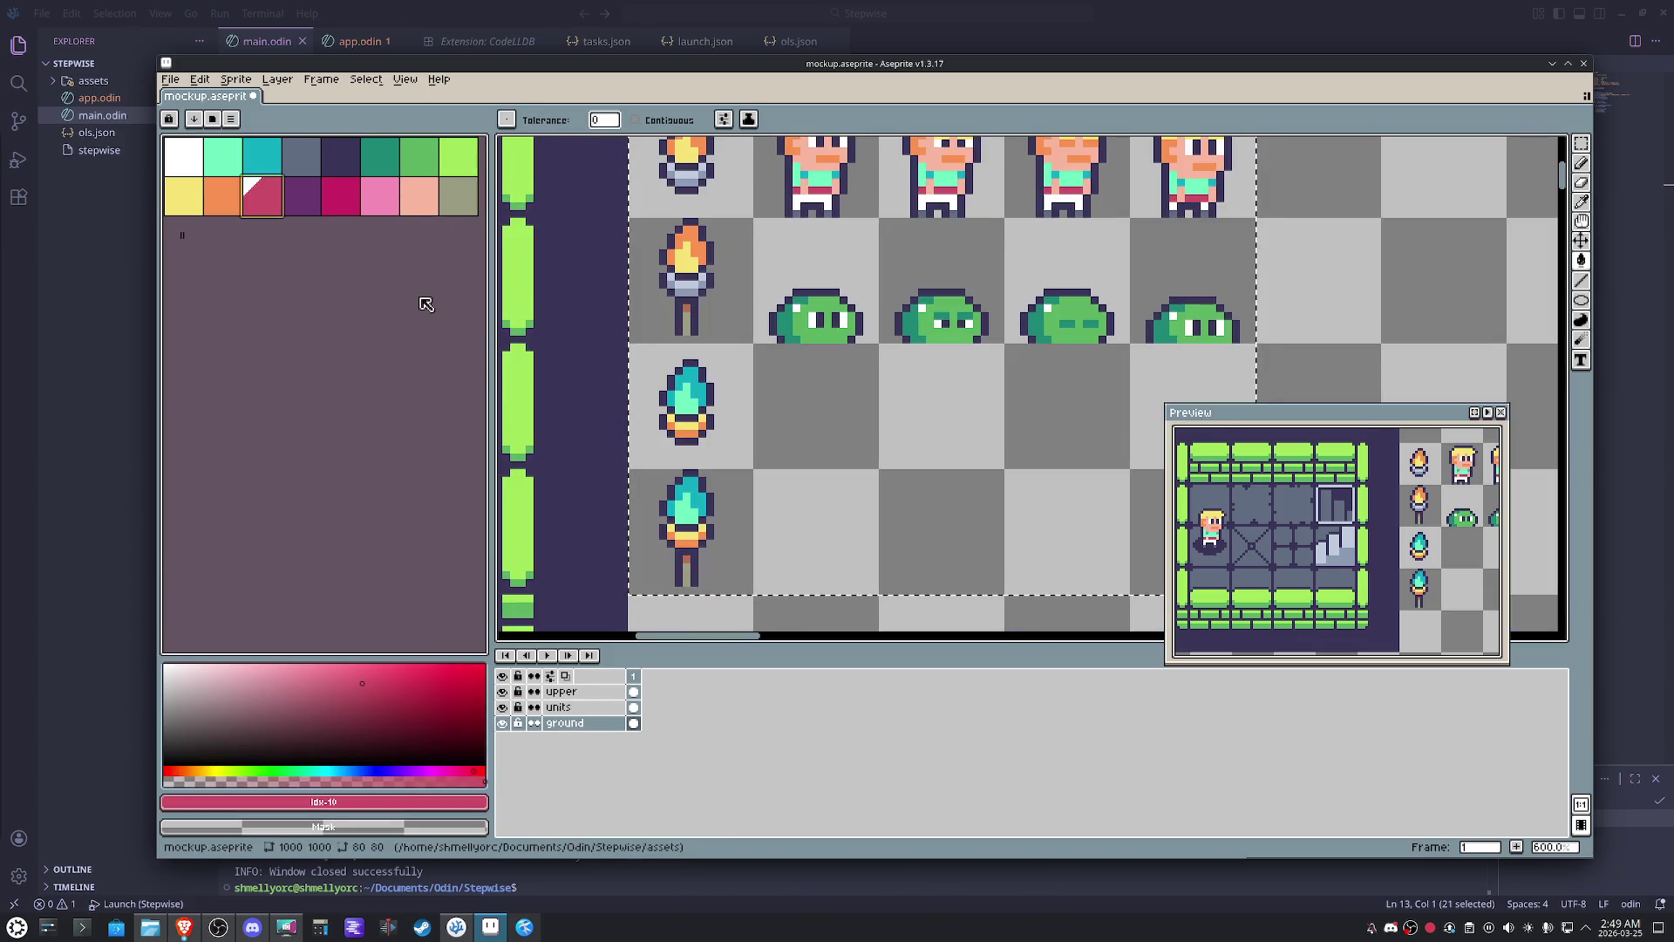
- Bring the room and the sprite sheet into view with the Move tool ready
click(301, 157)
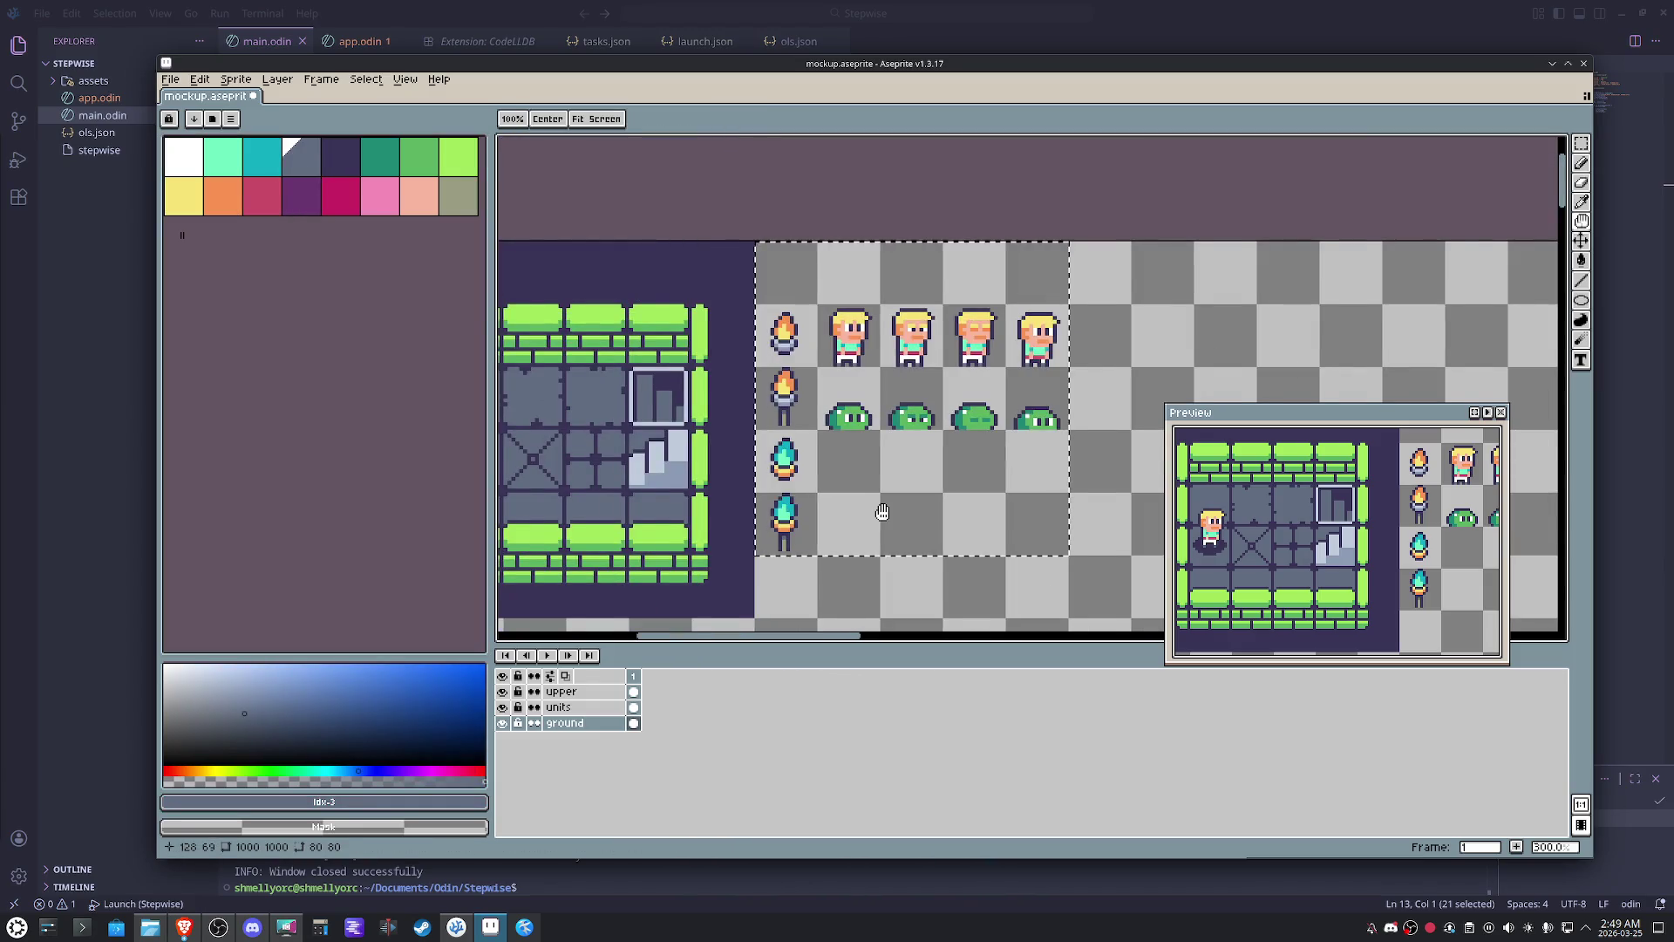
drag(881, 515, 853, 508)
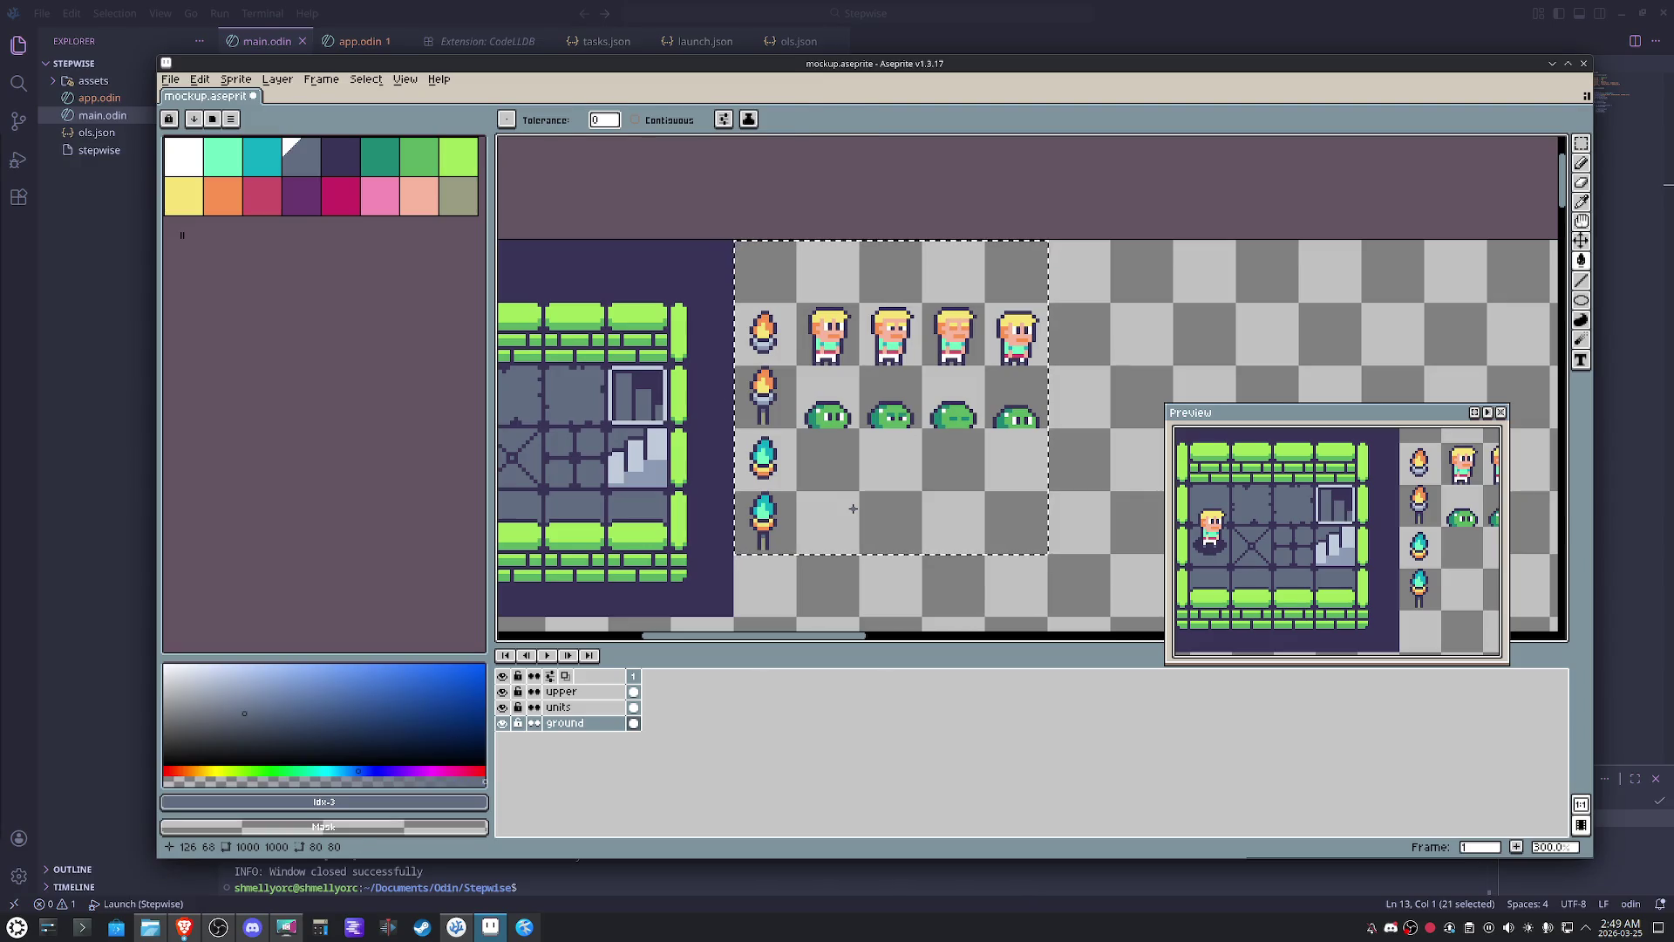
key(v)
key(h)
drag(1103, 429, 1203, 376)
key(v)
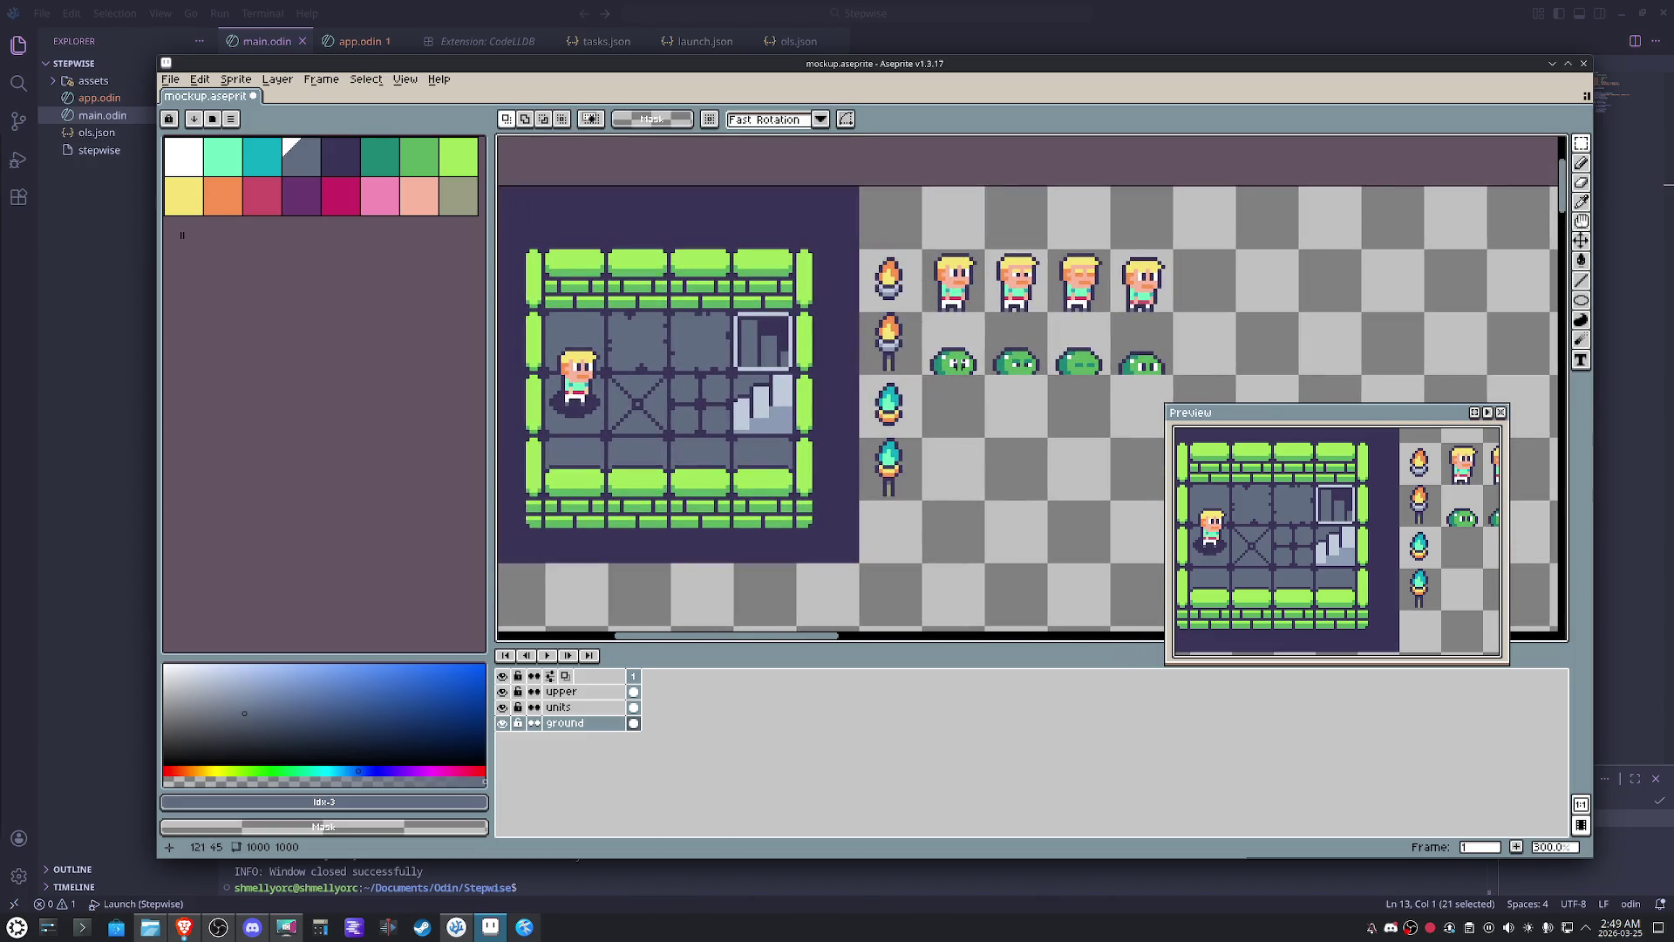
- On the units layer, drop a copy of the slime into the room's top row beside the doorway
key(alt+Up)
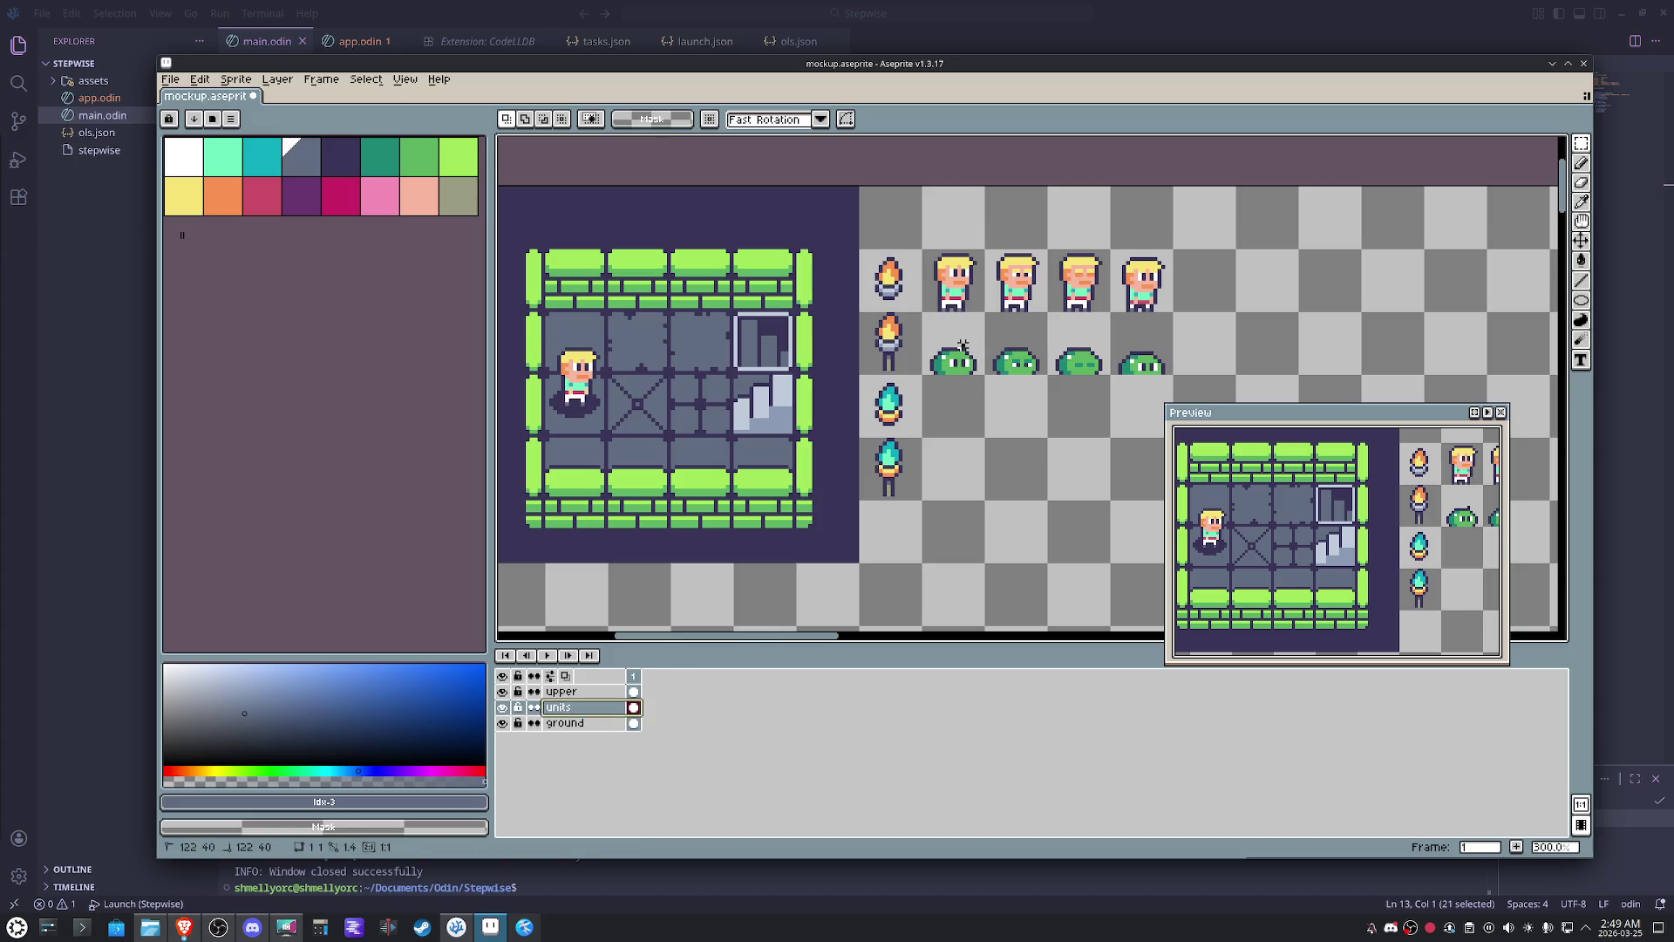
key(ctrl+v)
drag(961, 351, 719, 343)
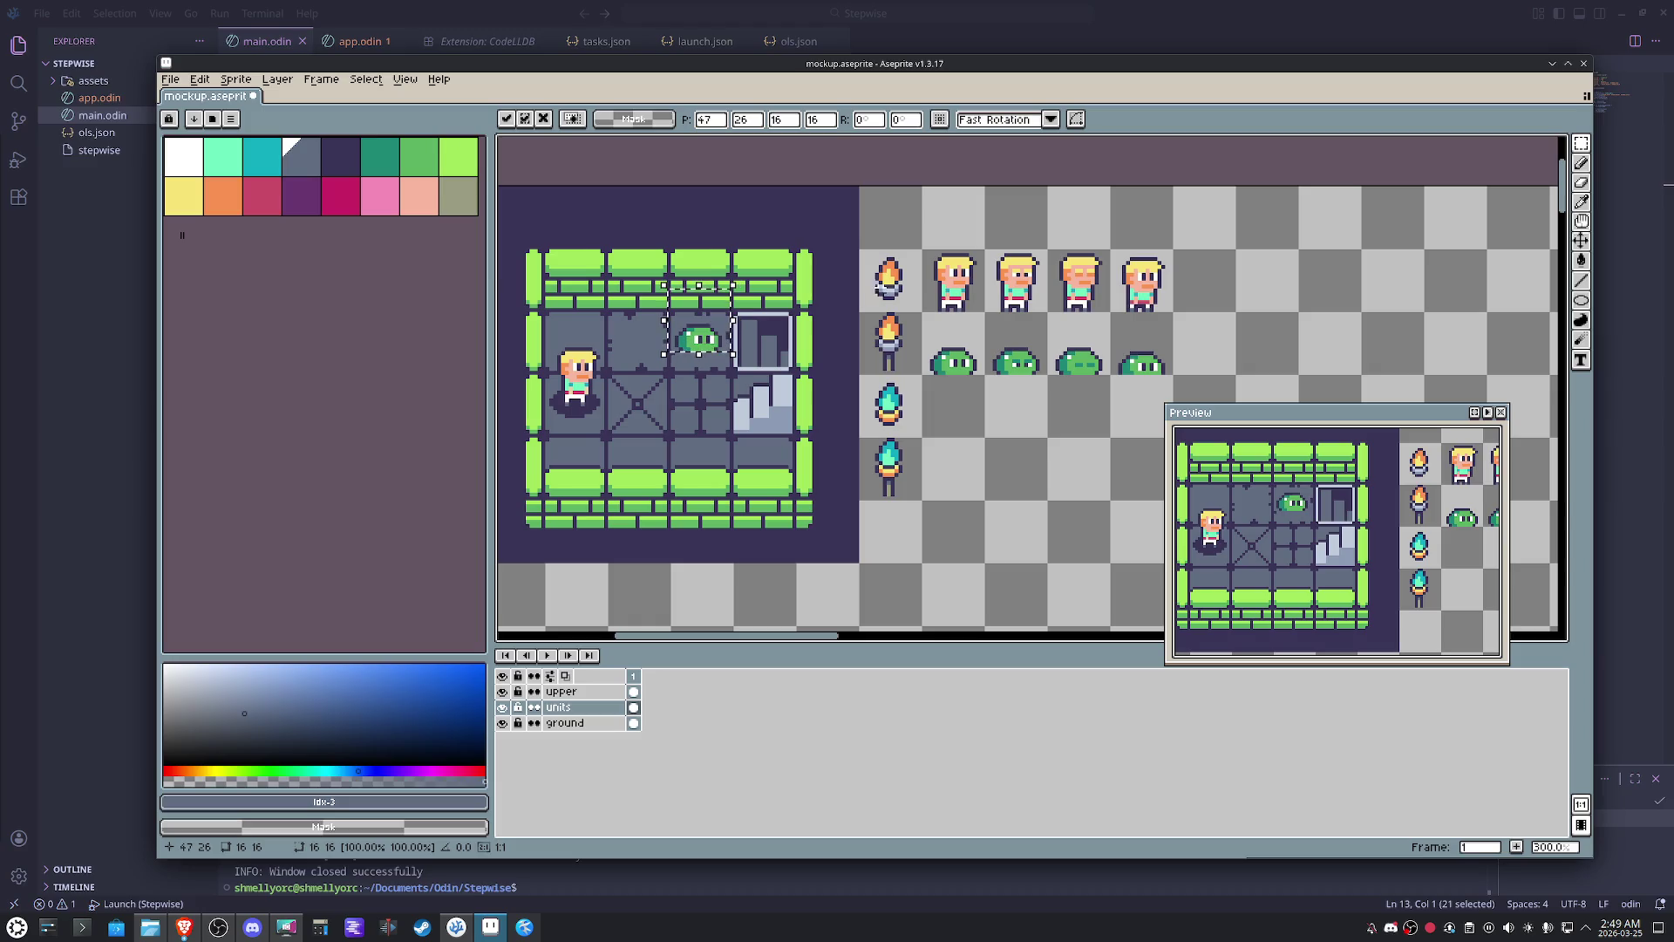
click(986, 445)
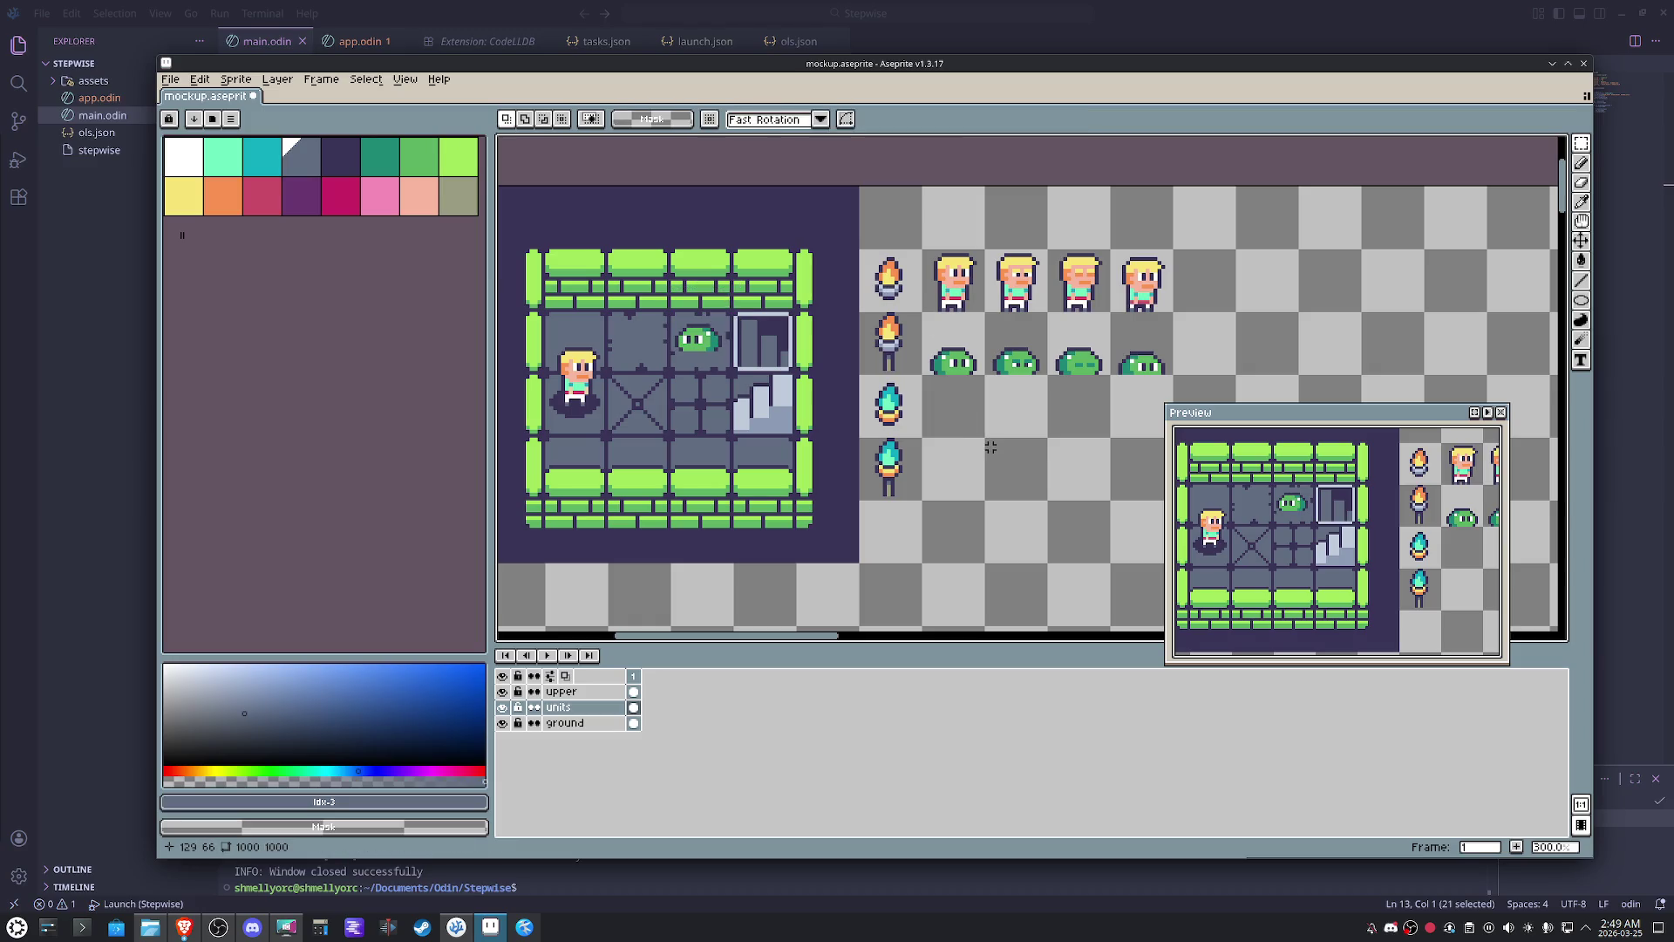